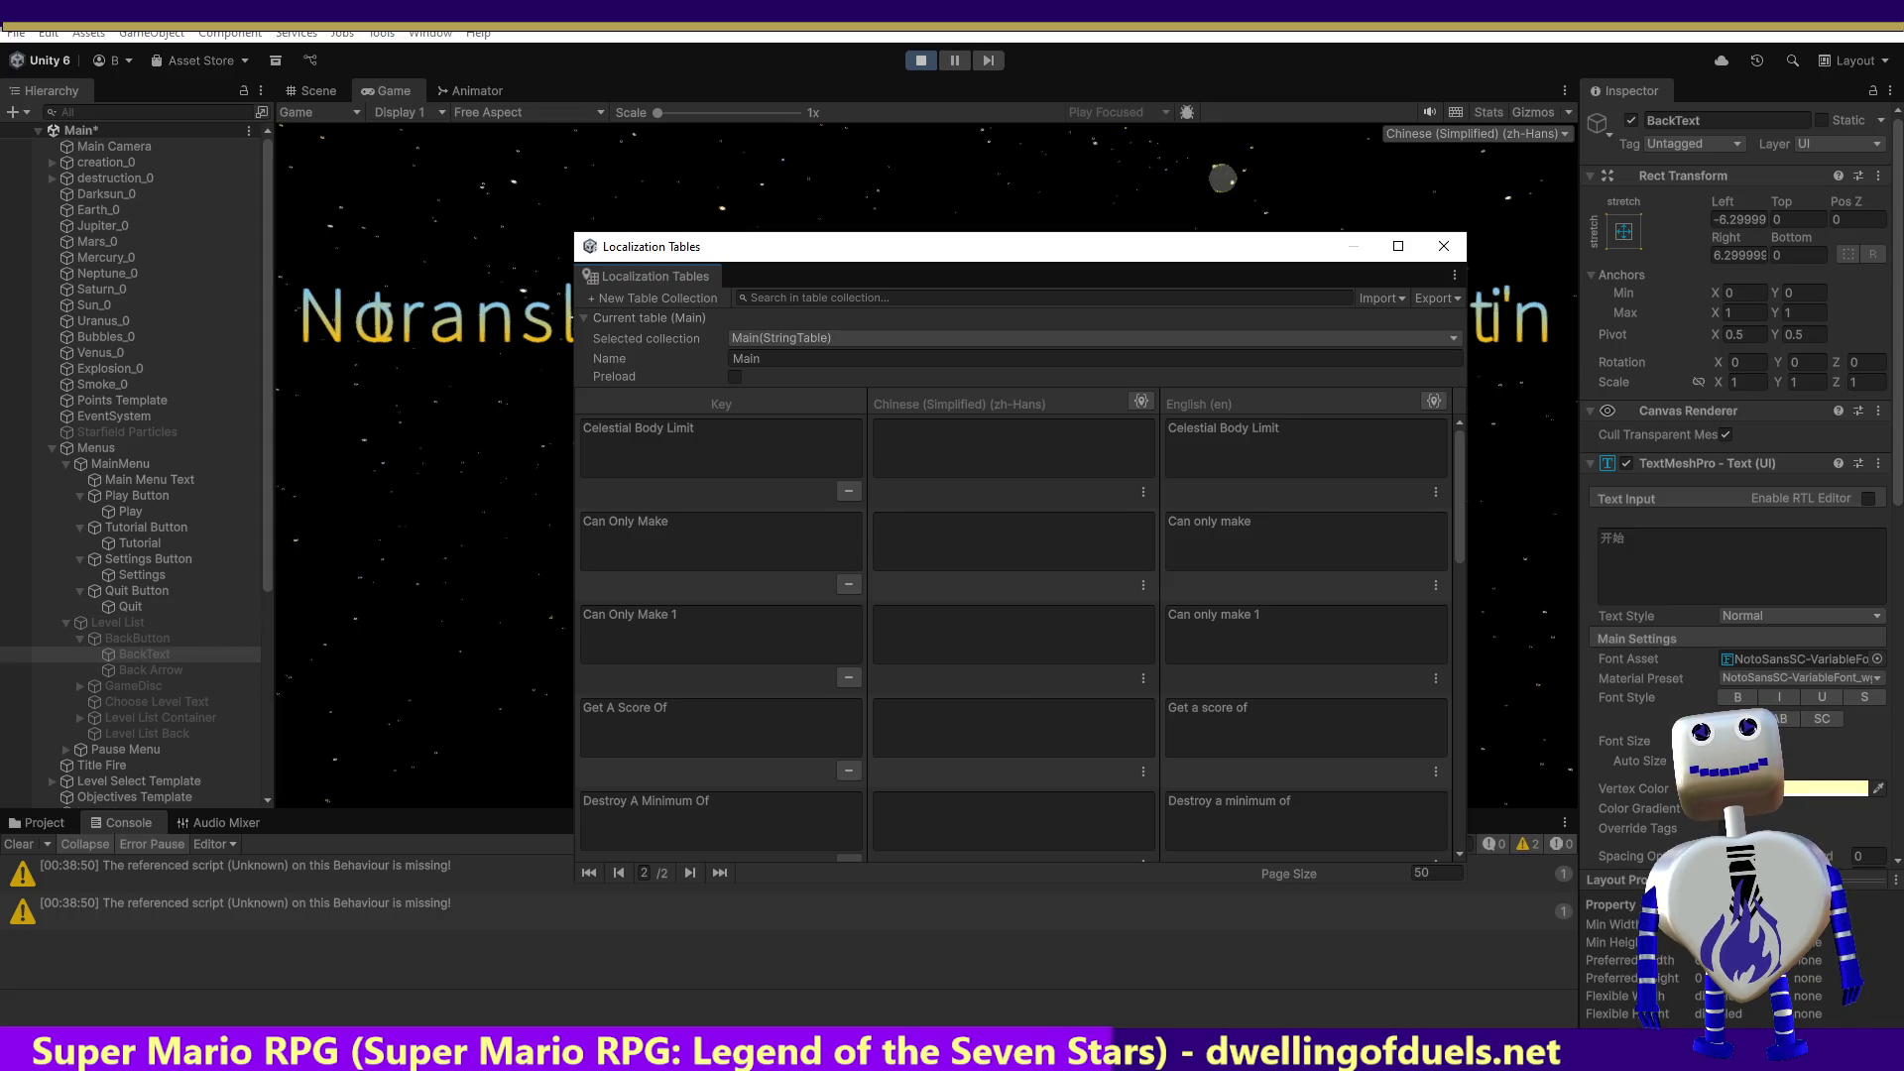
Step: Restart the game in Play mode and move the Localization Tables window down out of the Game view
left_click(1626, 741)
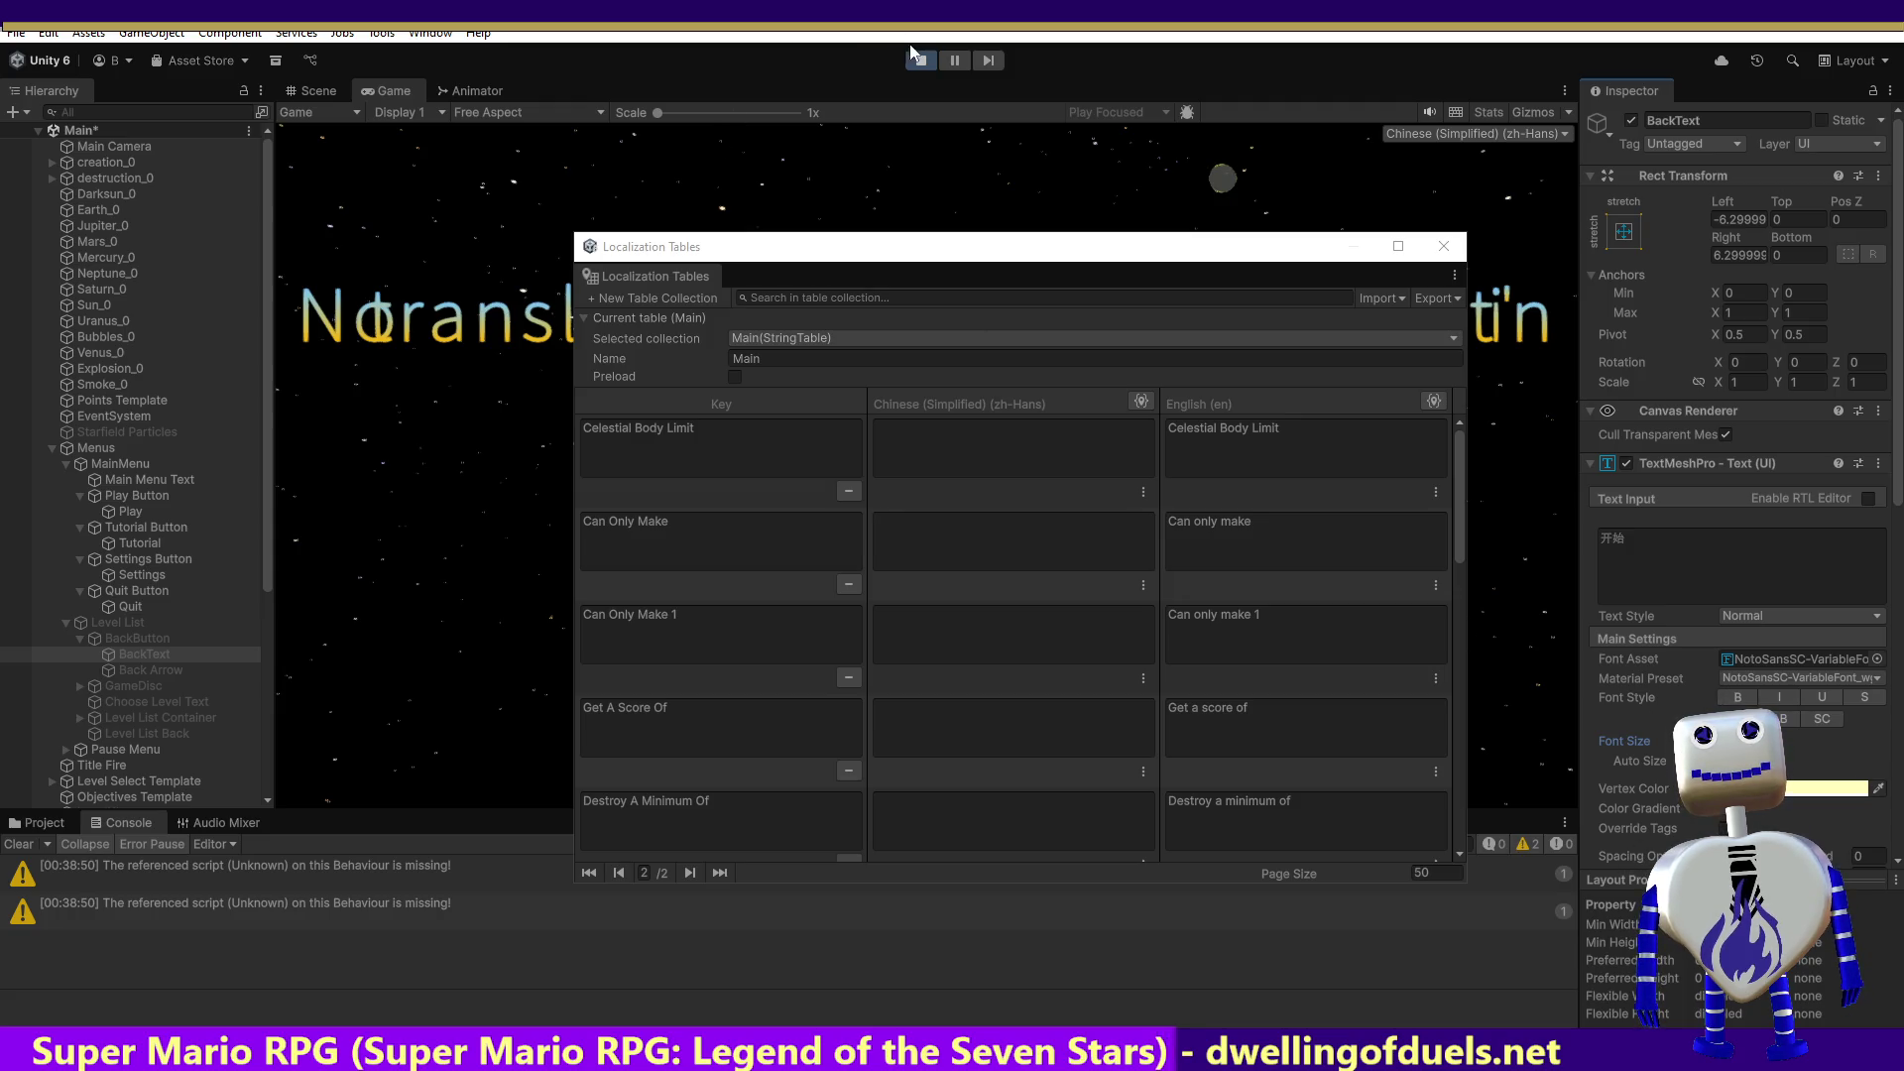
left_click(926, 67)
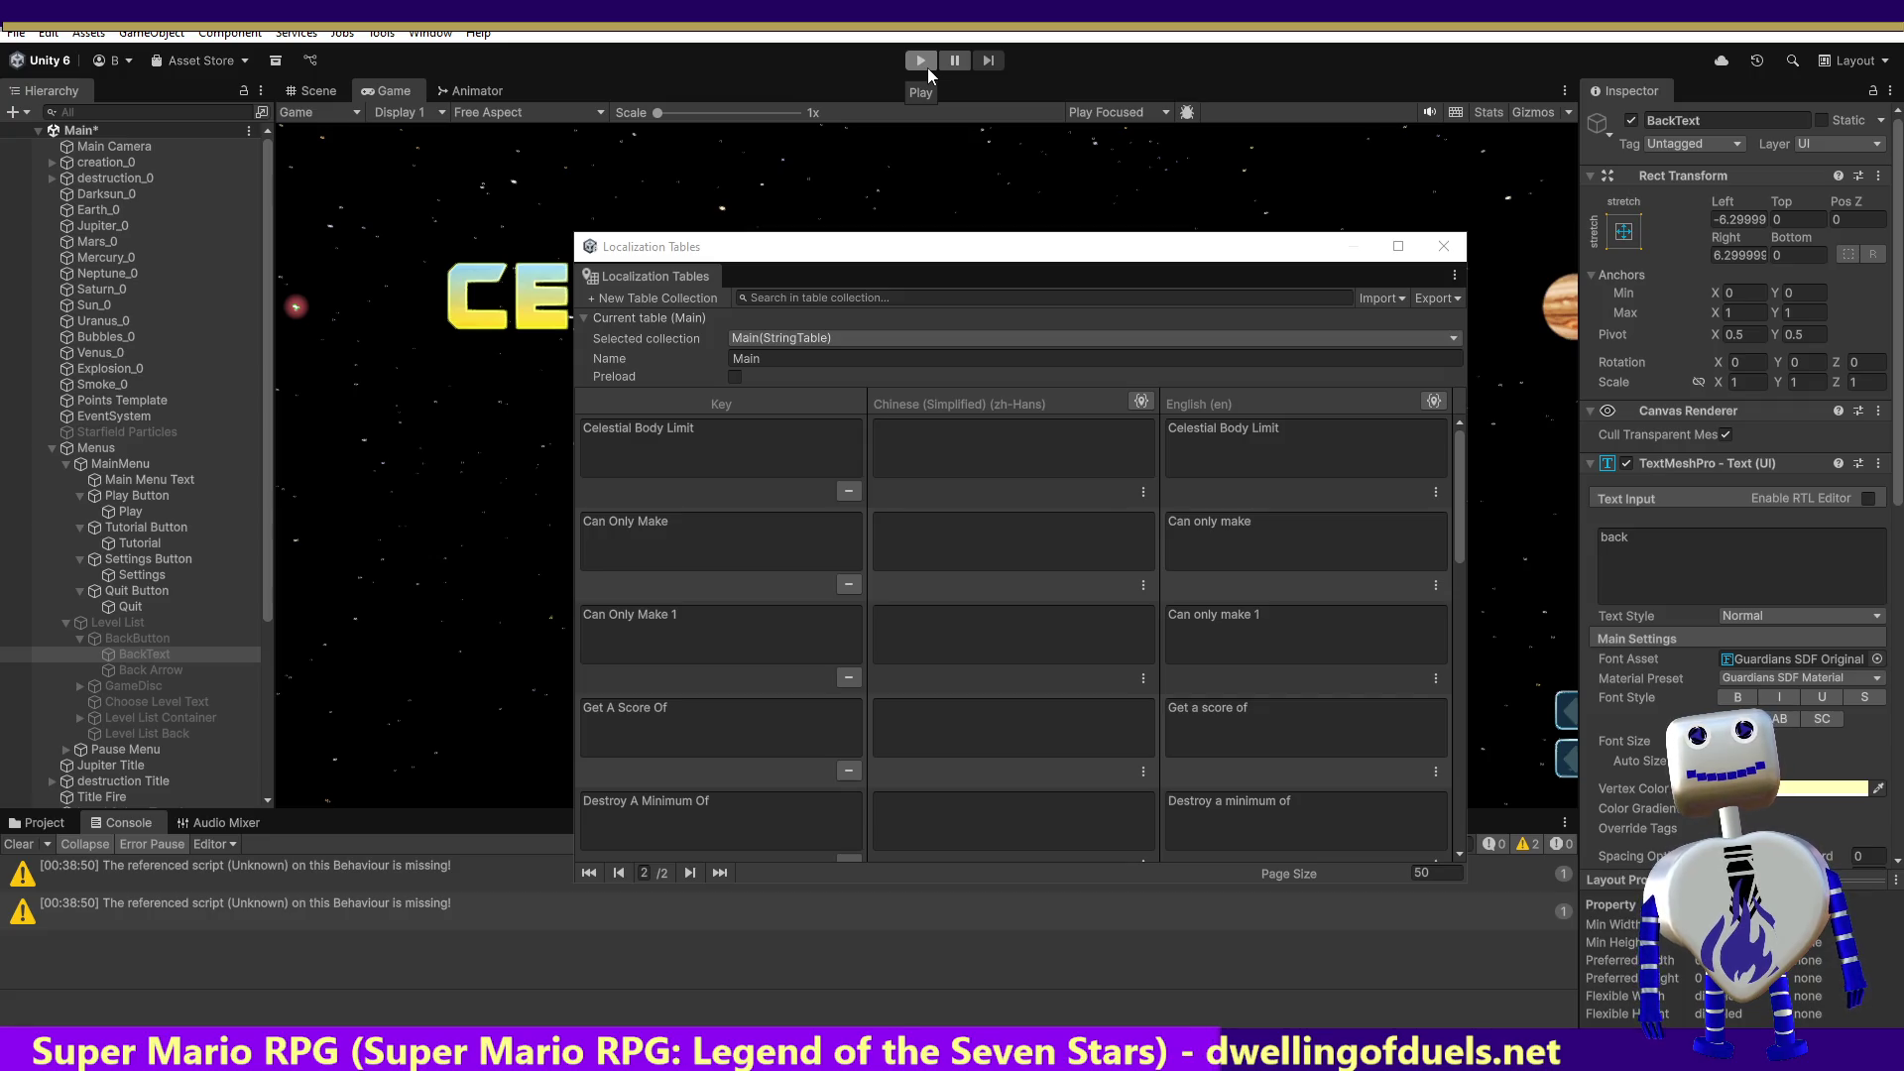
left_click(925, 63)
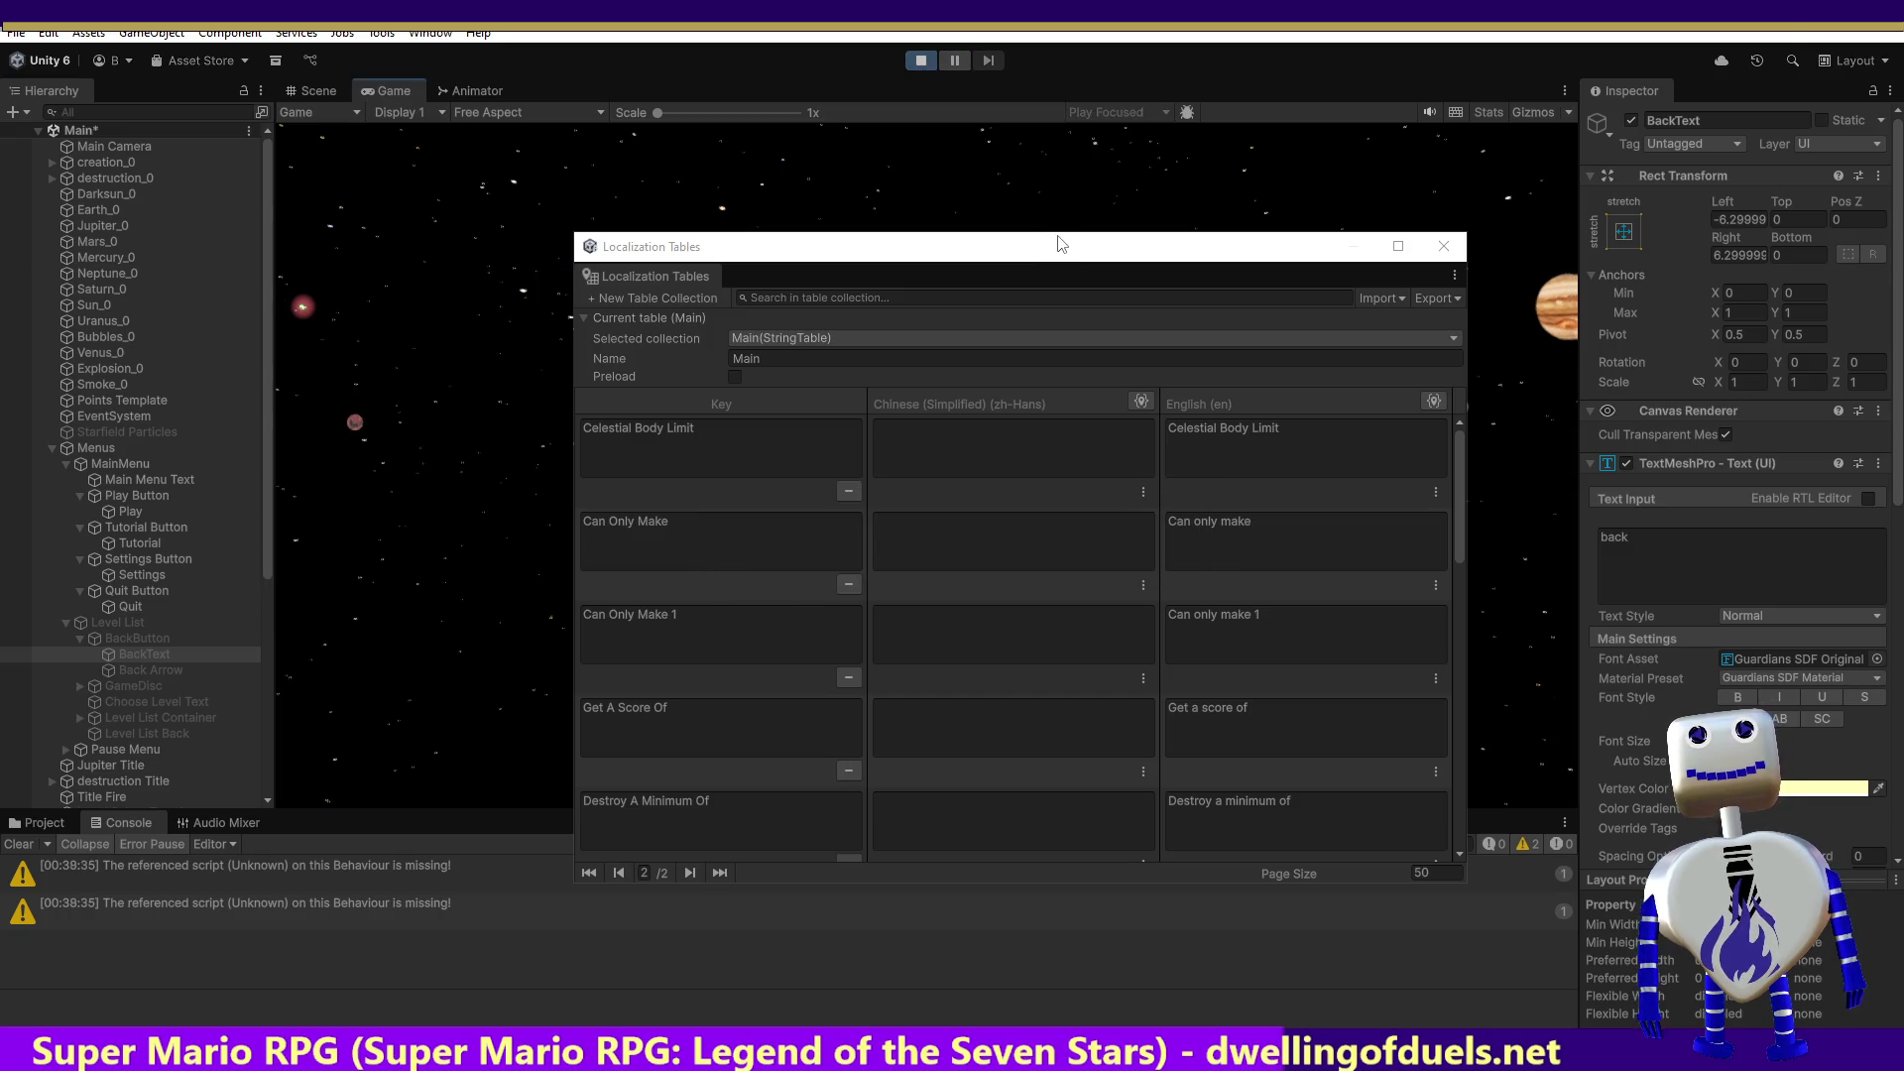
left_click_drag(1056, 256, 1128, 689)
left_click_drag(899, 684, 901, 703)
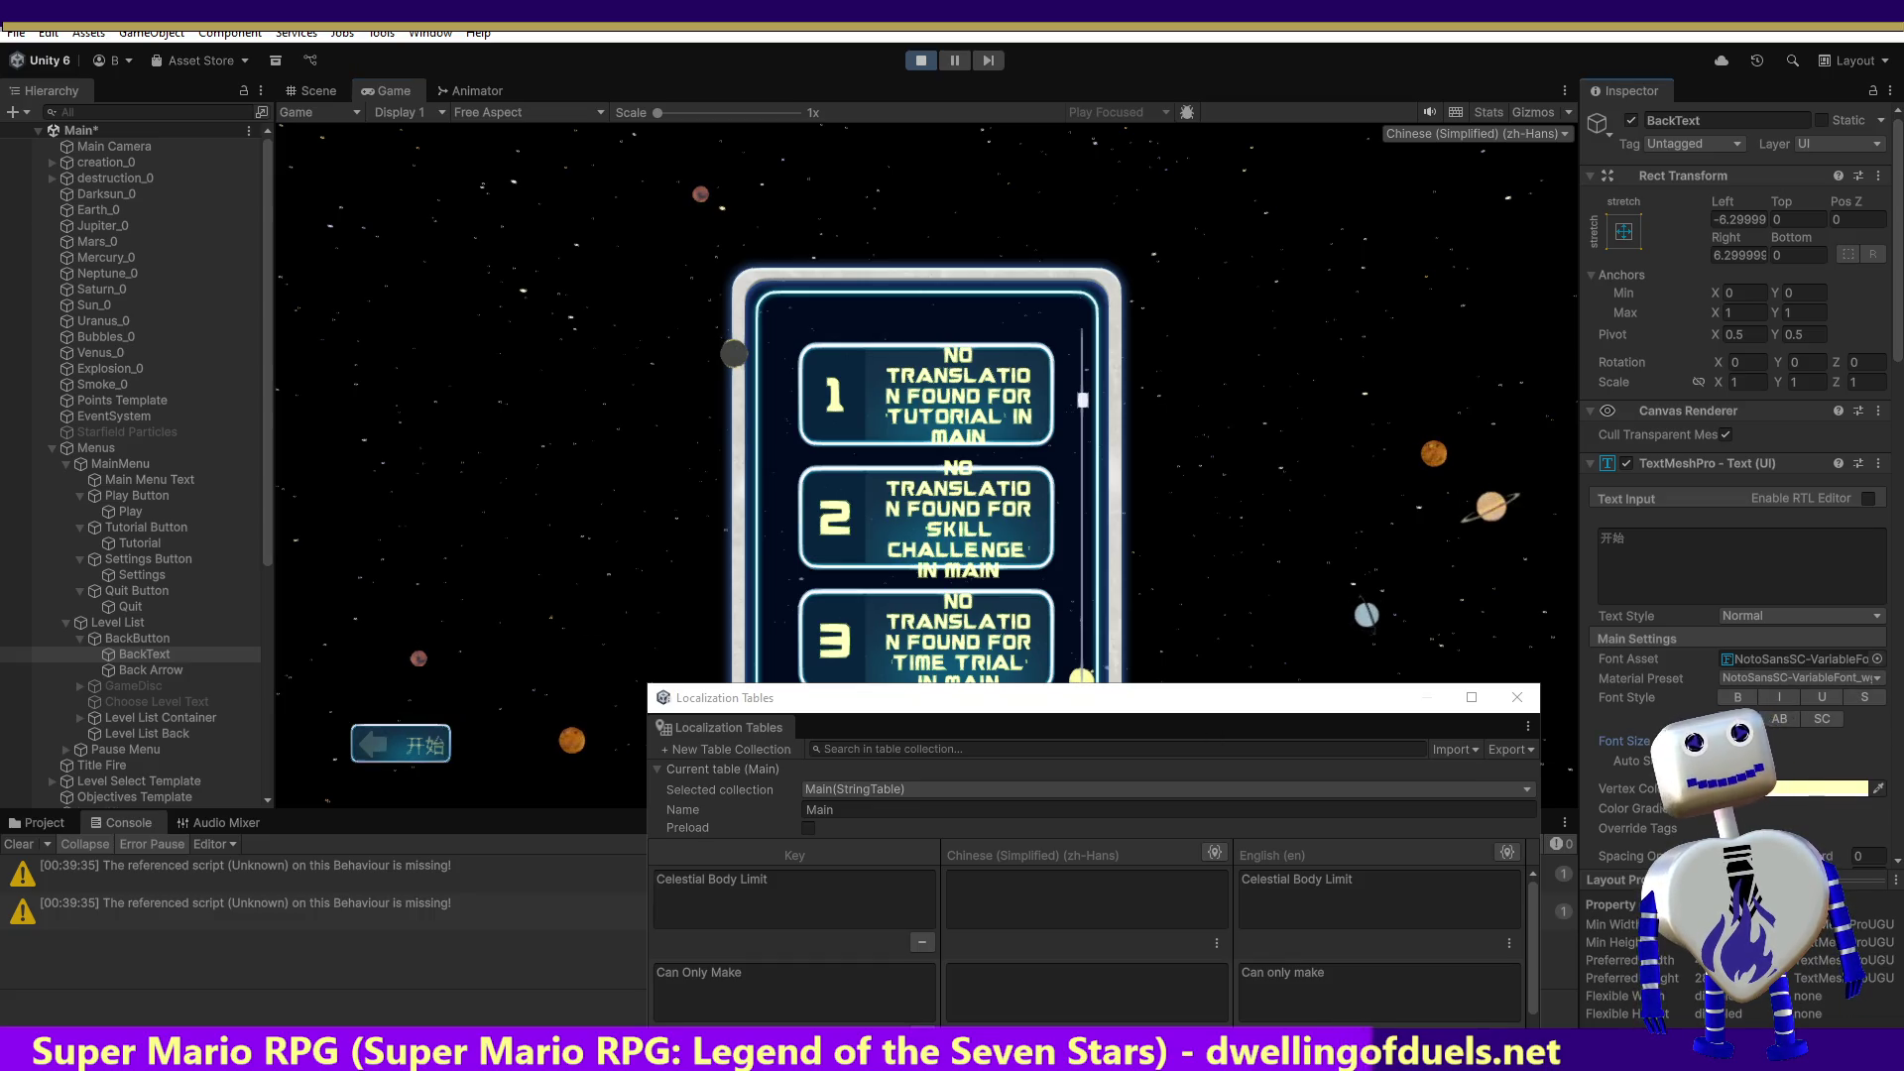
Step: Enter 2430 in BackText's TextMeshPro Font Size field, then bring up the translation spreadsheet
type("24")
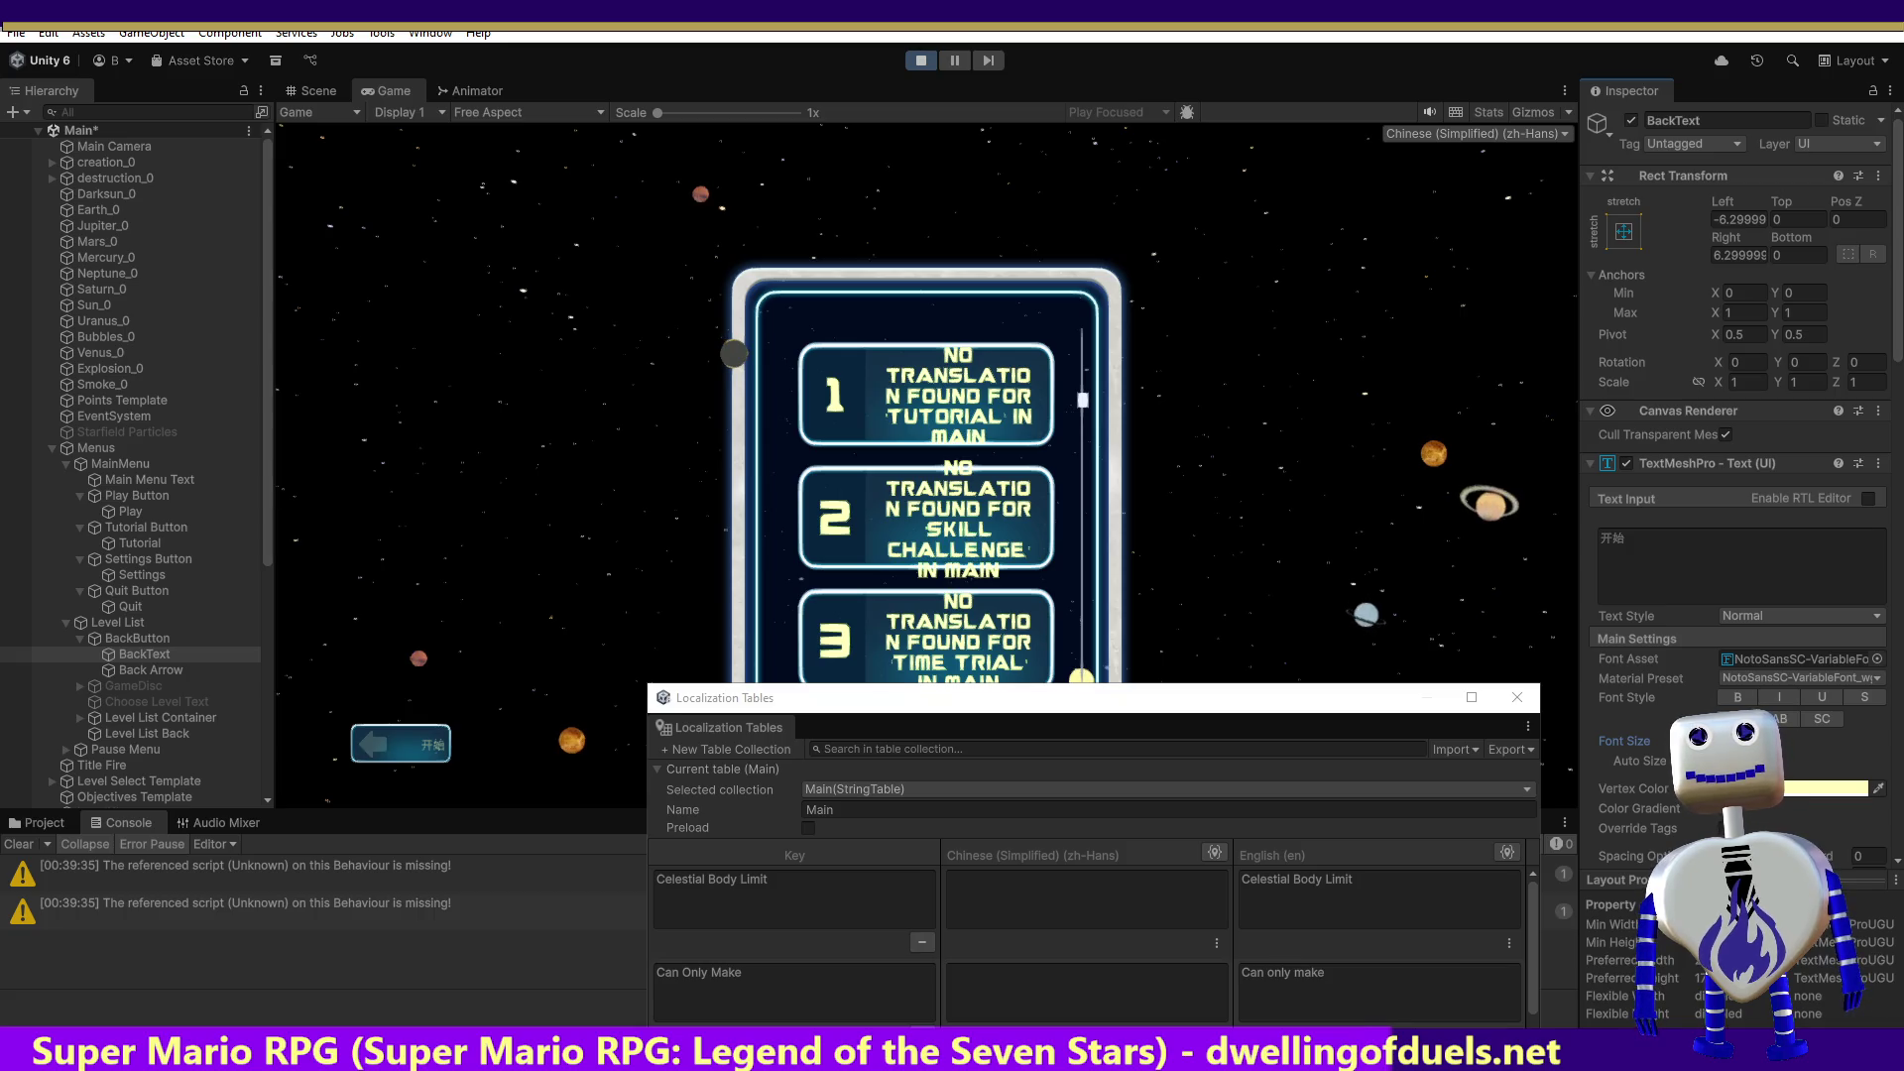
type("30")
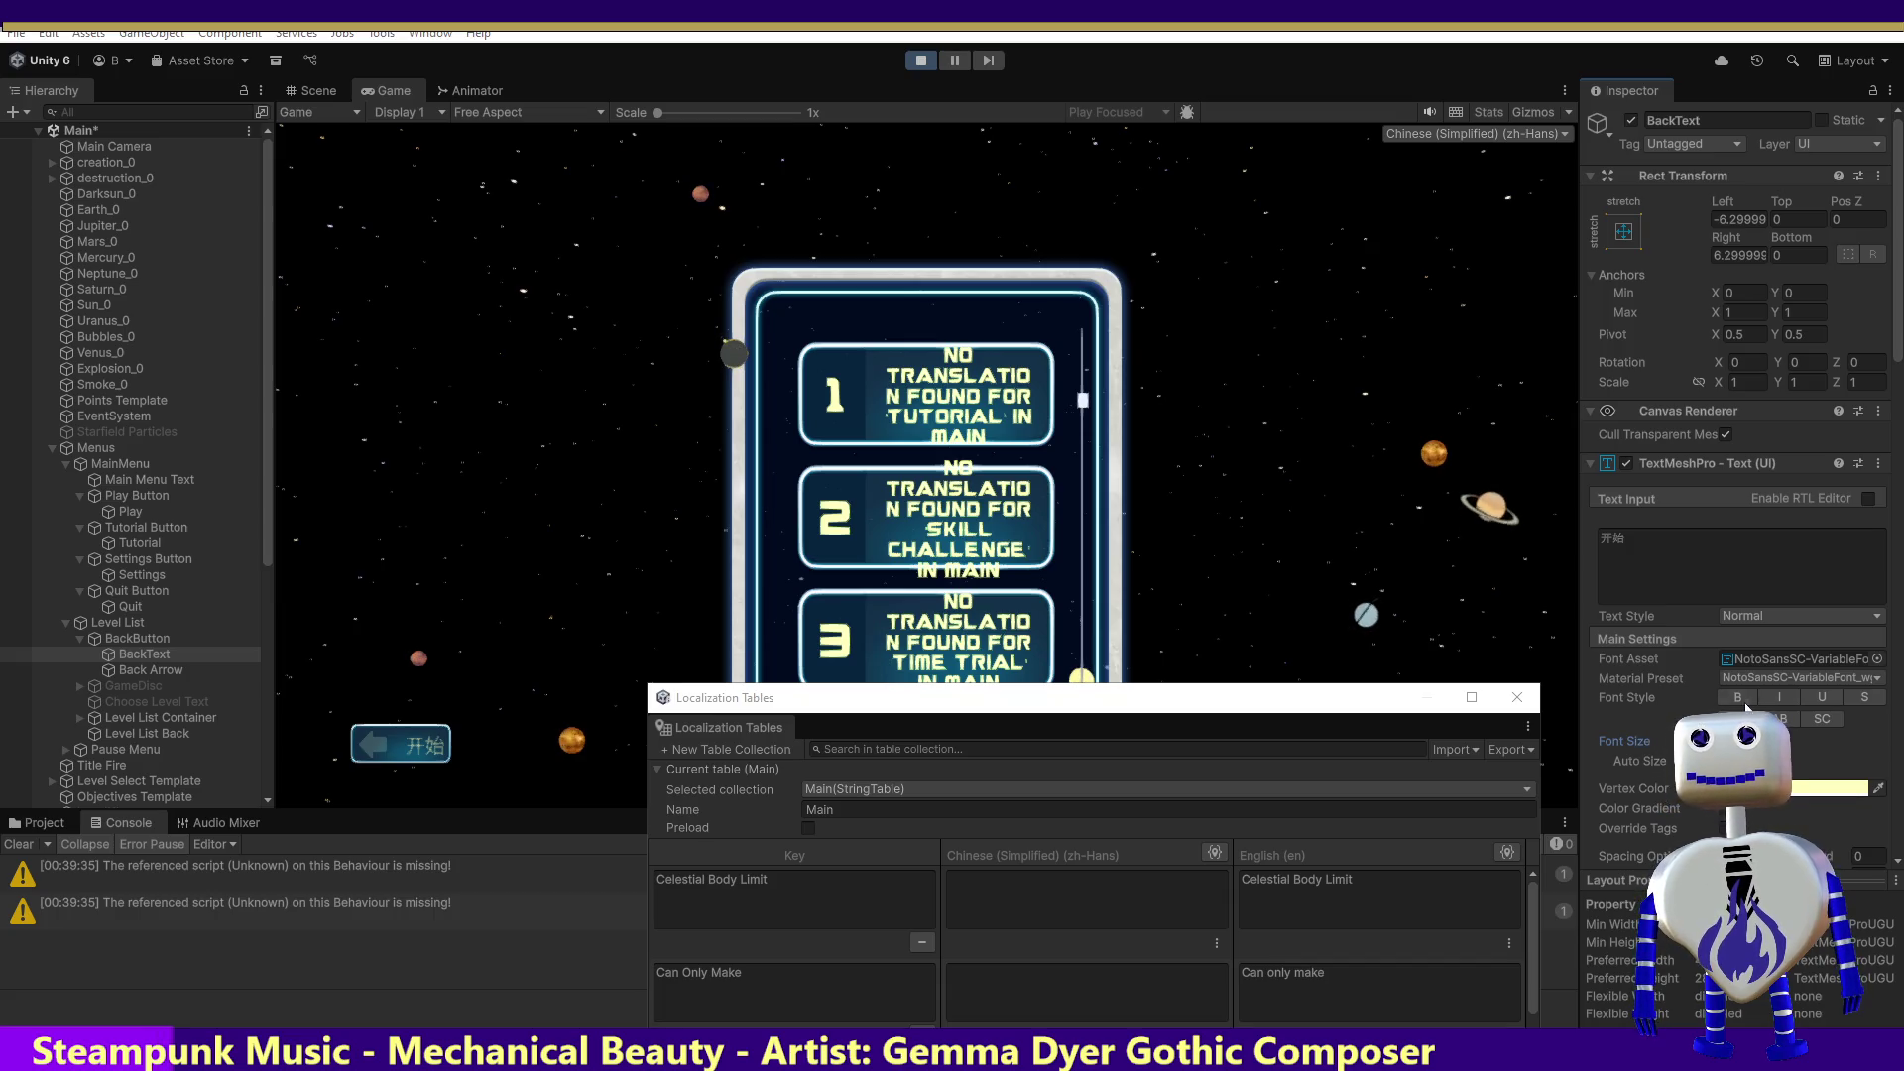
key("alt+Tab")
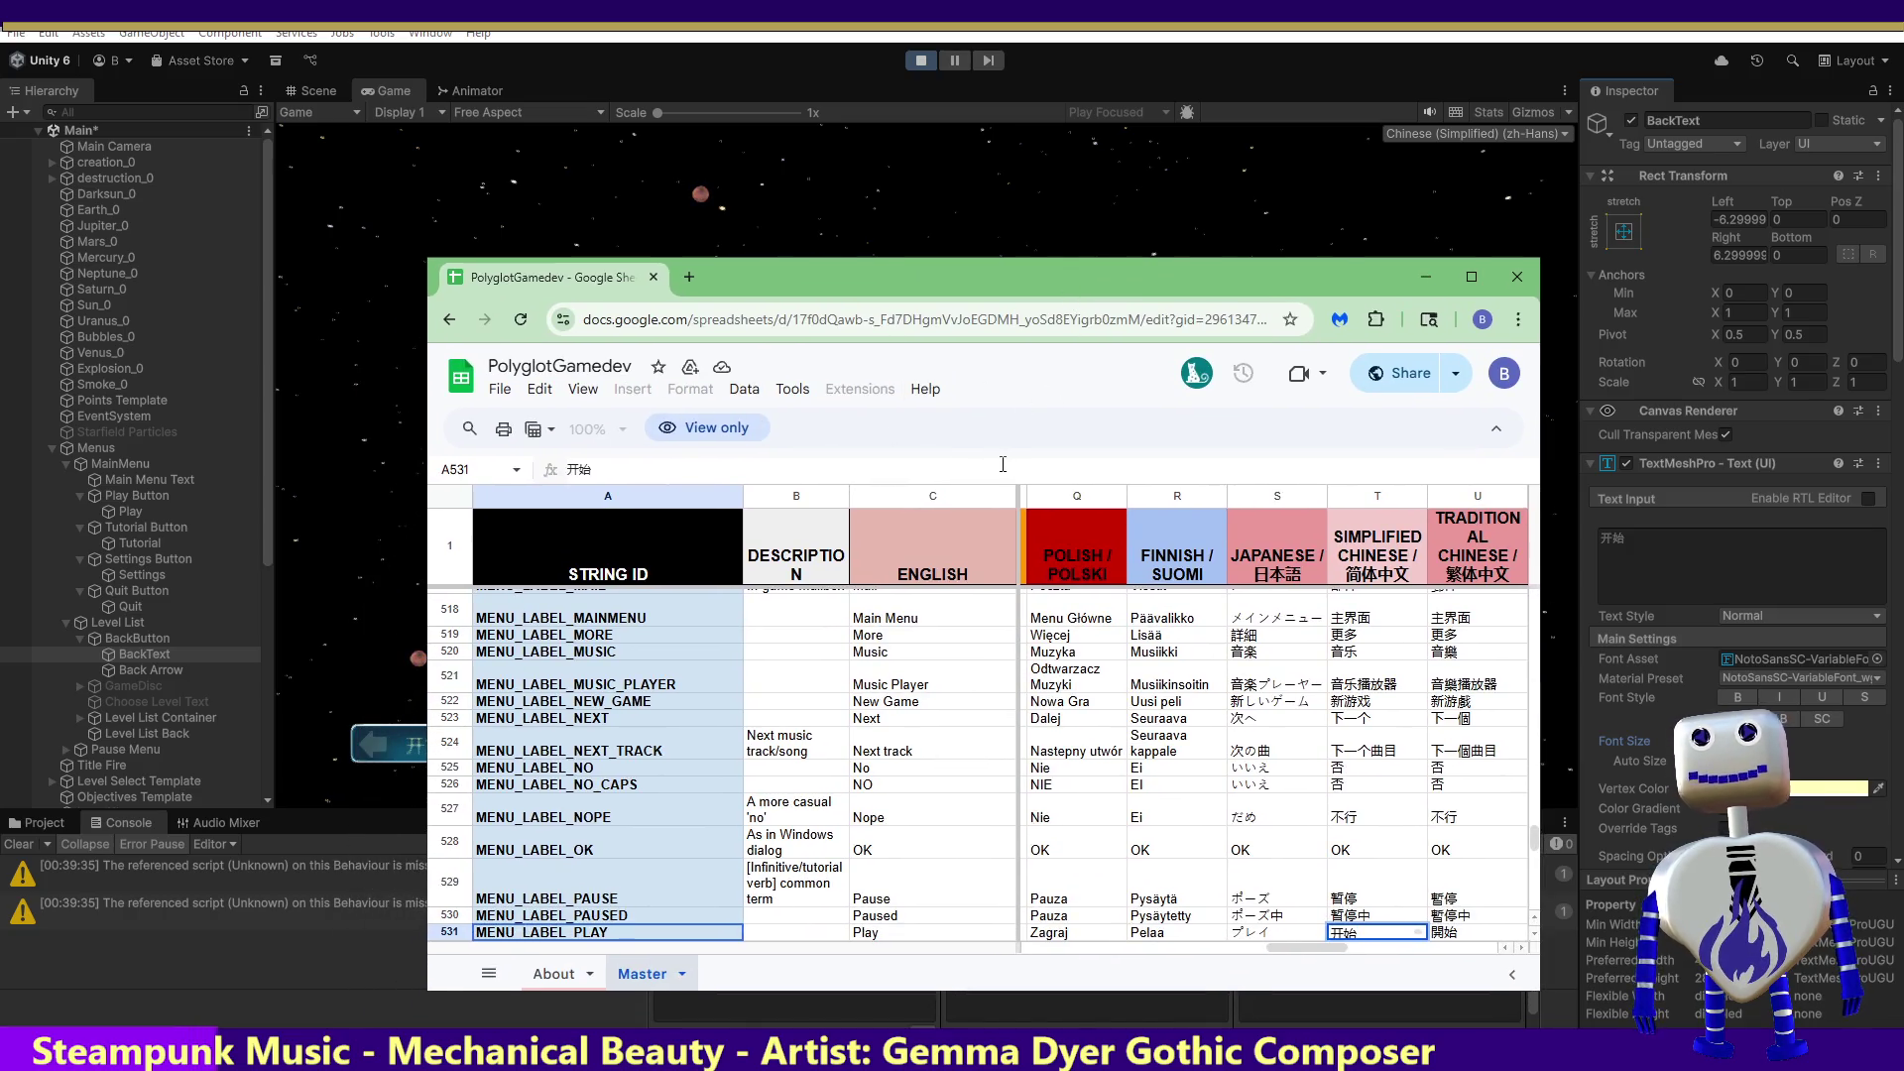
Step: Search the spreadsheet for 'back' to reach the MENU_LABEL_BACK row
key("ctrl+f")
type("back")
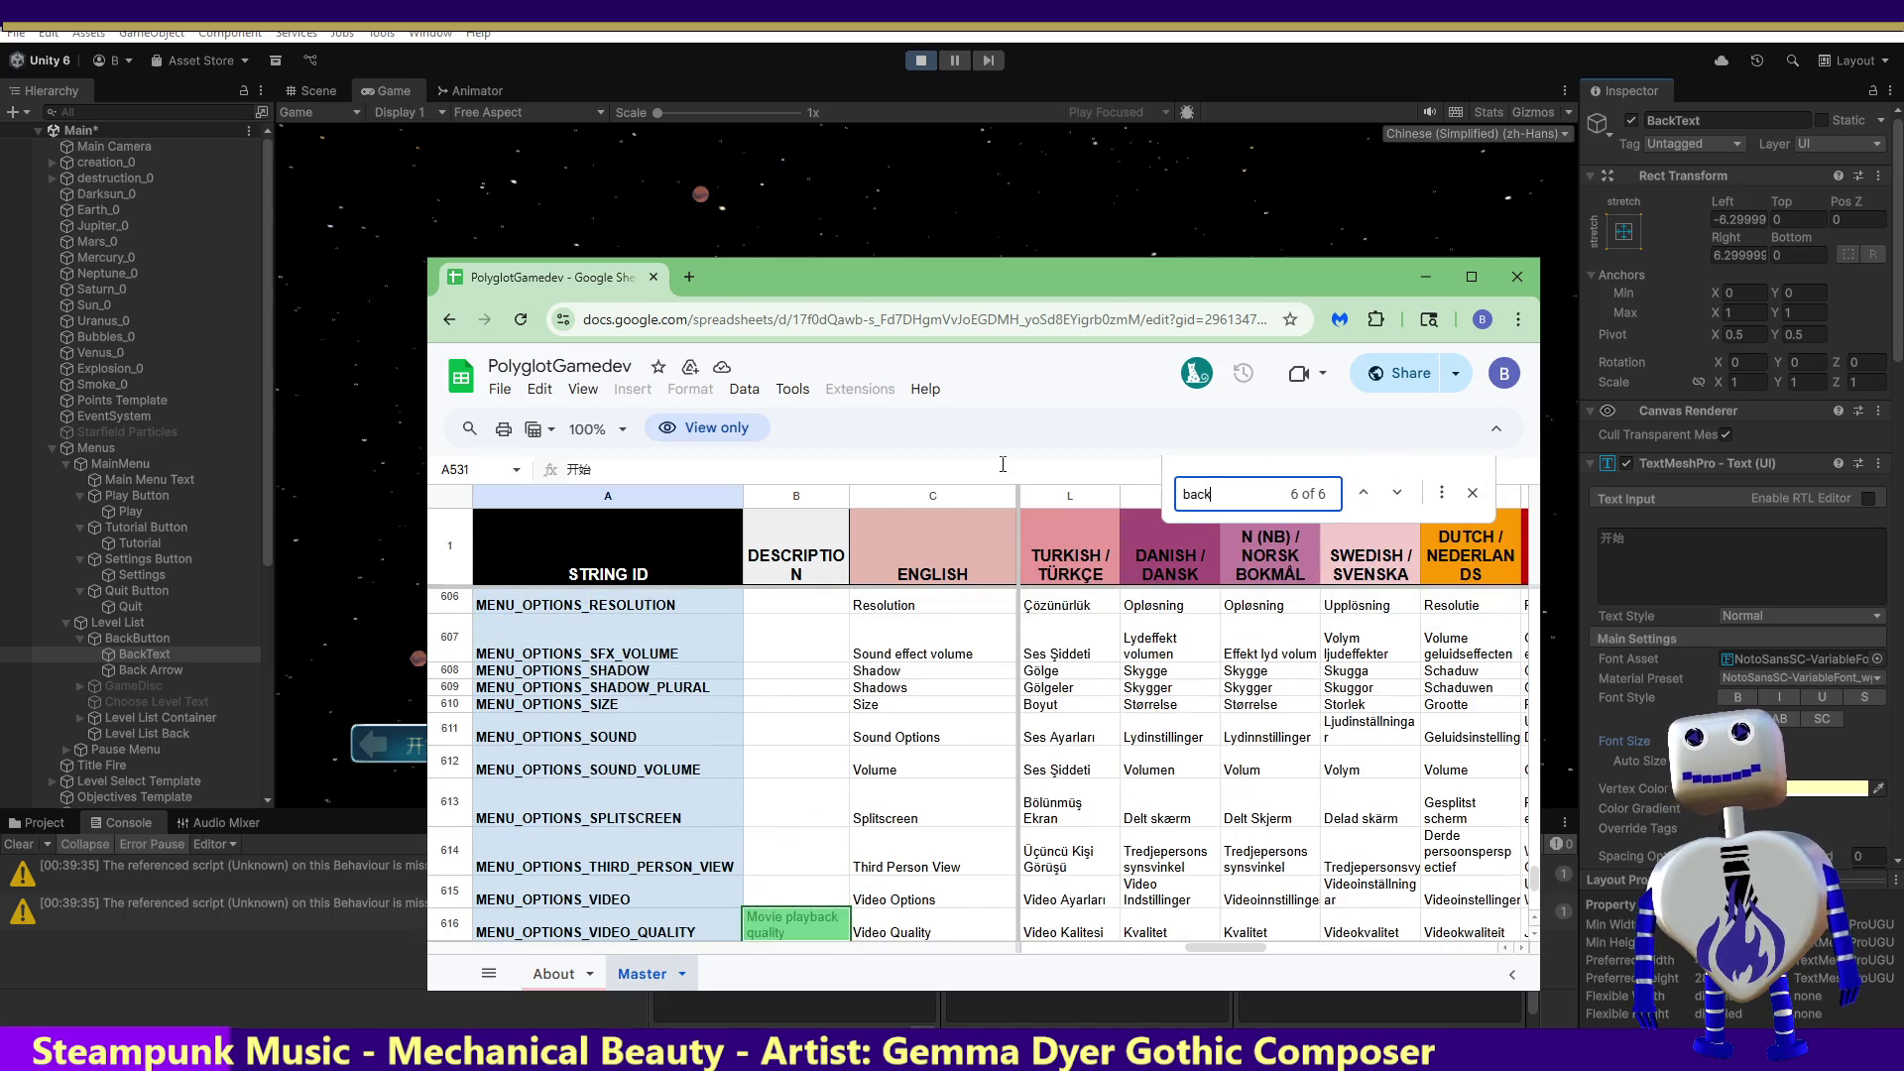
key("Return")
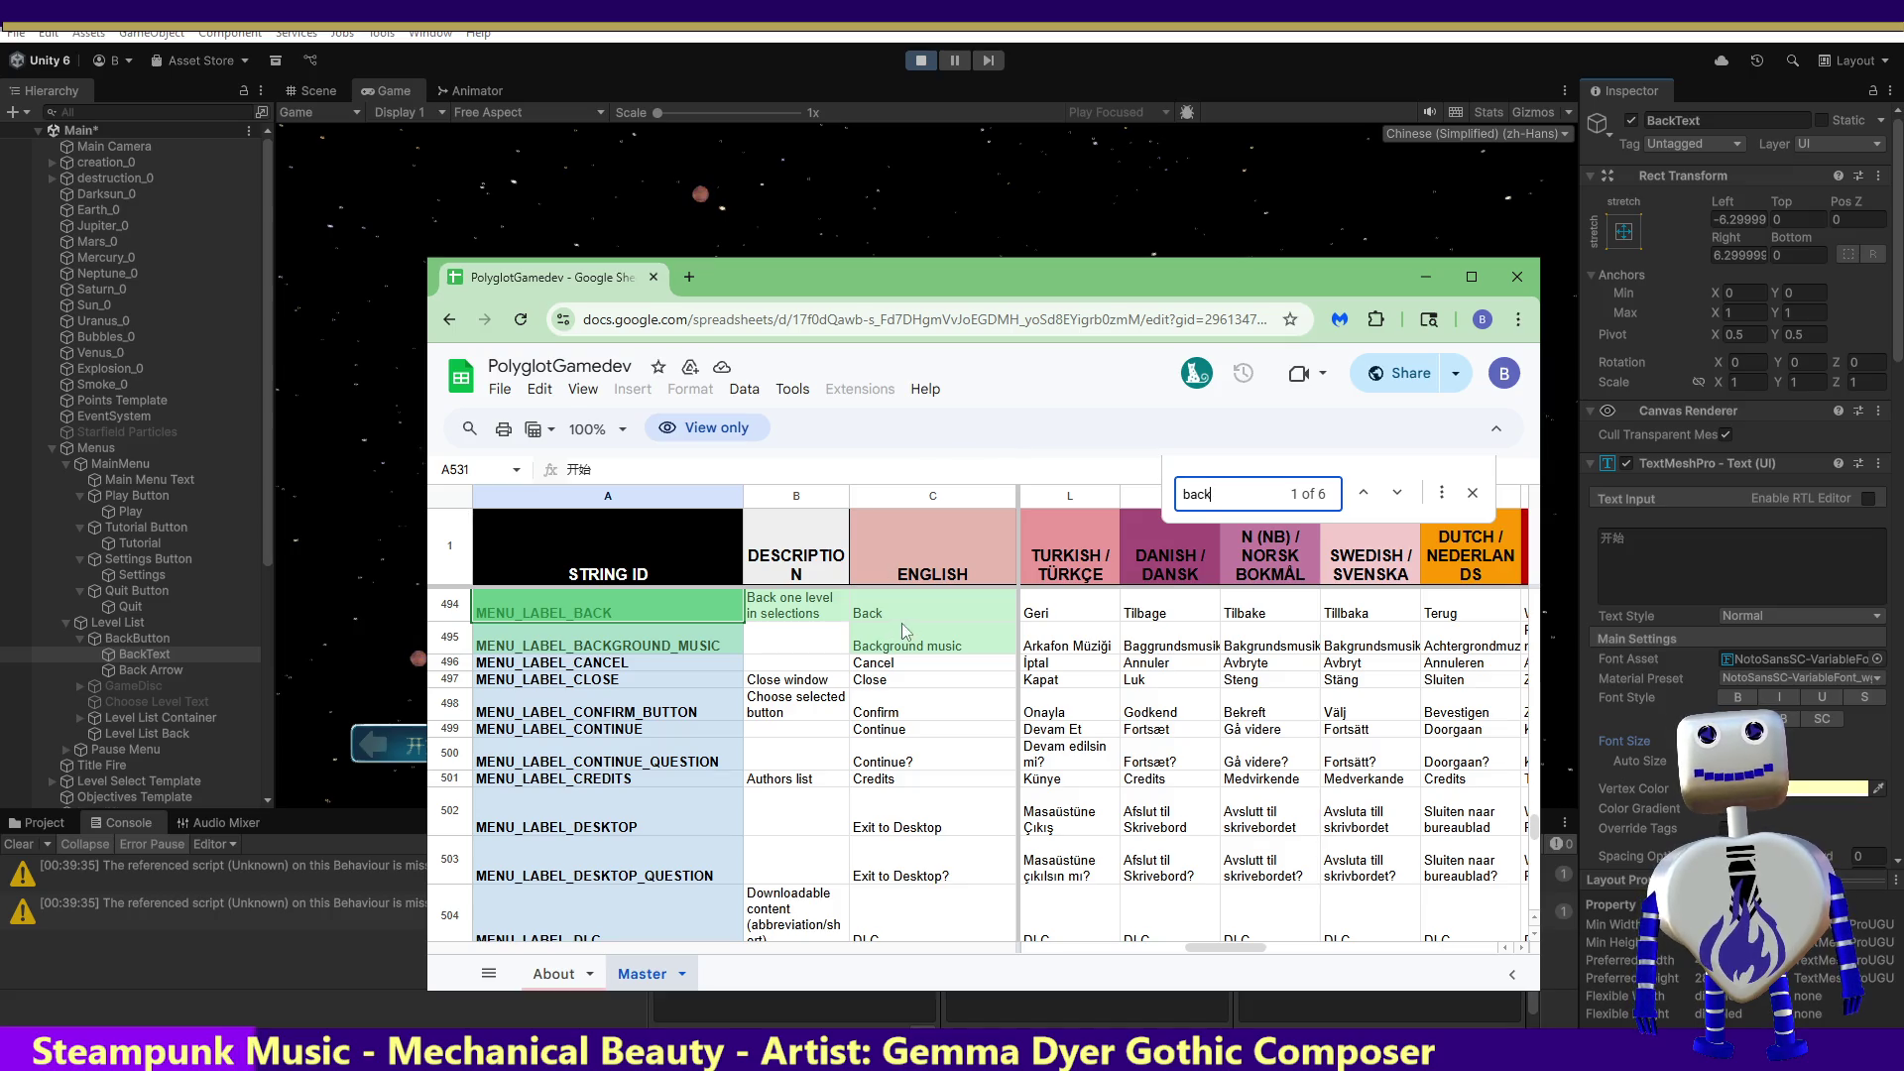
Step: Copy the Simplified Chinese translation 返回 from cell T494 and return to Unity
left_click(1068, 617)
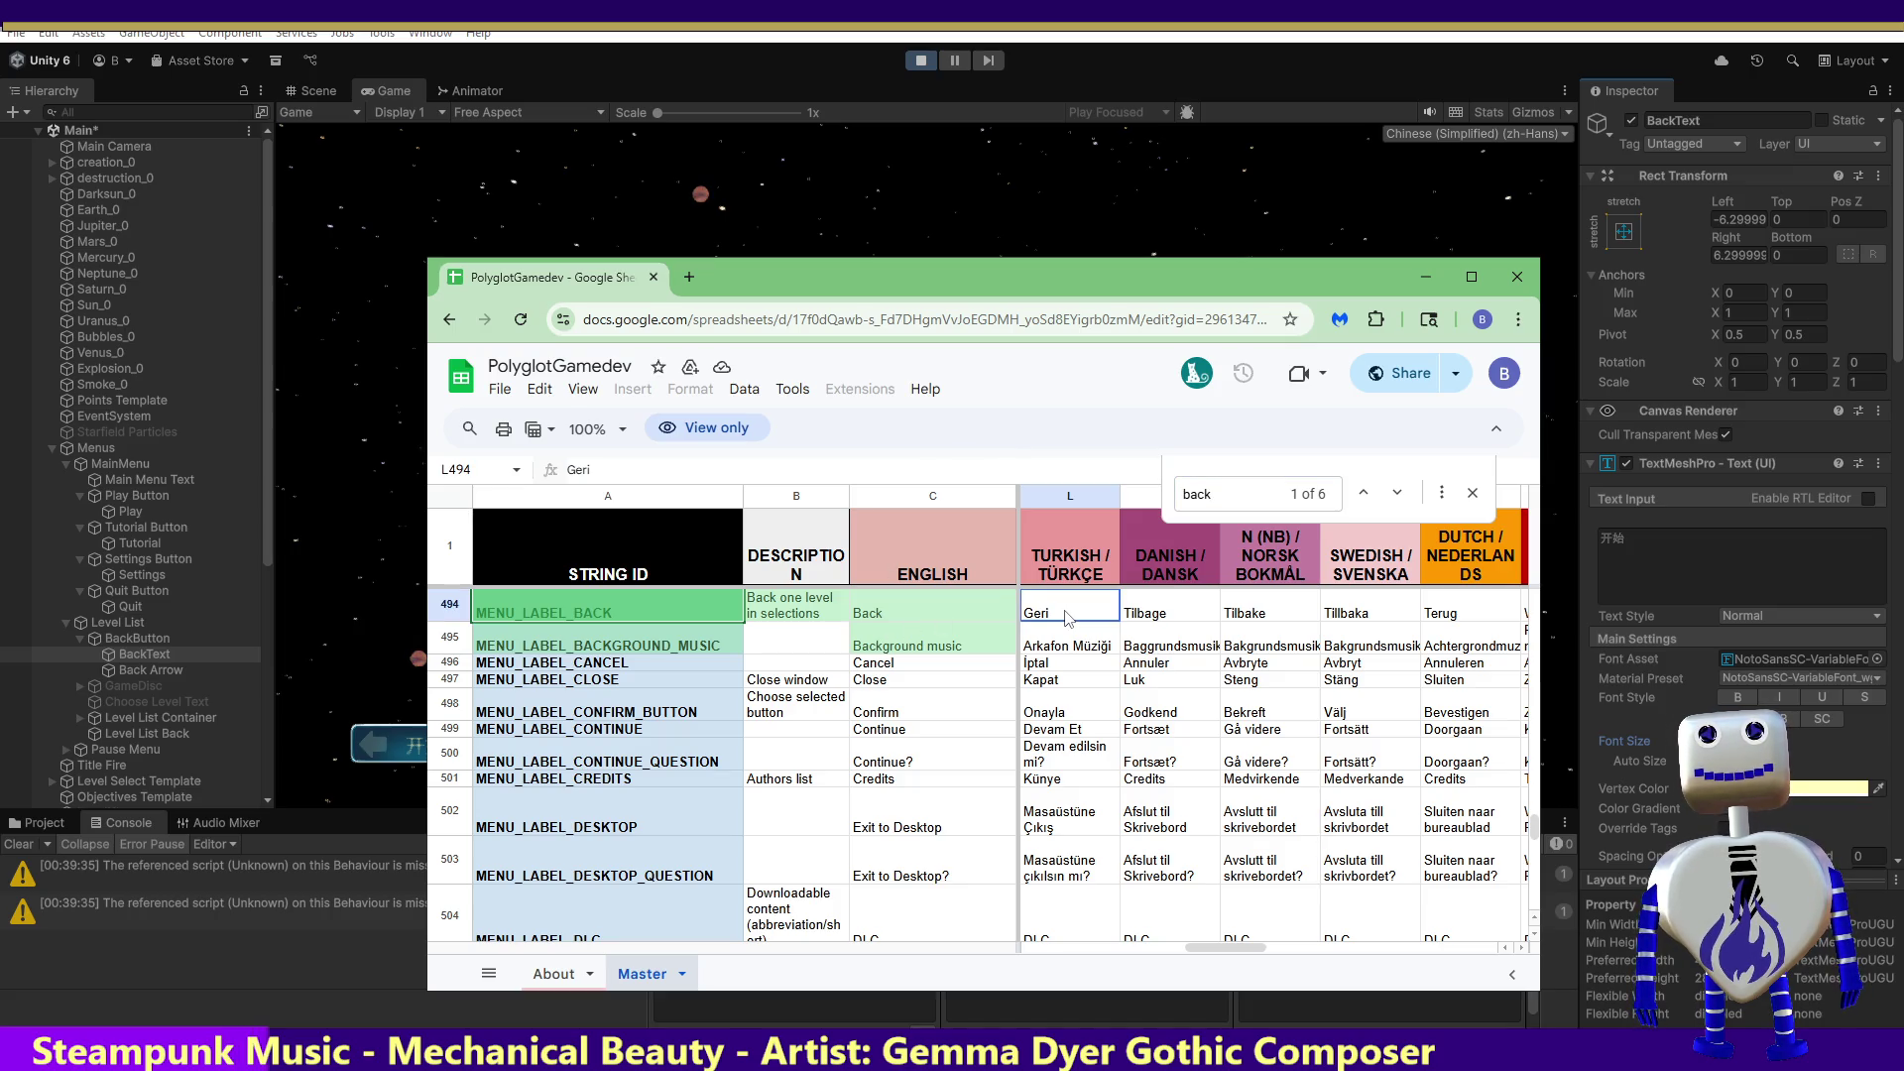
key("Right")
key("Right")
key("Right")
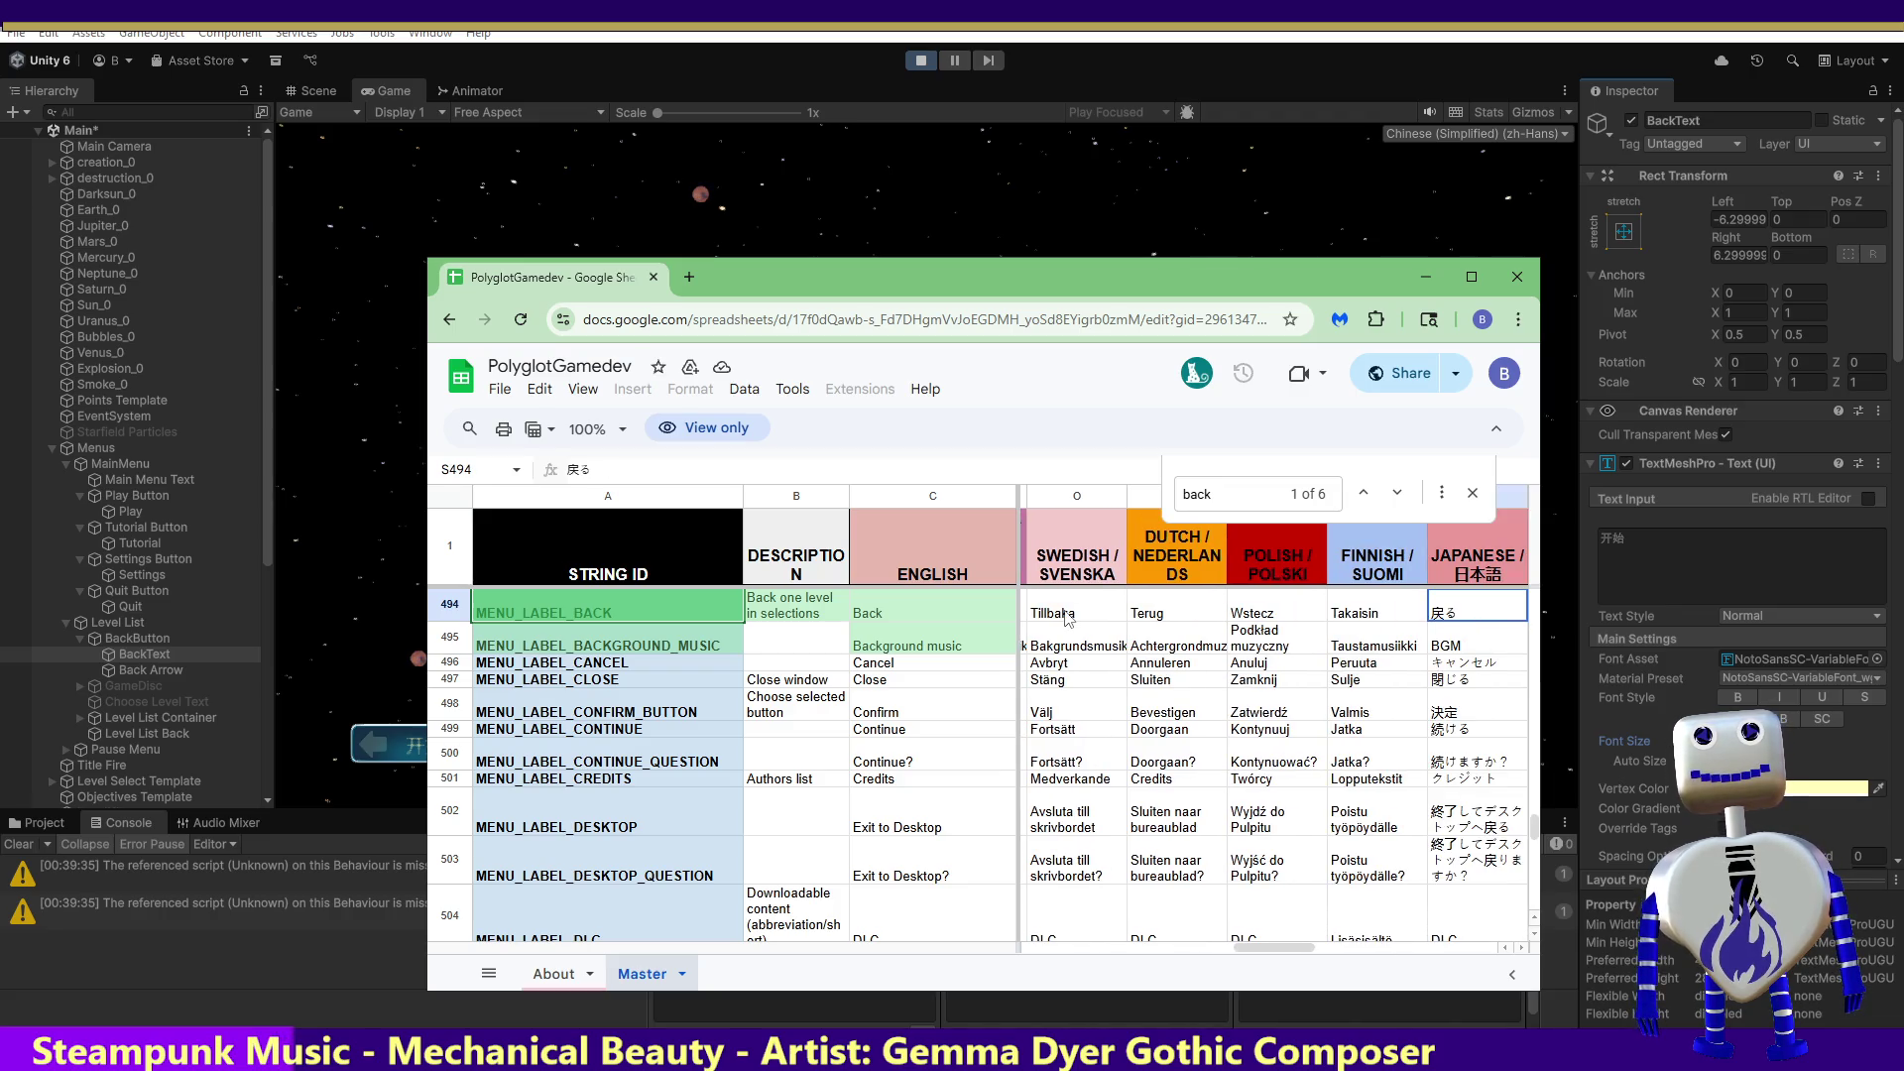
key("Right")
key("Right")
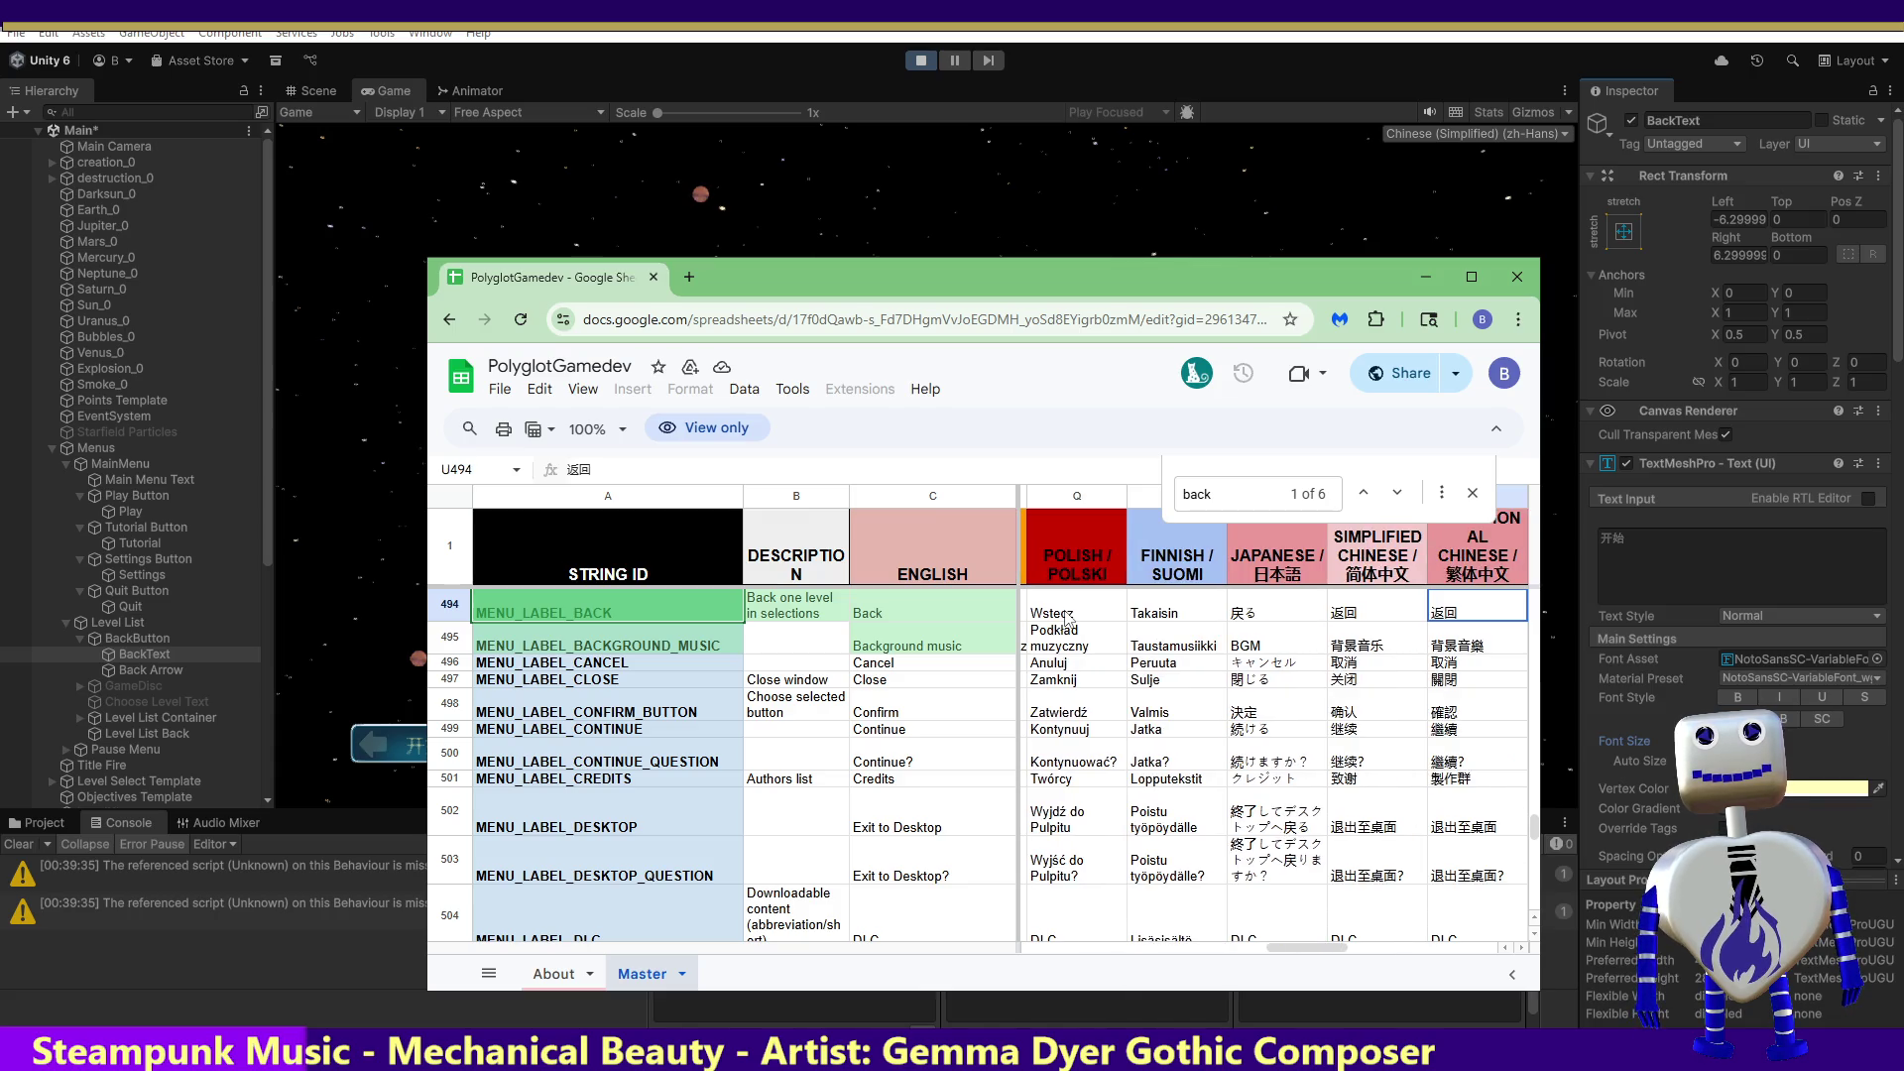
double_click(1395, 618)
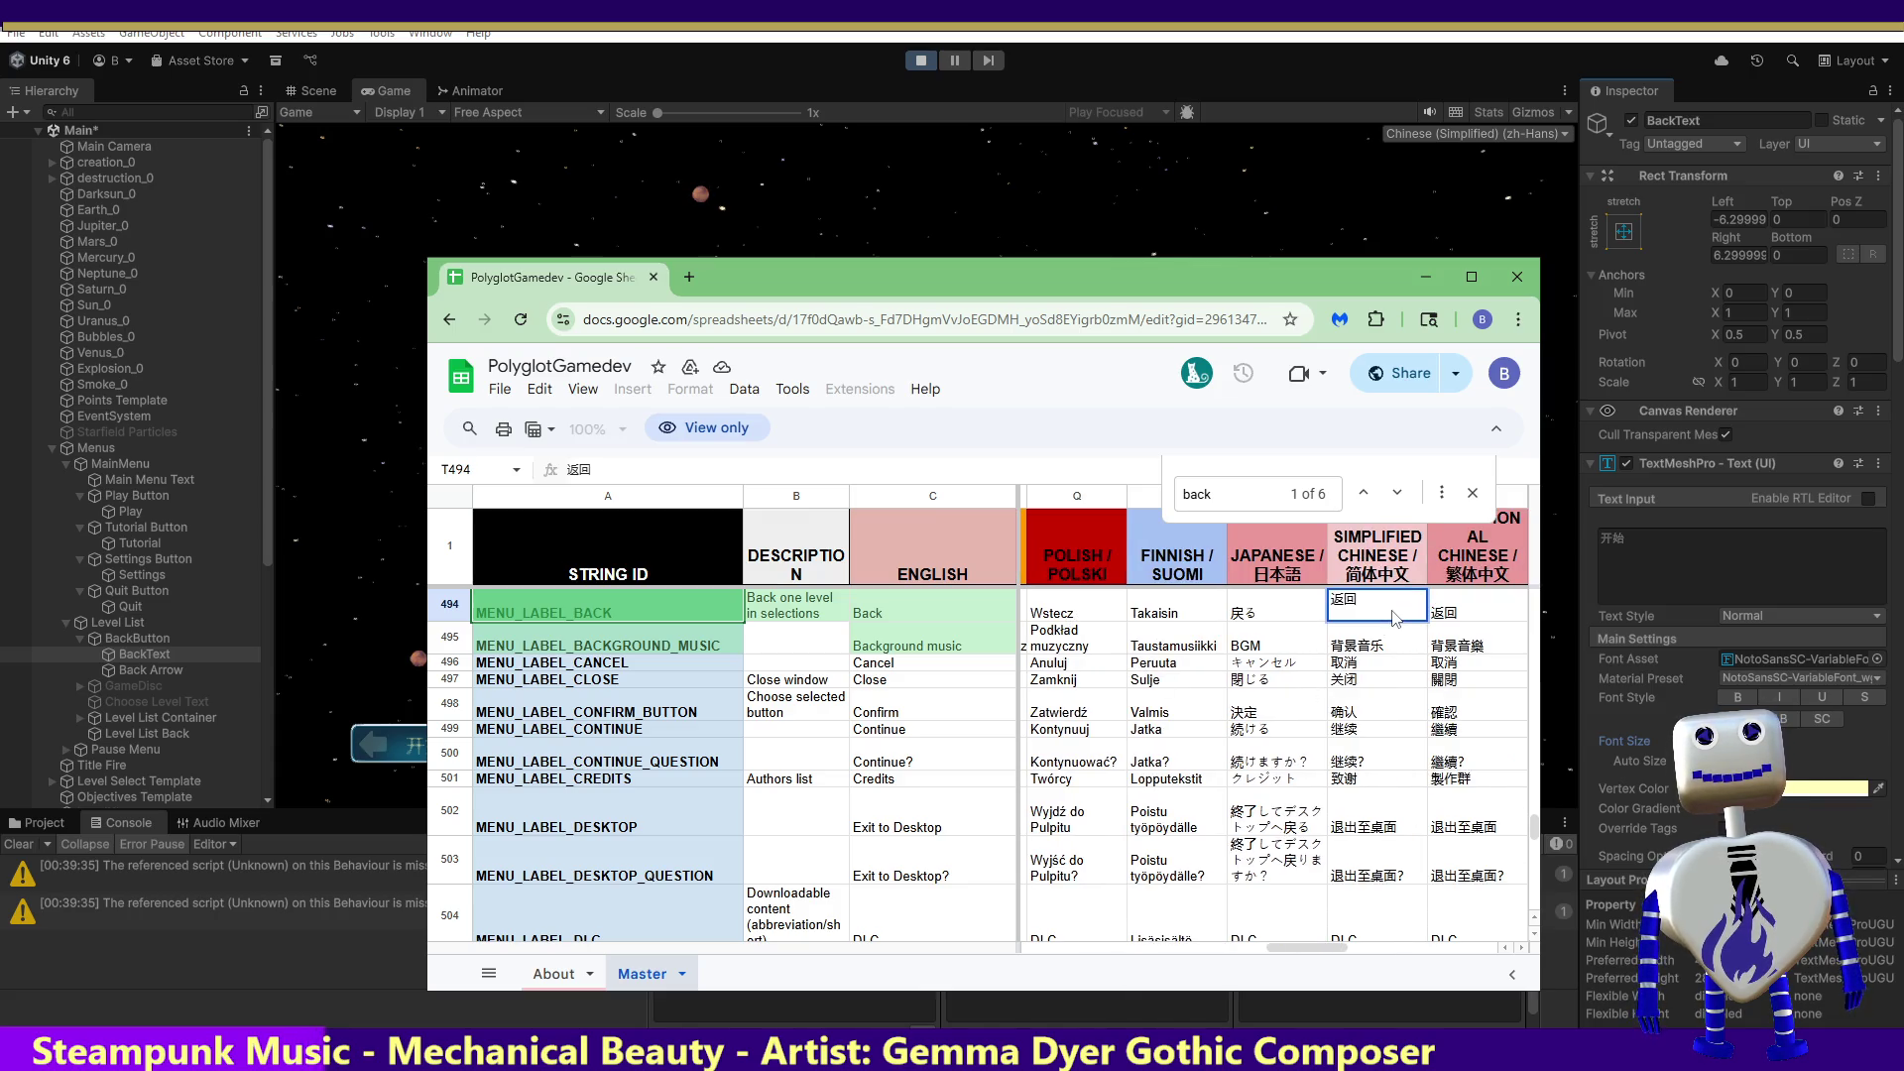
left_click_drag(1361, 601, 1314, 608)
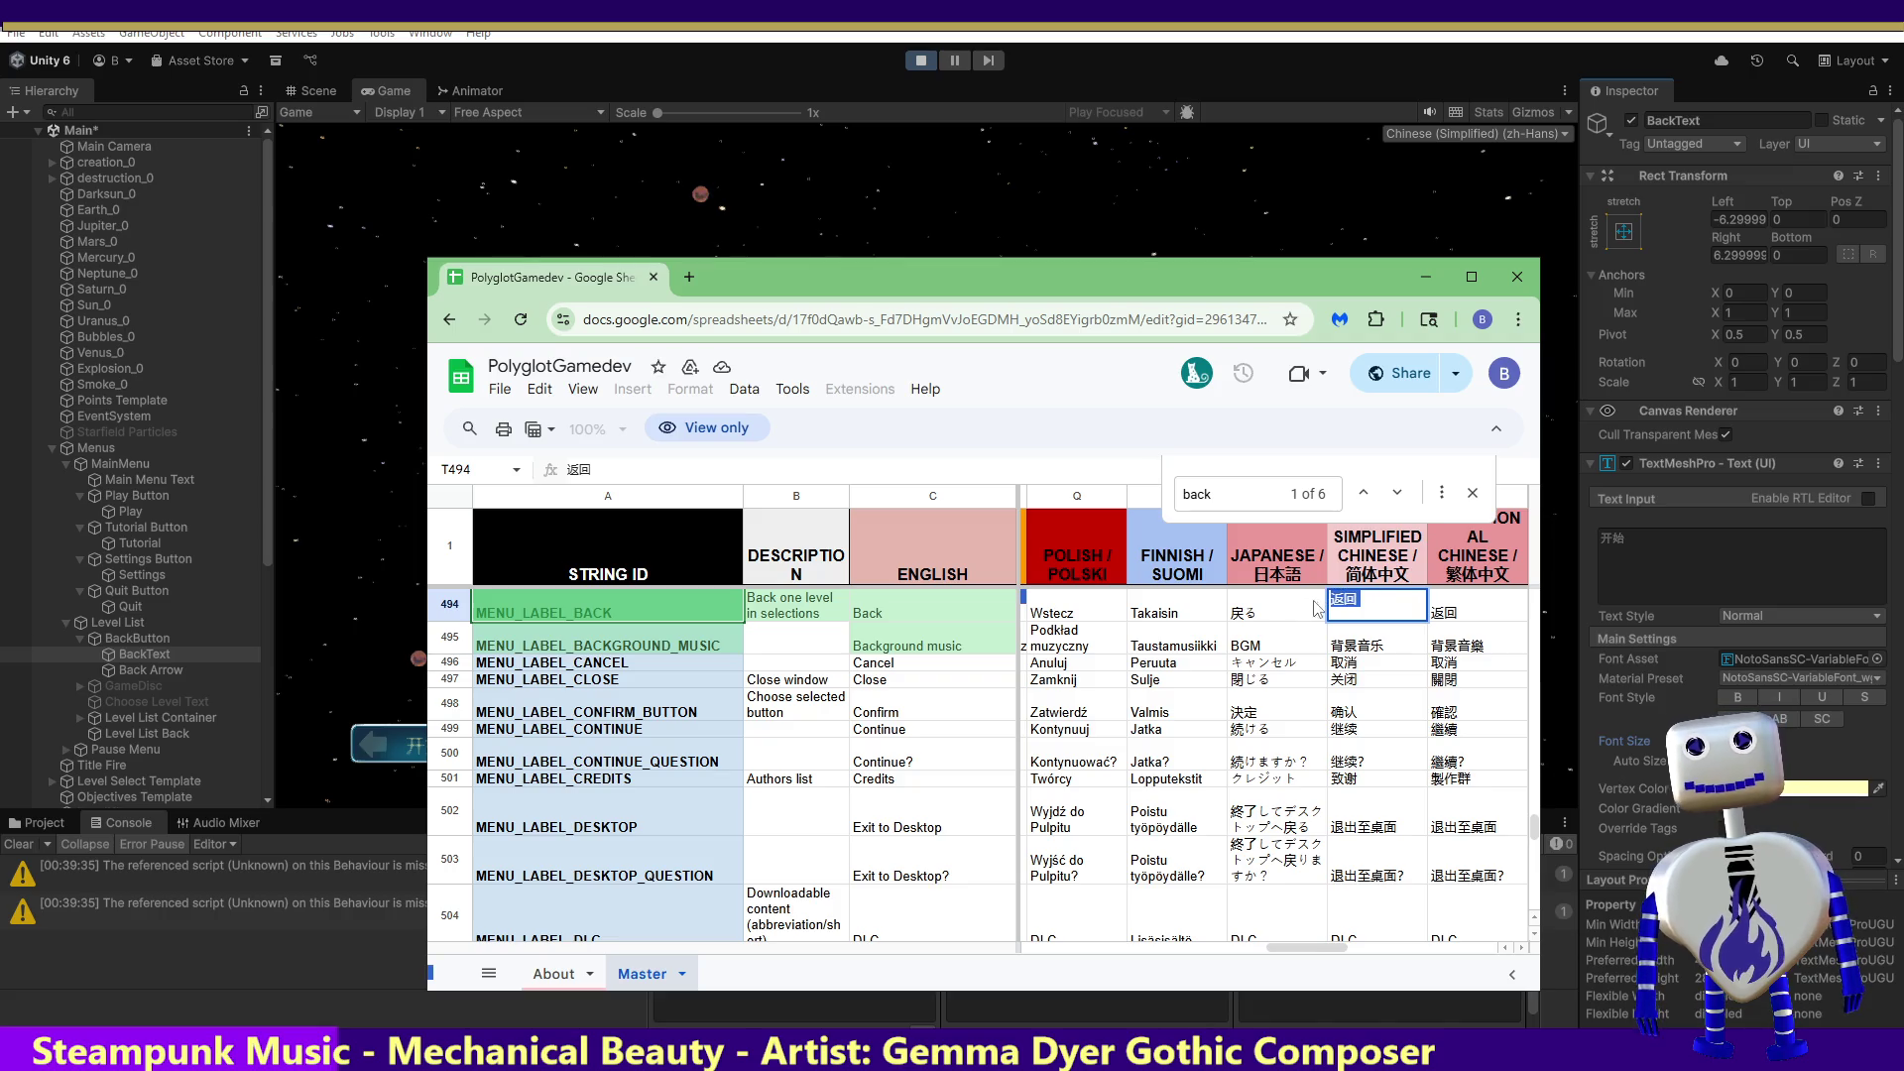
key("ctrl+c")
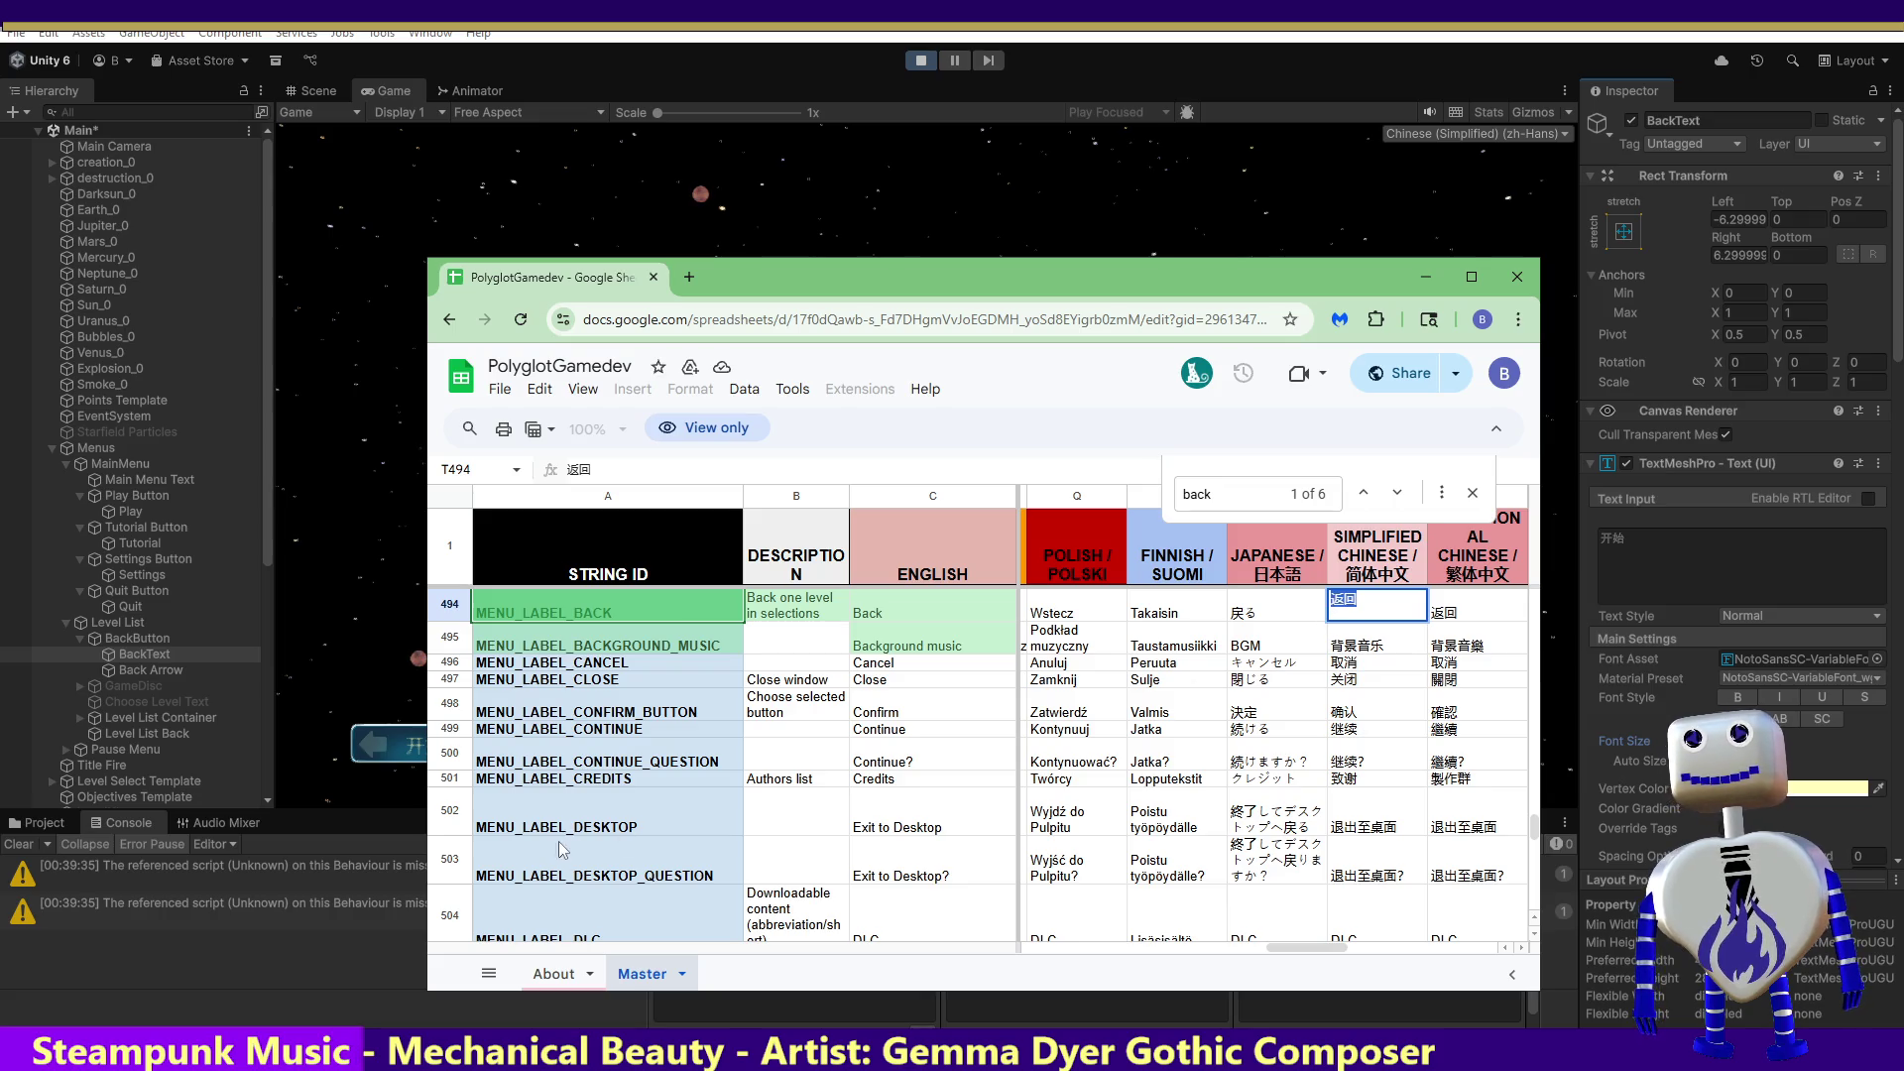
left_click(922, 59)
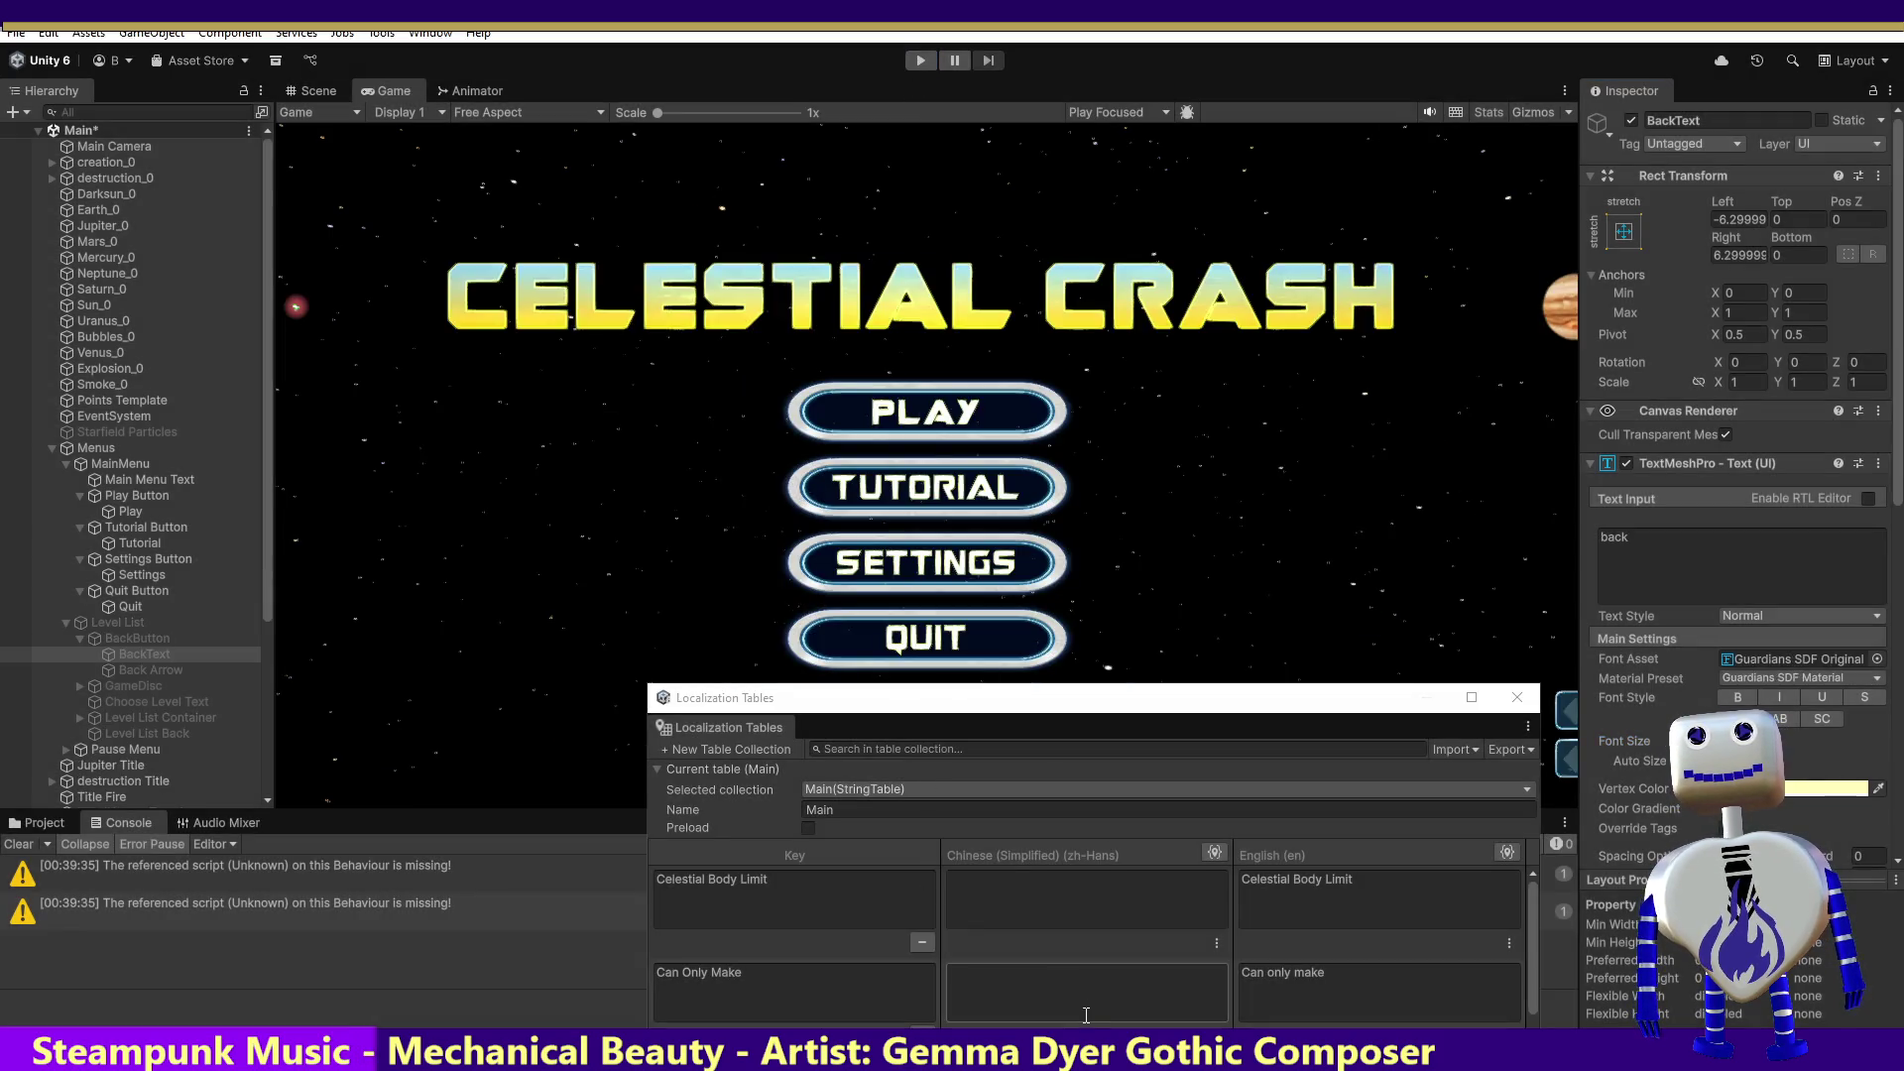
Step: Enter 返回 as the Back entry's Chinese (Simplified) value in the Main table and start Play mode
left_click_drag(1122, 696, 1114, 426)
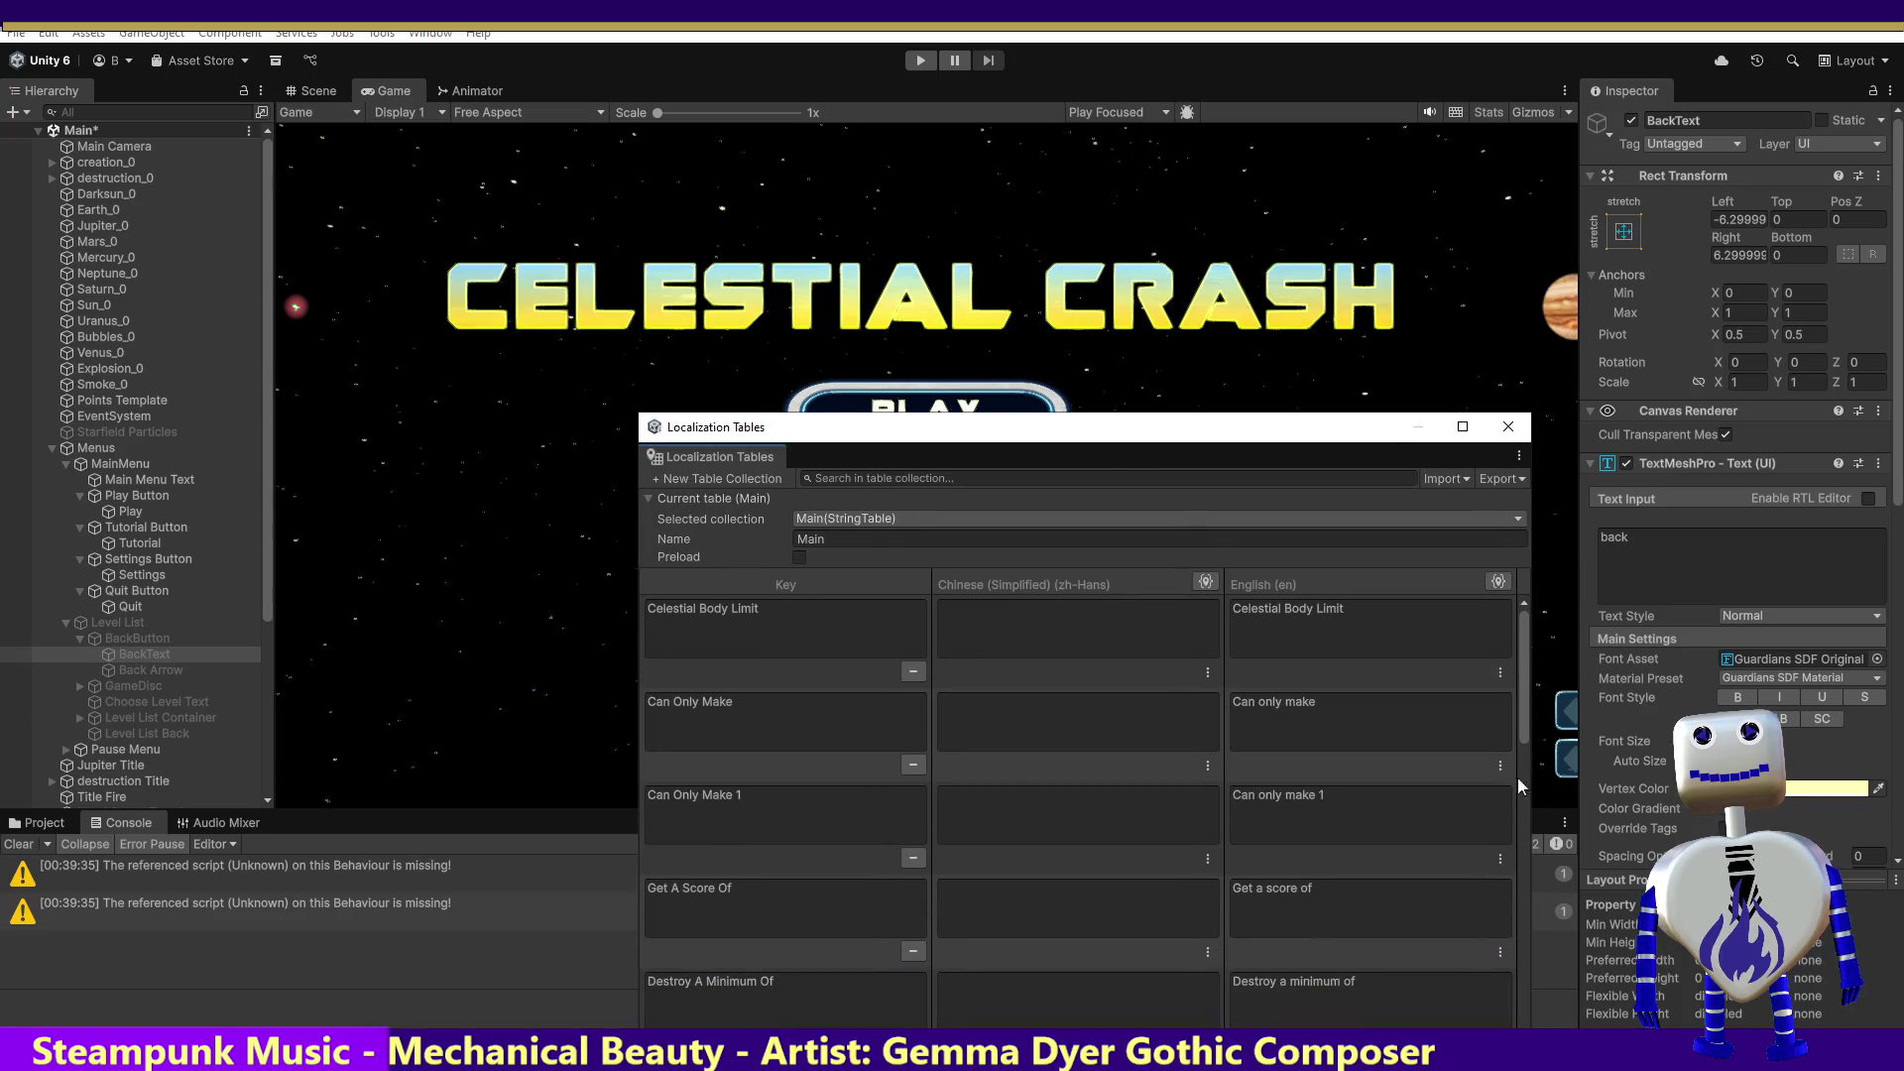
left_click_drag(1519, 699, 1526, 1007)
left_click(967, 919)
type("返回")
left_click(1301, 927)
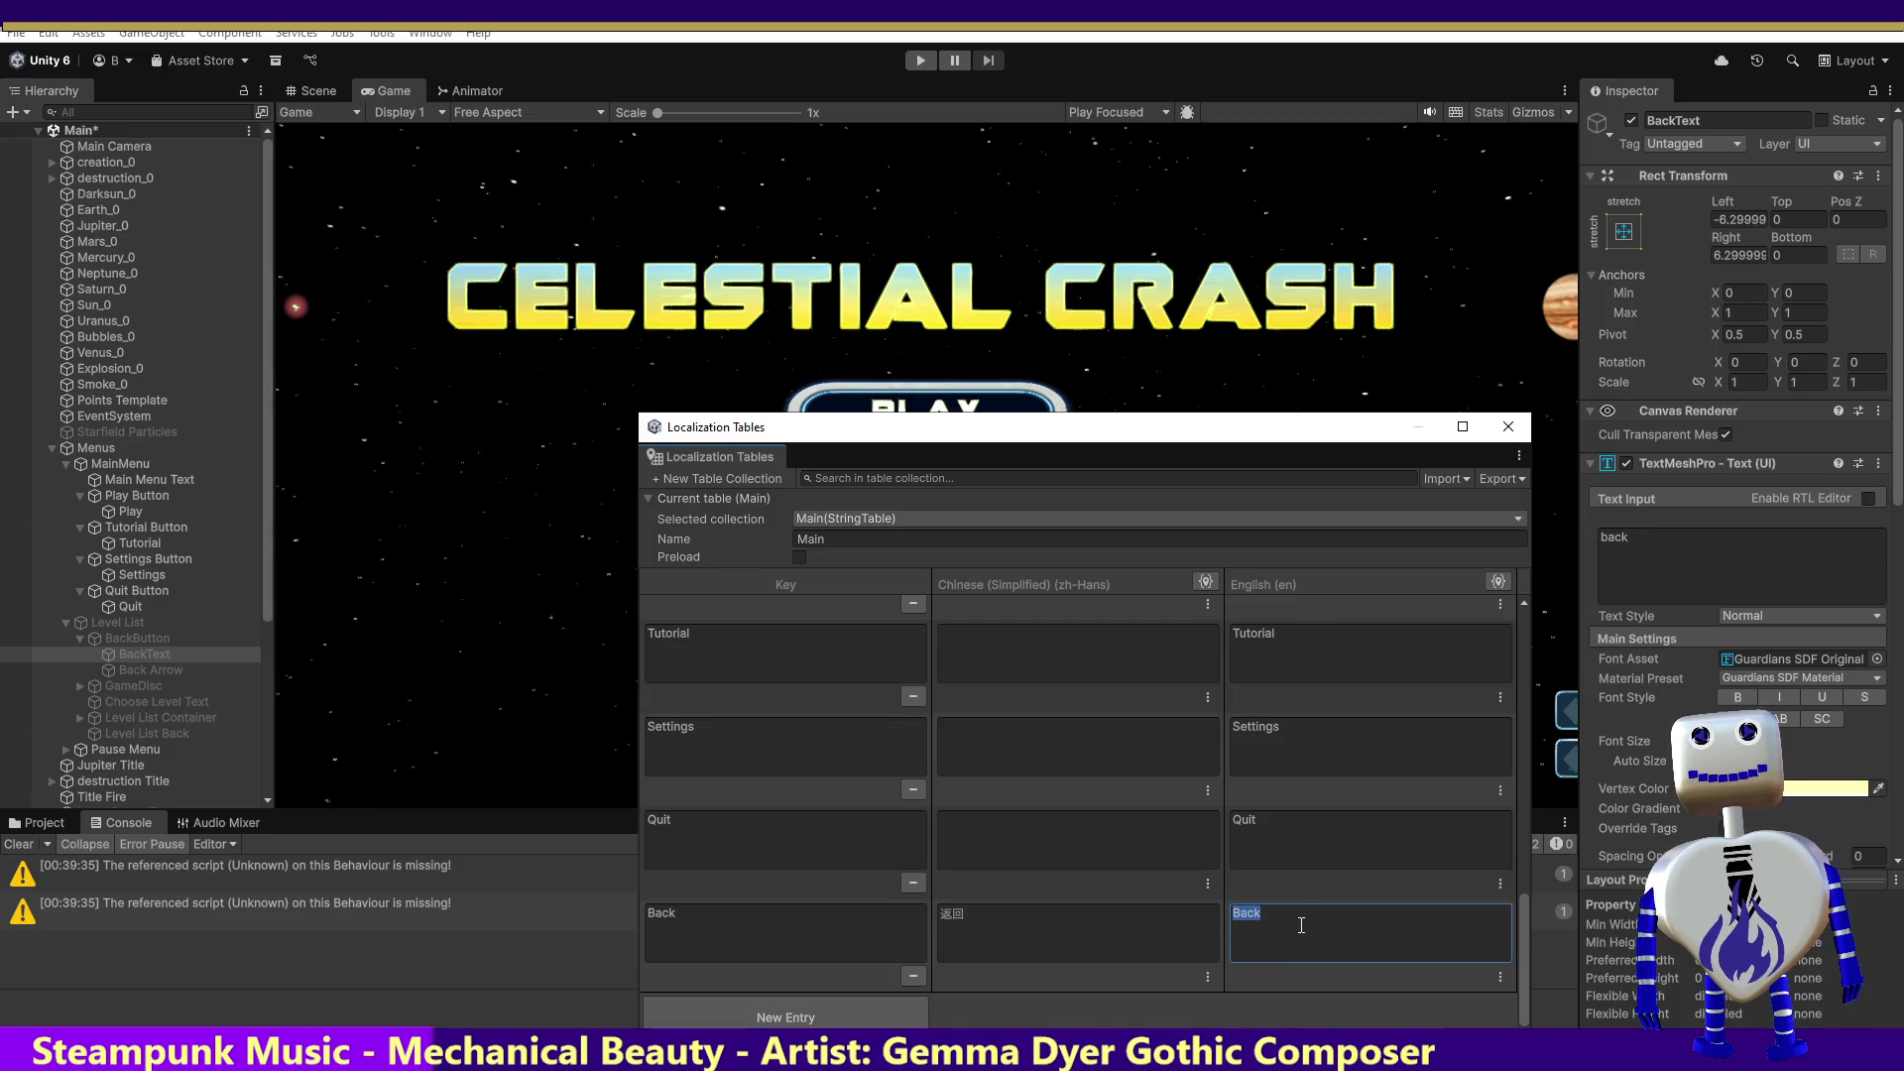
left_click(921, 61)
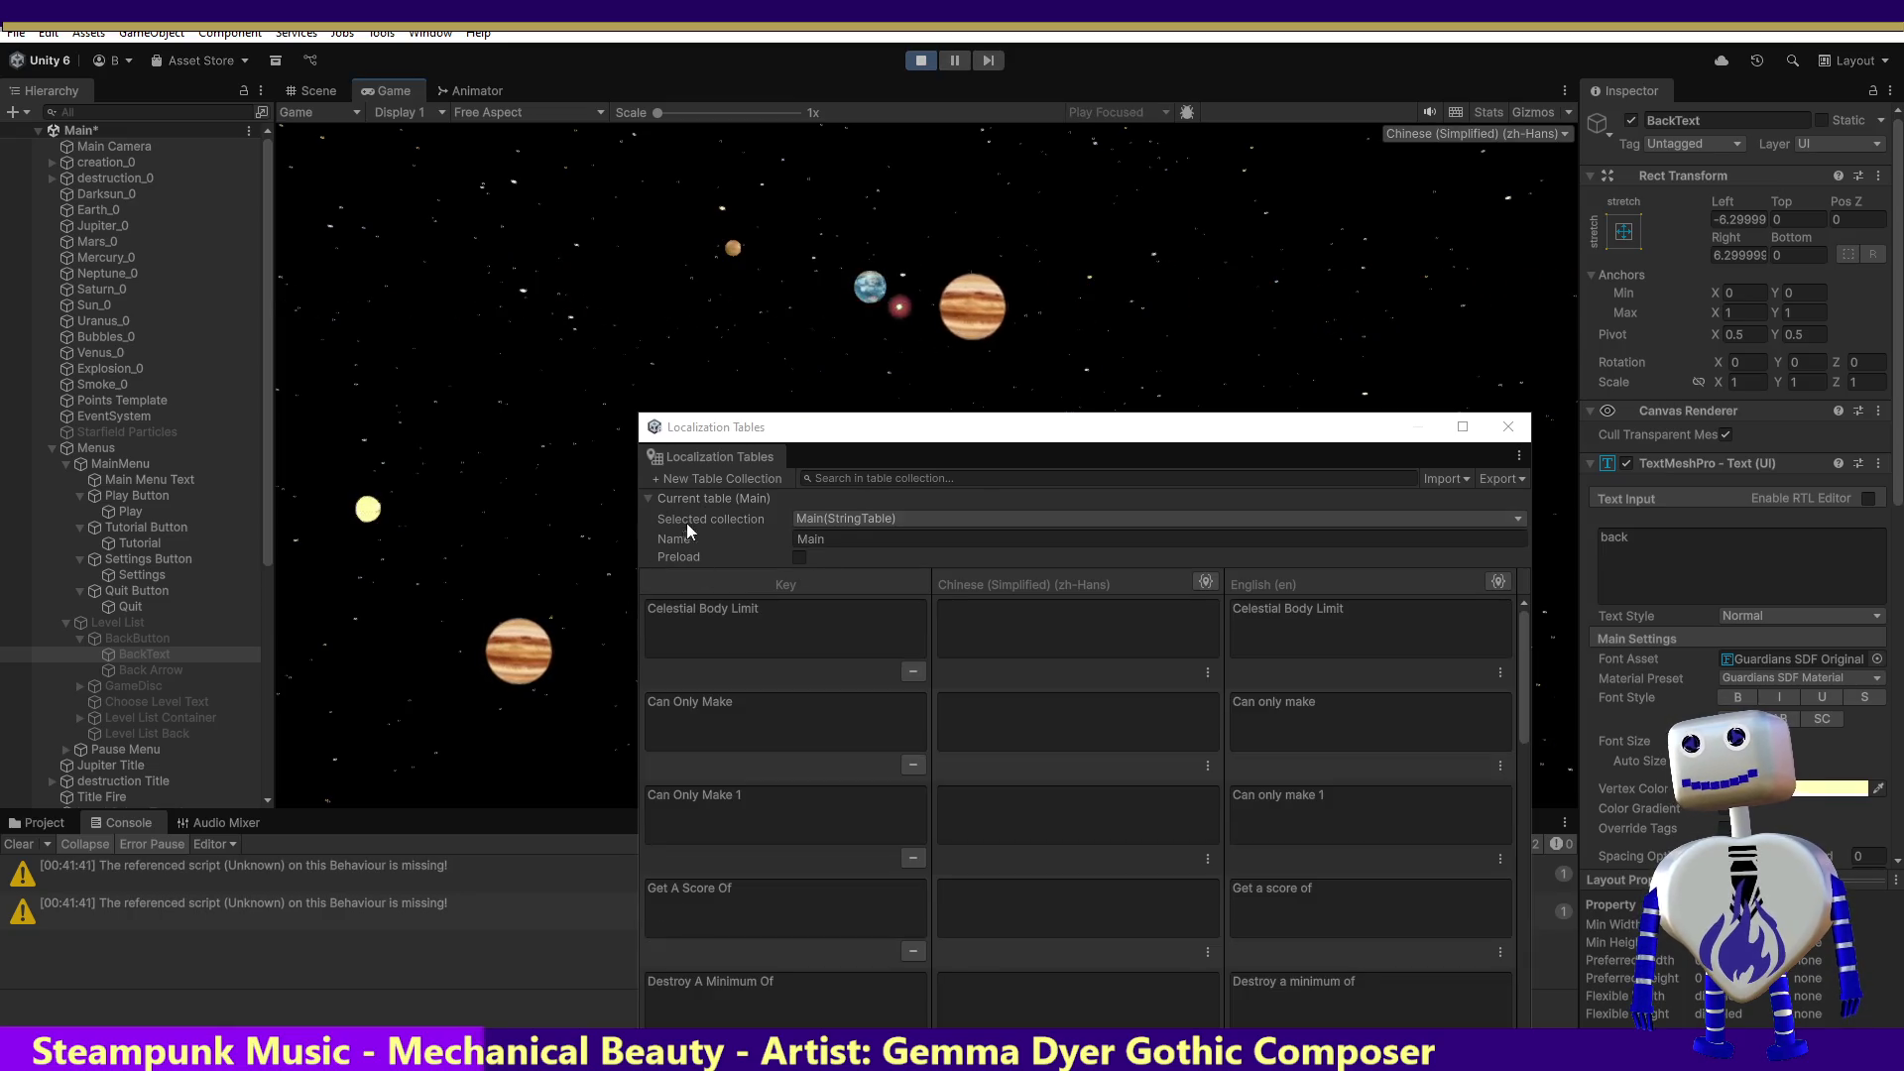
left_click_drag(694, 427, 721, 836)
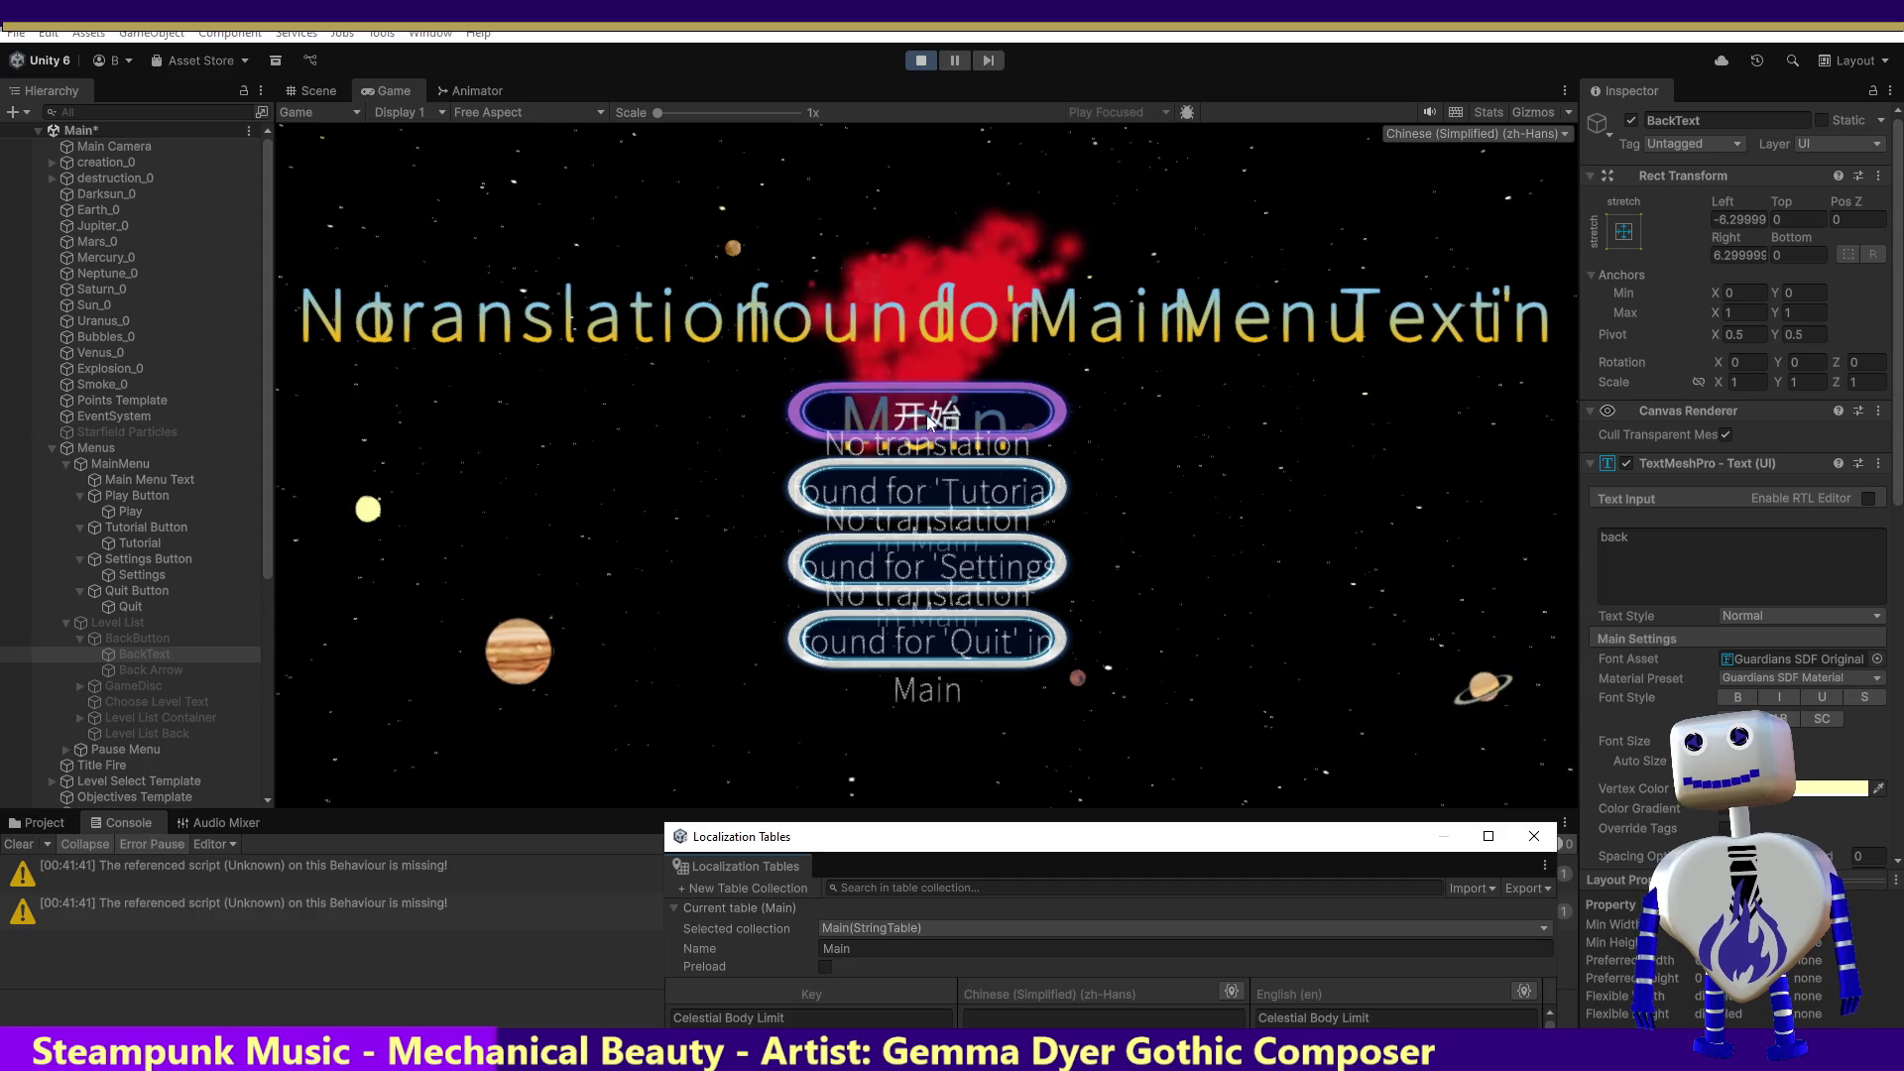
Step: Open the level list in the running game and drag Font Size down to shrink the 返回 text
left_click(930, 423)
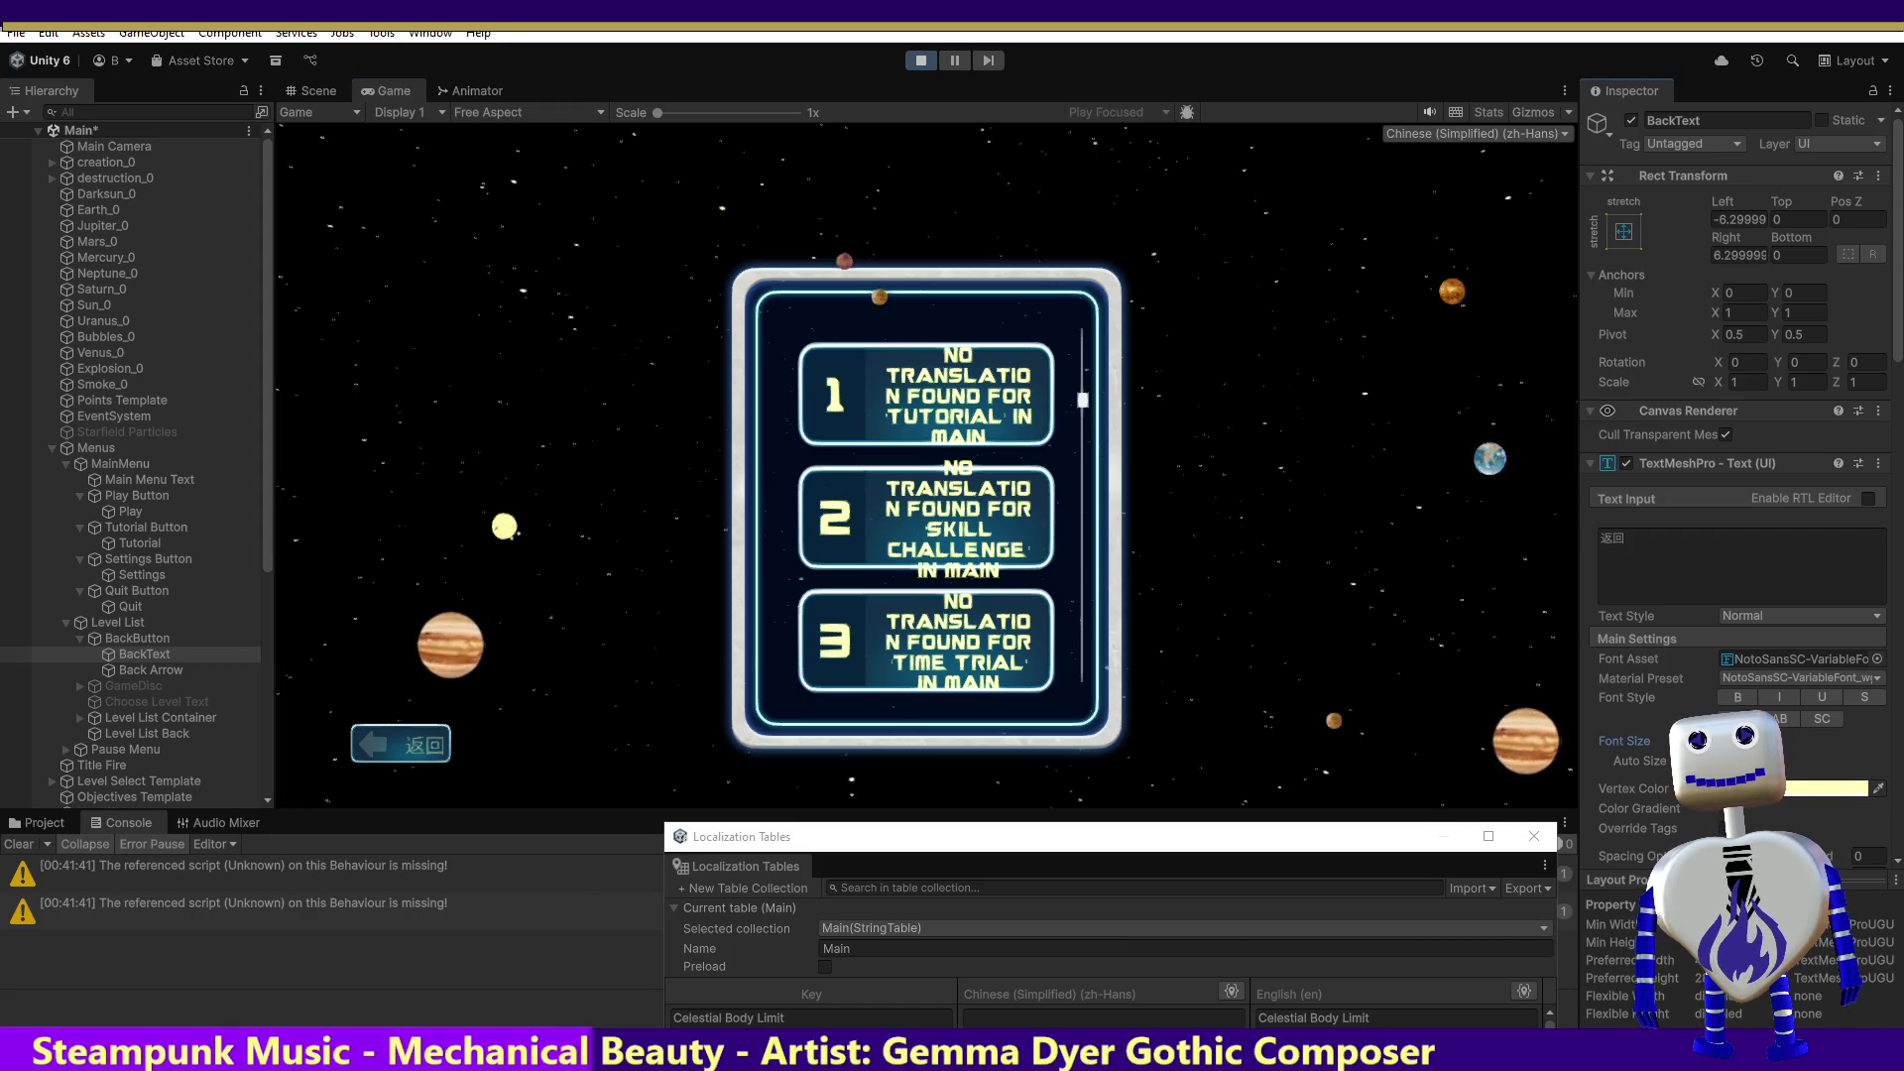
left_click_drag(1686, 742, 1663, 742)
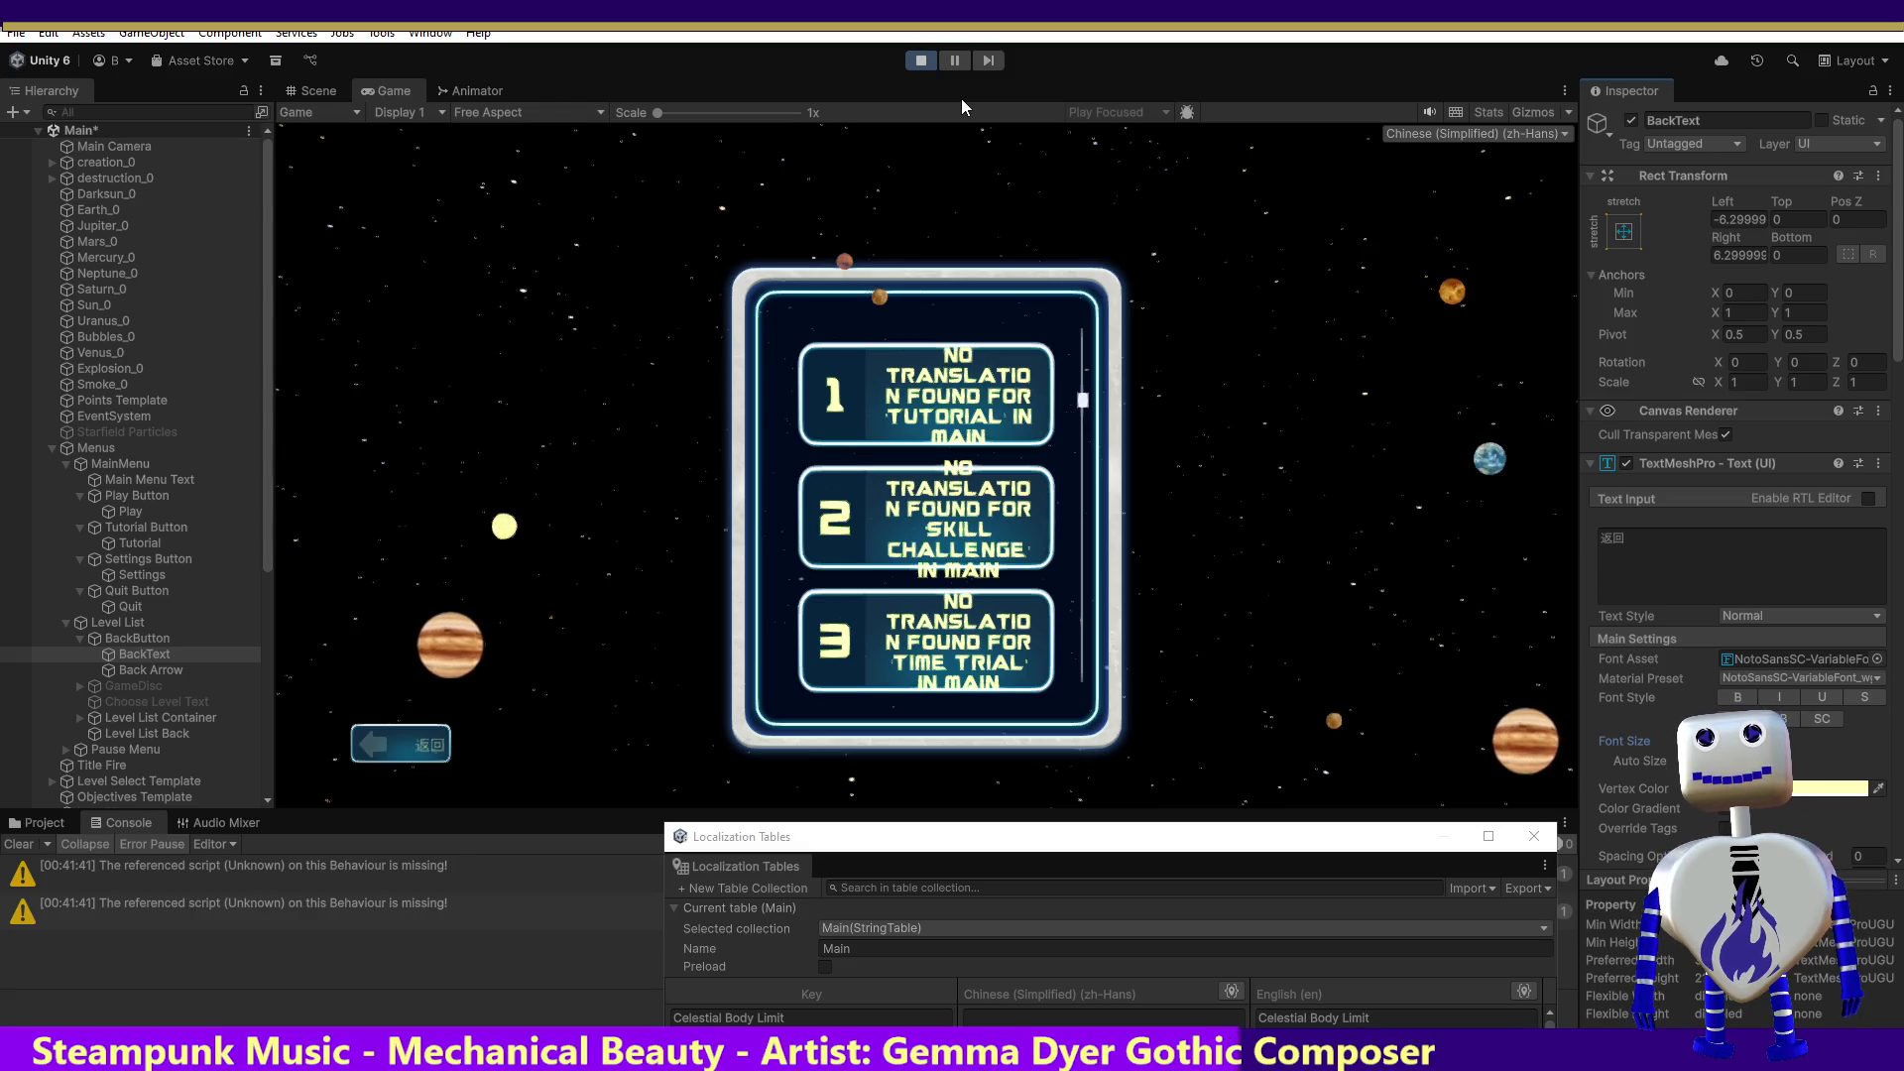
left_click(920, 61)
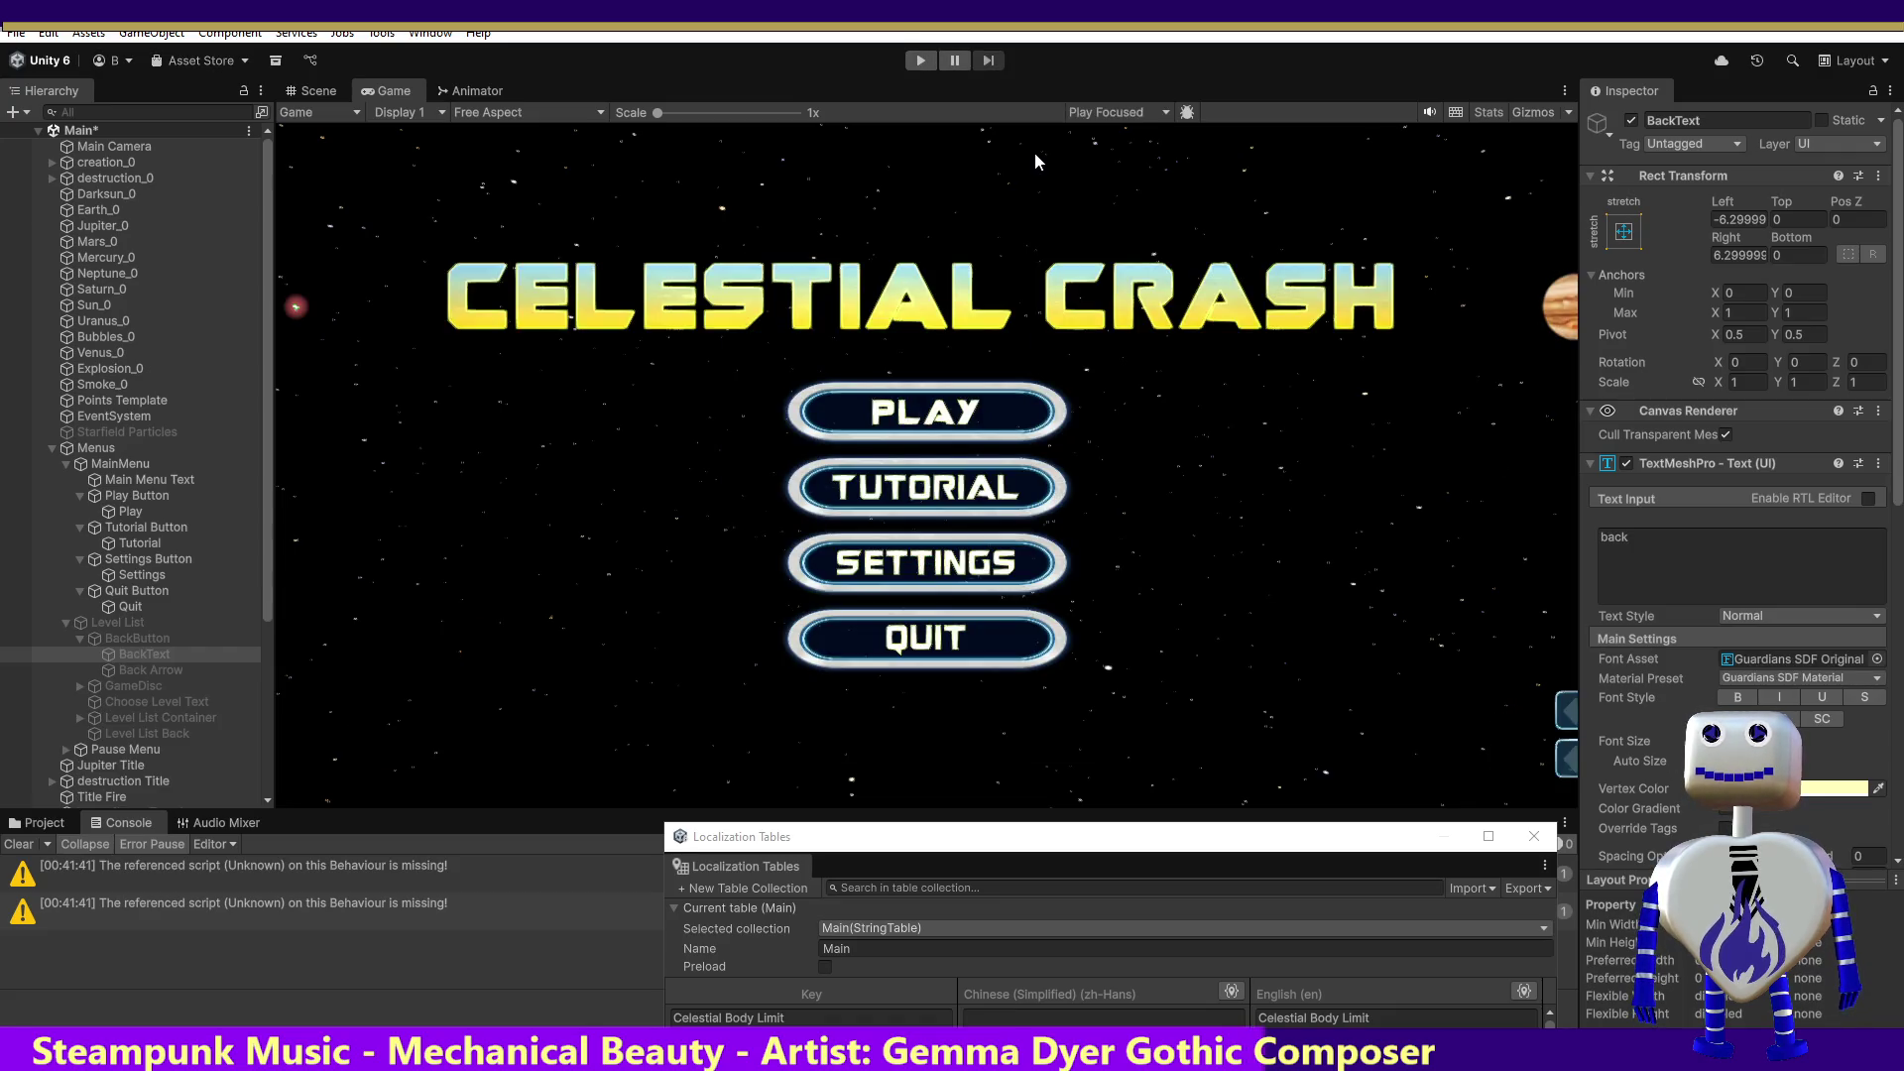
Step: Search the spreadsheet for 'setting', step through its 6 matches, then clear the search
key("alt+Tab")
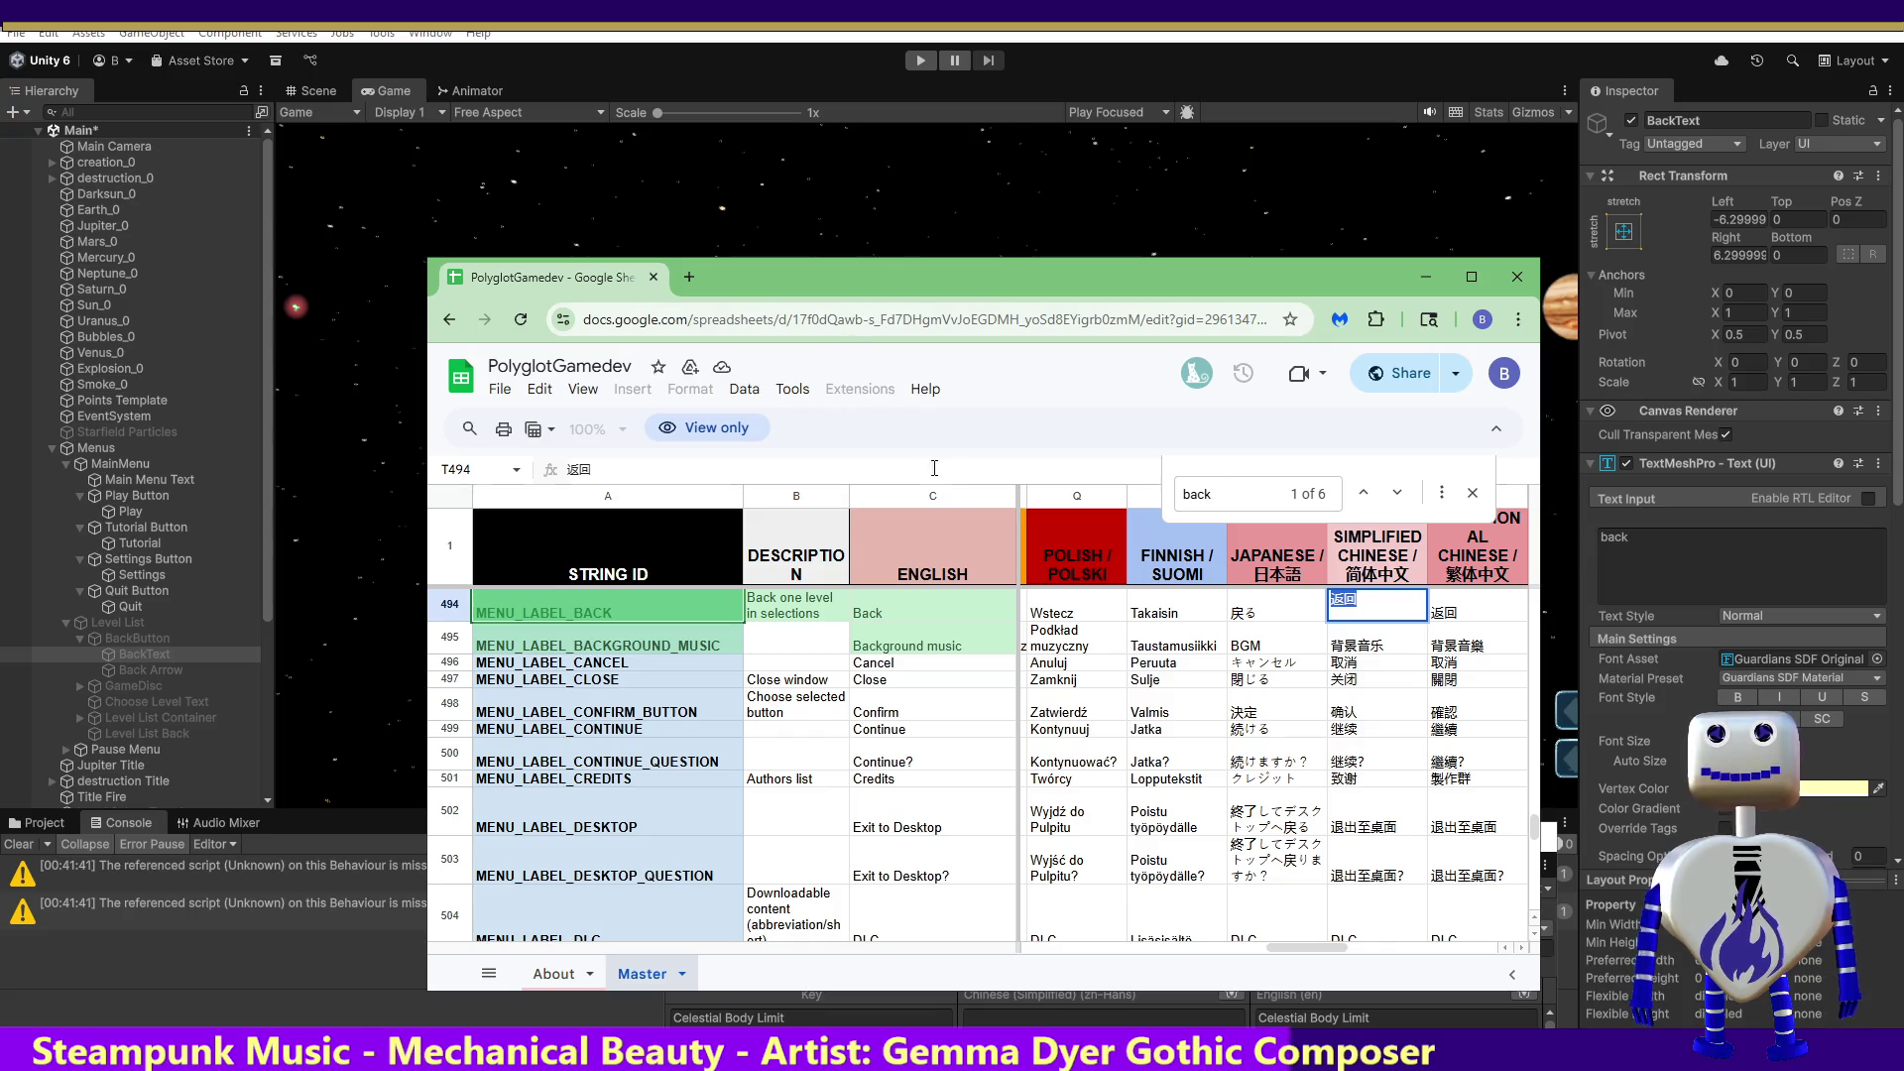
key("ctrl+f")
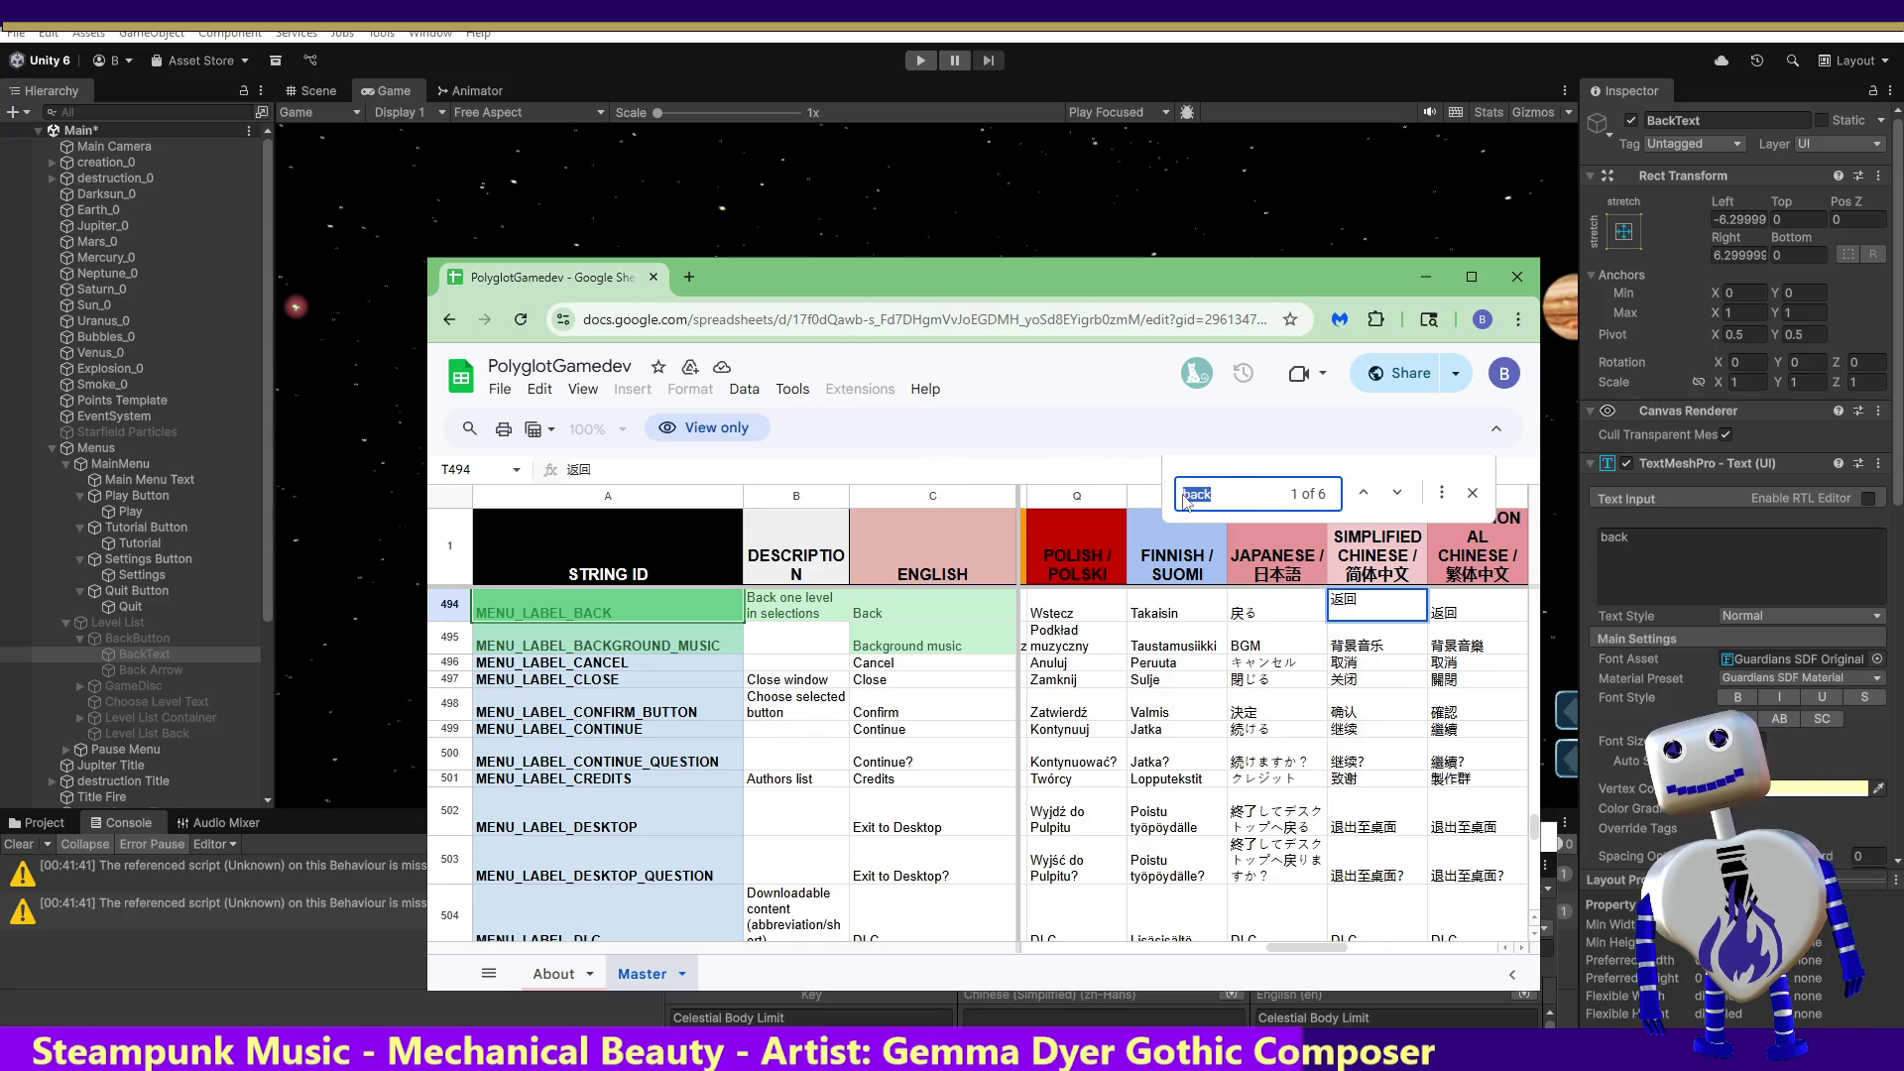
type("settings")
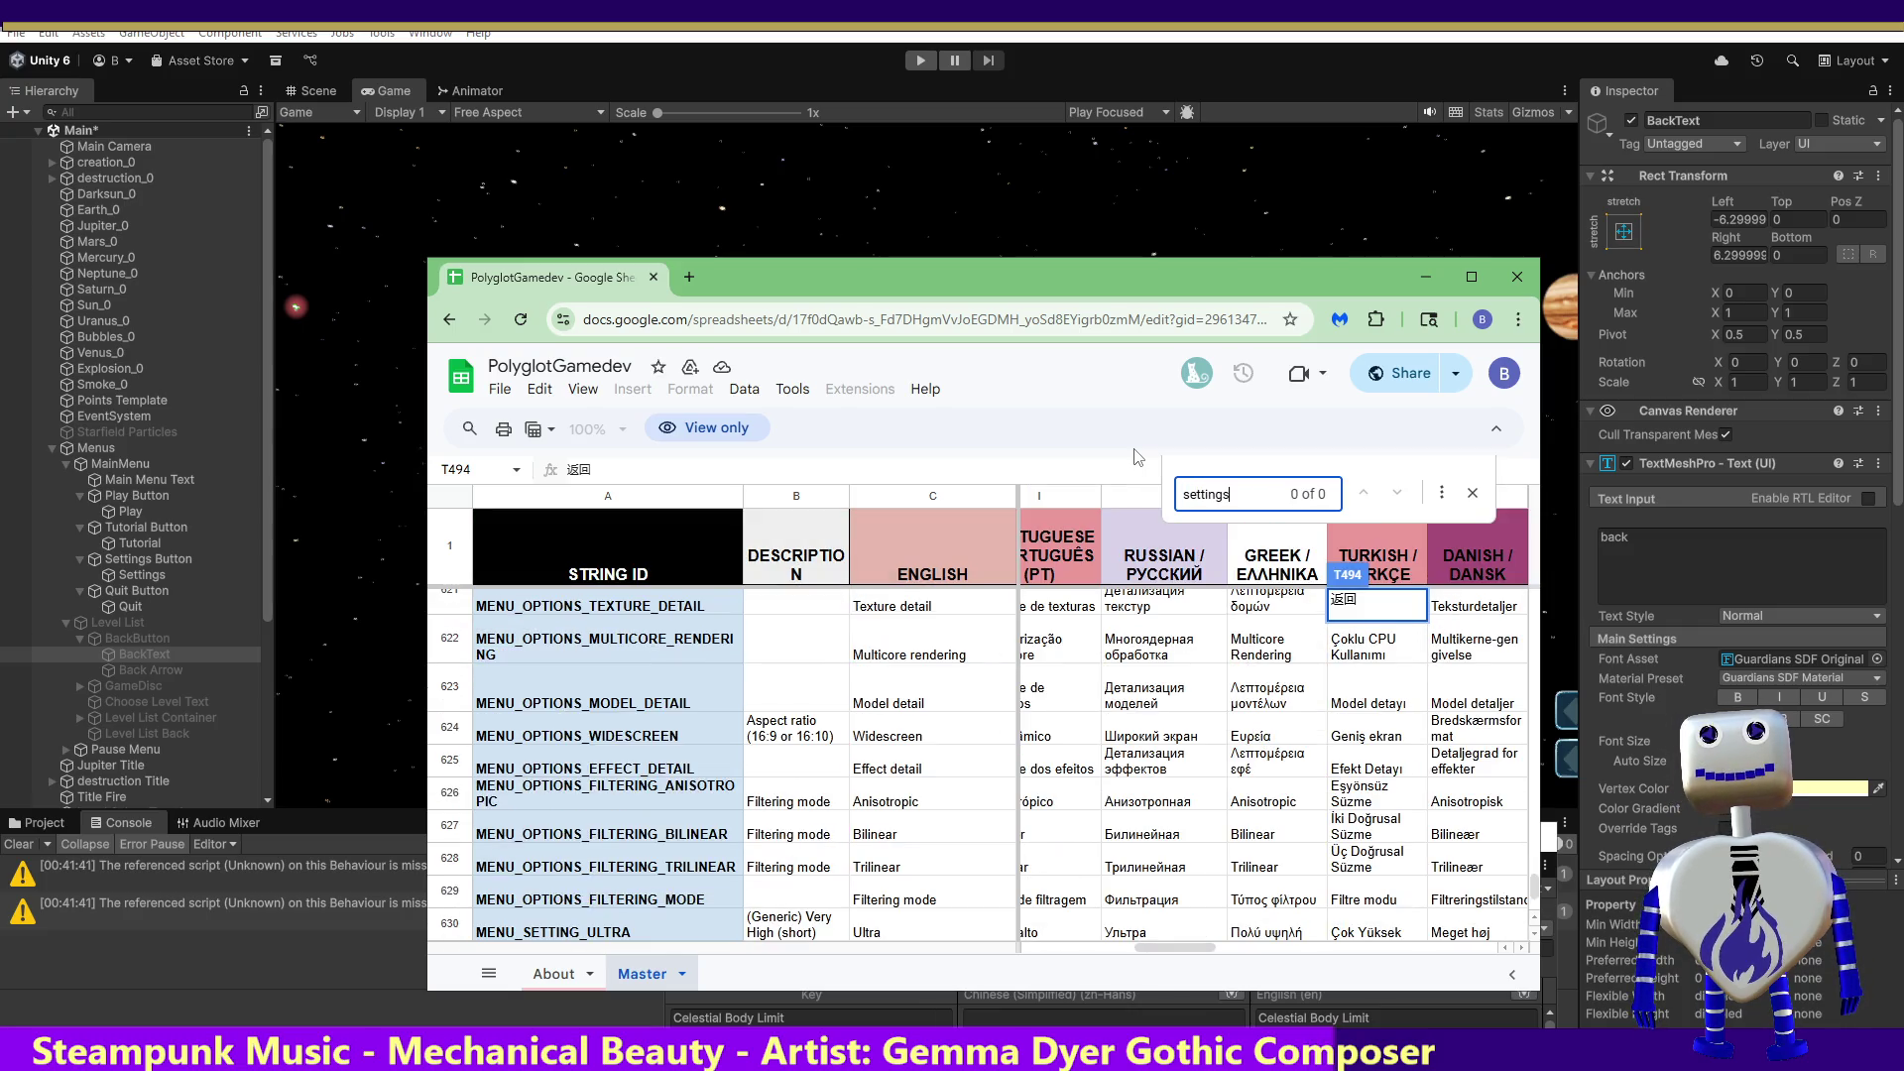
key("BackSpace")
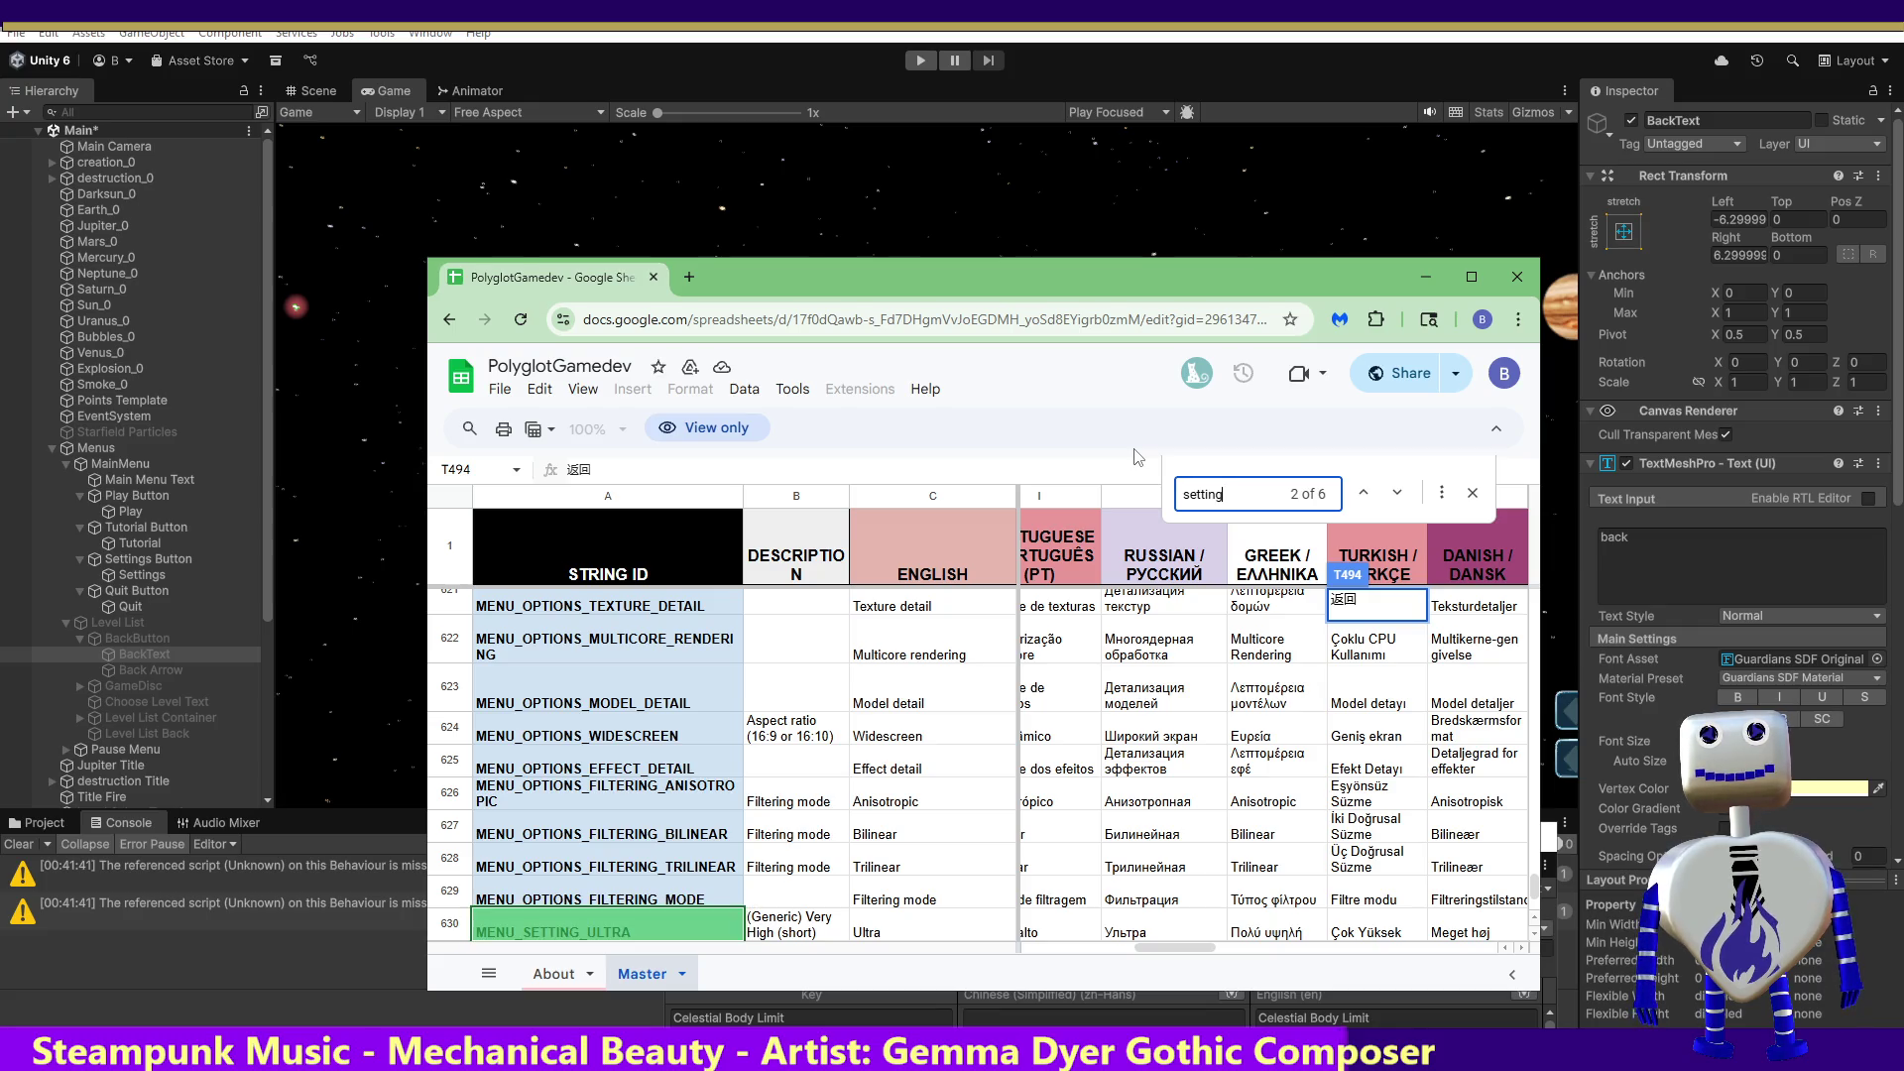
key("Return")
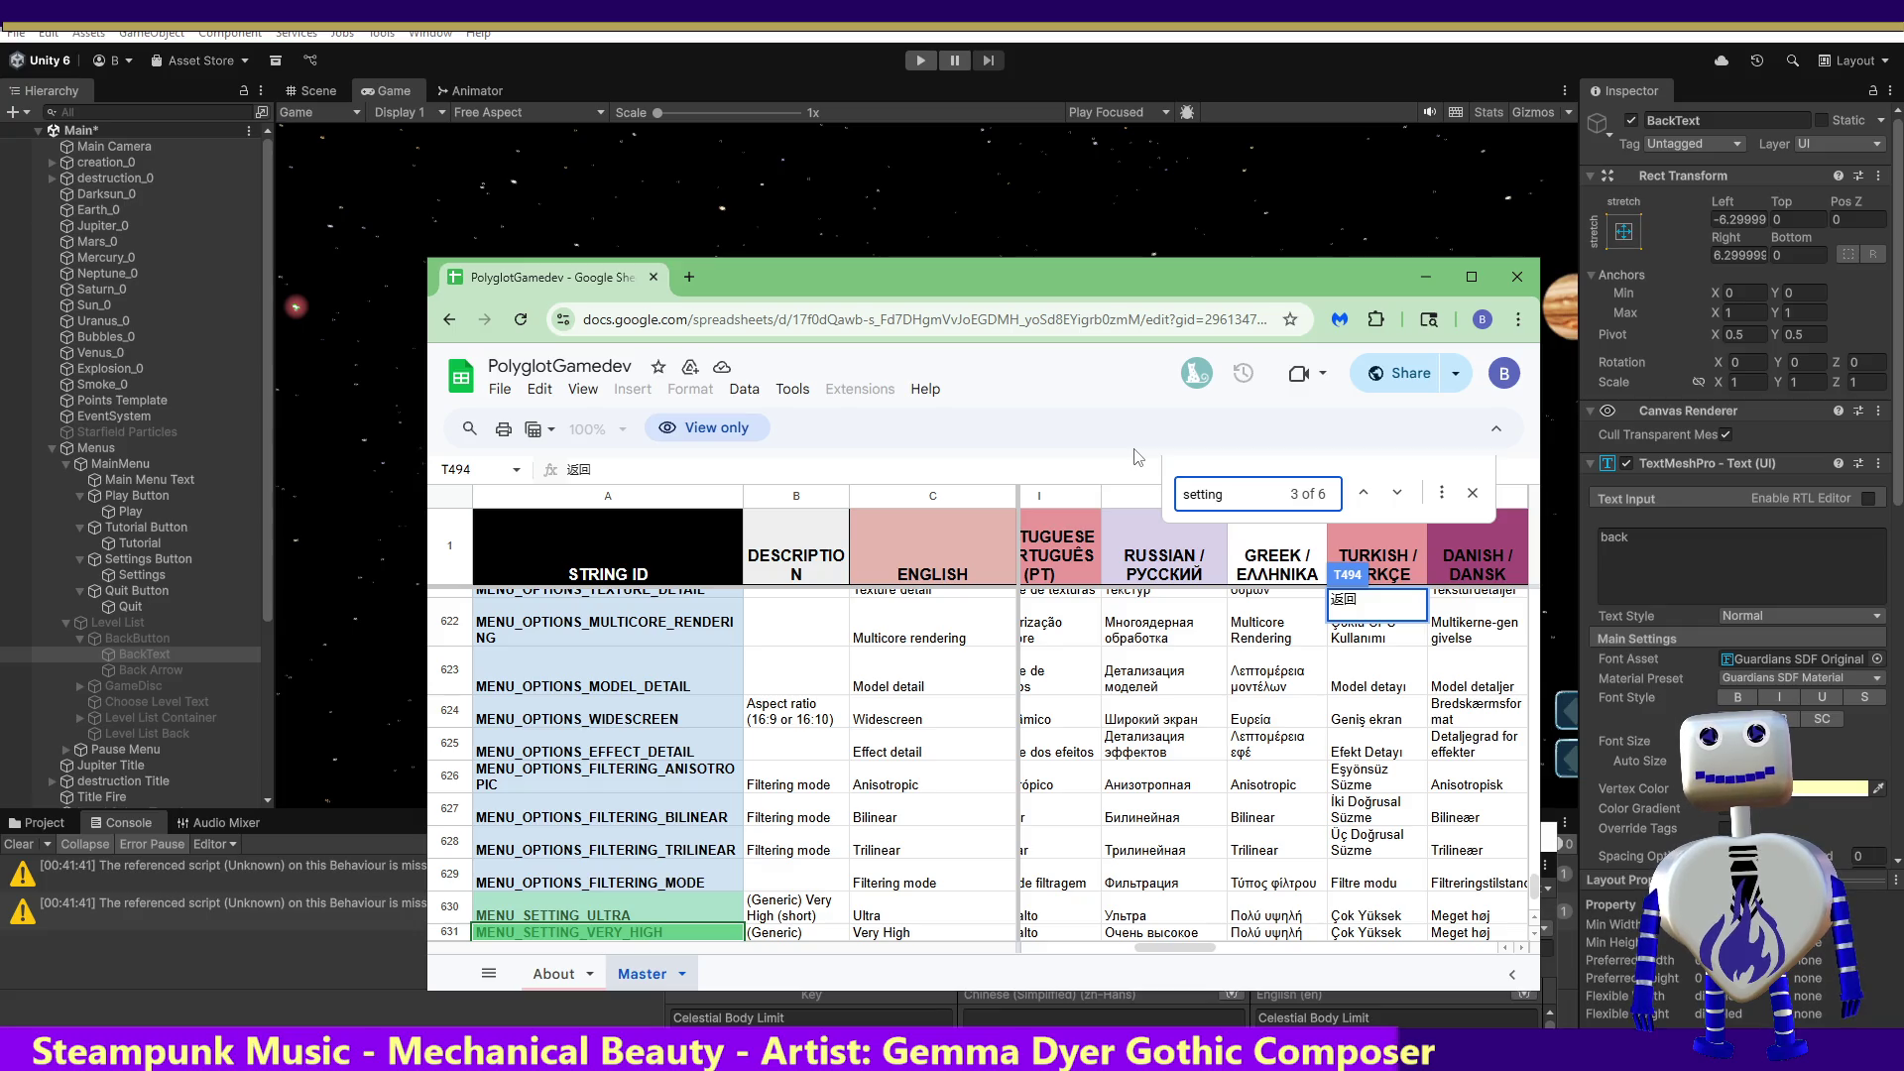
key("Return")
key("Return")
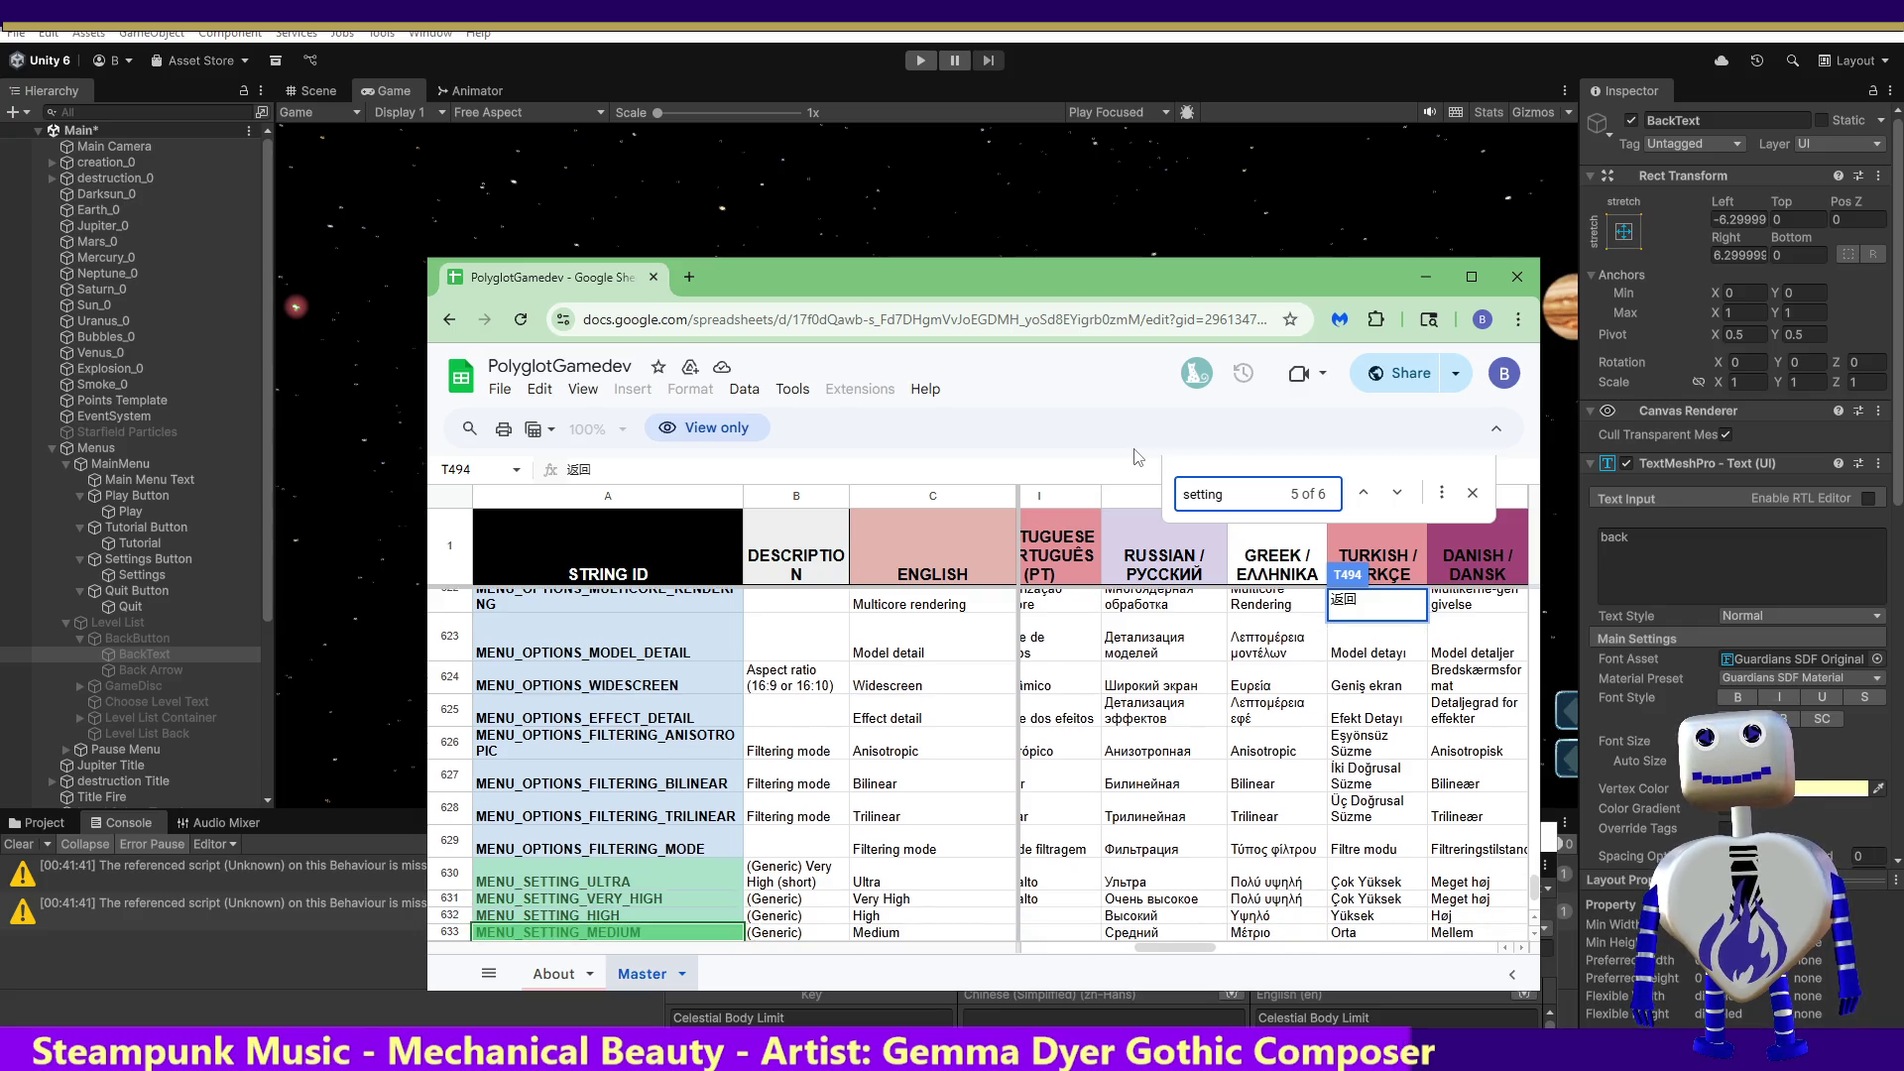
key("Return")
key("Return")
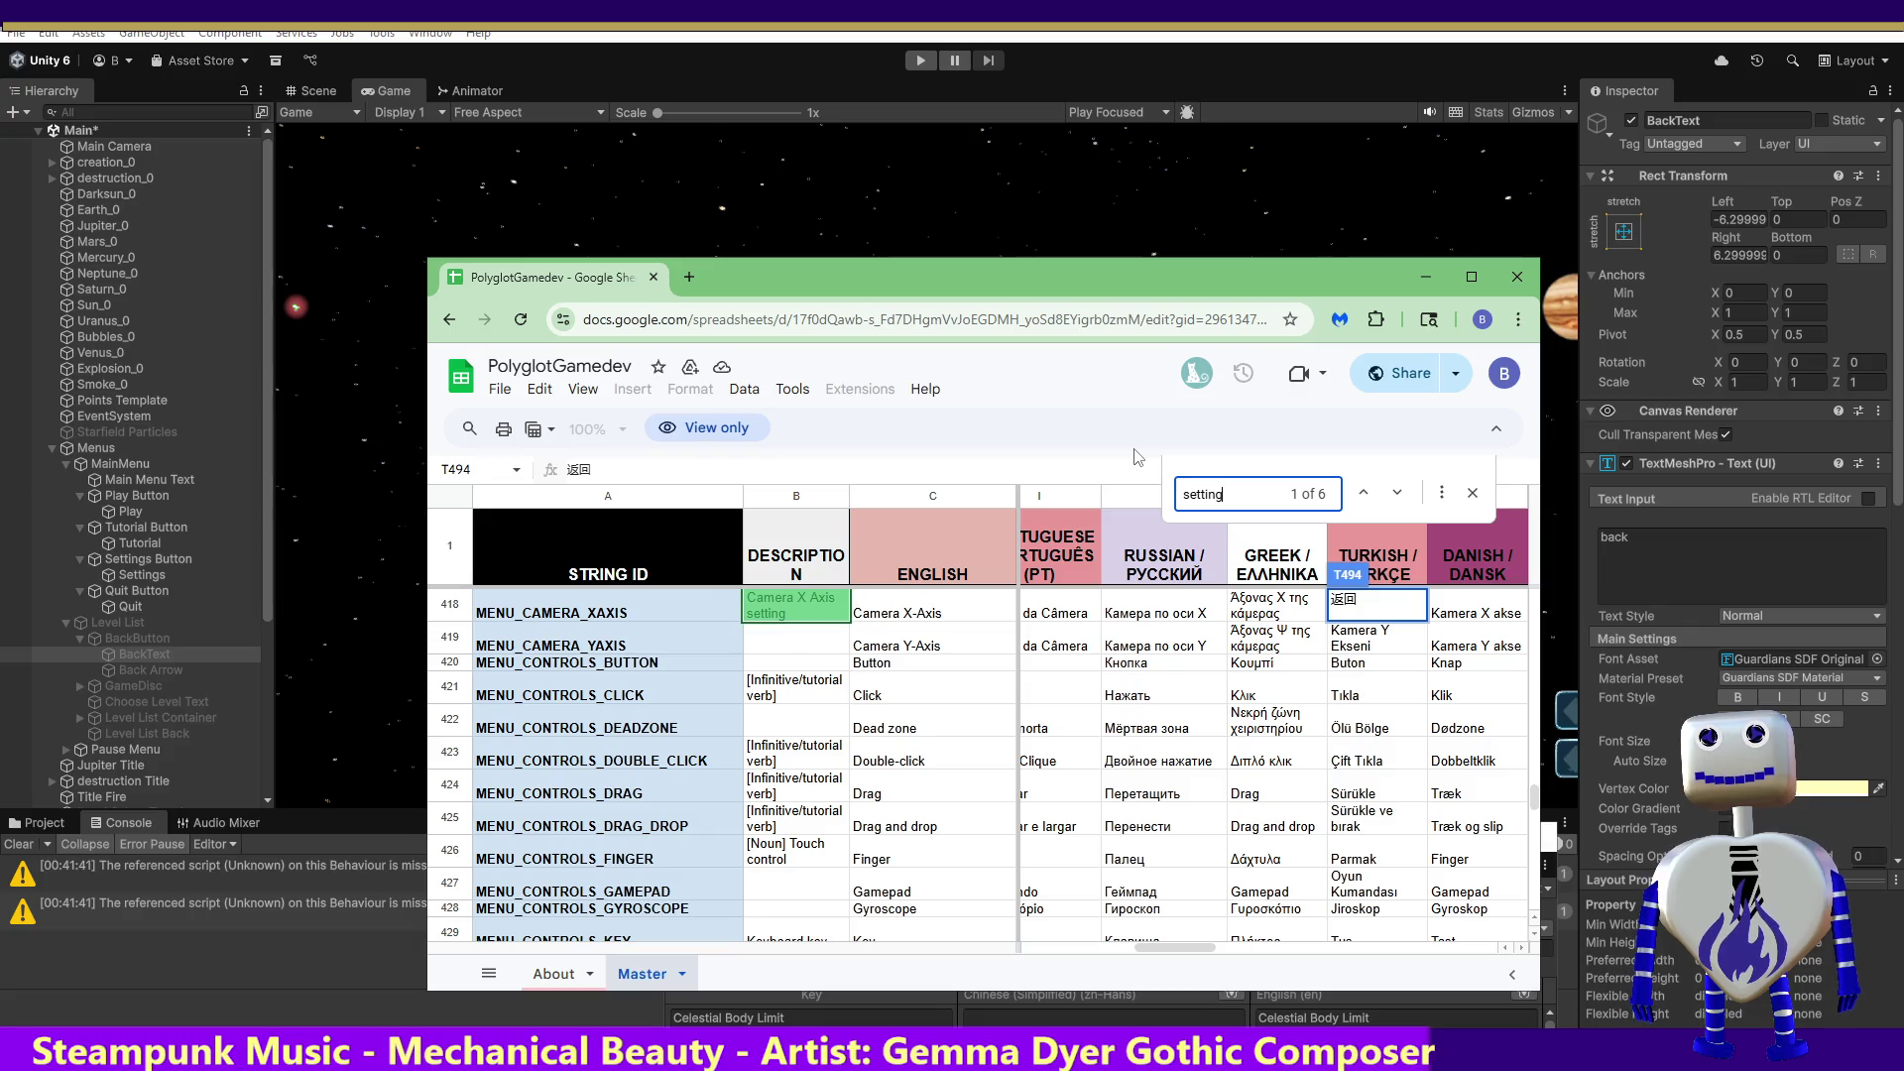
key("Return")
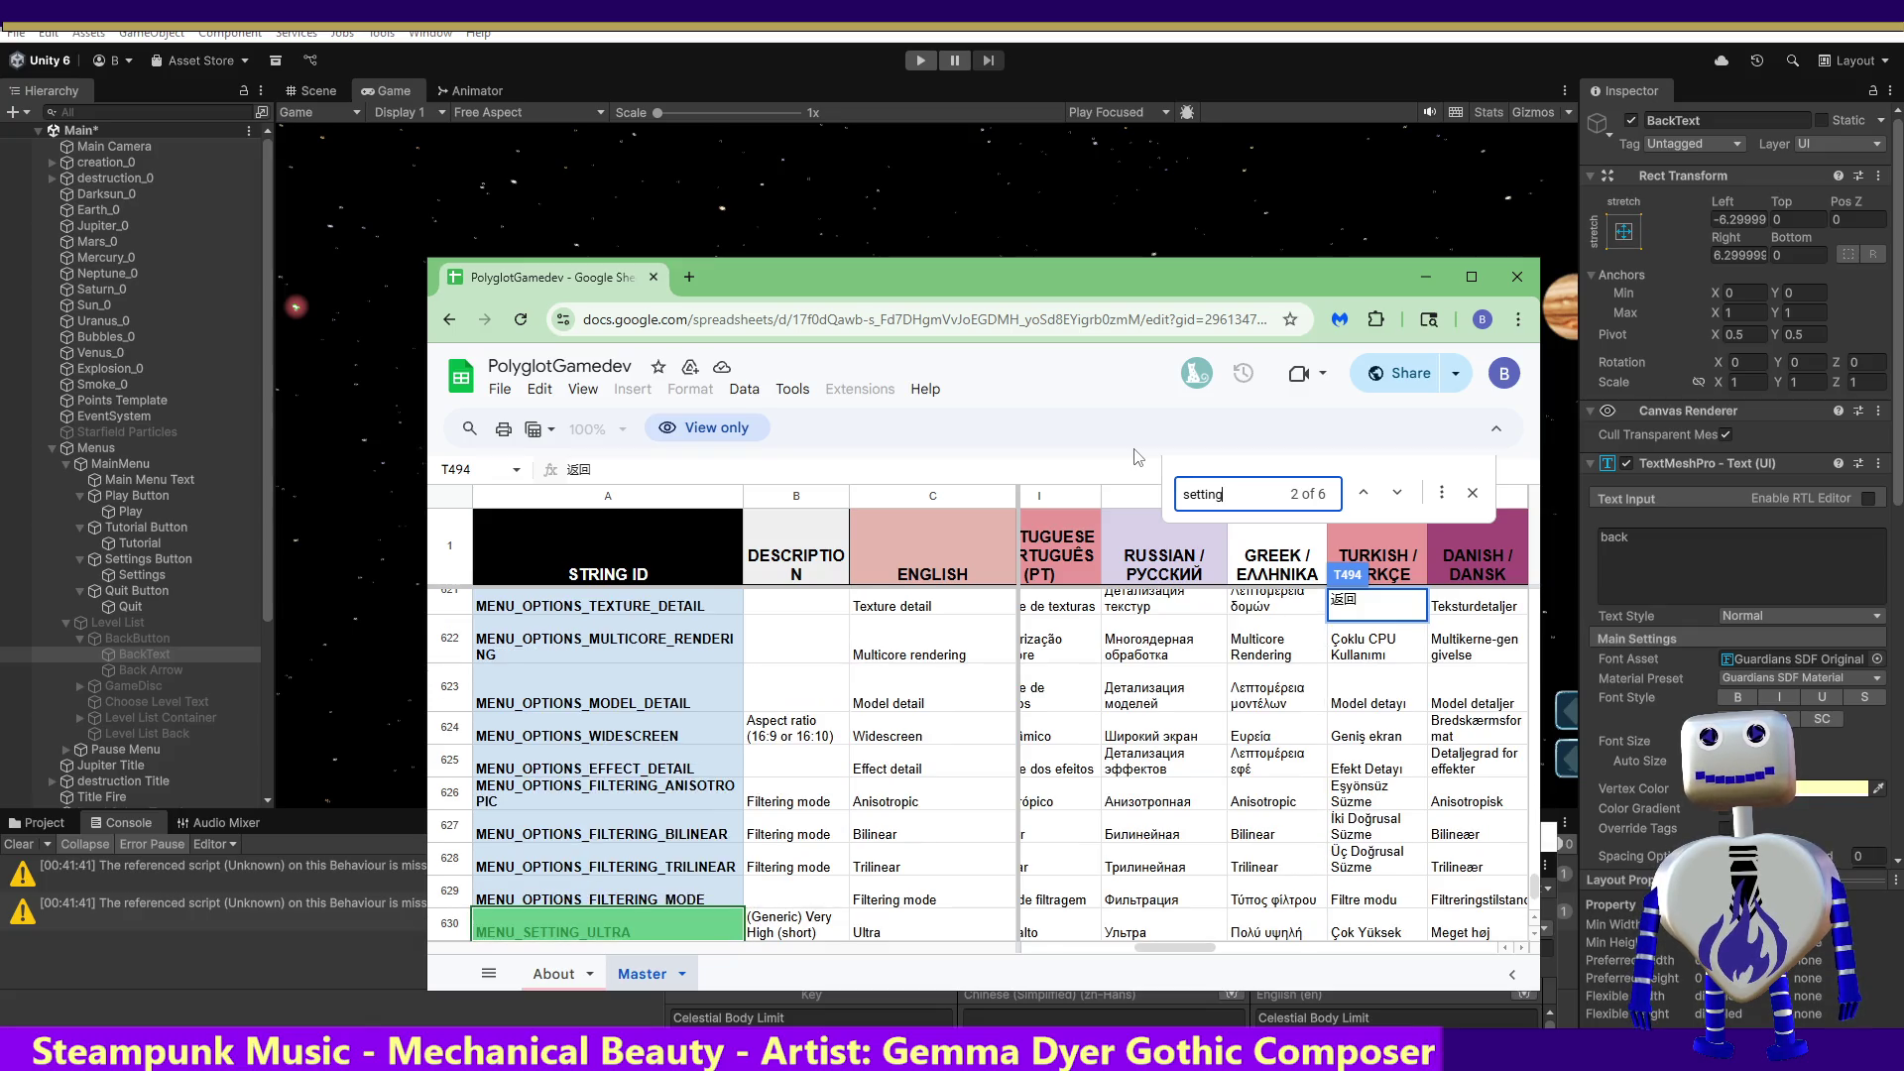
key("Return")
key("Return")
key("Return")
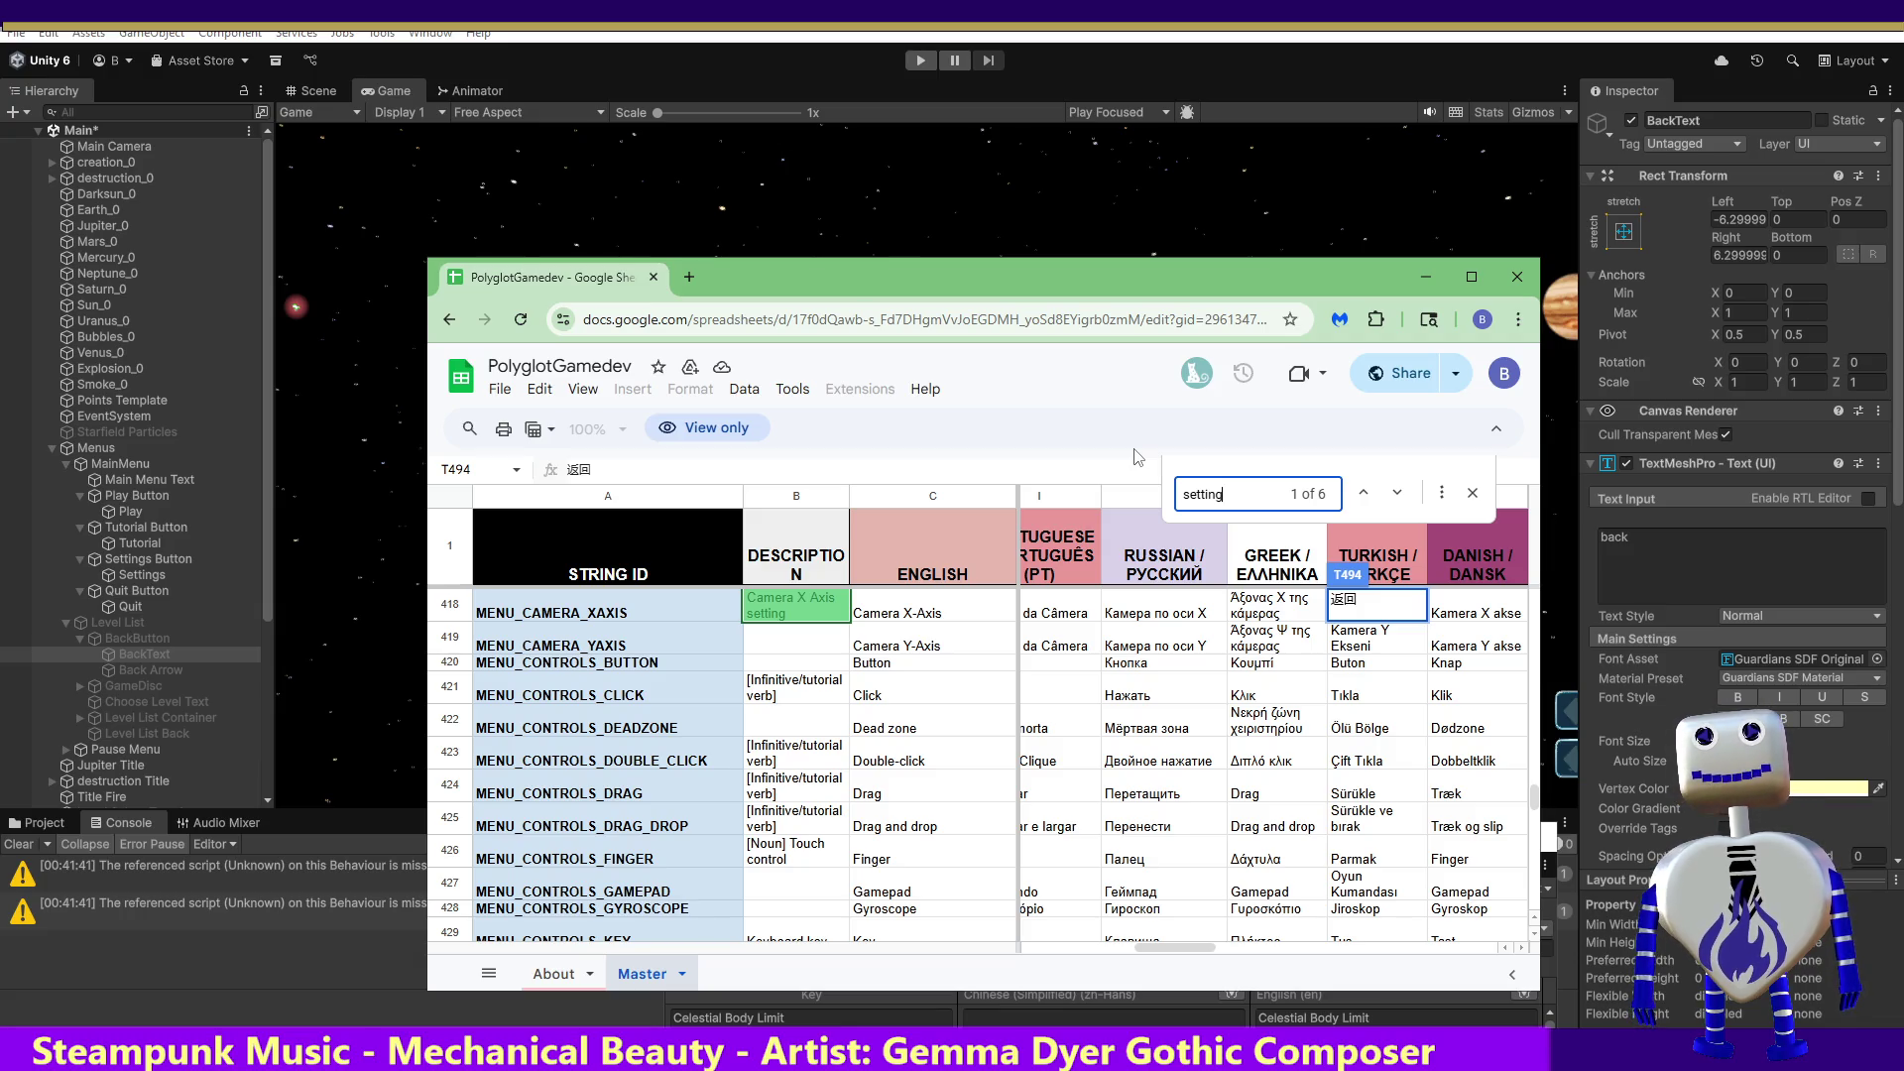
key("ctrl+a")
key("BackSpace")
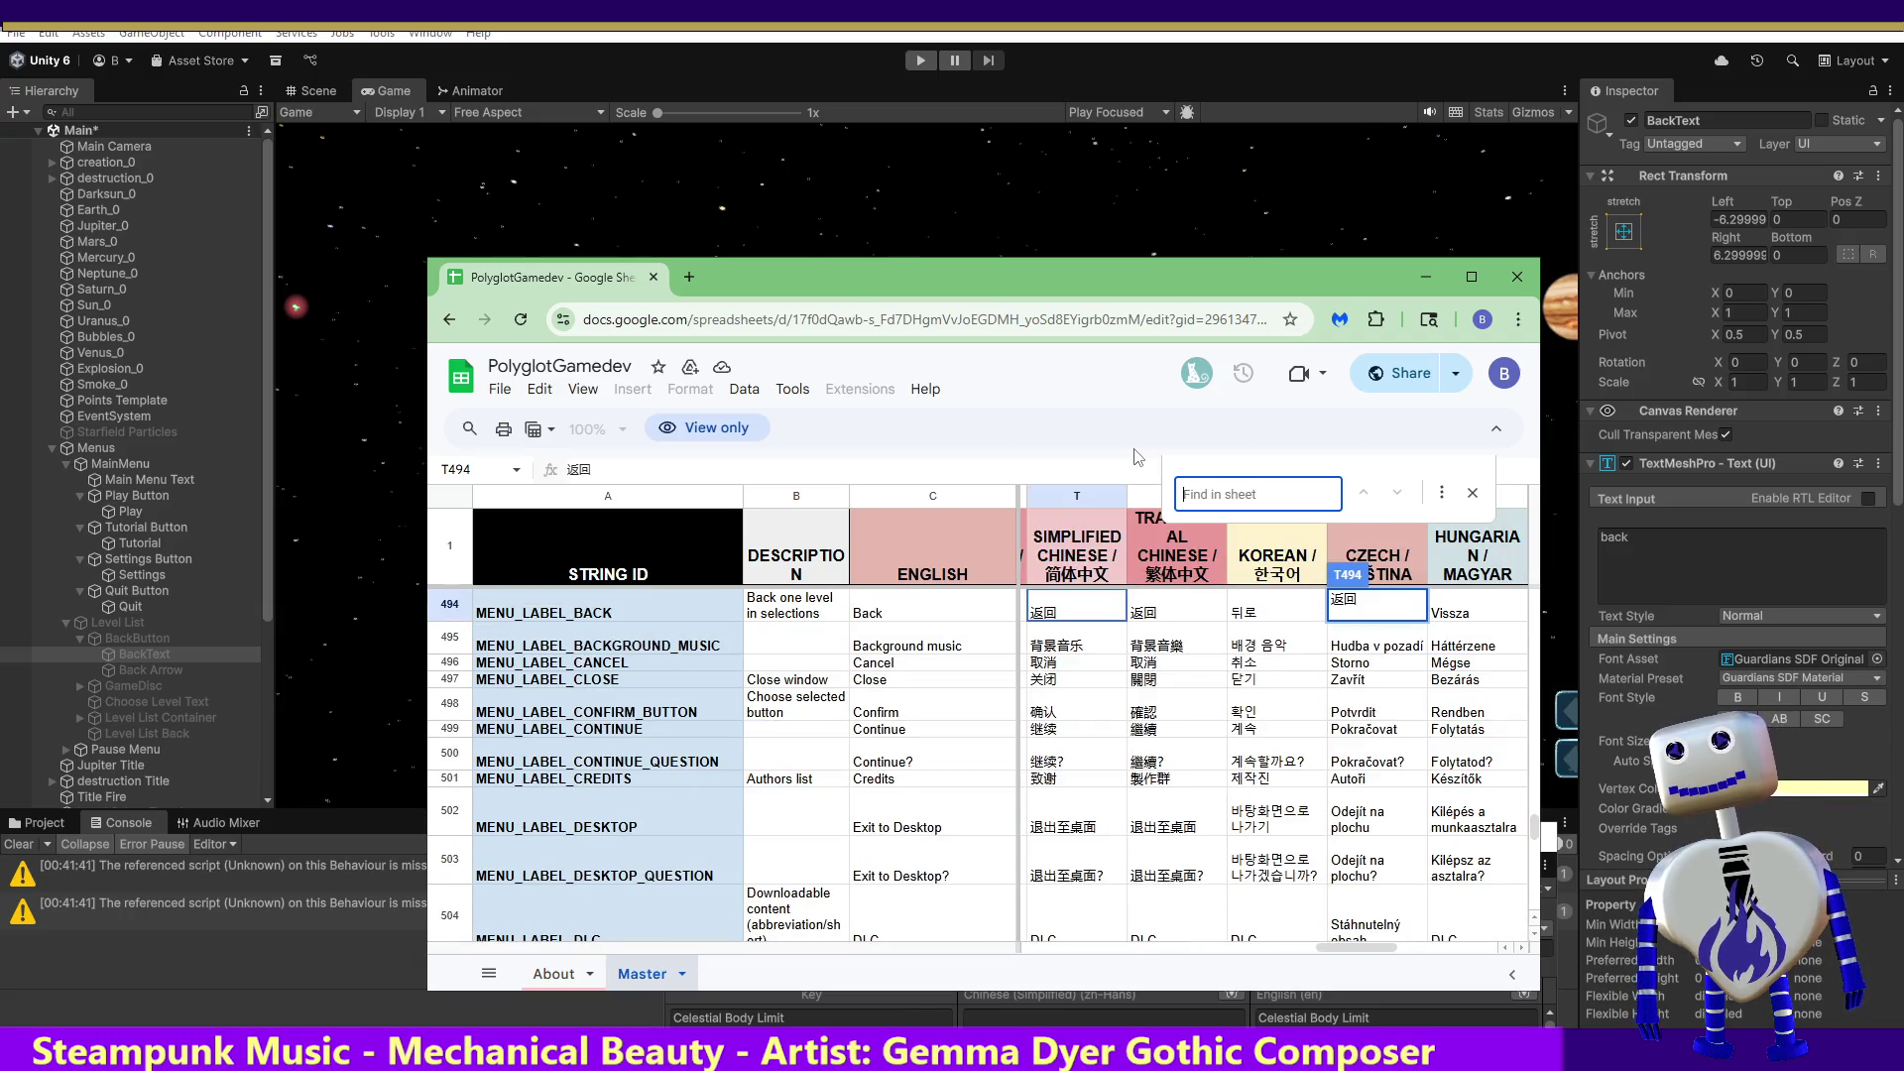
Step: Search for 'quit' and open cell T542 holding Quit's Simplified Chinese translation 退出
type("quit")
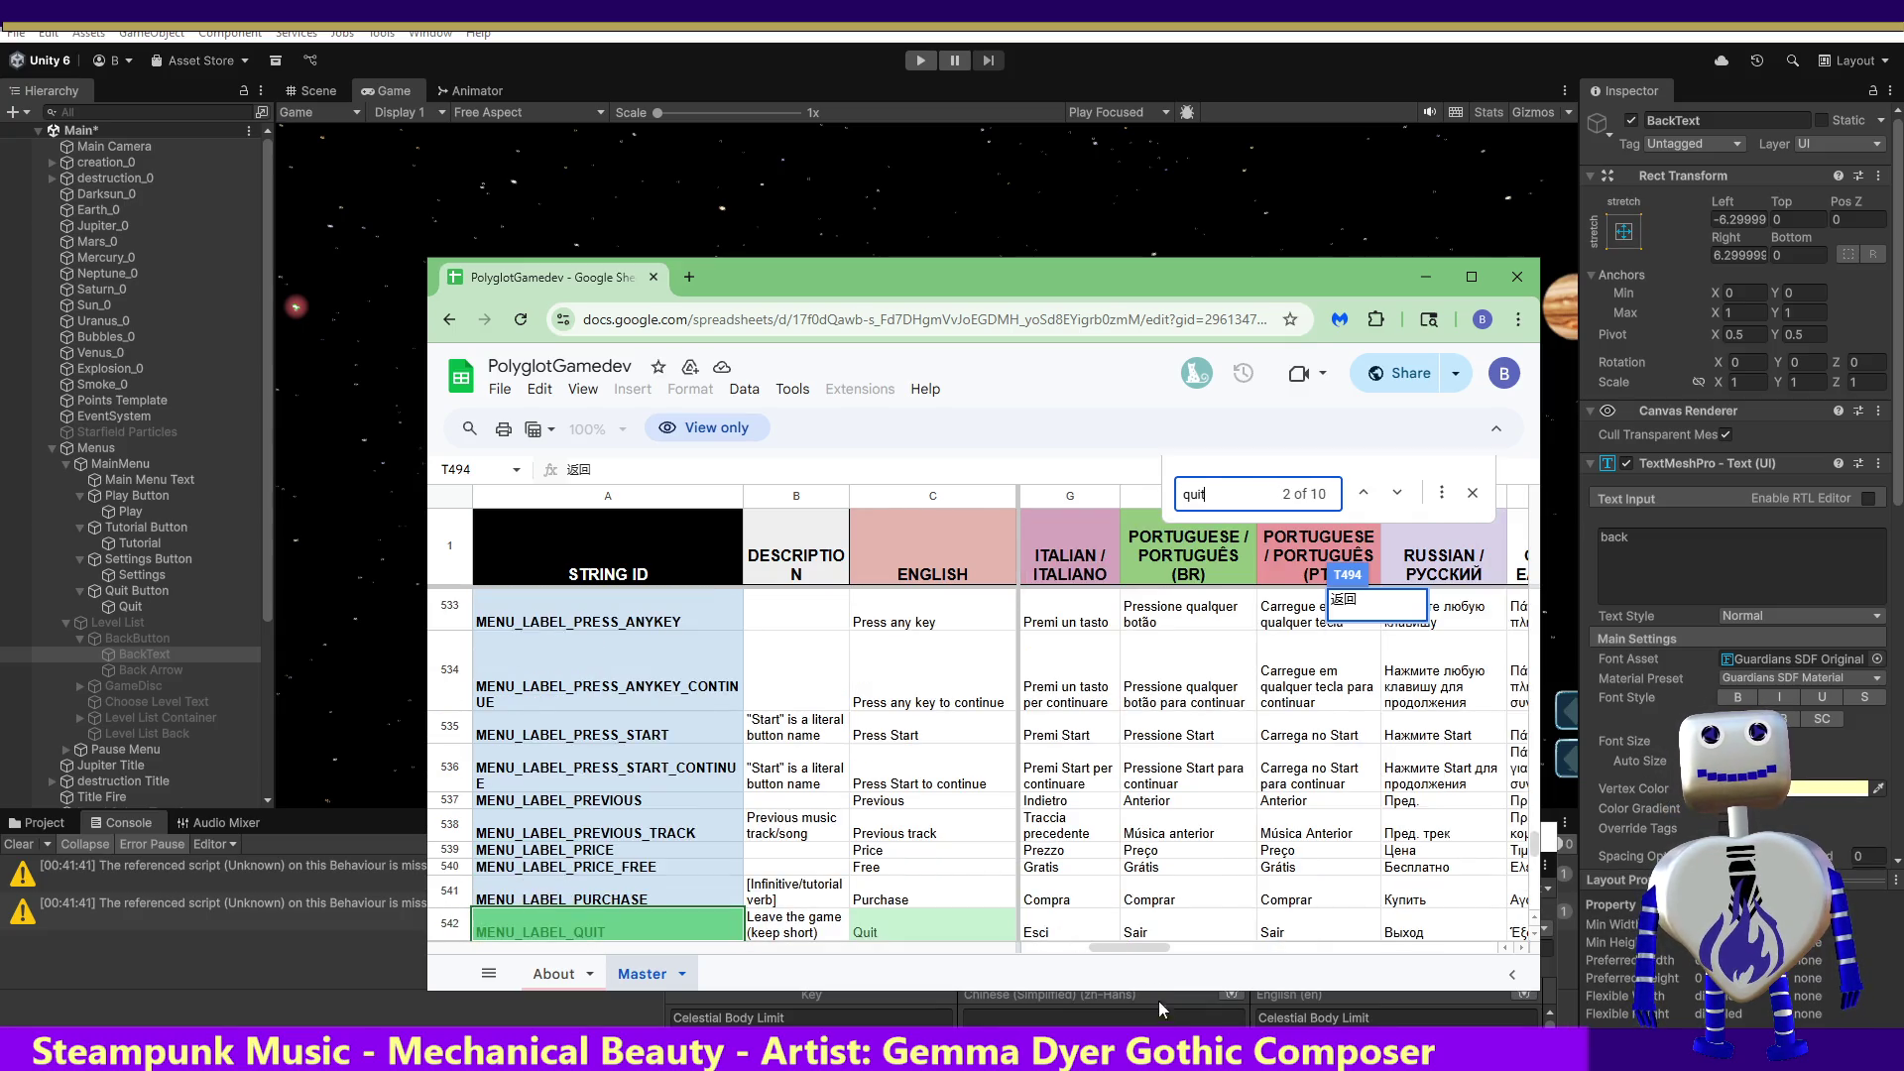
left_click_drag(1116, 948, 1283, 958)
left_click(1315, 933)
double_click(1322, 931)
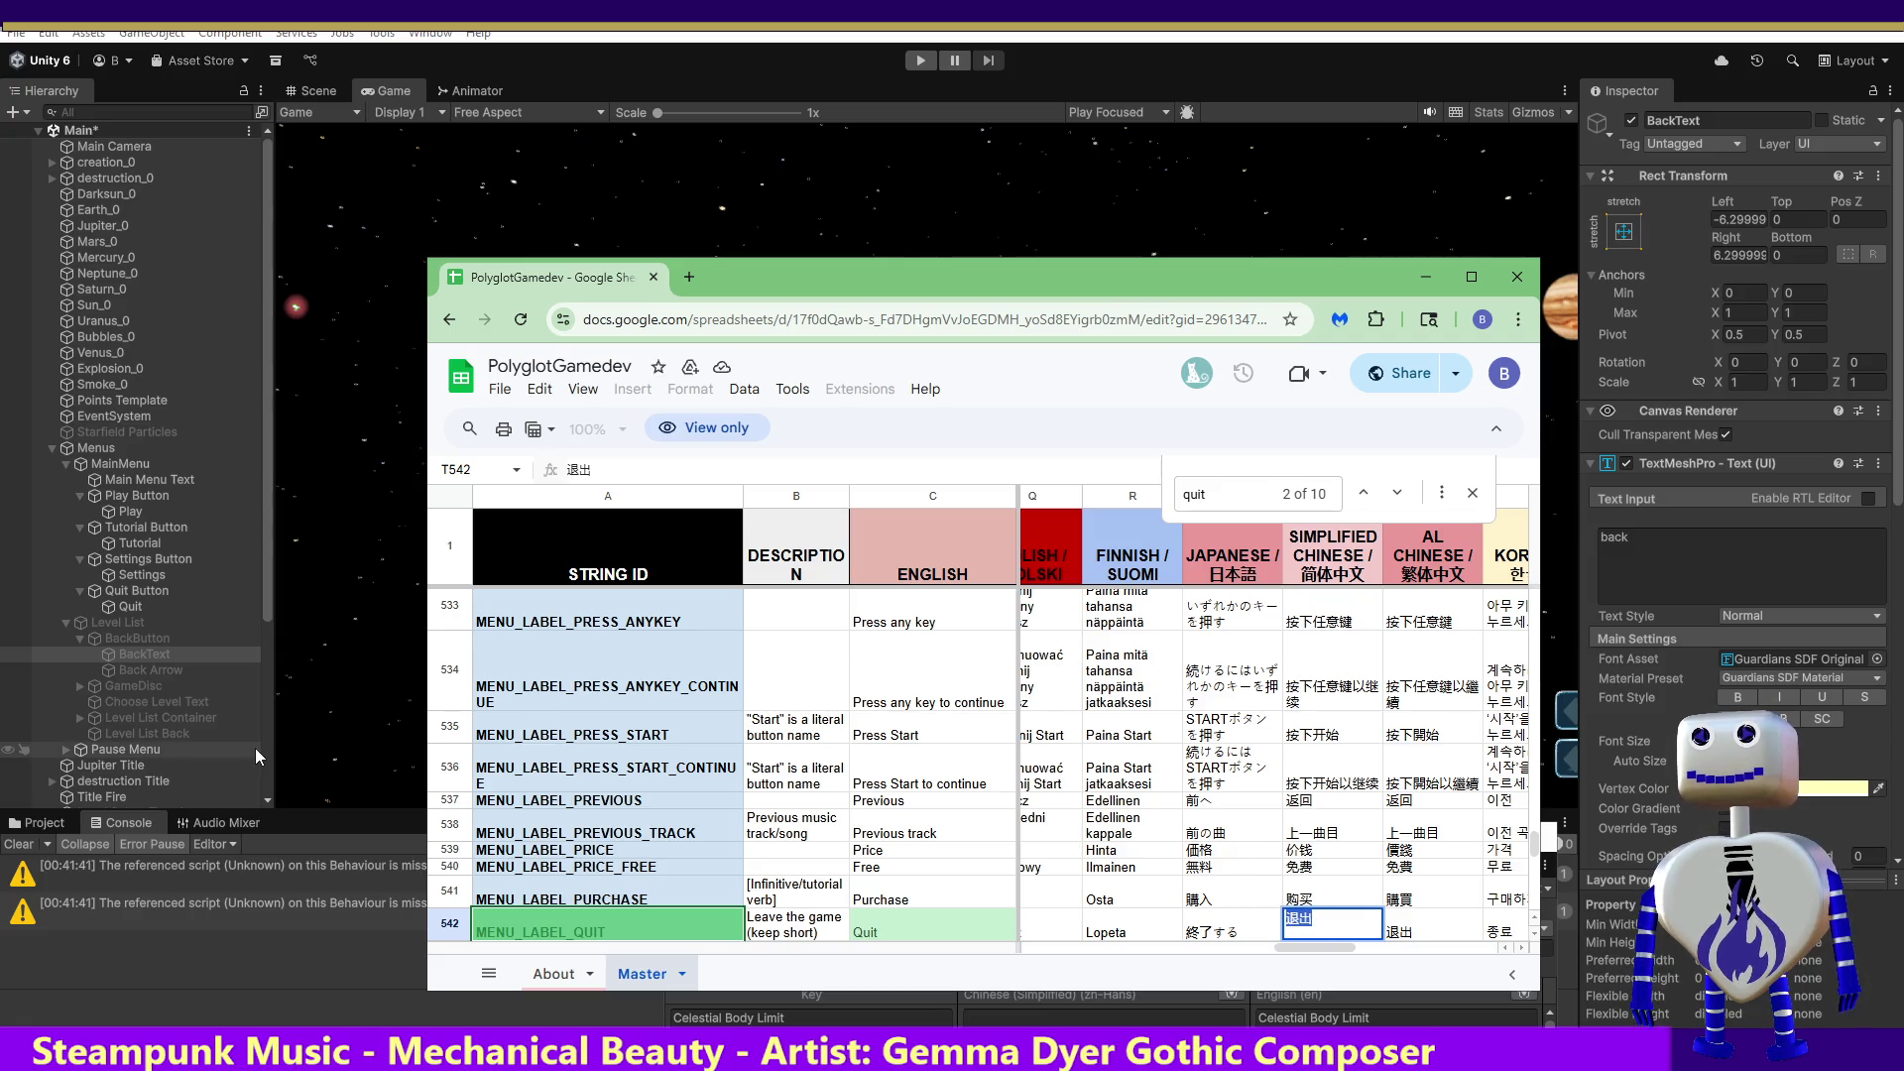
Step: Retype 'settings' in the sheet search, close it, and return to Unity's Localization Tables
left_click(1256, 502)
type("settings")
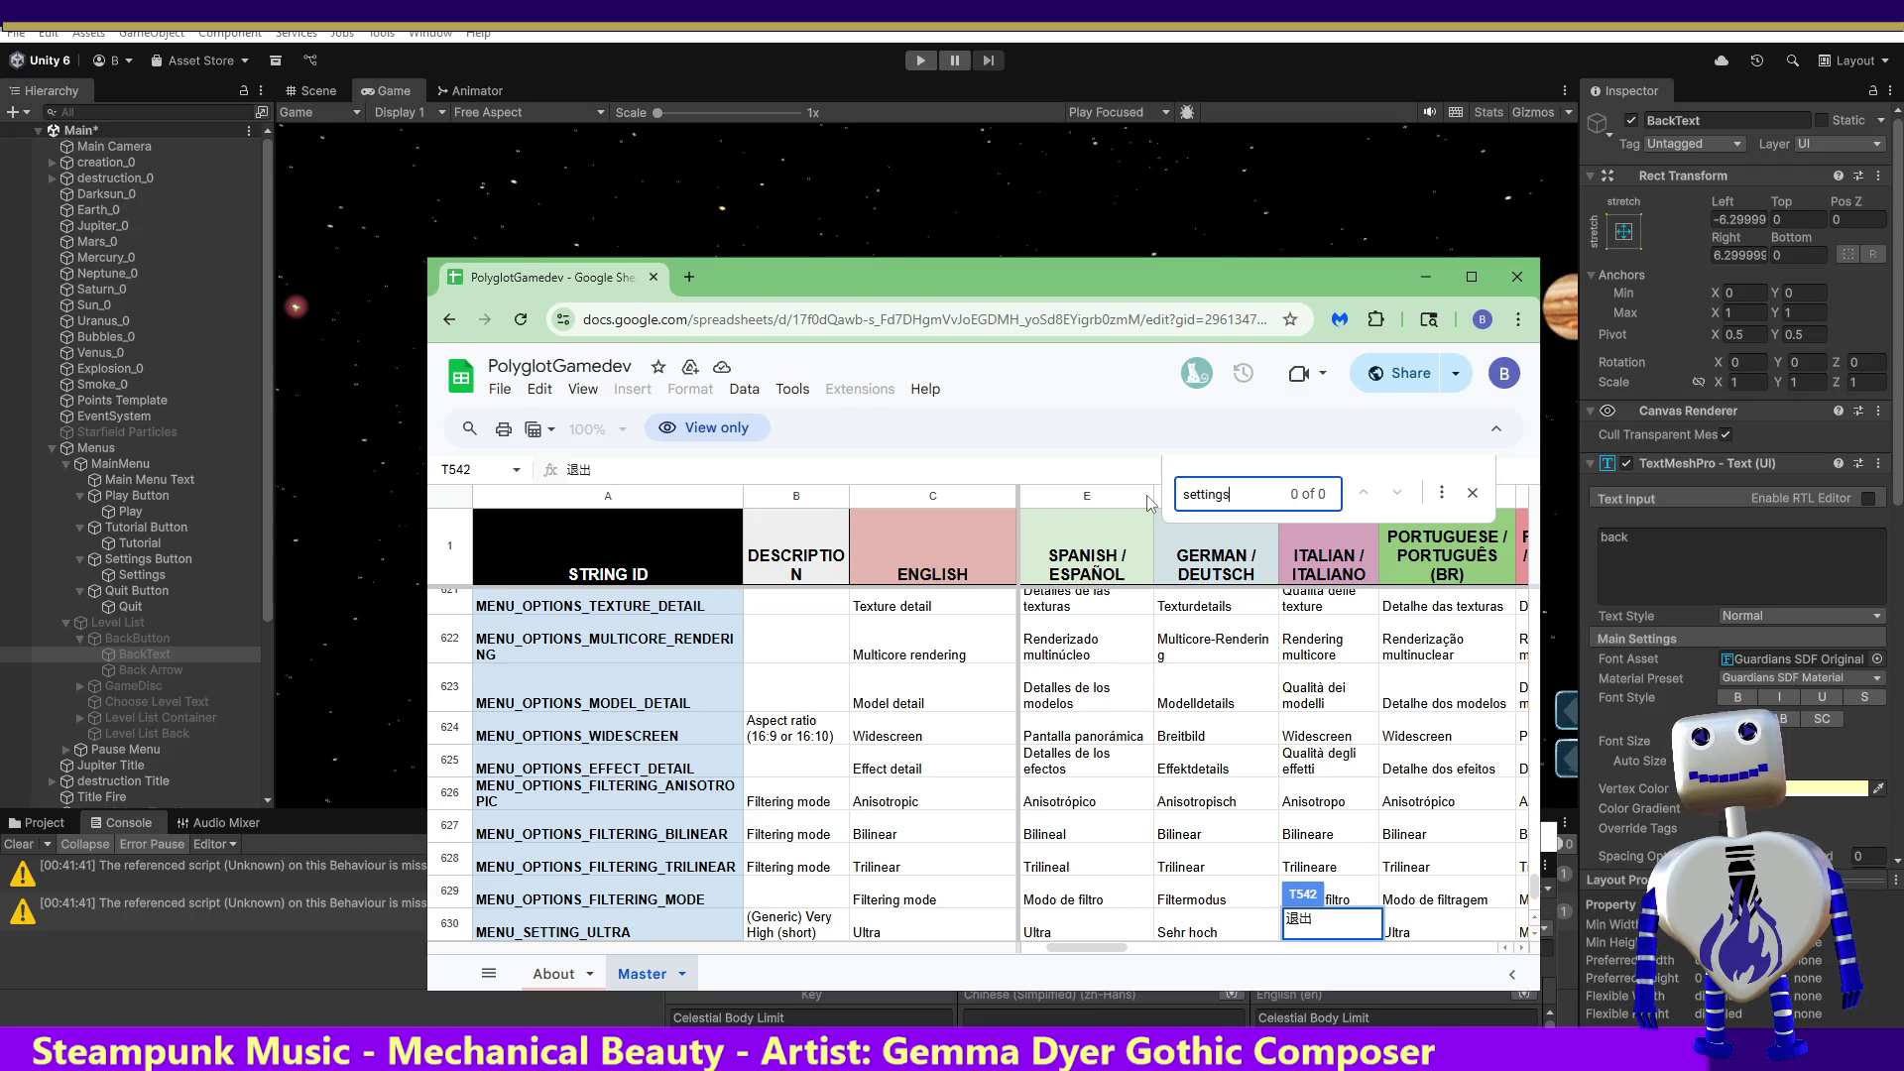
key("Escape")
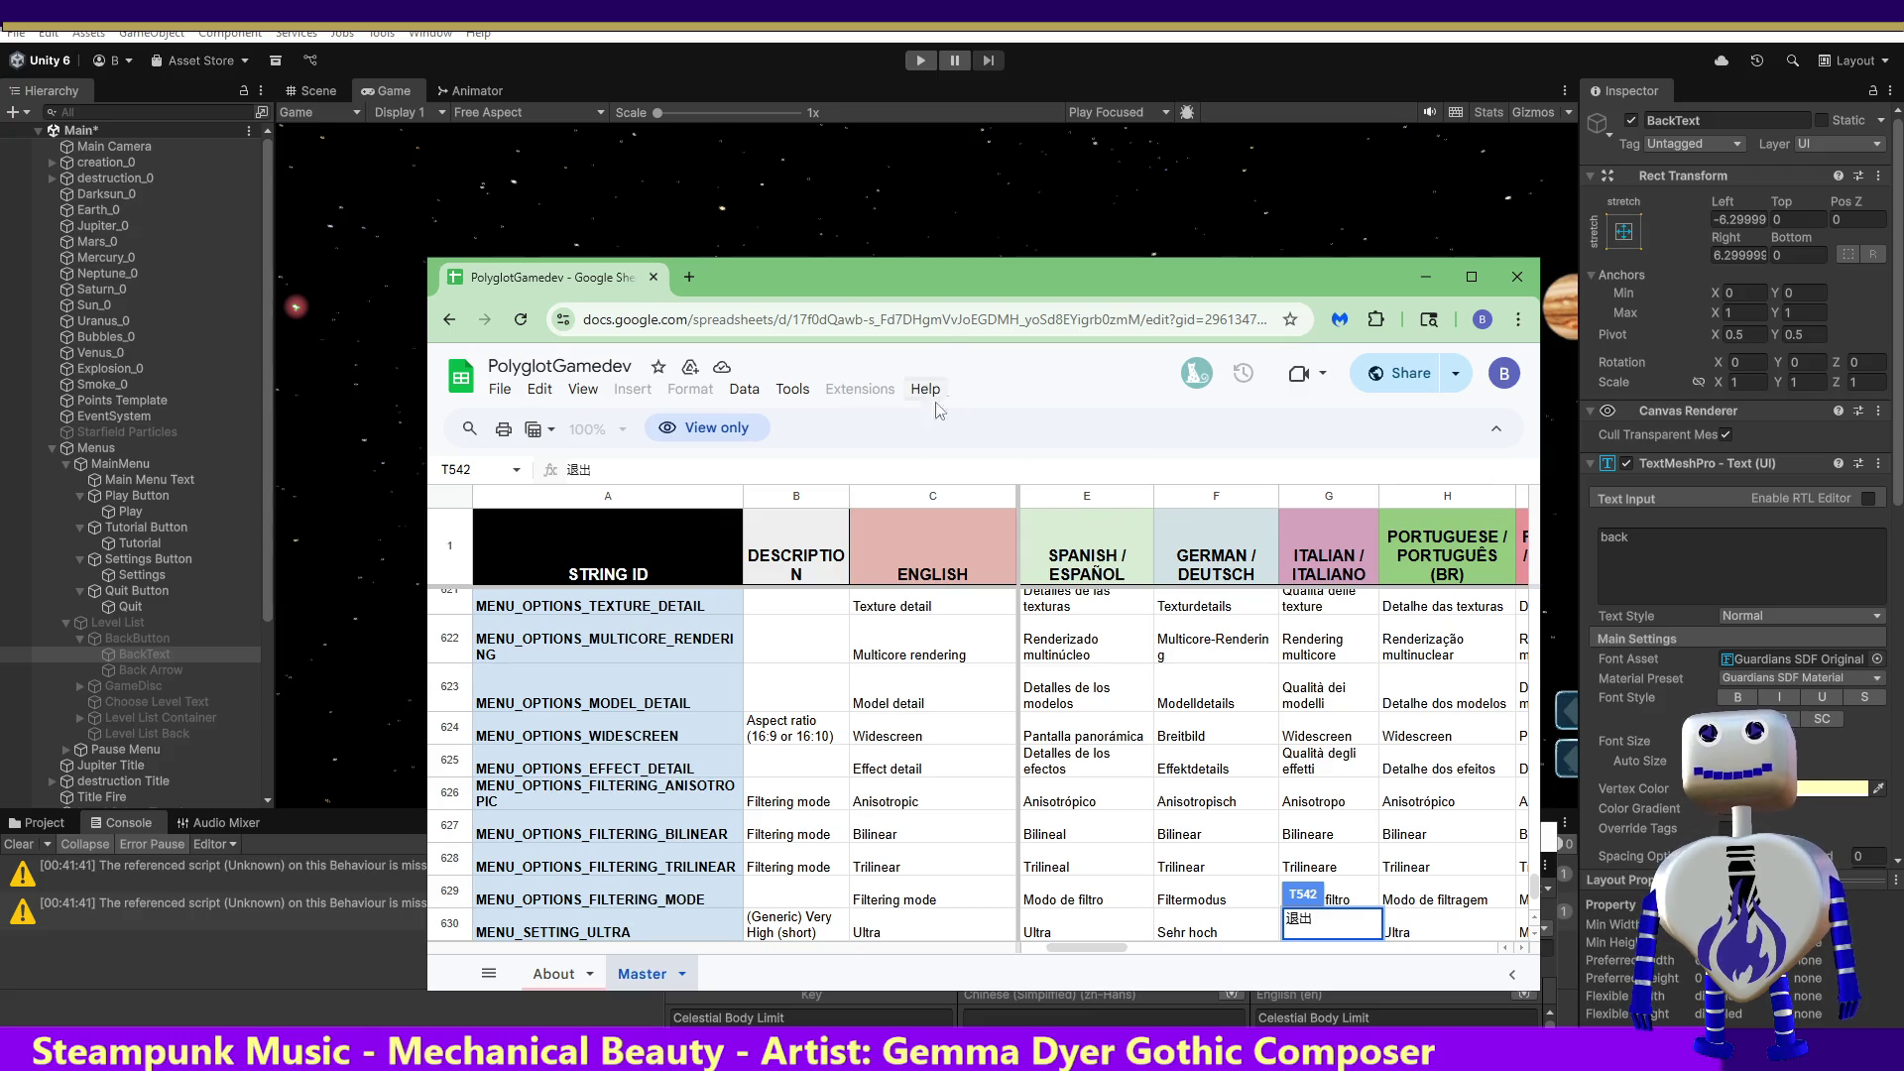
left_click(1104, 1018)
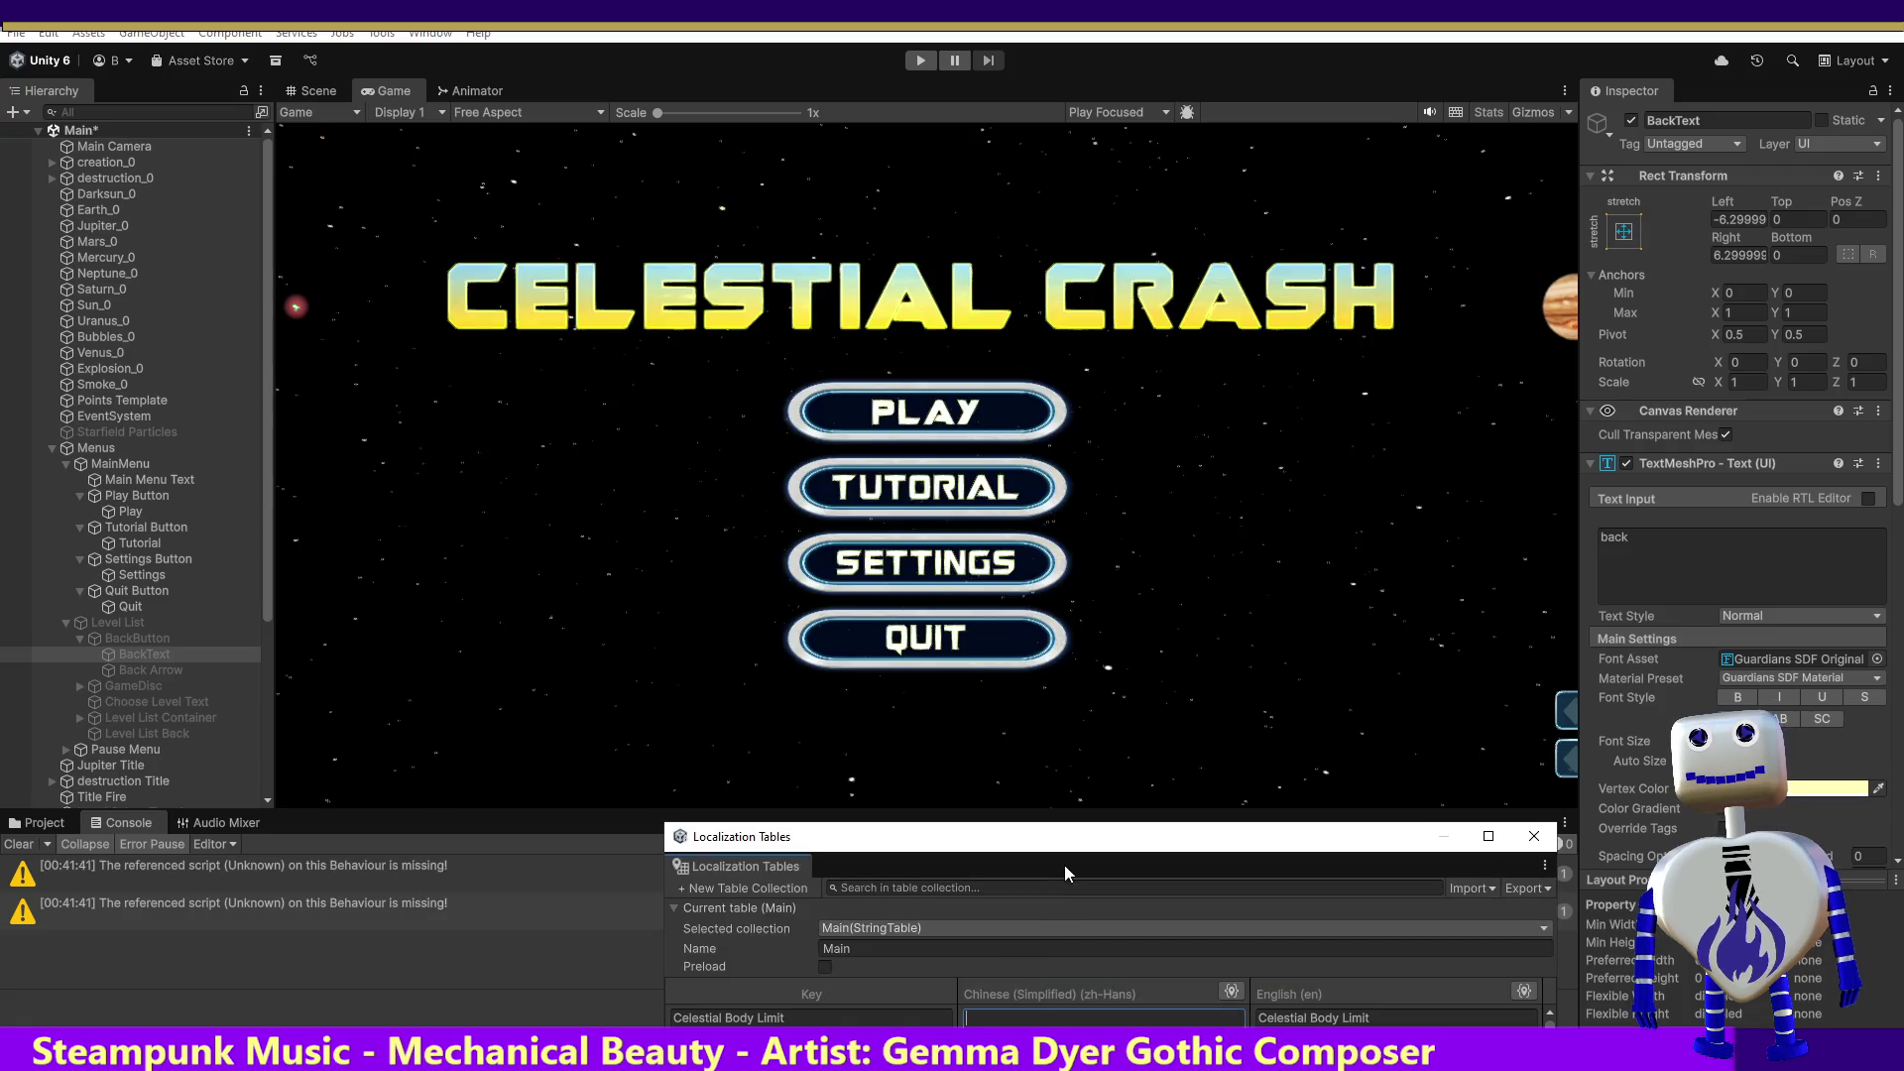
Step: Reposition the Localization Tables window and commit 退出 as the Quit entry's Chinese (Simplified) translation
mouse_move(1060, 854)
left_mouse_down()
mouse_move(990, 643)
mouse_move(914, 576)
left_mouse_up()
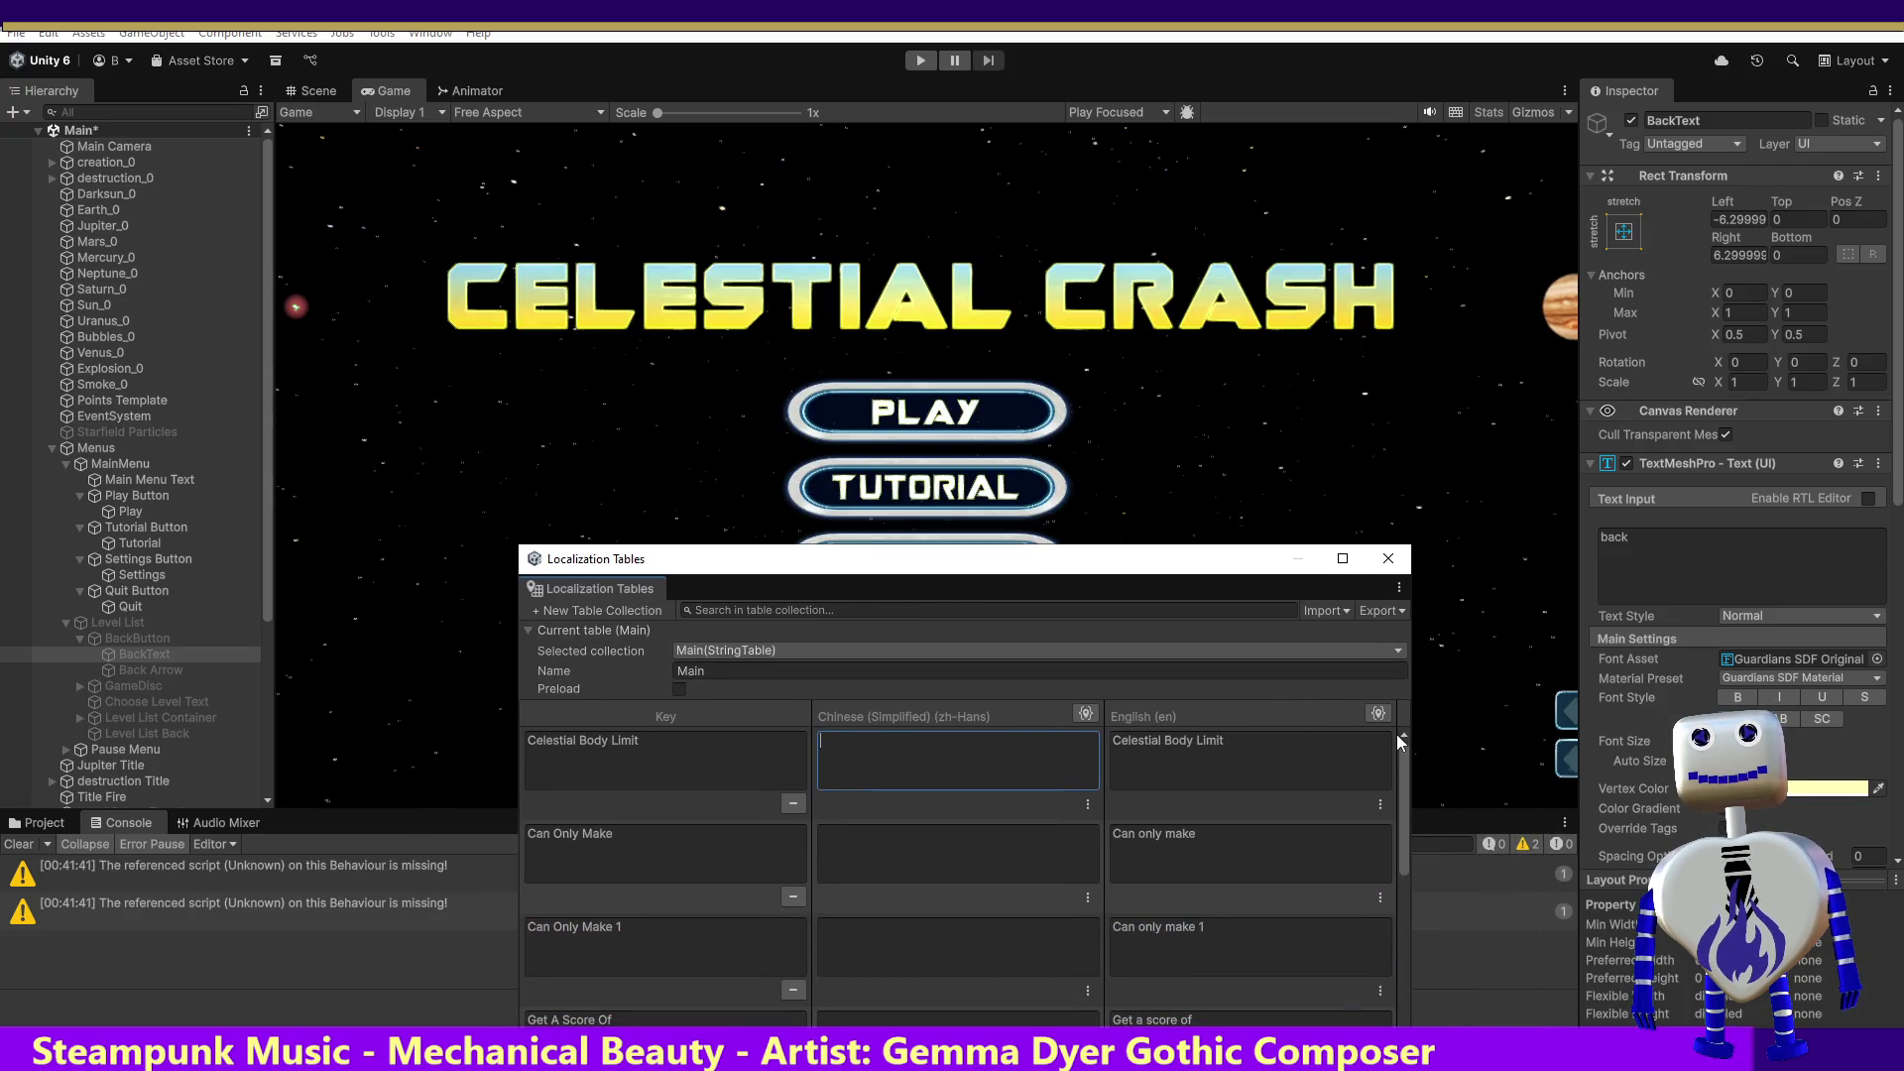
scroll(1405, 756, "down", 10)
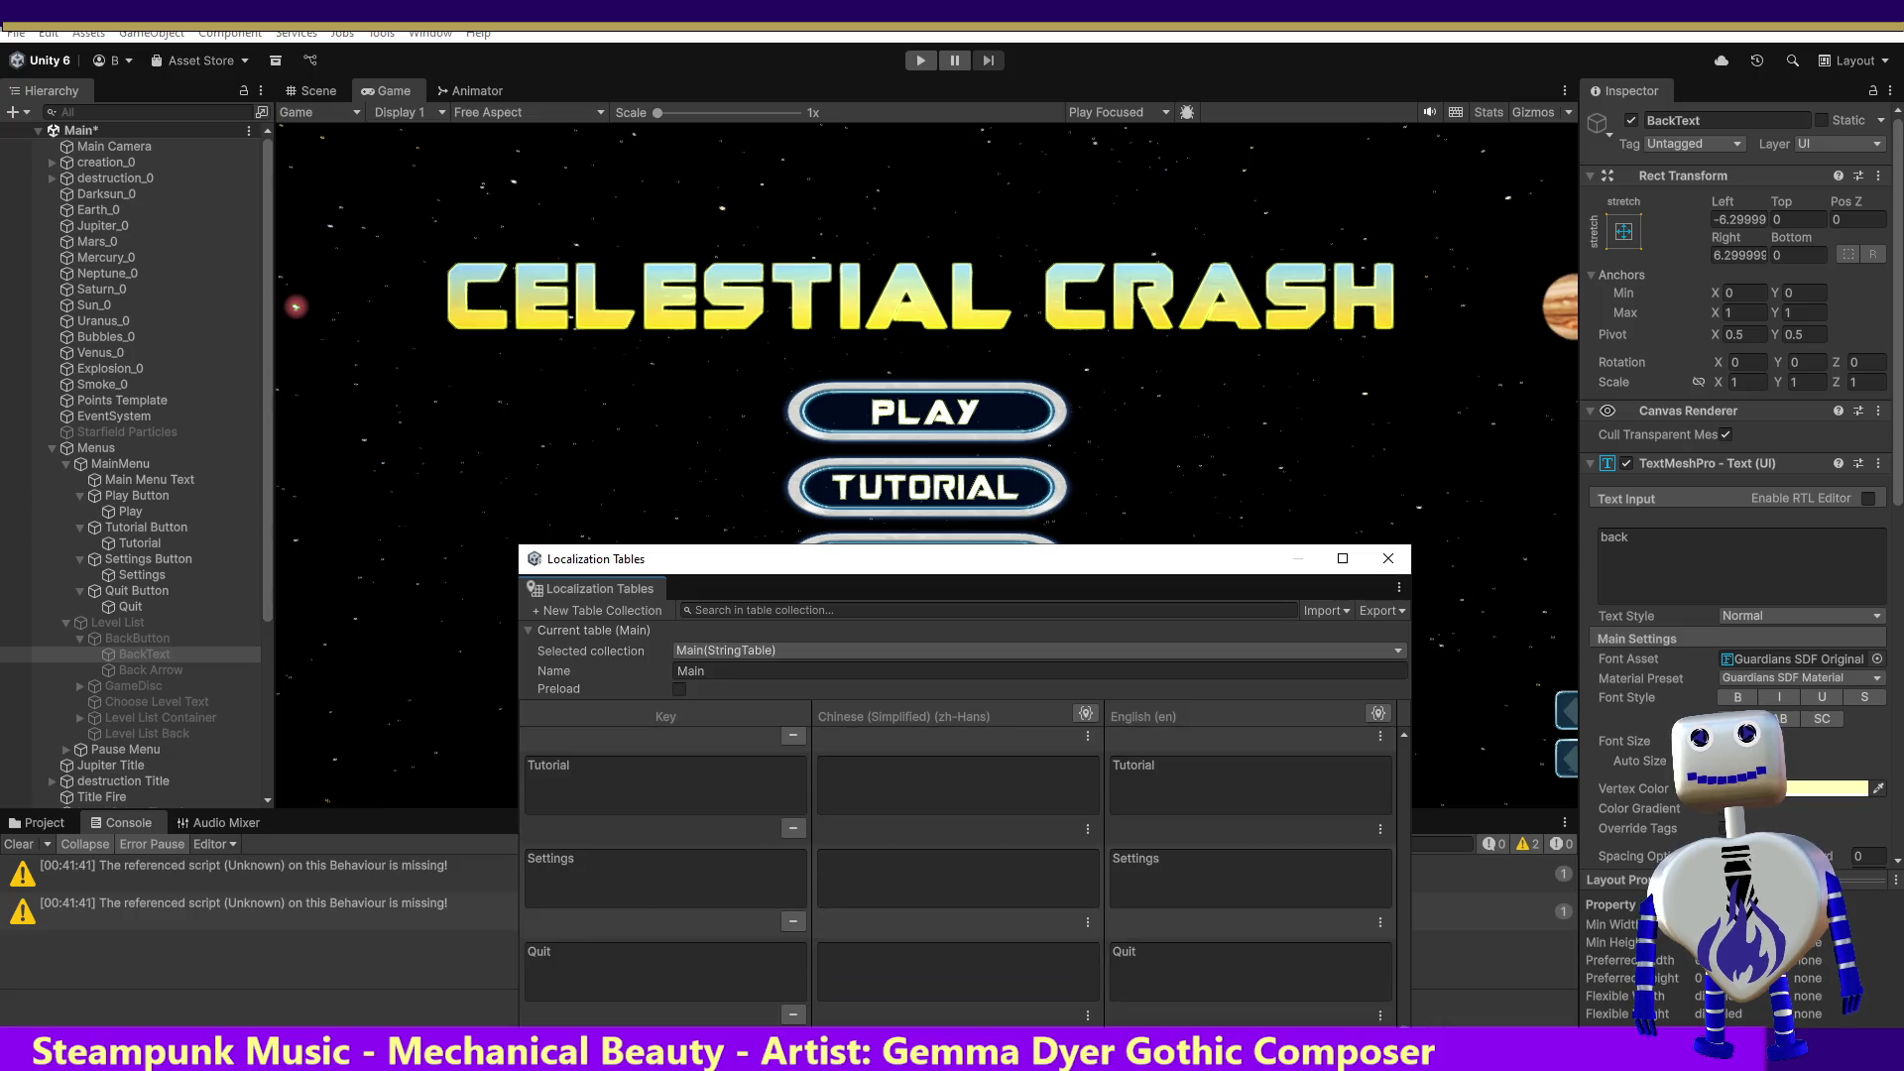
left_click_drag(907, 565, 899, 368)
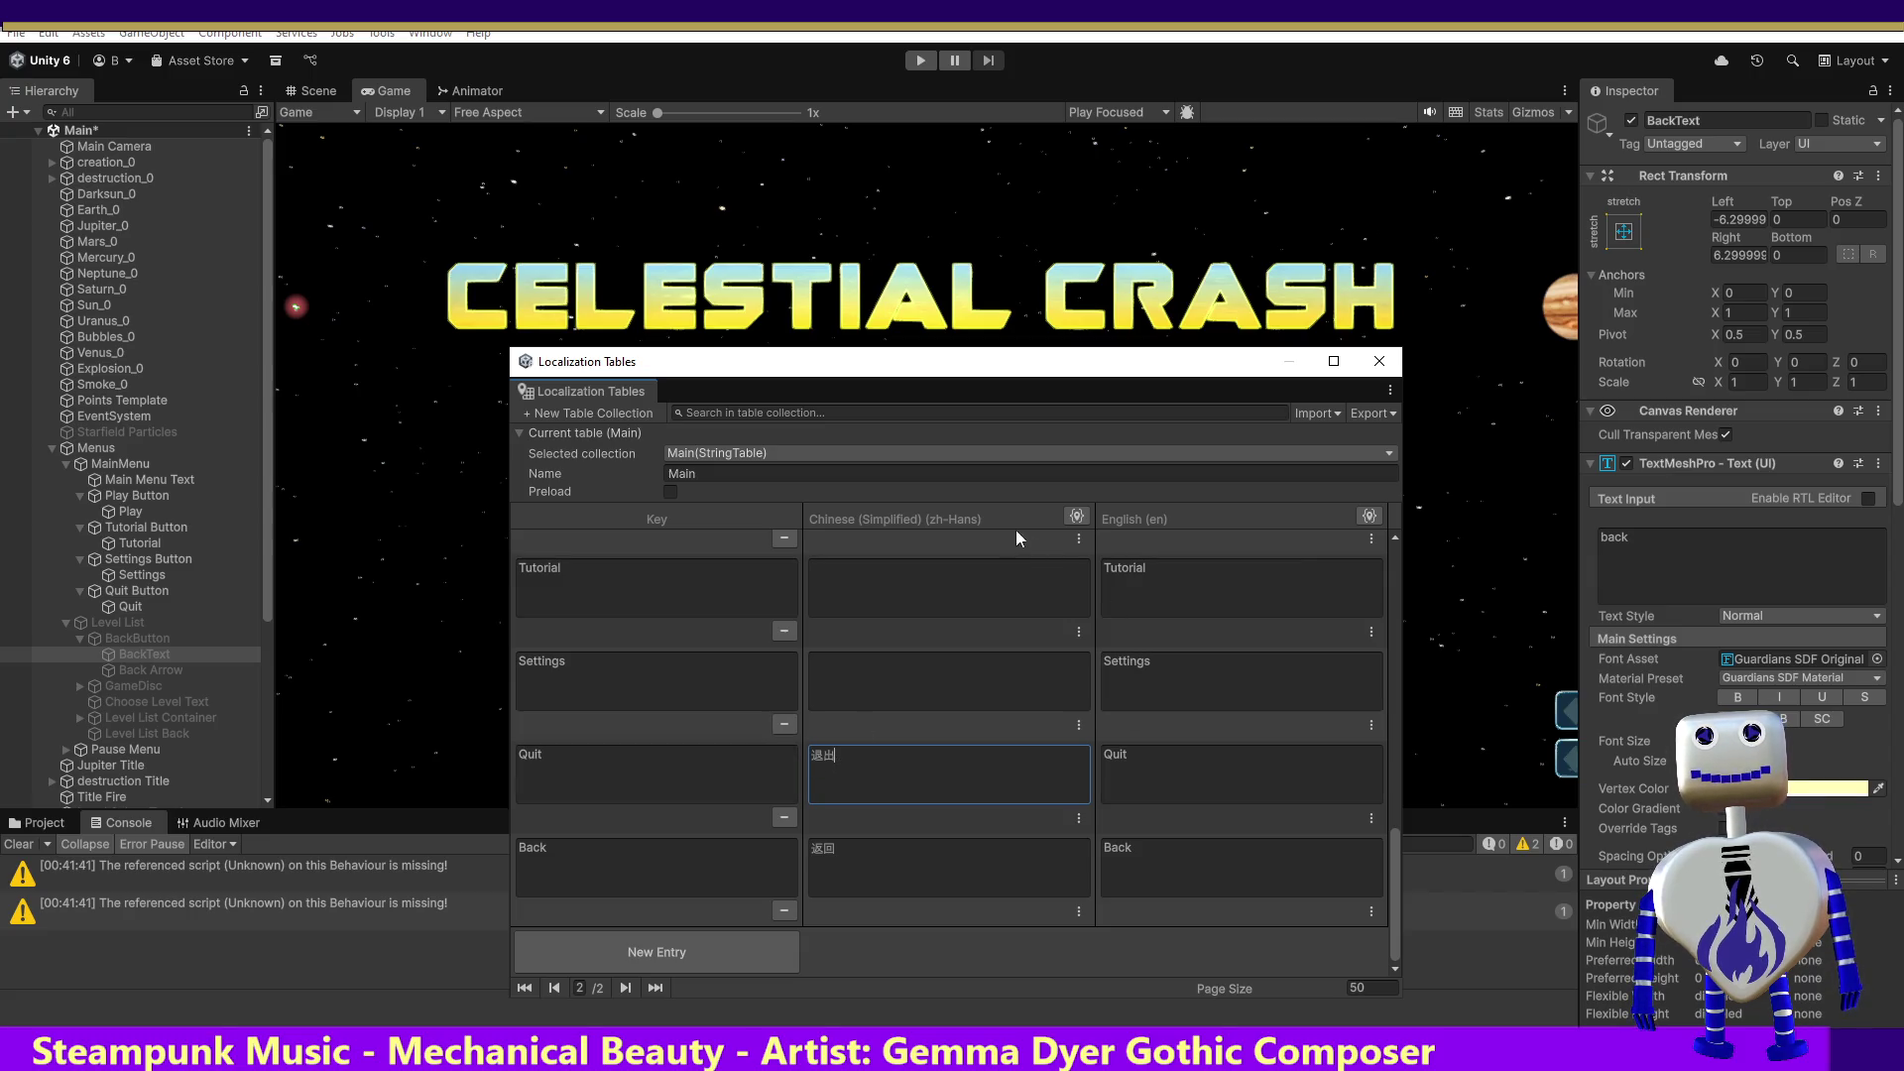
left_click(1208, 714)
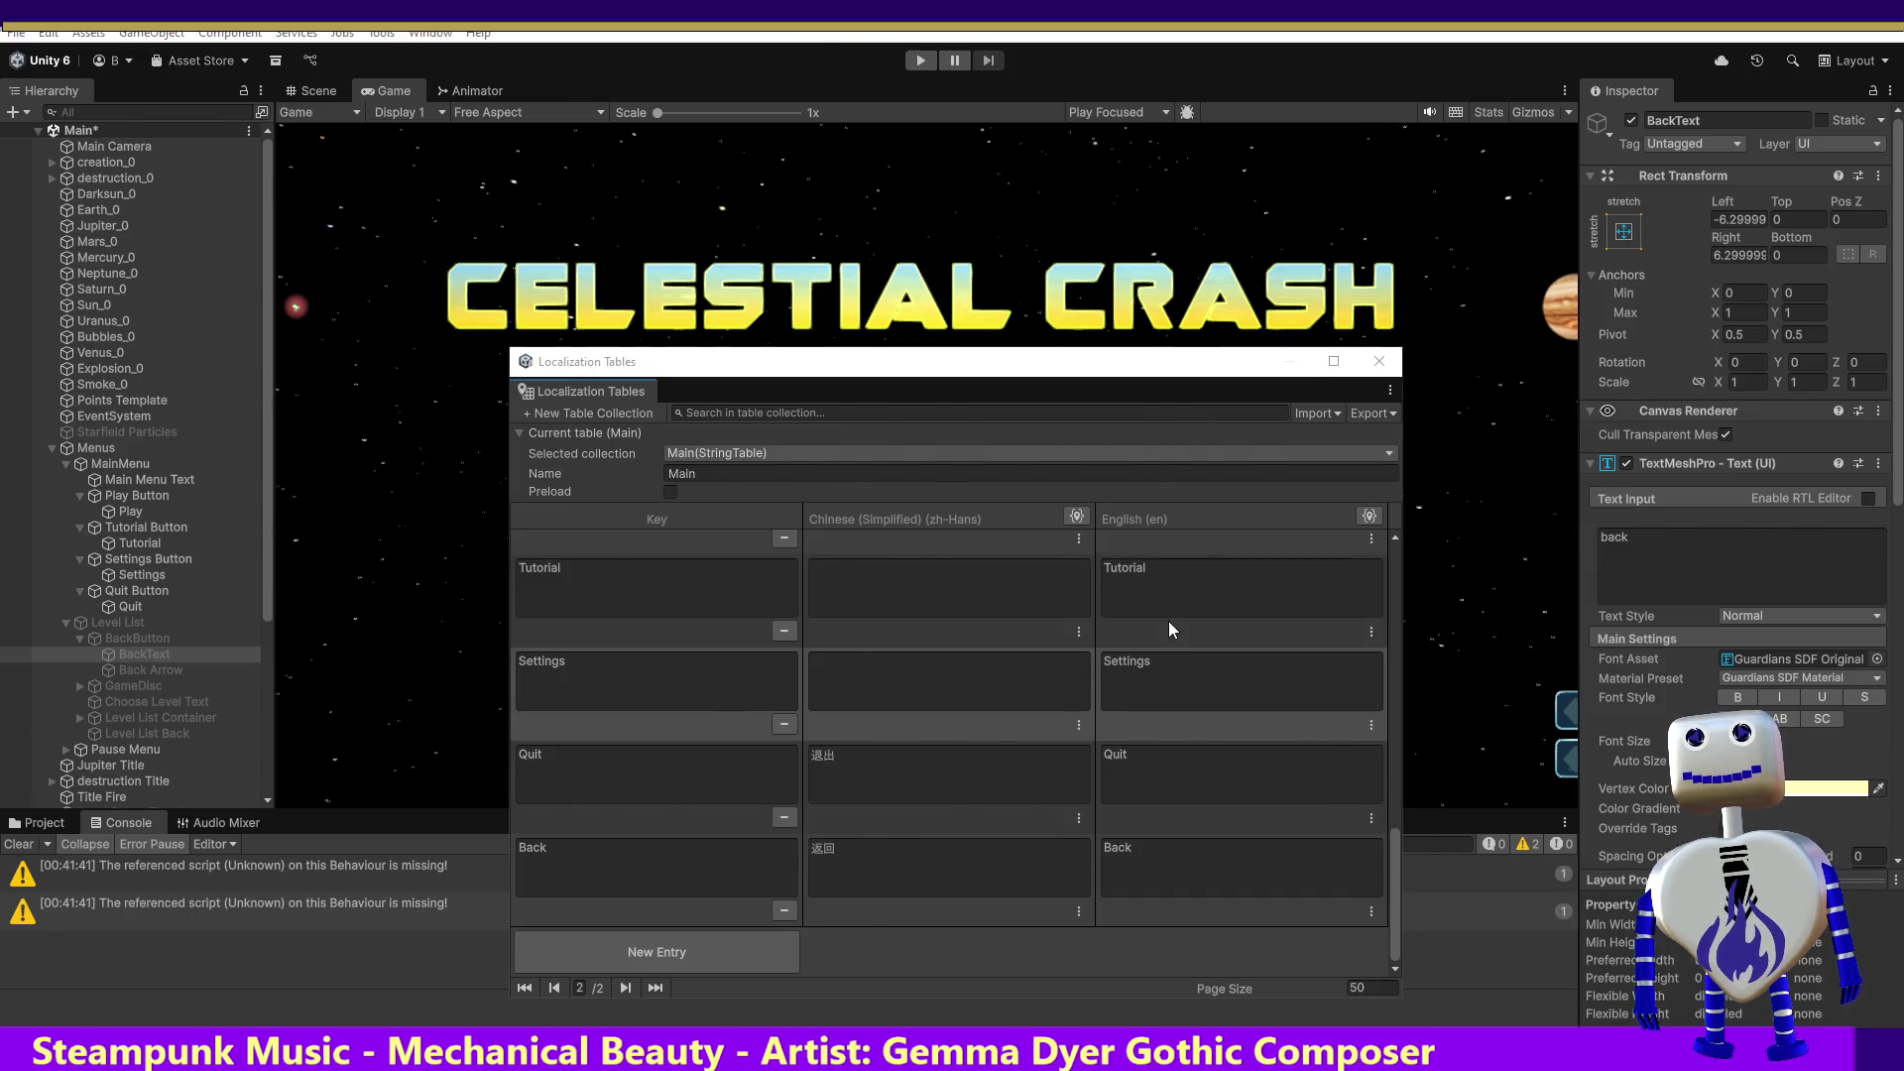
key("alt+Tab")
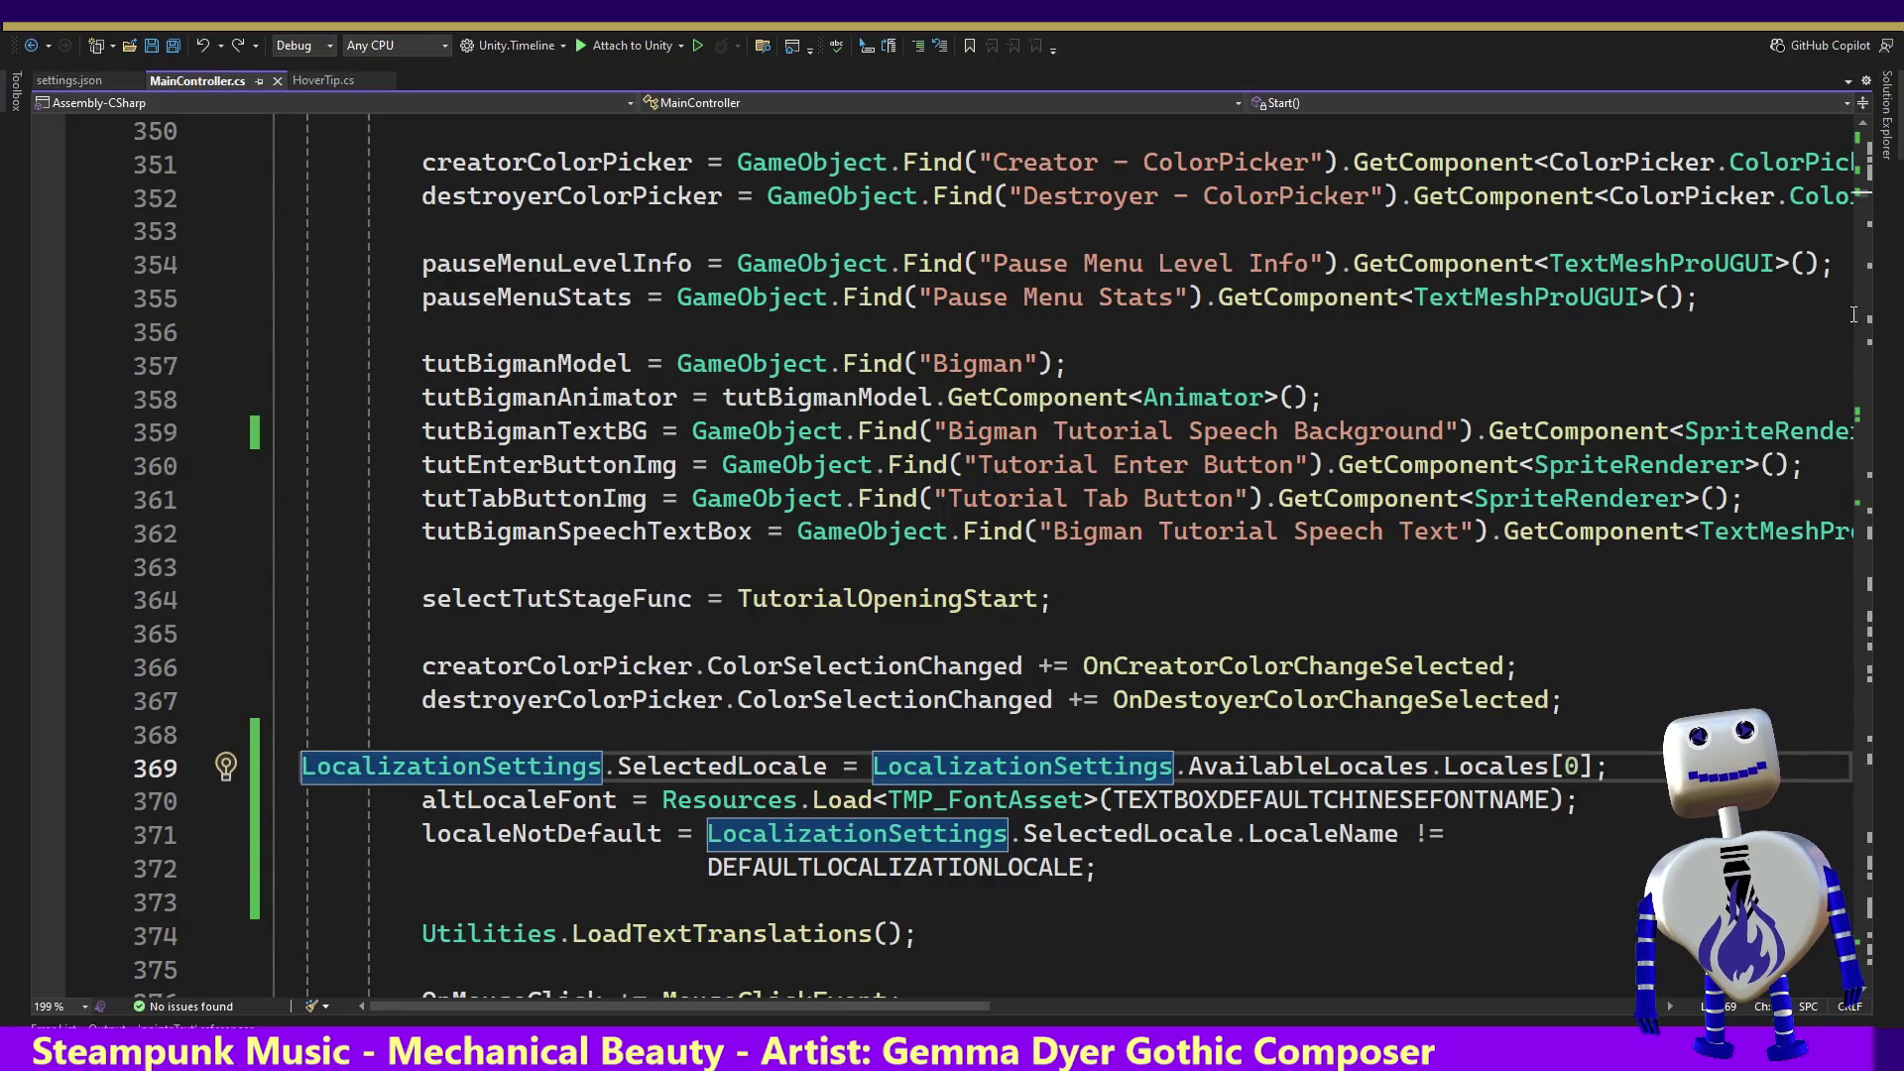
Step: Duplicate the ChangeMainMenuButtonTextFontSettings method directly below the original
left_click_drag(1864, 198, 1875, 423)
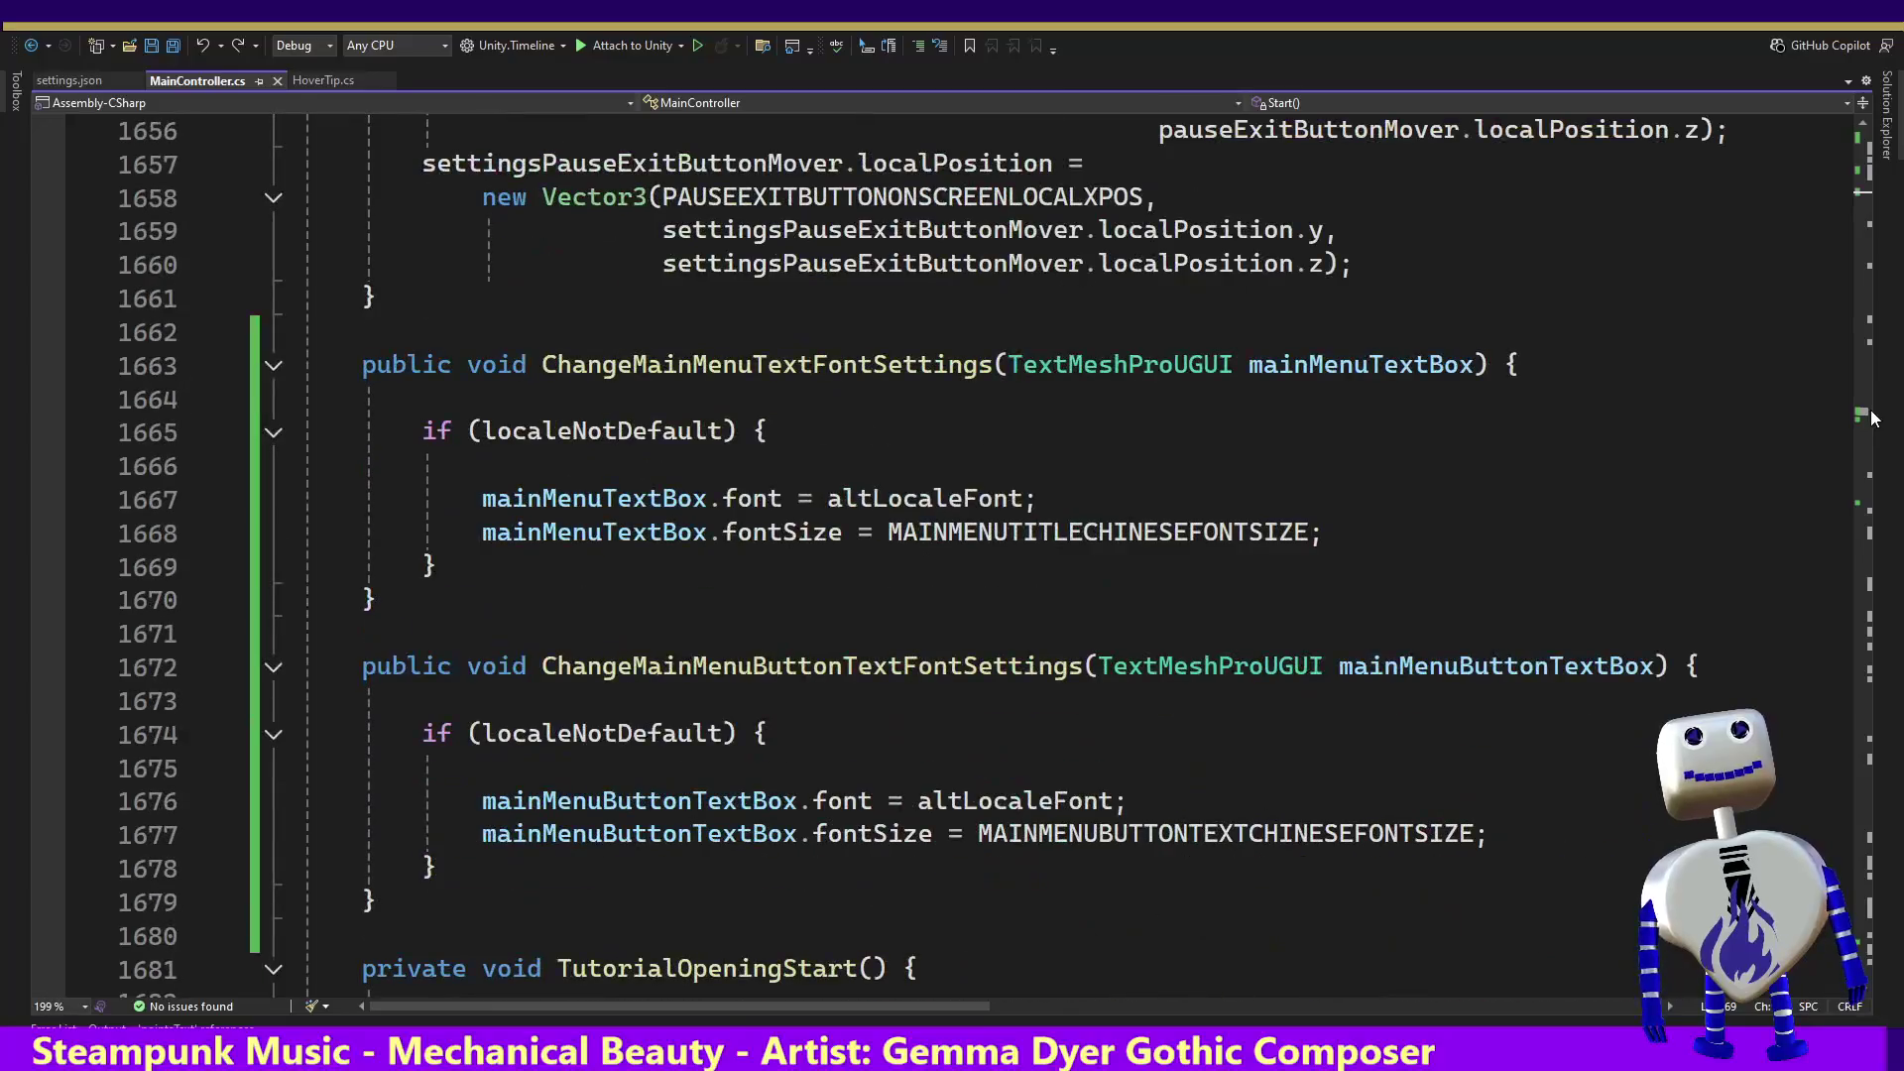
scroll(1227, 506, "down", 2)
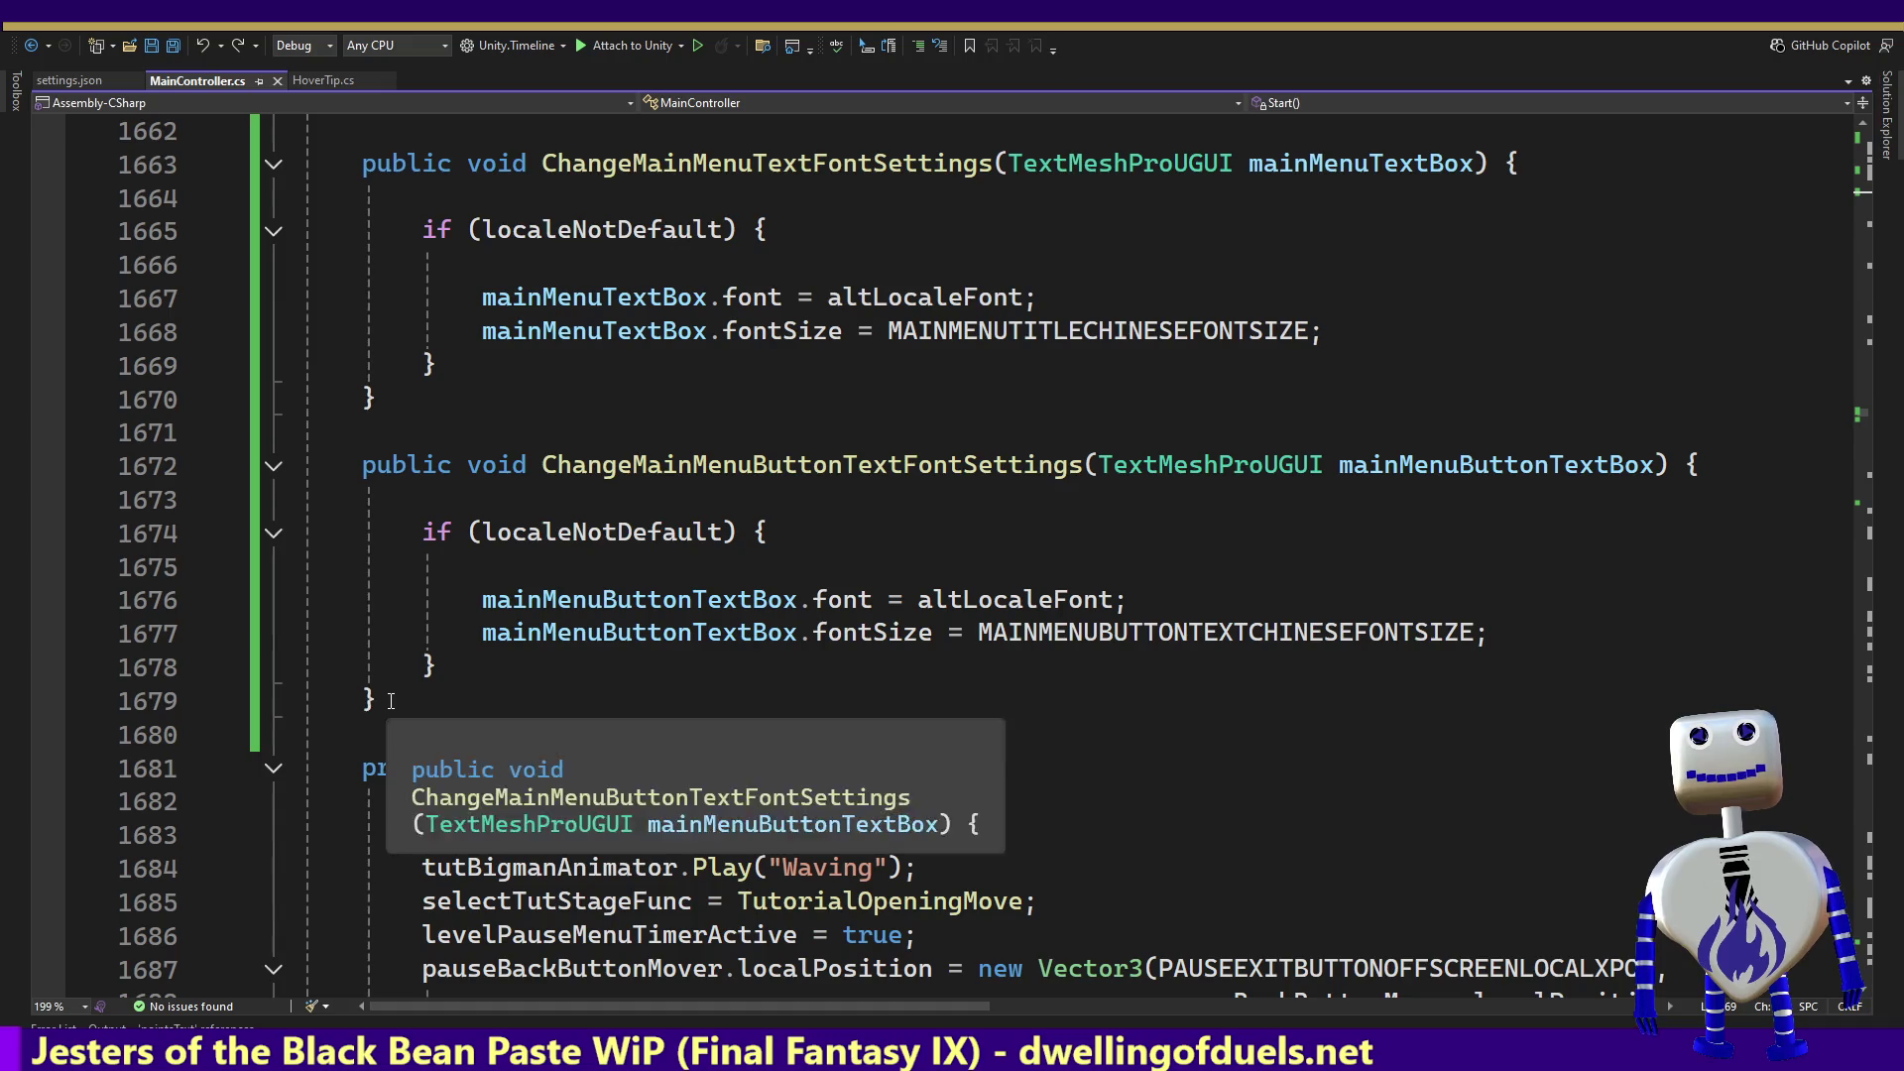
left_click_drag(377, 701, 437, 408)
key("ctrl+c")
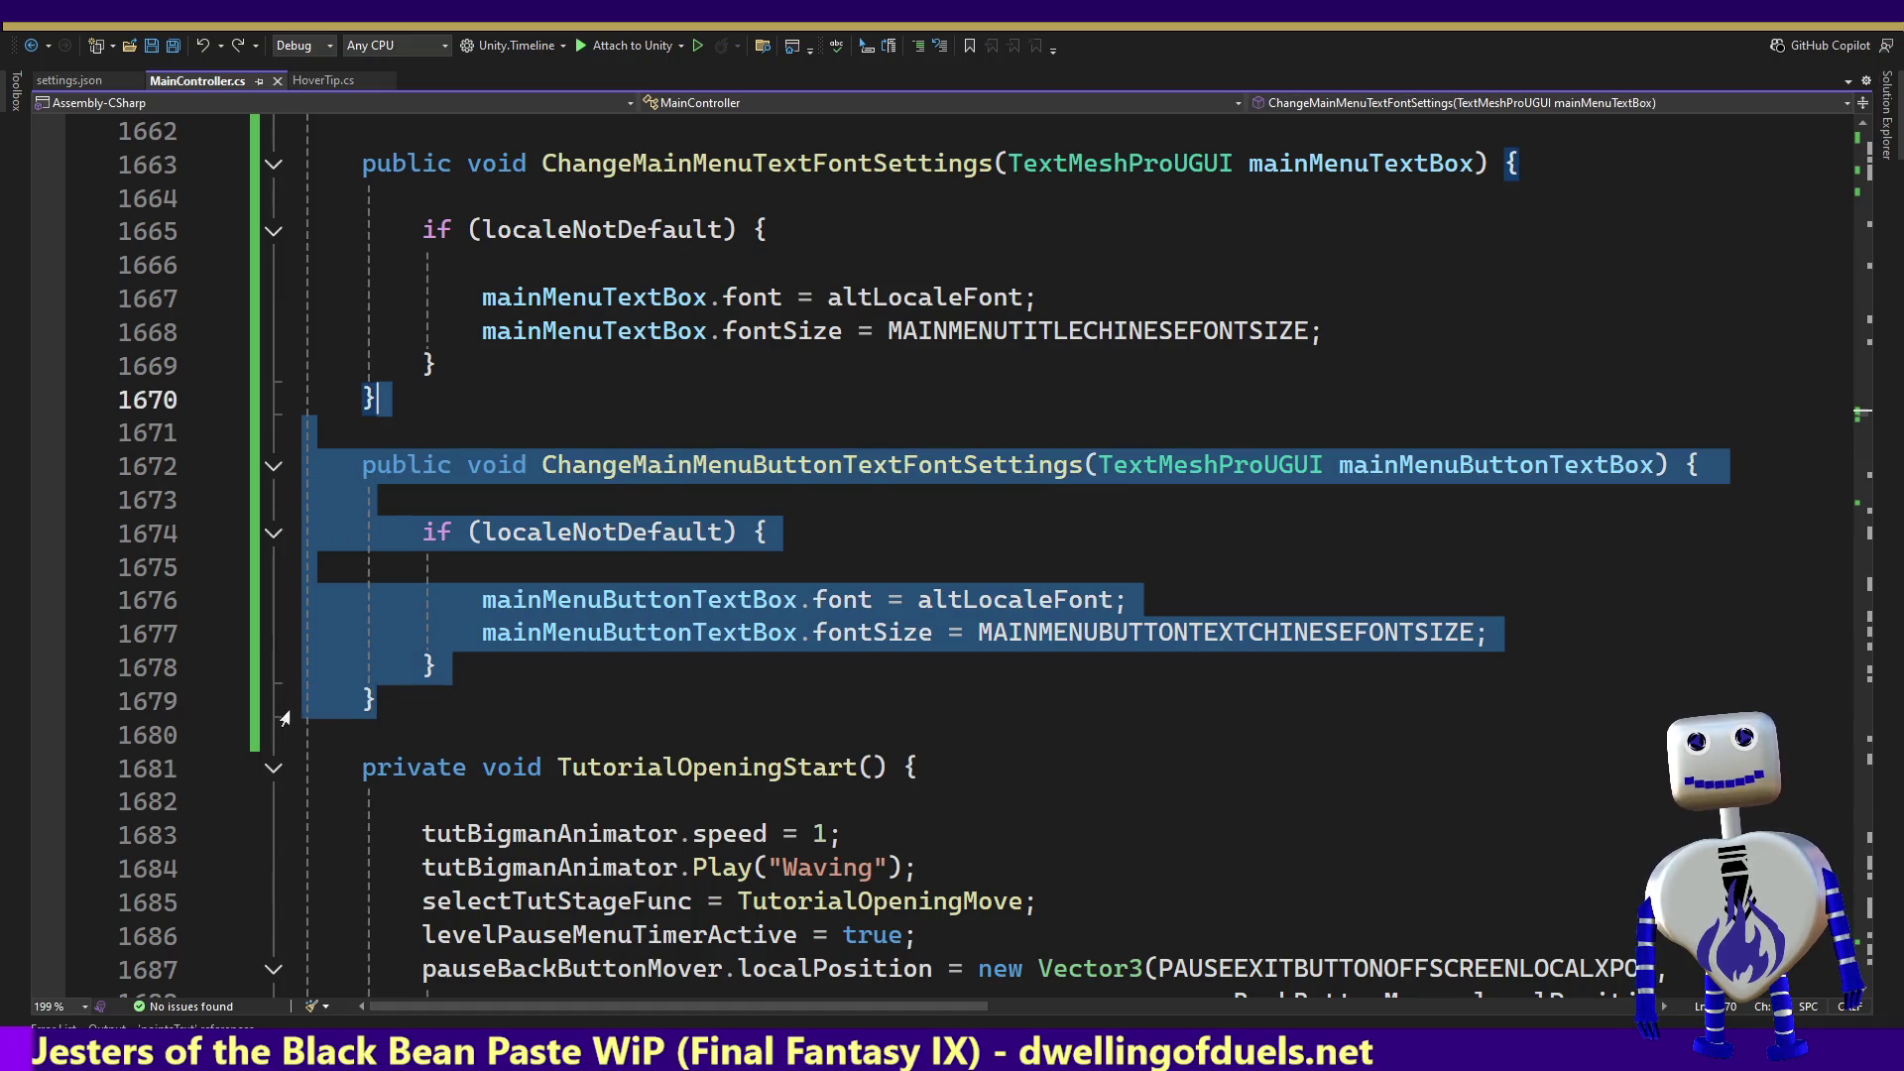
left_click(381, 698)
key("ctrl+v")
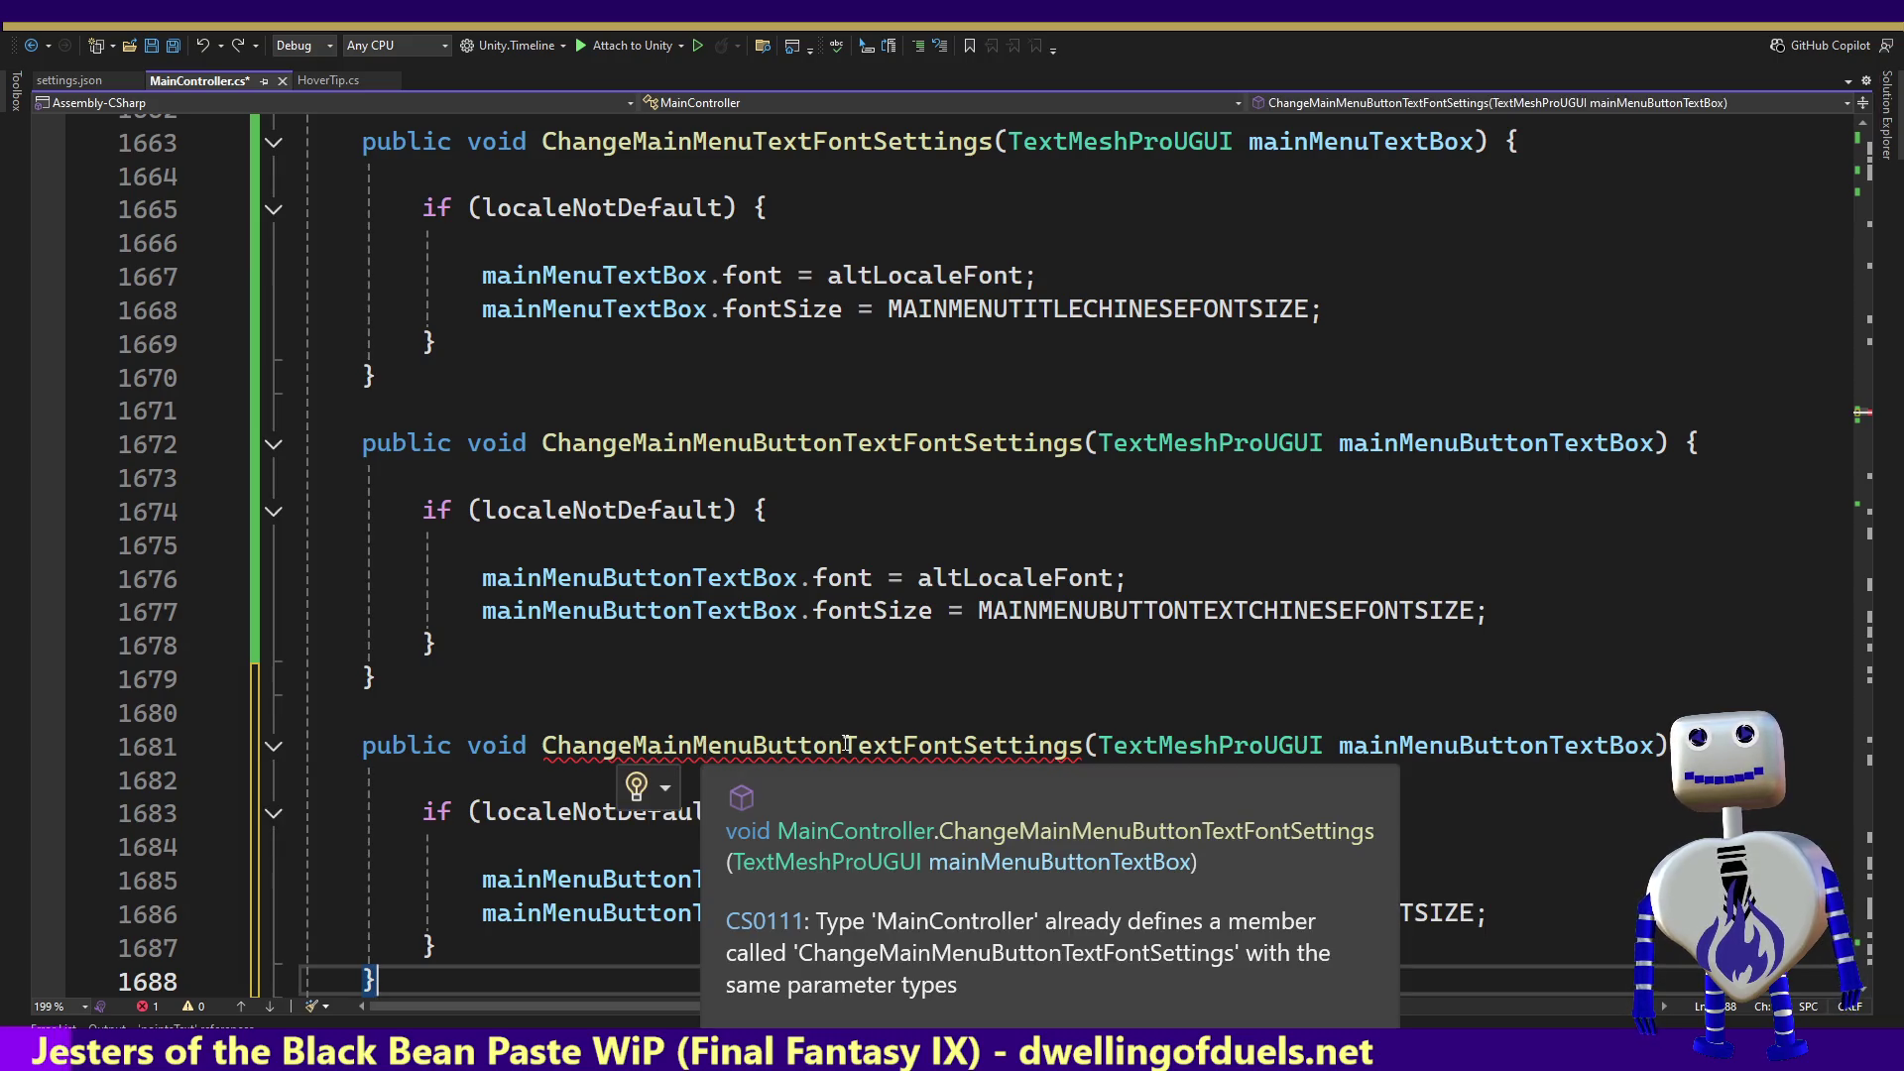
Step: Rename the copy to ChangeButtonTextFontSettings with a buttonTextBox parameter
left_click(756, 751)
left_click_drag(756, 751, 643, 744)
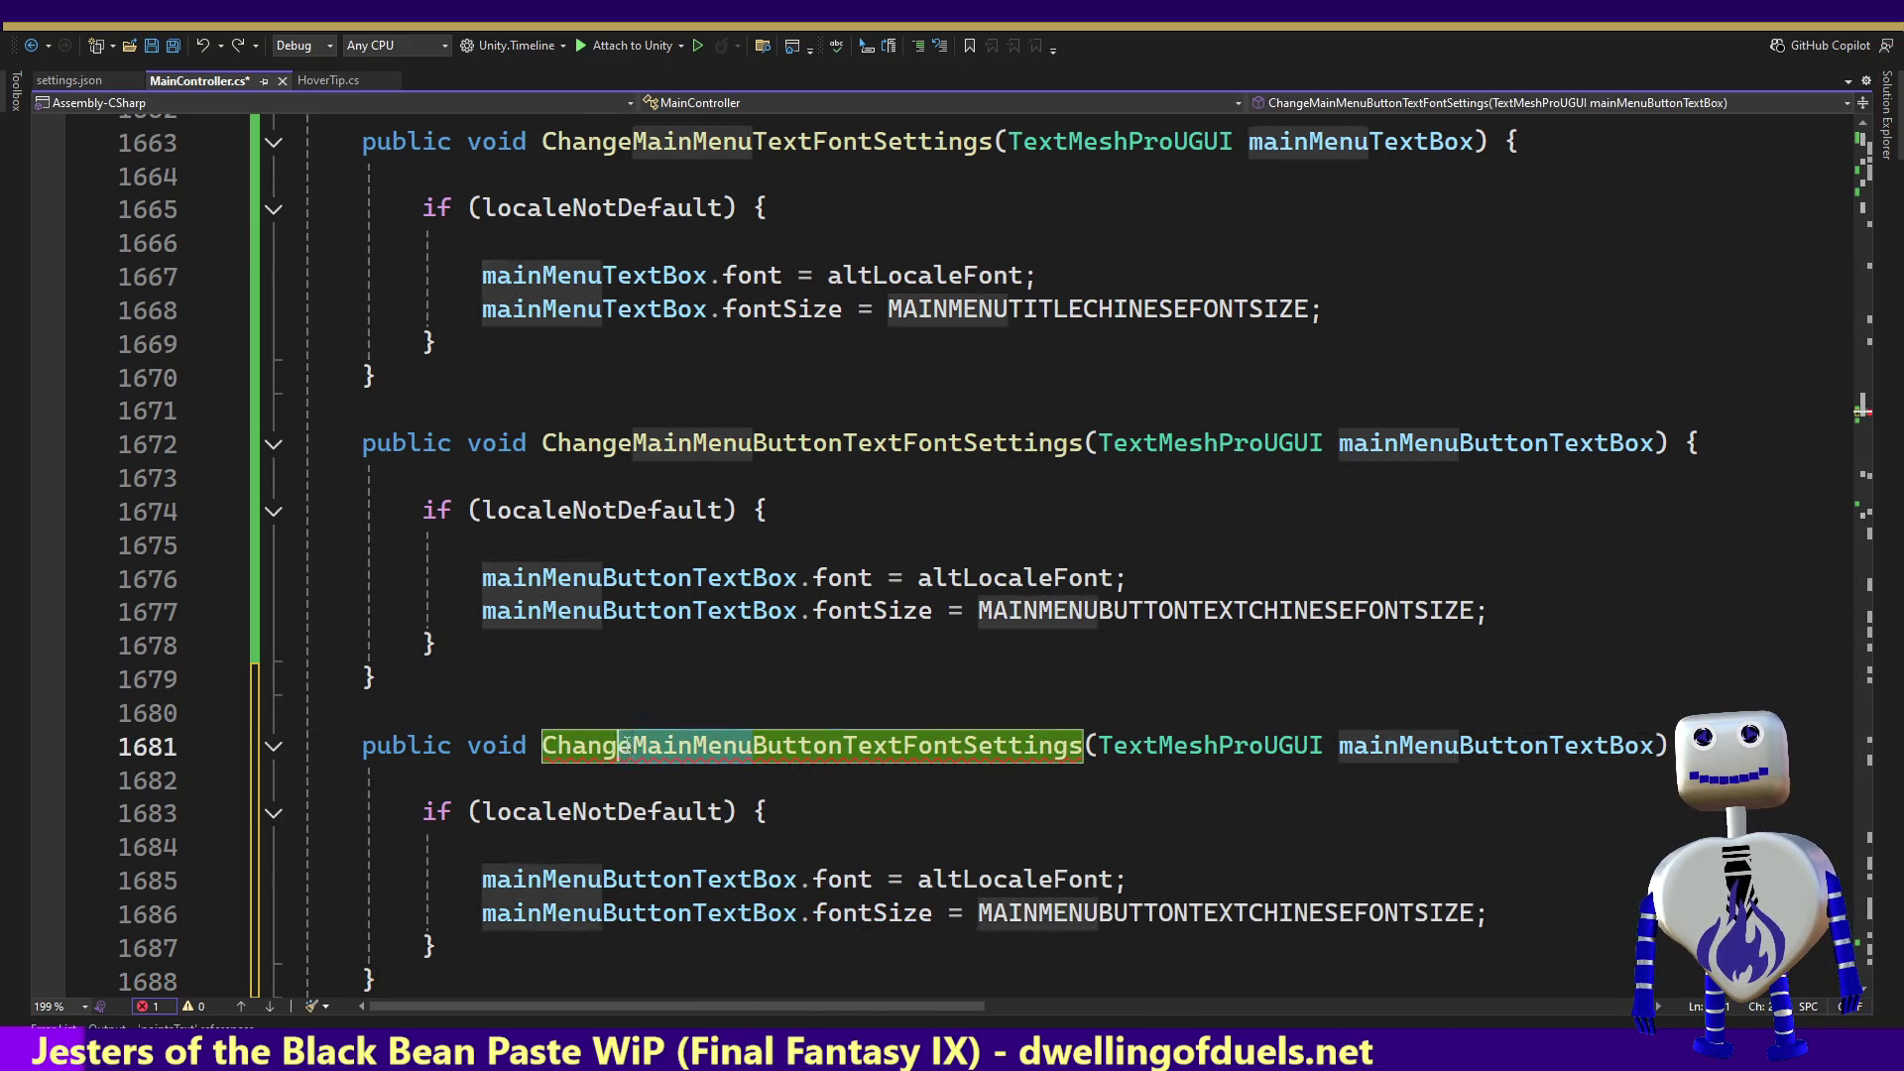
mouse_move(643, 744)
key("Delete")
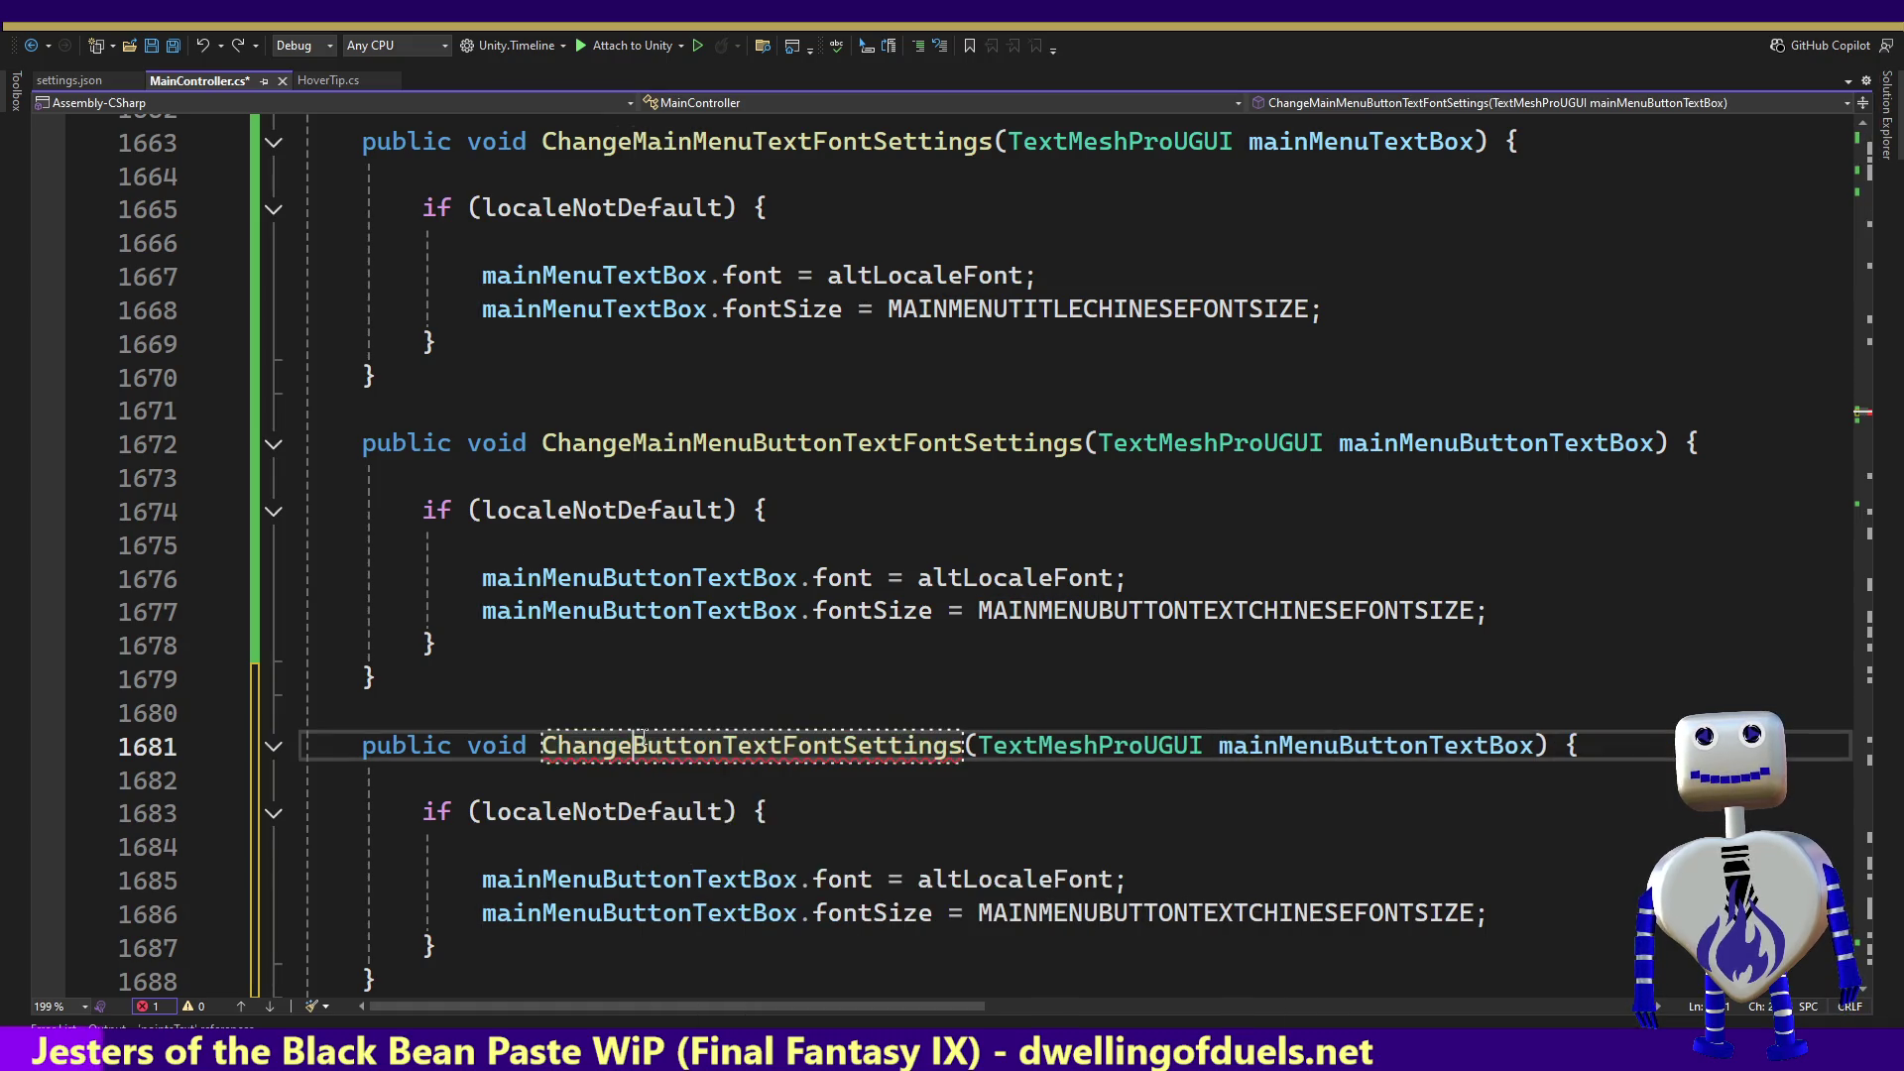
double_click(1345, 744)
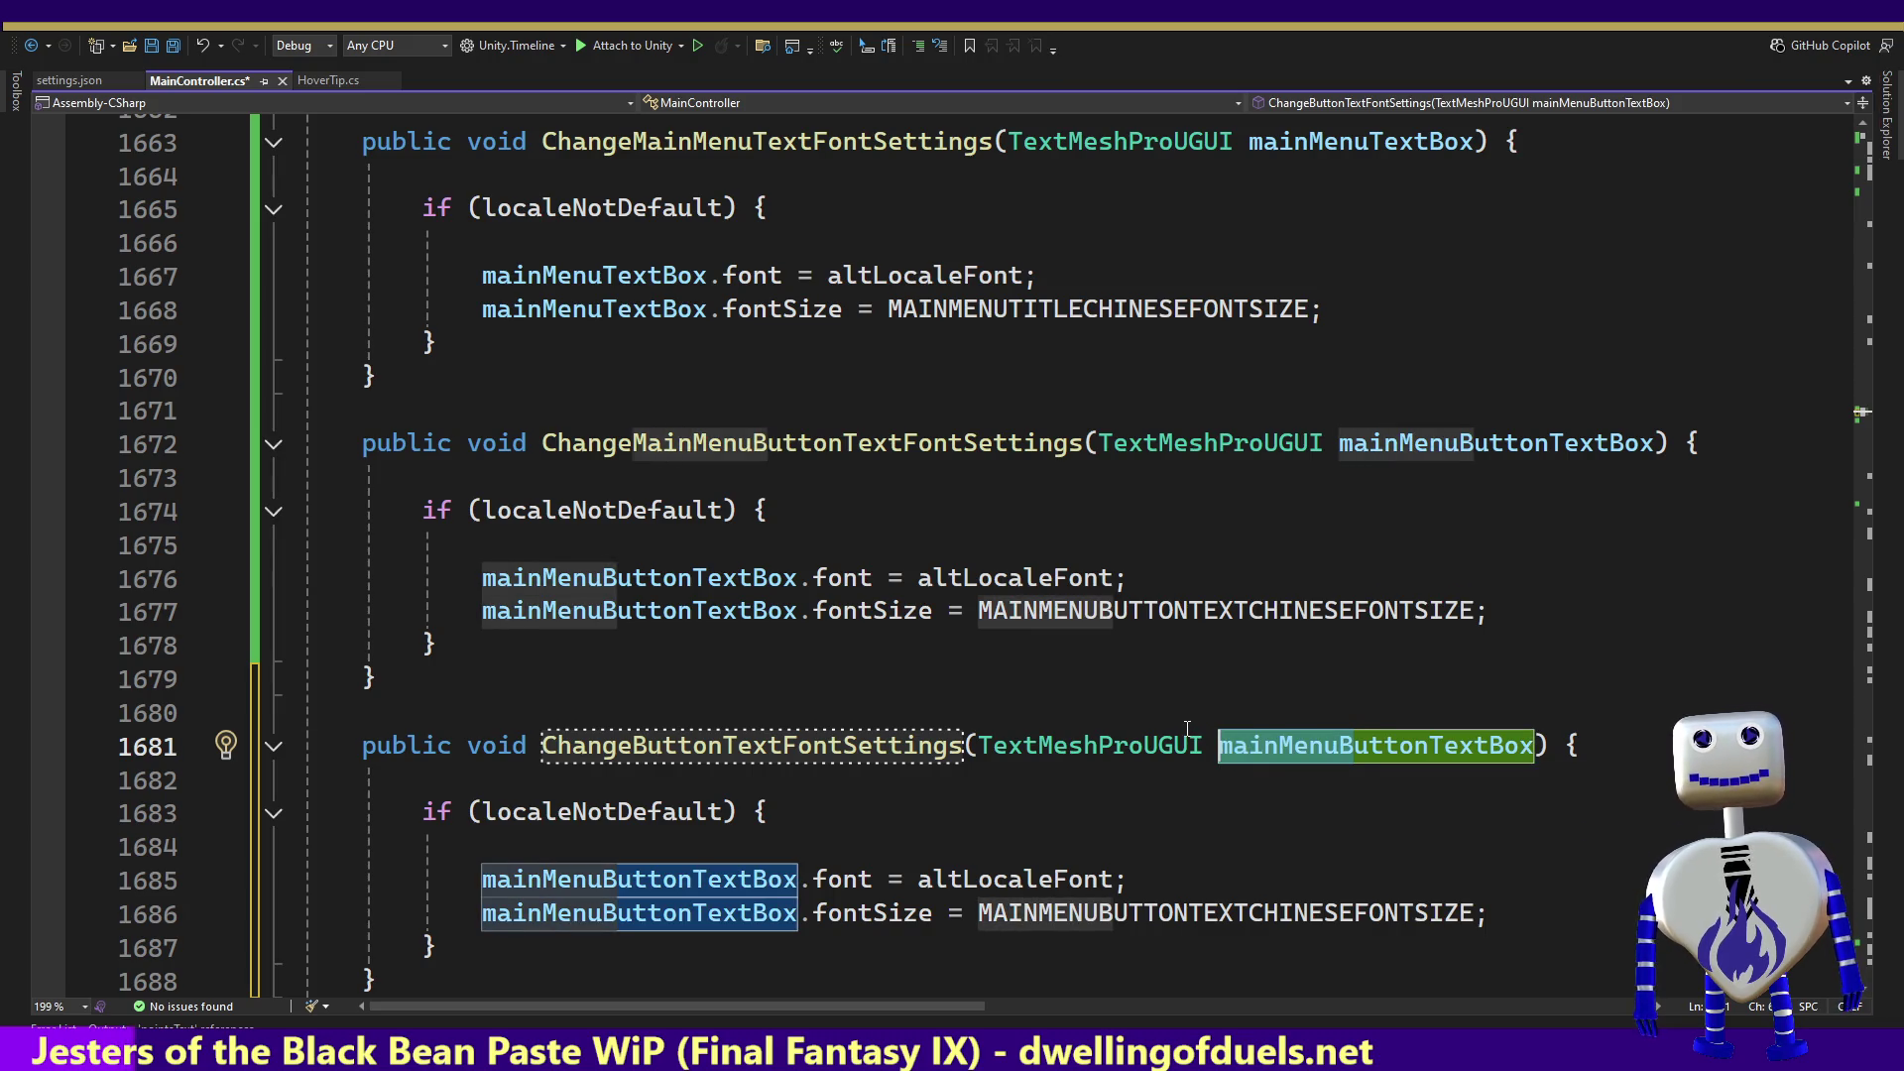
left_click_drag(1219, 745, 1354, 744)
key("Delete")
key("Delete")
type("b")
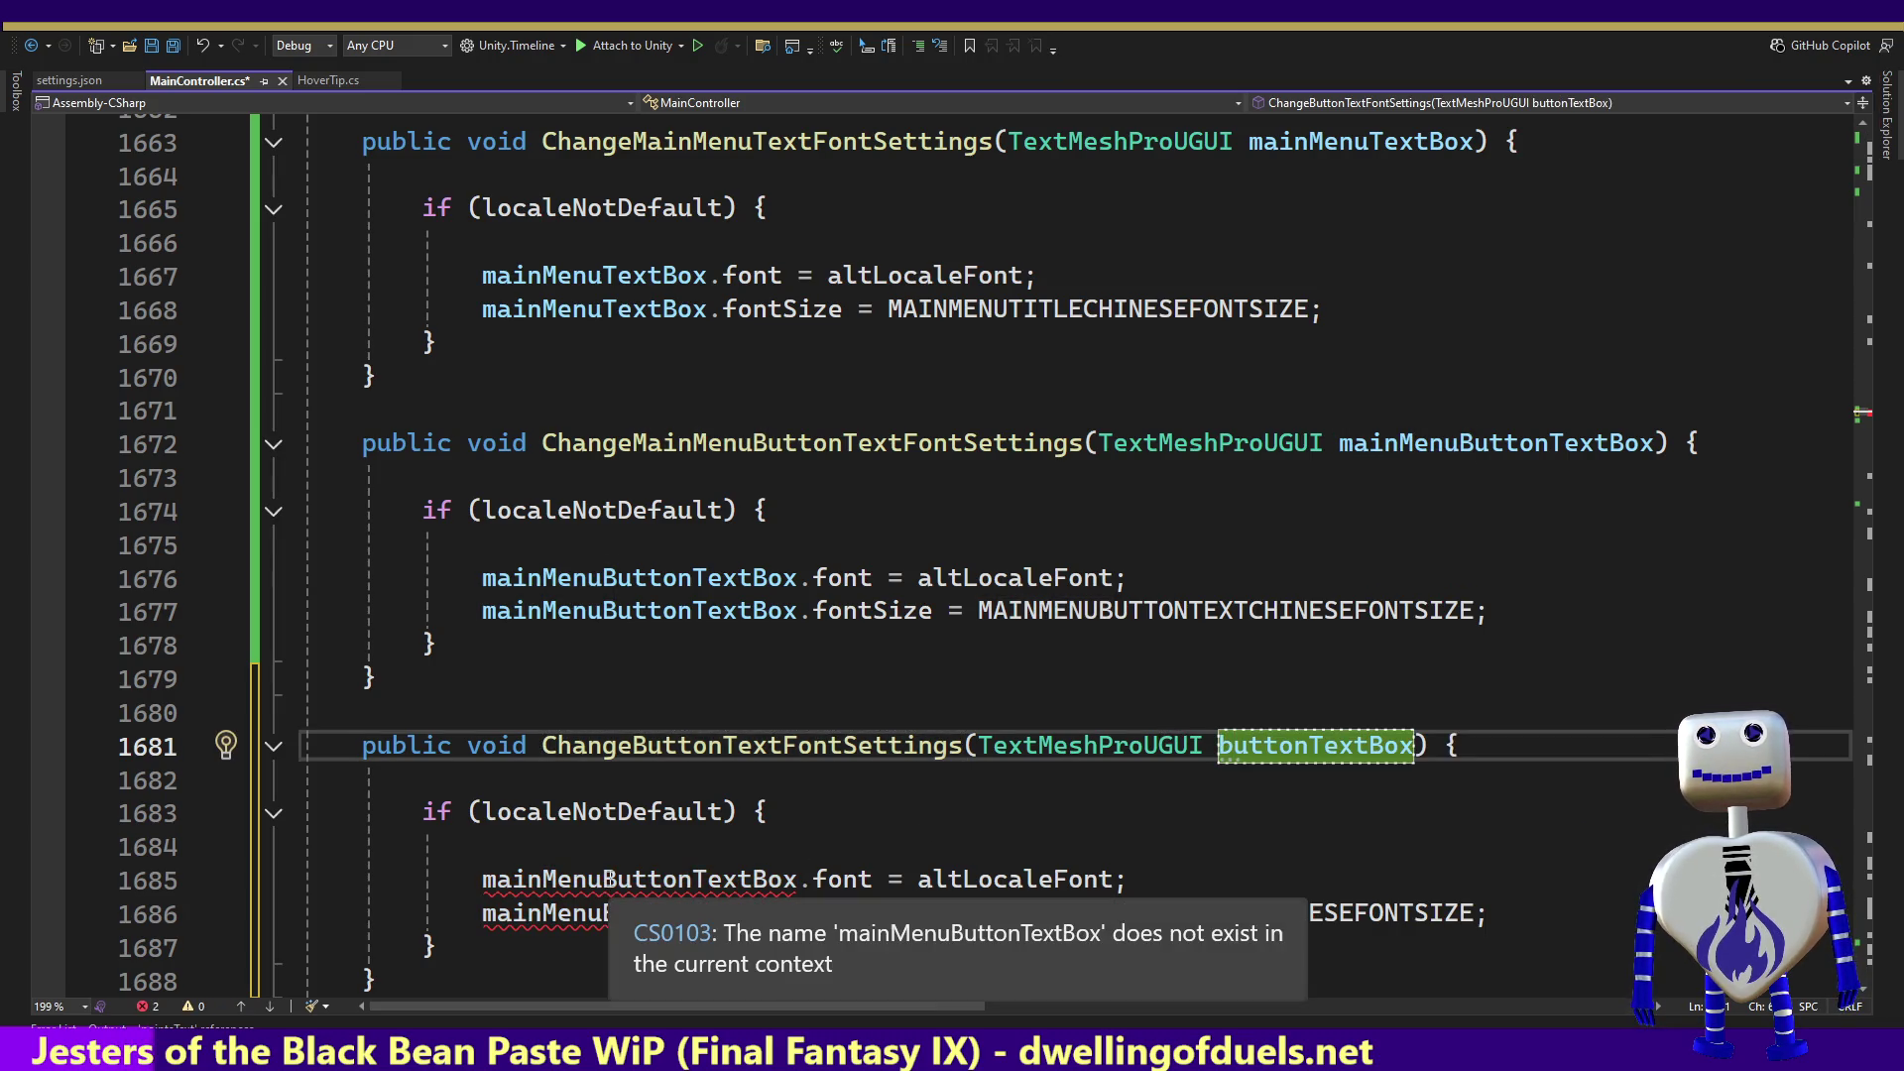
Step: Replace mainMenuButtonTextBox with buttonTextBox on lines 1685 and 1686 of the new method
left_click(767, 879)
left_click_drag(617, 878, 485, 881)
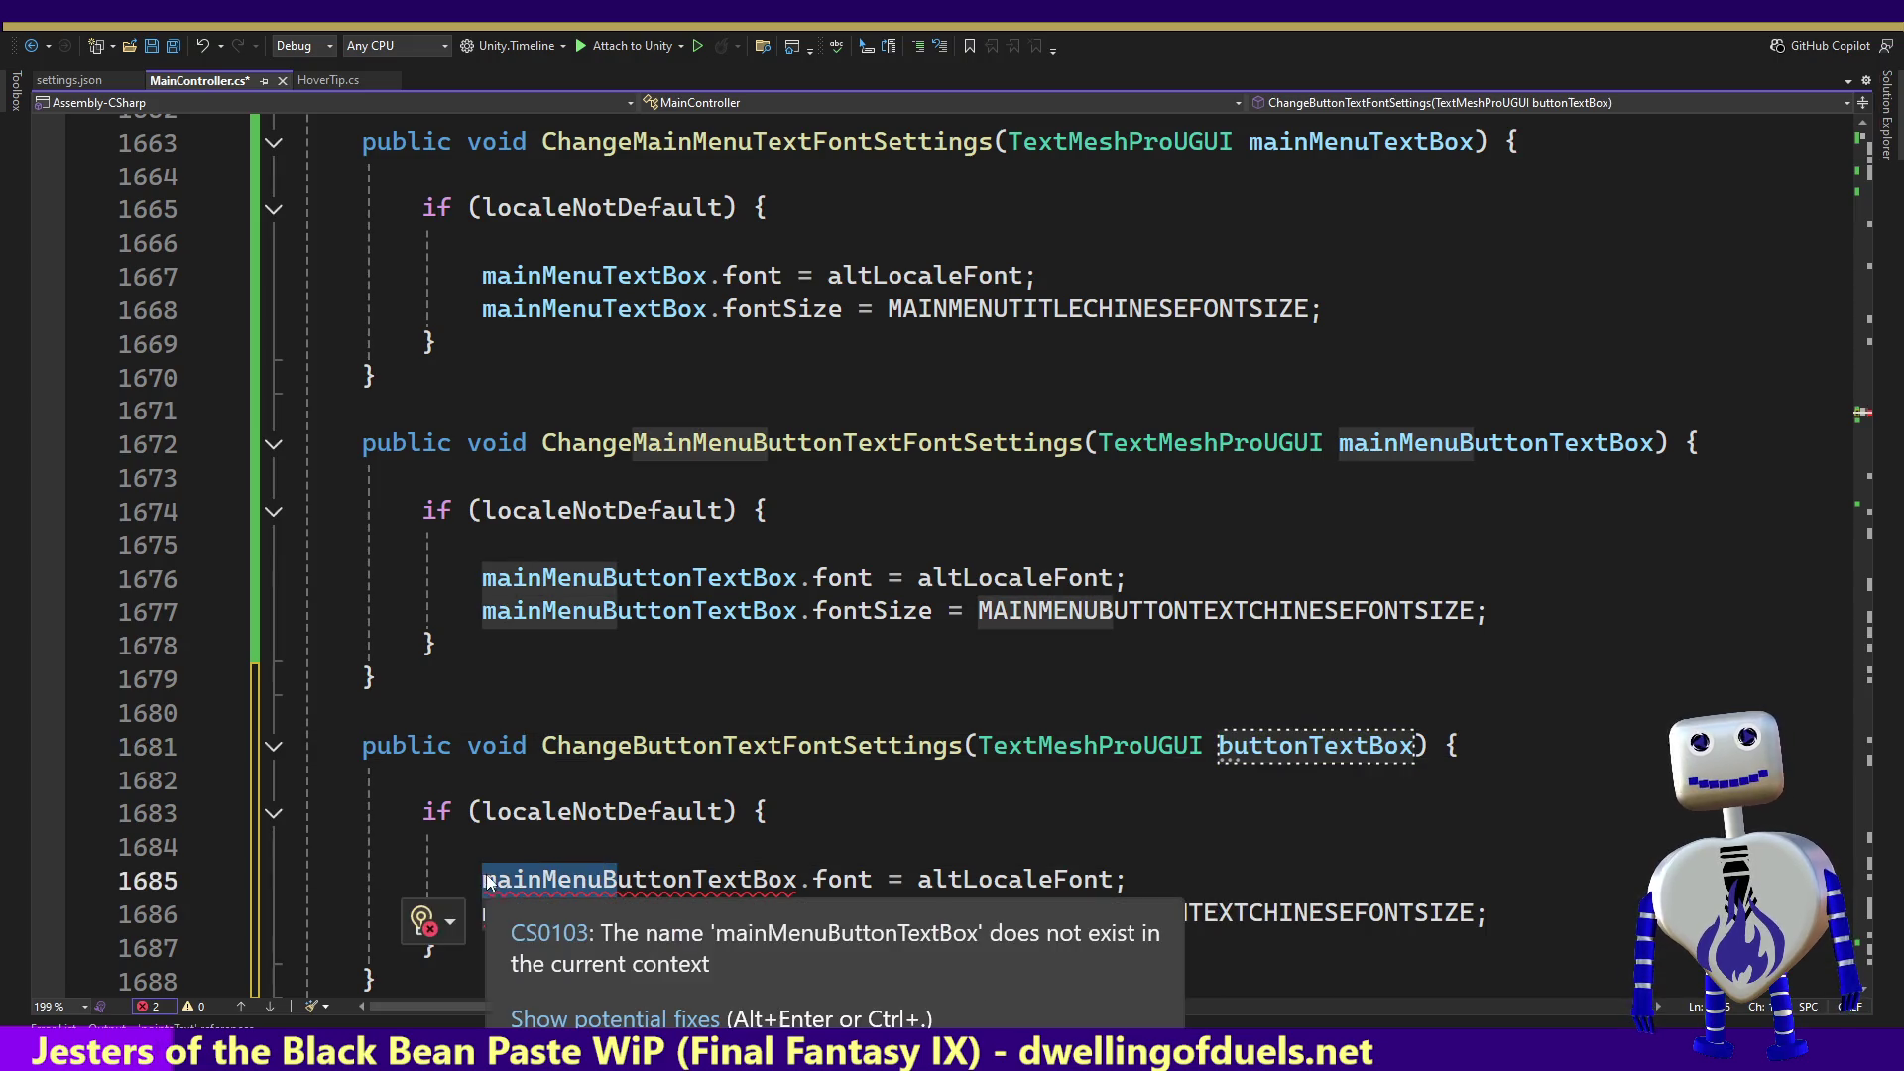
key("Delete")
key("Delete")
type("b")
left_click_drag(663, 914, 483, 914)
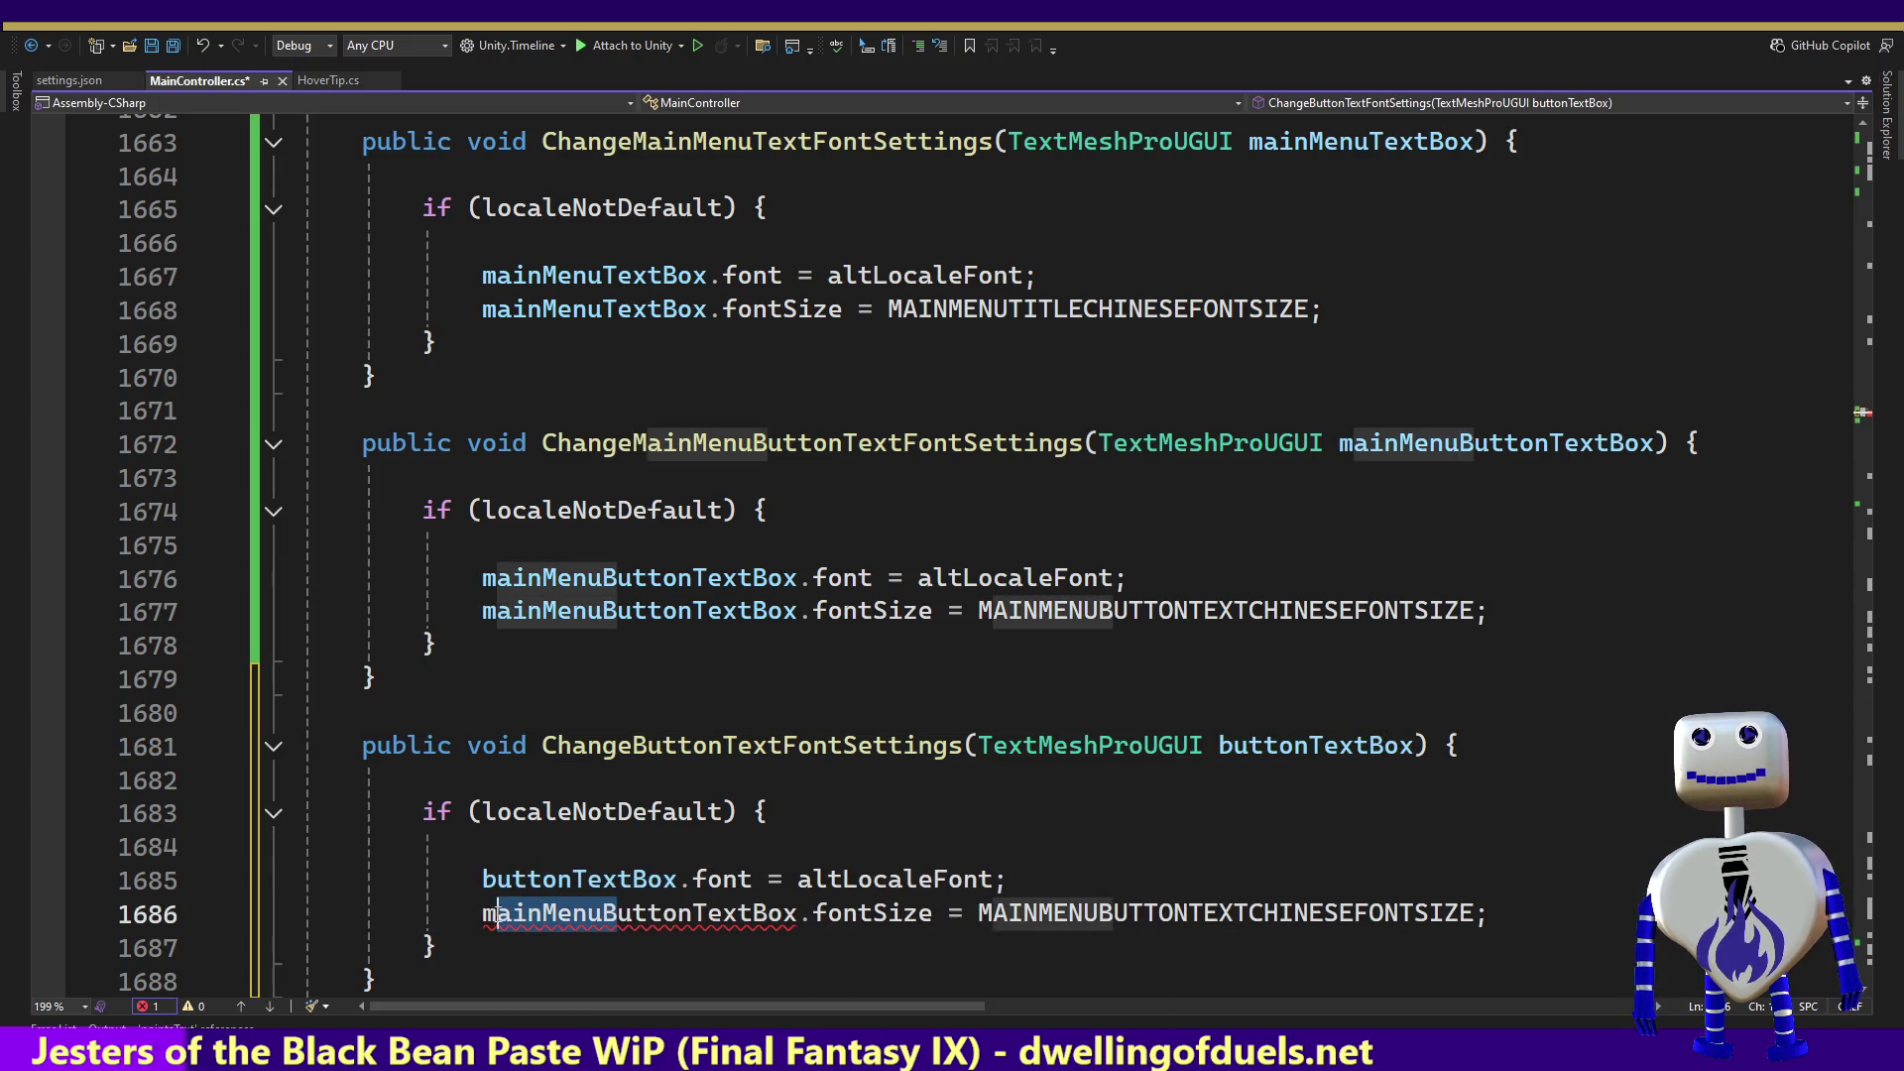
key("Delete")
key("Delete")
type("b")
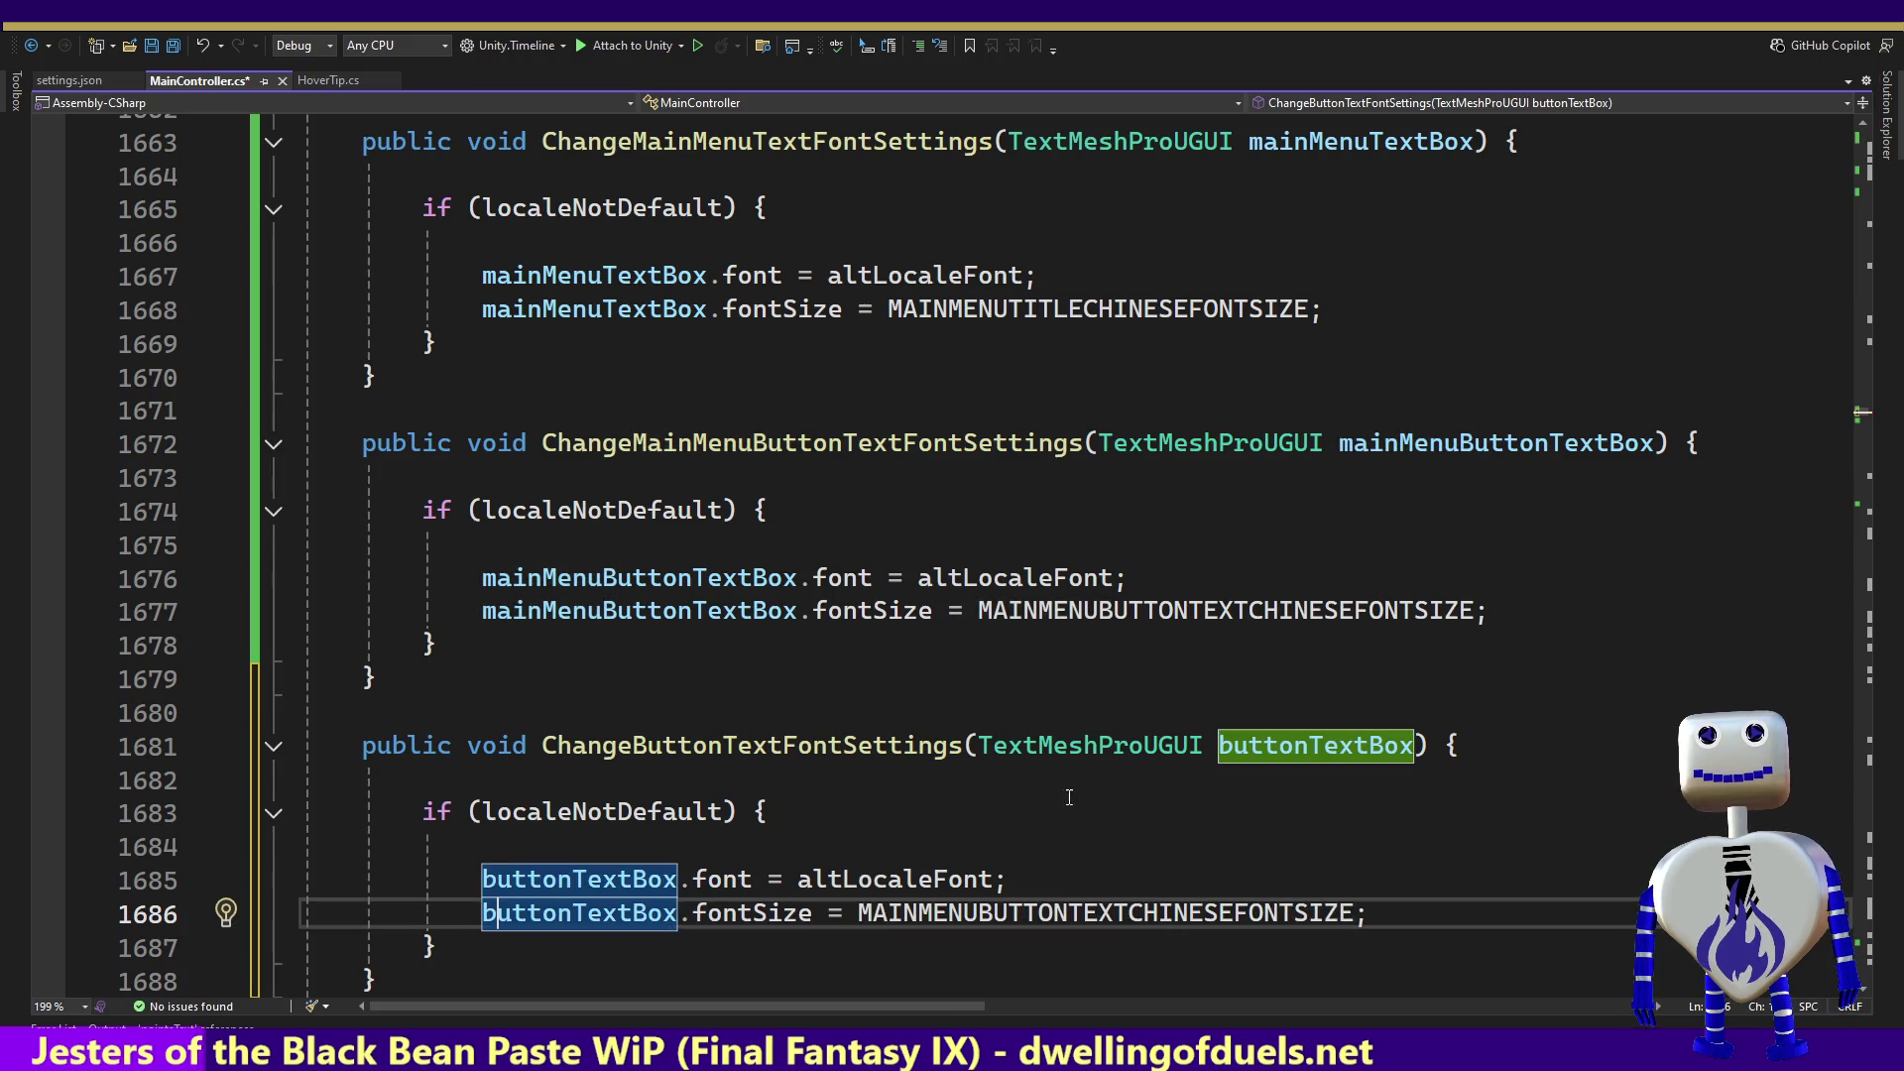
Step: Duplicate the MAINMENUBUTTONTEXTCHINESEFONTSIZE constant declaration together with its comment
left_click(1086, 914, "ctrl")
left_click_drag(1732, 590, 1741, 531)
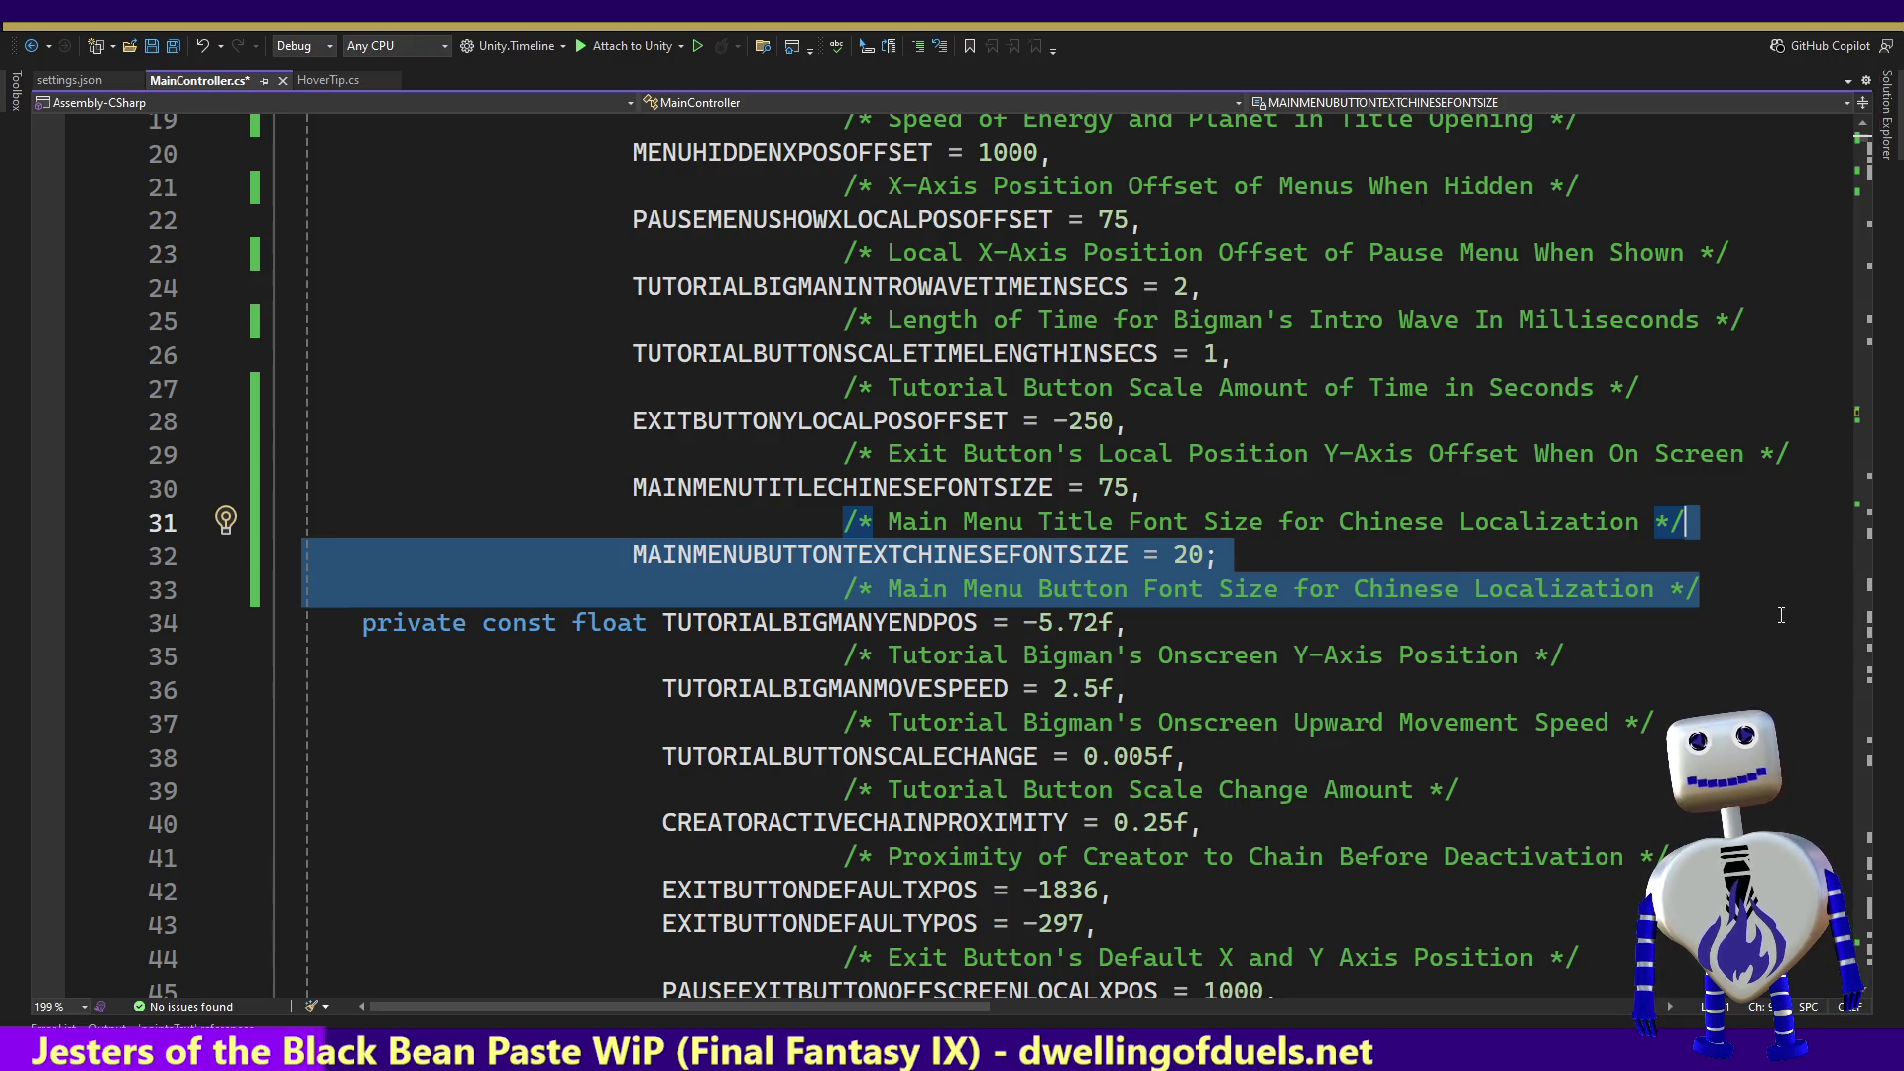
key("ctrl+d")
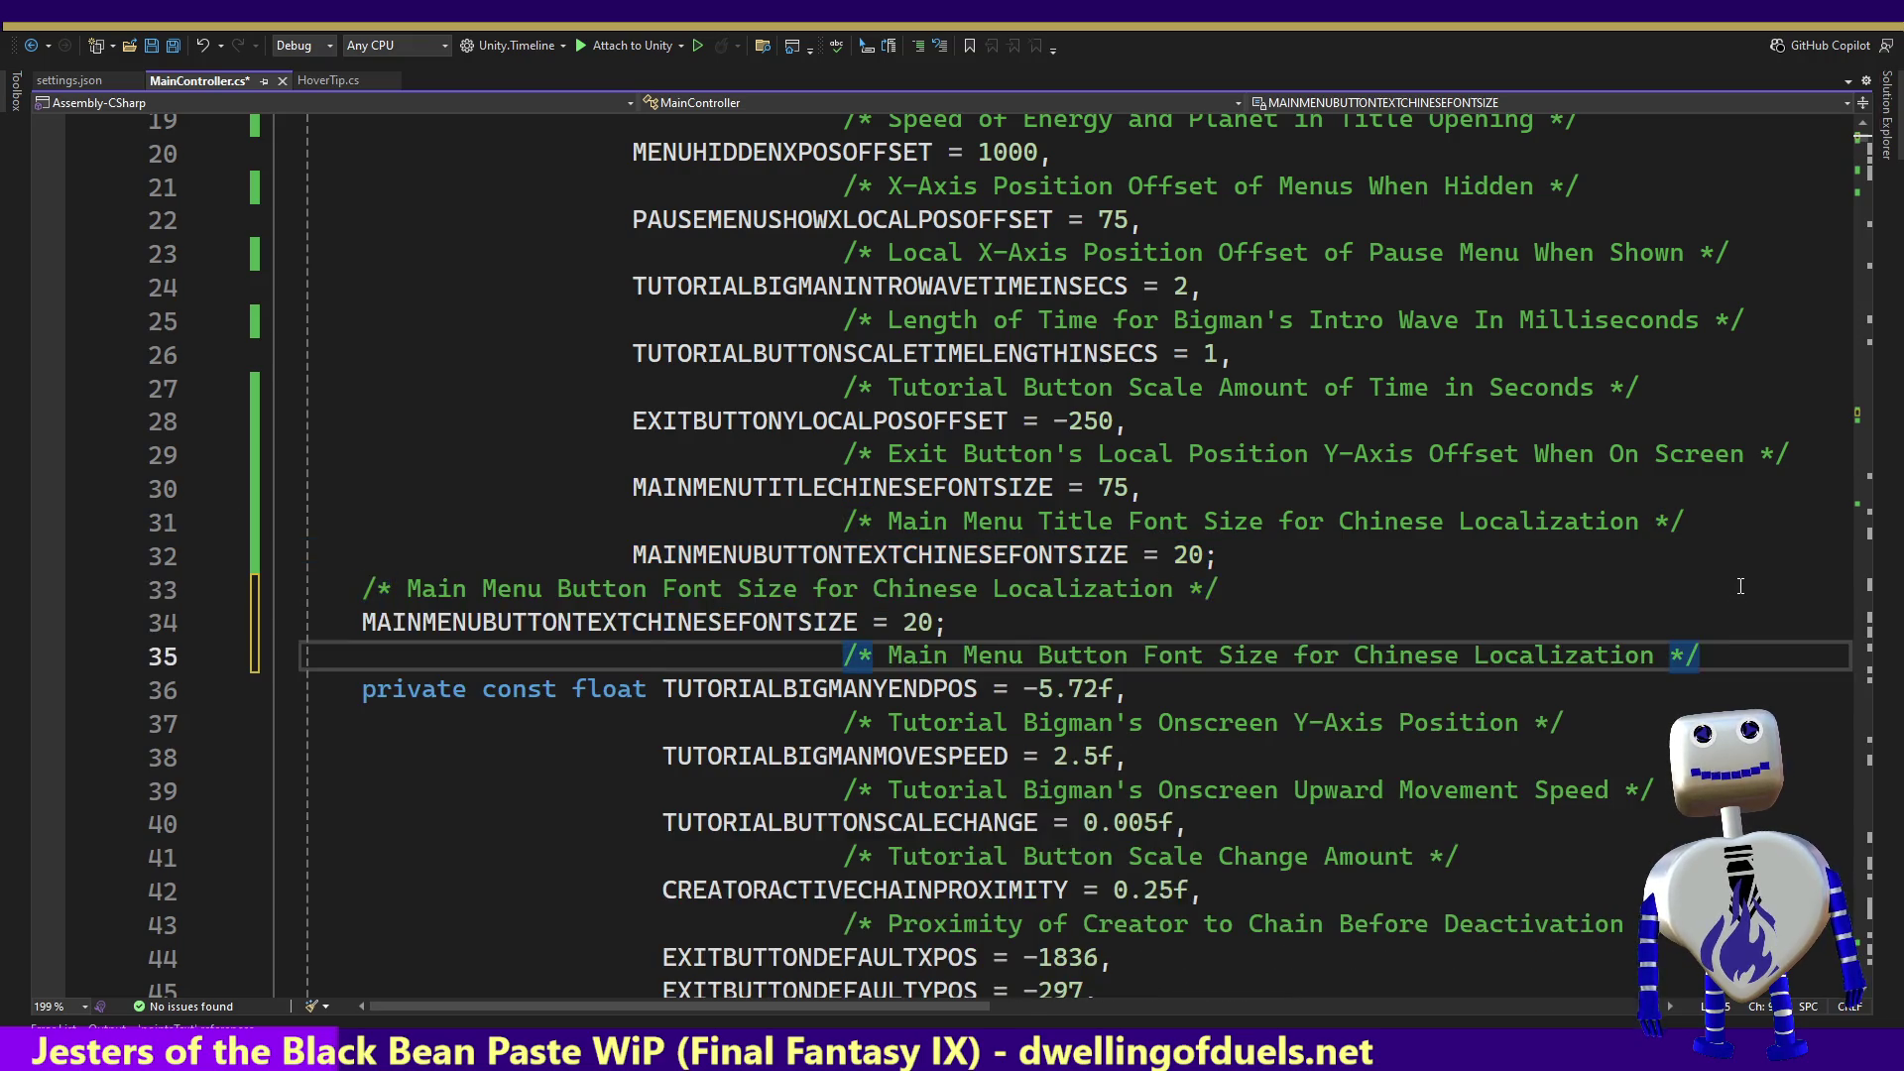
Step: Rename the copy BUTTONTEXTCHINESEFONTSIZE, change line 32's semicolon to a comma, and drop 'Main Menu' from its comment
left_click_drag(754, 621, 633, 623)
key("BackSpace")
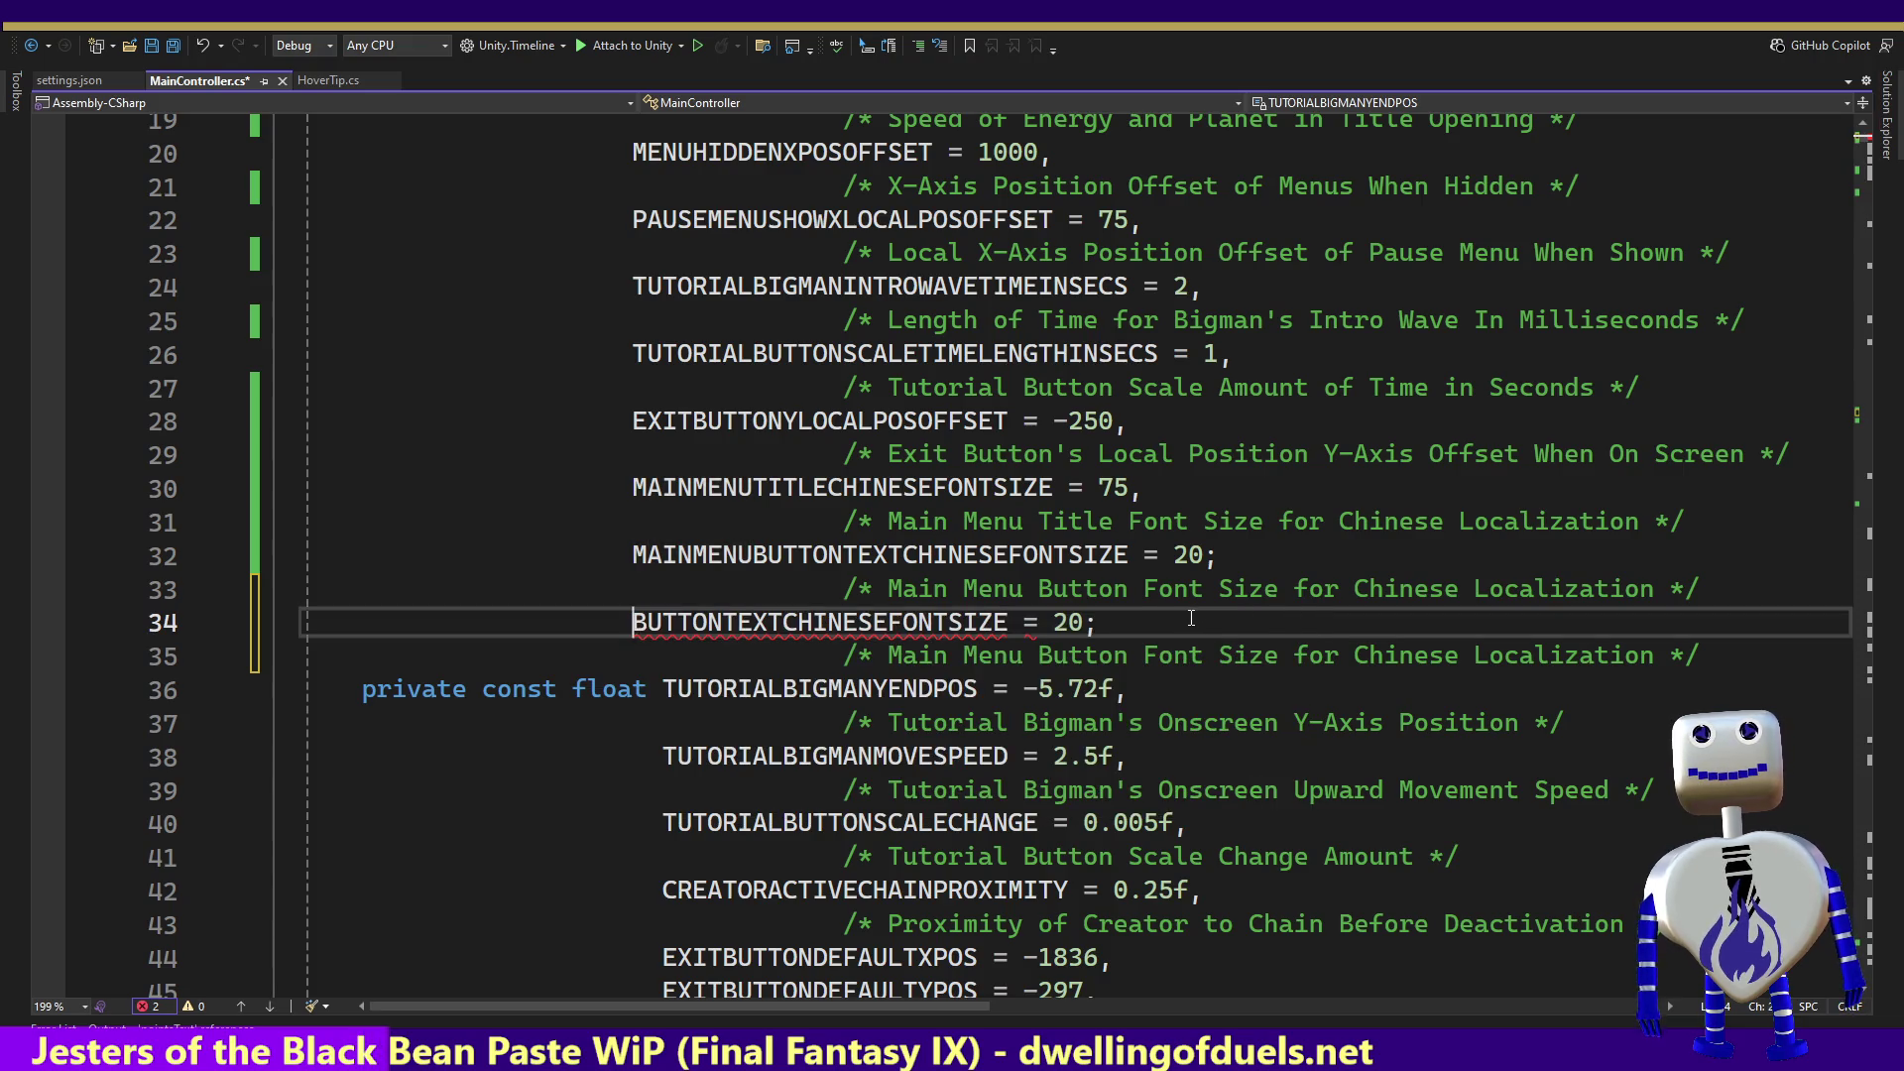
left_click(1231, 561)
key("BackSpace")
type(",")
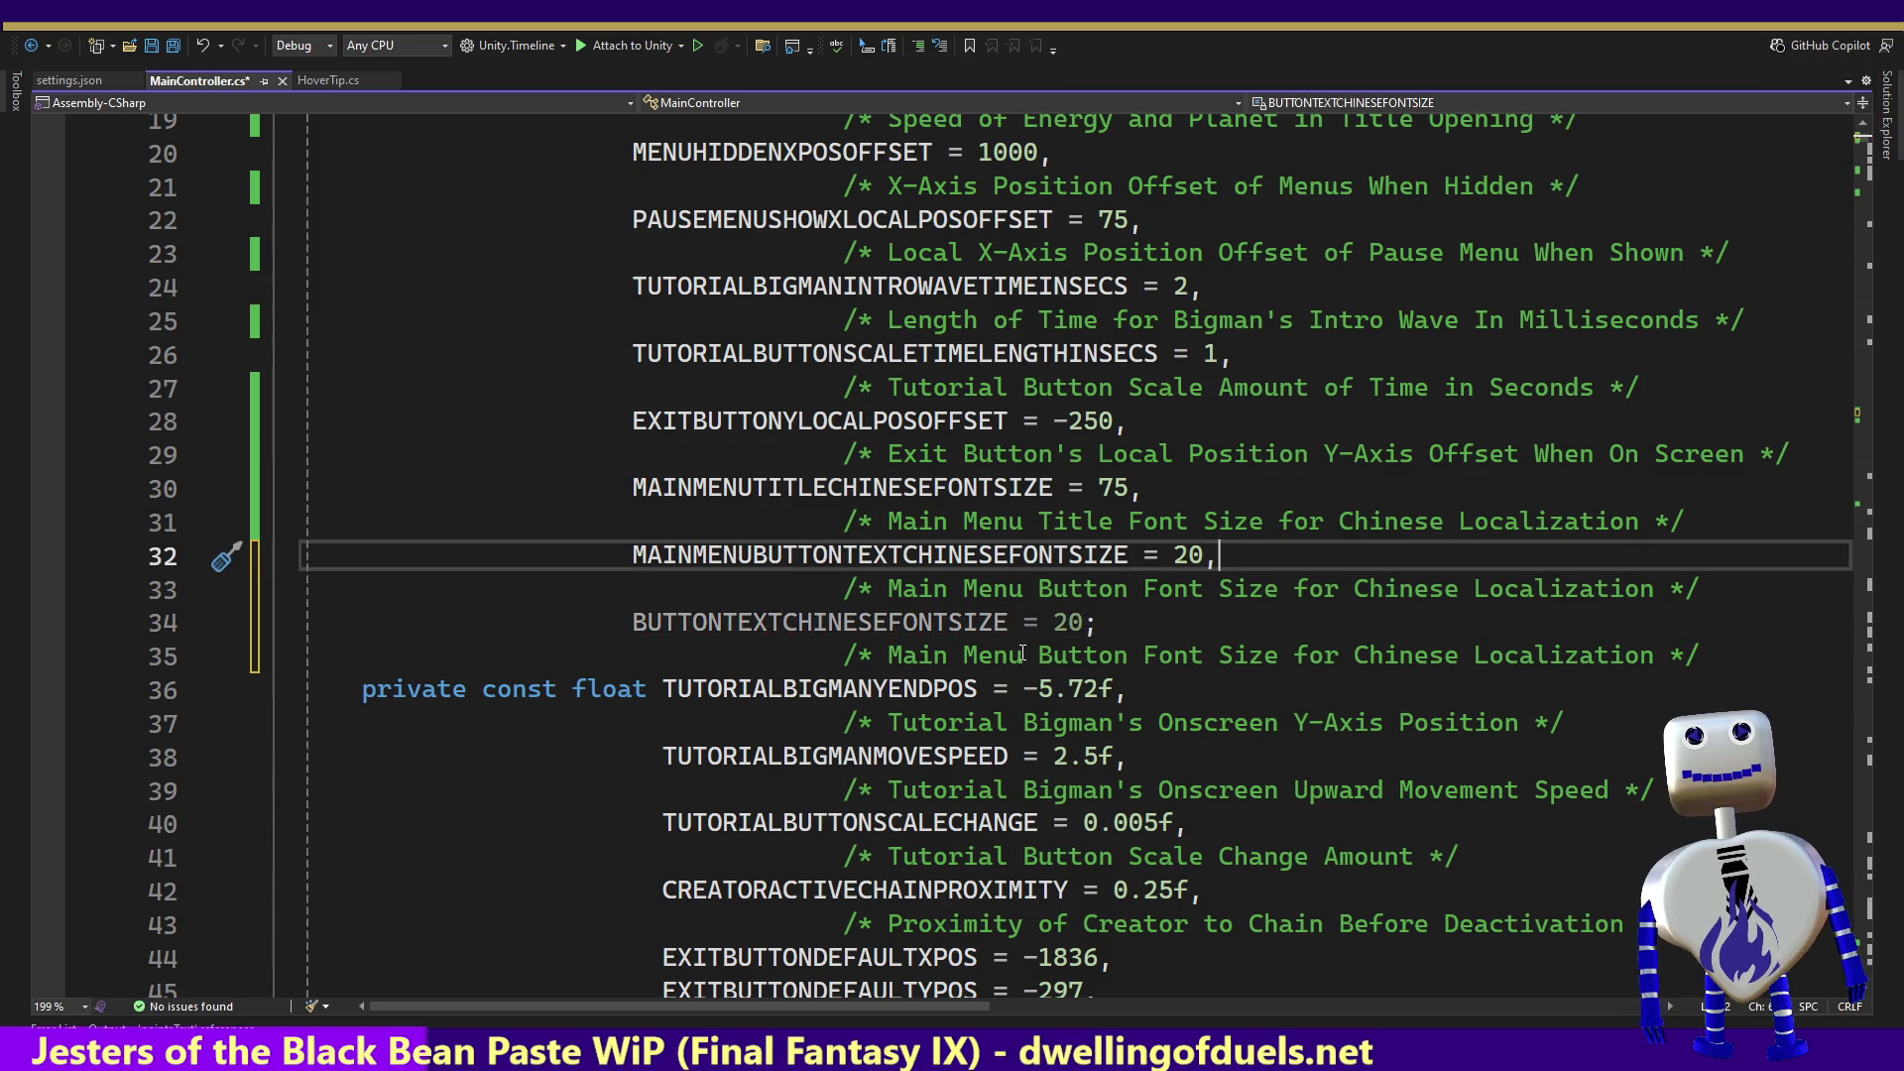
left_click_drag(1038, 656, 913, 646)
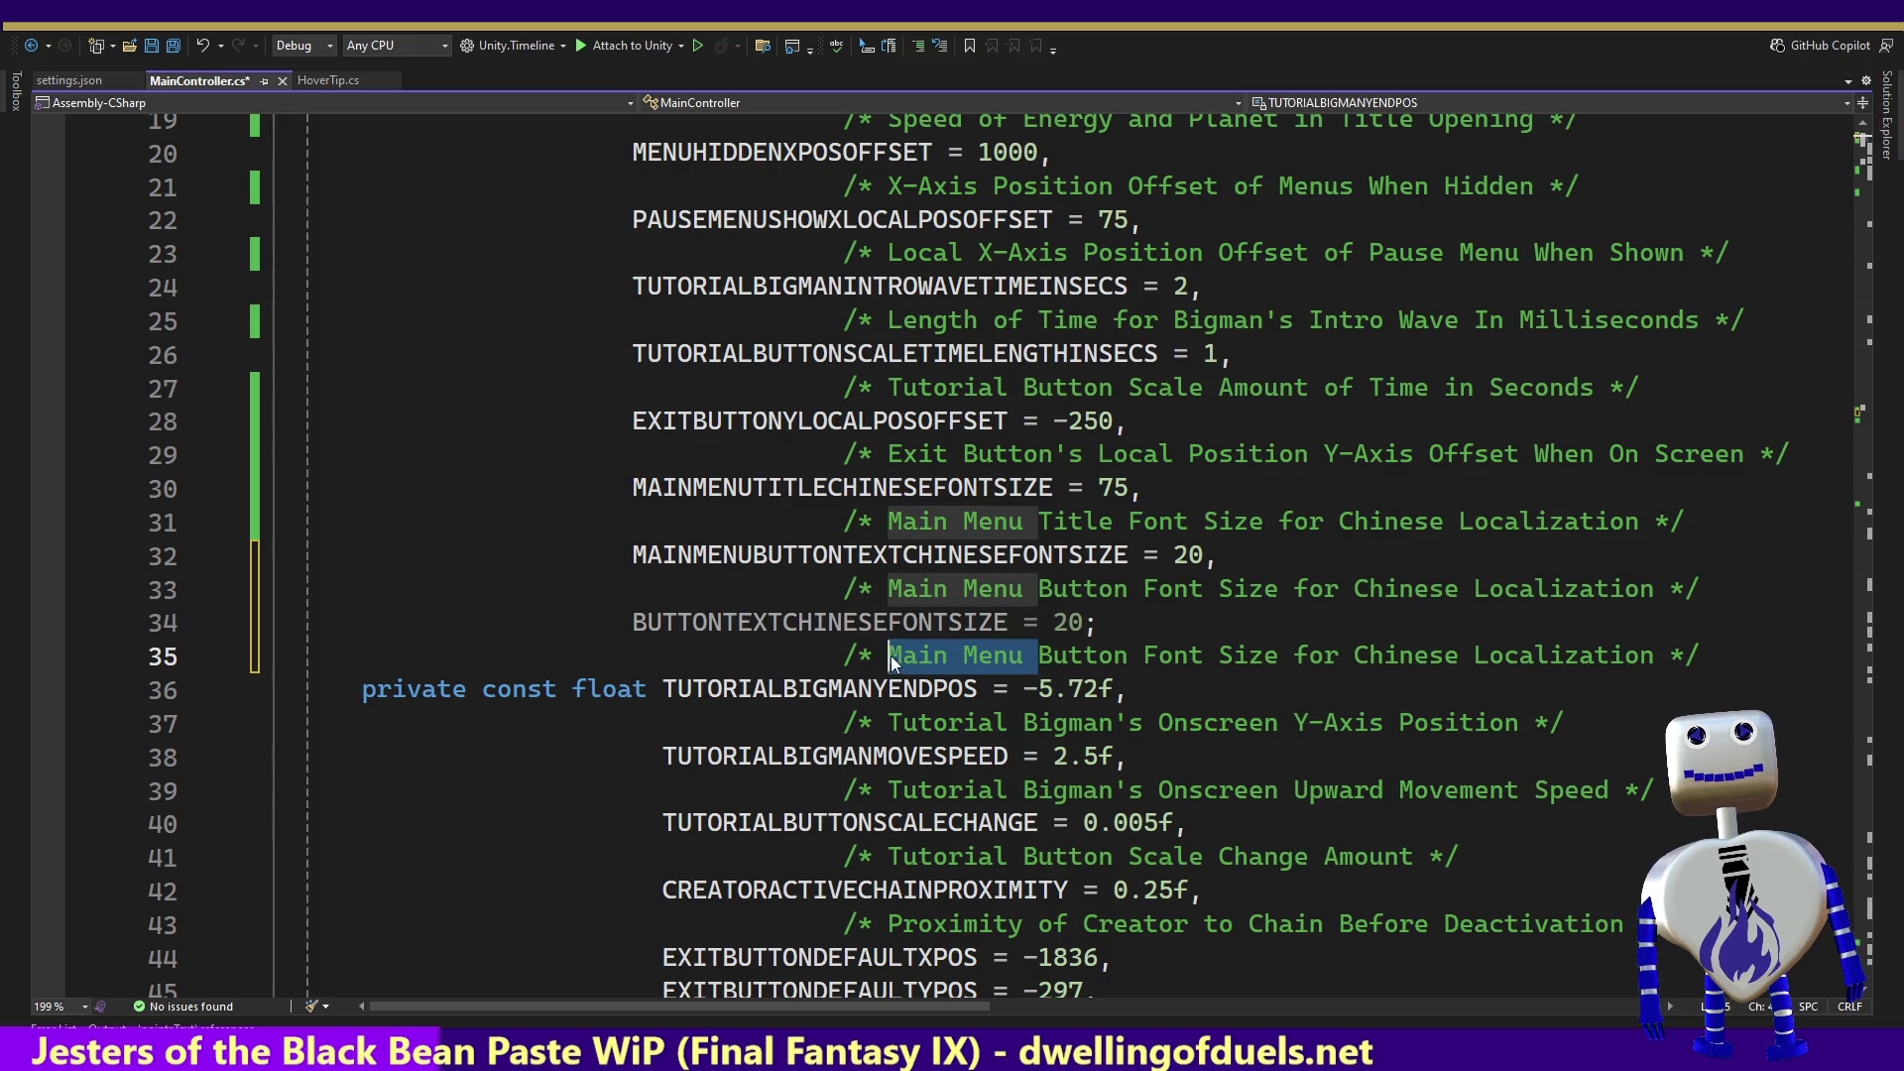
key("BackSpace")
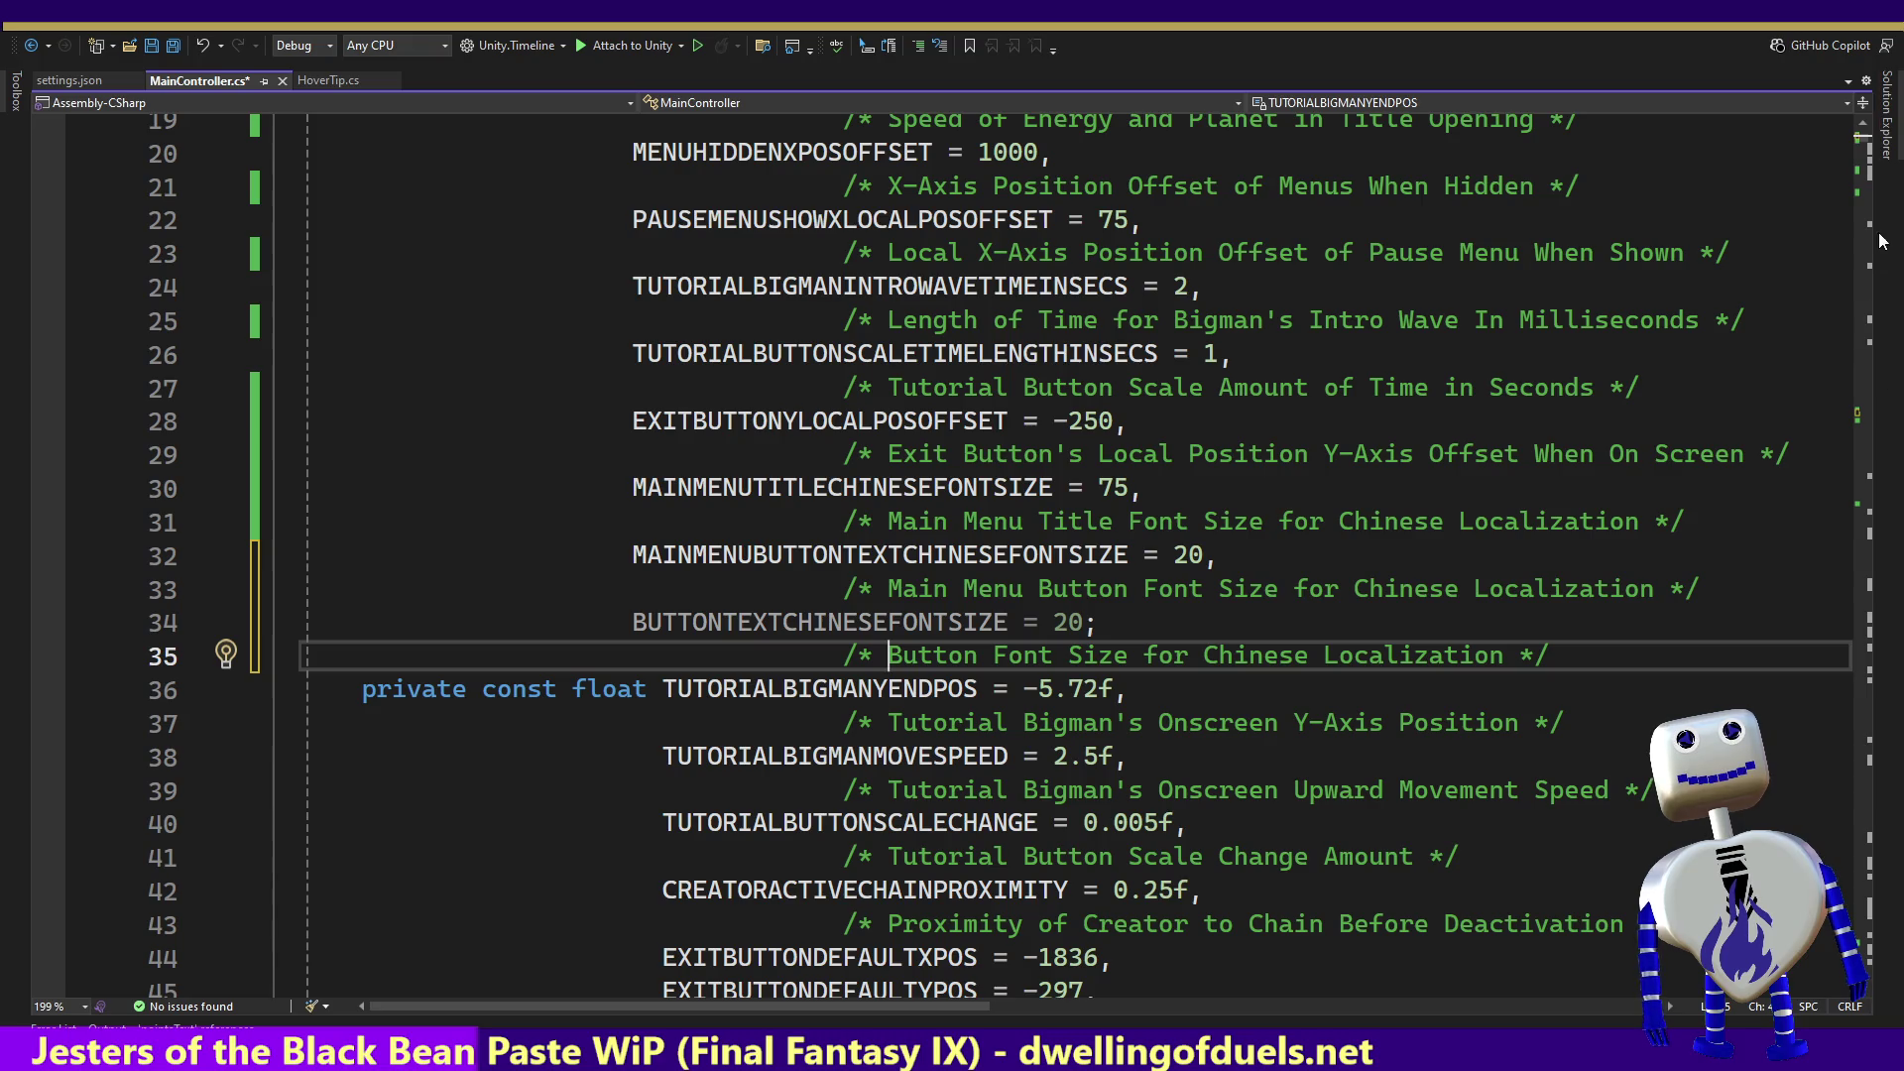
mouse_move(1853, 139)
left_mouse_down()
mouse_move(1895, 458)
mouse_move(1892, 428)
left_mouse_up()
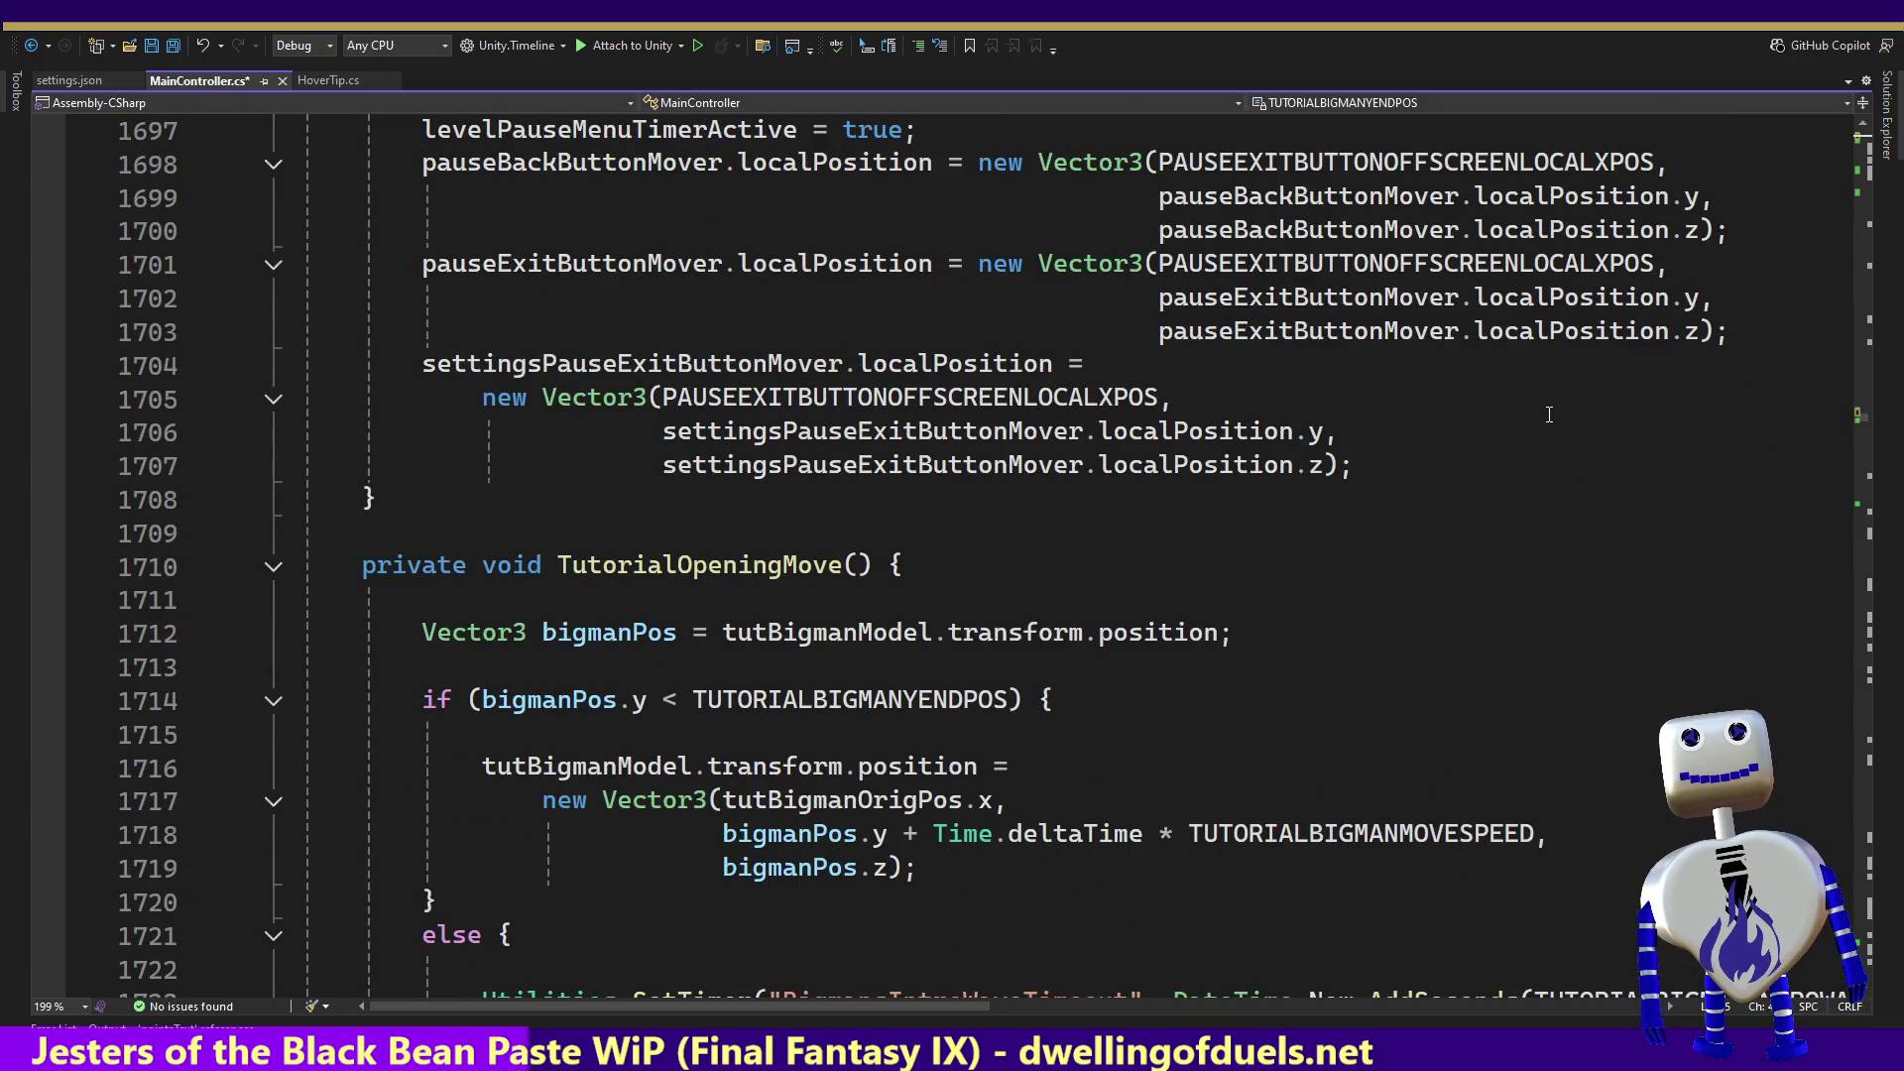
Step: Change line 1688's font size constant to BUTTONTEXTCHINESEFONTSIZE, save MainController.cs, and return to Unity
left_click_drag(1861, 422, 1866, 423)
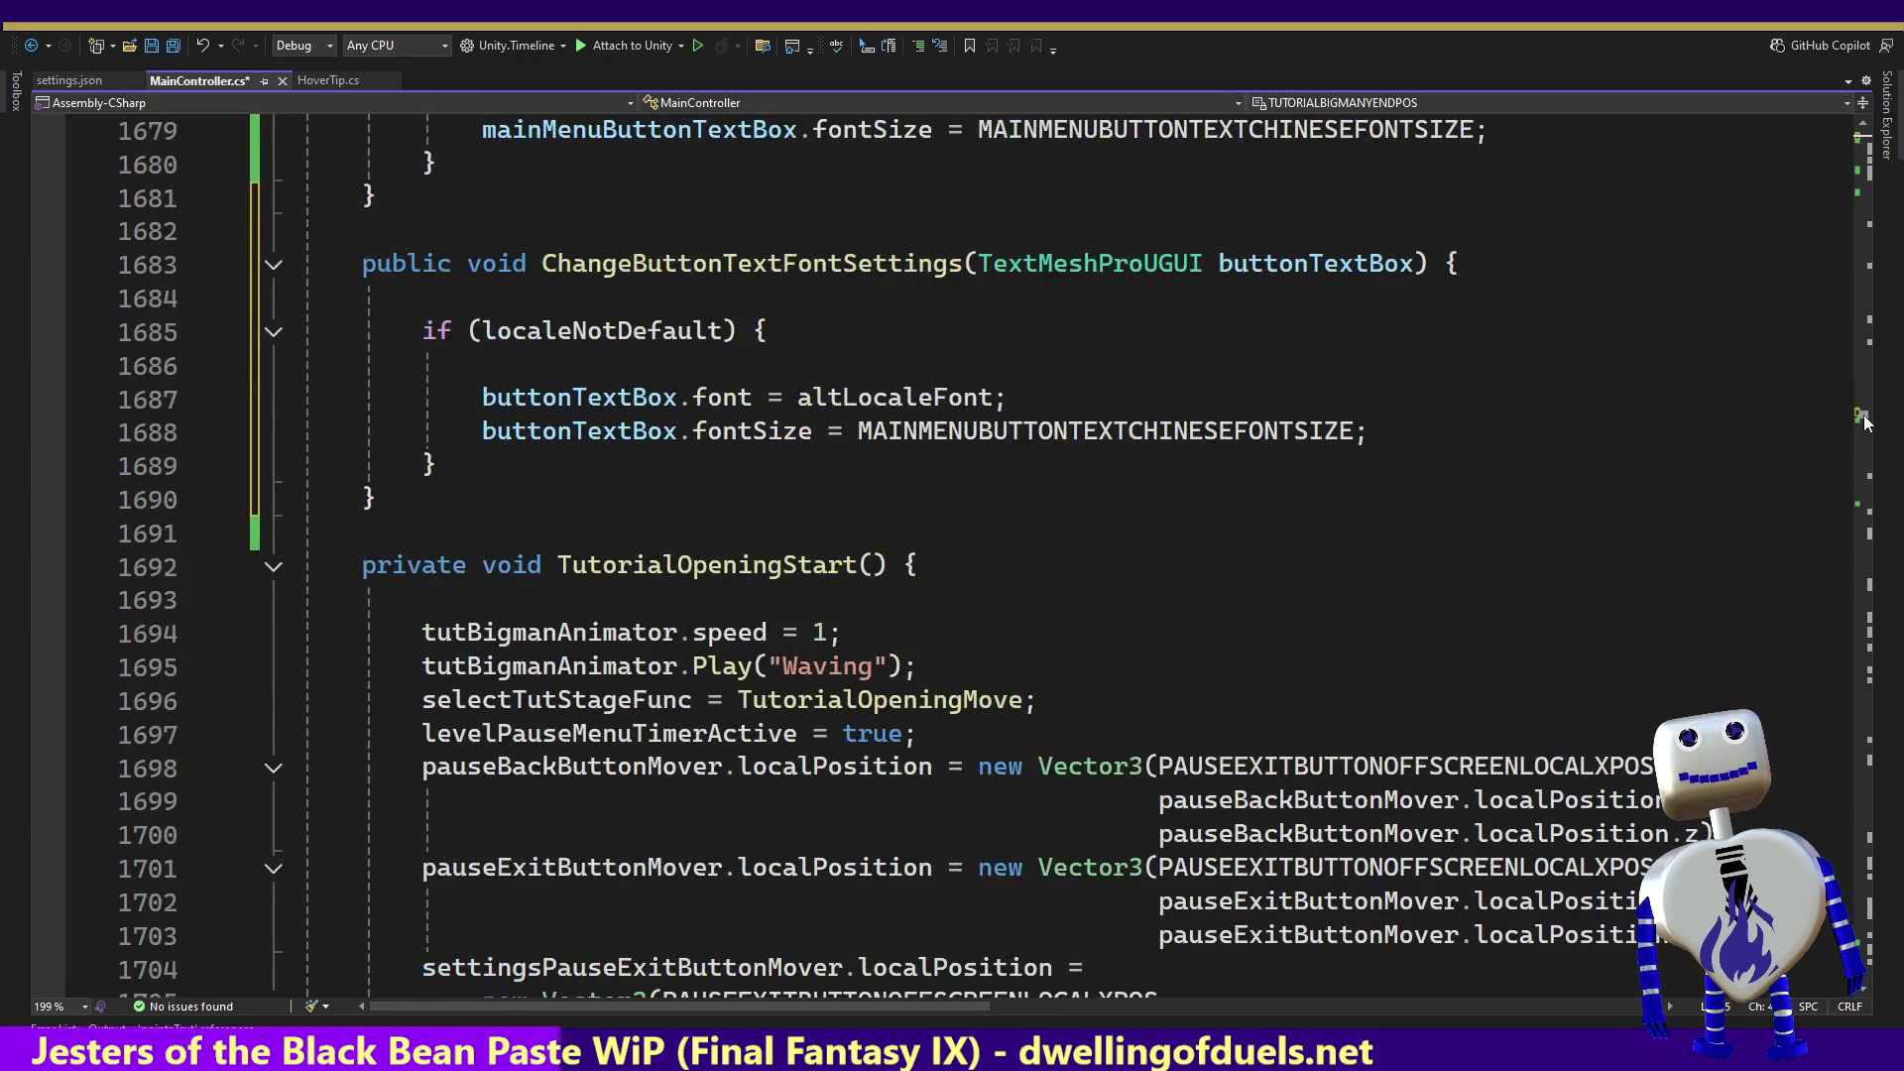
scroll(1864, 421, "up", 4)
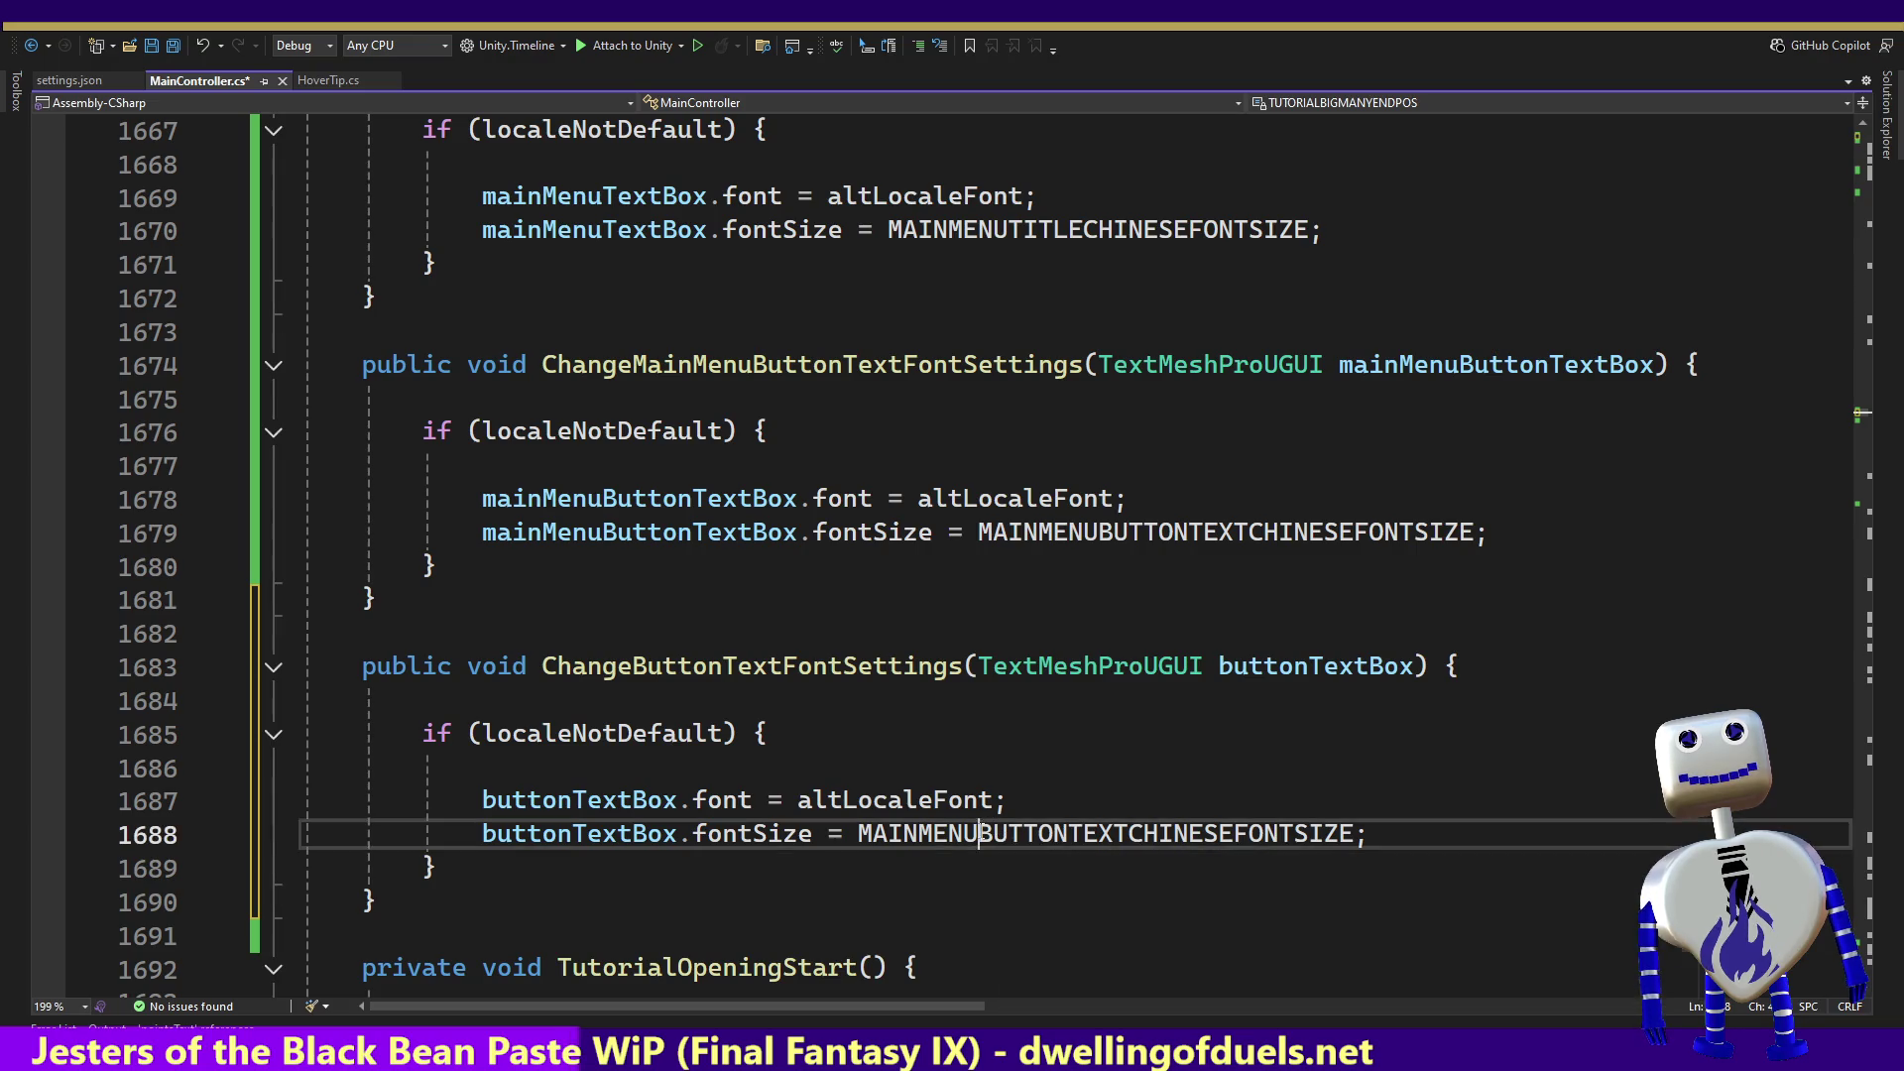
double_click(1001, 833)
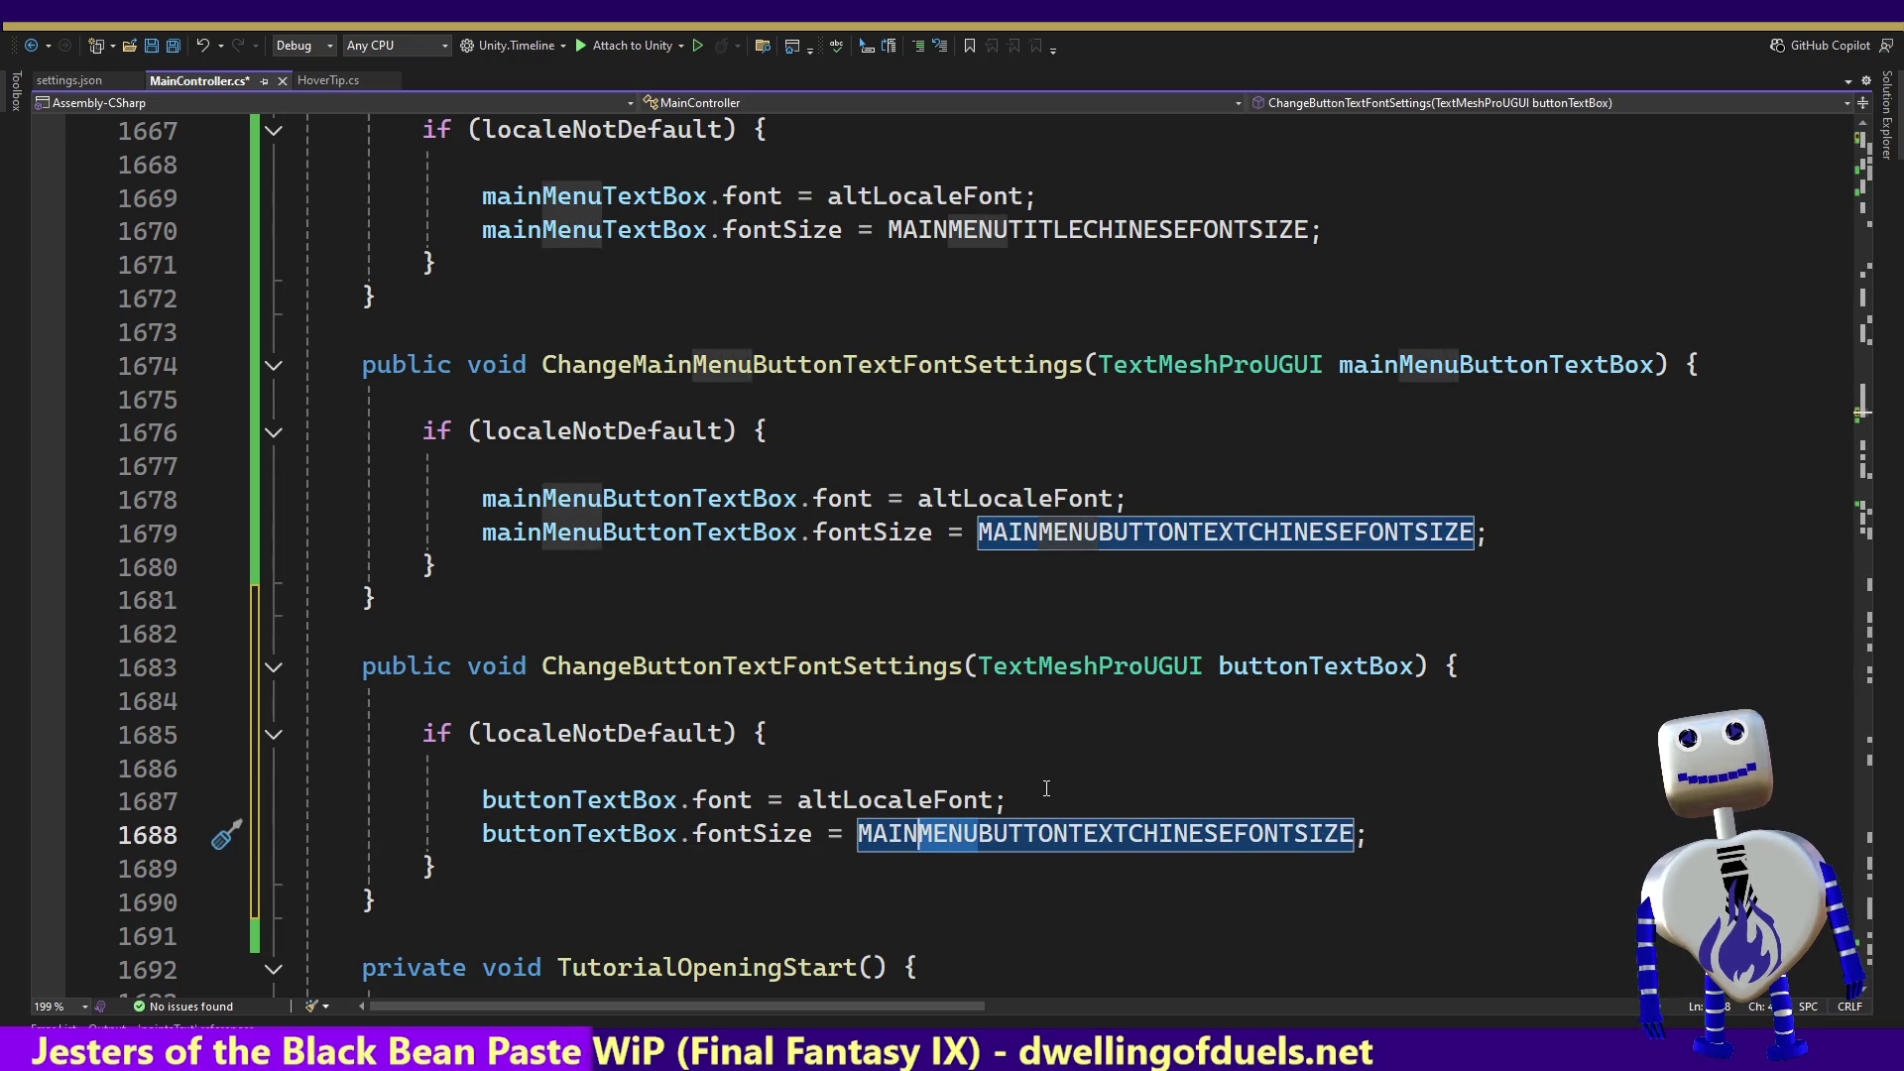
key("BackSpace")
key("BackSpace")
key("BackSpace")
key("ctrl+s")
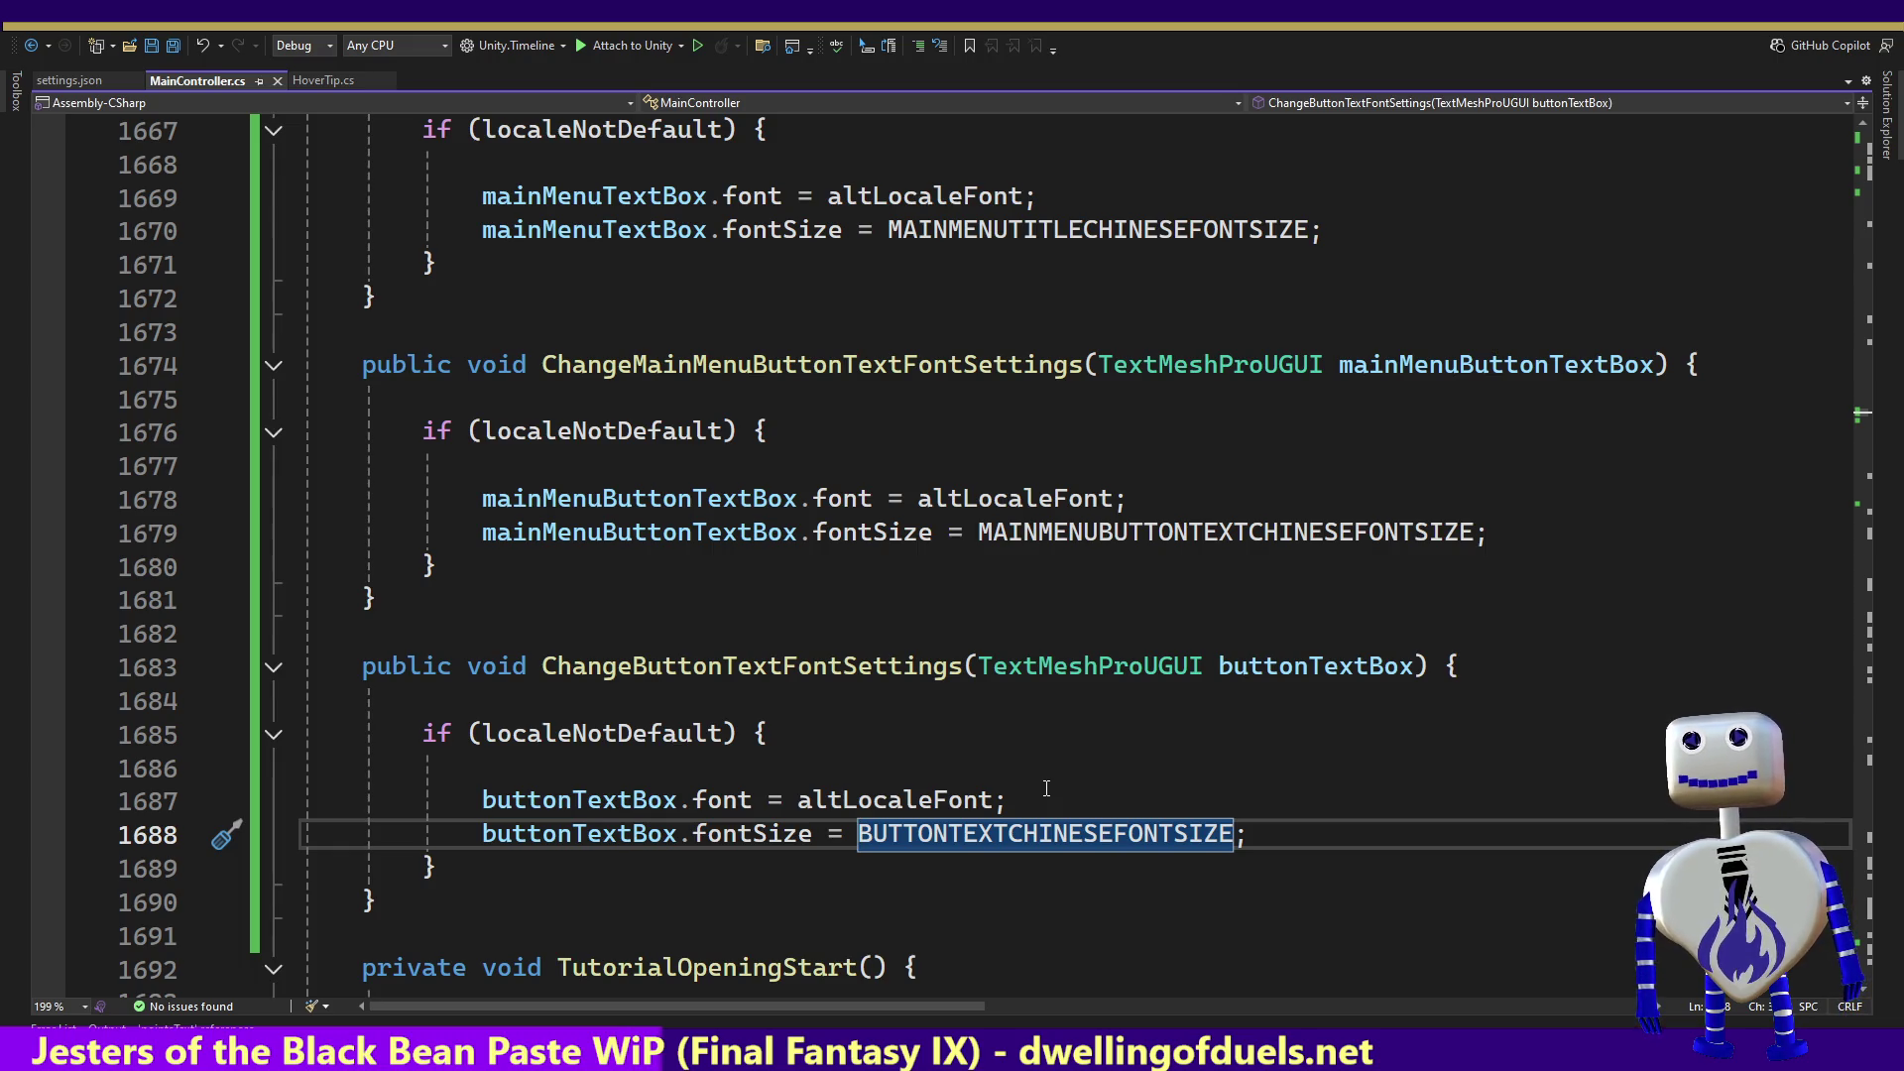
key("alt+Tab")
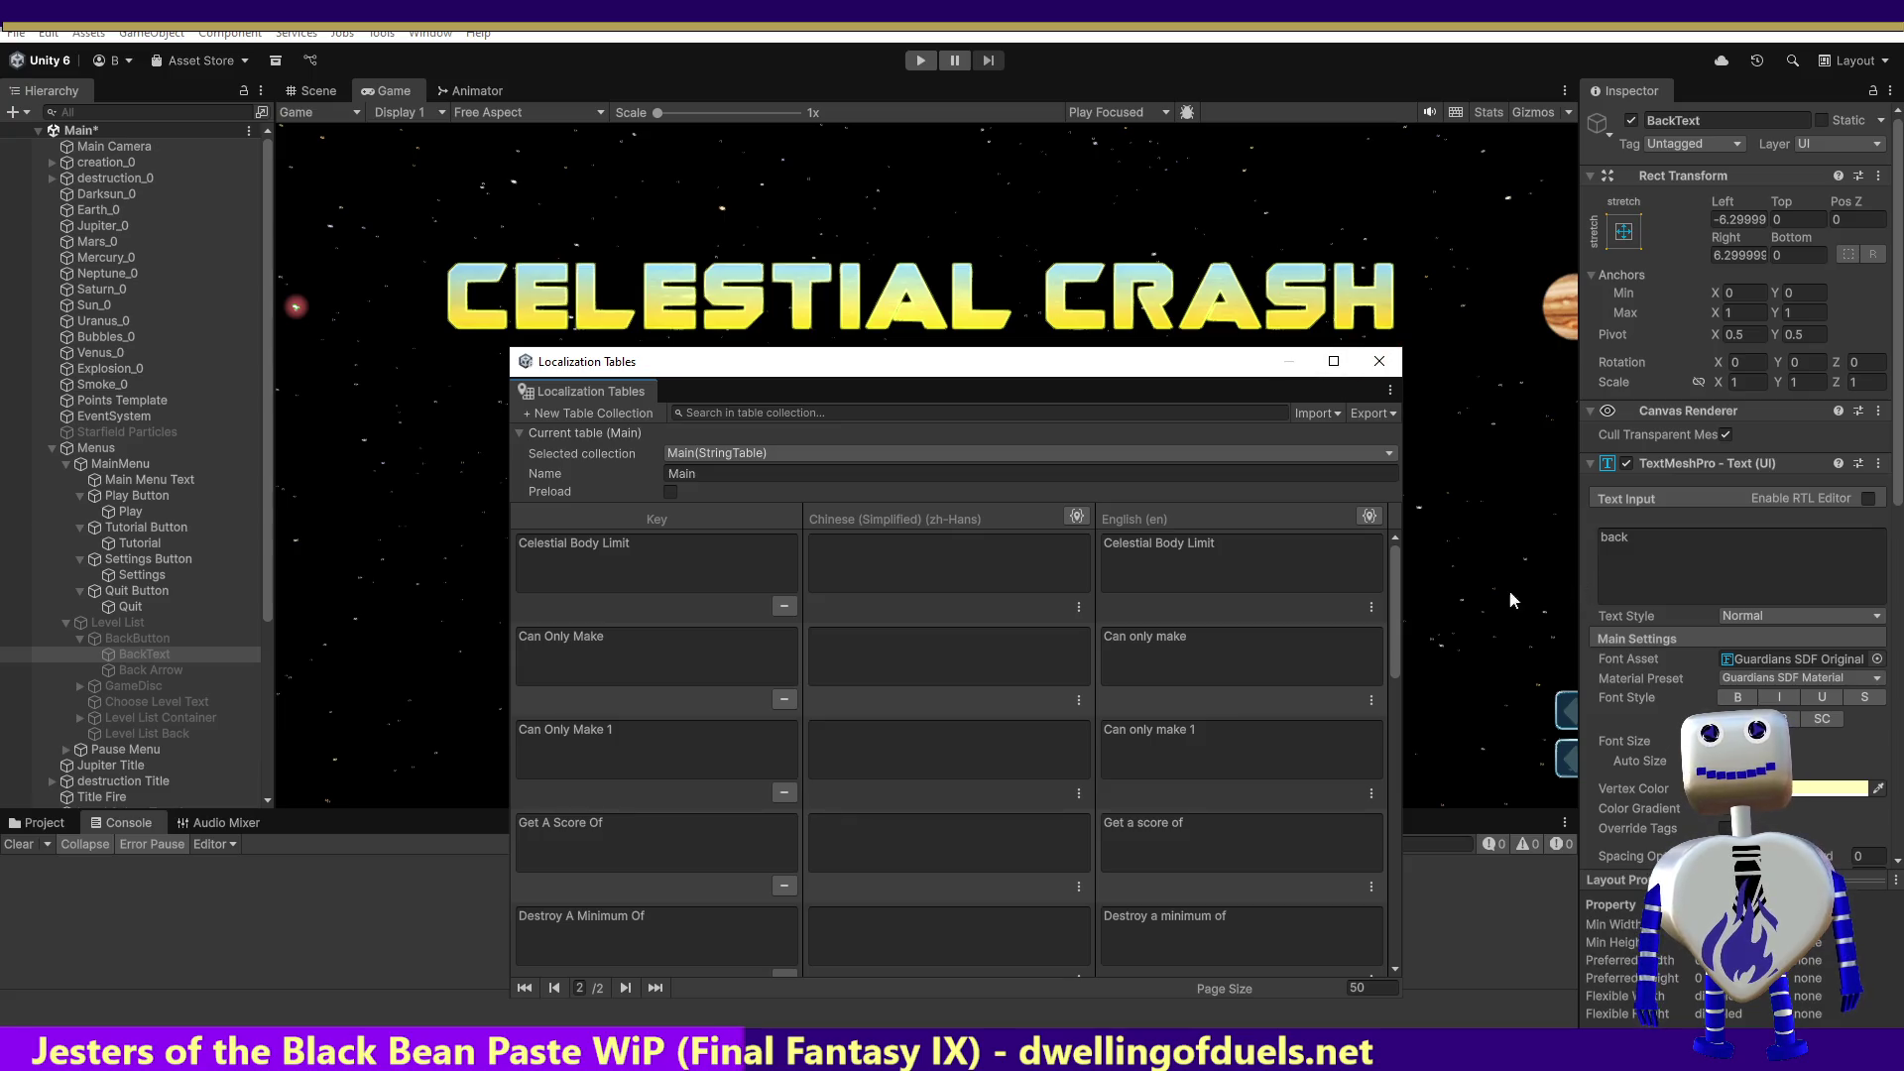
Step: Set BackText's Update String runtime function to MainController.ChangeButtonTextFontSettings, then start the game
left_click(148, 661)
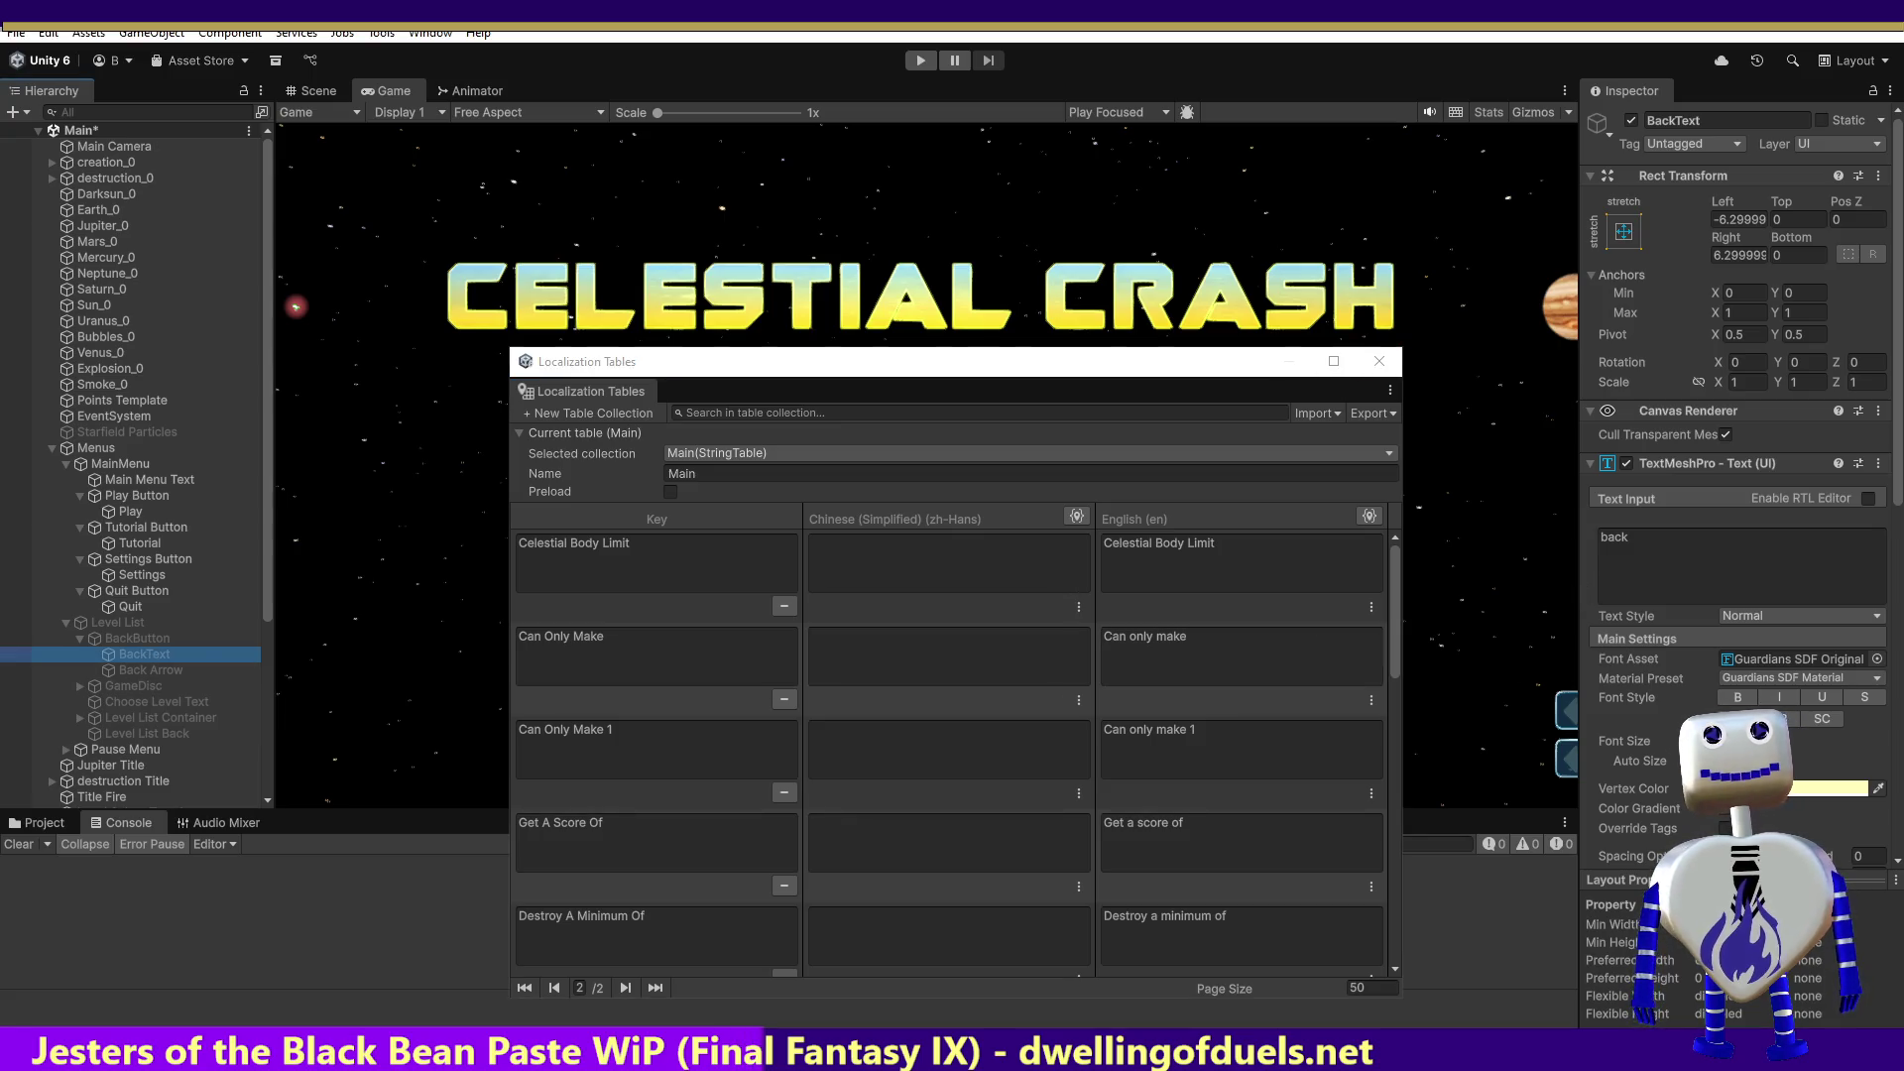
left_click_drag(1900, 416, 1899, 672)
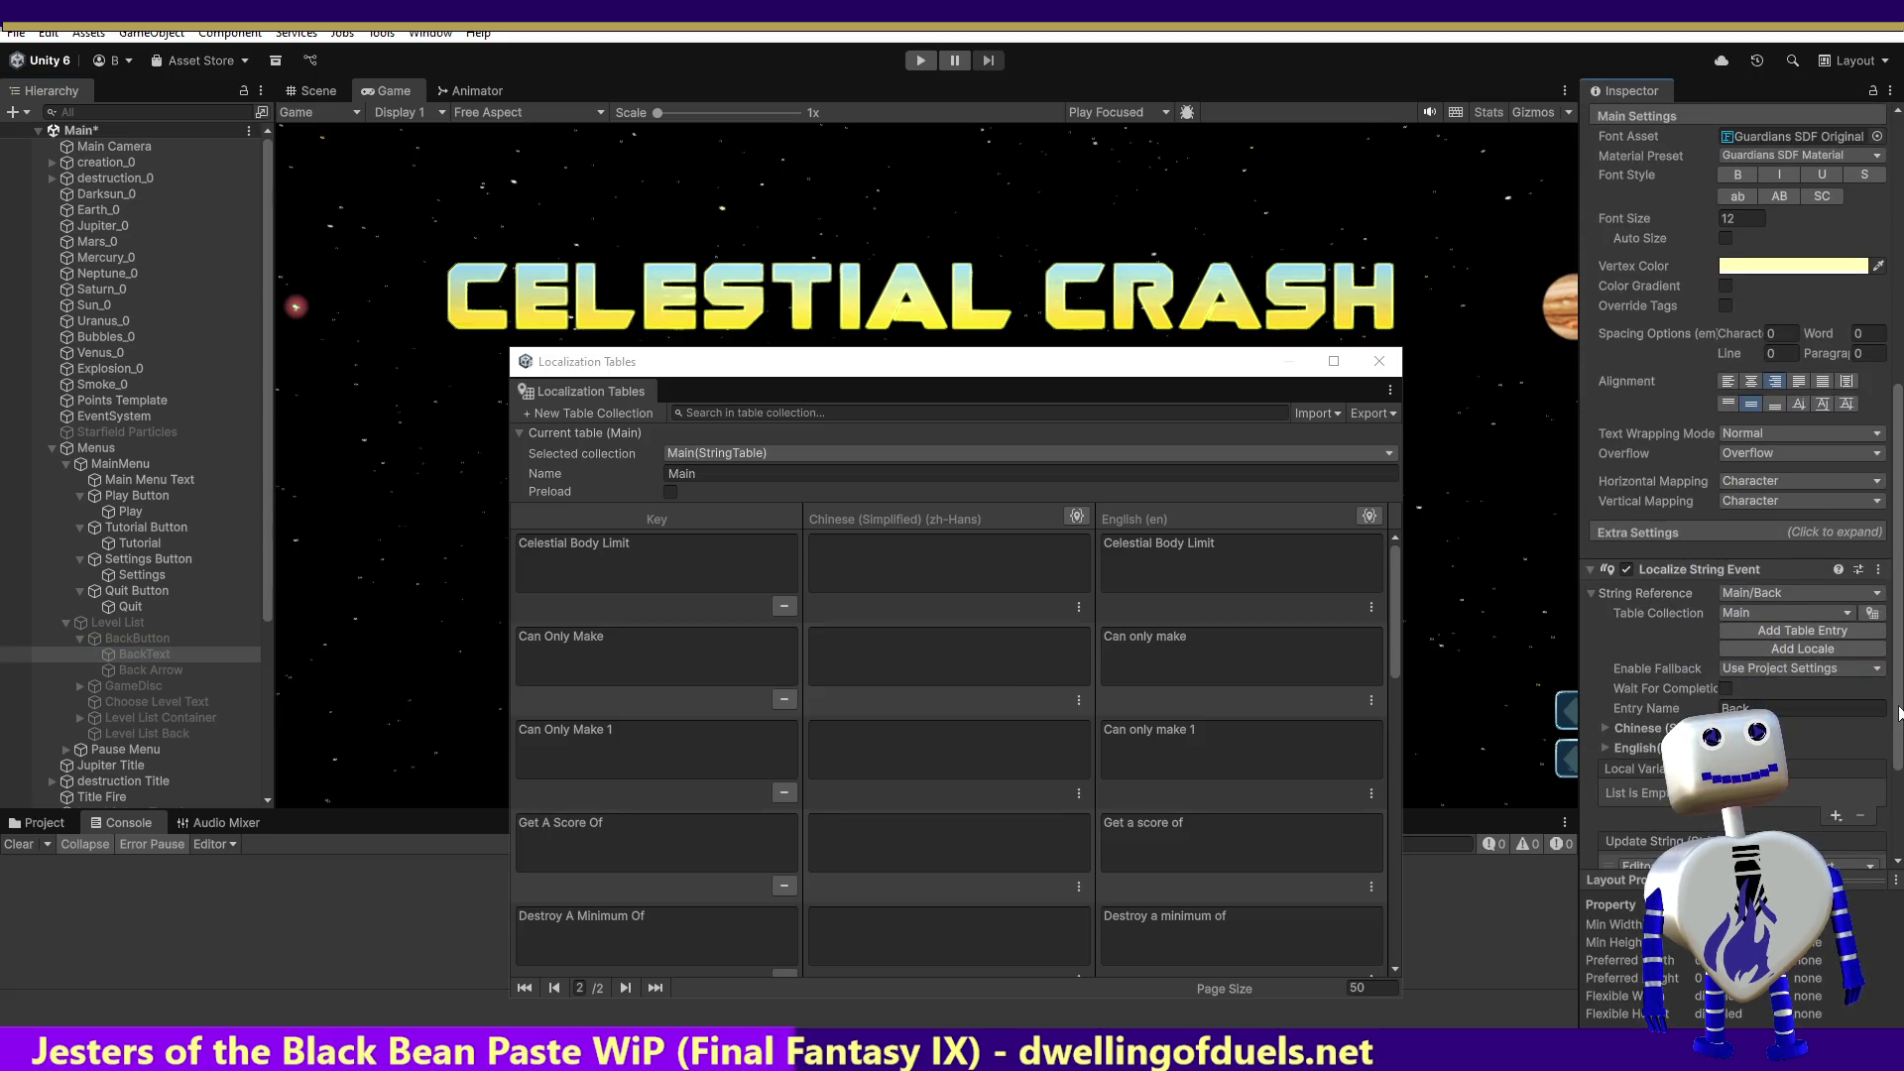
scroll(1900, 712, "down", 3)
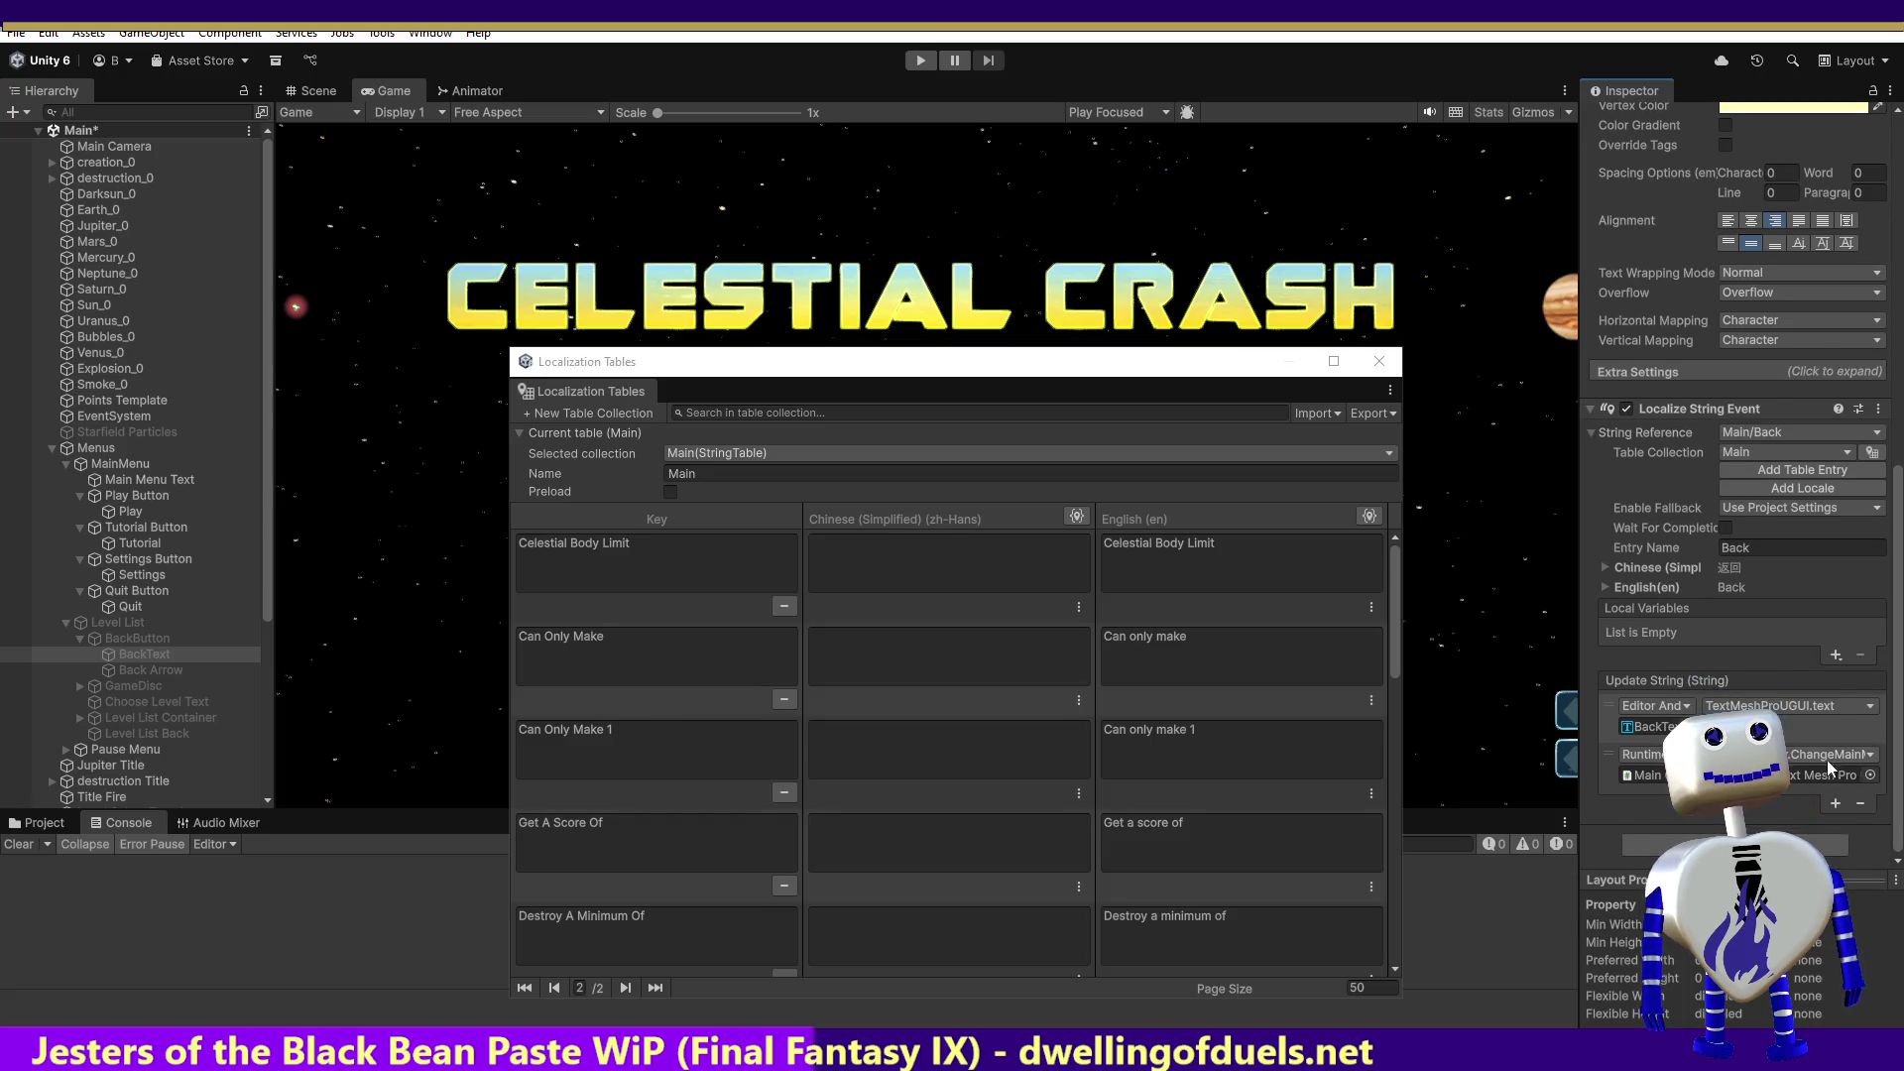
left_click(1871, 775)
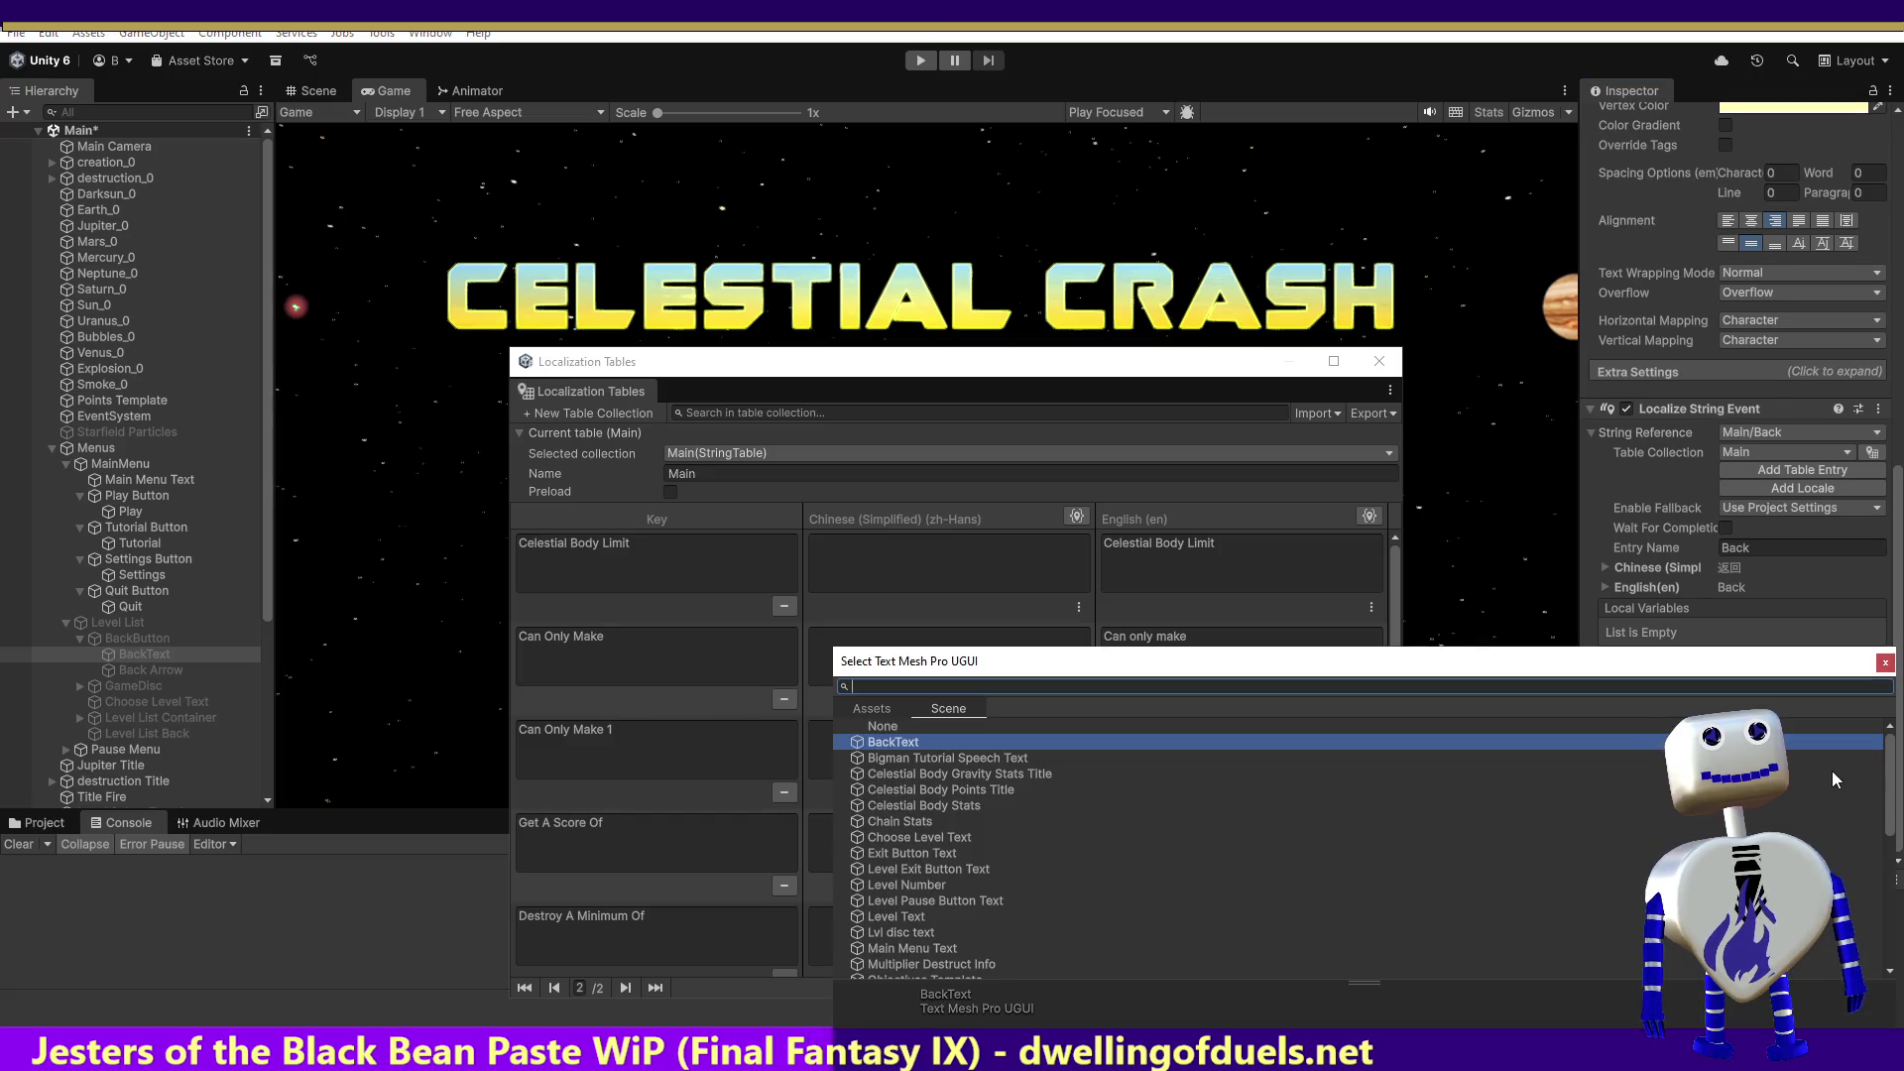
left_click(1886, 665)
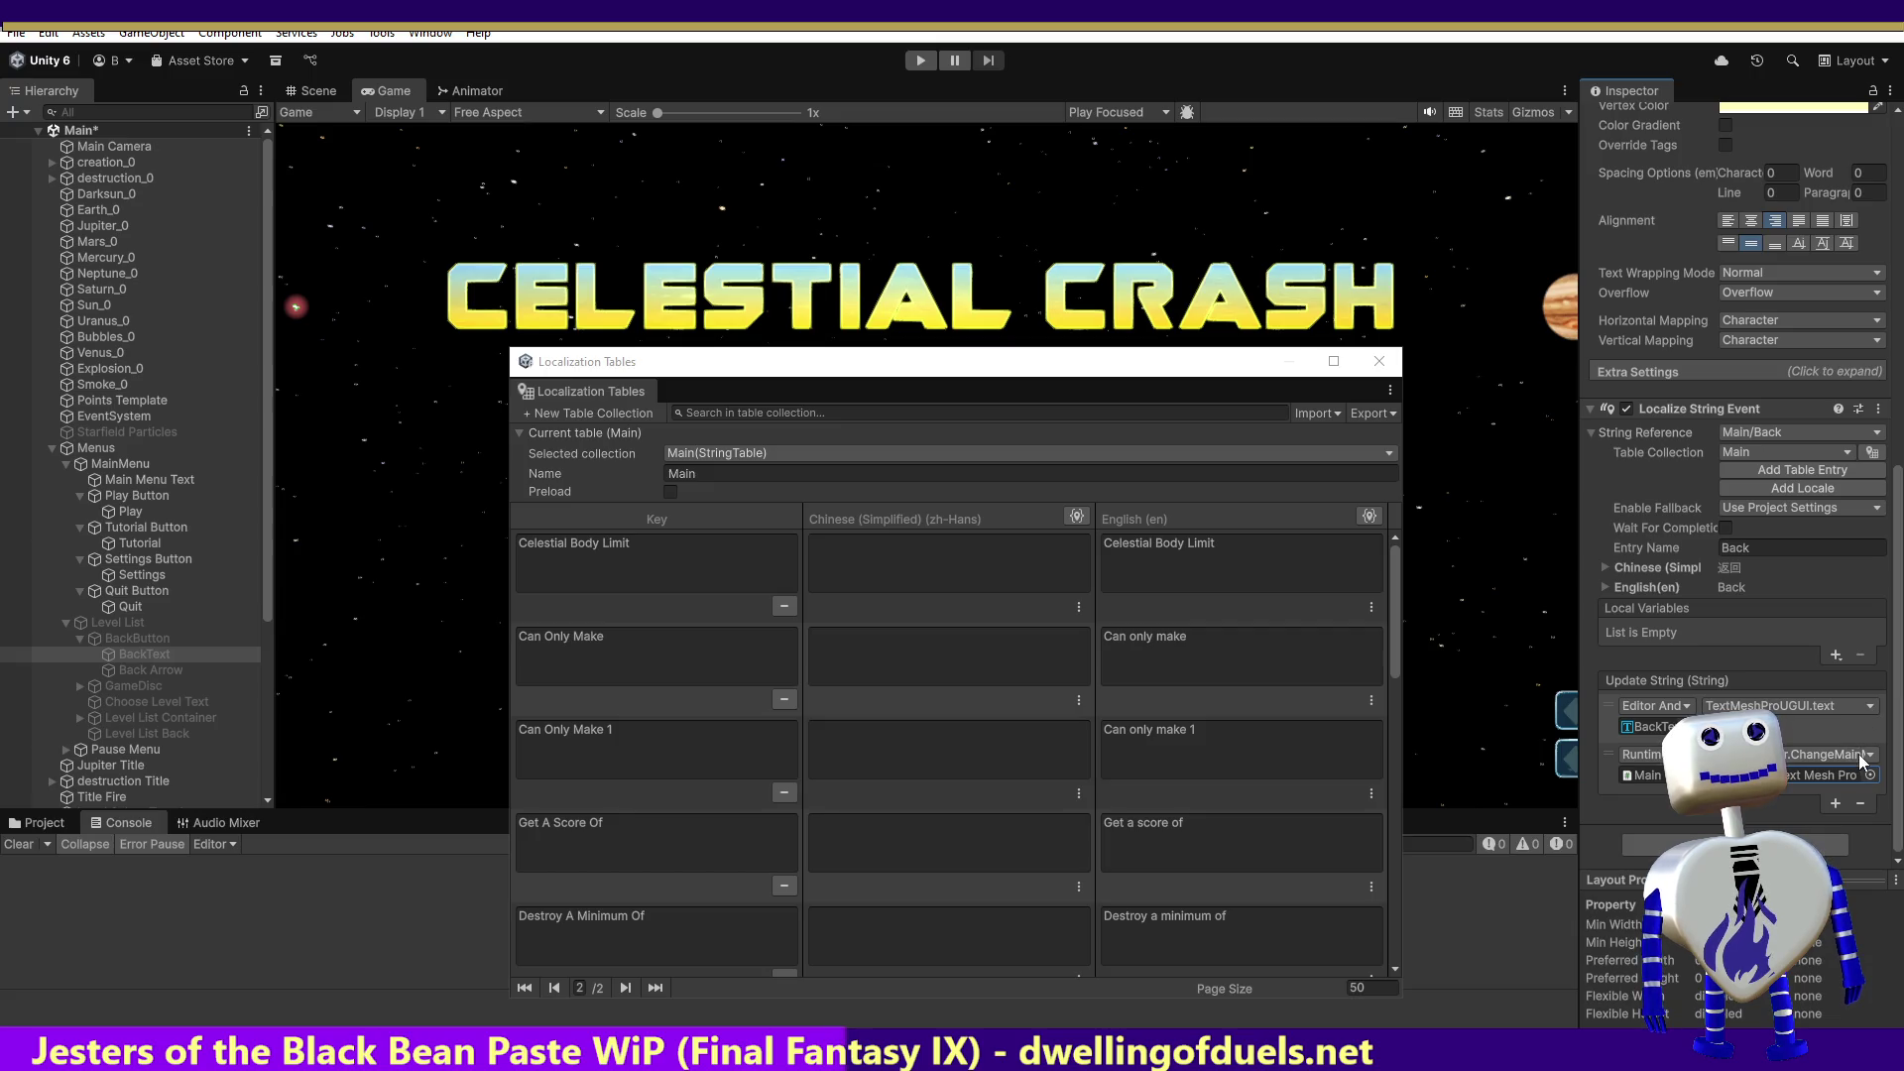
mouse_move(1865, 892)
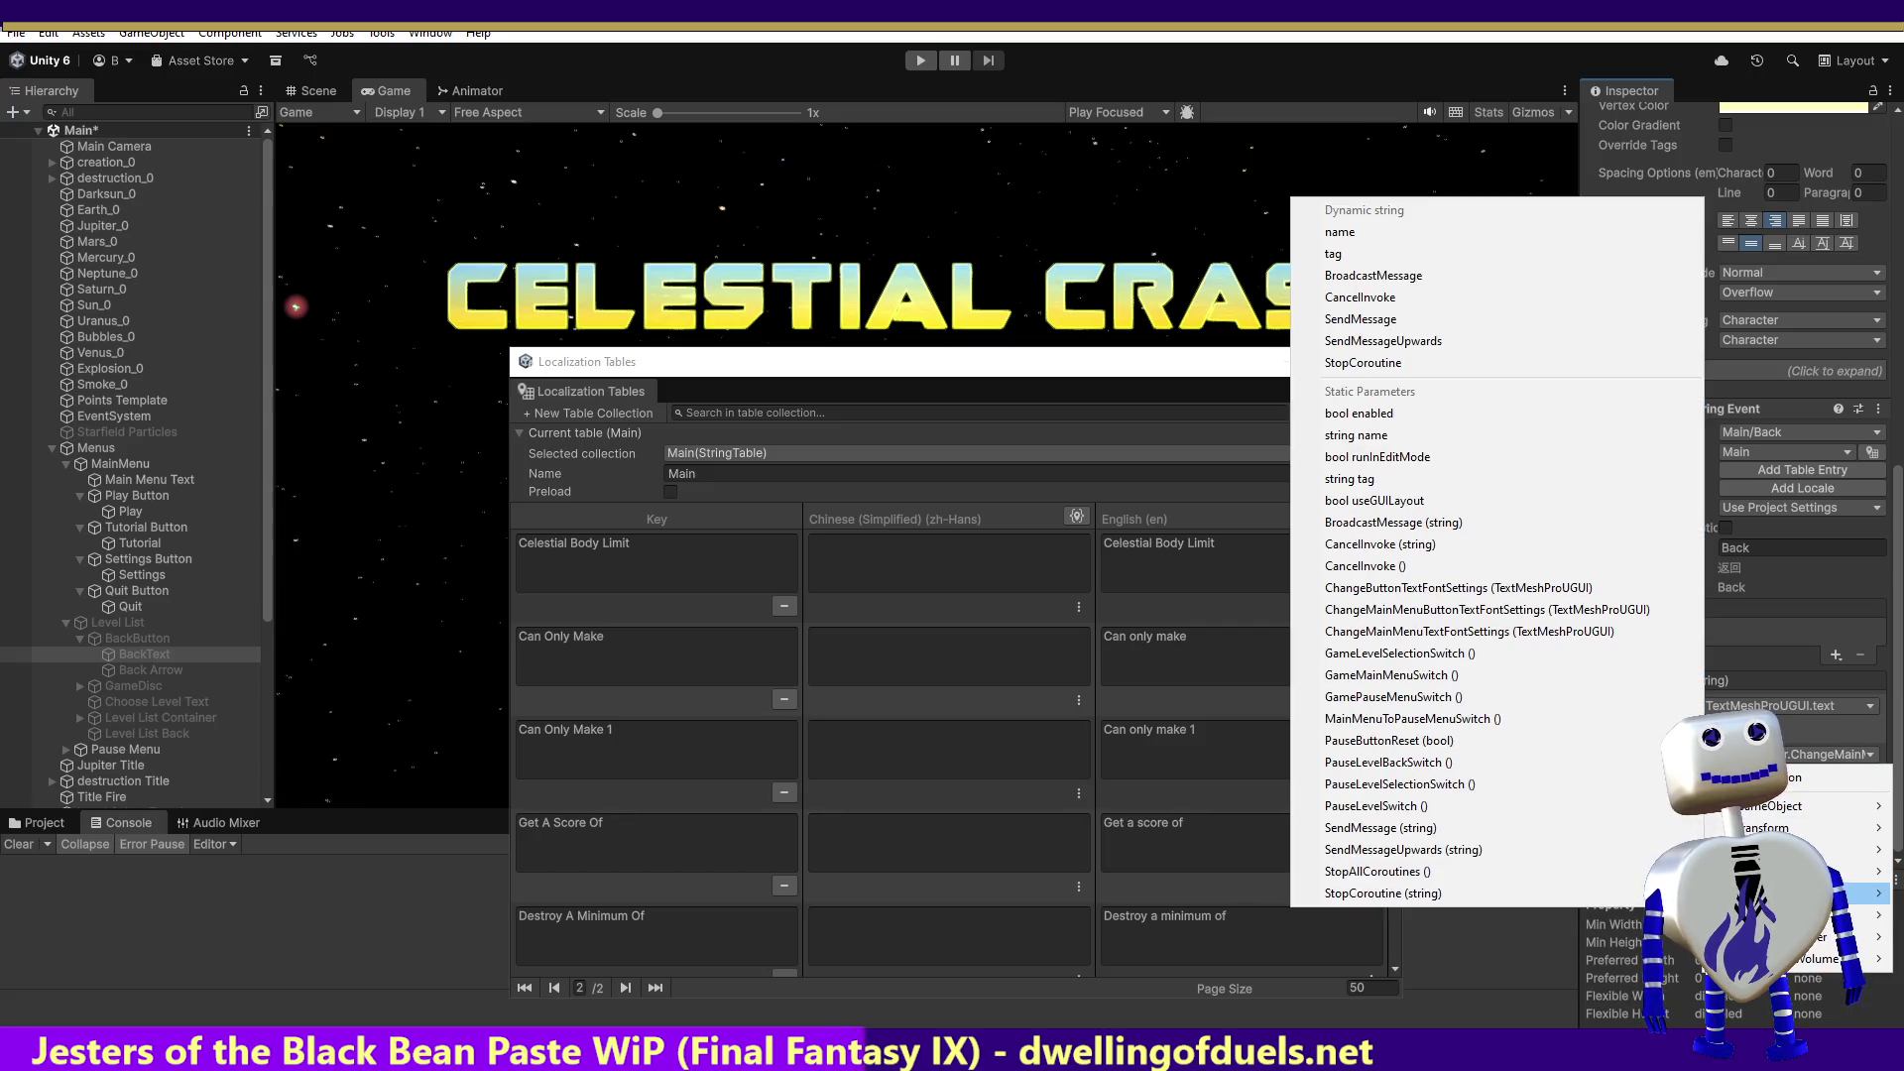
left_click(1577, 589)
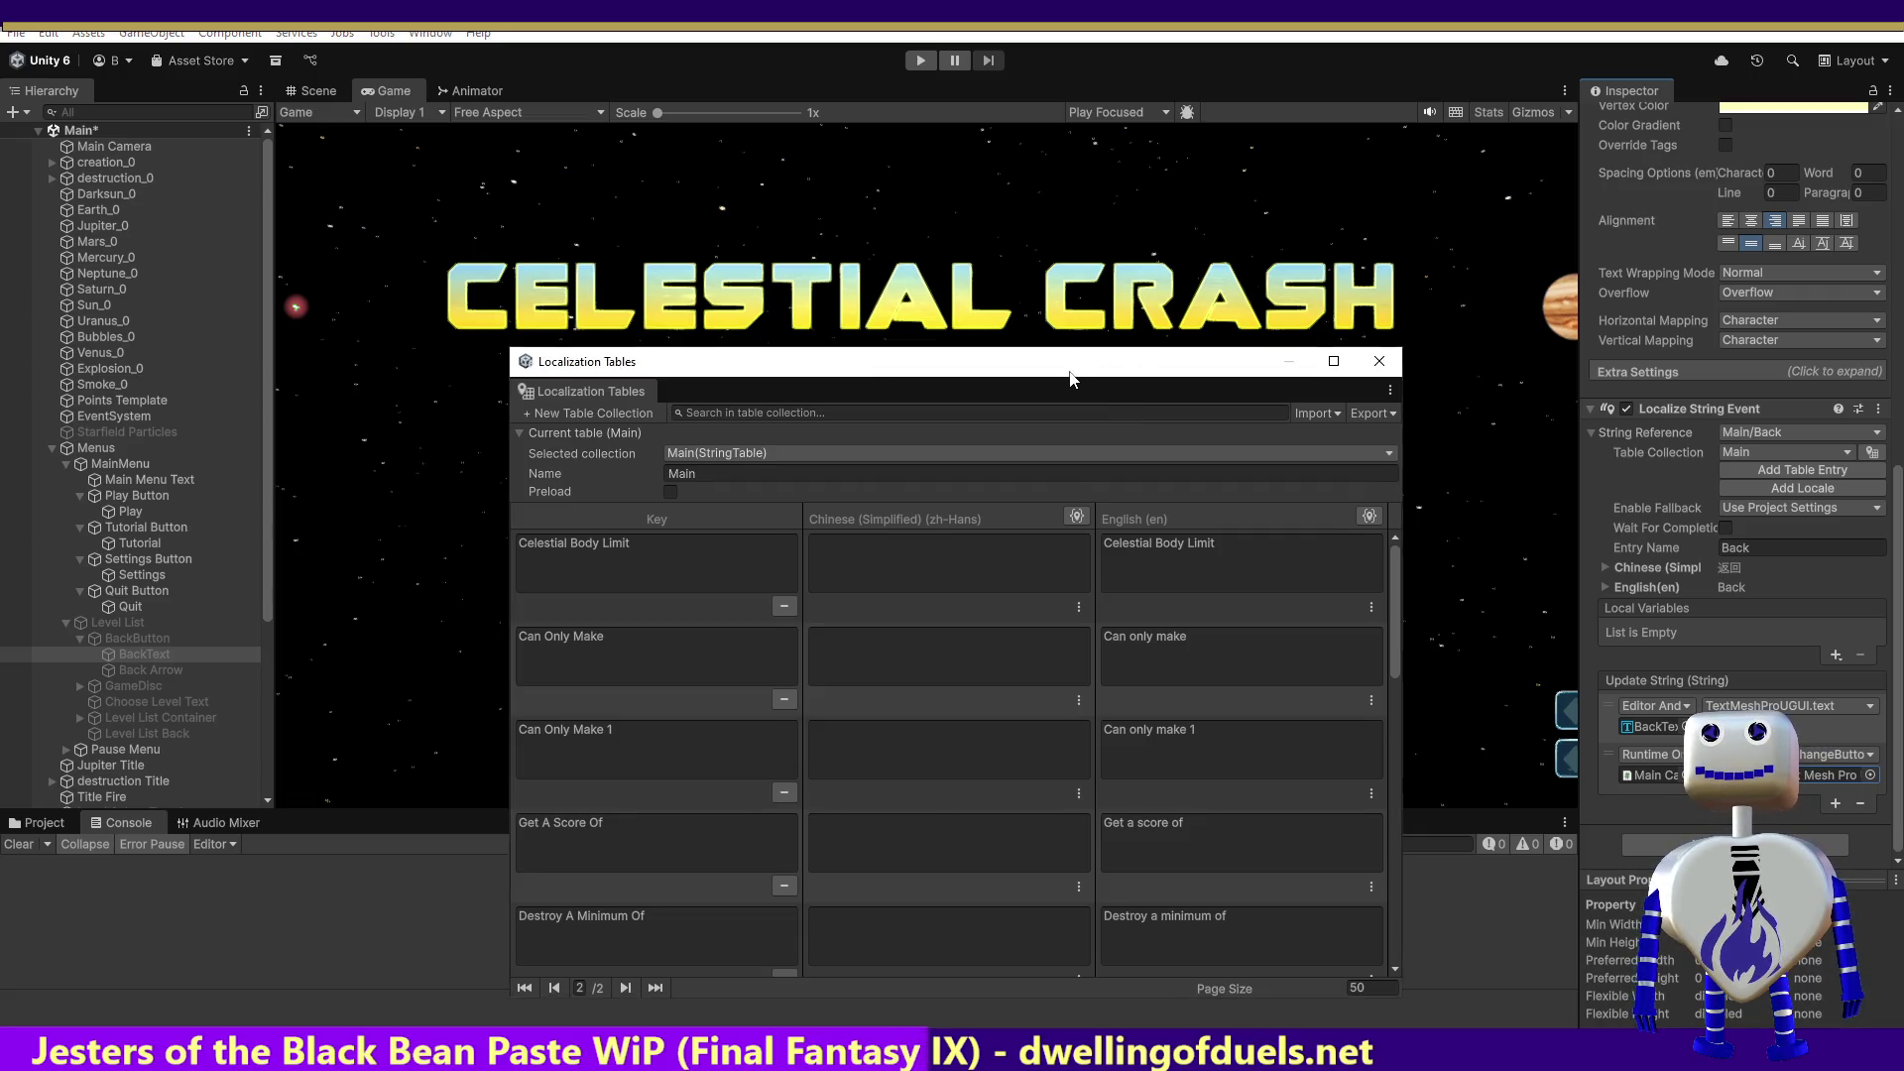
left_click_drag(1076, 354, 1101, 293)
left_click(921, 61)
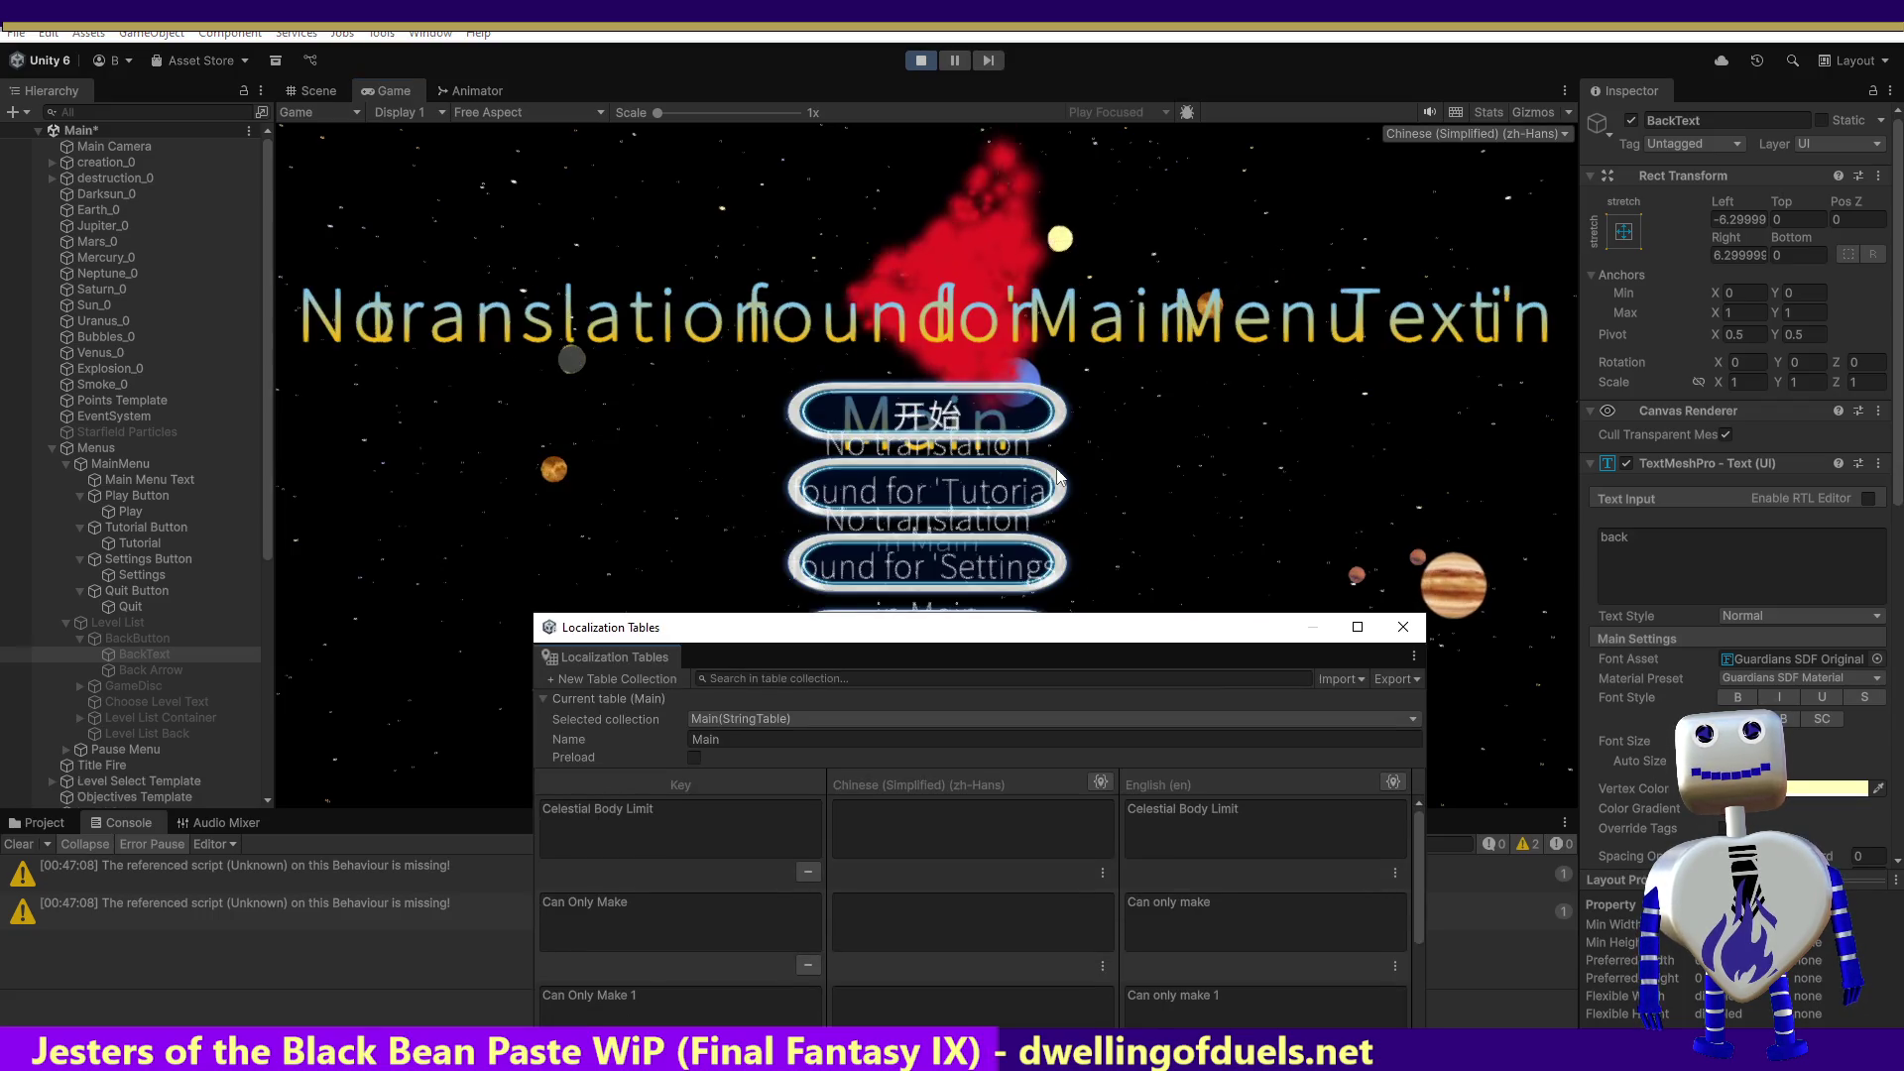
left_click_drag(1022, 636, 1020, 754)
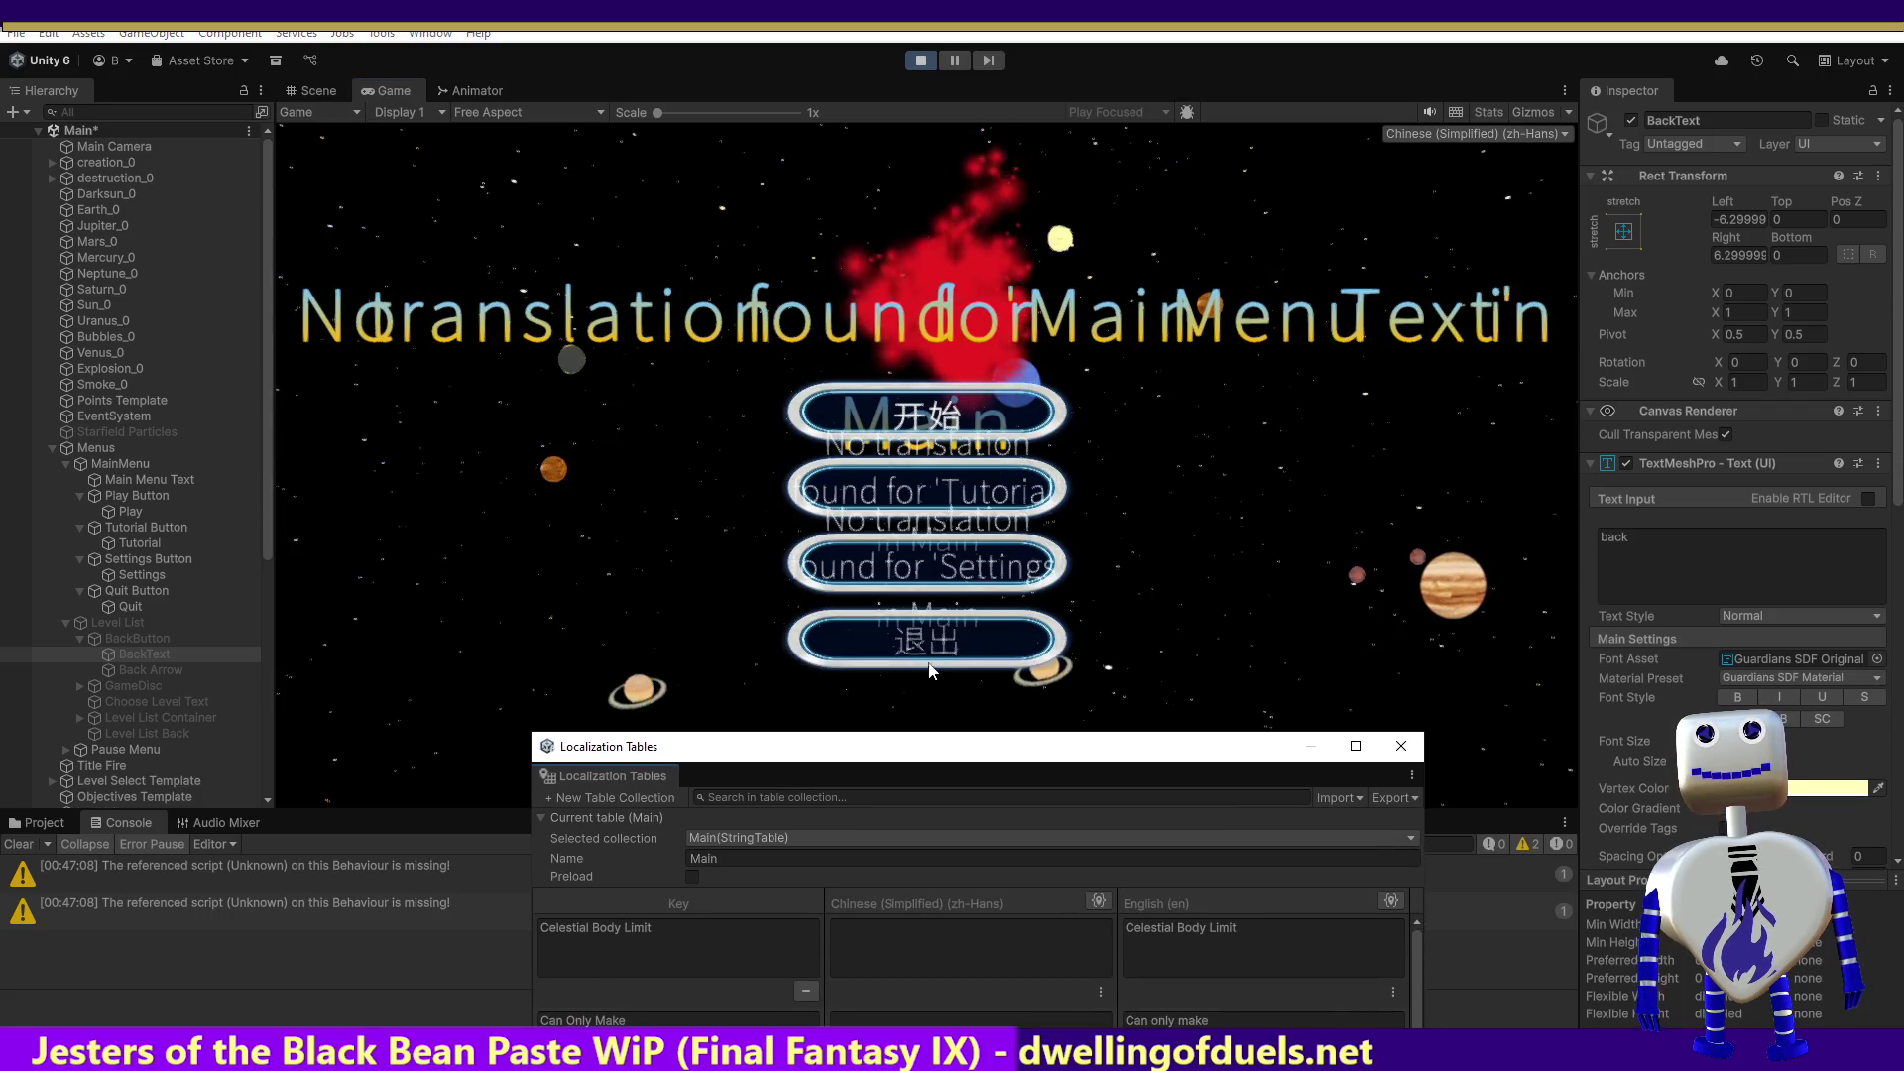
left_click(943, 427)
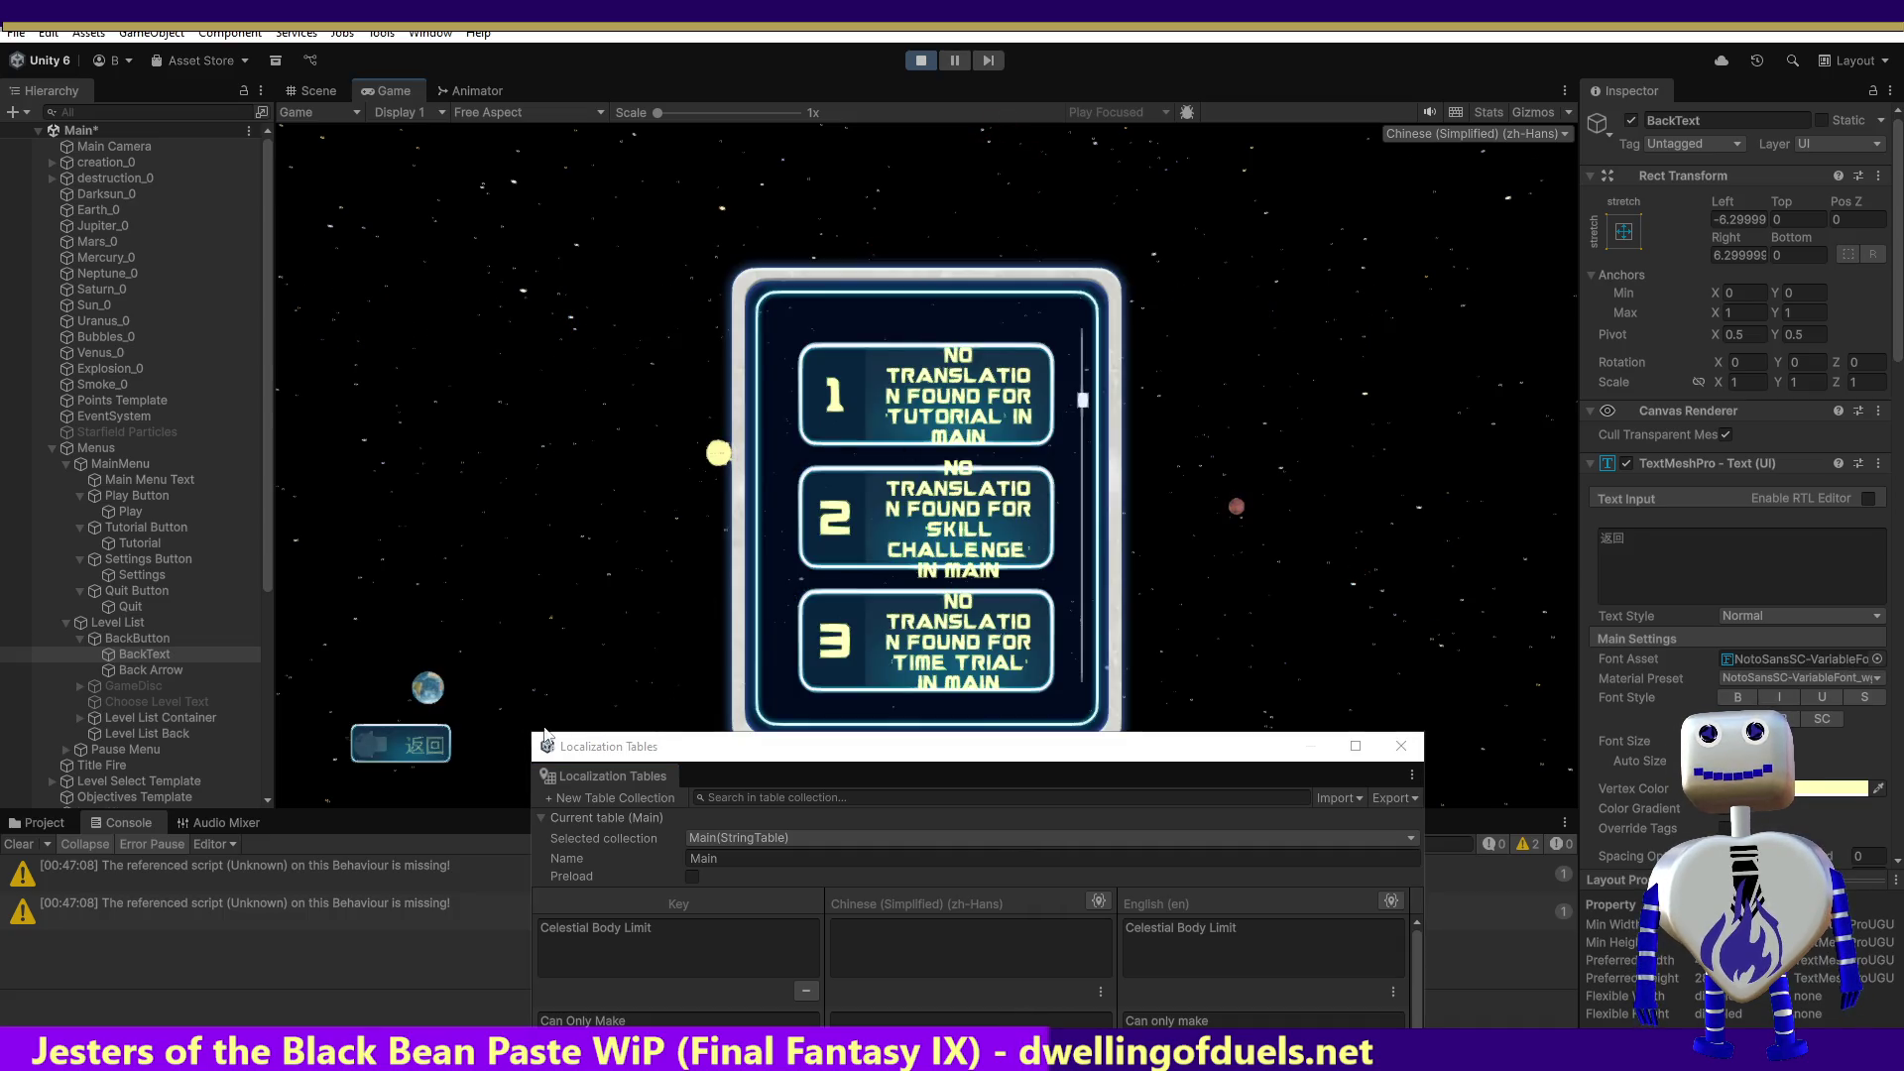
left_click(421, 746)
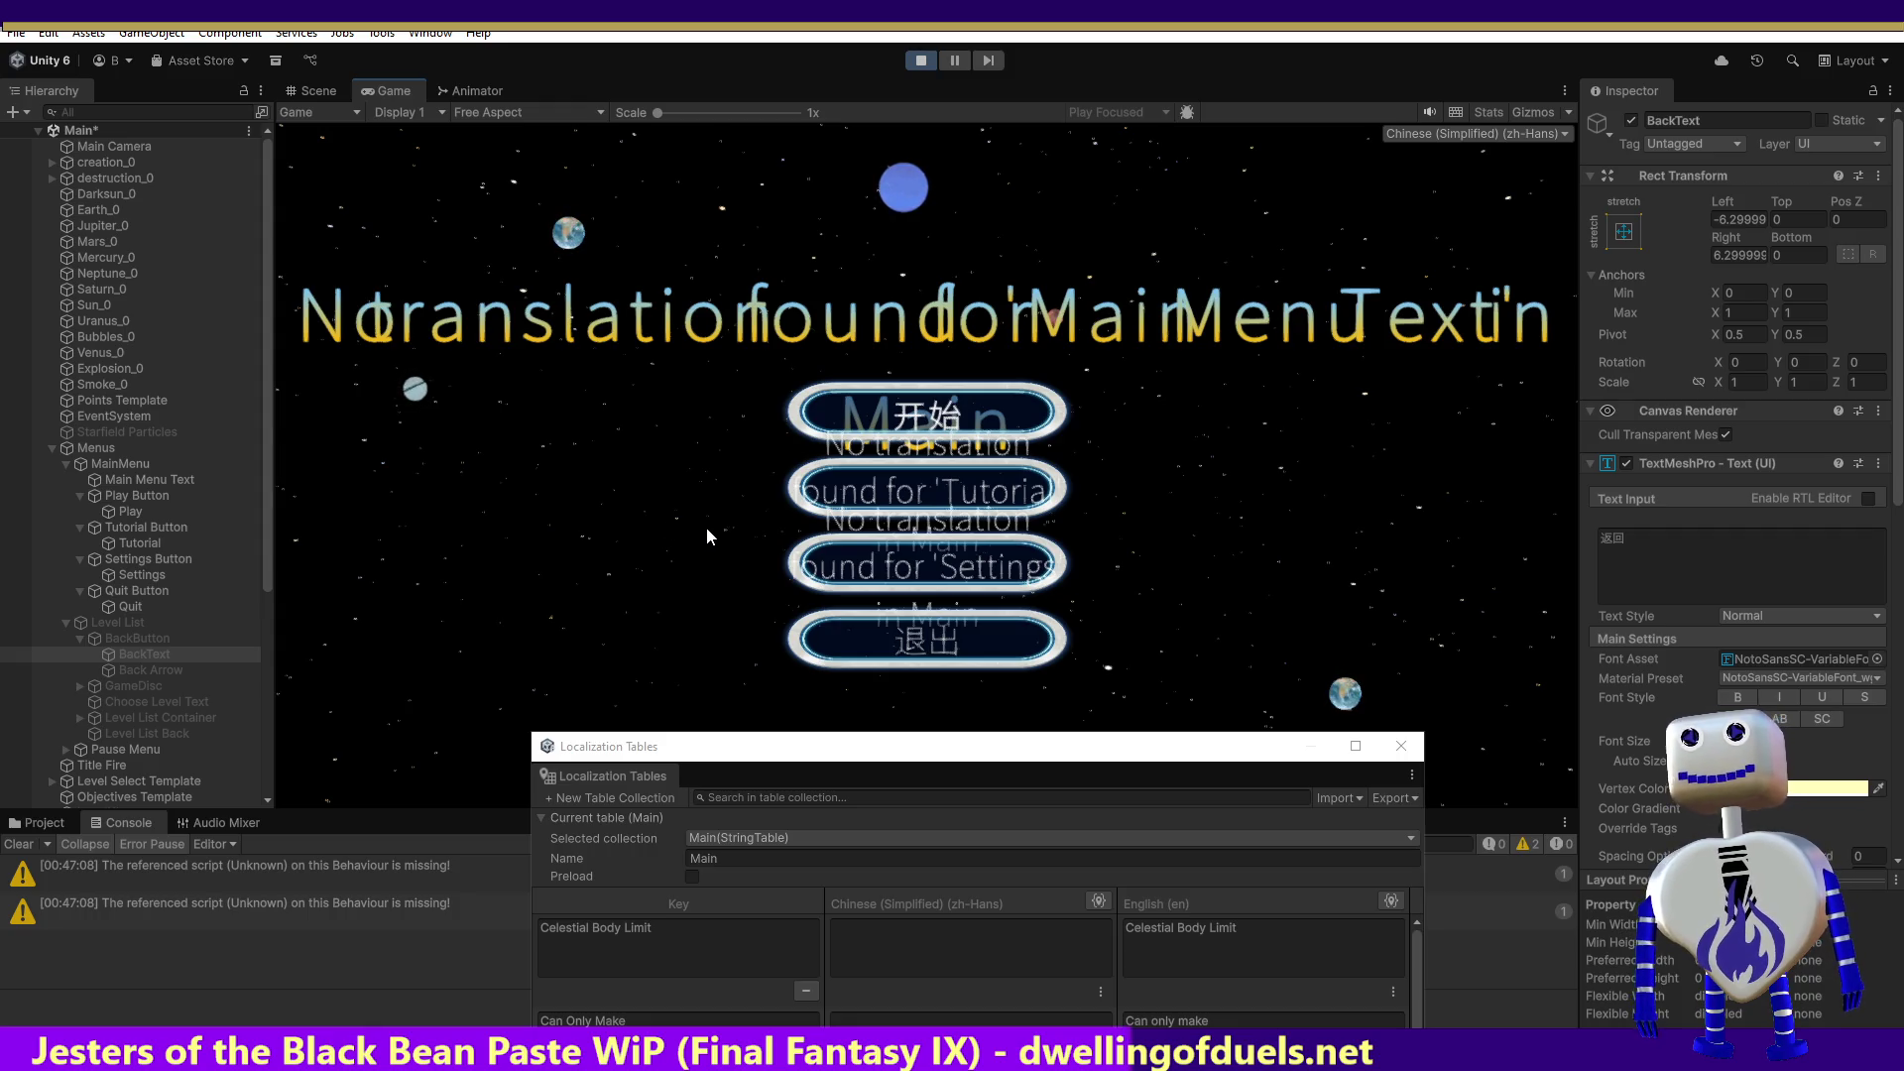
Step: Expand GameDisc > Level Info Container > Level Info Viewport > Level Info and select Lvl disc text
left_click(78, 686)
left_click(137, 688)
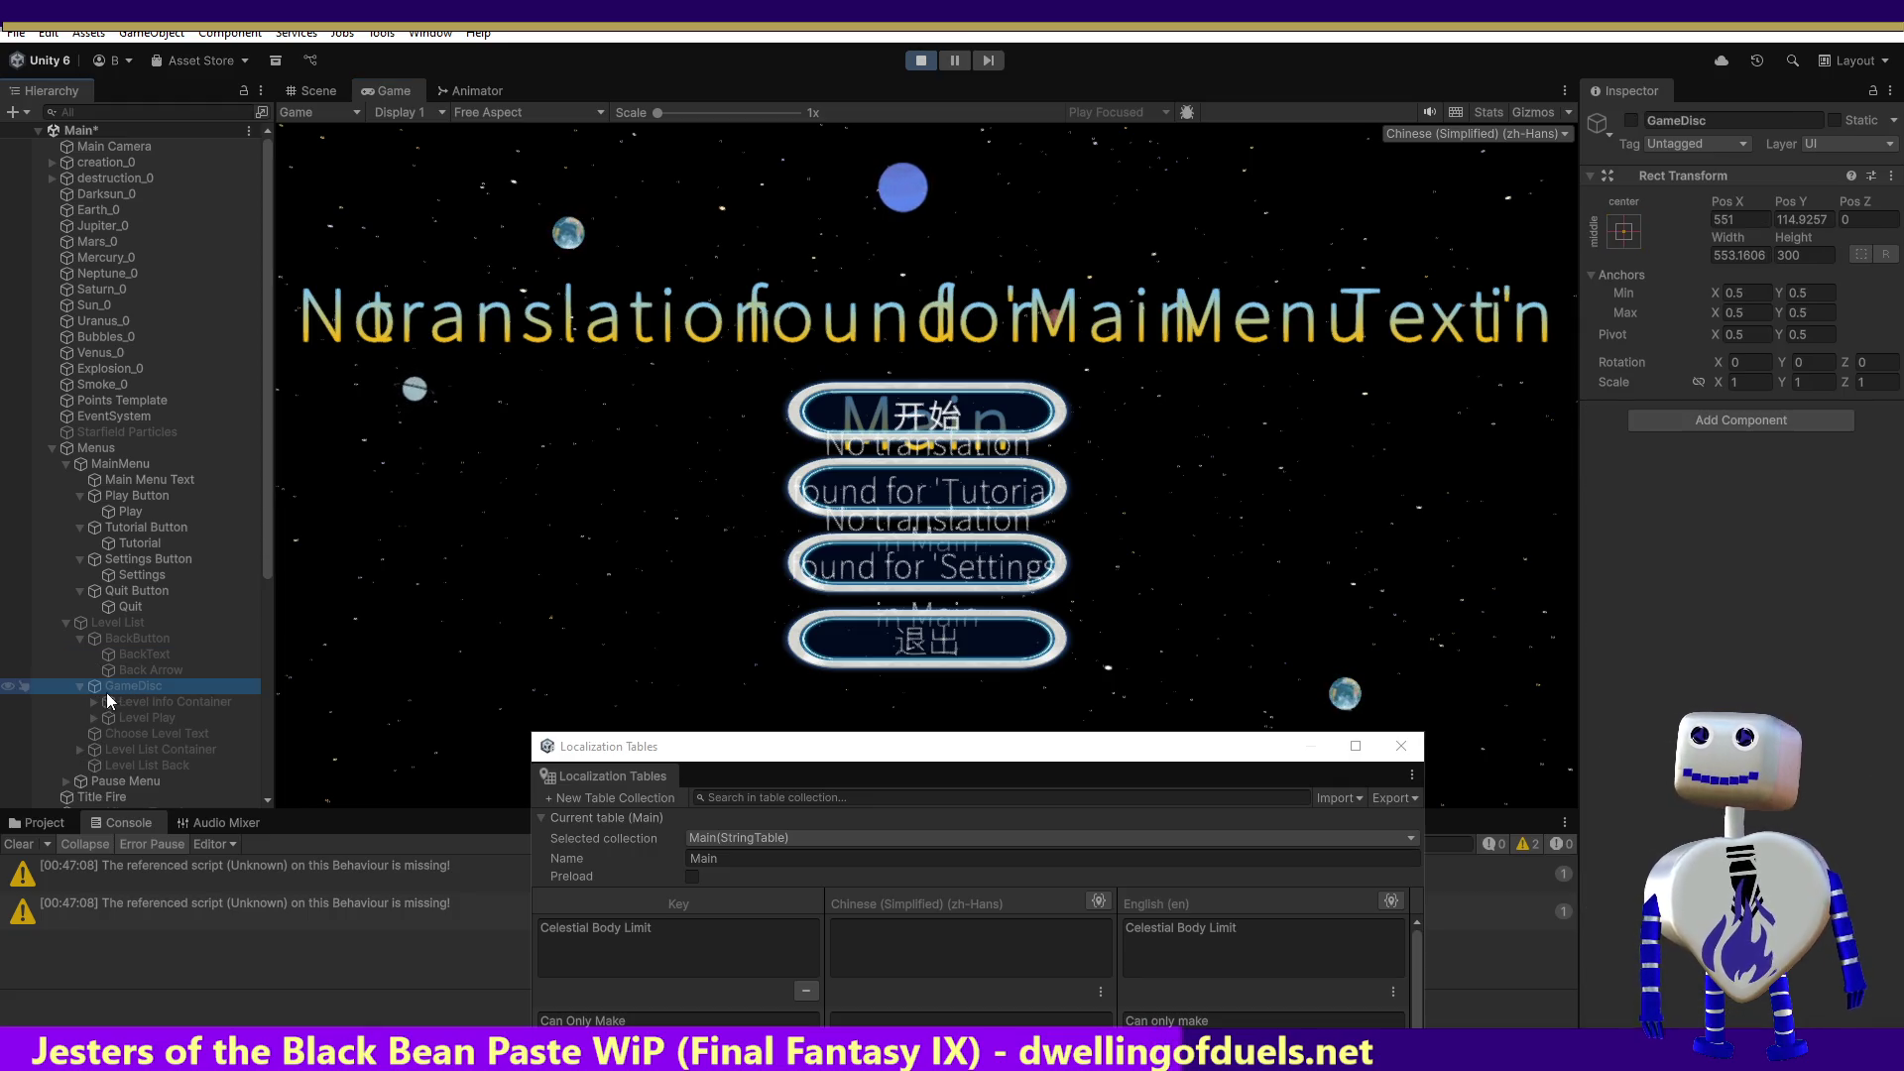
left_click(95, 702)
left_click(161, 716)
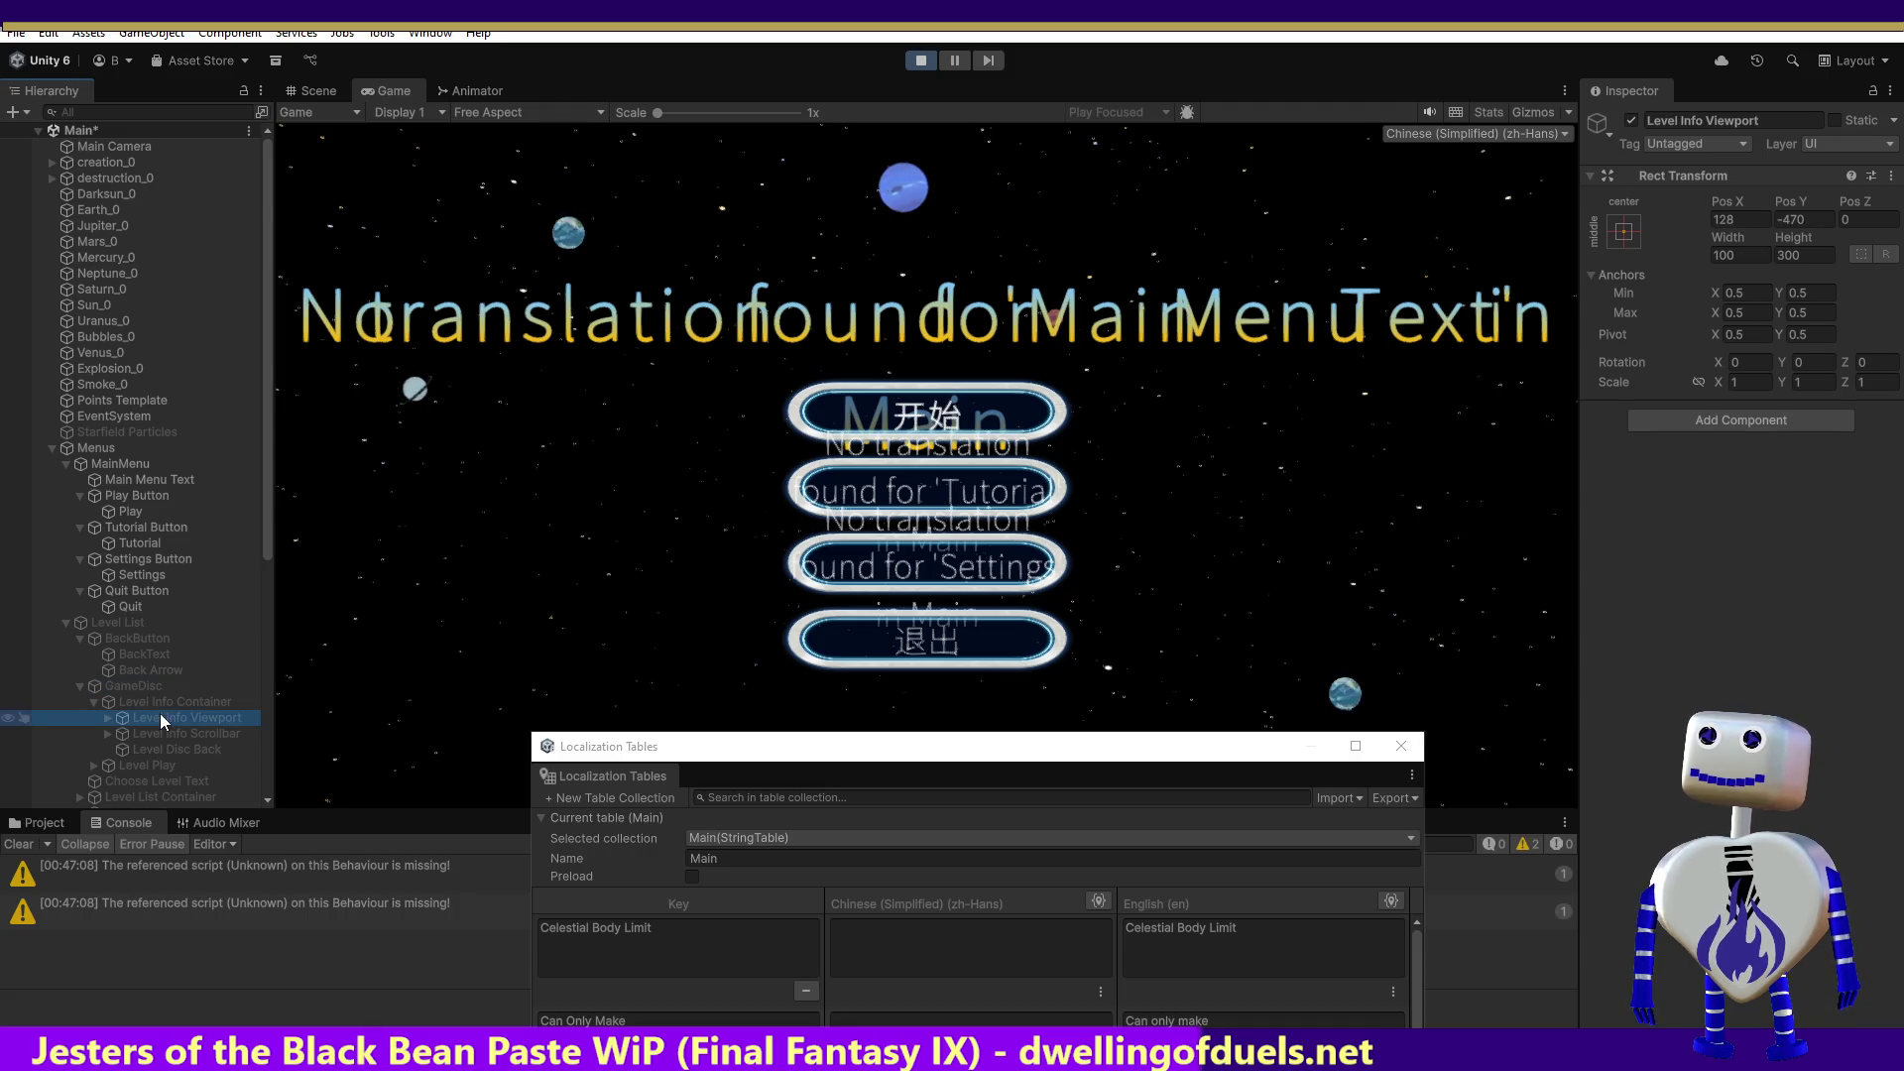
left_click(106, 717)
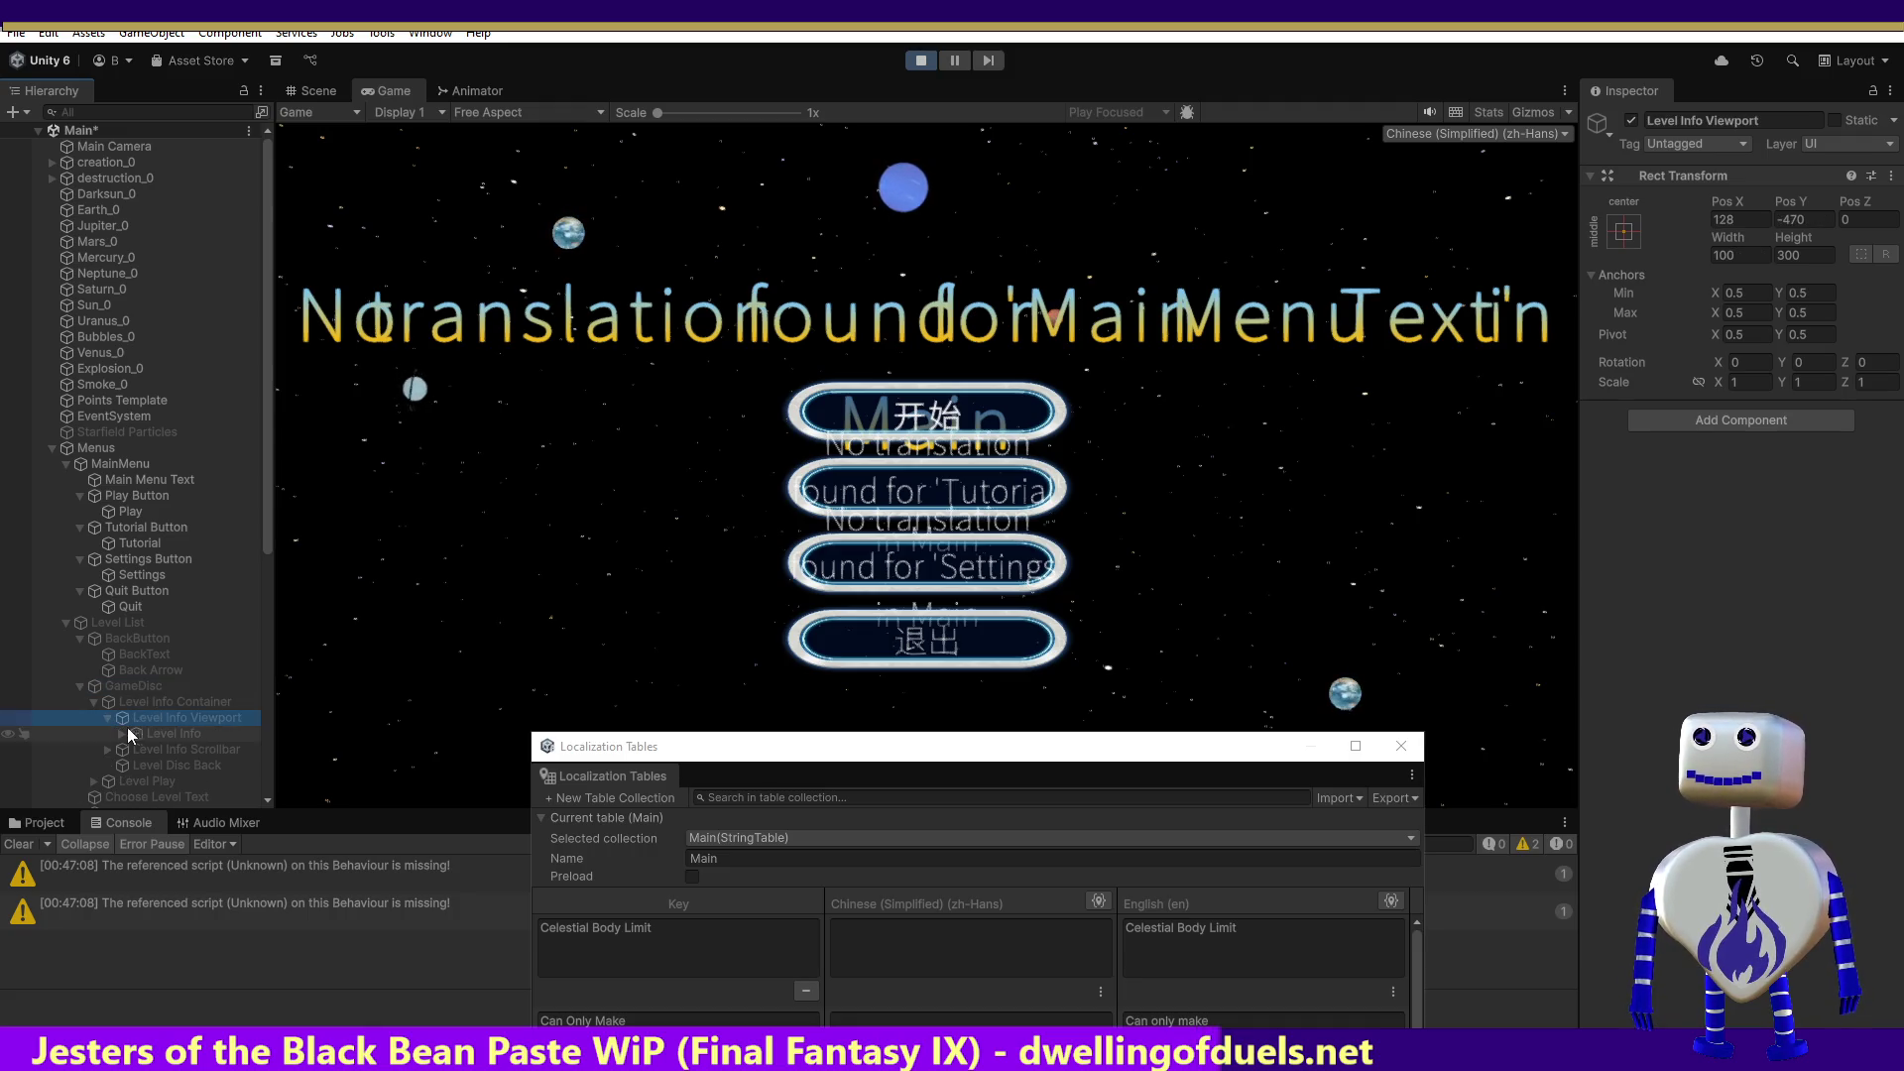
left_click(124, 733)
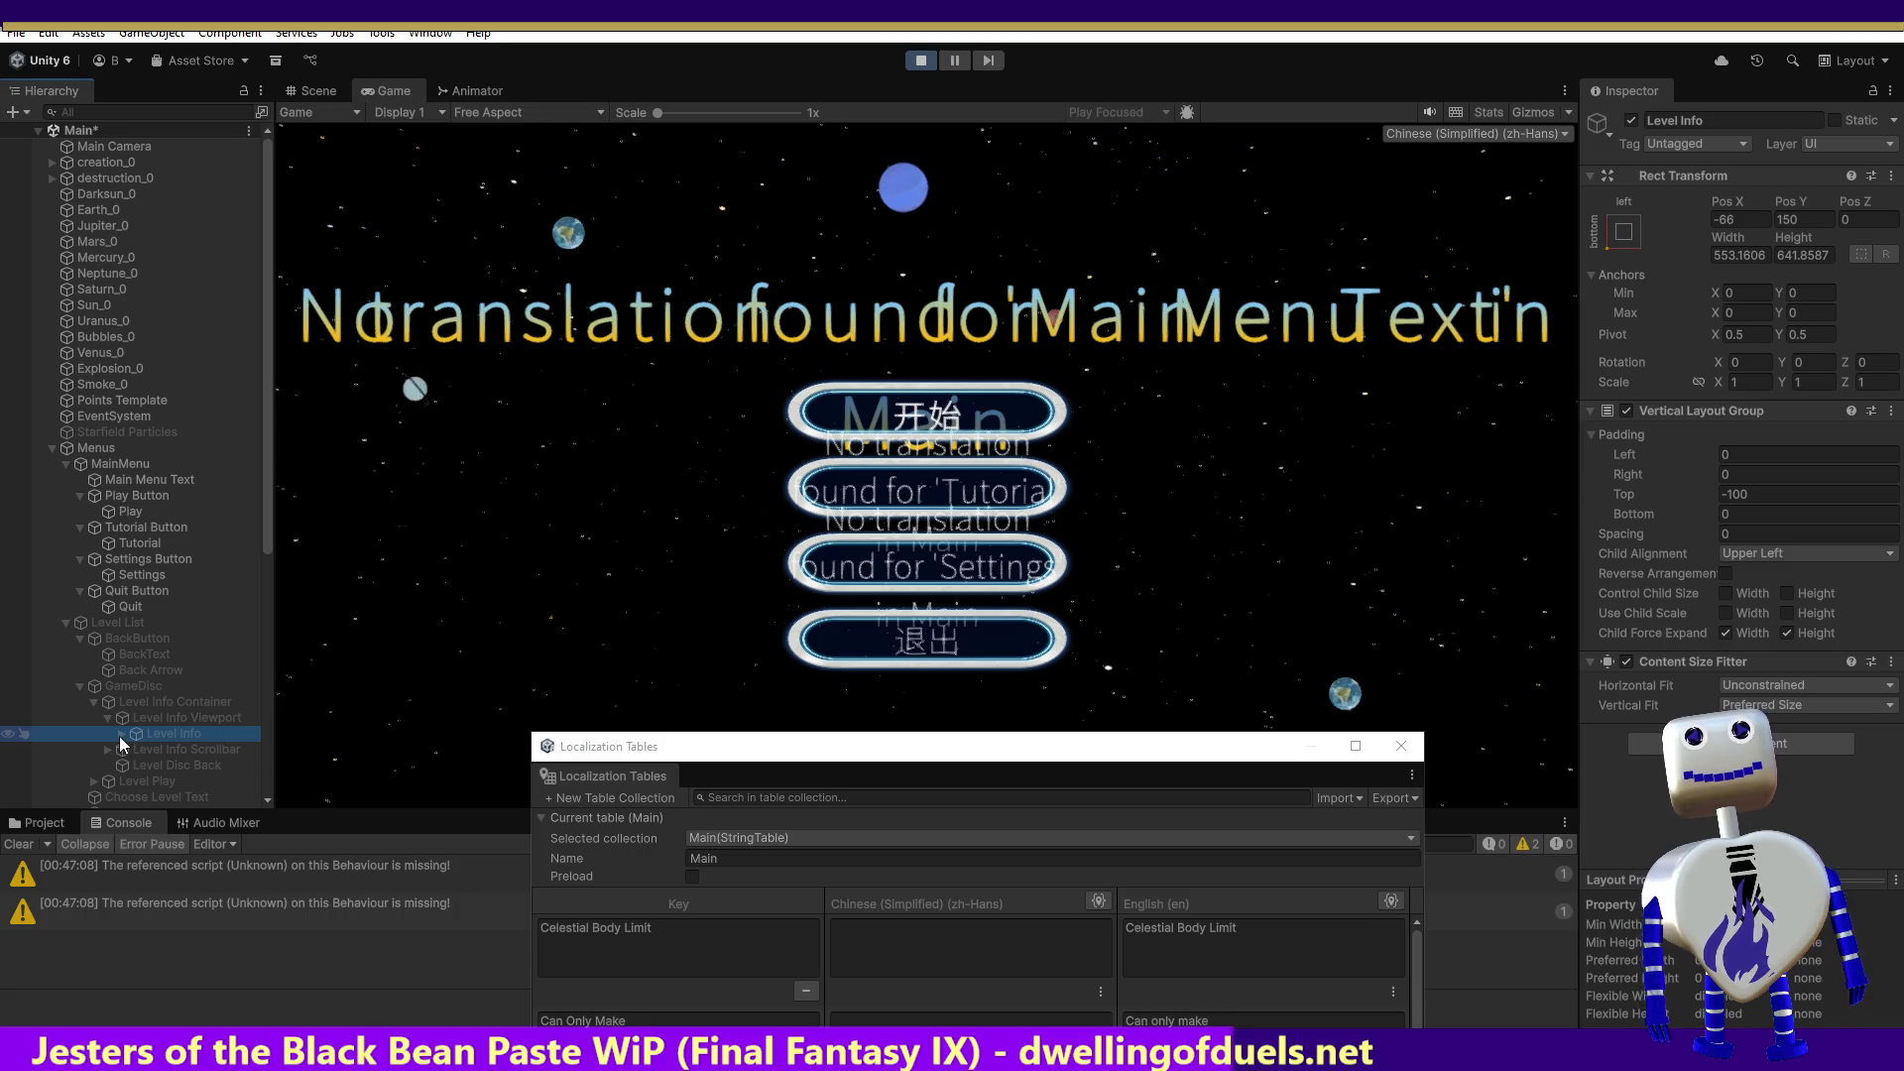
left_click(119, 736)
left_click(163, 749)
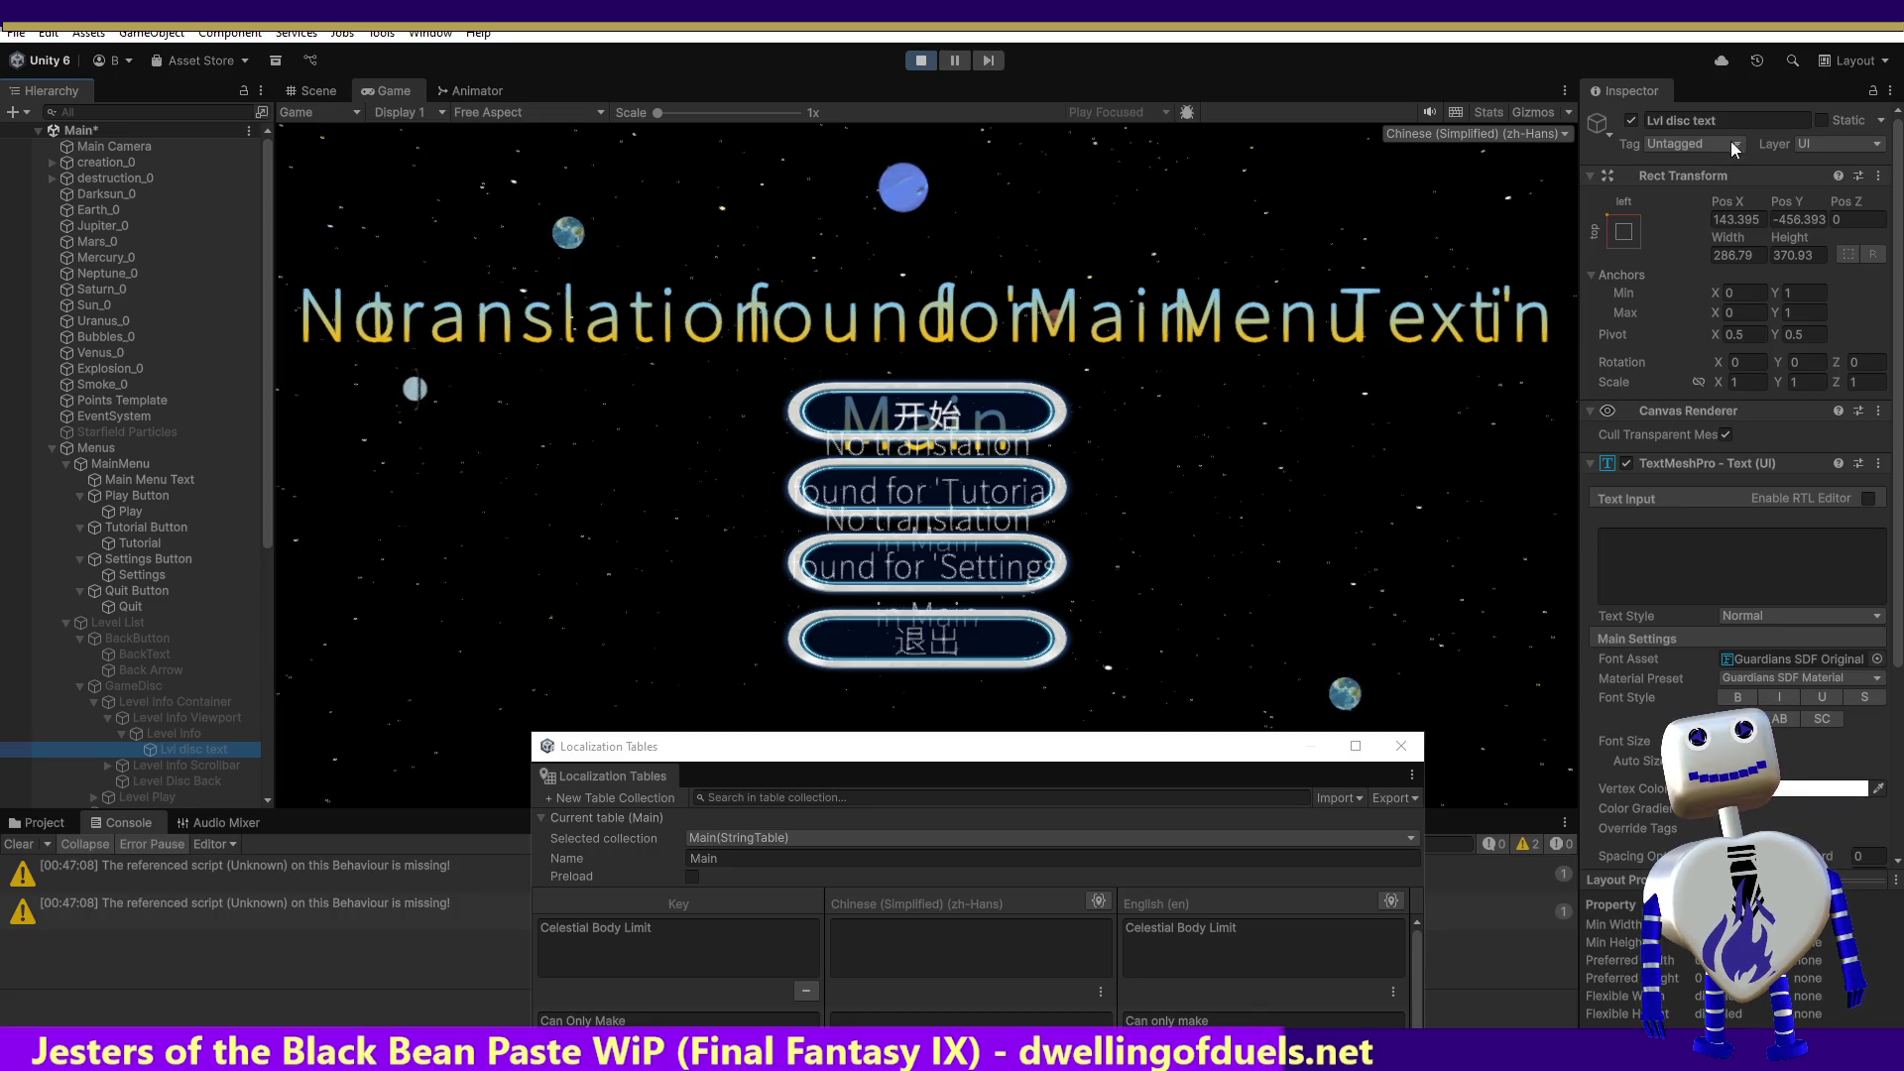
left_click(1733, 114)
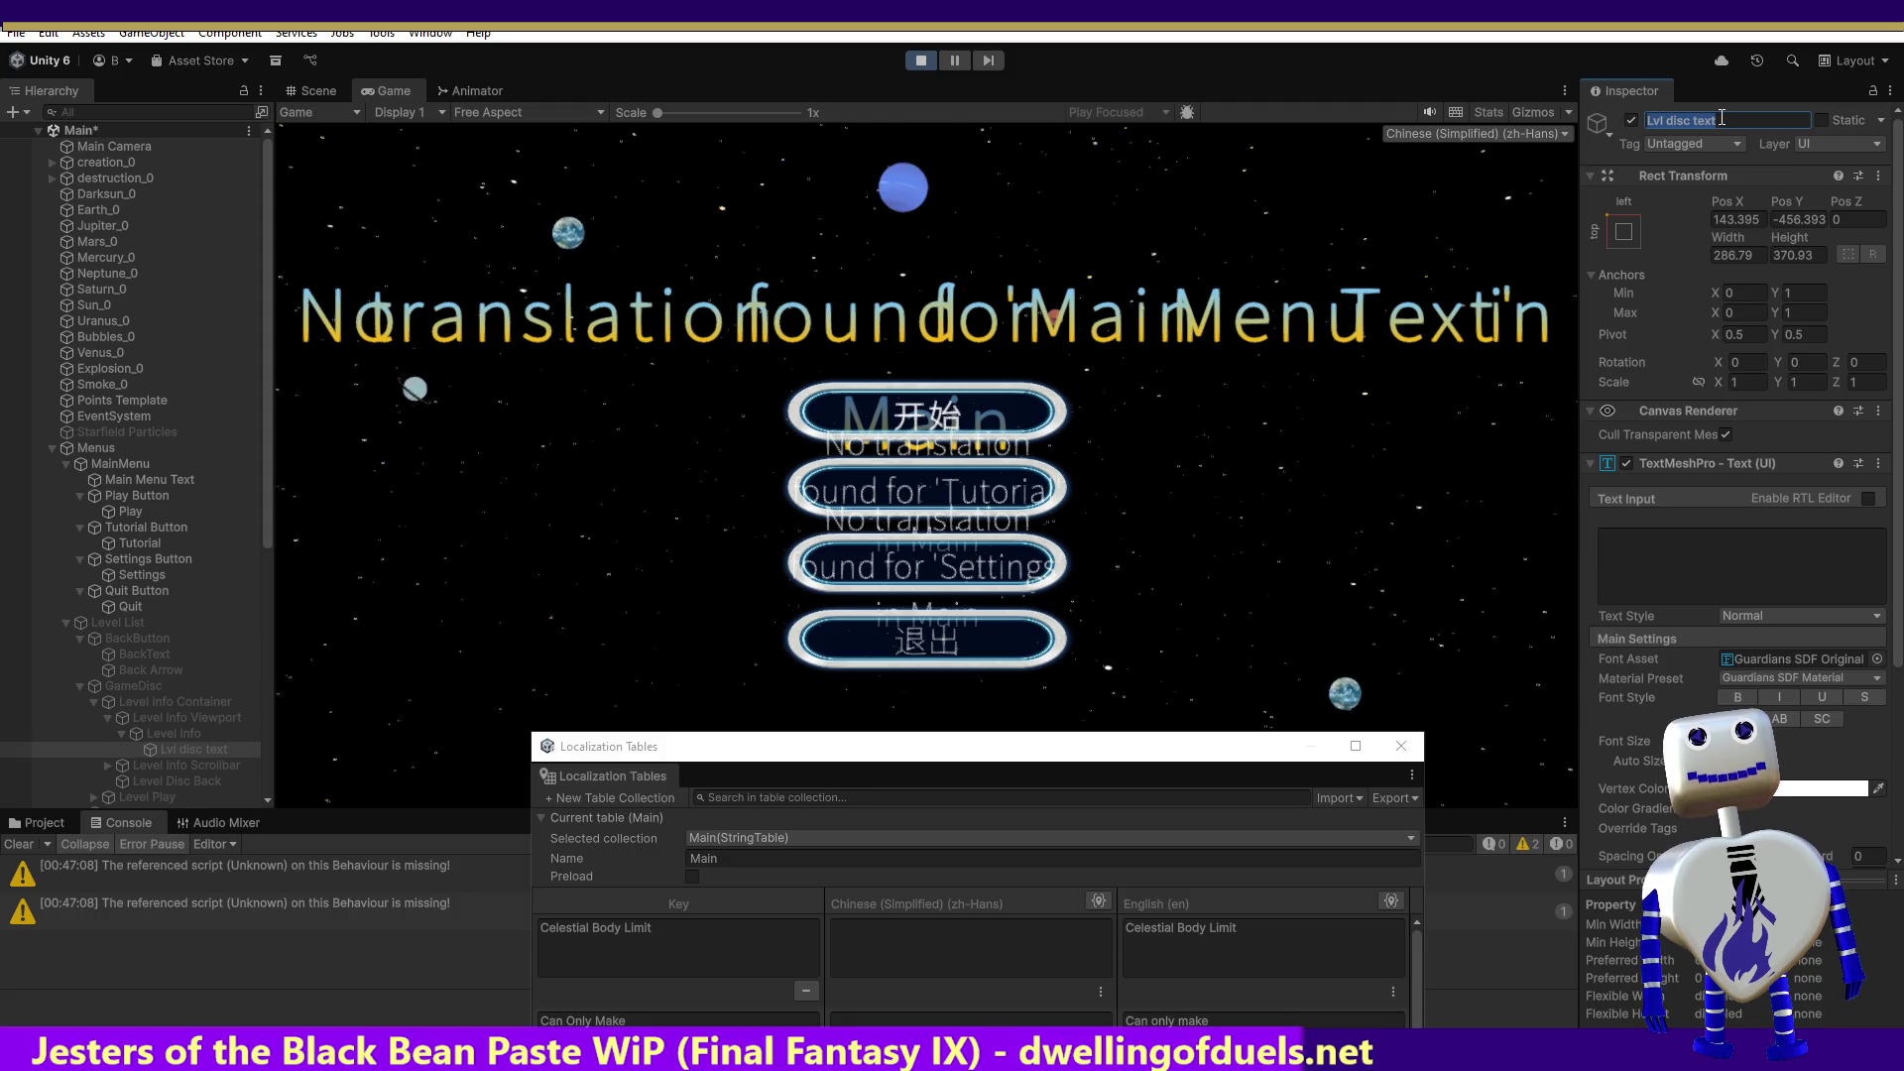
left_click(1405, 385)
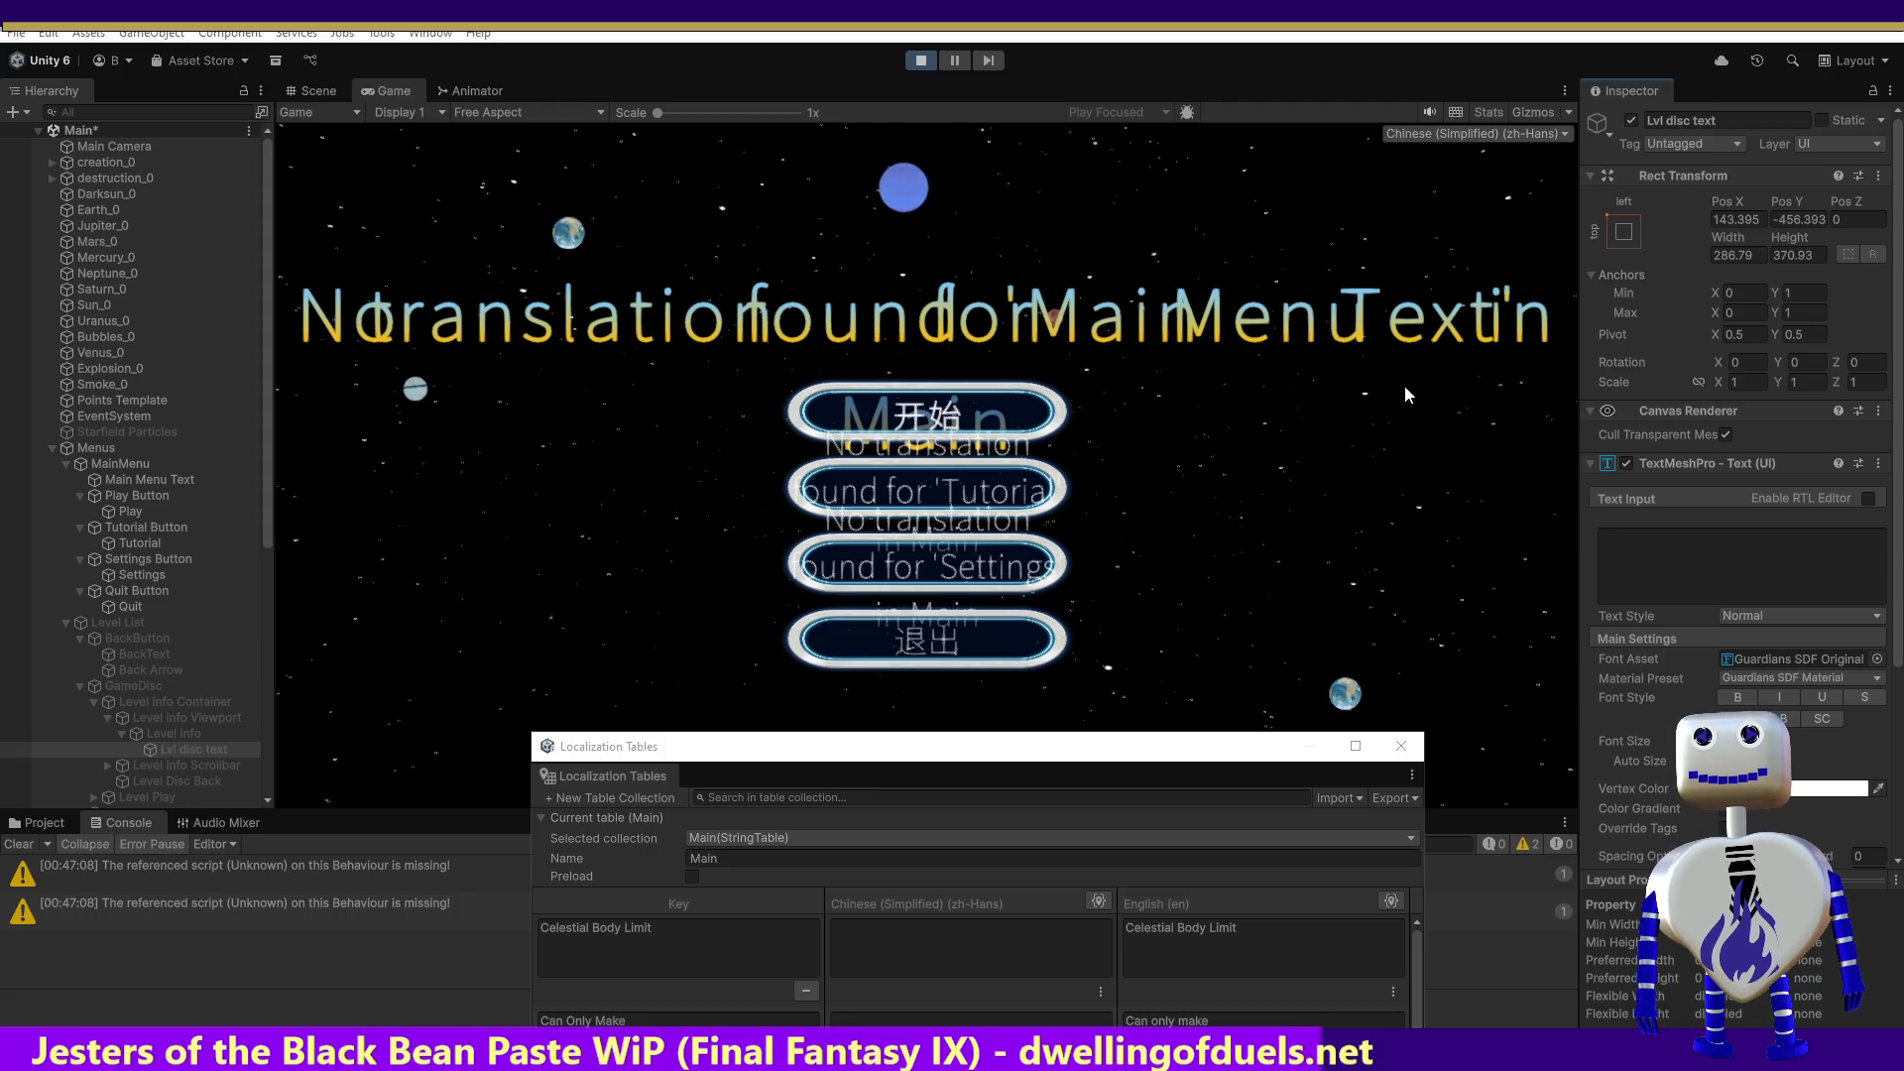
key("alt+Tab")
left_click(1083, 575)
key("ctrl+f")
type("Lvl disc text")
key("Return")
key("Return")
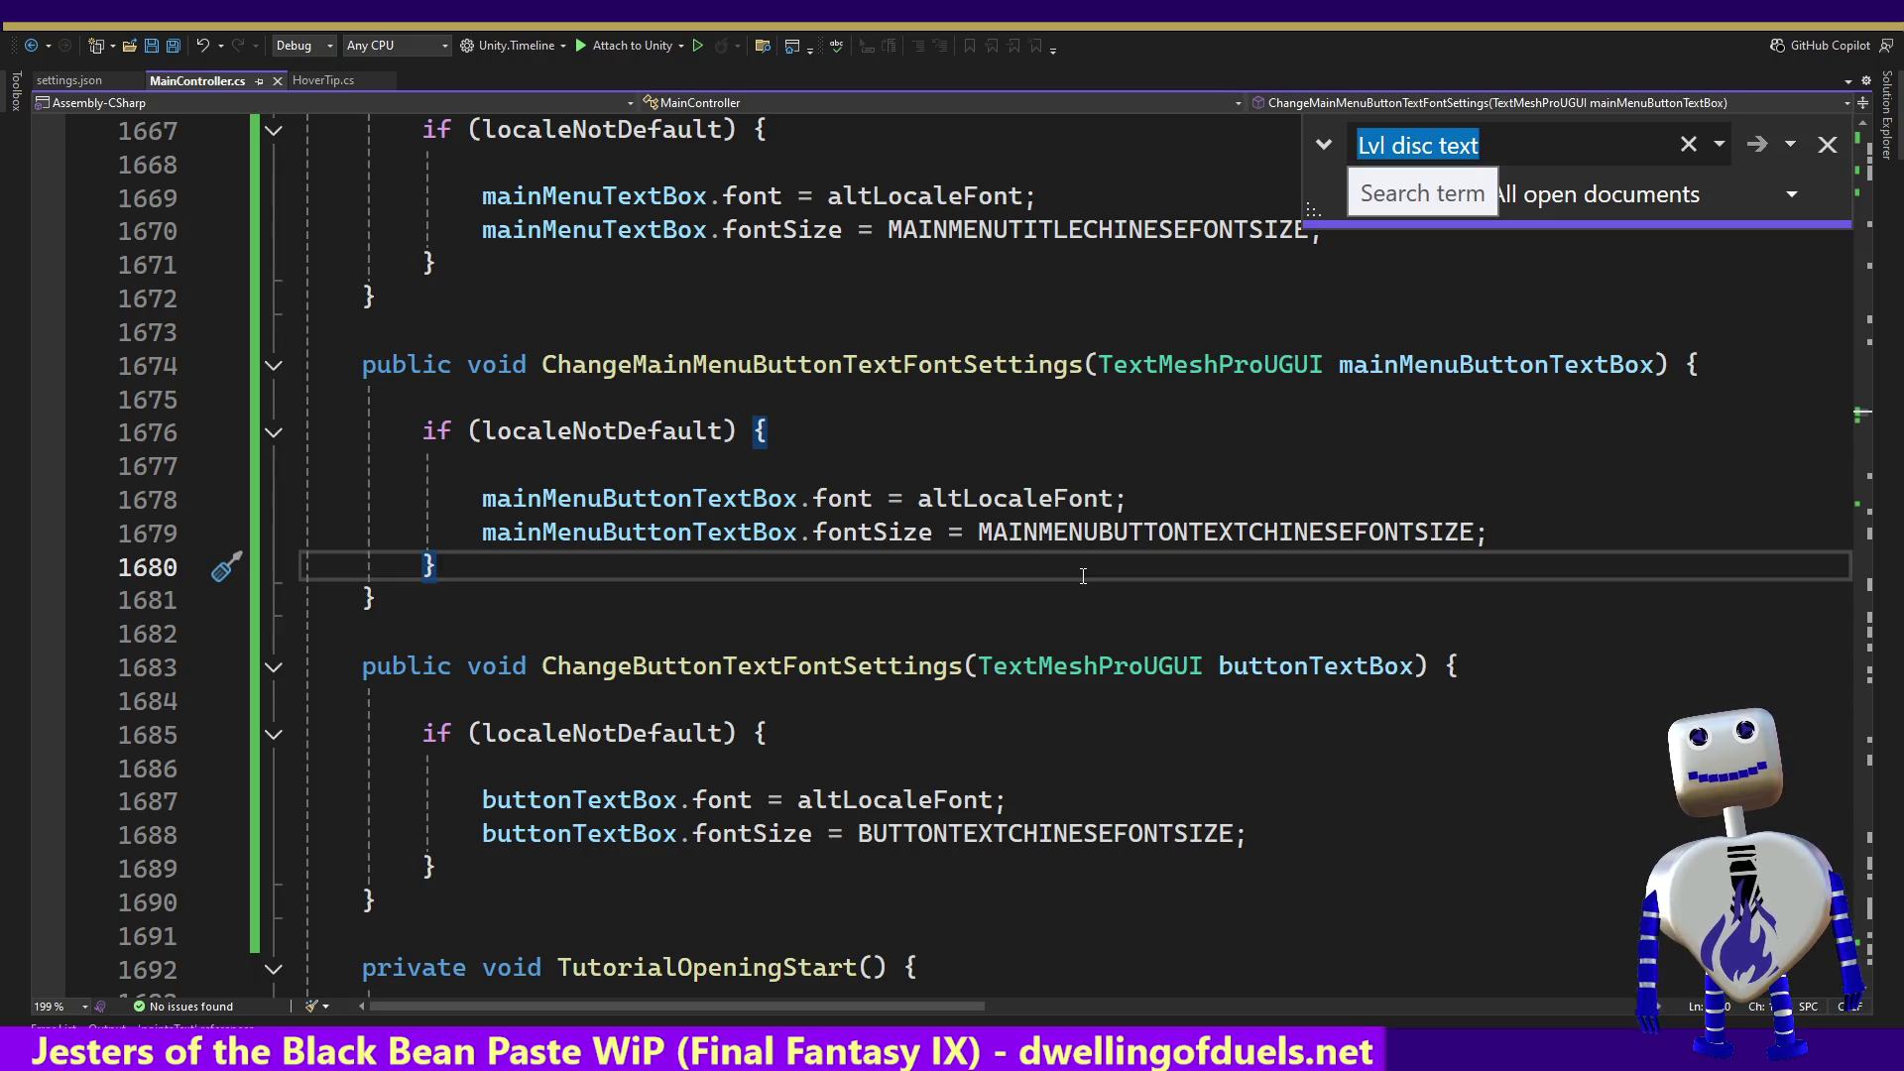
key("End")
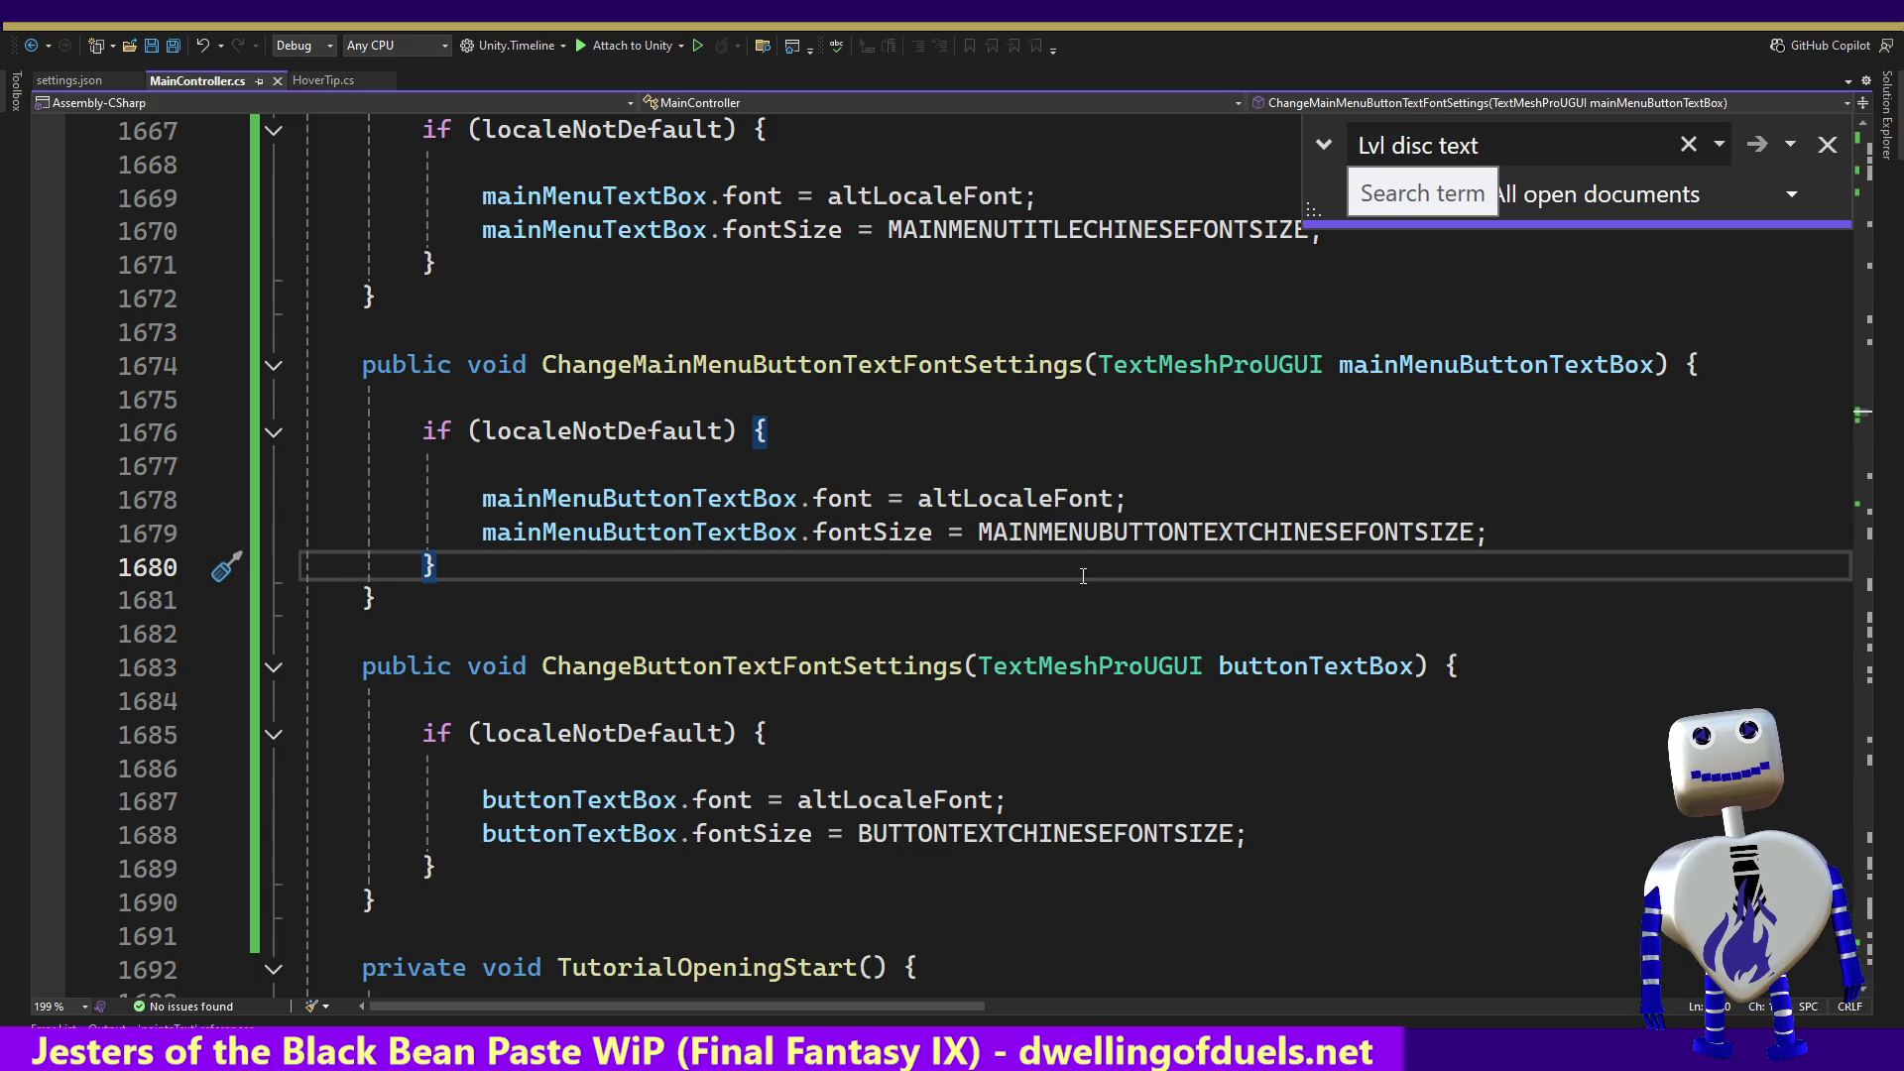
key("alt+Tab")
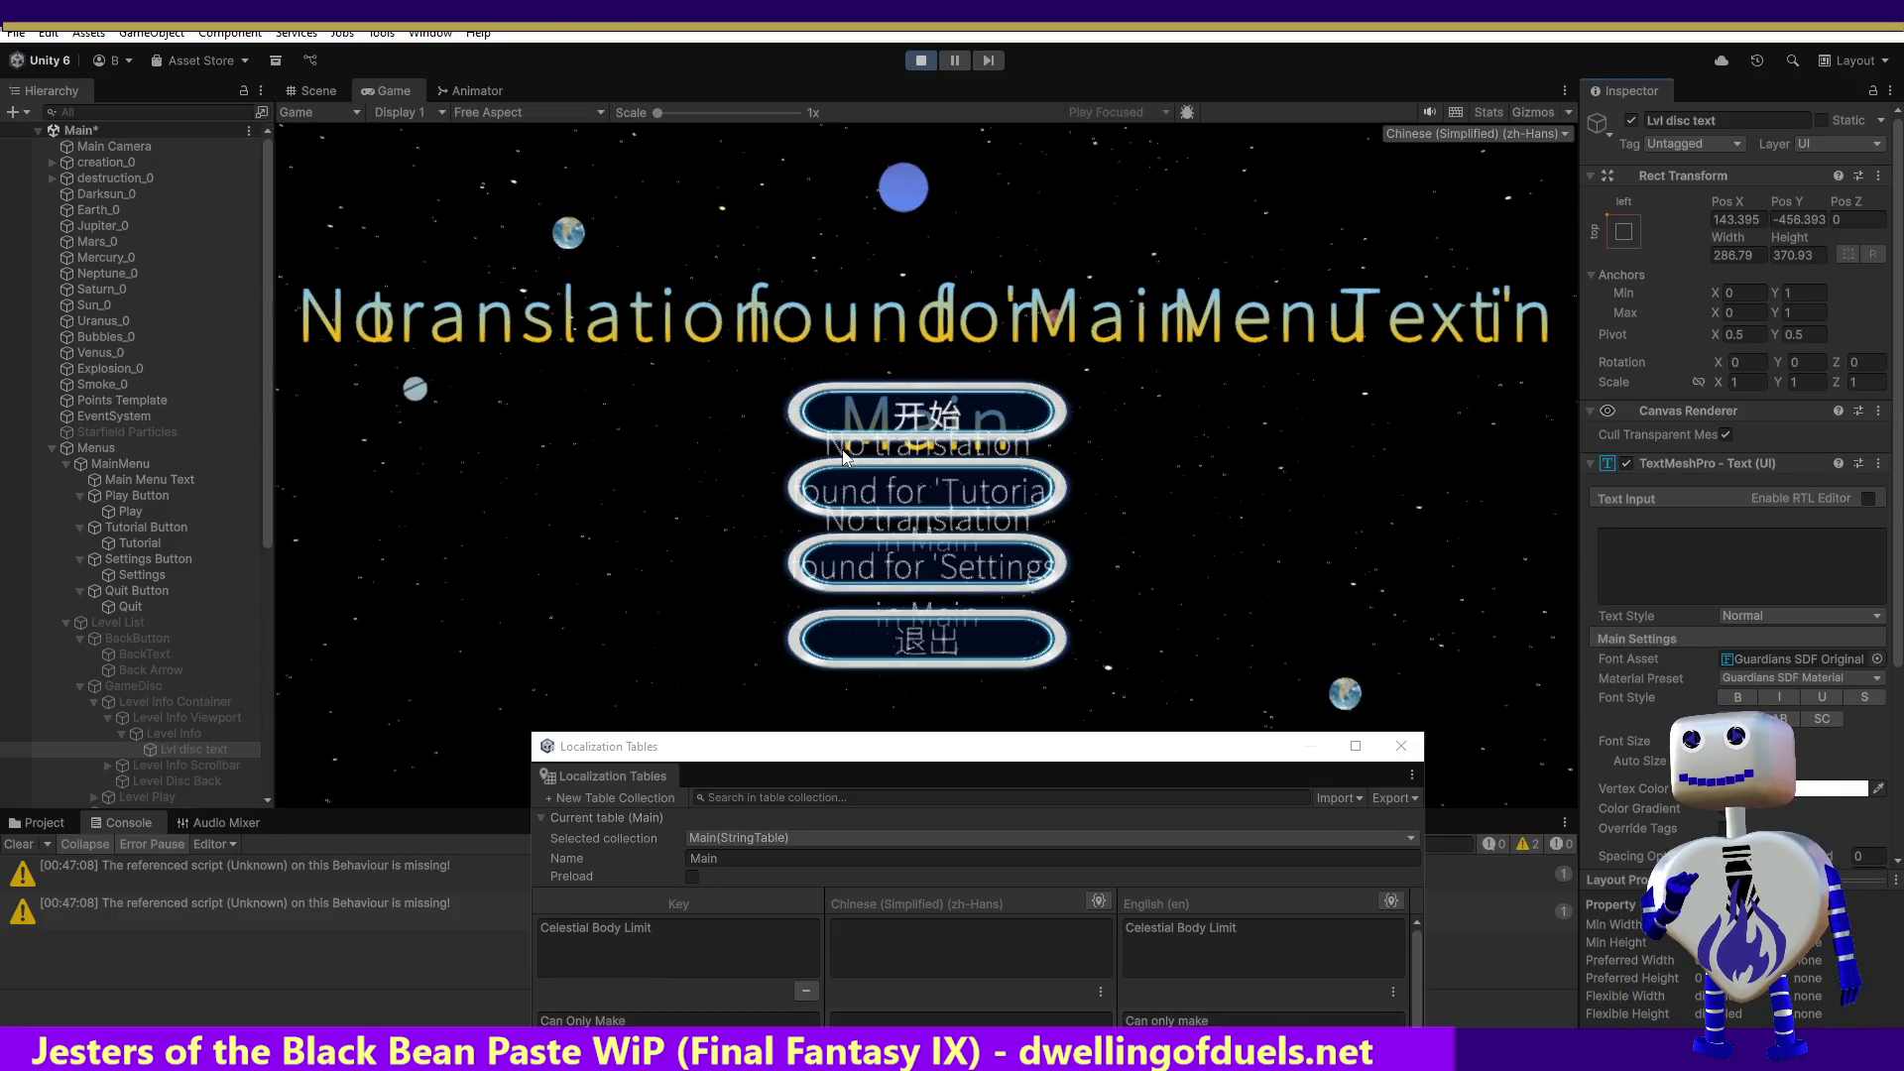
Step: In the running game, open the level list and view the first and second level details
left_click(894, 498)
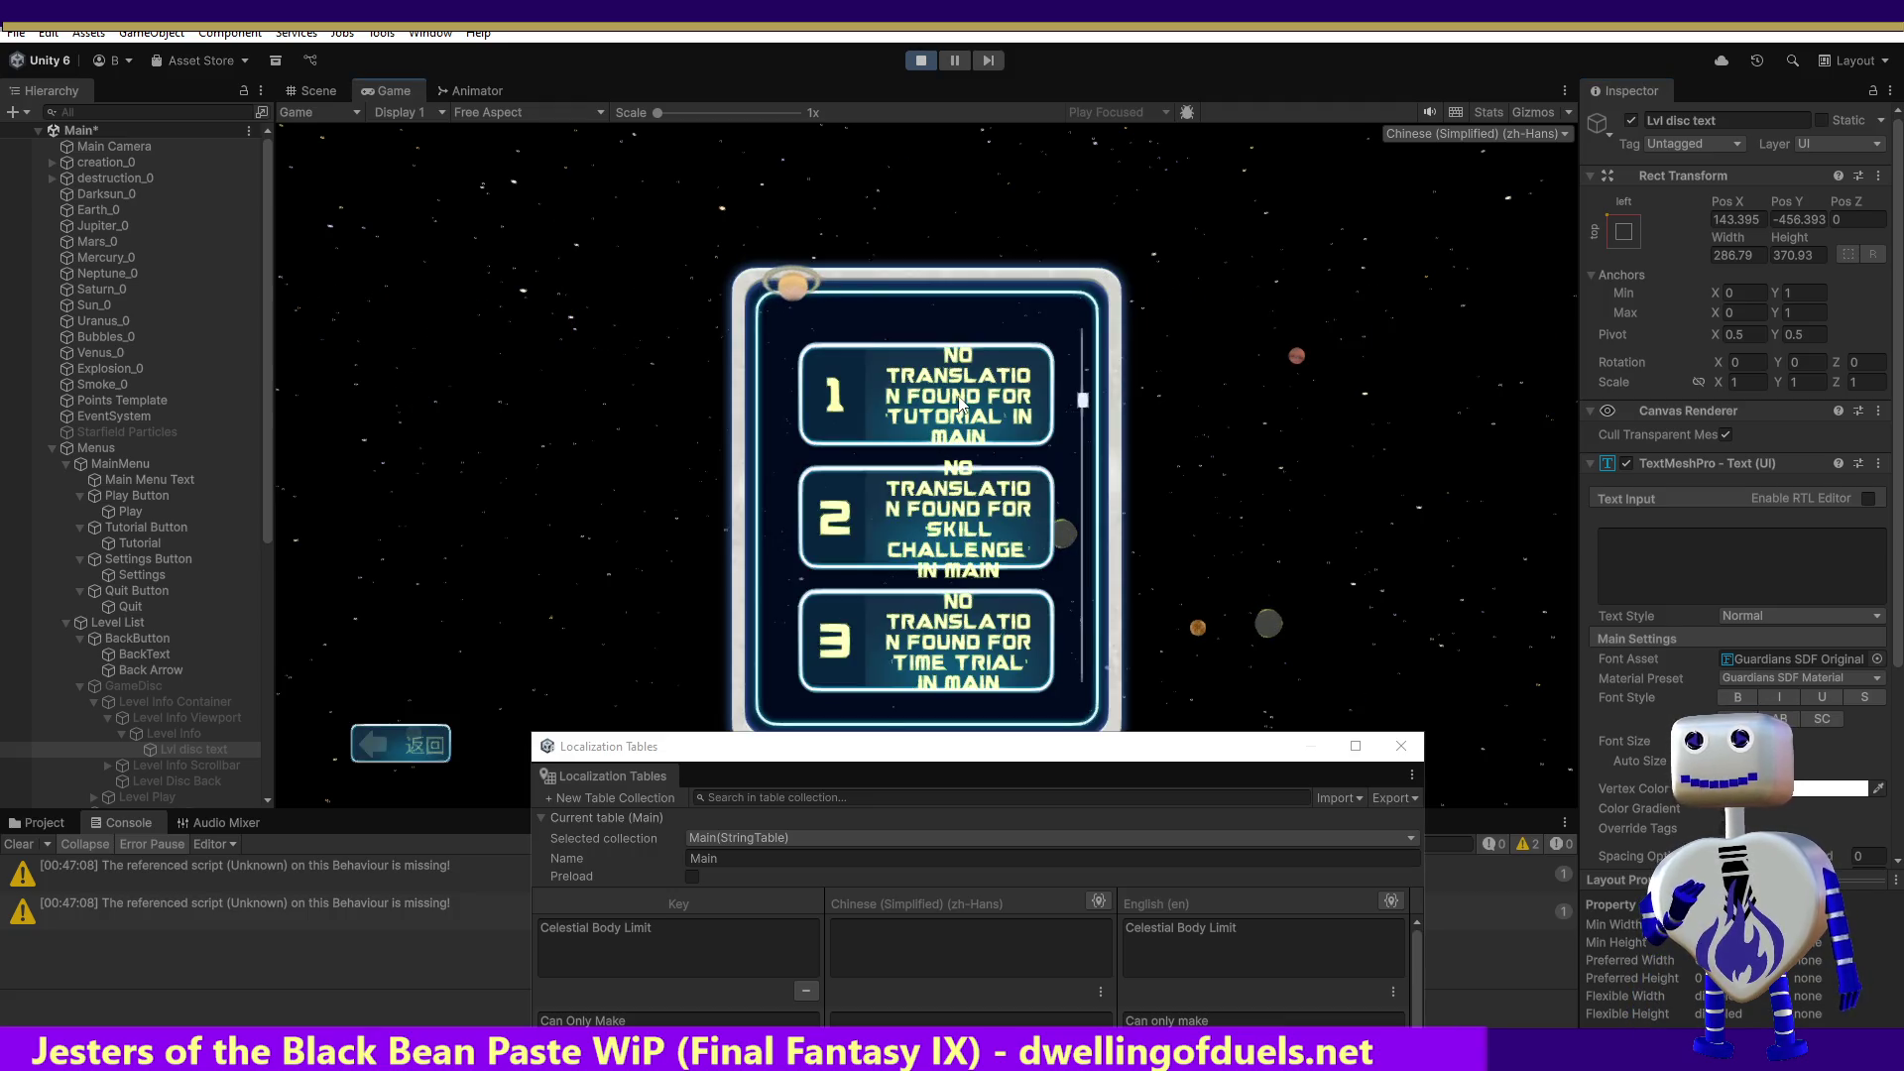
left_click(960, 405)
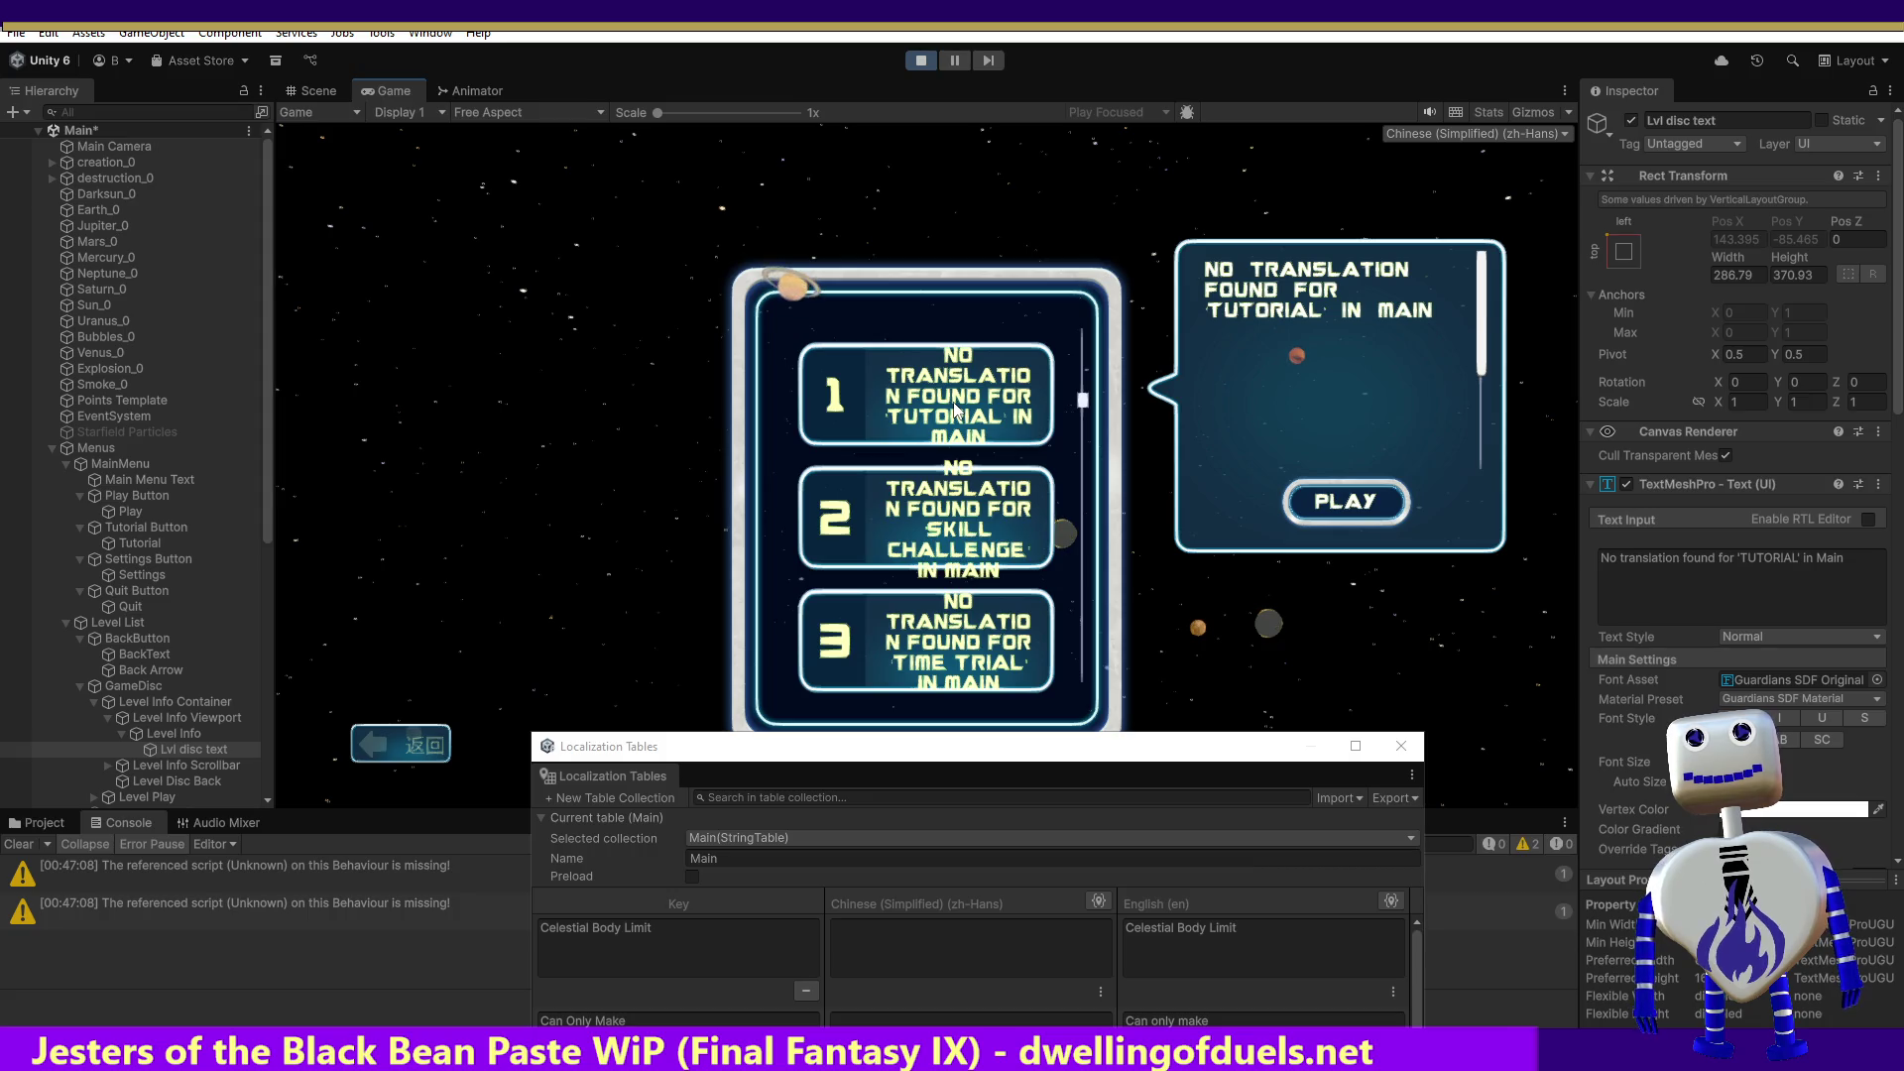
left_click(923, 541)
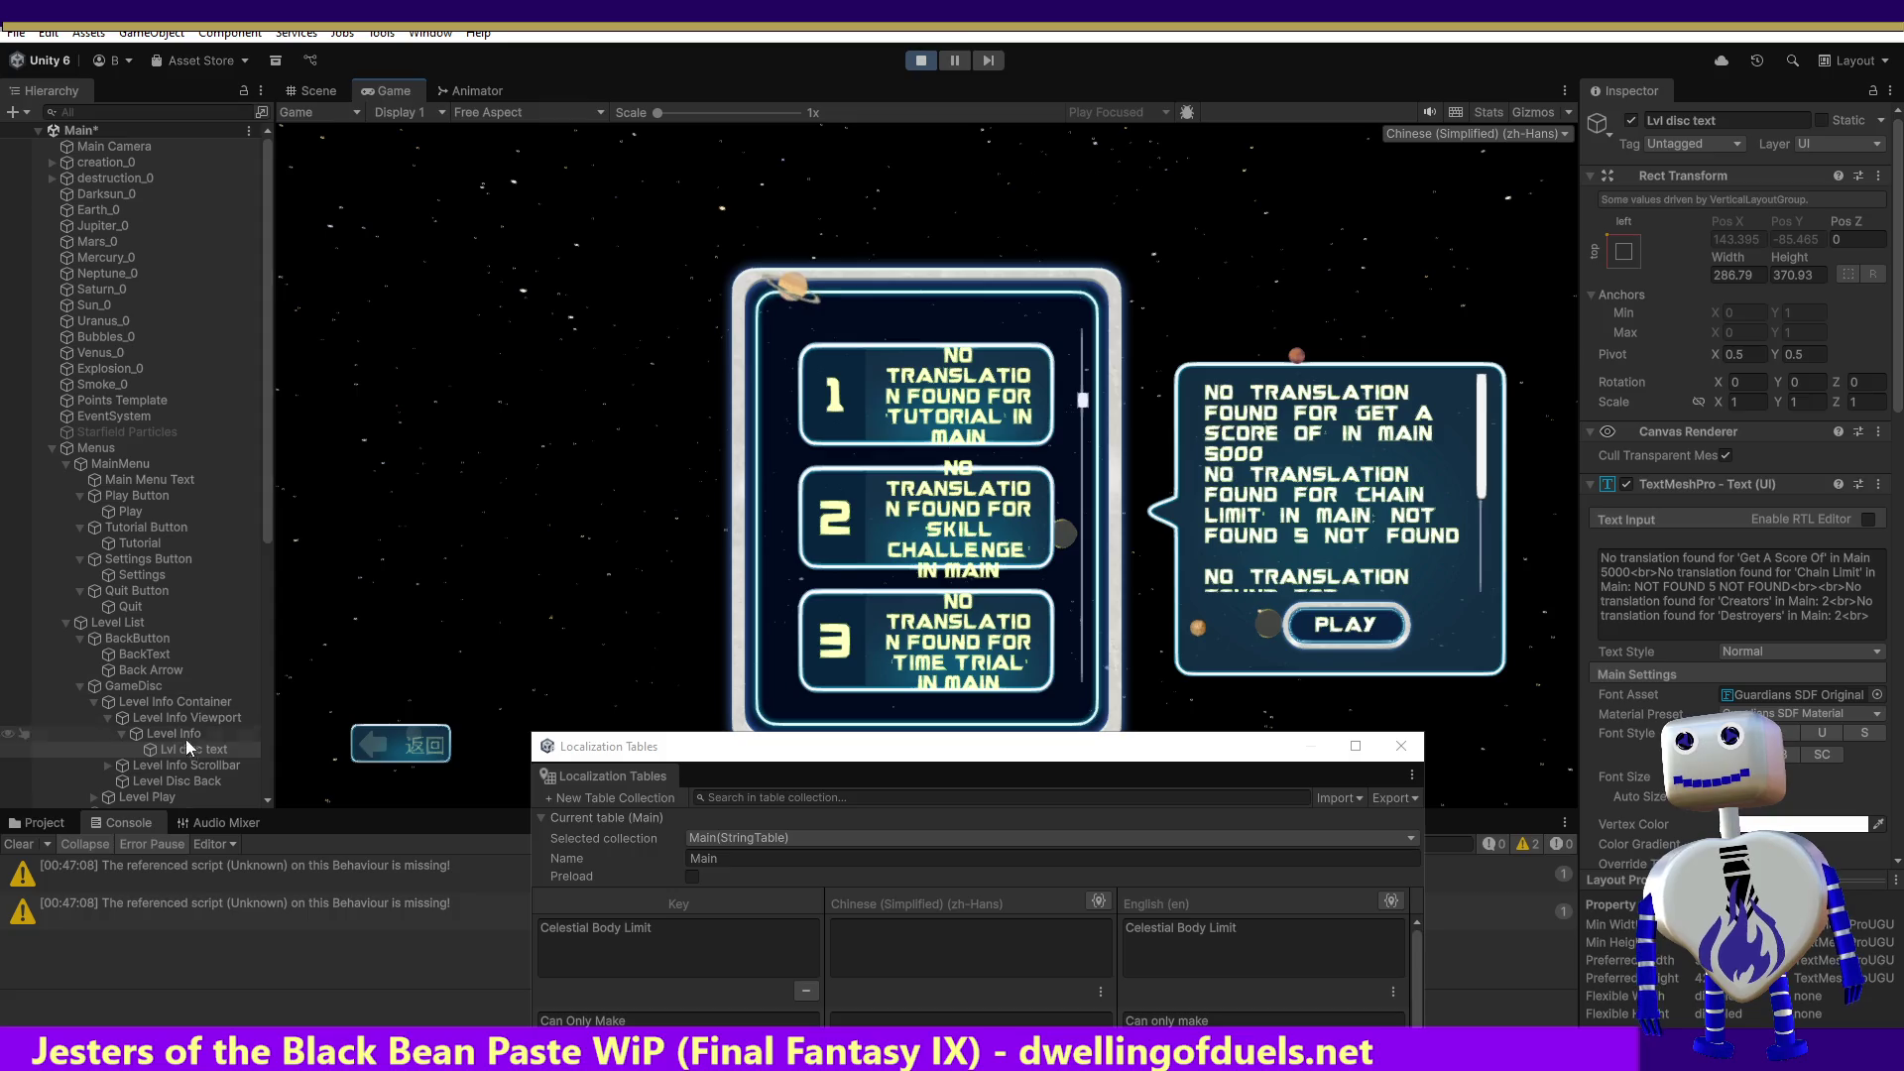
Step: Browse the Level Info Scrollbar hierarchy down to Level Play's Text (TMP), then stop the game
left_click(109, 766)
left_click(109, 766)
key("Down")
key("Down")
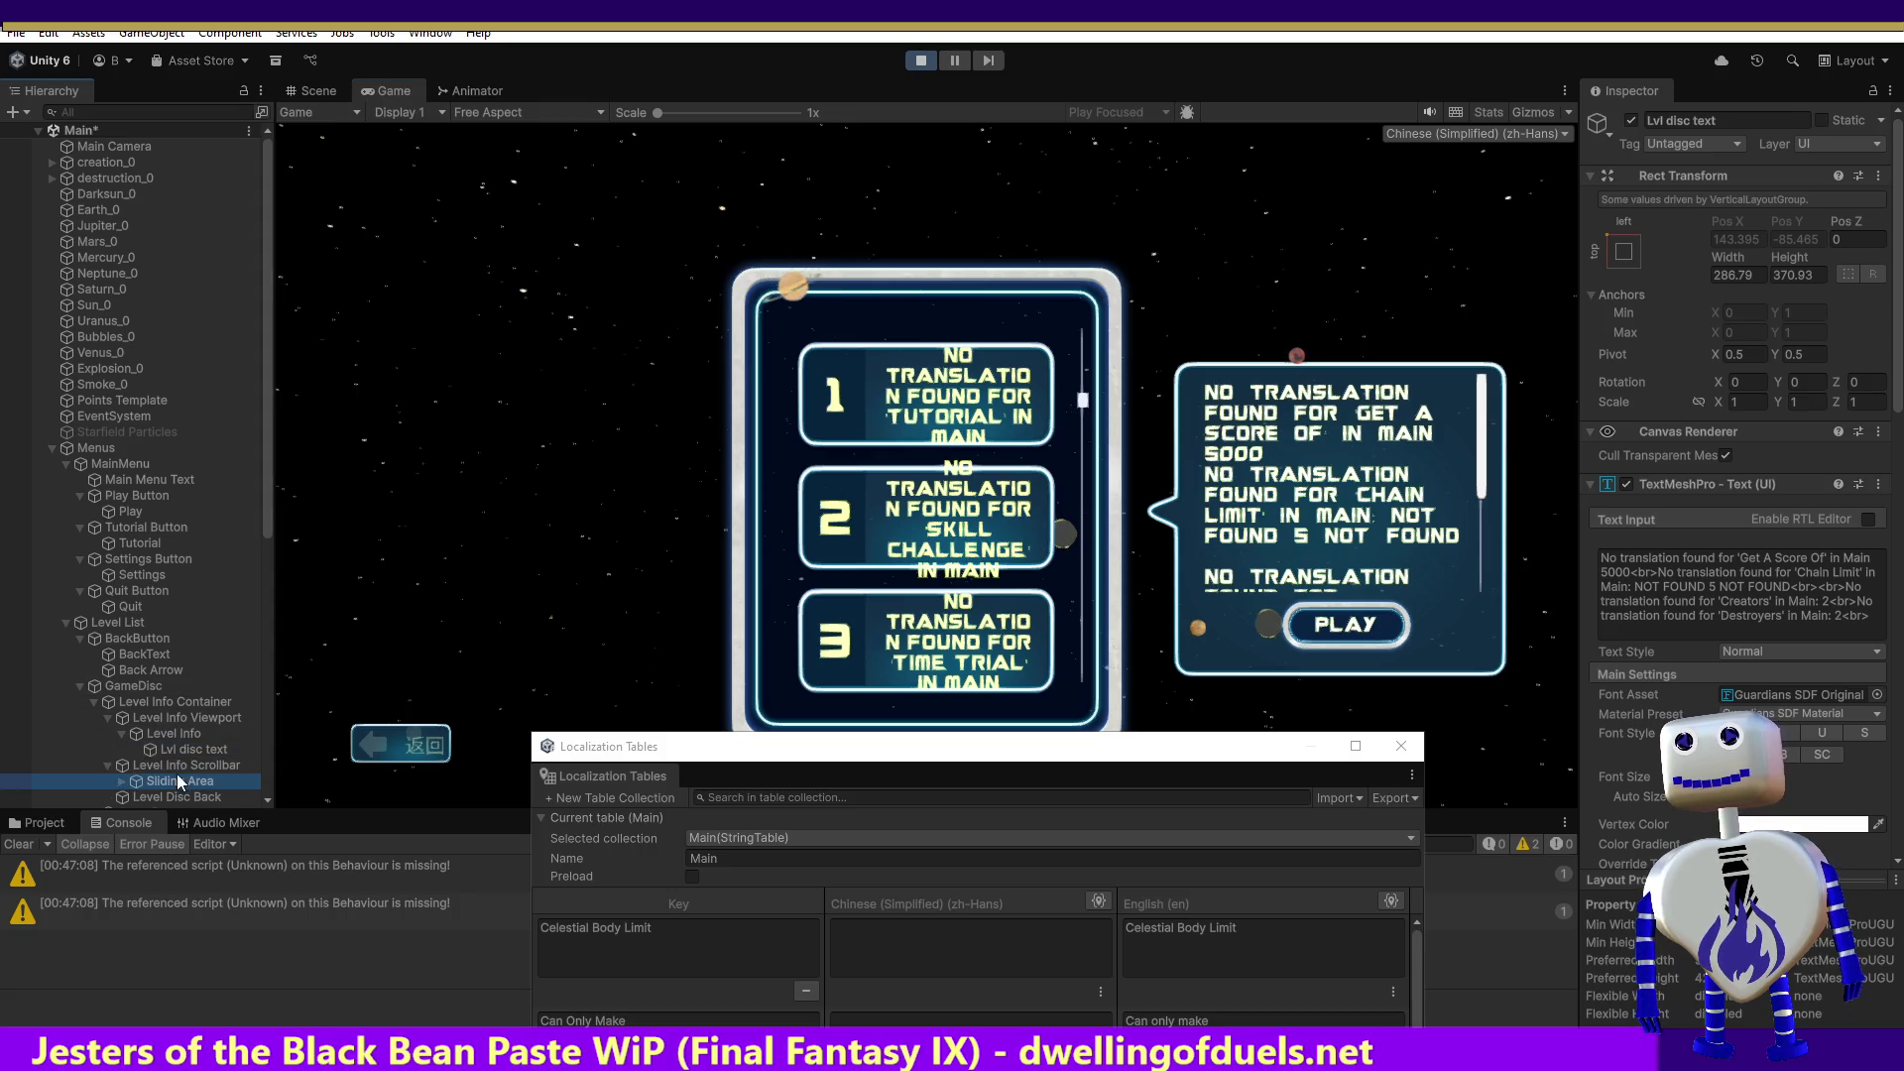
left_click_drag(266, 533, 246, 629)
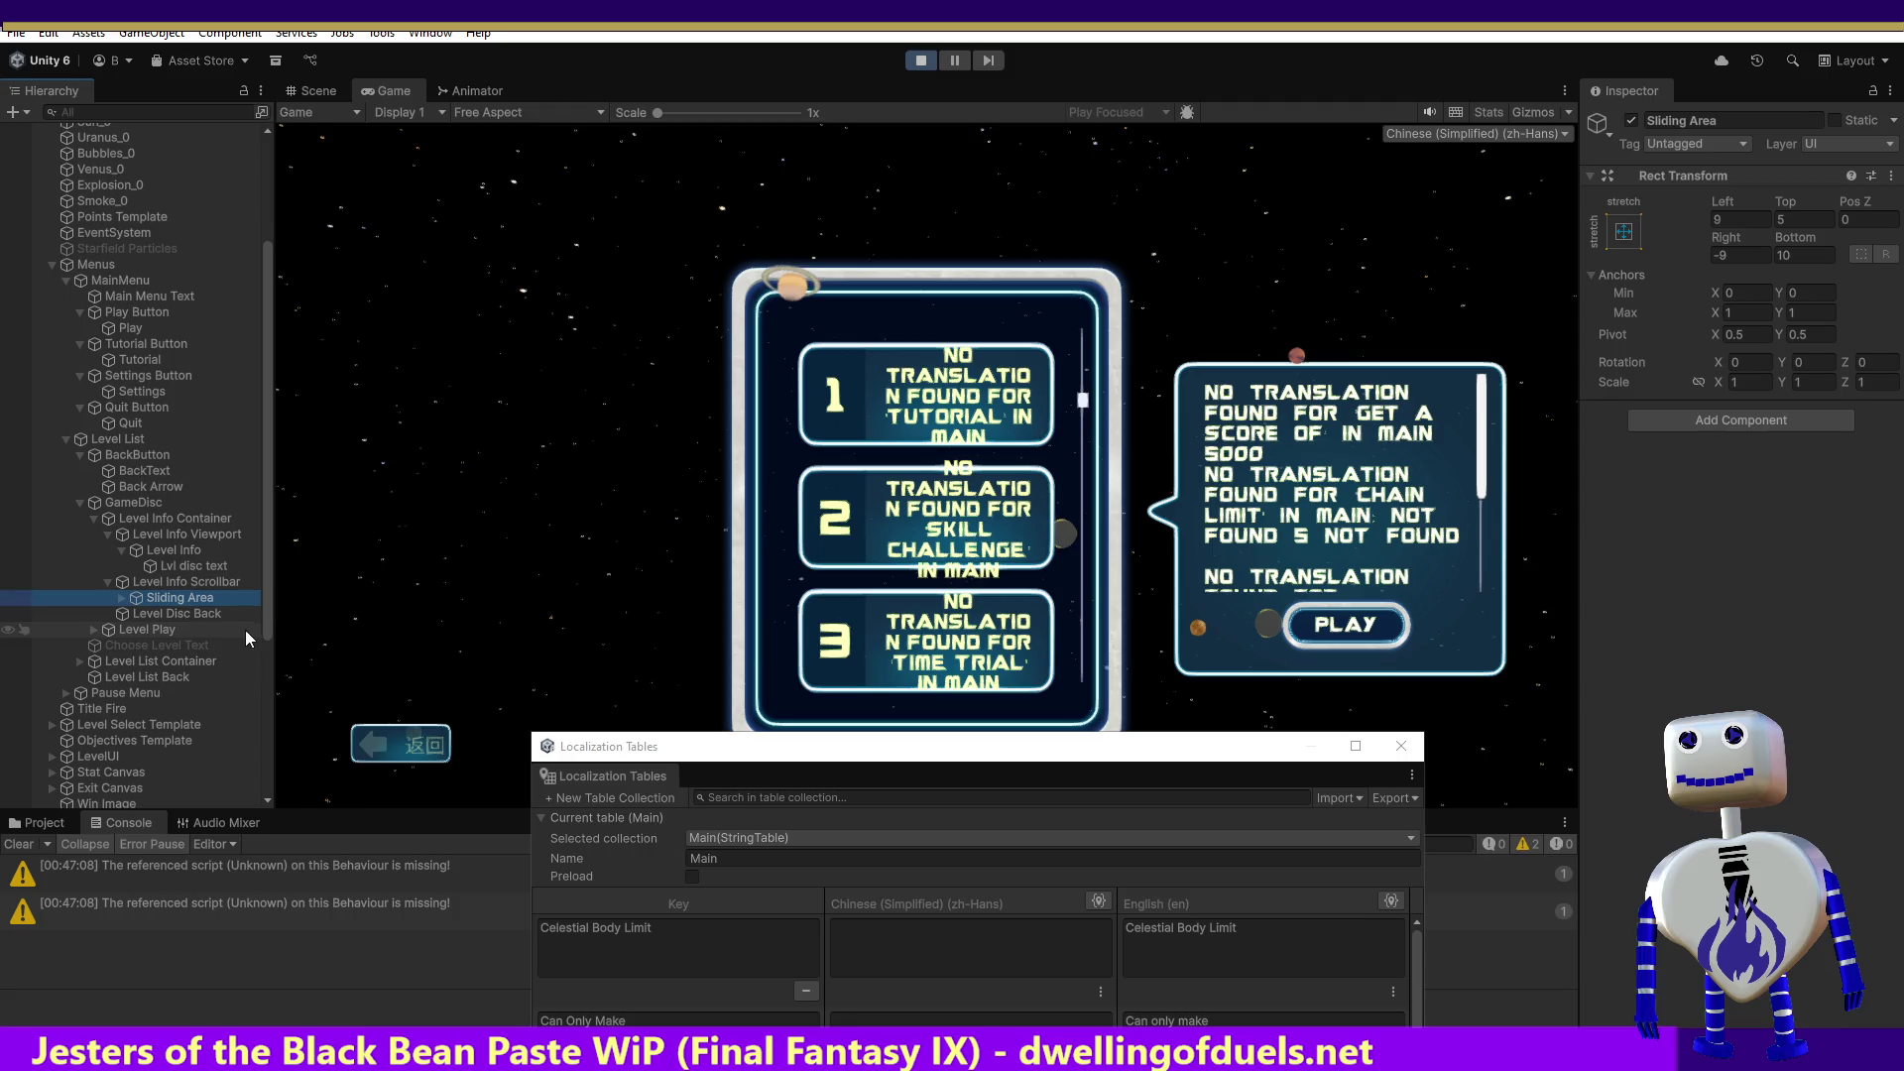
left_click(122, 597)
left_click(170, 611)
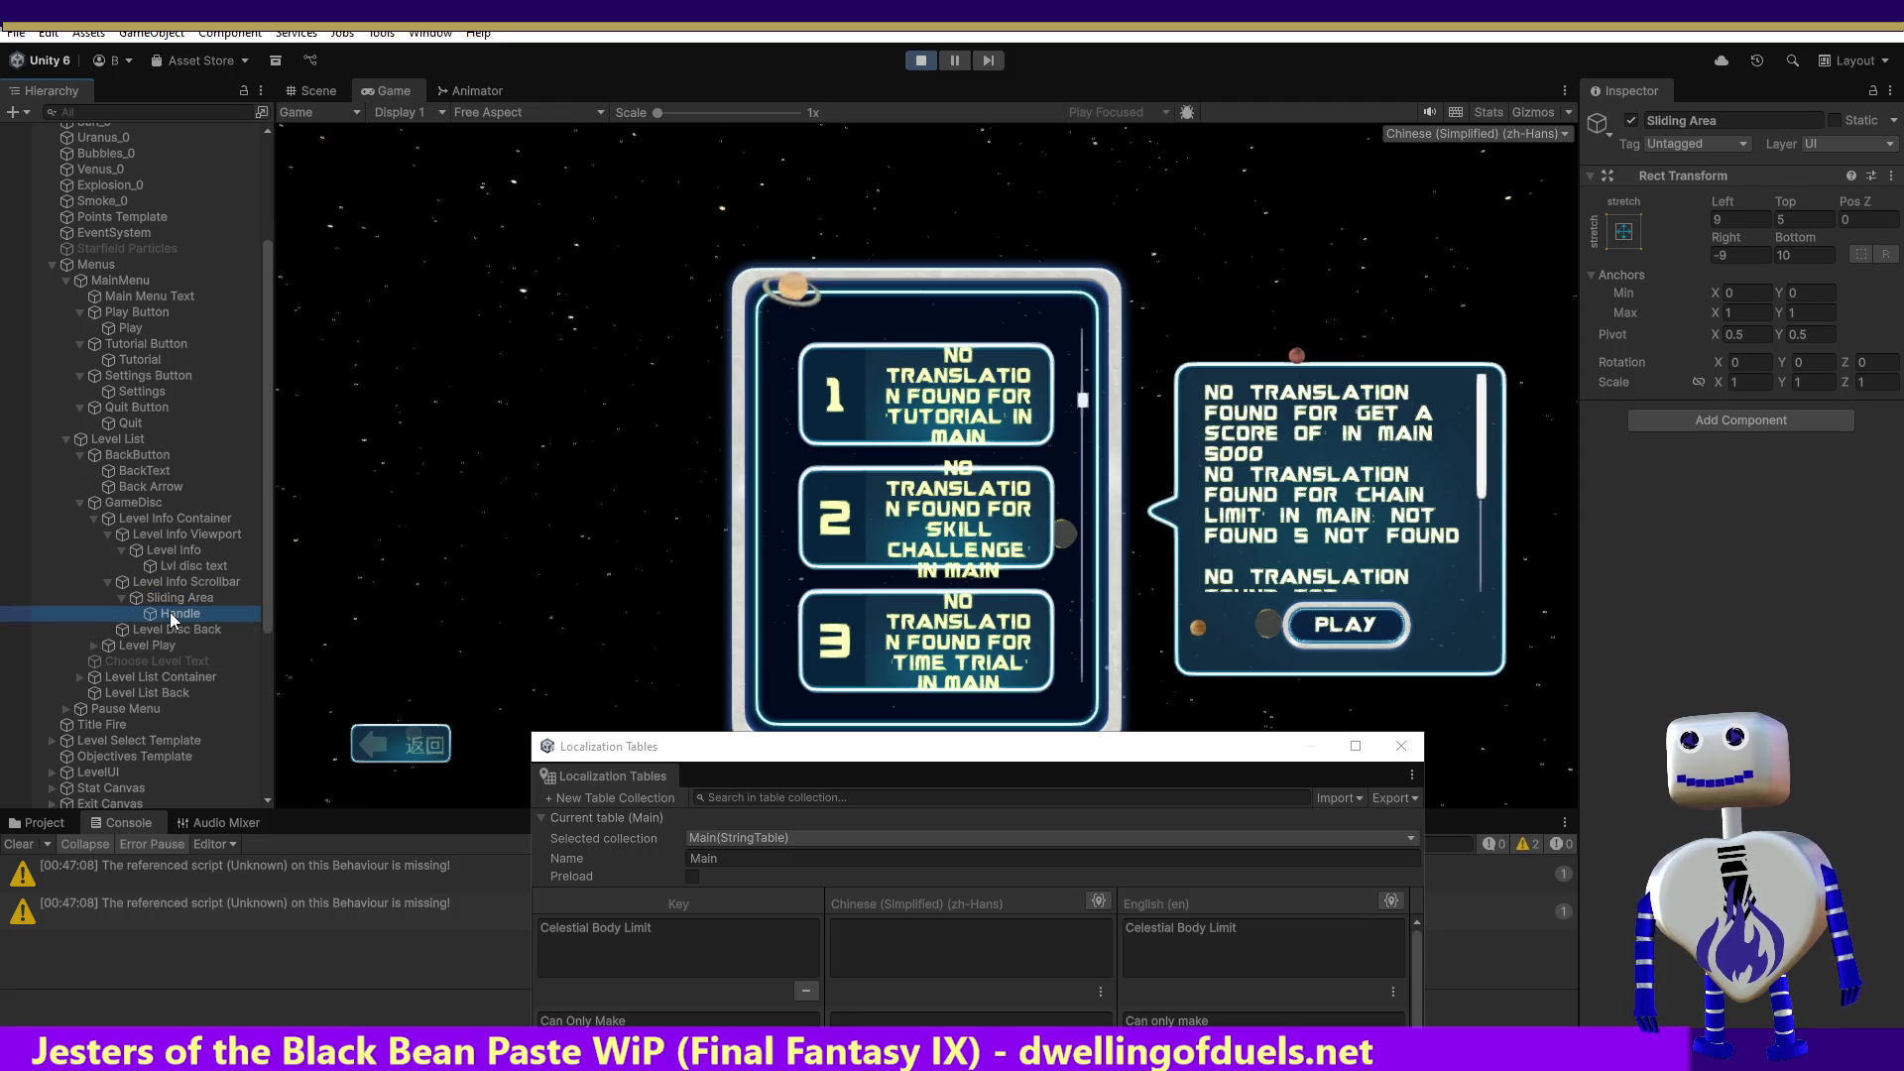
left_click(127, 629)
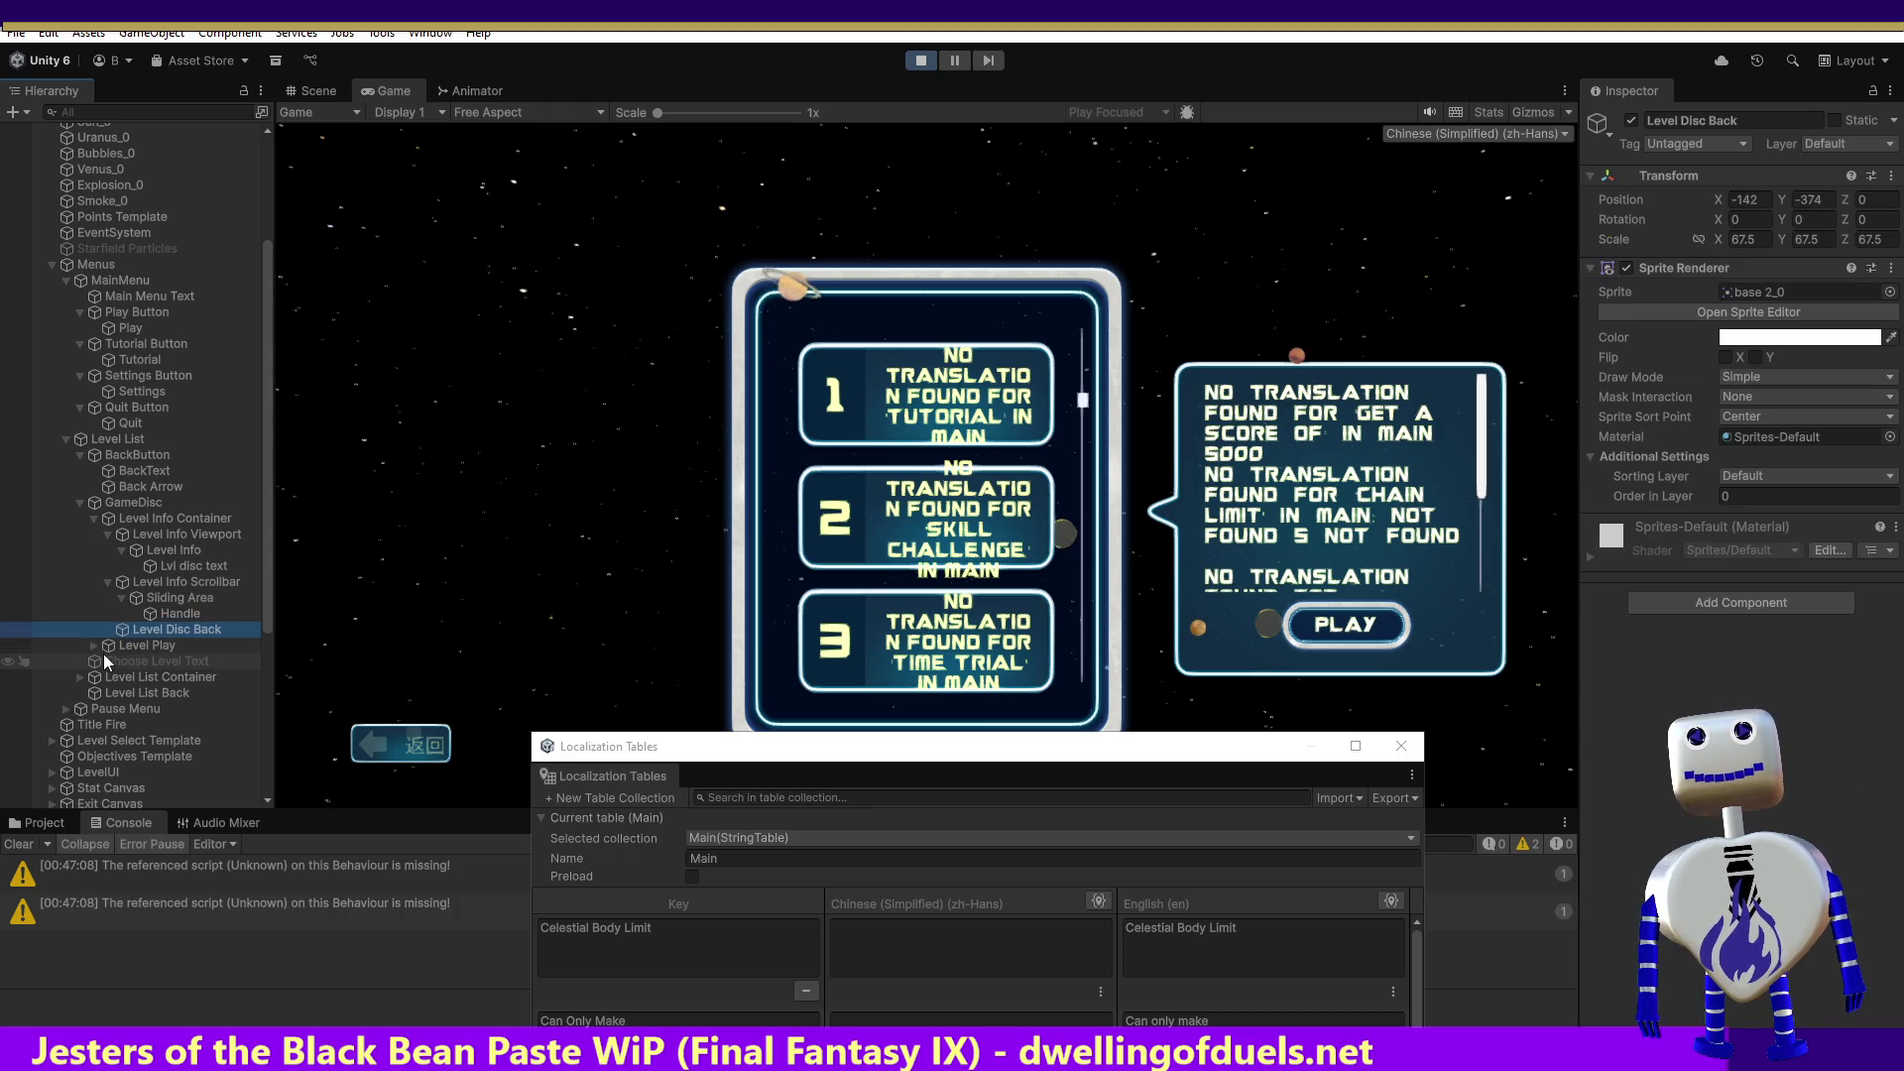
left_click(93, 644)
left_click(138, 662)
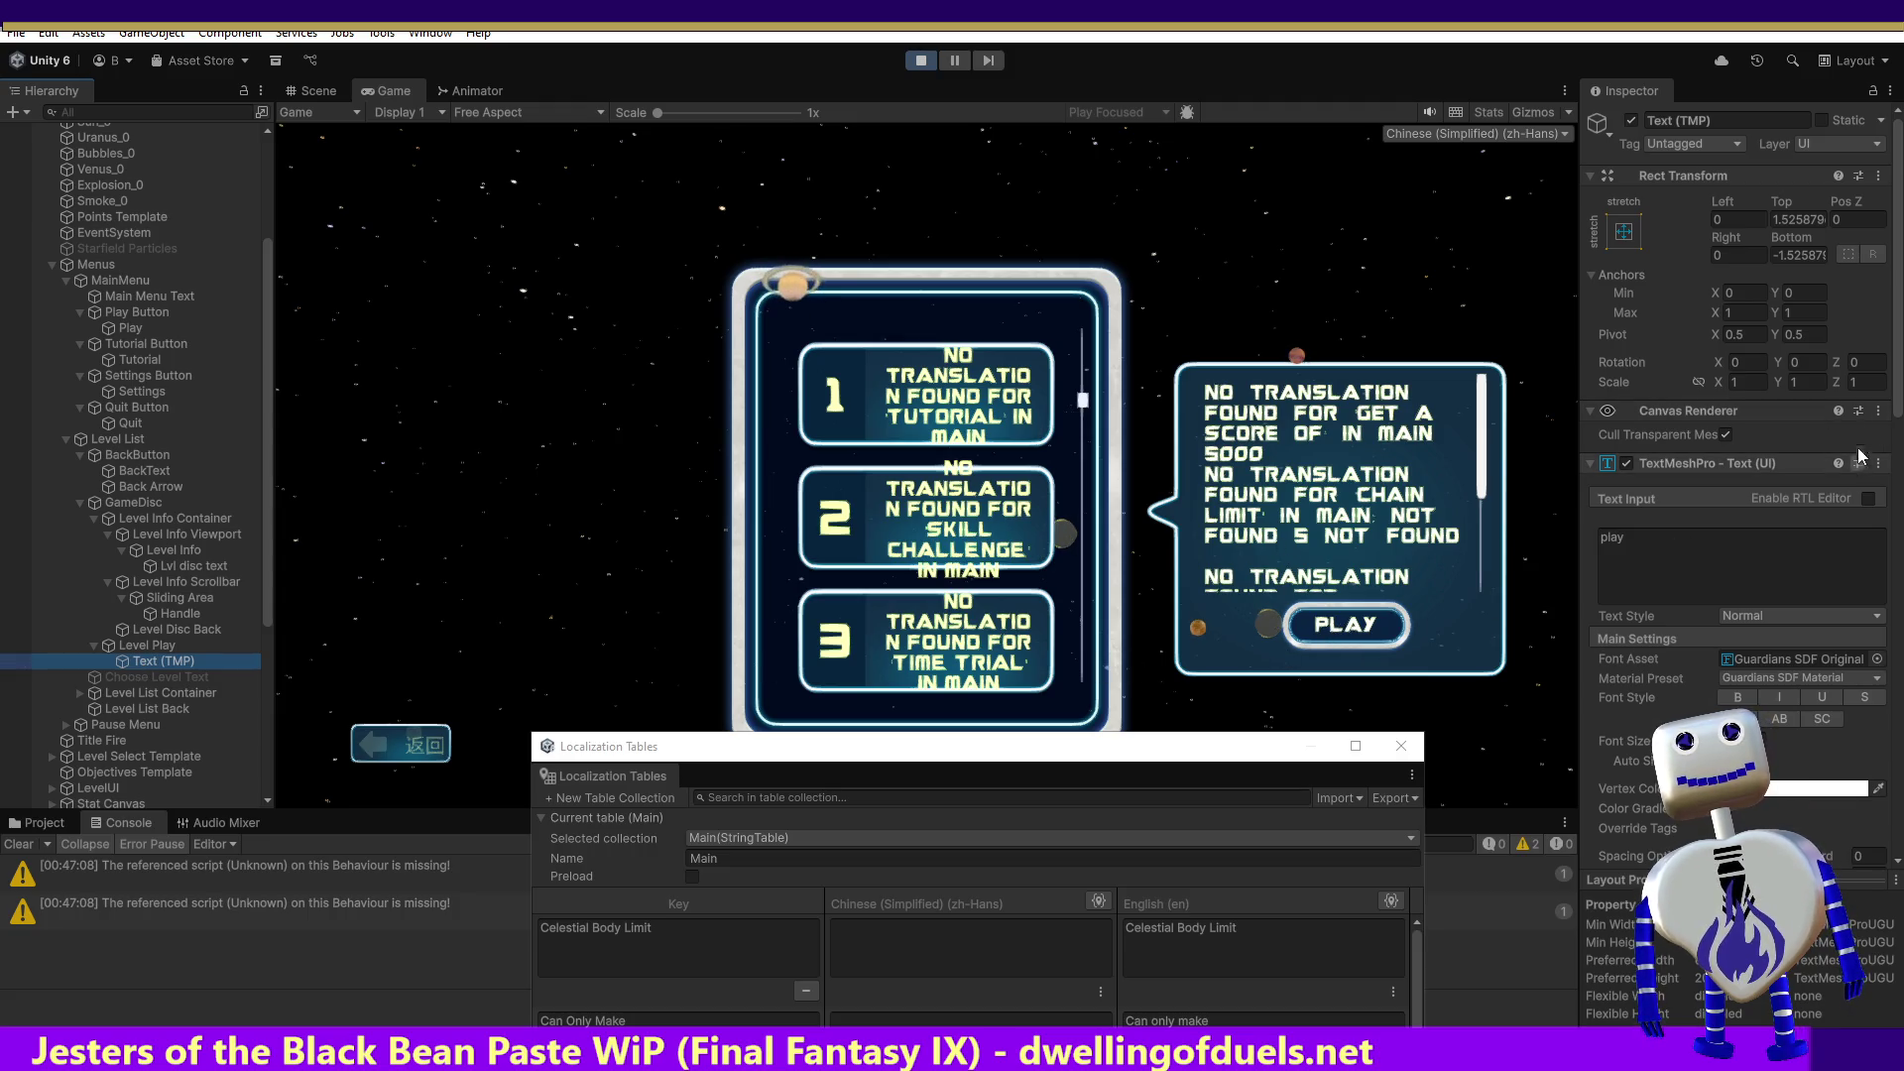
scroll(1738, 369, "down", 2)
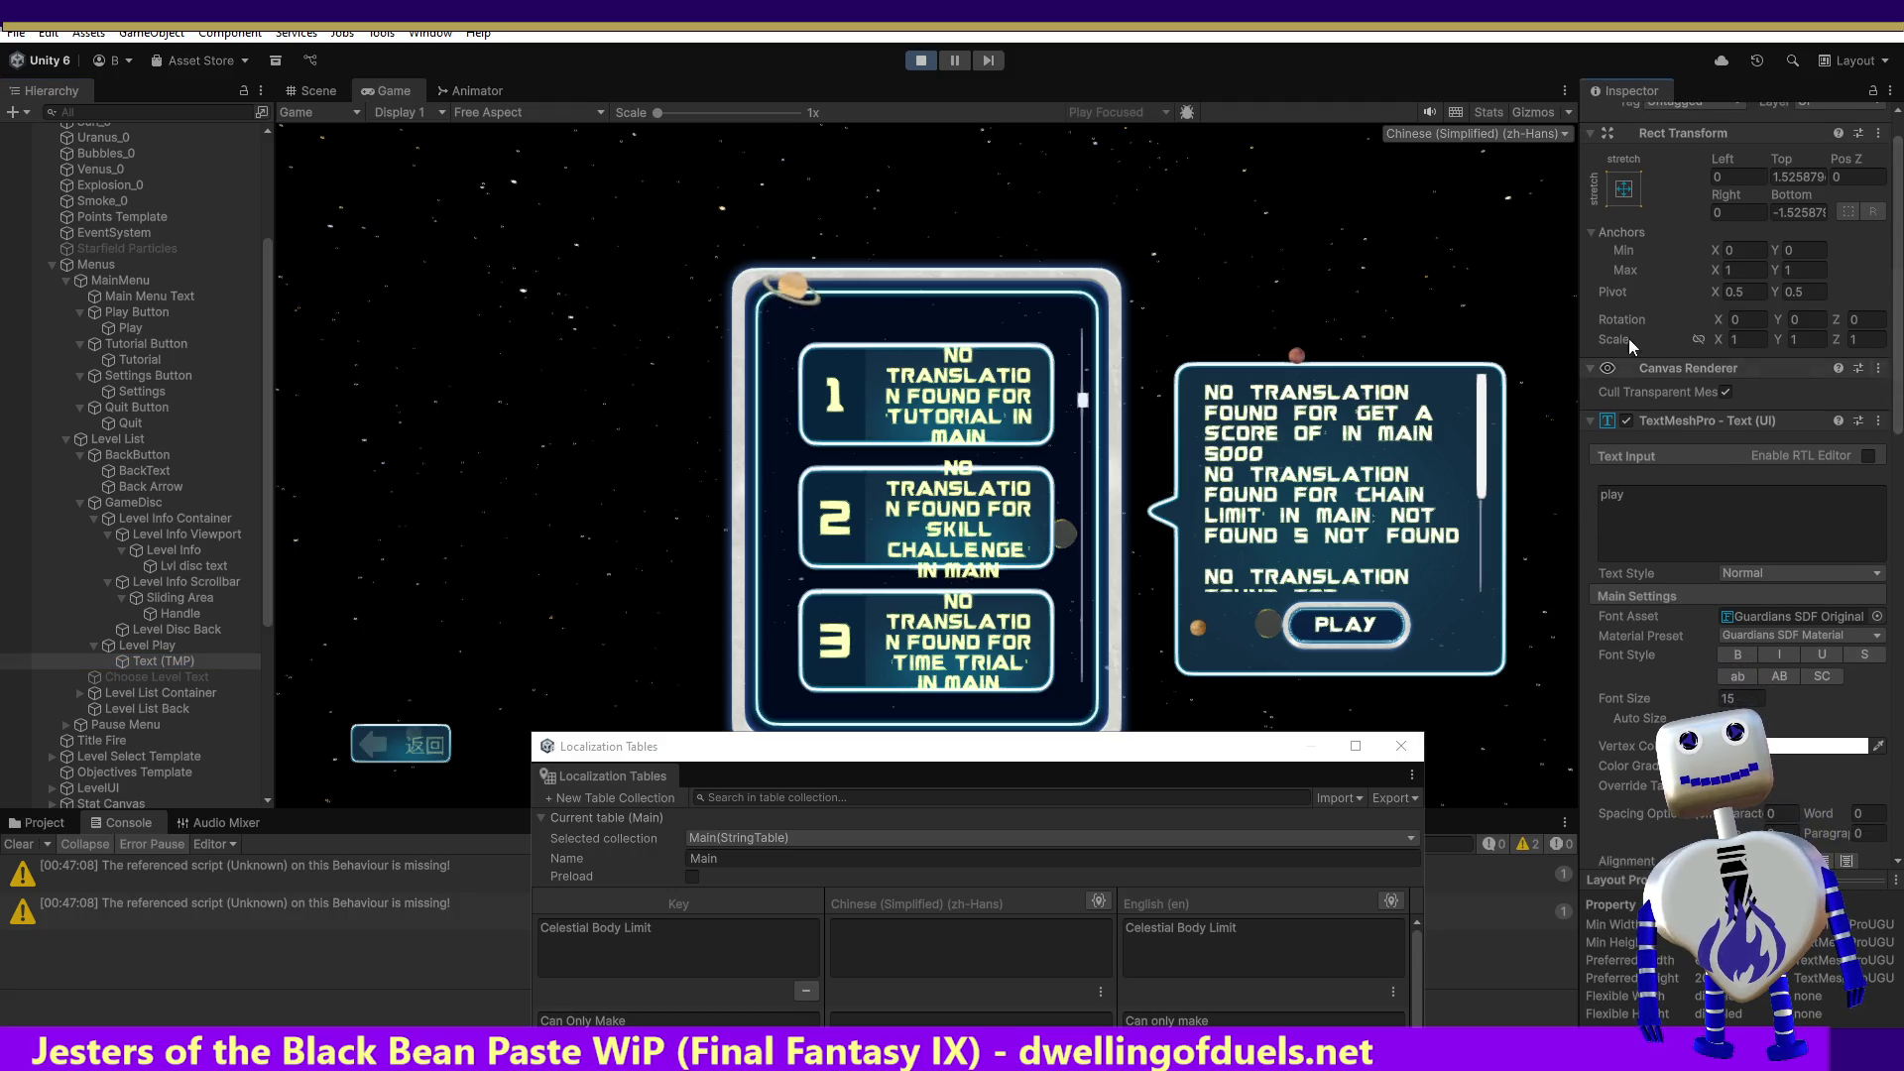
left_click(923, 61)
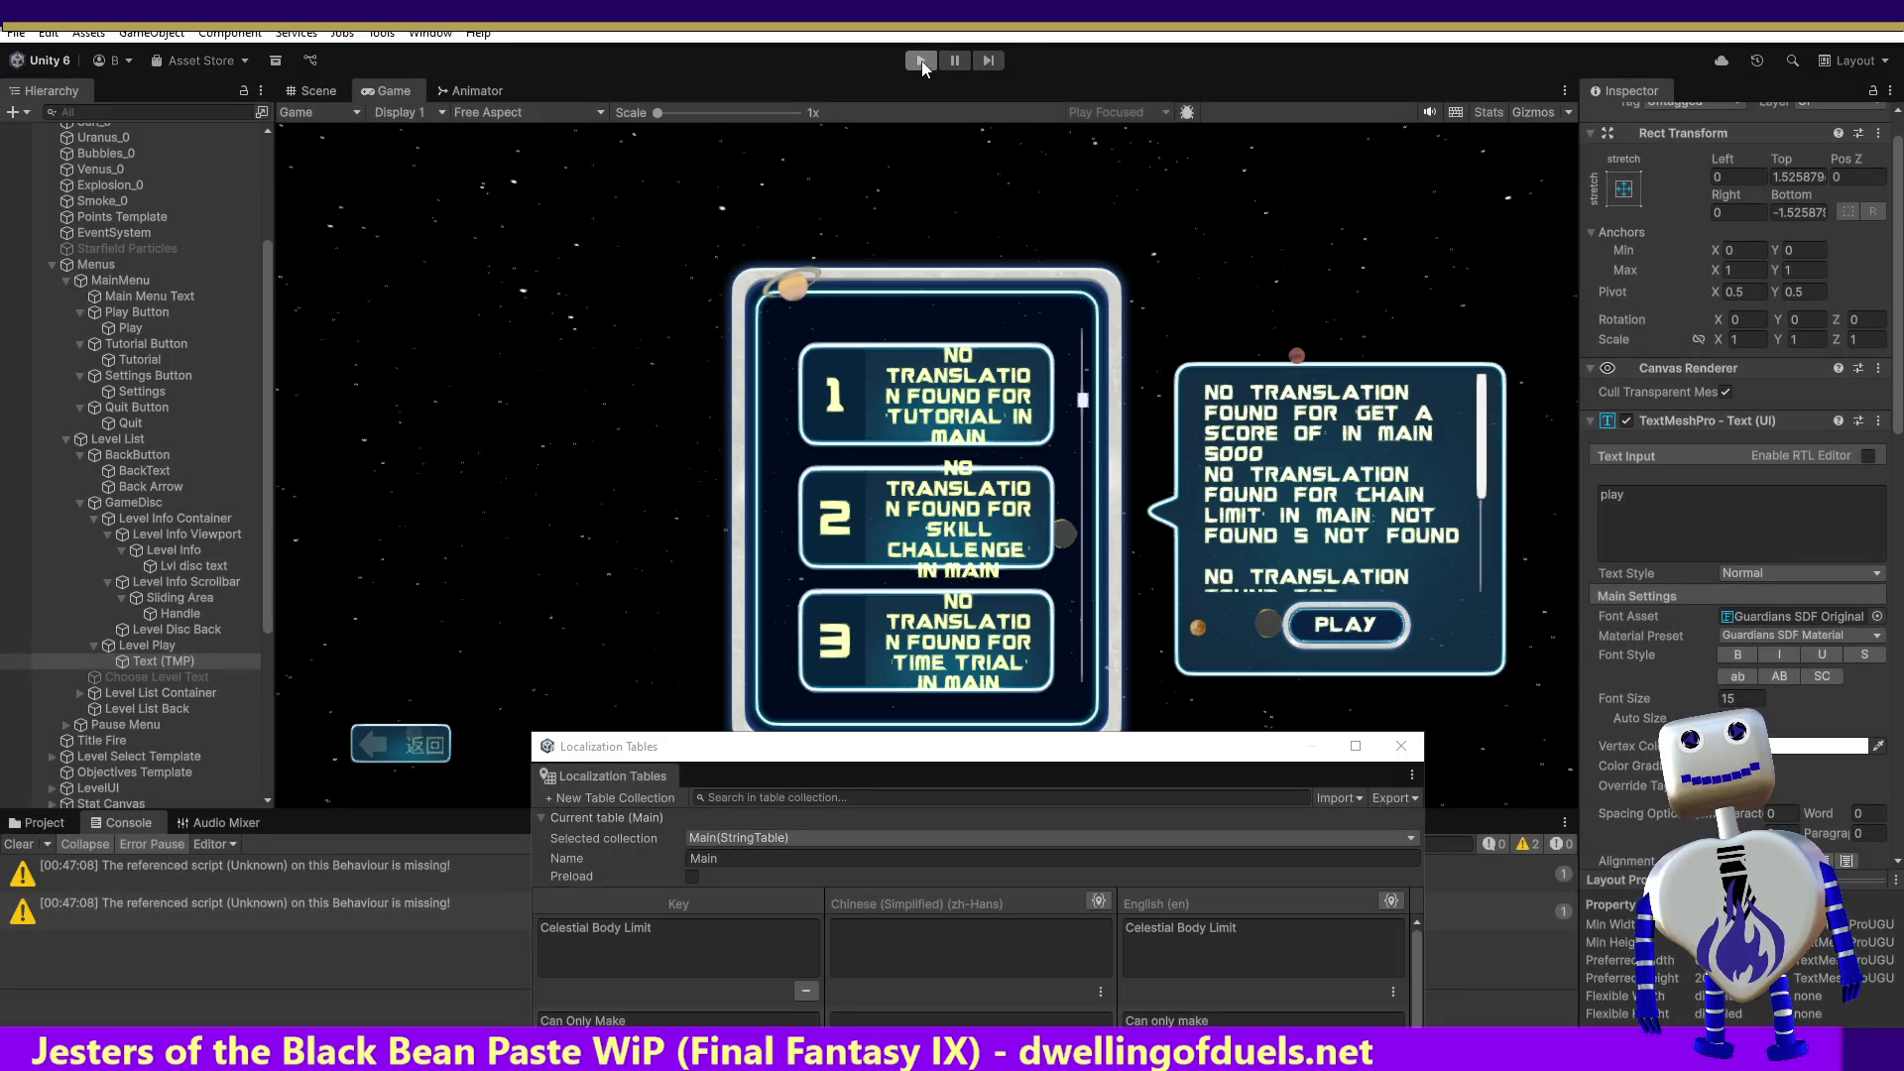
Step: Use Localize on the Level Play Text (TMP) component to add a Localize String Event
left_click(1879, 421)
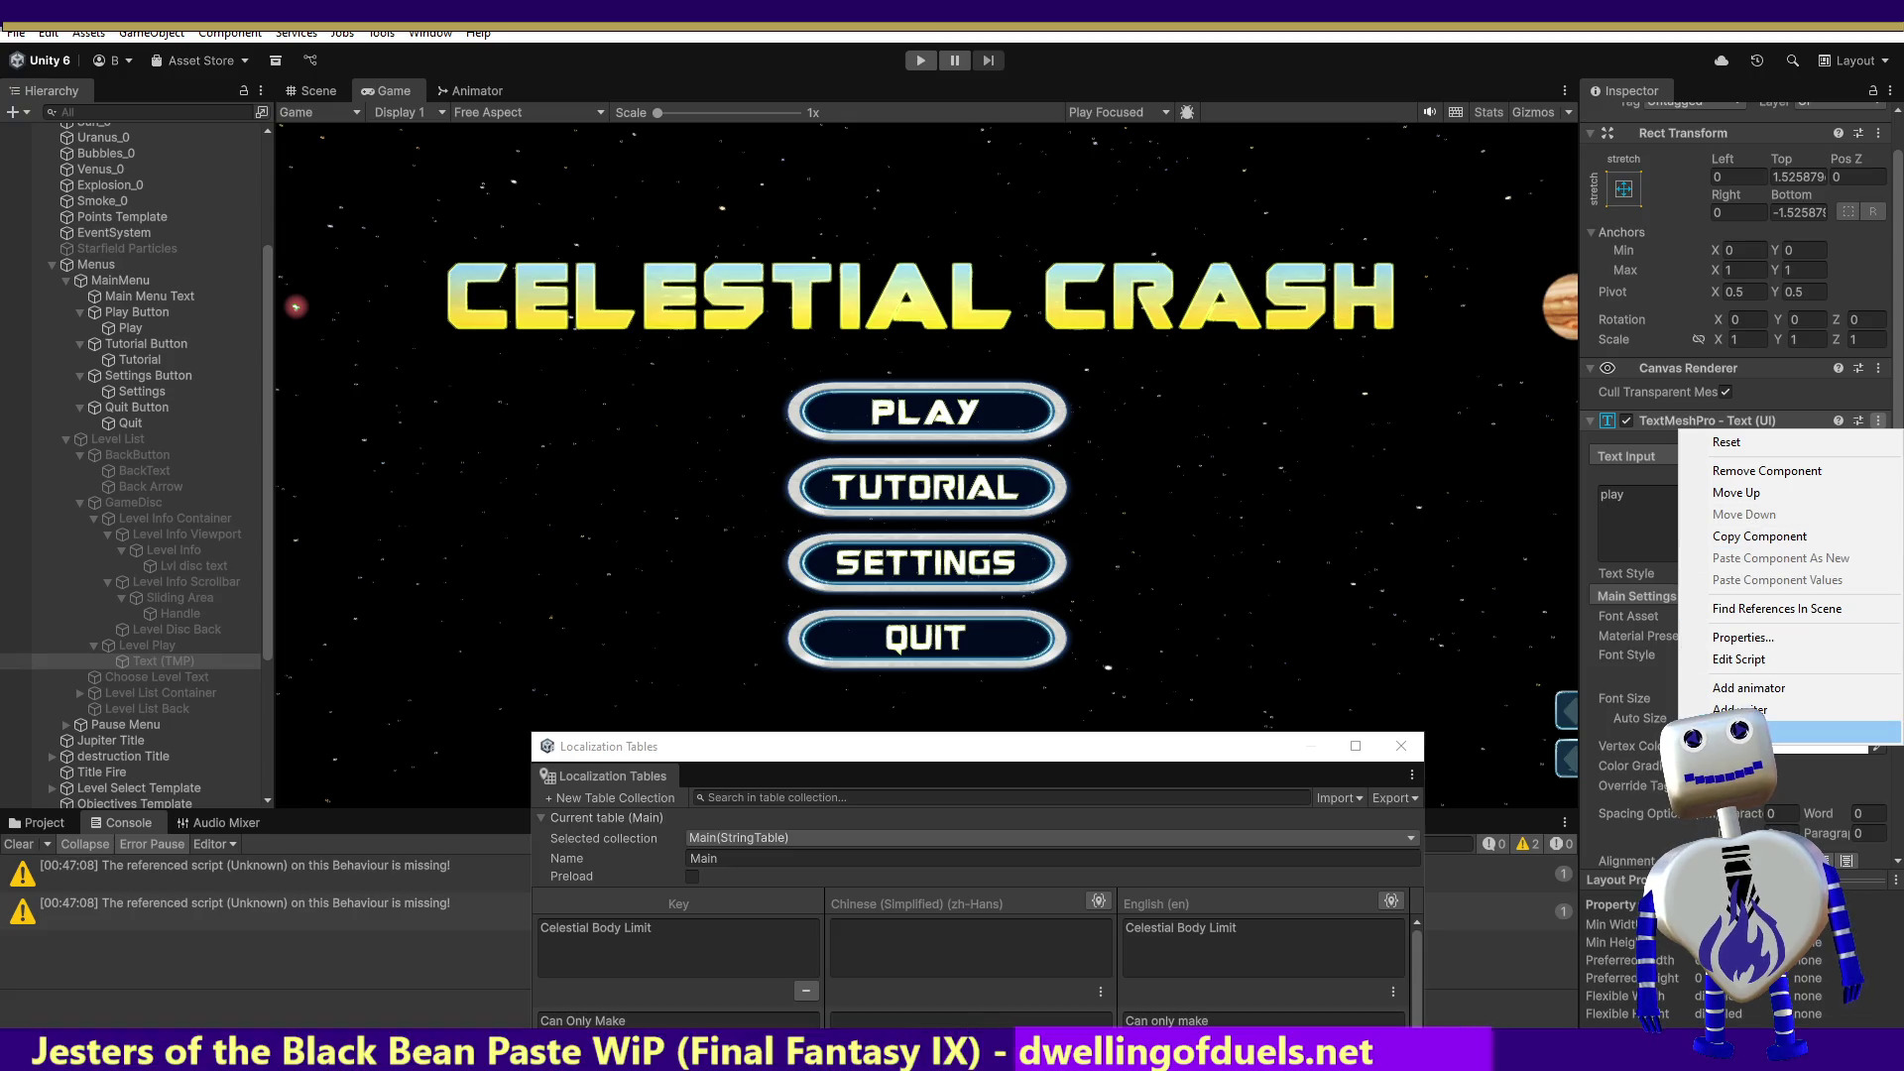
left_click(1745, 732)
left_click_drag(1897, 521, 1897, 779)
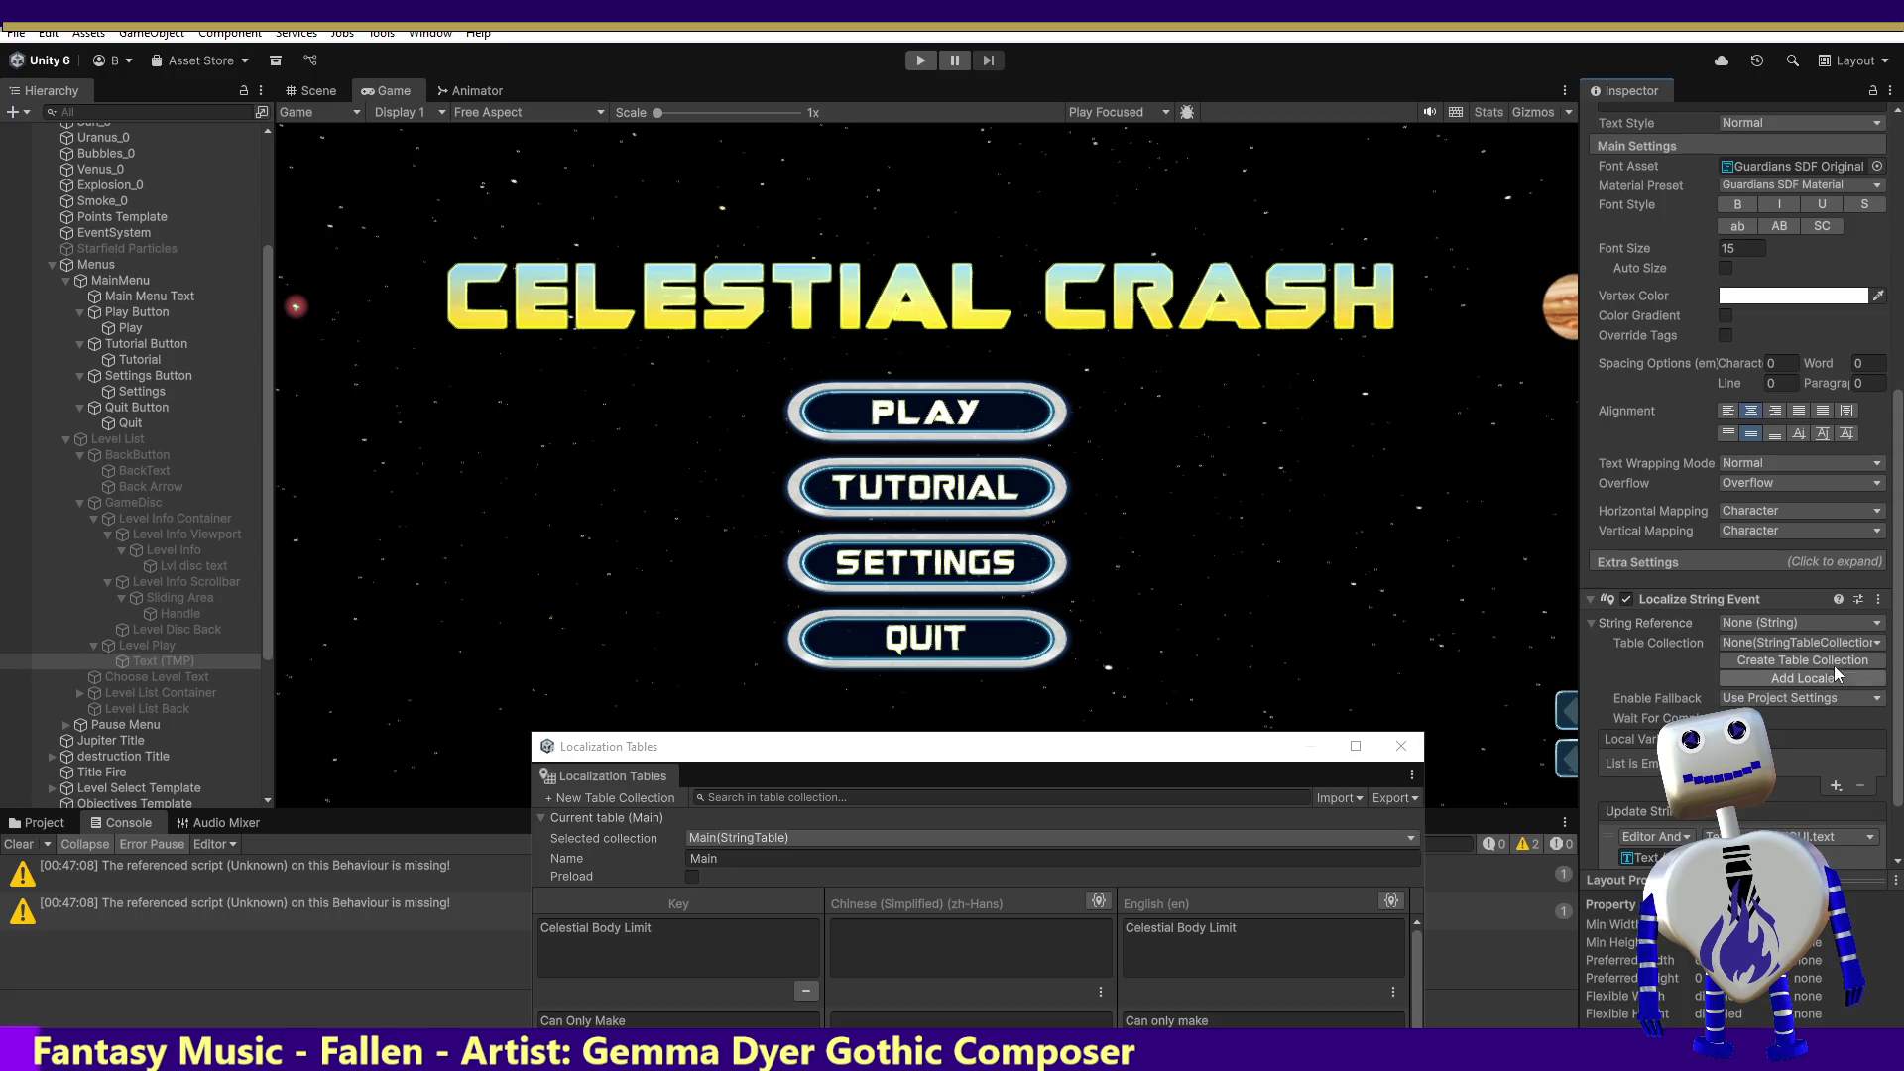
left_click(1803, 623)
type("P")
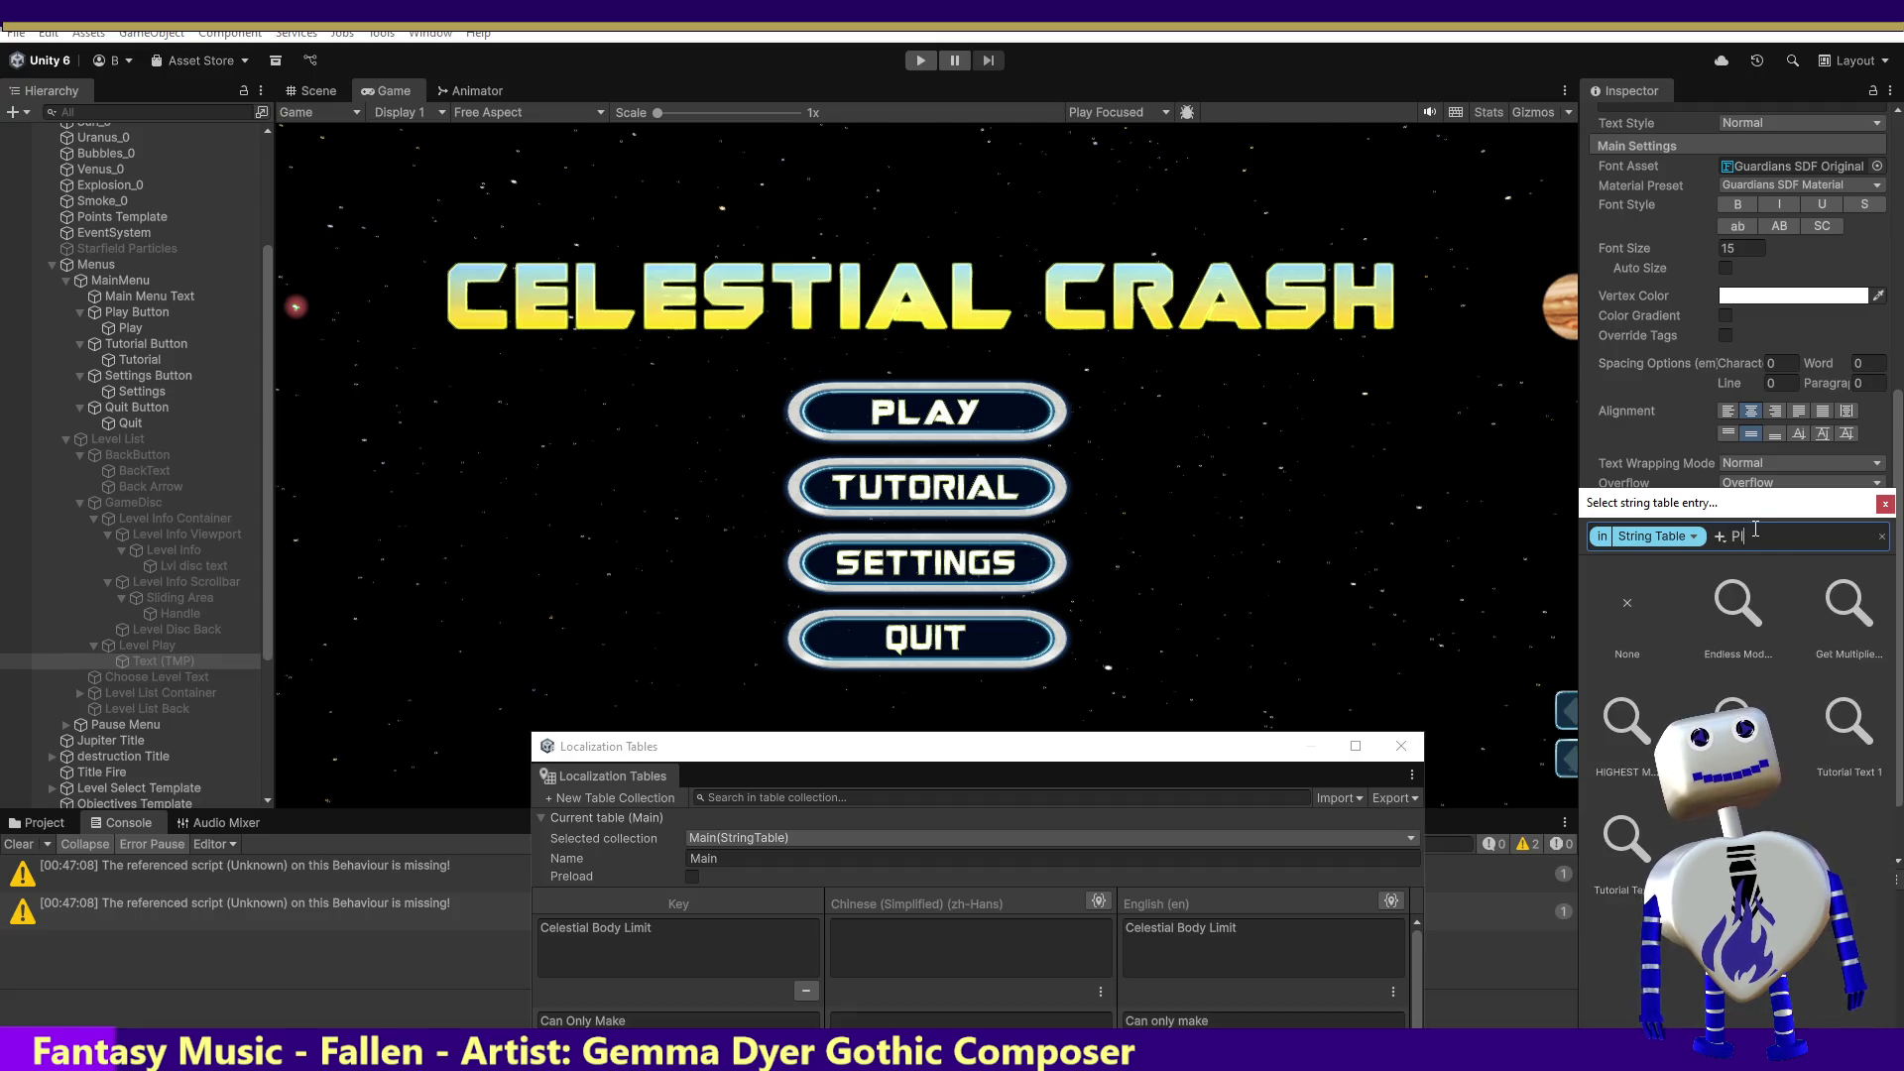
Step: Set the String Reference to the Main/Play entry
type("l")
left_click(1736, 734)
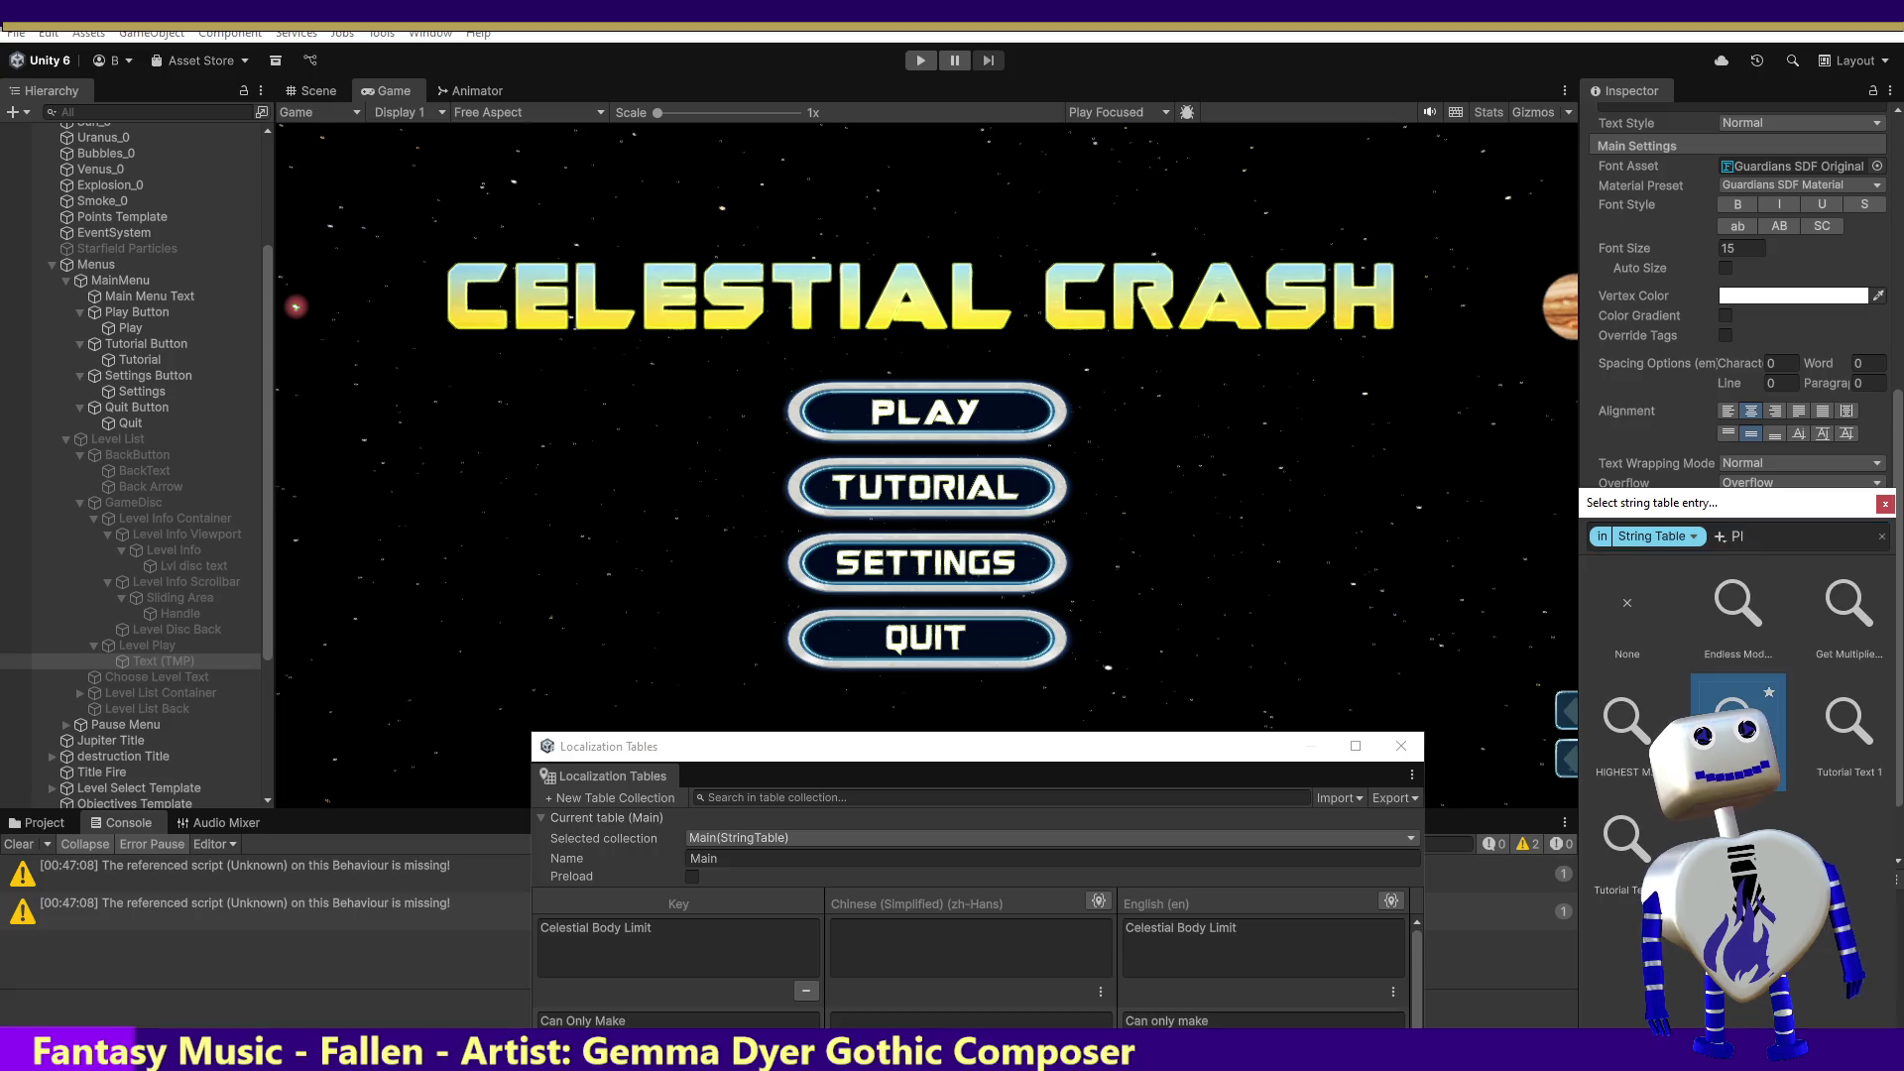
left_click(1736, 734)
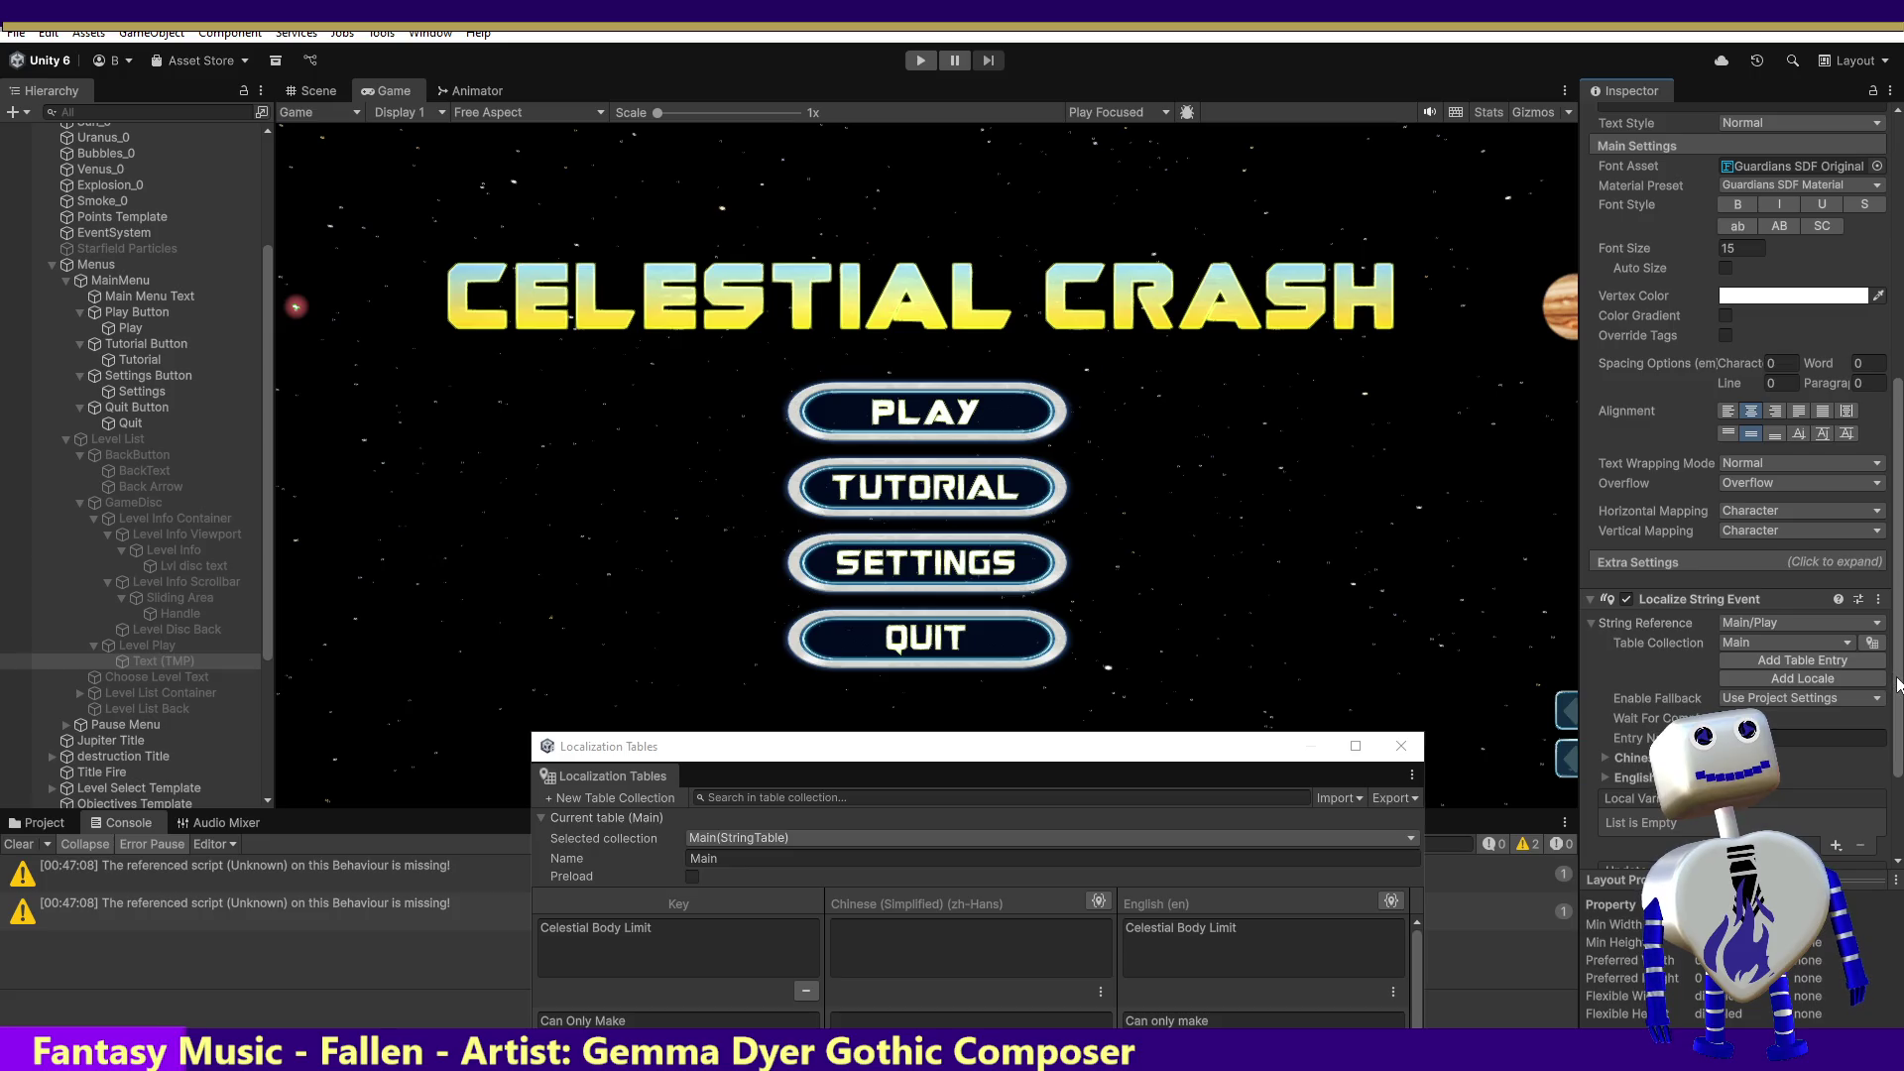
Step: Add an Update String listener on Main Camera calling ChangeButtonTextFontSettings, then start the game
scroll(1884, 694, "down", 5)
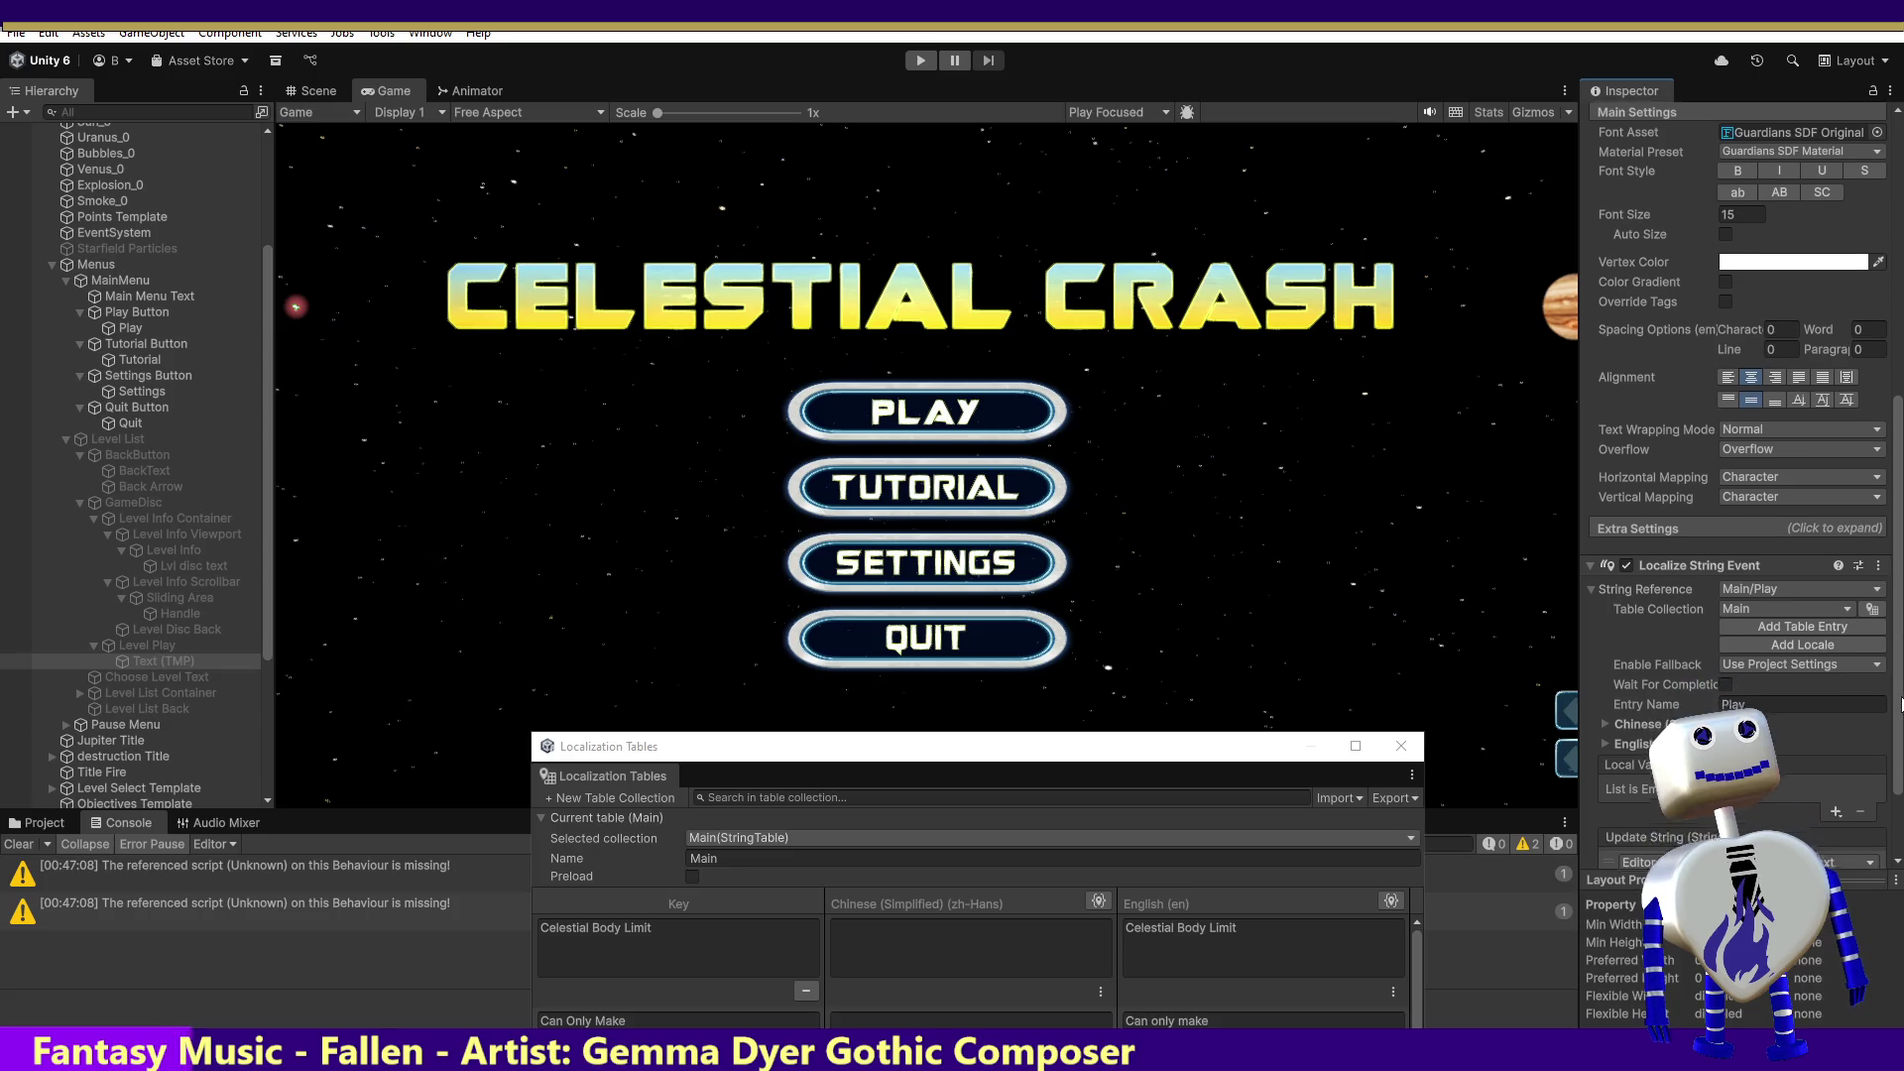
left_click(1834, 804)
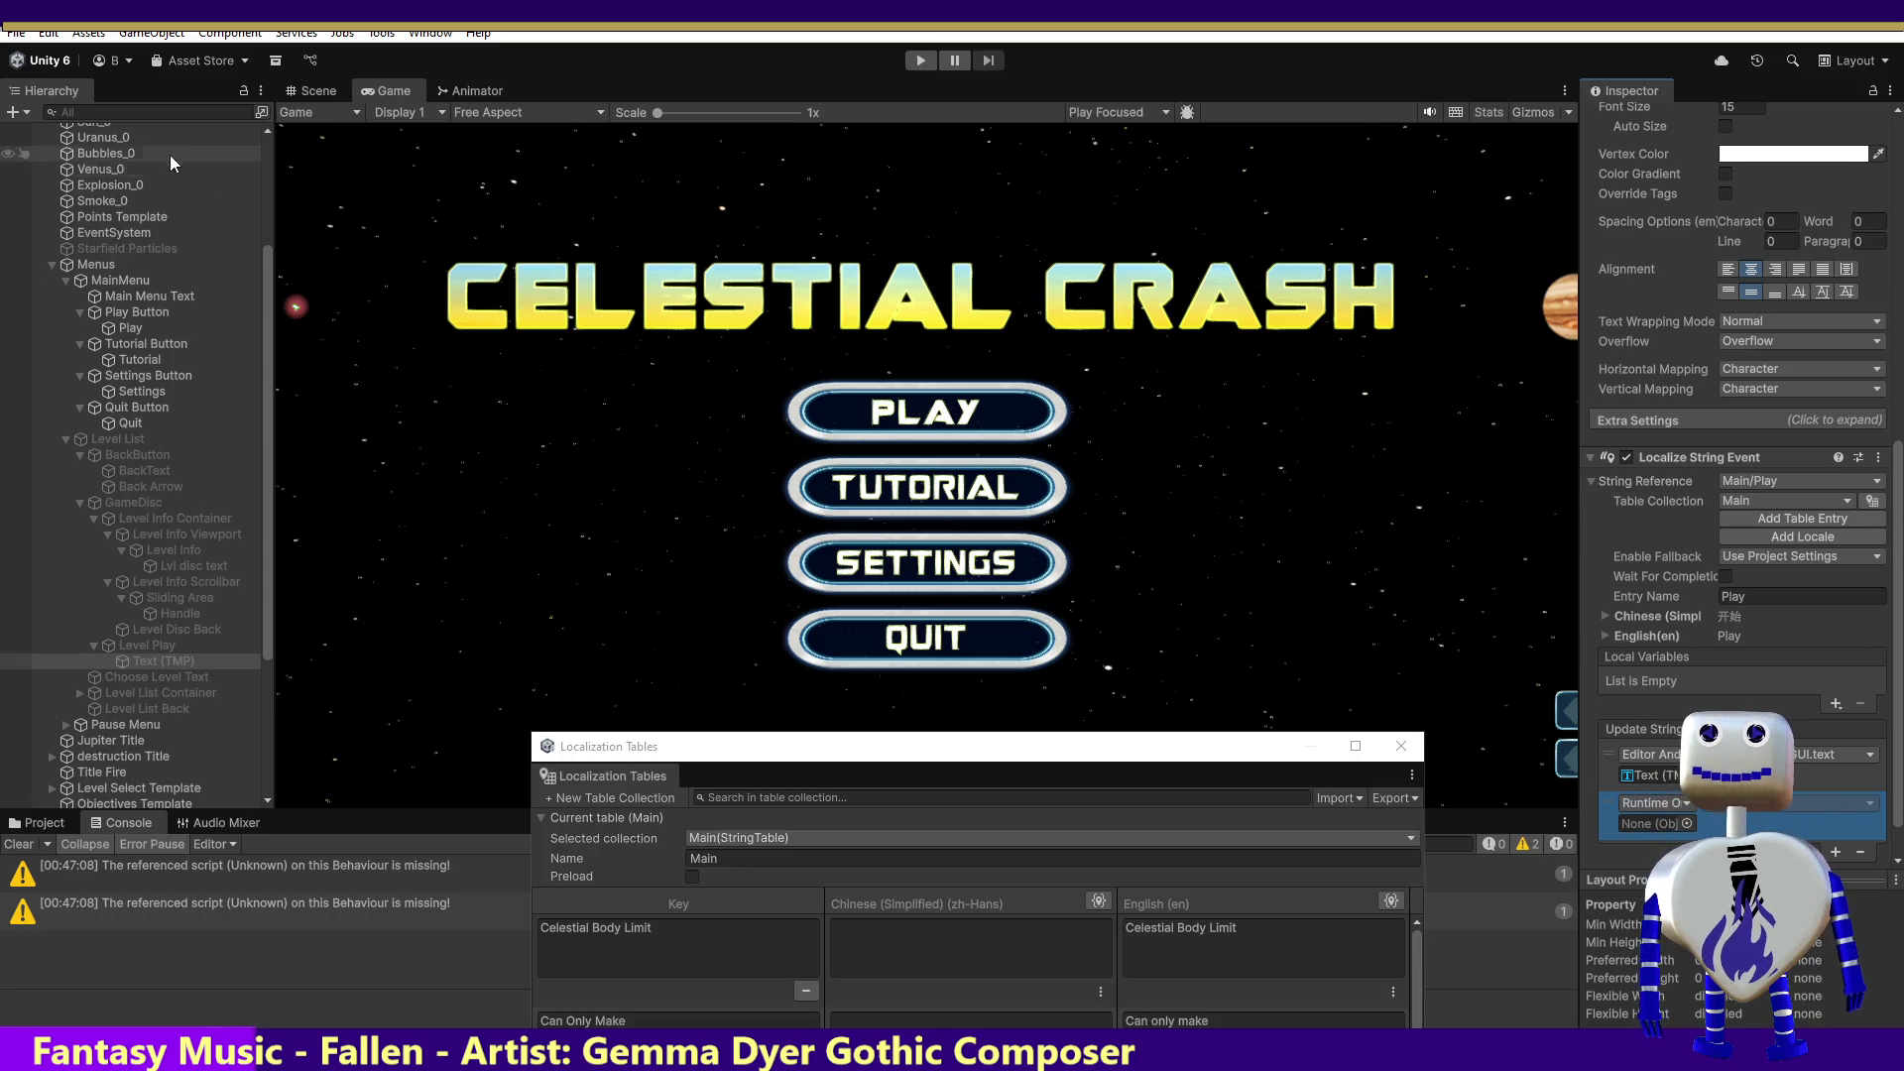
scroll(159, 149, "up", 5)
left_click_drag(577, 270, 1631, 821)
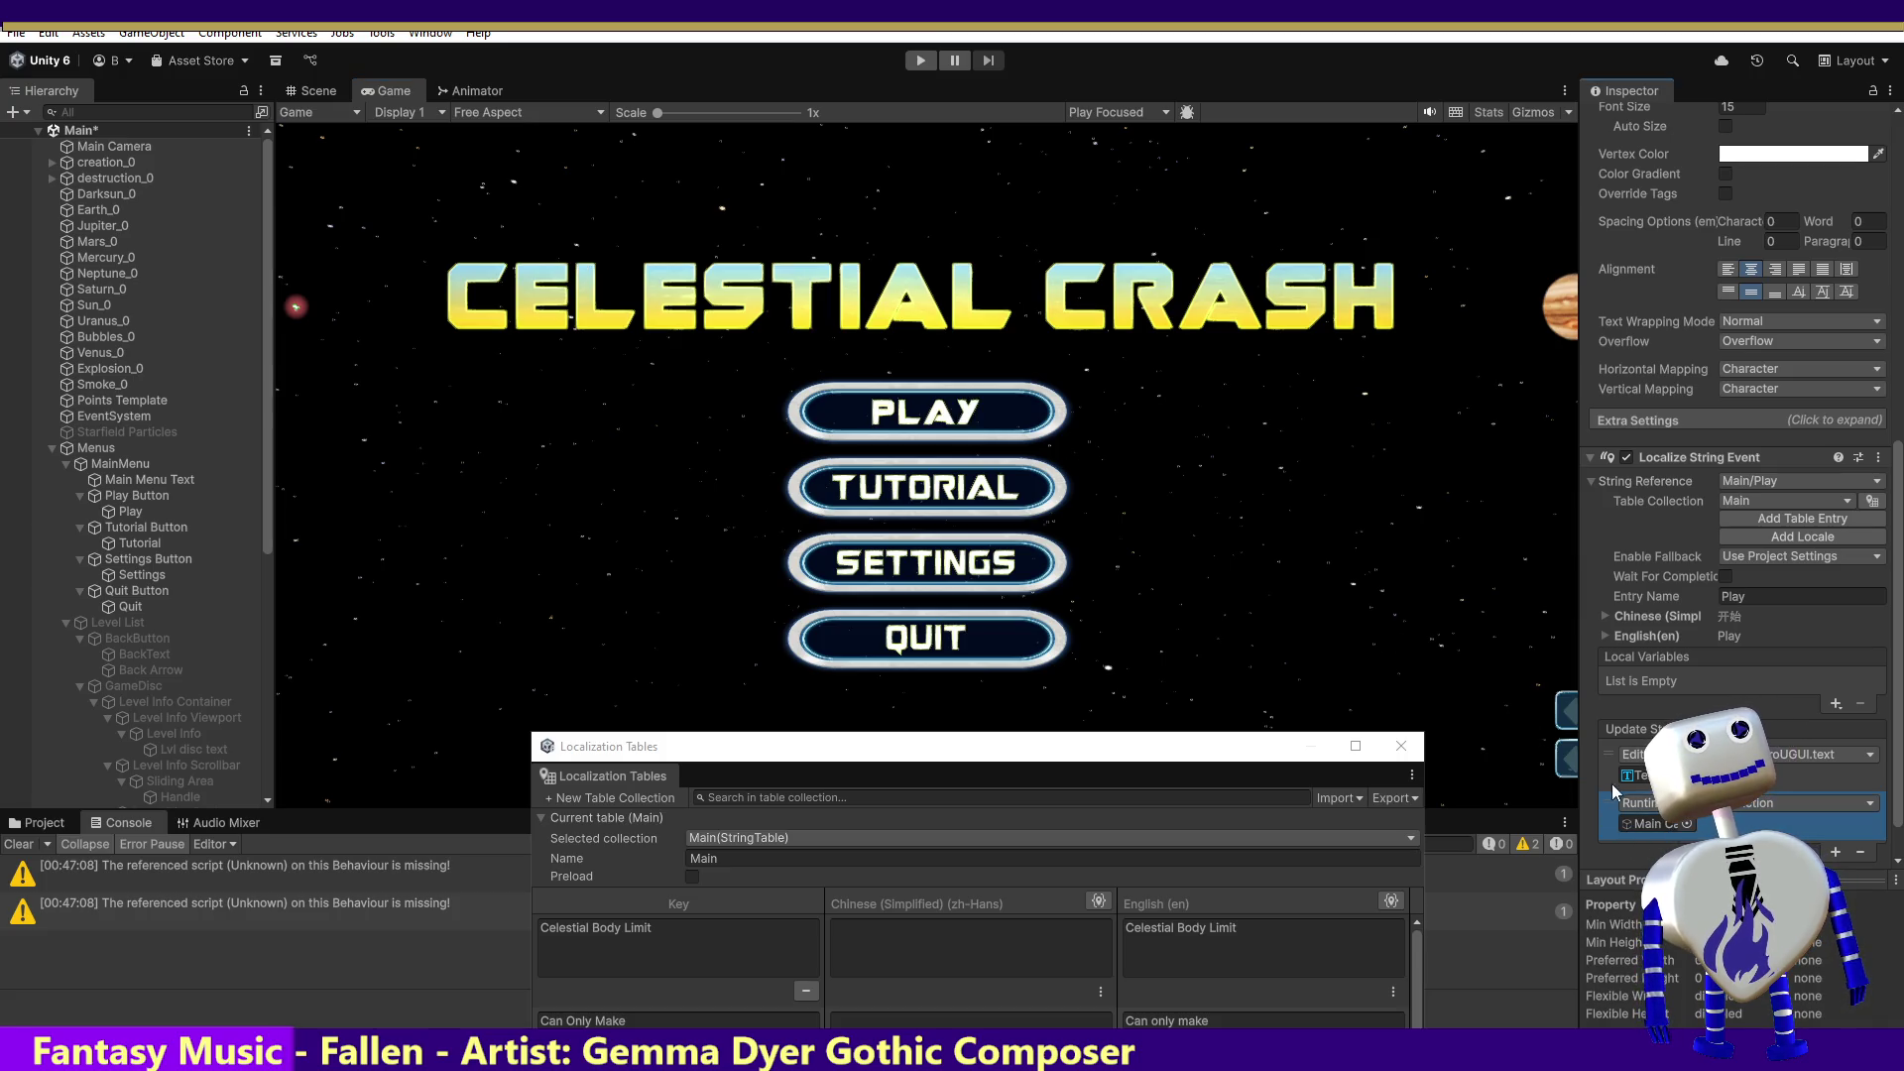
left_click(1760, 804)
mouse_move(1785, 941)
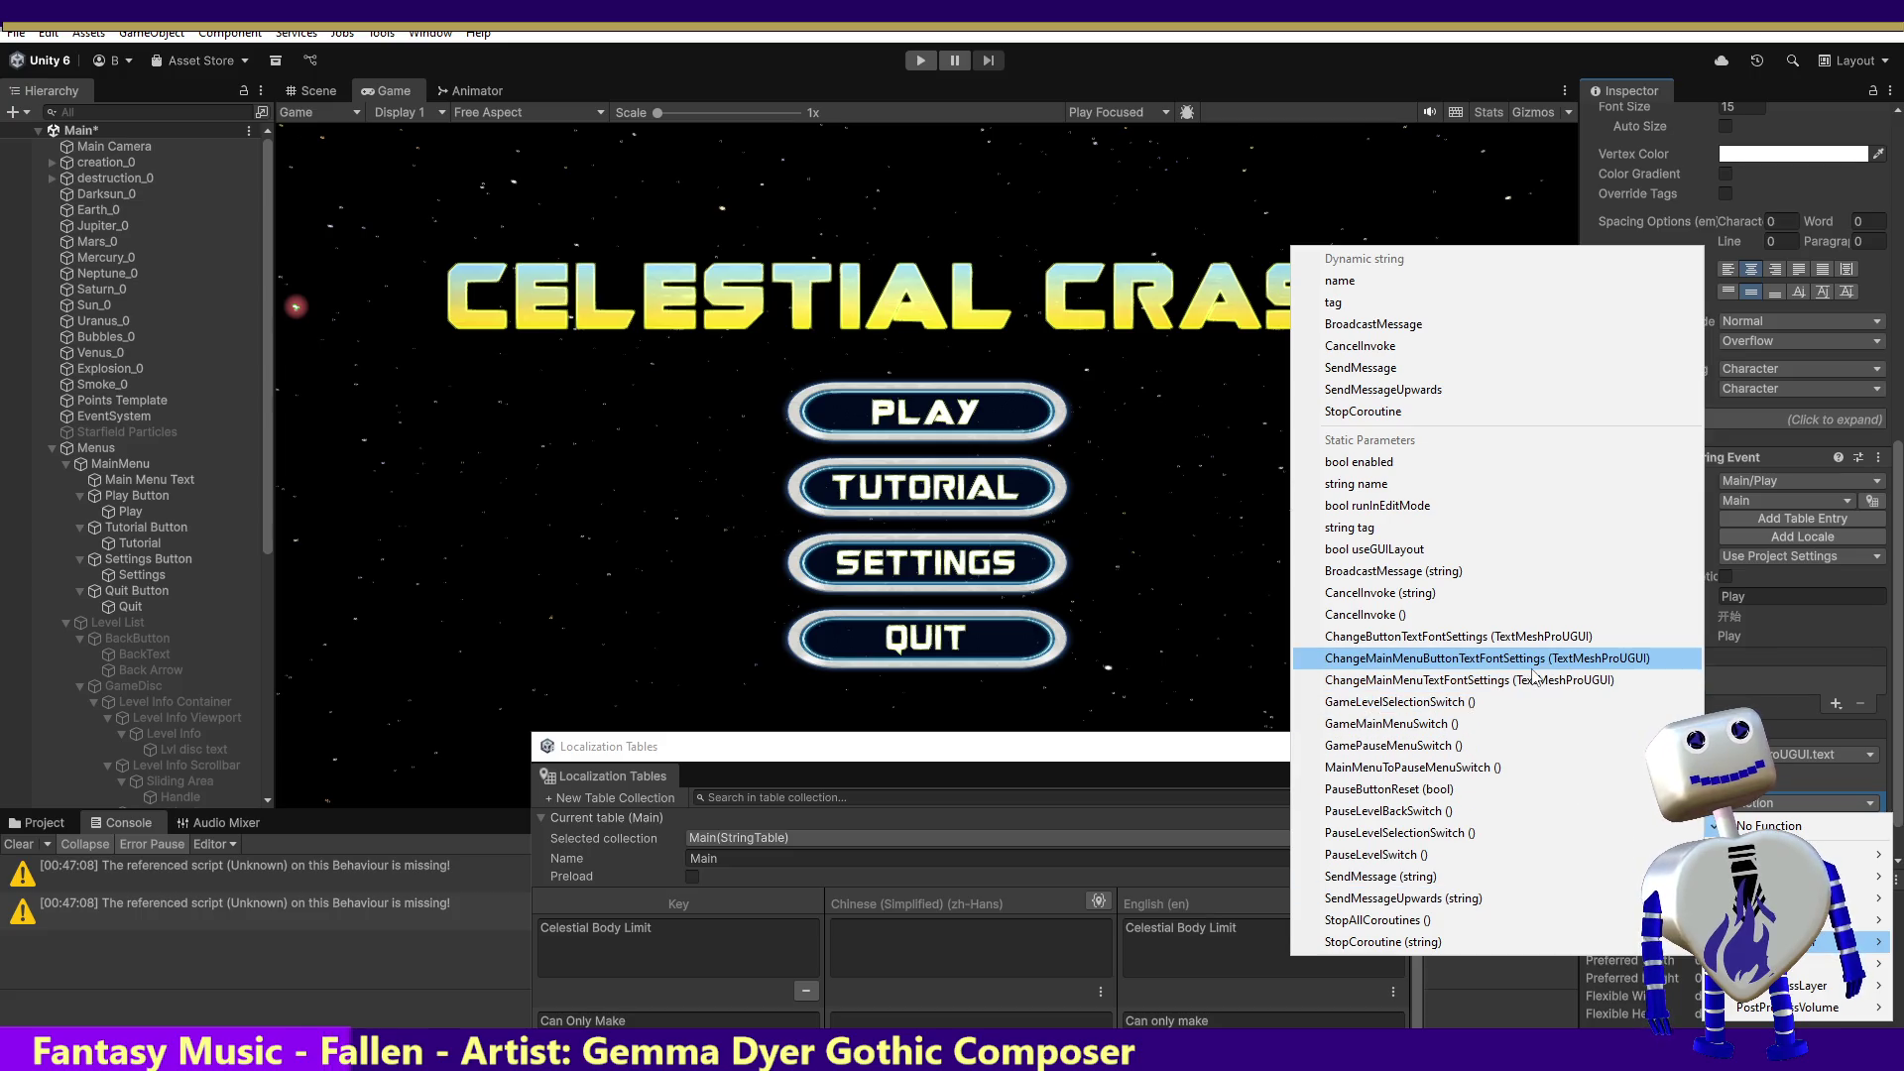
left_click(1489, 640)
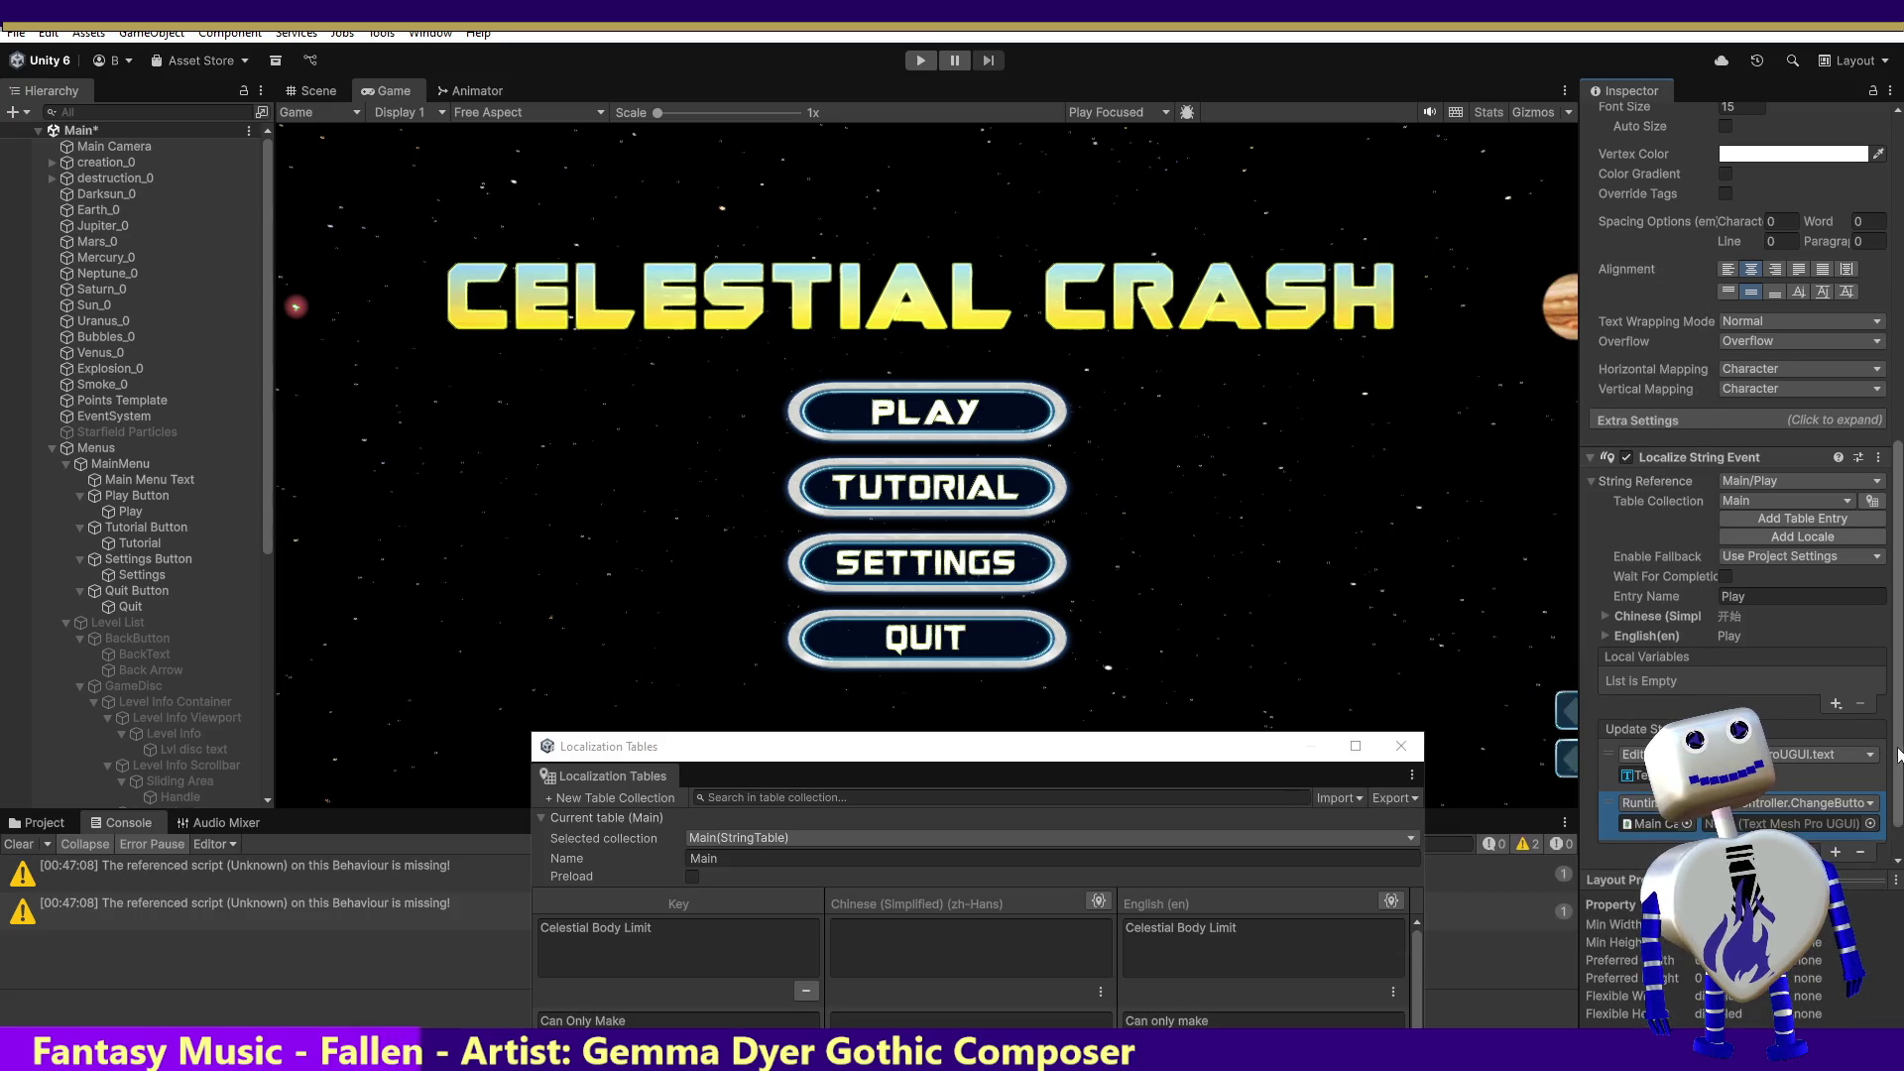
scroll(1897, 753, "down", 2)
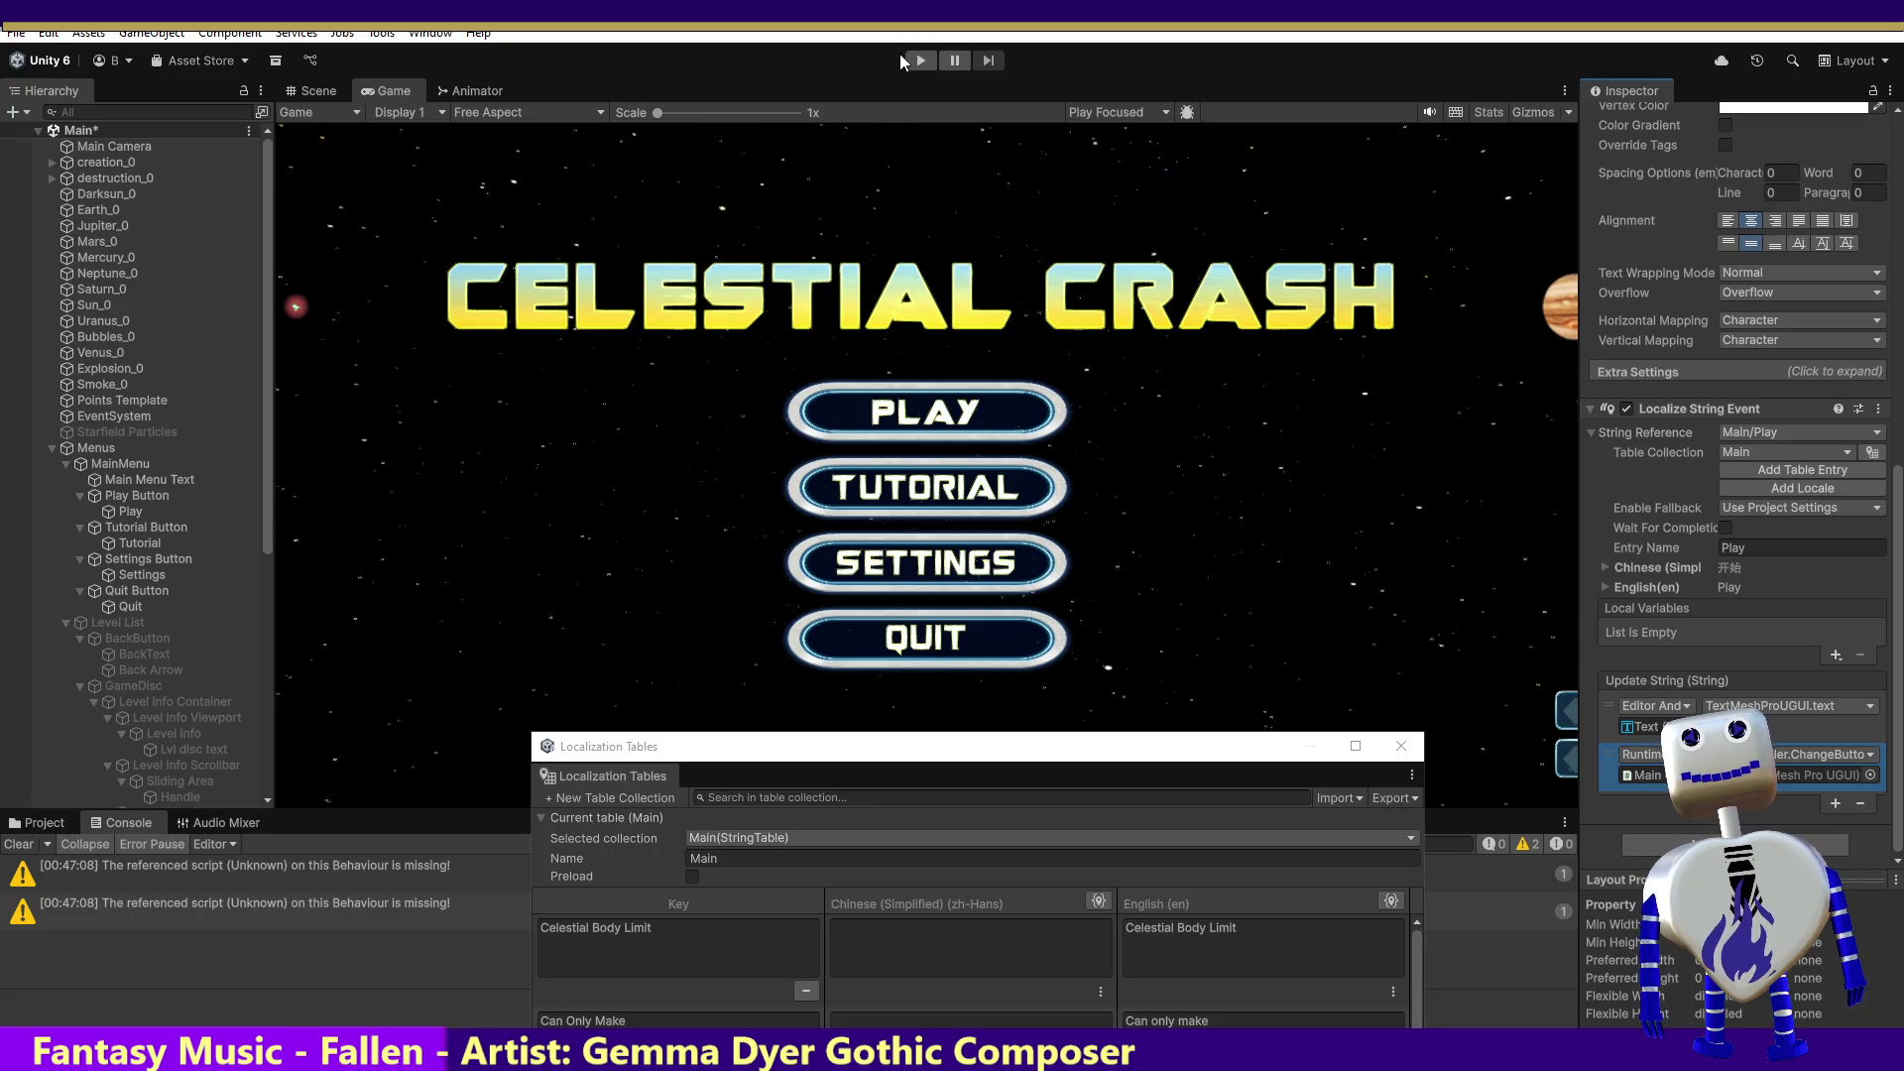
left_click(919, 59)
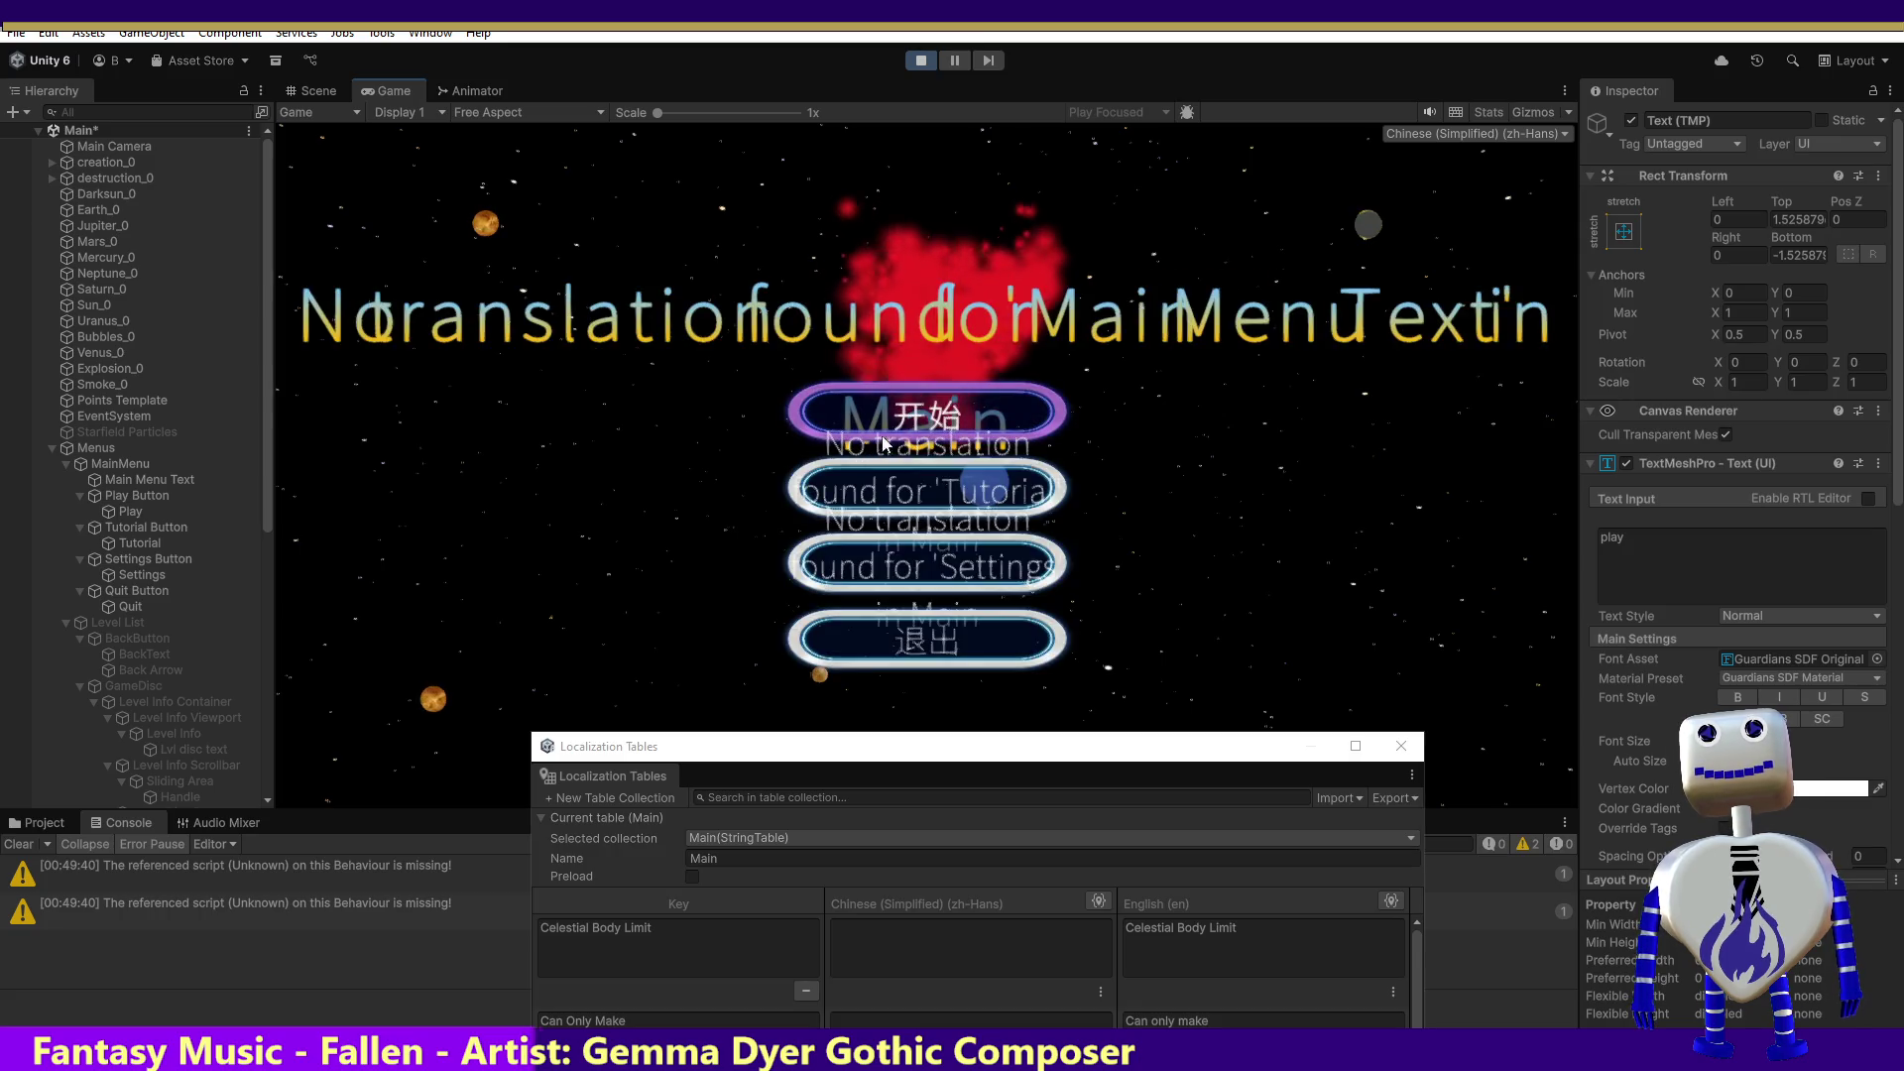
Step: Open the Tutorial level popup, note its PLAY label still in English, and stop the game
left_click(936, 422)
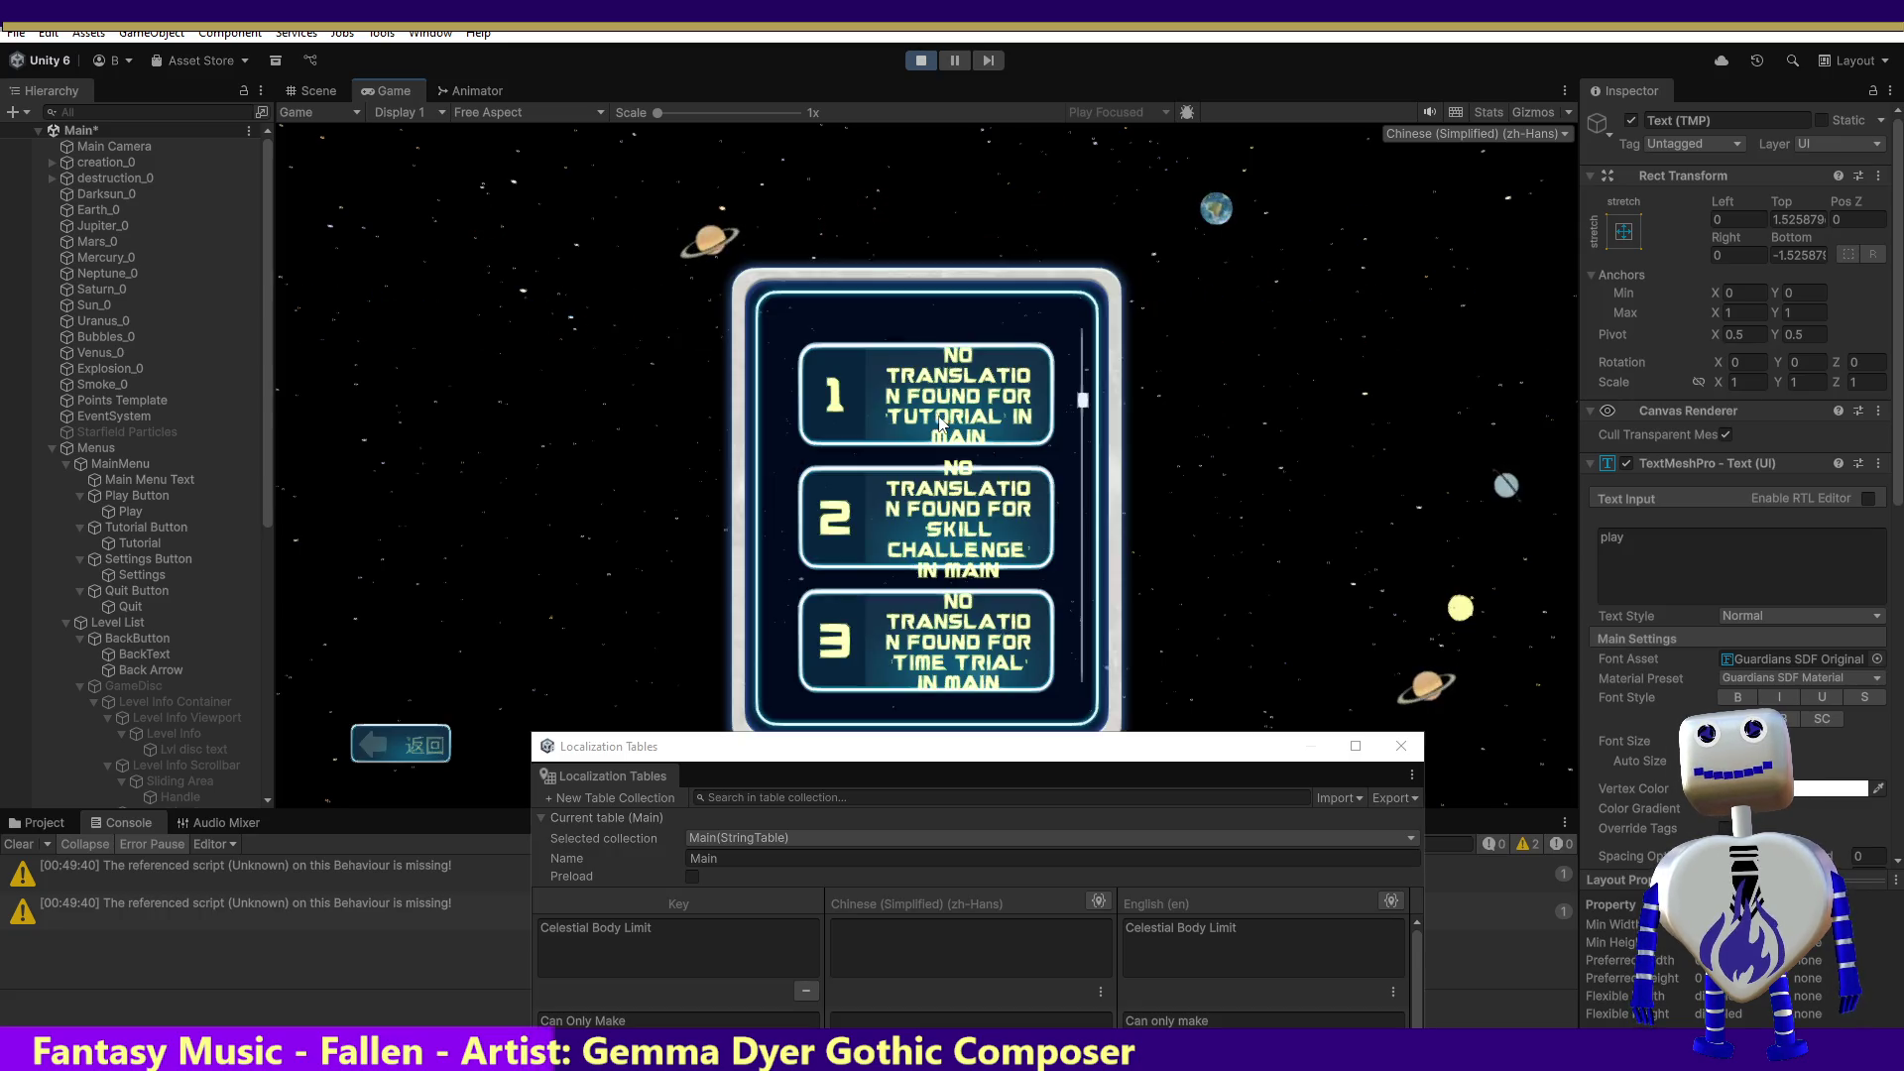
left_click(989, 429)
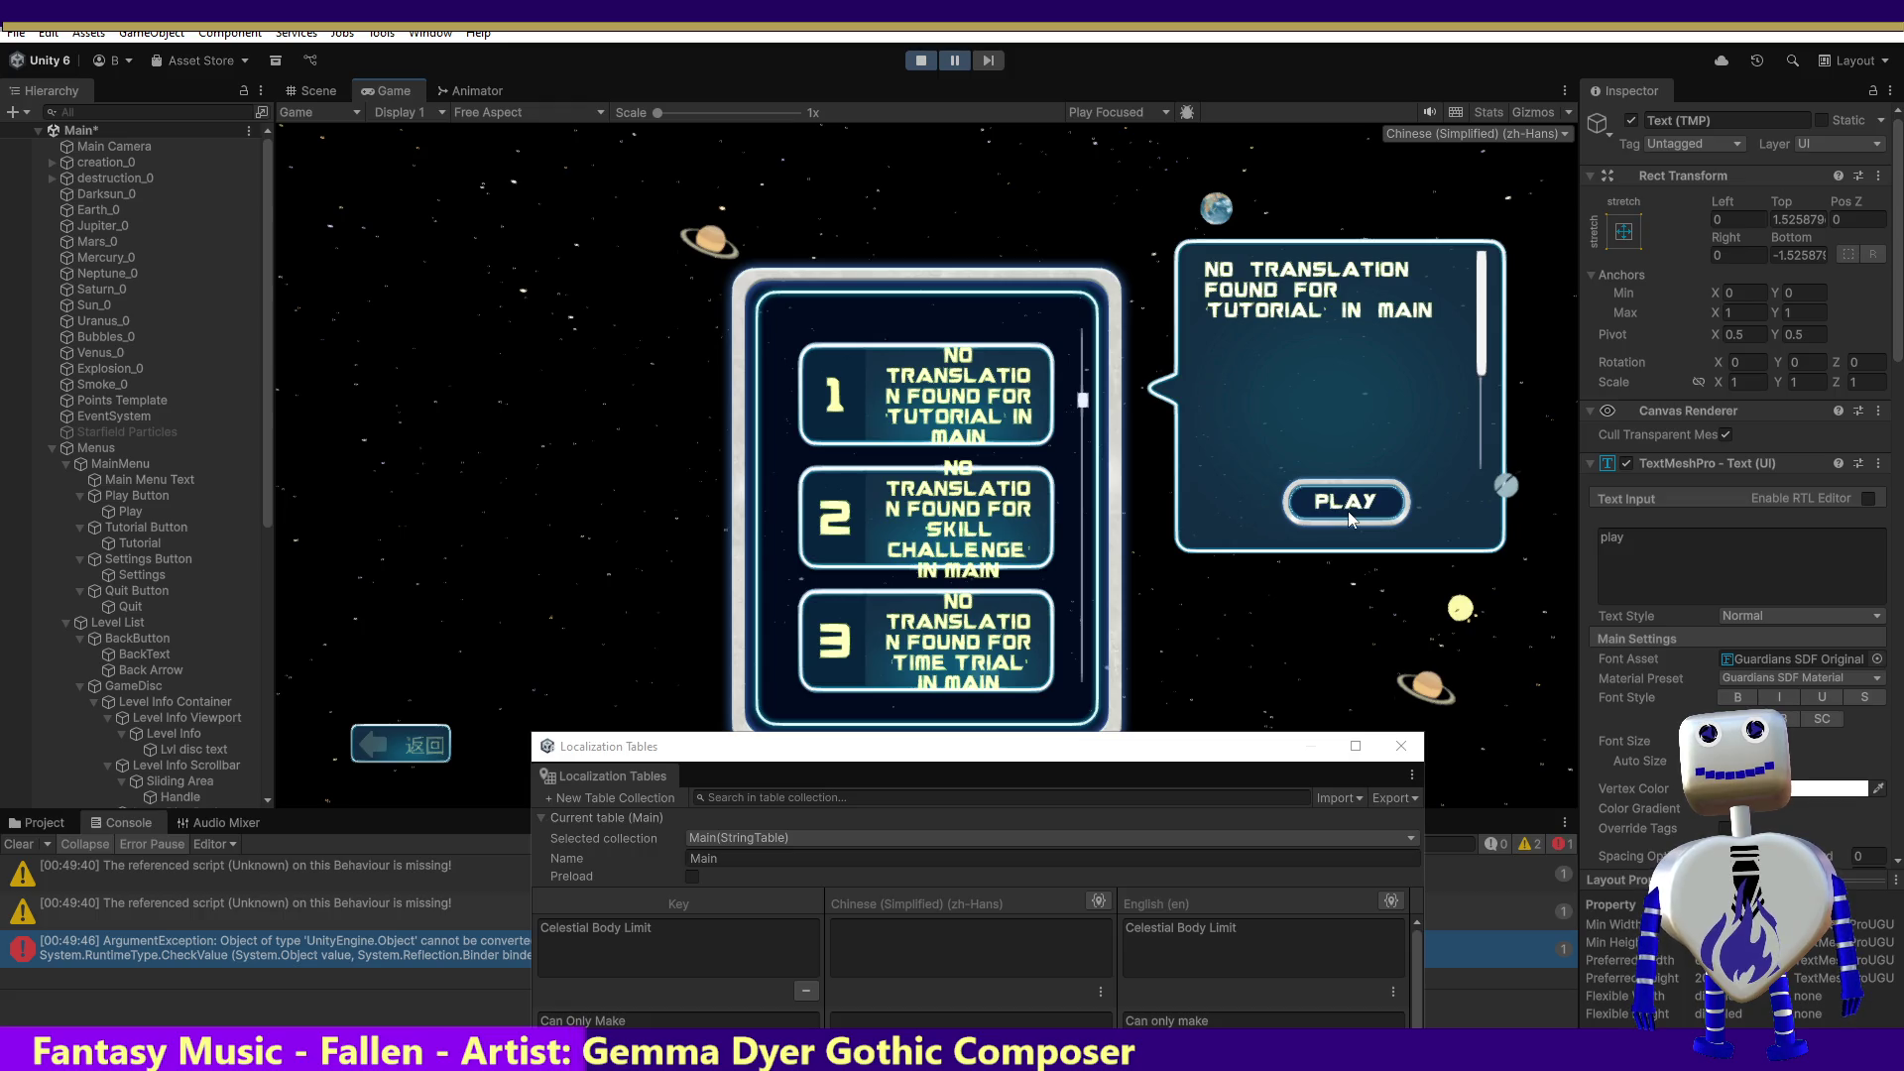
left_click(923, 61)
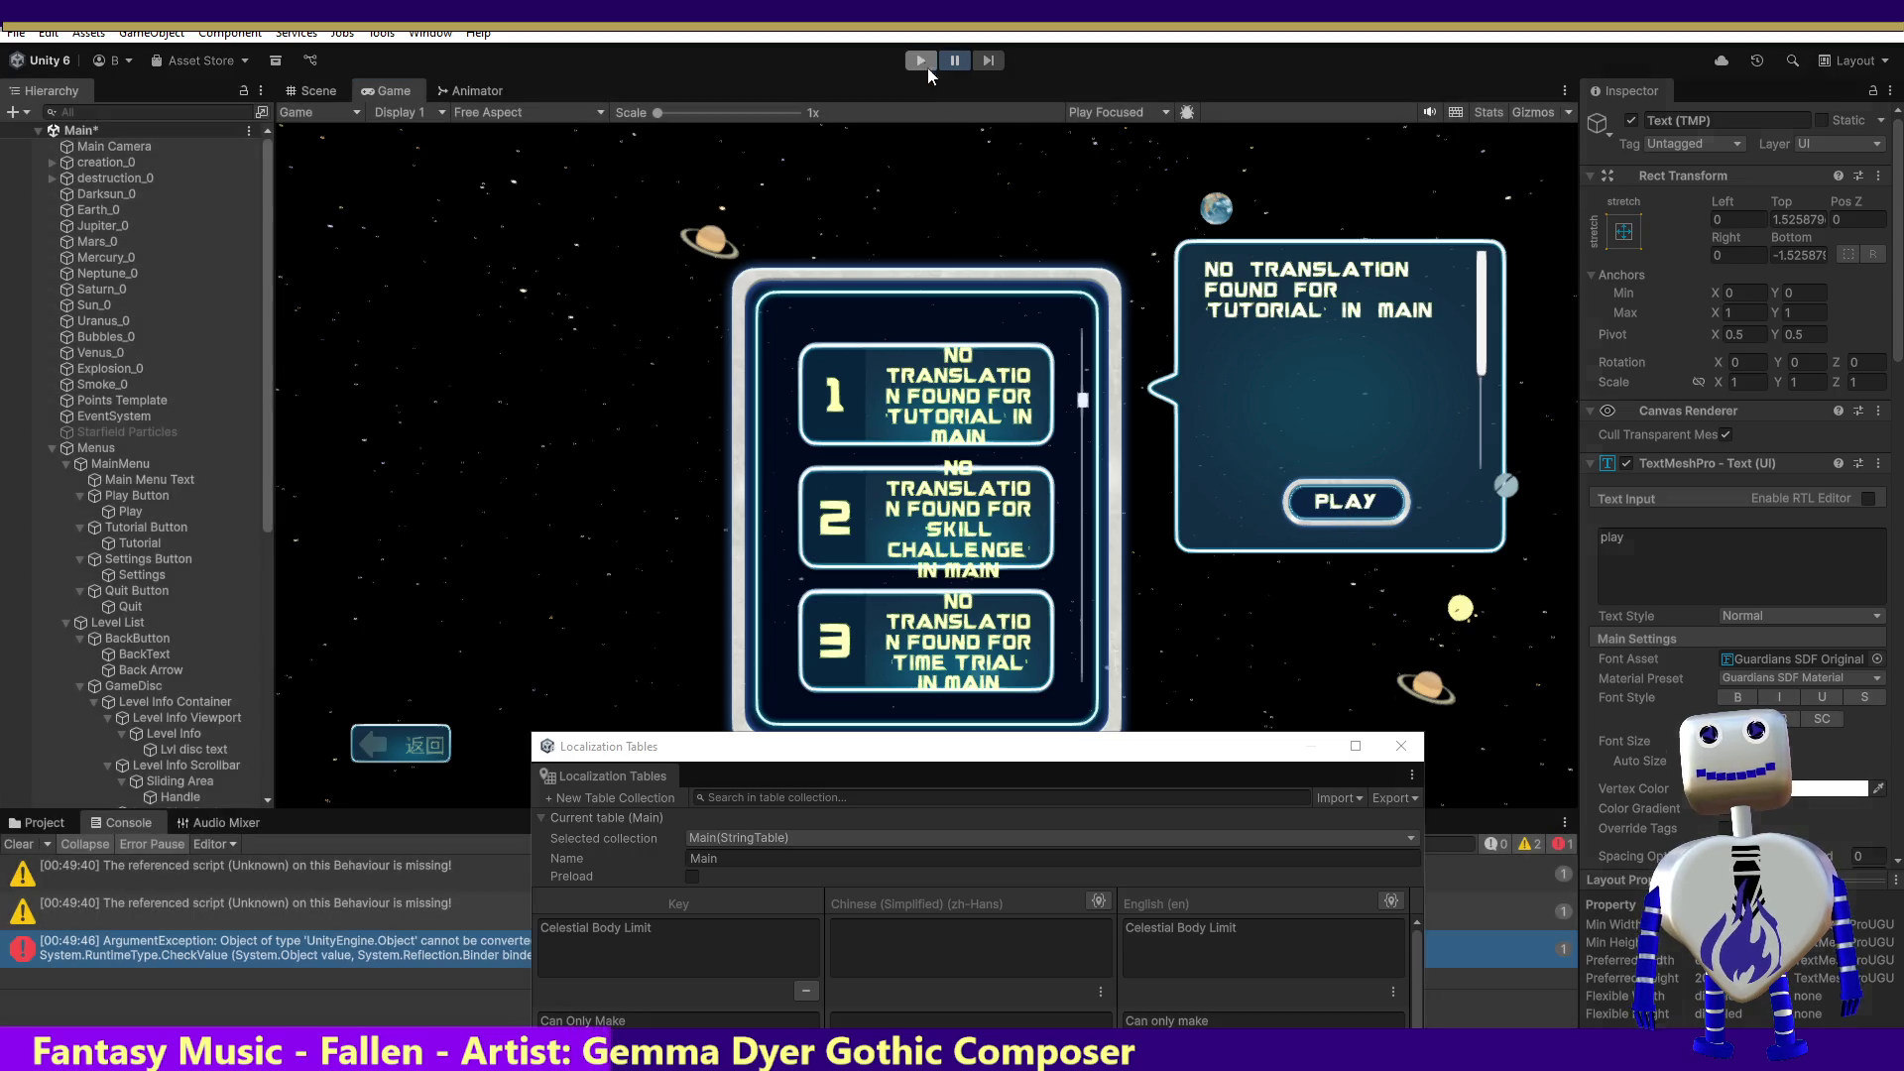
mouse_move(1900, 461)
left_mouse_down()
mouse_move(1886, 820)
mouse_move(1902, 552)
mouse_move(1902, 807)
left_mouse_up()
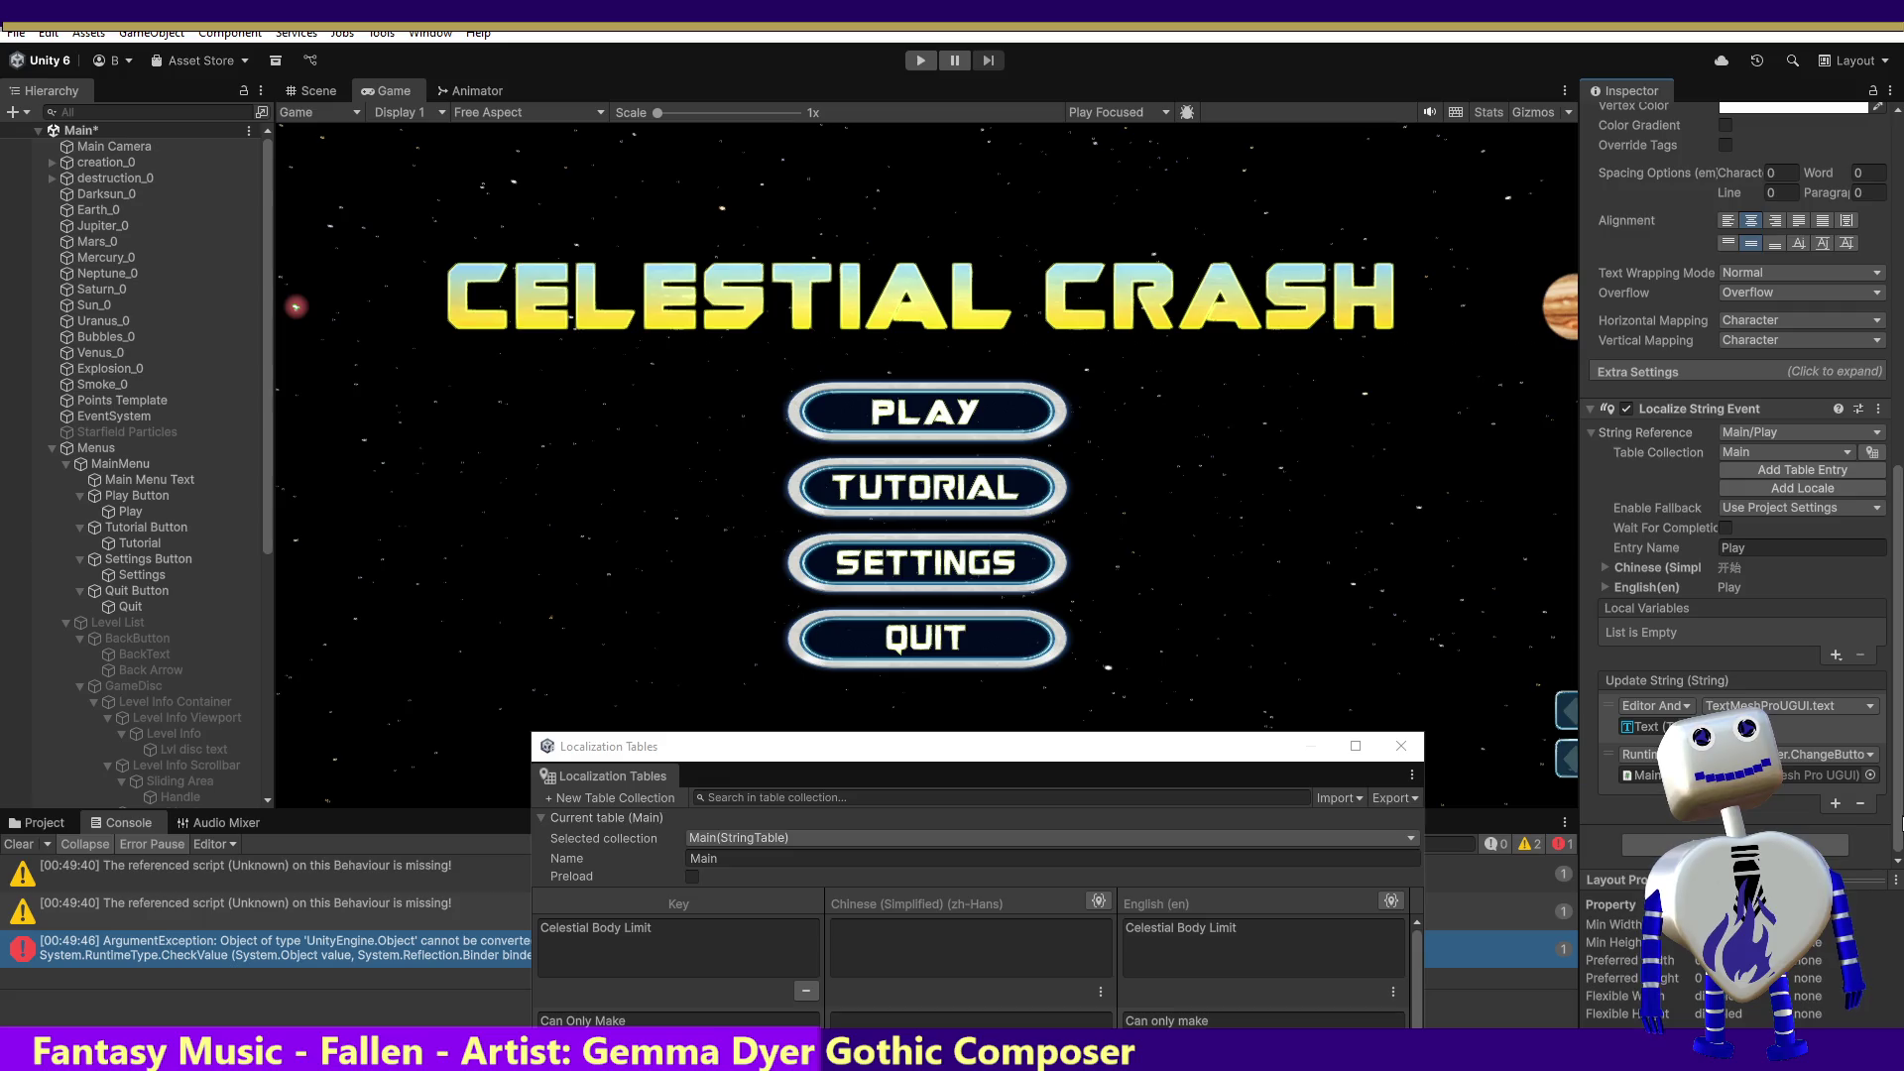
Step: Assign Text (TMP) as the font-switch call's argument, then start the game again
left_click(1871, 774)
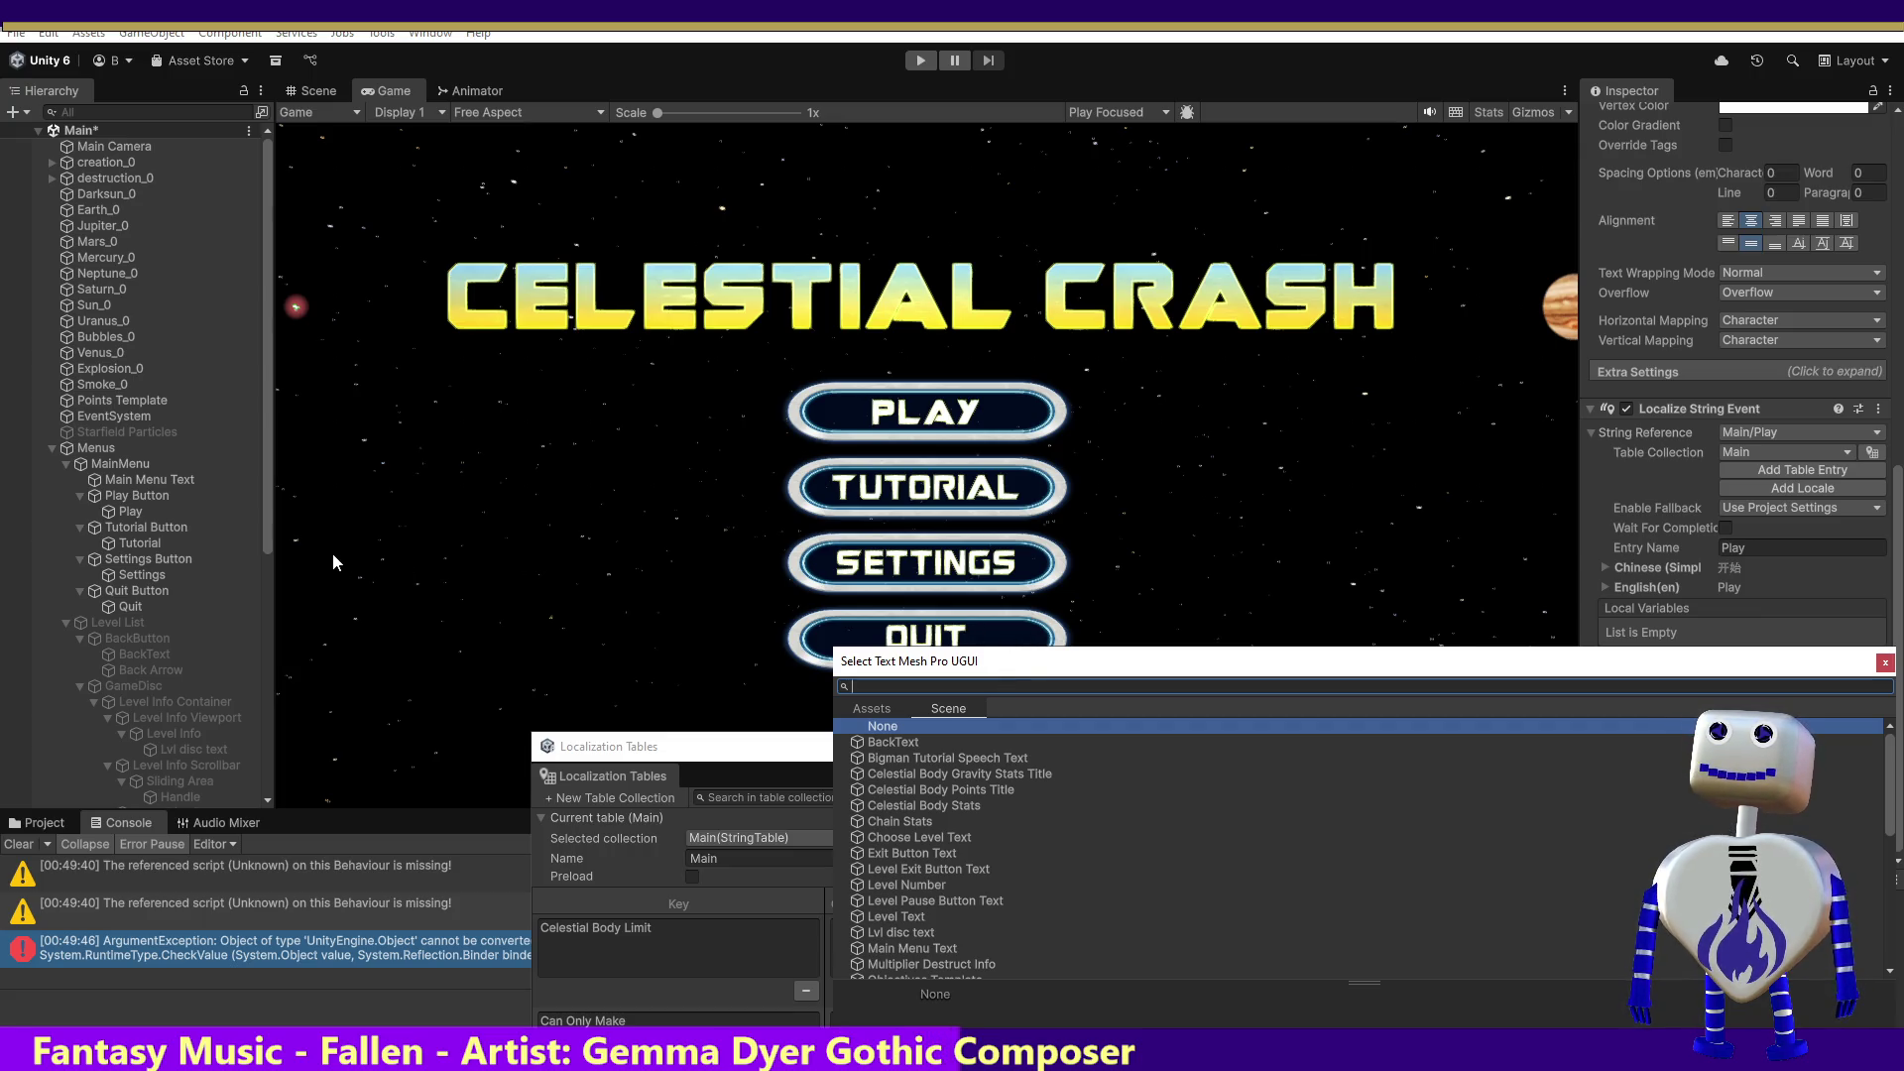
left_click_drag(270, 544, 264, 627)
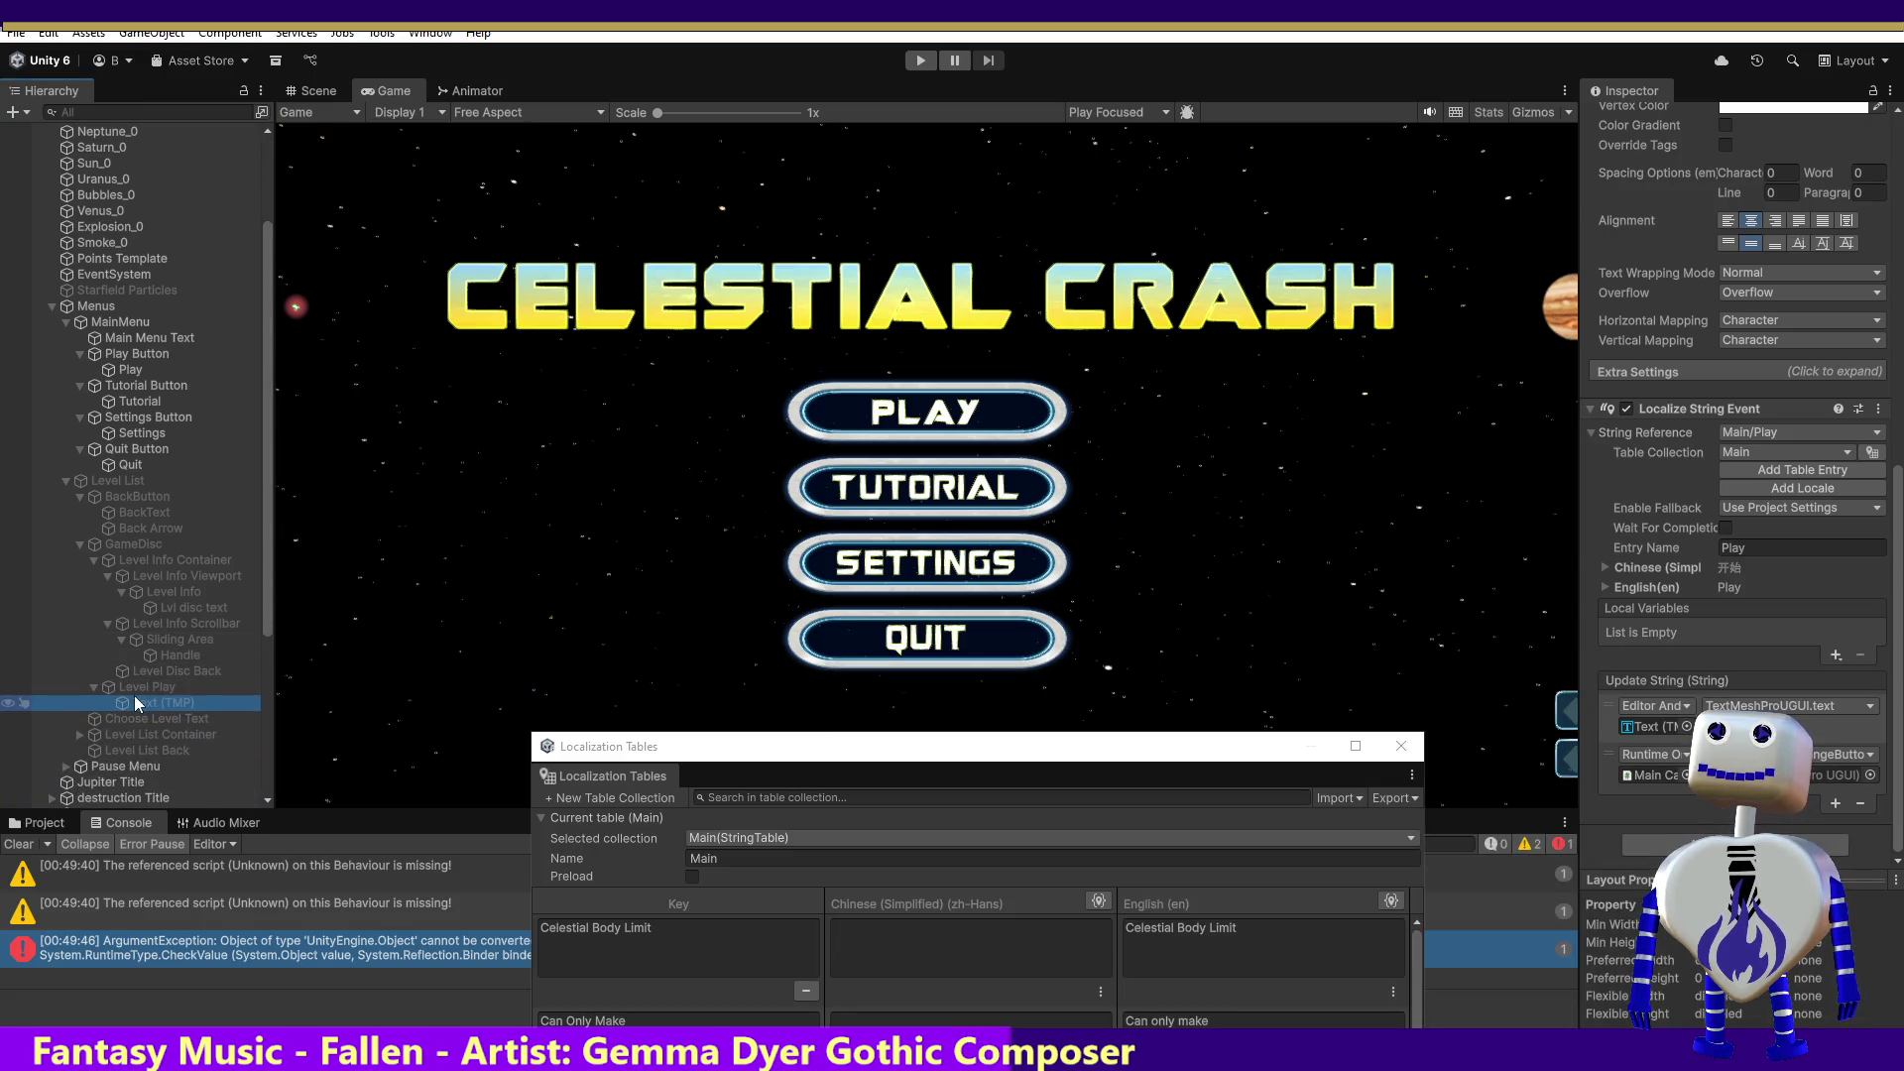
left_click(1870, 777)
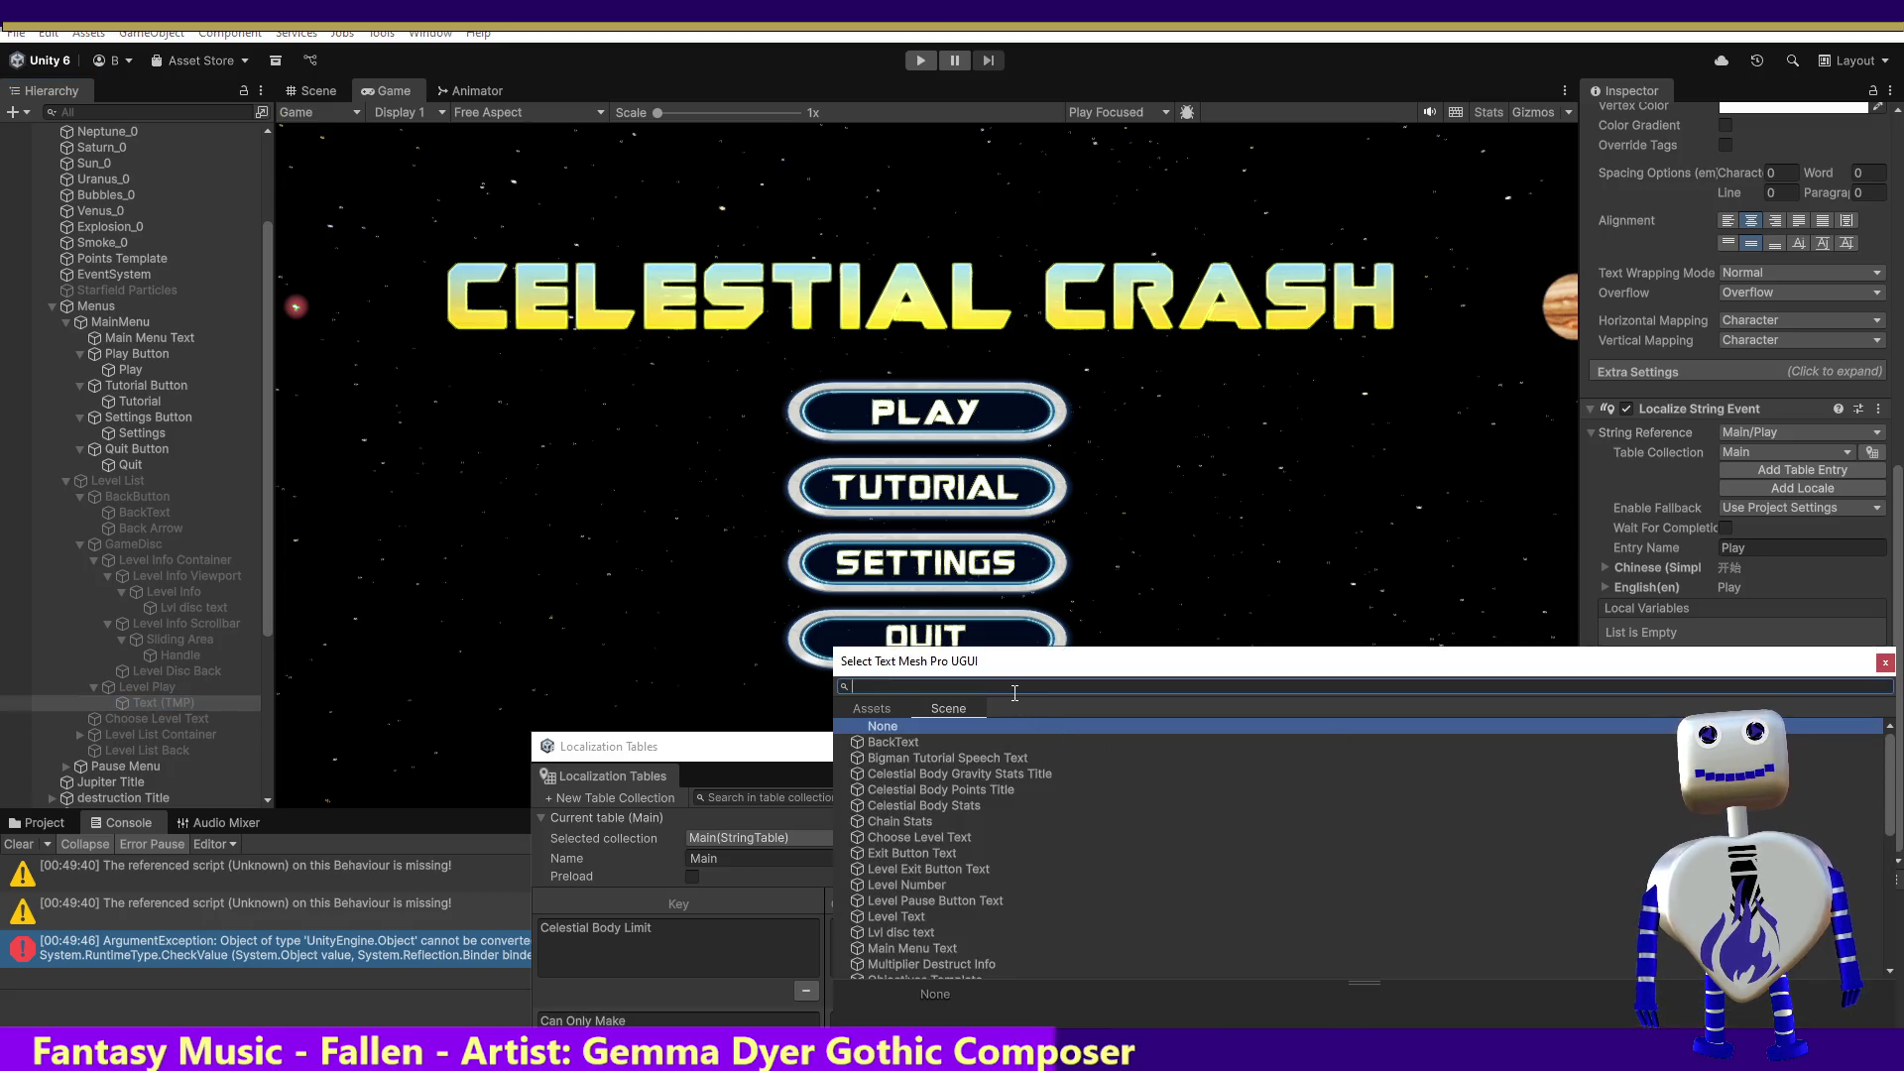
type("text")
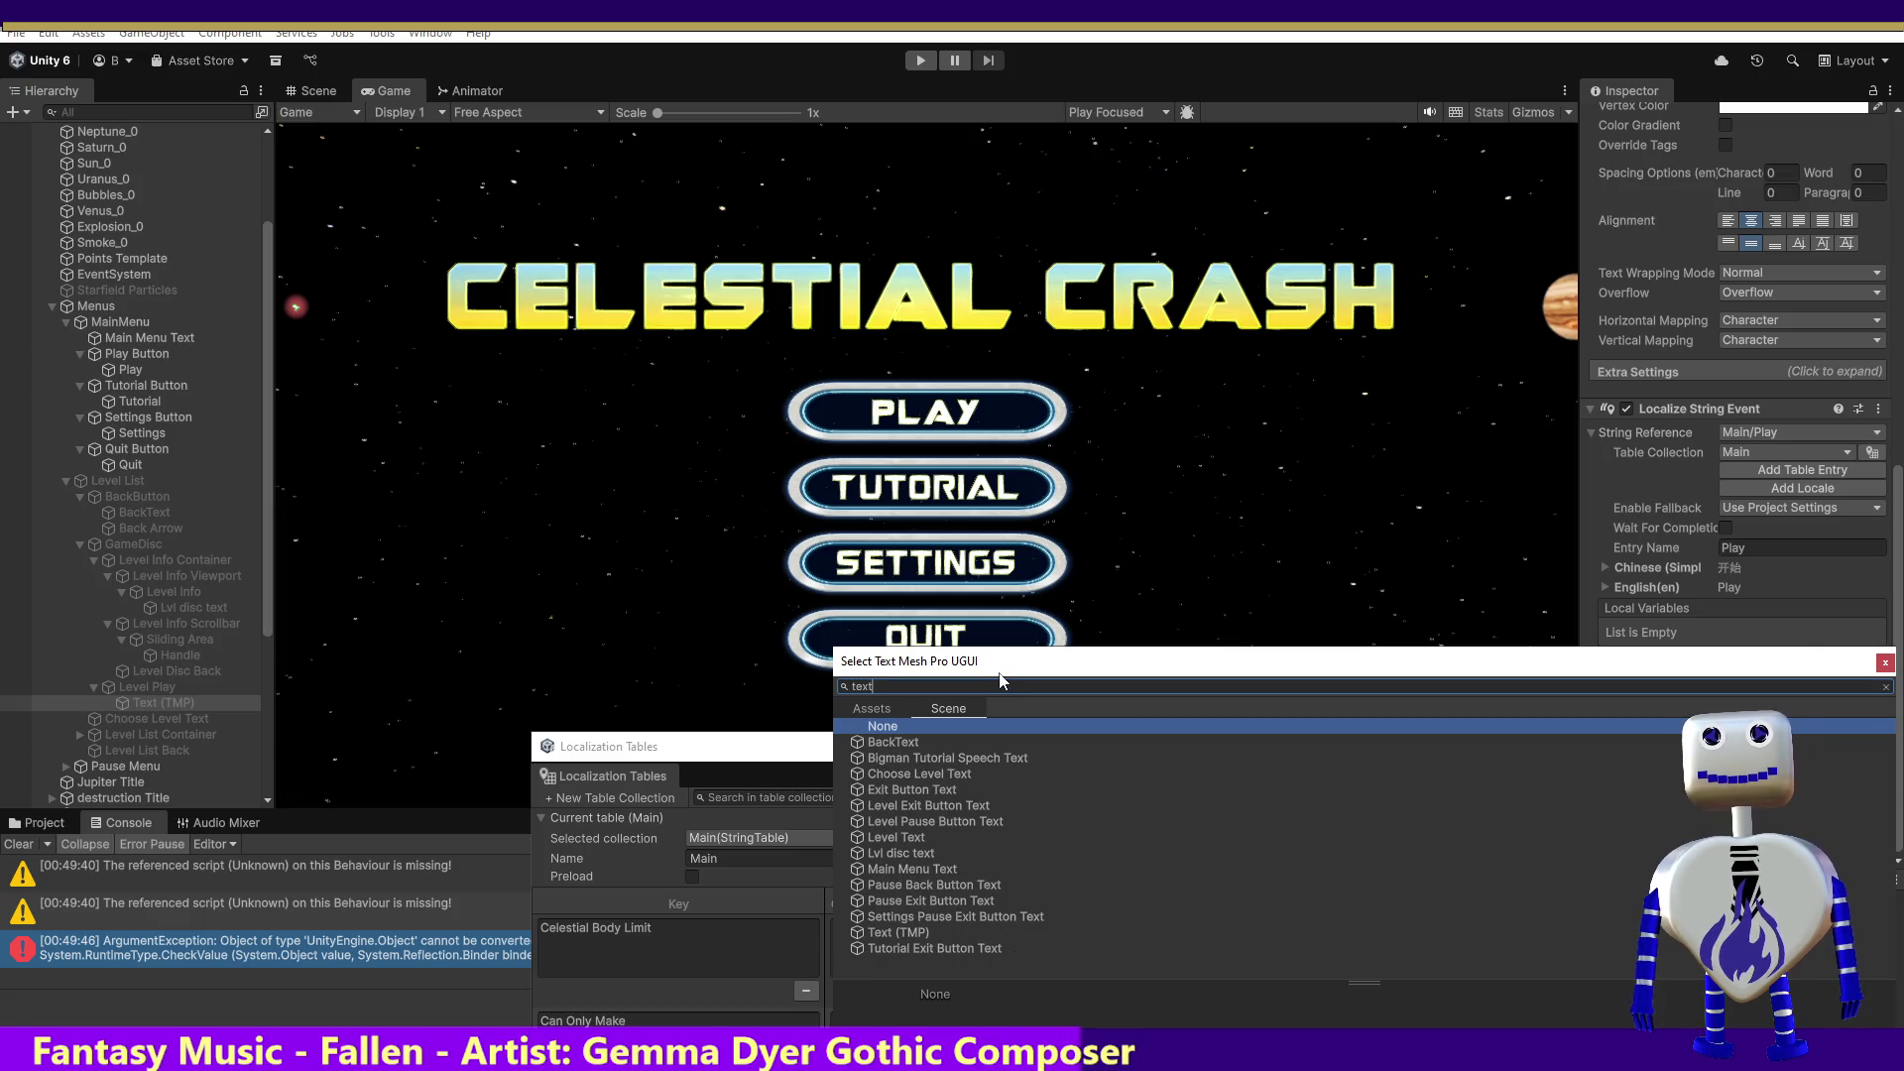
double_click(916, 933)
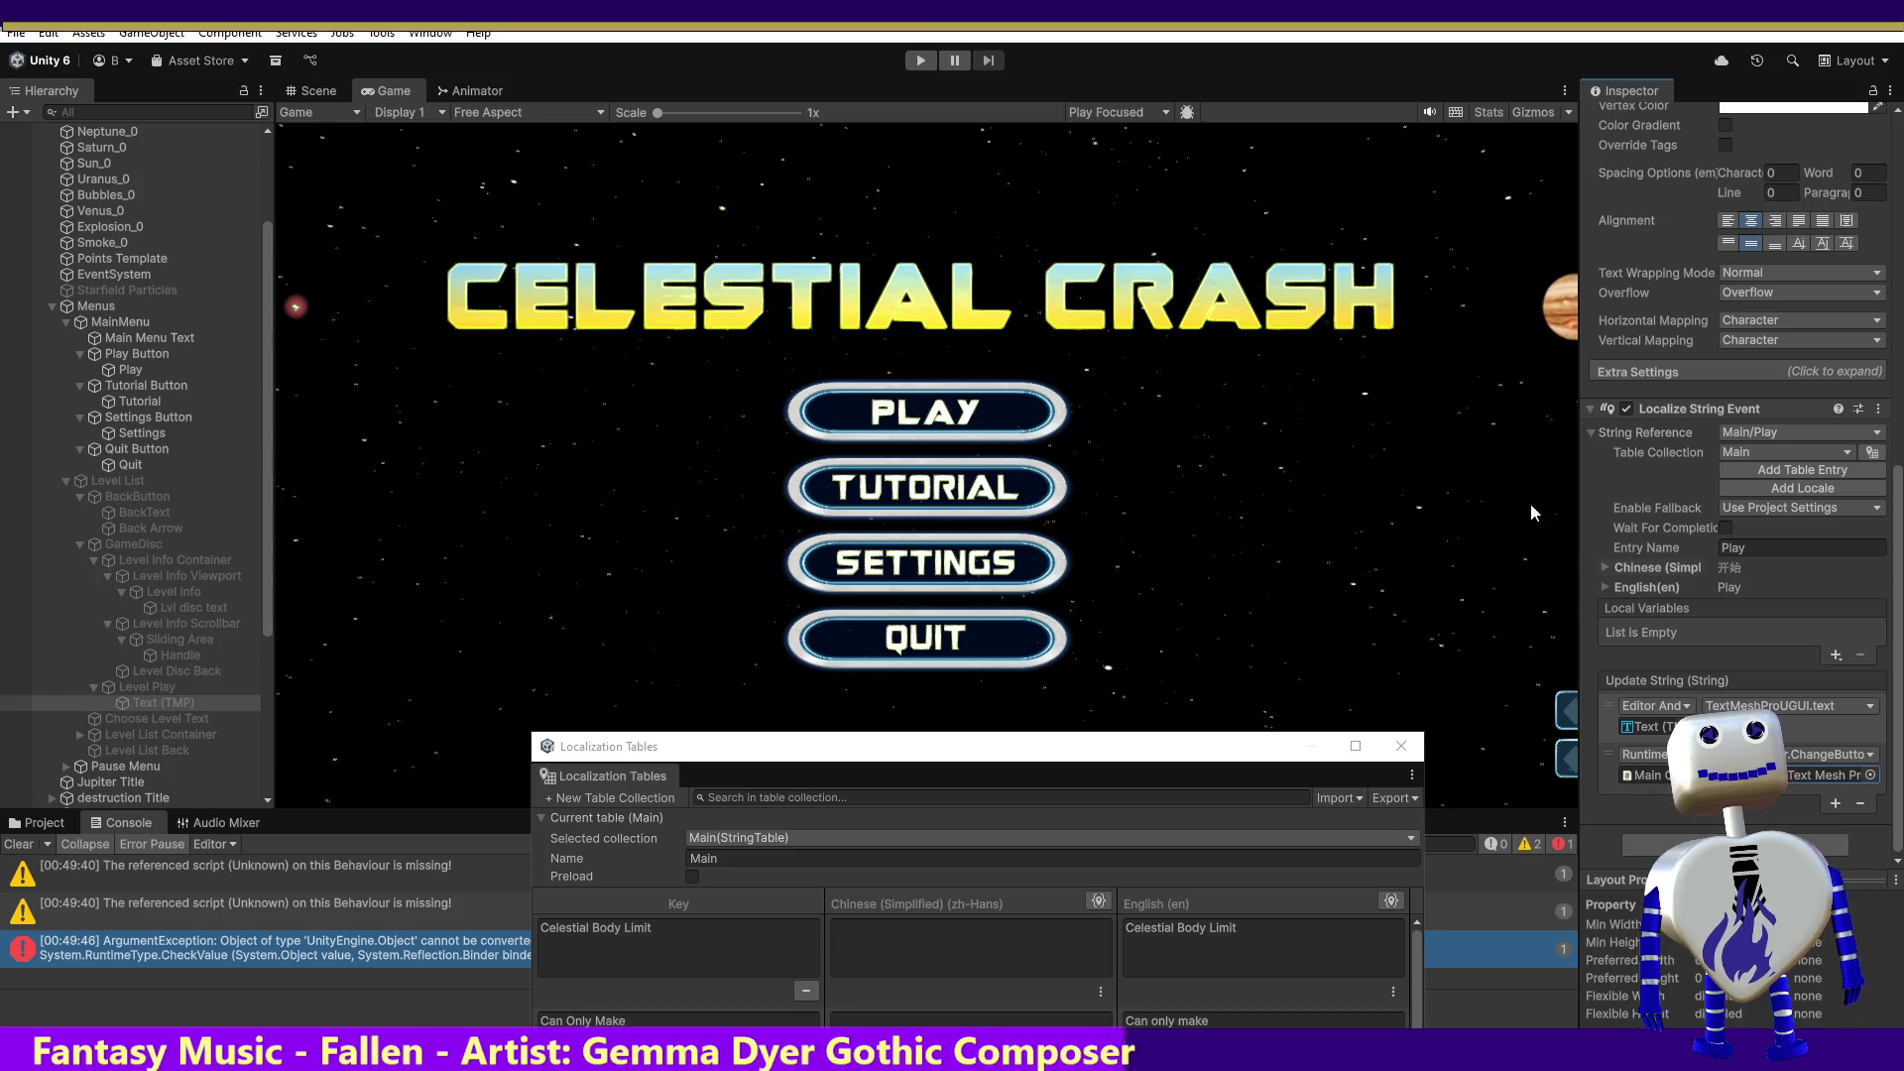
left_click(917, 63)
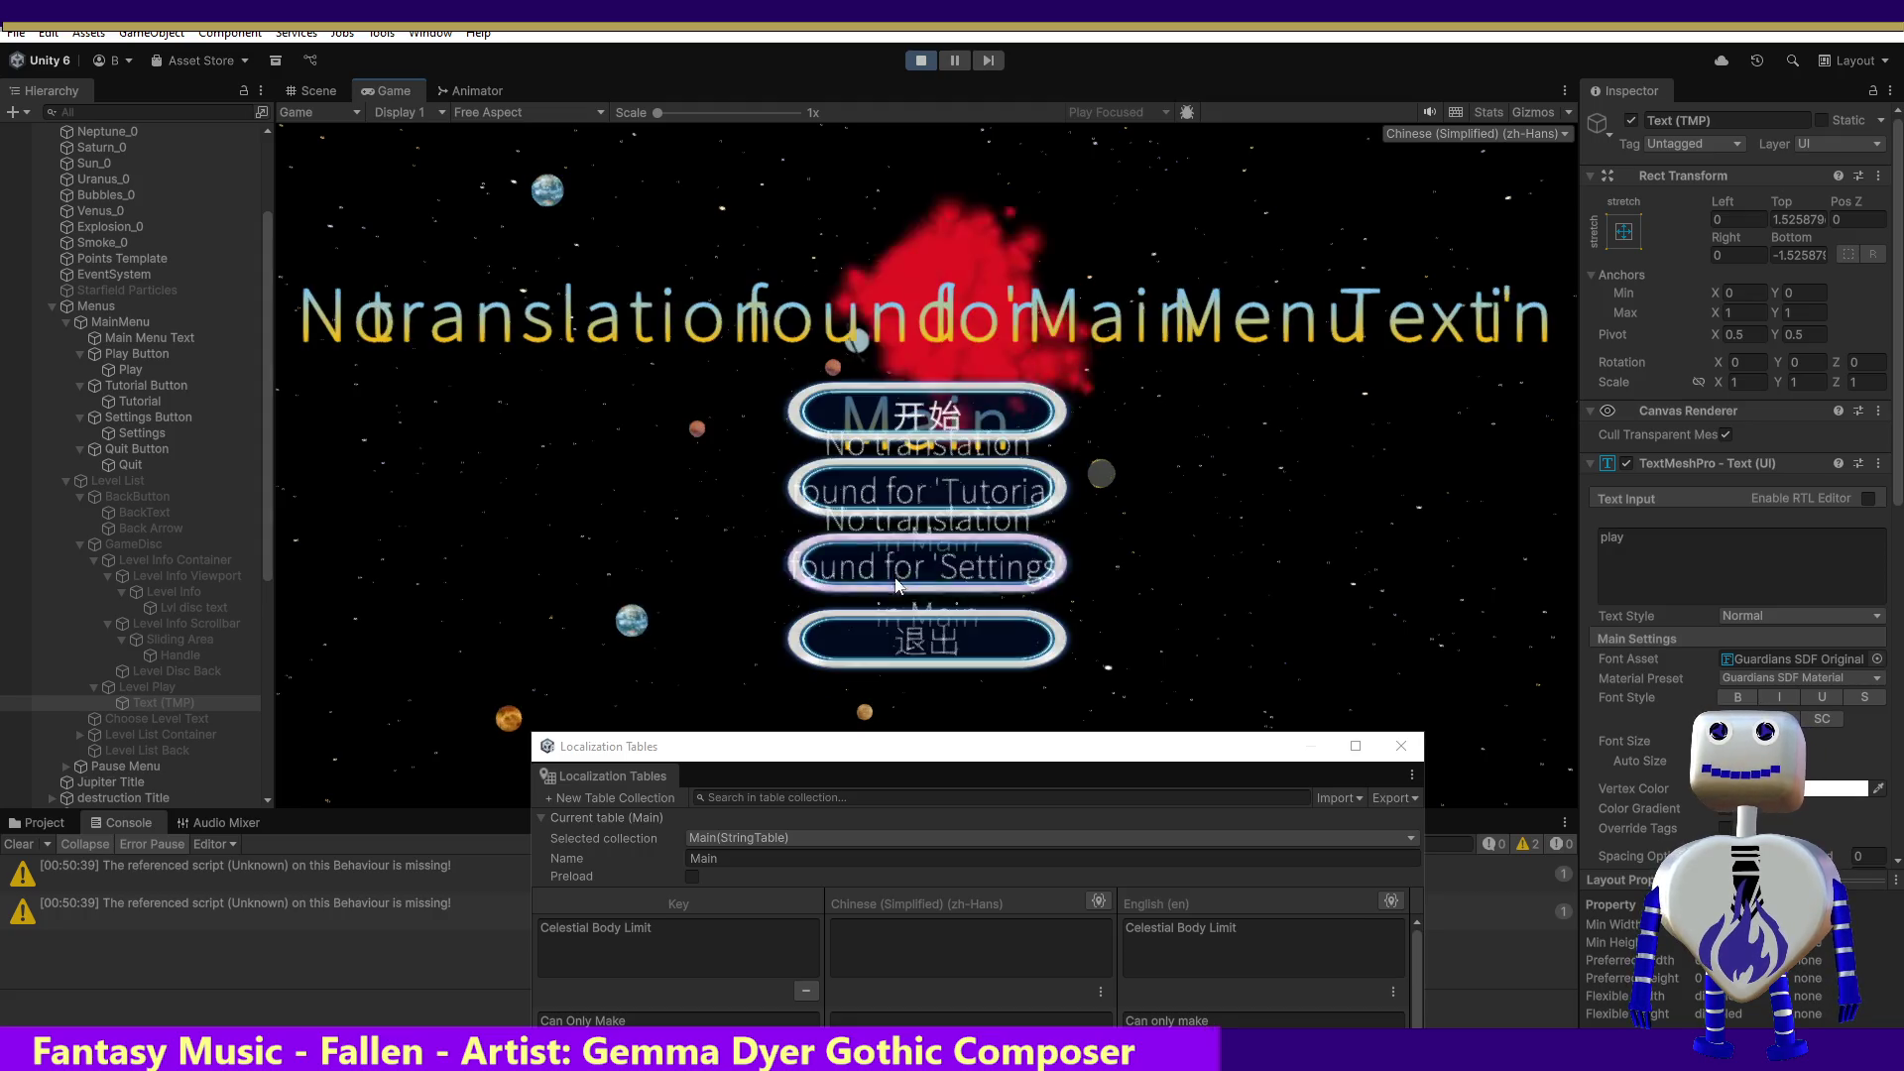
Step: Verify the Tutorial popup's play button reads 开始, stop the game, and select Choose Level Text
left_click(947, 424)
left_click(947, 423)
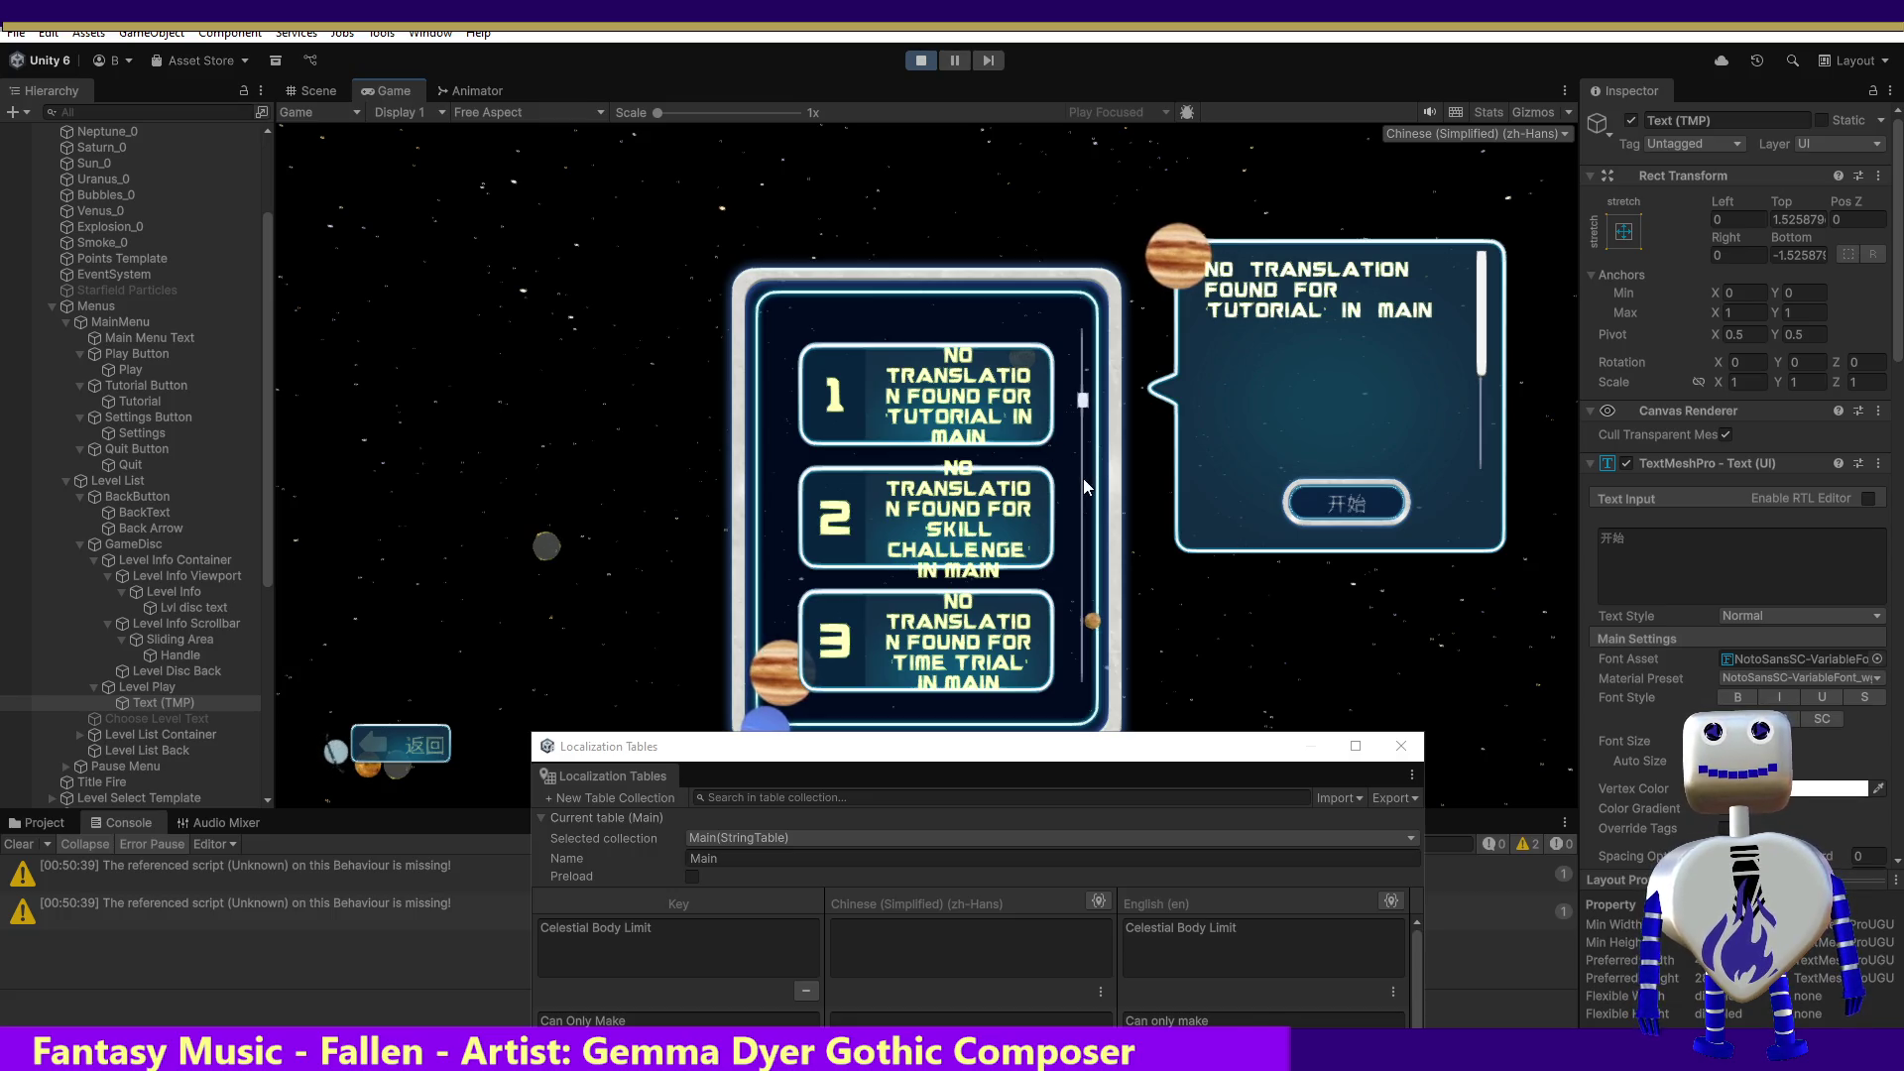
left_click(917, 60)
left_click(127, 718)
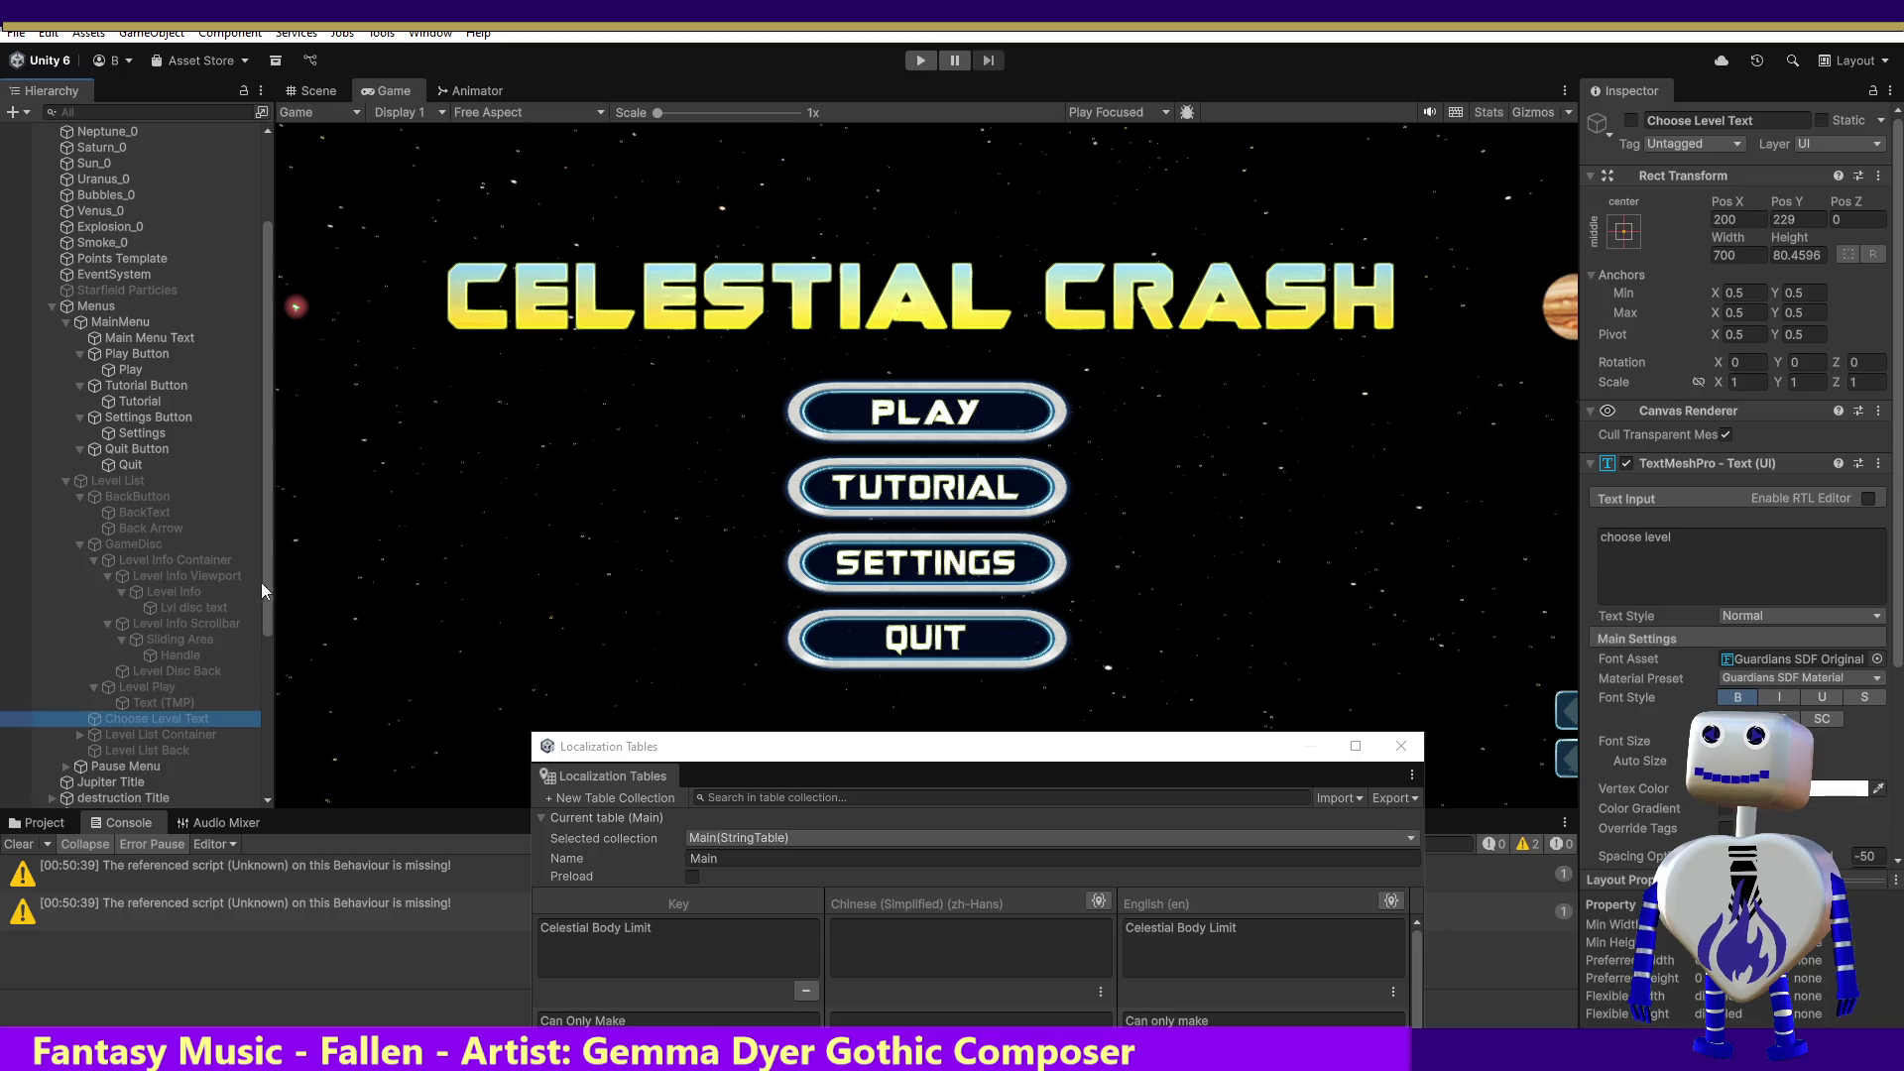
Step: Expand and inspect the Level List Container's viewport, items, scrollbar and Handle objects
left_click_drag(266, 579, 266, 645)
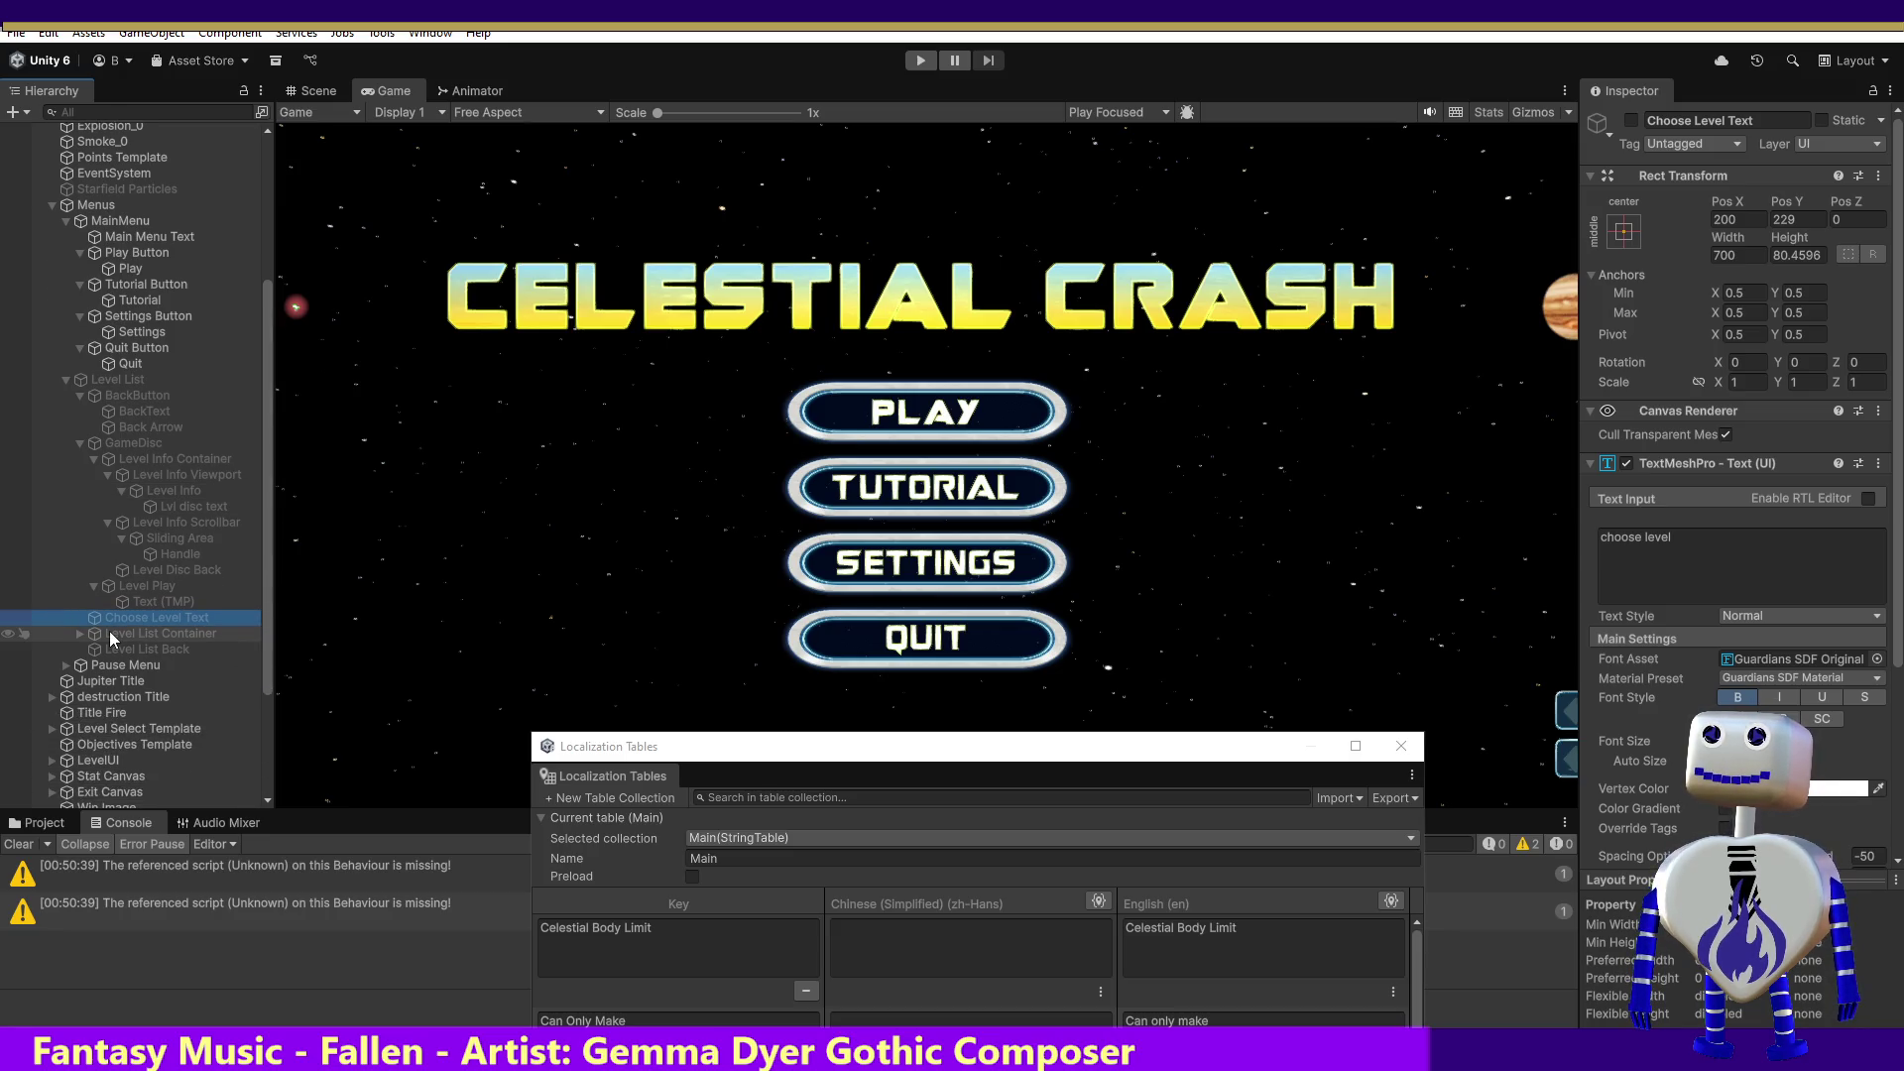
left_click(77, 634)
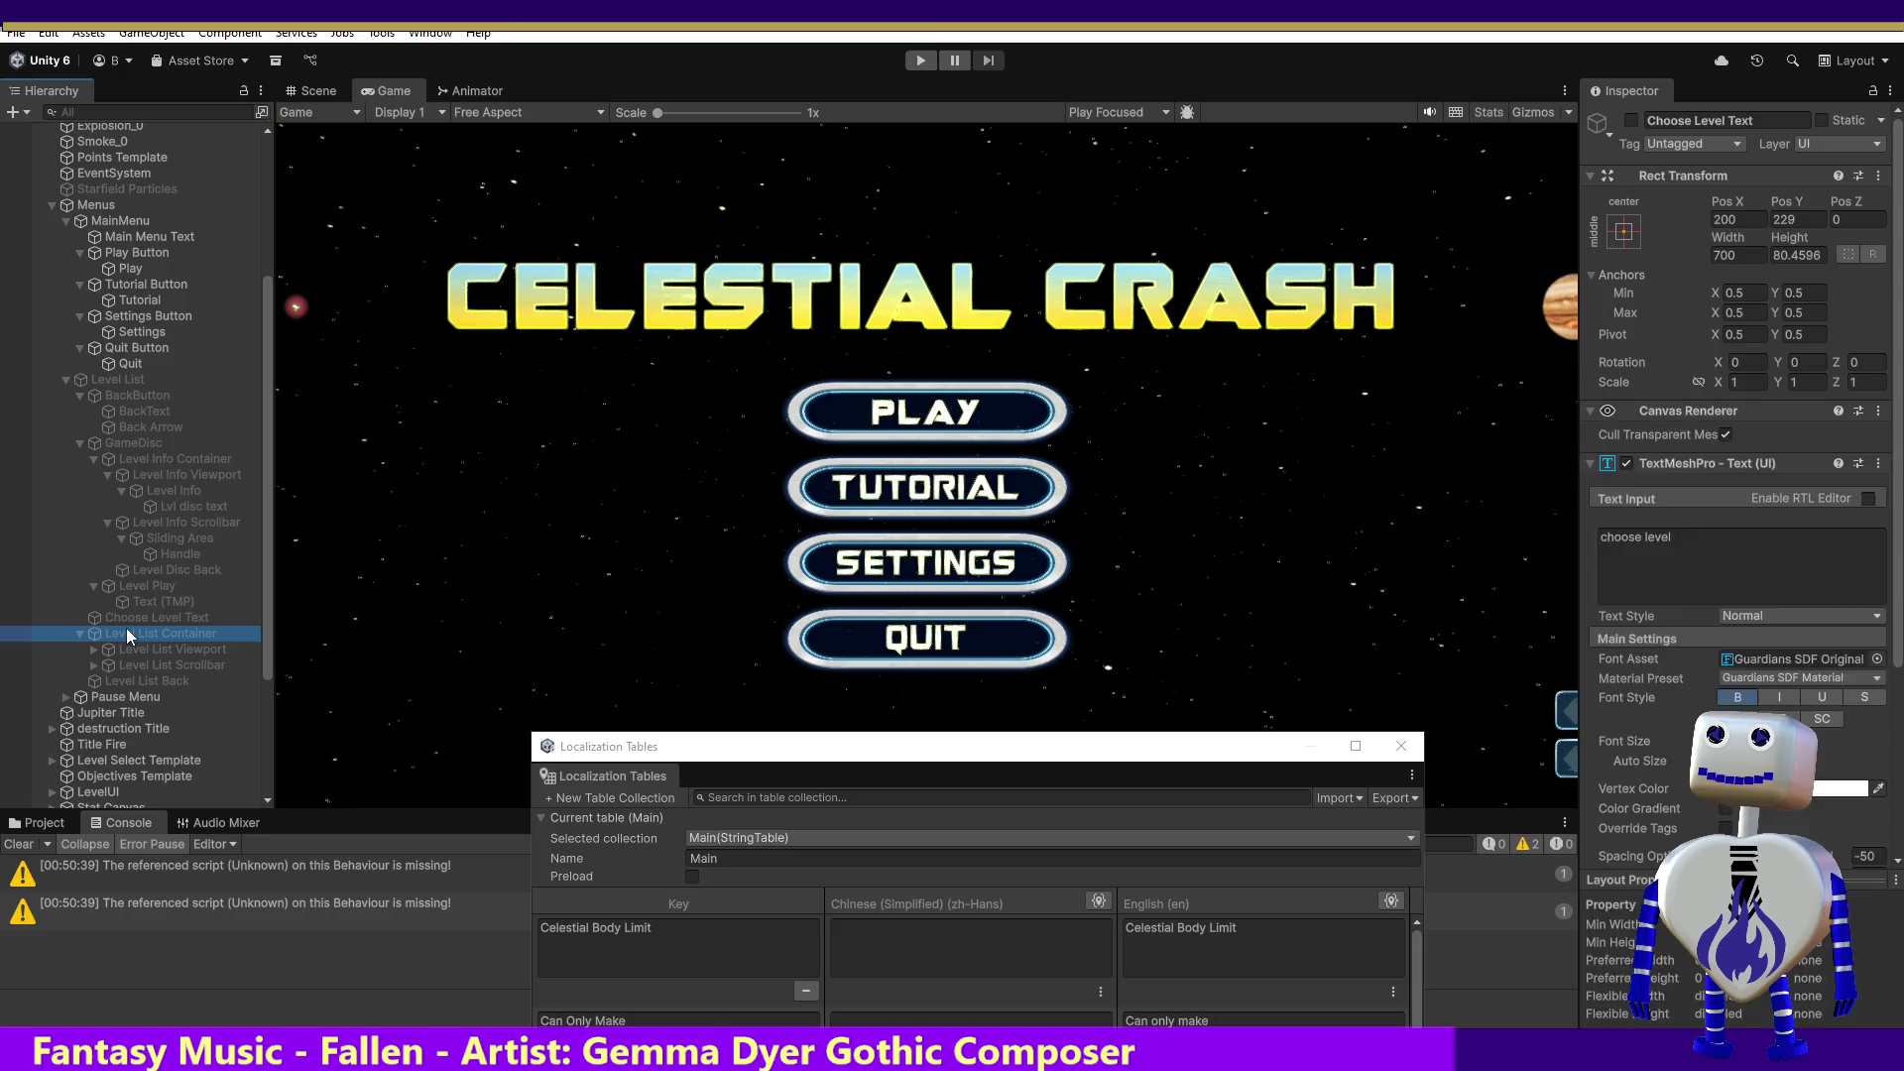
left_click(127, 634)
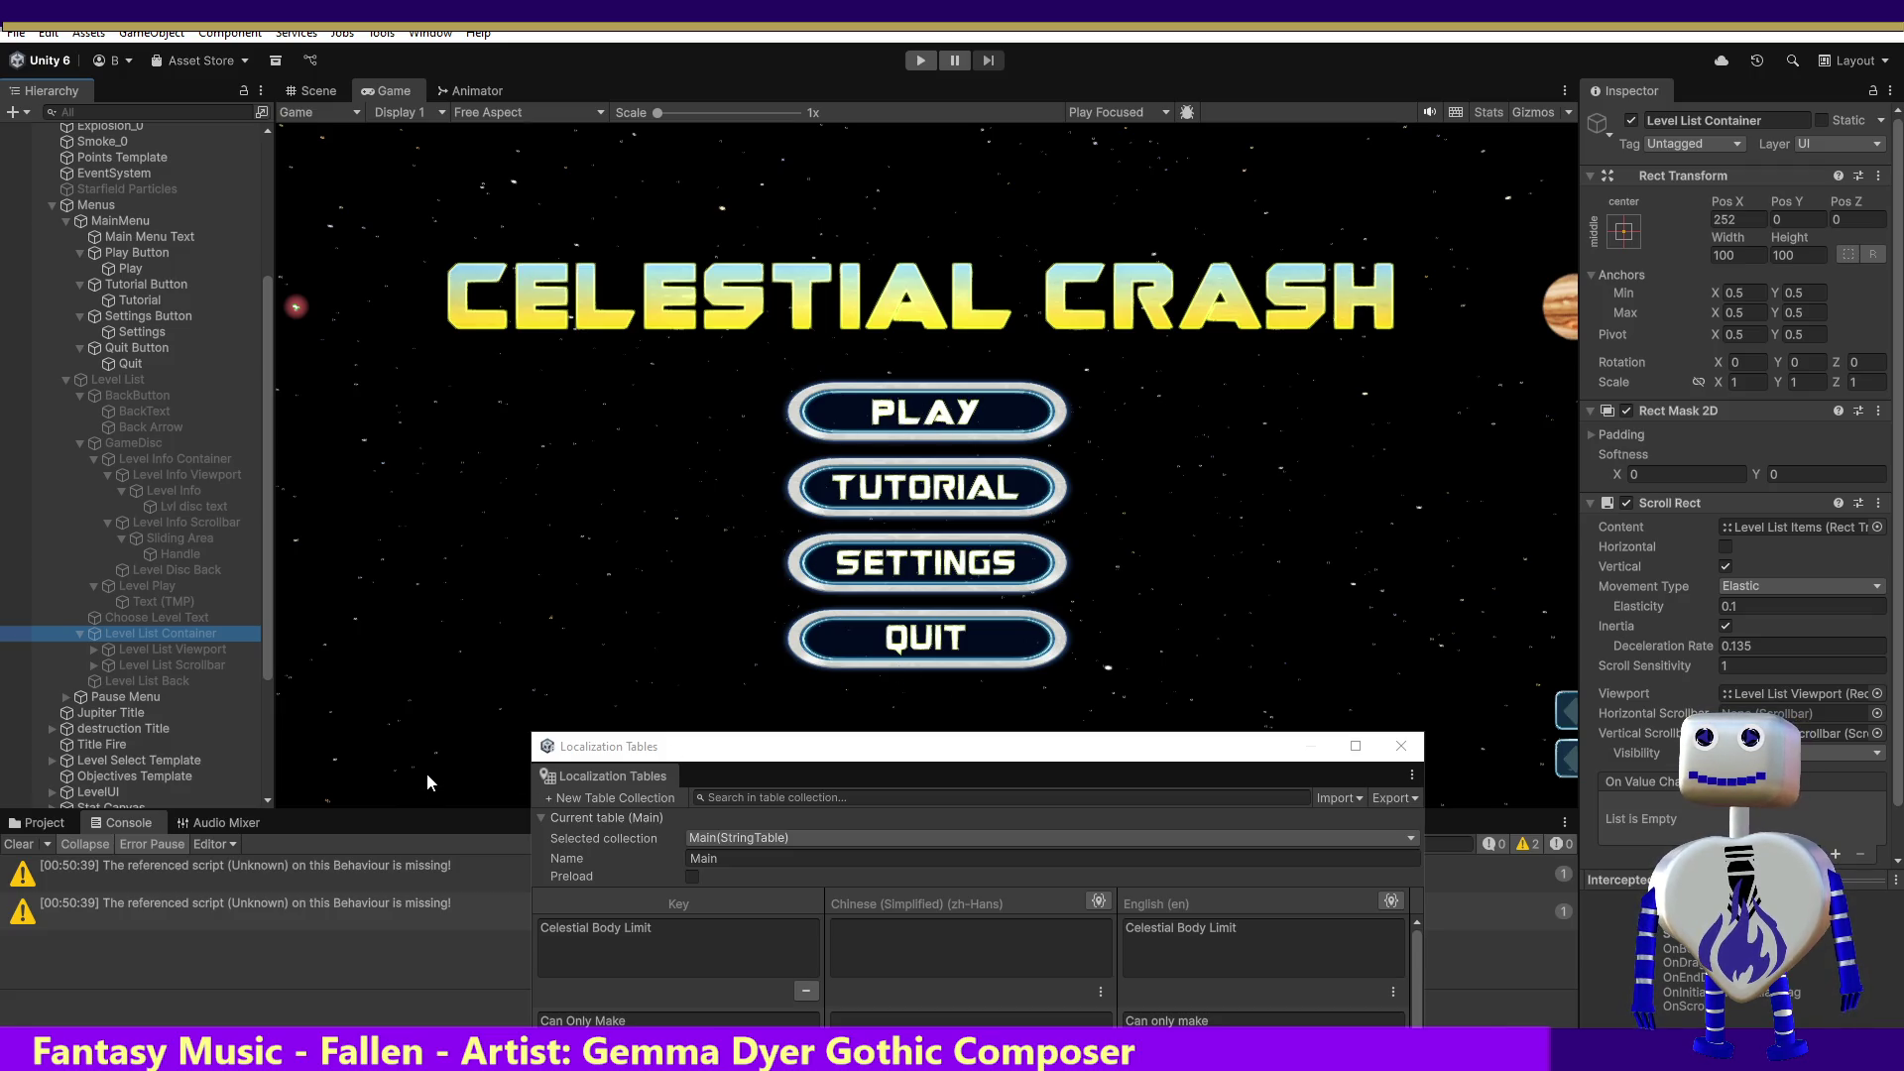
left_click(140, 649)
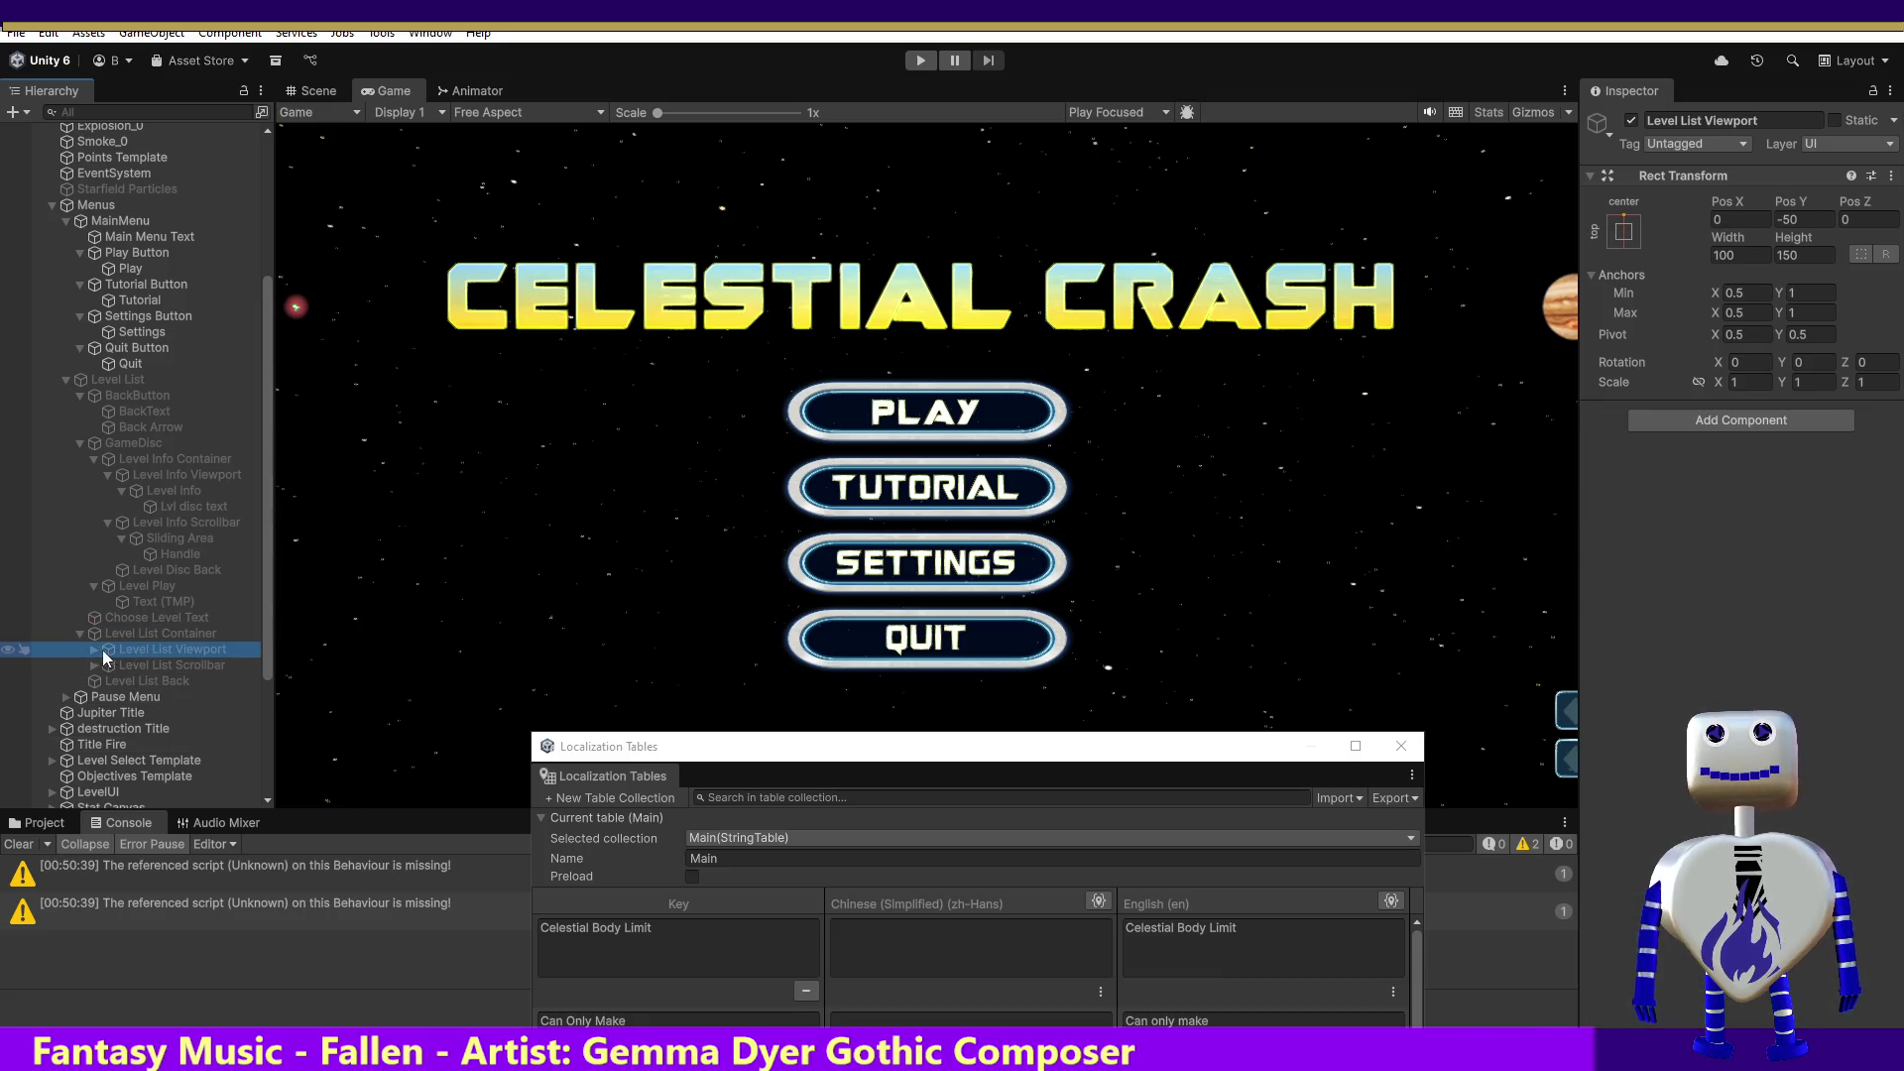
left_click(94, 651)
left_click(107, 665)
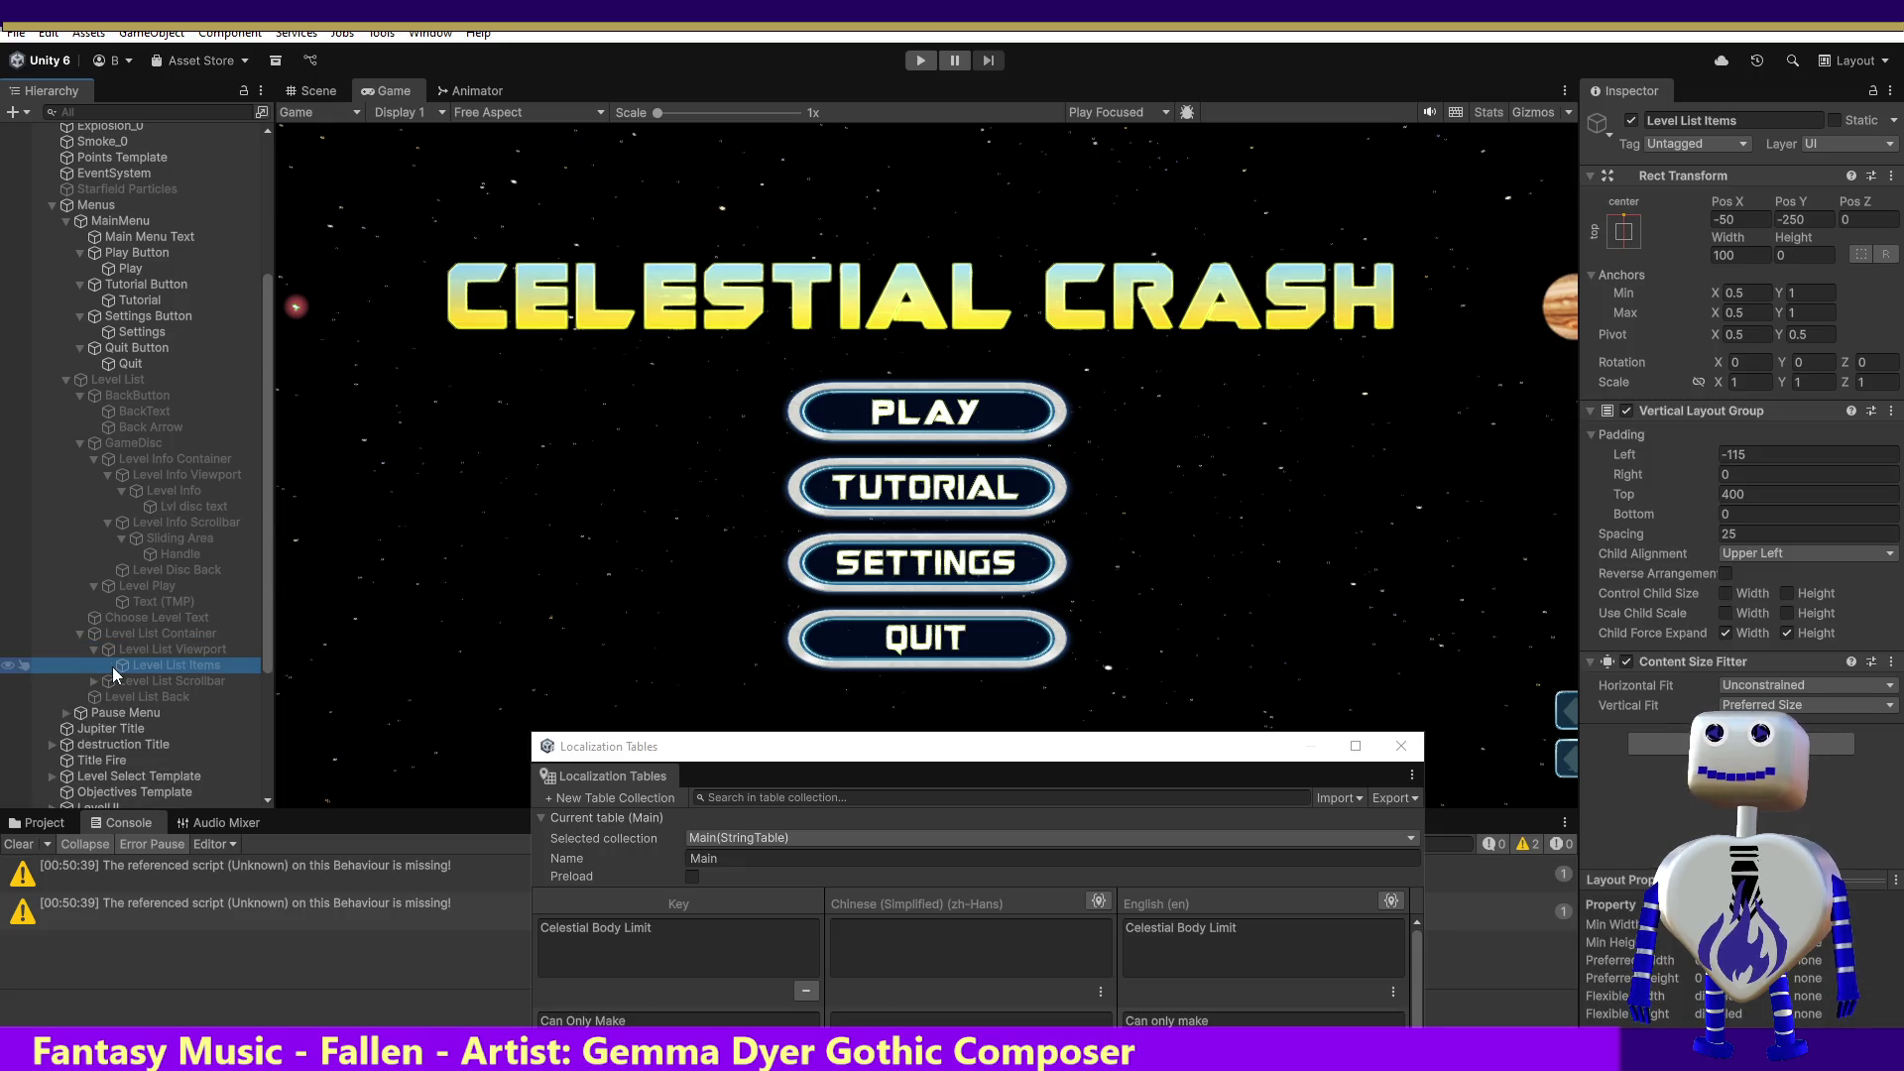
left_click(113, 682)
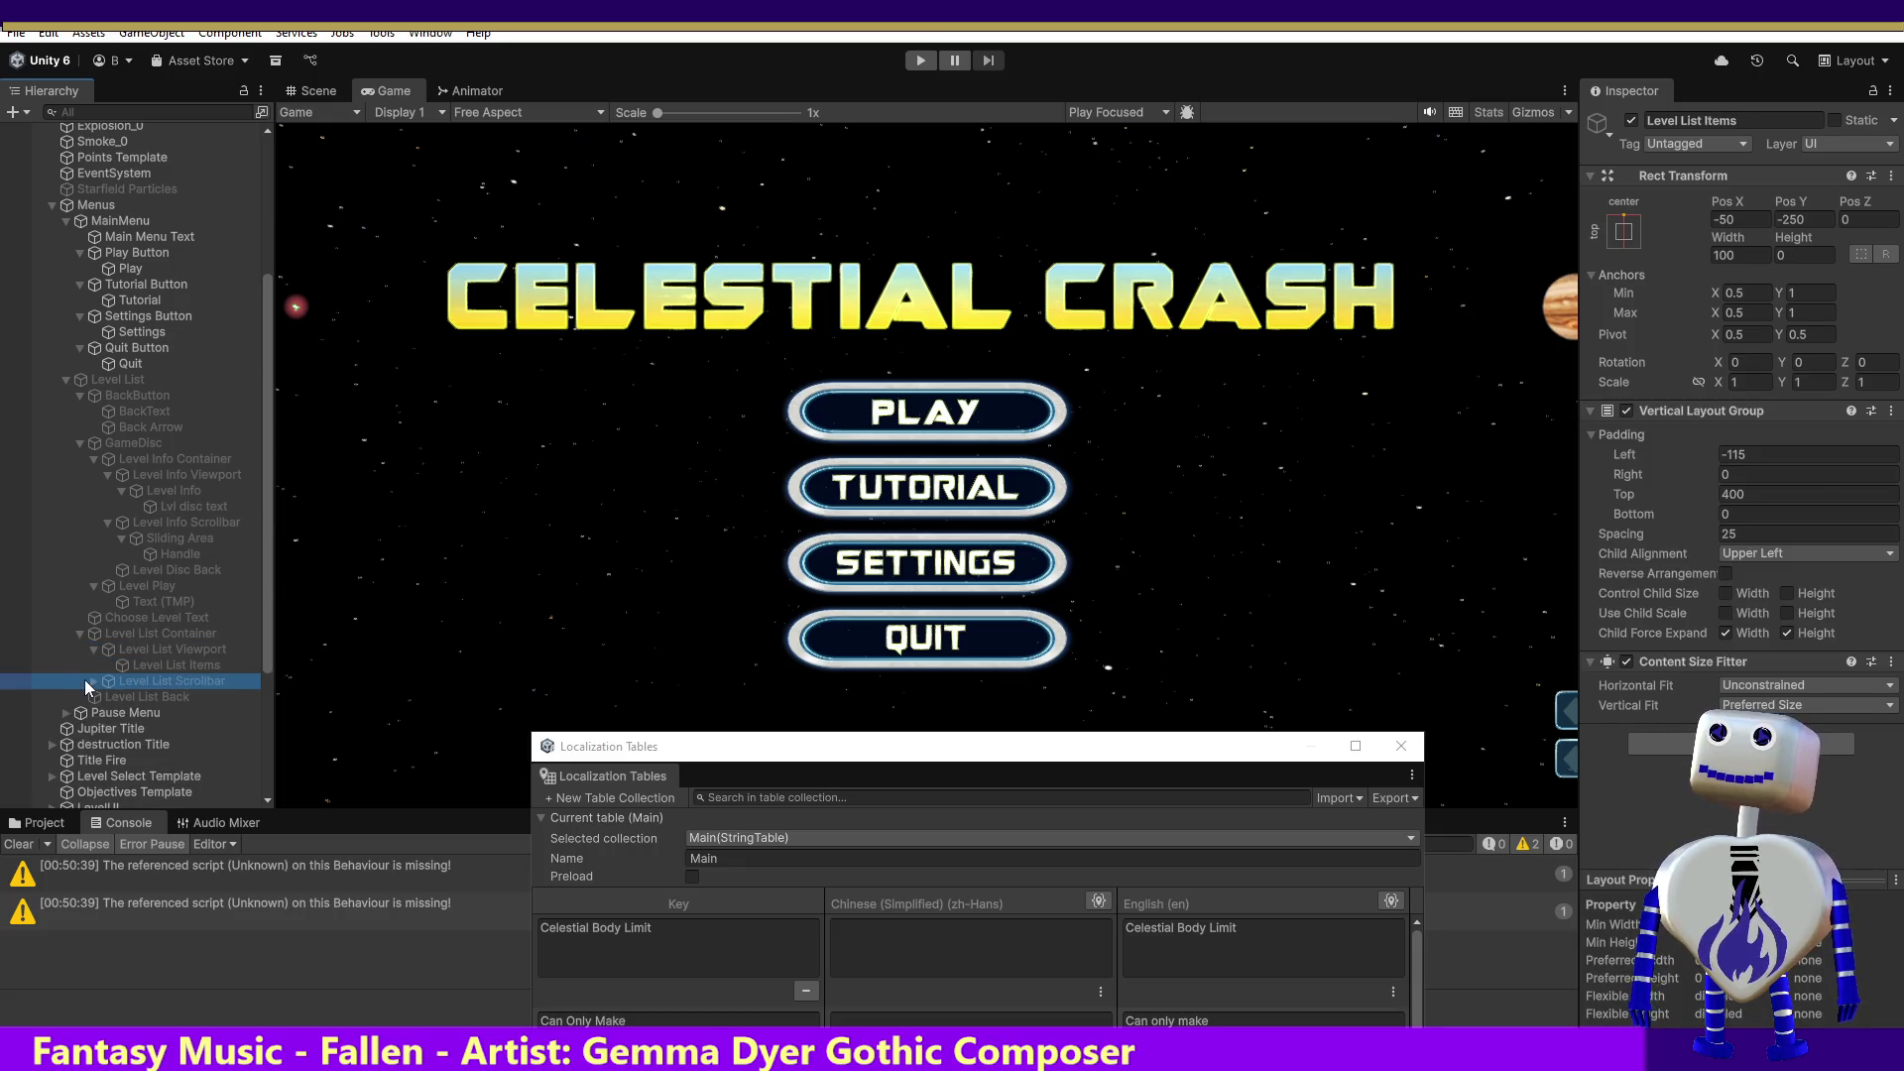
left_click(94, 680)
left_click(133, 697)
left_click(108, 697)
left_click(142, 711)
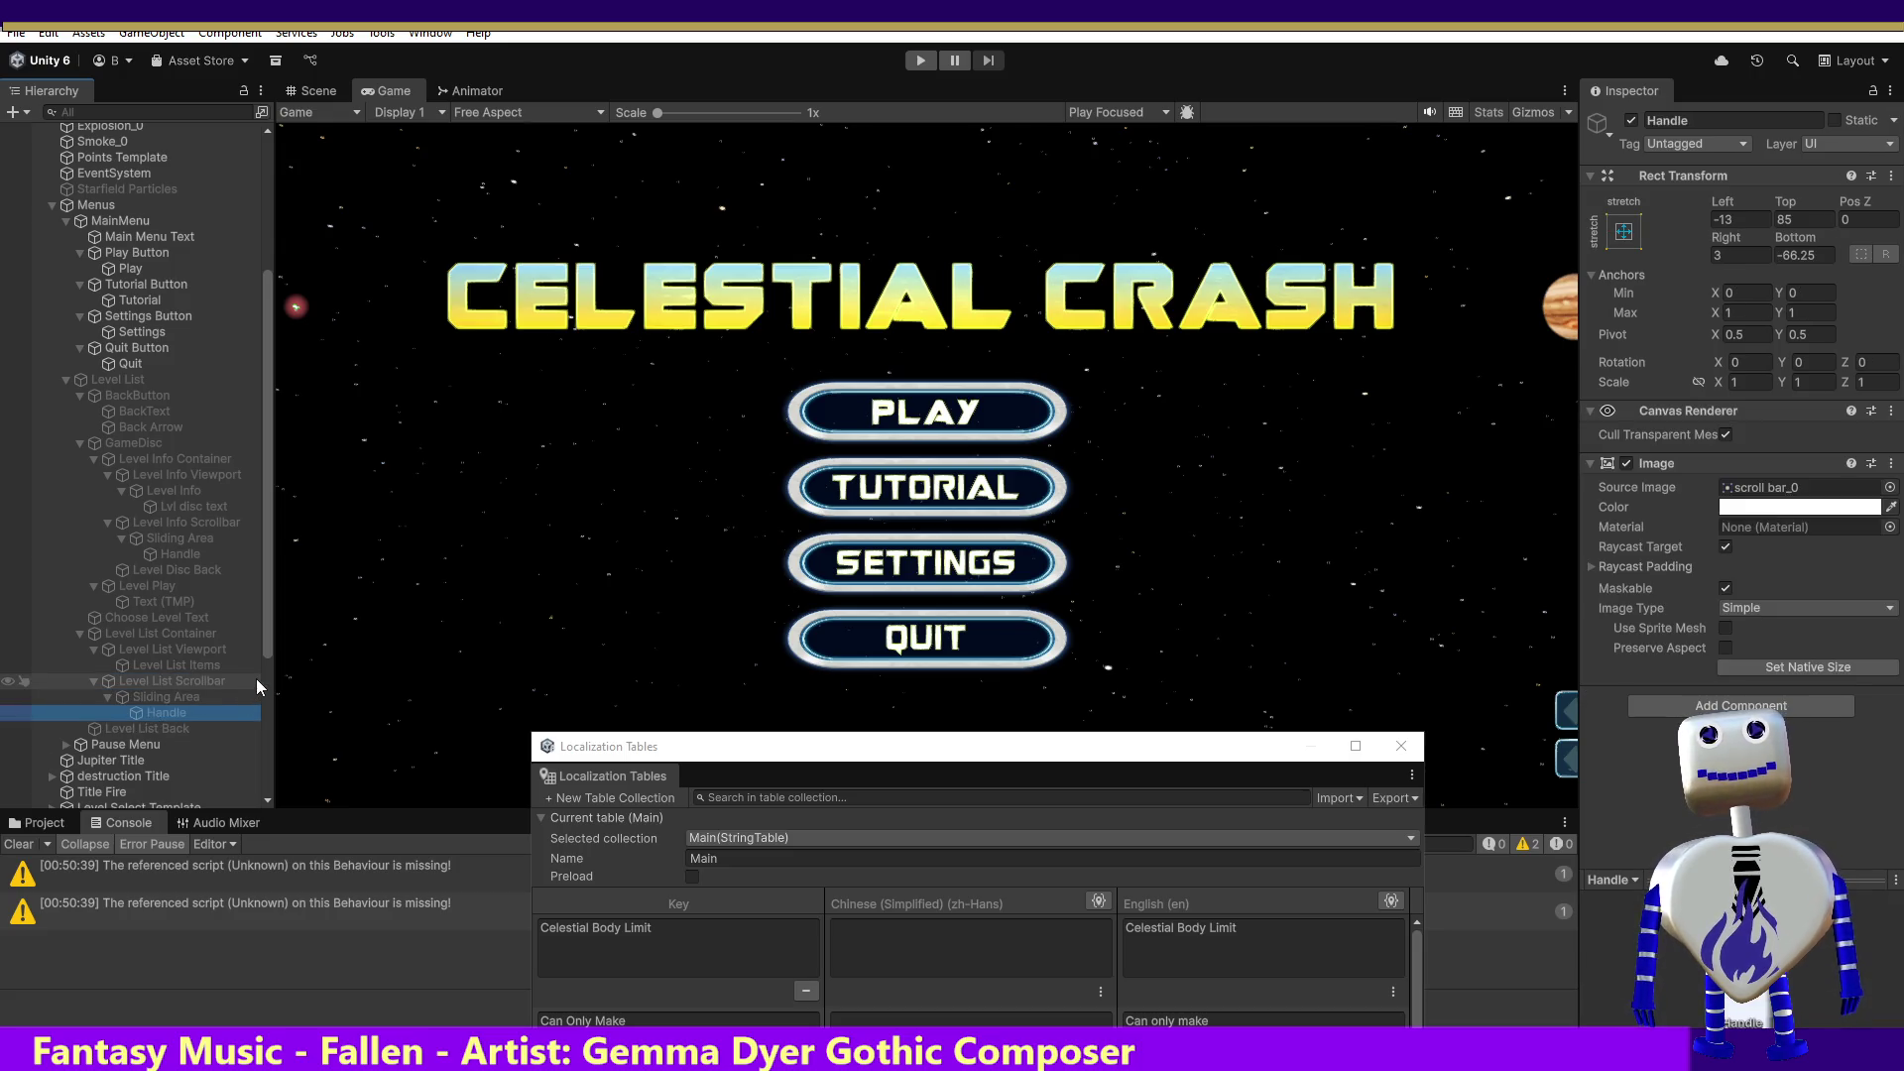
scroll(266, 665, "down", 3)
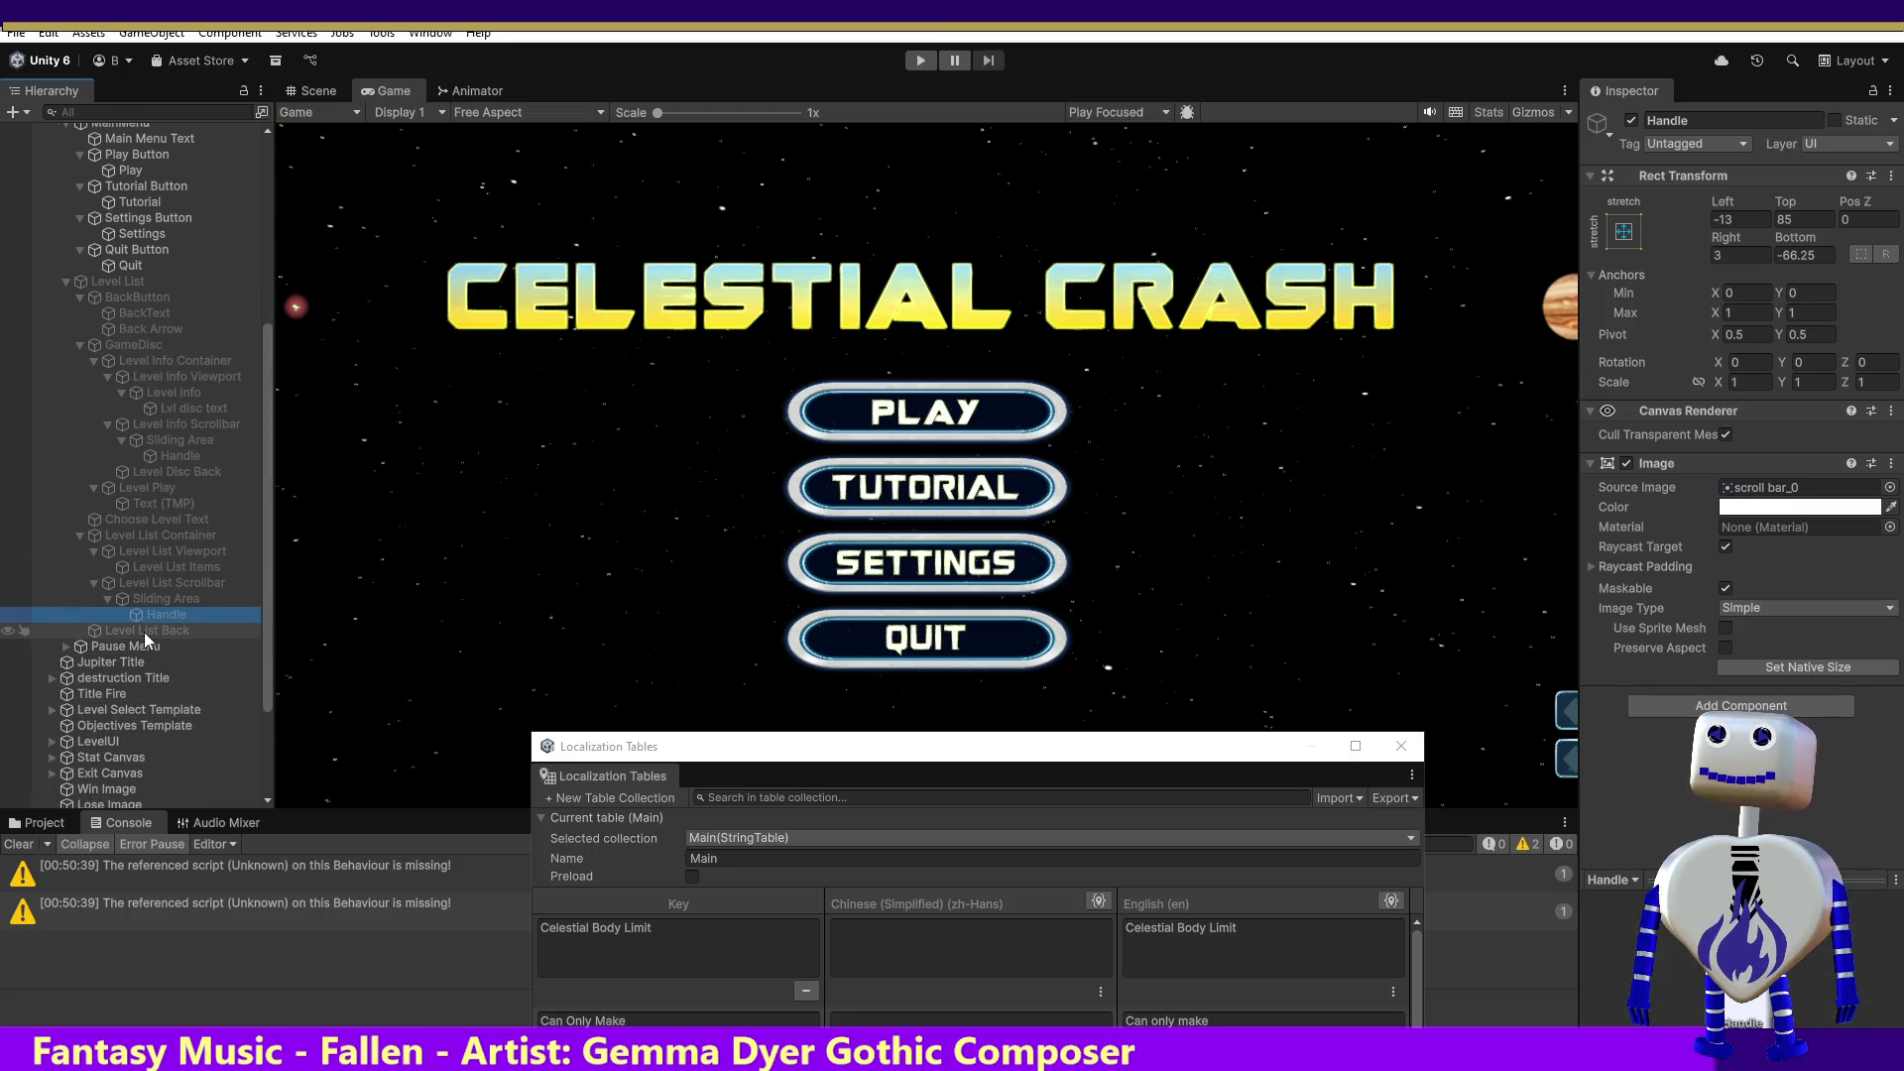
left_click(145, 632)
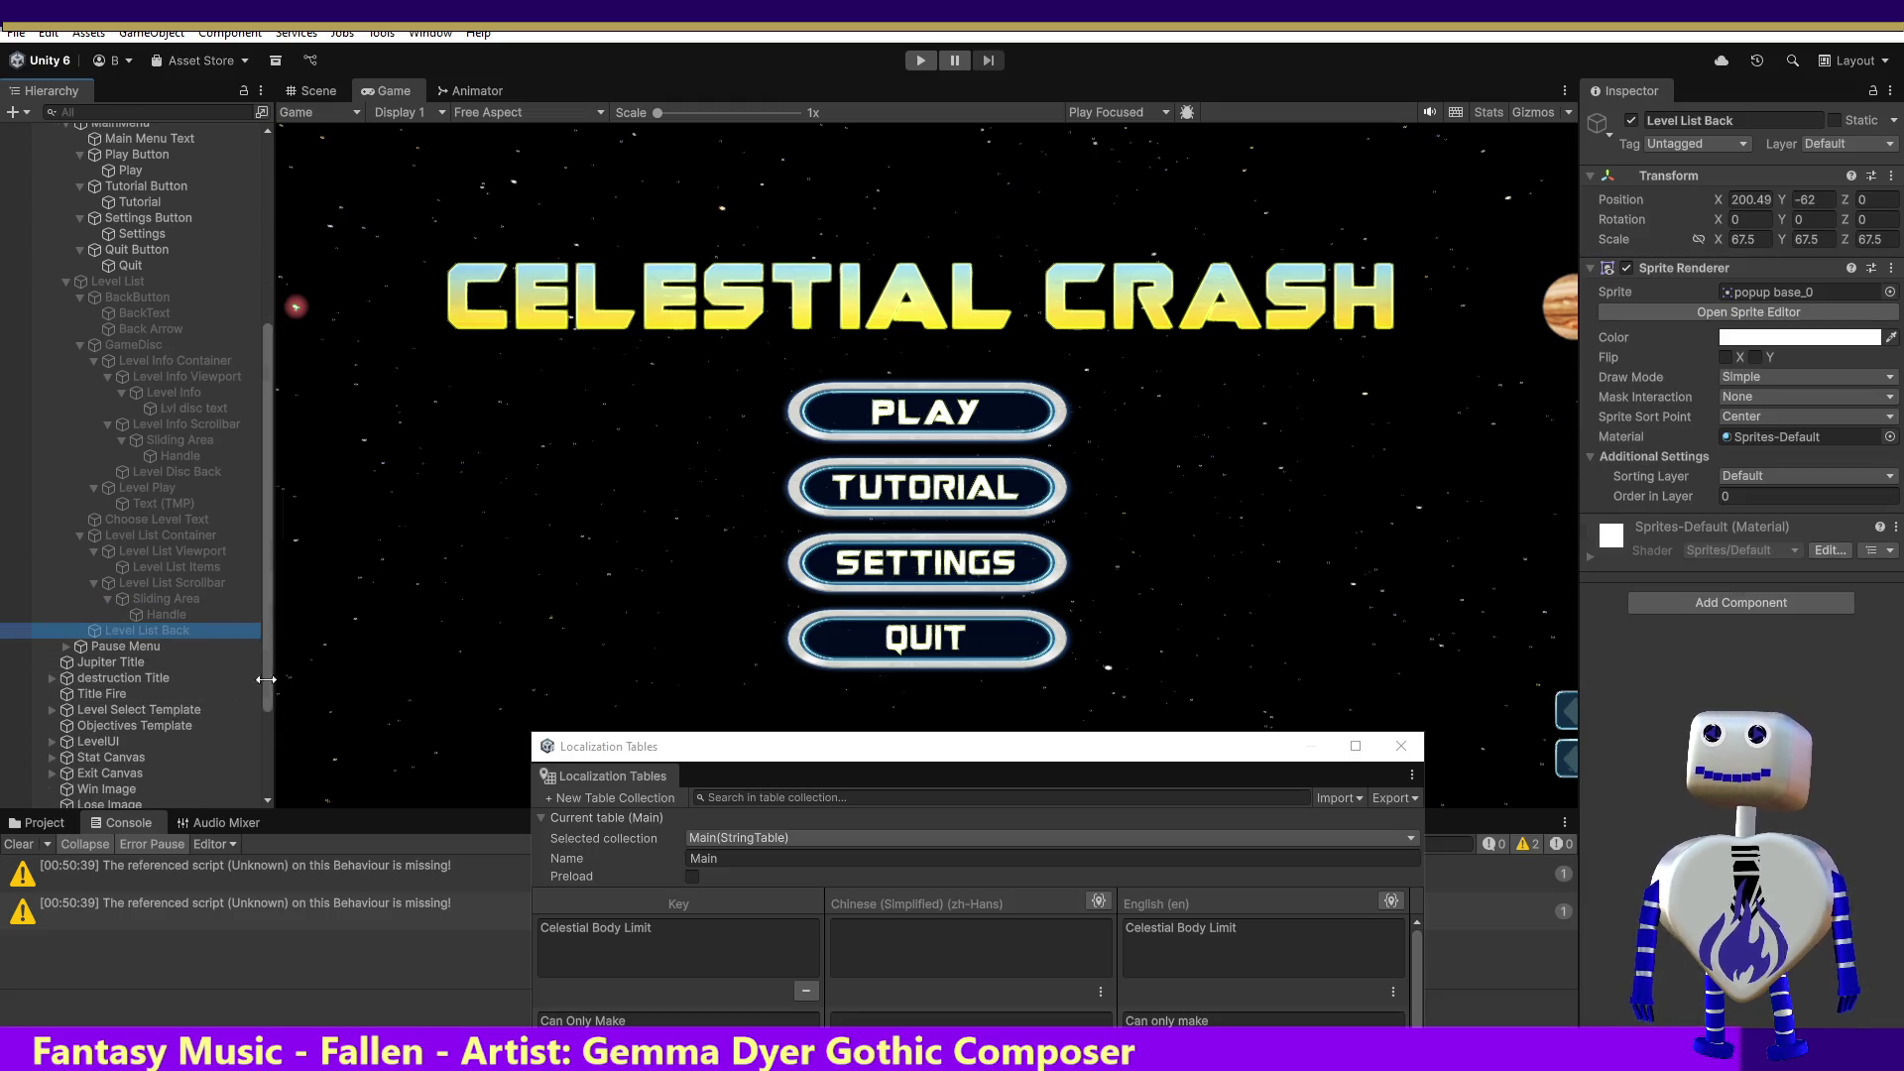
Step: Expand Pause Menu > Pause Menu Container > ViewPort > Items and select Pause Menu Title
left_click(93, 645)
left_click(68, 647)
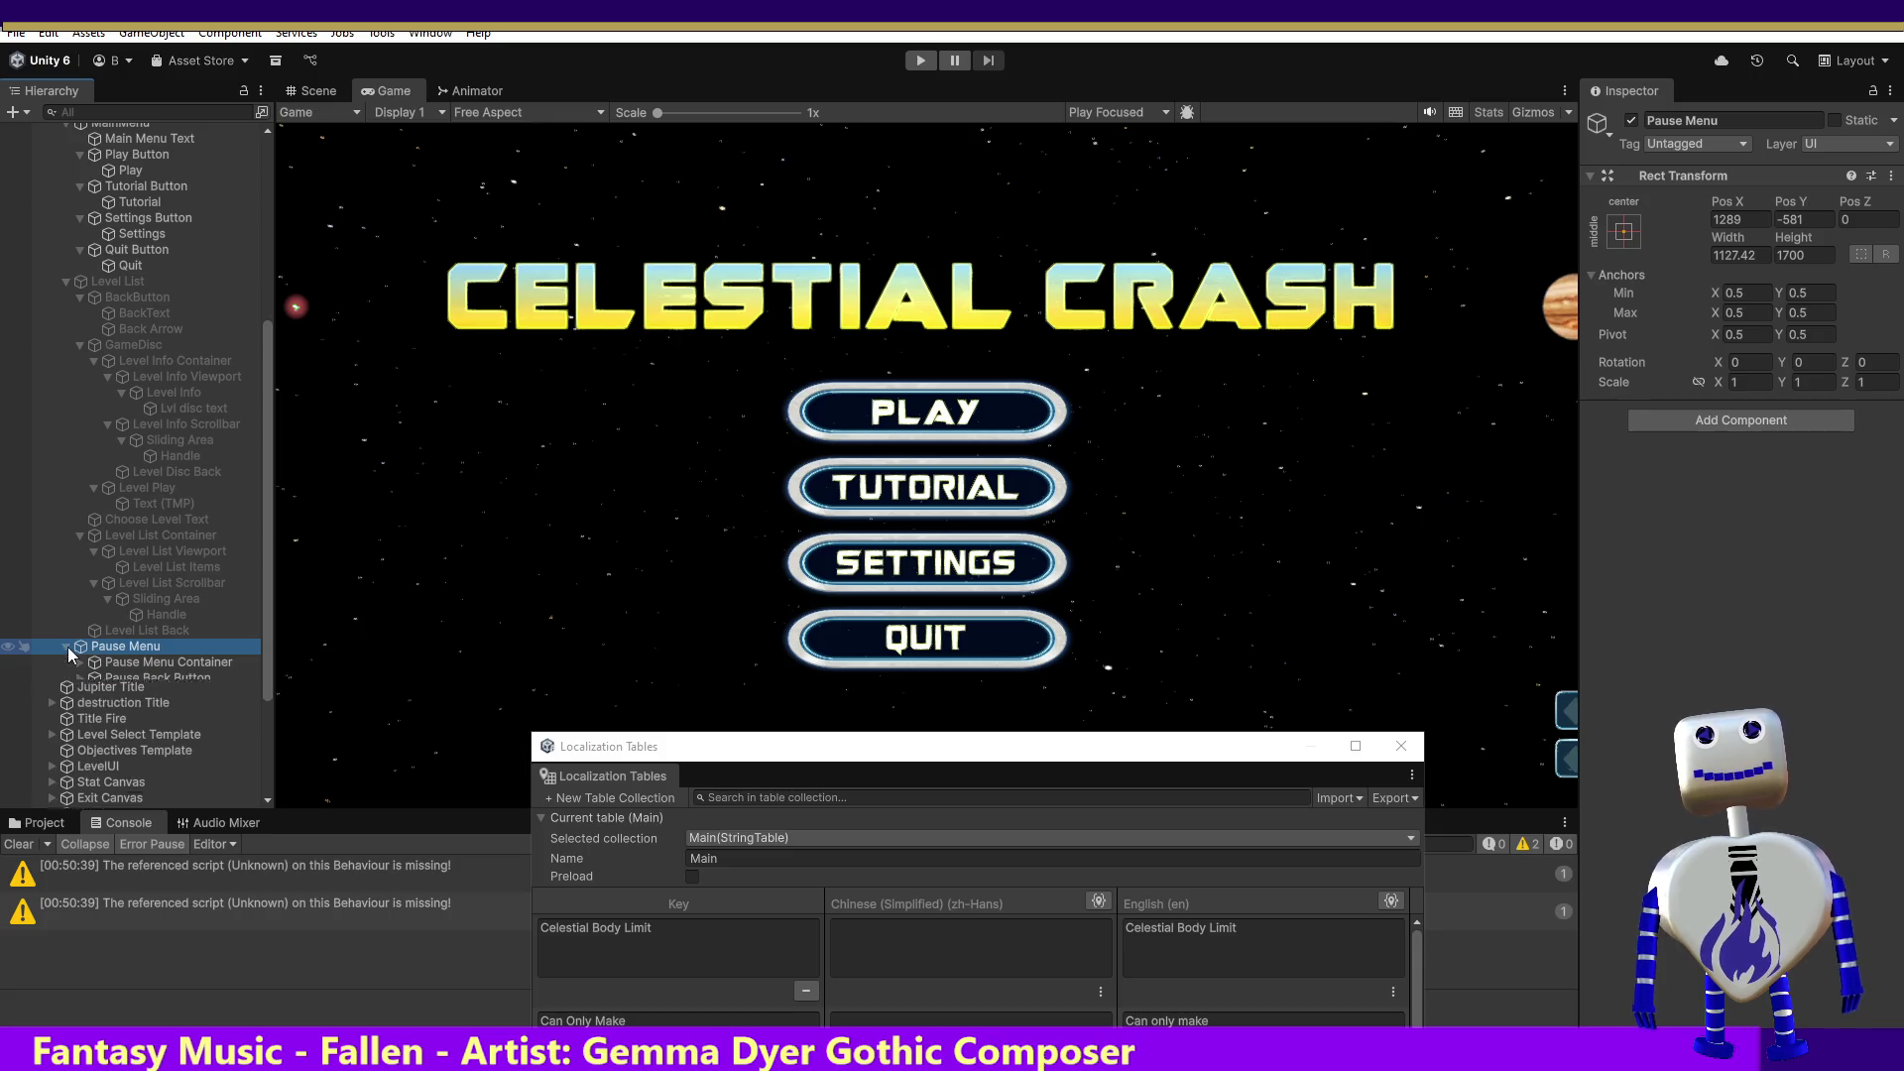
left_click(130, 664)
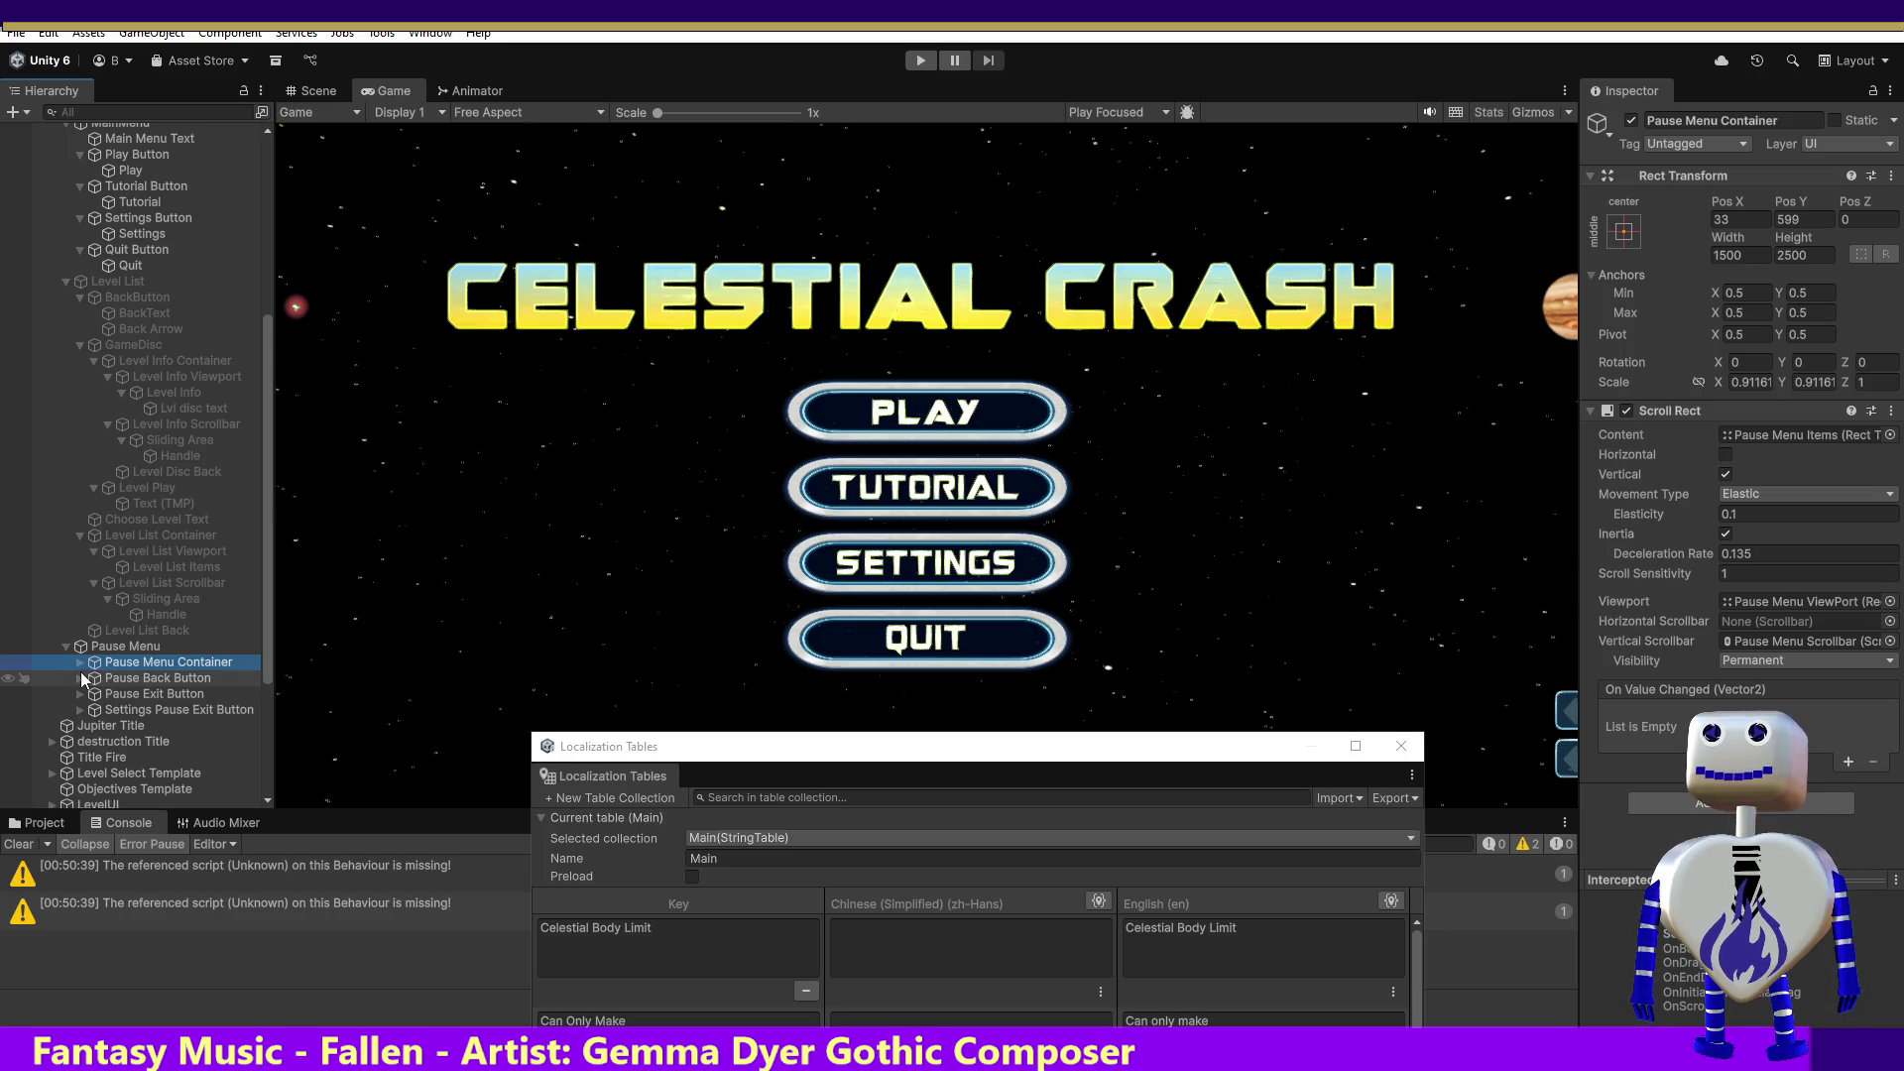
left_click(78, 678)
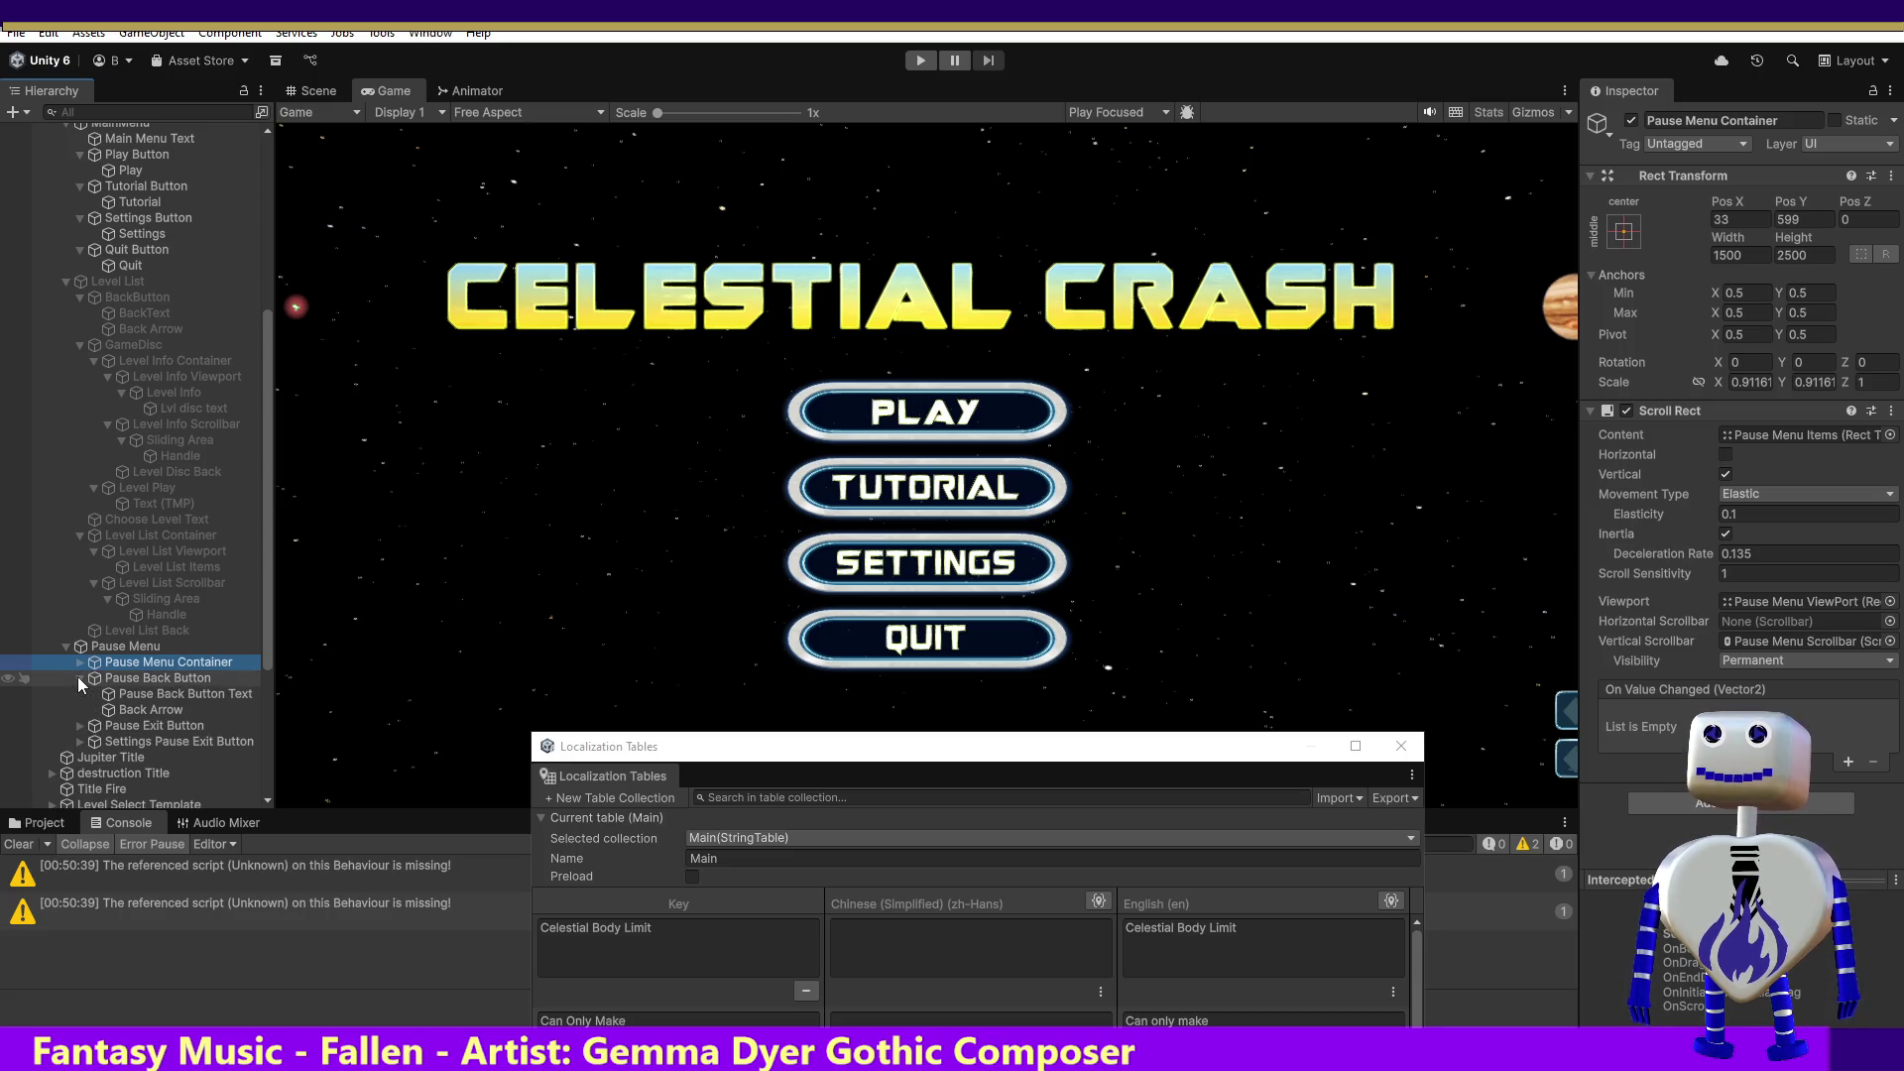
left_click(82, 662)
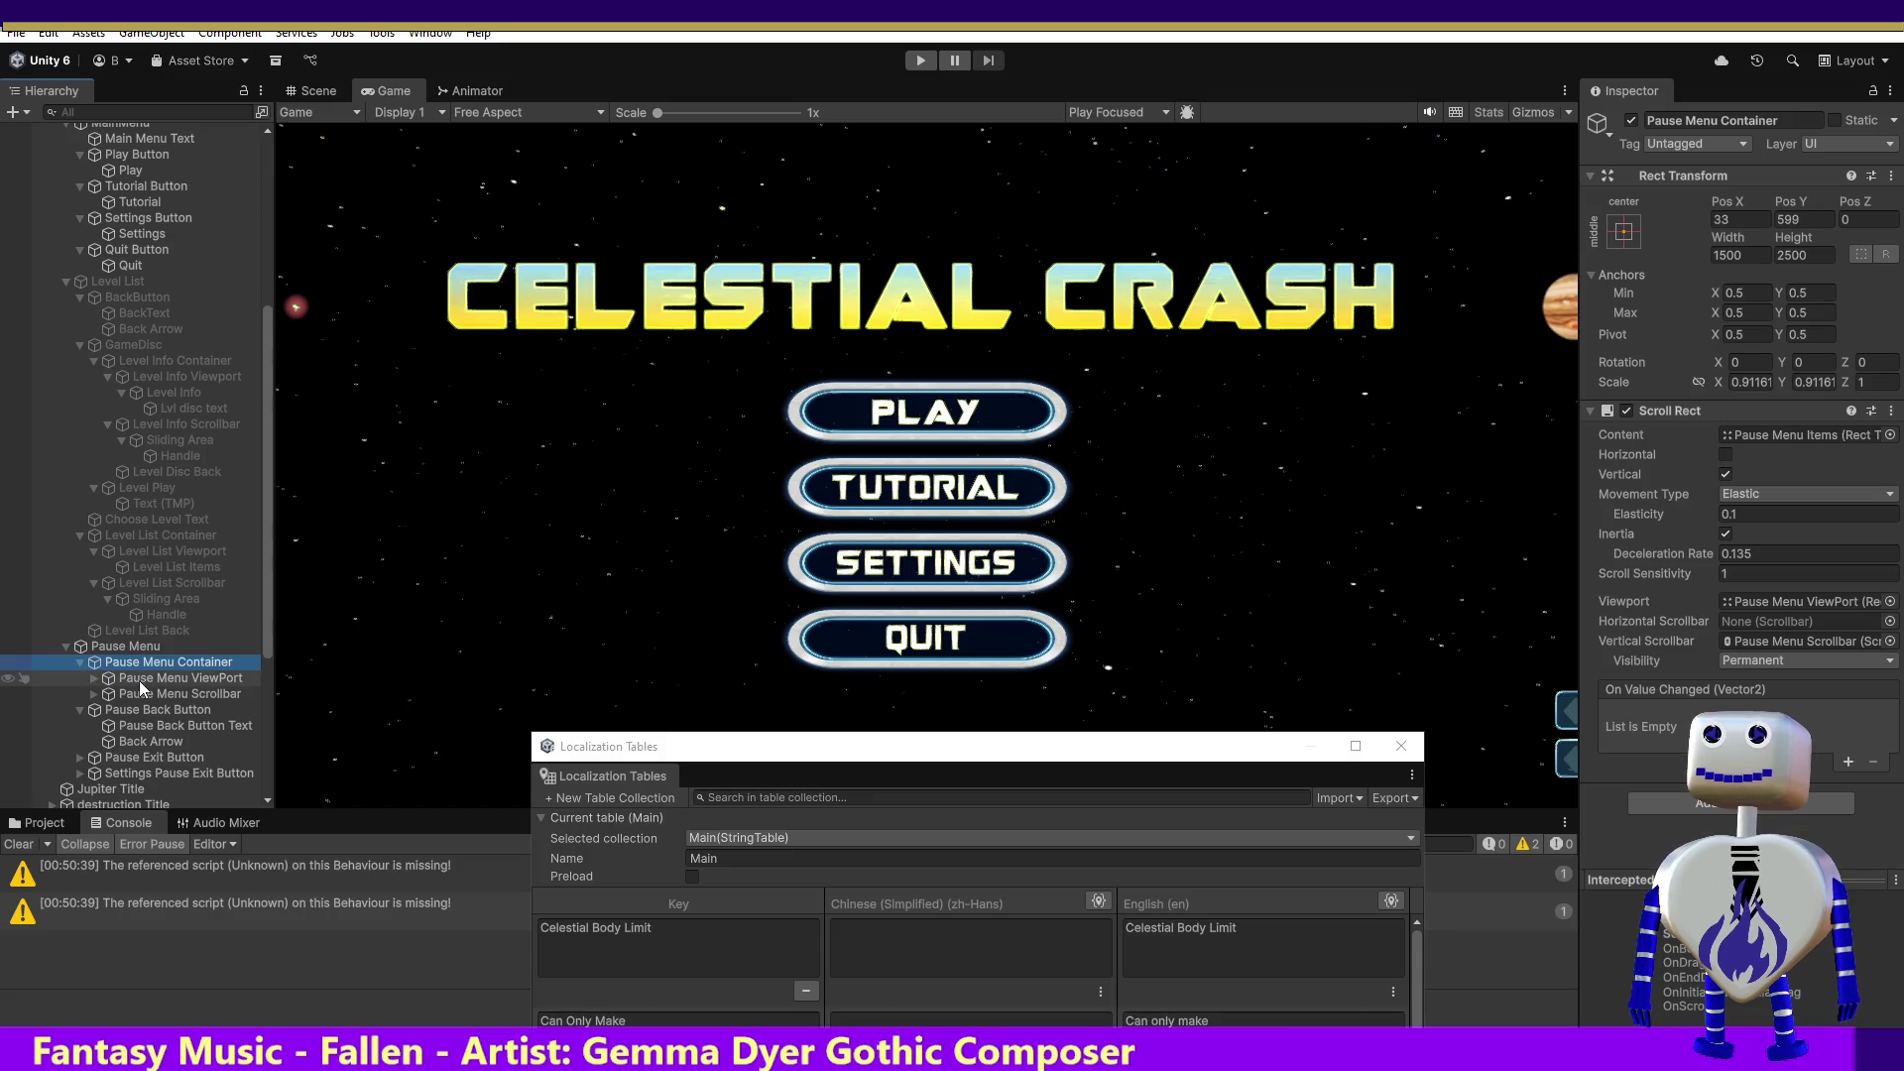
left_click(142, 680)
left_click(95, 680)
left_click(122, 694)
left_click(106, 694)
left_click(174, 711)
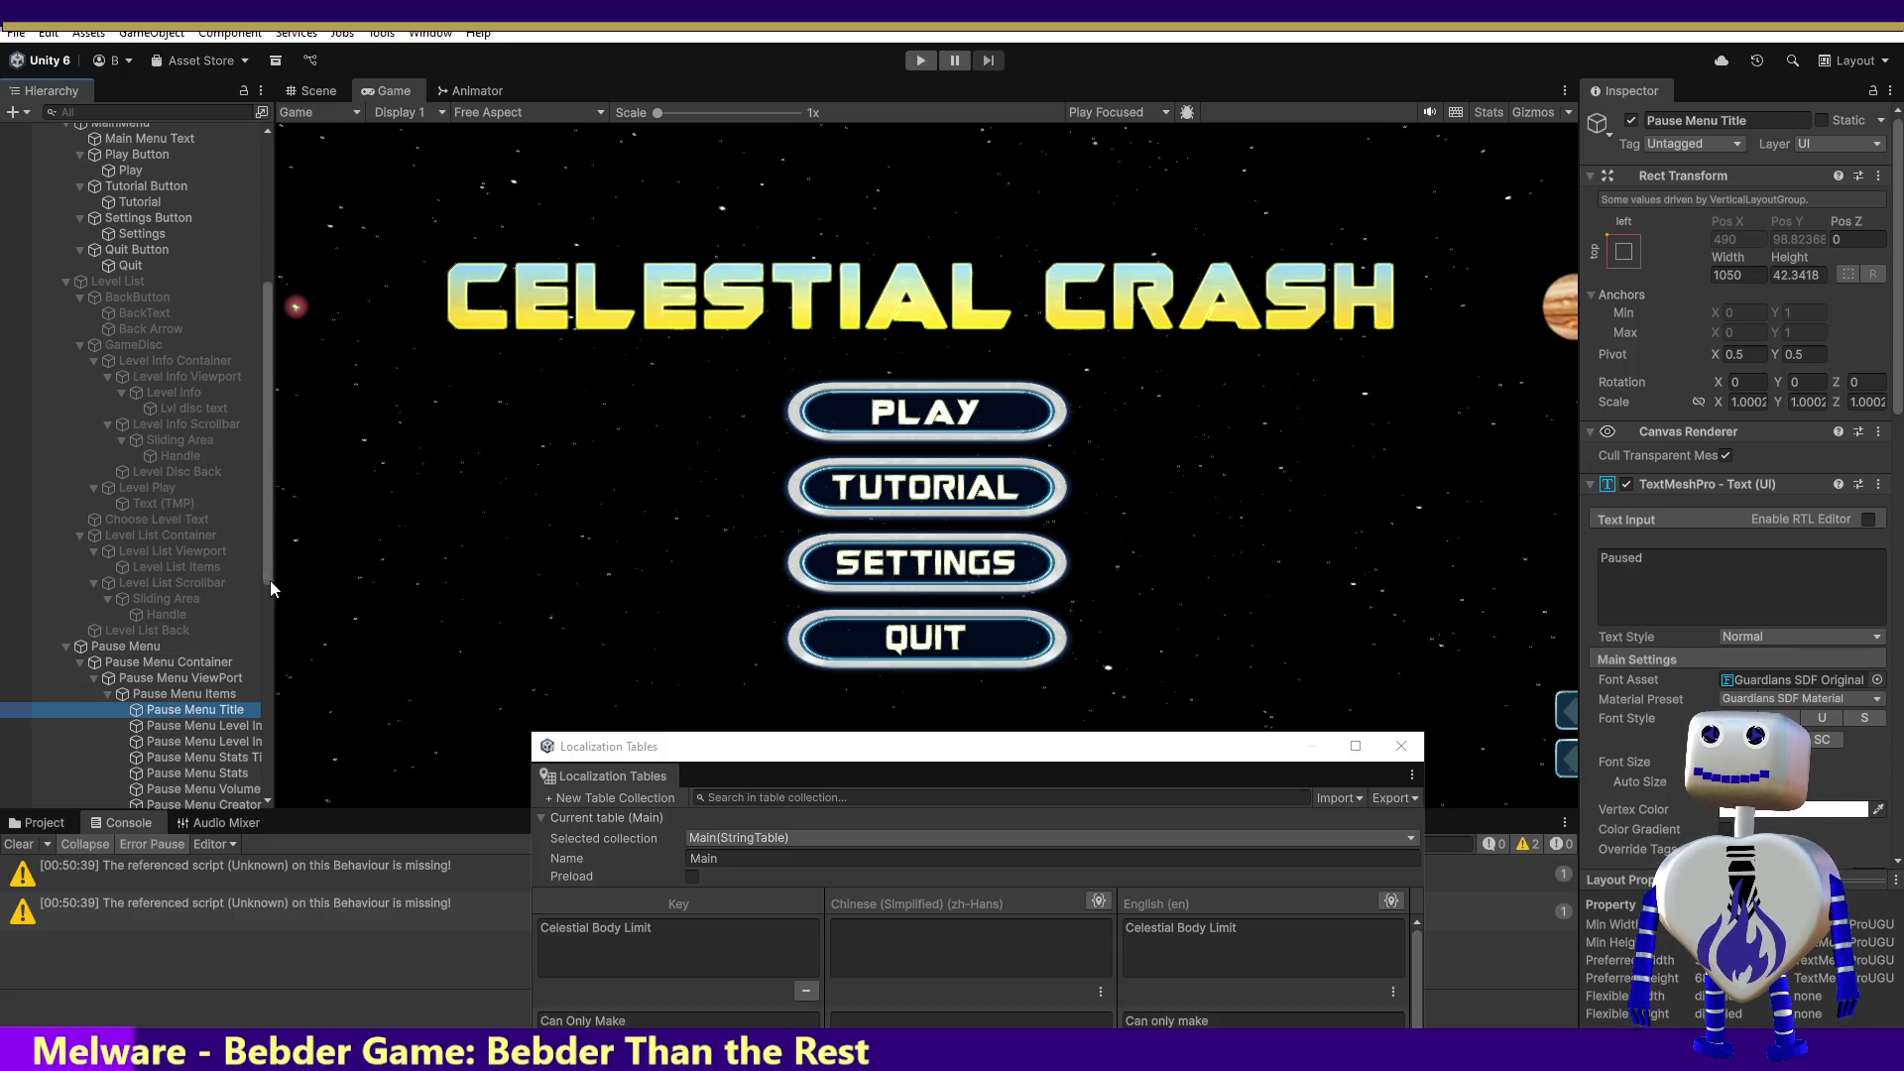
Step: Compare the Level Info, Stats and Level Info titles, return to Pause Menu Title, and raise the Localization Tables window
scroll(268, 571, "down", 3)
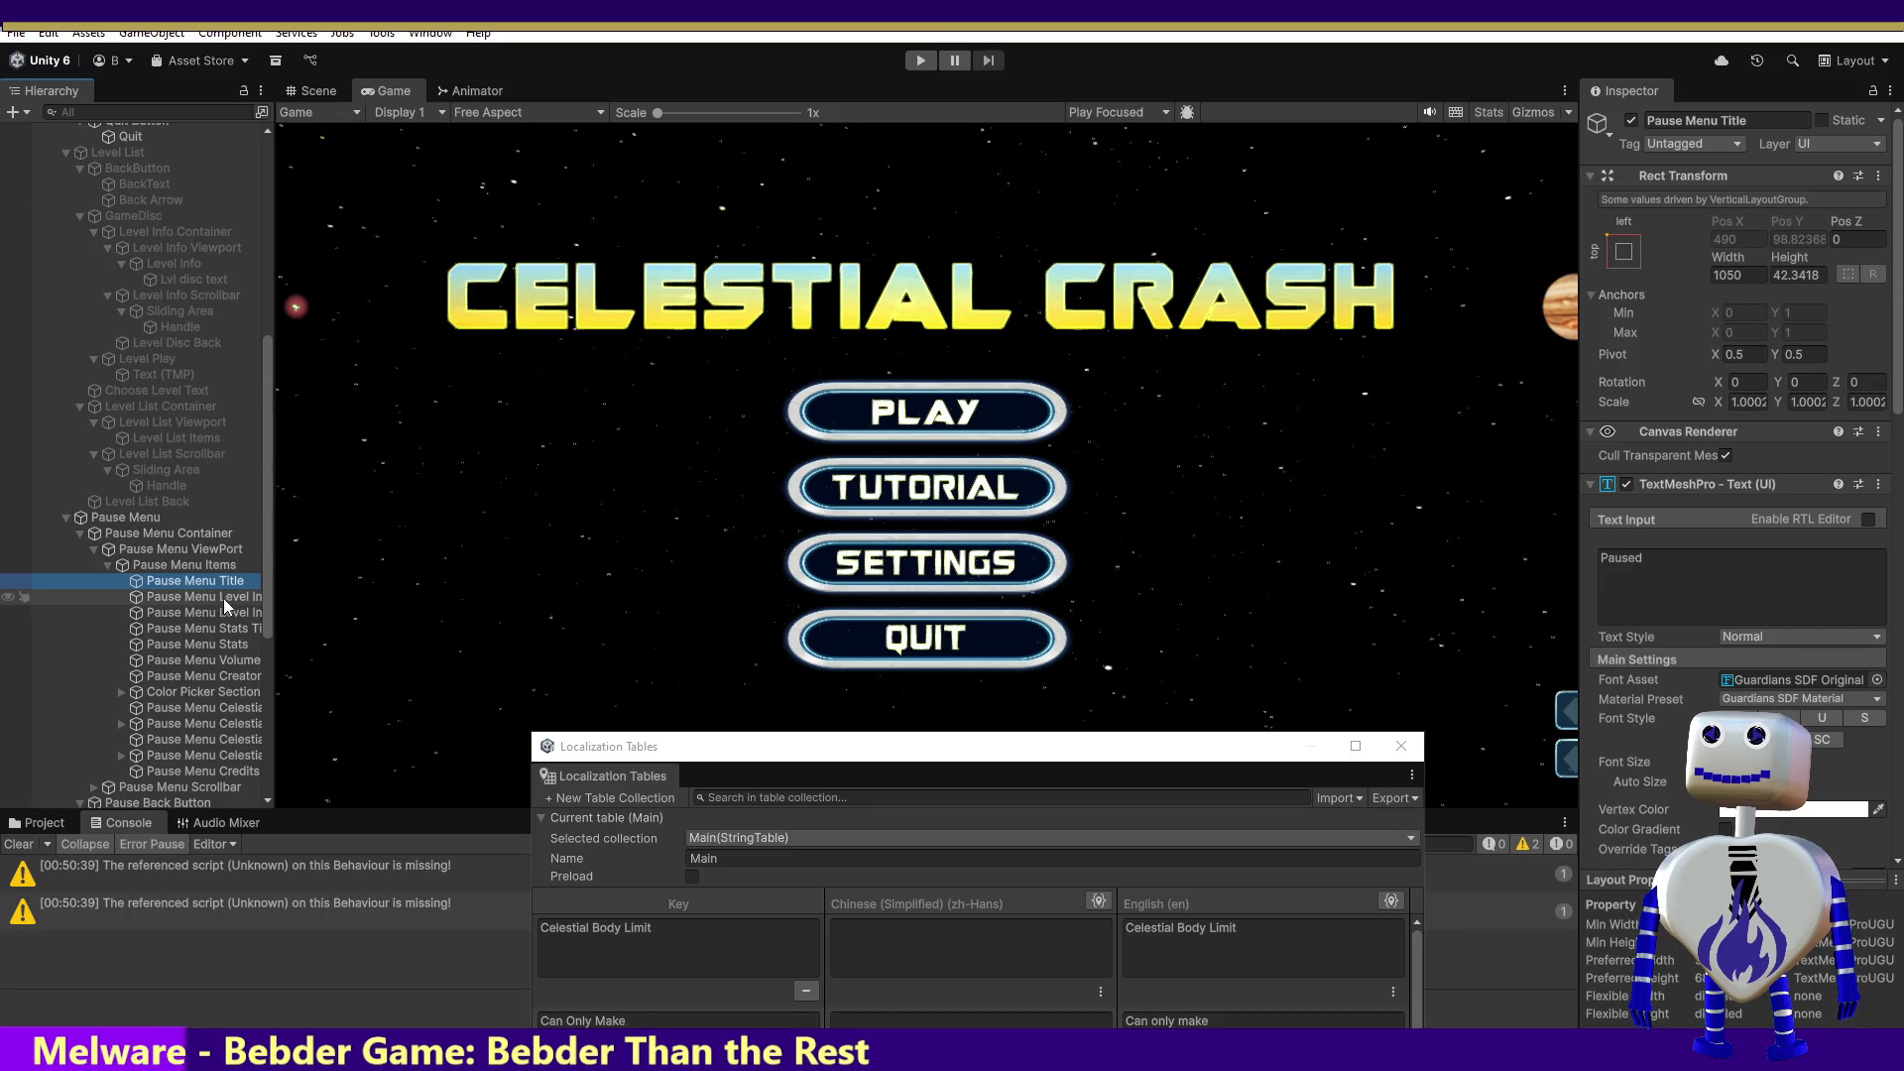
left_click(220, 595)
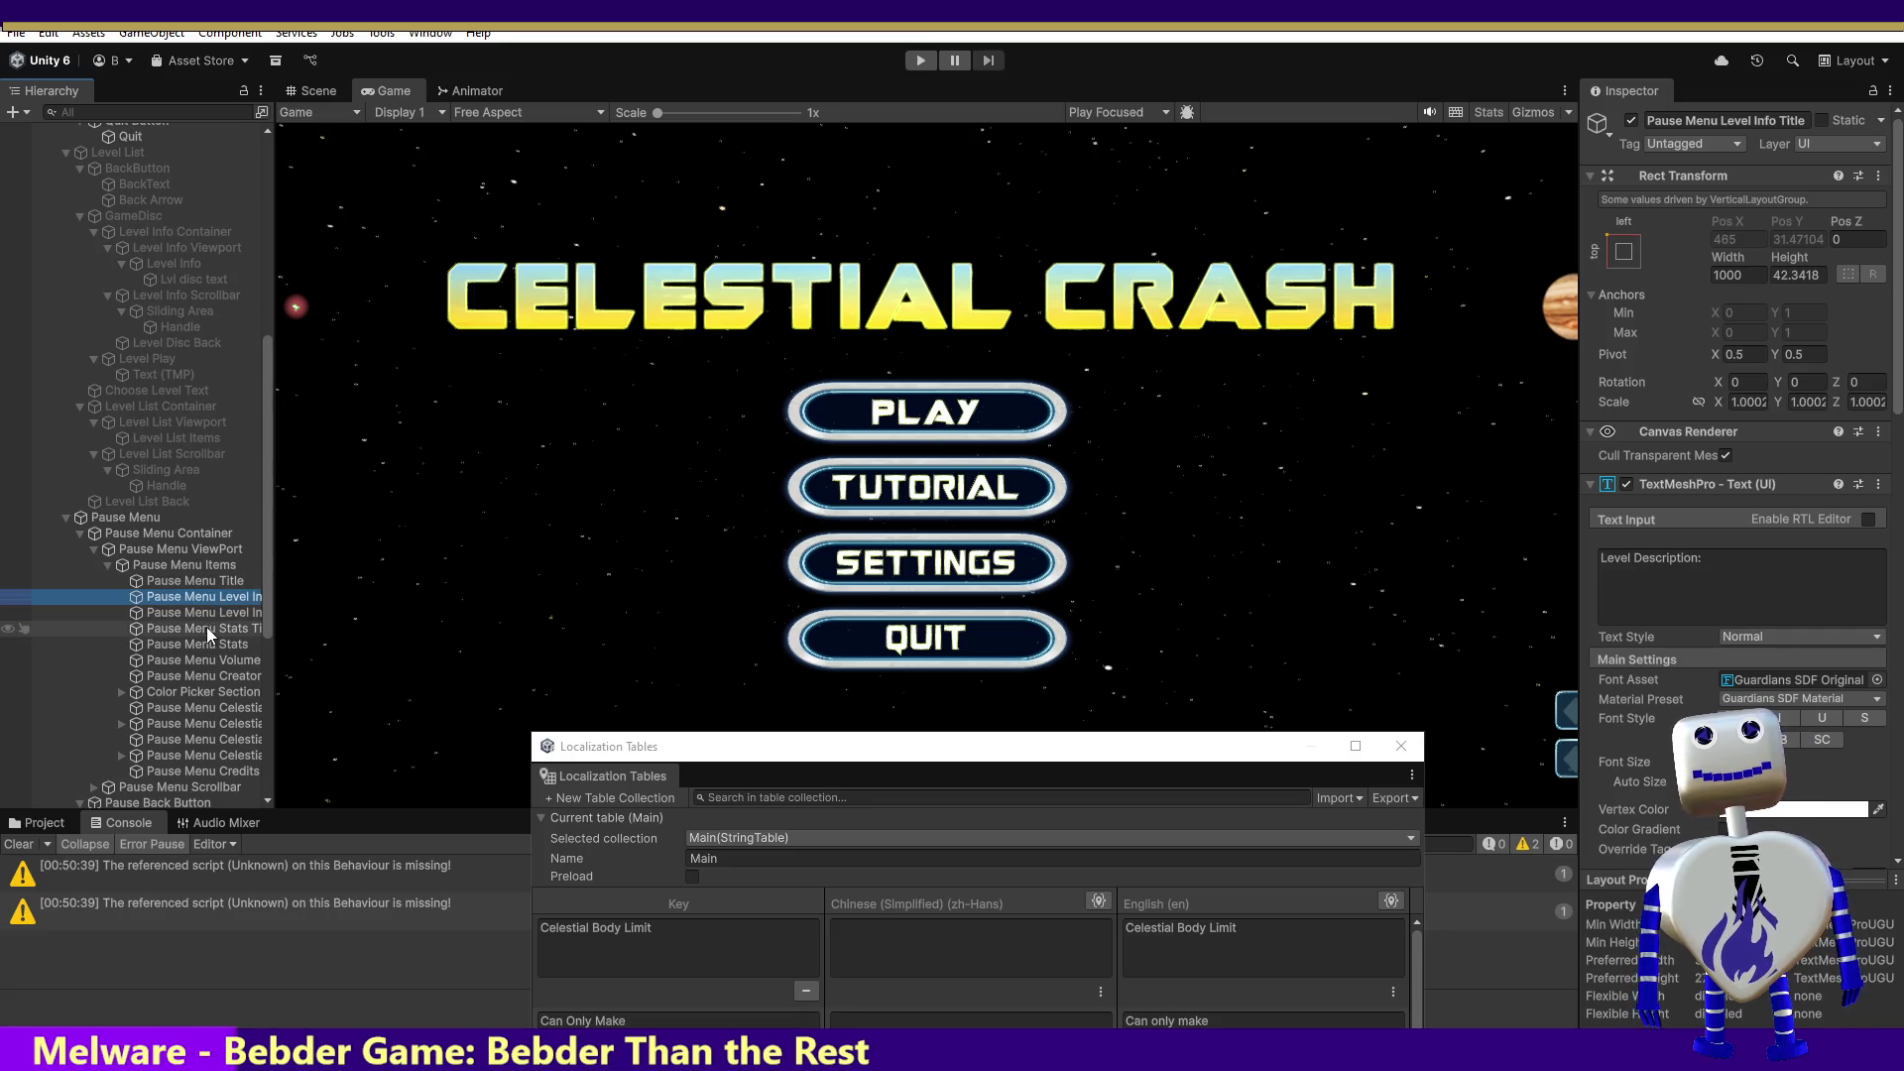
left_click(205, 626)
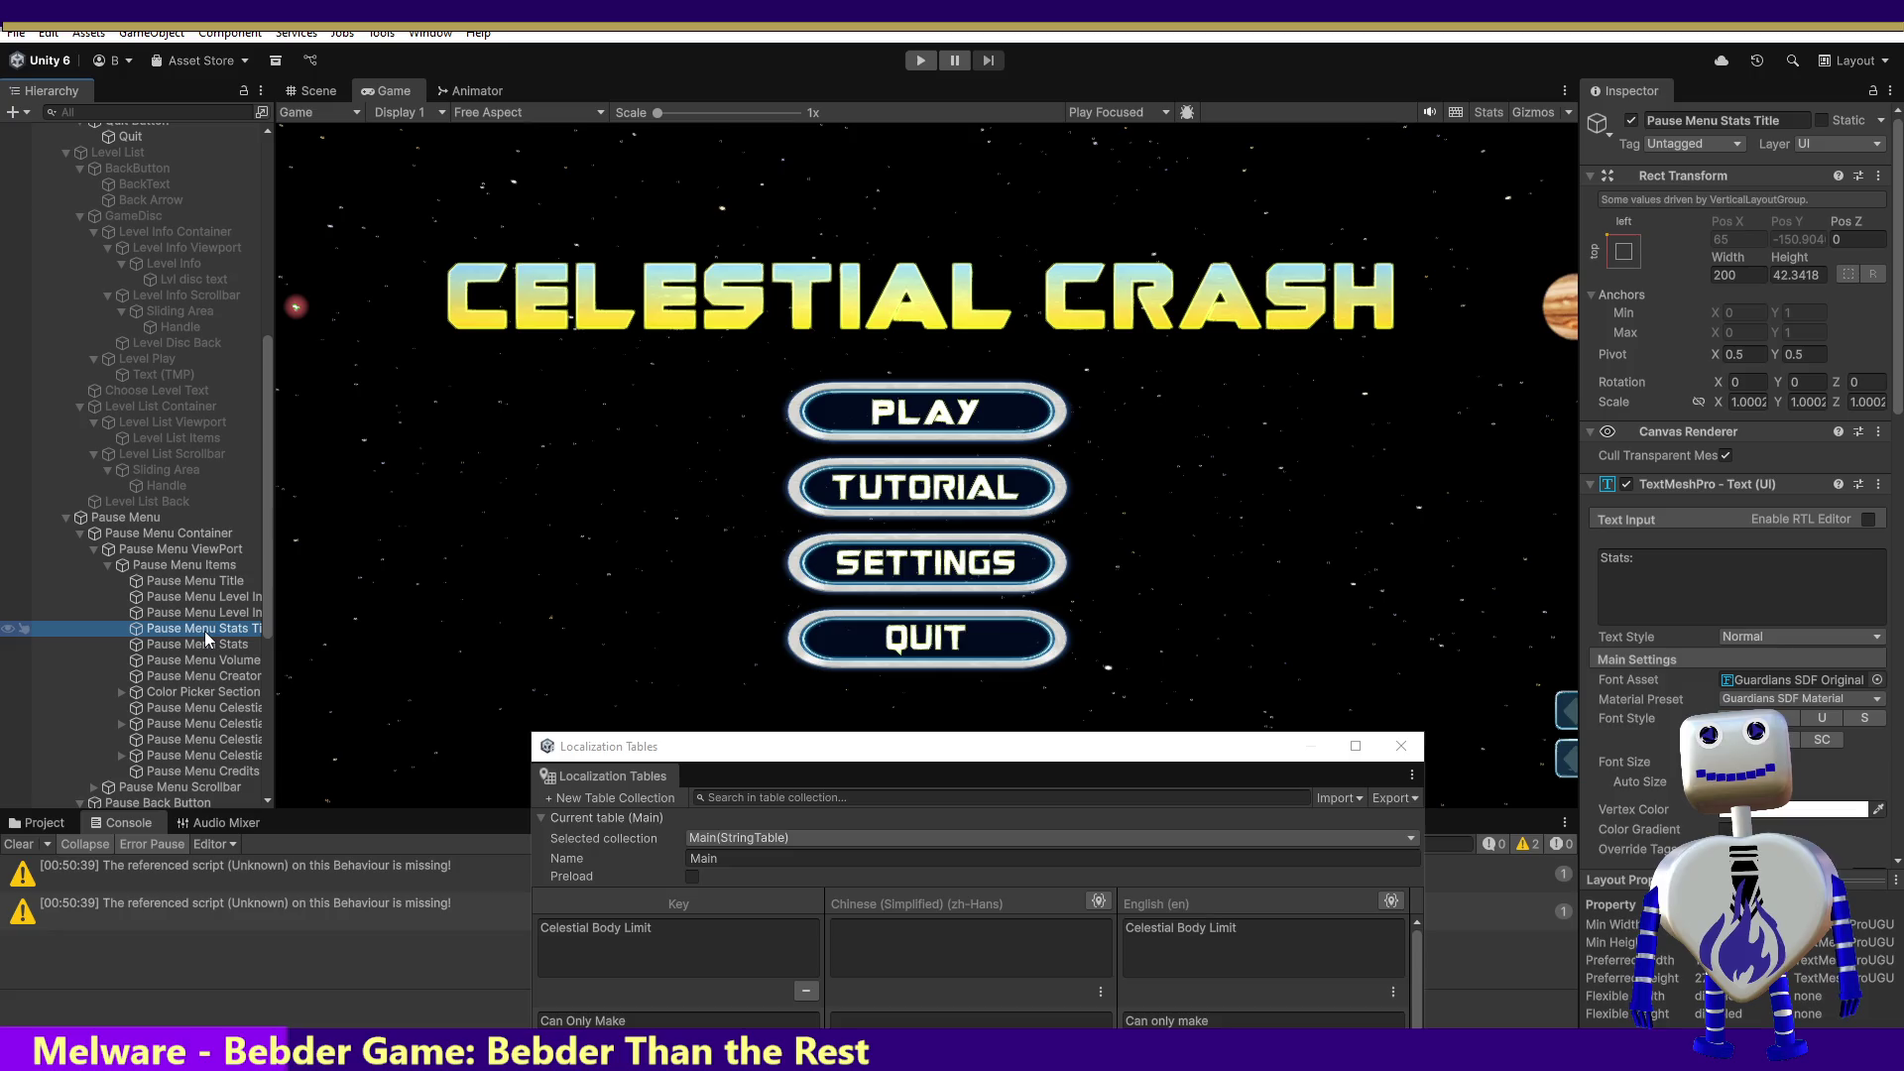
left_click(208, 613)
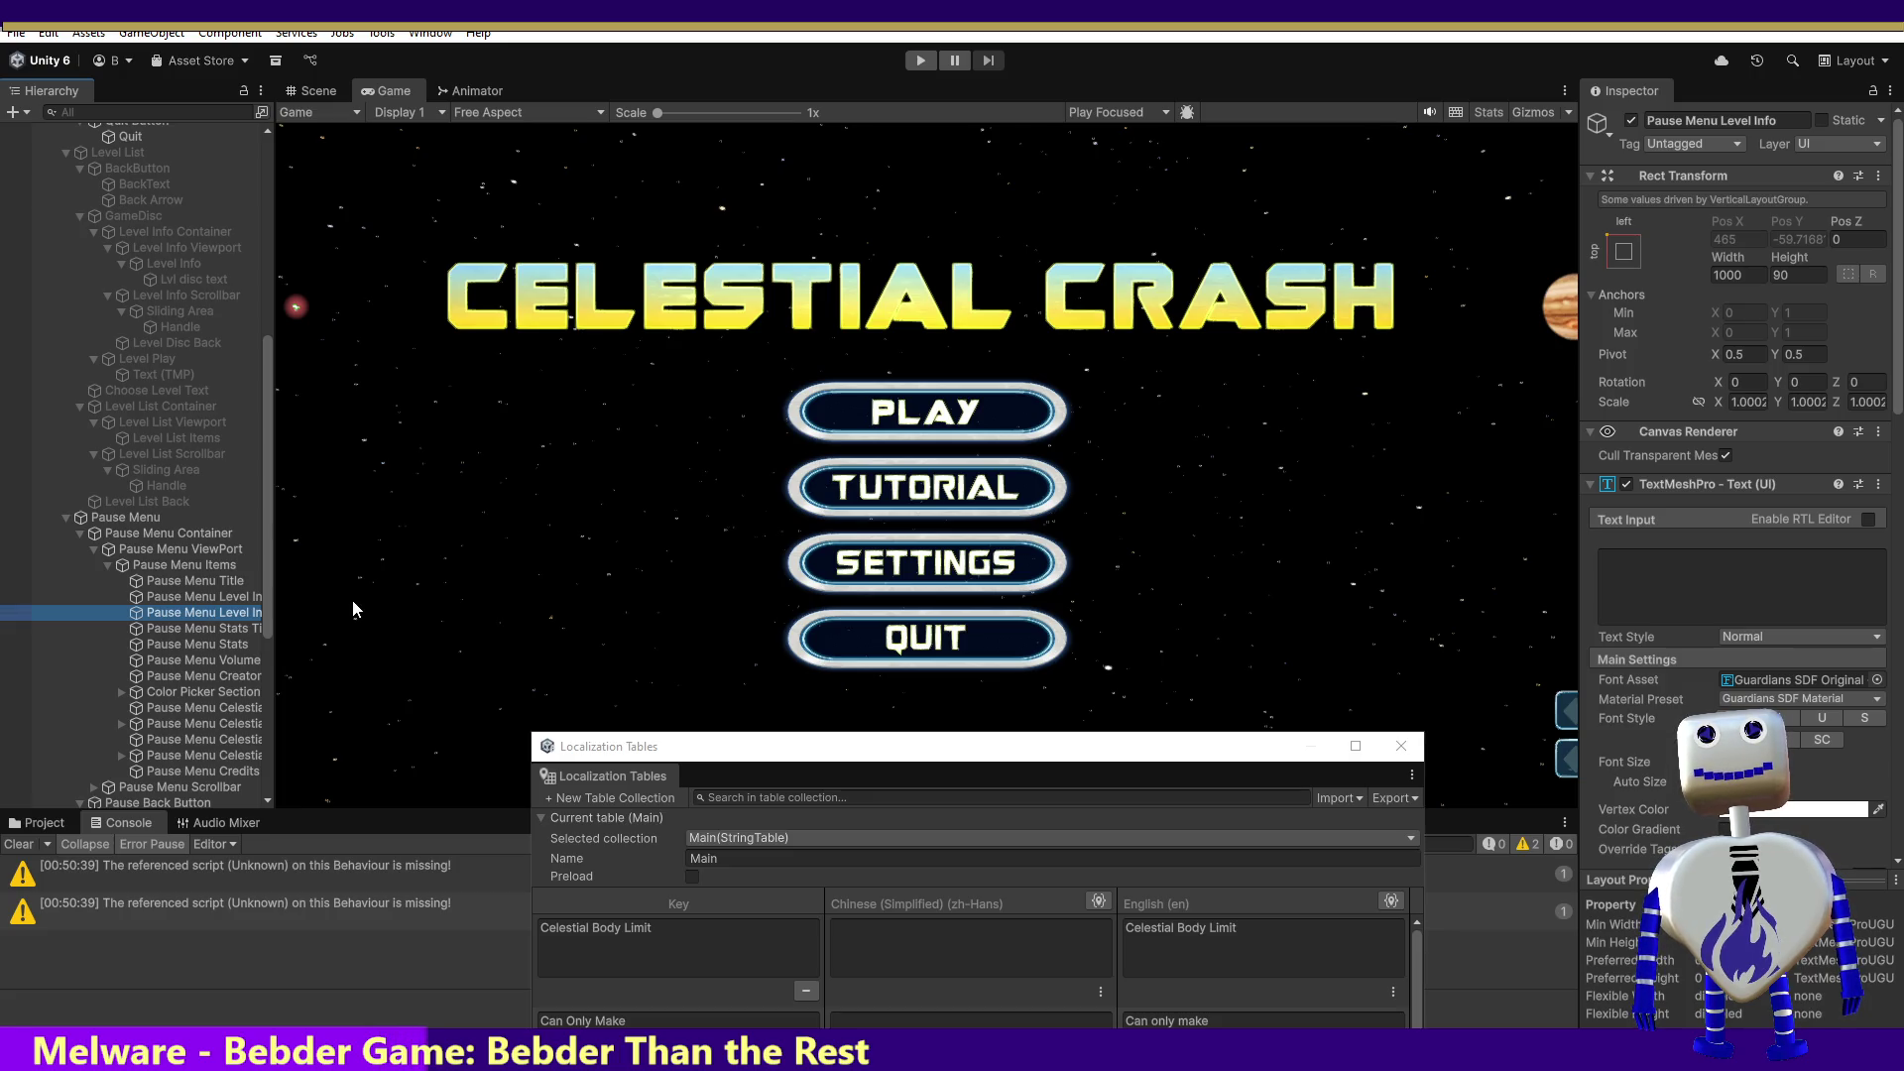
left_click(231, 583)
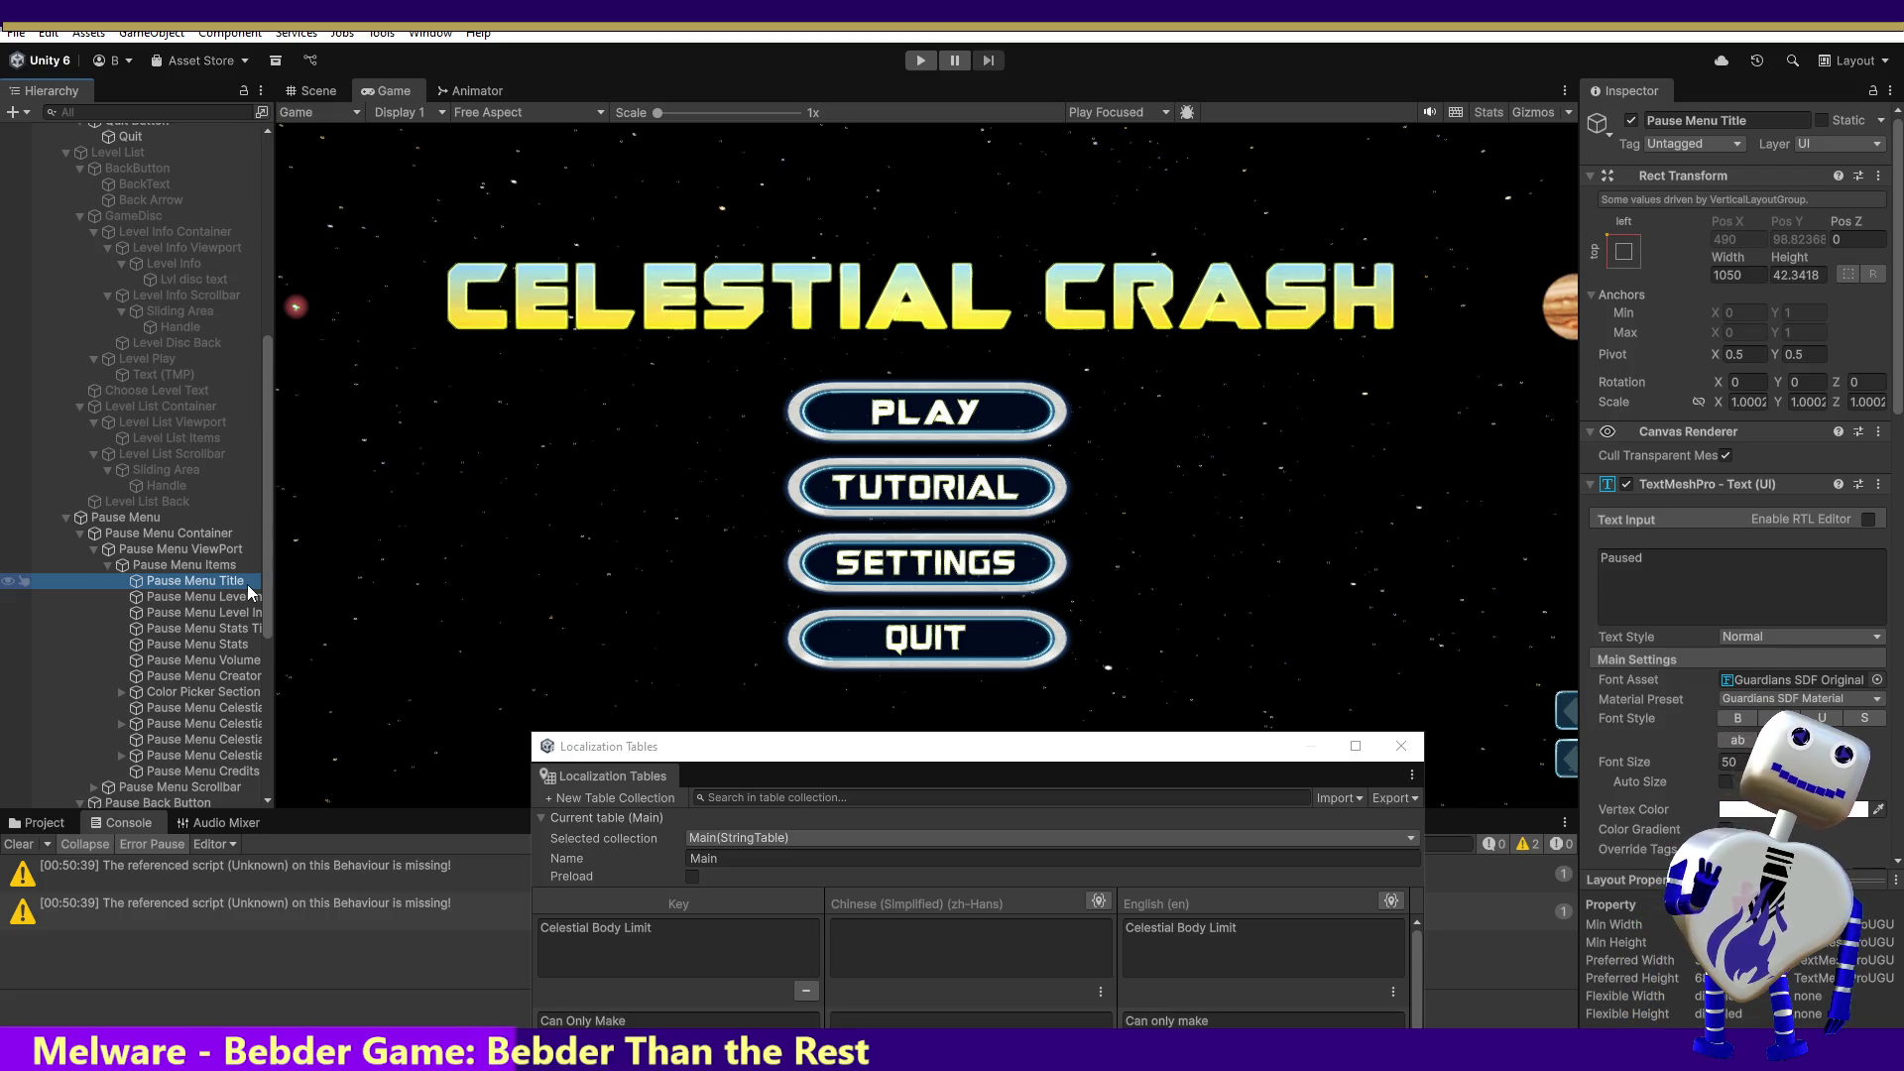
mouse_move(851, 752)
left_mouse_down()
mouse_move(809, 677)
mouse_move(807, 378)
left_mouse_up()
Step: Search the PolyglotGamedev sheet for 'Paused', locating MENU_LABEL_PAUSED in row 530, then return to Unity
double_click(1611, 562)
left_click(1612, 555)
key("alt+Tab")
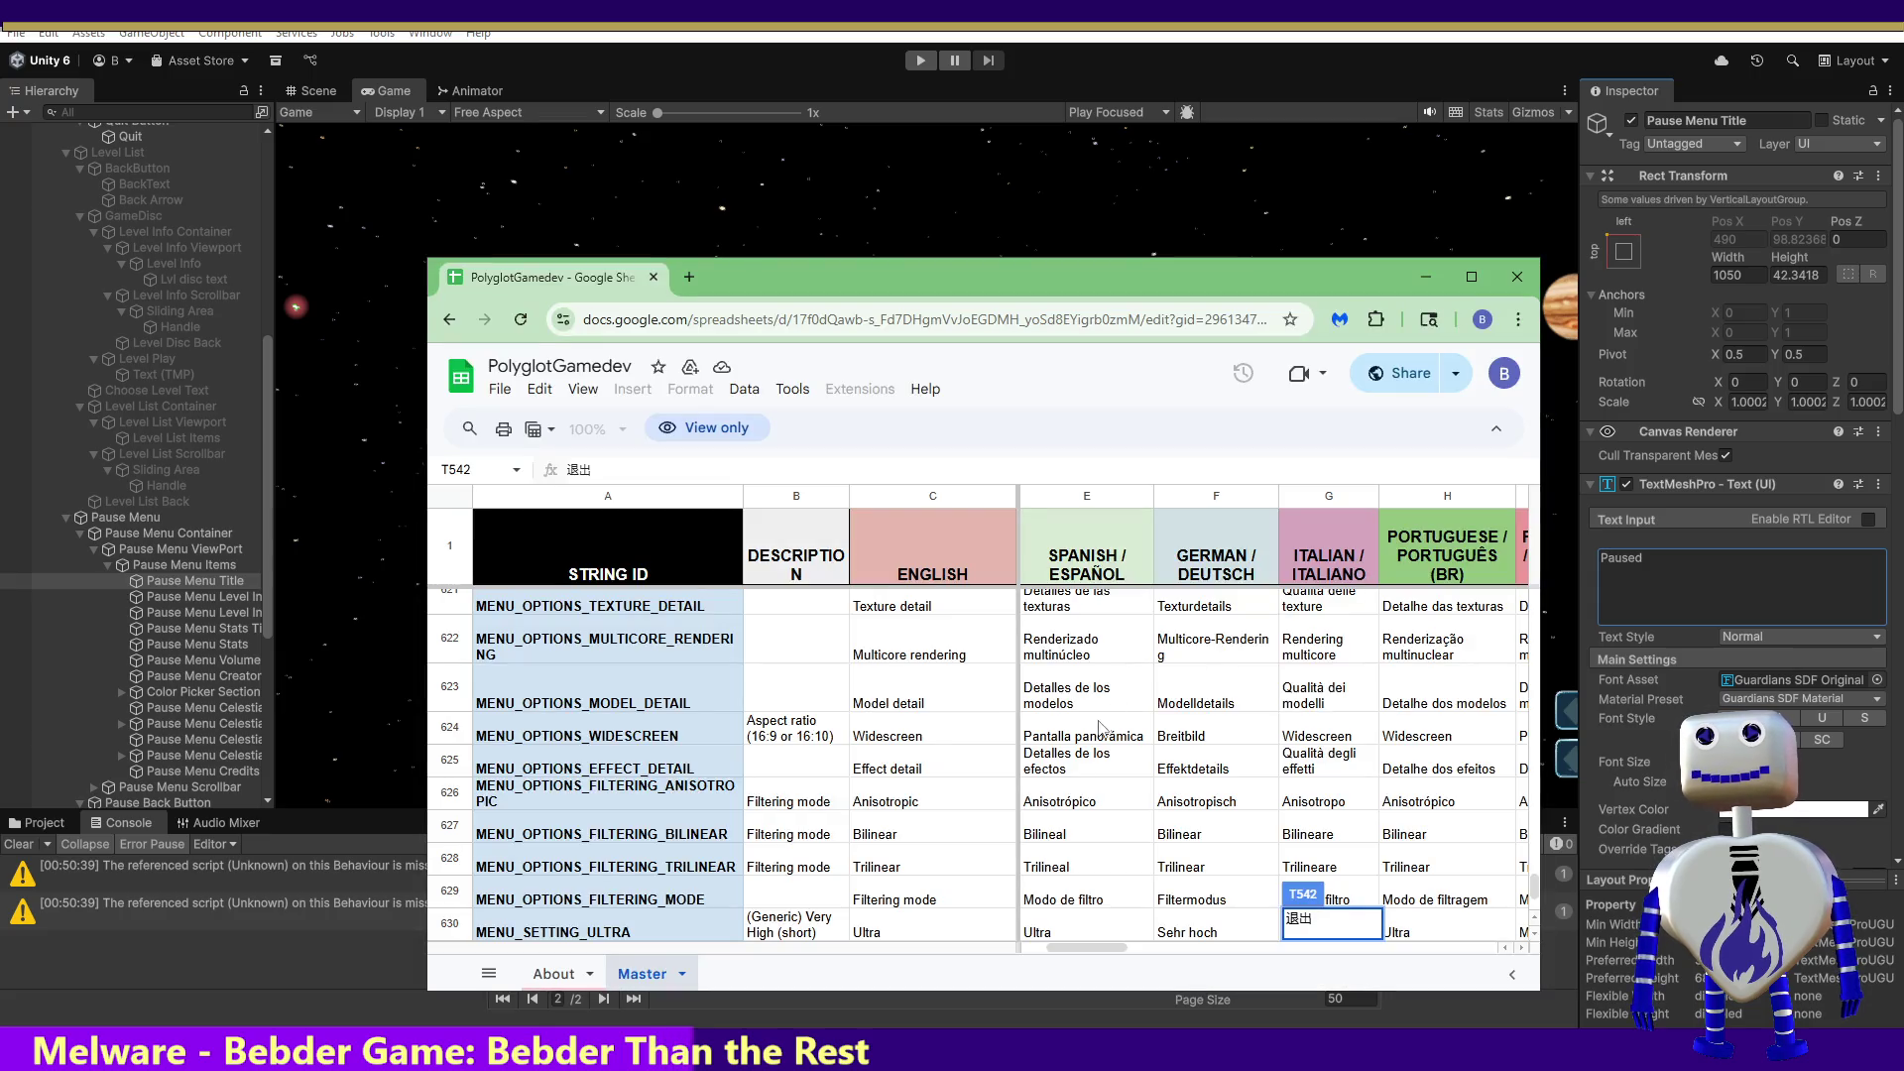
left_click(991, 716)
key("ctrl+f")
type("Paused")
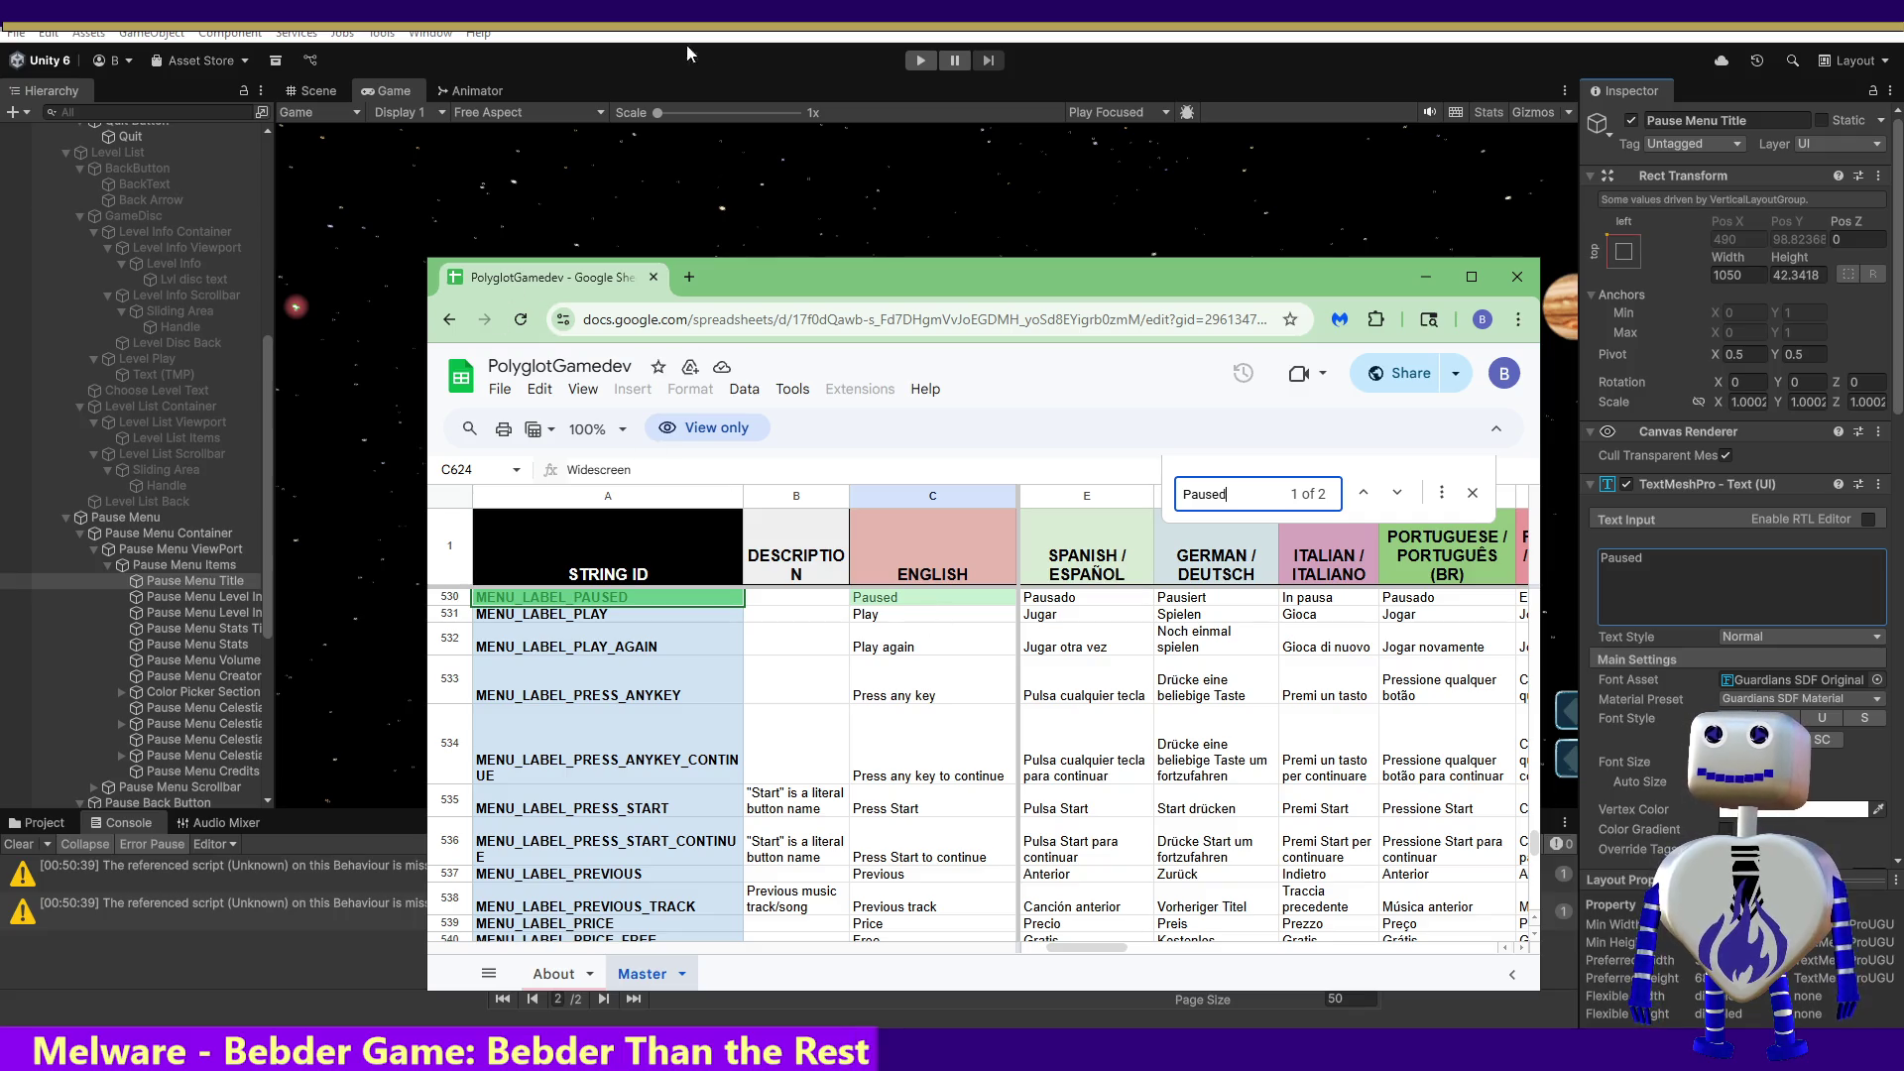
left_click(627, 35)
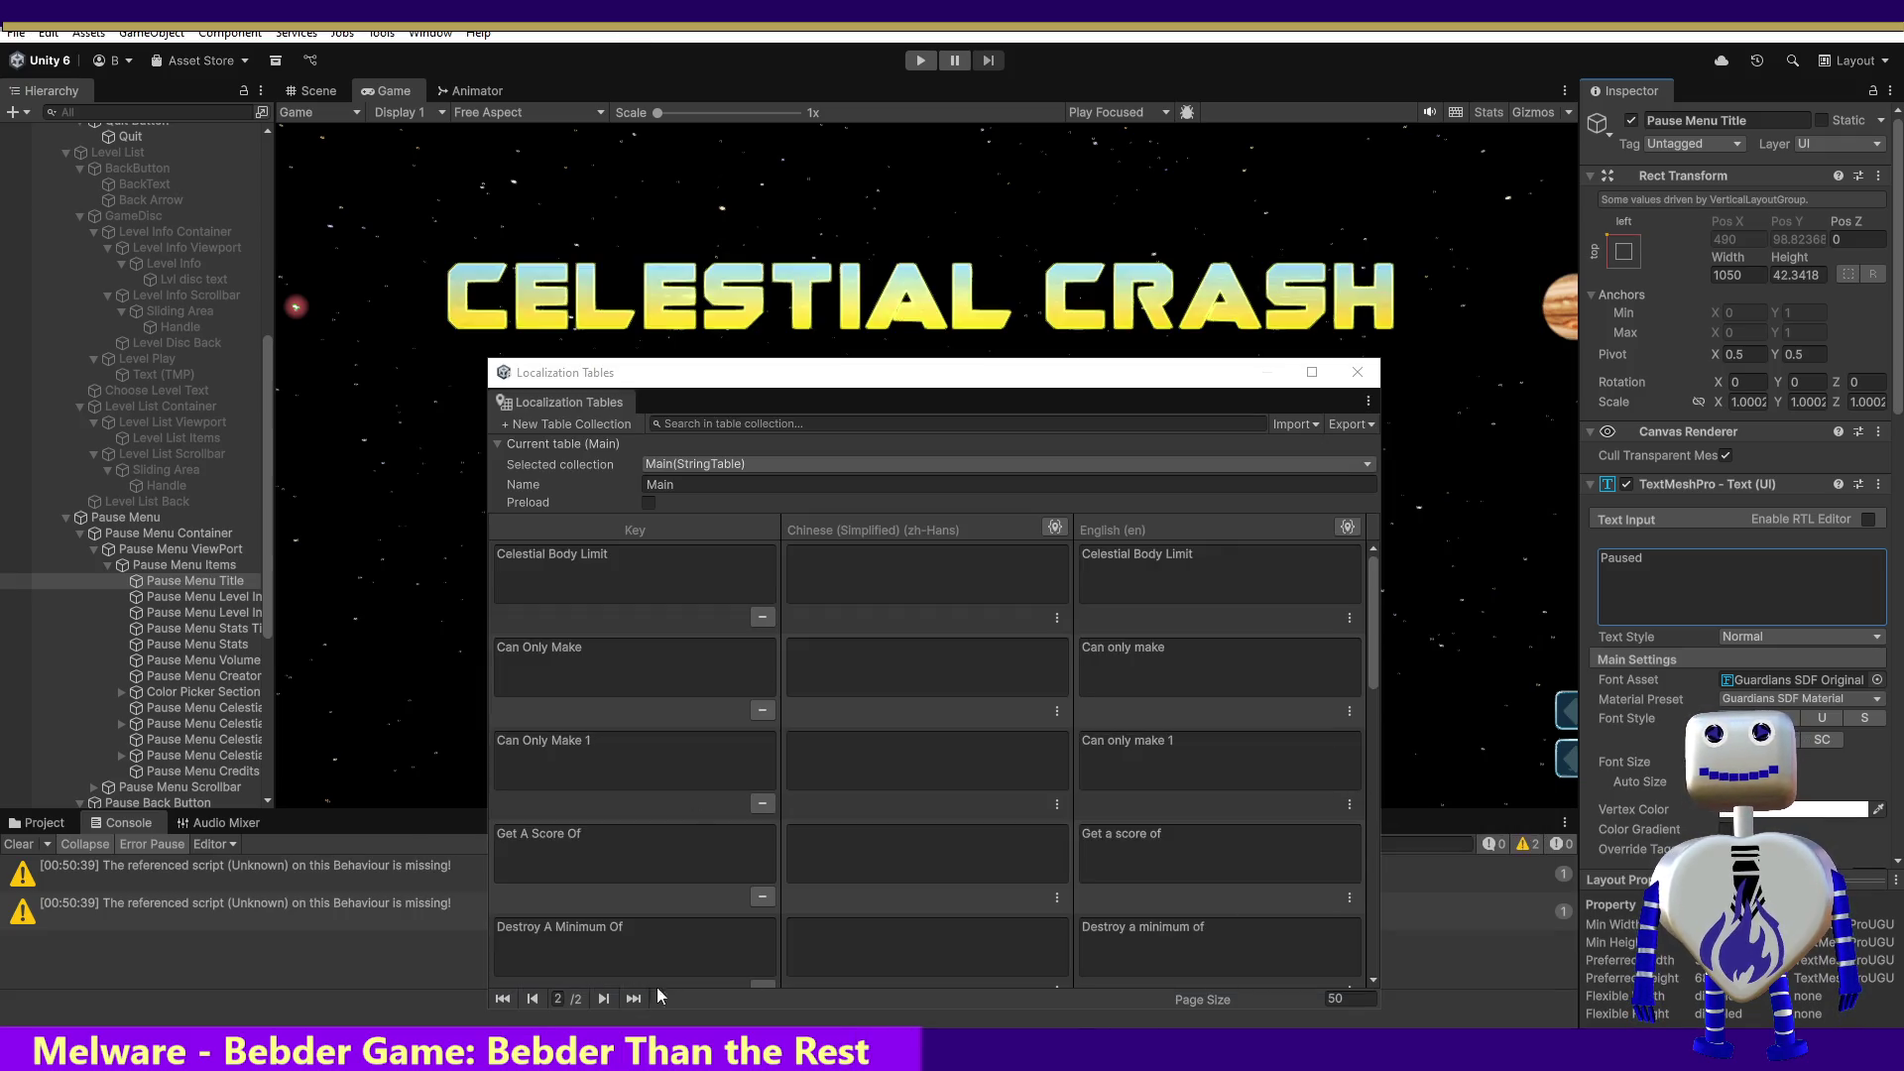
Step: Add a new entry at the end of page 2 of the Main table and edit its key to Paused
left_click(635, 998)
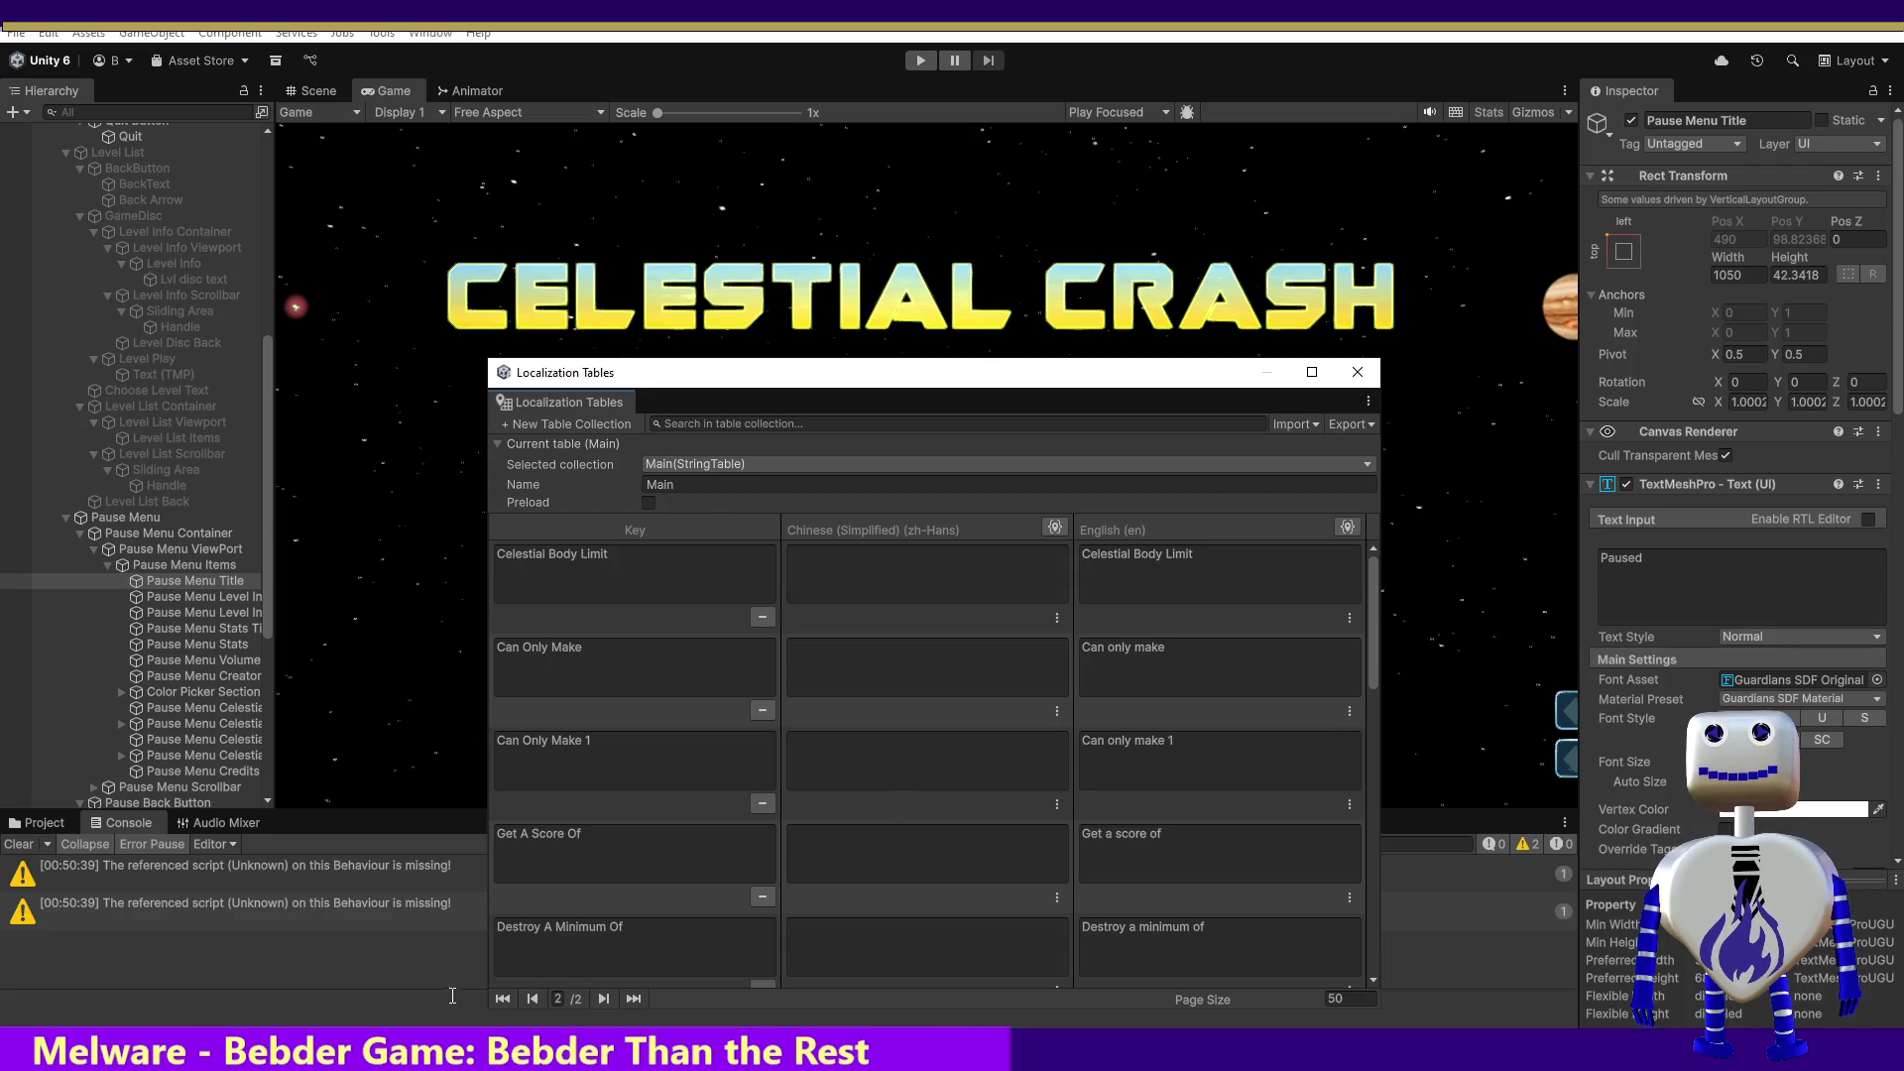
left_click(532, 999)
left_click_drag(1373, 569, 1365, 607)
left_click_drag(1362, 626, 1389, 942)
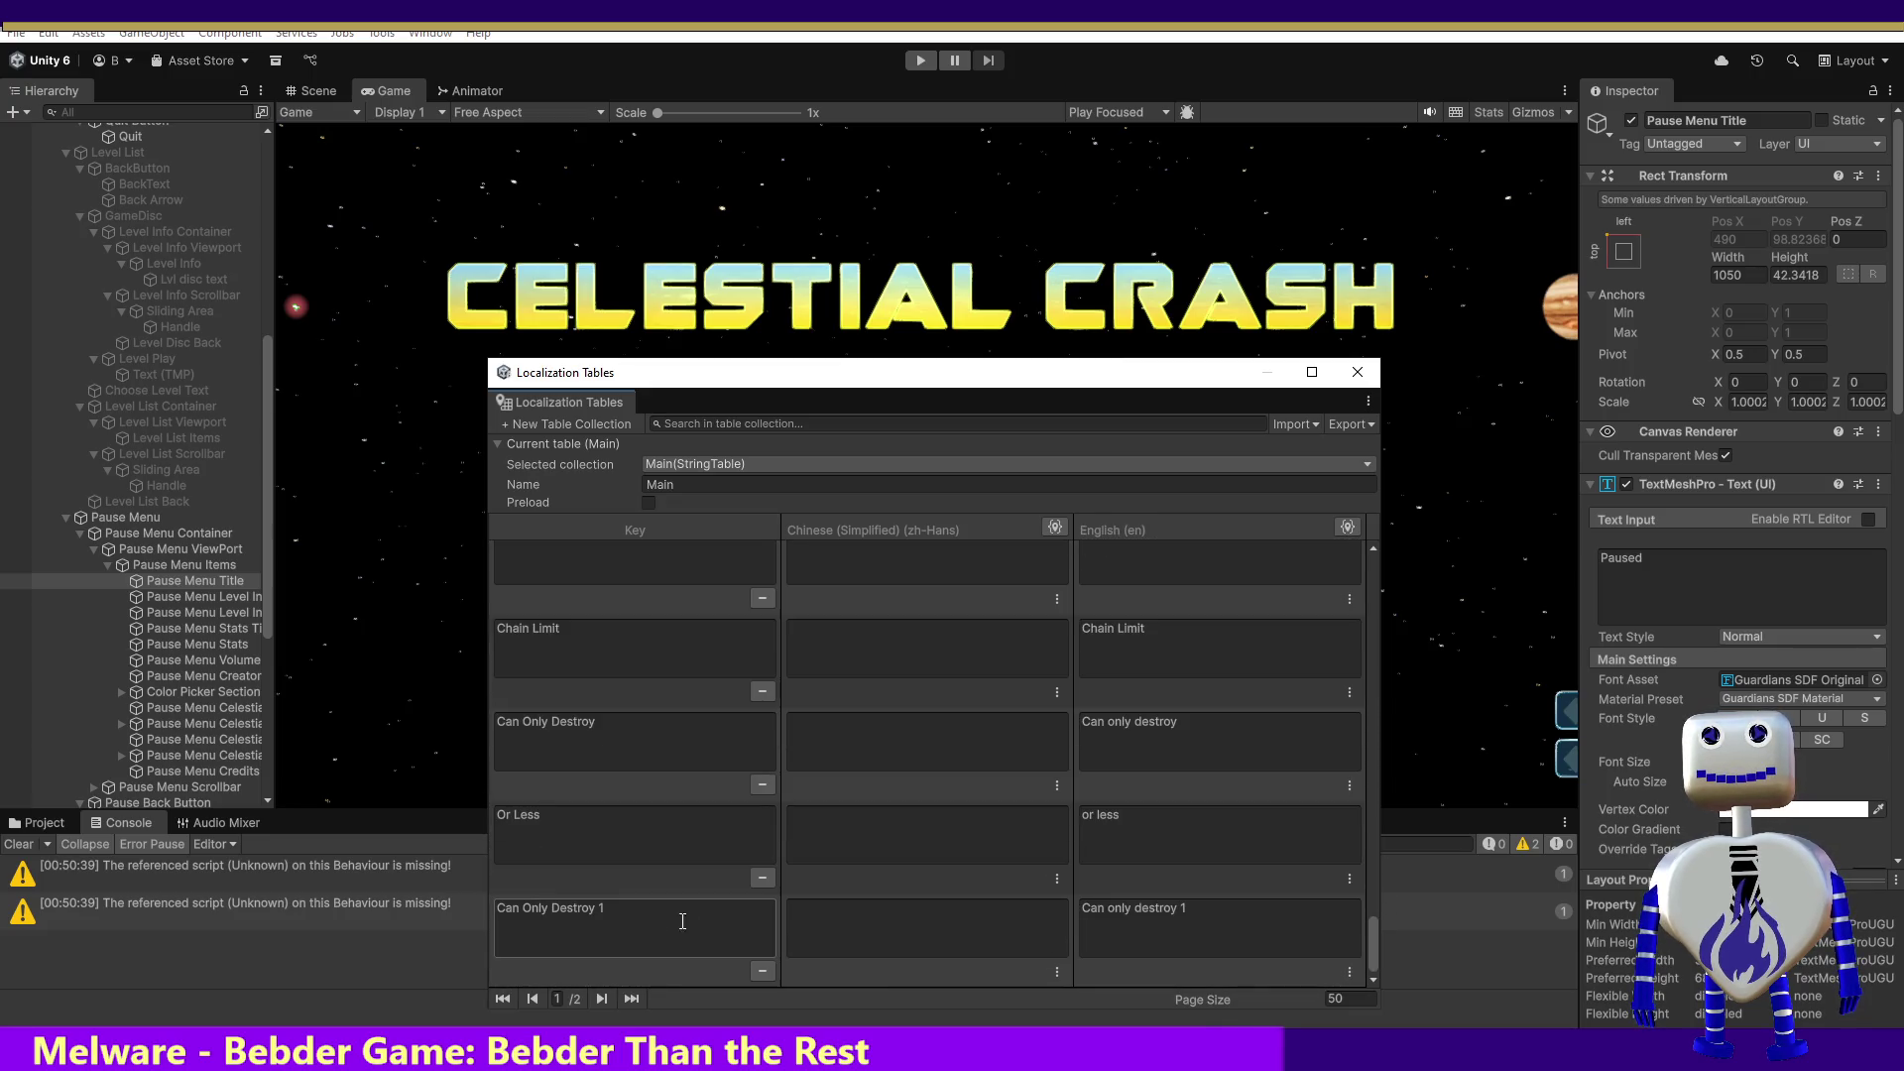
left_click(602, 999)
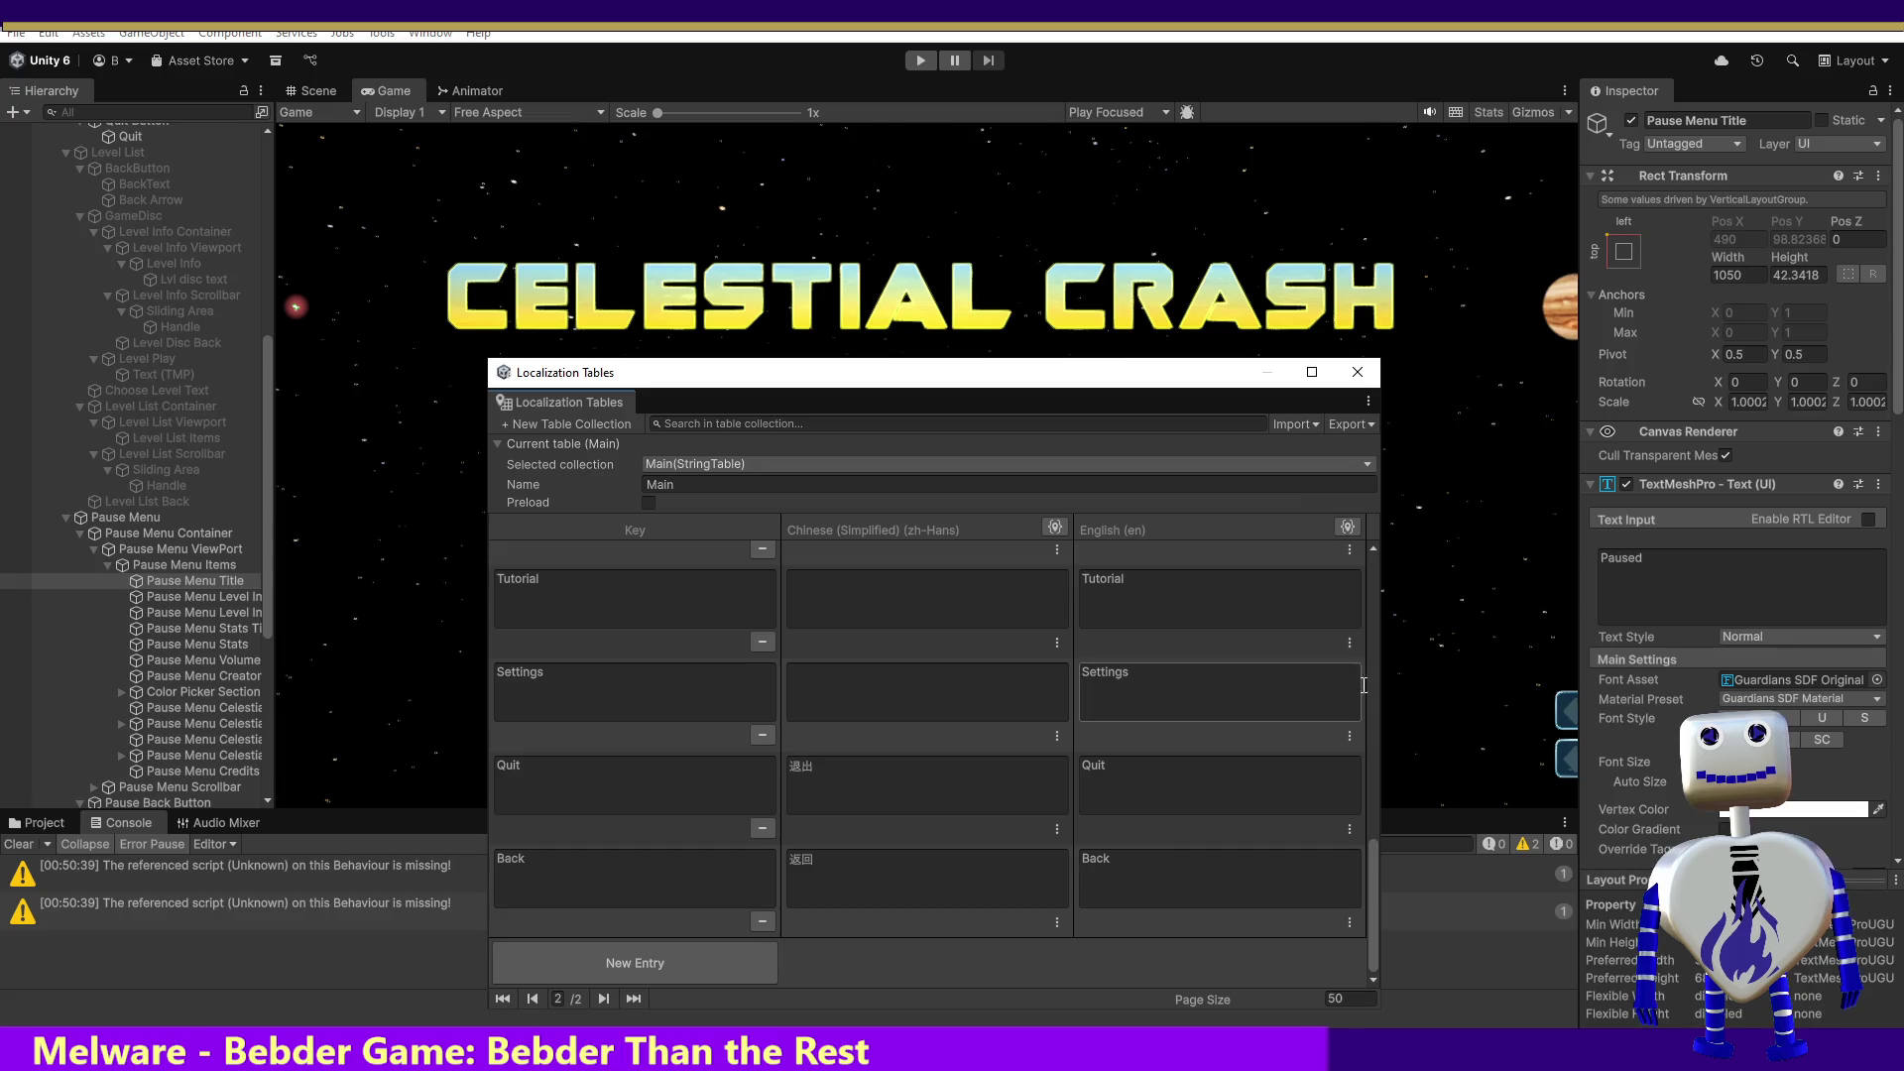
mouse_move(1371, 851)
left_mouse_down()
mouse_move(1385, 532)
mouse_move(1366, 874)
left_mouse_up()
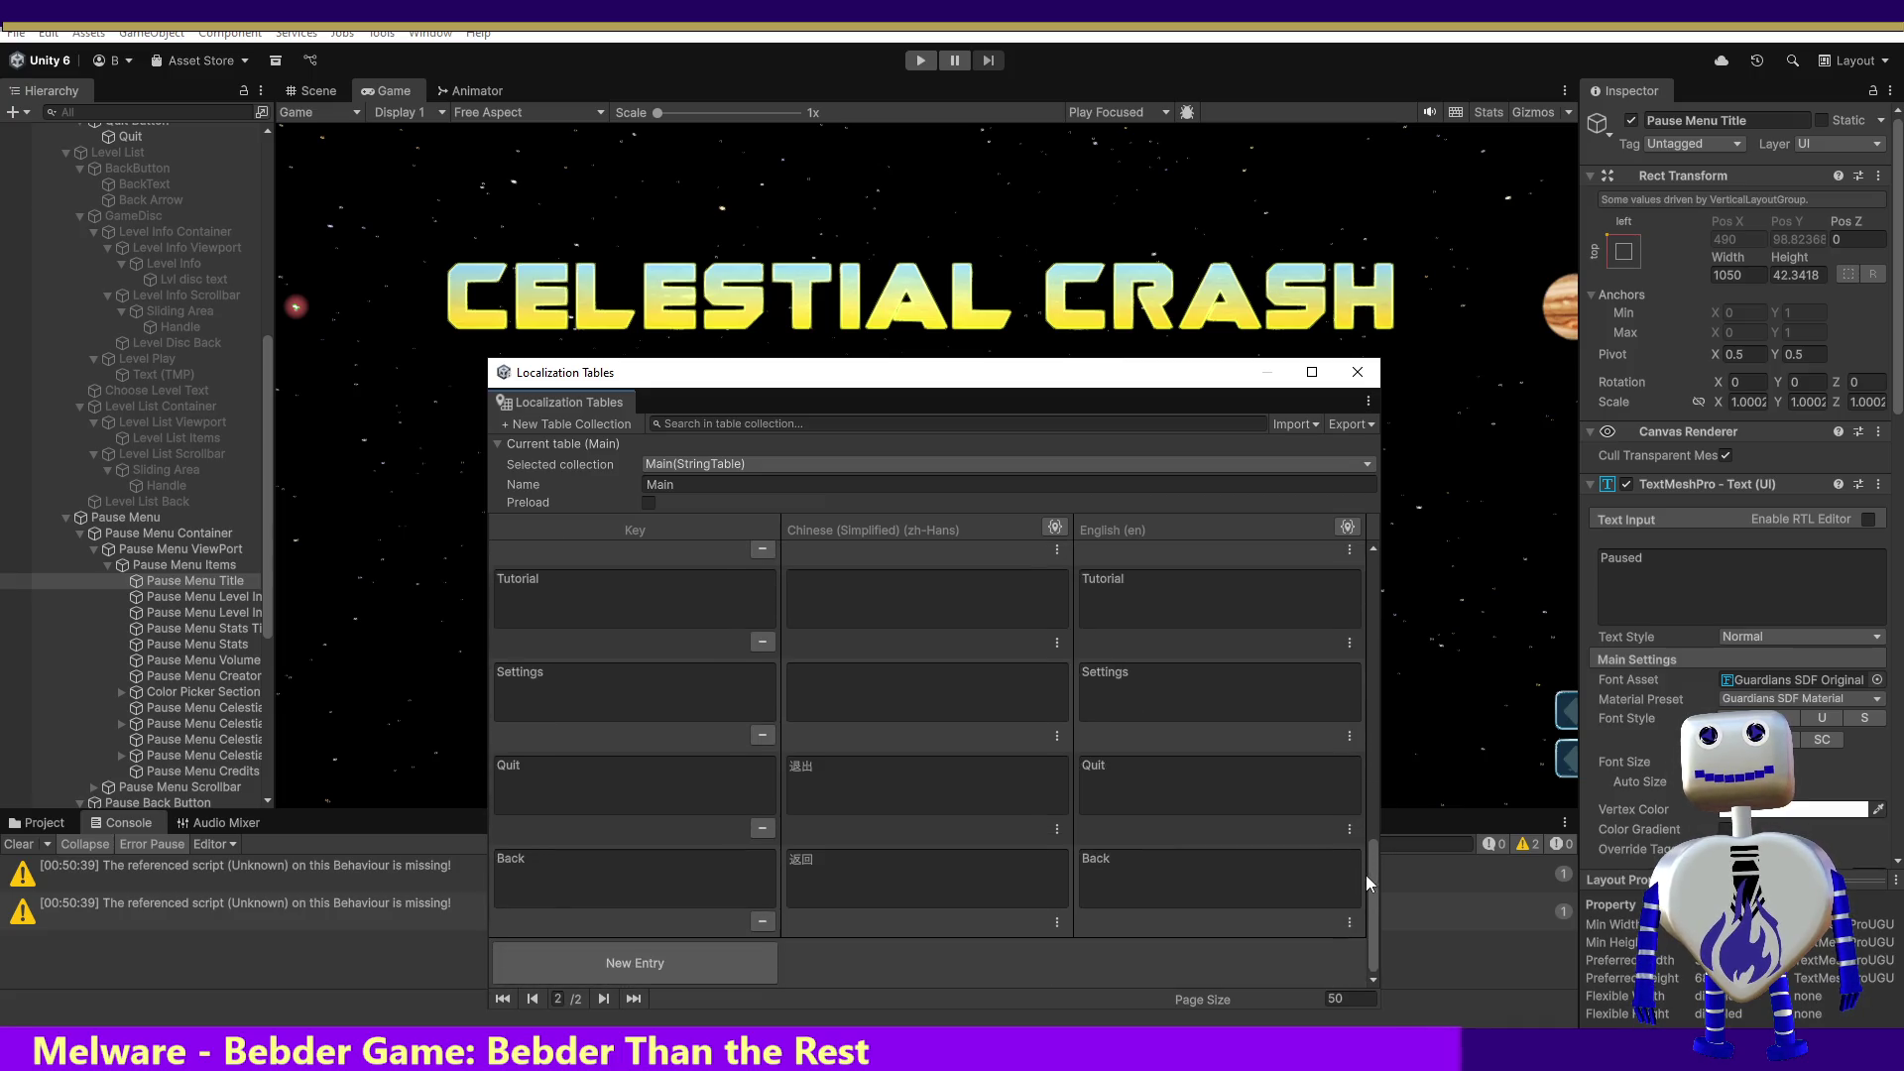
left_click(681, 963)
left_click(655, 888)
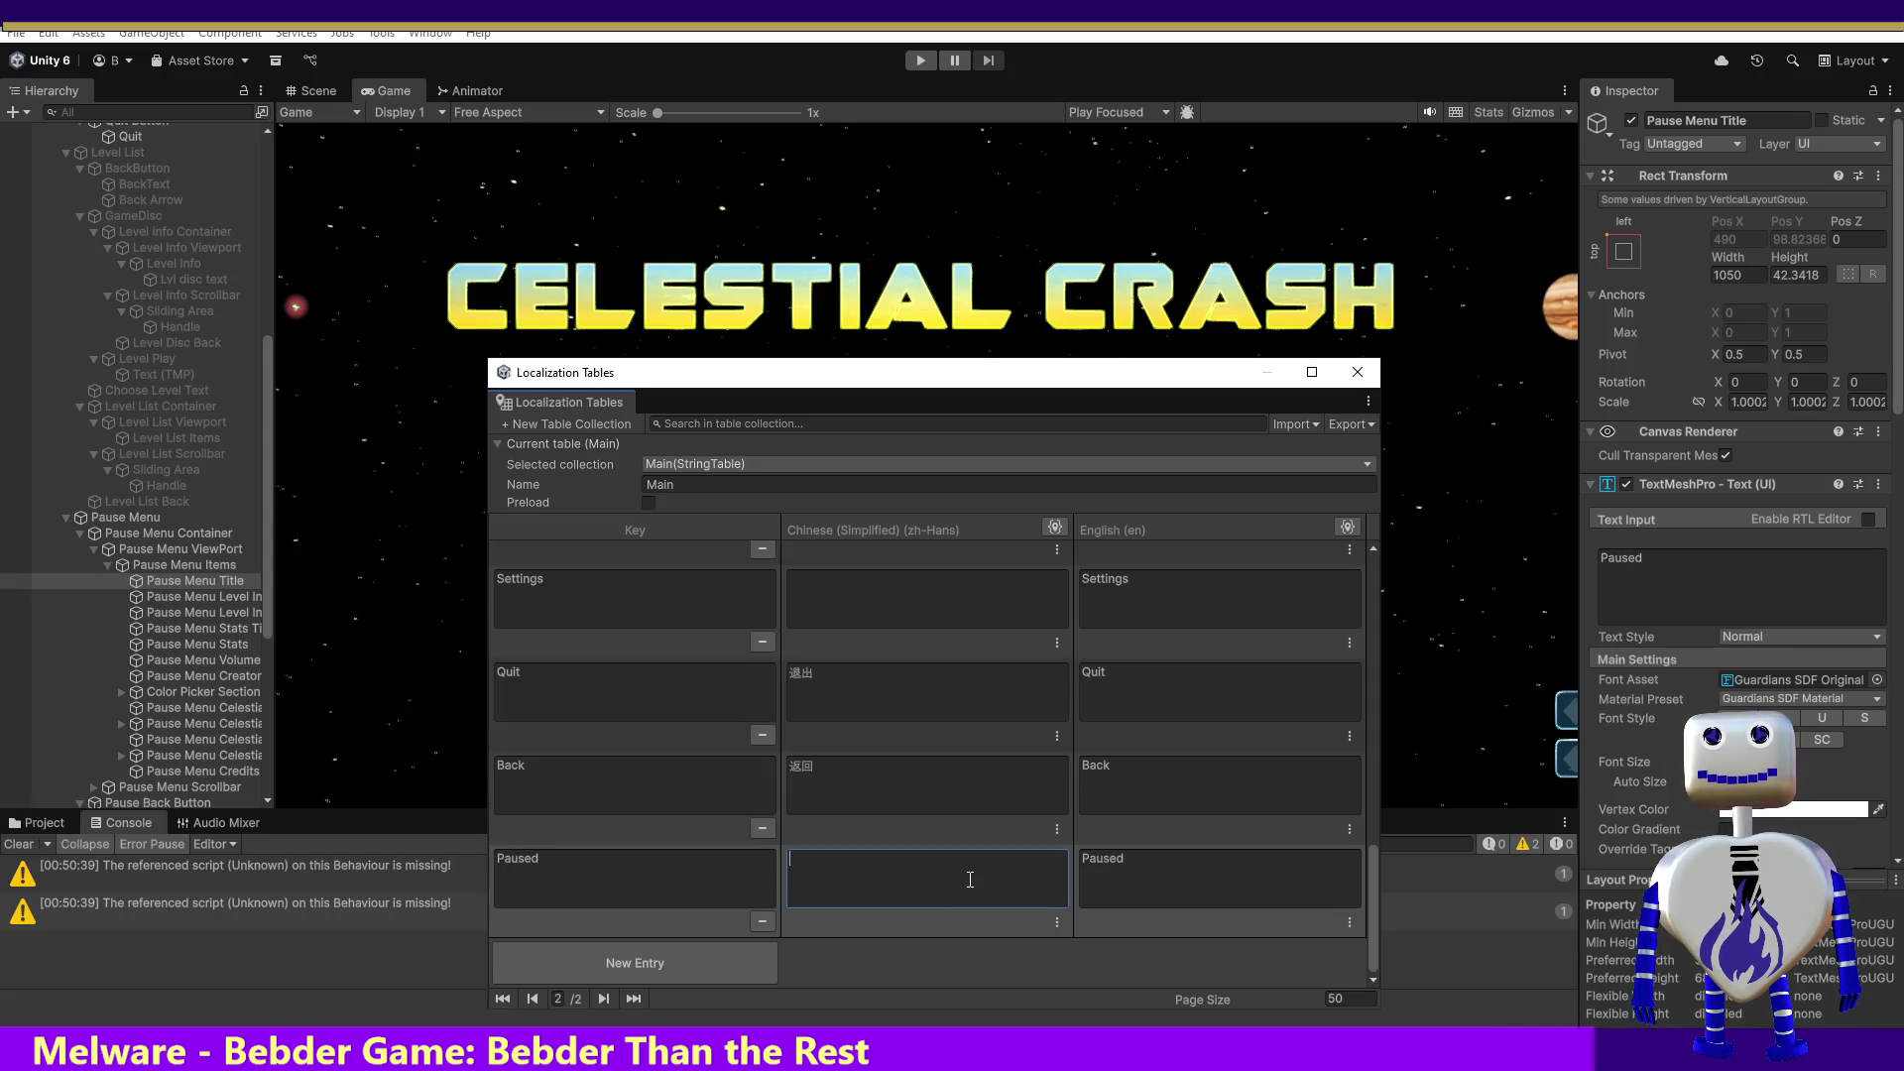
key("alt+Tab")
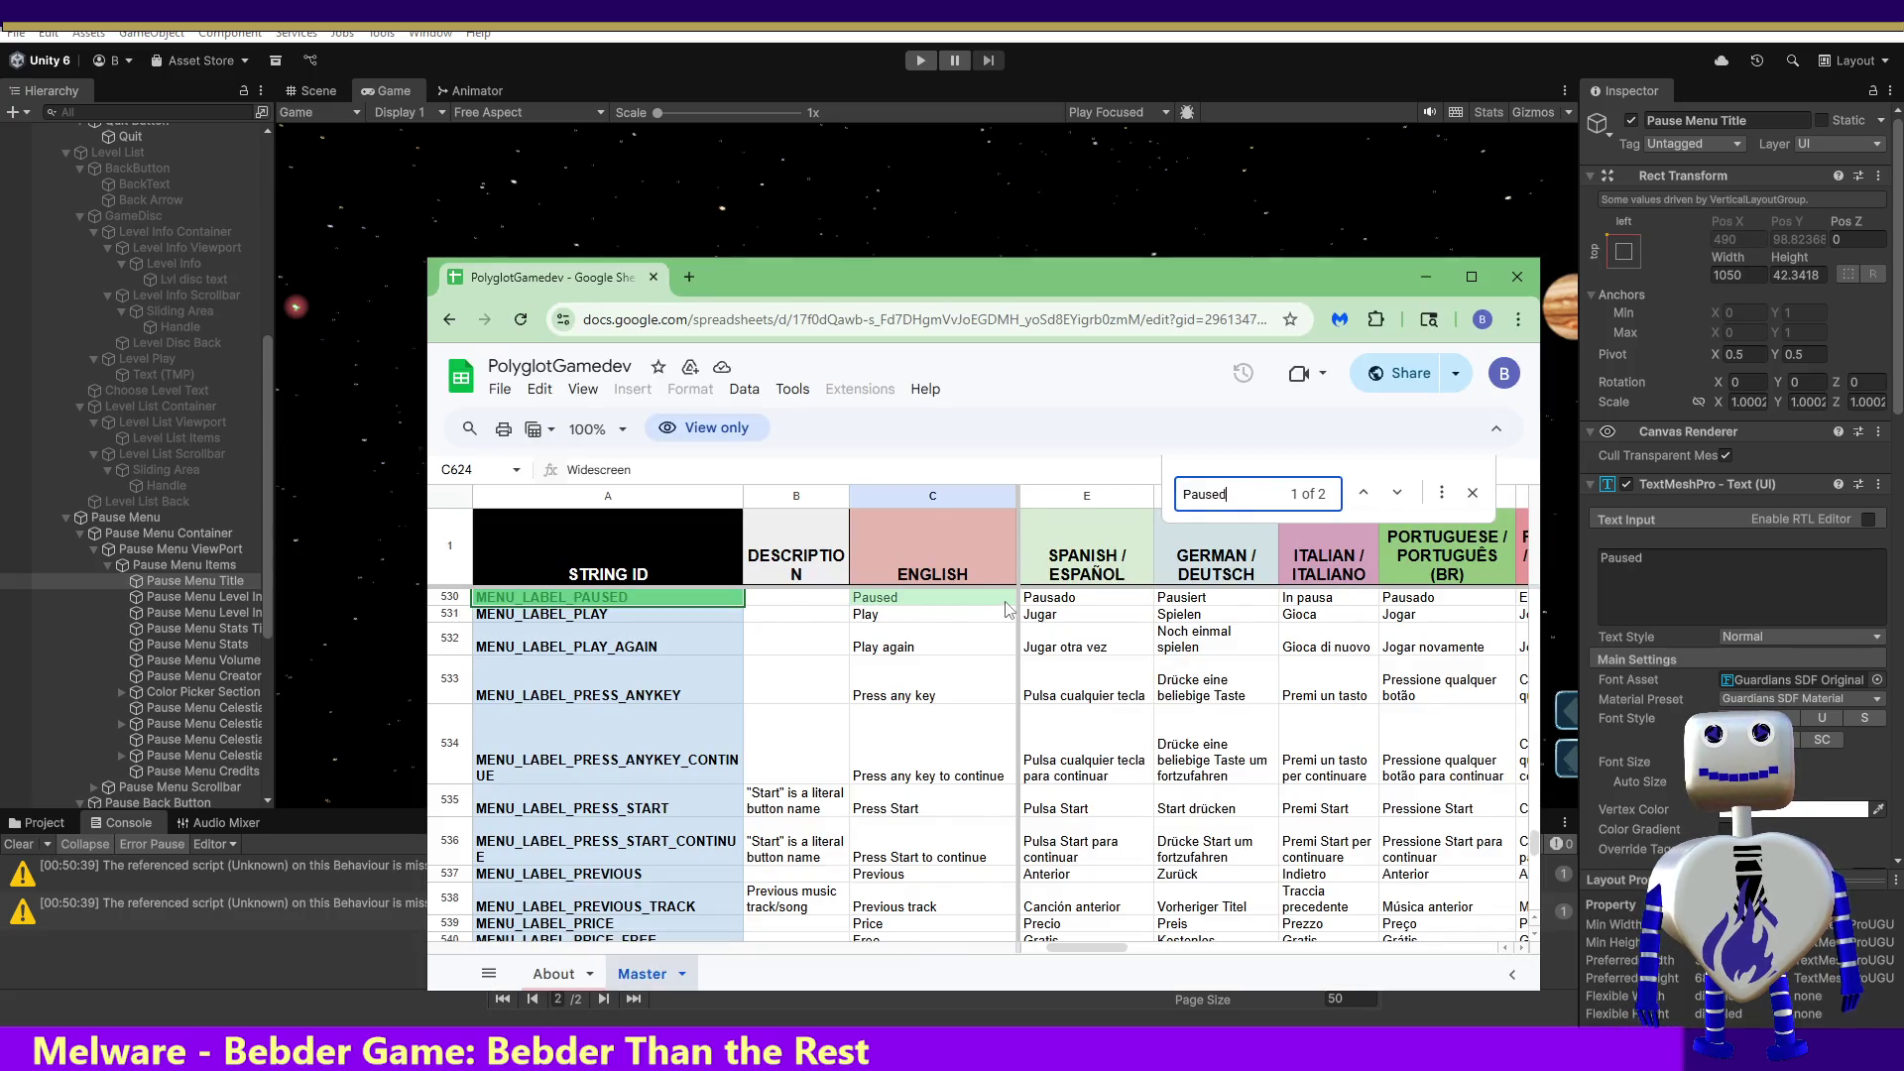
Step: Copy the Simplified Chinese text 暂停中 from cell T530, then minimize Chrome
left_click(1049, 601)
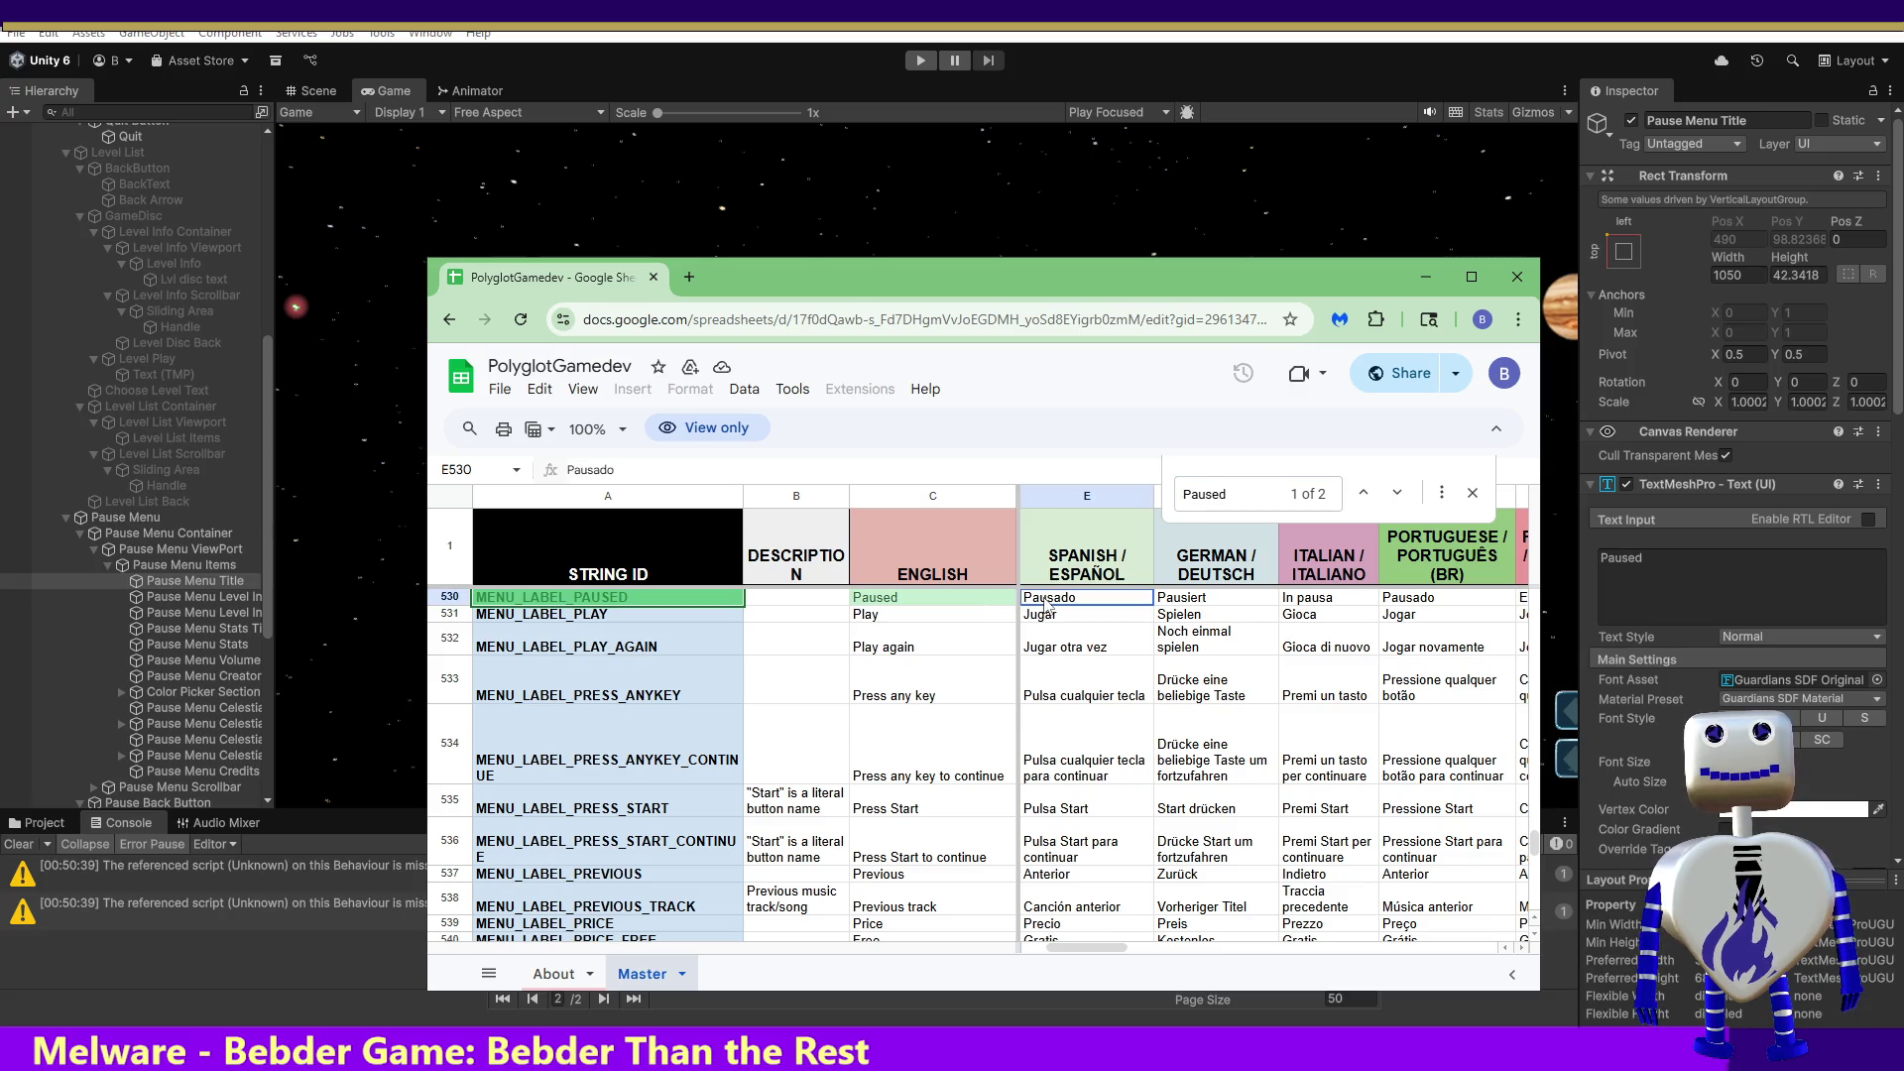
key("Right")
key("Right")
key("Right")
key("Right")
key("Right")
key("Right")
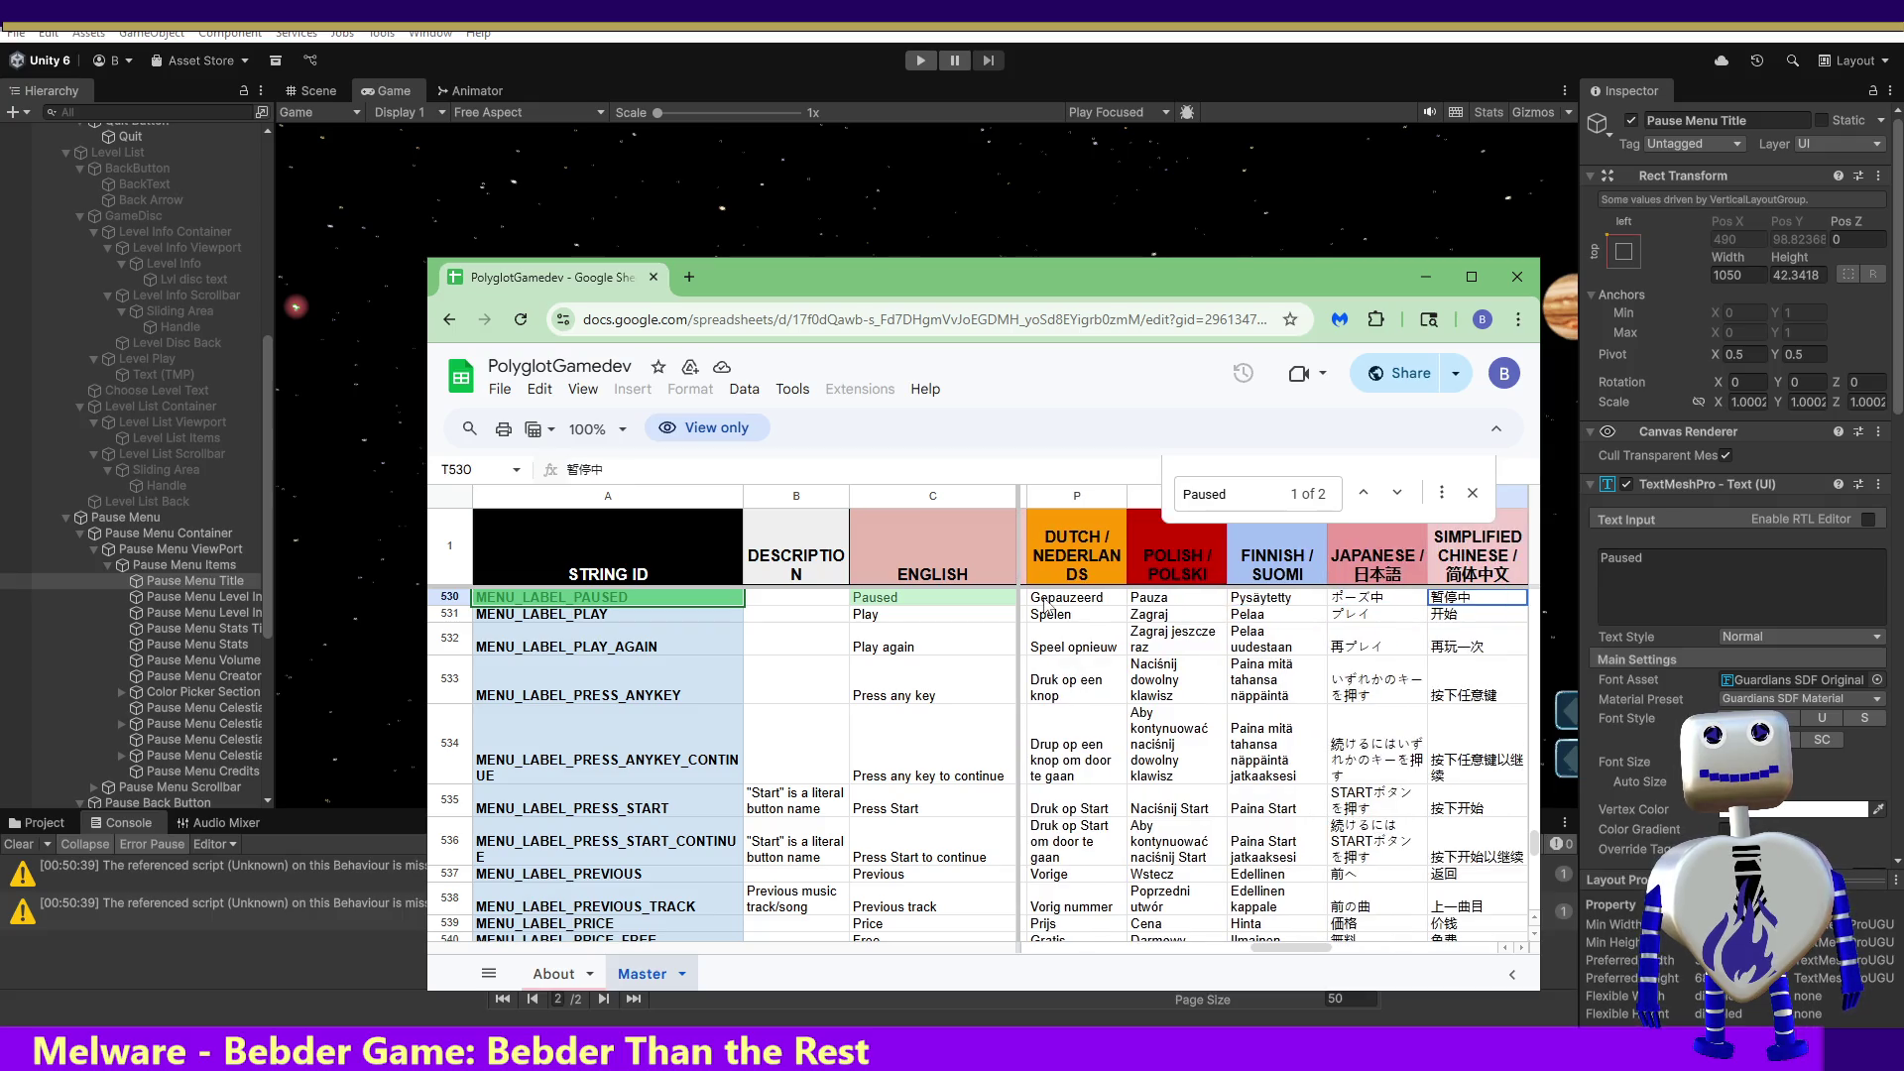
double_click(1477, 597)
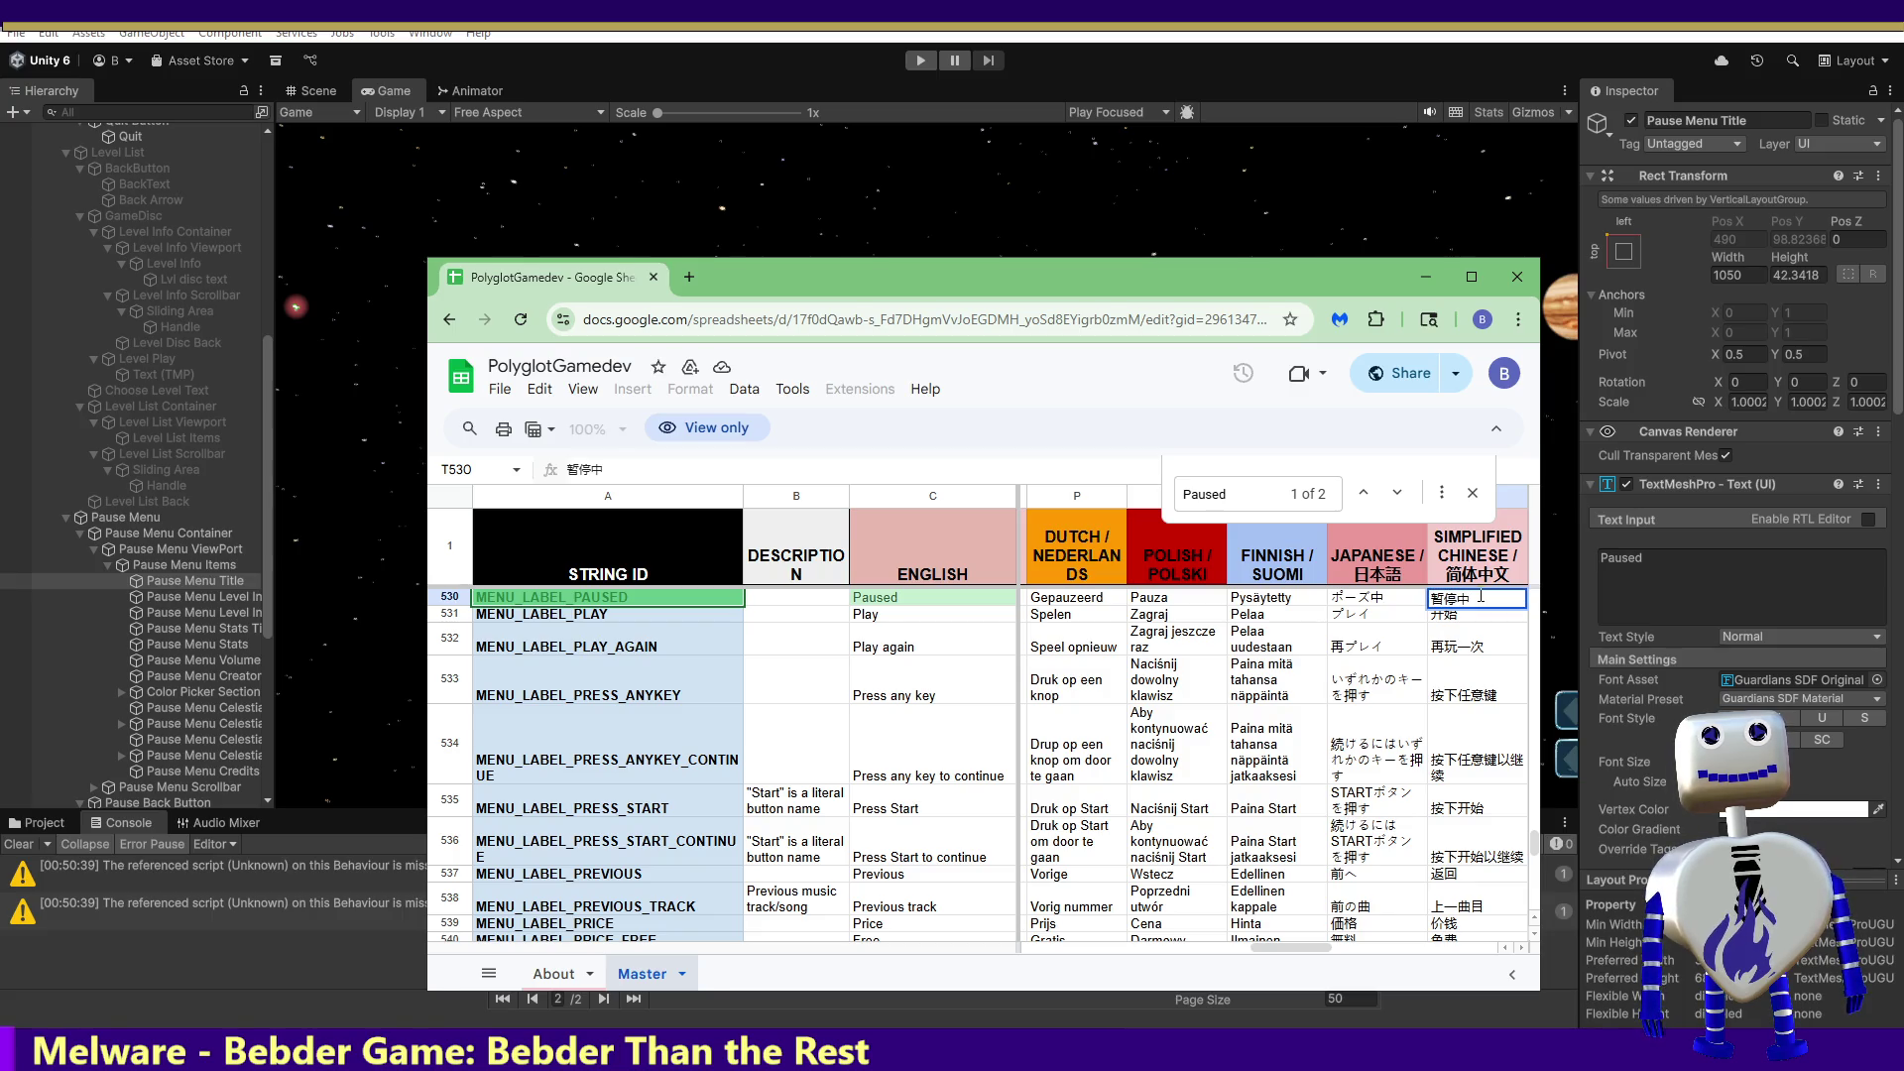
left_click(1479, 599)
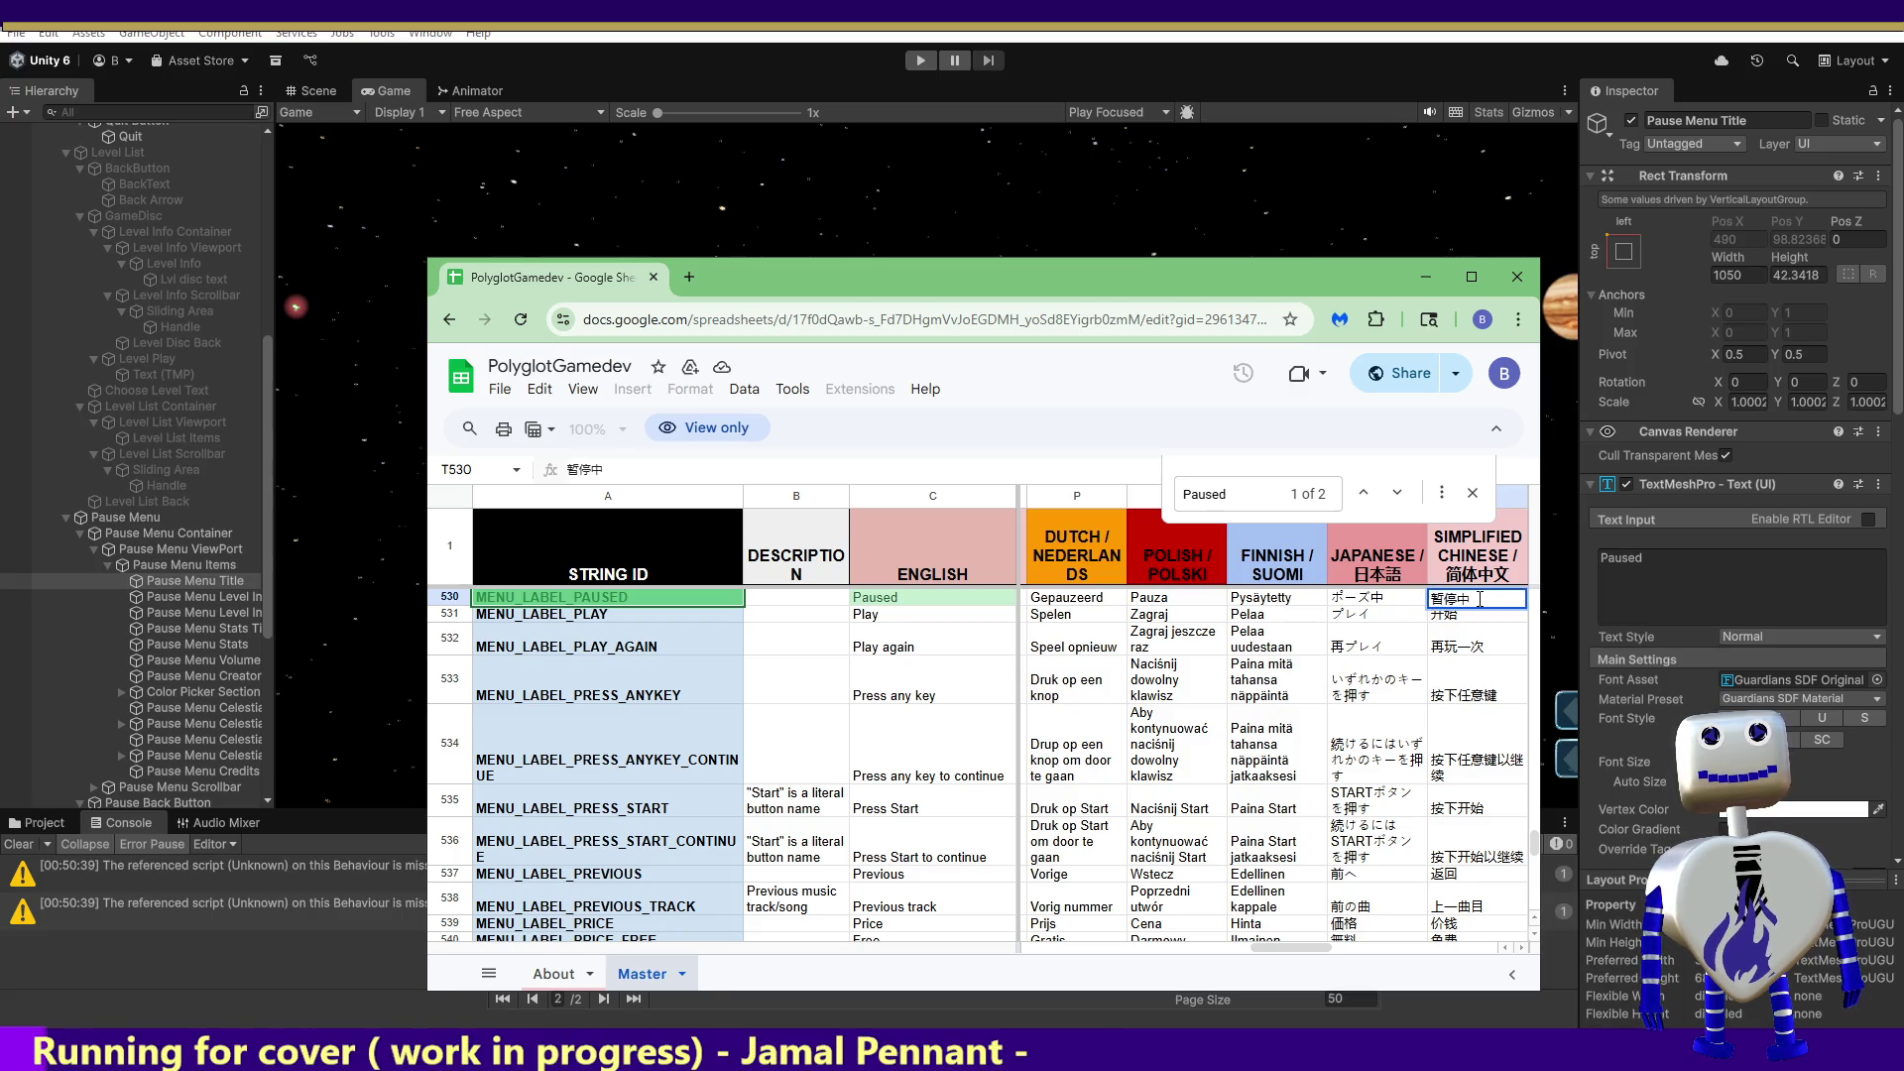
left_click(1425, 279)
Step: Paste 暂停中 as the Chinese translation of Paused and make the Pause Menu Title text localizable
type("暂停中")
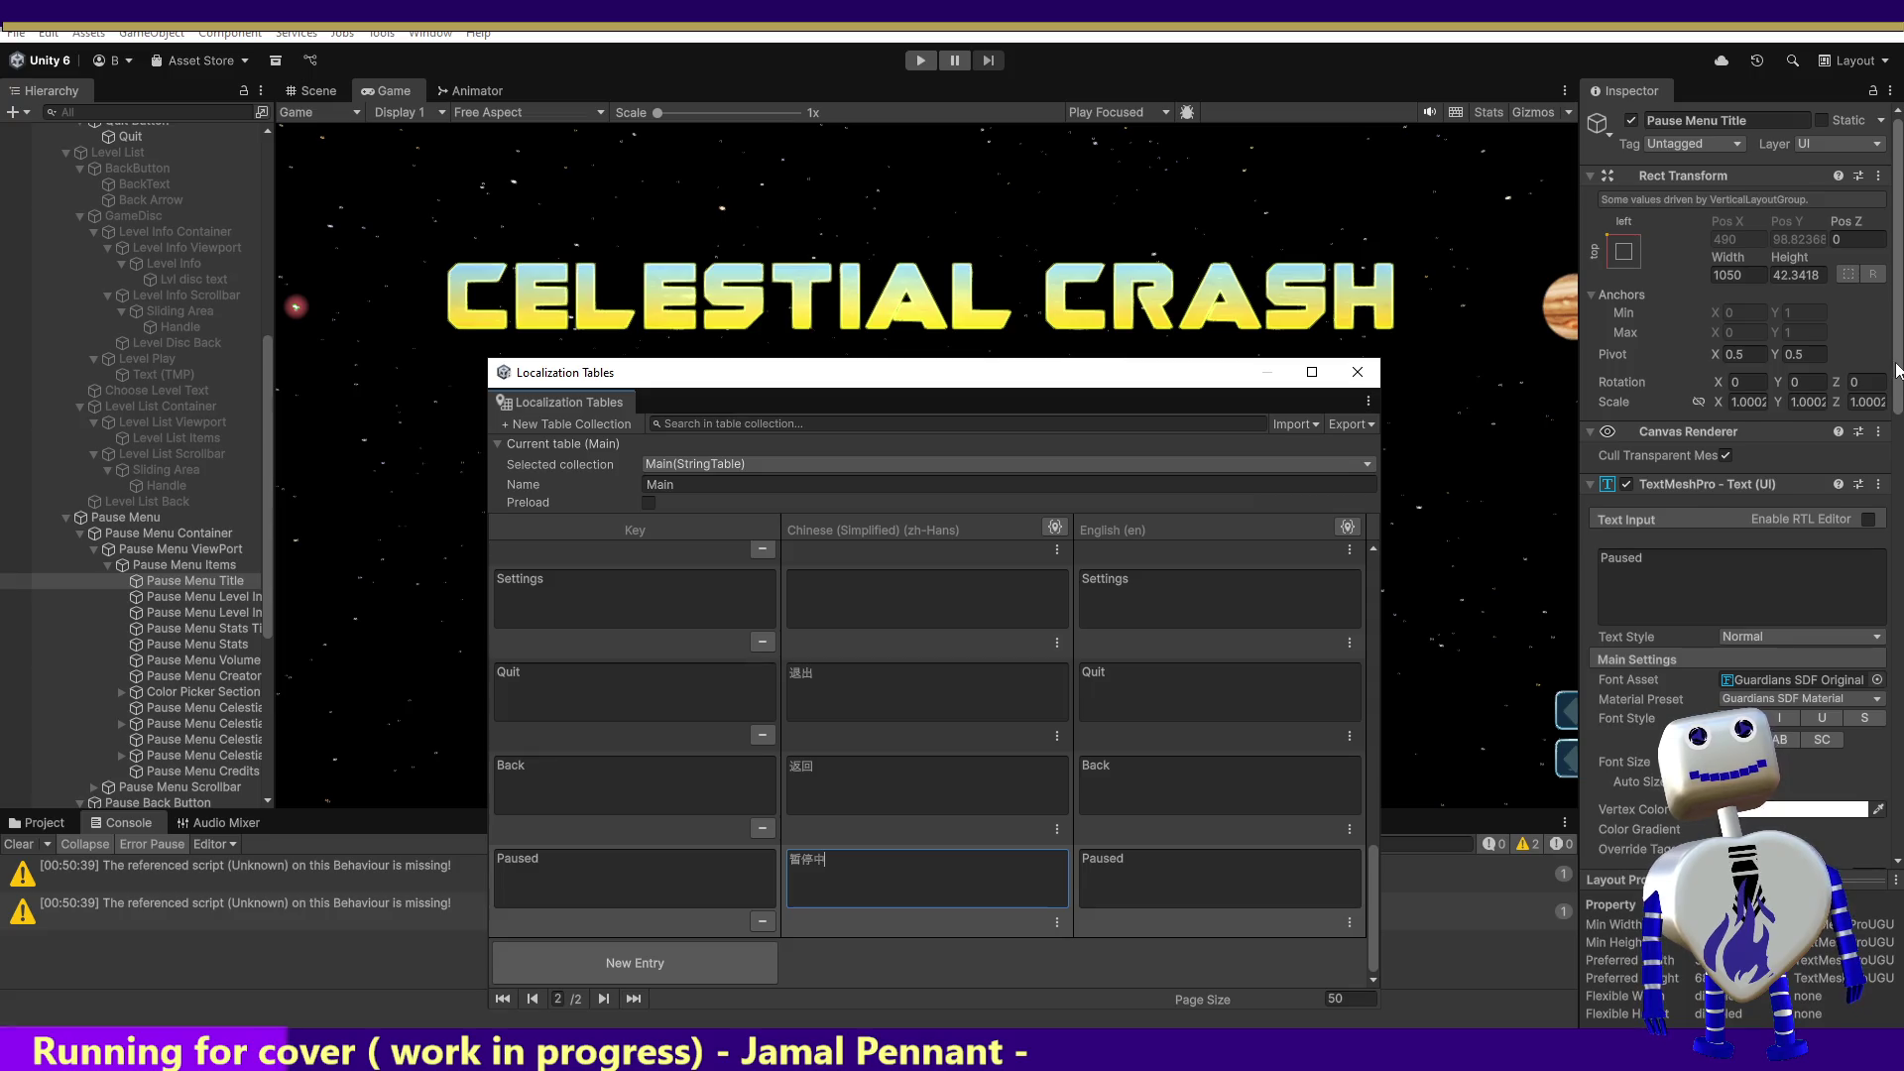
scroll(1878, 463, "down", 1)
left_click(1877, 464)
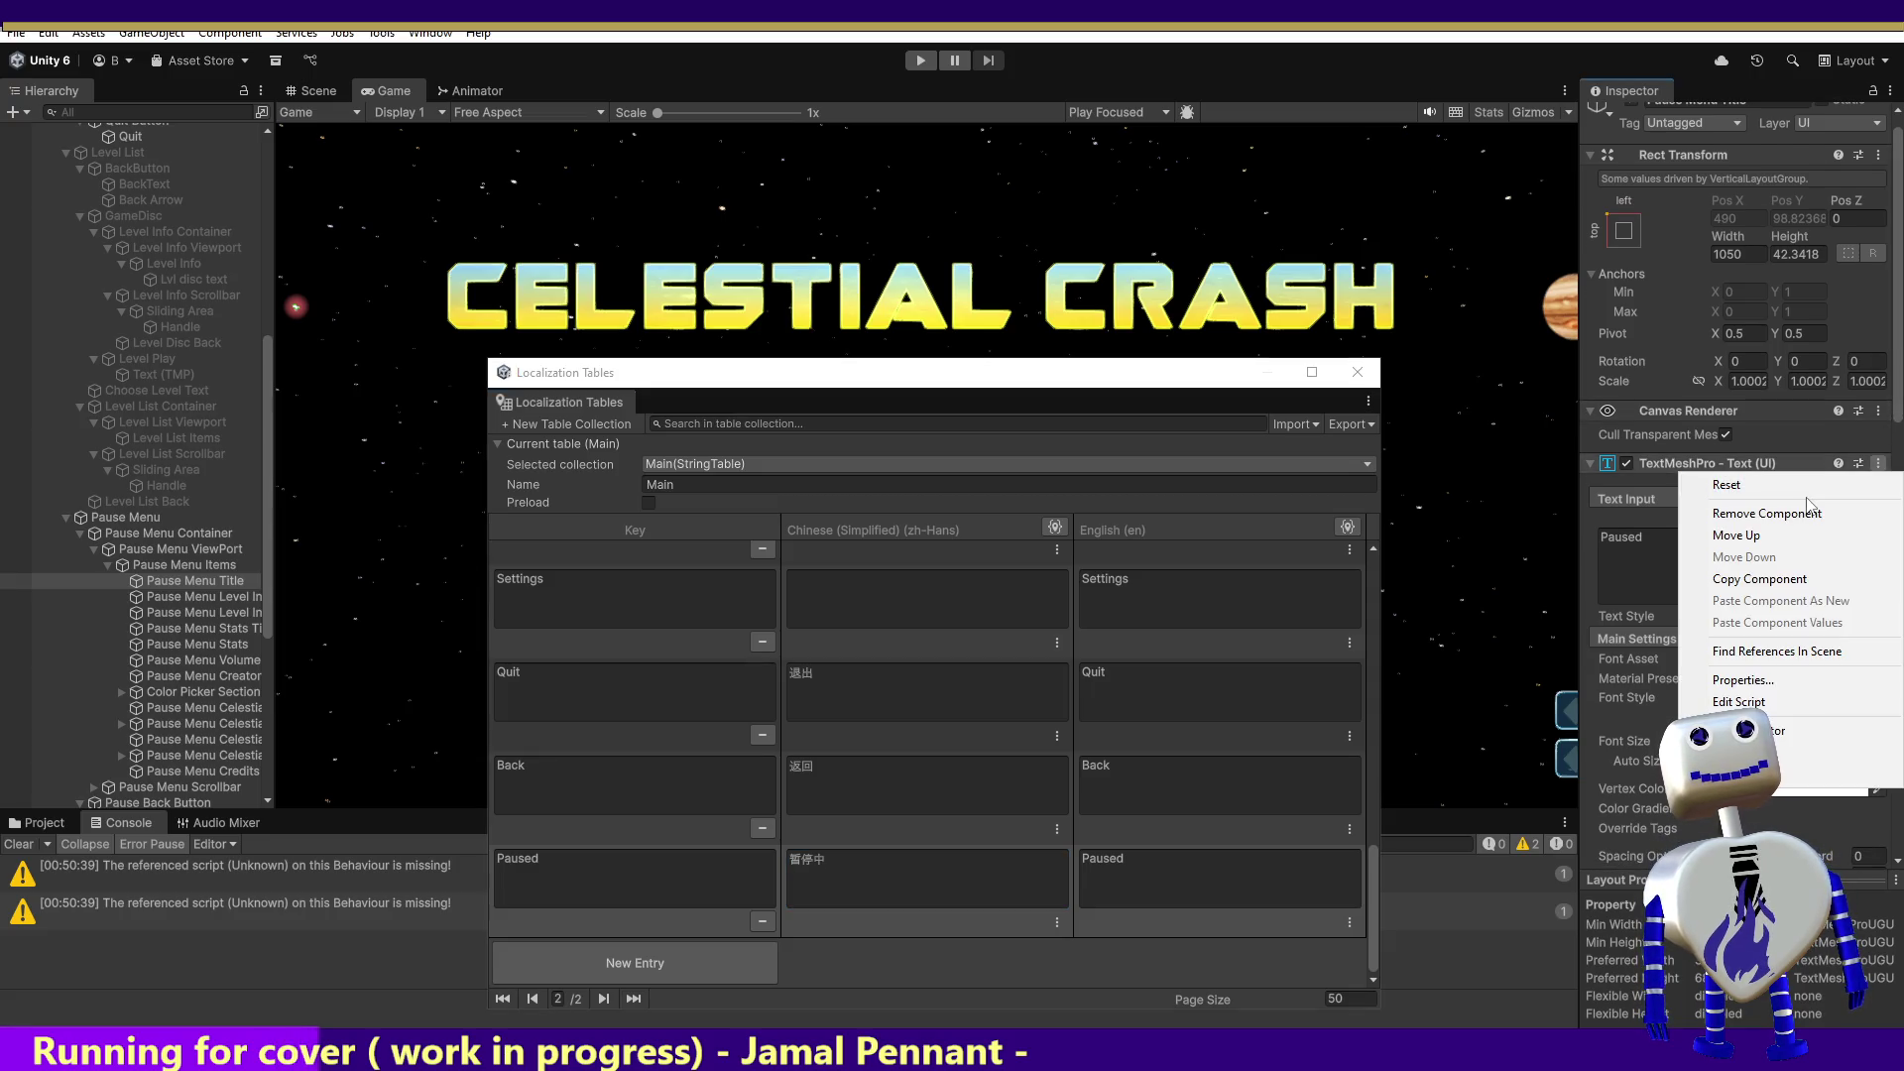
left_click(1835, 773)
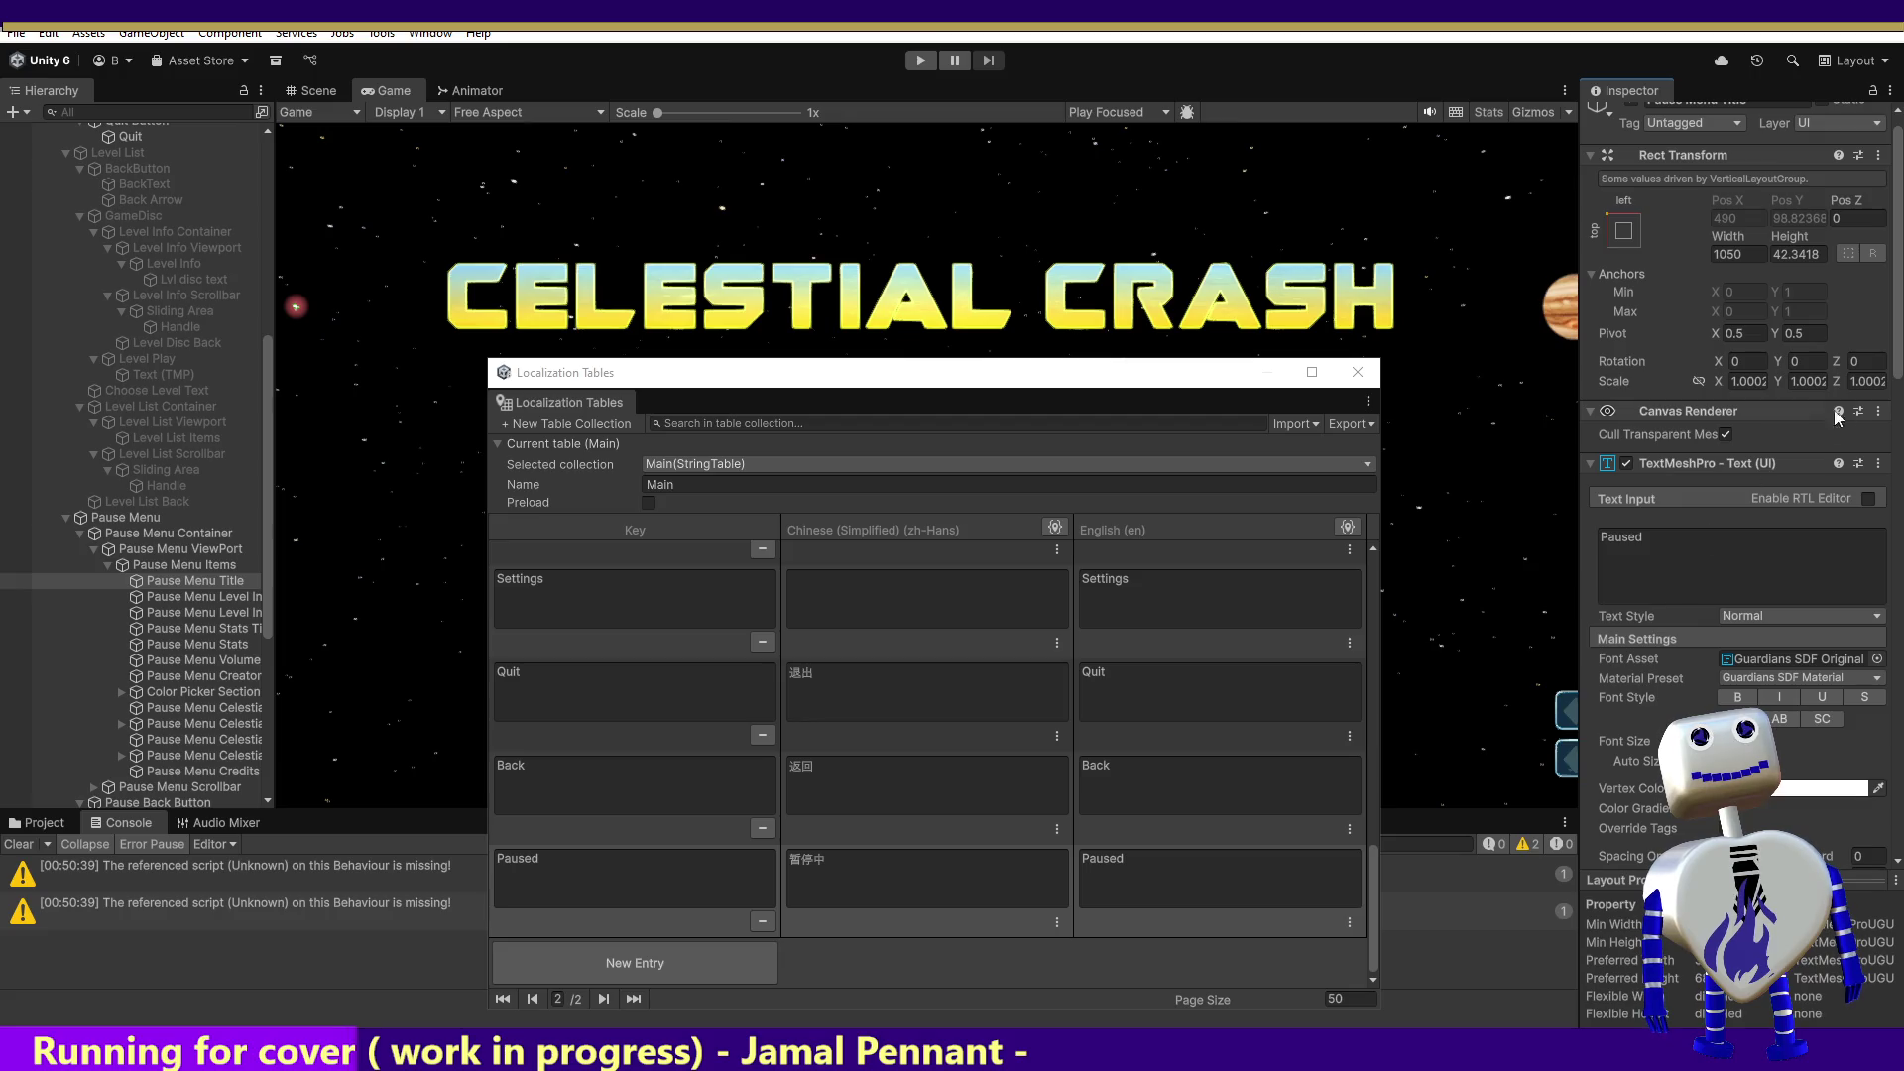
Step: Set the String Reference to Main/Paused and add a new Update String listener
left_click_drag(1894, 372, 1894, 591)
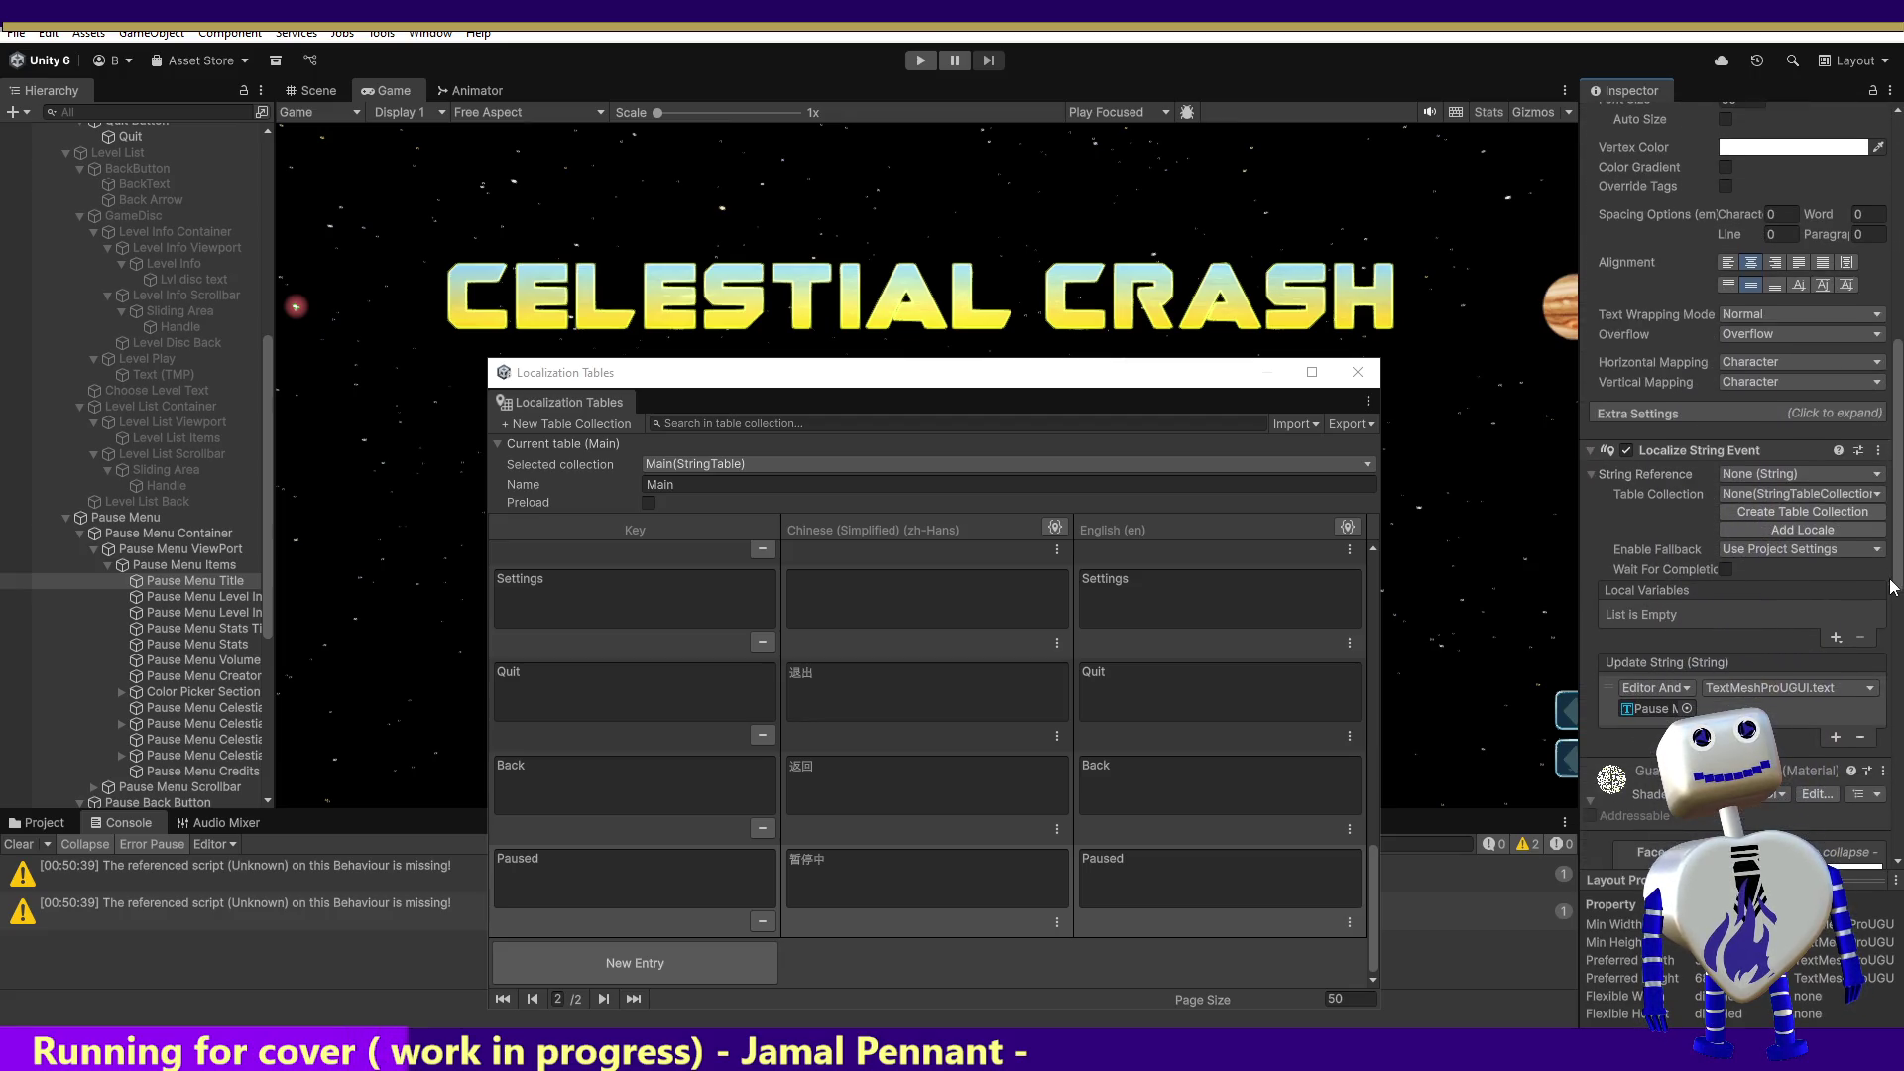
left_click(1762, 474)
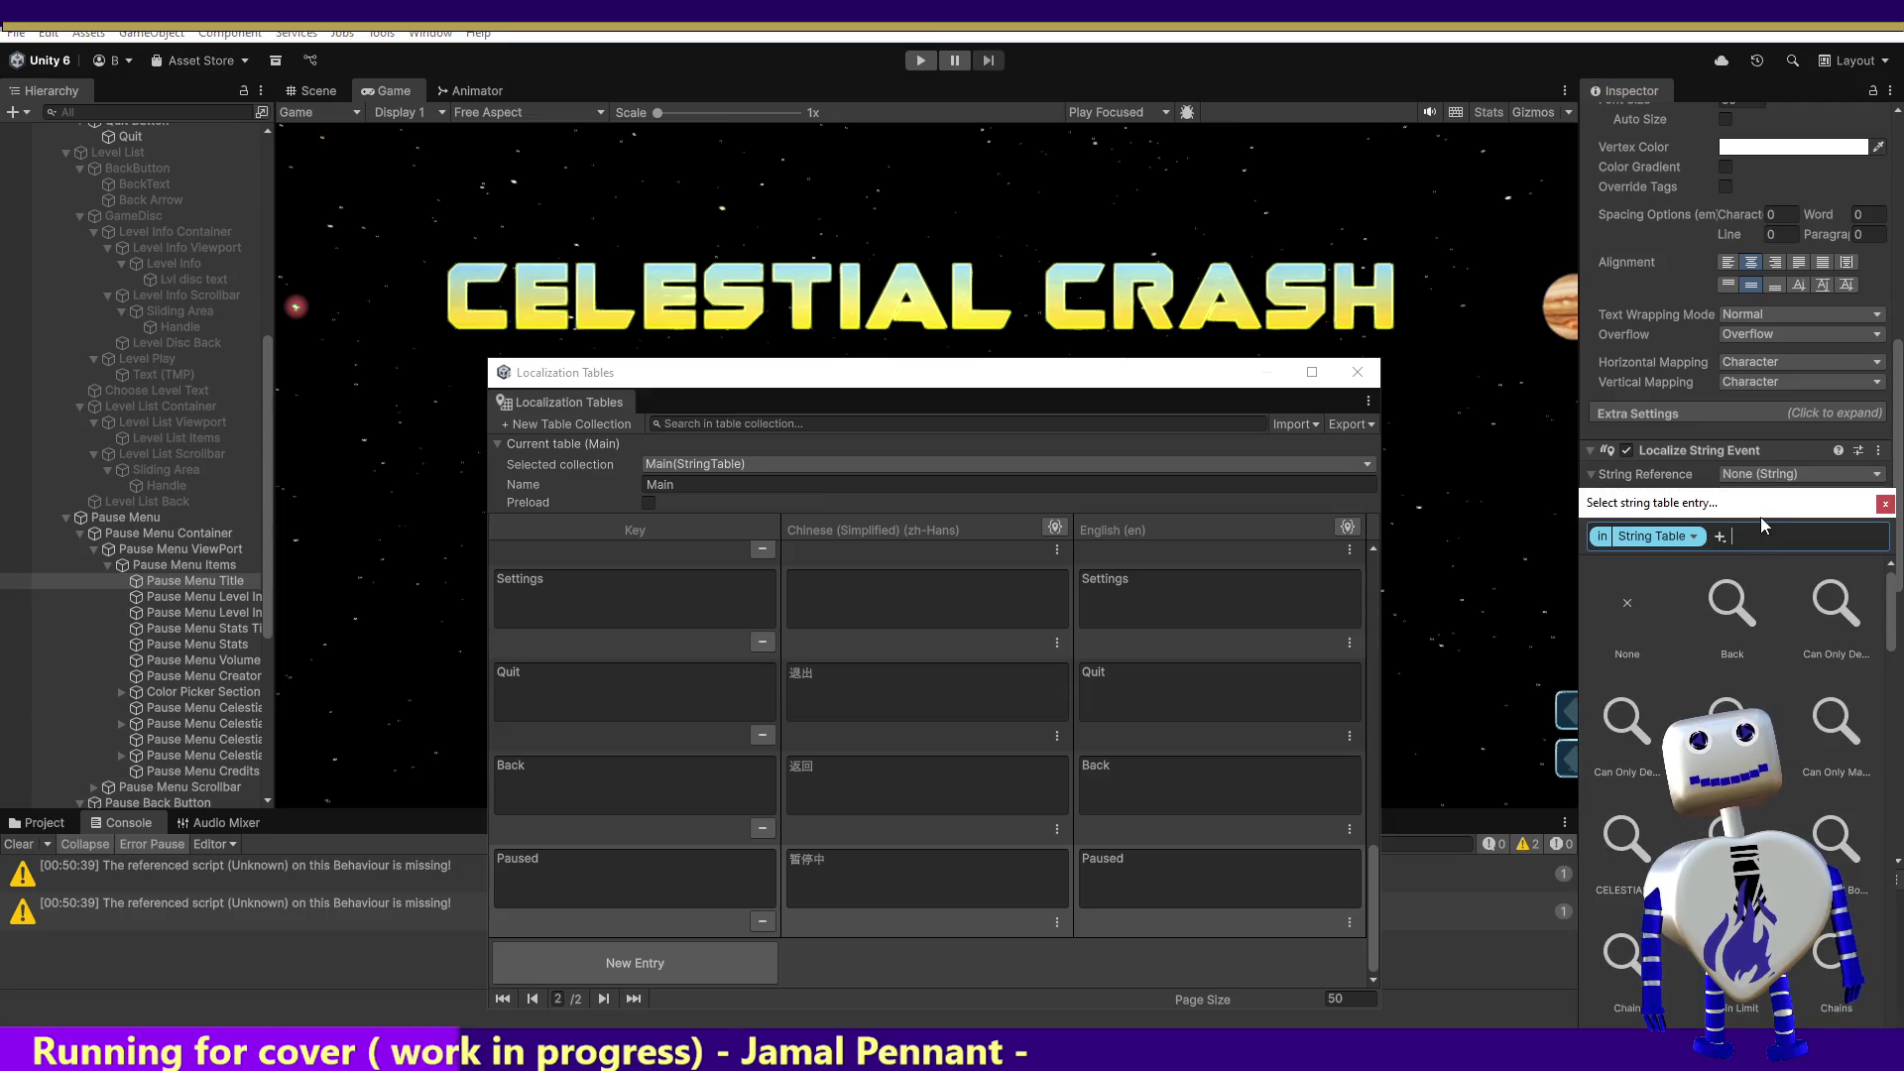
type("pau")
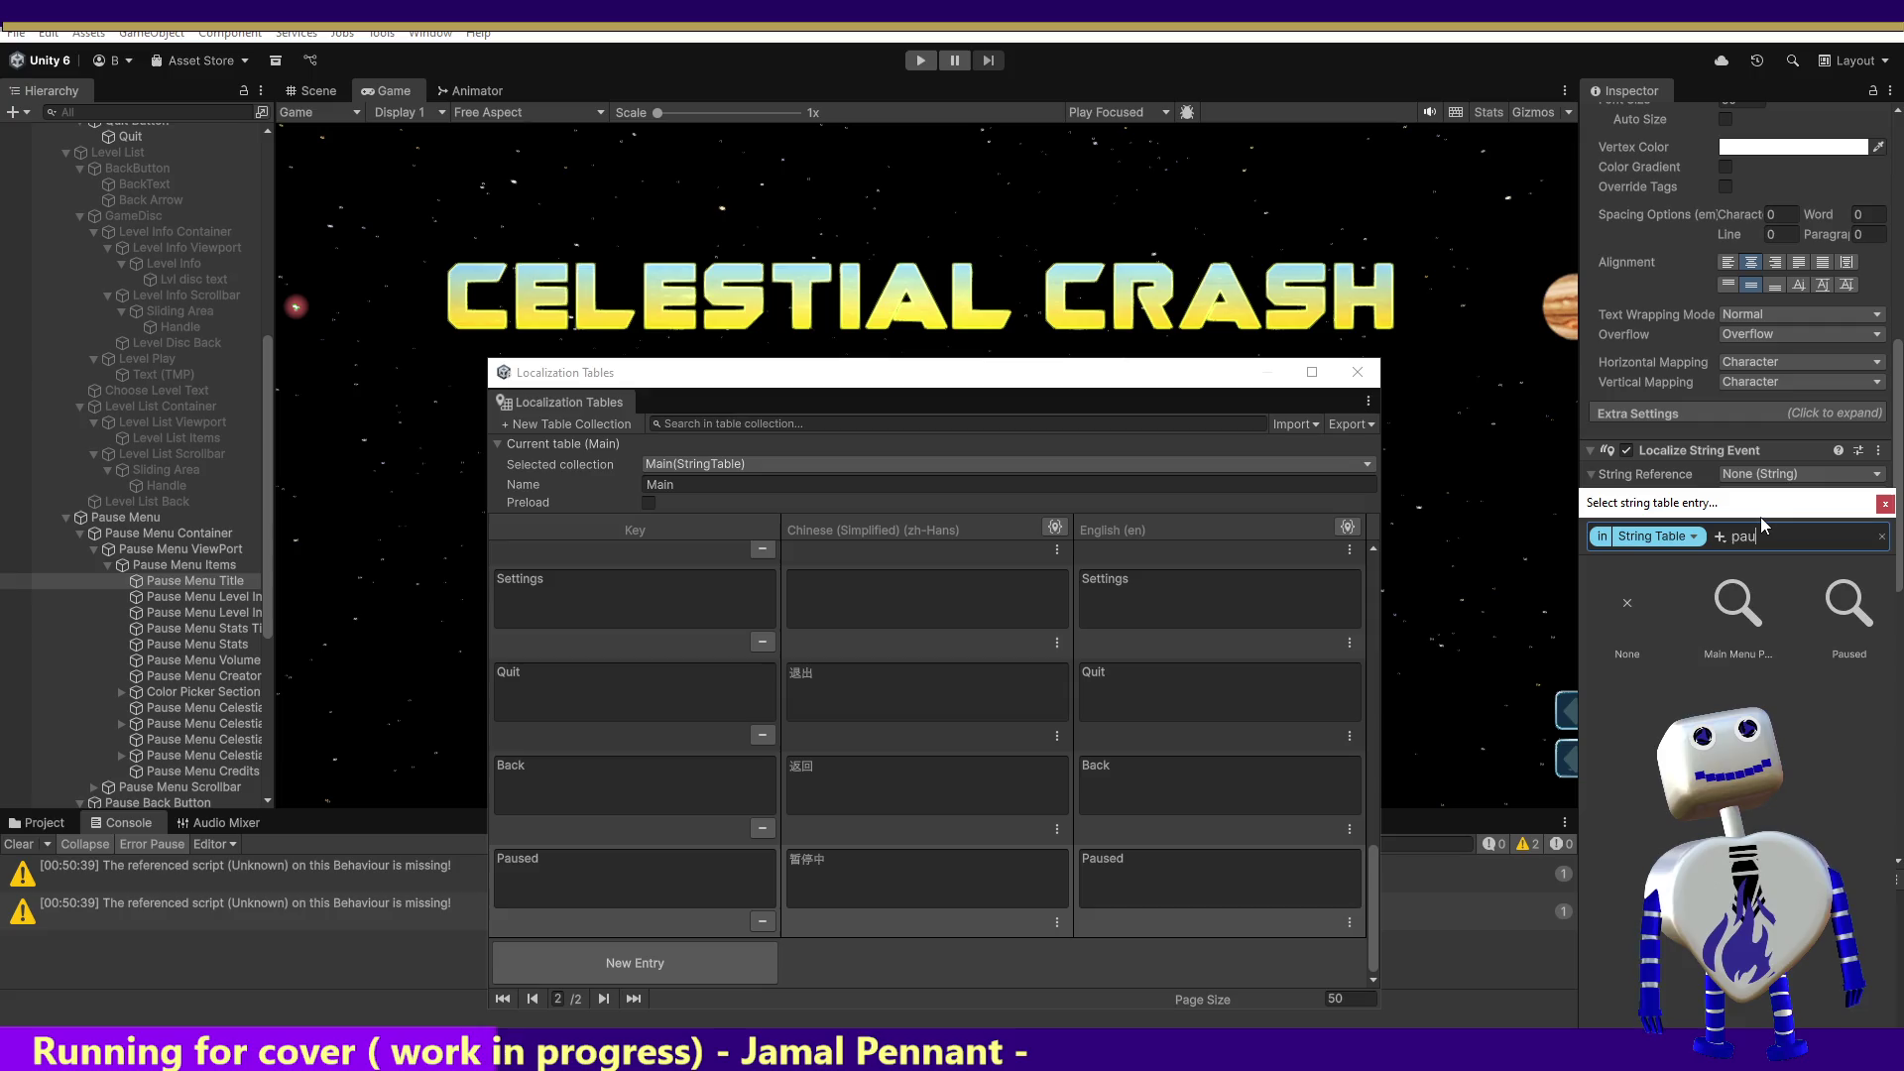
left_click(1847, 605)
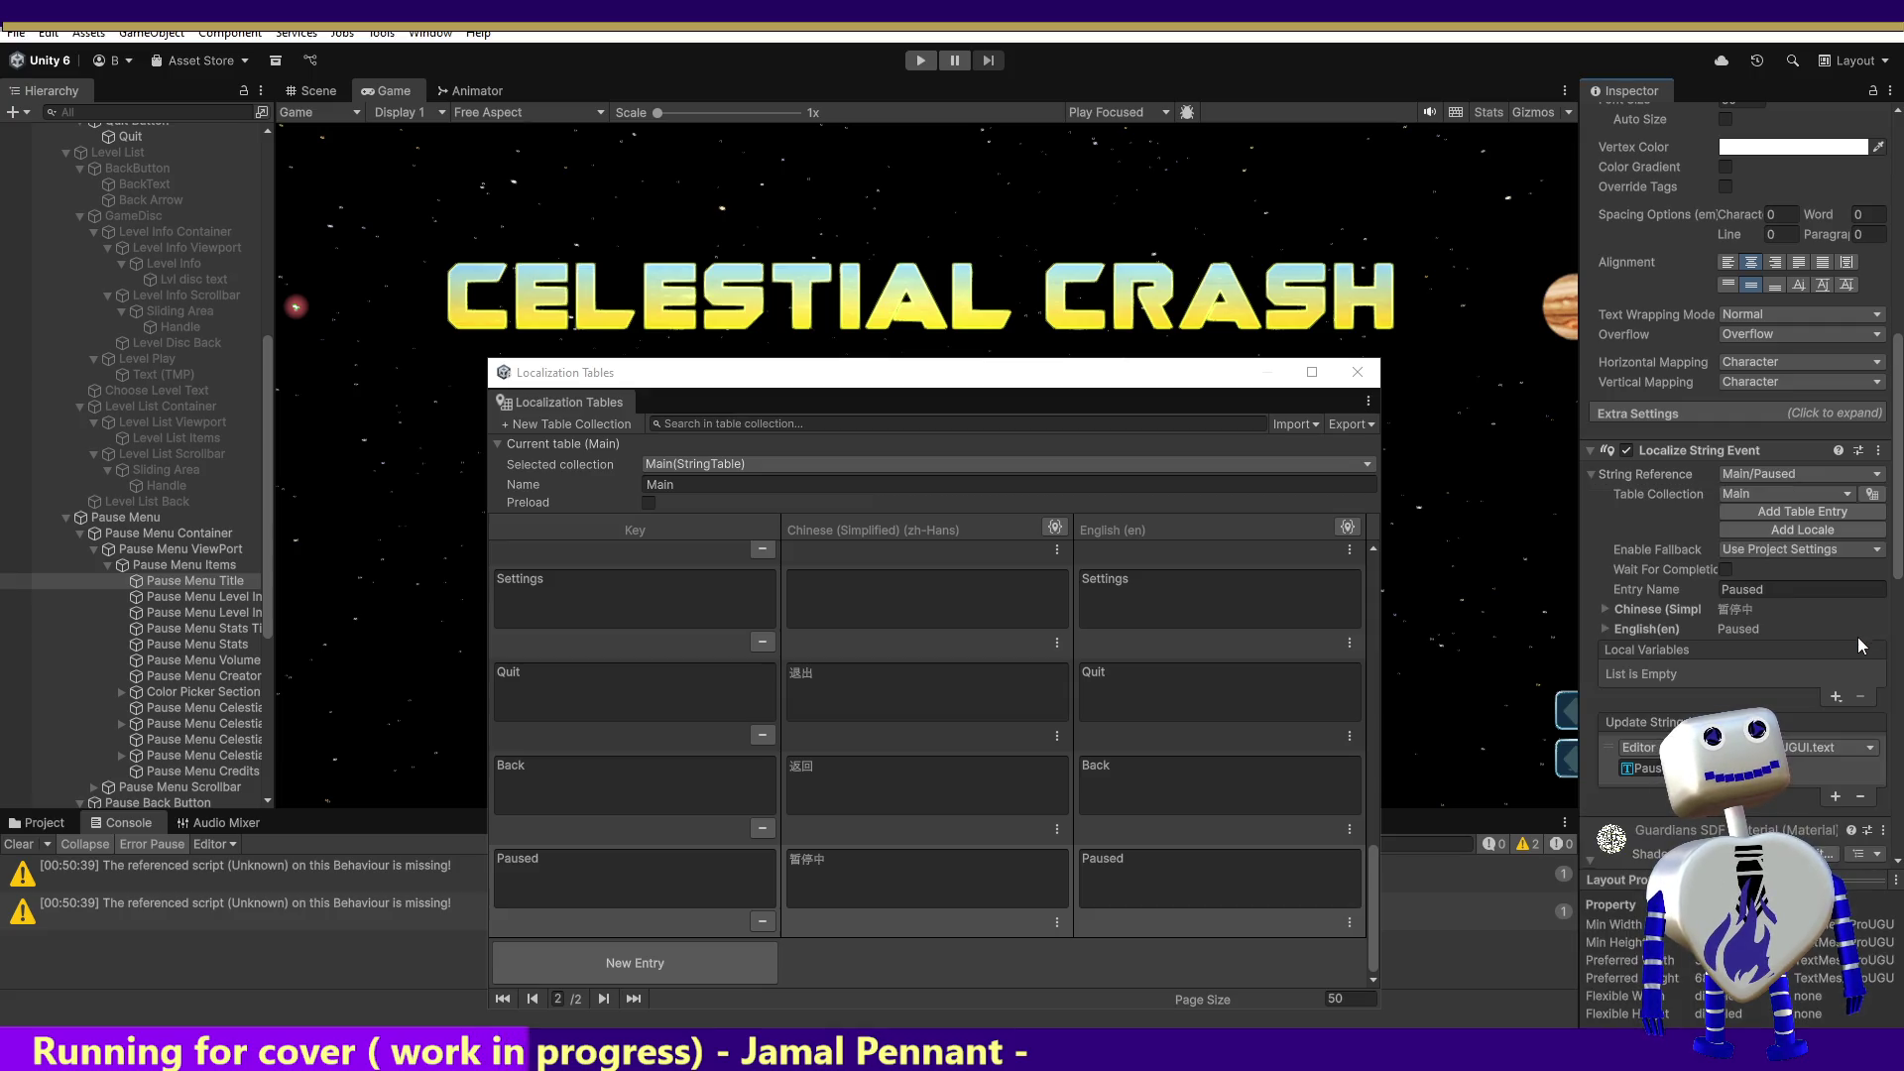
left_click(1836, 798)
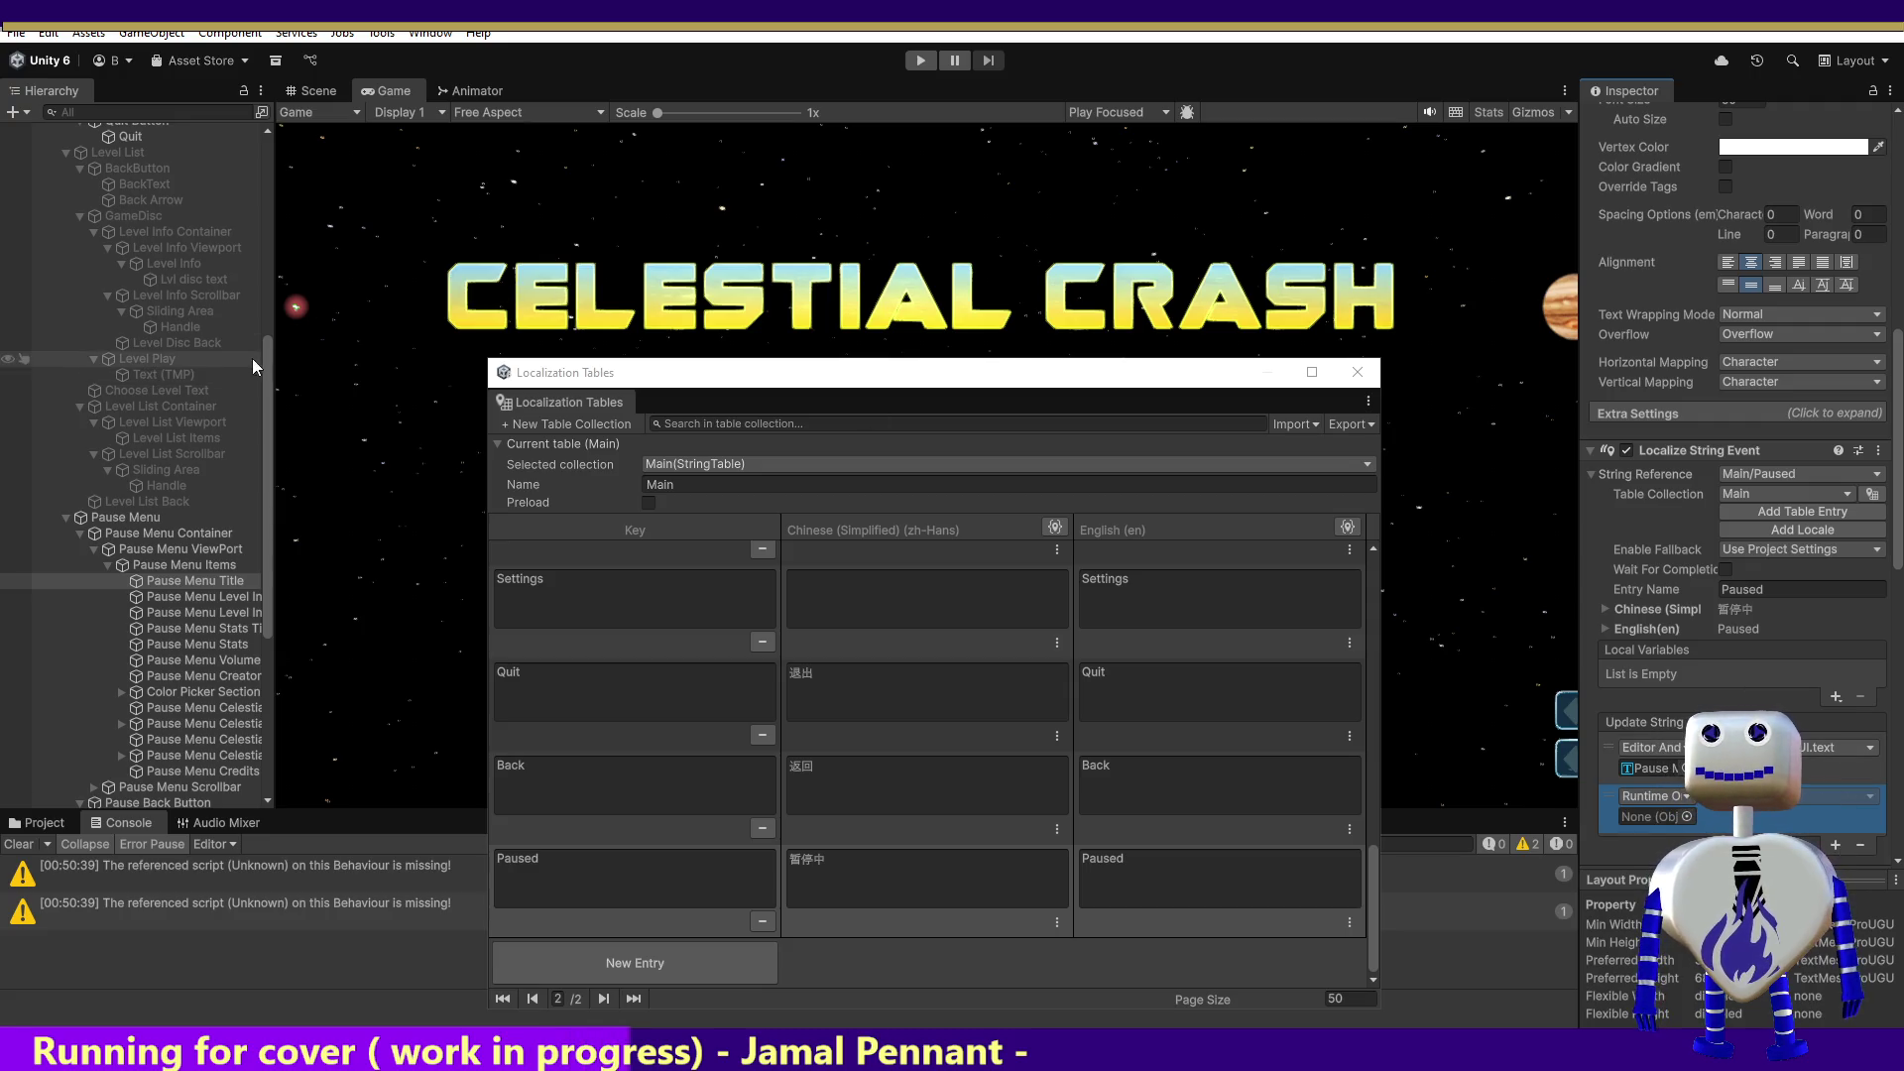
Step: Target Main Camera in the new listener and choose ChangeButtonTextFontSettings
left_click_drag(265, 366, 295, 139)
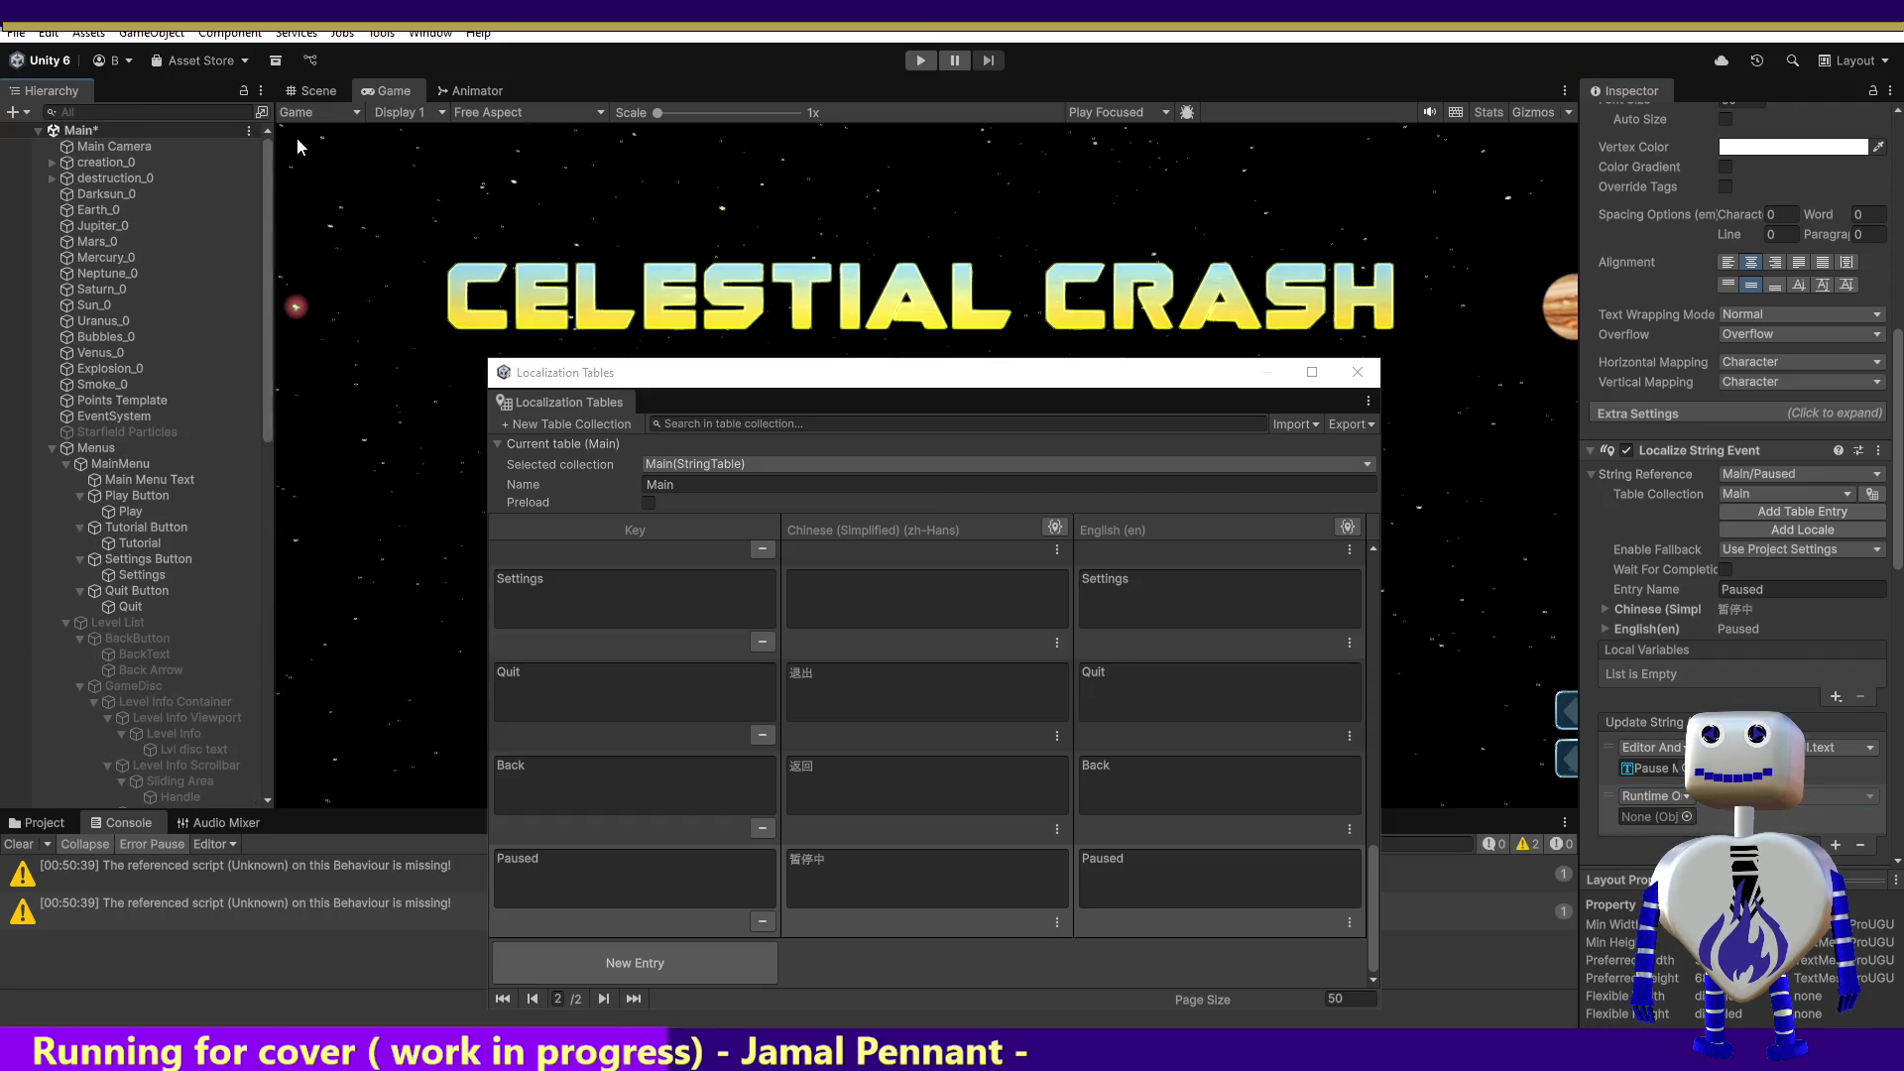
mouse_move(179, 149)
left_mouse_down()
mouse_move(1638, 791)
mouse_move(1641, 813)
left_mouse_up()
left_click(1776, 793)
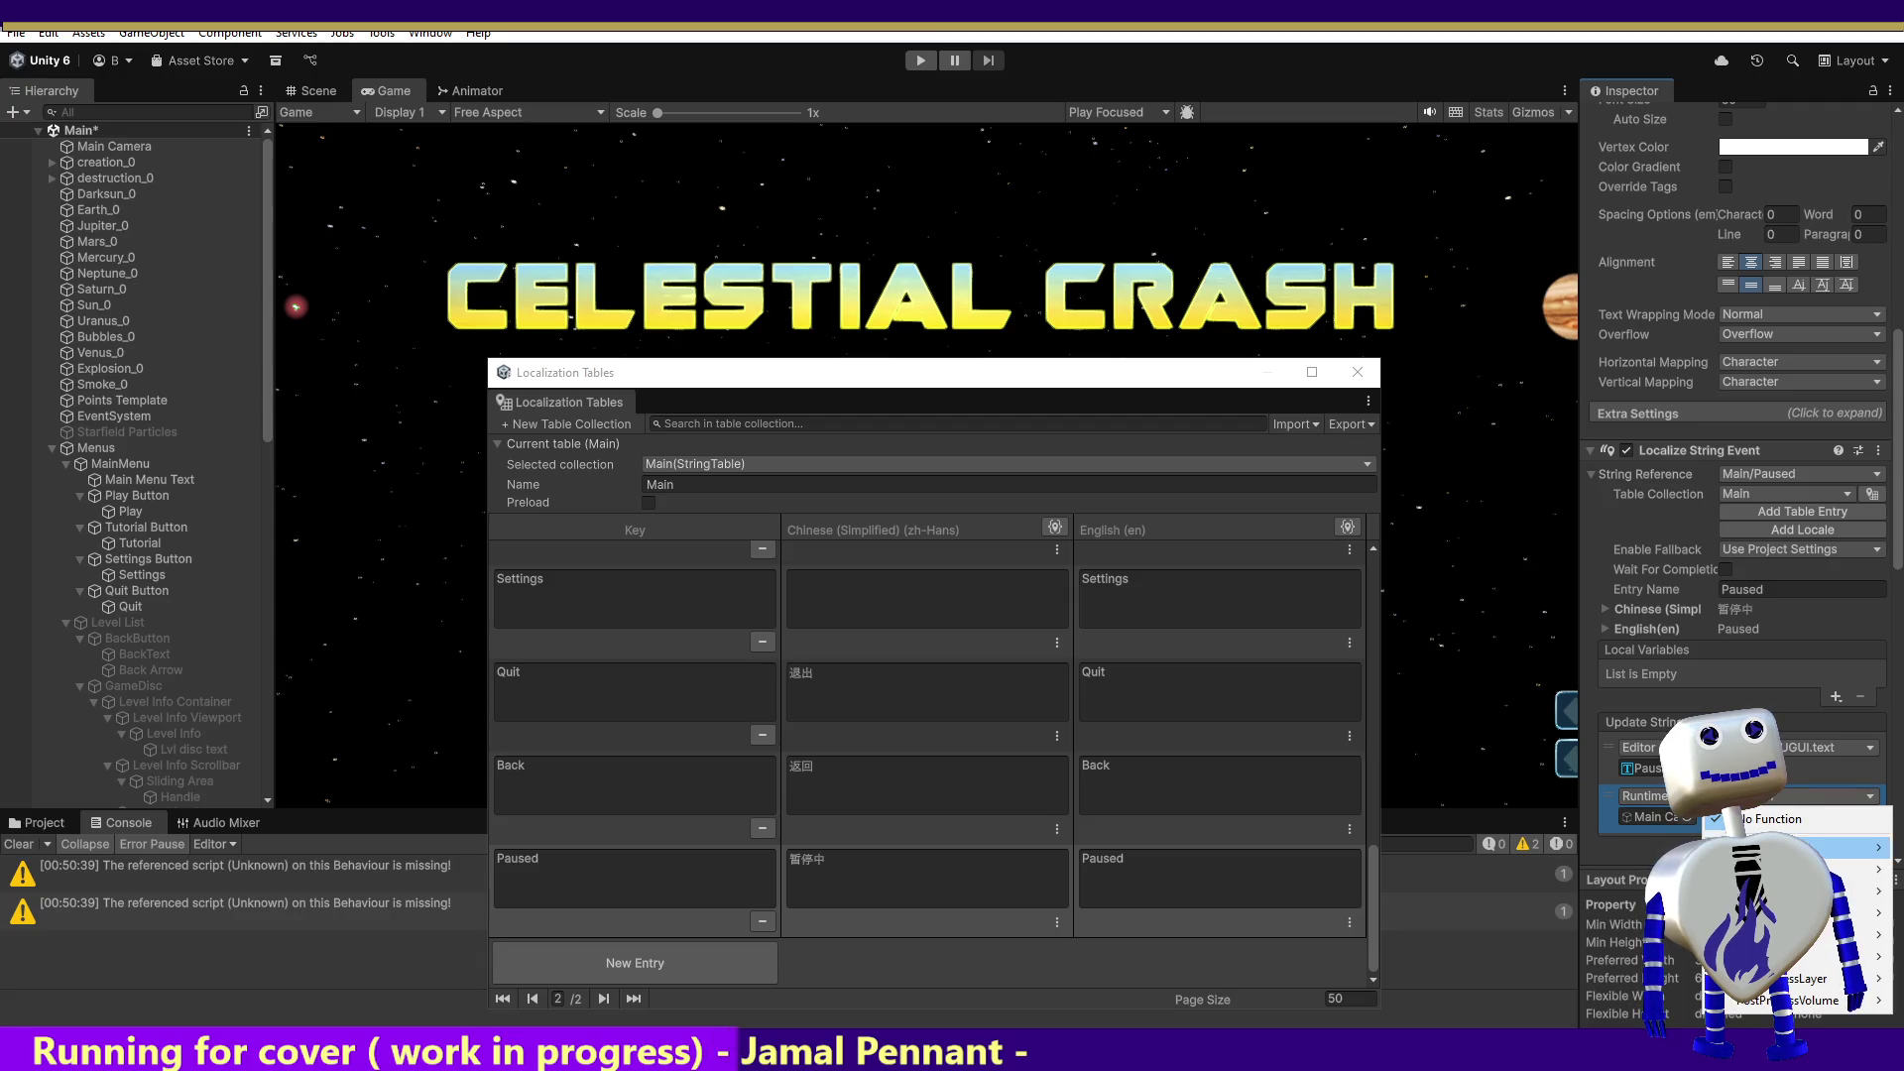
mouse_move(1835, 936)
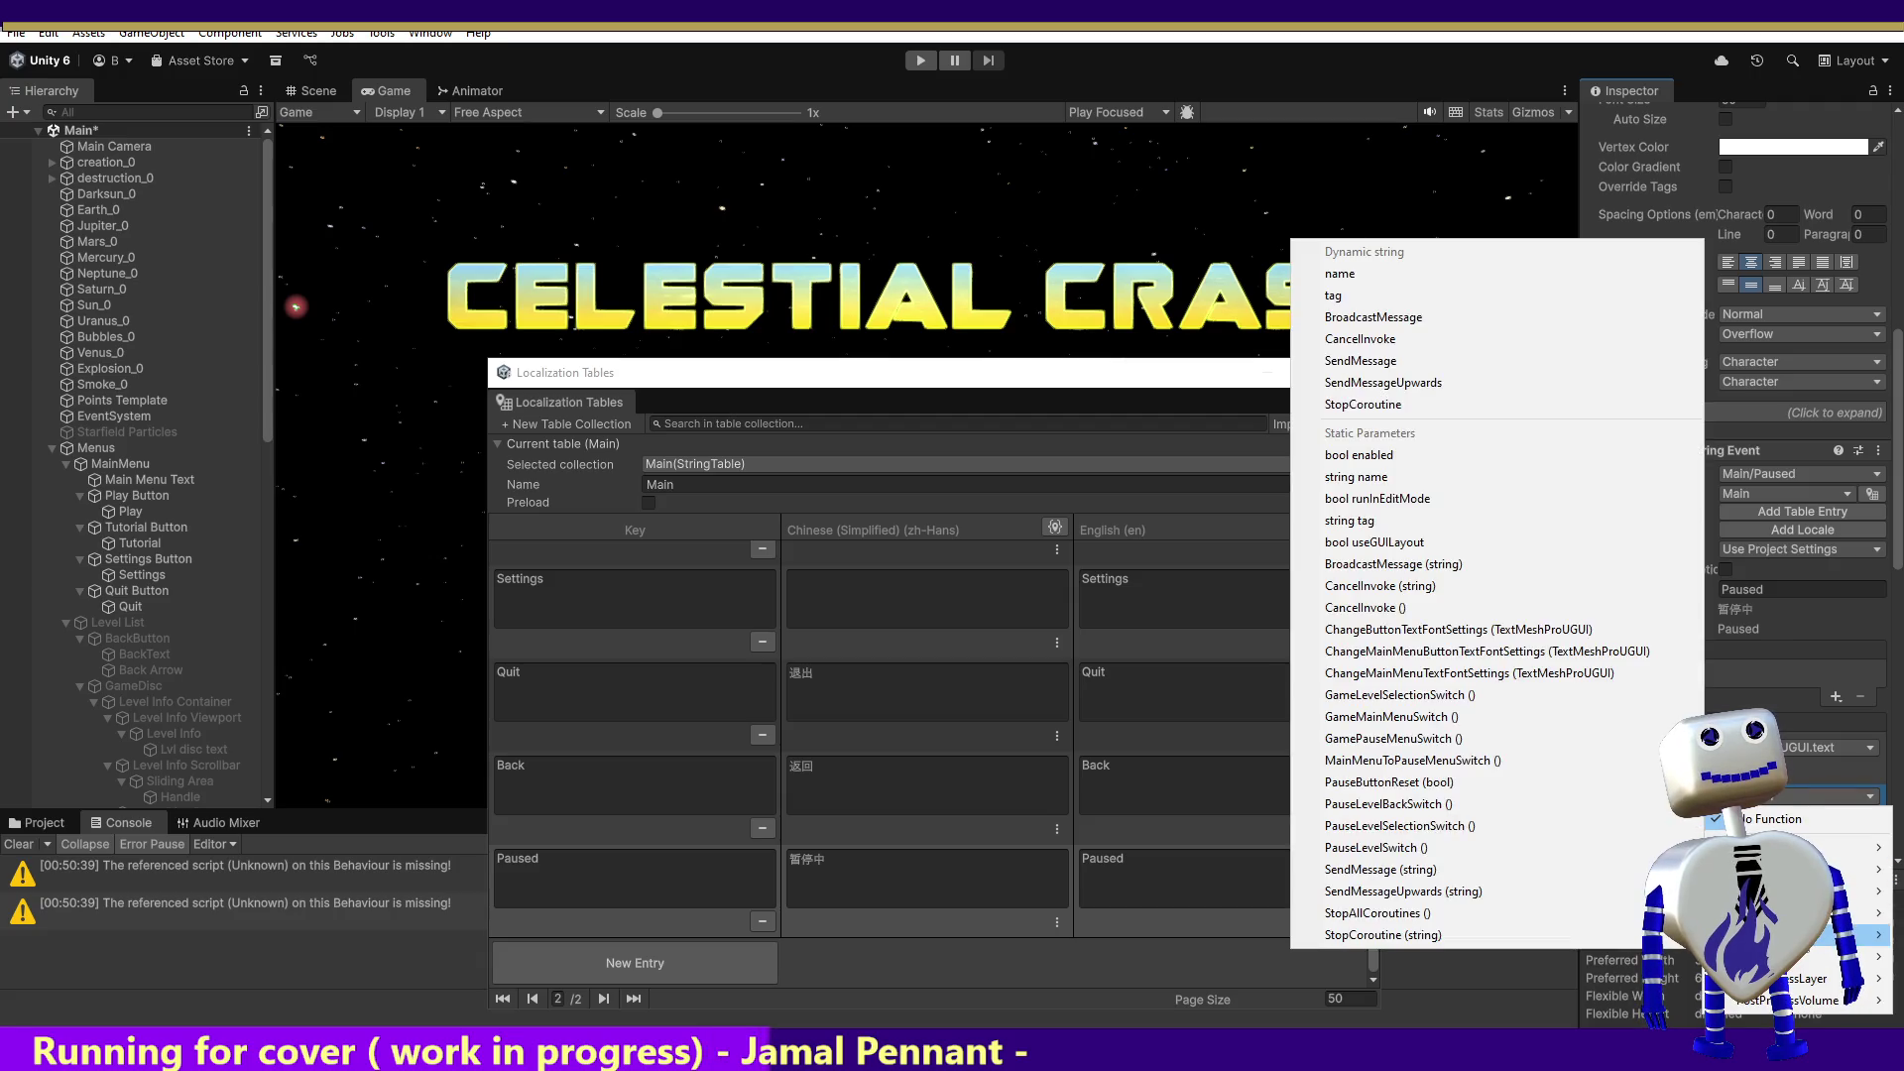
left_click(1536, 630)
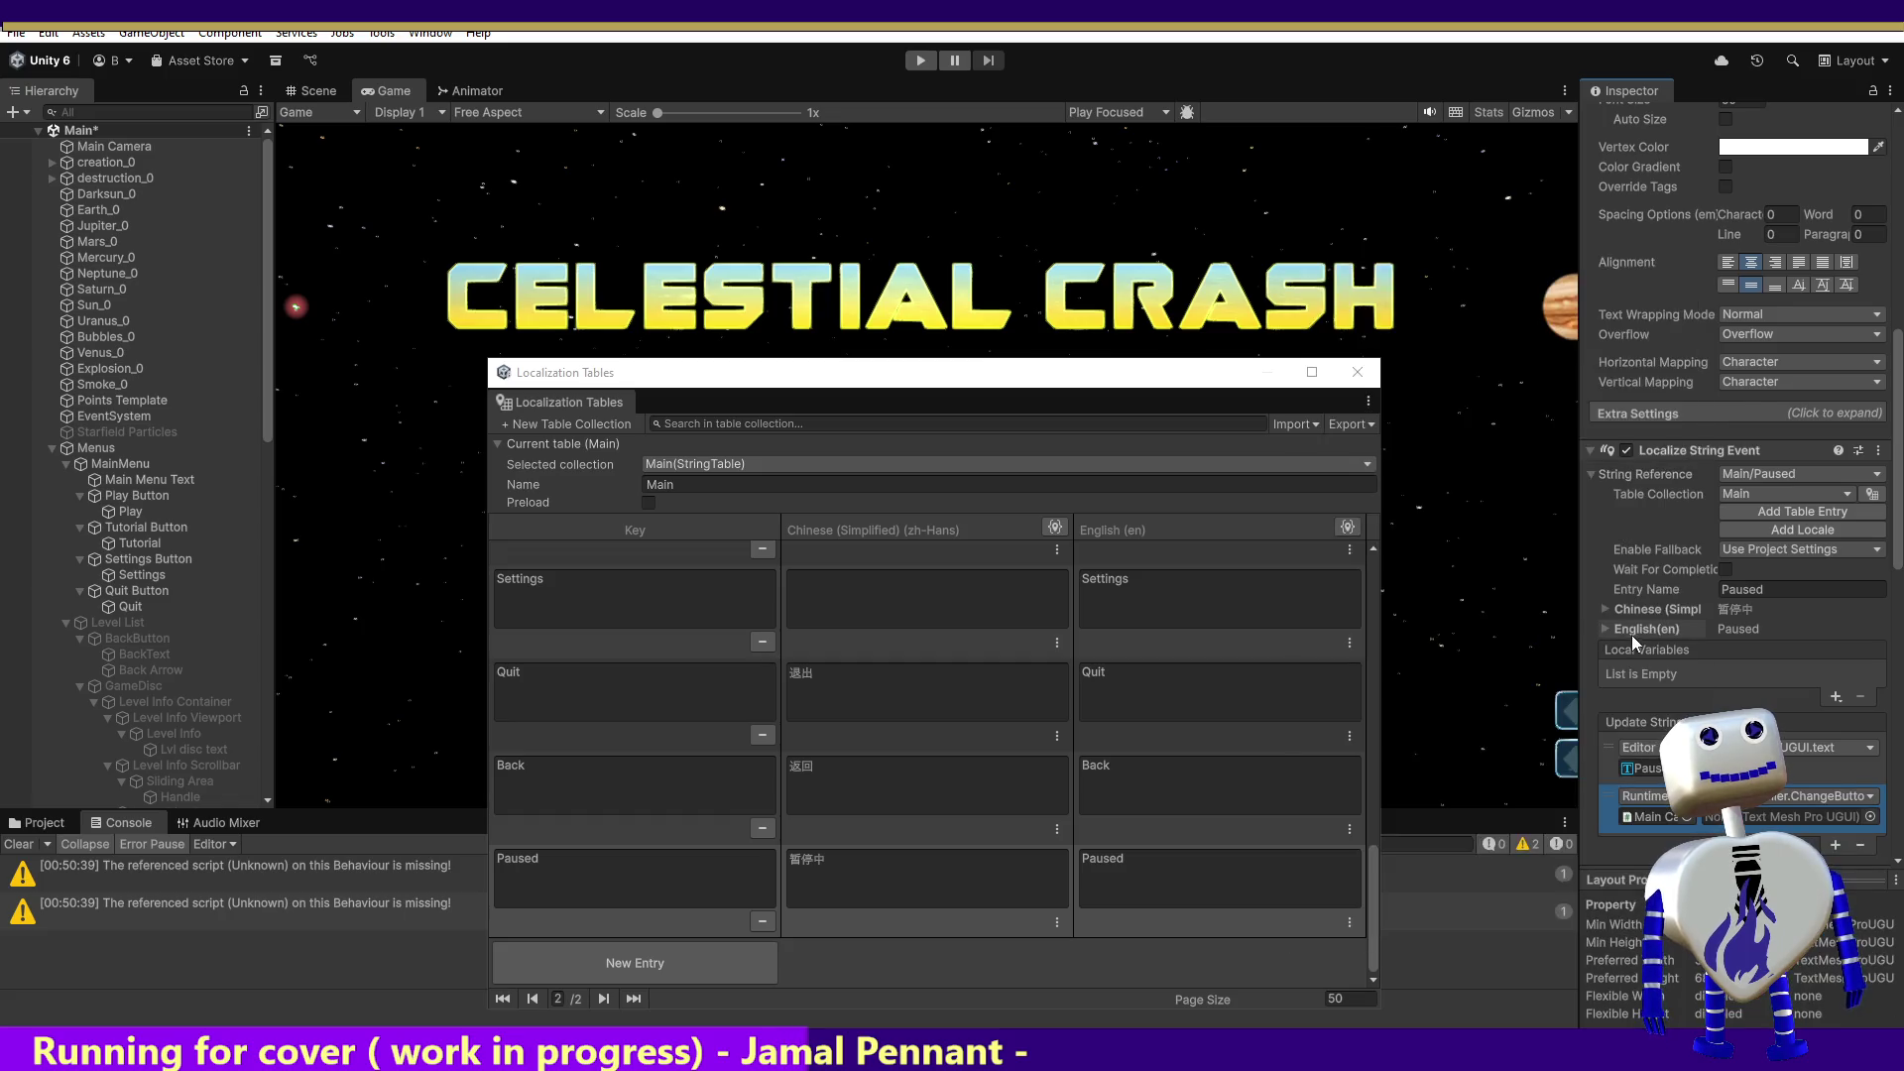
Step: Pass the Pause Menu Title text as the listener's argument
left_click(1870, 818)
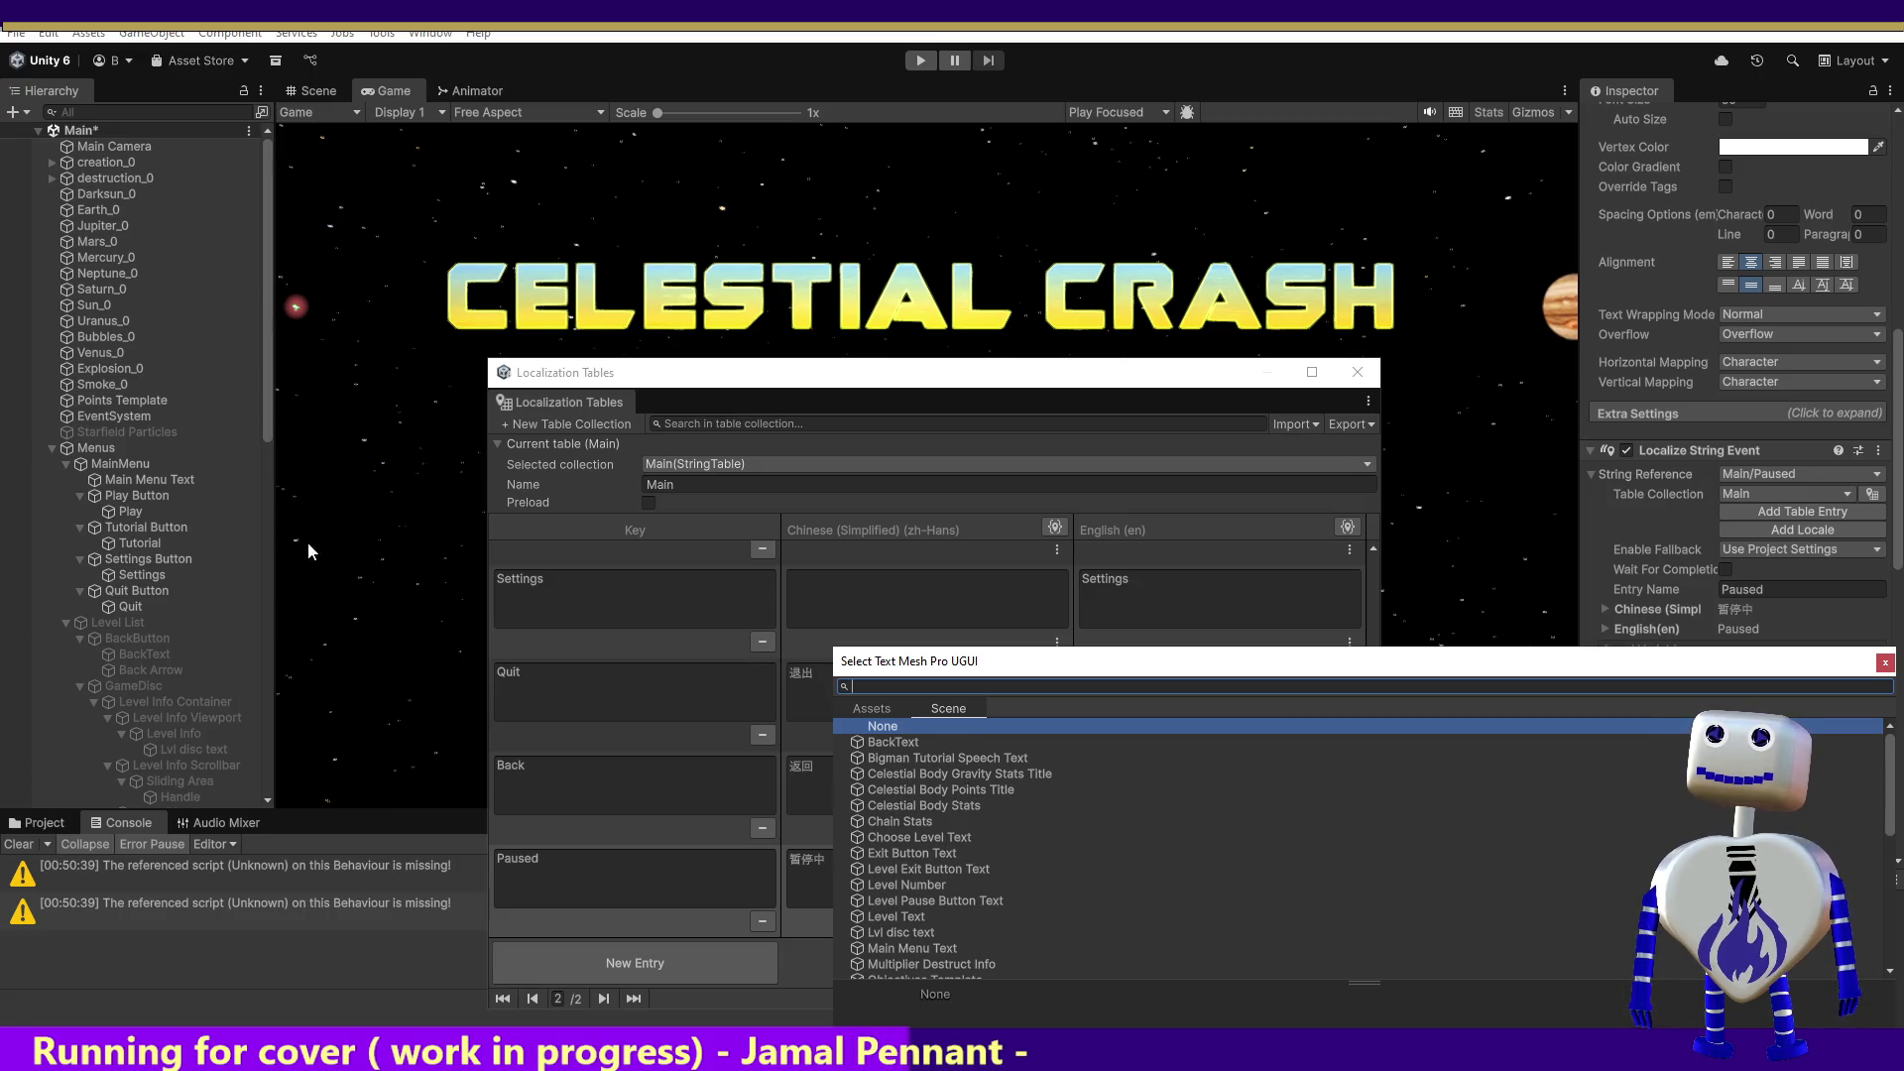
left_click_drag(263, 433, 252, 609)
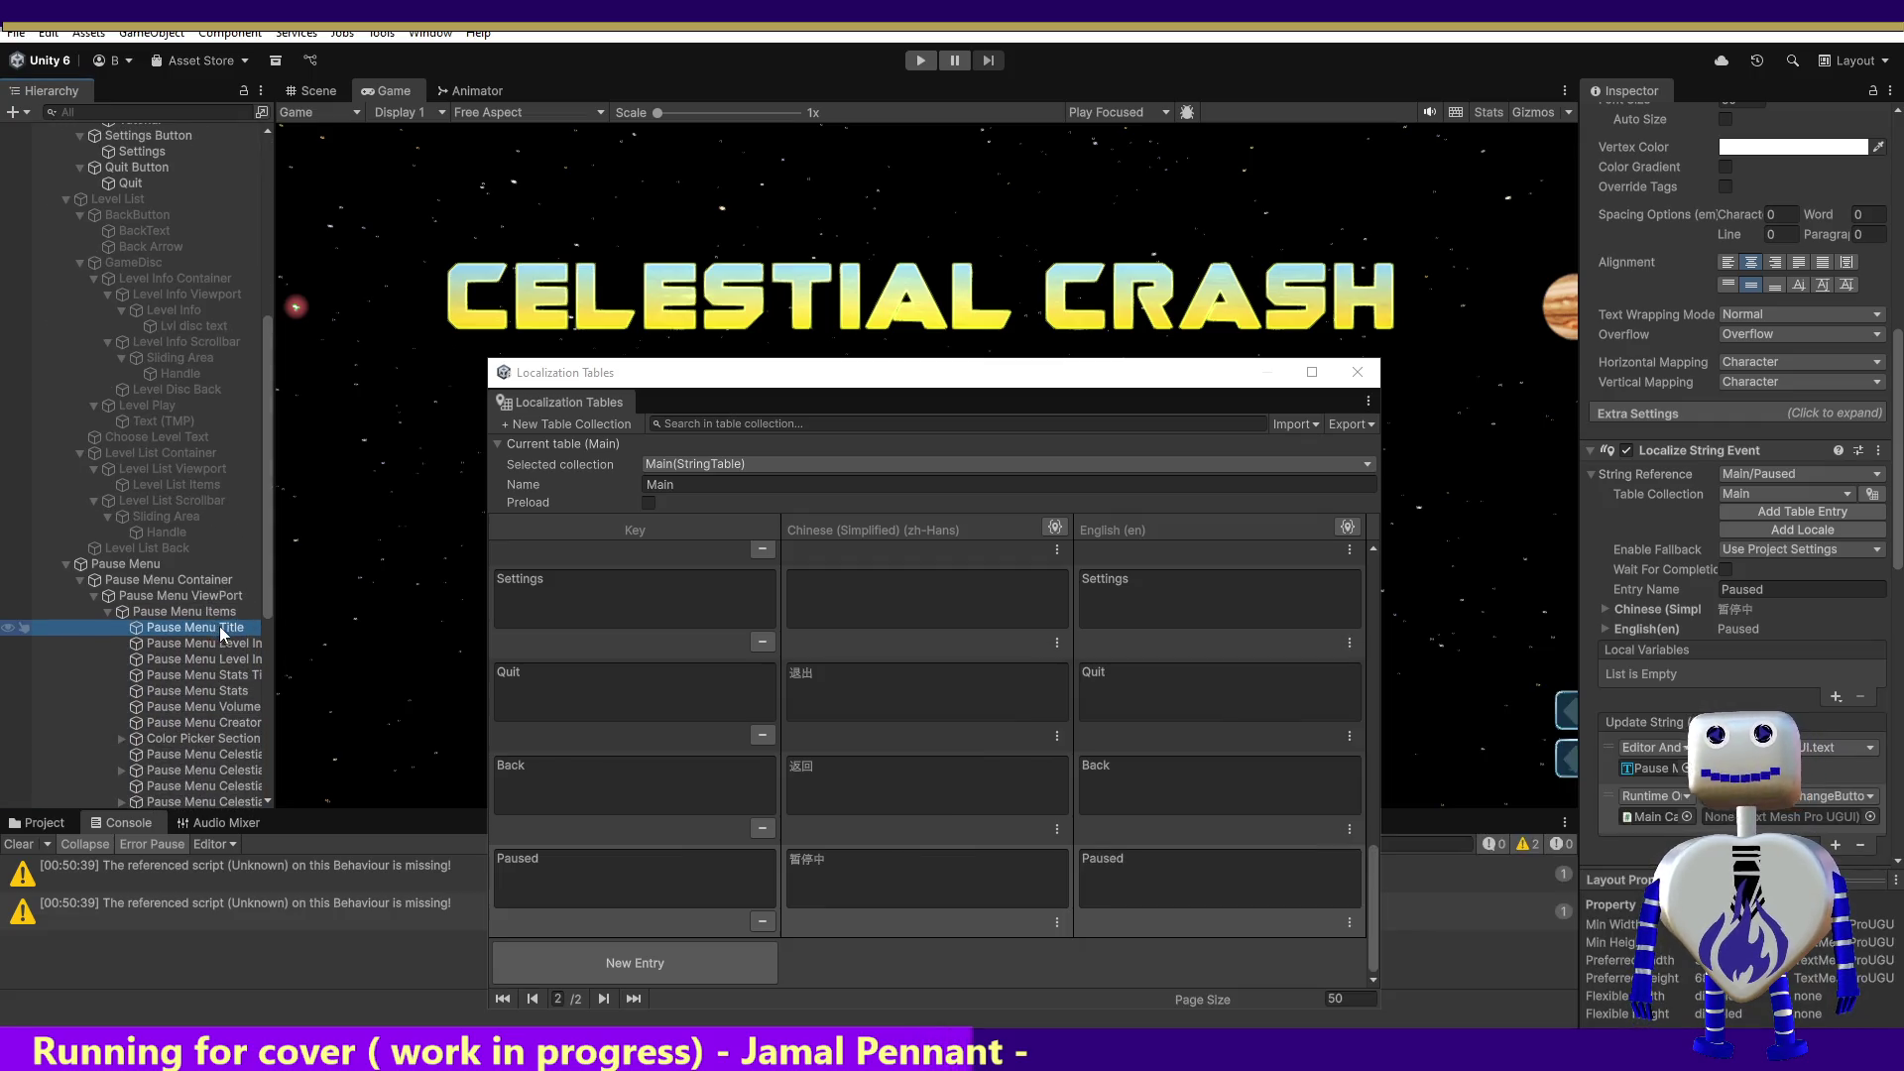
left_click(1871, 823)
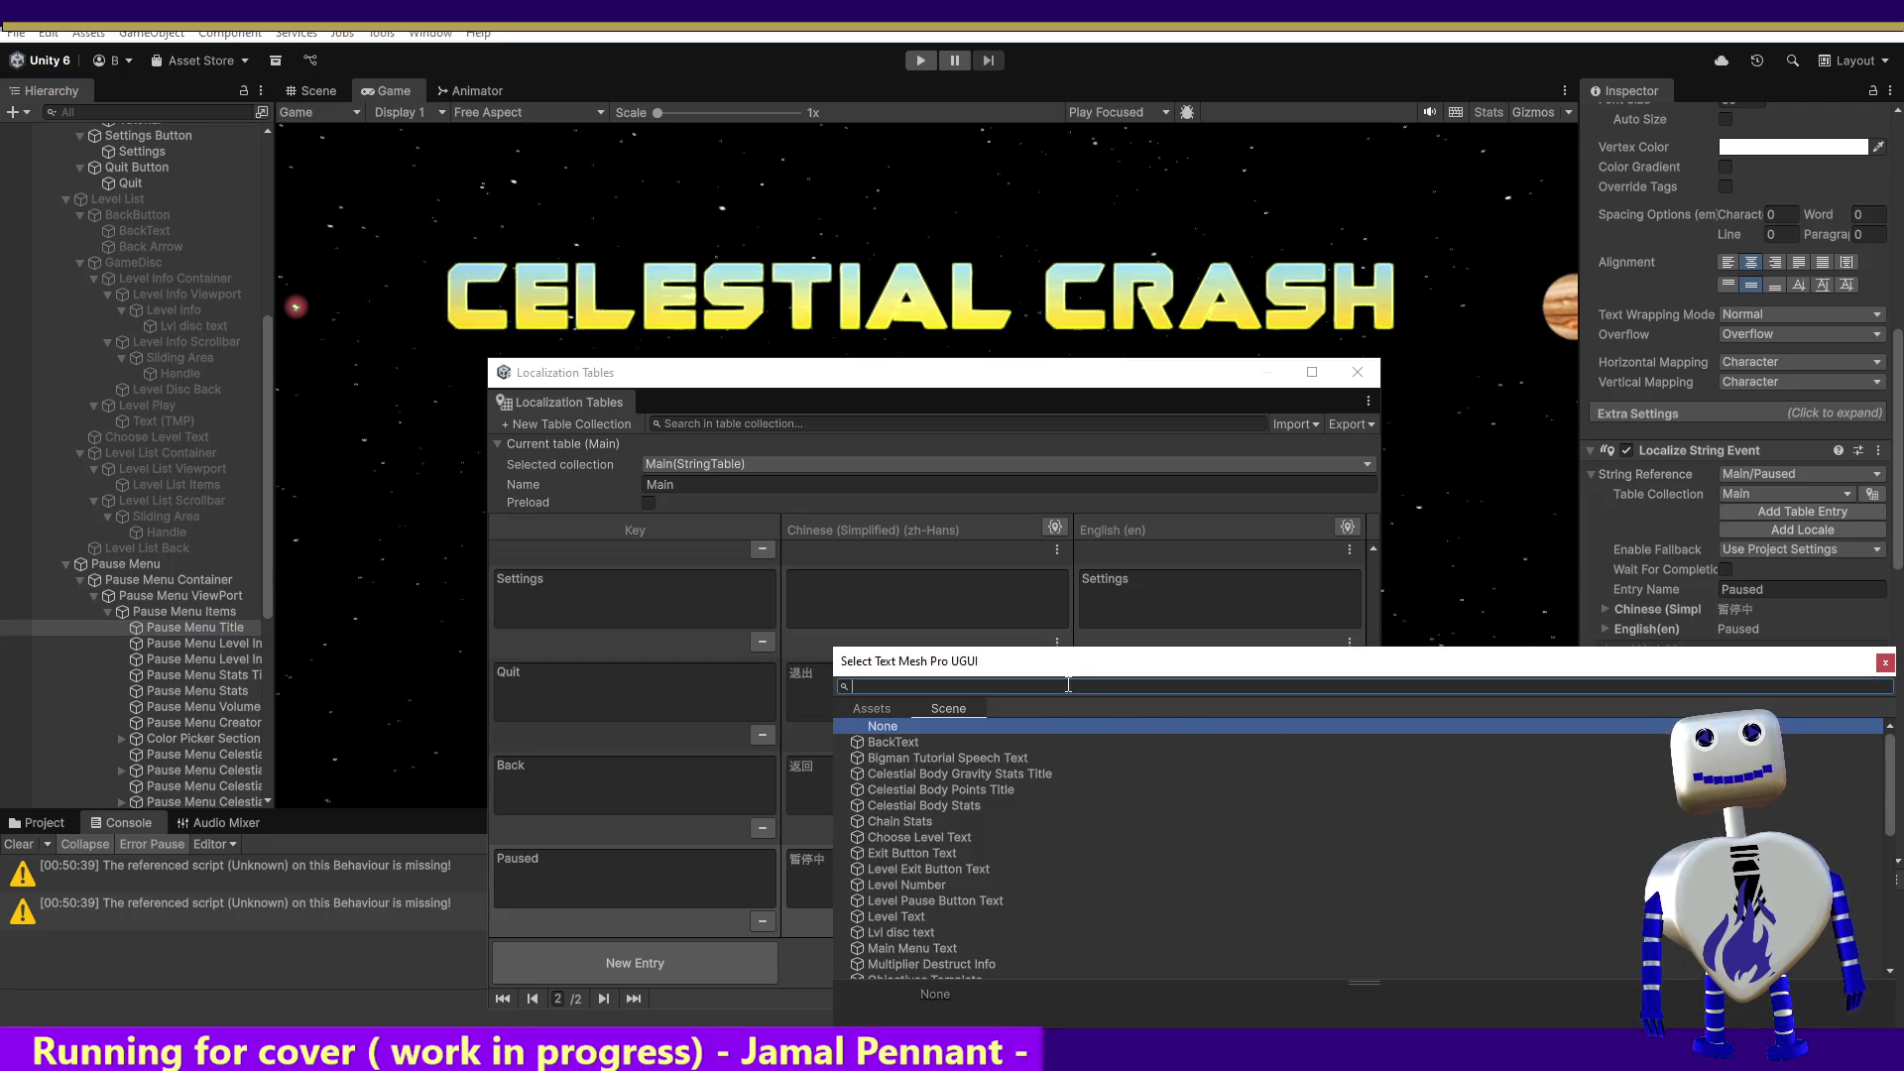
type("pause")
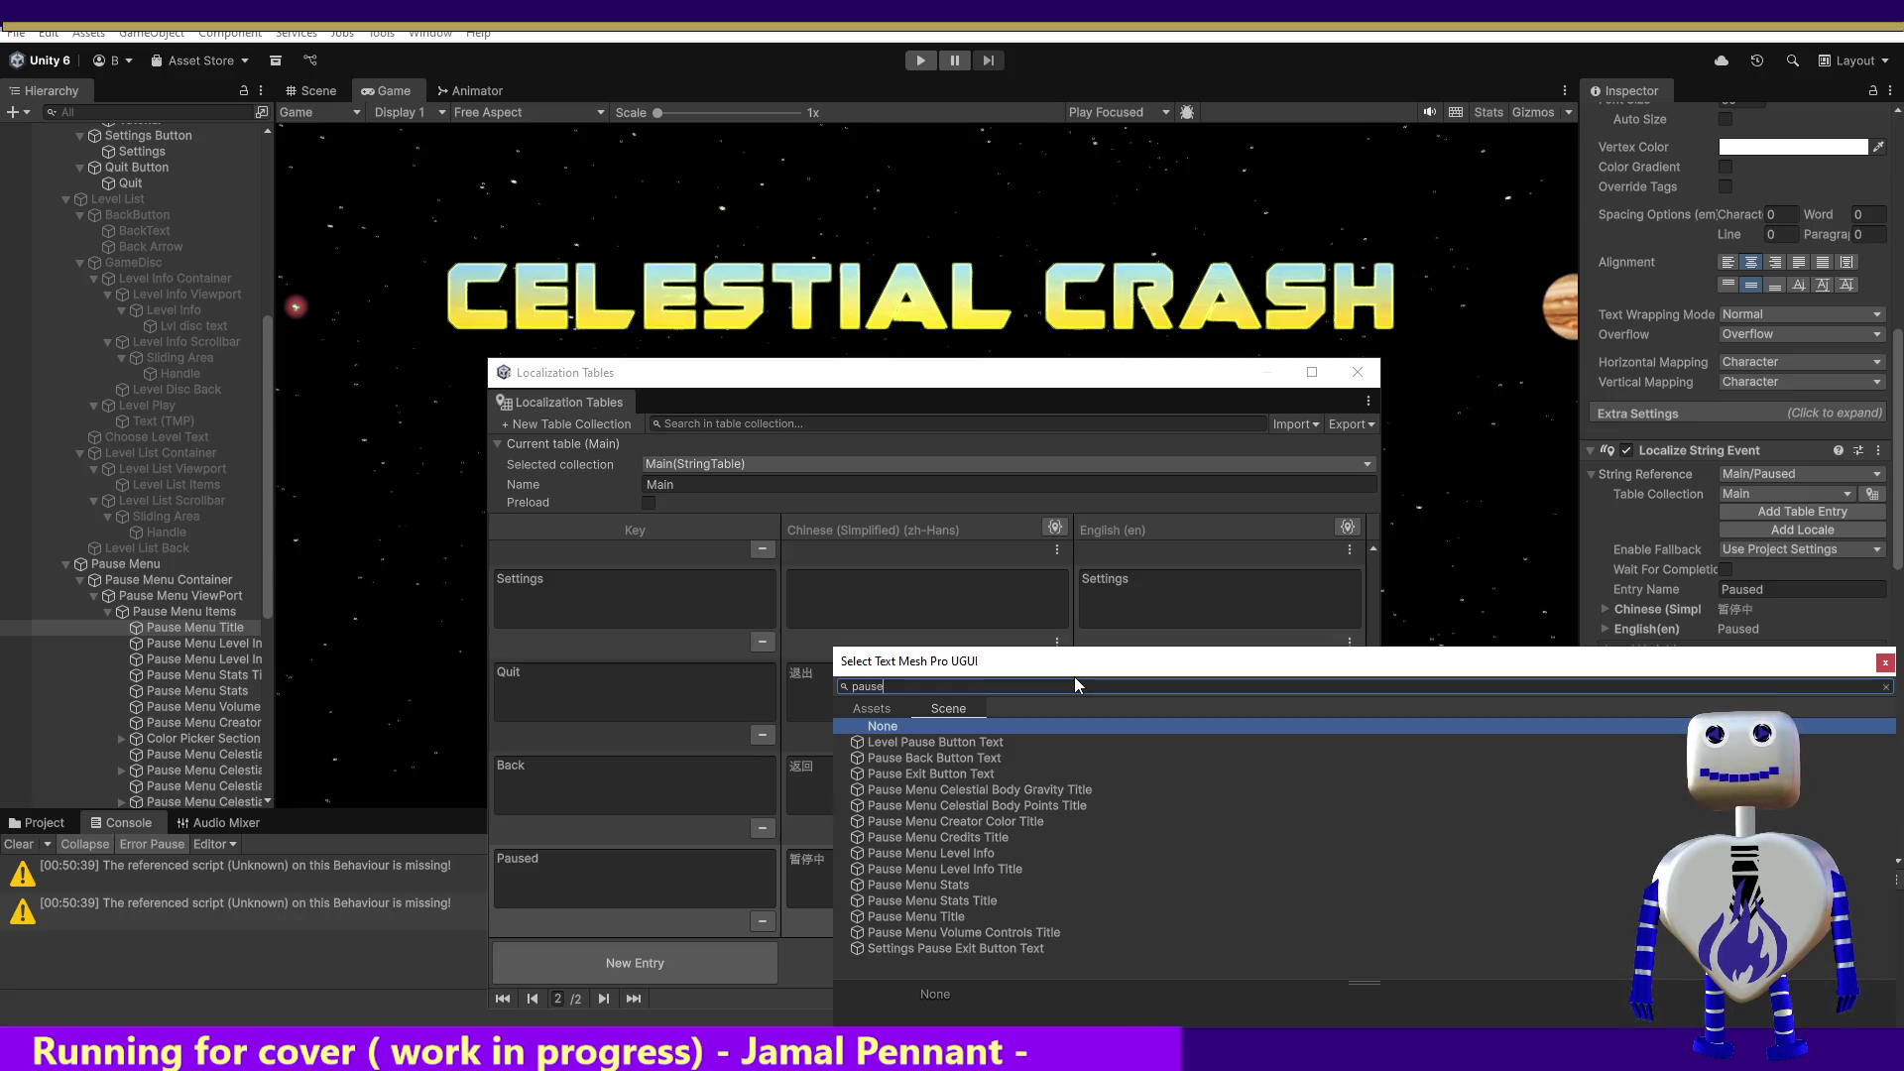
double_click(900, 917)
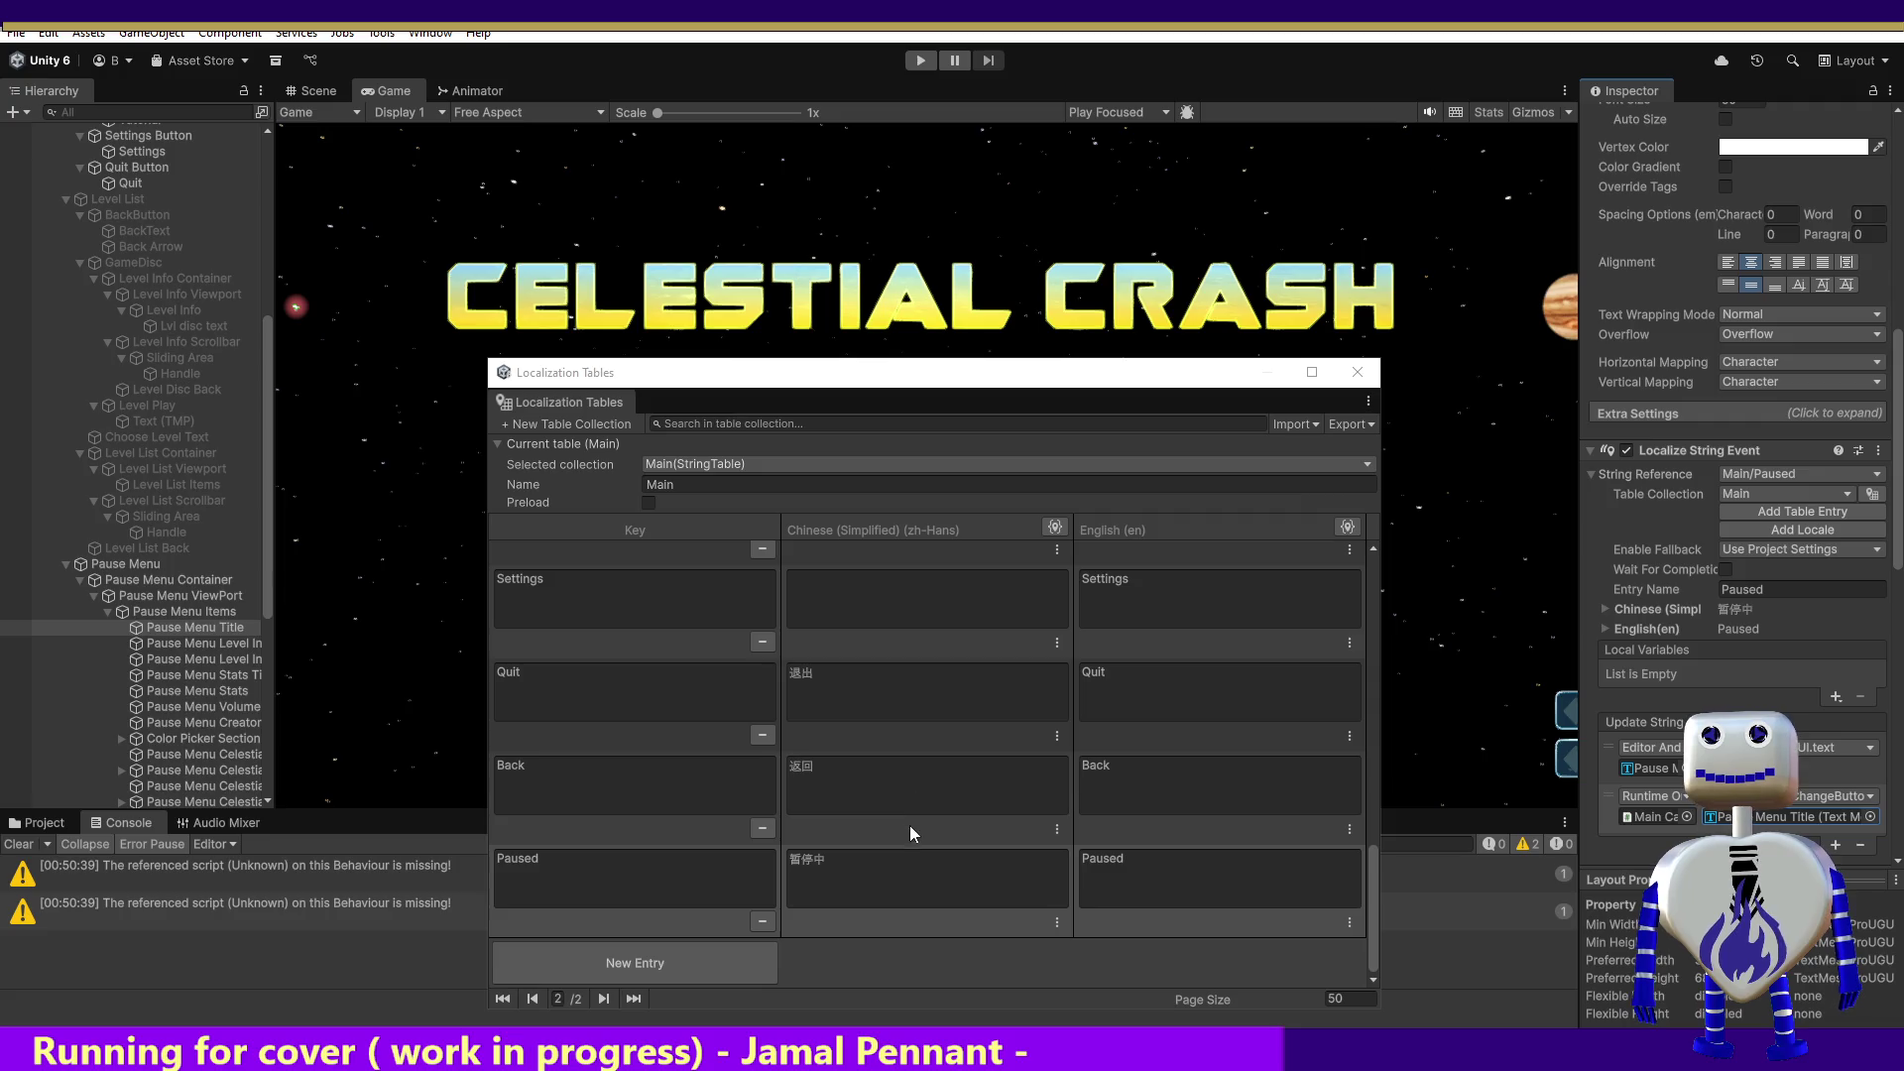
Step: Select Pause Menu Level Info Title, check both string-table pages, and select its 'Level Description:' text
left_click(210, 643)
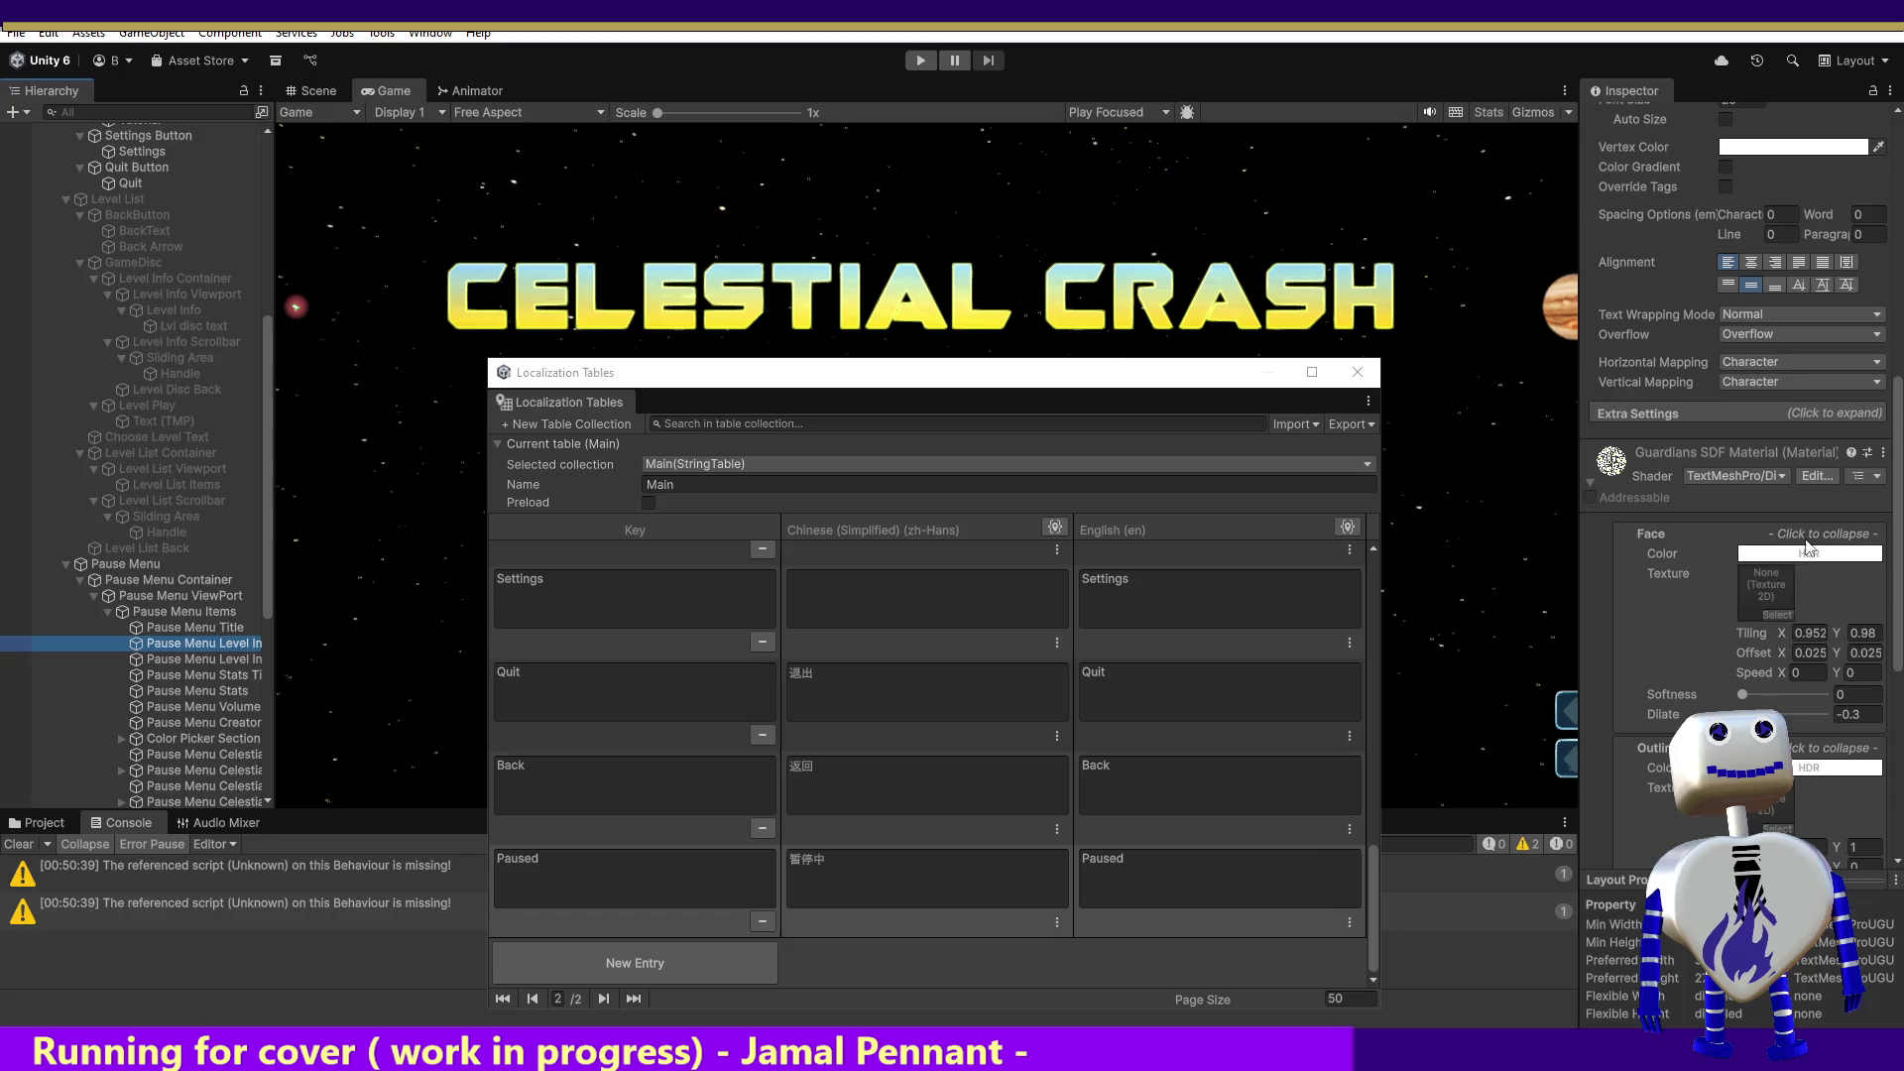
left_click_drag(1901, 493, 1887, 227)
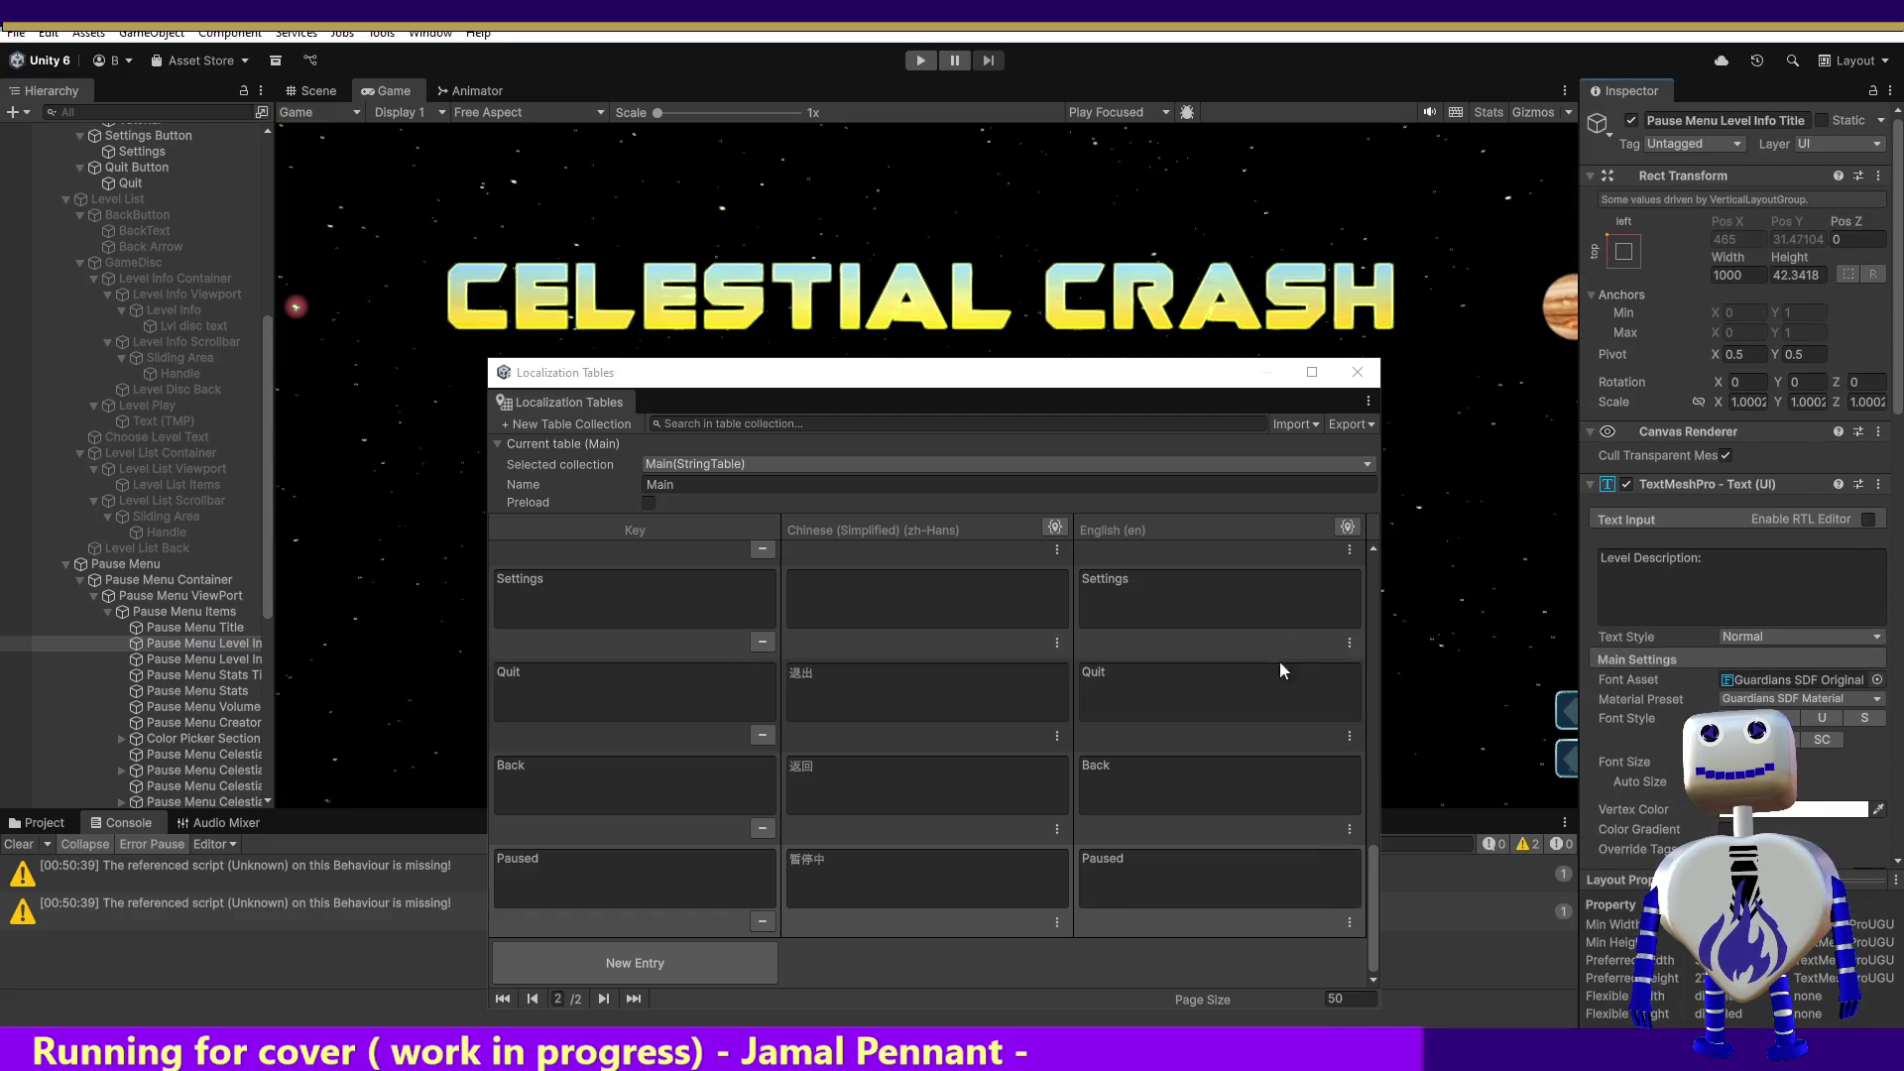
left_click(506, 999)
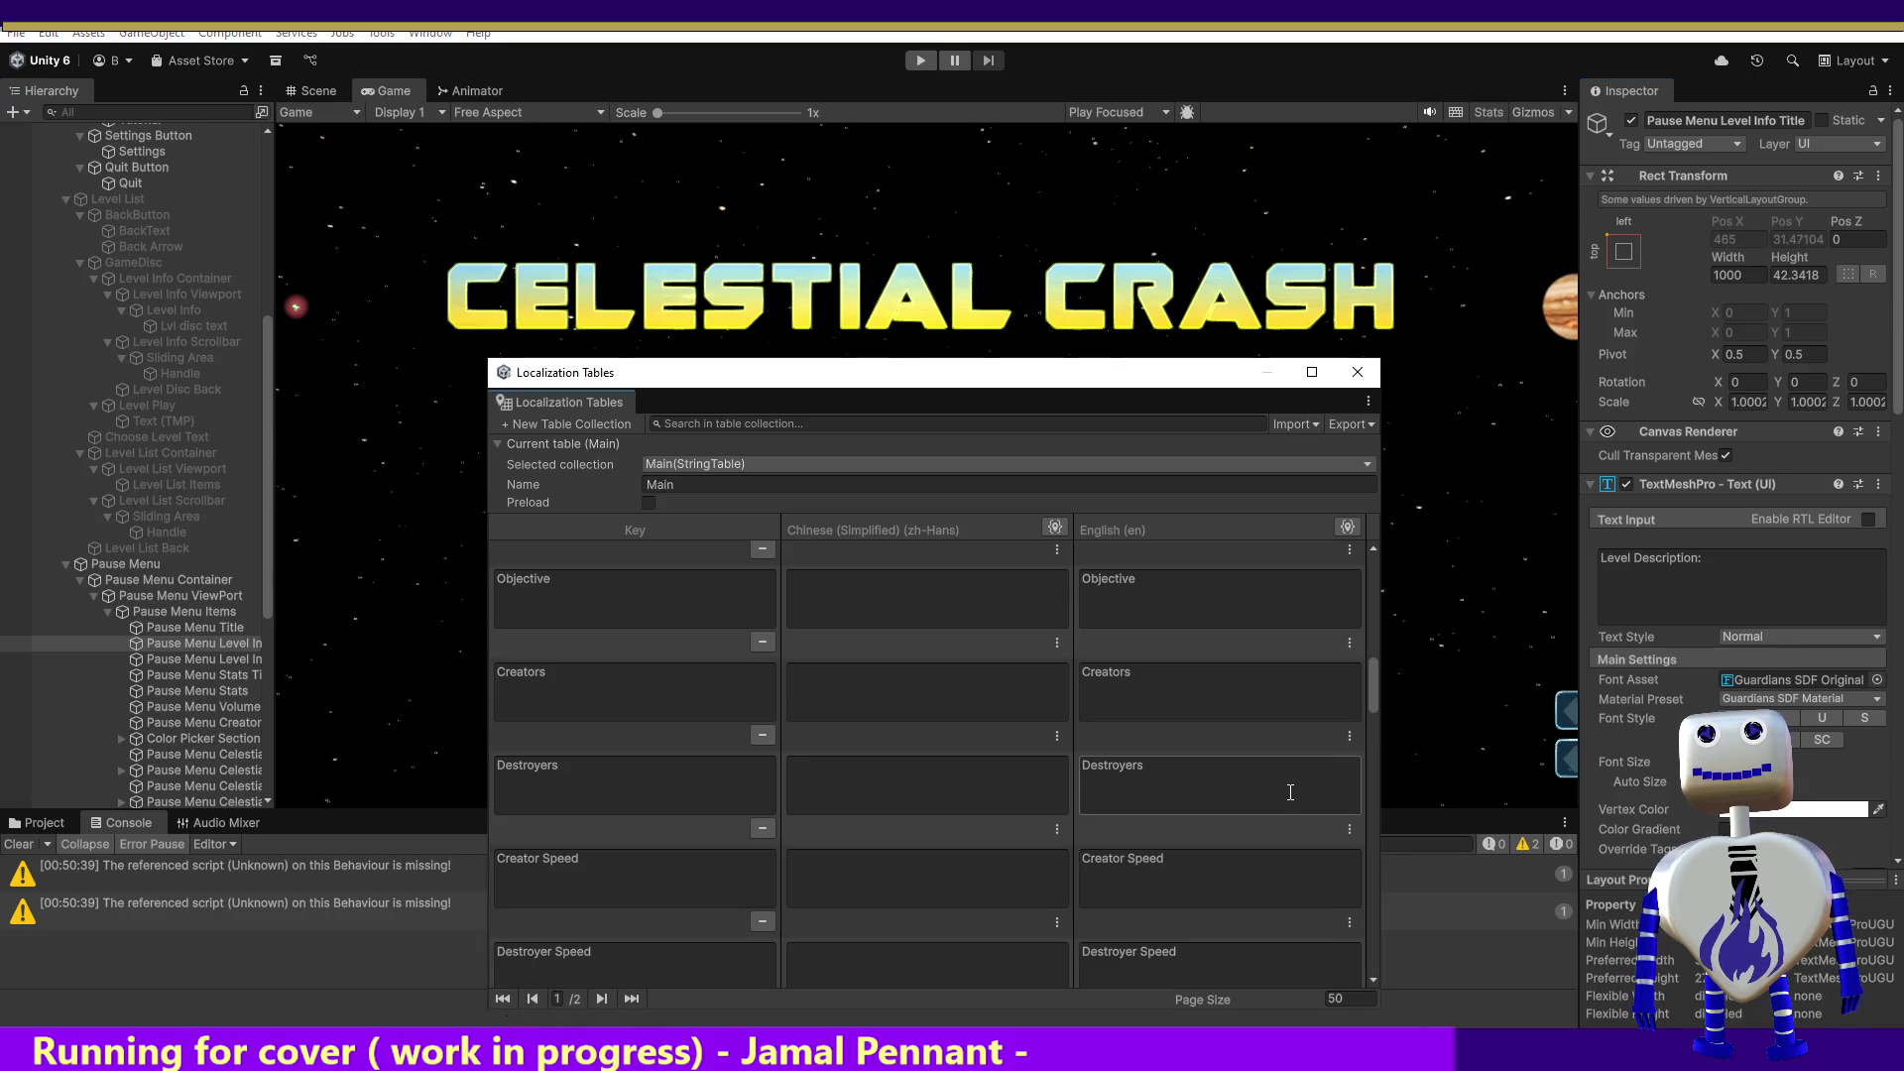
mouse_move(1376, 664)
left_mouse_down()
mouse_move(1374, 565)
mouse_move(1359, 802)
mouse_move(1380, 926)
left_mouse_up()
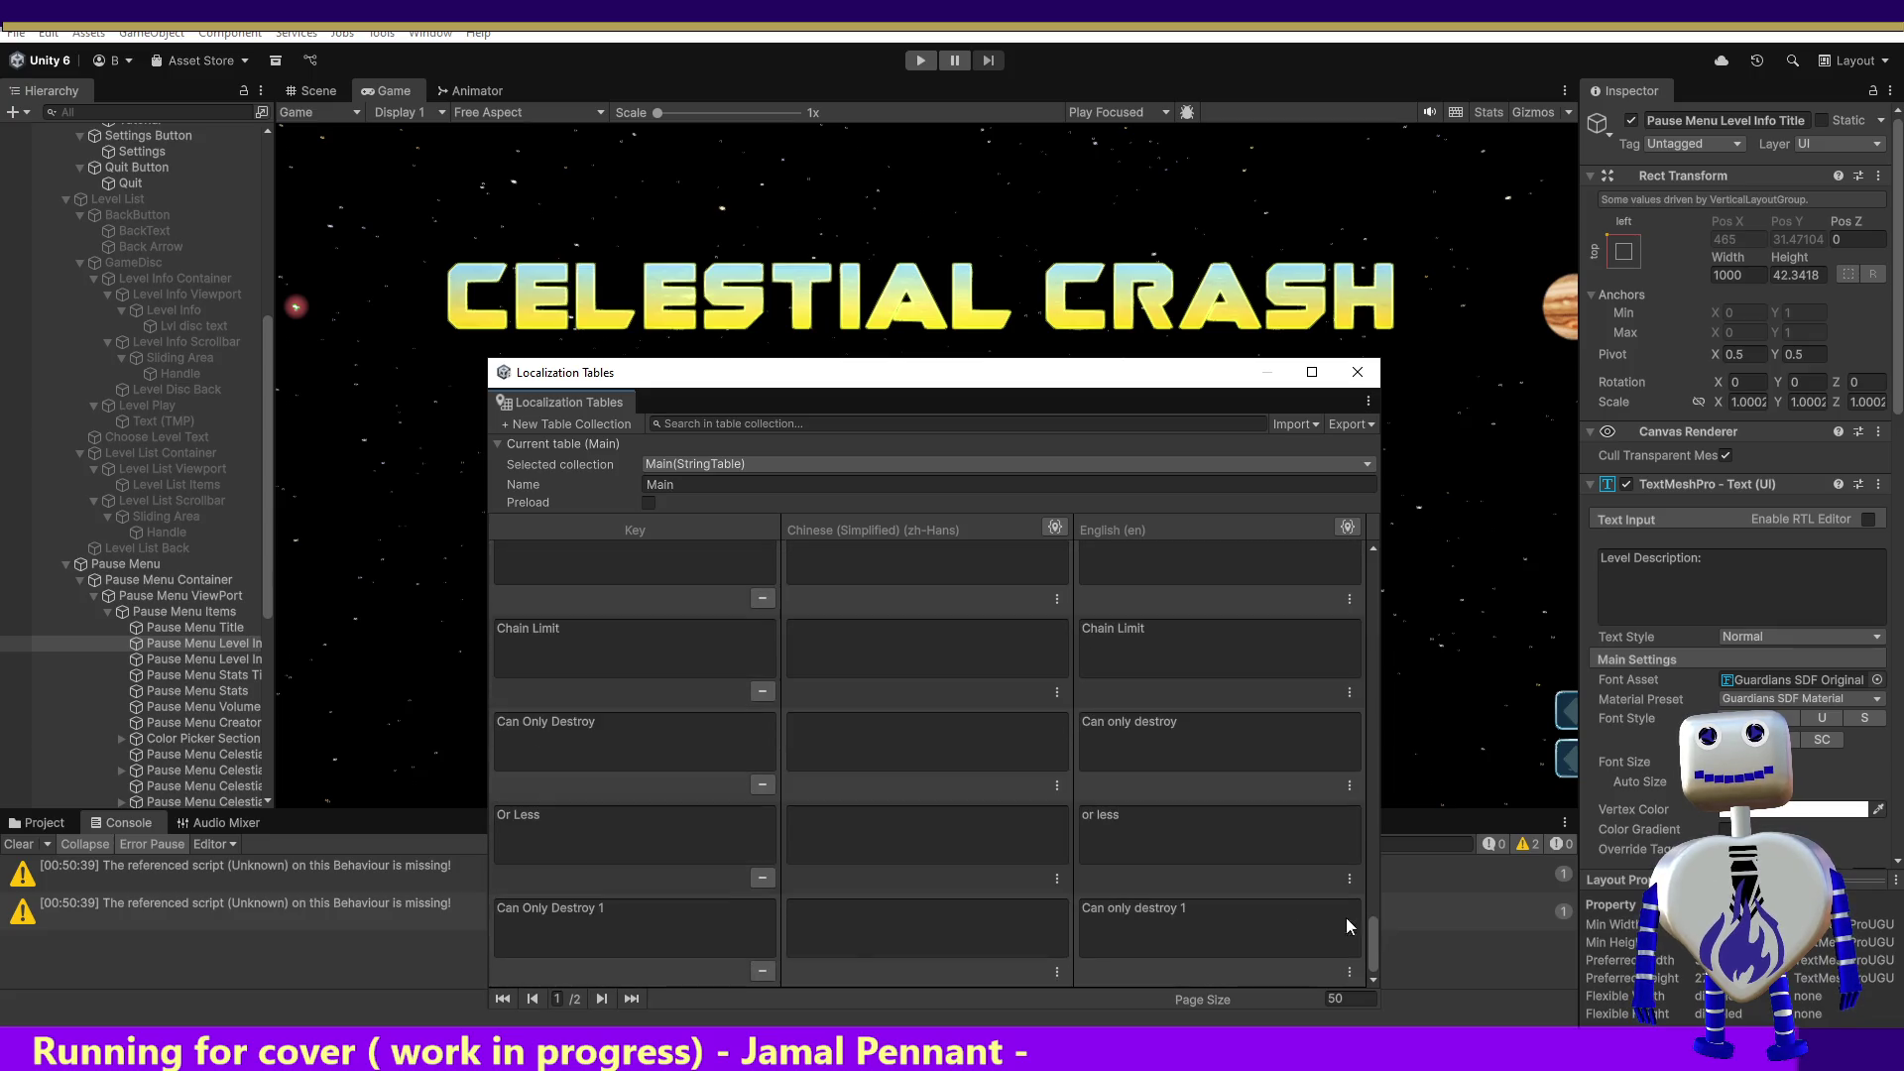
left_click(602, 999)
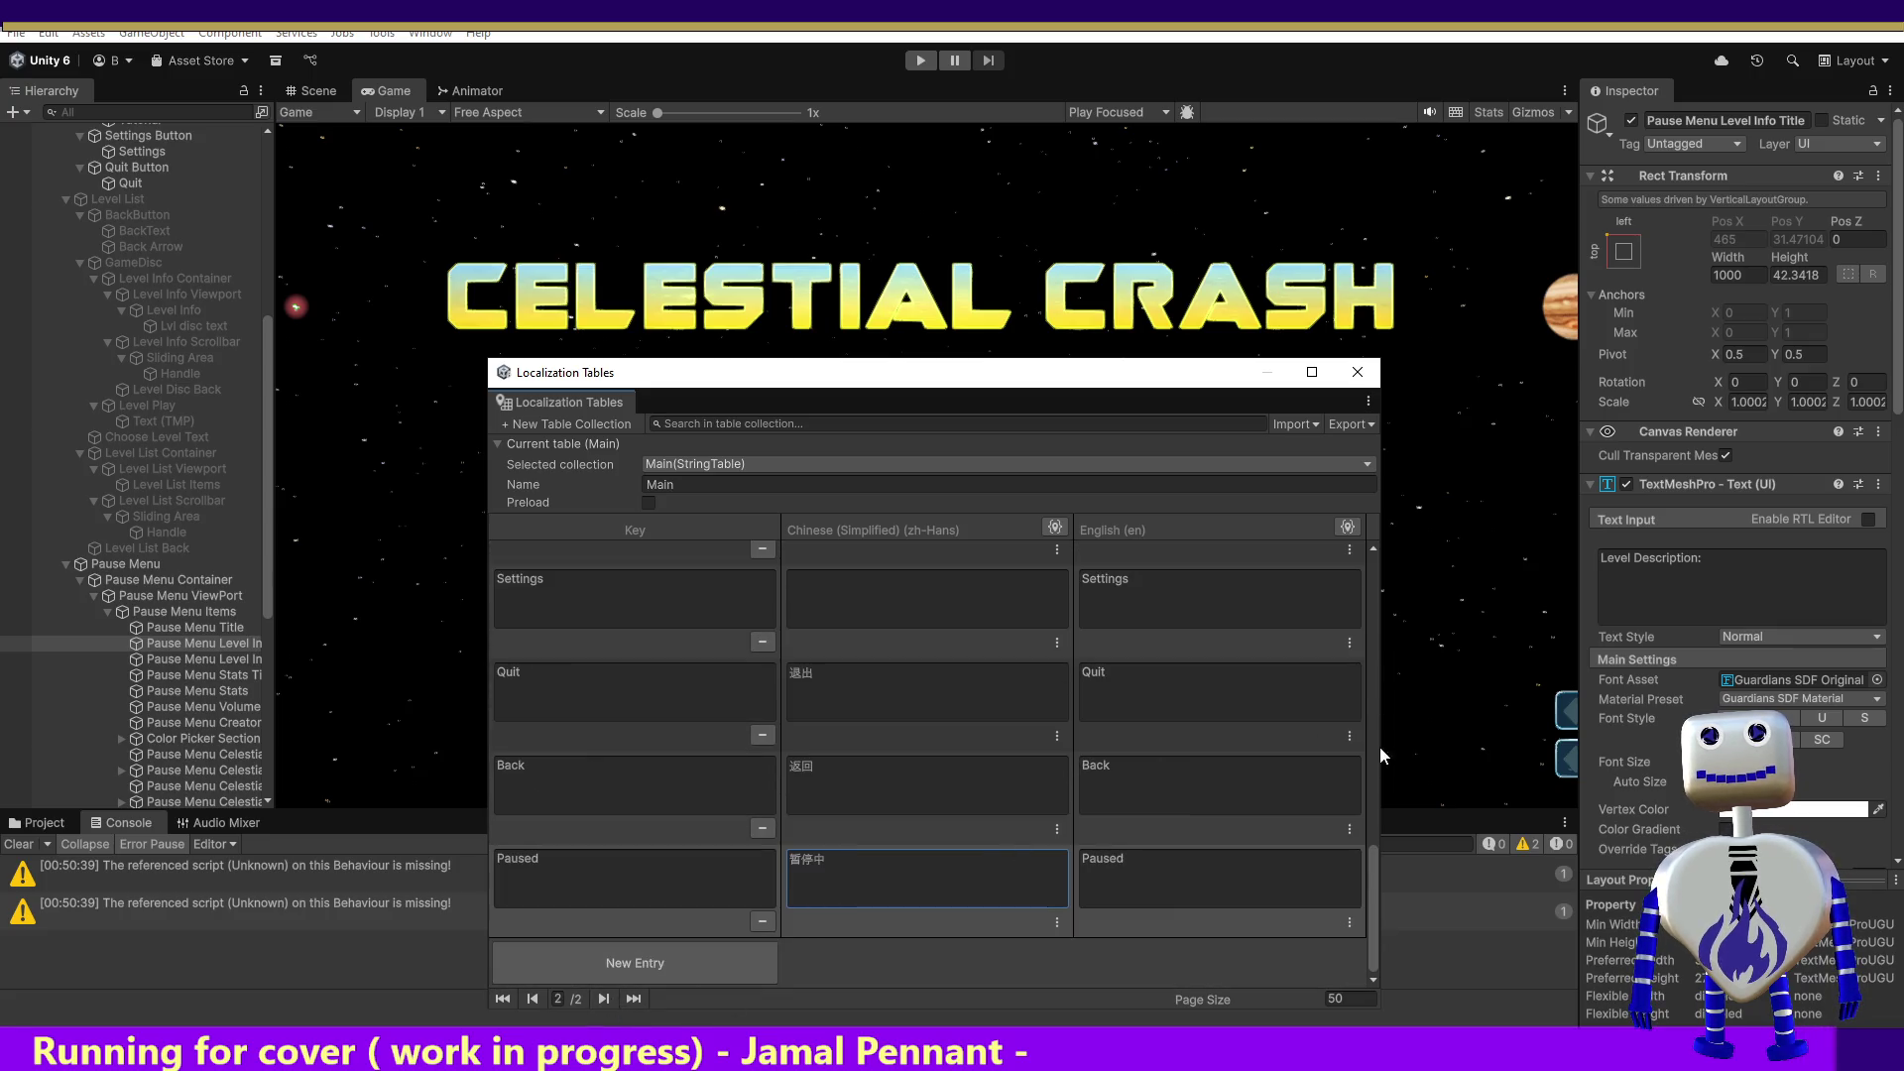
scroll(1367, 876, "up", 5)
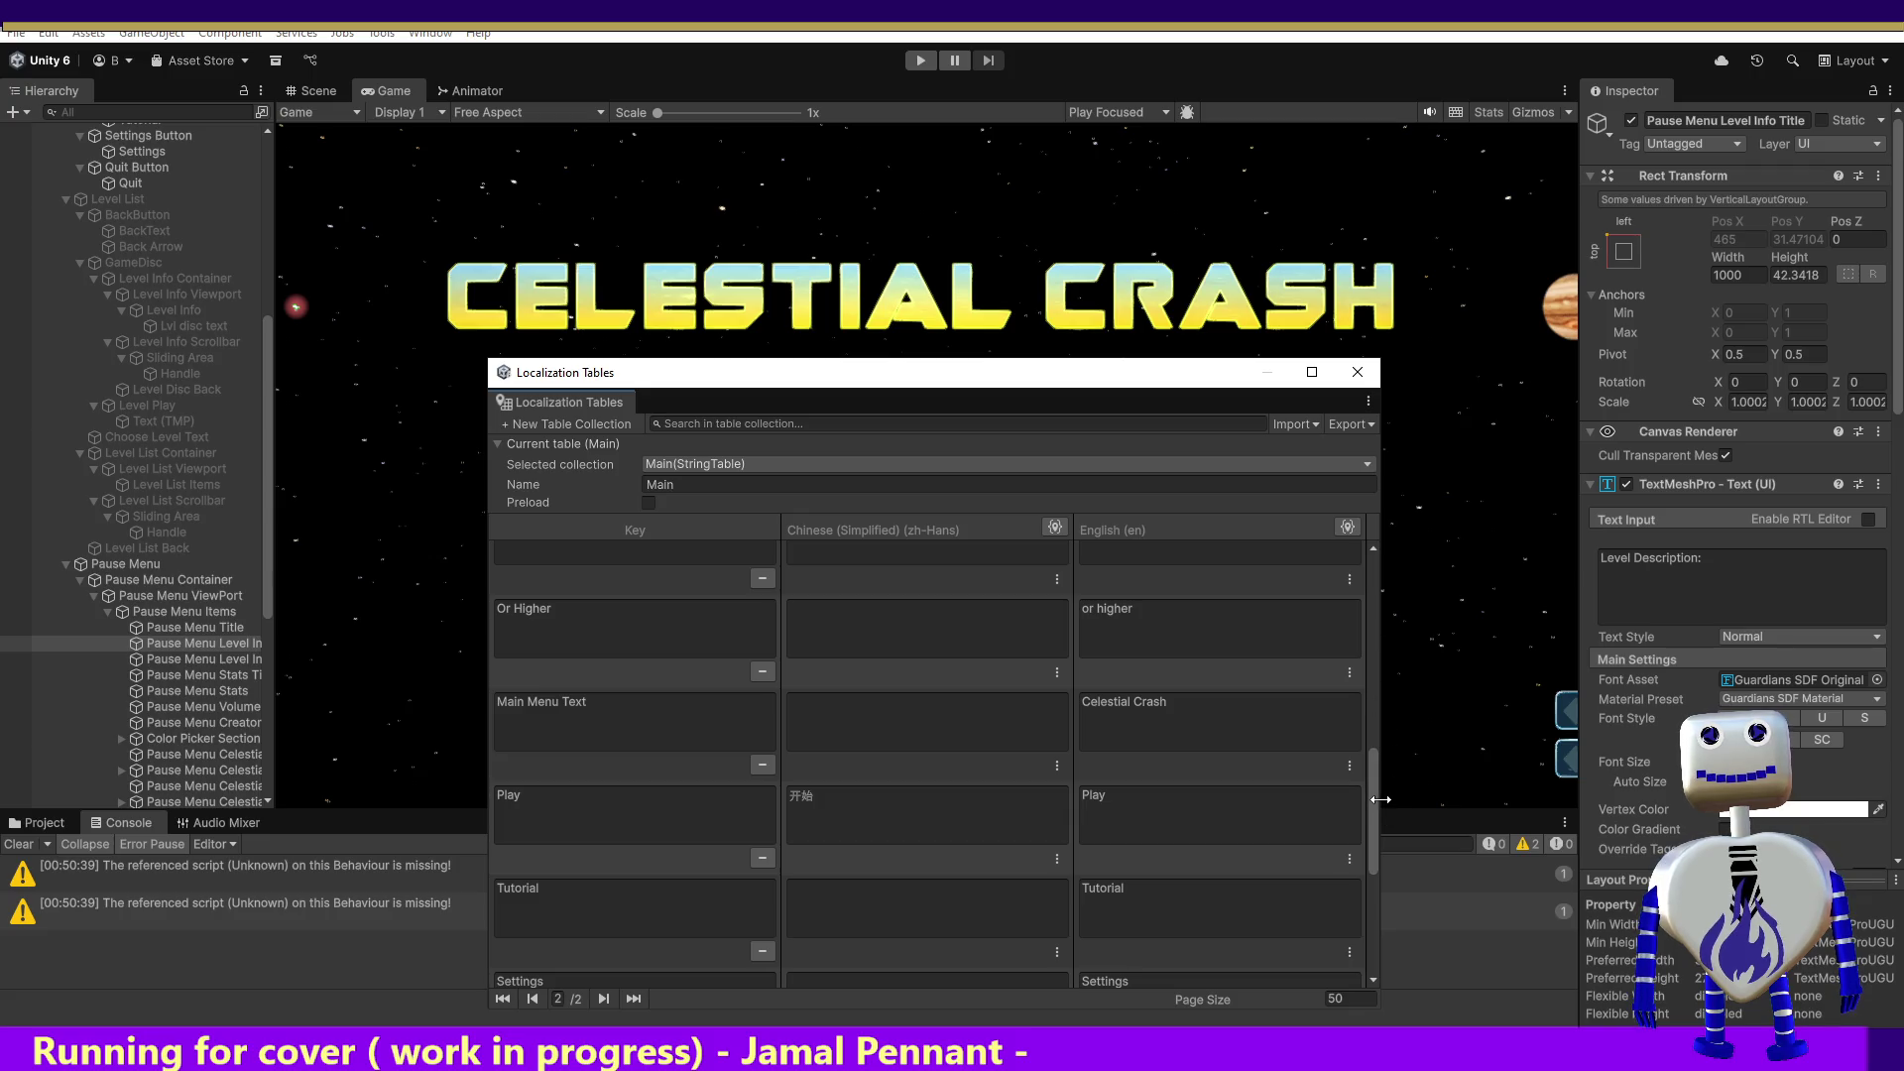
mouse_move(1376, 795)
left_mouse_down()
mouse_move(1377, 567)
mouse_move(1389, 901)
left_mouse_up()
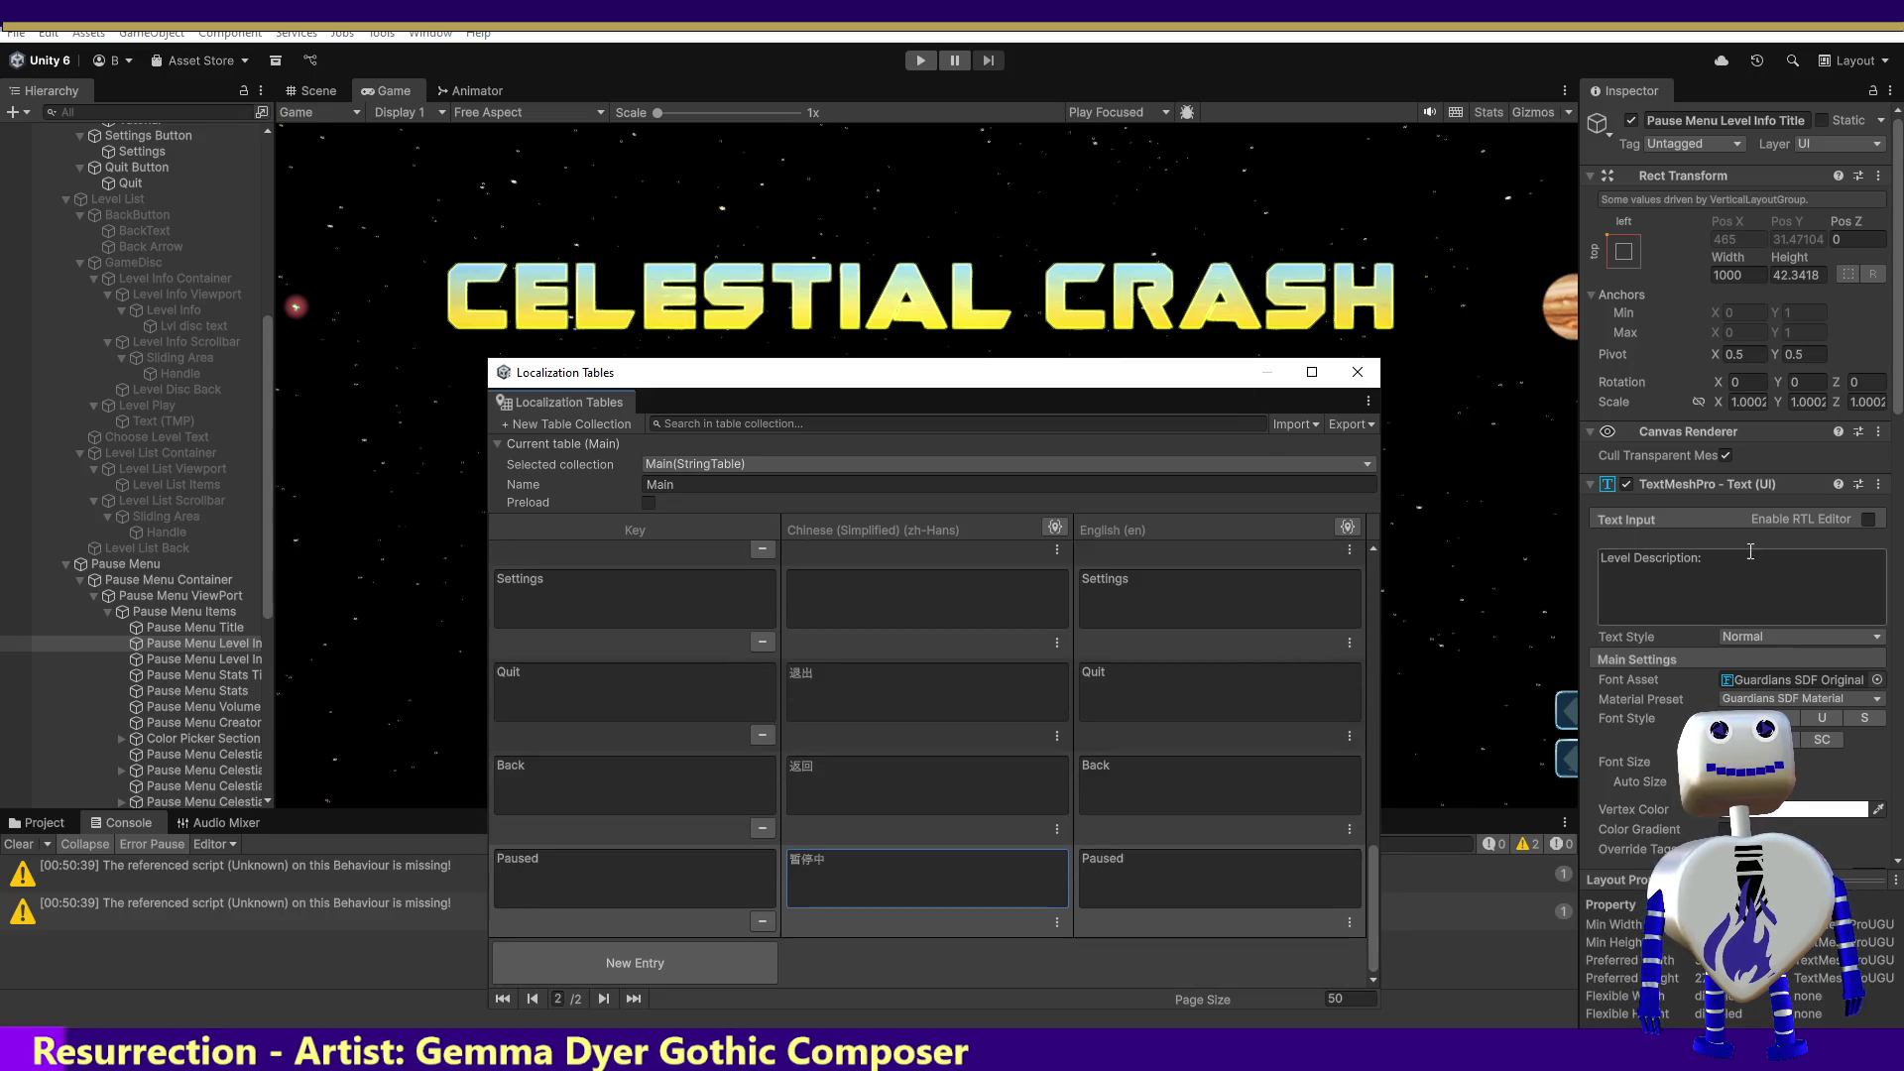
left_click(1698, 561)
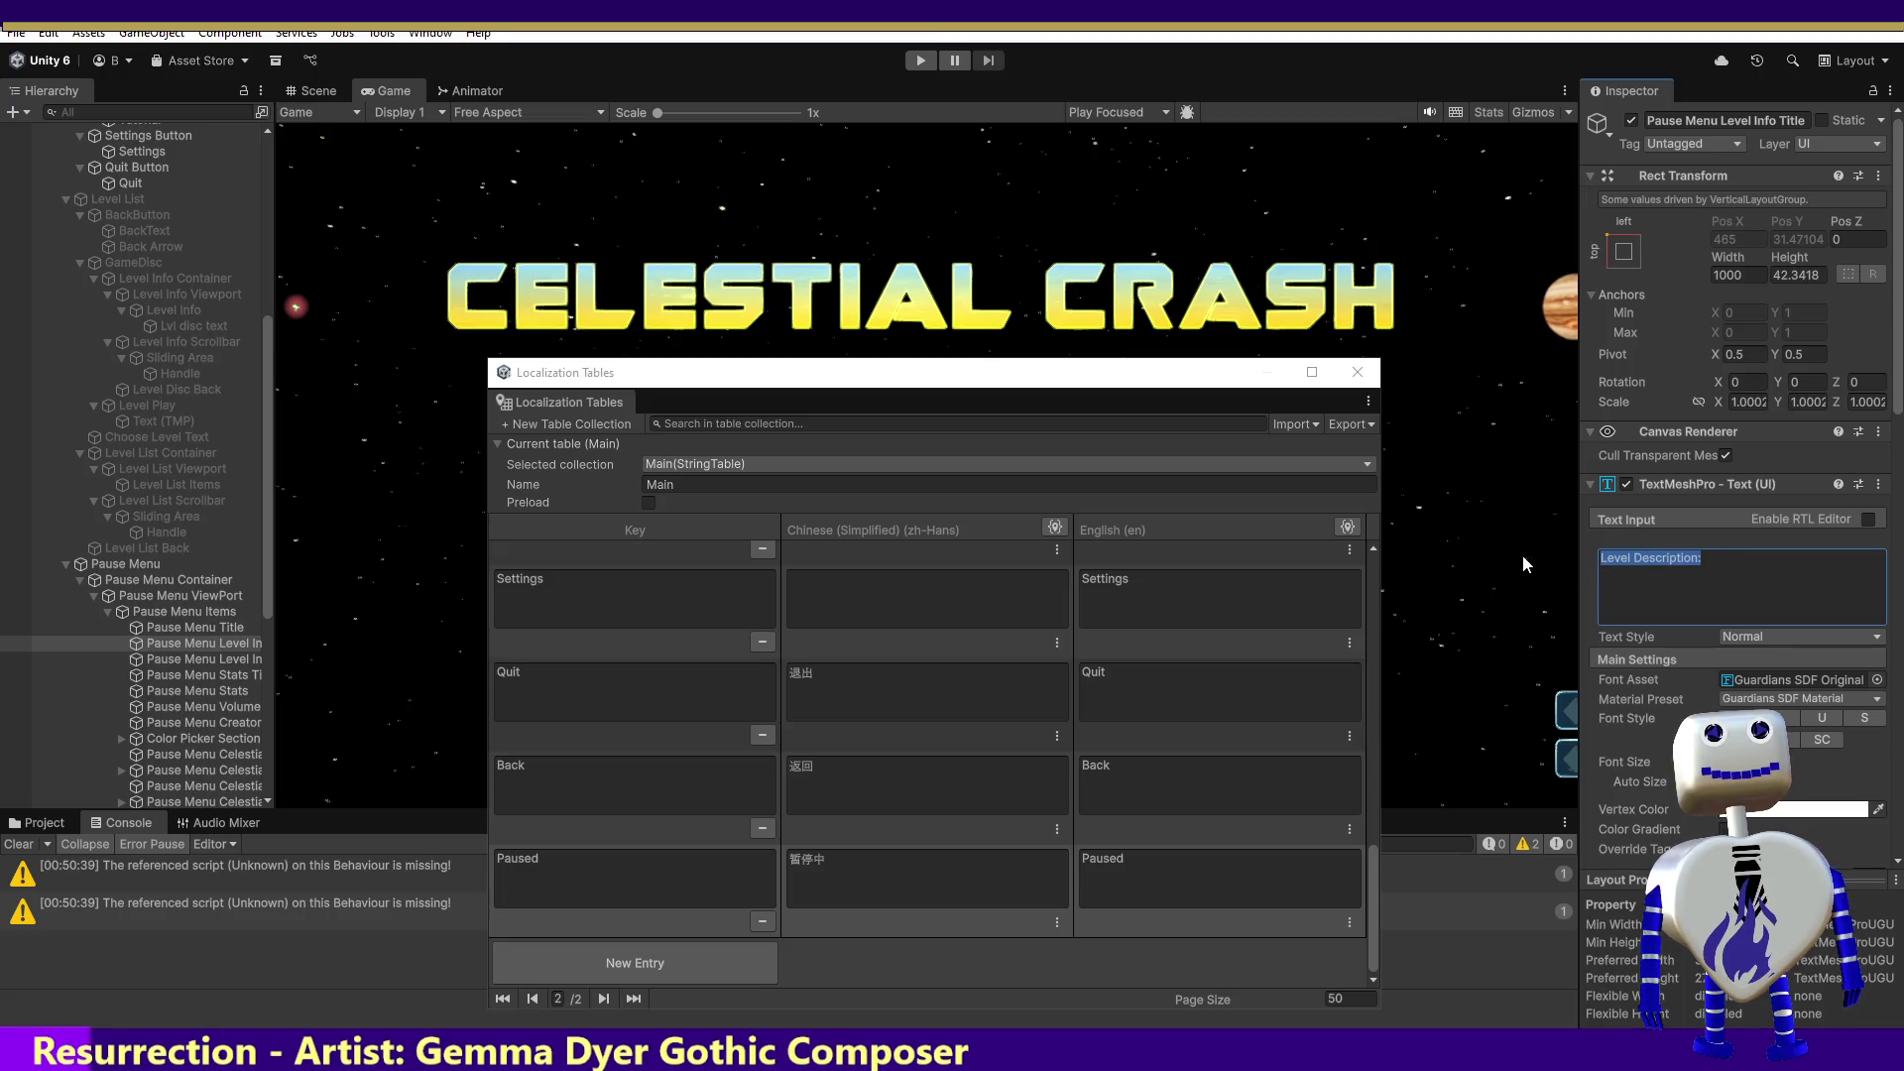
Step: Create a Main table entry named Level Description with English text 'Level Description:'
left_click(692, 960)
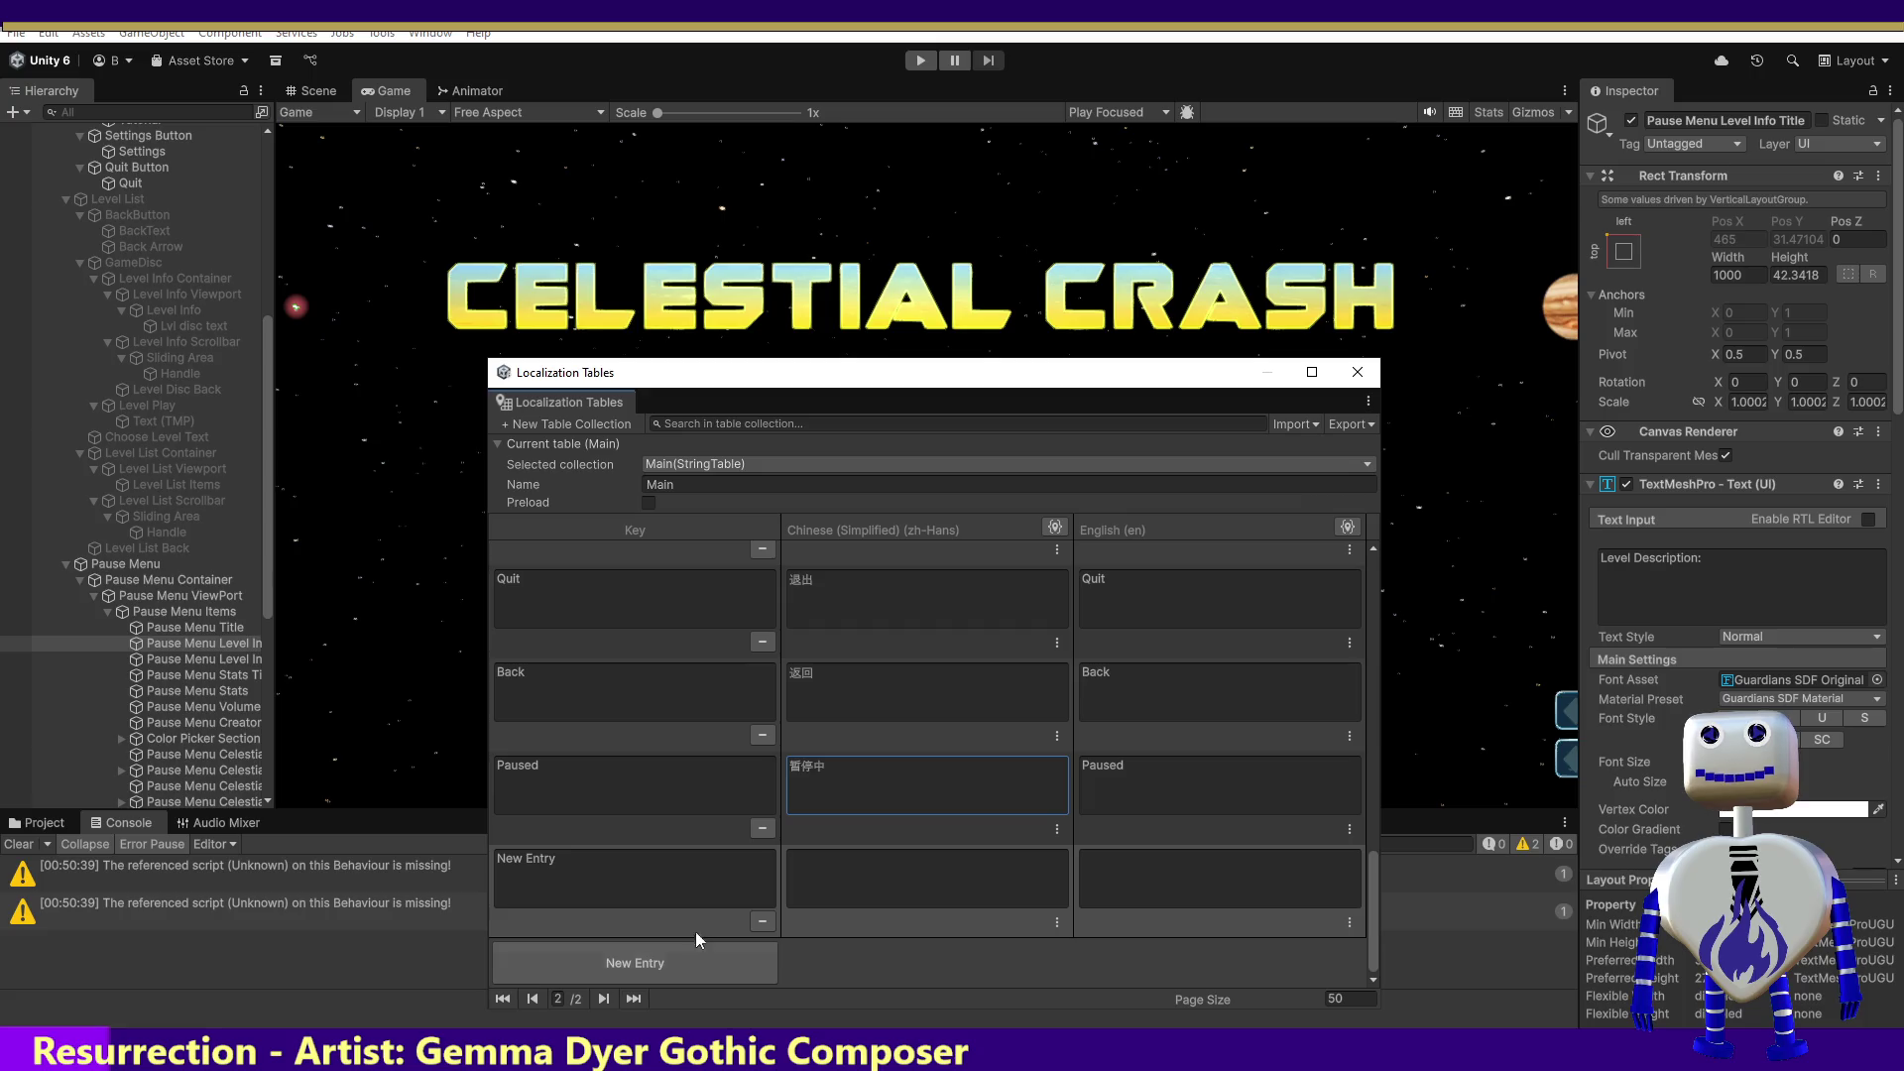
left_click(705, 870)
type("Level Description")
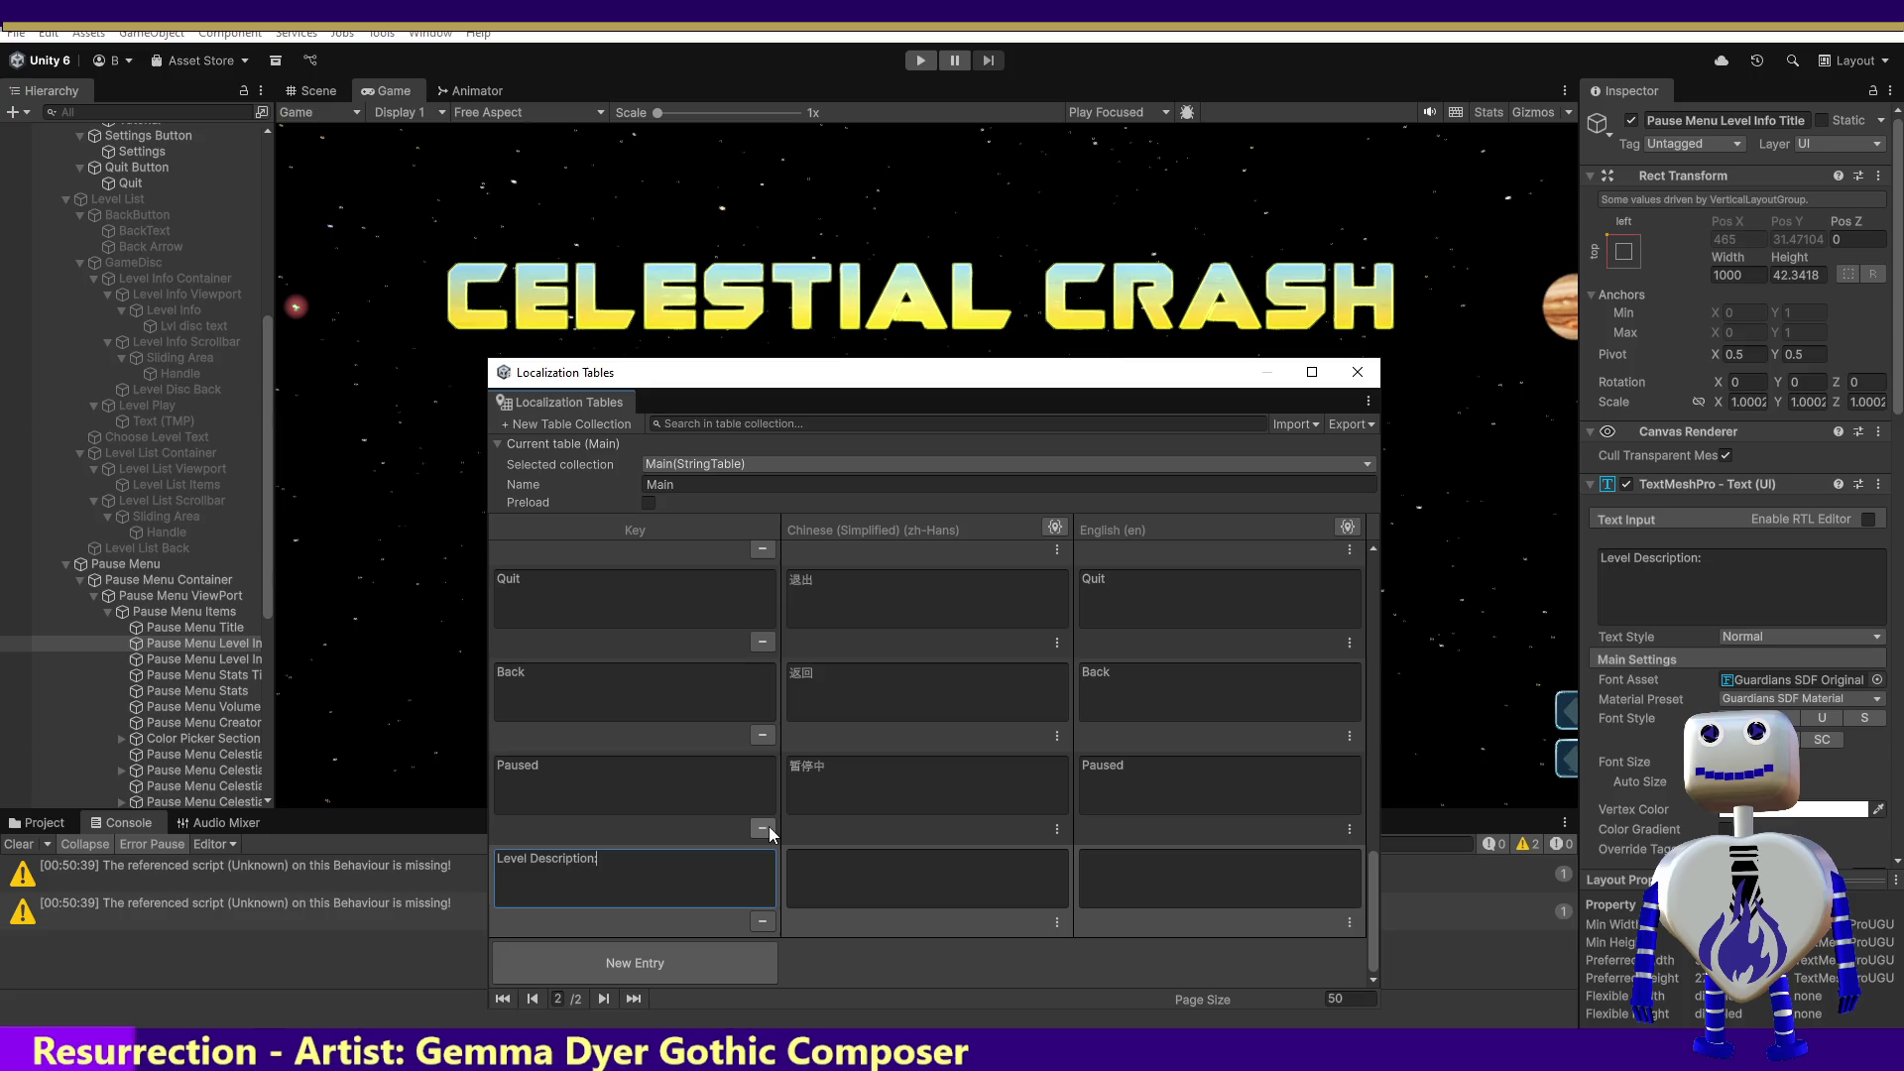
left_click(1140, 873)
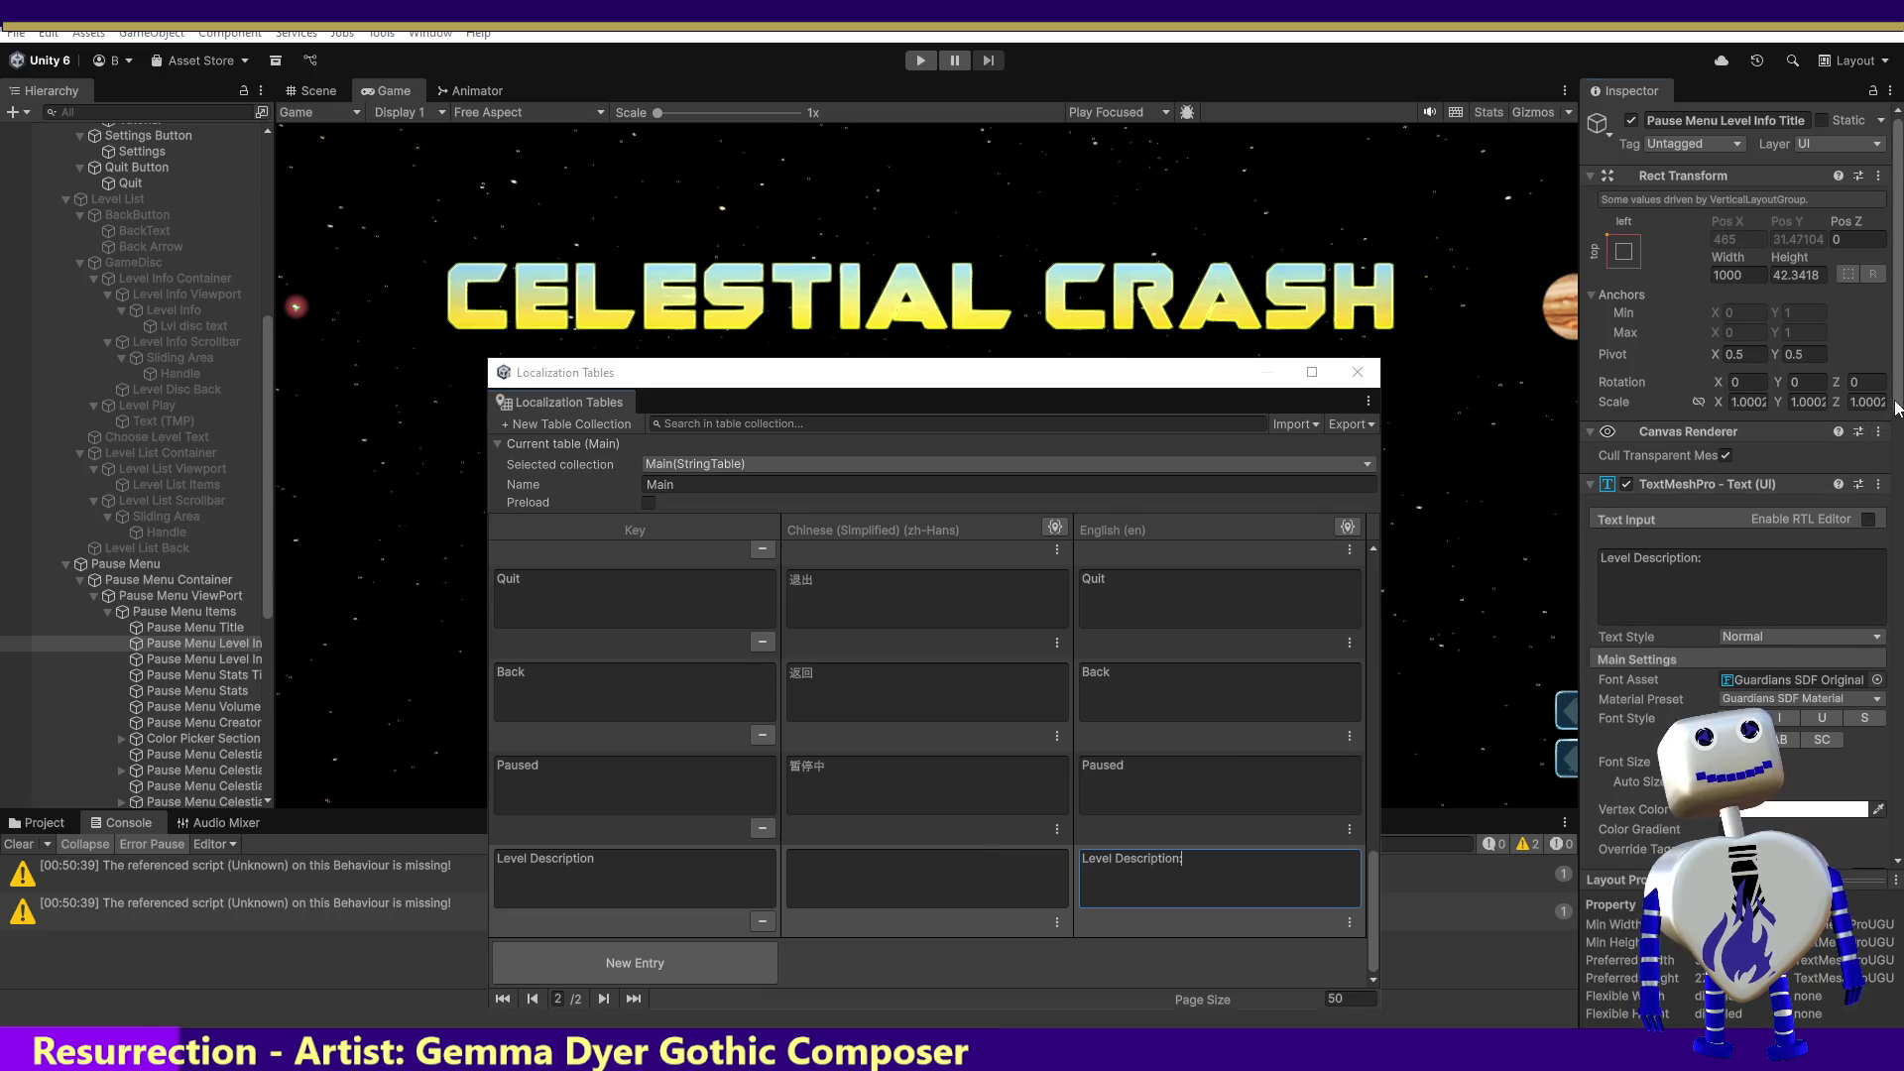
scroll(1736, 595, "down", 1)
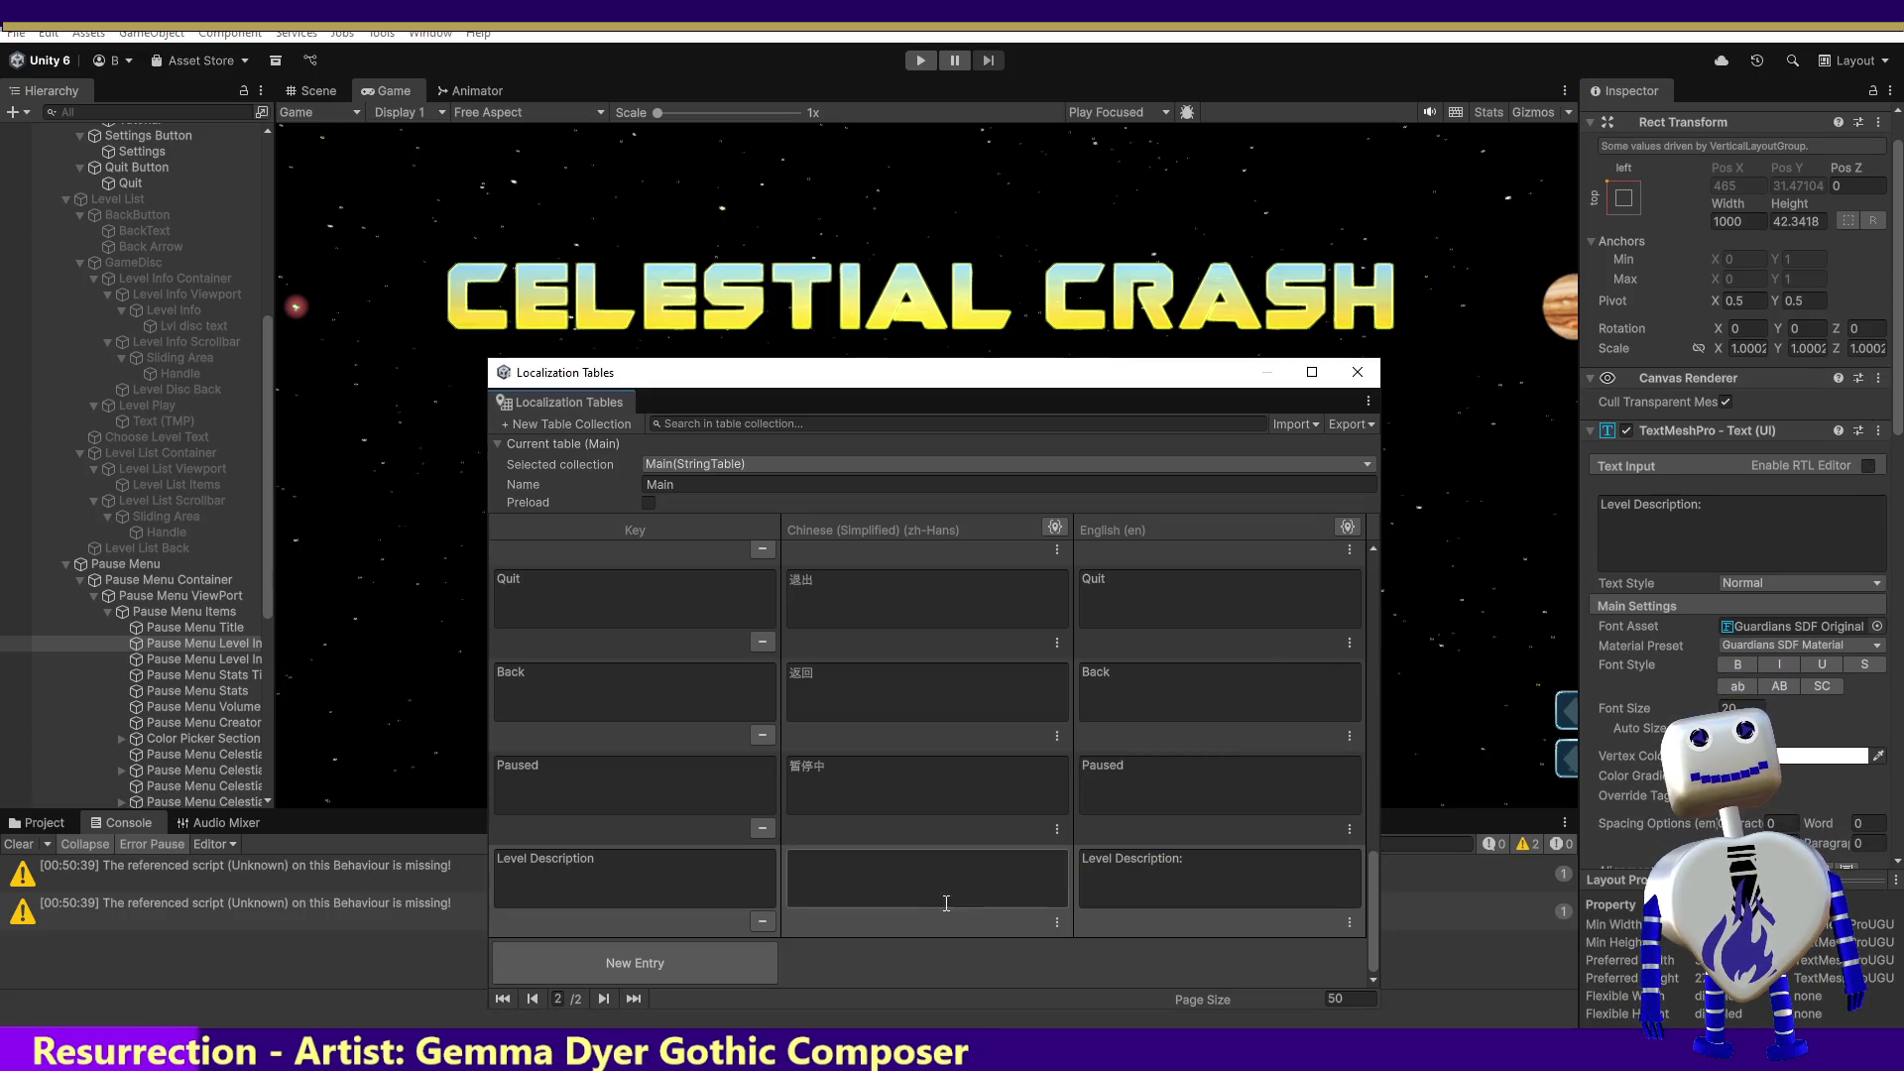
scroll(1885, 553, "down", 5)
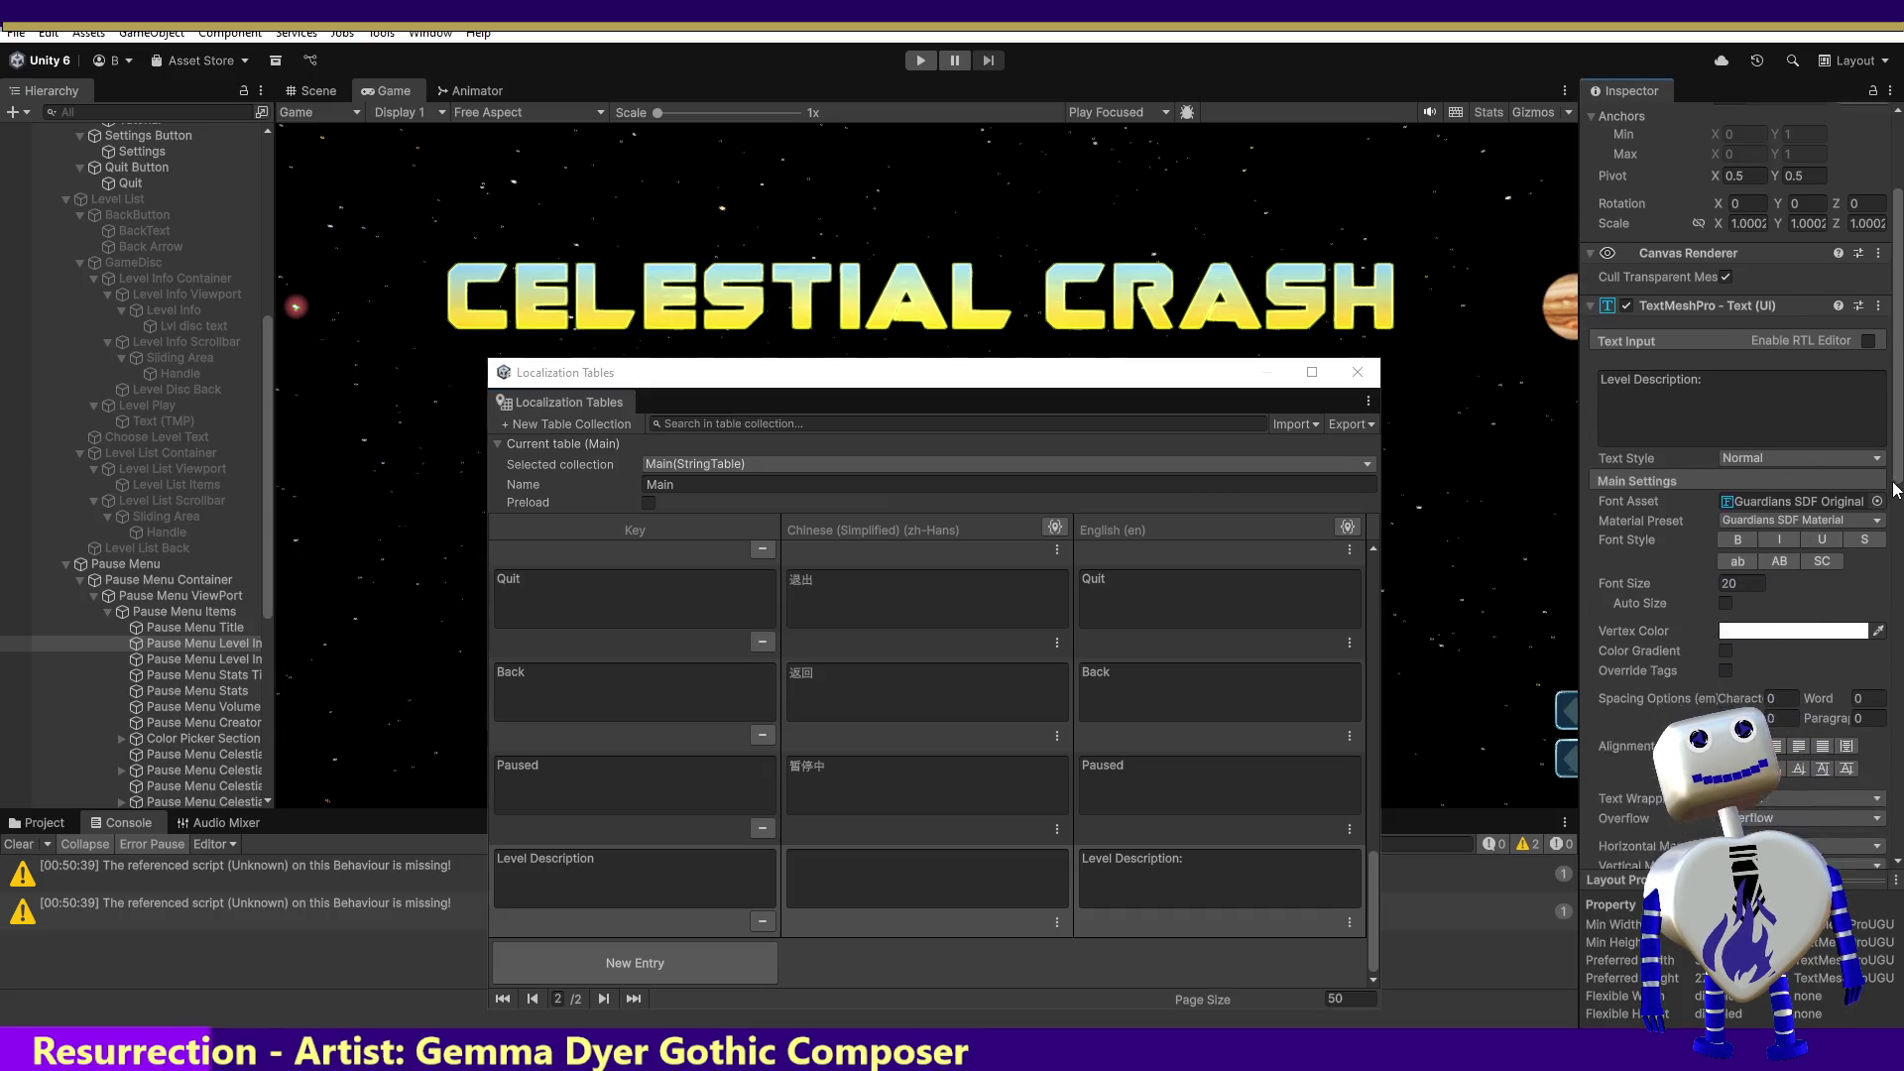
scroll(1884, 554, "down", 15)
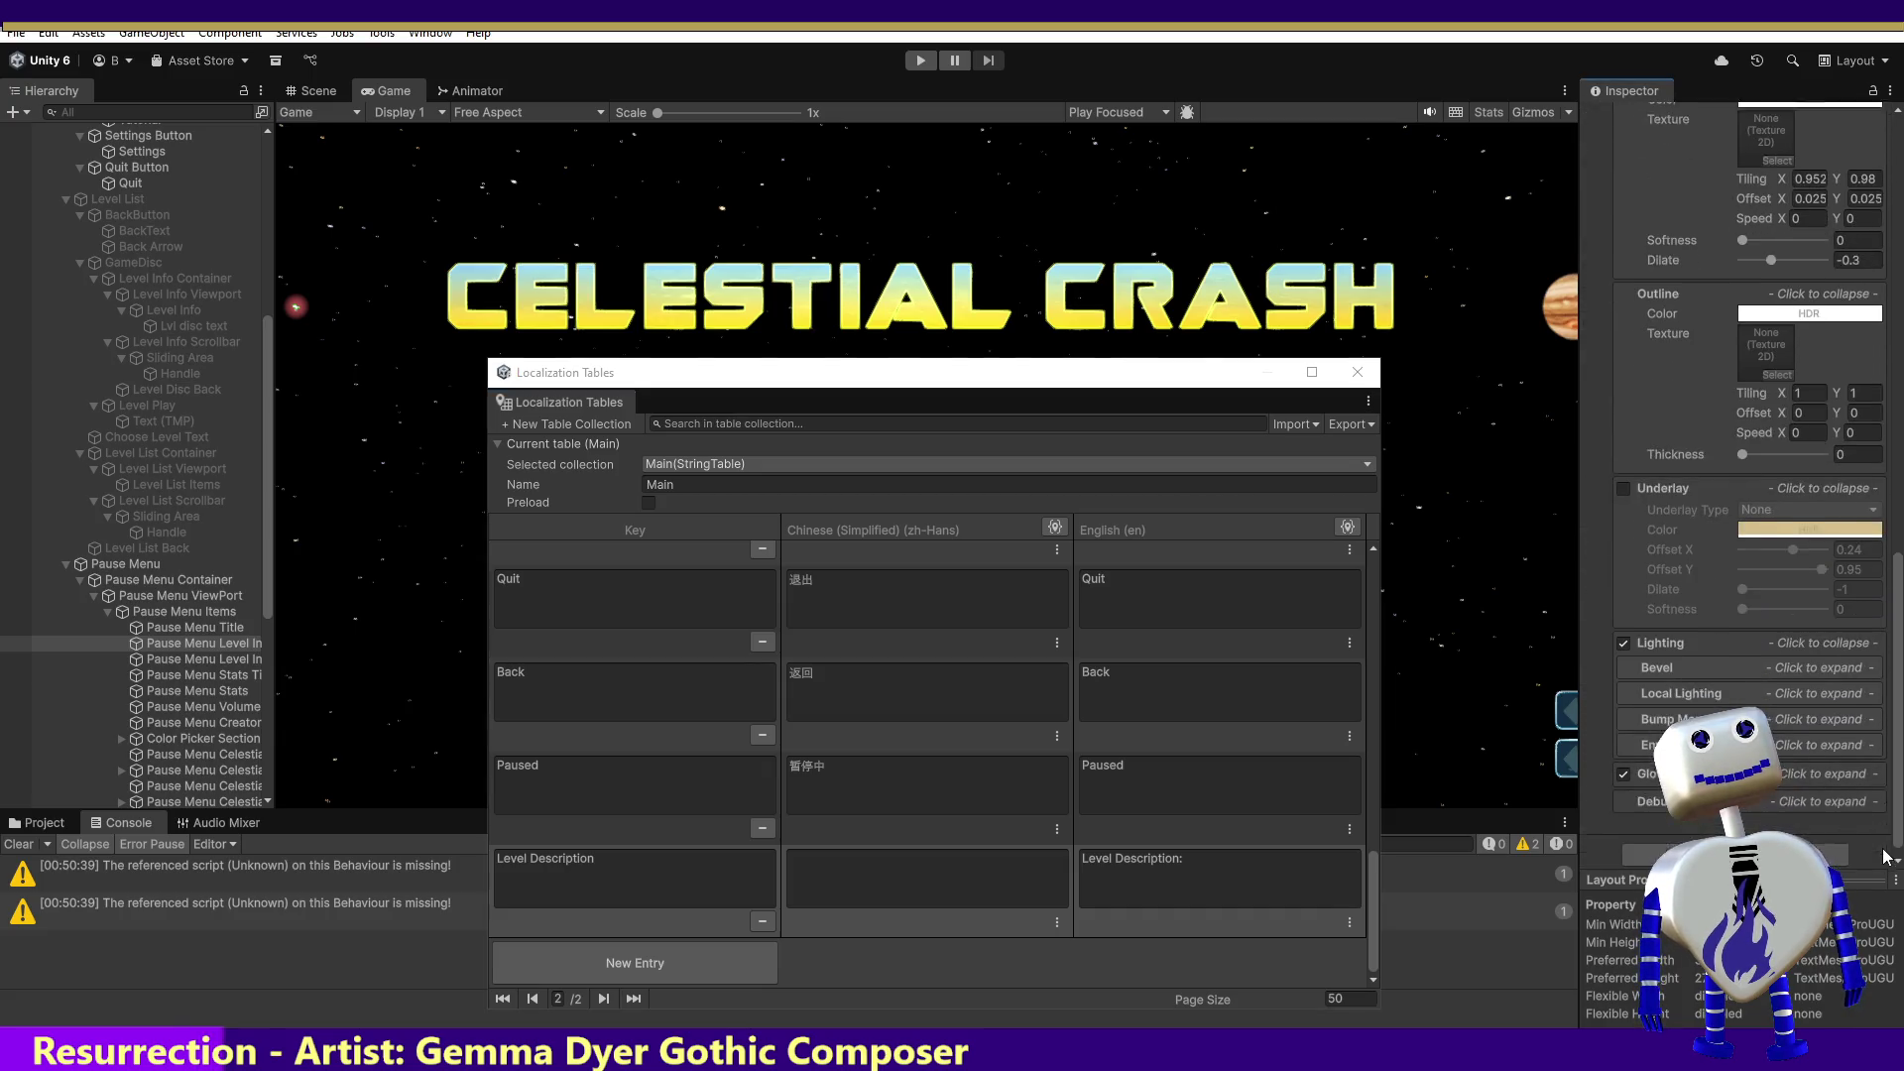
scroll(1875, 595, "up", 18)
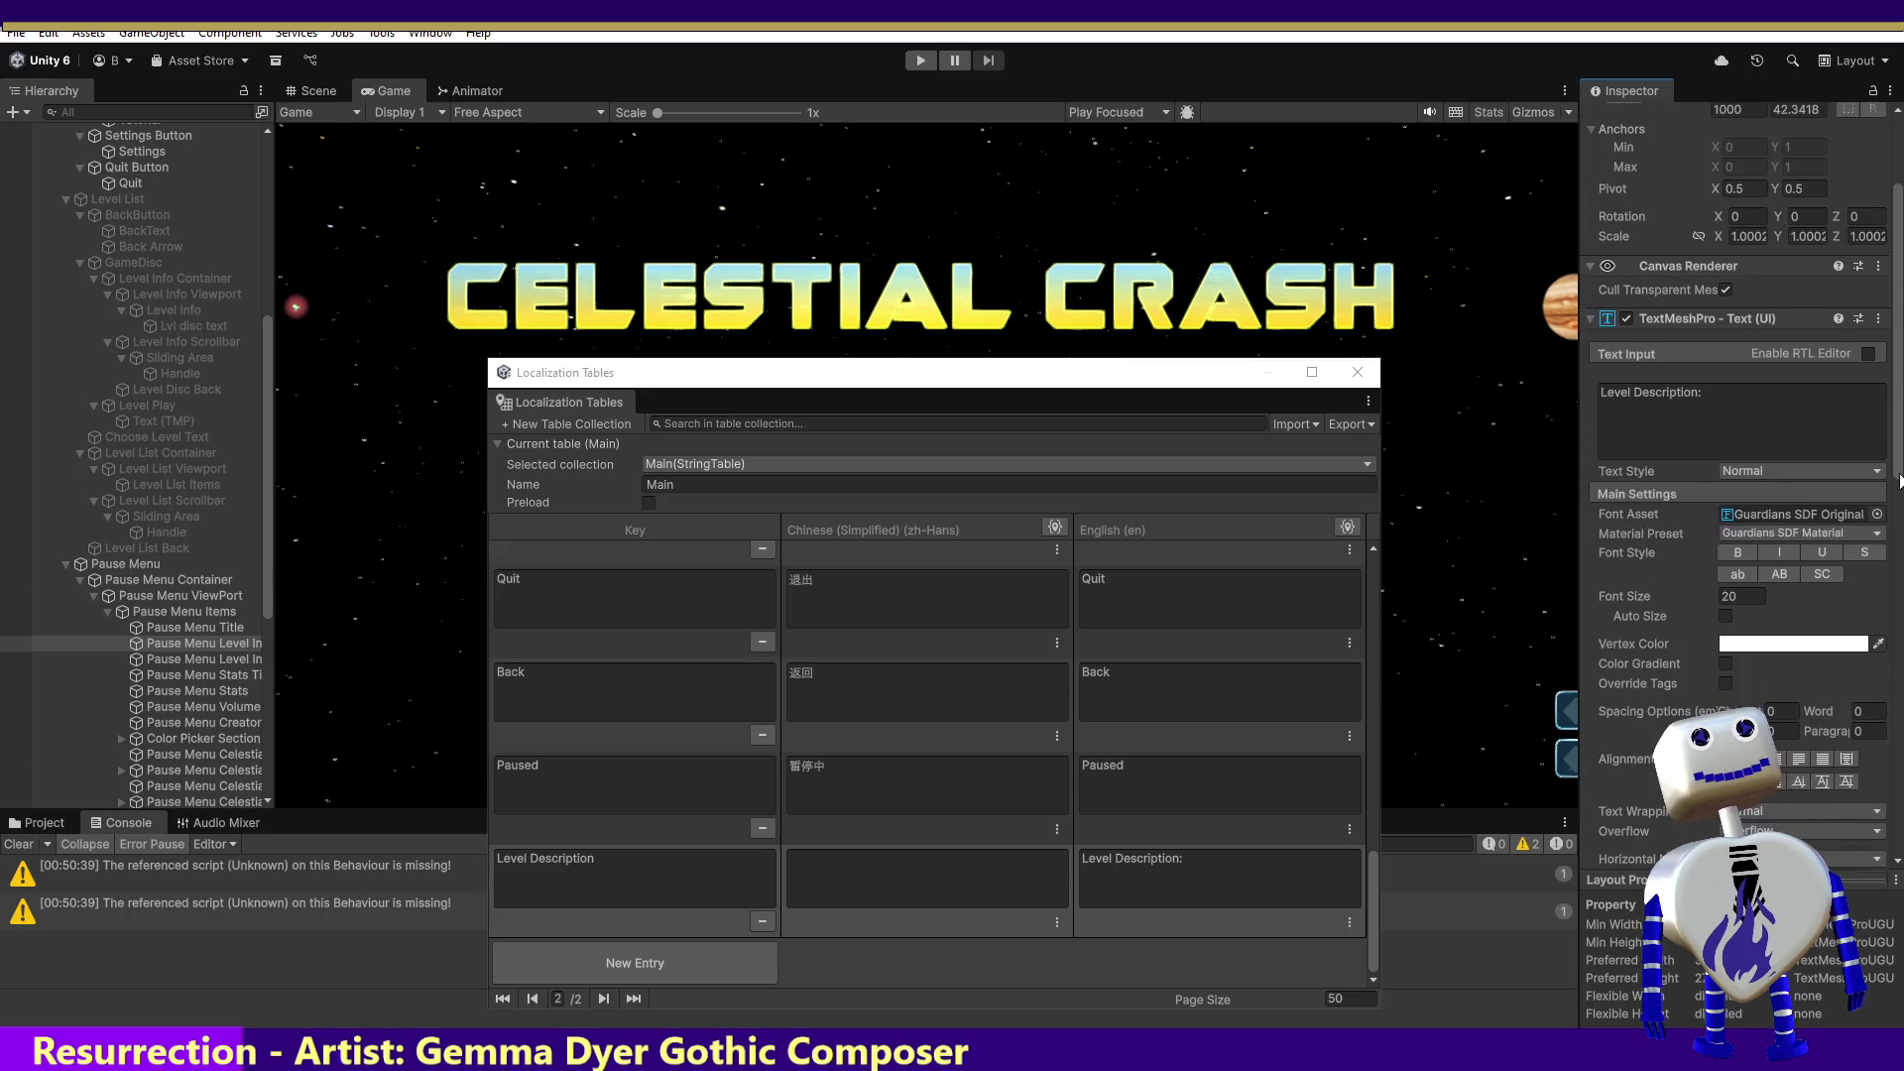
left_click(1883, 316)
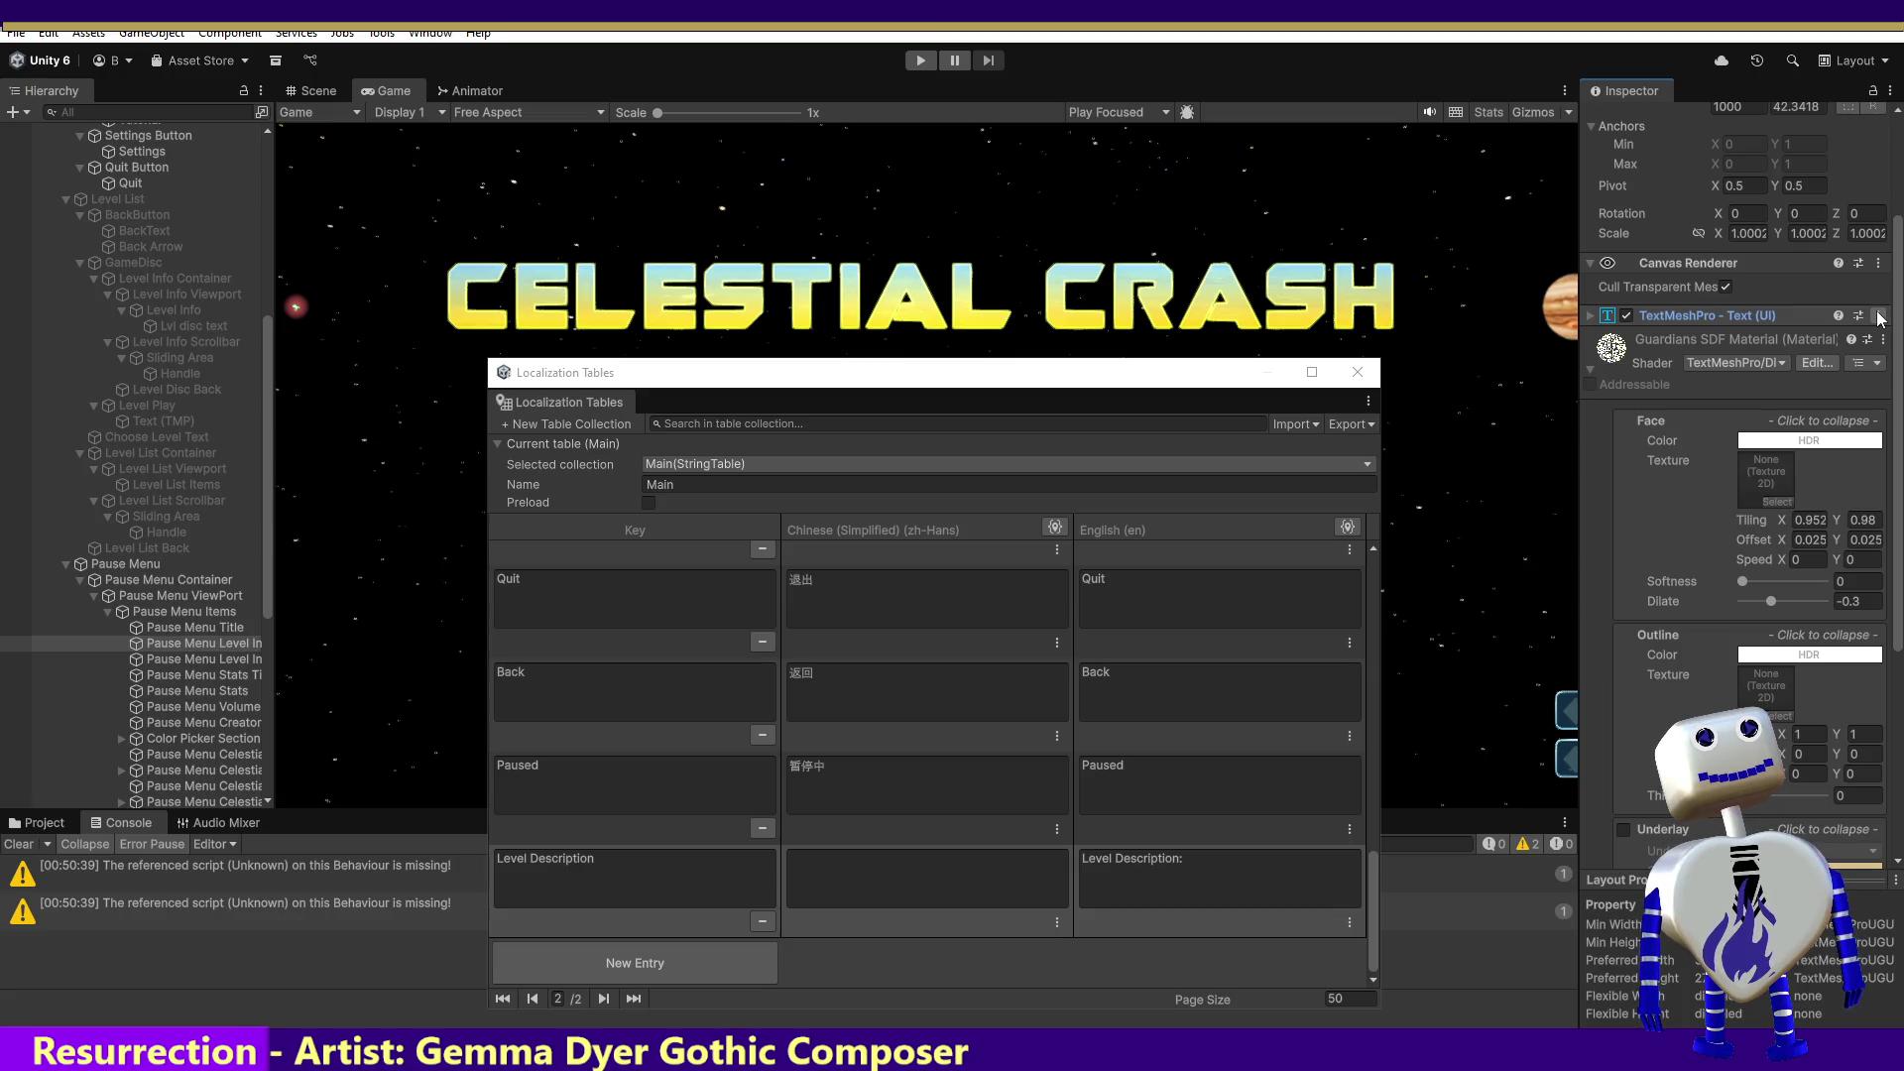
Step: Make the Level Info Title text localizable and set its String Reference to Main/Level Description
left_click(1880, 316)
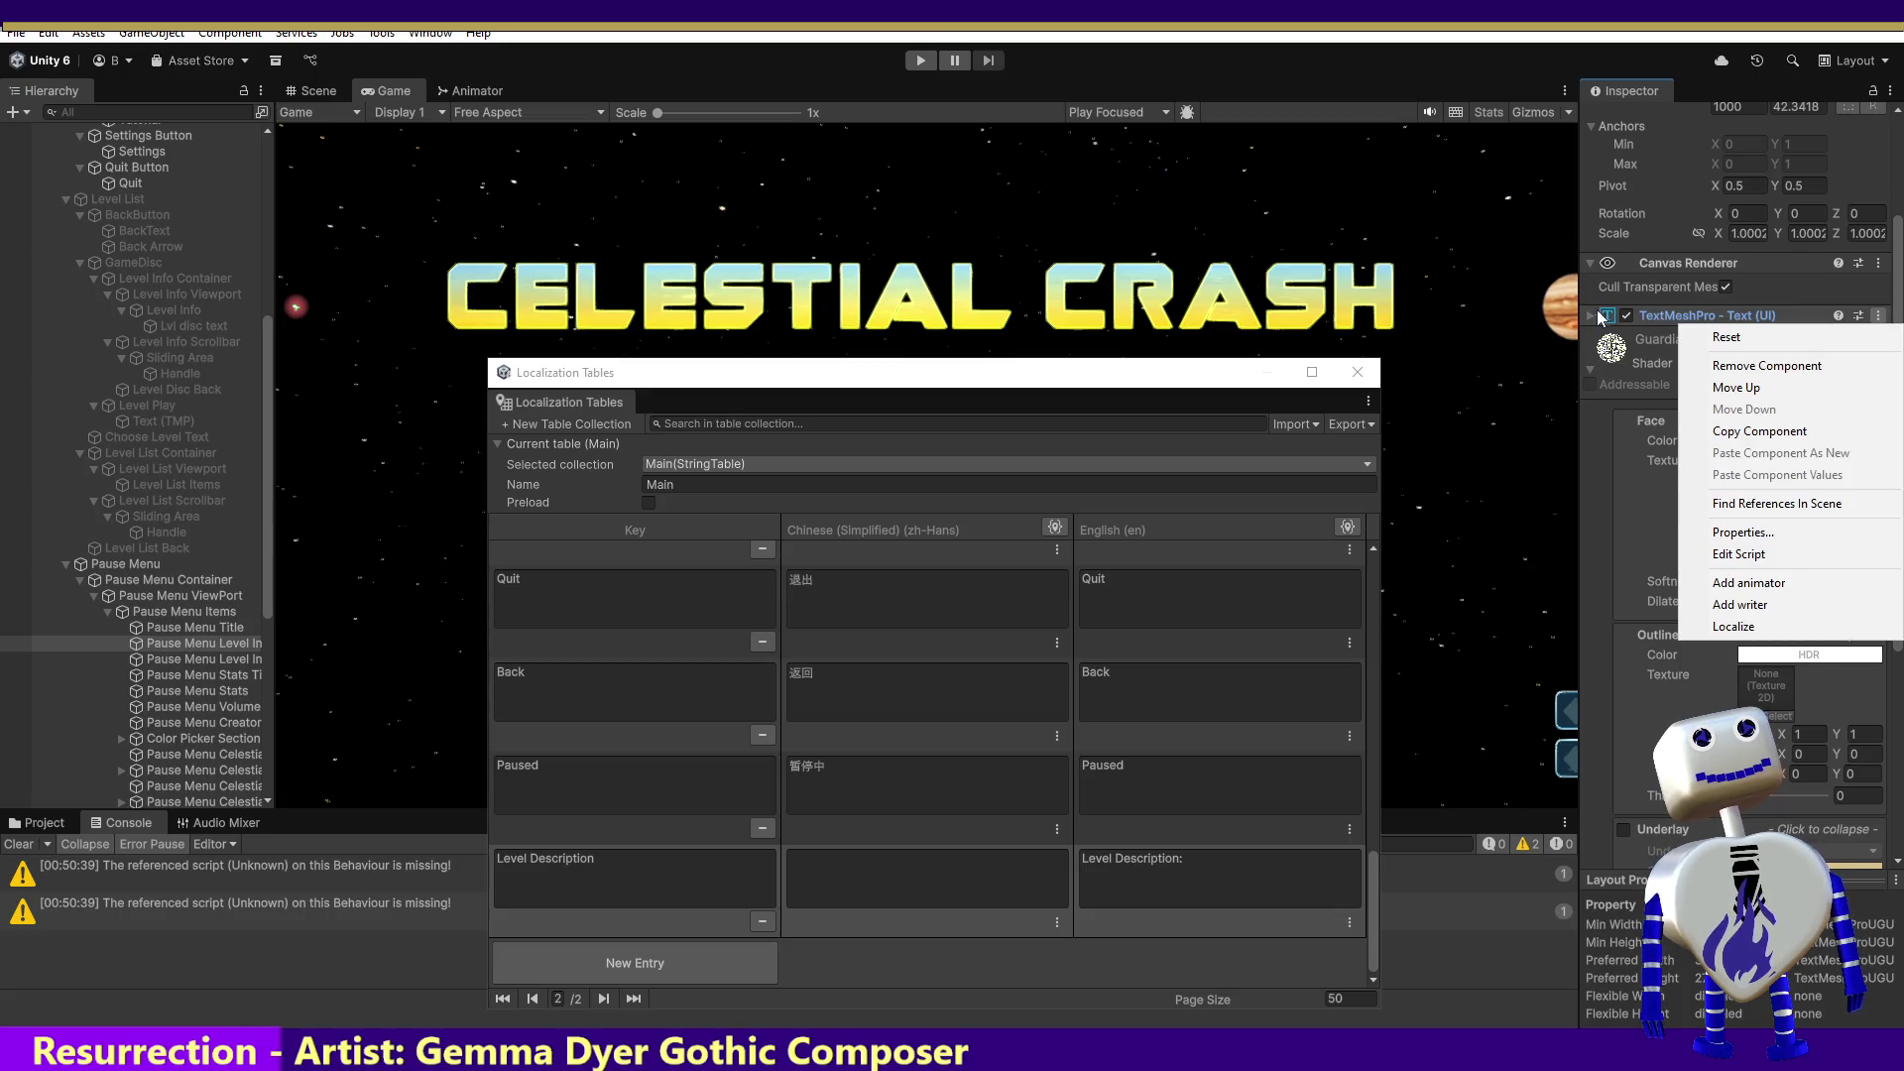
left_click(1601, 316)
left_click(1877, 317)
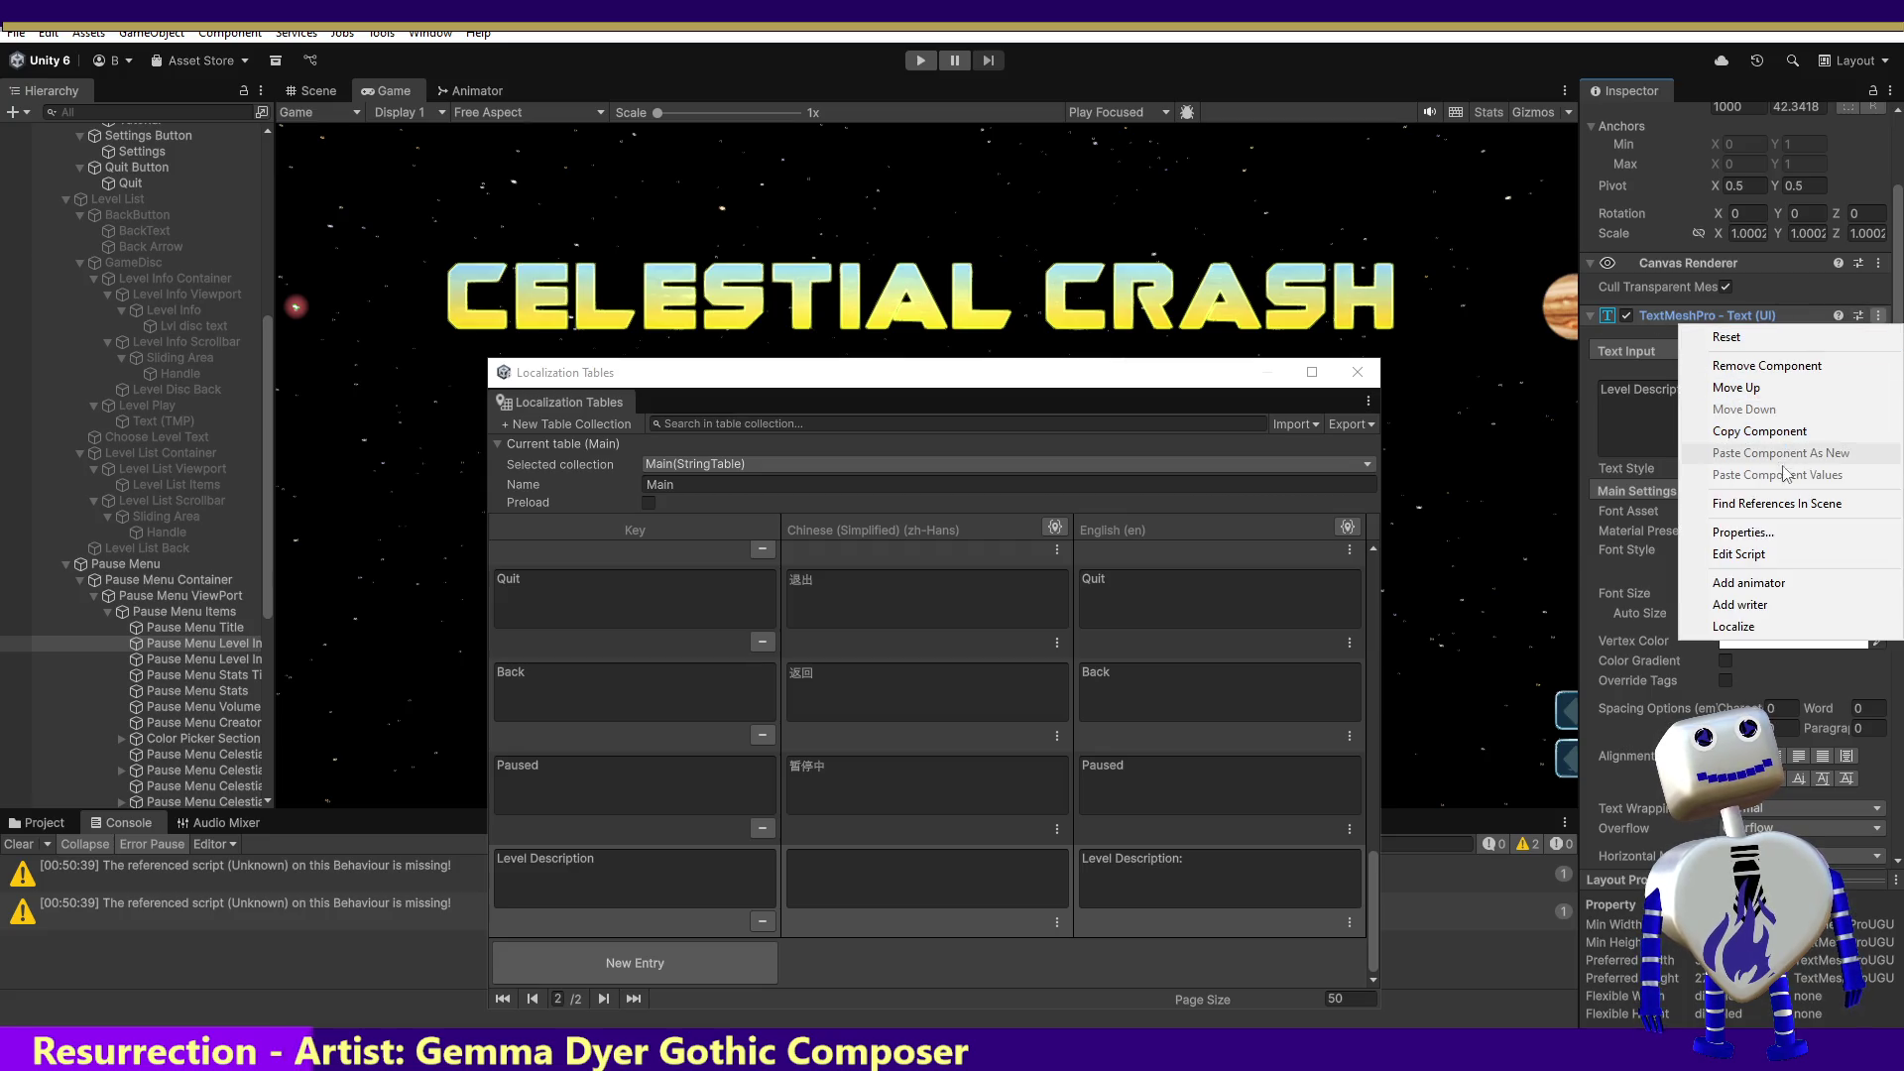
left_click(1756, 626)
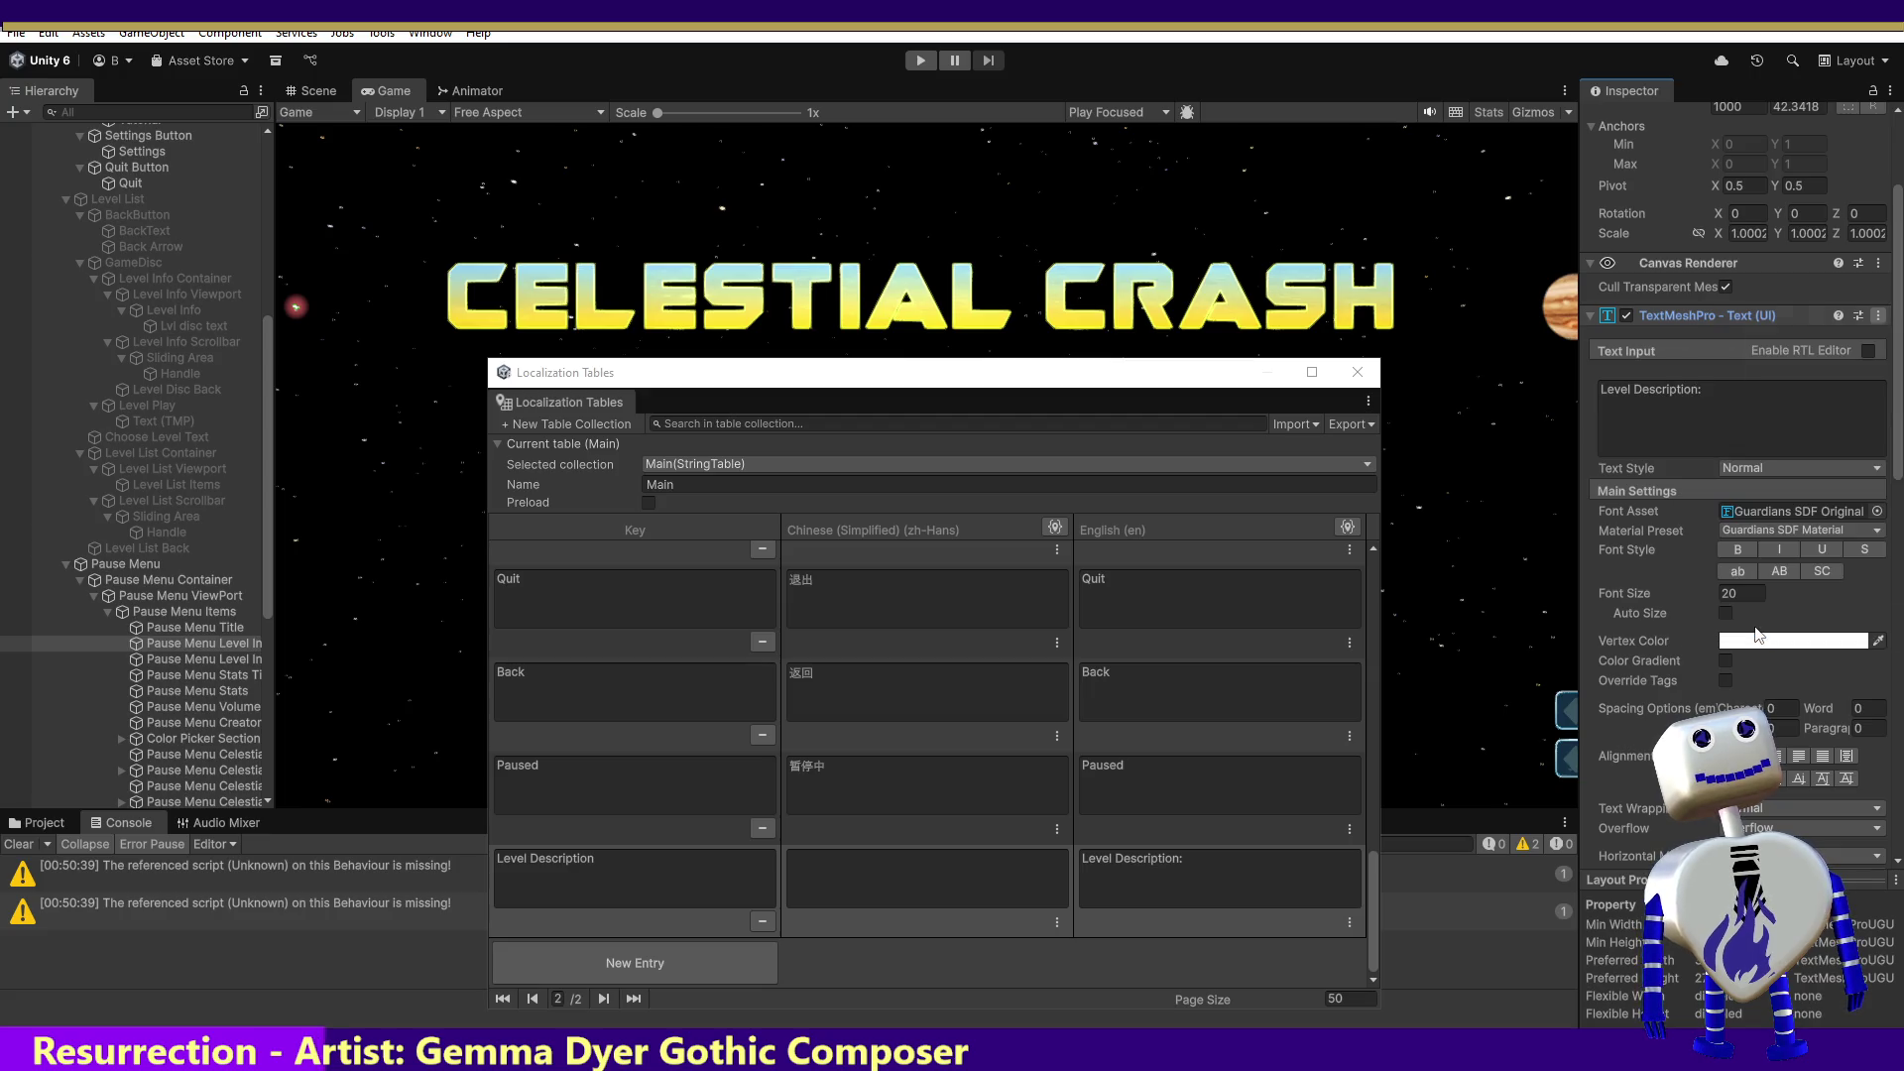
scroll(1761, 469, "down", 5)
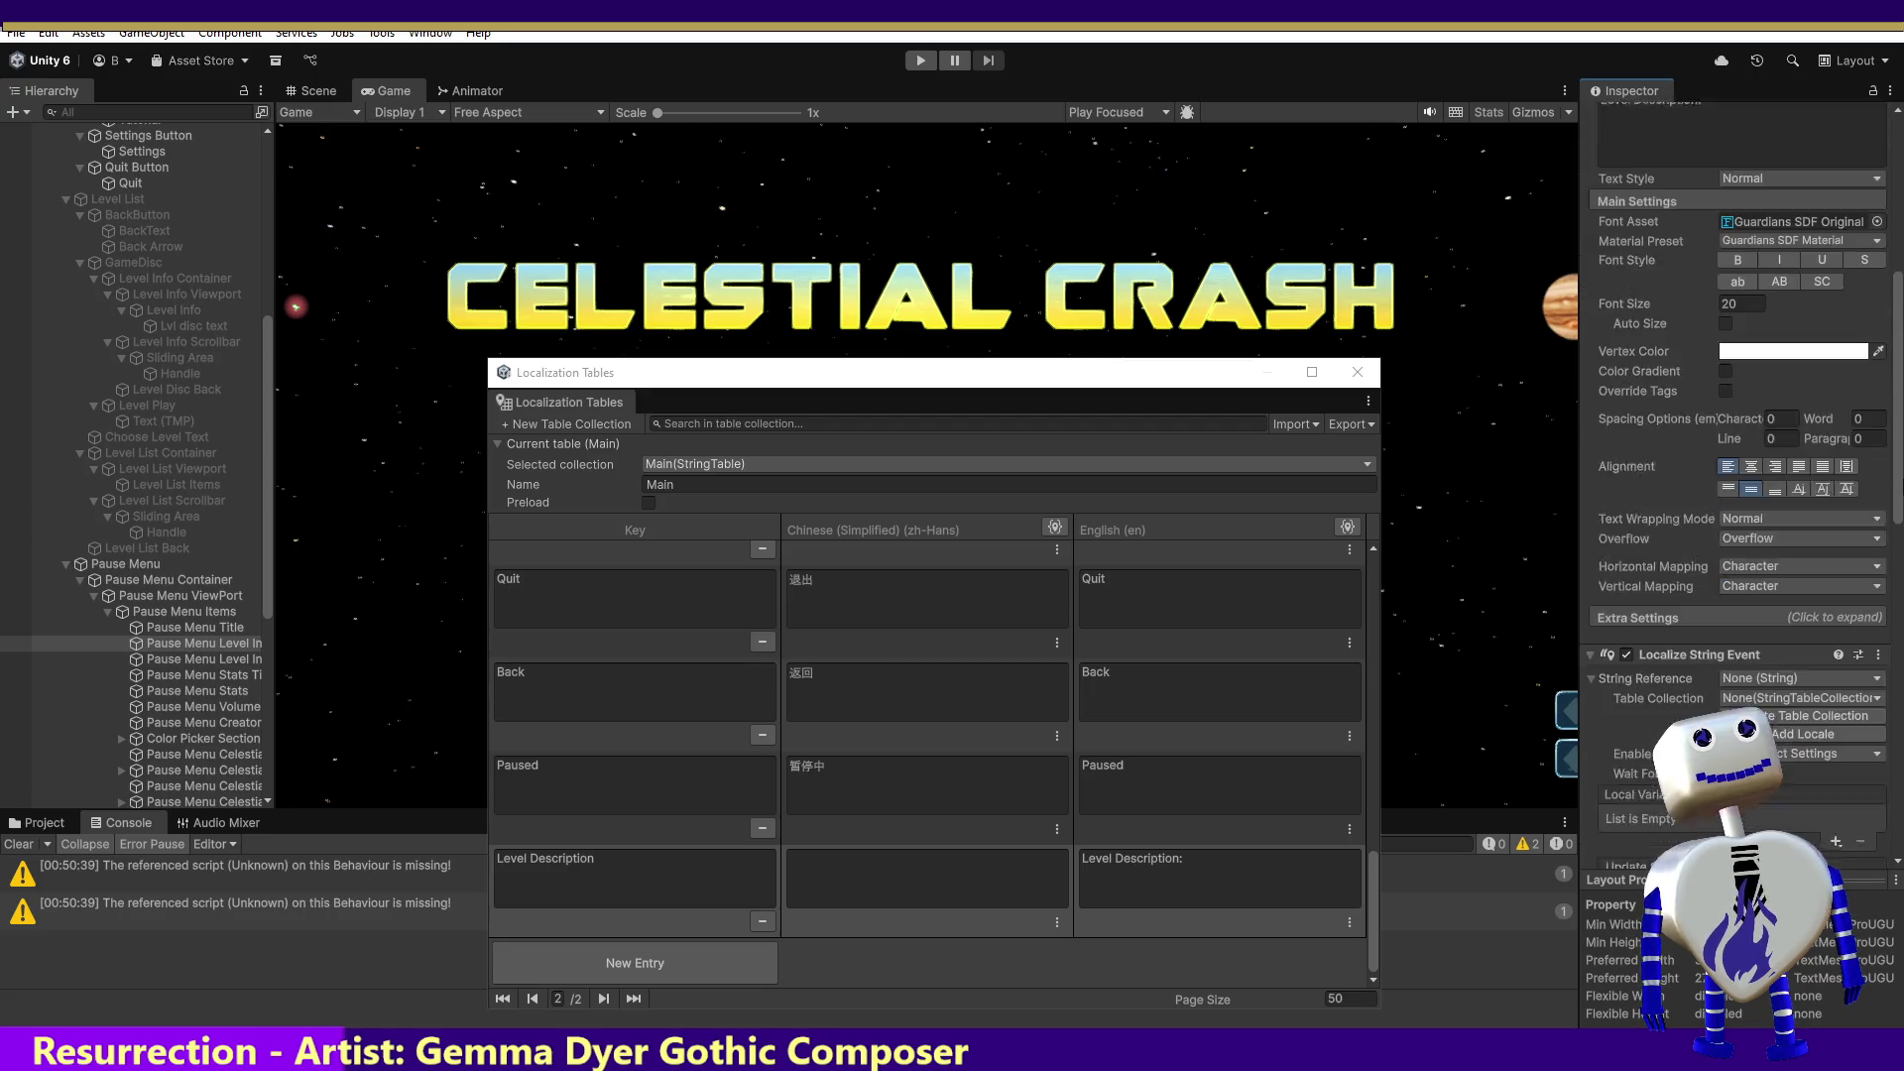
left_click(1765, 444)
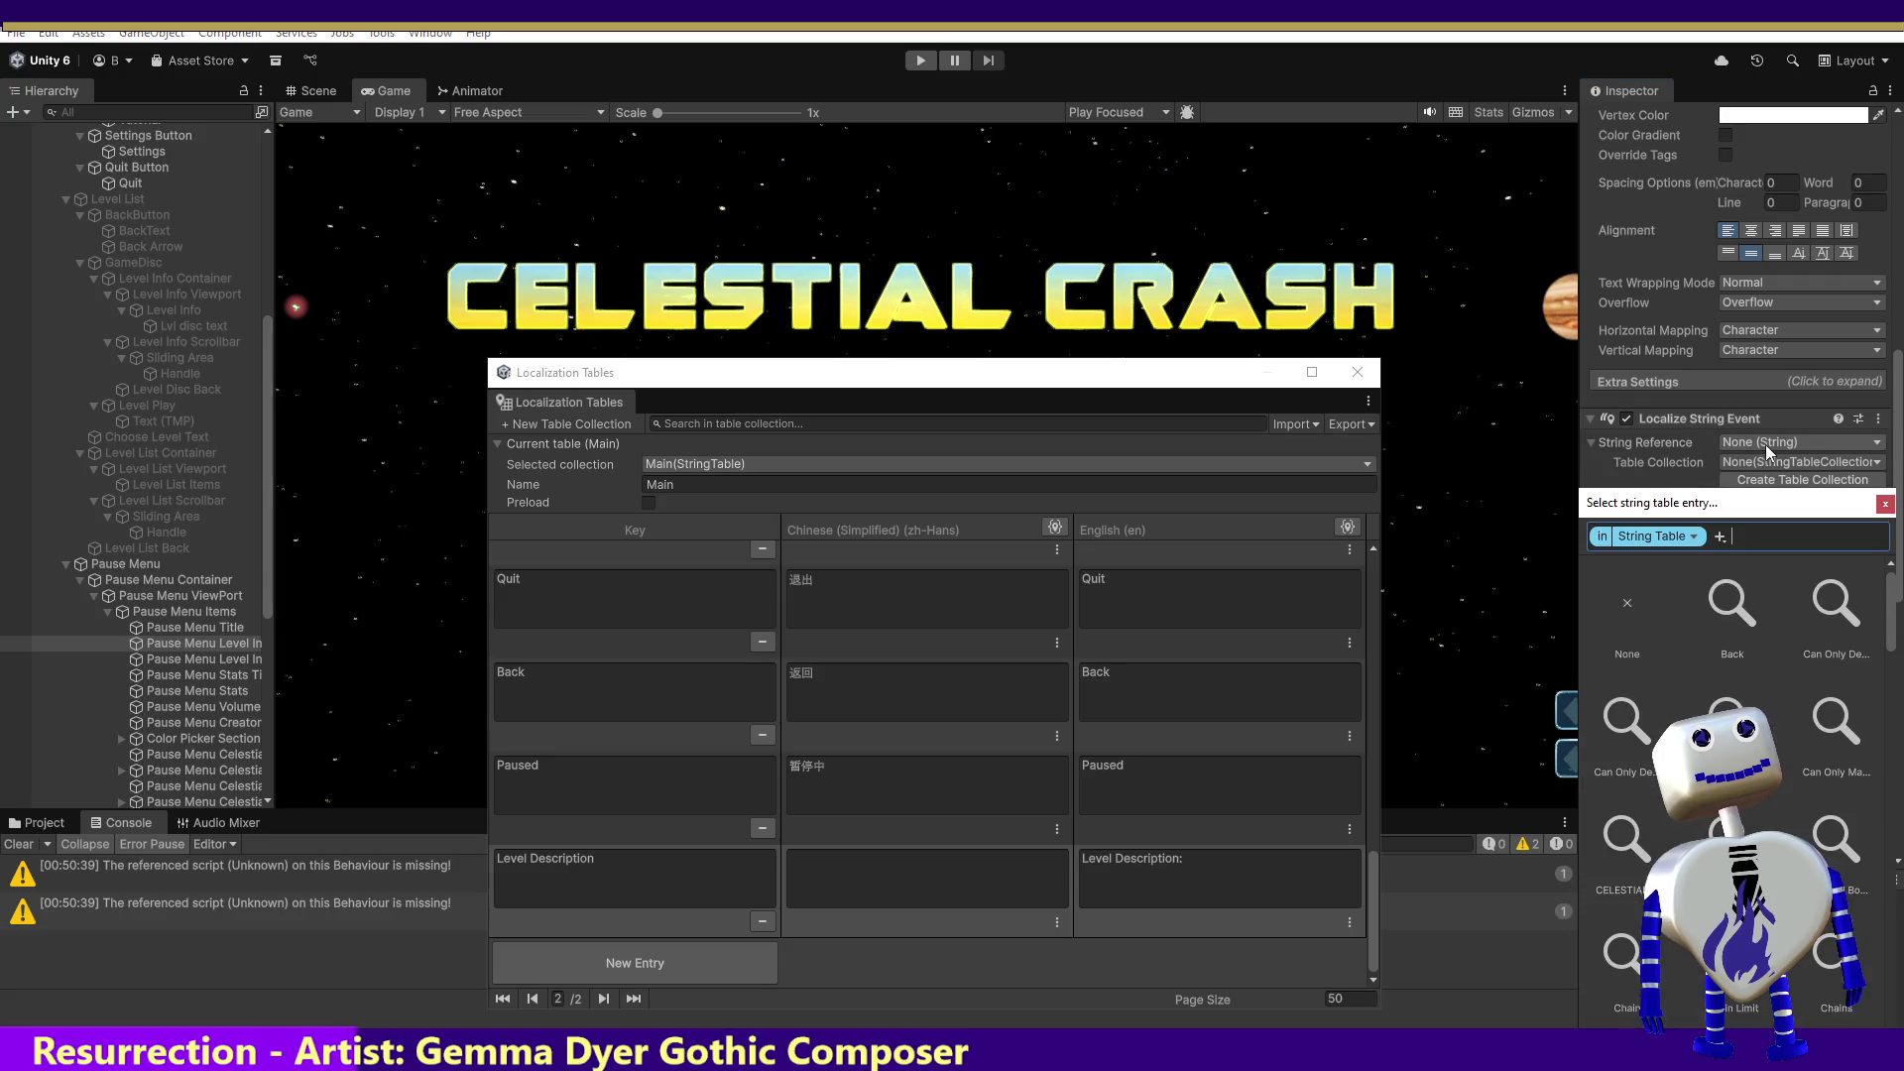
type("Level Description:")
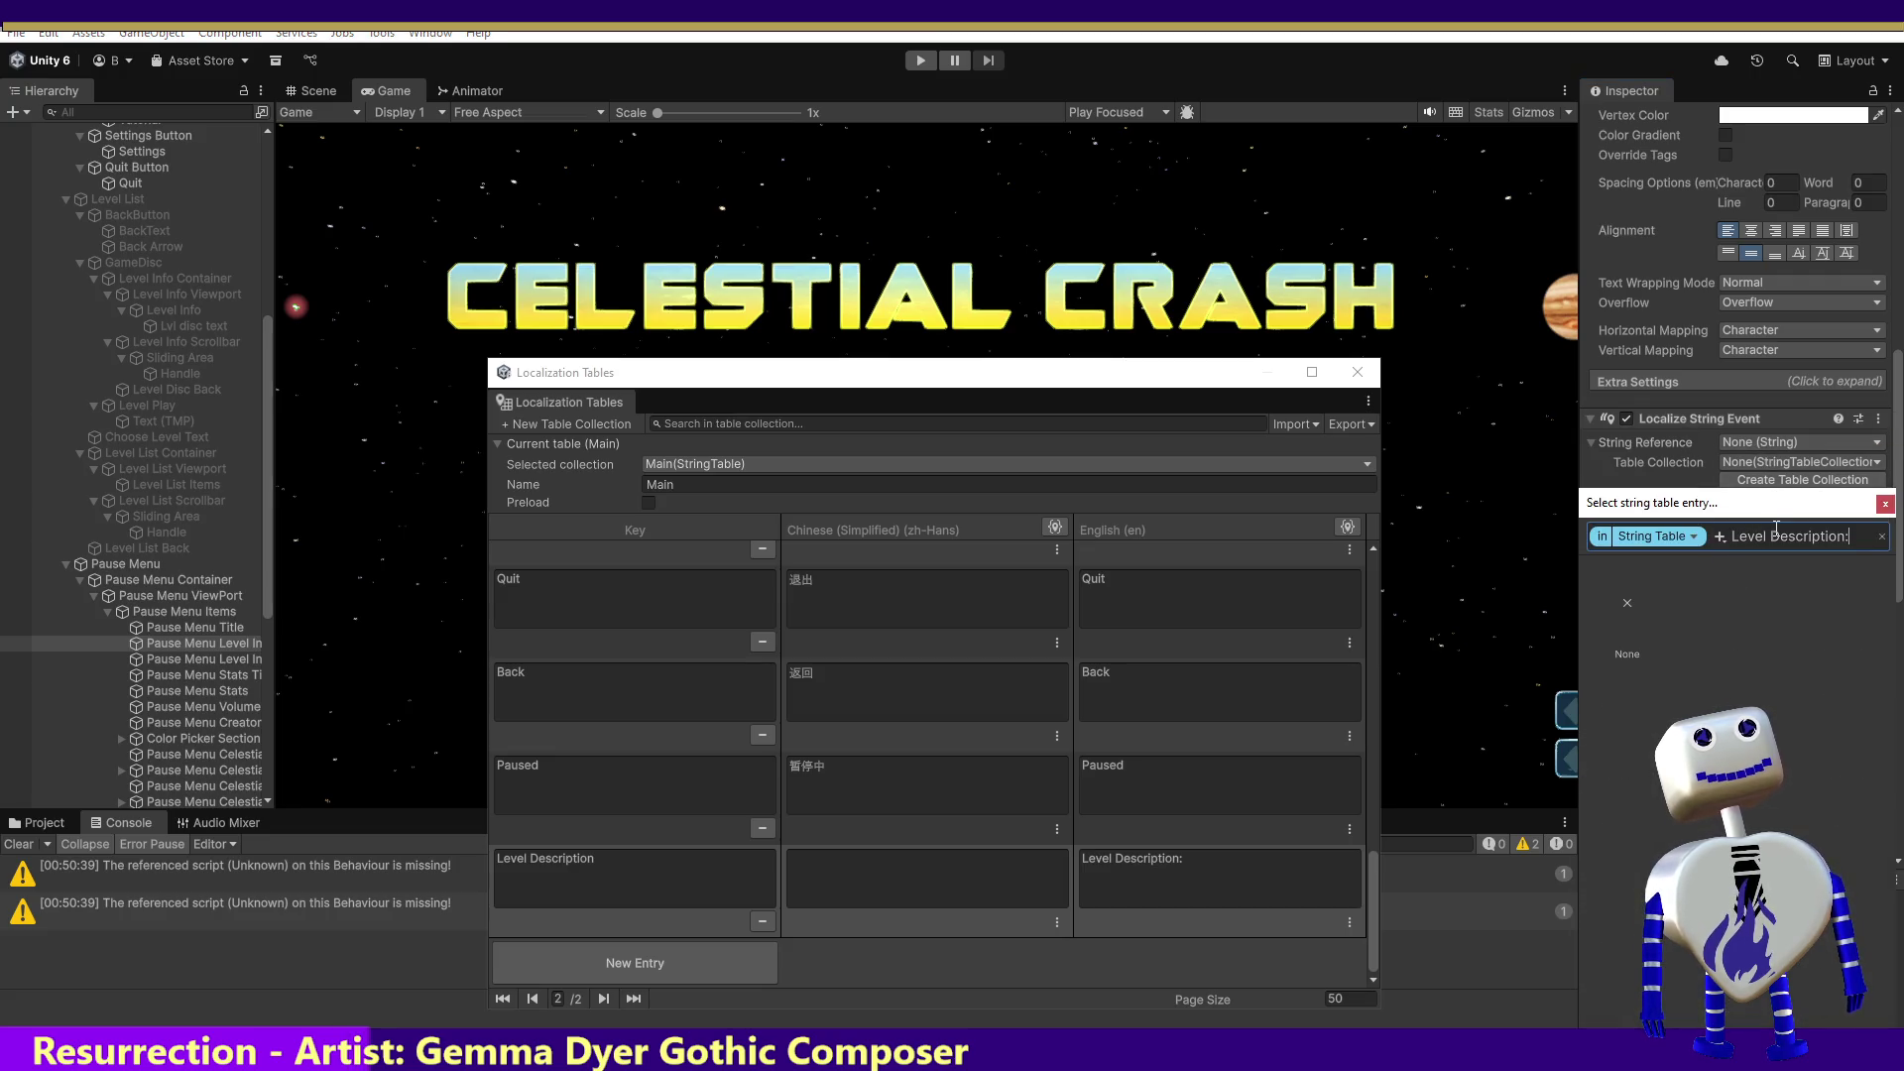
double_click(1734, 604)
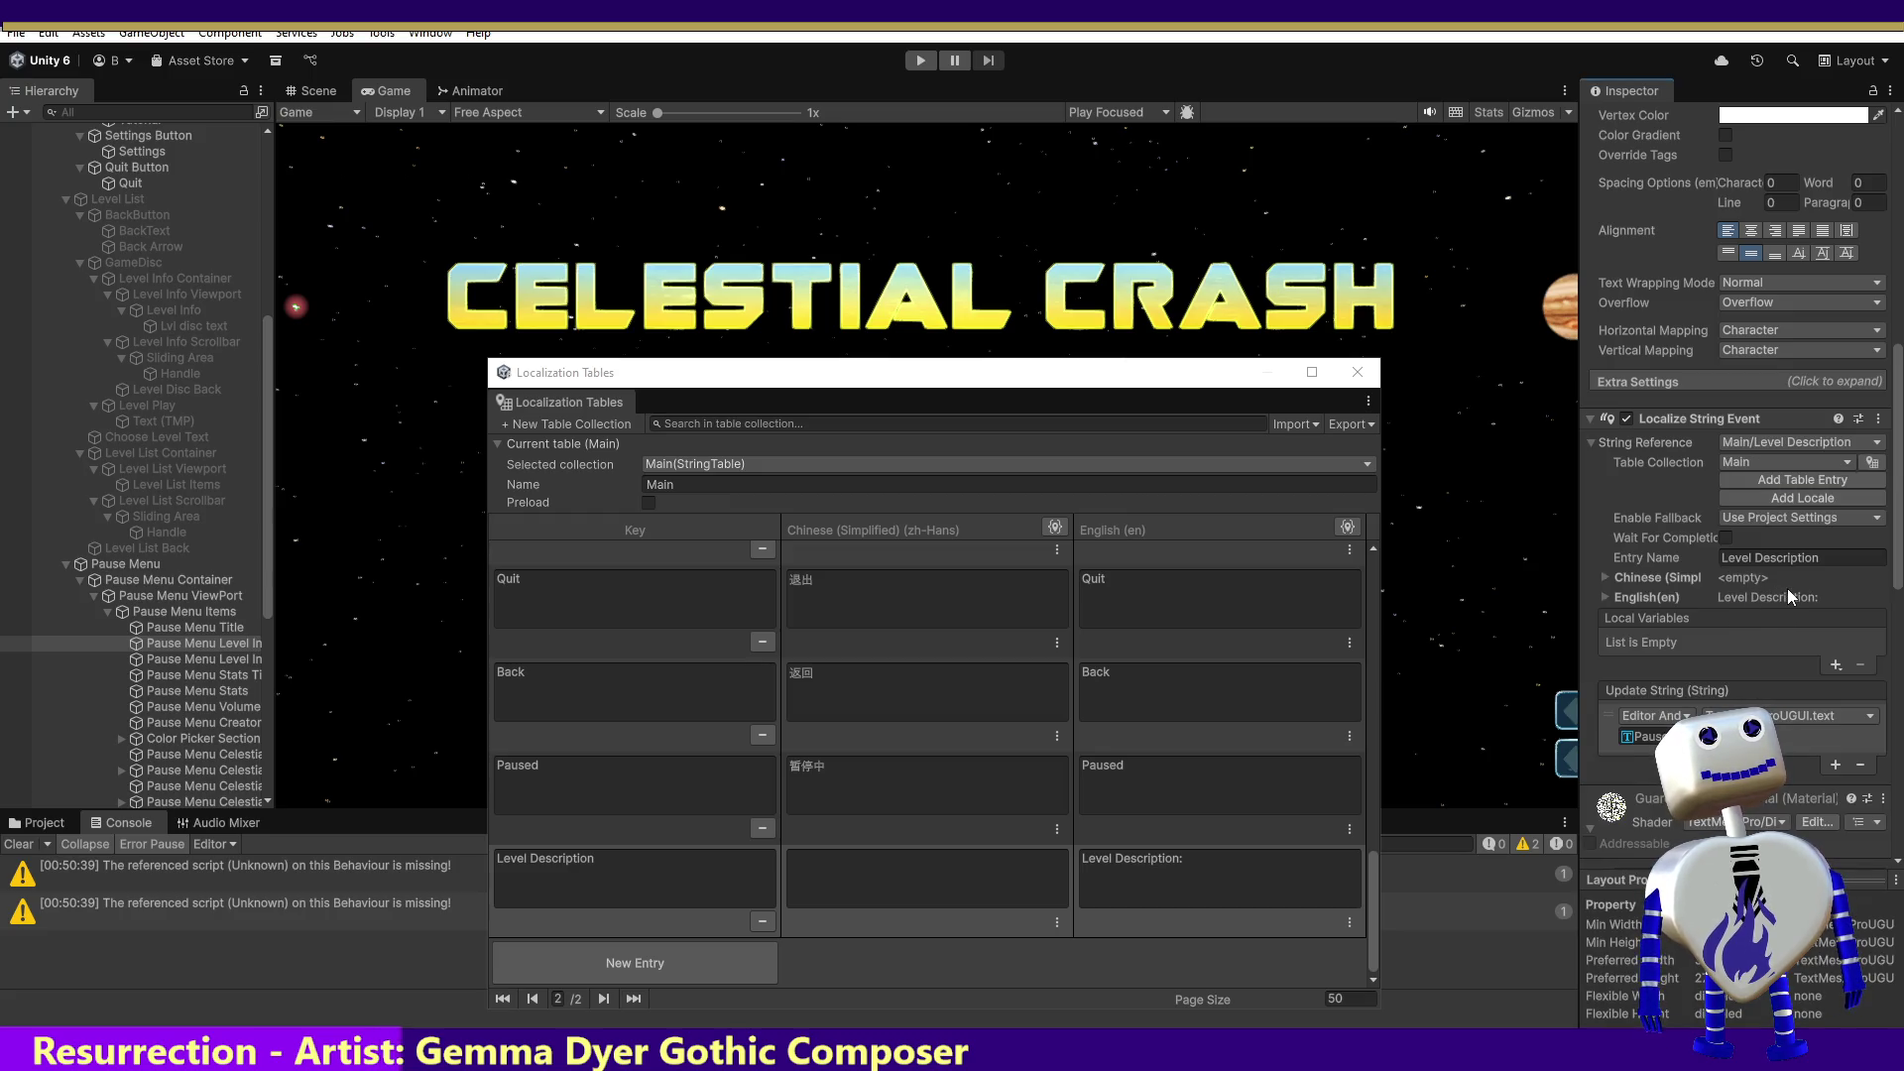
Step: Add an Update String listener on Main Camera calling MainController > ChangeButtonTextFontSettings
left_click(1836, 763)
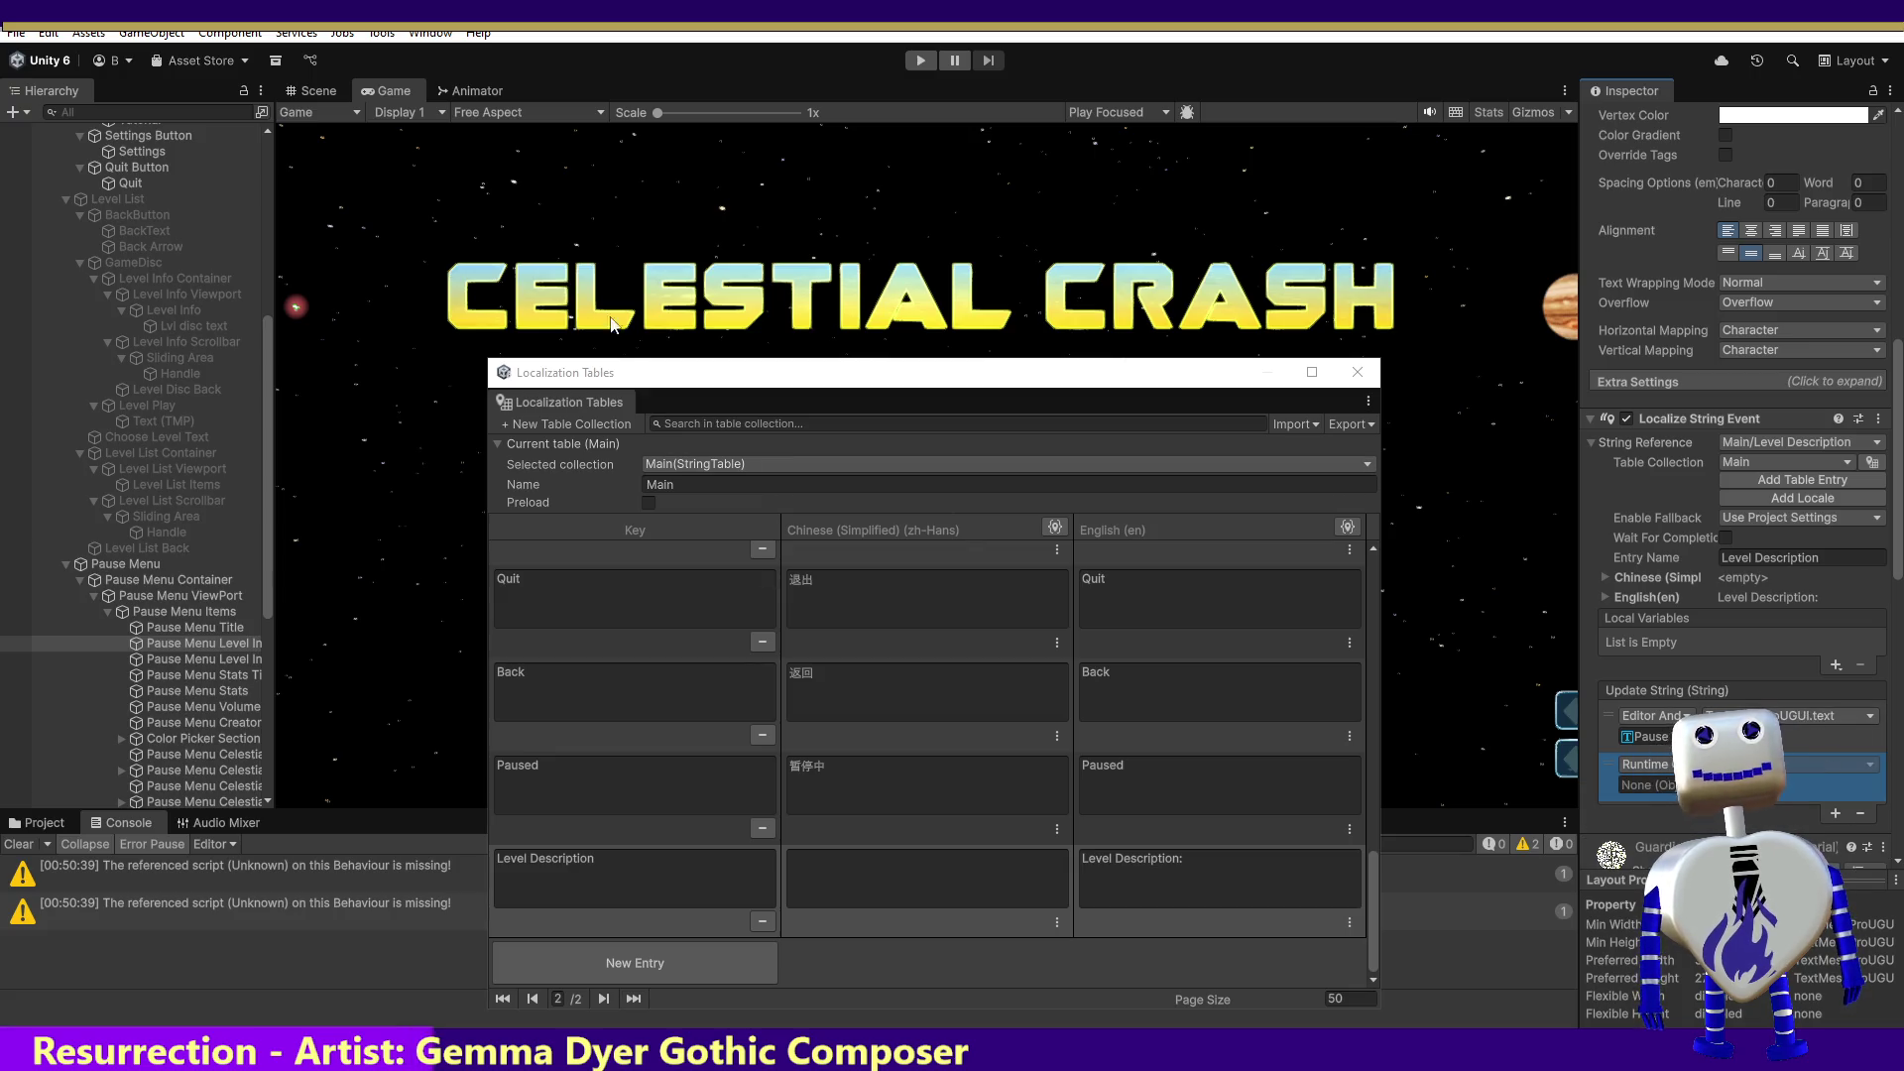
scroll(269, 360, "up", 10)
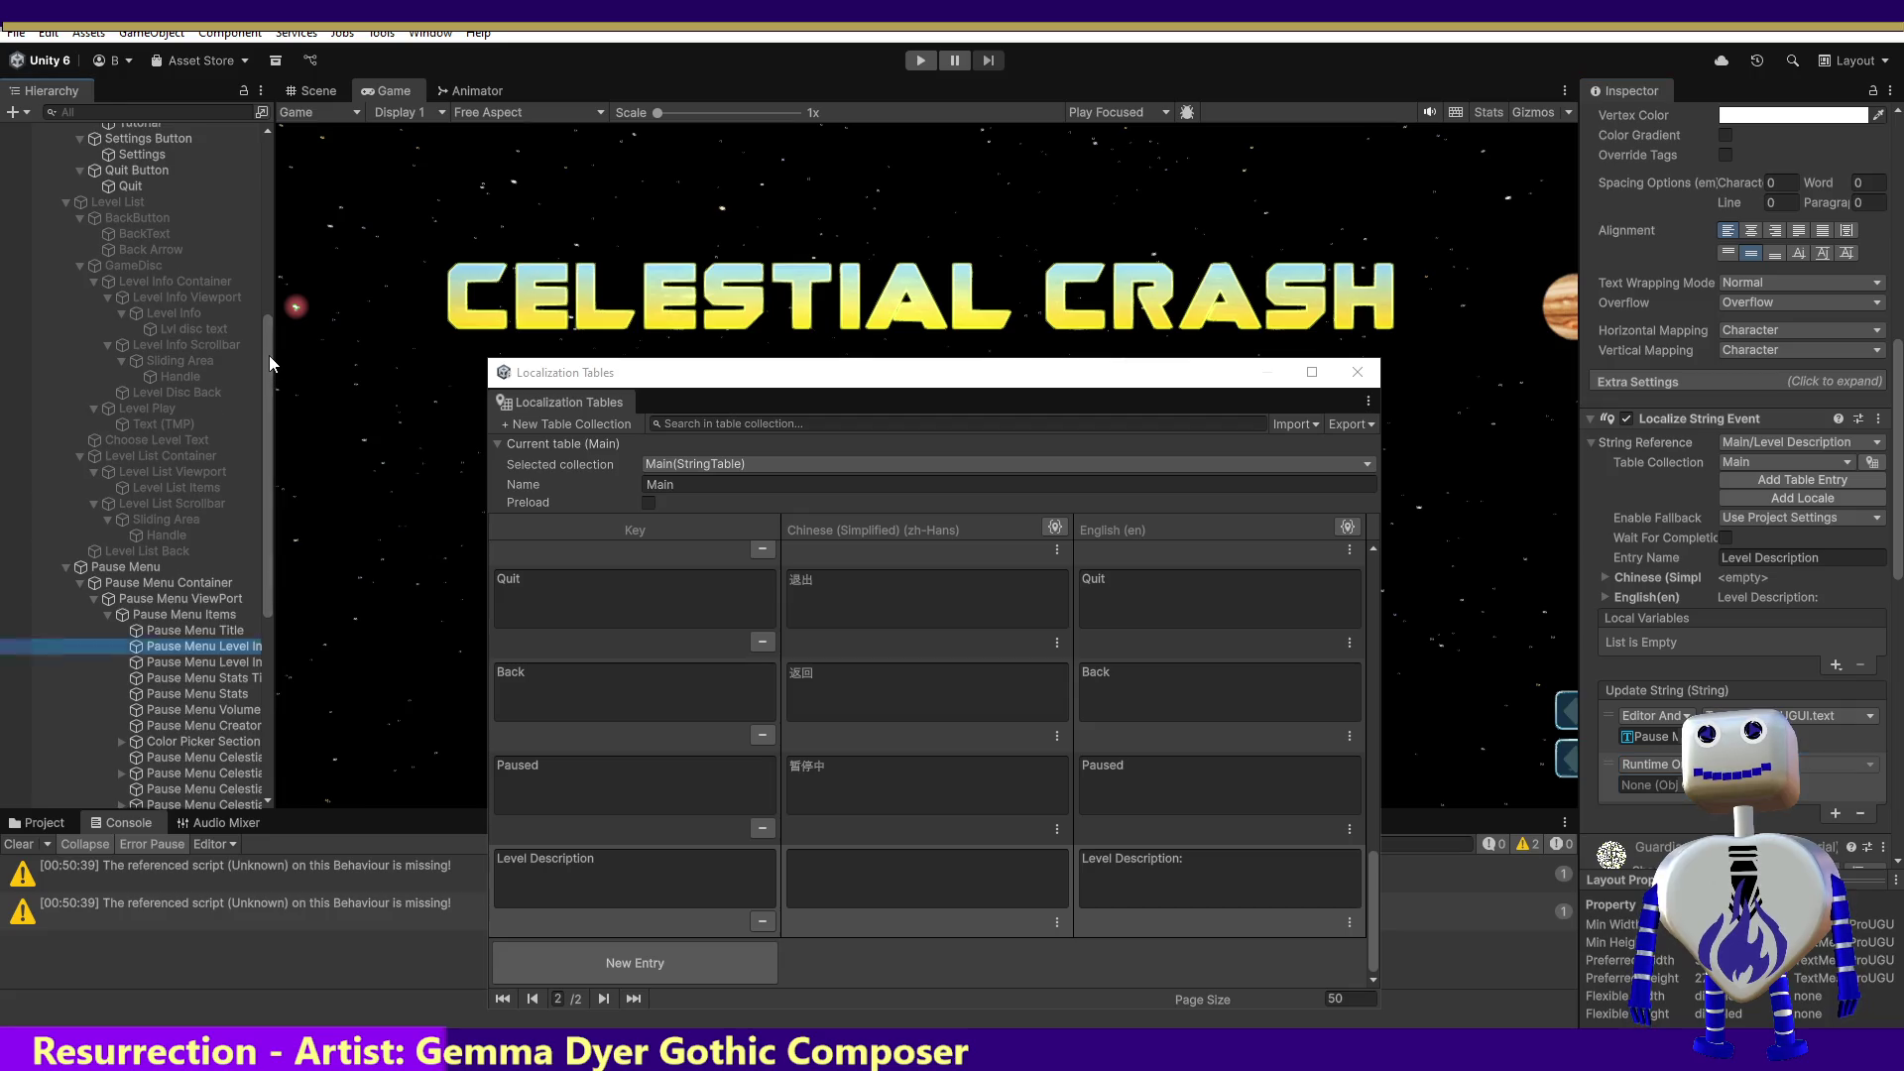
mouse_move(140, 149)
left_mouse_down()
mouse_move(633, 444)
mouse_move(1646, 785)
left_mouse_up()
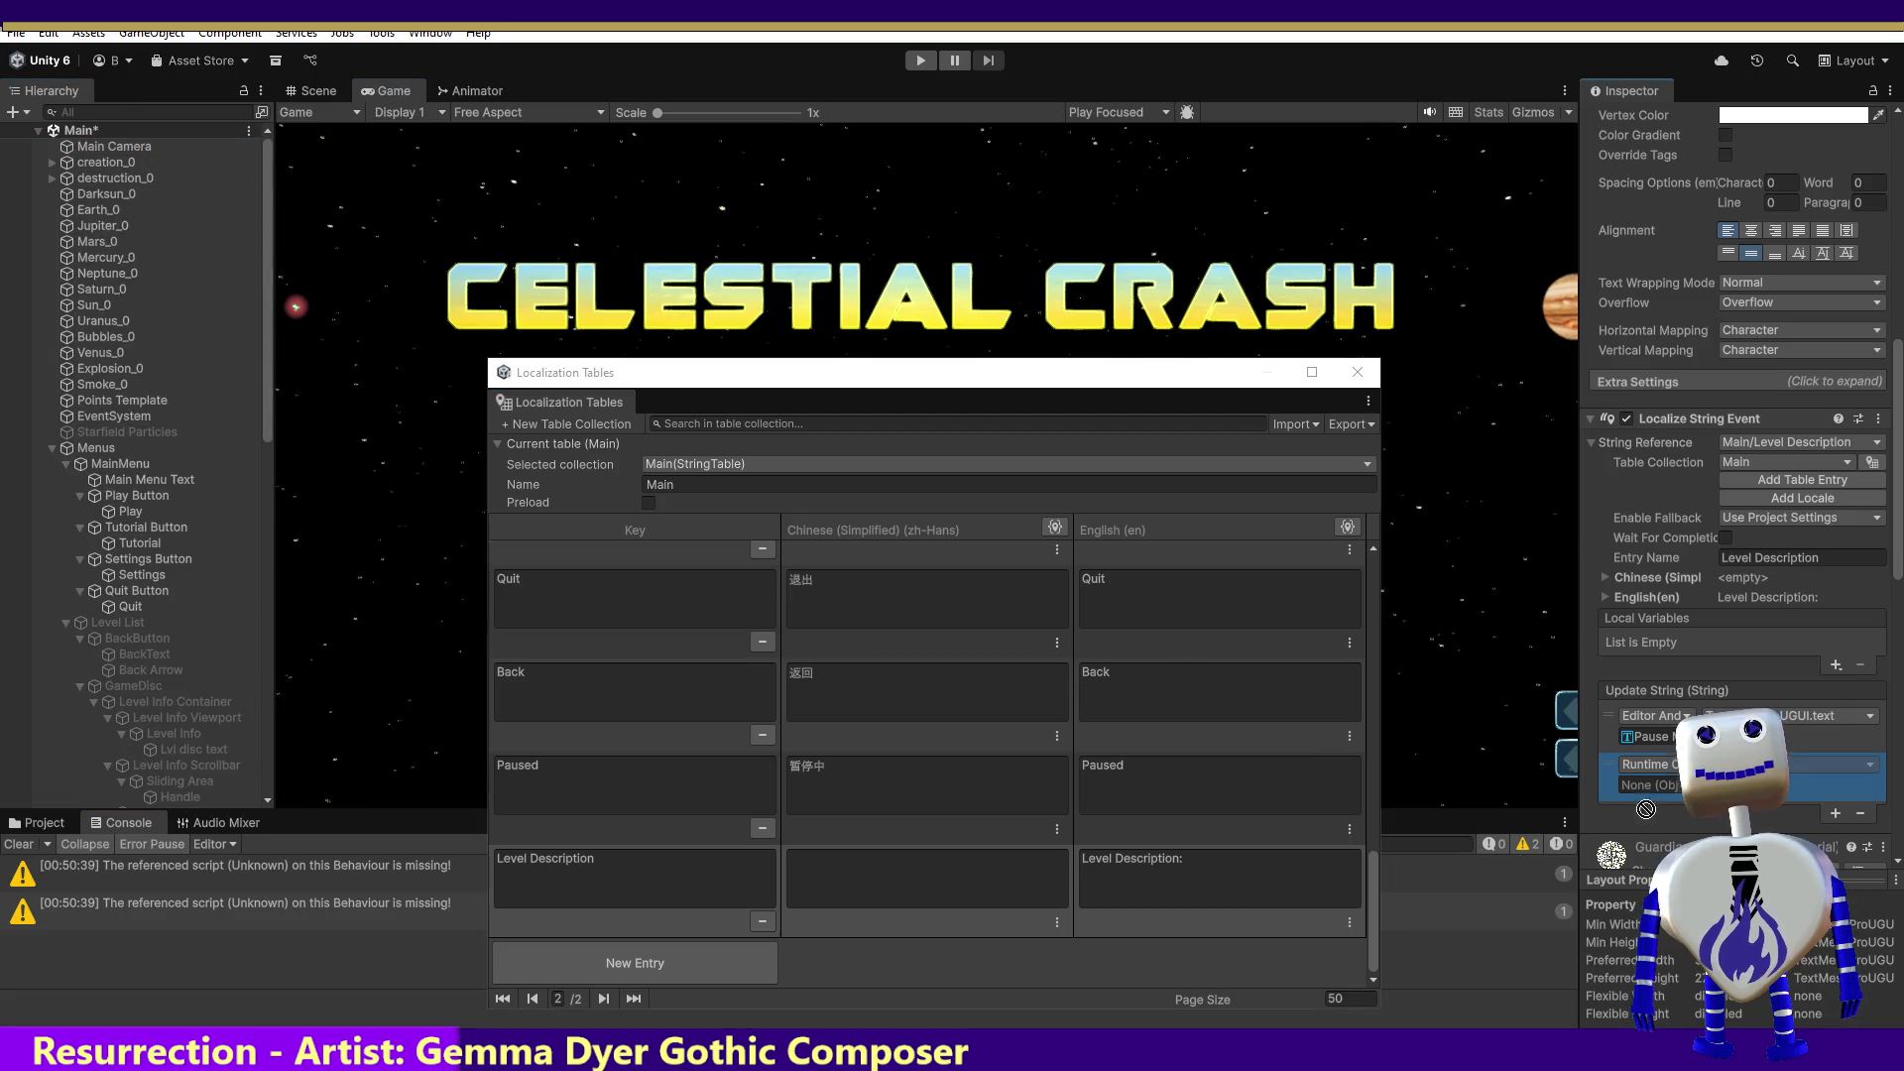
left_click(1795, 764)
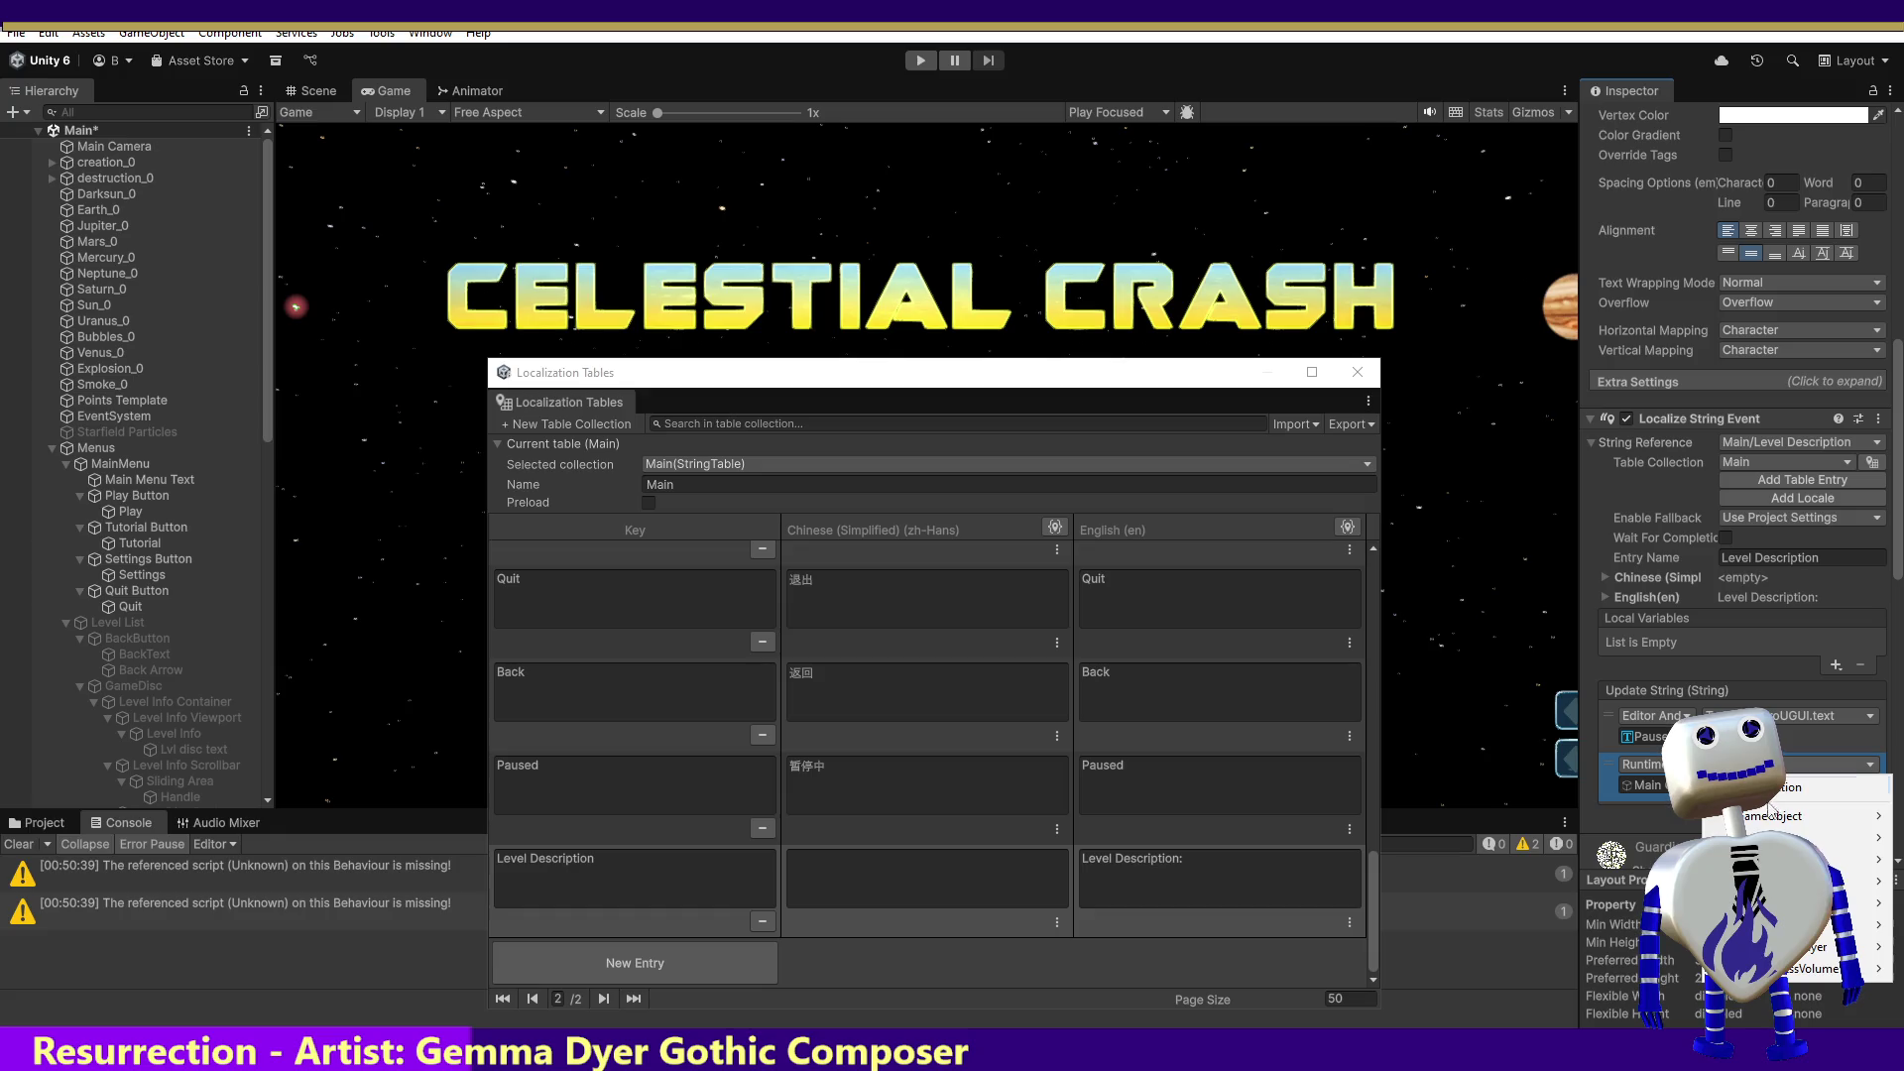
mouse_move(1786, 902)
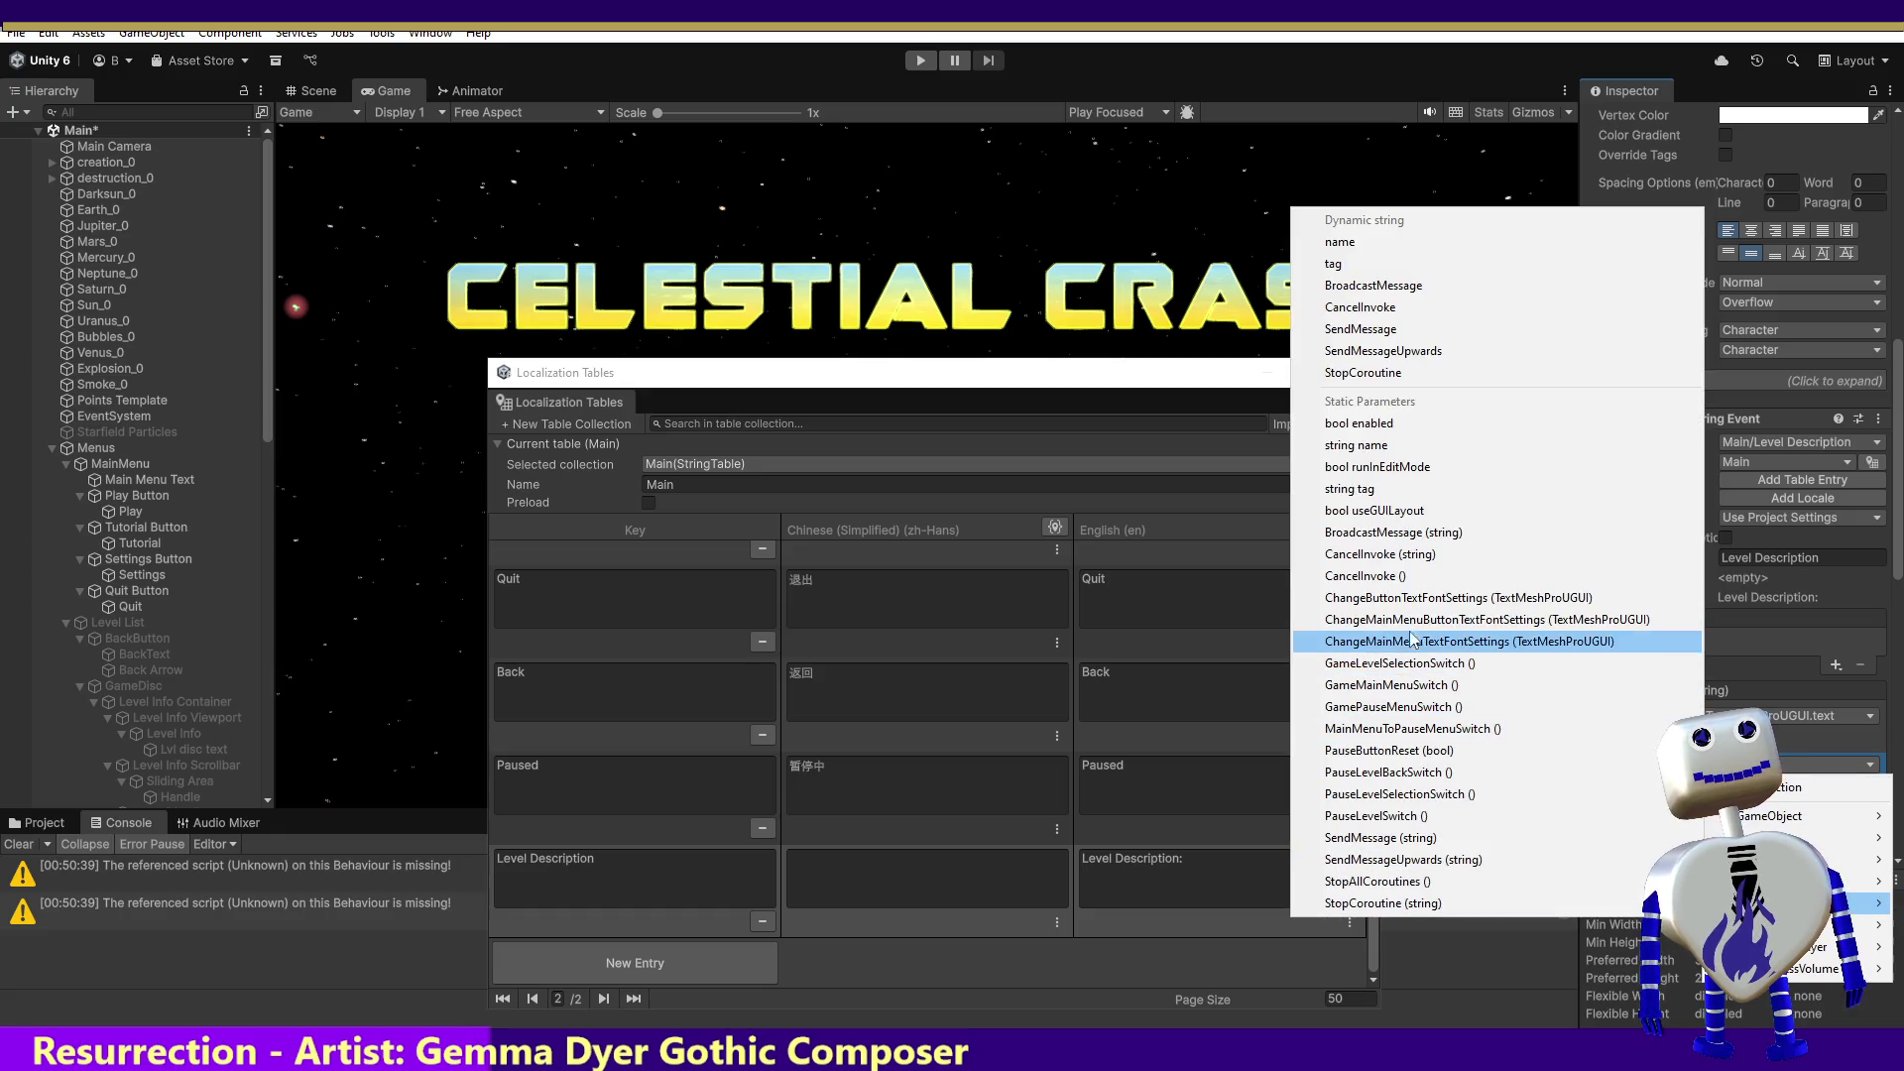
left_click(1401, 597)
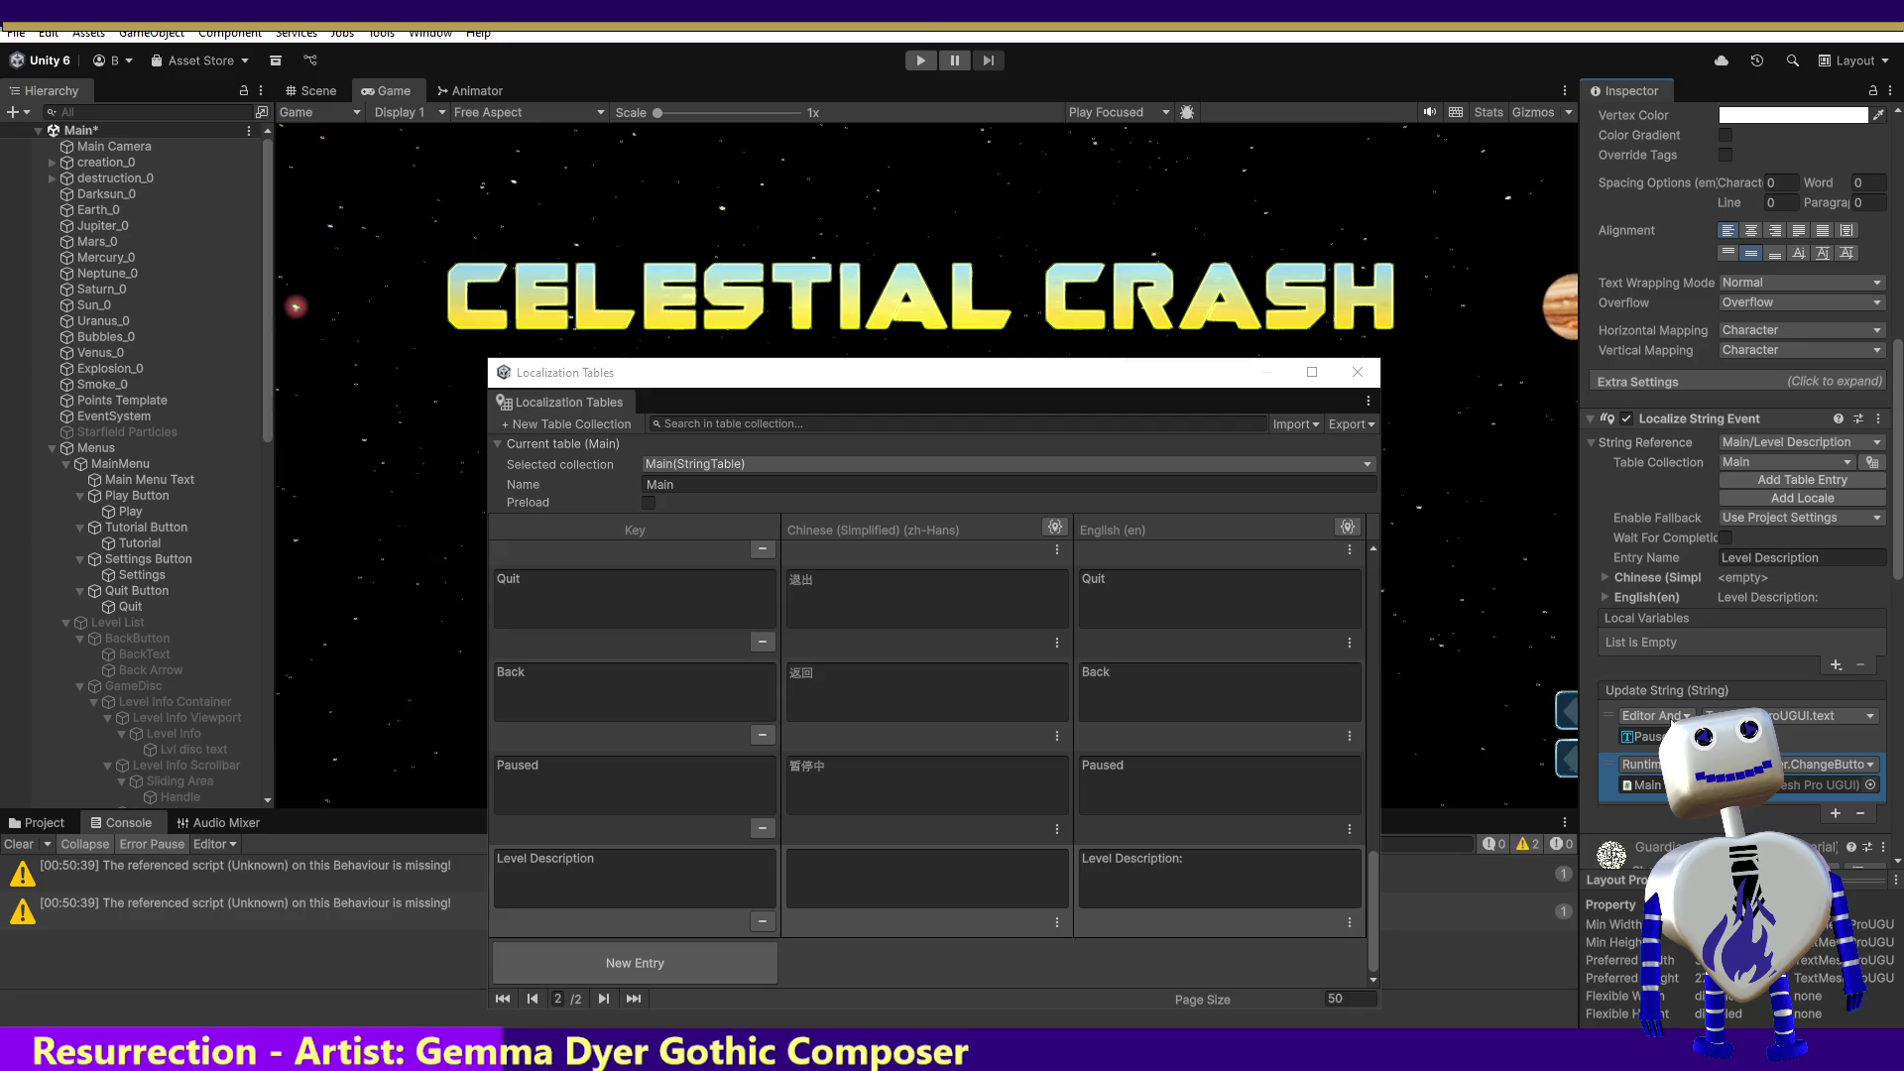
Step: Pass the Pause Menu Level Info Title text as the listener's argument
left_click(1871, 784)
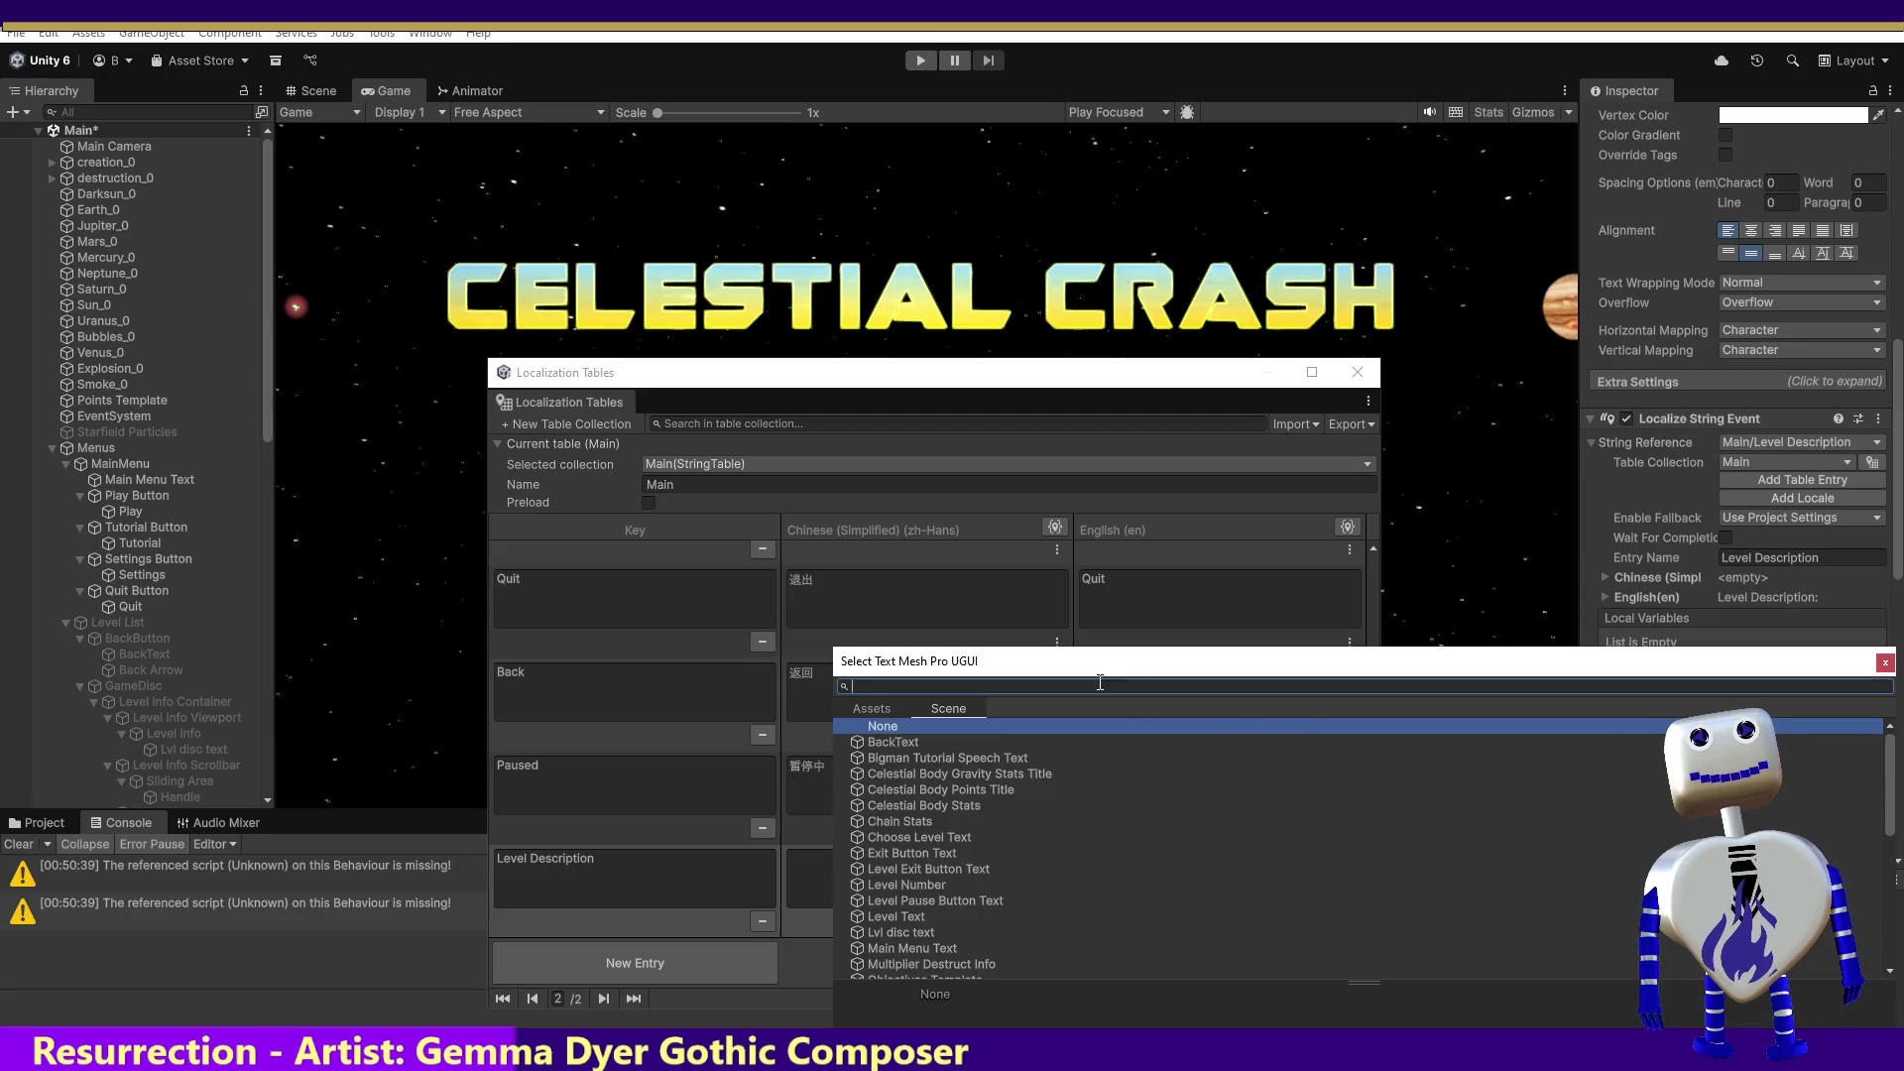
type("Level Description:")
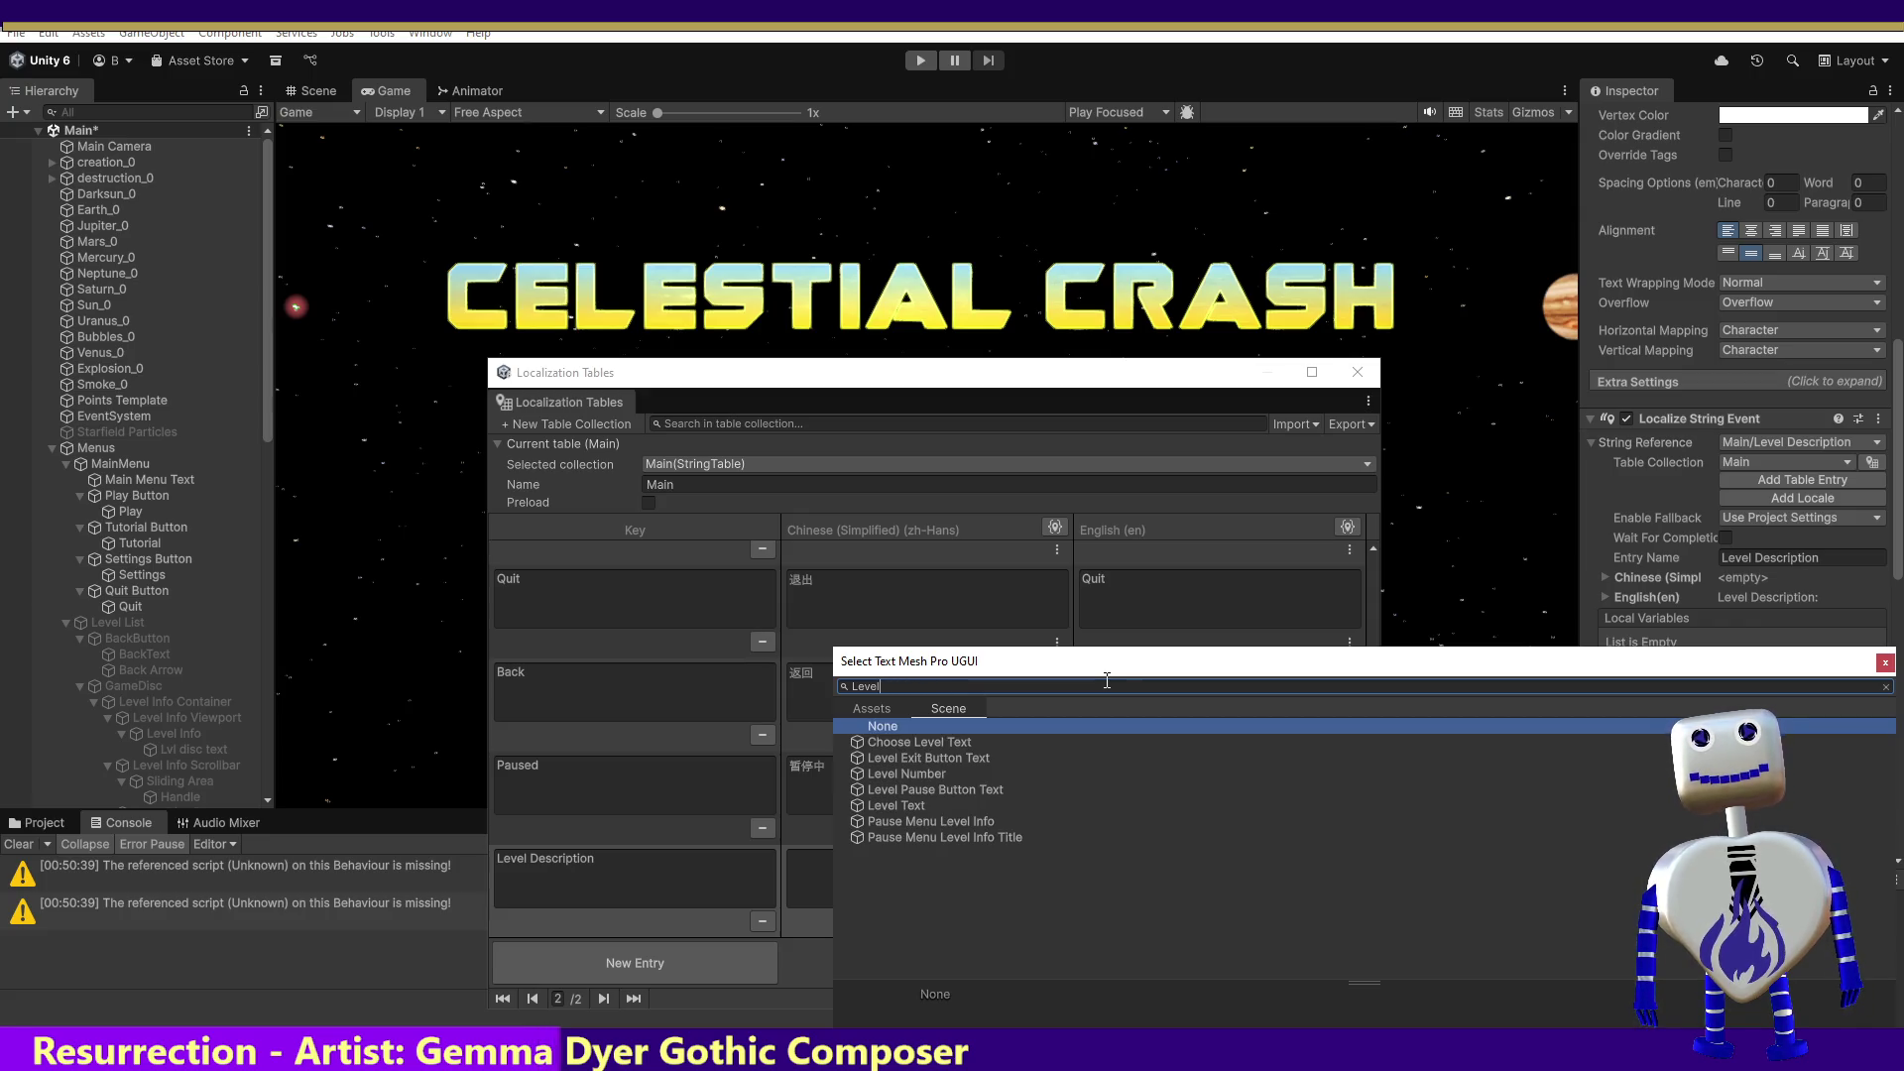
key("Down")
key("Down")
key("Down")
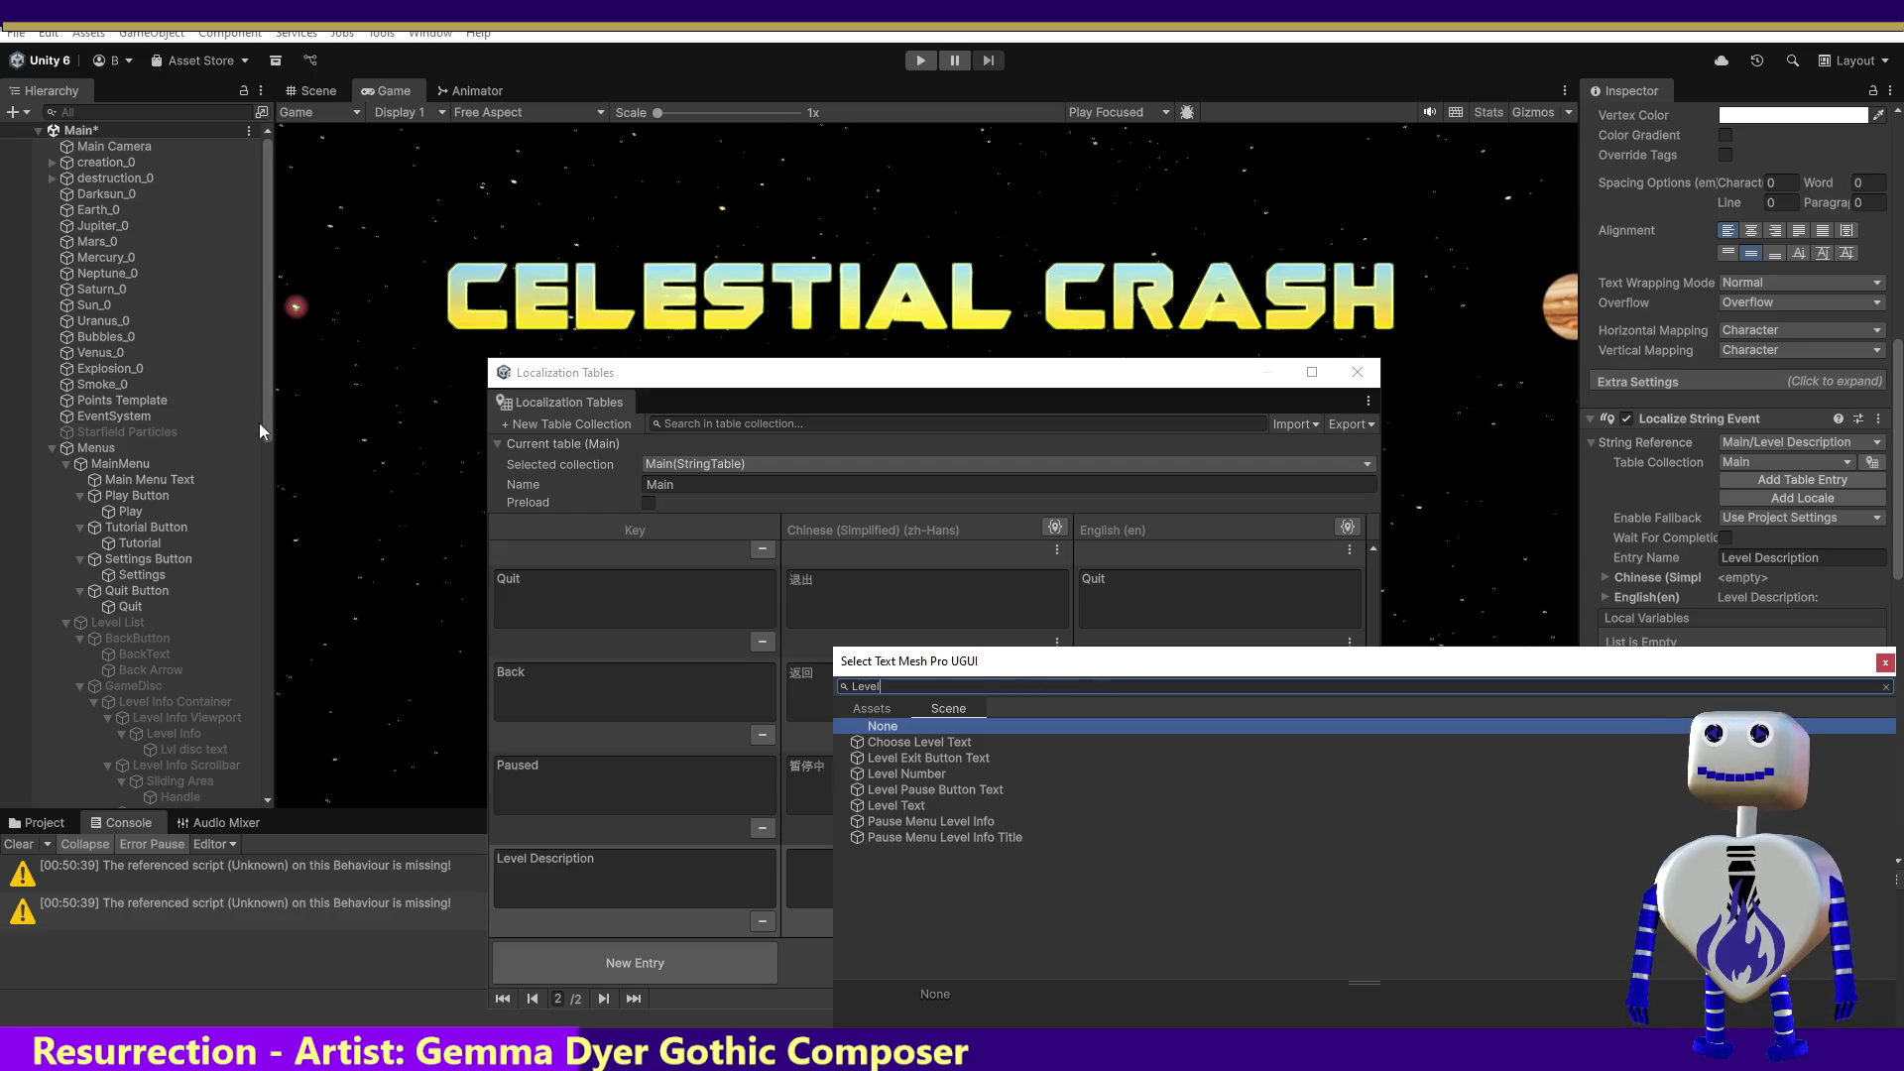
key("Return")
left_click(240, 645)
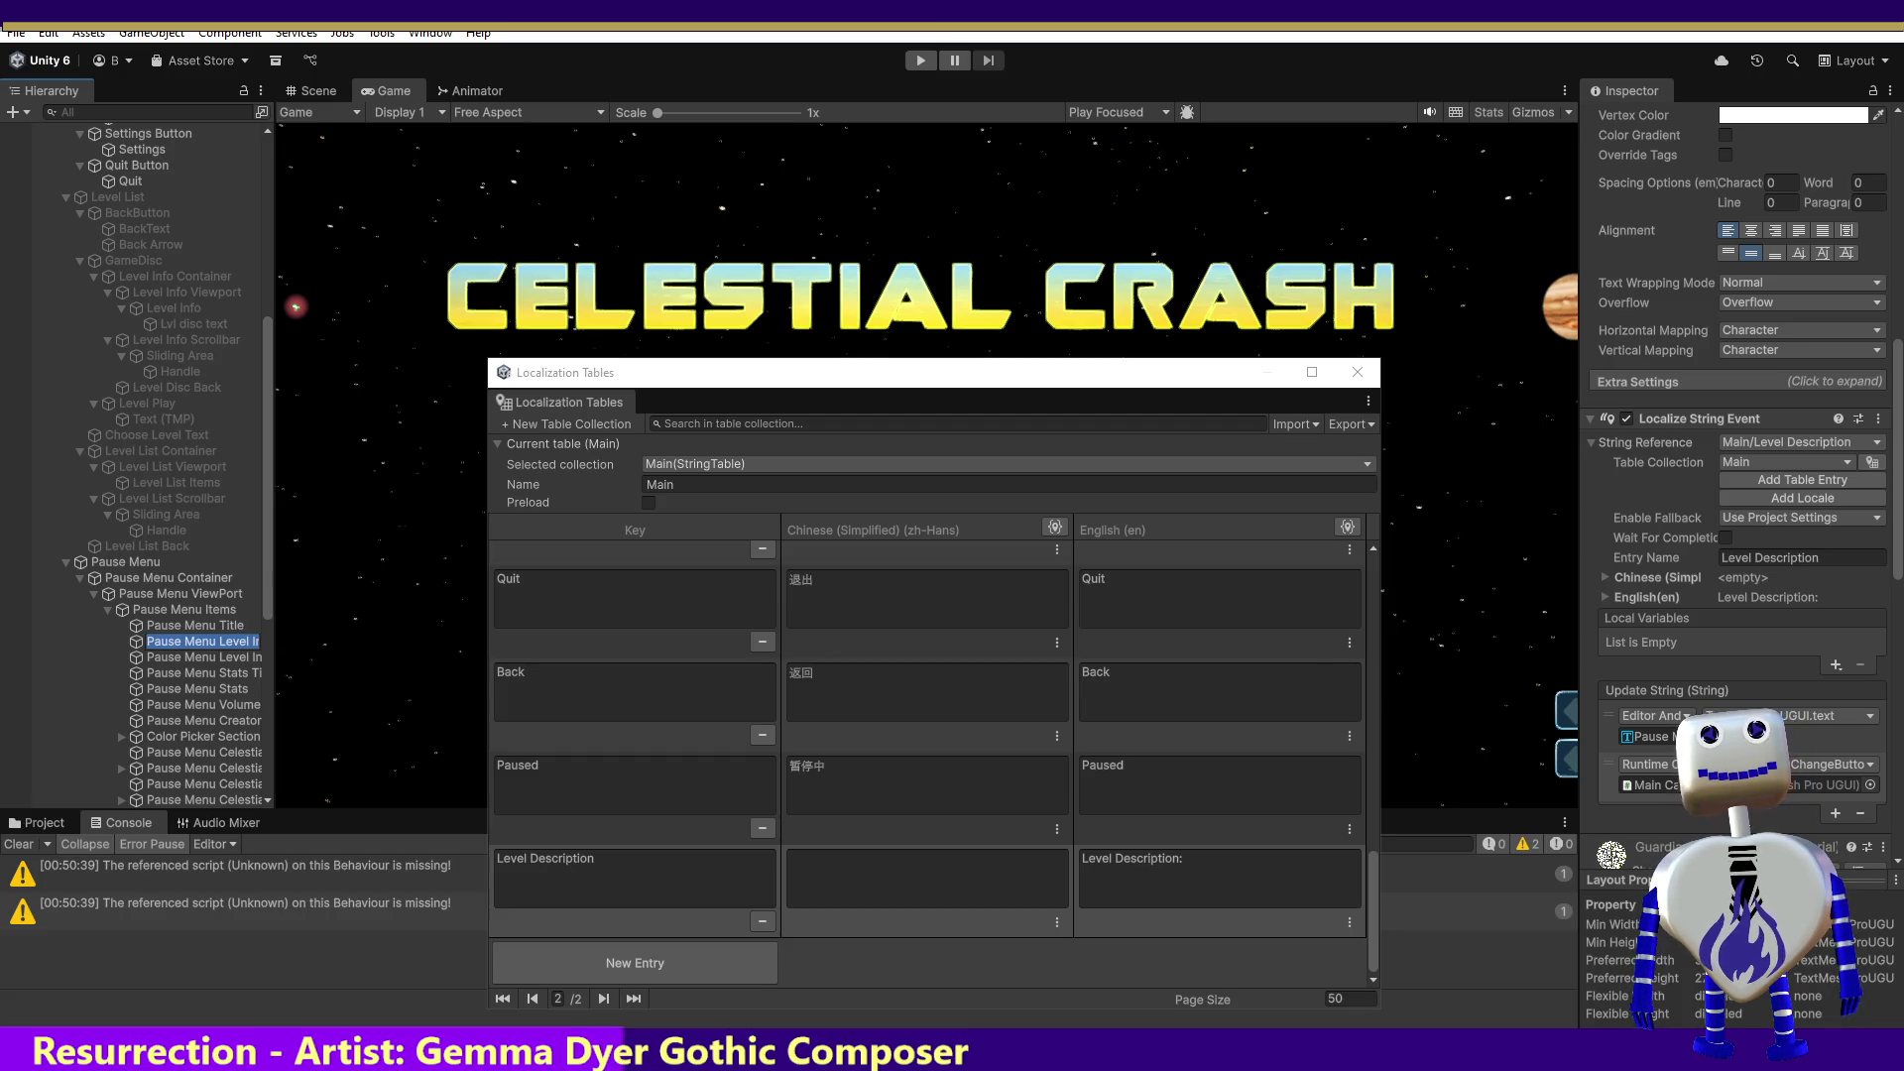
left_click(1870, 785)
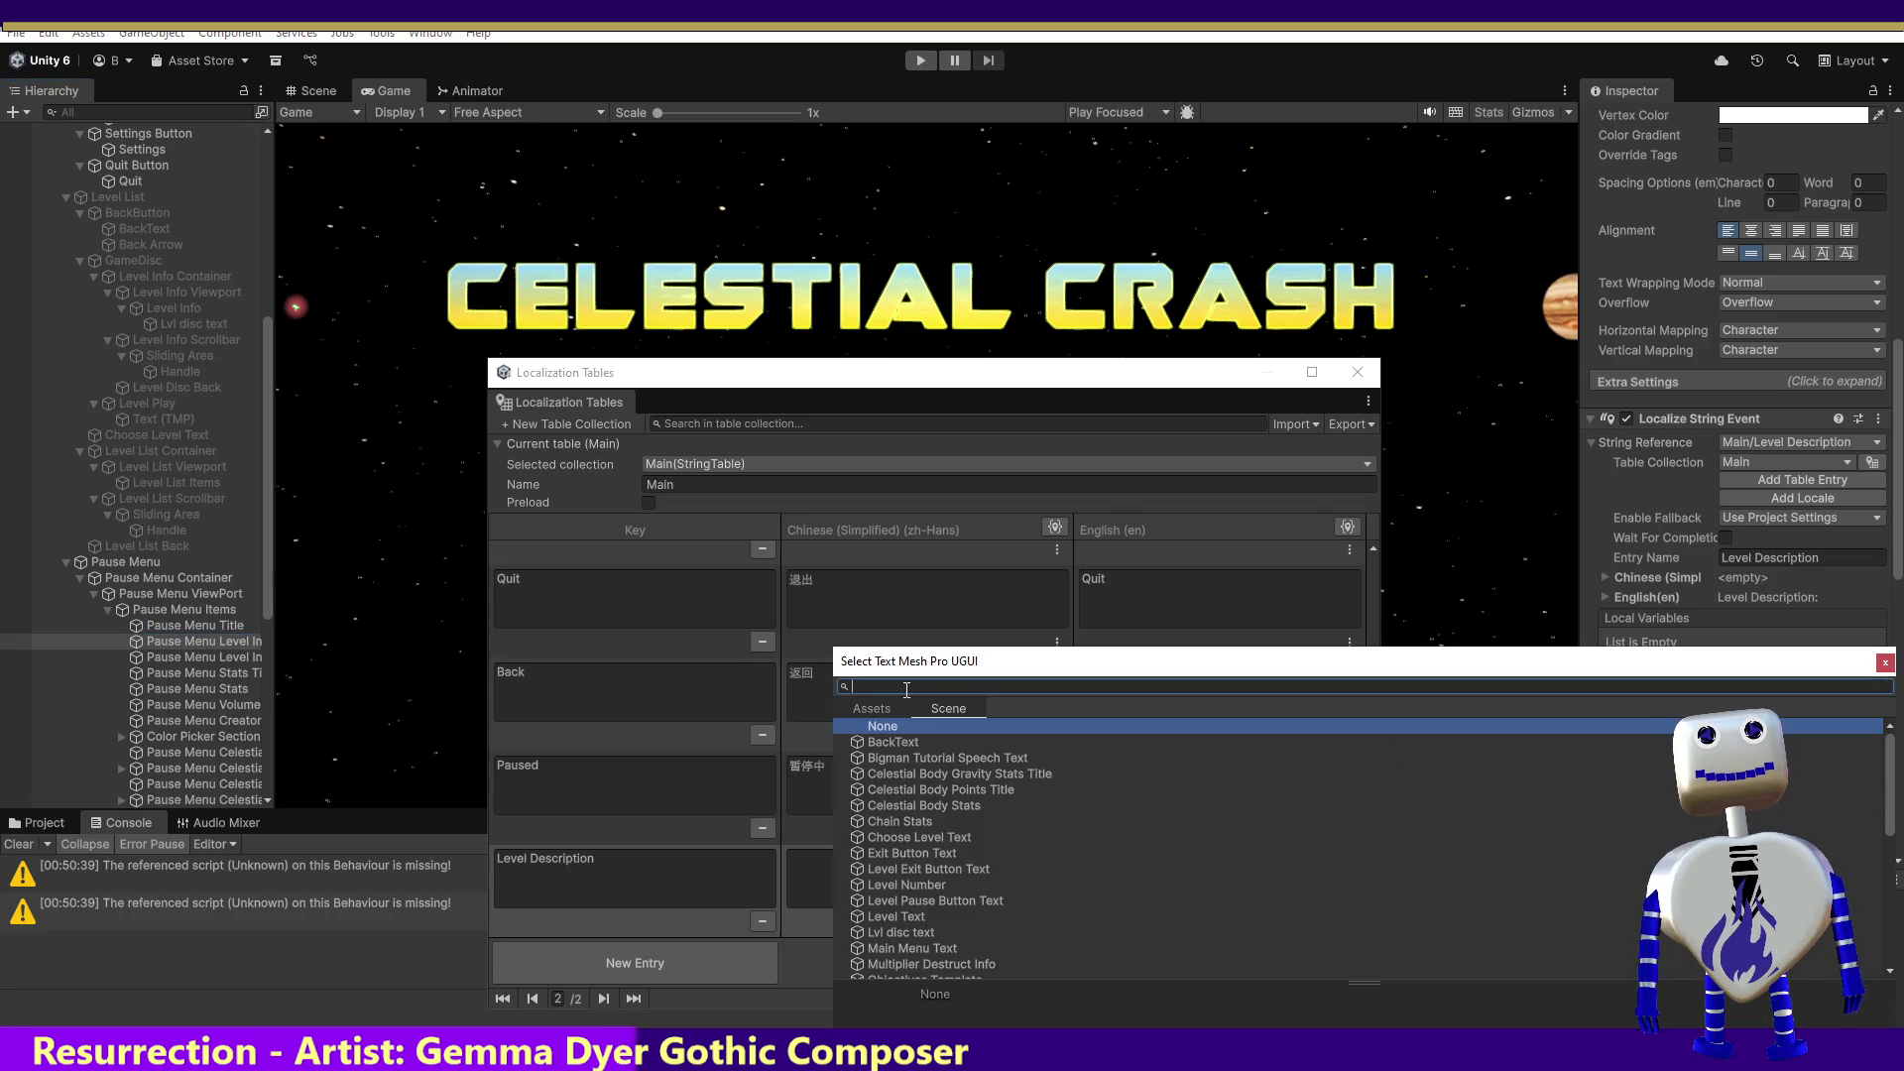
type("Pause Menu Level Info Title")
double_click(957, 742)
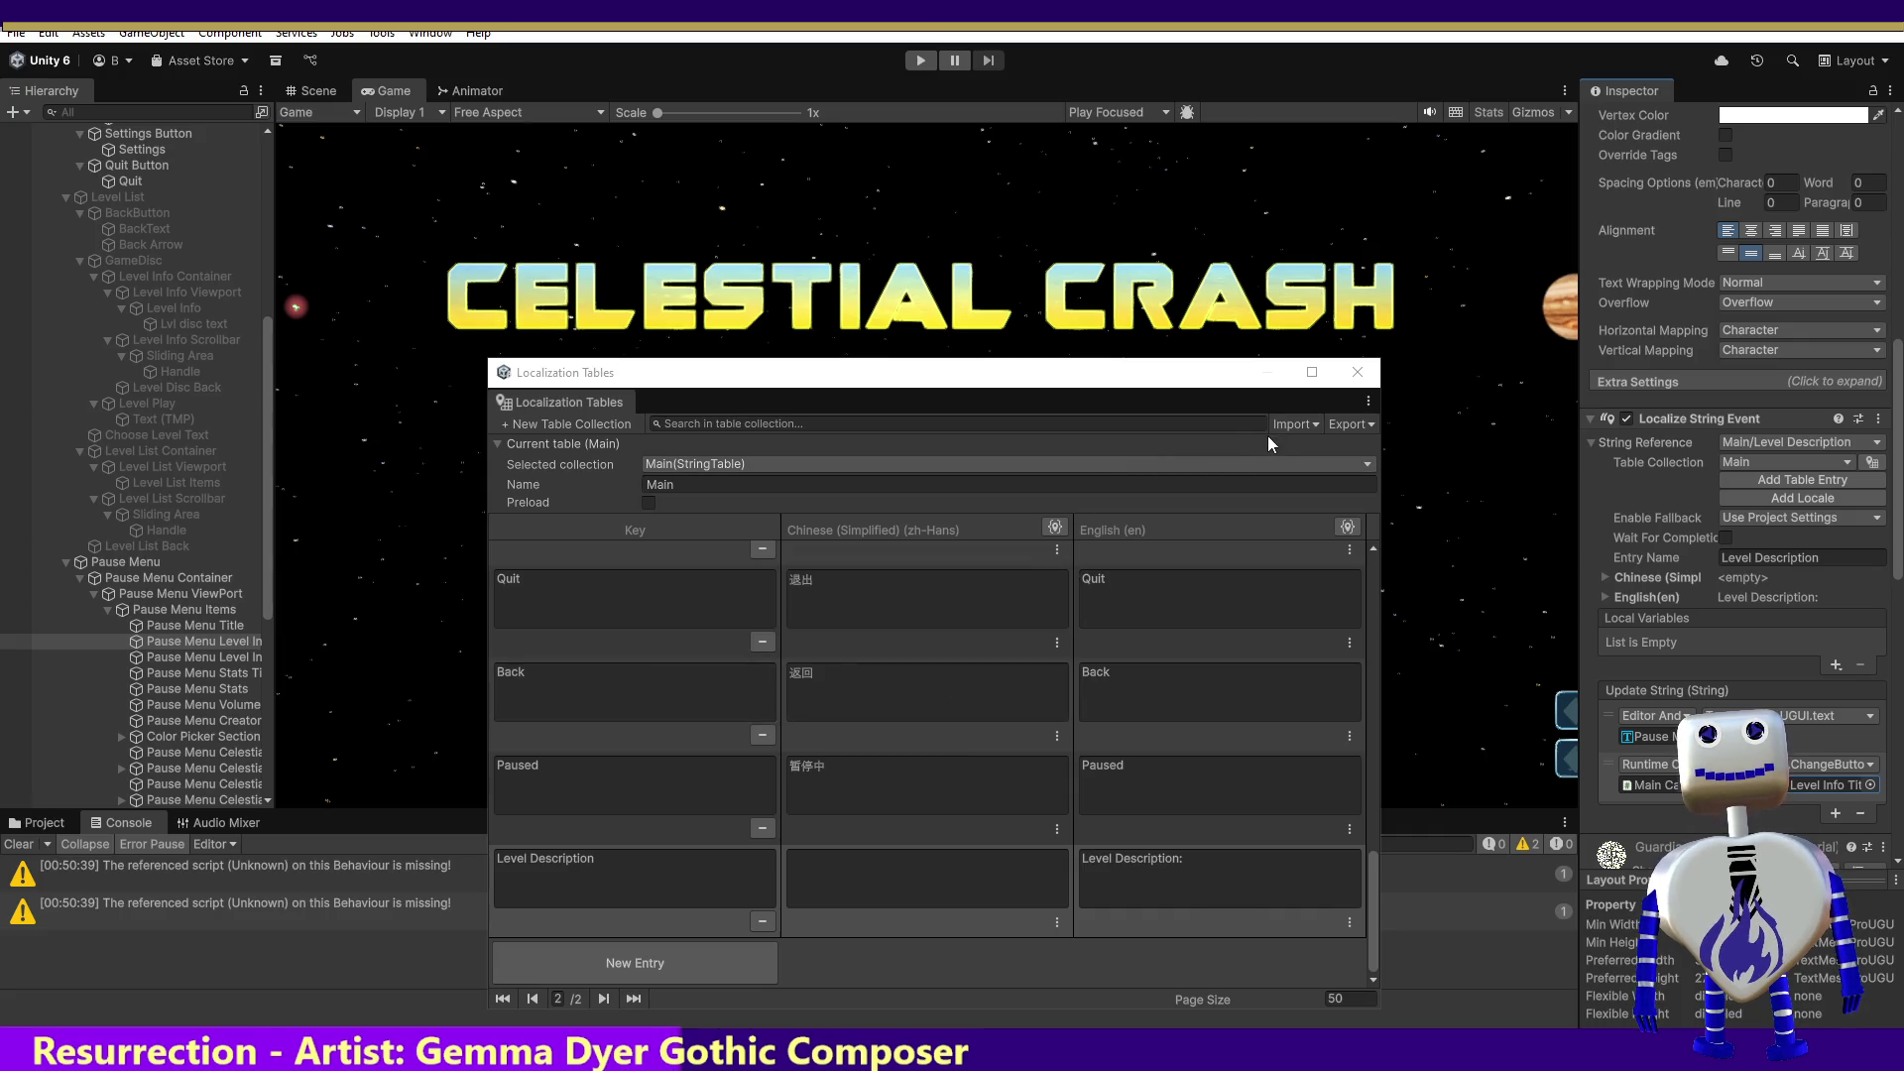
Step: Copy the Pause Menu Level Info object's name and switch to MainController.cs in Visual Studio
left_click(202, 659)
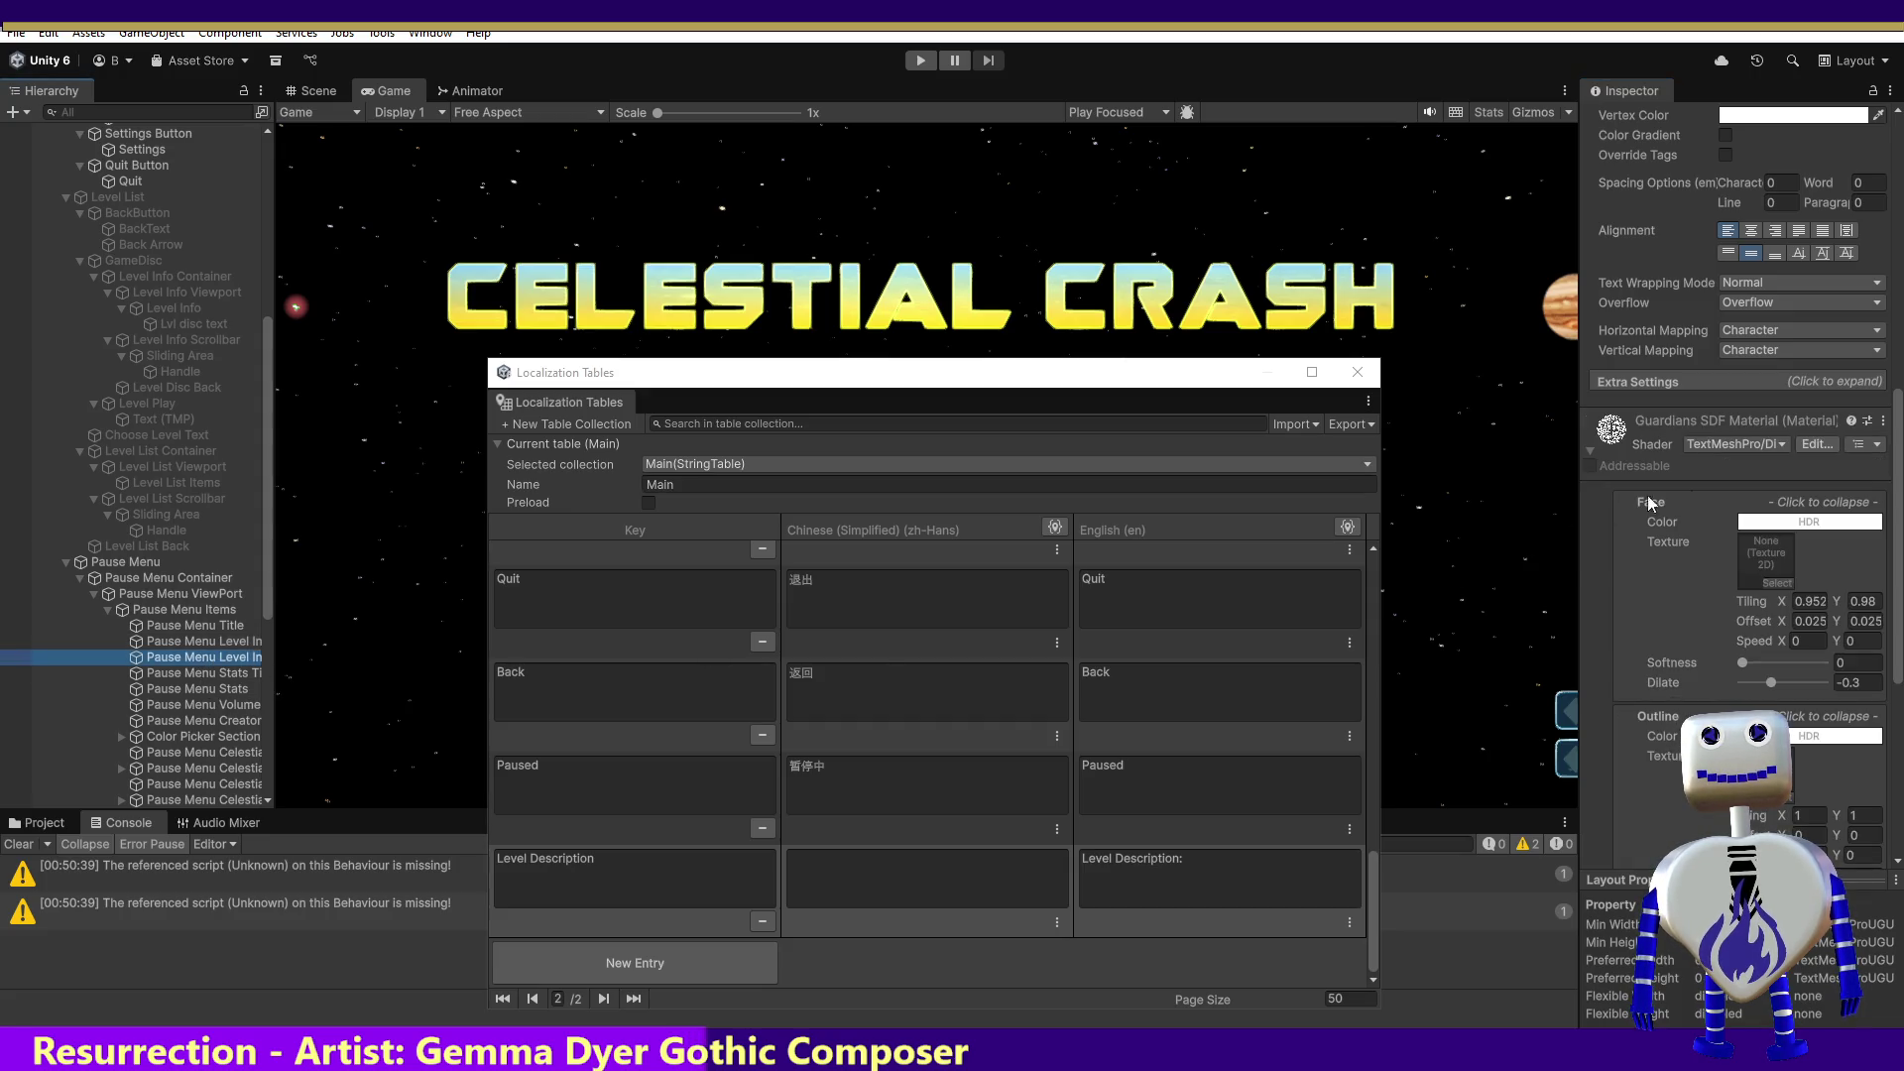
scroll(1894, 469, "up", 10)
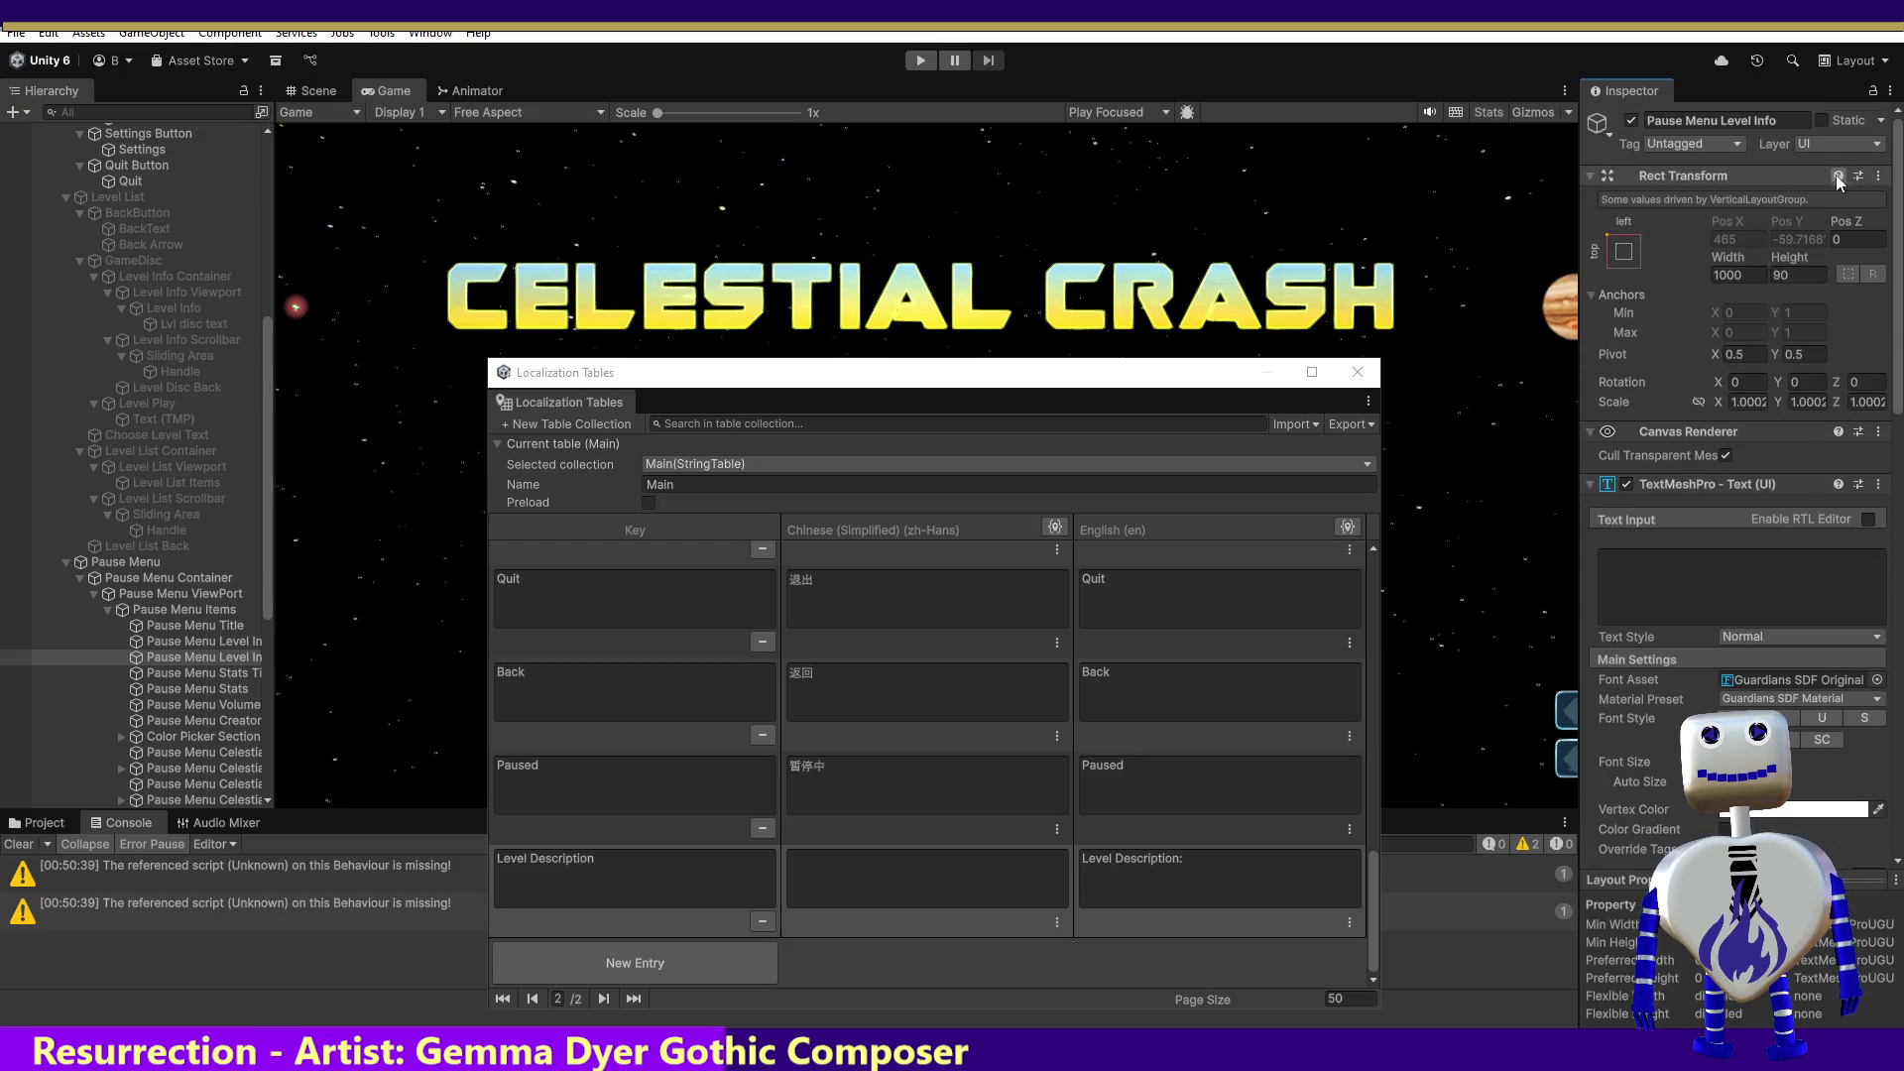
left_click(1716, 121)
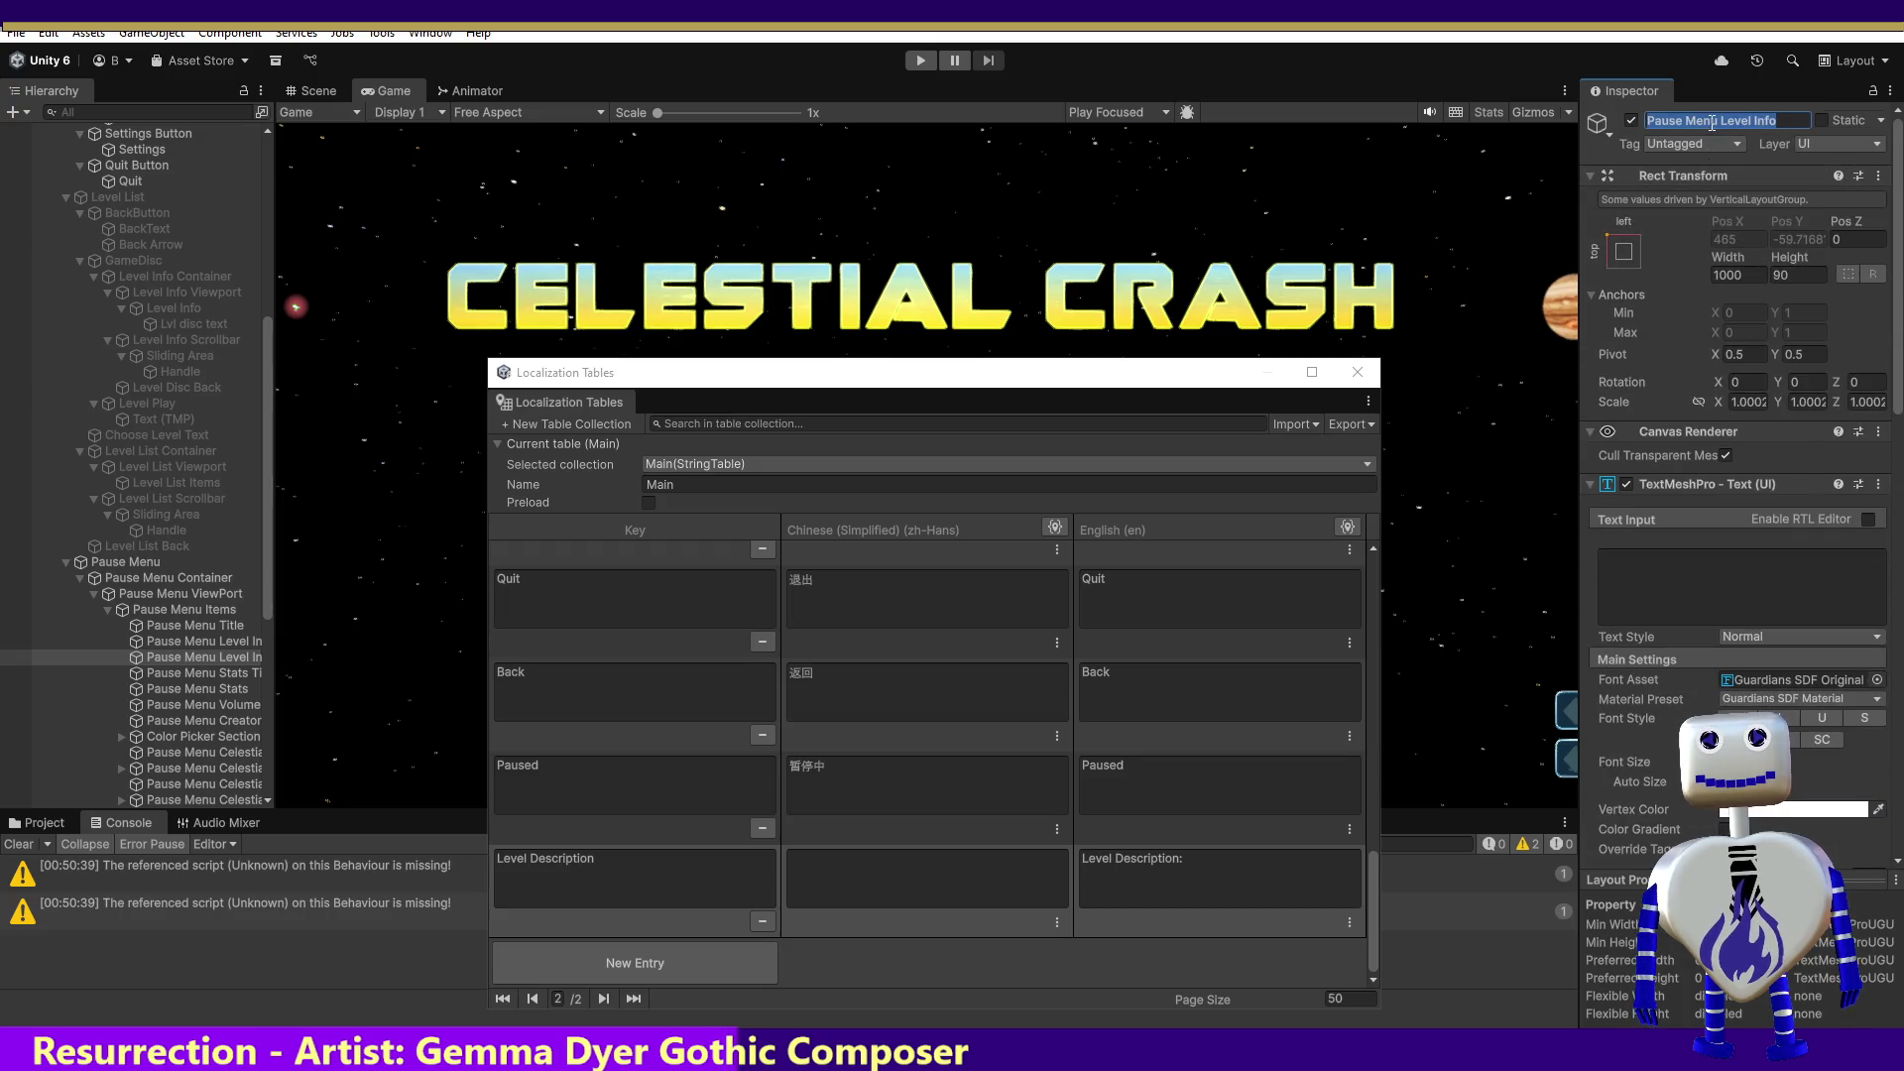
left_click(1212, 585)
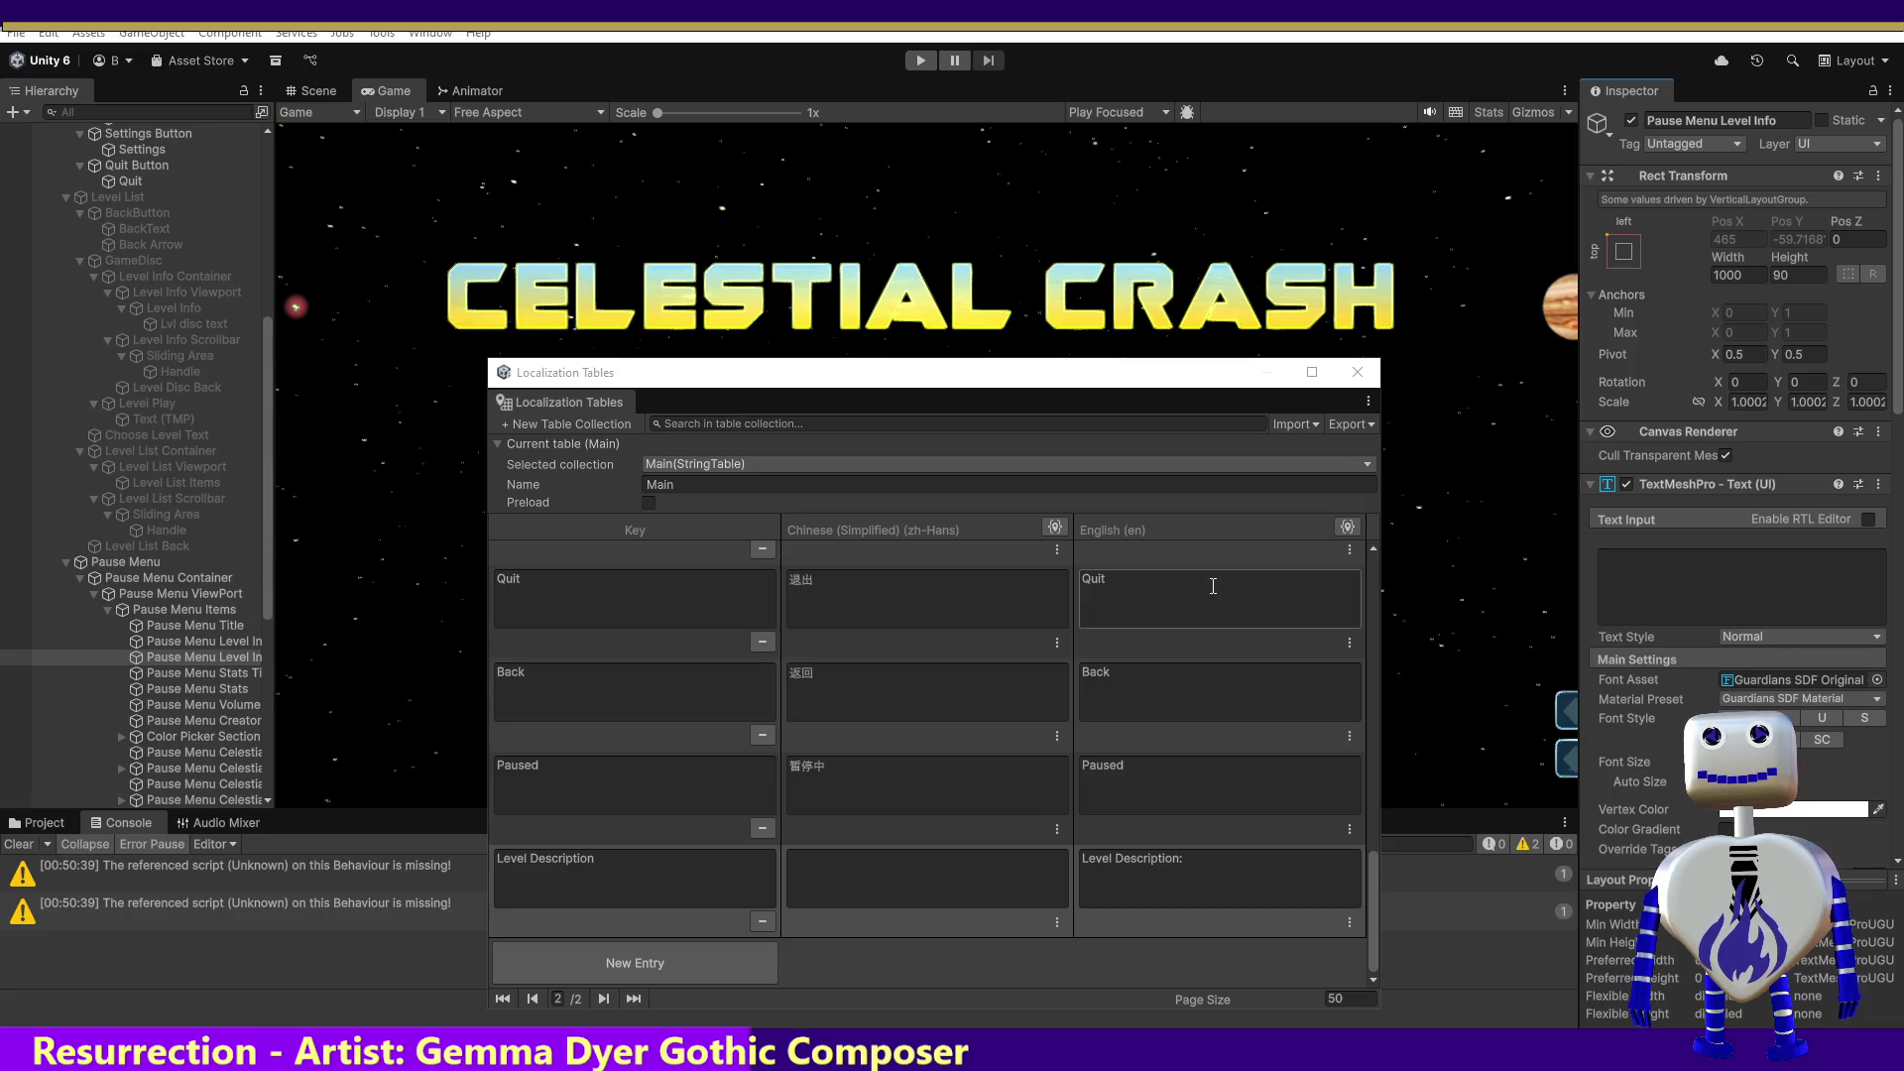
key("alt+Tab")
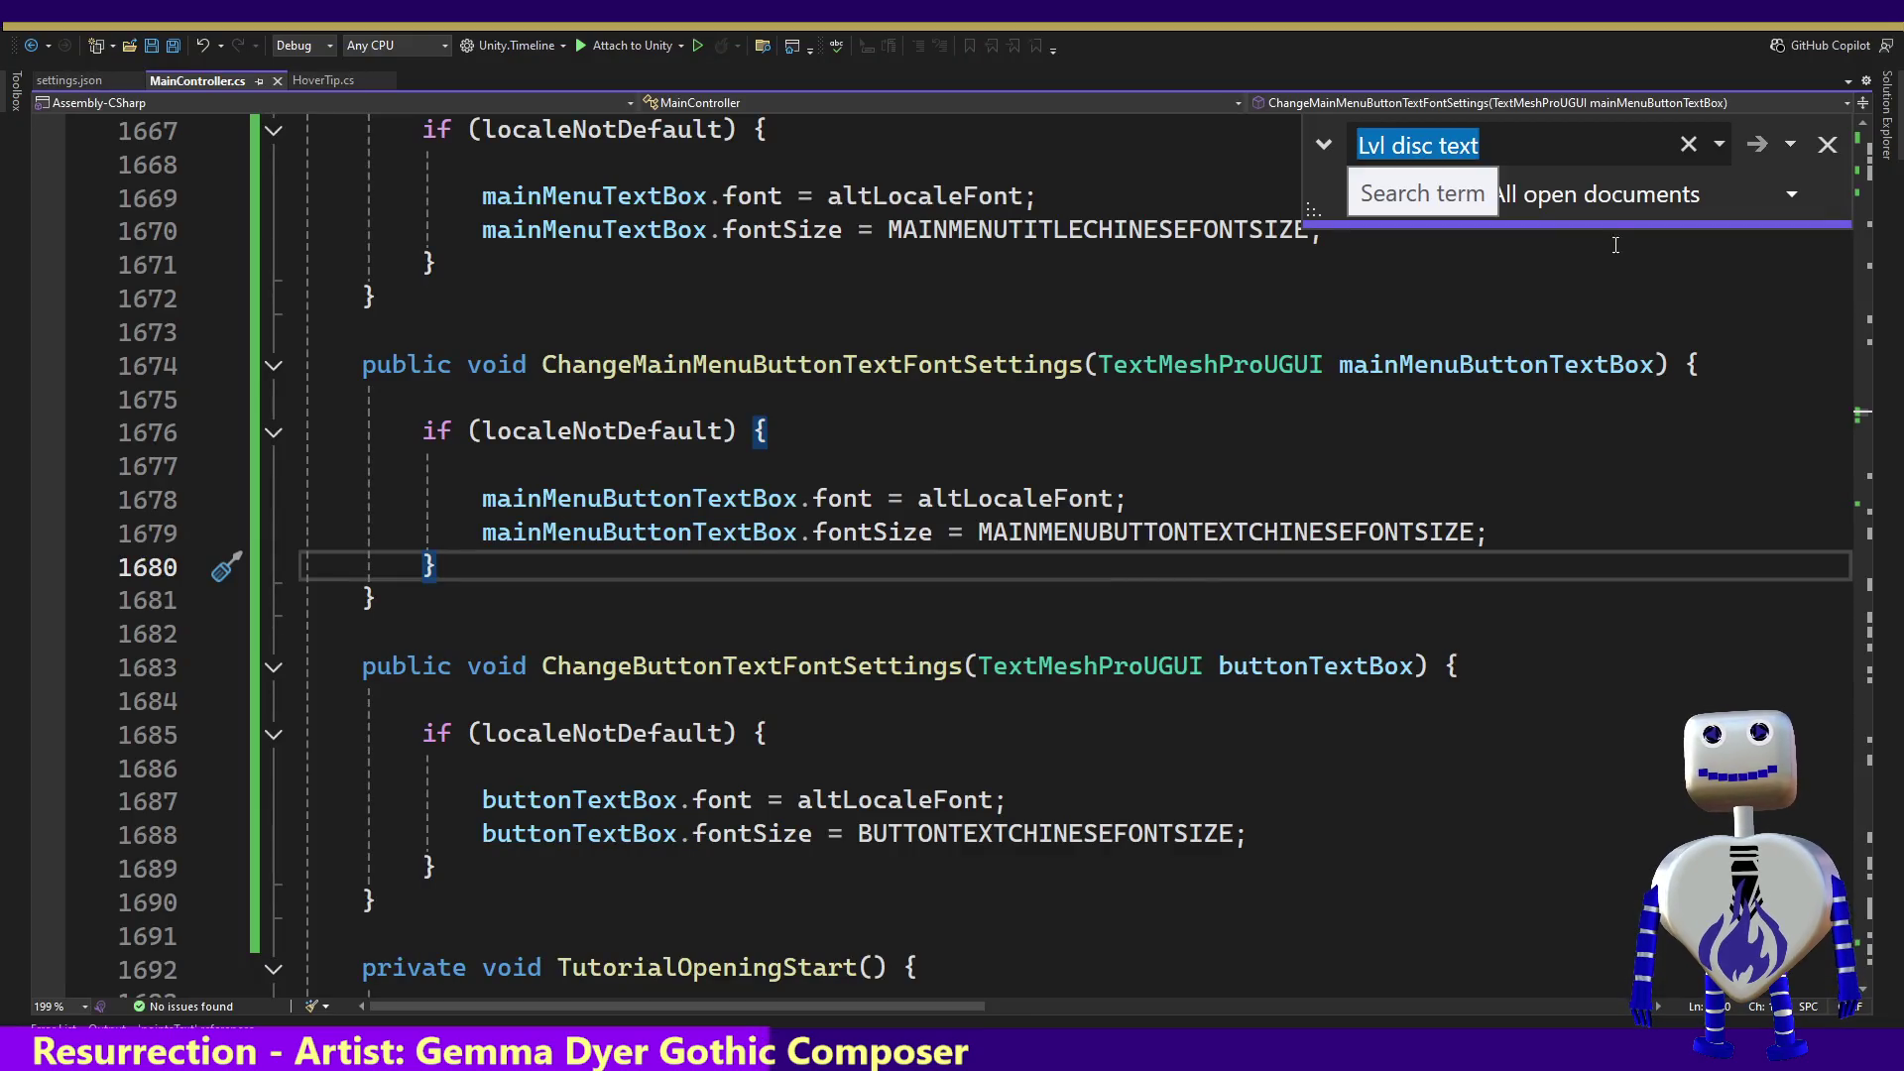
Step: Search the code for 'Pause Menu Level Info' and select the pauseMenuLevelInfo field name
type("Pause Menu Level Info")
key("Return")
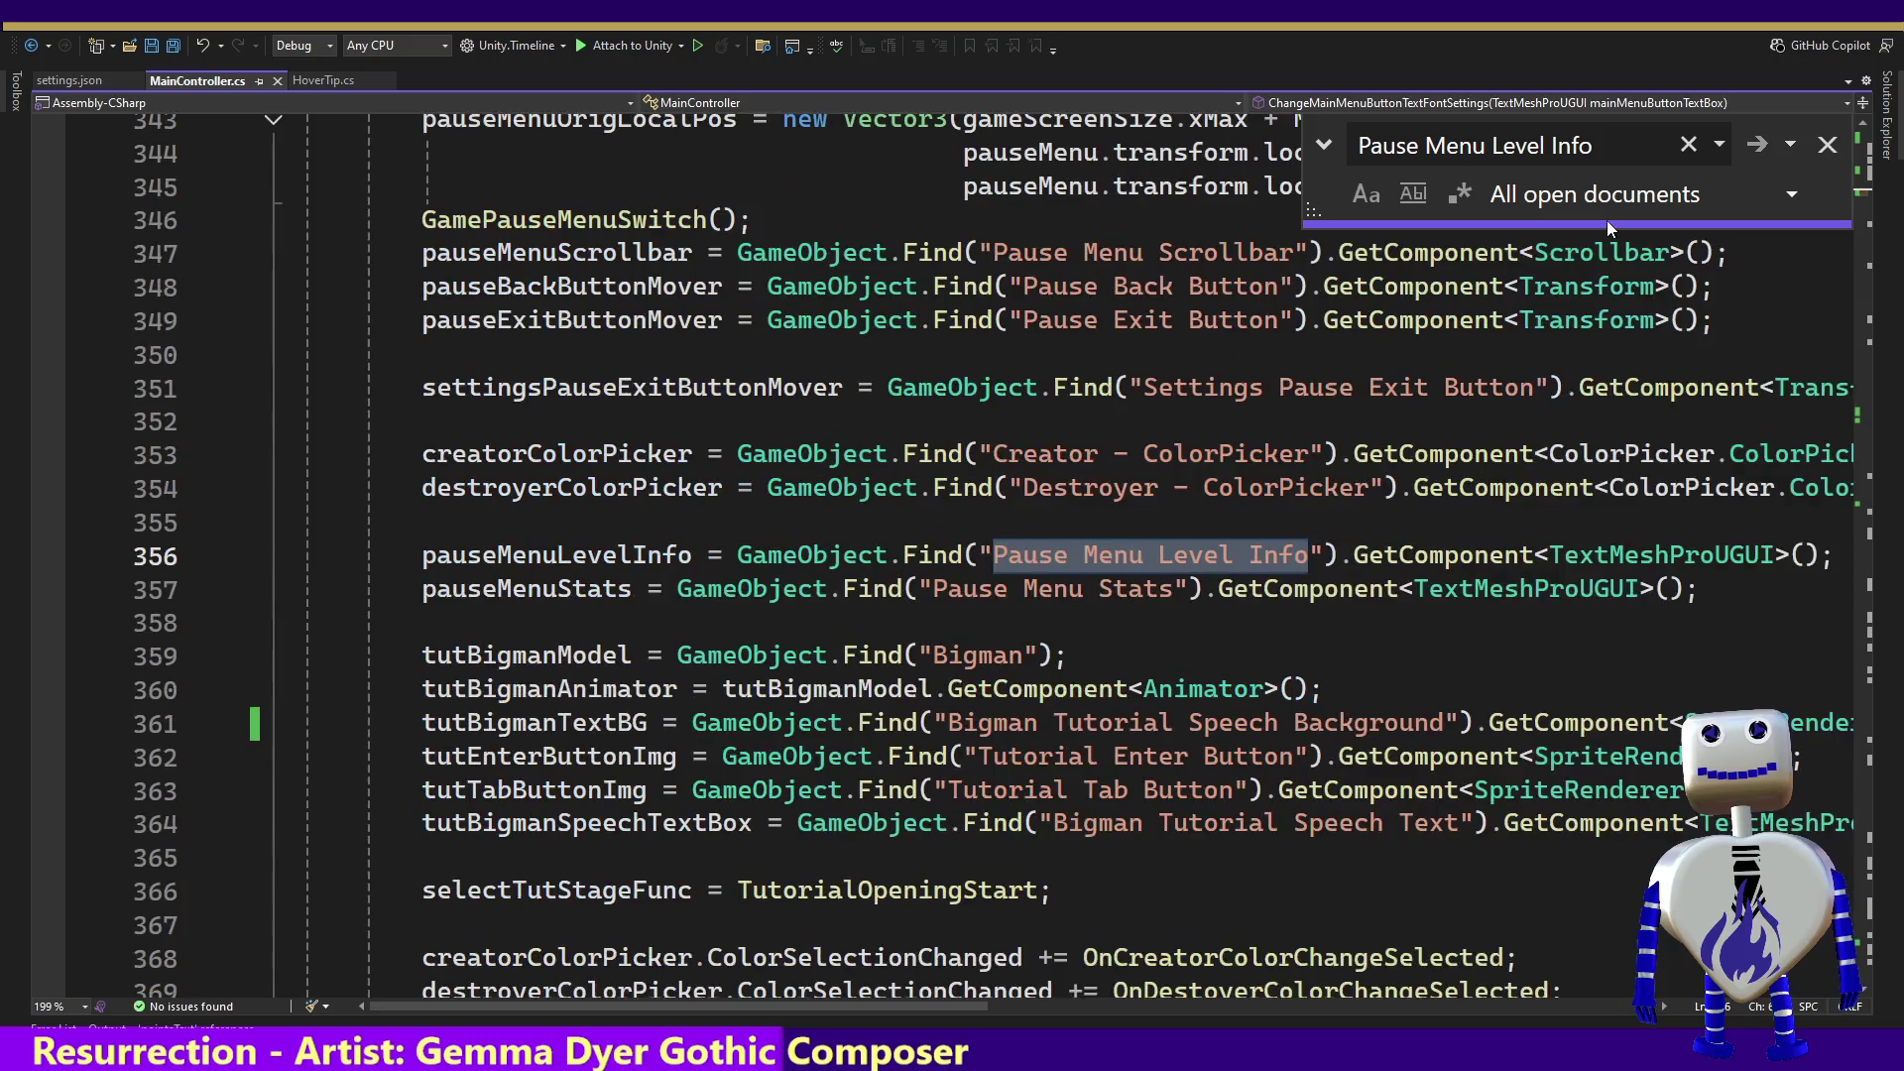
left_click(512, 556)
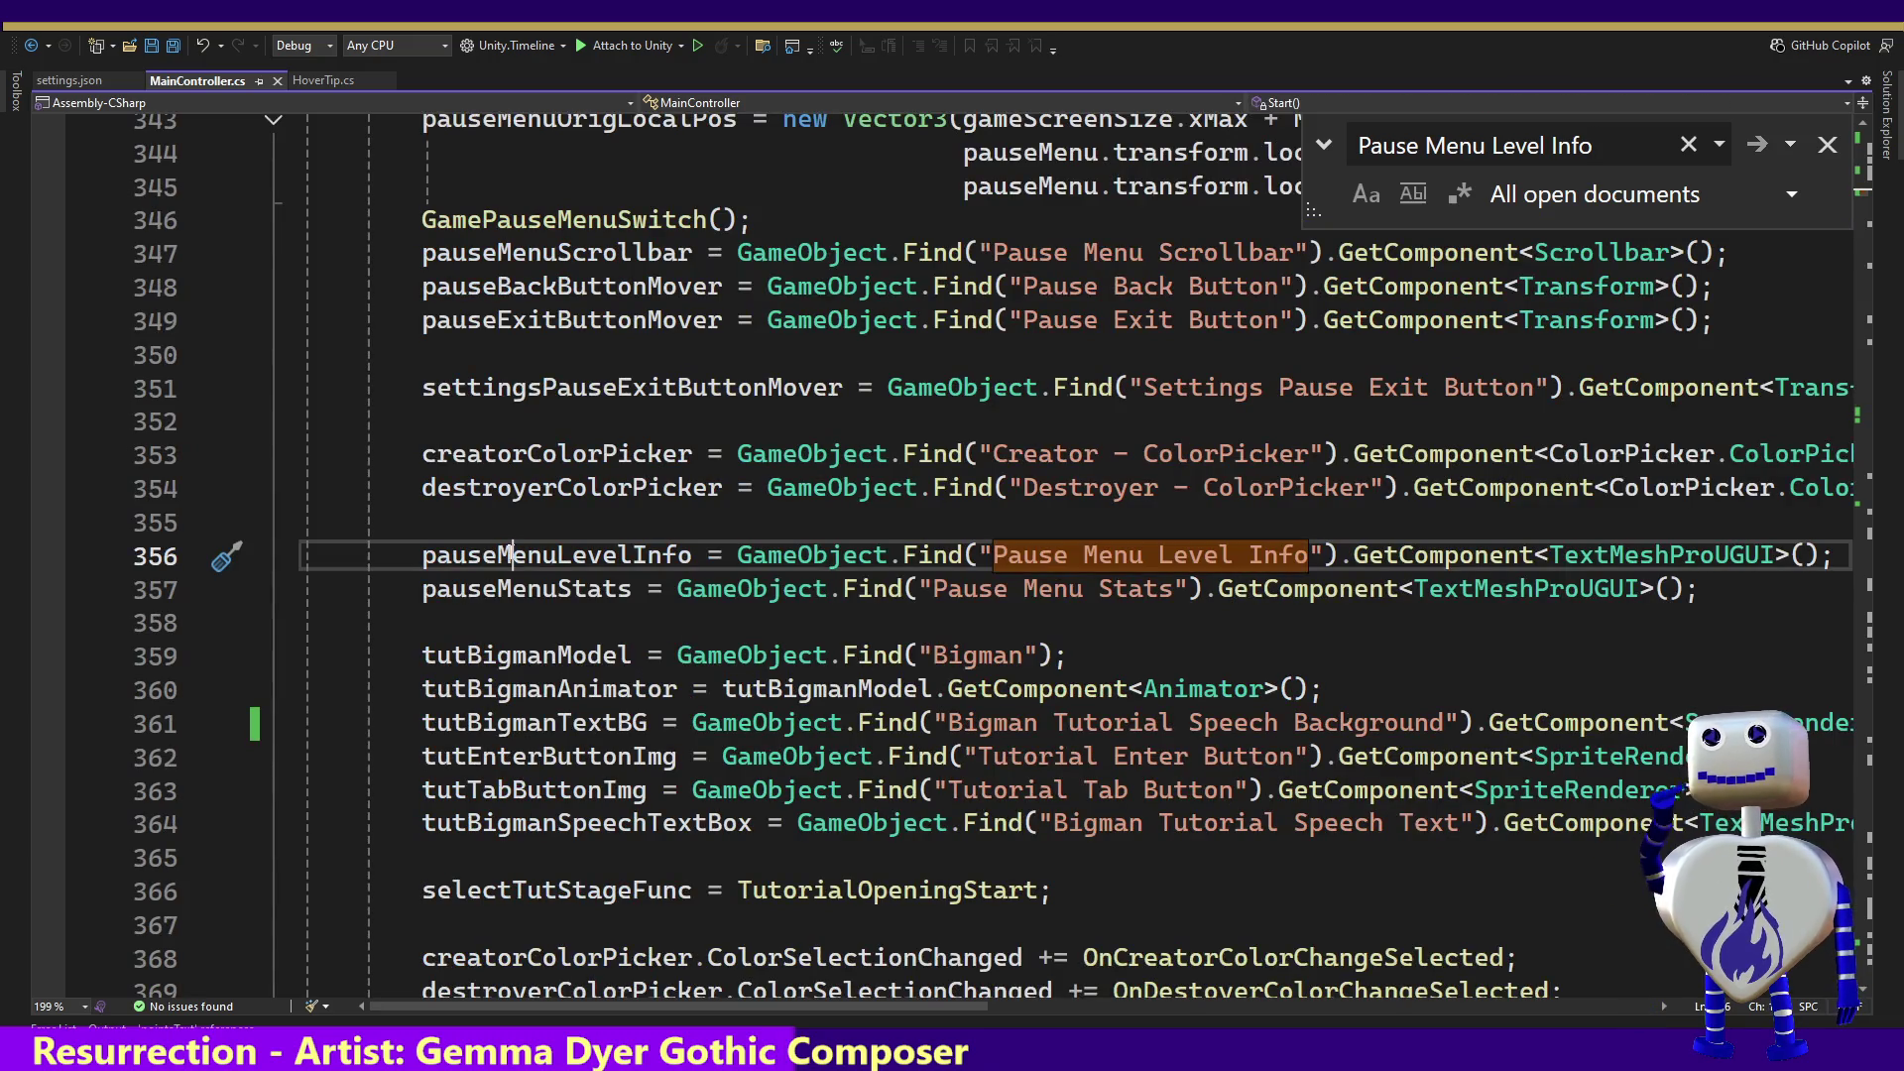
double_click(512, 555)
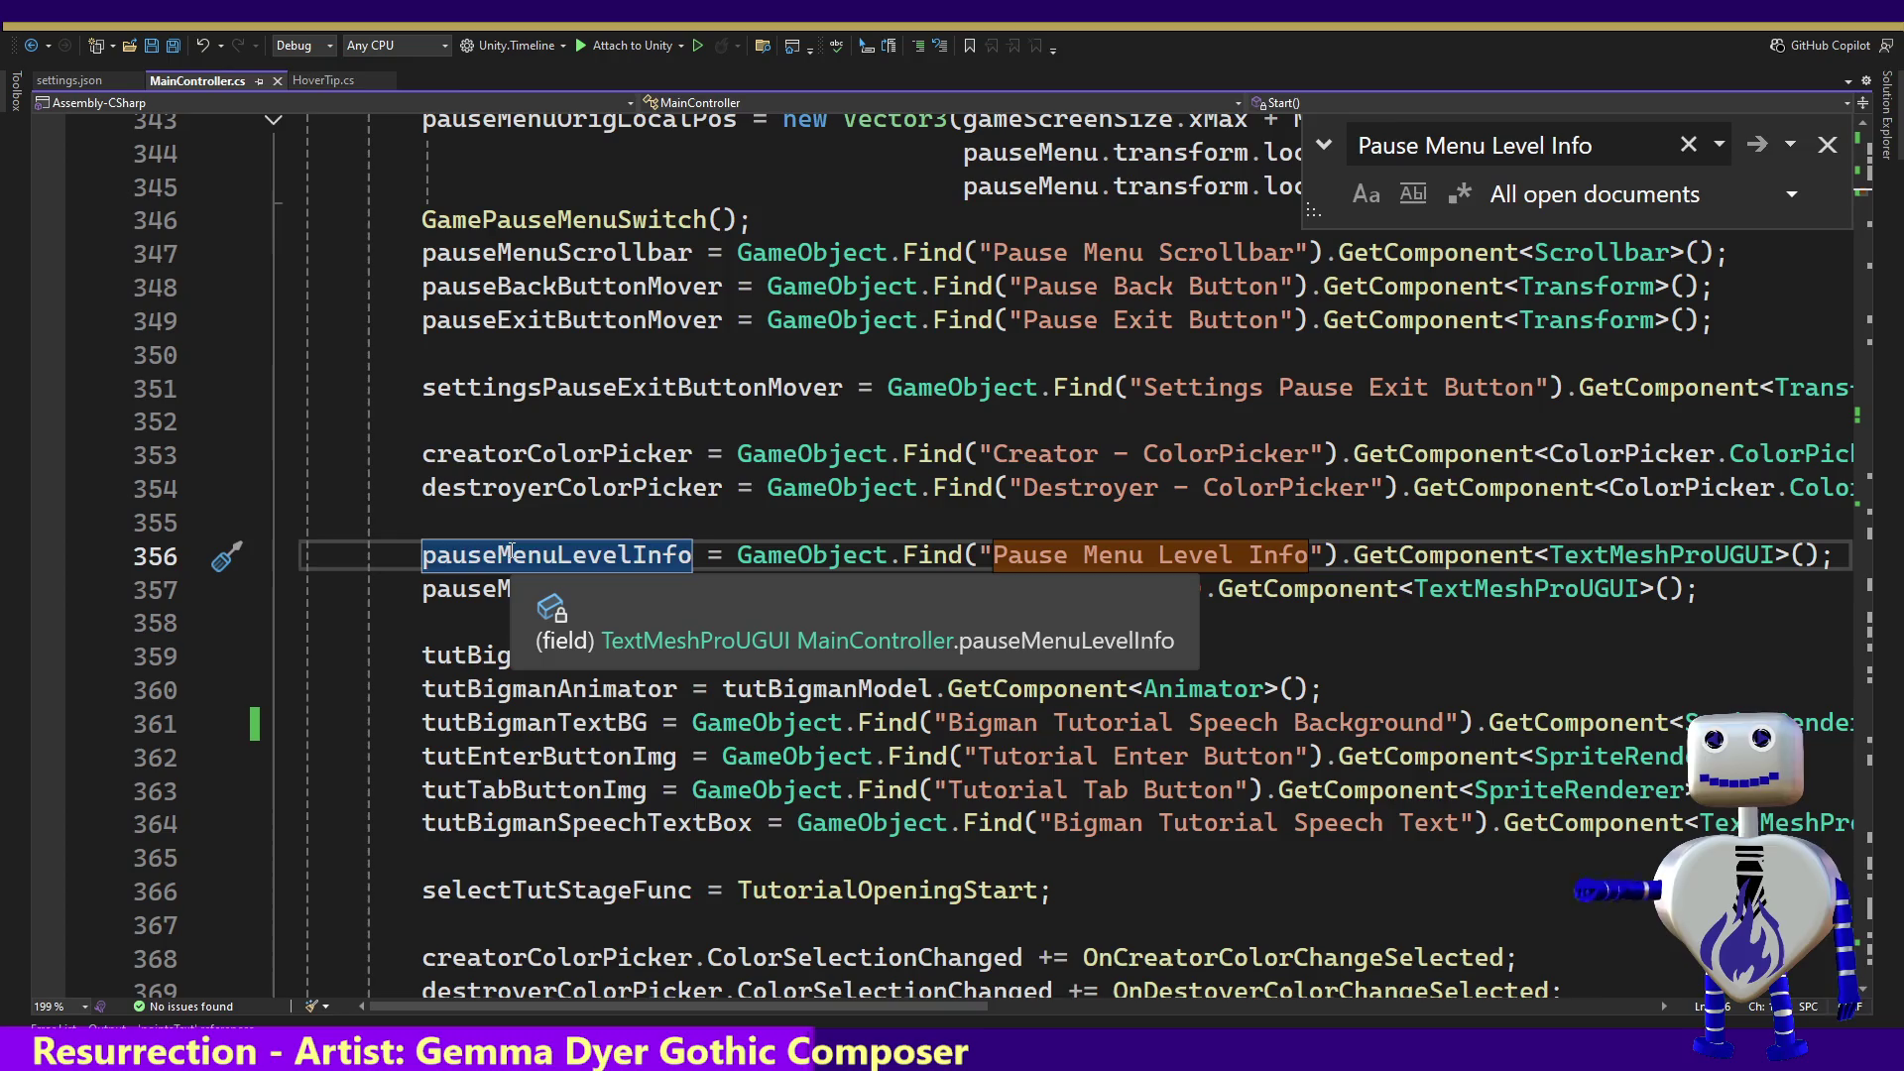
Step: Trace pauseMenuLevelInfo's text to currLevel.GetDescription(), read that method, then return to Unity
key("ctrl+f")
key("Return")
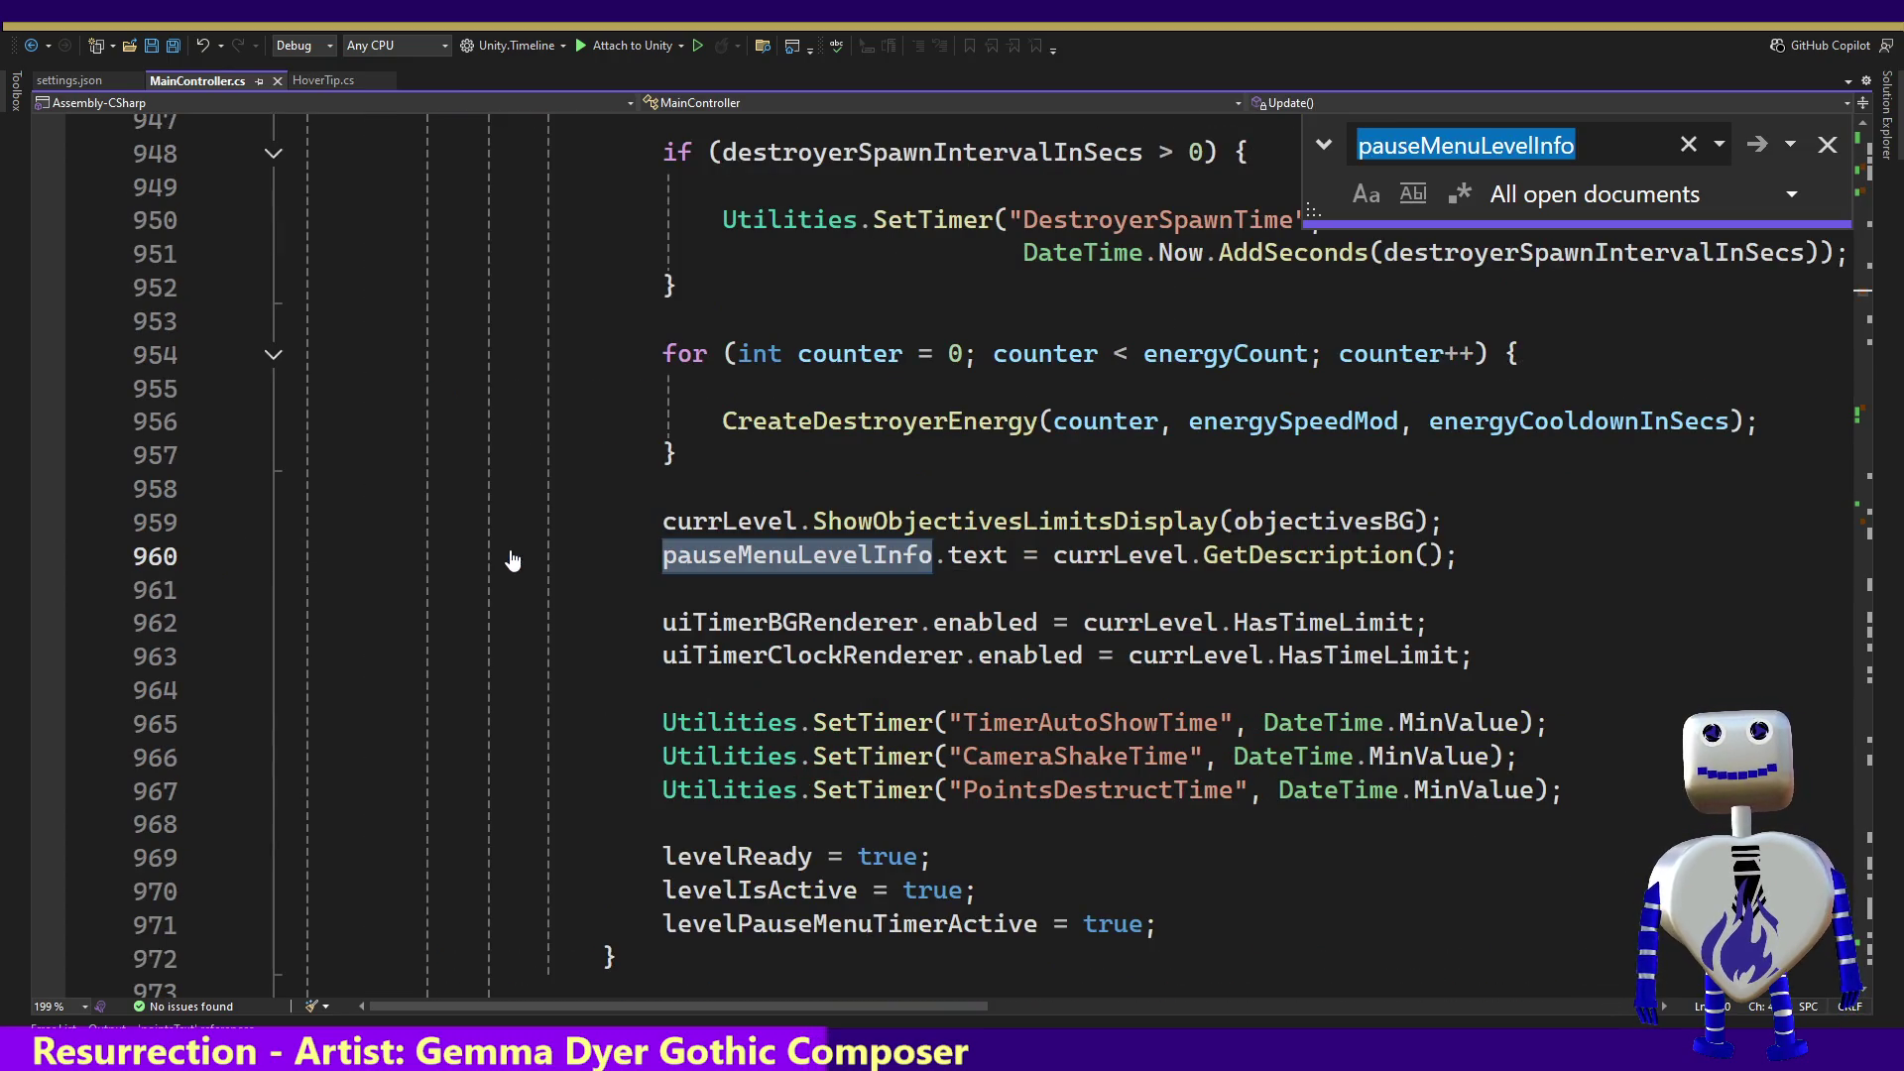
left_click(1290, 558, "ctrl")
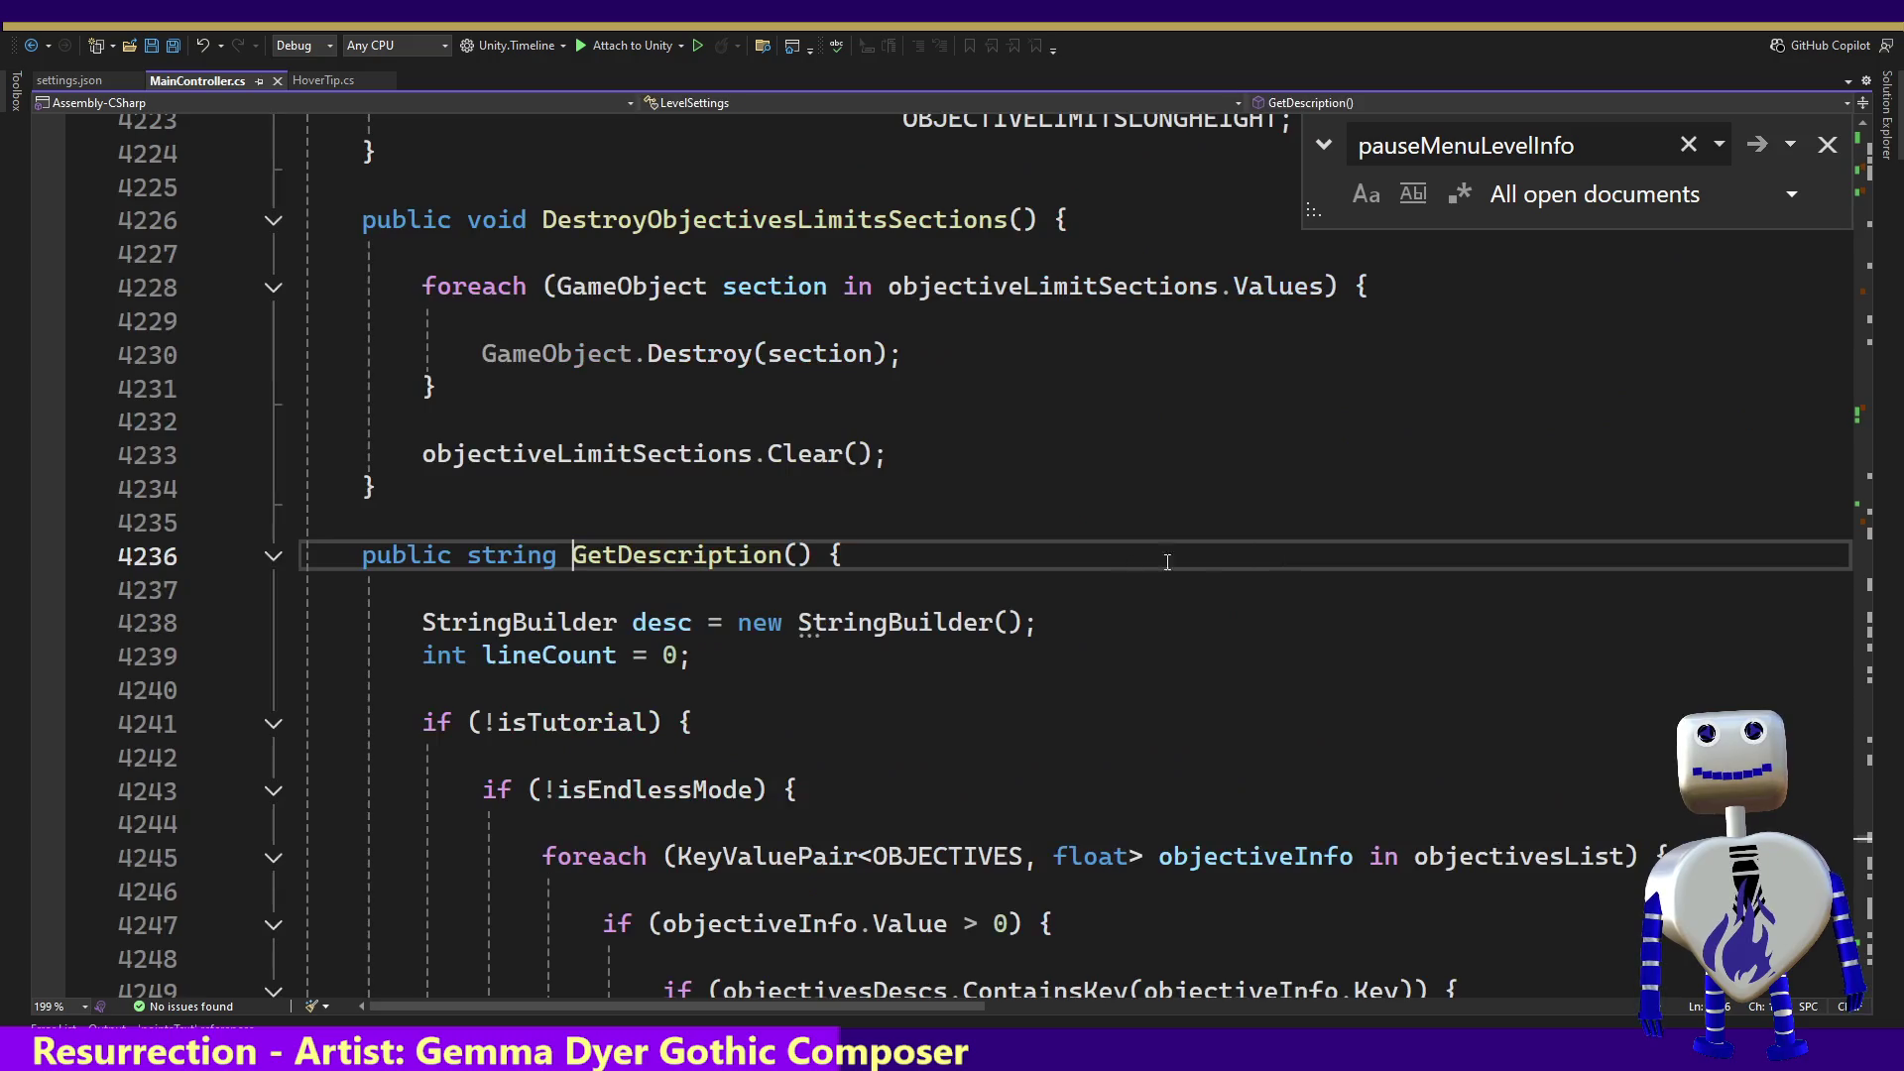
key("Down")
key("Down")
key("Down")
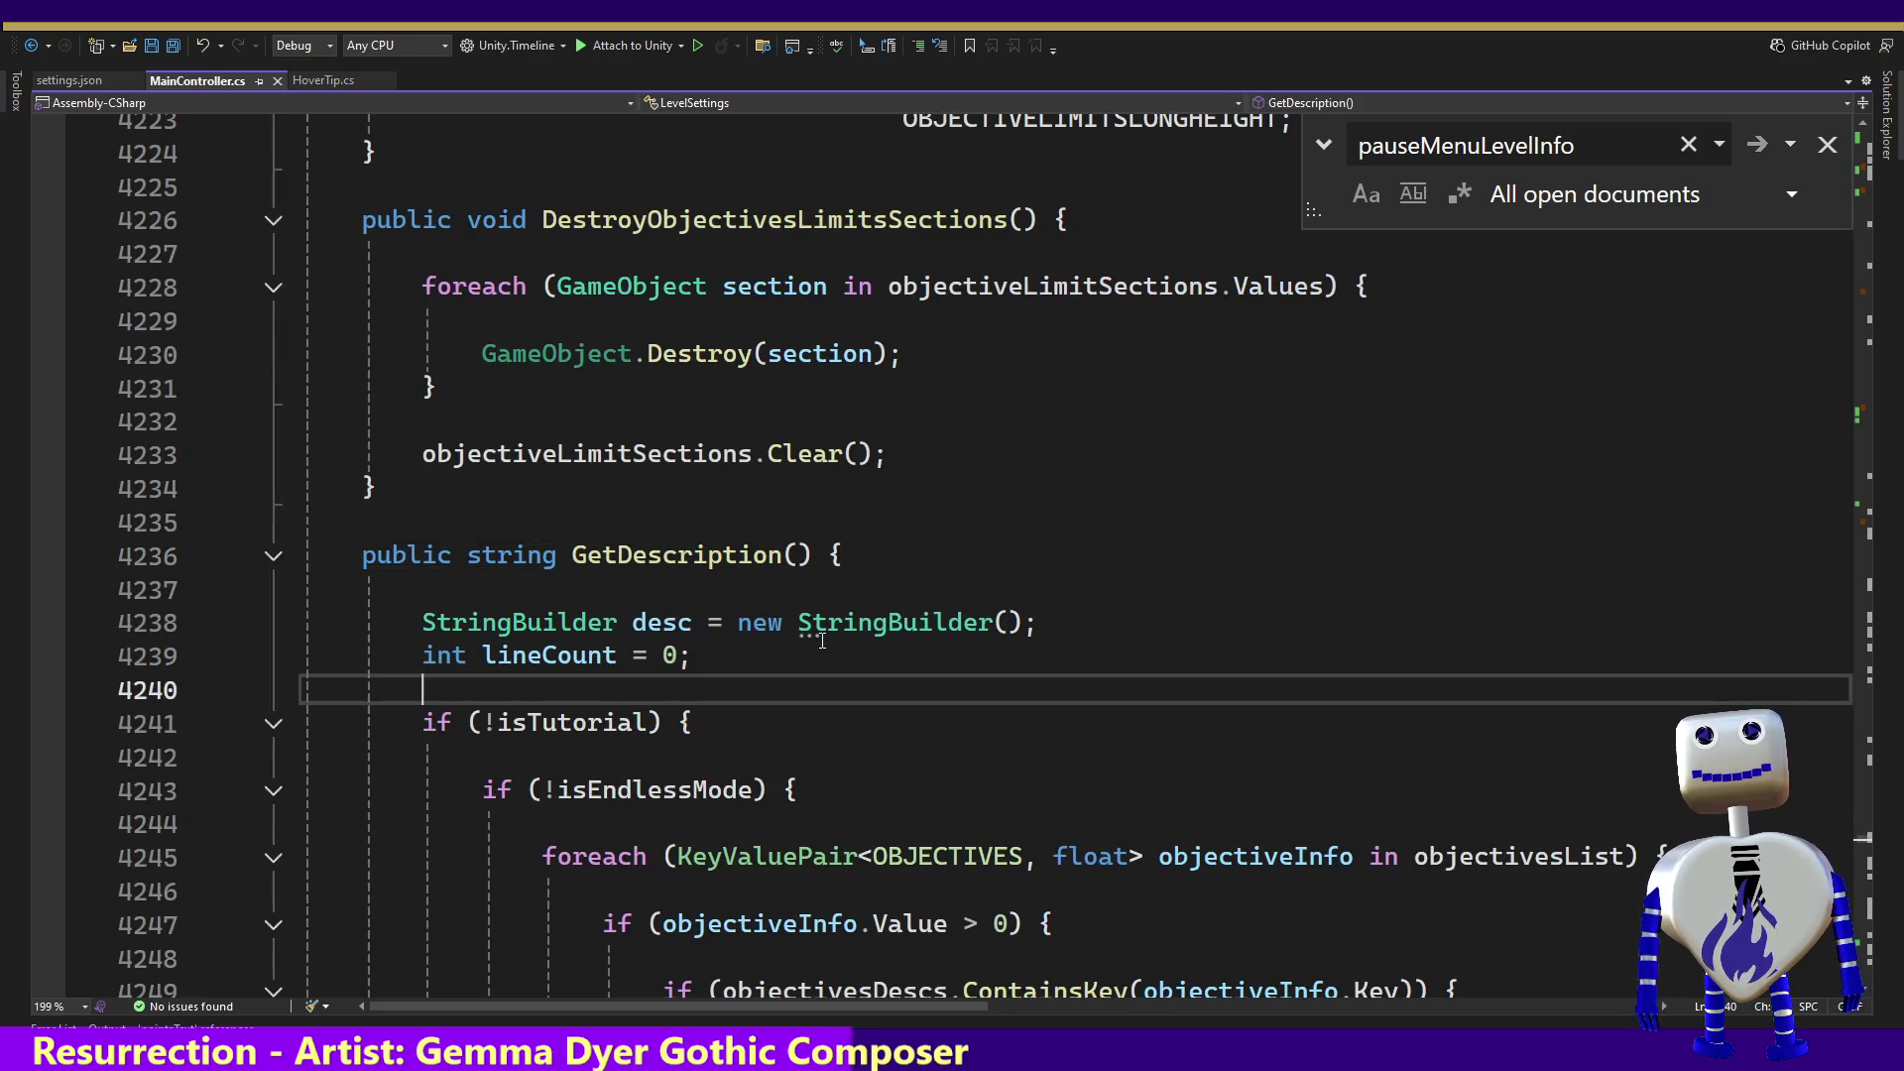
key("Down")
key("Down")
key("Down")
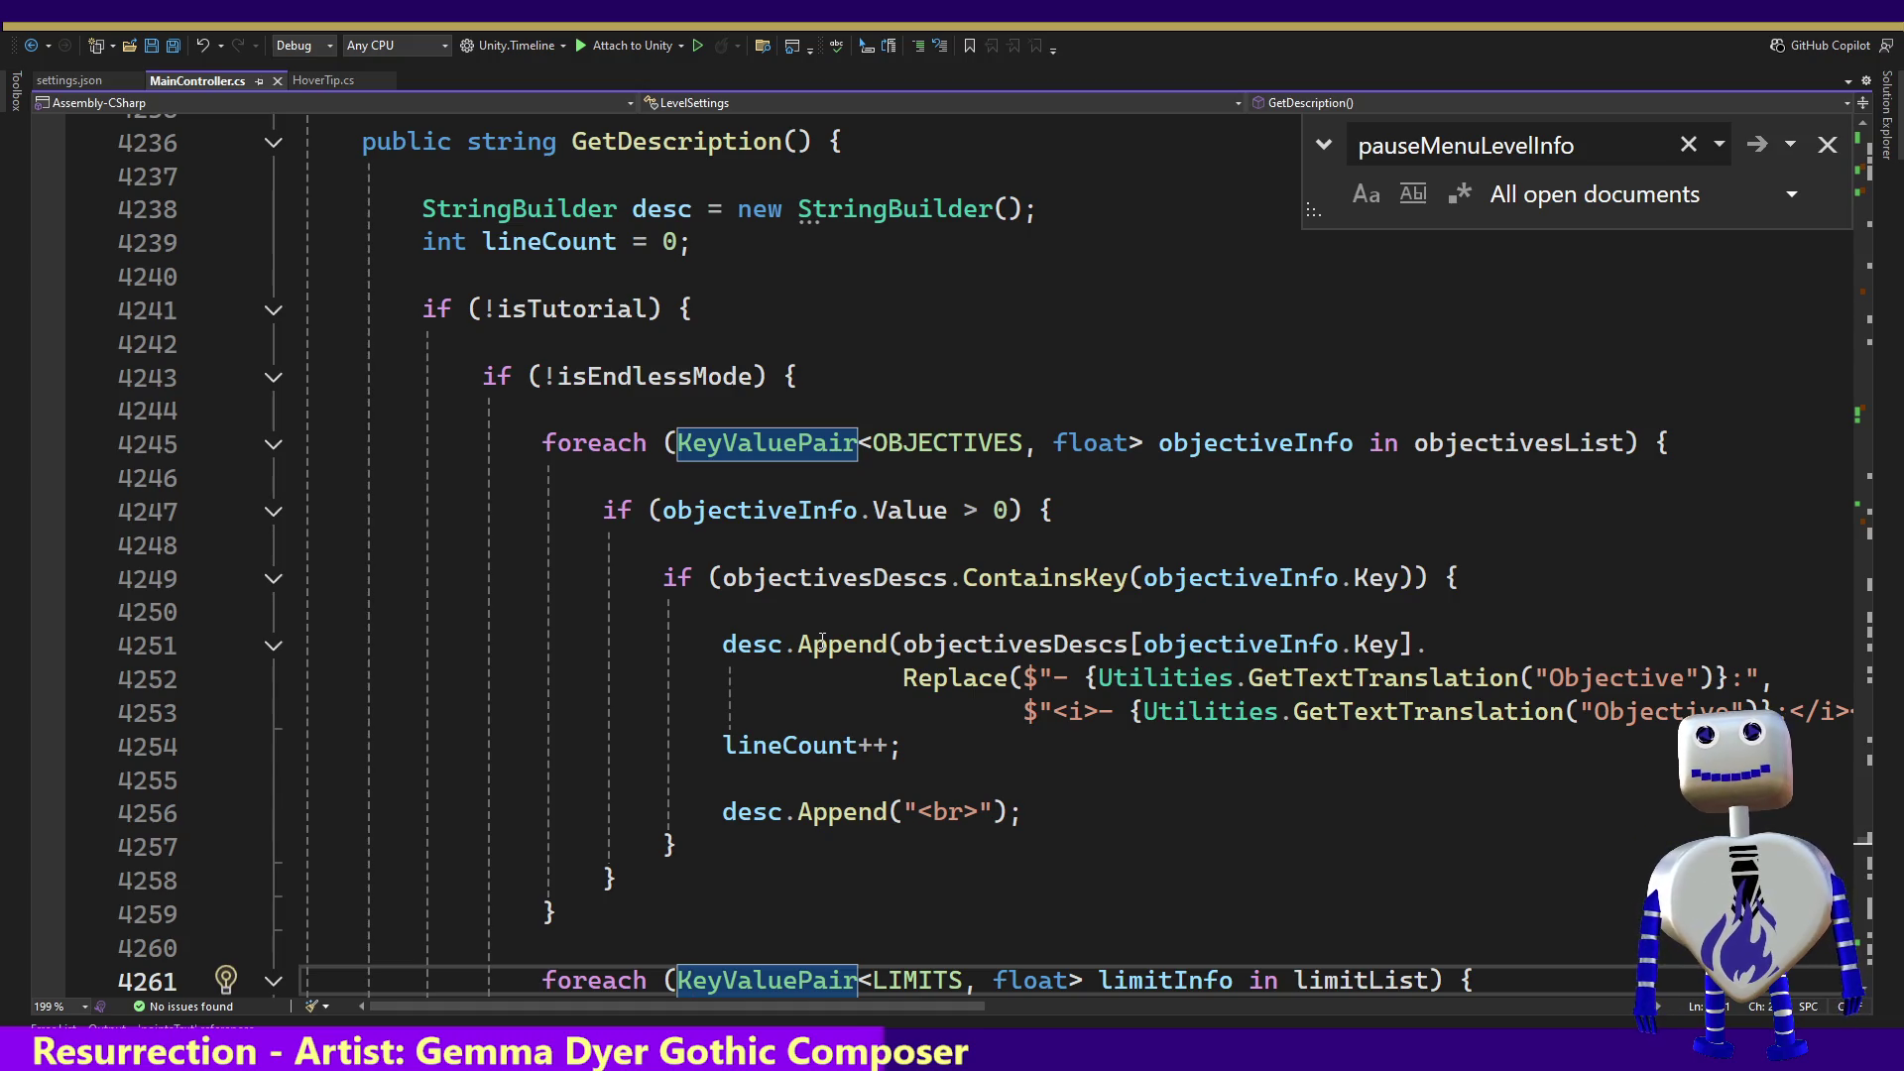
key("alt+Tab")
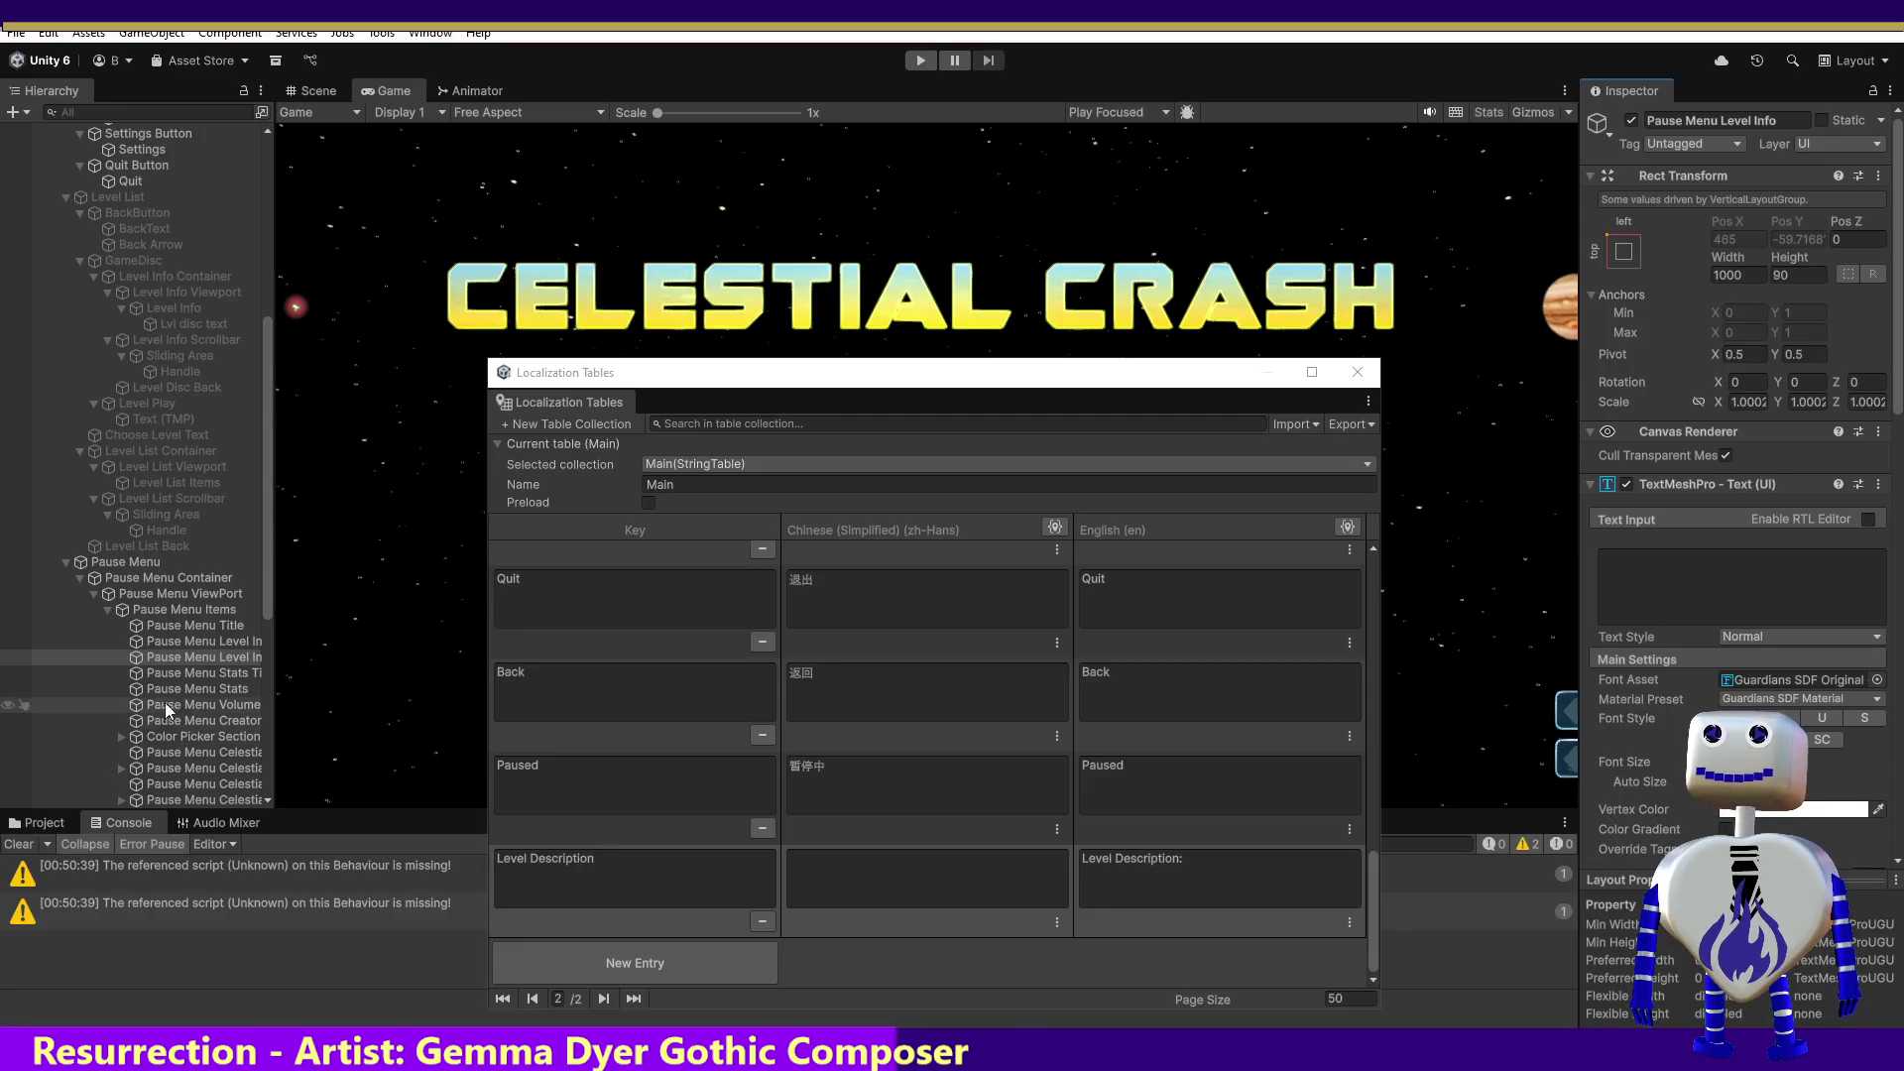
Step: Copy Pause Menu Stats Title's 'Stats:' label and confirm the PolyglotGamedev sheet has no 'Stats' match
left_click(210, 674)
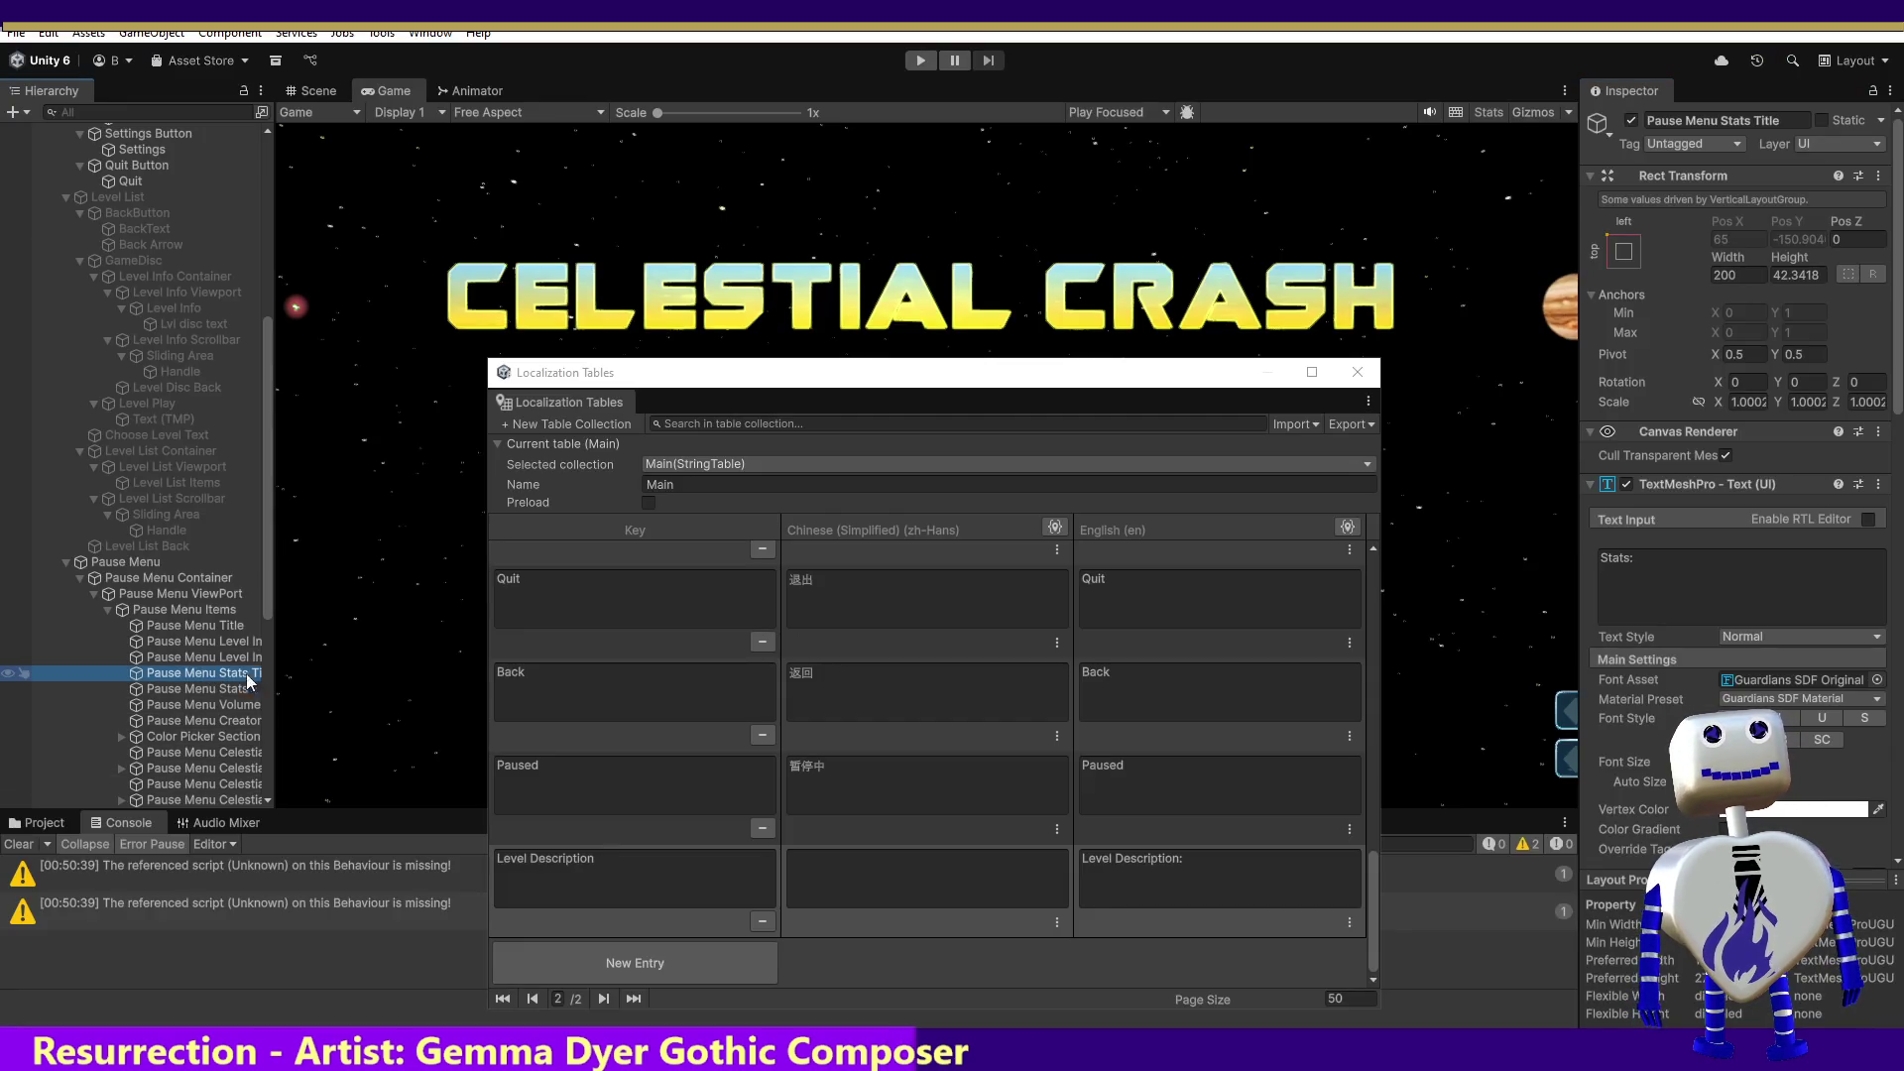
left_click(1631, 557)
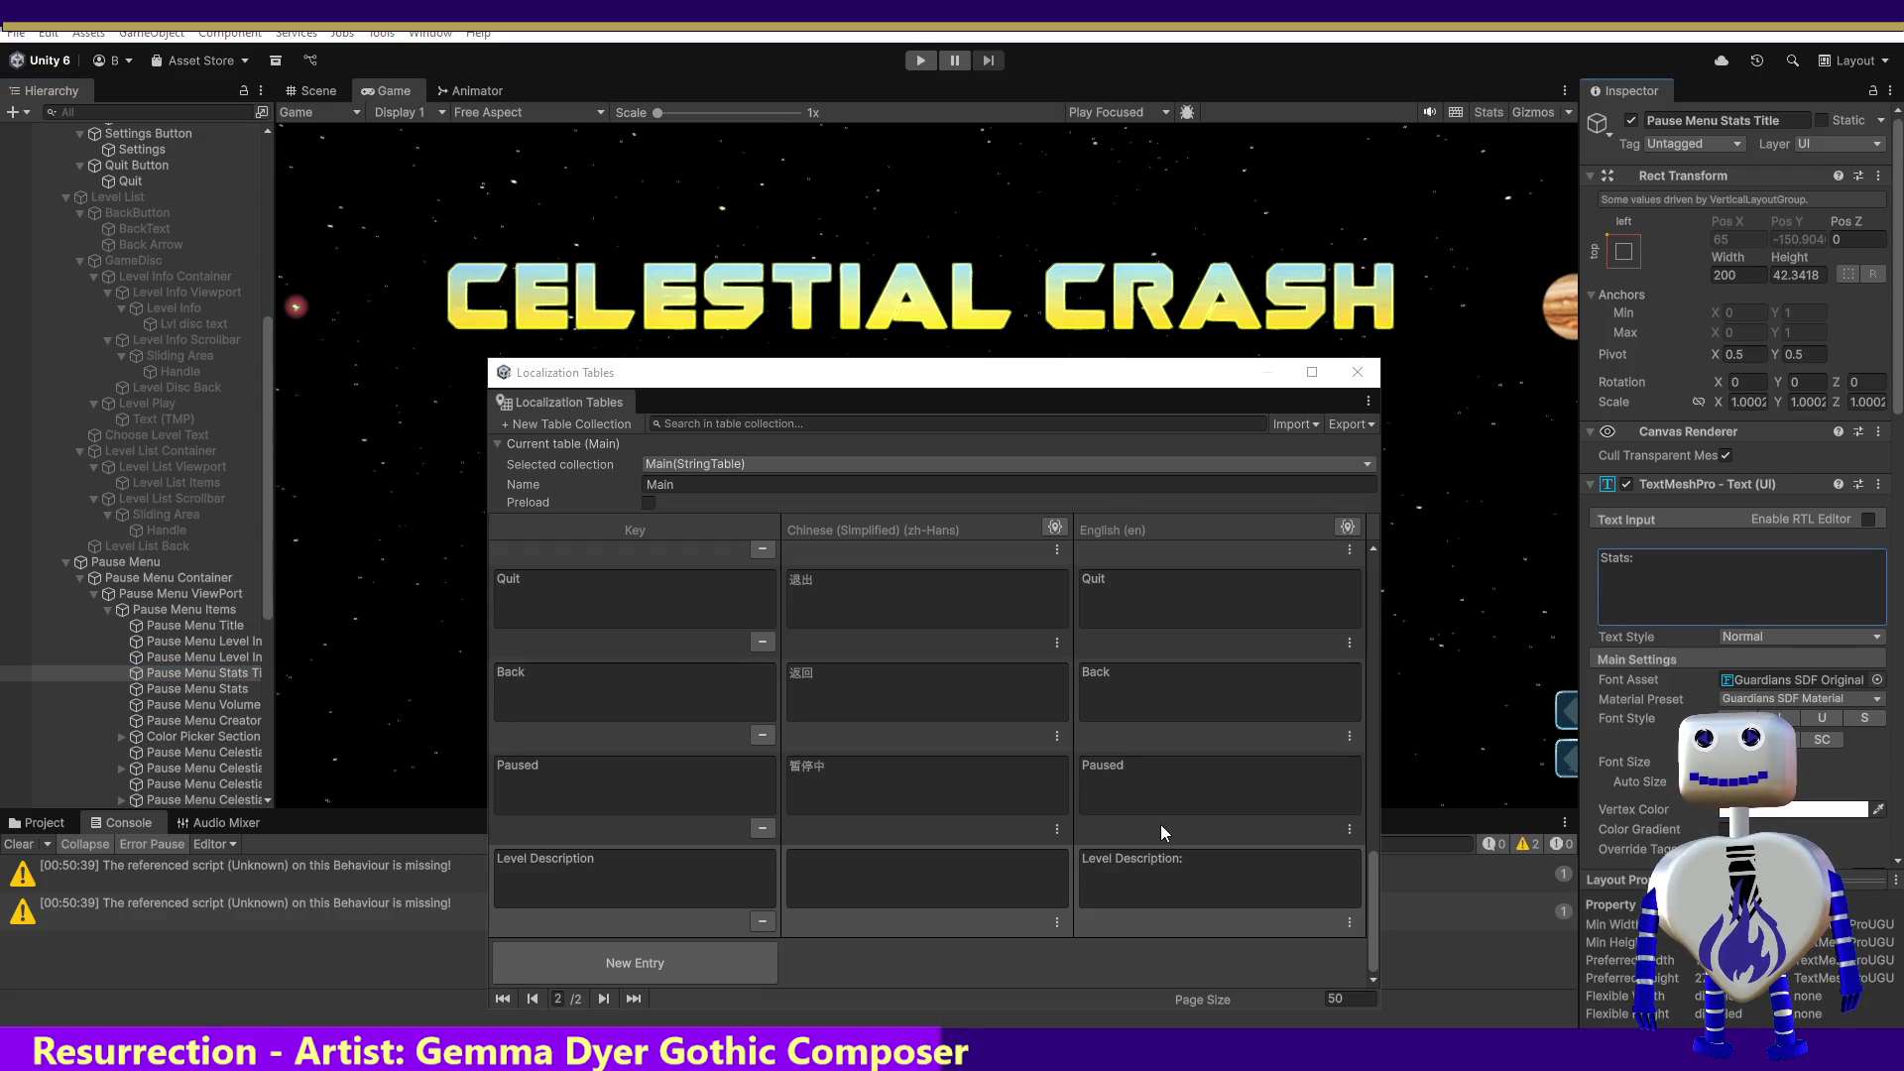
key("alt+Tab")
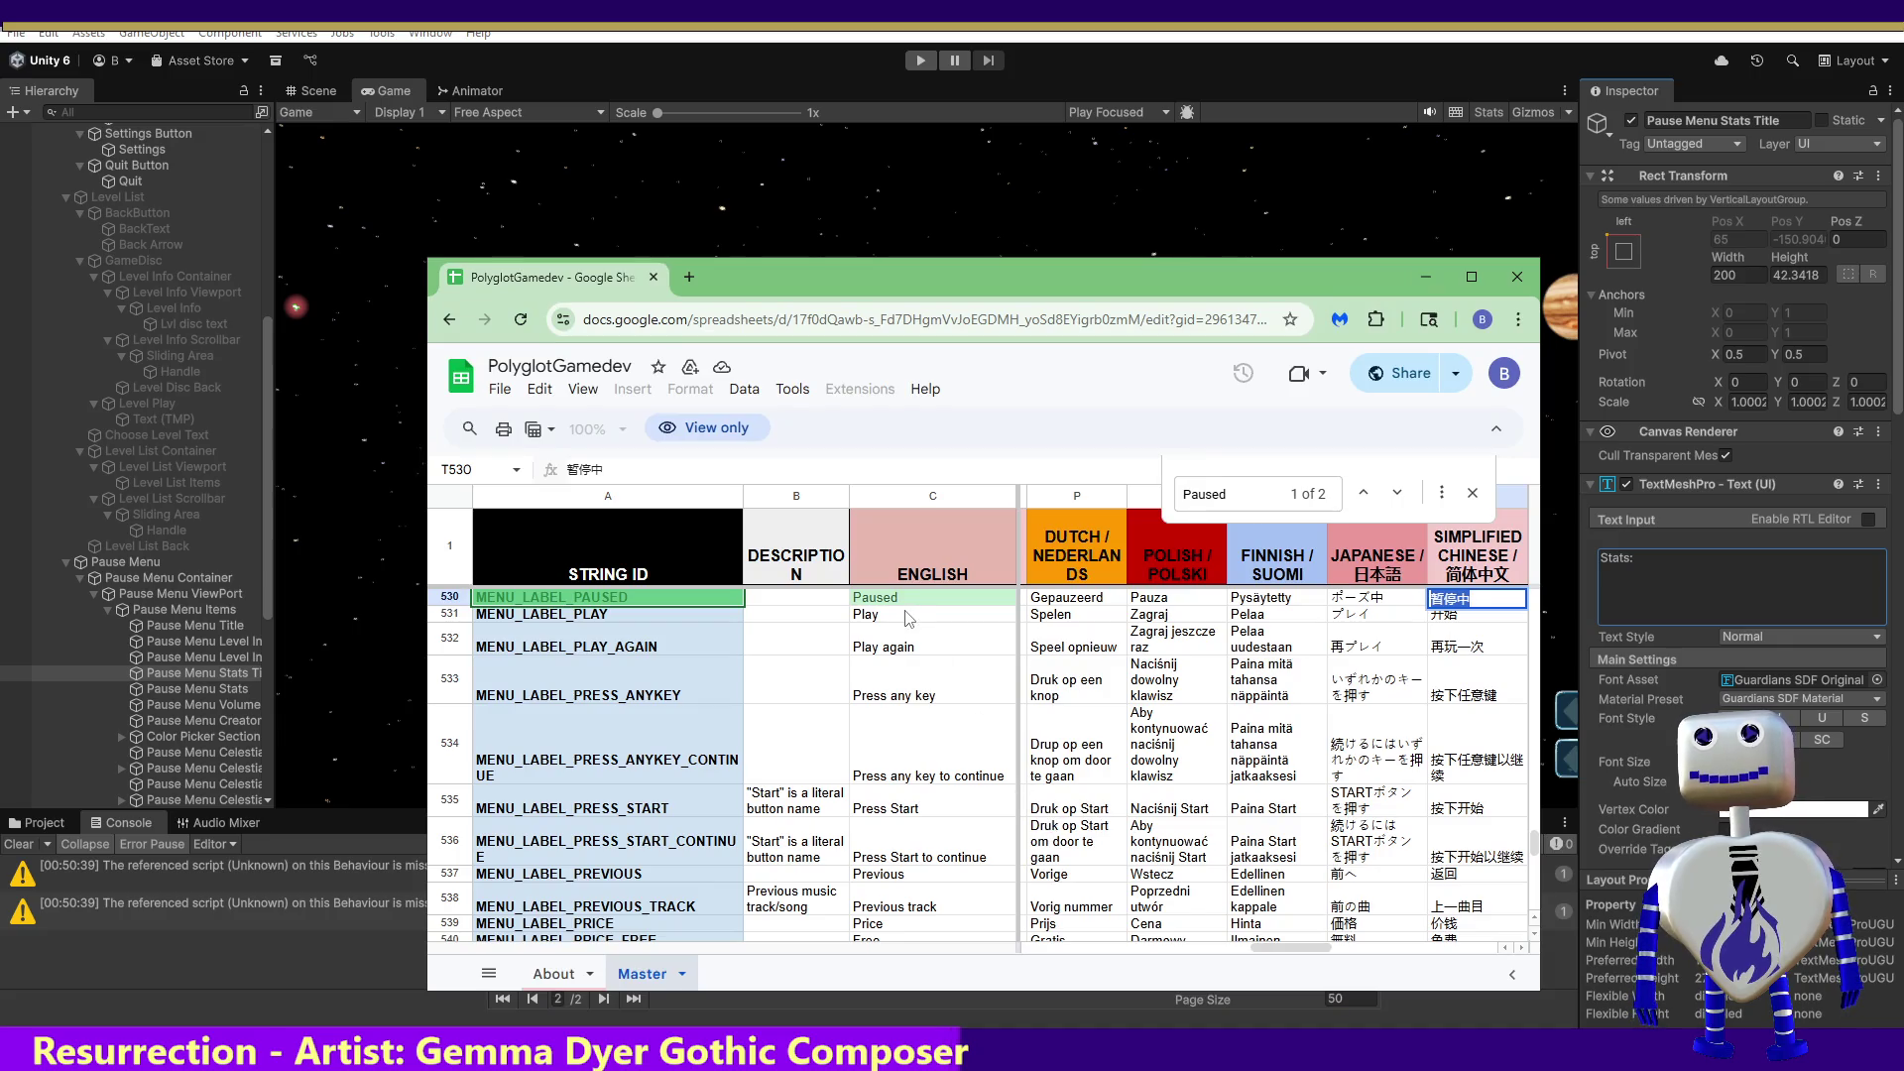
key("ctrl+f")
type("Stats:")
key("BackSpace")
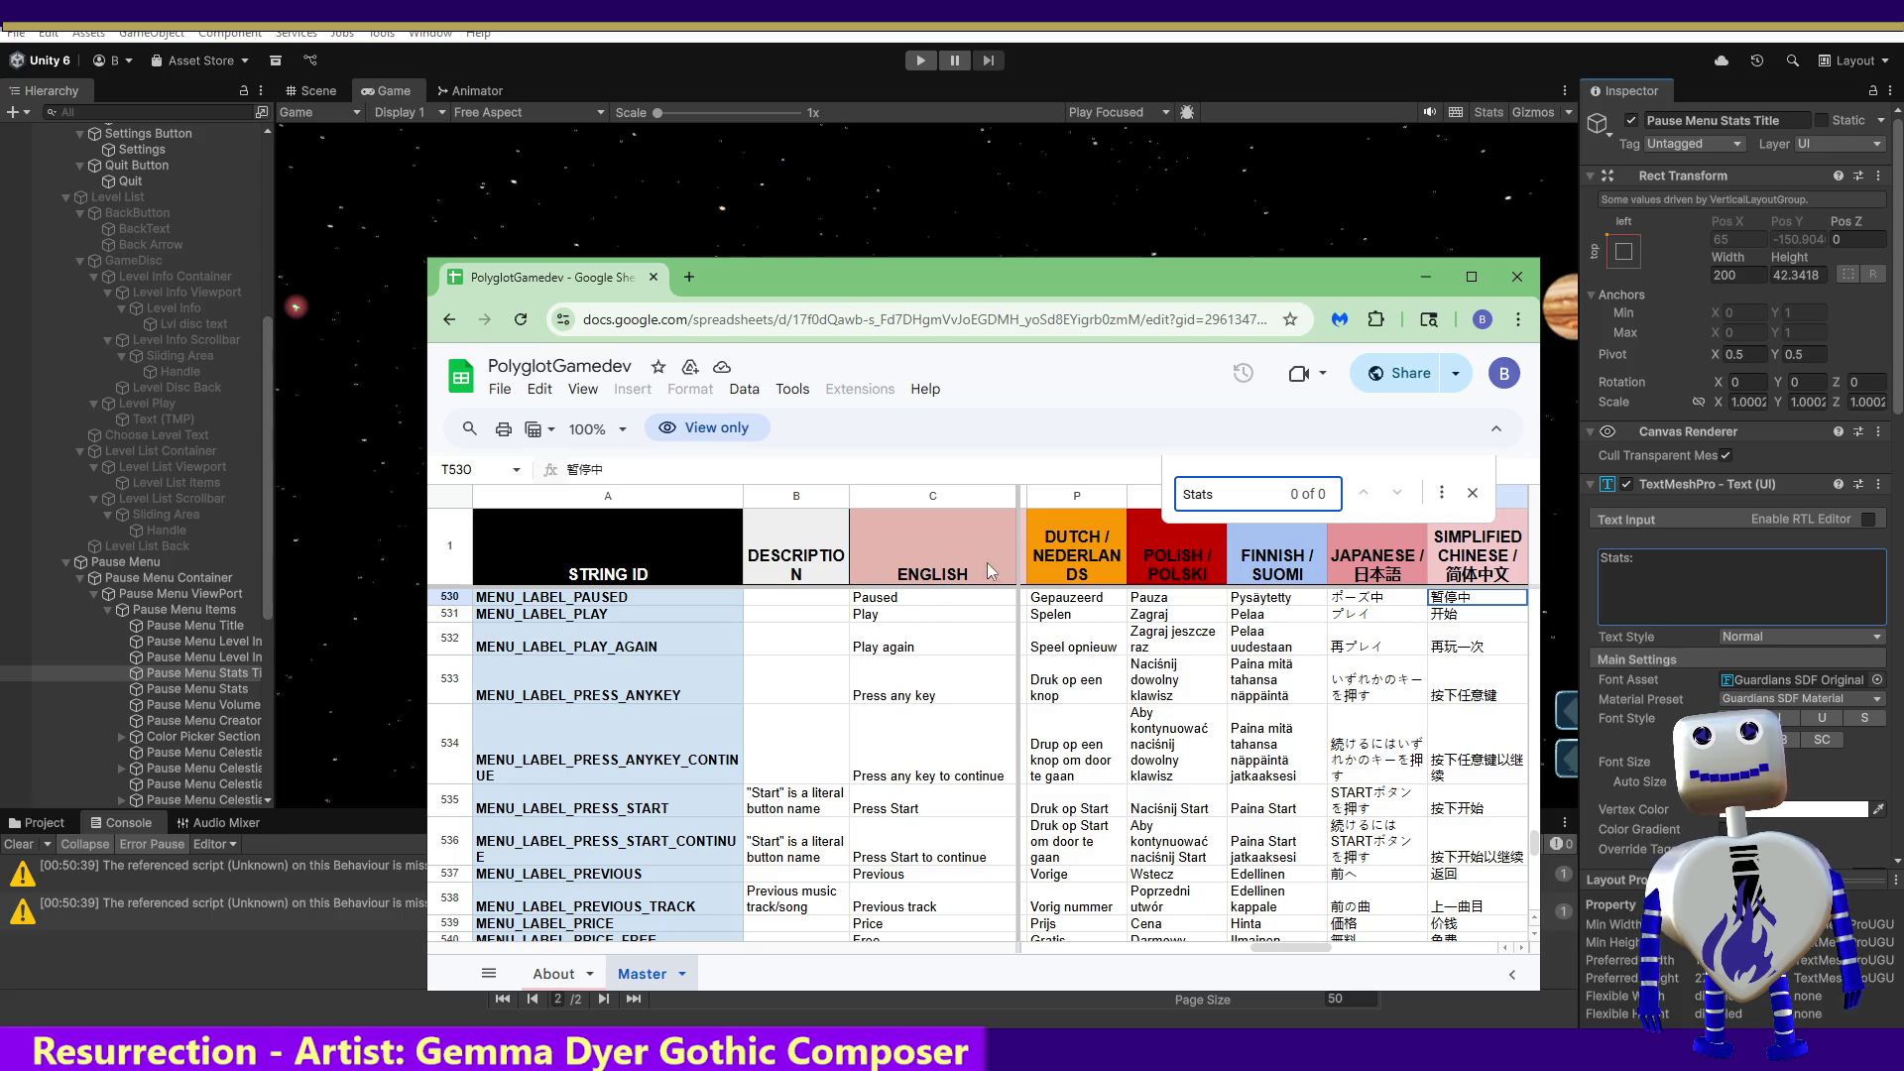
left_click(1426, 277)
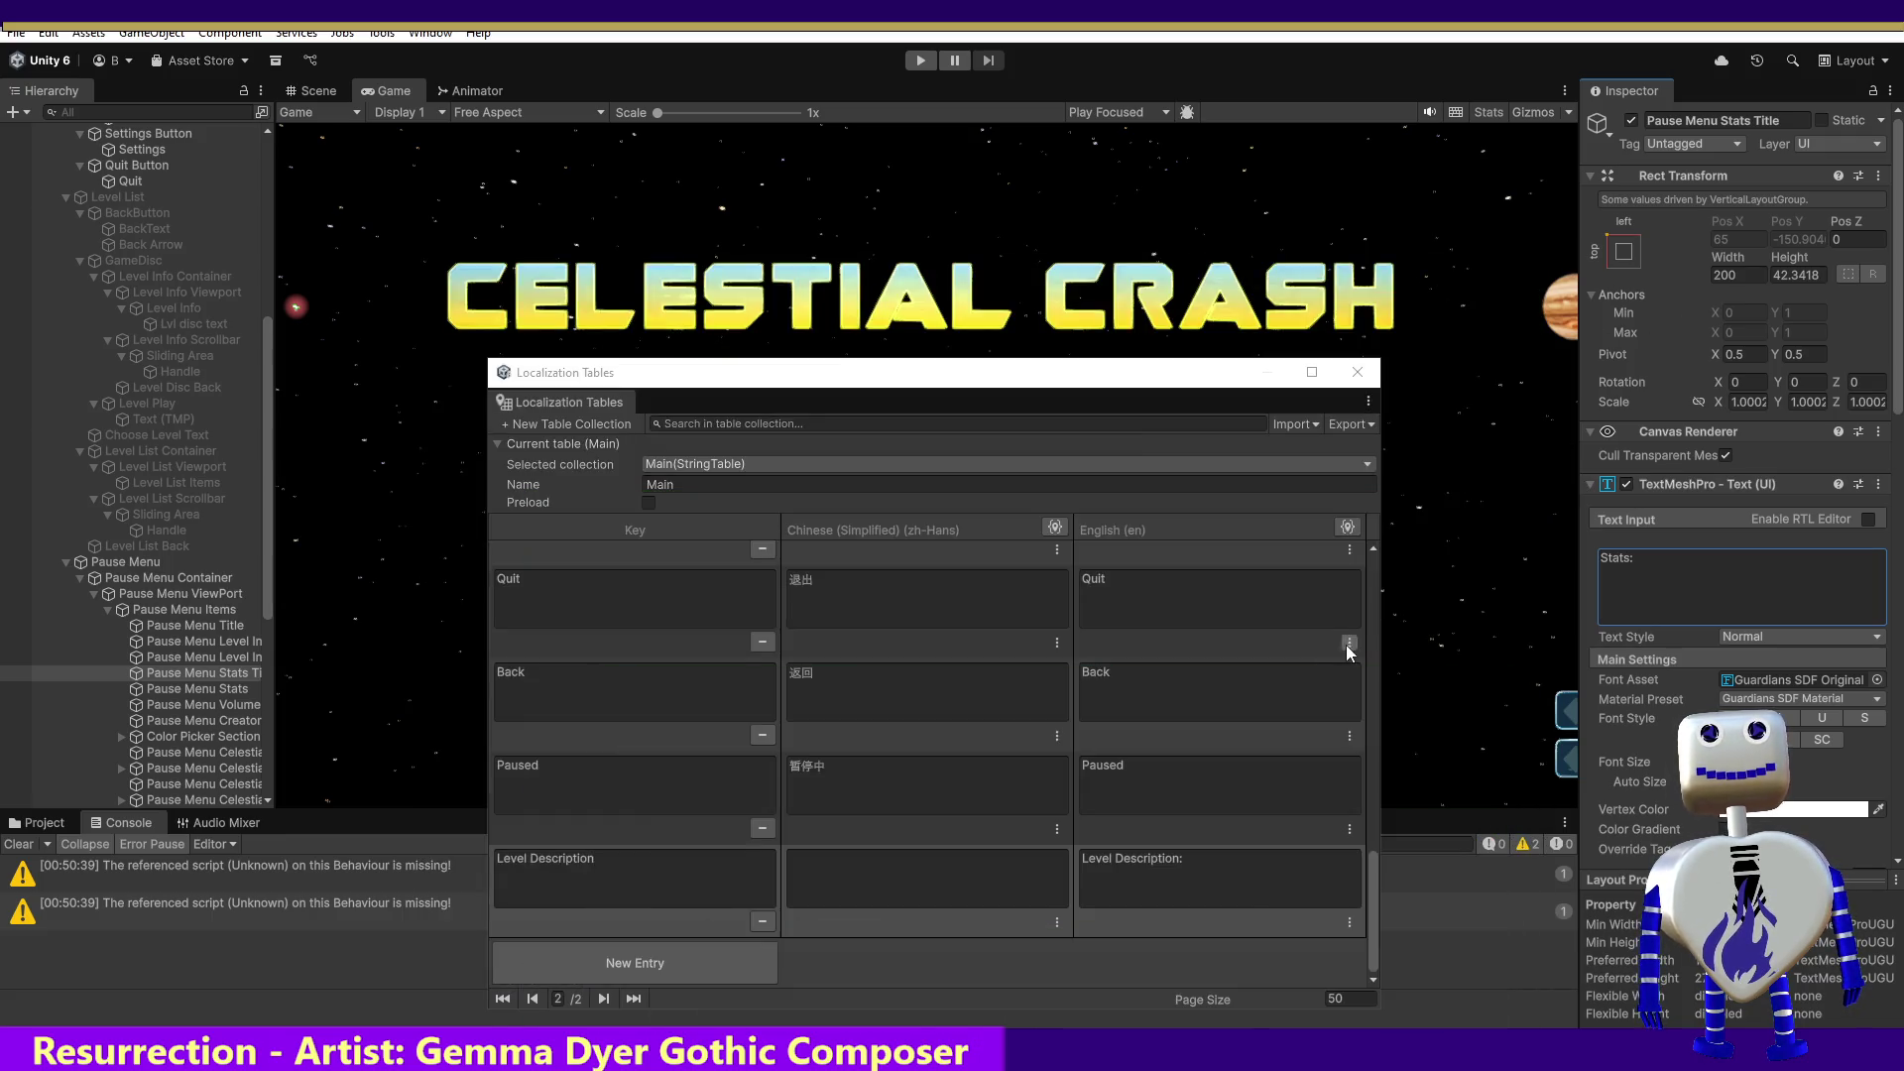
Step: Add a Main table entry with key 'Stats' and English value 'Stats:'
left_click(723, 955)
left_click(729, 869)
type("Stats:")
key("BackSpace")
left_click(1156, 863)
type("Stats:")
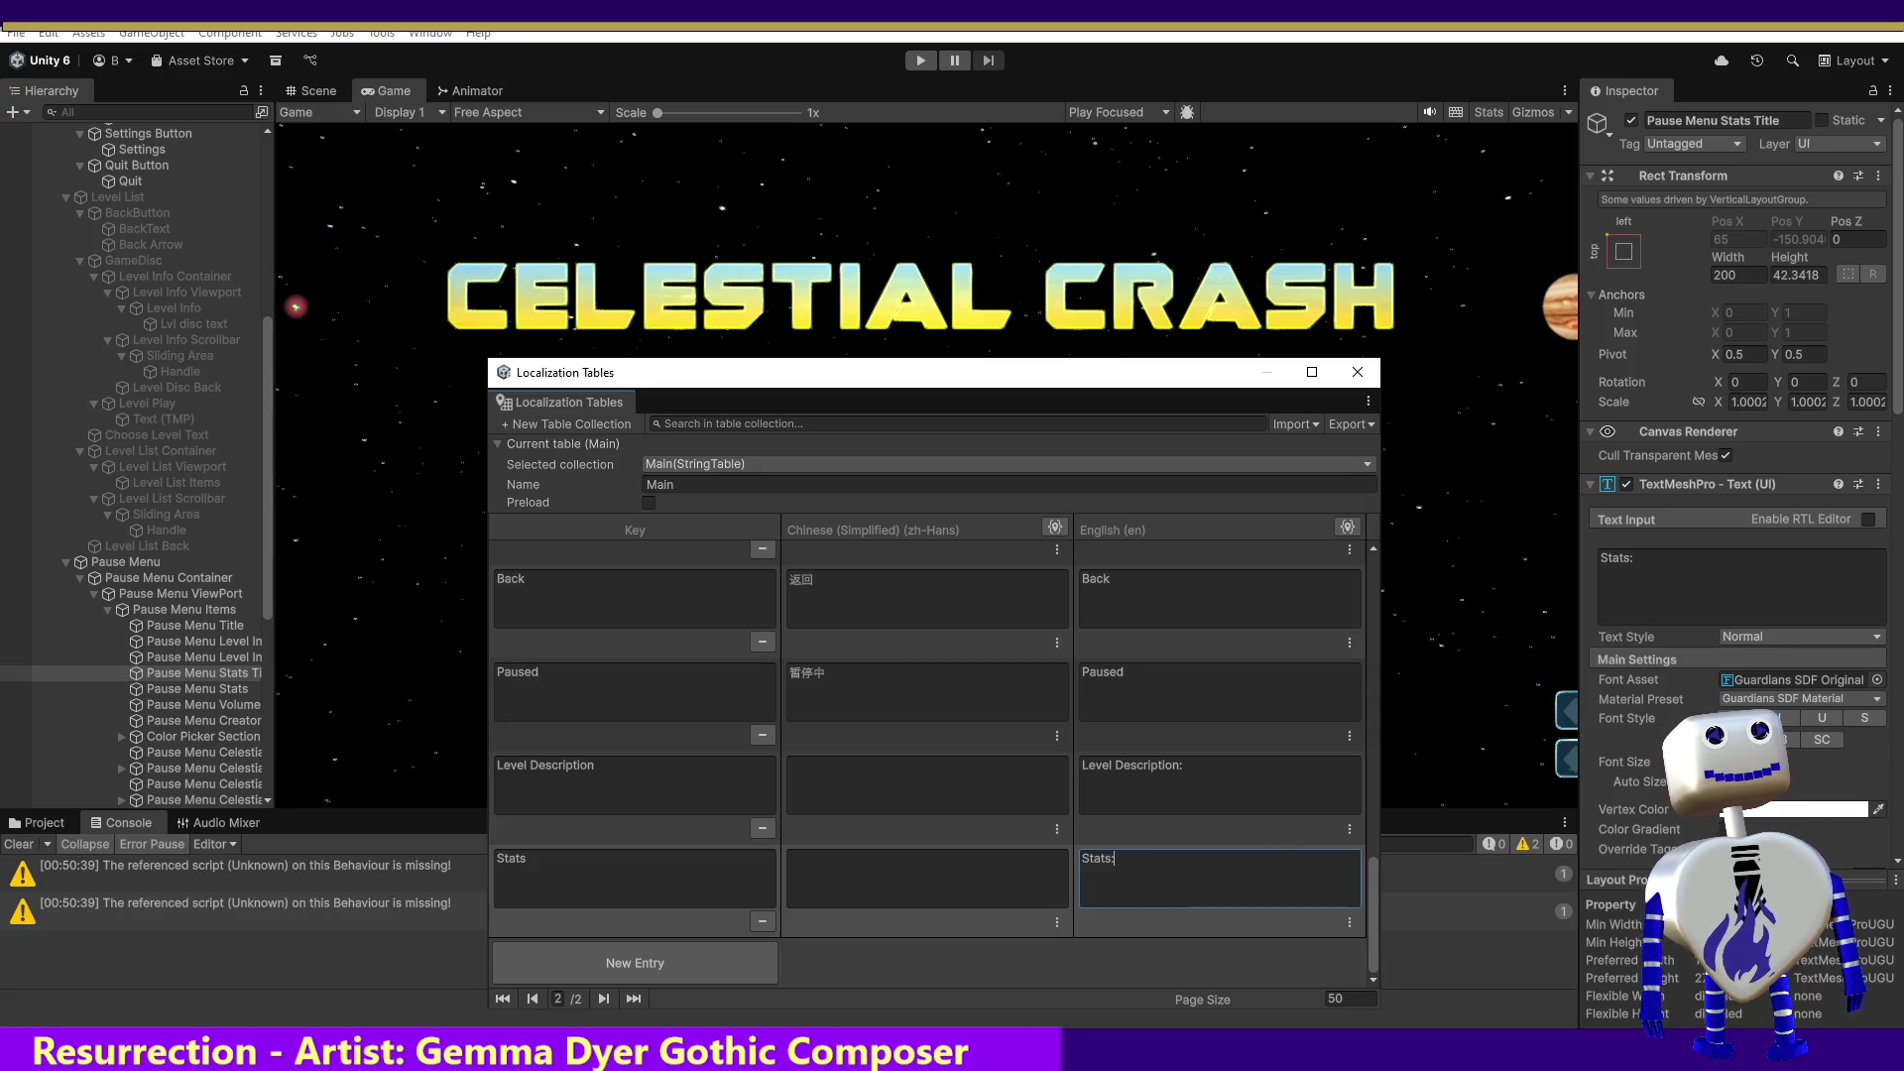
Step: Point the title's Localize String Event String Reference at the Main/Stats entry
left_click_drag(1898, 342, 1898, 535)
left_click(1831, 609)
type("Stats")
double_click(1743, 617)
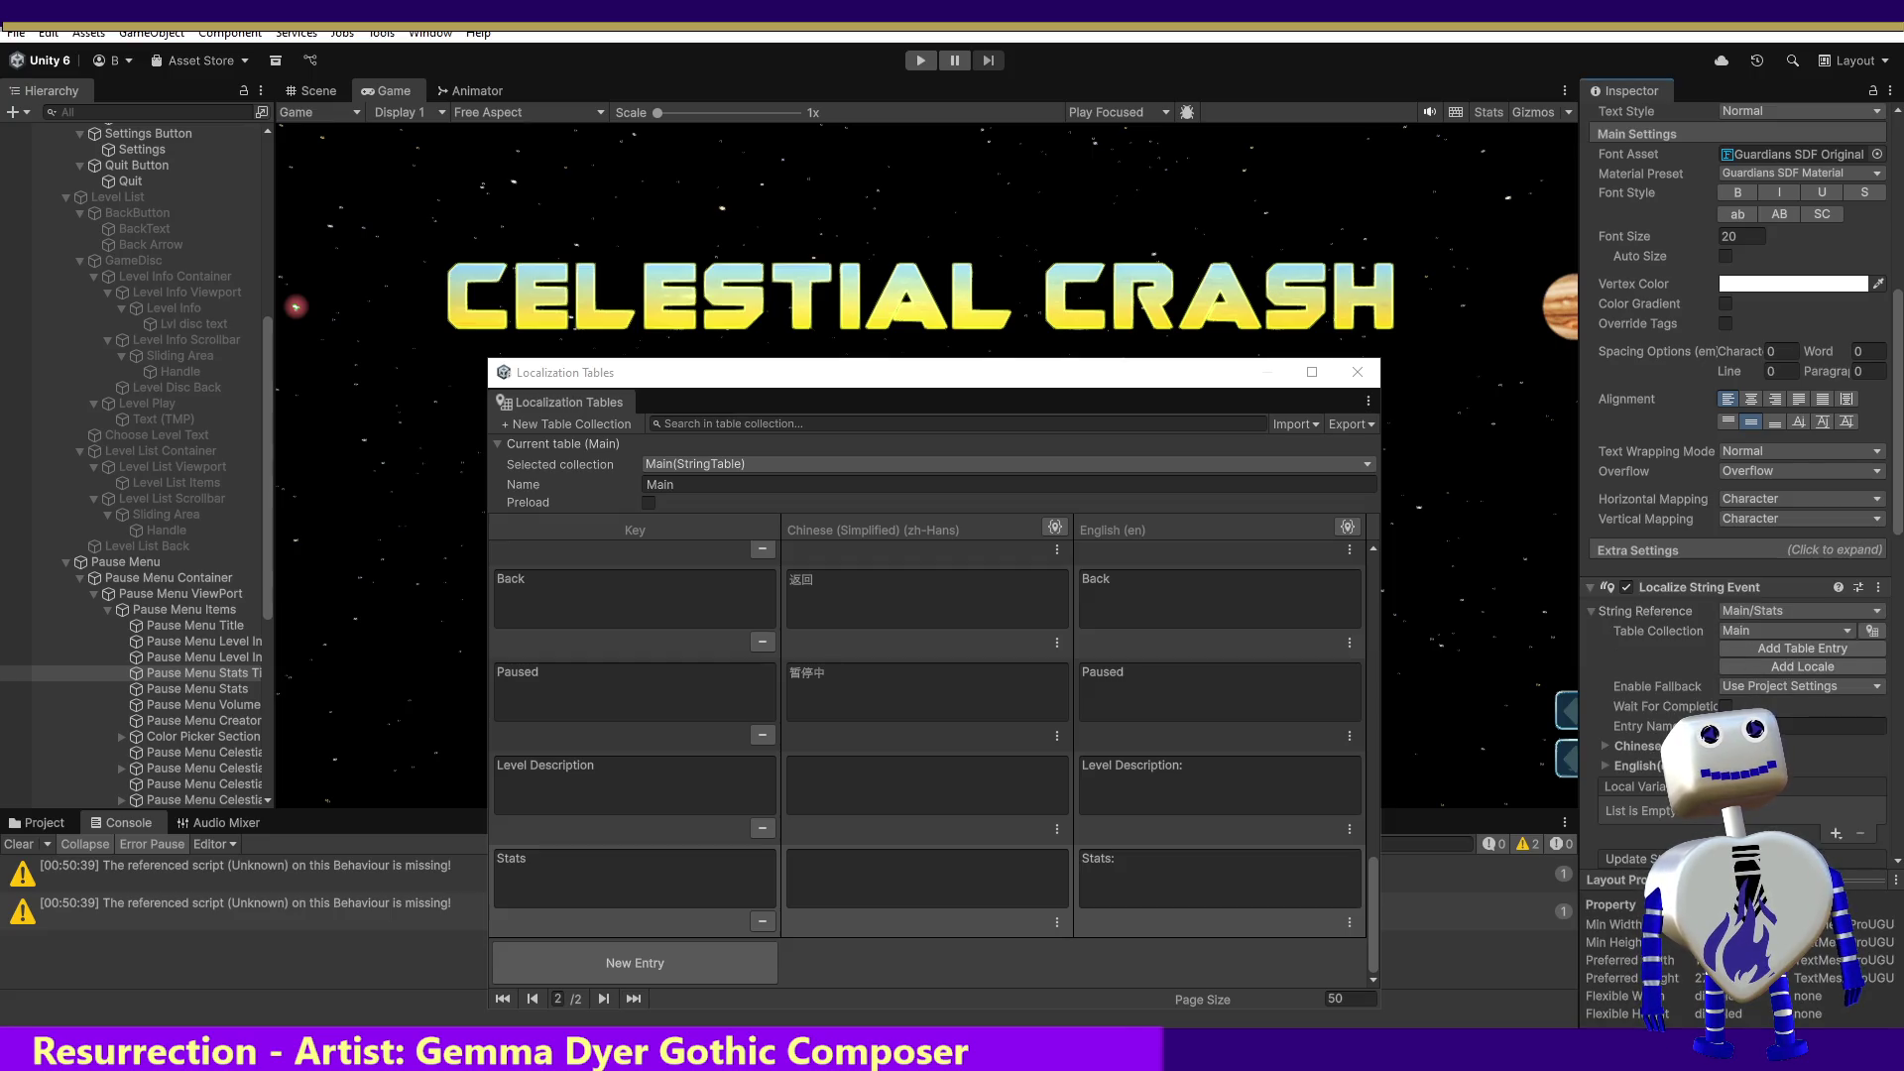
Step: Add an Update String listener on Main Camera calling MainController.ChangeButtonTextFontSettings
left_click_drag(1898, 529, 1897, 587)
left_click(1835, 757)
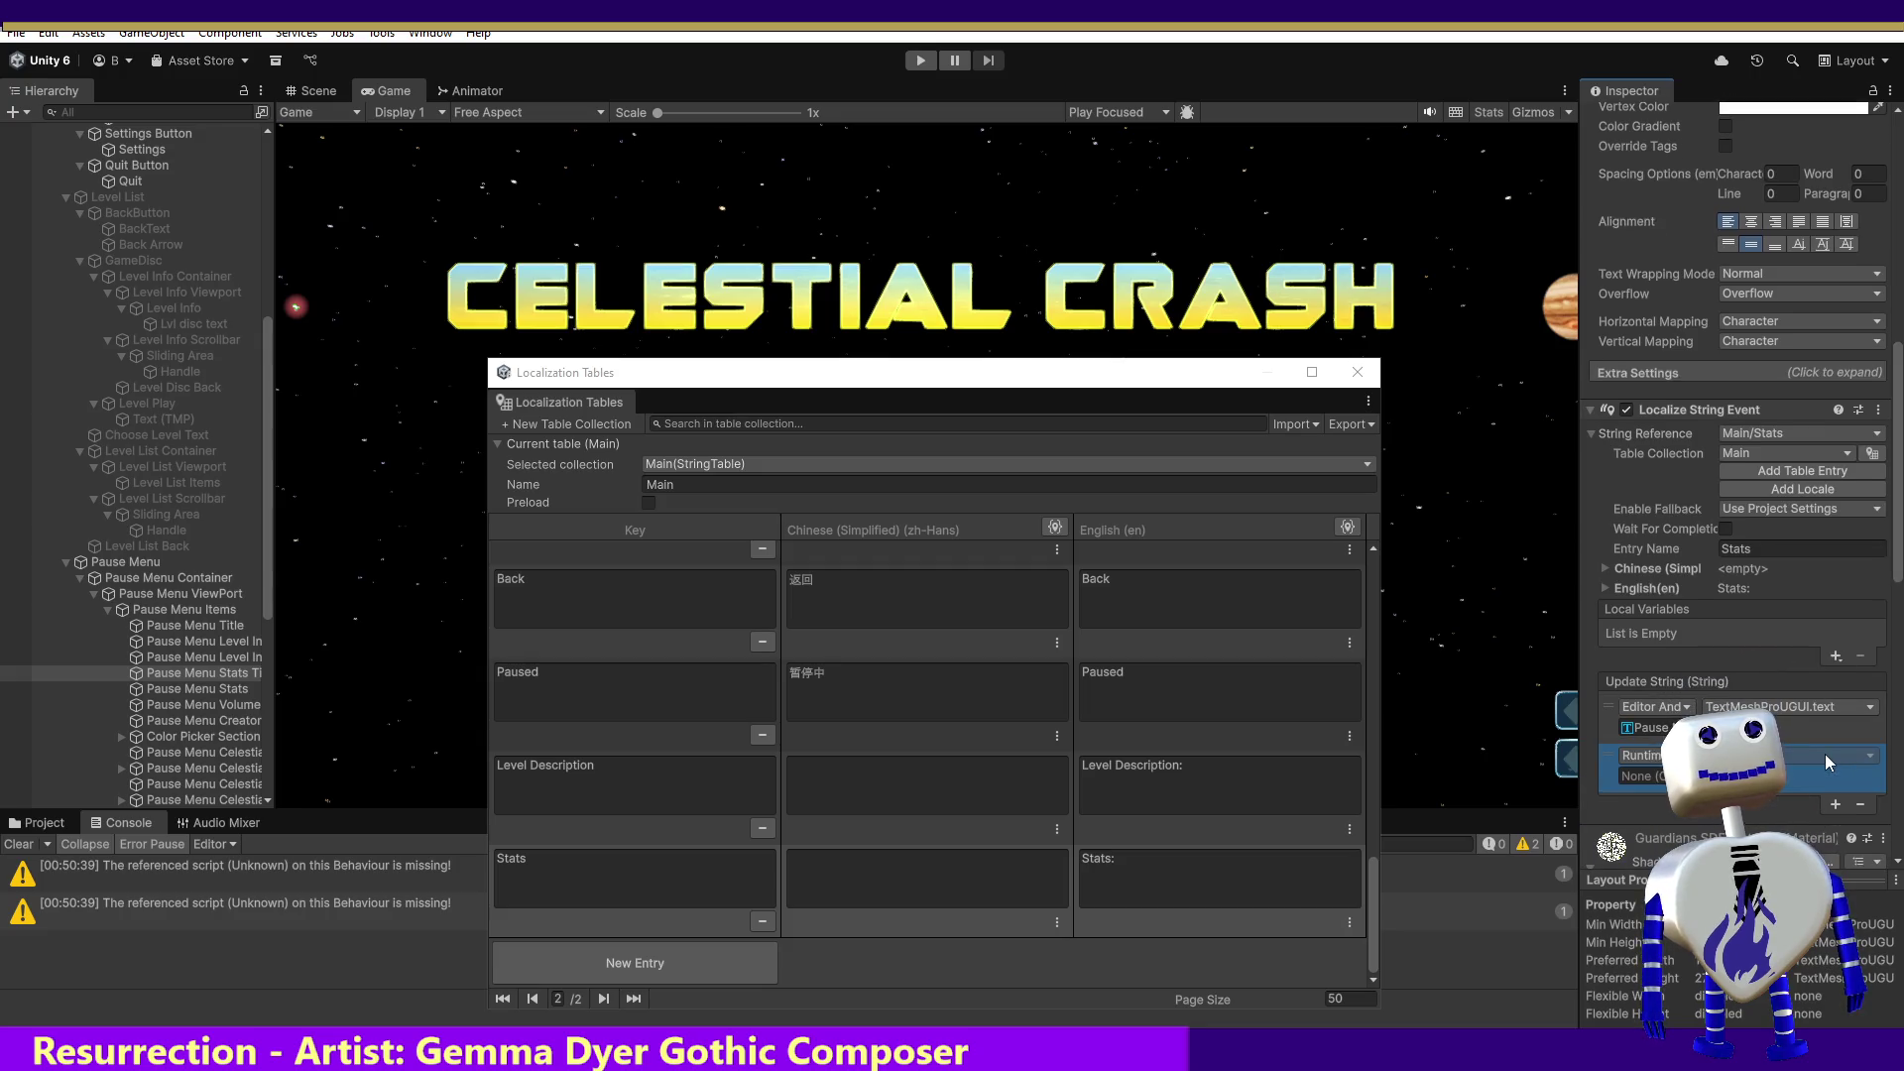
mouse_move(272, 338)
left_mouse_down()
mouse_move(241, 327)
mouse_move(240, 86)
left_mouse_up()
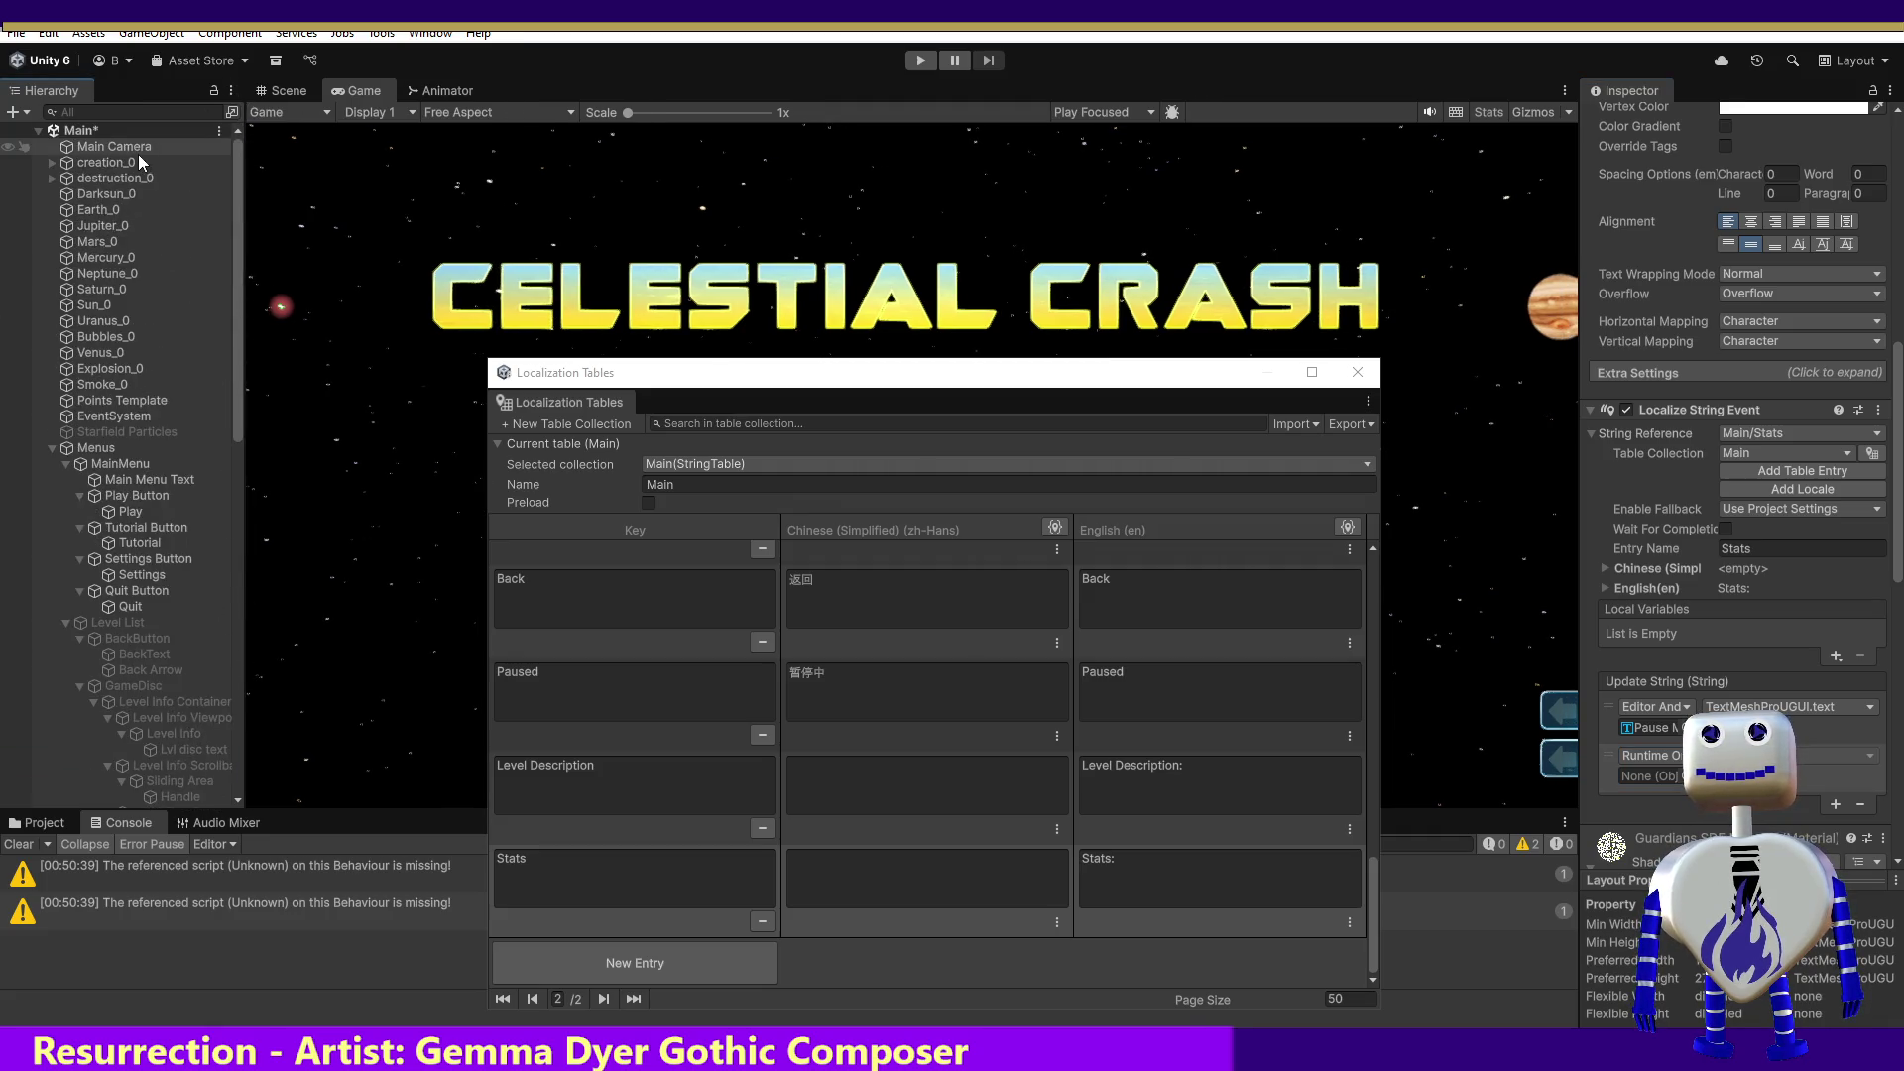
mouse_move(134, 147)
left_mouse_down()
mouse_move(992, 595)
mouse_move(1623, 766)
left_mouse_up()
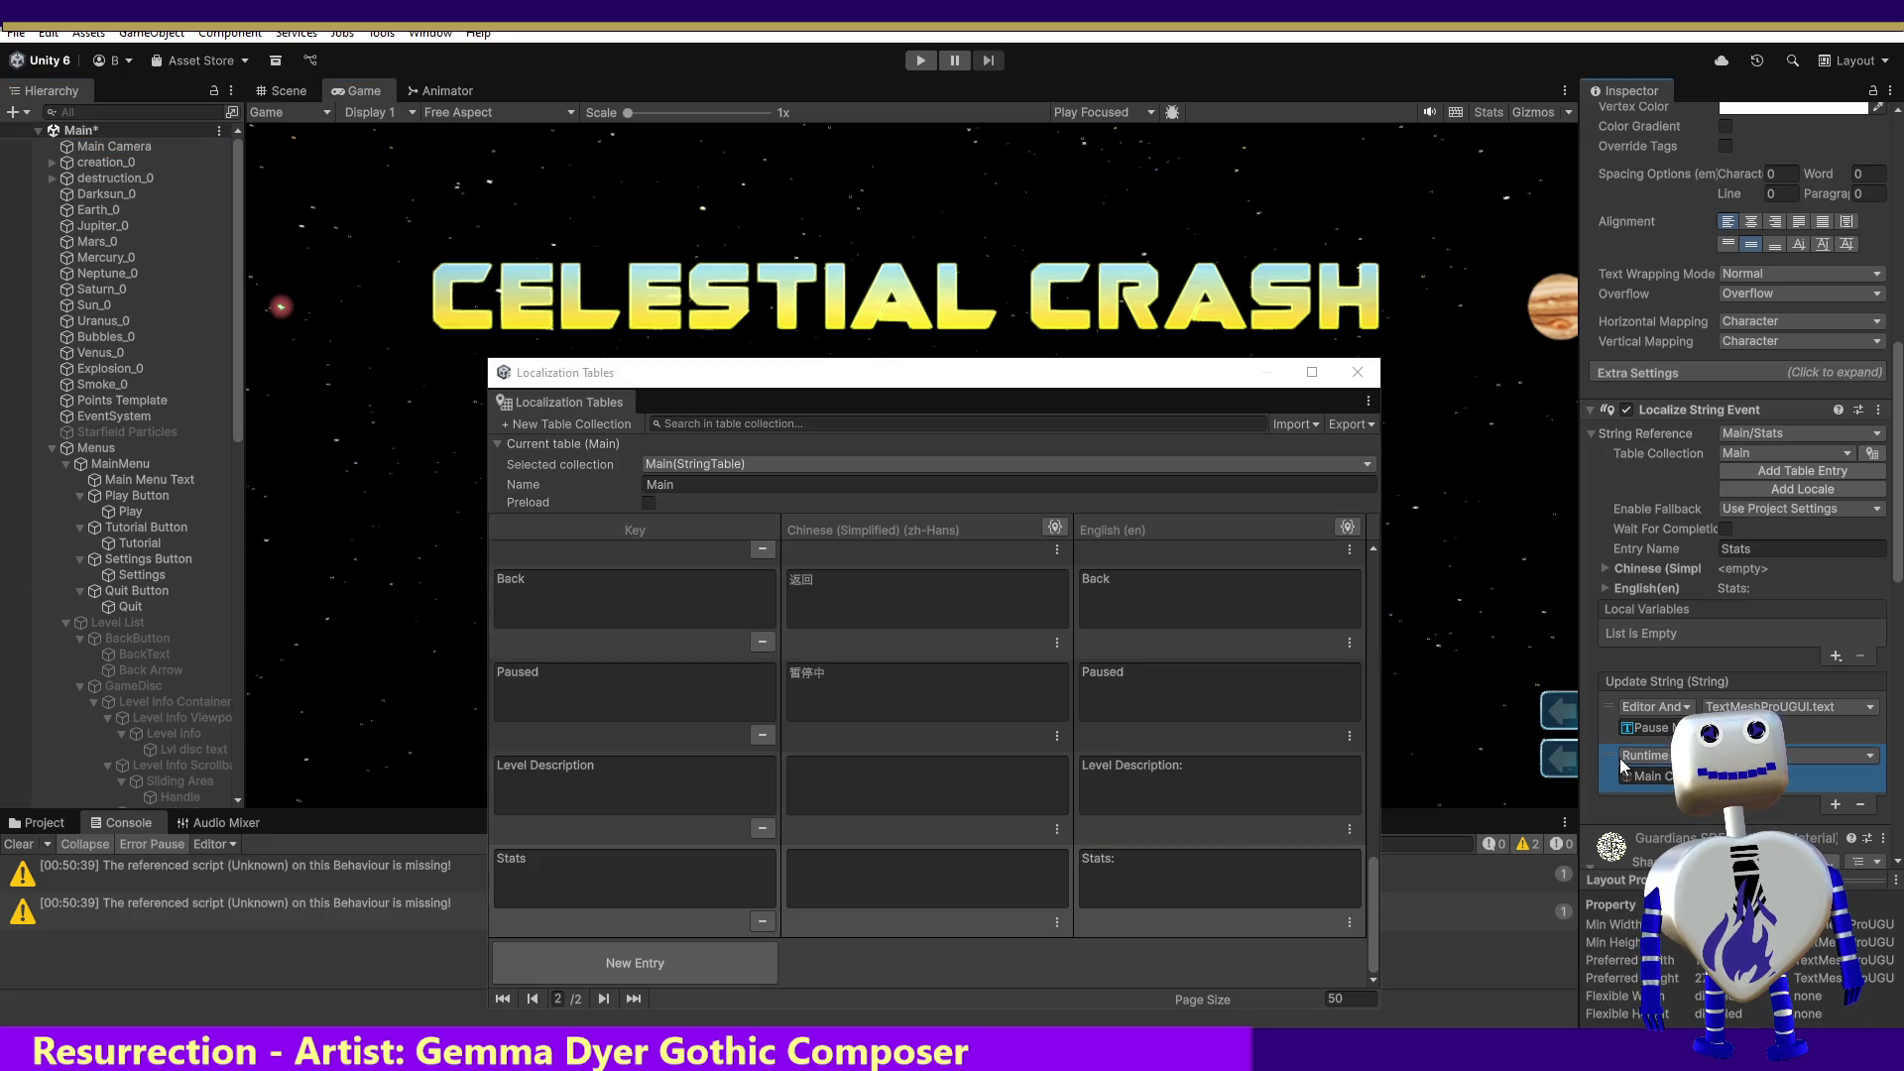
left_click(1834, 756)
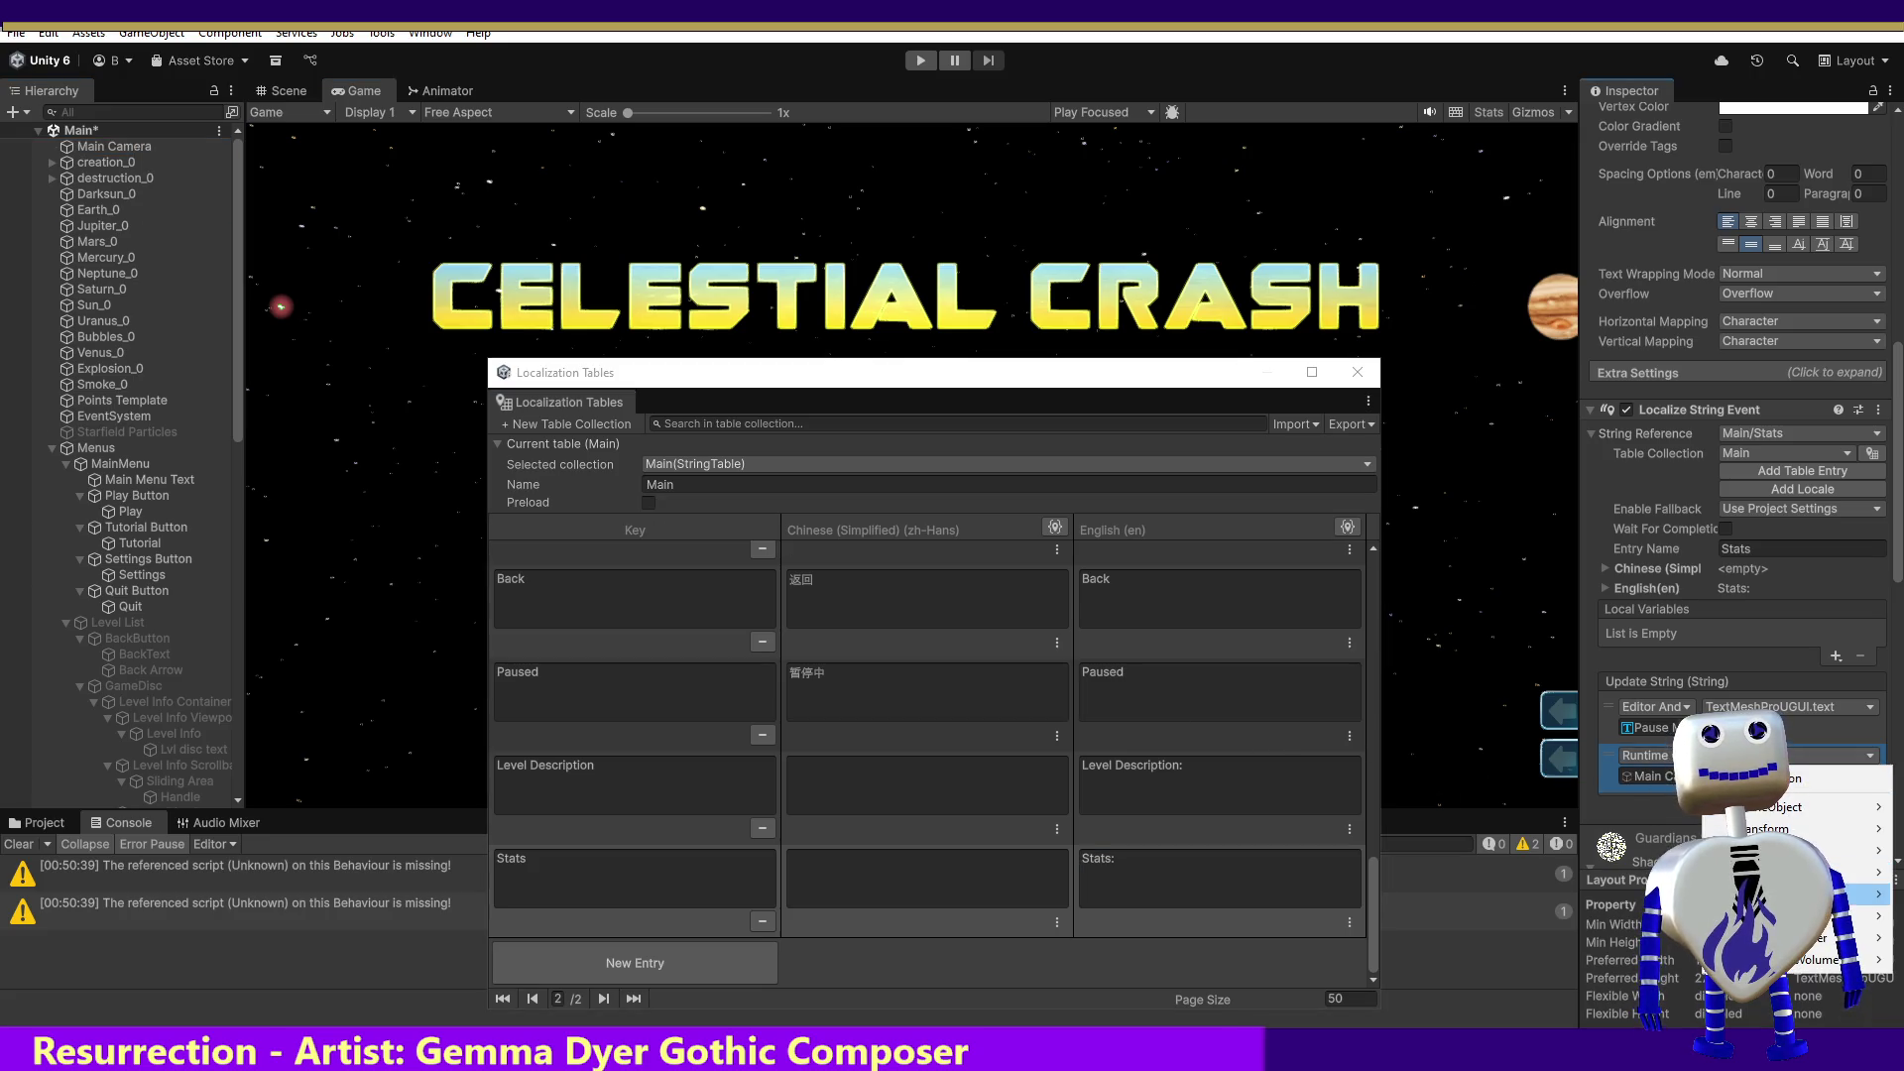
mouse_move(1785, 850)
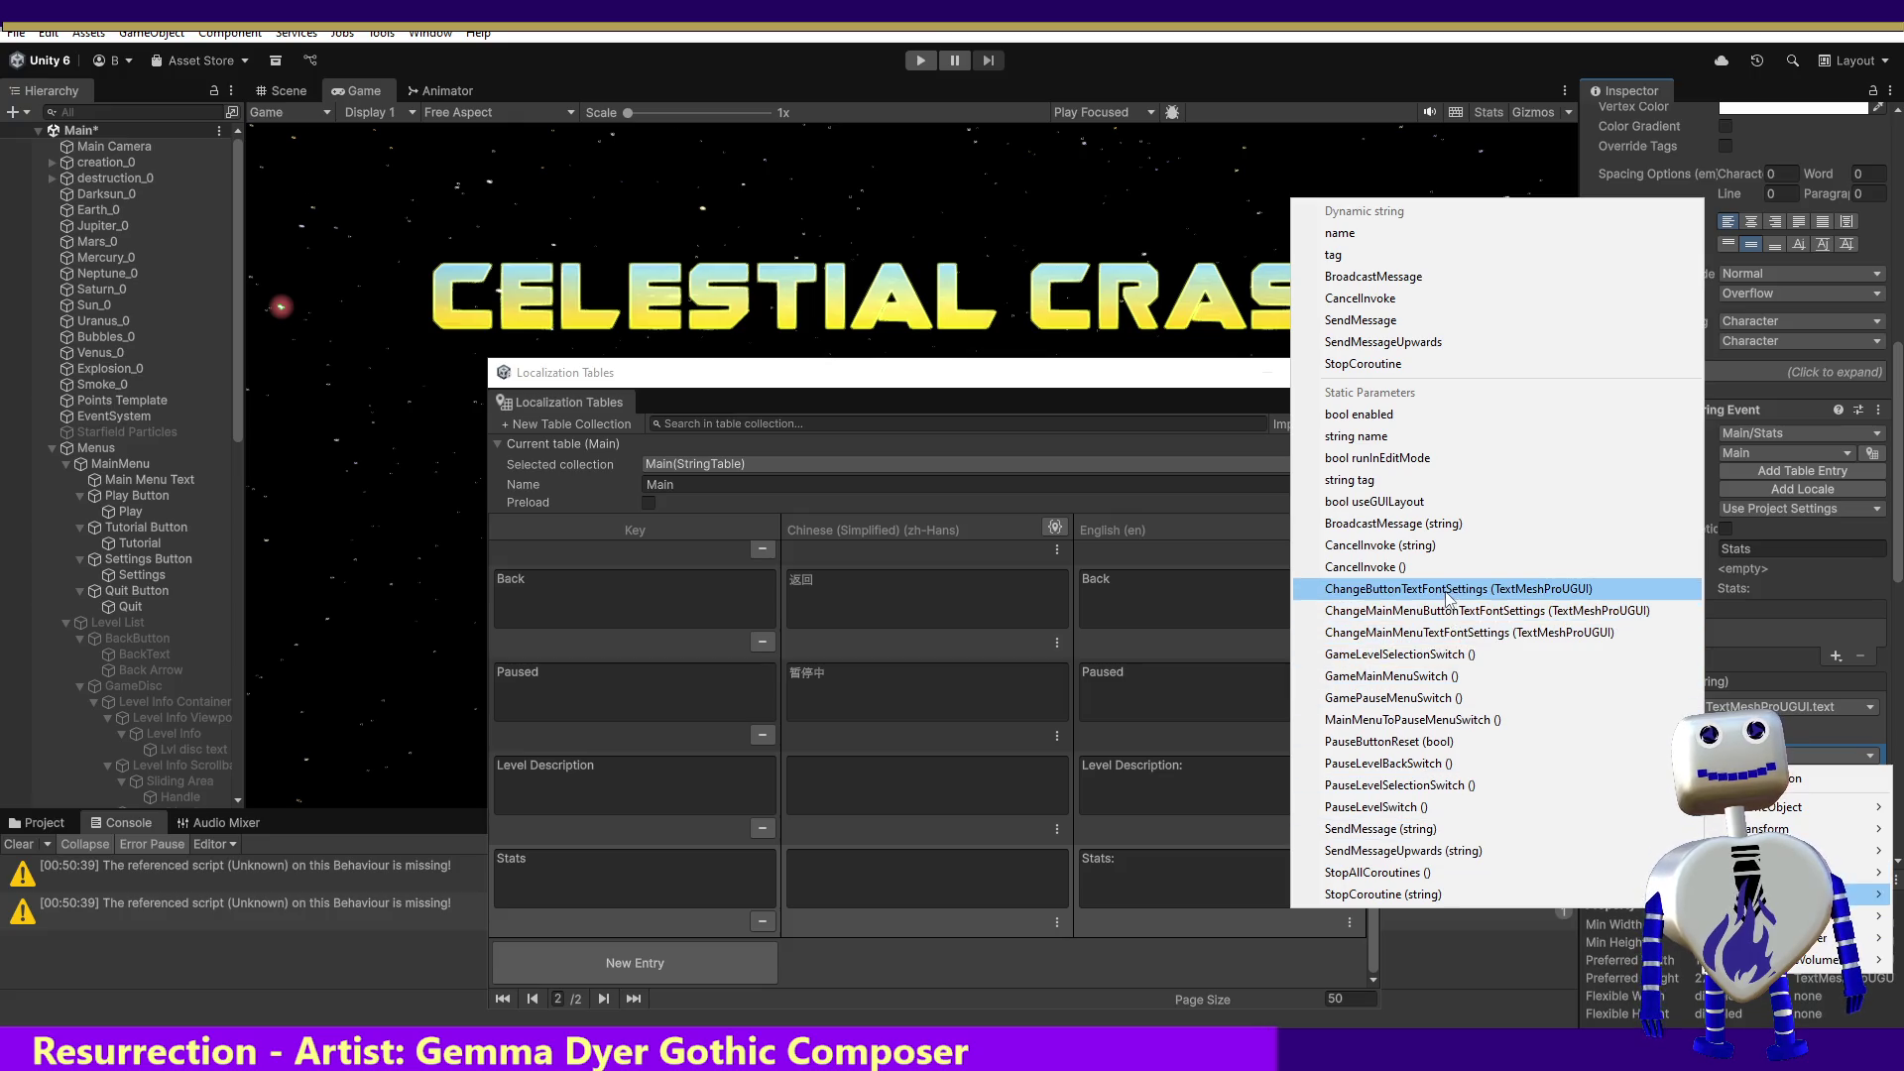
left_click(1448, 591)
Step: Pass Pause Menu Stats Title as the ChangeButtonTextFontSettings argument
left_click(981, 860)
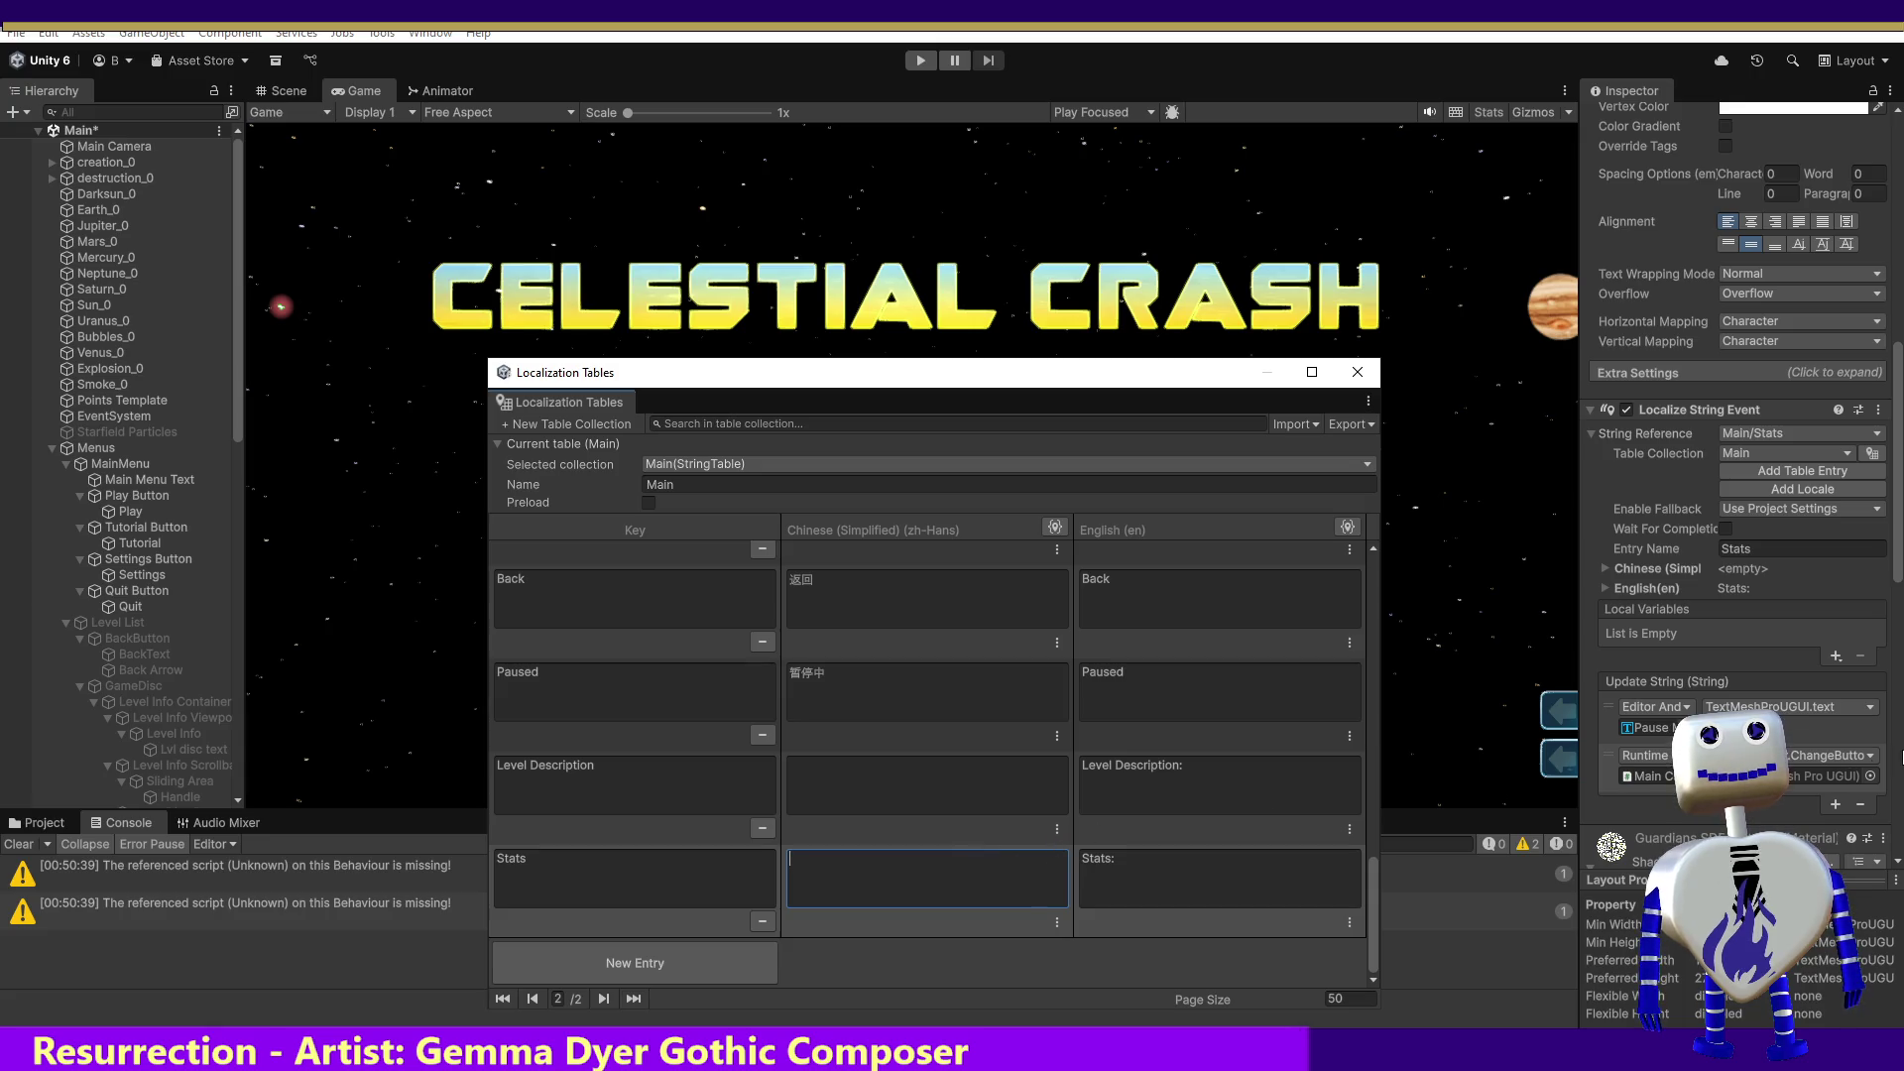
left_click(1871, 776)
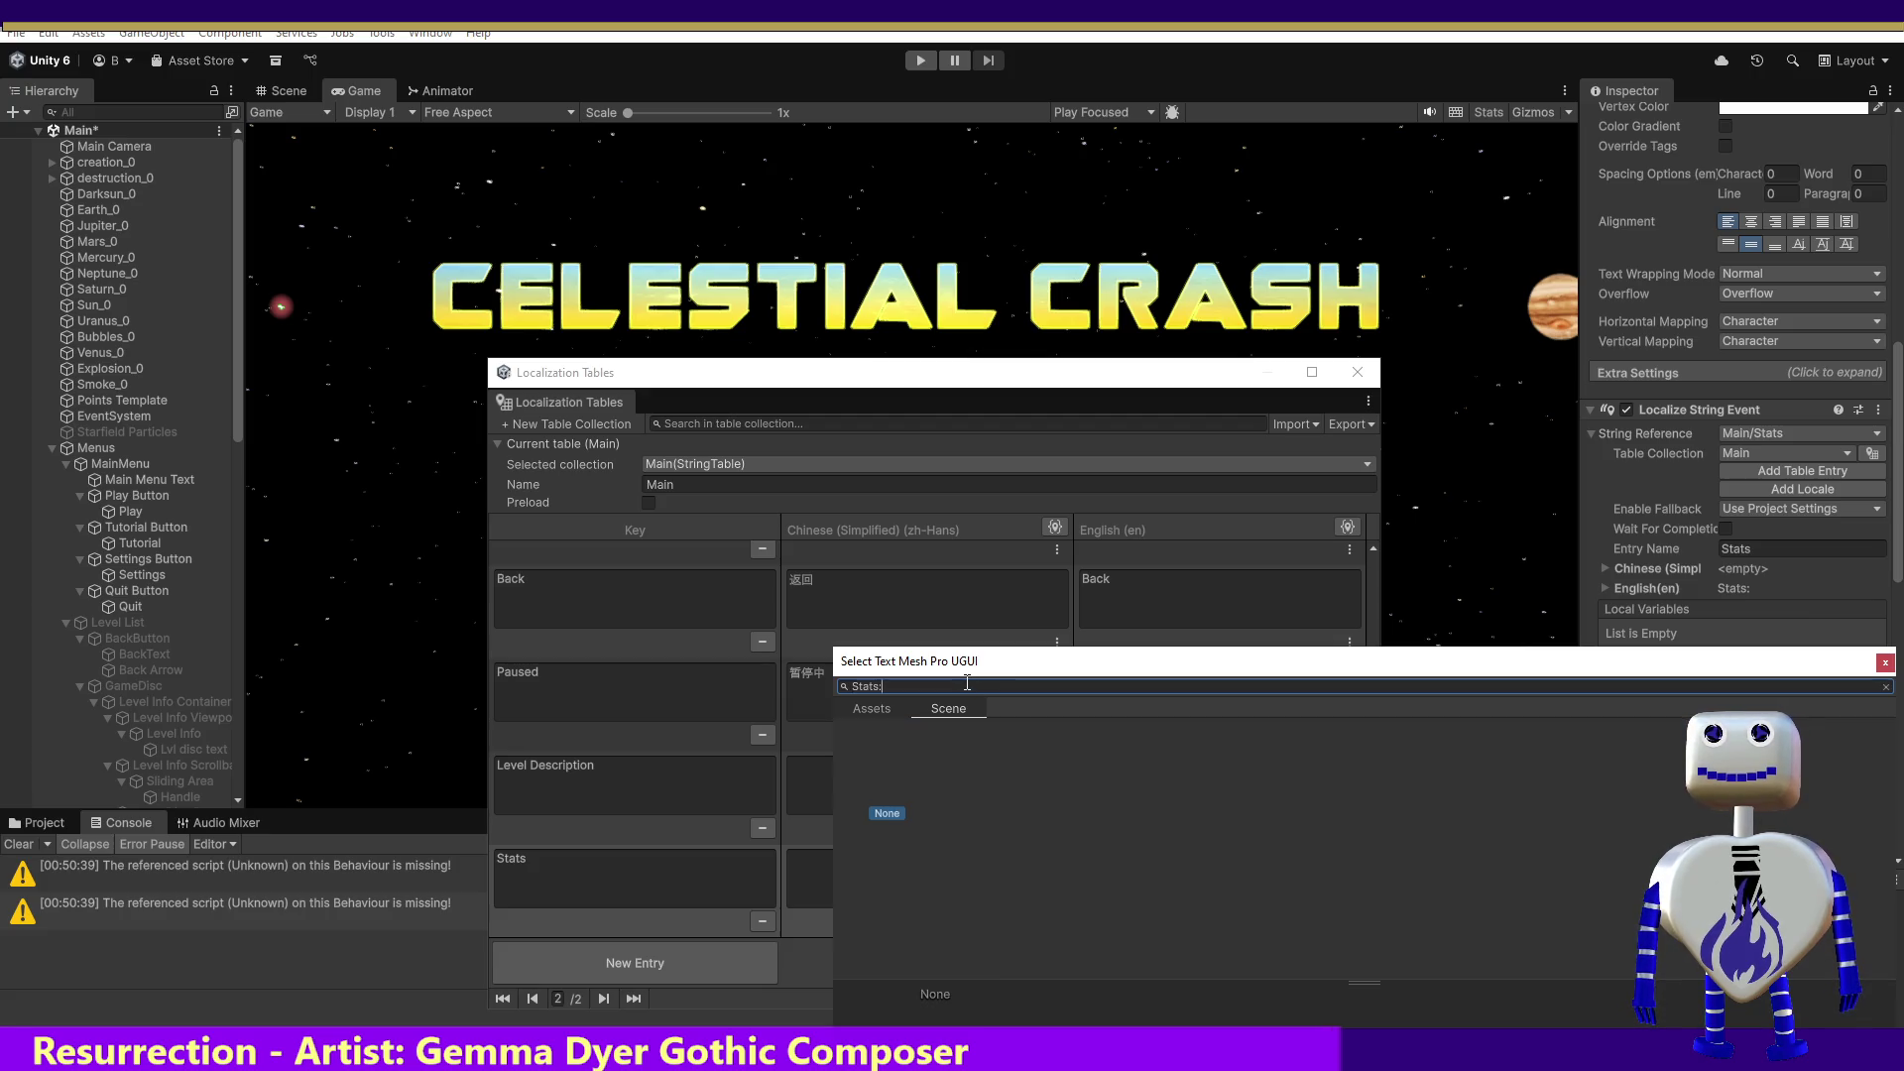
key("BackSpace")
key("BackSpace")
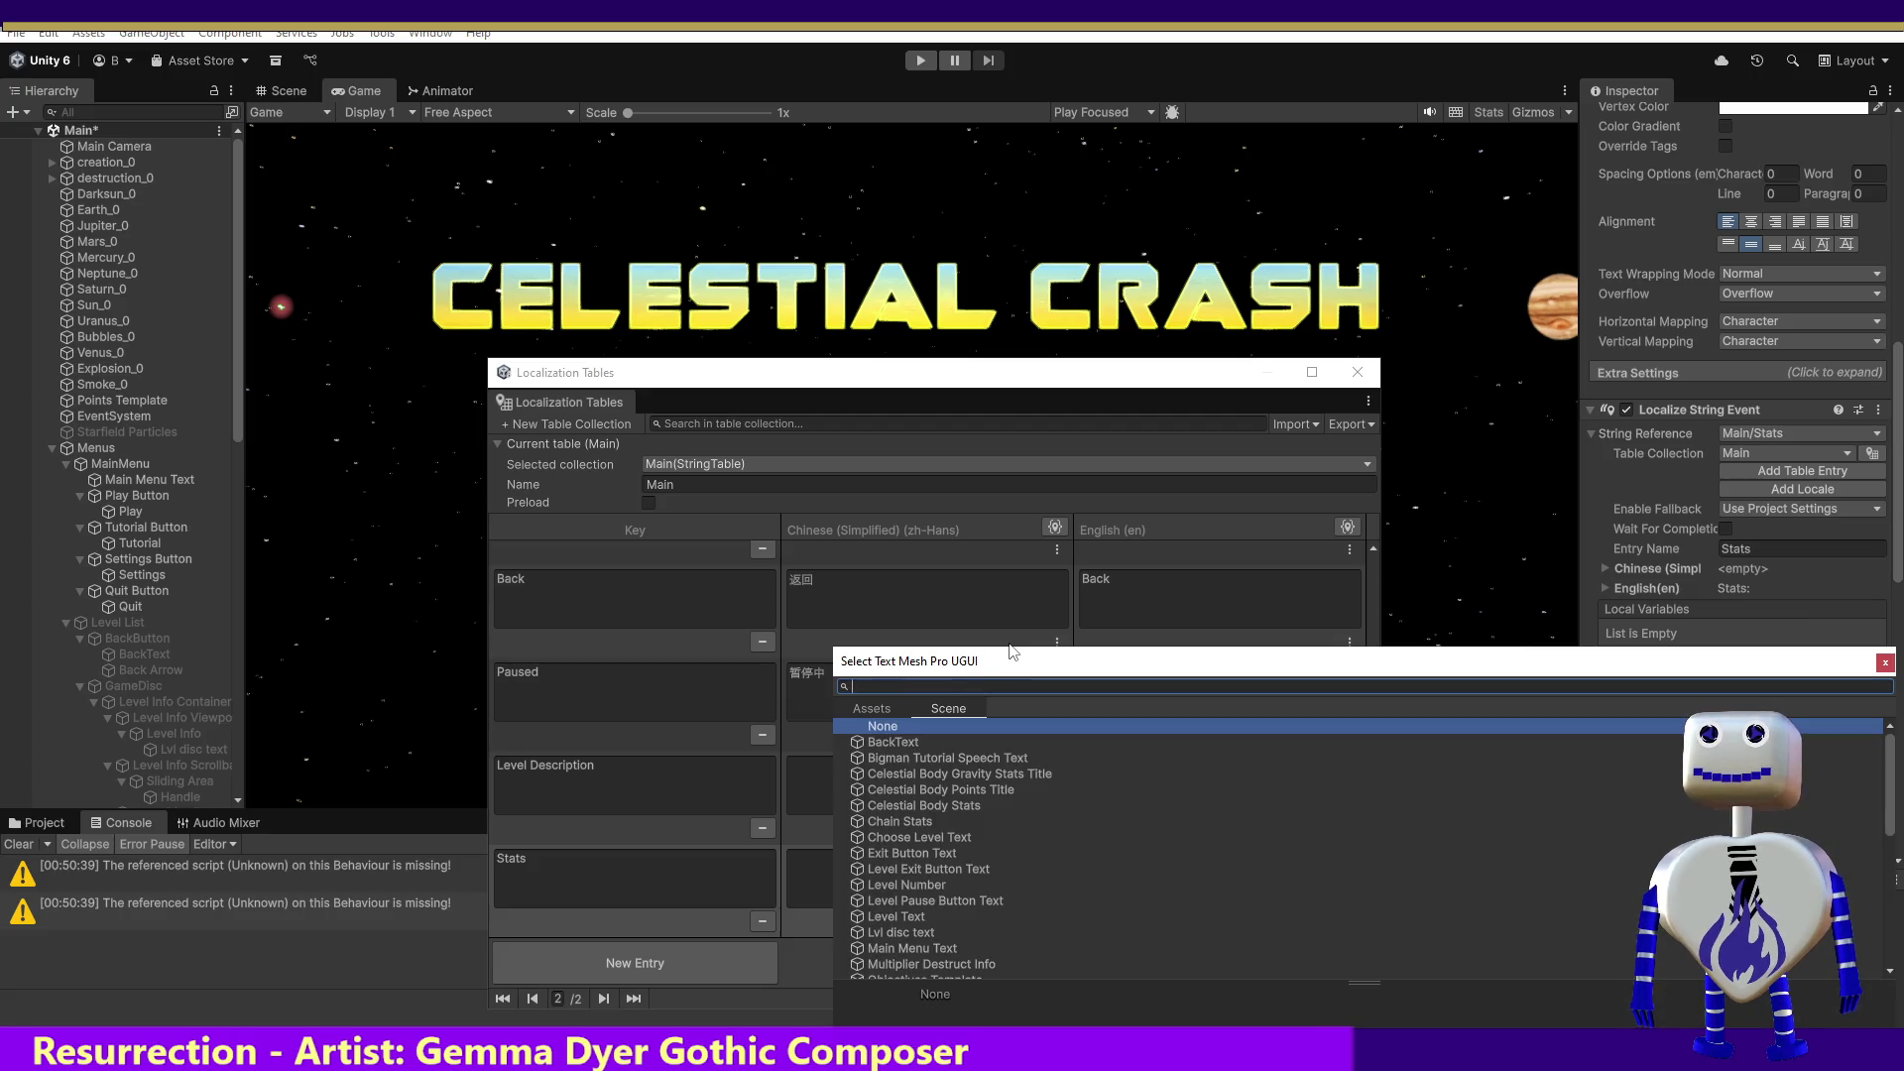
left_click_drag(234, 421, 247, 611)
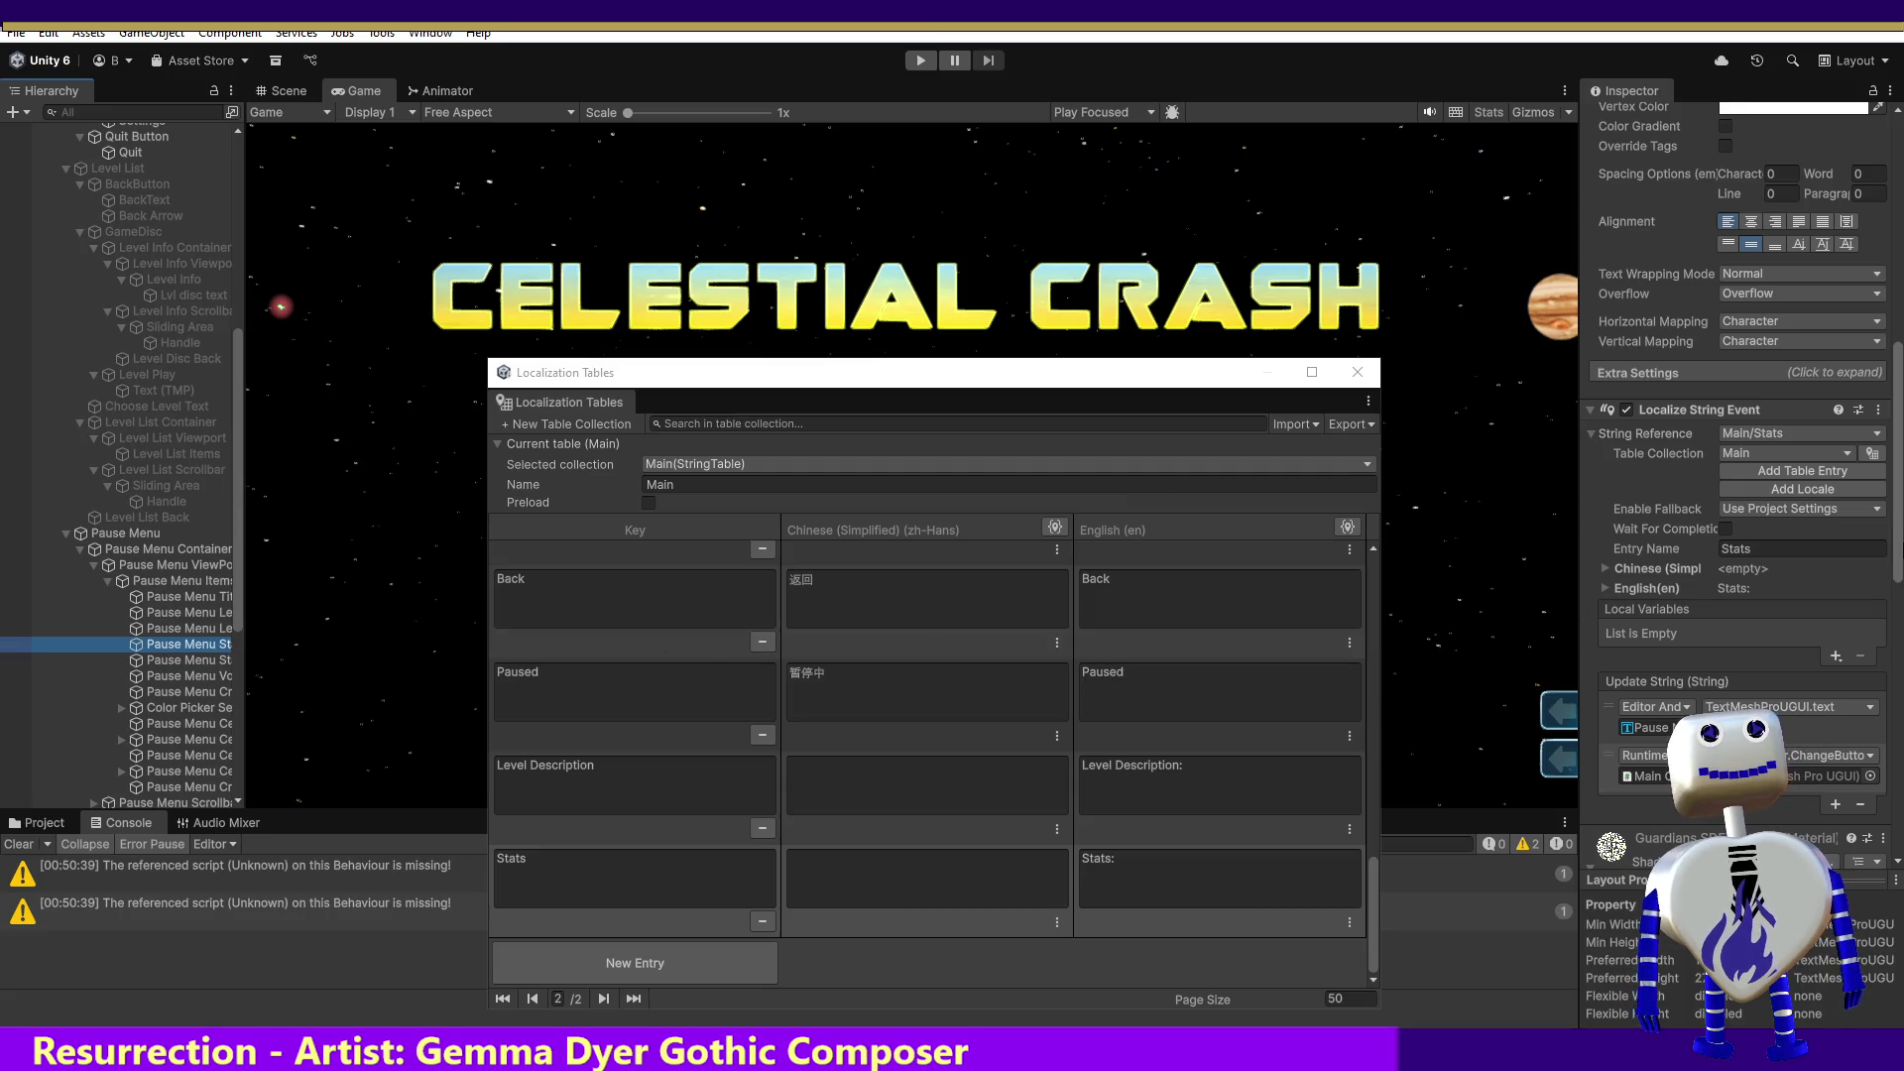
mouse_move(1901, 541)
left_mouse_down()
mouse_move(1900, 317)
mouse_move(1895, 617)
left_mouse_up()
left_click(1873, 698)
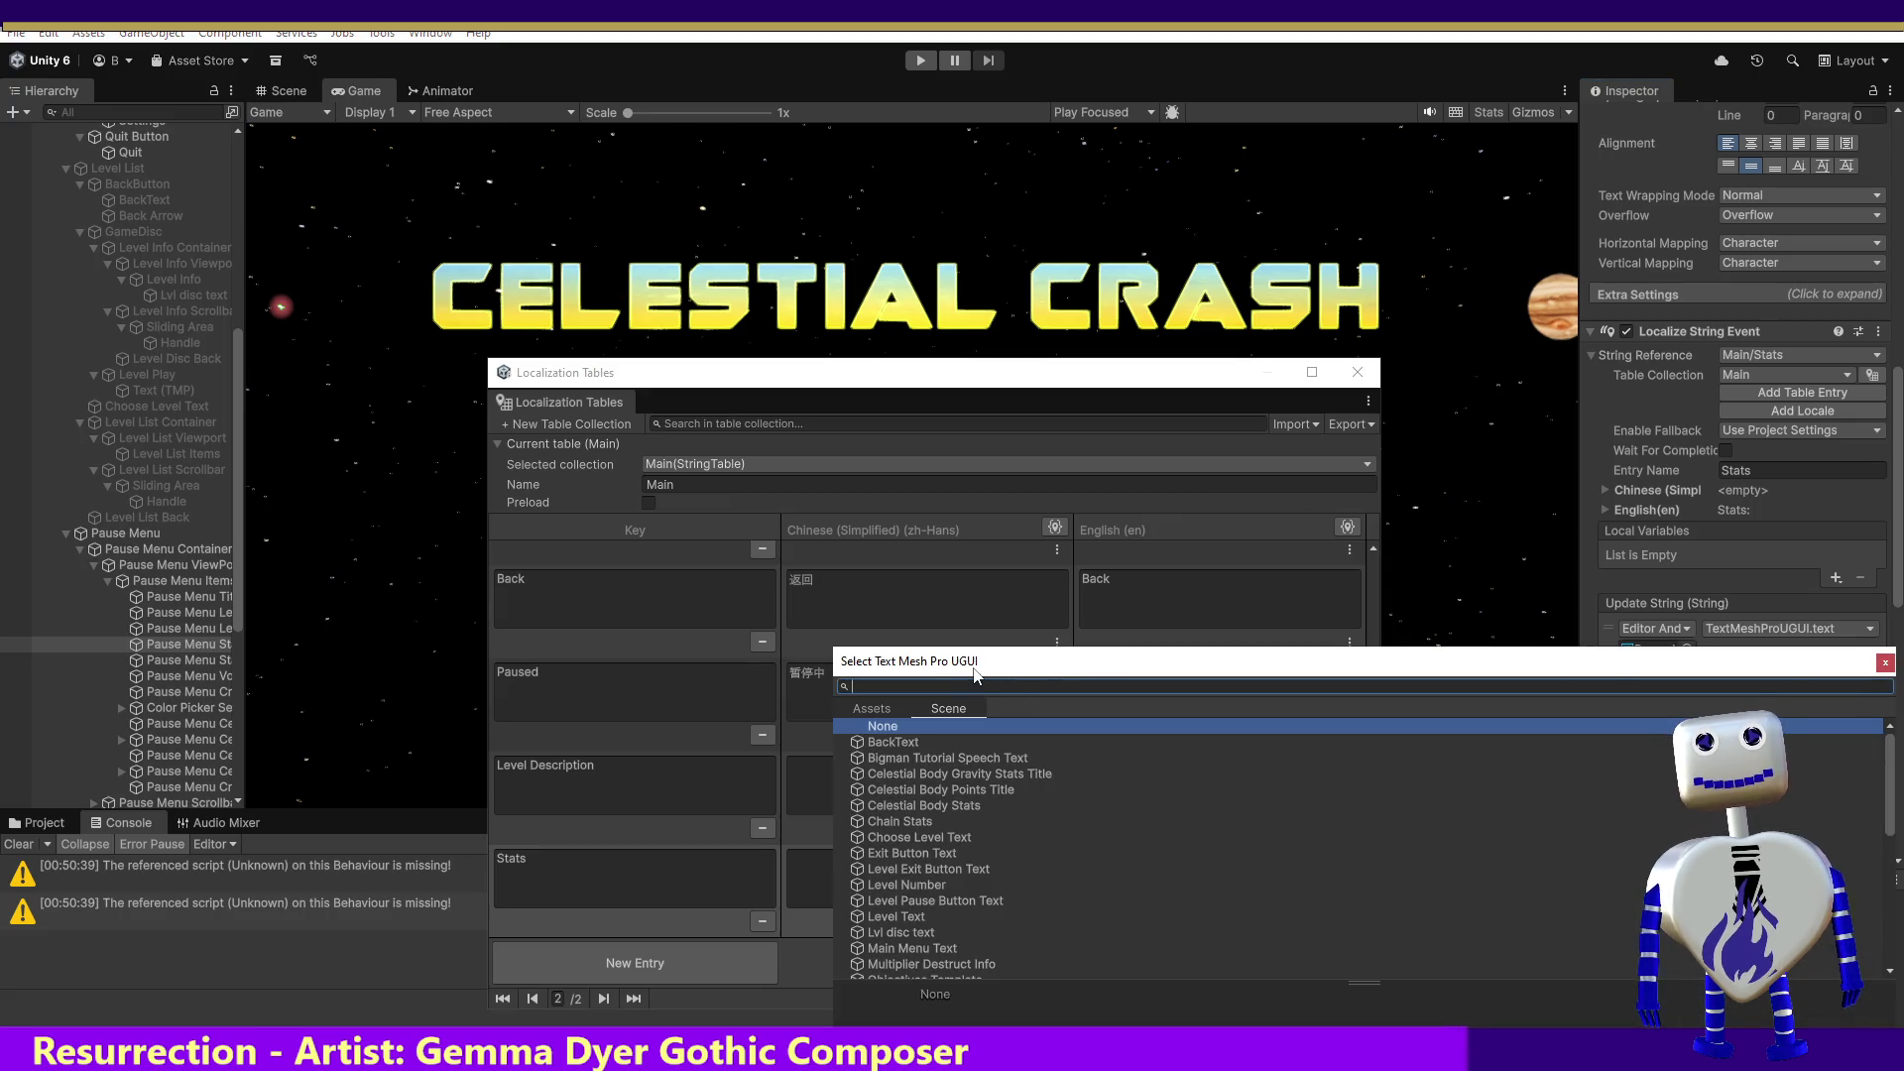
type("pause")
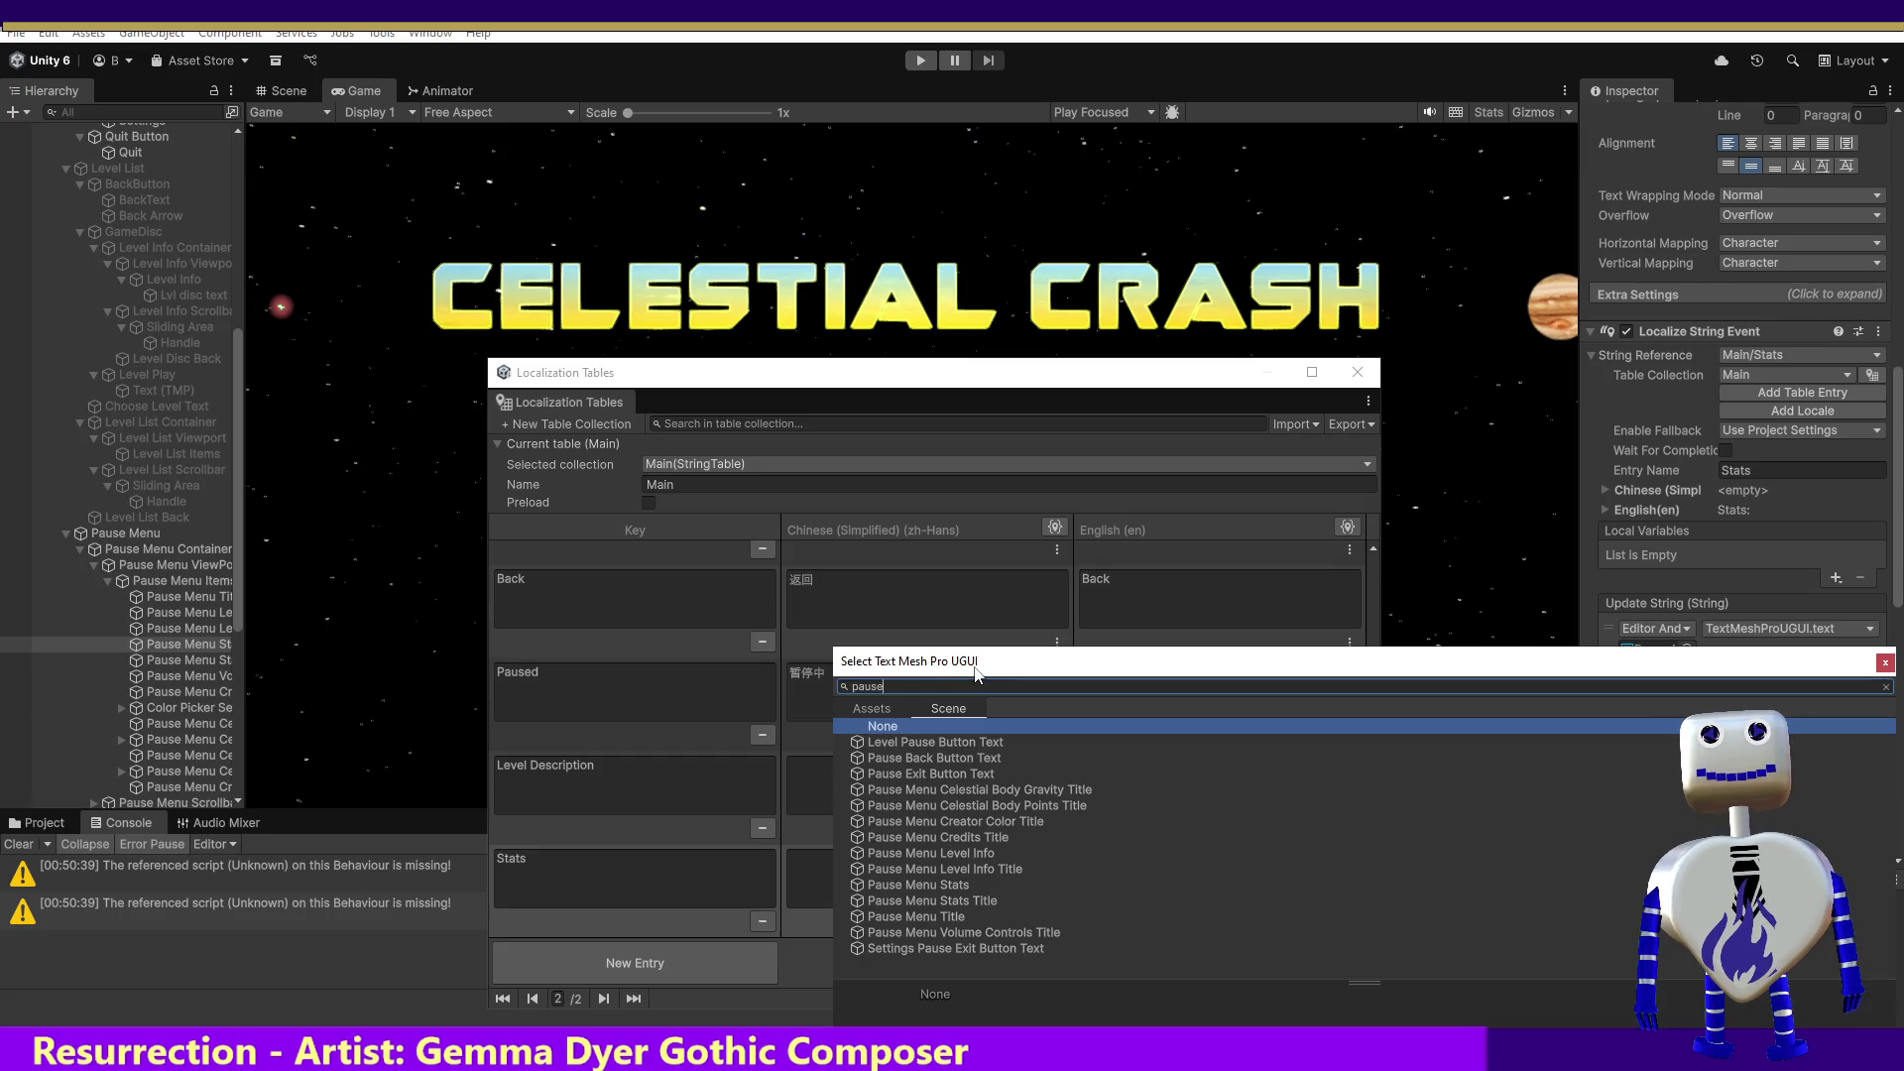
double_click(930, 901)
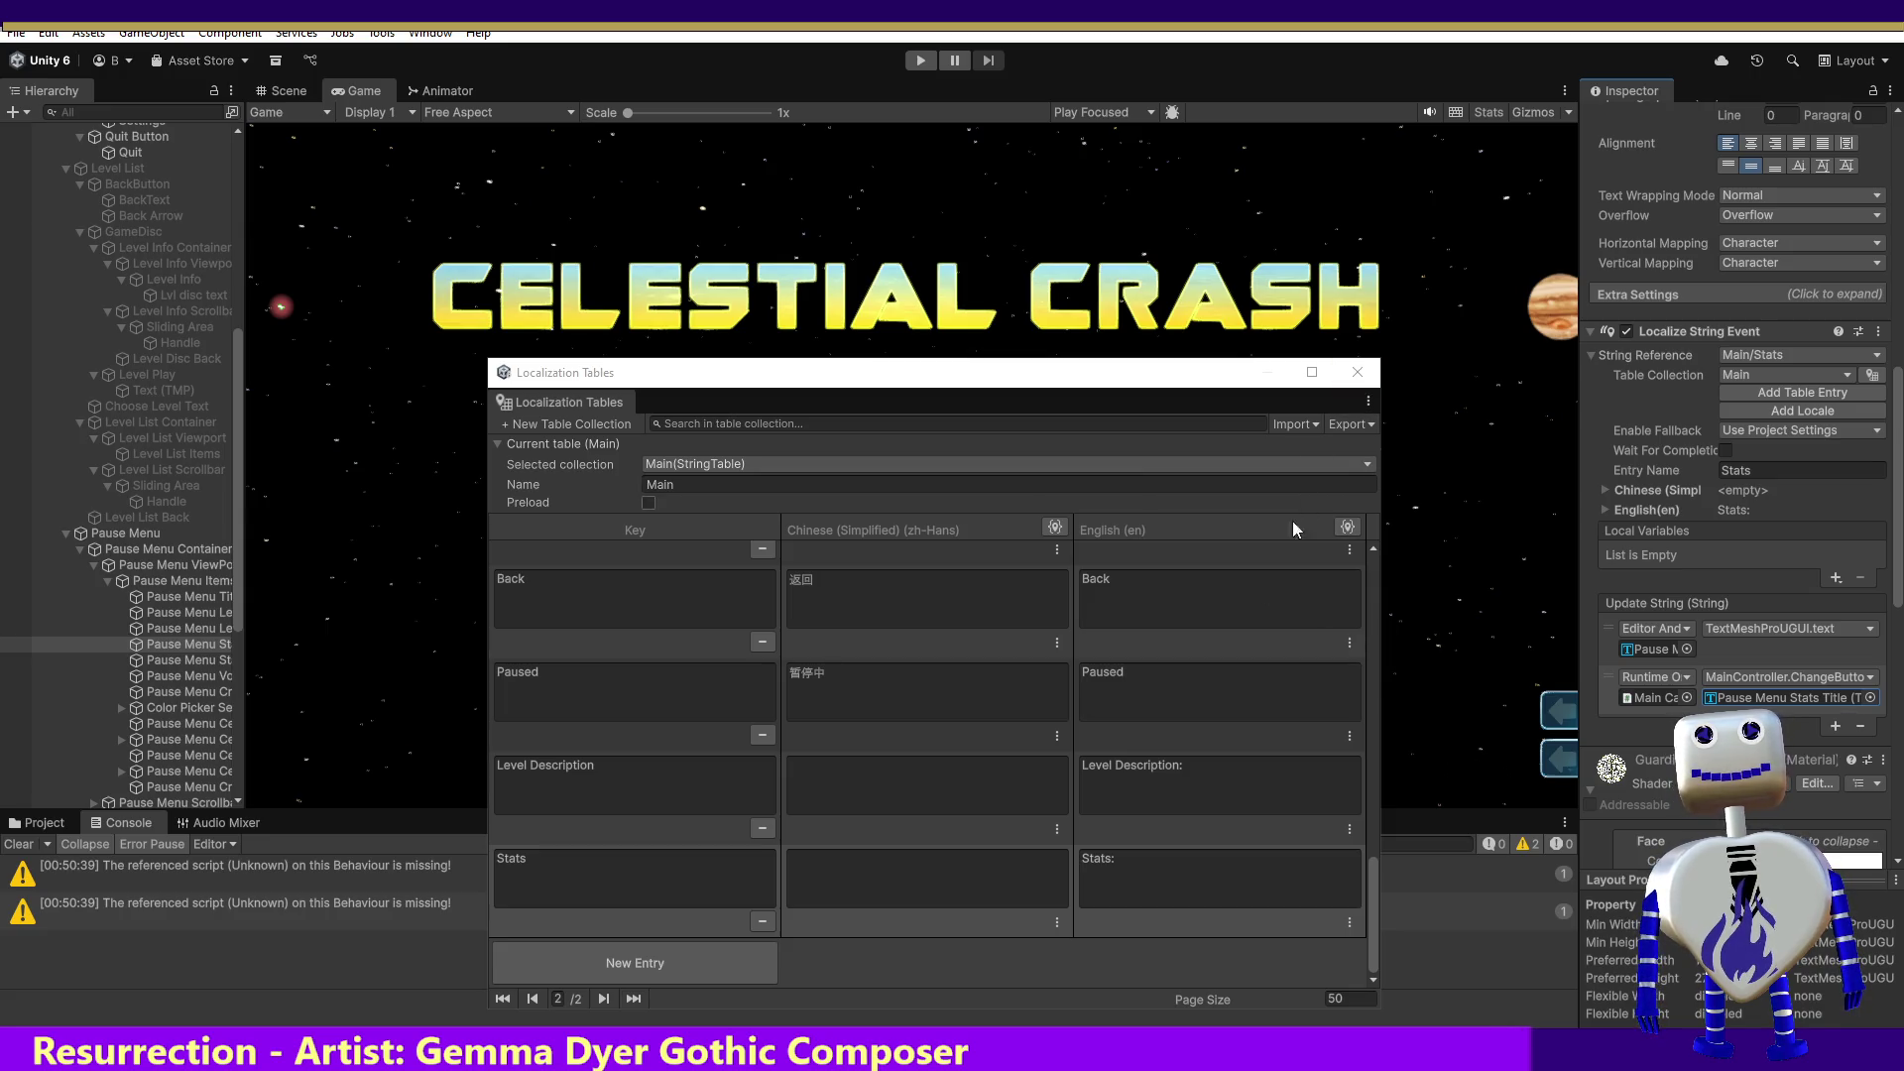
Step: Select the Pause Menu Stats object and copy its full name
left_click(163, 659)
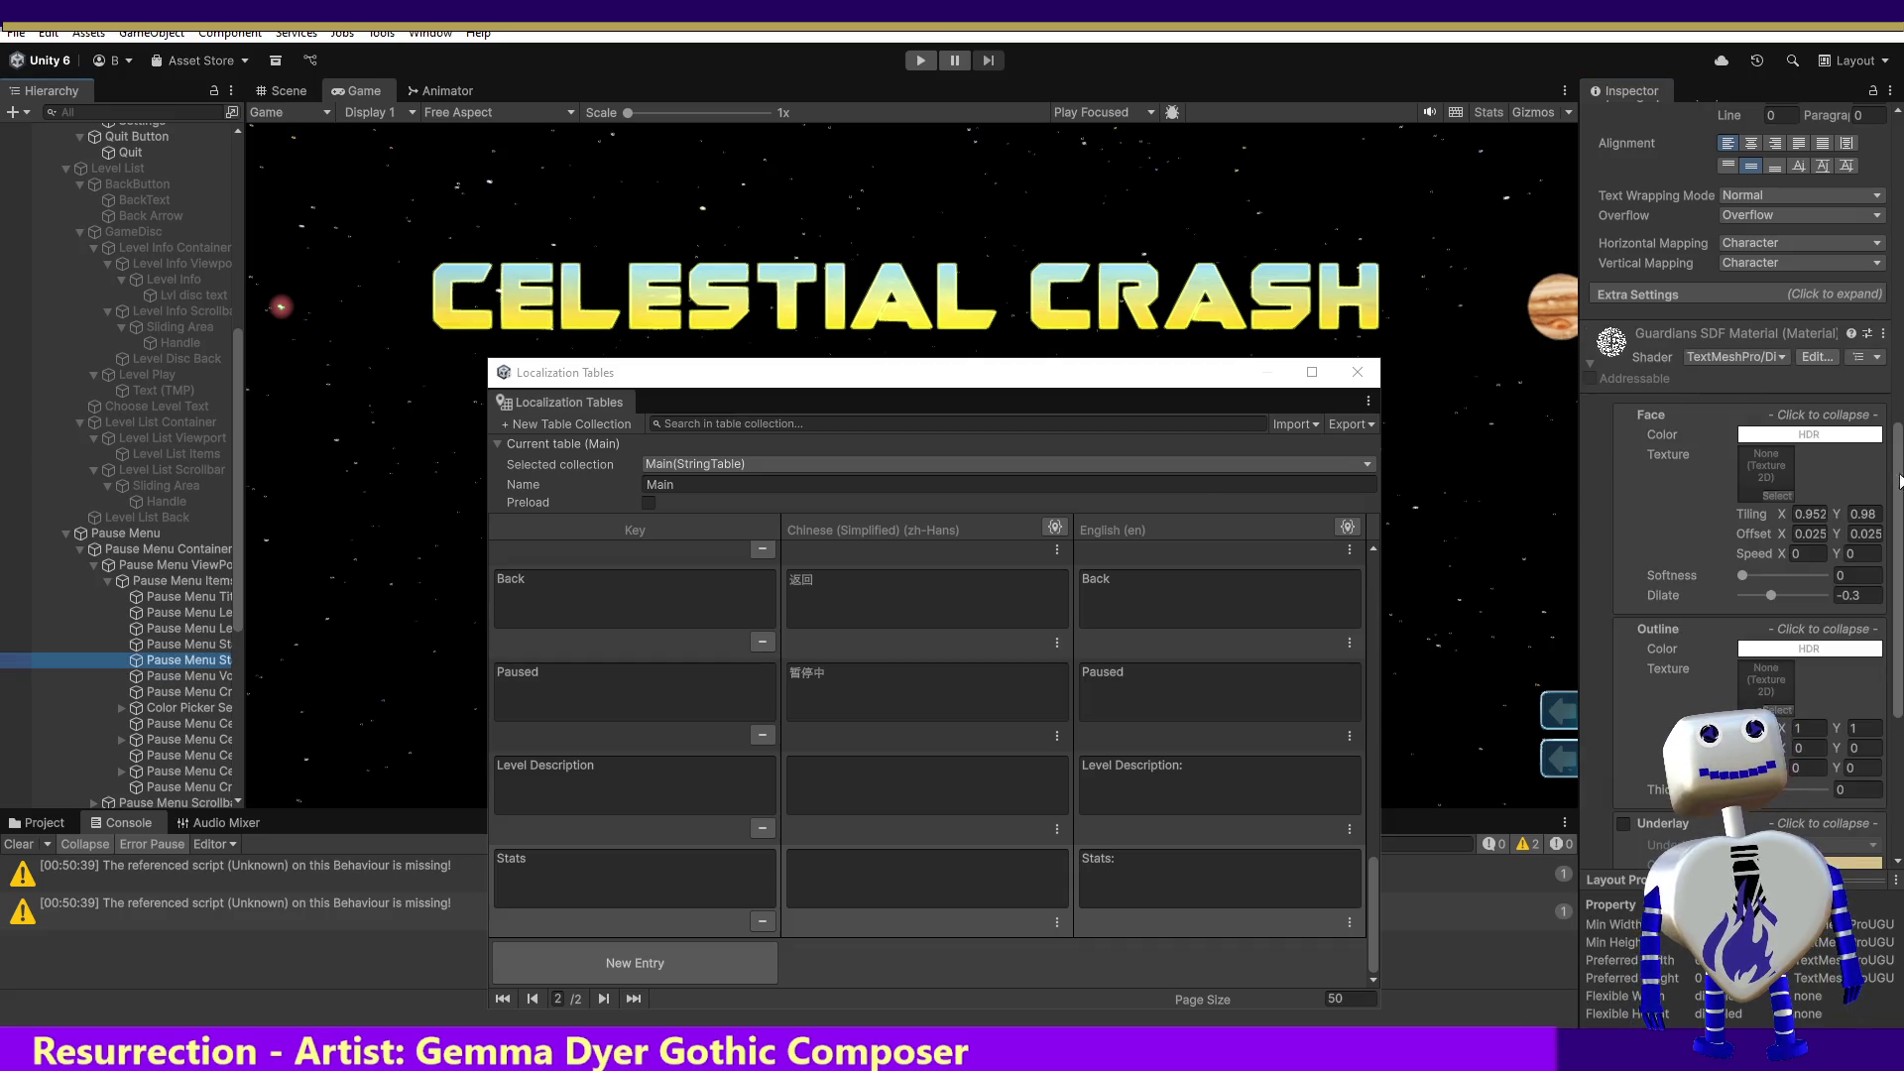
left_click_drag(1900, 481, 1900, 179)
left_click(1705, 121)
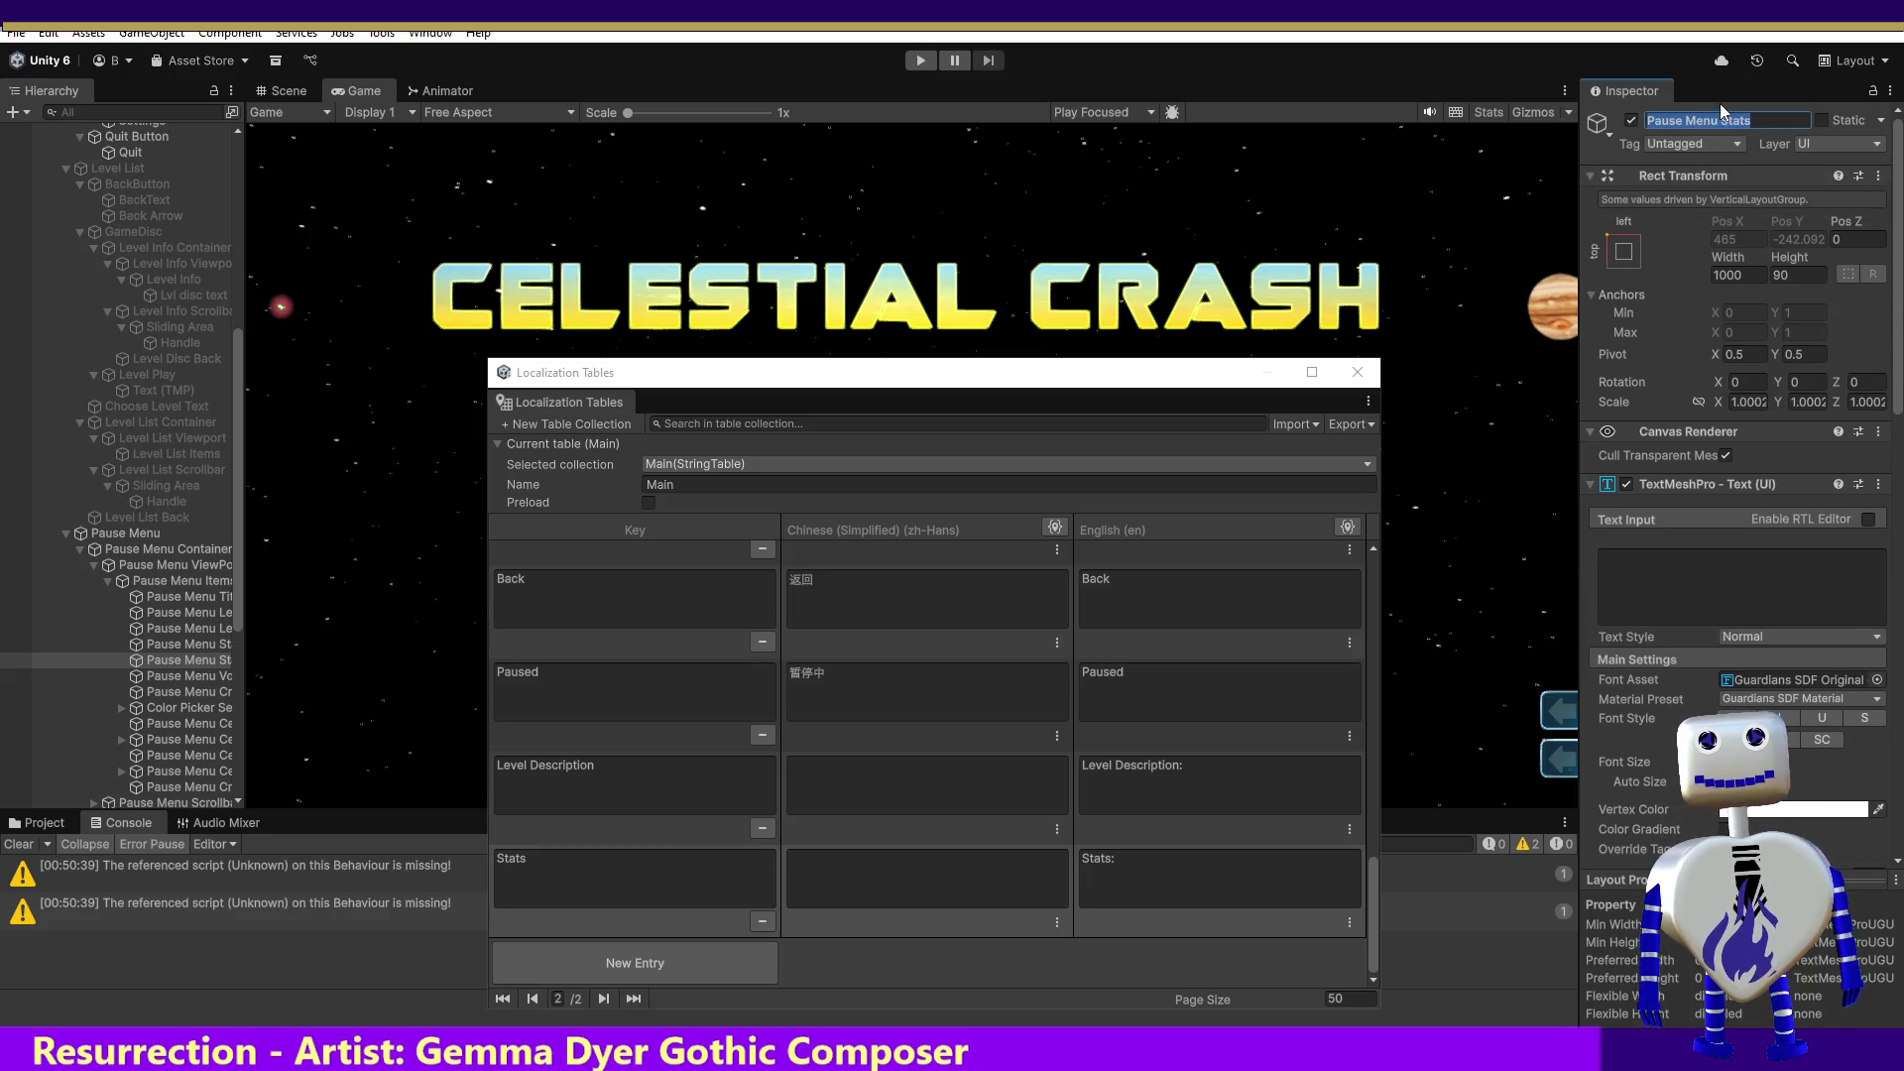
left_click(501, 479)
key("alt+Tab")
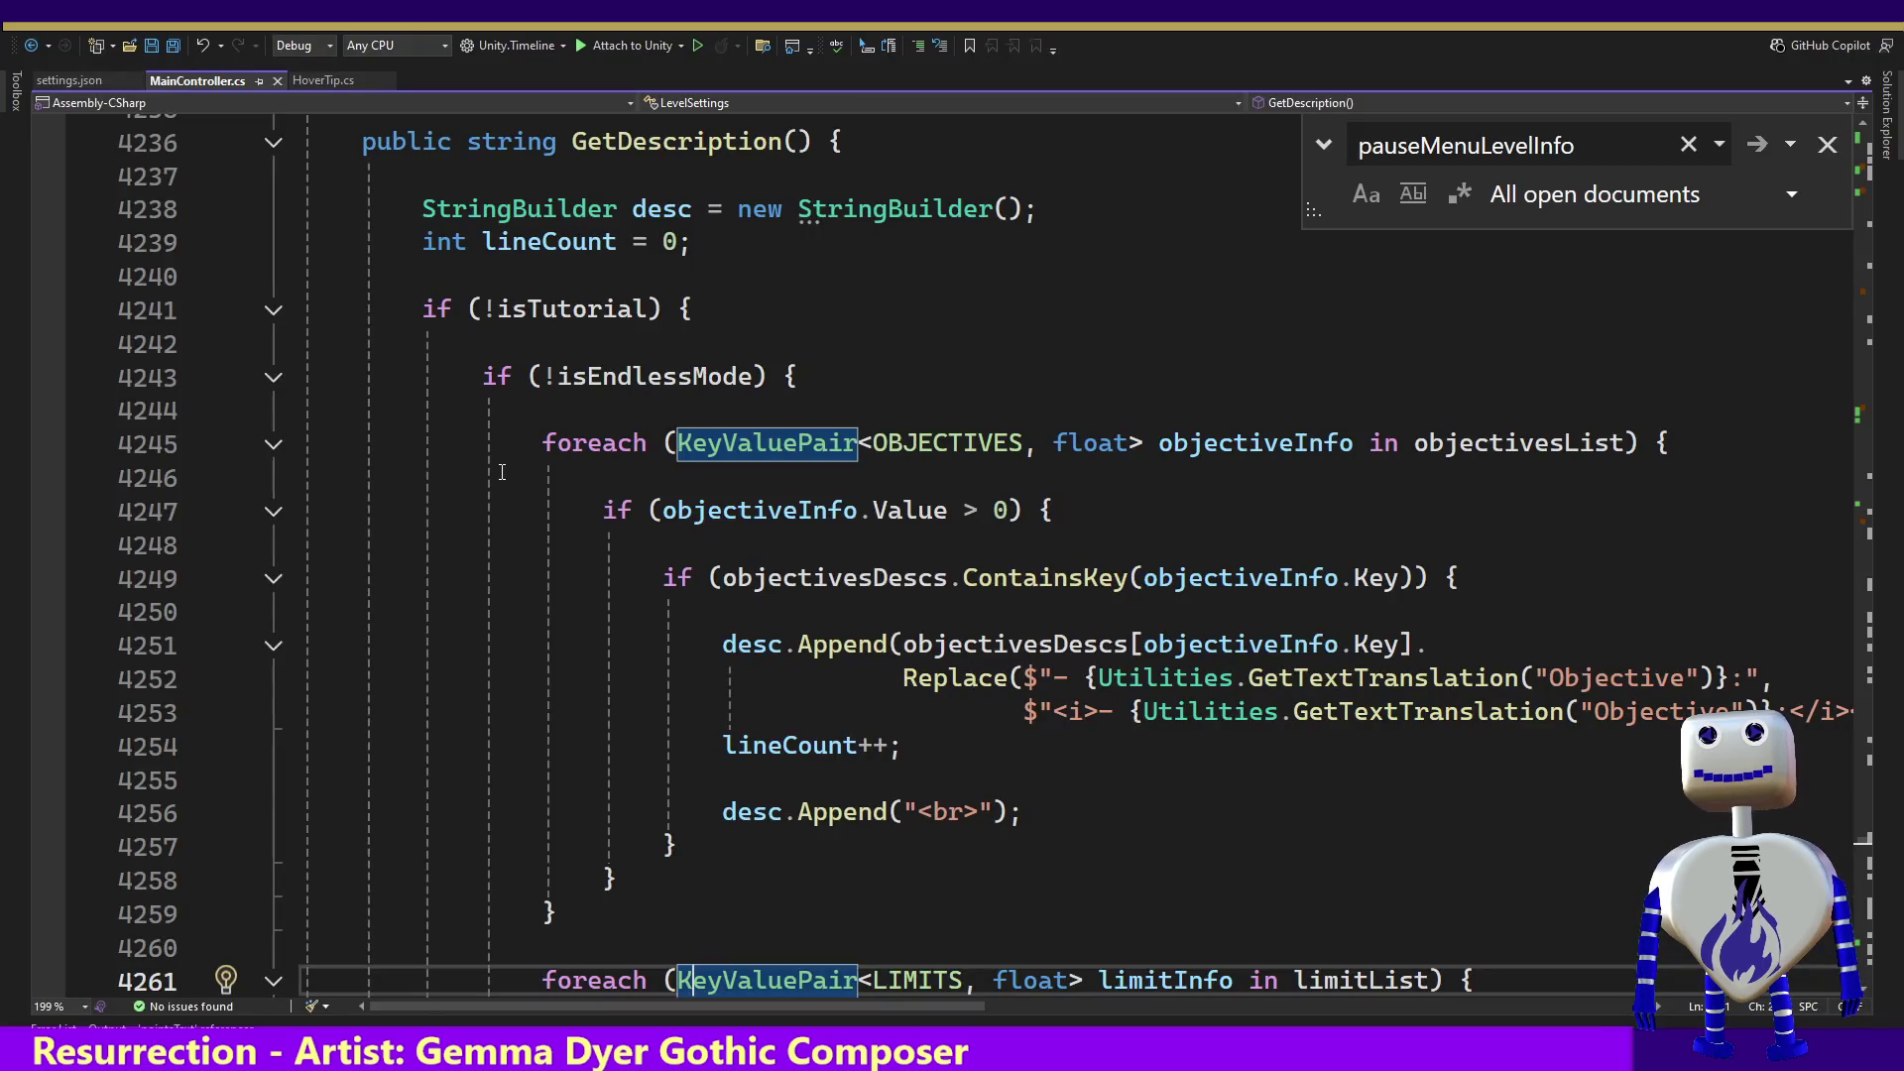
type("Pause Menu Stats")
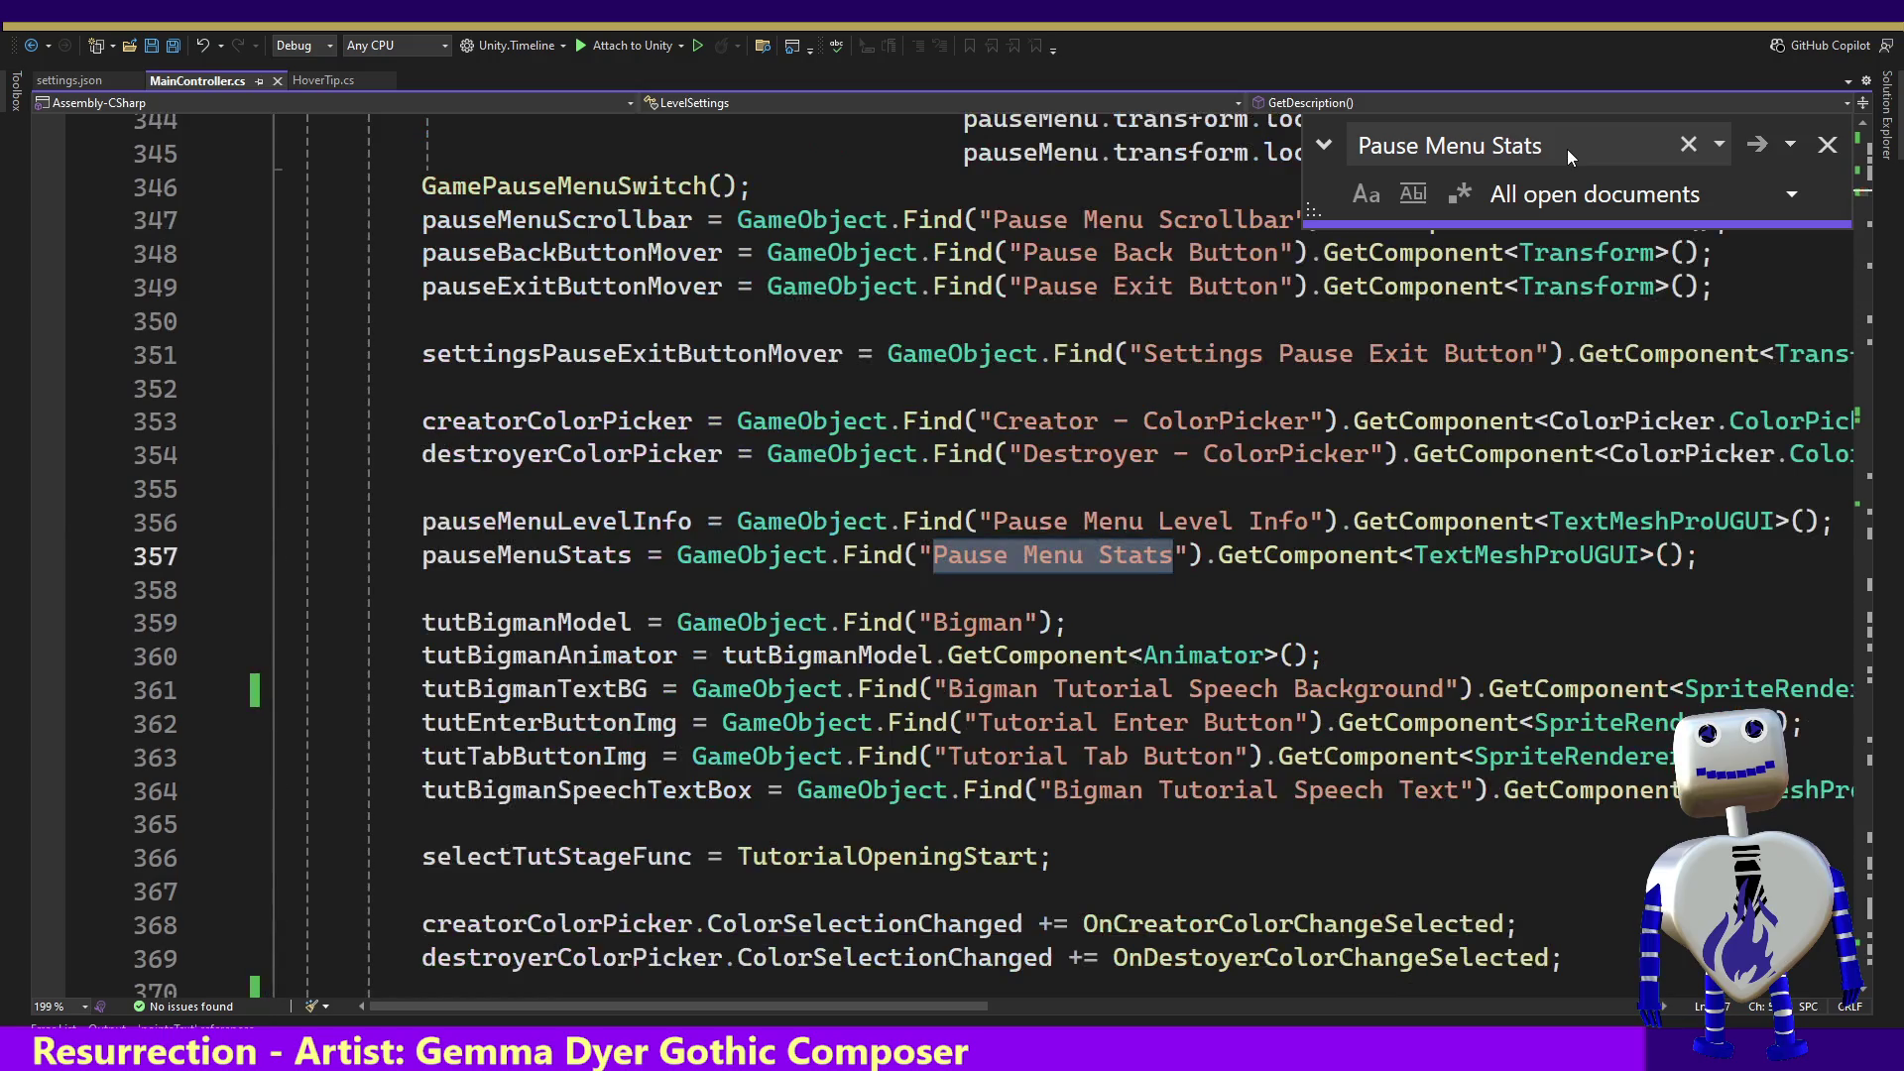
double_click(553, 553)
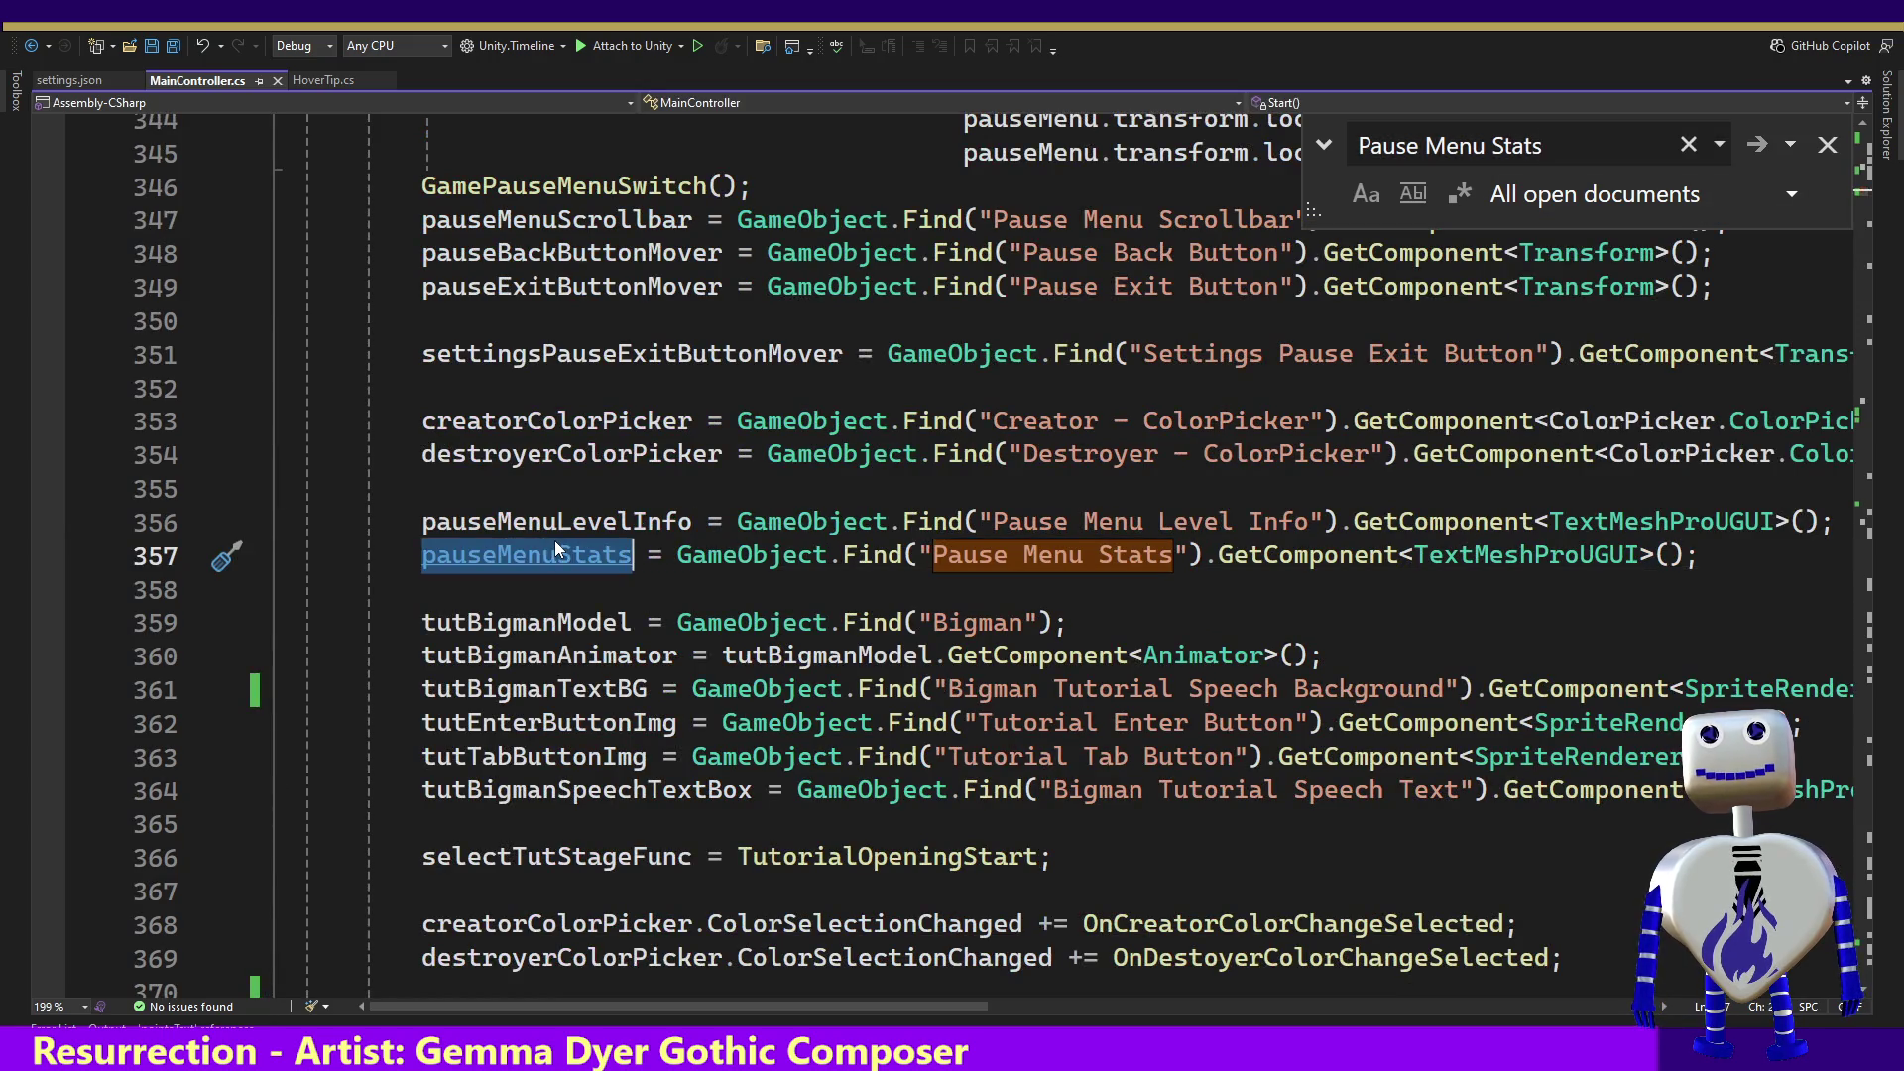
key("ctrl+f")
key("Return")
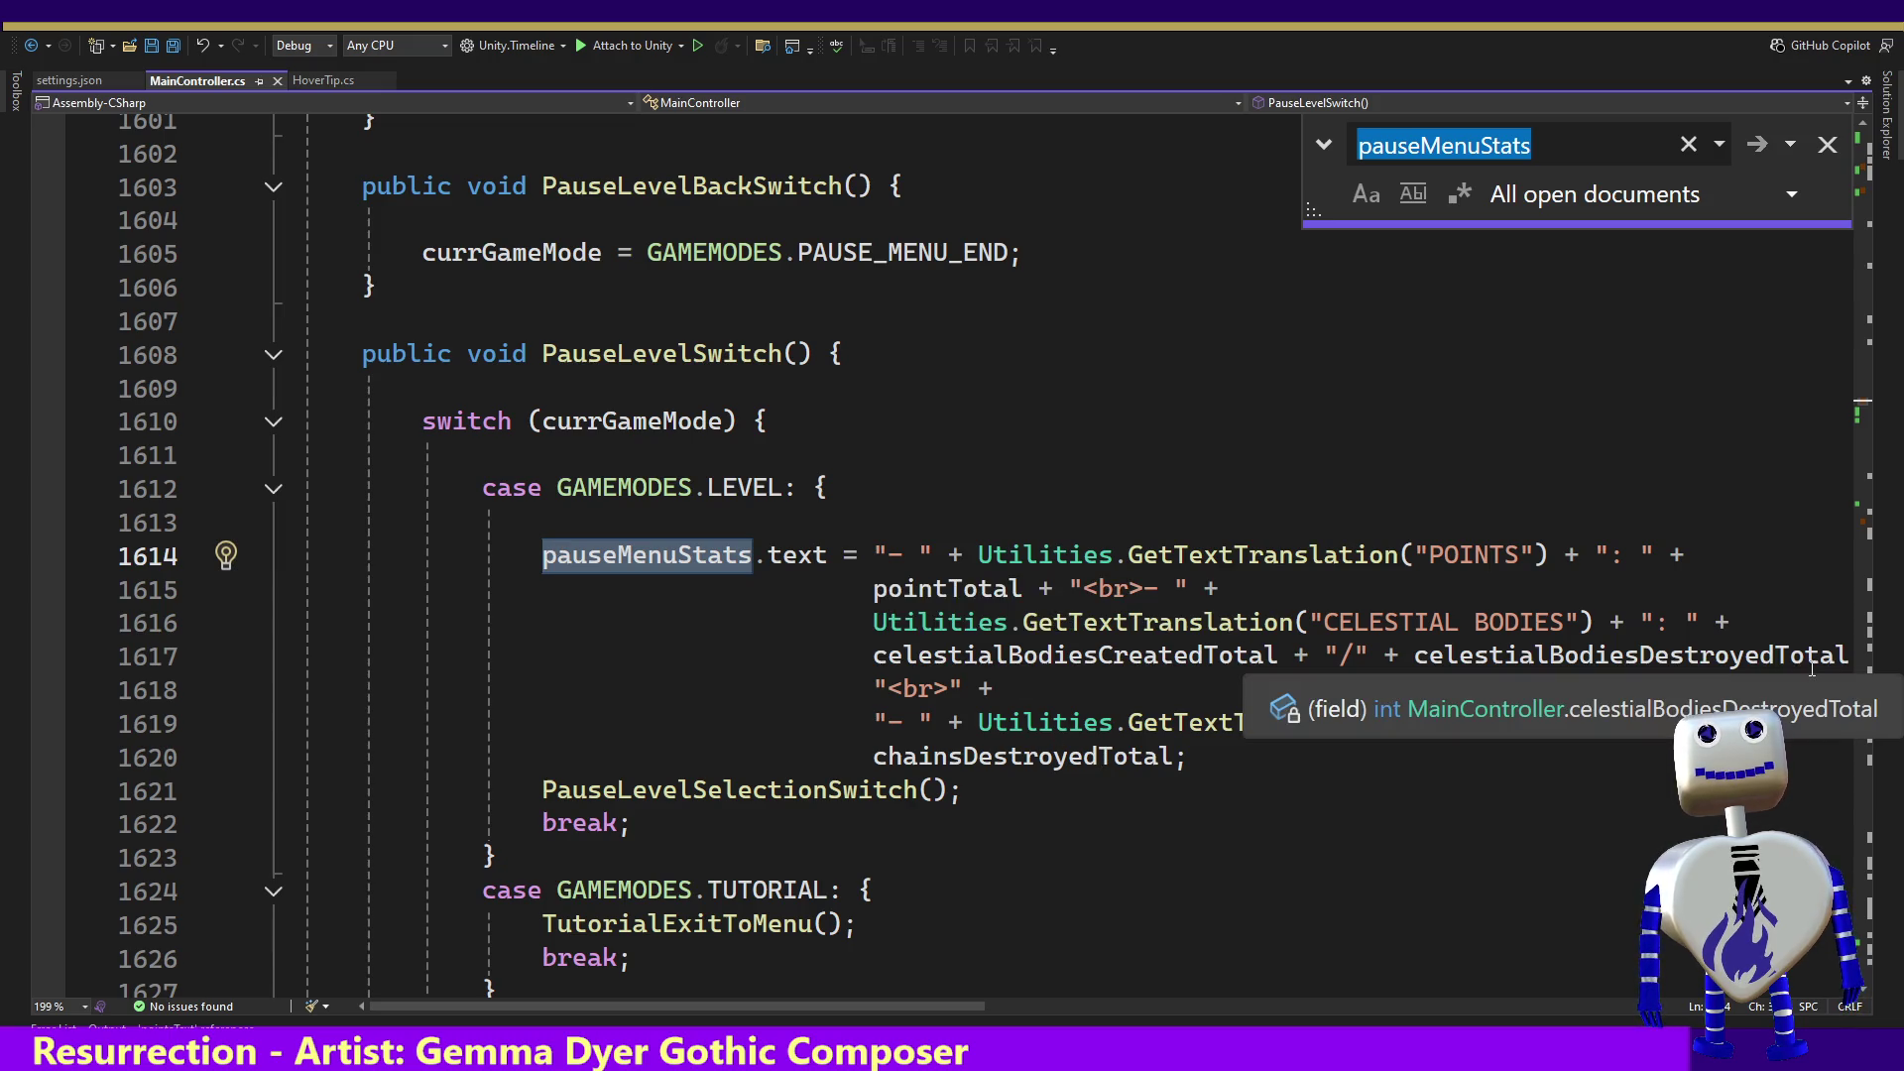
key("alt+Tab")
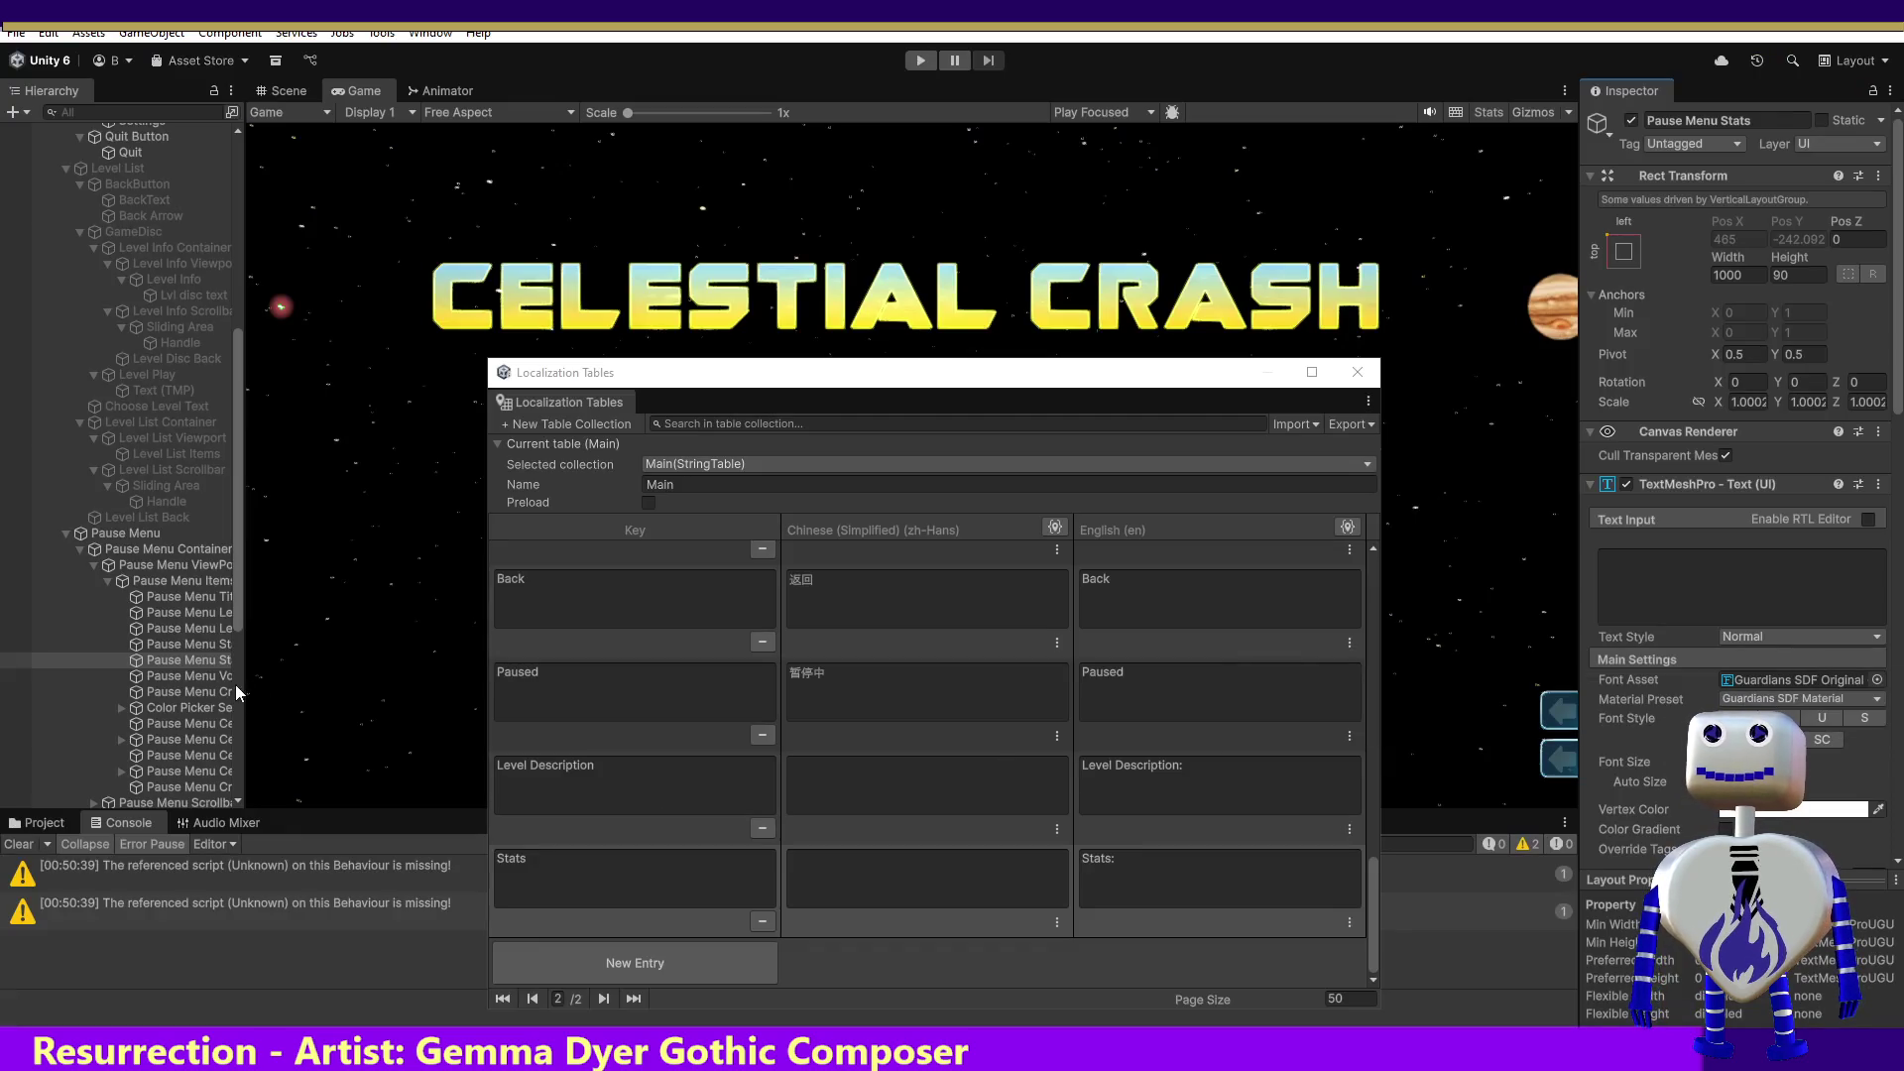
Step: Copy Pause Menu Volume Controls' text and add a Main table entry keyed 'Volume Controls'
left_click(220, 676)
left_click(1729, 608)
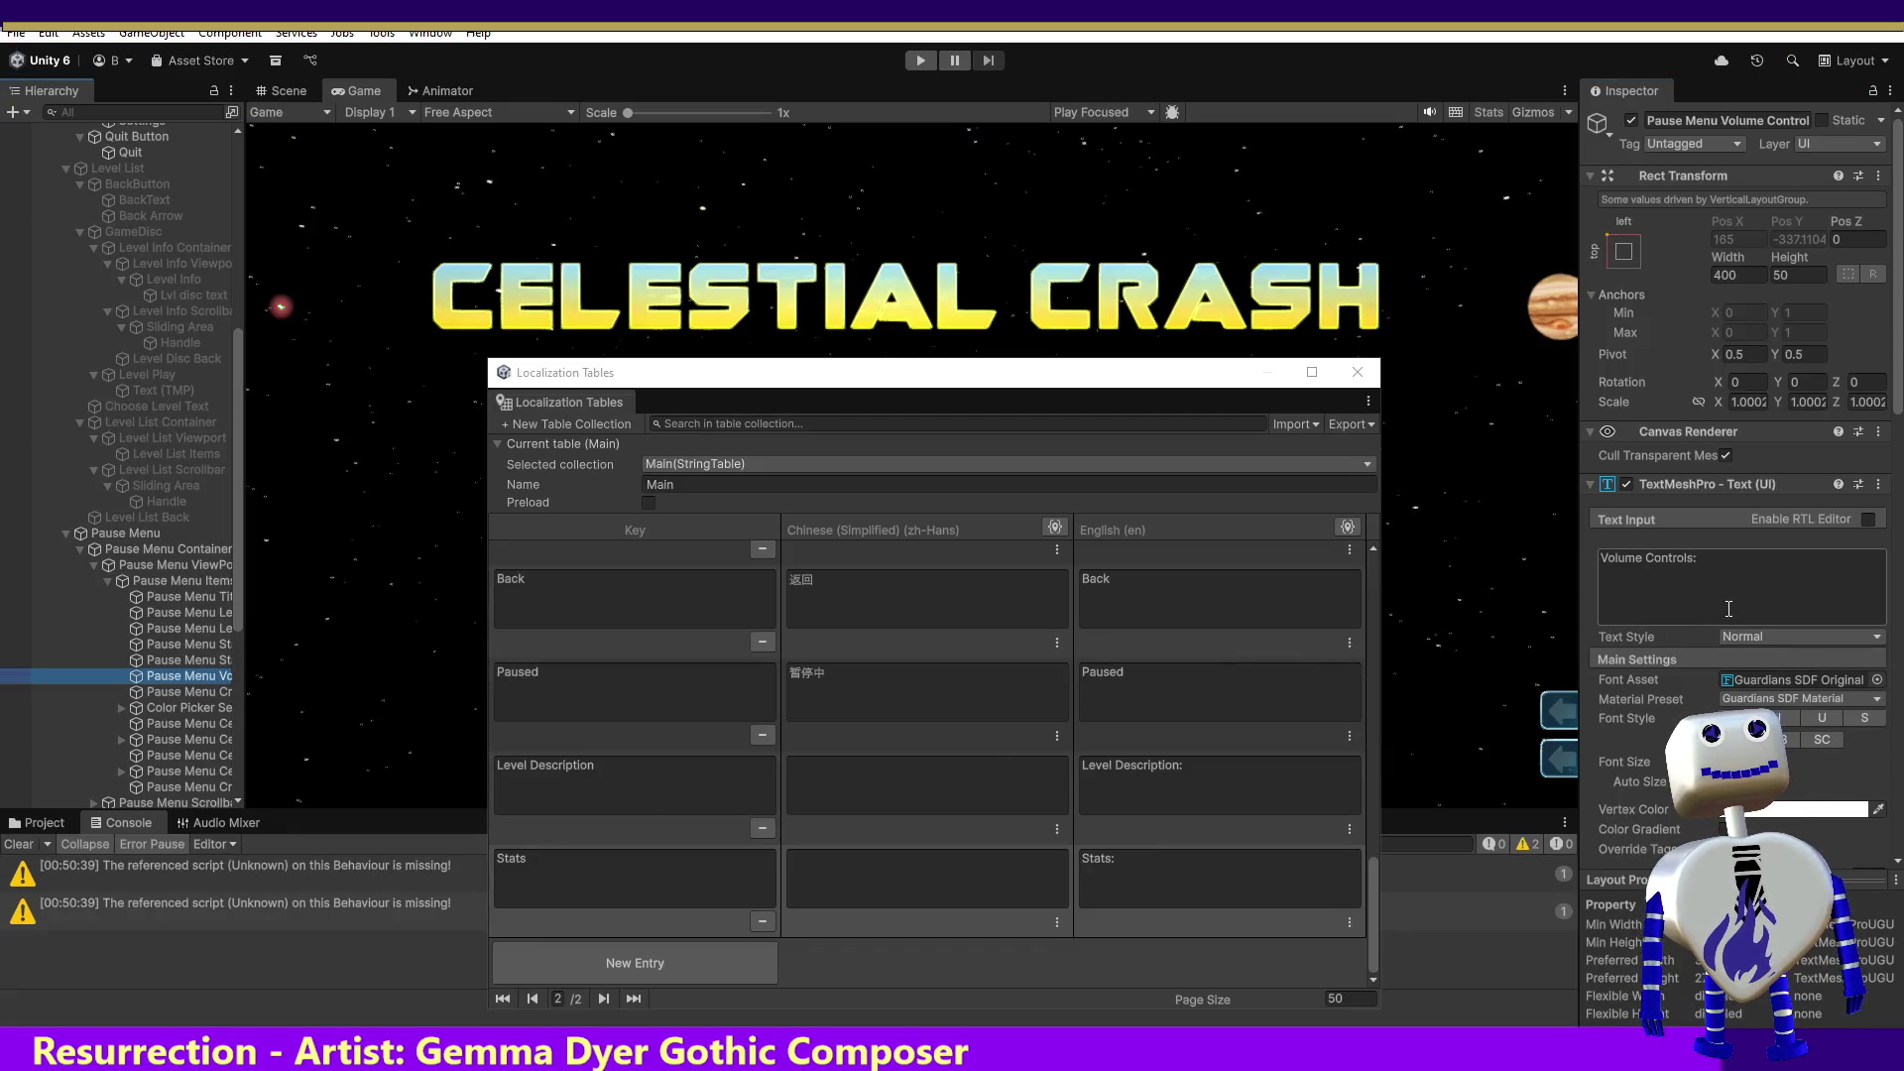
left_click(1699, 556)
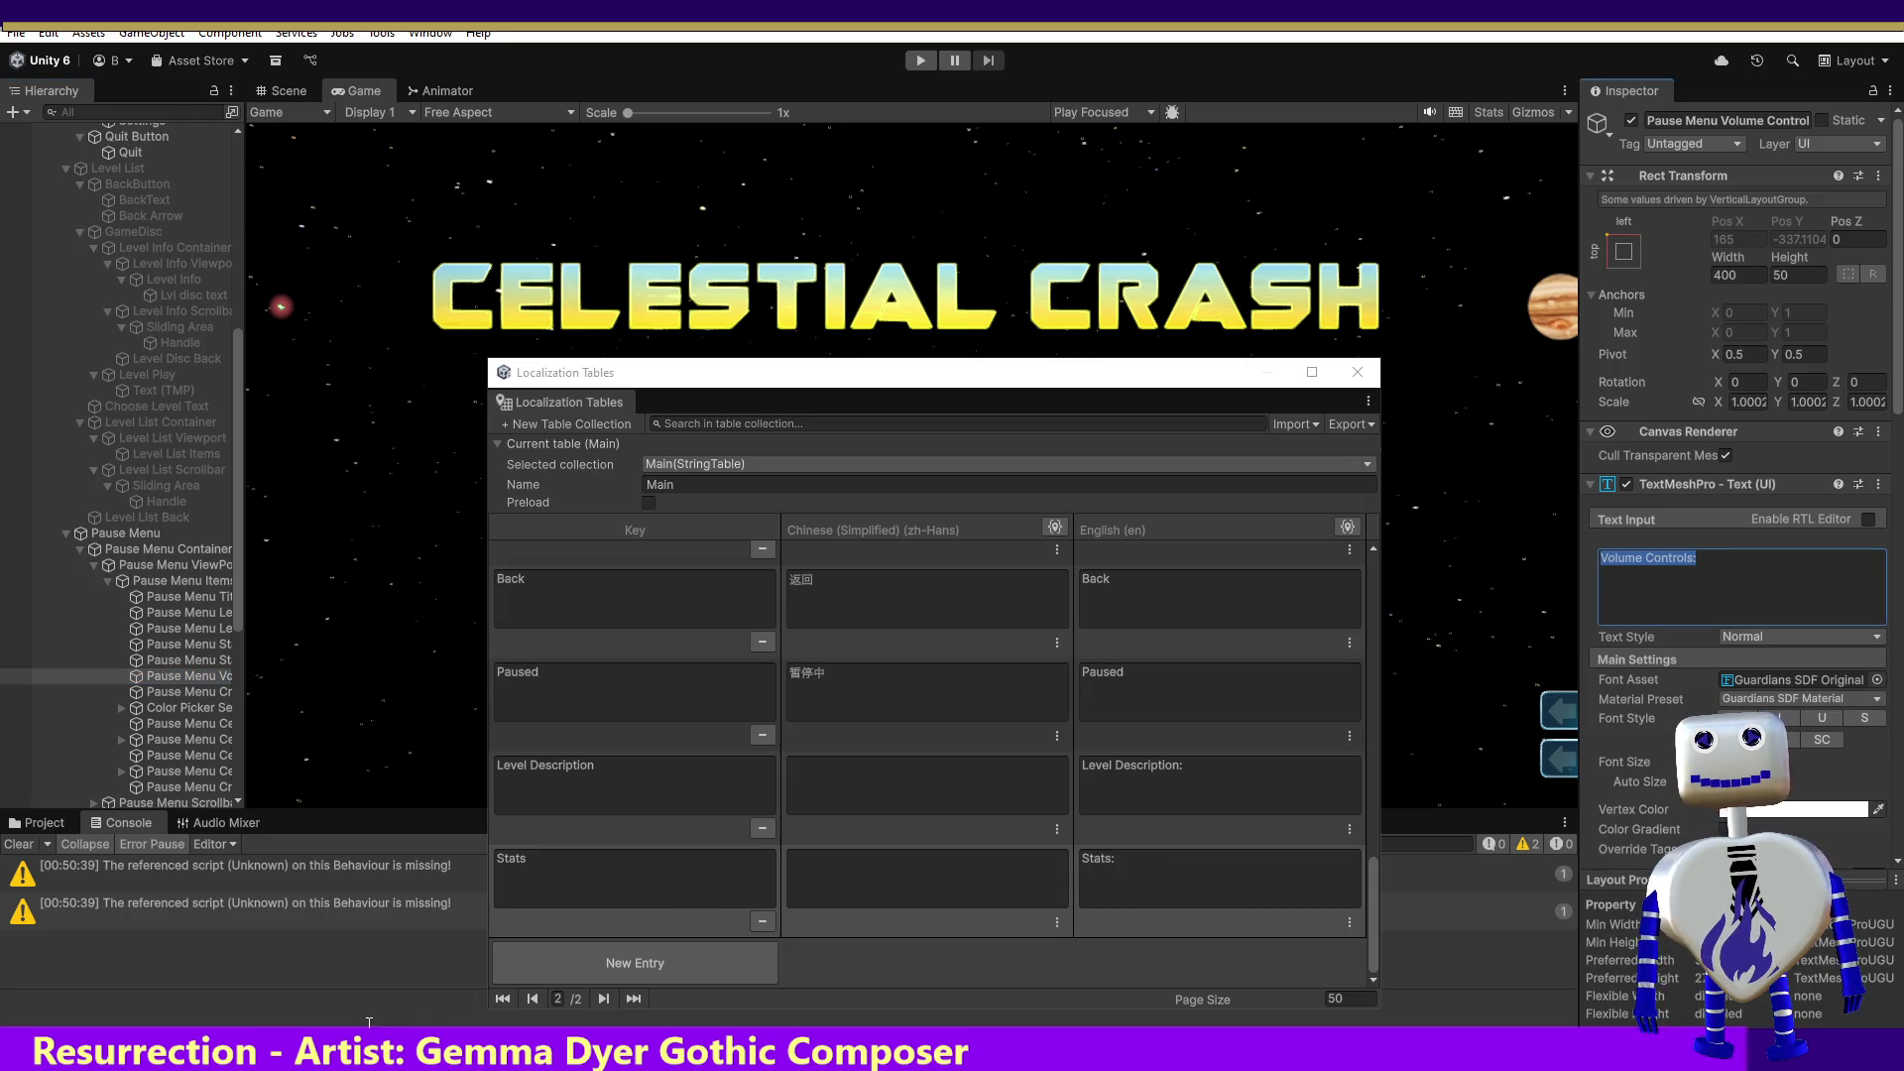
left_click(556, 964)
left_click(601, 860)
type("Volume Controls:")
key("BackSpace")
Step: Set the Volume Controls entry's English value to 'Volume Controls:', leaving Chinese empty
left_click(1297, 885)
key("ctrl+v")
type(":")
key("ctrl+a")
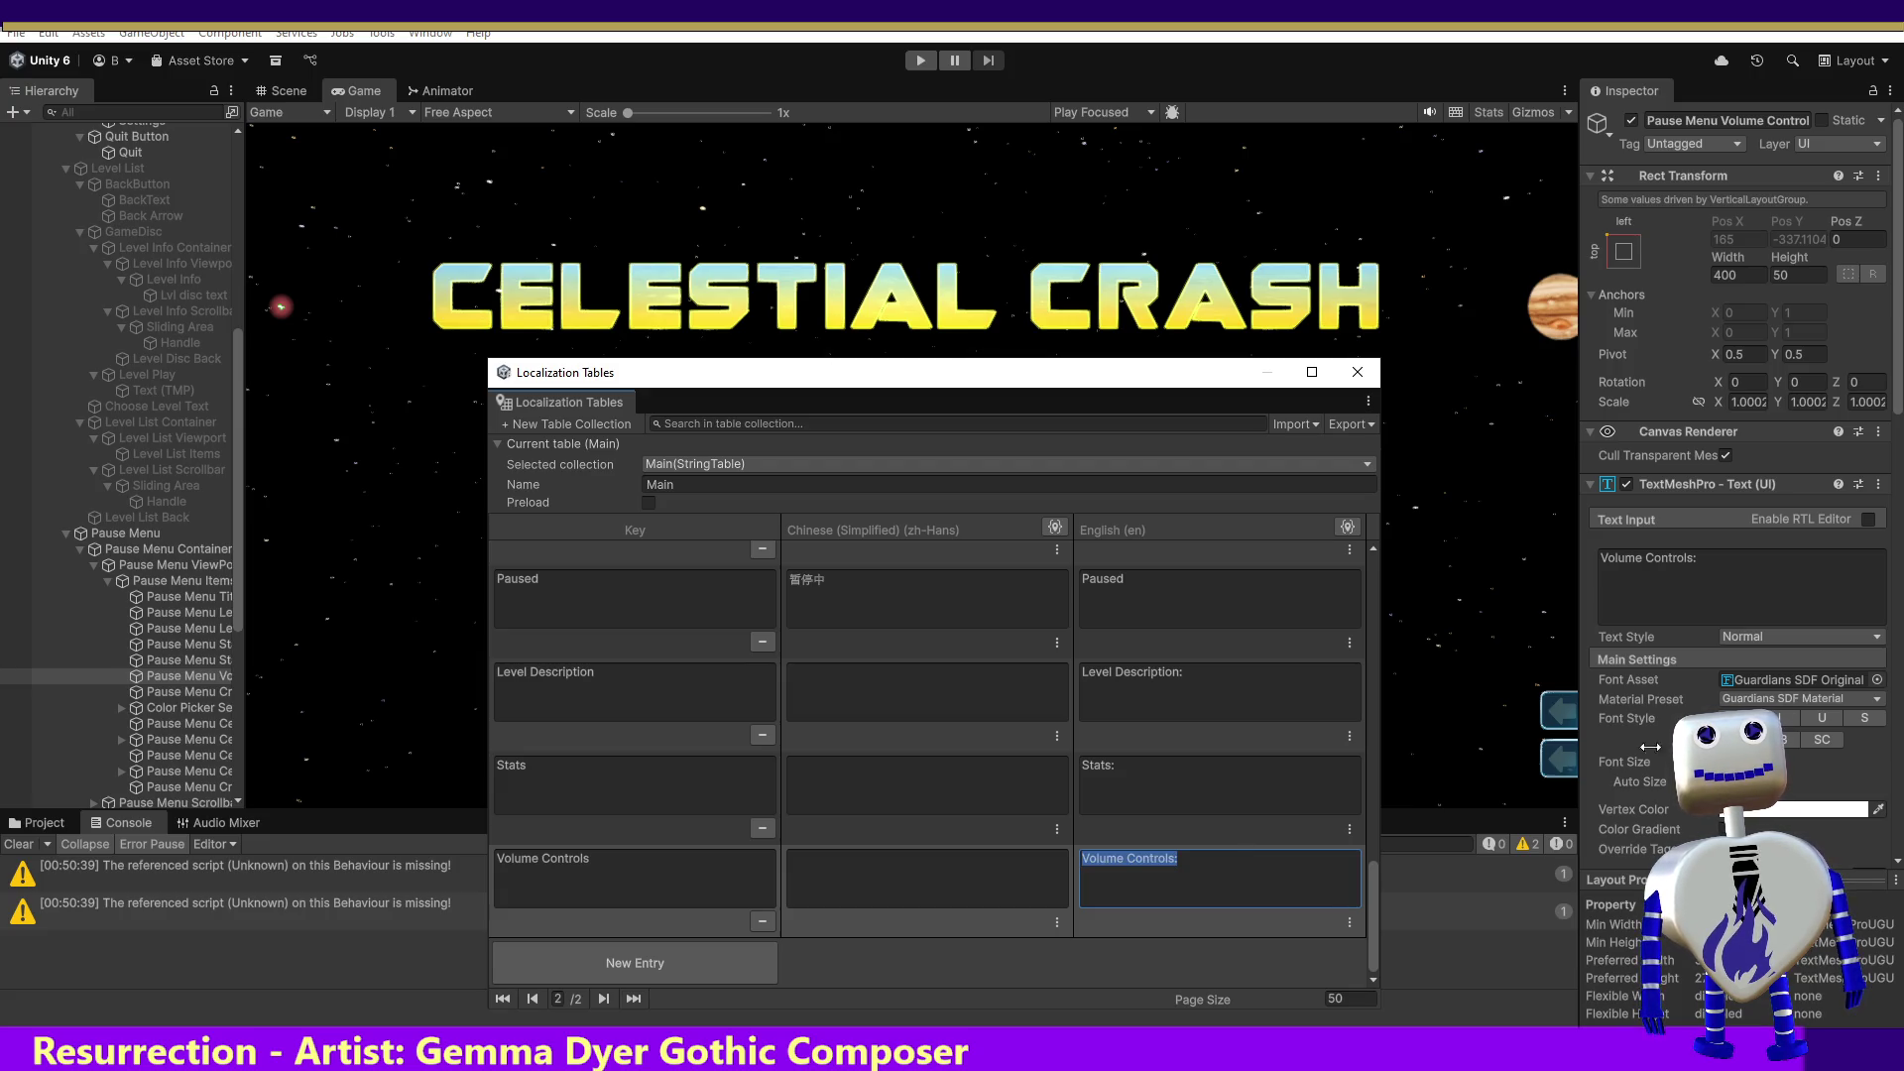
left_click(1020, 884)
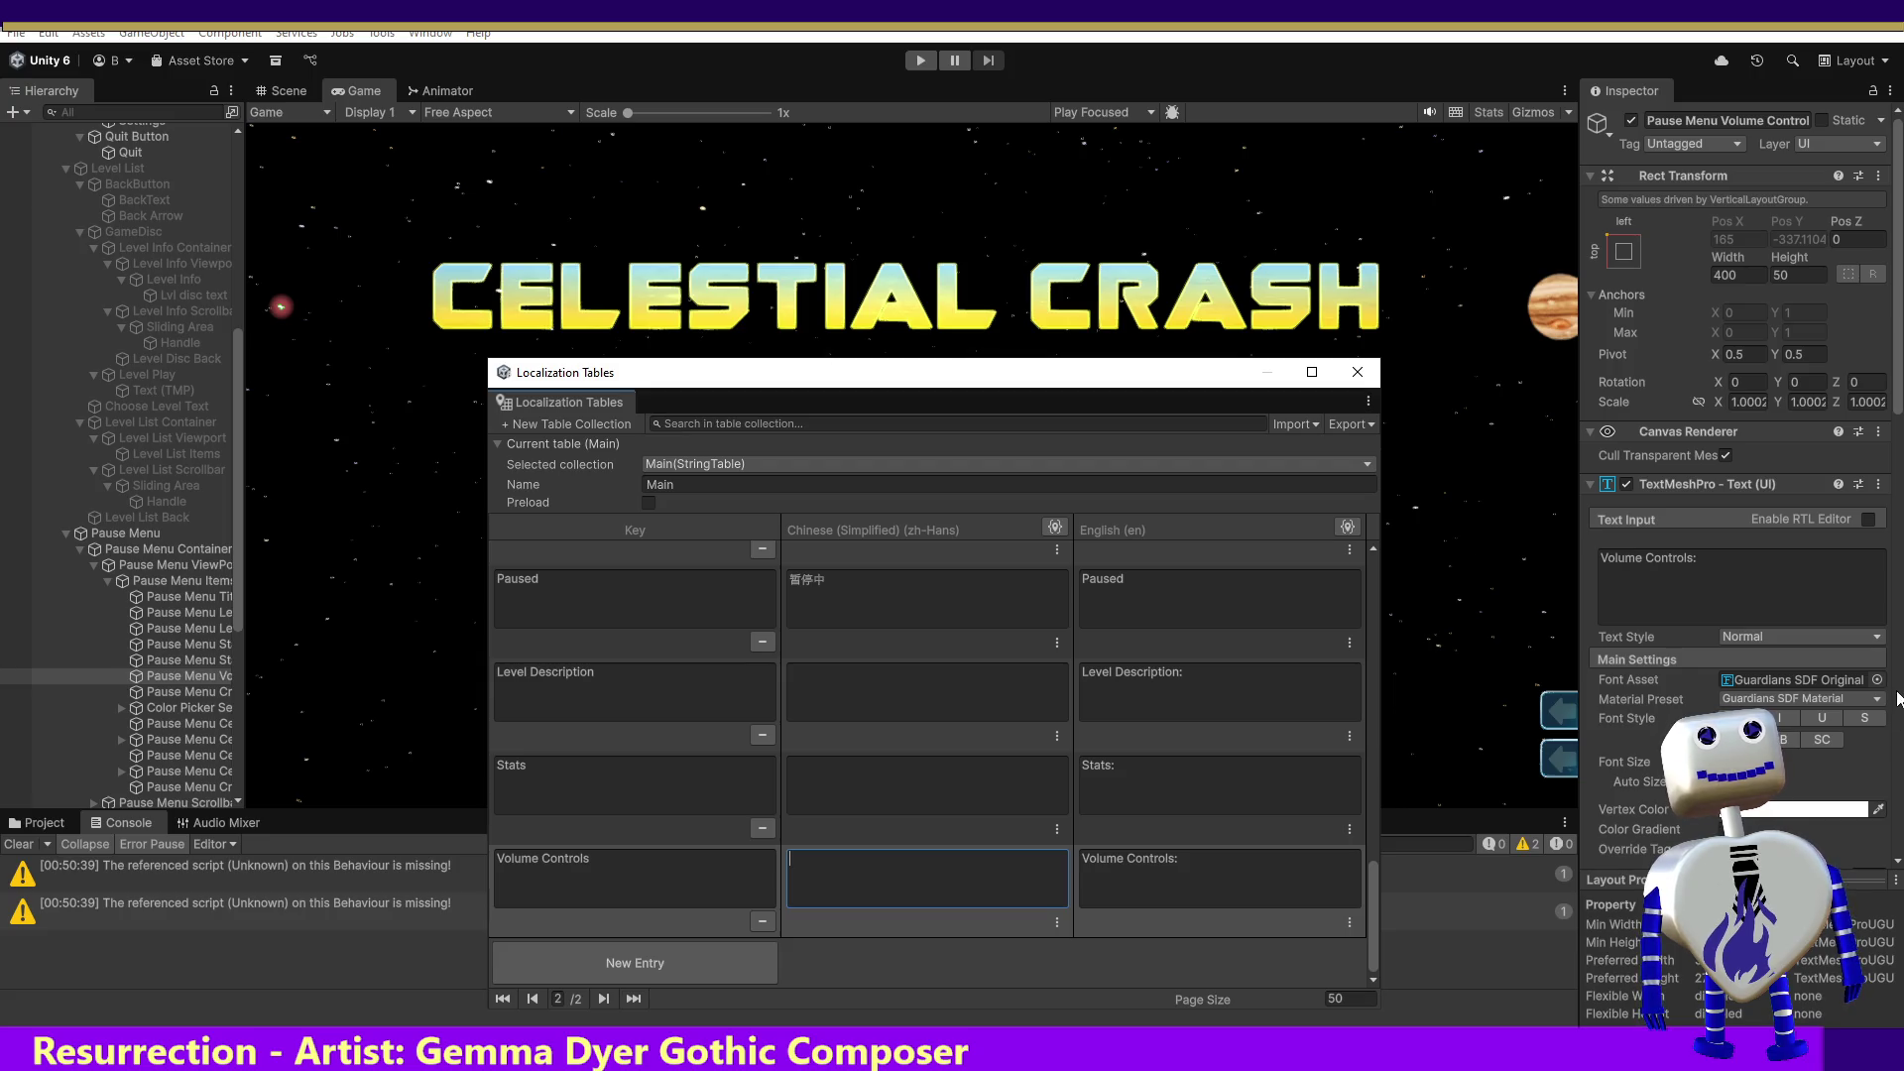
left_click(1899, 394)
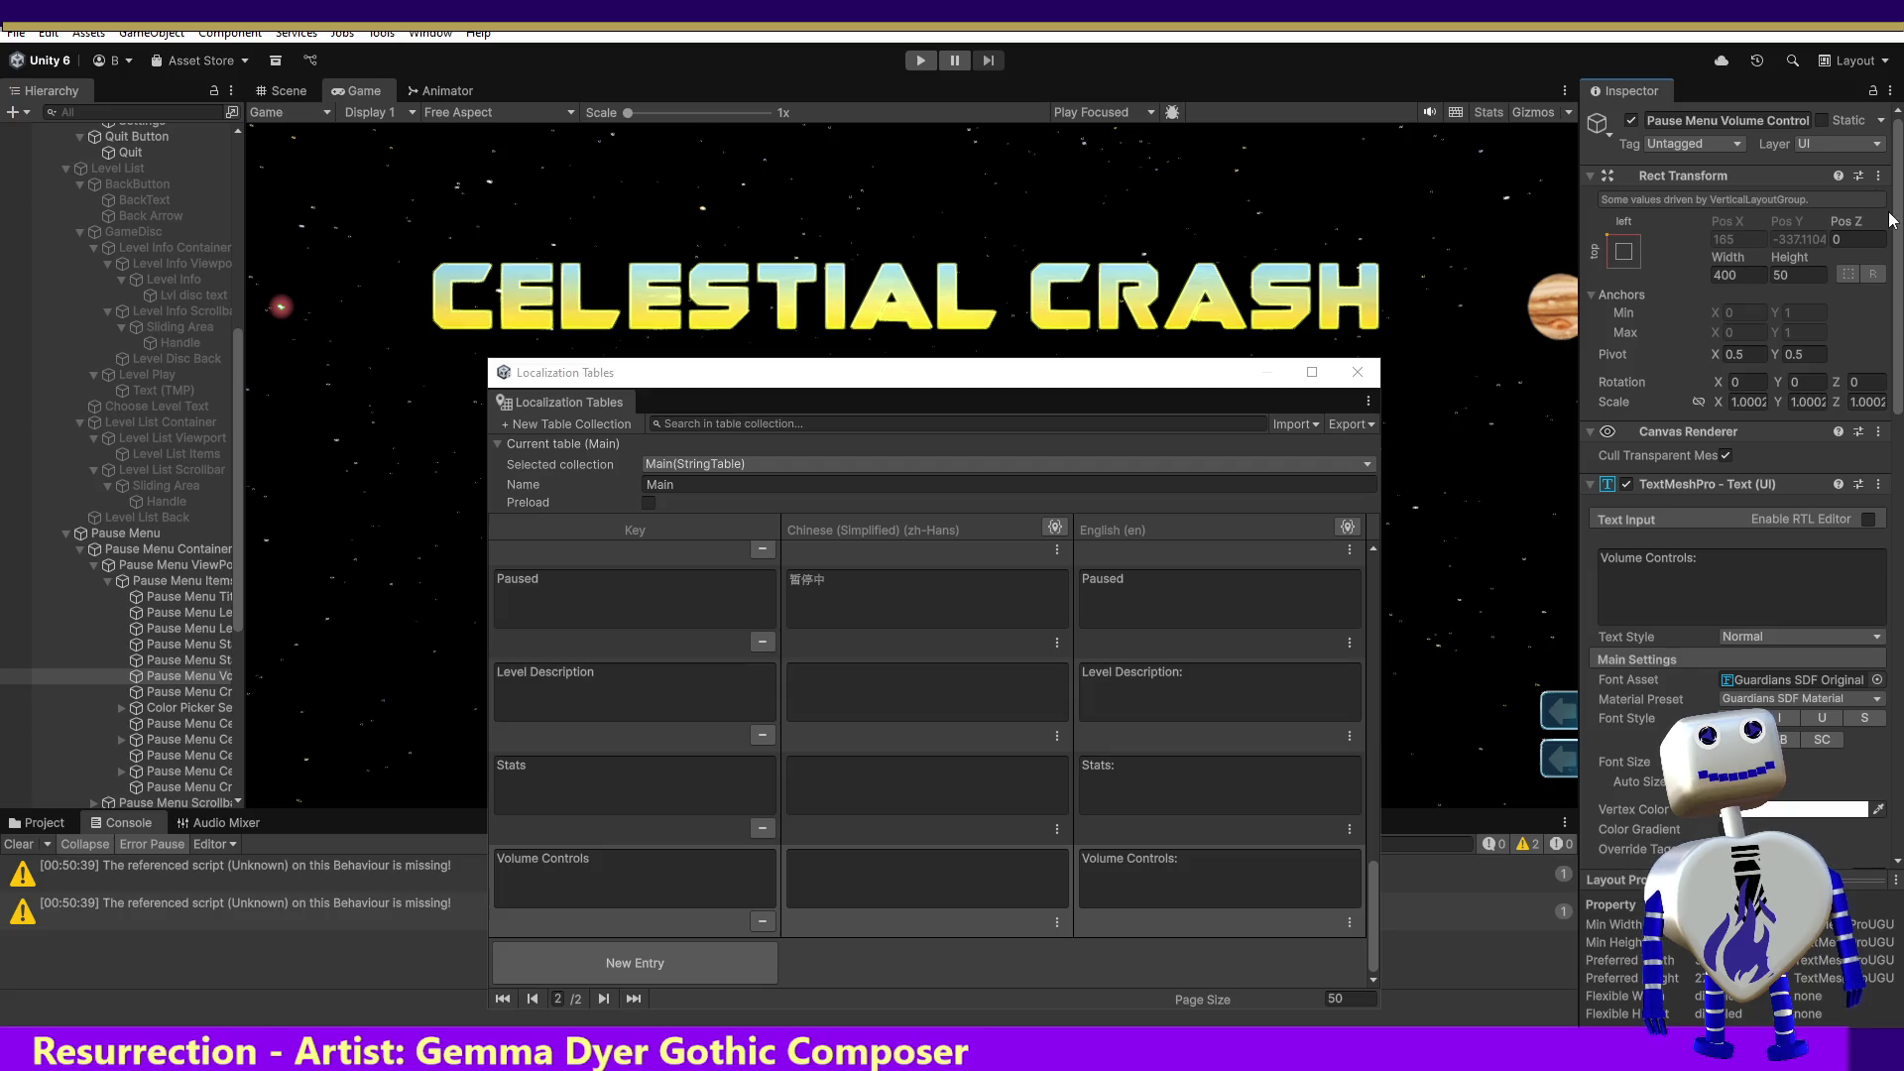
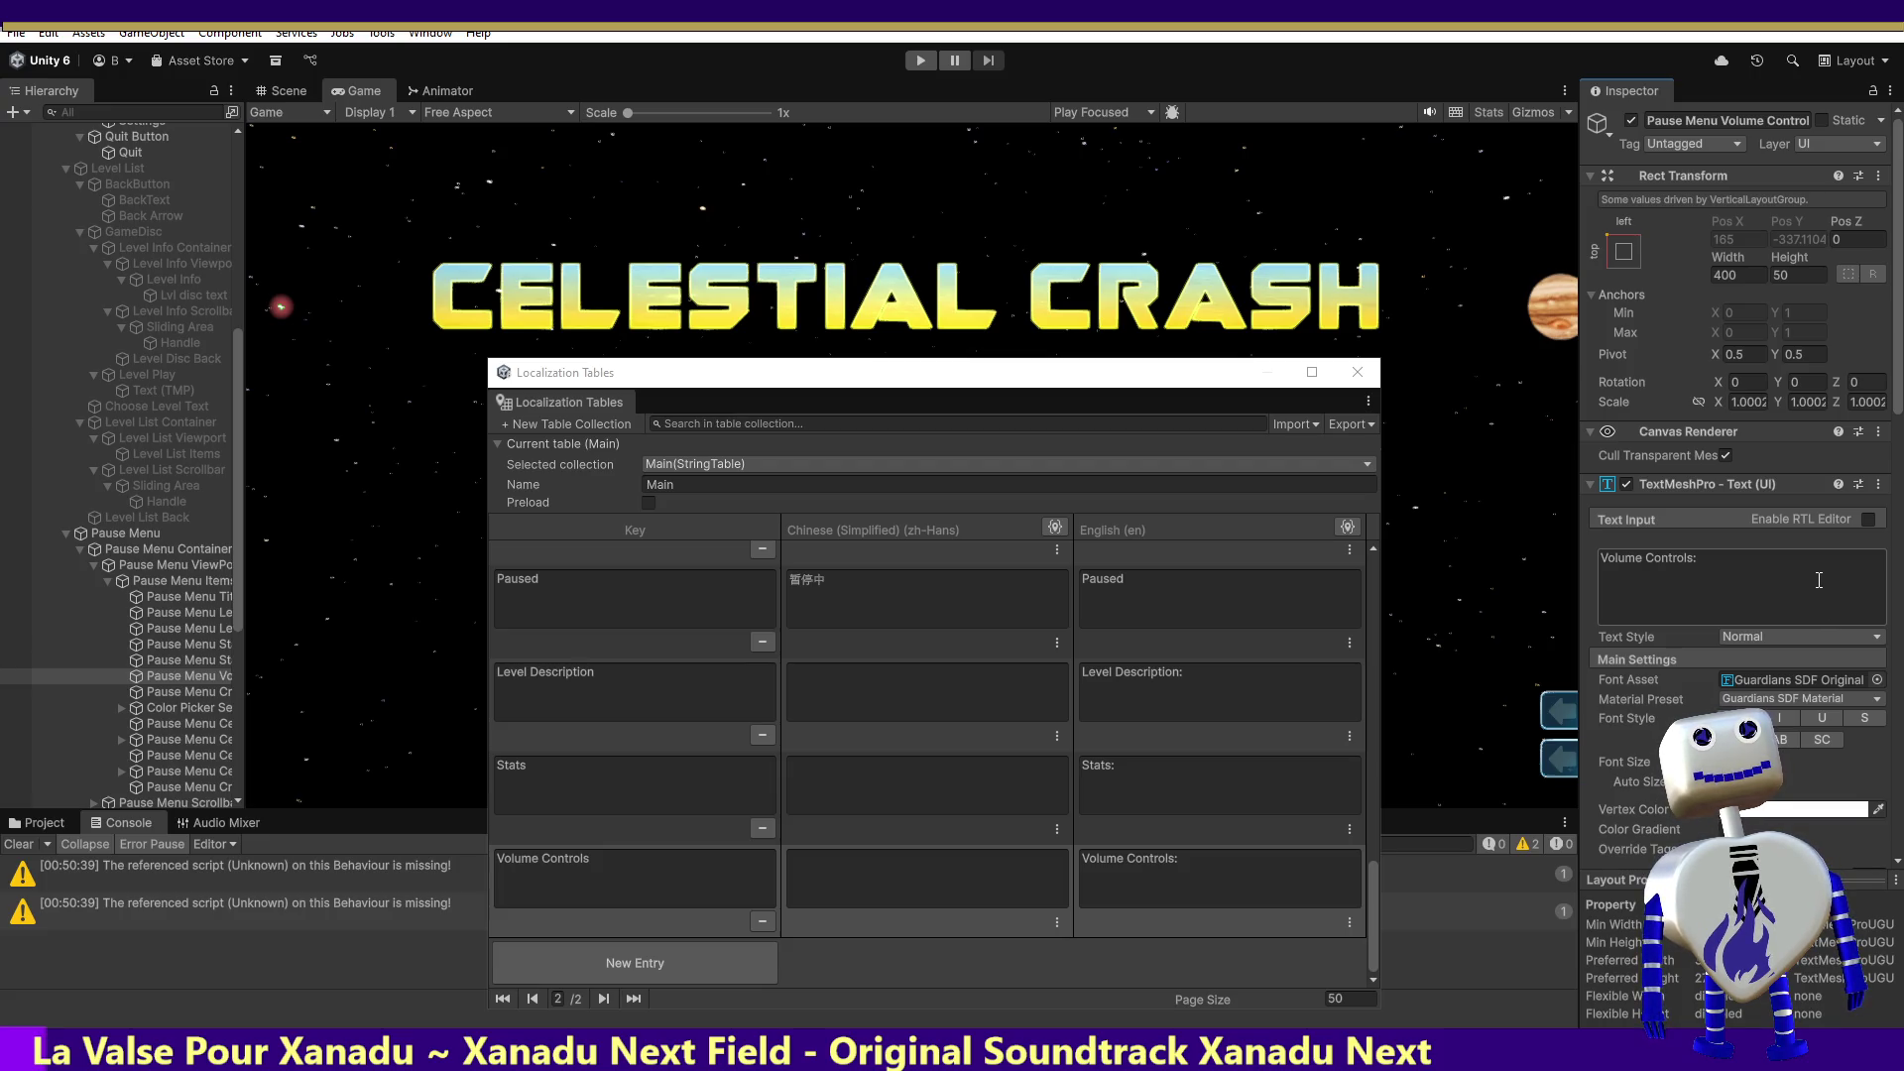
Step: Point the Localize String Event's String Reference at the Main table's Volume Controls entry
left_click(1877, 484)
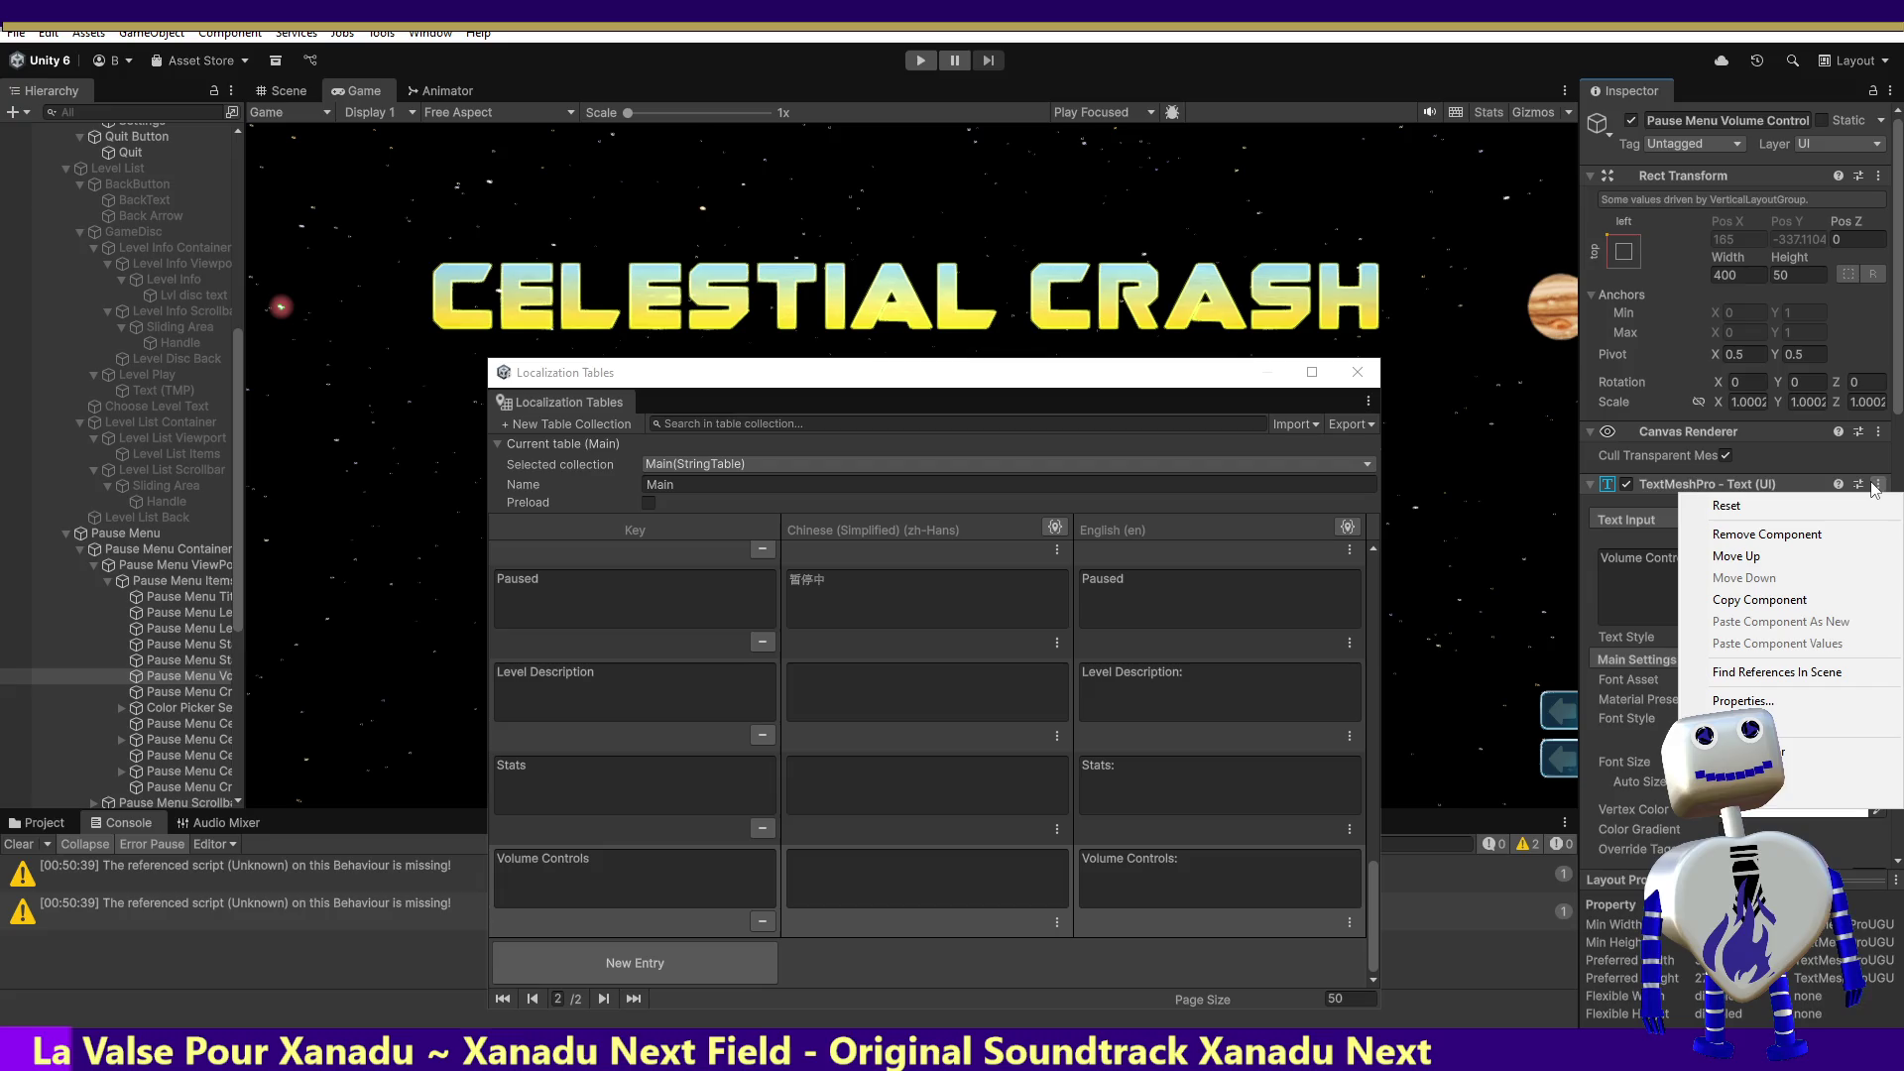
key("Escape")
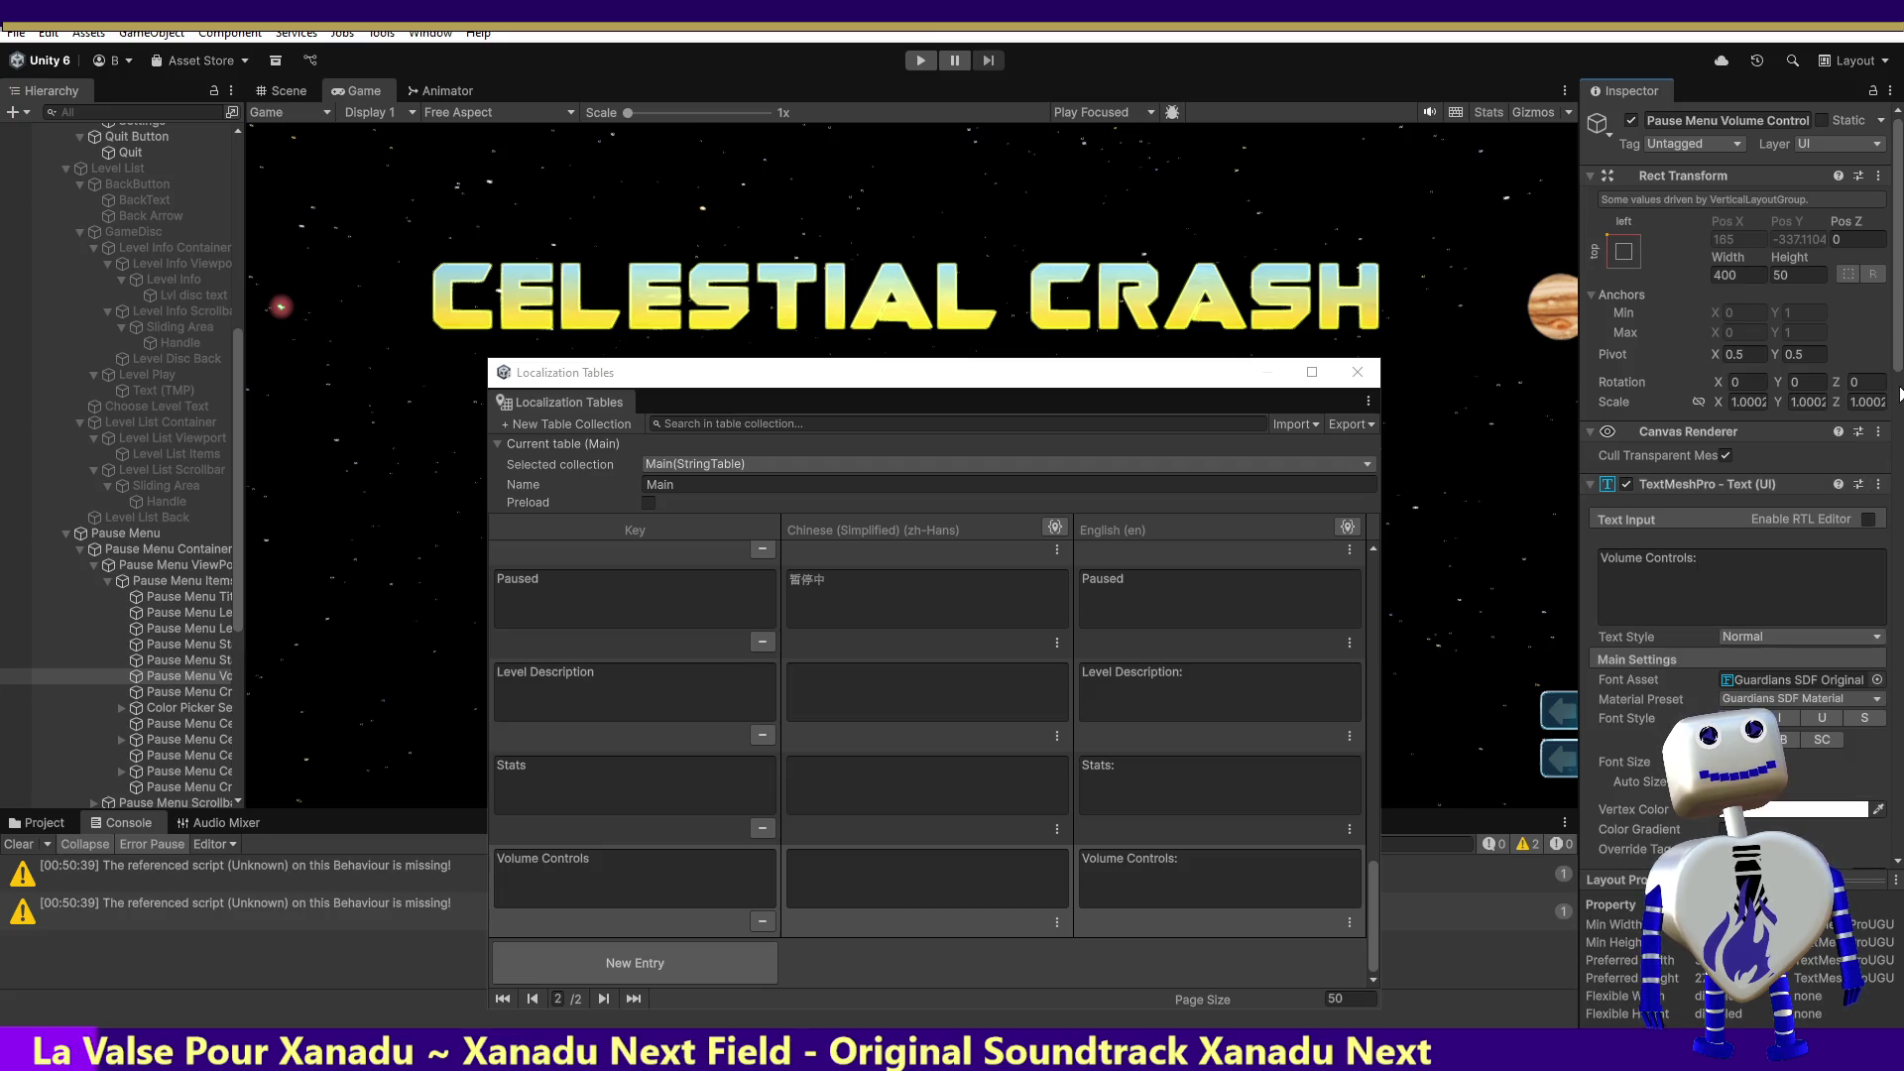
scroll(1900, 561, "down", 5)
scroll(1900, 562, "down", 2)
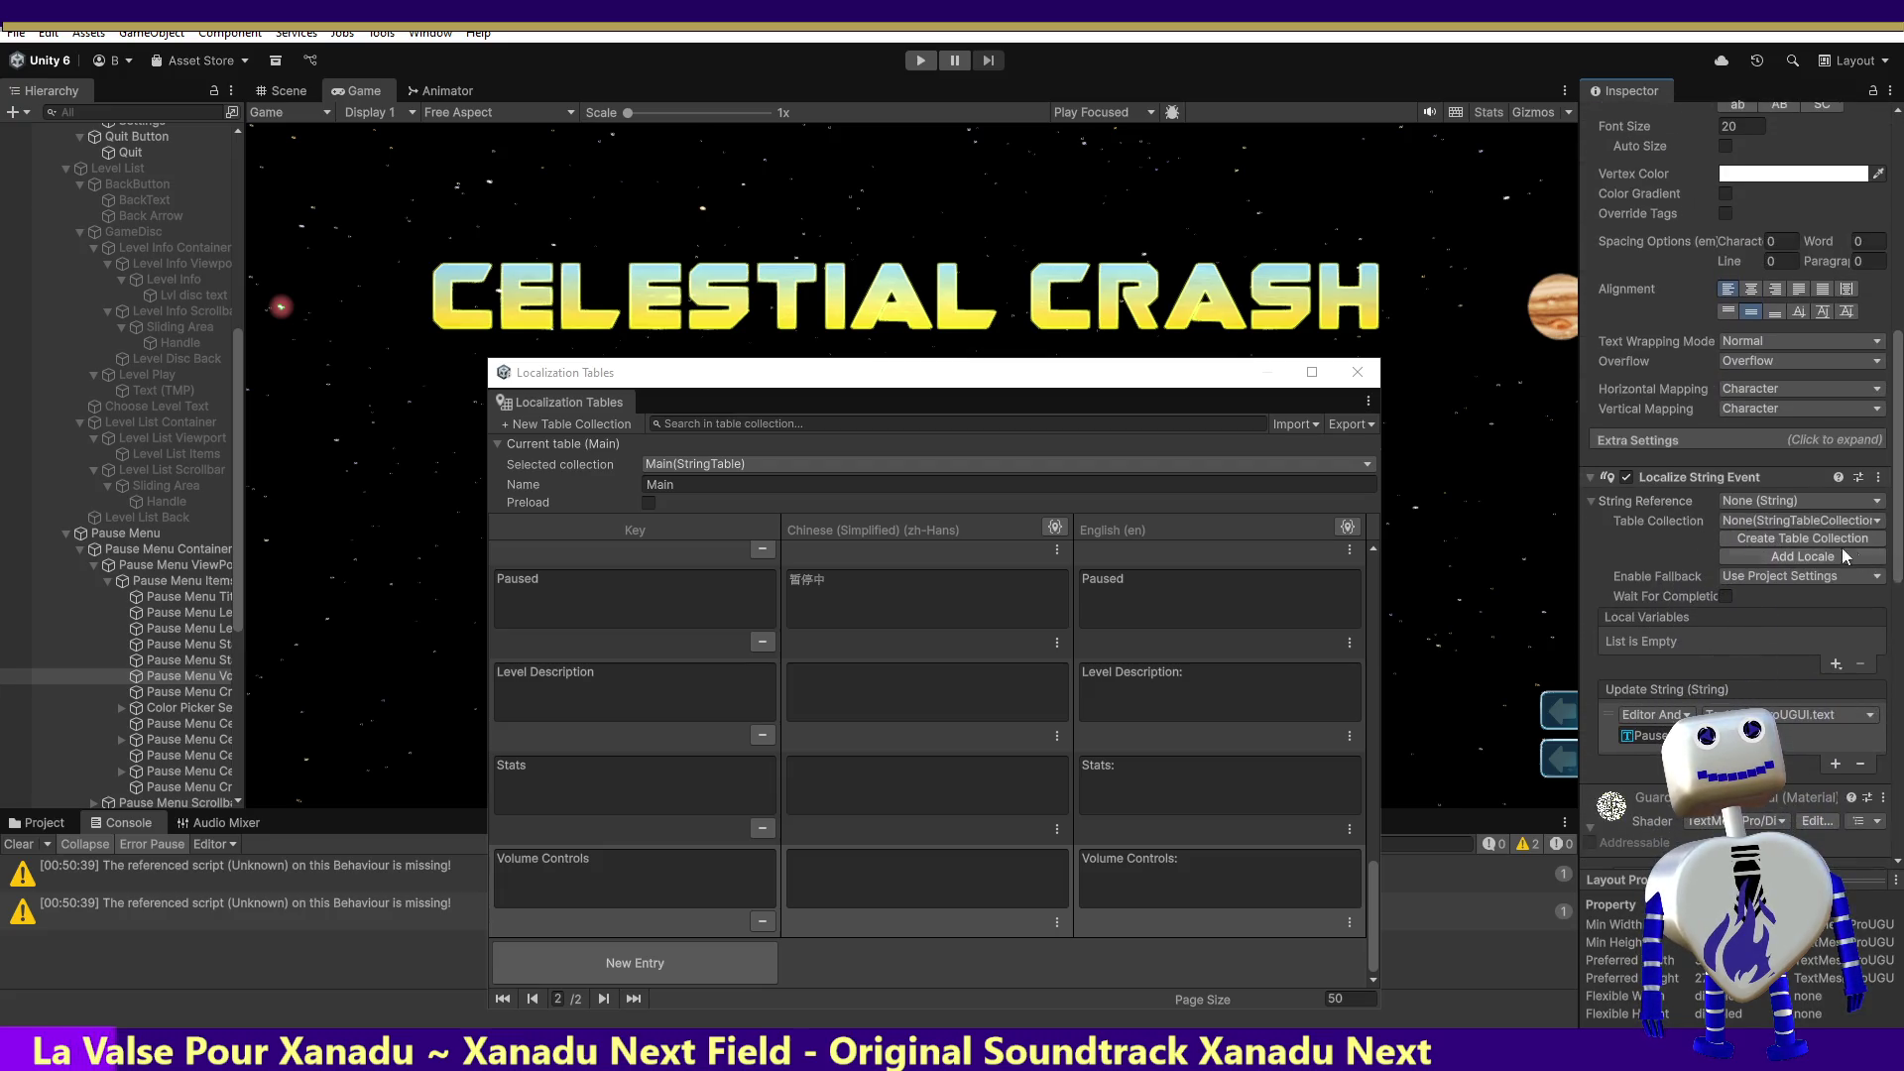
left_click(1787, 496)
type("Volume Controls")
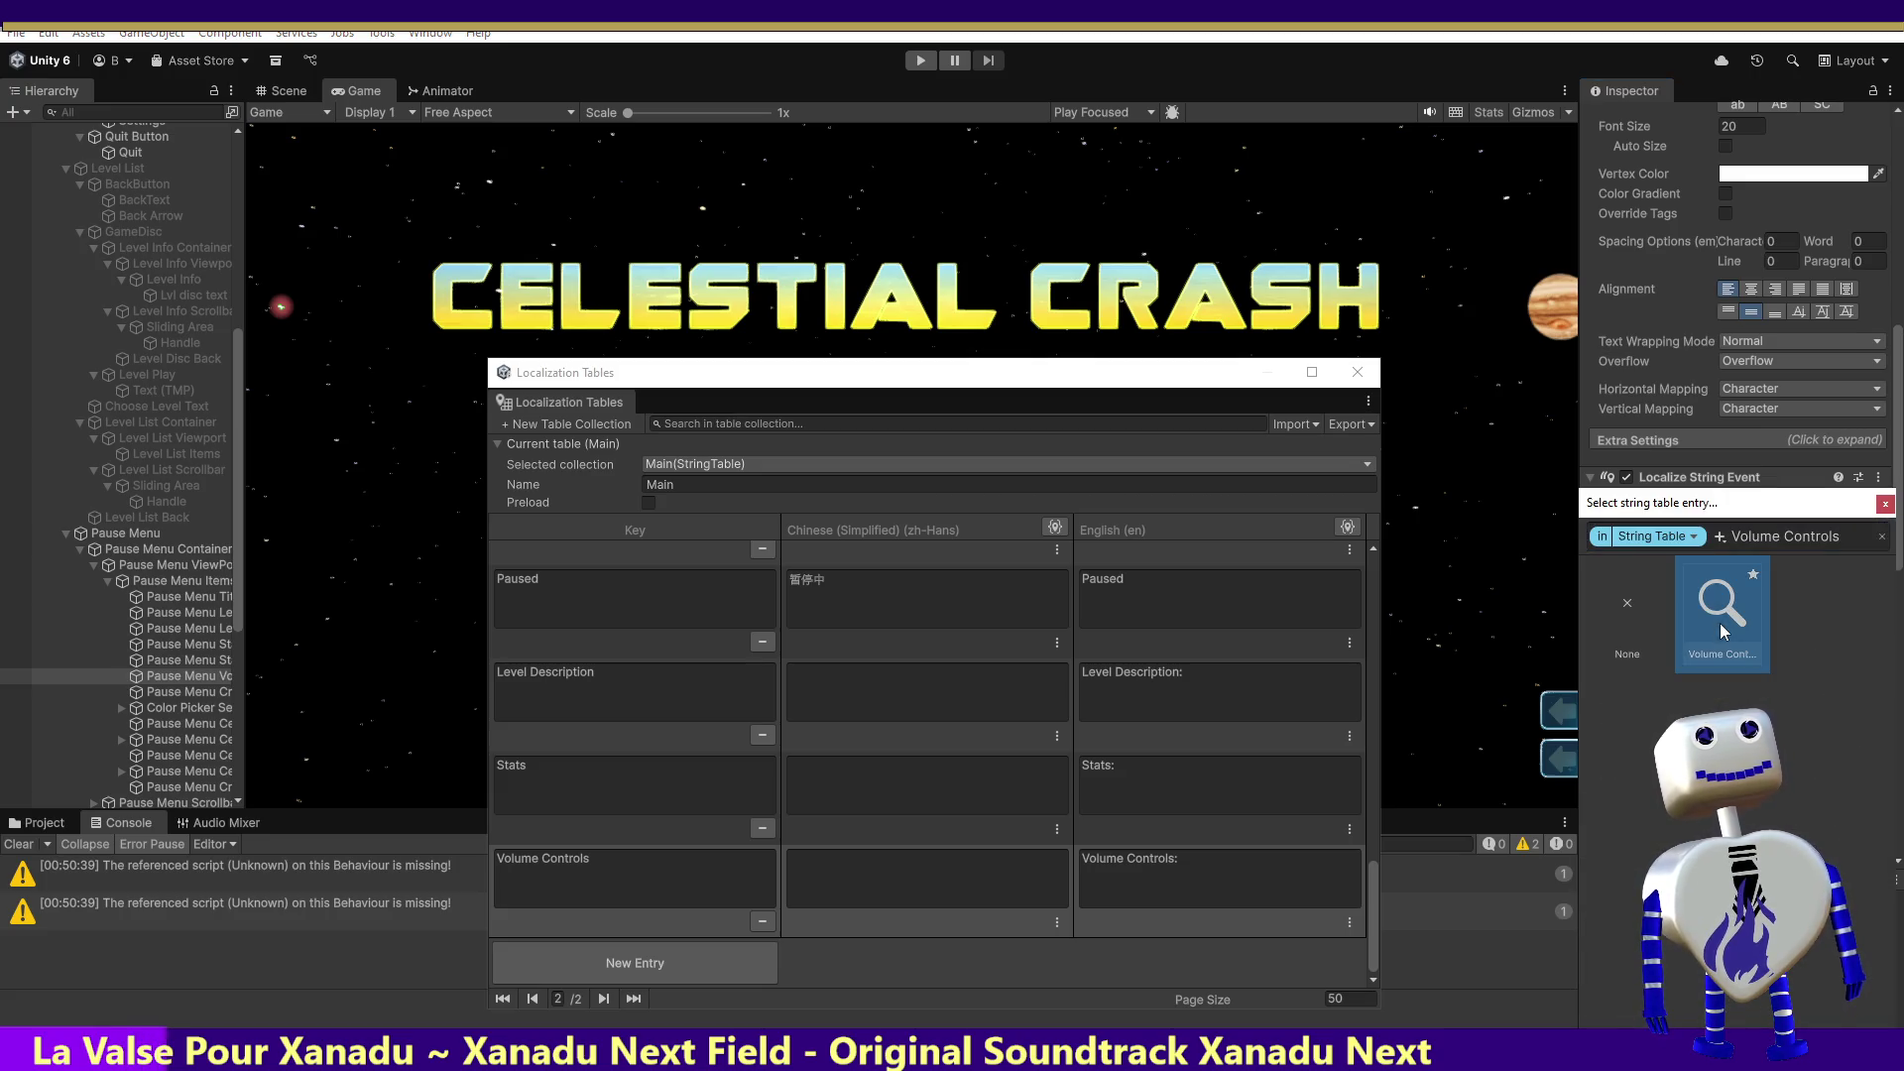
double_click(1723, 630)
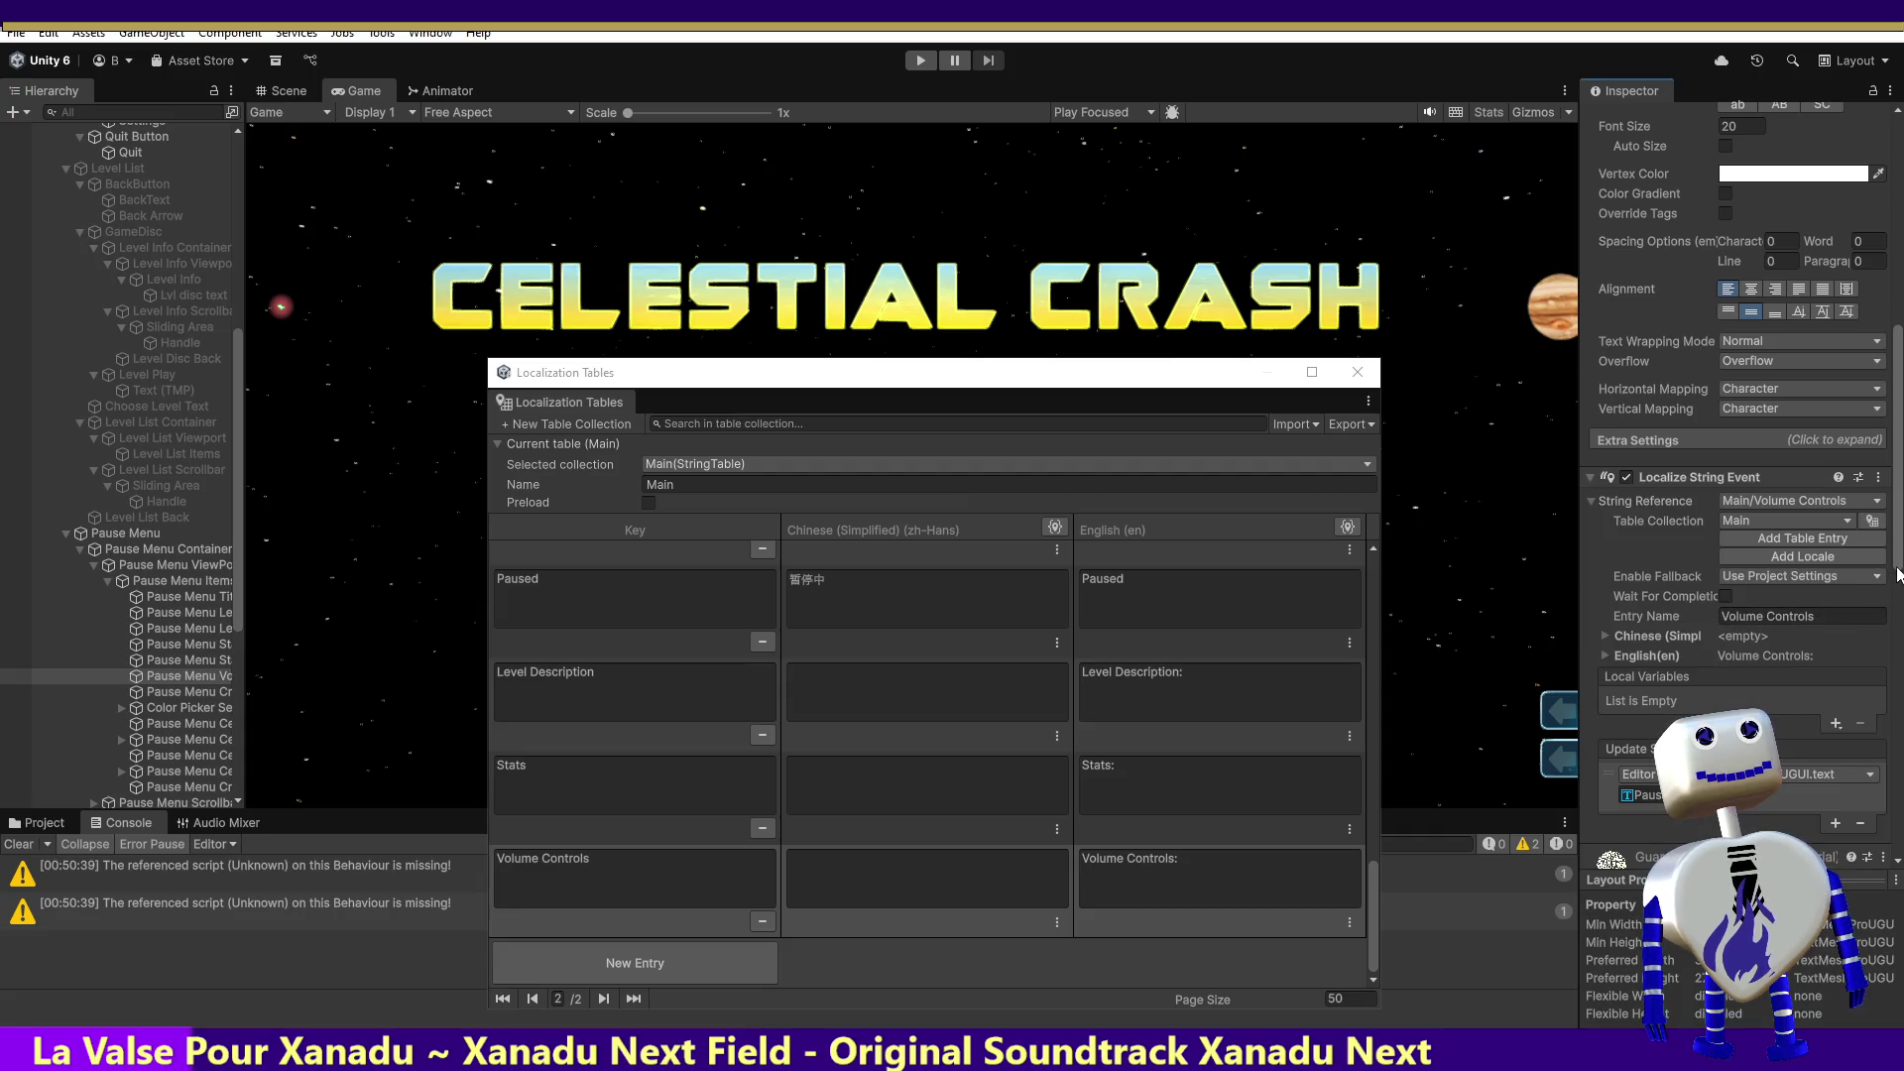
Step: Add a second callback slot under Update String
scroll(1898, 561, "down", 4)
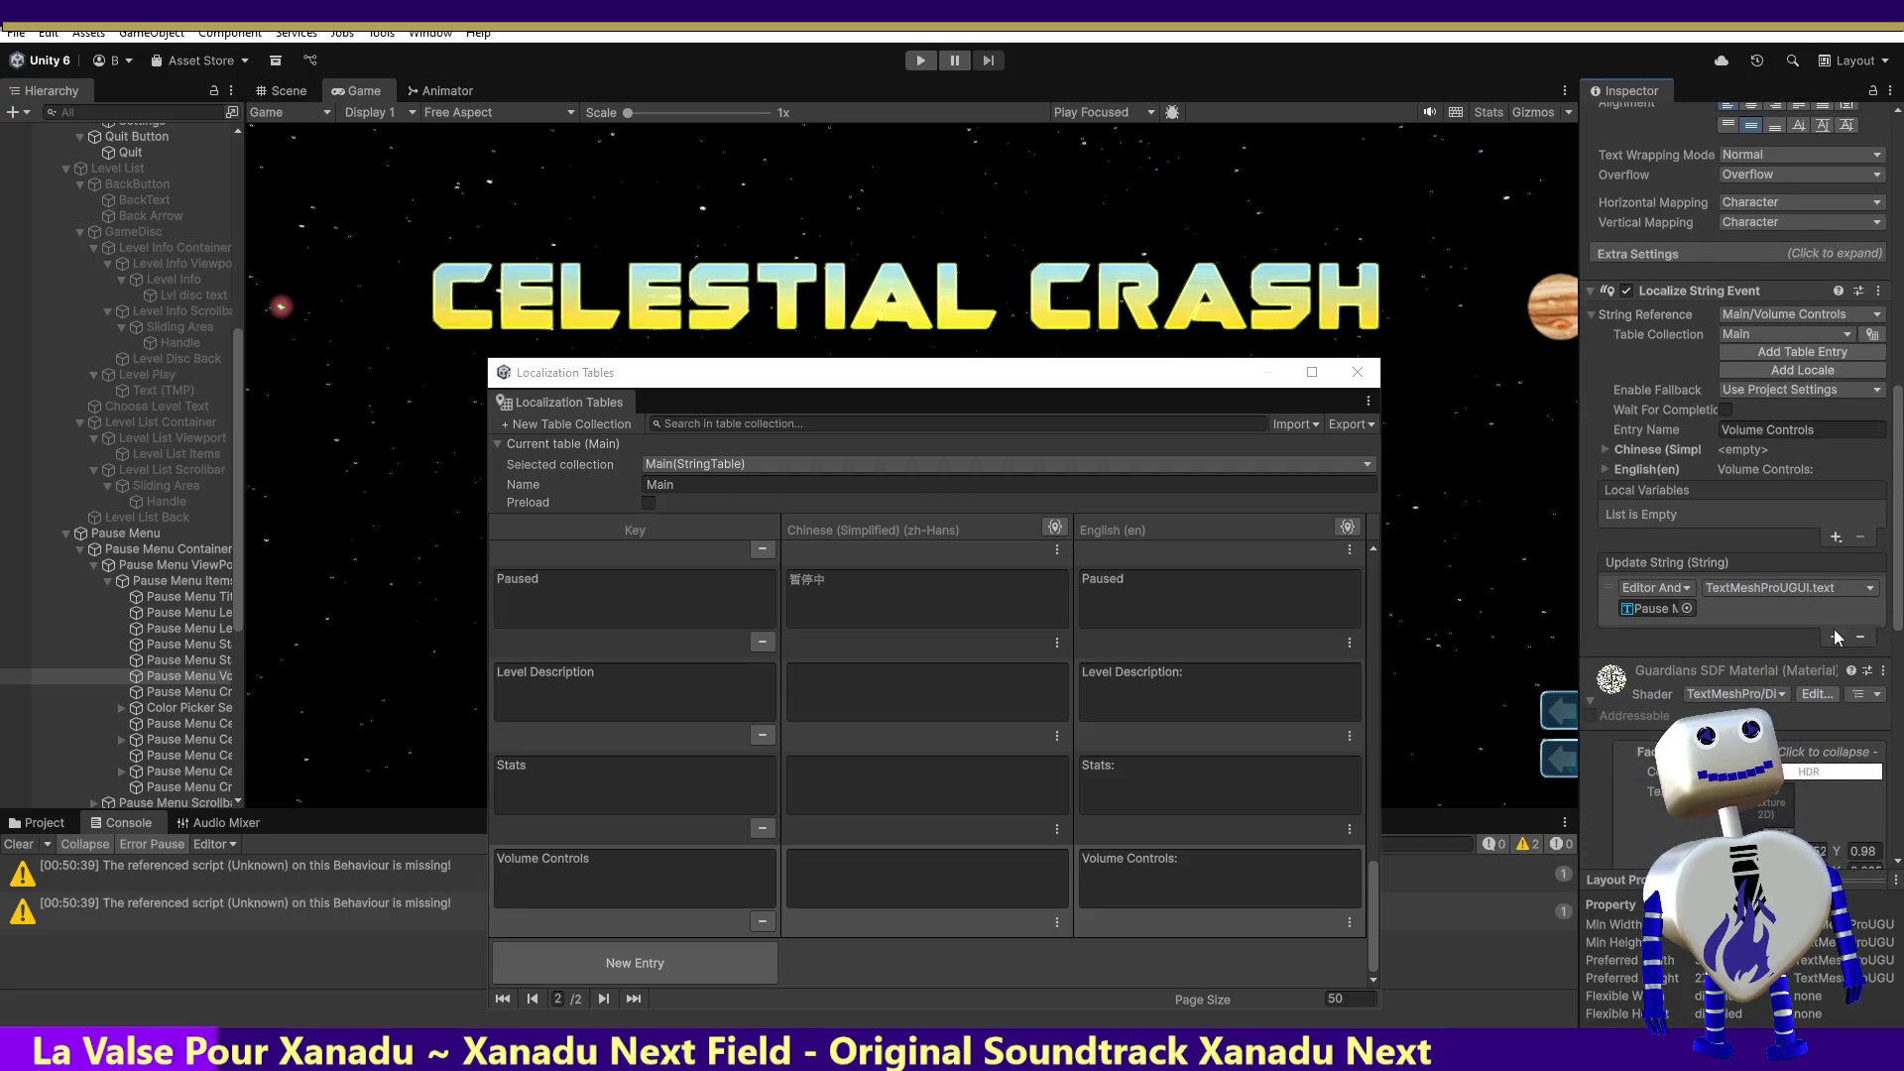
left_click(1836, 637)
left_click_drag(234, 404, 151, 132)
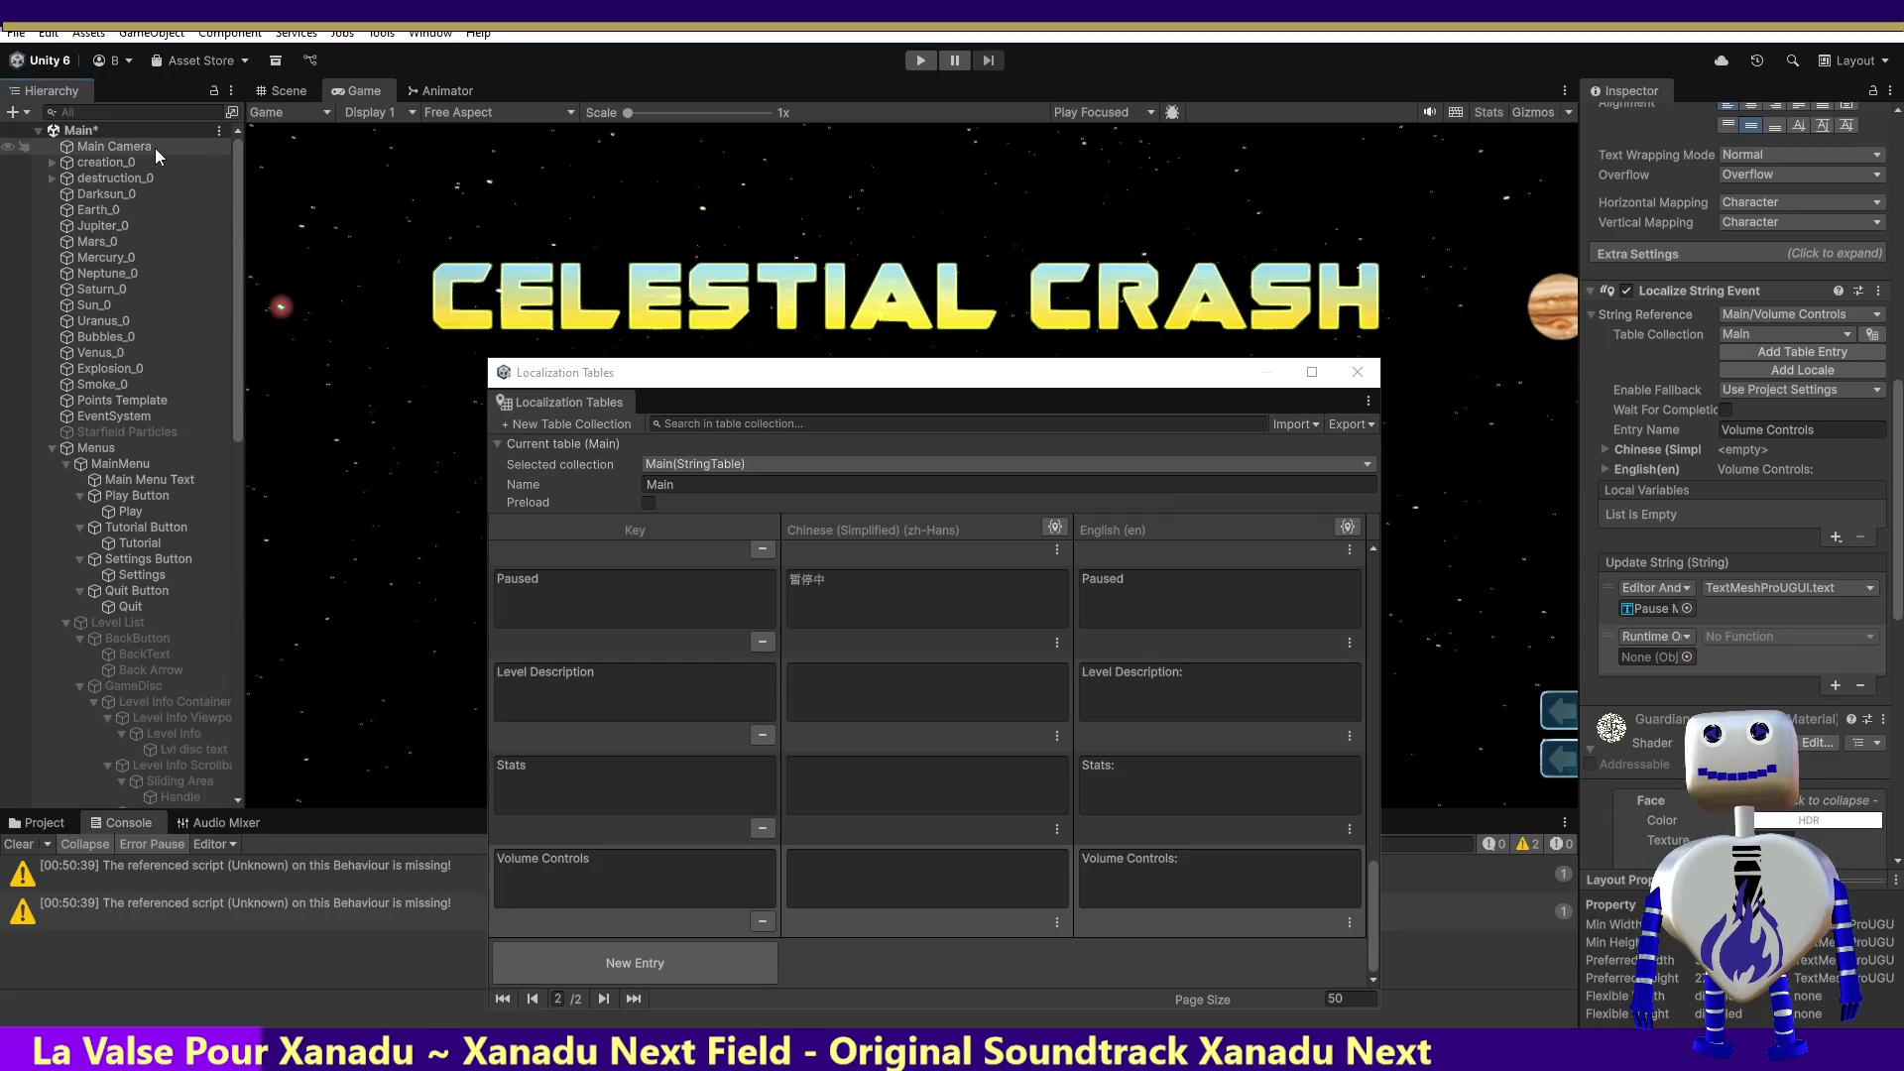
left_click(927, 879)
Step: Make the callback call MainController.ChangeButtonTextFontSettings on Main Camera
left_click_drag(1302, 591, 1655, 656)
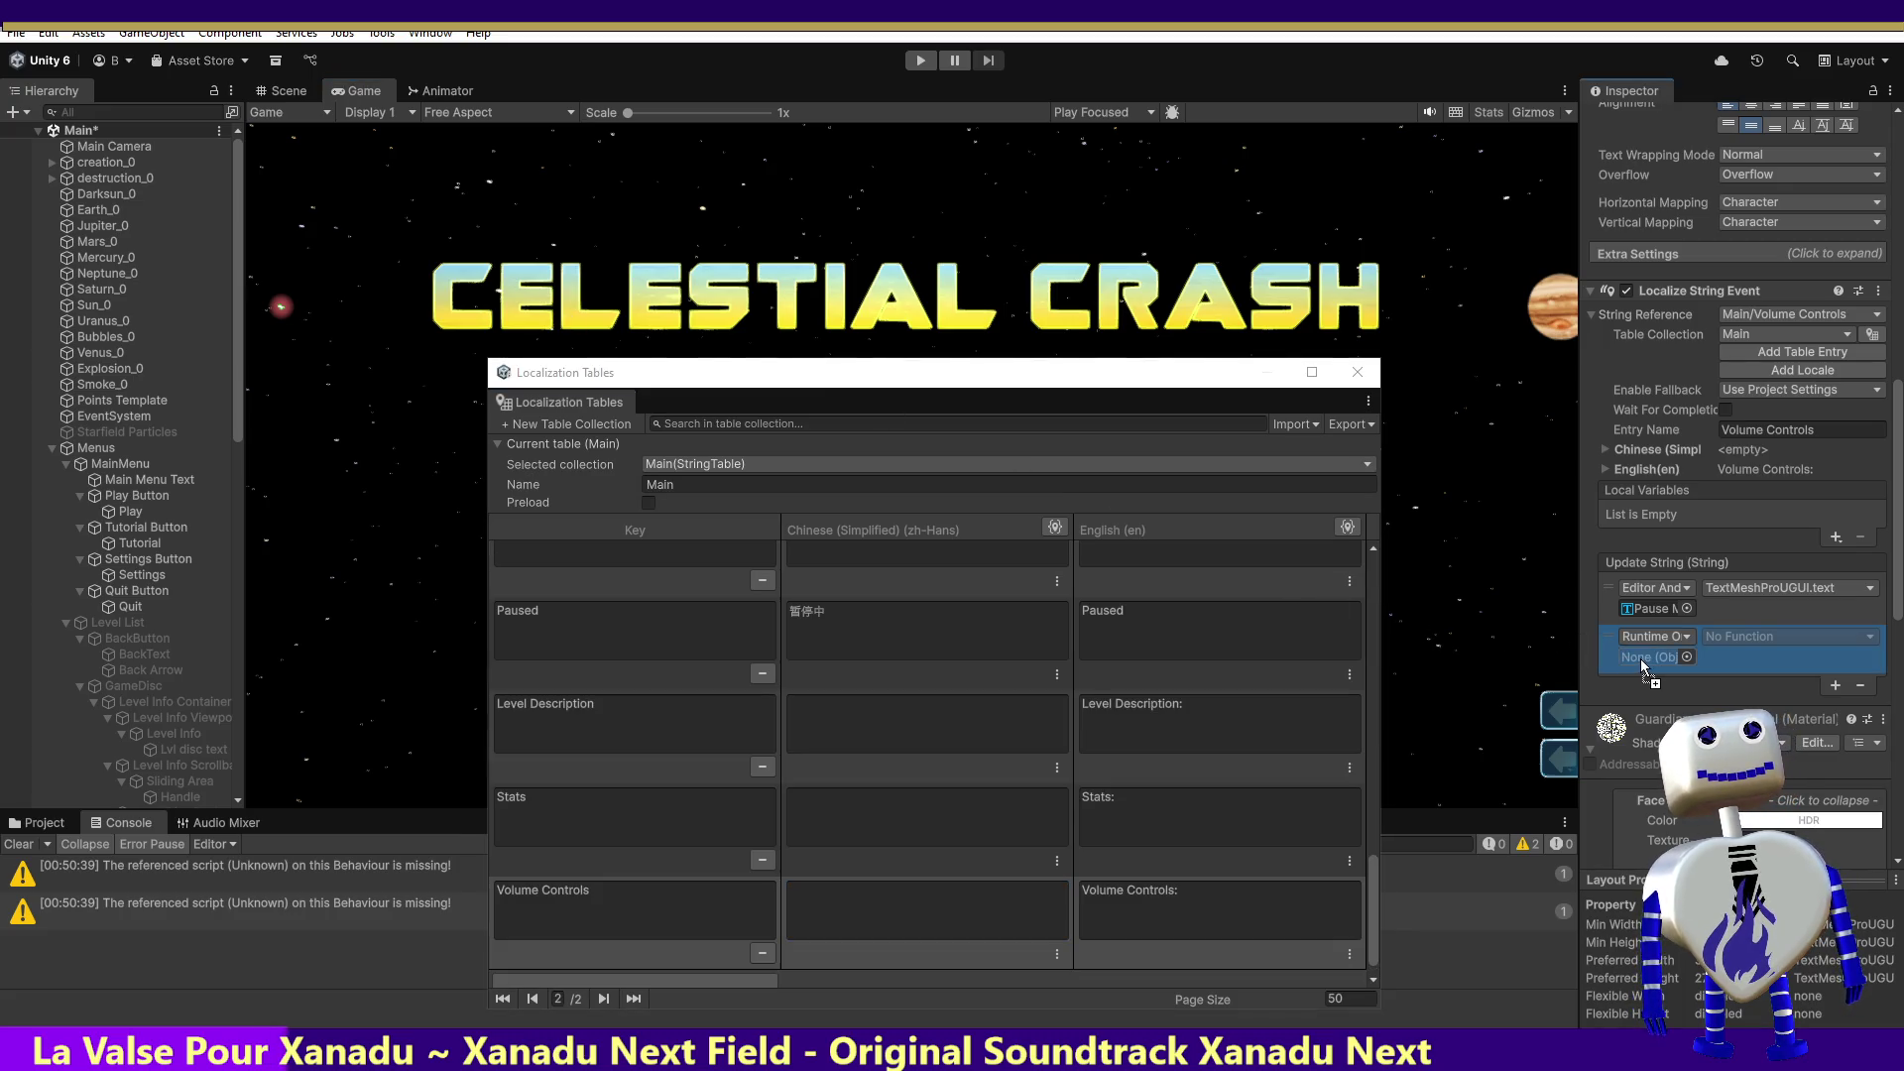
left_click(1751, 637)
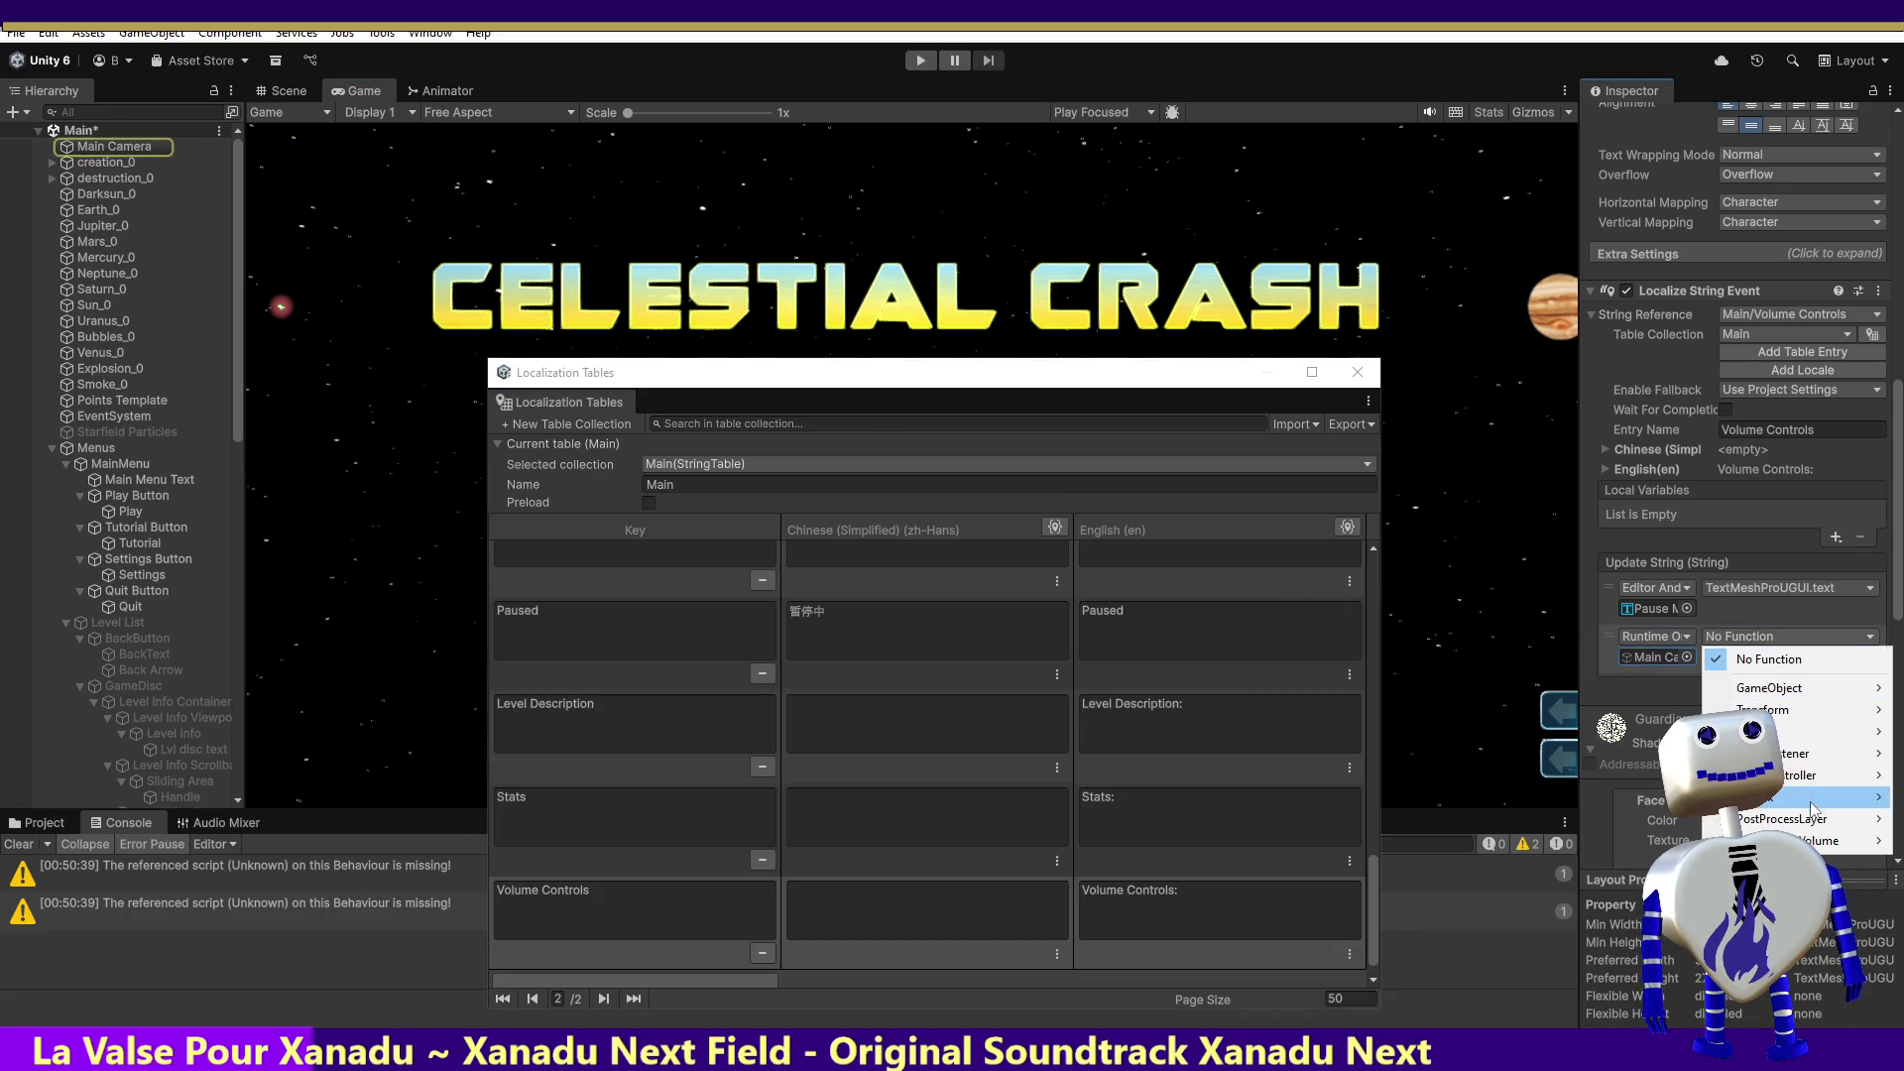
mouse_move(1815, 776)
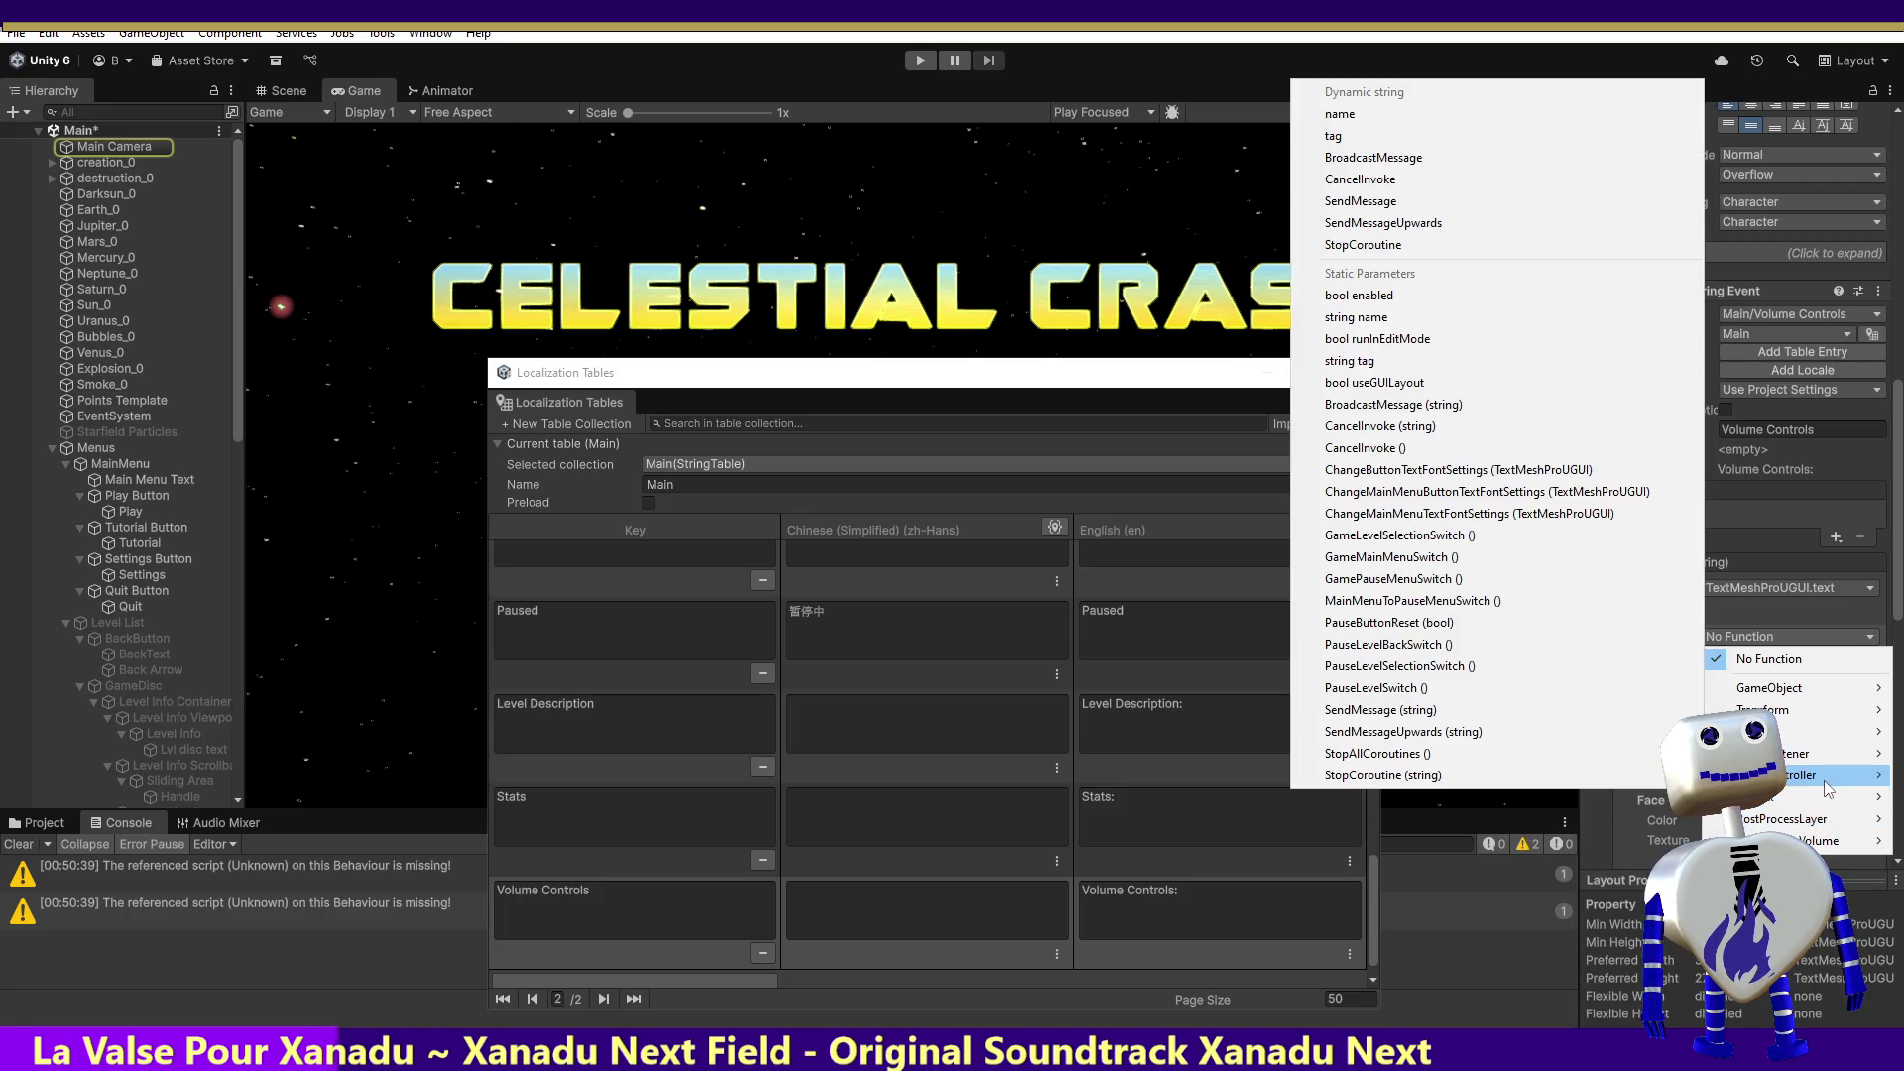
left_click(1543, 475)
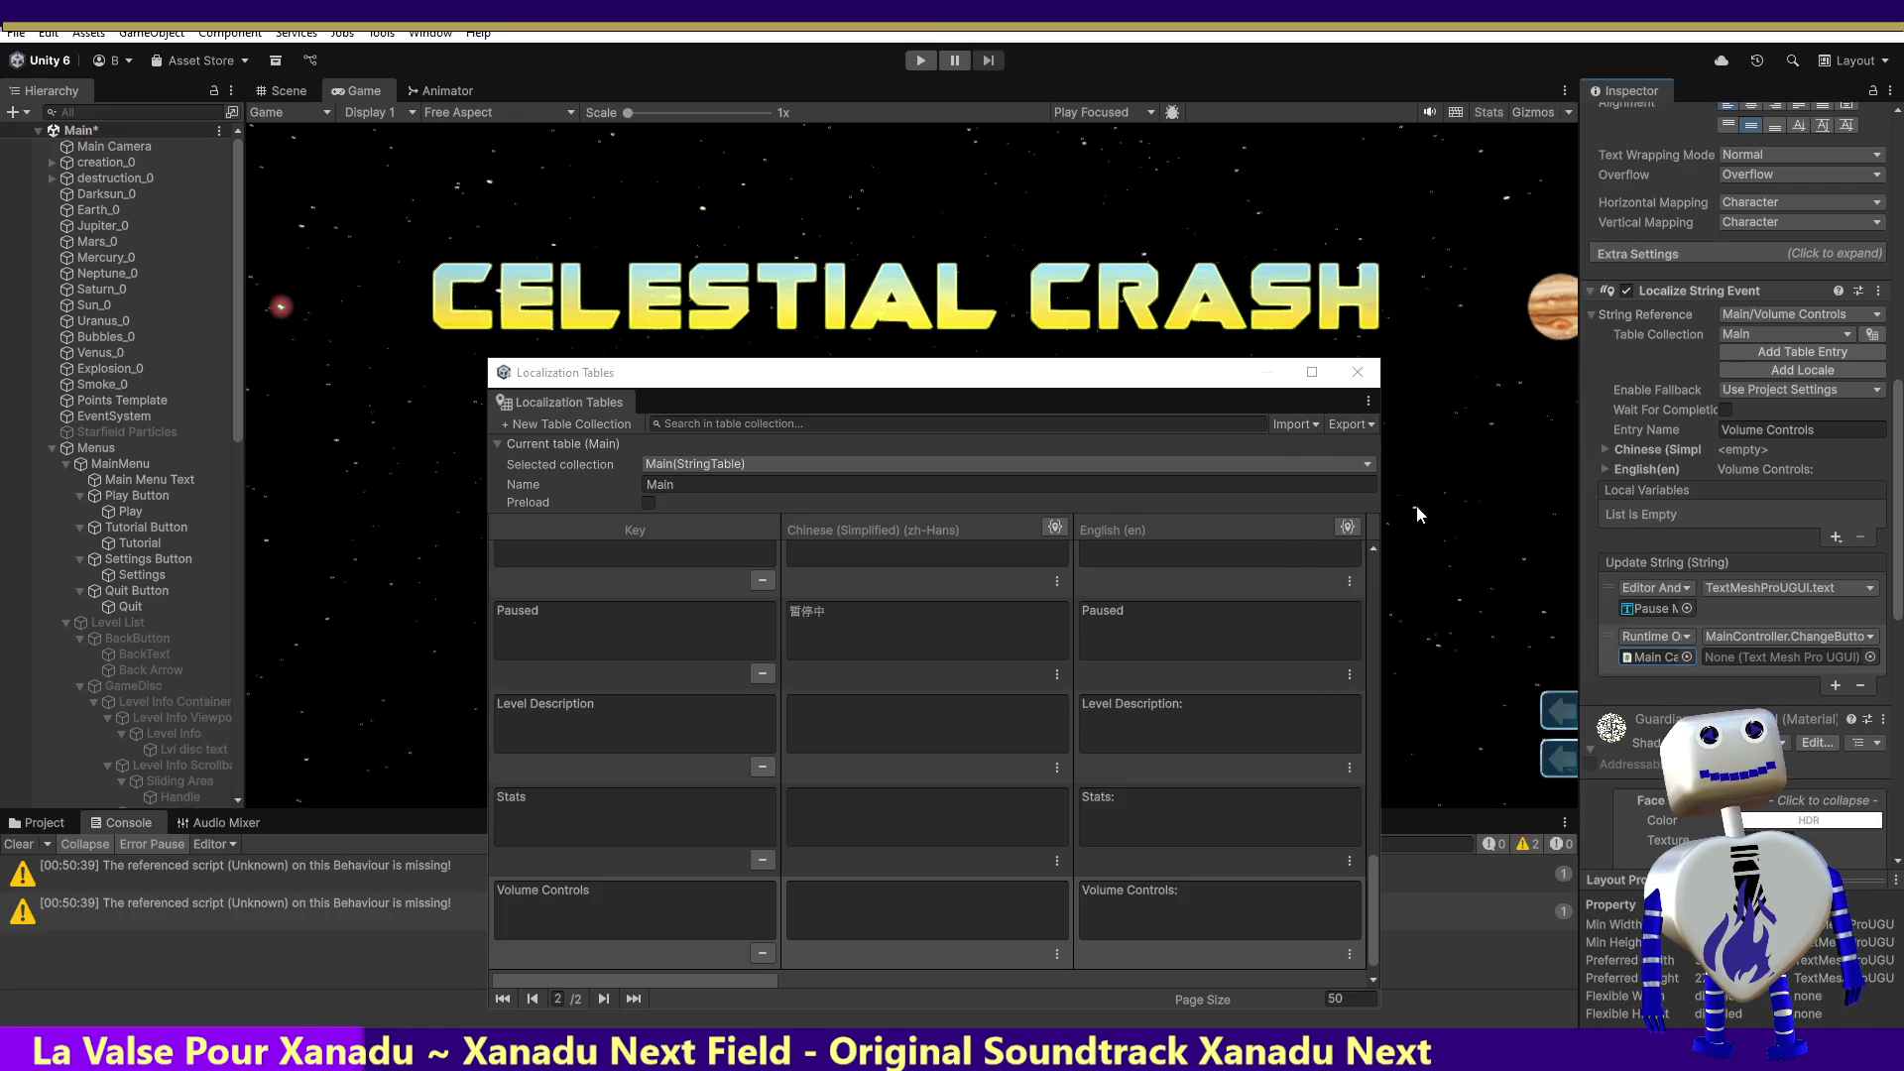
Step: Pass the Pause Menu Volume Controls Title text as the callback's argument
left_click_drag(239, 433, 241, 668)
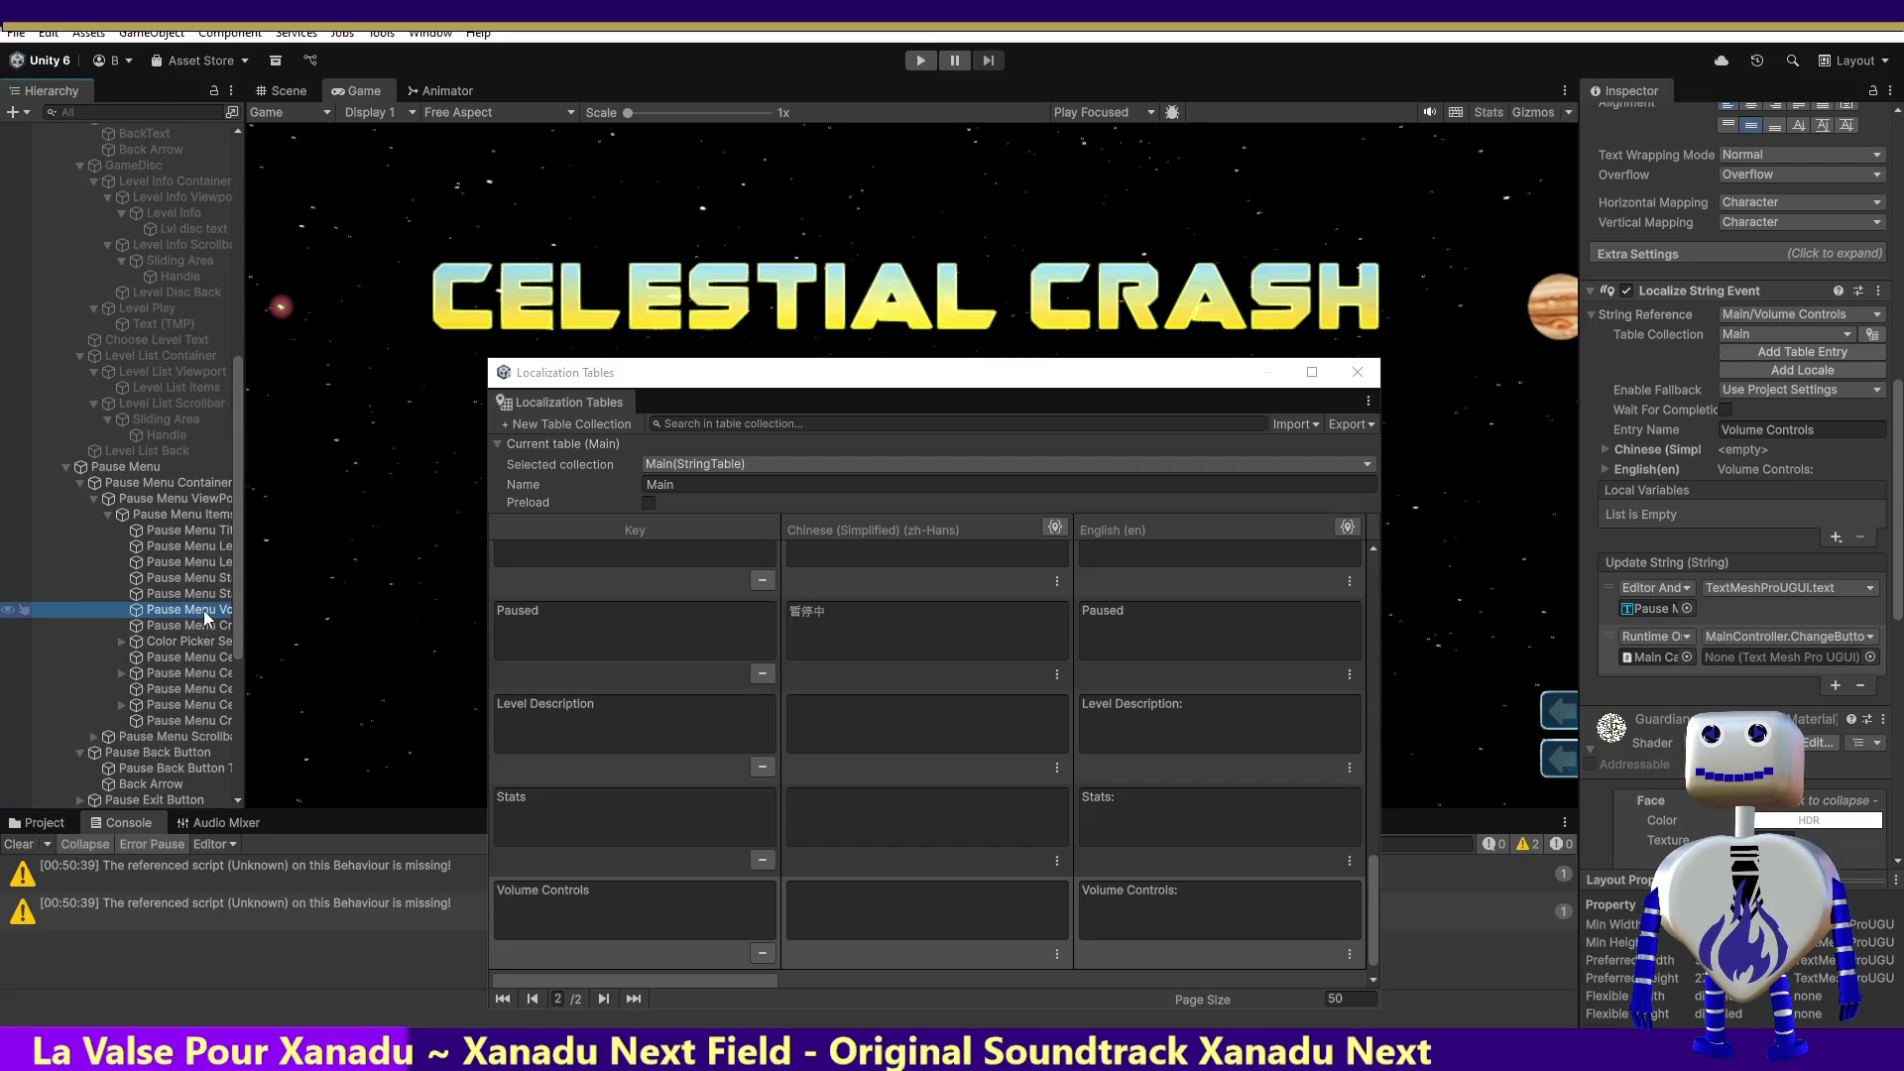
left_click(1870, 656)
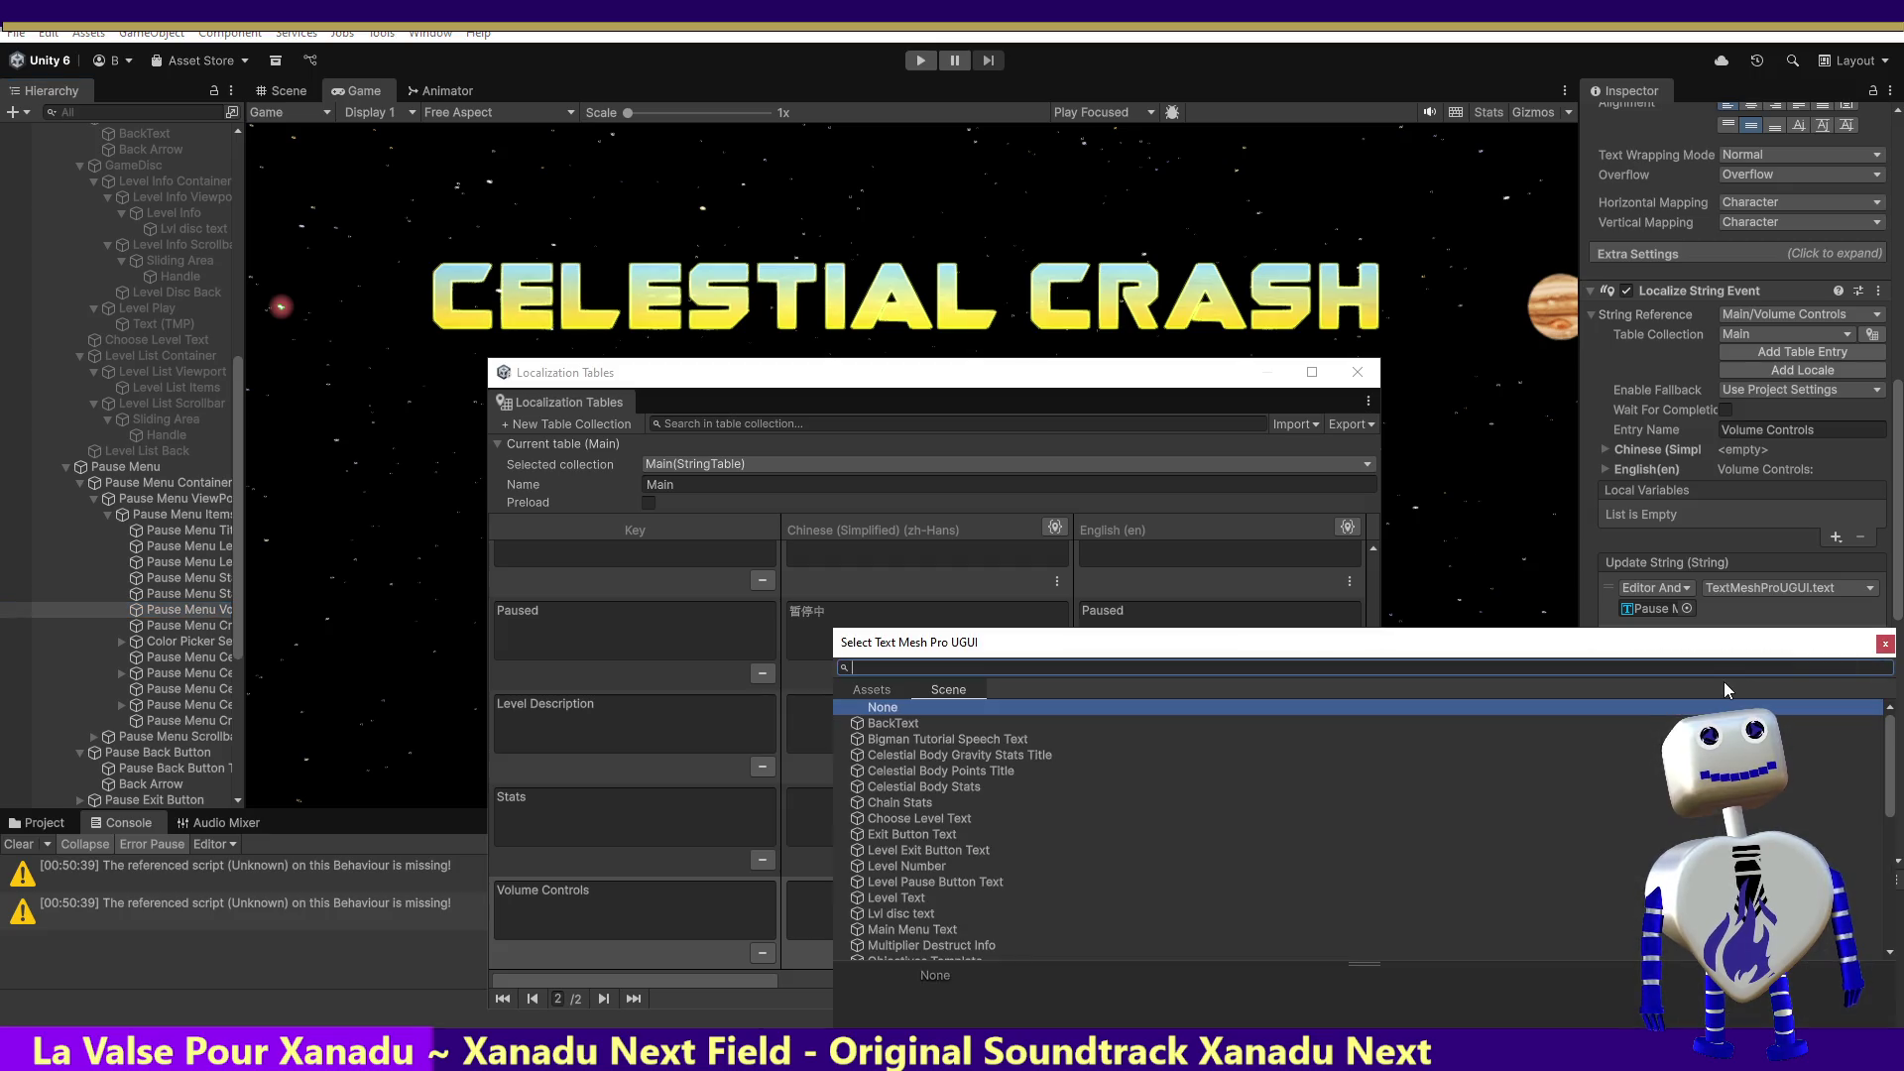
type("vol")
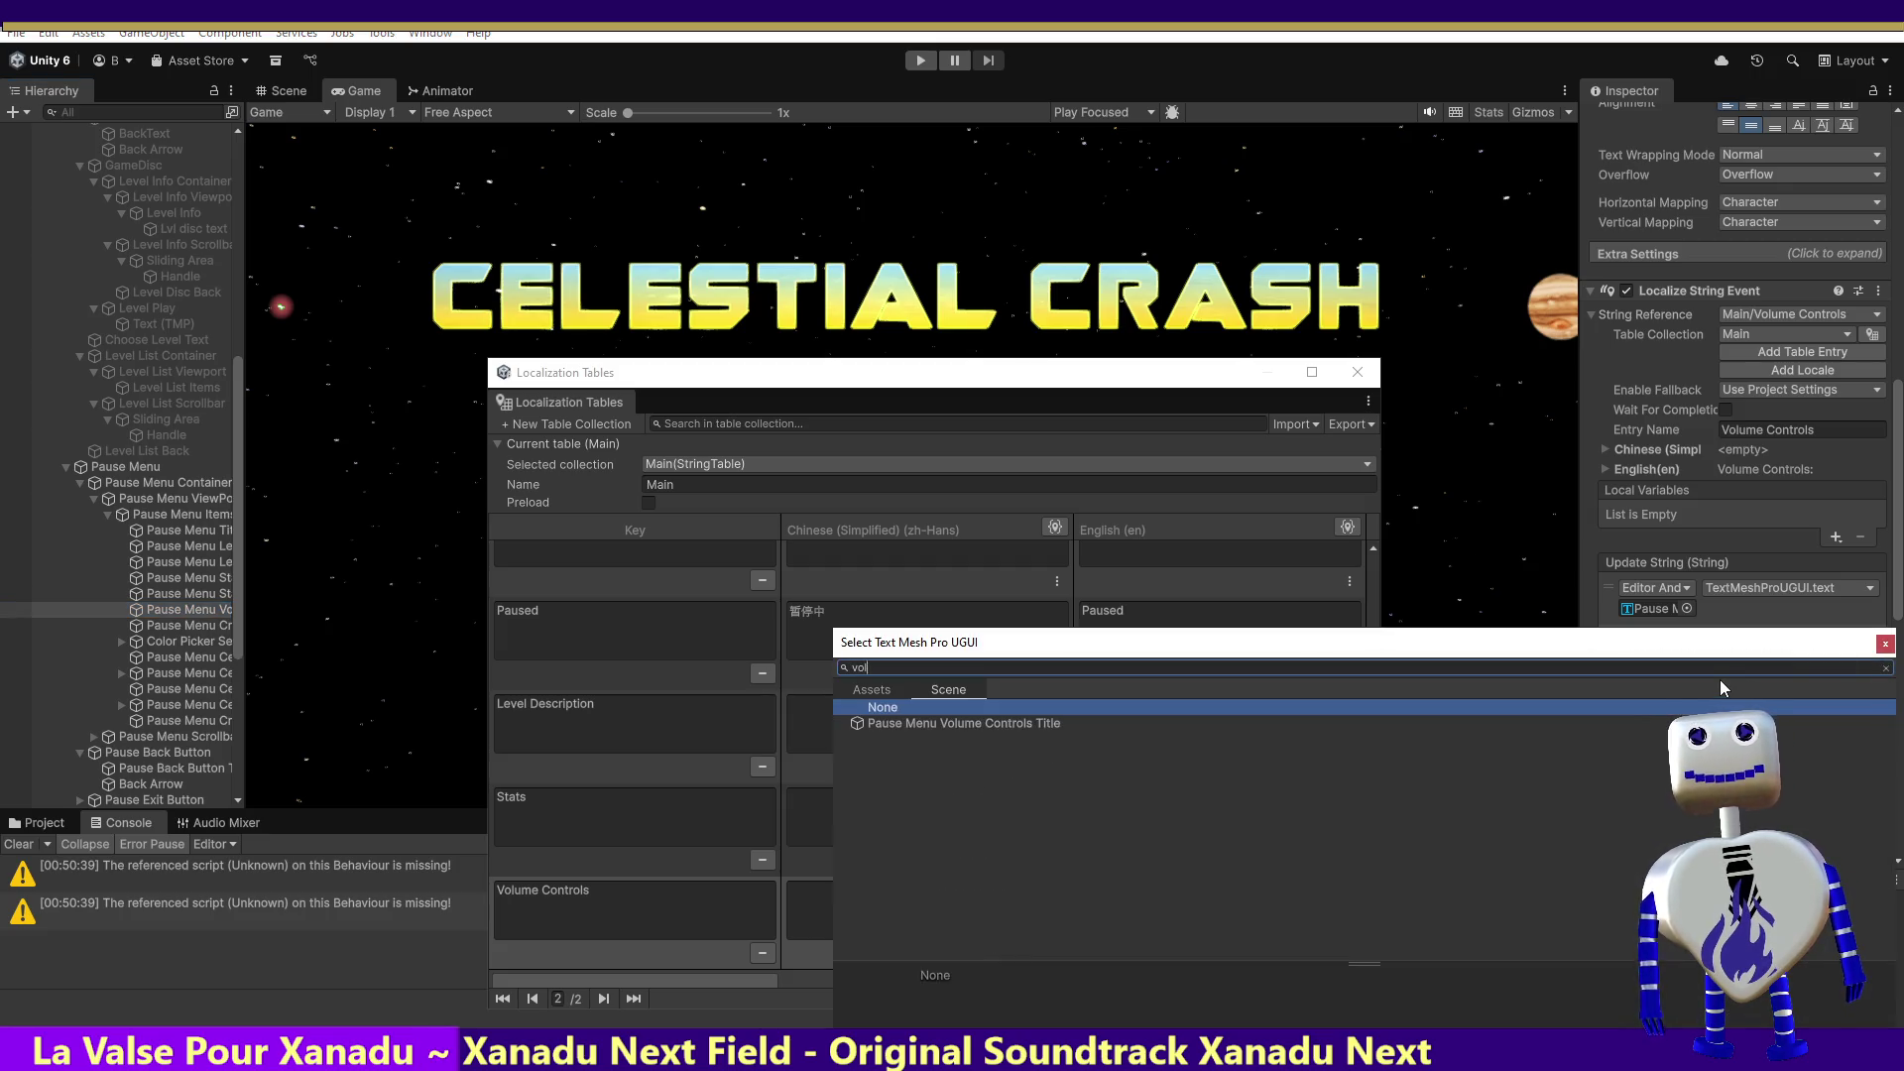
double_click(976, 730)
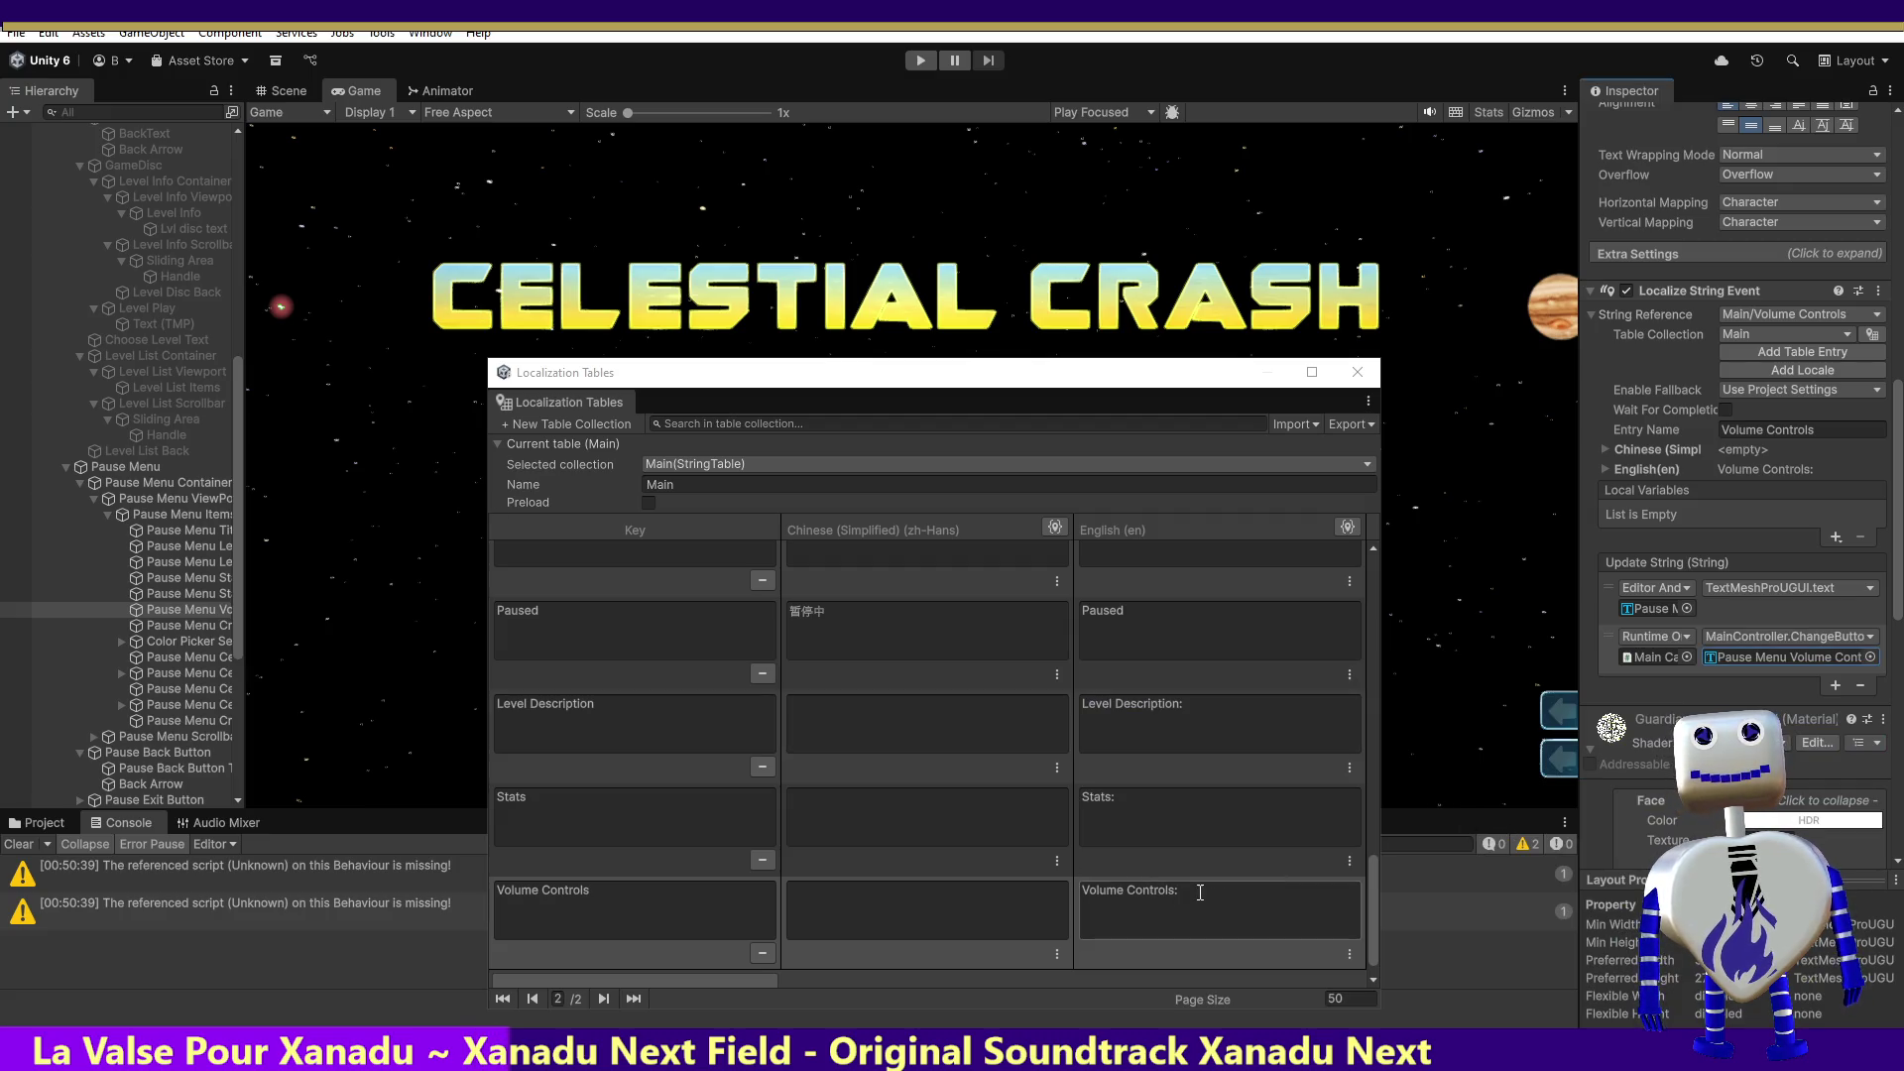
left_click(190, 627)
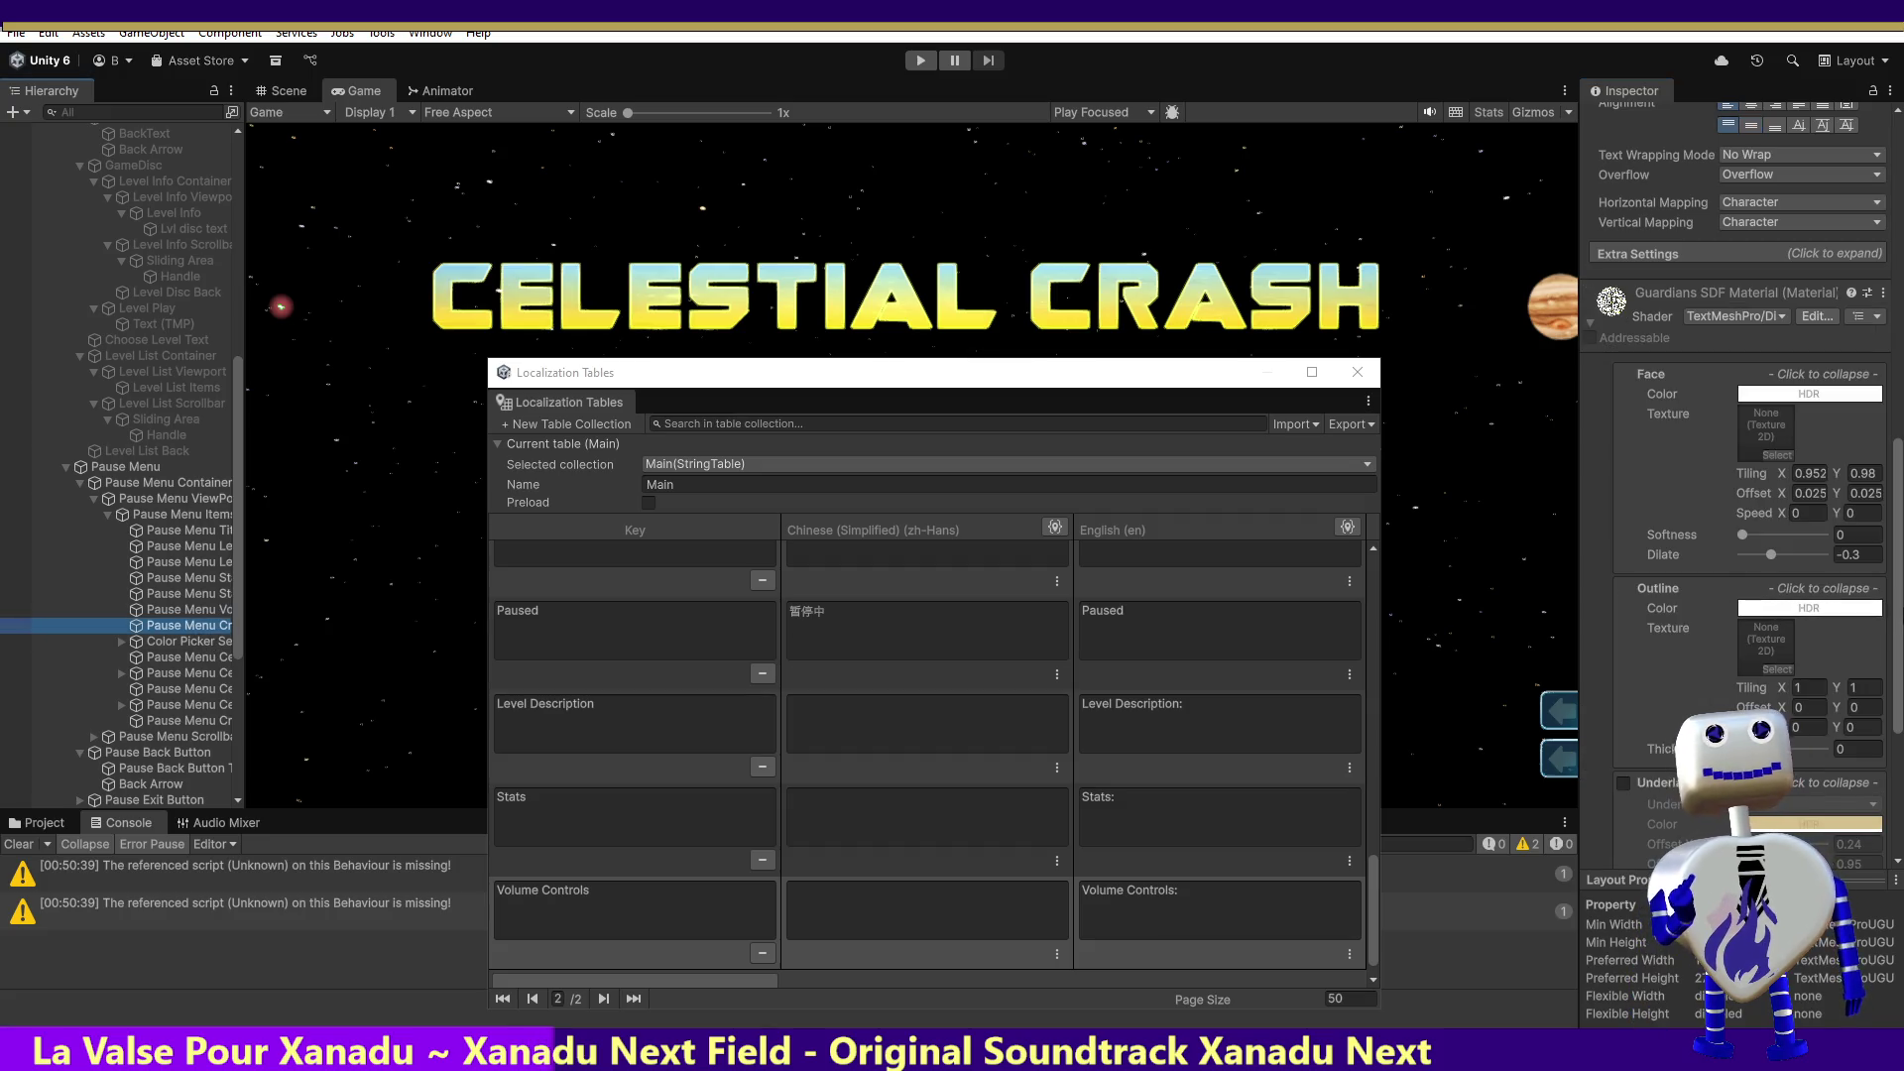
Step: Add a new Main table entry with English text 'Creator Color: Destroyer Color:'
left_click_drag(1894, 595, 1894, 294)
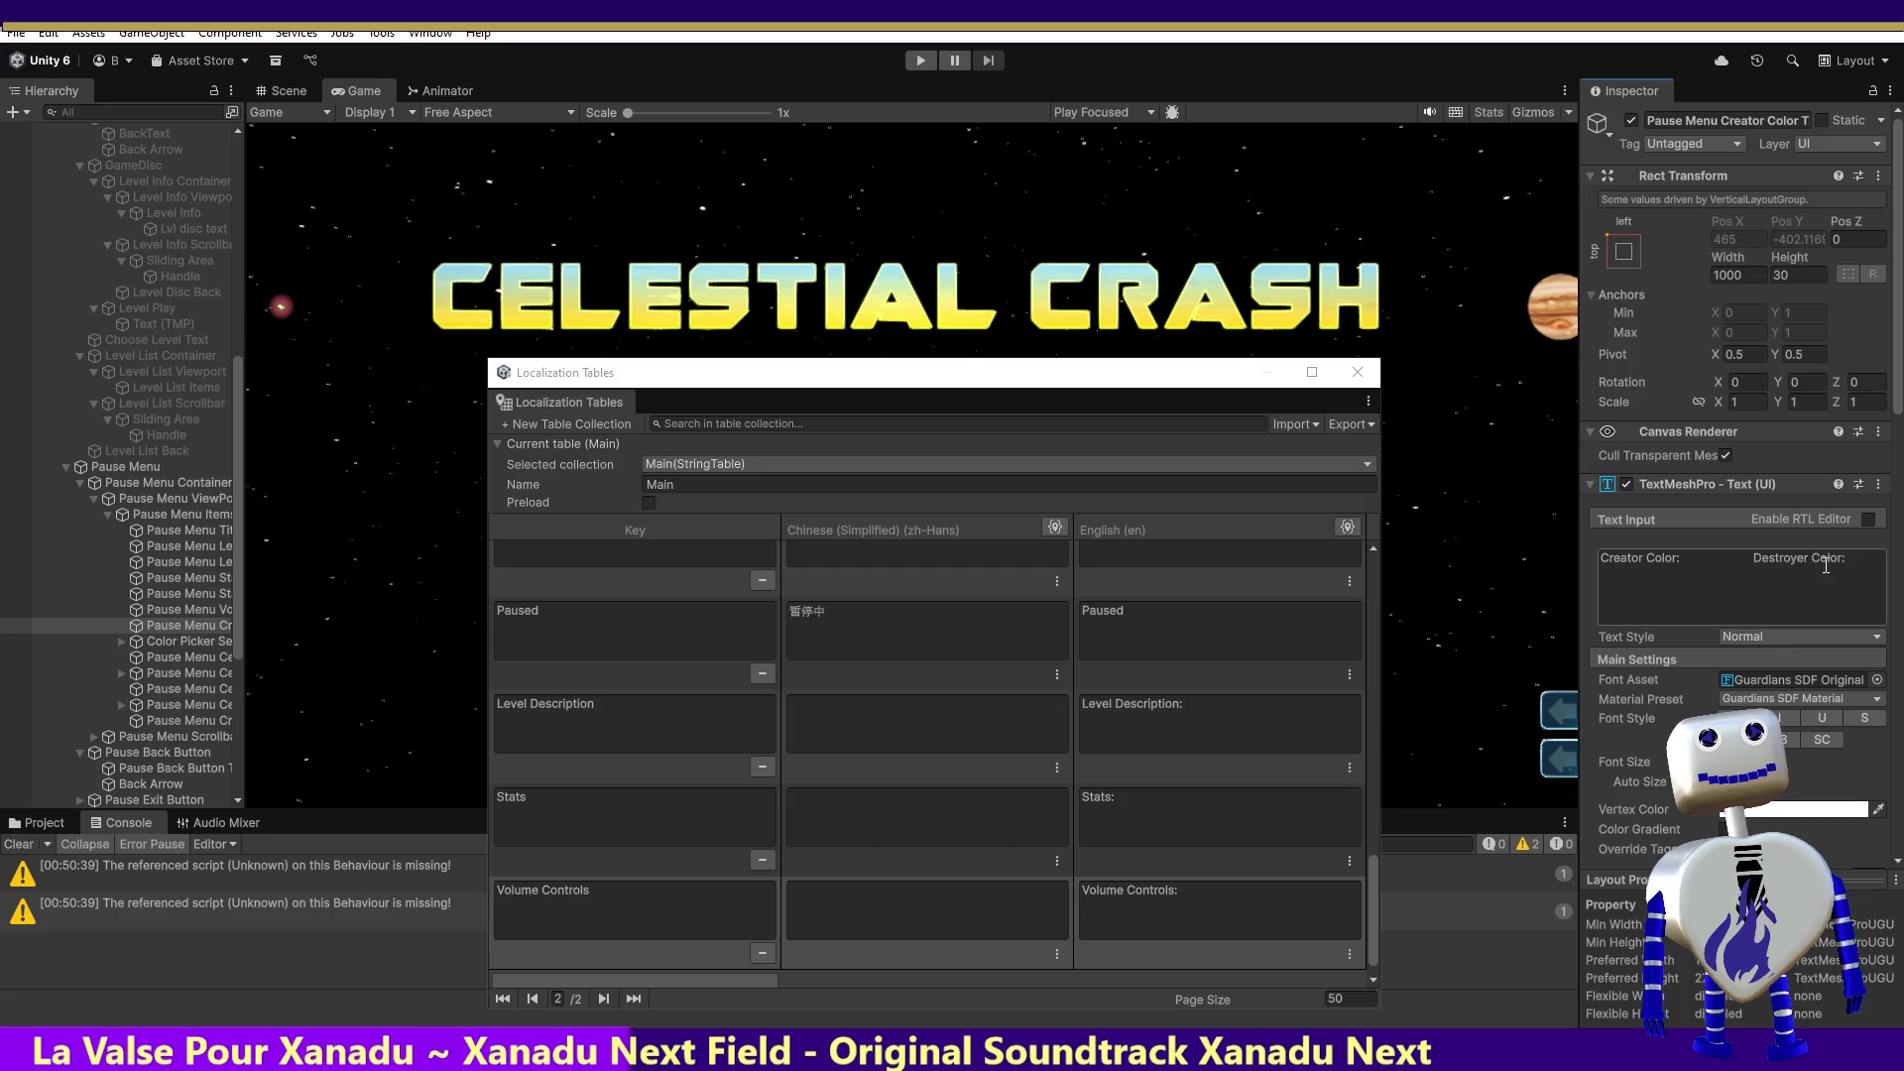
left_click_drag(1853, 561, 1539, 568)
key("ctrl+c")
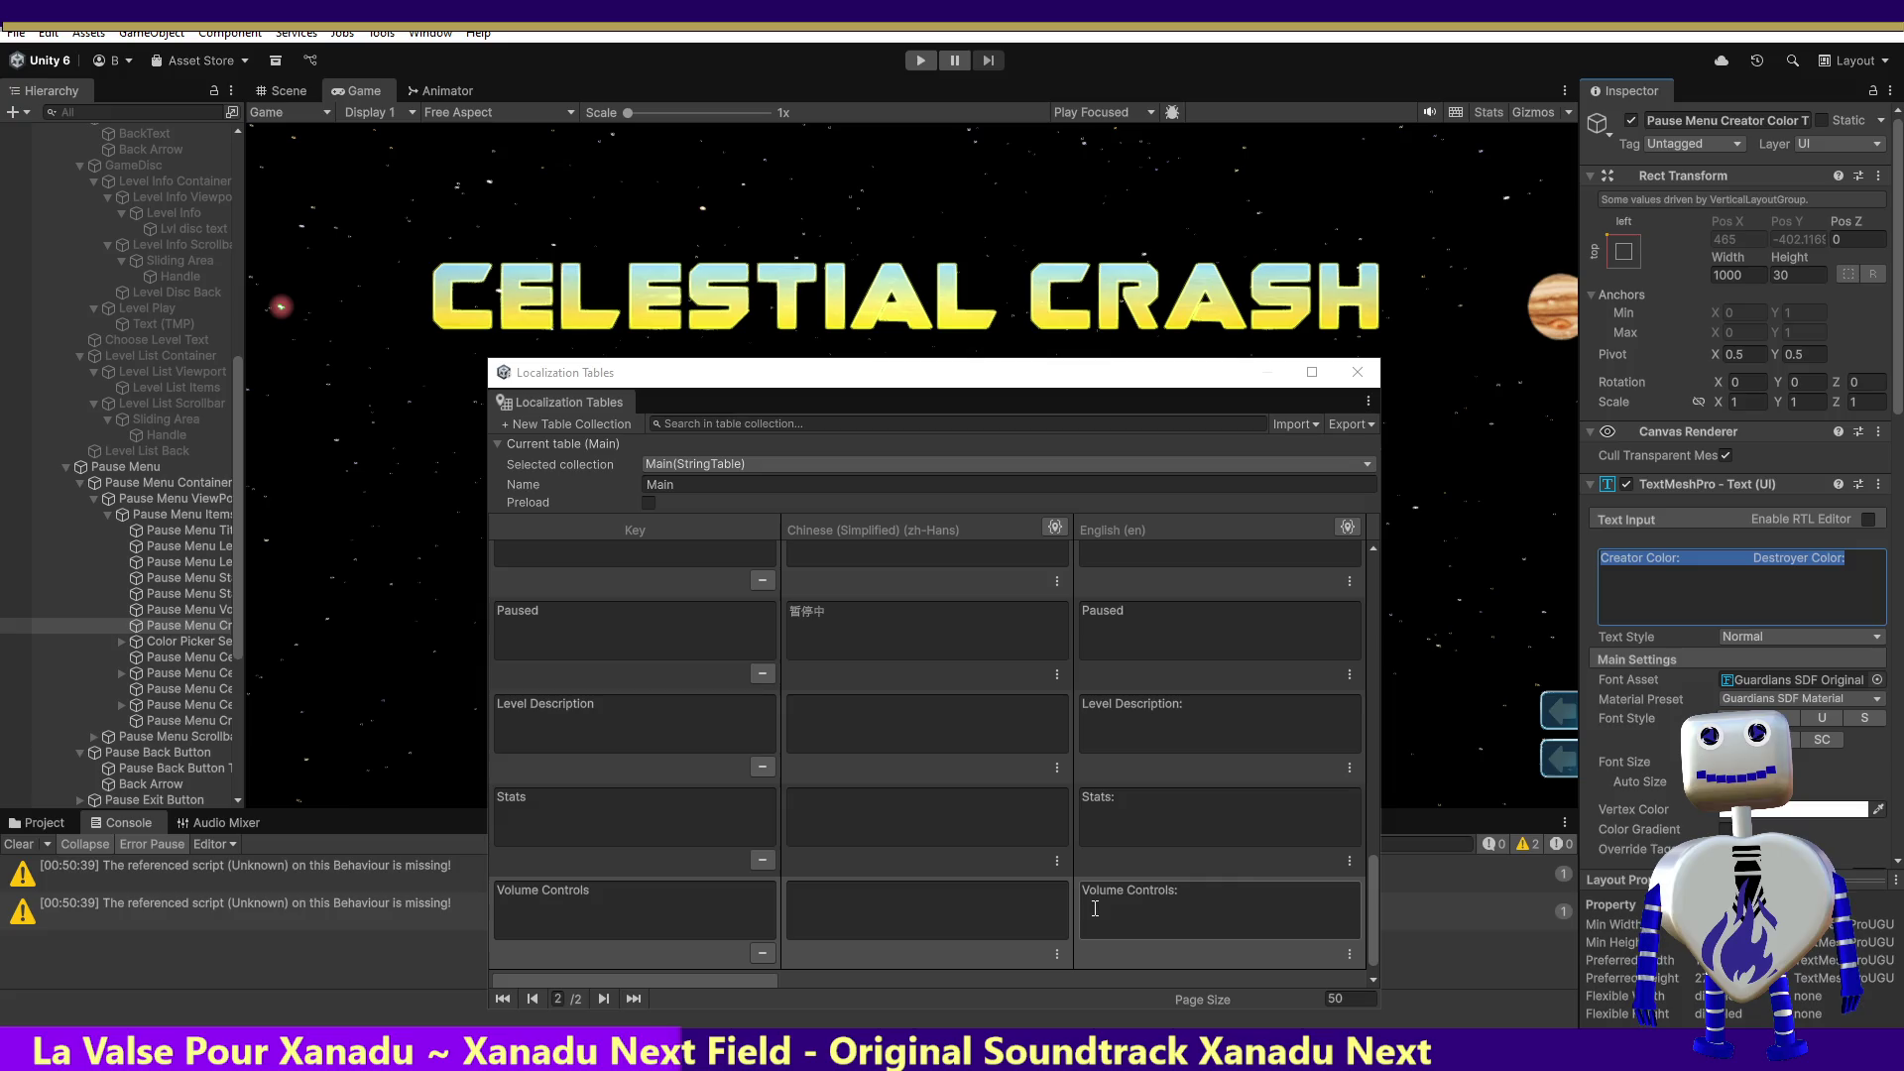
left_click(565, 982)
left_click(1200, 903)
key("ctrl+v")
Step: Rename the new entry's key to 'Pause Menu Color Selector Title'
left_click(537, 908)
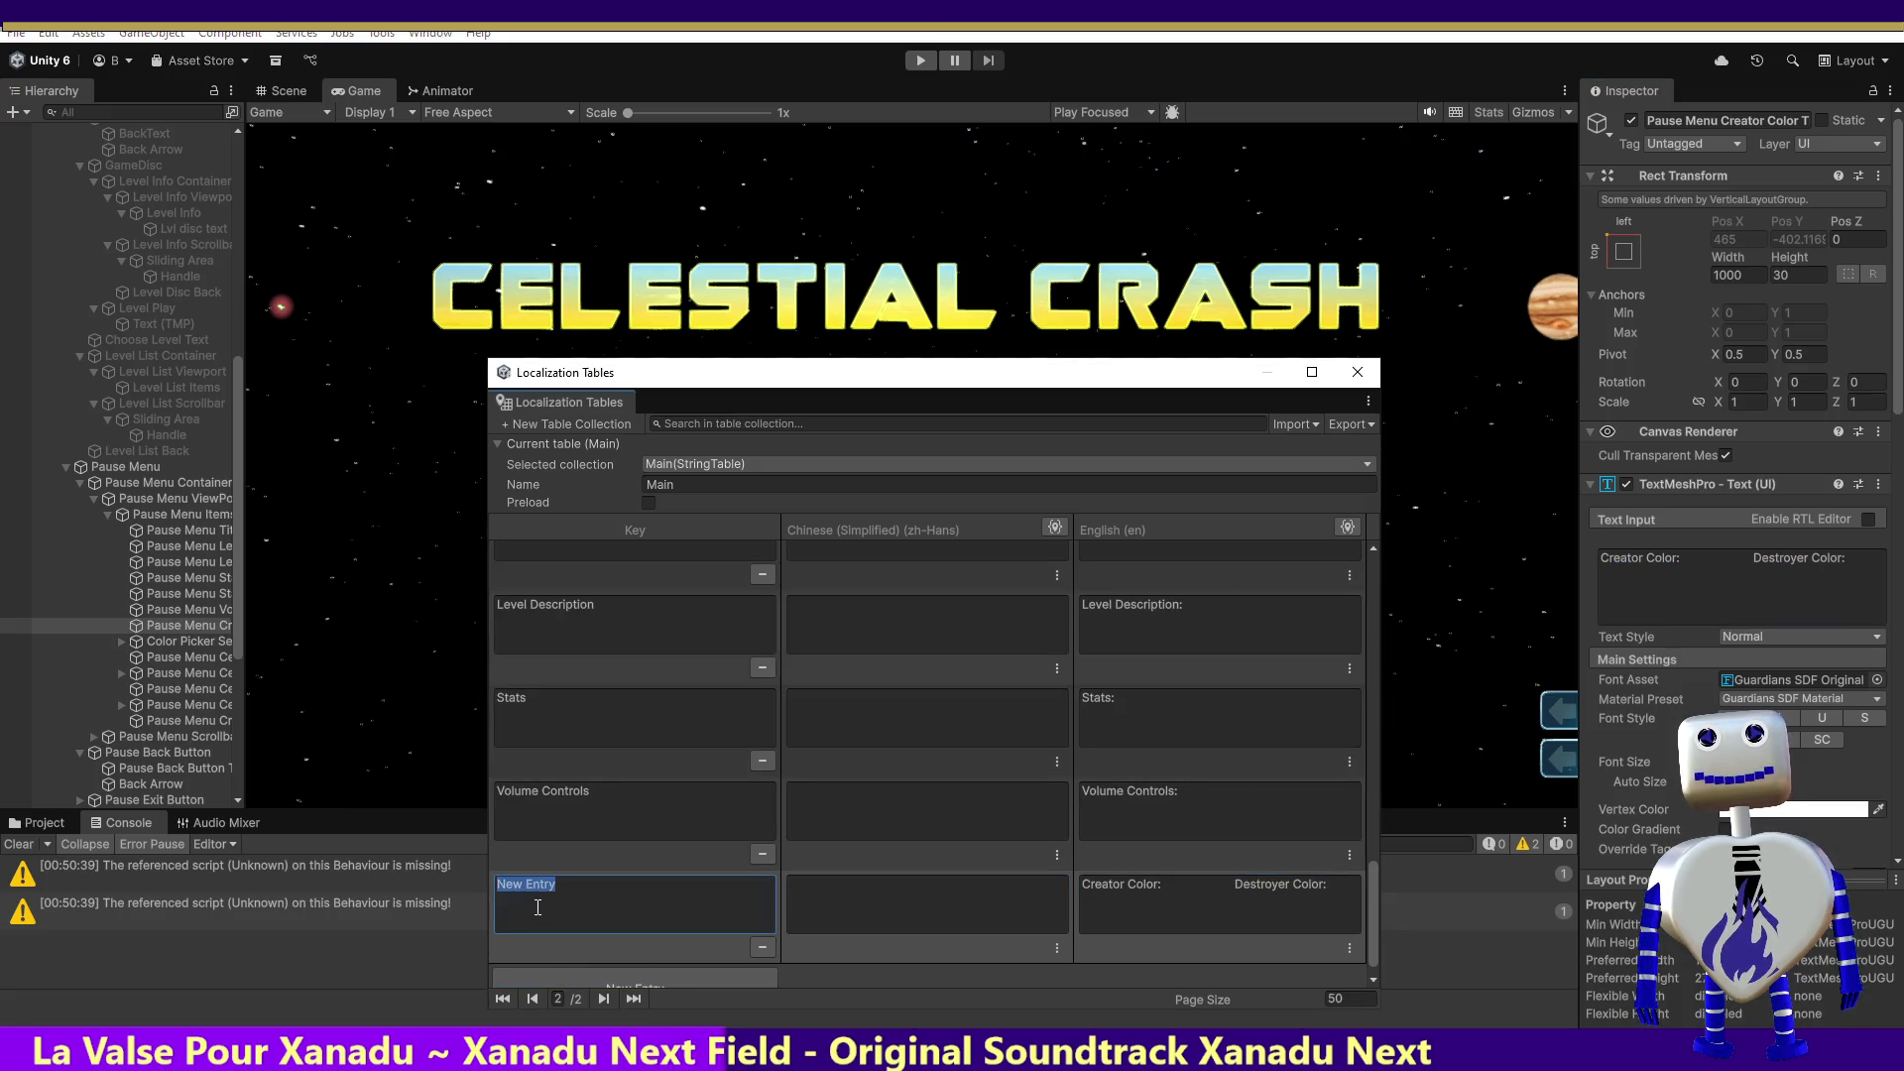
key("ctrl+v")
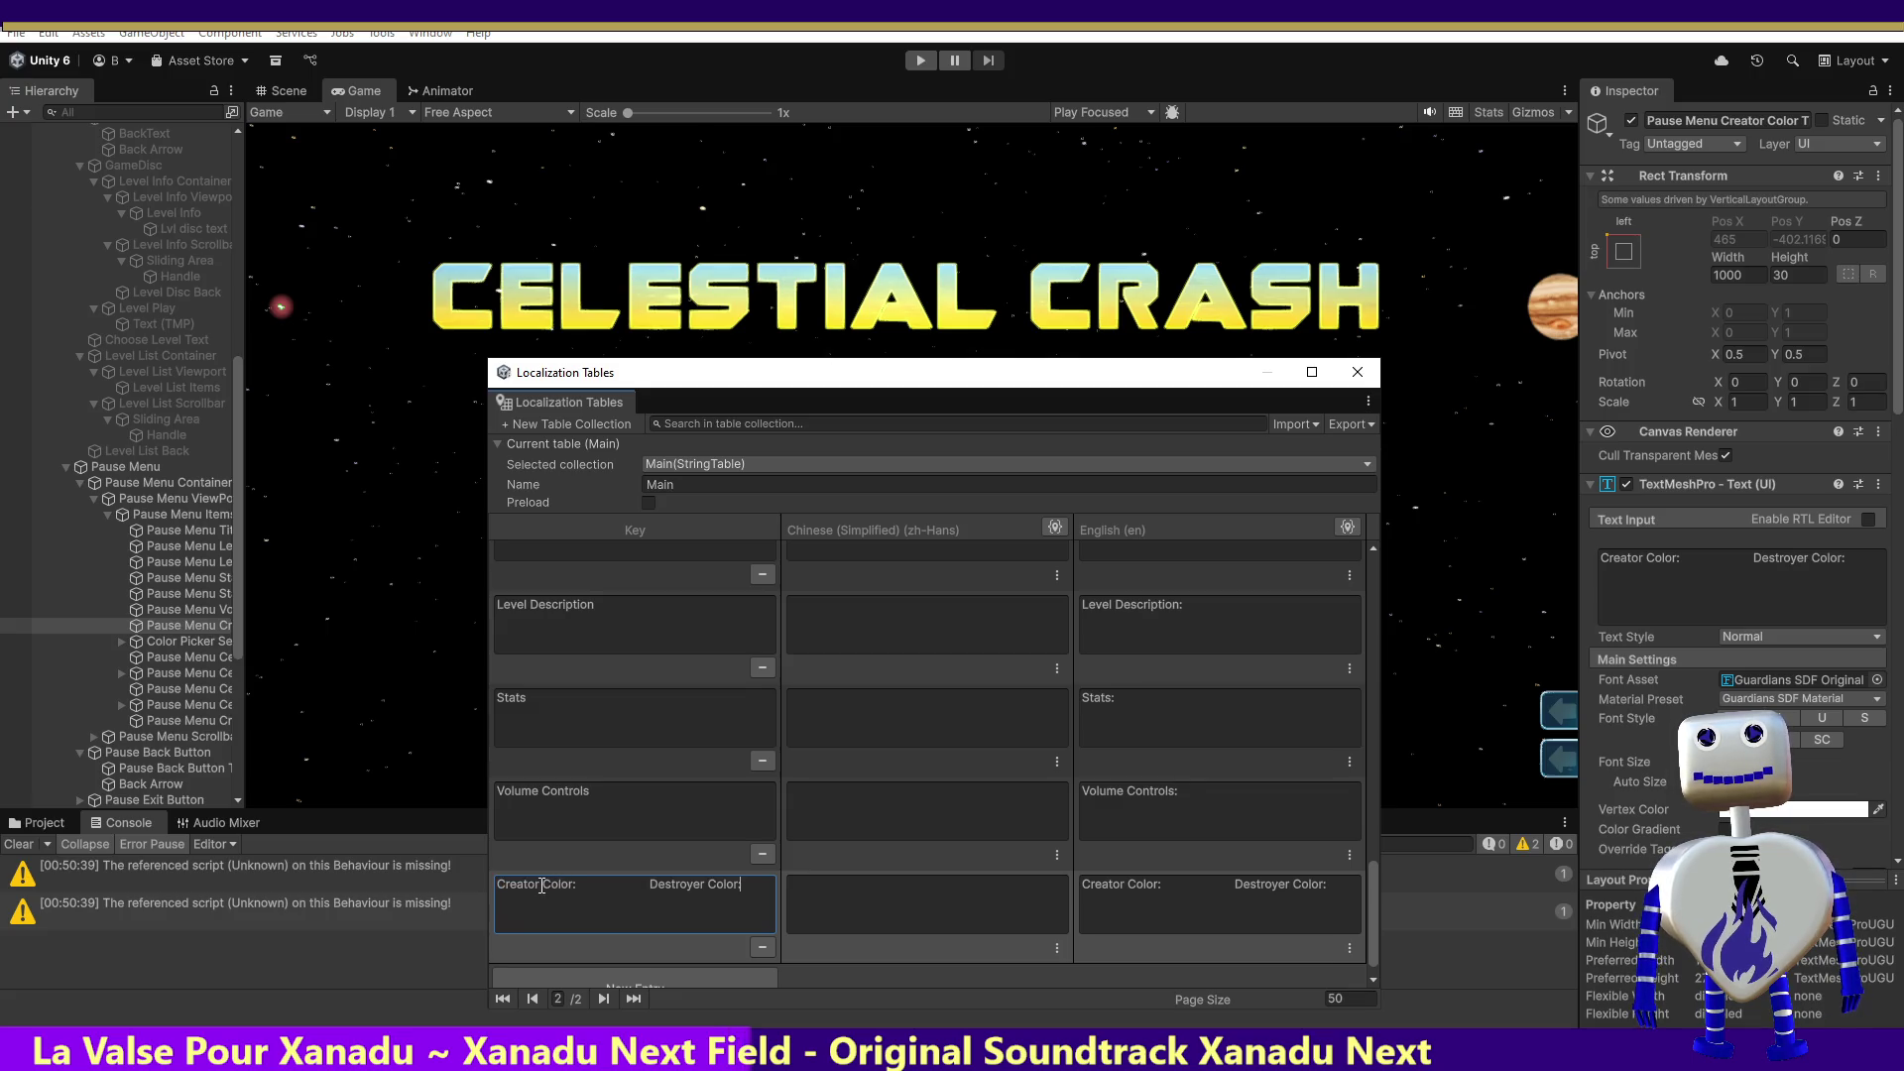
double_click(541, 888)
left_click(543, 883)
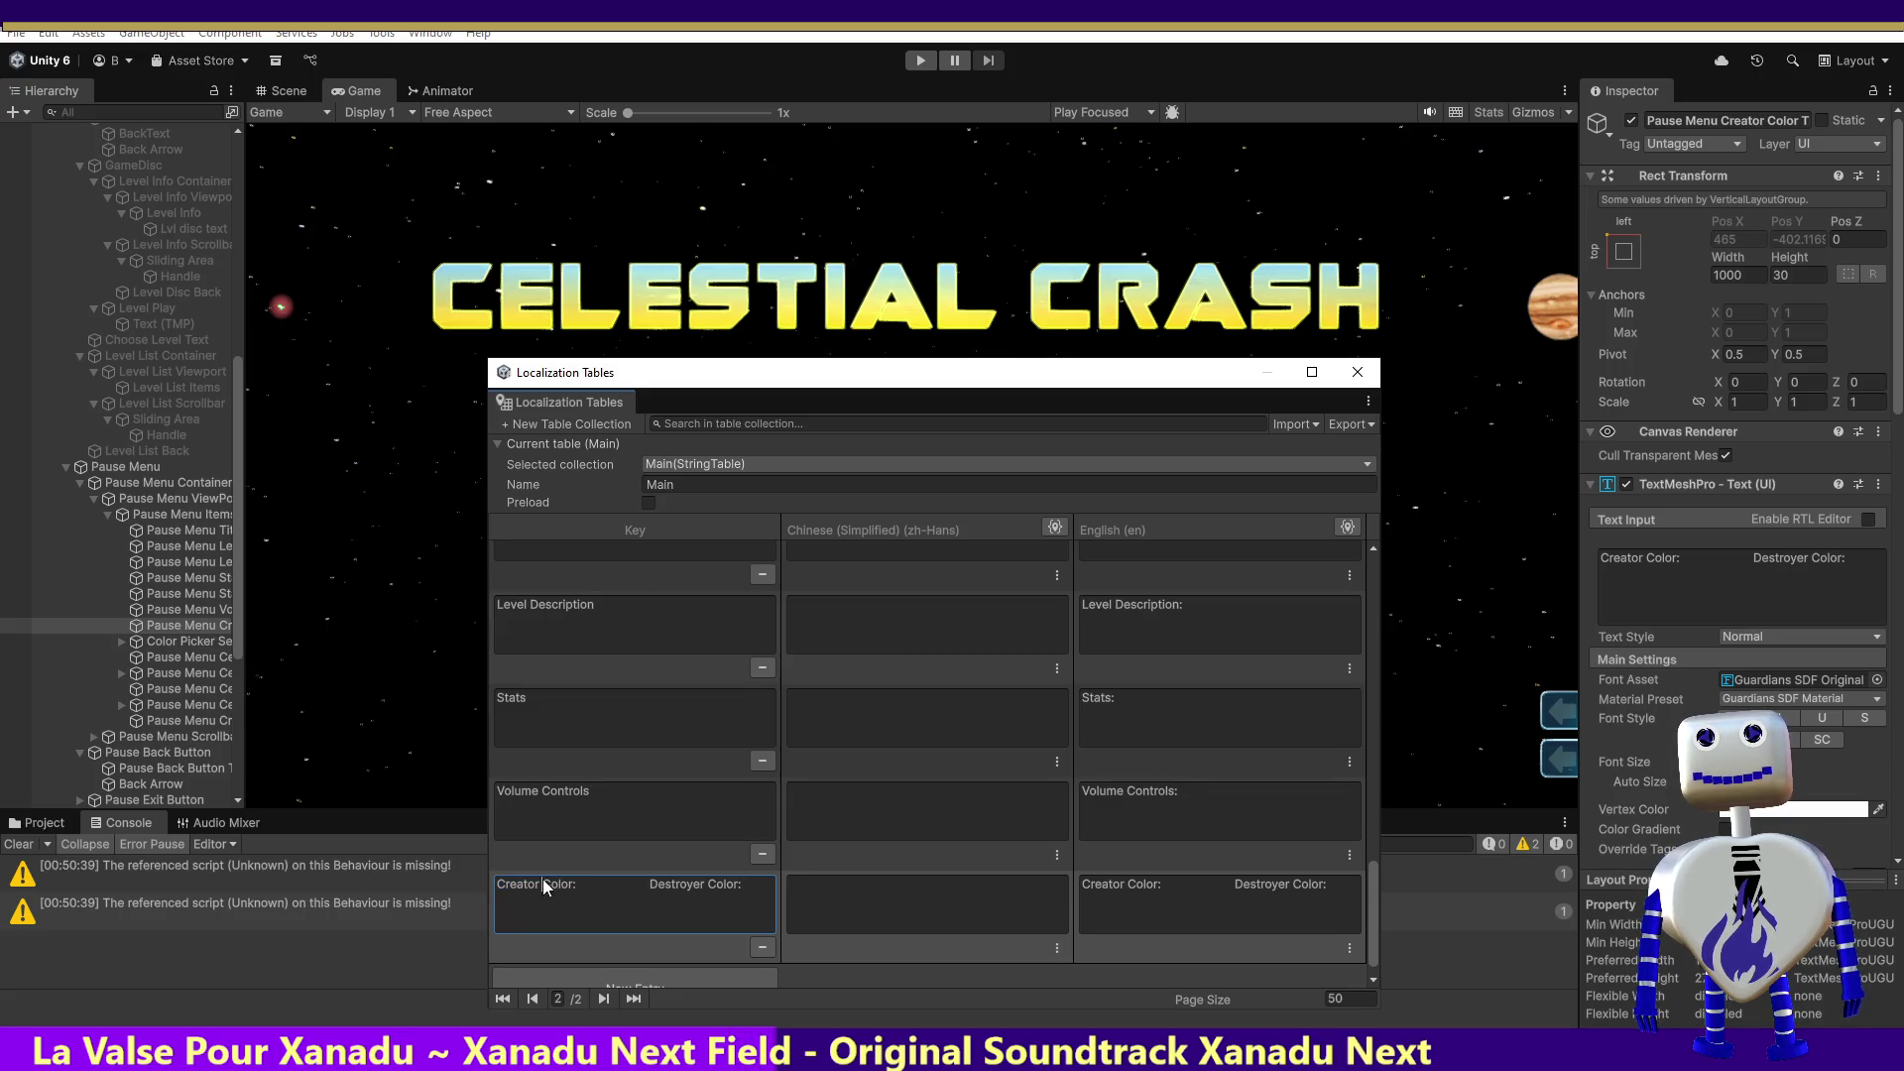
key("Right")
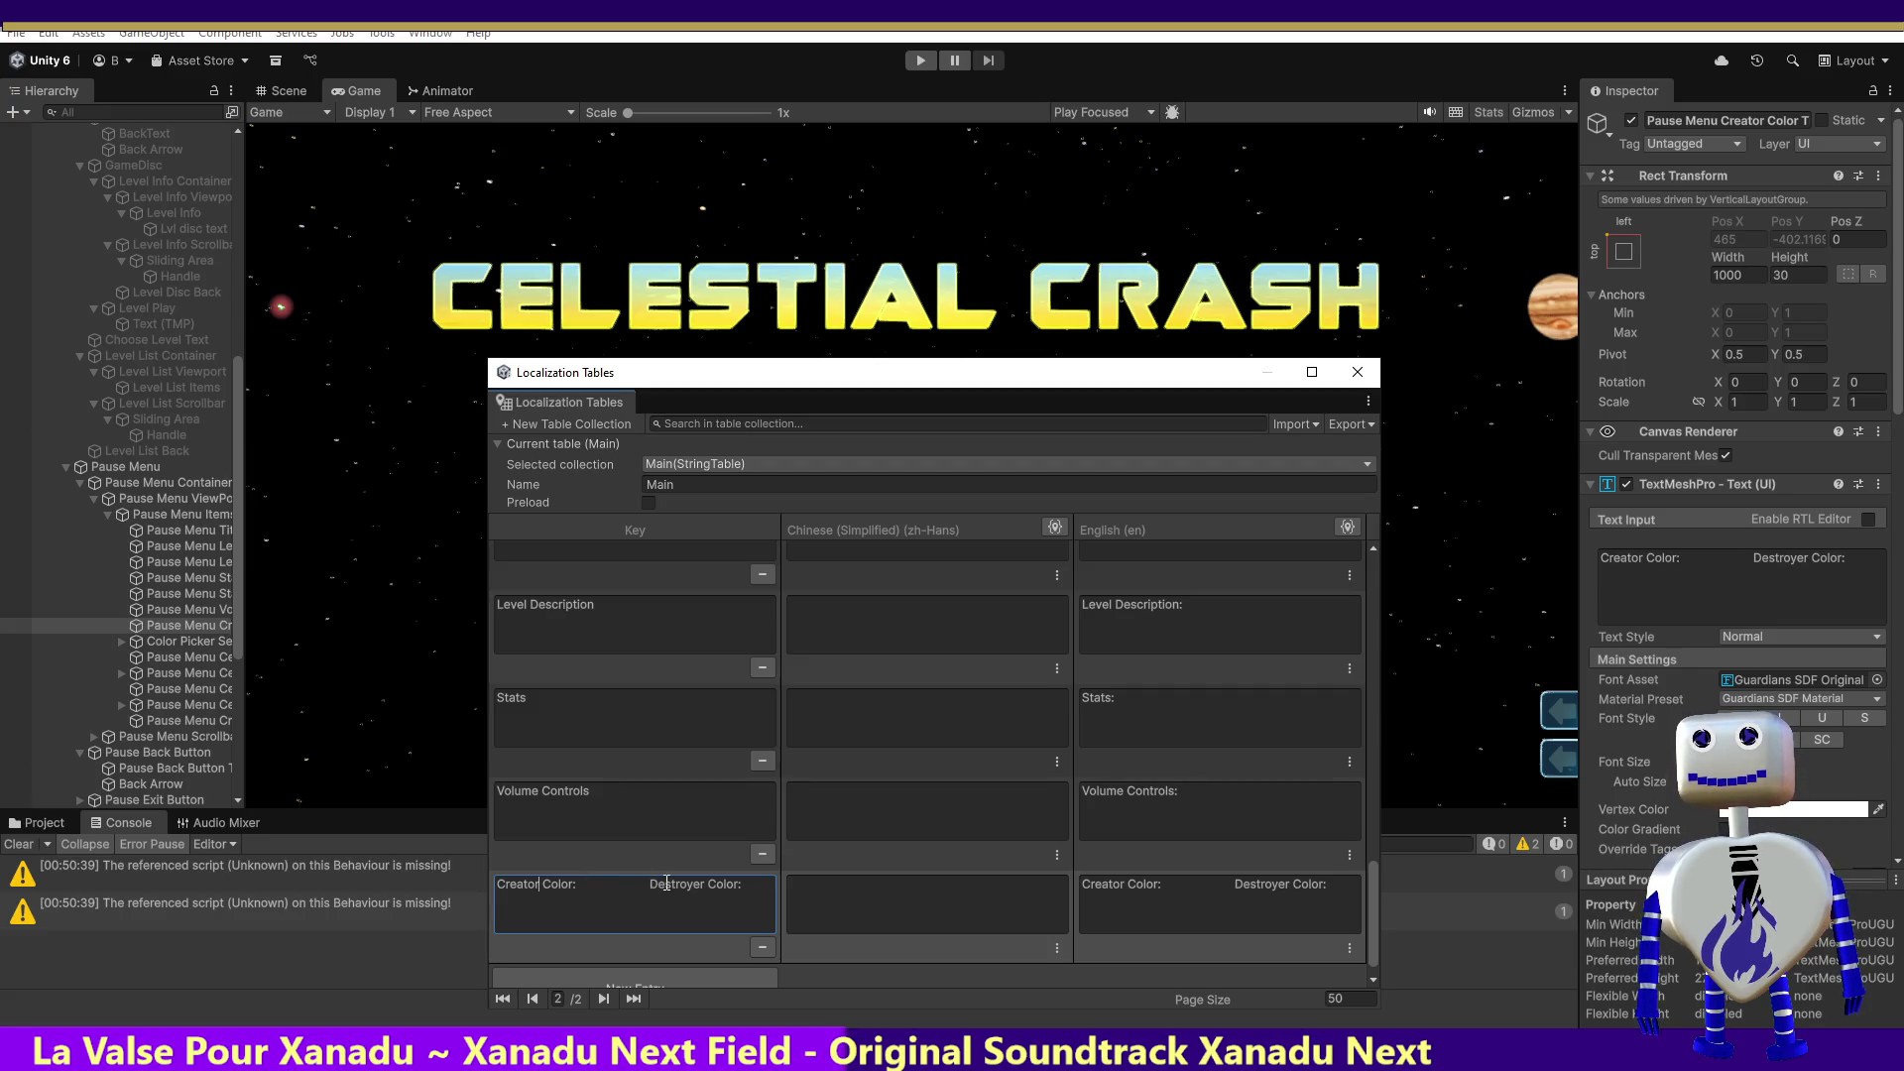
left_click_drag(706, 883, 439, 884)
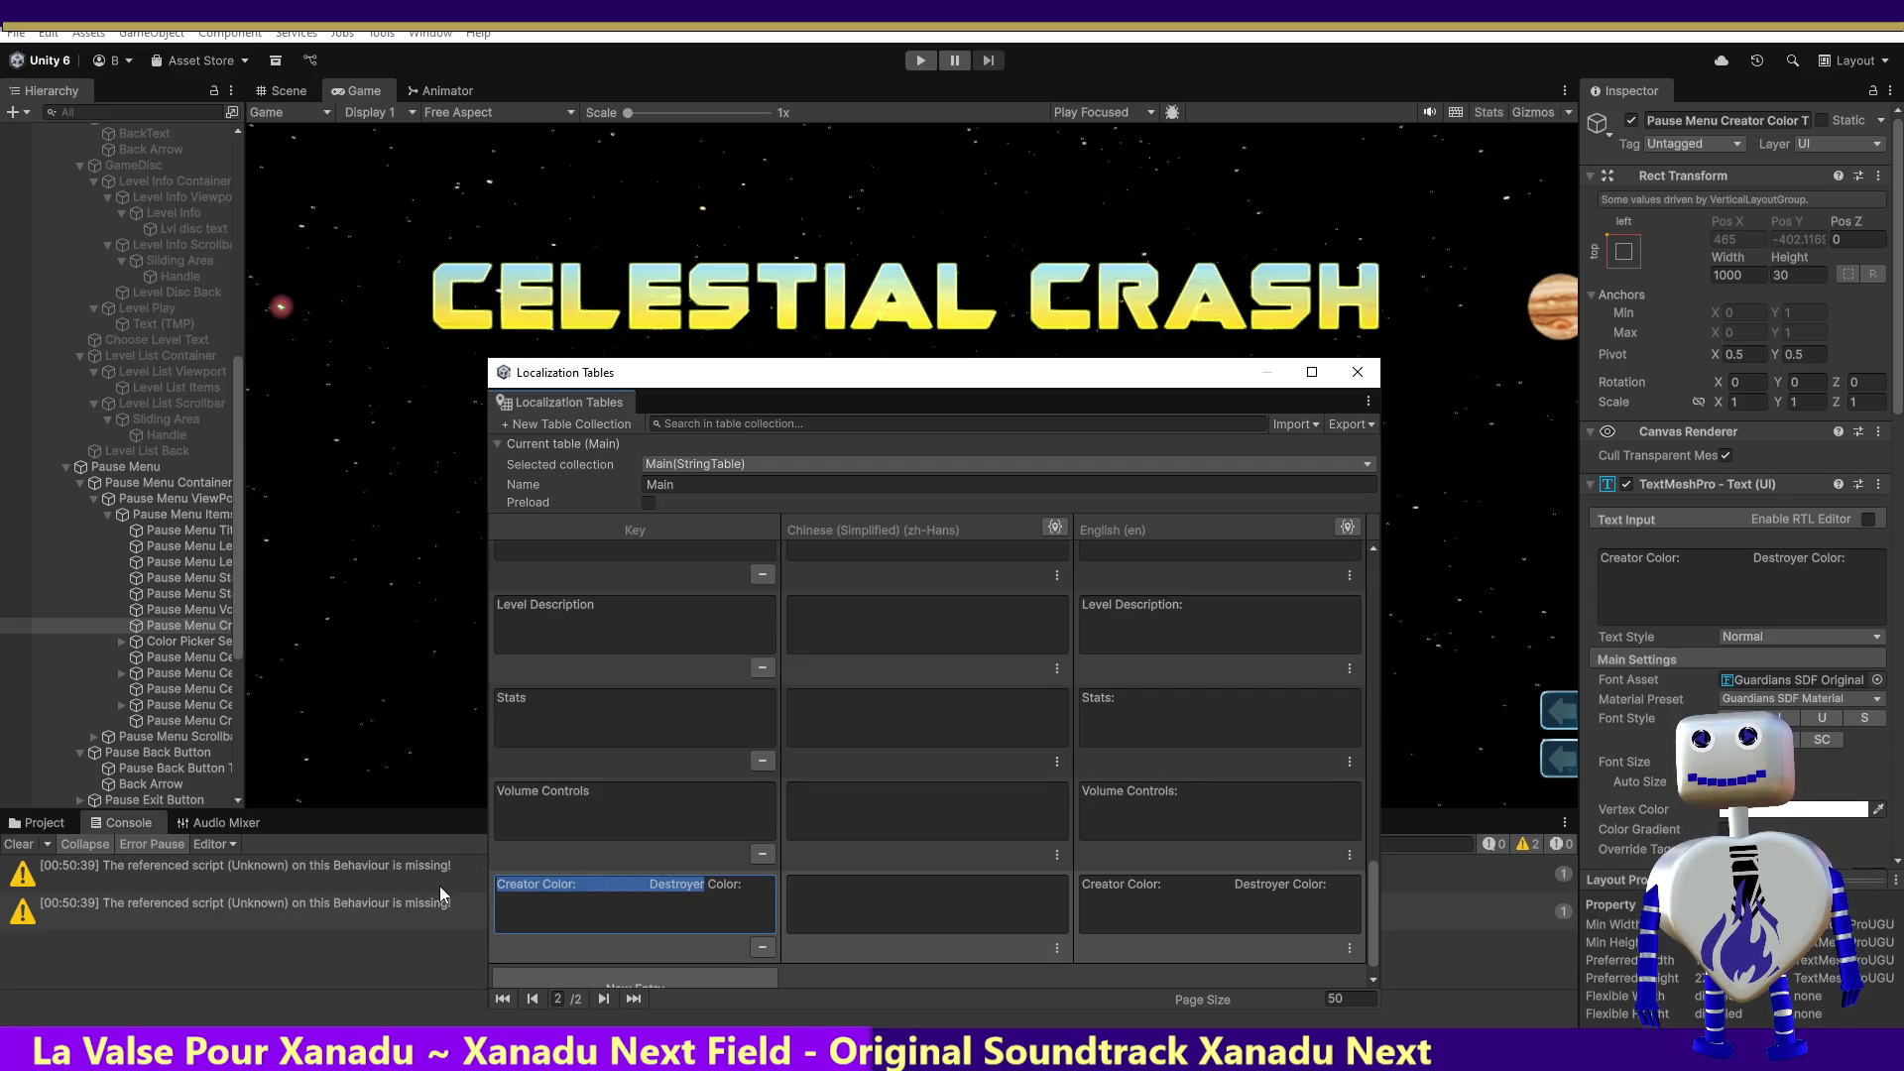
type("P")
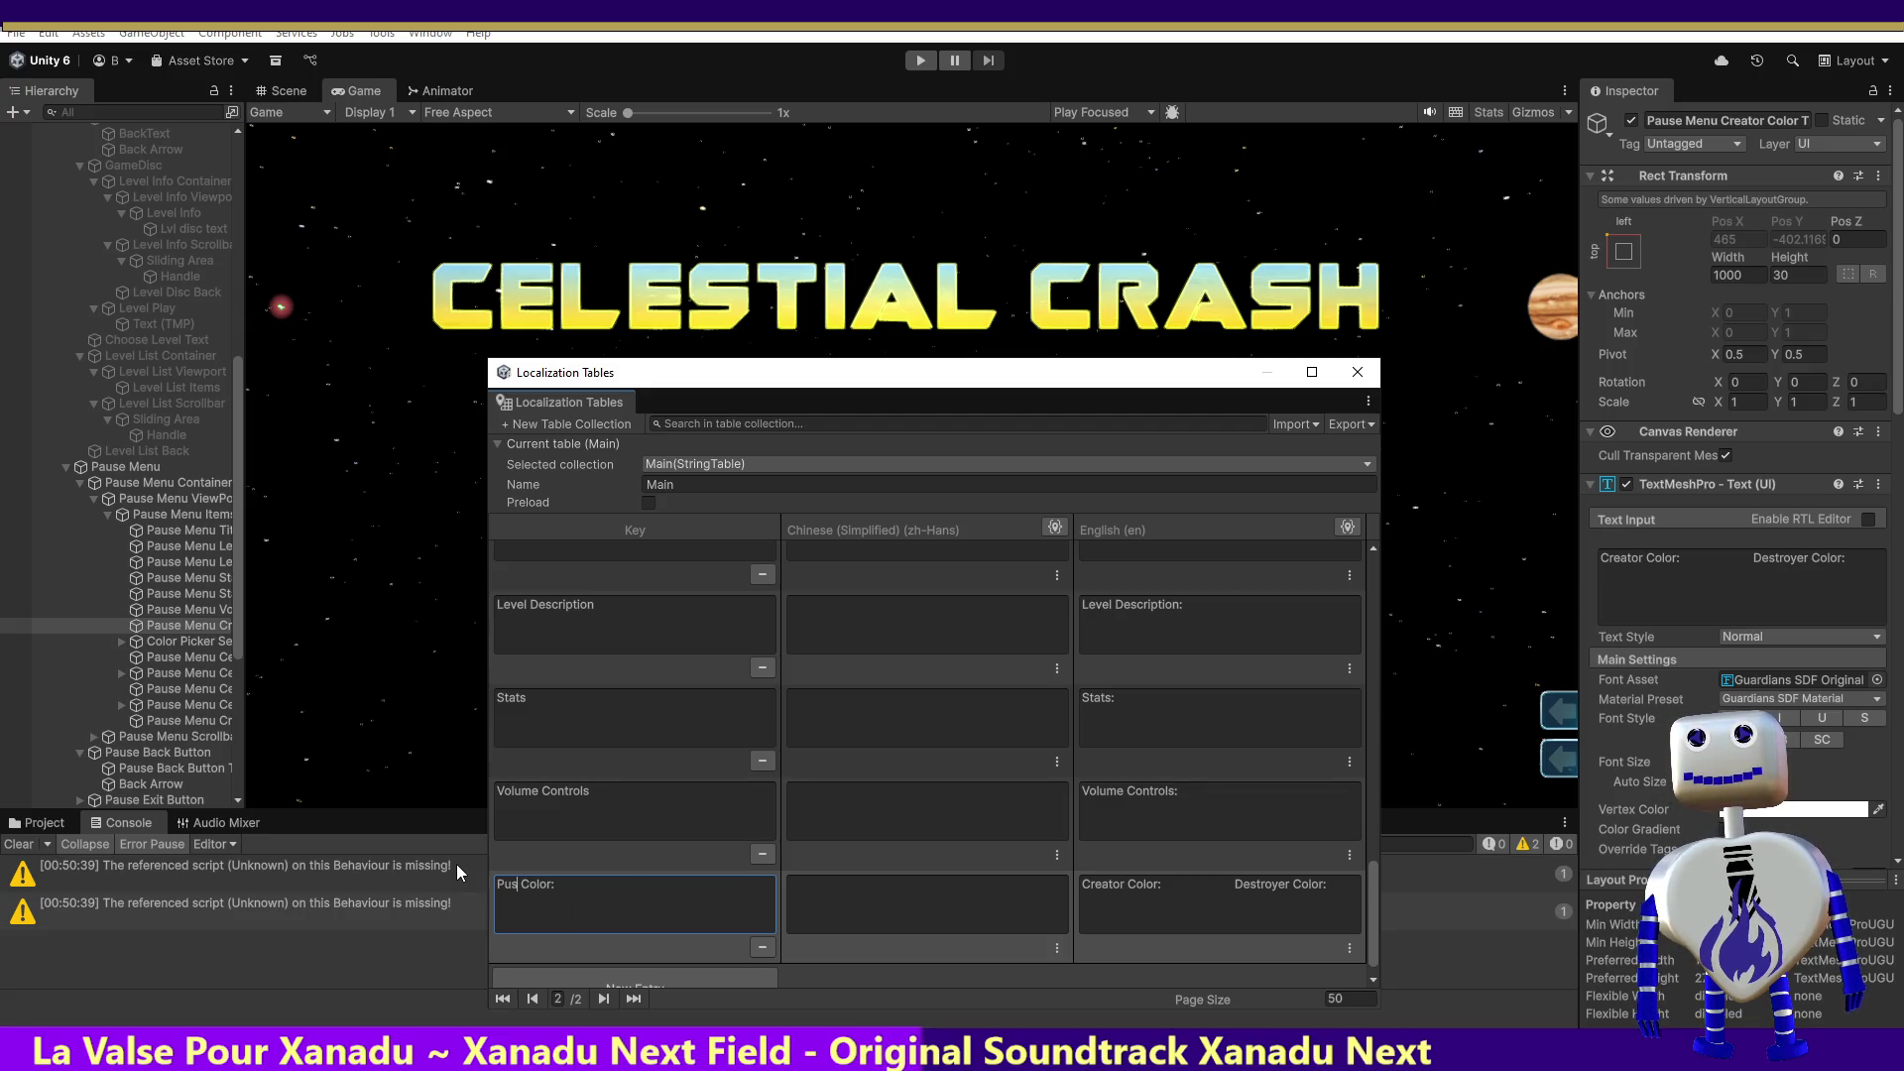
type("ause")
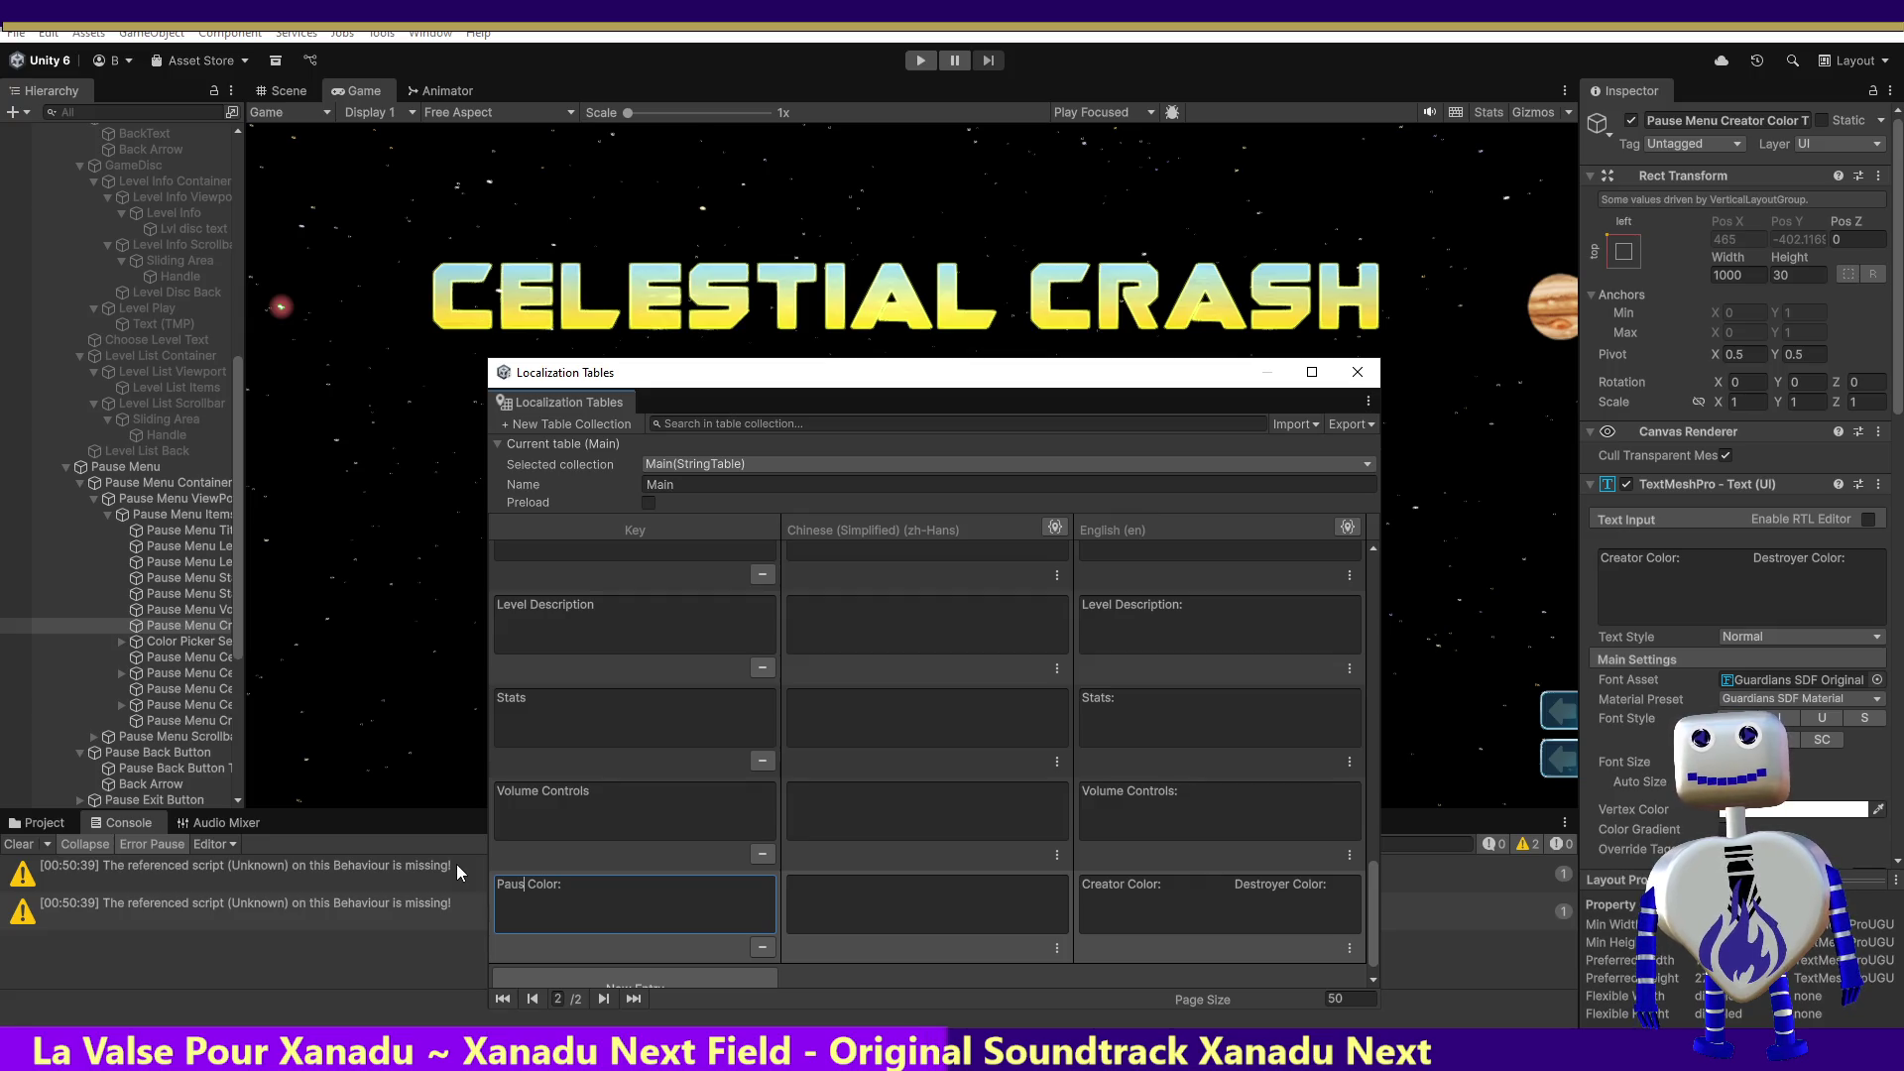
type(" Men")
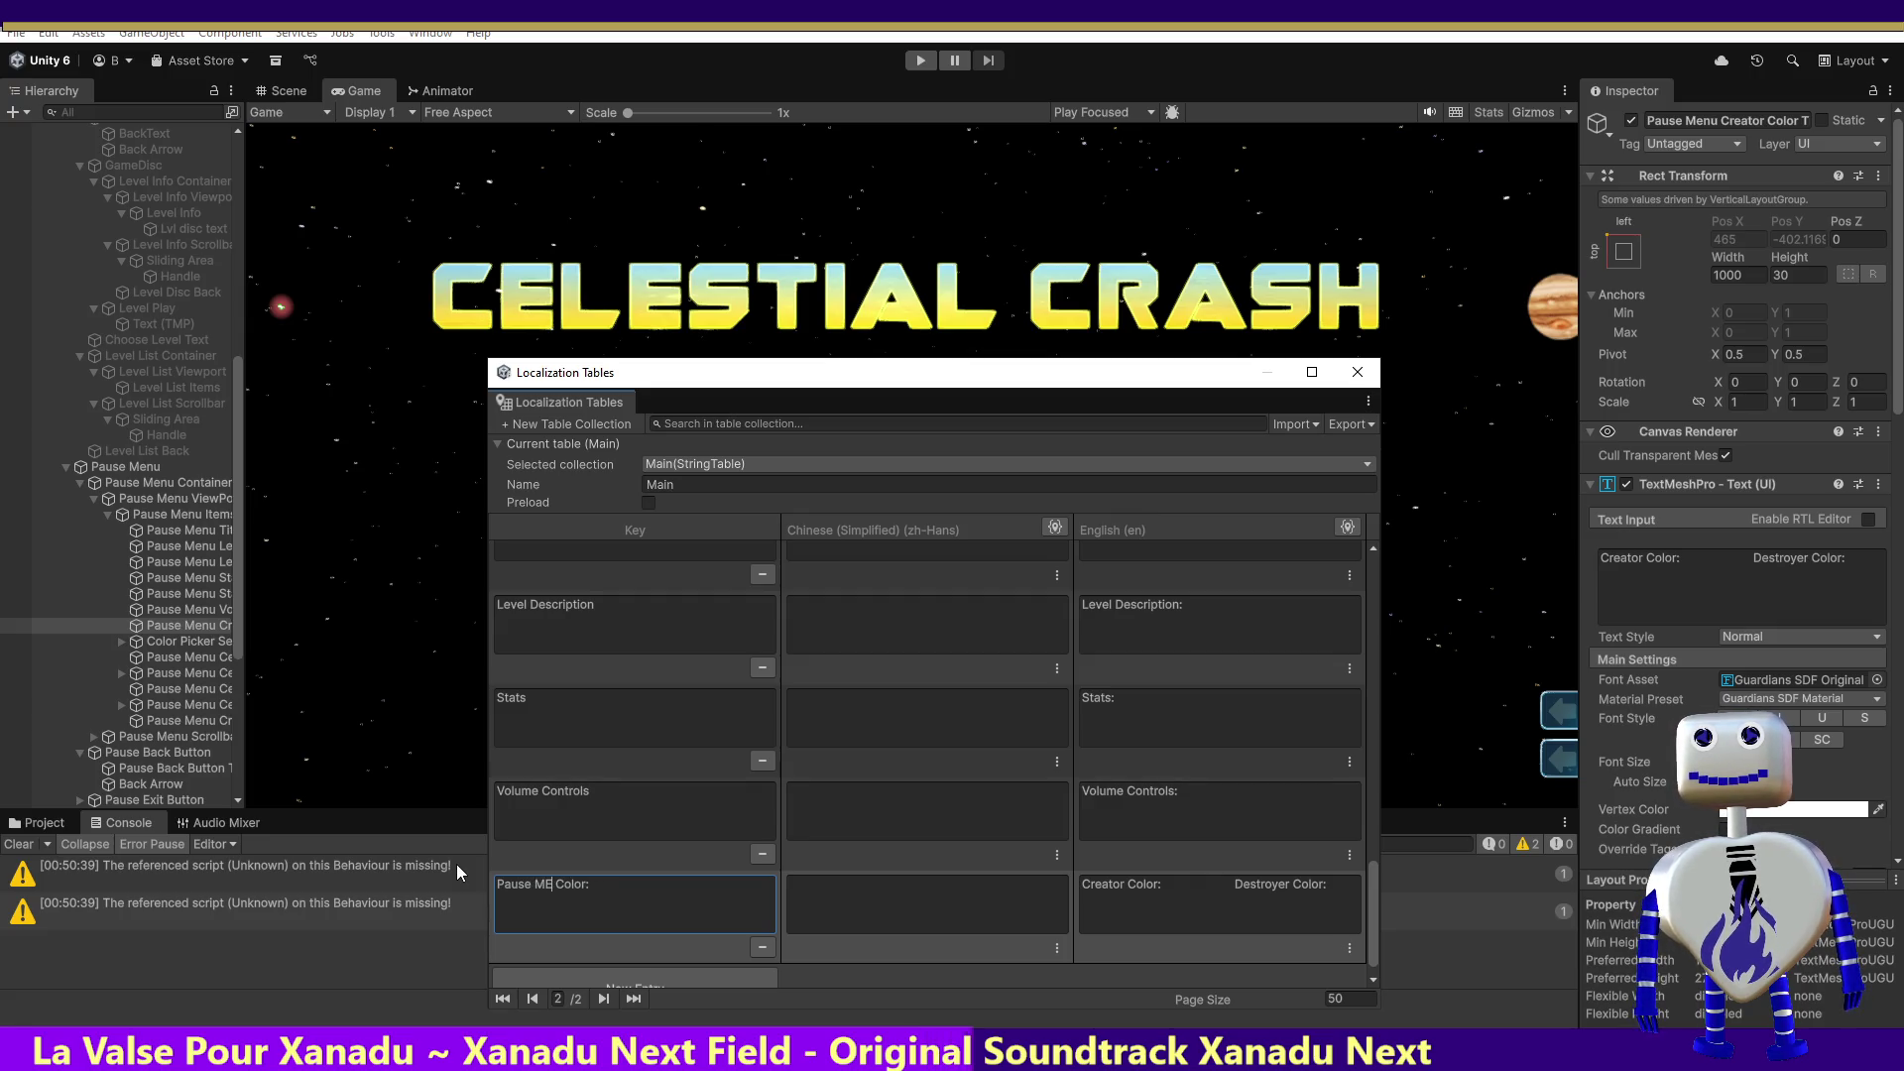
type("u")
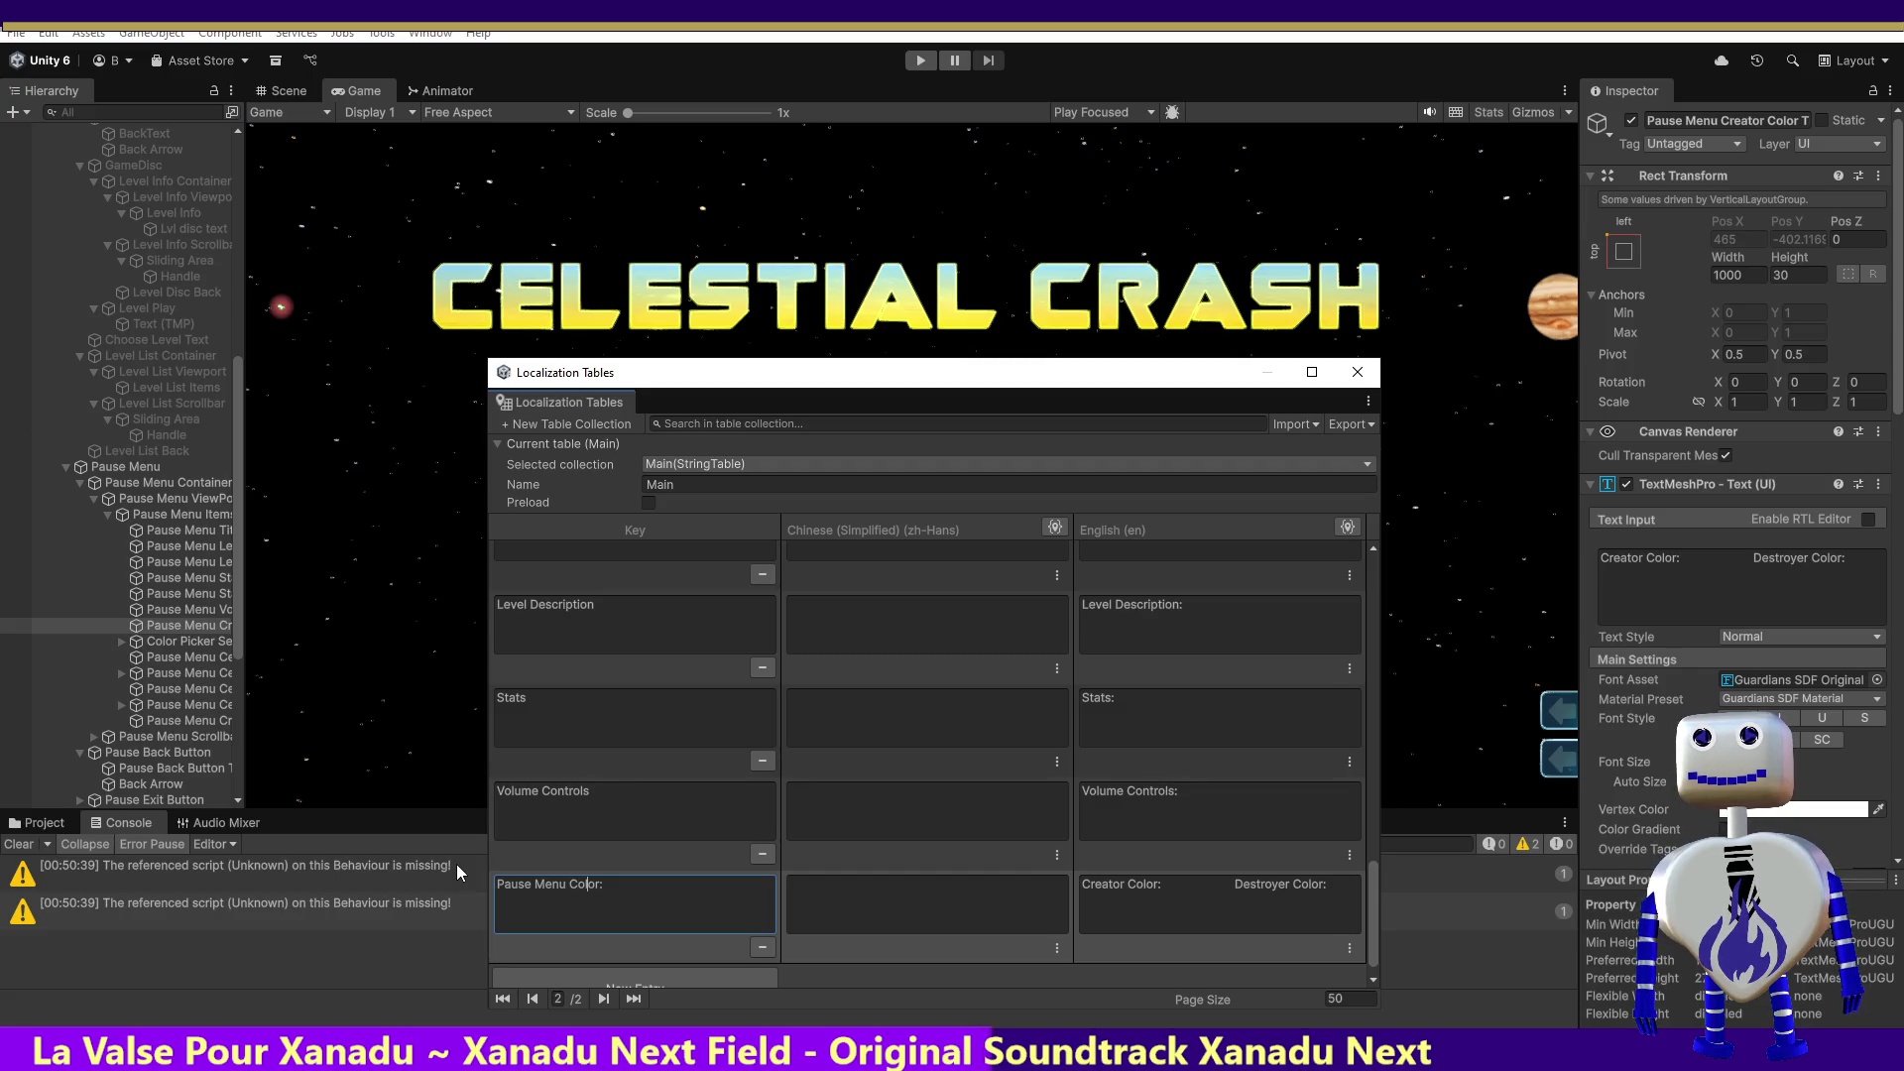
key("Delete")
type("Se")
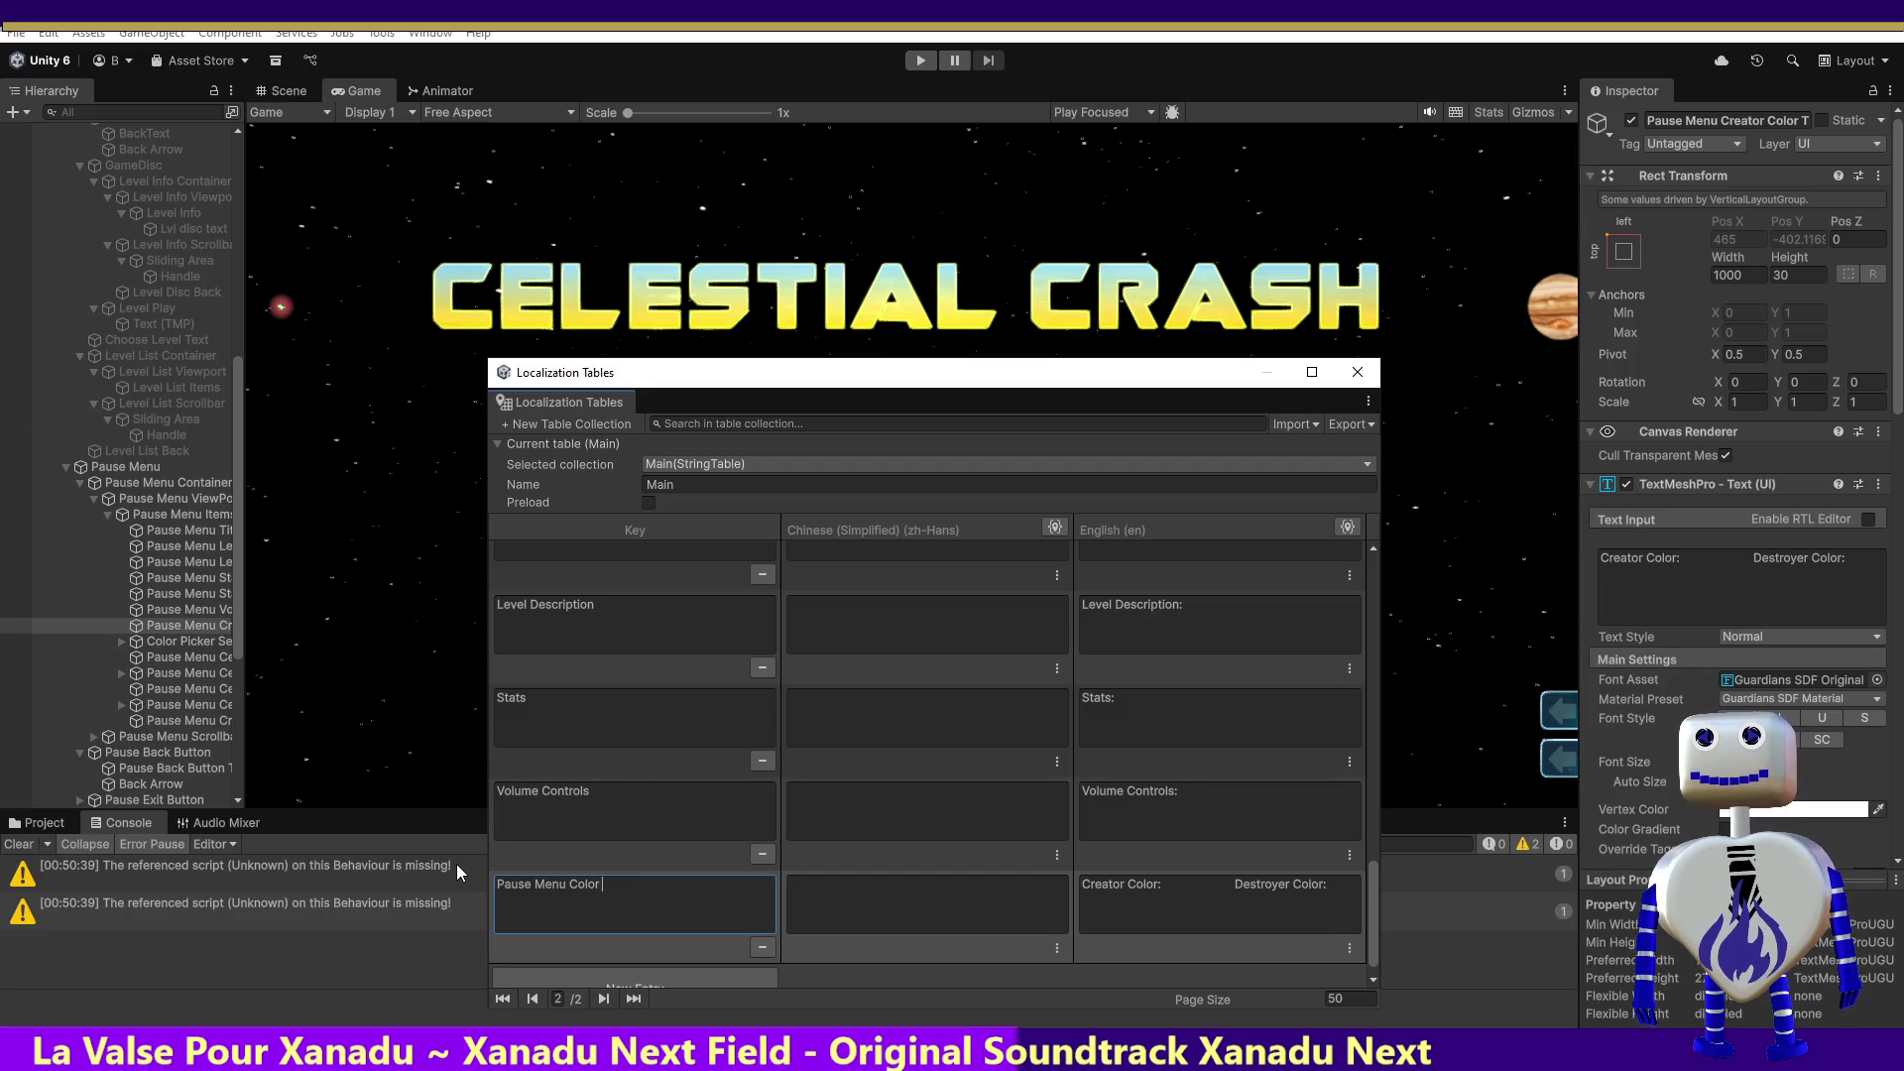
type("lector")
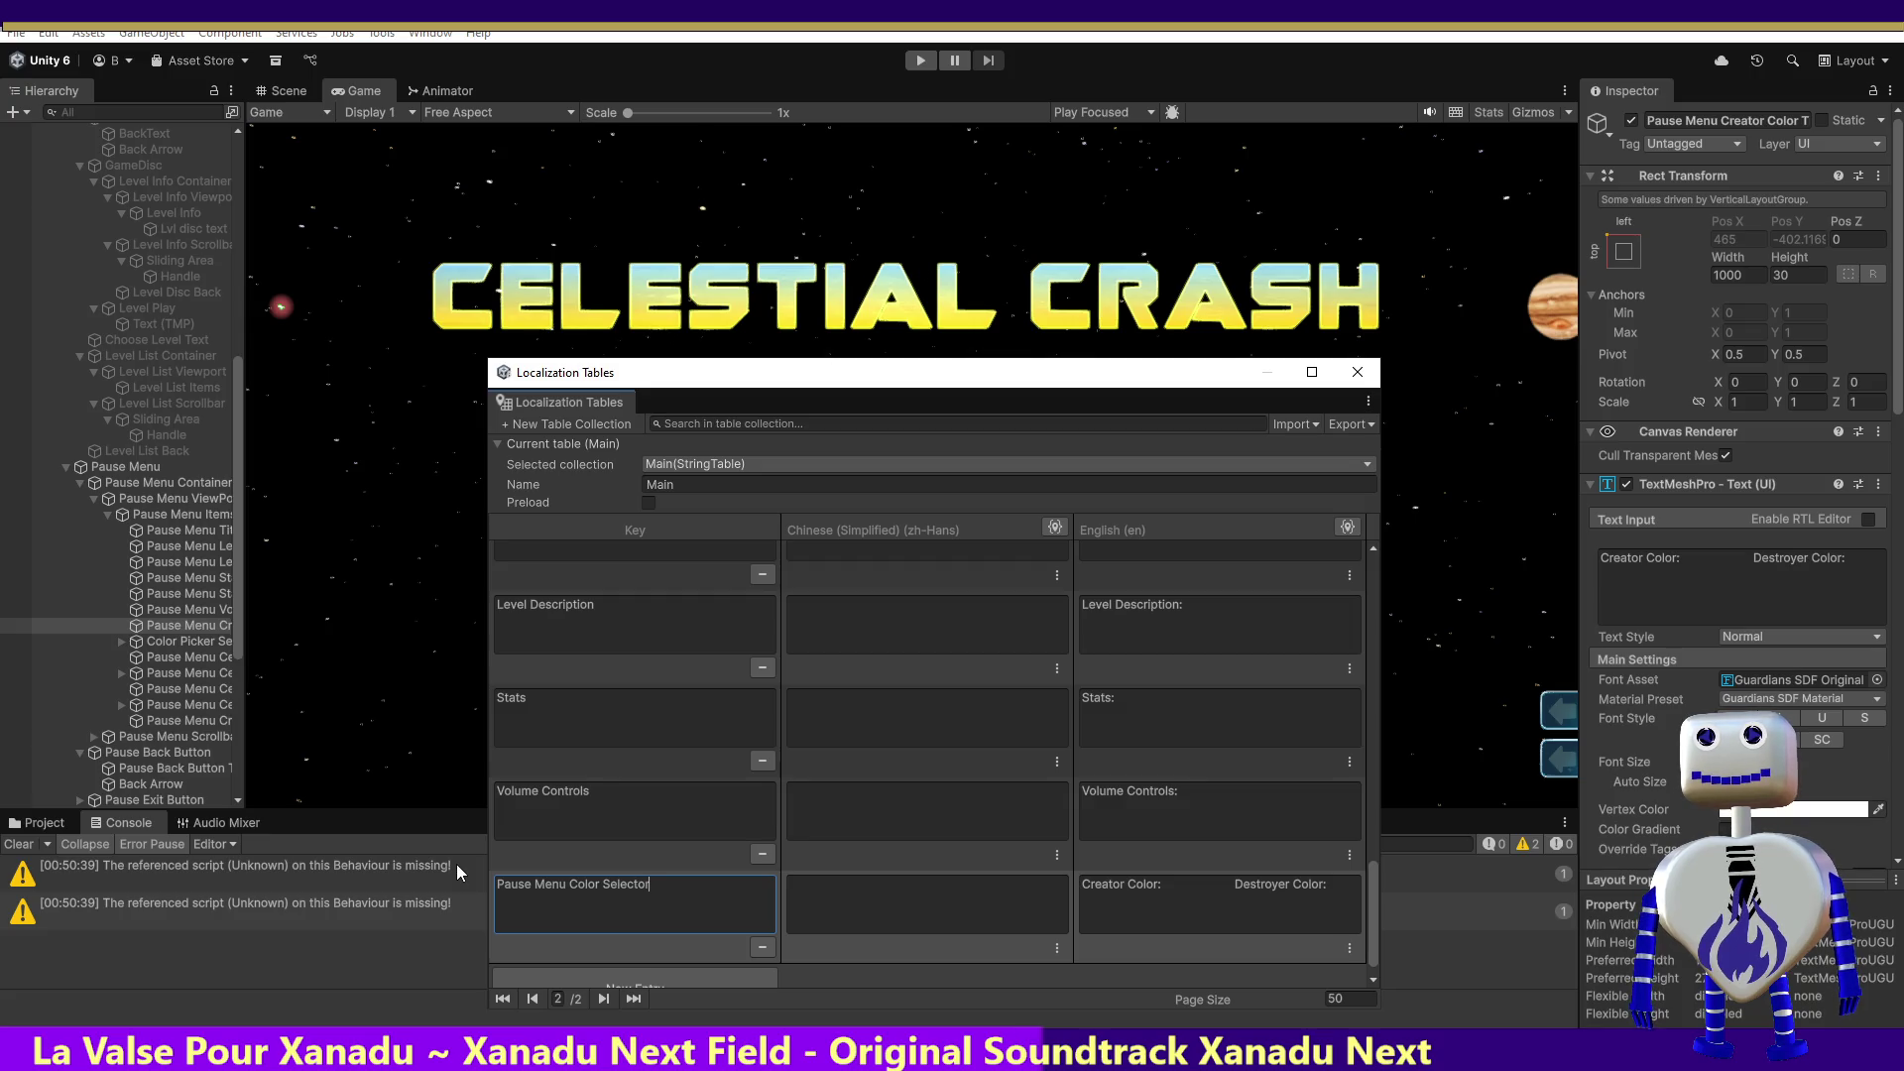
type(" Title")
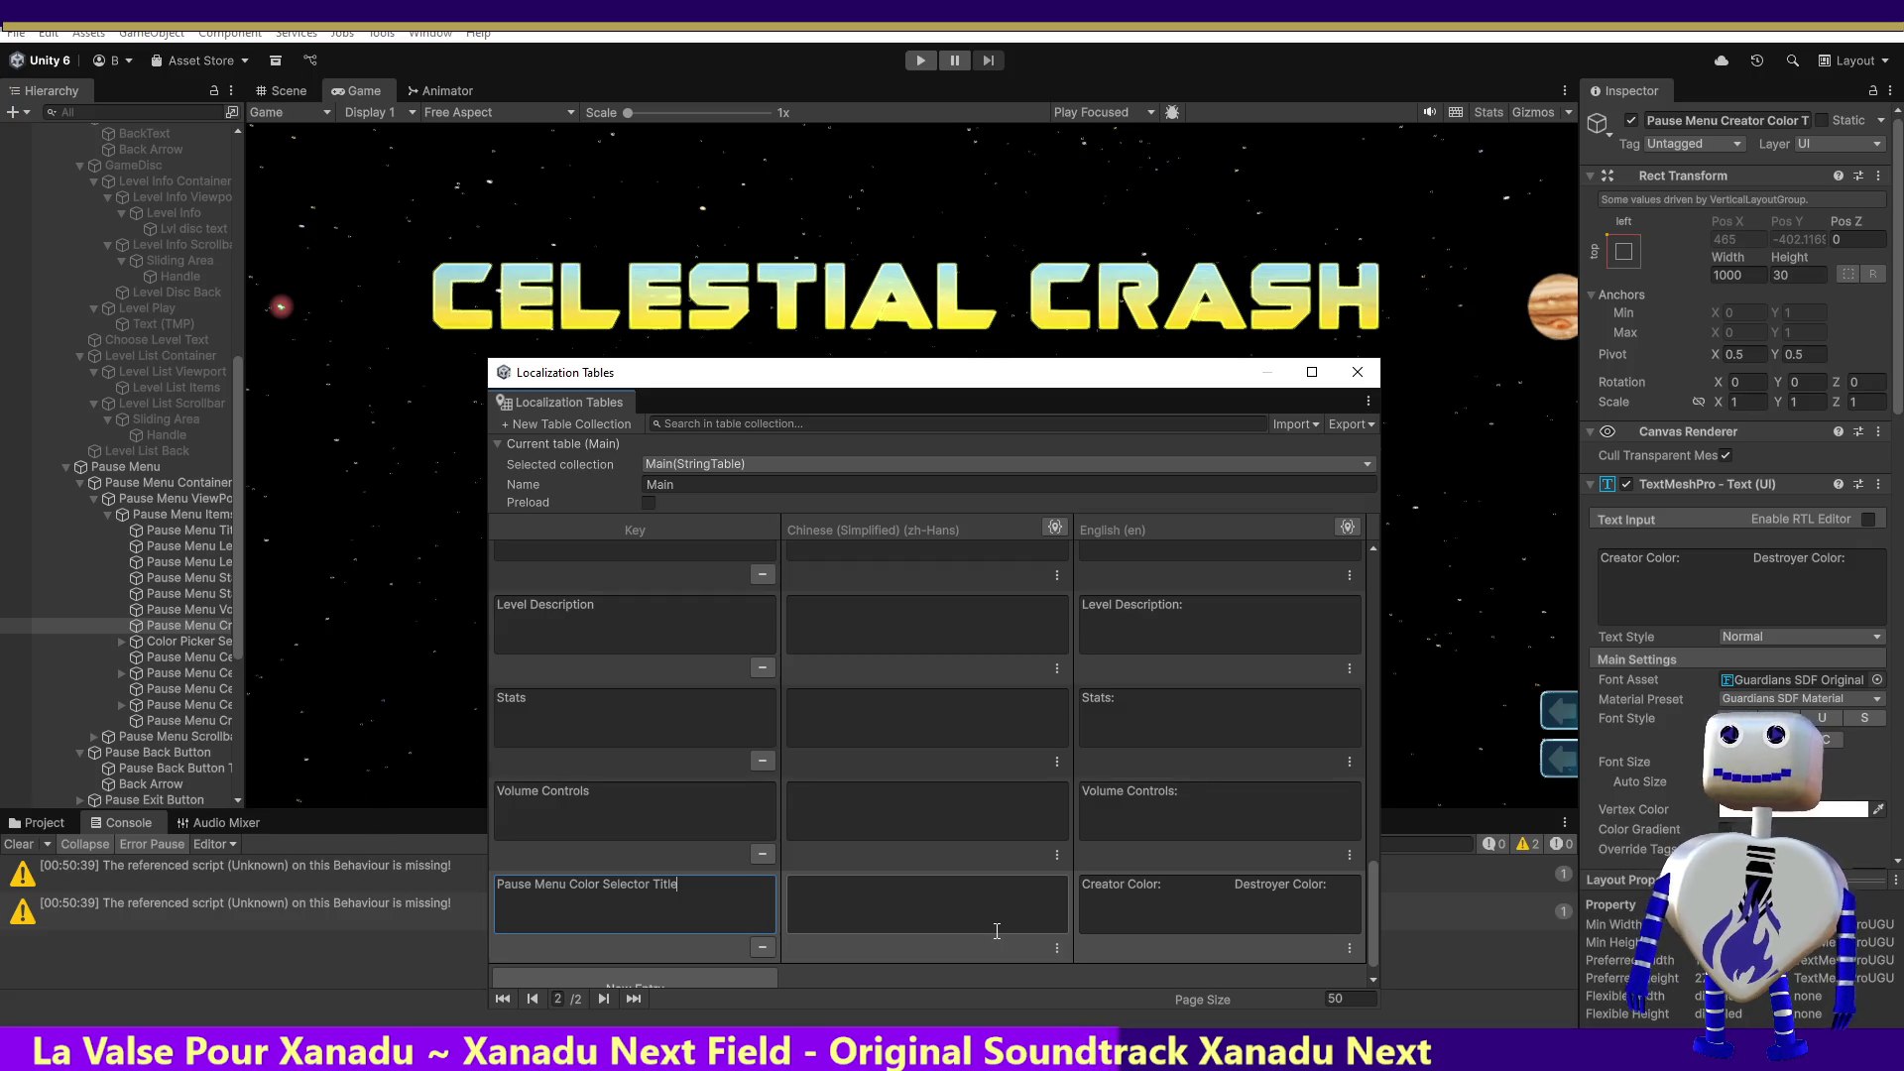
Step: Set the creator colour text's String Reference to Main/Pause Menu Color Selector Title
left_click(892, 912)
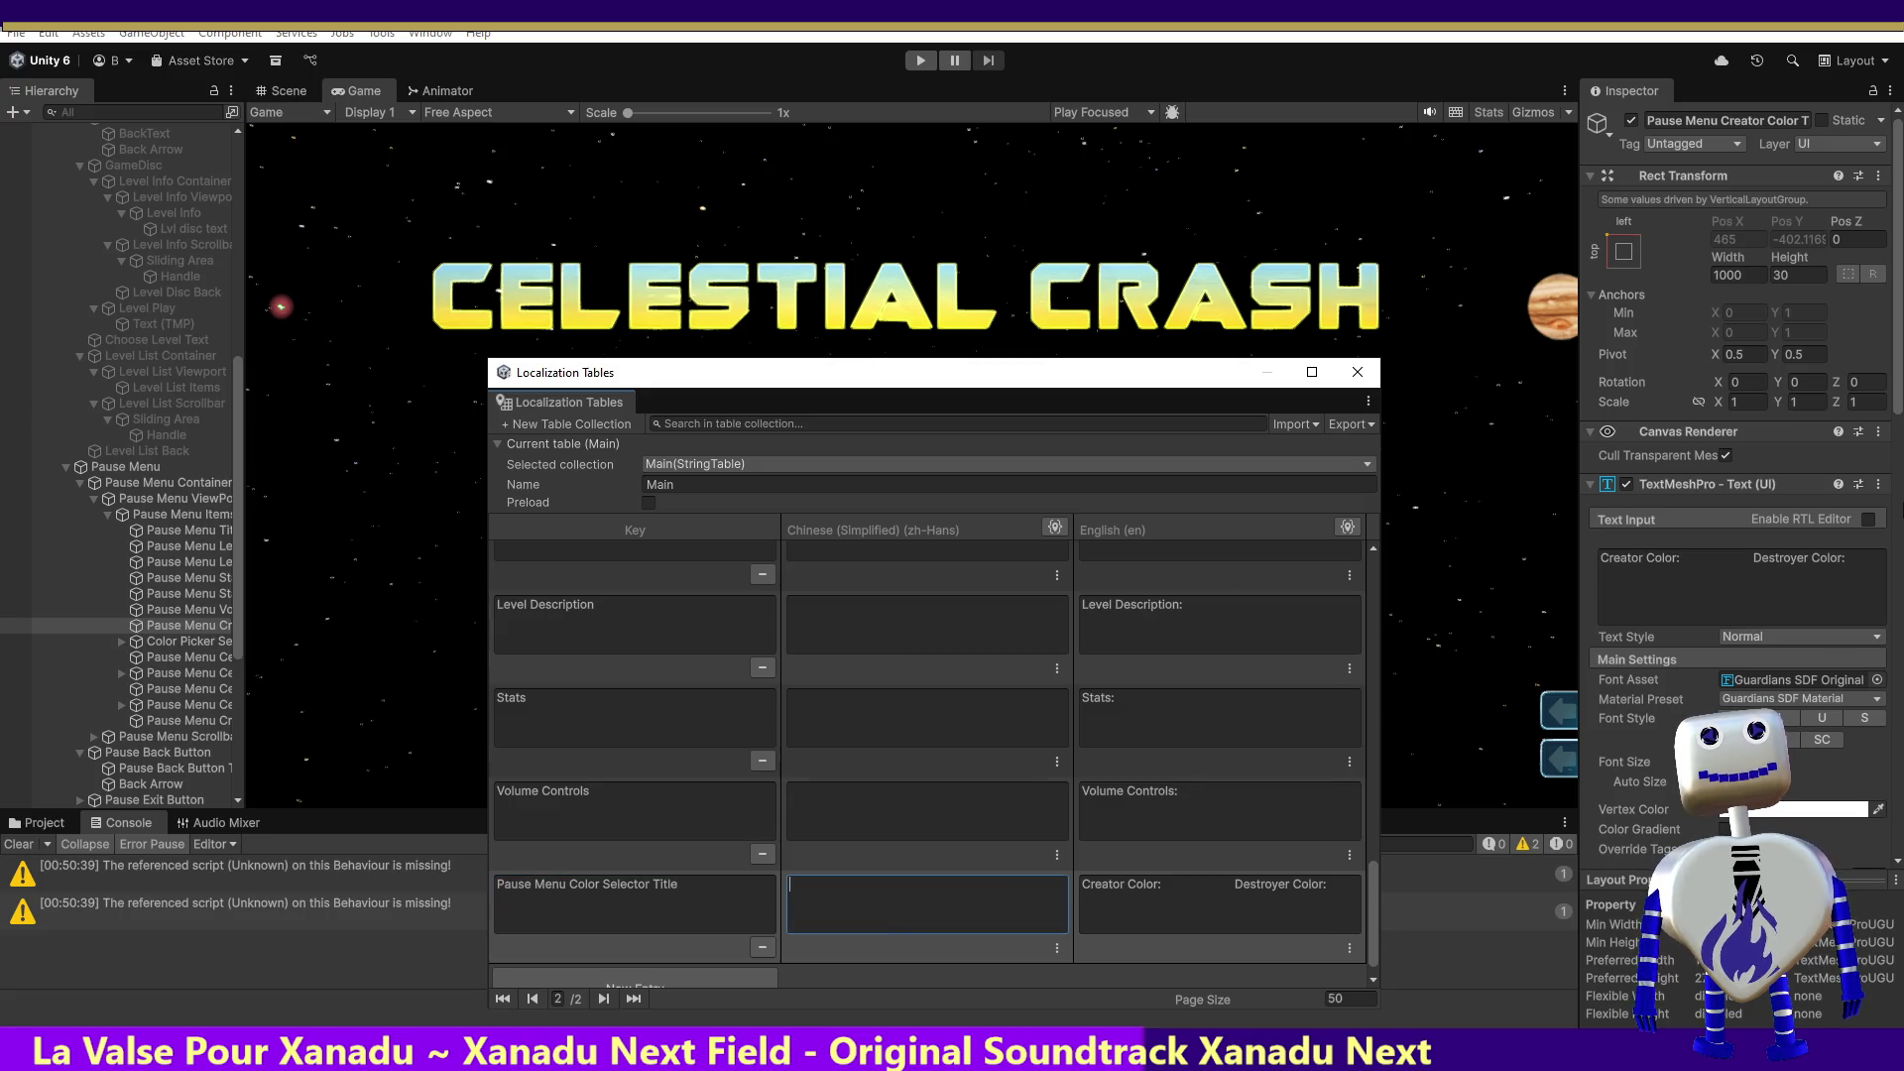
left_click(1880, 485)
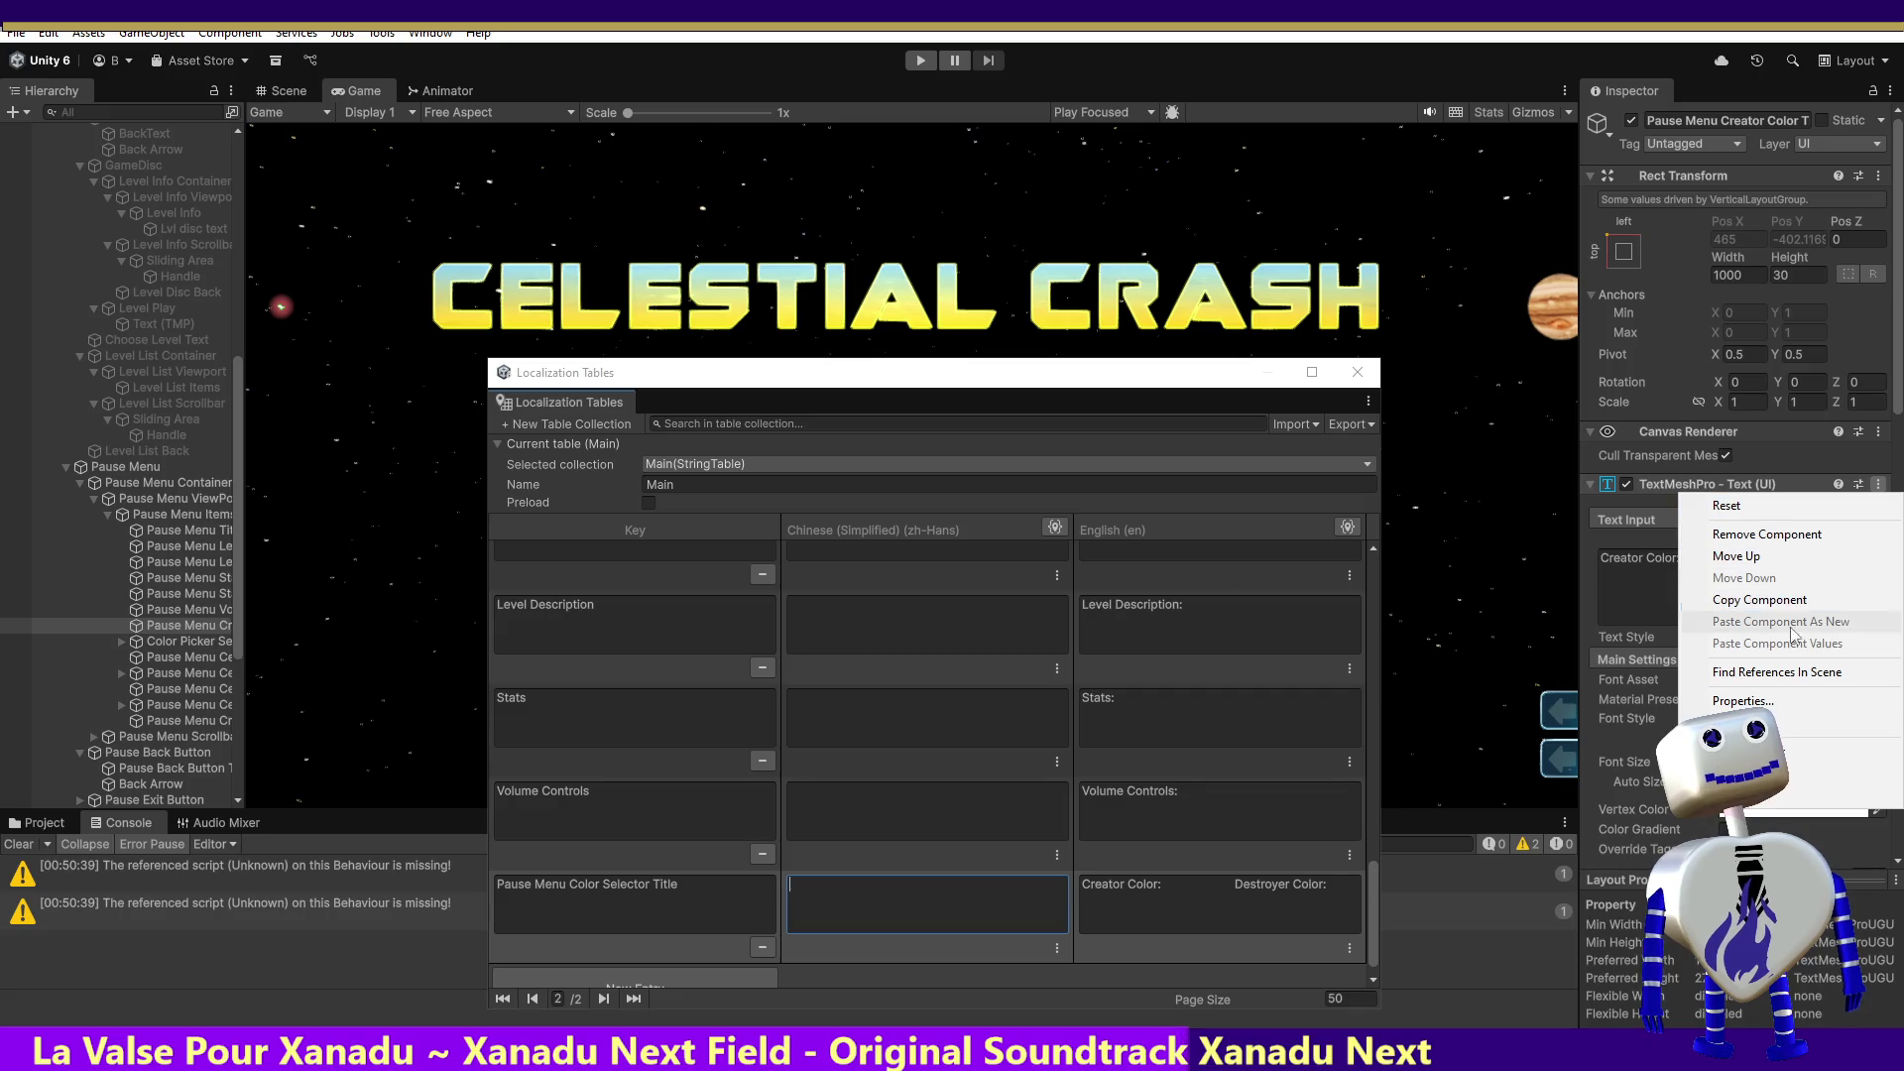
left_click(1782, 801)
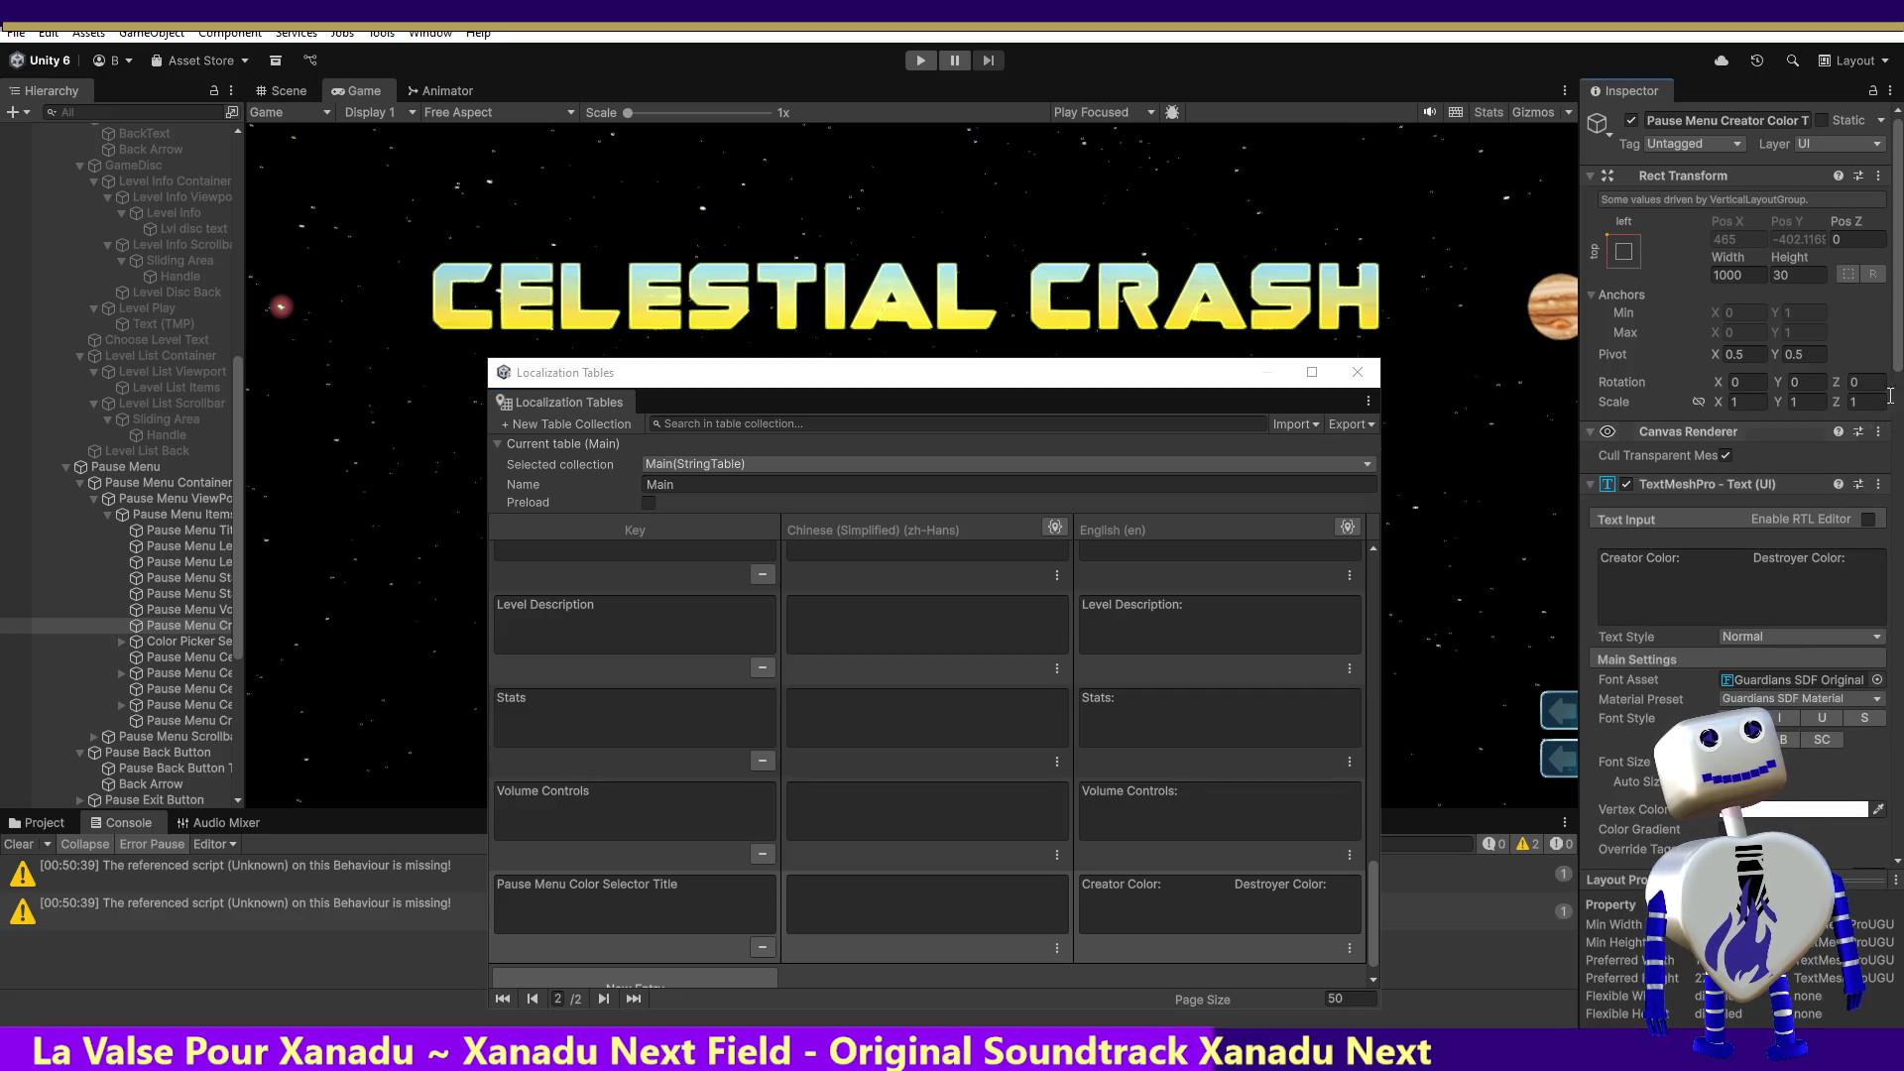
left_click_drag(1896, 359, 1884, 552)
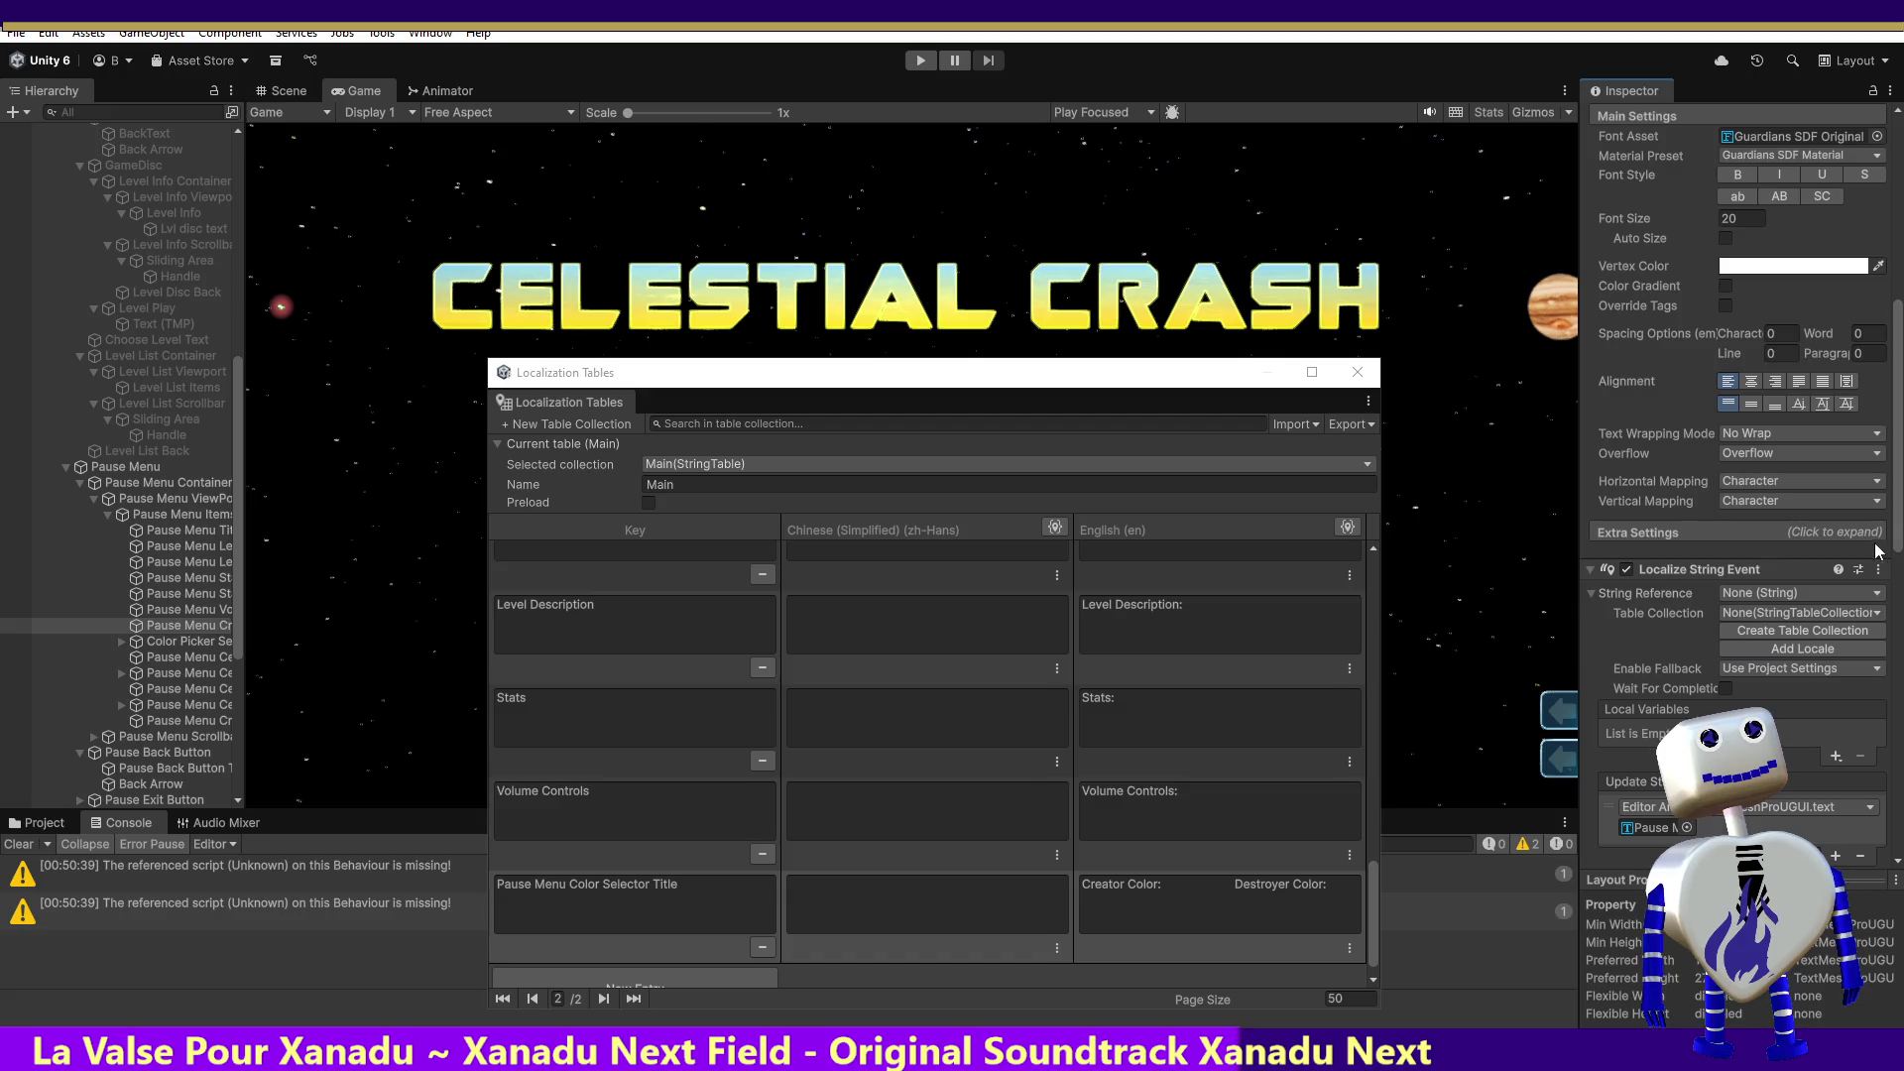
left_click(1833, 595)
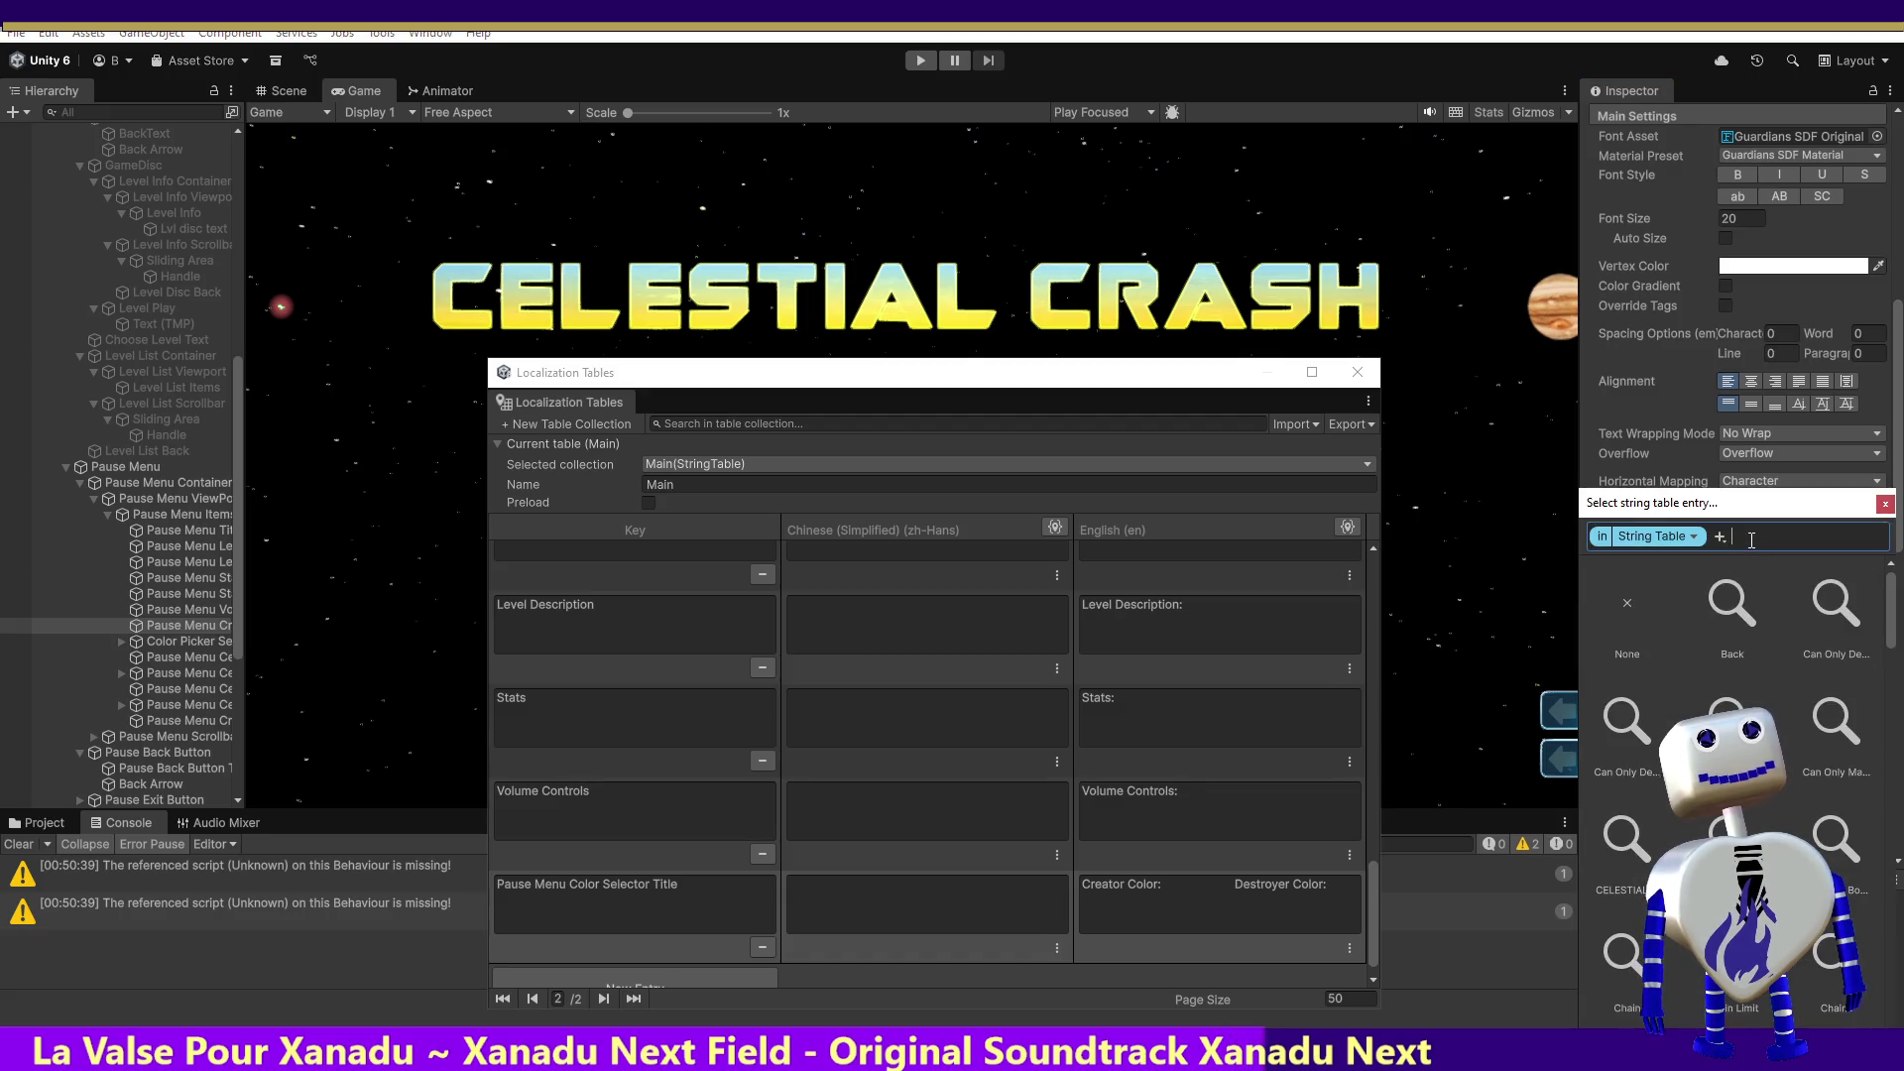
type("pa")
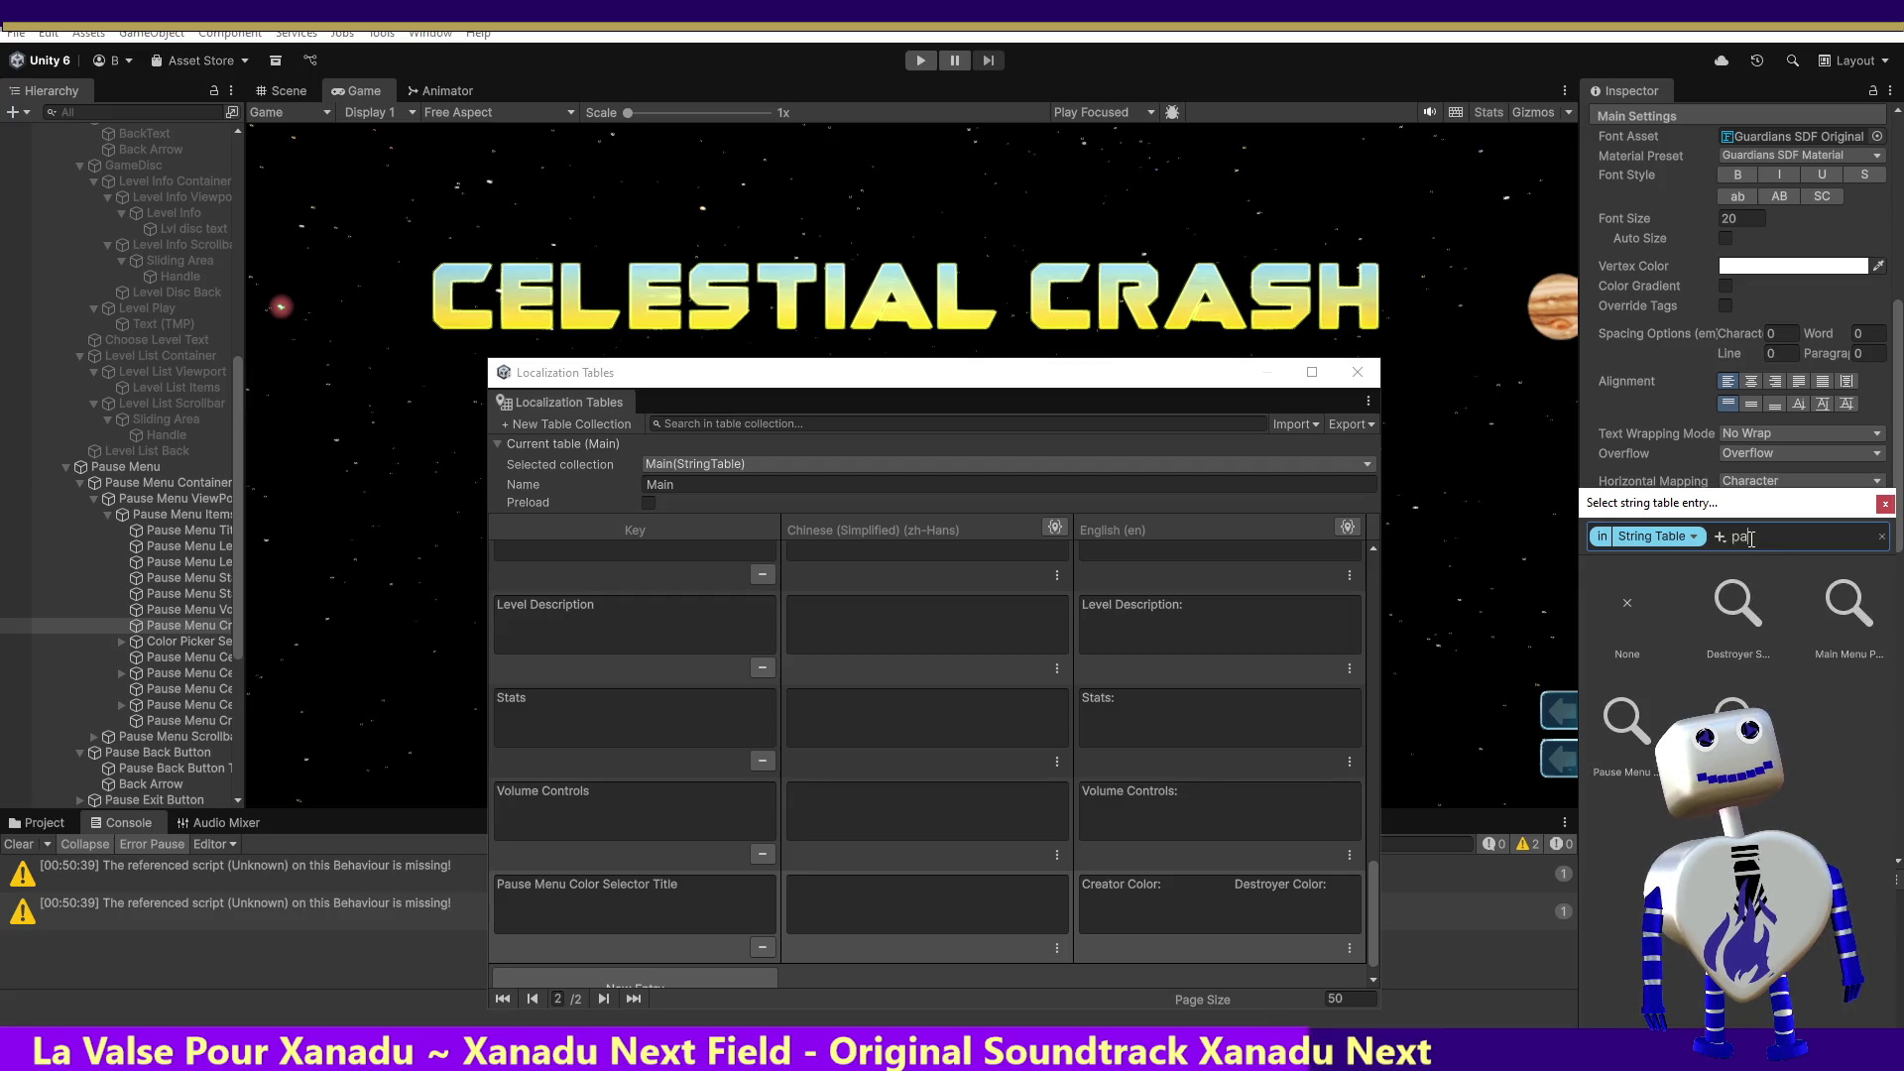
double_click(1626, 756)
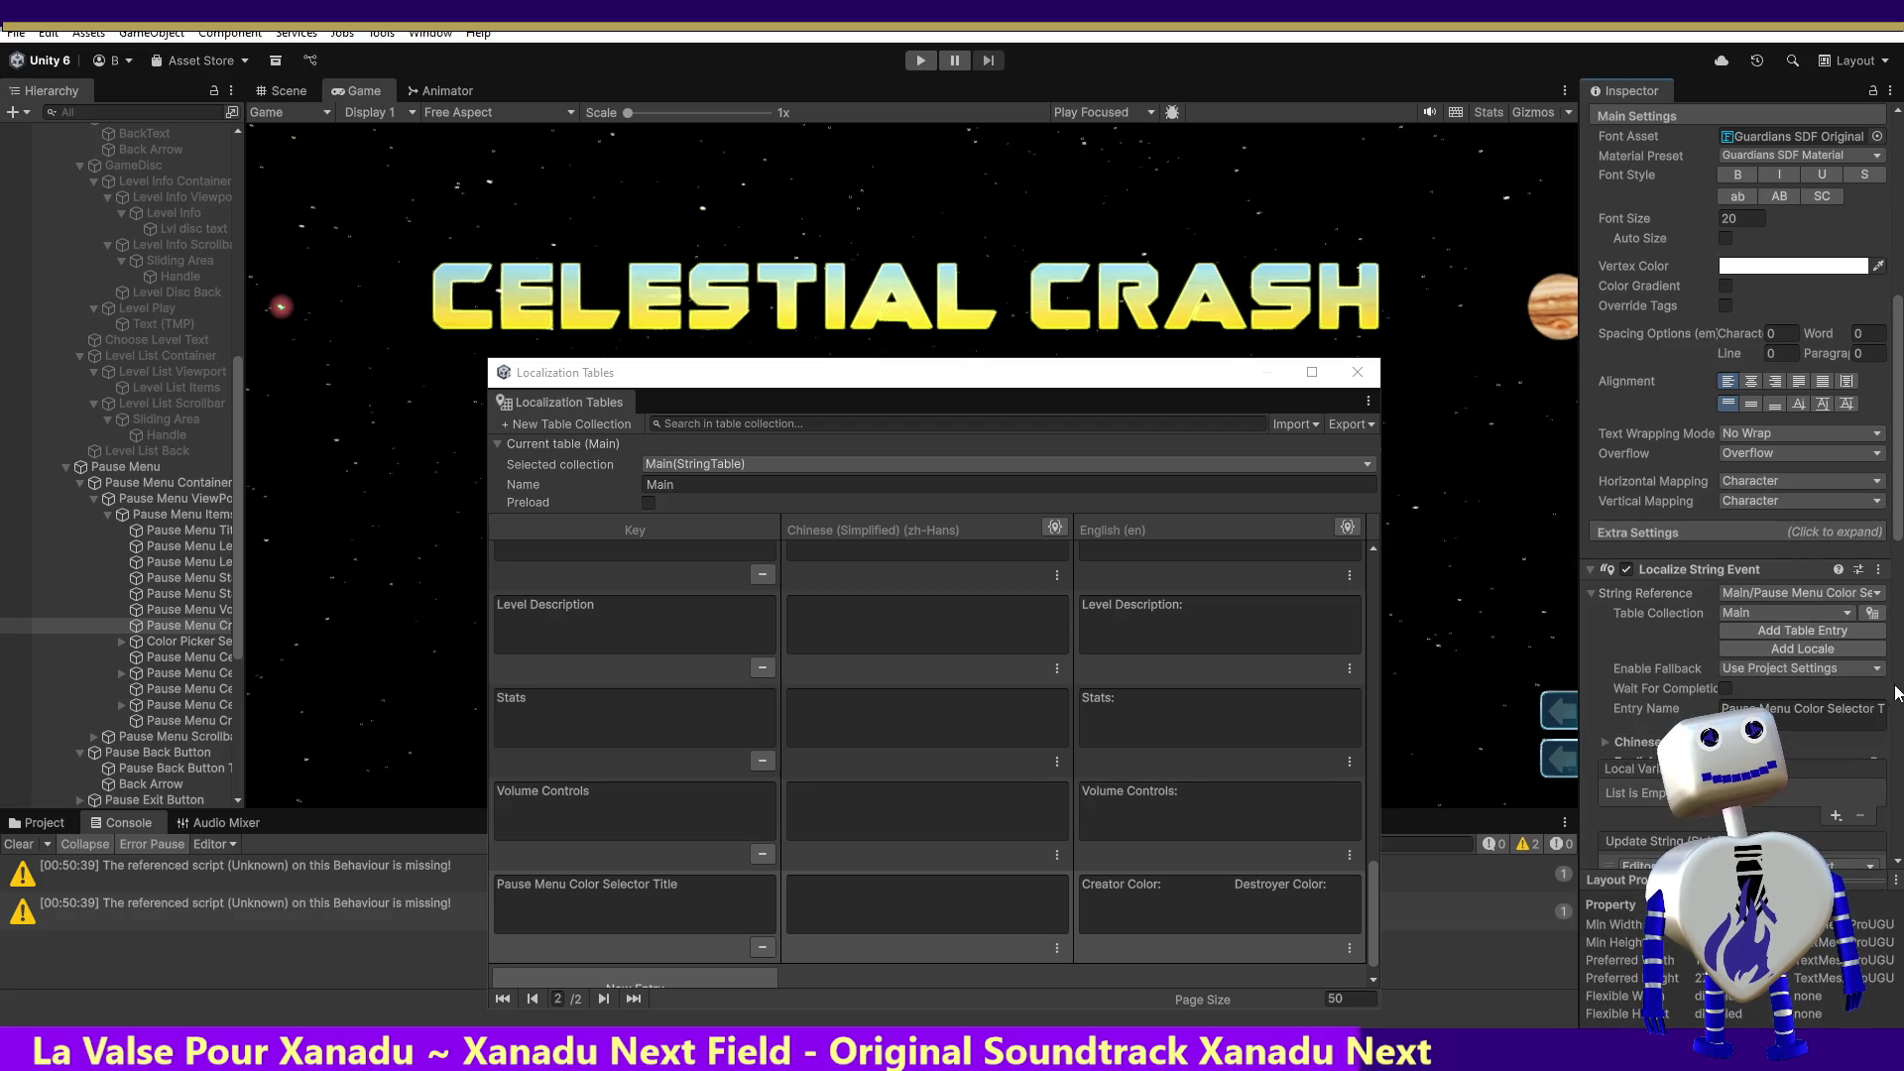
Step: Add a runtime-only Update String callback calling MainController.ChangeButtonTextFontSettings on Main Camera
scroll(1899, 533, "down", 5)
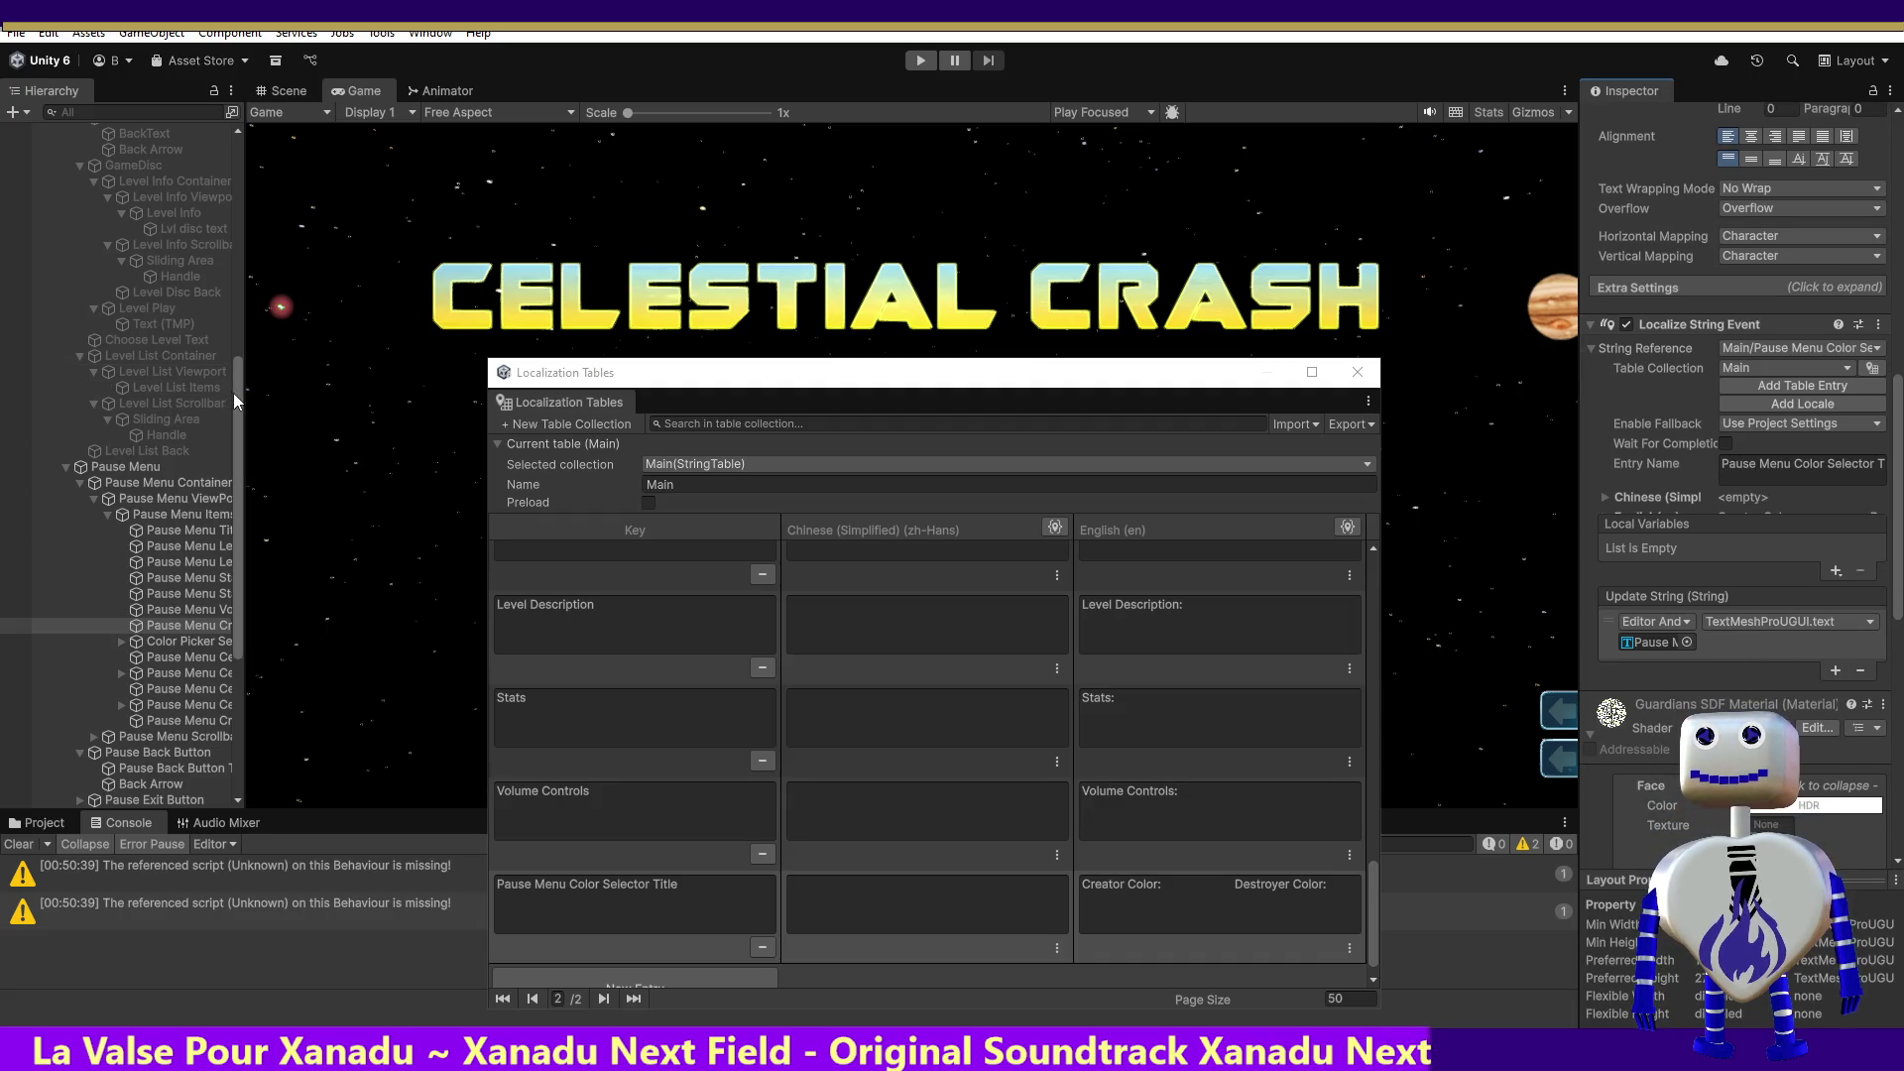
scroll(199, 446, "up", 10)
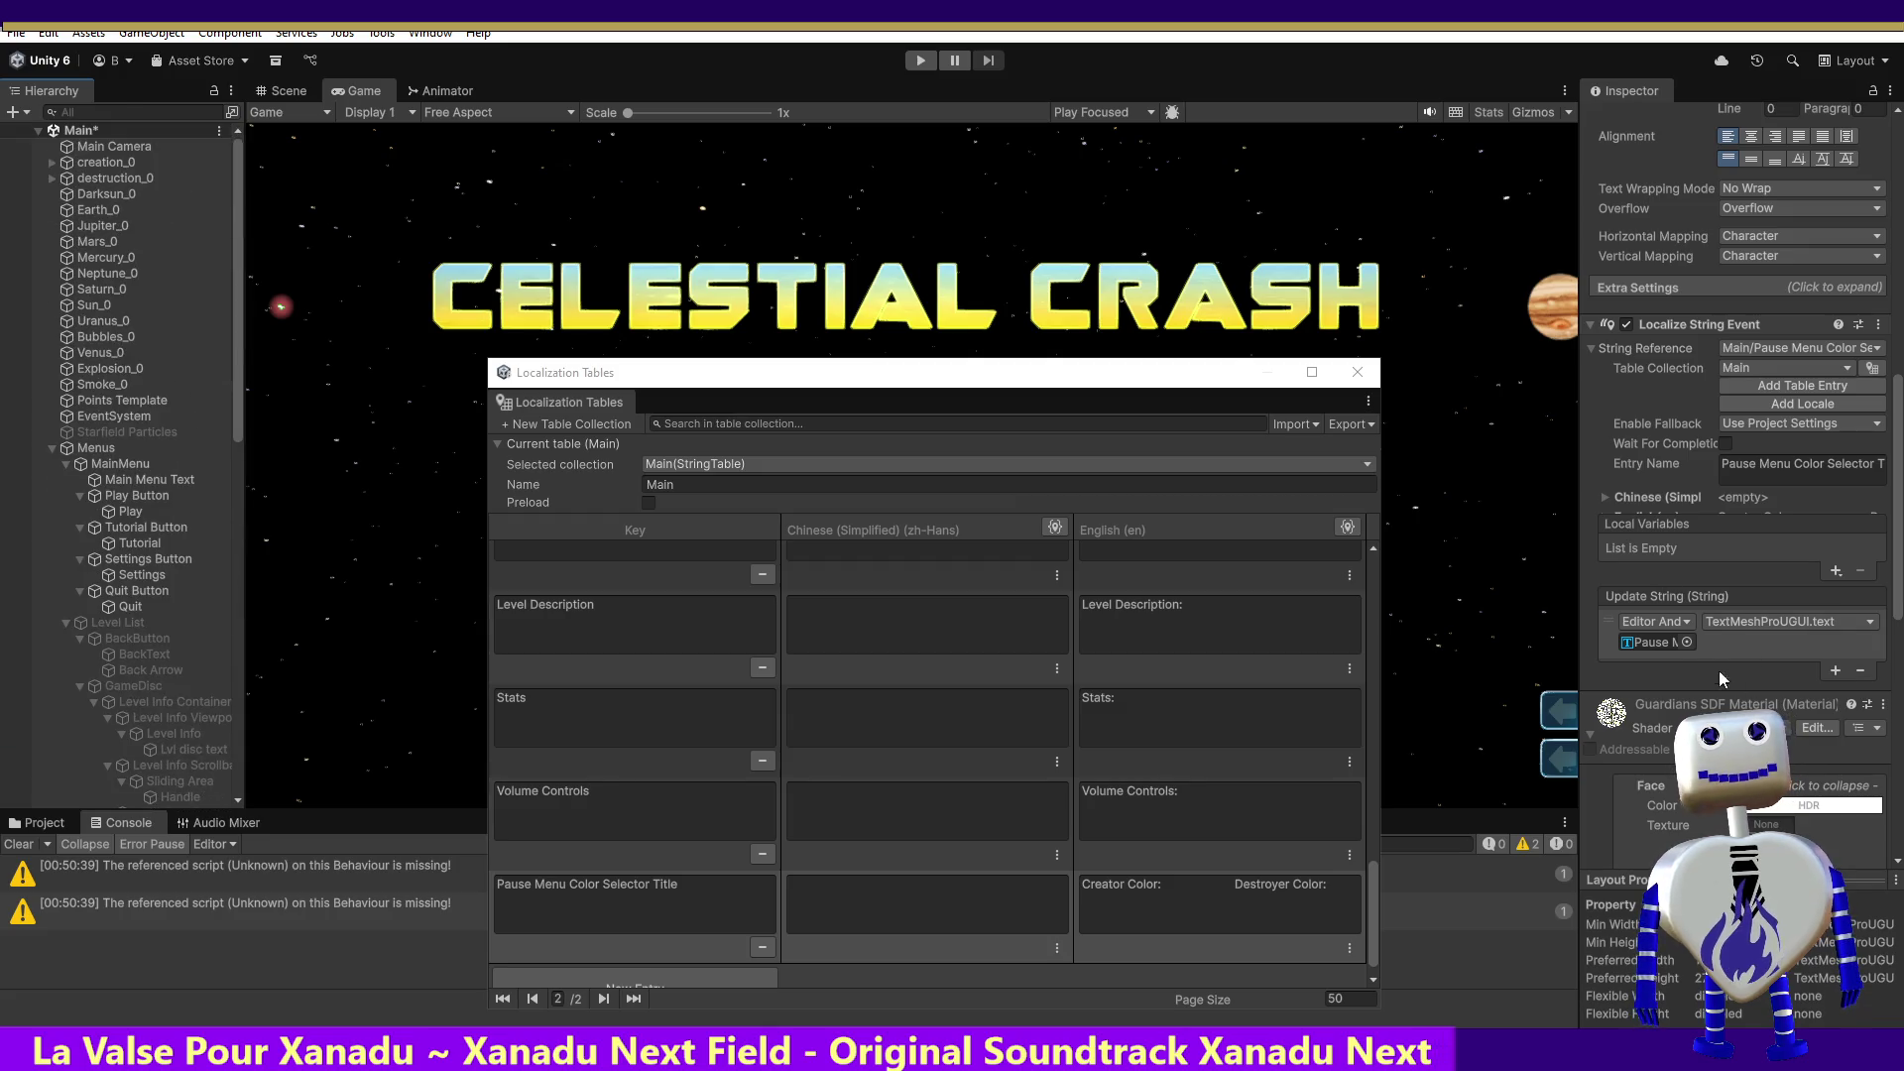
left_click(1836, 671)
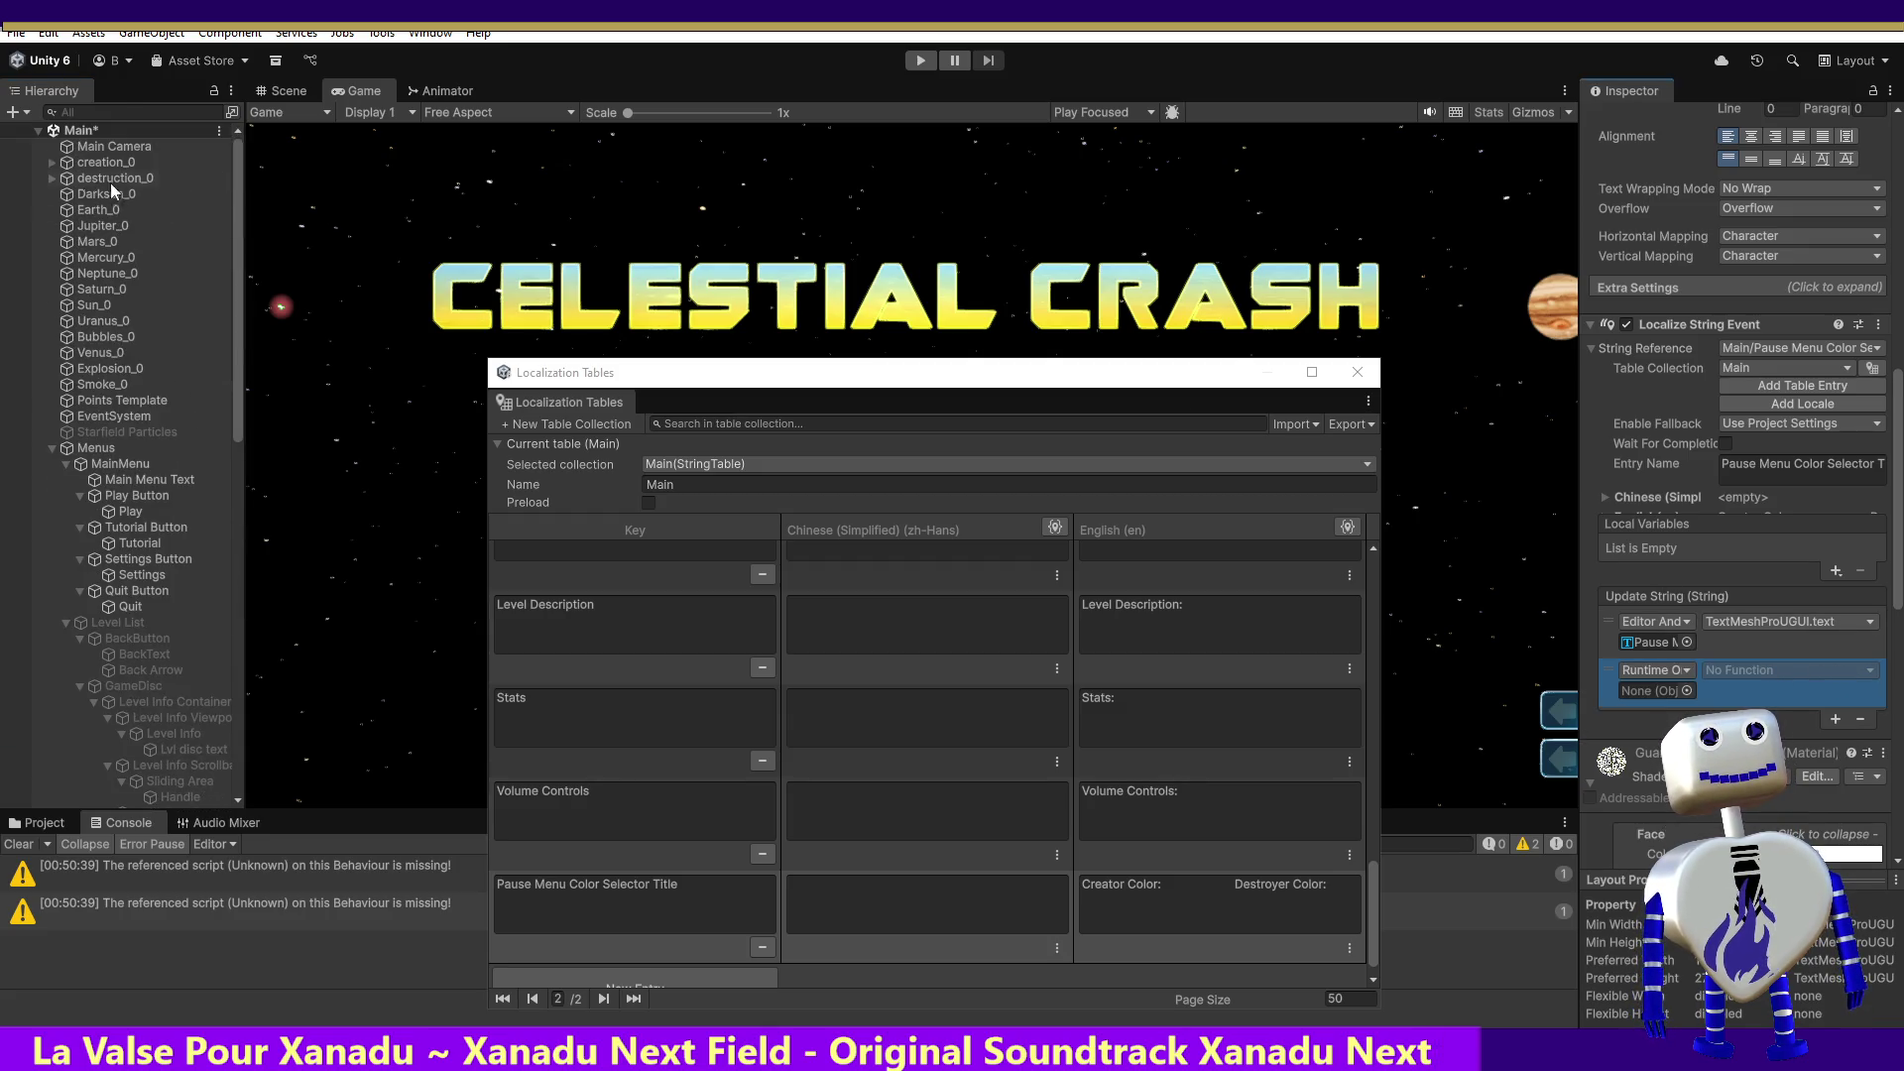
left_click_drag(78, 151, 1654, 691)
scroll(1300, 569, "up", 2)
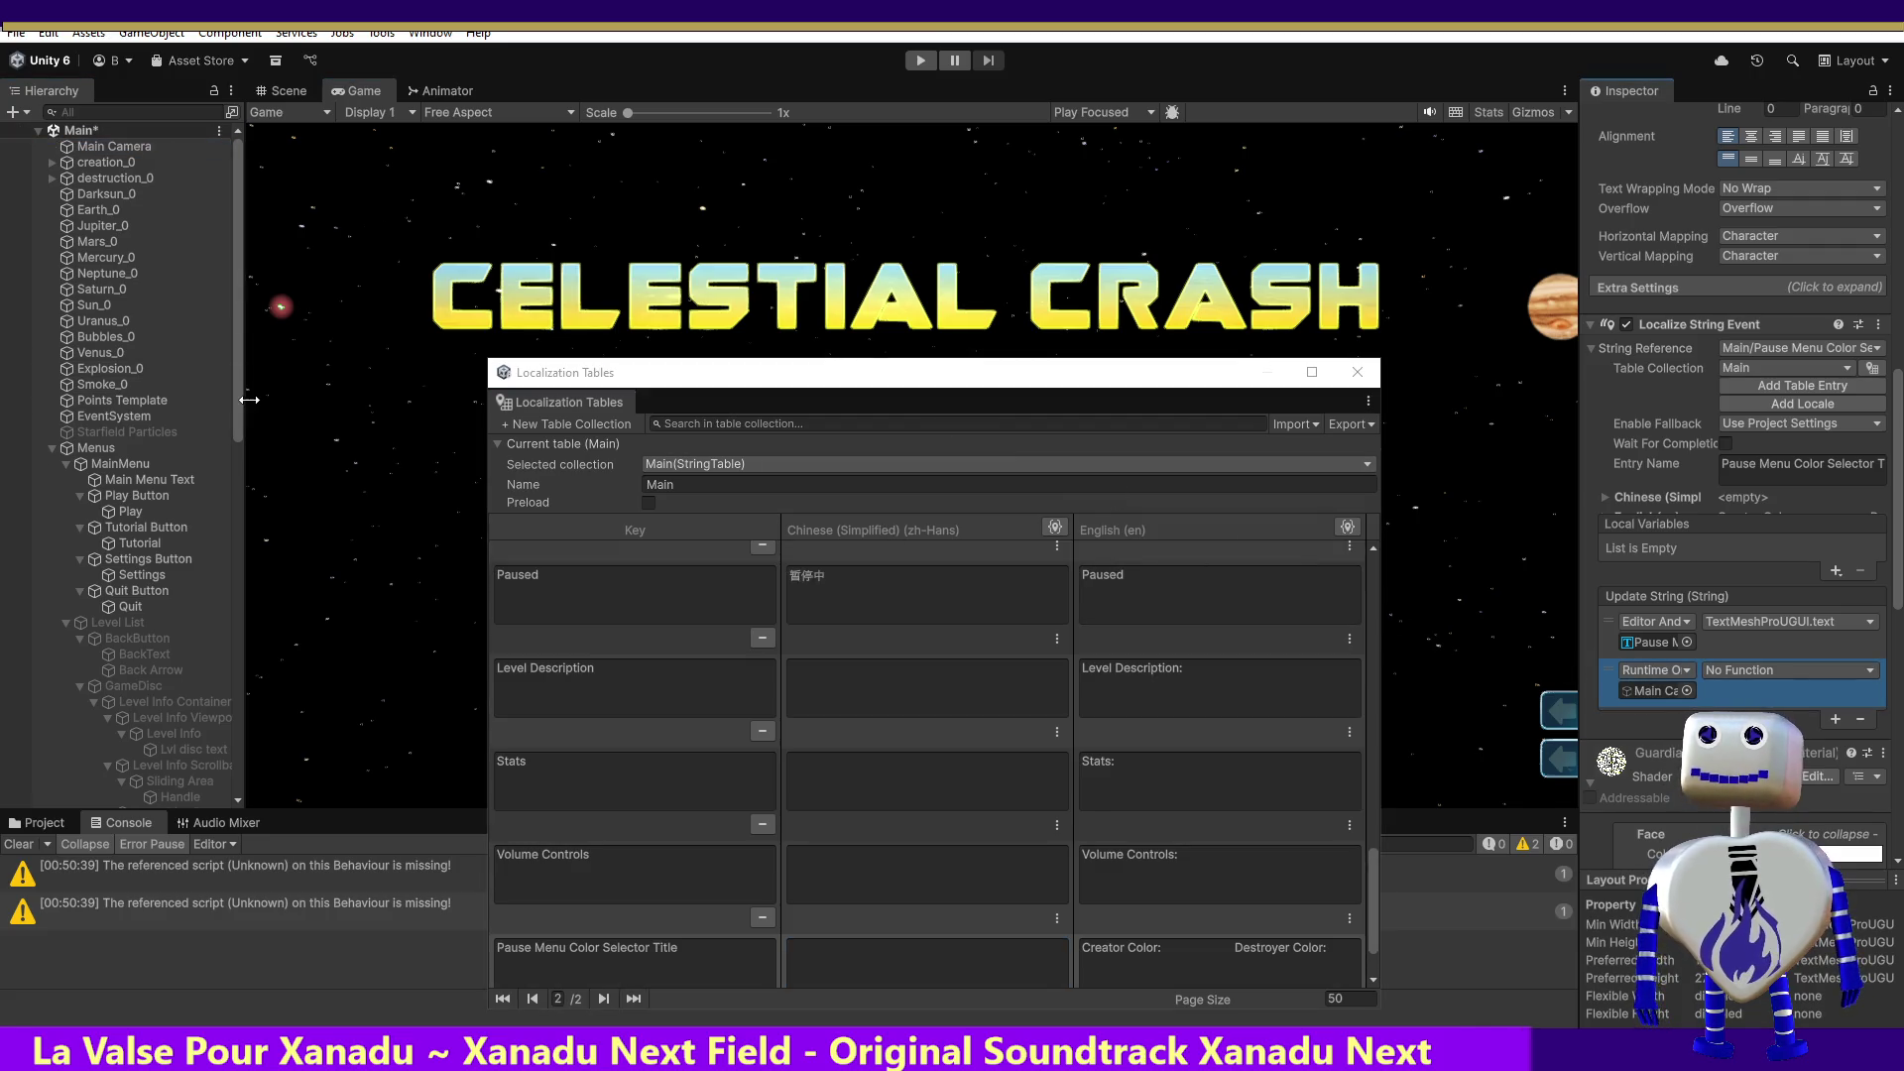
mouse_move(236, 415)
left_mouse_down()
mouse_move(242, 746)
mouse_move(244, 712)
left_mouse_up()
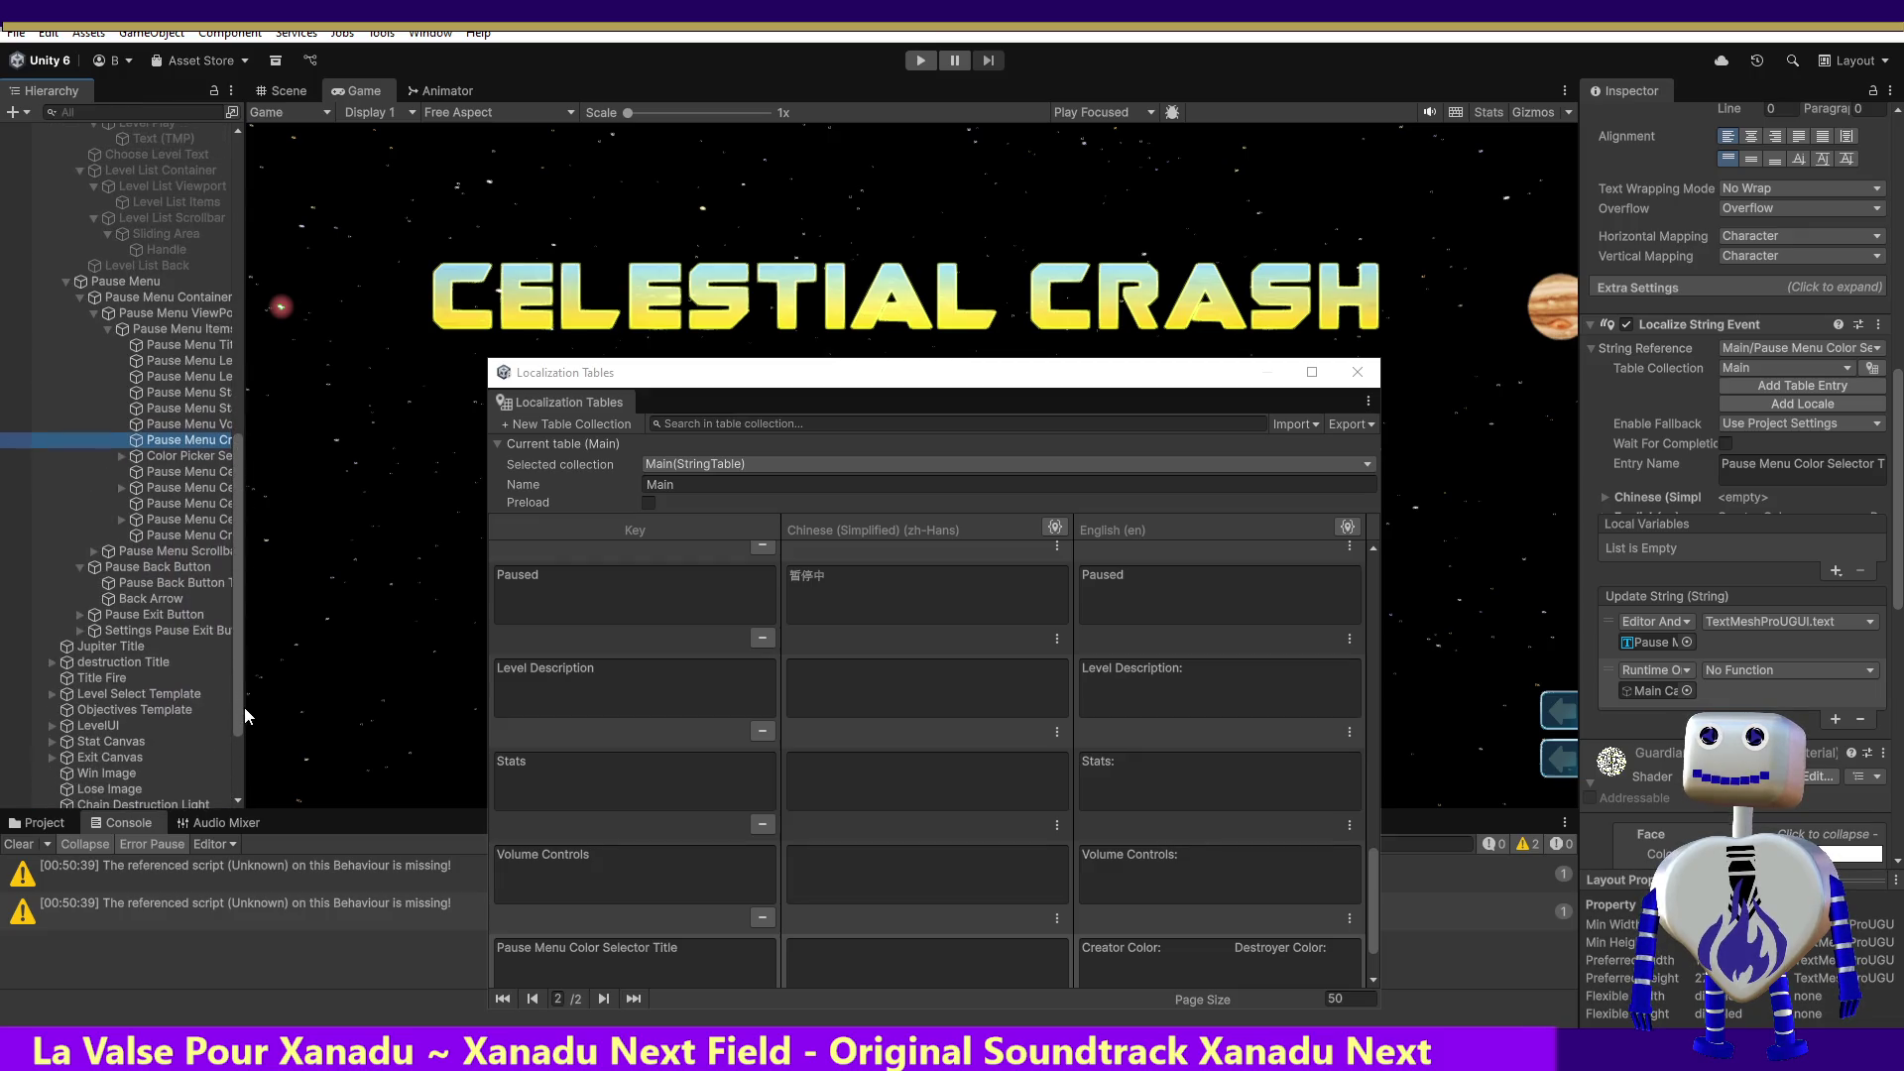
left_click(1788, 672)
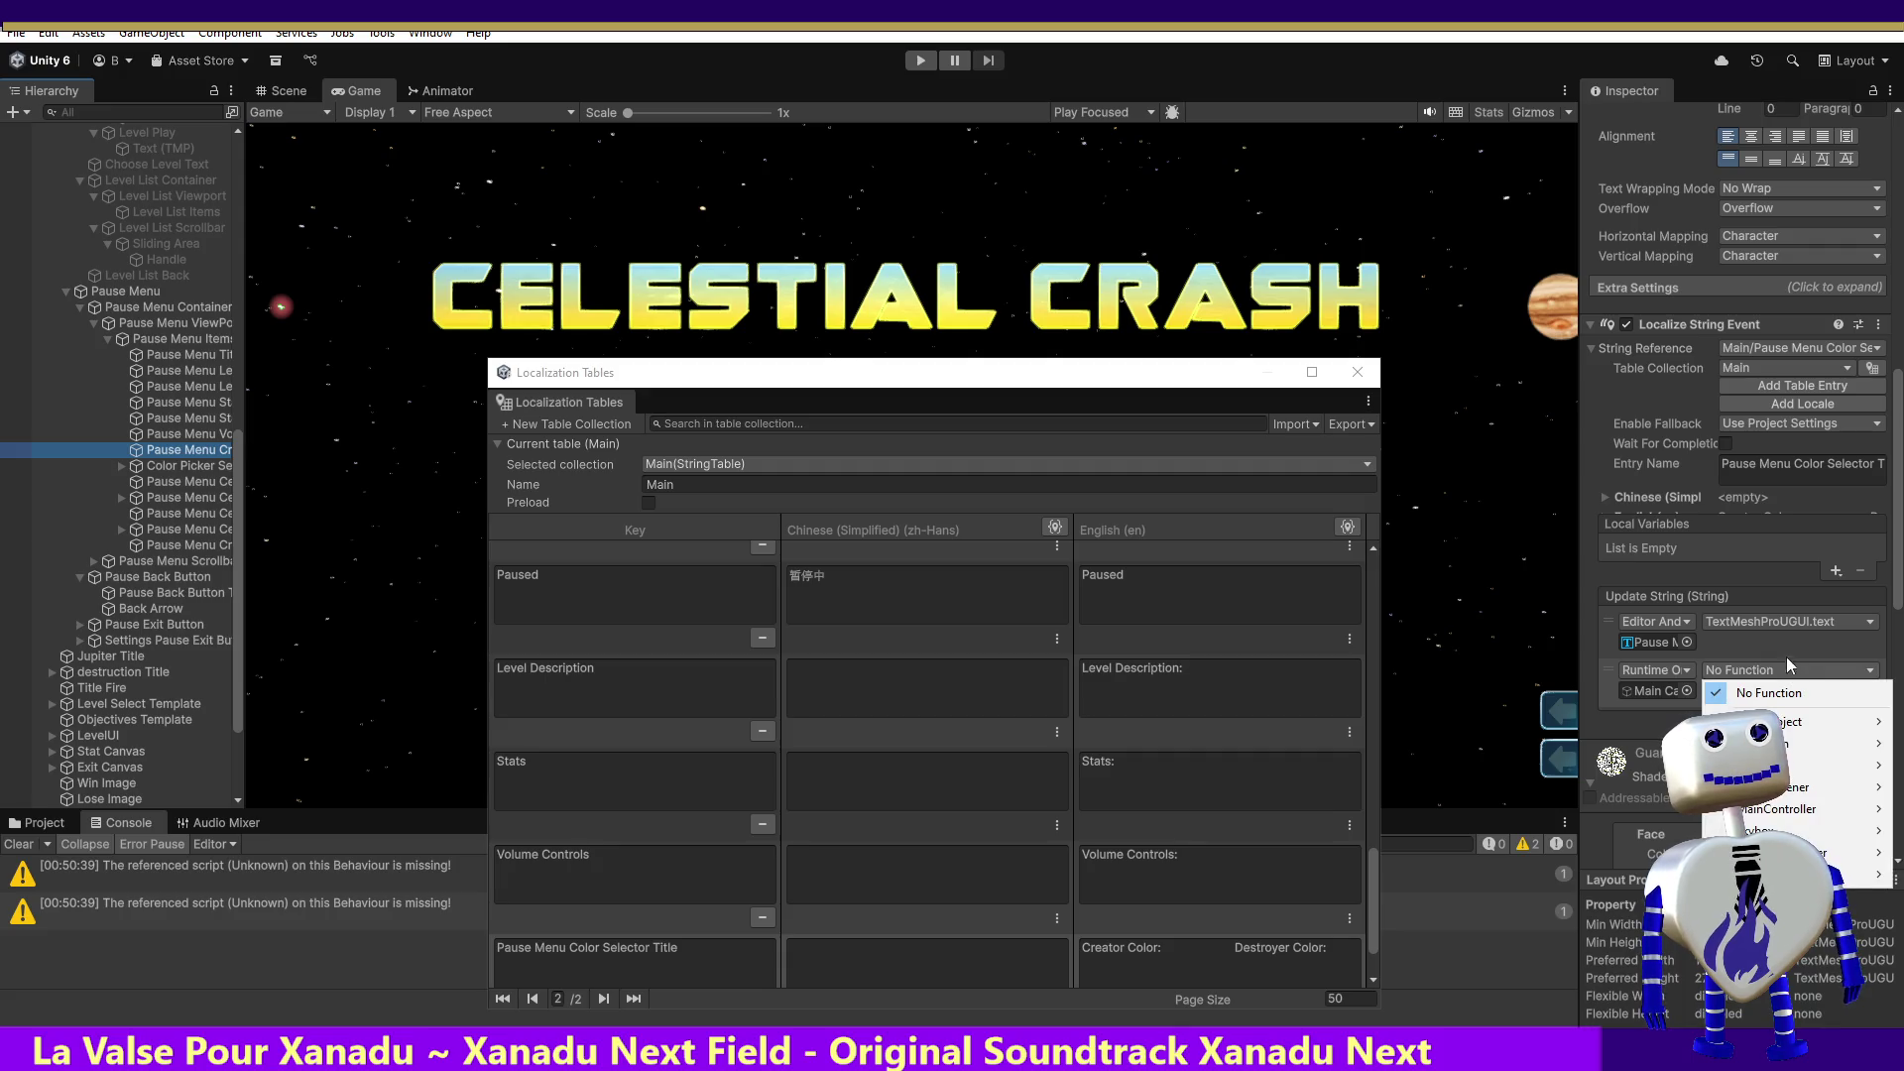
mouse_move(1796, 764)
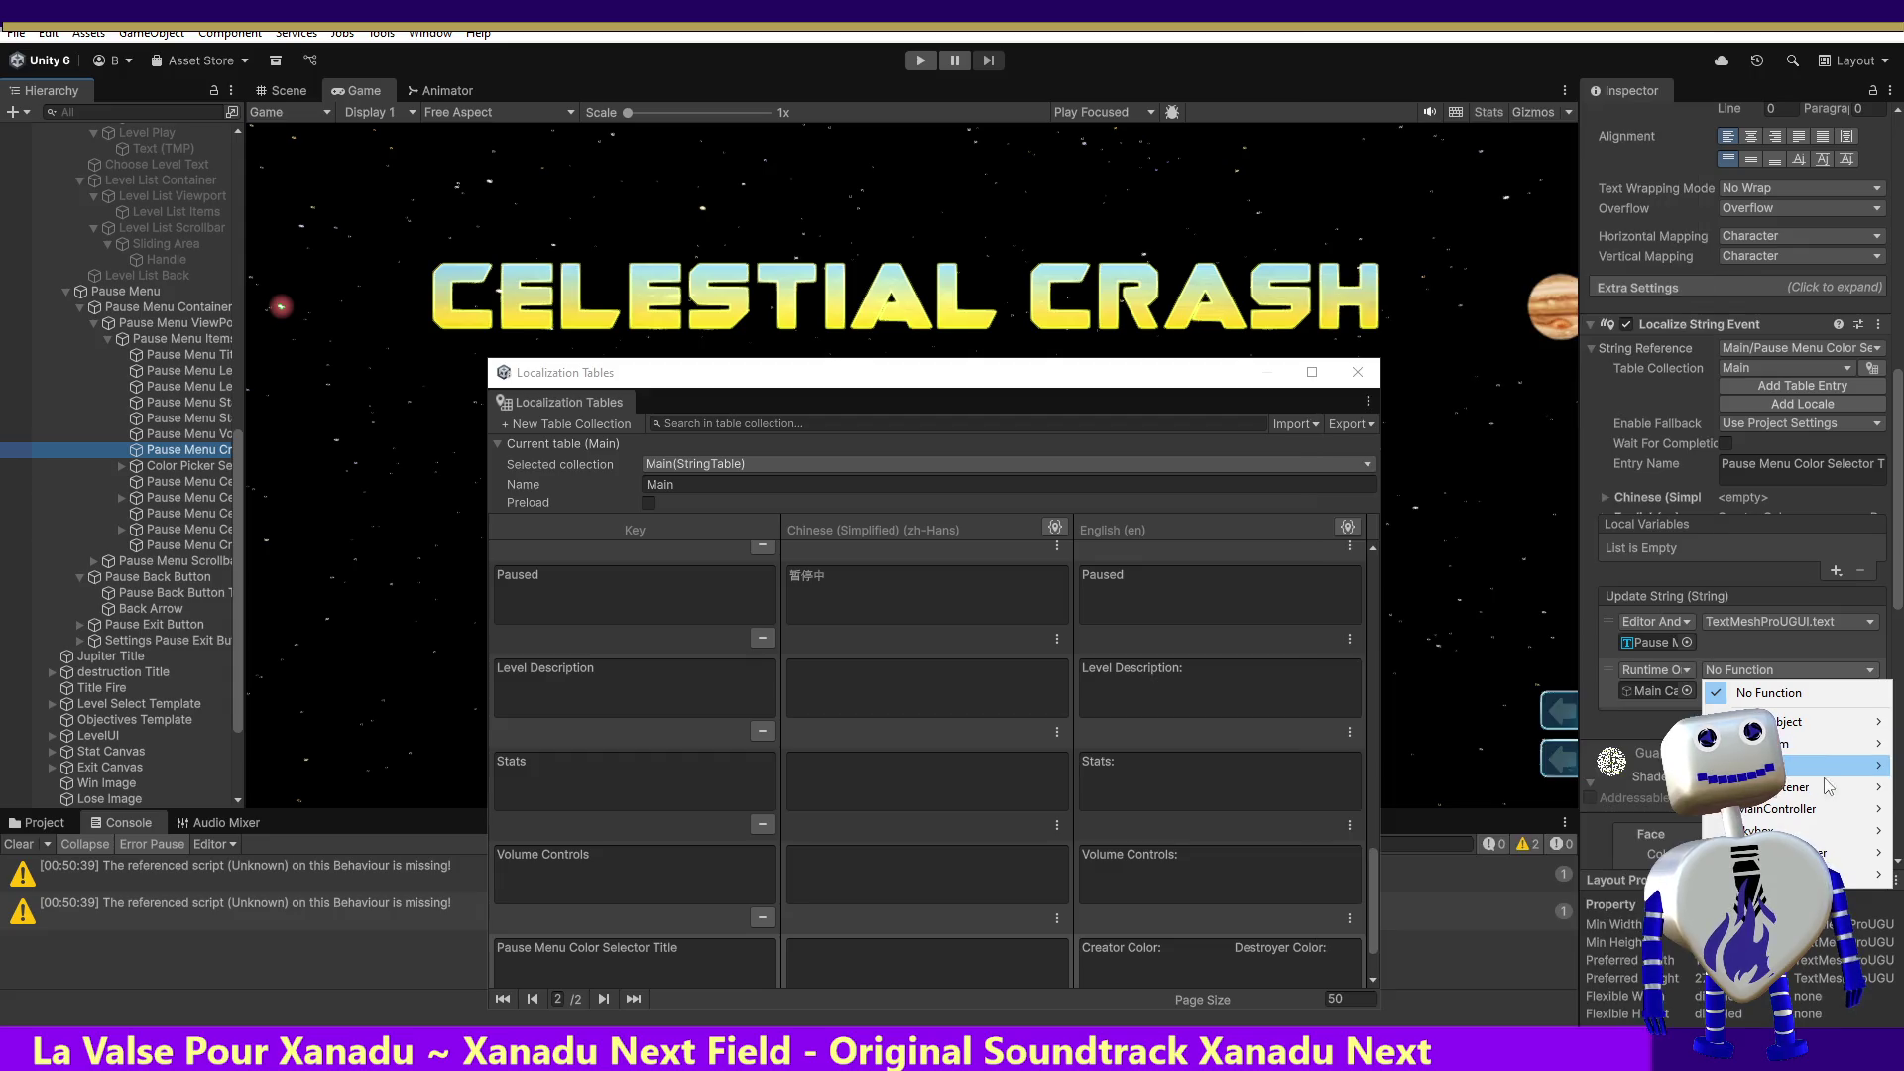
mouse_move(1828, 811)
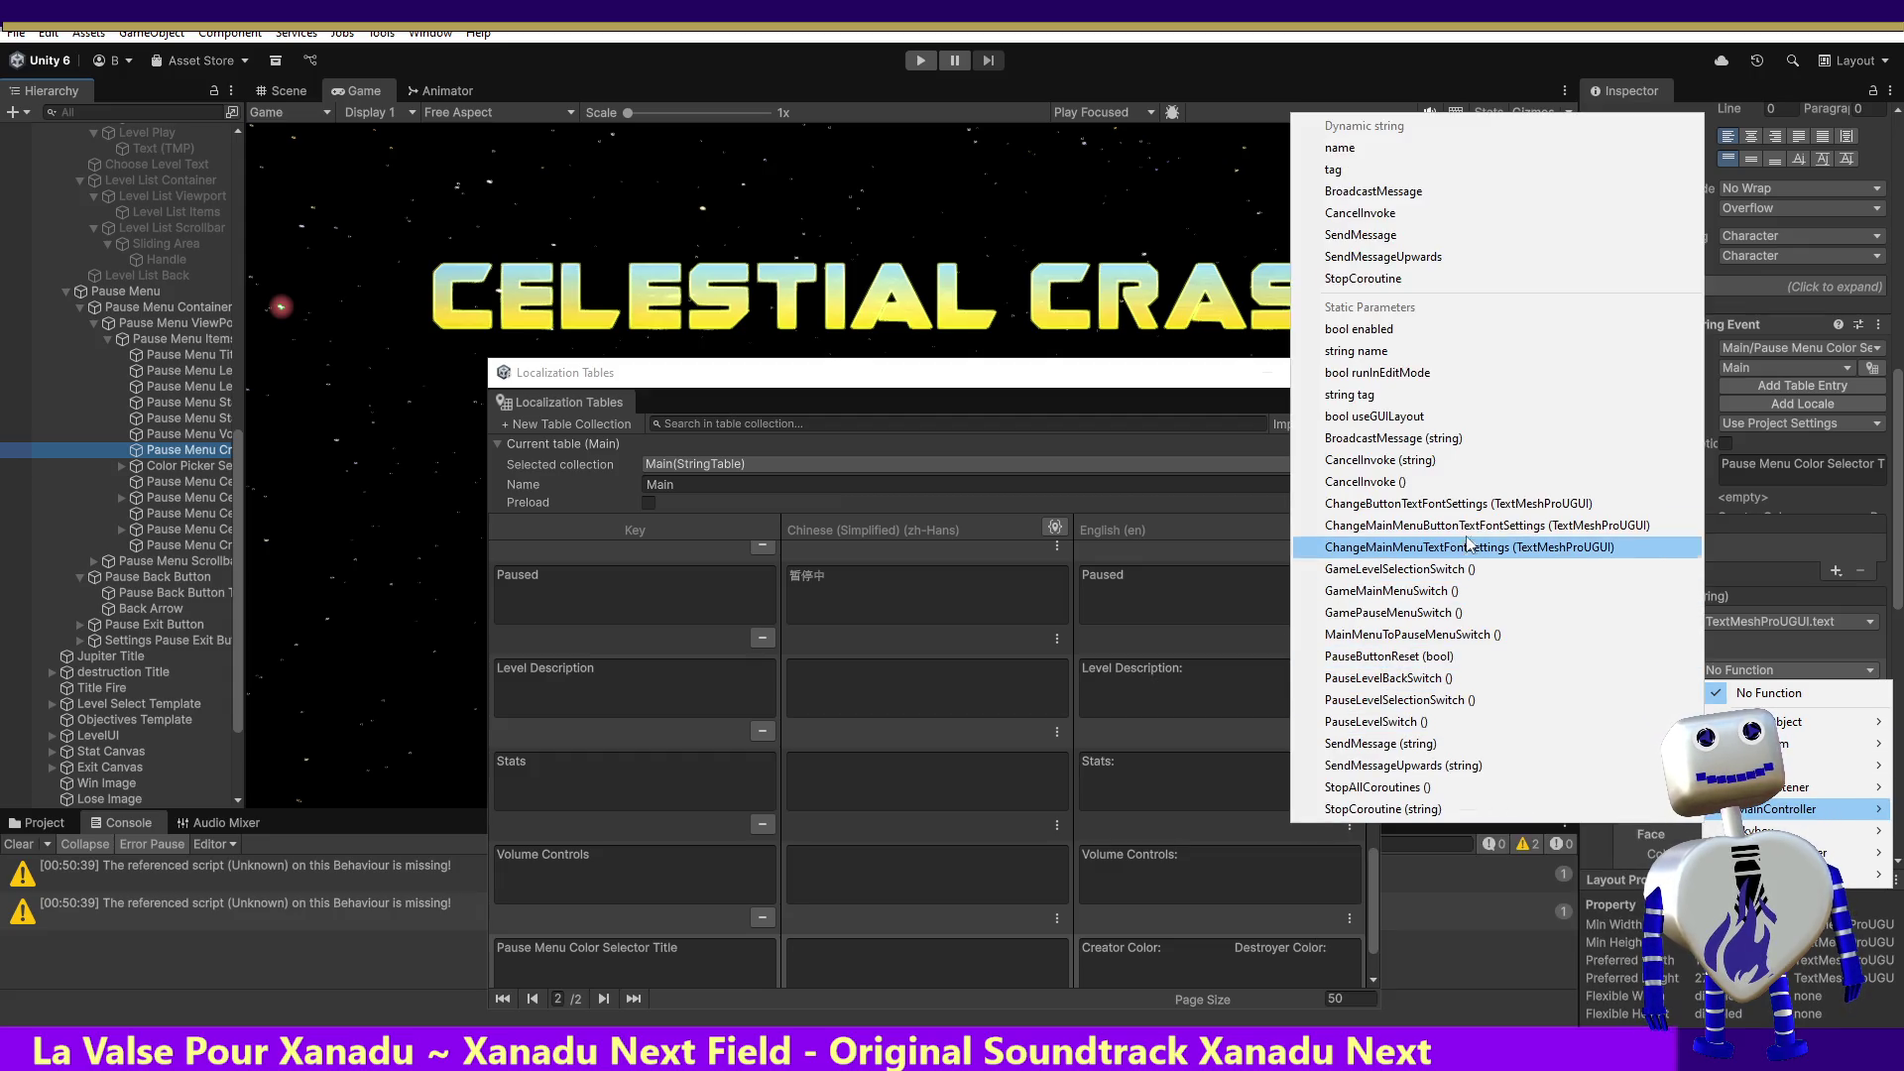
left_click(1469, 504)
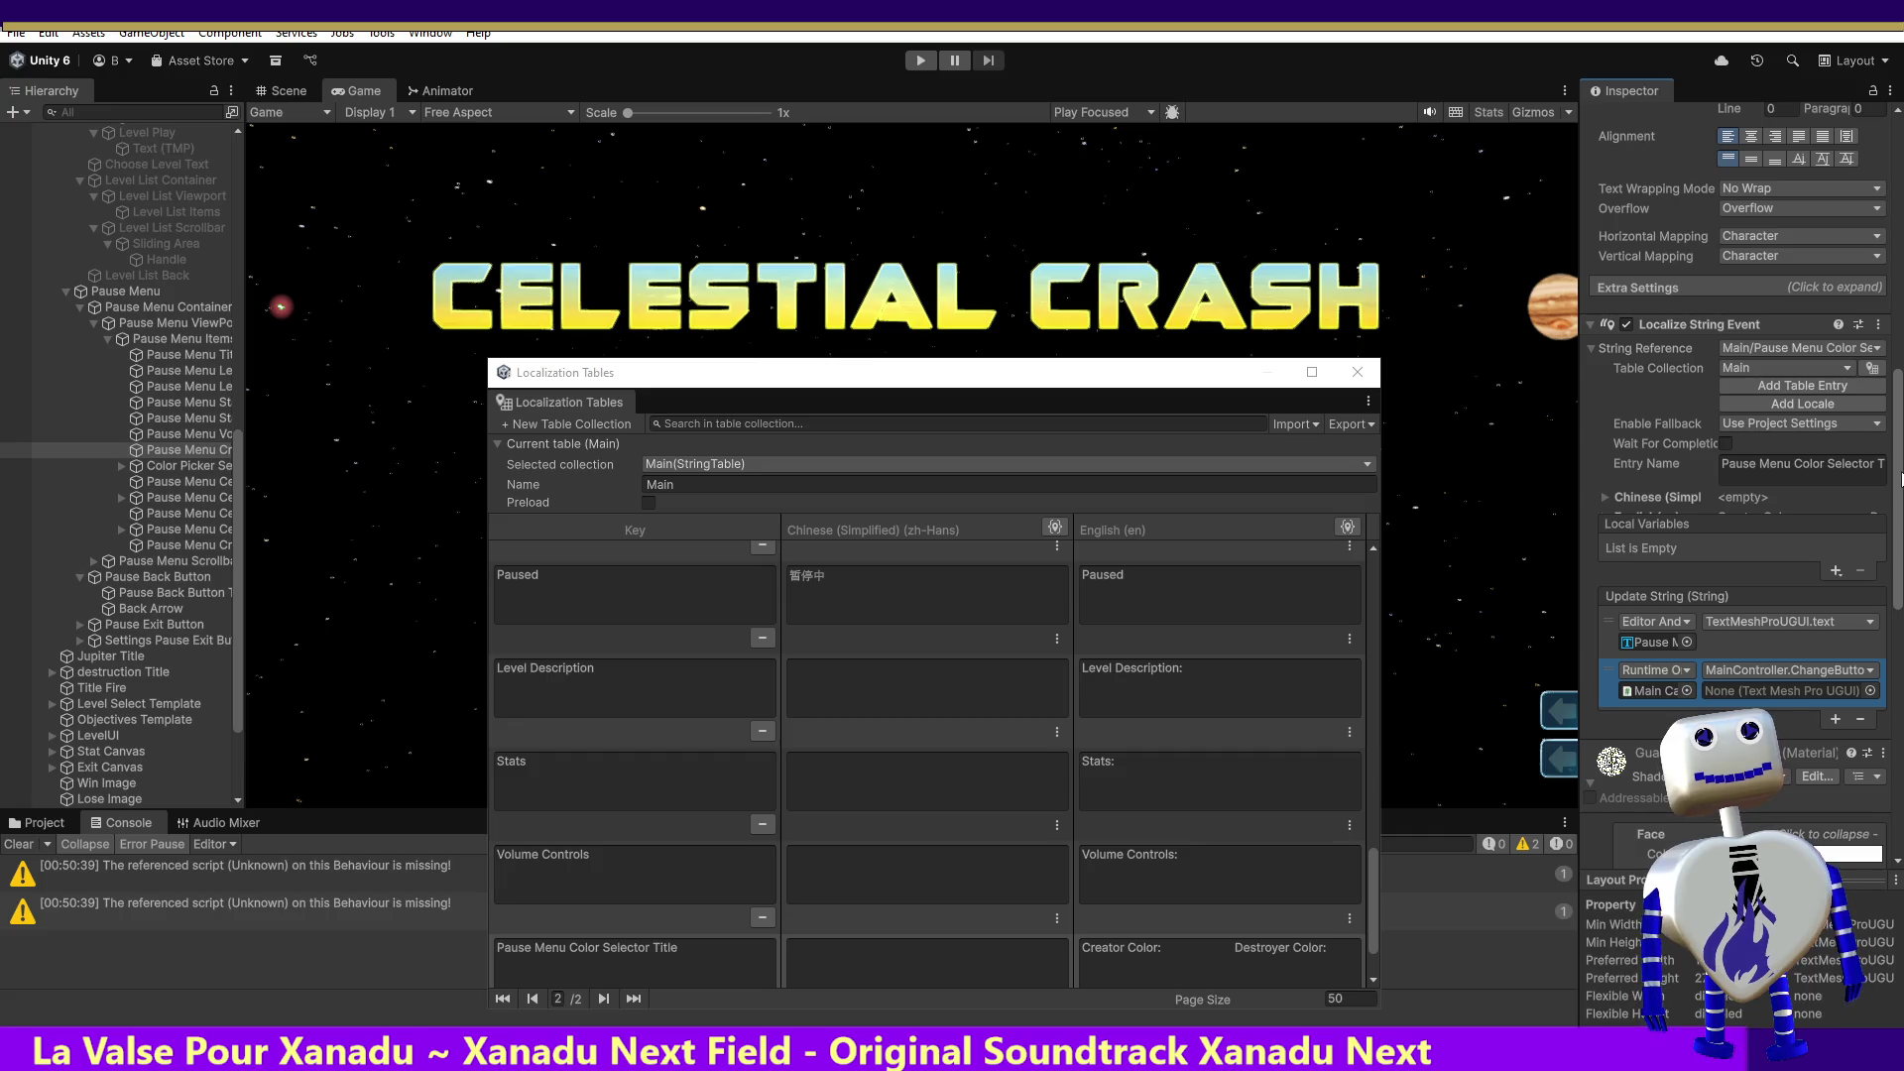
Step: Pass the Pause Menu Creator Color Title text as the callback's argument
scroll(1900, 448, "up", 1)
scroll(1900, 448, "up", 10)
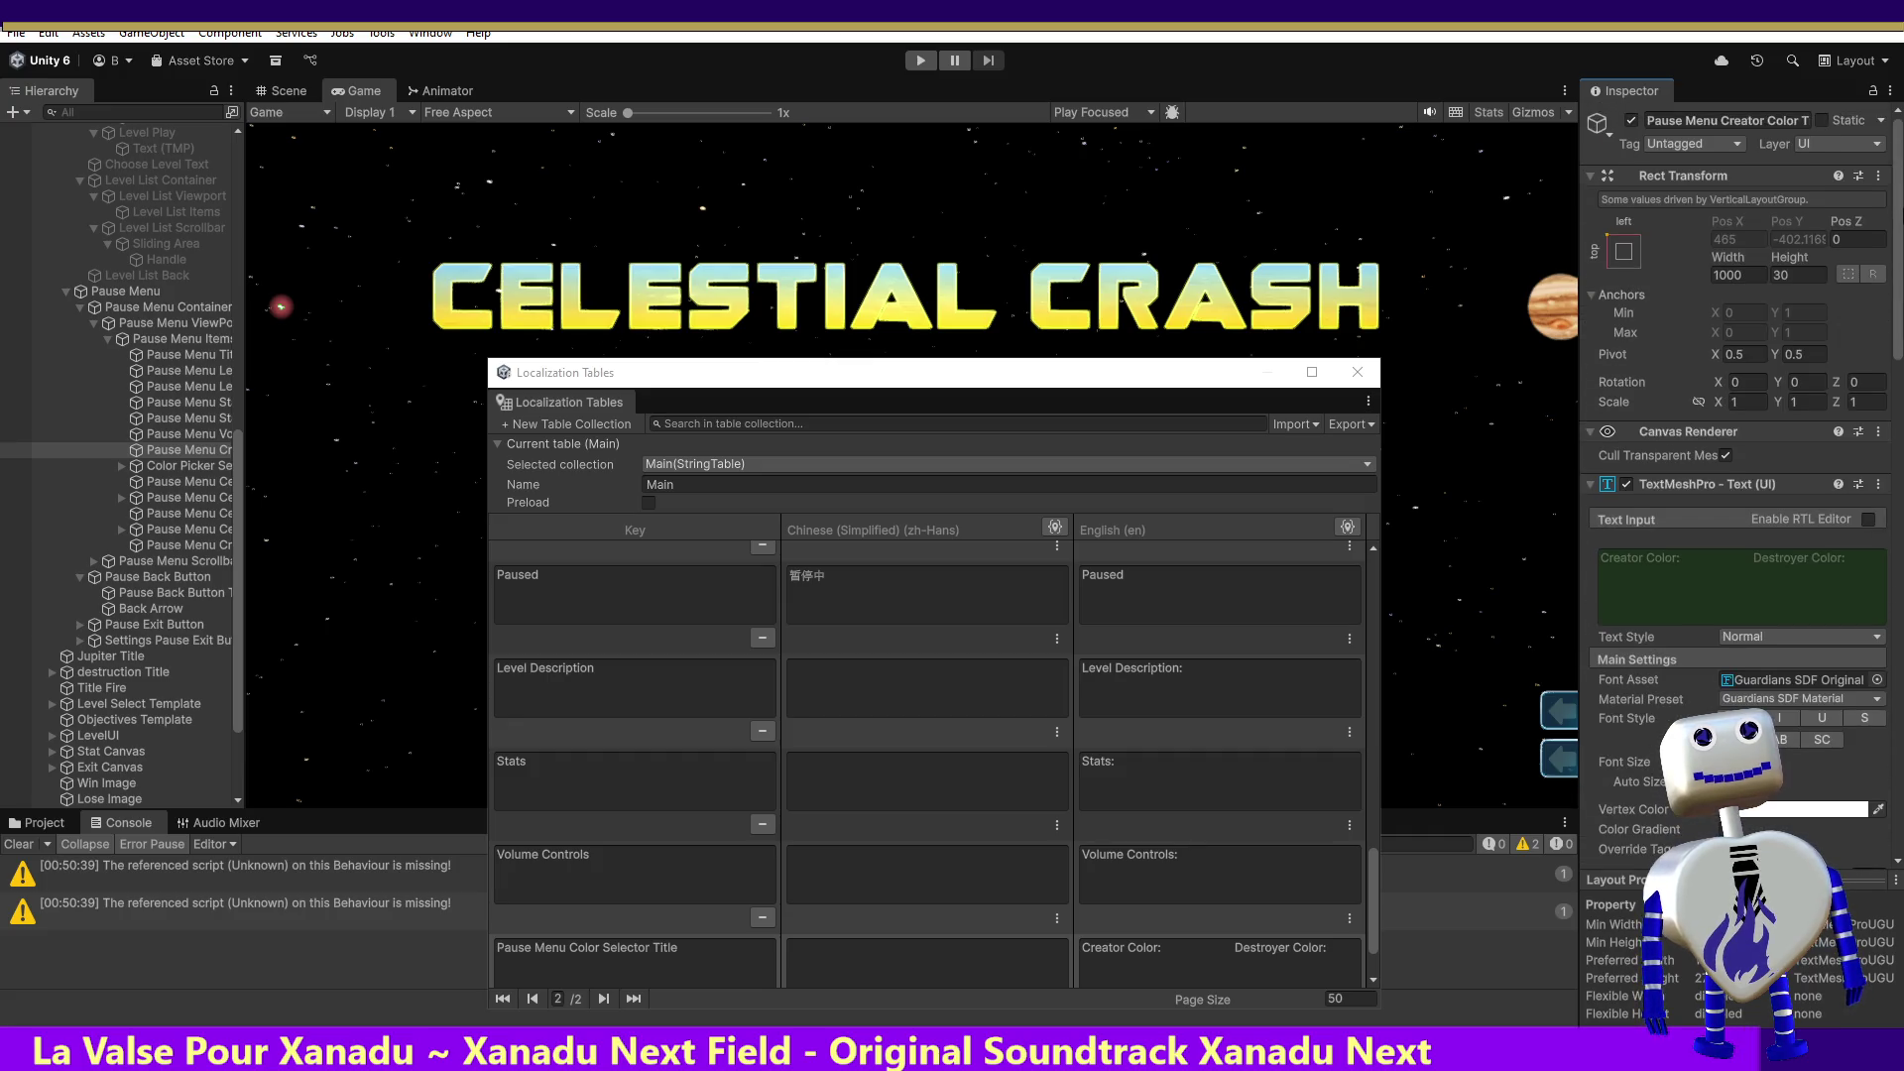
left_click(1726, 121)
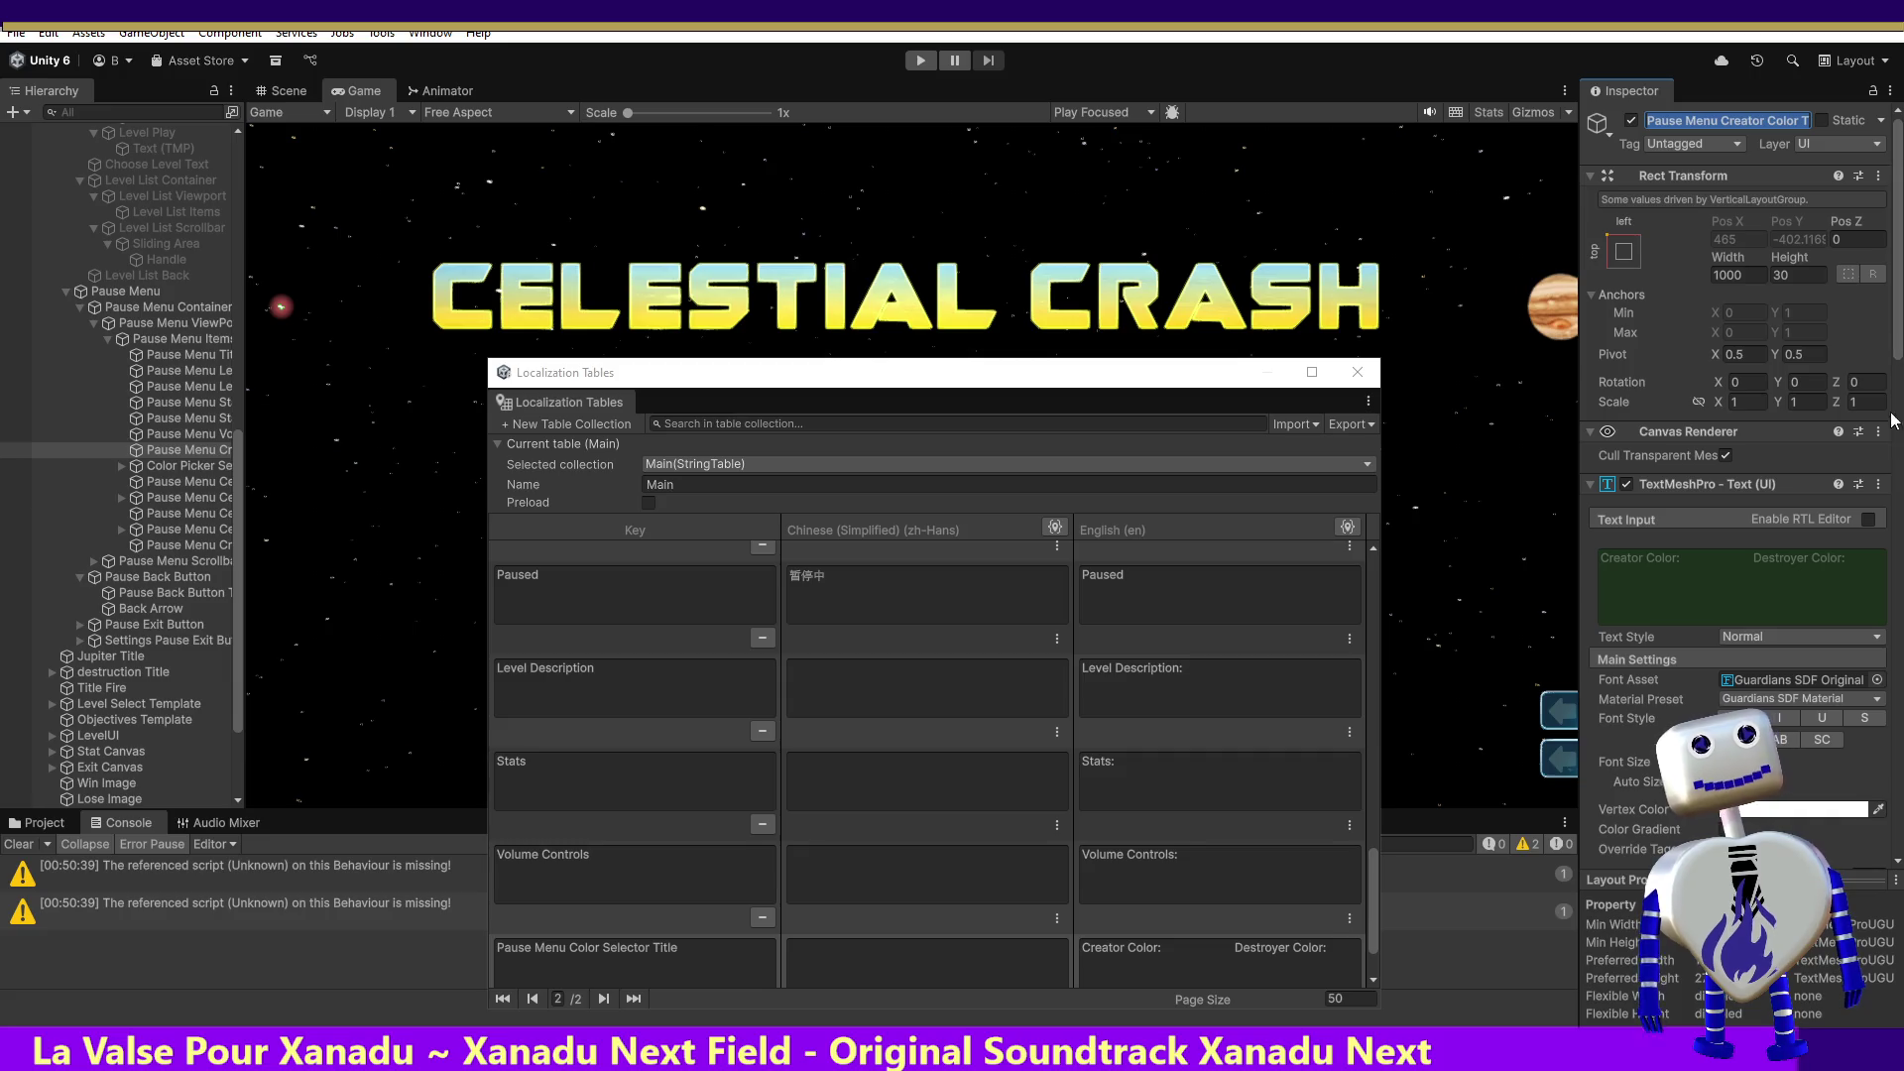
left_click_drag(1900, 362, 1885, 632)
left_click(1869, 616)
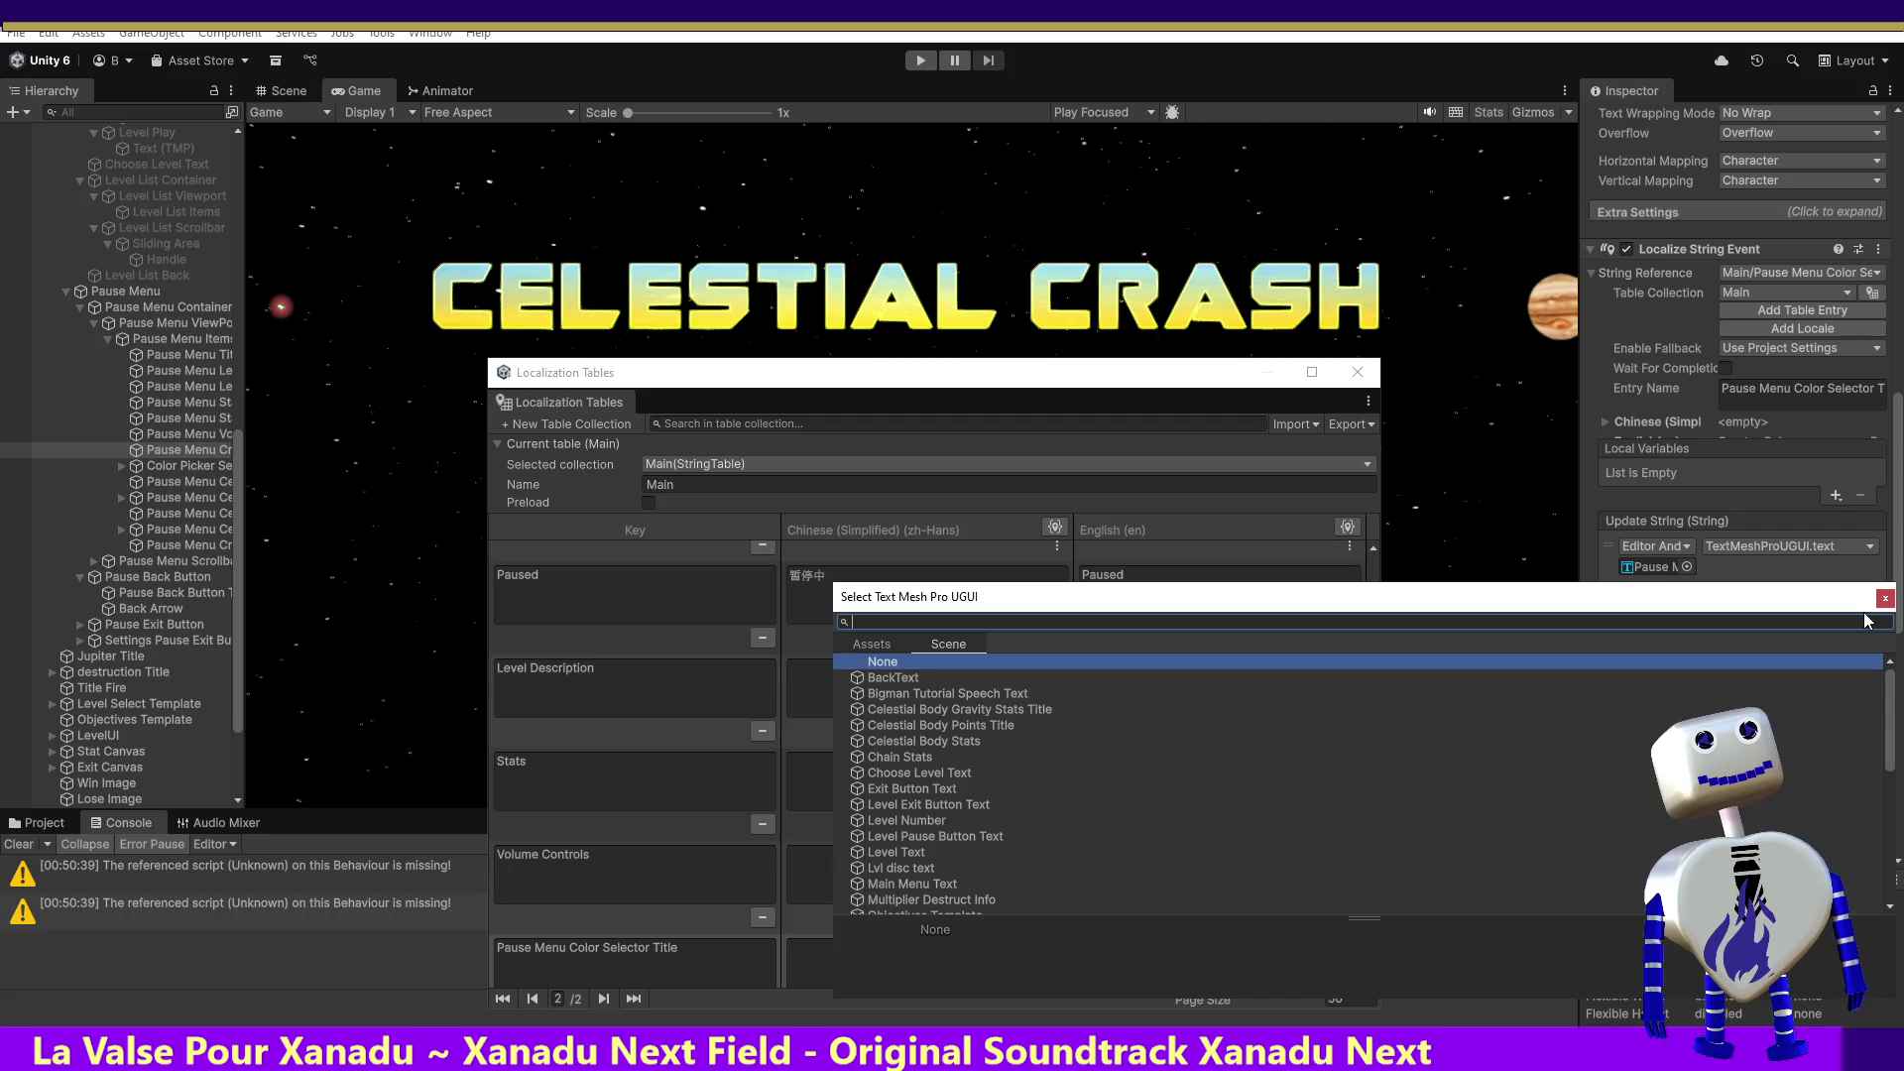
type("Pause Menu Creator Color Title")
double_click(942, 680)
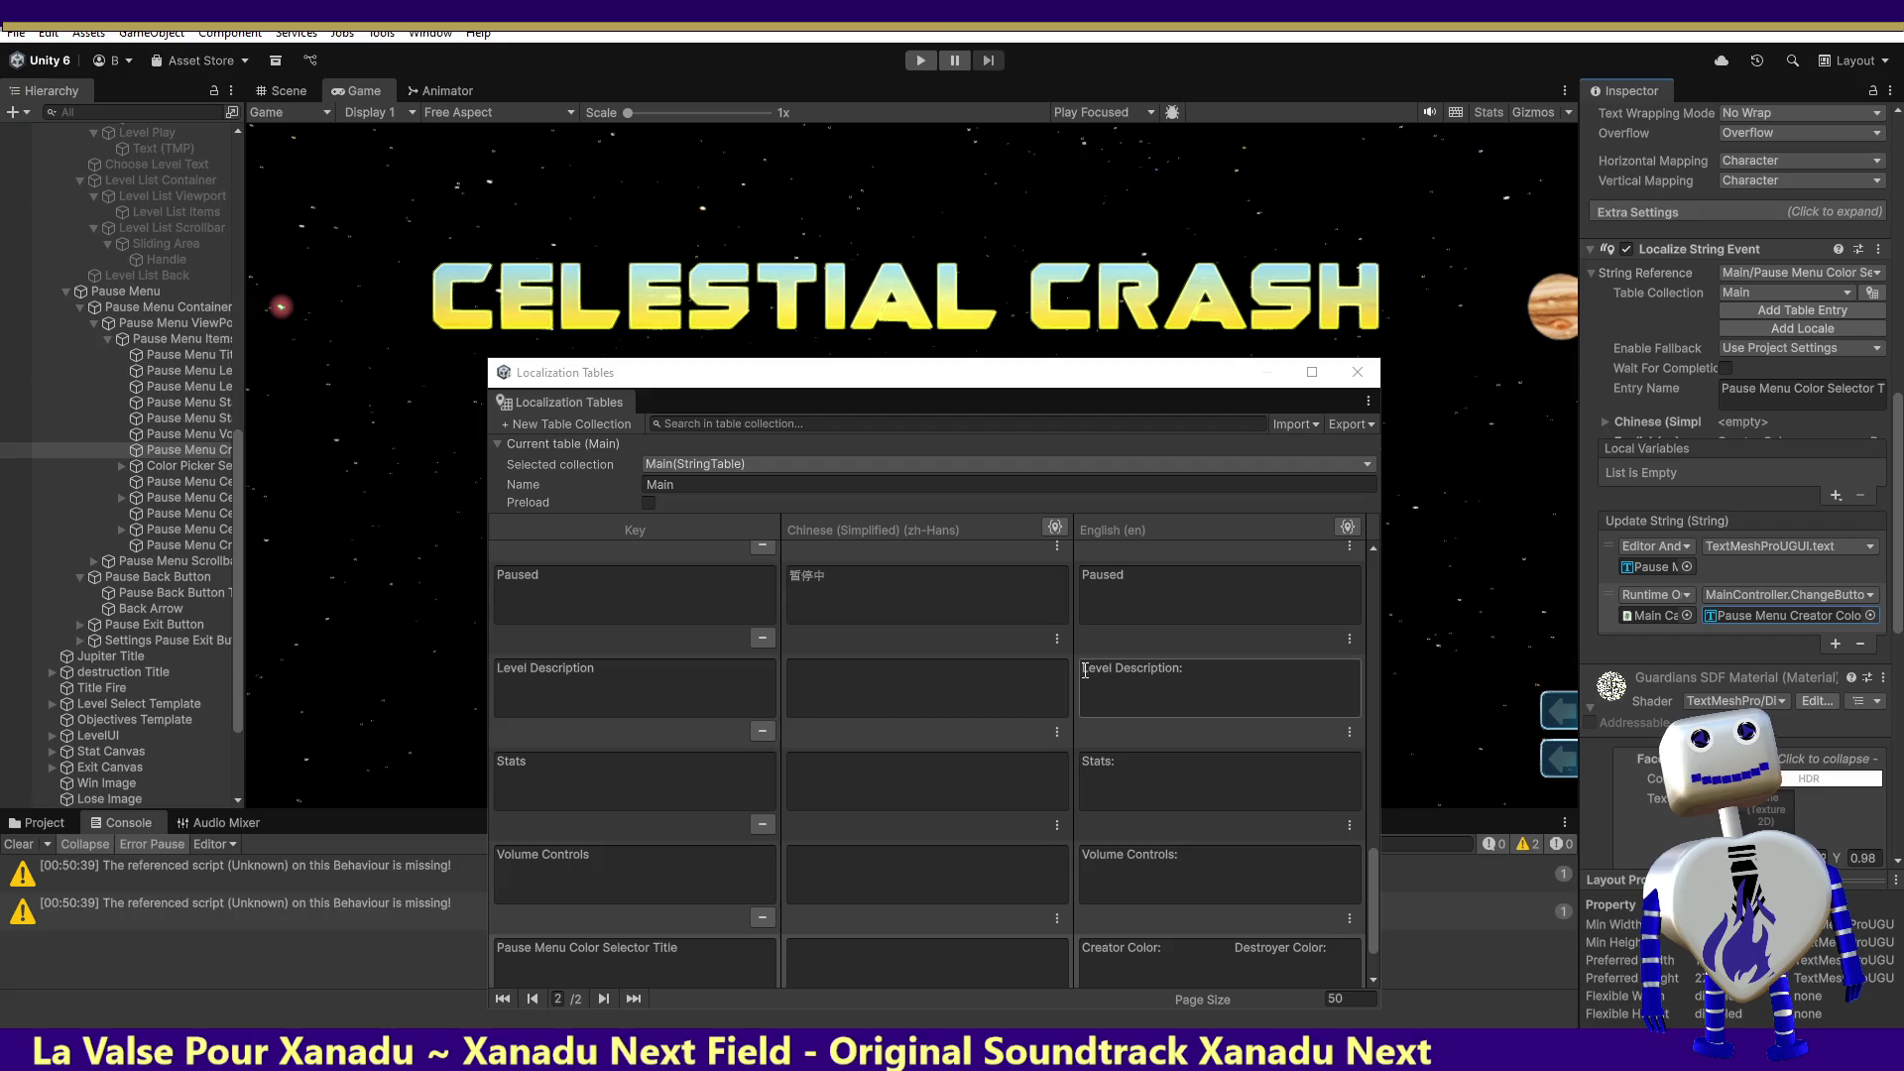
left_click(163, 467)
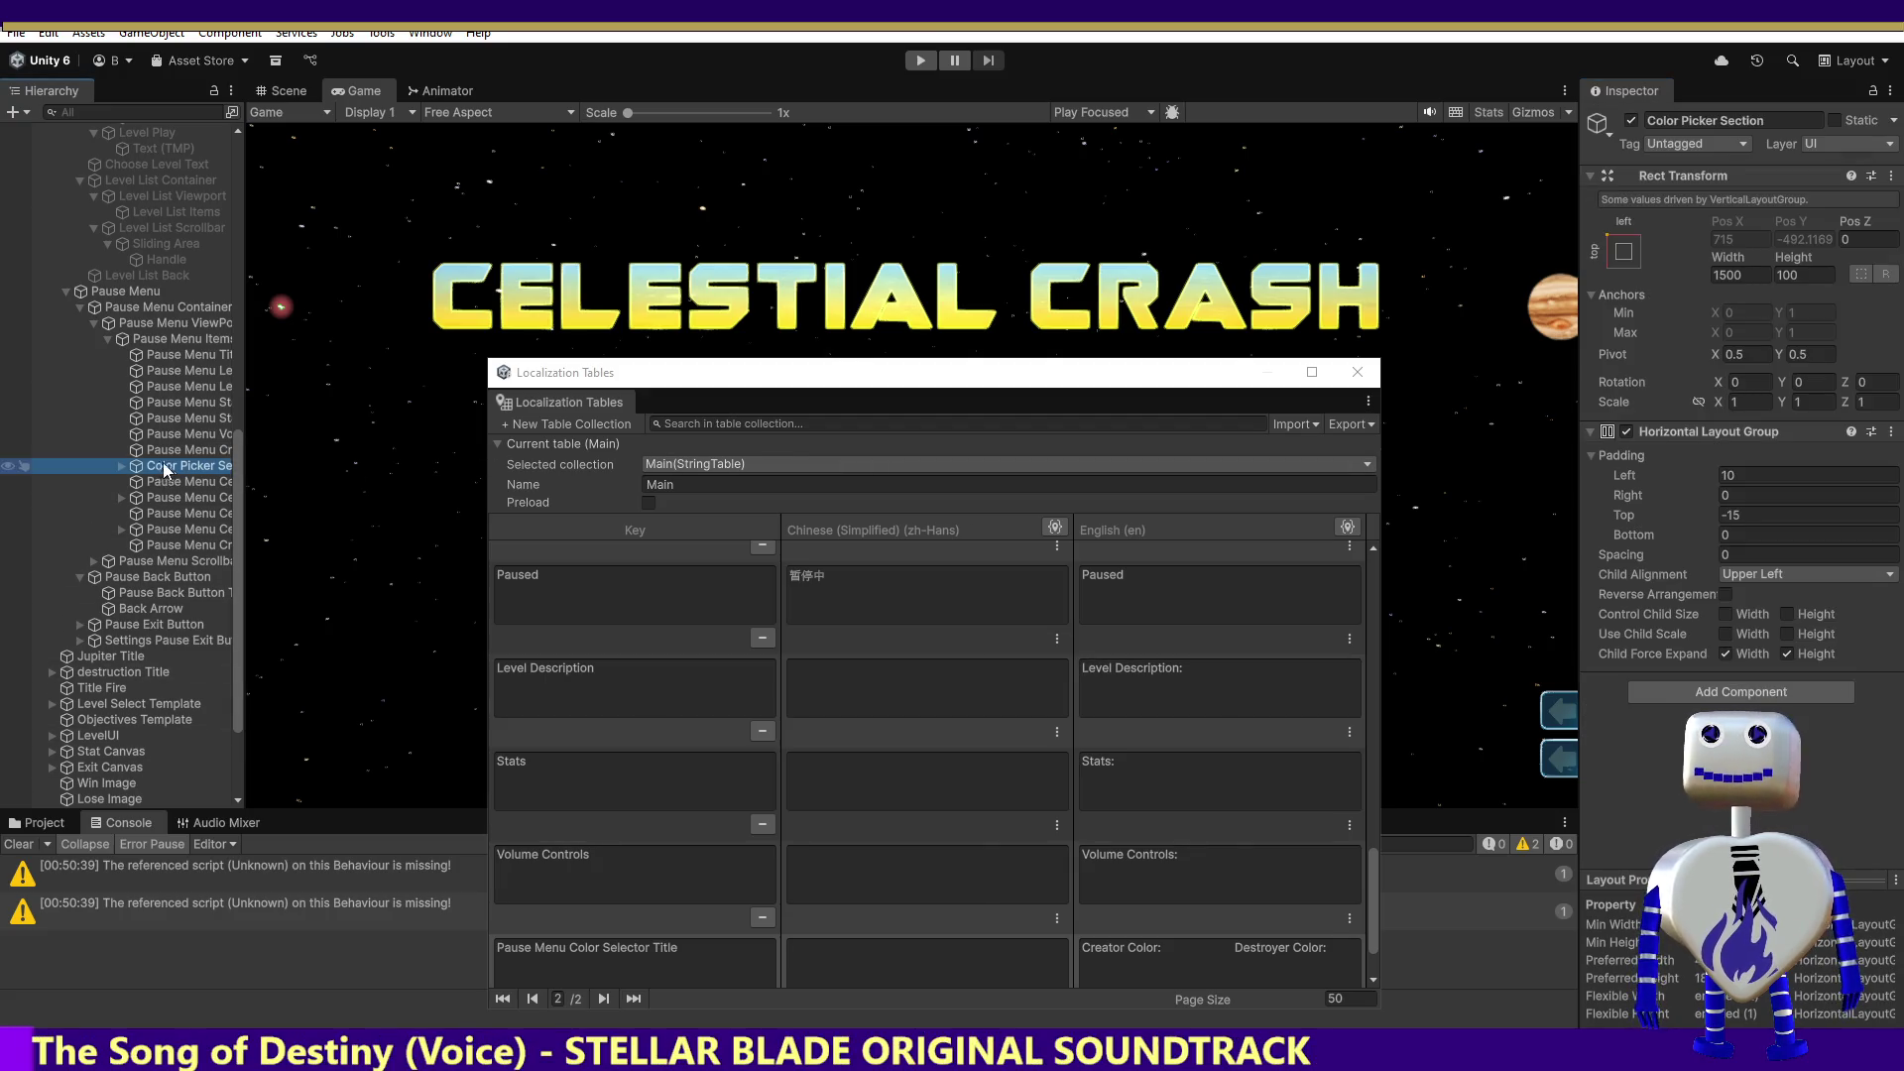
Step: Expand Color Picker Section > Creator > Palette to inspect its Outline child
left_click(122, 466)
left_click(151, 483)
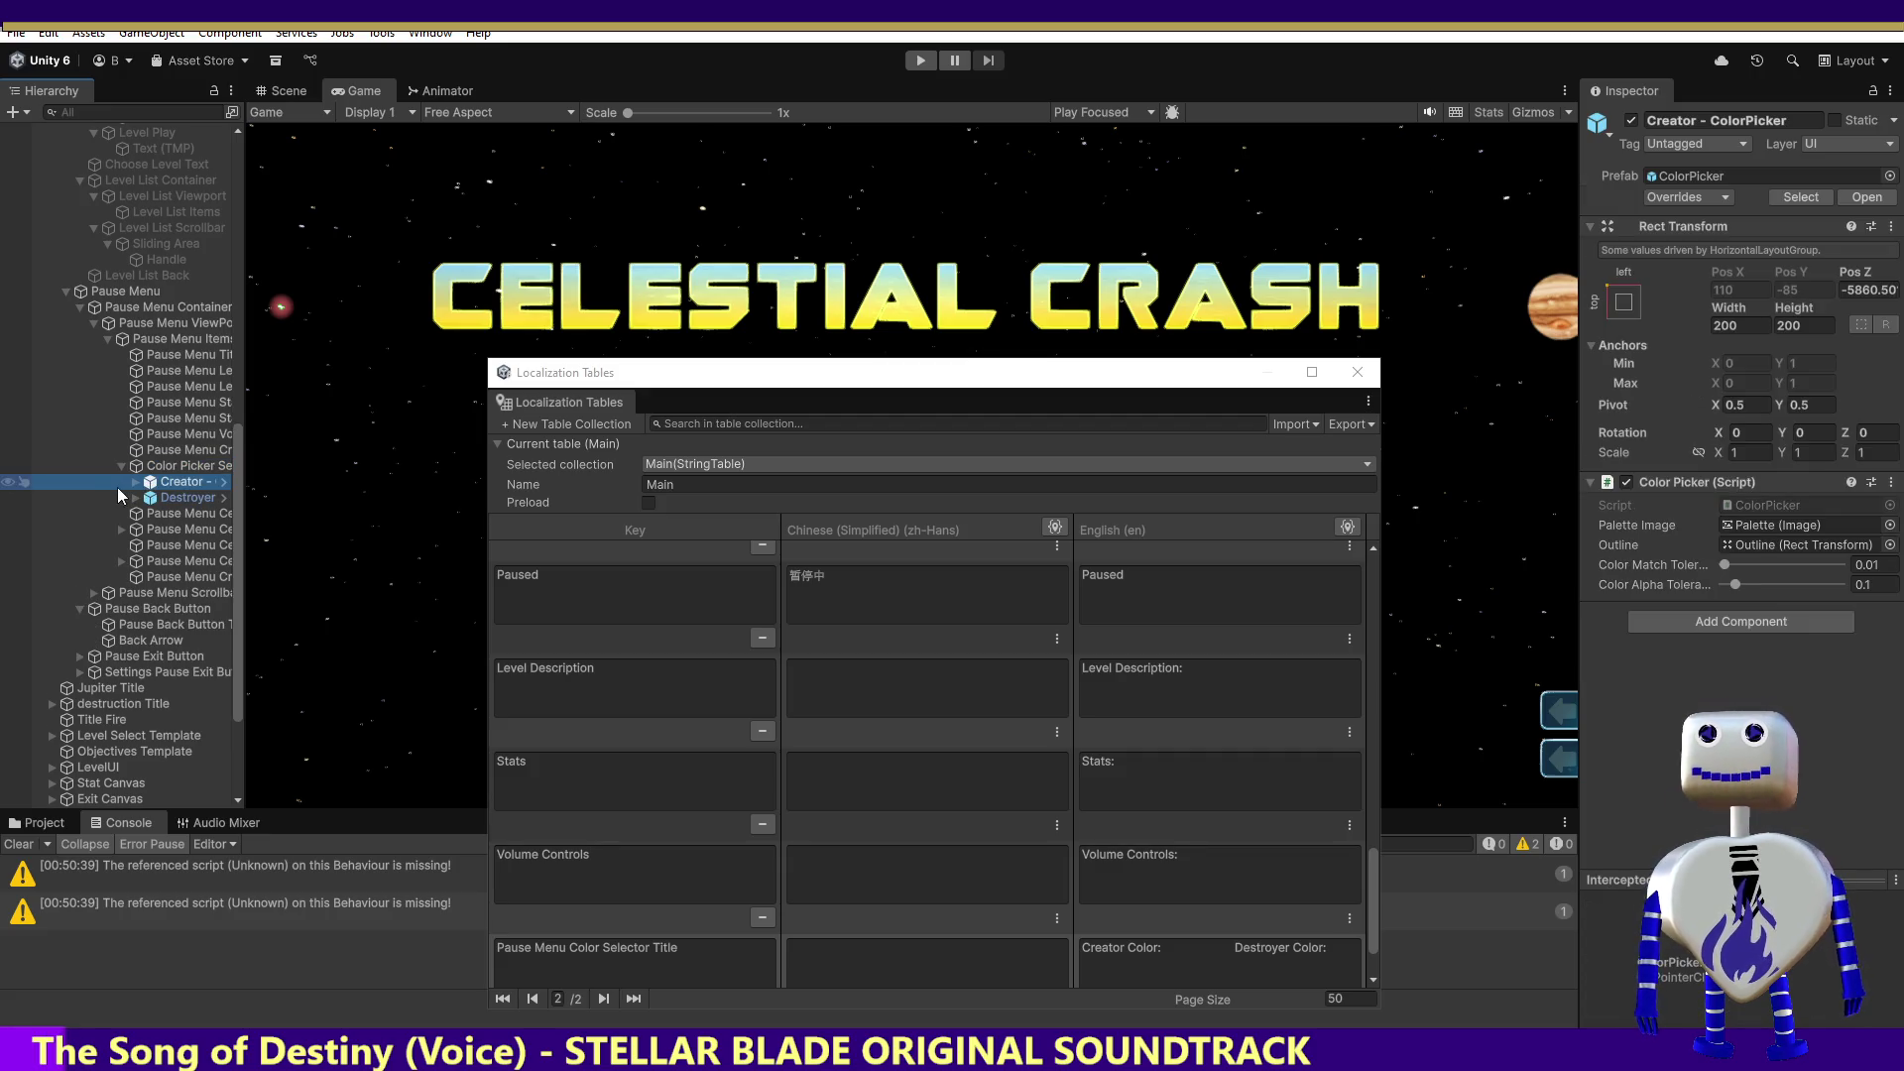
left_click(135, 483)
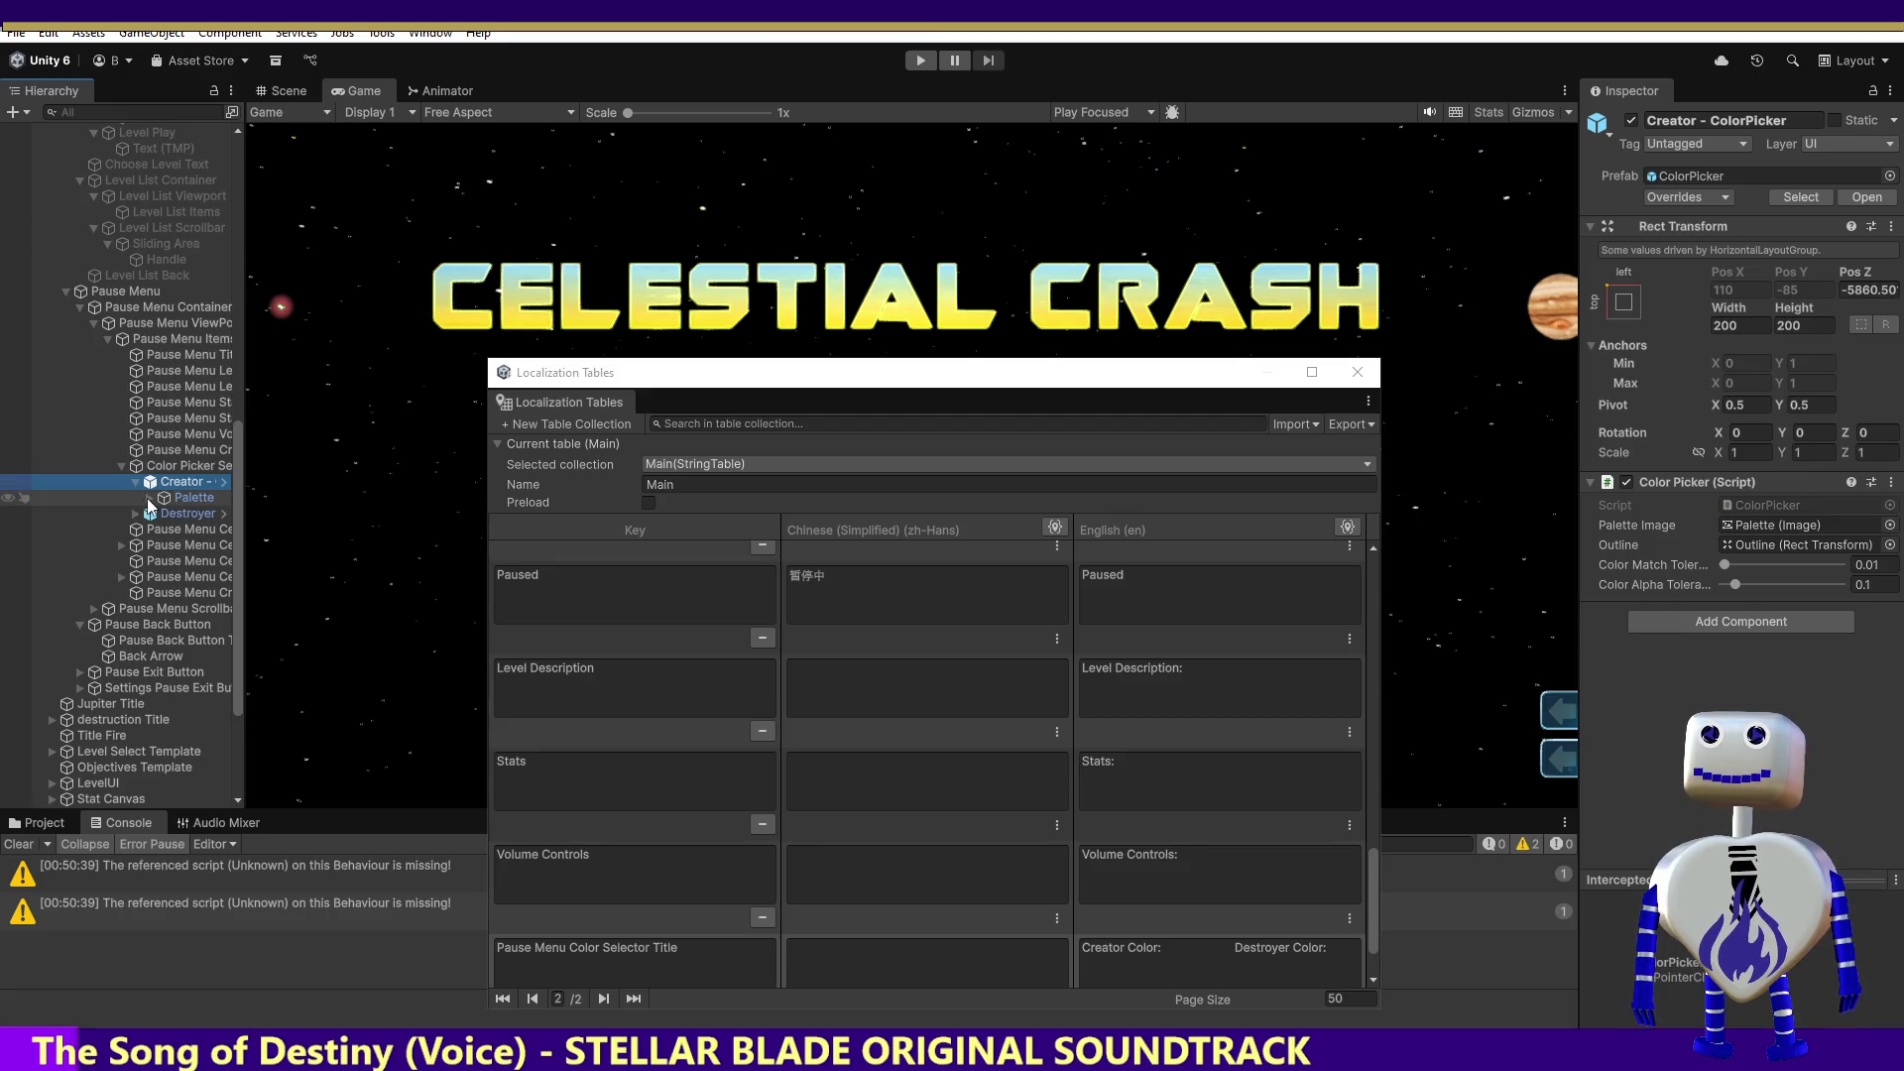
left_click(149, 497)
left_click(178, 512)
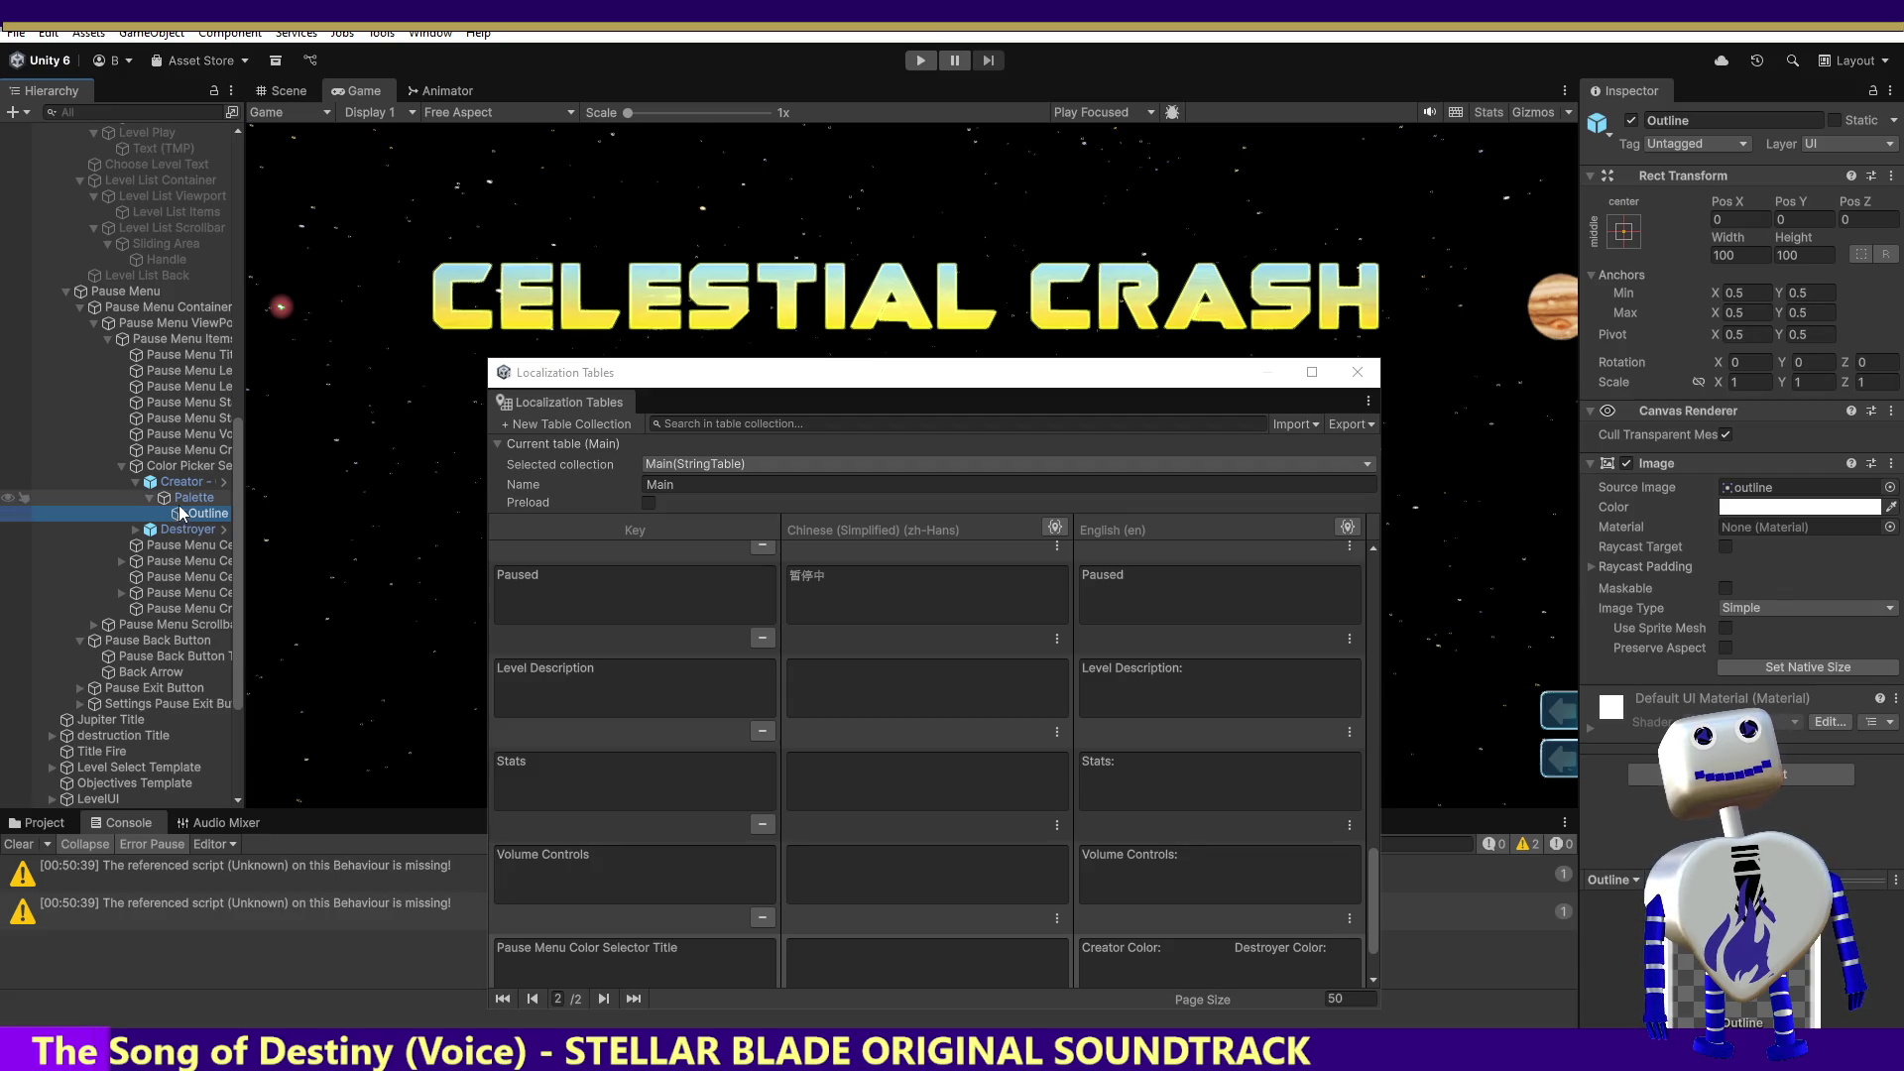
Step: Copy Creator's Palette under Destroyer and check its Outline child
left_click(180, 498)
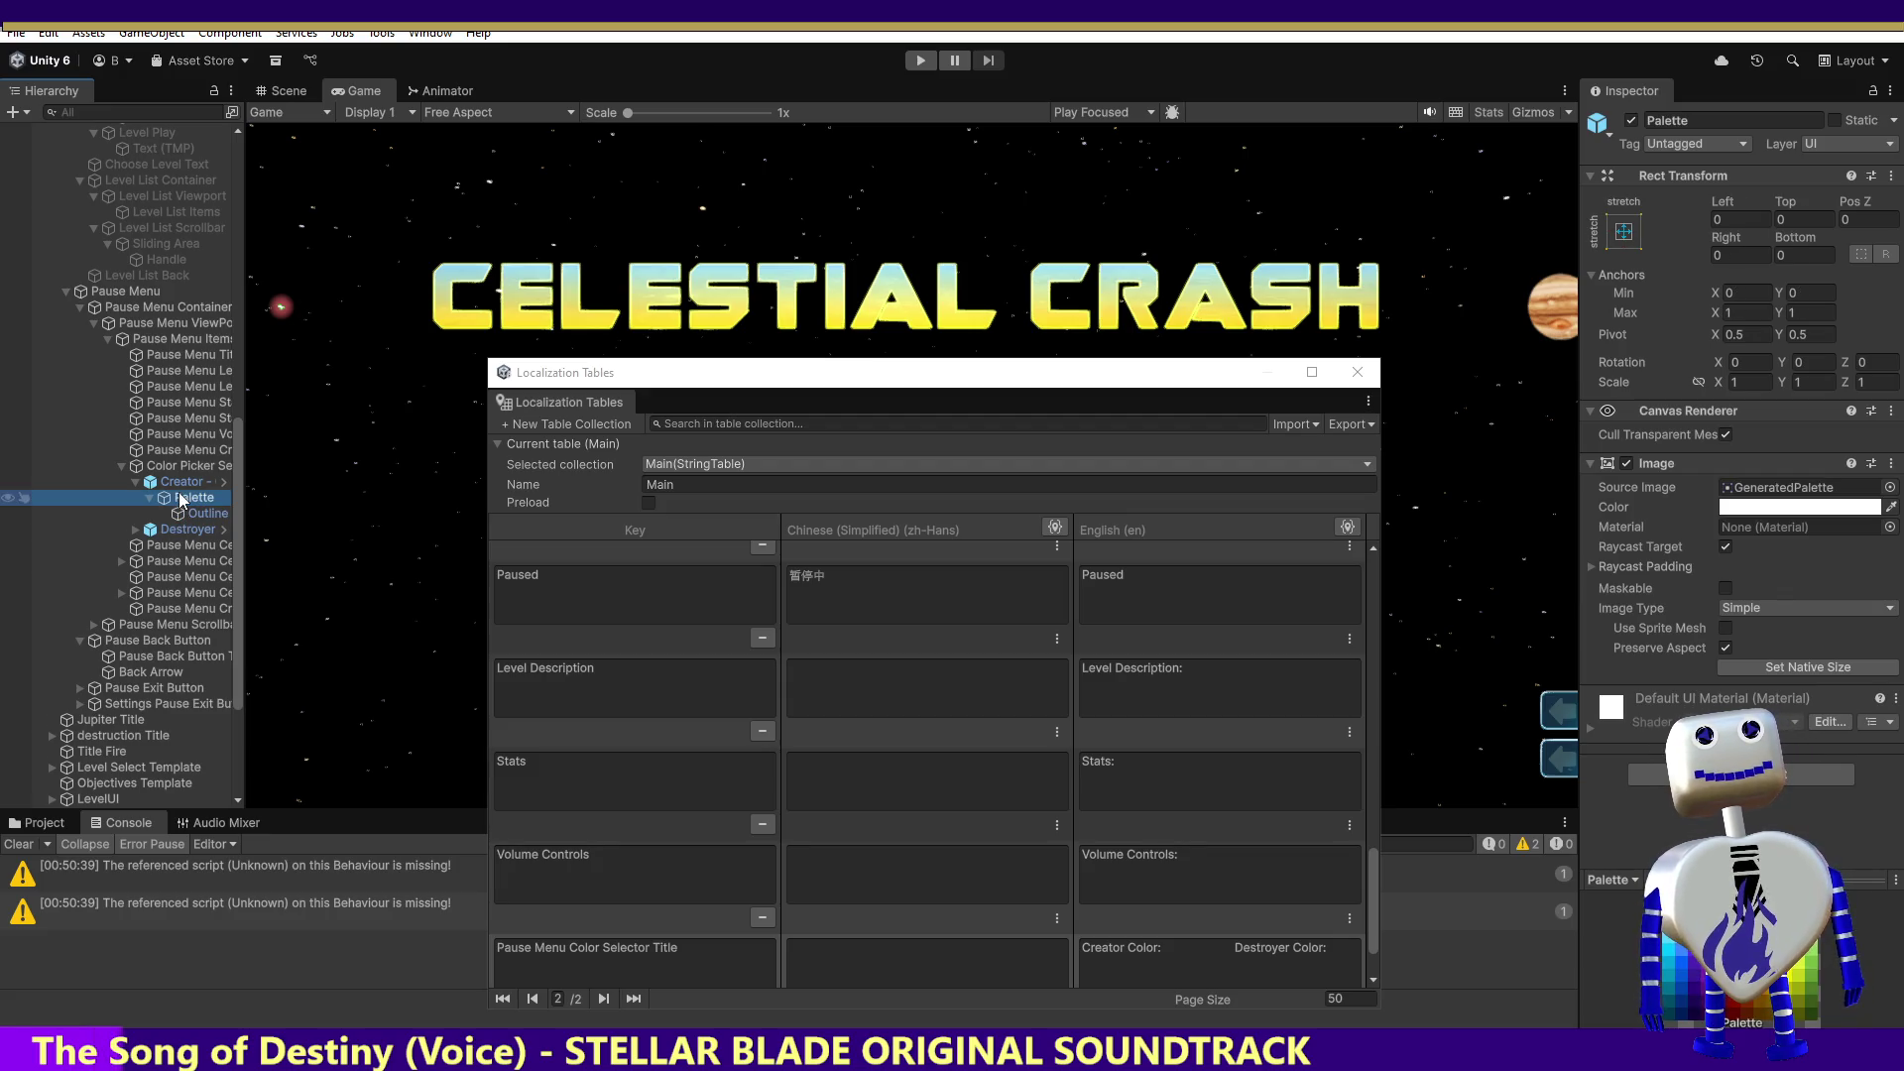
mouse_move(180, 498)
left_mouse_down()
mouse_move(147, 533)
mouse_move(169, 550)
left_mouse_up()
left_click(169, 547)
left_click(149, 546)
left_click(204, 561)
left_click(155, 577)
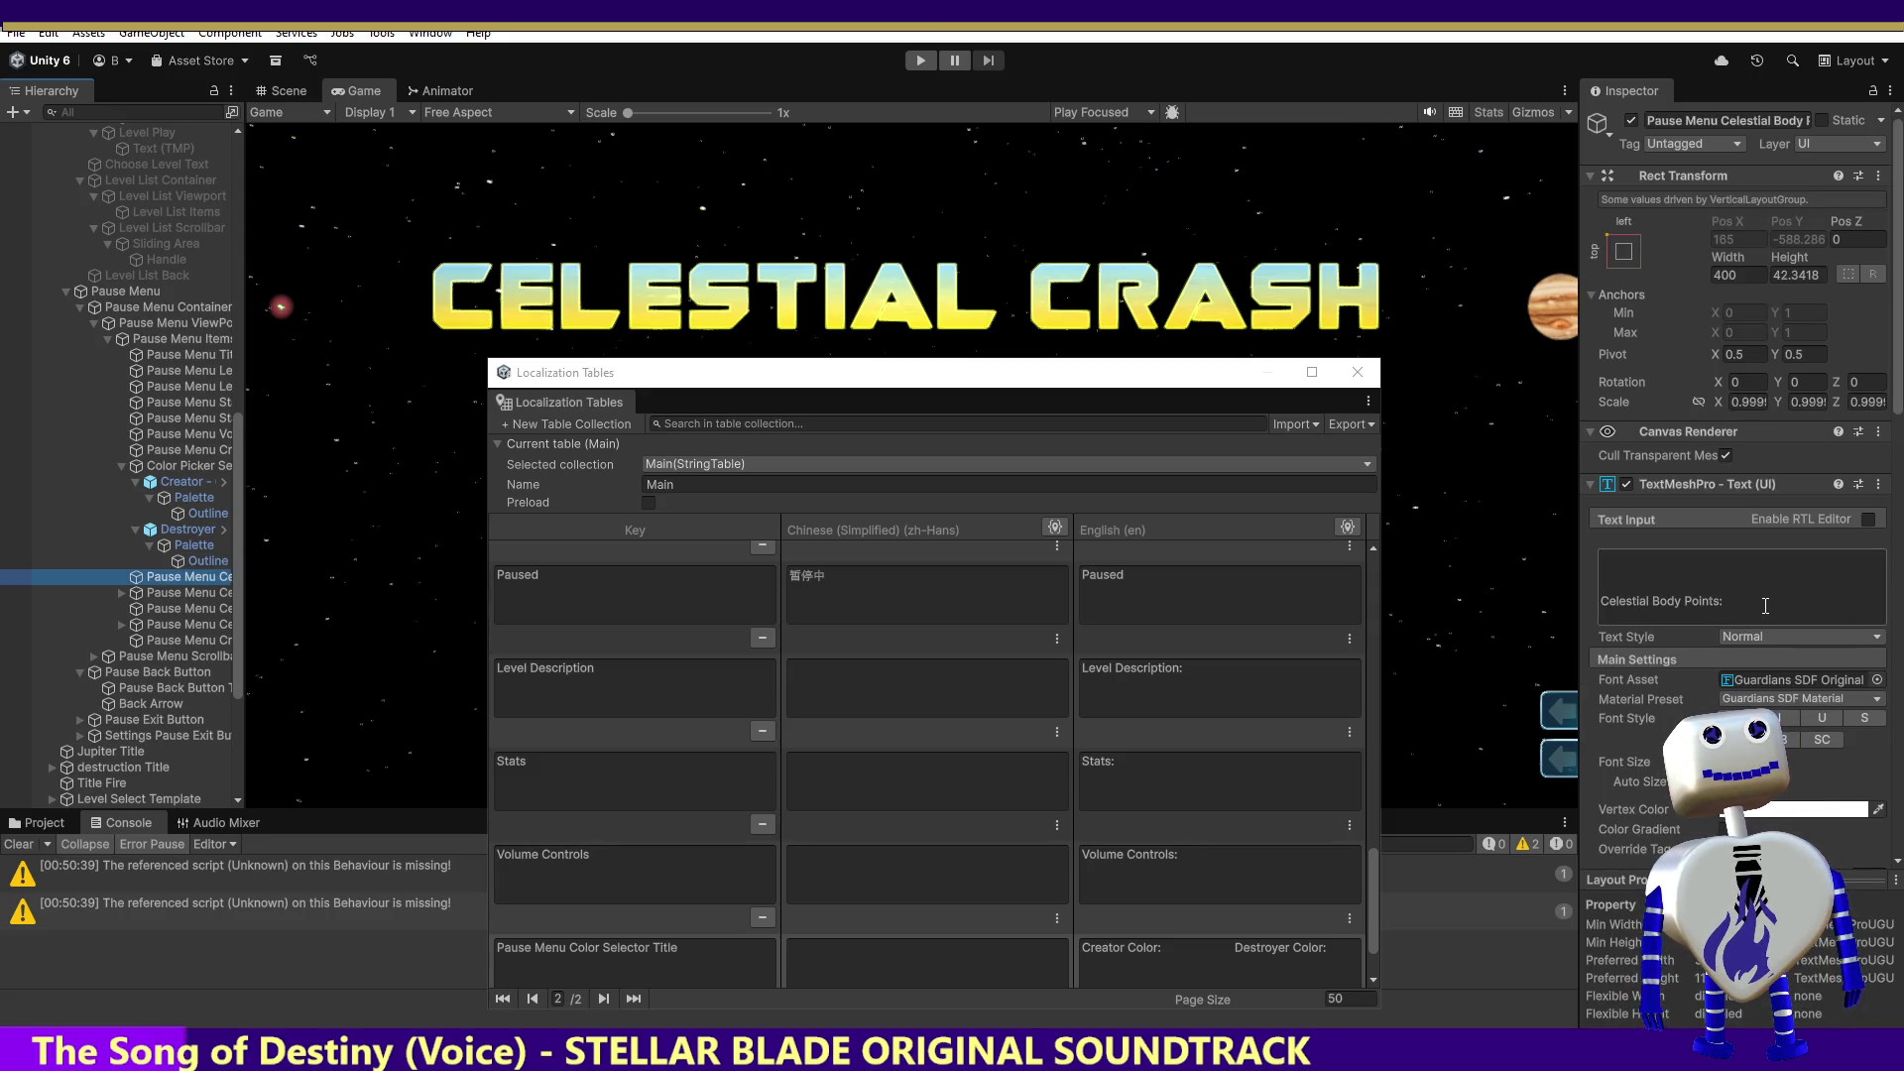
Step: Add a new Main table entry with English text 'Celestial Body Points:'
left_click(1666, 556)
left_click(1661, 563)
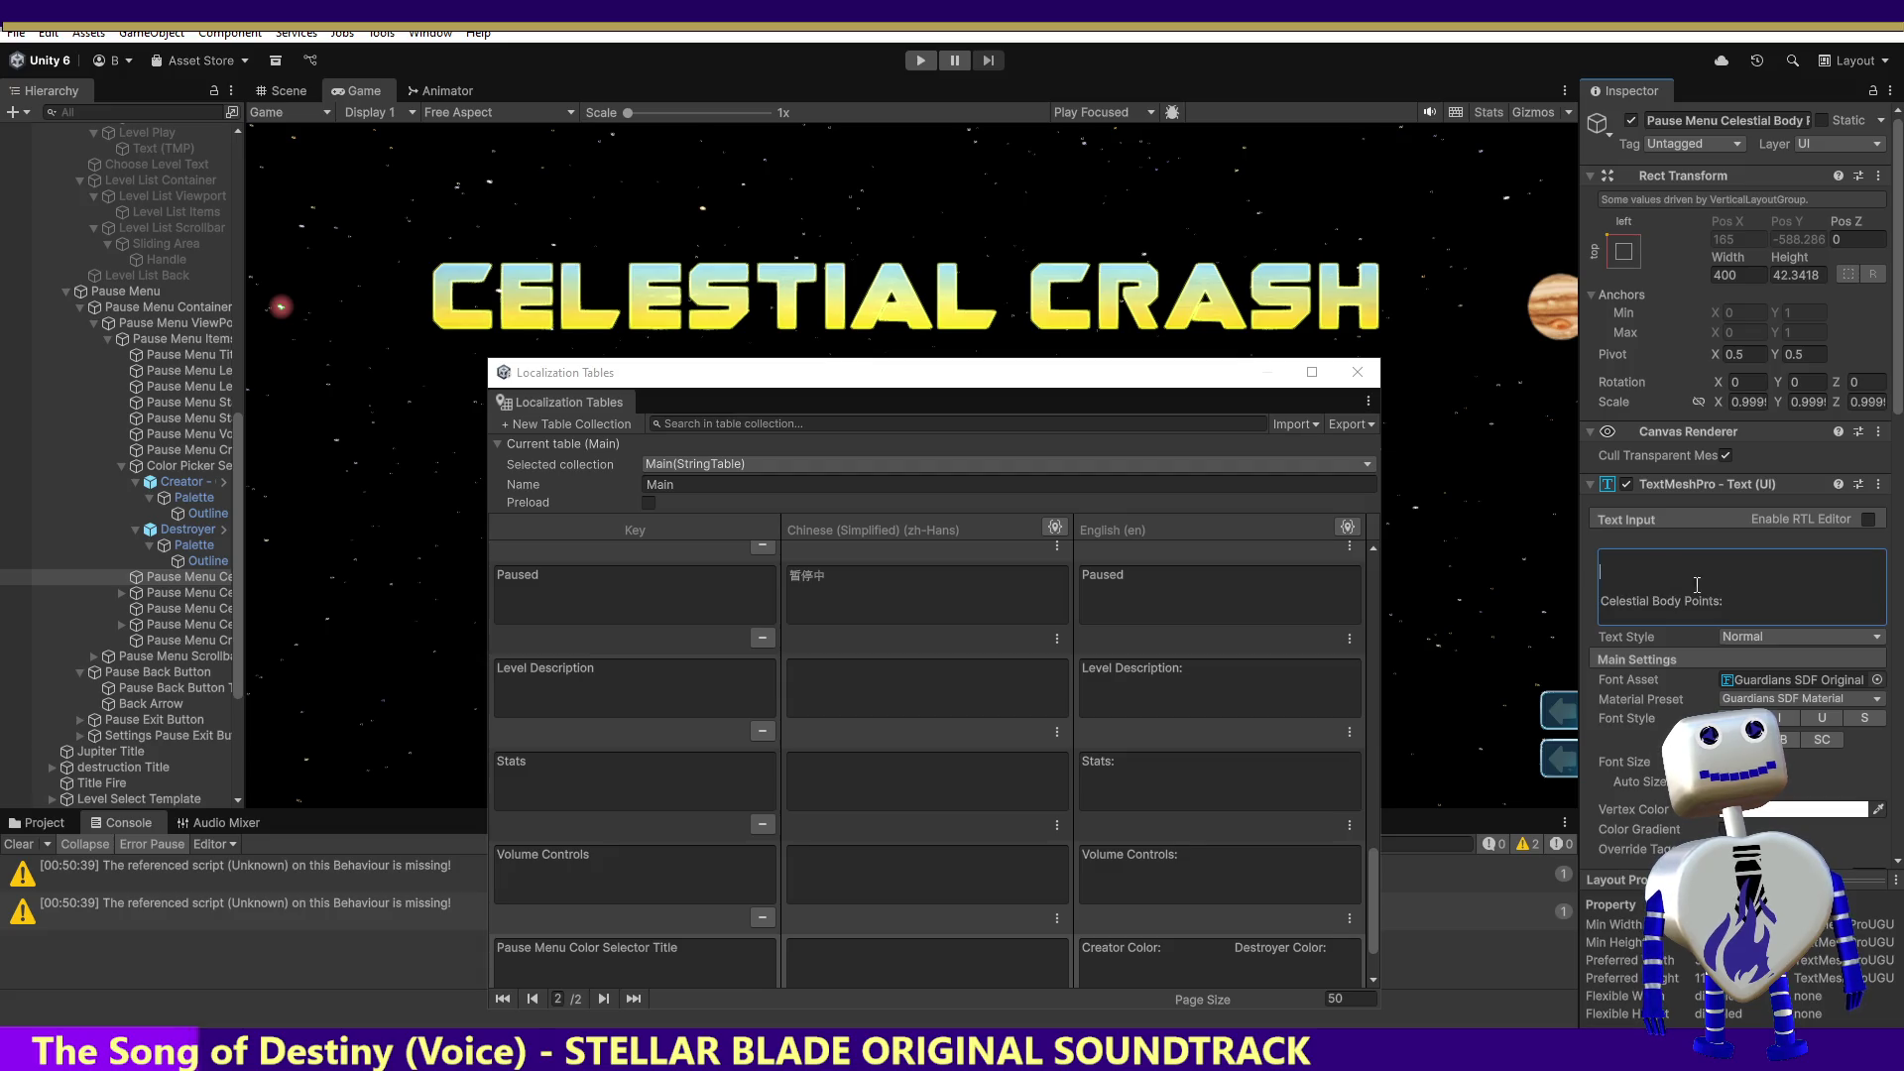
key("ctrl+a")
left_click(1765, 606)
key("ctrl+a")
key("ctrl+c")
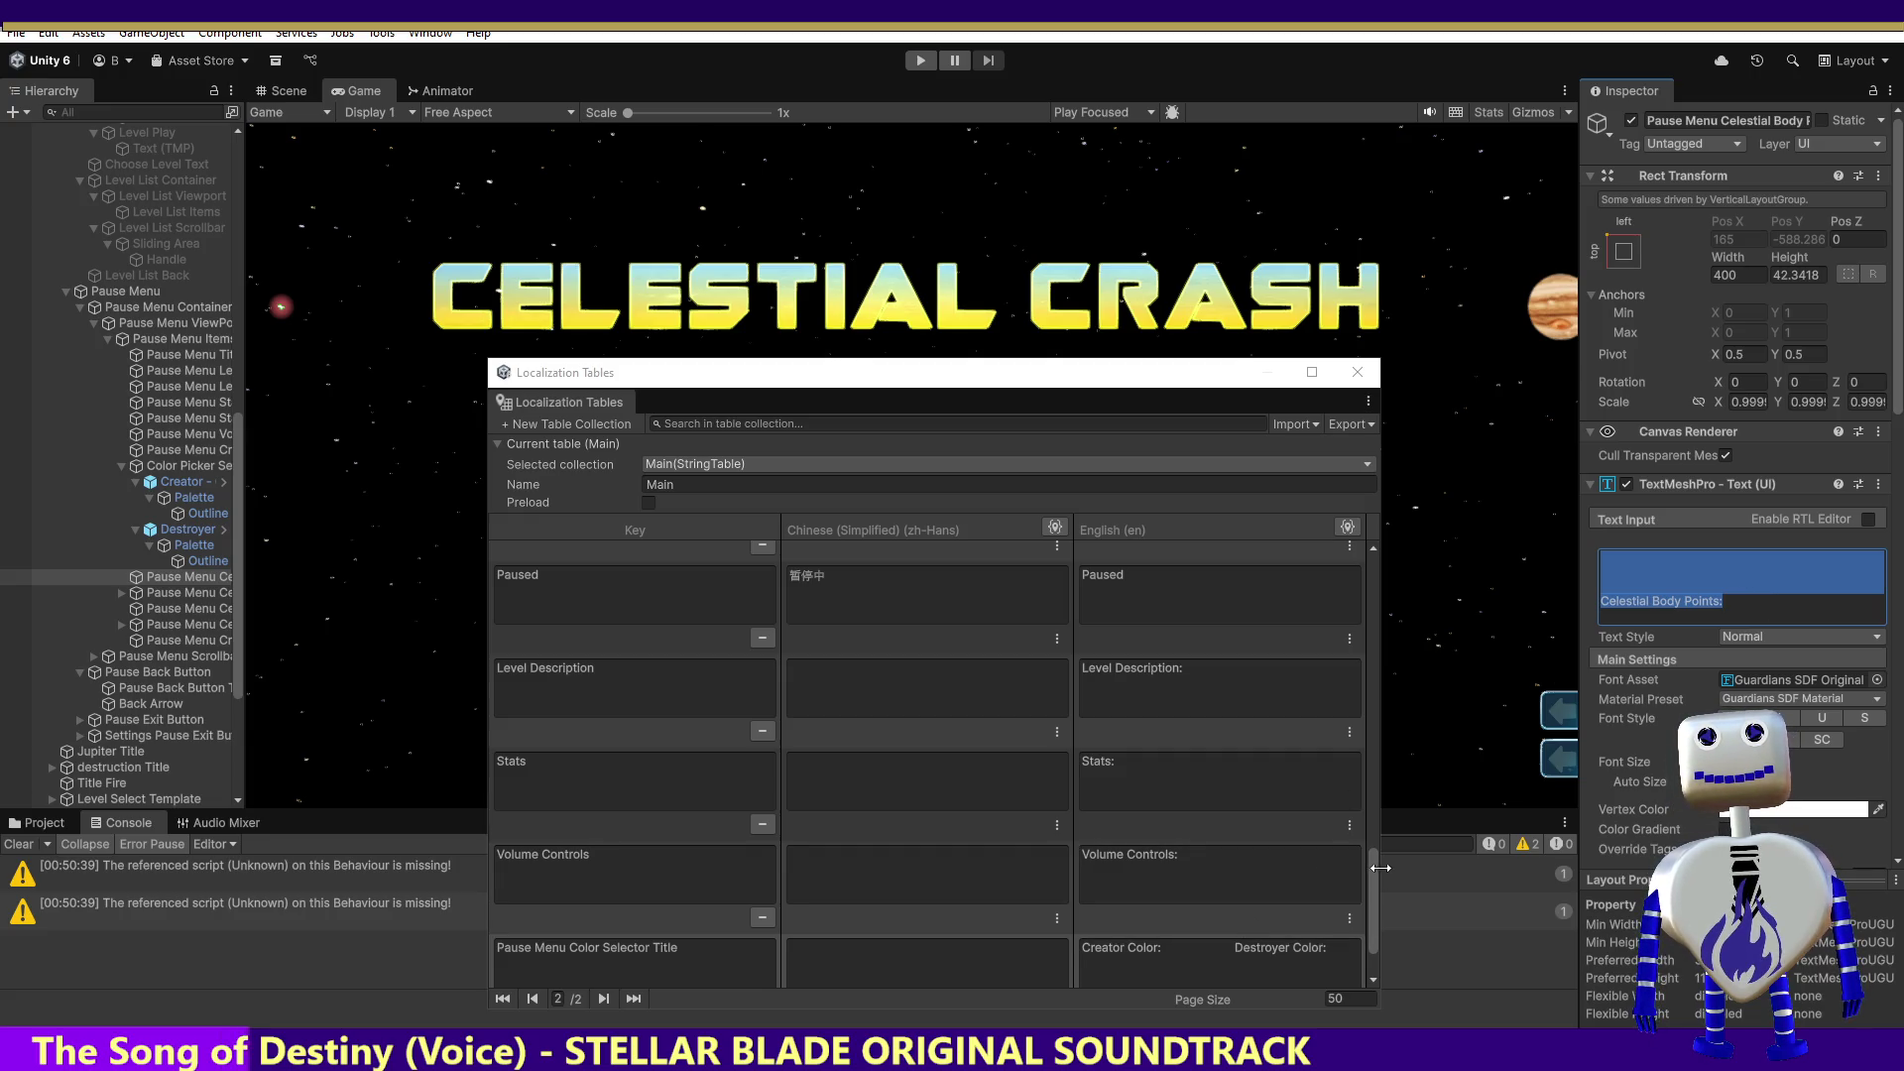
scroll(1377, 877, "down", 3)
left_click(729, 957)
left_click(1177, 853)
key("ctrl+v")
Step: Name the entry's key 'Pause Menu Celestial Body Points Title' using the object's name
left_click(875, 867)
left_click(589, 866)
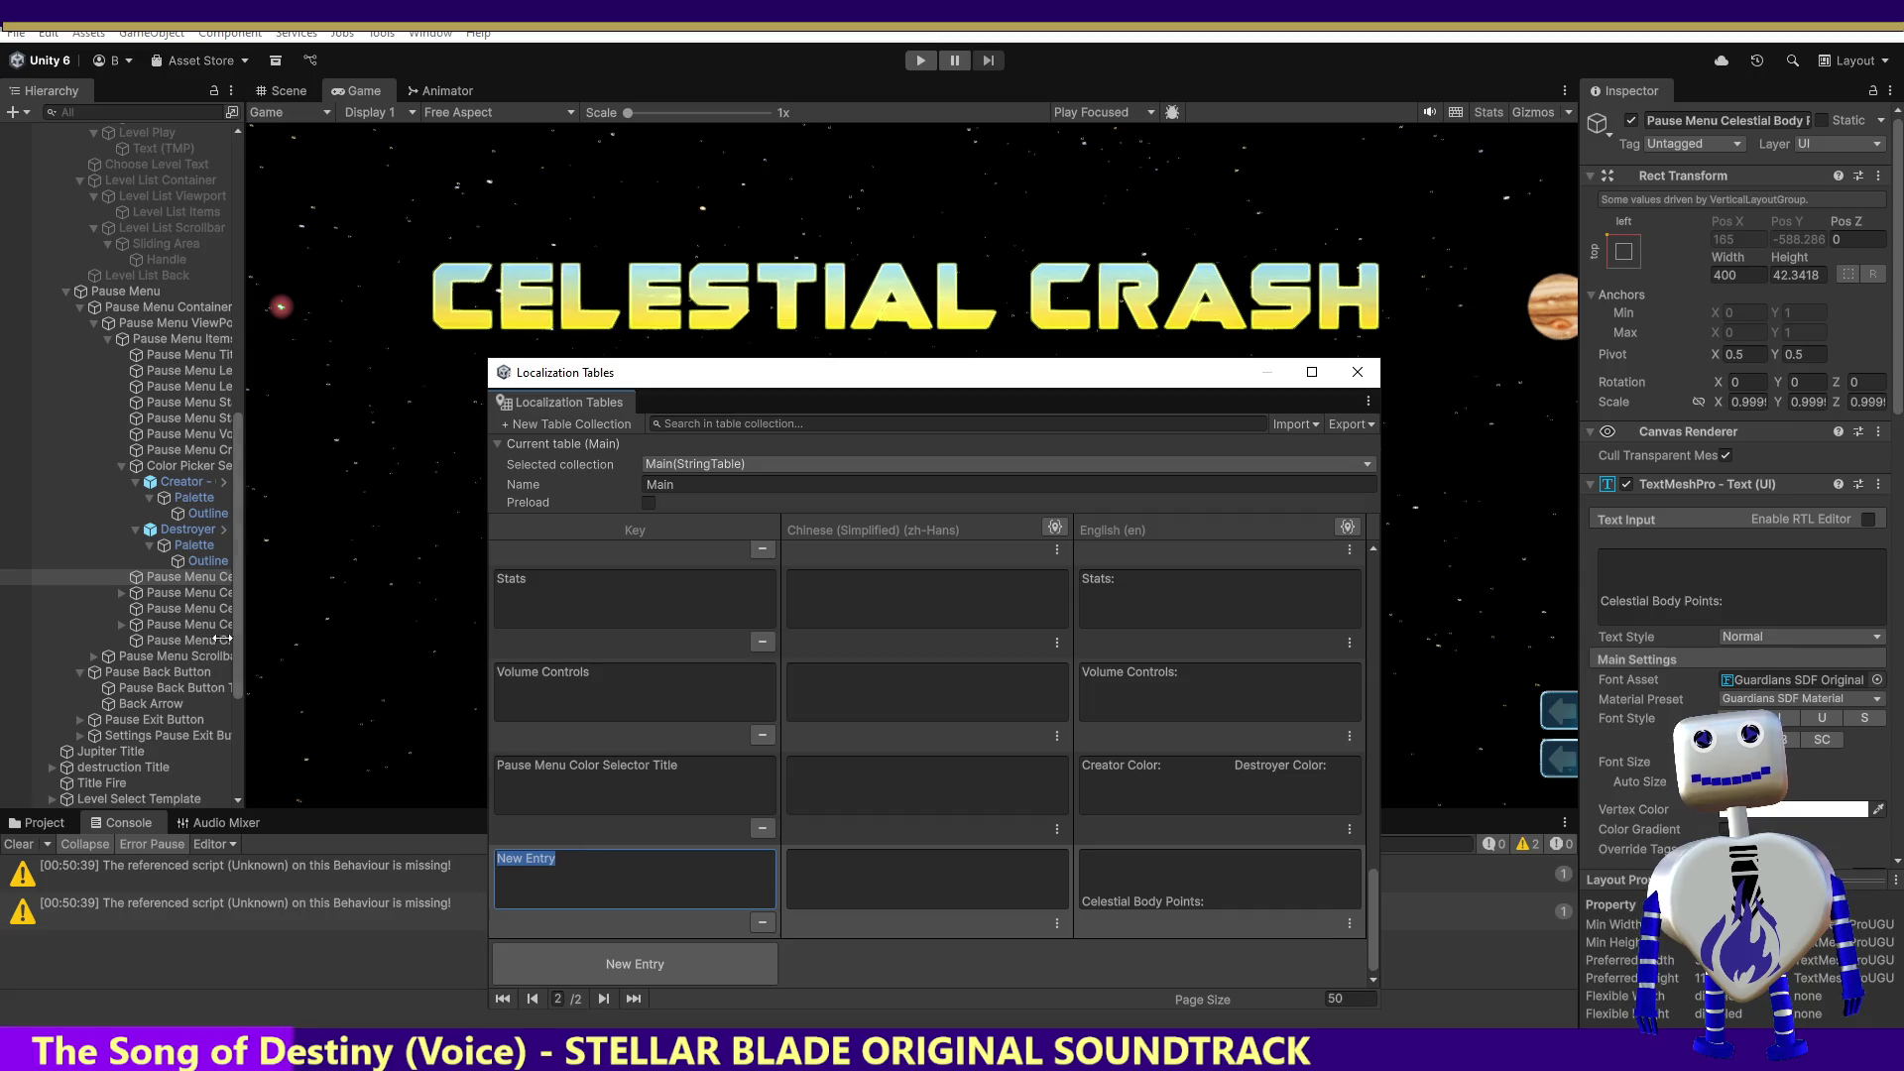
left_click(208, 574)
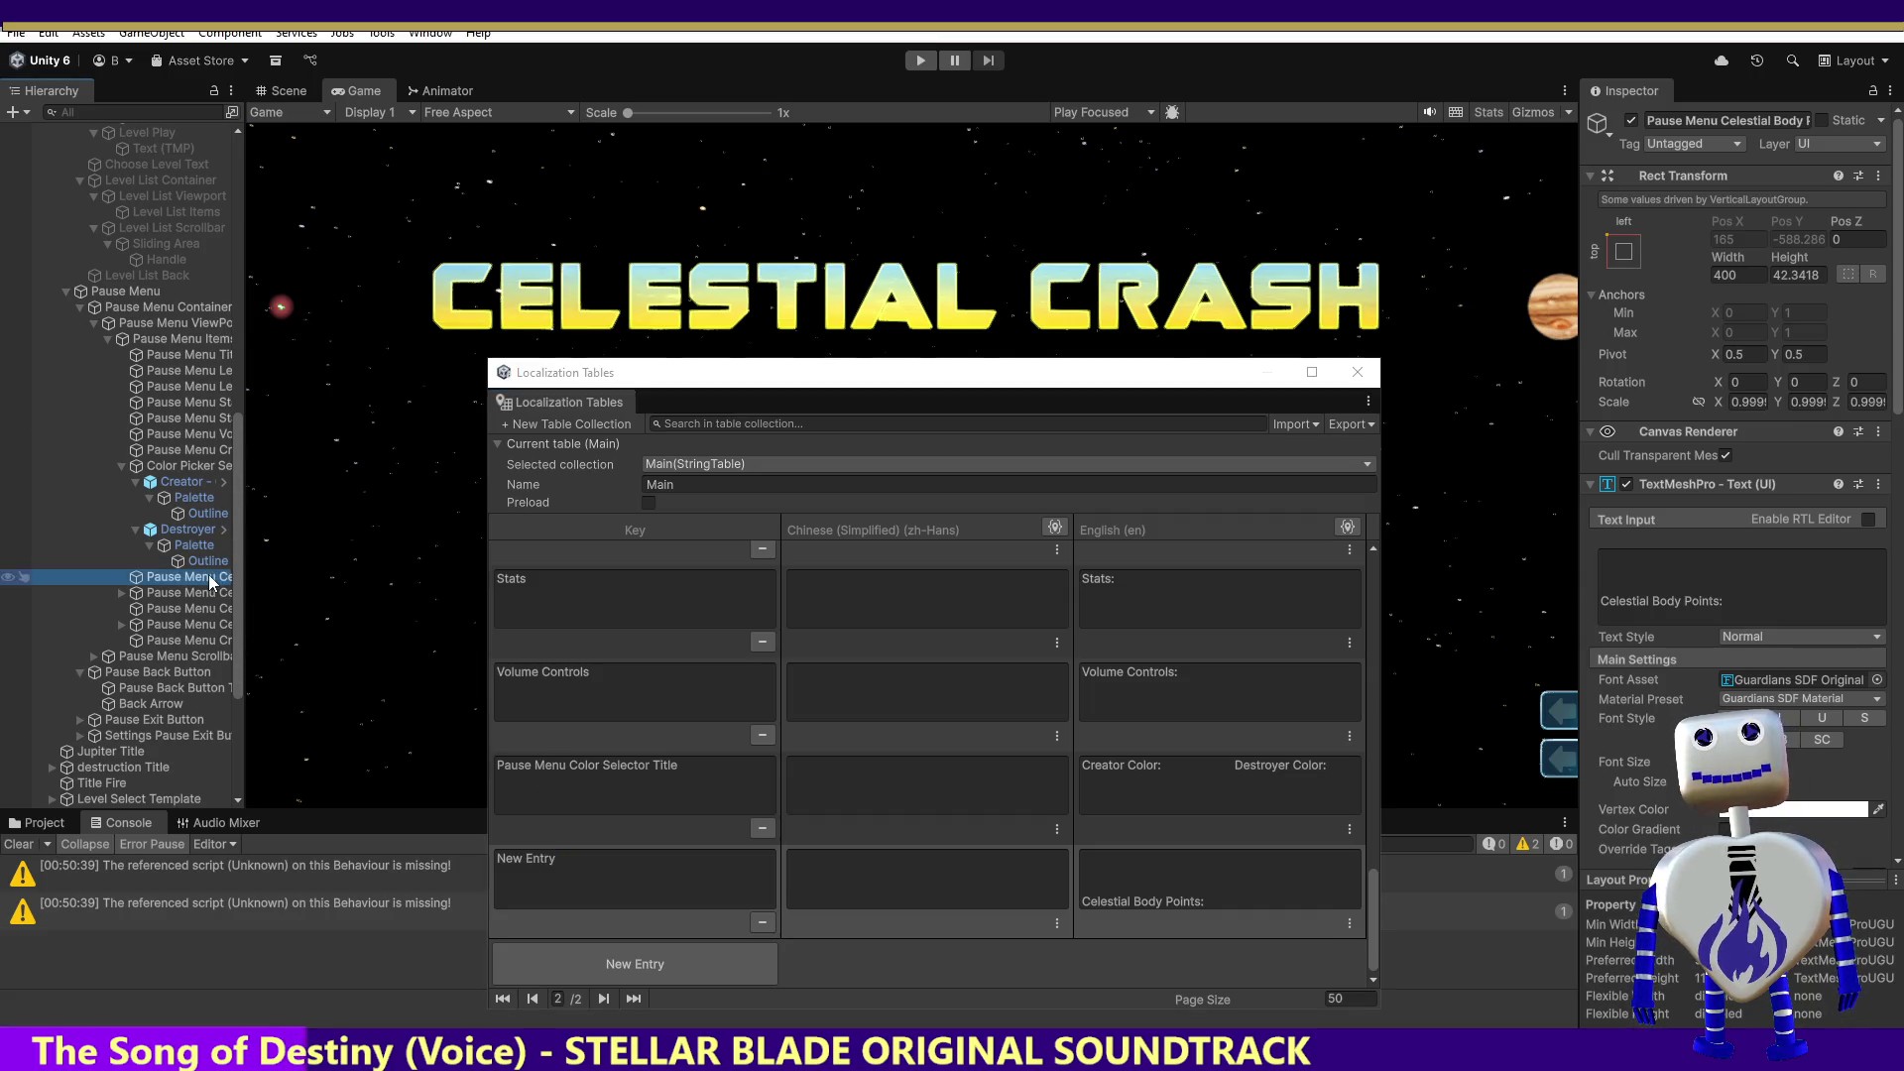
left_click(1687, 118)
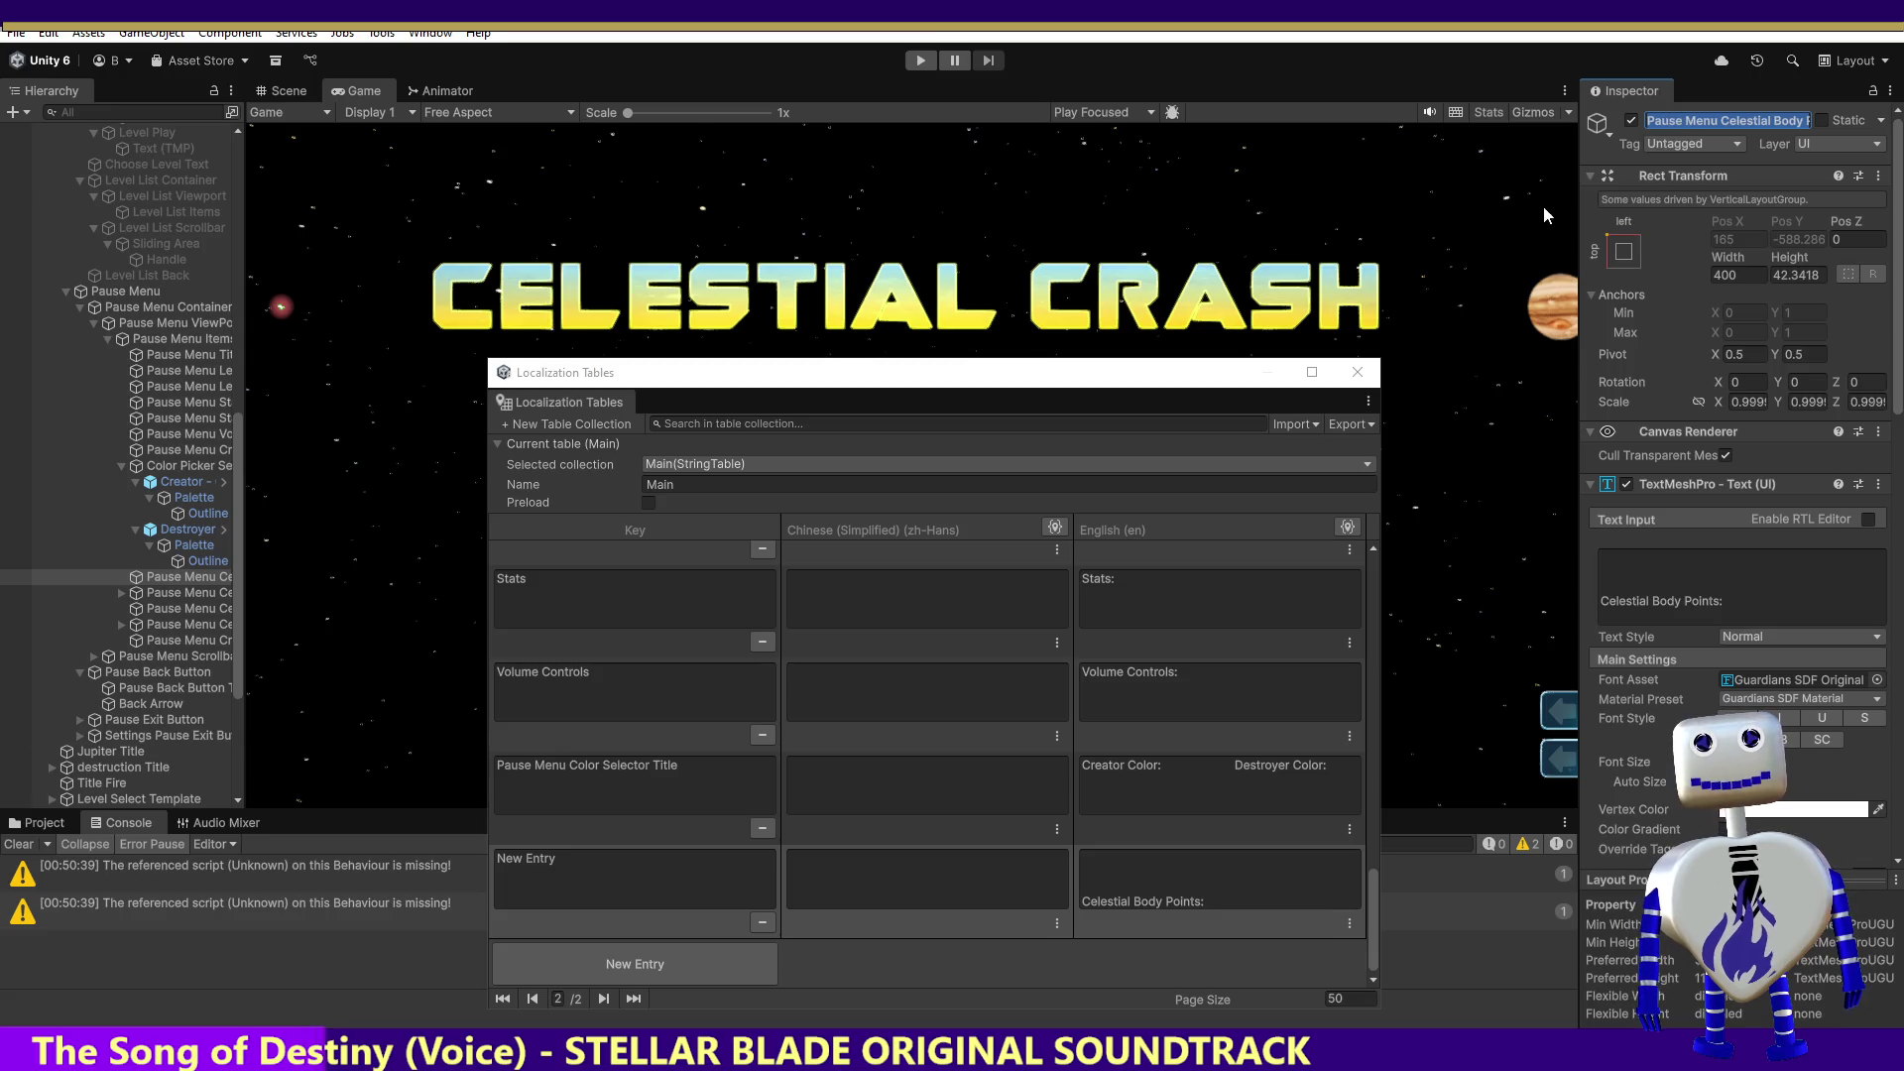
left_click(581, 857)
type("Pause Menu Celestial Body Points Title")
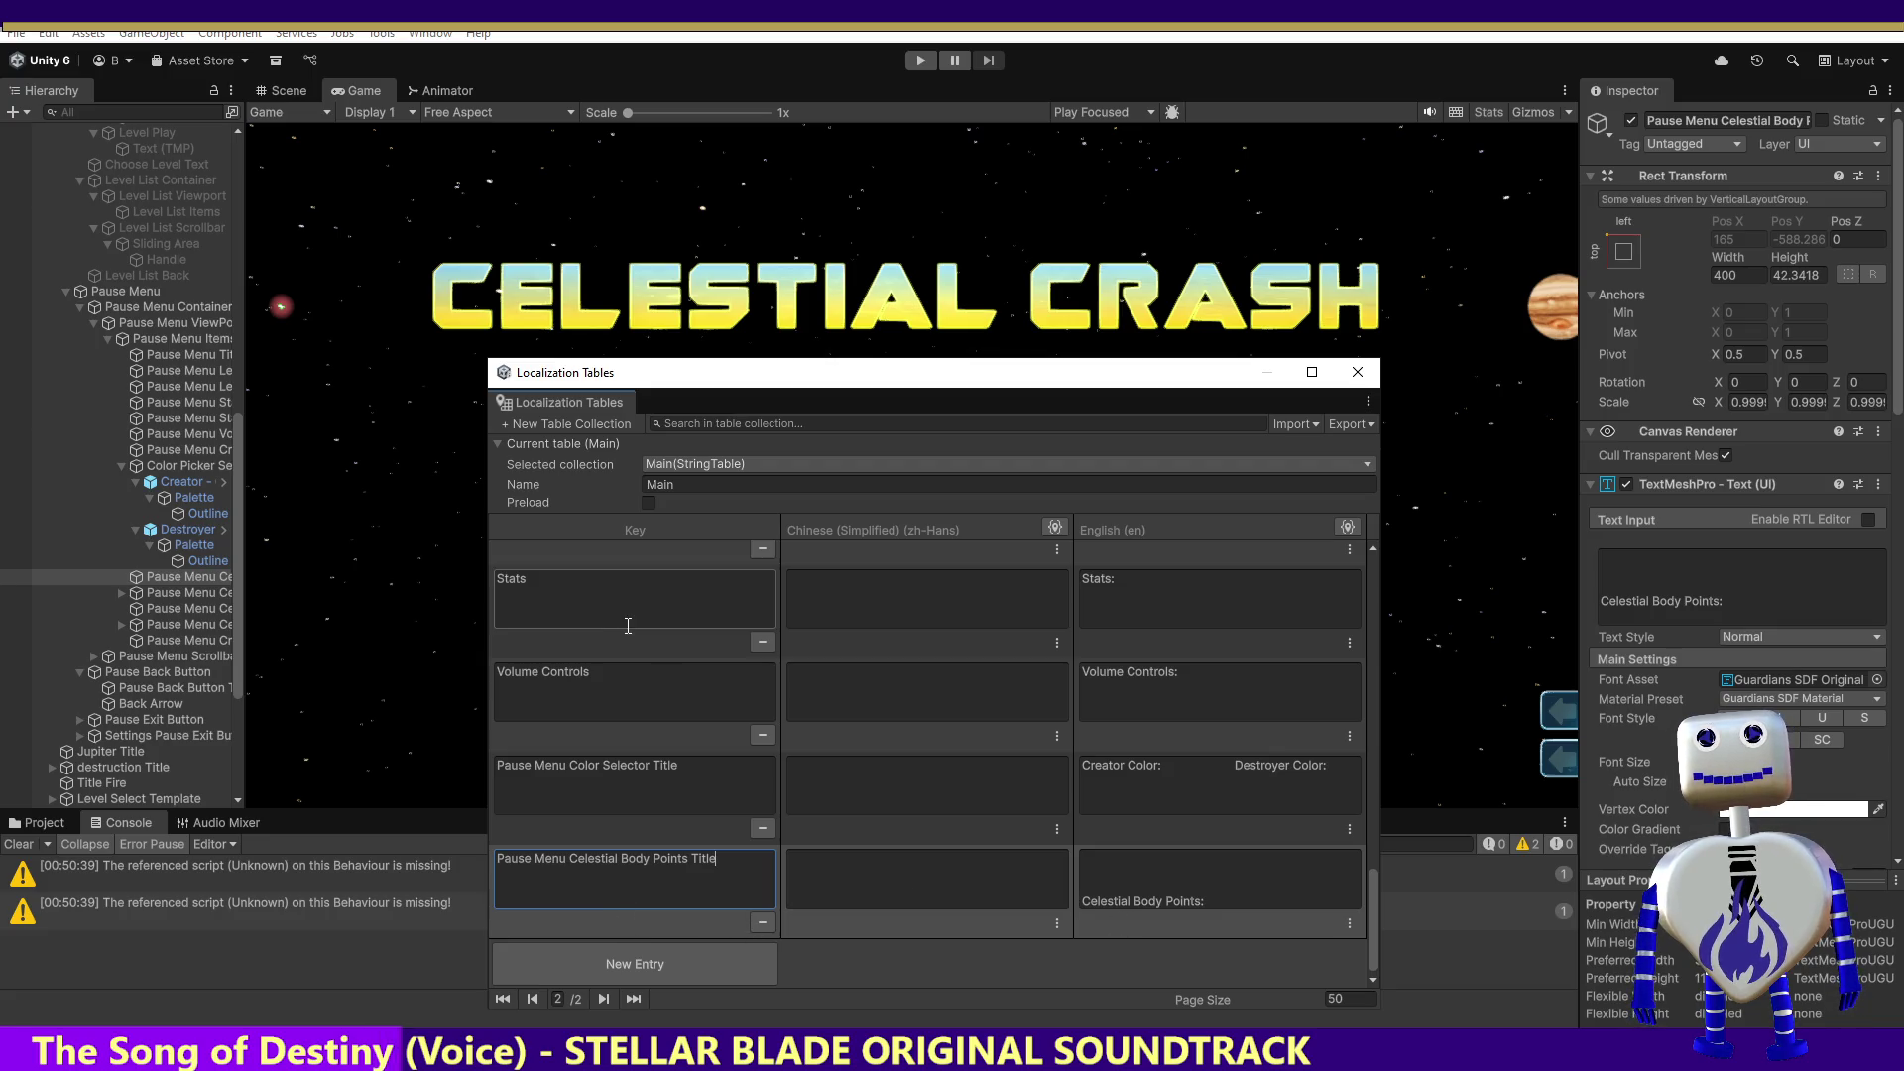
Step: Page through the Main table entries to verify the new entry
left_click_drag(1378, 905, 1377, 564)
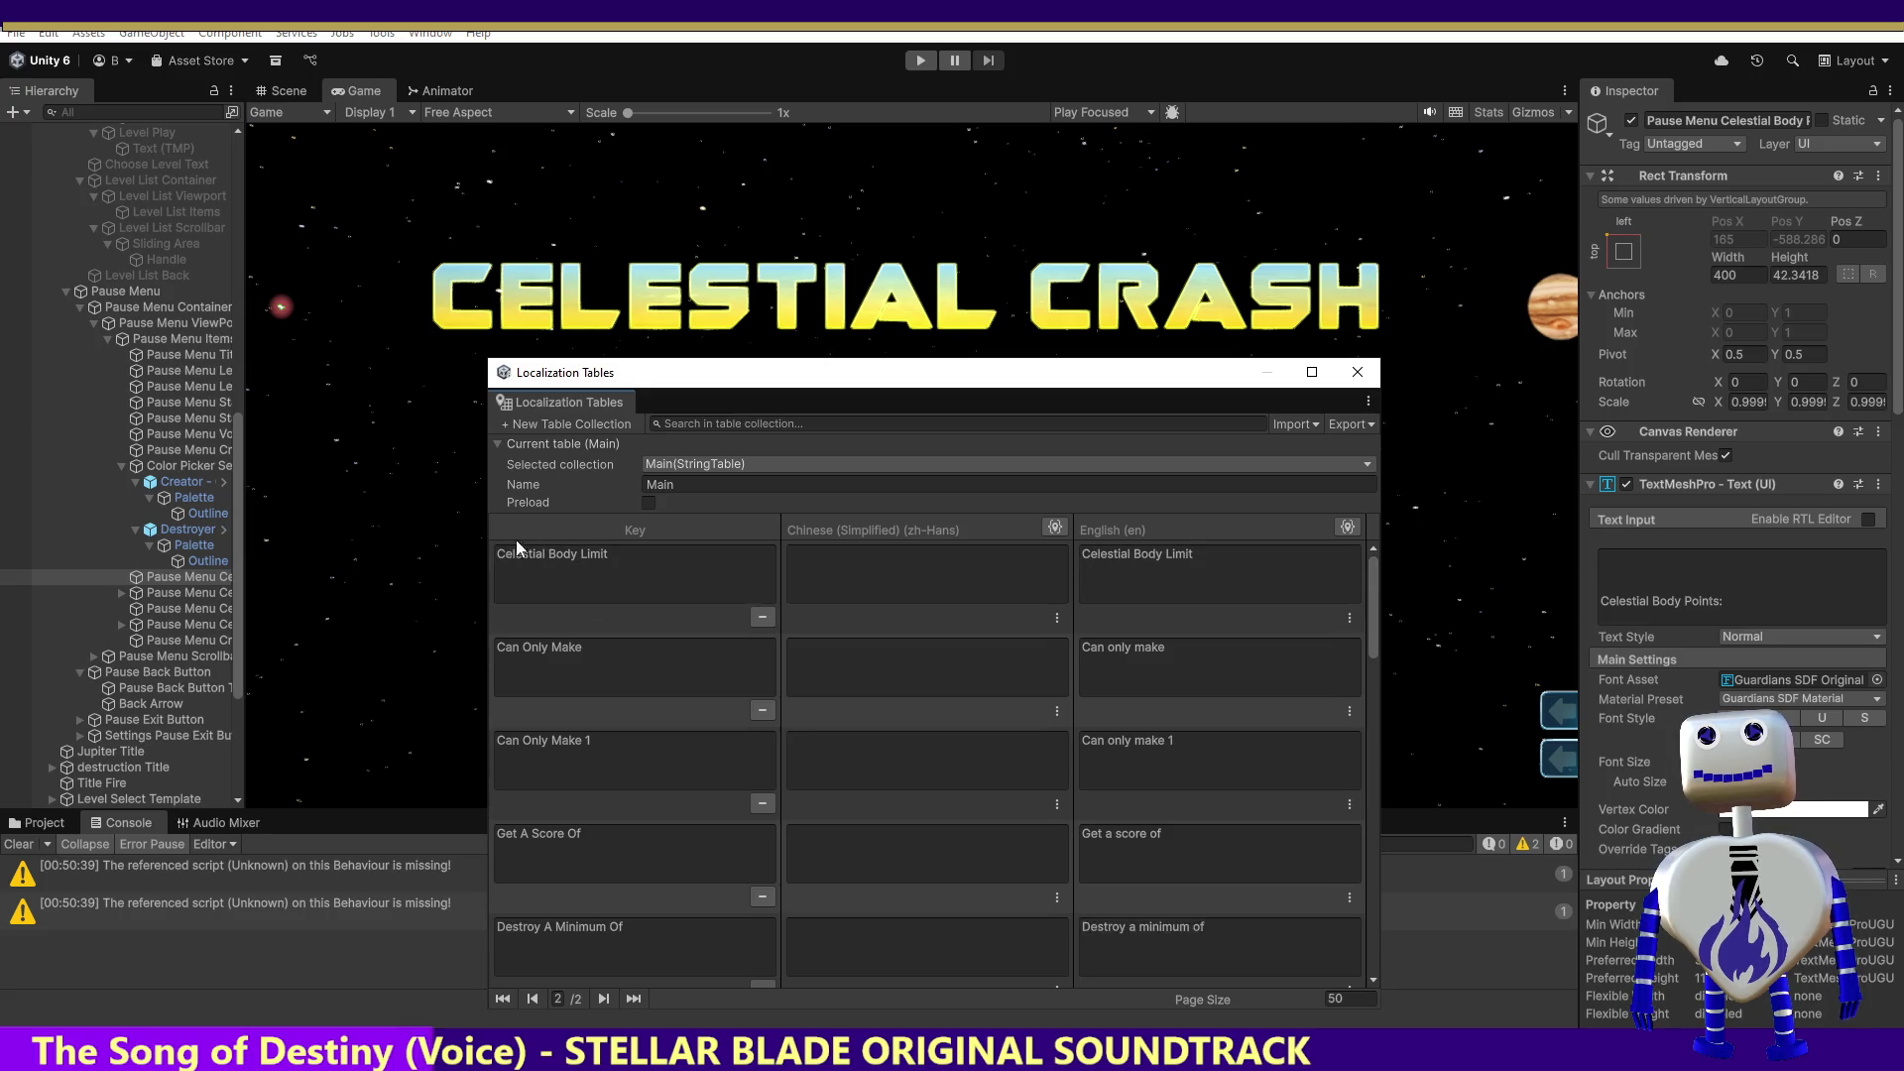
left_click(504, 999)
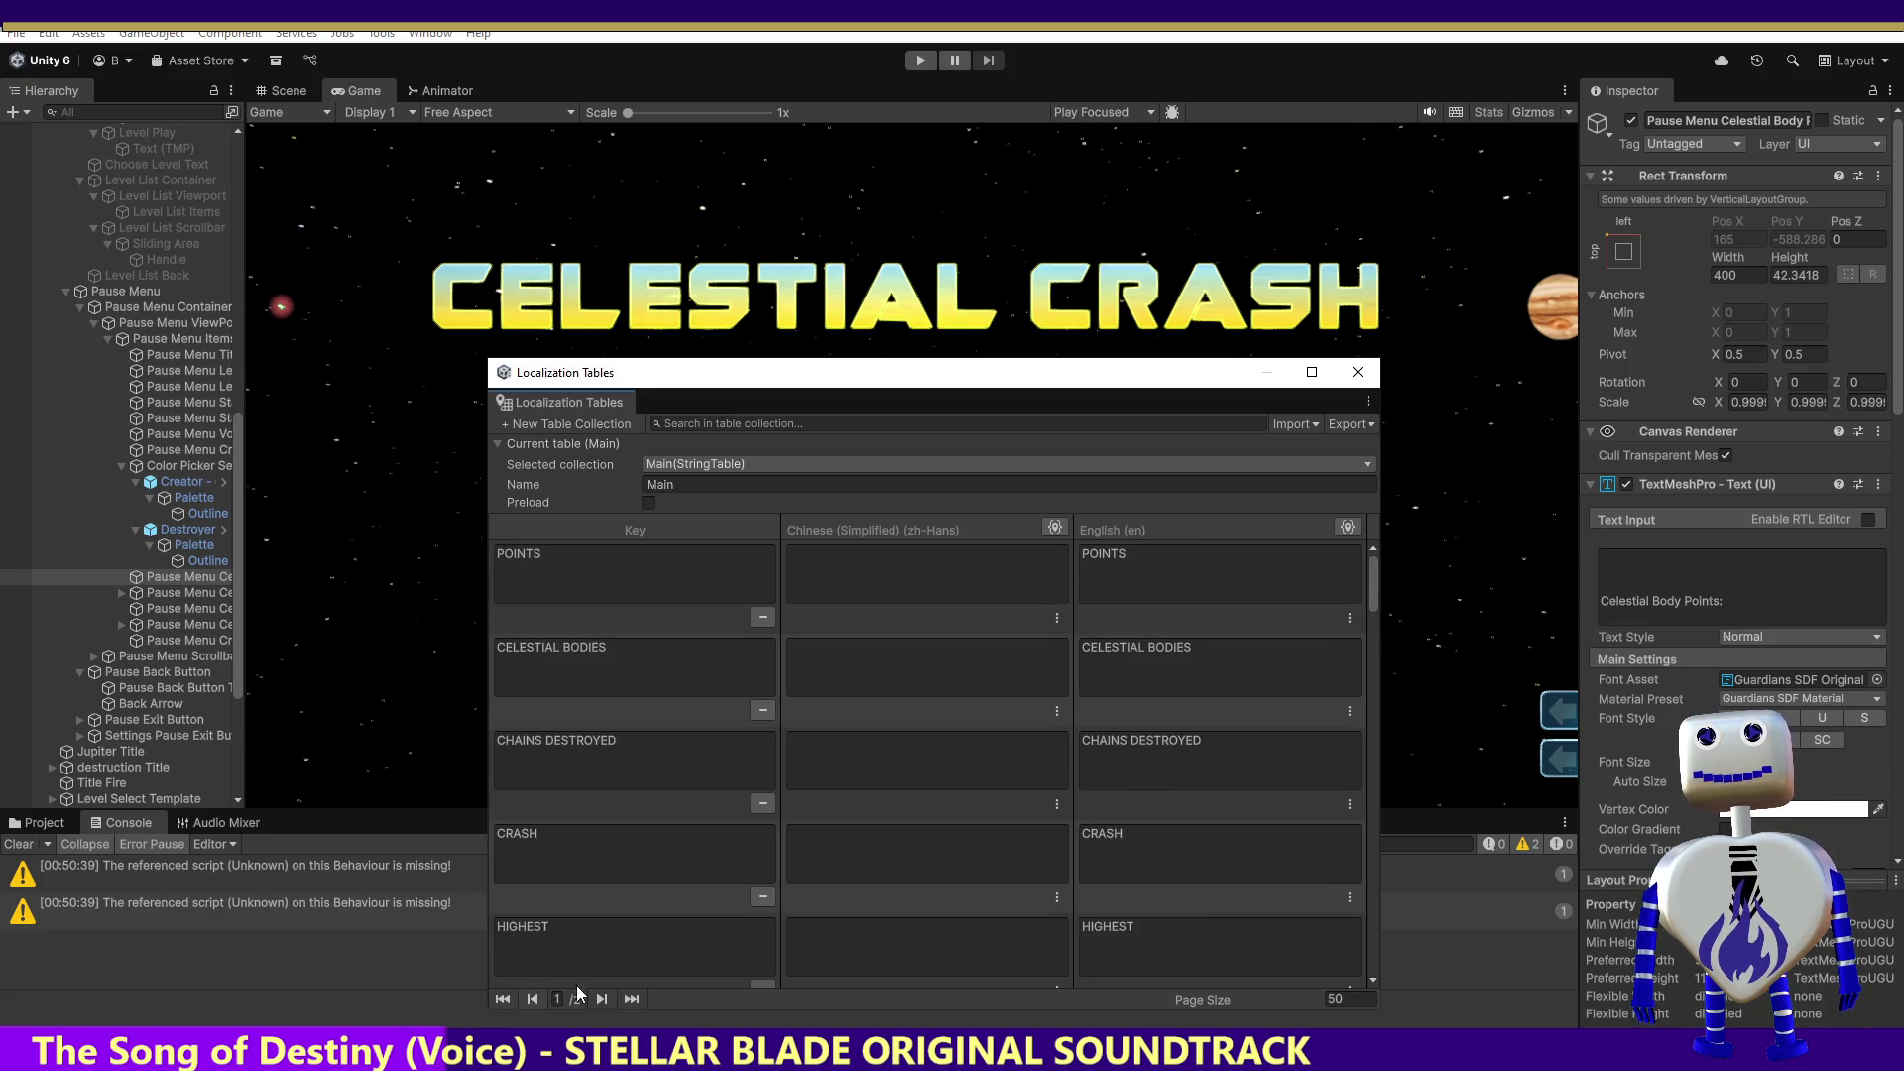
left_click_drag(1376, 585, 1376, 979)
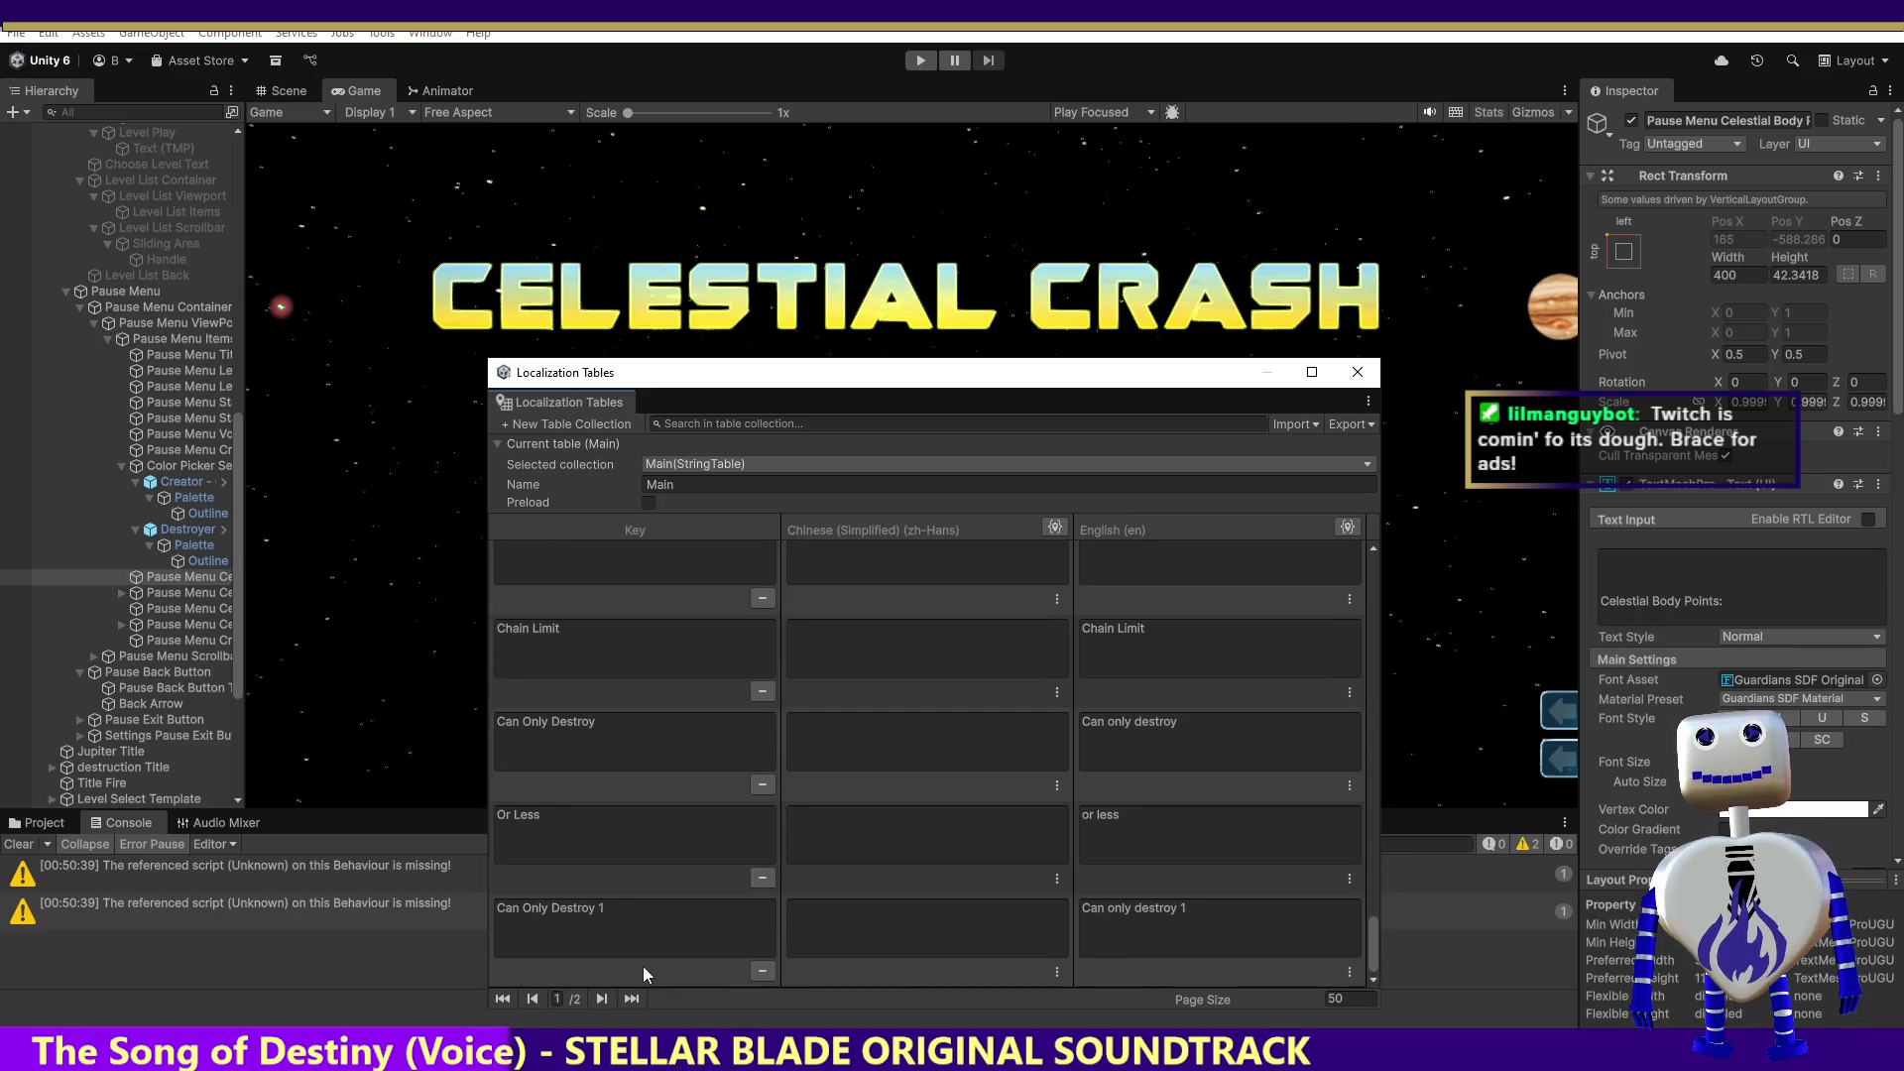
left_click(632, 999)
left_click(719, 862)
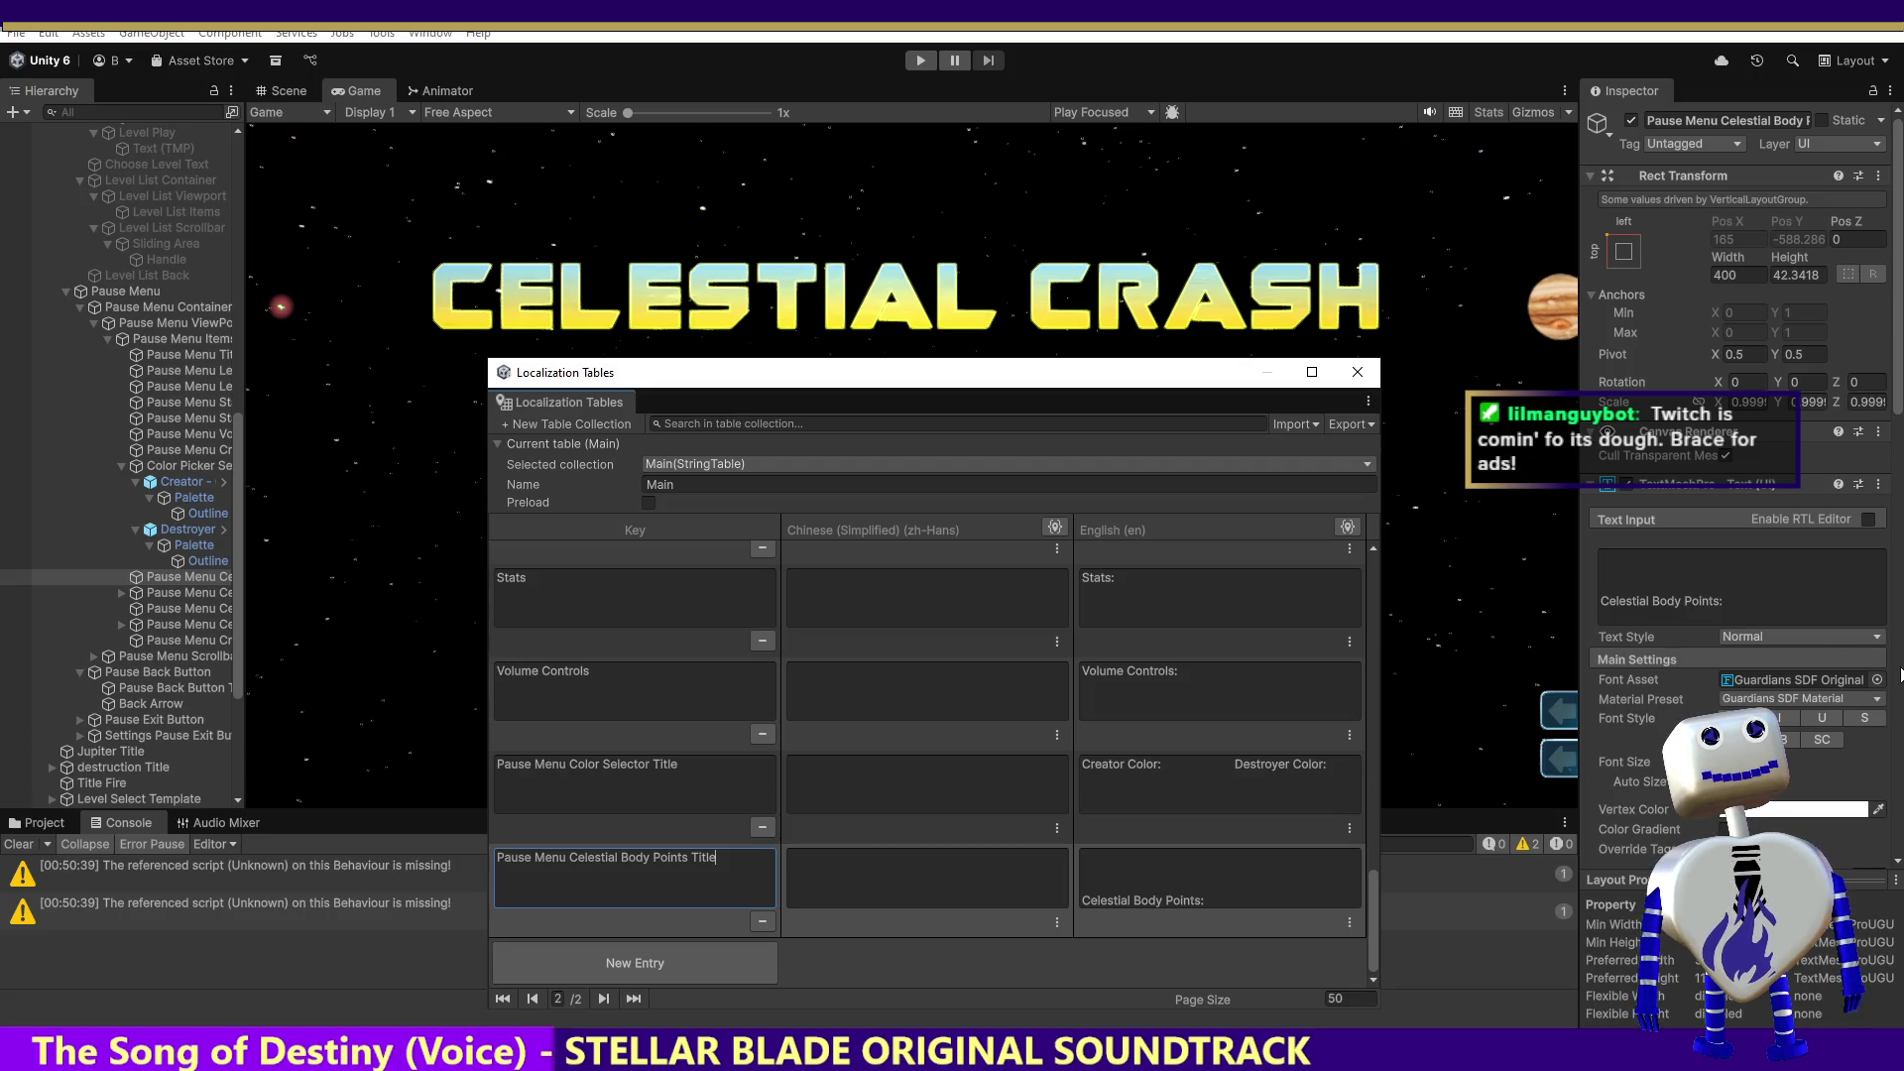
Step: Set the Celestial Body Points text's String Reference to Main/Pause Menu Celestial Body Points Title
left_click(1878, 484)
left_click(1894, 392)
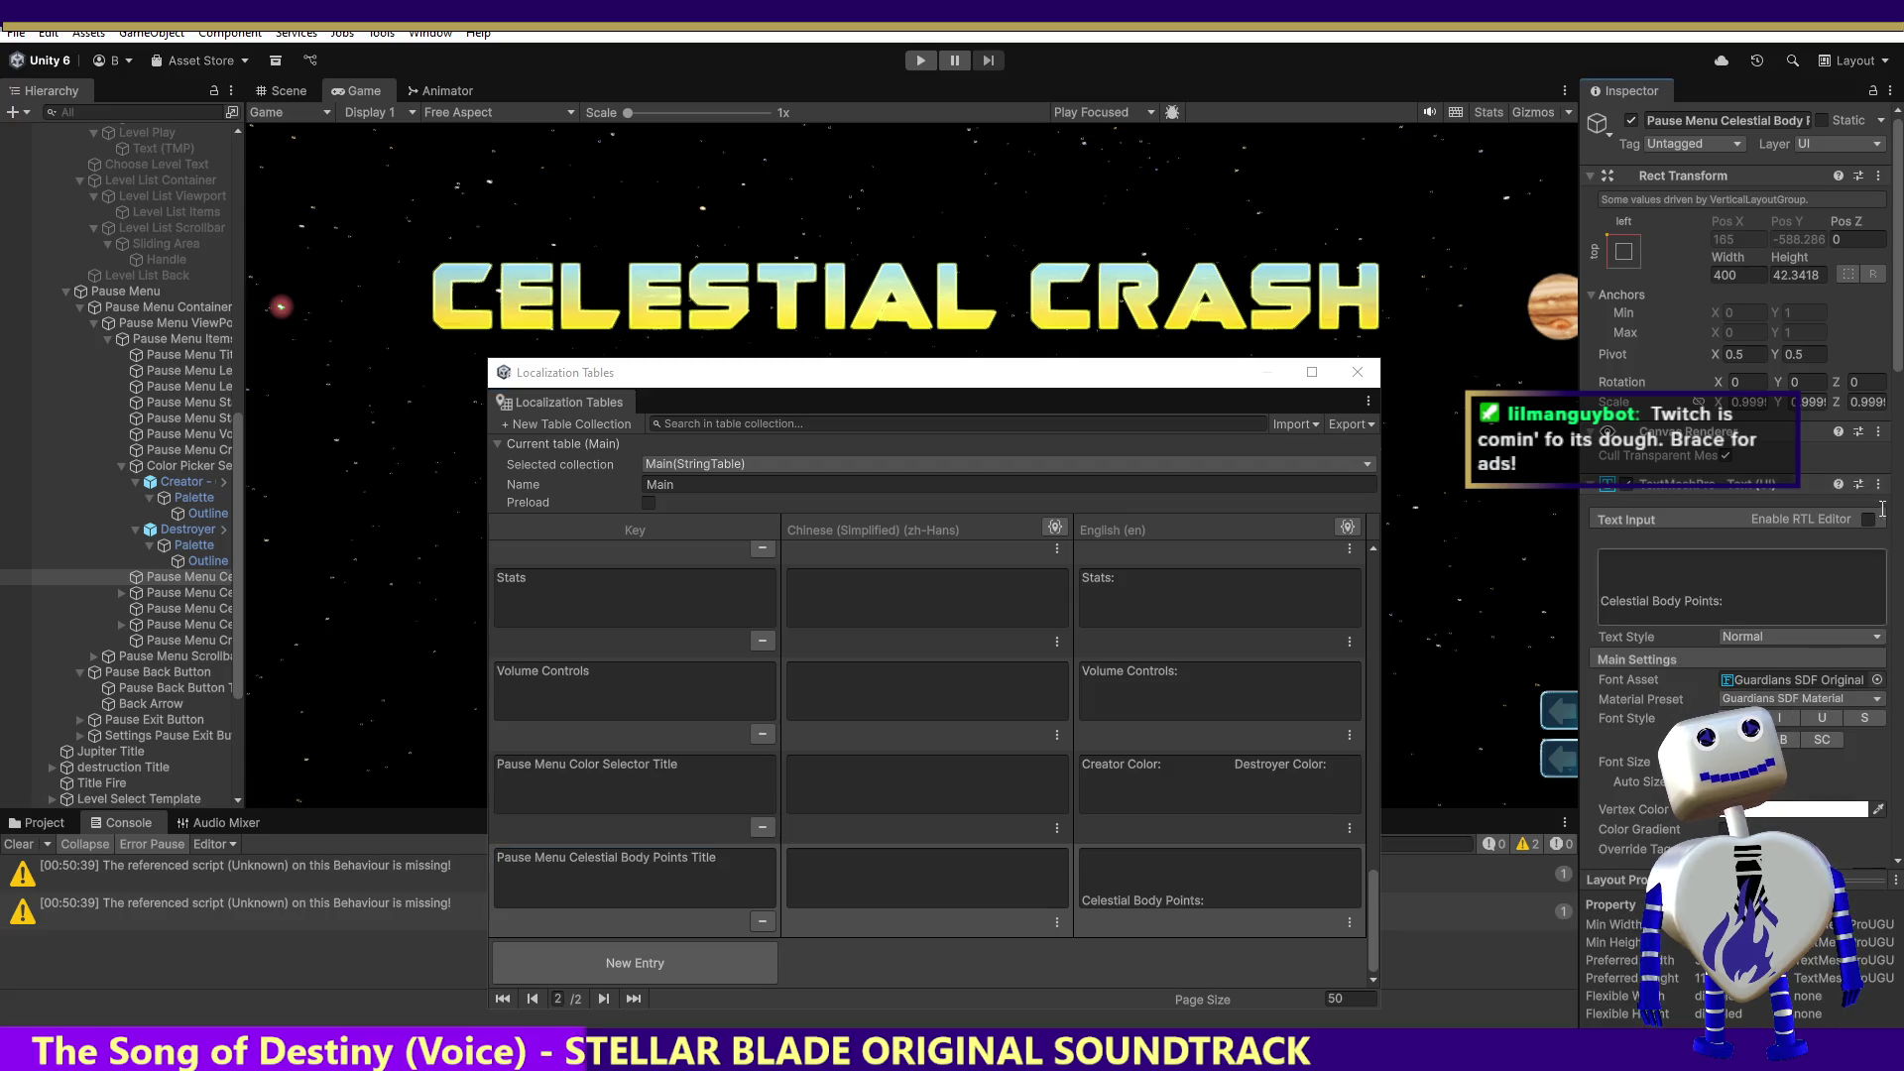
scroll(1896, 349, "down", 10)
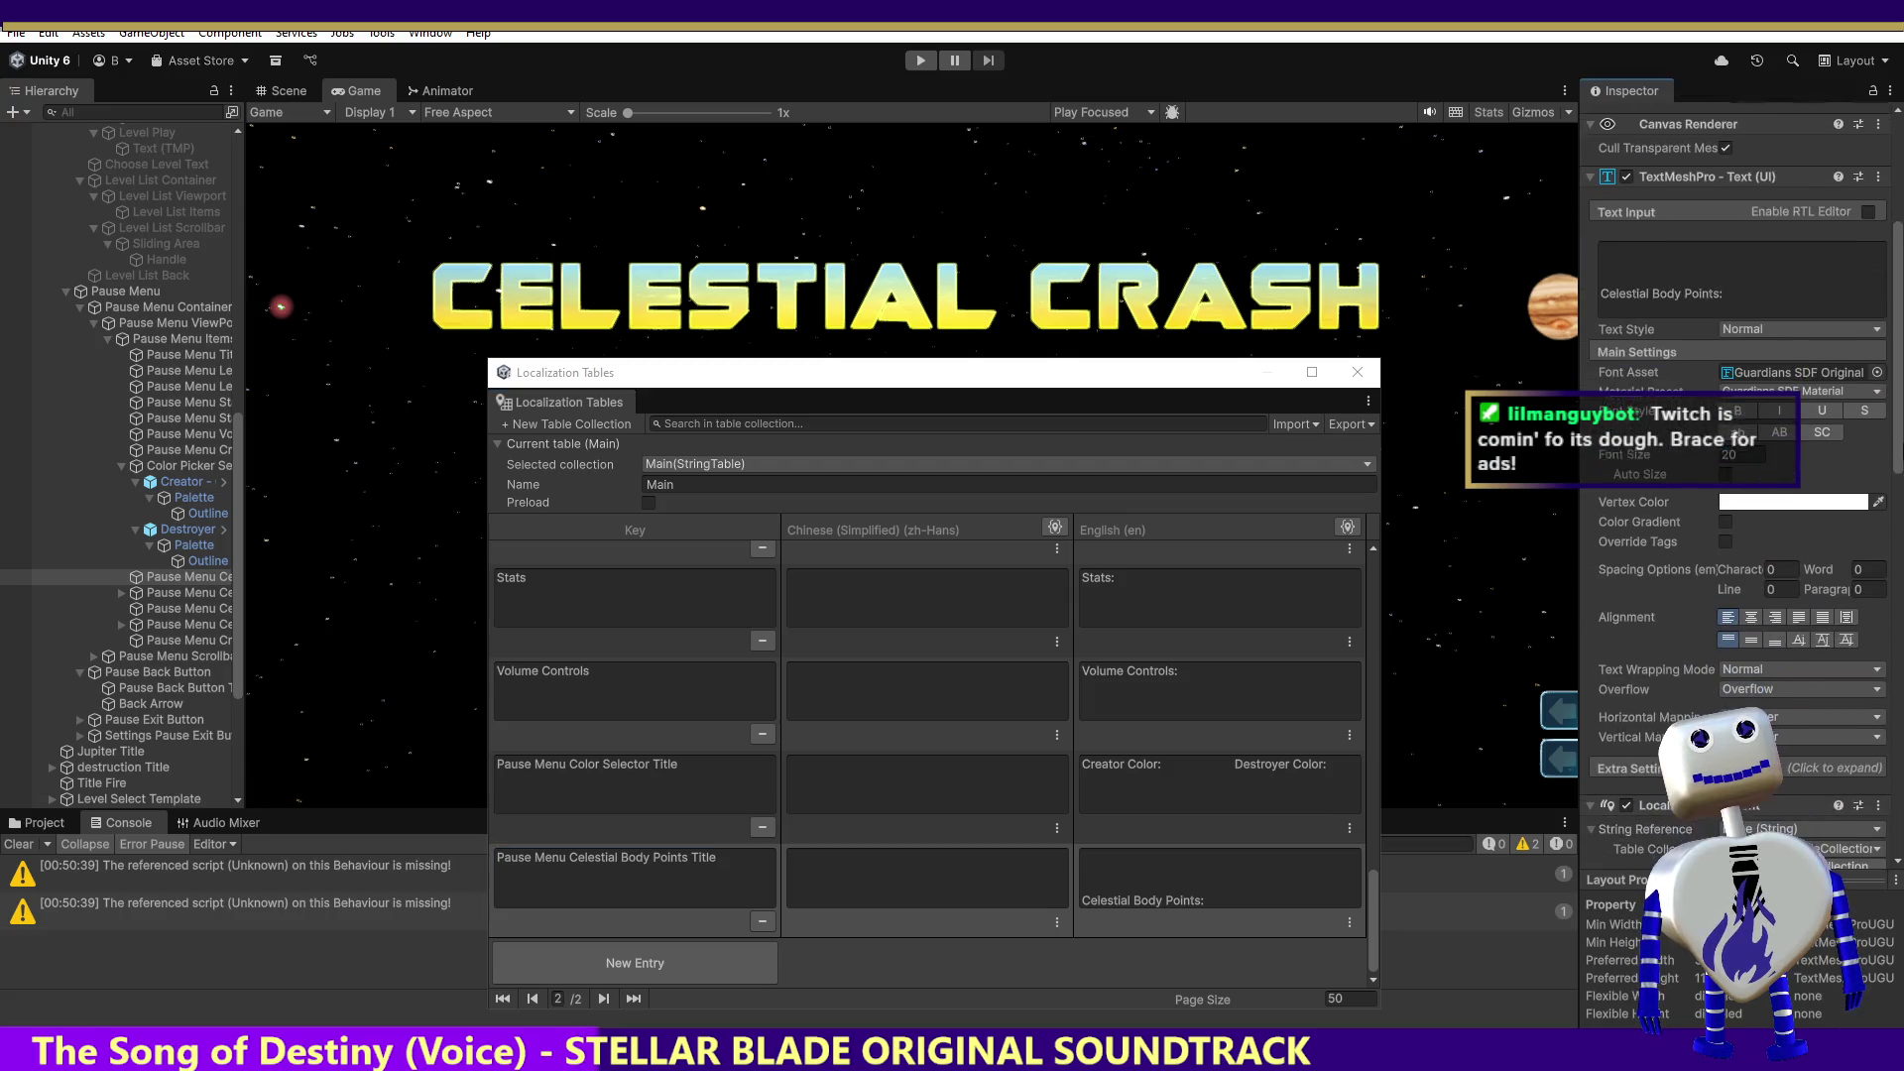
scroll(1809, 605, "down", 5)
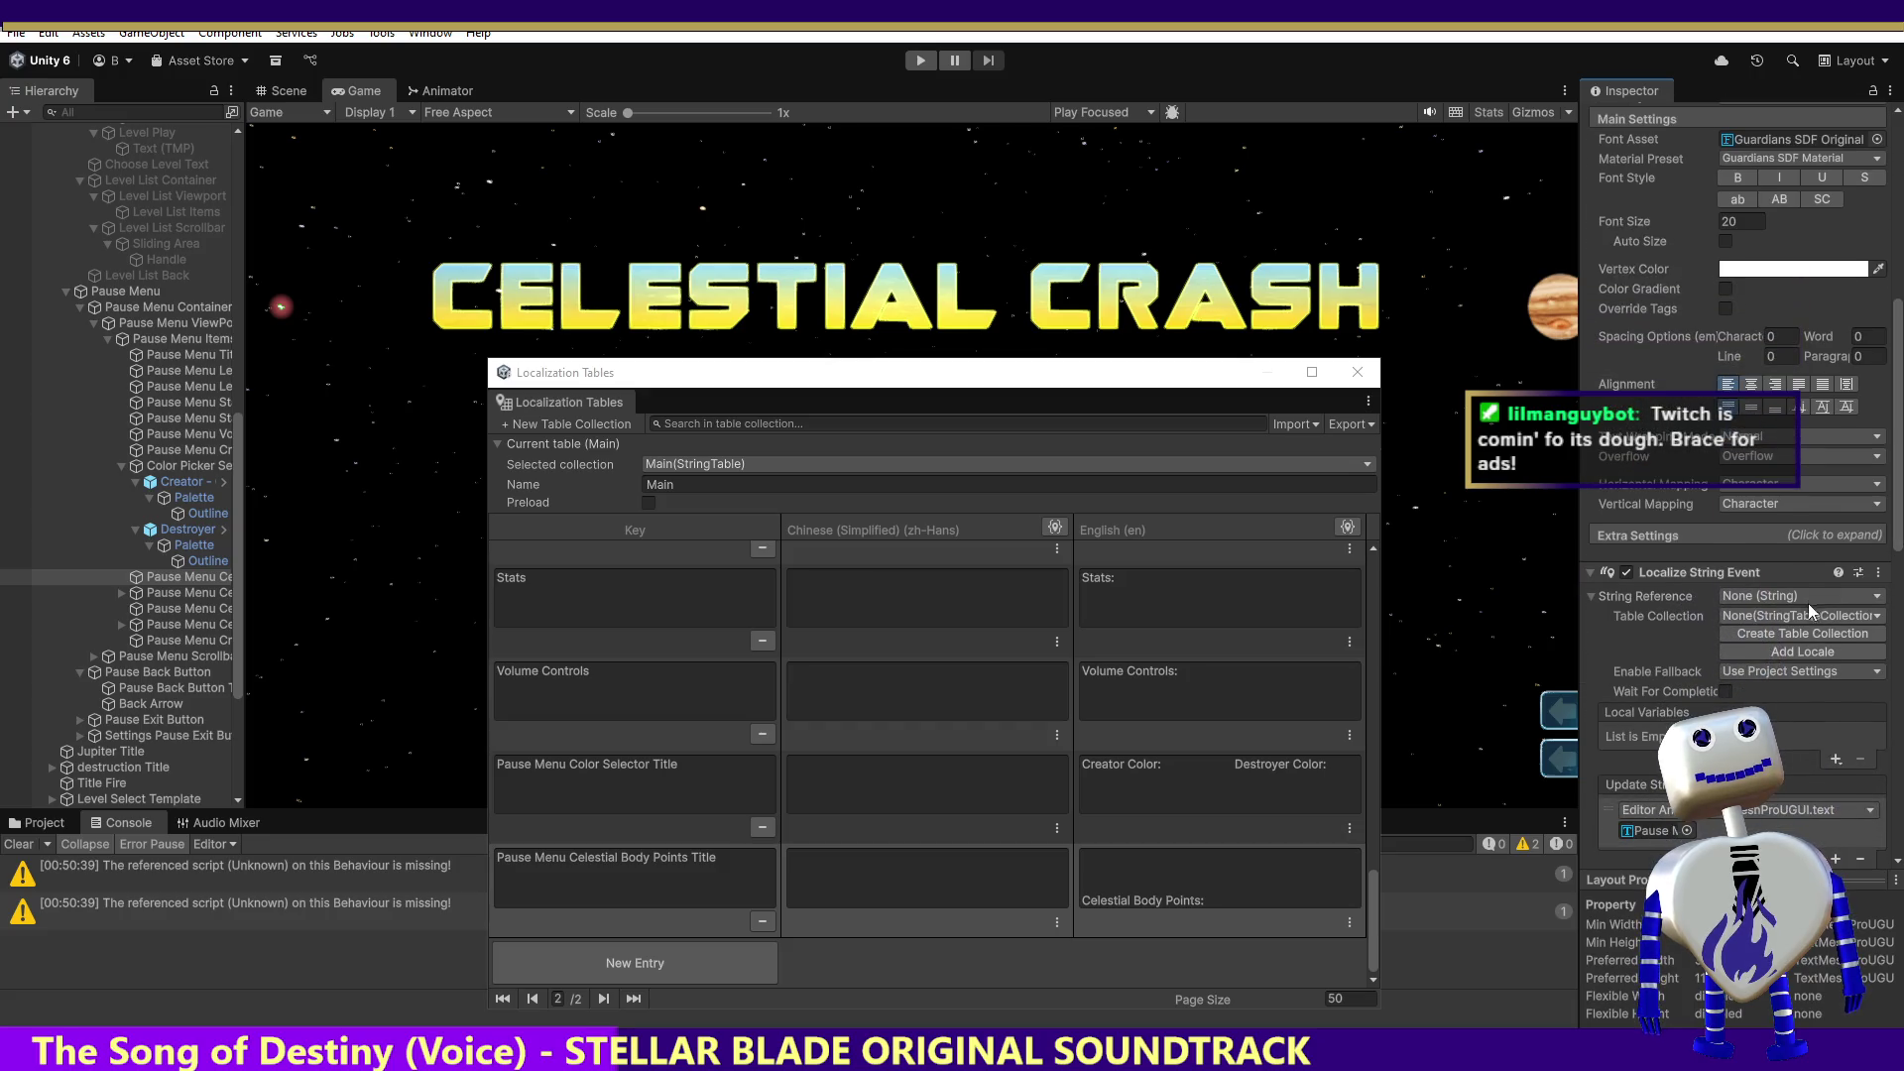
left_click(1808, 600)
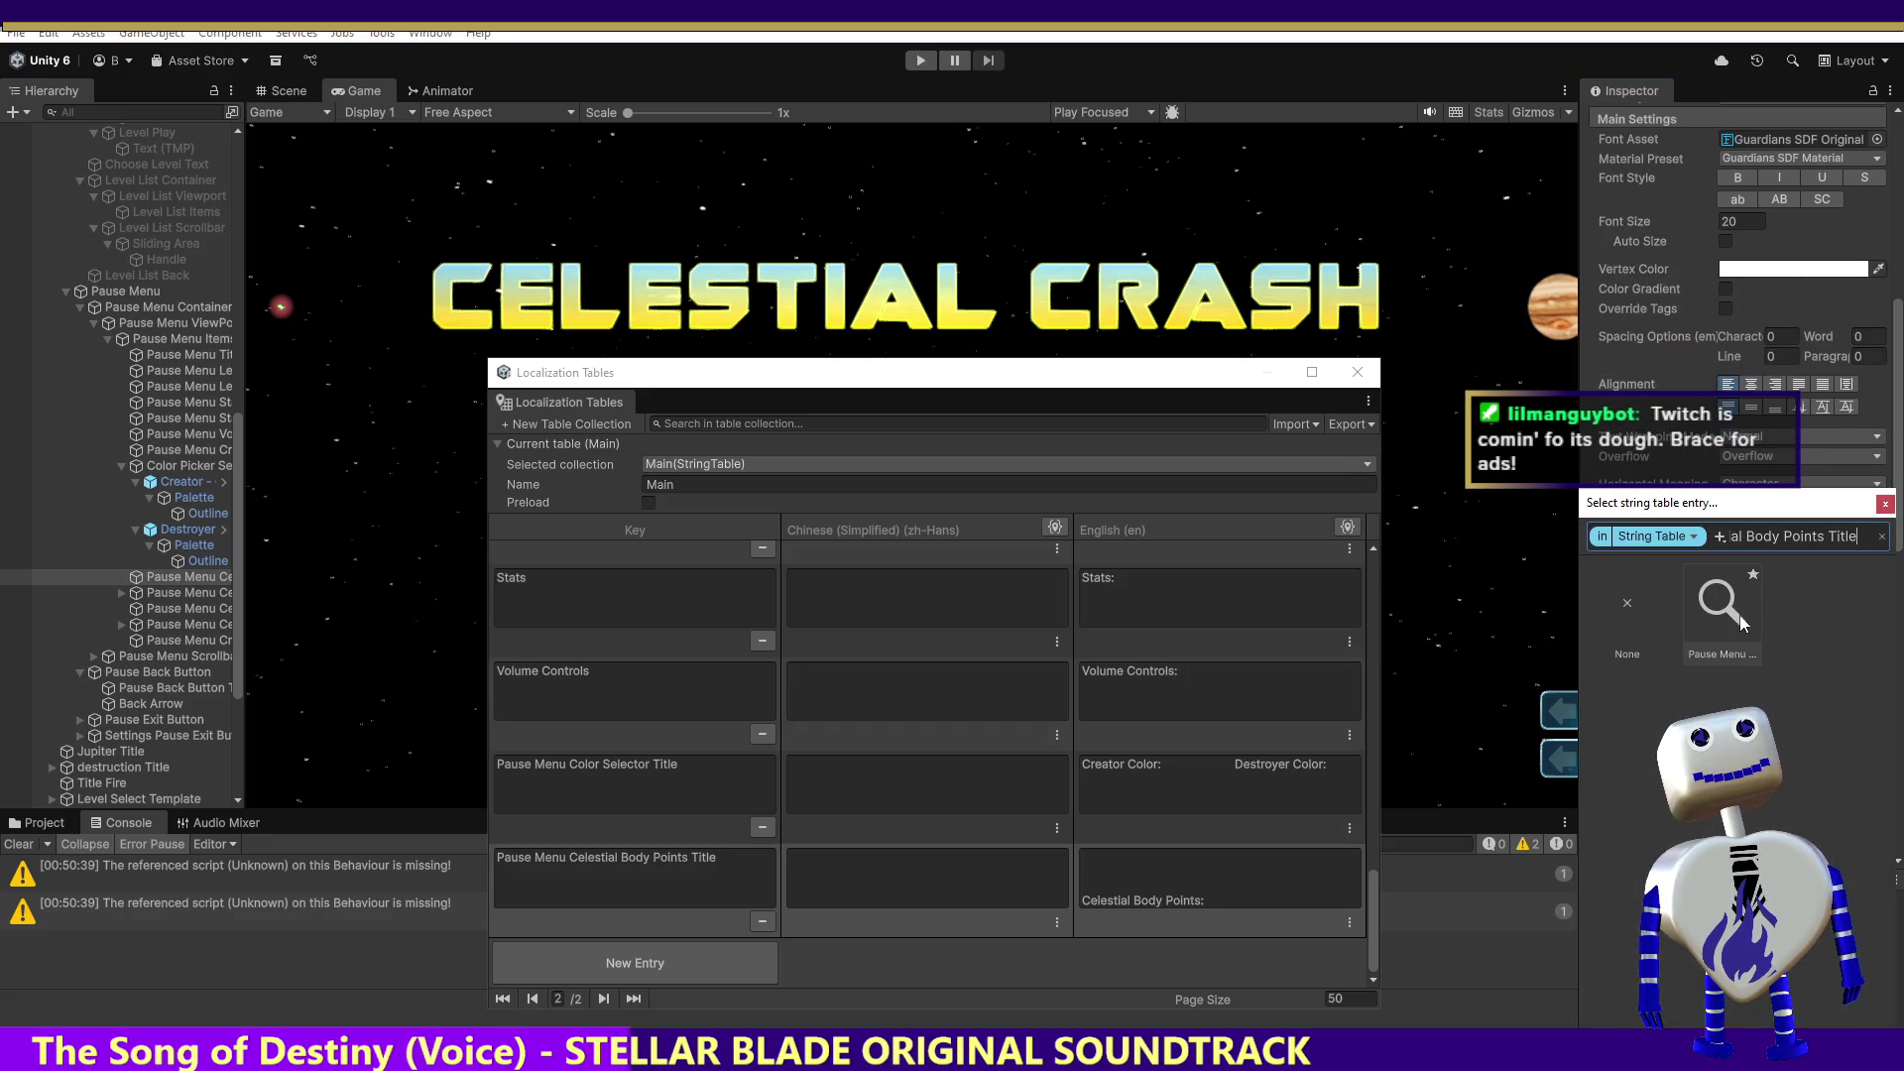
double_click(1735, 615)
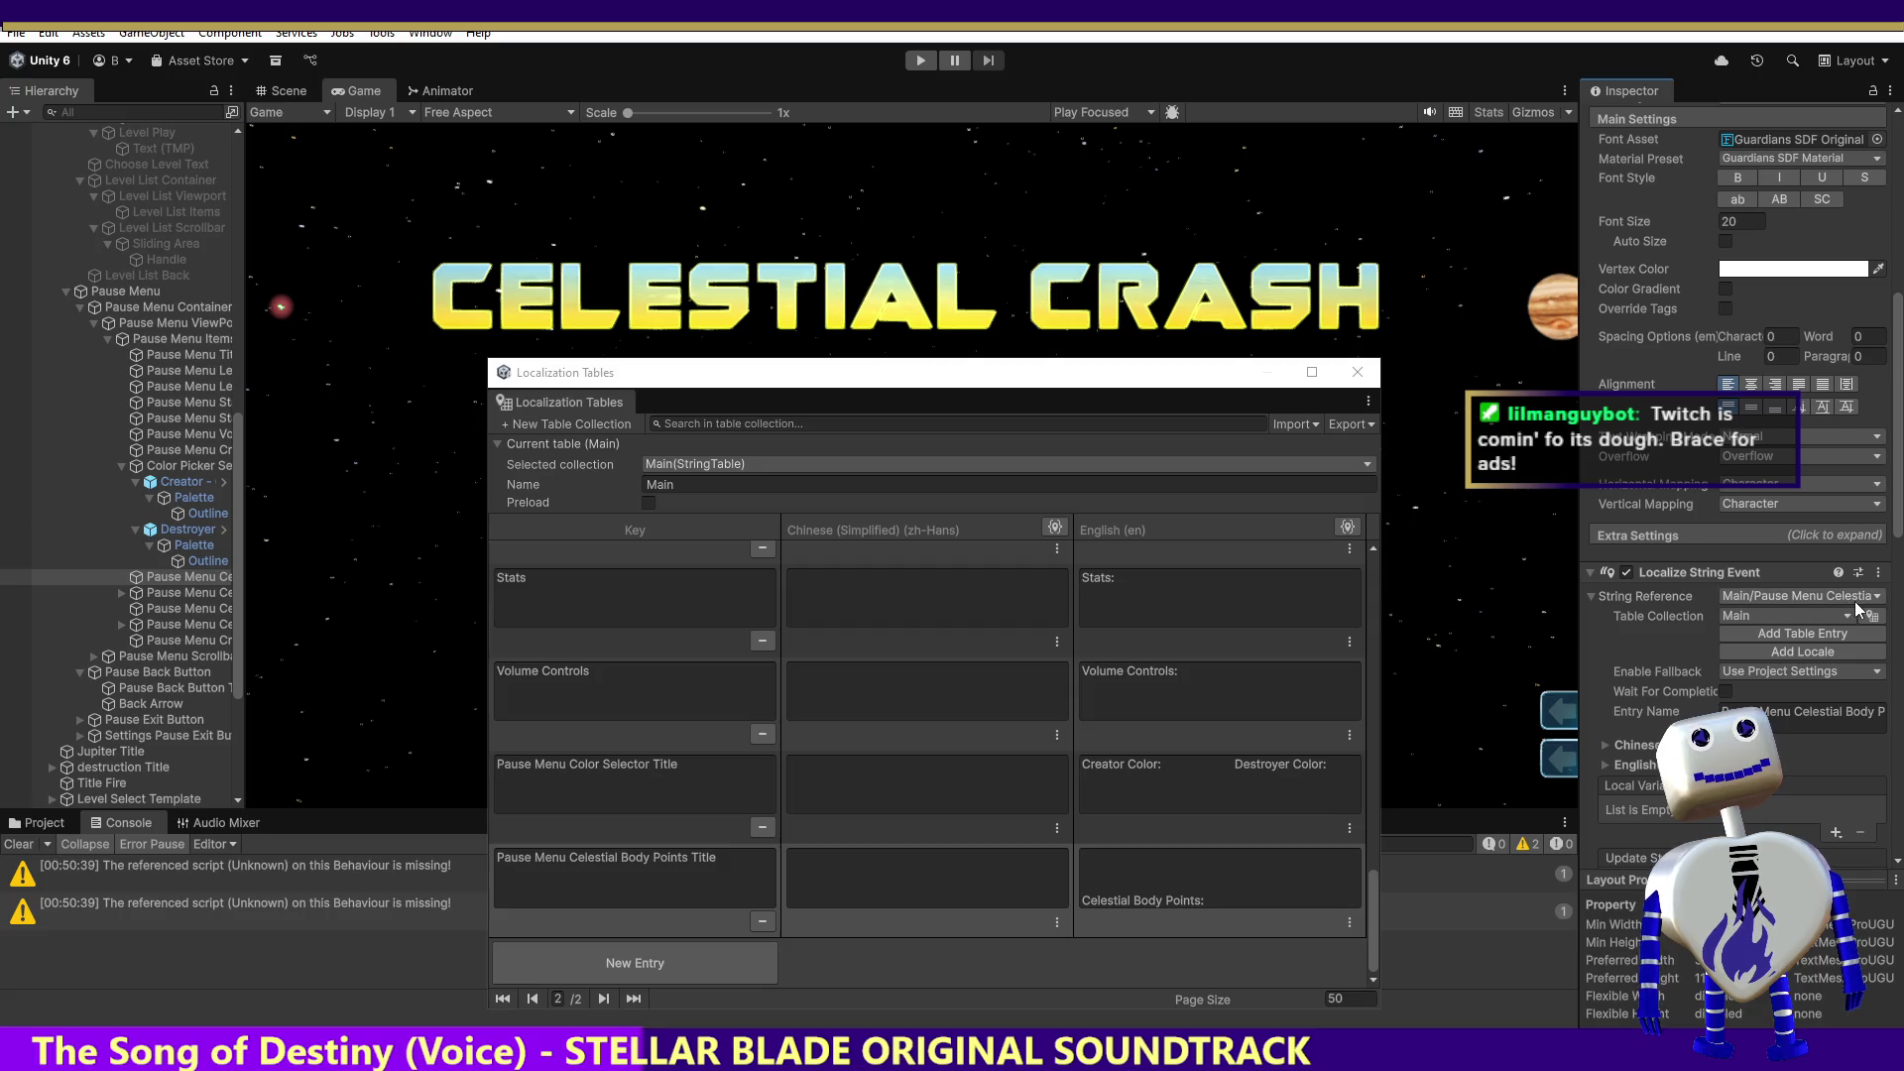
left_click(1830, 593)
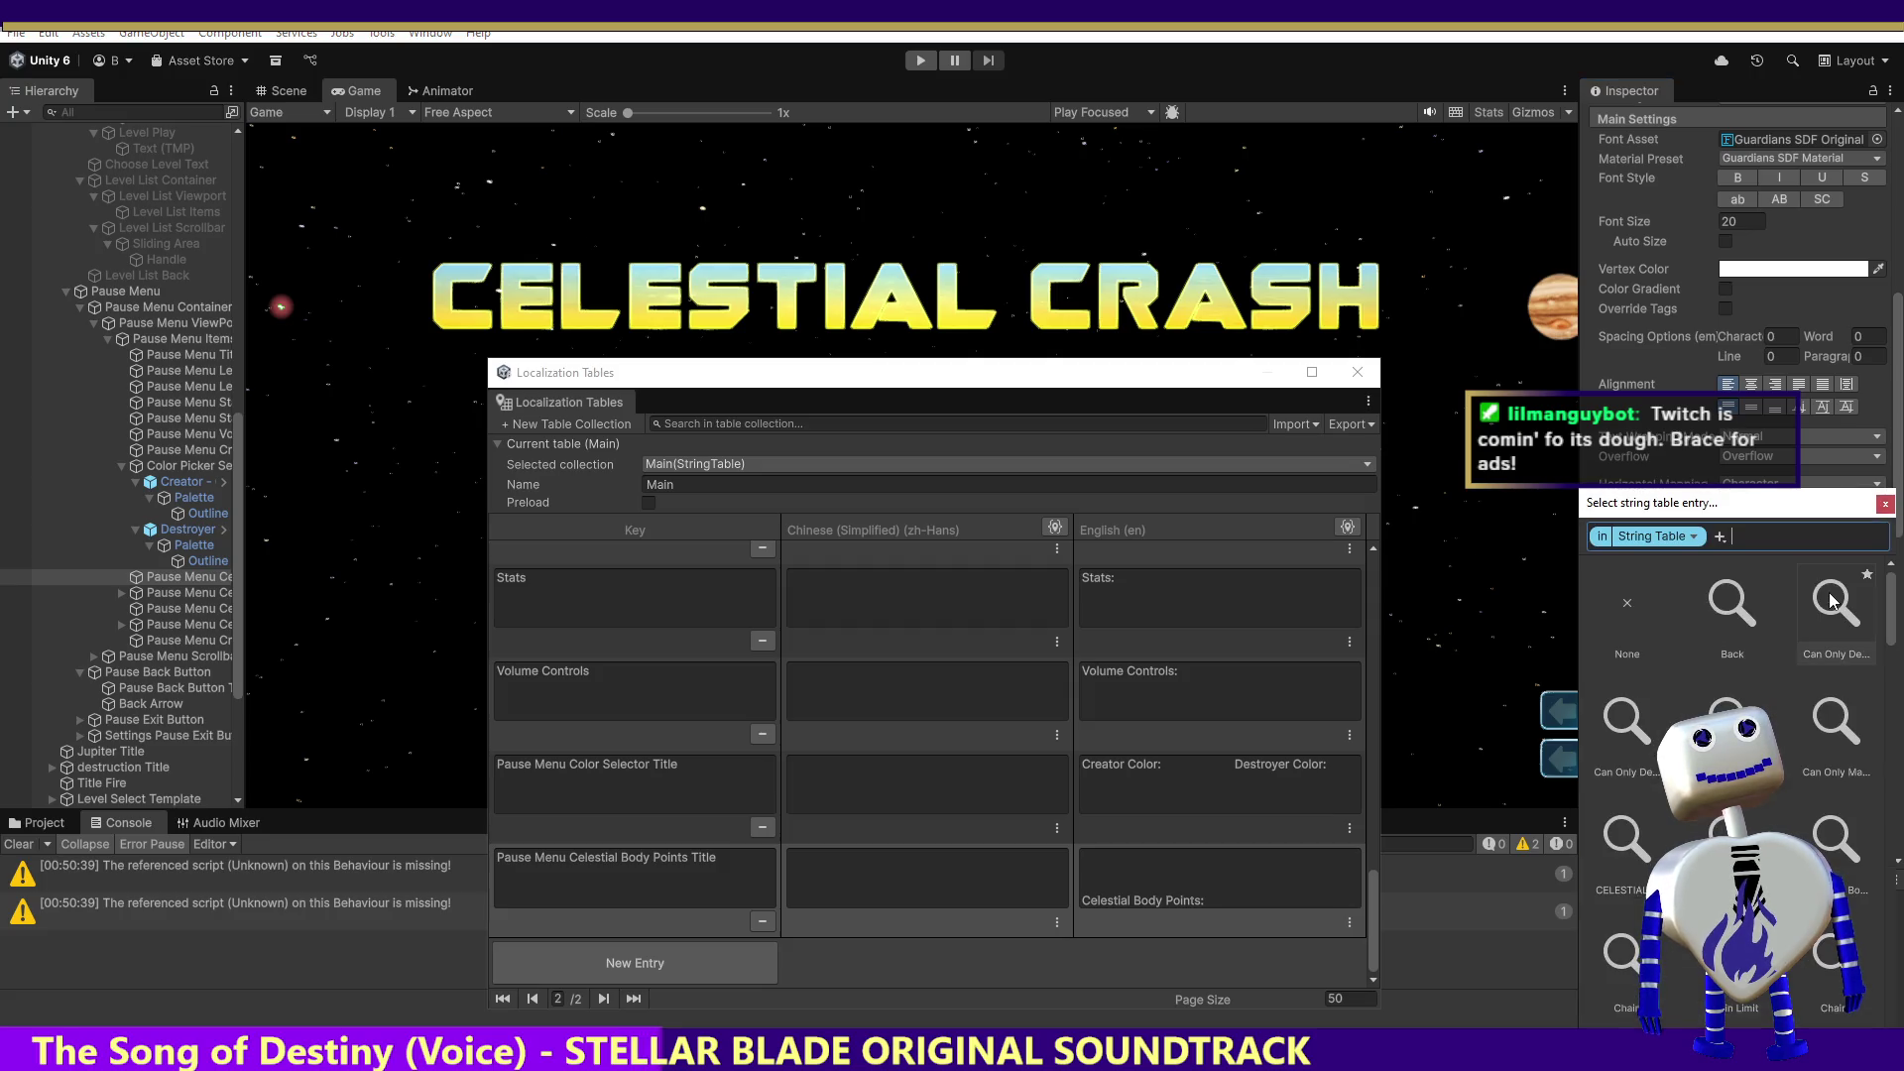
left_click(1883, 505)
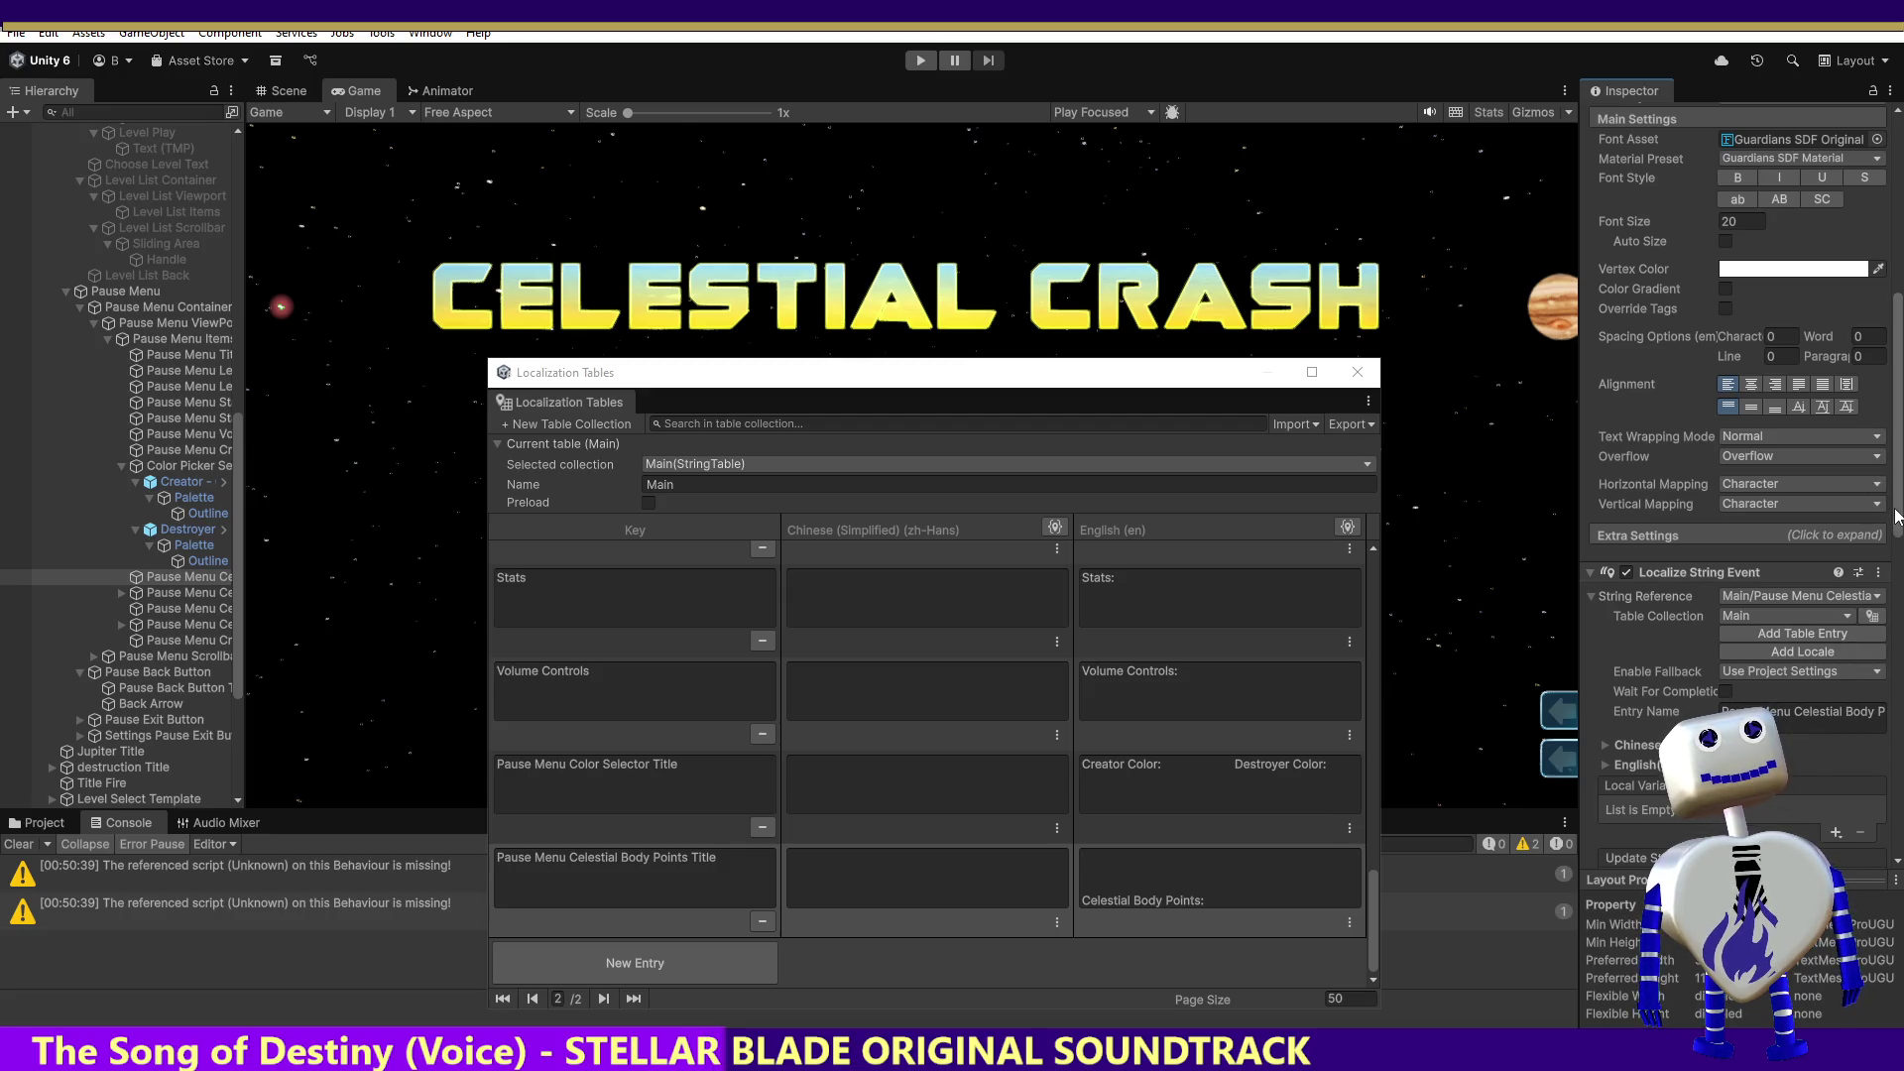
left_click_drag(238, 436, 248, 161)
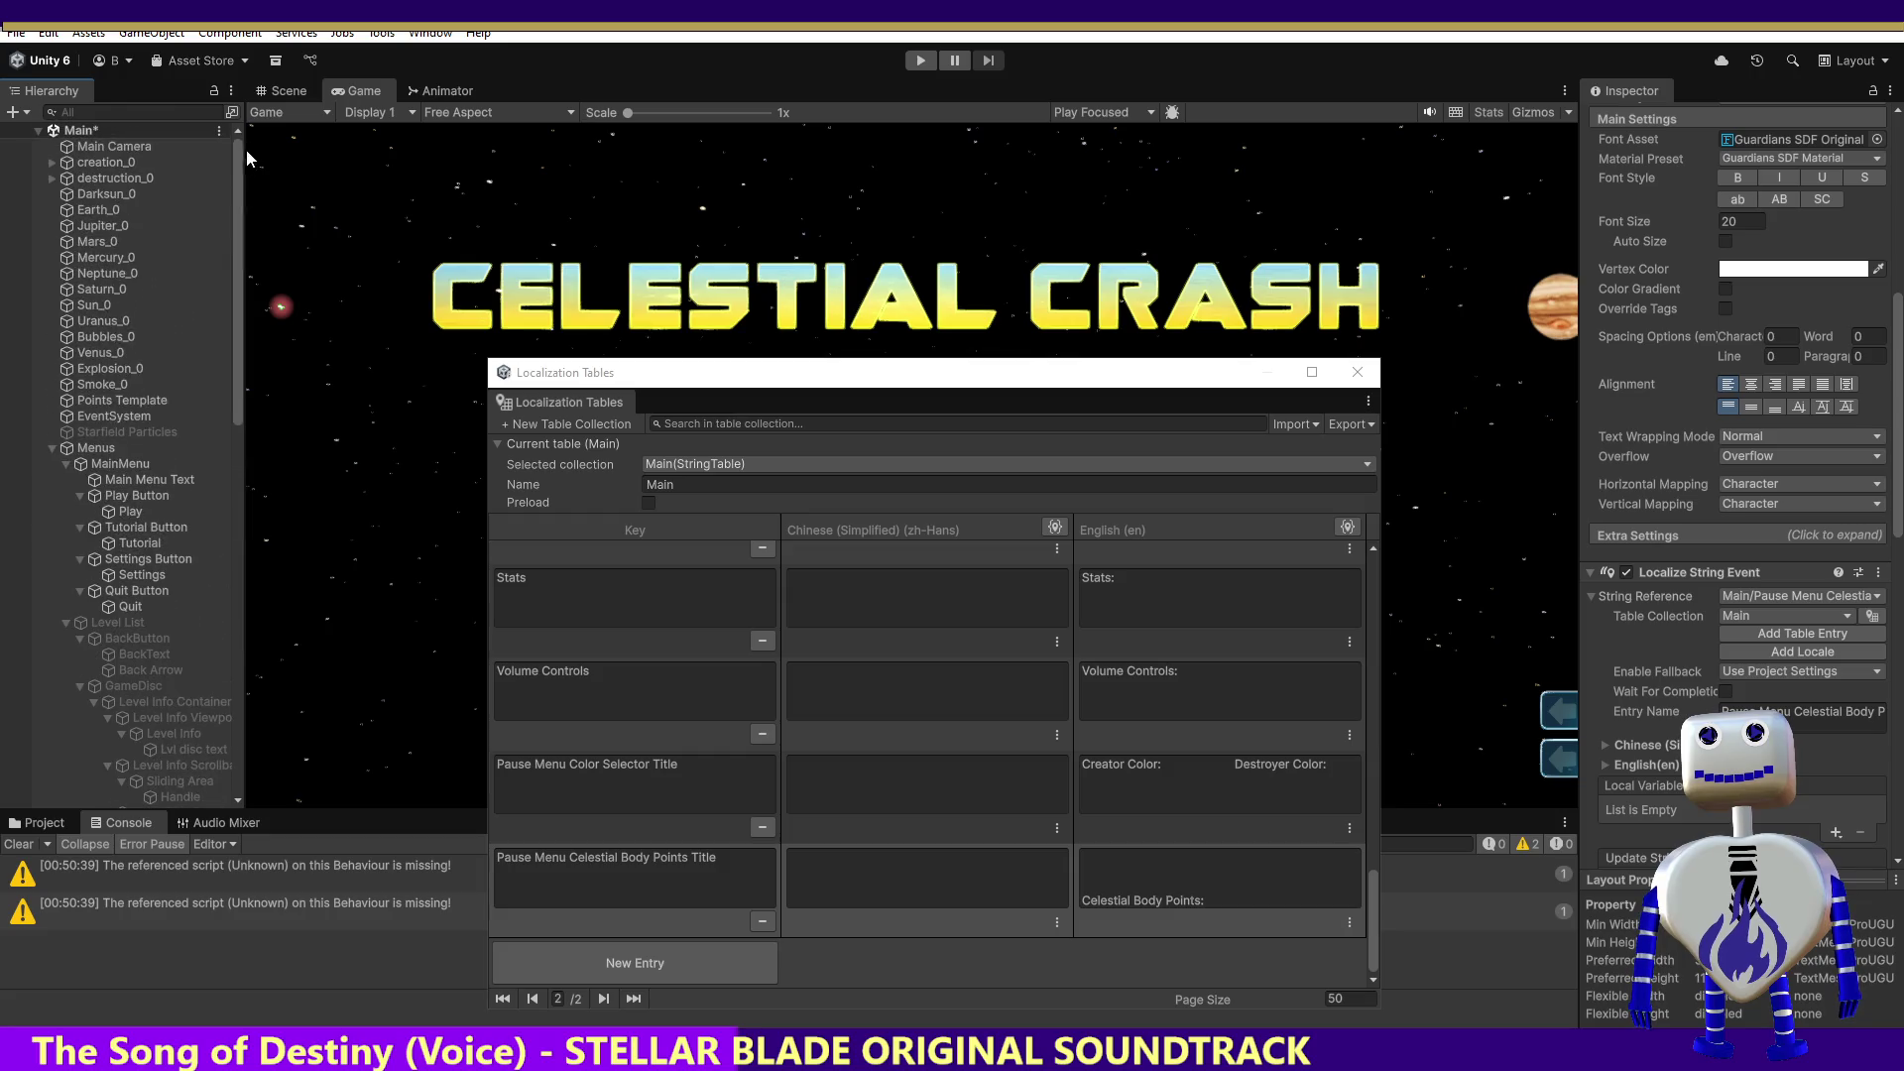
Step: Add a runtime Update String callback calling MainController.ChangeButtonTextFontSettings on Main Camera
left_click_drag(1899, 508, 1900, 630)
left_click(1836, 549)
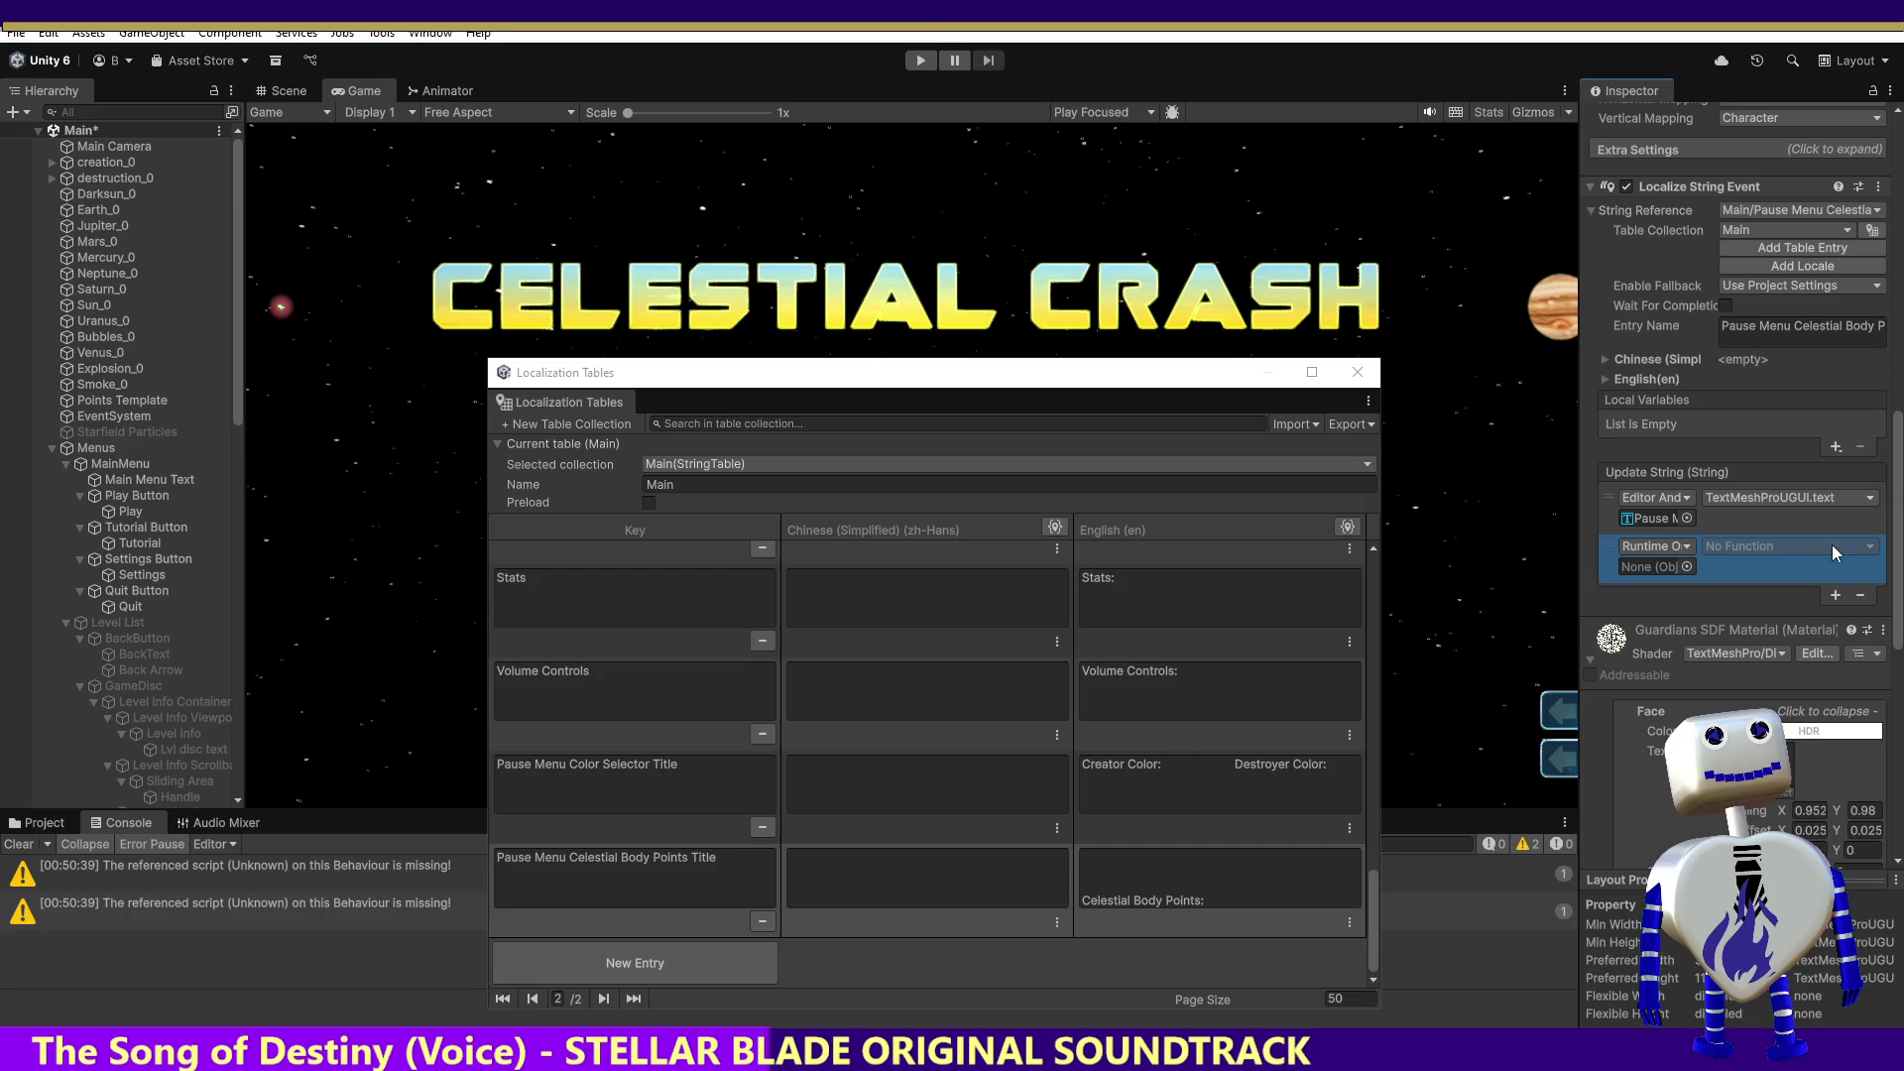
mouse_move(127, 147)
left_mouse_down()
mouse_move(1555, 517)
mouse_move(1651, 570)
mouse_move(1626, 573)
left_mouse_up()
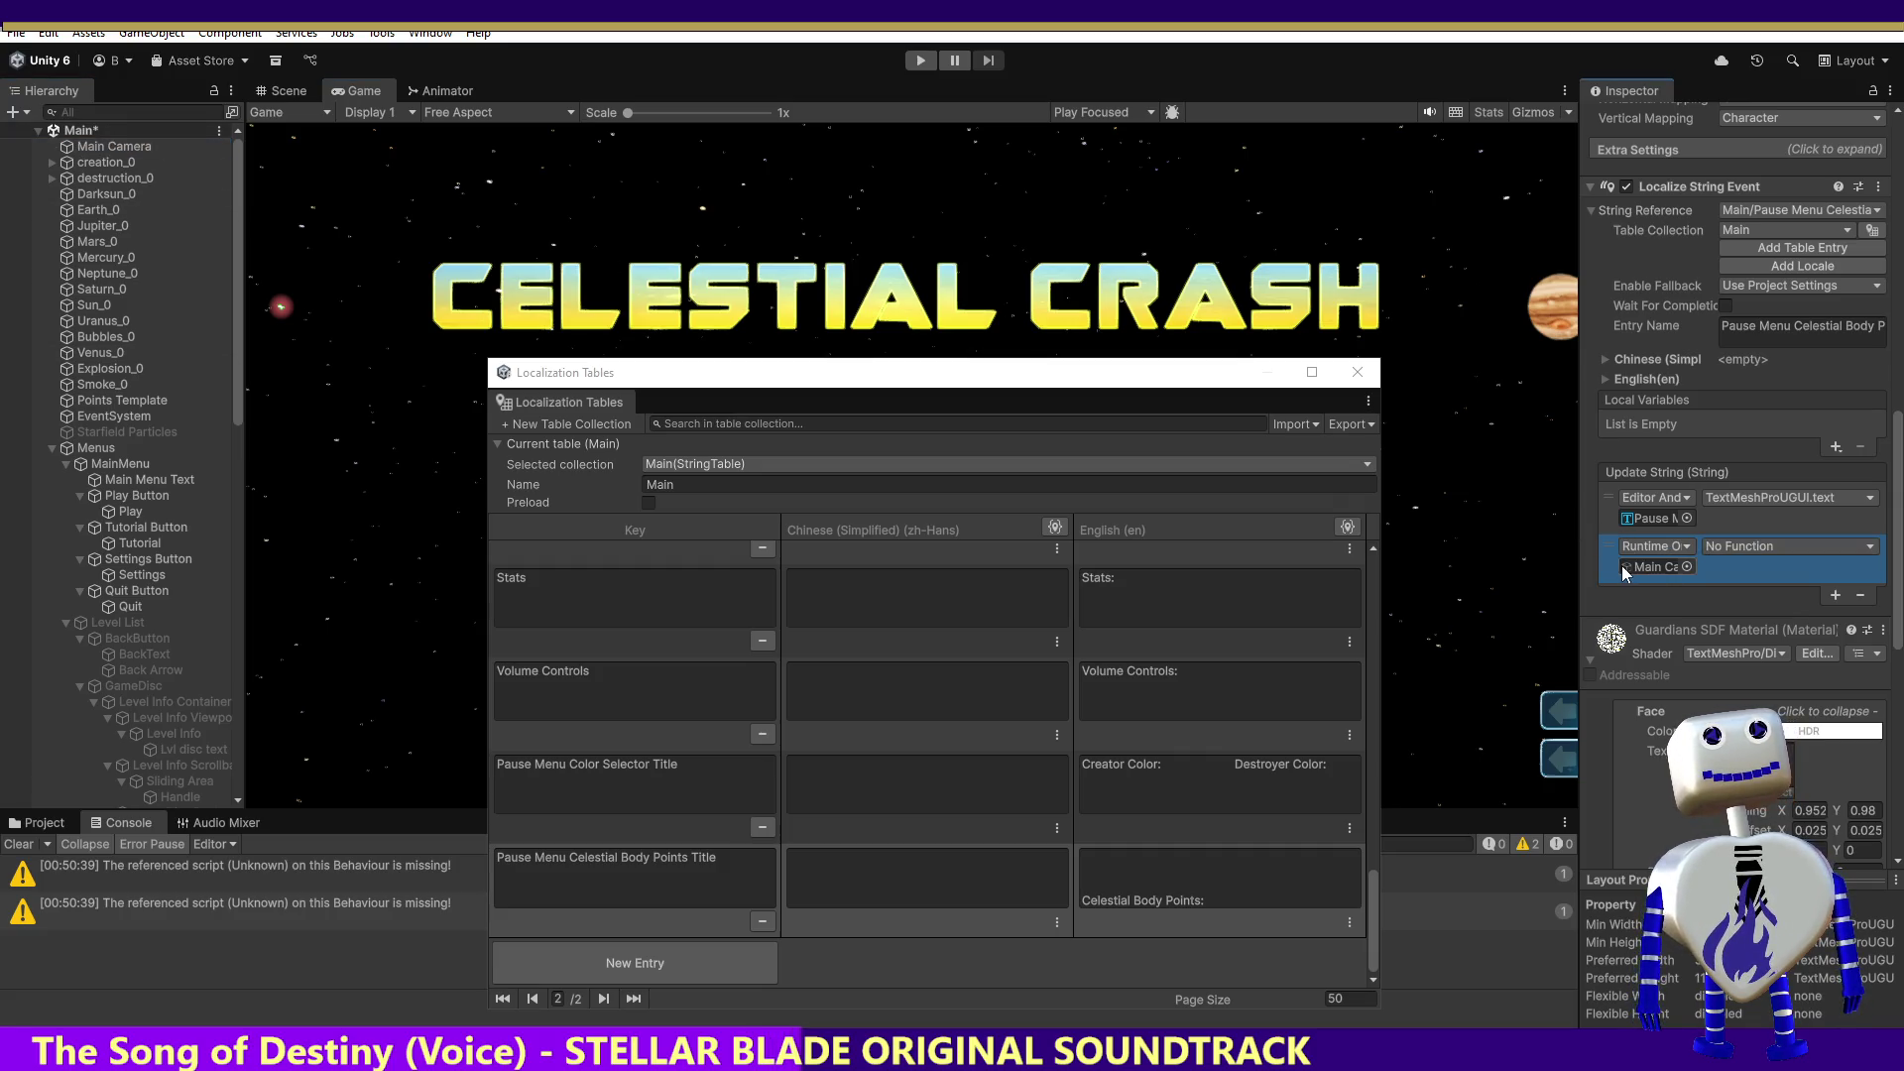
left_click(1773, 552)
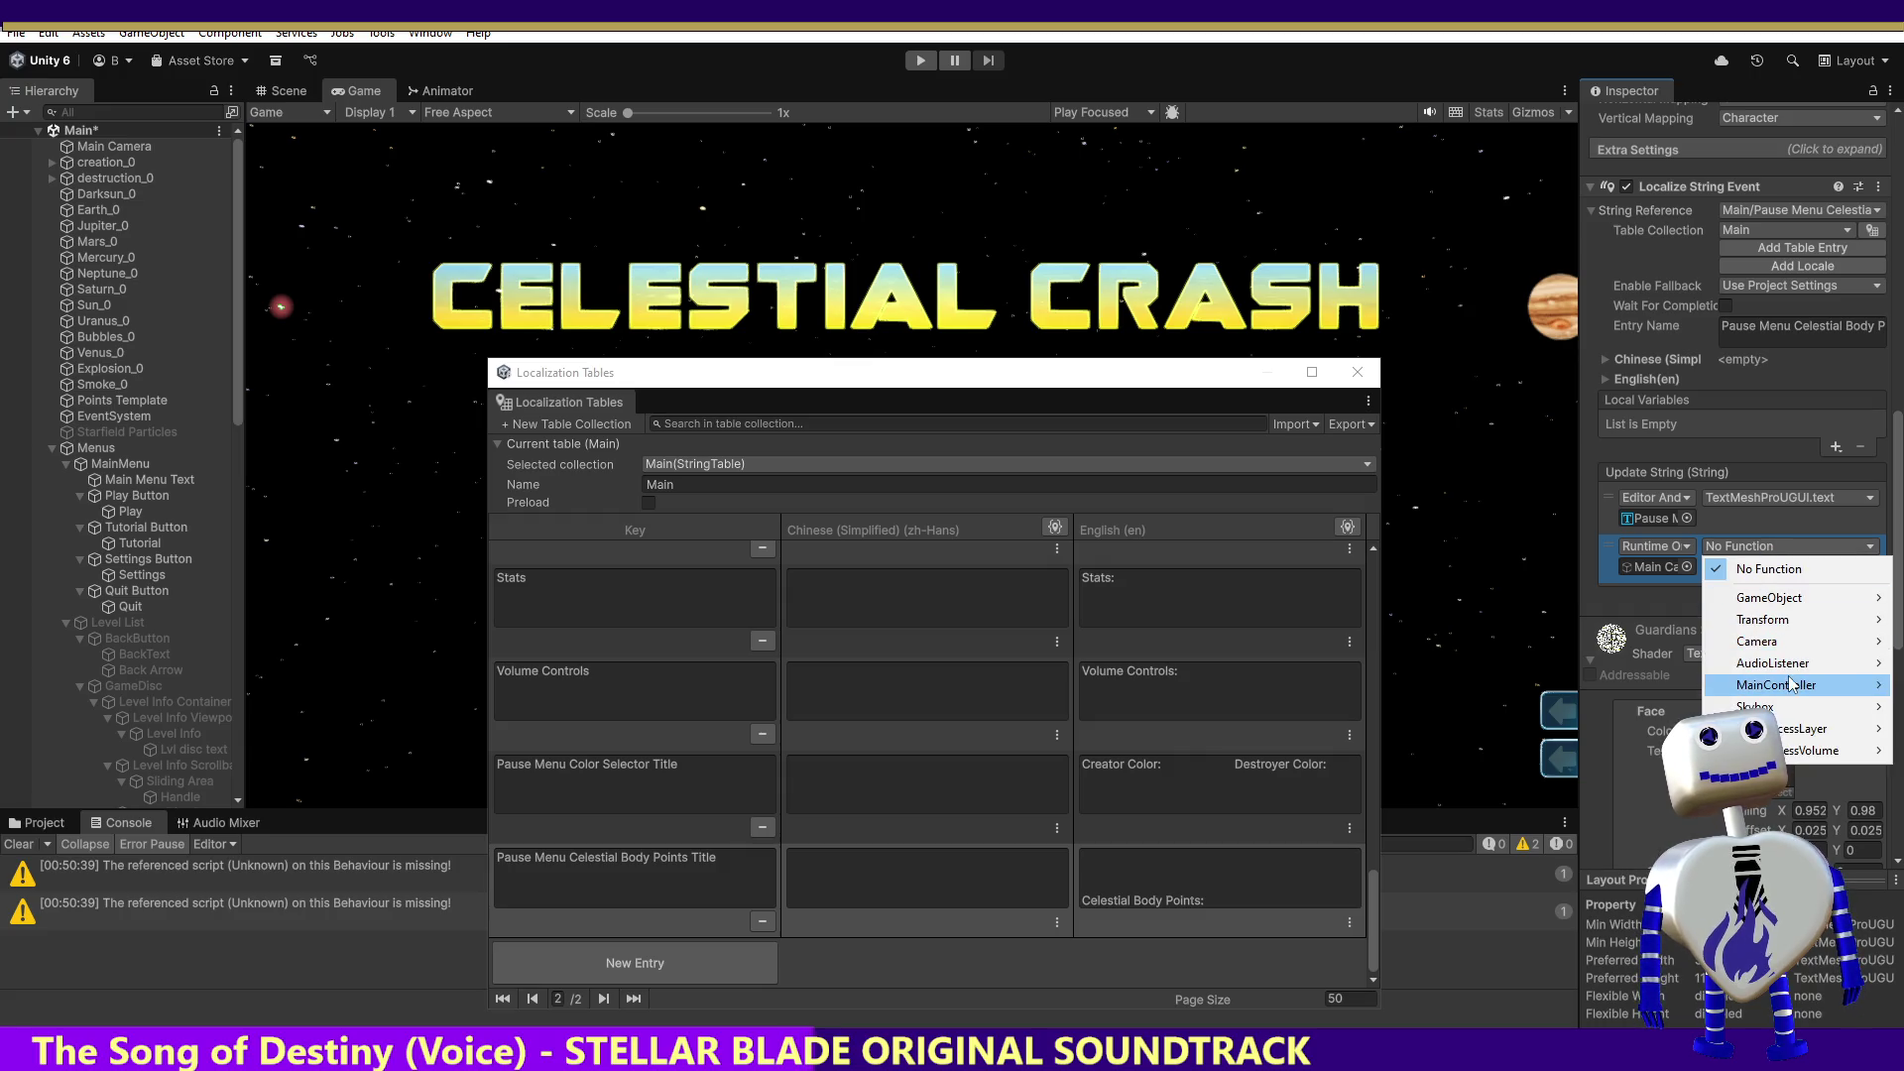
mouse_move(1771, 680)
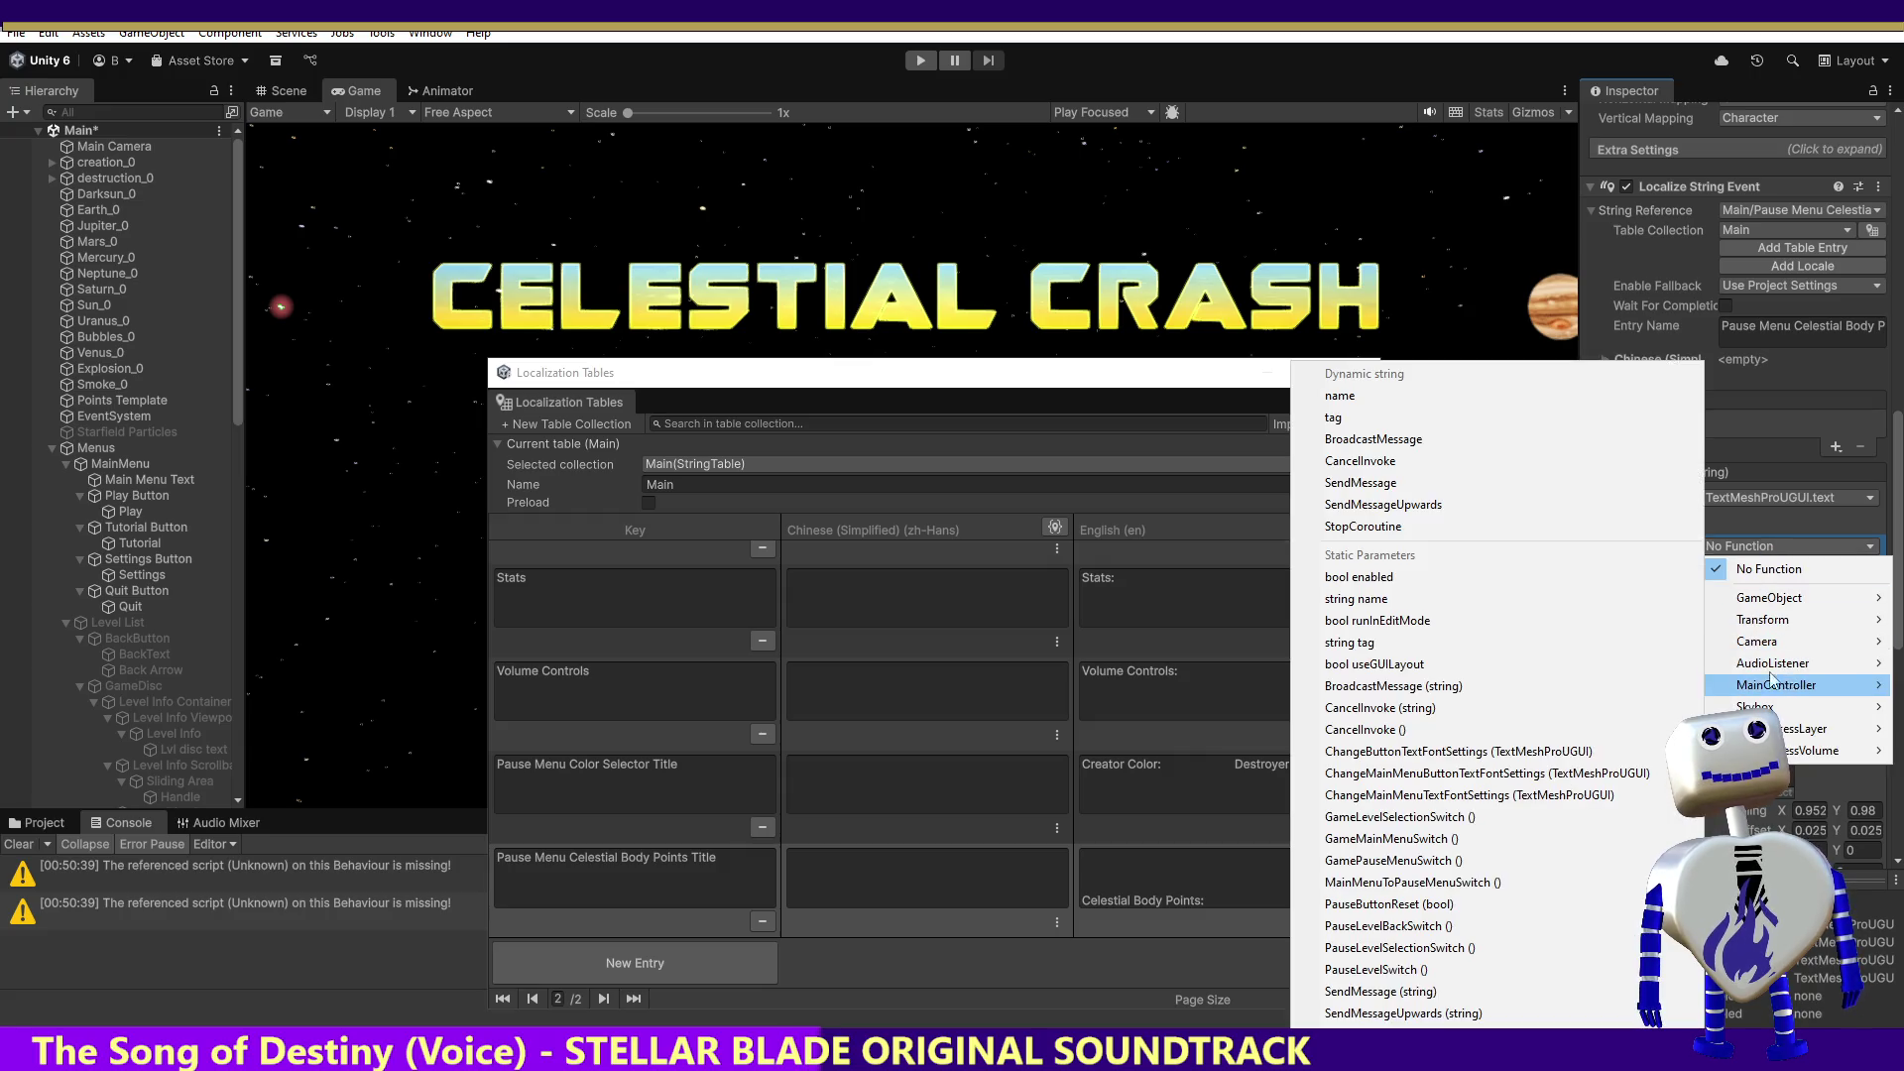
left_click(1492, 754)
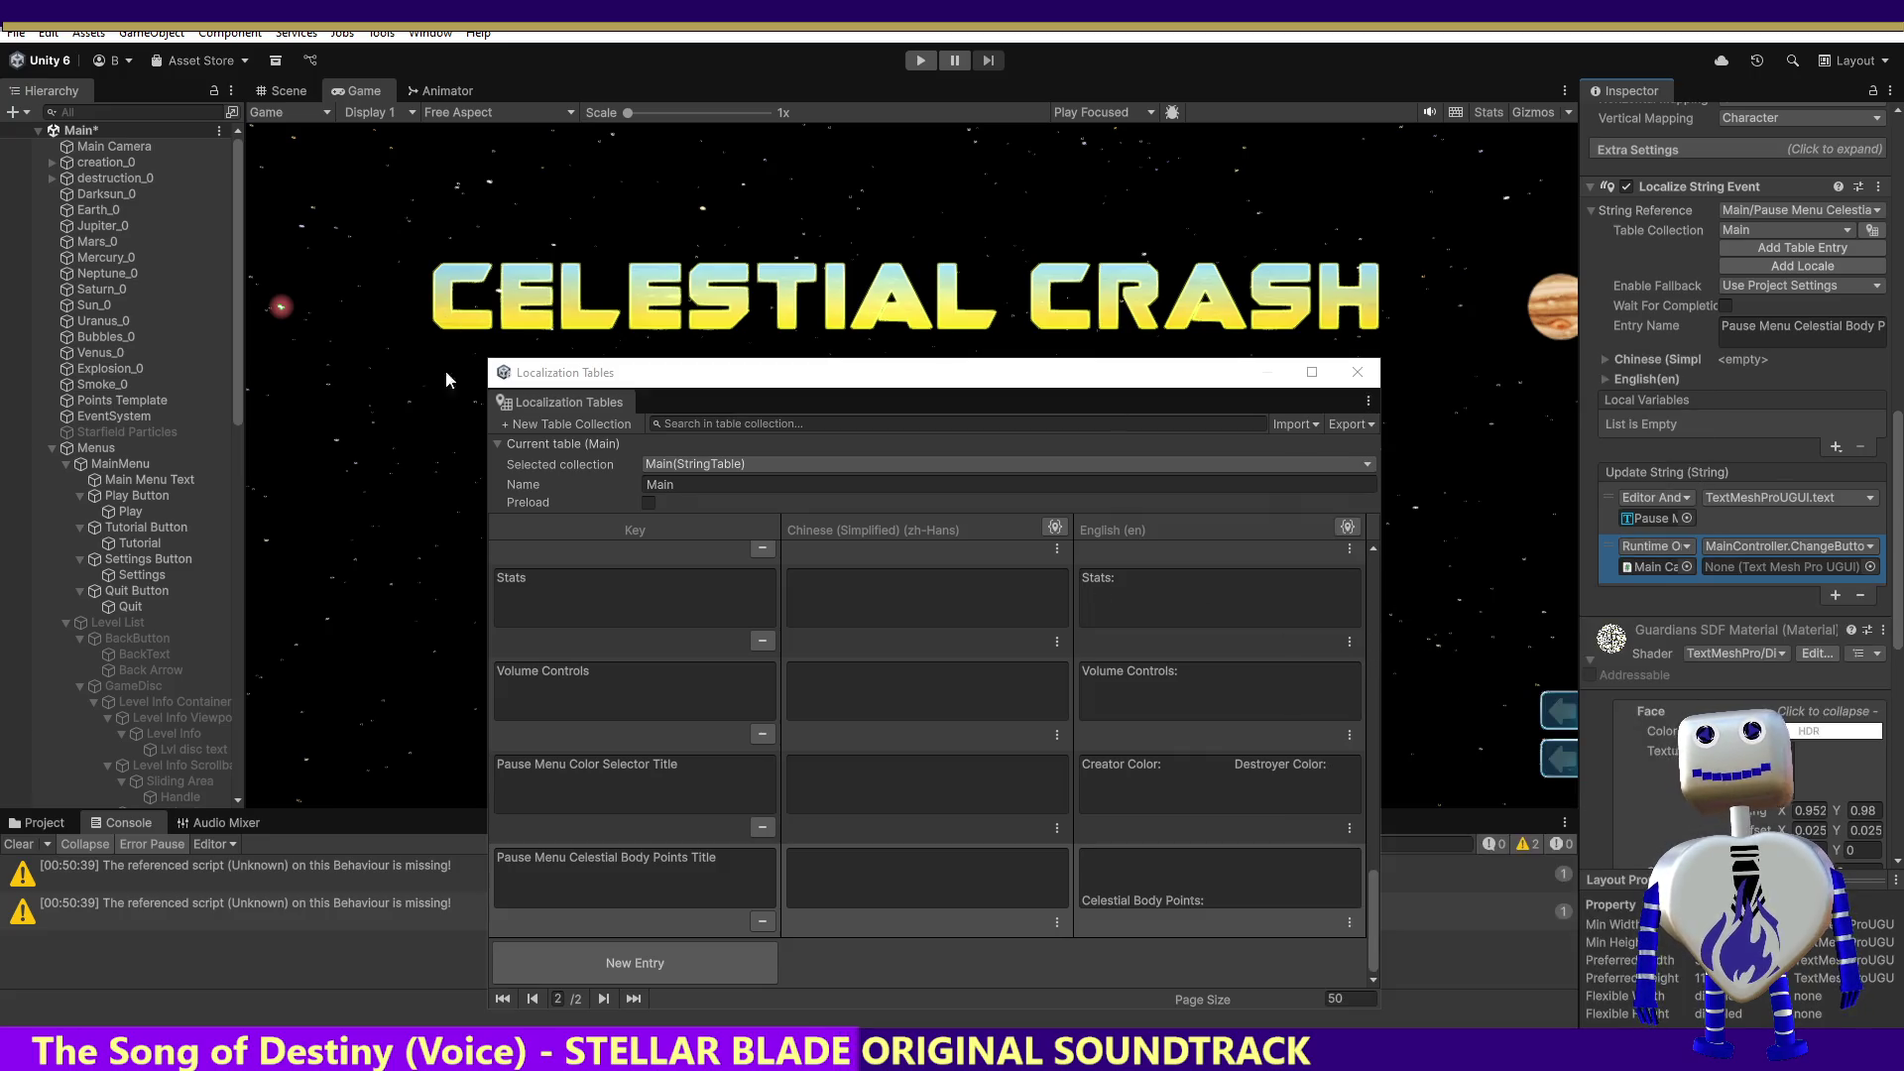
Step: Pass the Pause Menu Celestial Body Points Title text as the callback's argument
left_click_drag(234, 367, 248, 611)
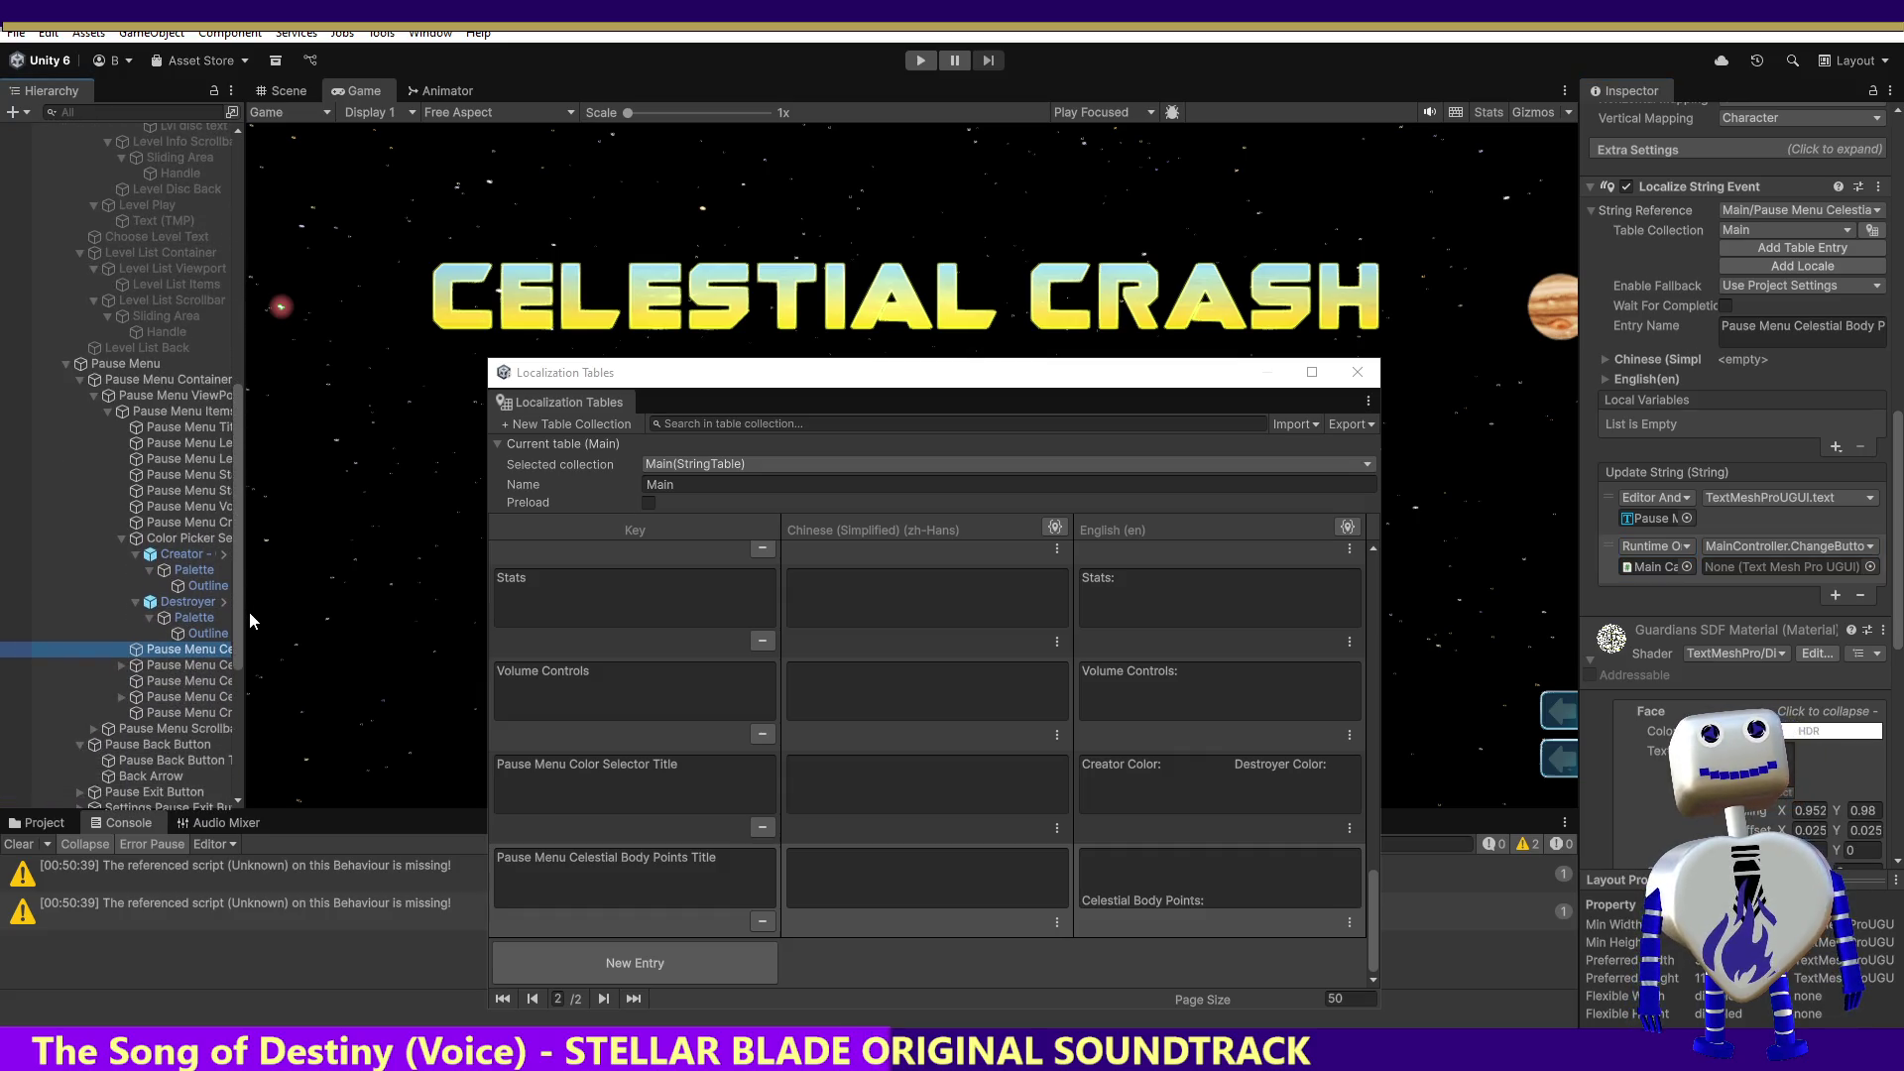
left_click(1870, 566)
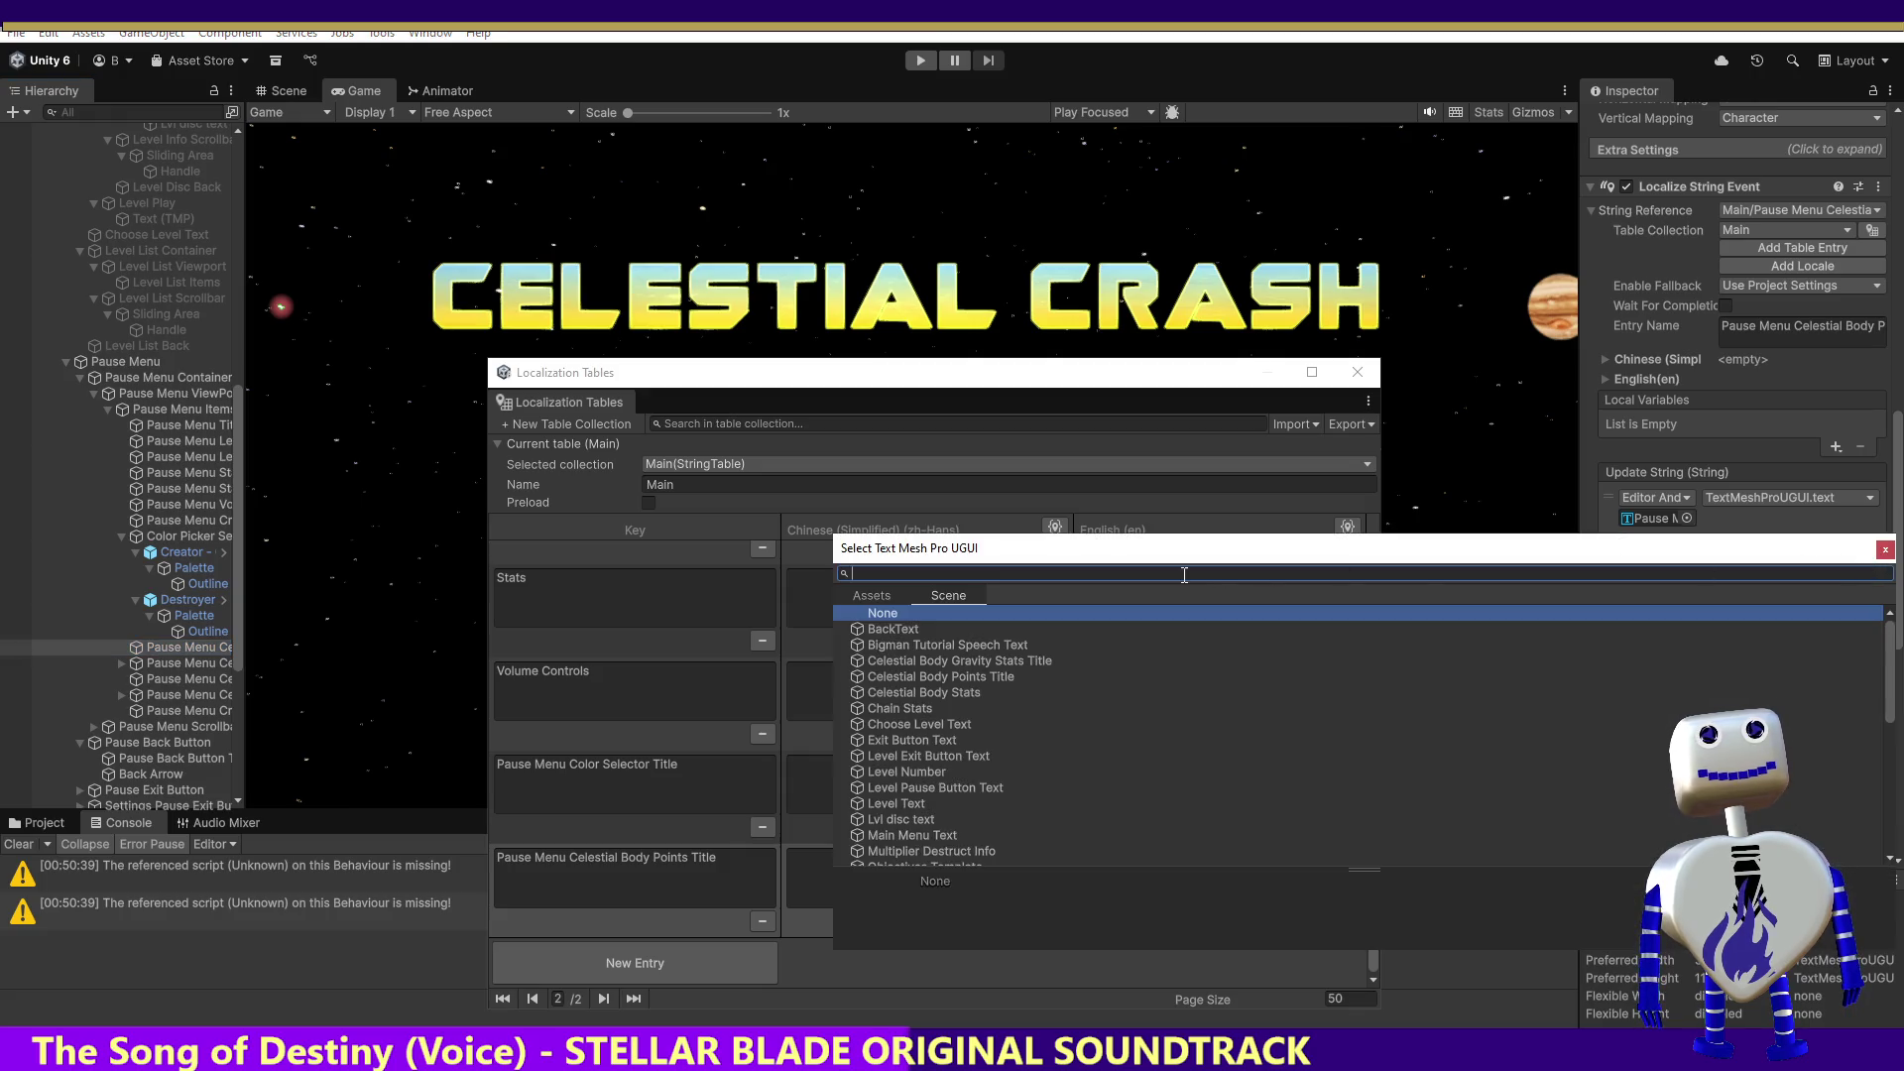
type("Pause Menu Celestial Body Points Title")
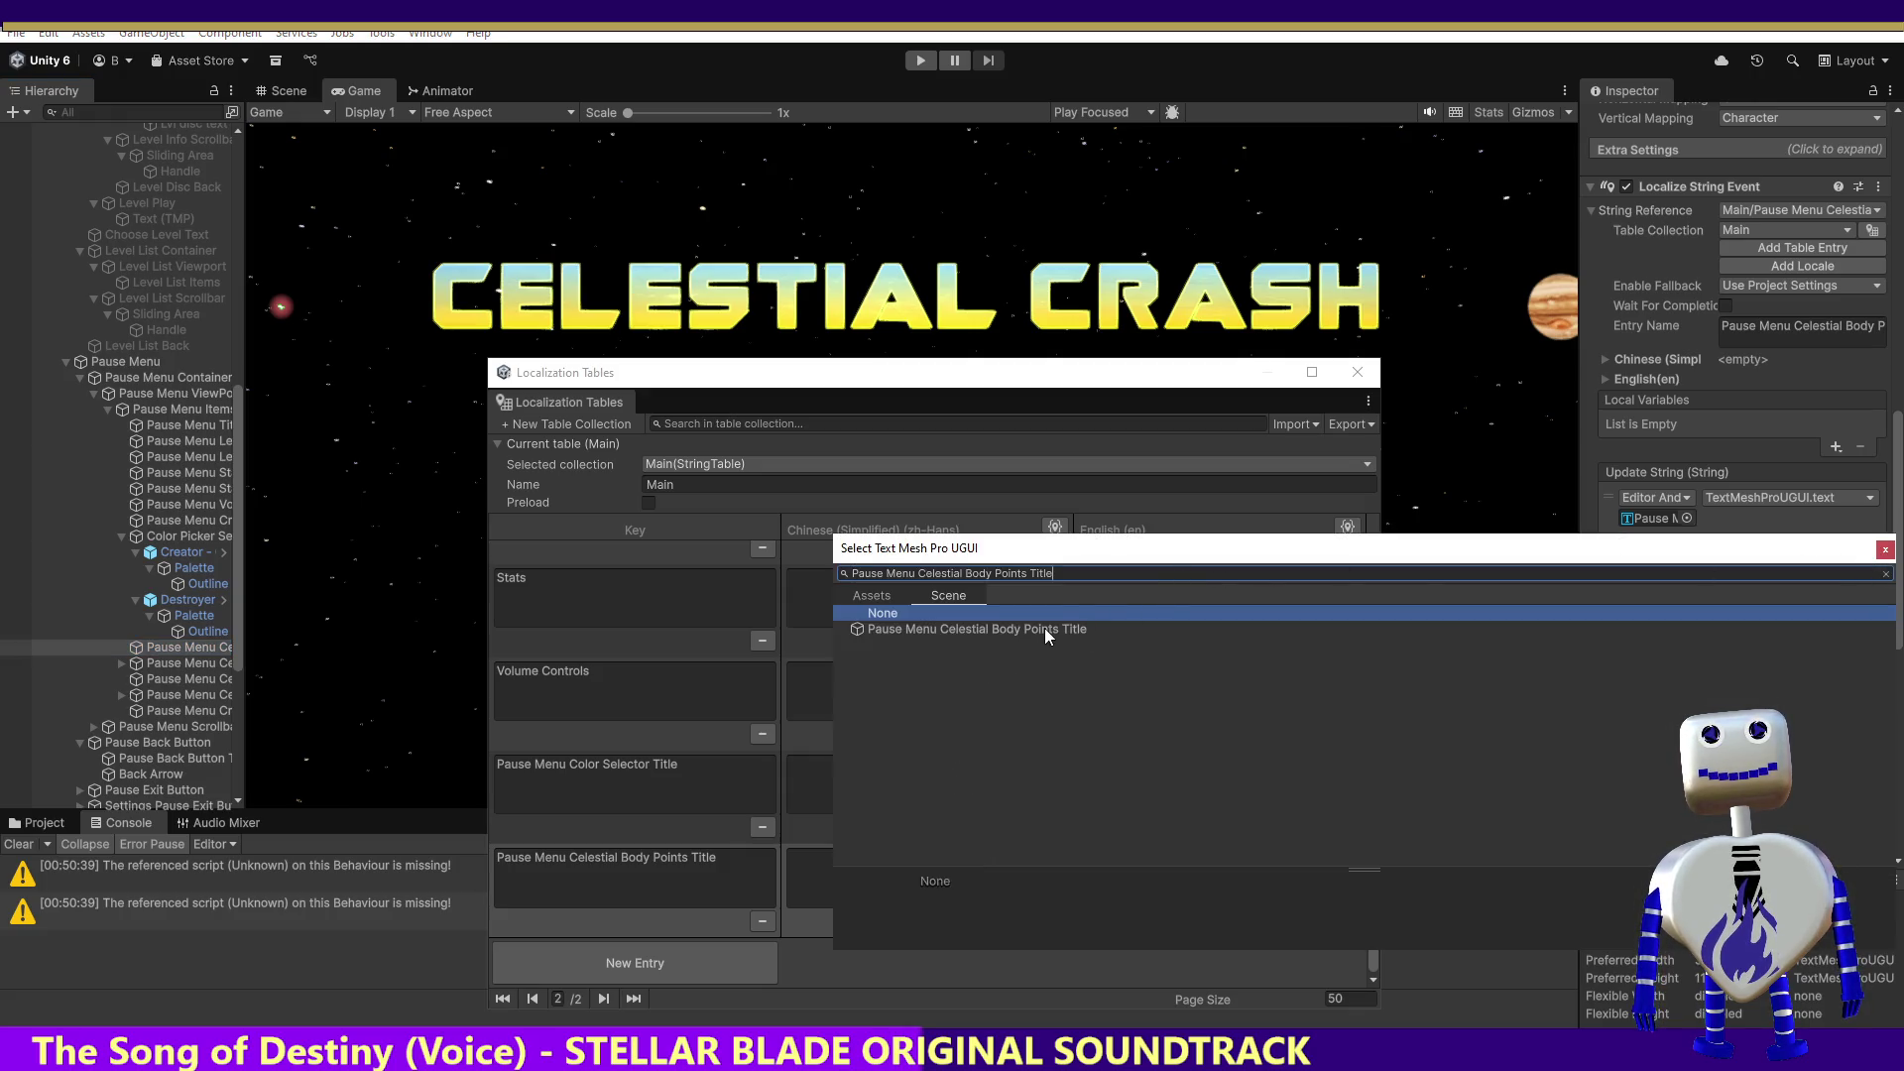
double_click(1045, 631)
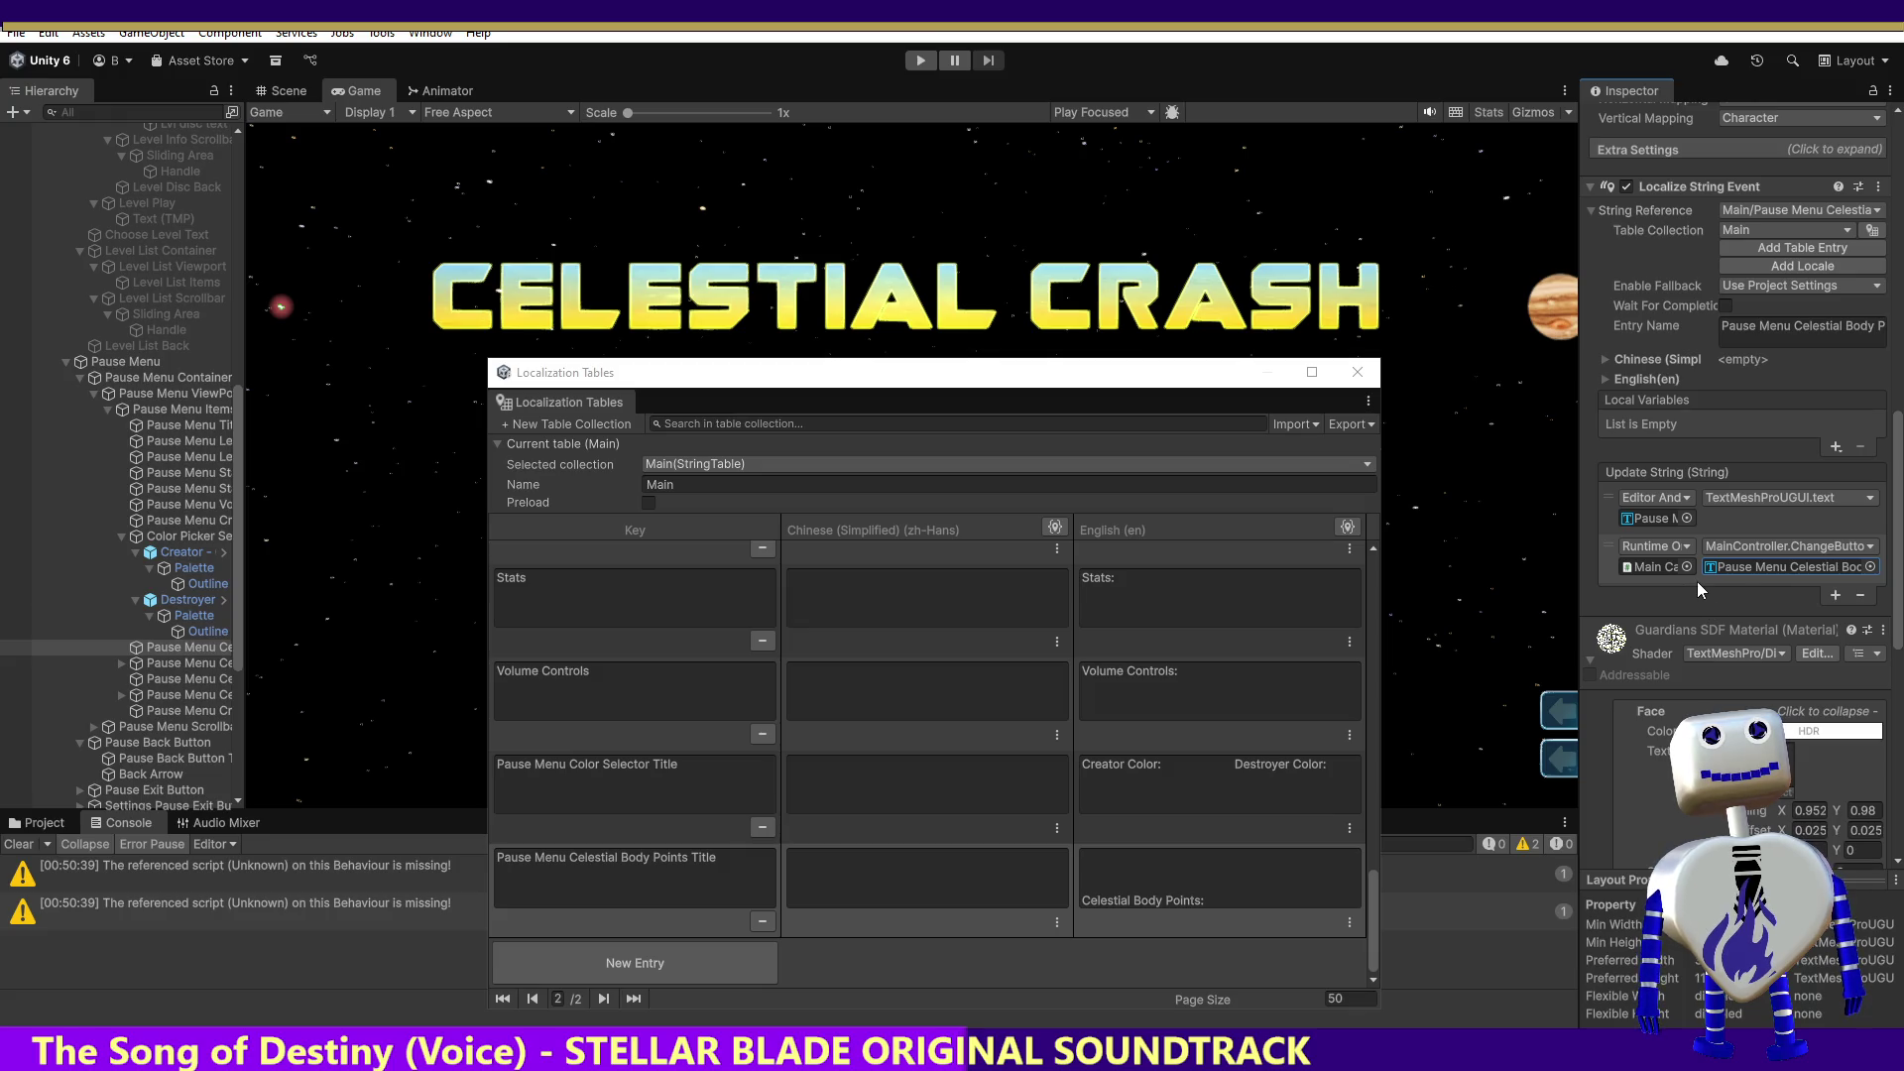
left_click(195, 666)
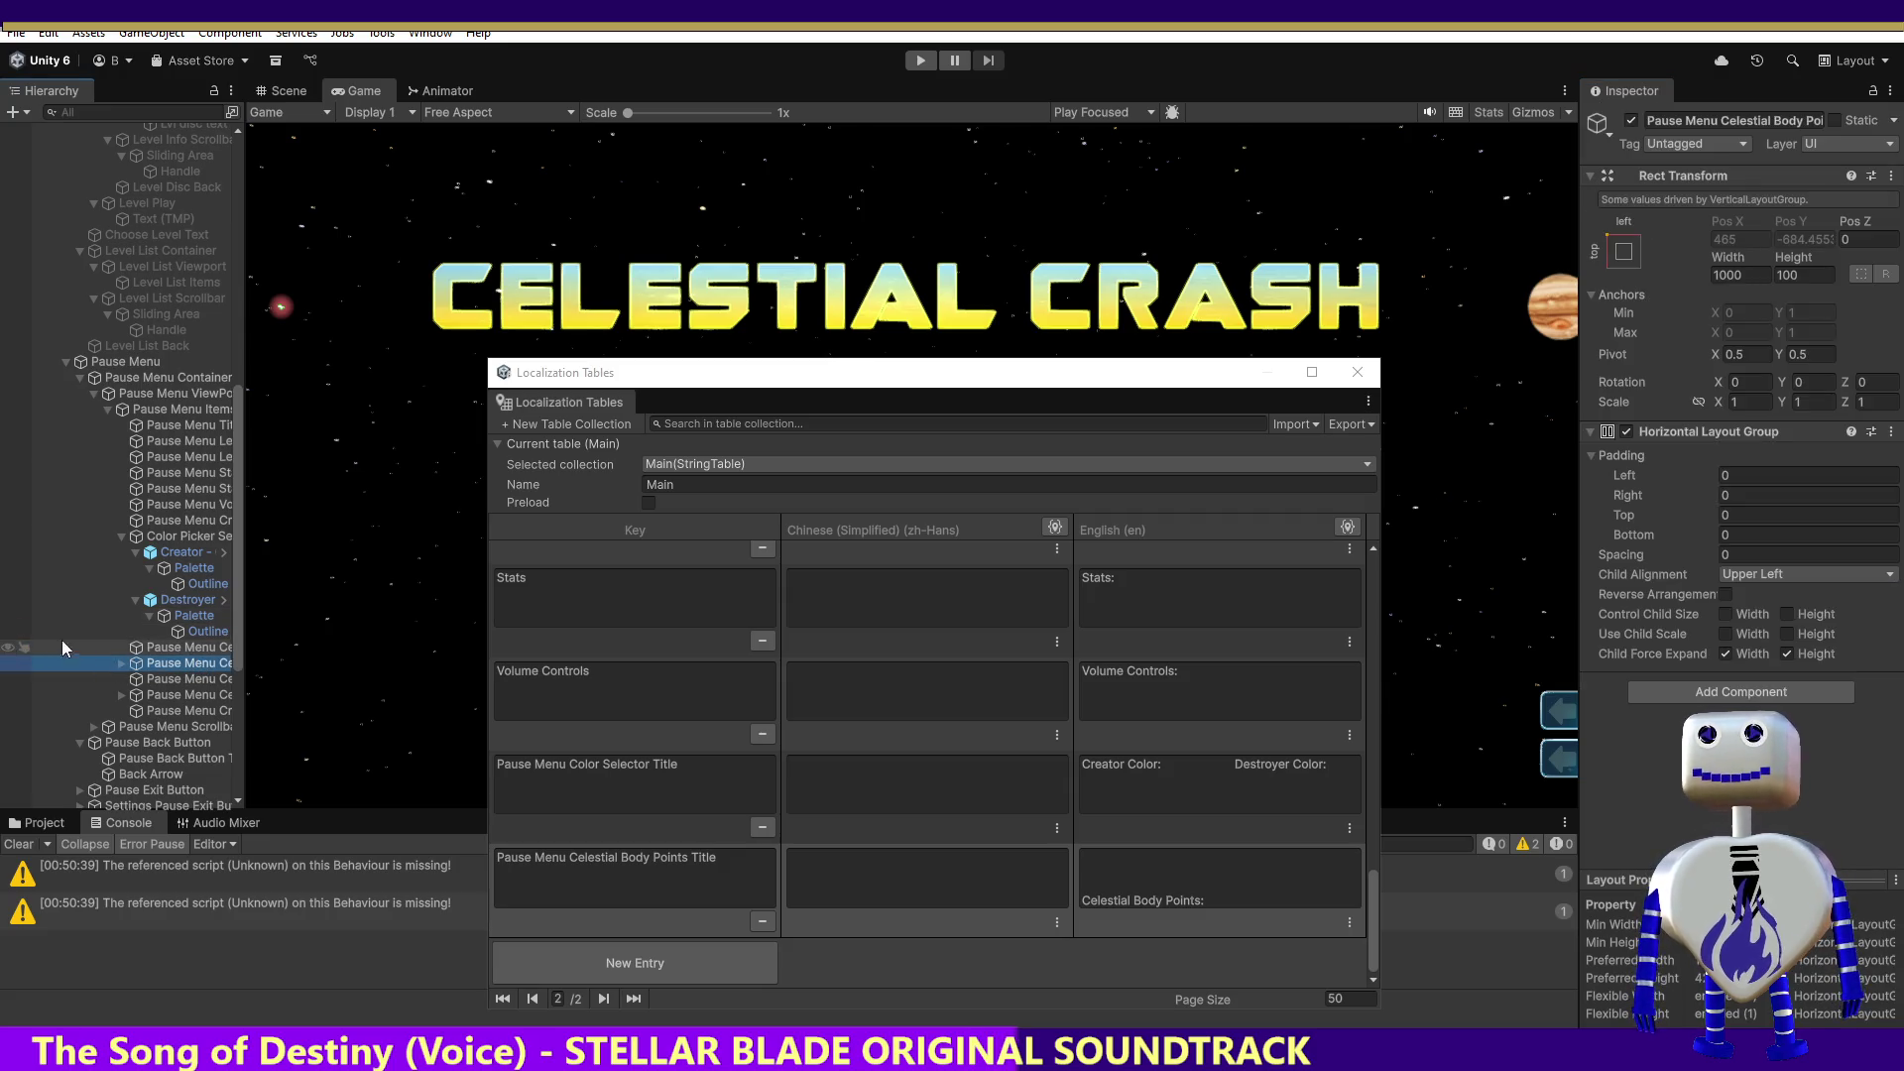
Step: View Celestial Body Points Title's points text (100 PTS, 50 PTS), then switch to the PolyglotGamedev sheet
left_click(123, 664)
left_click(165, 680)
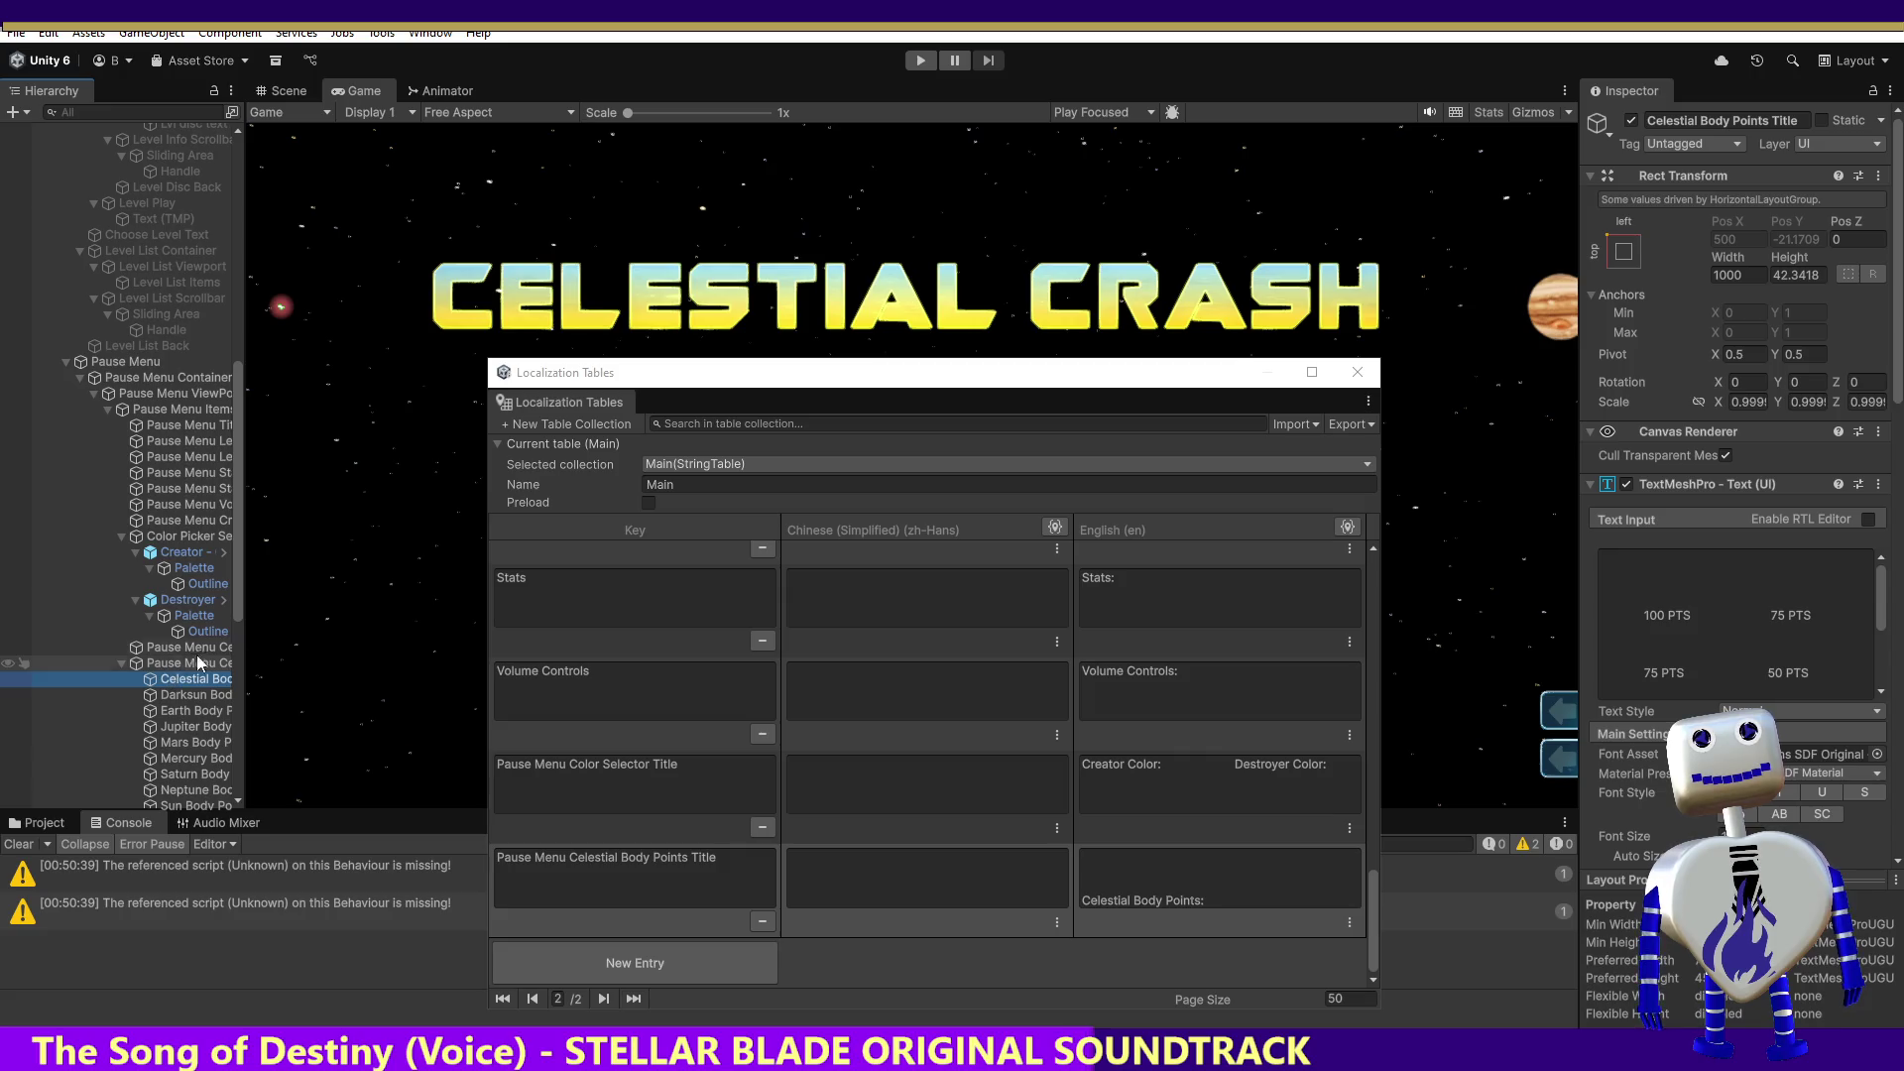
left_click_drag(1890, 592, 1887, 678)
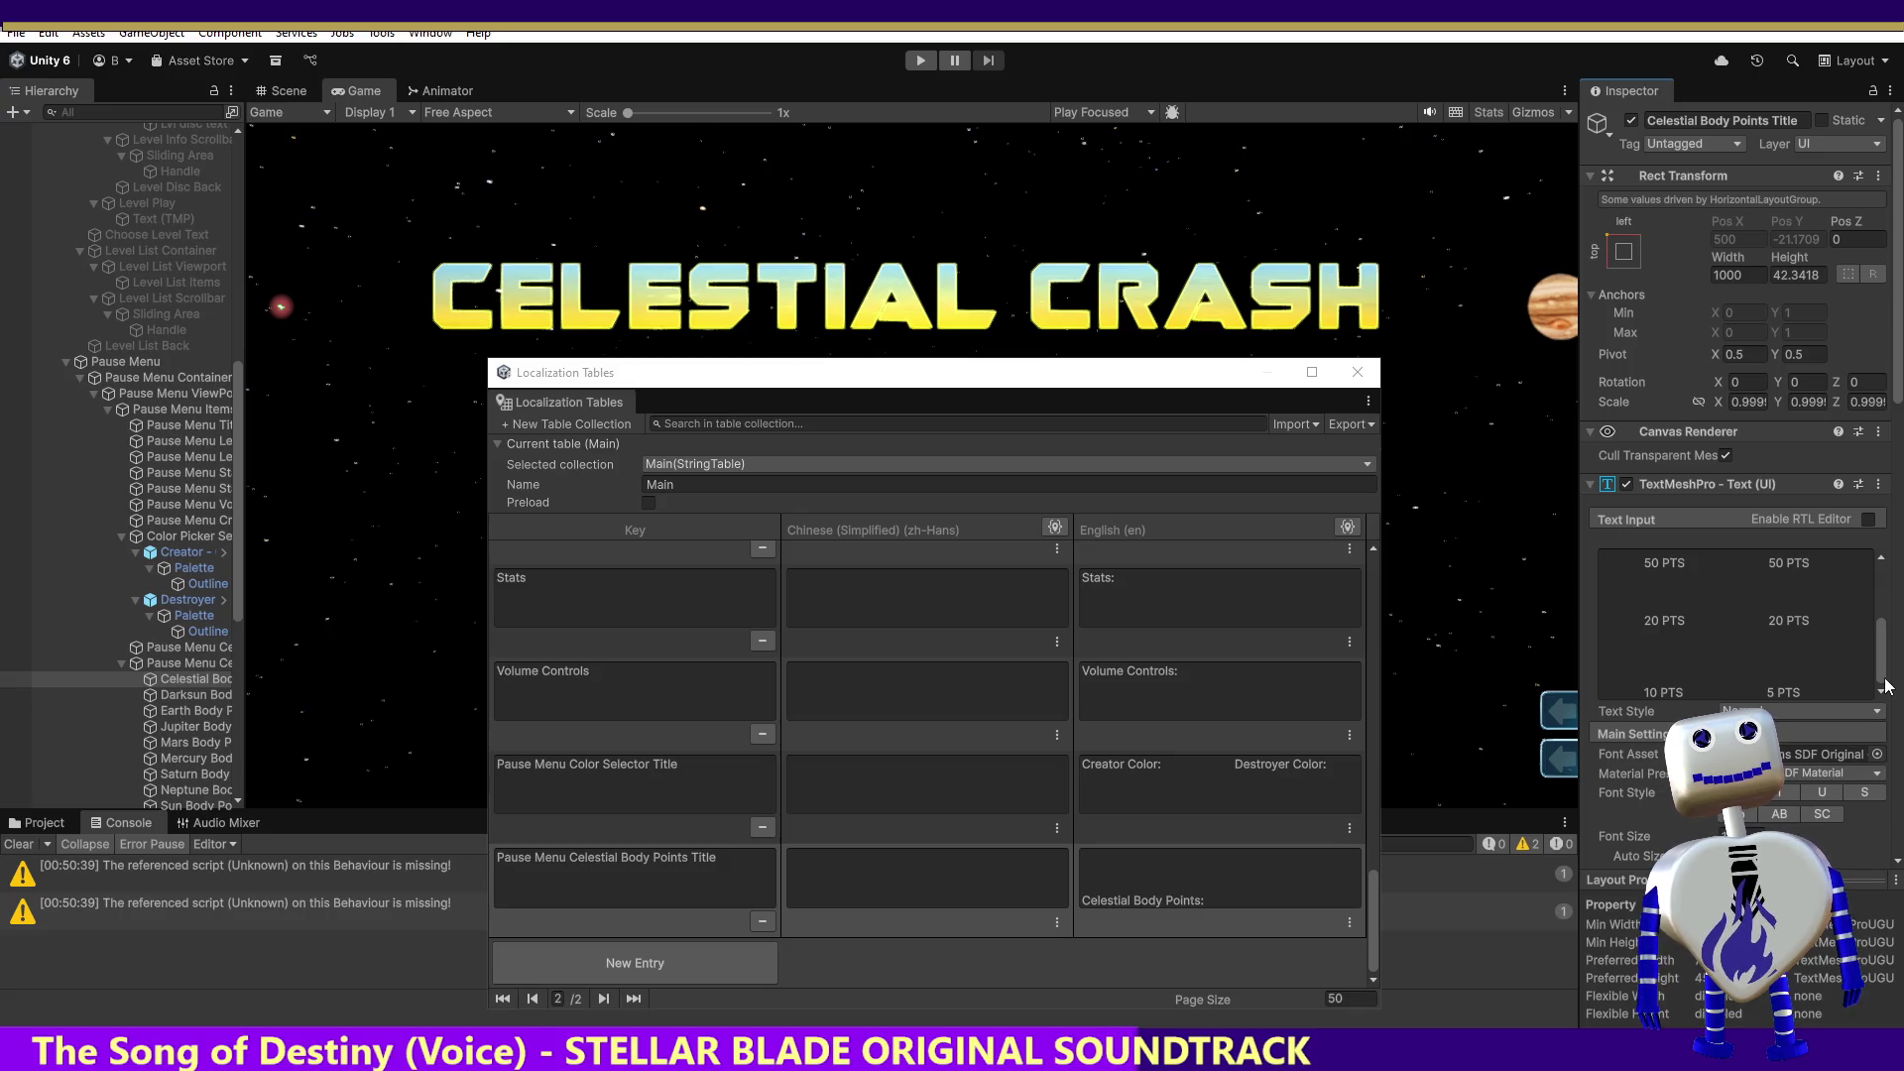
left_click_drag(1882, 643, 1881, 630)
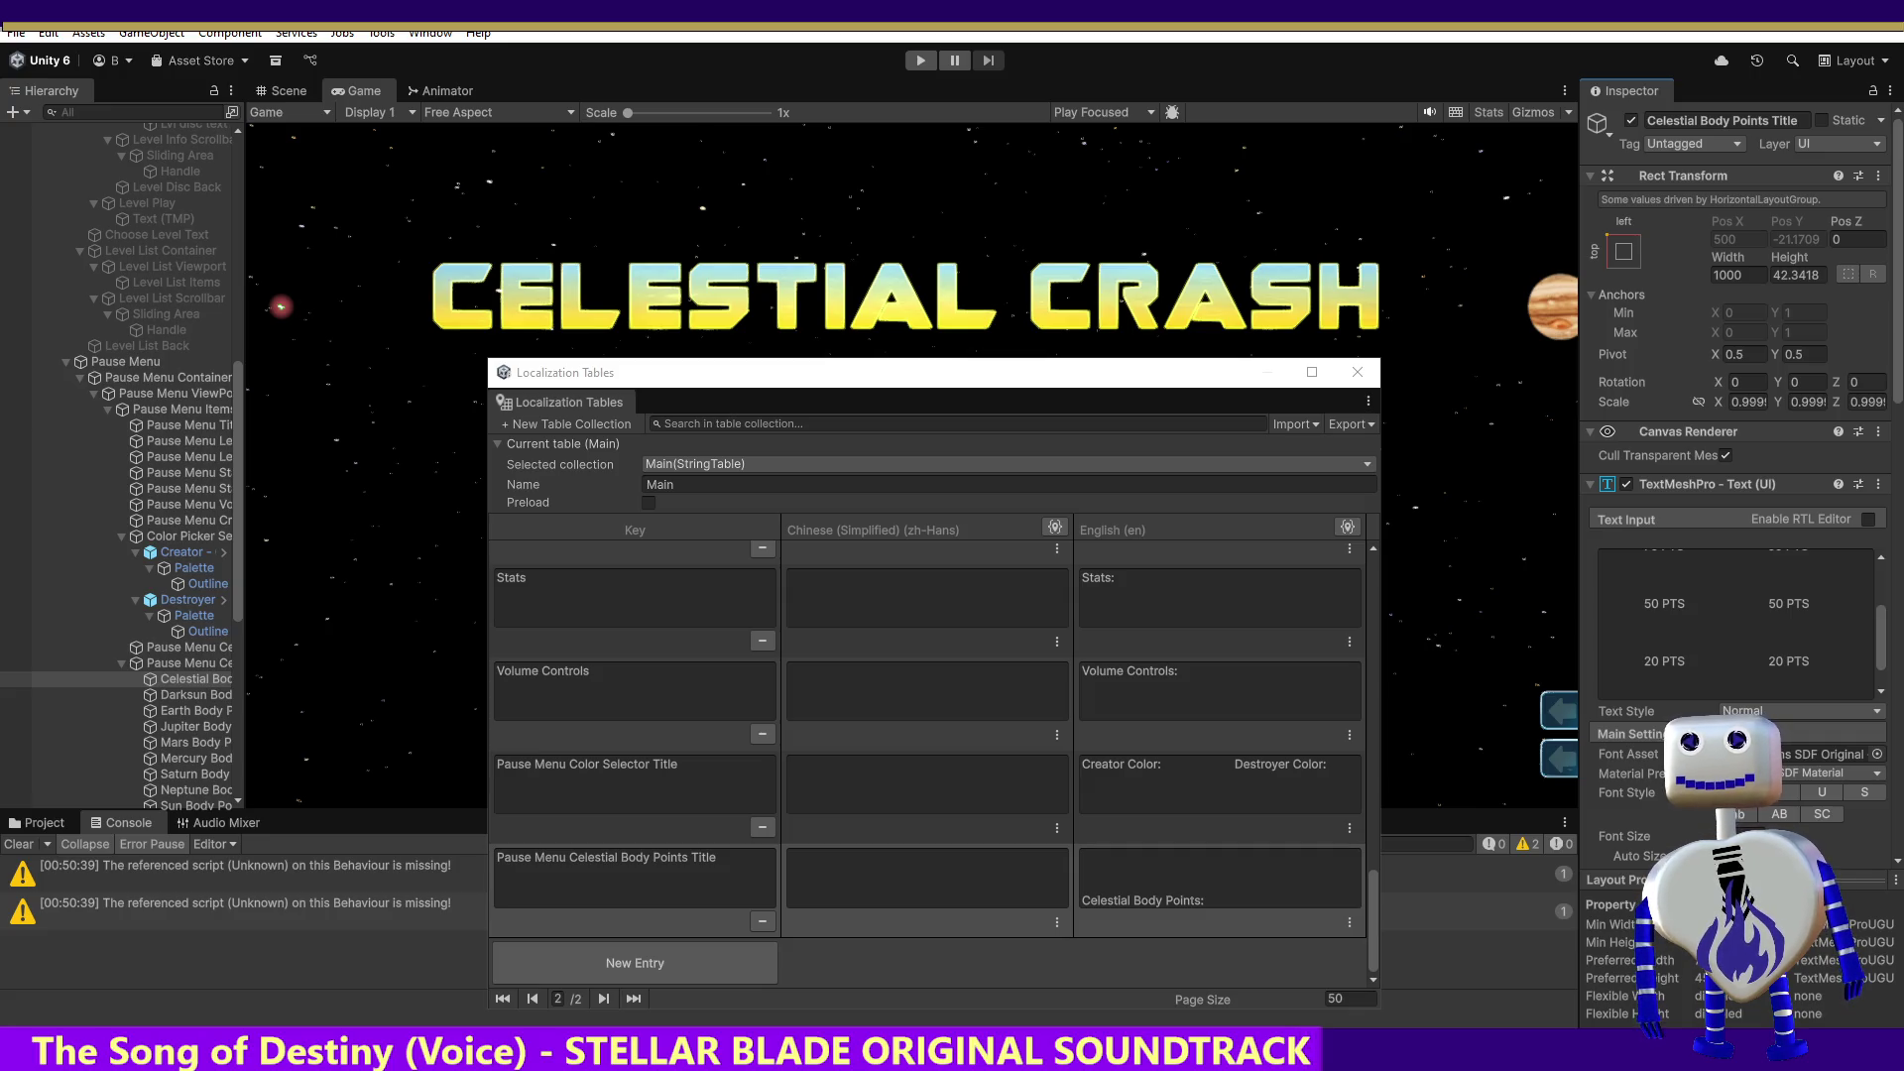
key("alt+Tab")
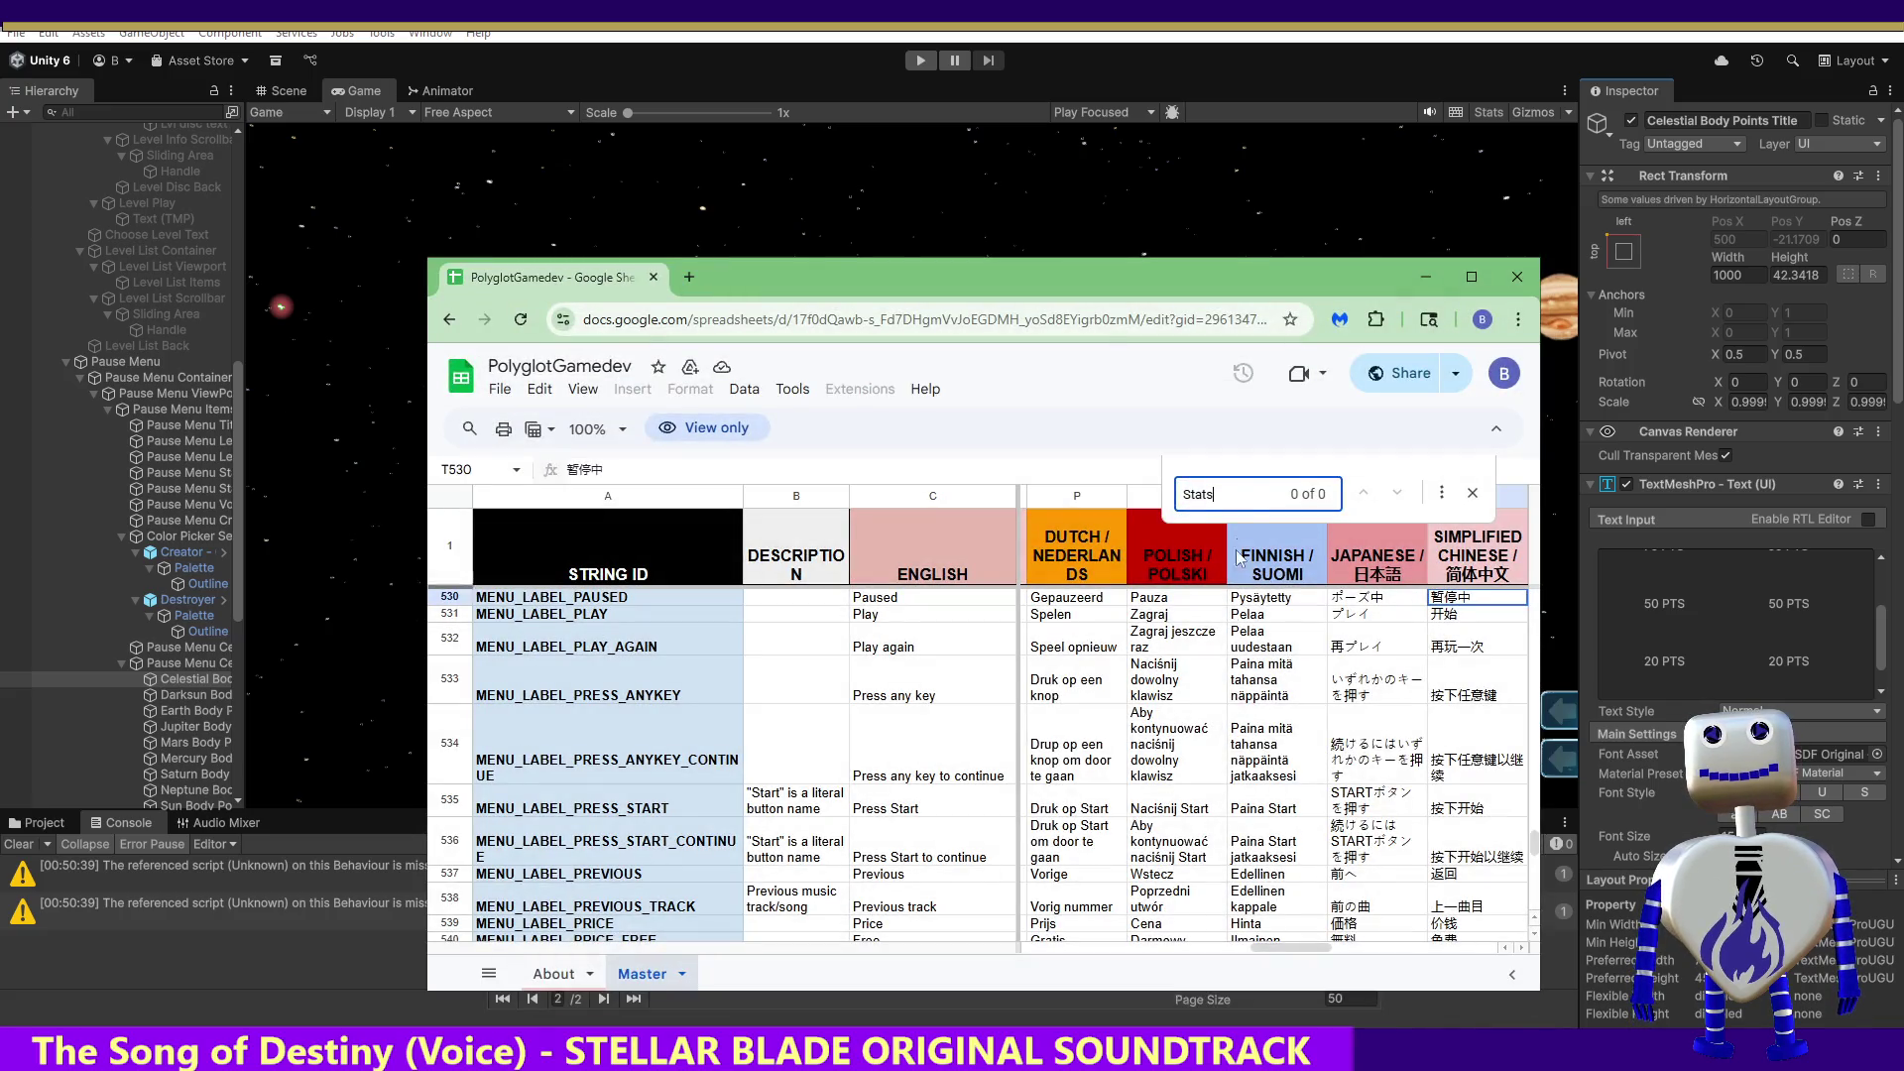
left_click_drag(1243, 496, 1168, 498)
type("points")
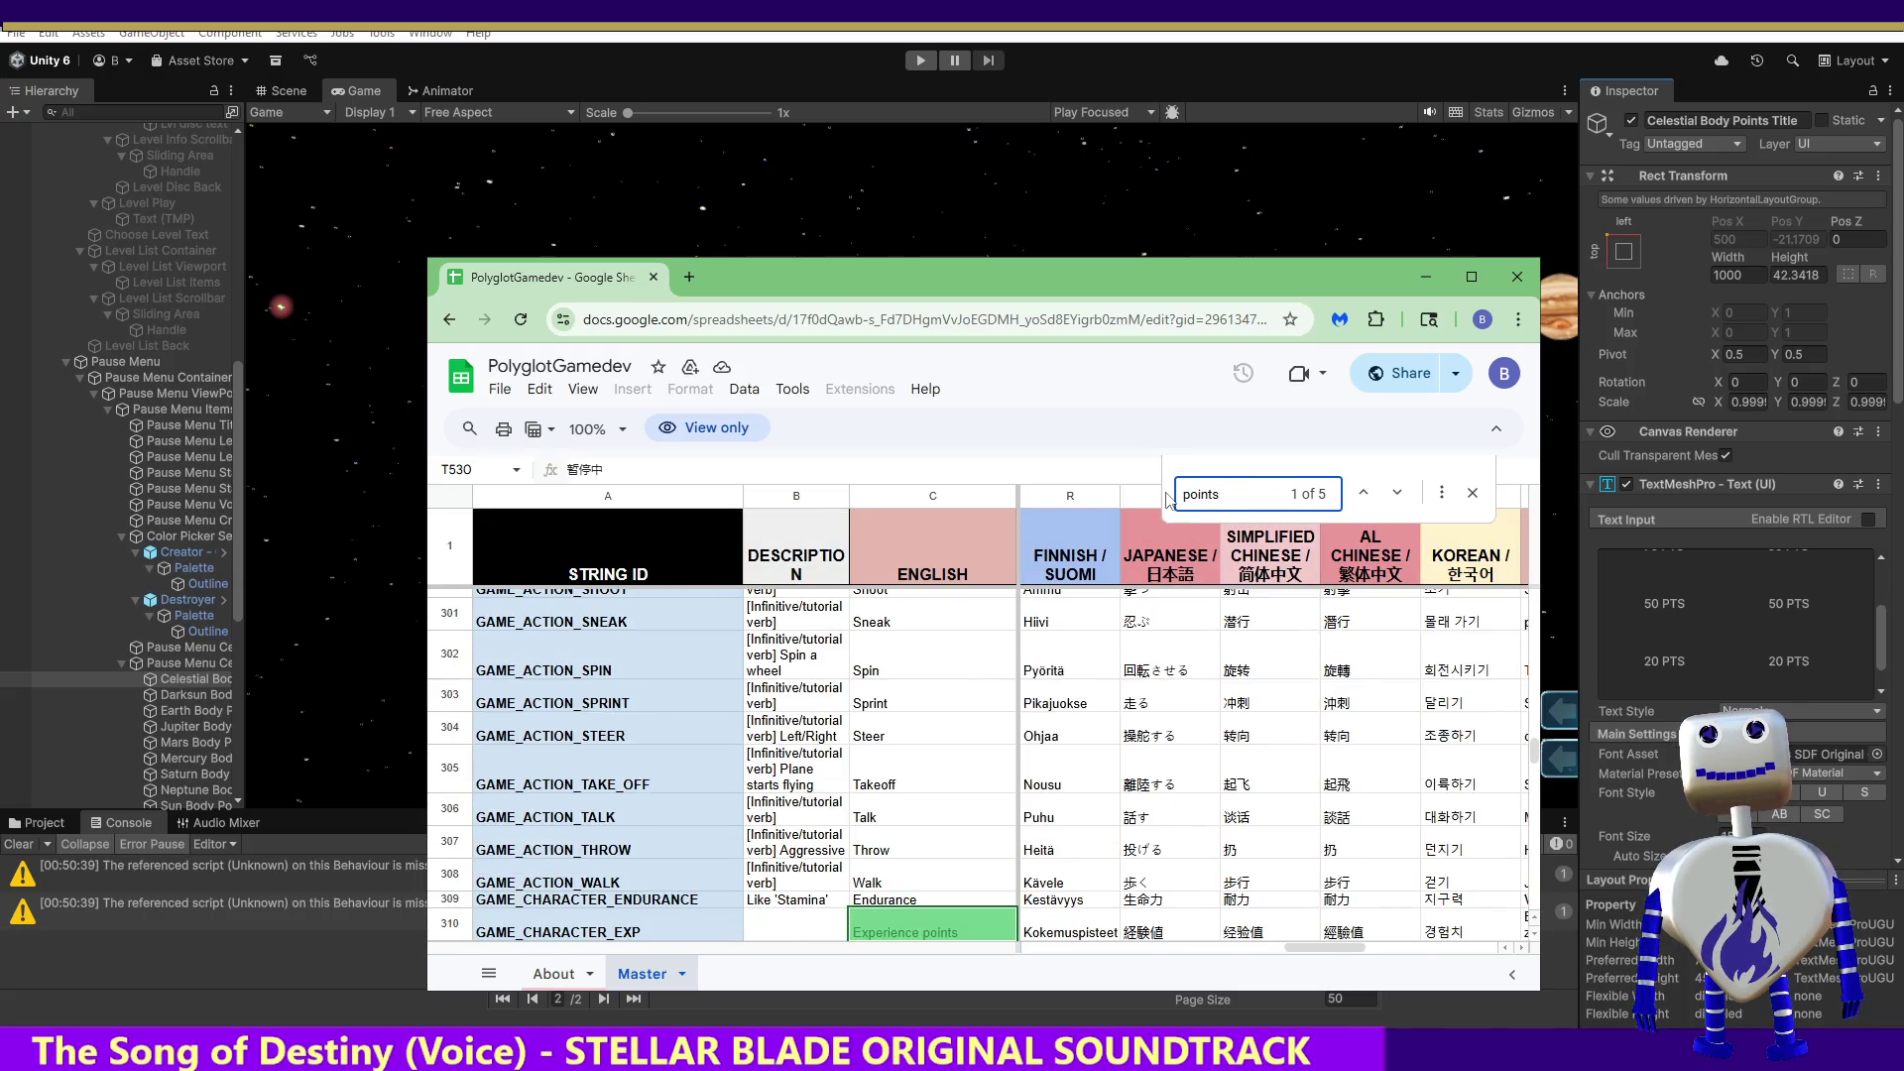
key("Return")
key("Return")
key("Return")
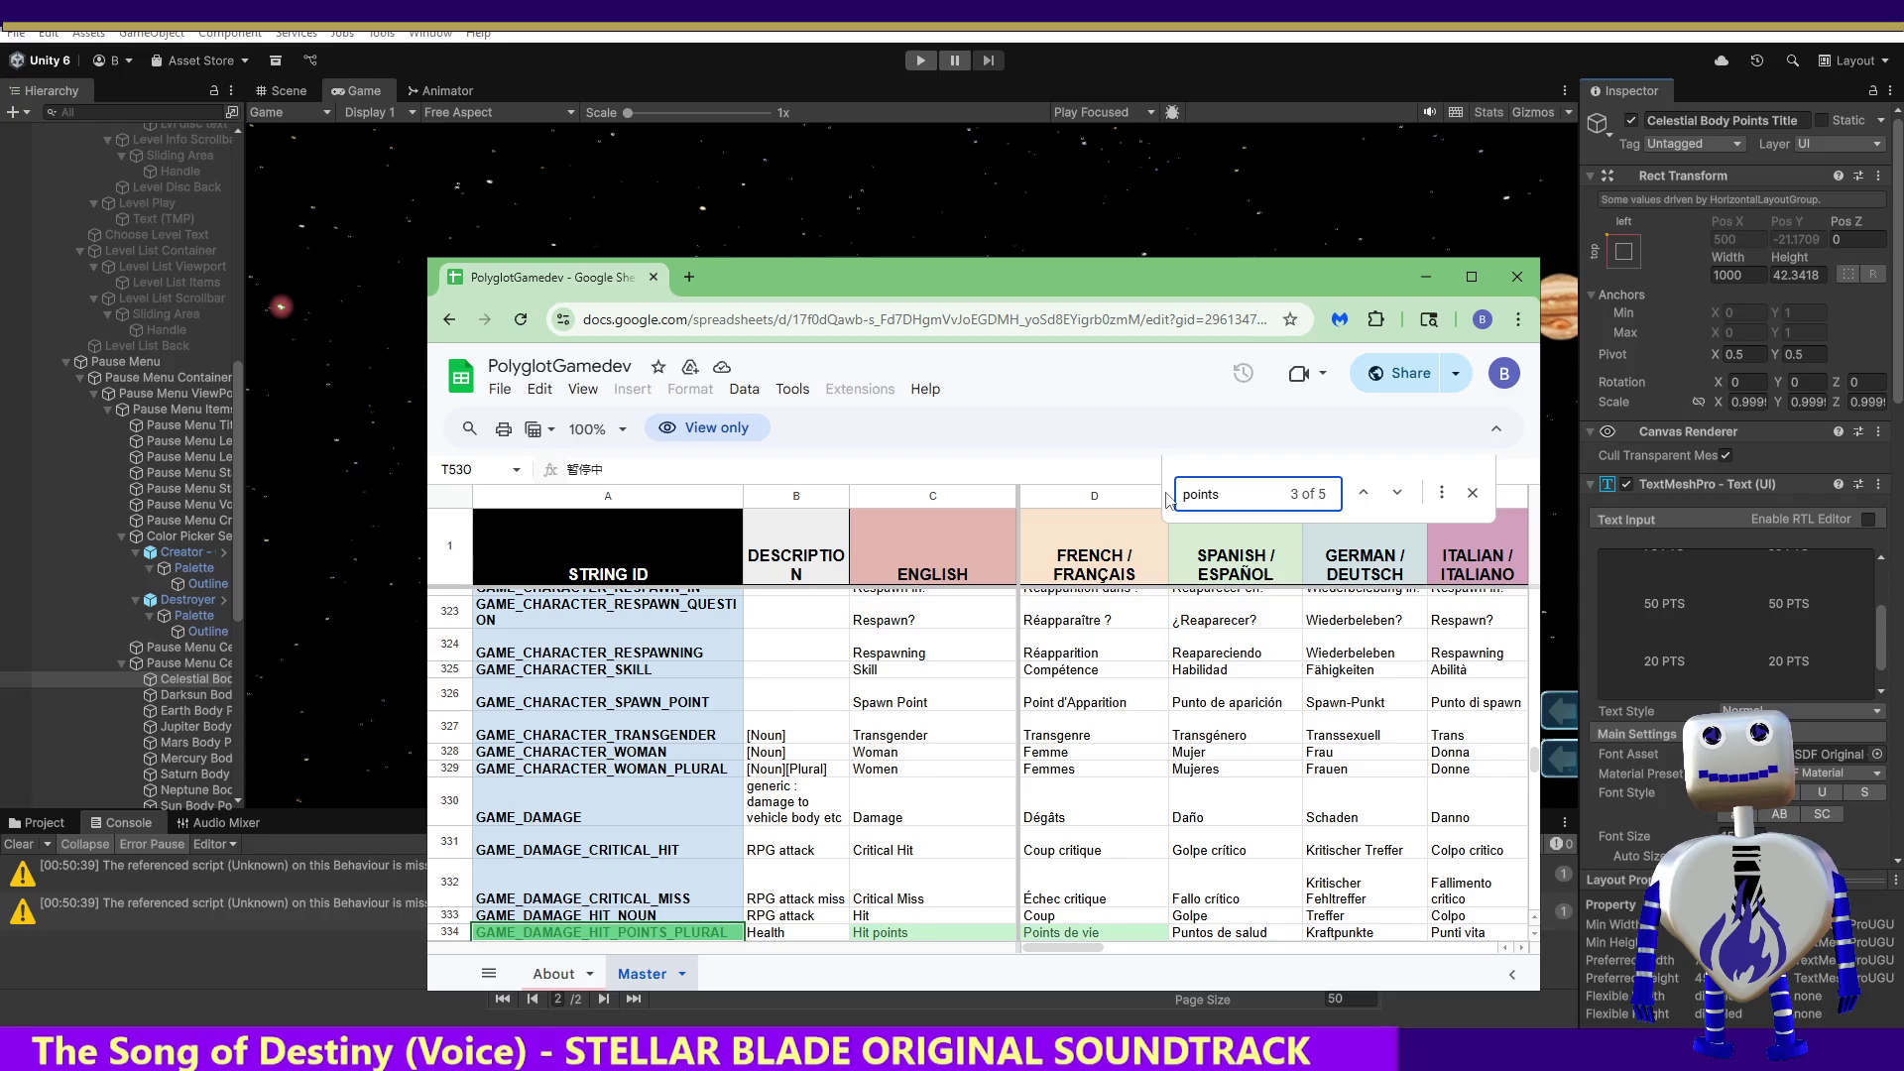
key("Return")
key("Return")
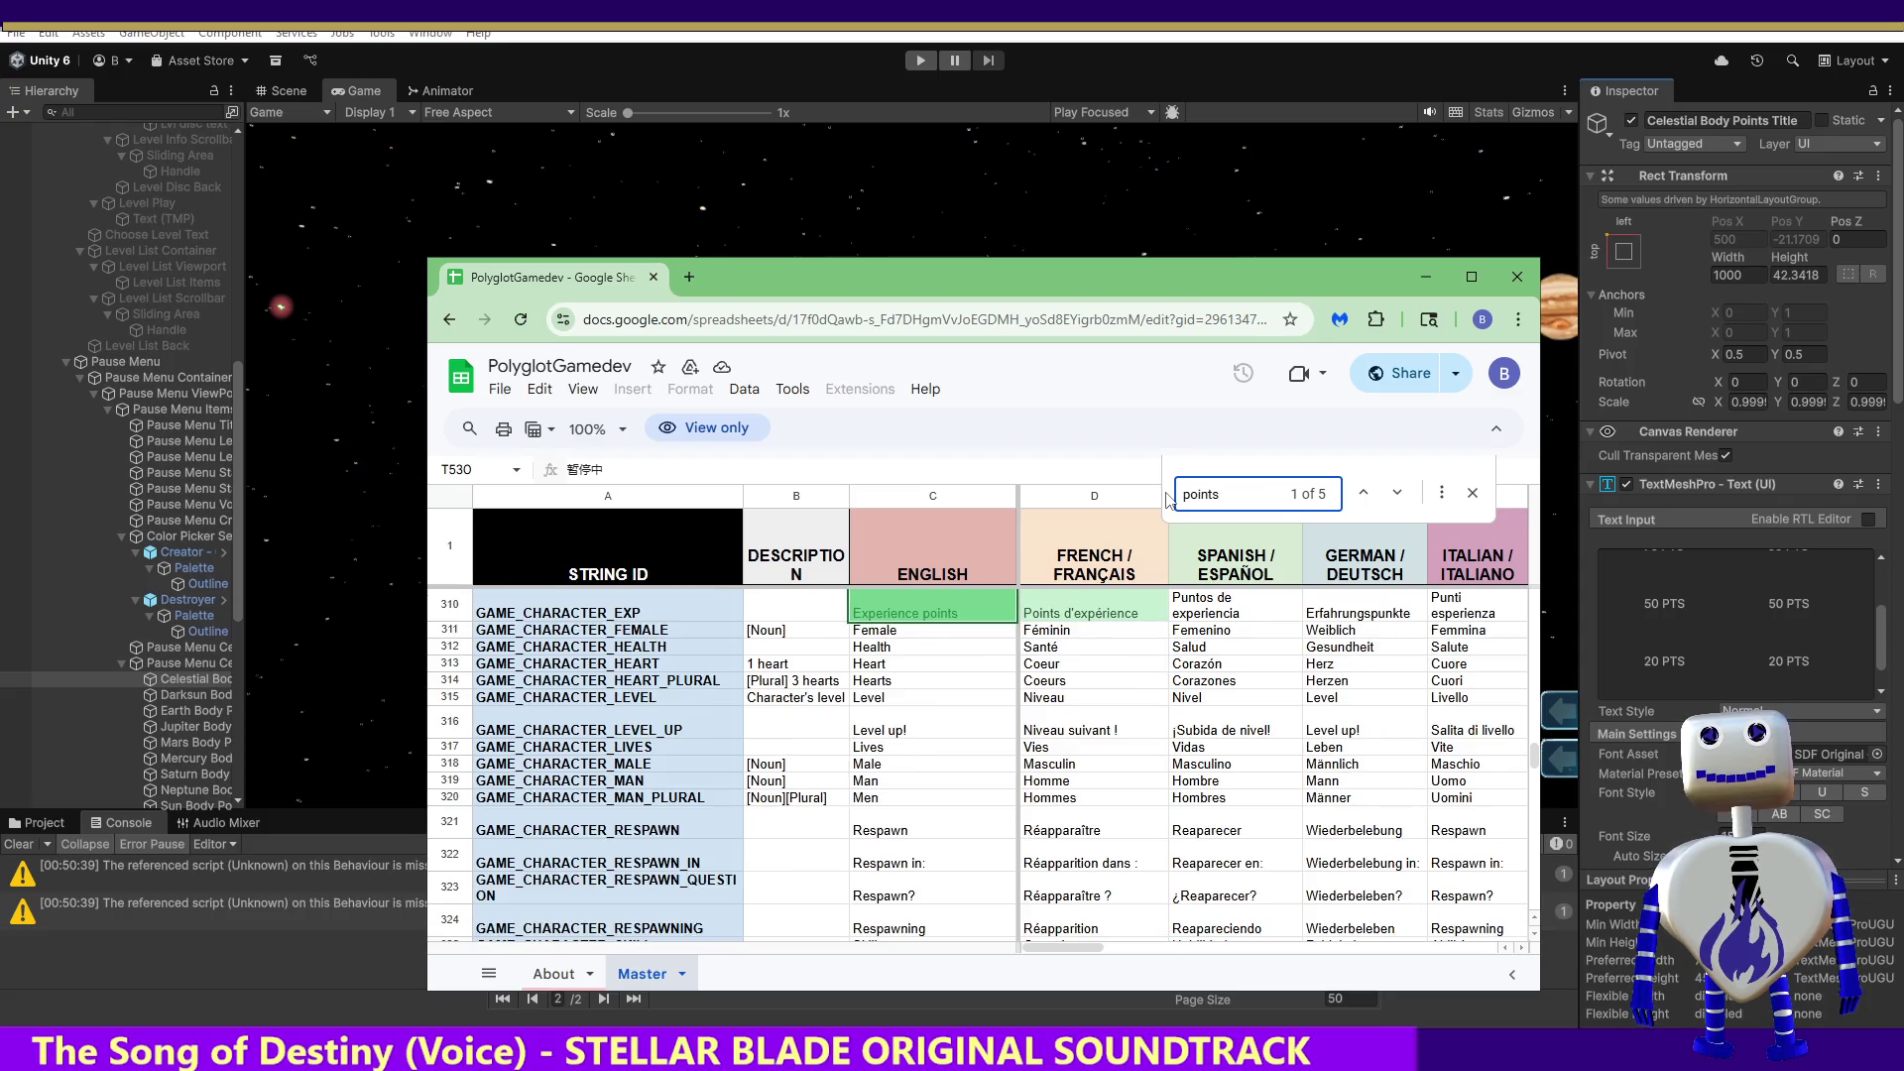
key("Return")
key("Return")
key("Return")
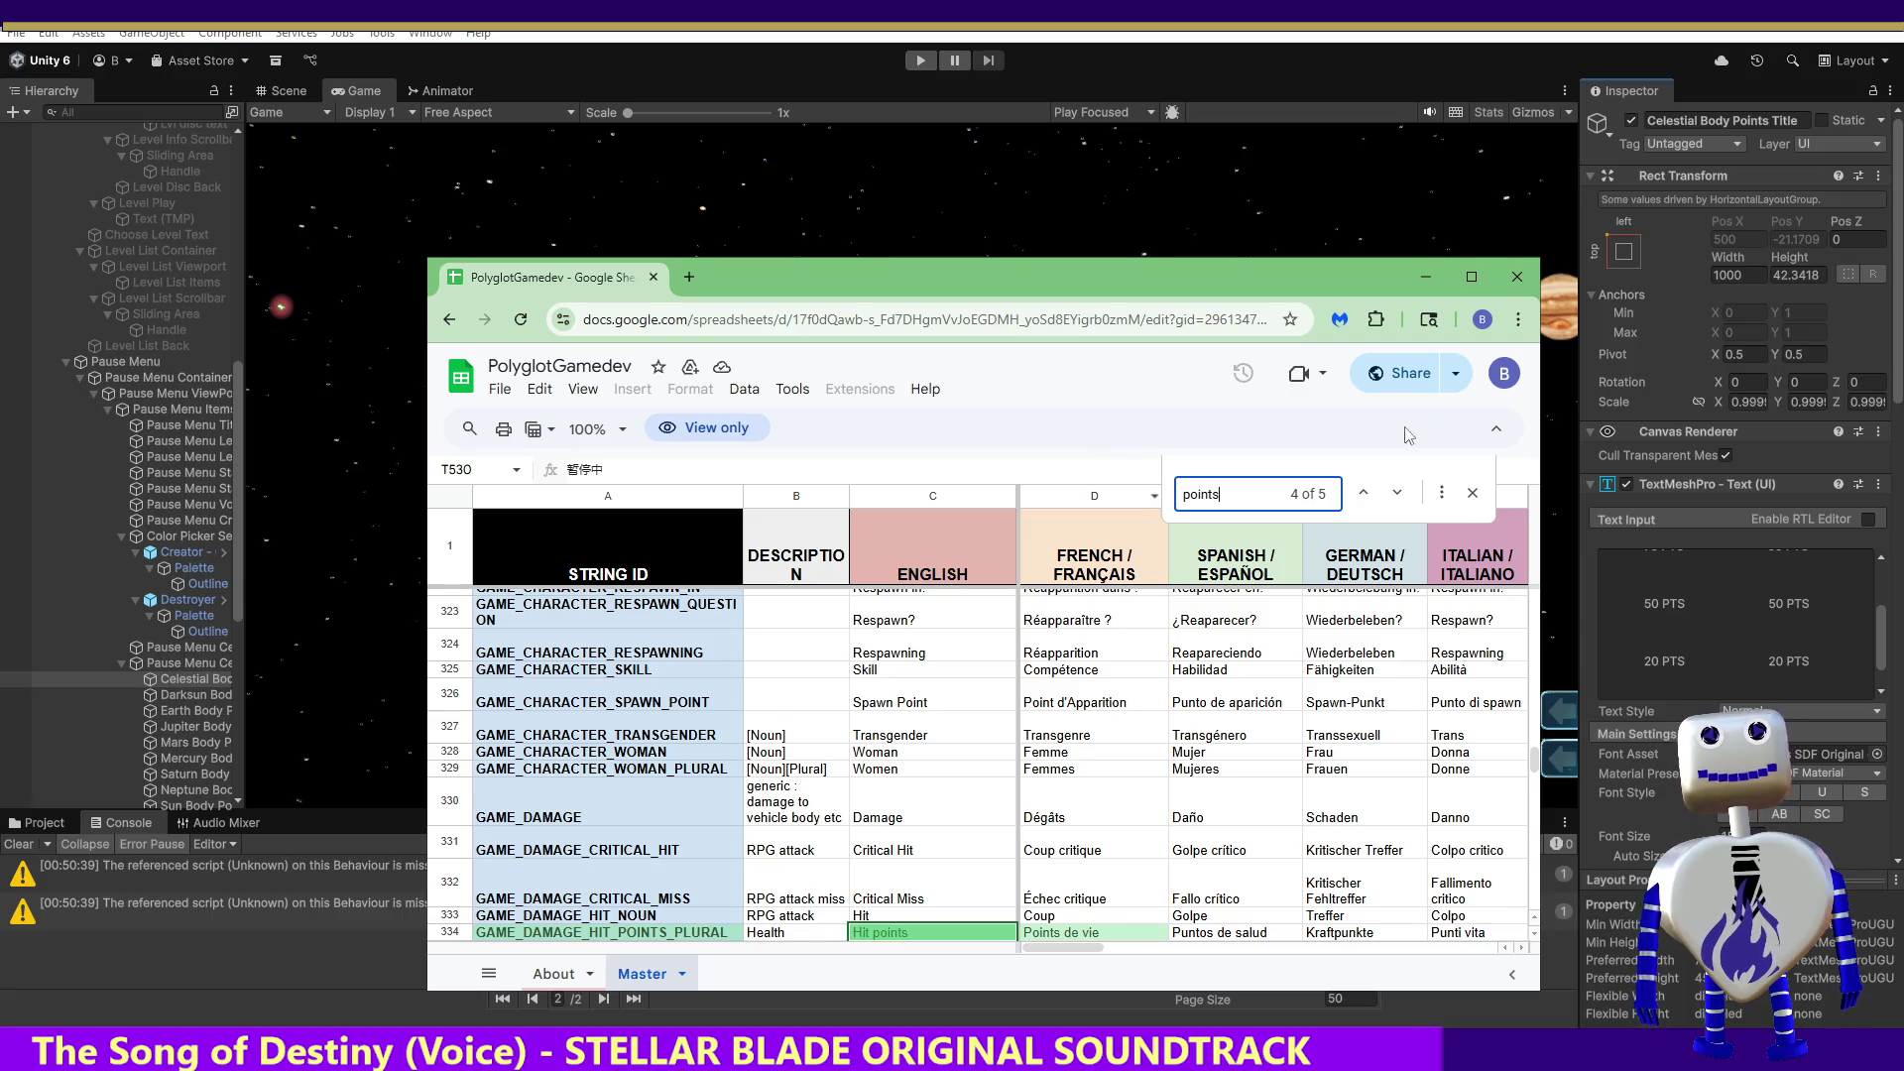
left_click(1425, 276)
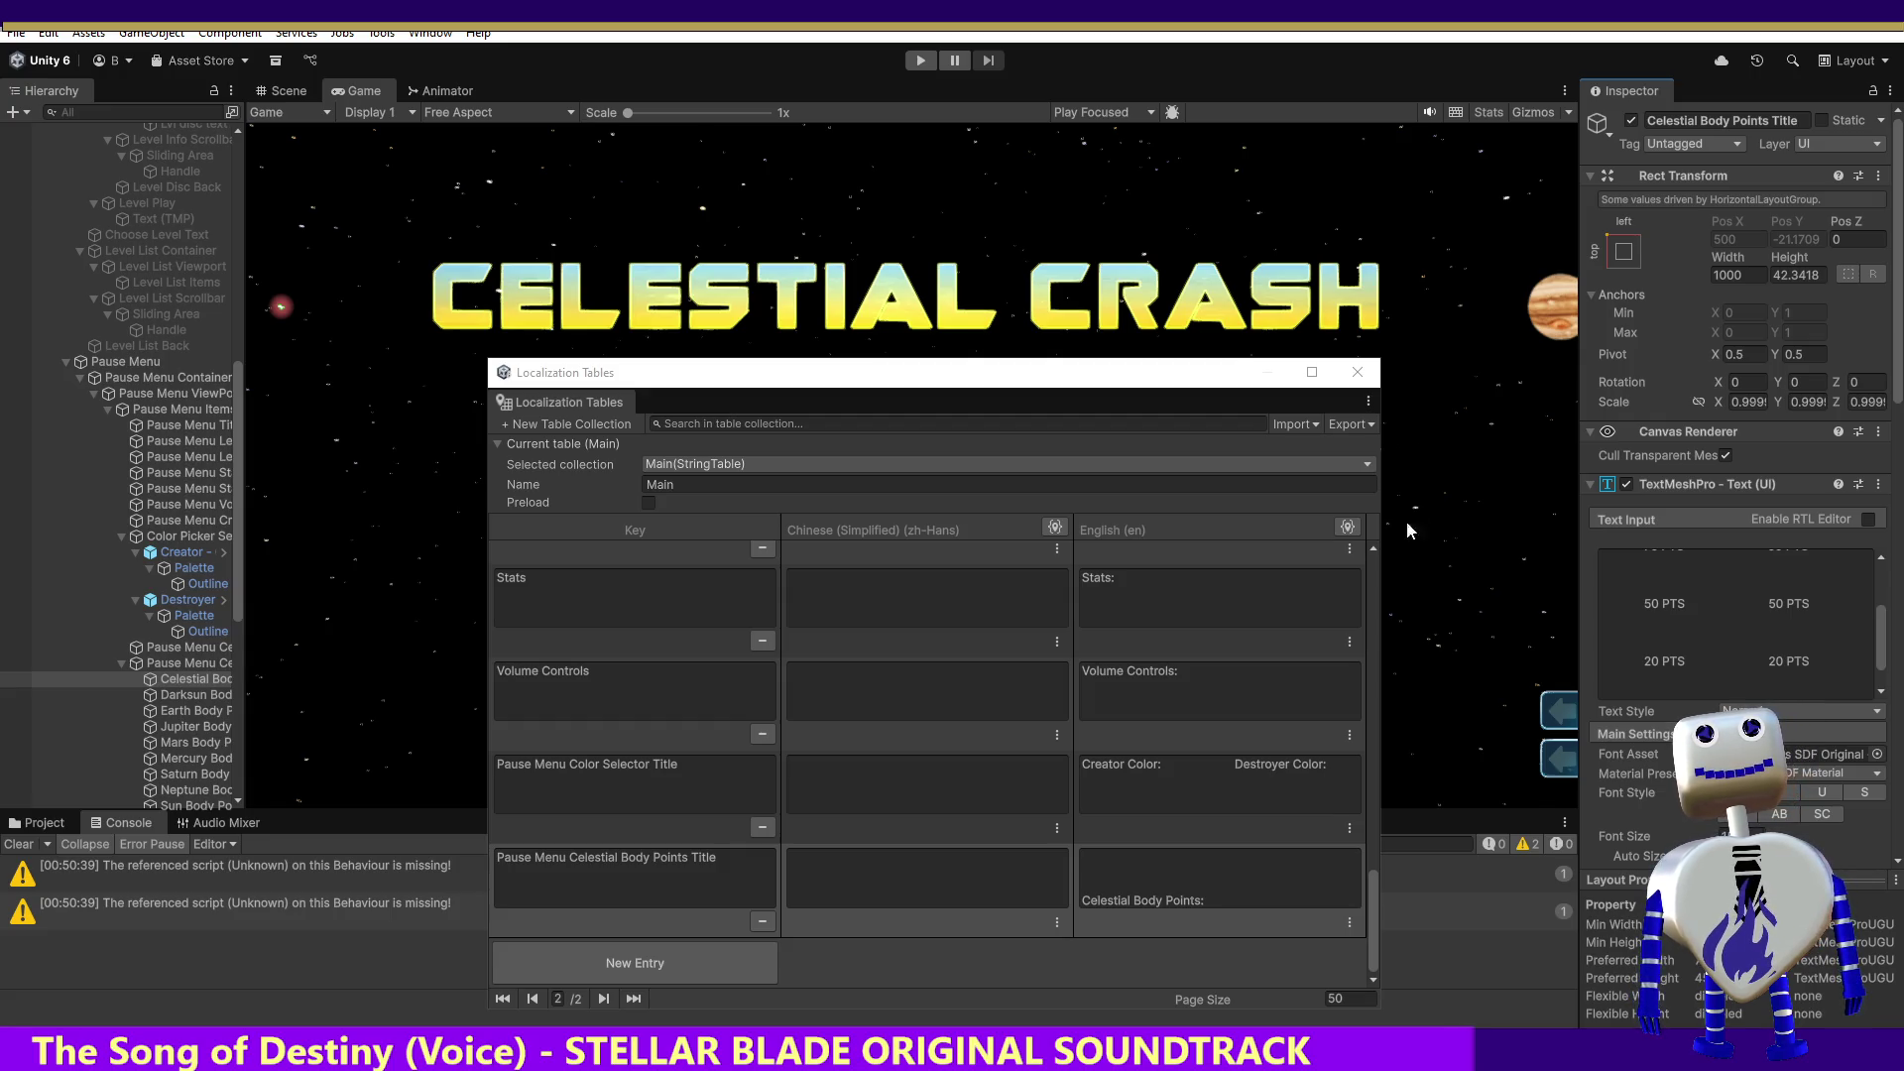
Step: Add a new Main table entry with the points list (100 PTS, 75 PTS, 50 PTS…) in English
left_click(1681, 607)
key("ctrl+a")
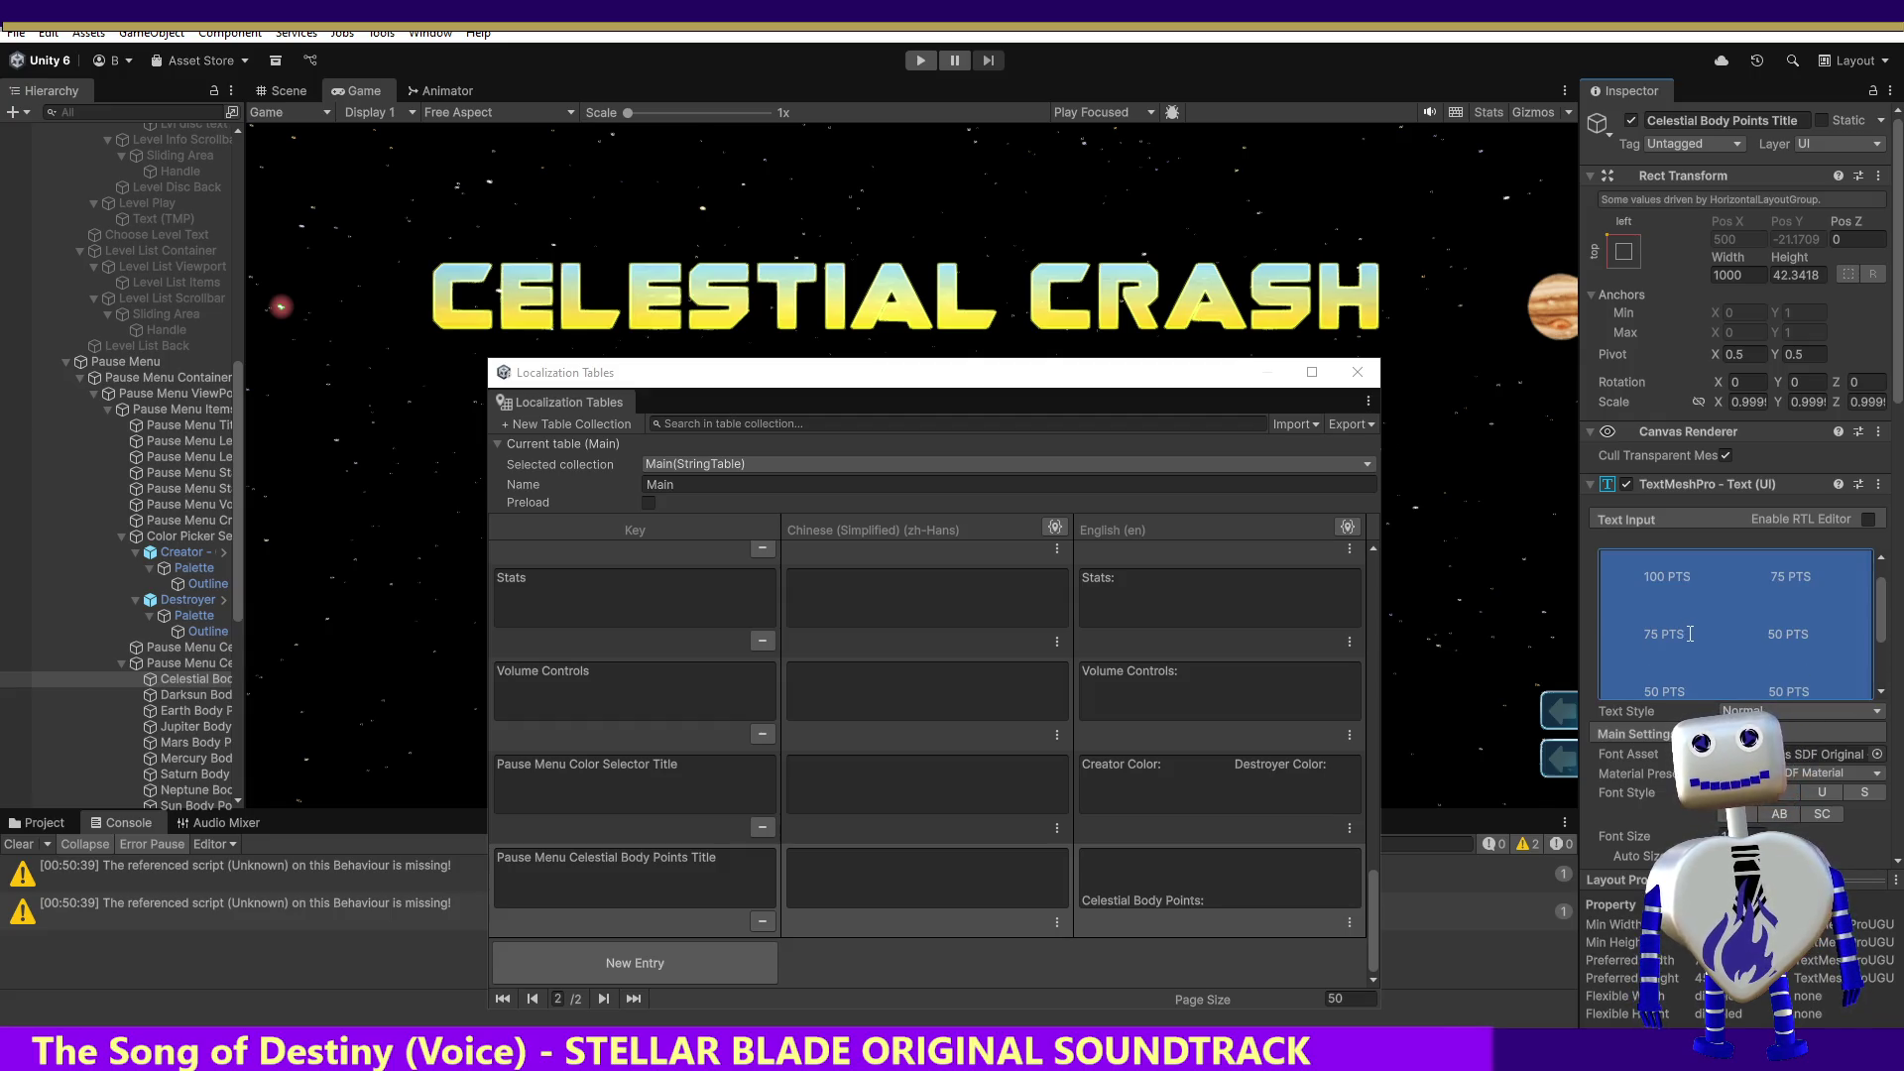
left_click(1375, 915)
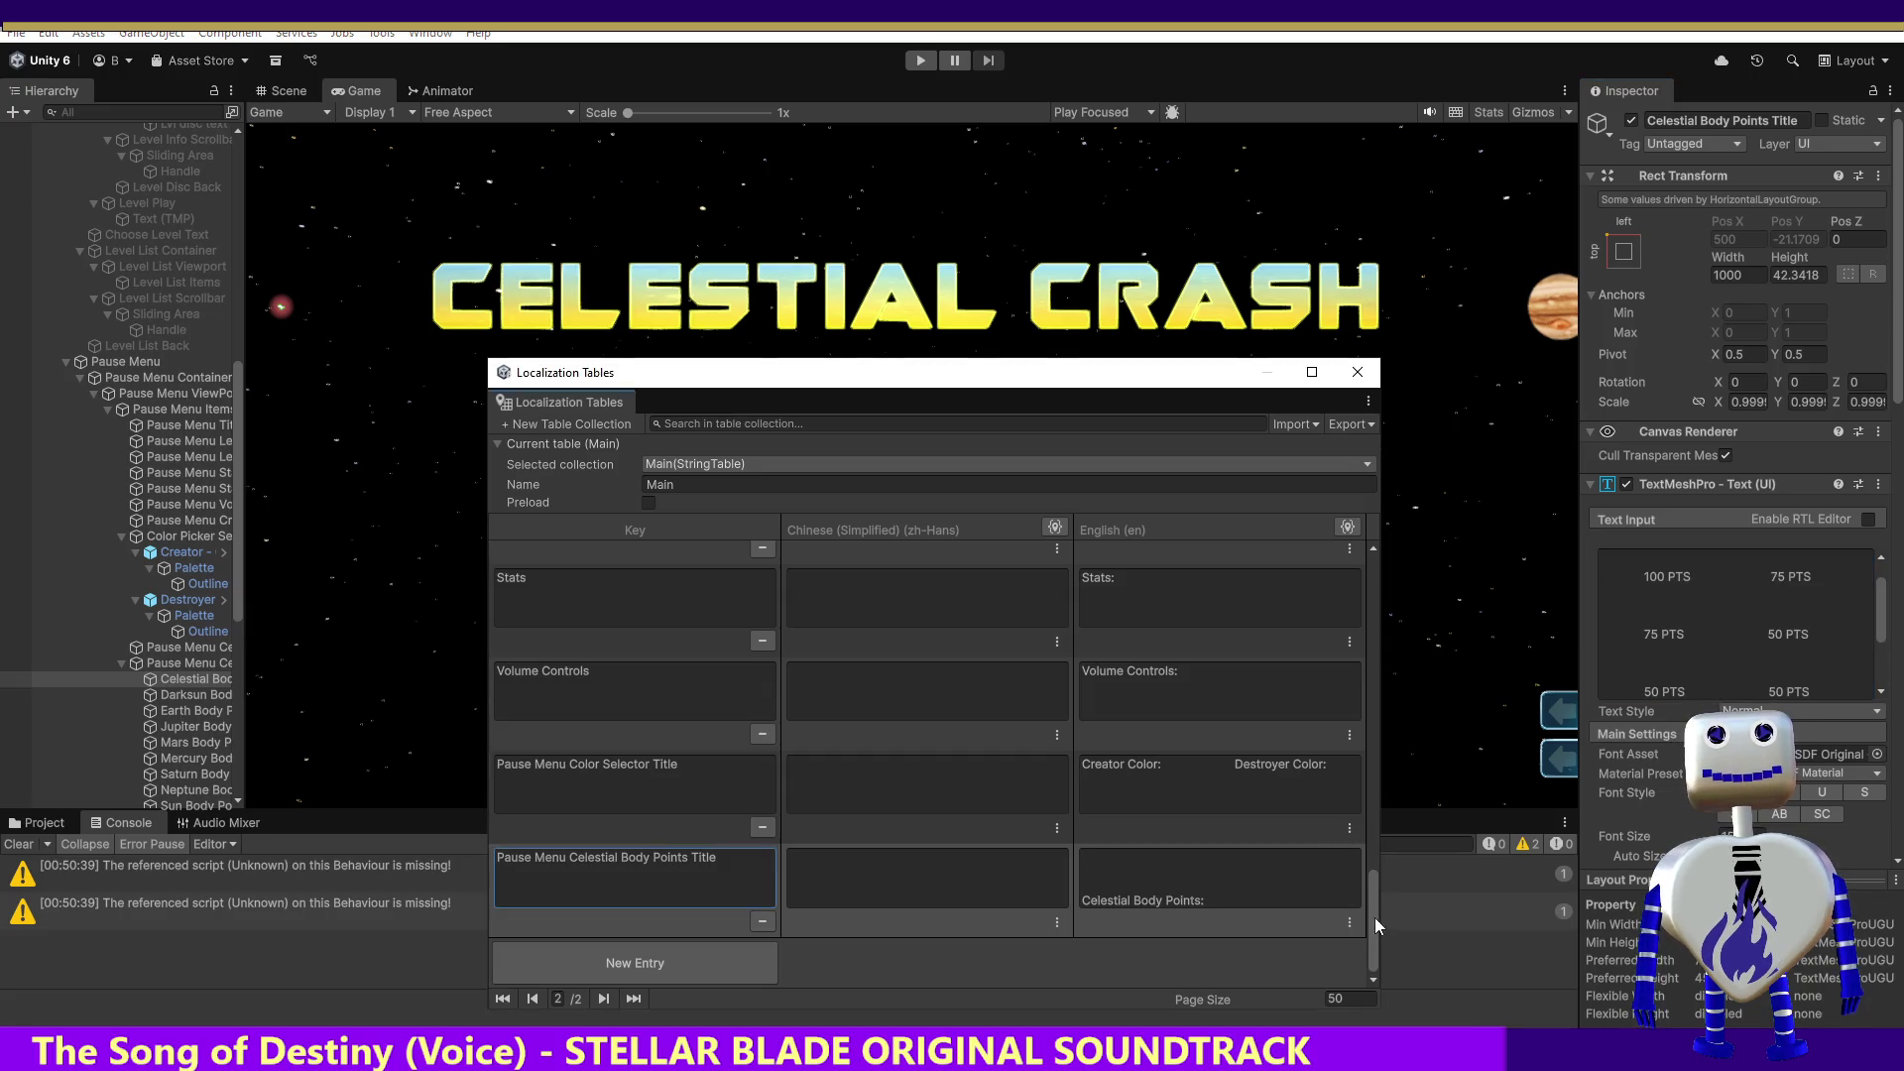
left_click(670, 964)
left_click(1153, 877)
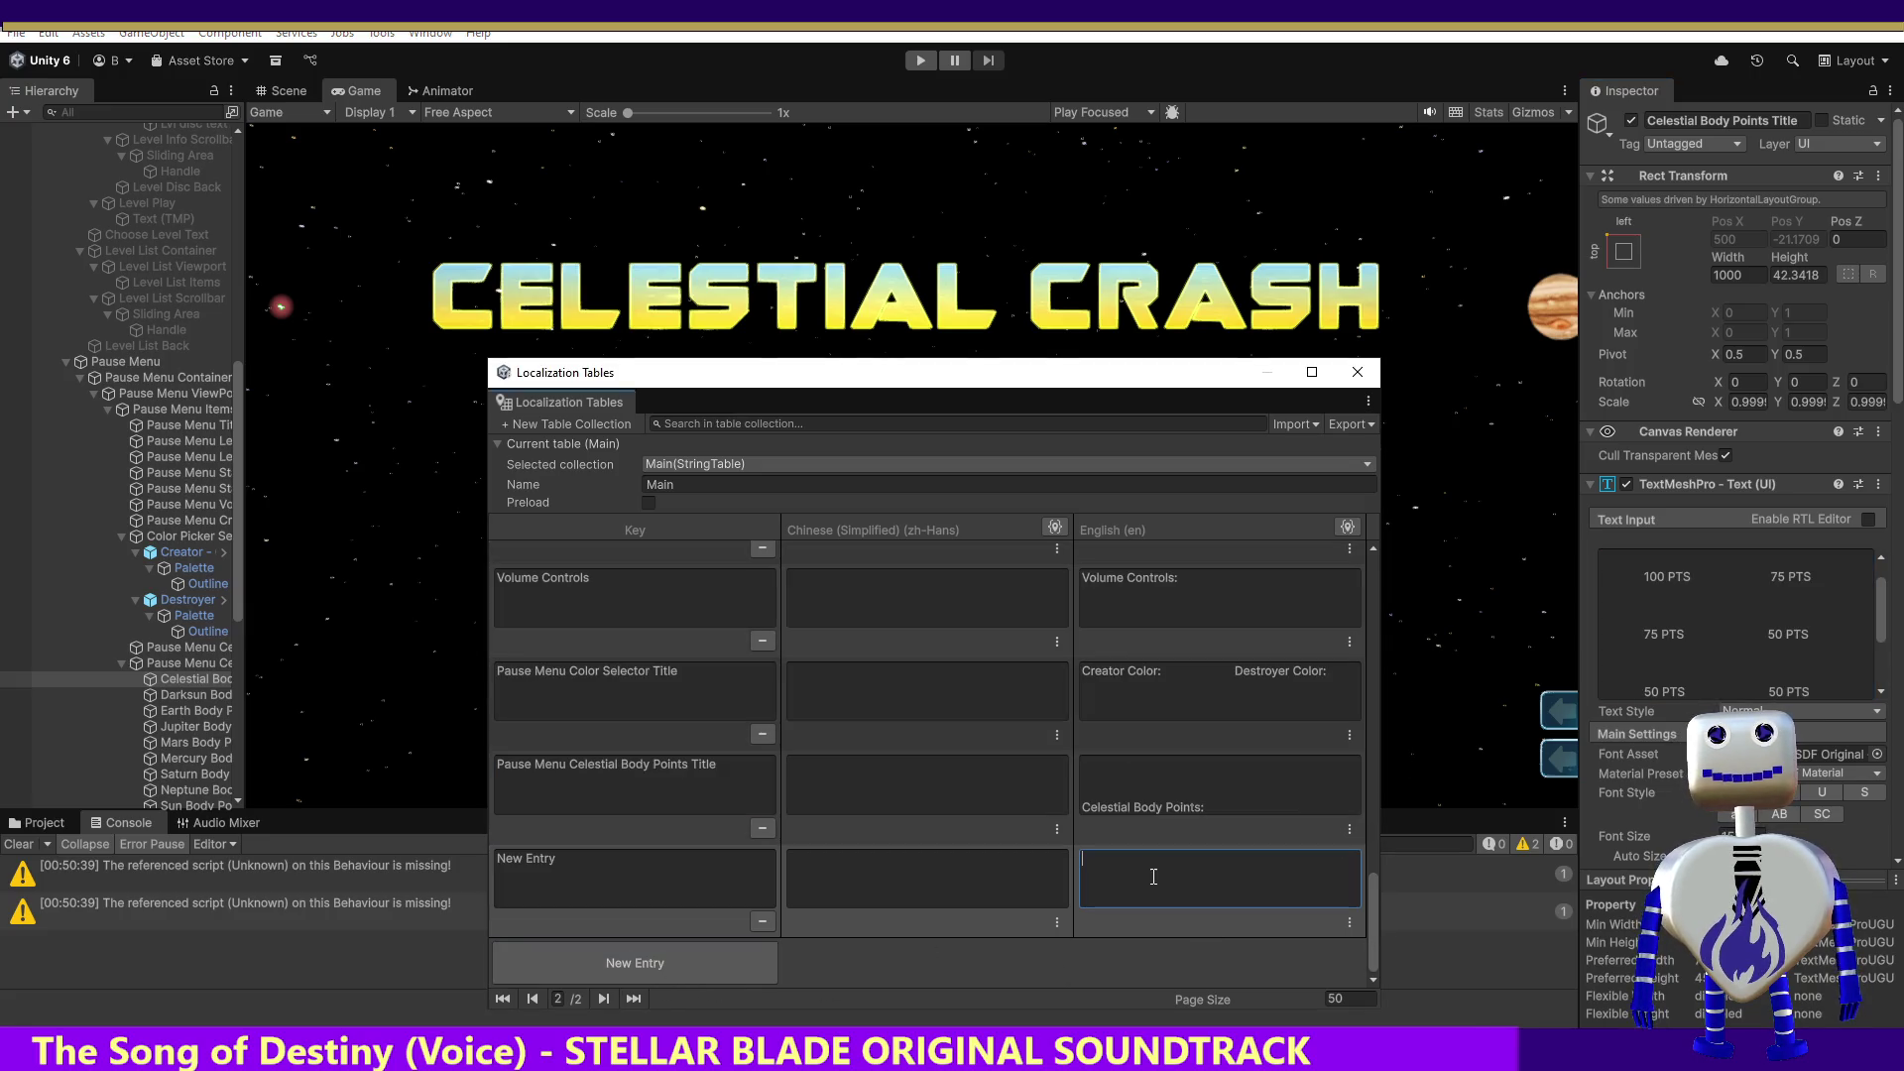
key("ctrl+v")
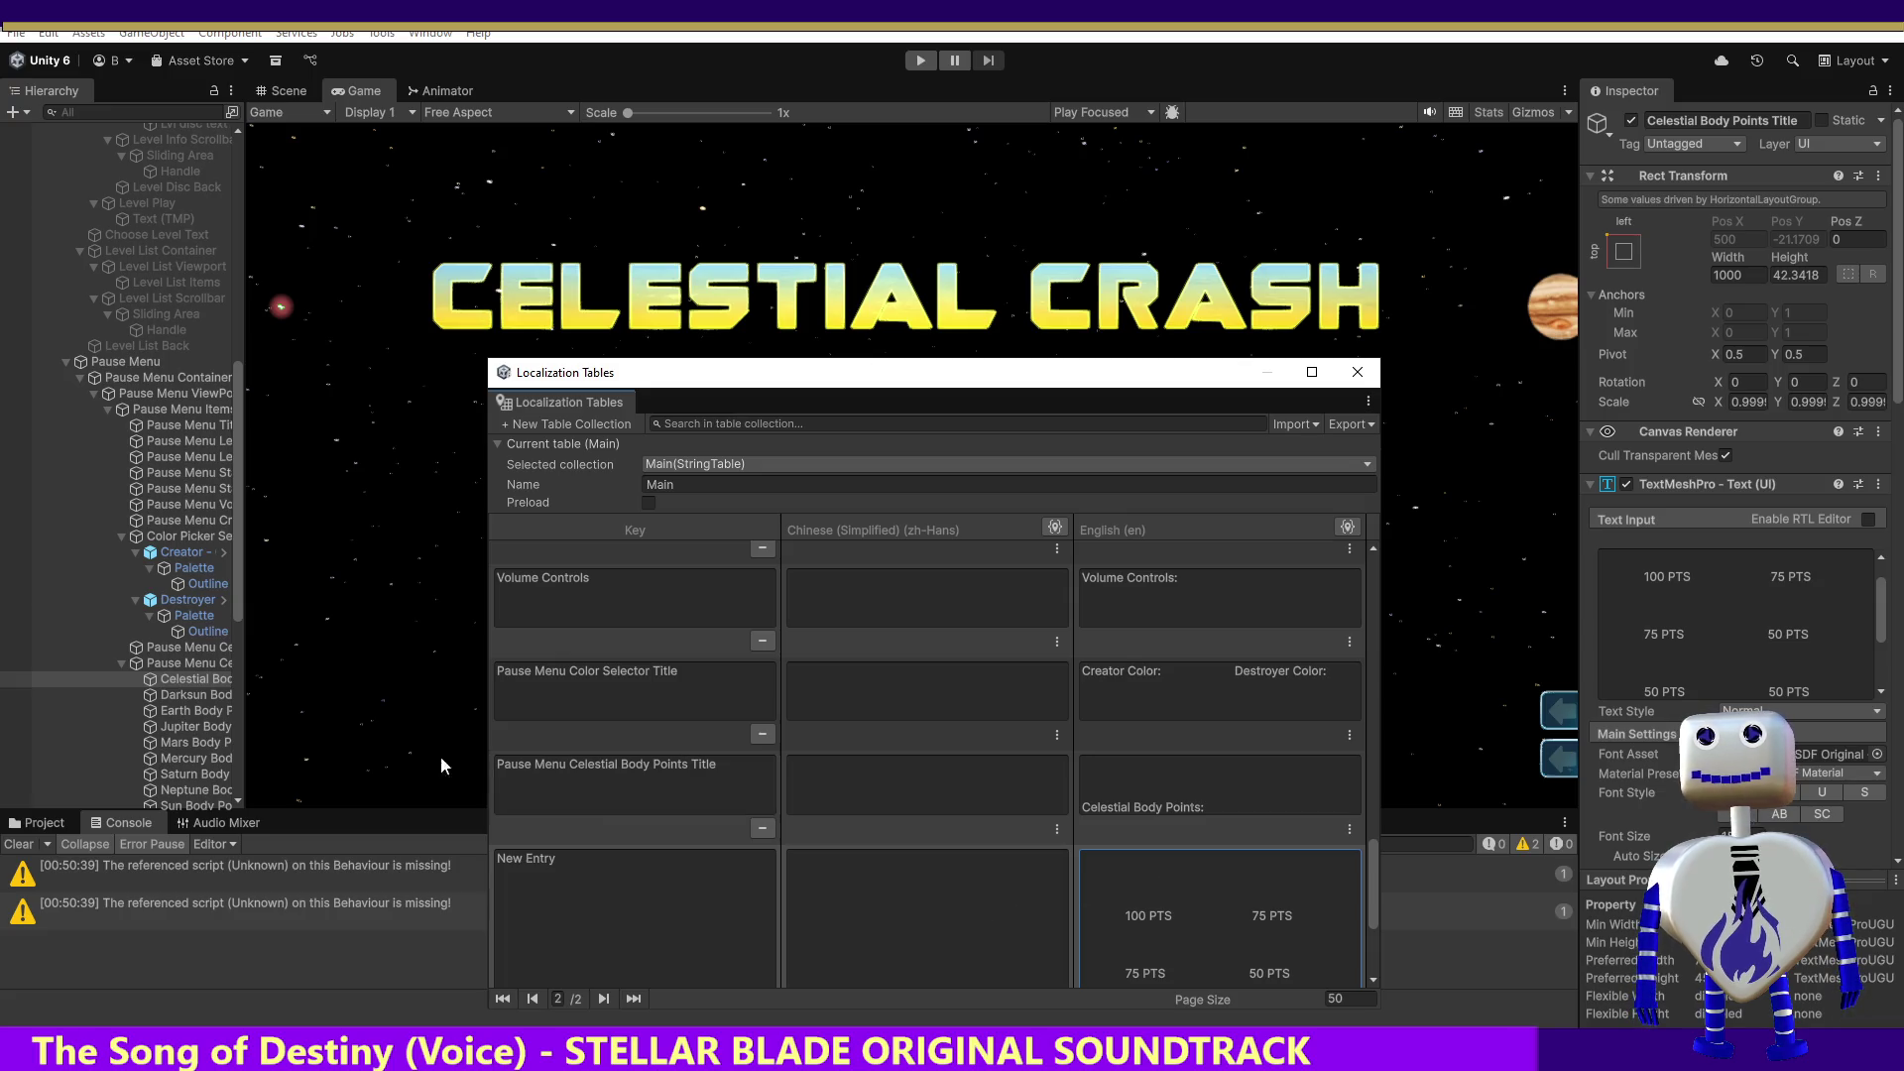
Step: Step through the planet Body Points objects (Darksun to Venus), then reselect Celestial Body Points Title
left_click(192, 694)
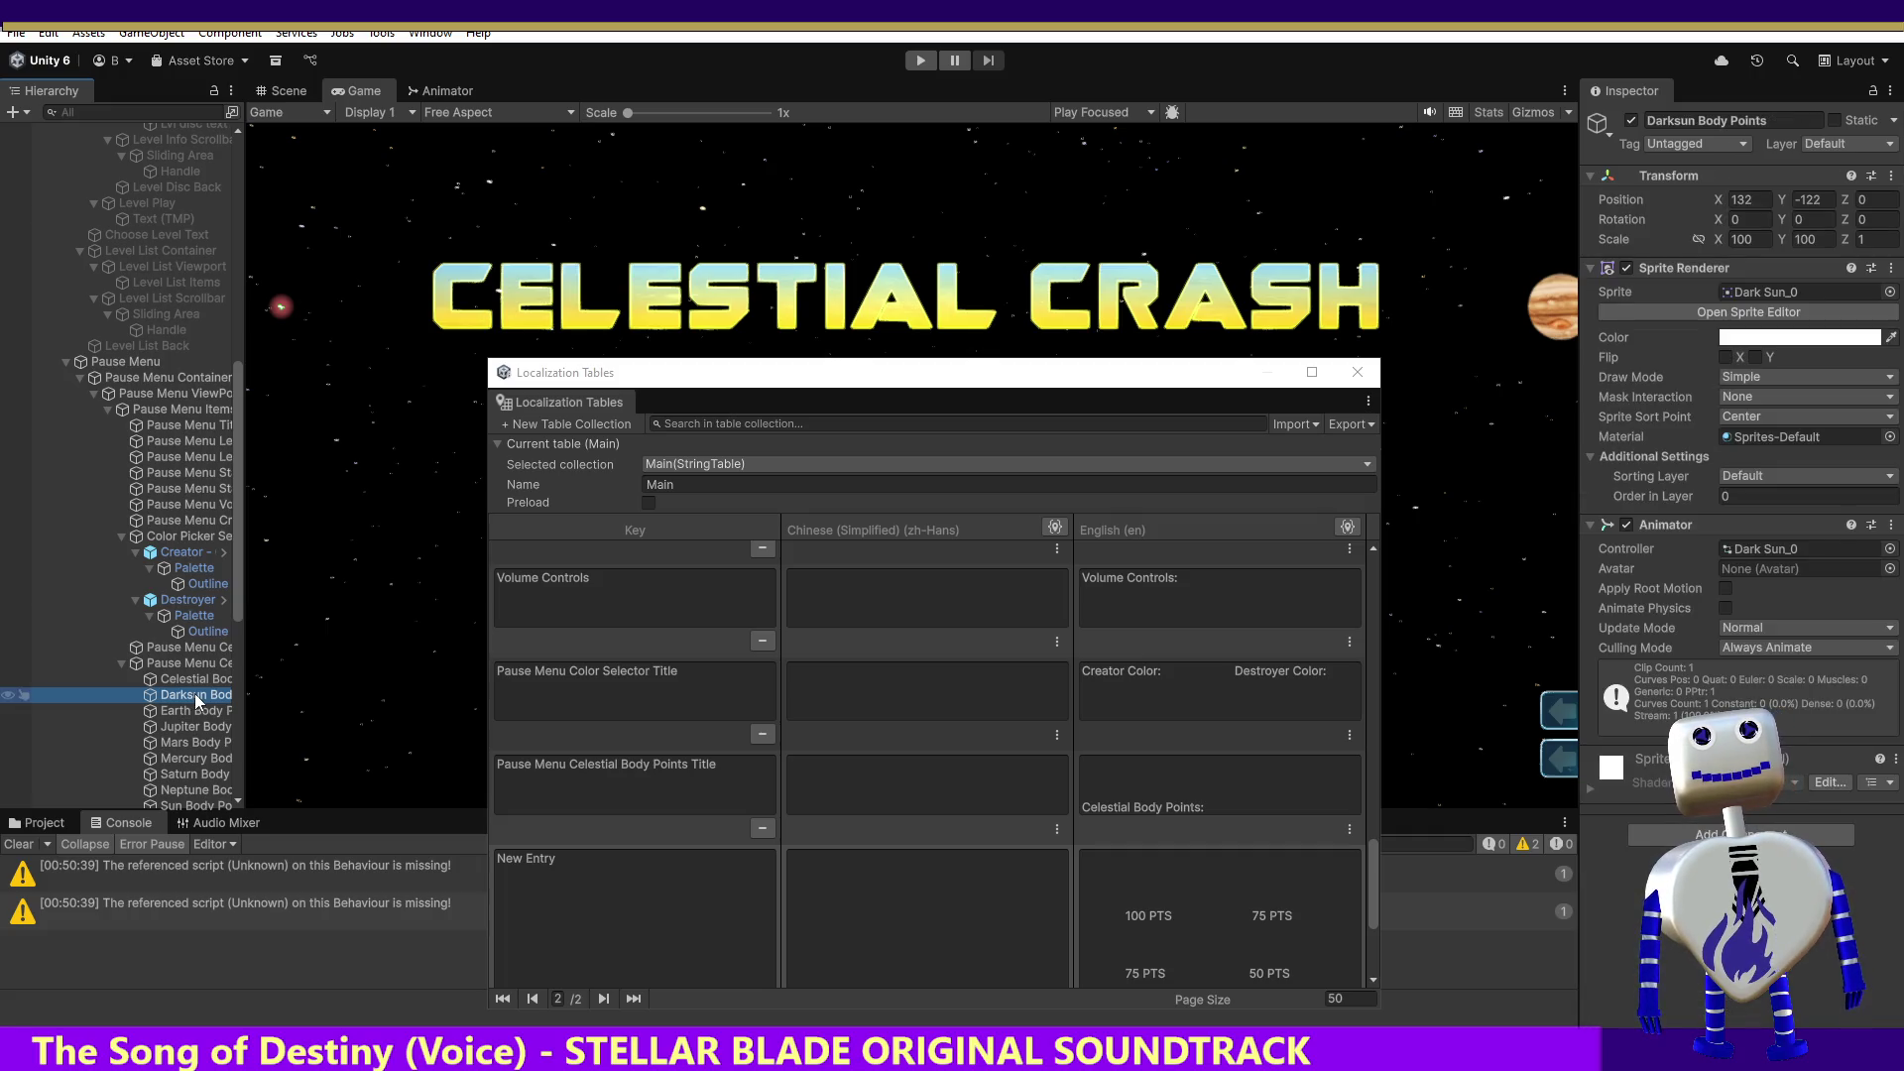
left_click(194, 706)
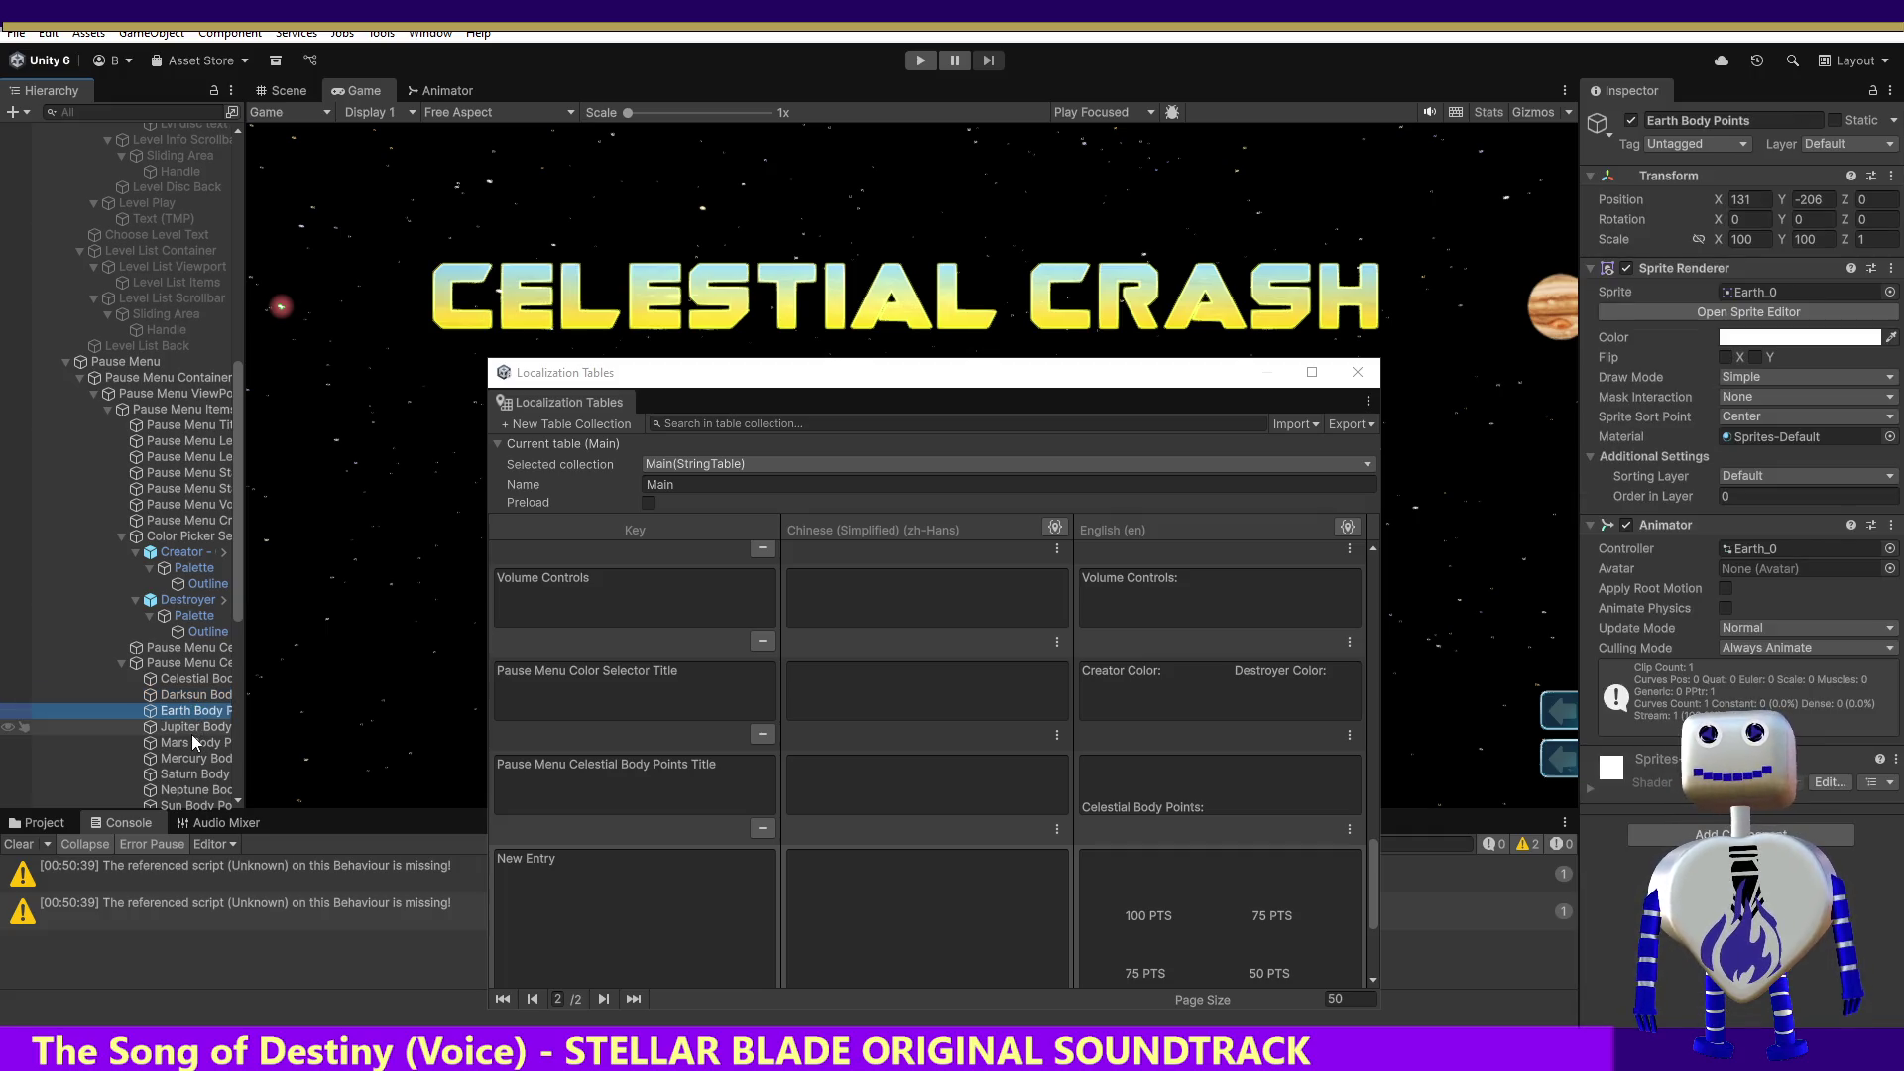
left_click(193, 732)
left_click(192, 743)
left_click(191, 761)
left_click(188, 790)
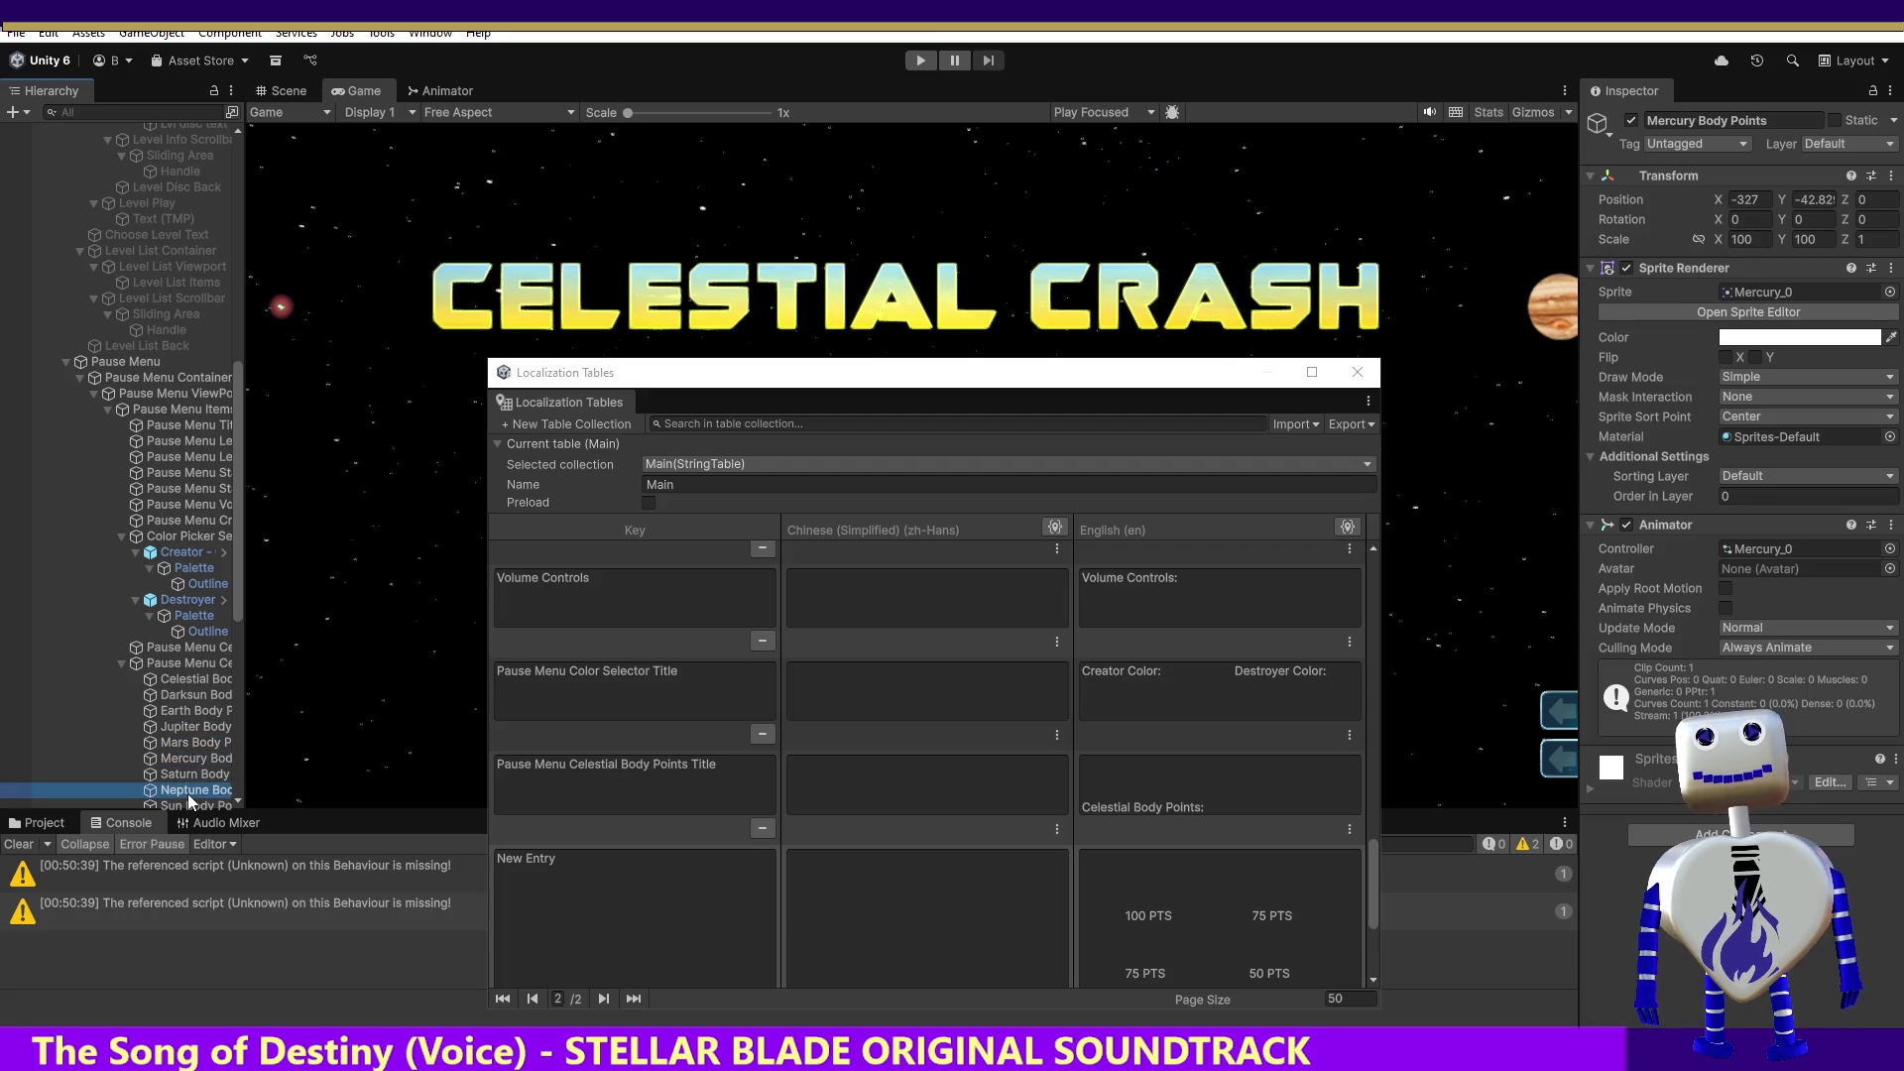
scroll(232, 620, "down", 5)
left_click(208, 655)
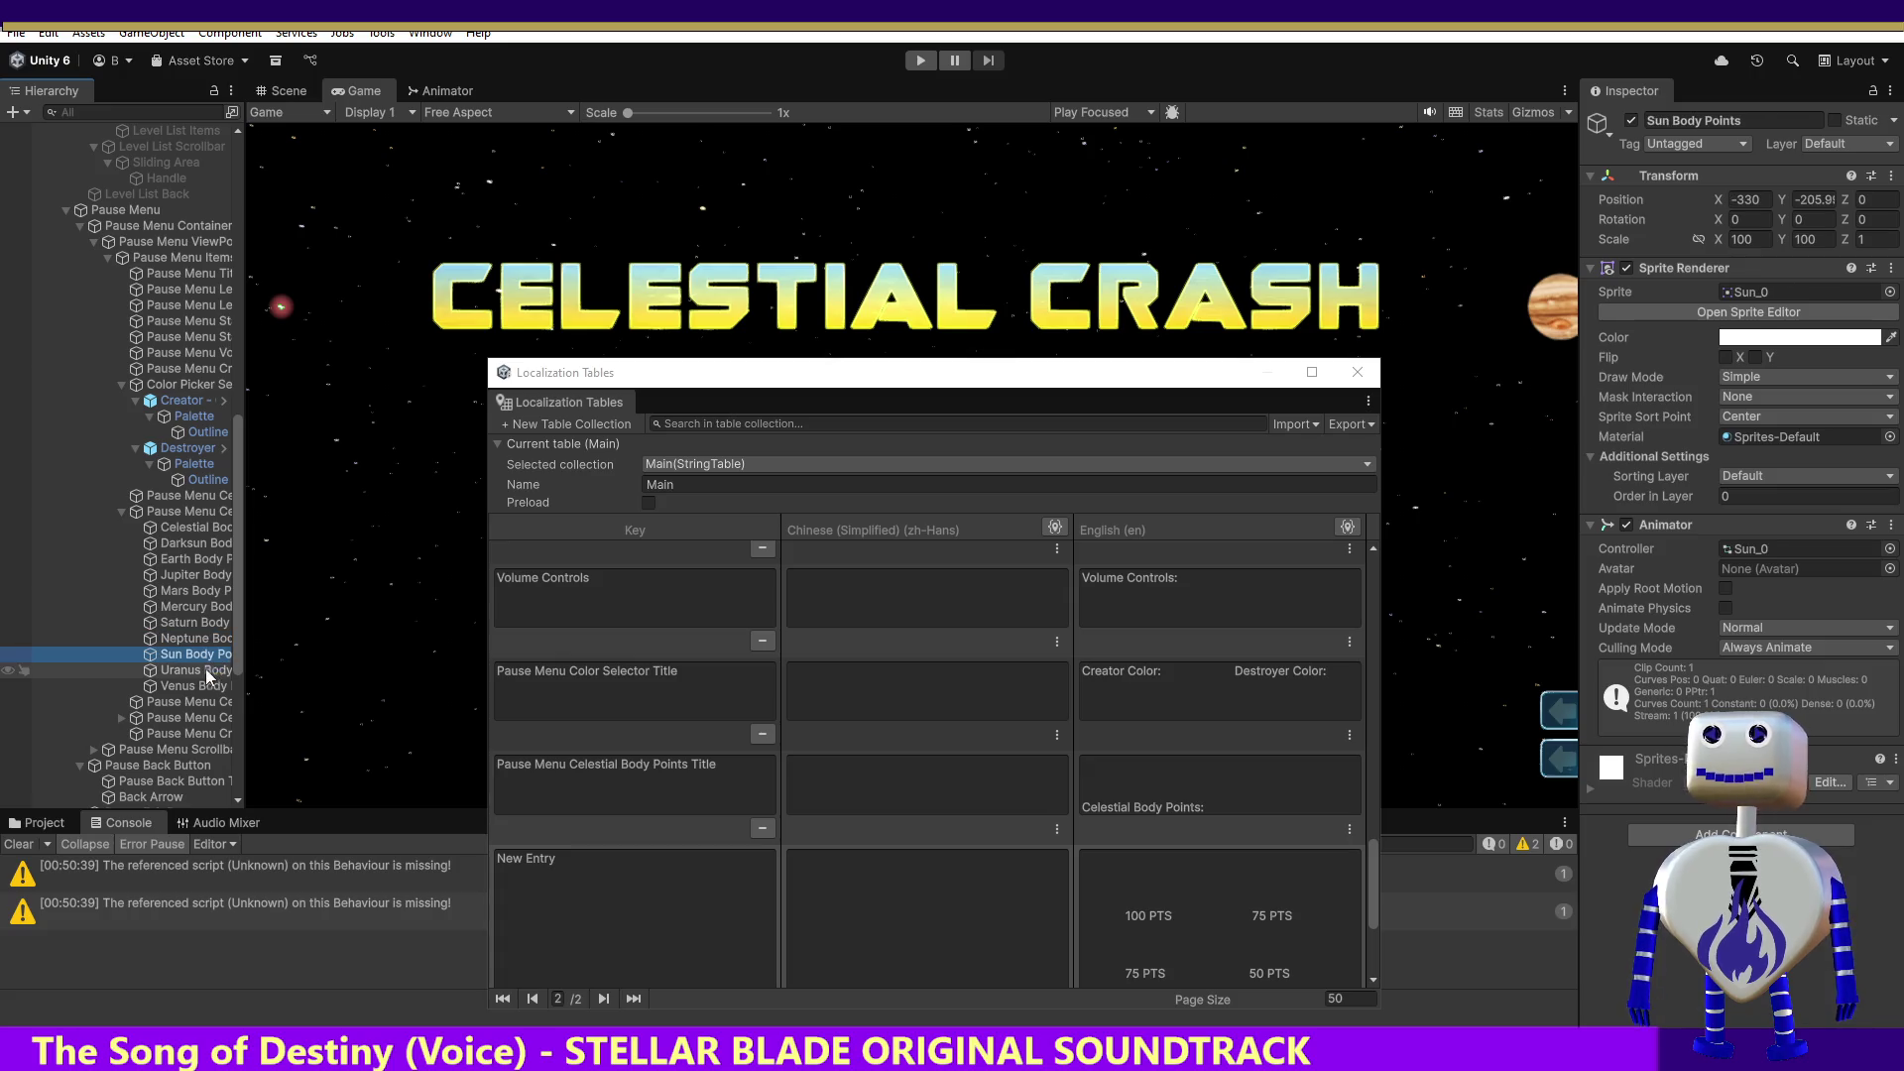
left_click(201, 672)
left_click(190, 688)
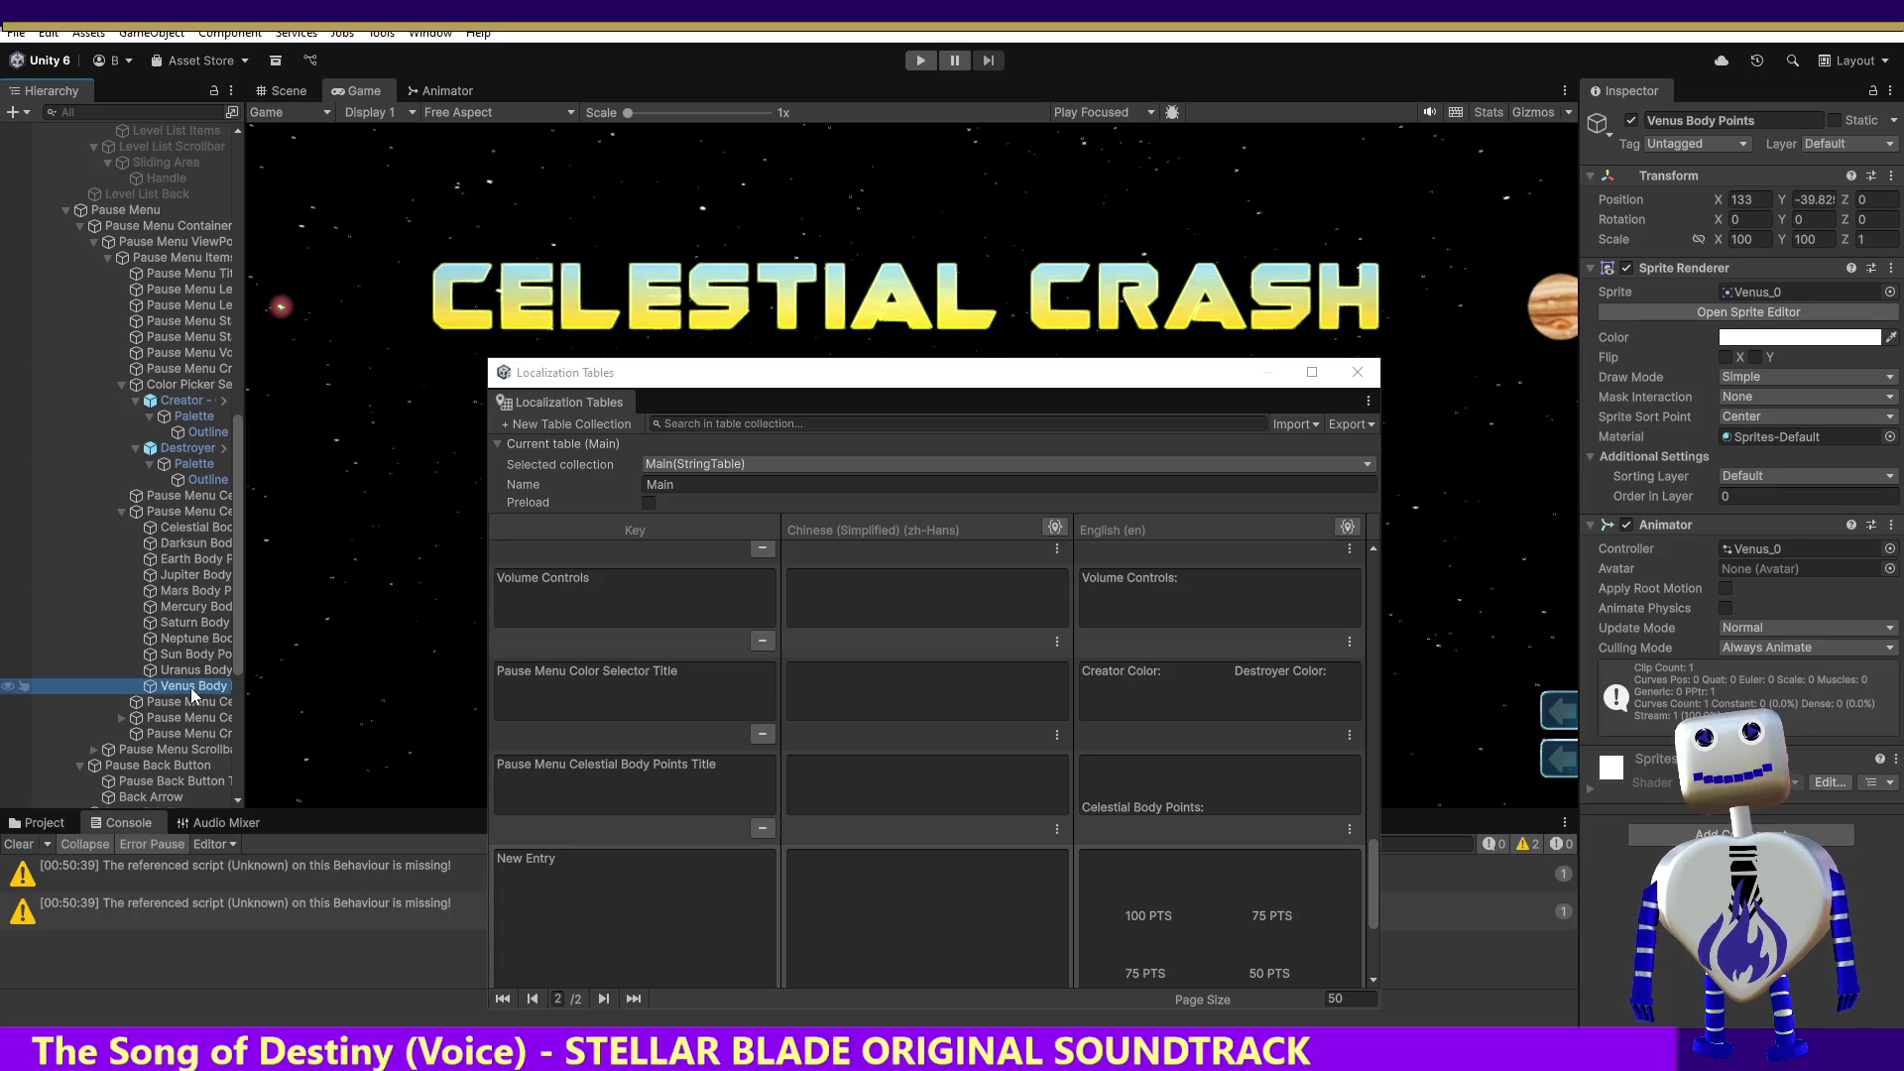
left_click(176, 528)
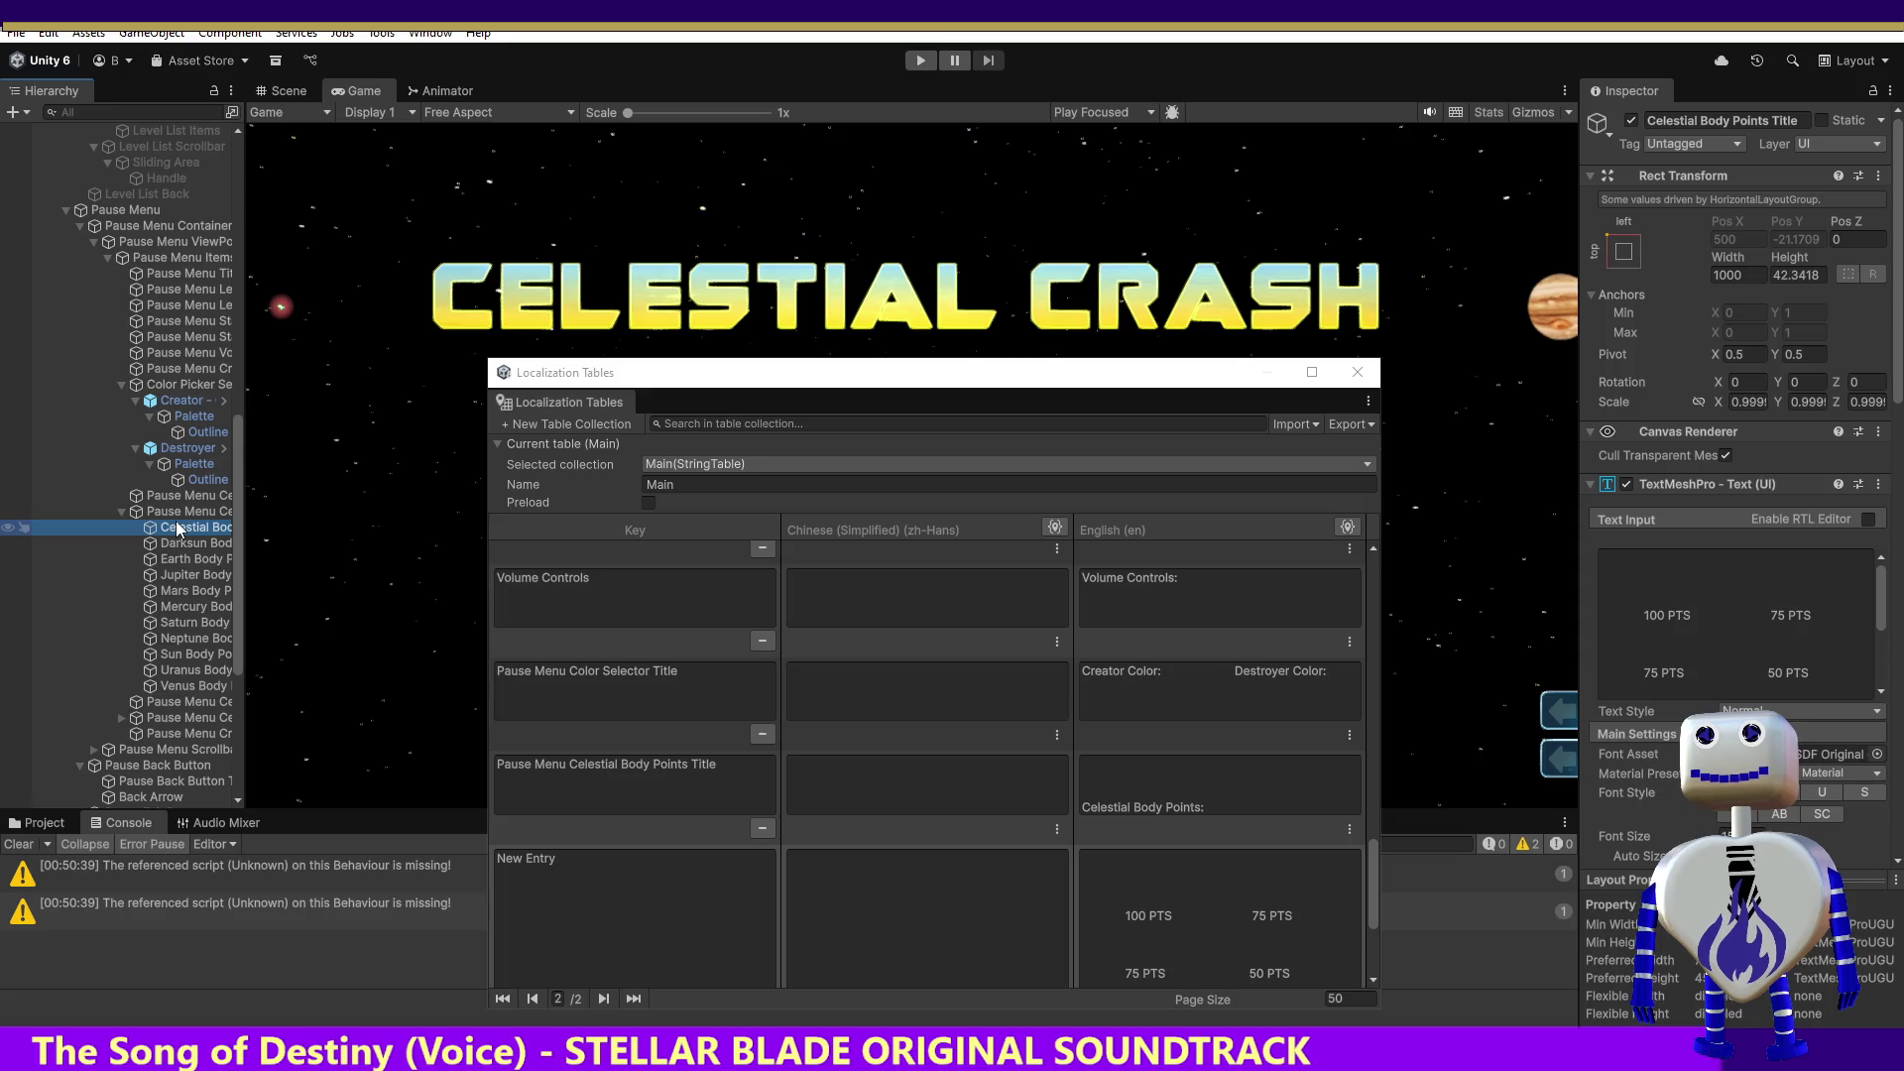
Step: Paste the copied object name 'Celestial Body Points Title' in as the new Main entry's key
left_click(1722, 120)
key("ctrl+c")
left_click(659, 871)
key("ctrl+v")
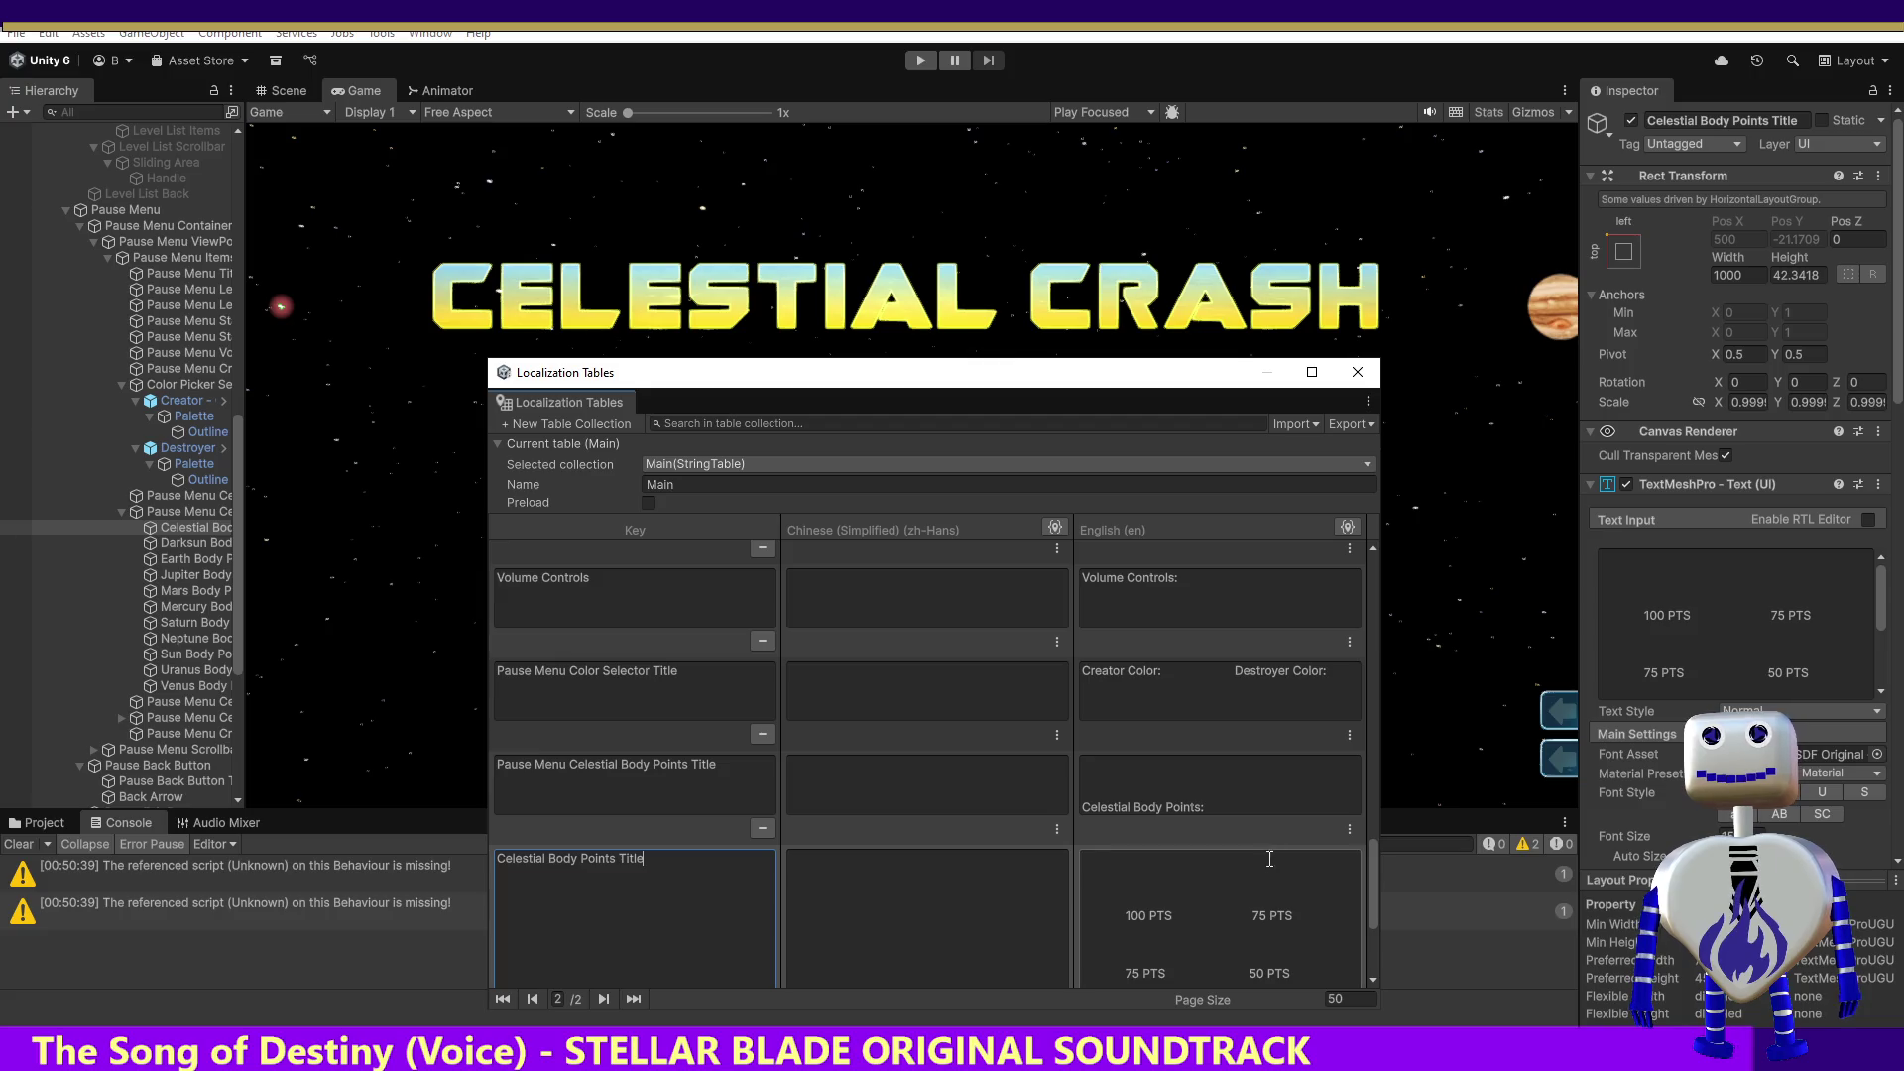
left_click(924, 932)
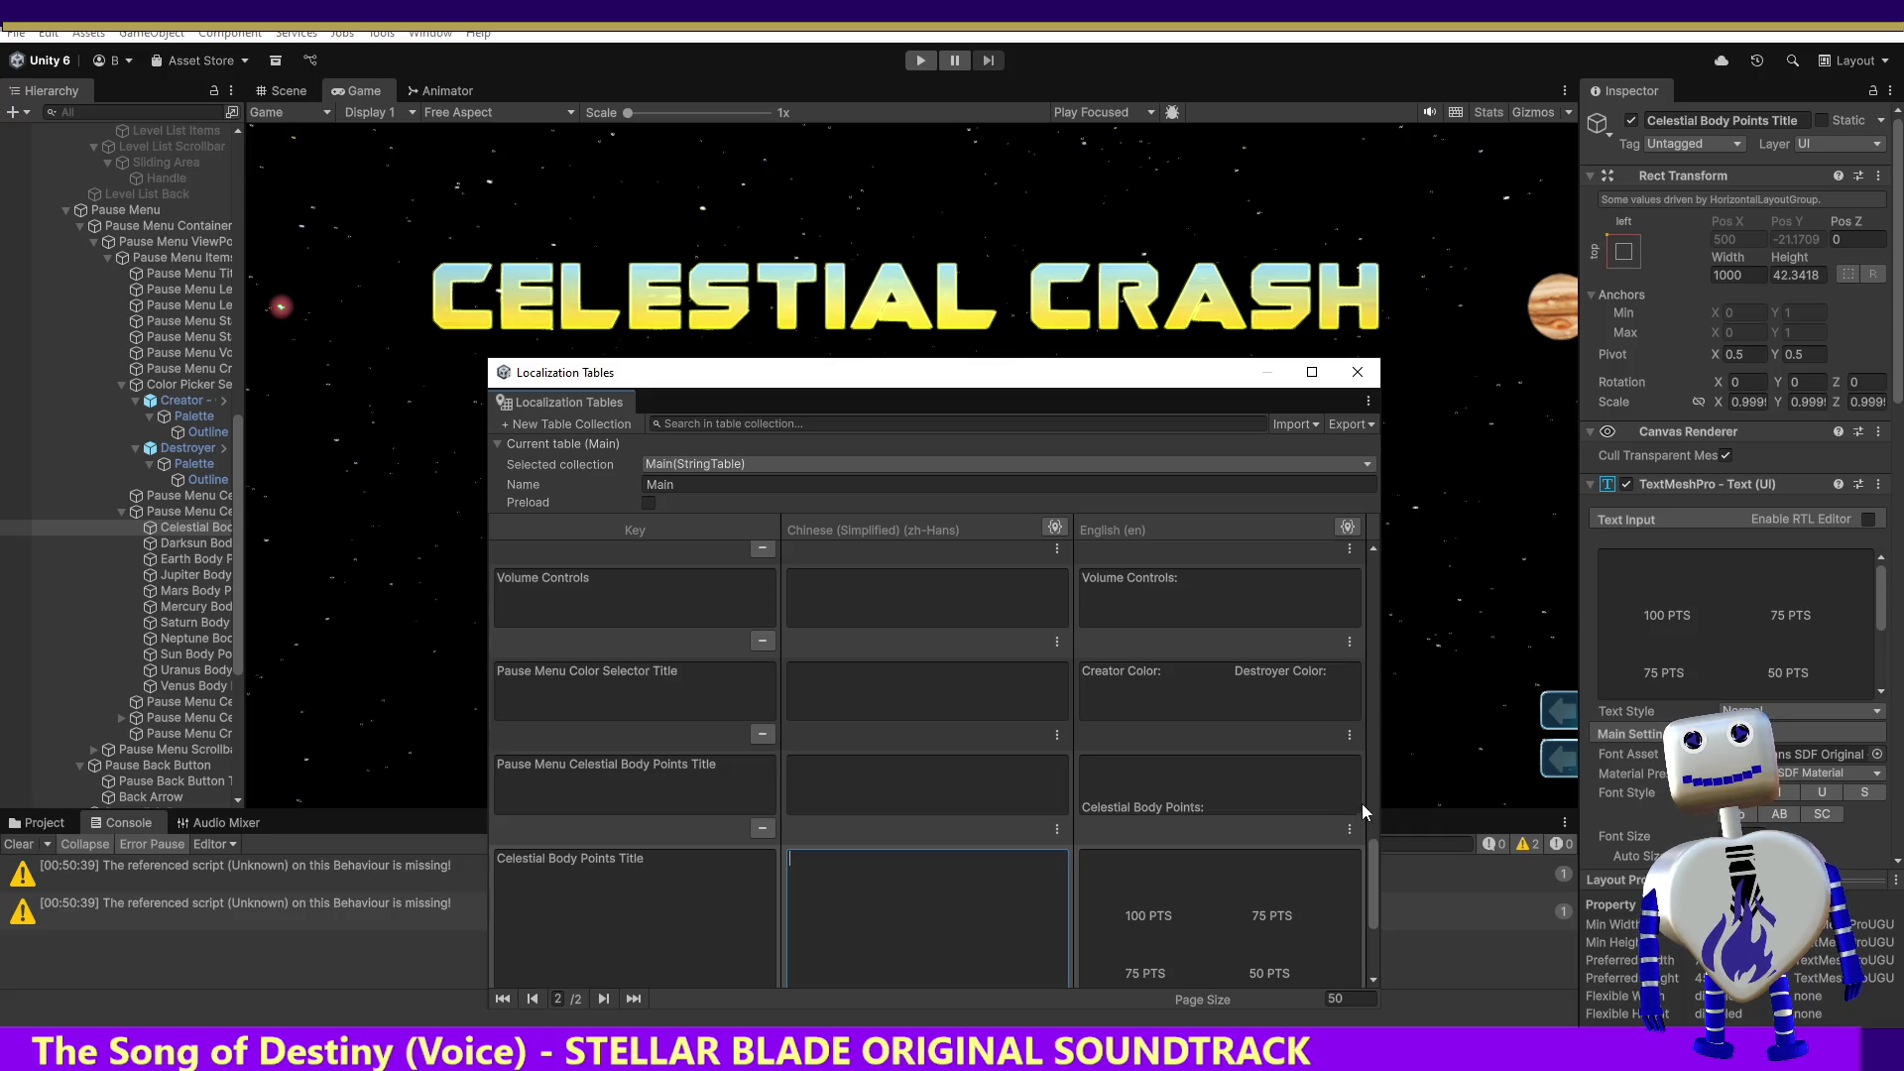
left_click_drag(1371, 861, 1371, 914)
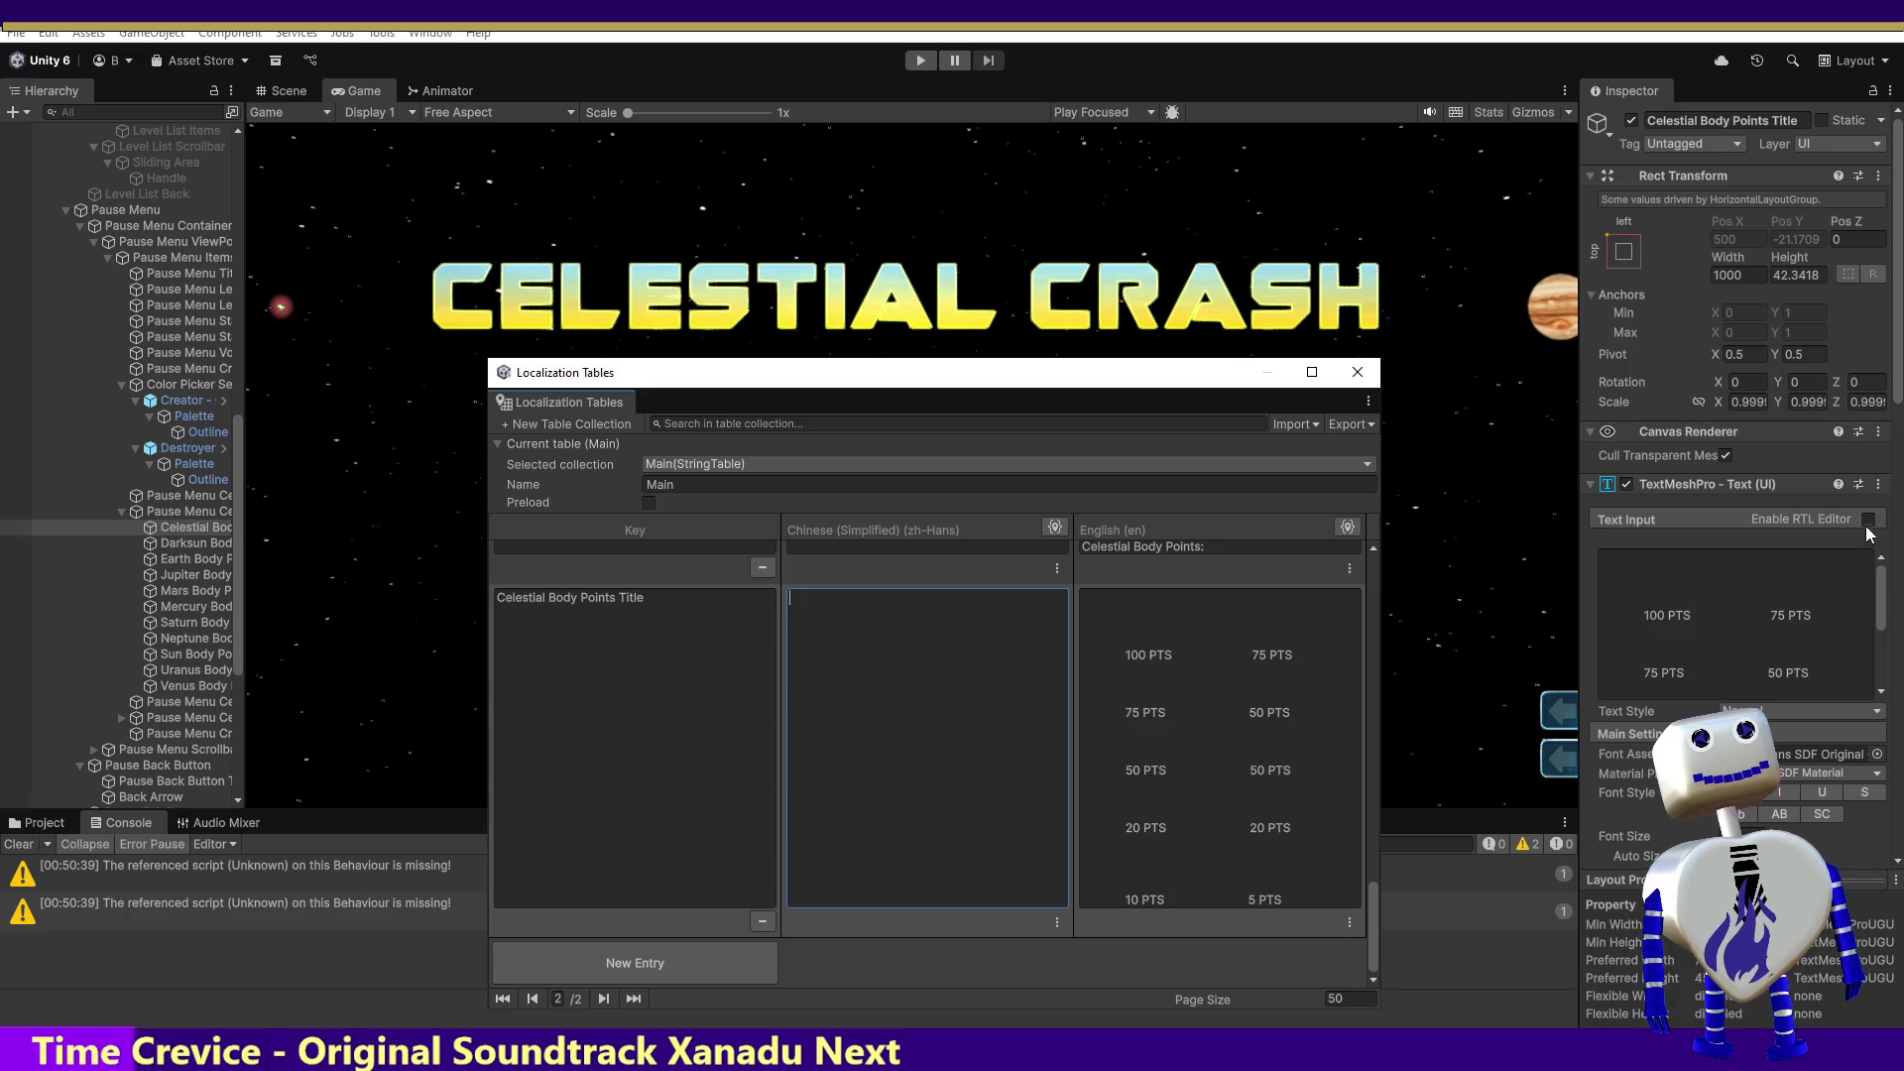
Step: Set the Localize String Event's String Reference to Main/Celestial Body Points Title
left_click(1878, 484)
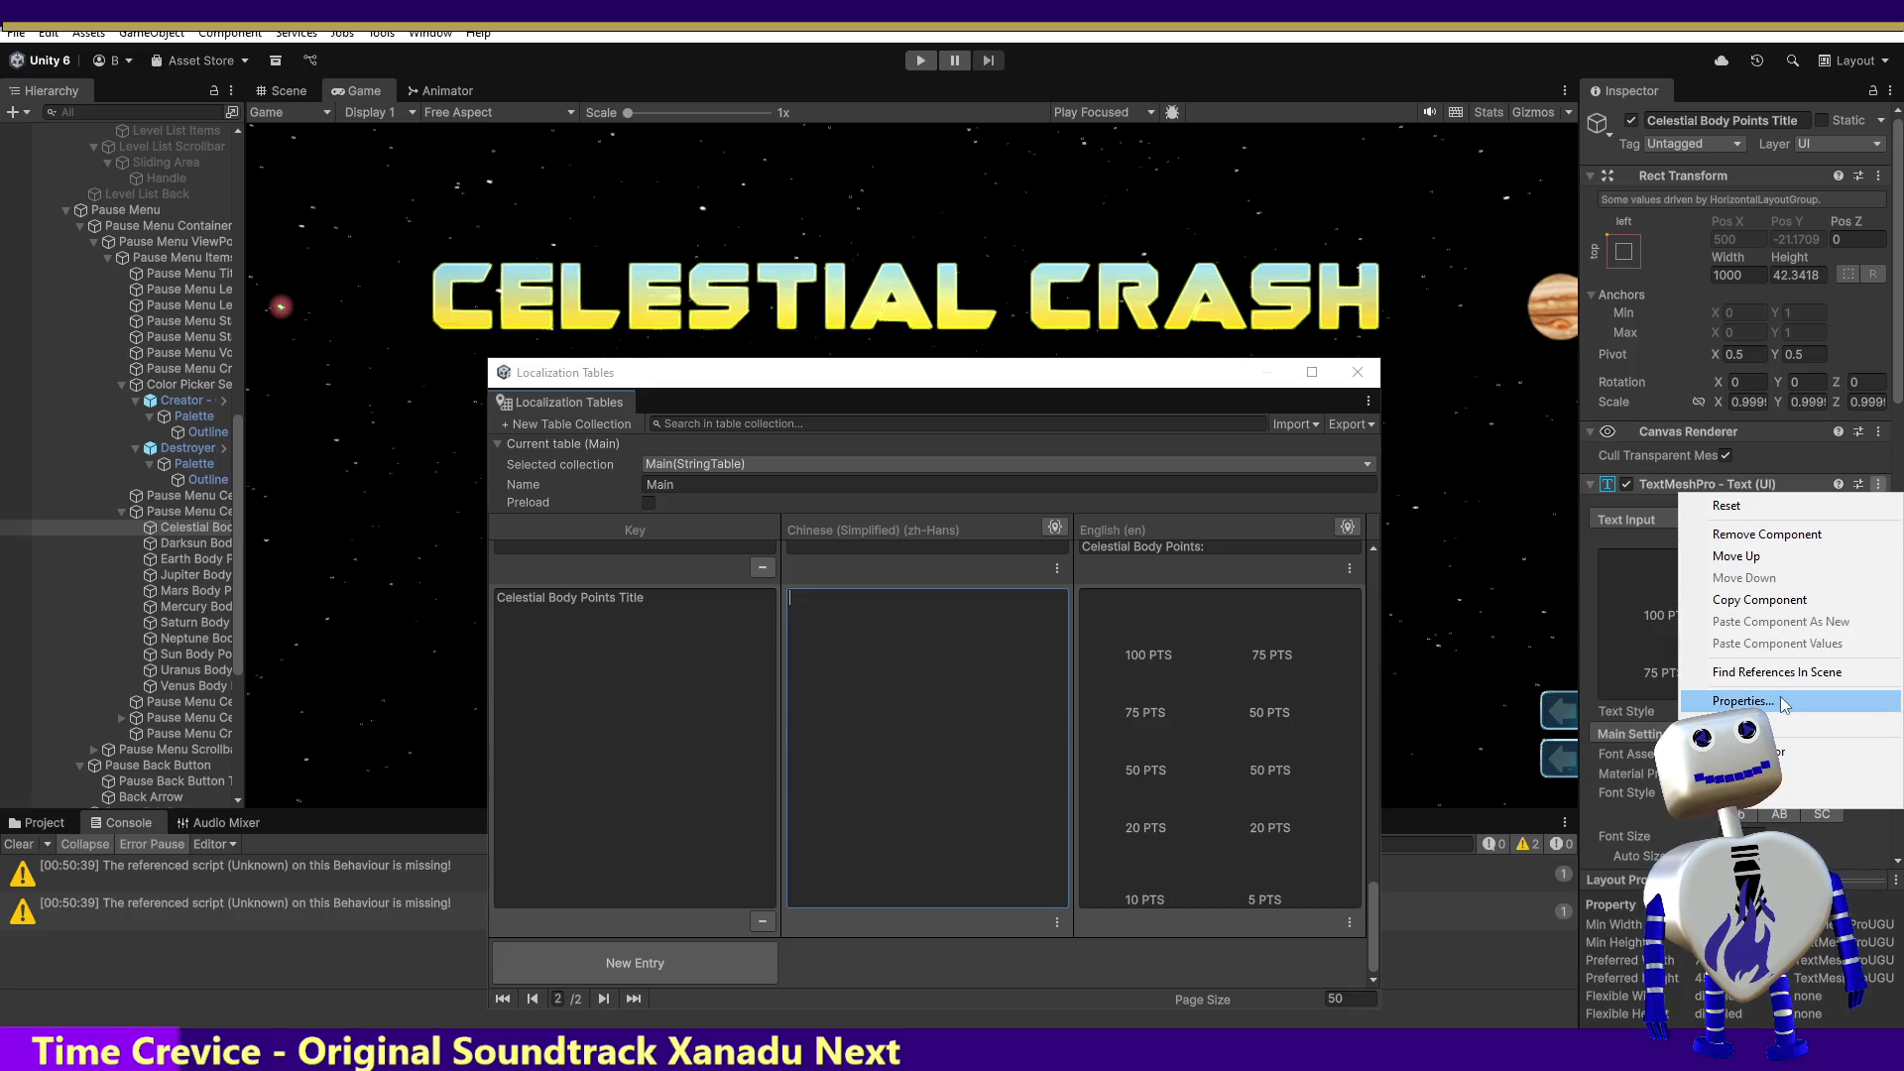
key("Escape")
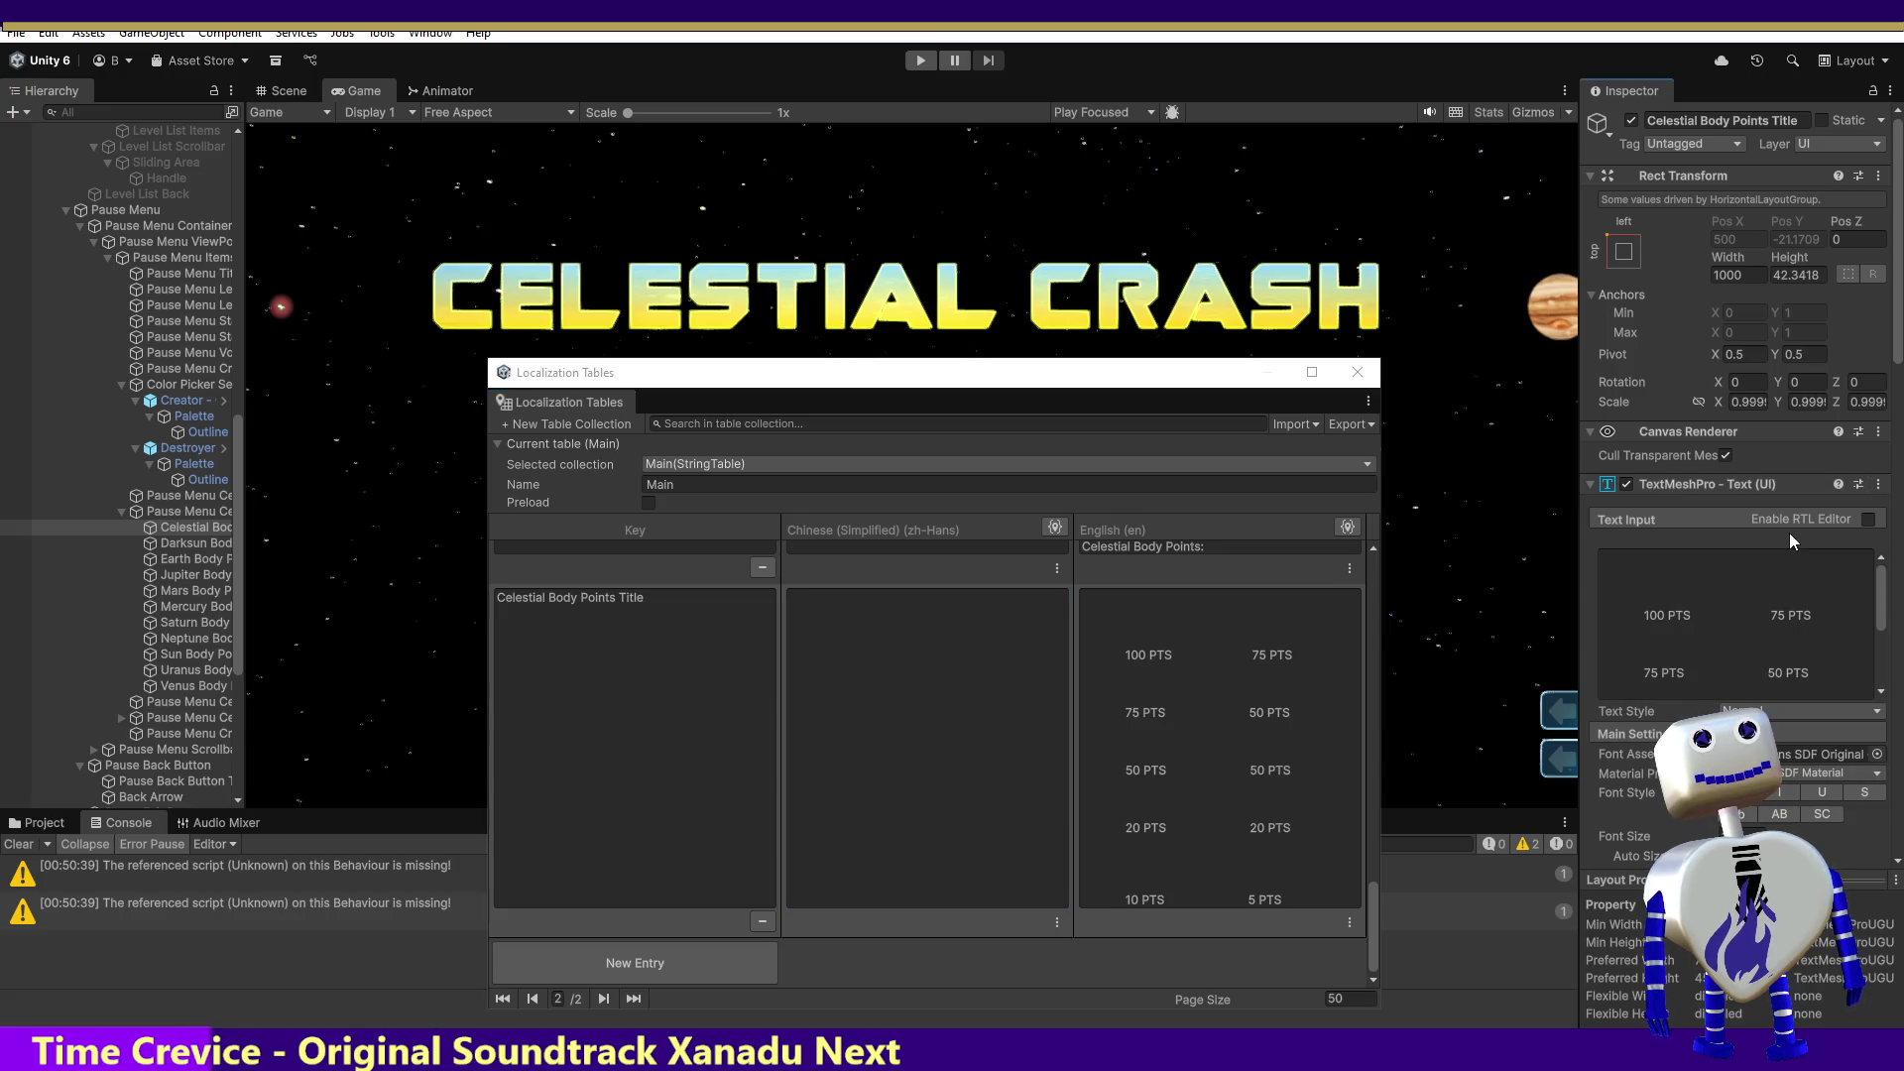
left_click_drag(1901, 388, 1883, 569)
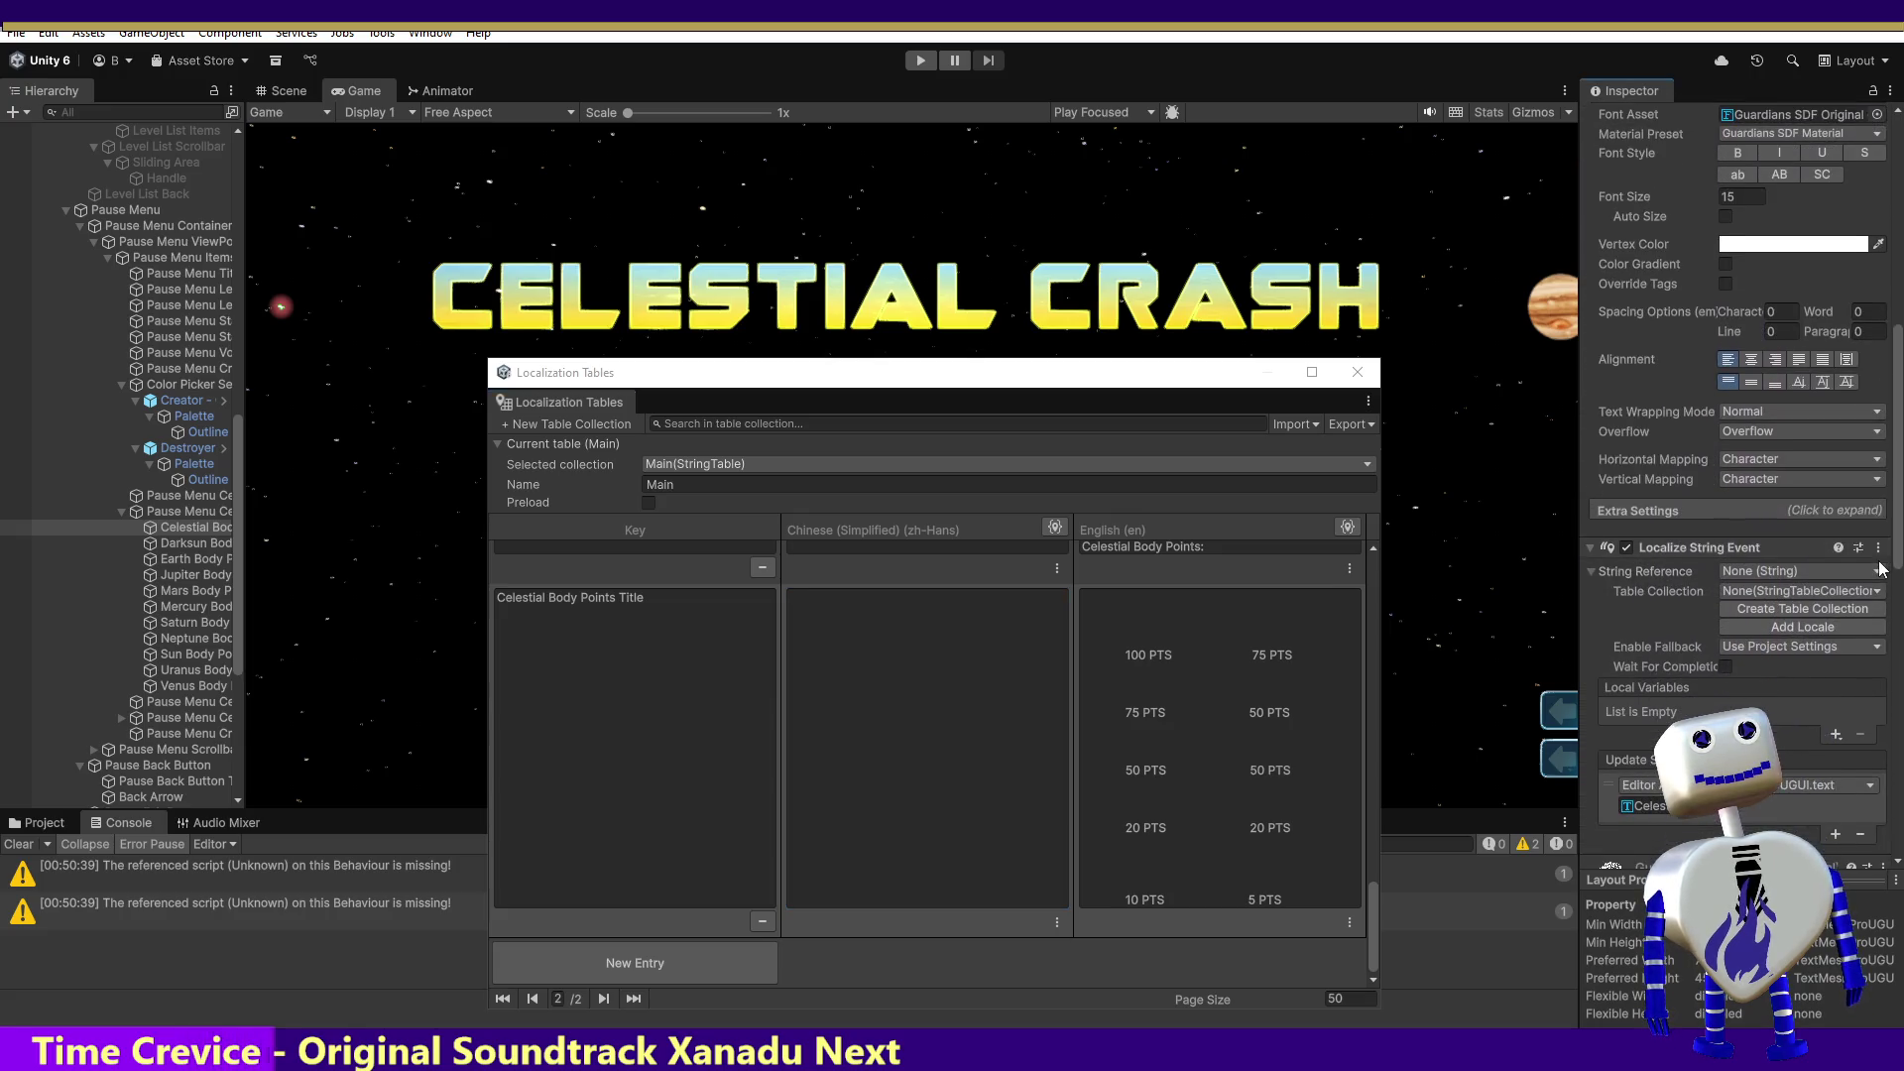
left_click(1789, 563)
type("Celestial Body Points Title")
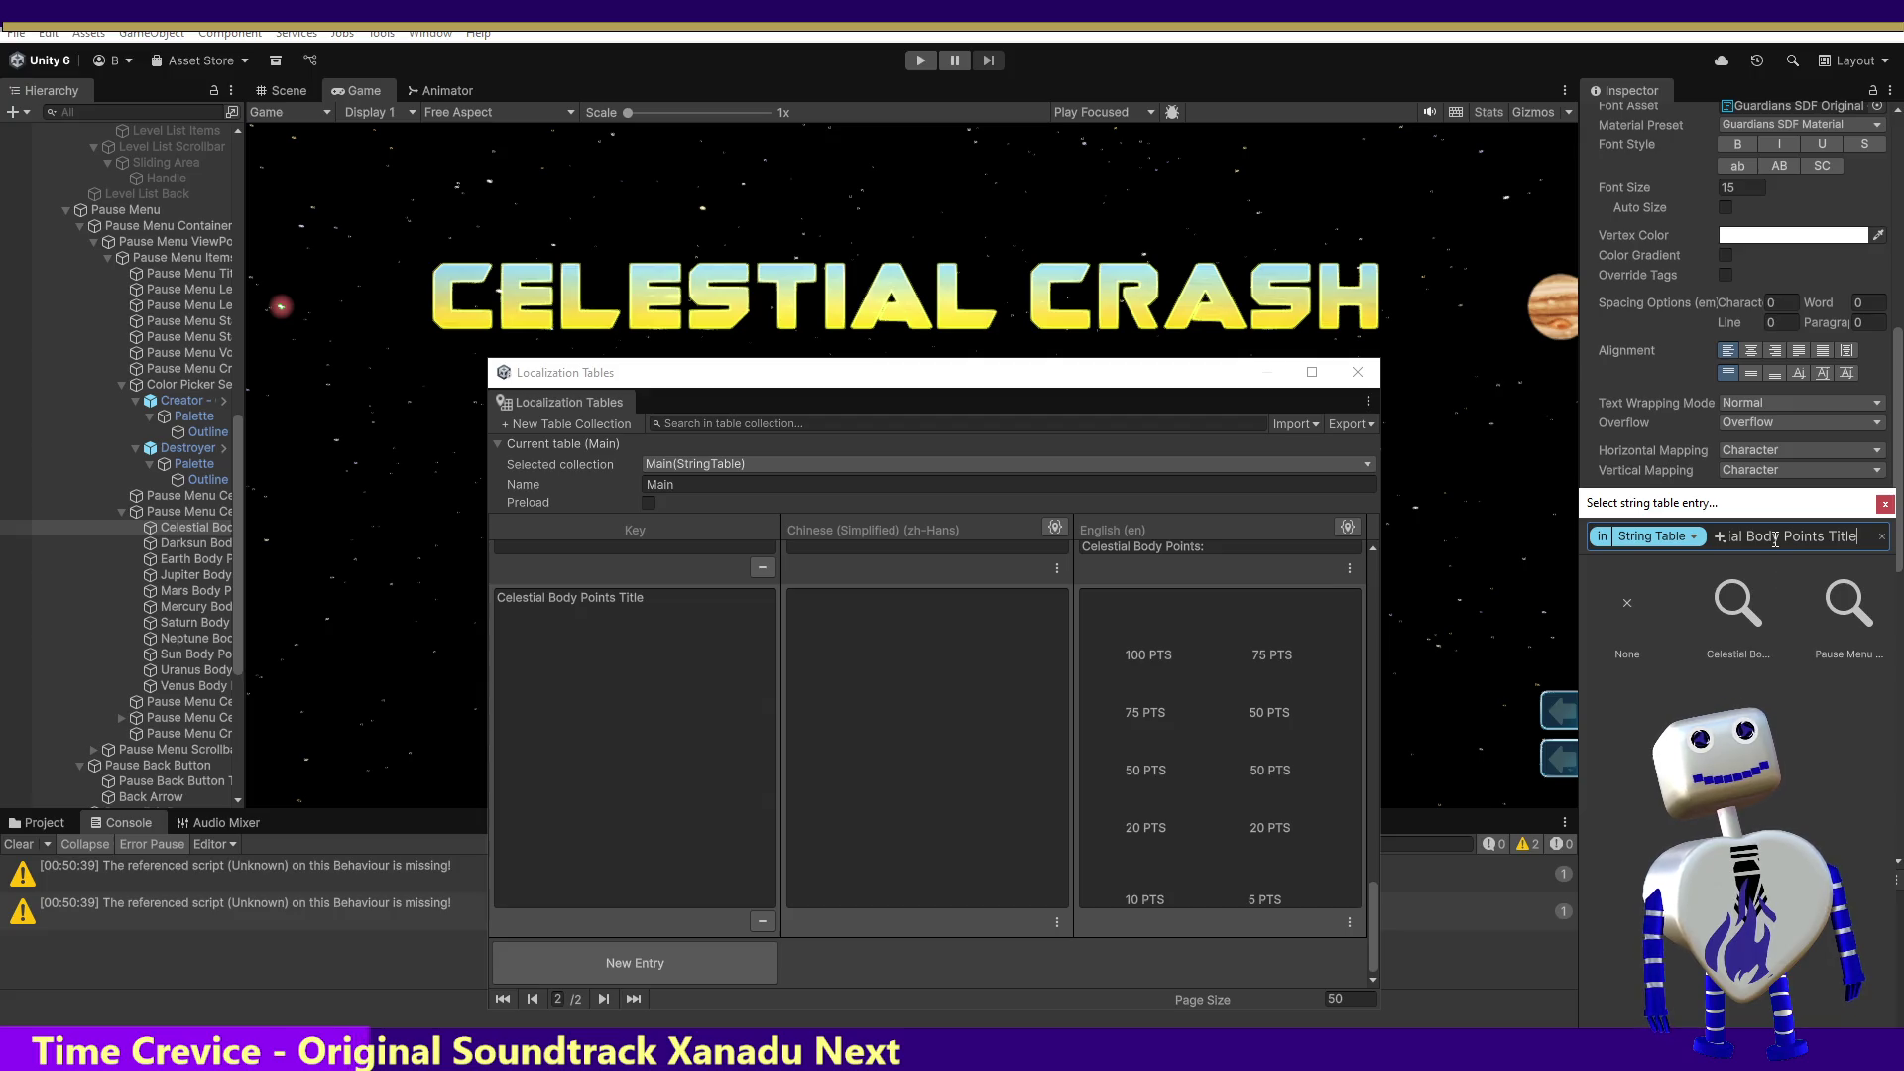
left_click(1741, 607)
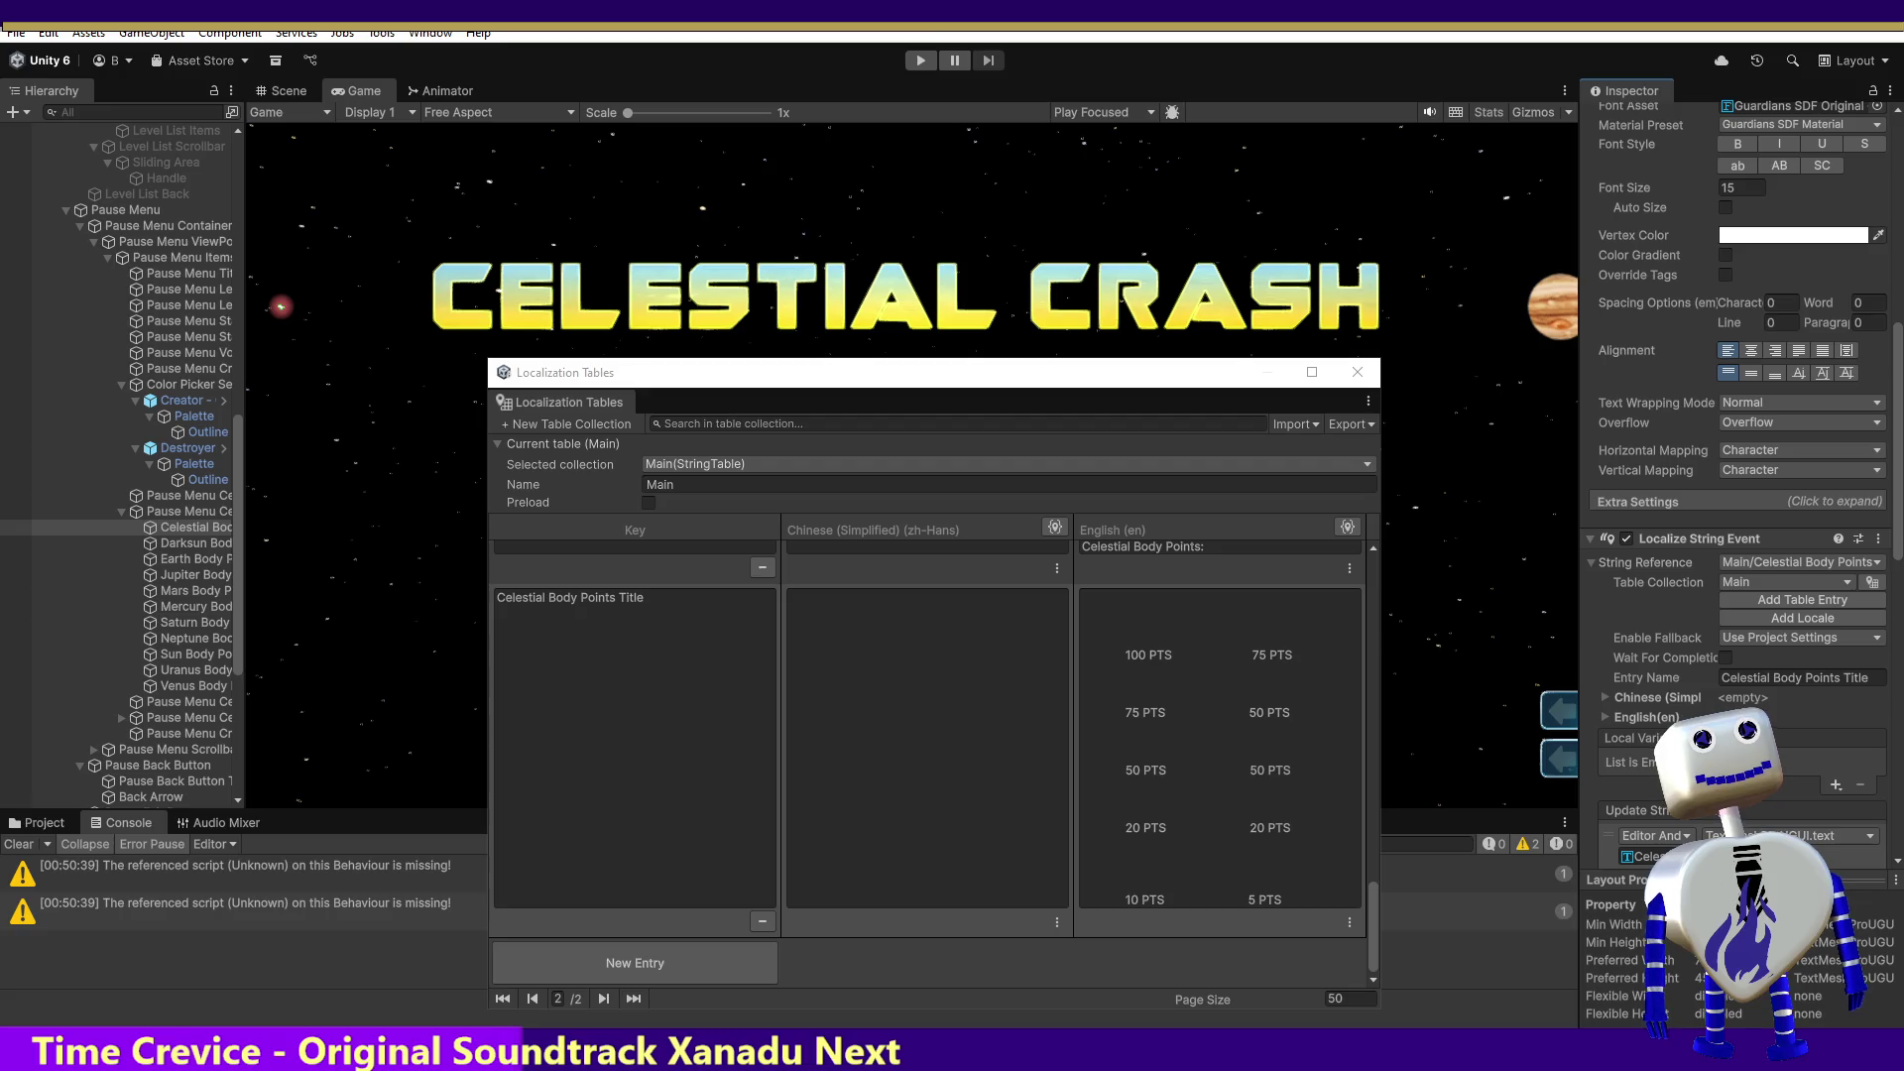
scroll(1894, 573, "down", 5)
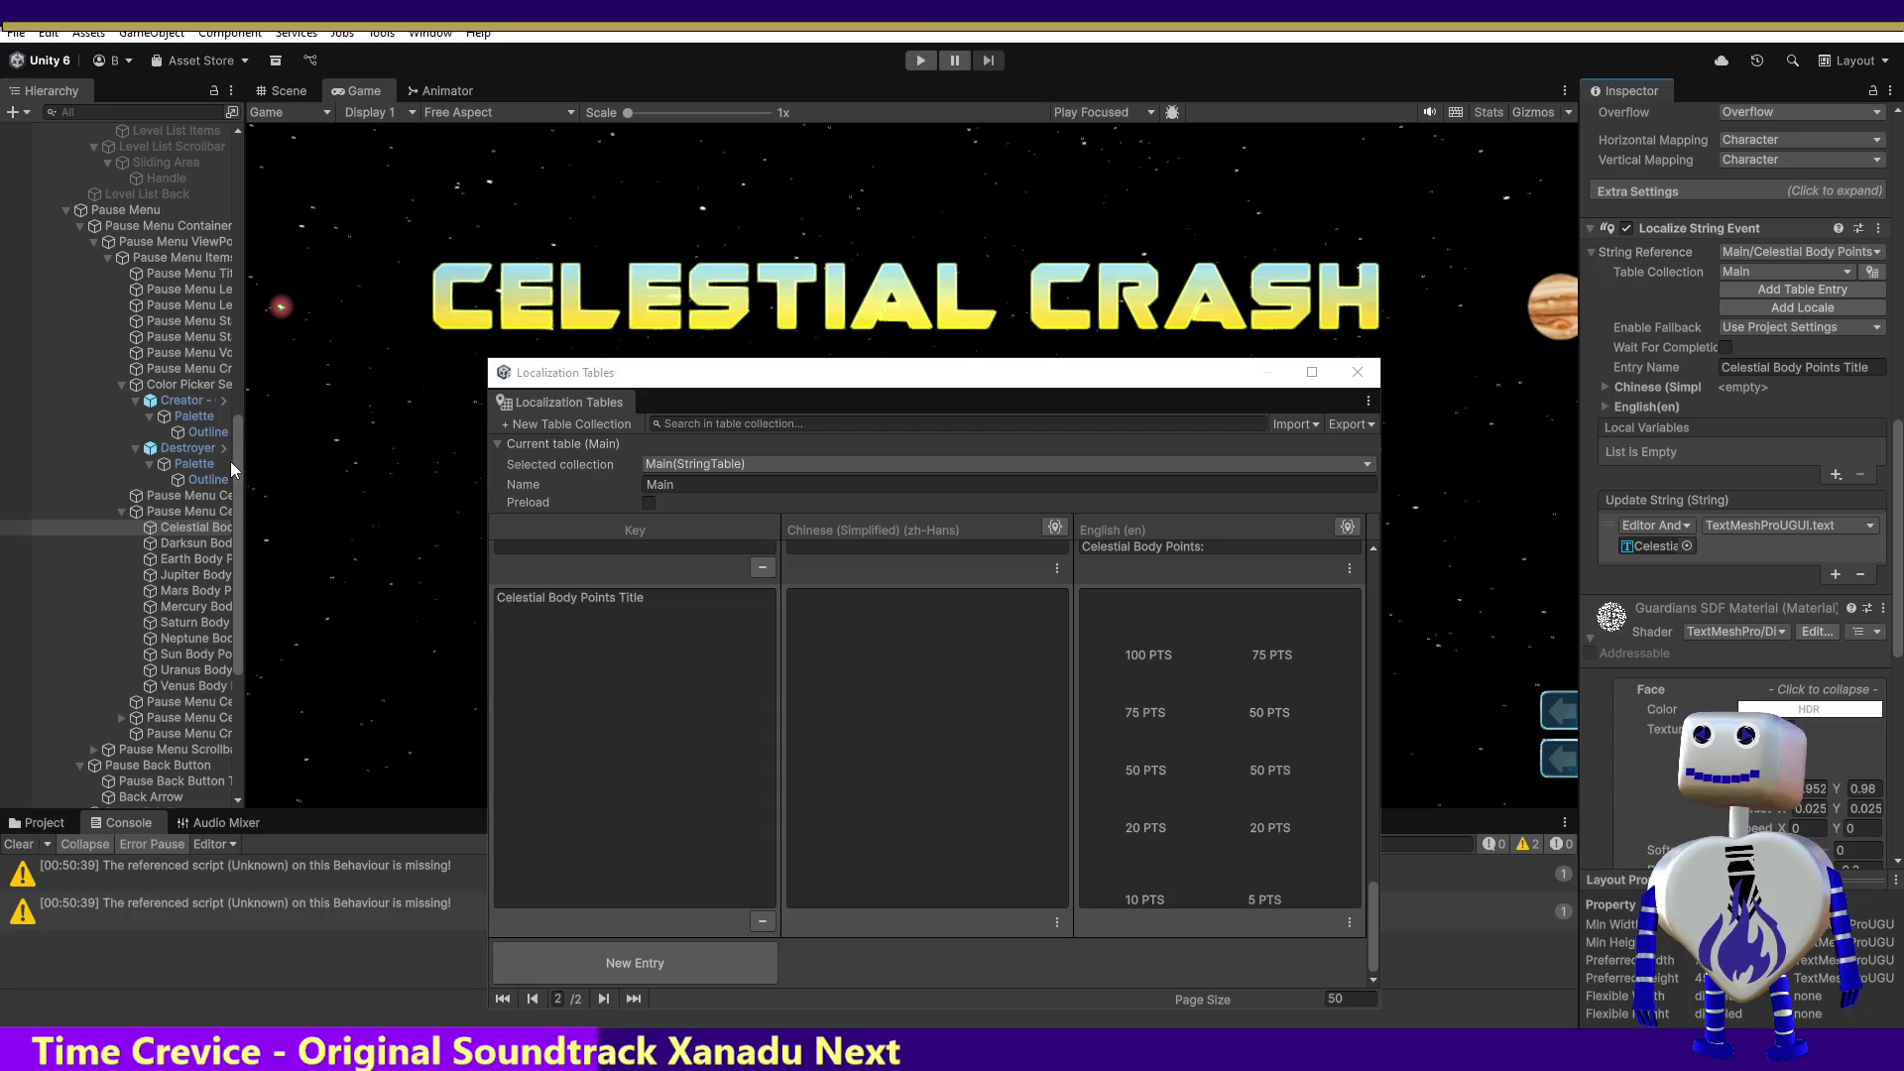
Step: Add an Update String listener on the points title and assign Main Camera as its object
left_click_drag(240, 462, 285, 188)
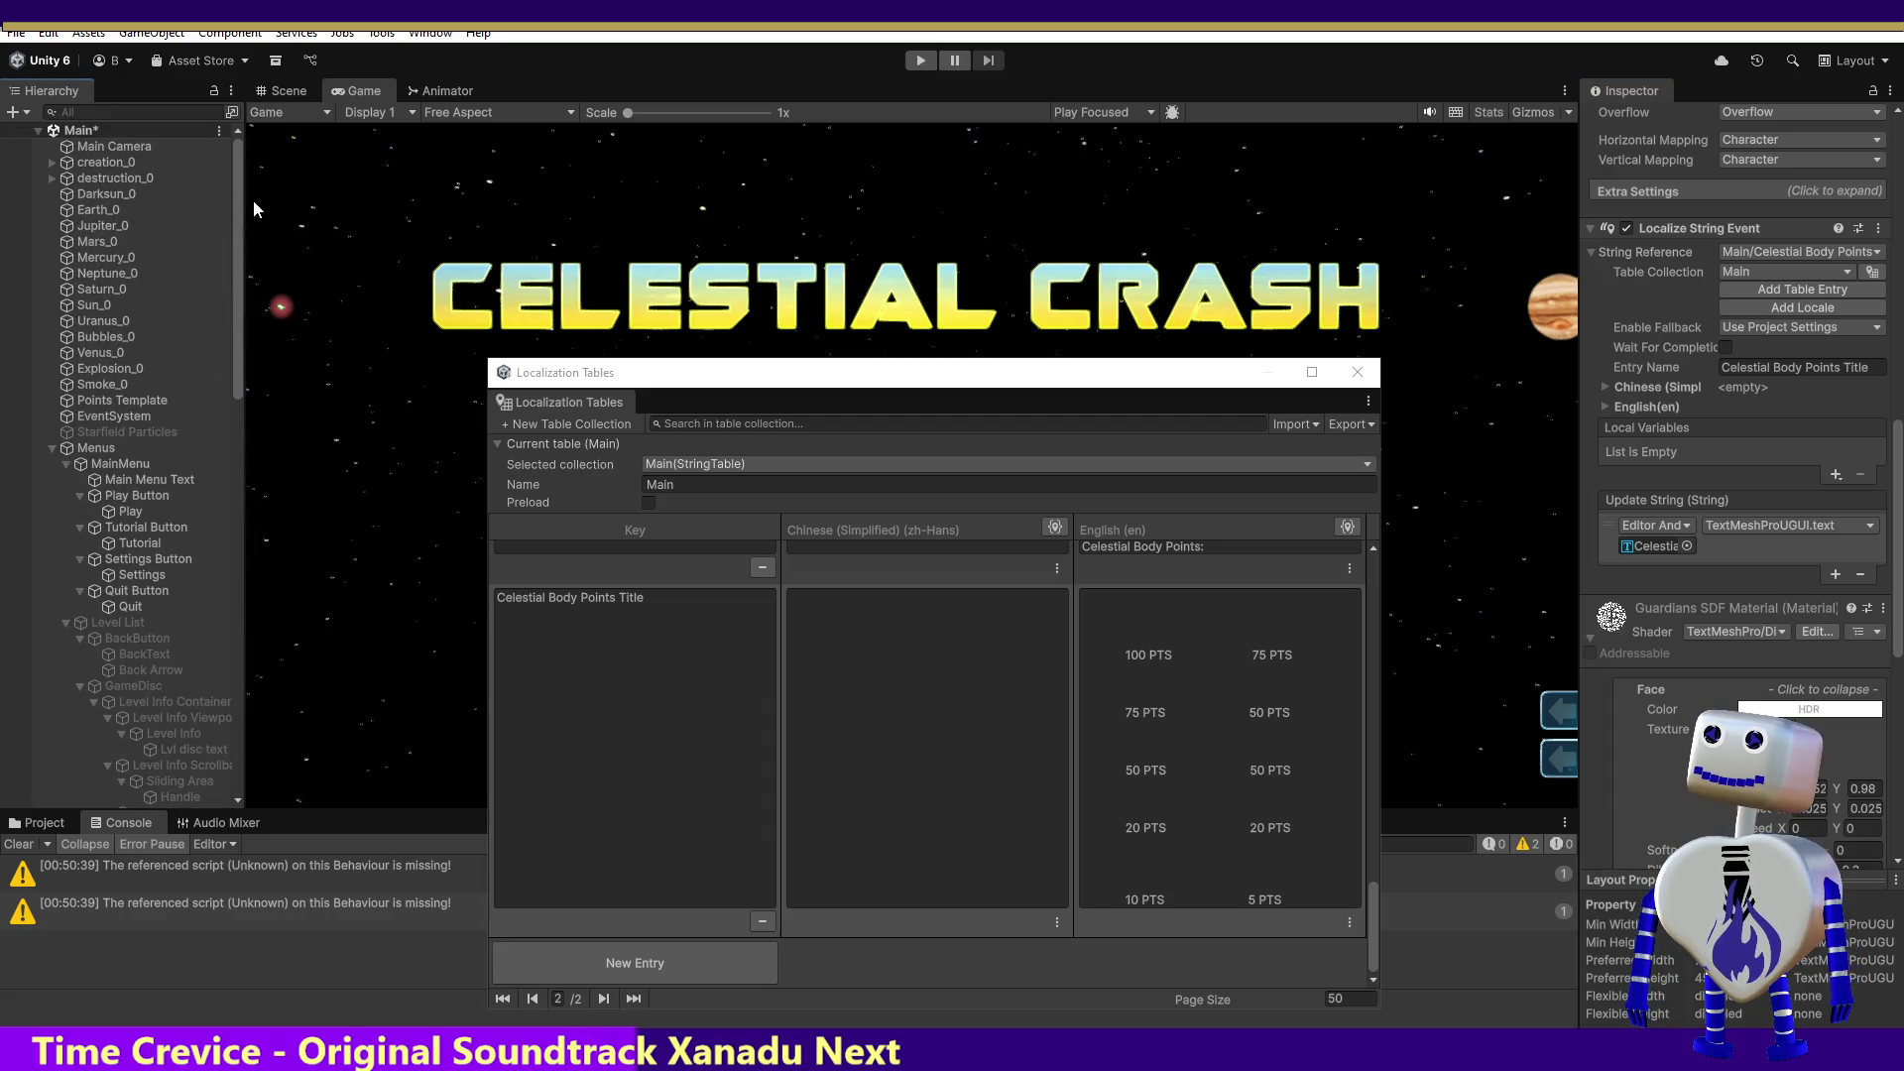
left_click(121, 146)
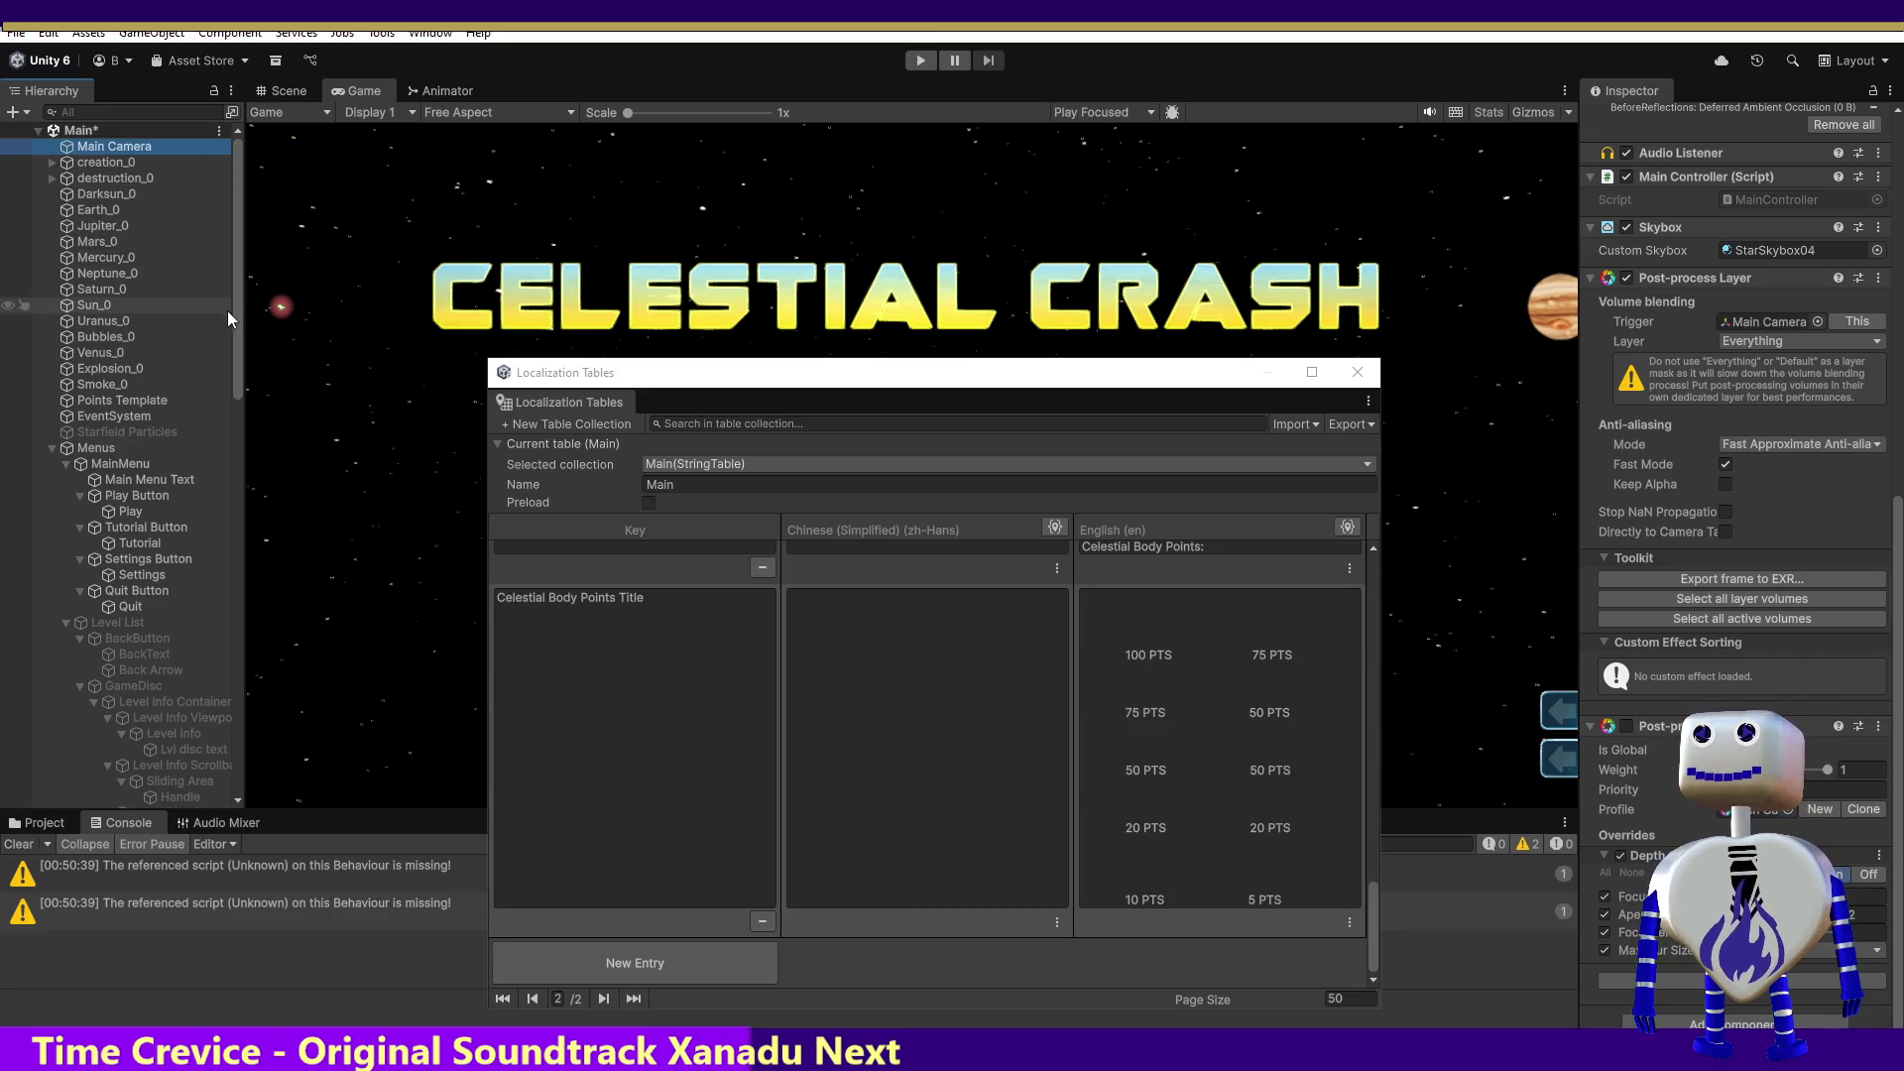
left_click_drag(234, 311, 234, 543)
left_click(176, 655)
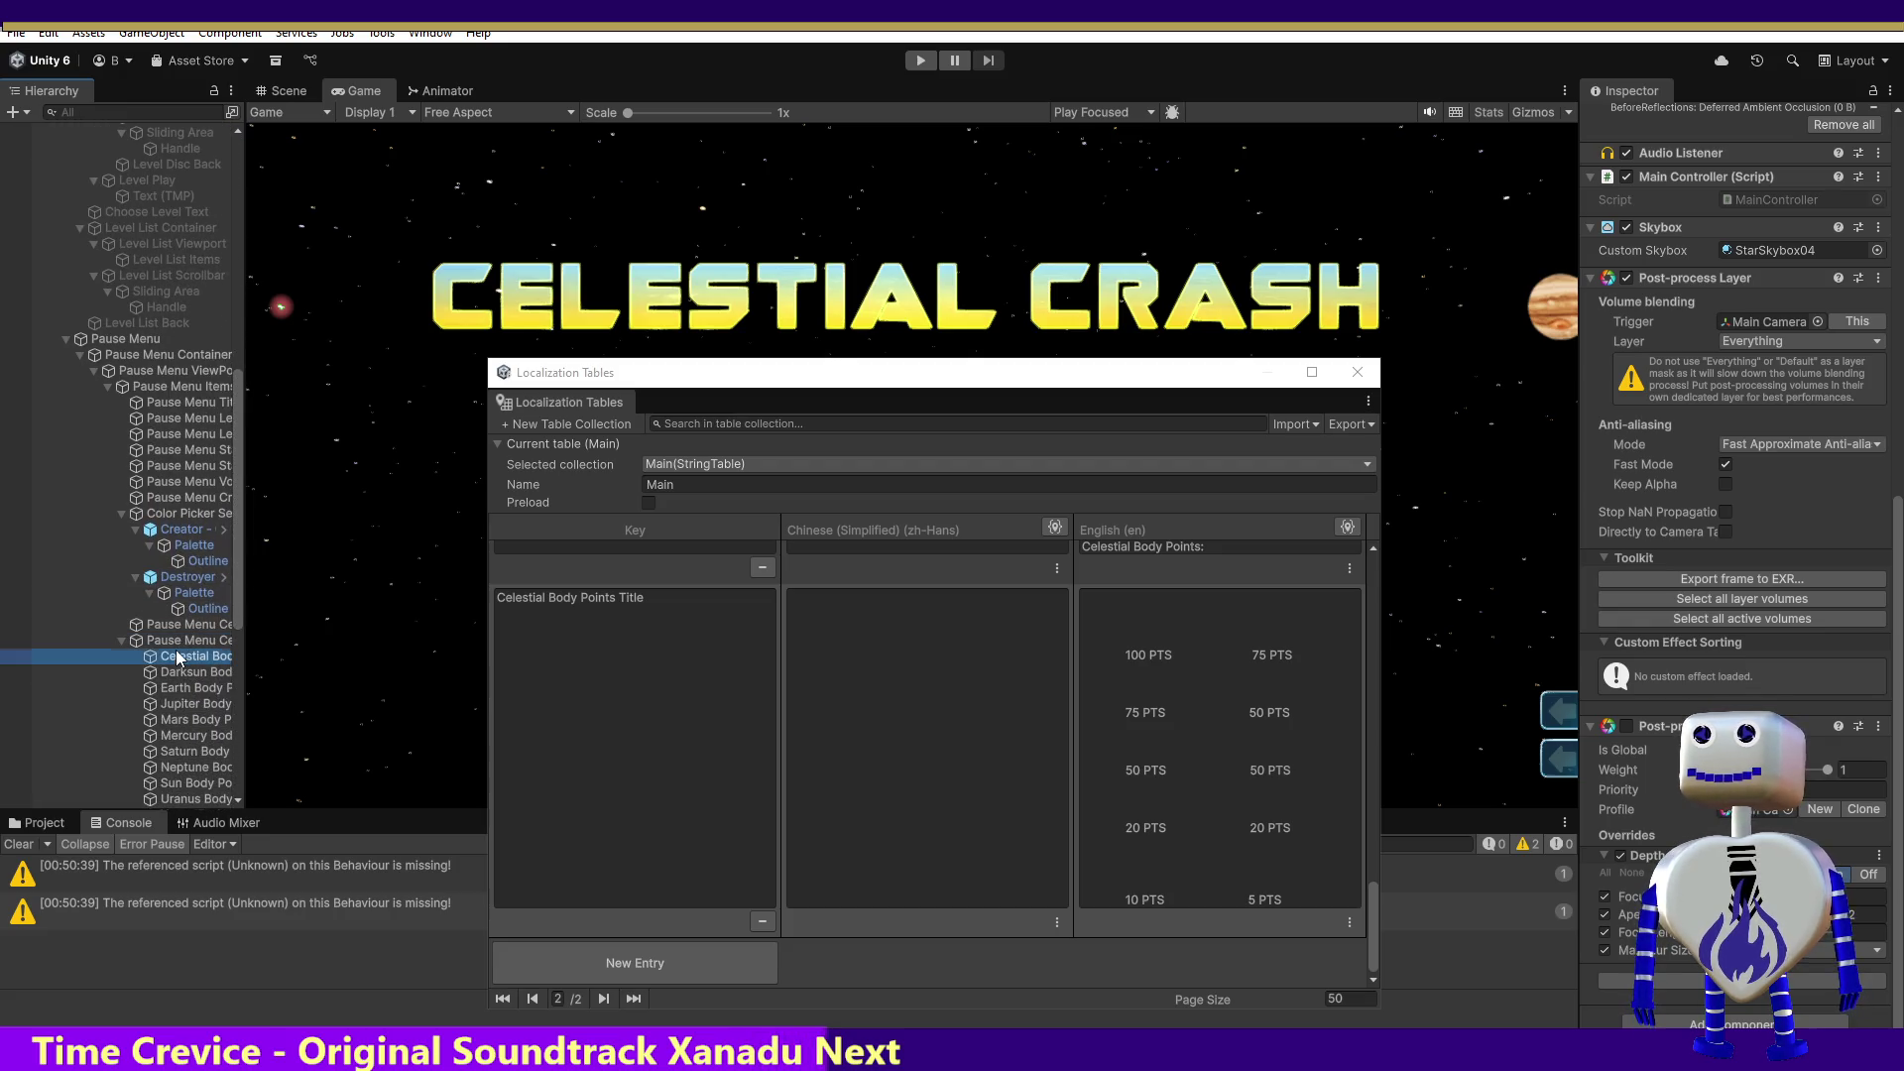
left_click_drag(238, 519, 238, 159)
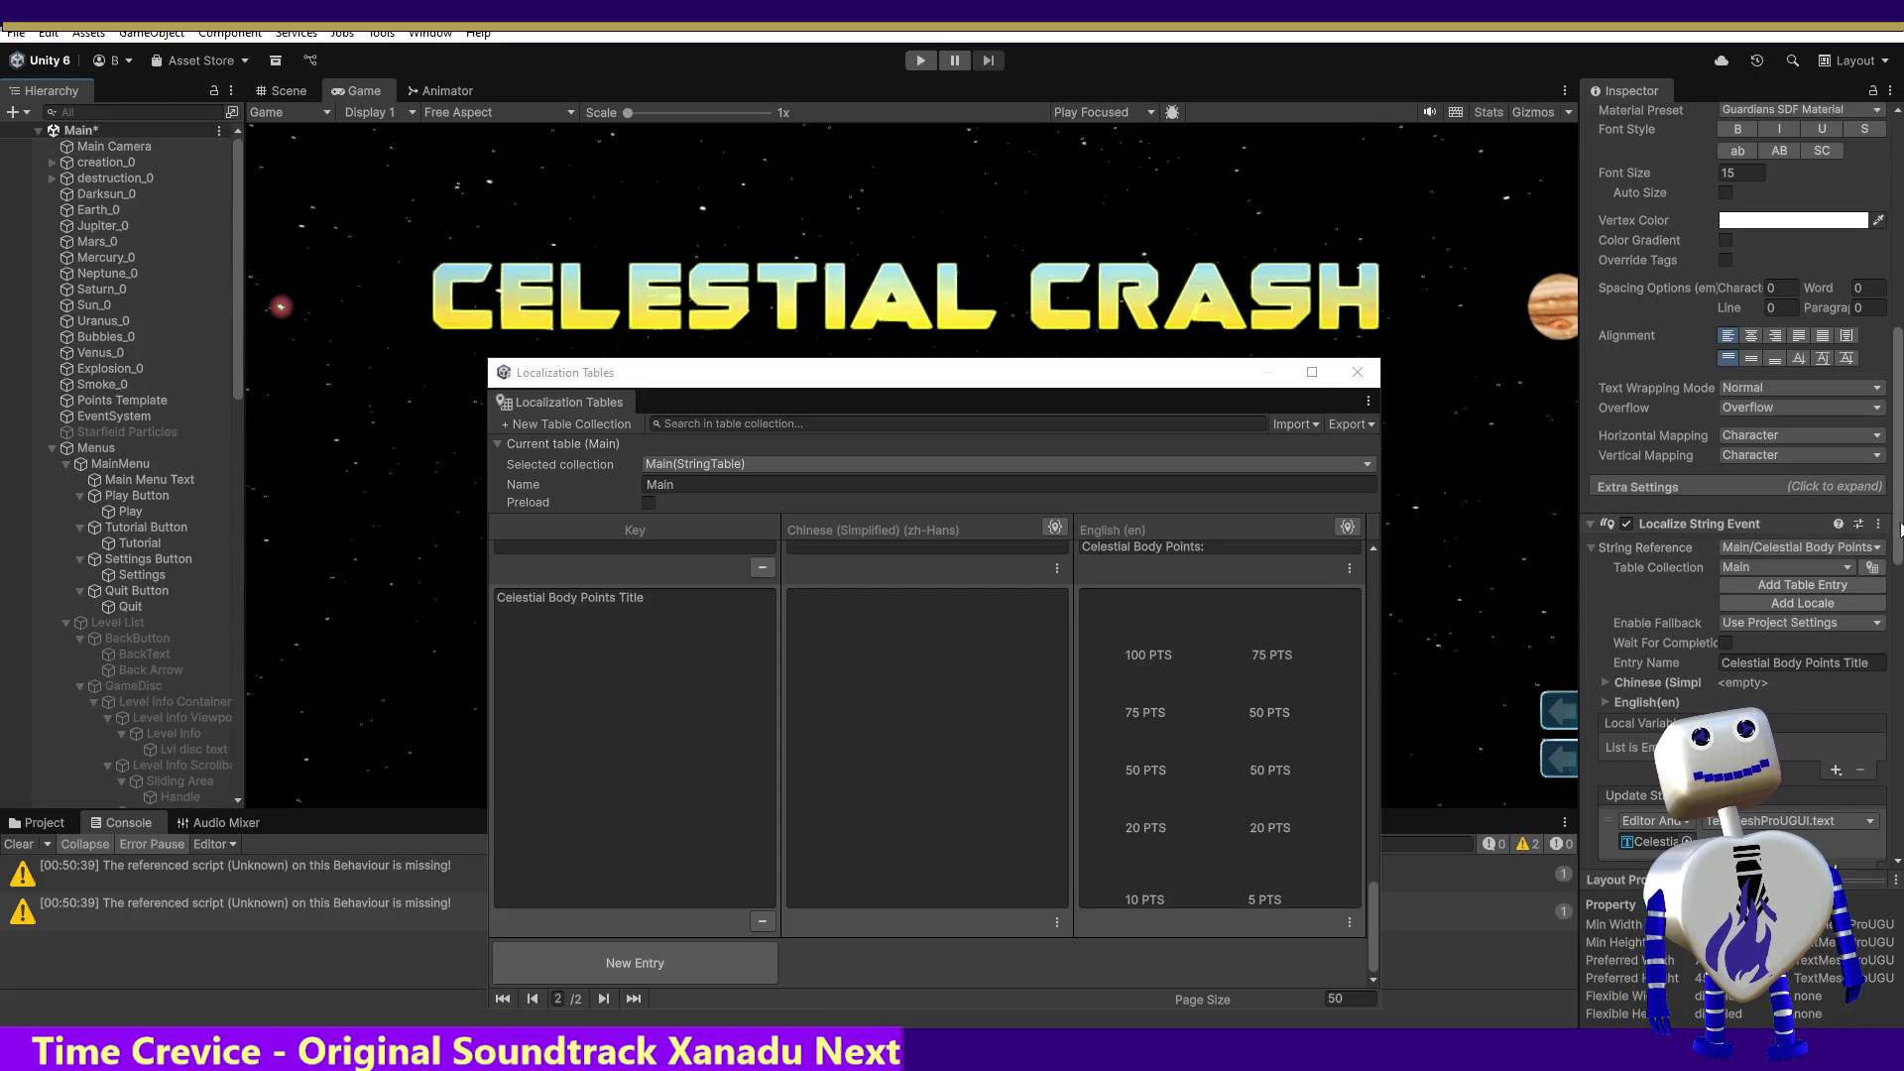
scroll(1736, 496, "down", 4)
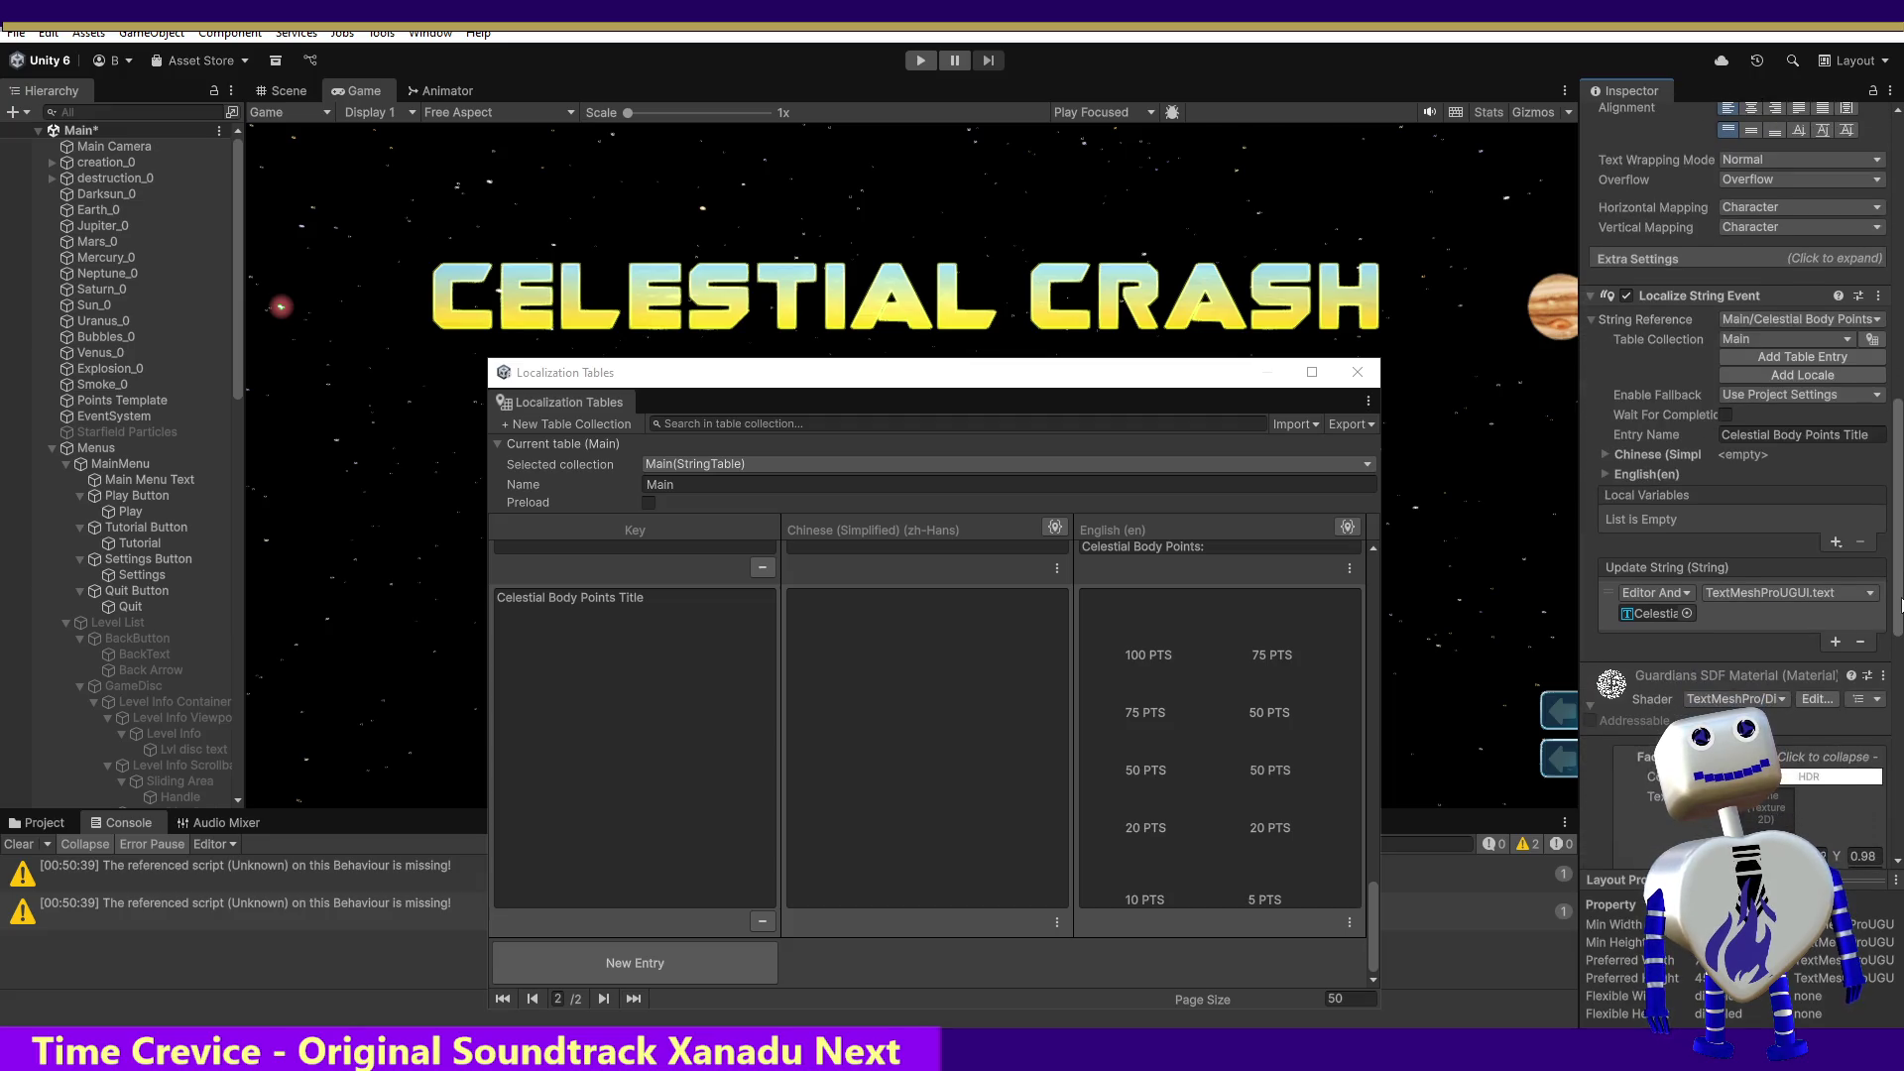
left_click(1835, 641)
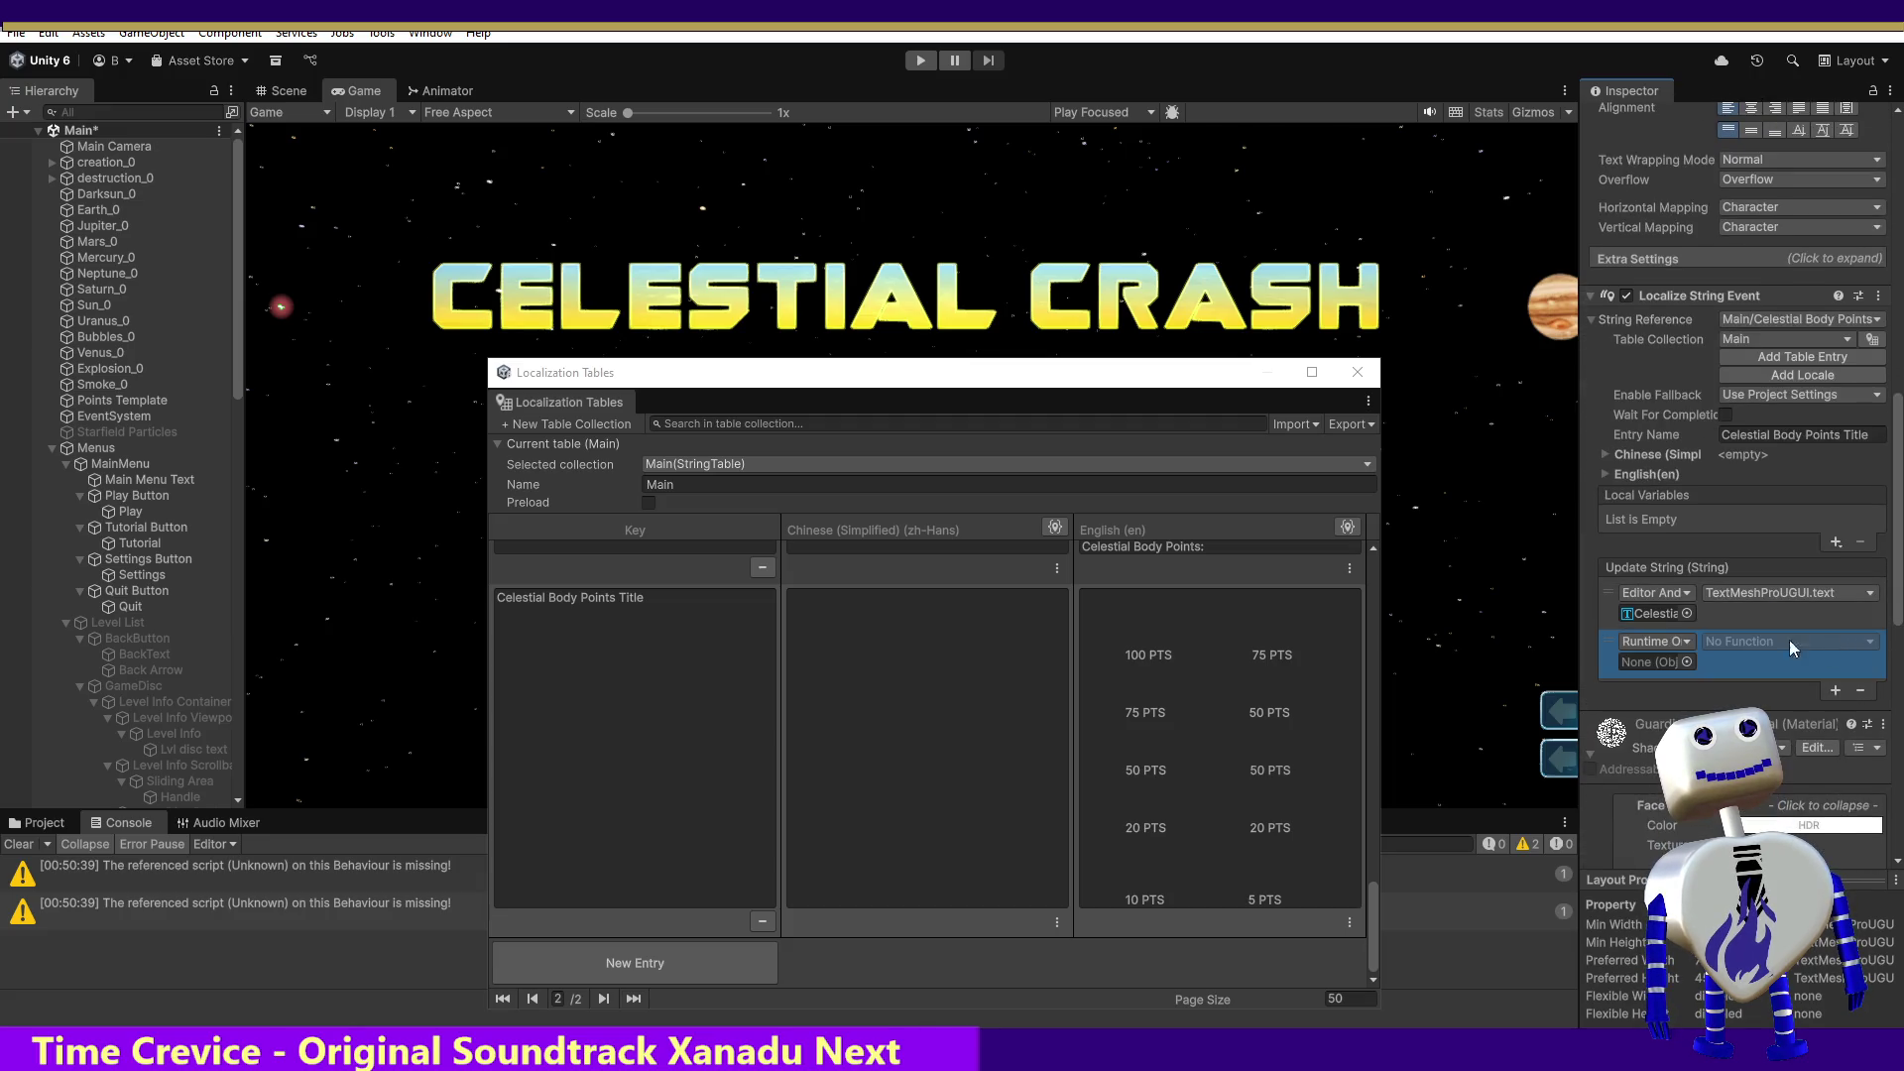
mouse_move(99, 149)
left_mouse_down()
mouse_move(992, 486)
mouse_move(1644, 667)
left_mouse_up()
Step: Have the listener call ChangeButtonTextFontSettings, passing the Celestial Body Points Title text
left_click(1735, 640)
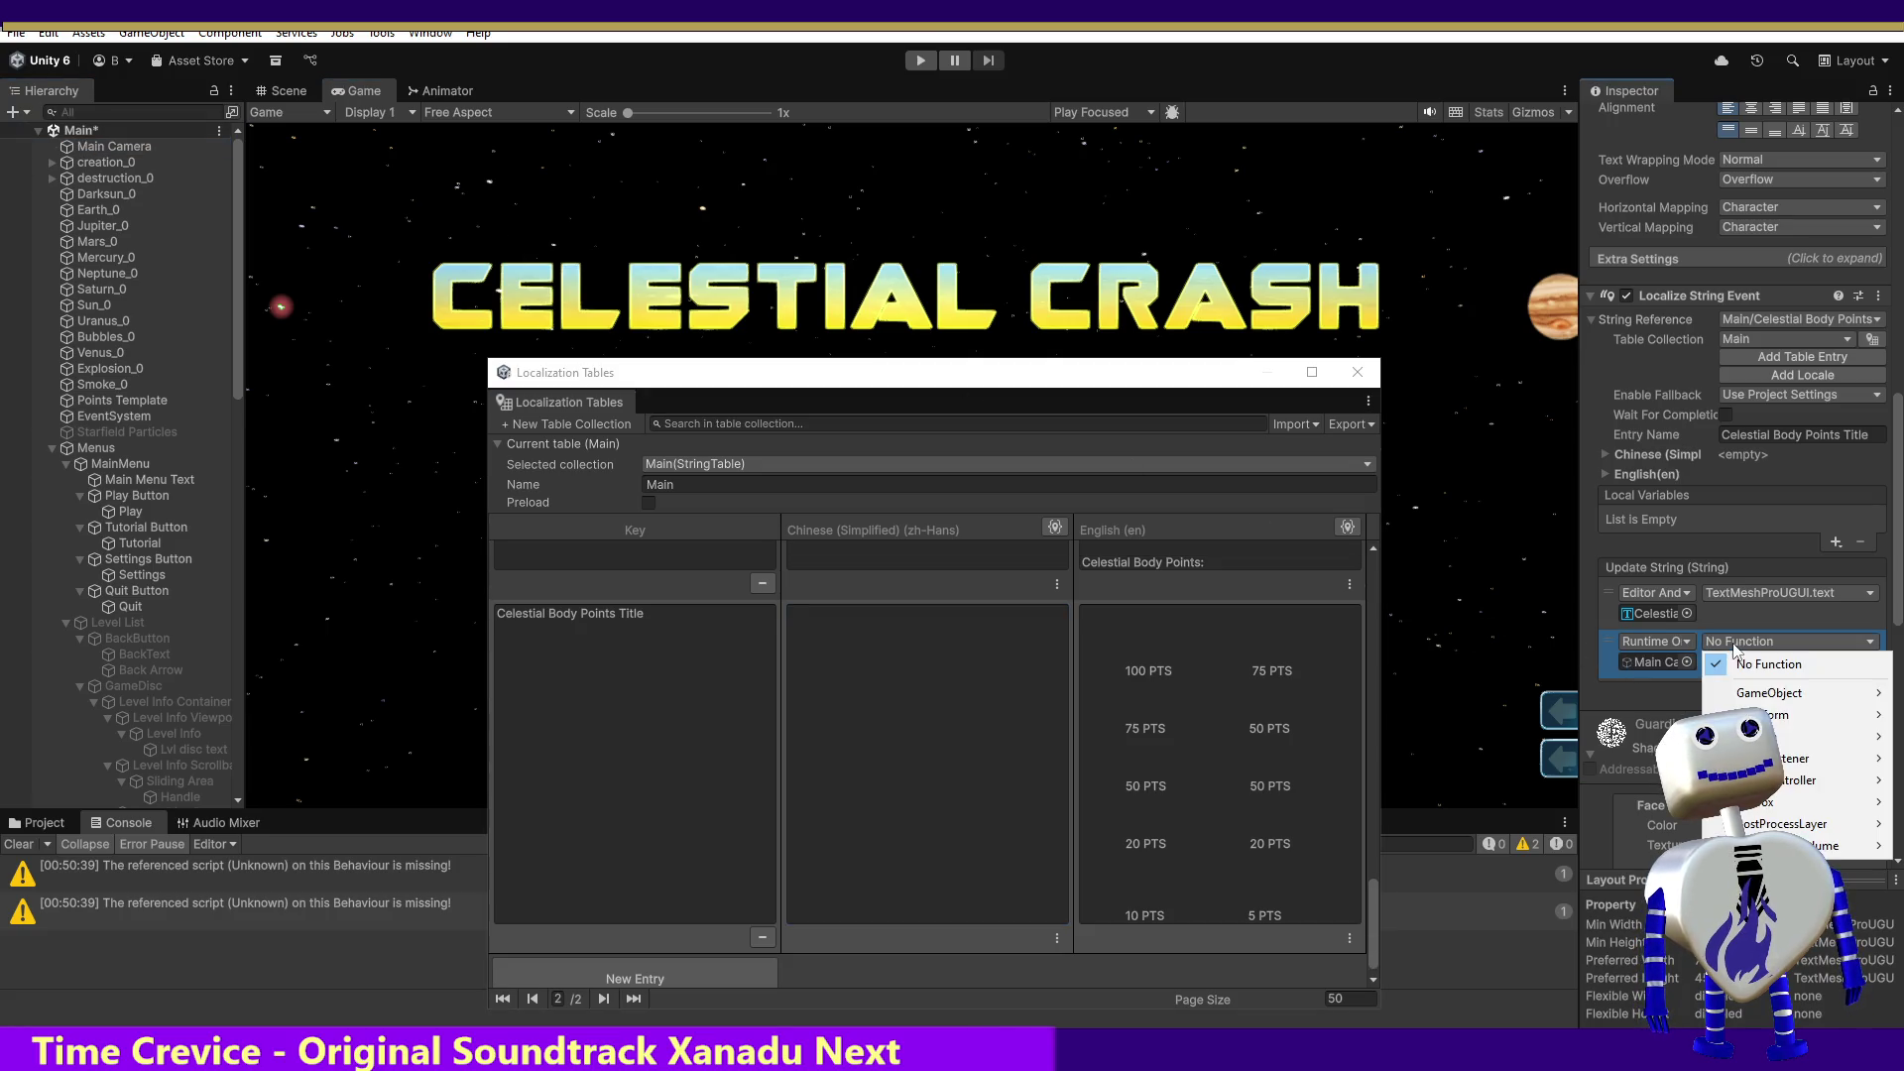
mouse_move(1790, 781)
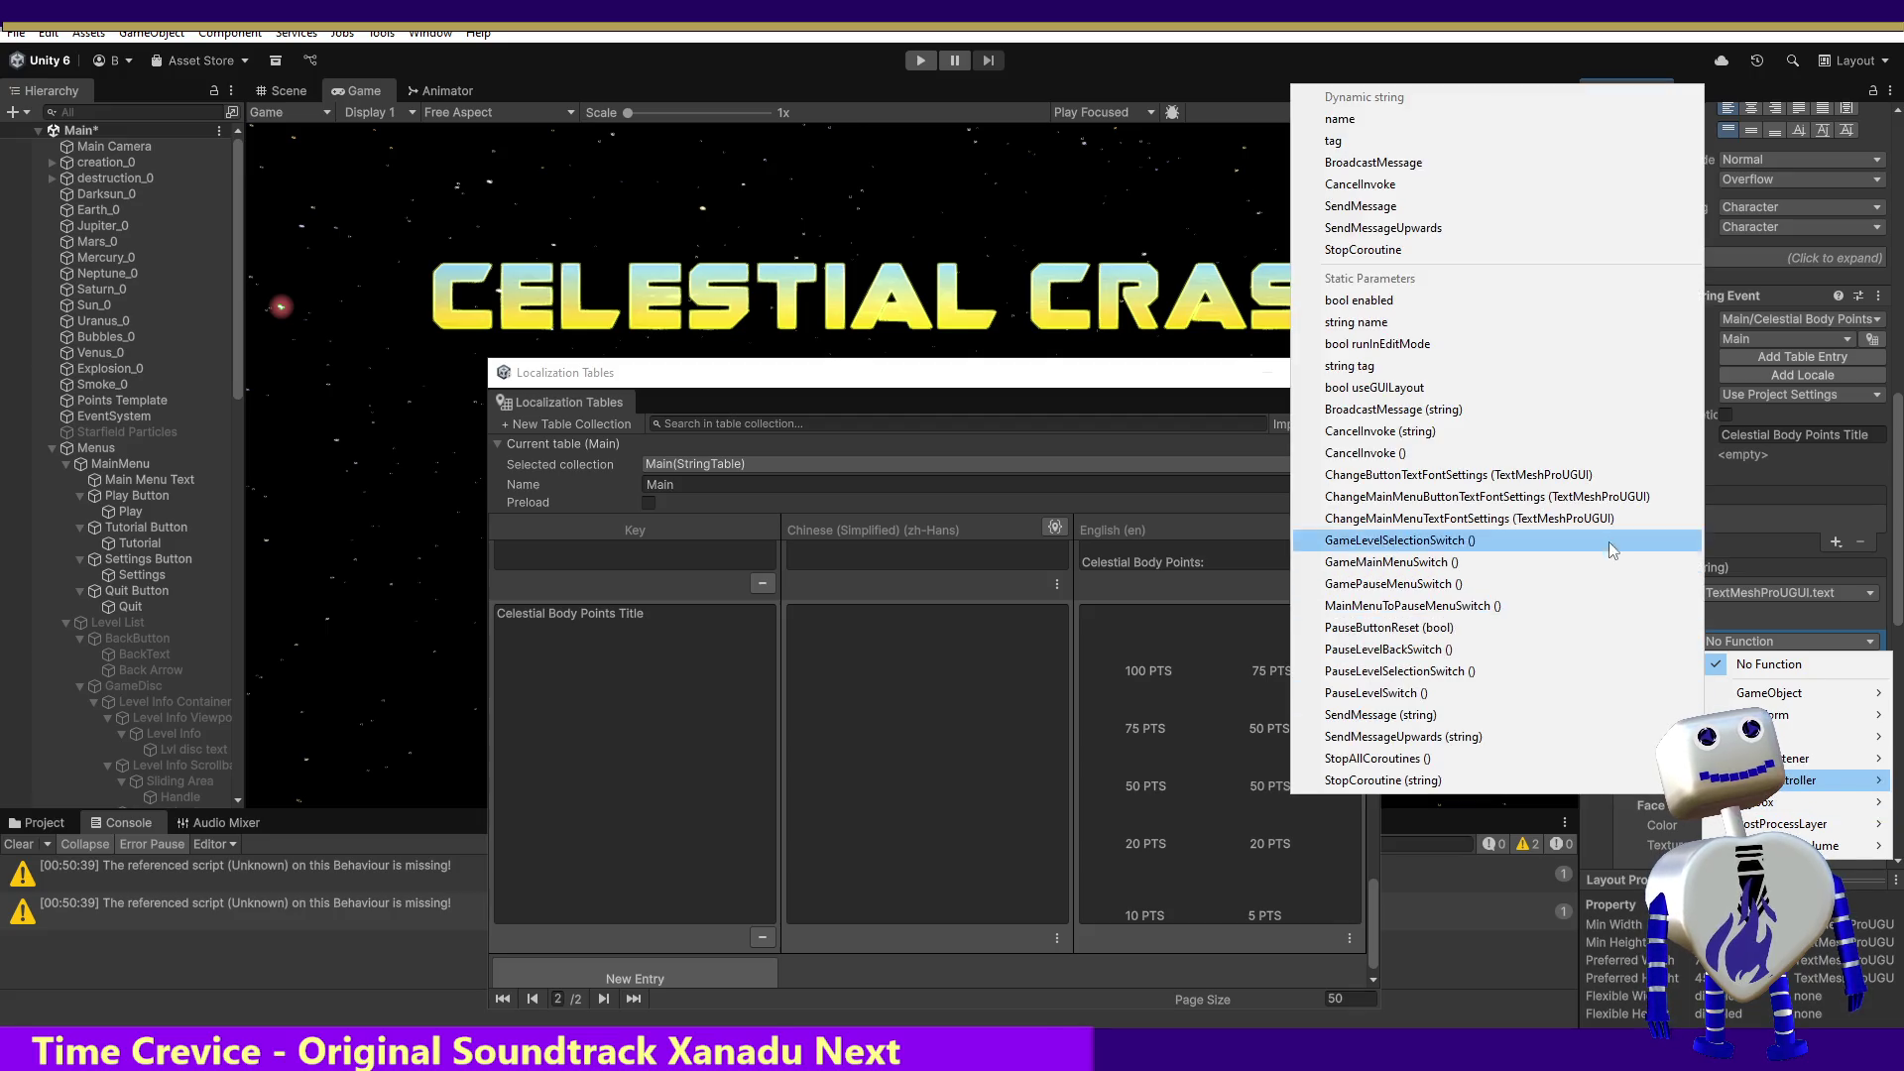
left_click(1571, 476)
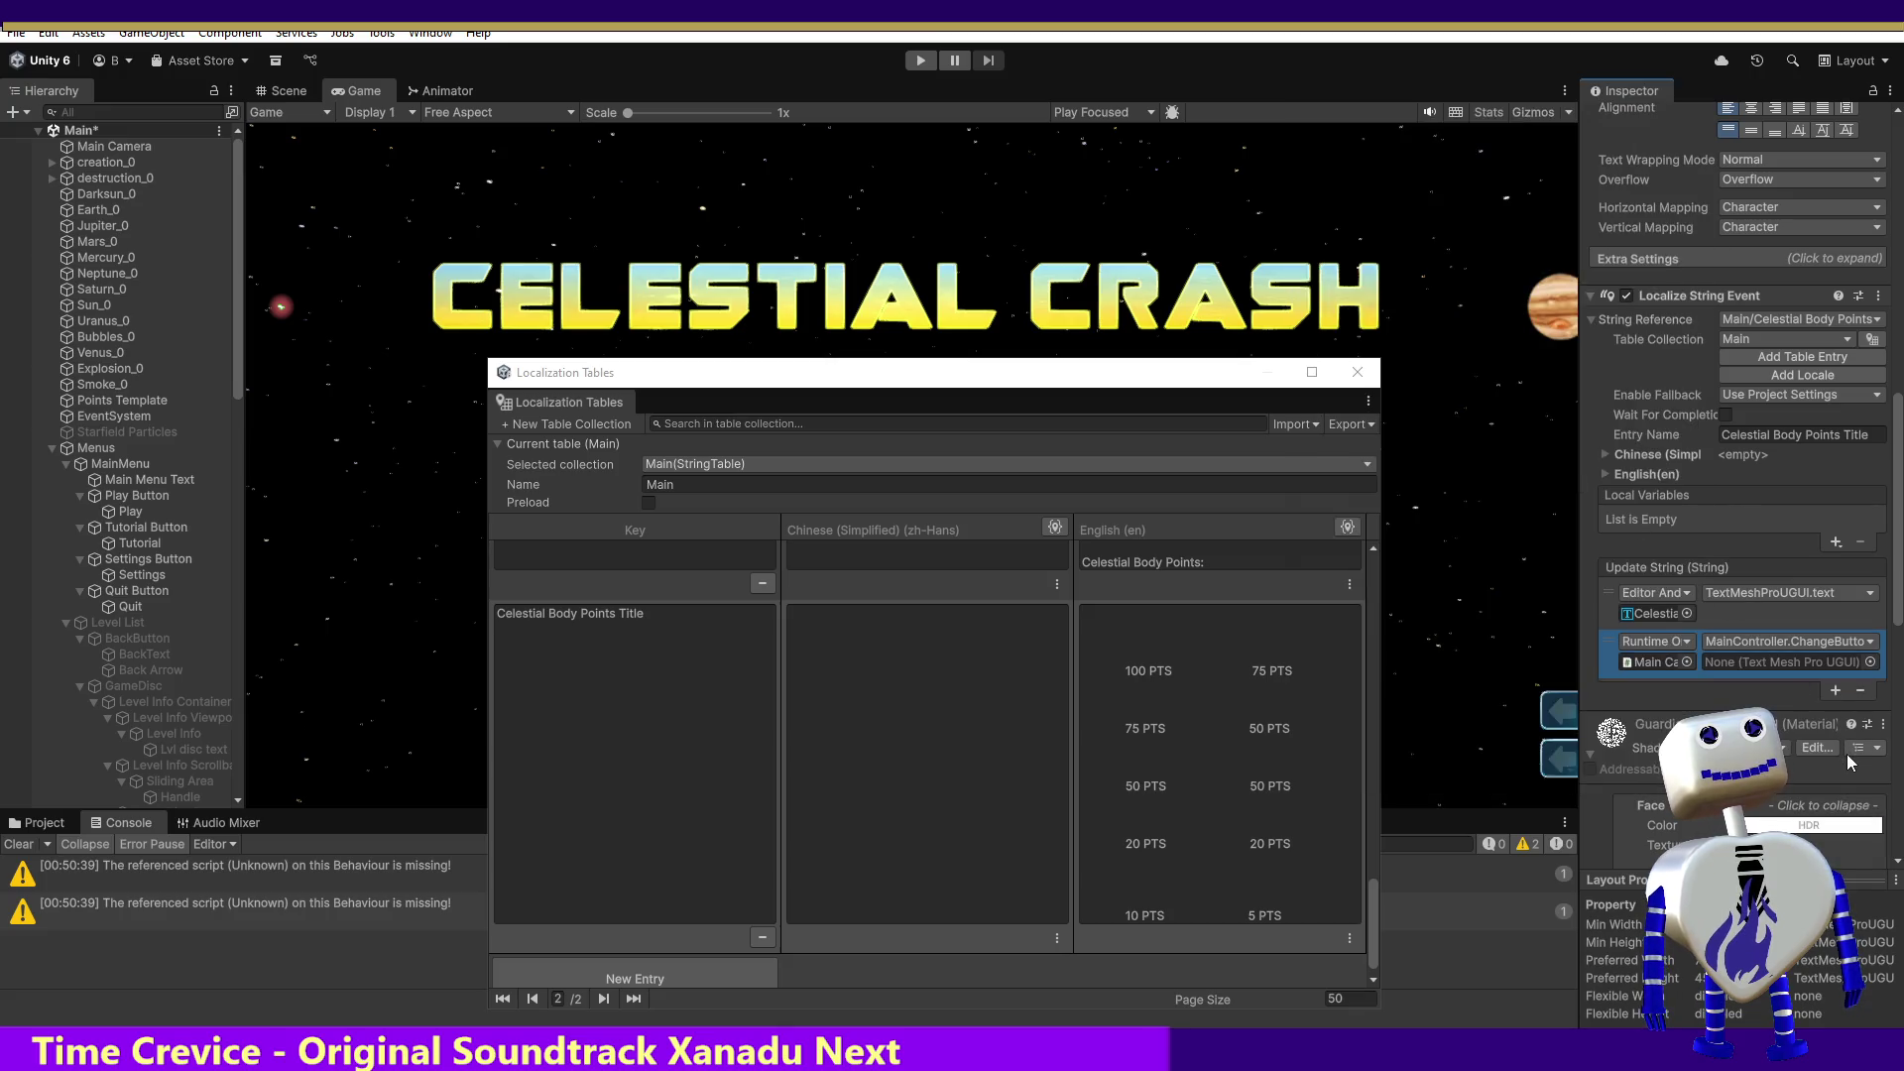
left_click(1871, 661)
type("Celestial Body Points Title")
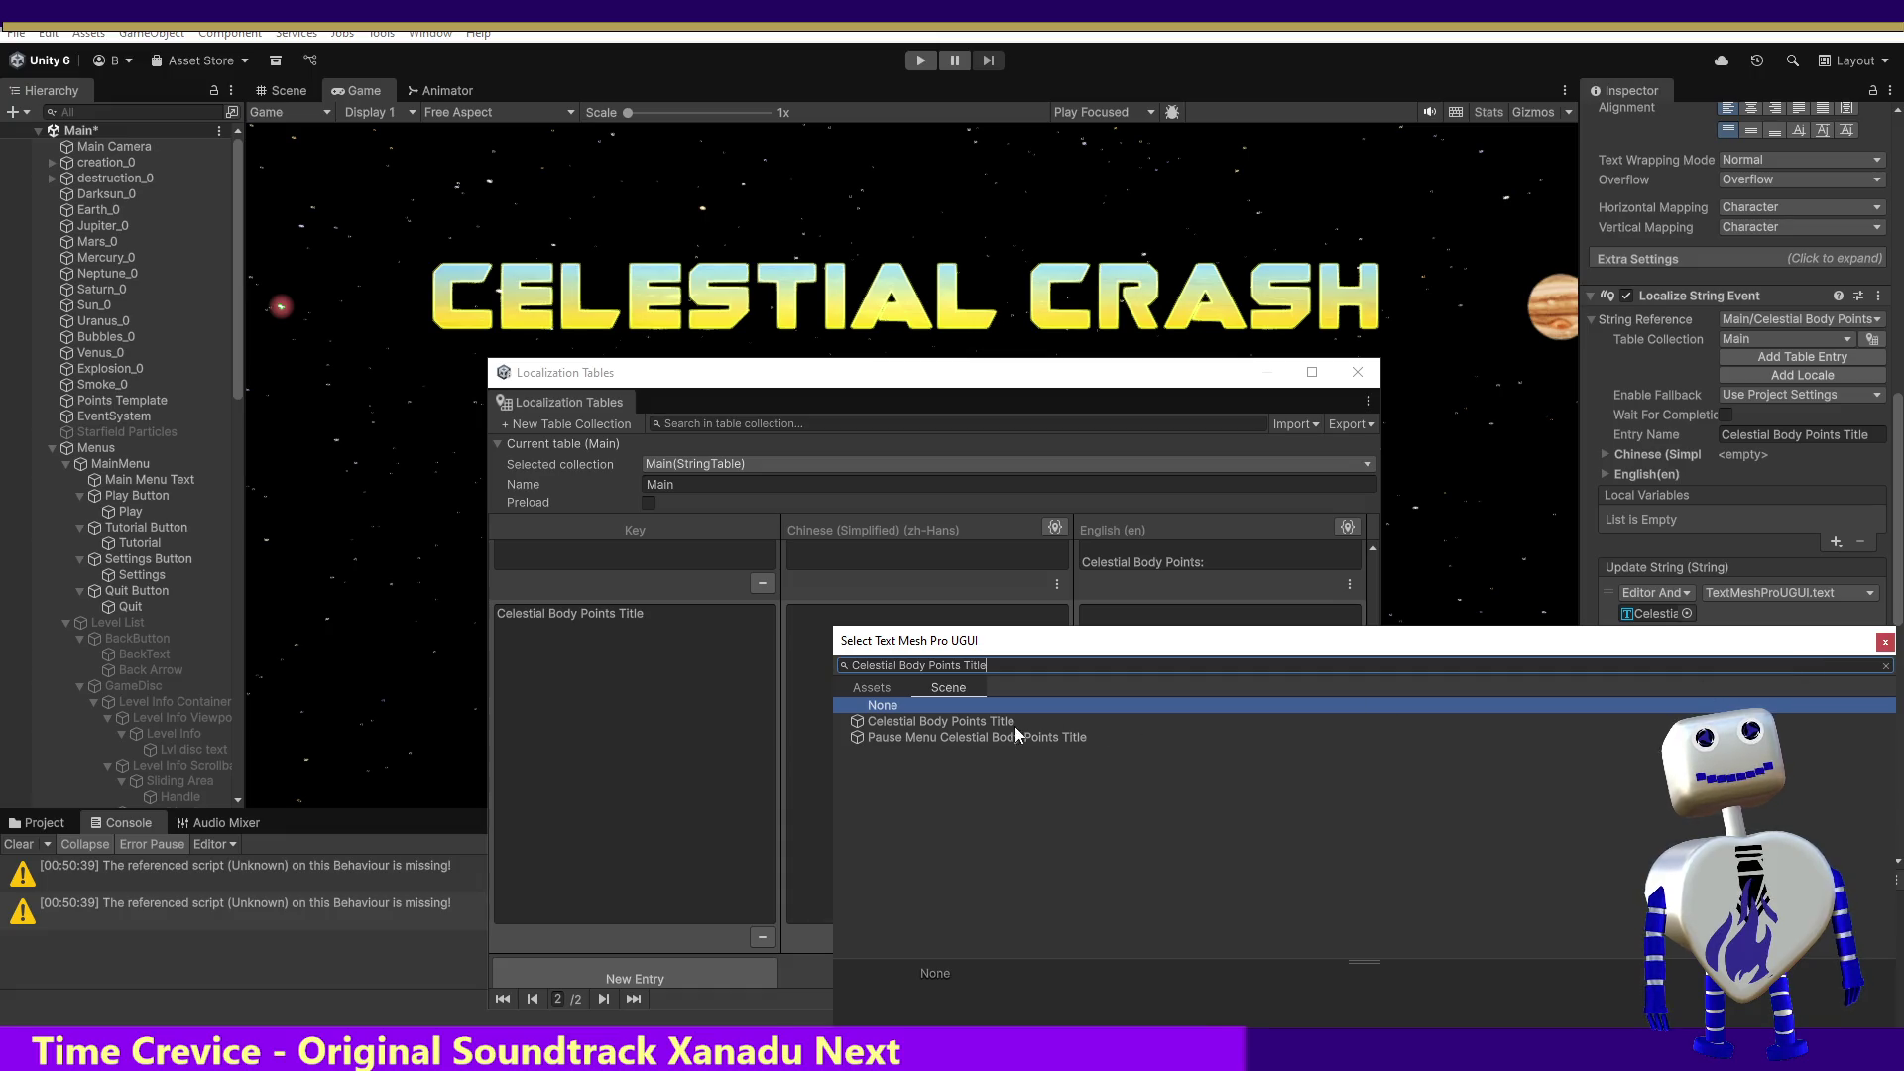
left_click(949, 718)
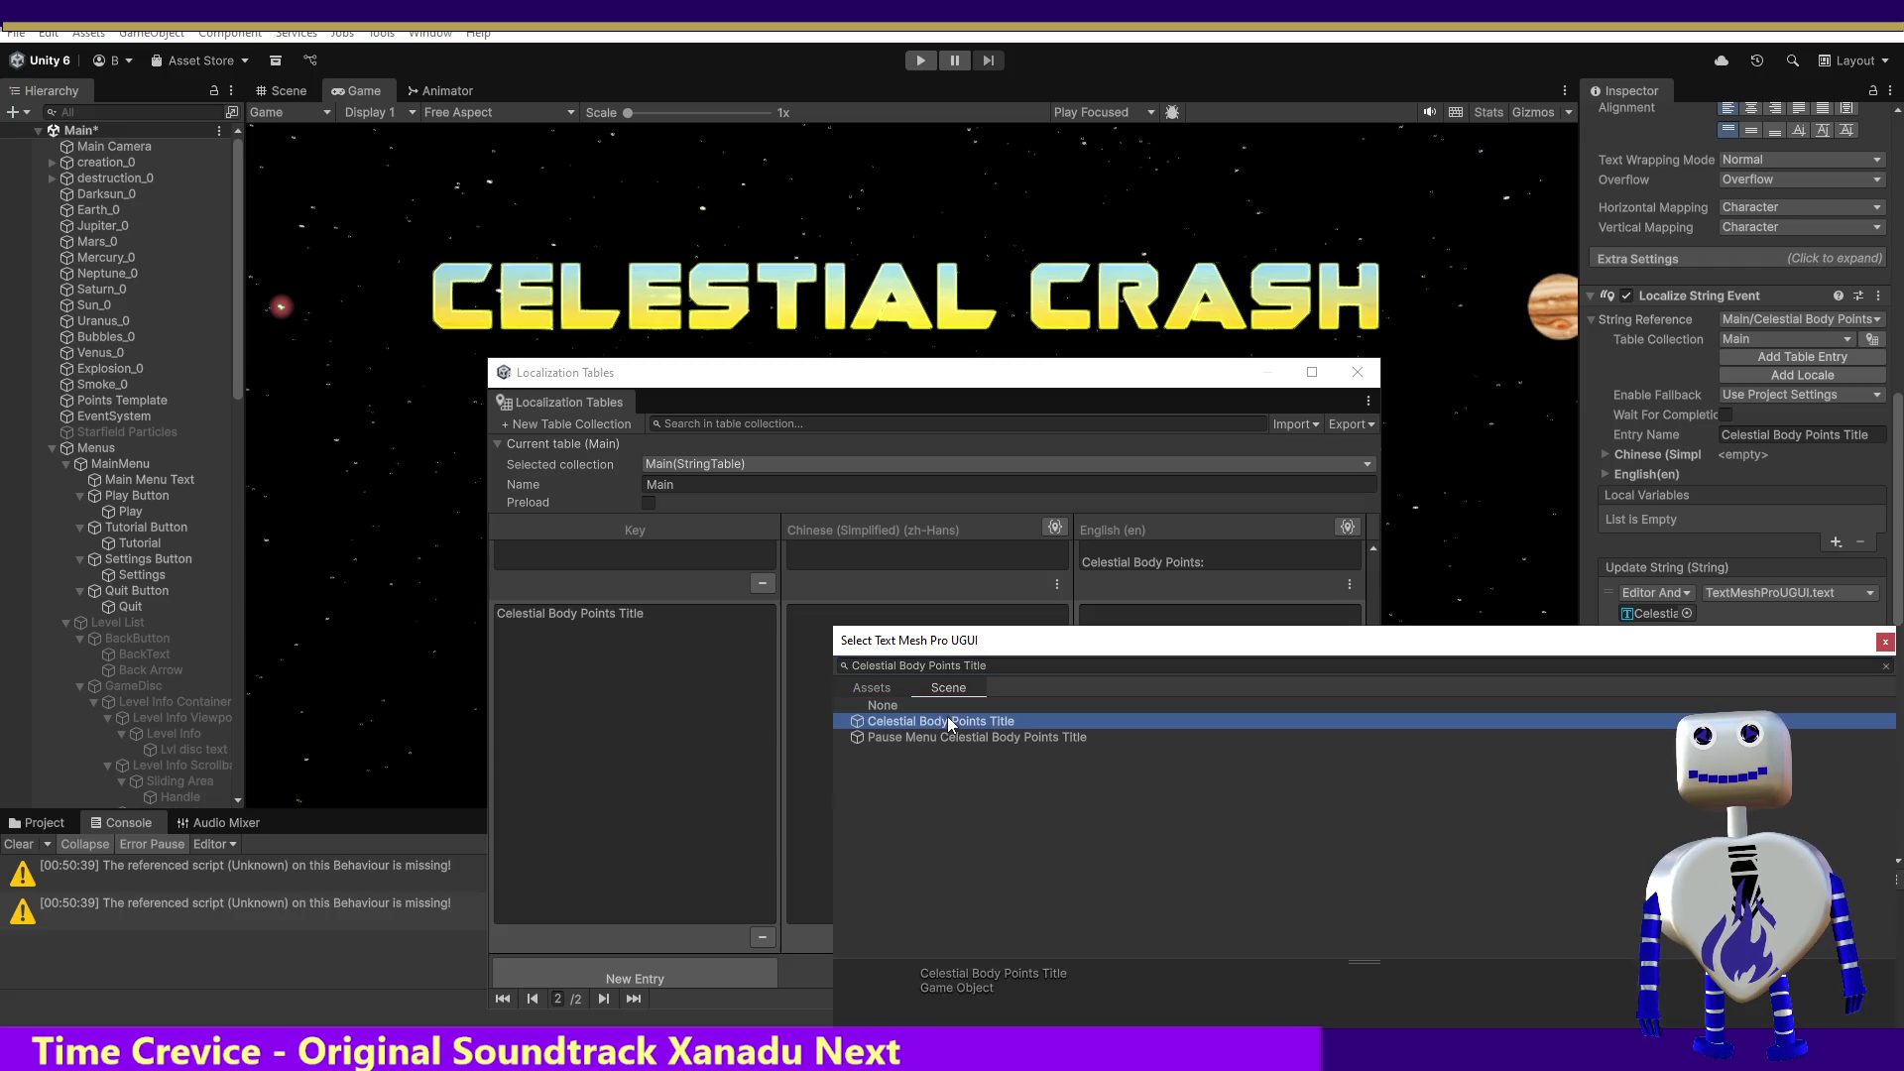
double_click(948, 718)
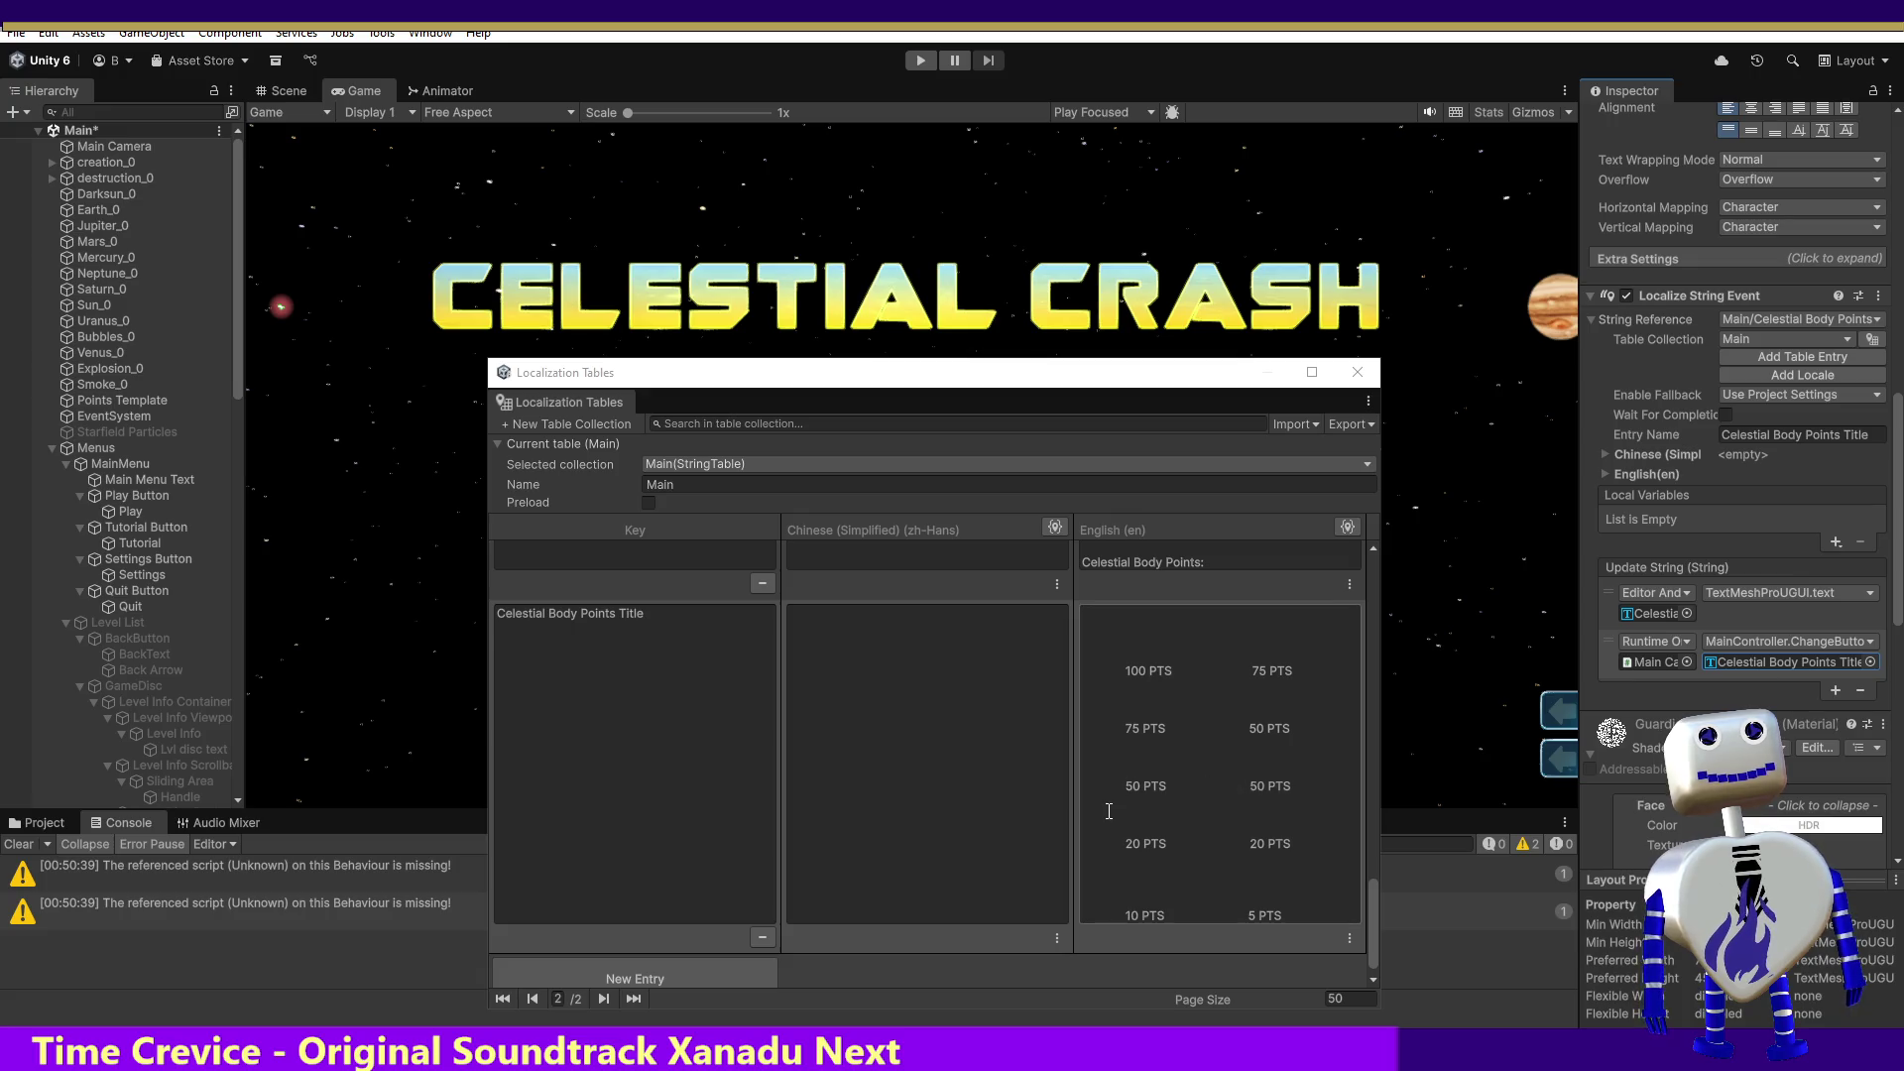
Step: Select the pause menu celestial body heading object in the Hierarchy
mouse_move(240, 450)
left_mouse_down()
mouse_move(259, 486)
mouse_move(246, 512)
left_mouse_up()
mouse_move(246, 394)
left_mouse_down()
mouse_move(246, 683)
mouse_move(185, 658)
left_mouse_up()
left_click(175, 637)
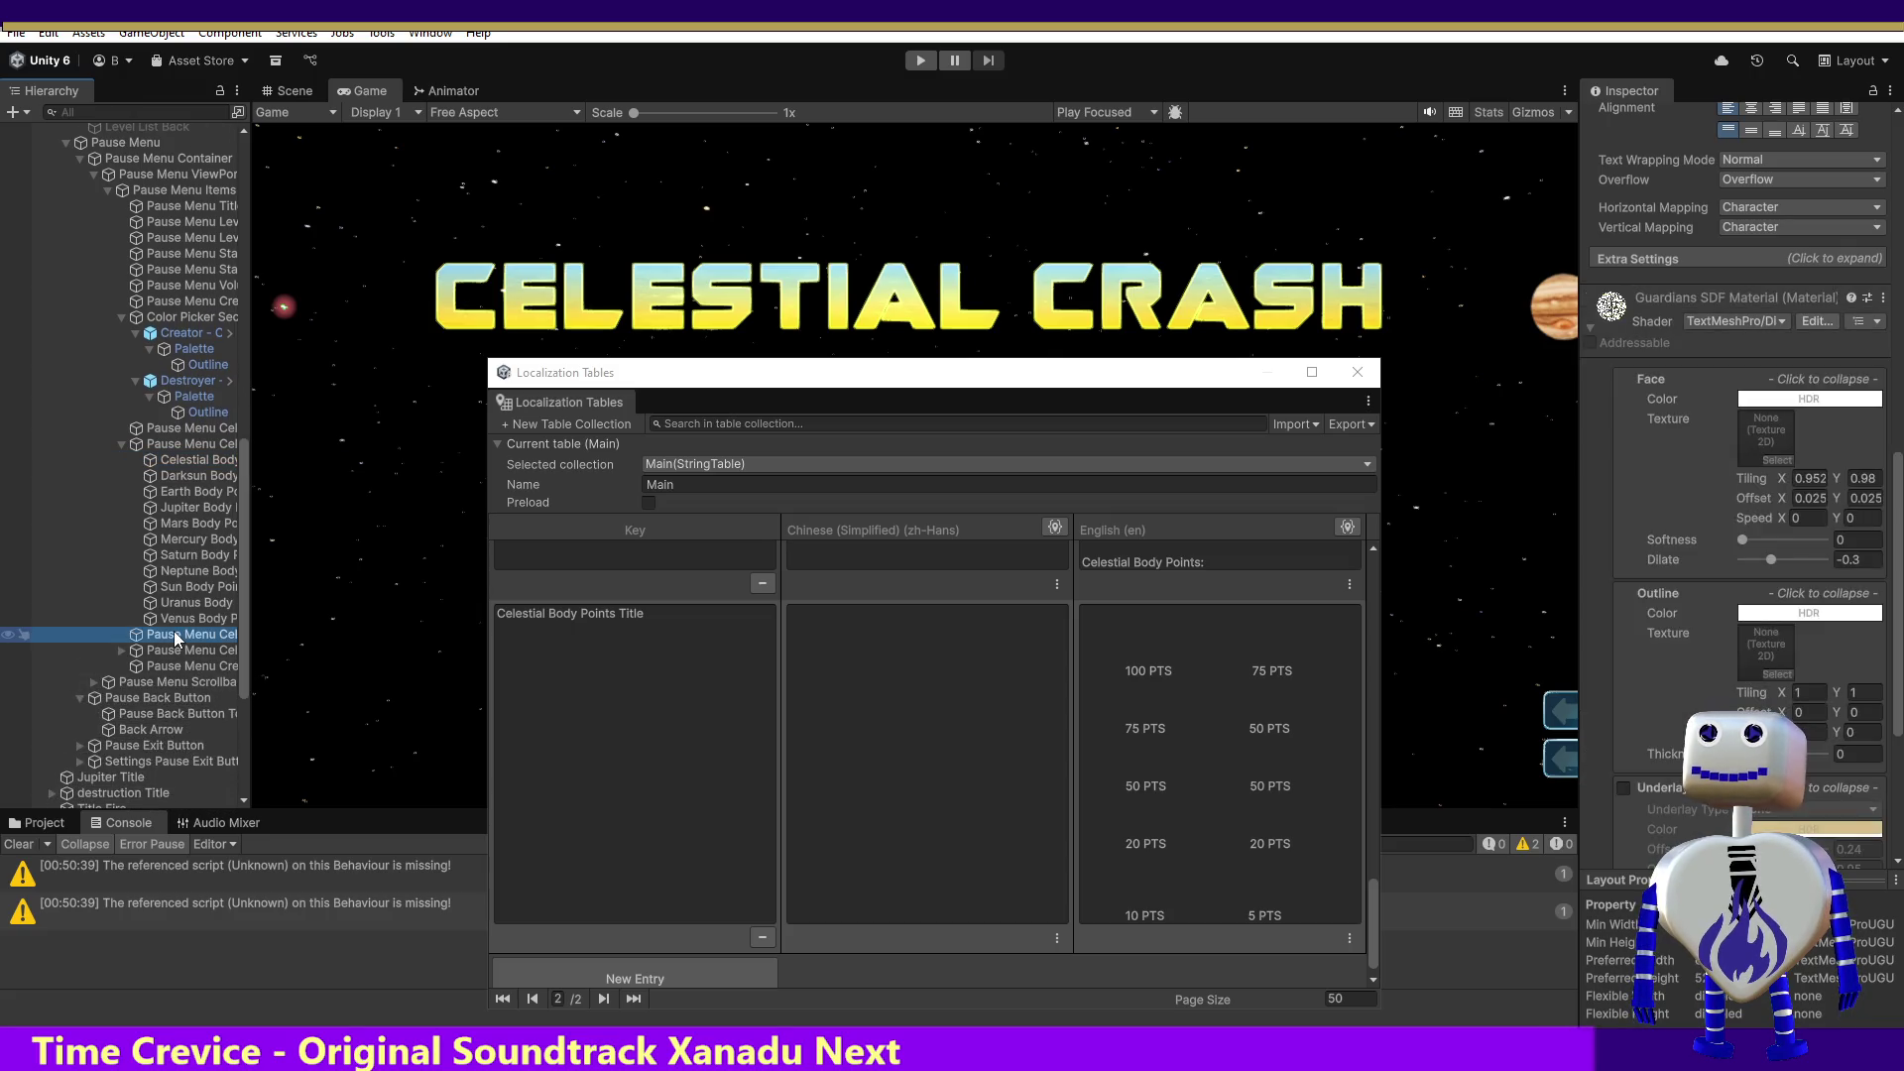
Step: Add a new Main table entry with the copied heading text '(Strongest to Weakest)' as English
left_click_drag(1899, 516, 1809, 284)
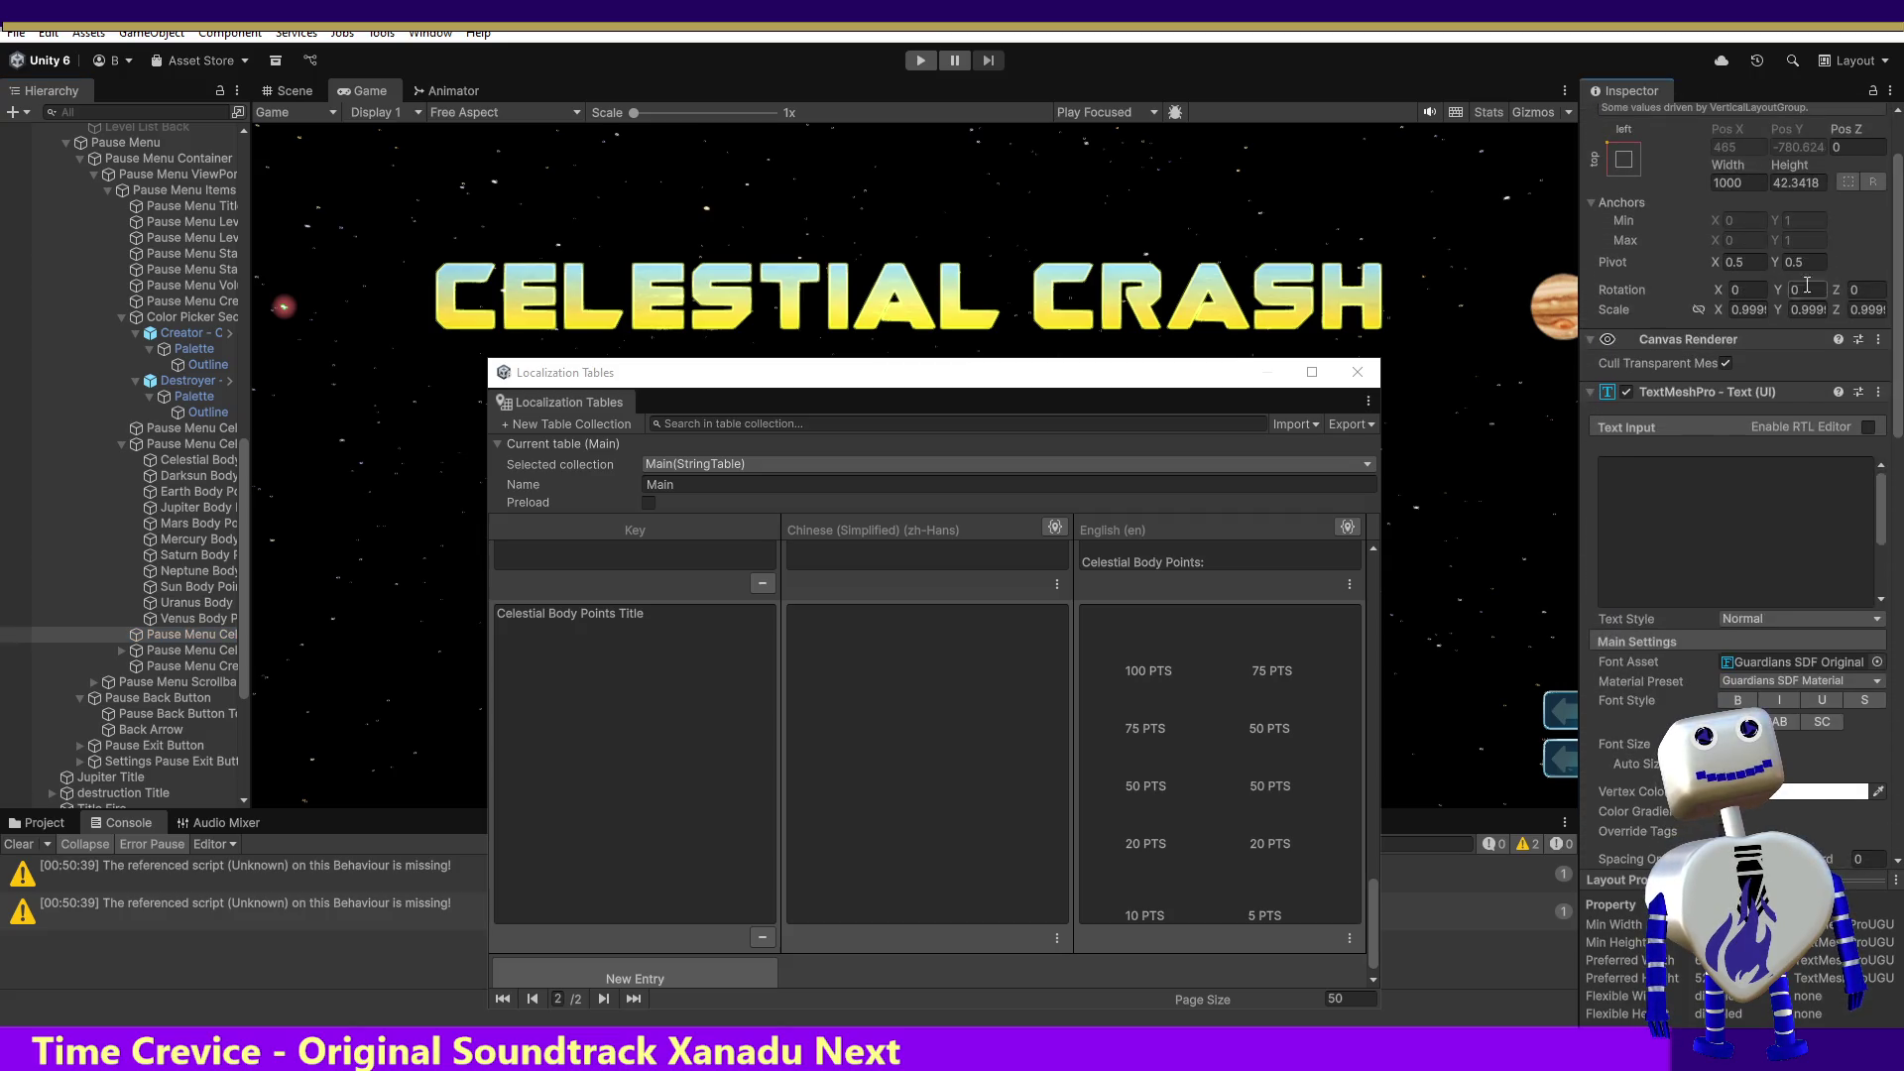
left_click(1693, 468)
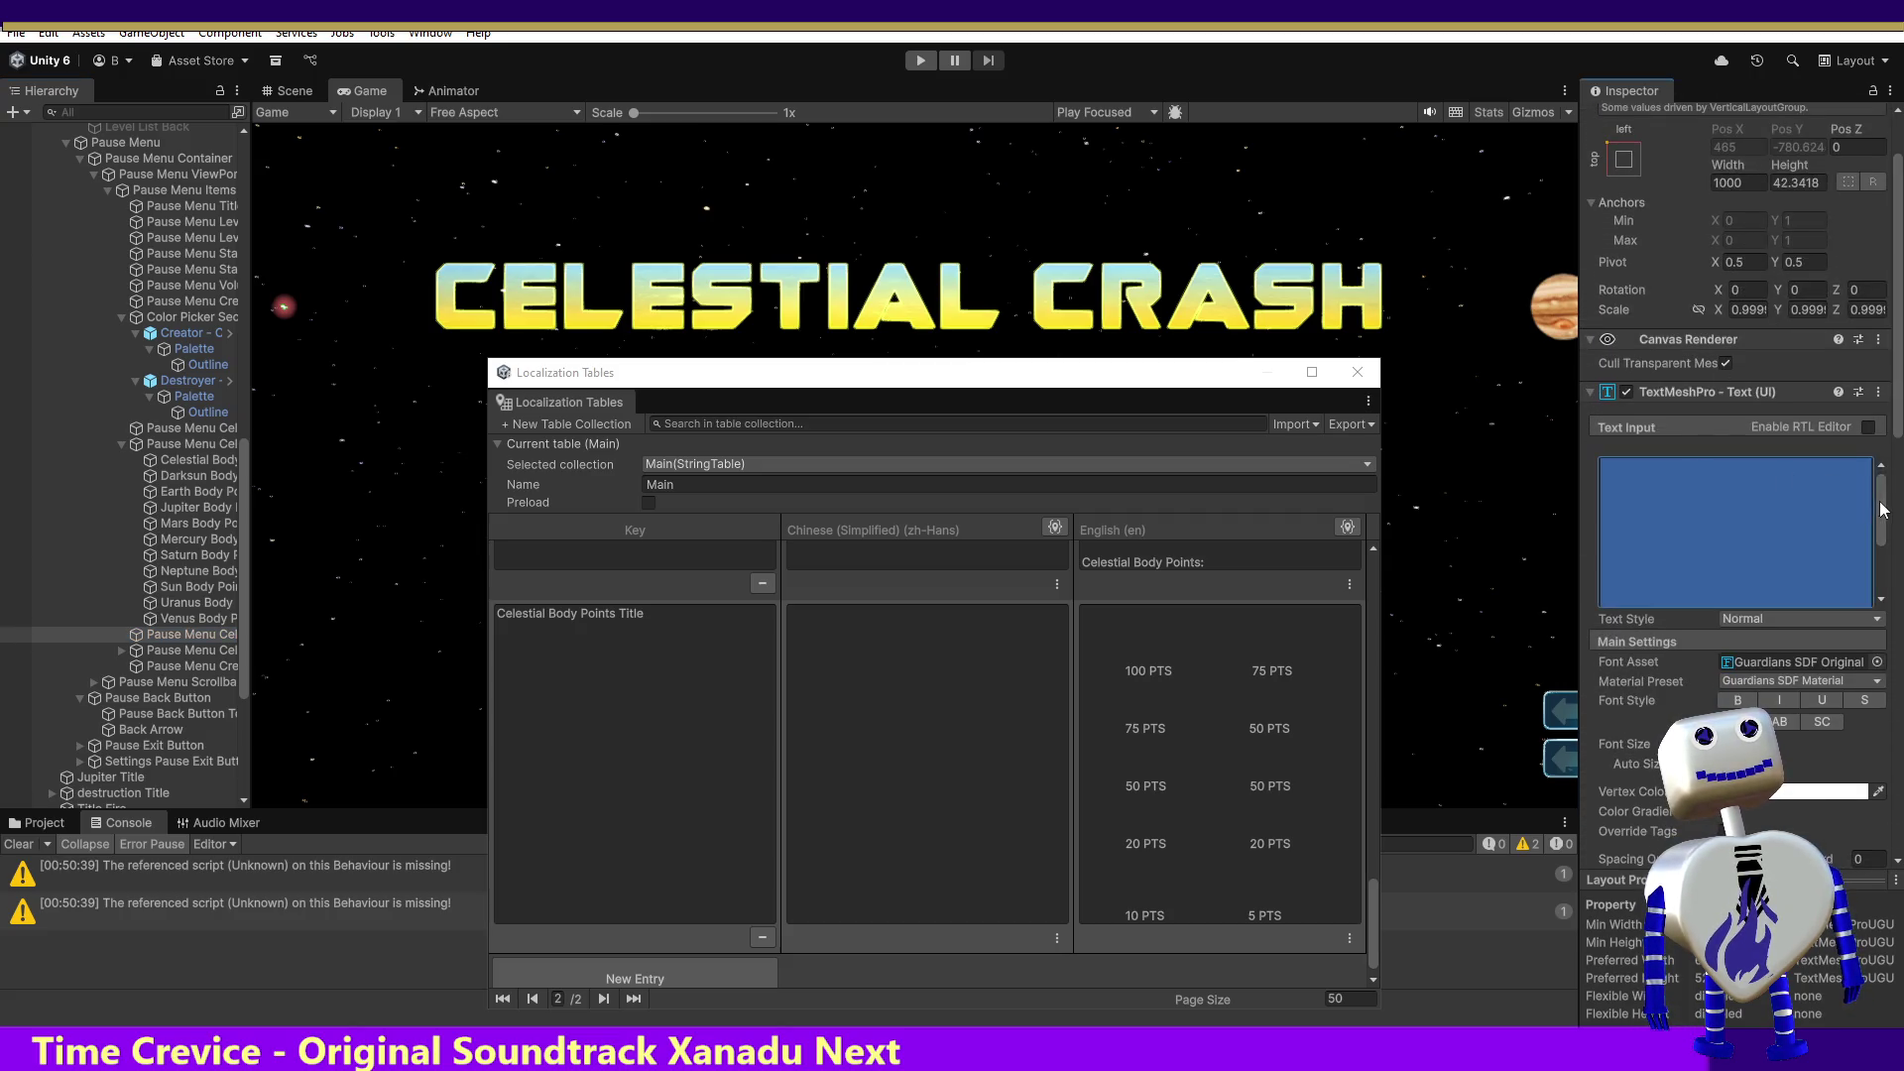
left_click_drag(1883, 509, 1884, 579)
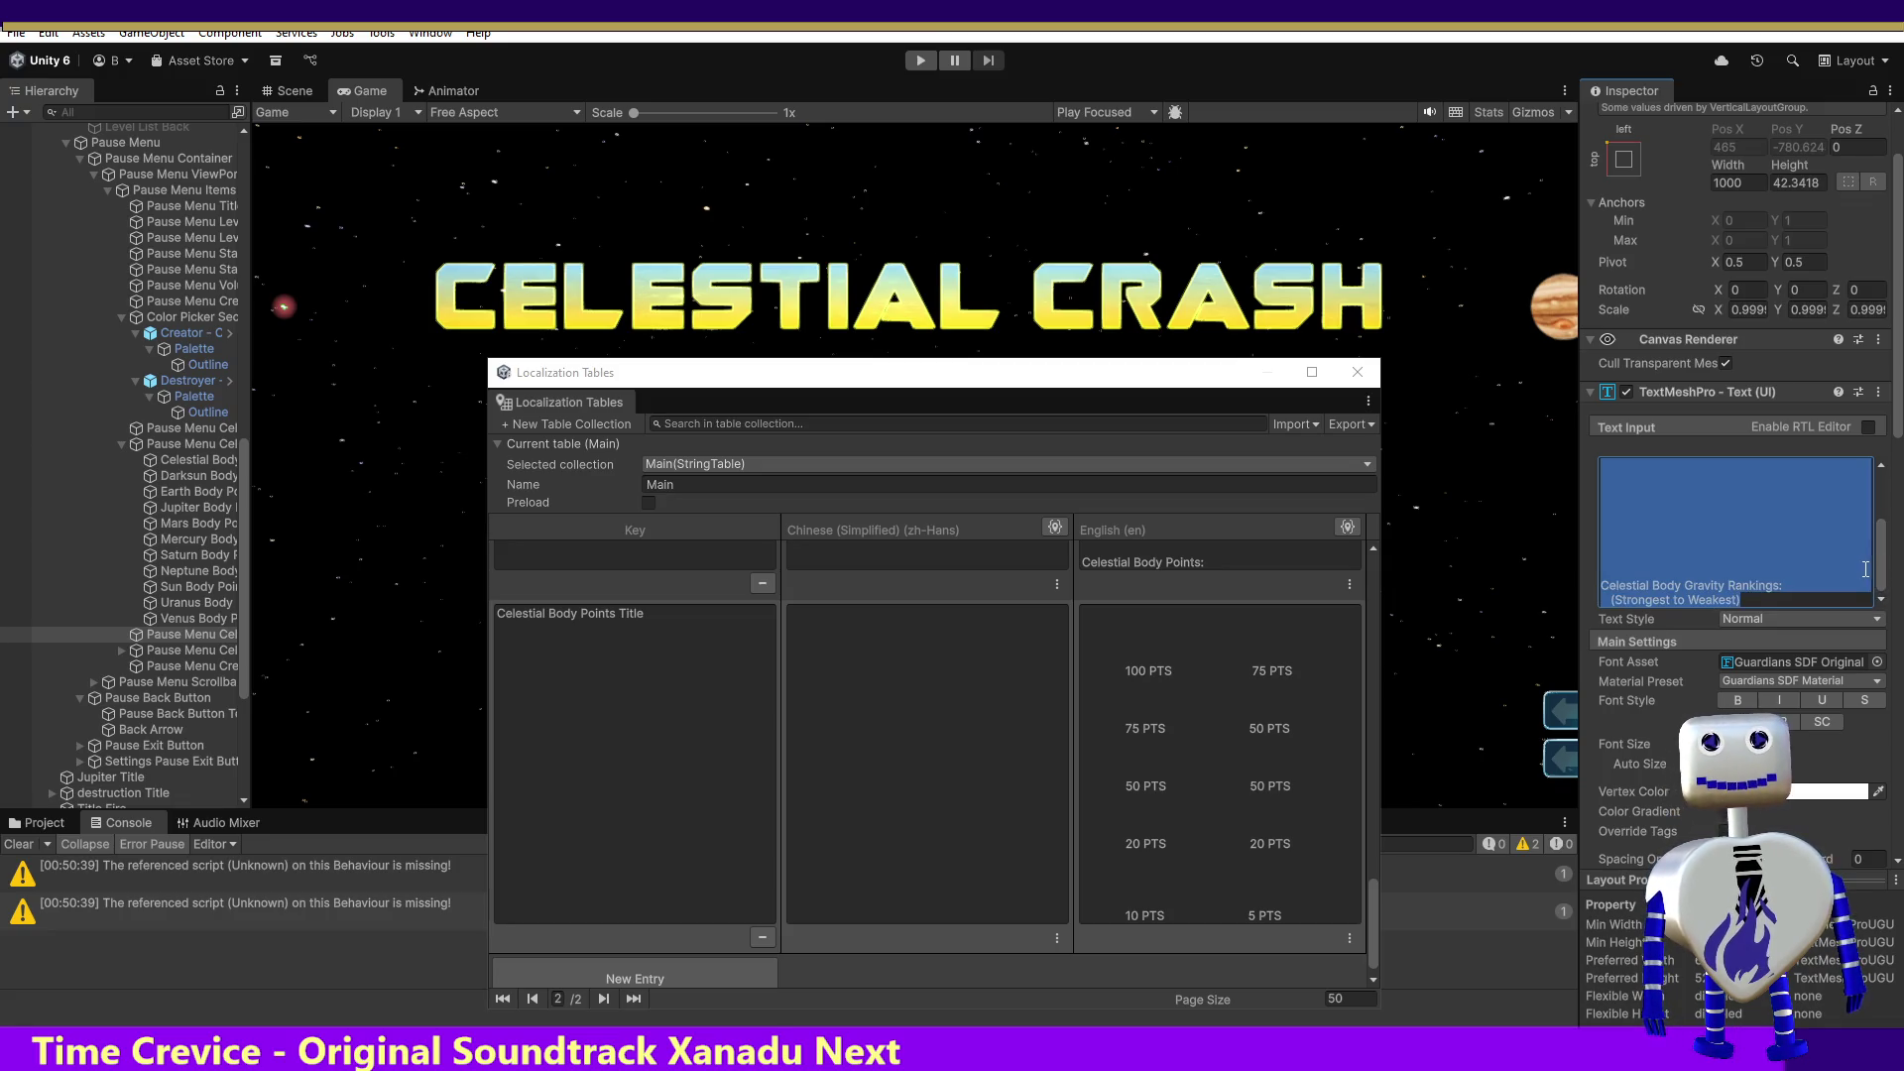
left_click(635, 979)
left_click(1160, 900)
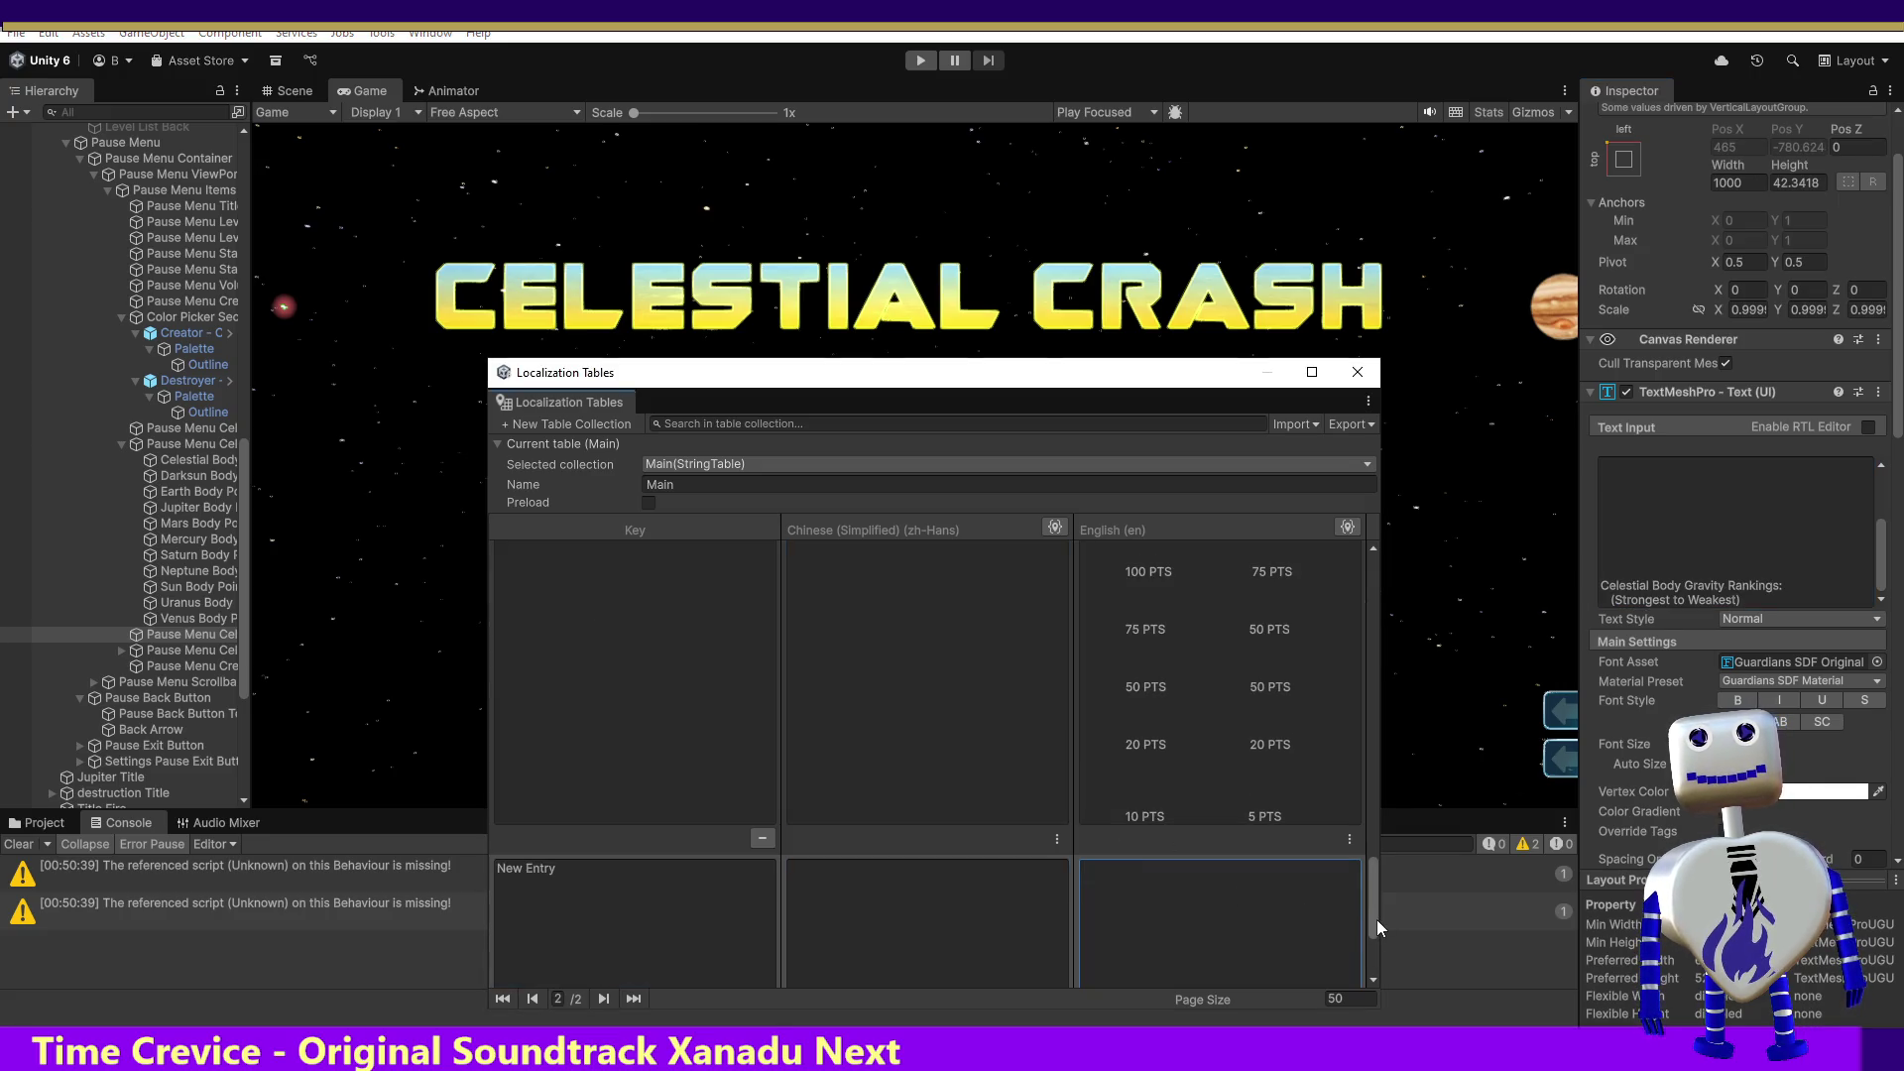
Step: Key the entry Celestial Body Gravity Rankings and localize the heading's text component
left_click_drag(1376, 920, 1376, 978)
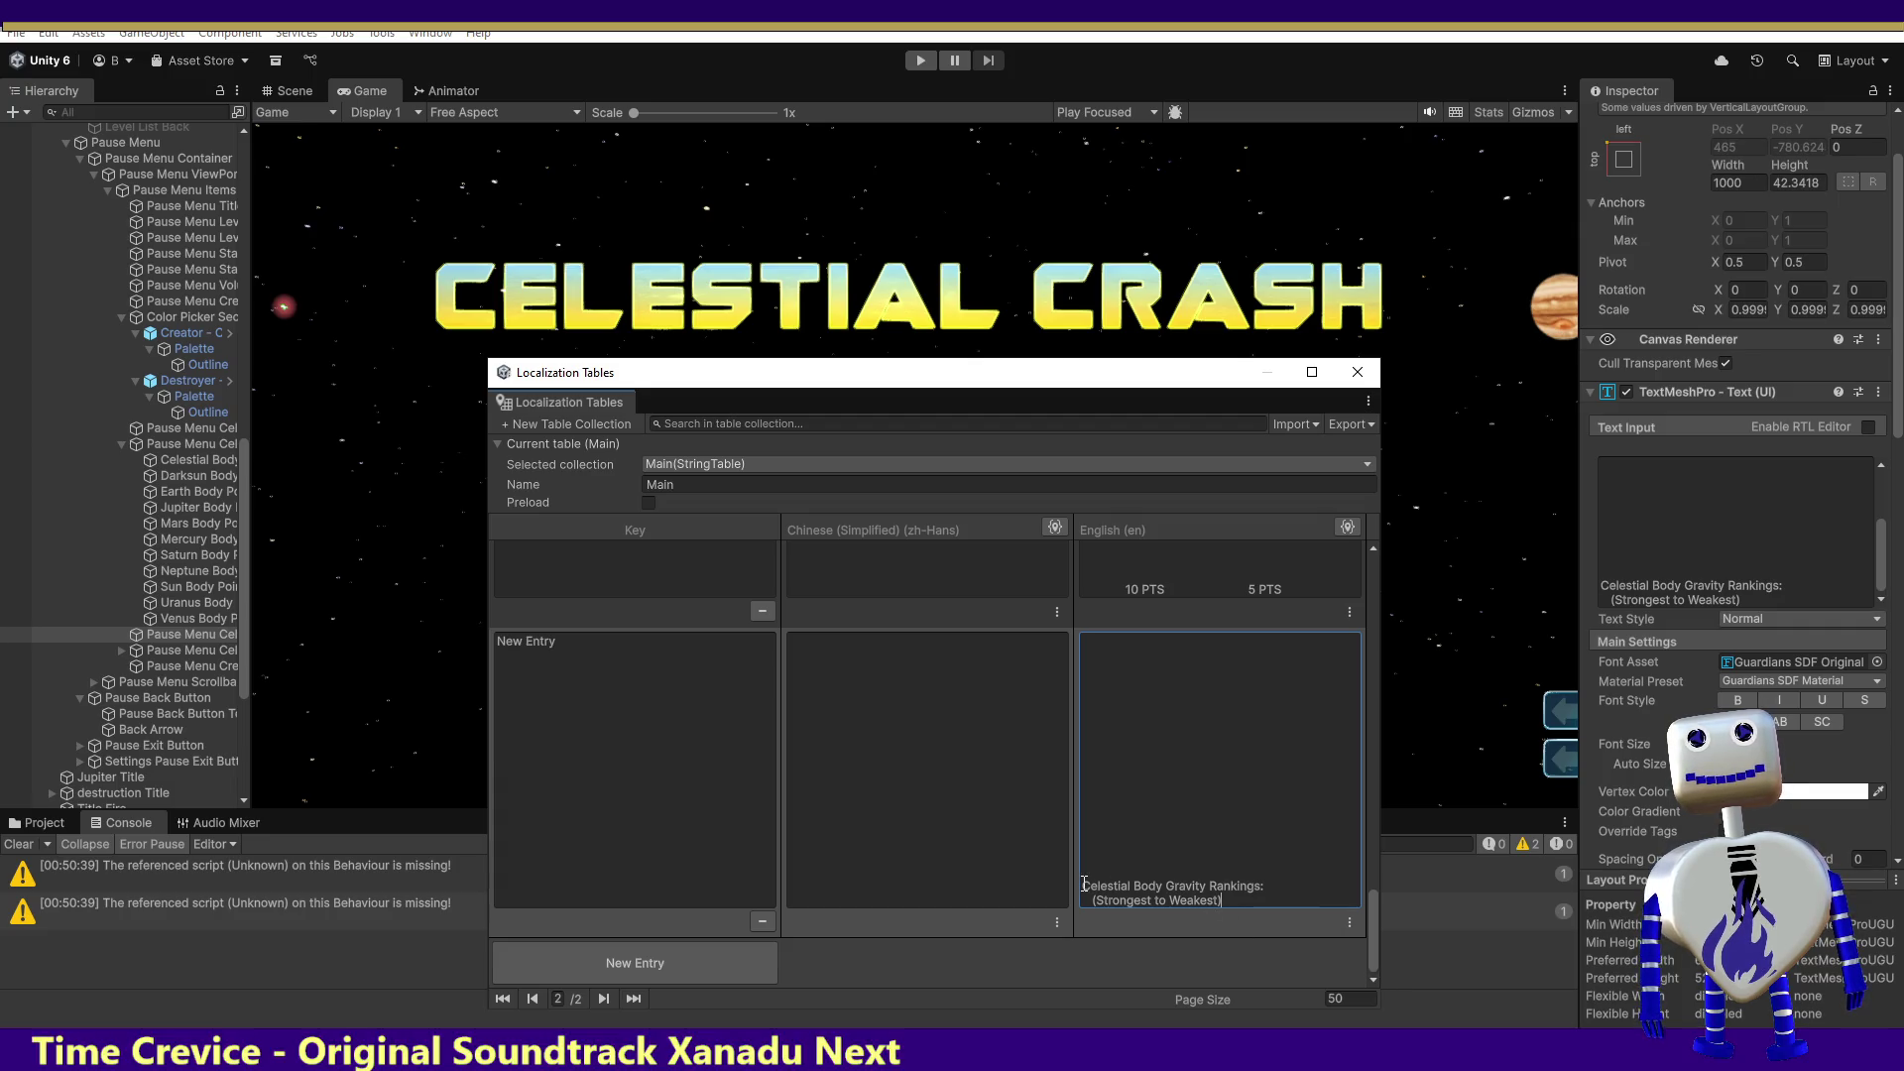
left_click_drag(1084, 884, 1234, 892)
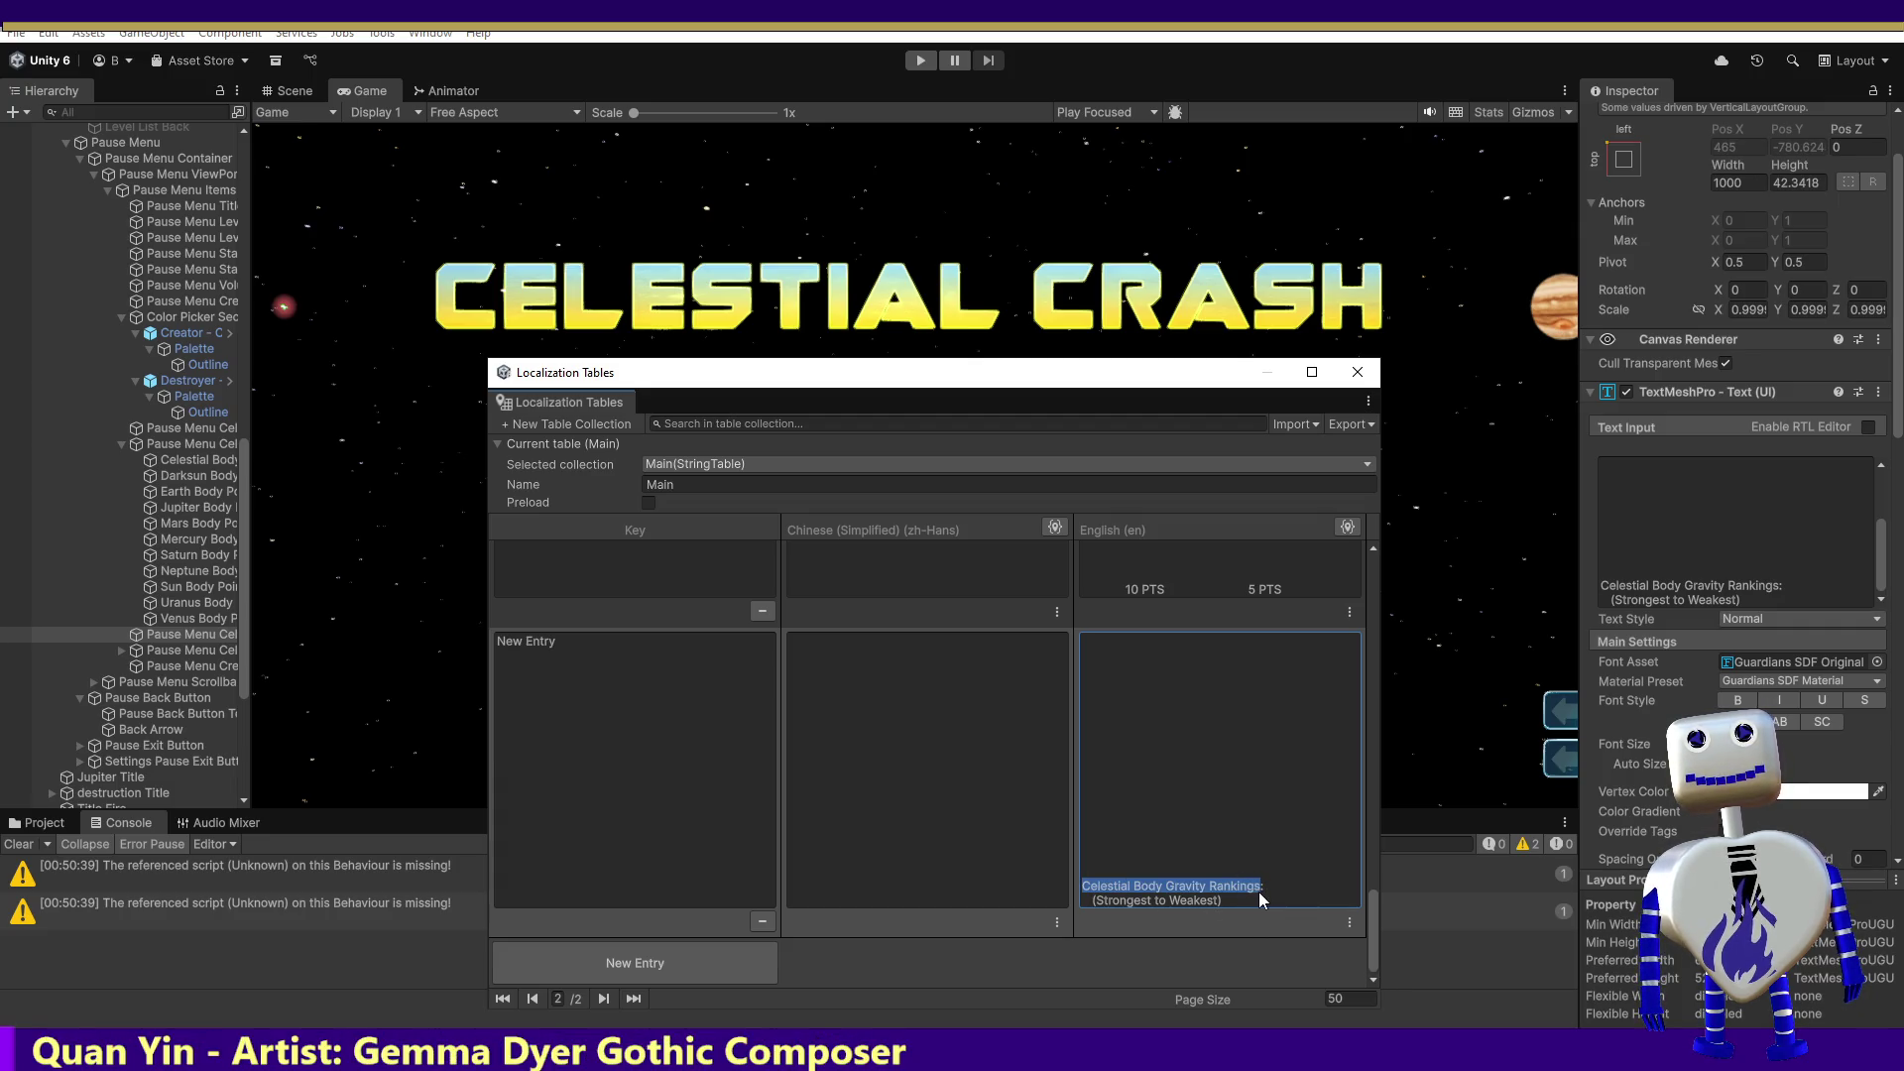
left_click(649, 689)
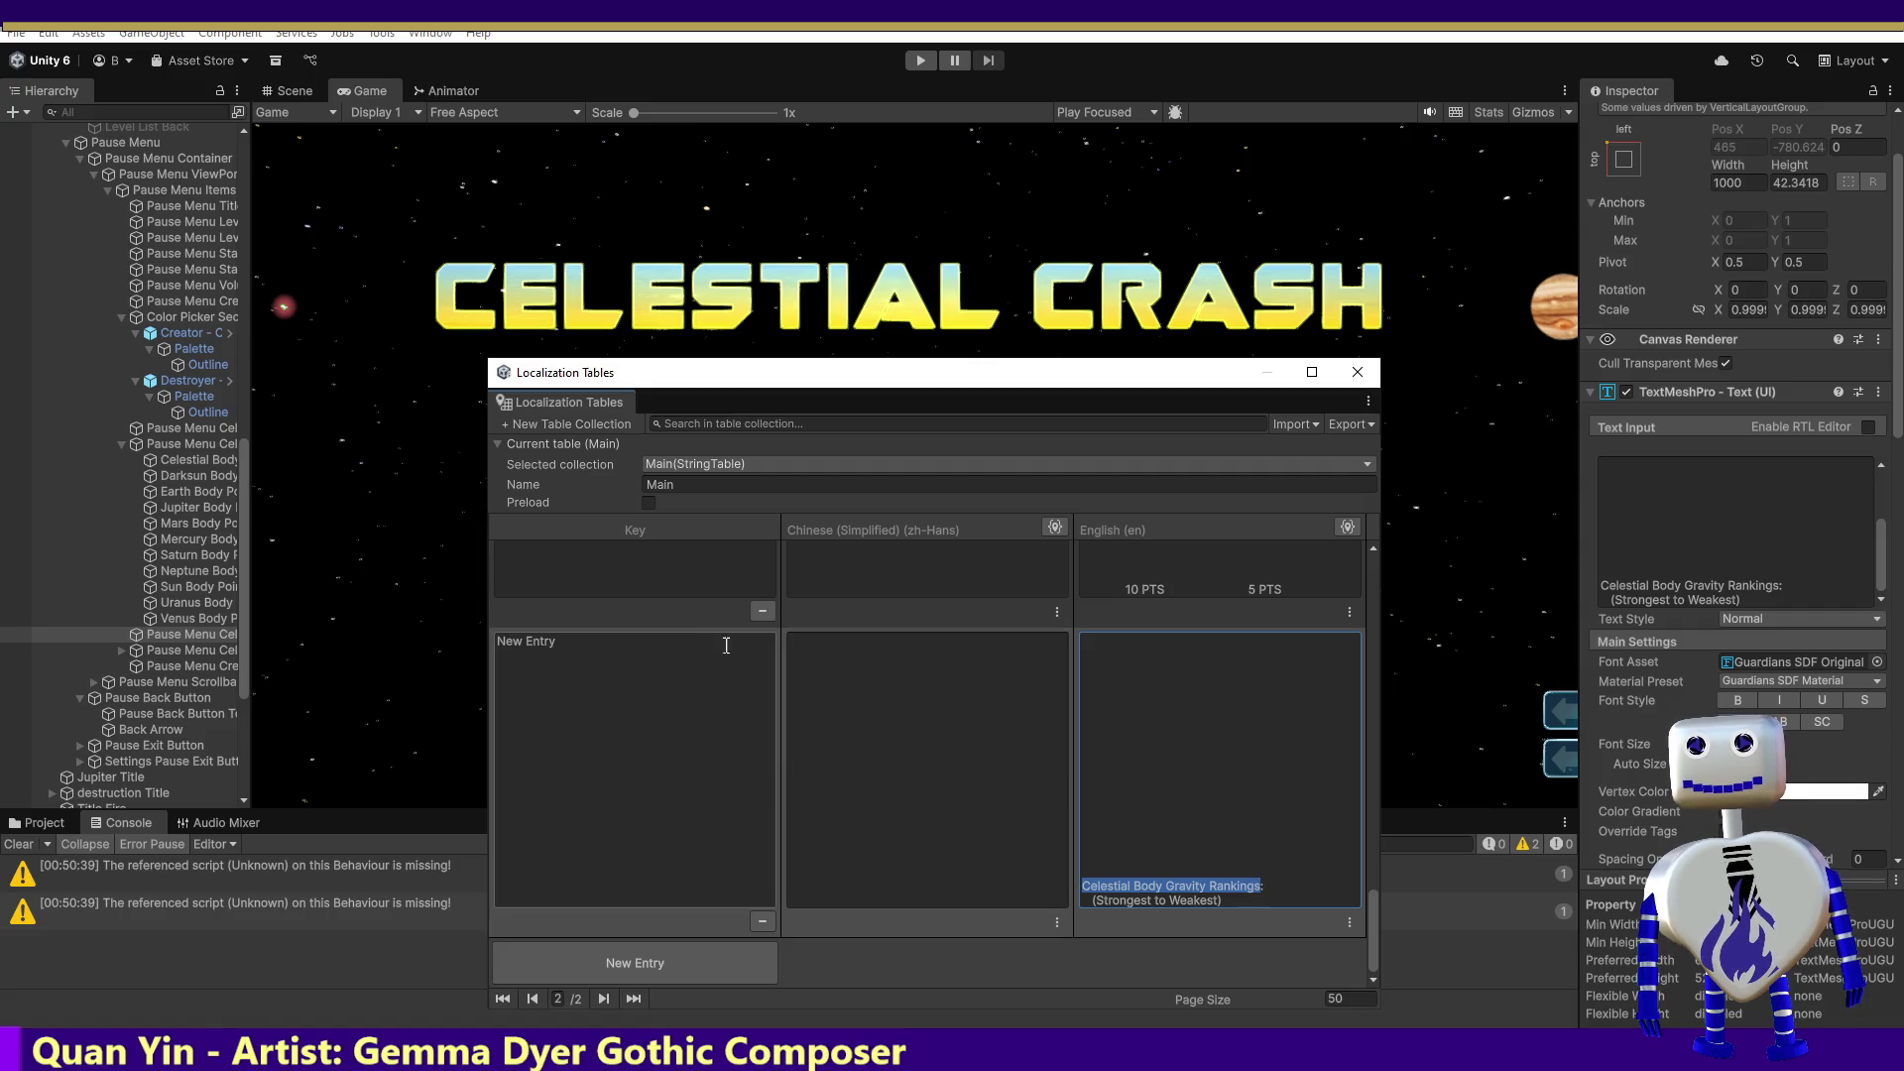
type("Celestial Body Gravity Rankings")
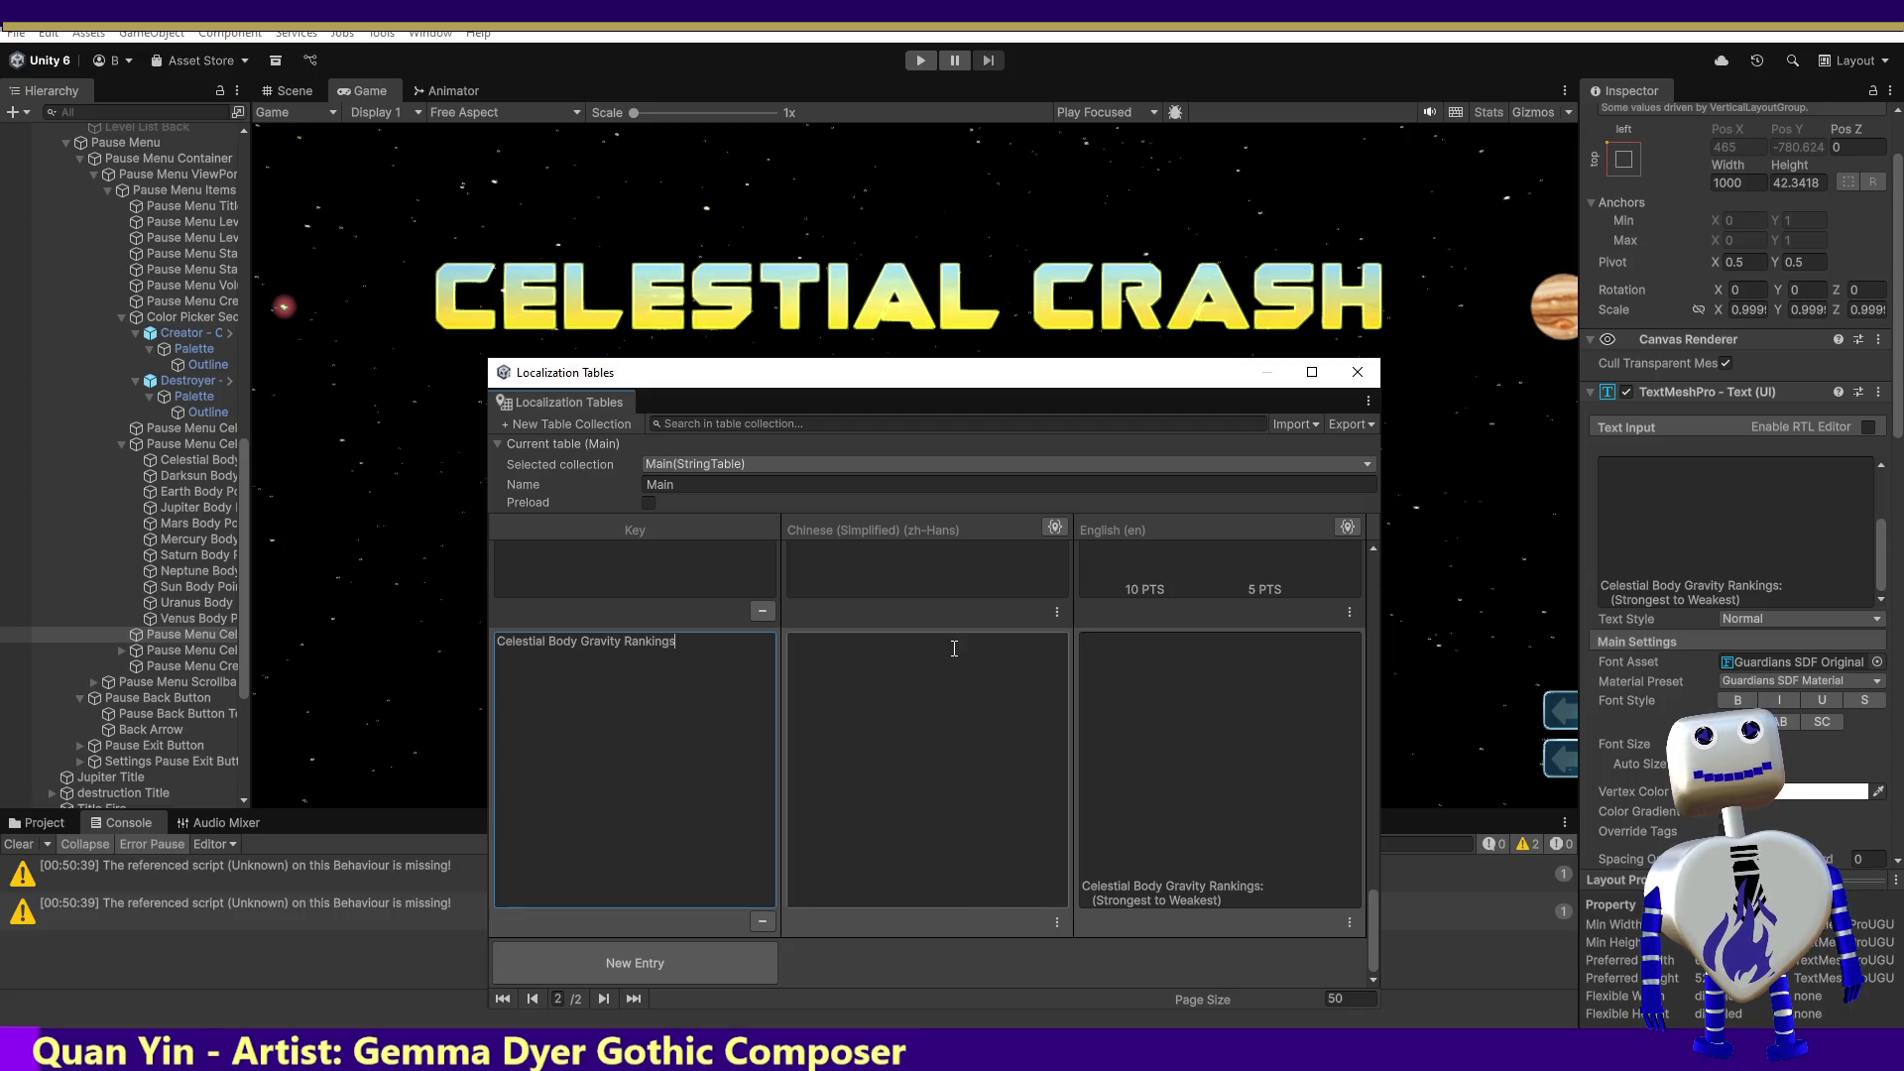
left_click(1879, 392)
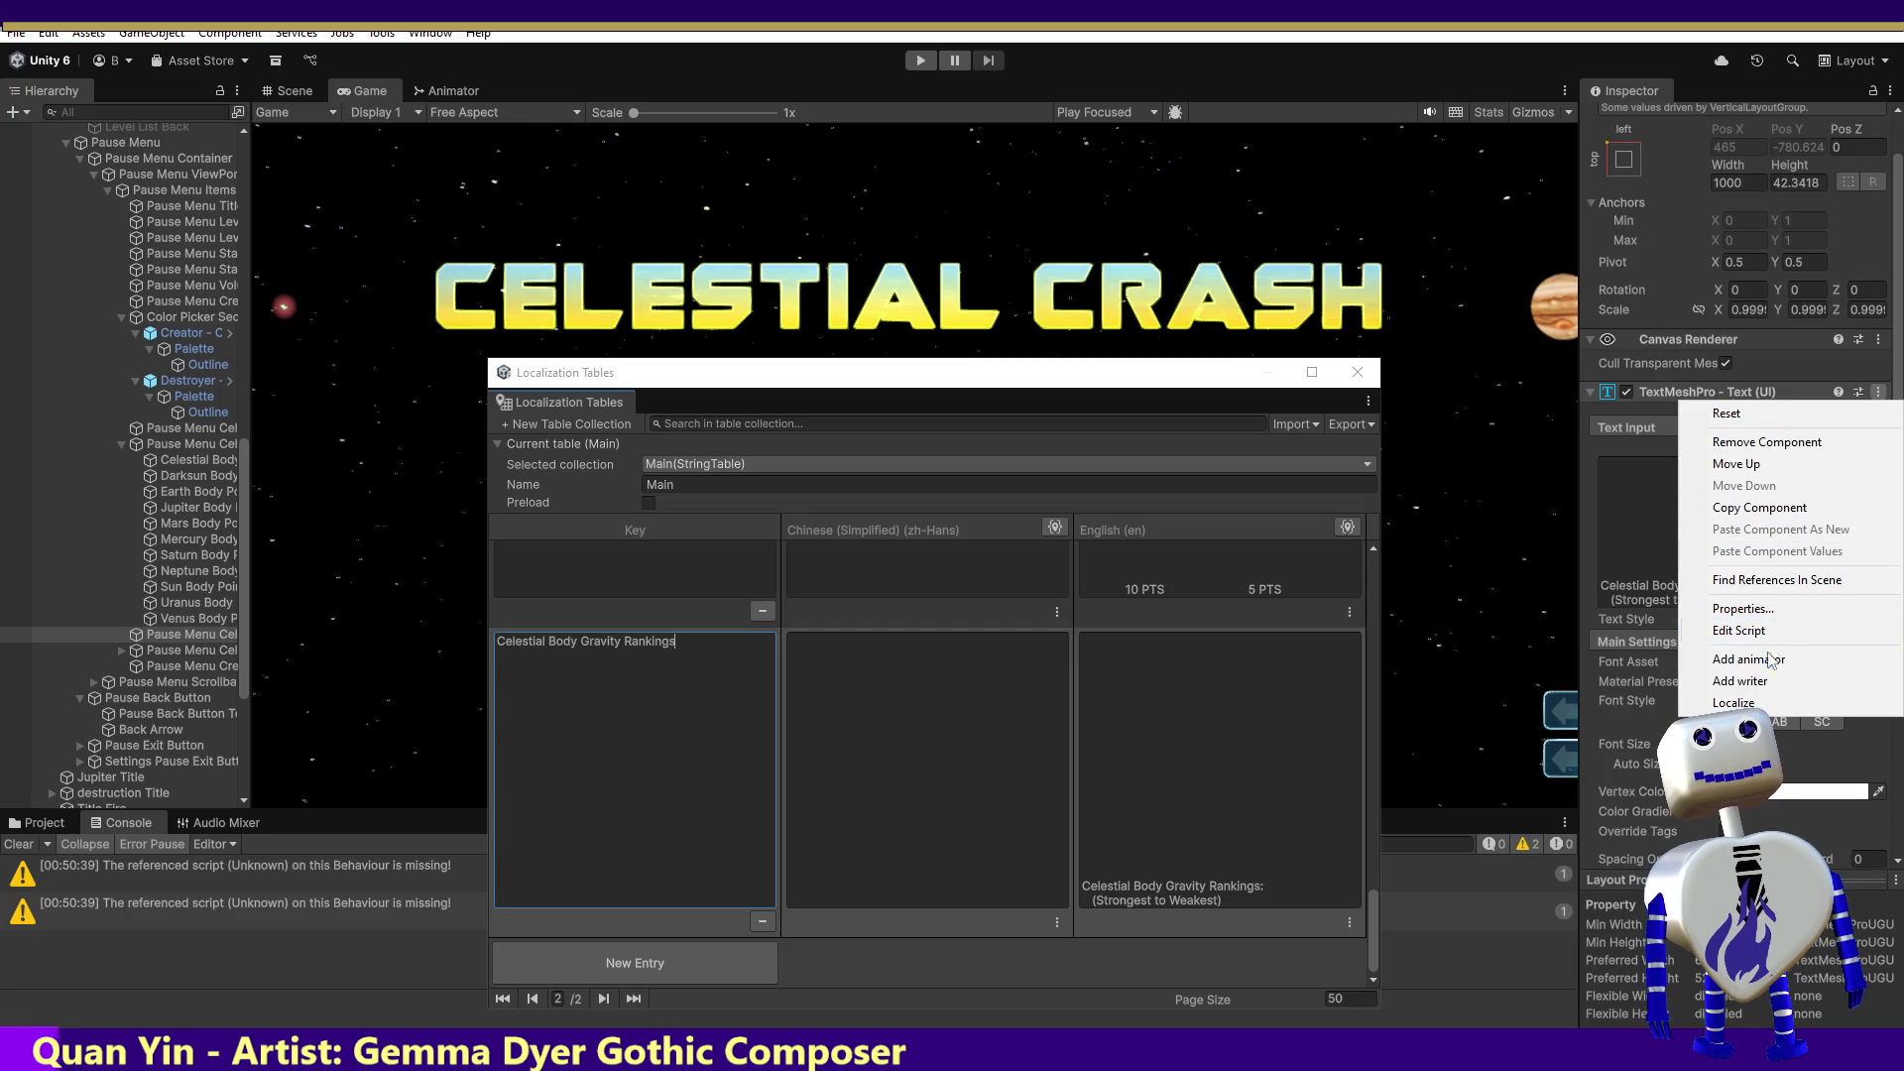
left_click(1741, 702)
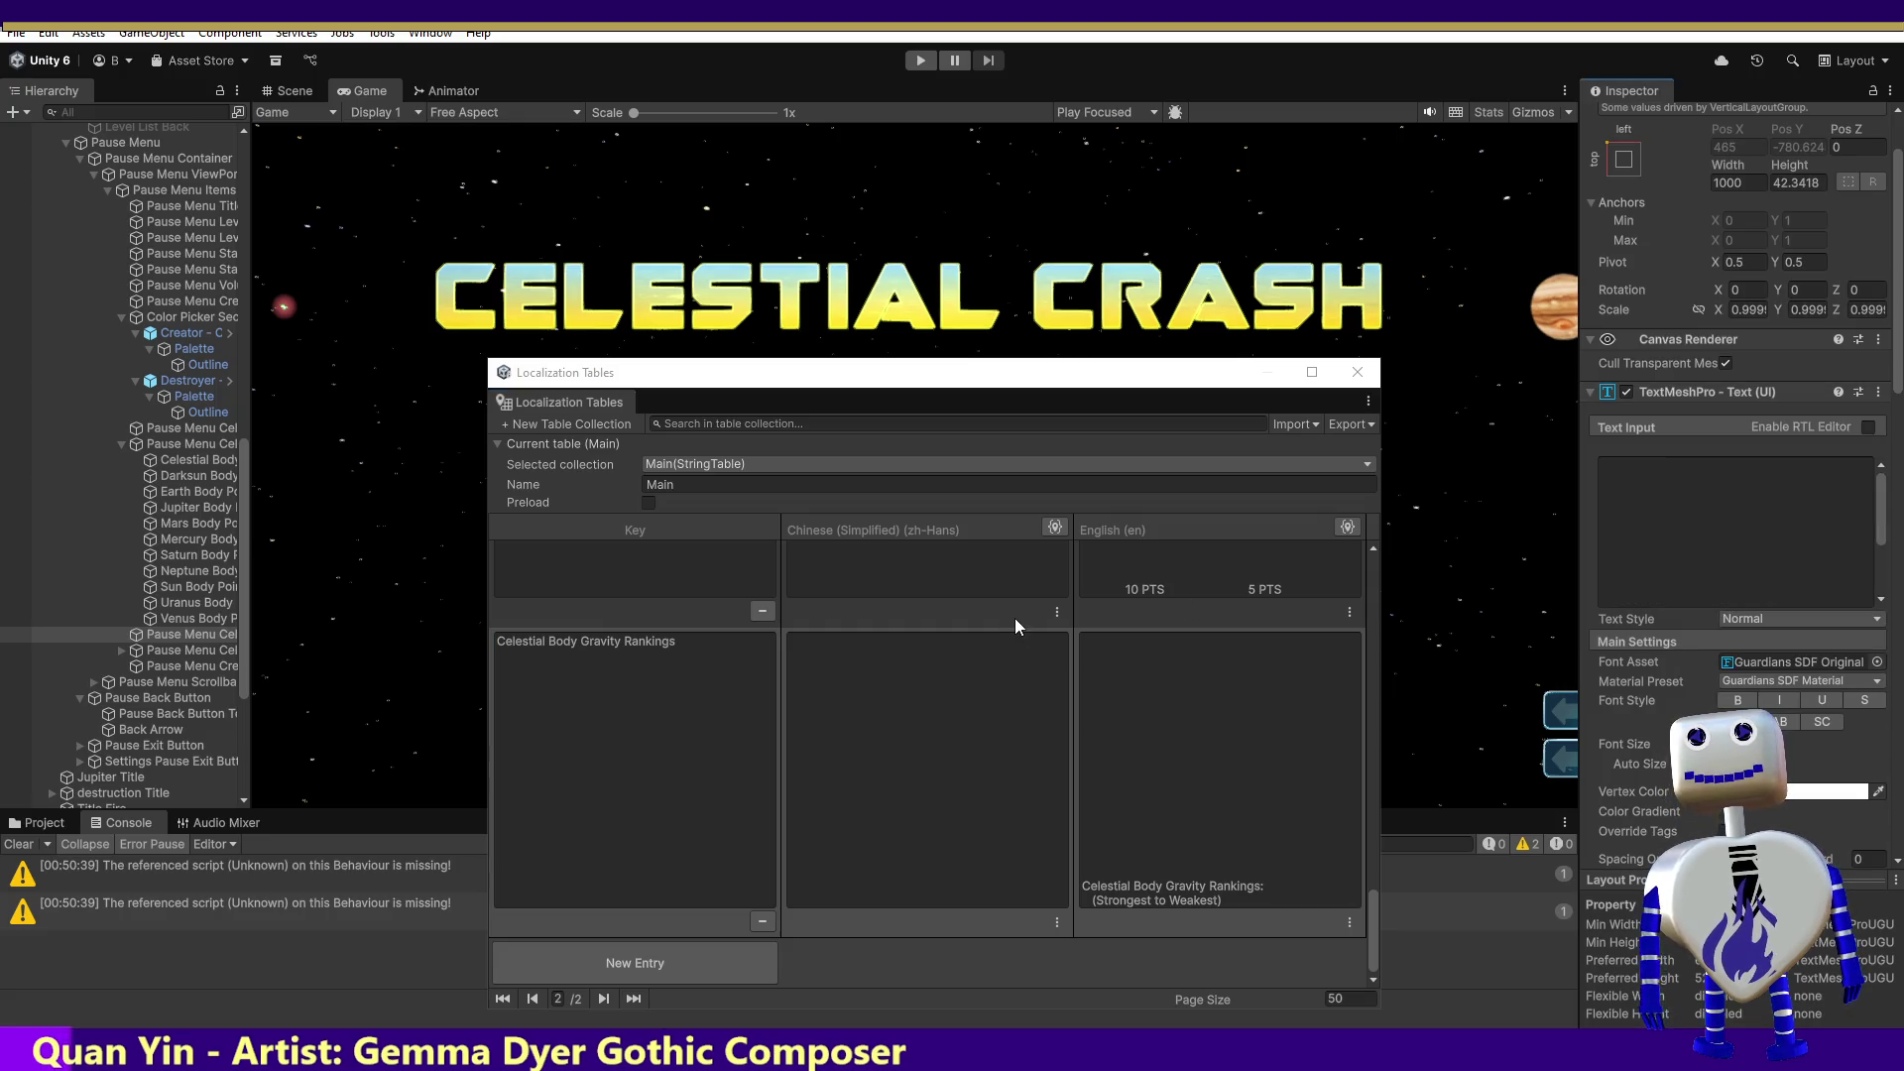
Step: Set the heading's String Reference to Main/Celestial Body Gravity Rankings
left_click_drag(1897, 380, 1897, 602)
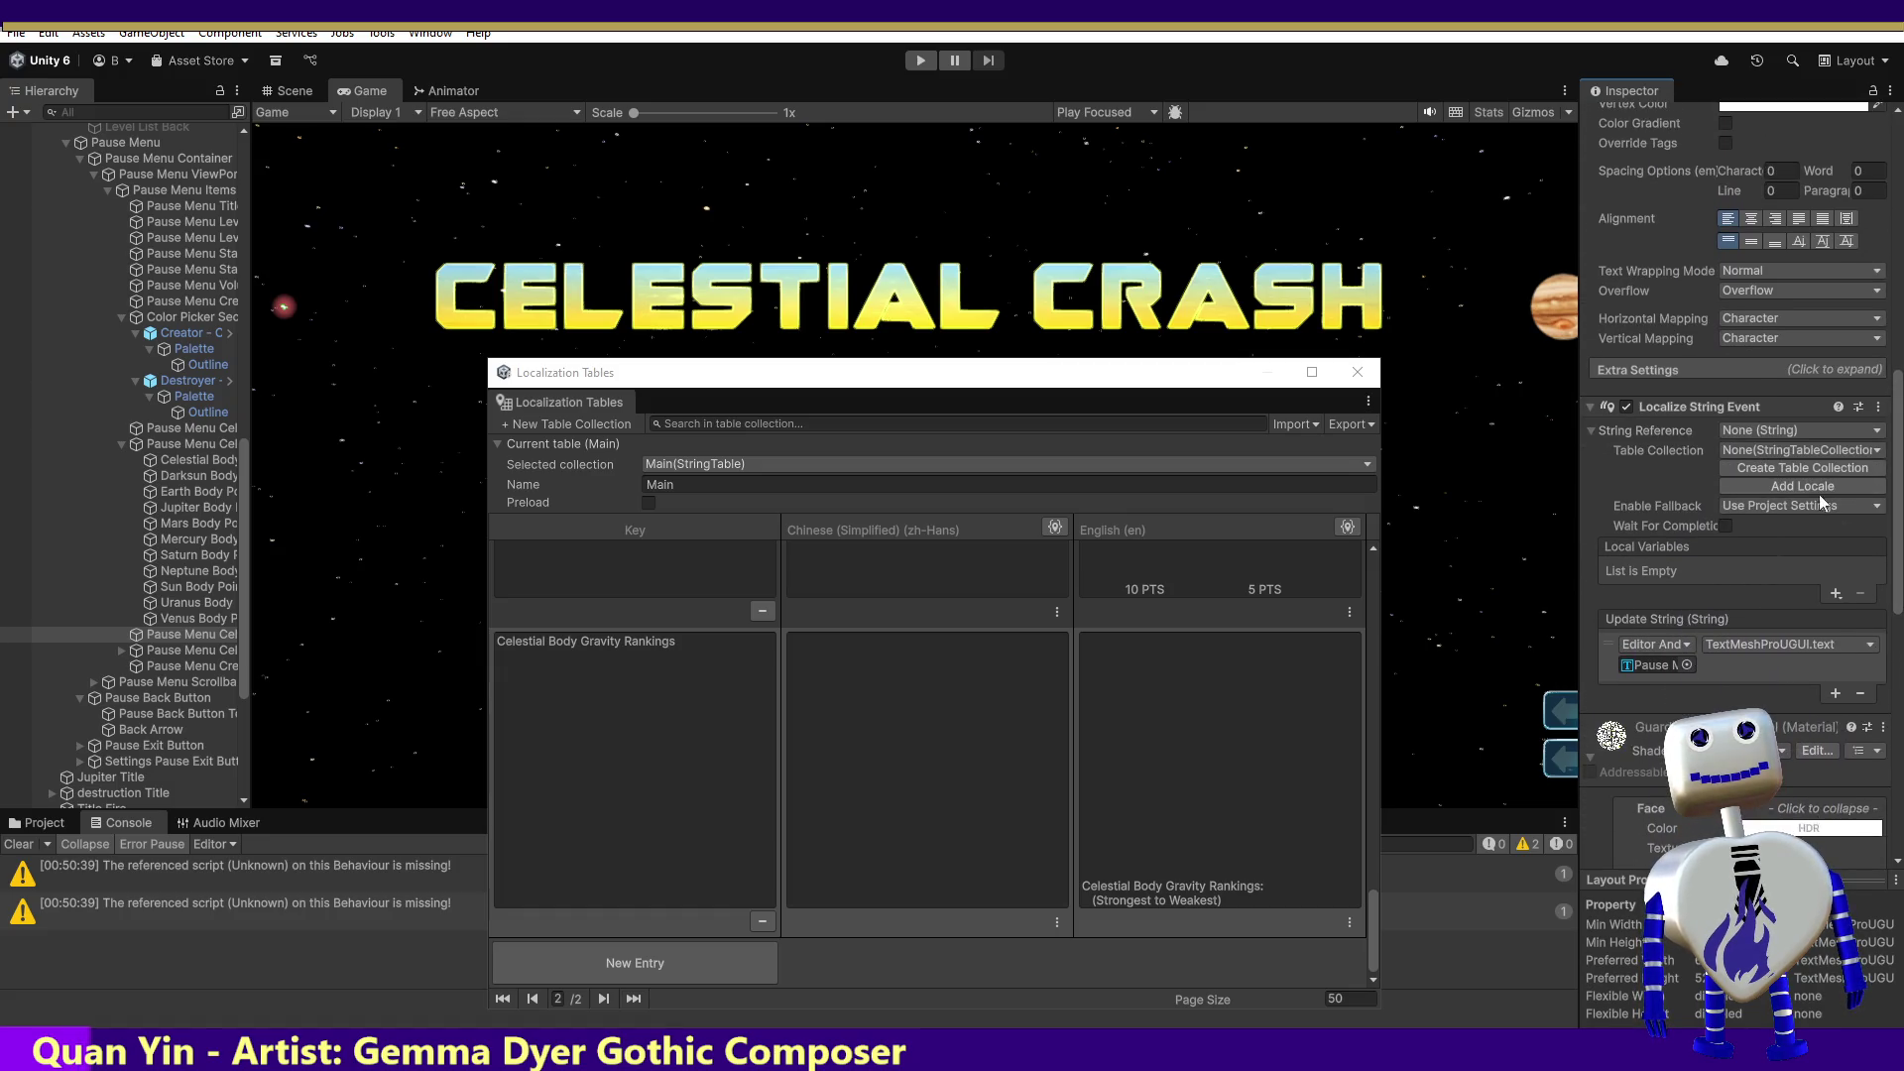
left_click(1793, 429)
key("ctrl+v")
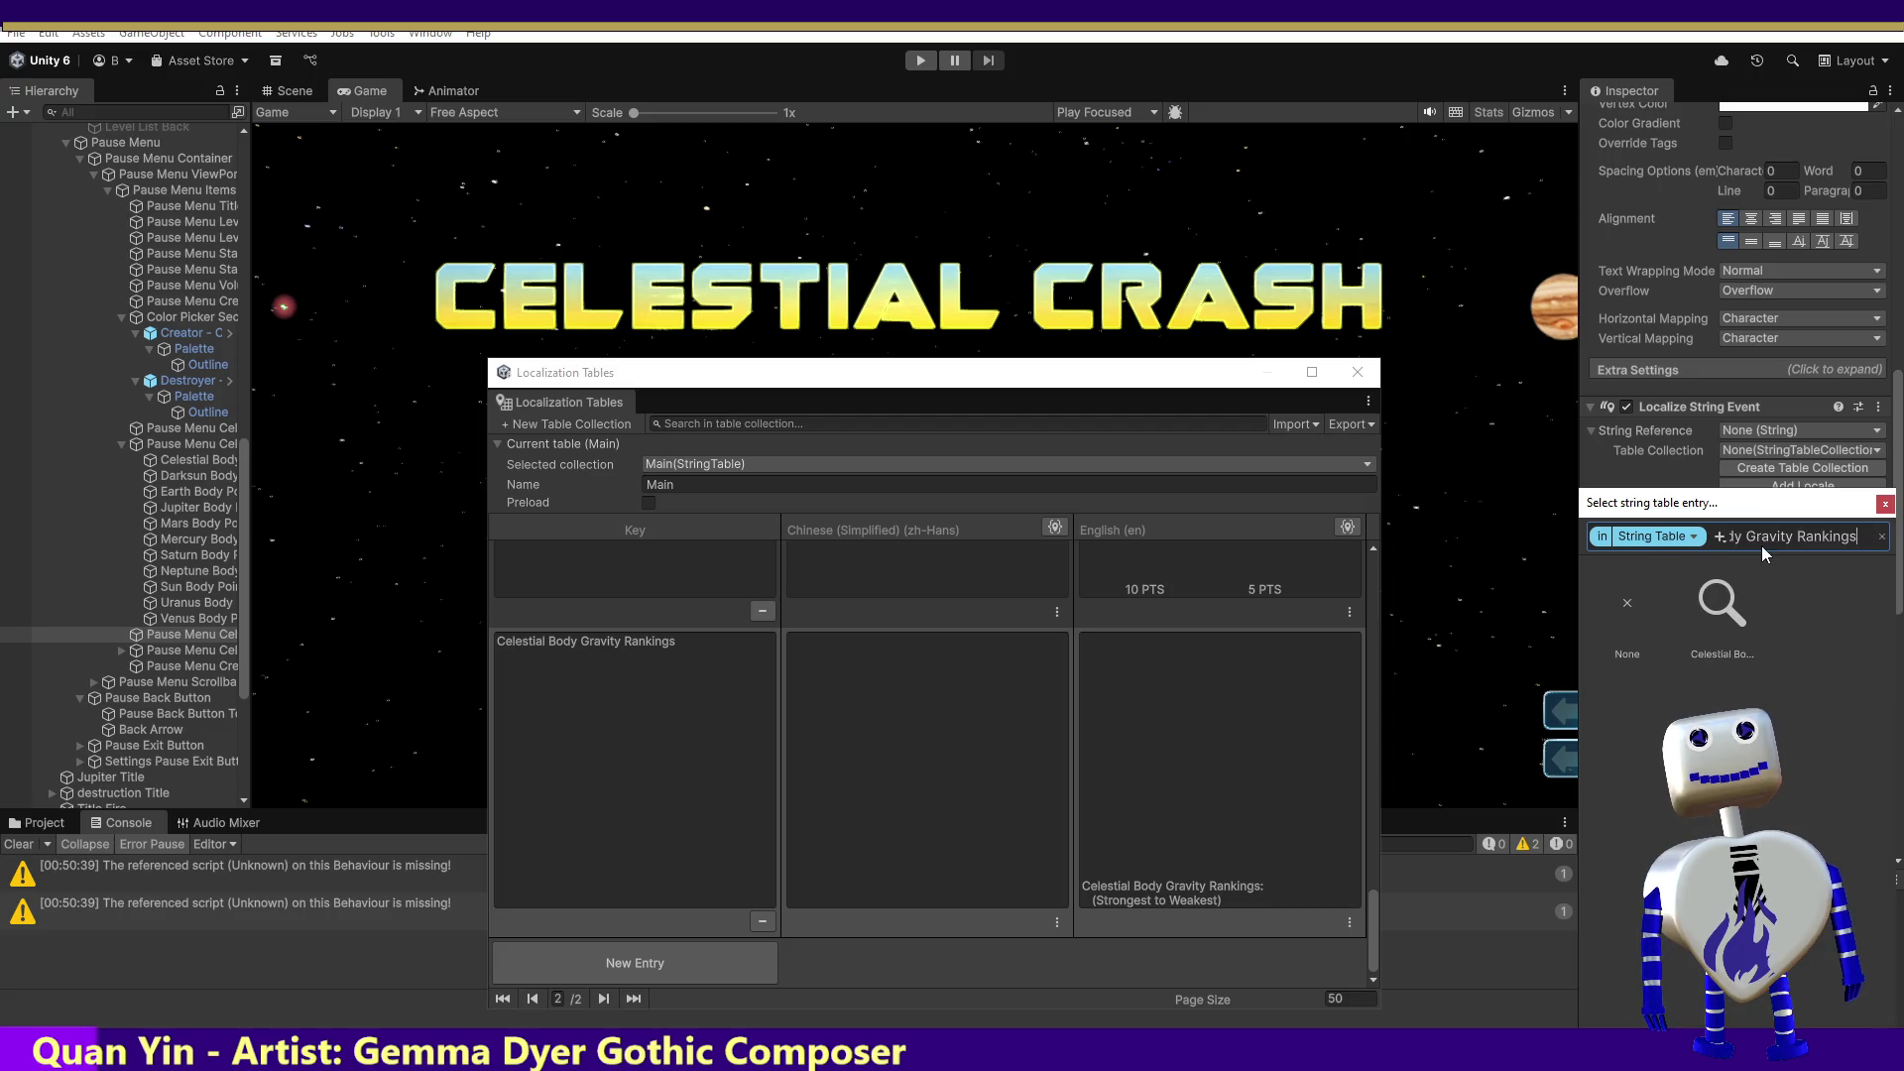
double_click(1740, 605)
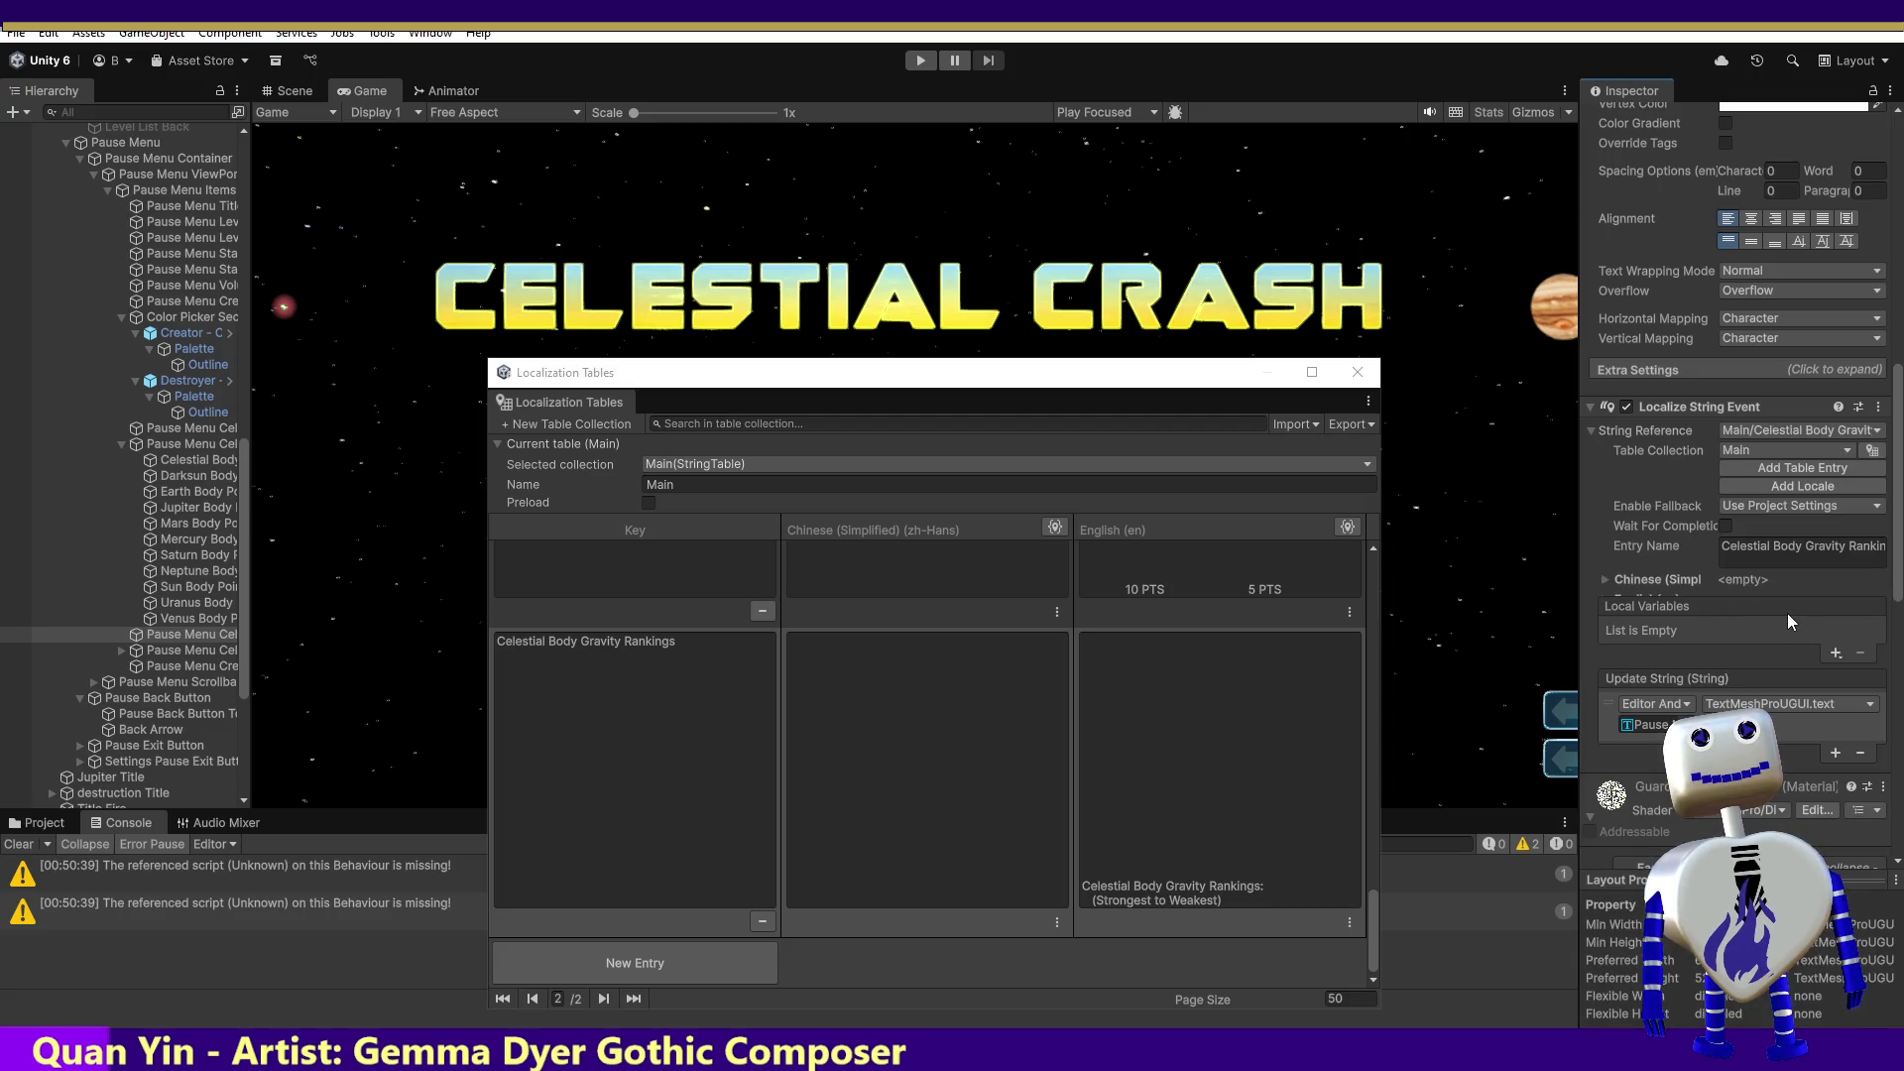
Step: Add a runtime Update String listener on the Main object calling ChangeButtonTextFontSettings
left_click(1836, 752)
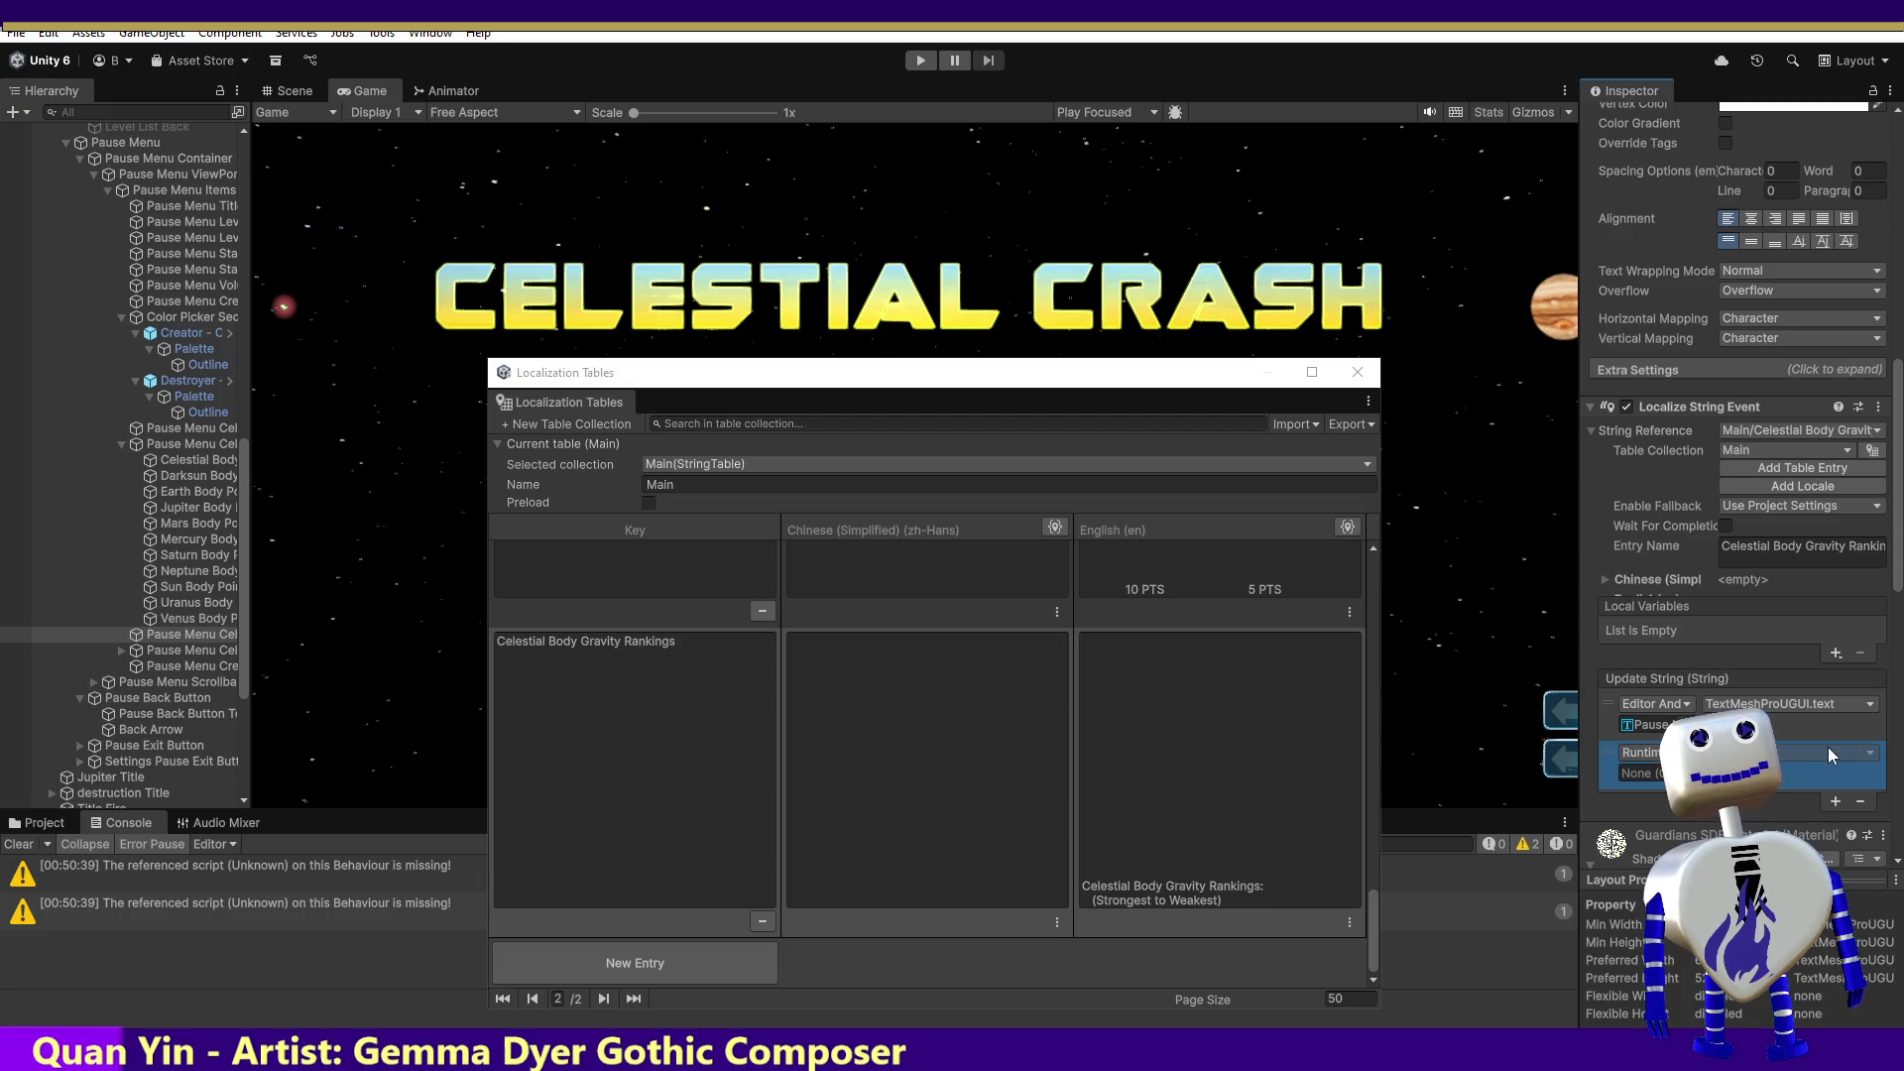
mouse_move(242, 456)
left_mouse_down()
mouse_move(246, 165)
mouse_move(177, 134)
mouse_move(1444, 717)
mouse_move(1648, 773)
left_mouse_up()
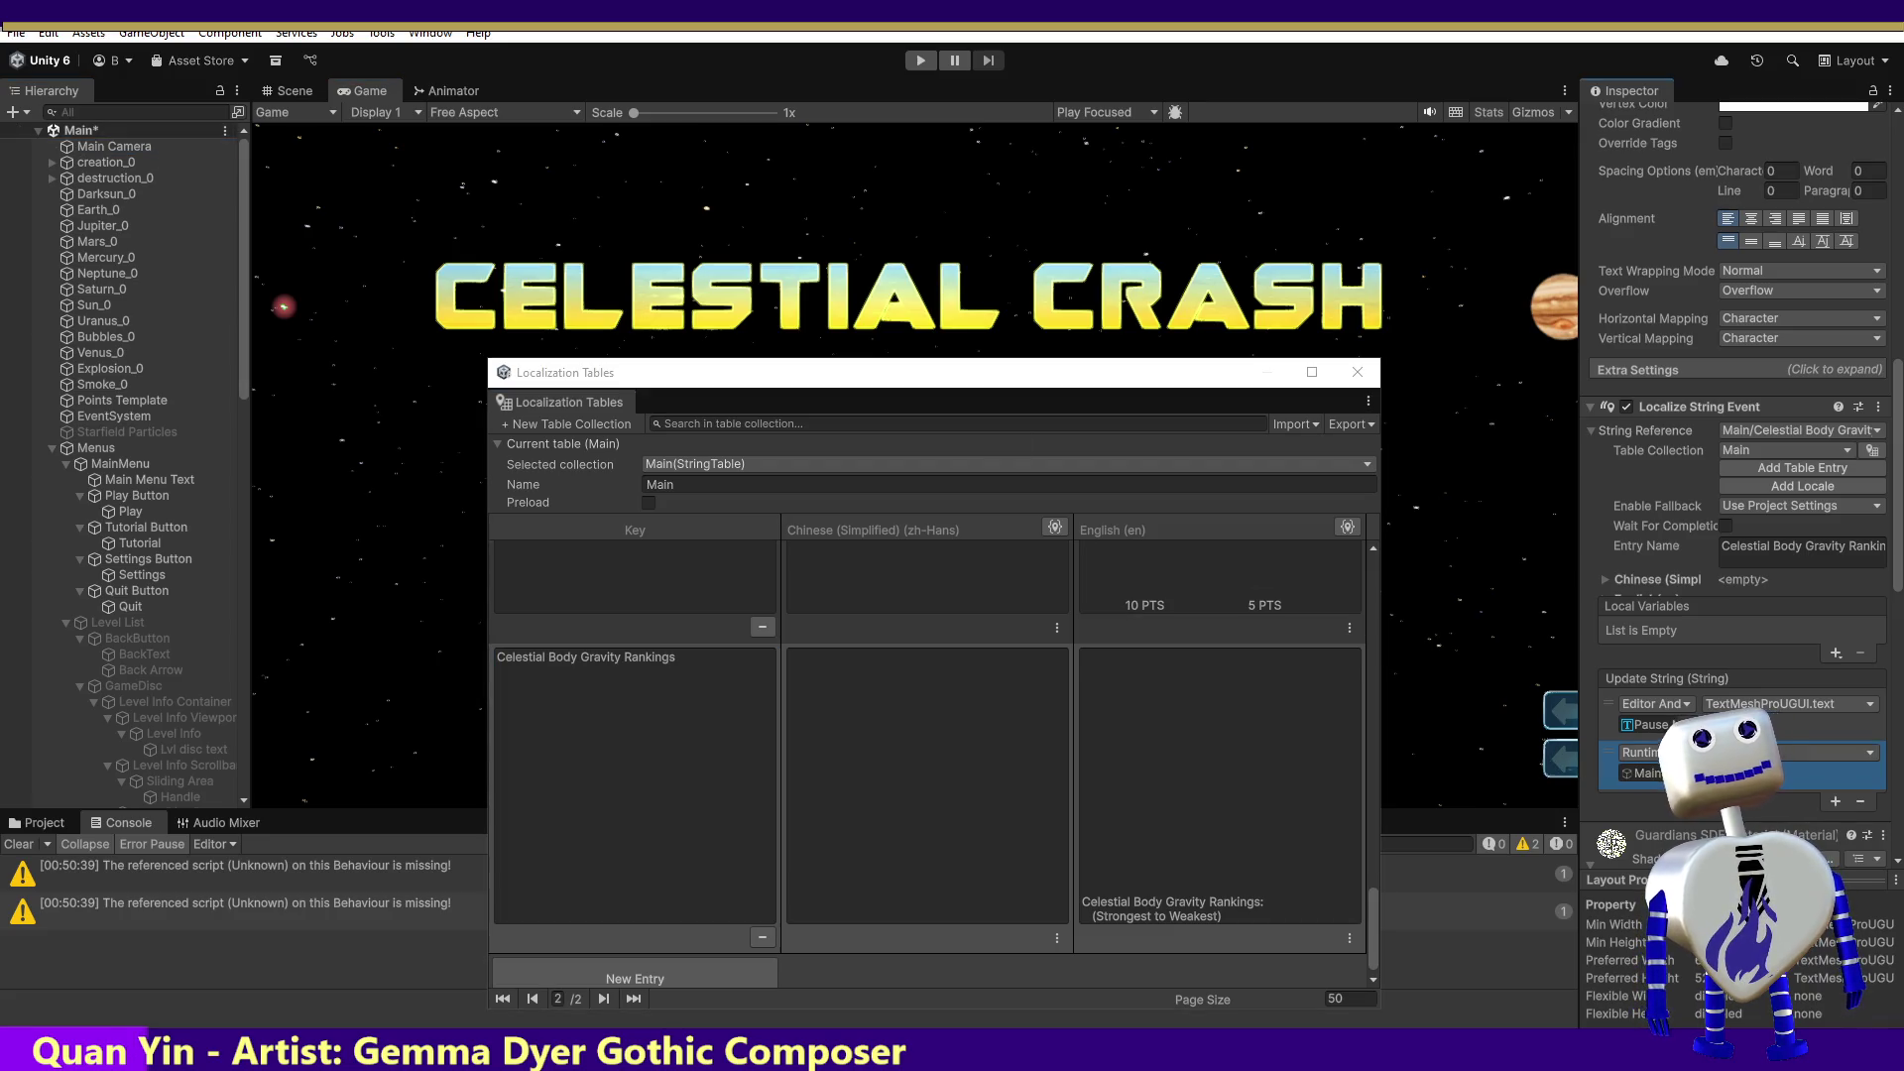
left_click(1790, 753)
mouse_move(1785, 891)
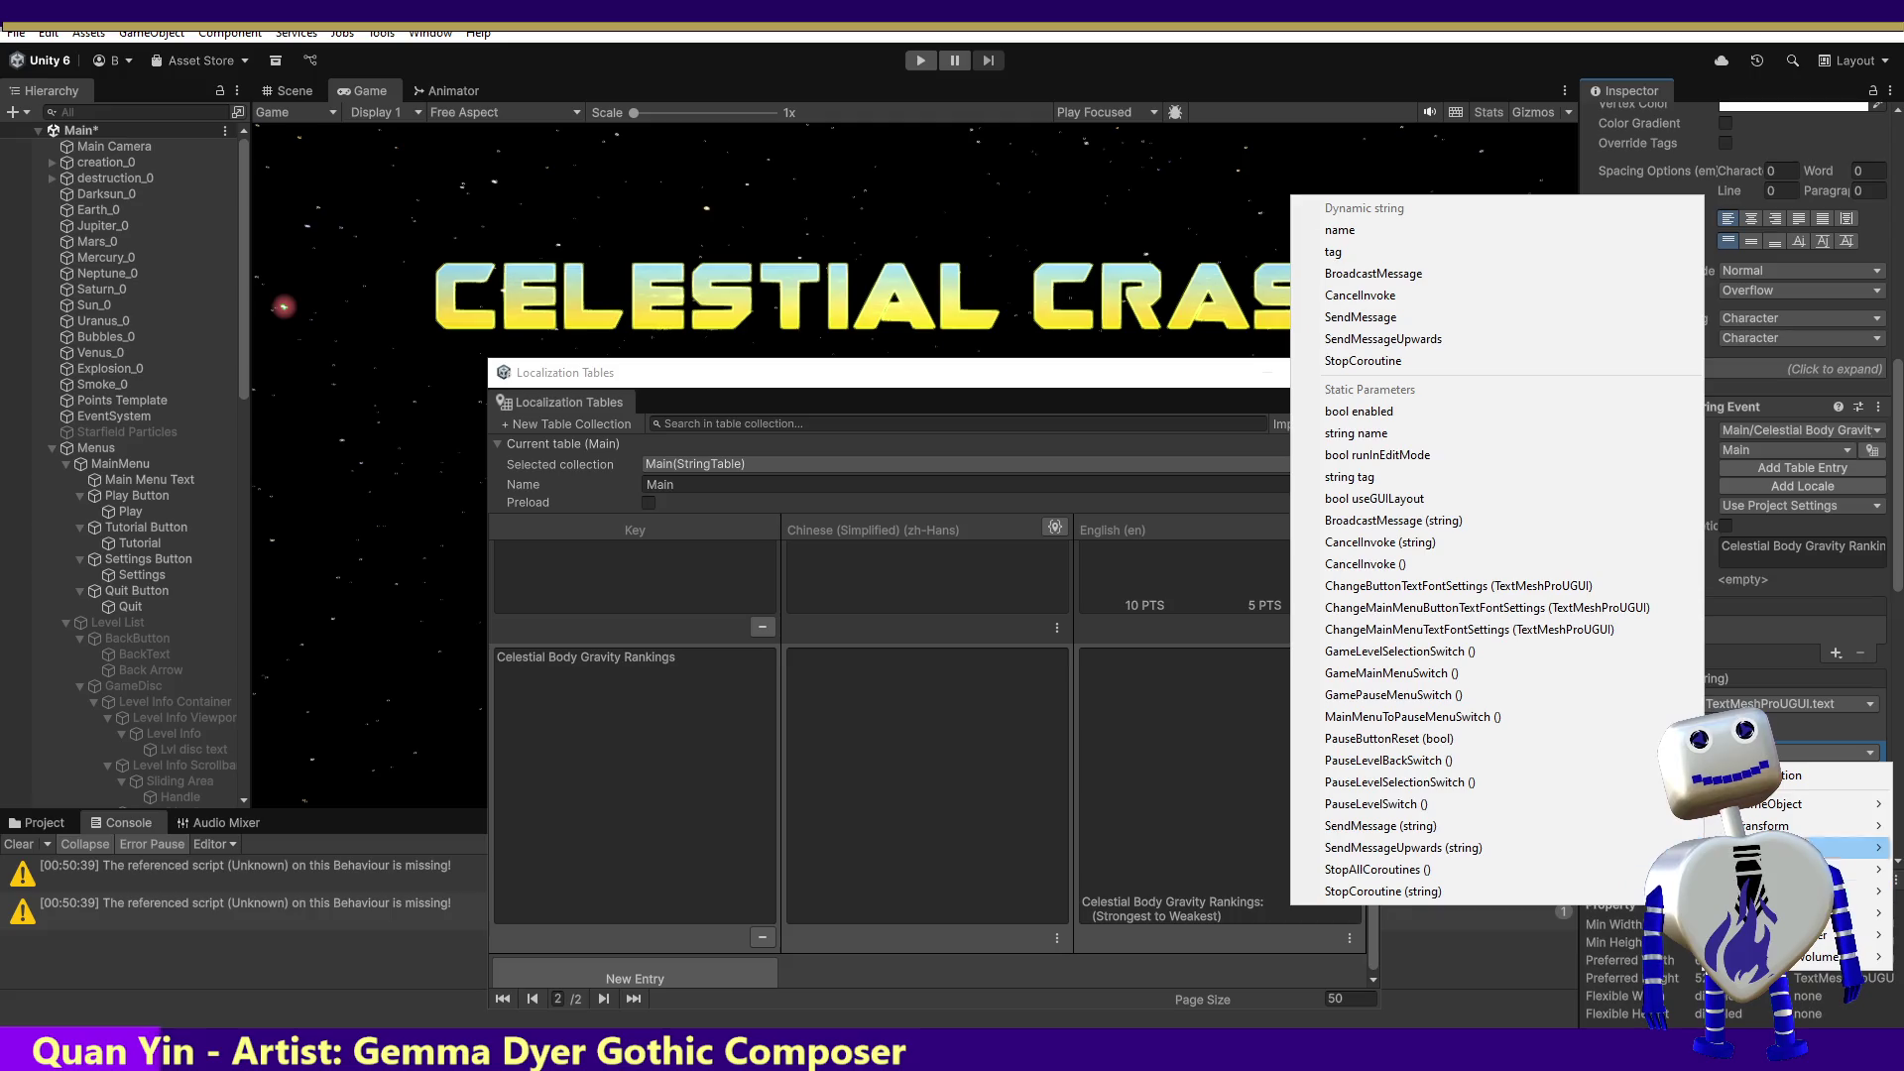
left_click(1493, 585)
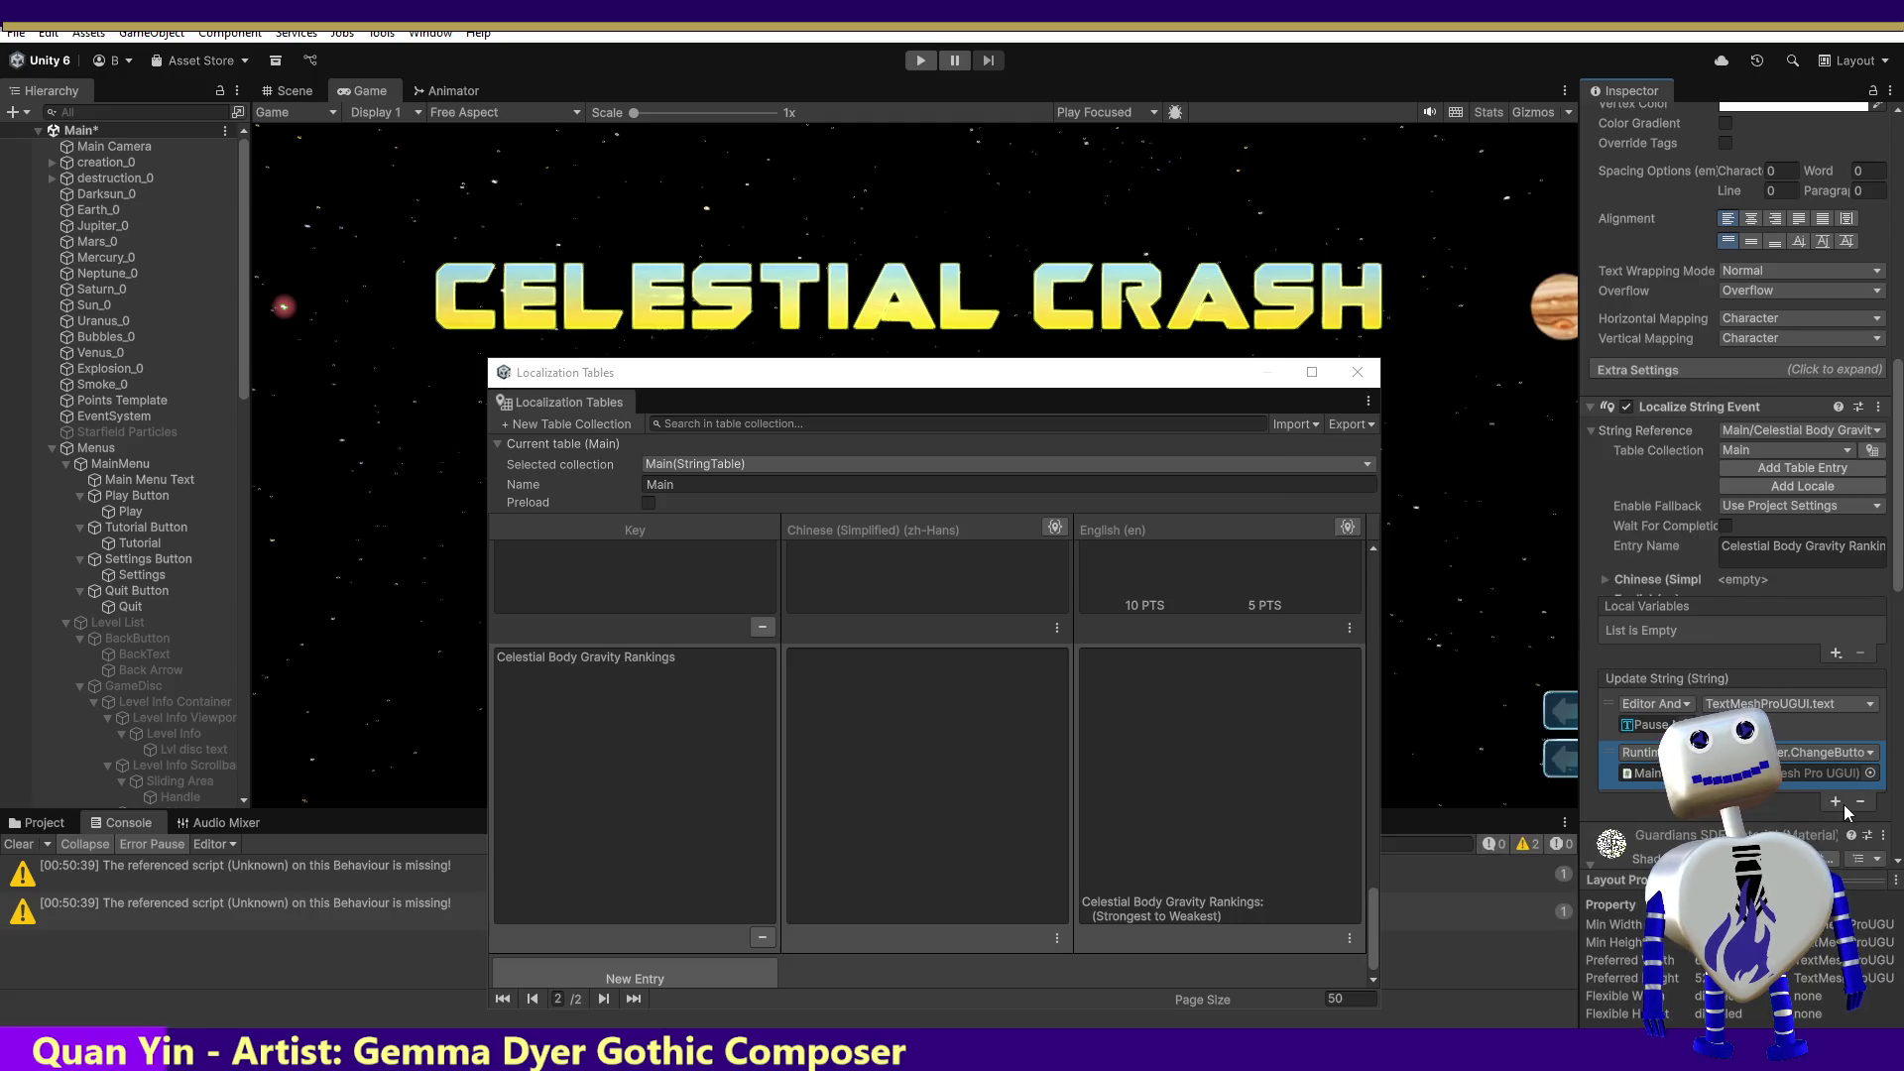
left_click(1871, 775)
type("Celestial Body Gravity Rankings")
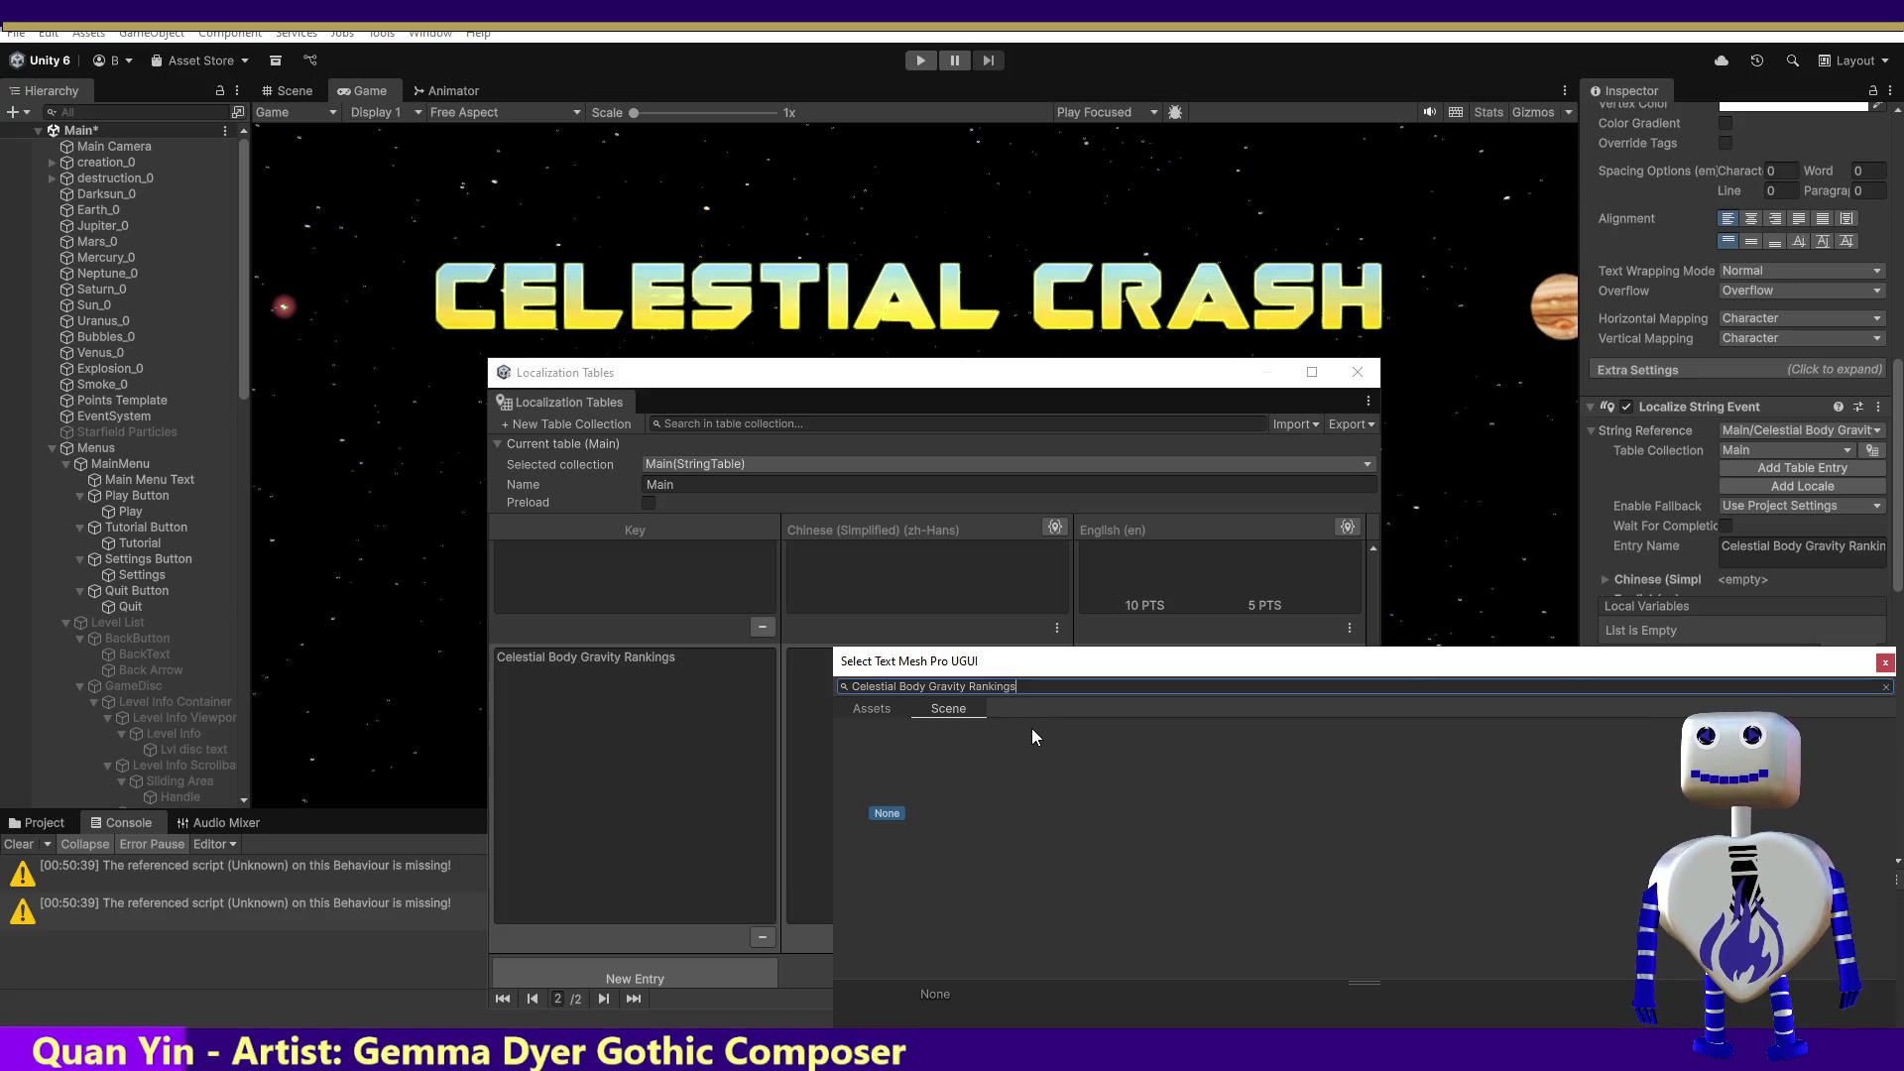
key("Escape")
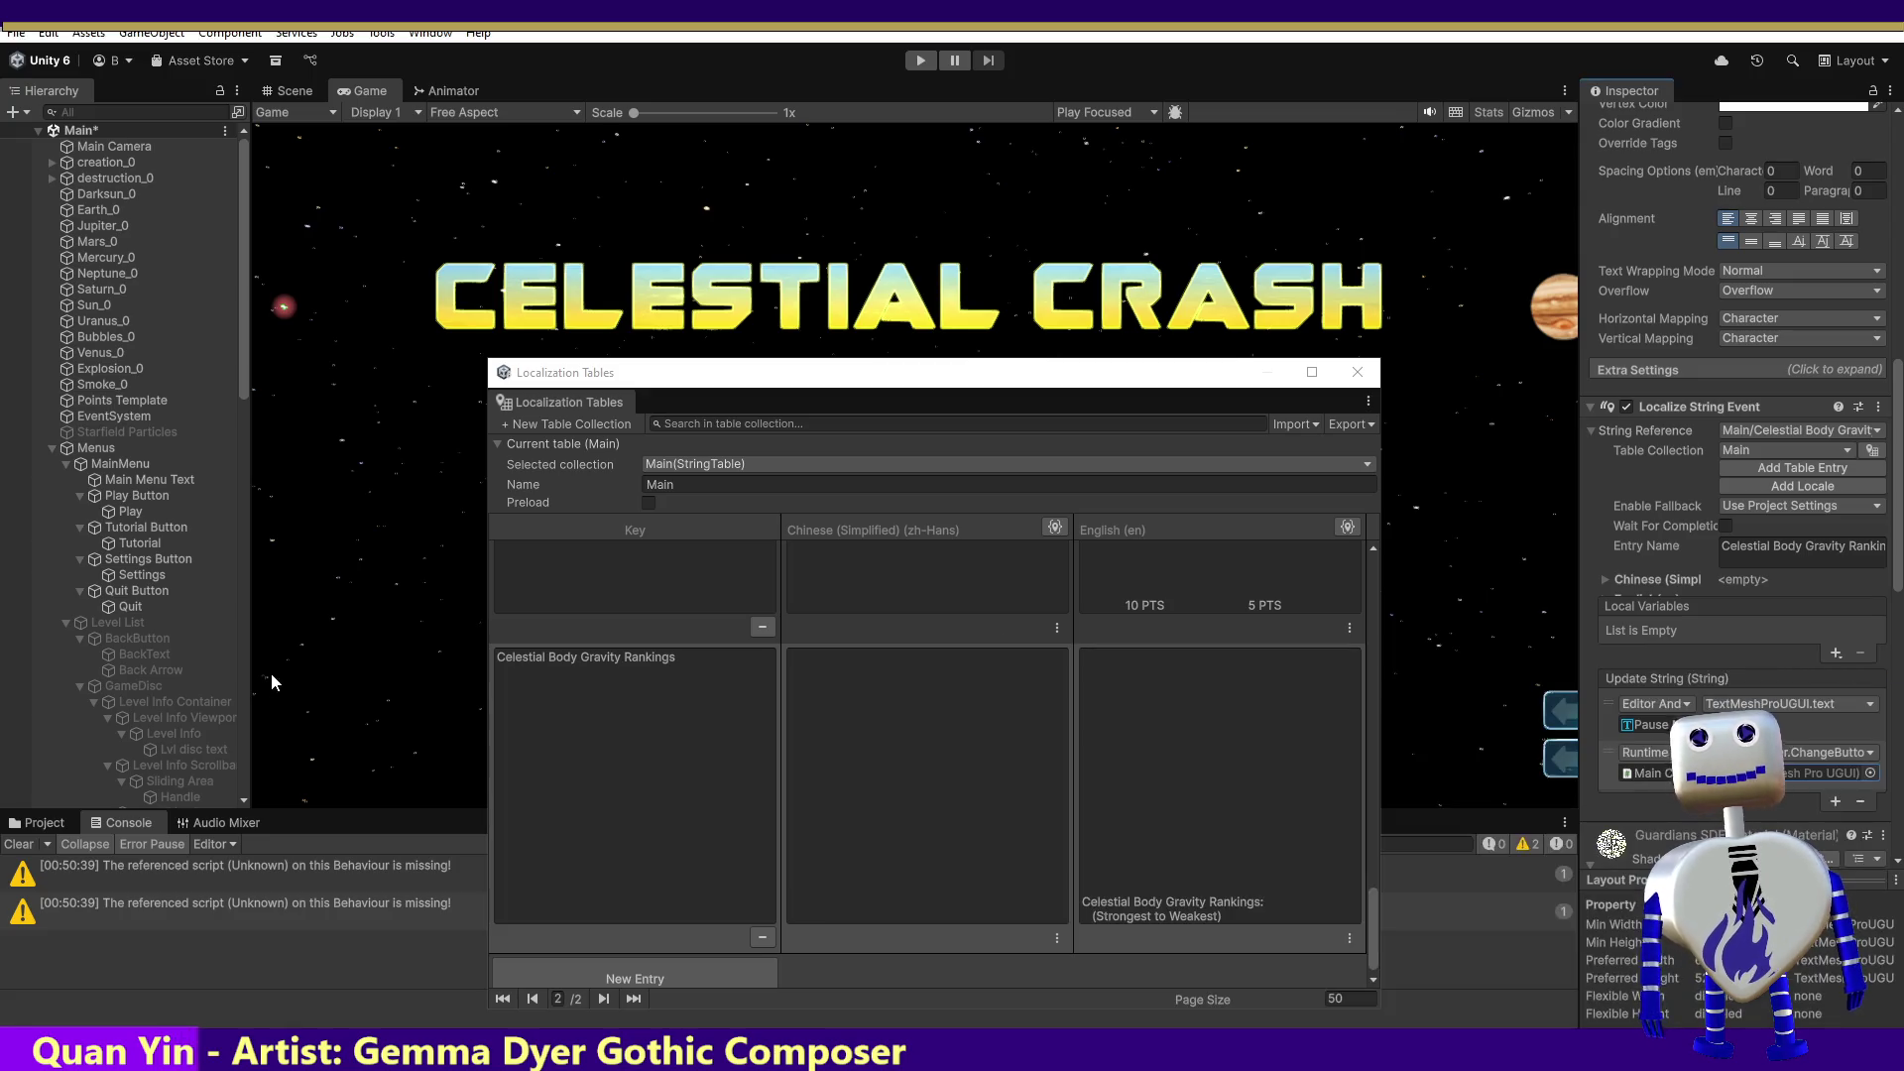
Step: Pass the Pause Menu Celestial Body Gravity Title text to the callback, then expand the next row
left_click_drag(242, 363, 240, 623)
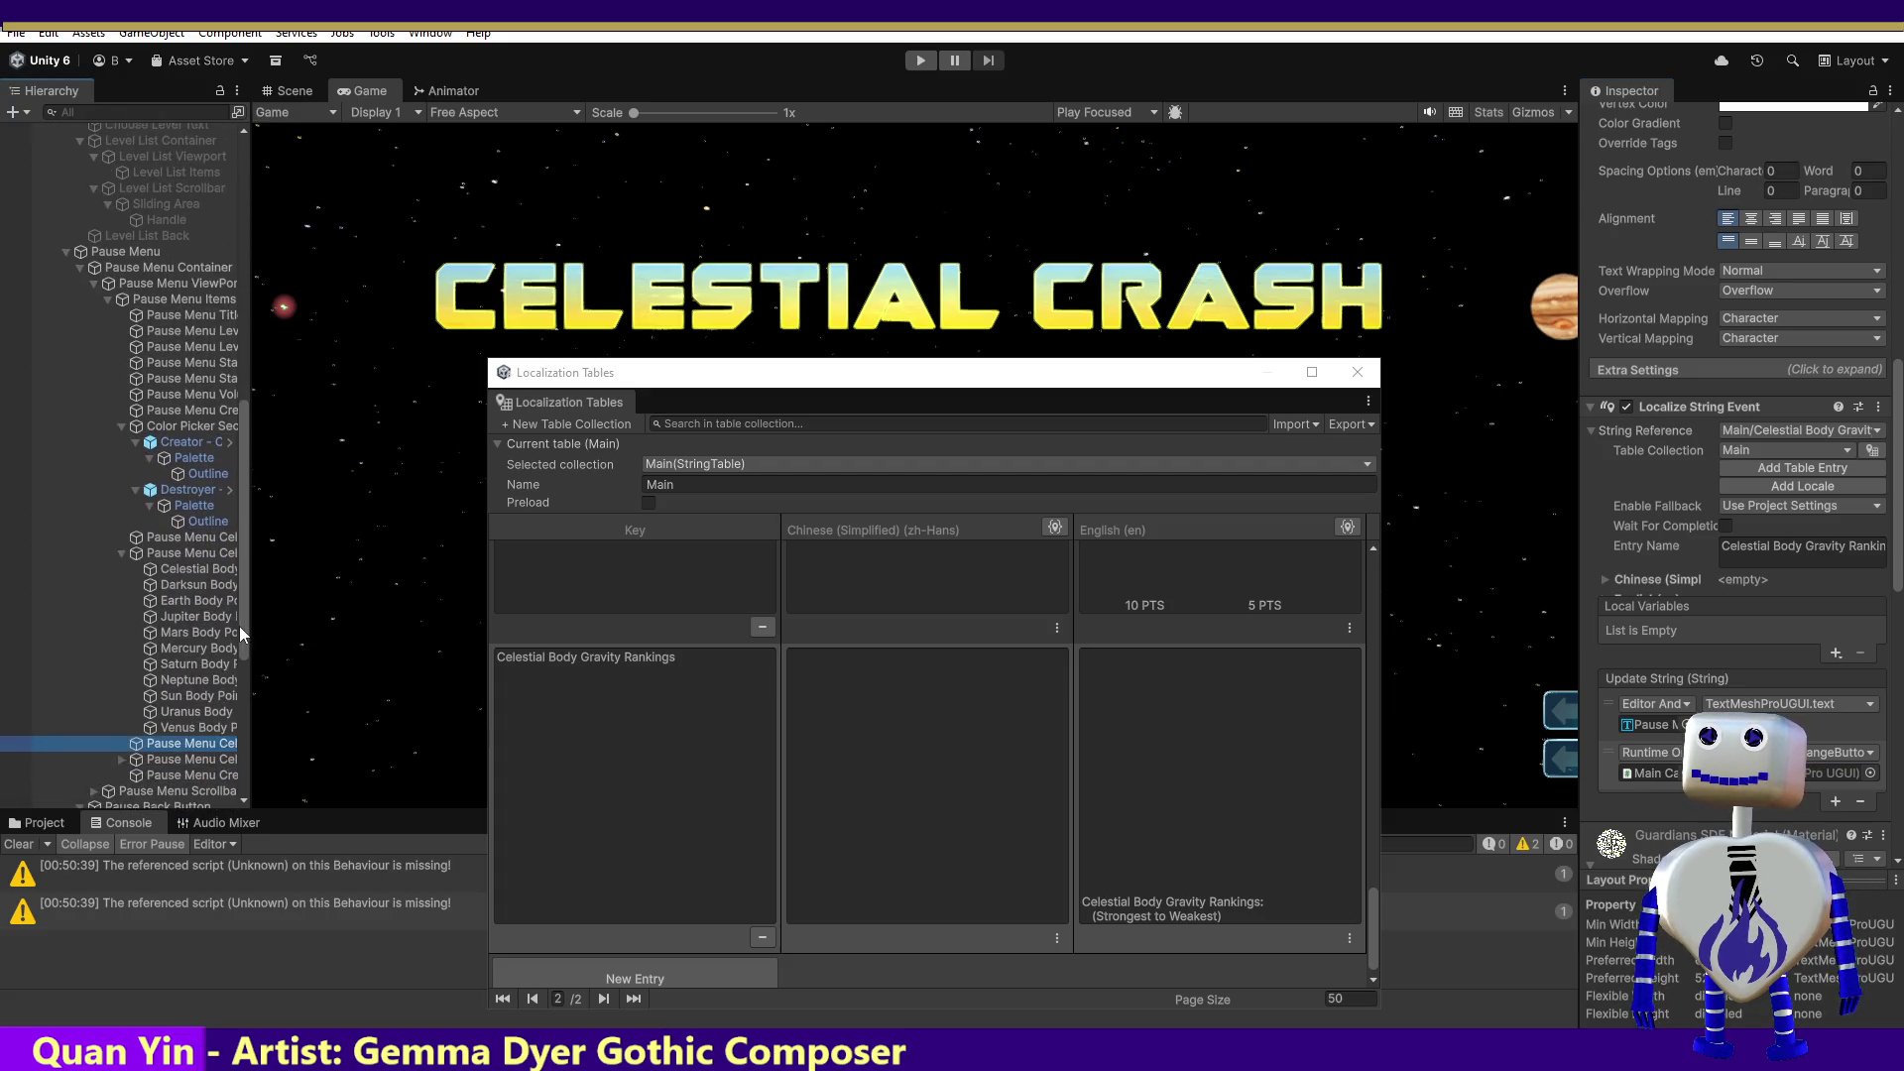
left_click(205, 663)
left_click(205, 662)
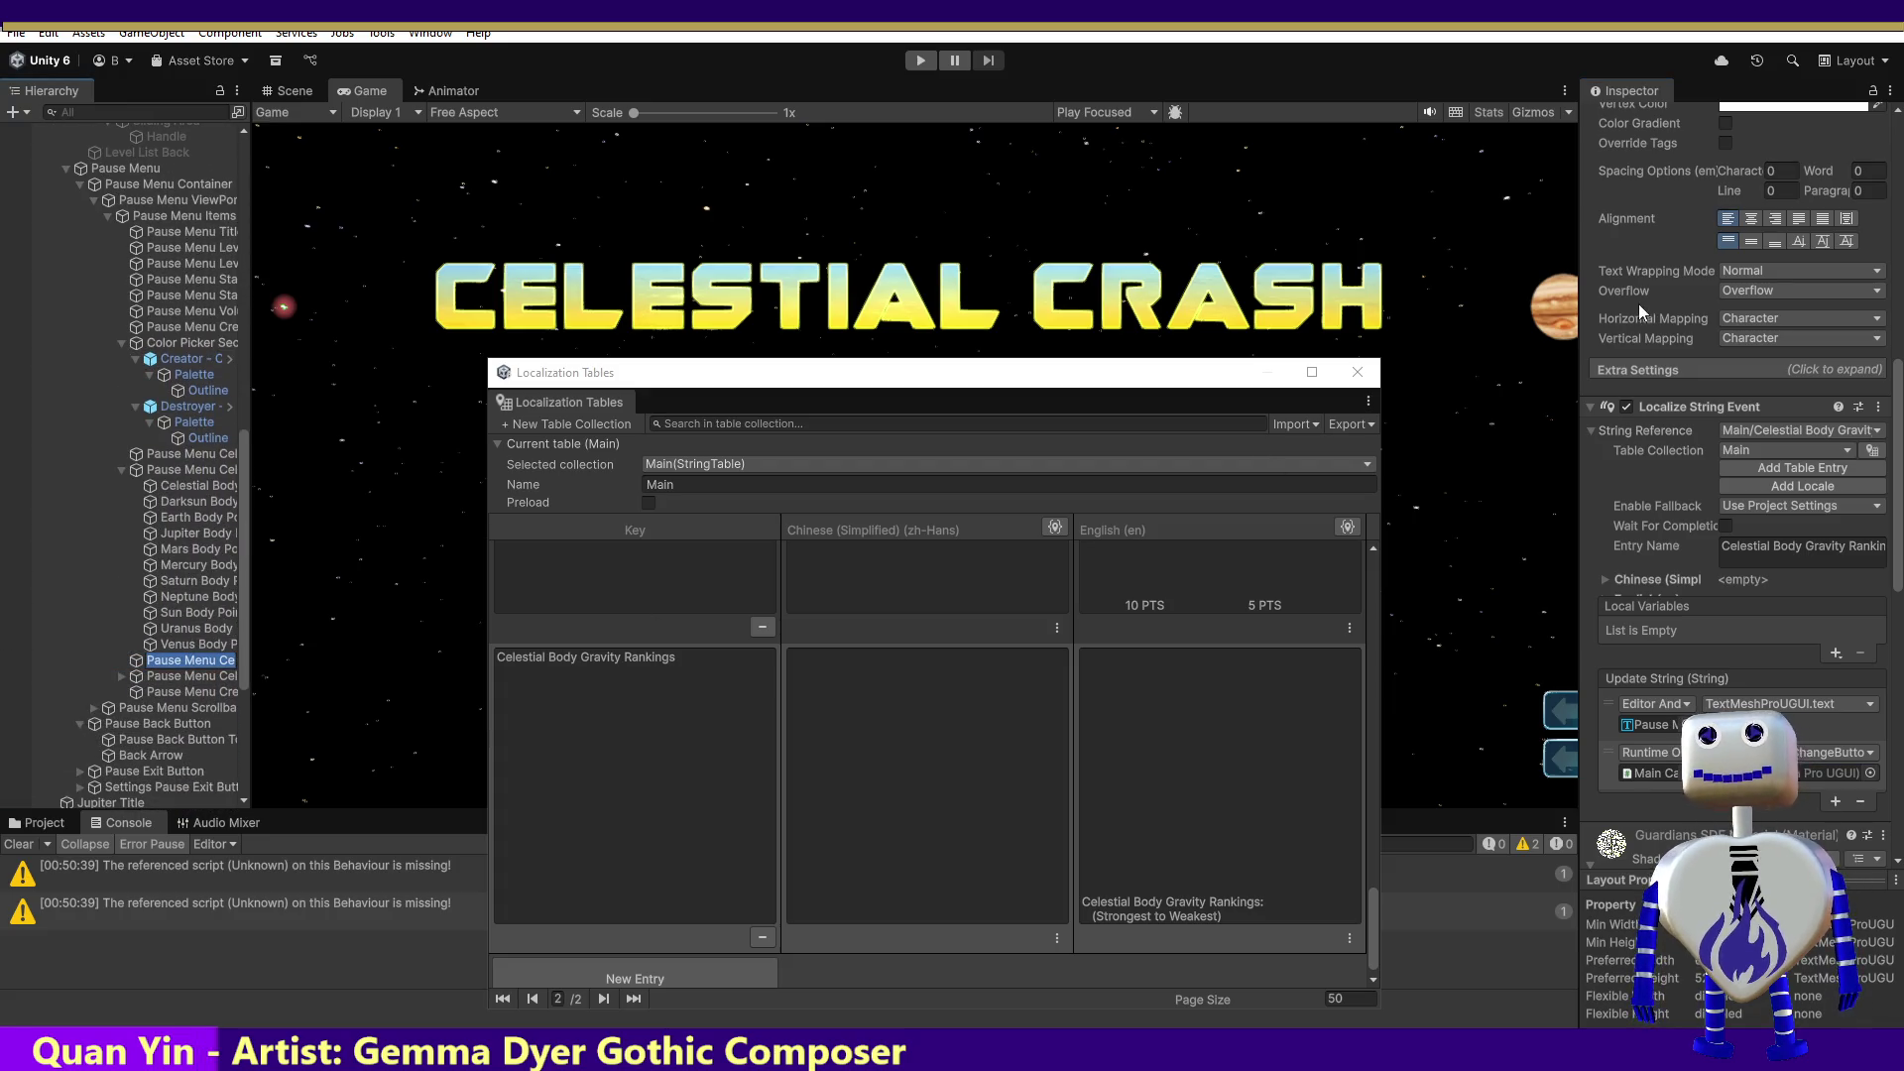
left_click(1898, 374)
left_click_drag(1898, 375, 1897, 124)
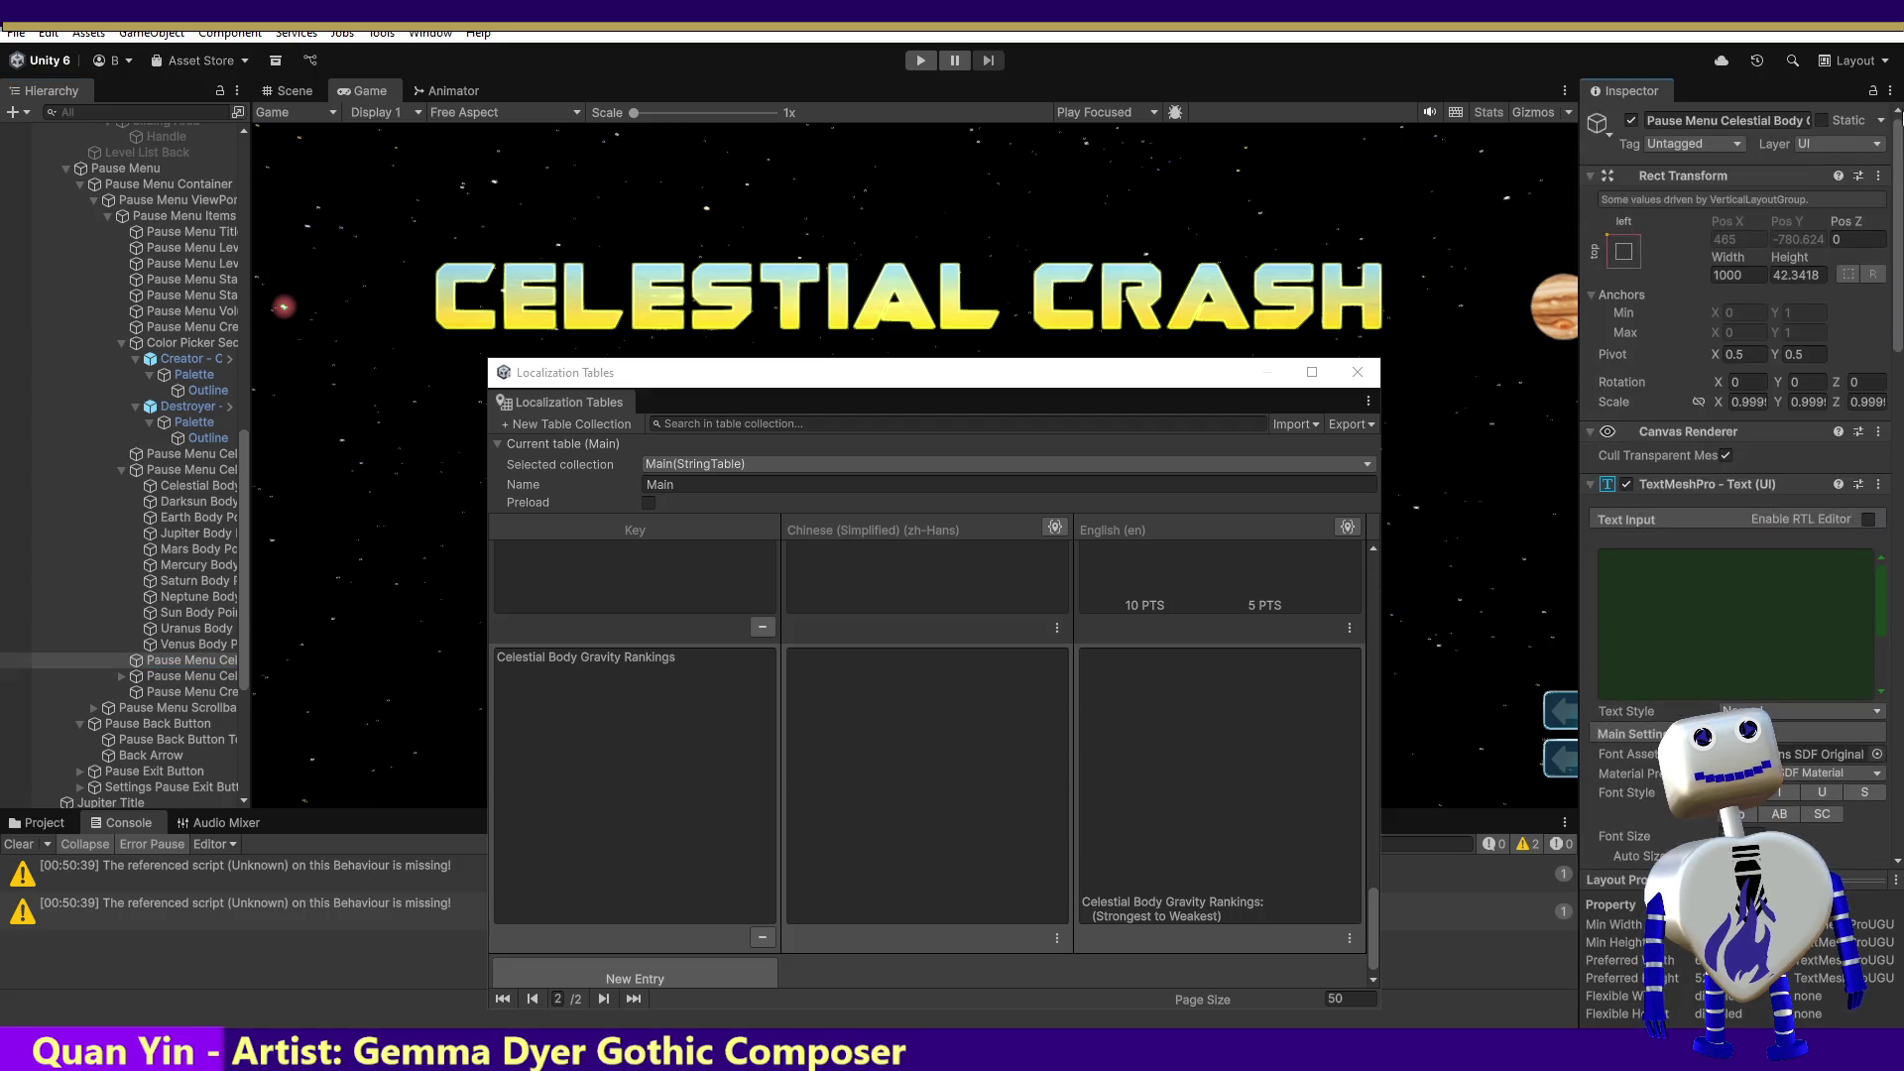
left_click(1815, 121)
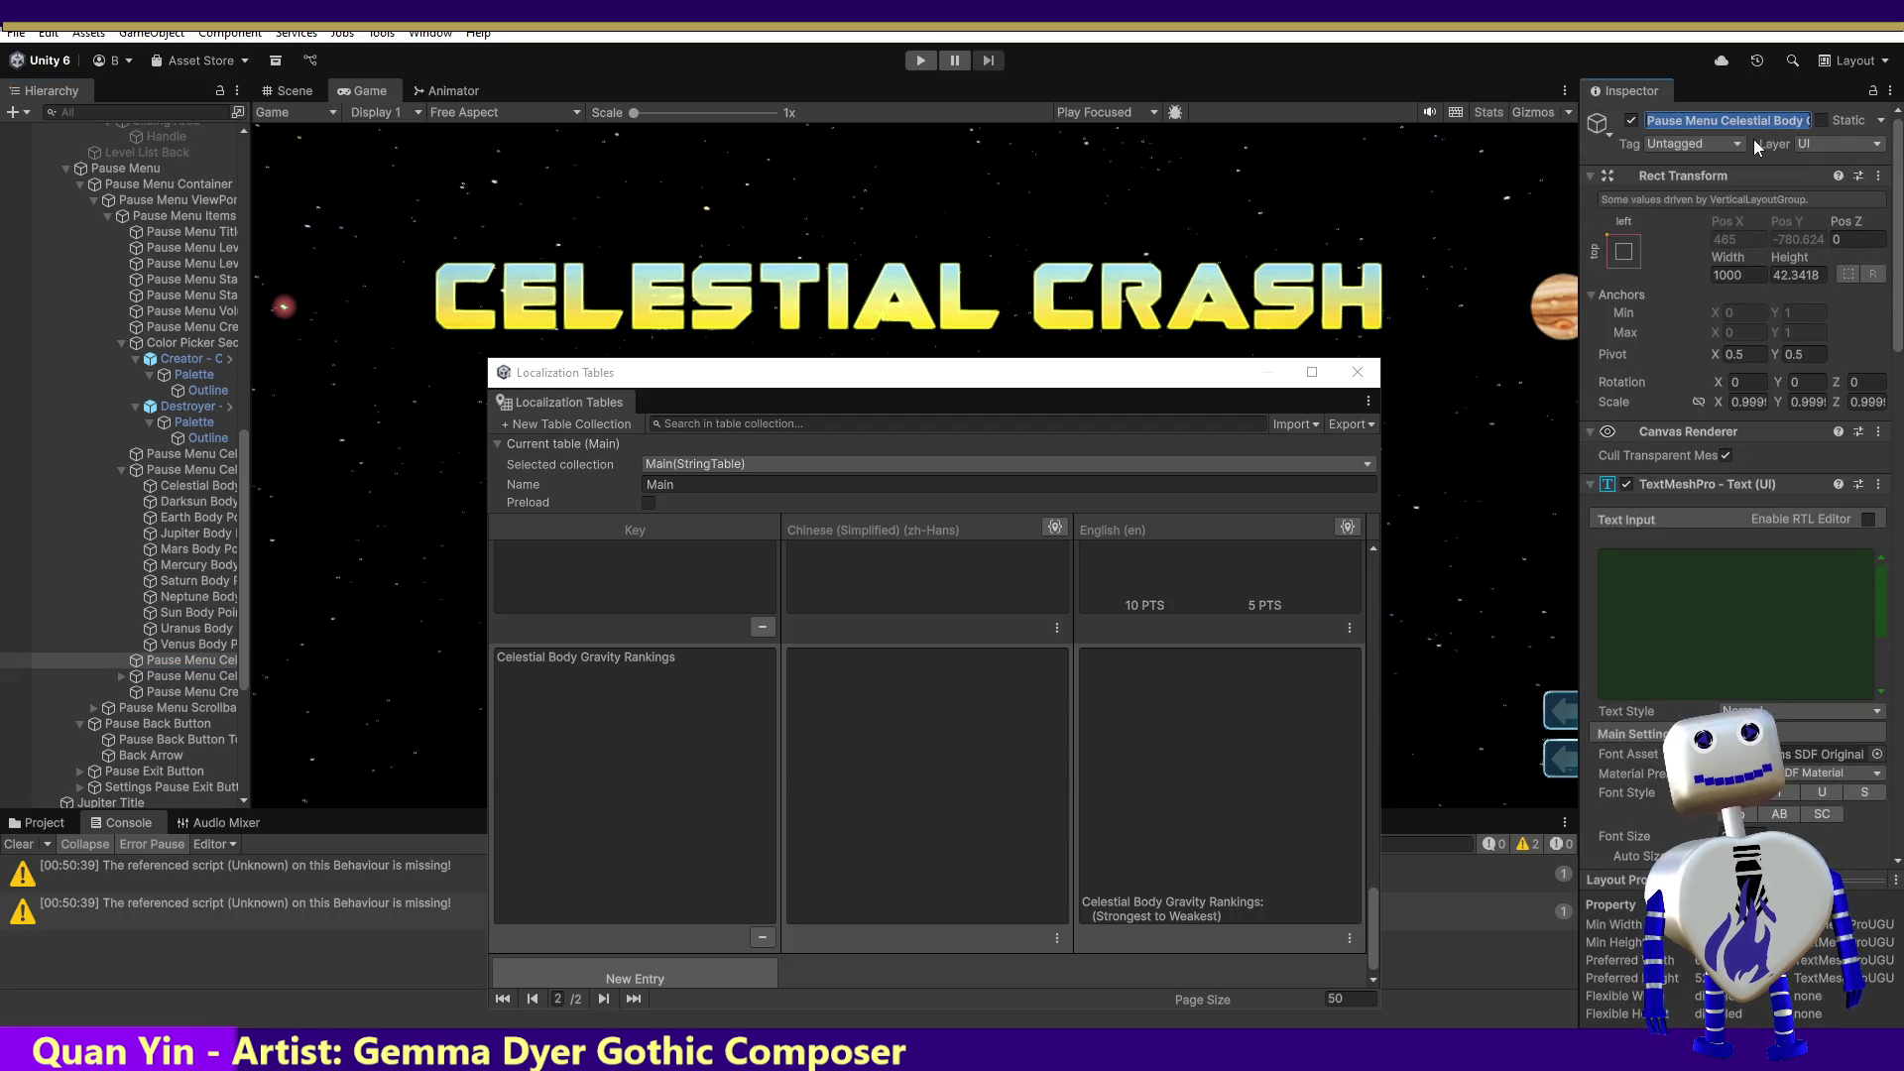
left_click_drag(1898, 327, 1900, 645)
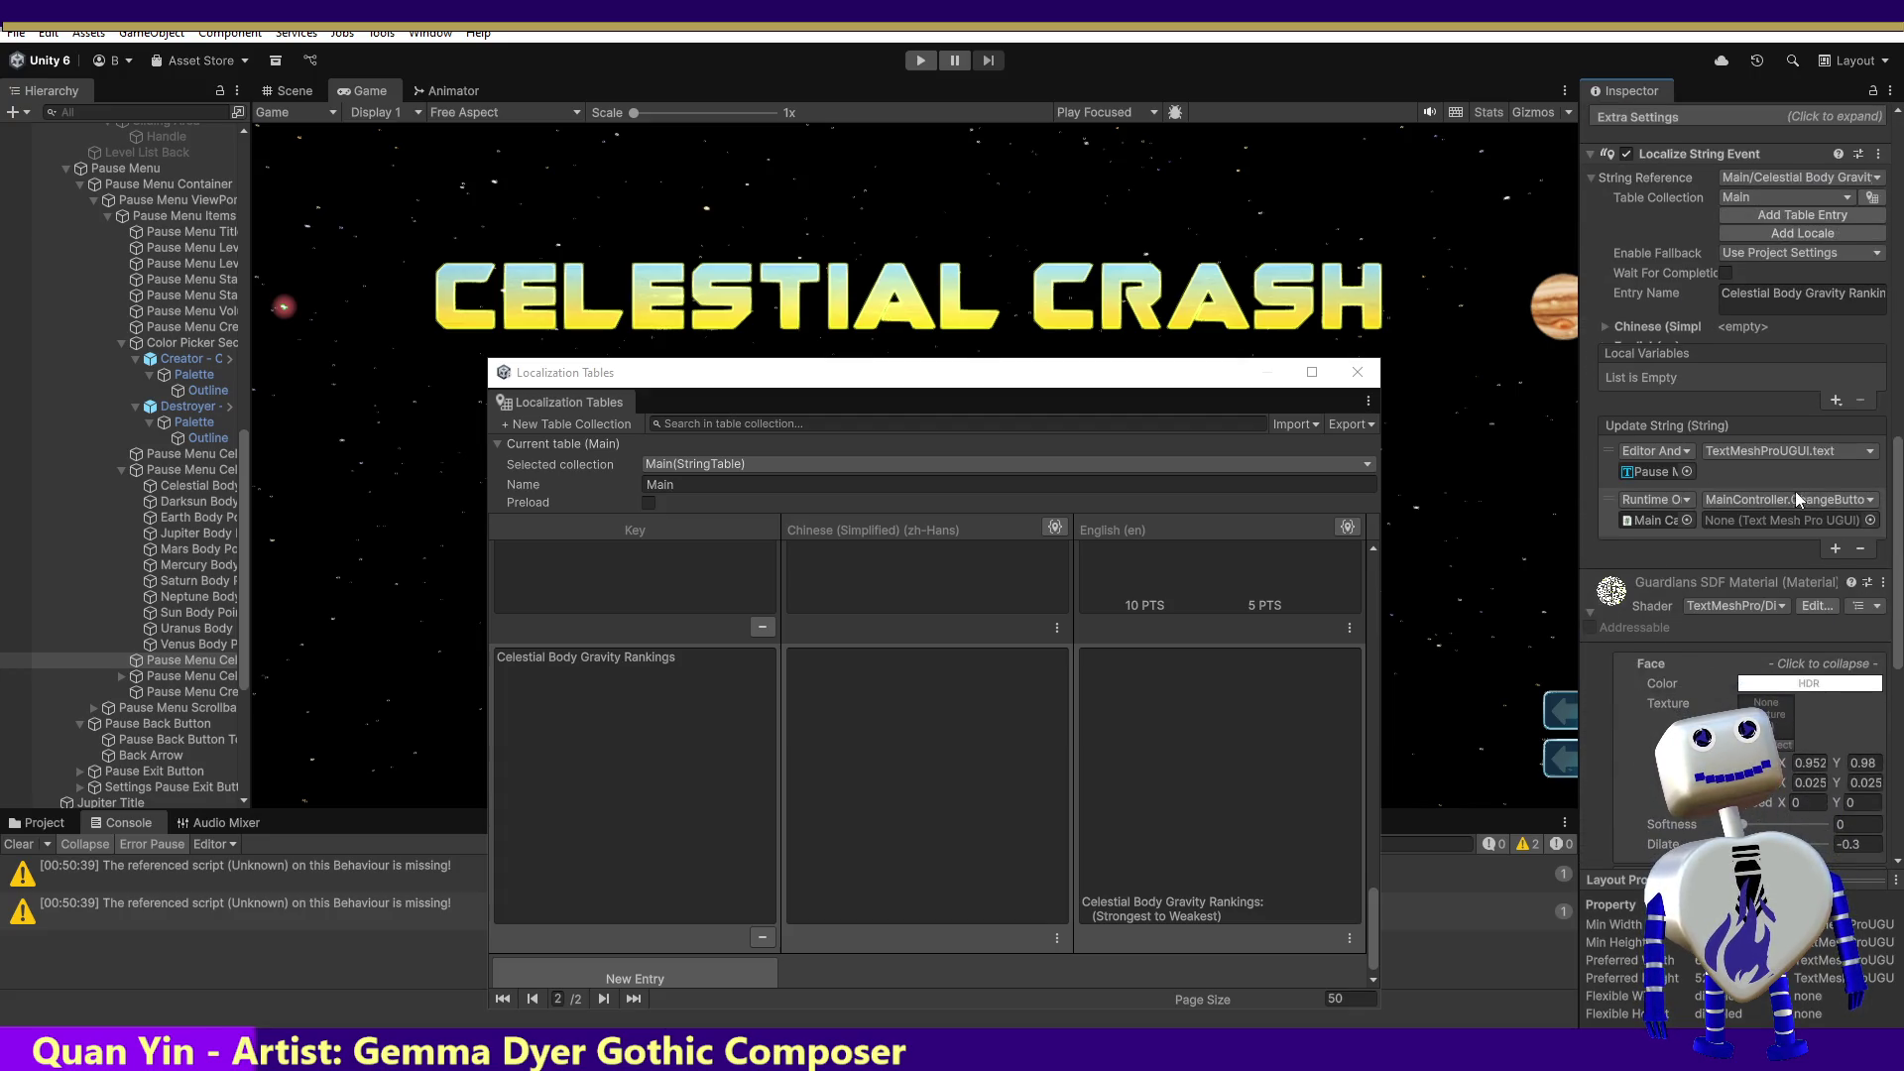
left_click(1871, 520)
type("Pause Menu Celestial Body Gravity Title")
double_click(1101, 577)
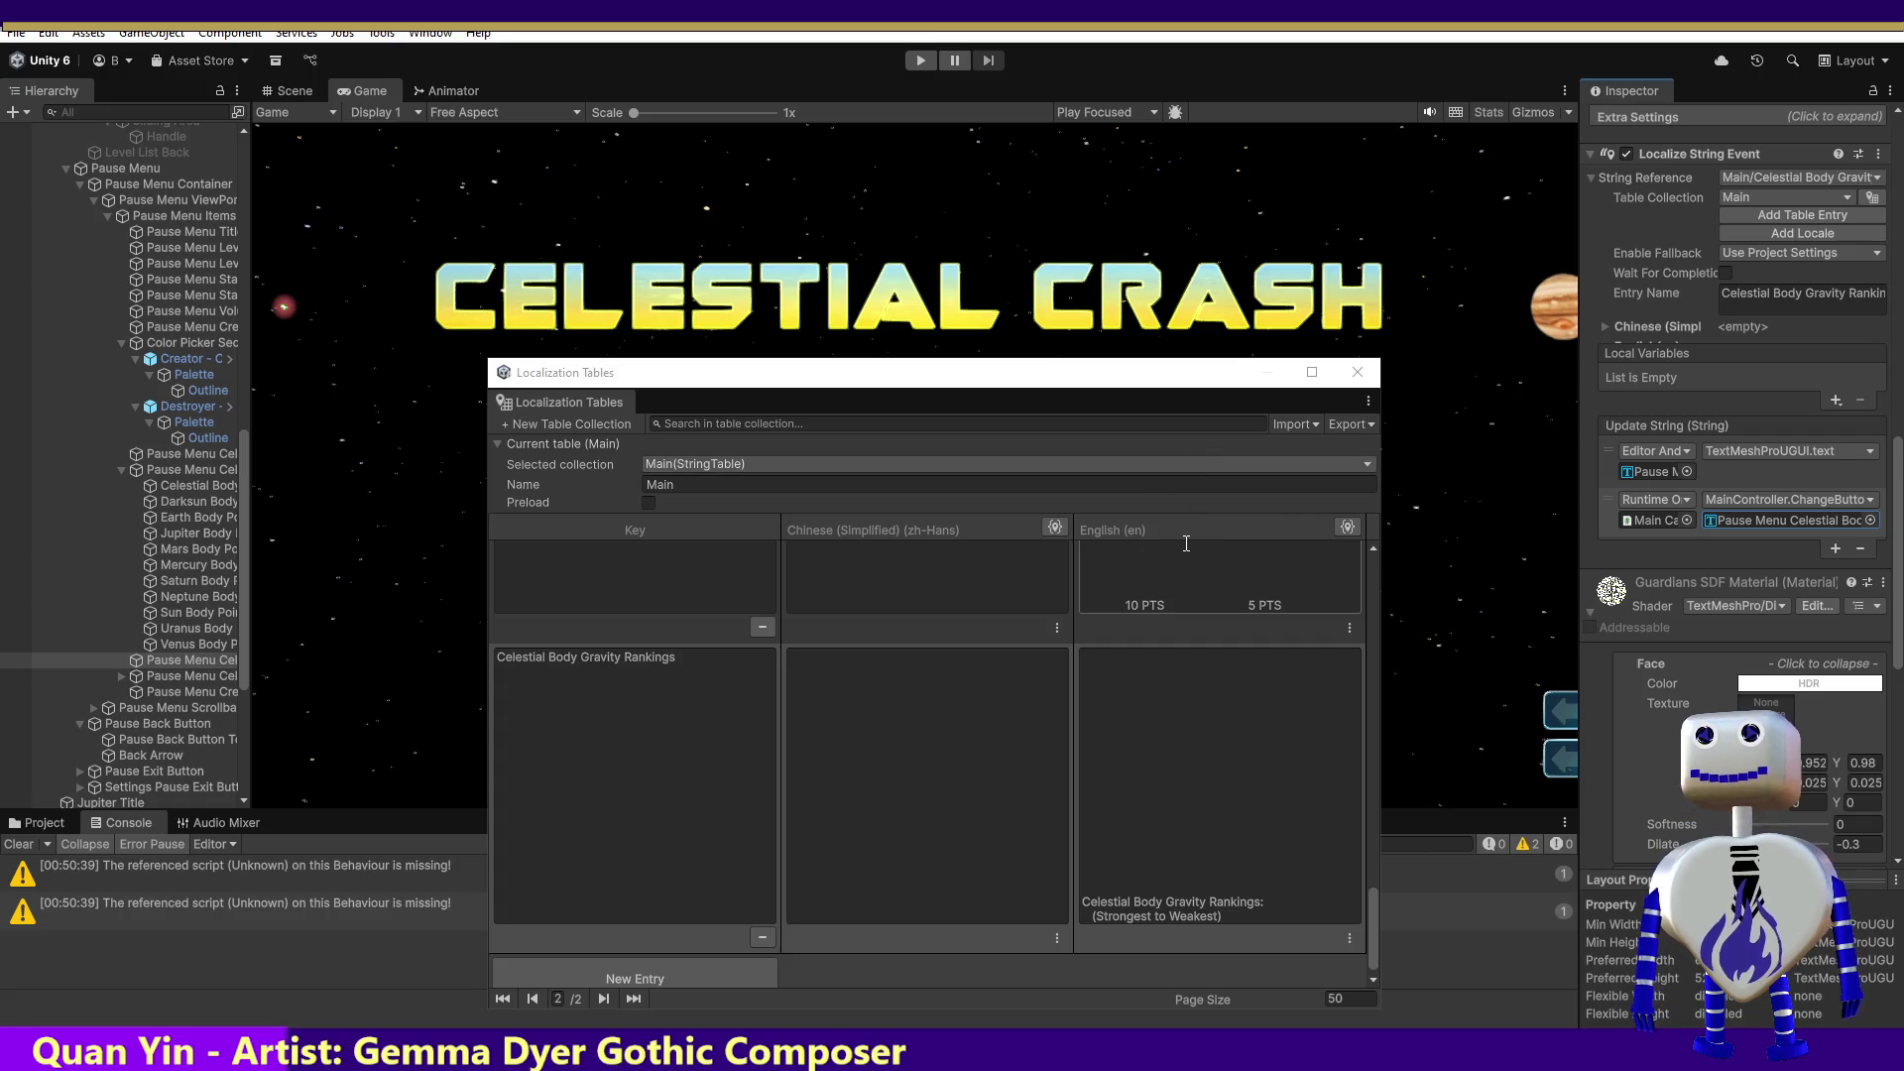
left_click(178, 676)
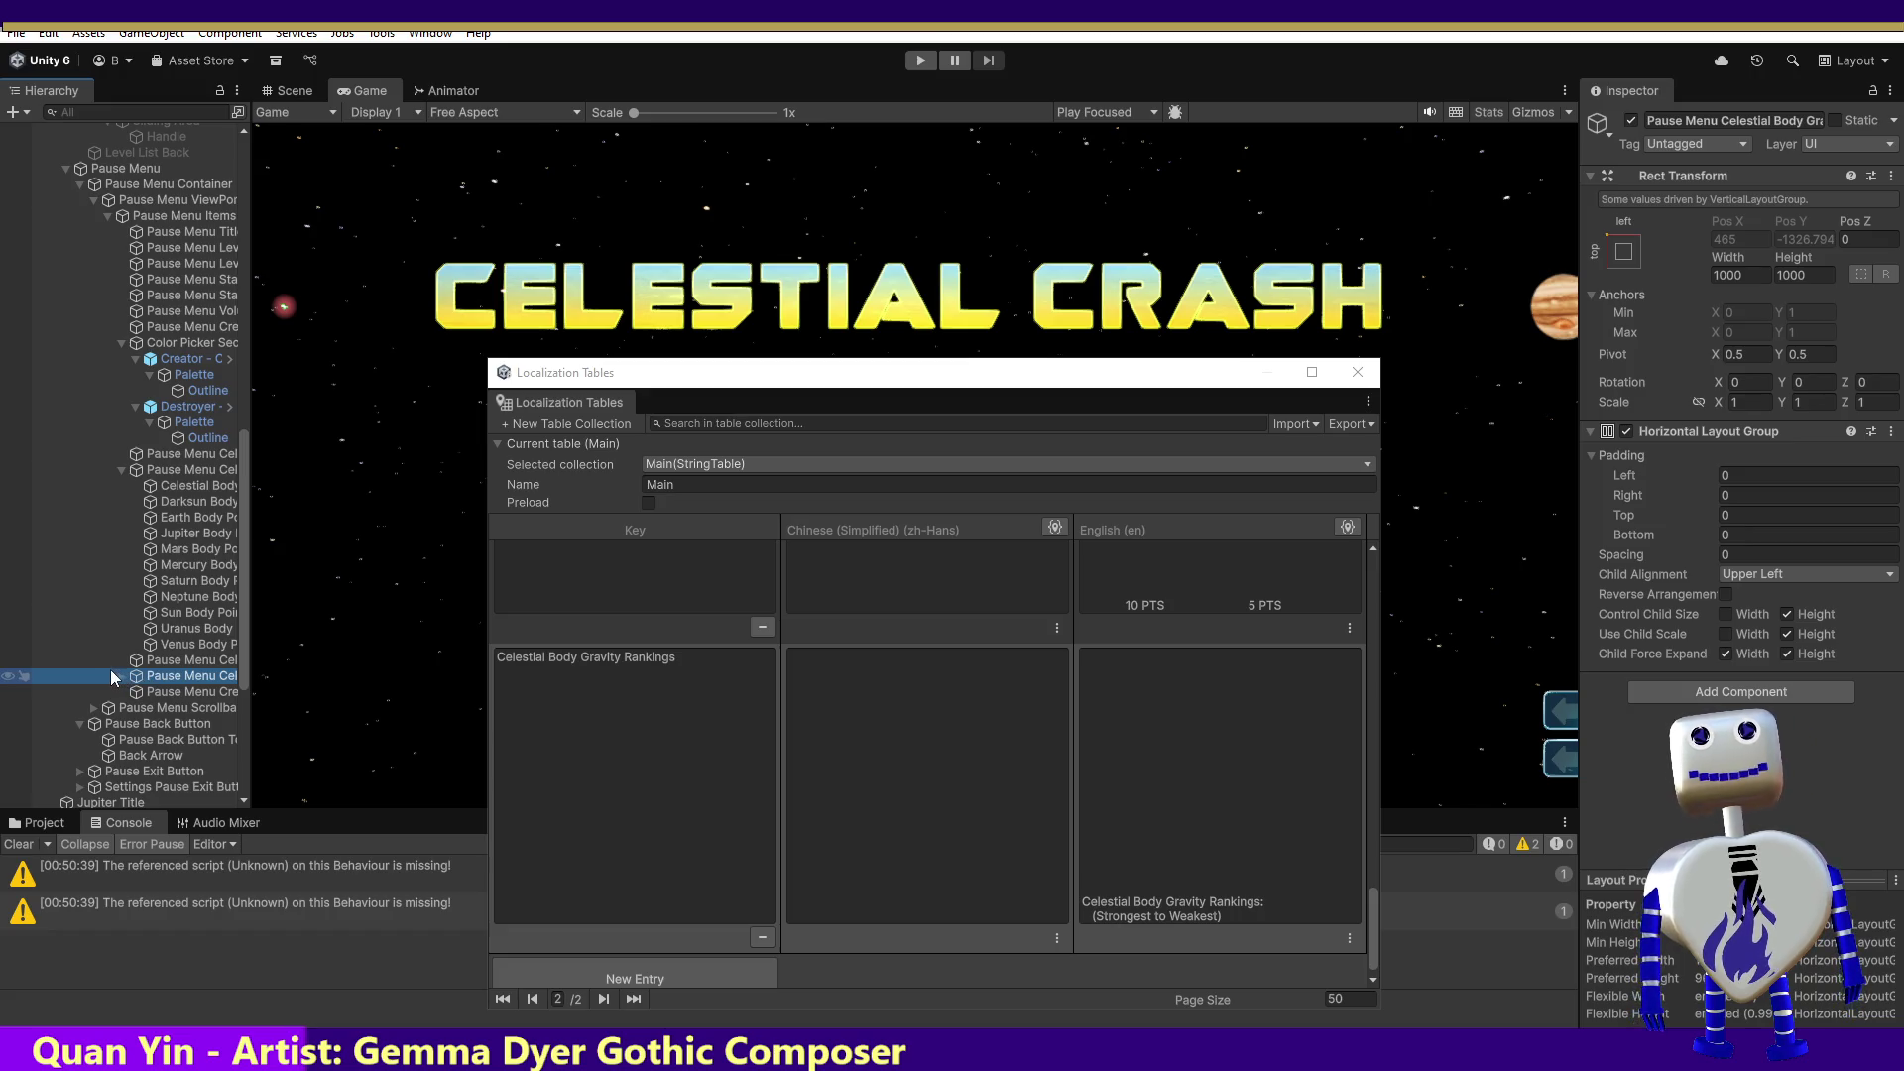
left_click(117, 672)
Step: Select the Celestial Body Gravity Stats object and copy its text
left_click(176, 693)
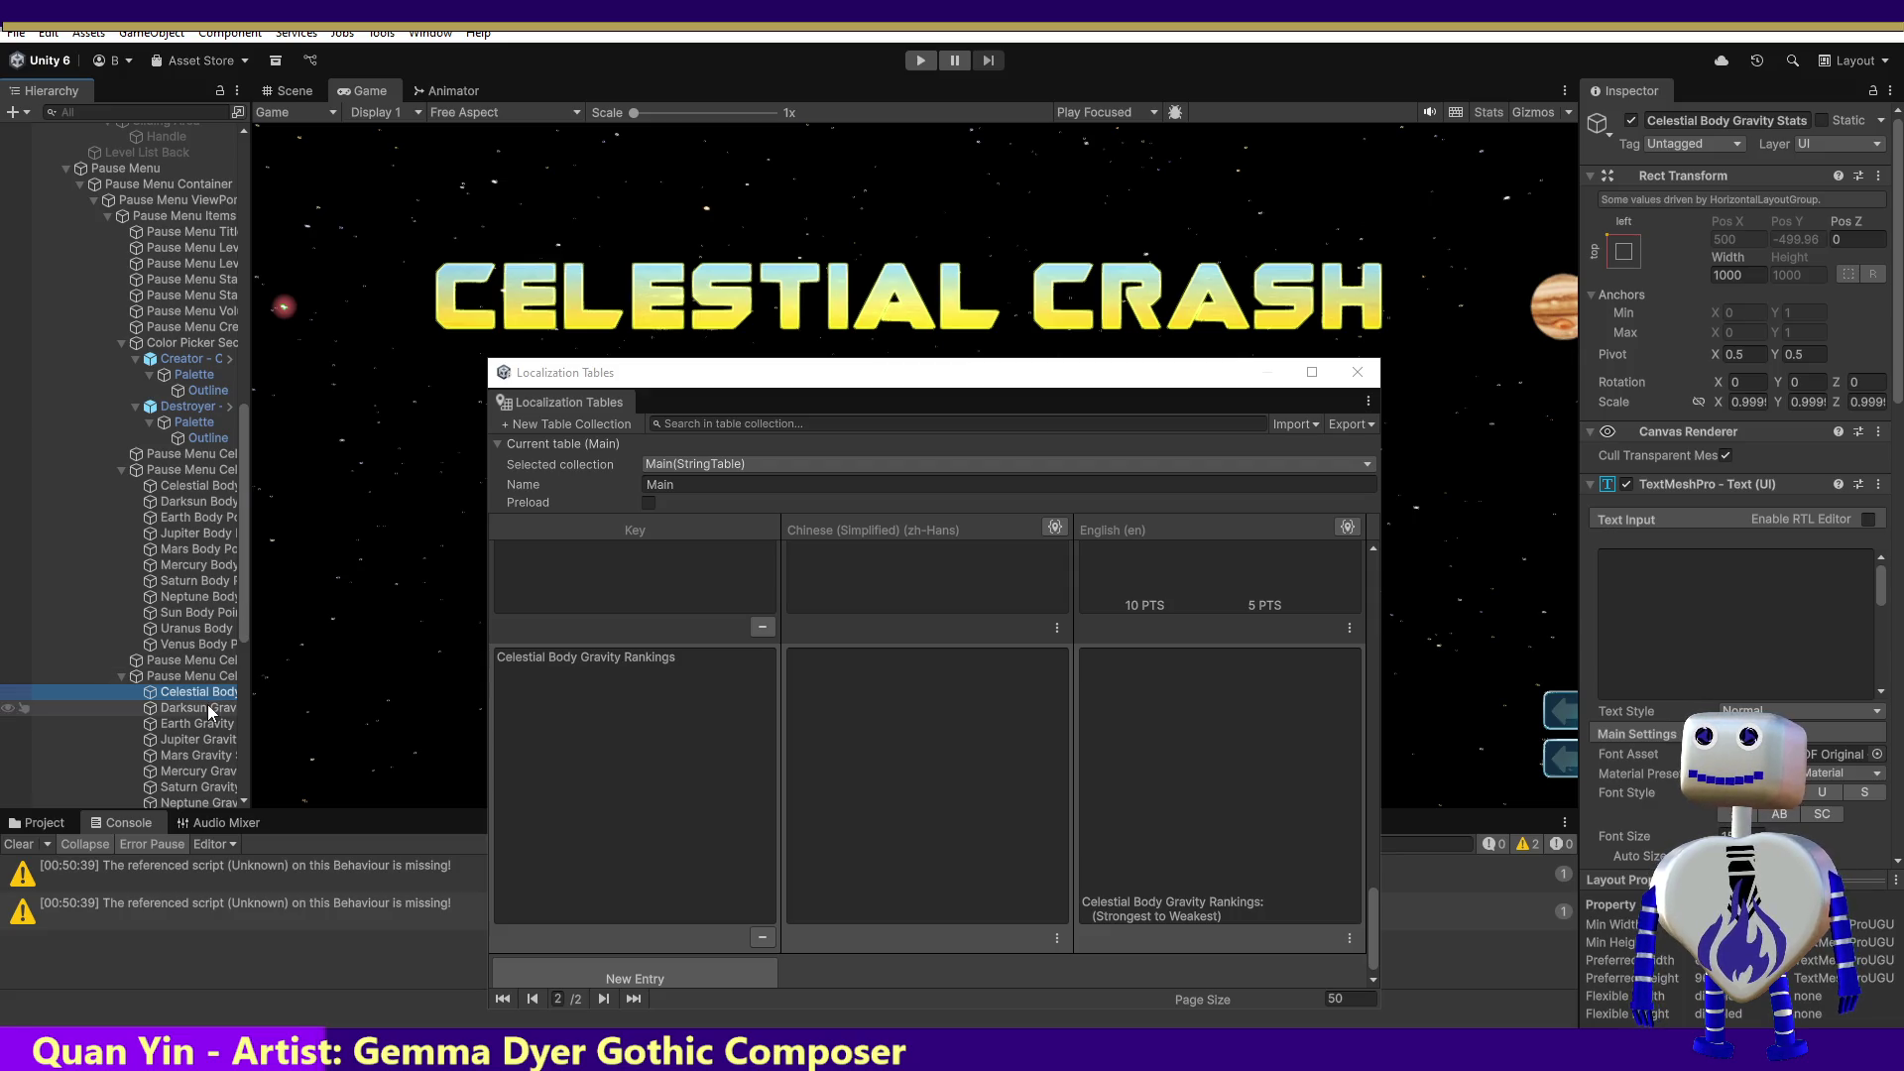
key("Down")
key("Down")
key("Down")
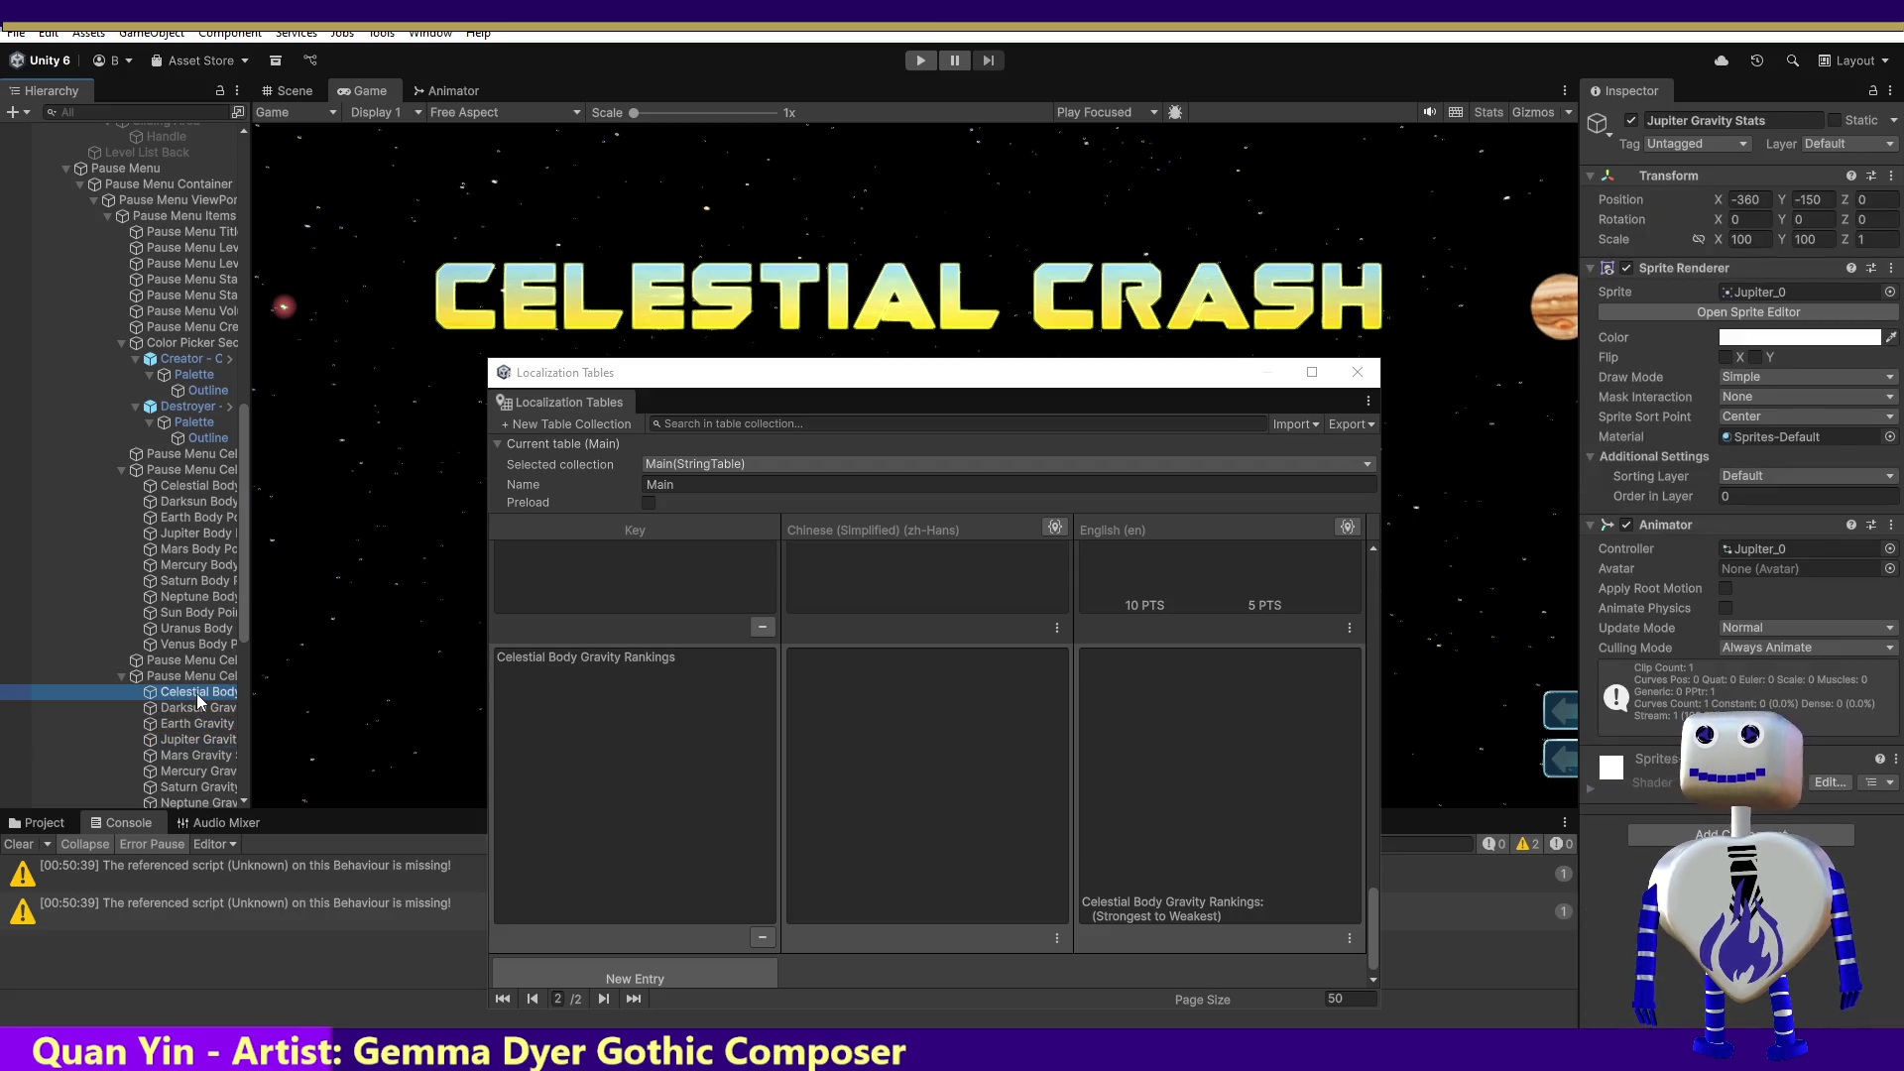
left_click(199, 693)
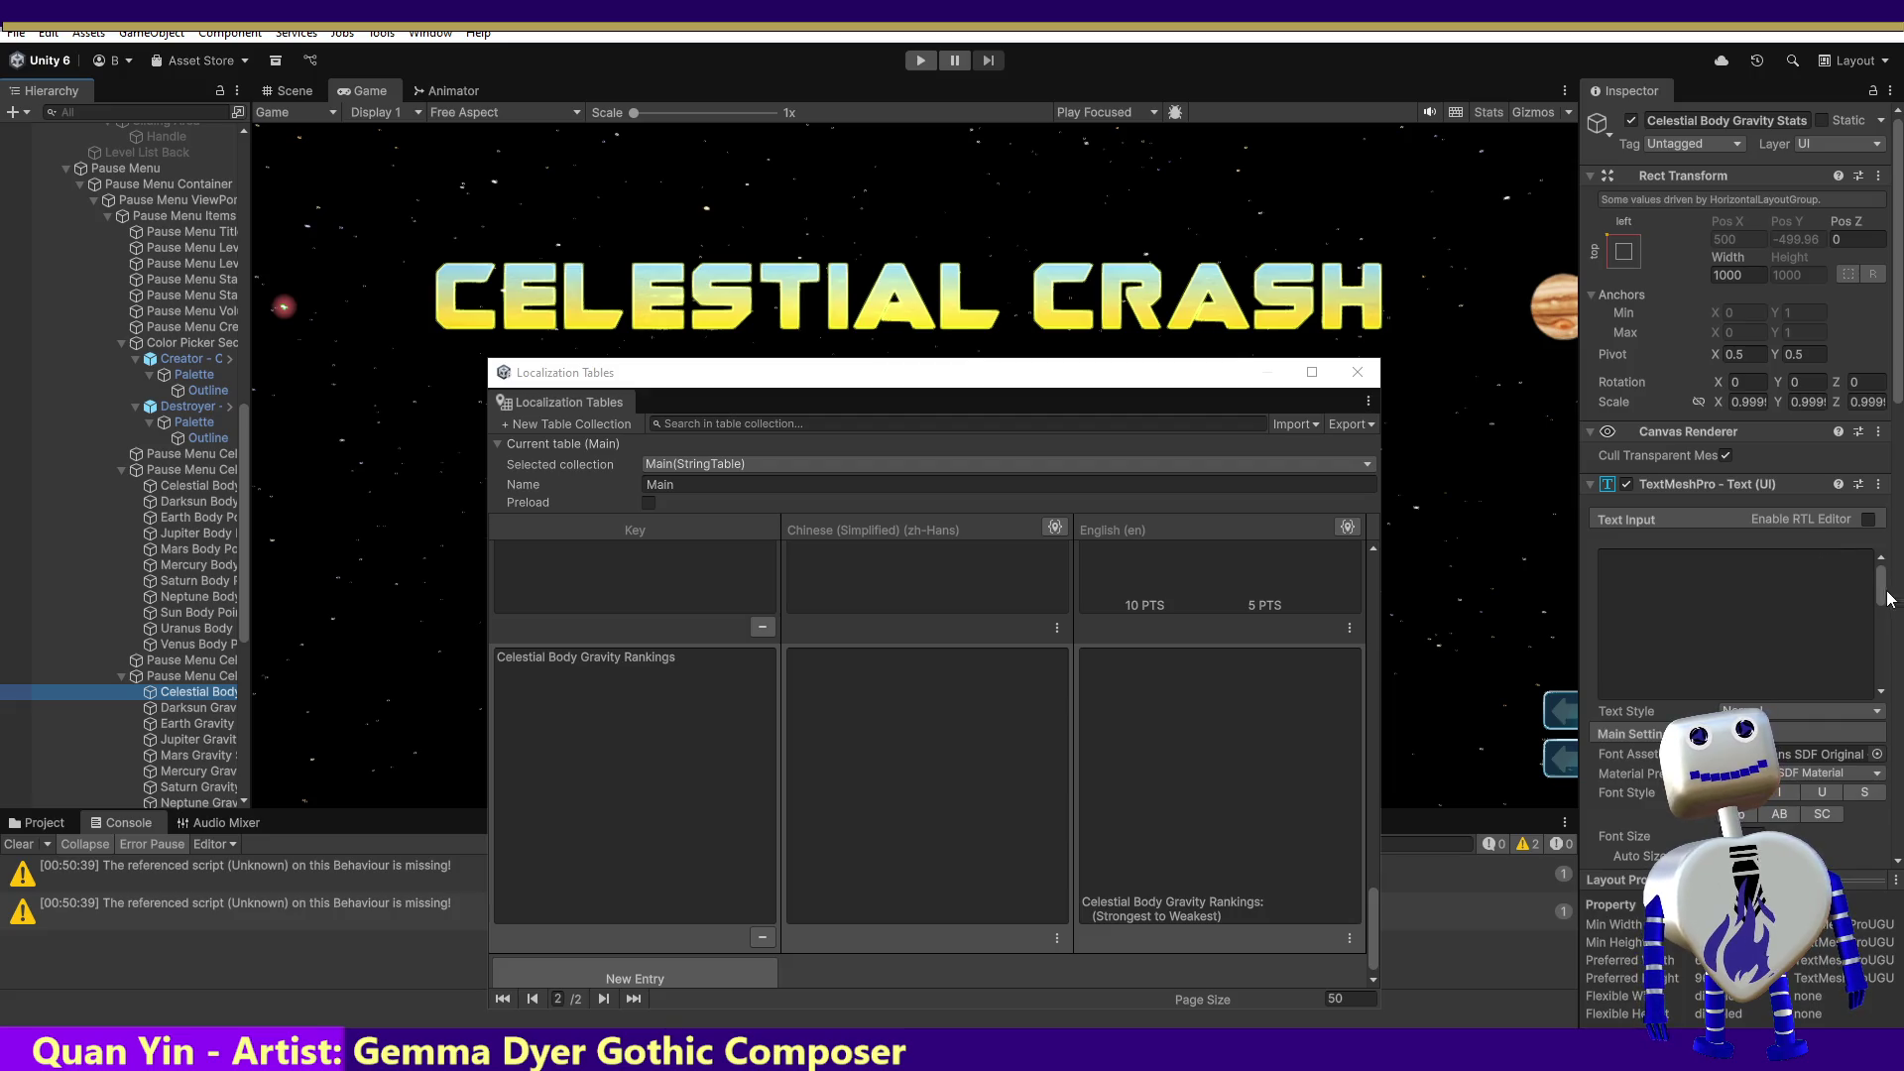
left_click(1848, 588)
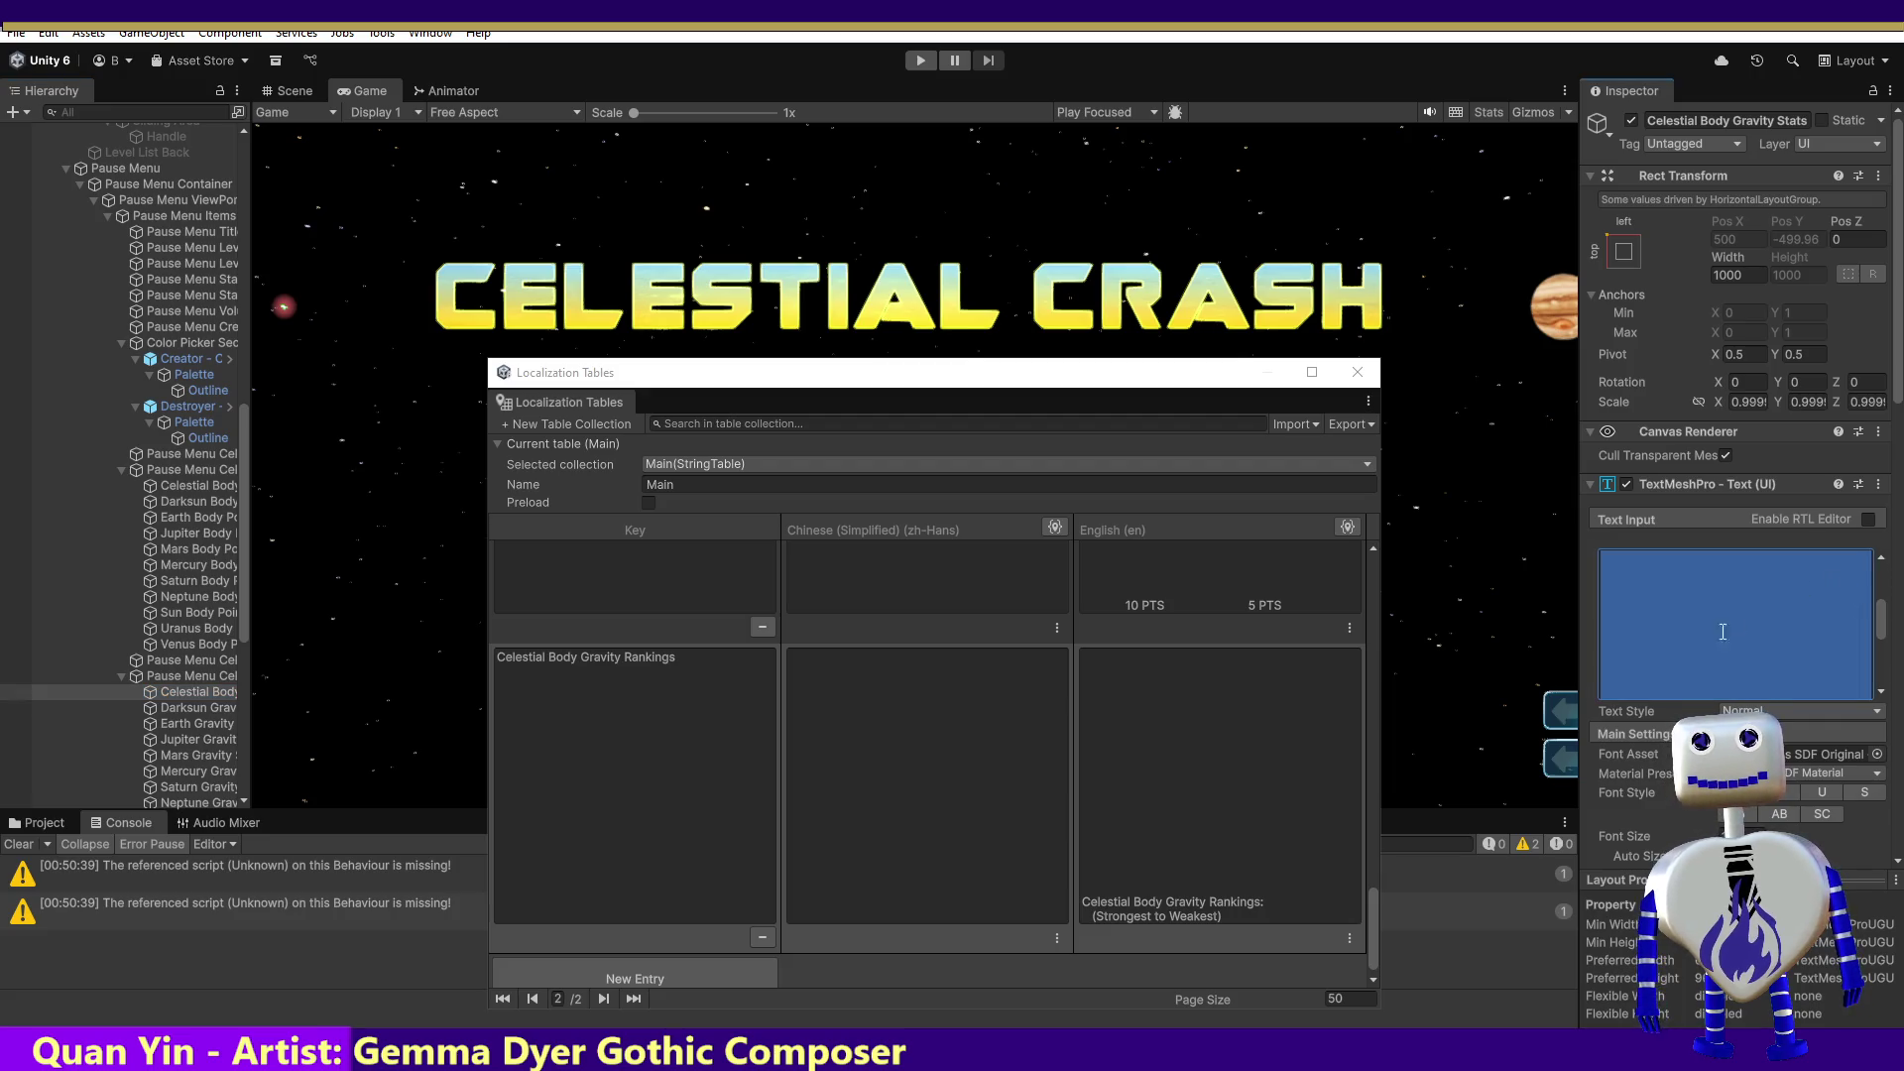
Step: Add a new Main entry with the stats text as English, then bring up the PolyglotGamedev sheet
left_click(736, 962)
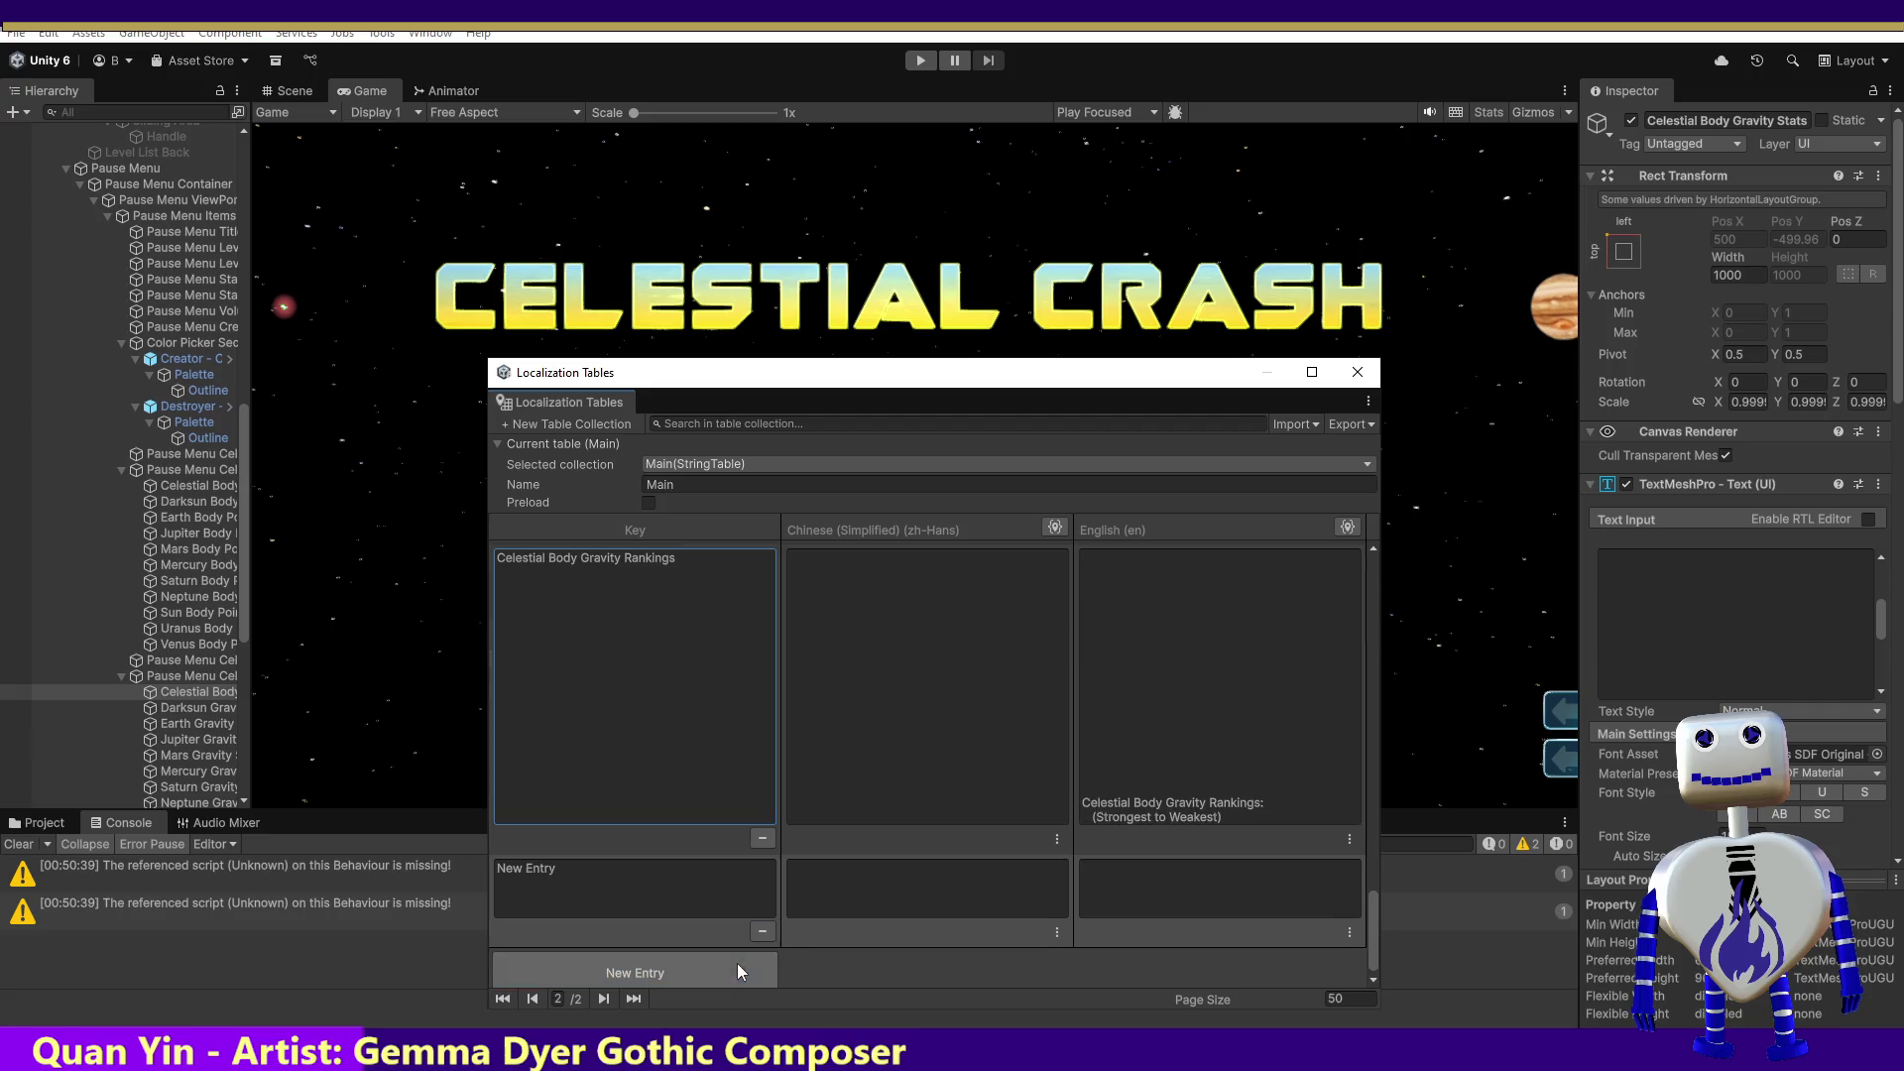
left_click(1137, 873)
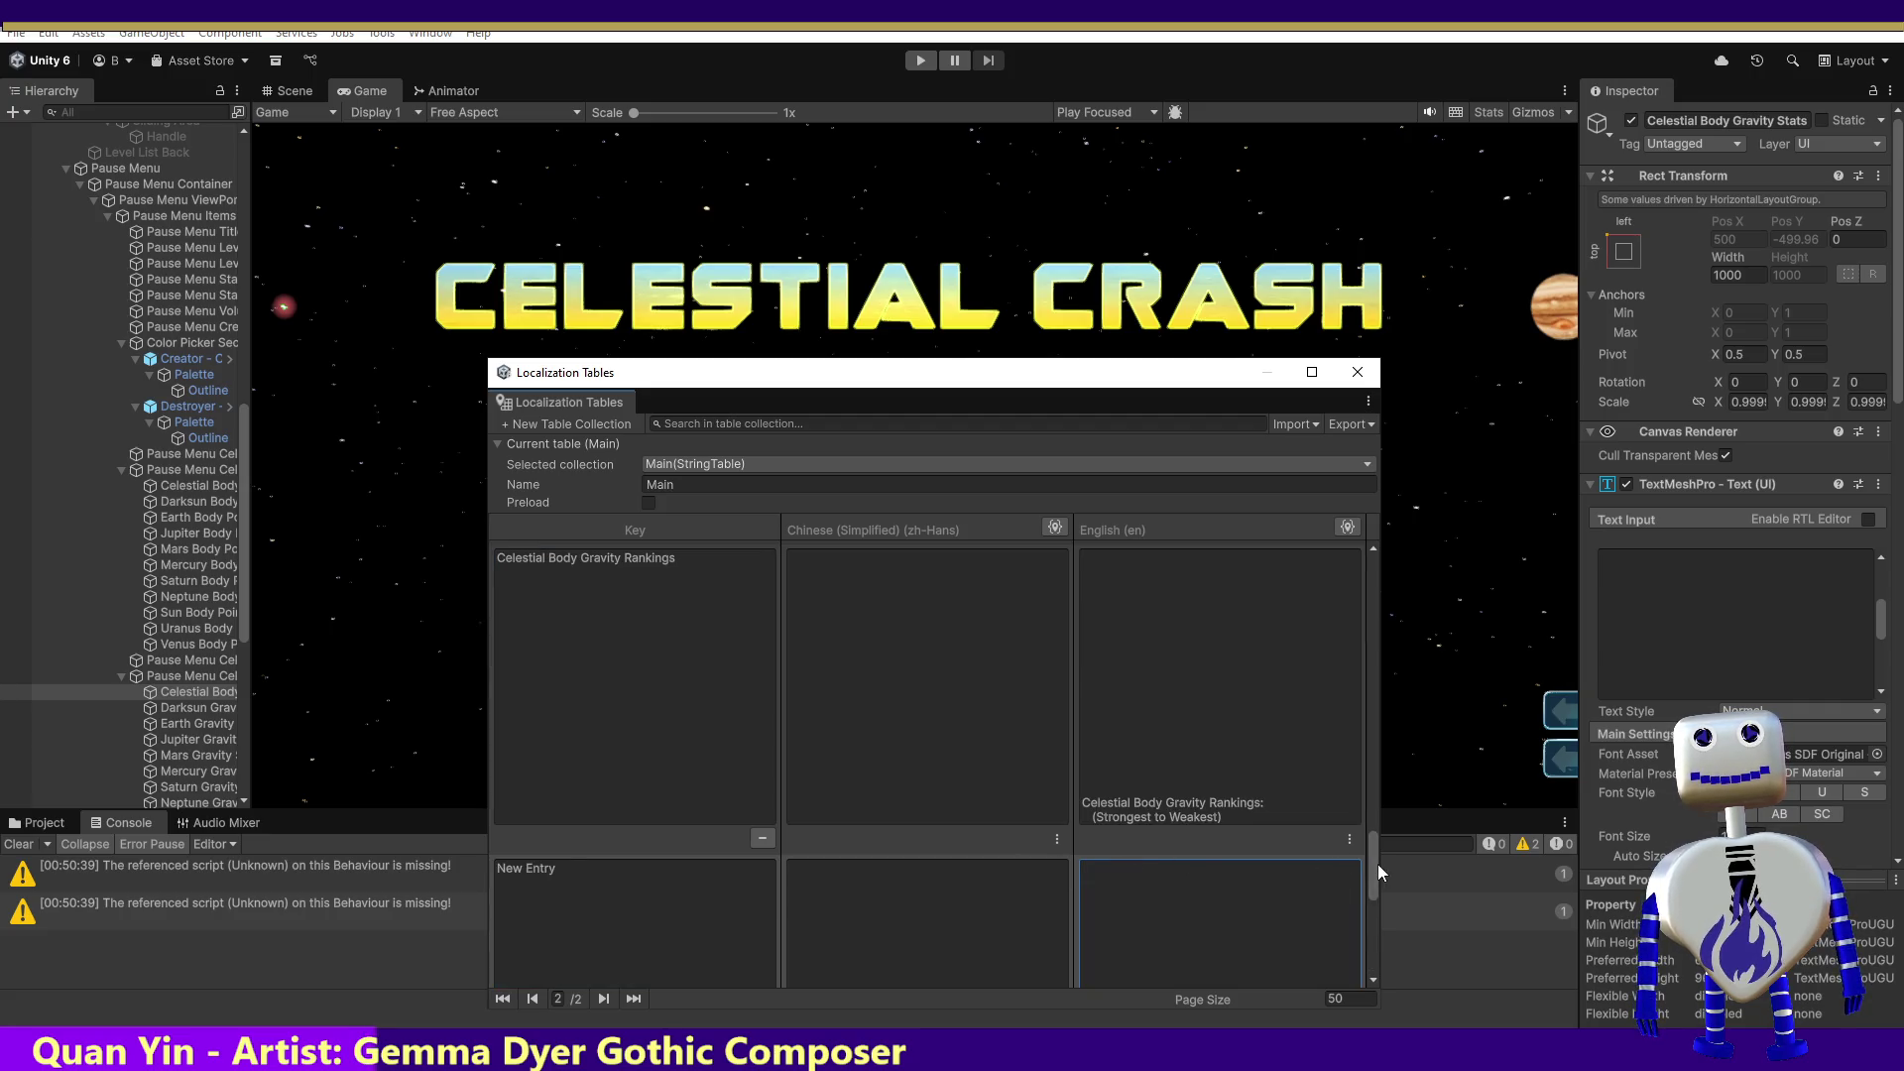
key("ctrl+v")
mouse_move(1366, 931)
left_mouse_down()
mouse_move(1362, 954)
mouse_move(1373, 871)
left_mouse_up()
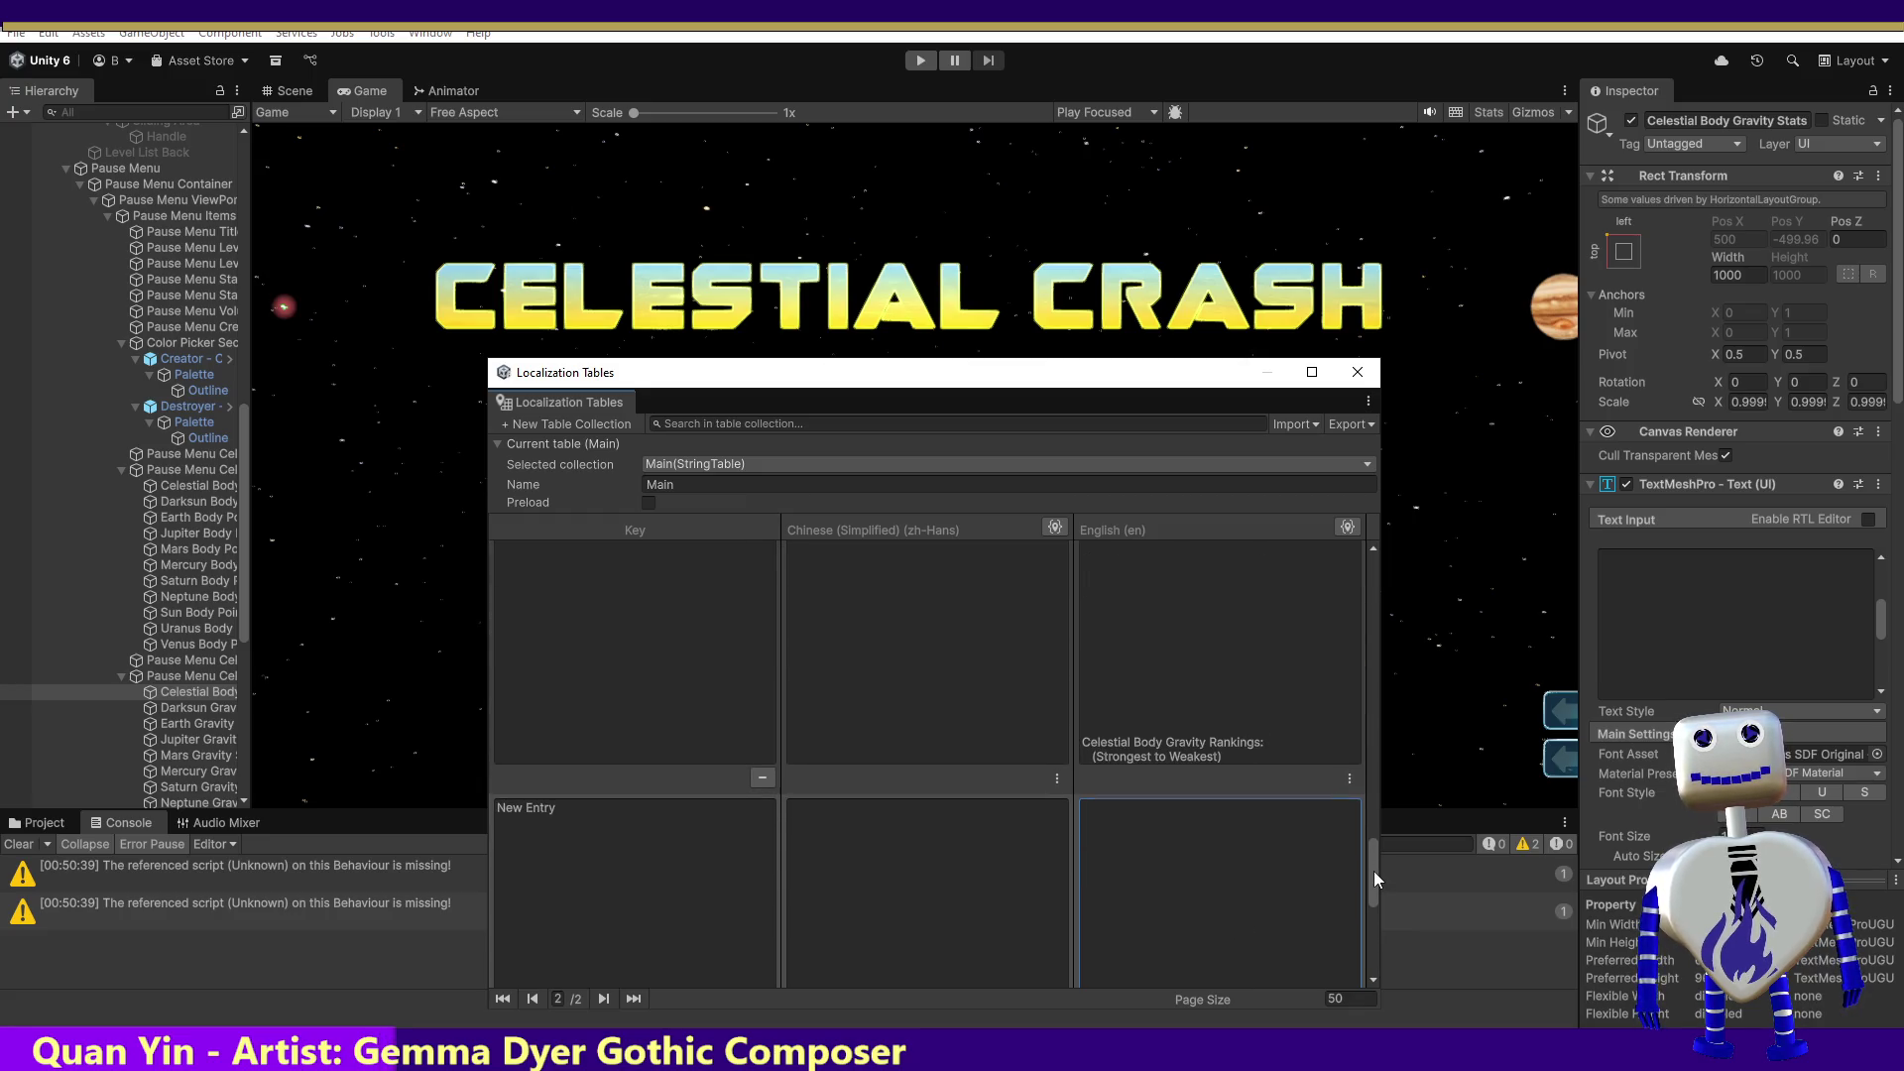
left_click(607, 809)
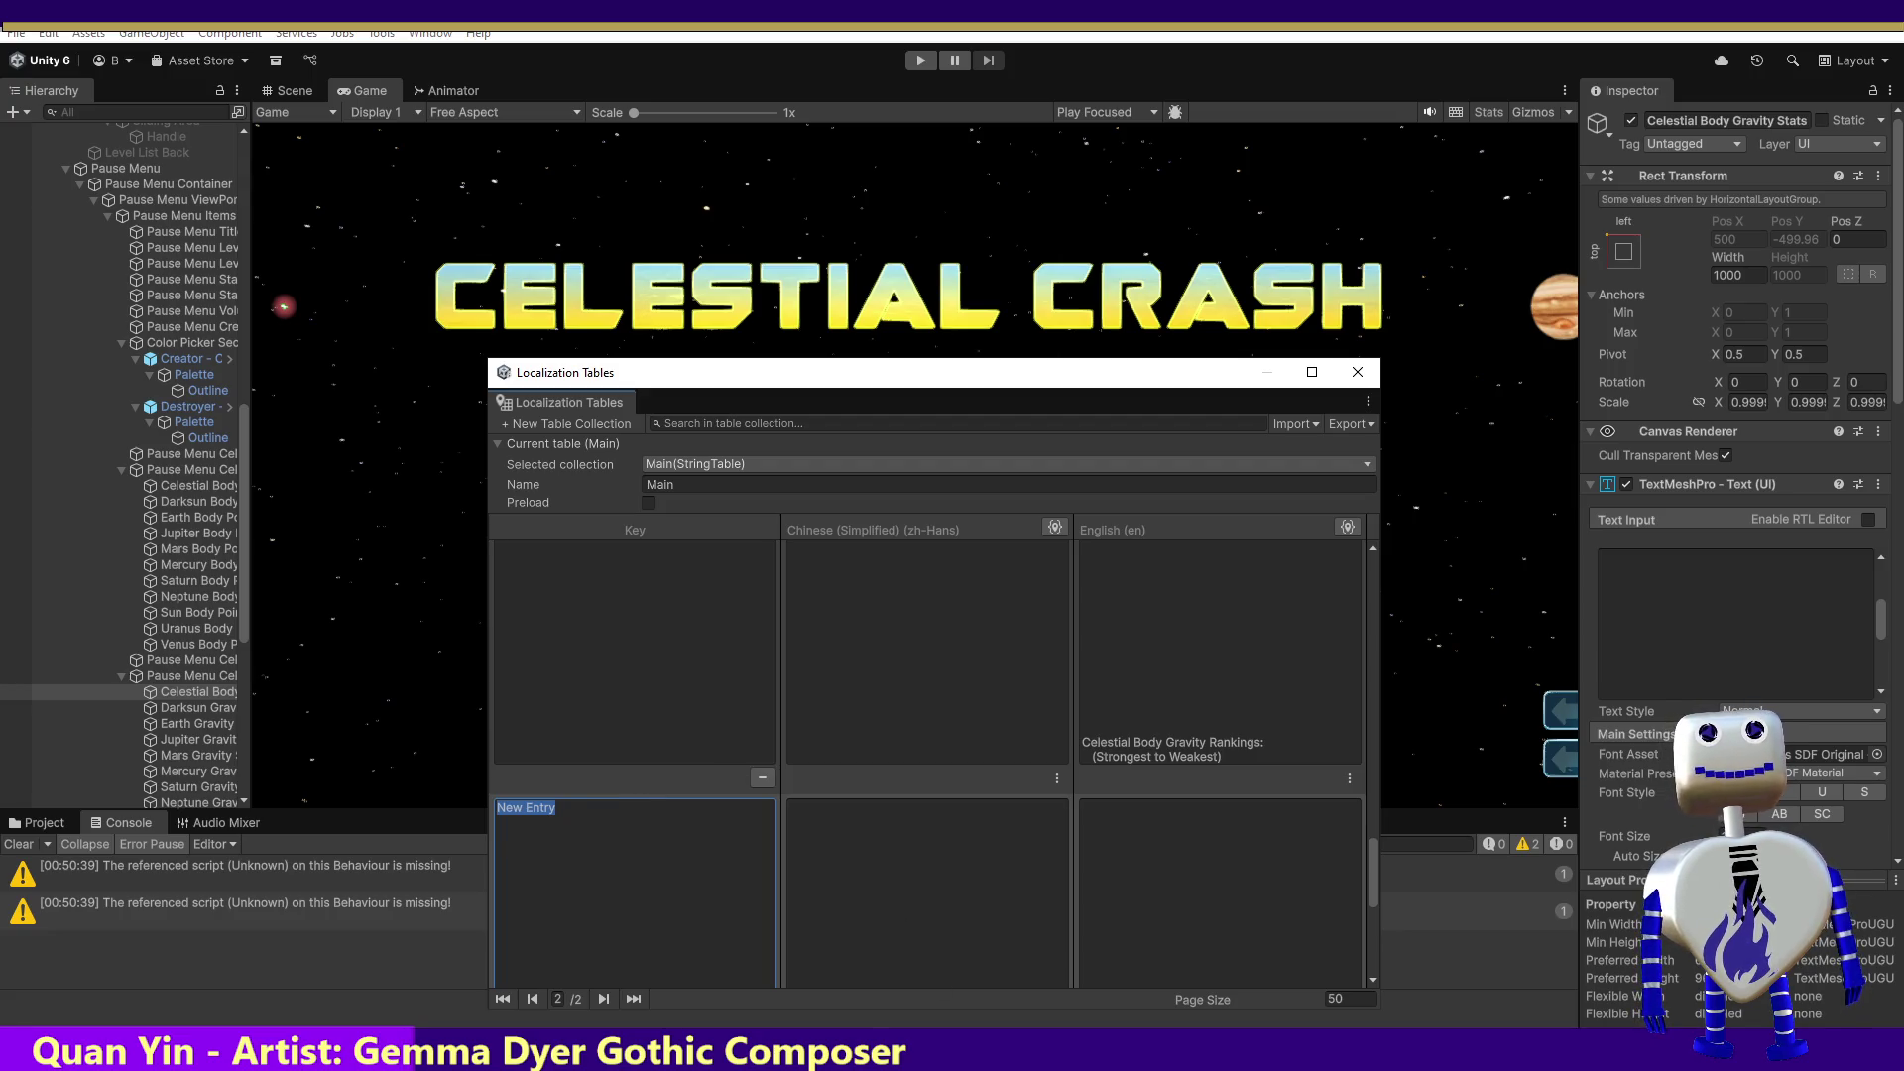
key("alt+Tab")
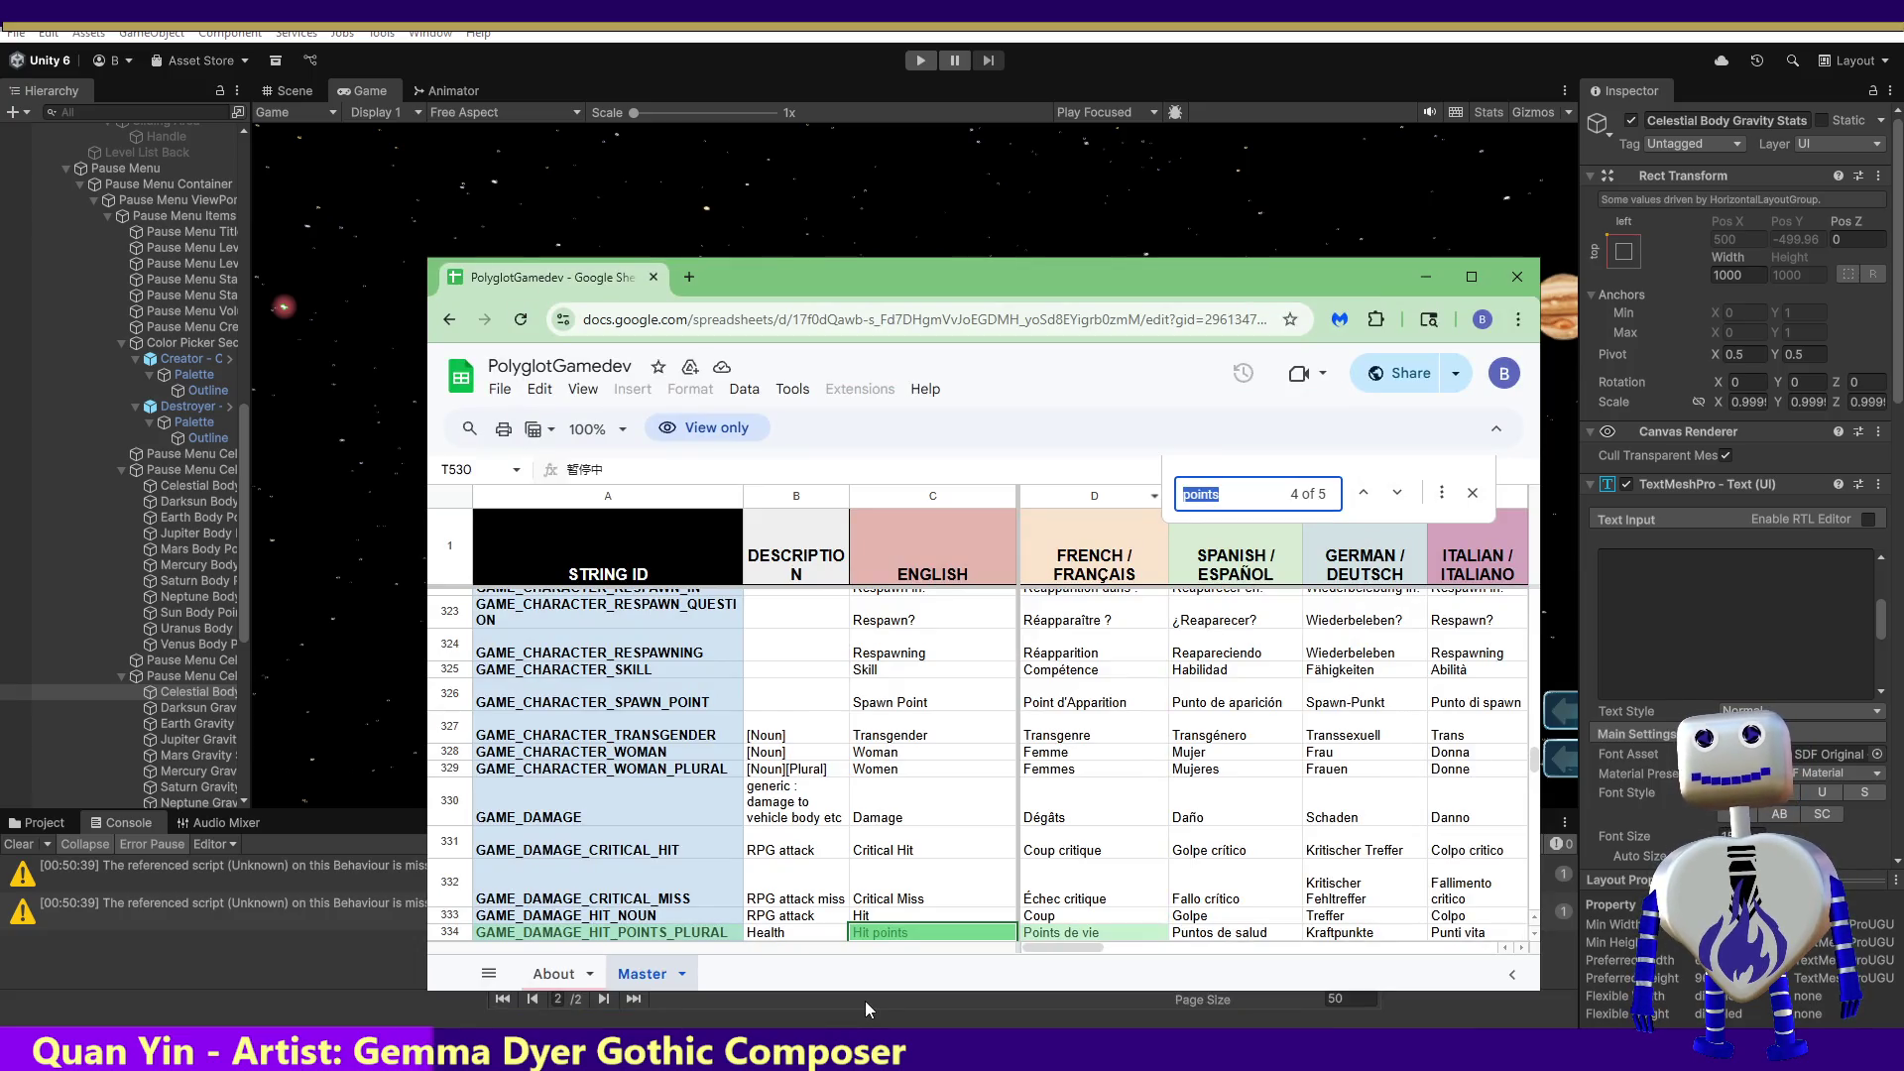
Step: Search the PolyglotGamedev sheet for '1', step through its matches, then minimize it
type("1s")
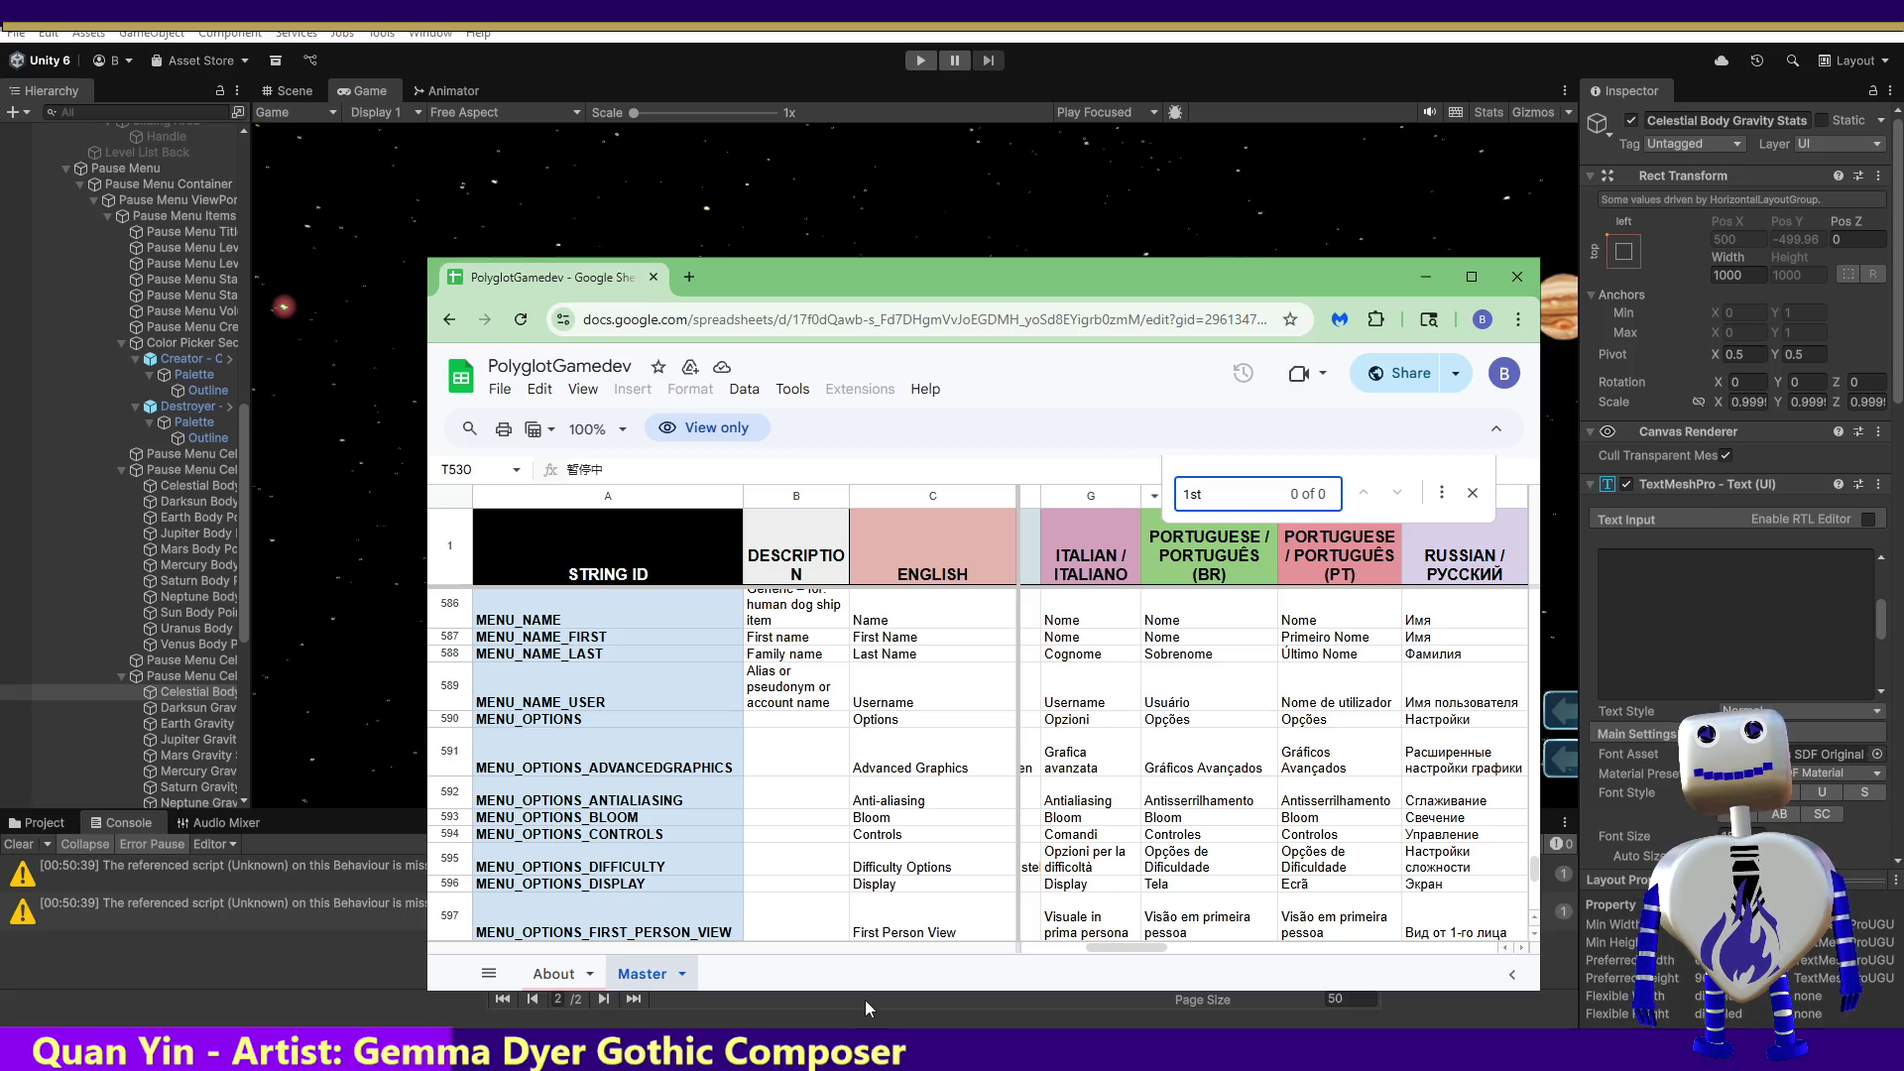
key("BackSpace")
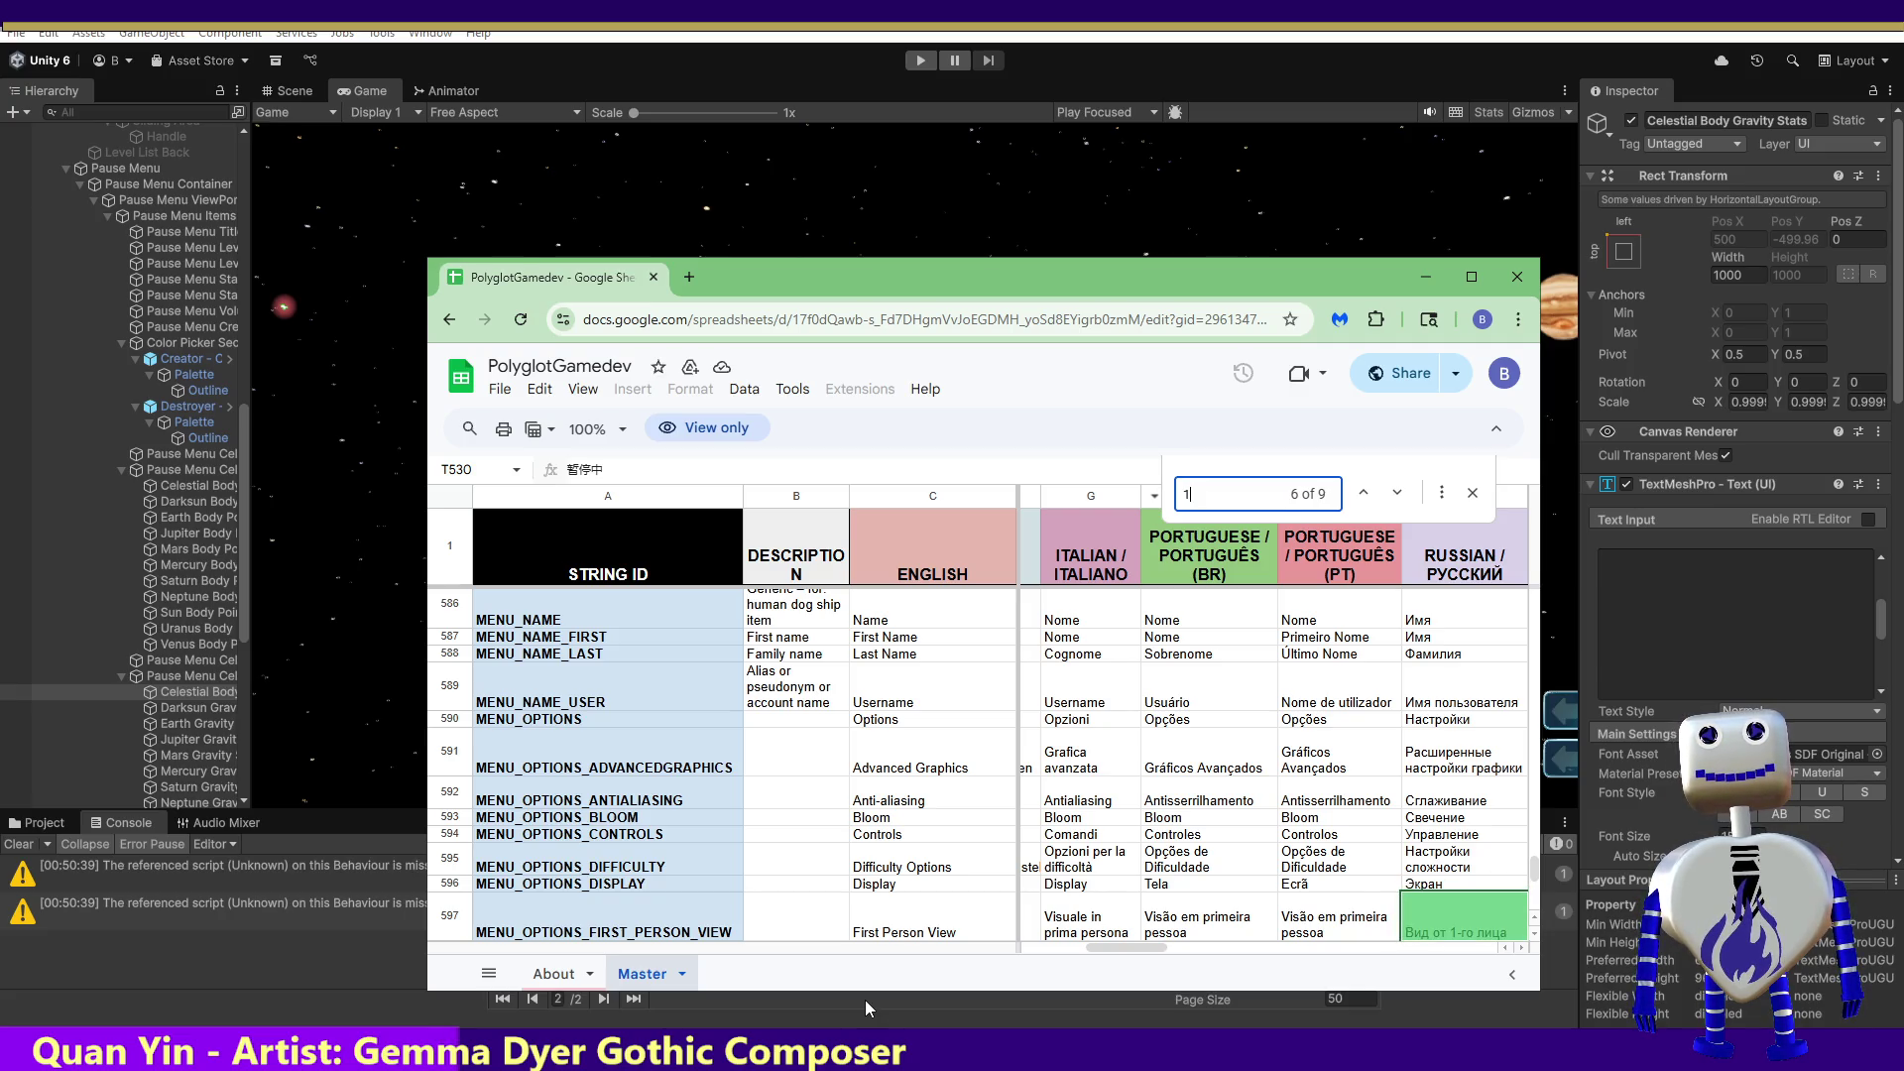
key("Return")
key("Return")
key("Return")
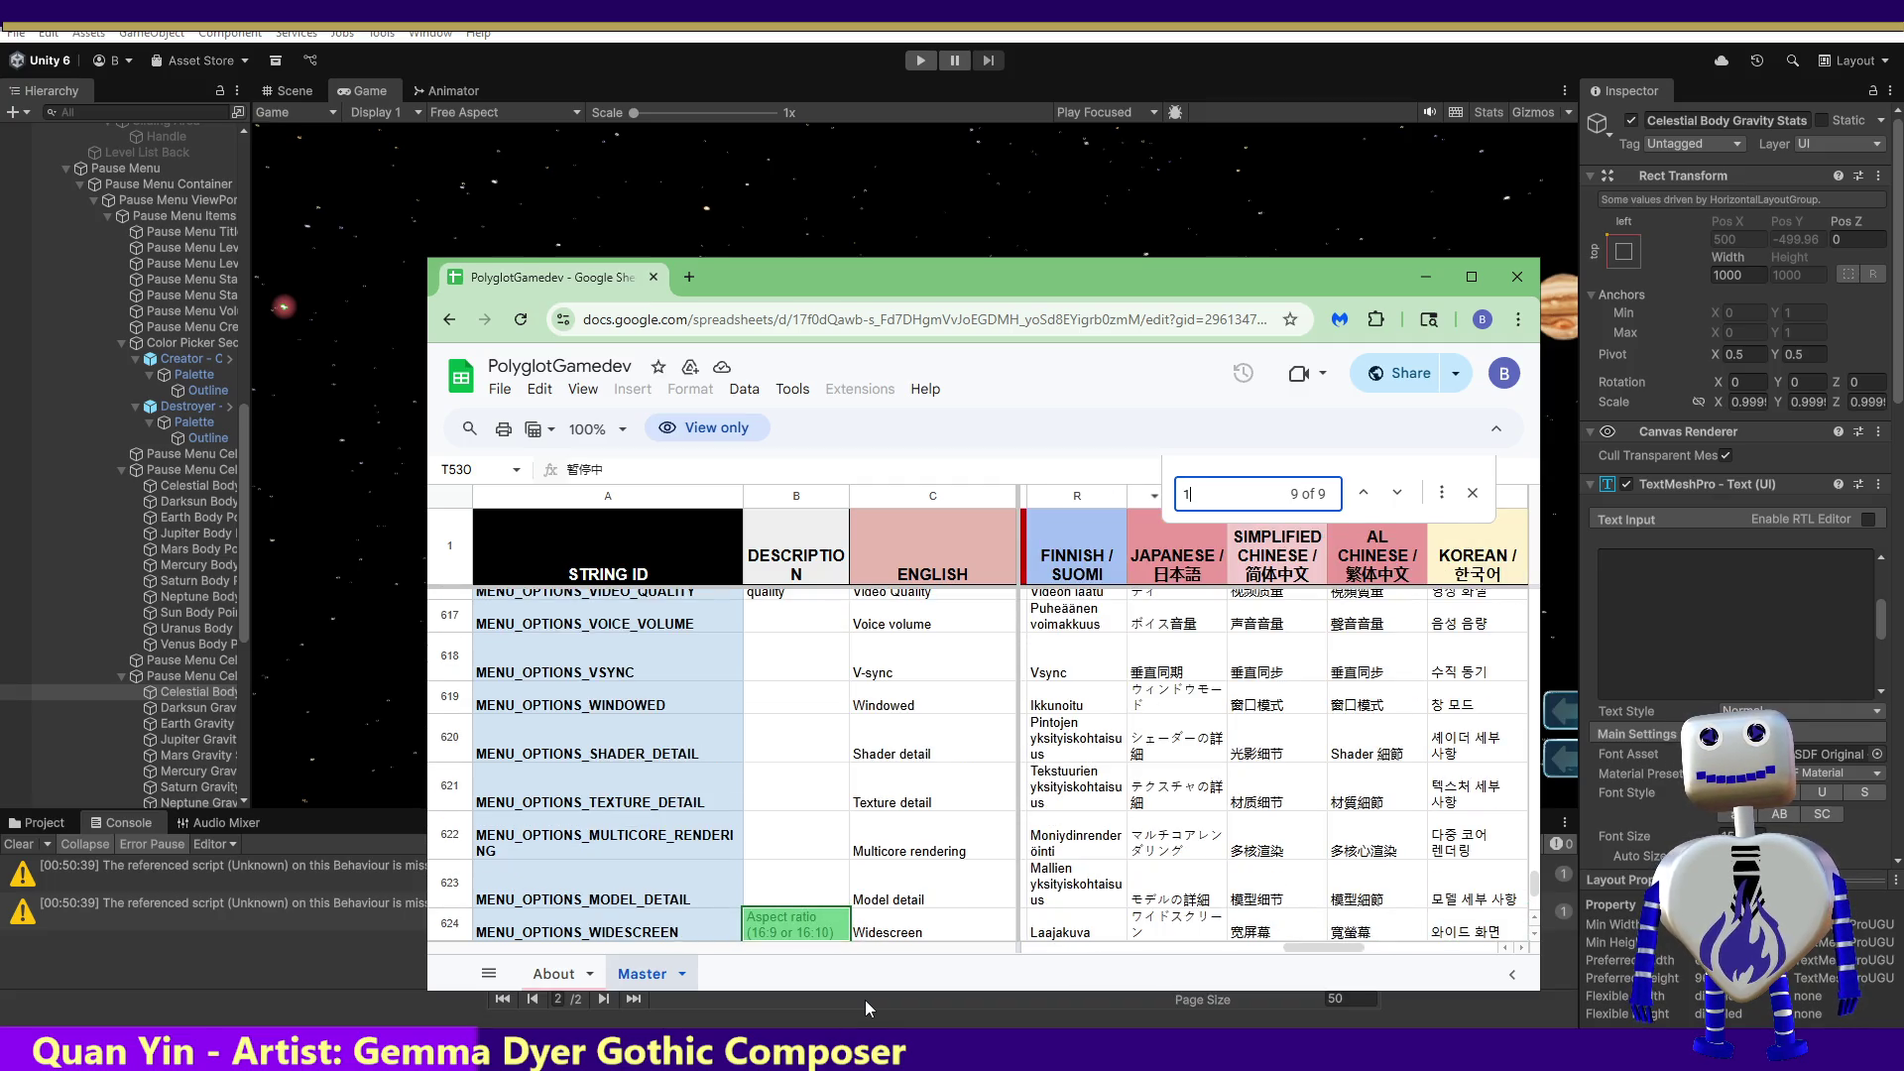
key("Return")
key("Return")
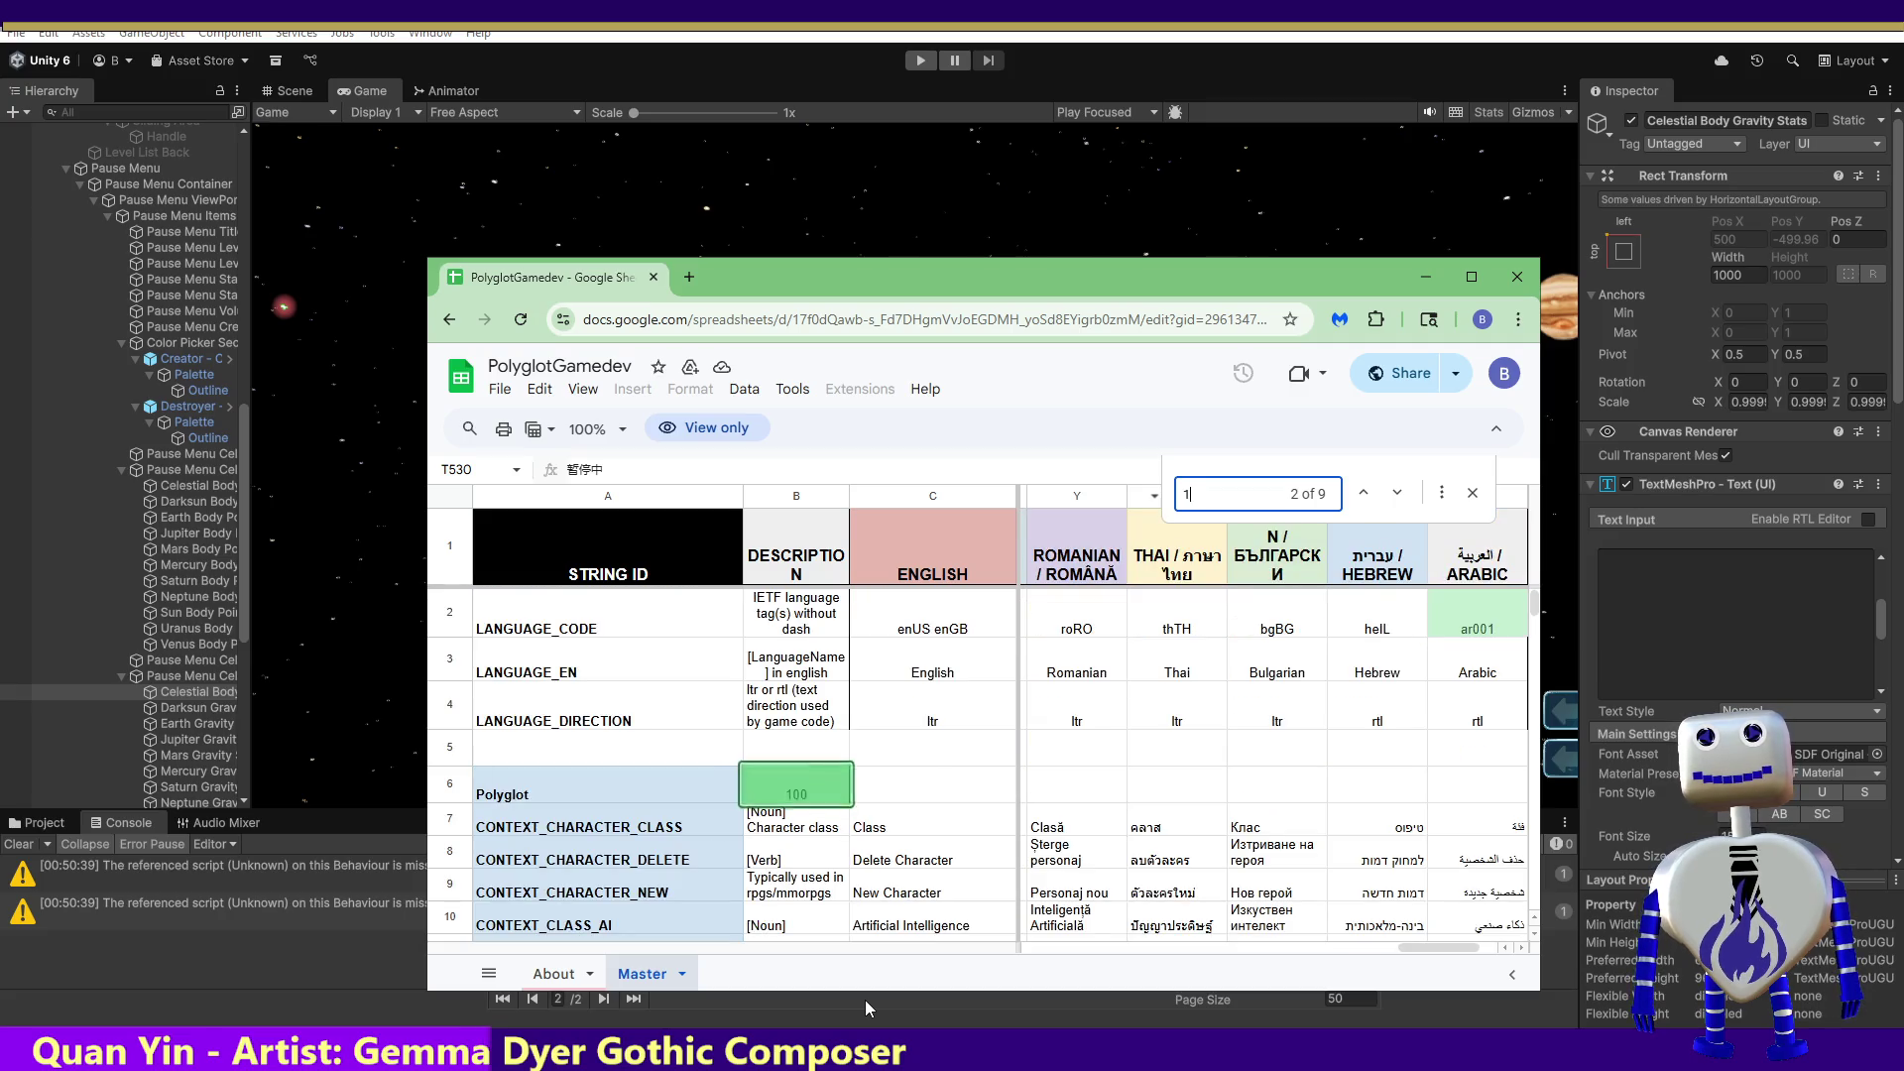
key("Return")
key("Return")
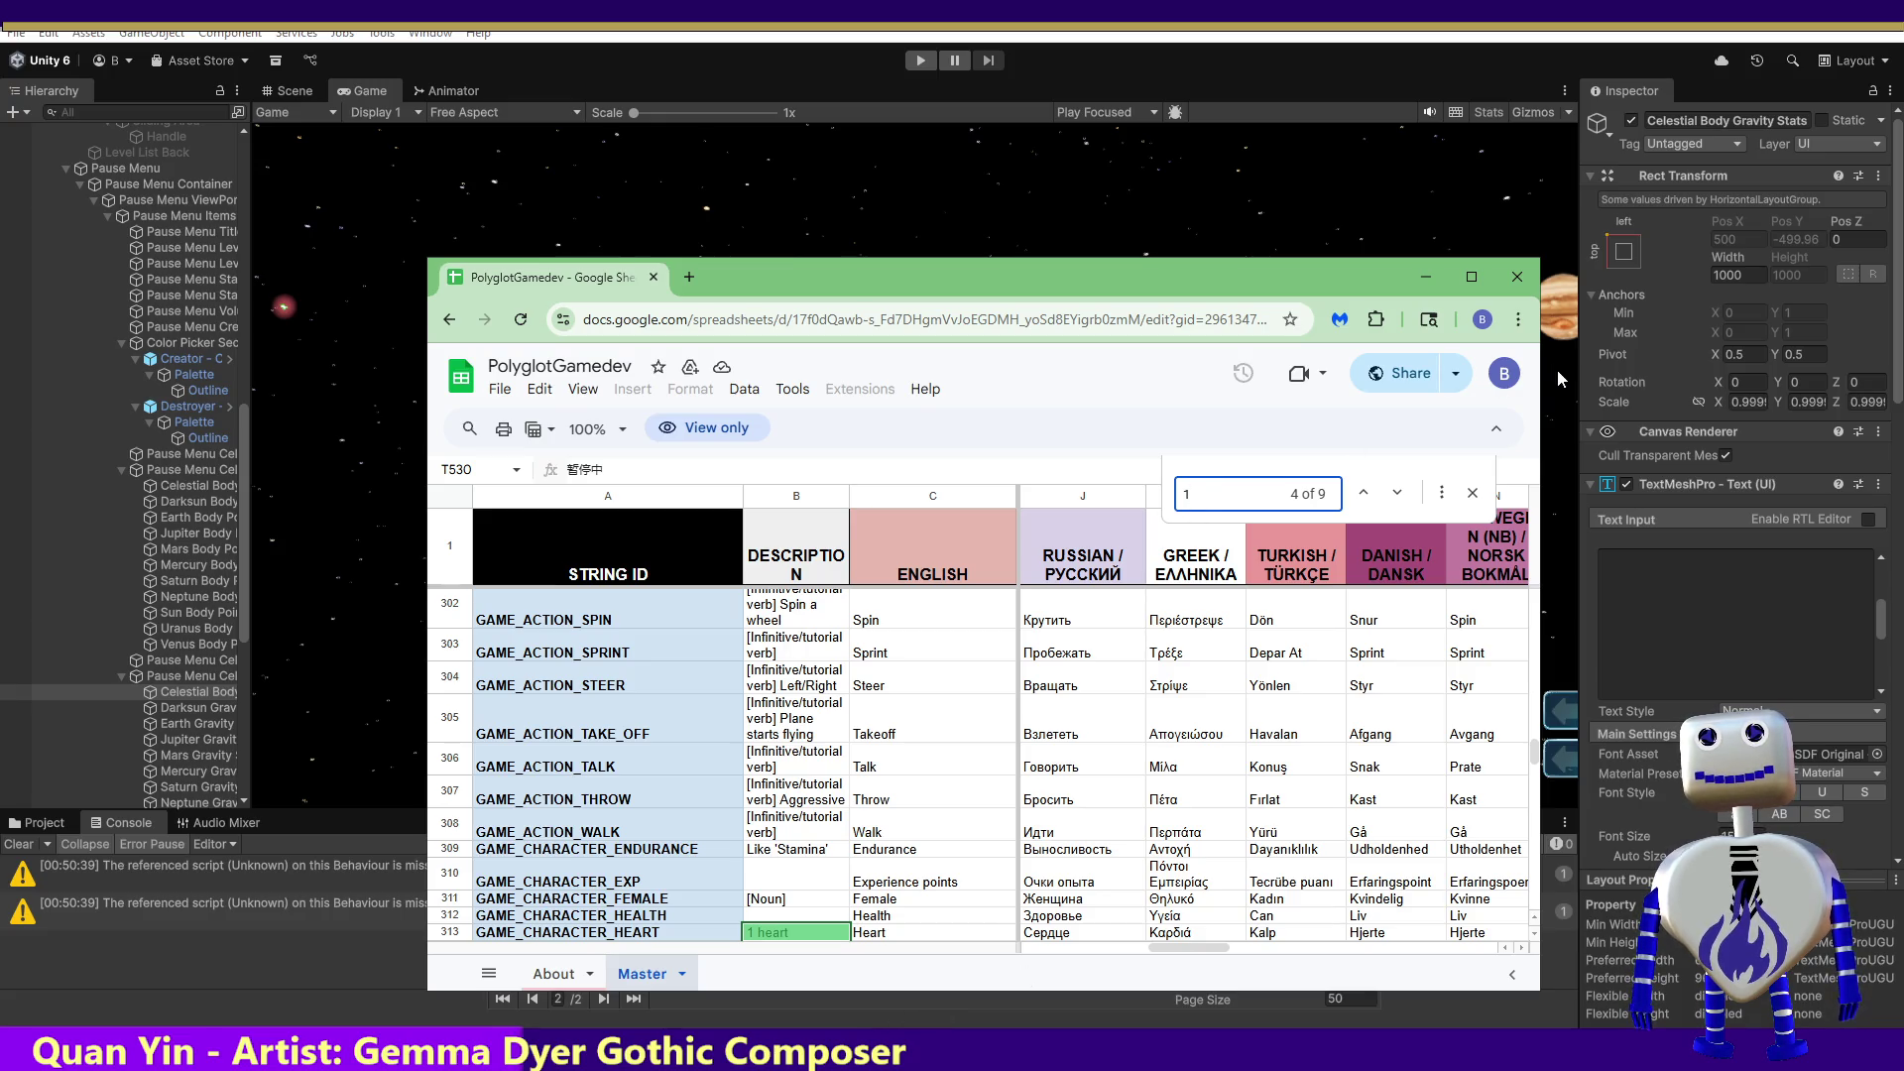
left_click(1426, 276)
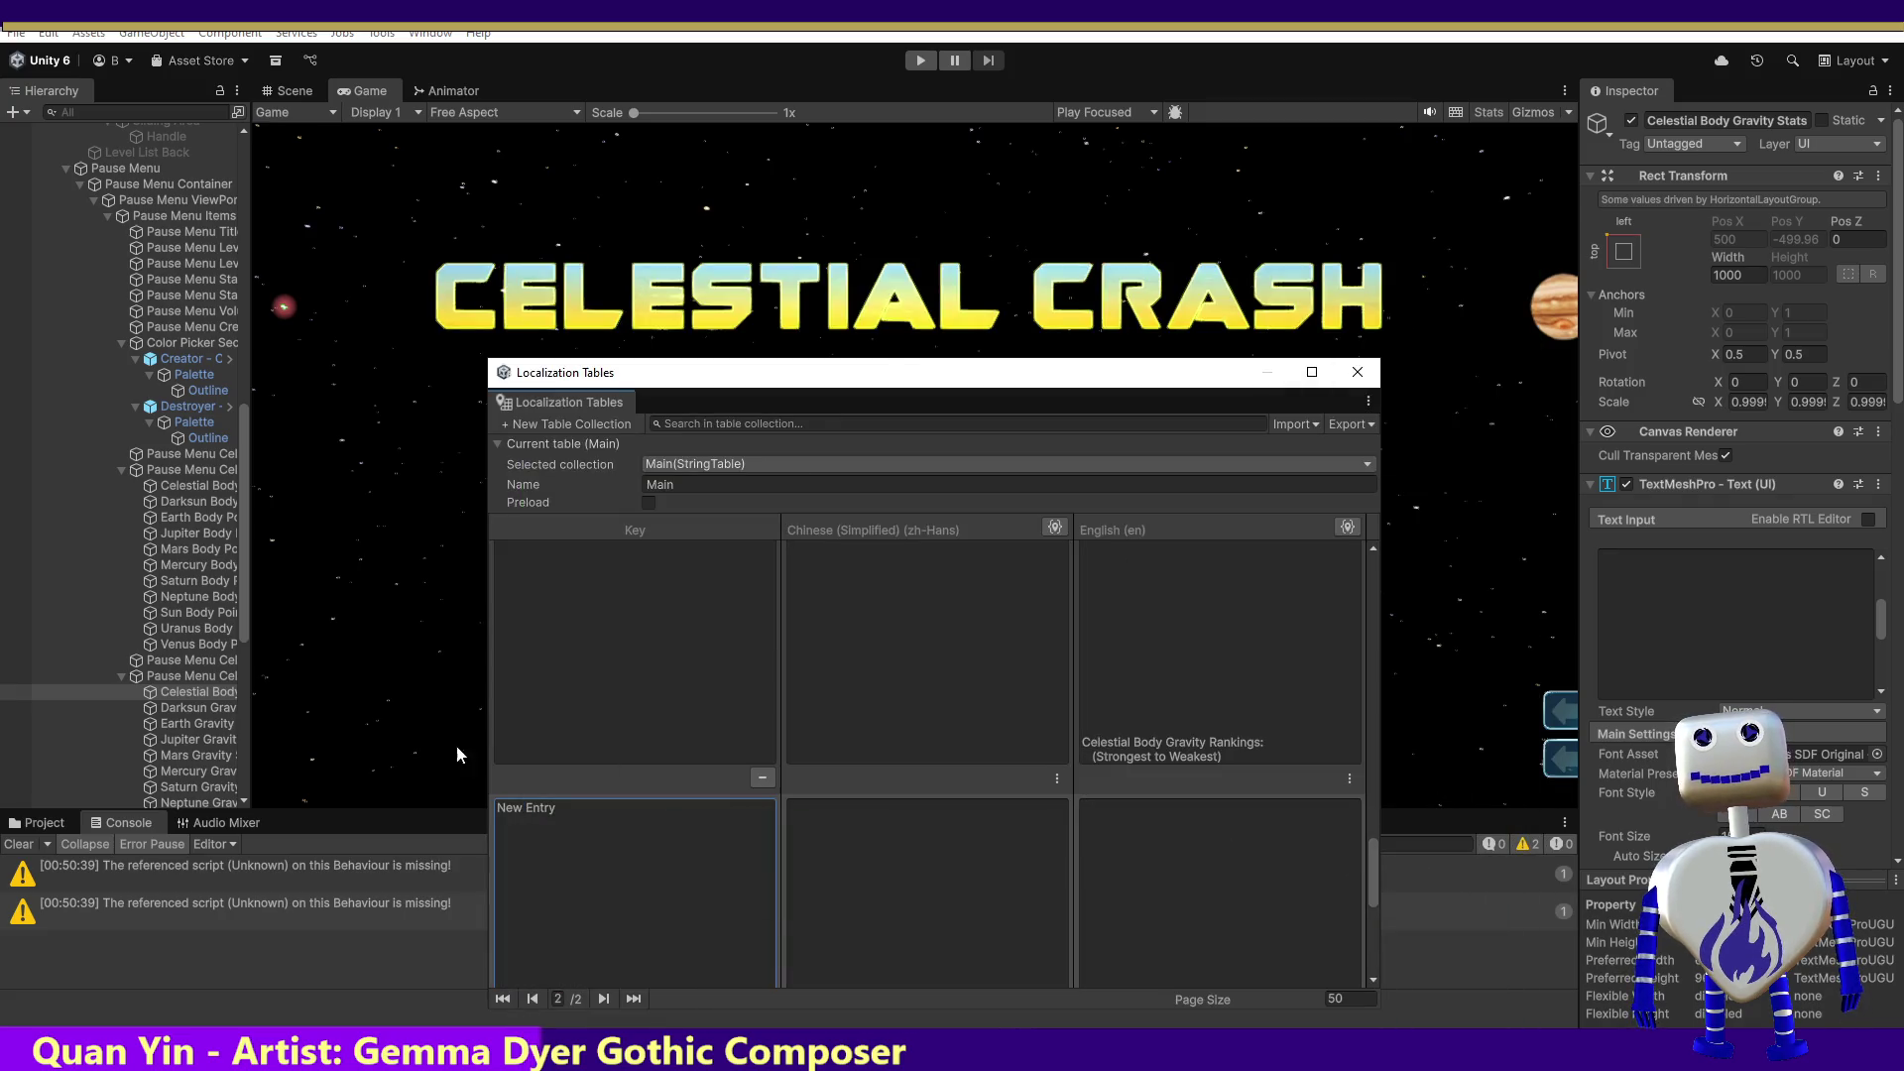
Step: Key the new entry with the pasted object name plus ' Title': Celestial Body Gravity Stats Title
left_click(1735, 121)
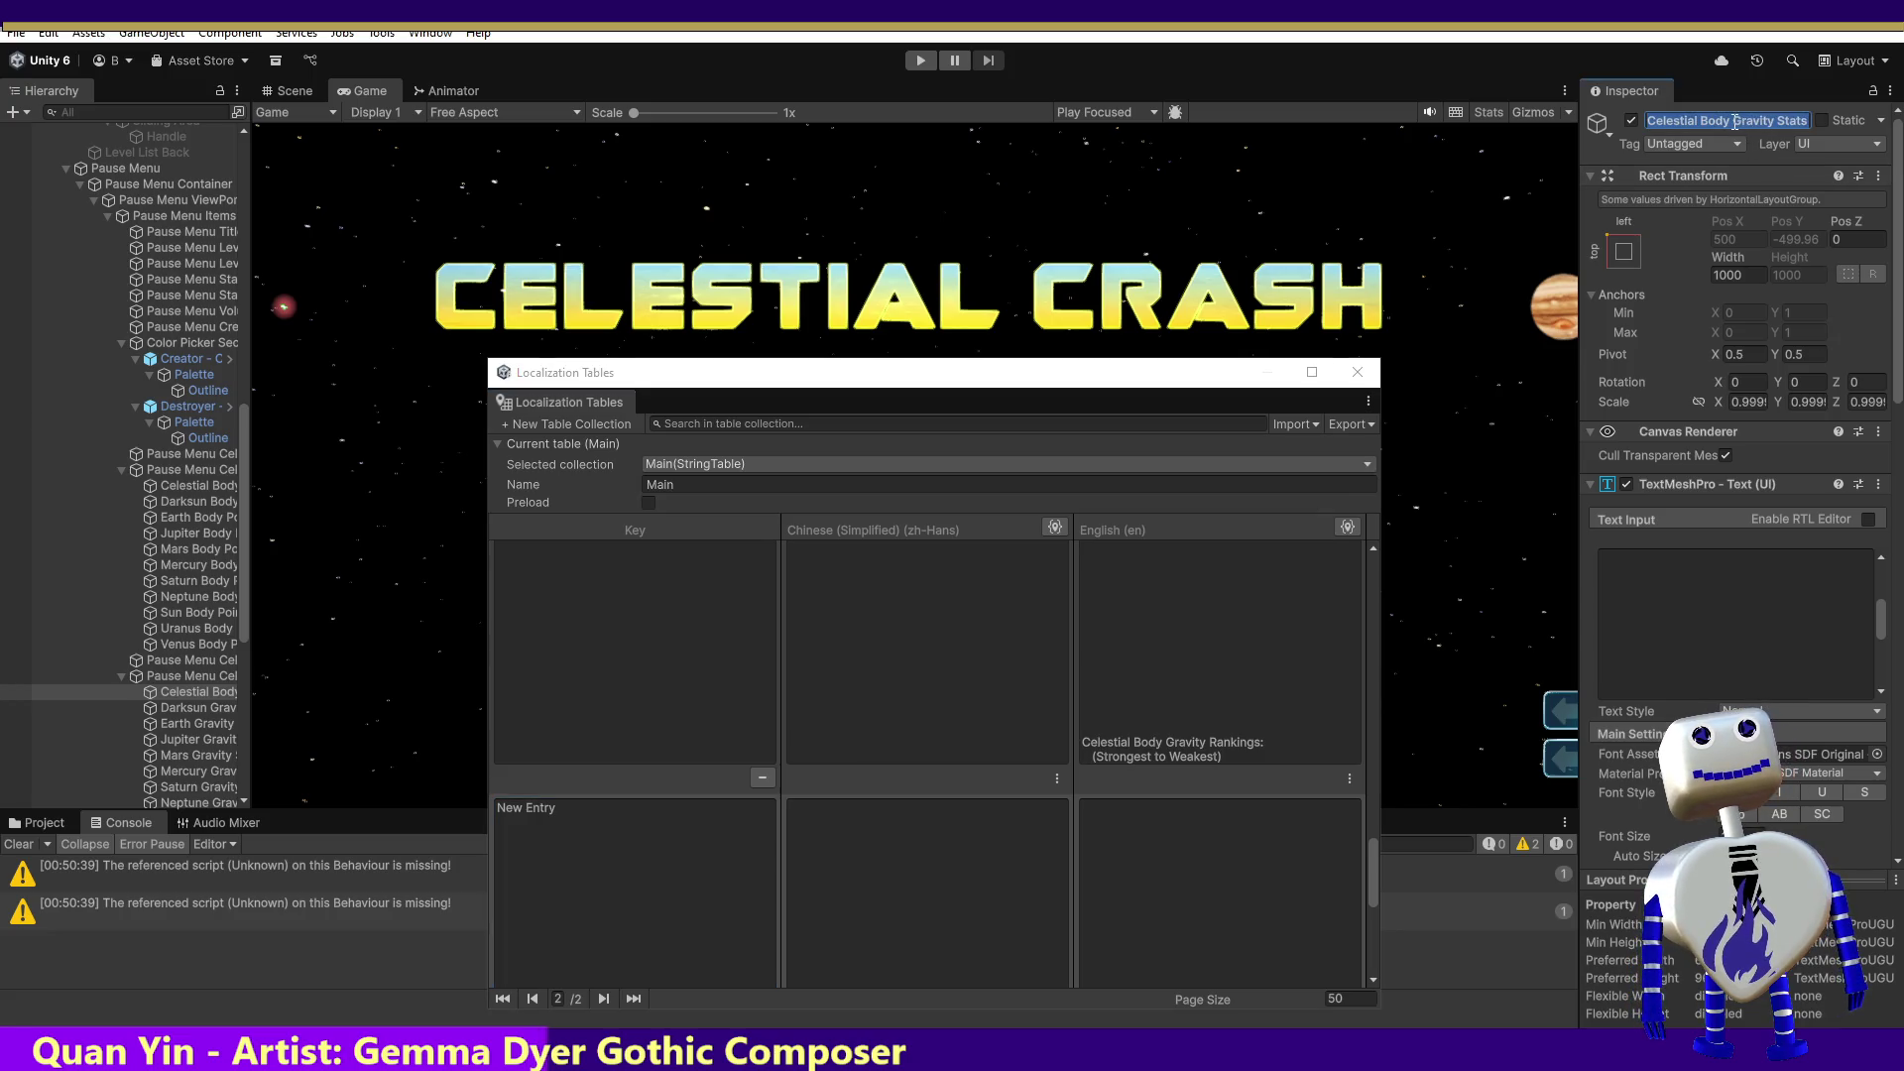
left_click(705, 841)
type("Celestial Body Gravity Stats")
type("Title")
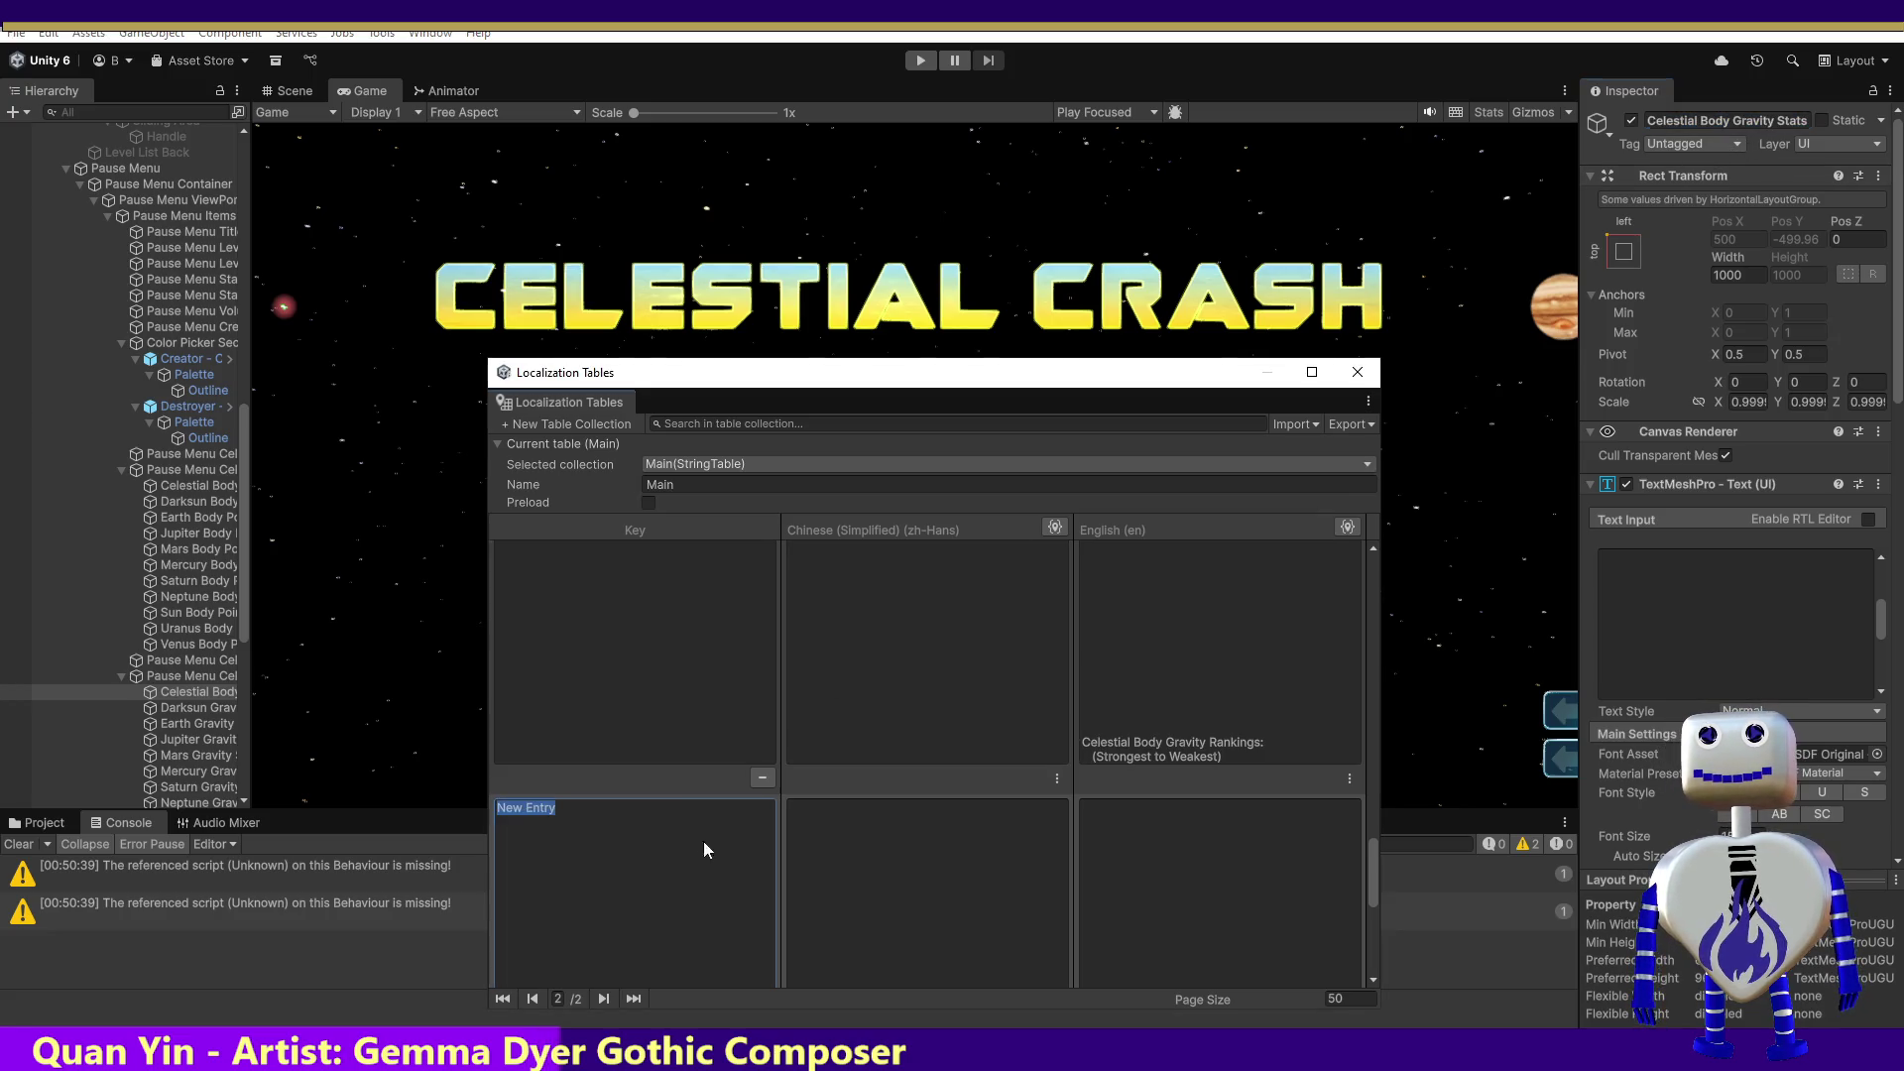
left_click(830, 857)
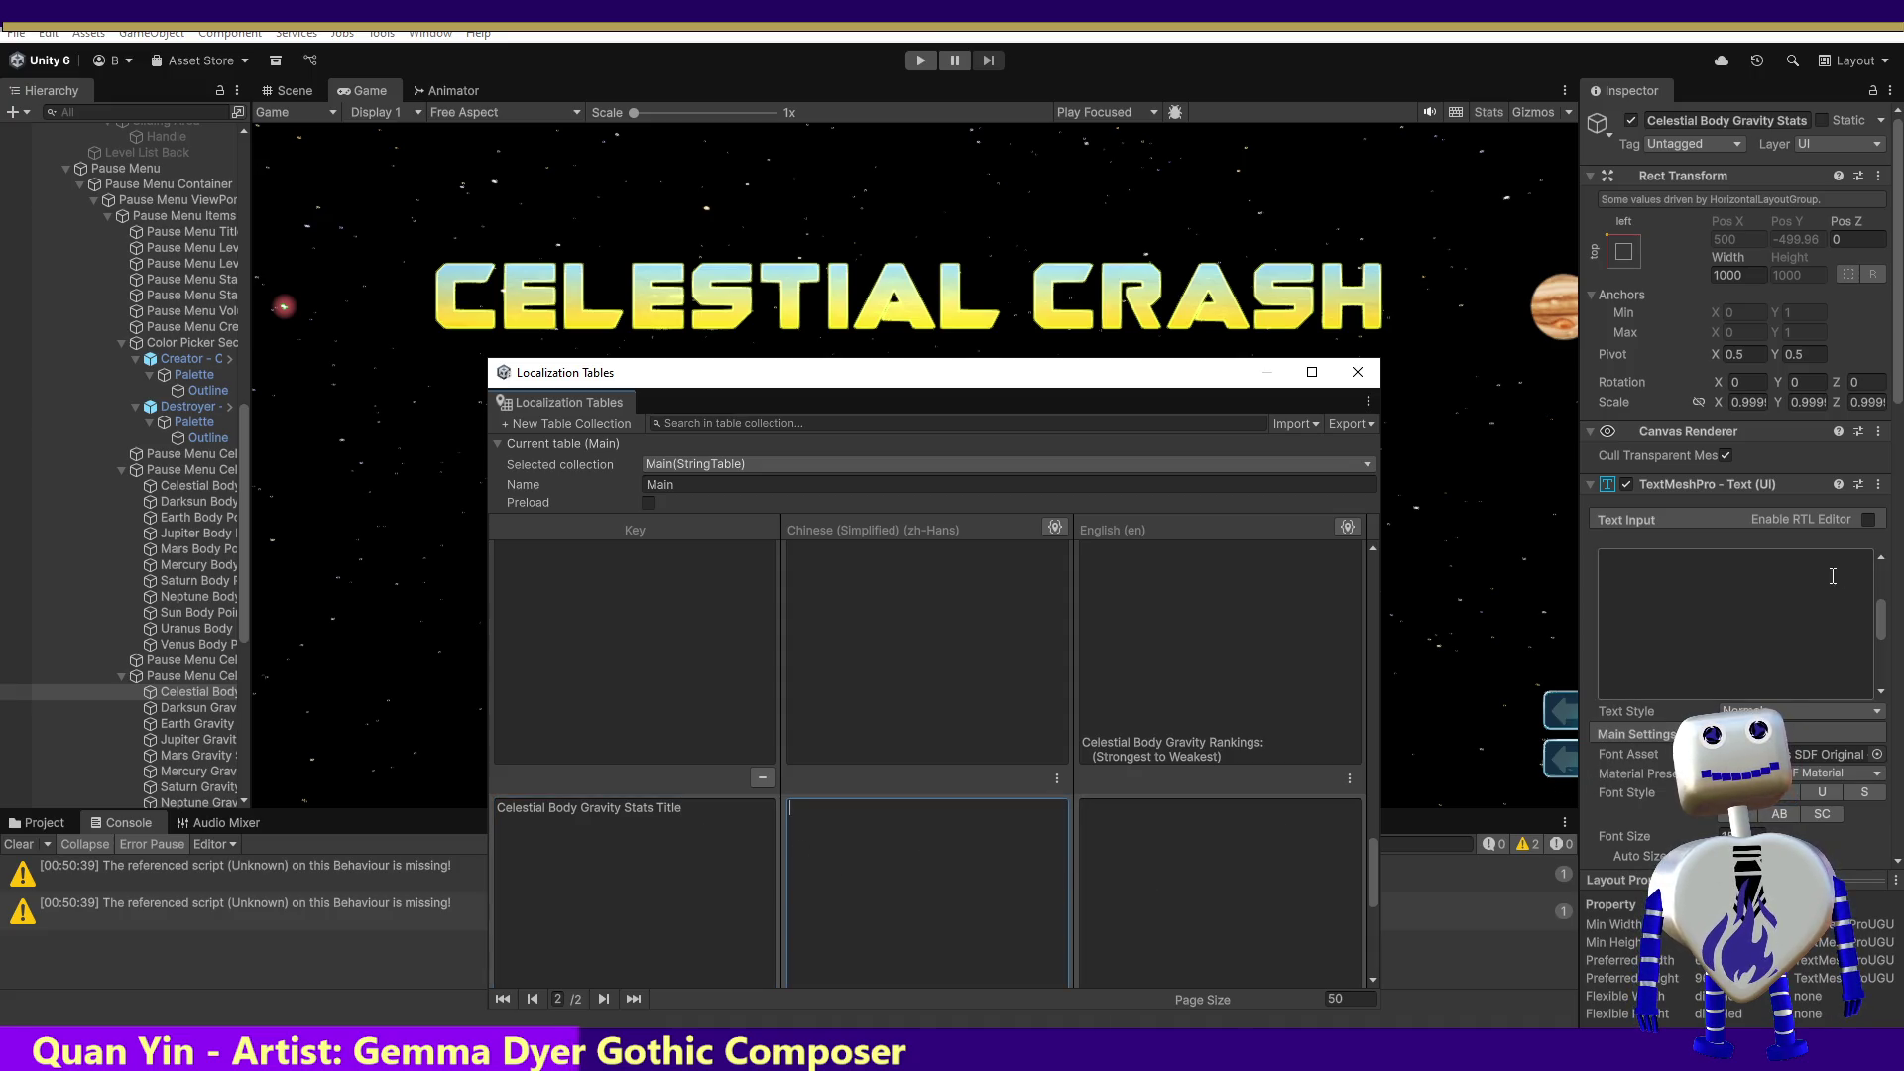
scroll(1900, 390, "down", 10)
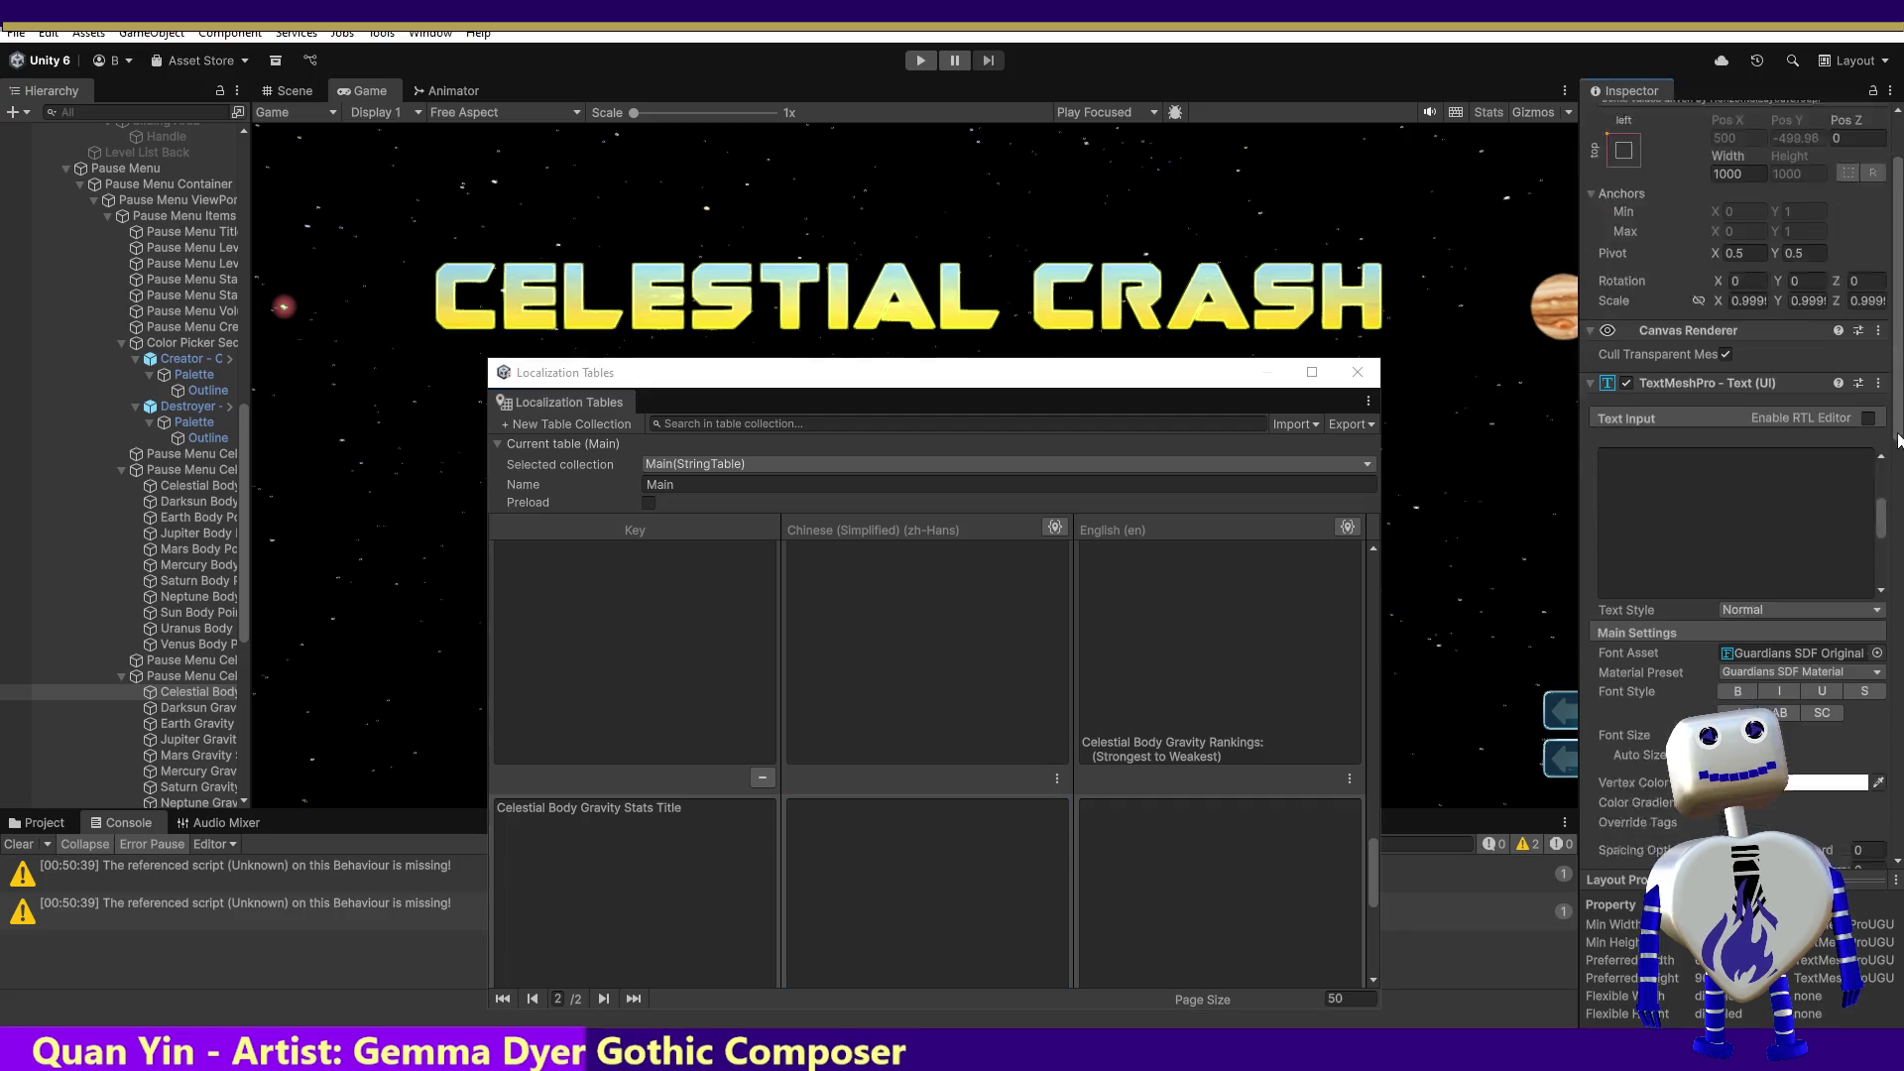
scroll(1736, 496, "down", 4)
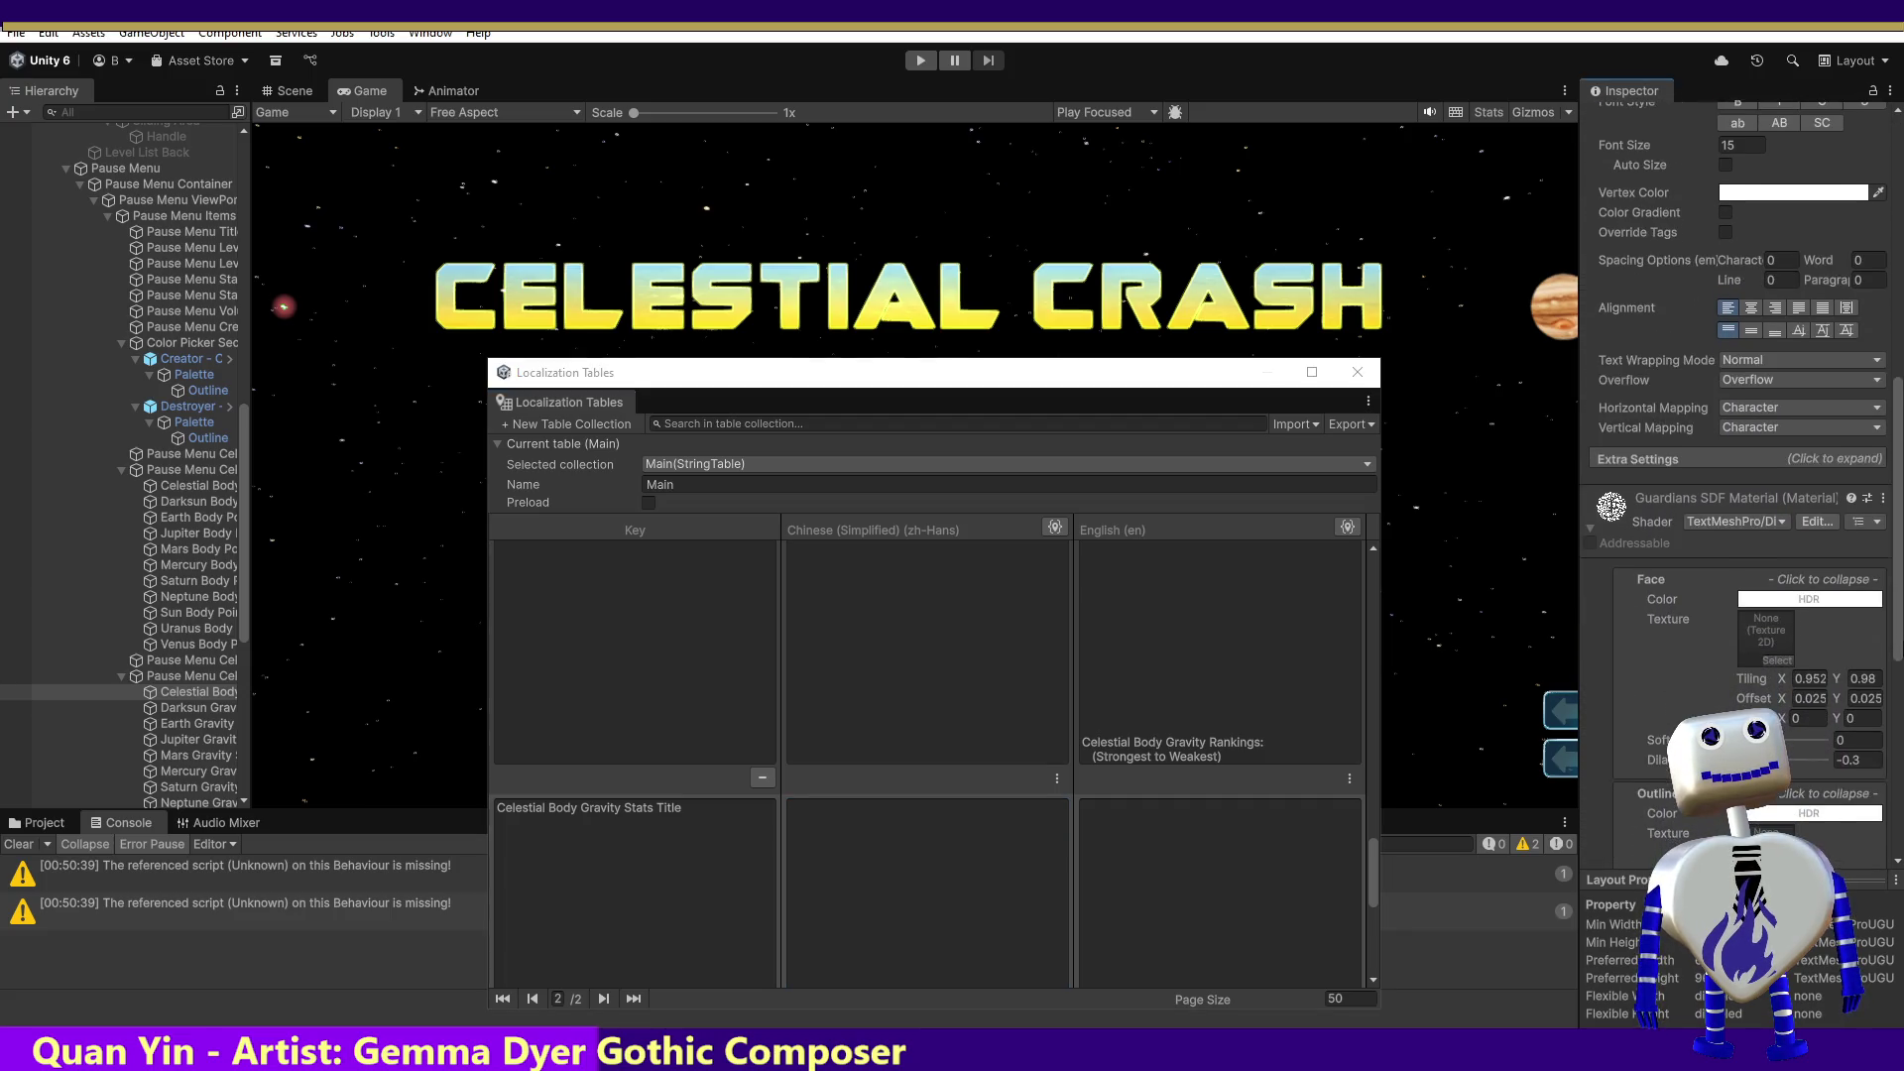
scroll(1736, 496, "down", 5)
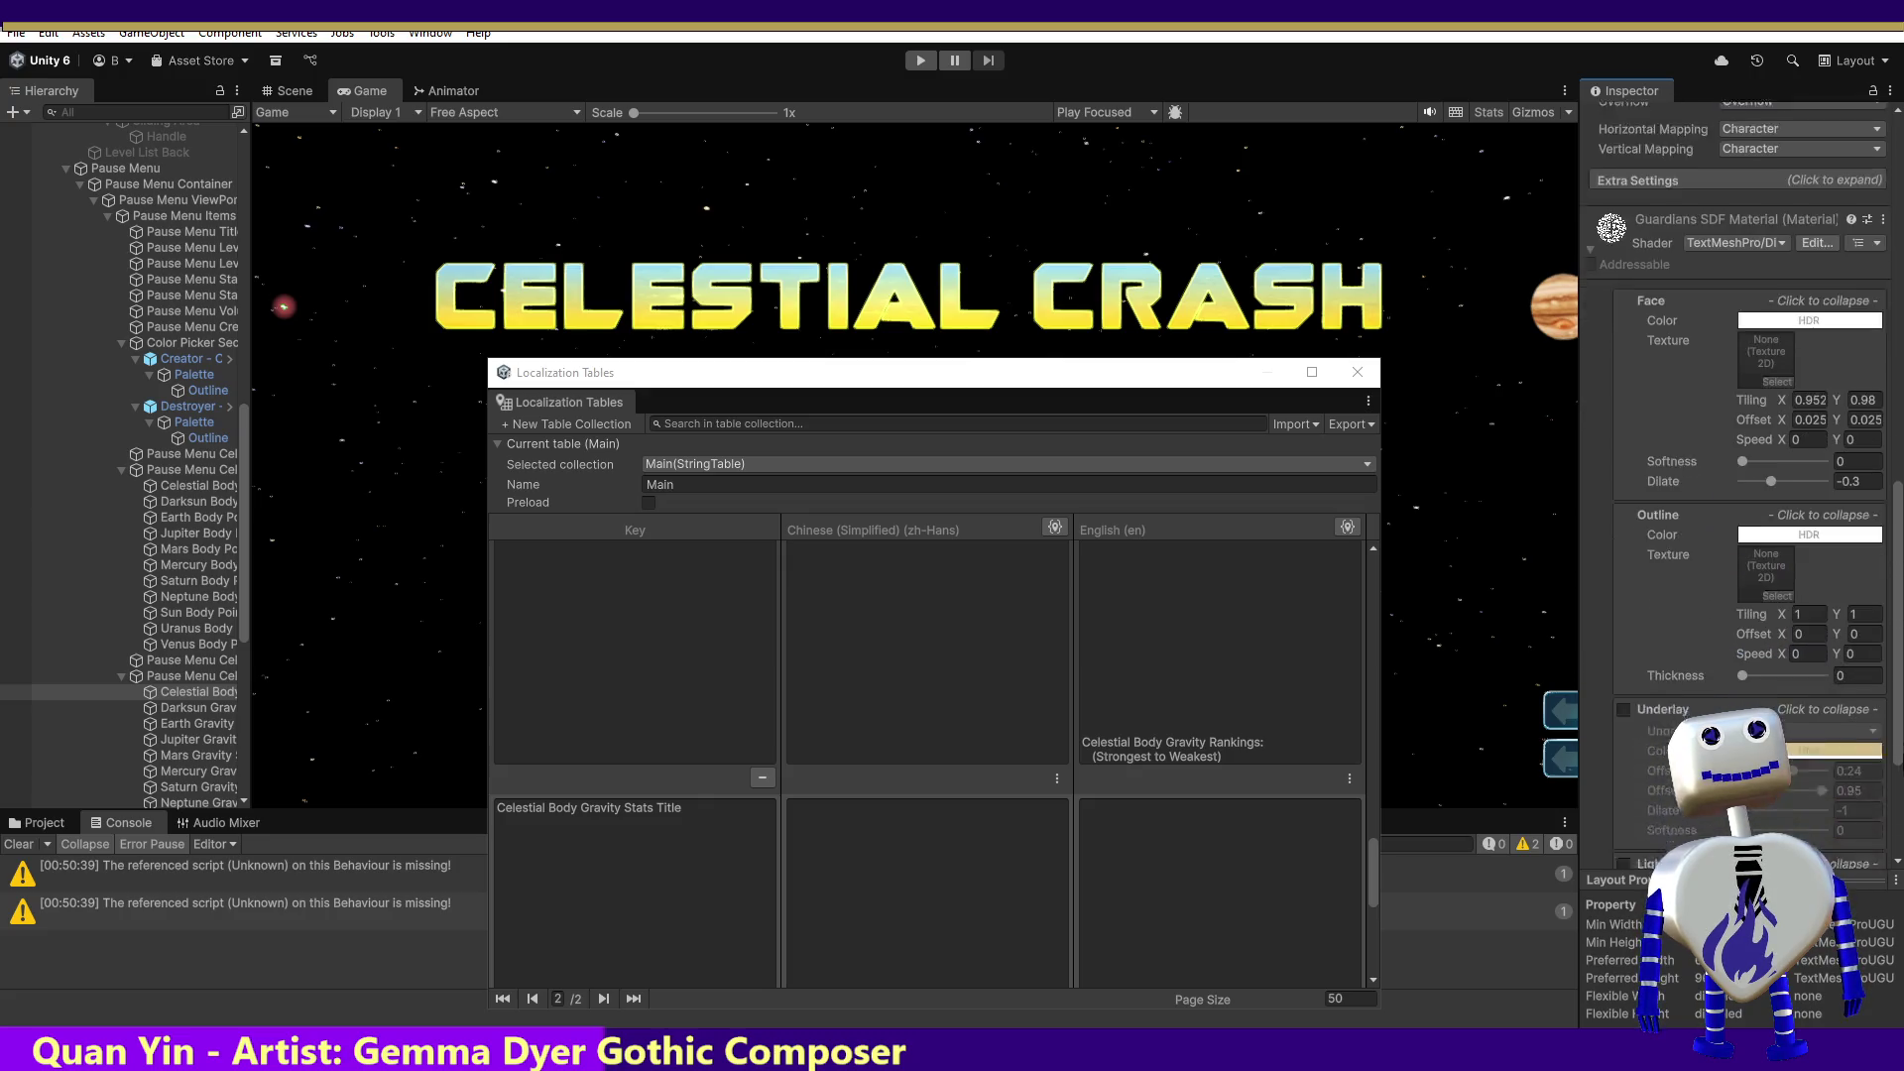
scroll(1736, 496, "up", 6)
scroll(1899, 558, "up", 5)
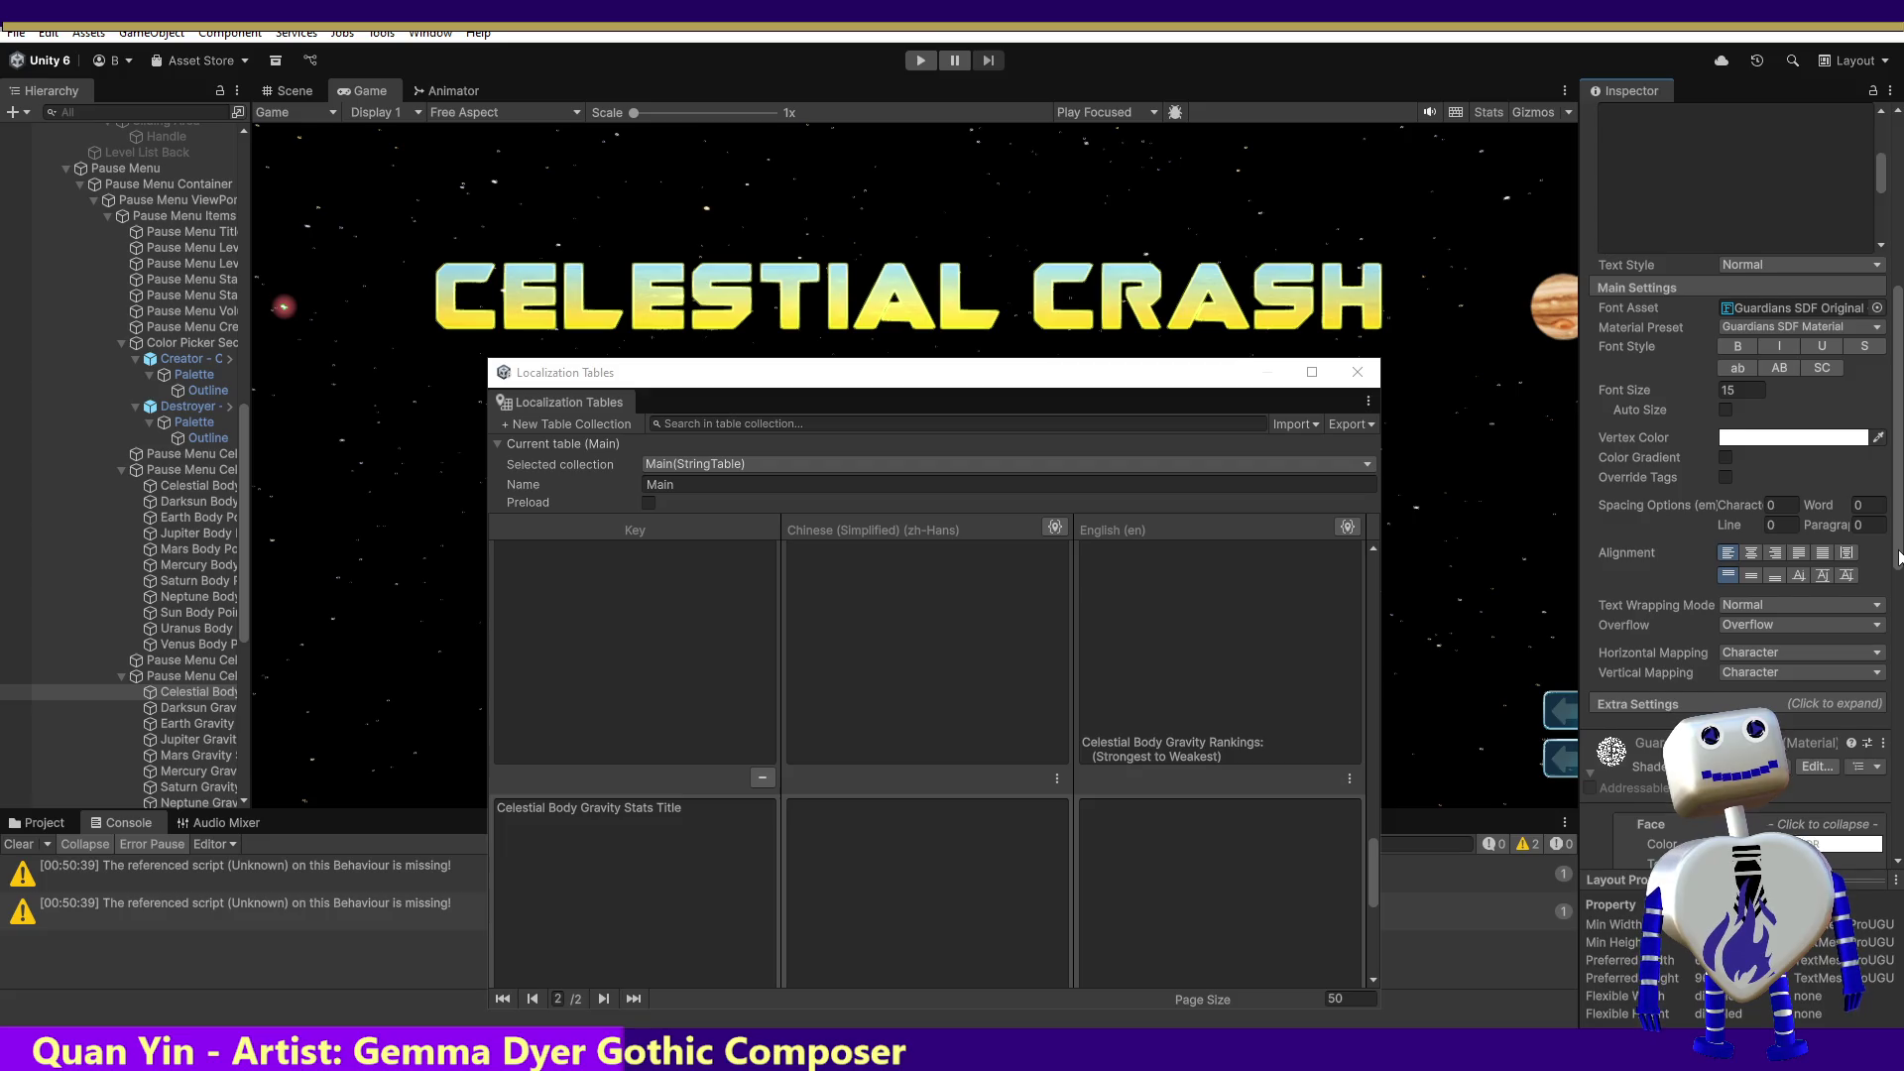
scroll(1899, 558, "up", 4)
scroll(1894, 197, "up", 1)
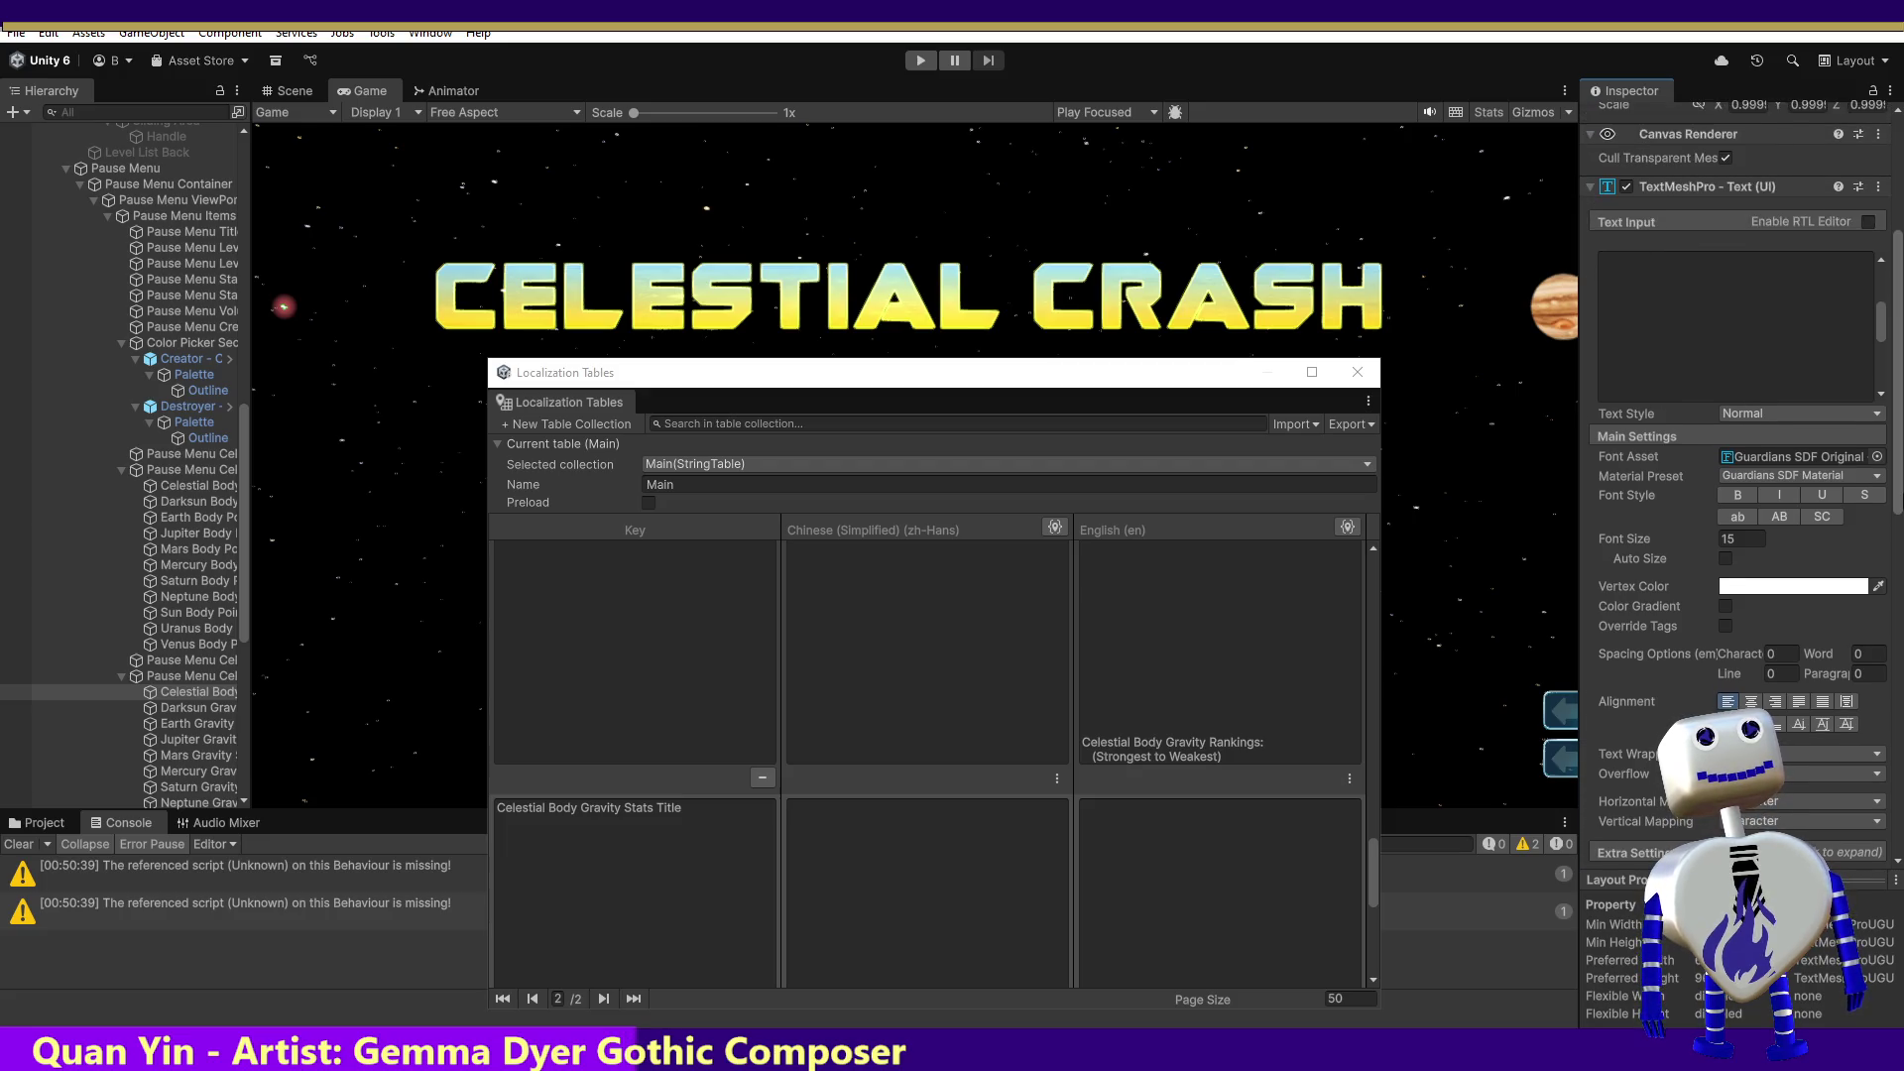
Step: Localize the stats text with Main/Celestial Body Gravity Stats Title and add an Update String listener
left_click(1878, 187)
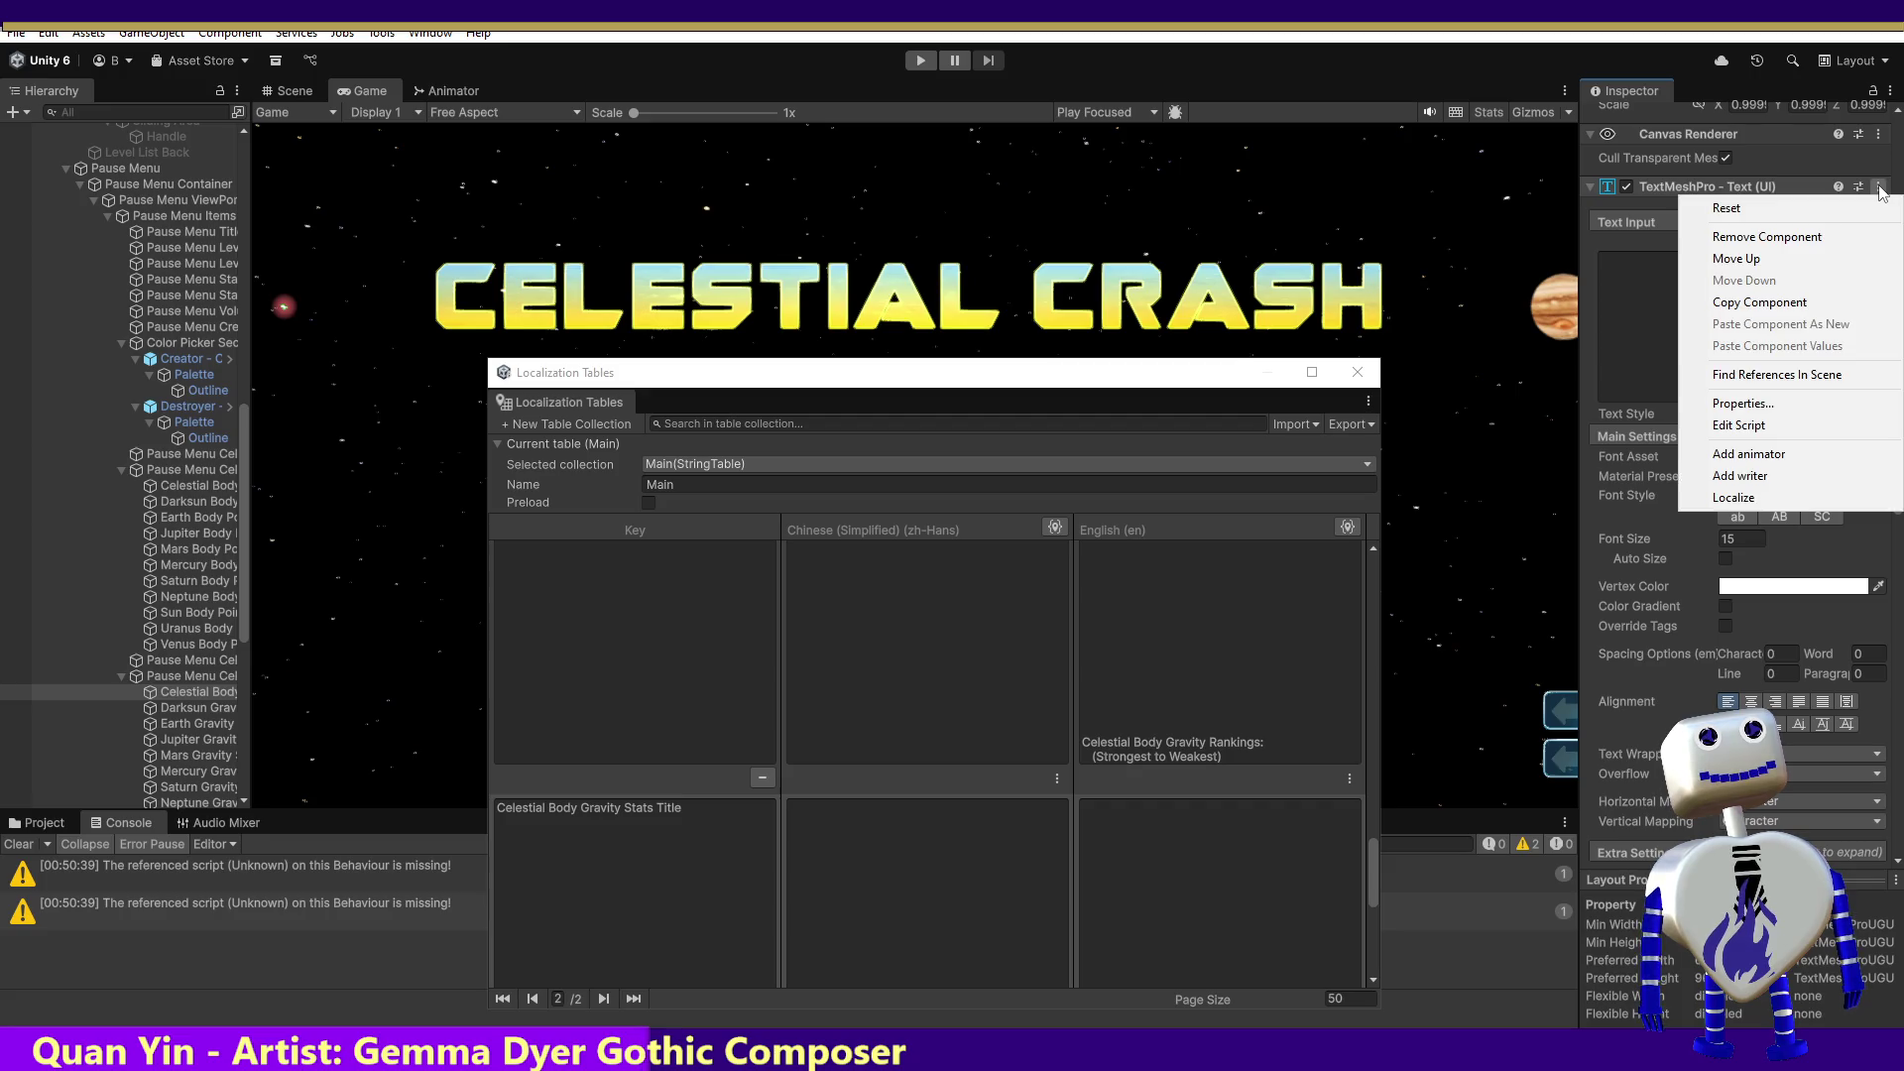
left_click(1753, 497)
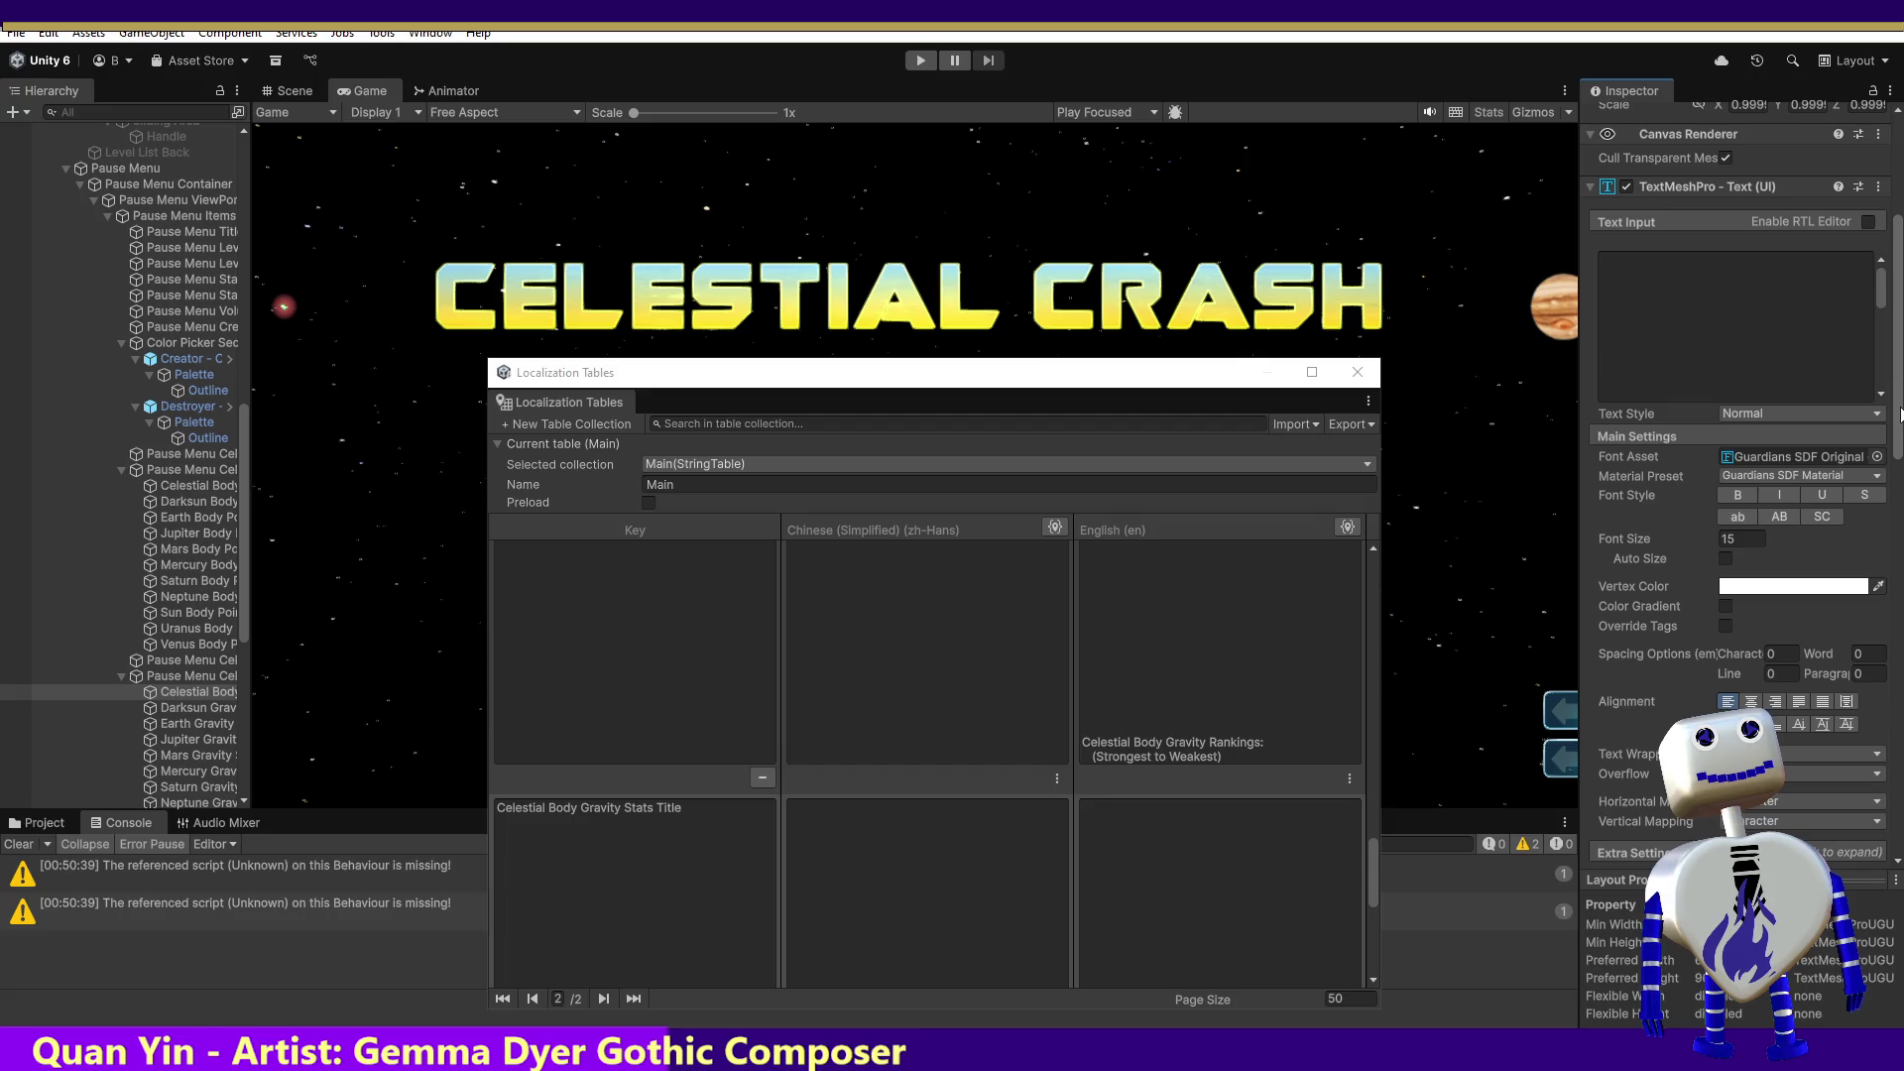
scroll(1776, 449, "down", 10)
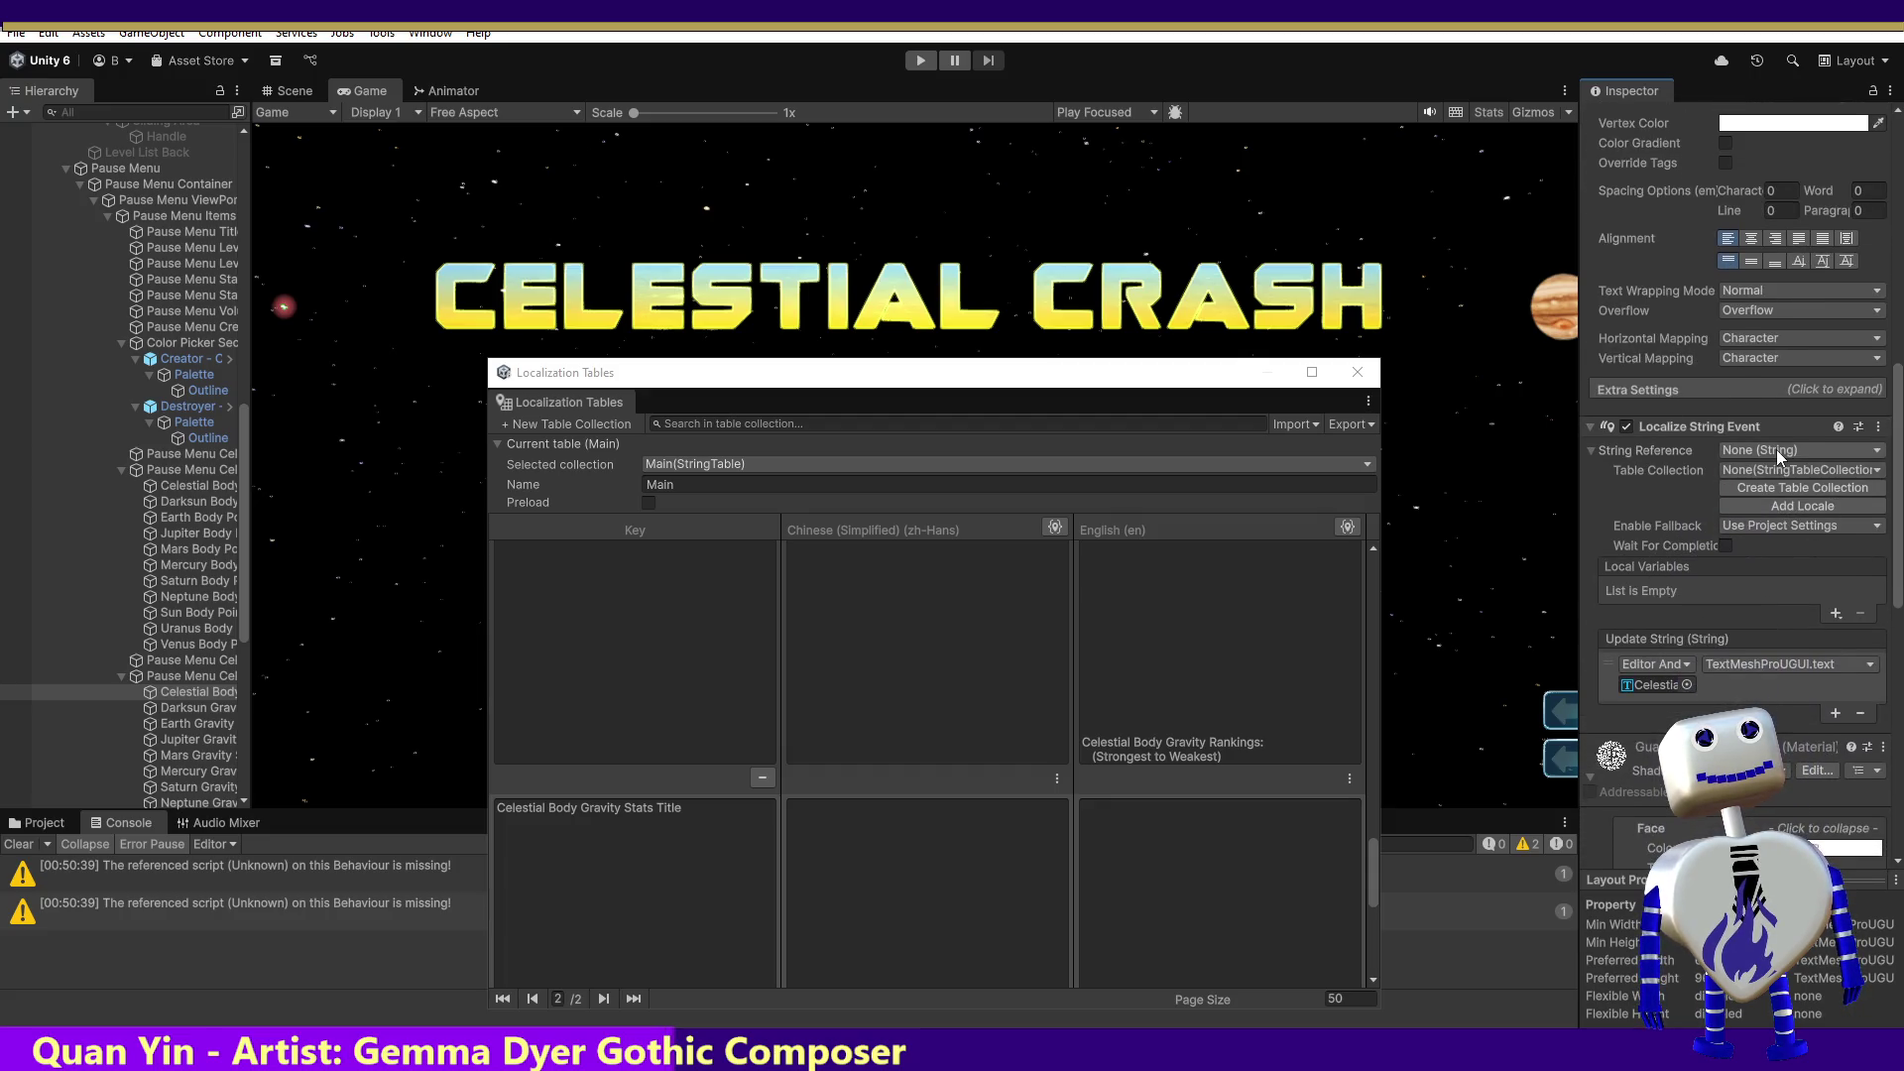
left_click(1777, 449)
key("ctrl+v")
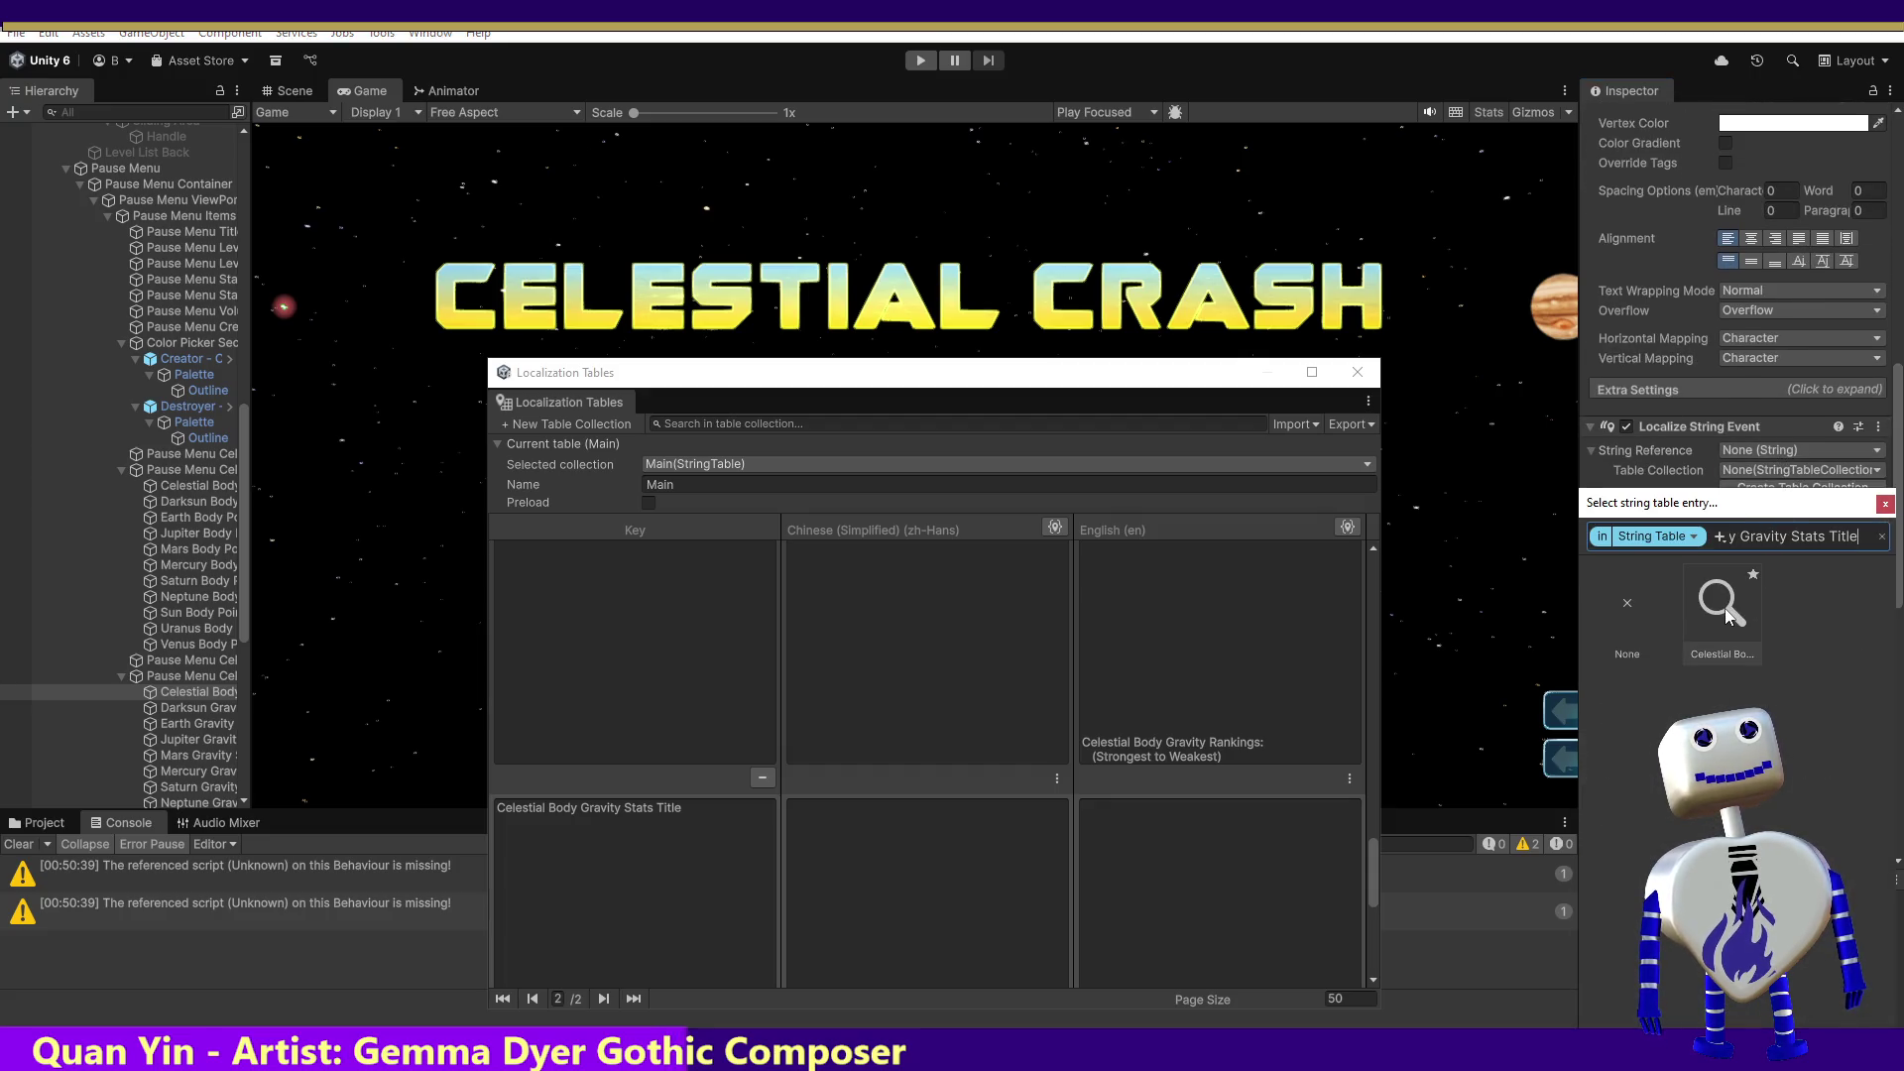
double_click(1726, 614)
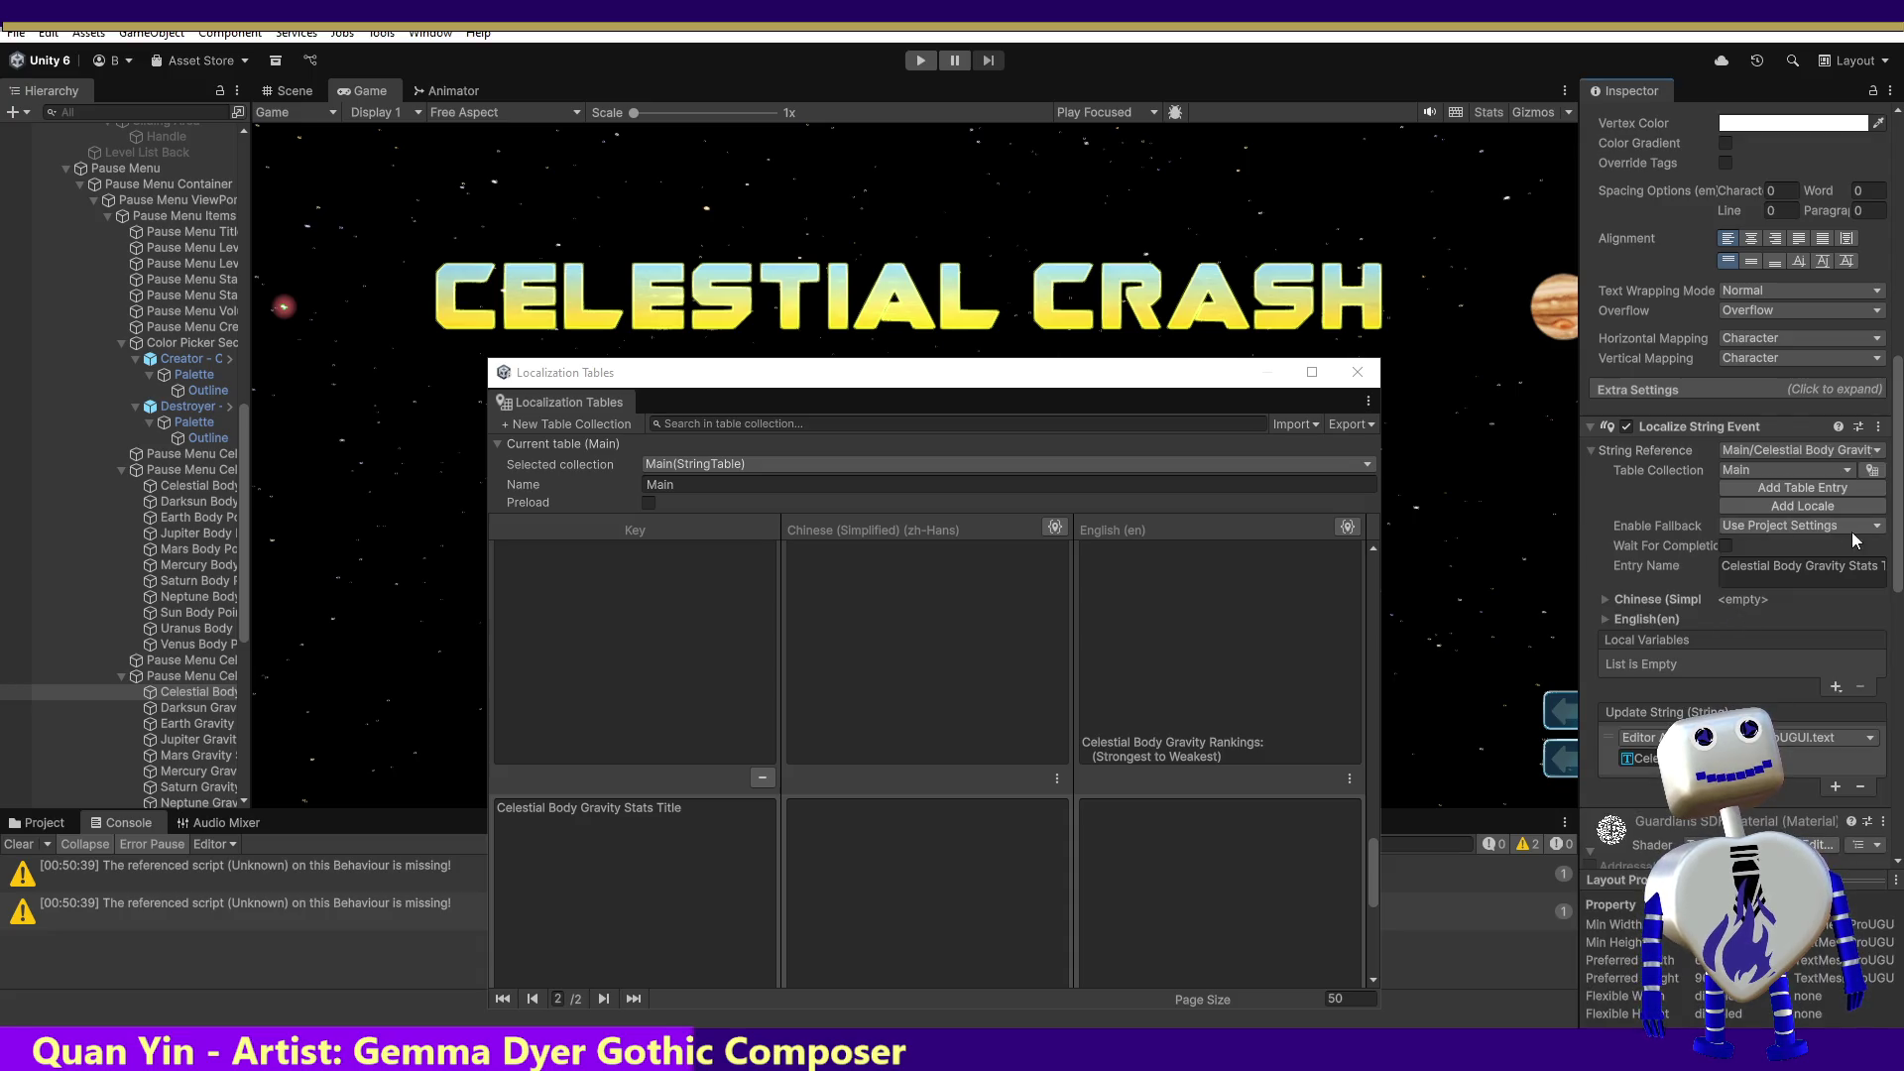
left_click_drag(1897, 515, 1898, 572)
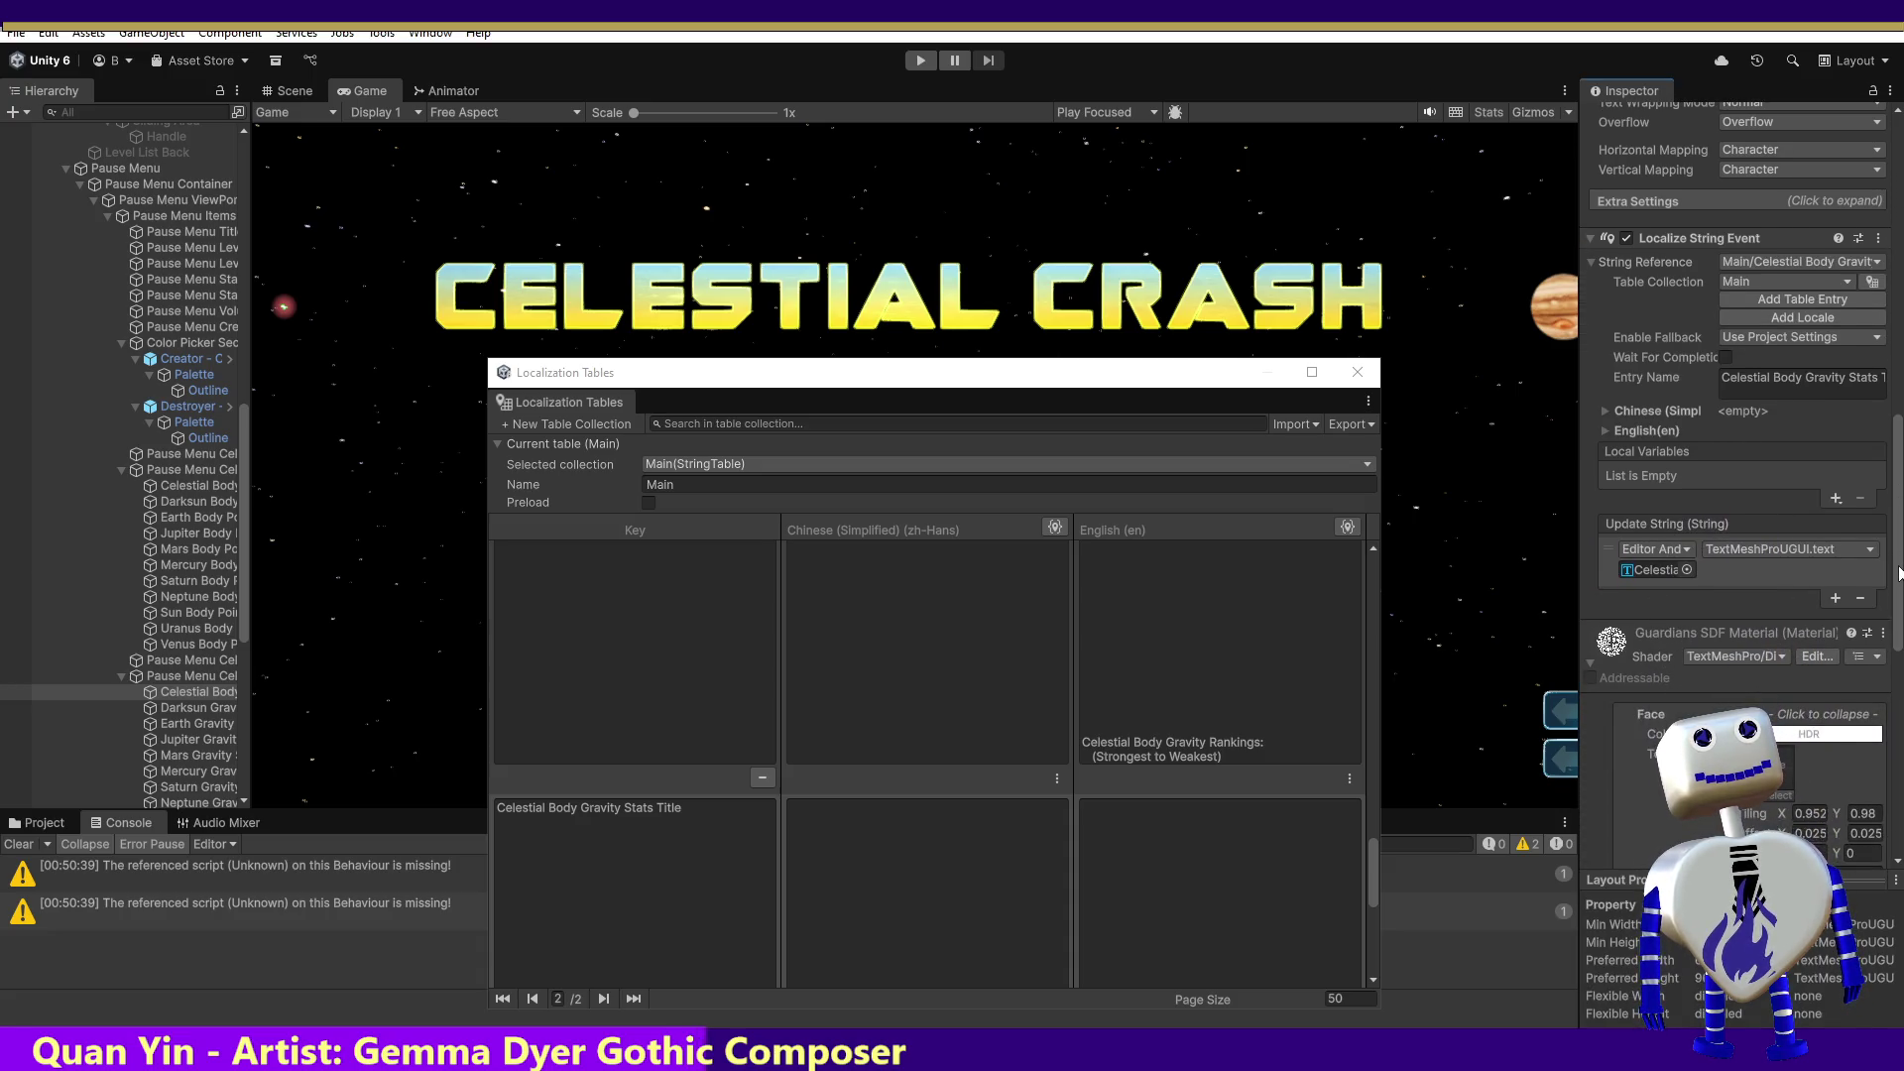
left_click(1835, 598)
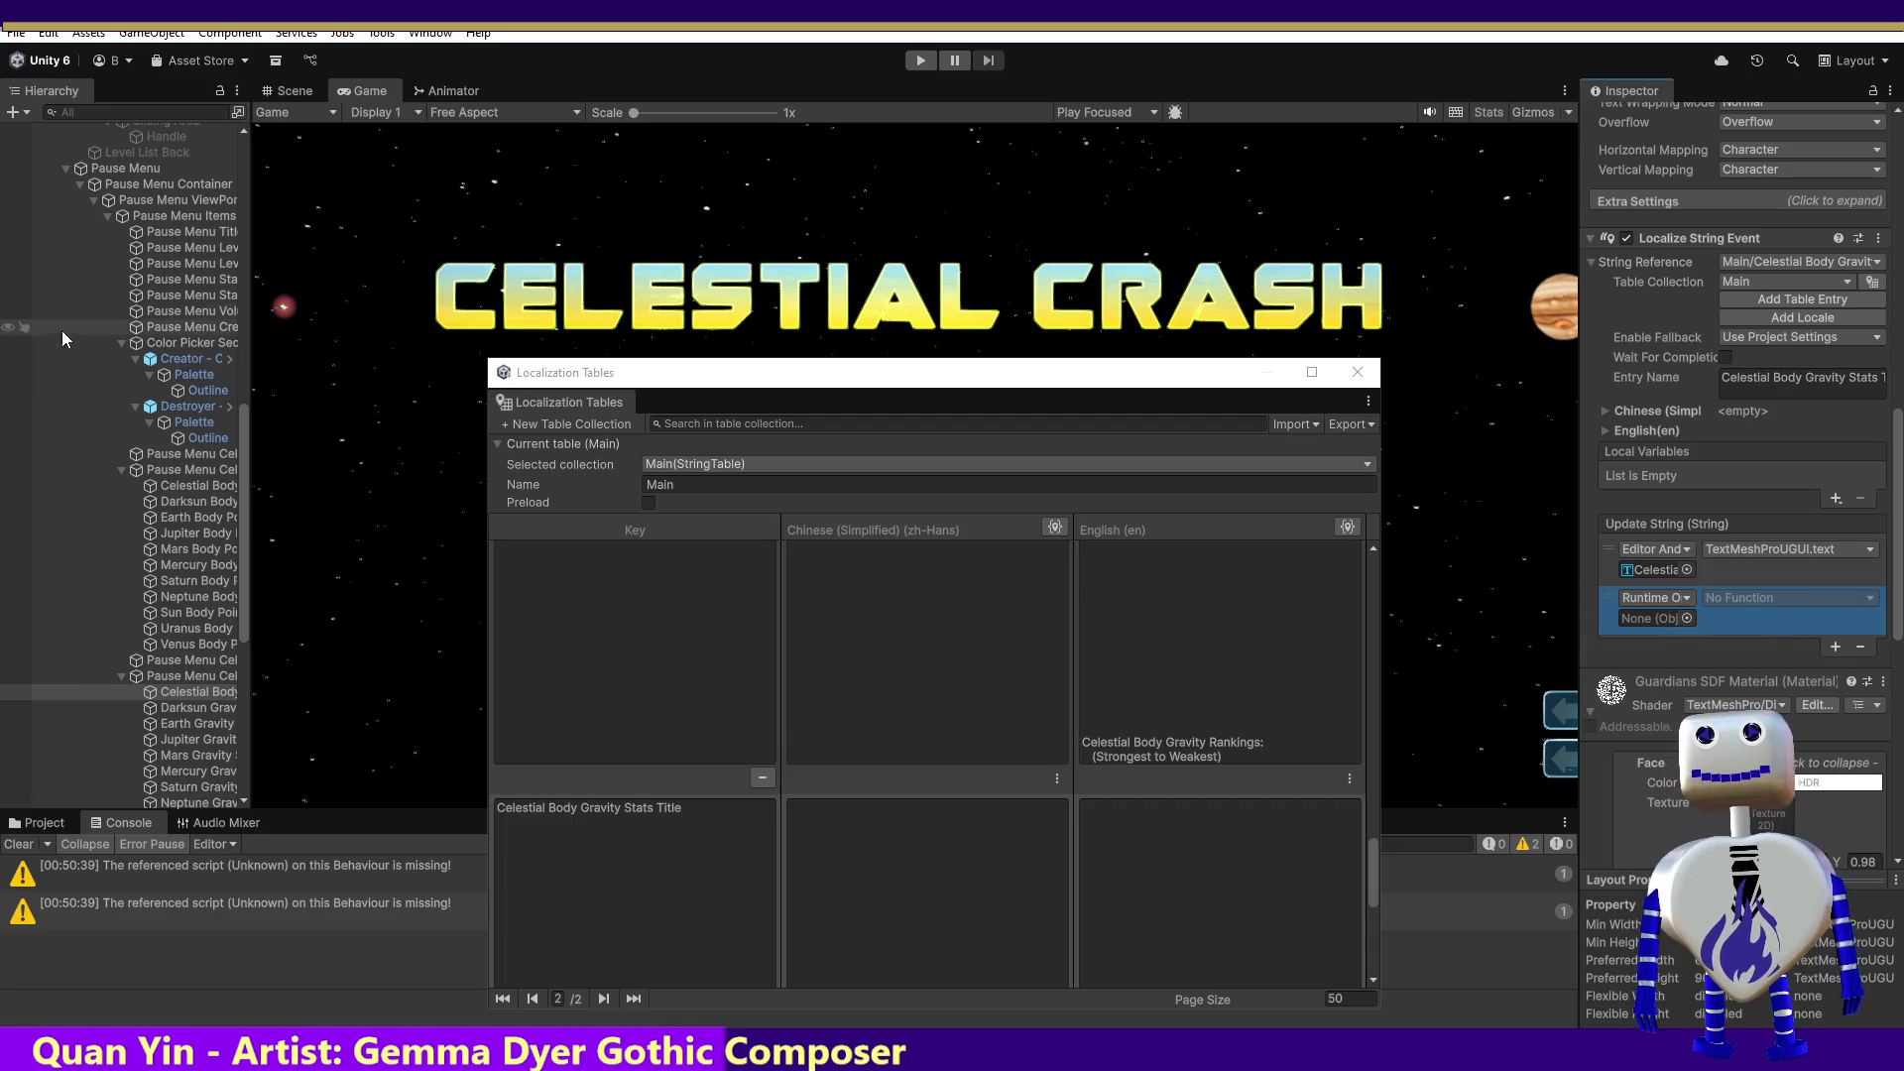
Step: Target Main Camera's ChangeButtonTextFontSettings, passing the Celestial Body Gravity Stats Title text
mouse_move(249, 258)
left_mouse_down()
mouse_move(288, 248)
mouse_move(248, 246)
left_mouse_up()
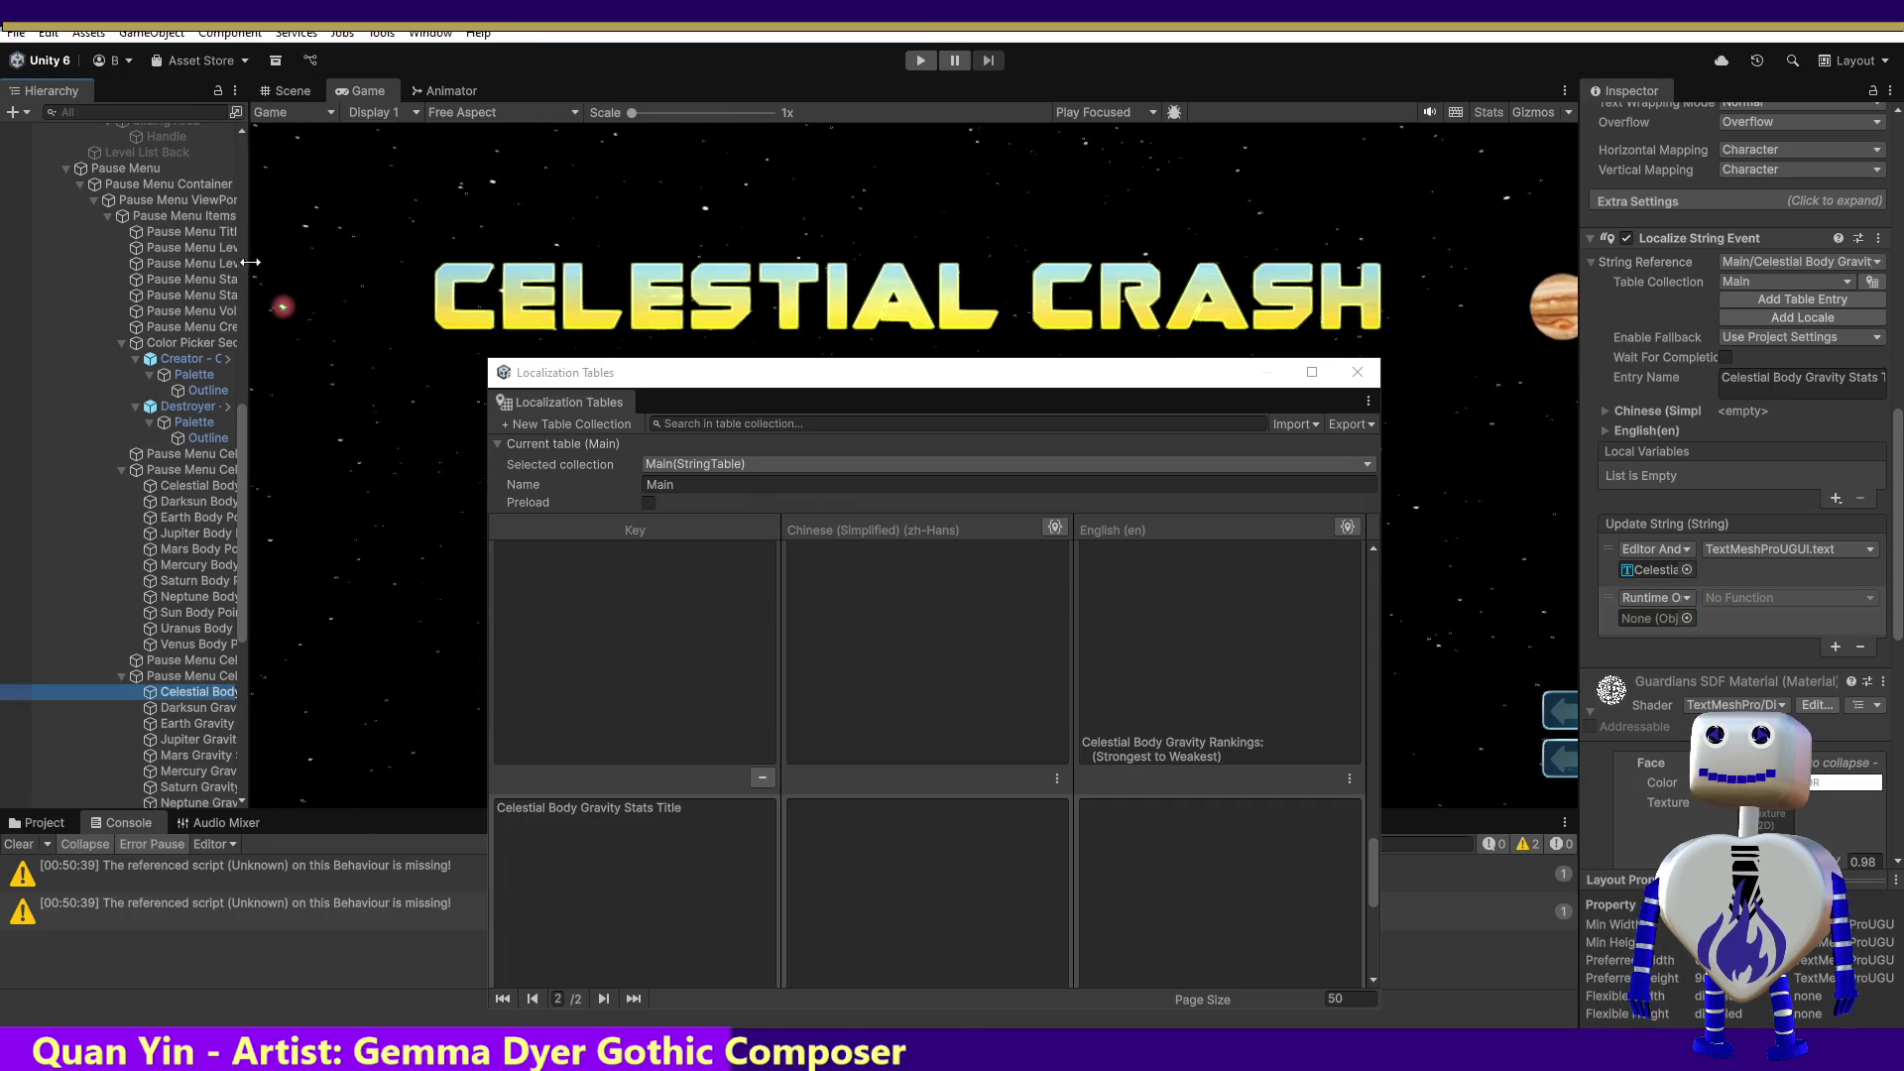
scroll(199, 417, "up", 14)
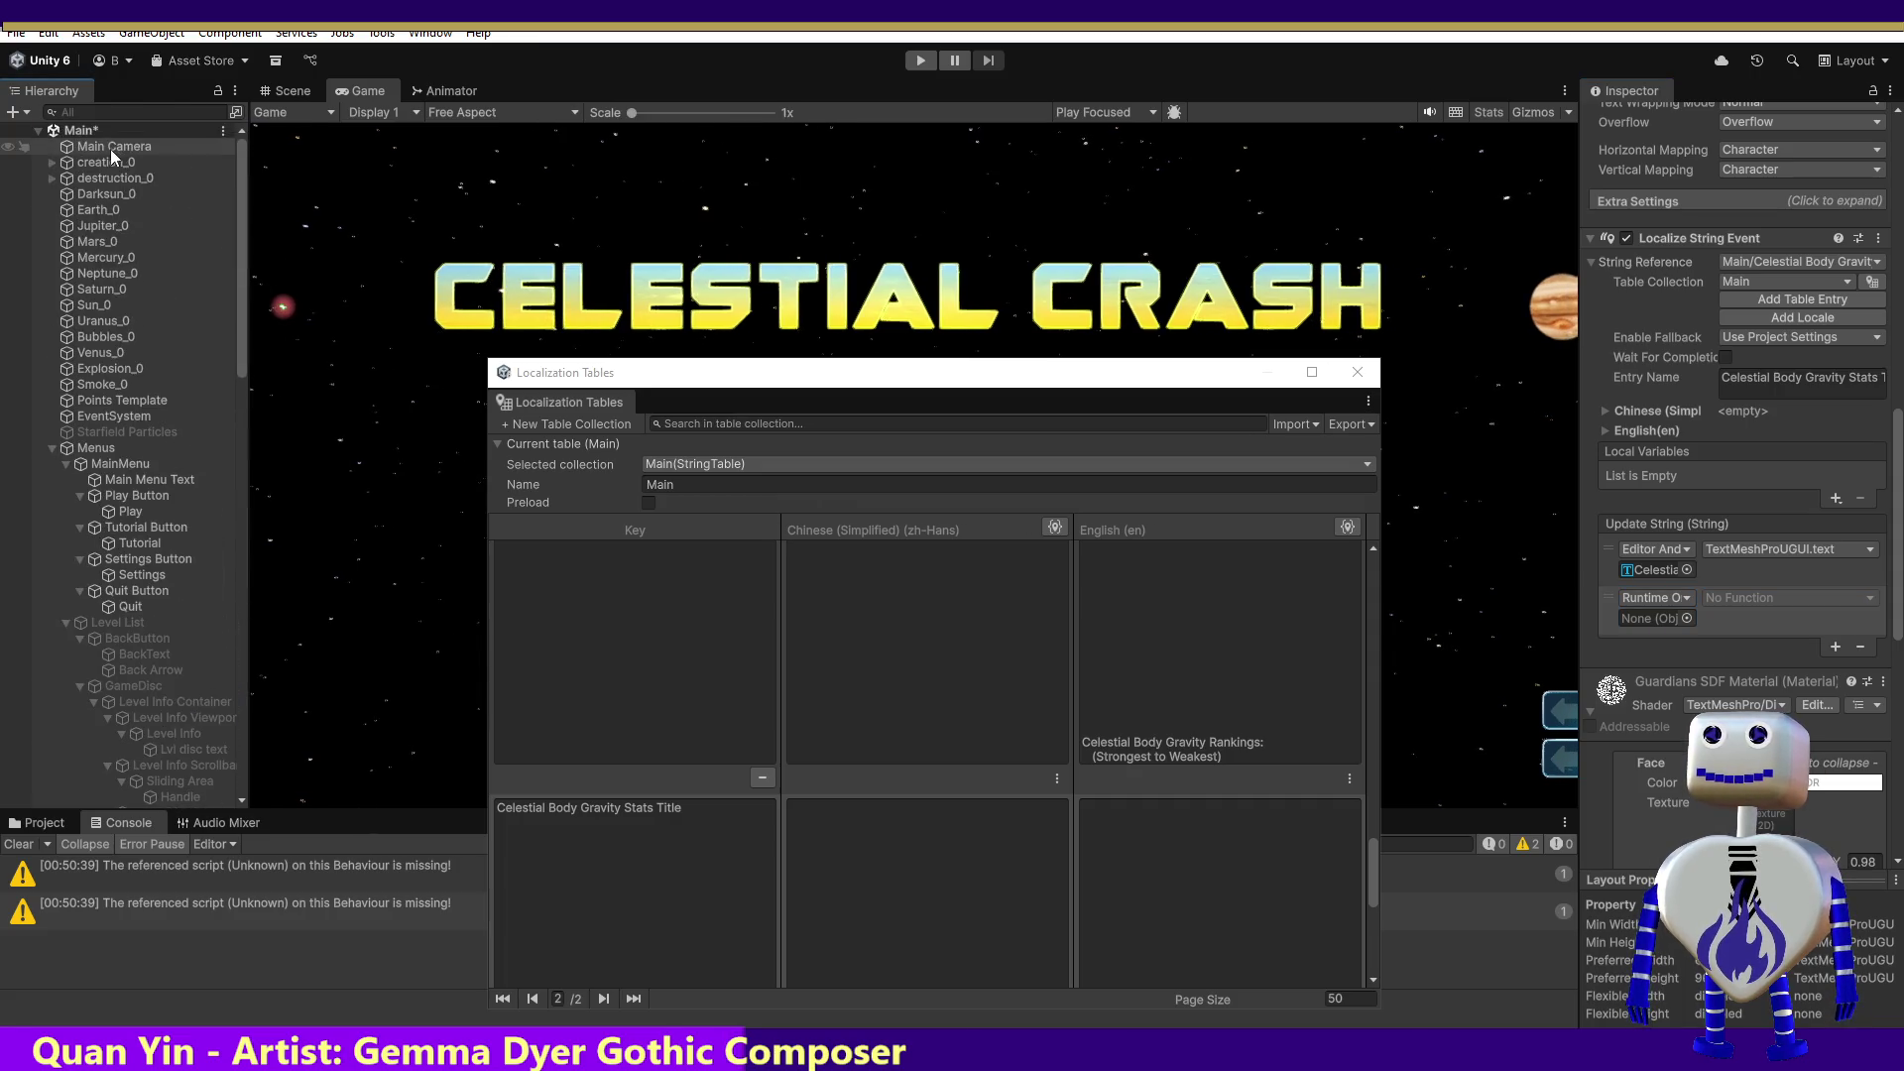
left_click_drag(1061, 515, 1634, 618)
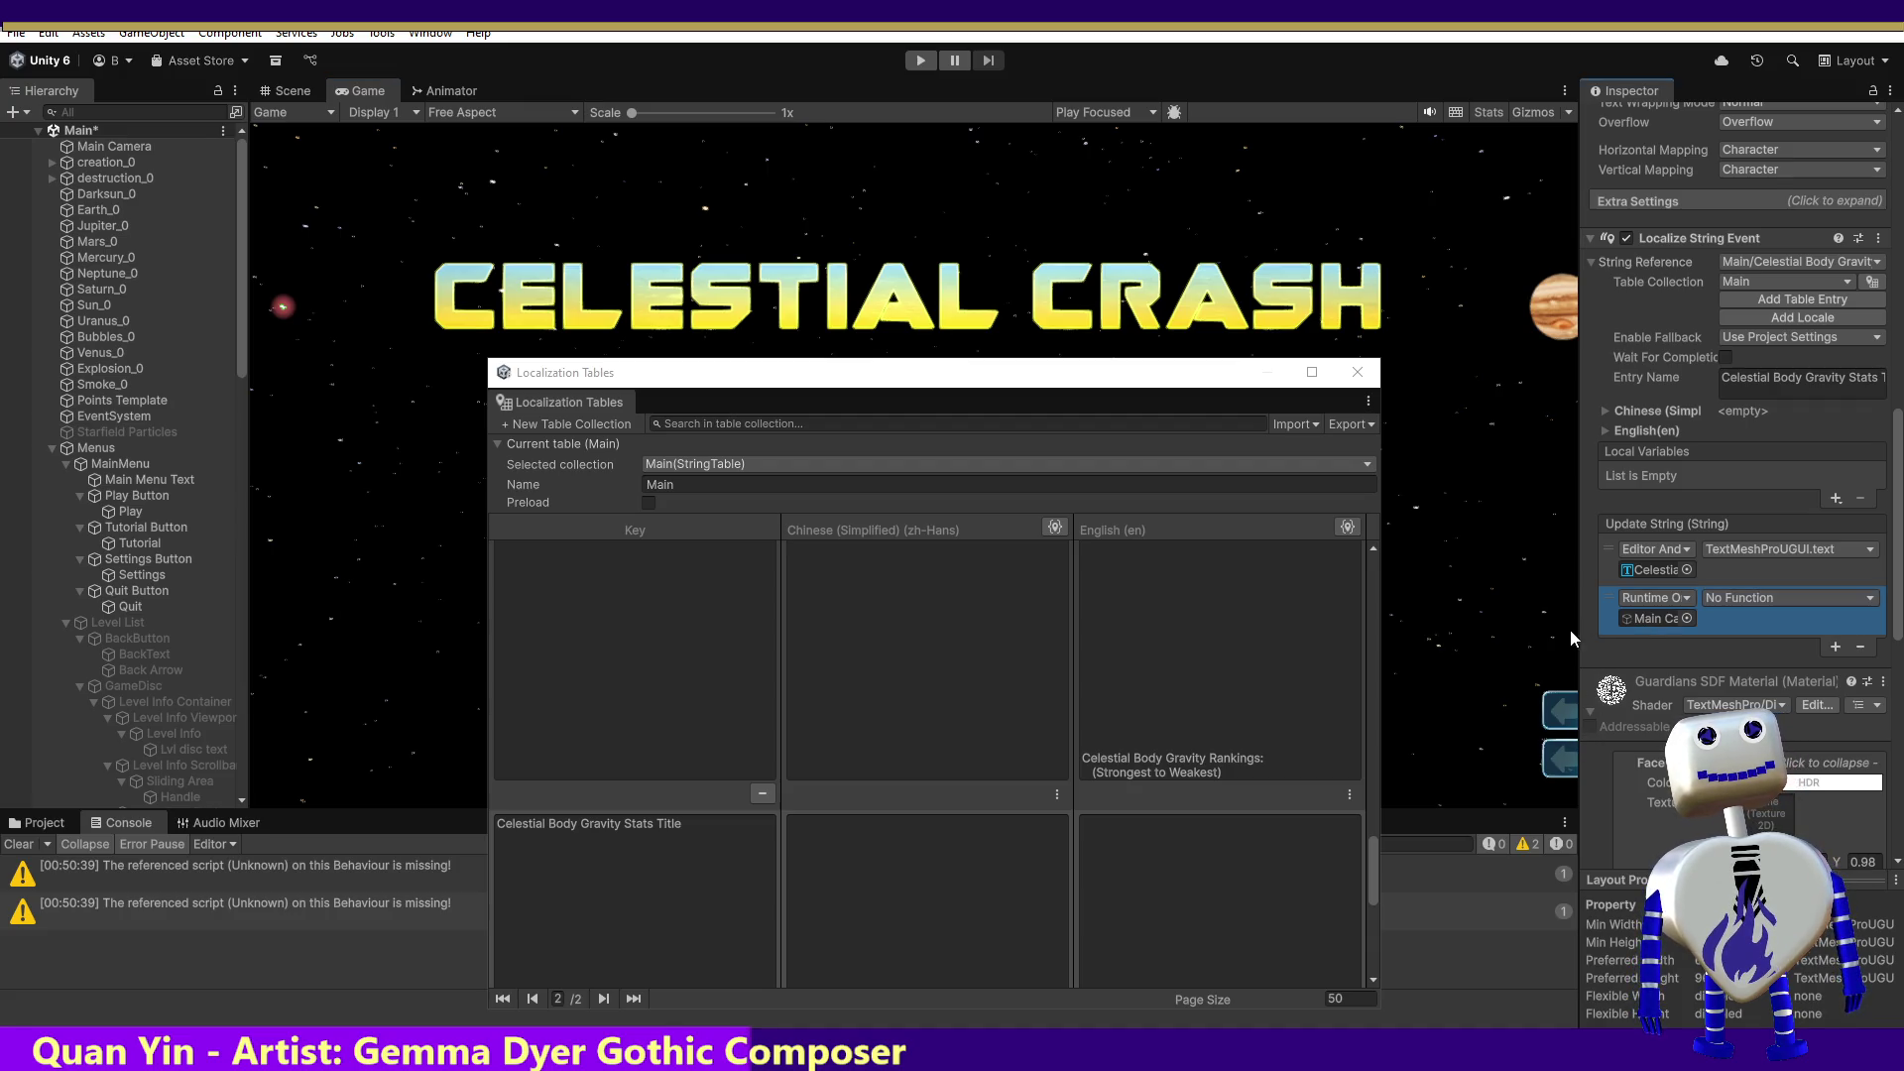
left_click(1787, 597)
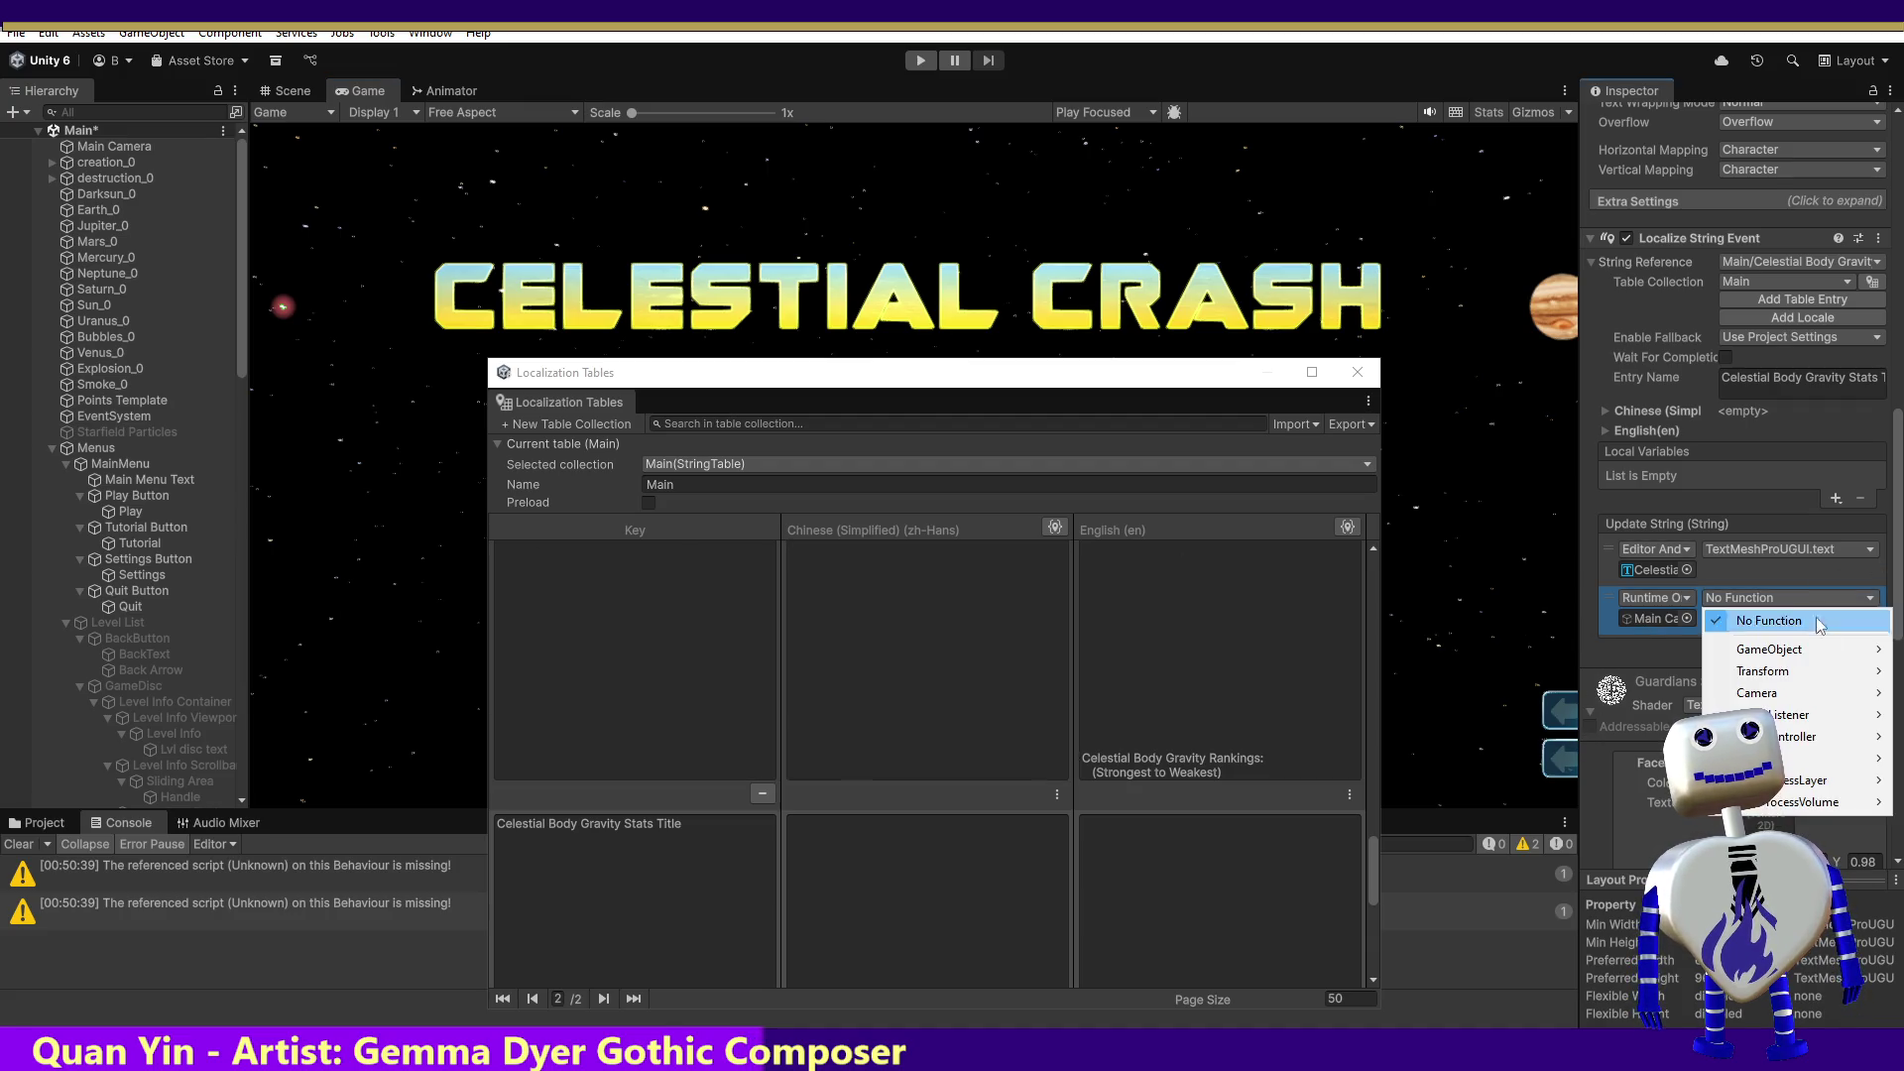
mouse_move(1825, 736)
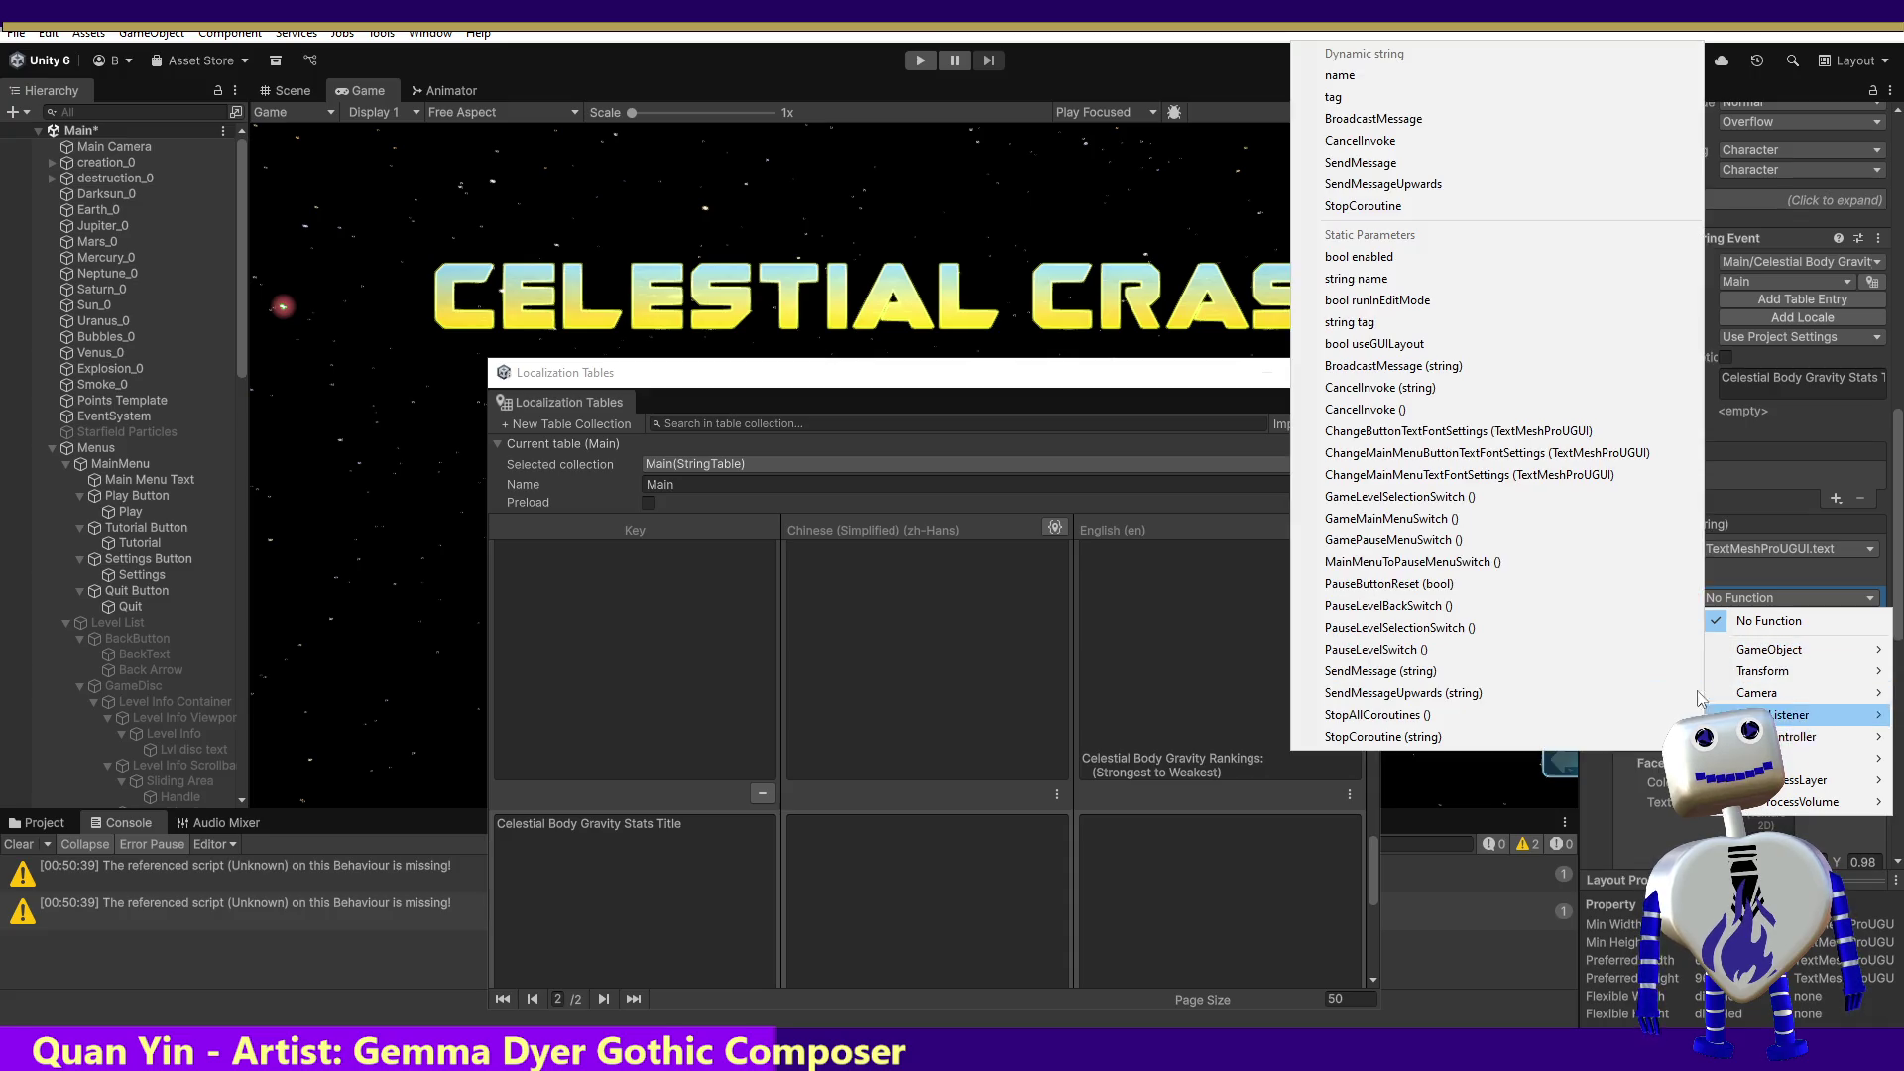
left_click(1522, 432)
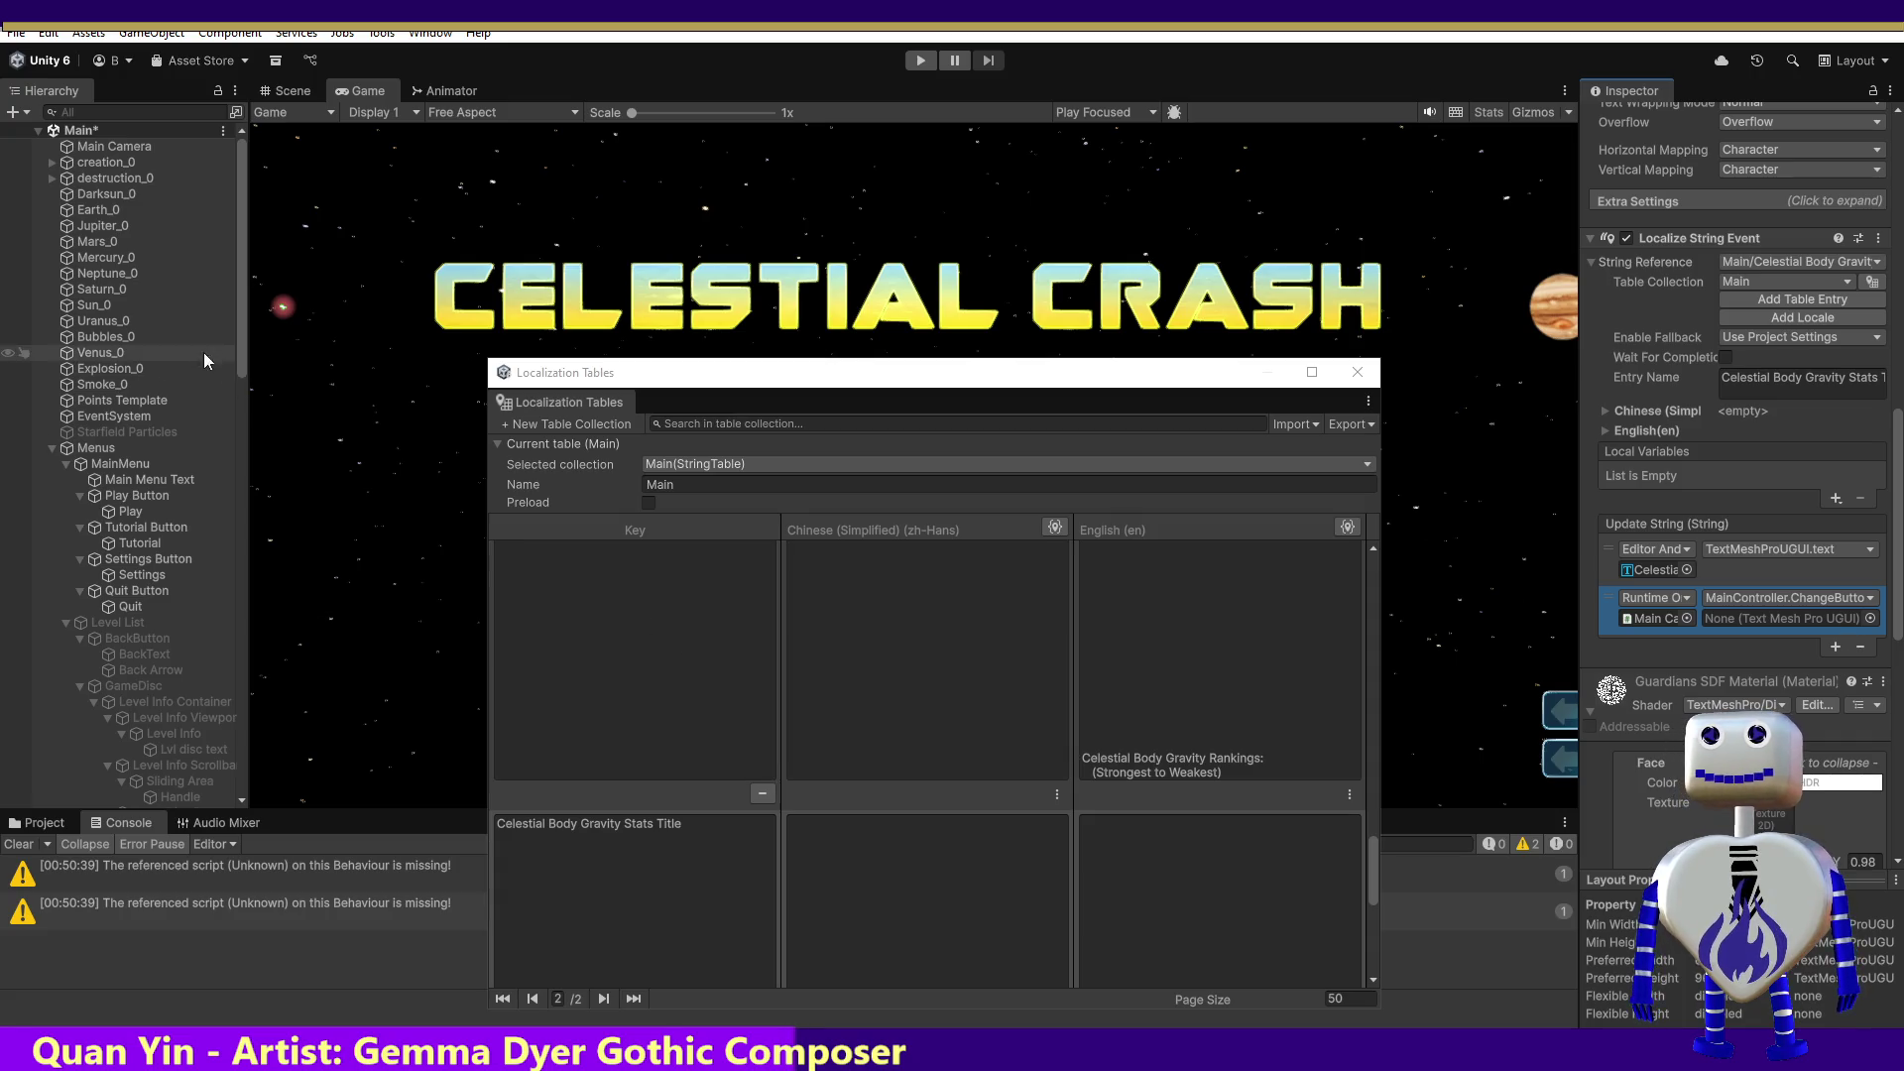
left_click_drag(242, 353, 246, 674)
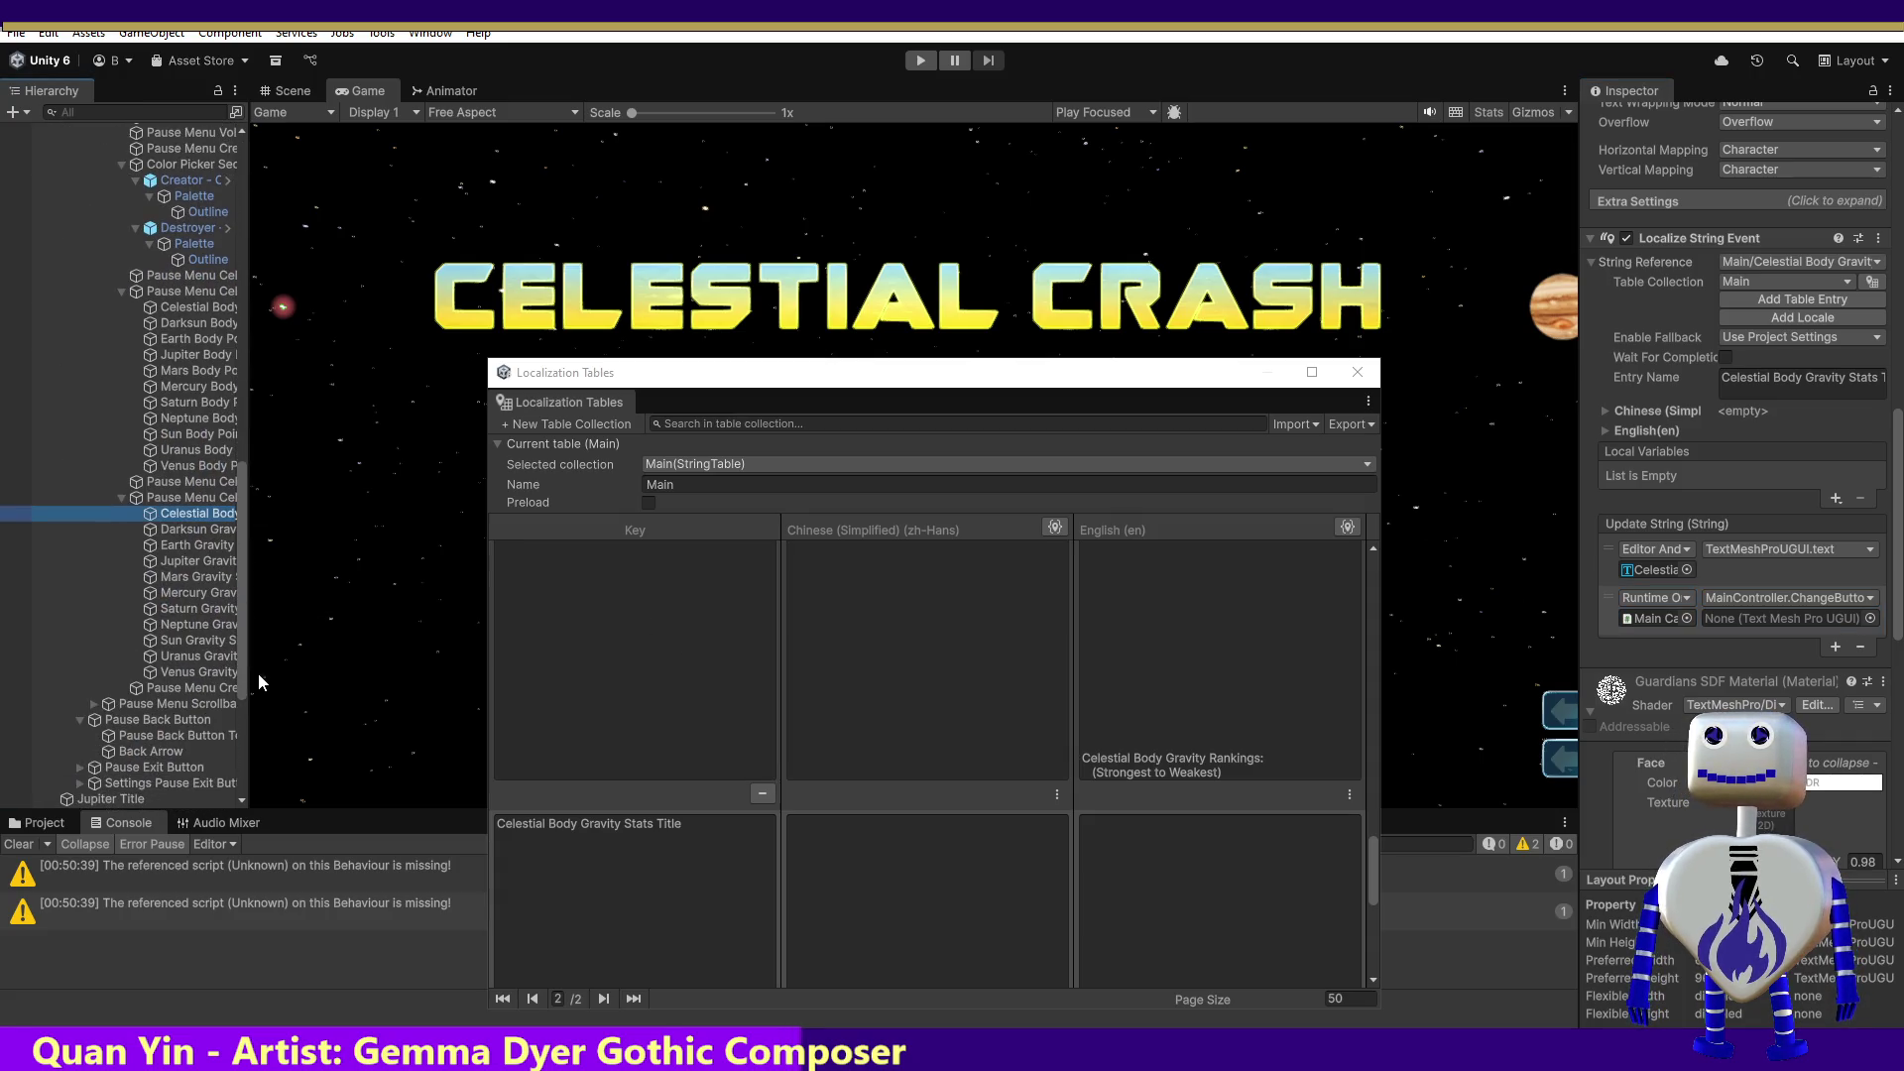
left_click(1870, 618)
type("Celestial Body Gravity Stats Title")
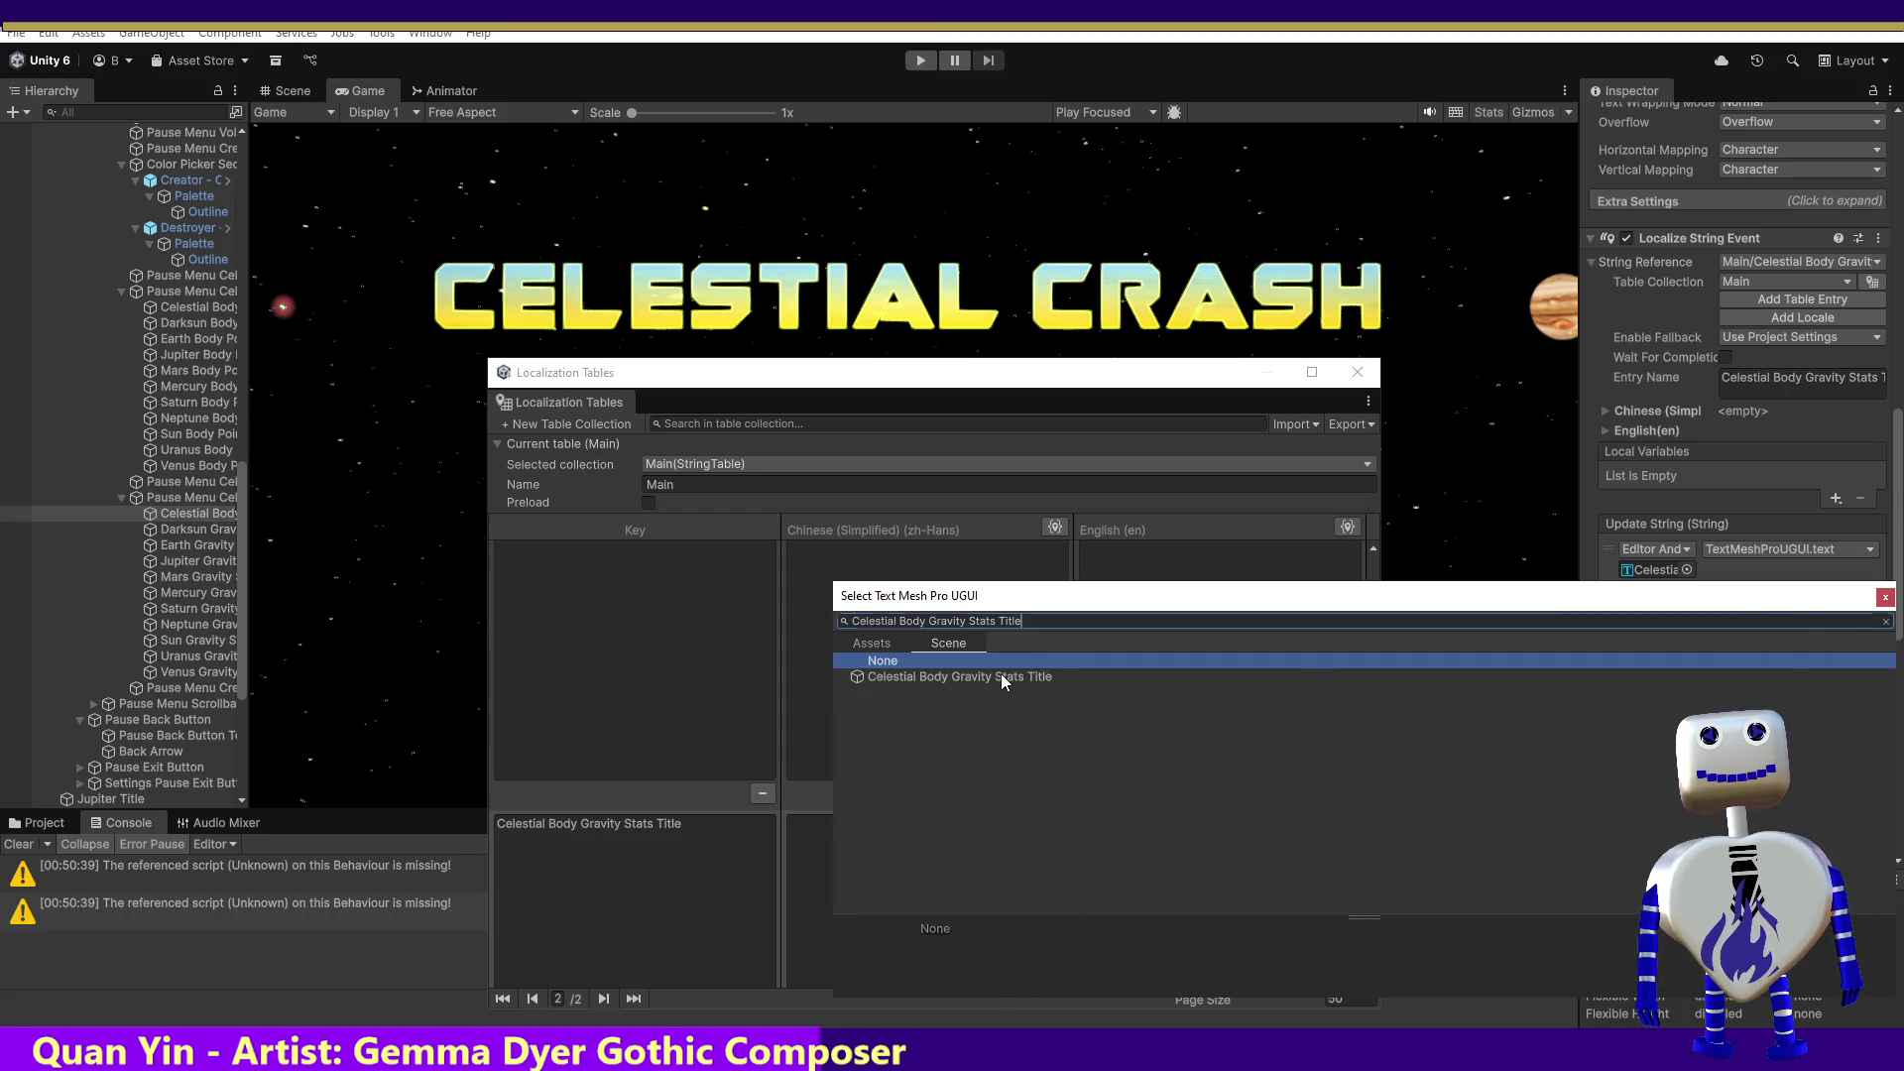
double_click(1002, 676)
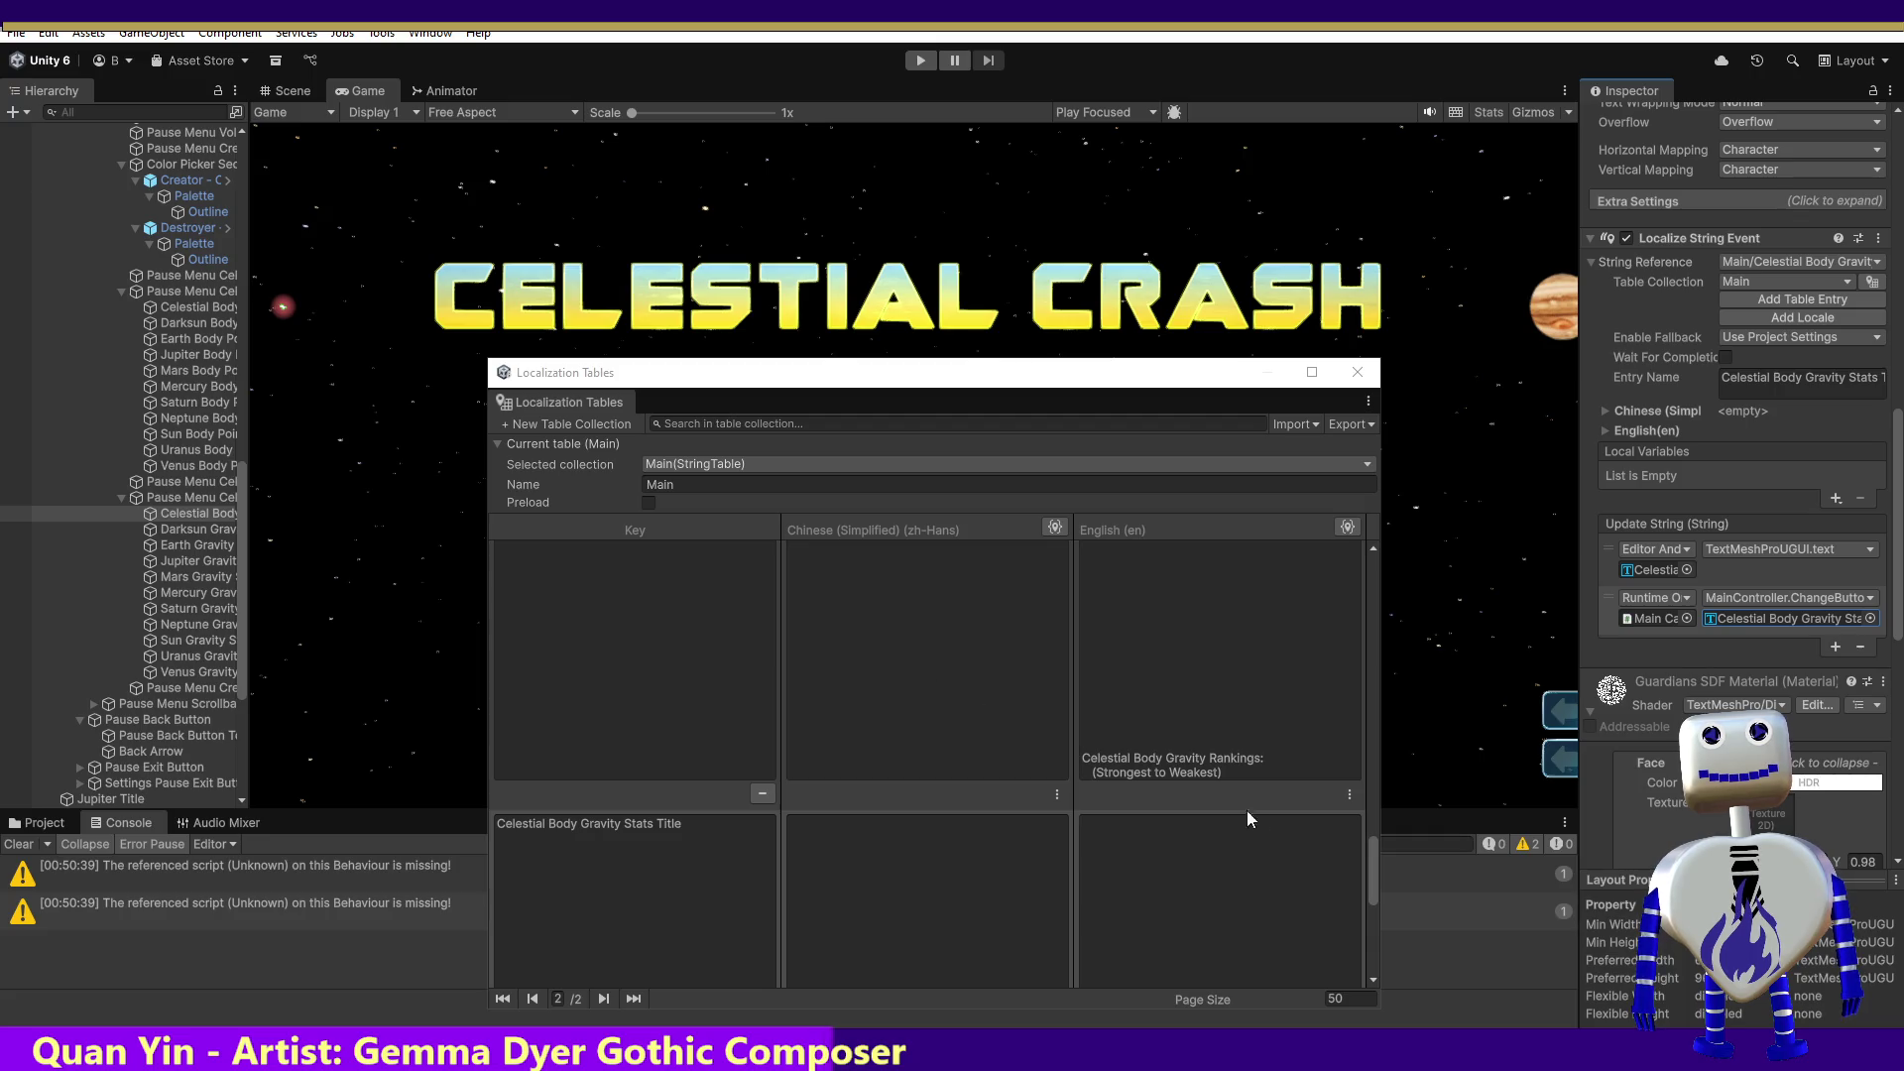
left_click_drag(1378, 865, 1377, 958)
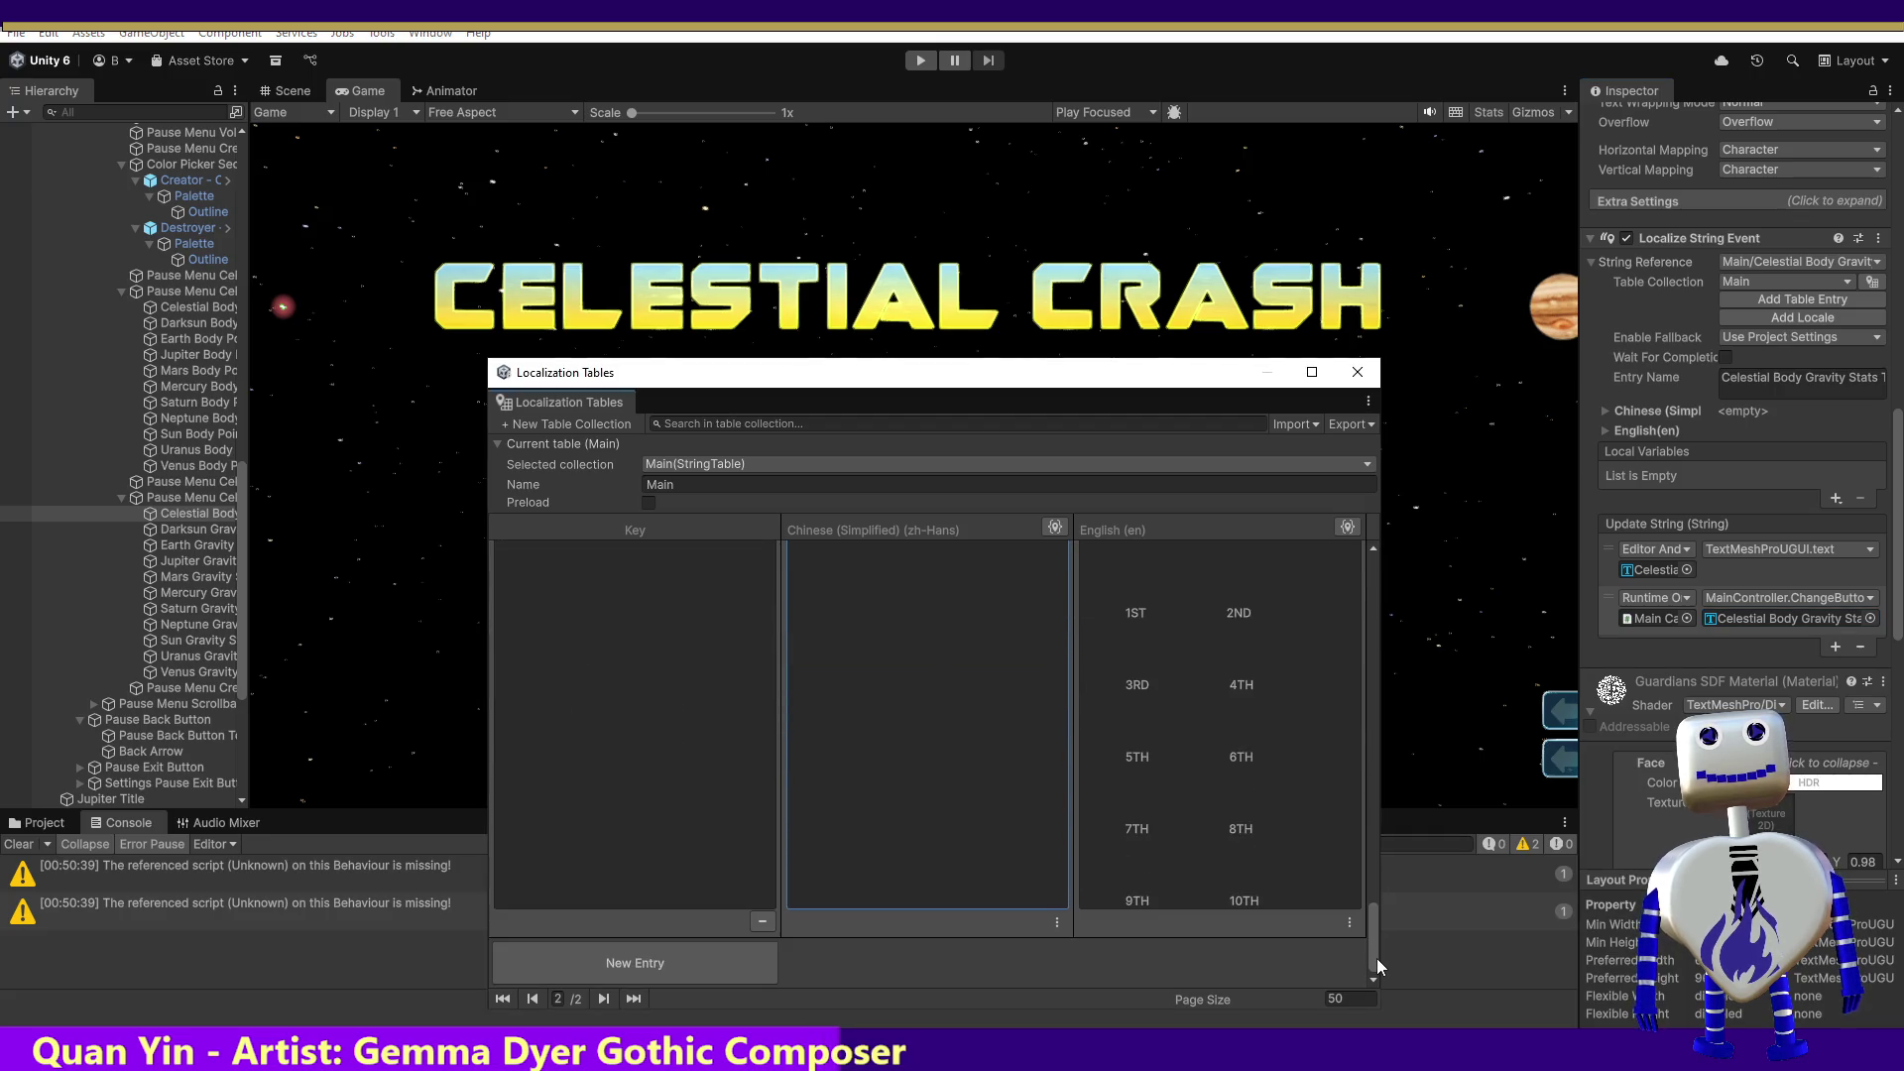
Step: Select the Pause Menu Credits text to show its 'Credits:' text input, then move to the spreadsheet
left_click(164, 688)
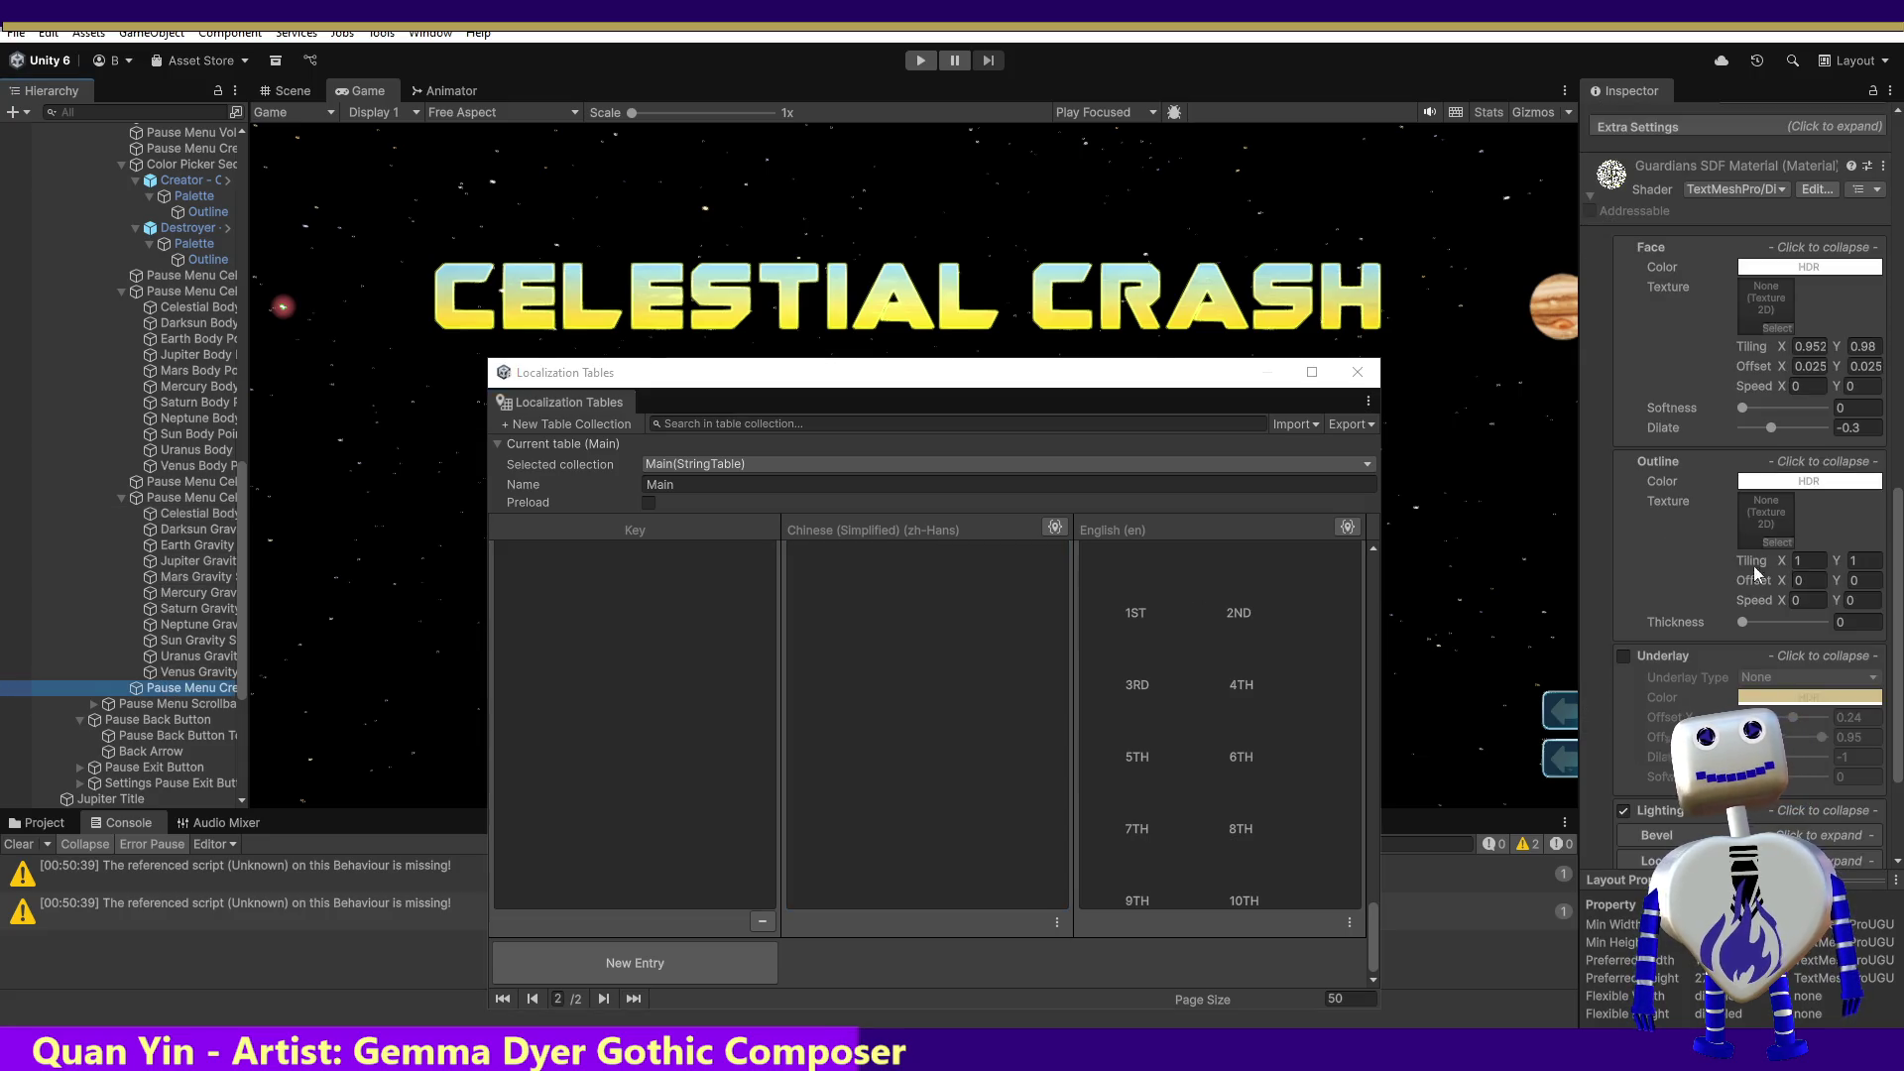
left_click_drag(1899, 578, 1897, 204)
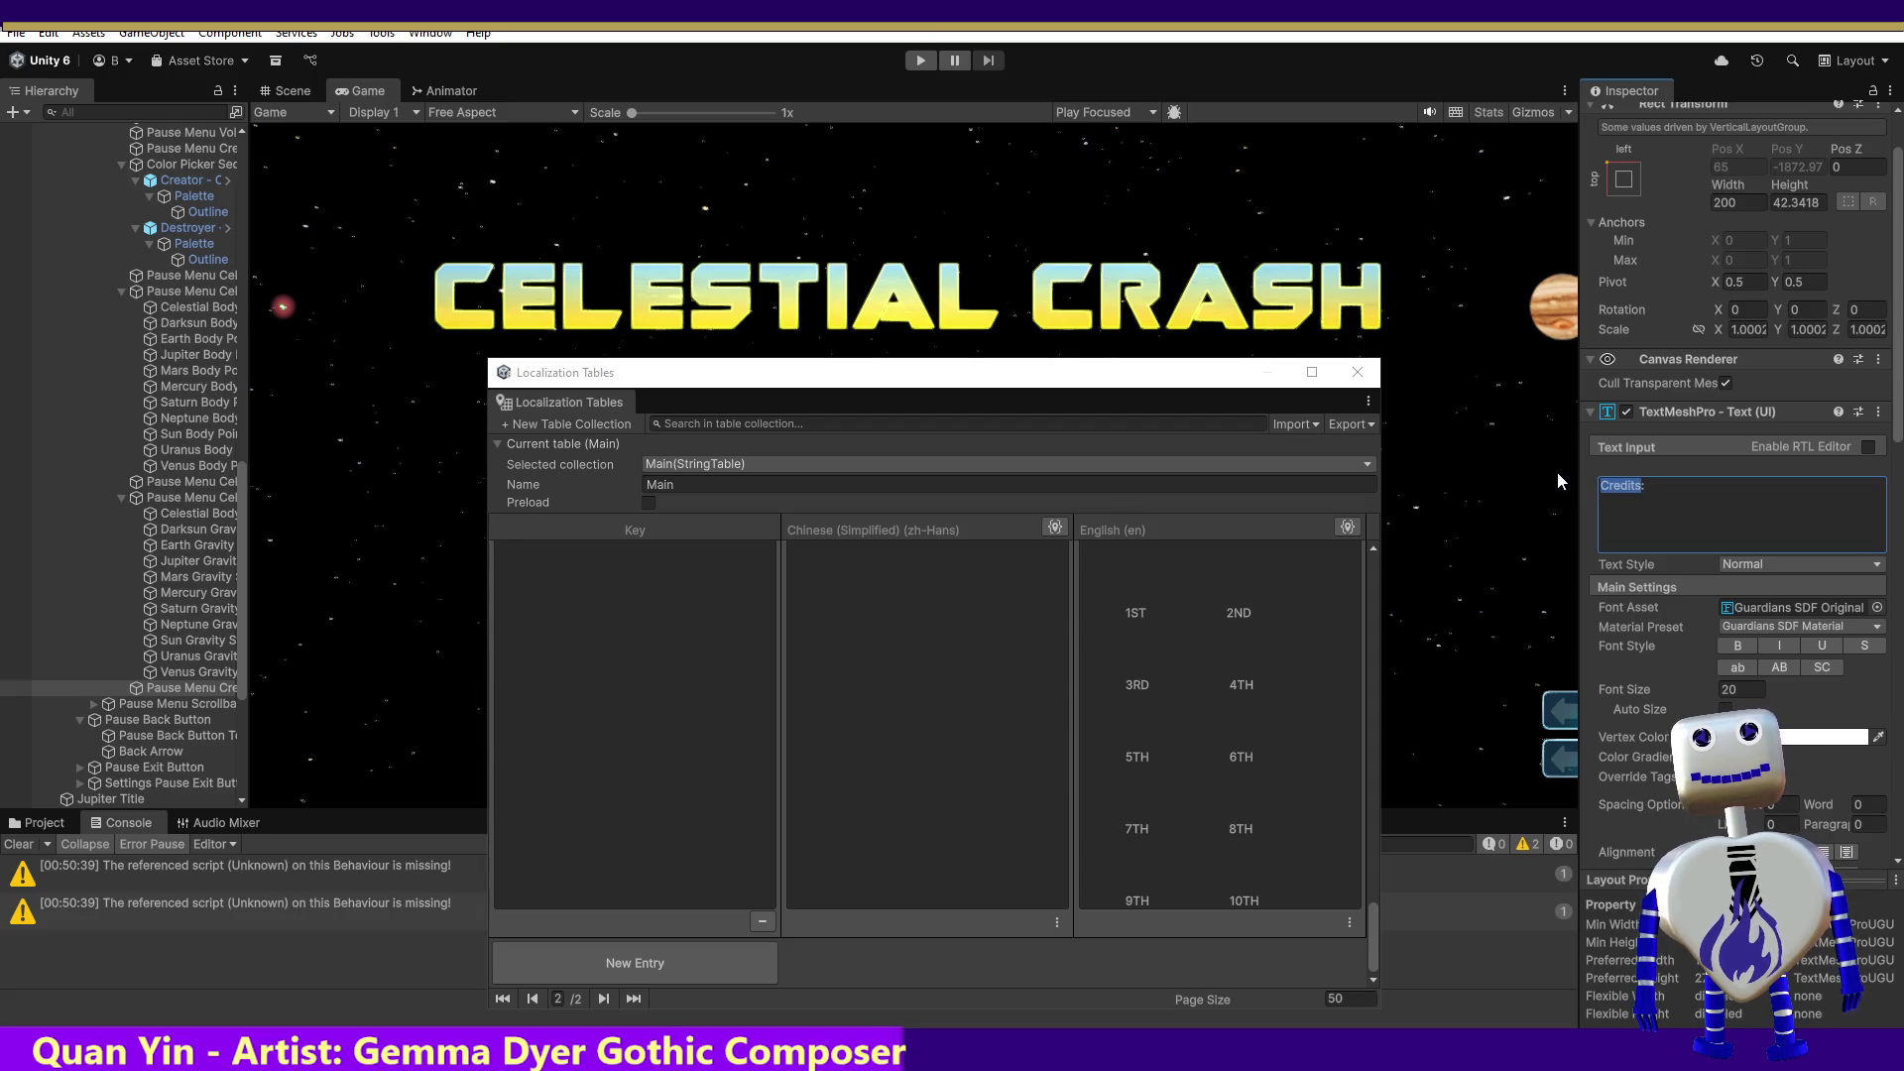
key("alt+Tab")
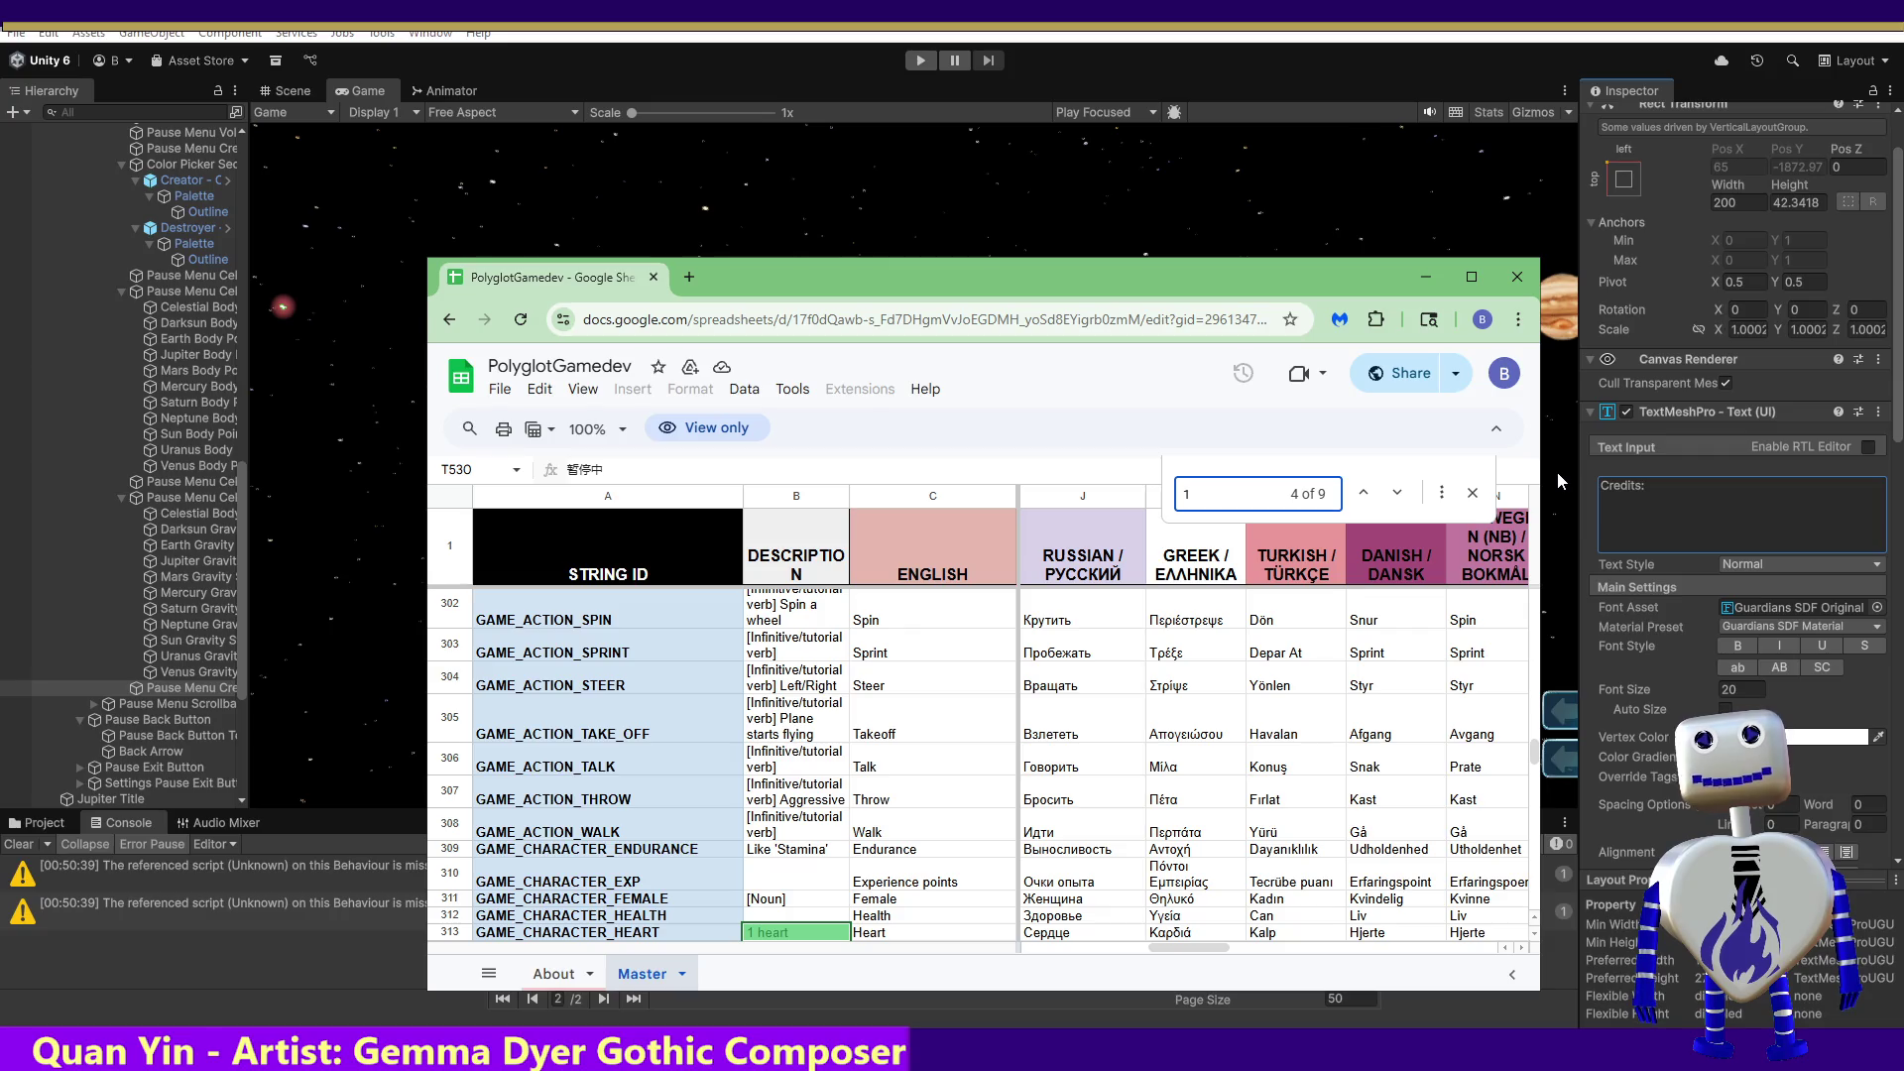
Step: Search the sheet for 'Credits' and inspect the first match's English text
key("BackSpace")
type("Credits")
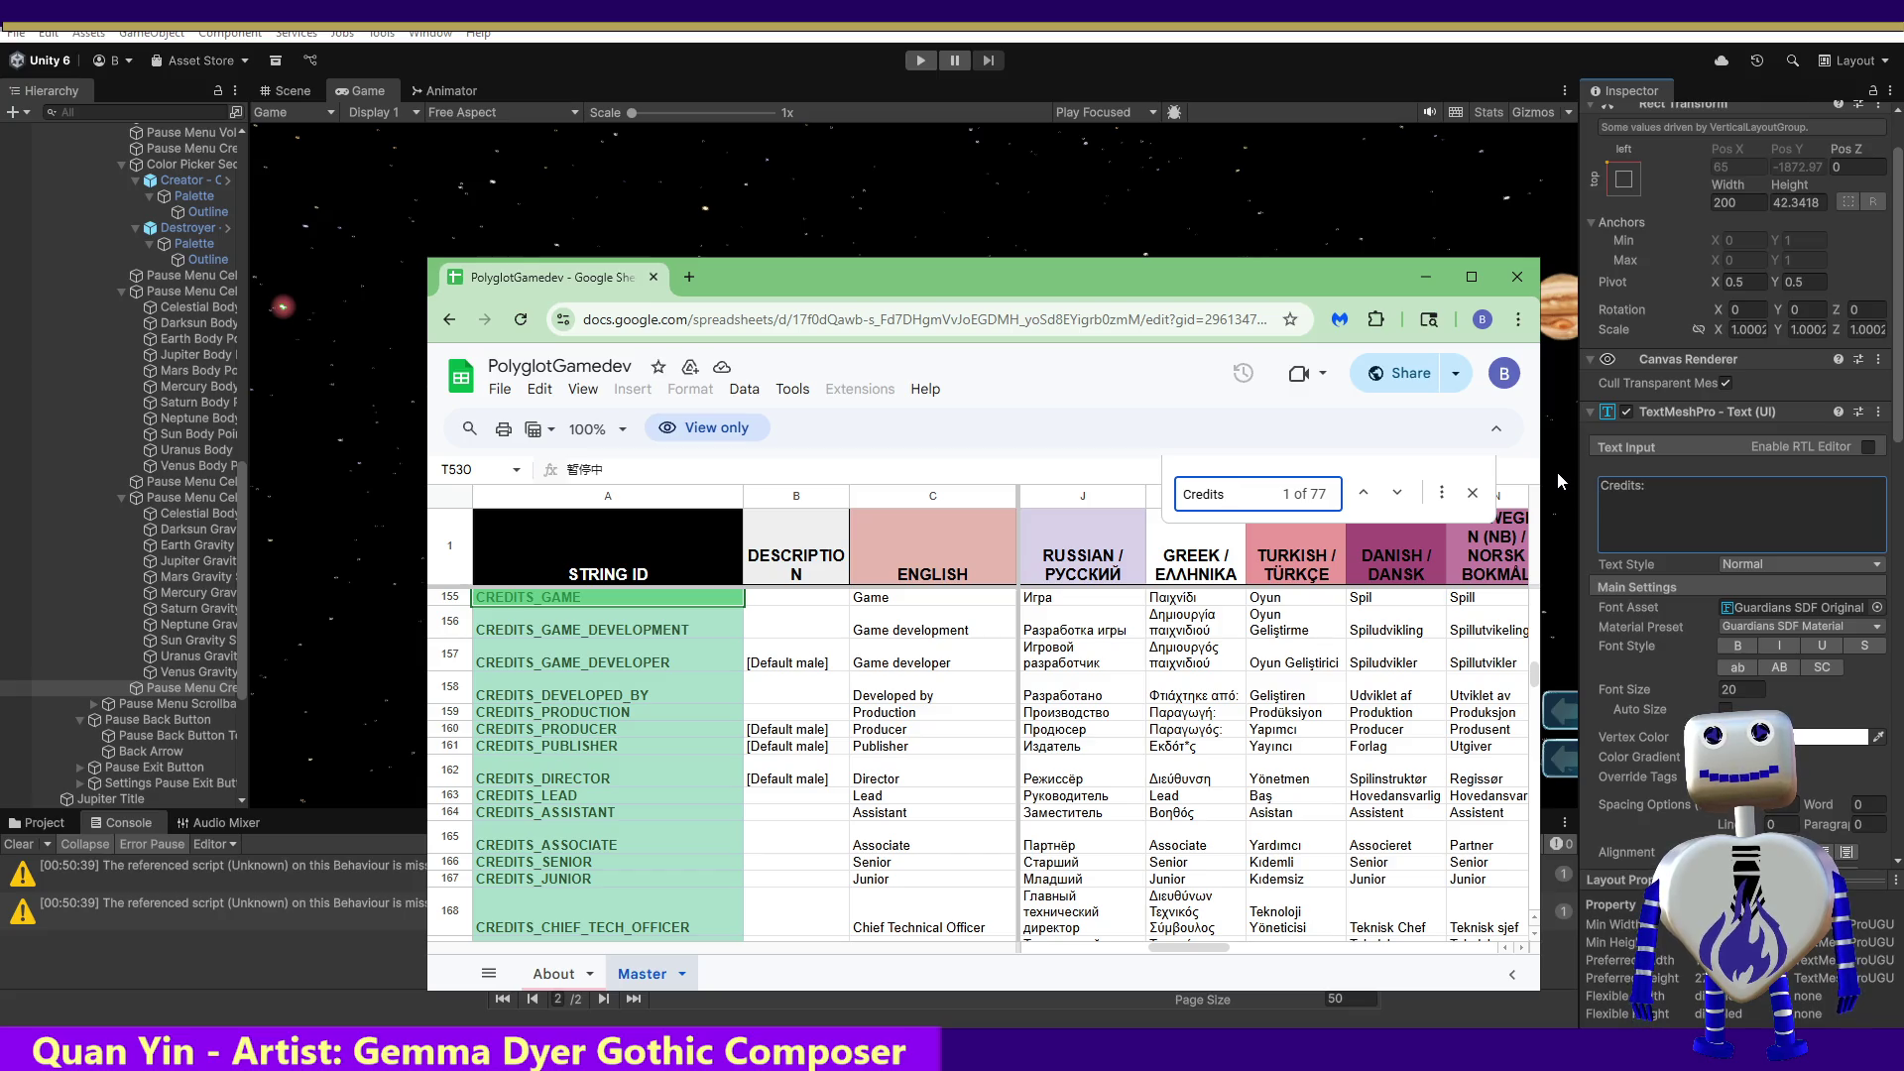
left_click(932, 599)
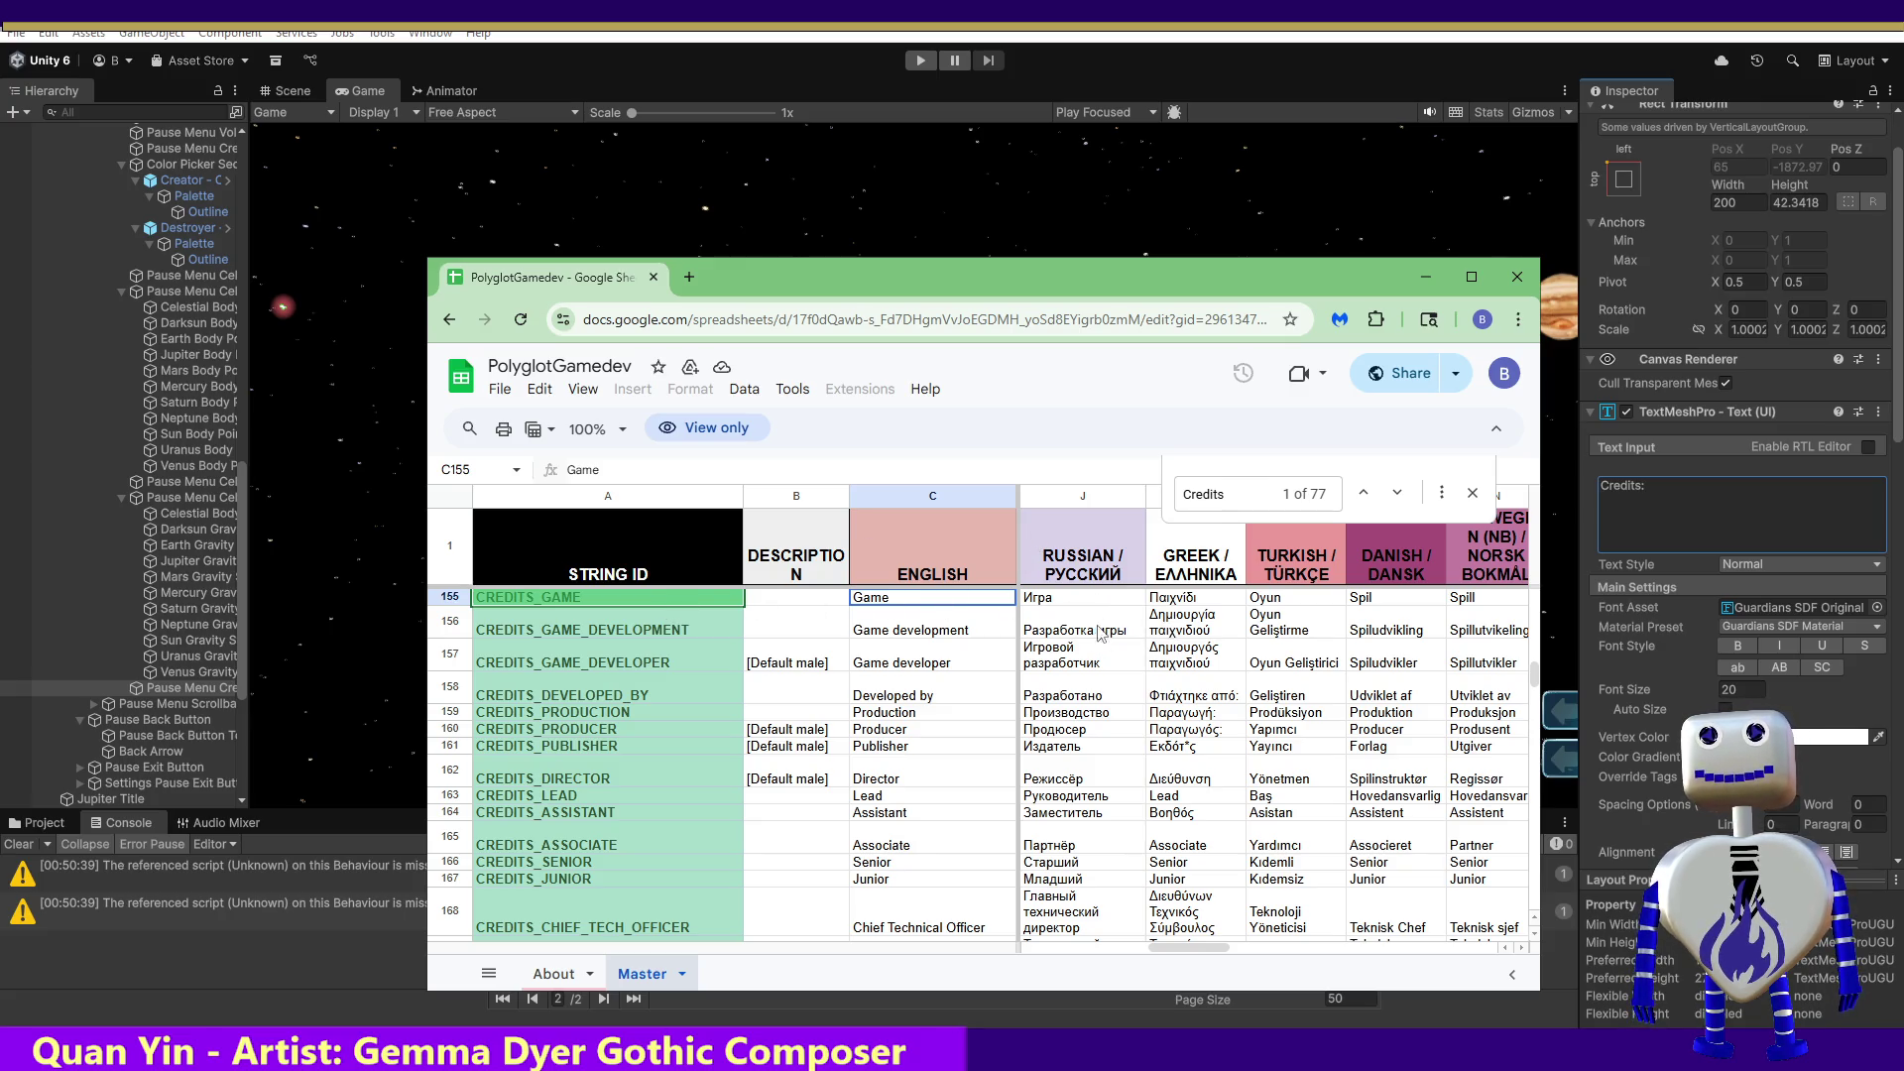
Step: Step through the Credits matches to MENU_LABEL_CREDITS and scan its language columns
left_click(1266, 493)
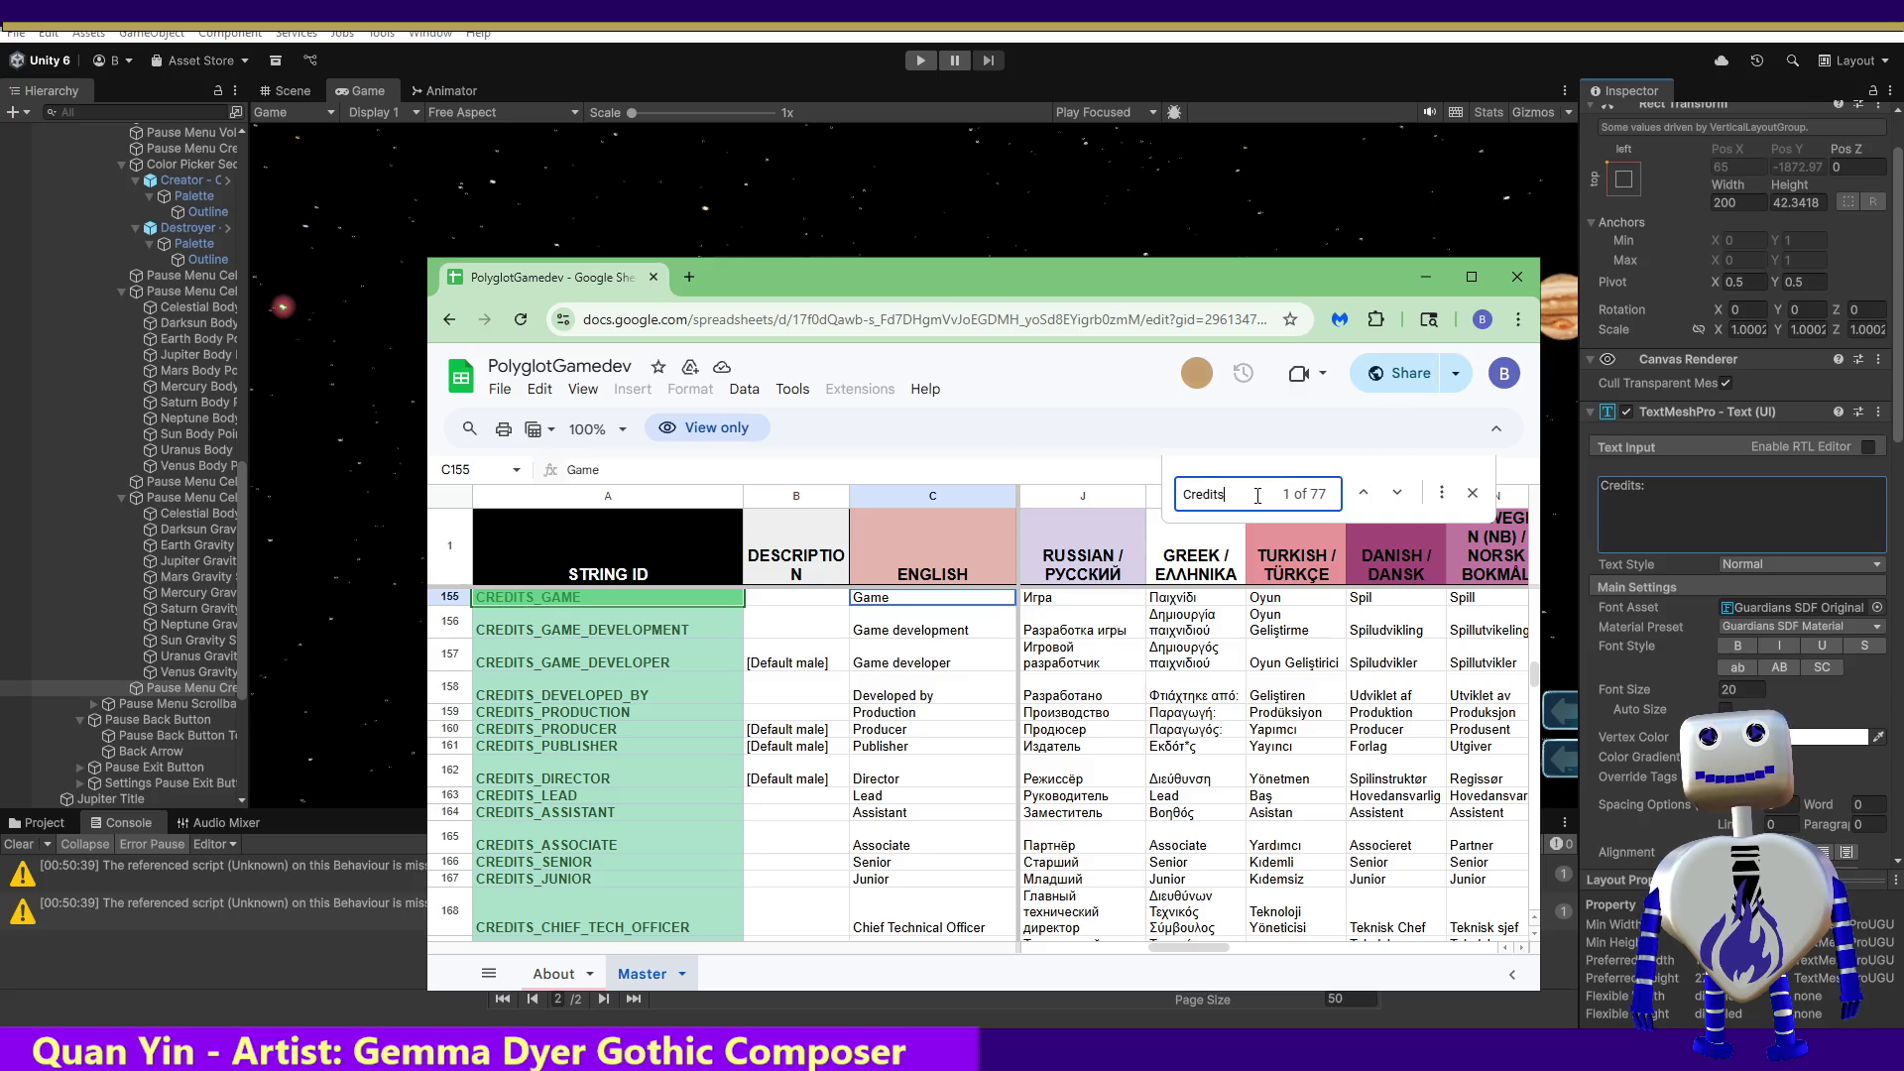
key("Return")
key("Return")
key("Return")
key("Return")
key("Return")
key("Return")
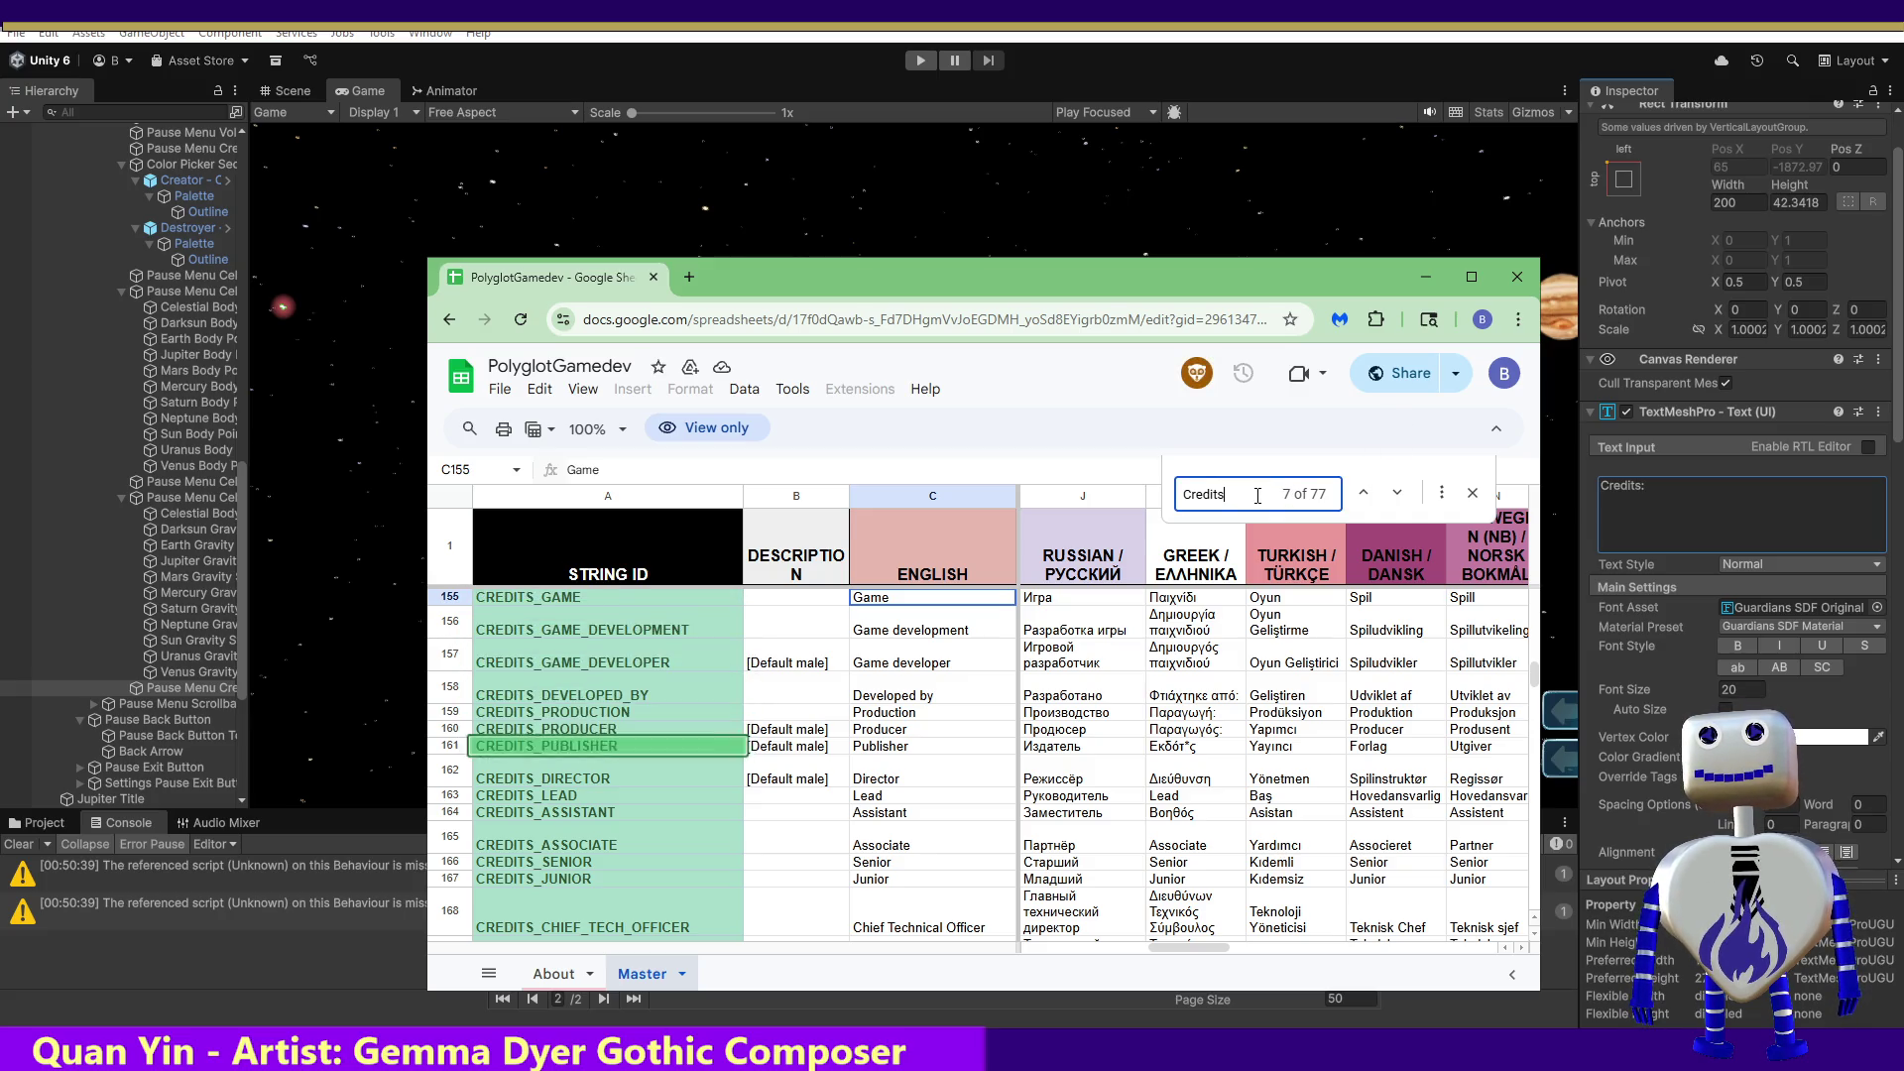
key("Return")
key("Return")
key("Return")
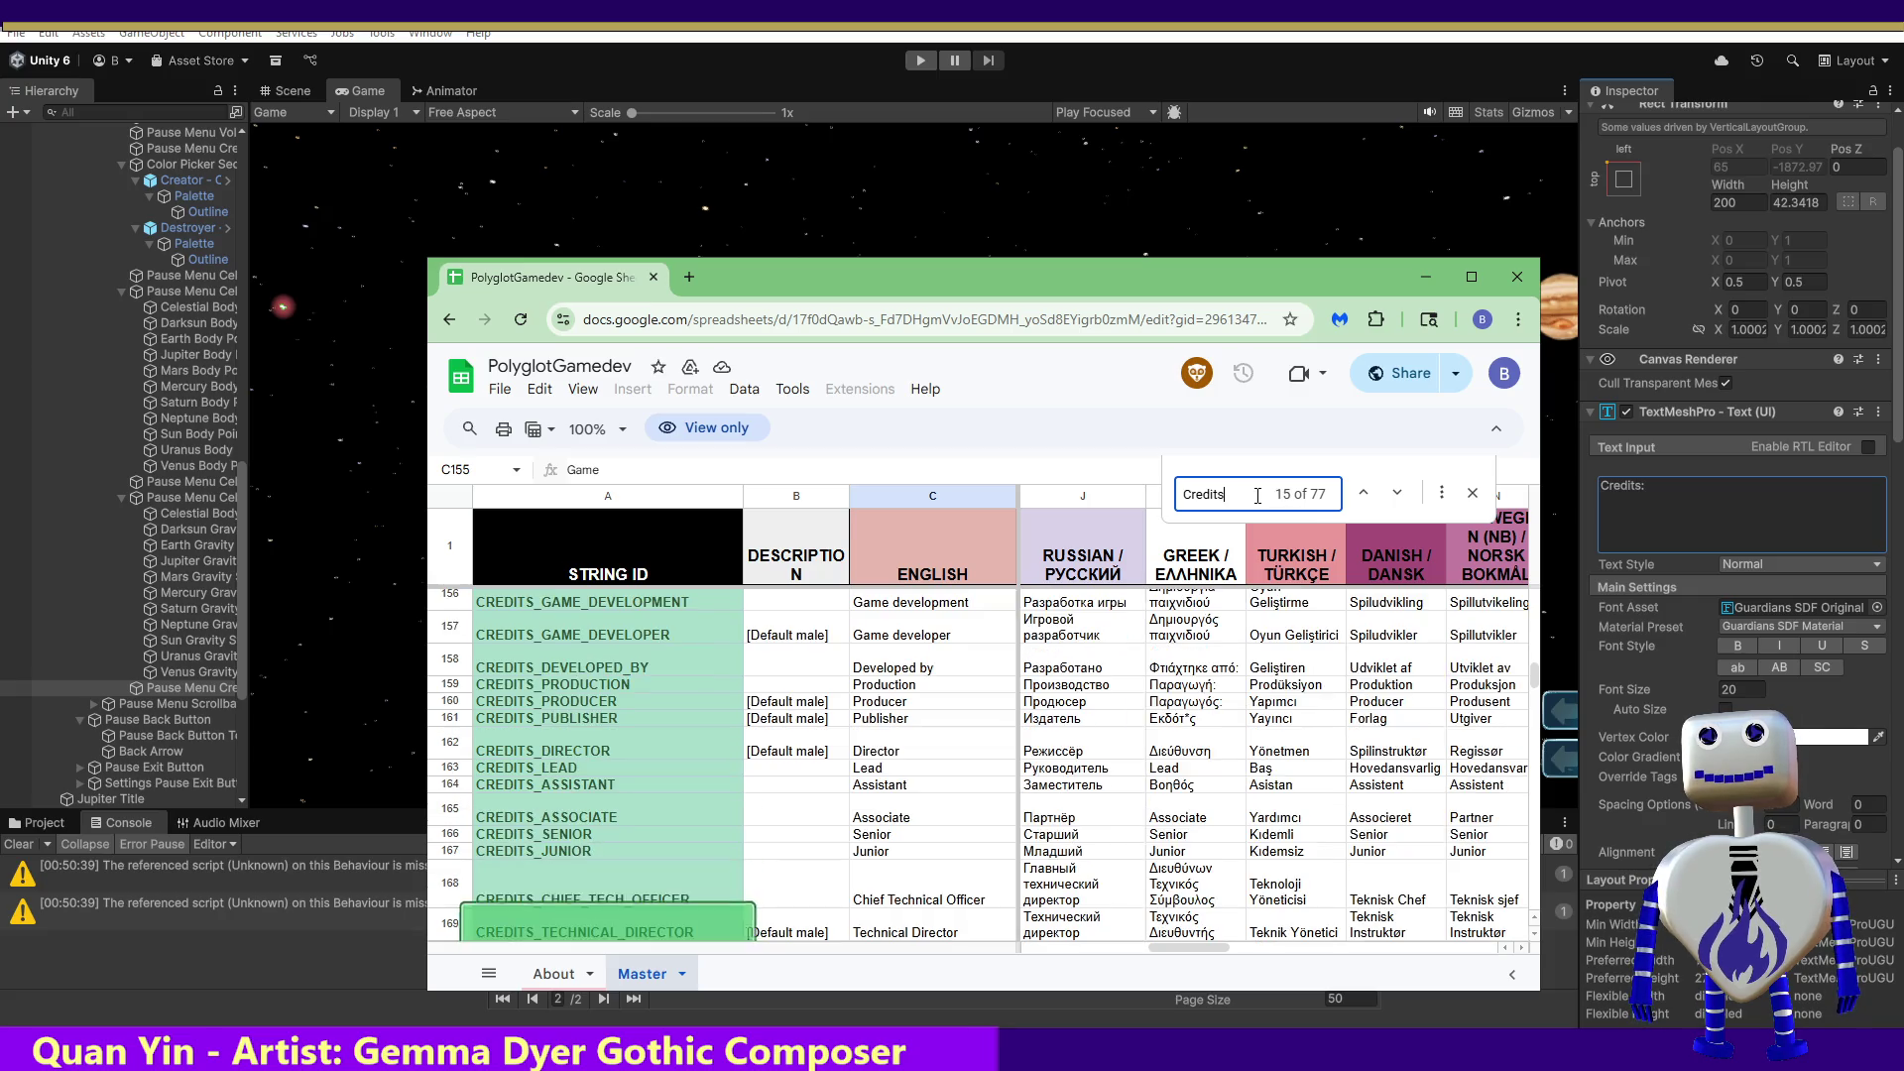
key("Return")
key("Return")
key("Return")
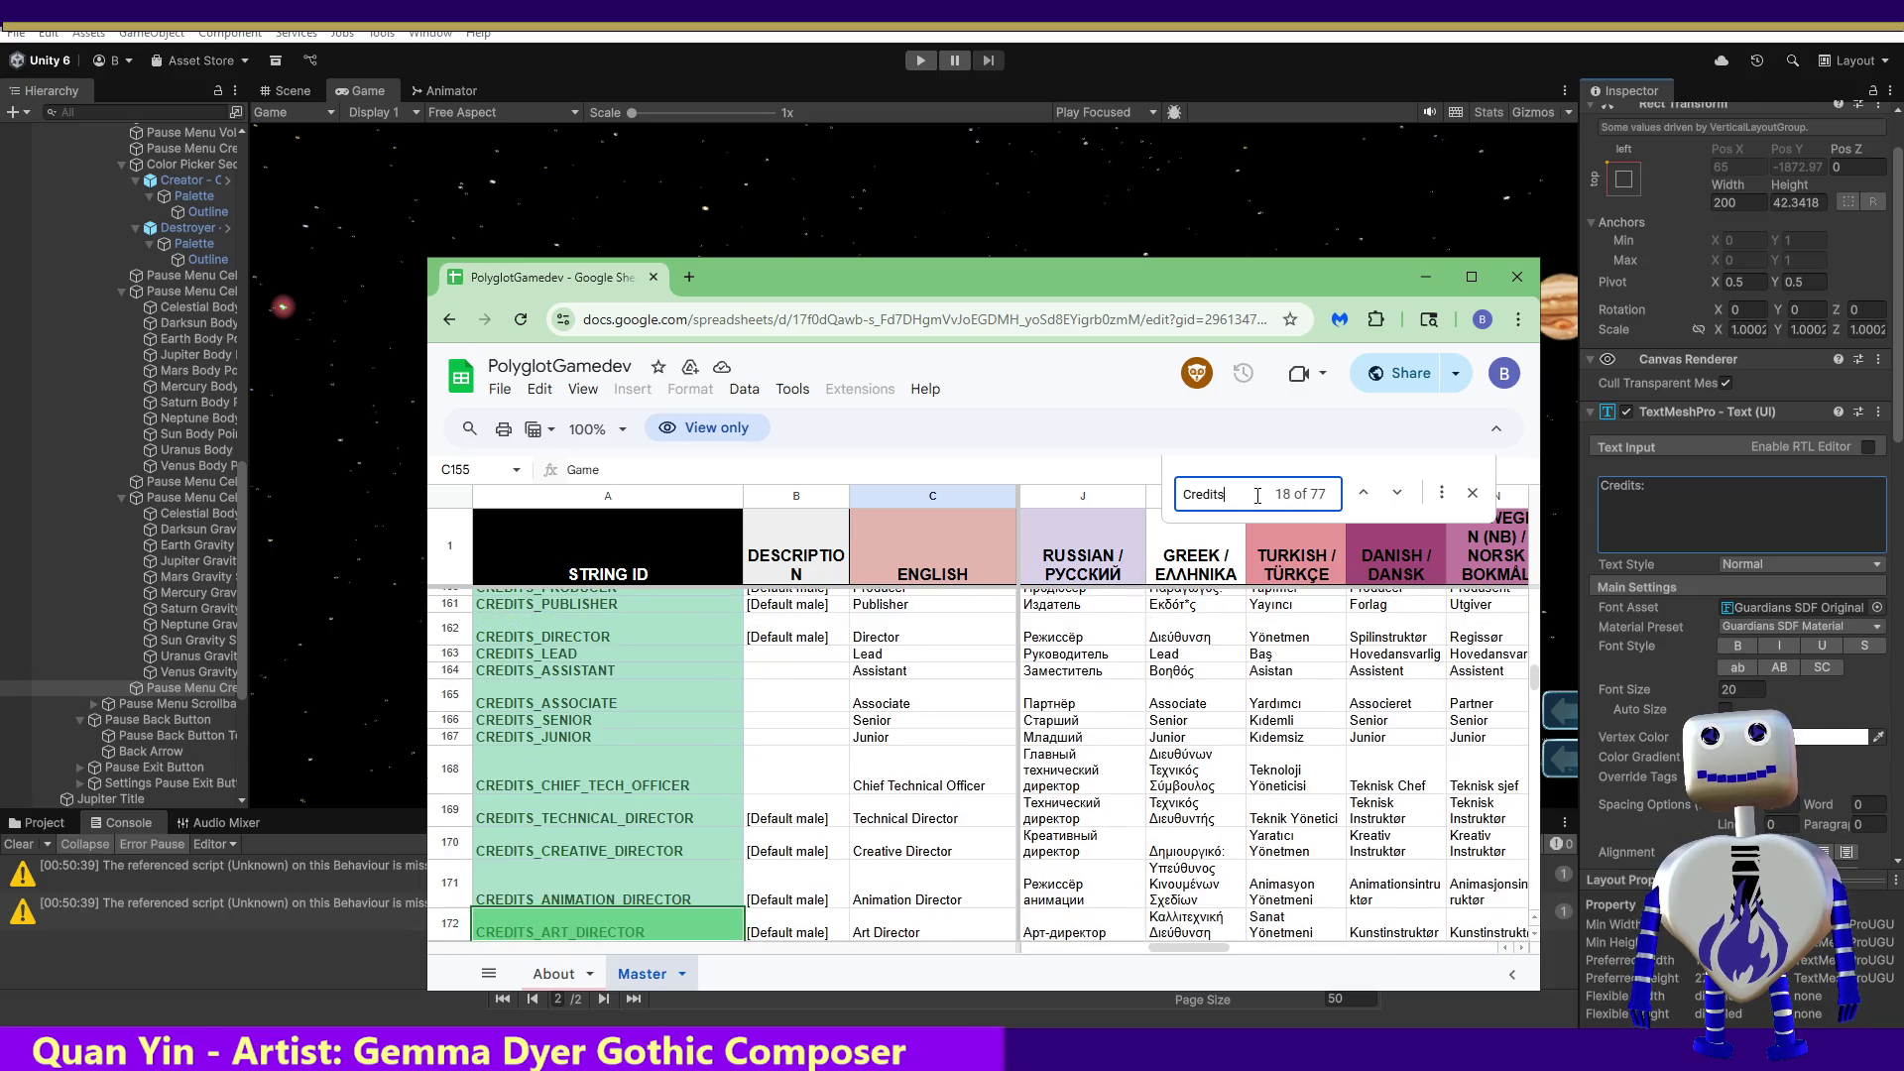
key("Return")
key("Return")
key("Return")
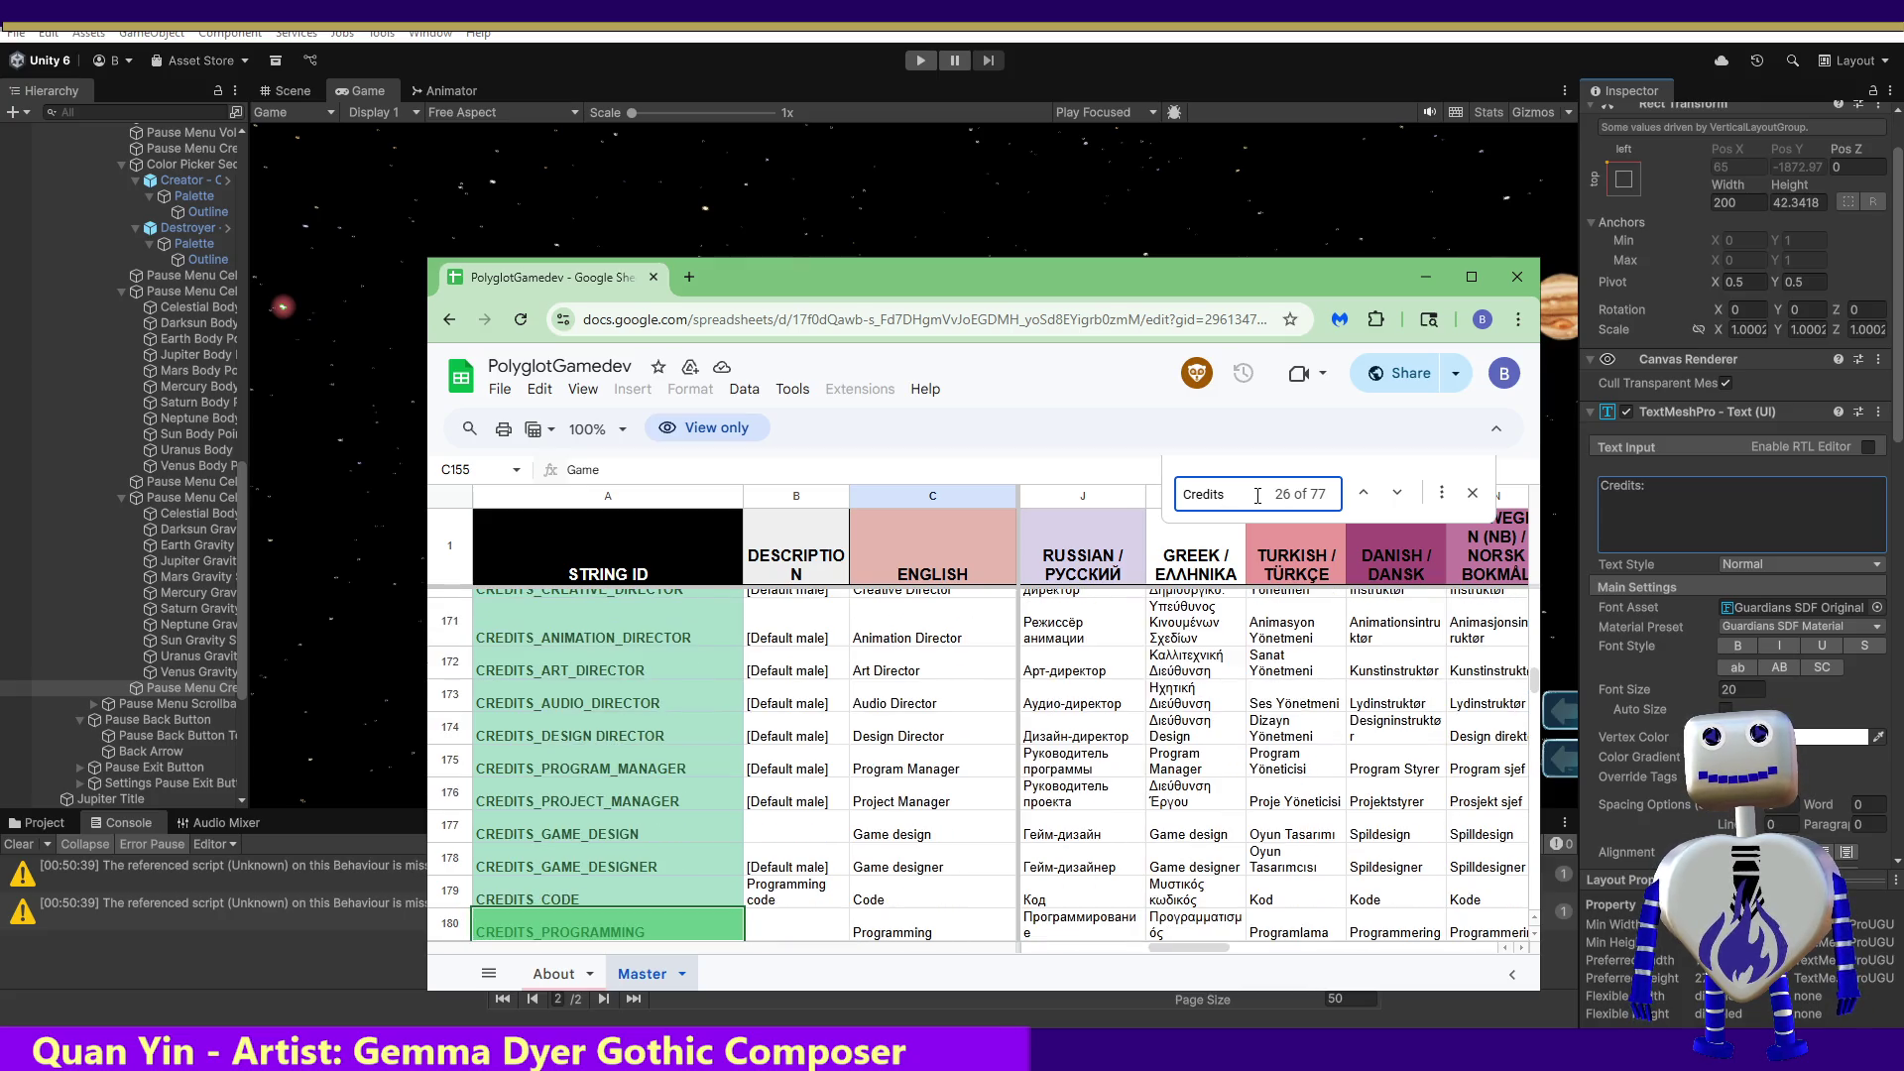
key("Return")
key("Return")
key("Return")
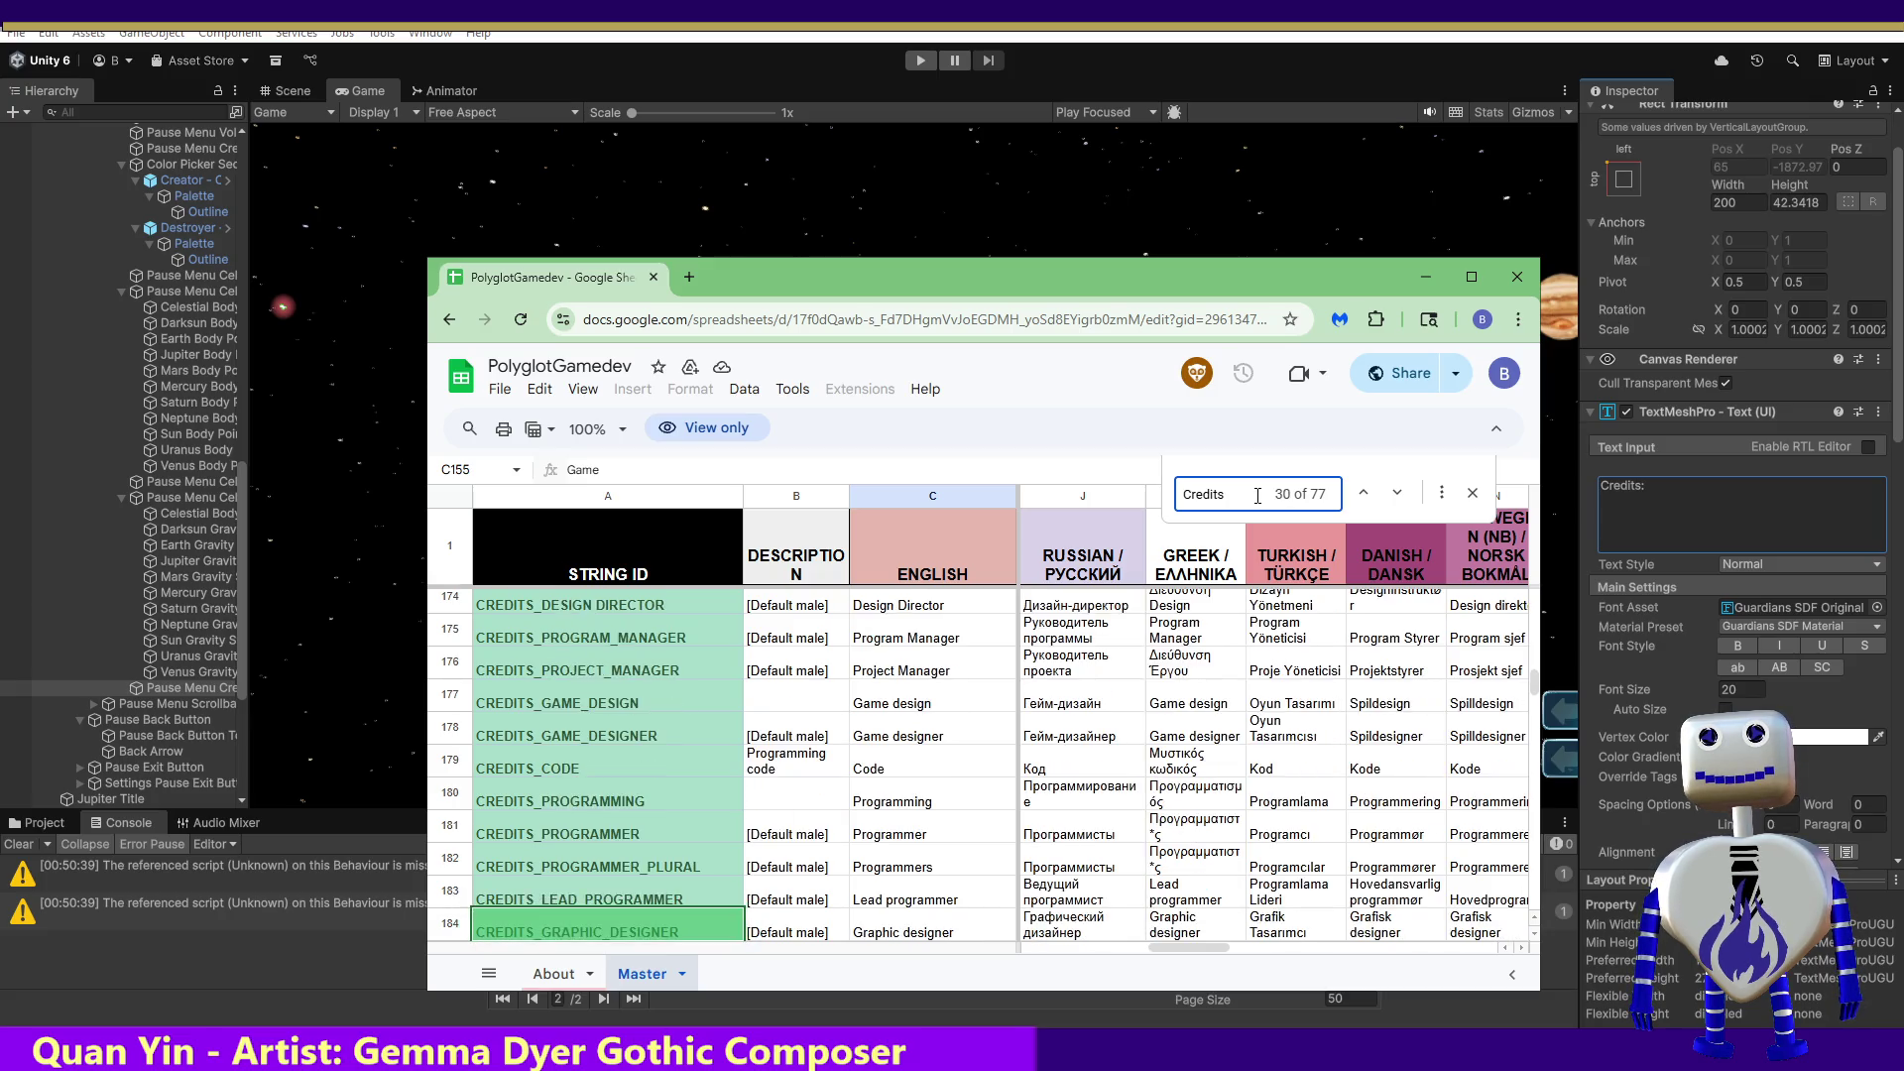
key("Return")
key("Return")
key("Return")
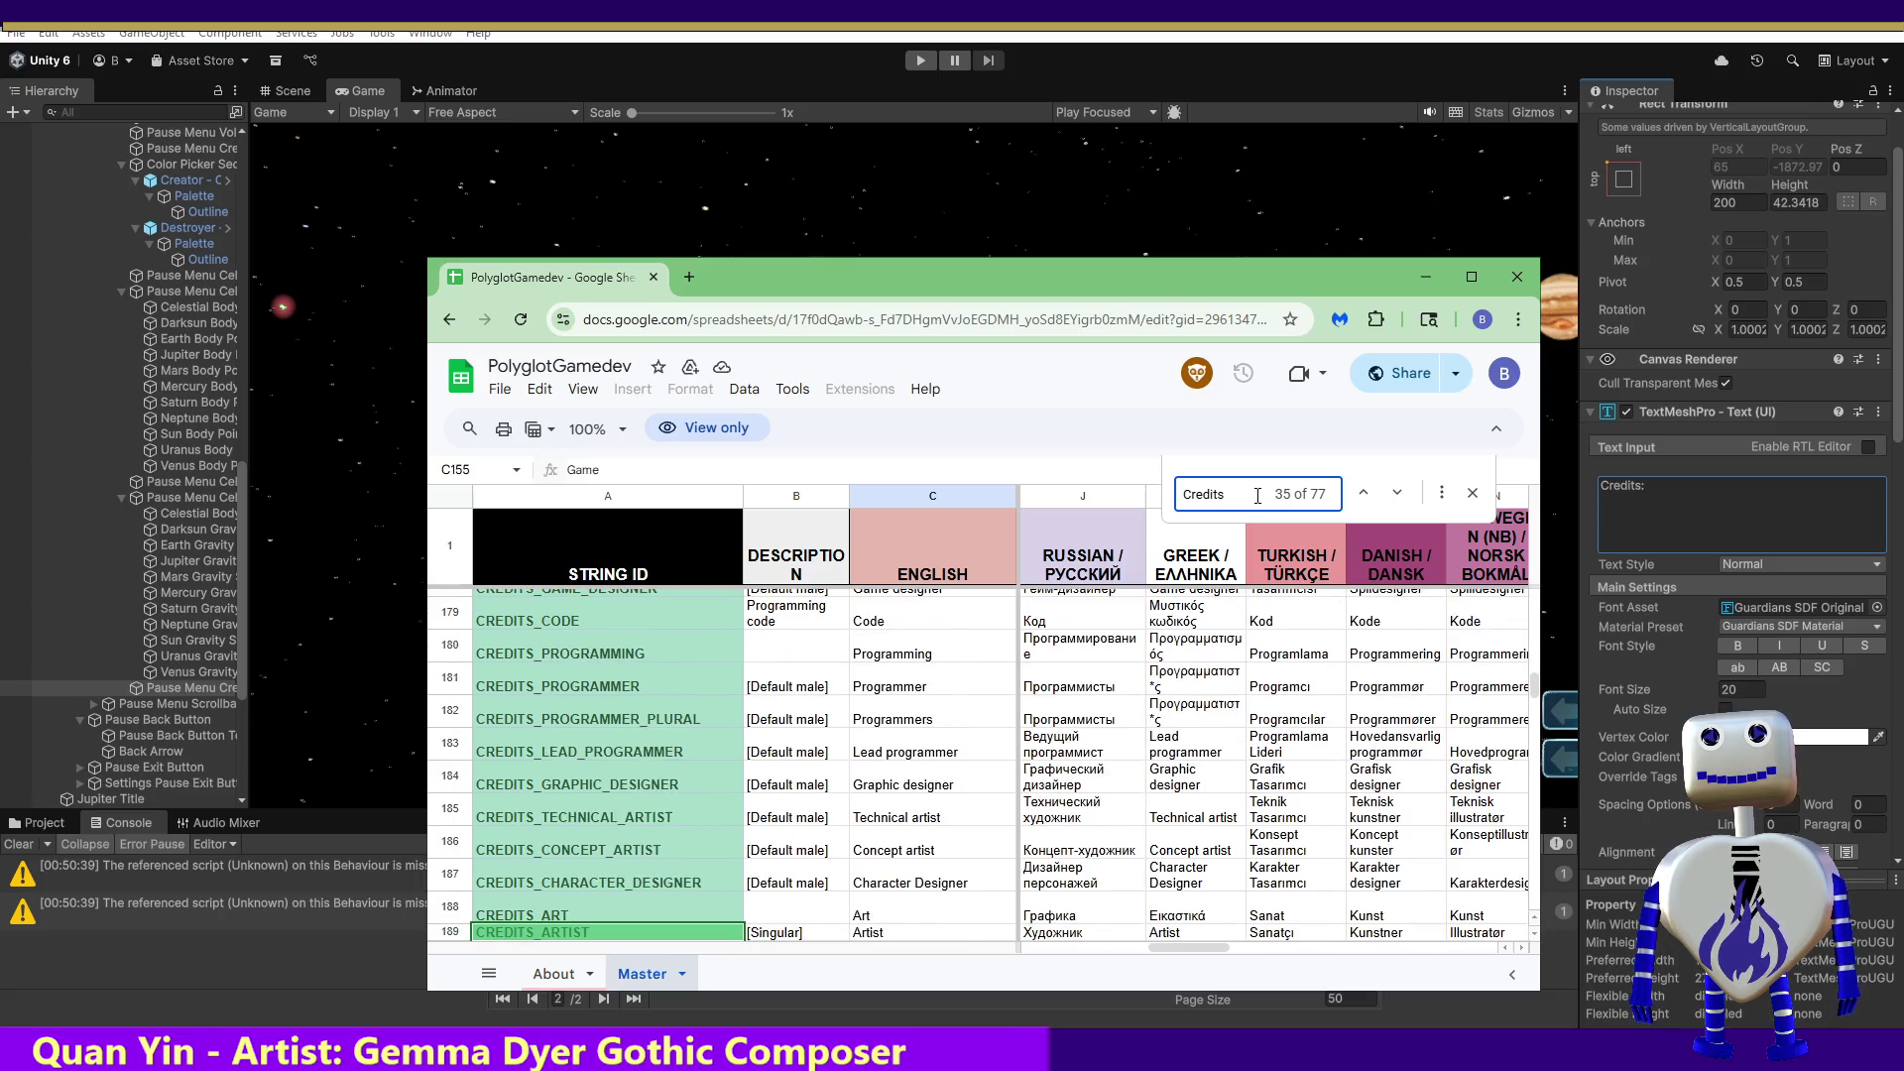
key("Return")
key("Return")
key("Return")
key("Return")
key("Return")
key("Return")
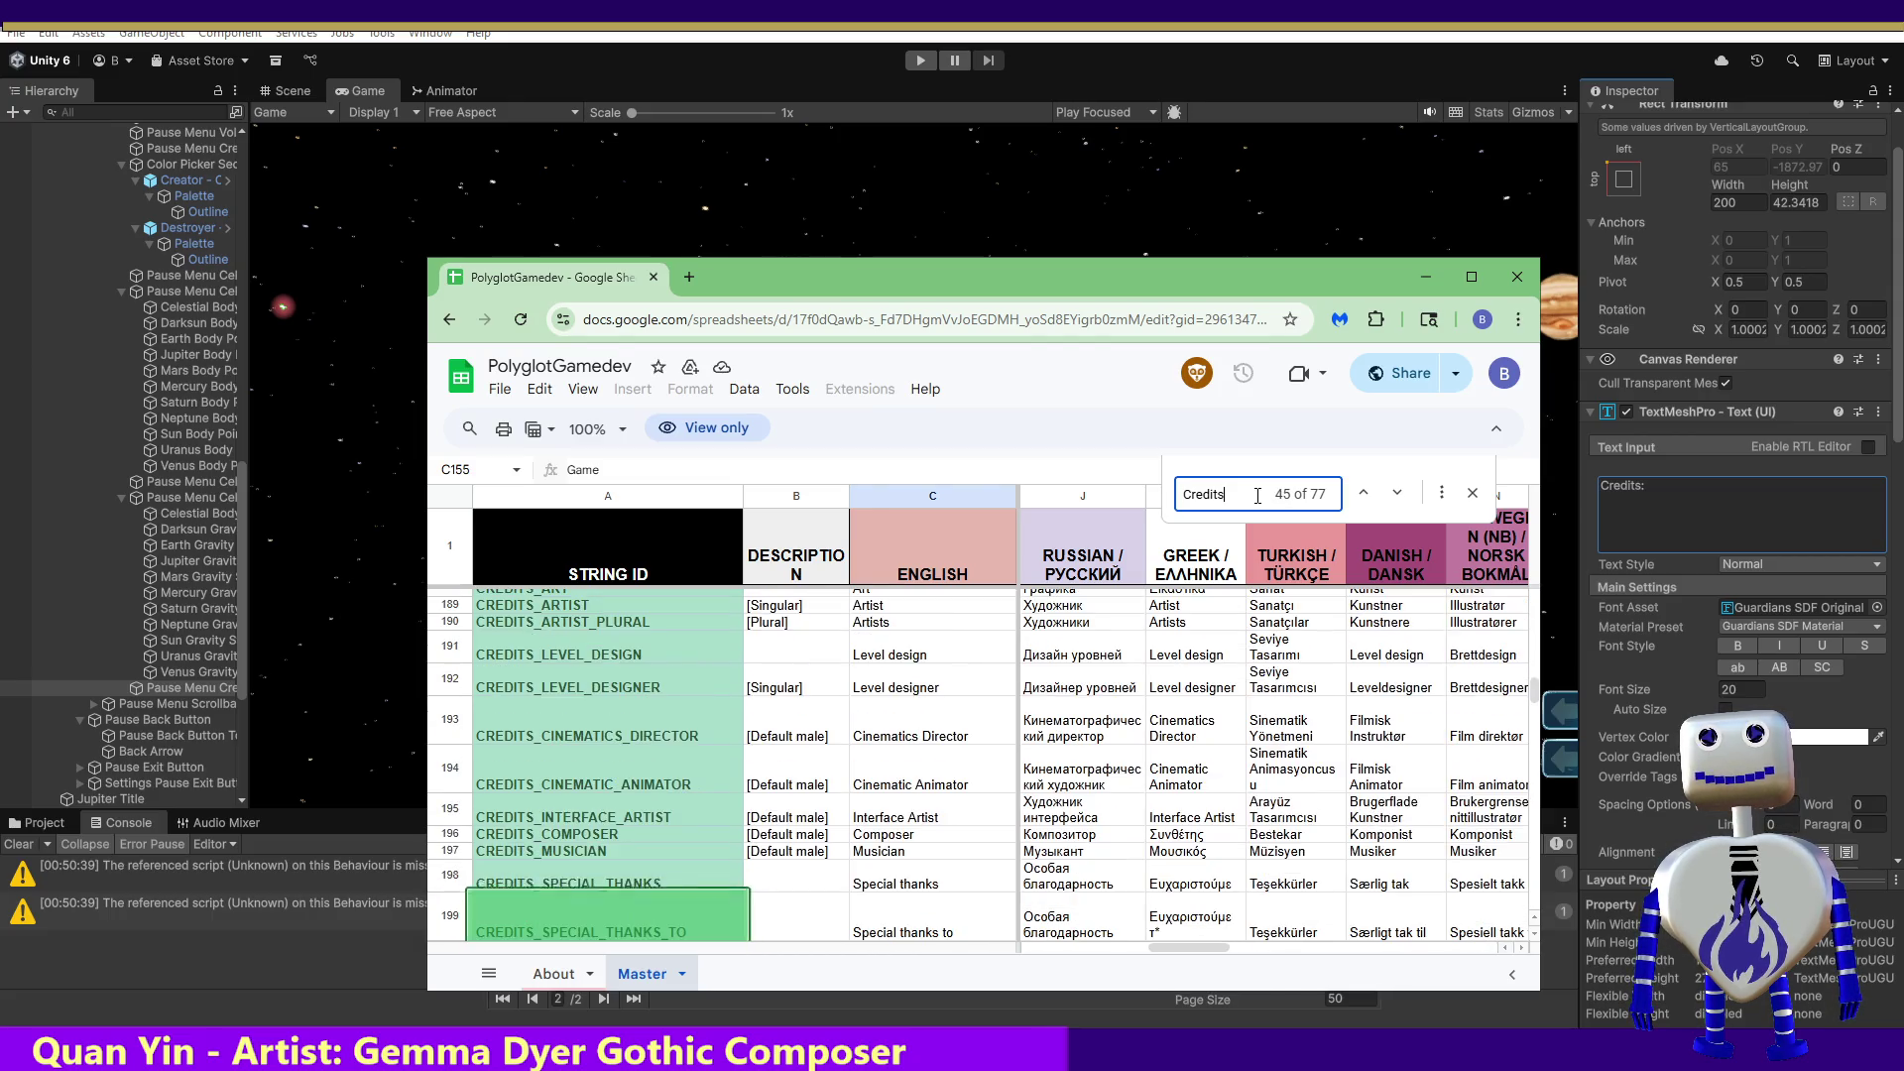
key("Return")
key("Return")
key("Return")
key("Return")
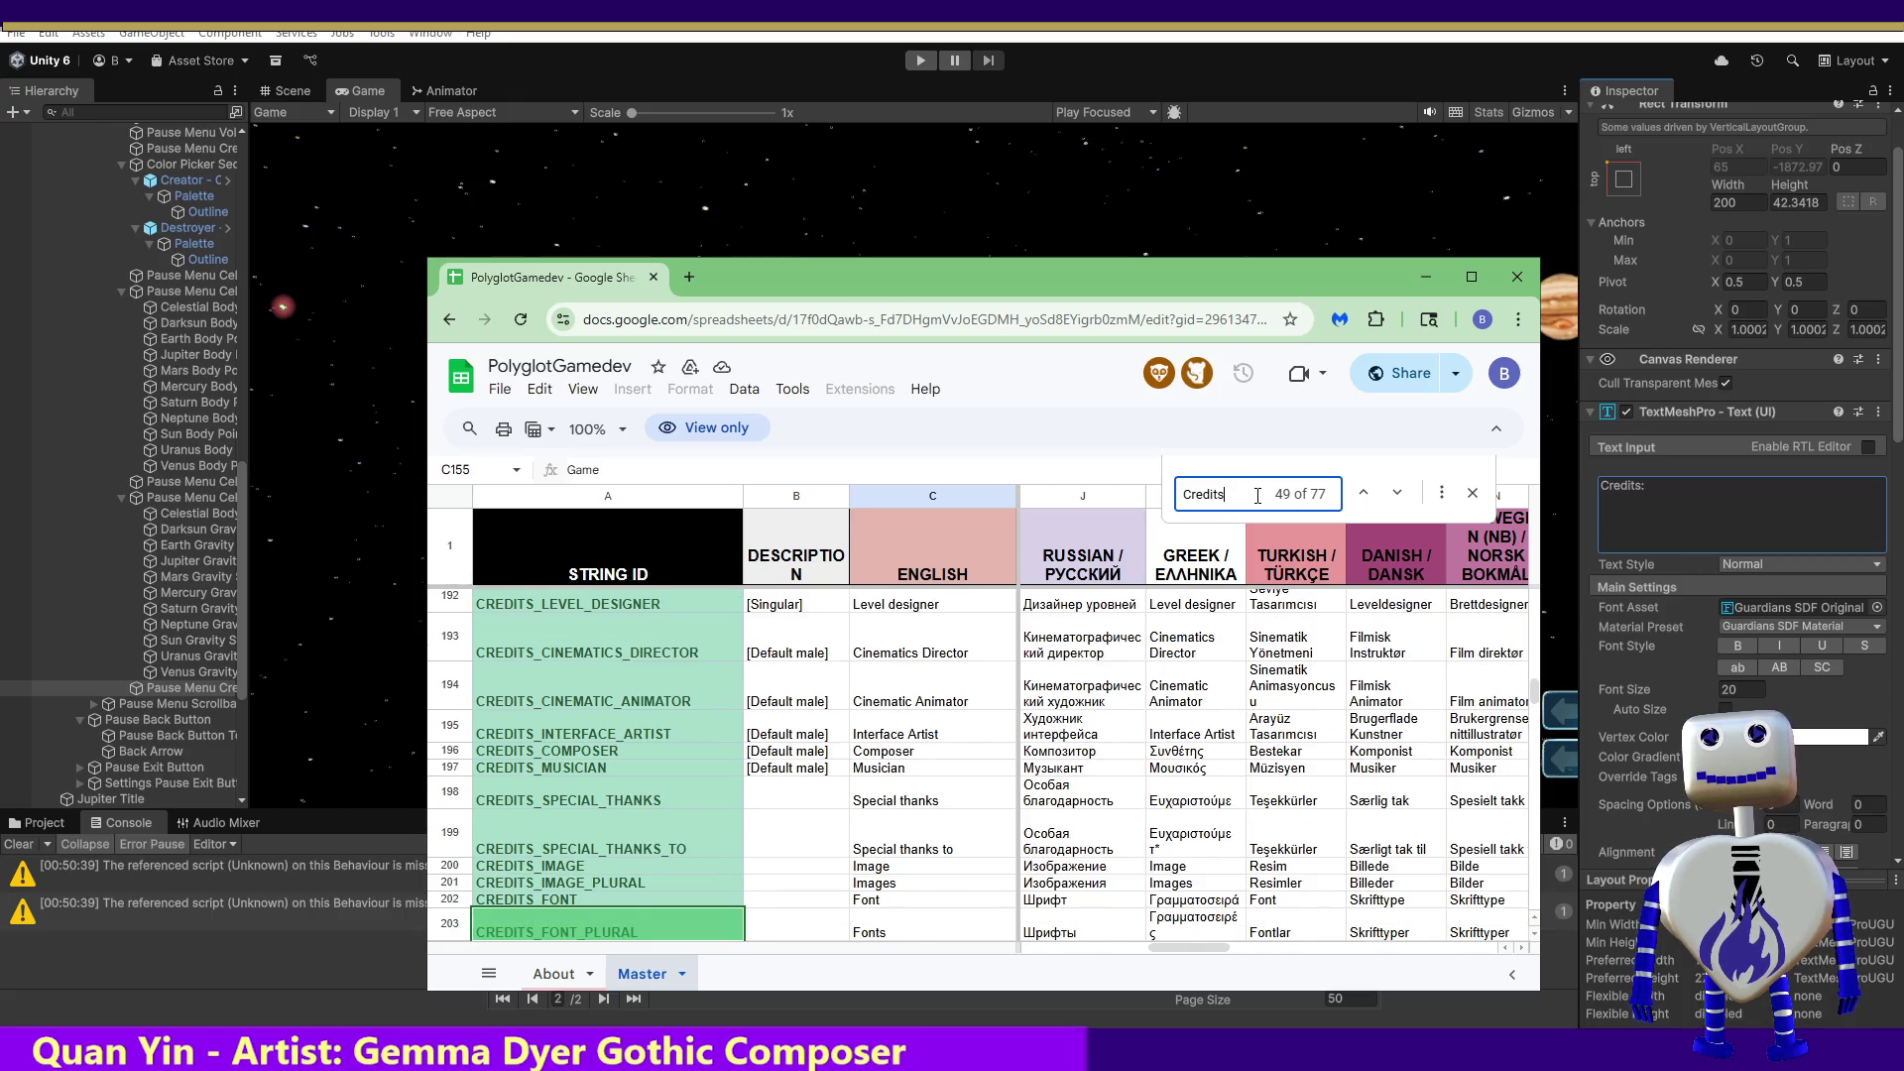
key("Return")
key("Return")
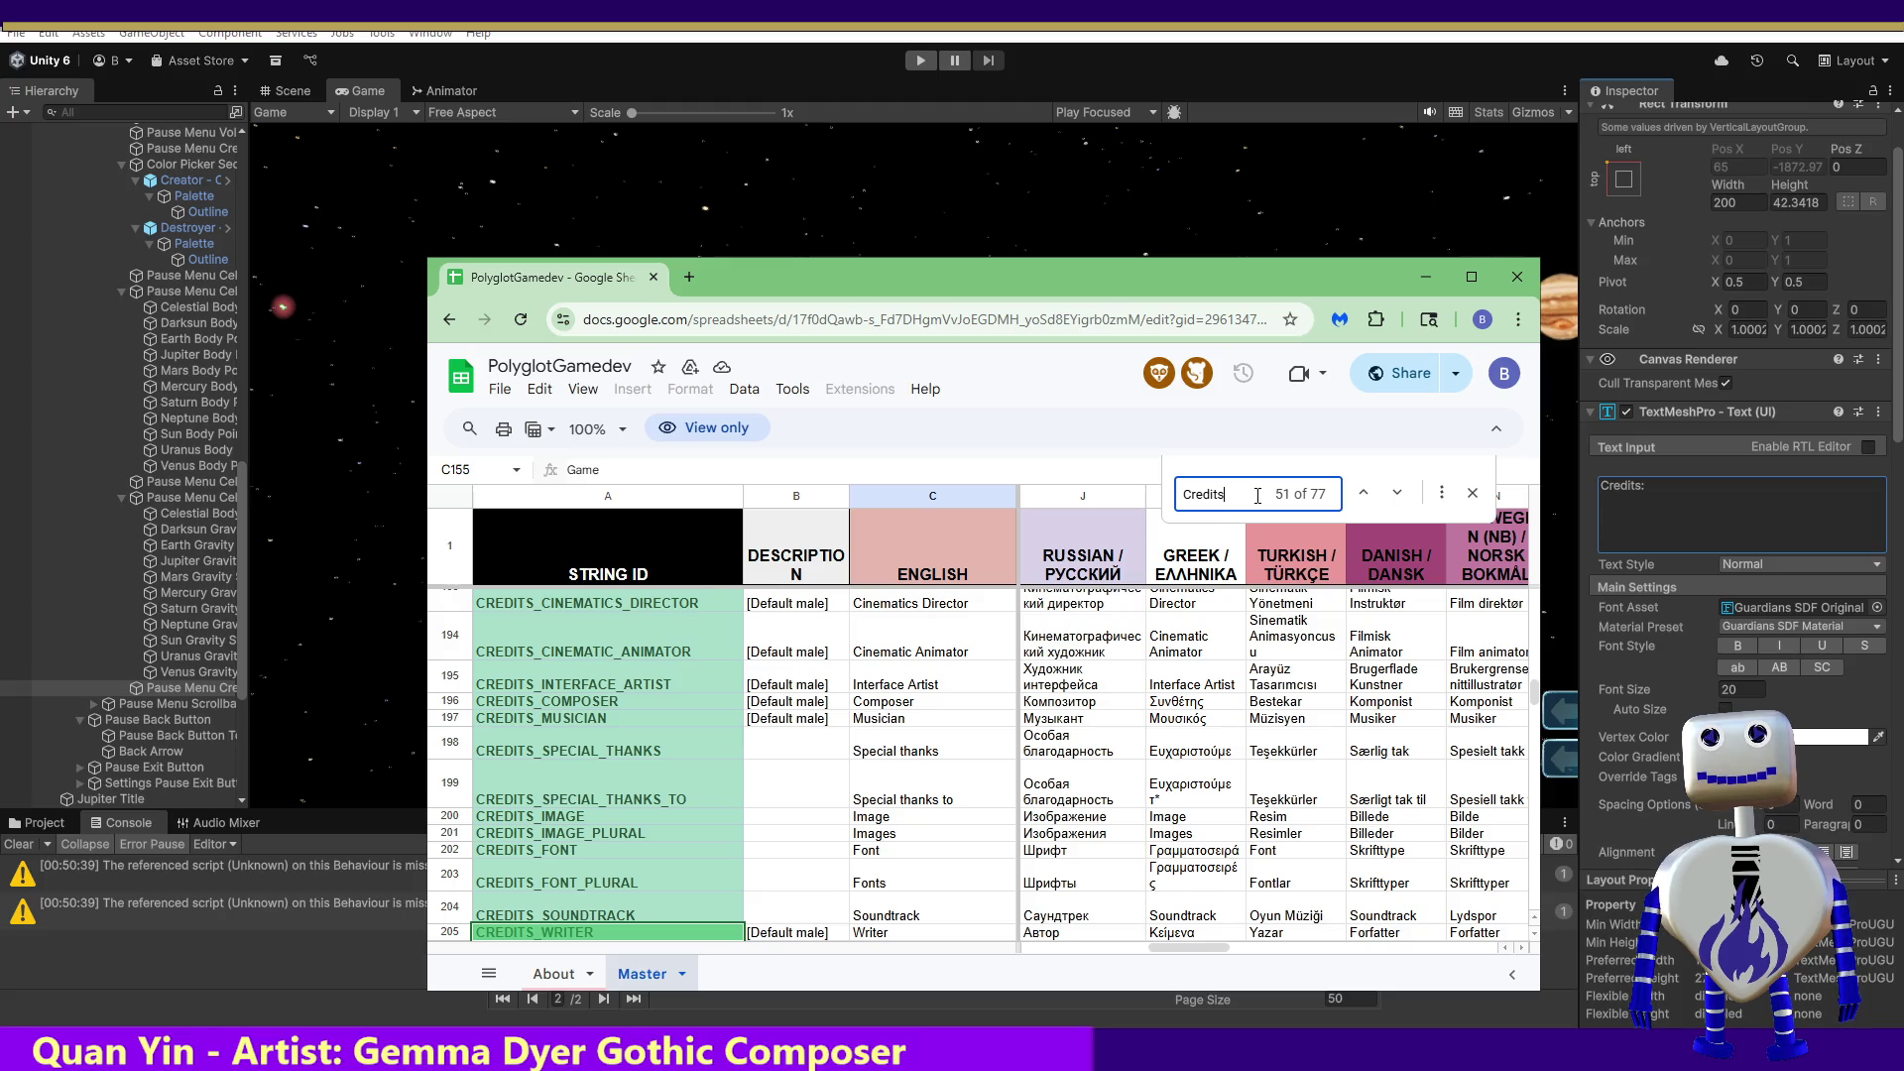
key("Return")
key("Return")
key("Return")
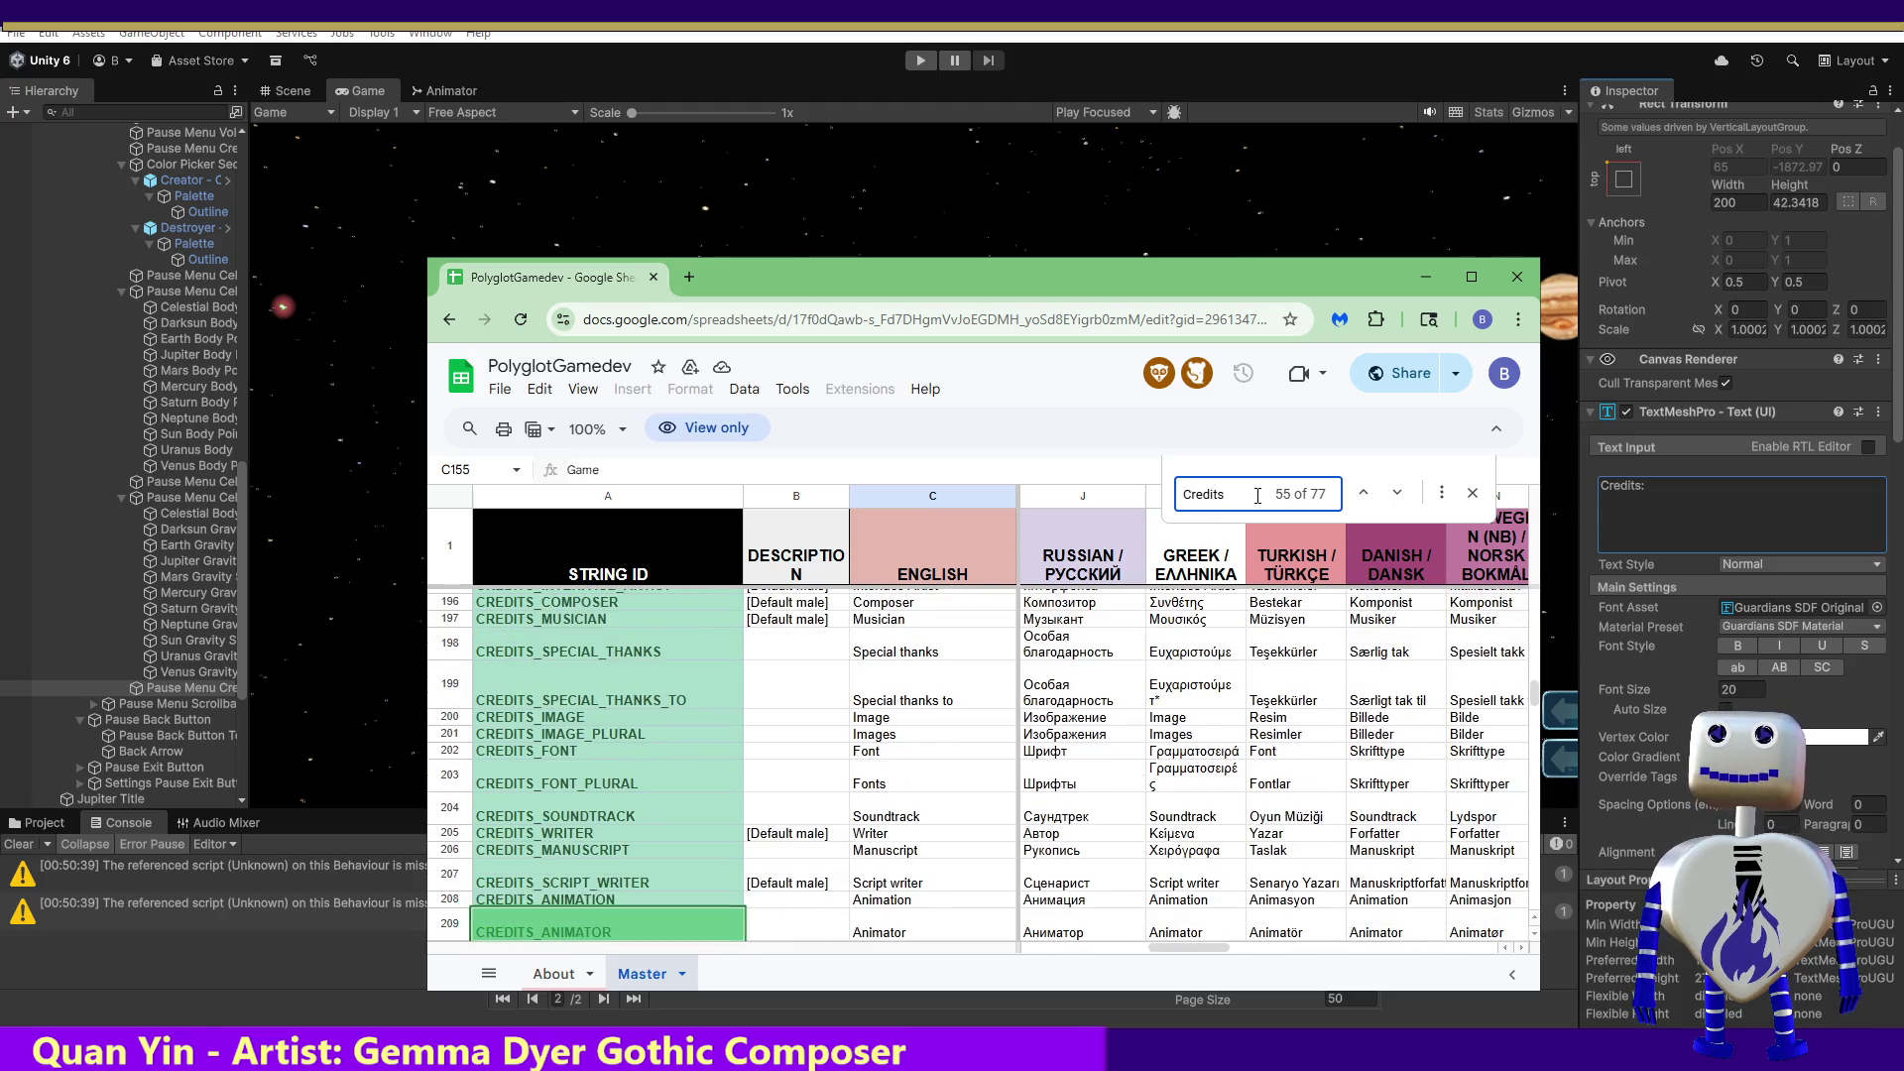
key("Return")
key("Return")
key("Return")
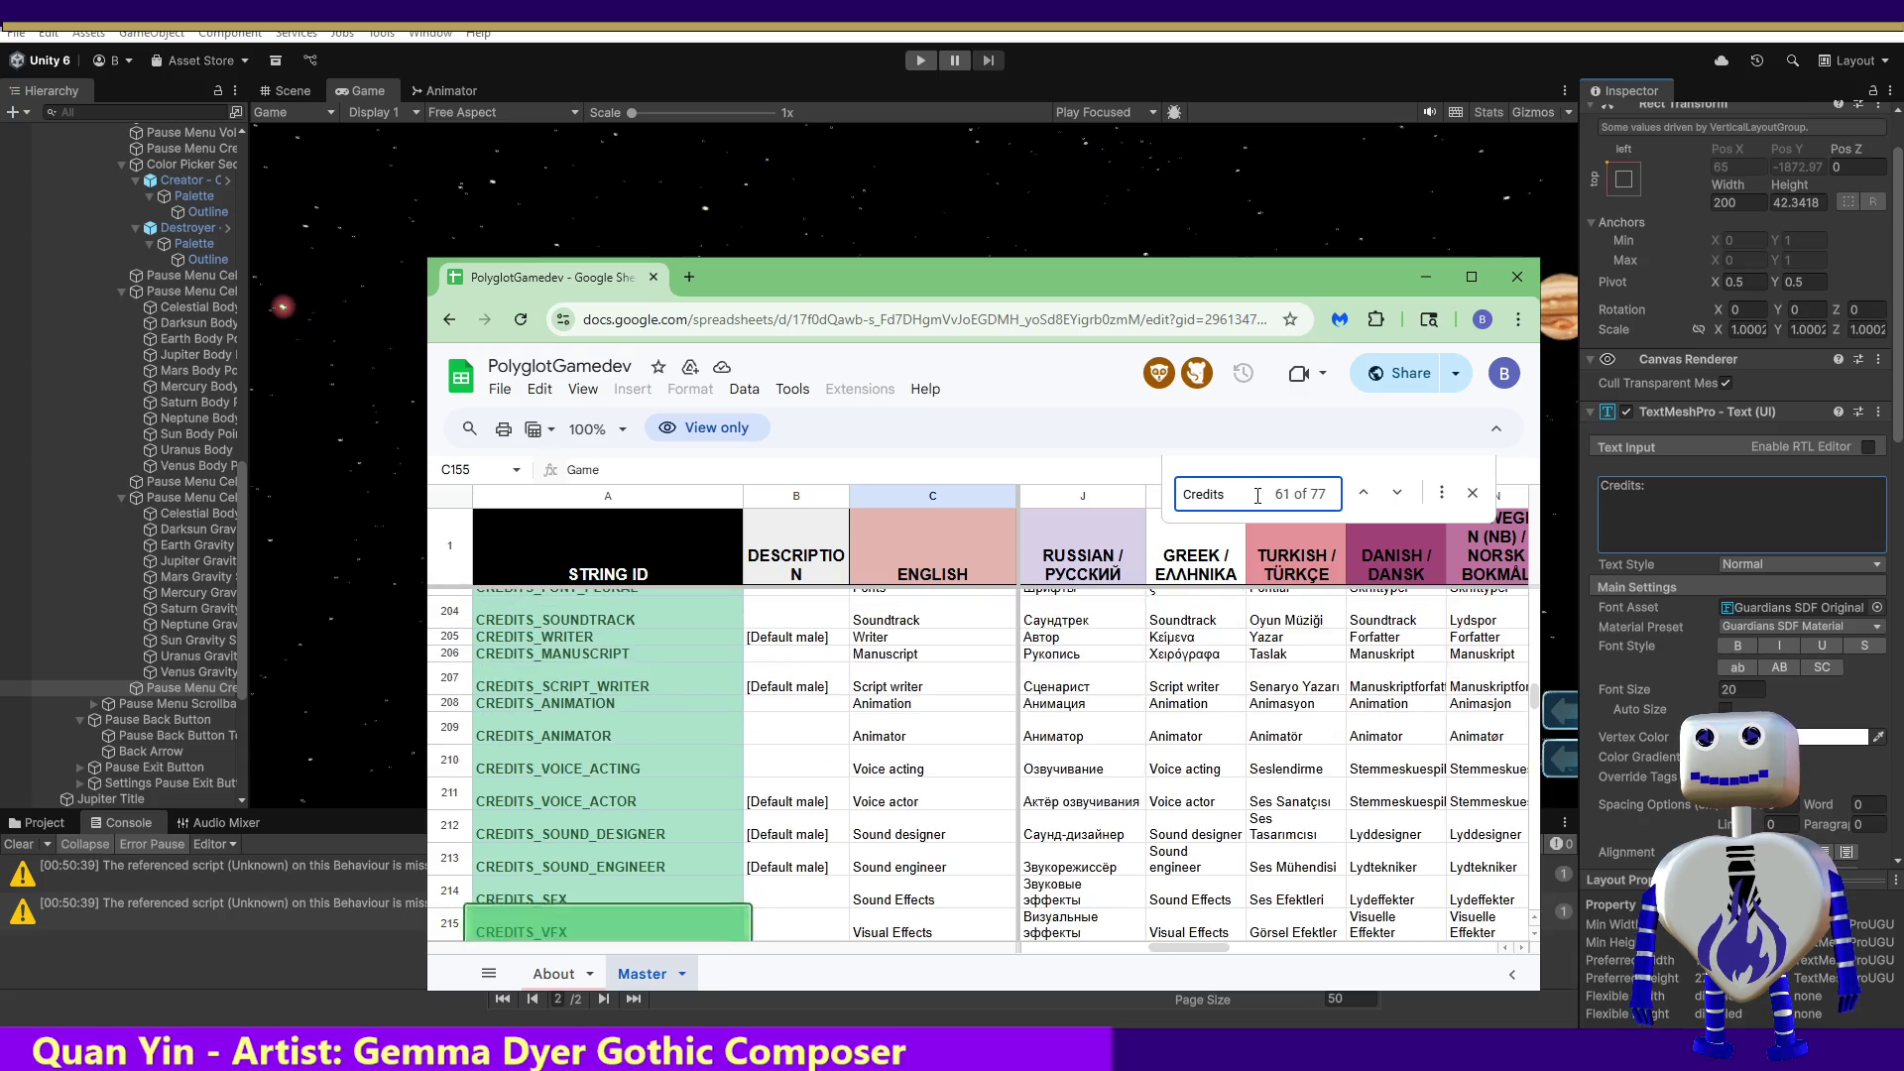
key("Return")
key("Return")
key("Return")
key("Return")
key("Return")
key("Return")
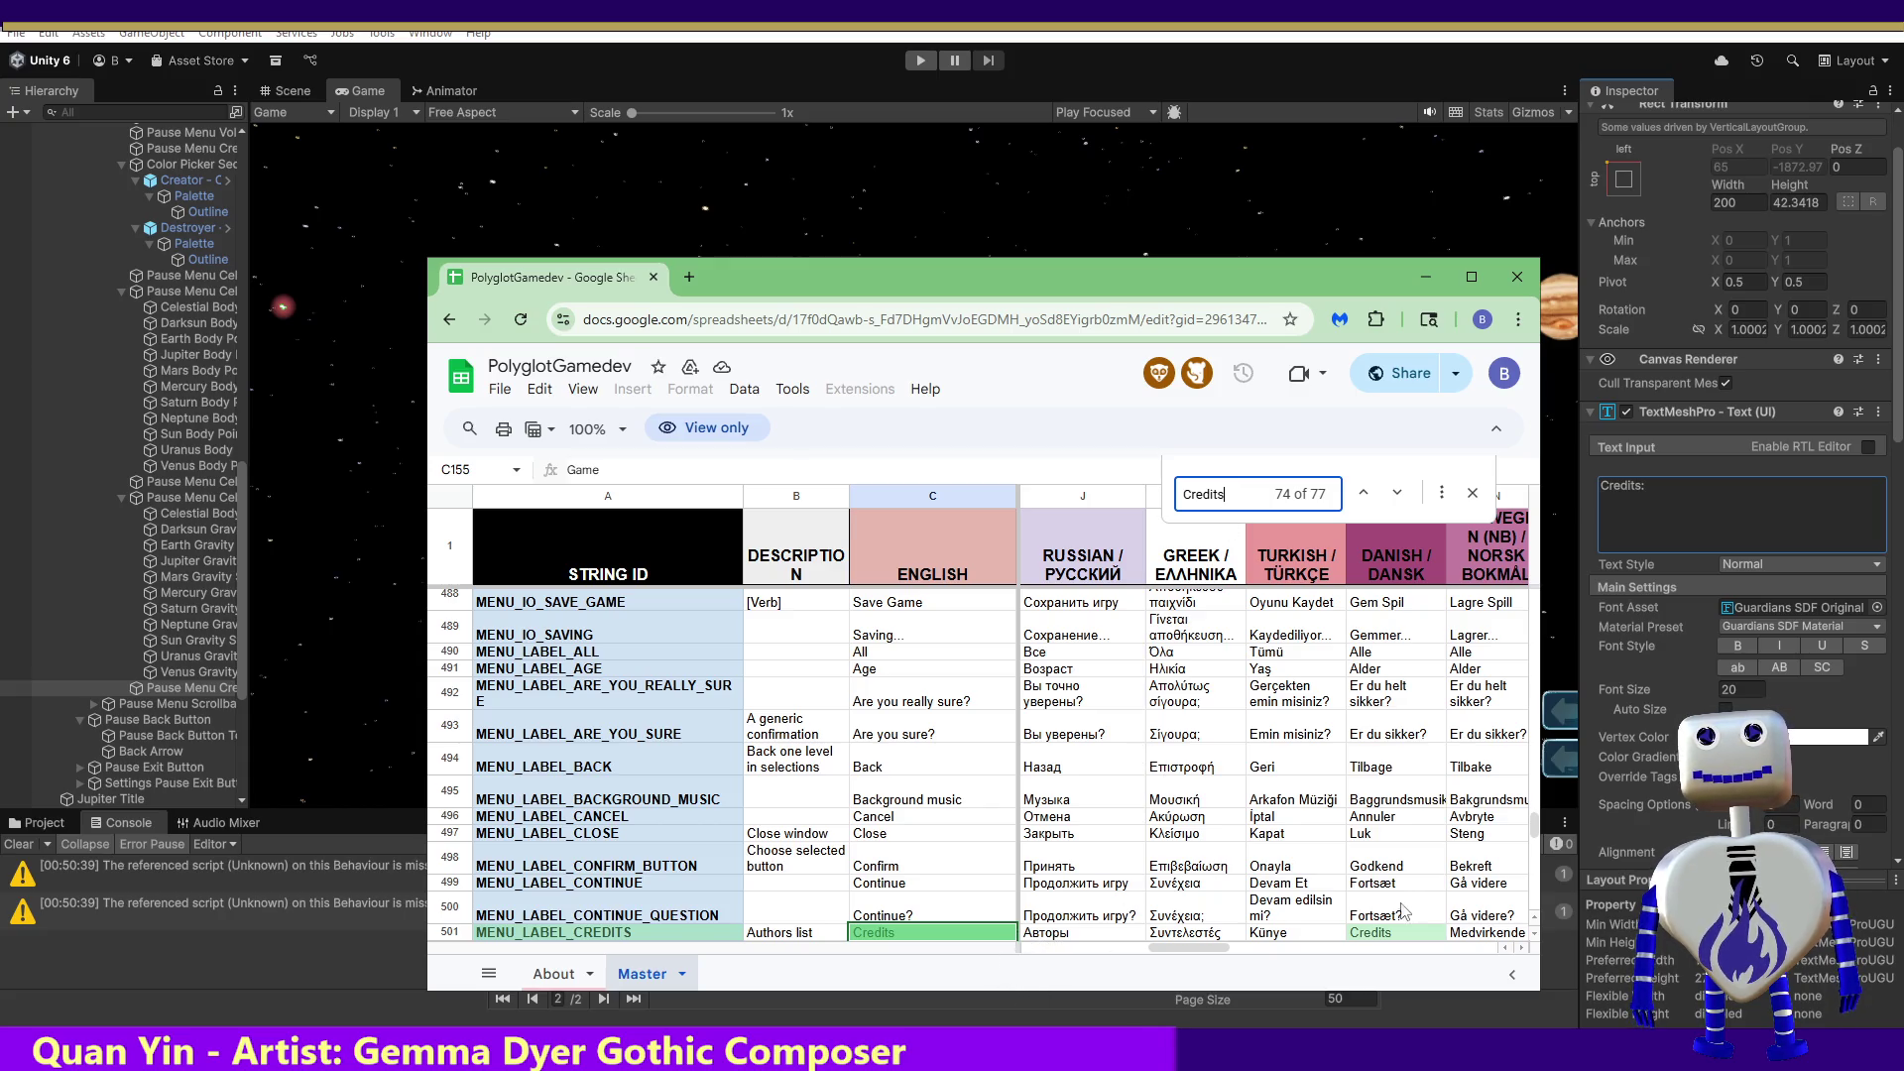
mouse_move(1206, 946)
left_mouse_down()
mouse_move(1406, 970)
mouse_move(1367, 971)
left_mouse_up()
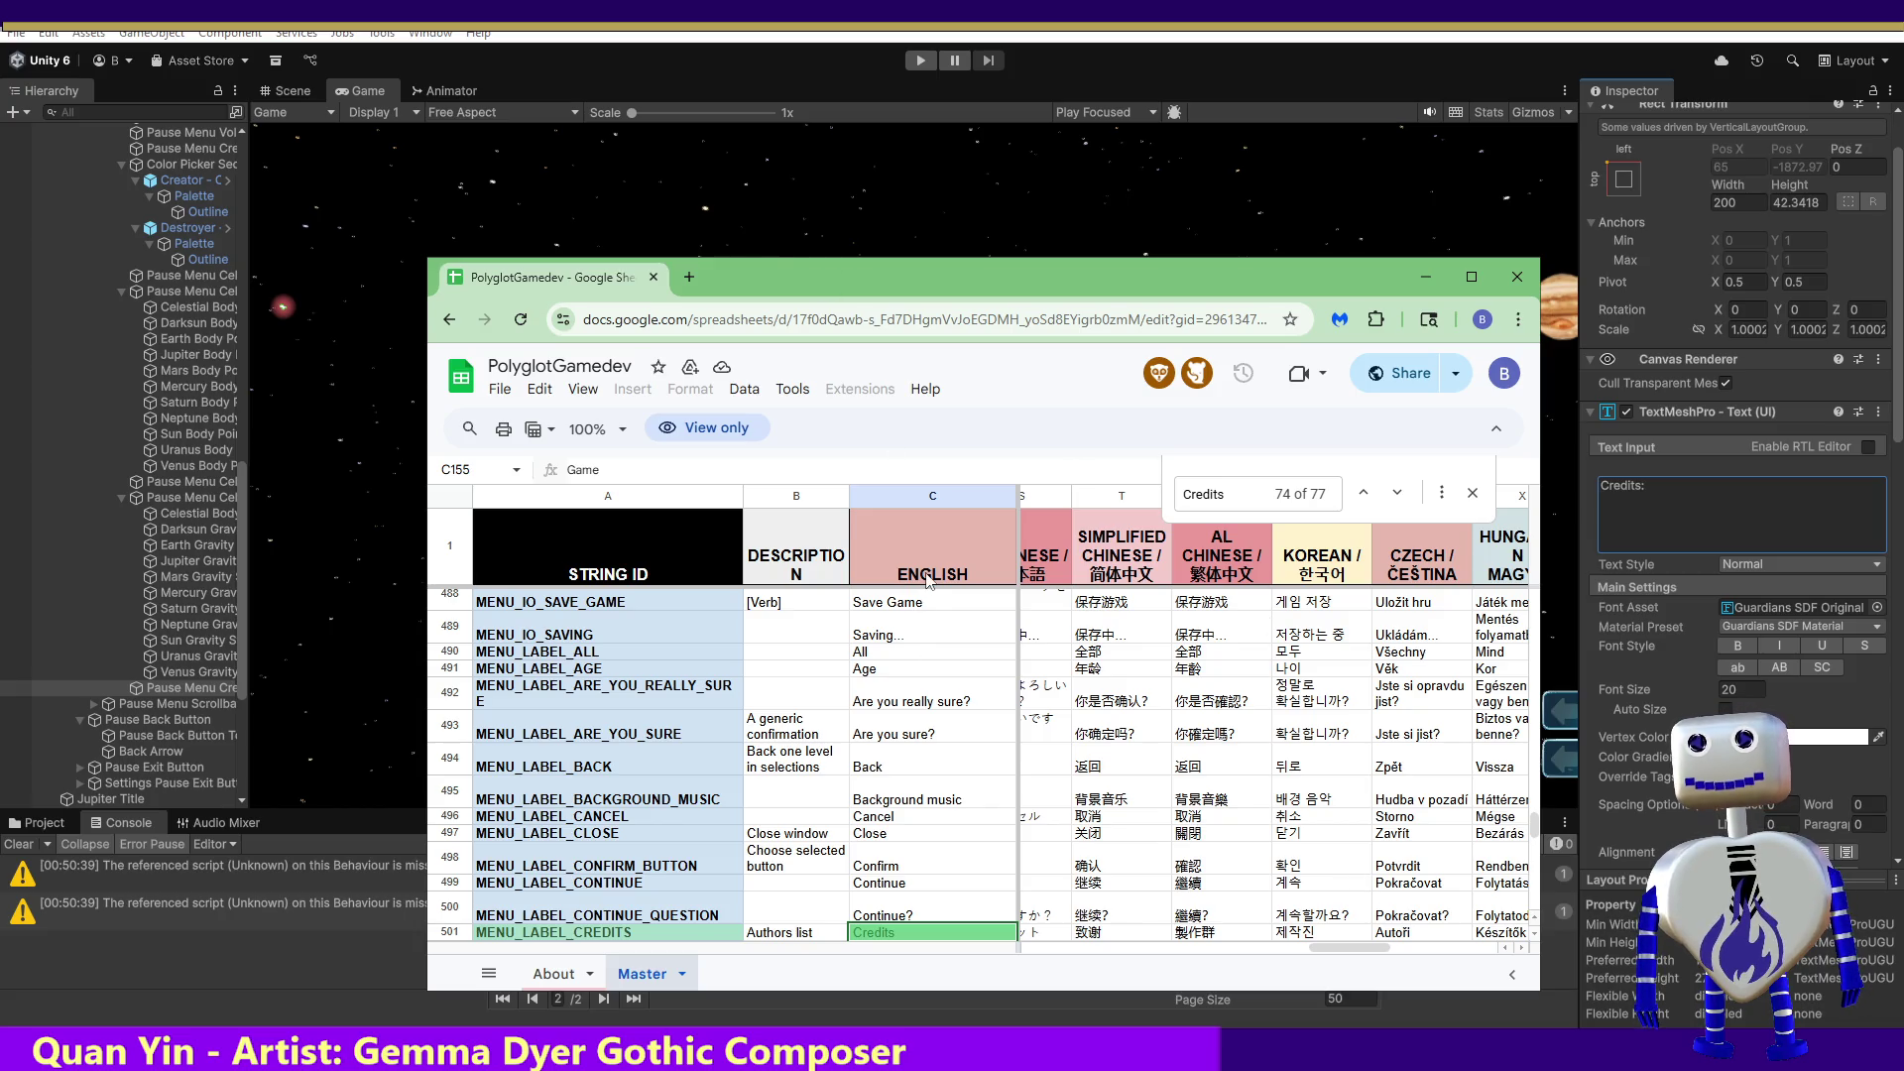
key("alt+Tab")
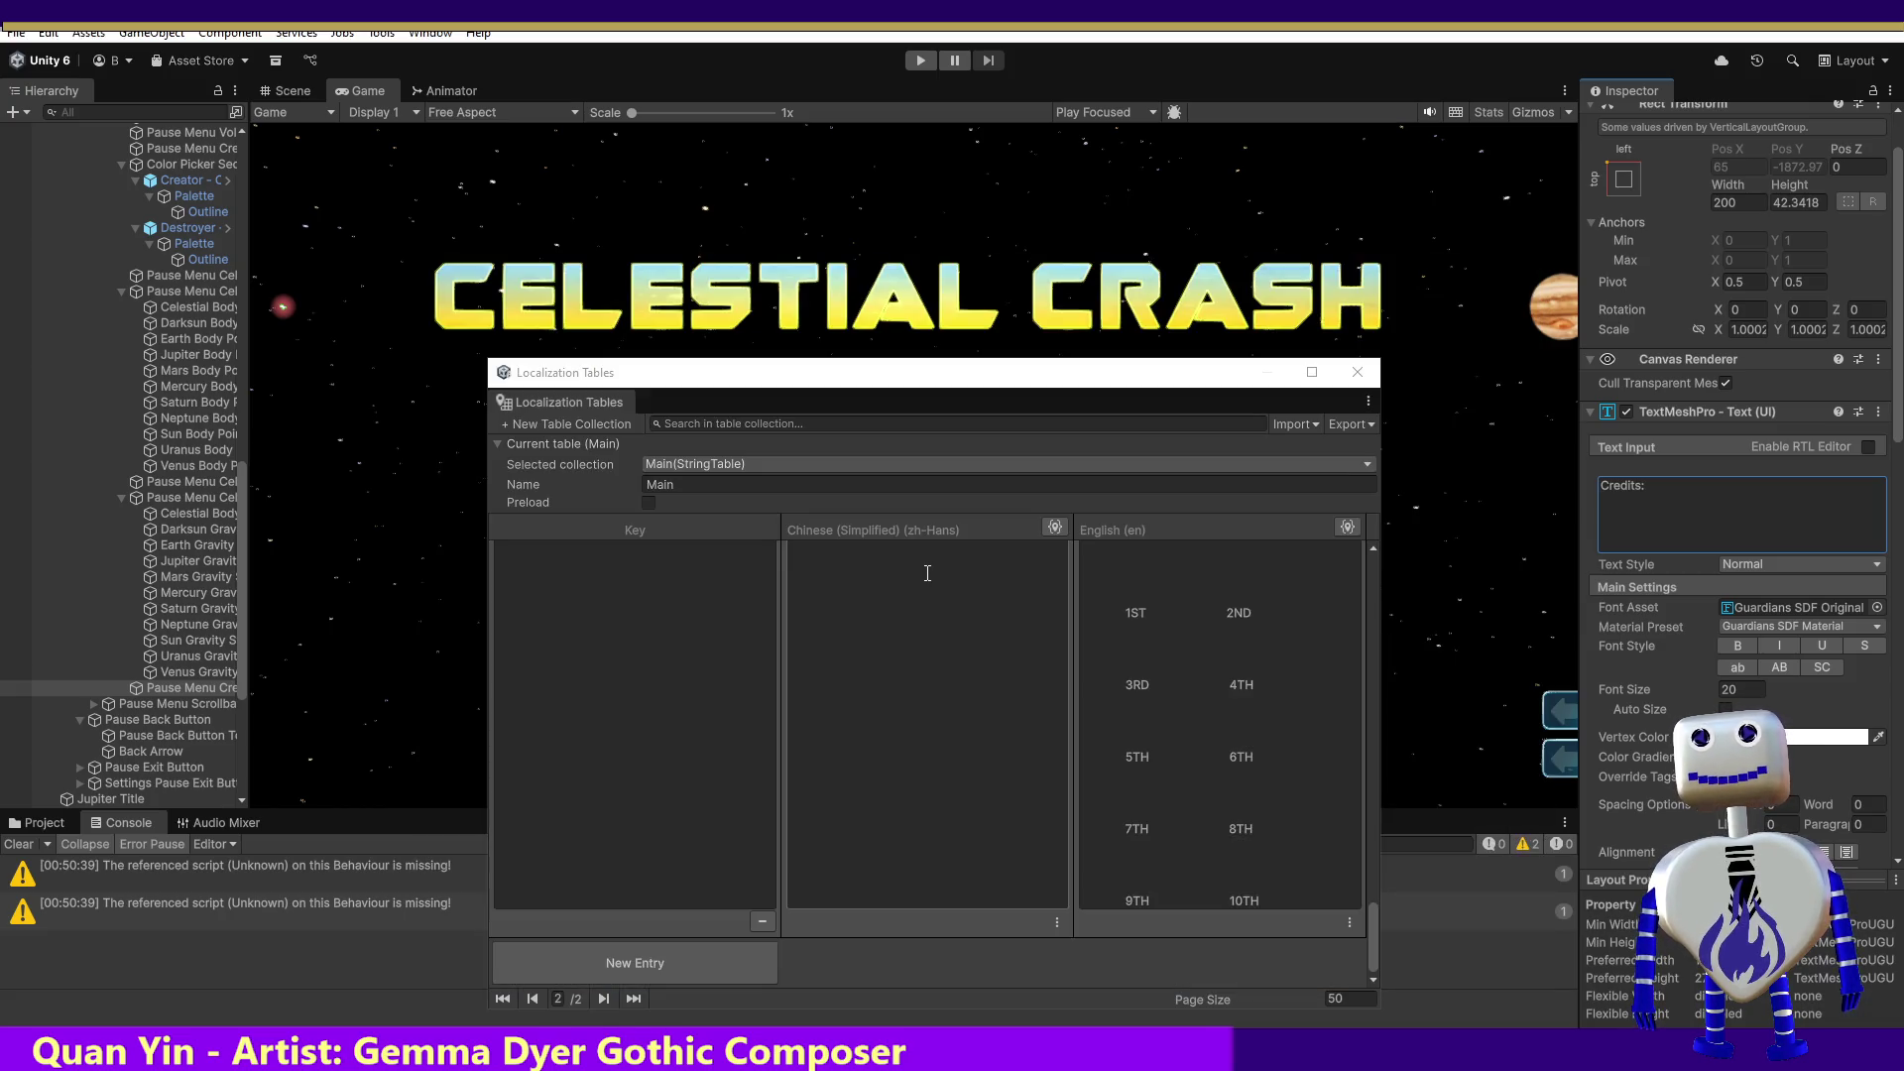
Step: Add a new entry to the Main table while checking the credits object's current text
left_click(636, 967)
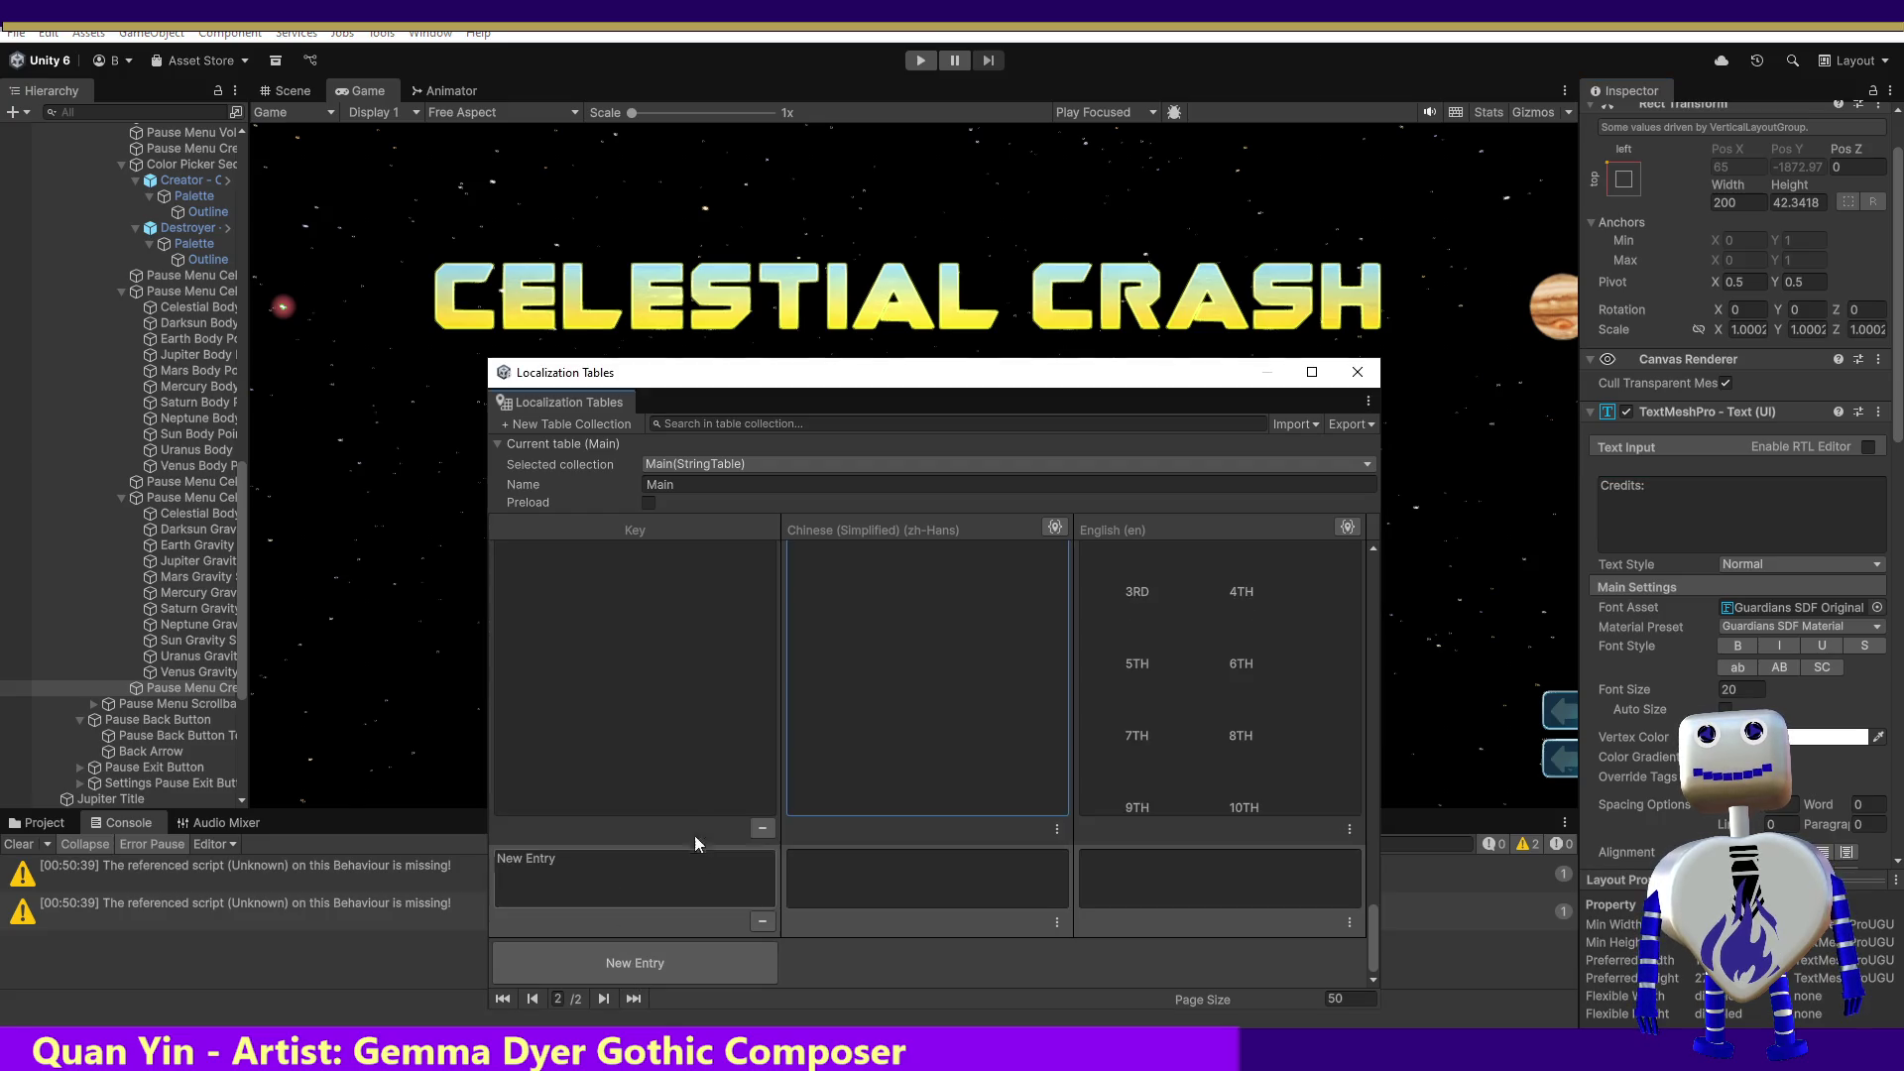
left_click(1667, 495)
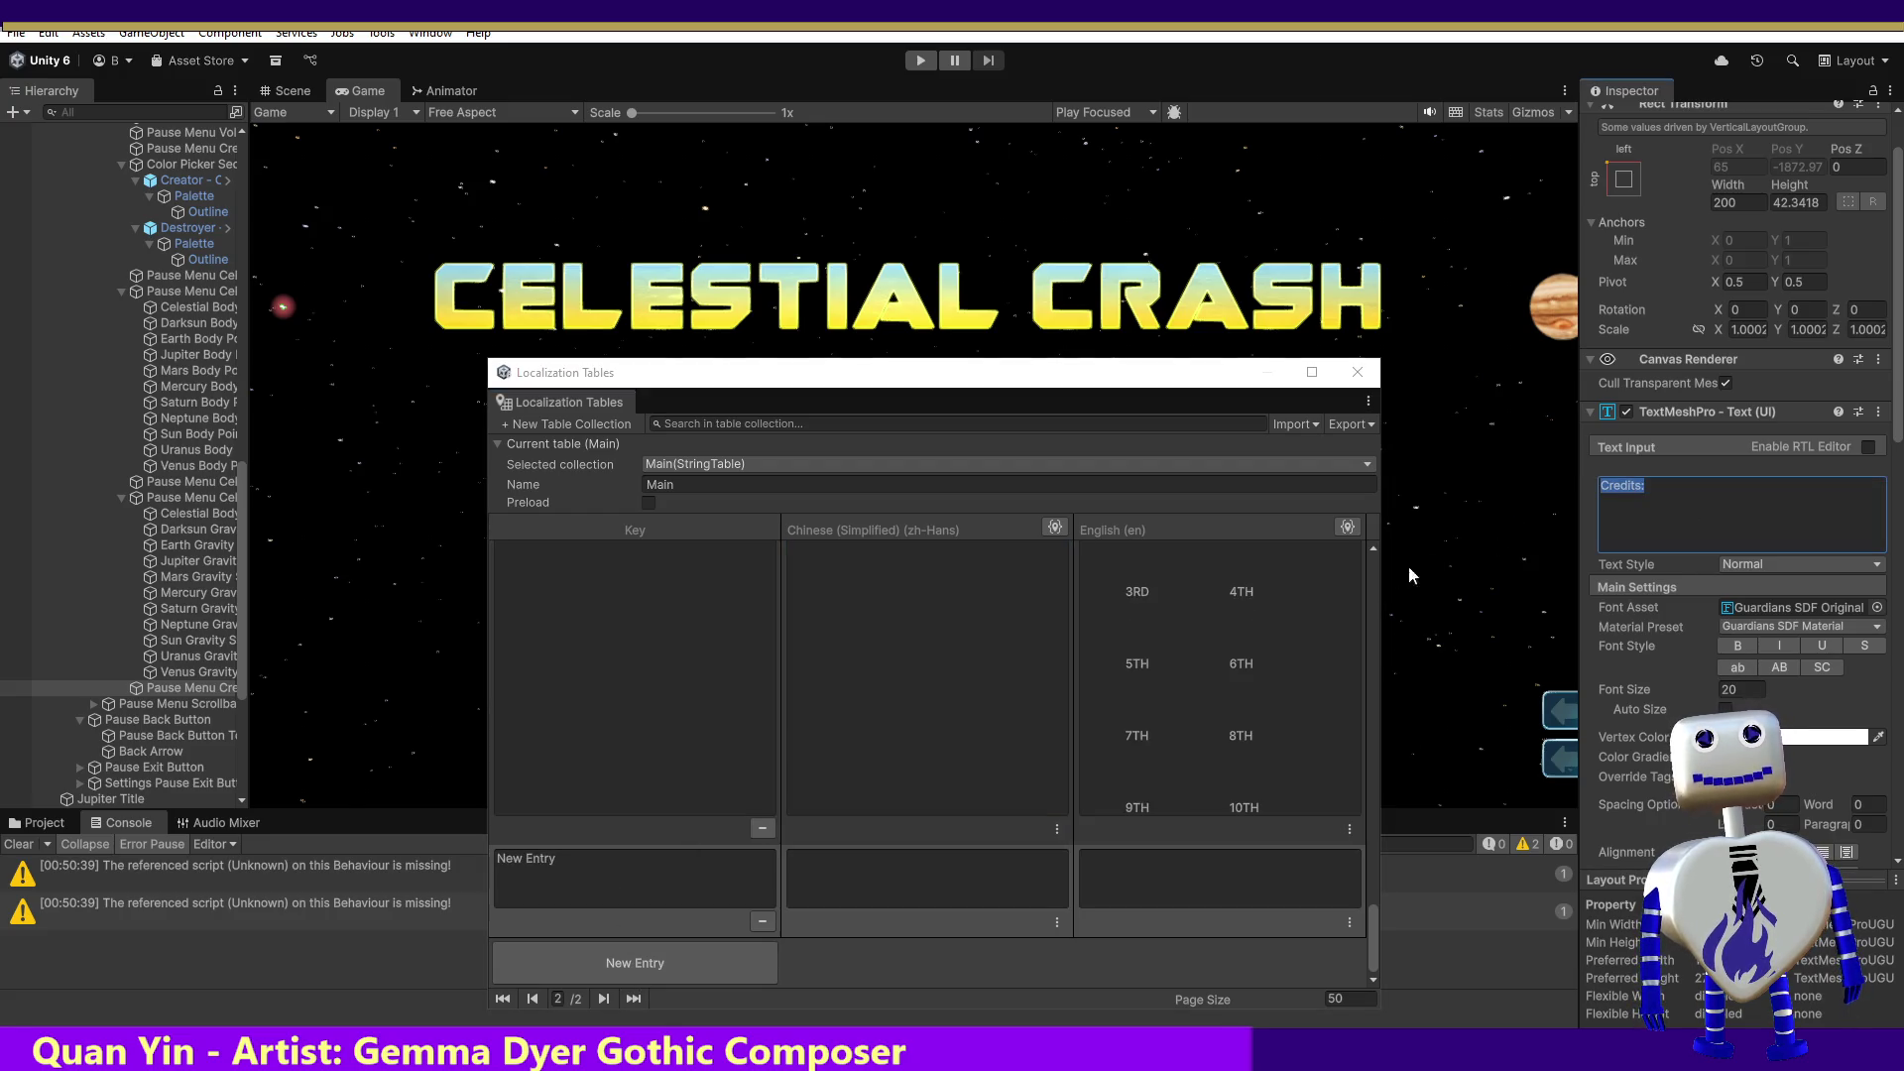
left_click(738, 825)
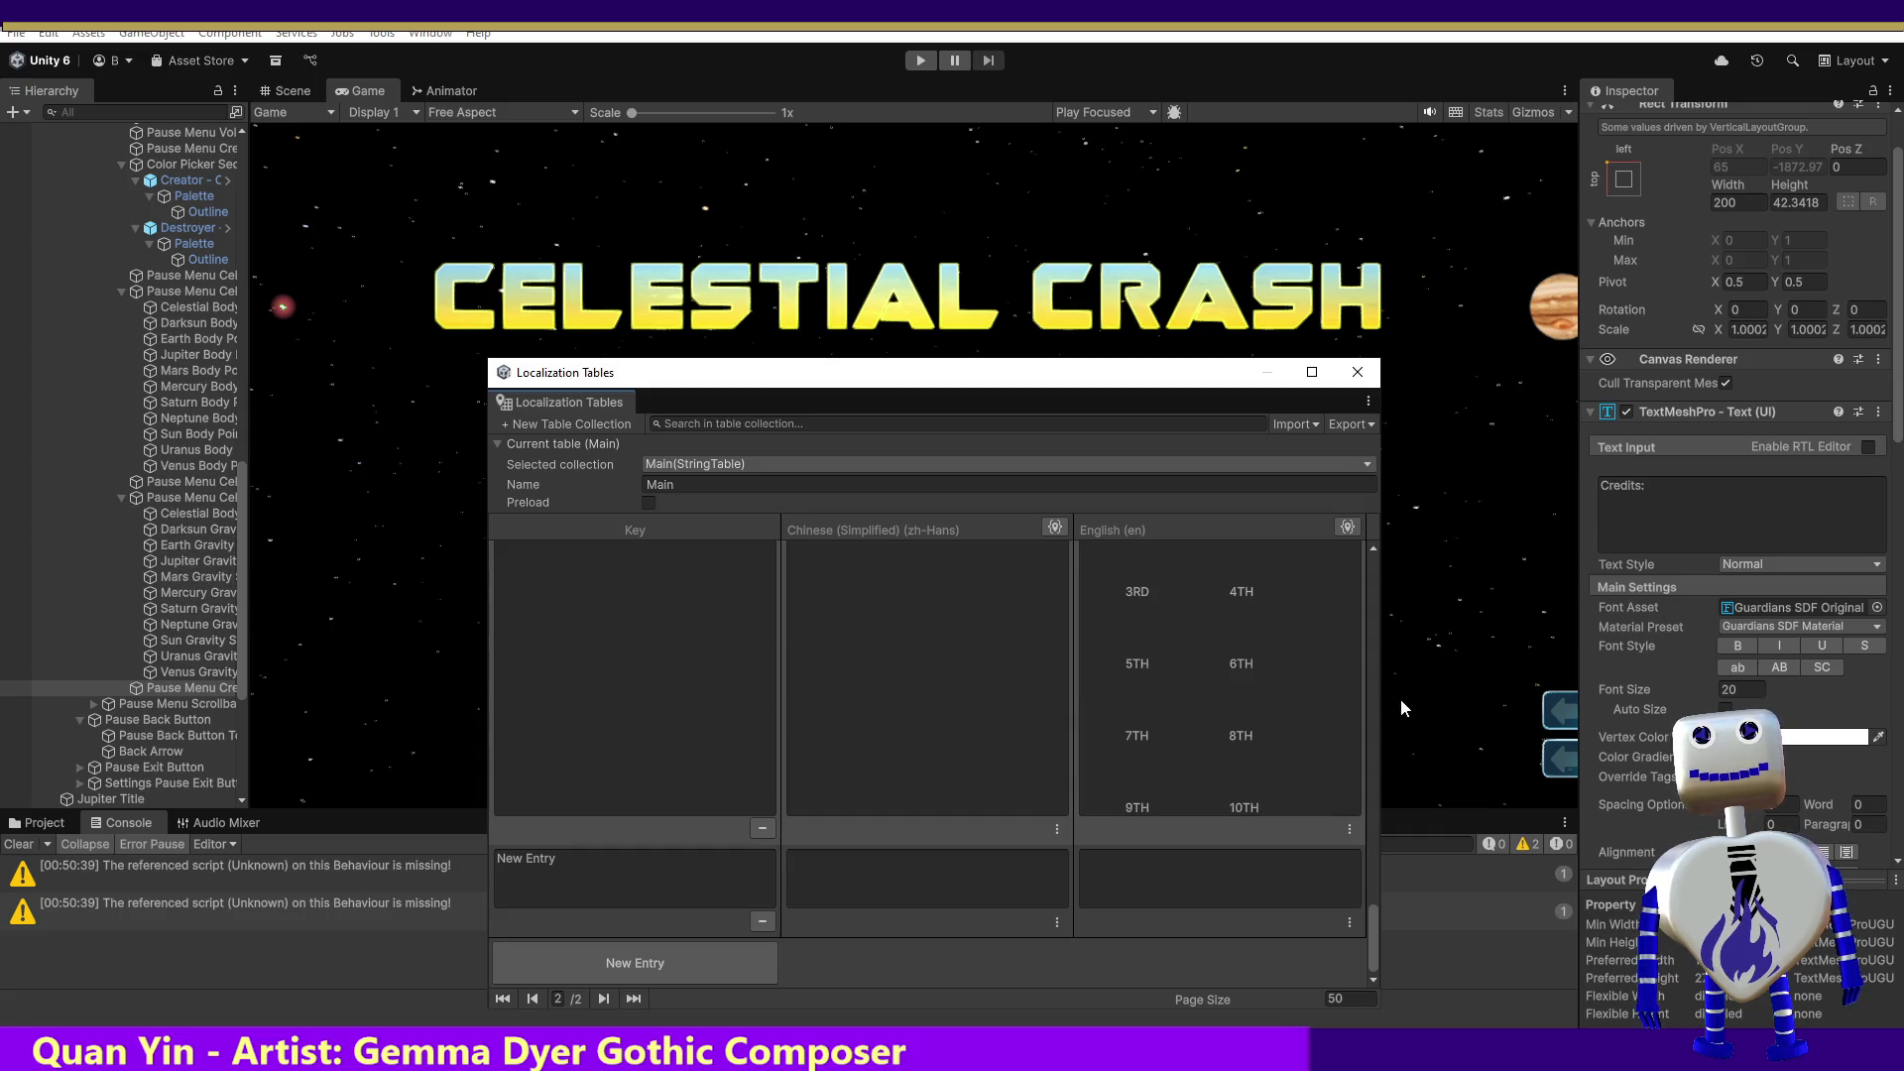
left_click_drag(1371, 922, 1374, 857)
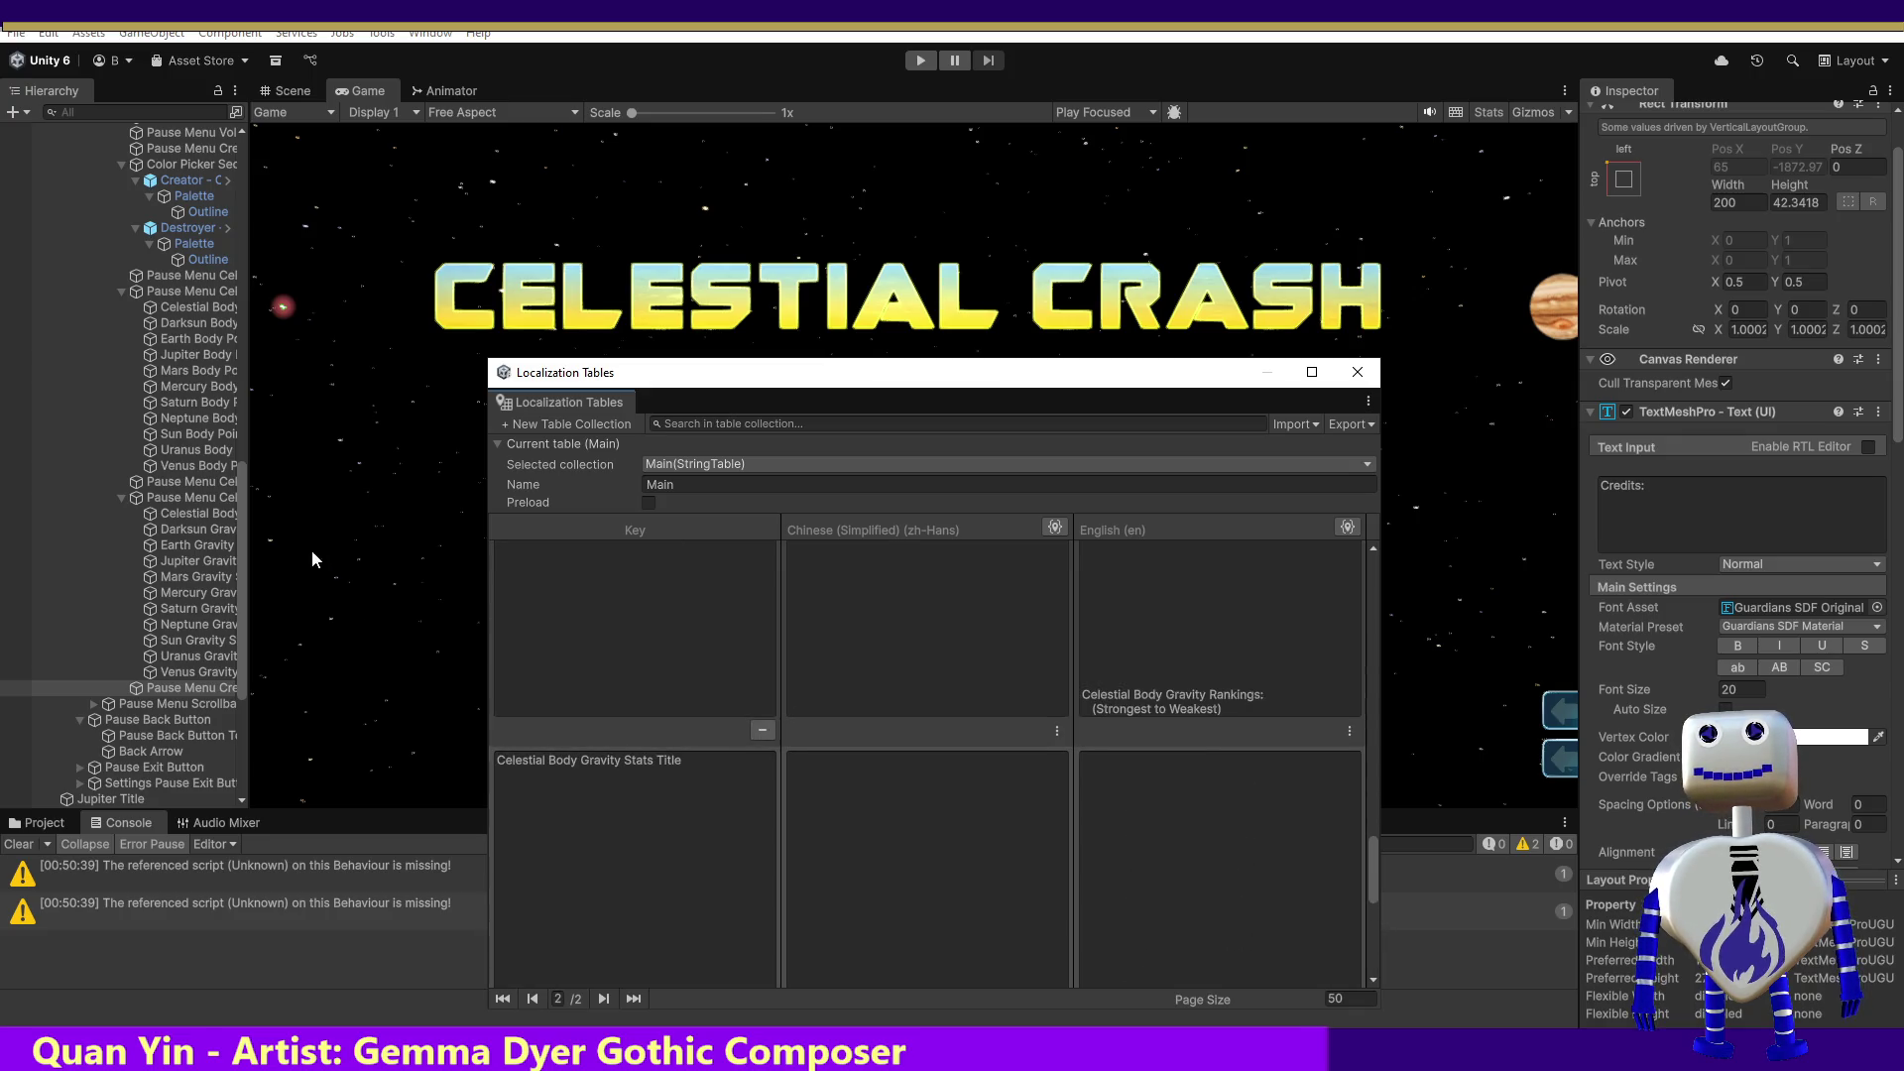
left_click(207, 514)
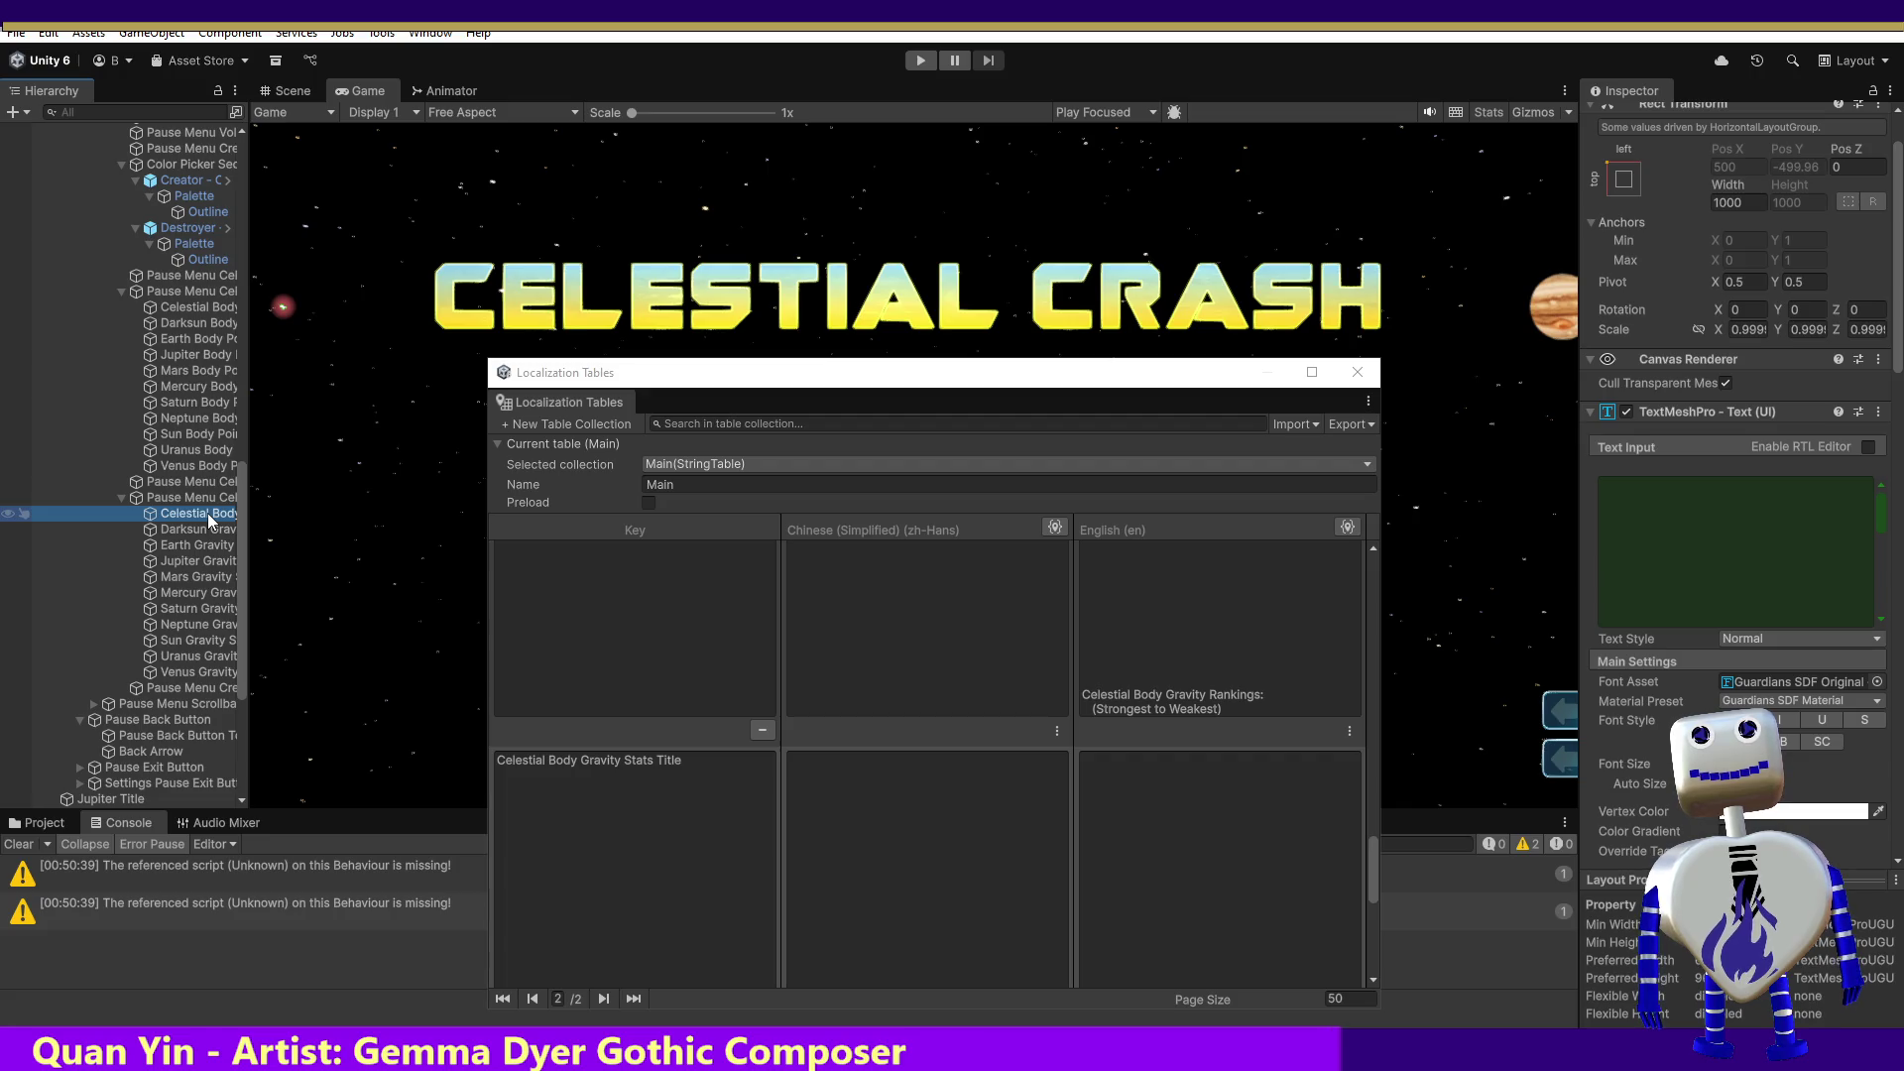
left_click(194, 691)
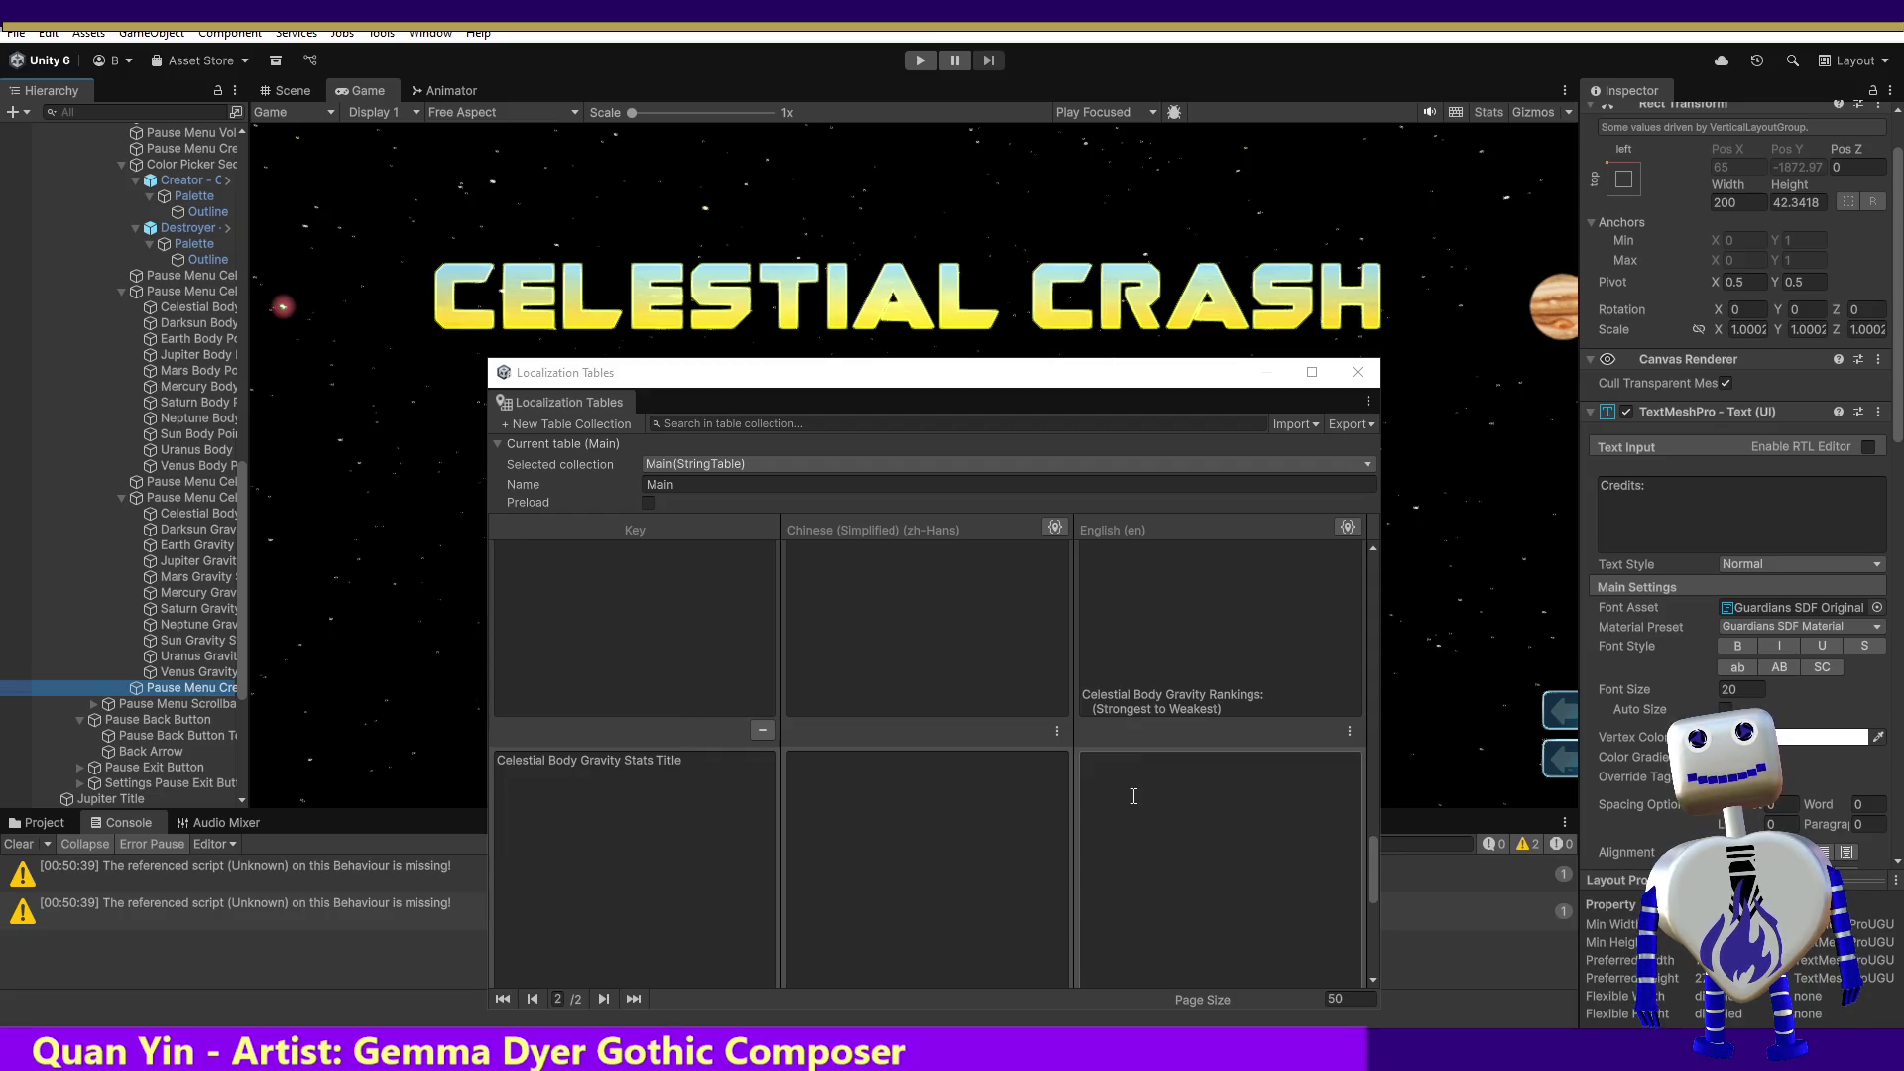
left_click_drag(1376, 872, 1377, 956)
Step: Key the new entry 'Credits' with English text 'Credits:'
left_click(678, 864)
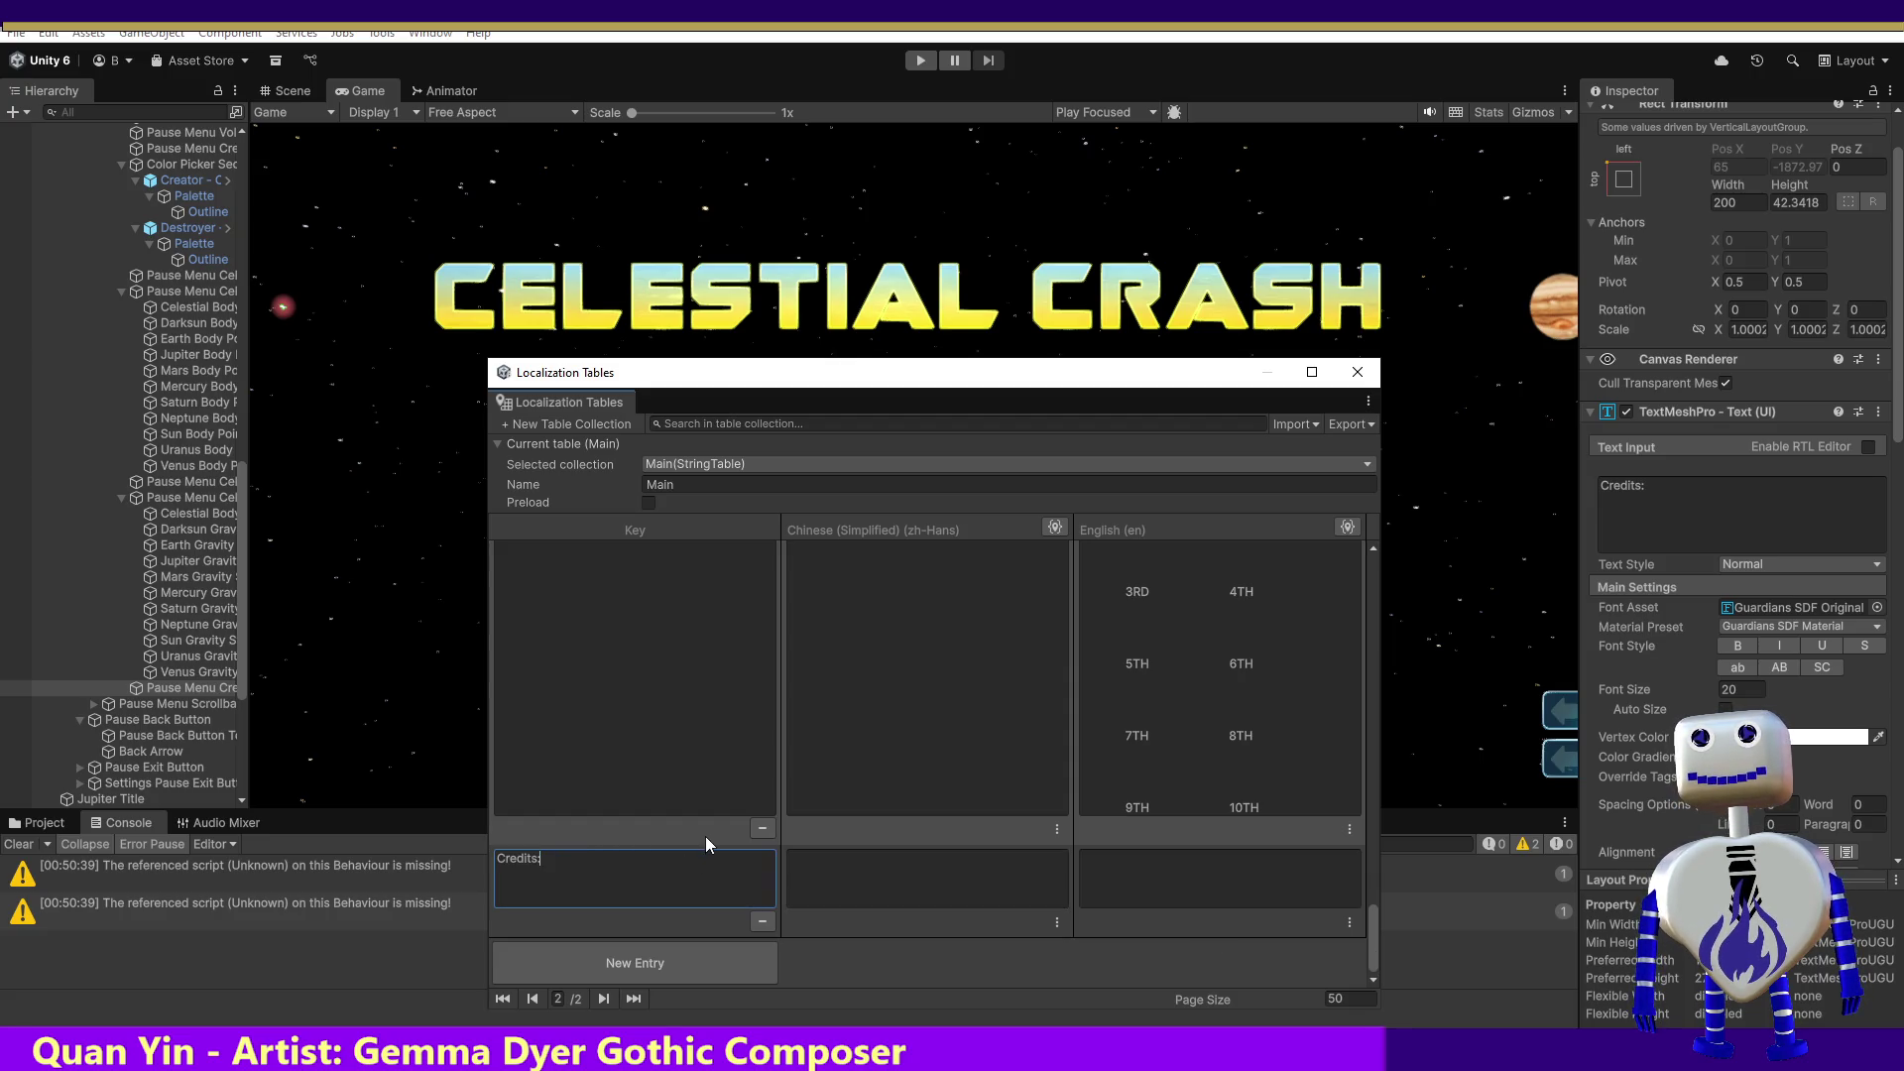
key("Tab")
key("Tab")
type("Credits")
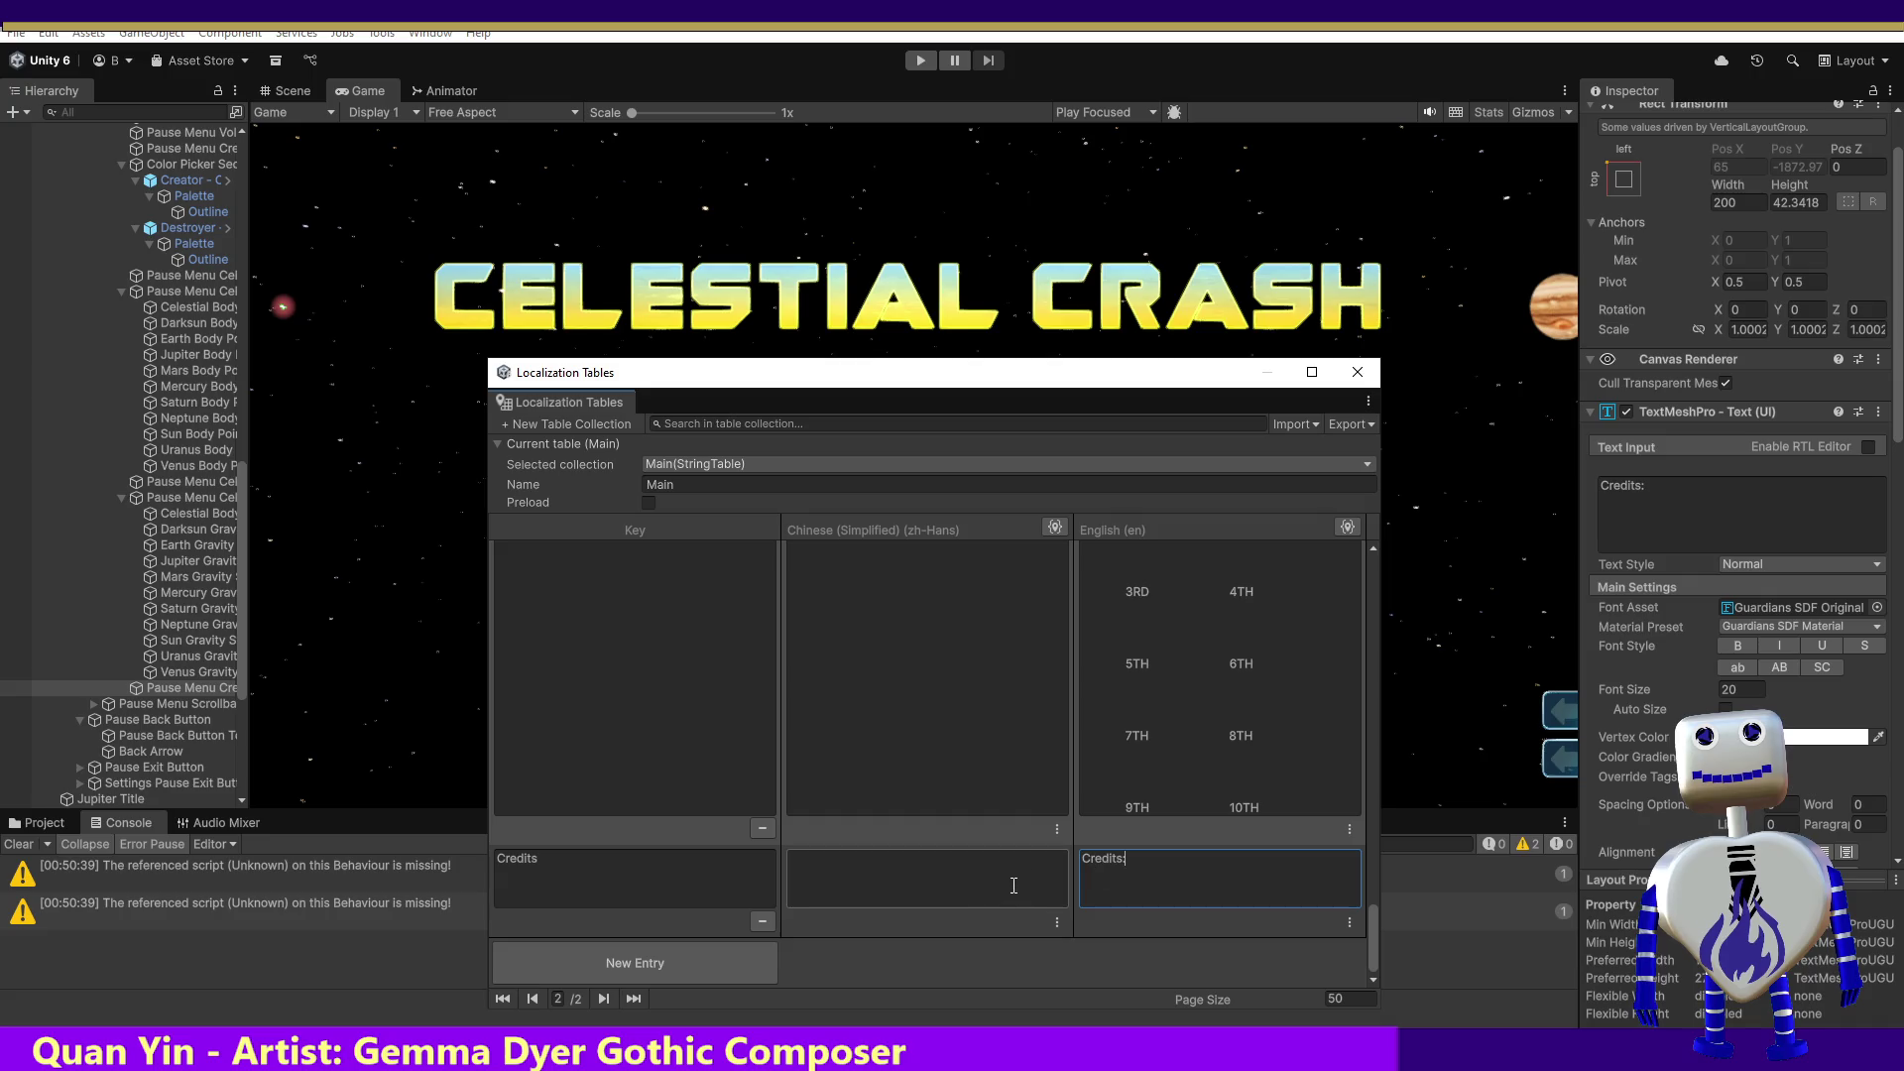
left_click(999, 888)
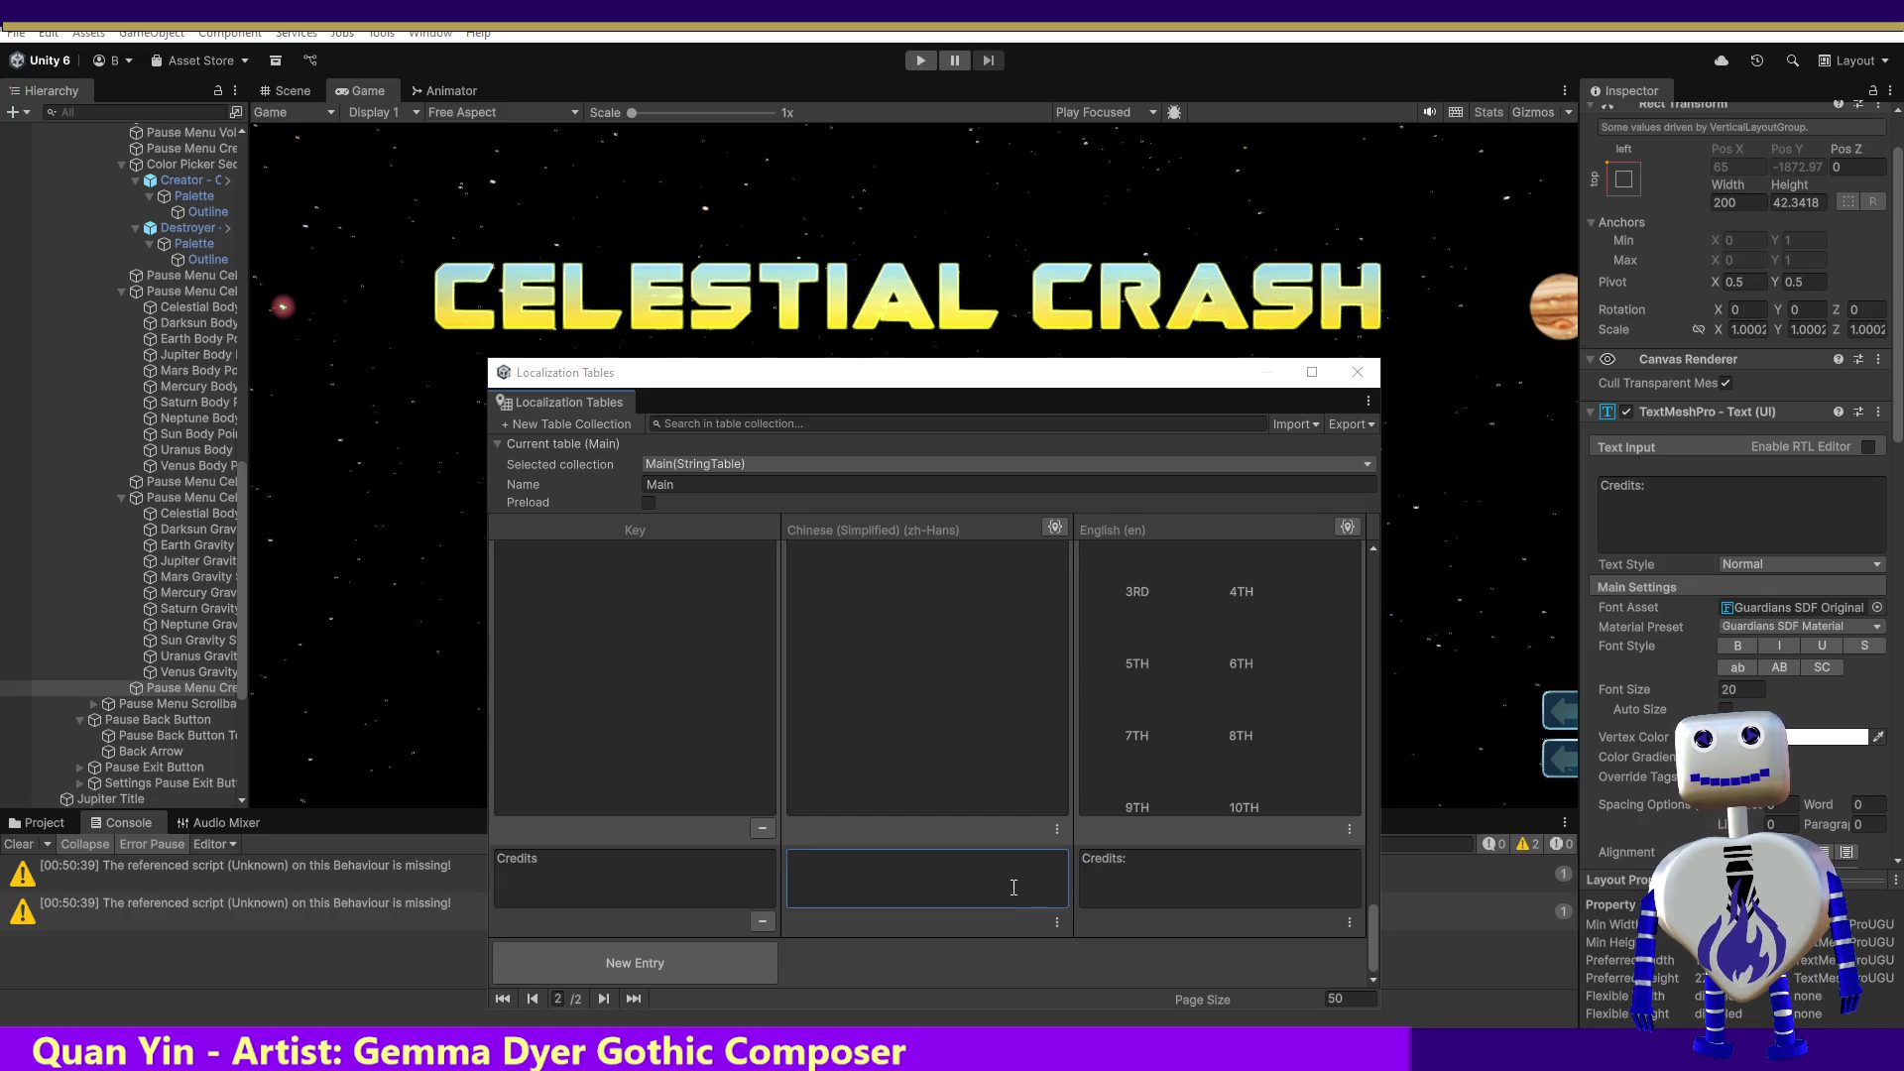
key("alt+Tab")
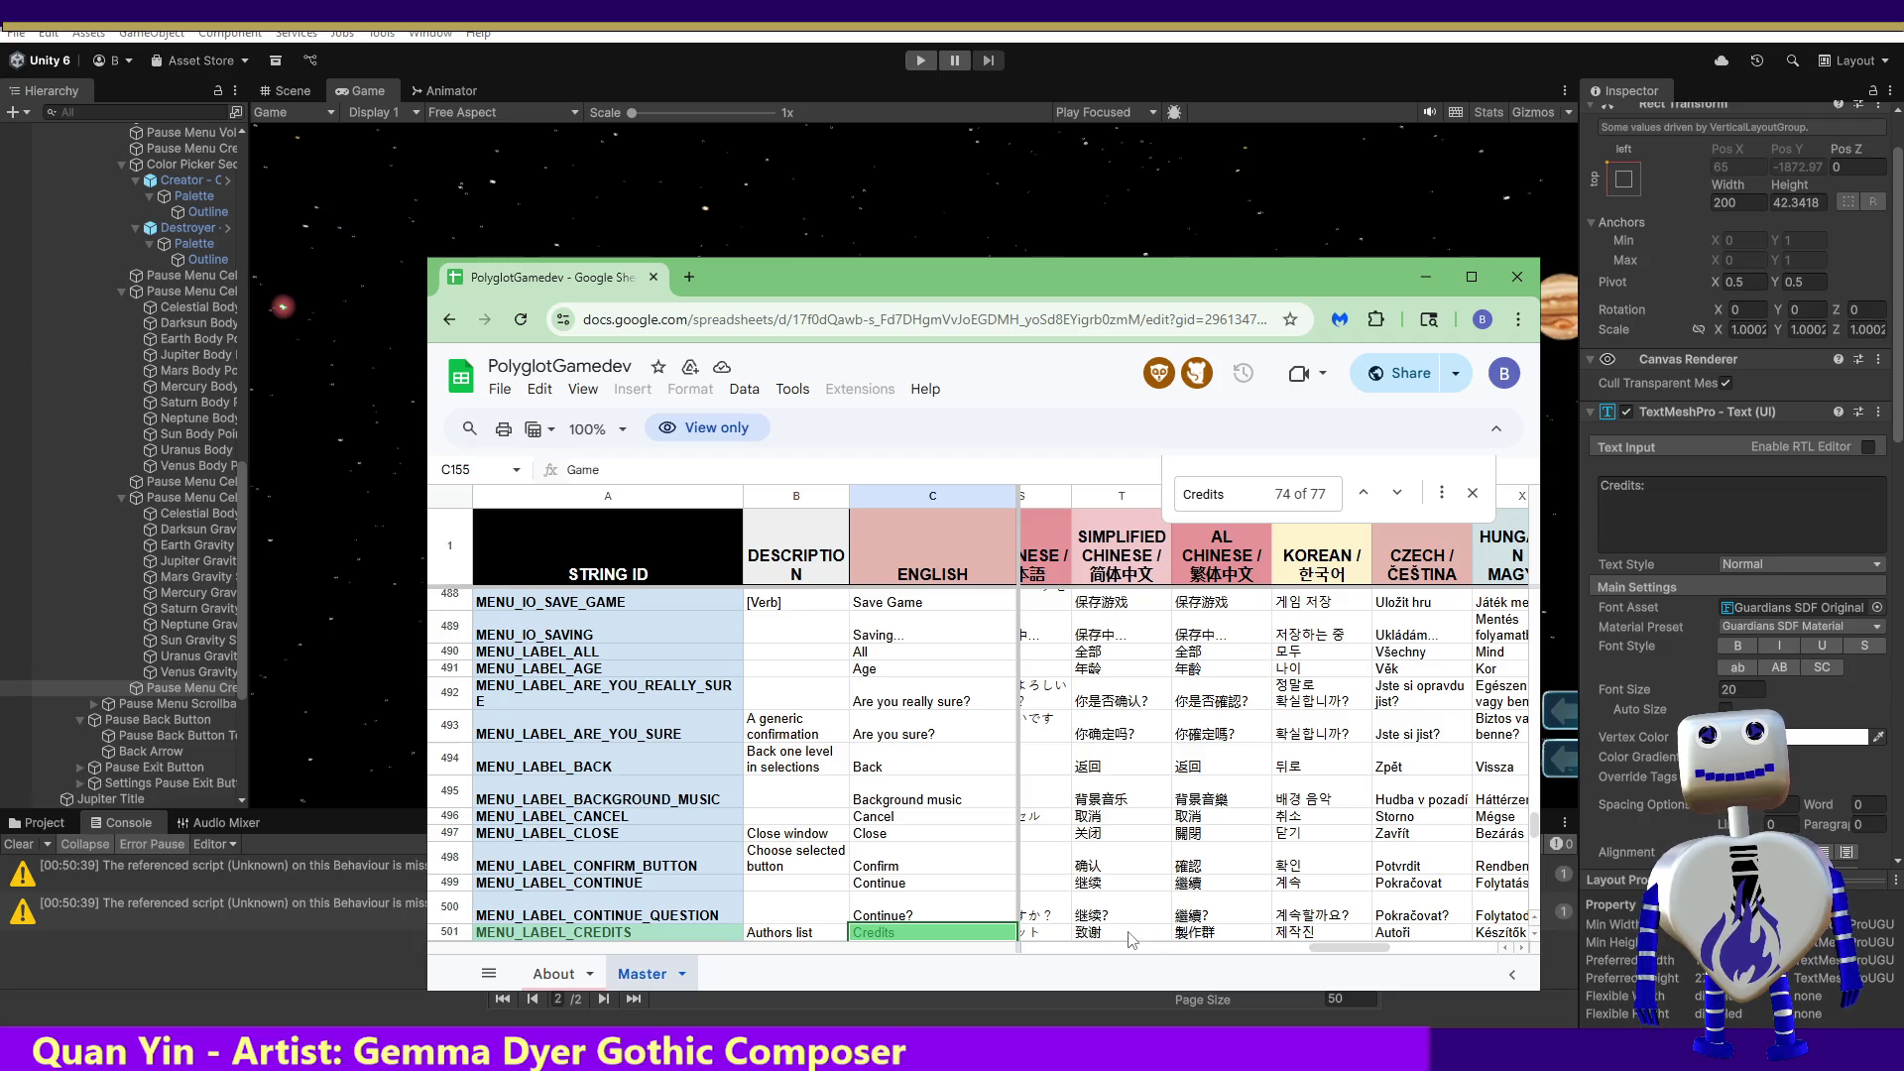
Step: Copy the Simplified Chinese translation 致谢 from cell T501 for the Credits entry
left_click(1132, 936)
double_click(1128, 935)
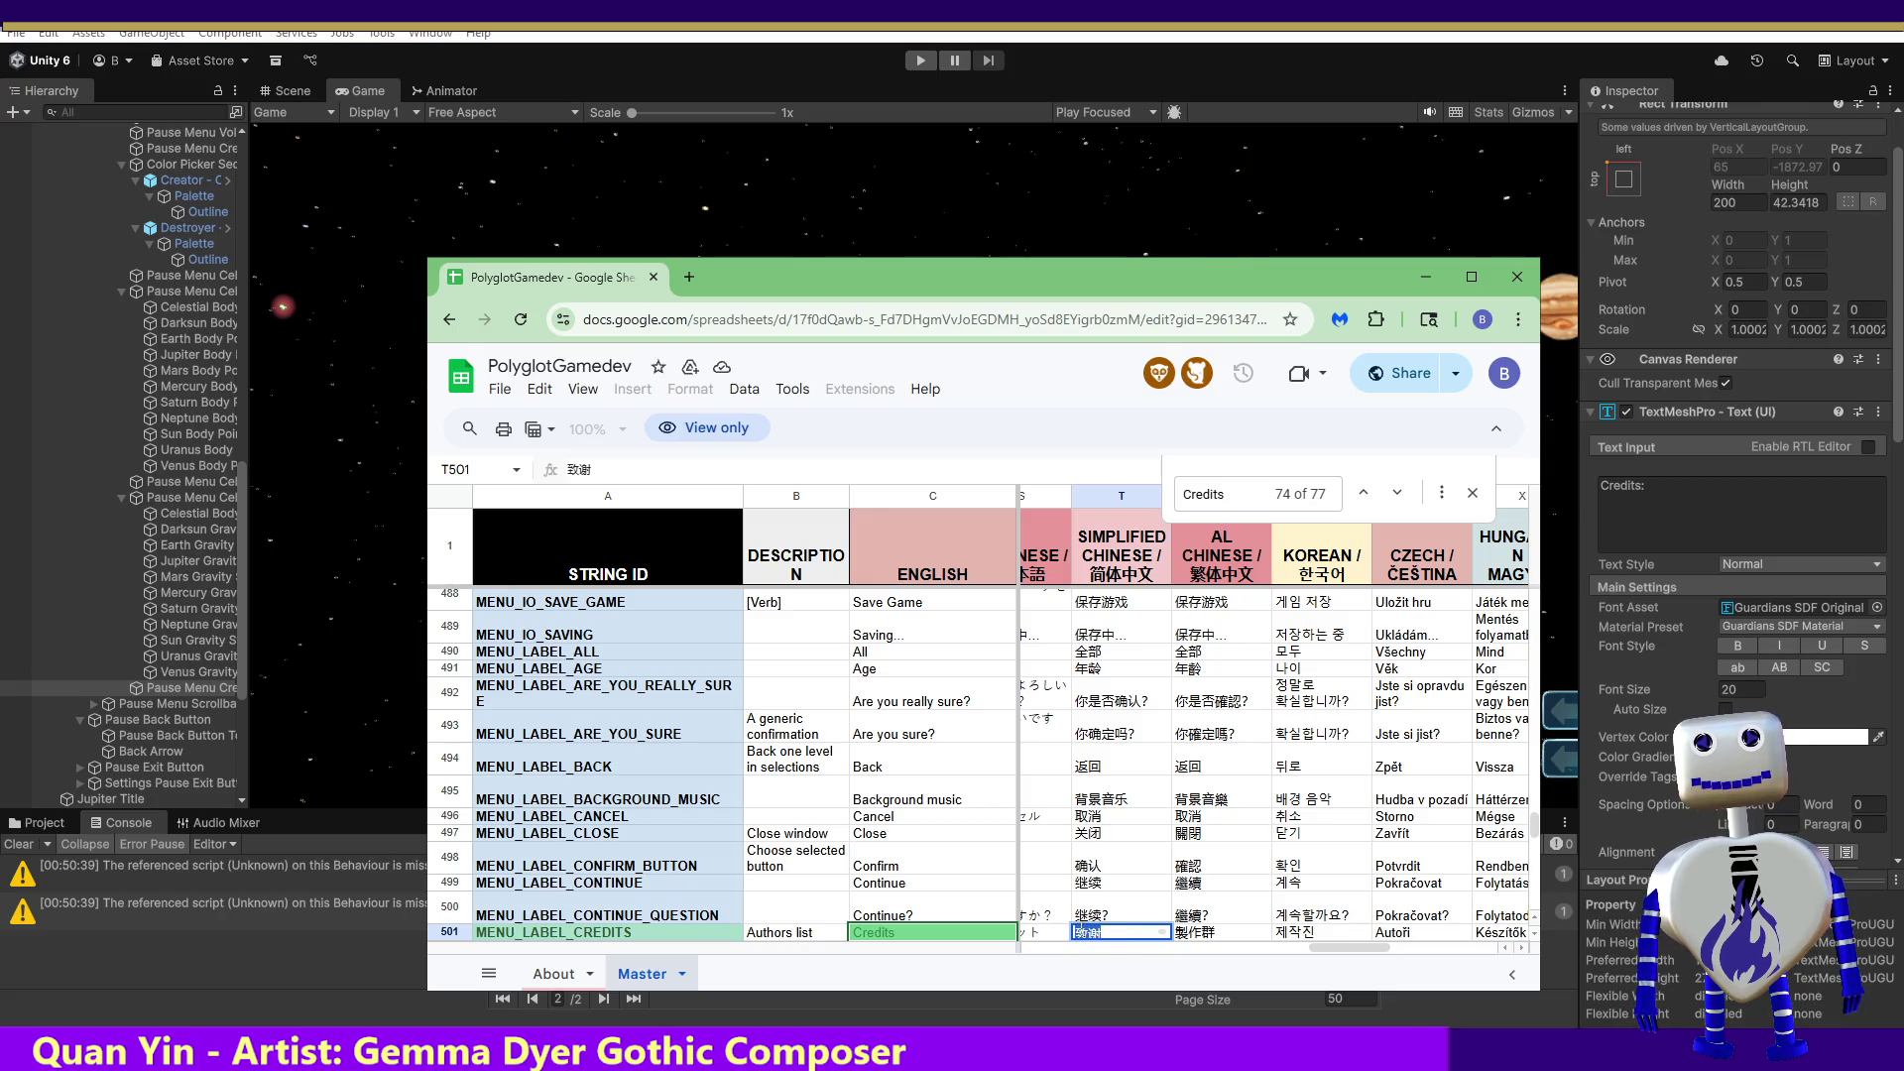
key("alt+Tab")
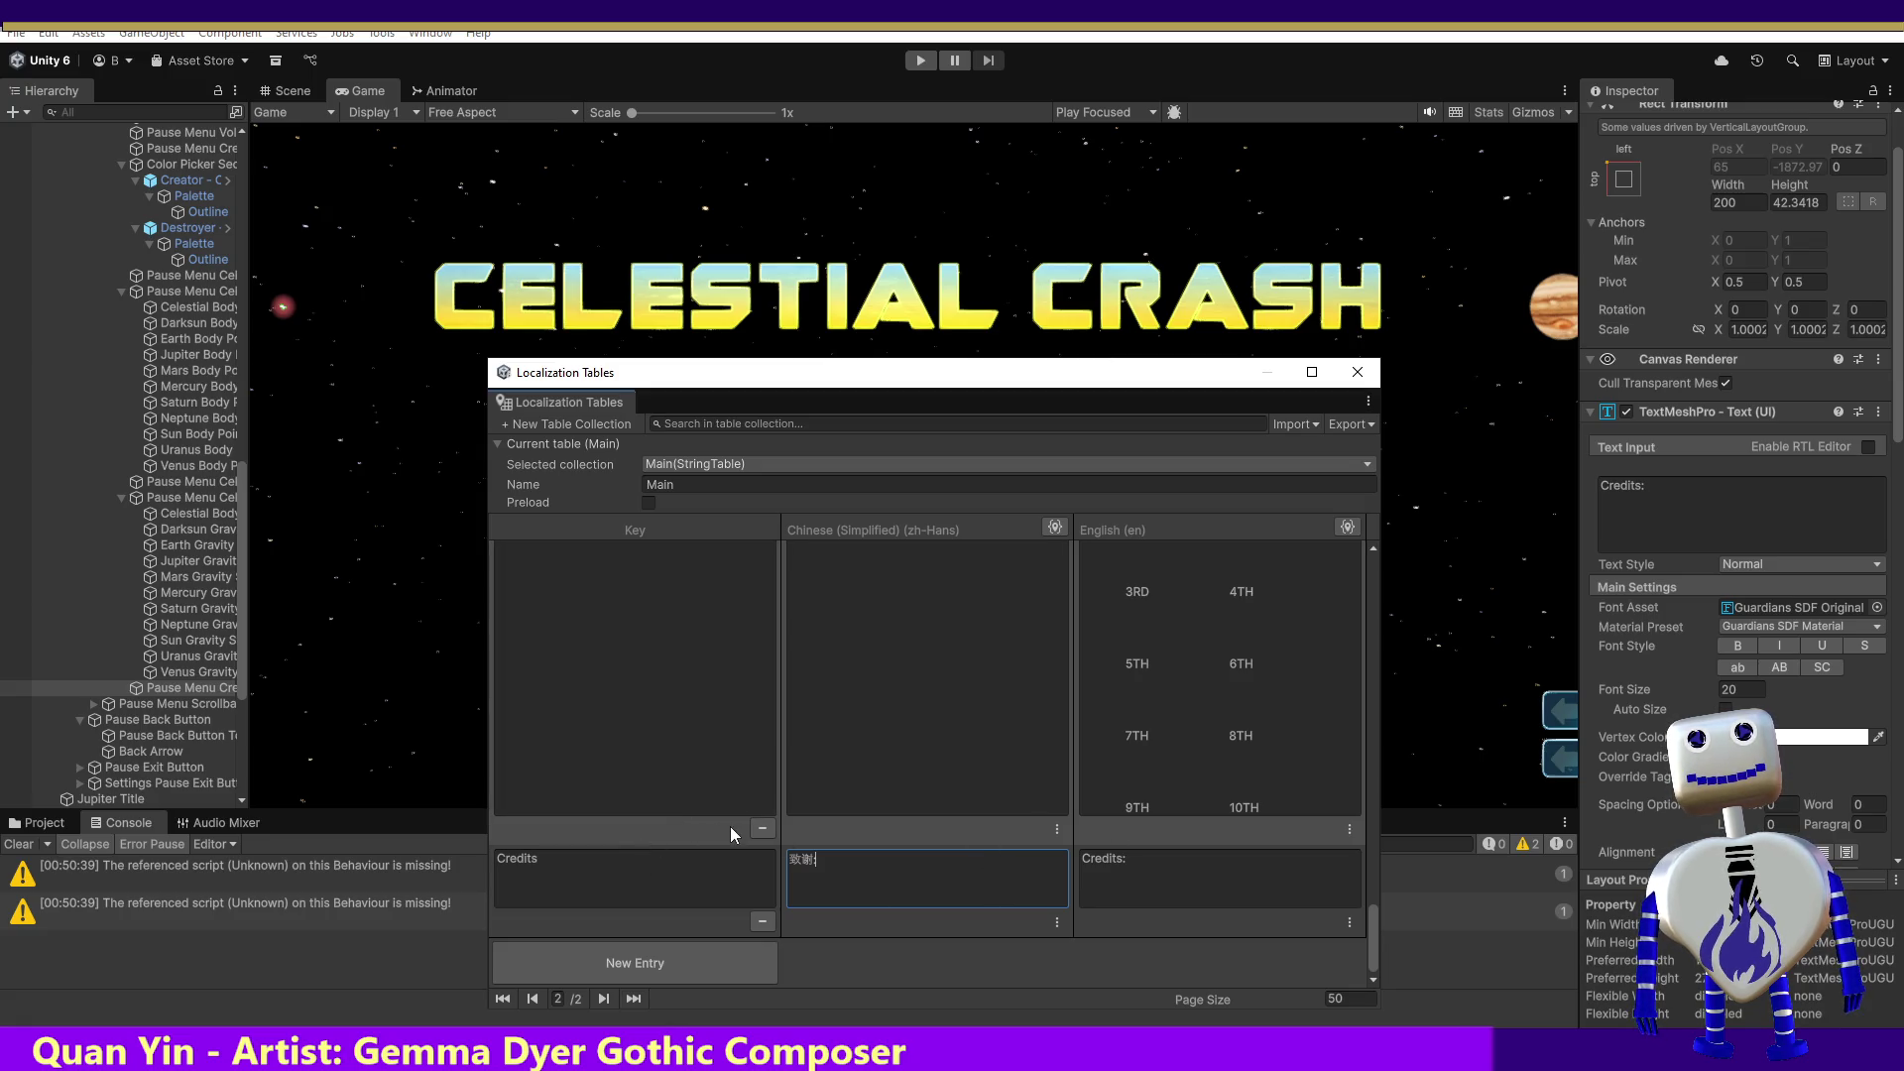
type(":")
left_click_drag(1897, 451, 1896, 610)
scroll(1736, 397, "up", 3)
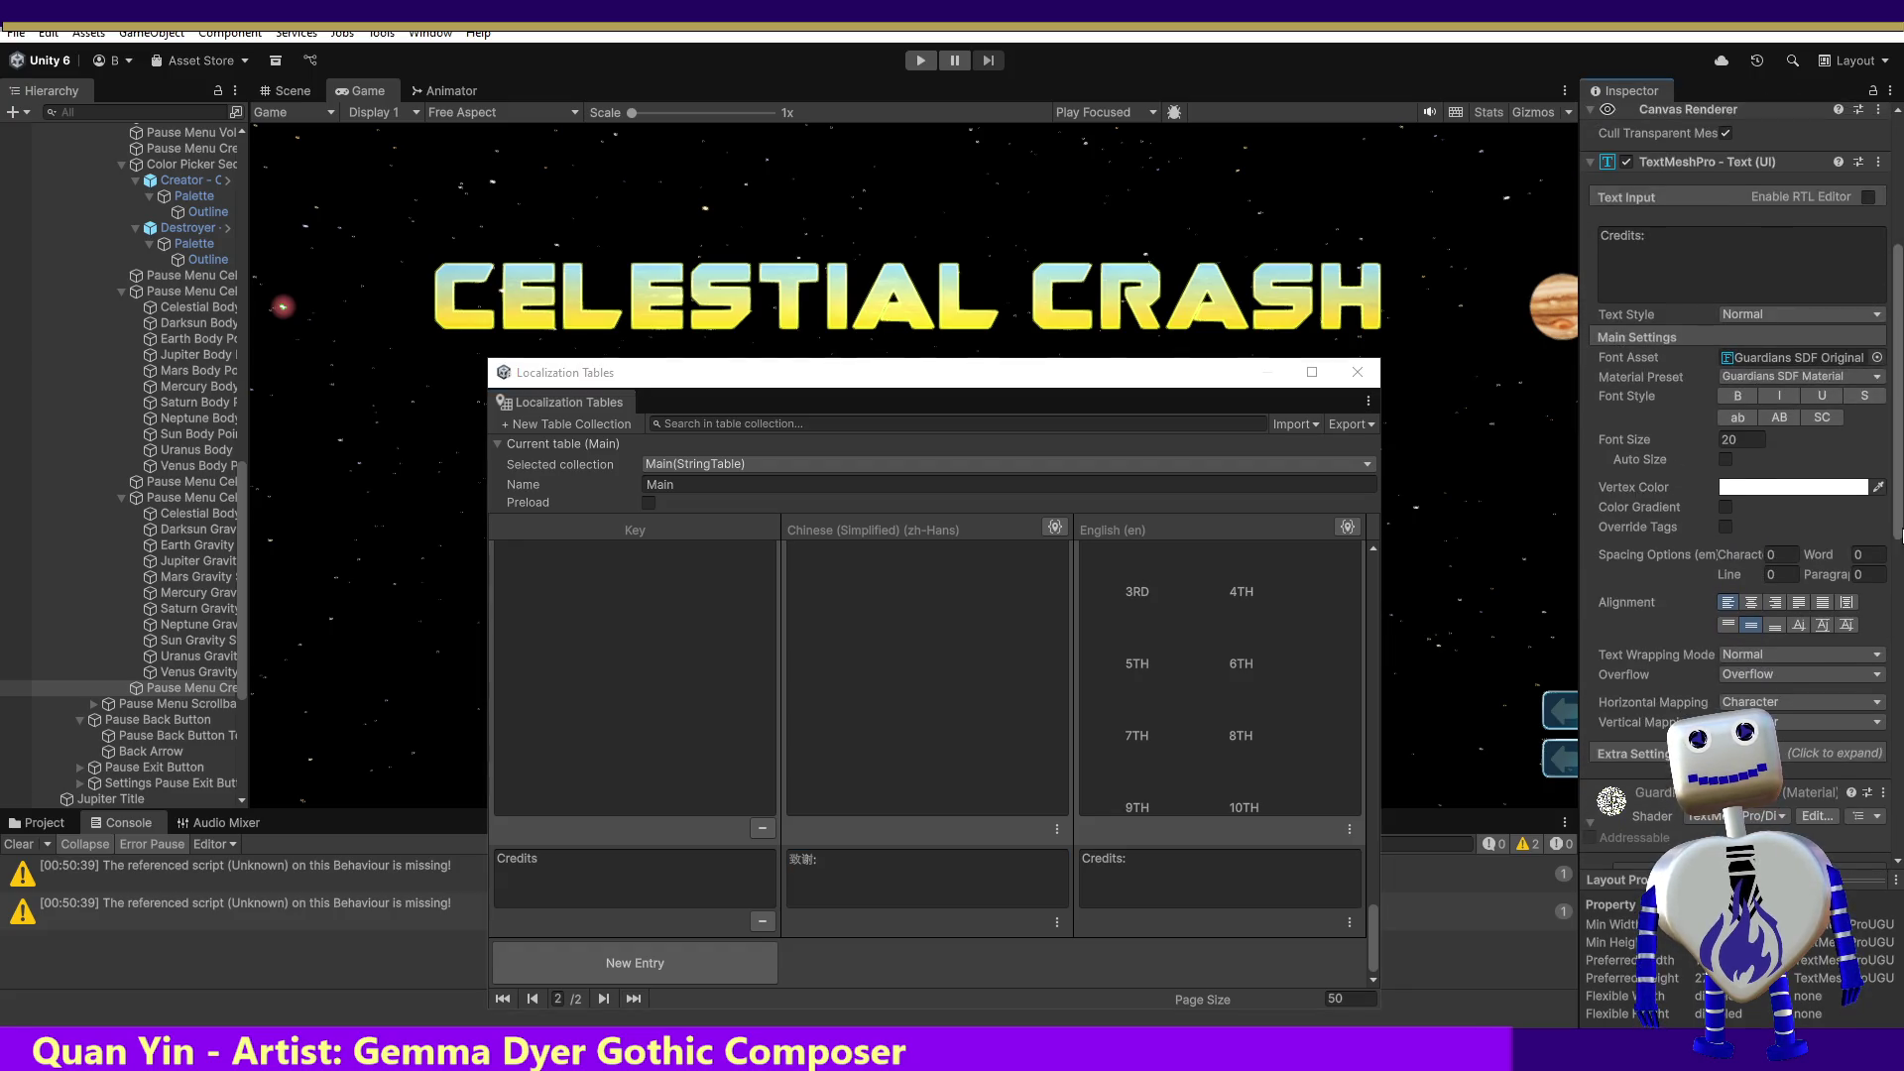
Step: Add a Localize String Event to the Pause Menu Credits text
left_click(176, 704)
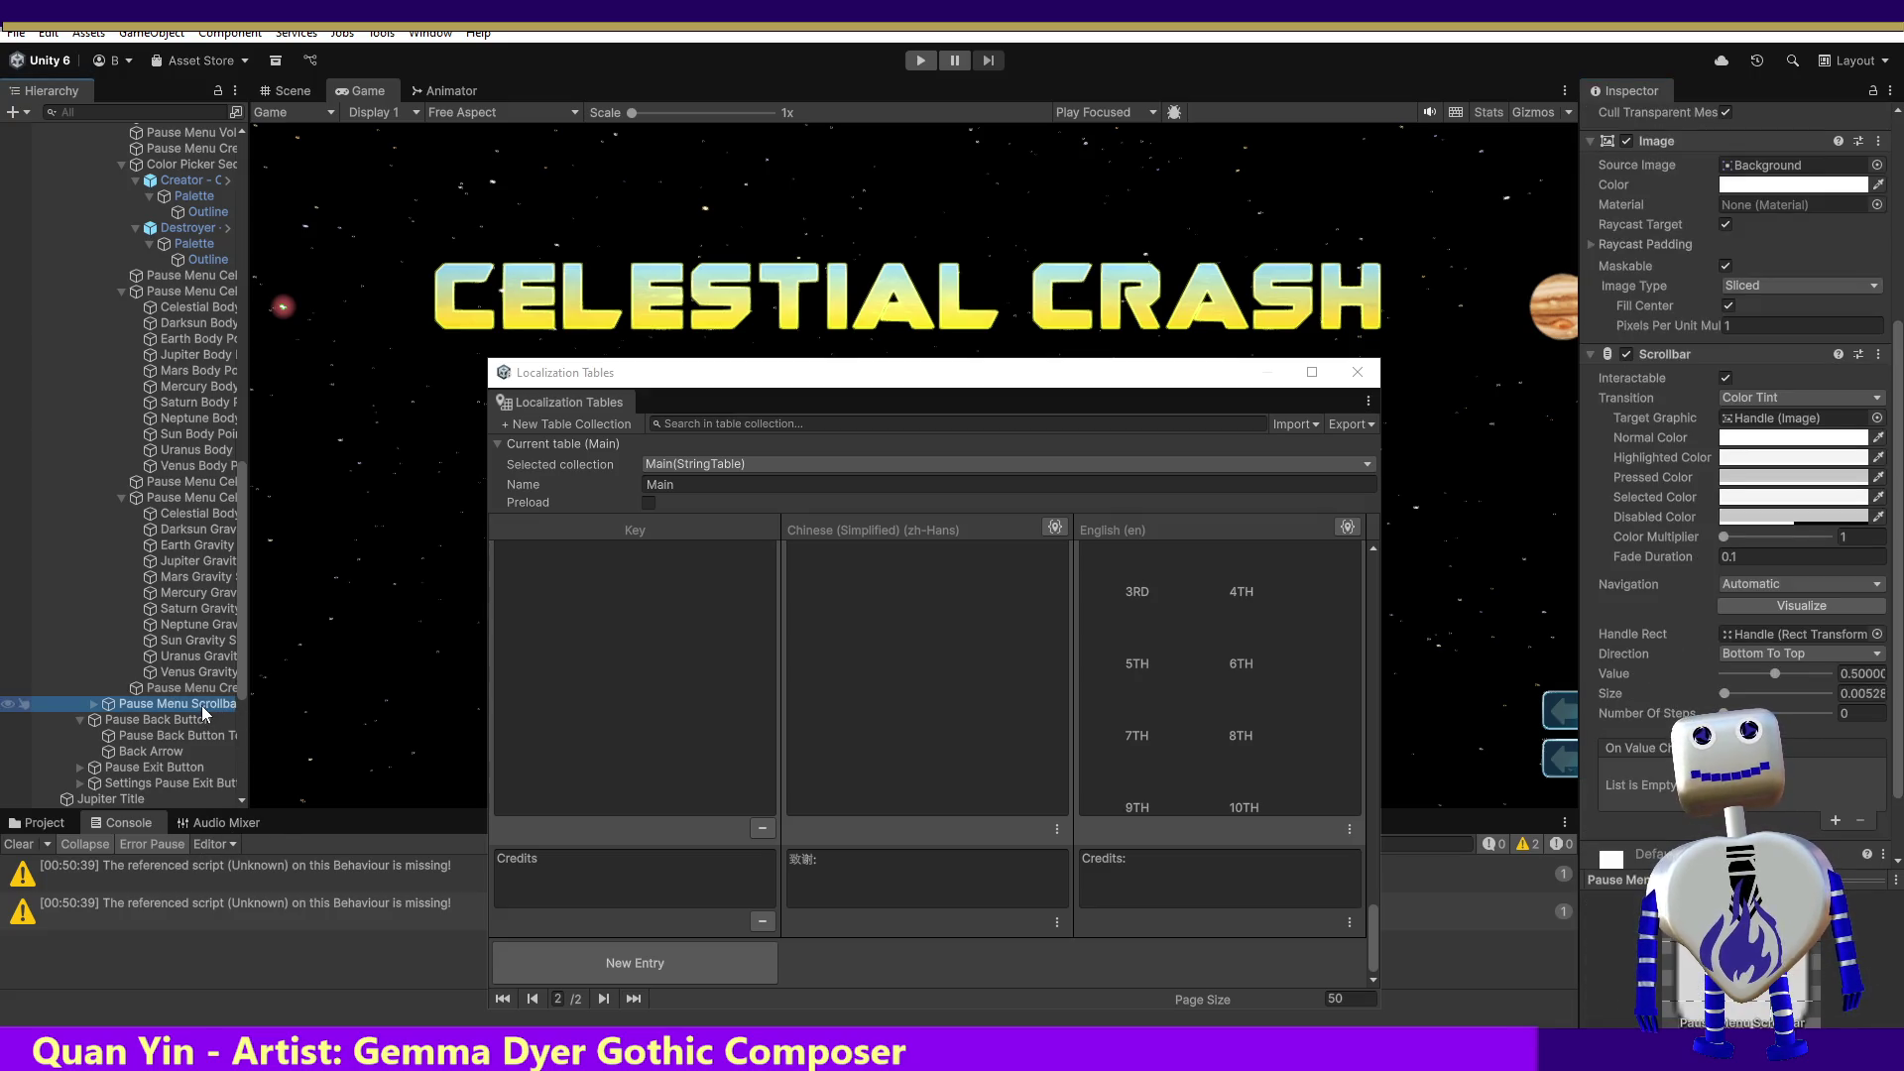
left_click(184, 688)
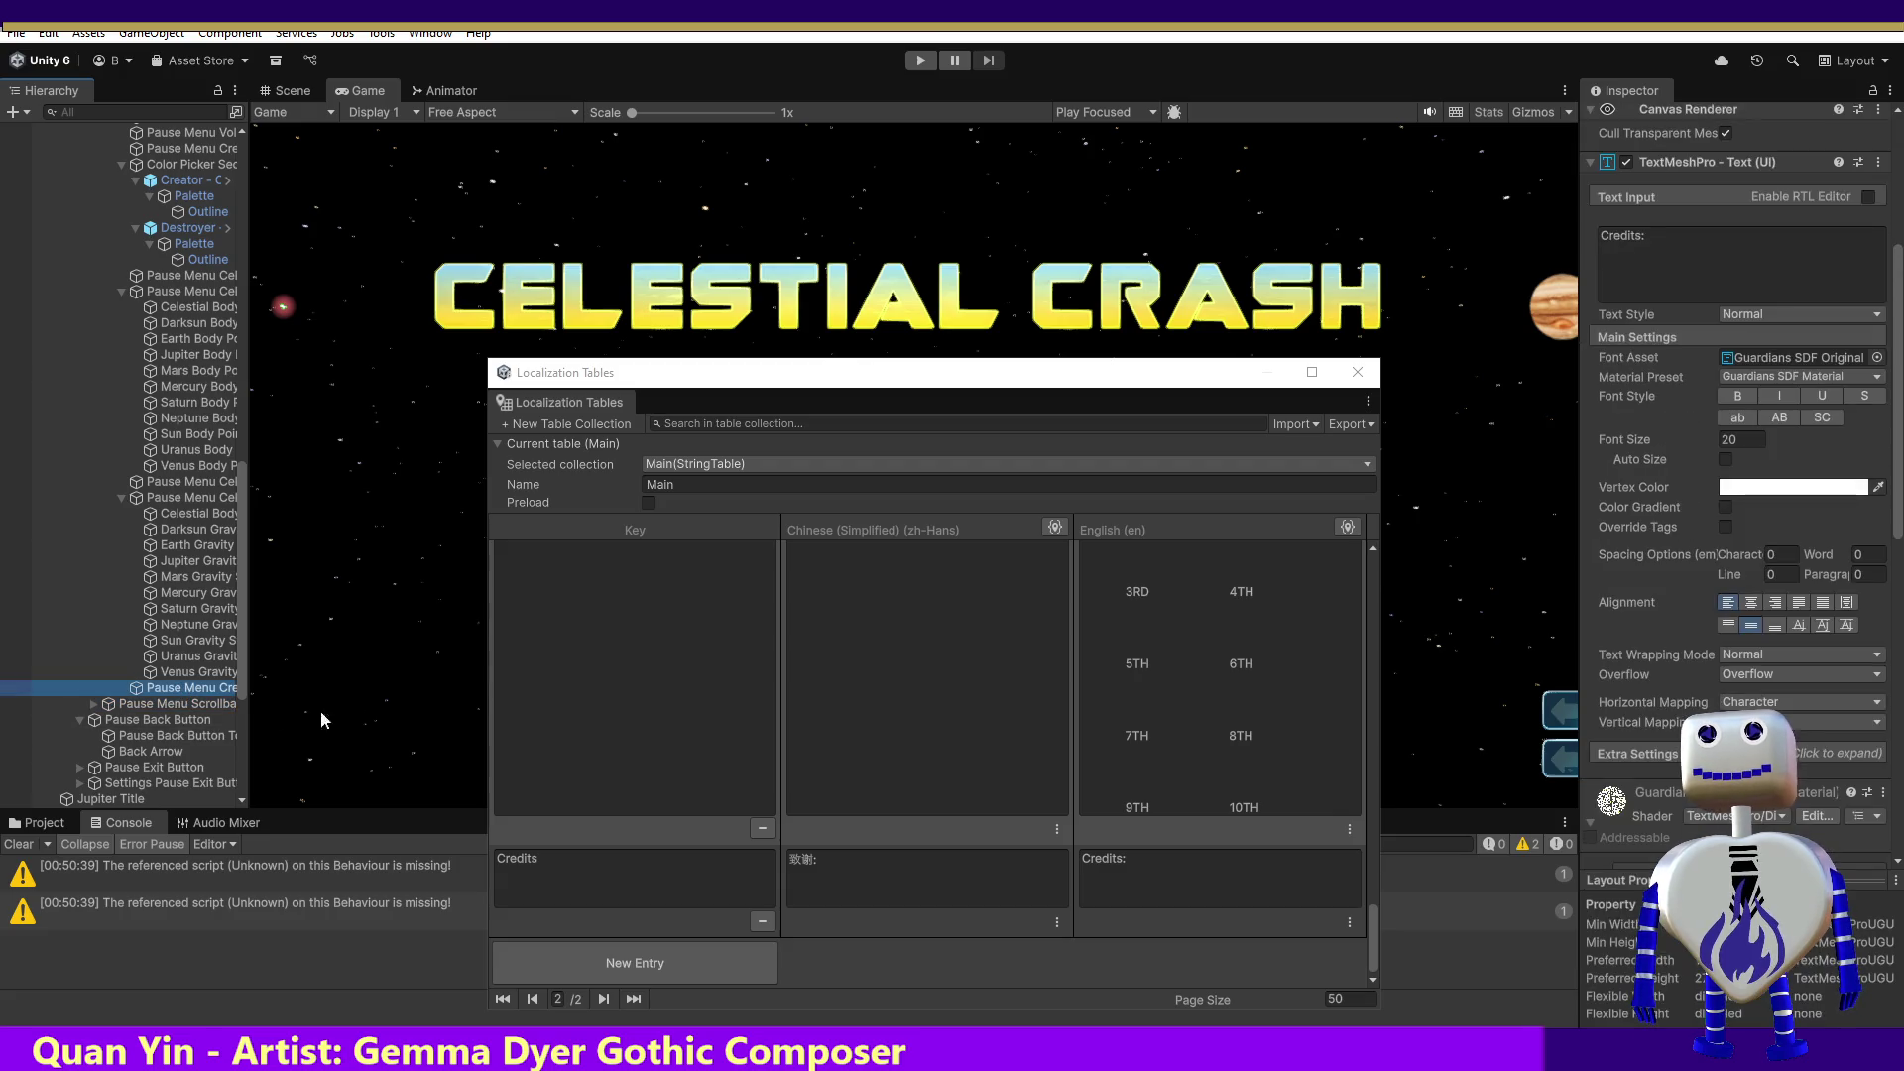
scroll(1890, 329, "up", 3)
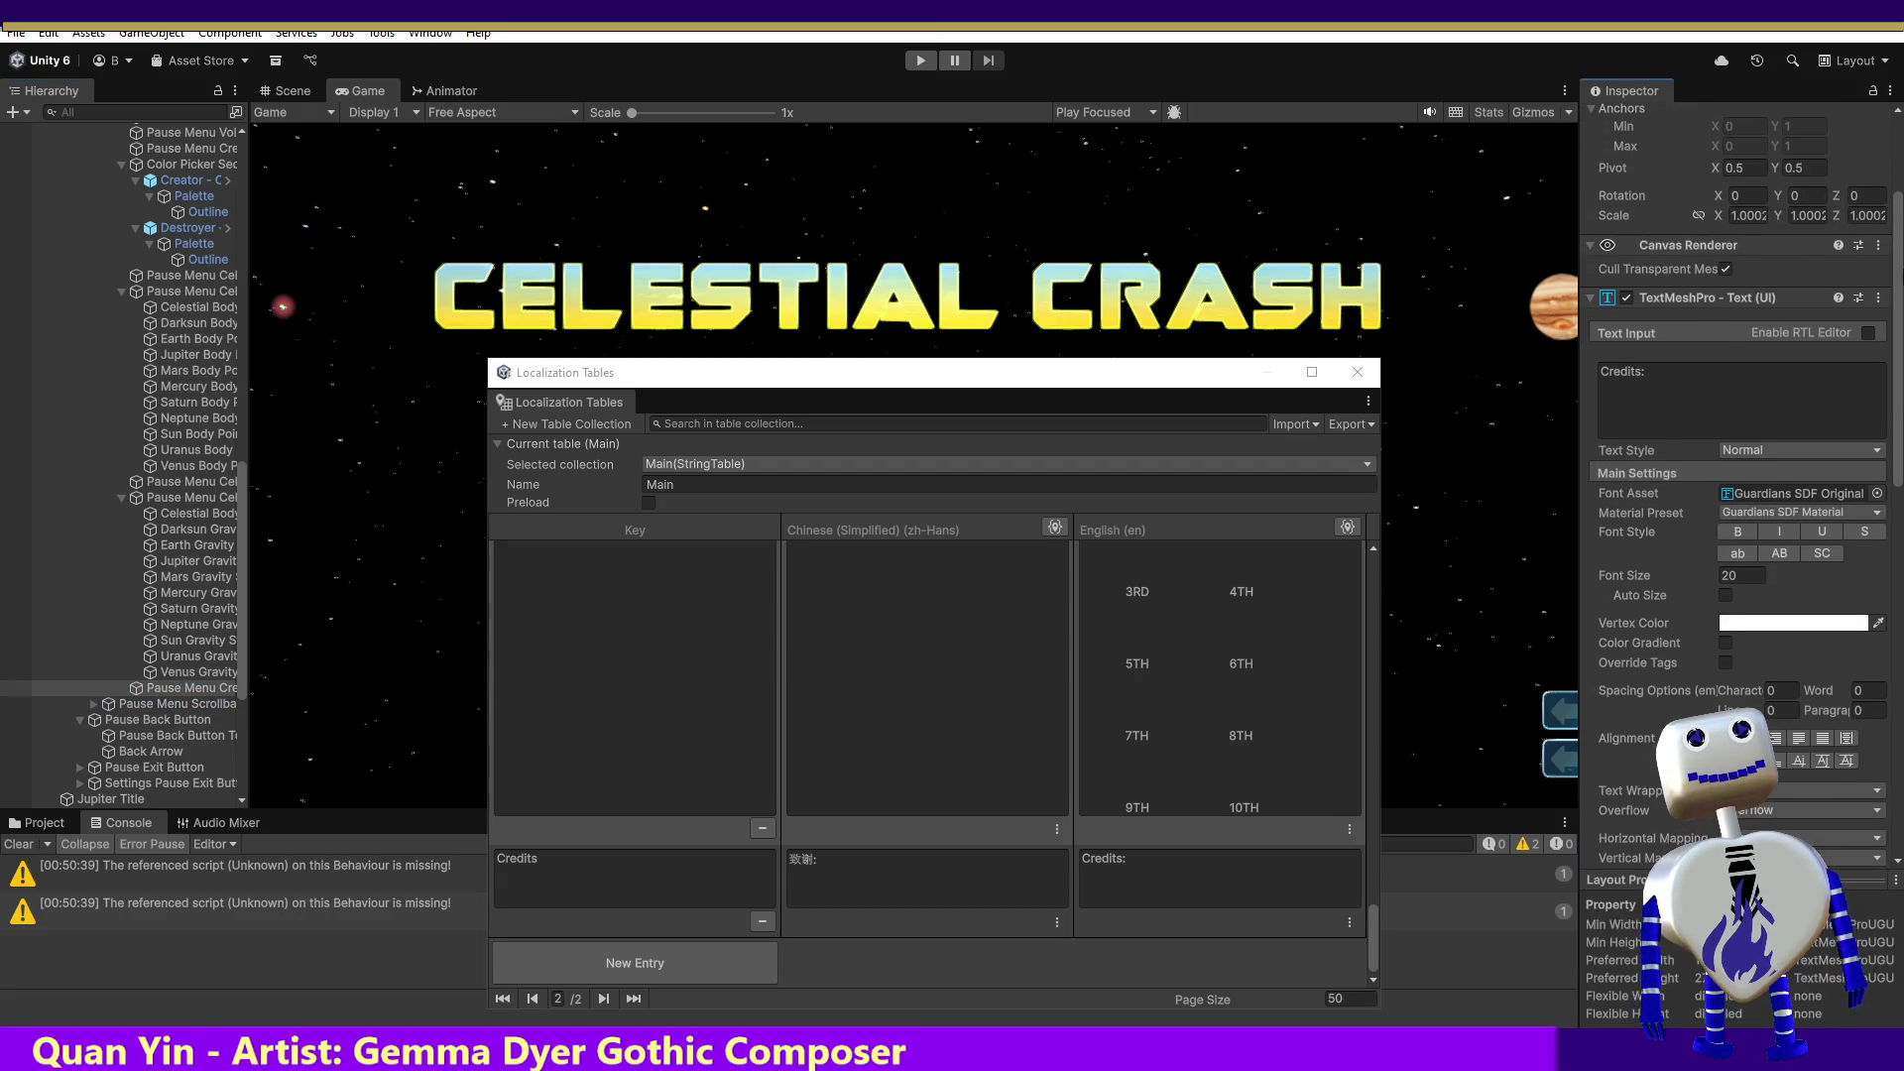
left_click(1878, 298)
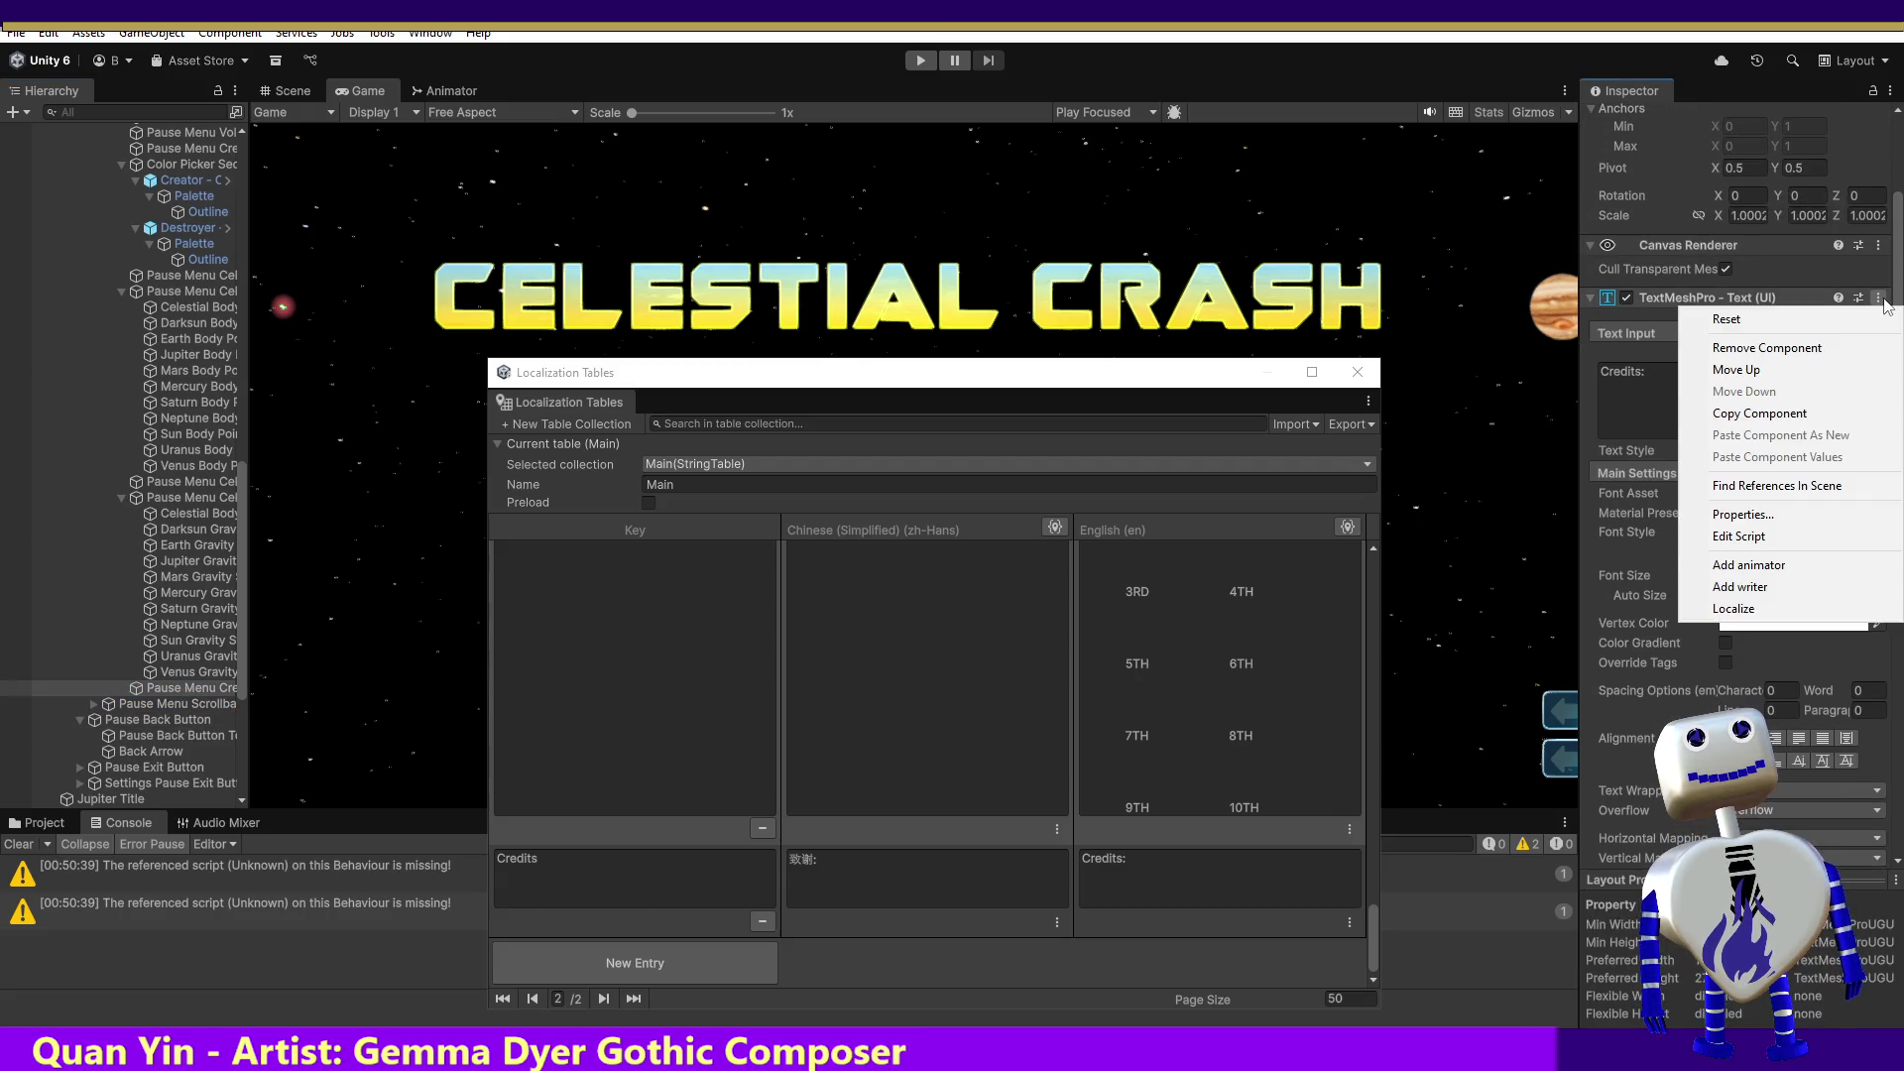
left_click(1745, 608)
scroll(1889, 333, "down", 10)
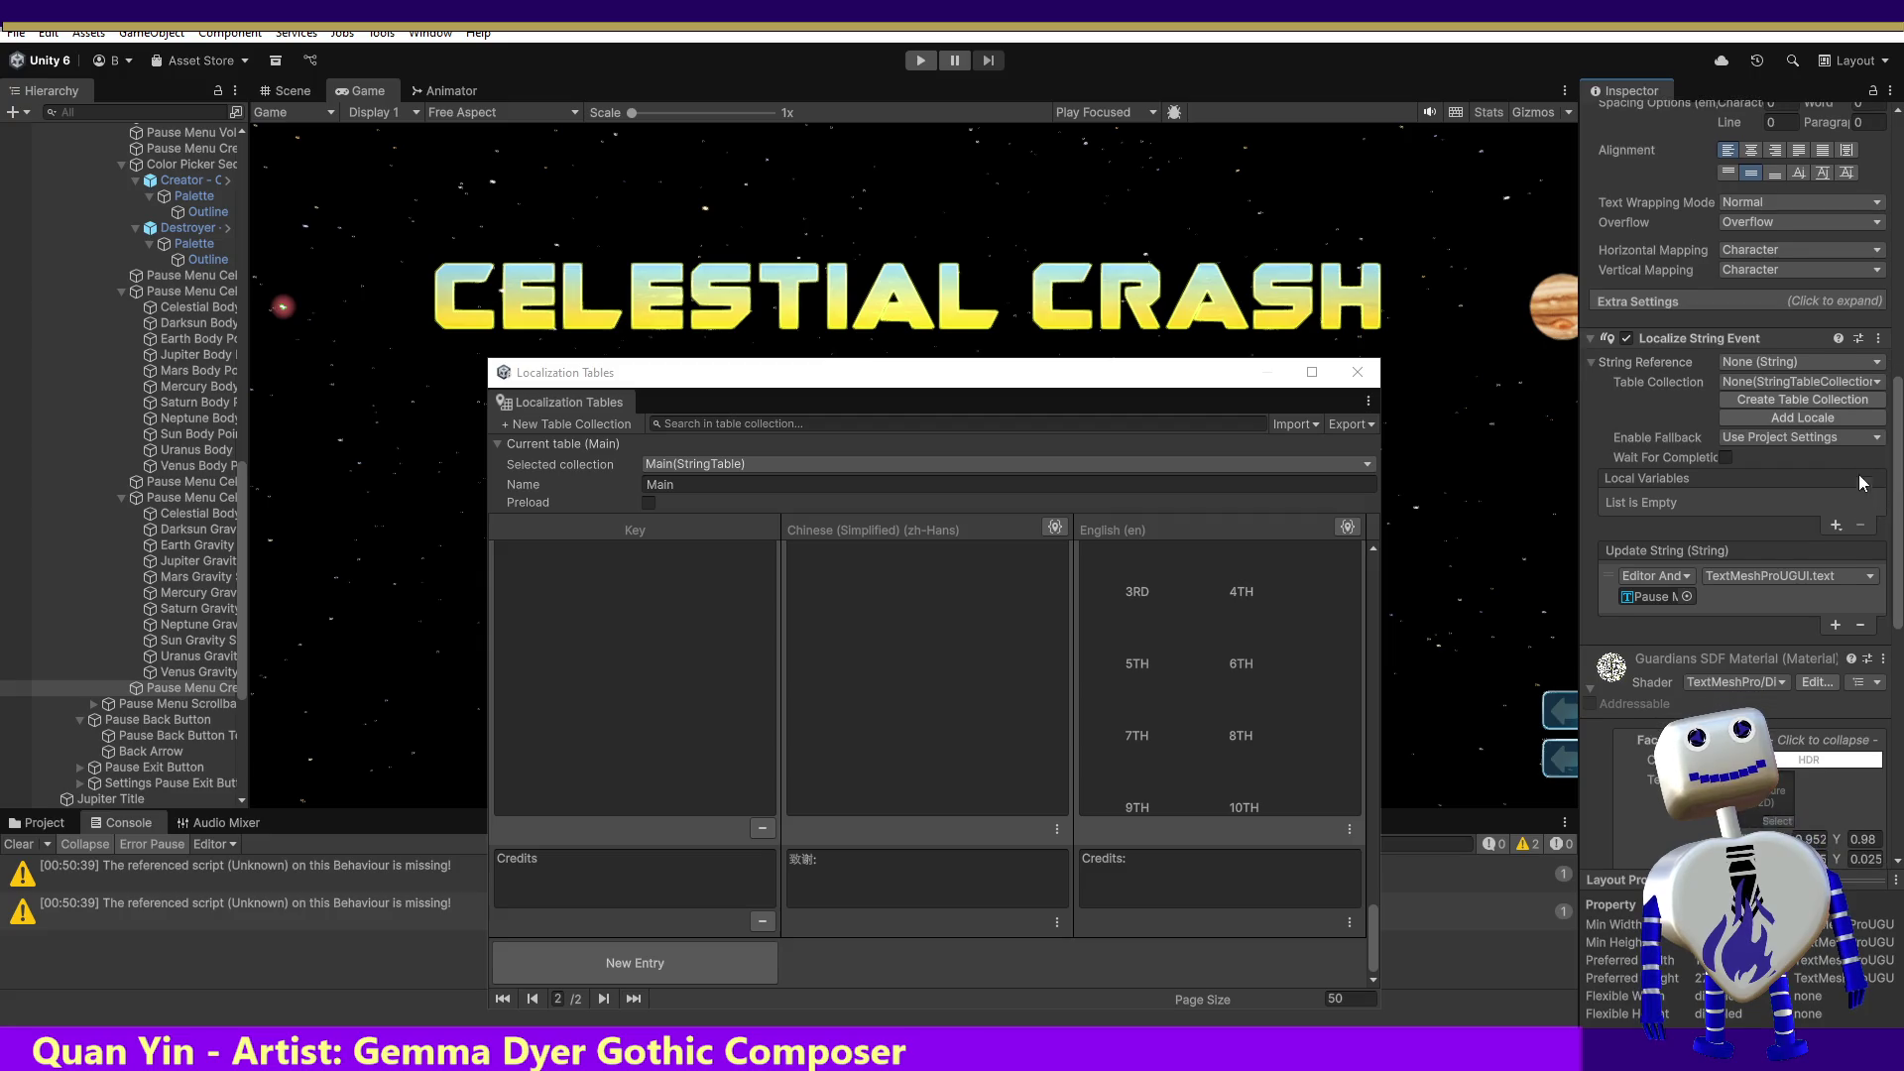
Step: Set the String Reference to the Main table's Credits entry
left_click(1800, 362)
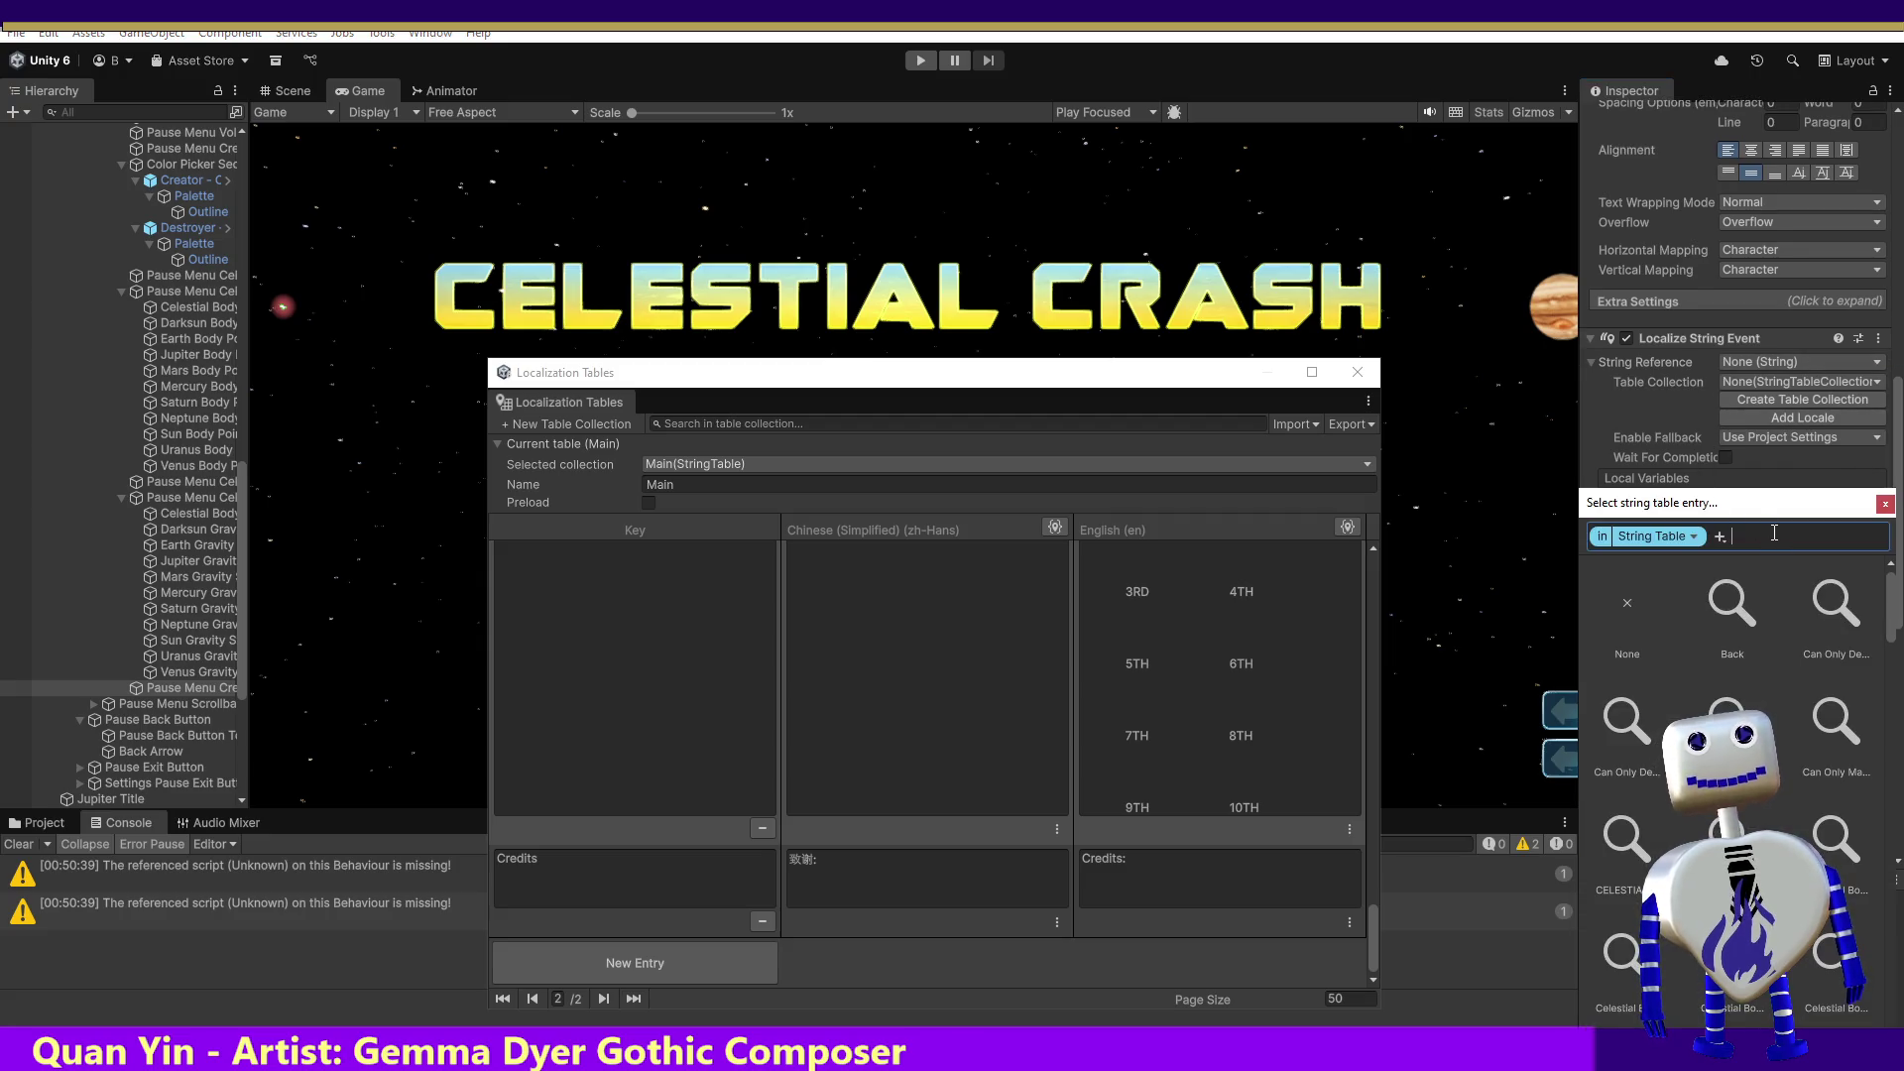
type("cred")
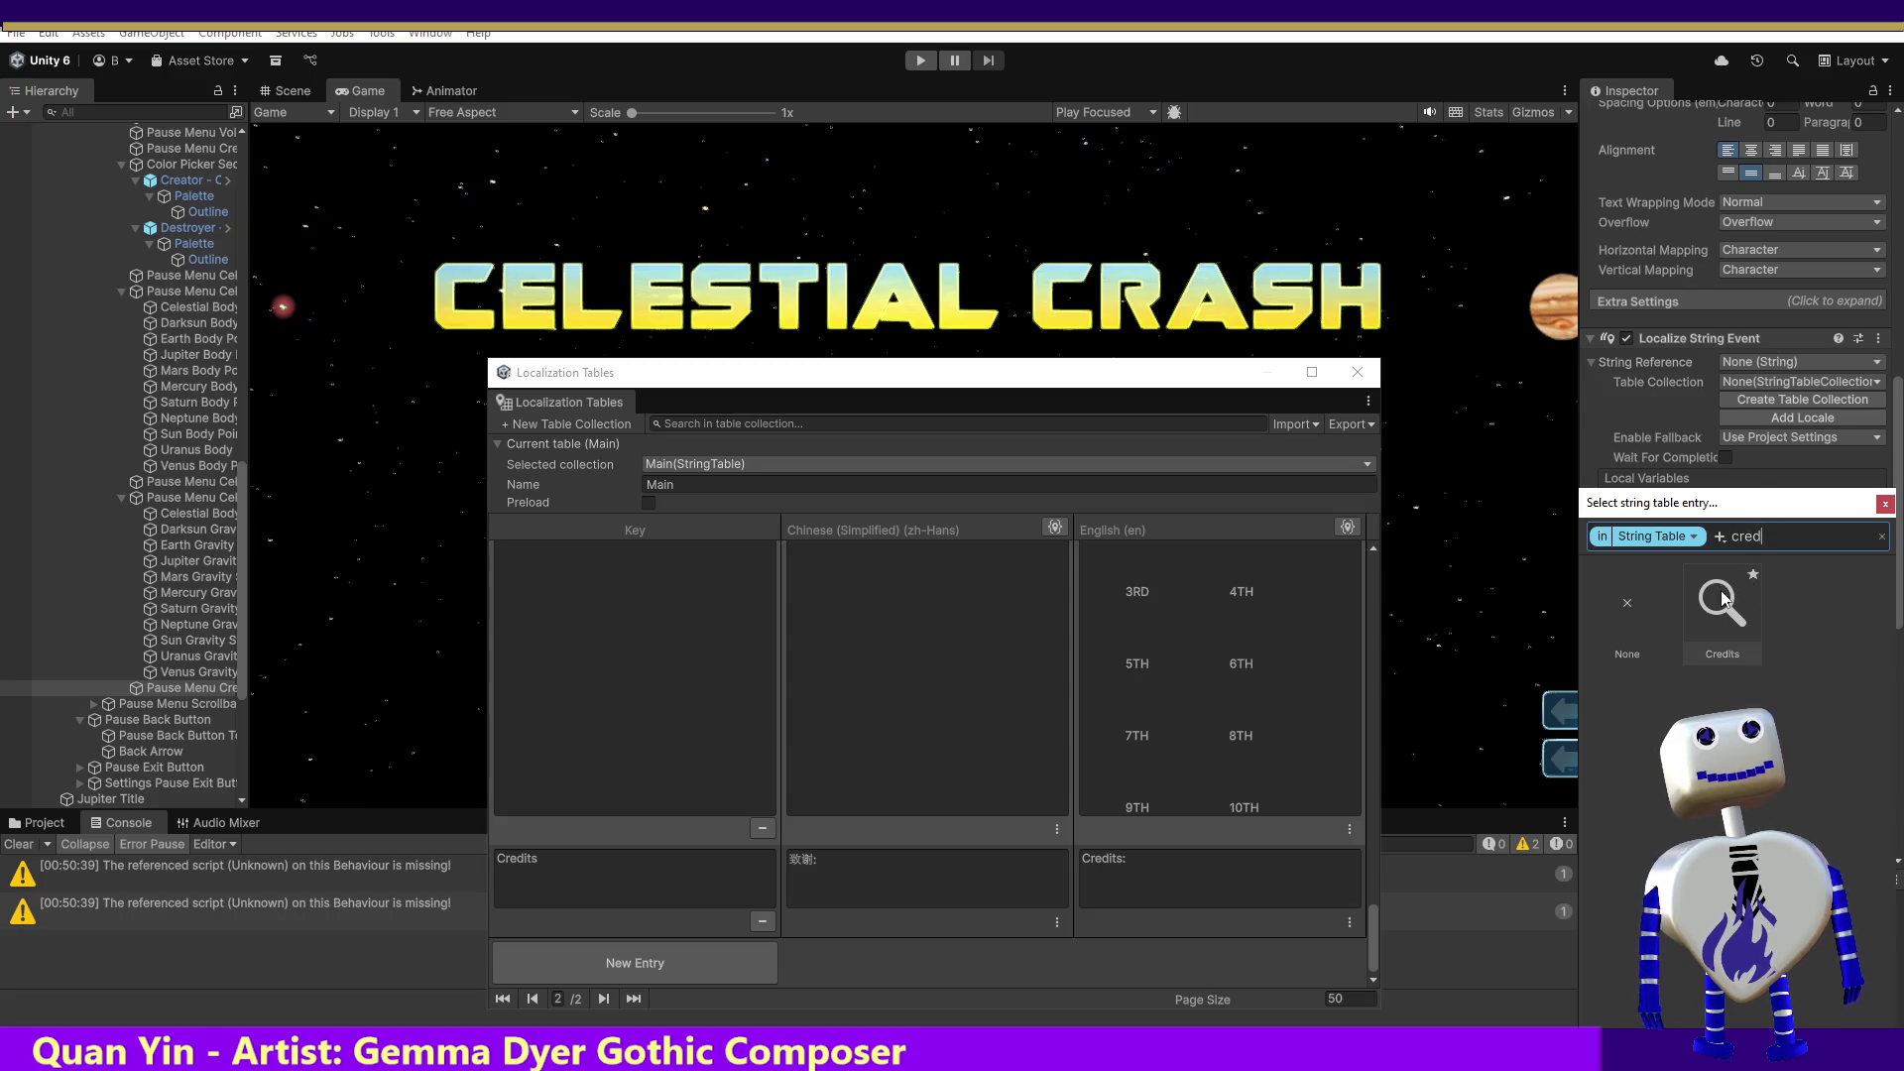
left_click(1722, 595)
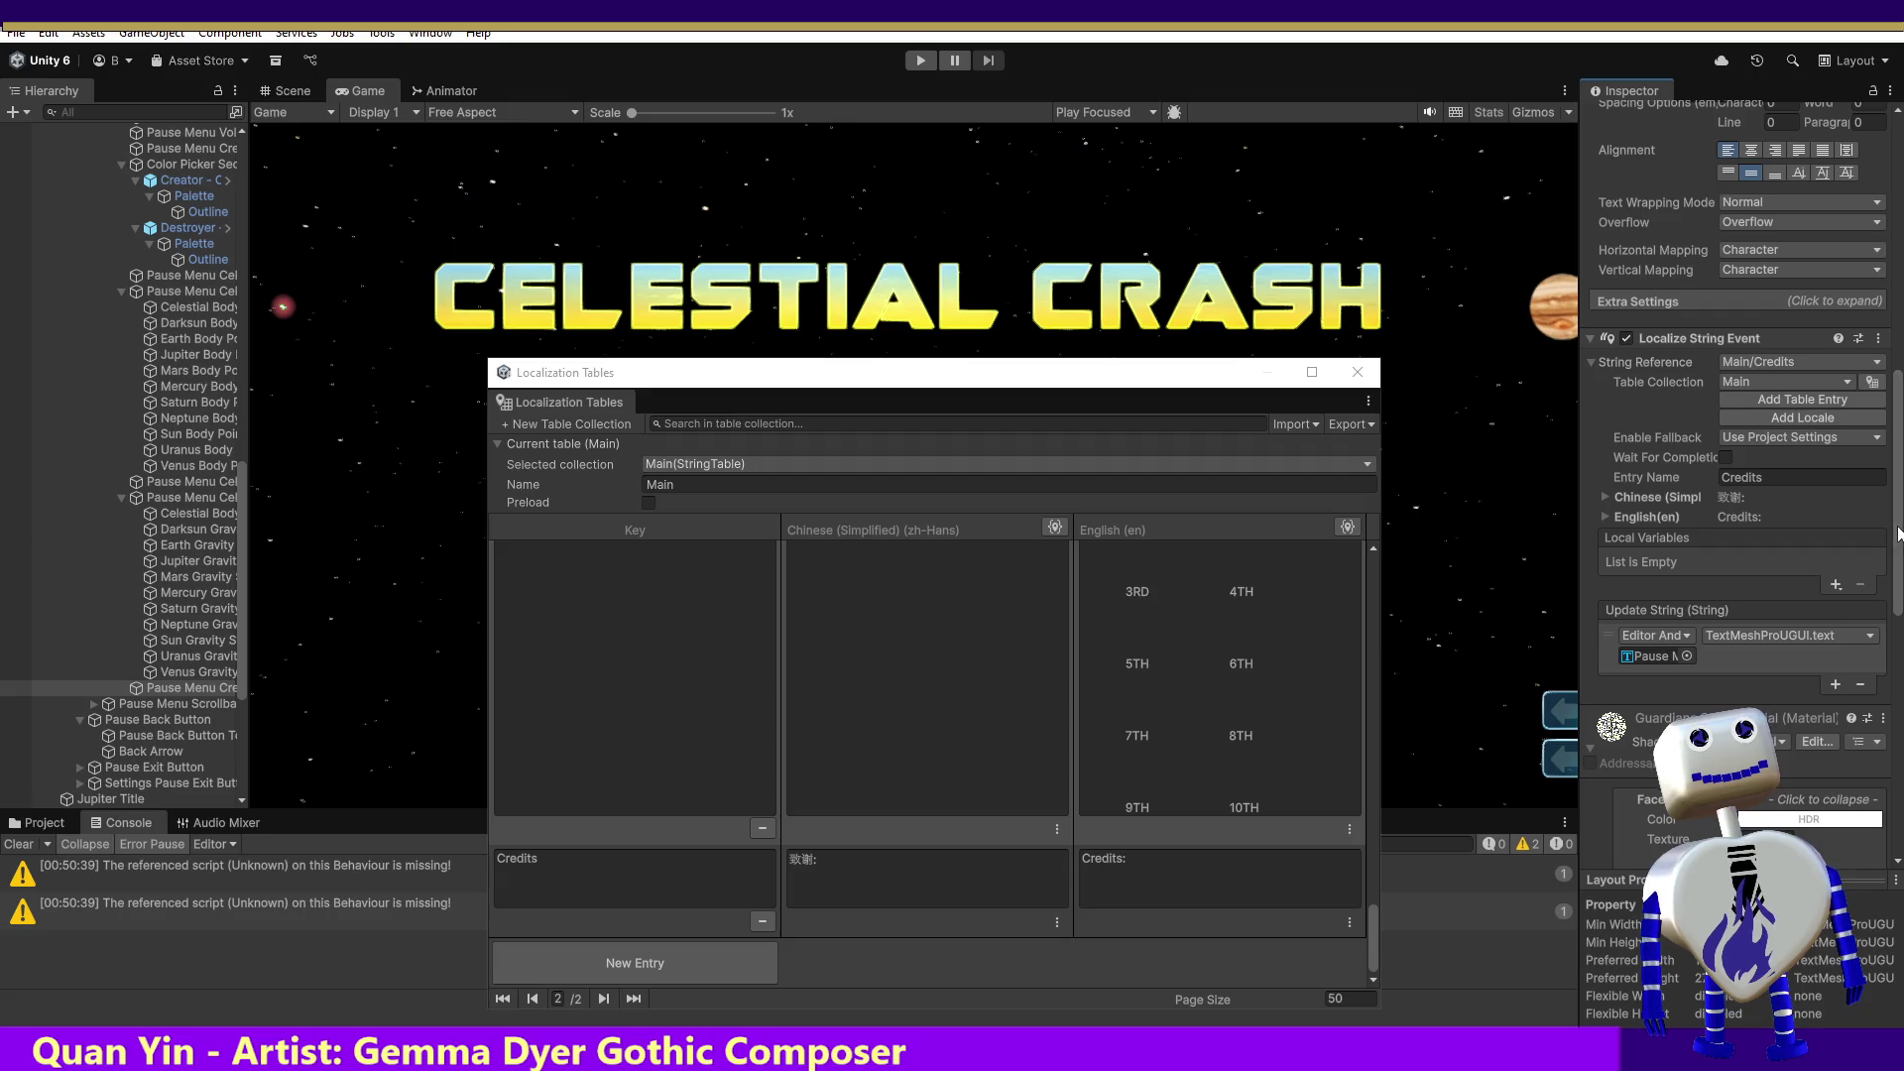
left_click_drag(1898, 533, 1897, 571)
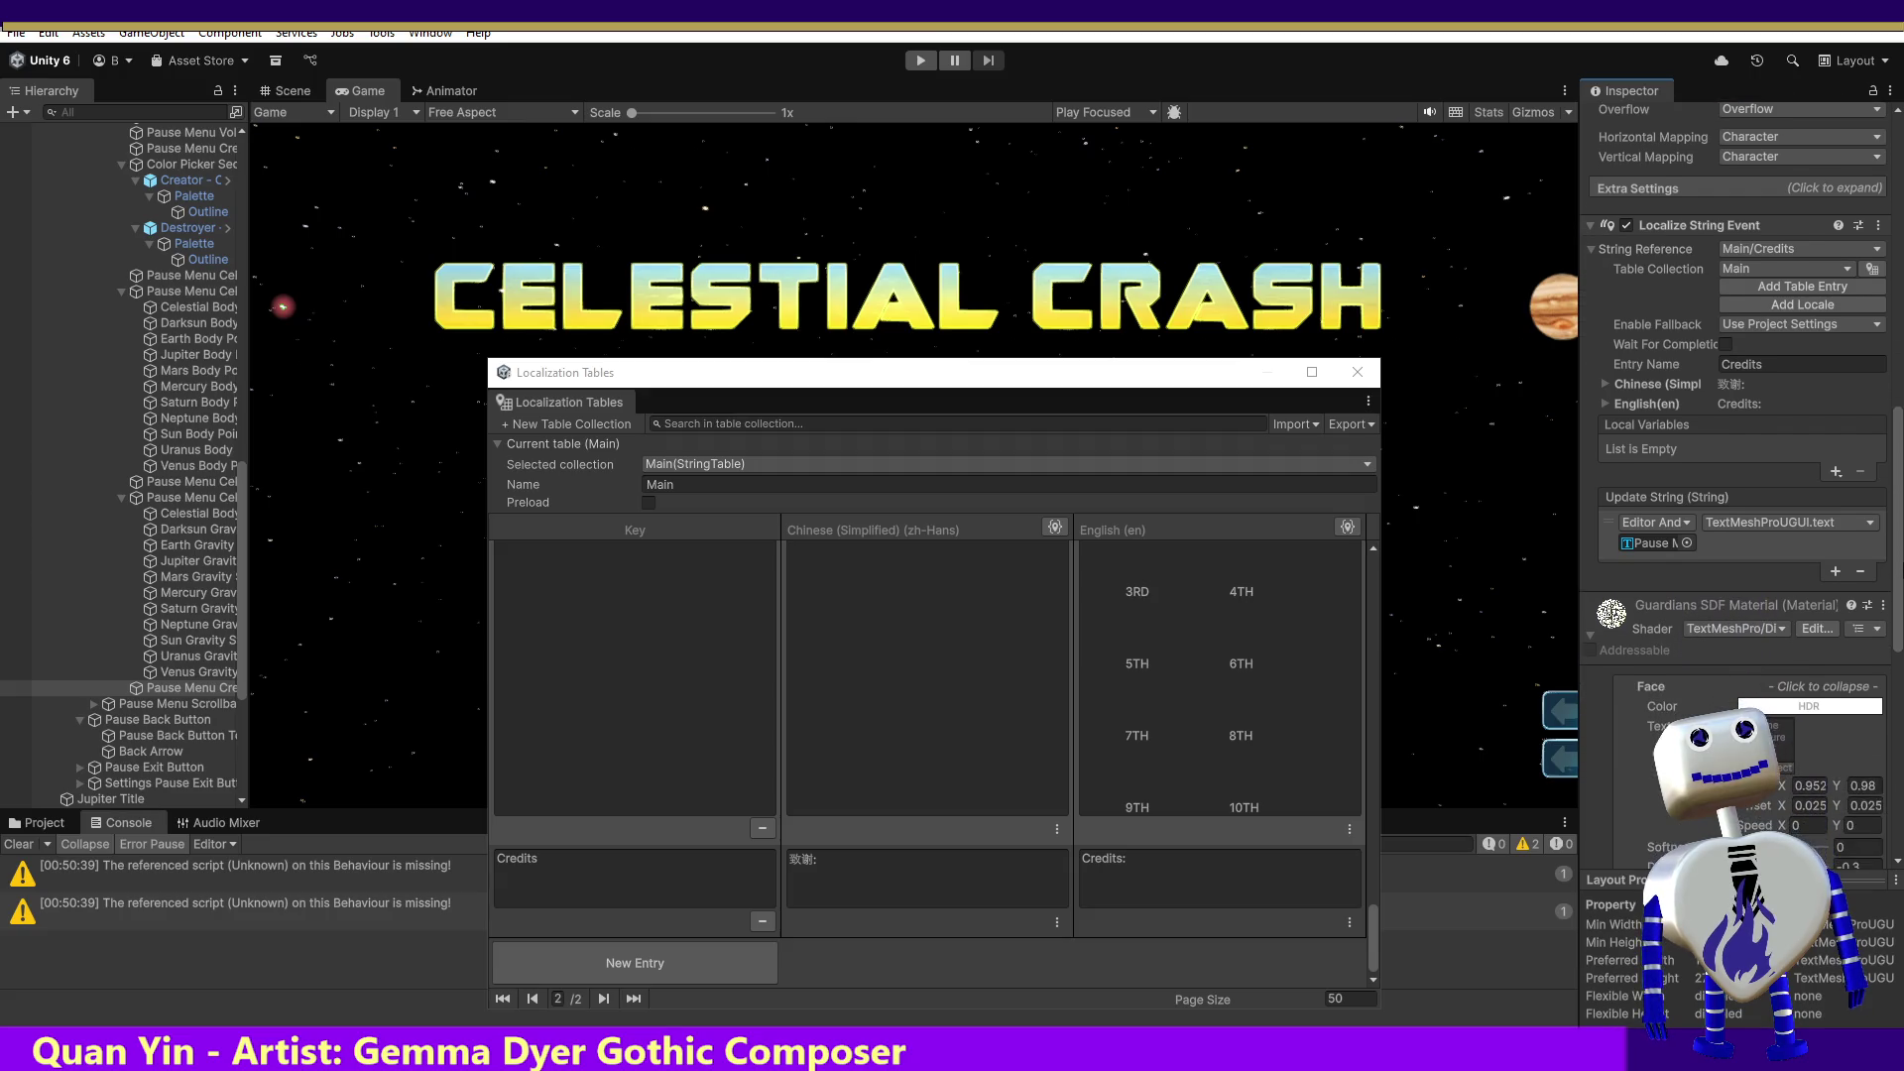
Step: Add an Update String callback with Main Camera as its target object
left_click(1838, 566)
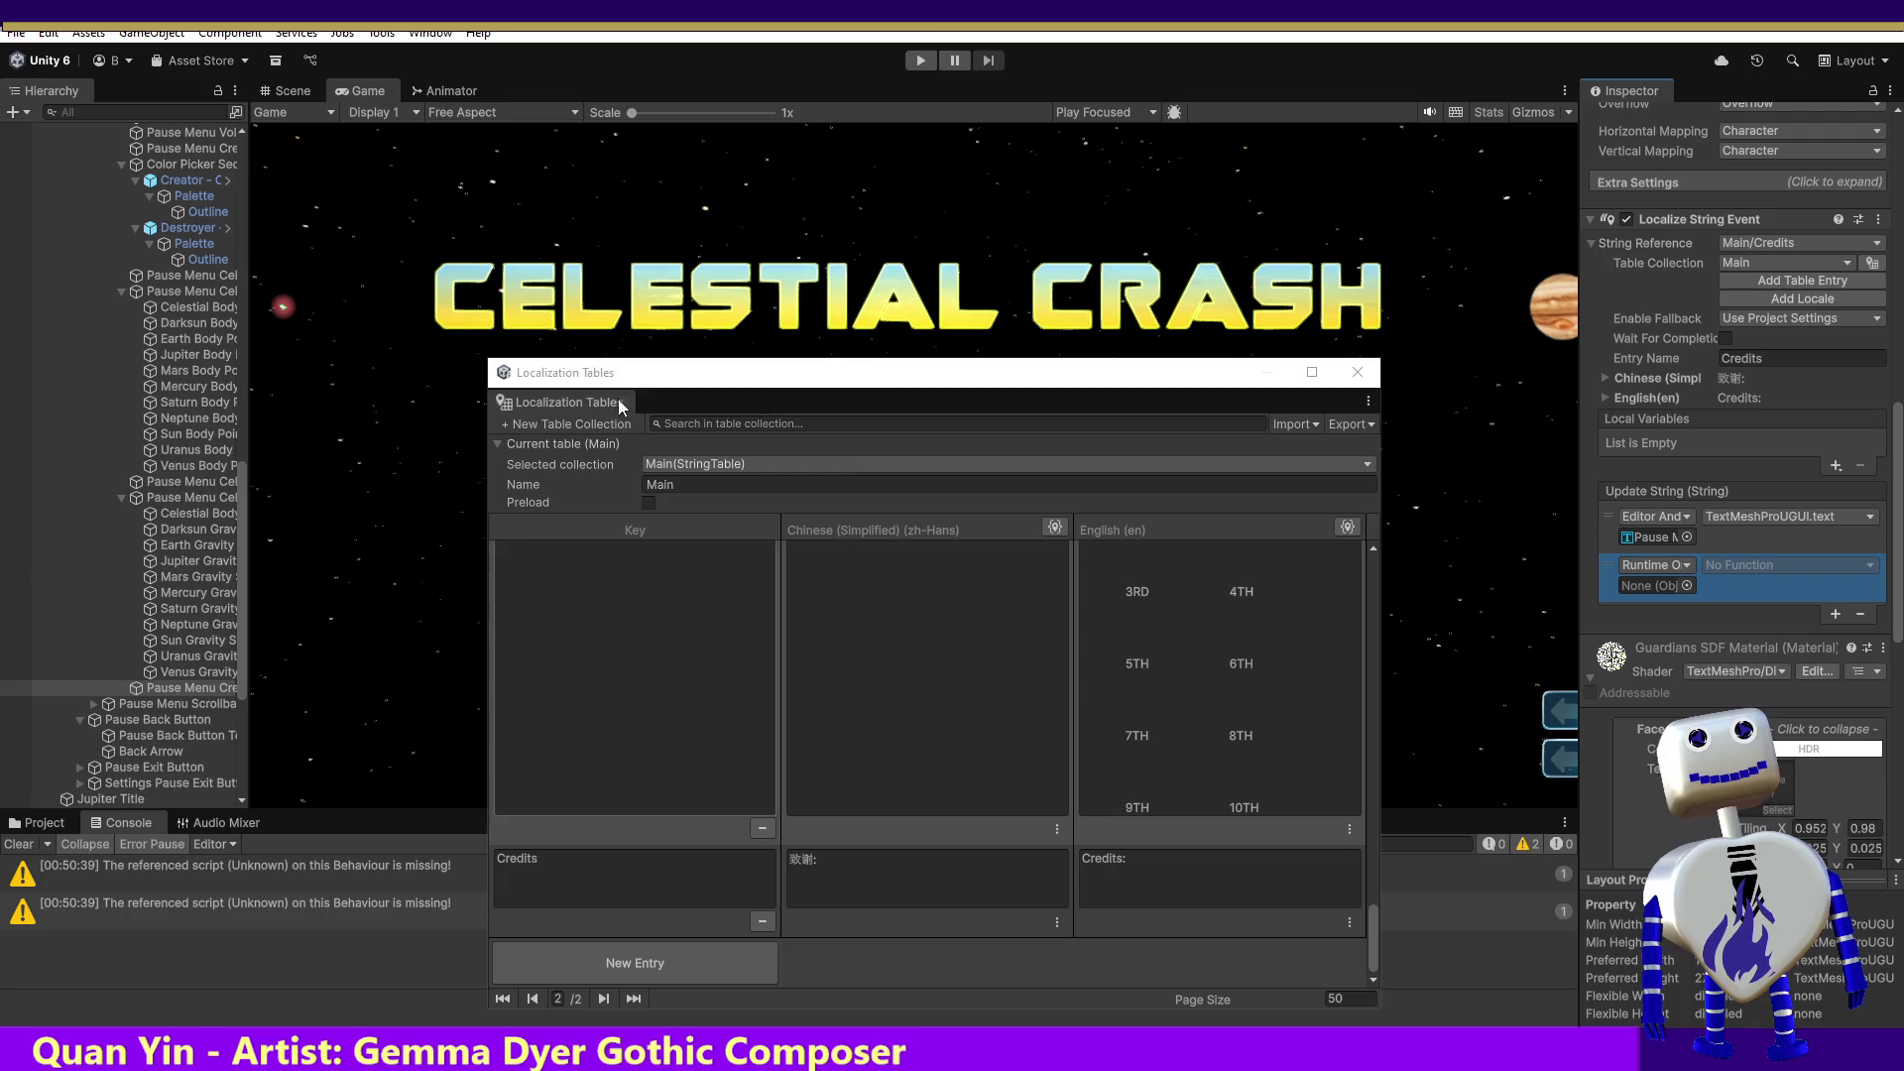
left_click(1671, 587)
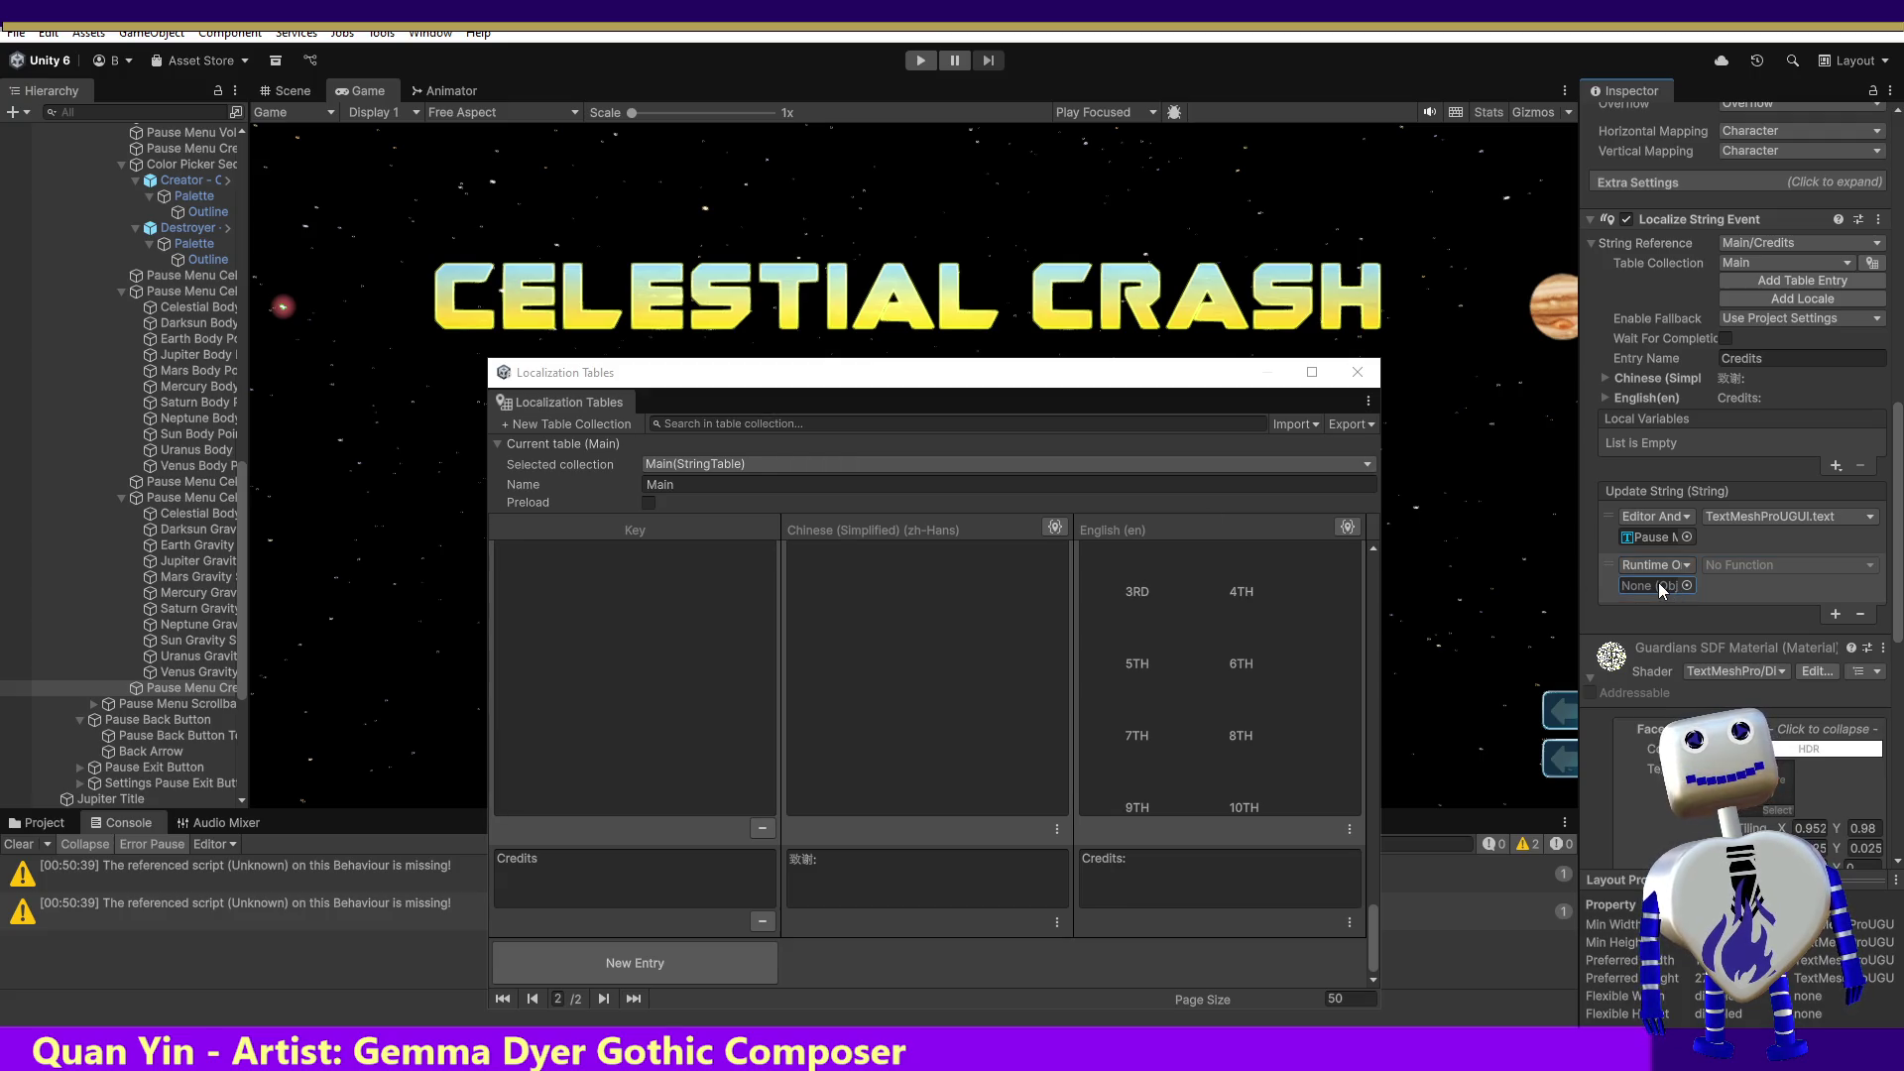
left_click(1685, 585)
type("main")
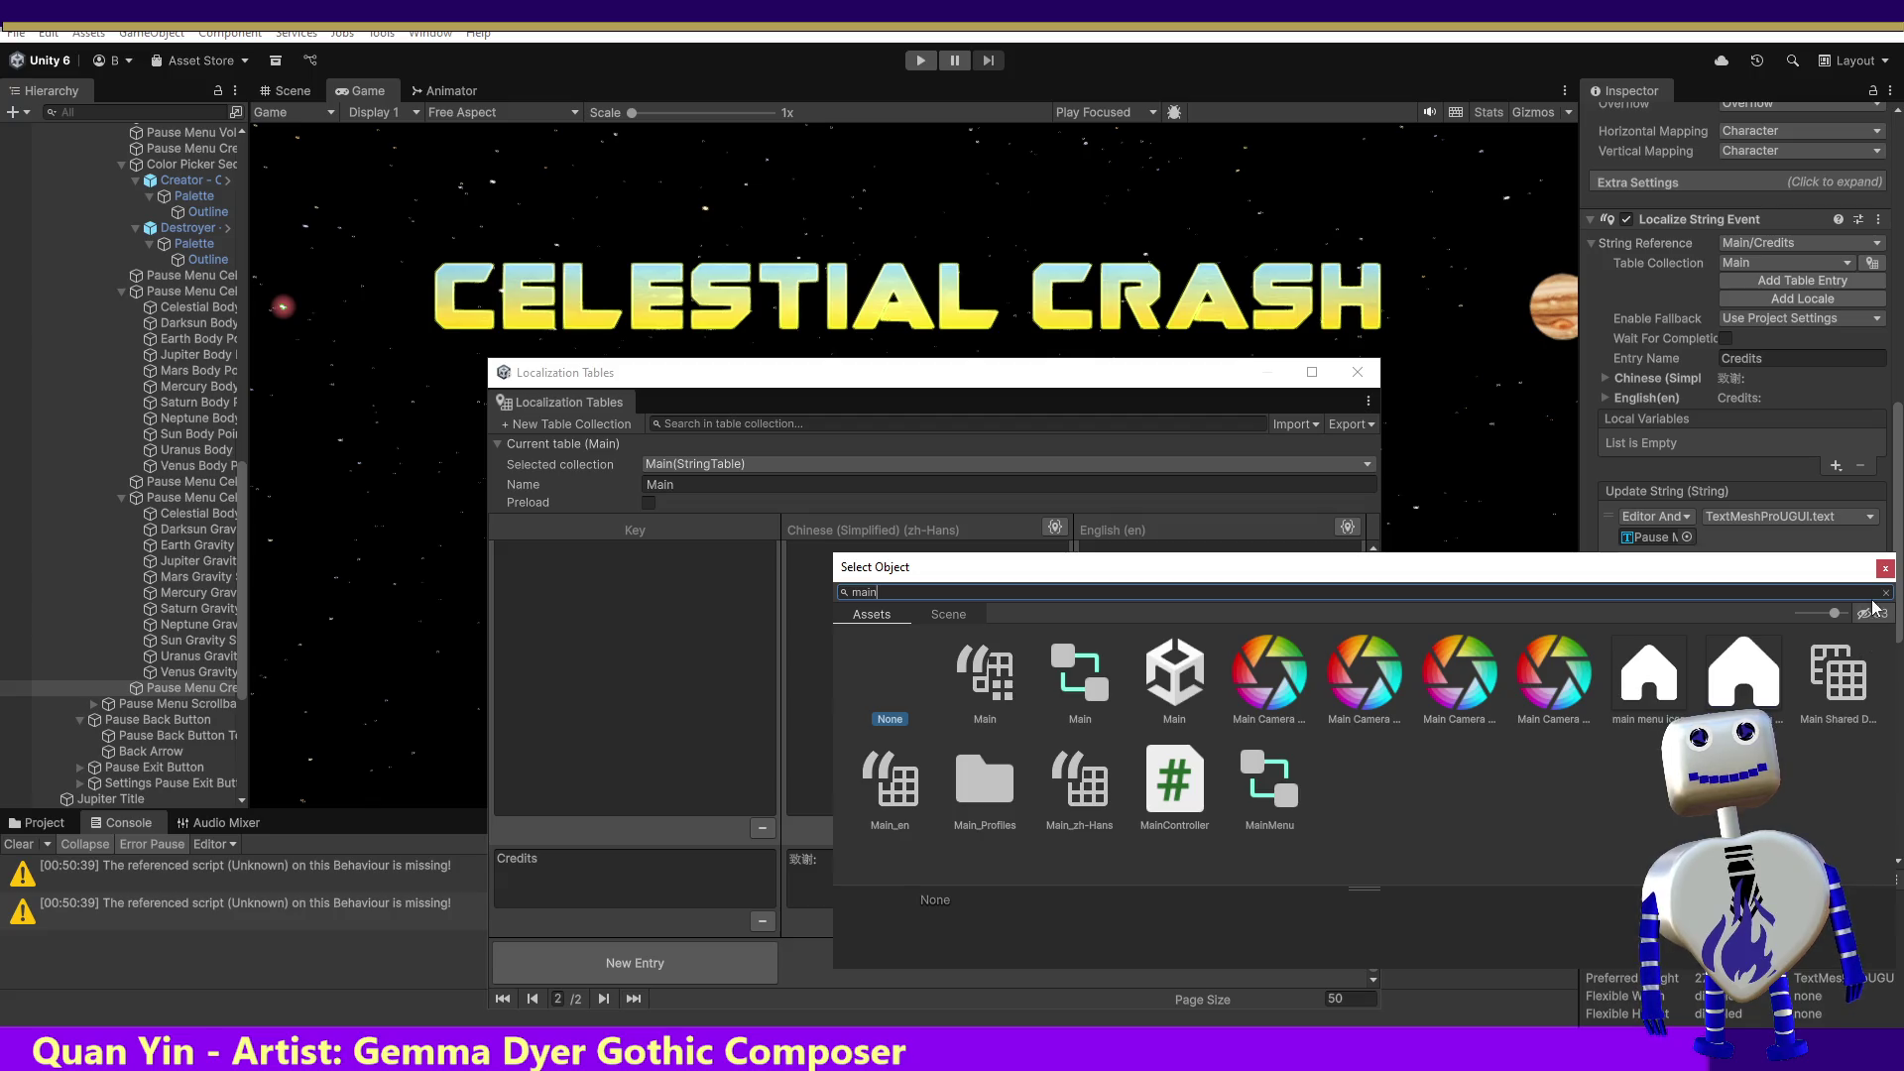
left_click(1886, 570)
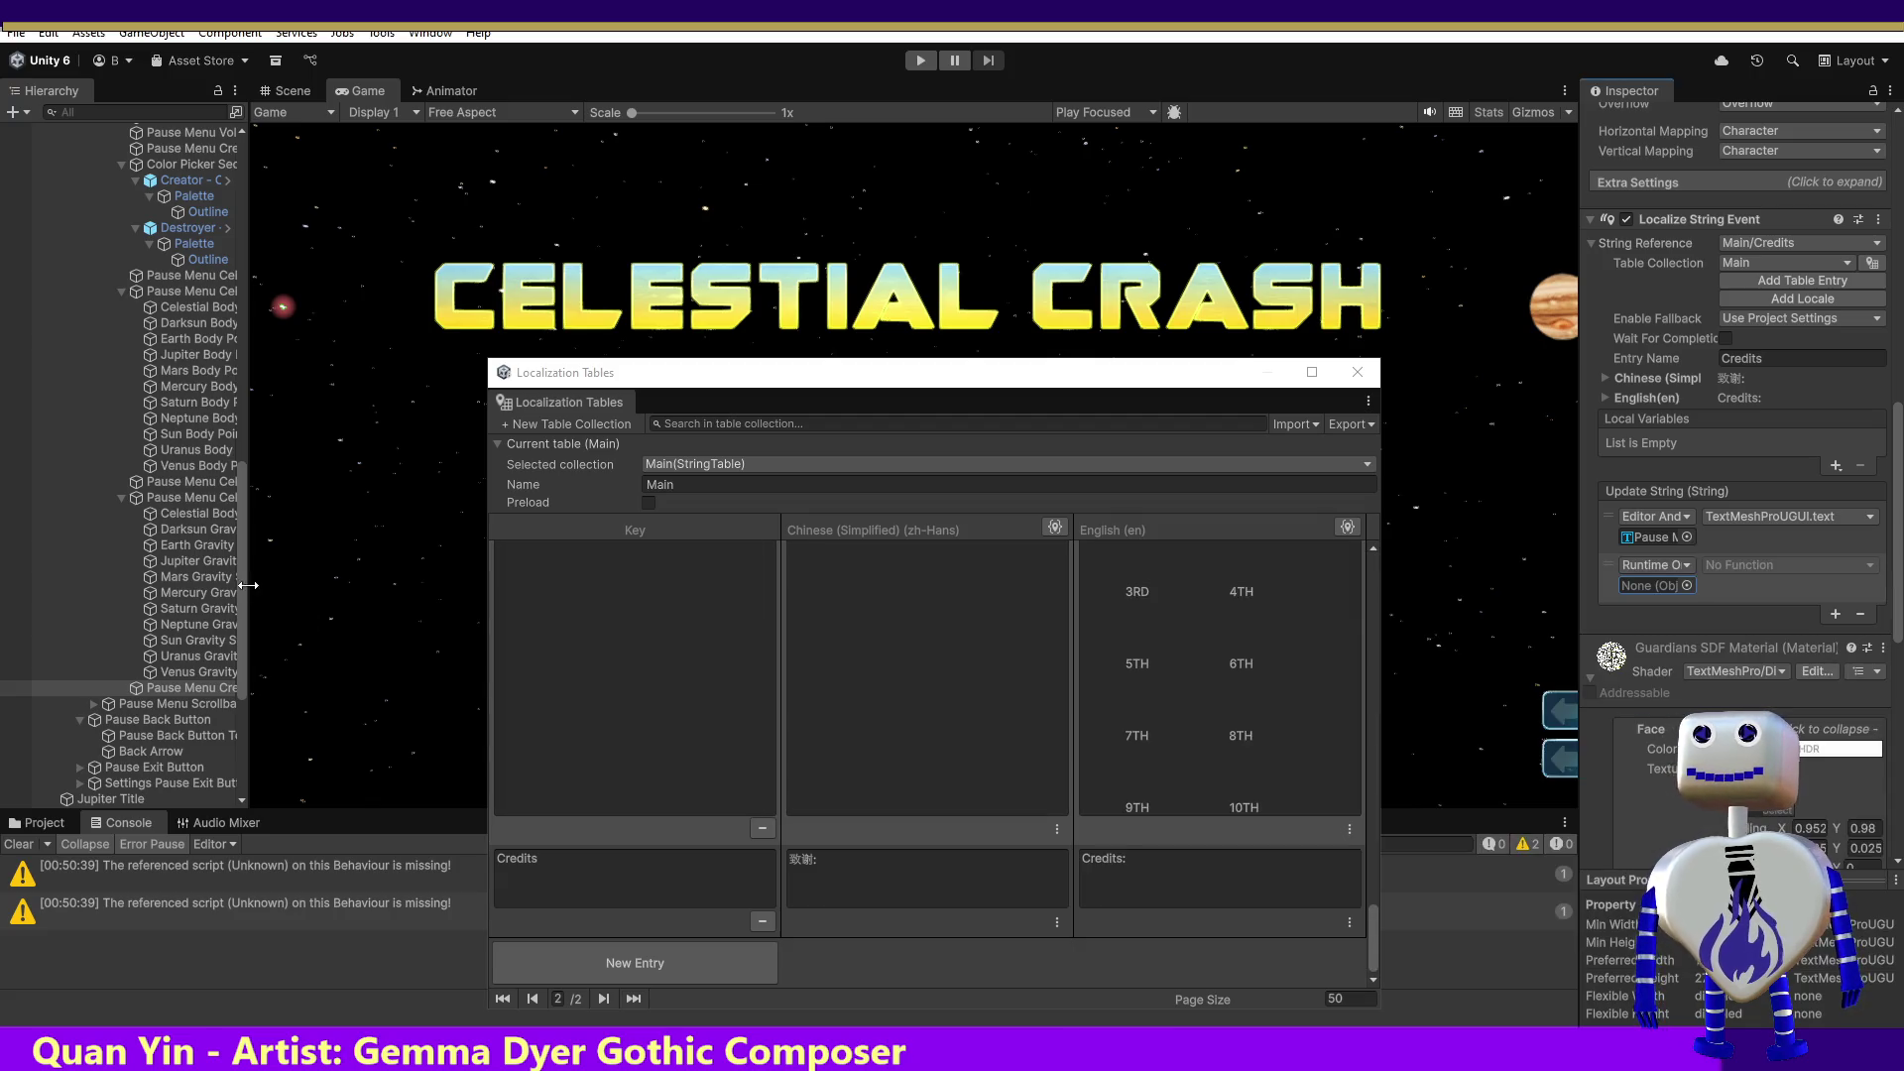
left_click_drag(241, 581, 253, 185)
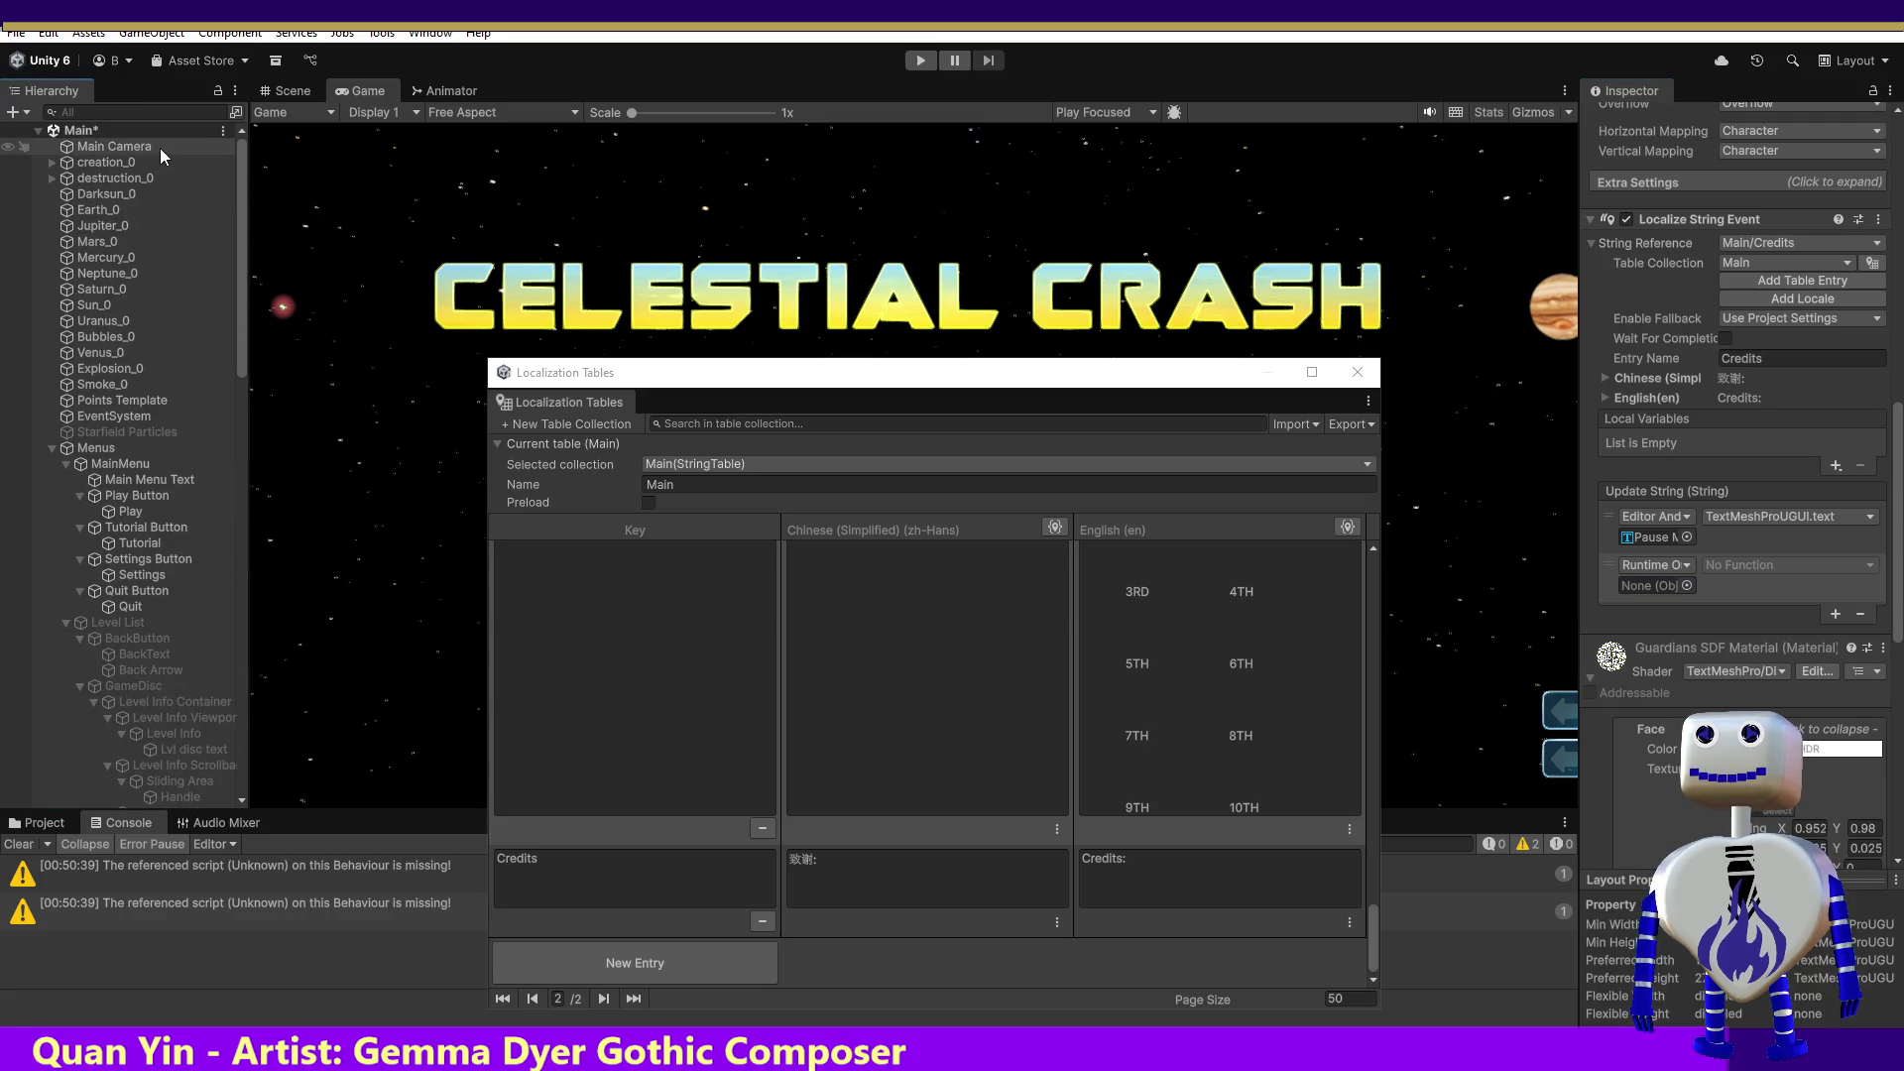
mouse_move(1190, 513)
left_mouse_down()
mouse_move(1676, 595)
mouse_move(1711, 580)
mouse_move(1646, 600)
left_mouse_up()
Step: Set the callback function to MainController's ChangeButtonTextFontSettings
left_click(1790, 565)
mouse_move(1785, 703)
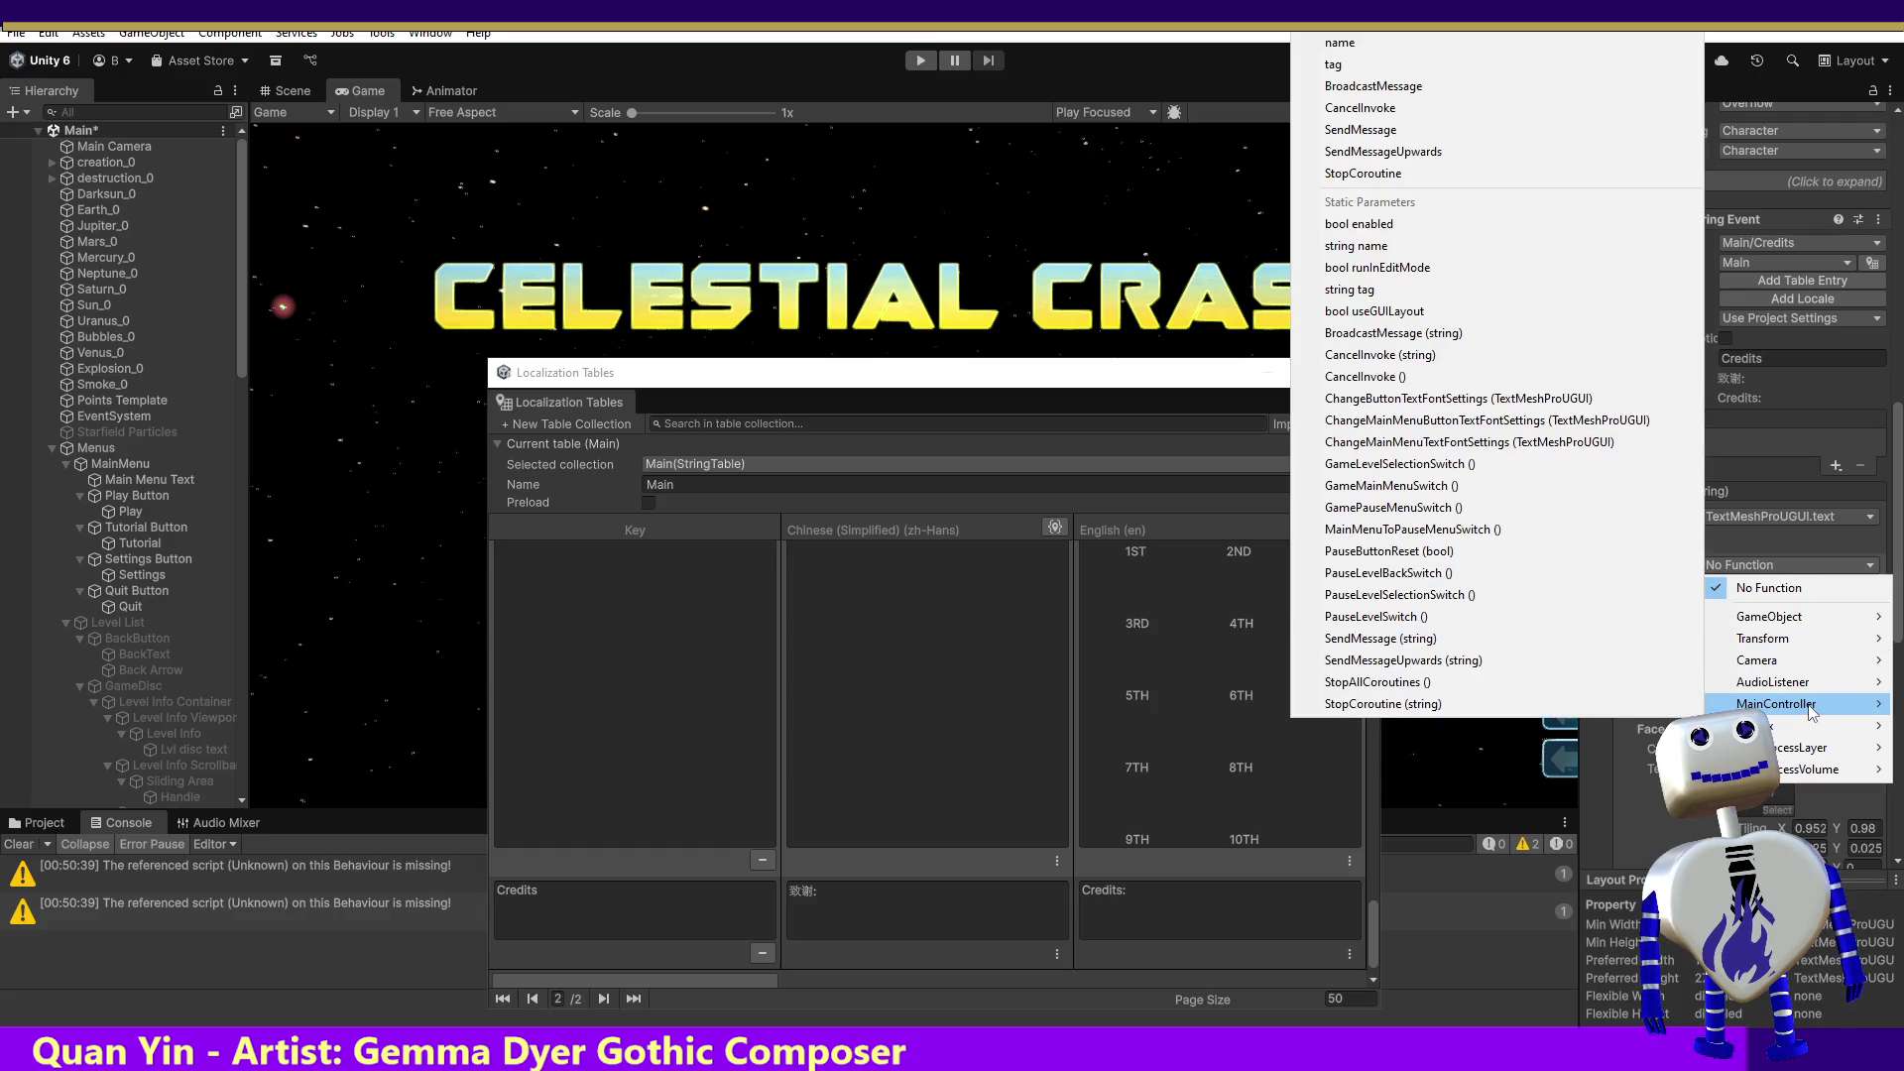
left_click(1533, 399)
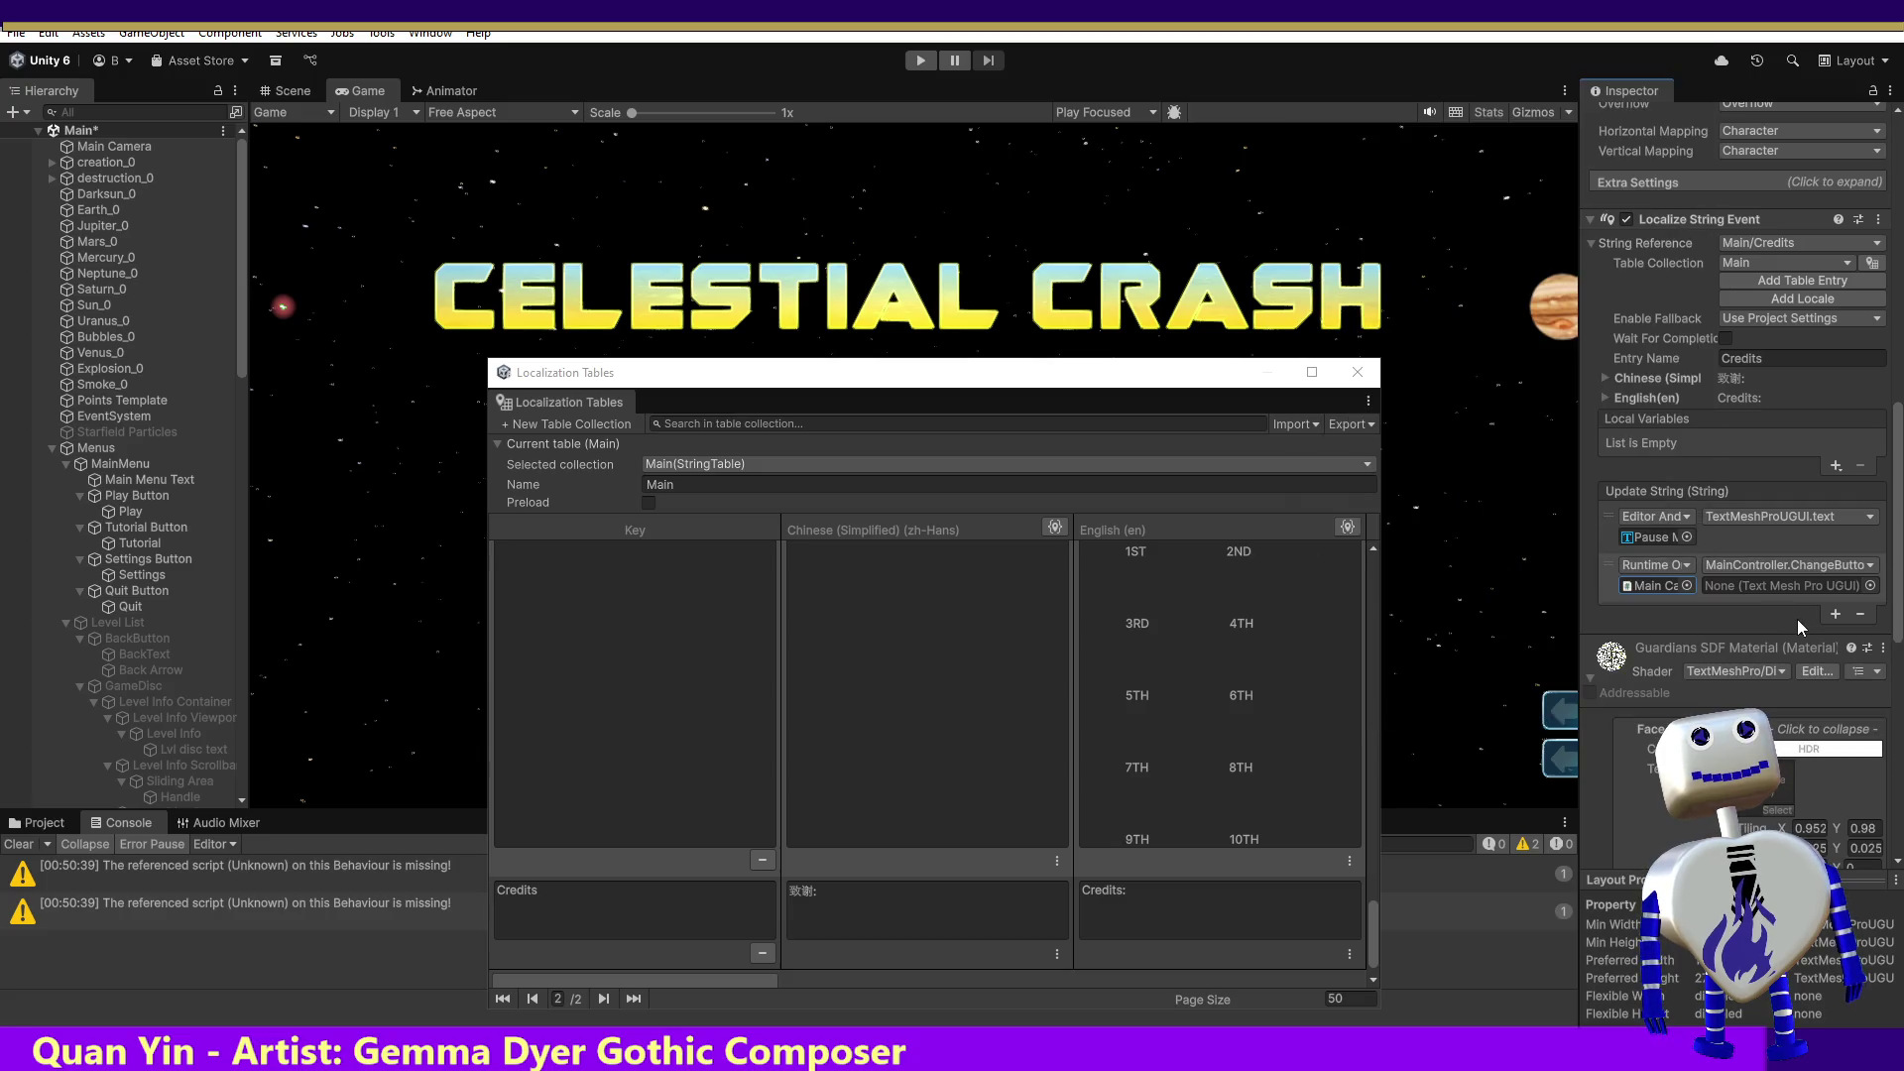
left_click(1870, 587)
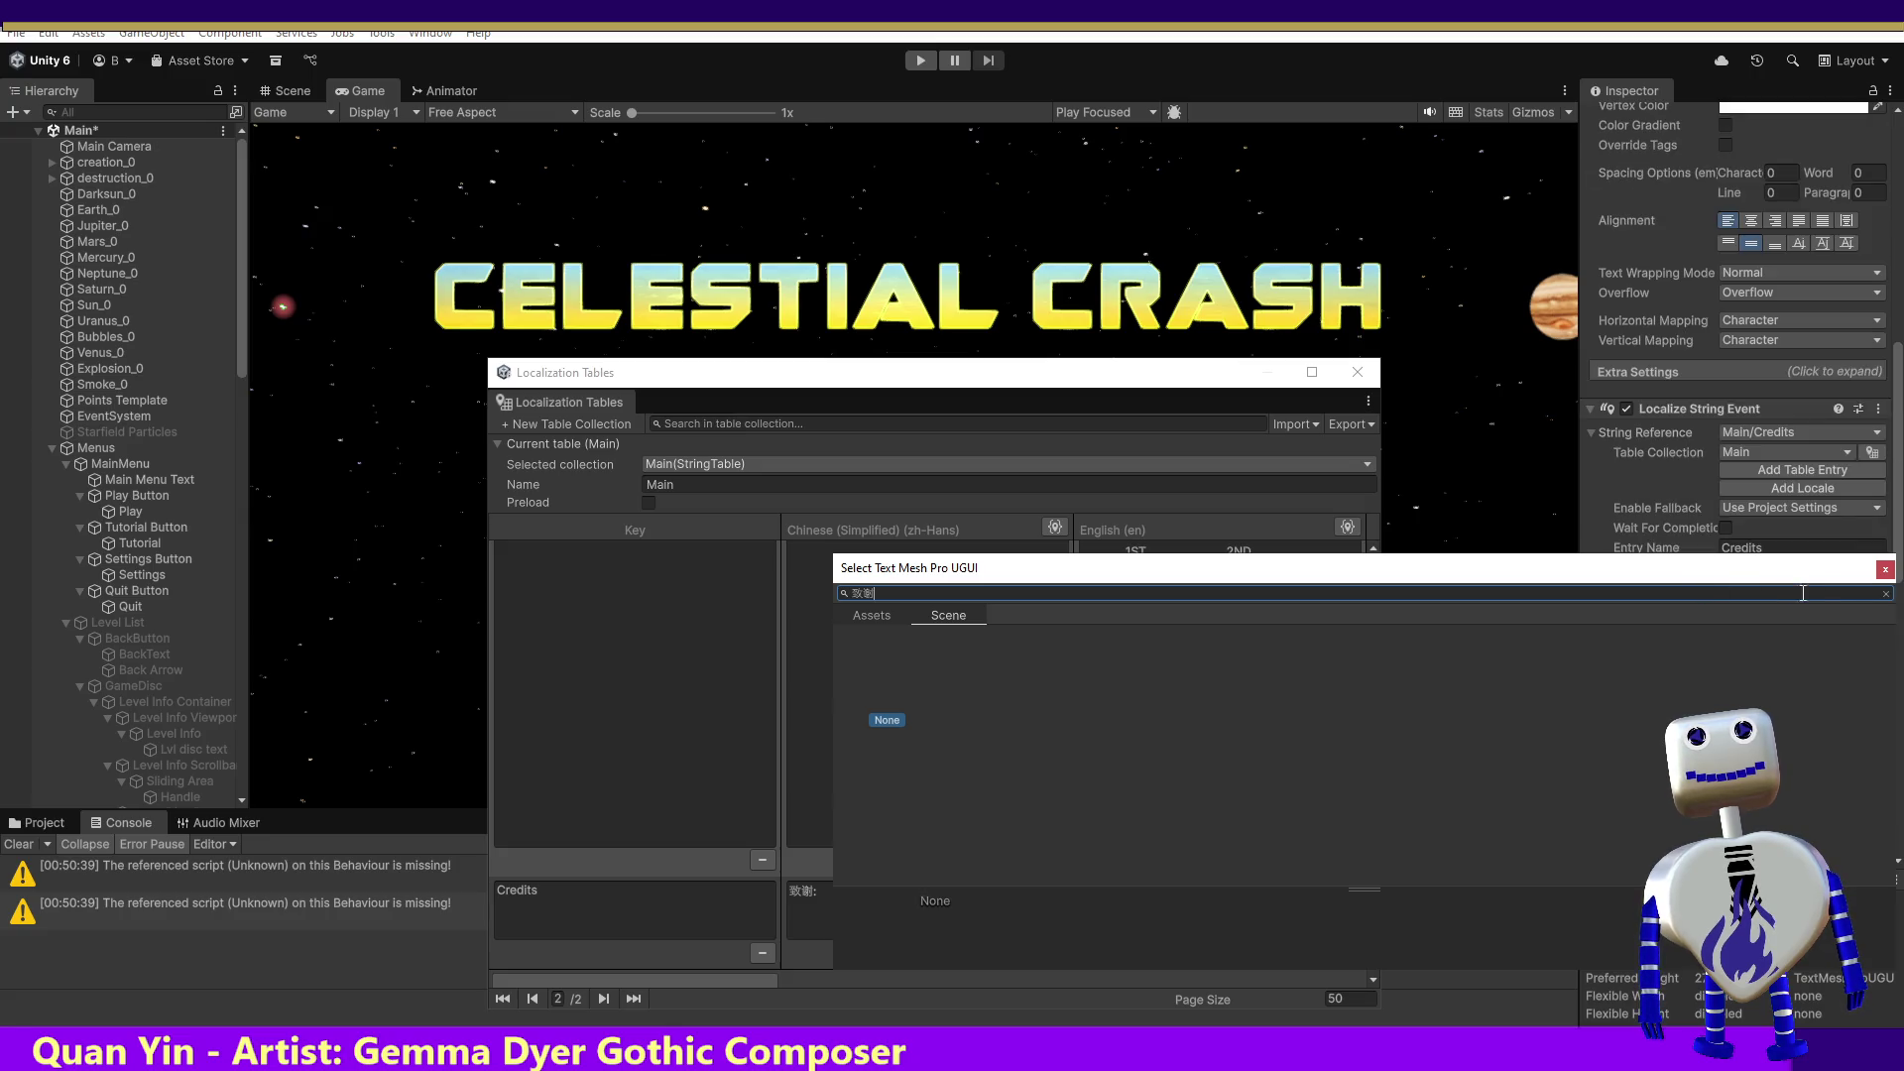
left_click(1884, 571)
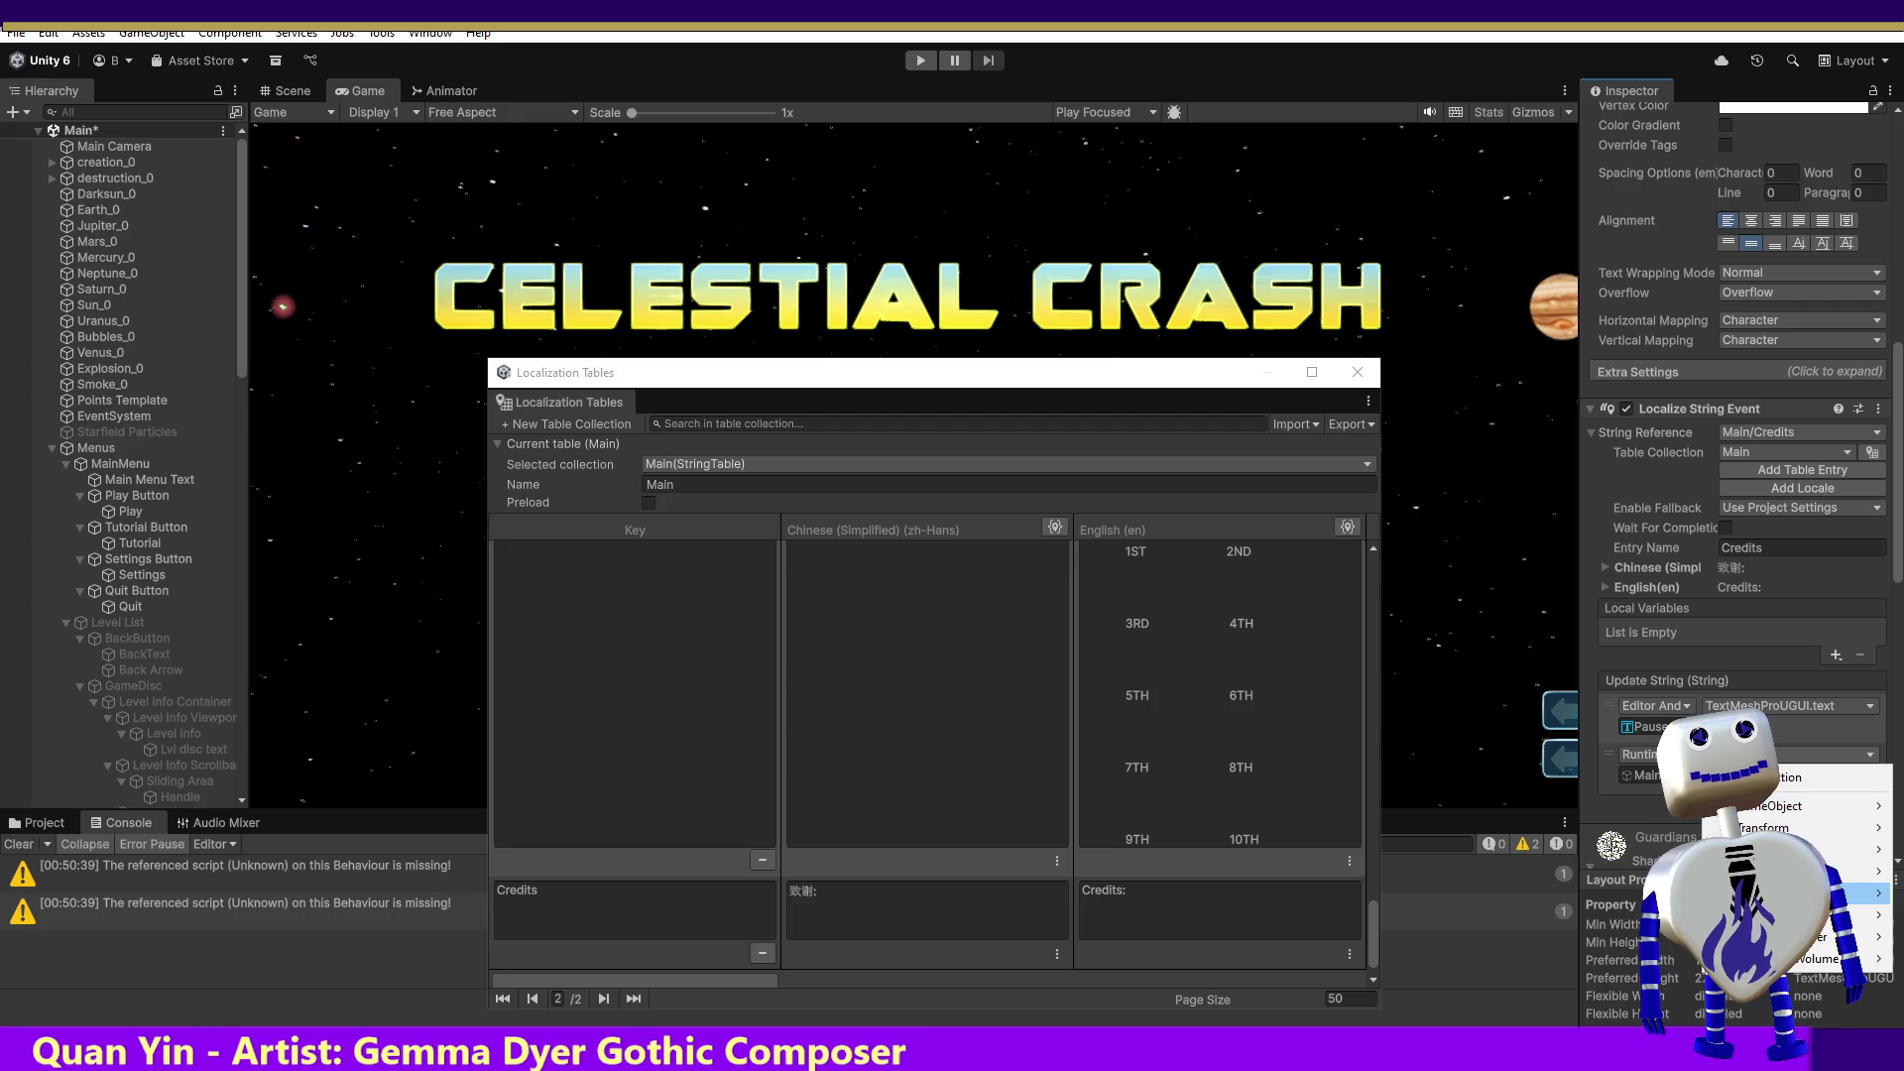
mouse_move(1775, 893)
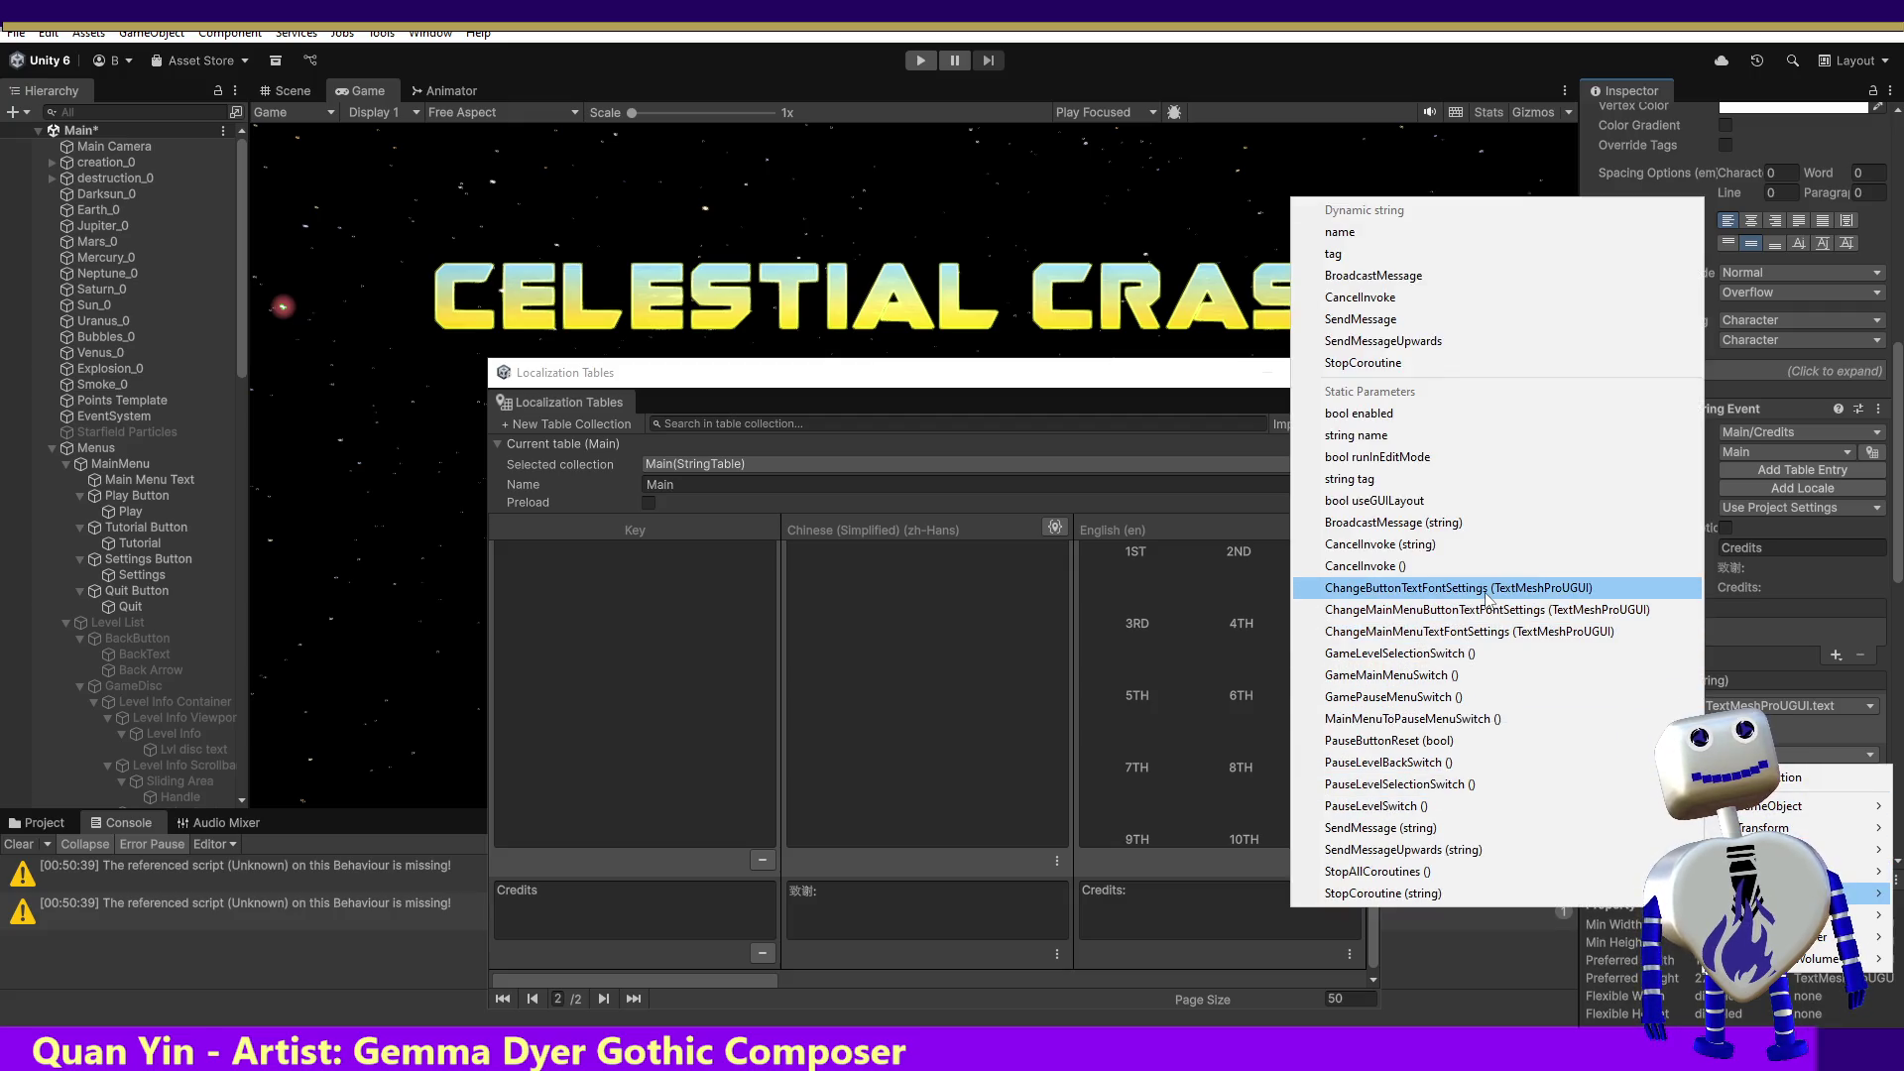
left_click(1487, 588)
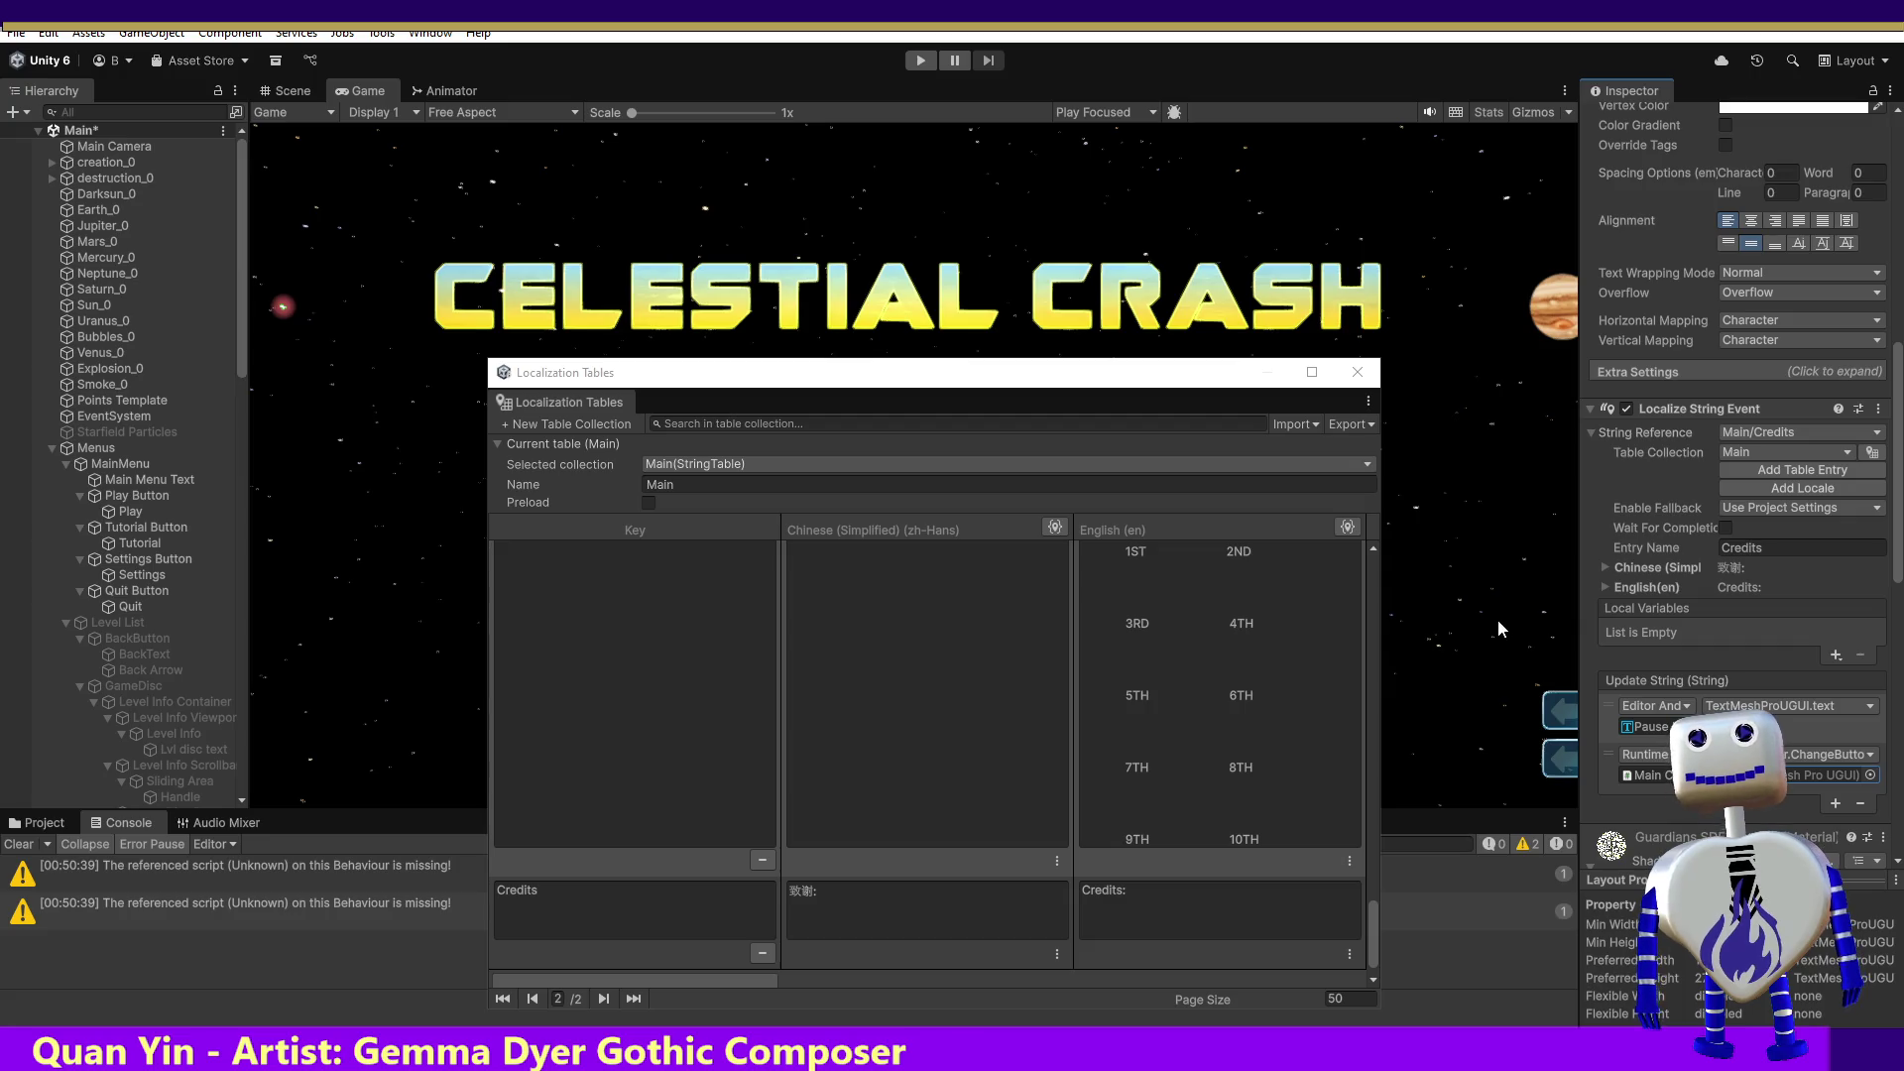
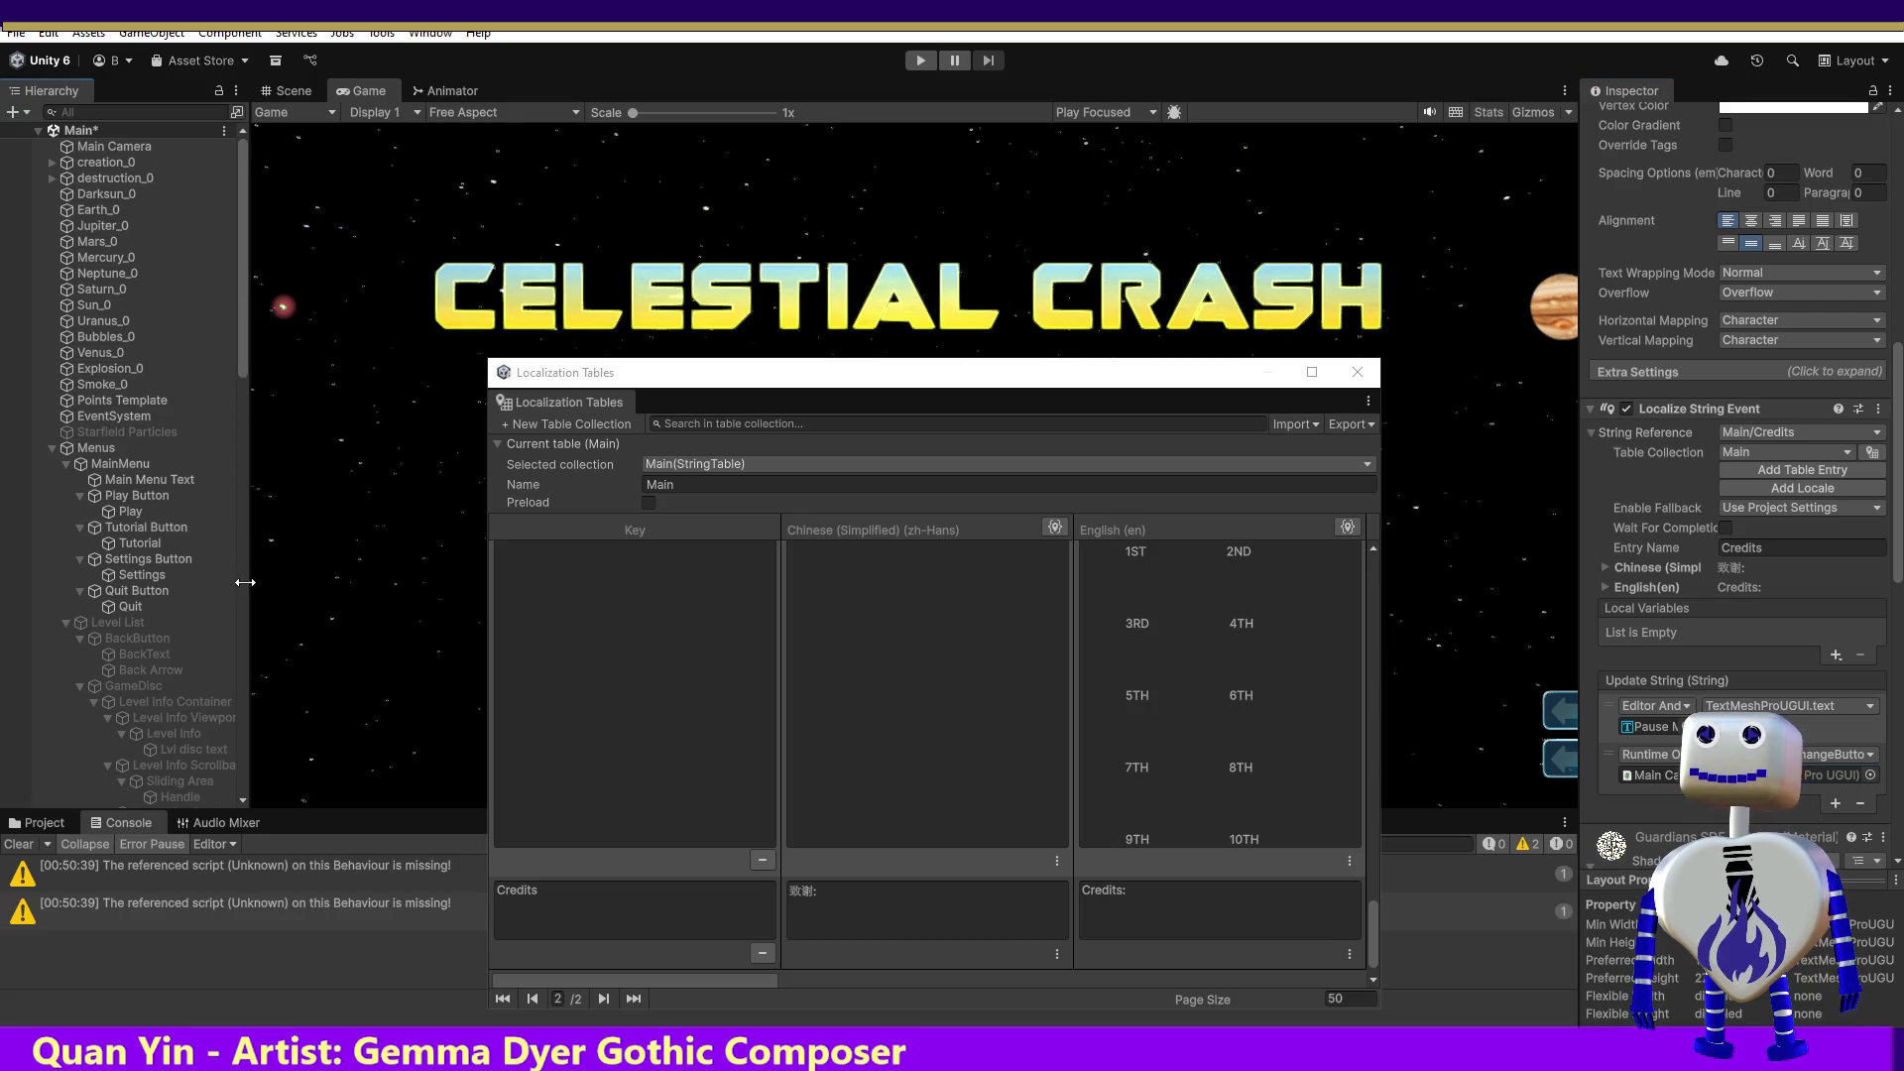
Step: Assign Pause Menu Credits Title as the text argument of the Credits event's font-settings call
left_click_drag(242, 365, 244, 744)
scroll(242, 740, "down", 2)
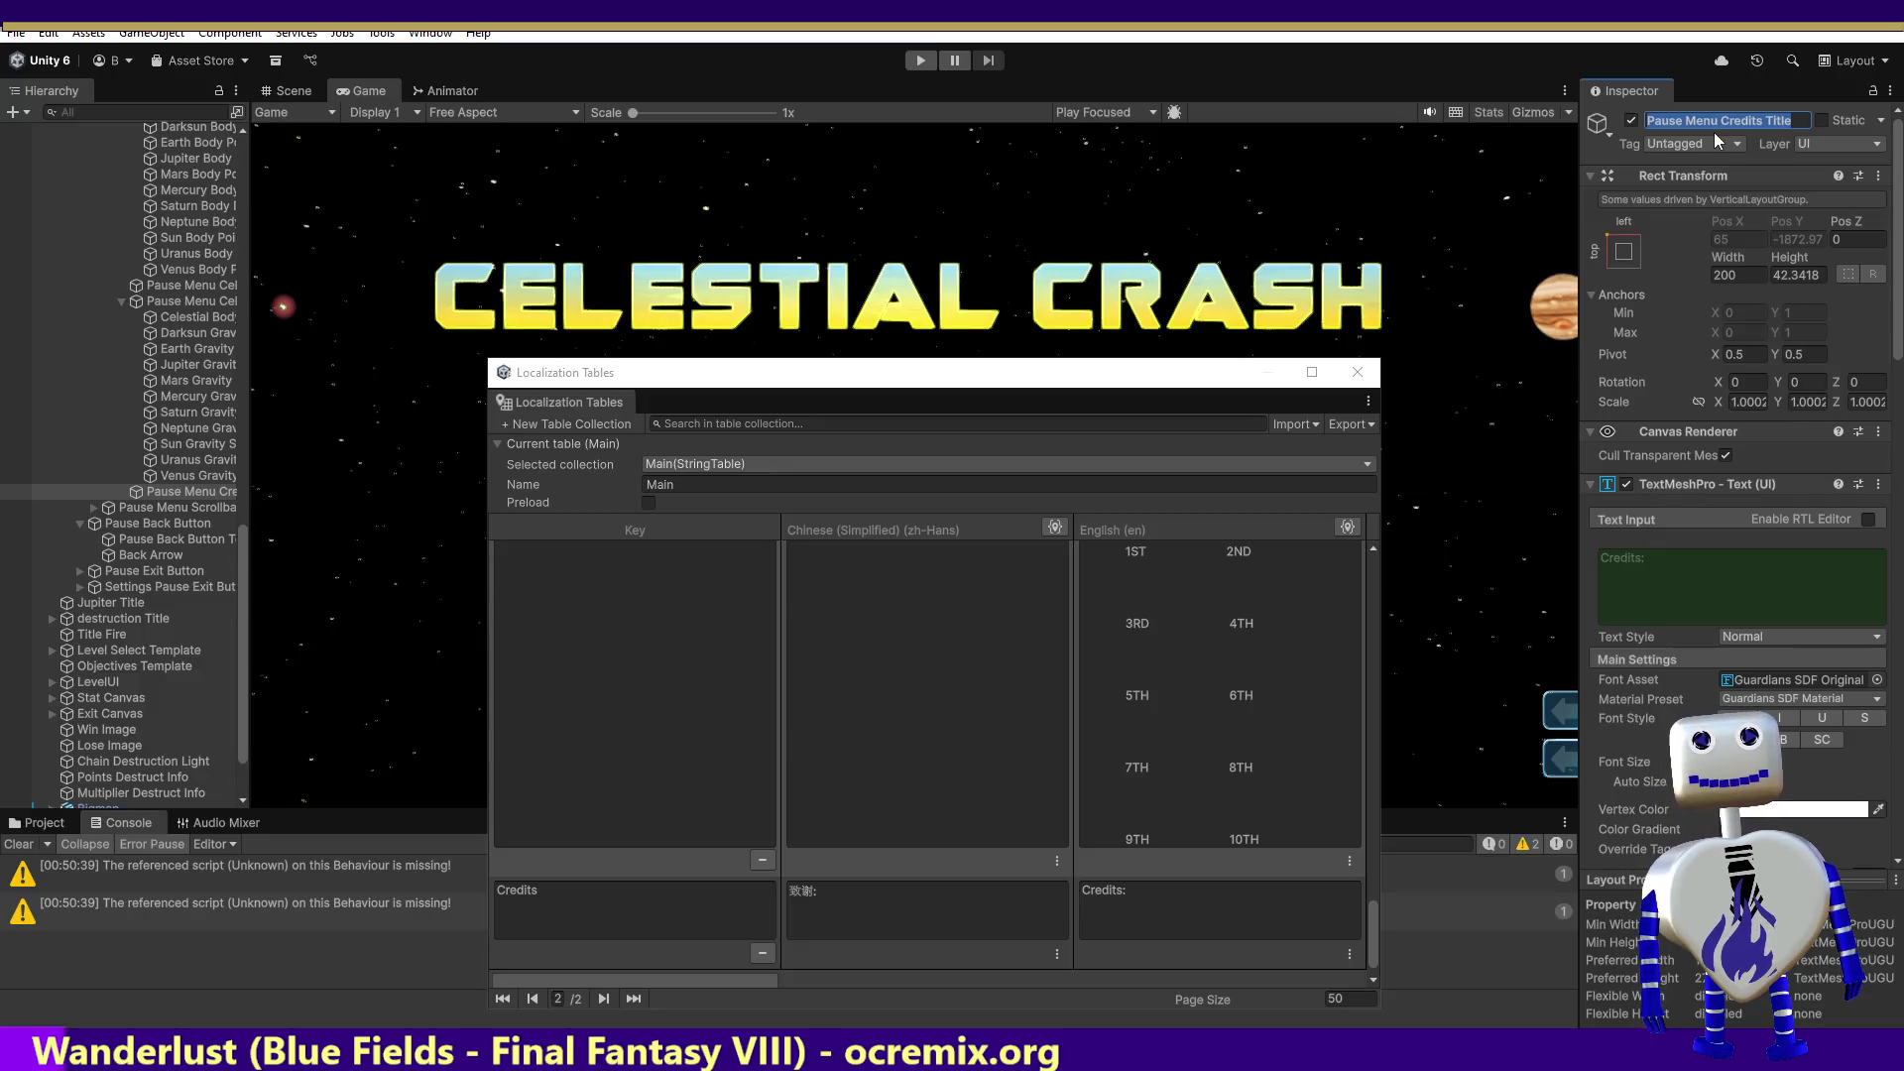
scroll(1884, 417, "down", 15)
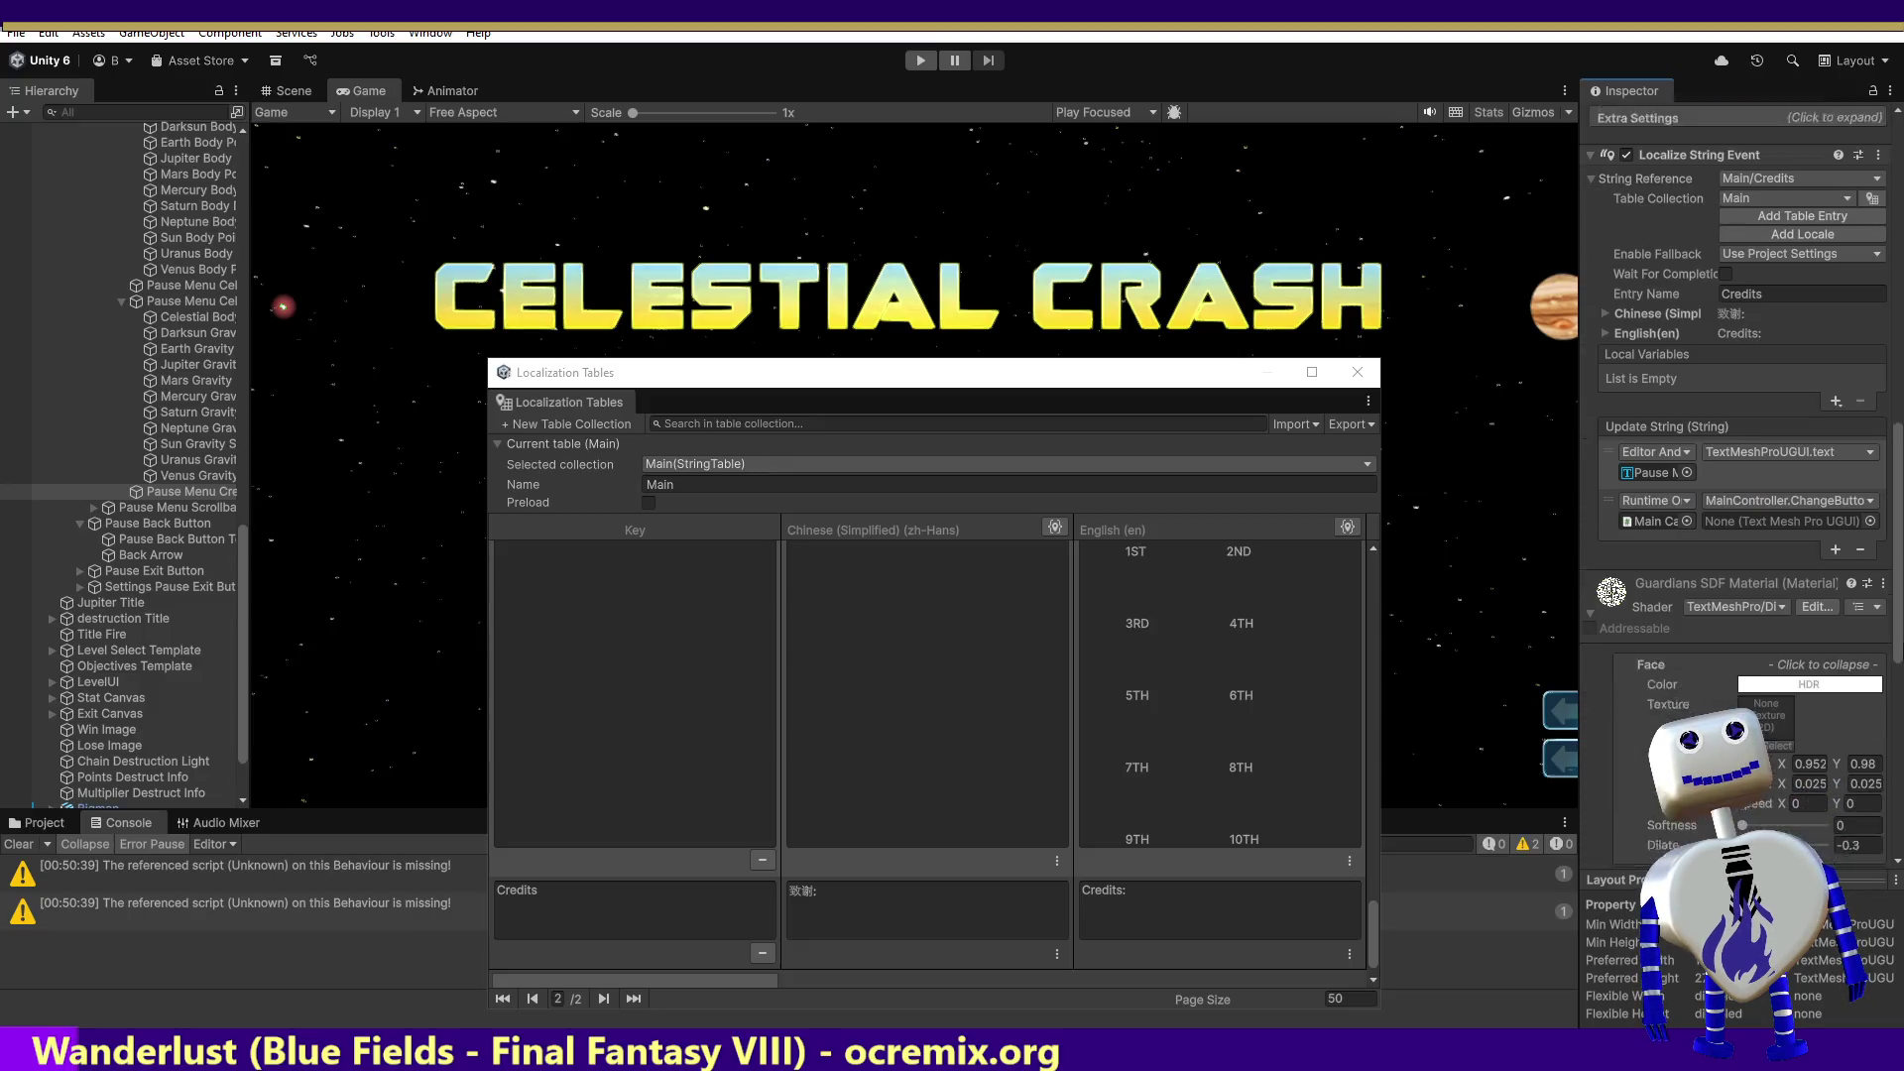
left_click(1869, 477)
type("Pause Menu Credits Title")
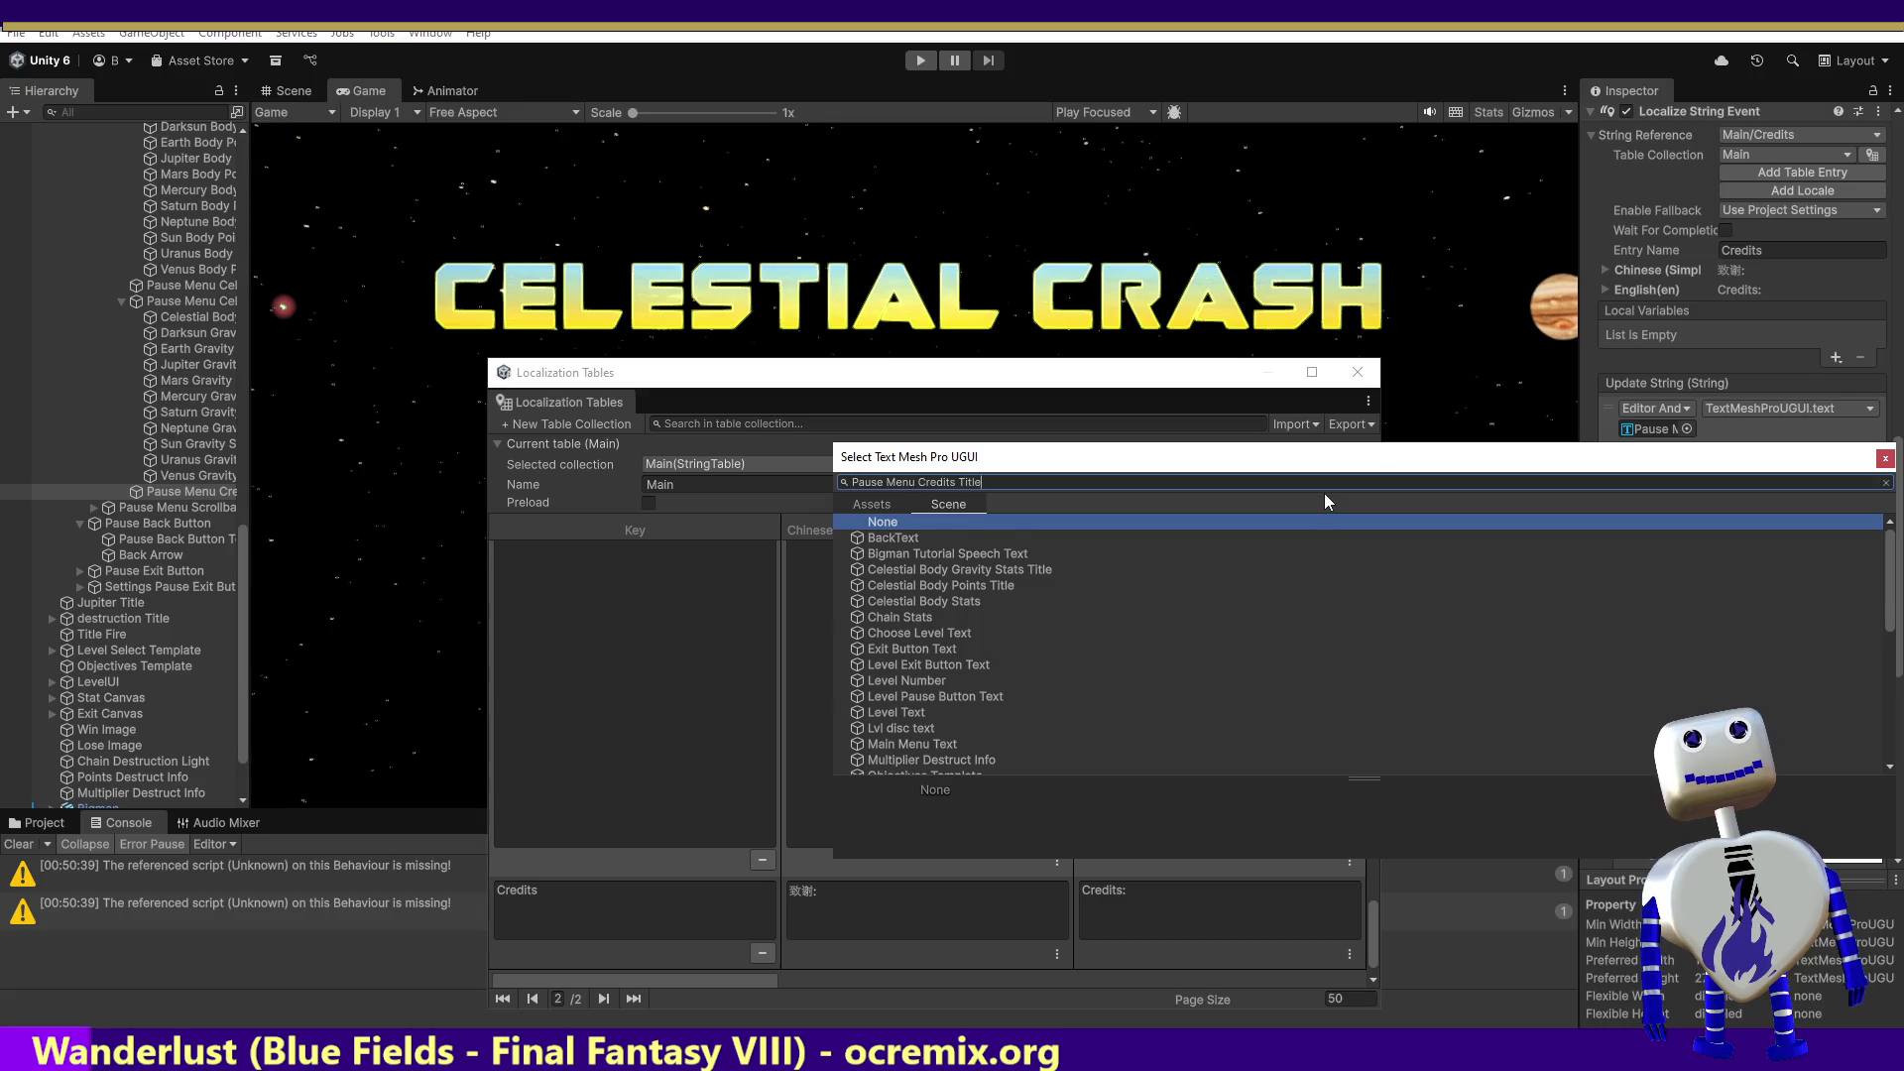
left_click(982, 538)
double_click(982, 537)
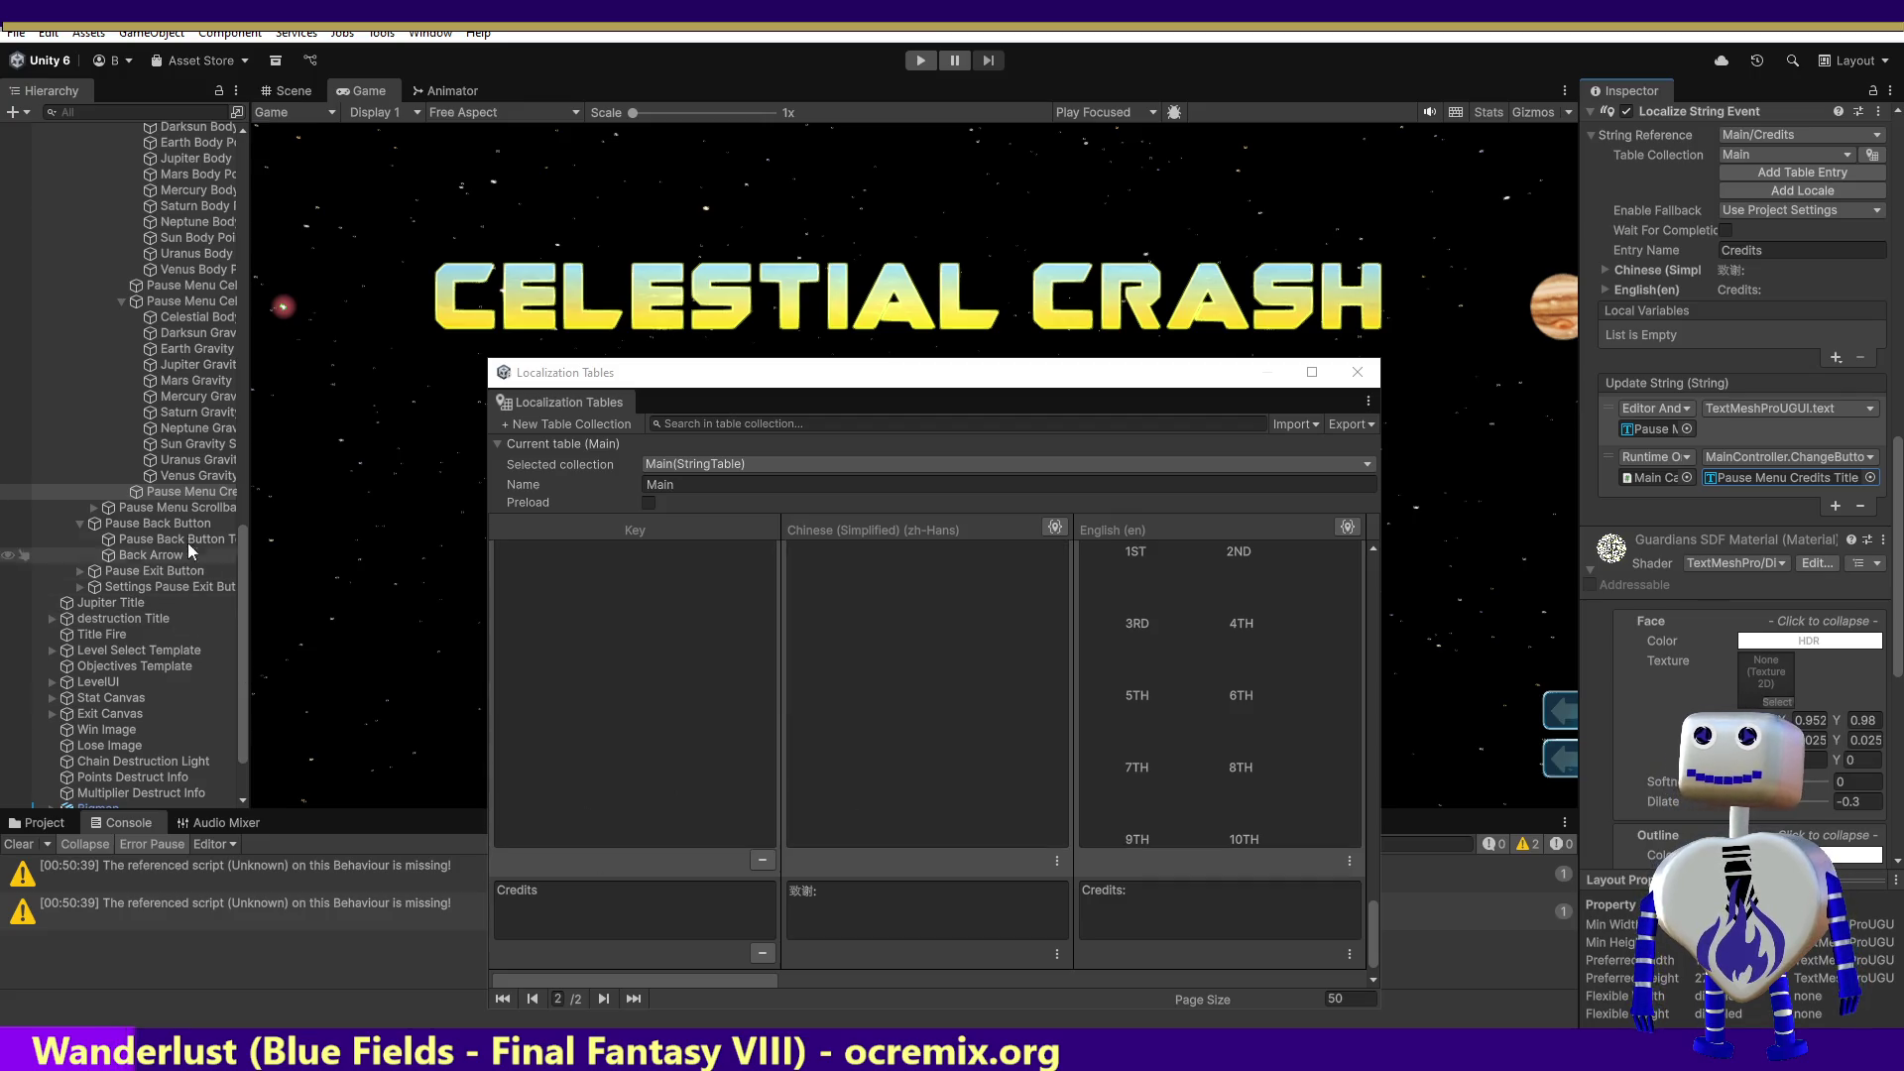
left_click(186, 506)
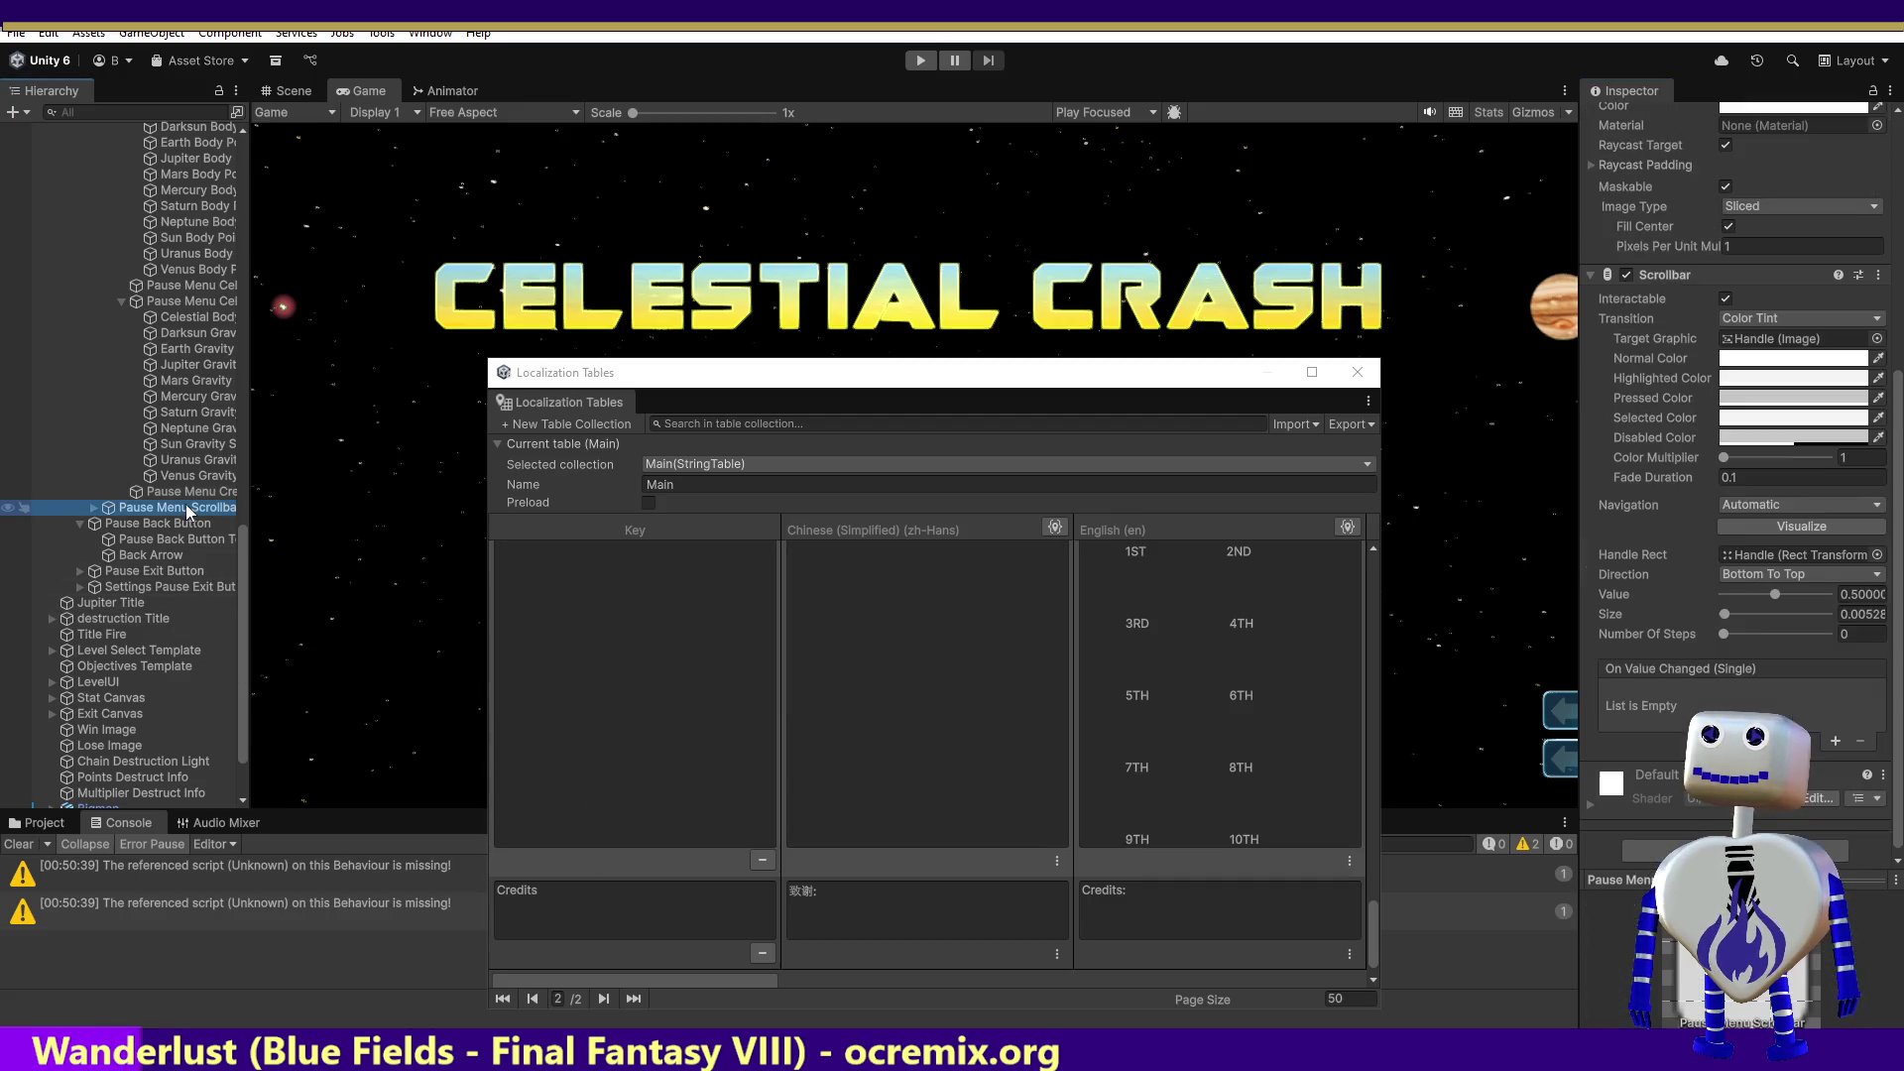
Step: Expand the Pause Menu Scrollbar hierarchy and select Pause Back Button Text
left_click(92, 508)
left_click(107, 525)
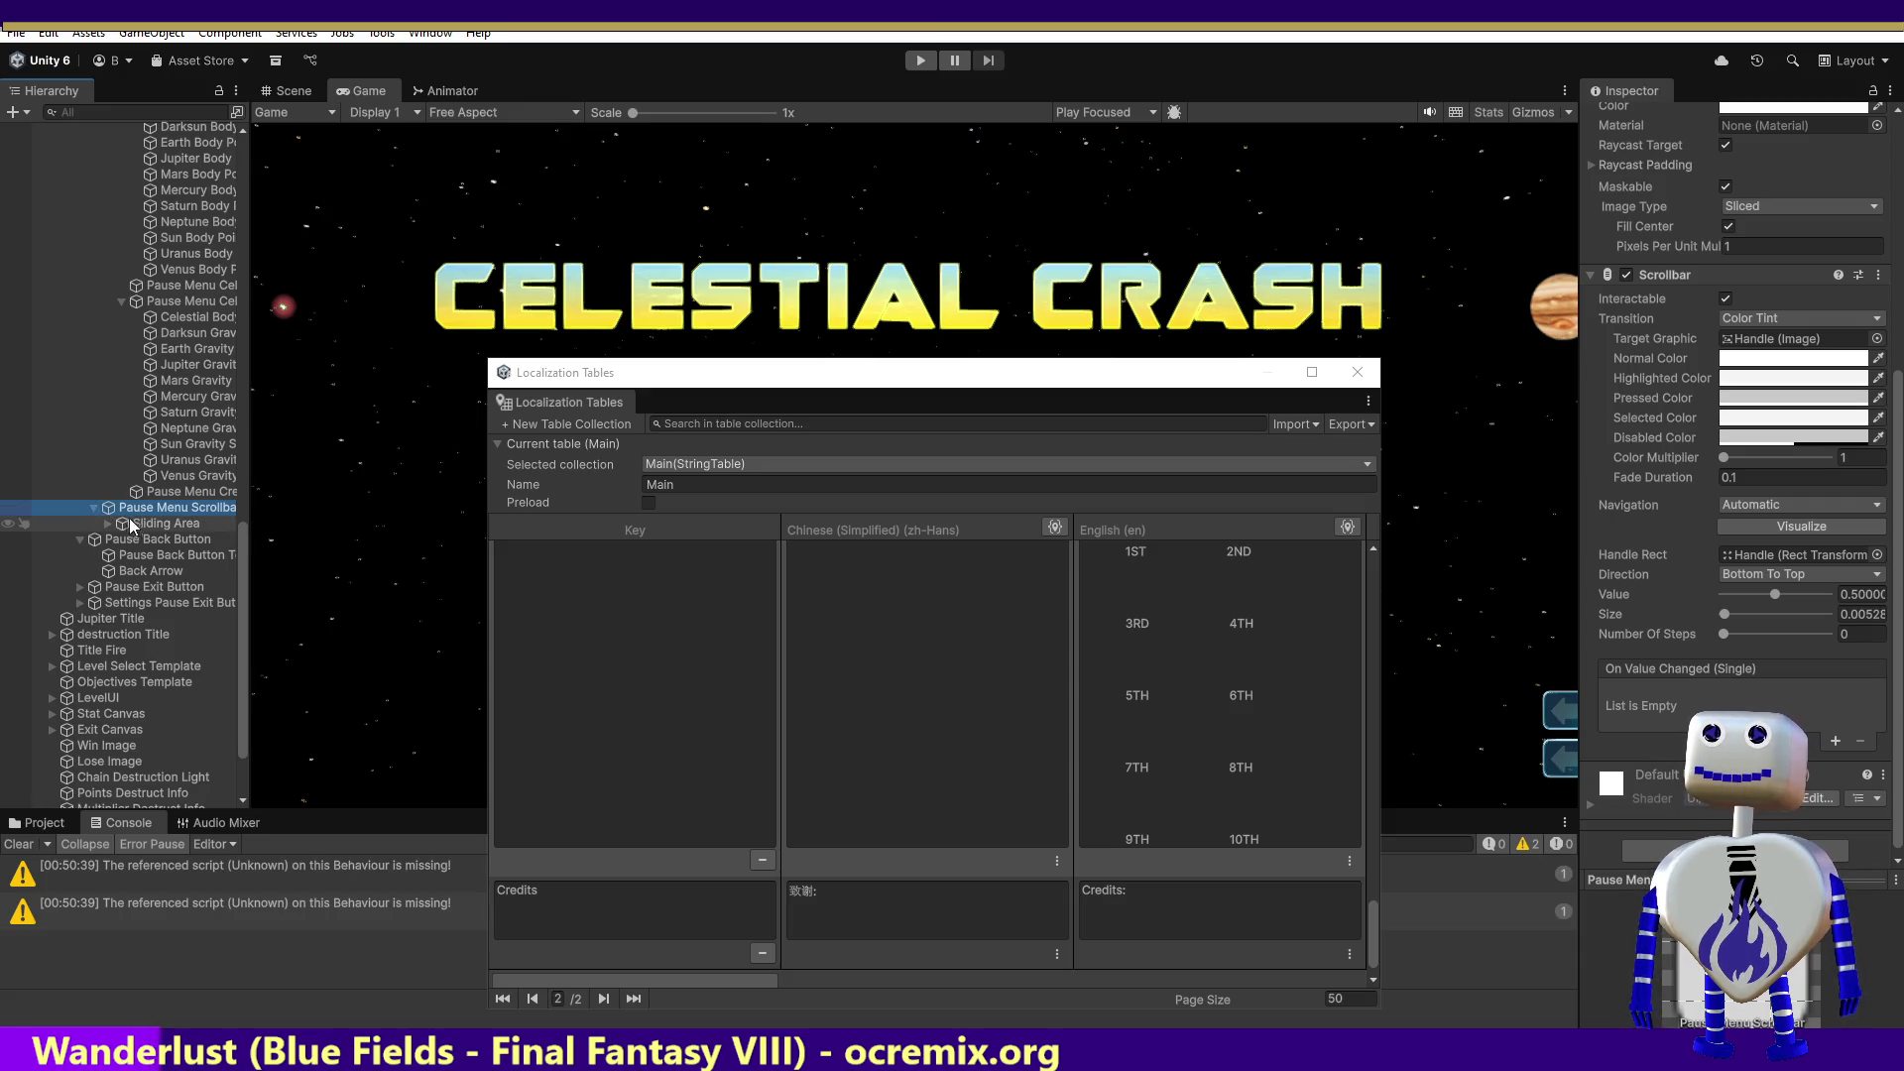
left_click(107, 523)
left_click(158, 538)
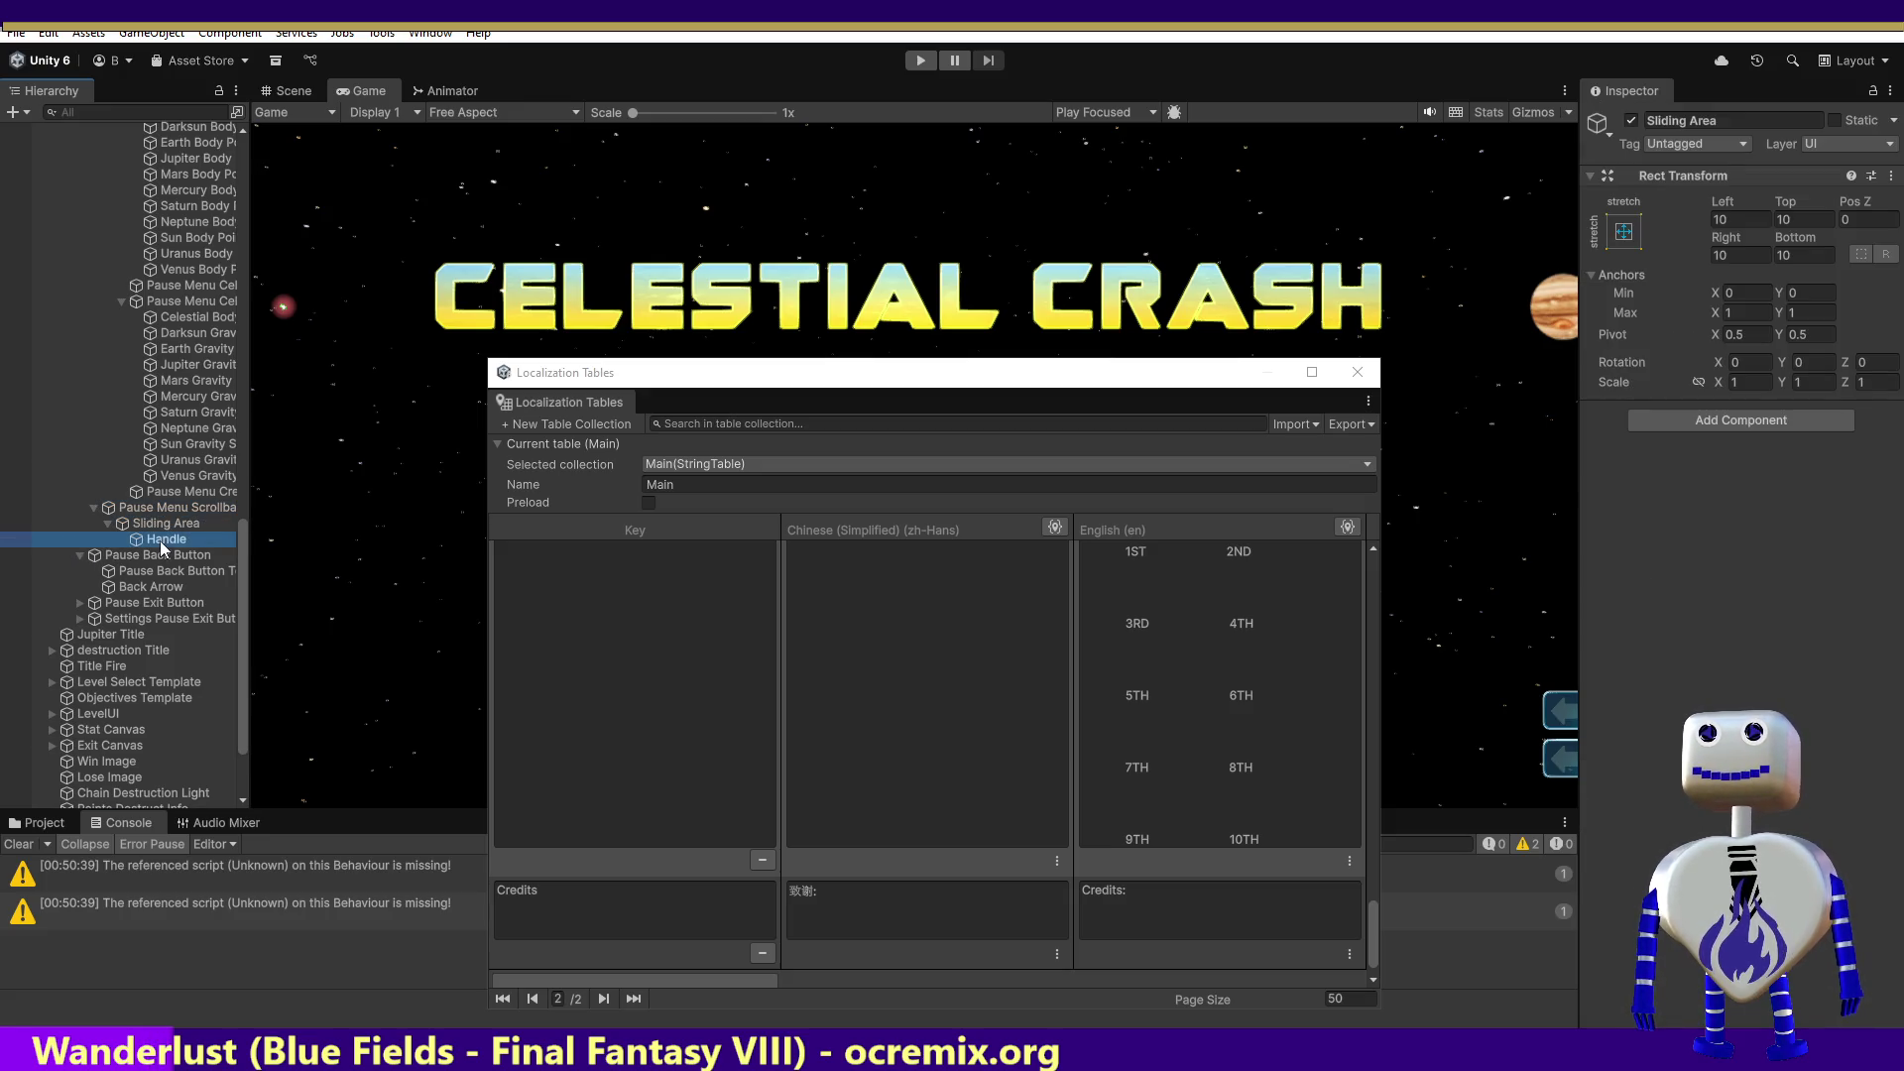
left_click(134, 555)
left_click(176, 572)
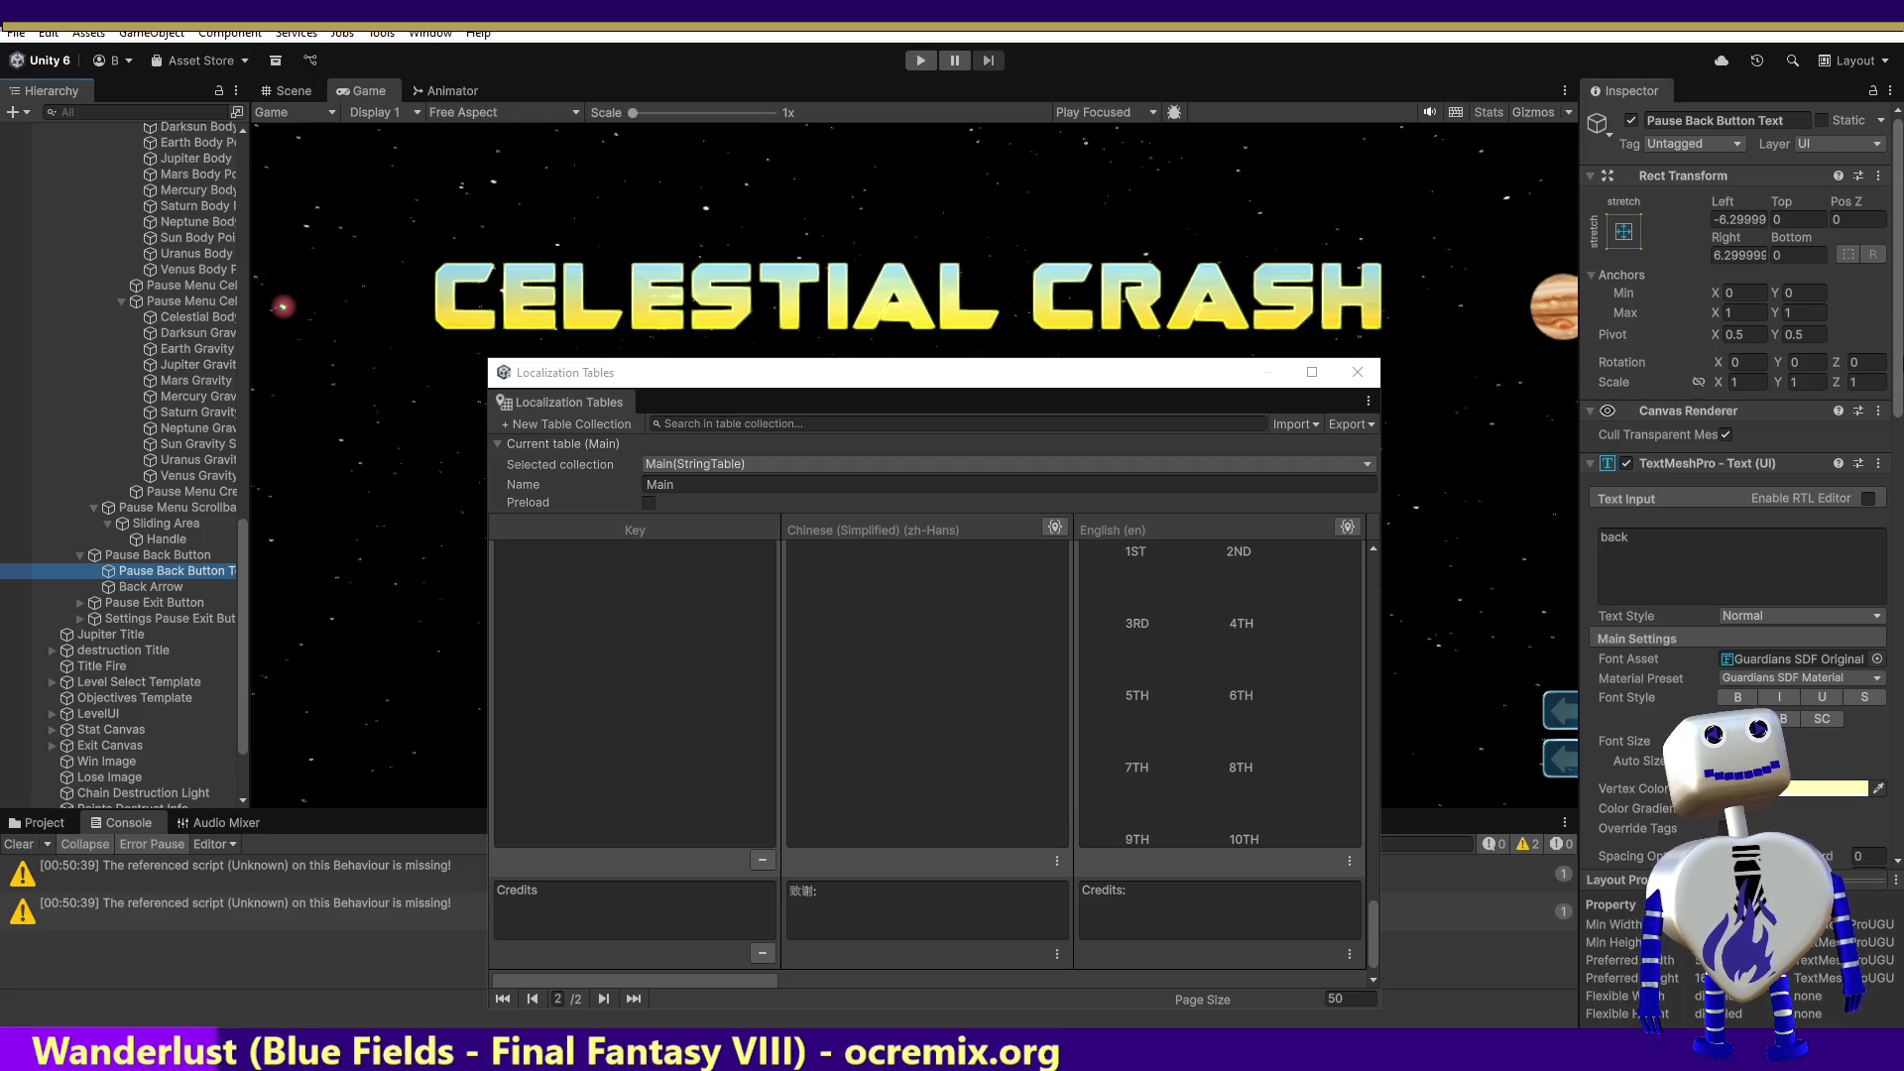
Step: Localize the back button's TextMeshPro text and set its String Reference to Main/Back
left_click(1878, 472)
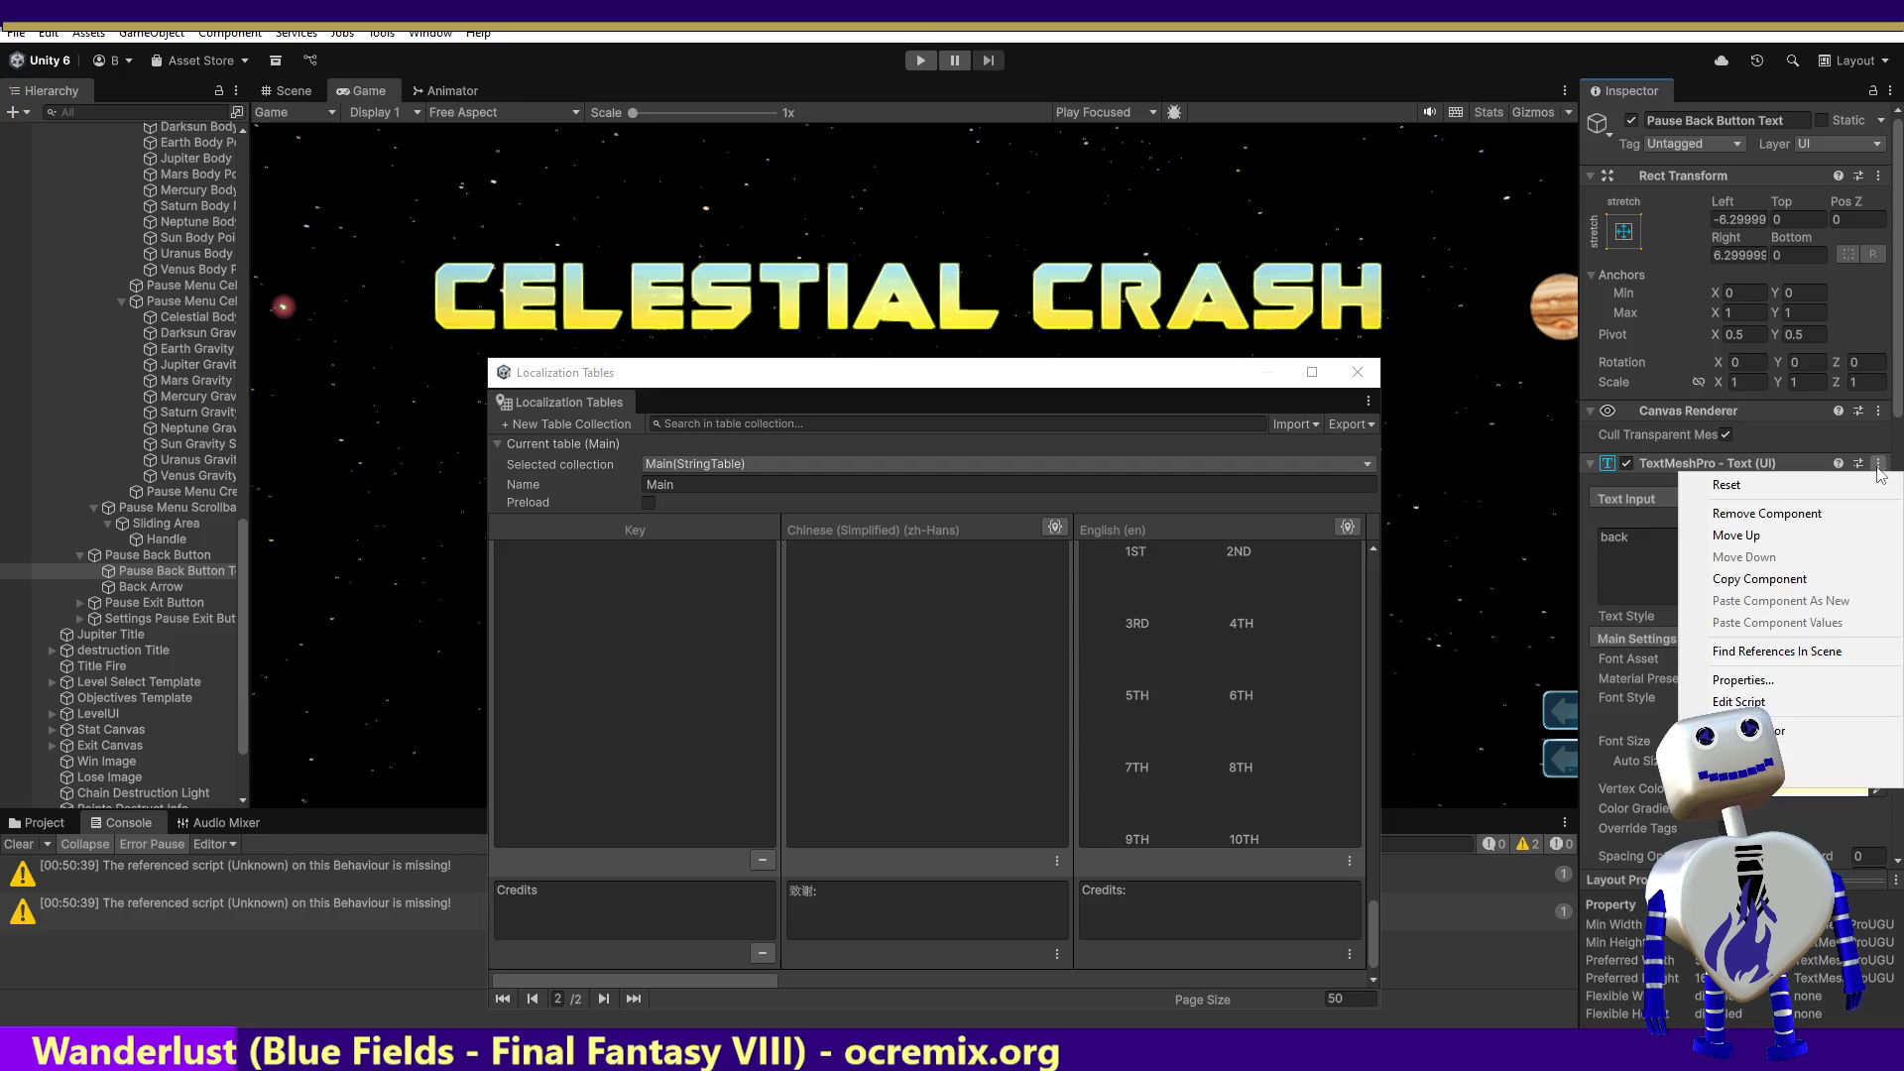
left_click(1788, 767)
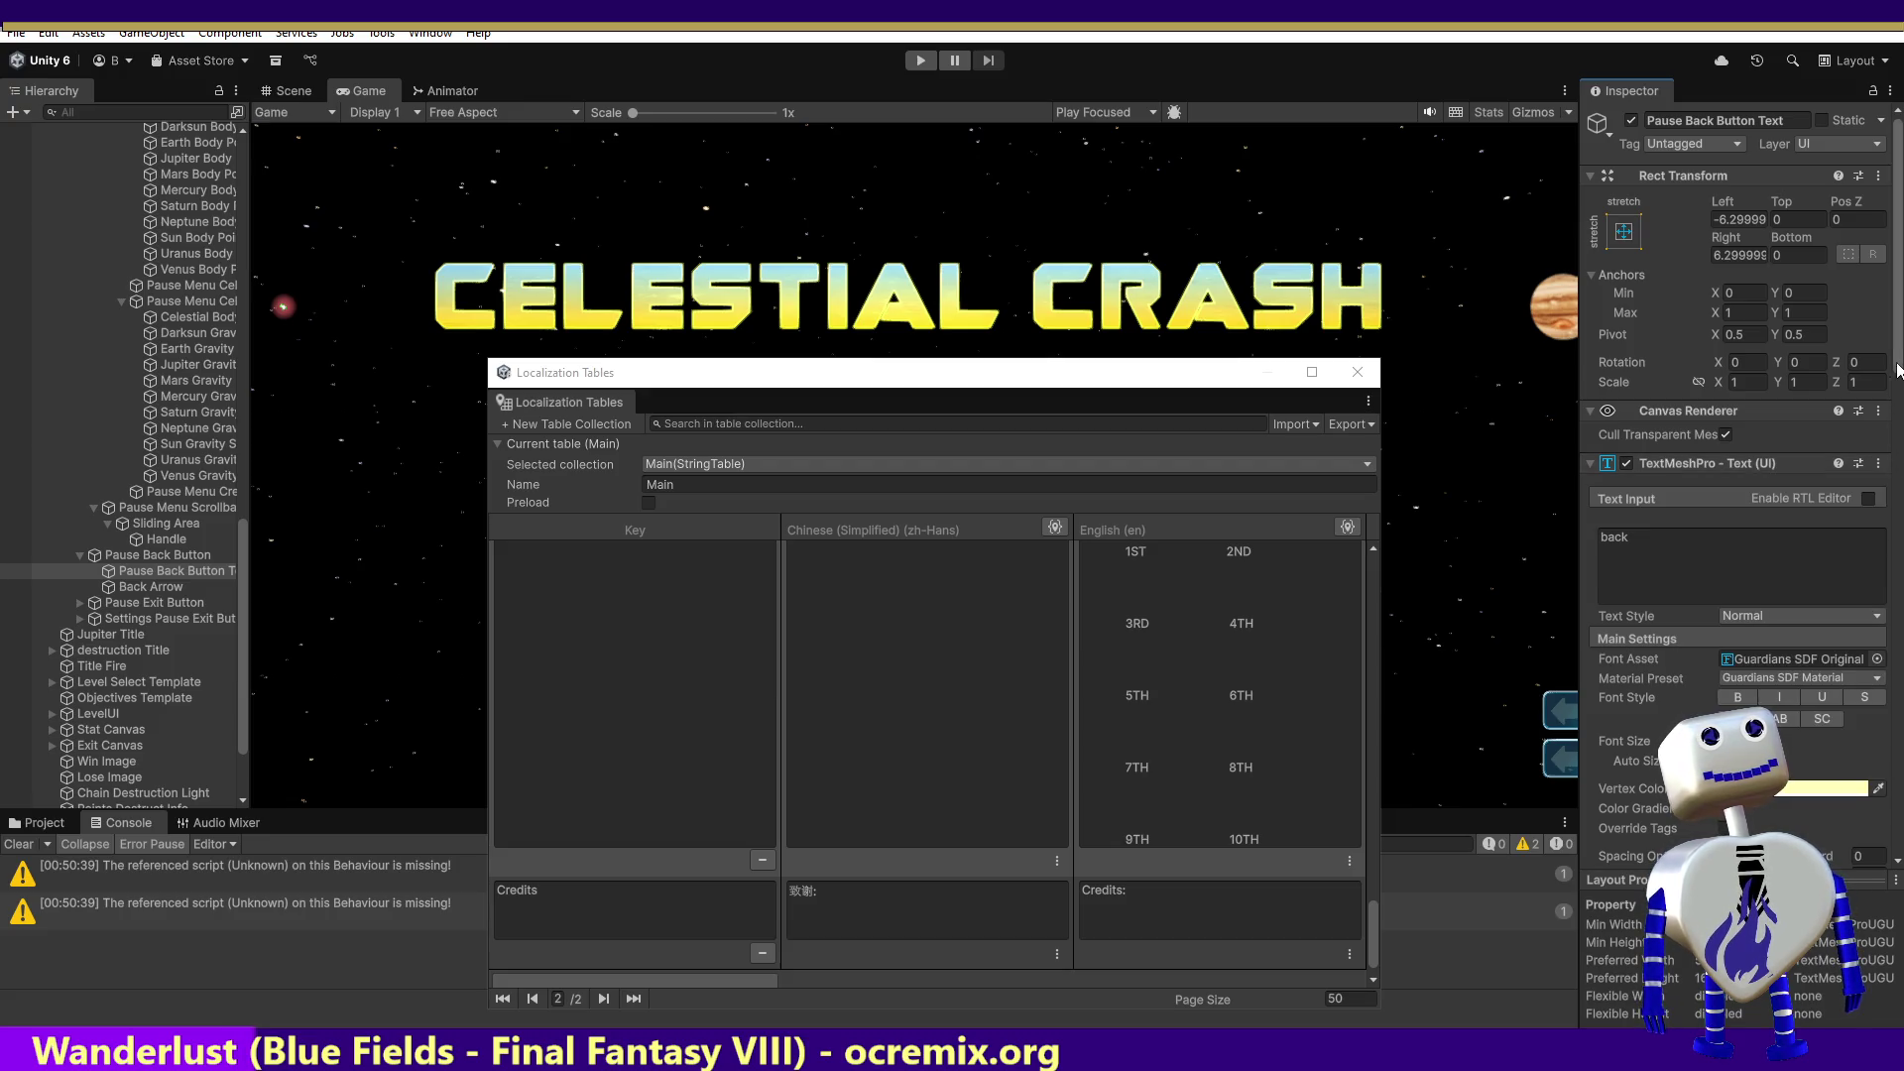
scroll(1896, 397, "down", 10)
scroll(1823, 595, "down", 1)
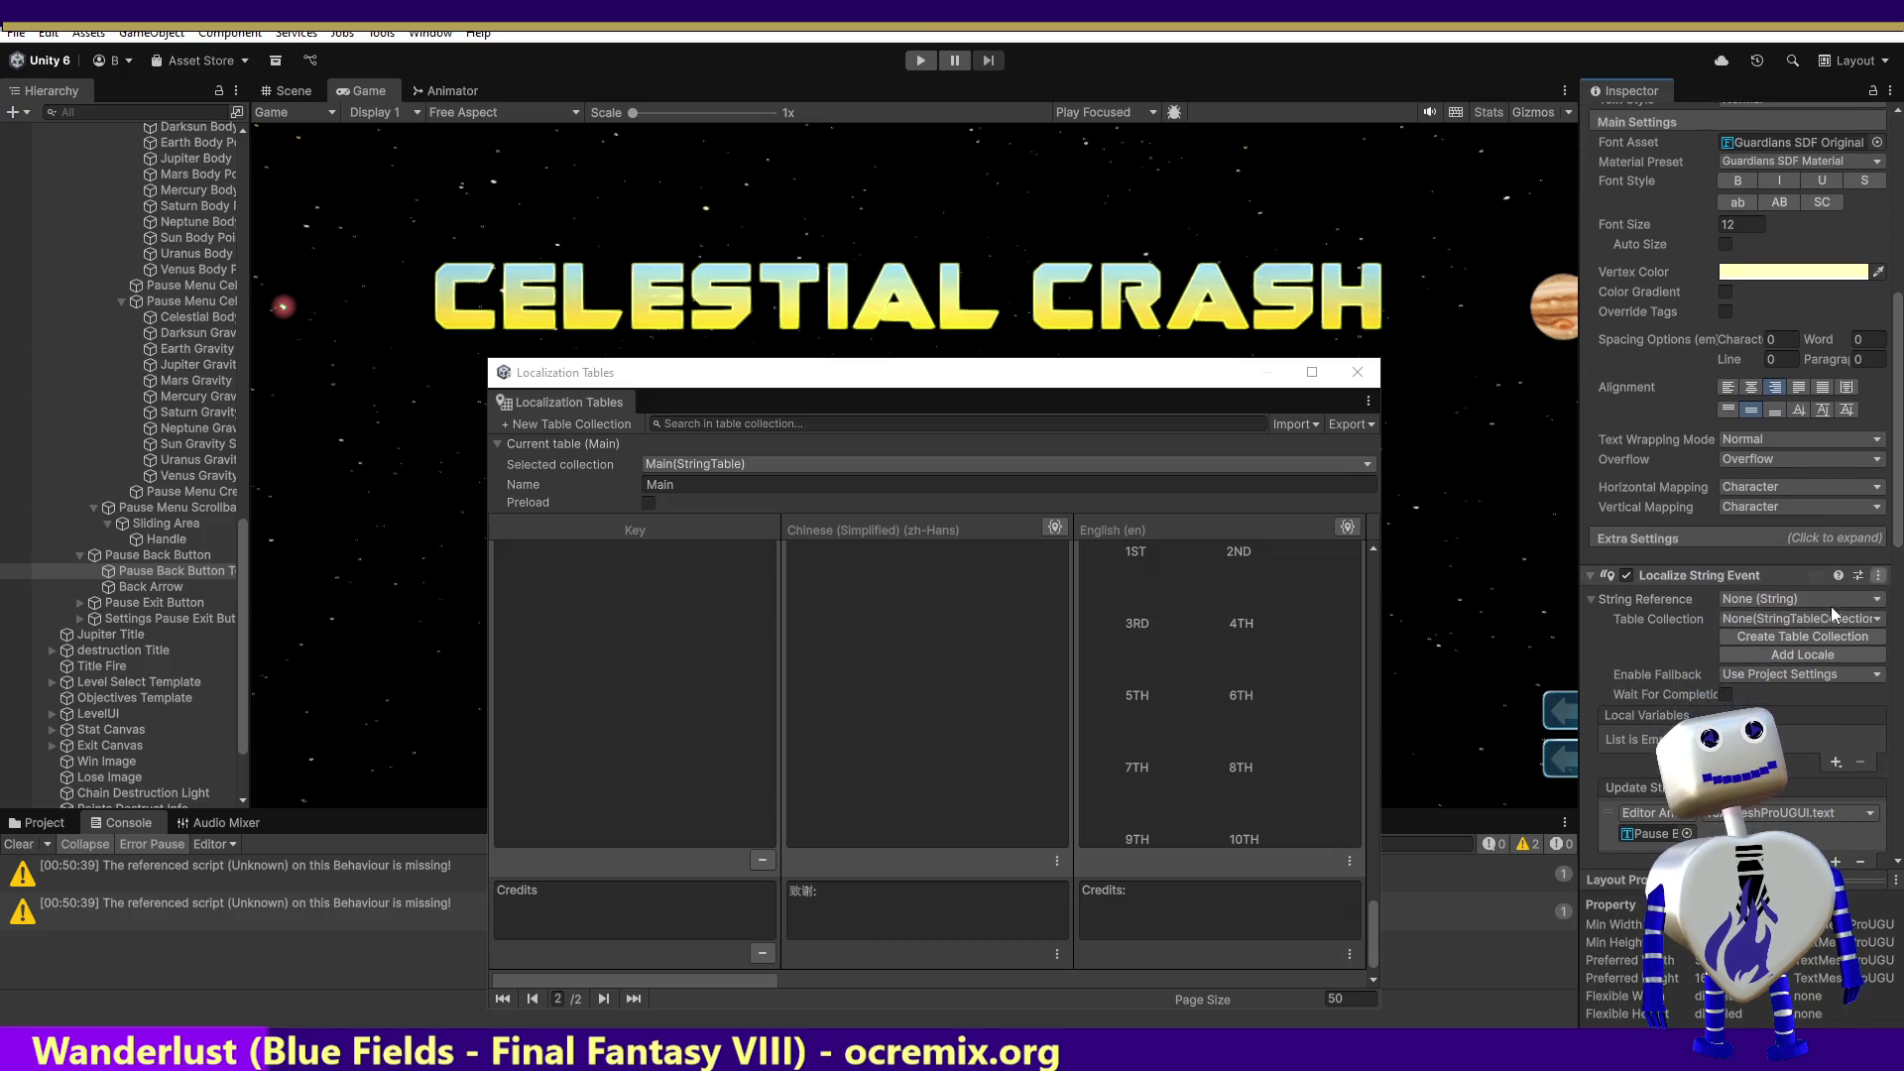
left_click(1823, 601)
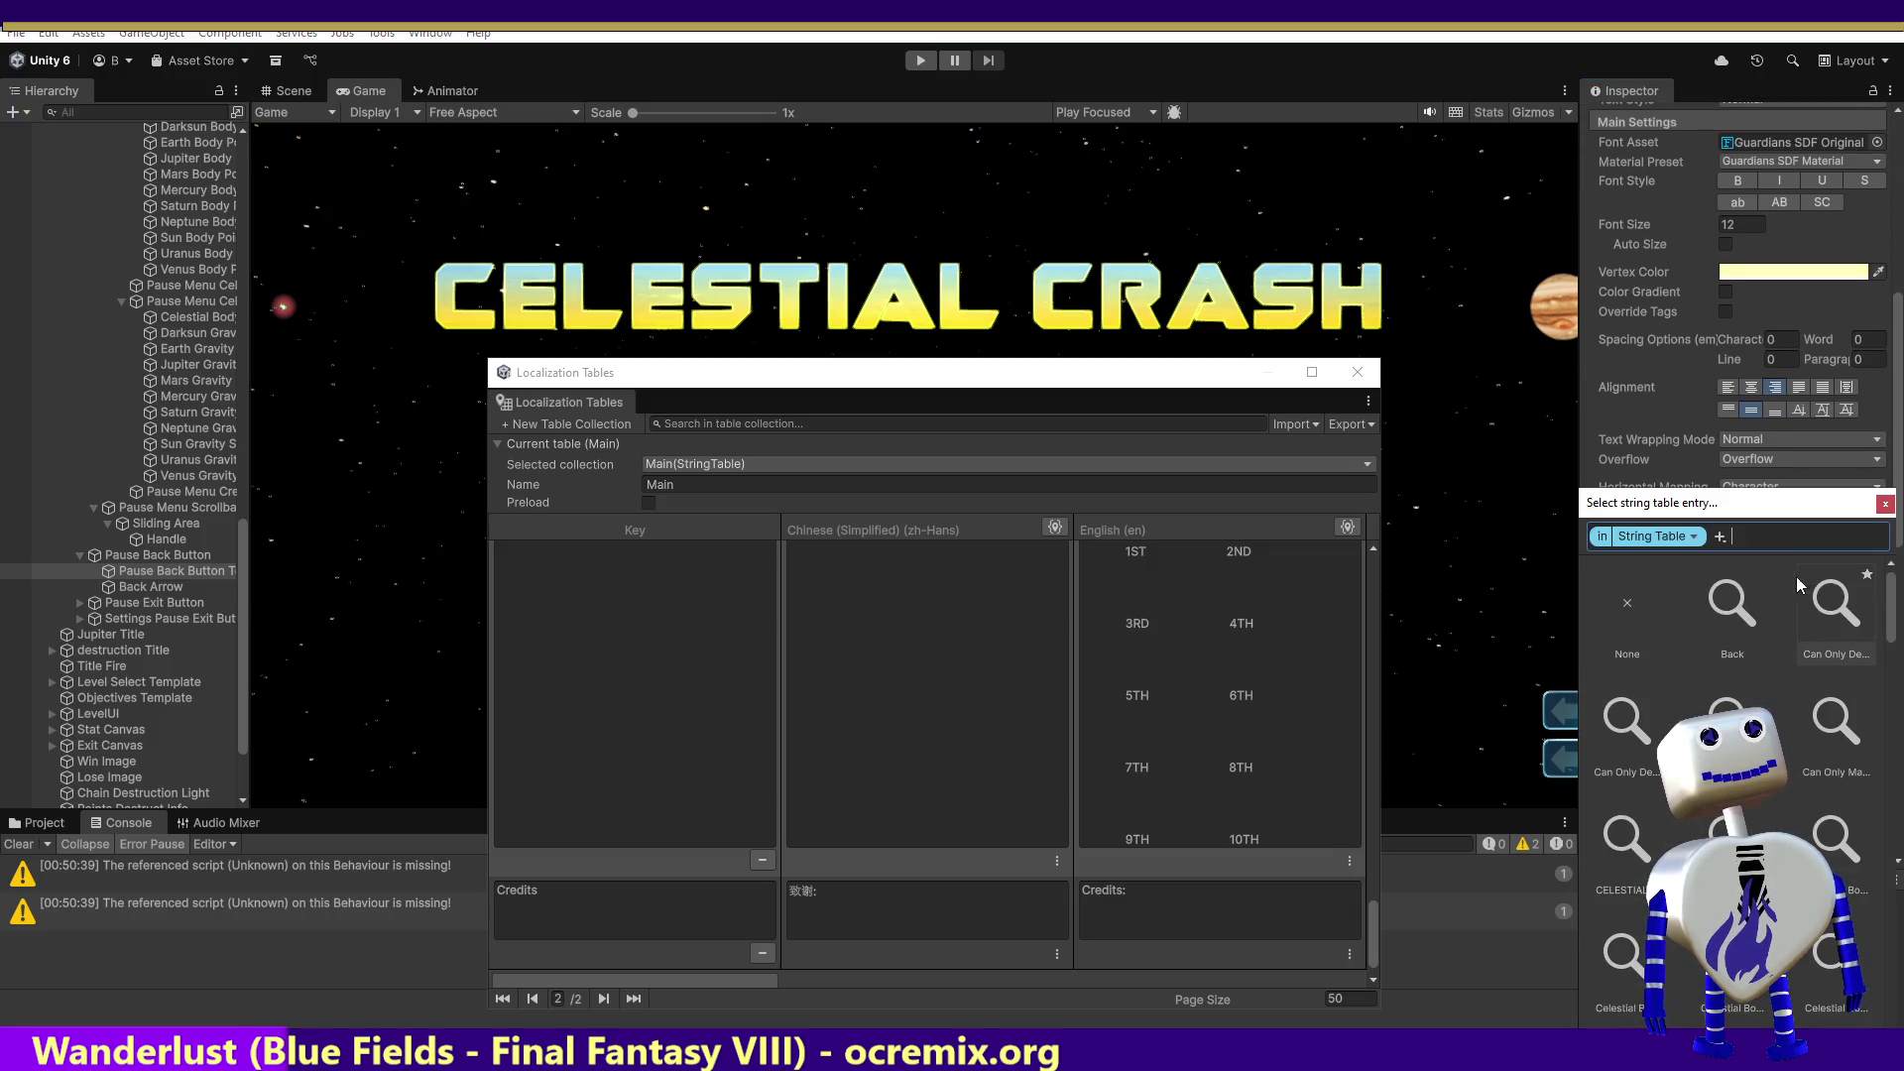
left_click(1726, 625)
double_click(1727, 625)
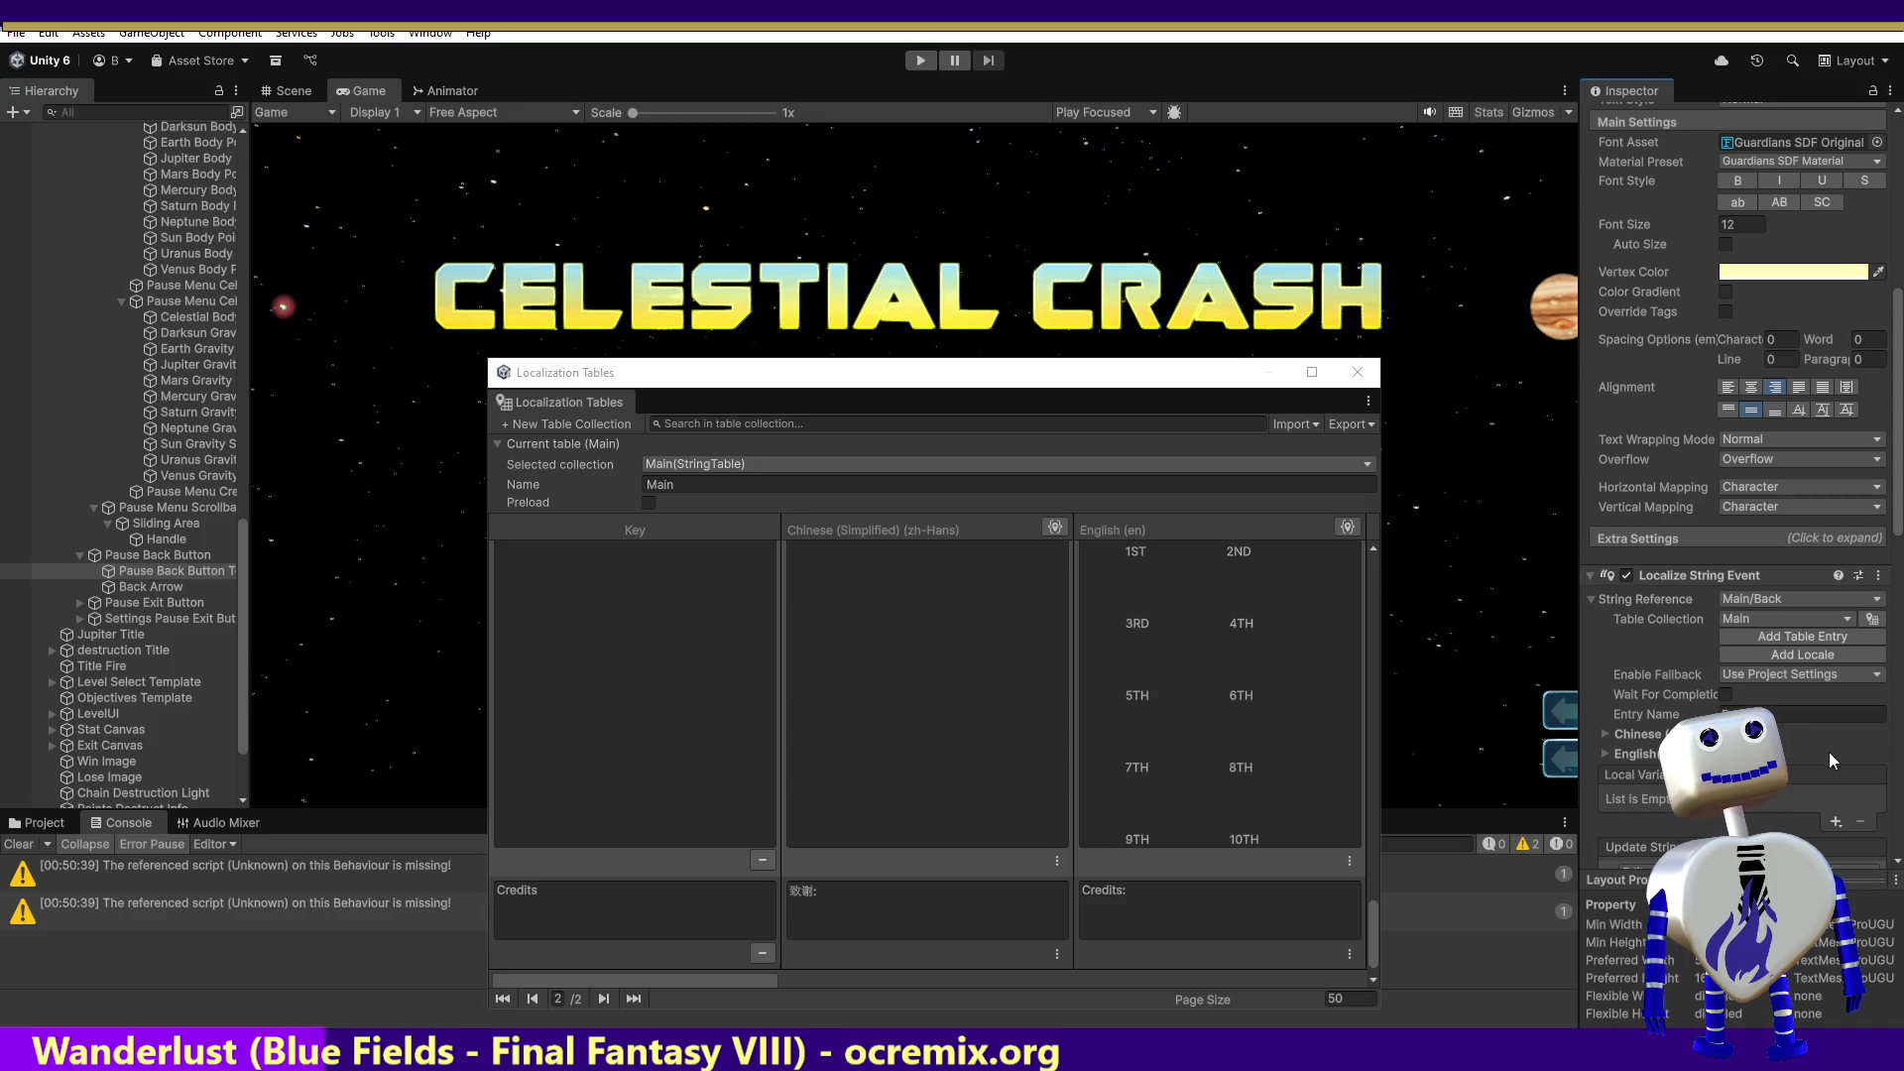
scroll(1897, 515, "down", 5)
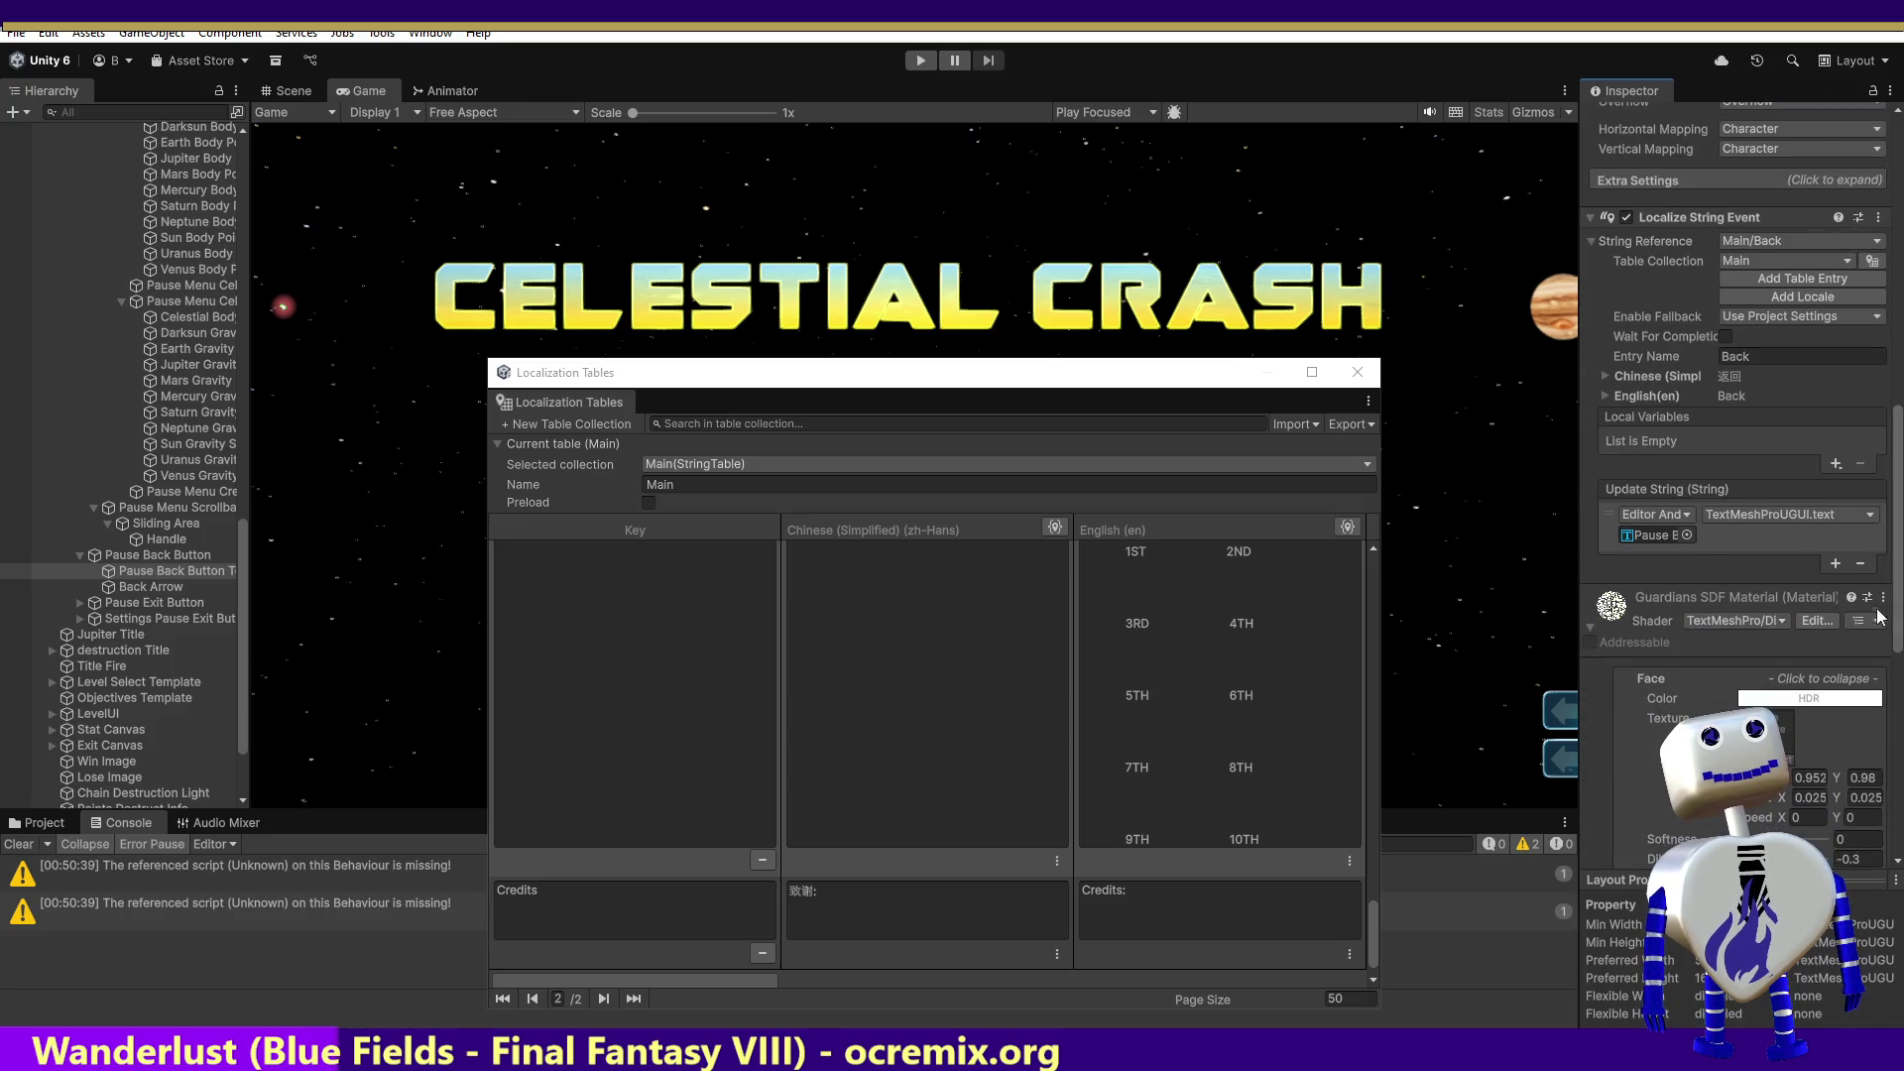
Step: Add an Update String call to Main Controller's MainController.ChangeButtonTextFontSettings
left_click(1836, 563)
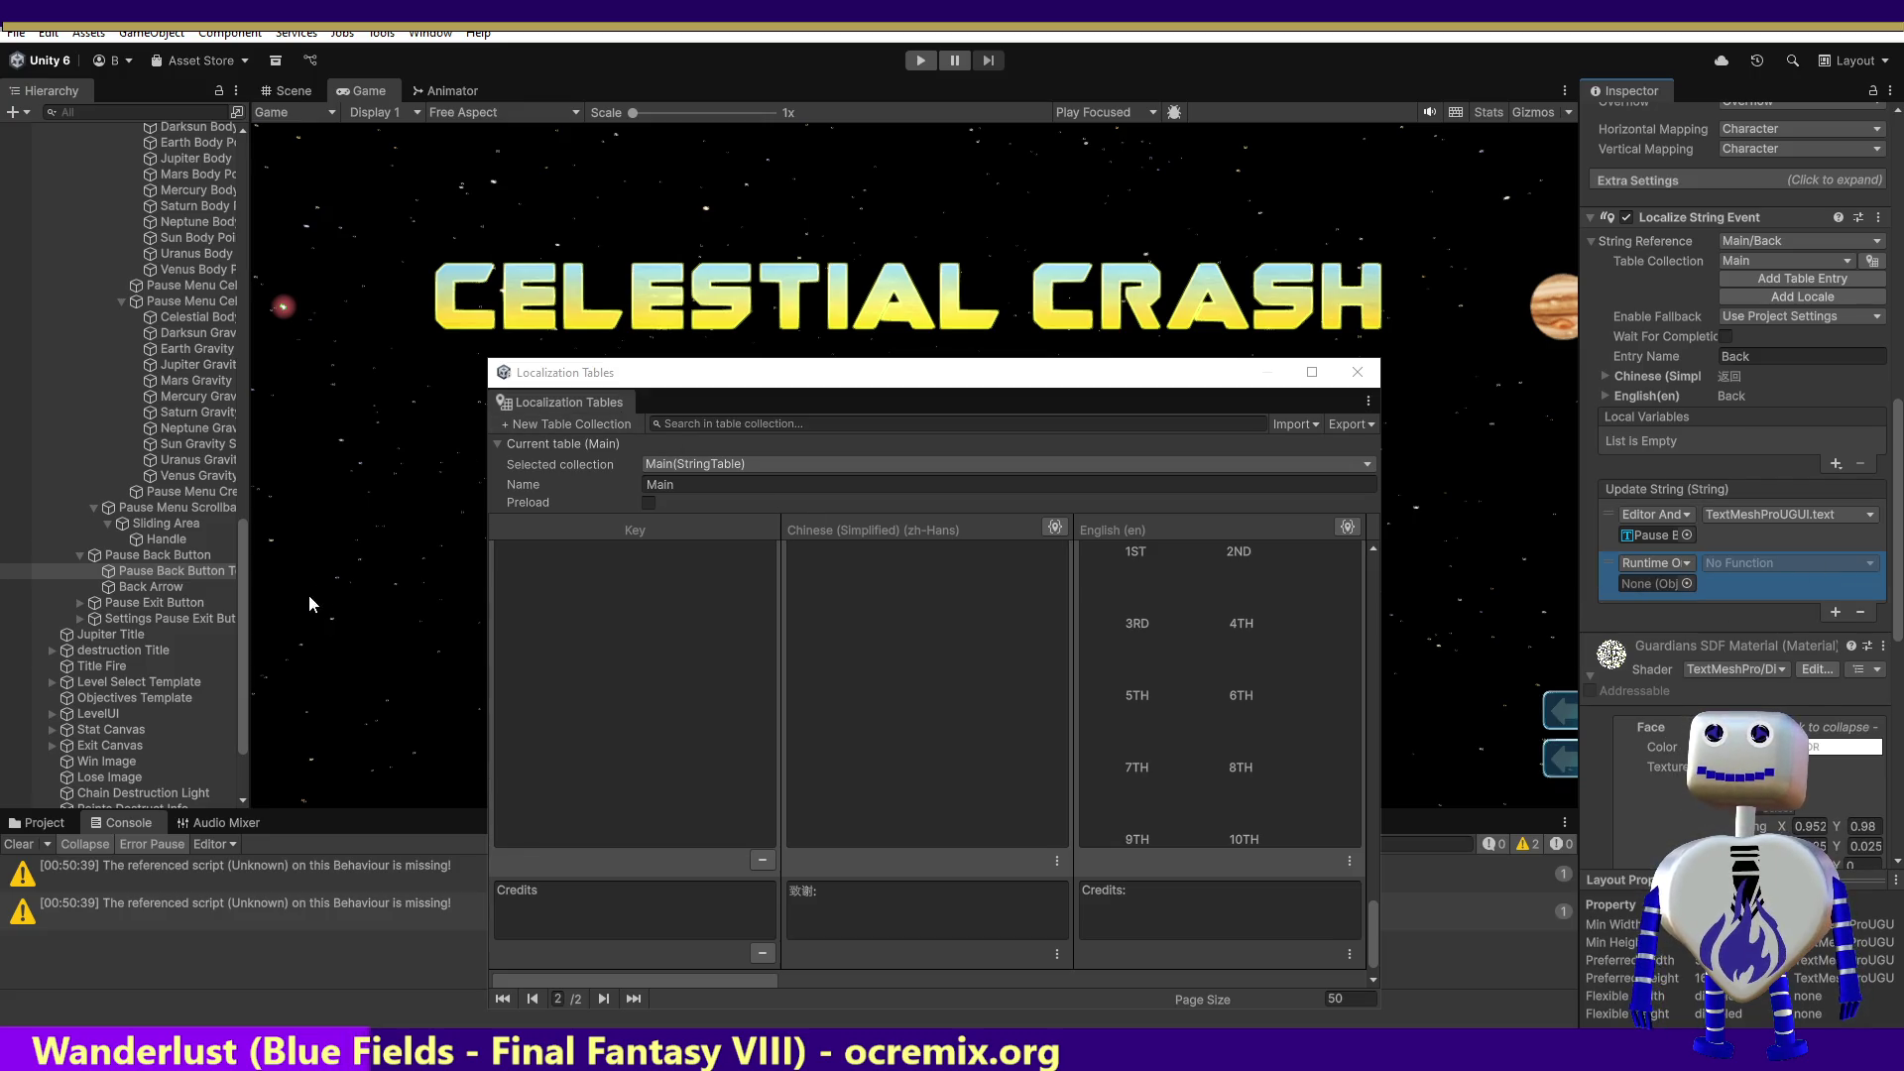
mouse_move(240, 588)
left_mouse_down()
mouse_move(265, 218)
mouse_move(190, 153)
mouse_move(1645, 679)
mouse_move(1652, 583)
left_mouse_up()
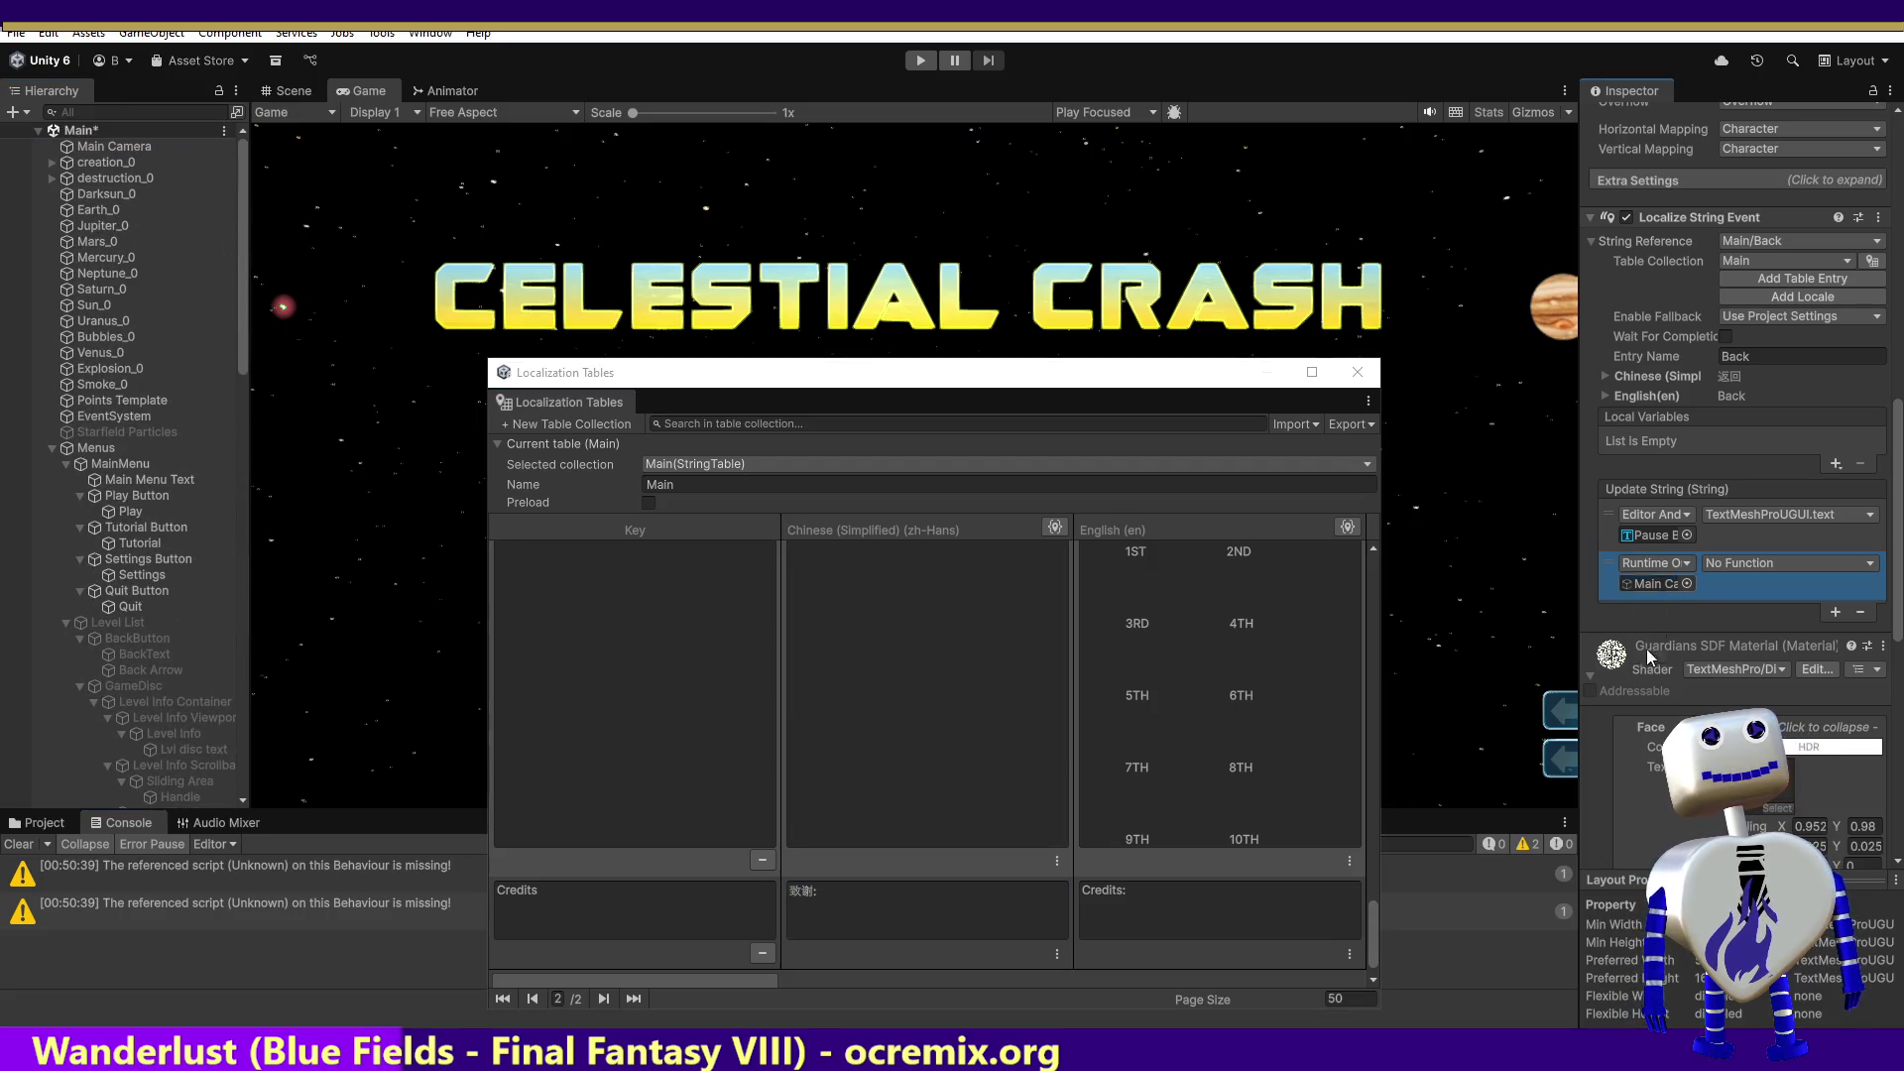
left_click(1800, 567)
mouse_move(1781, 702)
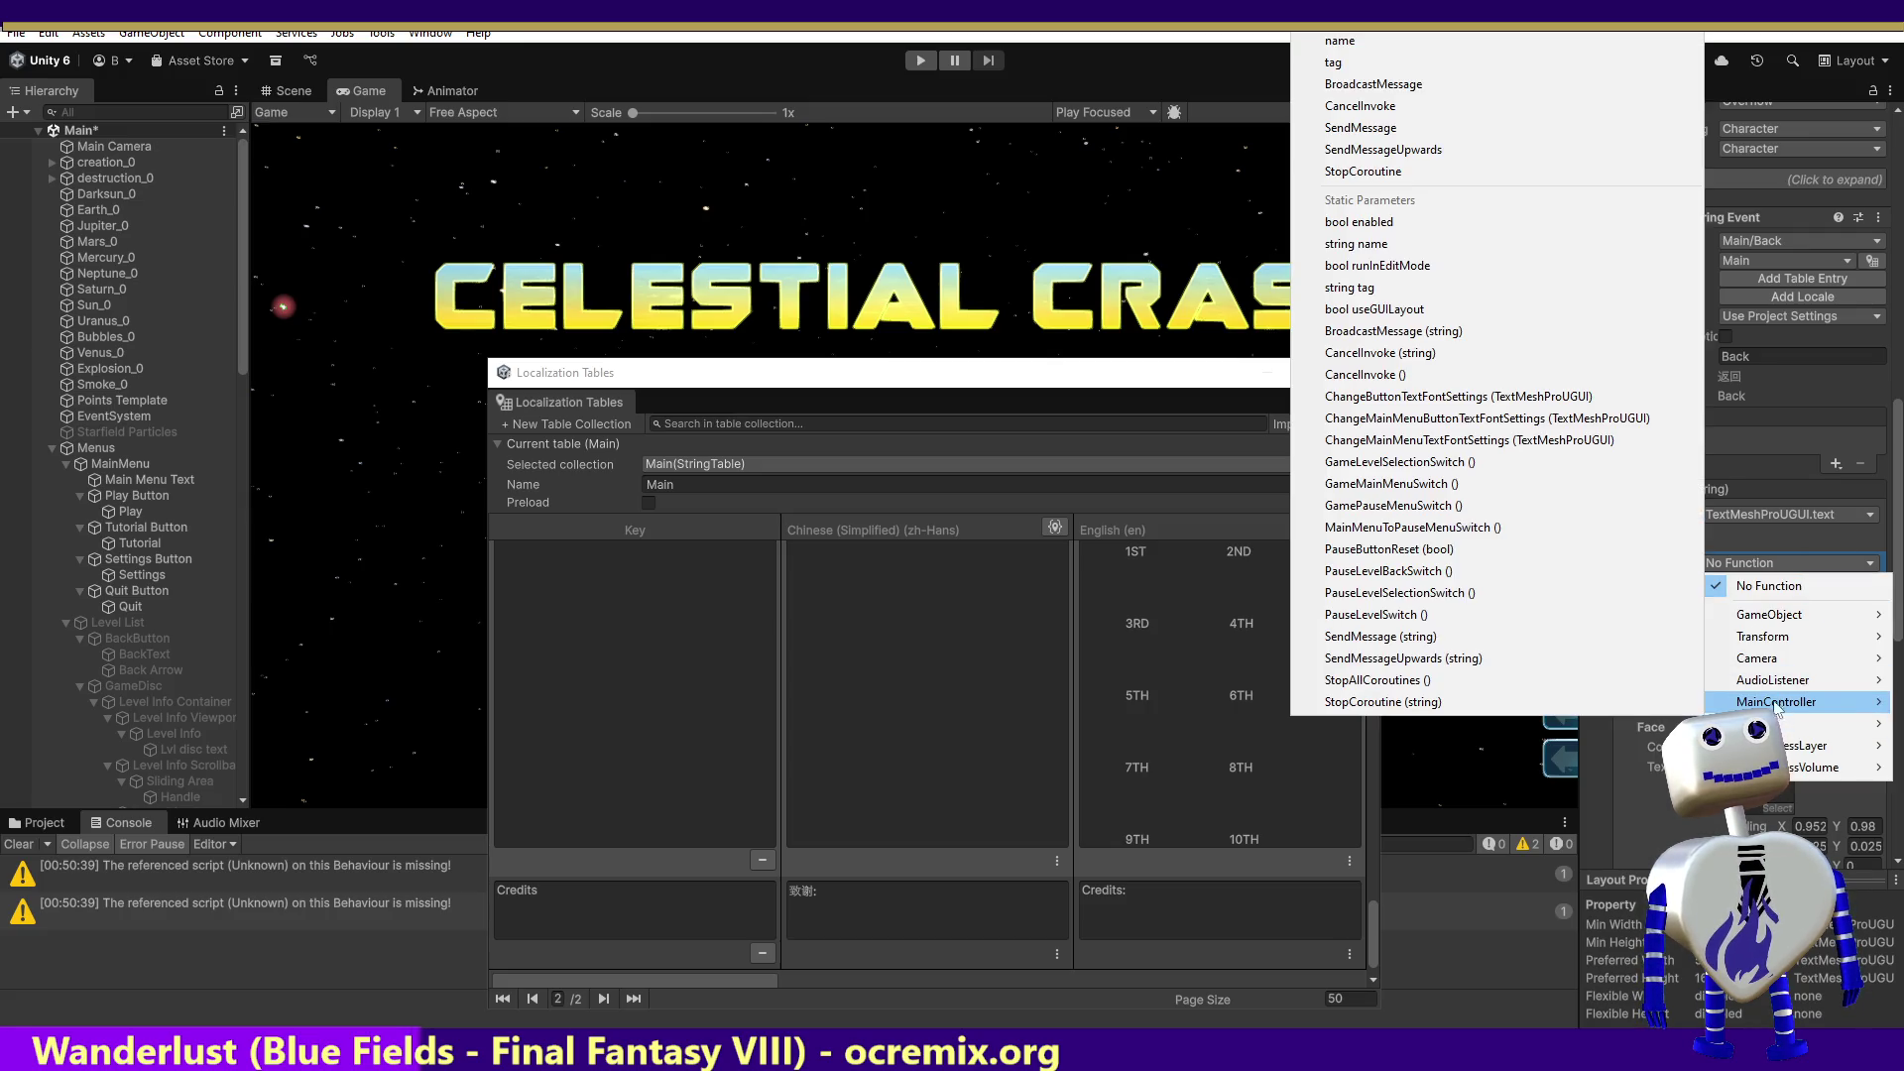
left_click(1611, 397)
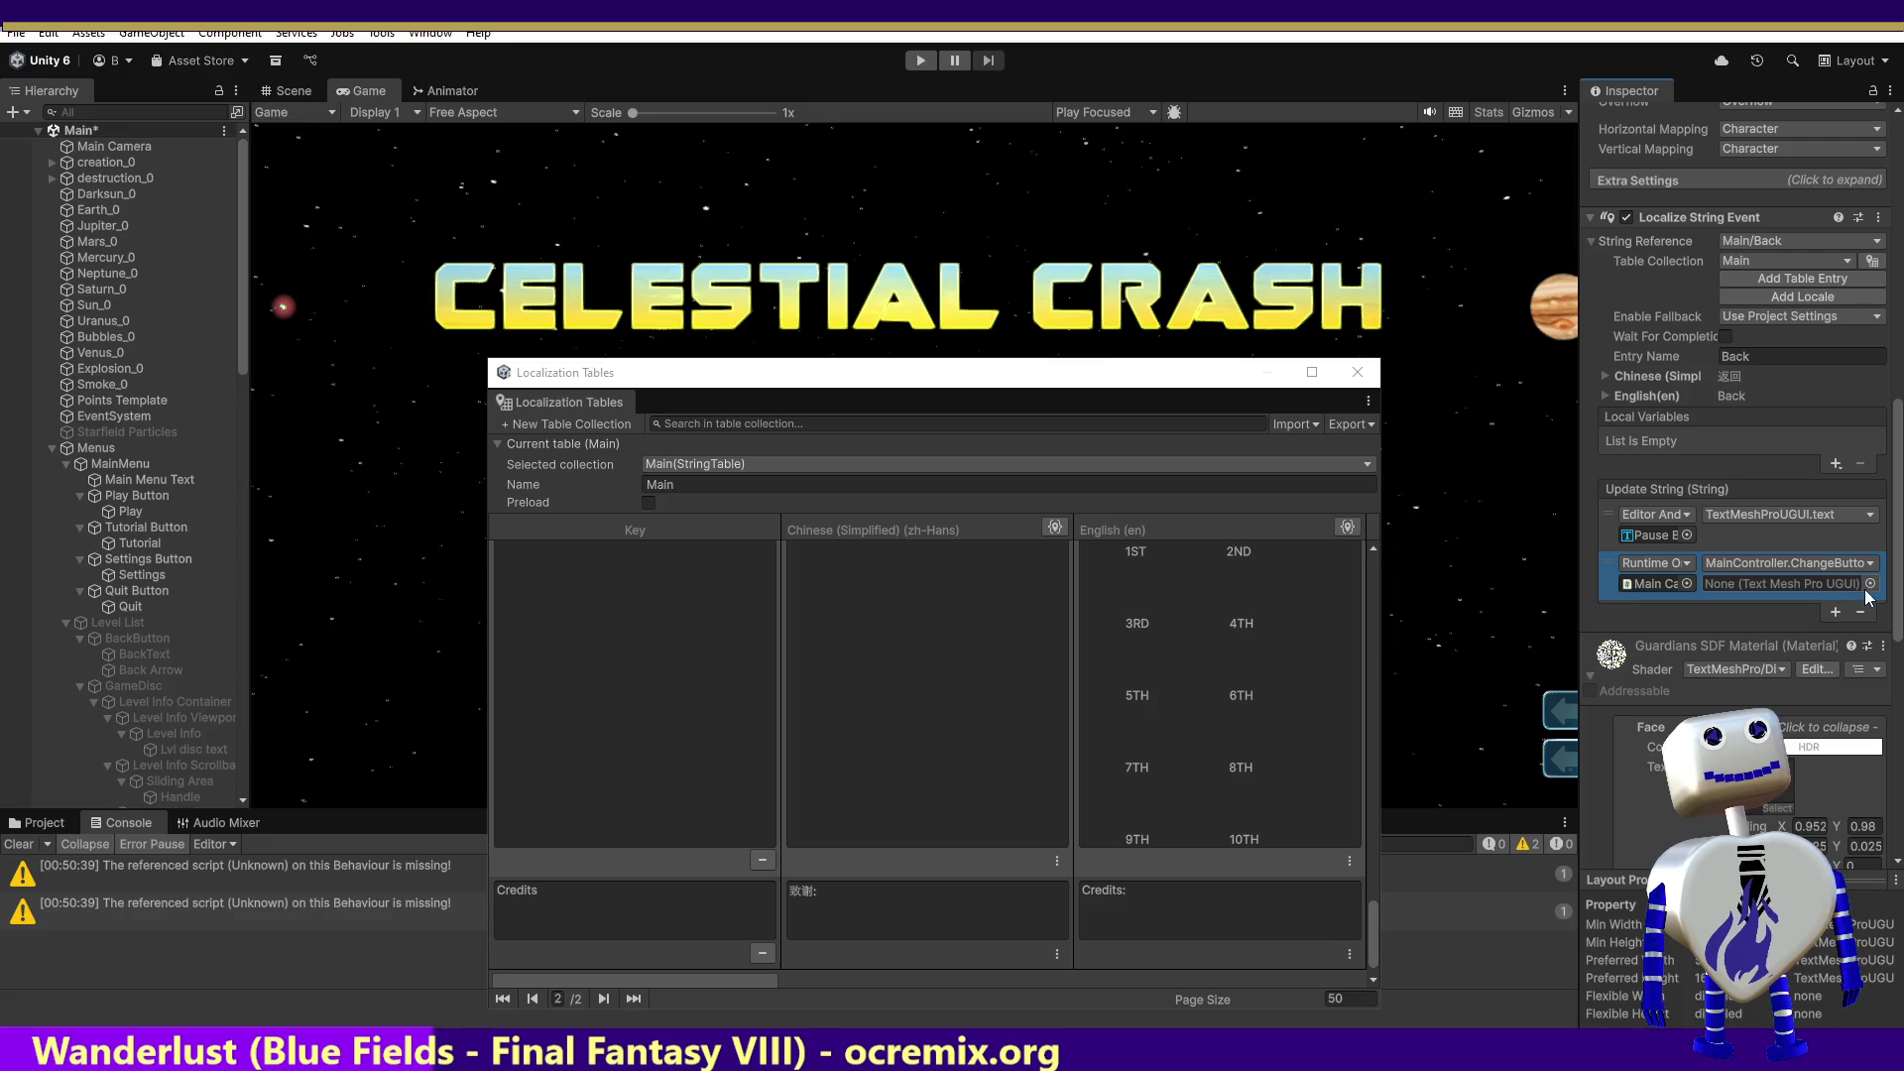
Step: Set the call's text argument to Pause Back Button Text
left_click(1871, 583)
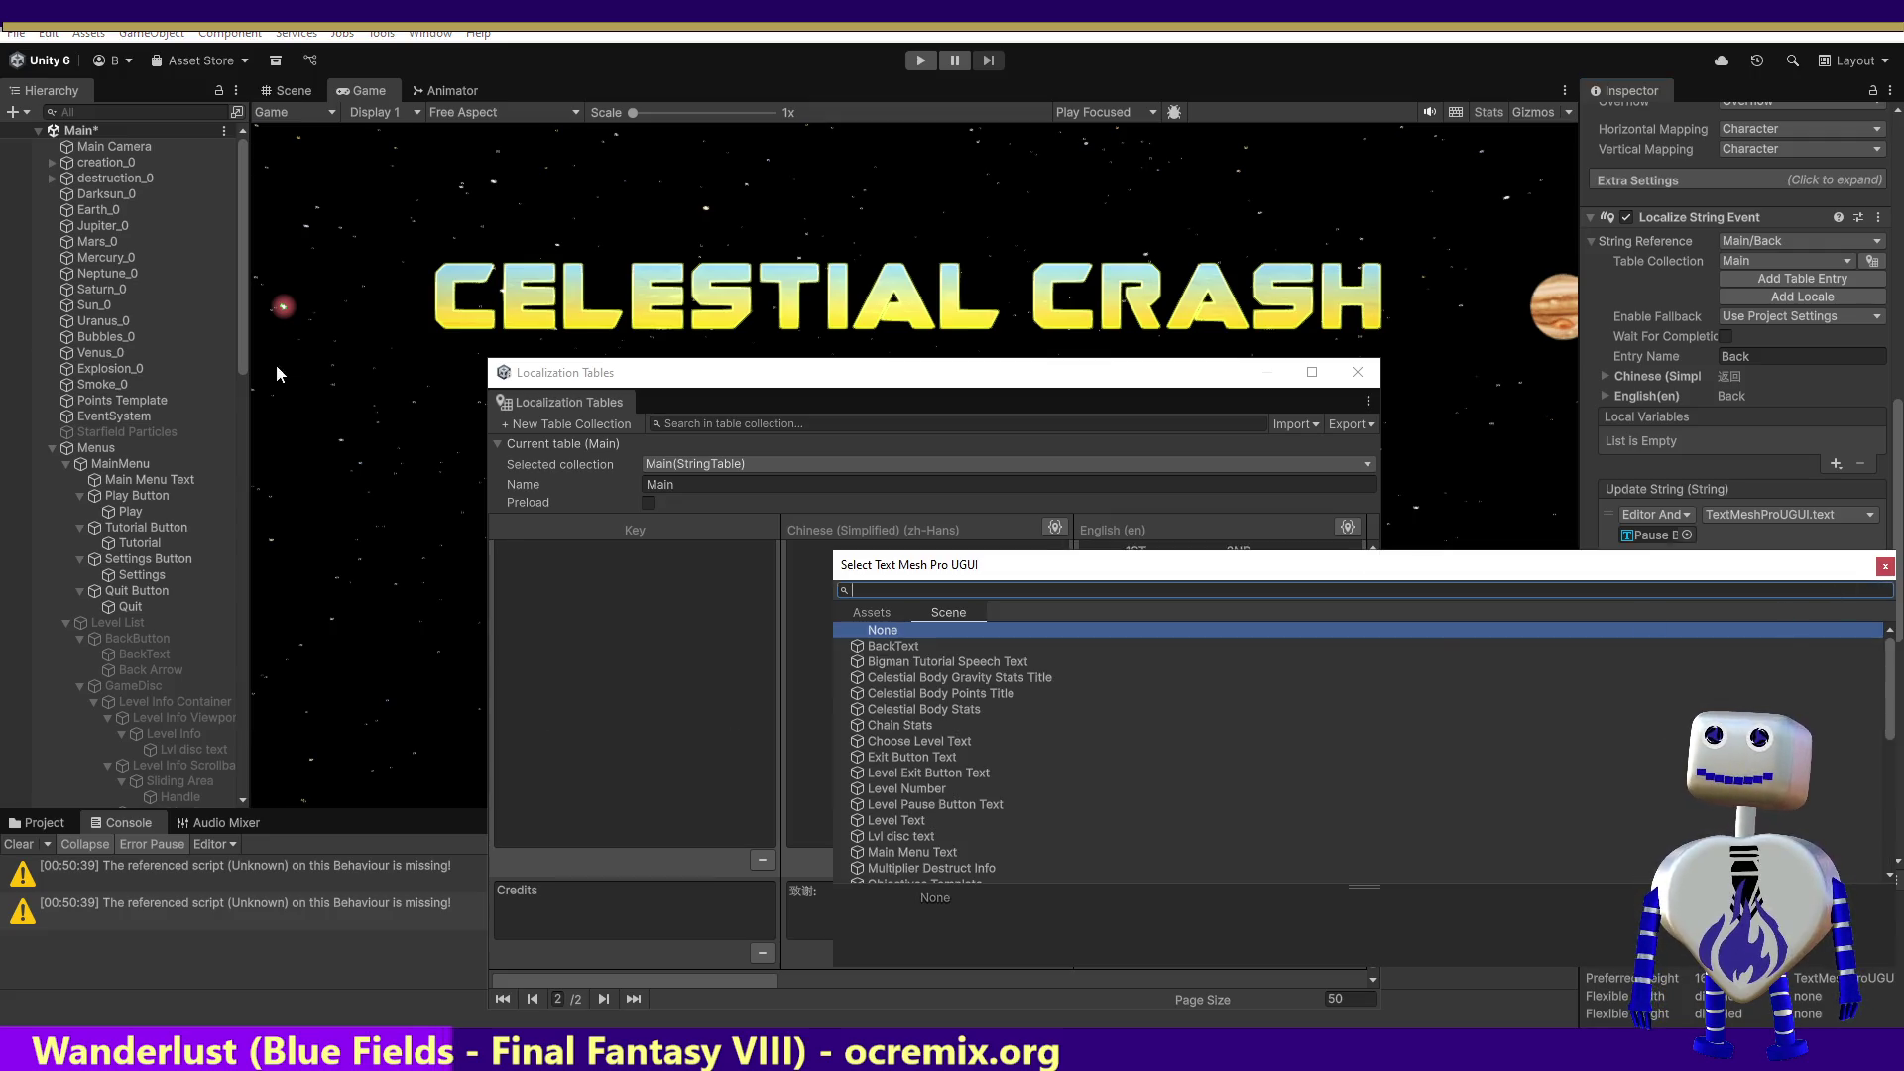
left_click_drag(242, 369, 220, 656)
scroll(220, 656, "down", 5)
scroll(220, 724, "down", 5)
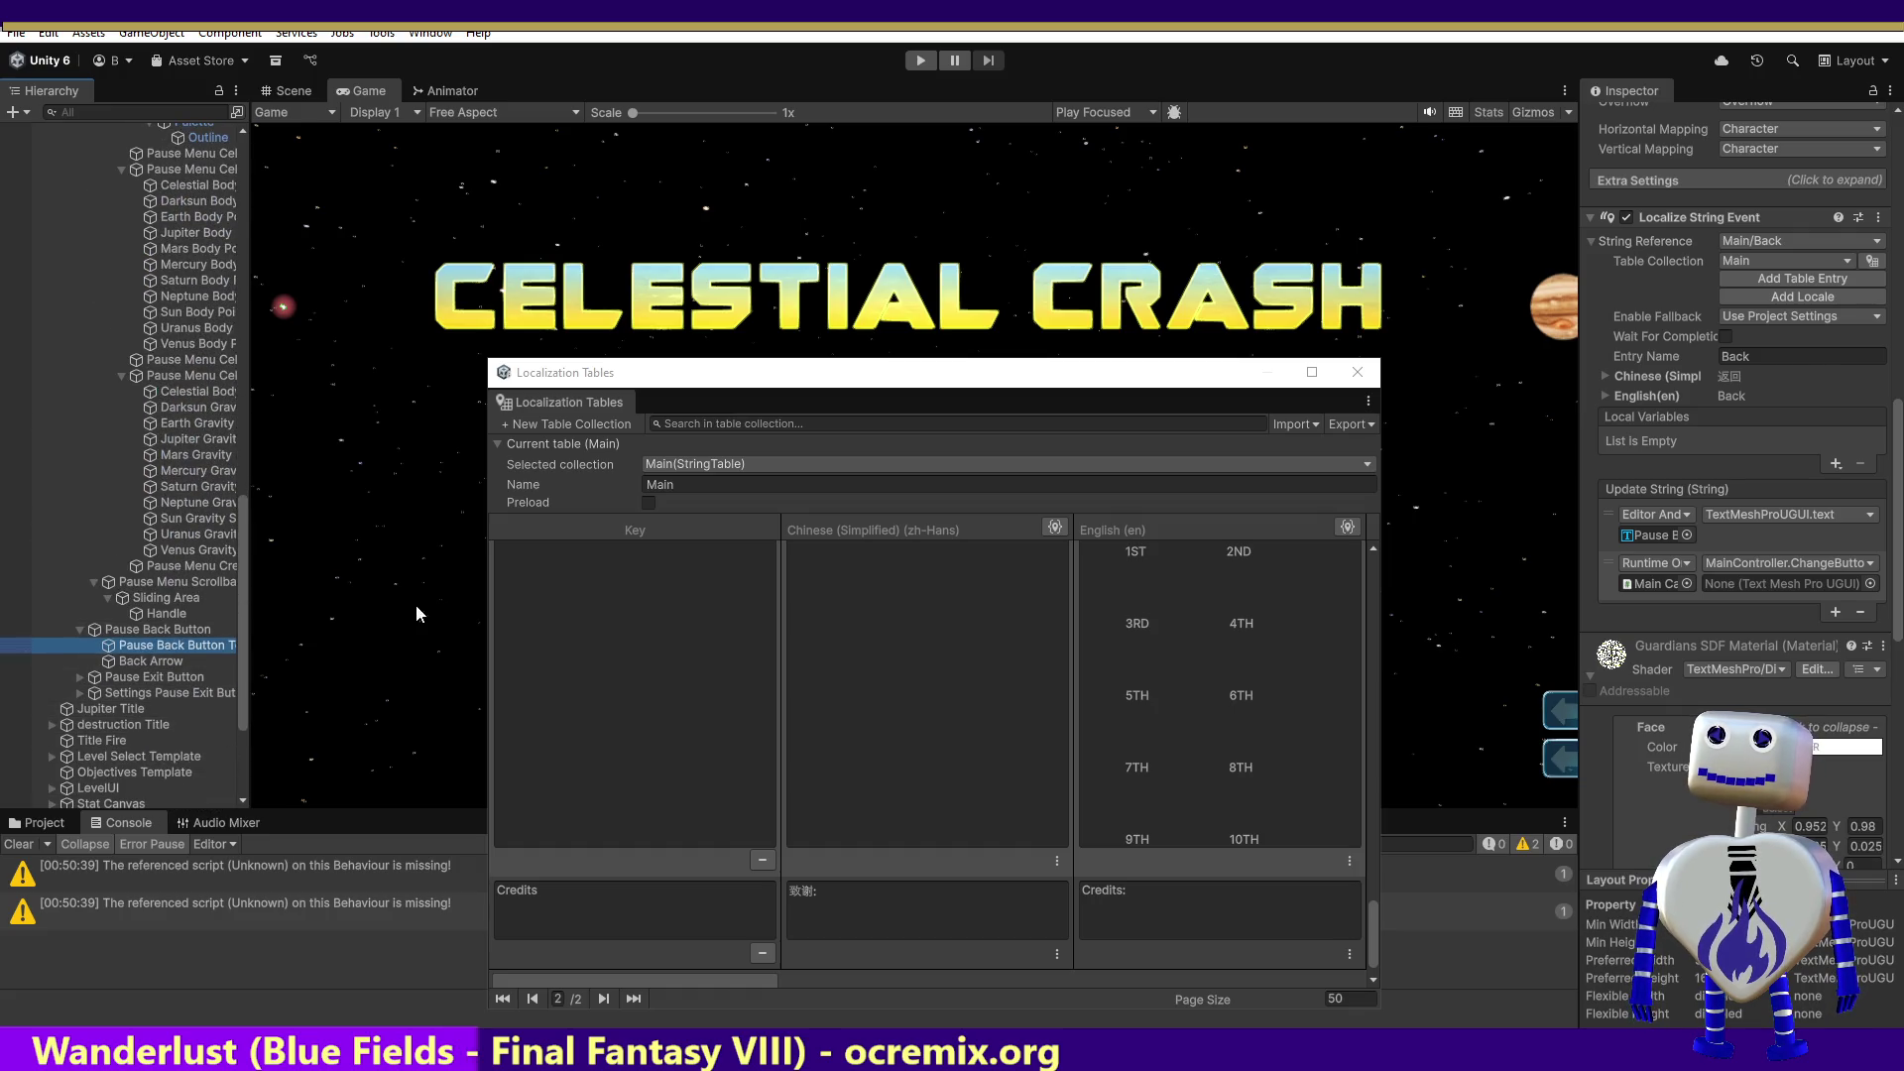
key("F2")
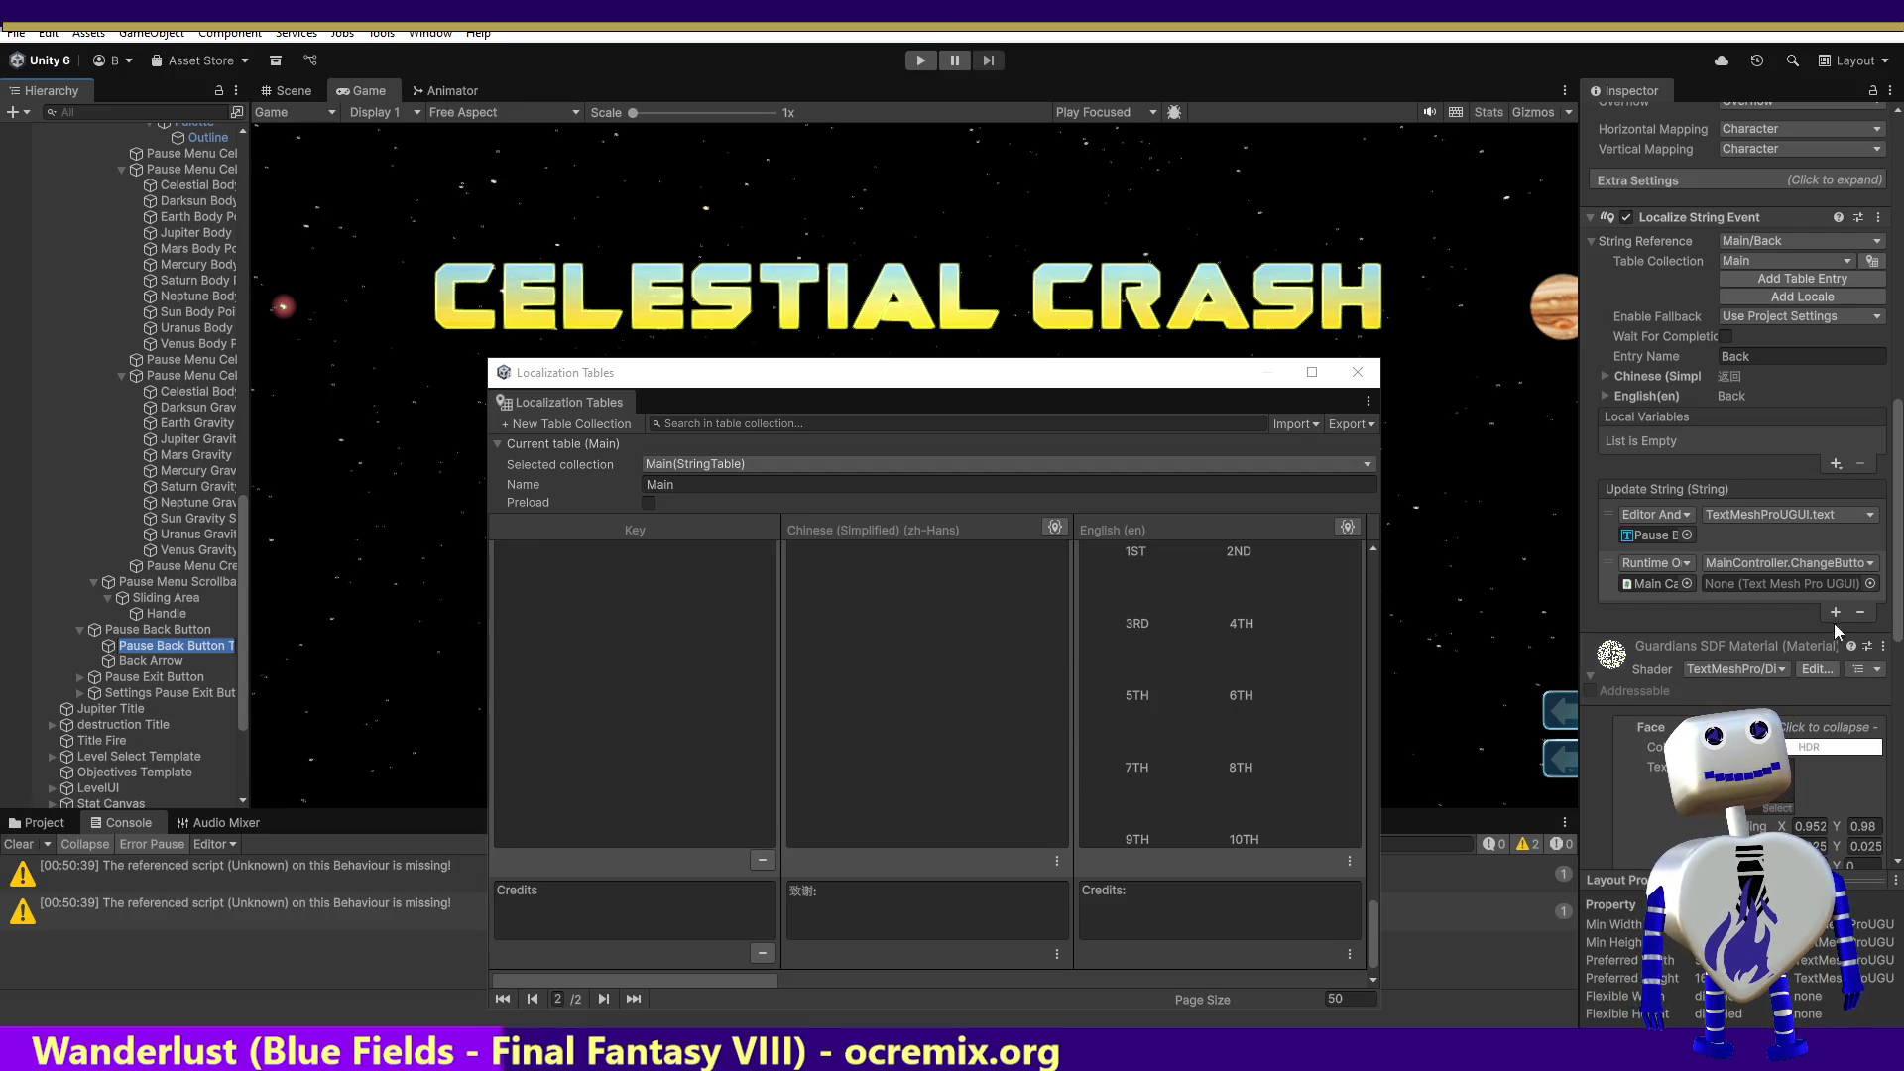
left_click(1869, 585)
key("ctrl+v")
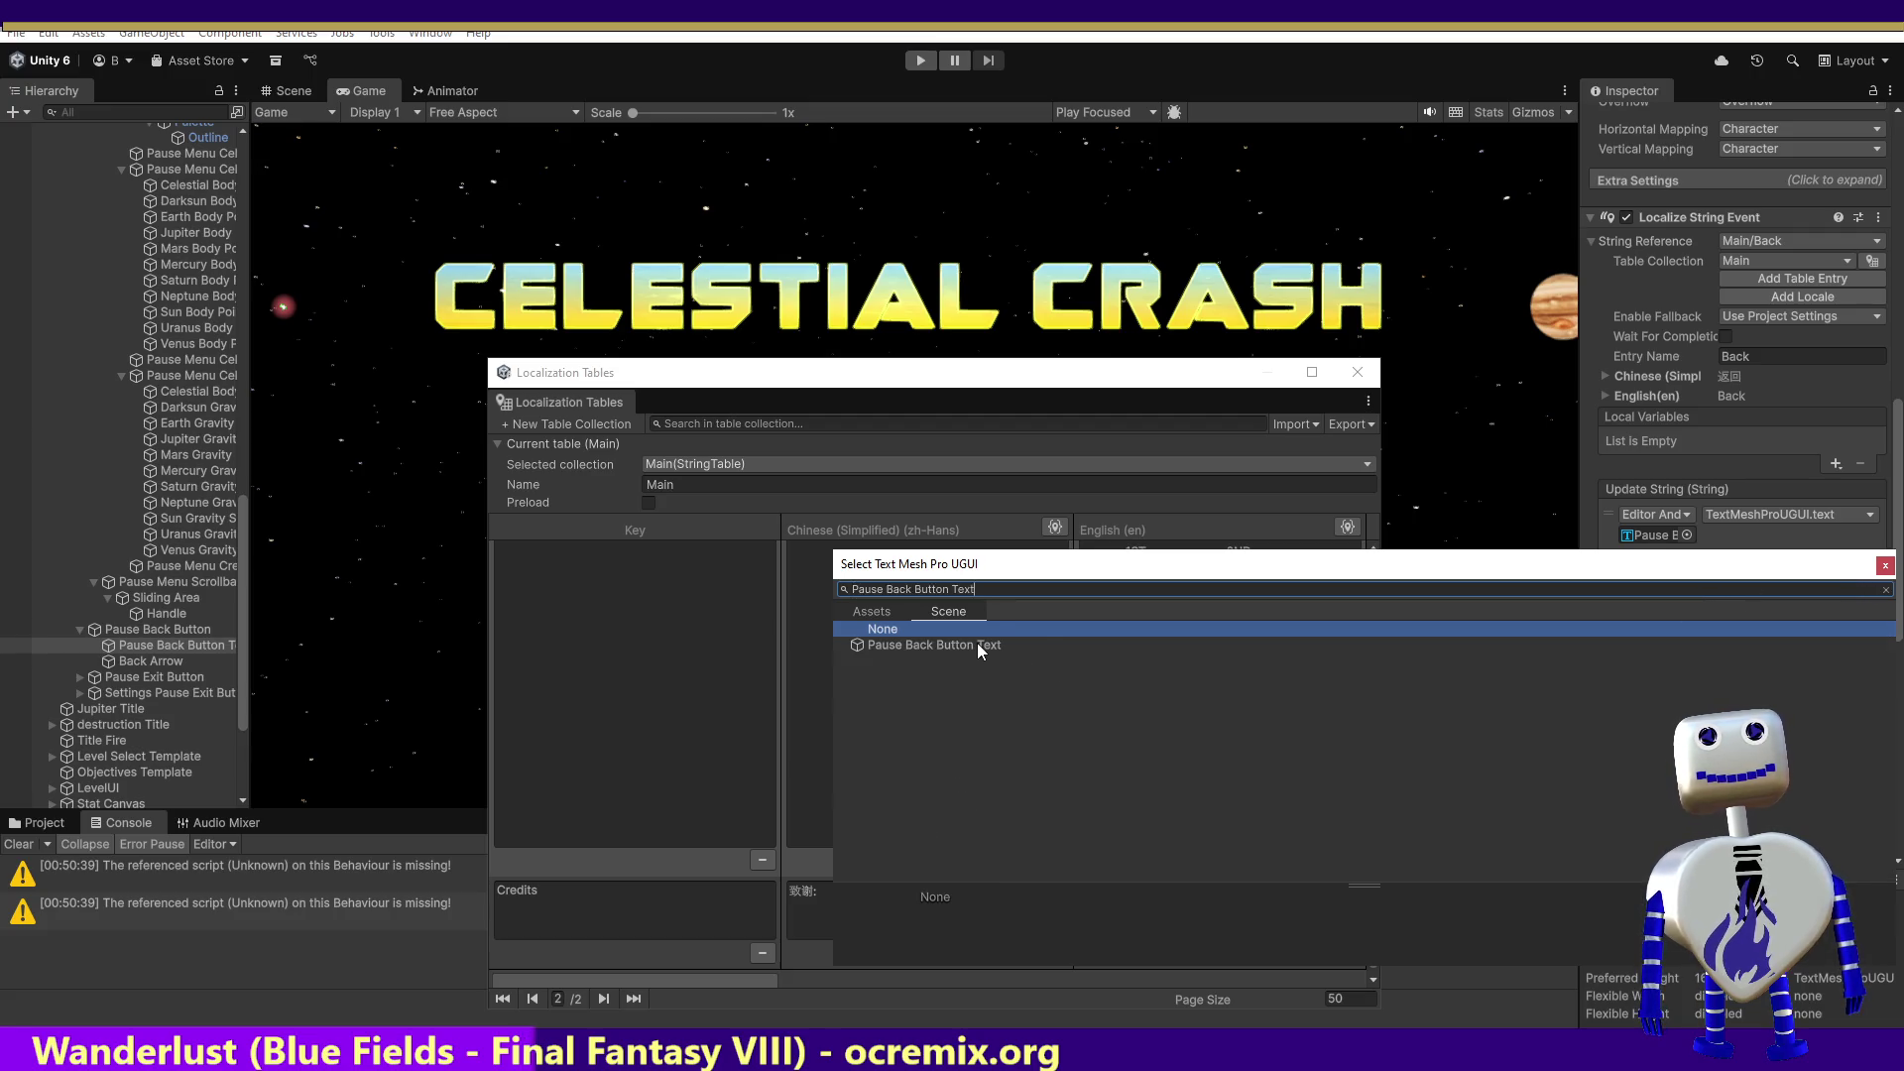
double_click(978, 644)
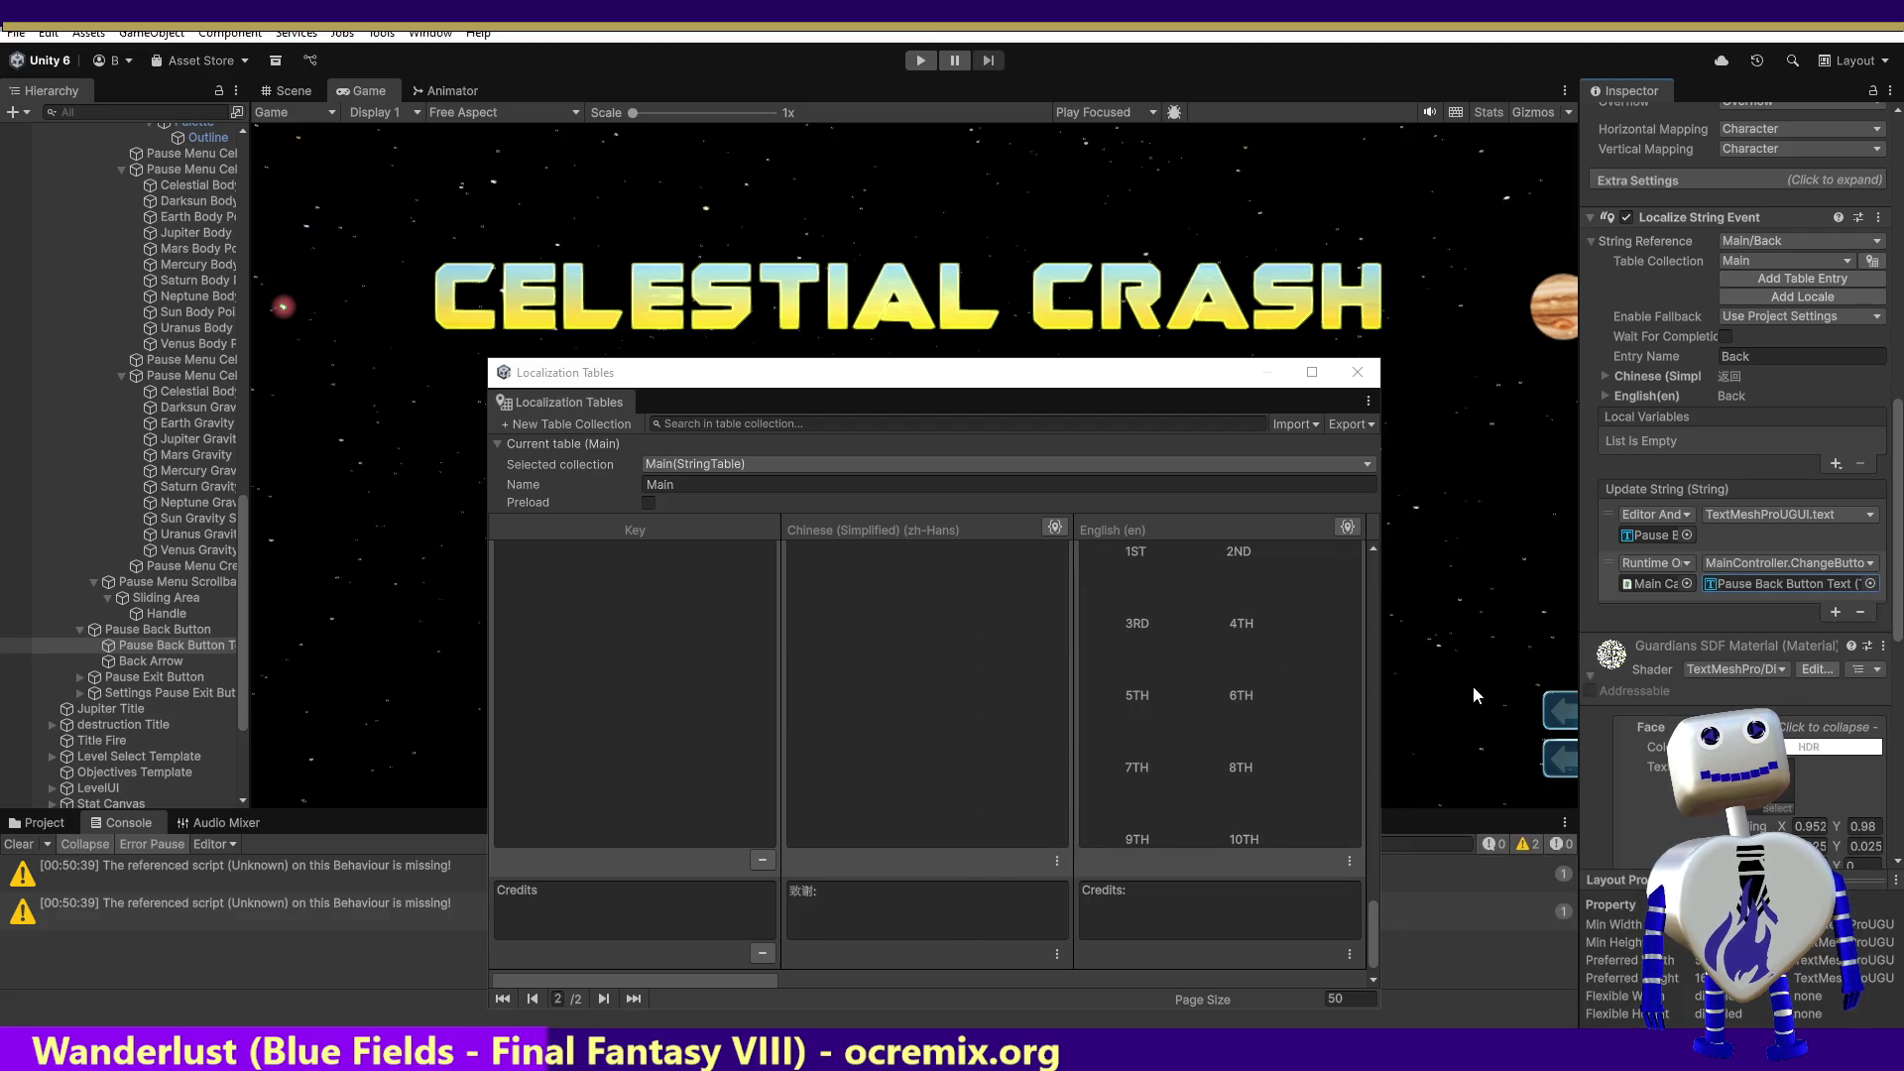
left_click(118, 665)
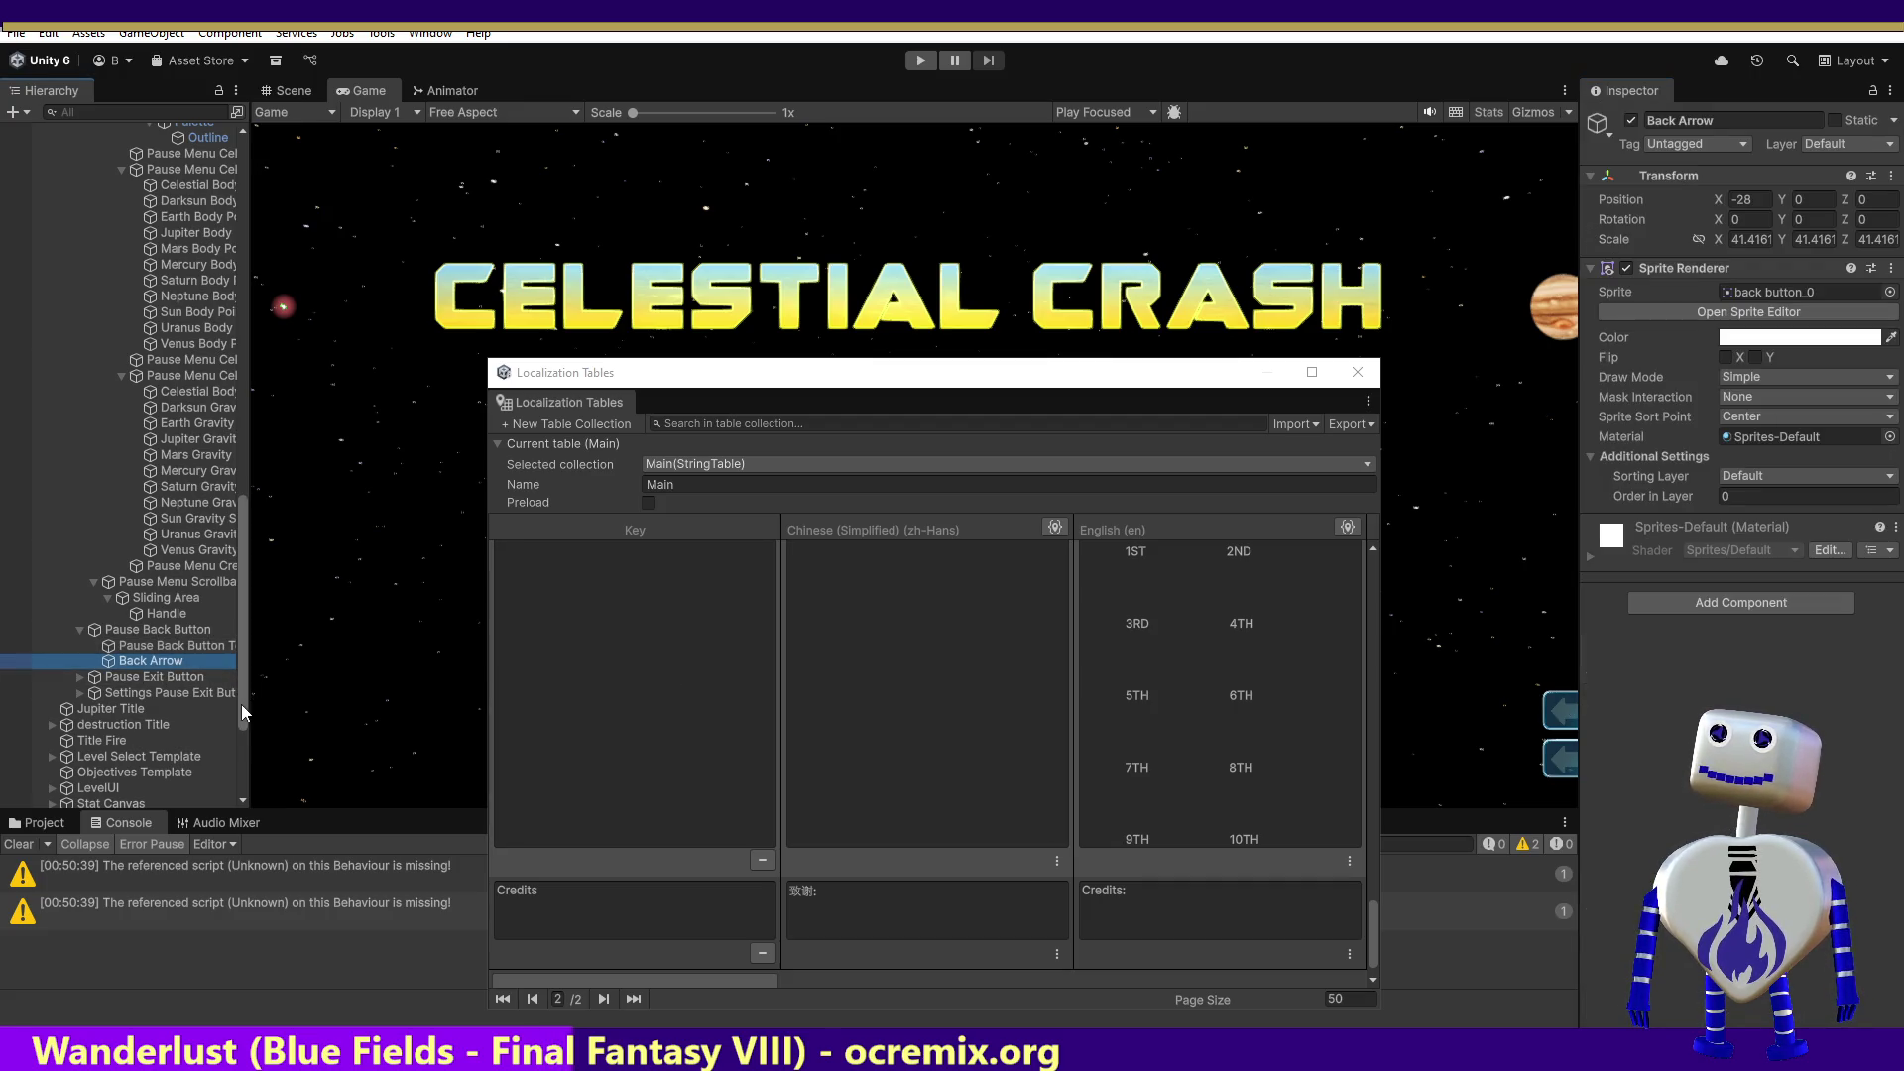
Step: Select Pause Exit Button Text and show the Main string table from its first page
left_click_drag(240, 705, 246, 791)
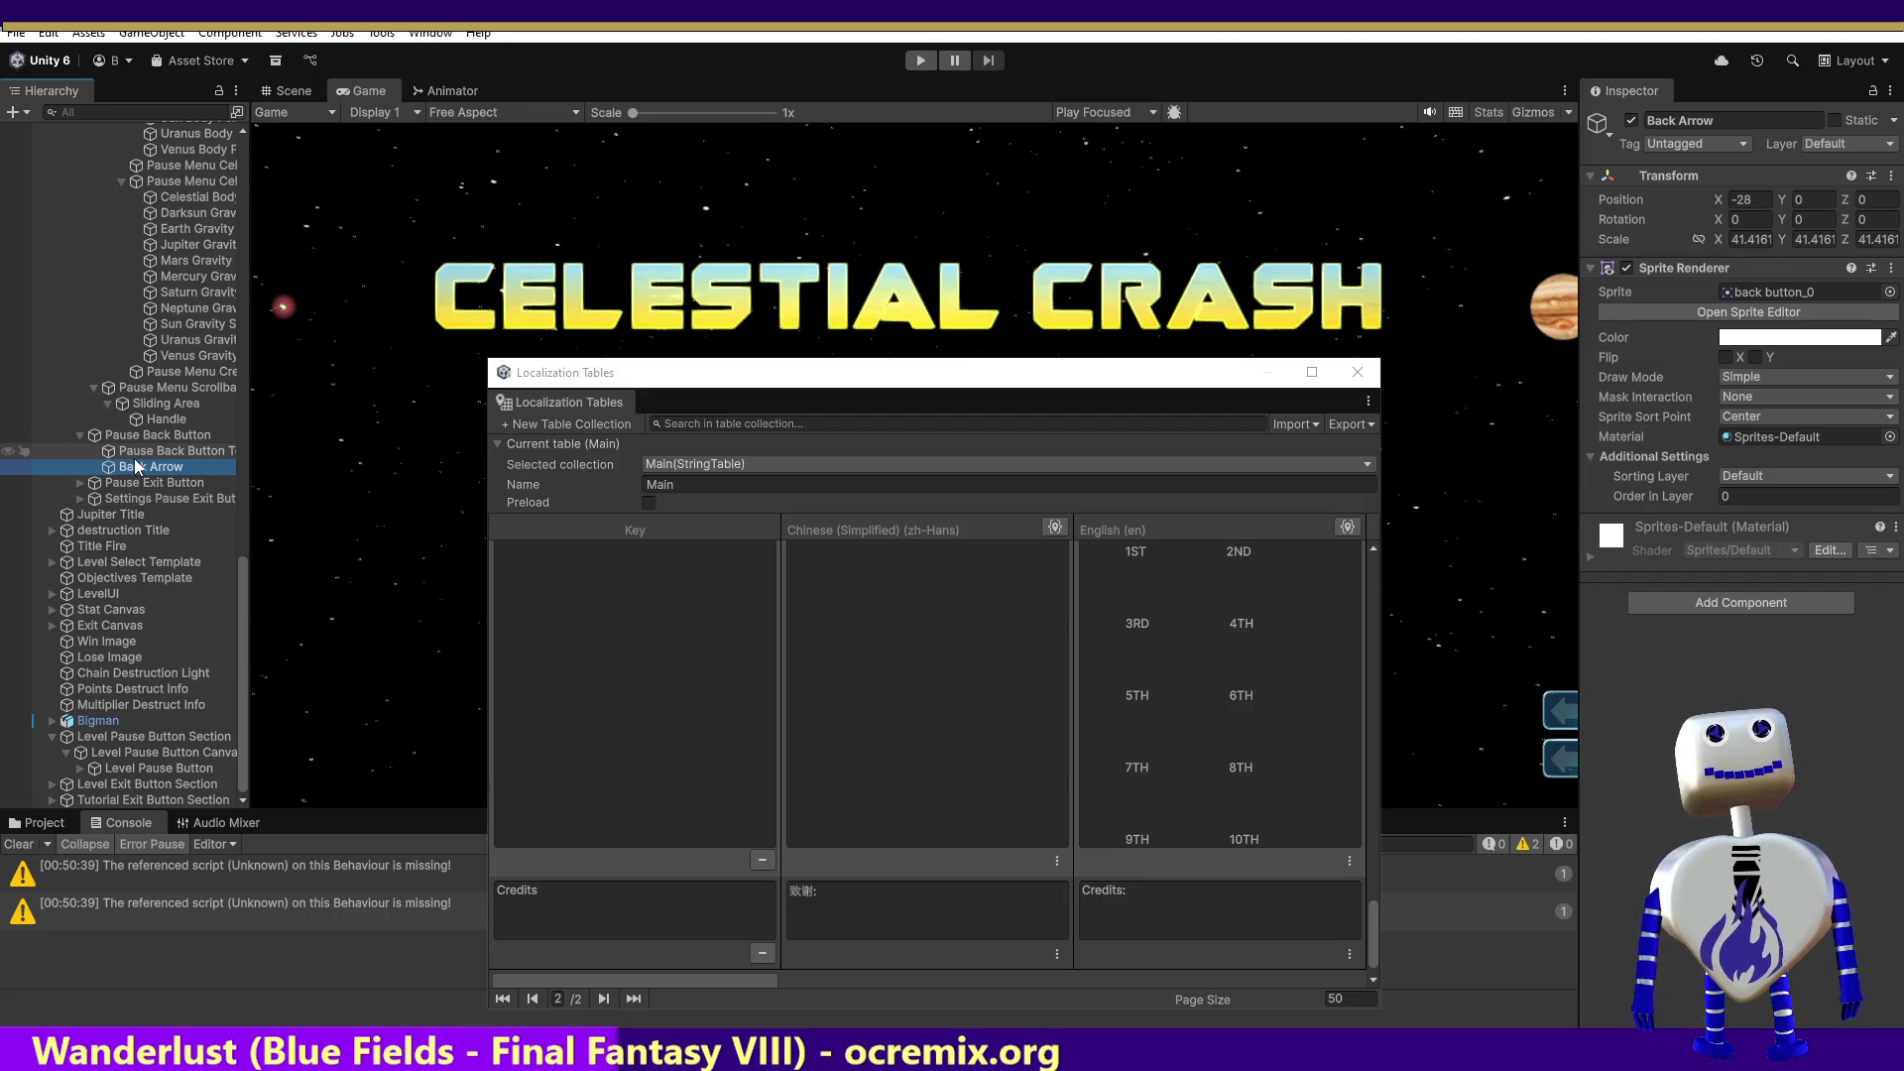
left_click(111, 484)
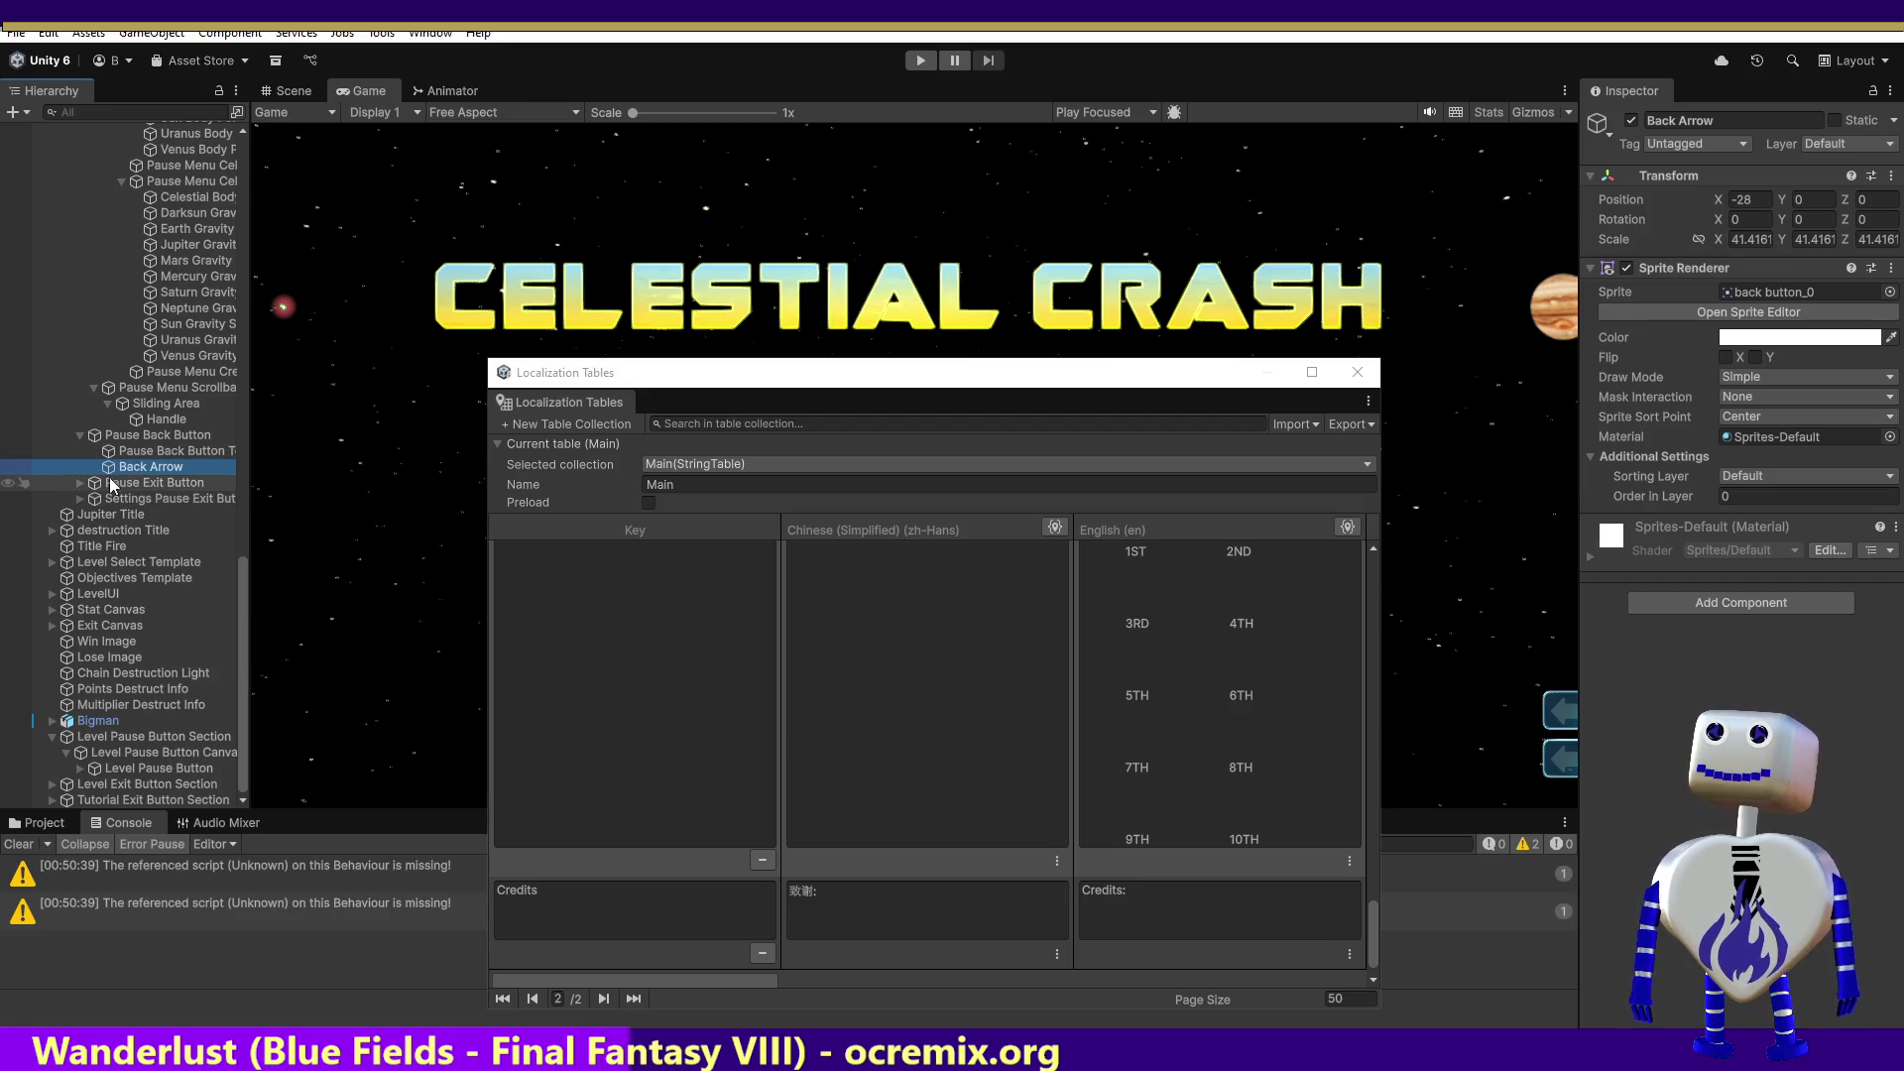
left_click(80, 484)
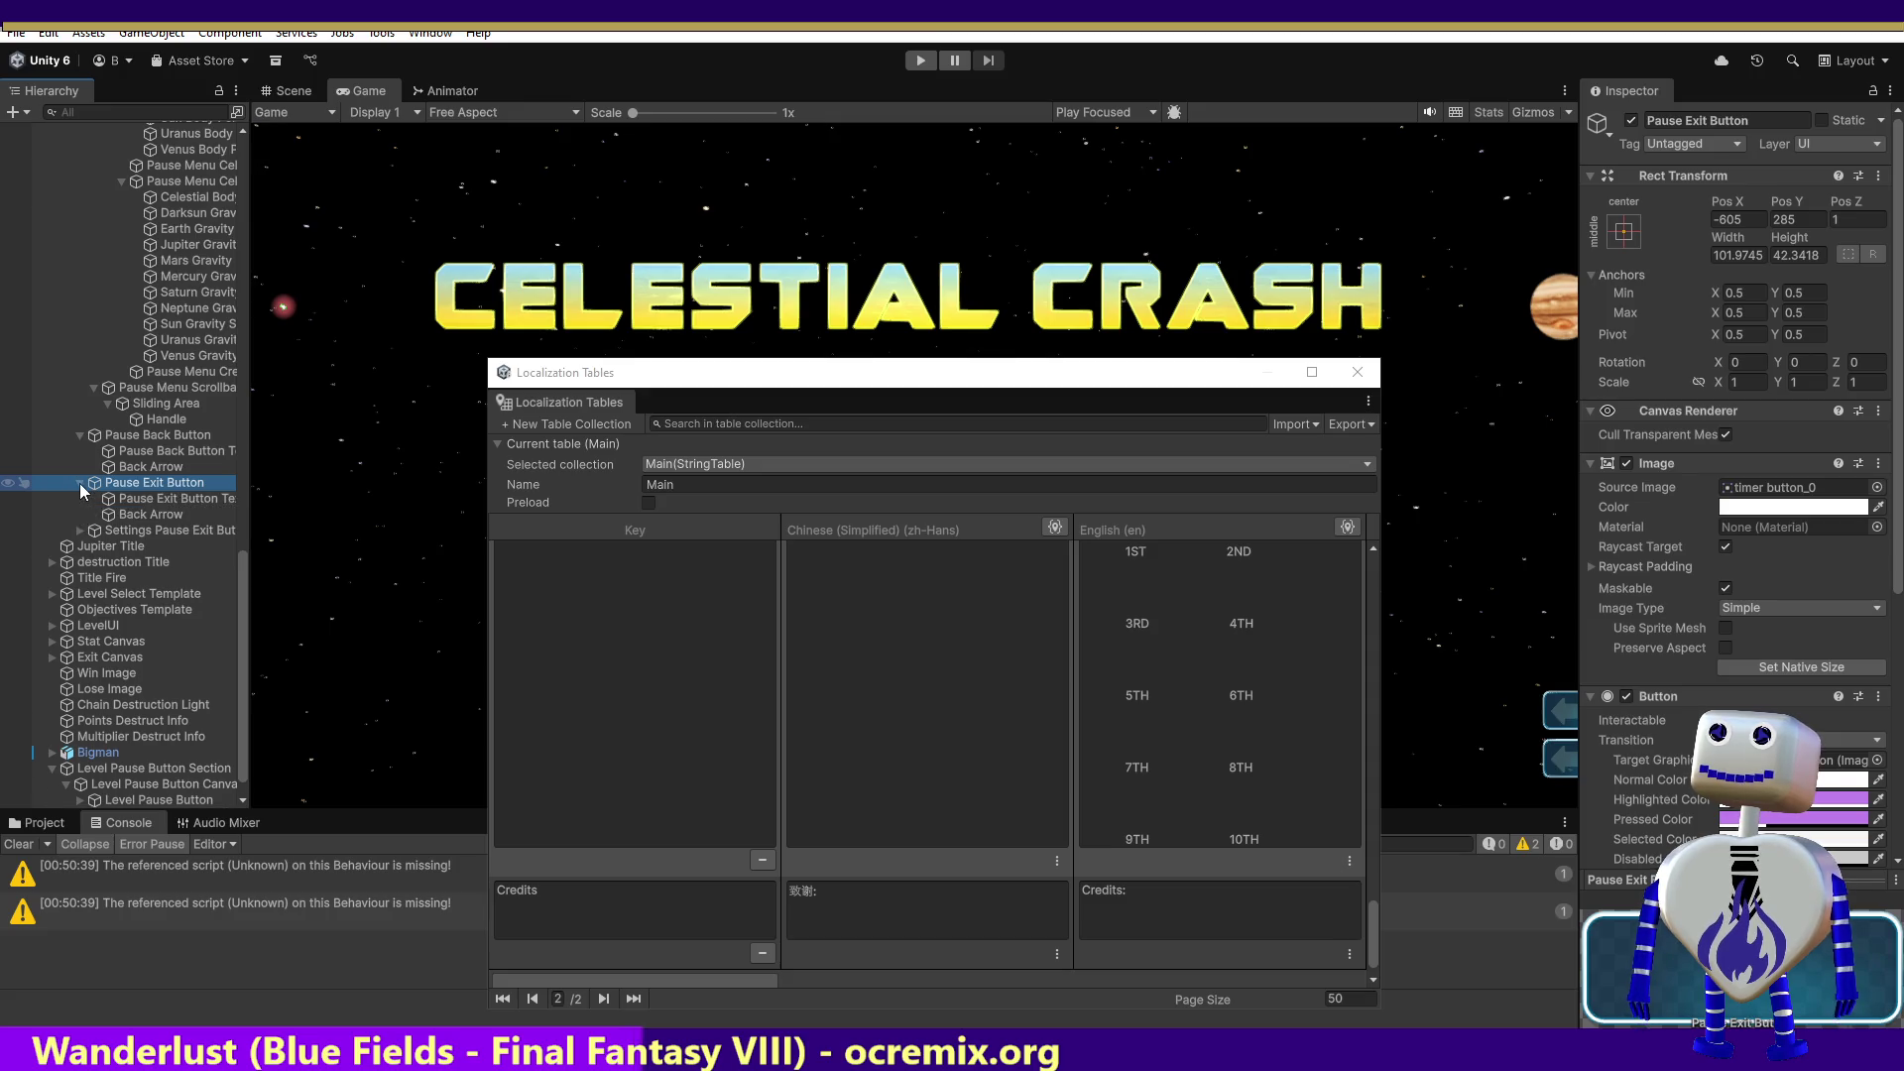
scroll(1785, 496, "down", 5)
scroll(1736, 446, "down", 2)
left_click(176, 499)
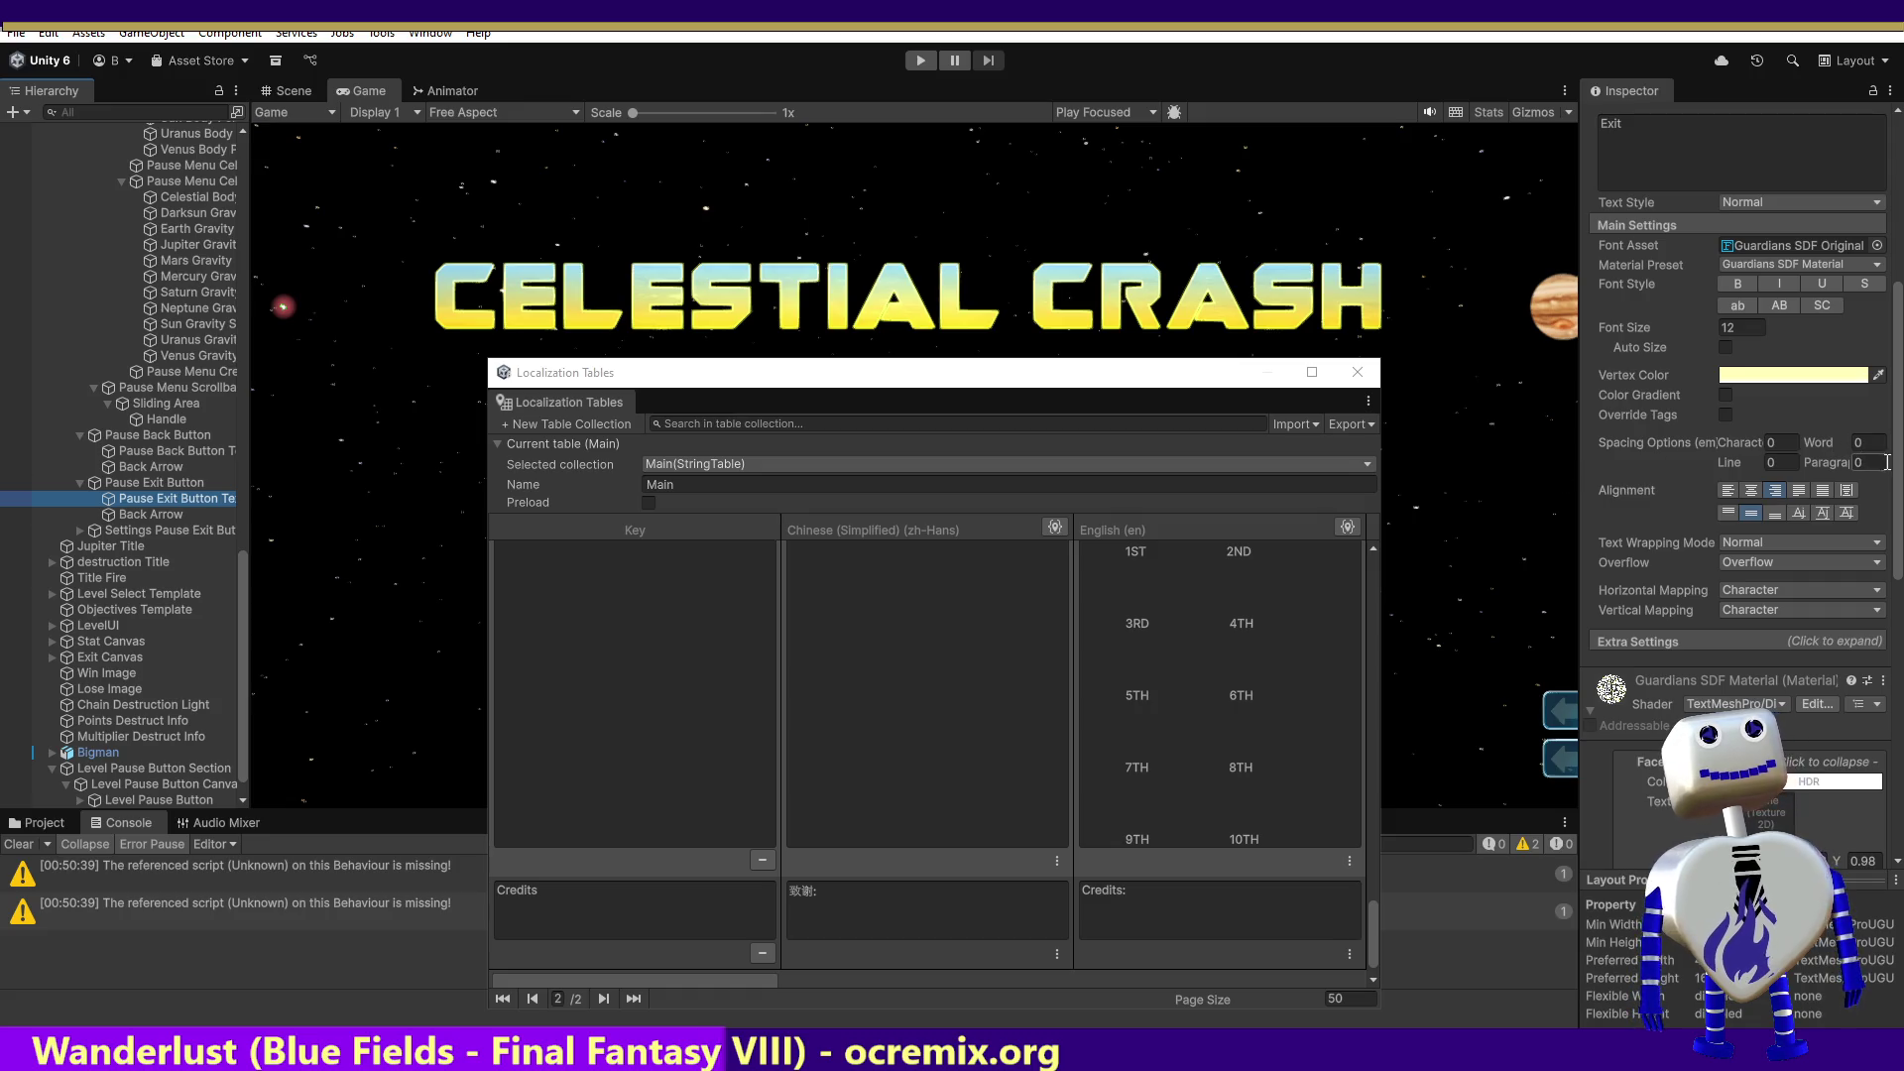
left_click_drag(1372, 907, 1394, 551)
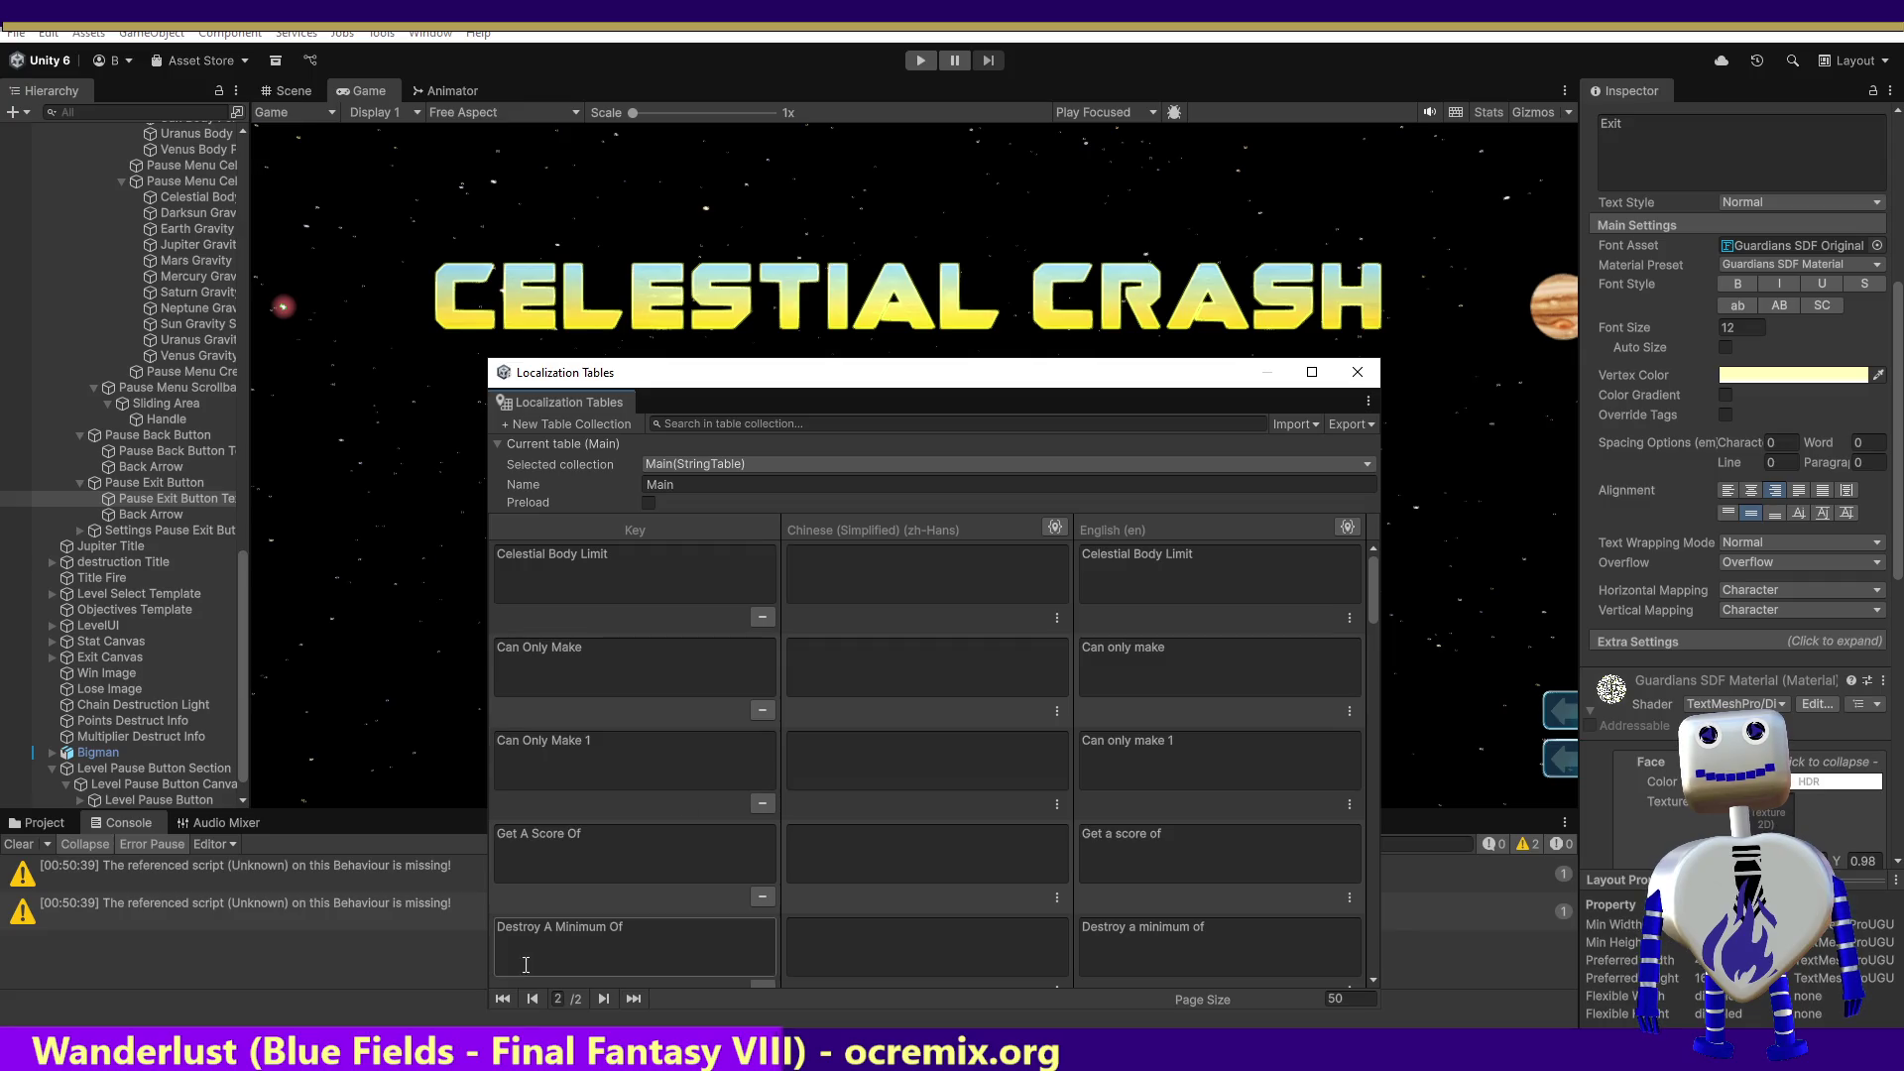
left_click(532, 998)
Step: Add a new entry on the Main table's last page and key it Exit
left_click_drag(1377, 574, 1379, 962)
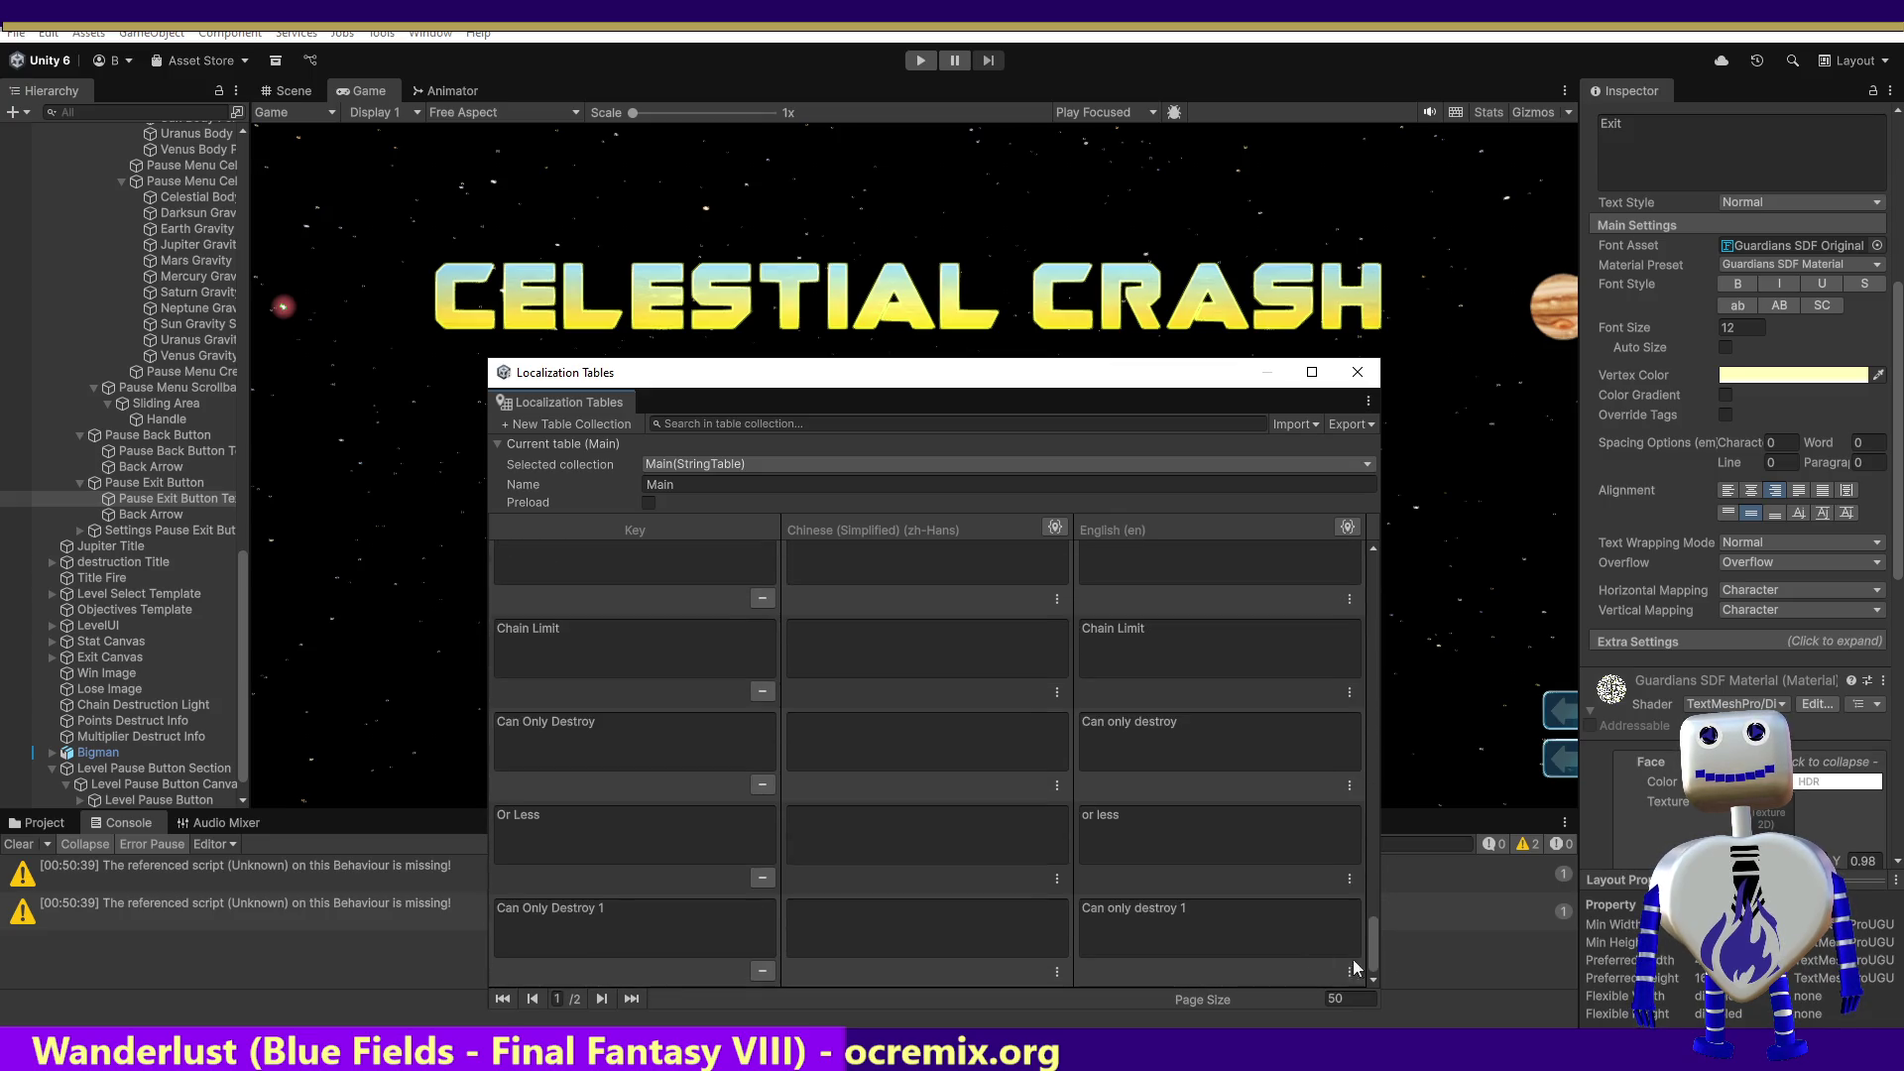
left_click(632, 1000)
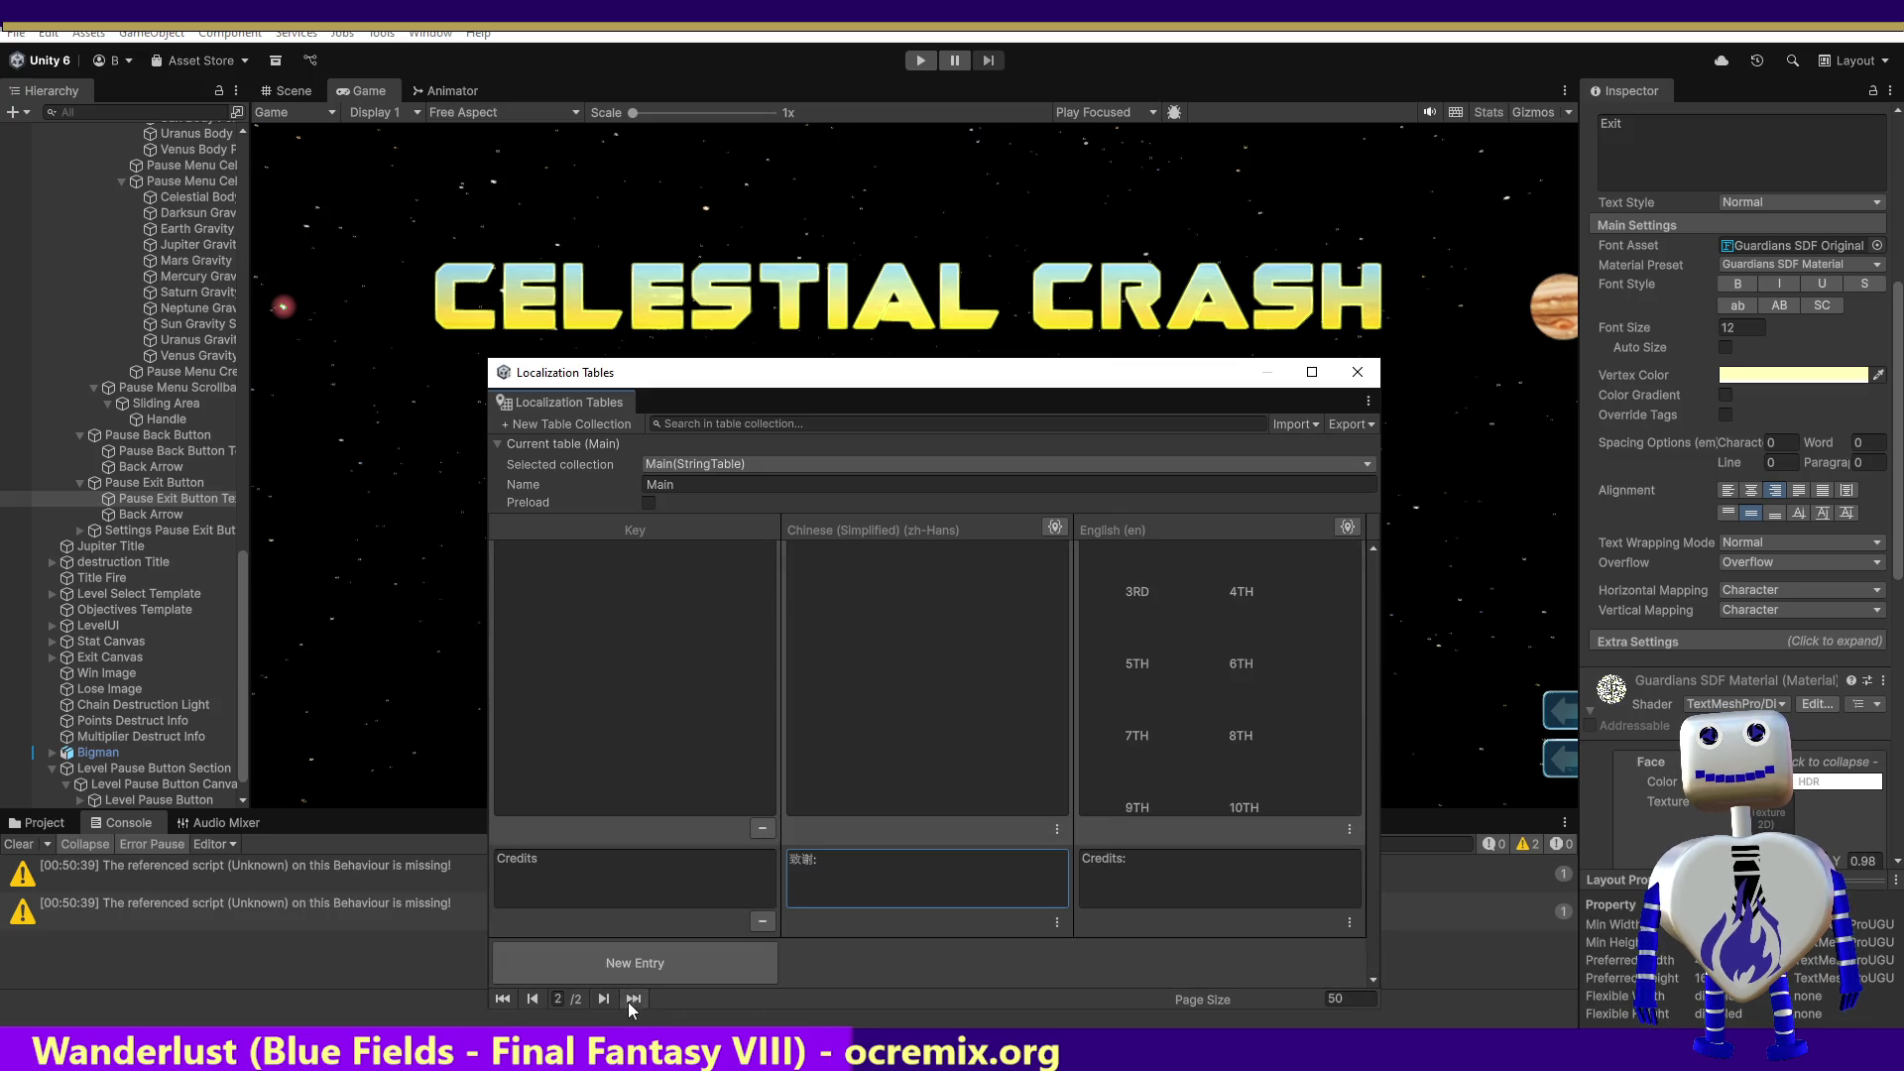
left_click(627, 951)
left_click(1702, 157)
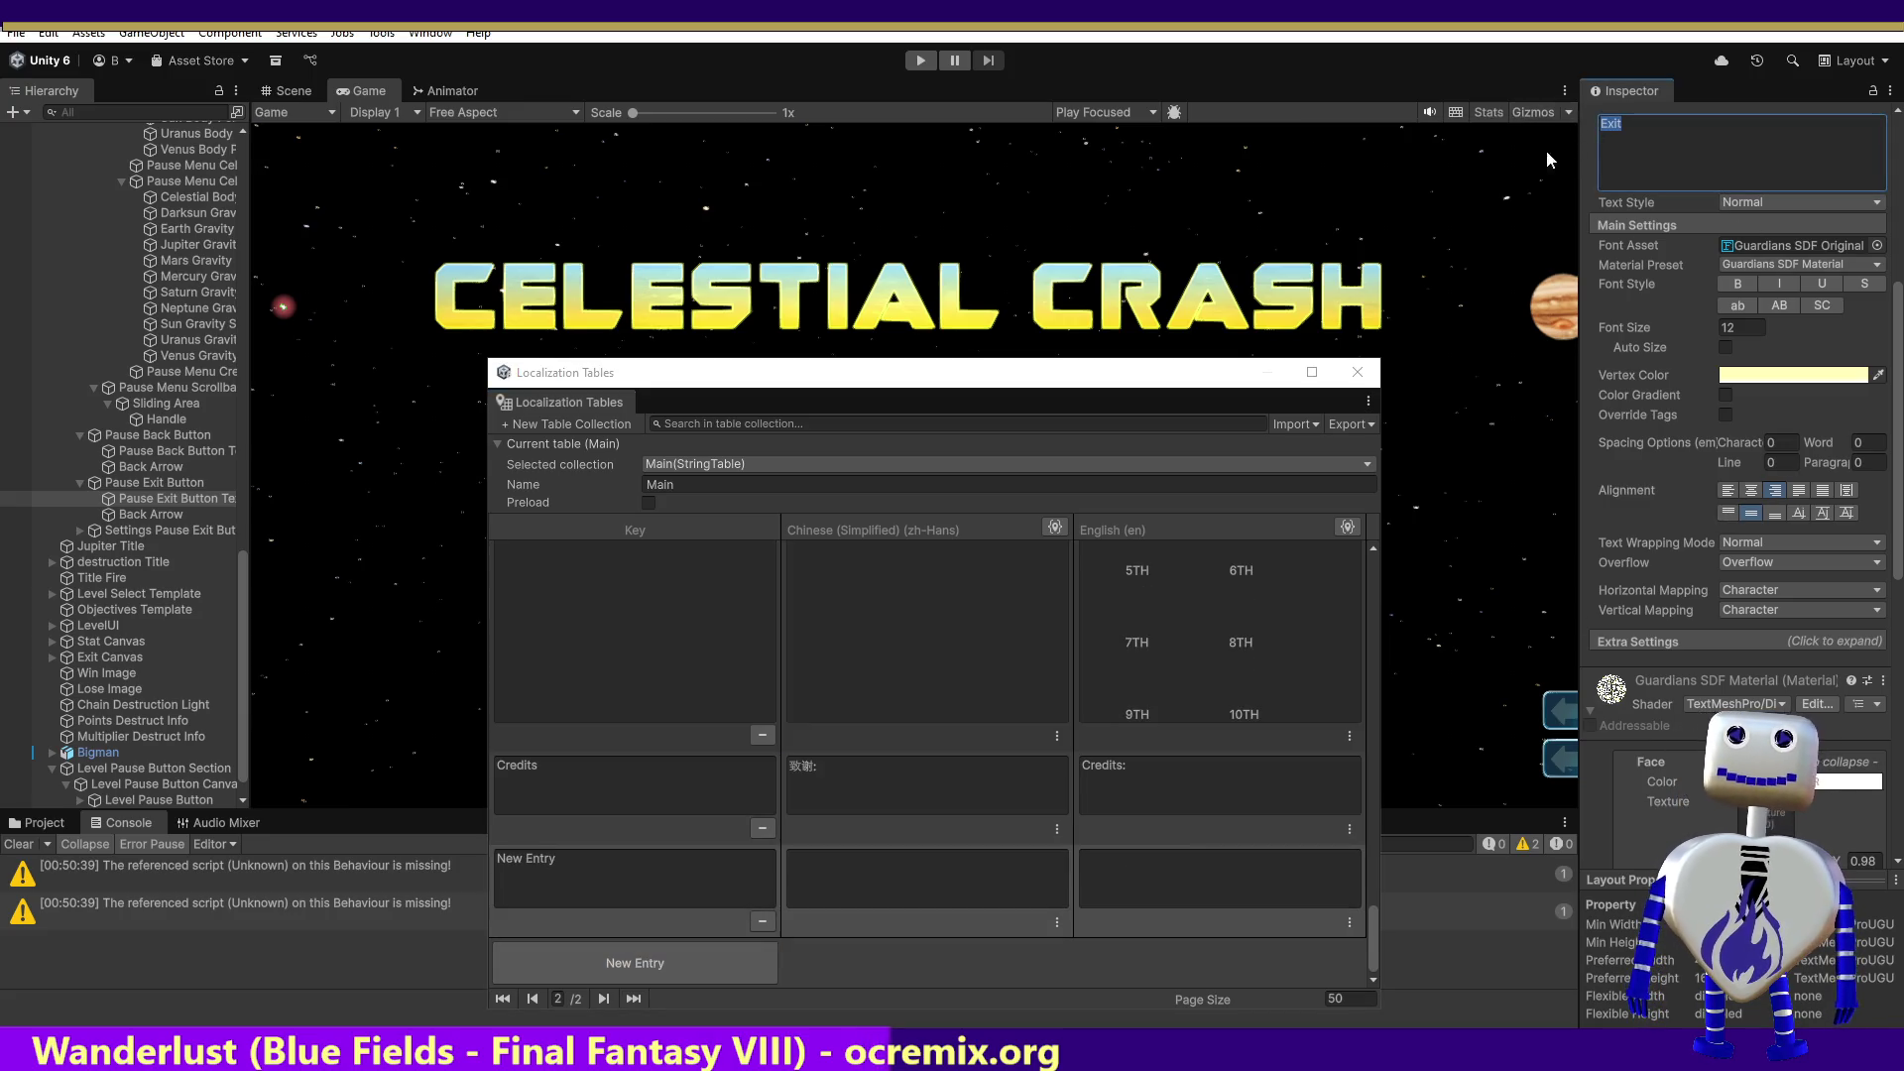
left_click(678, 875)
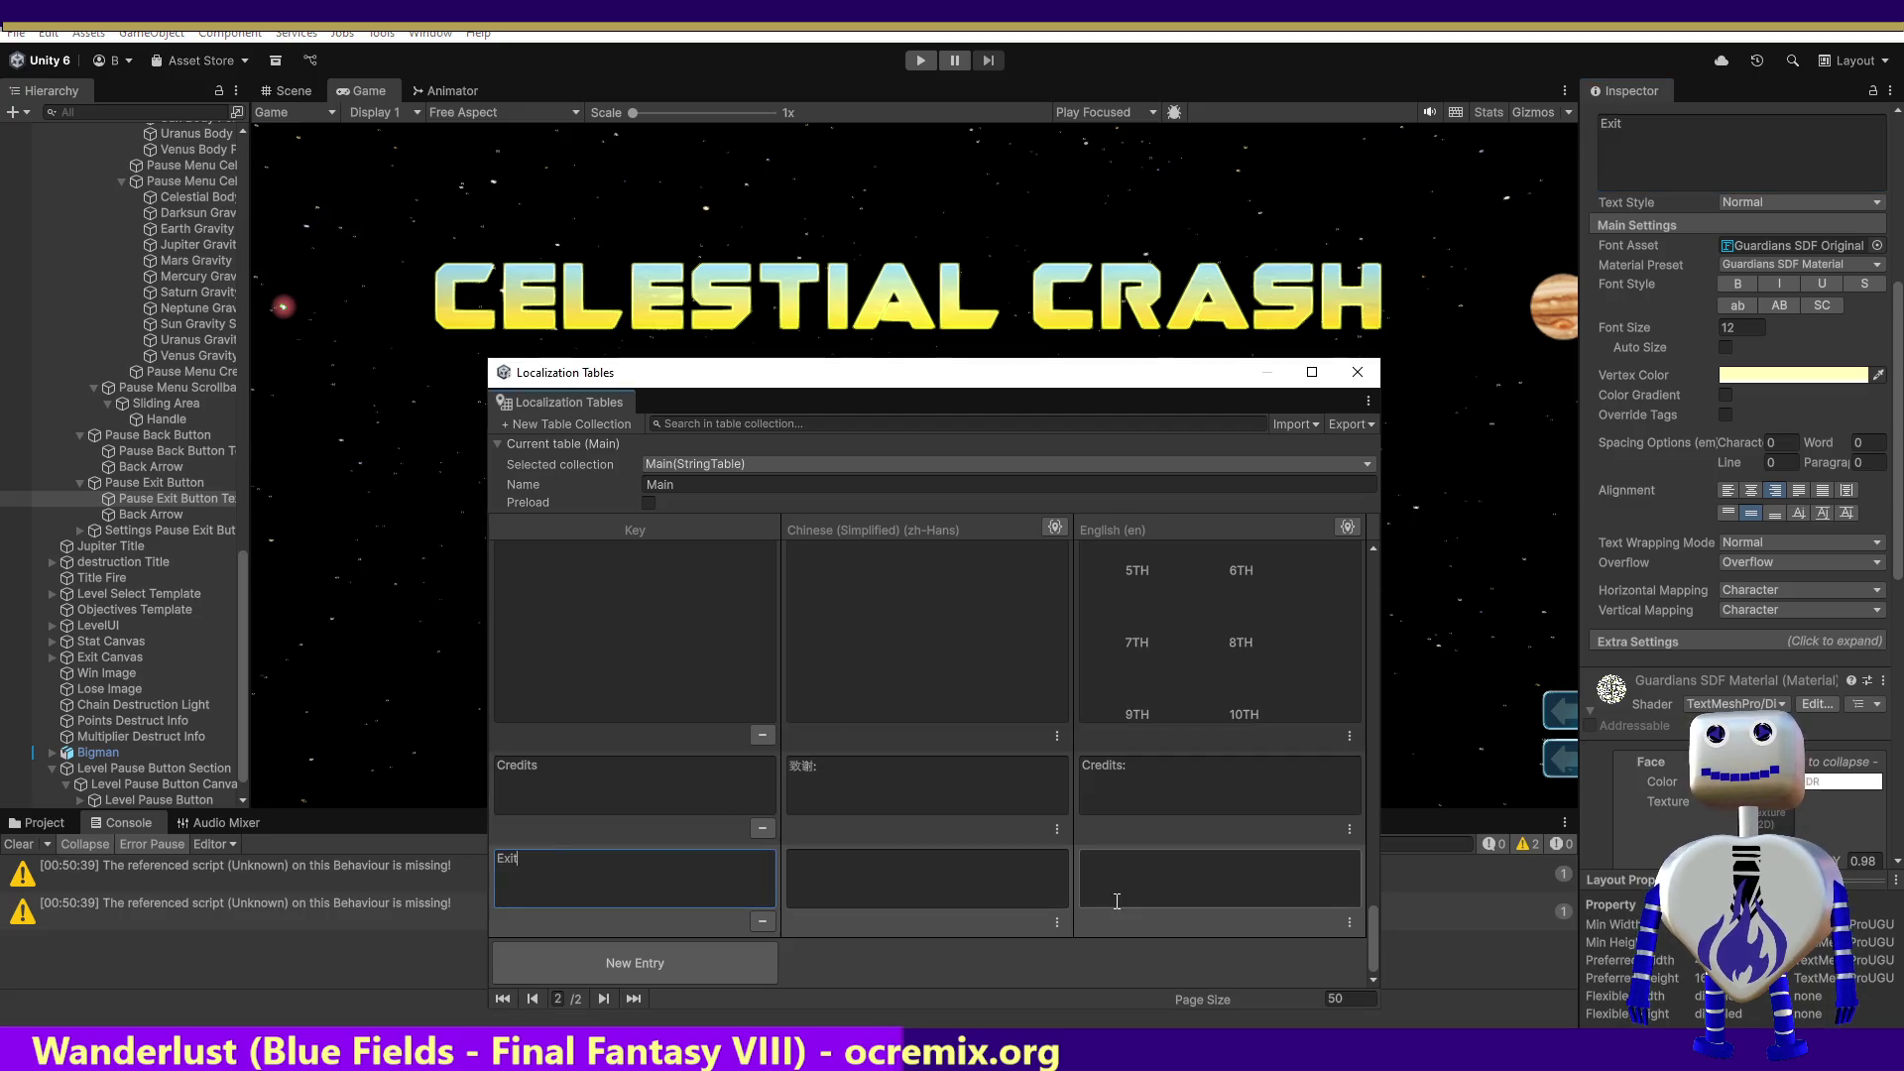
key("alt+Tab")
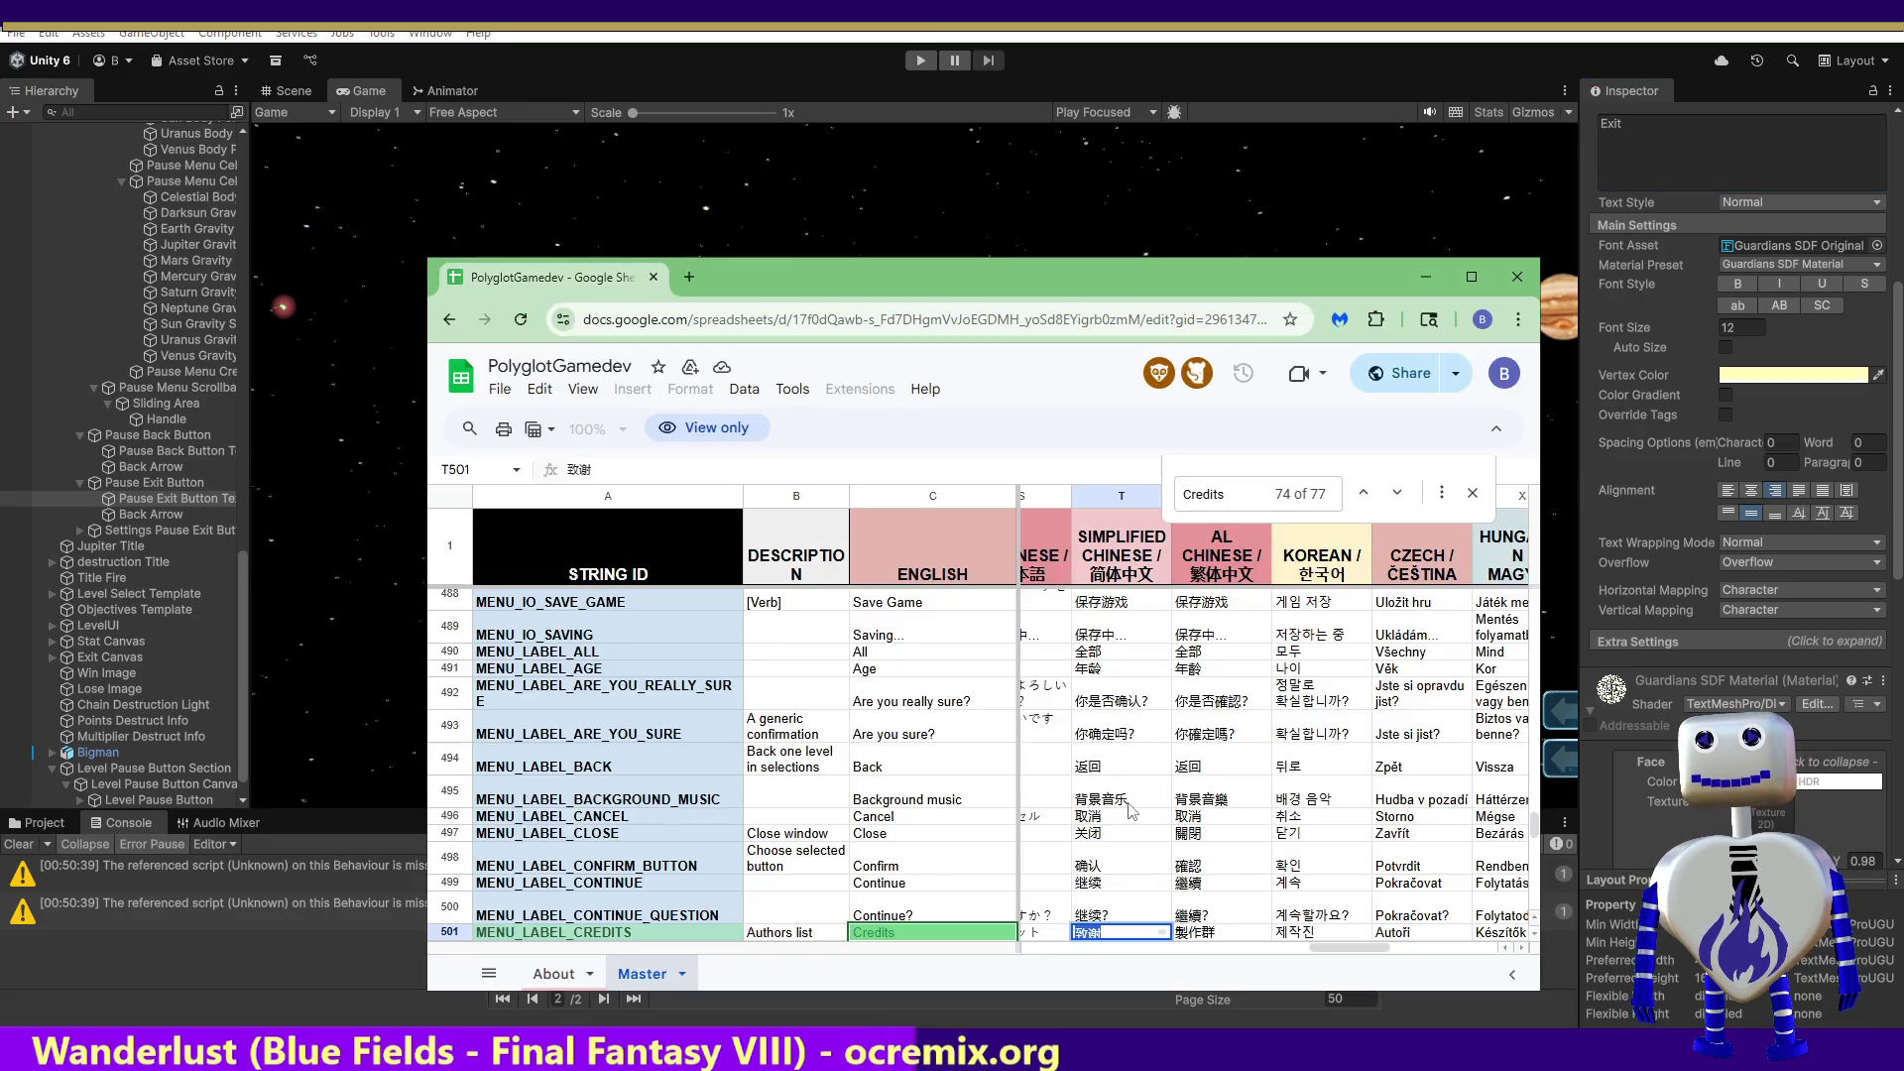
Step: Search the sheet for Exit and copy MENU_LABEL_EXIT's Chinese translation 退出 into the Exit entry
key("ctrl+f")
type("Exit")
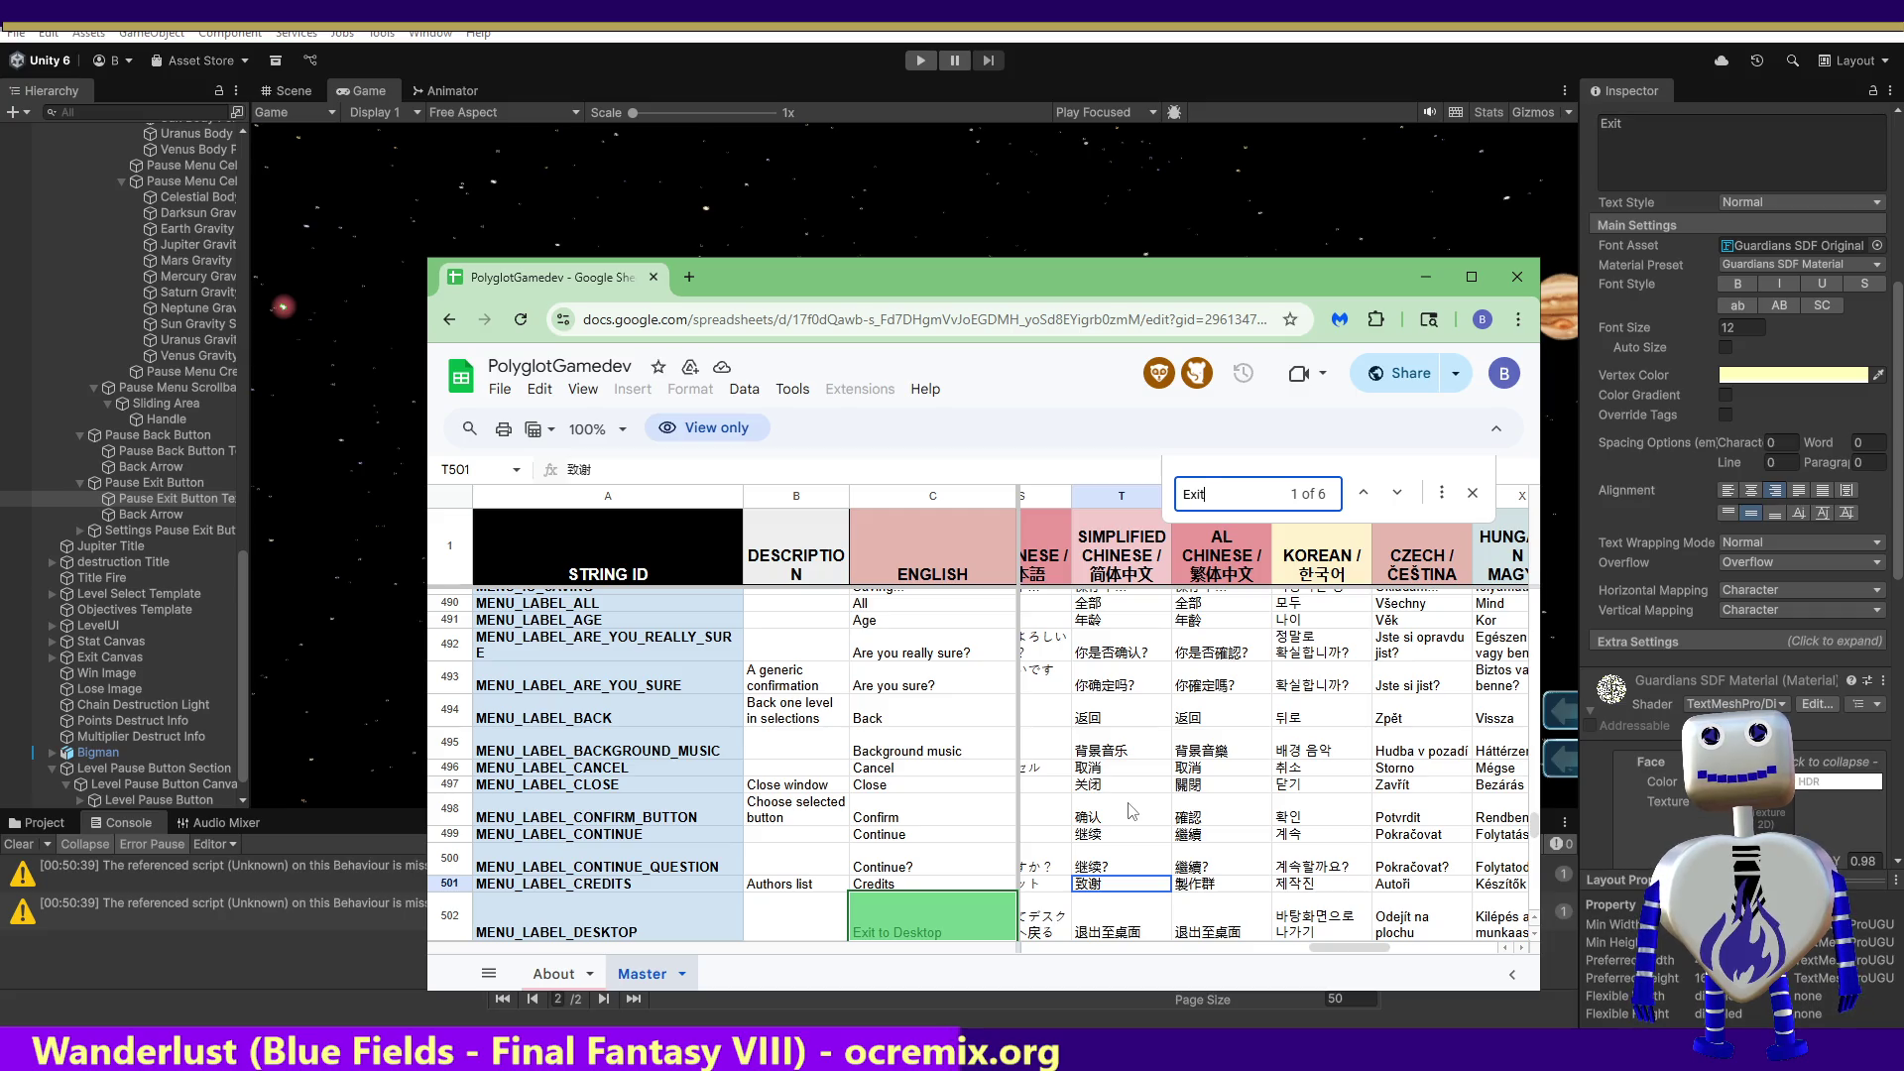
key("Return")
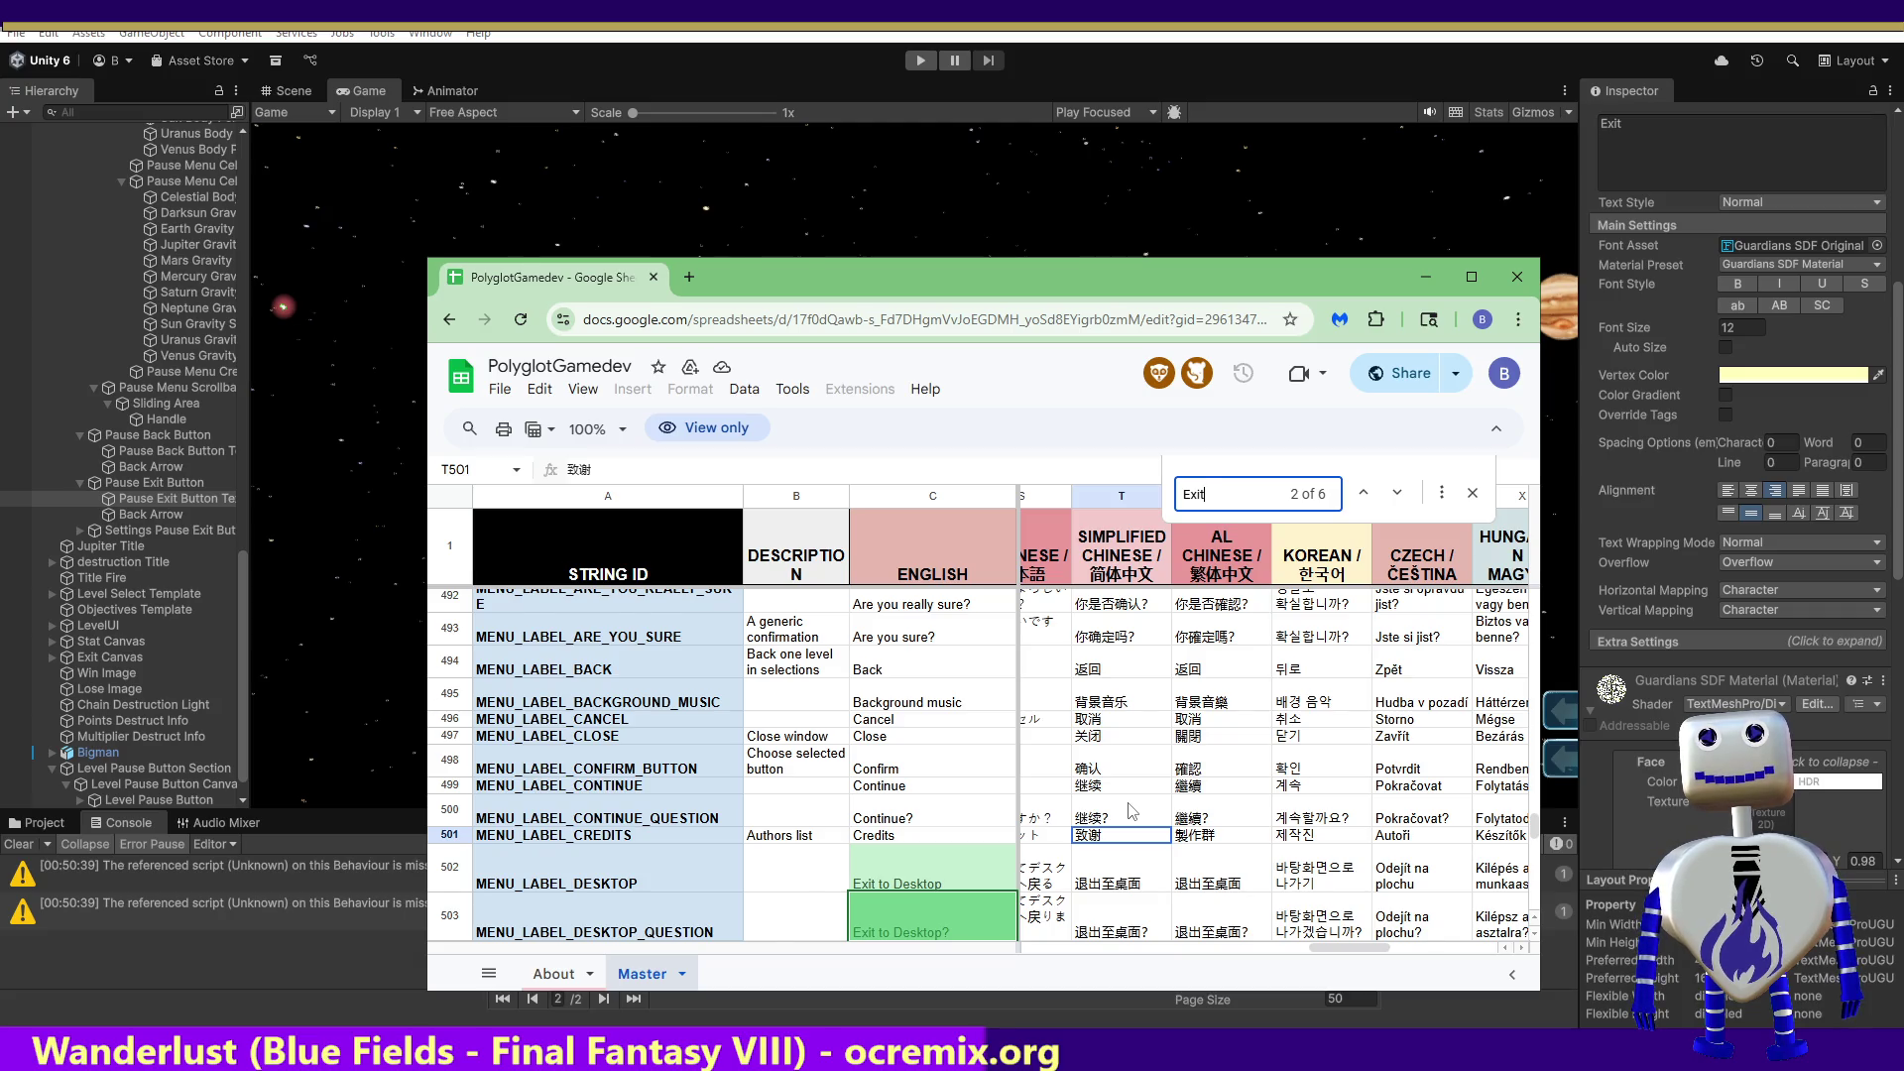
key("Return")
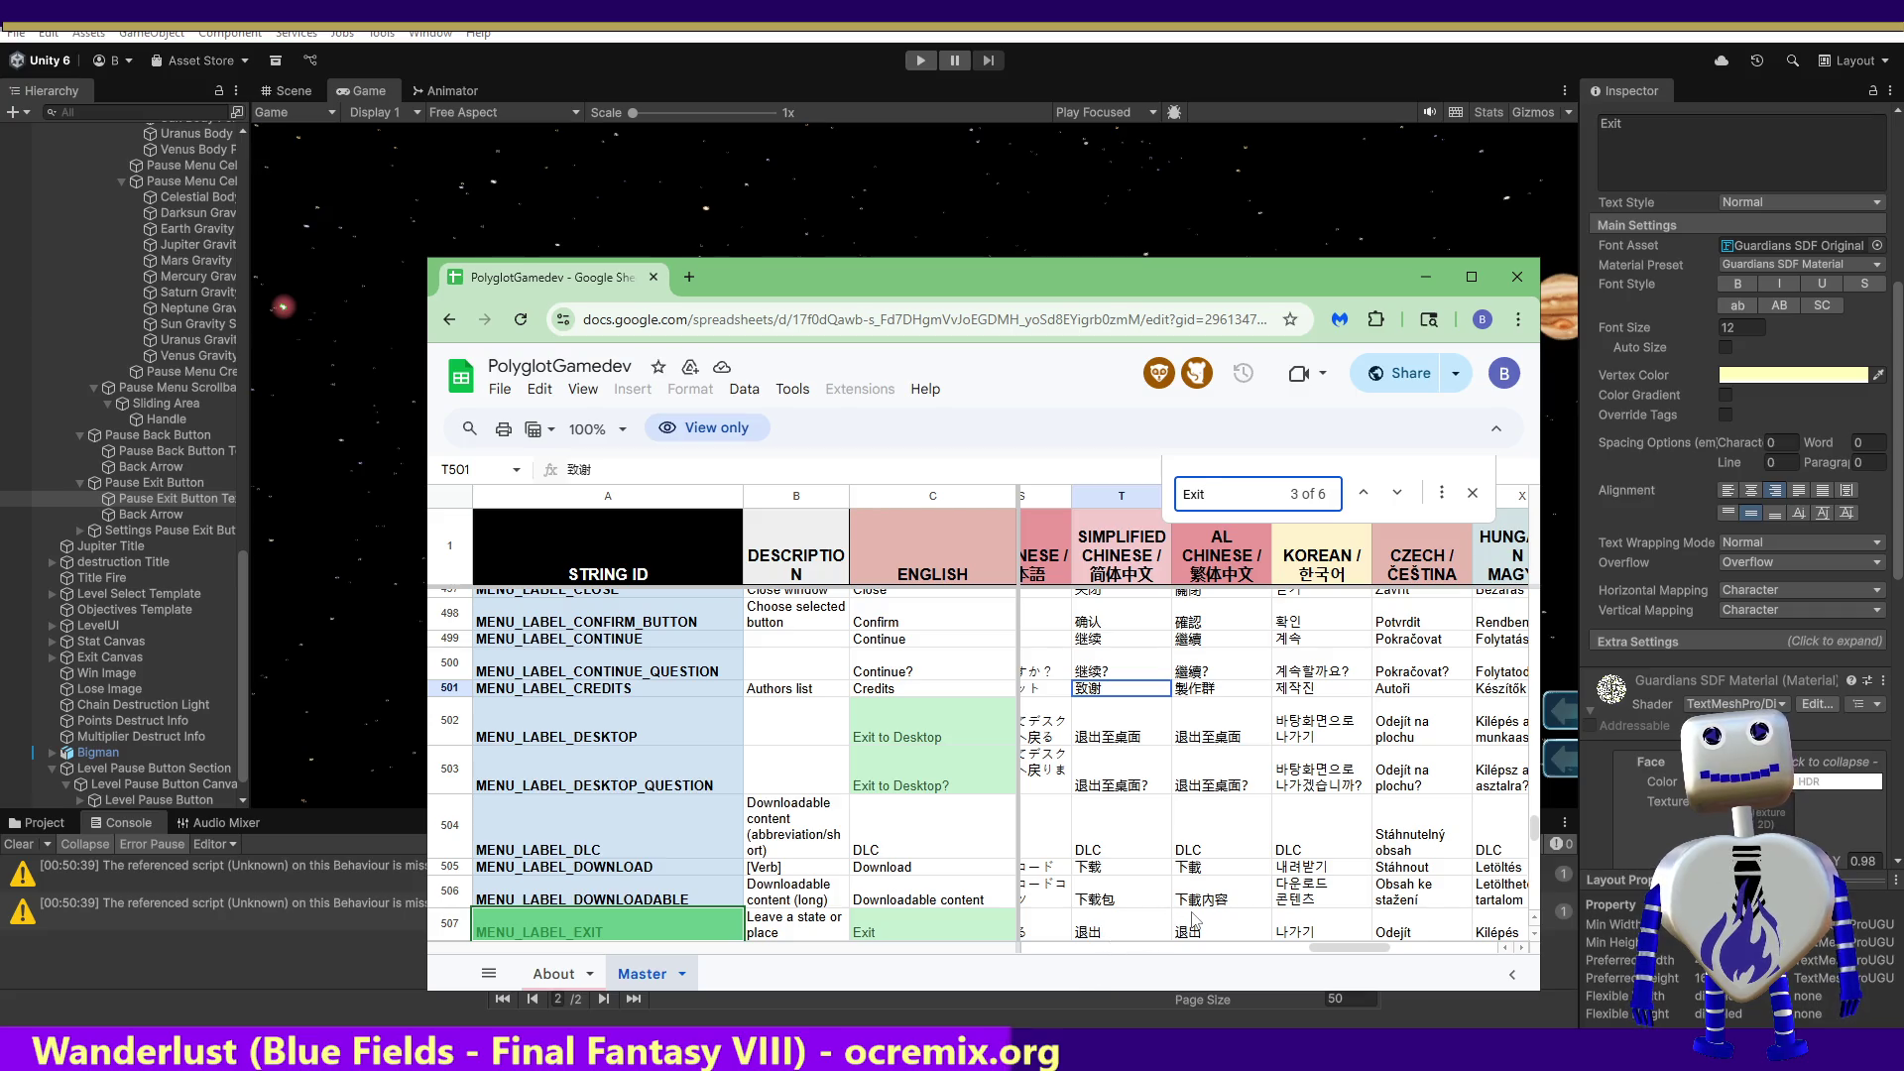
left_click(1113, 931)
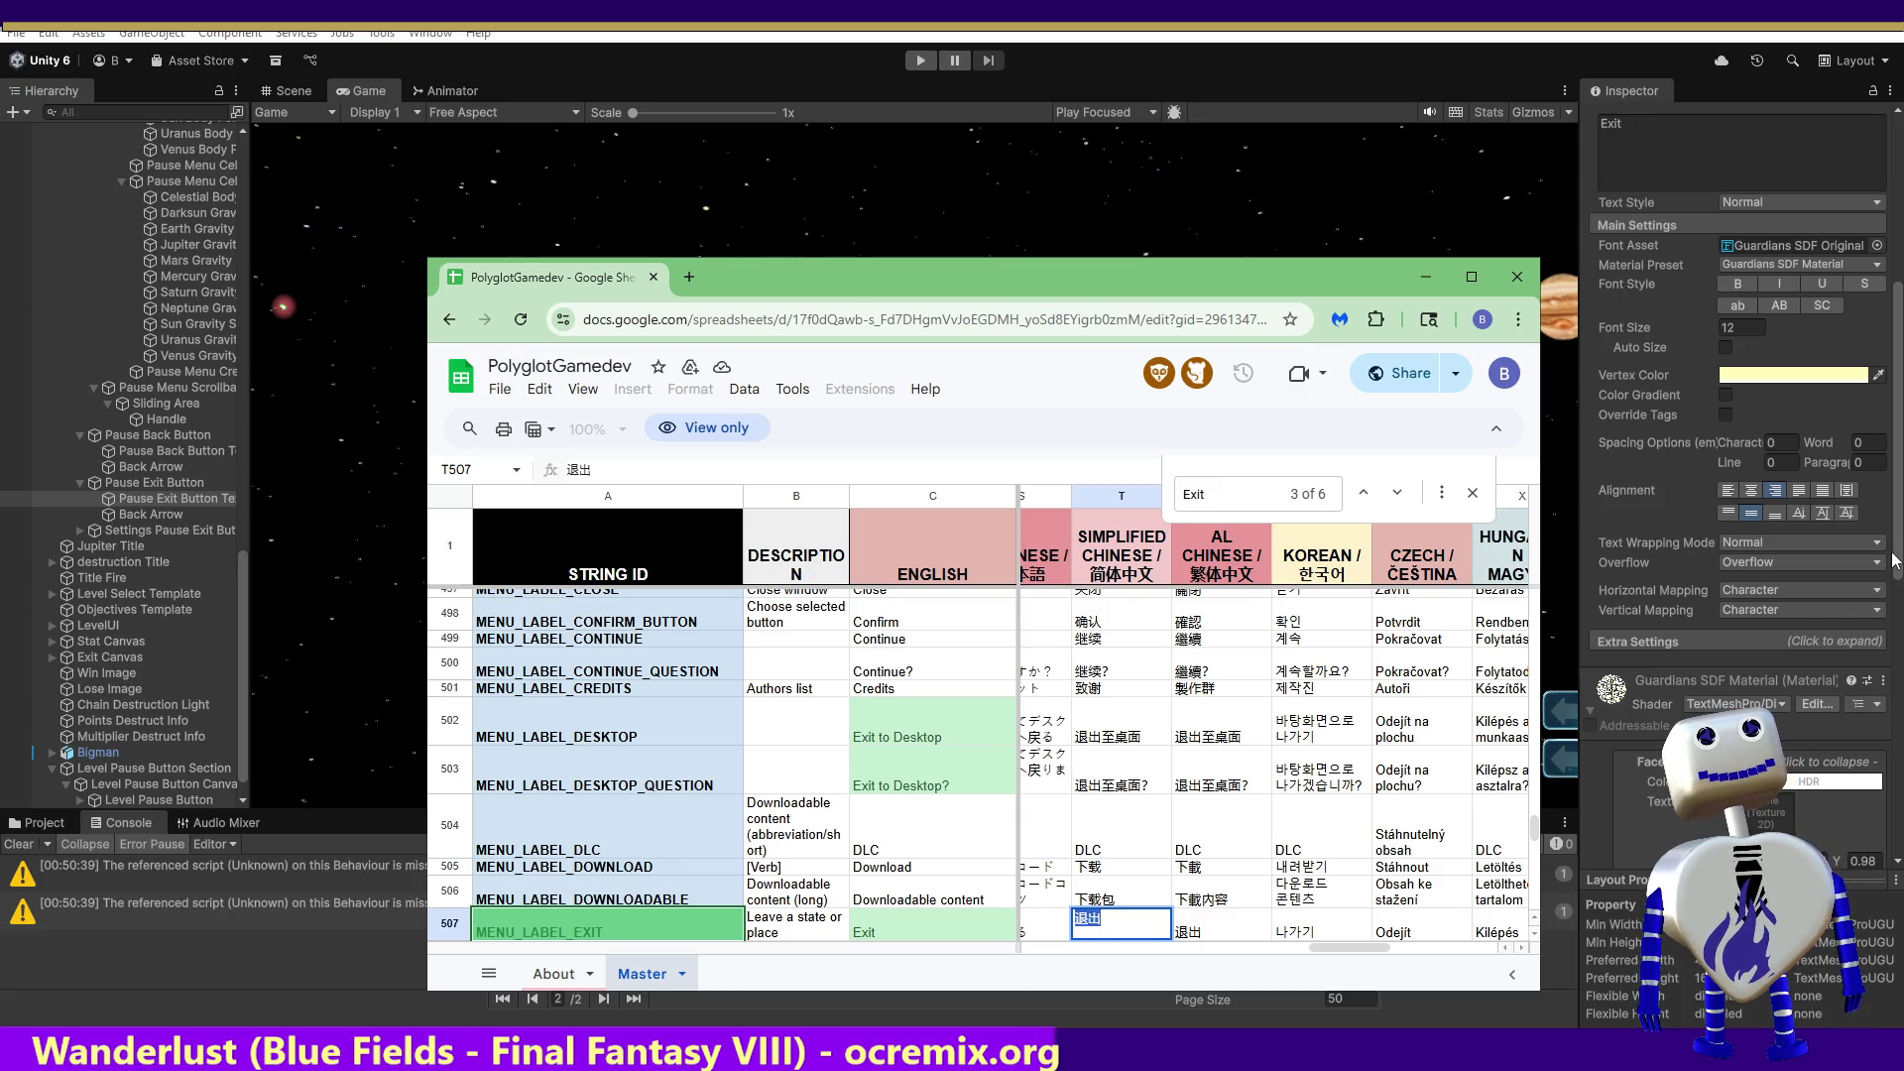
left_click(976, 1004)
left_click(869, 884)
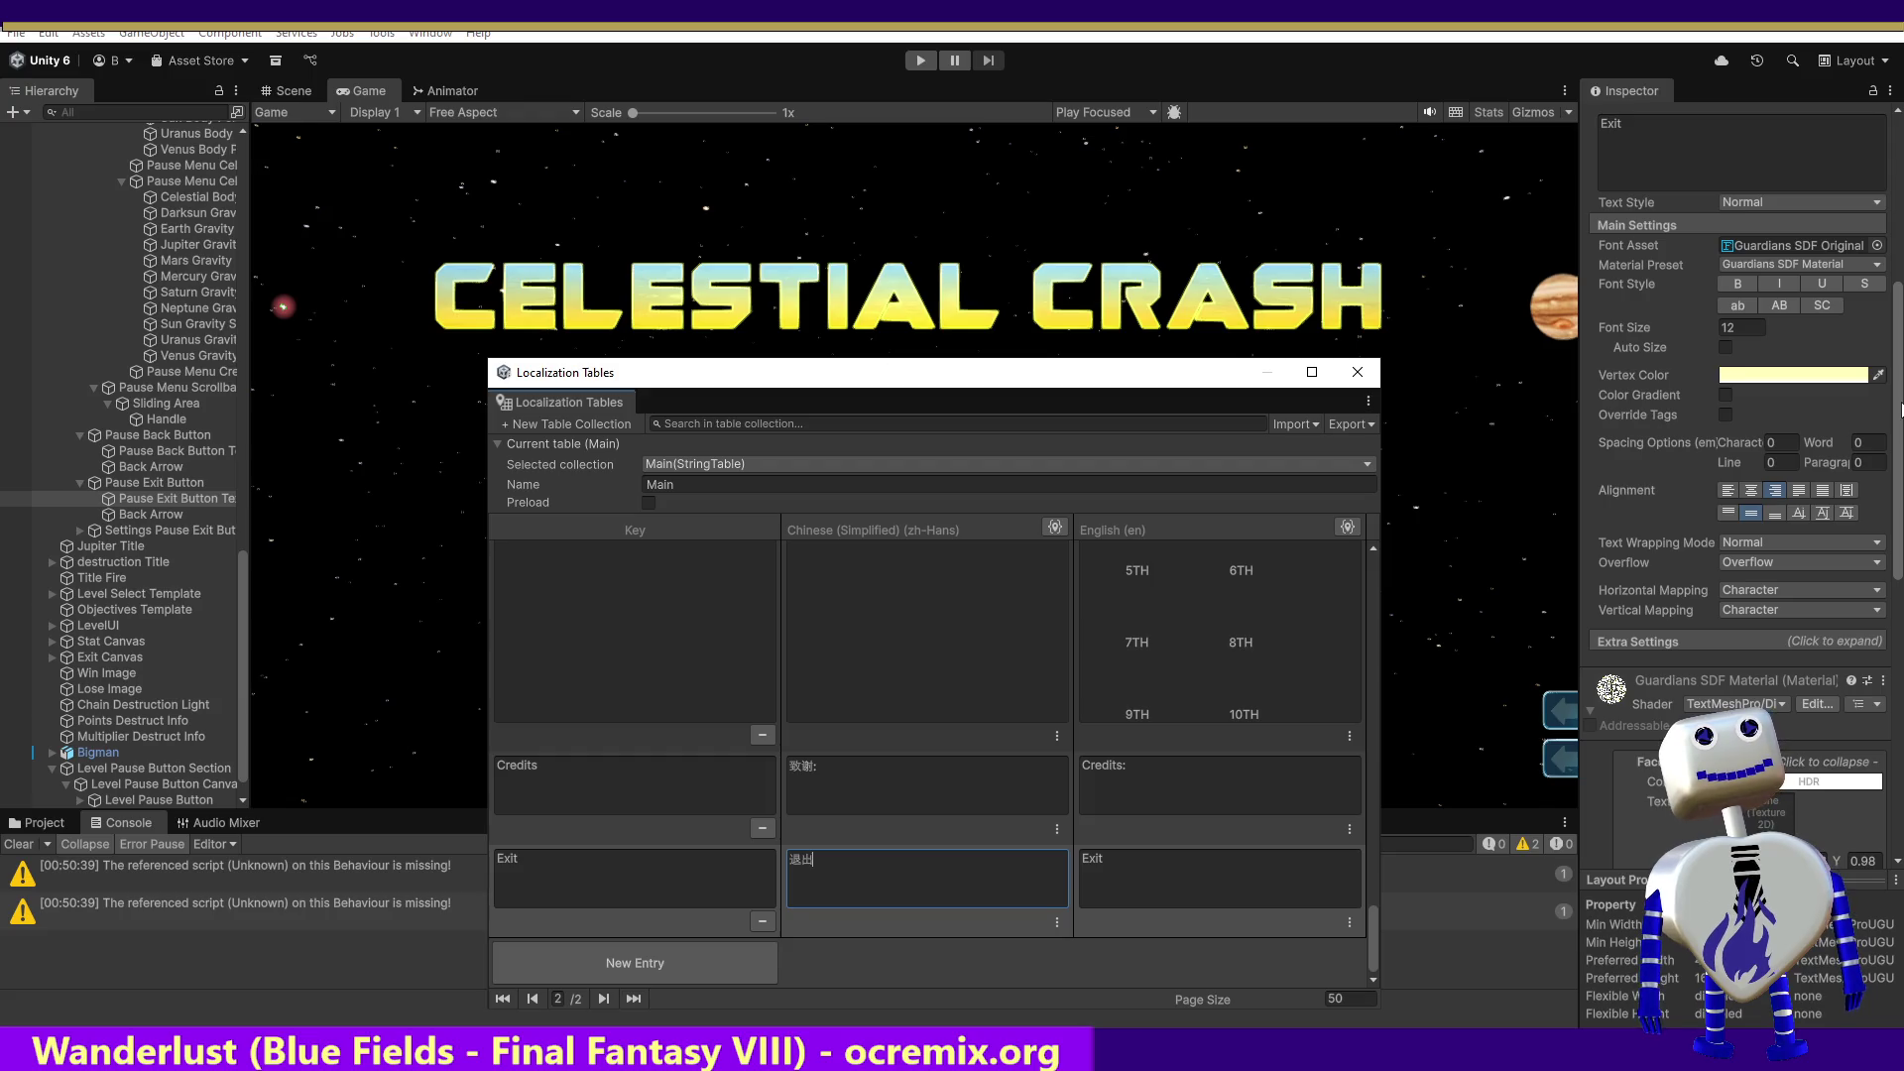
Step: Localize the Pause Exit Button Text component and set its String Reference to Main/Exit
scroll(1890, 396, "up", 5)
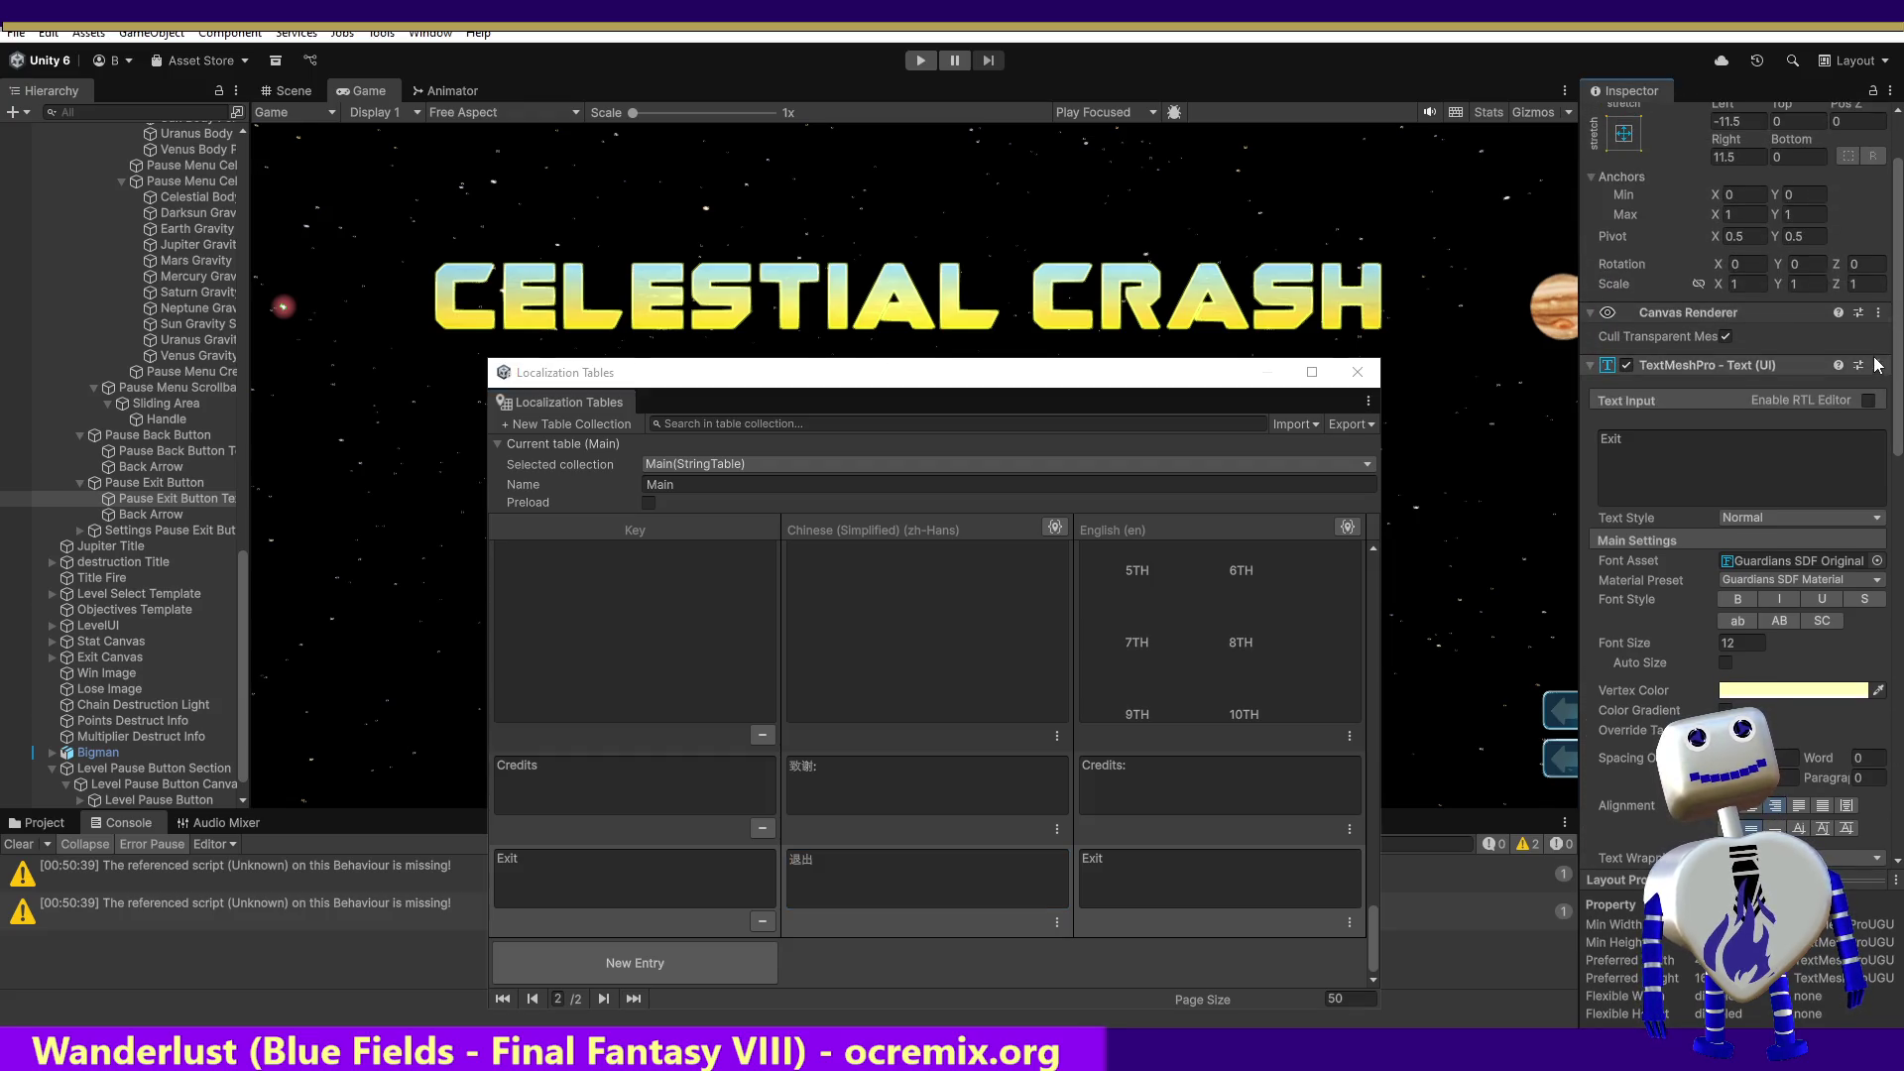
left_click(1877, 367)
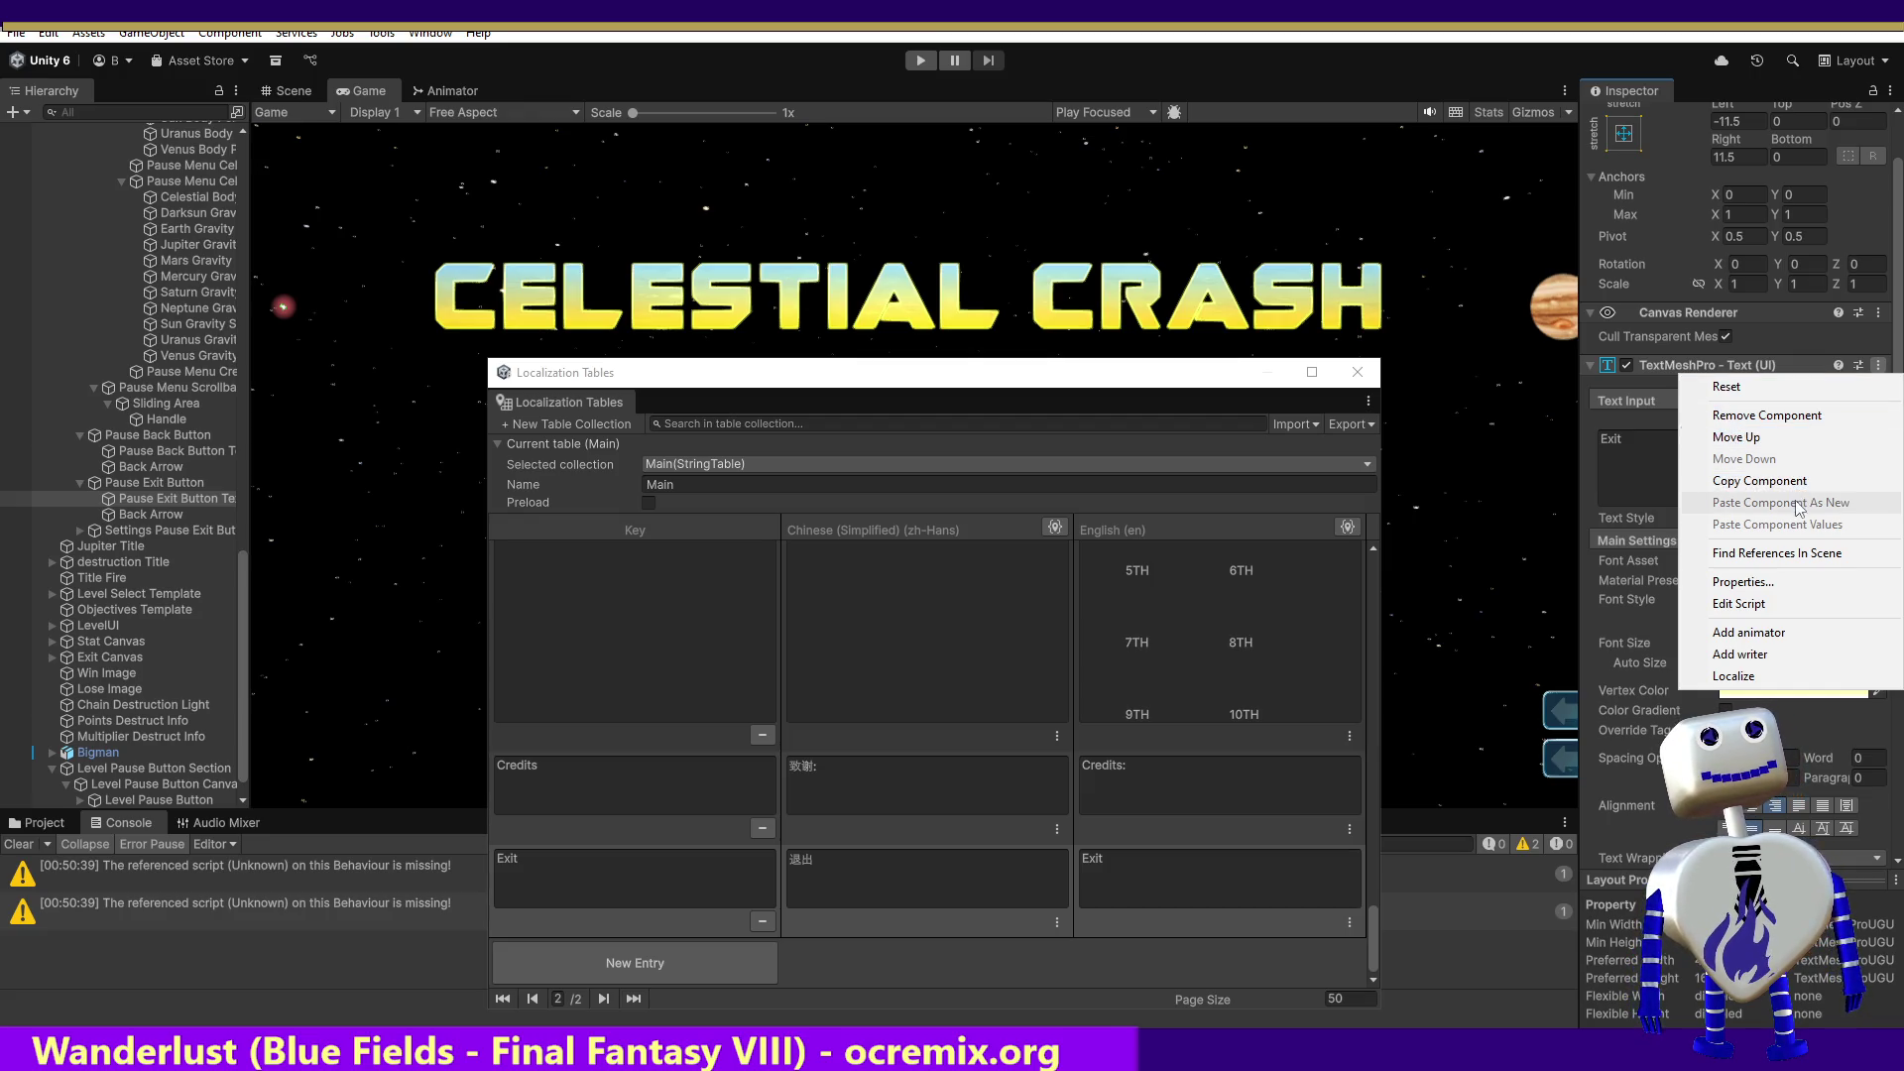
left_click(1735, 676)
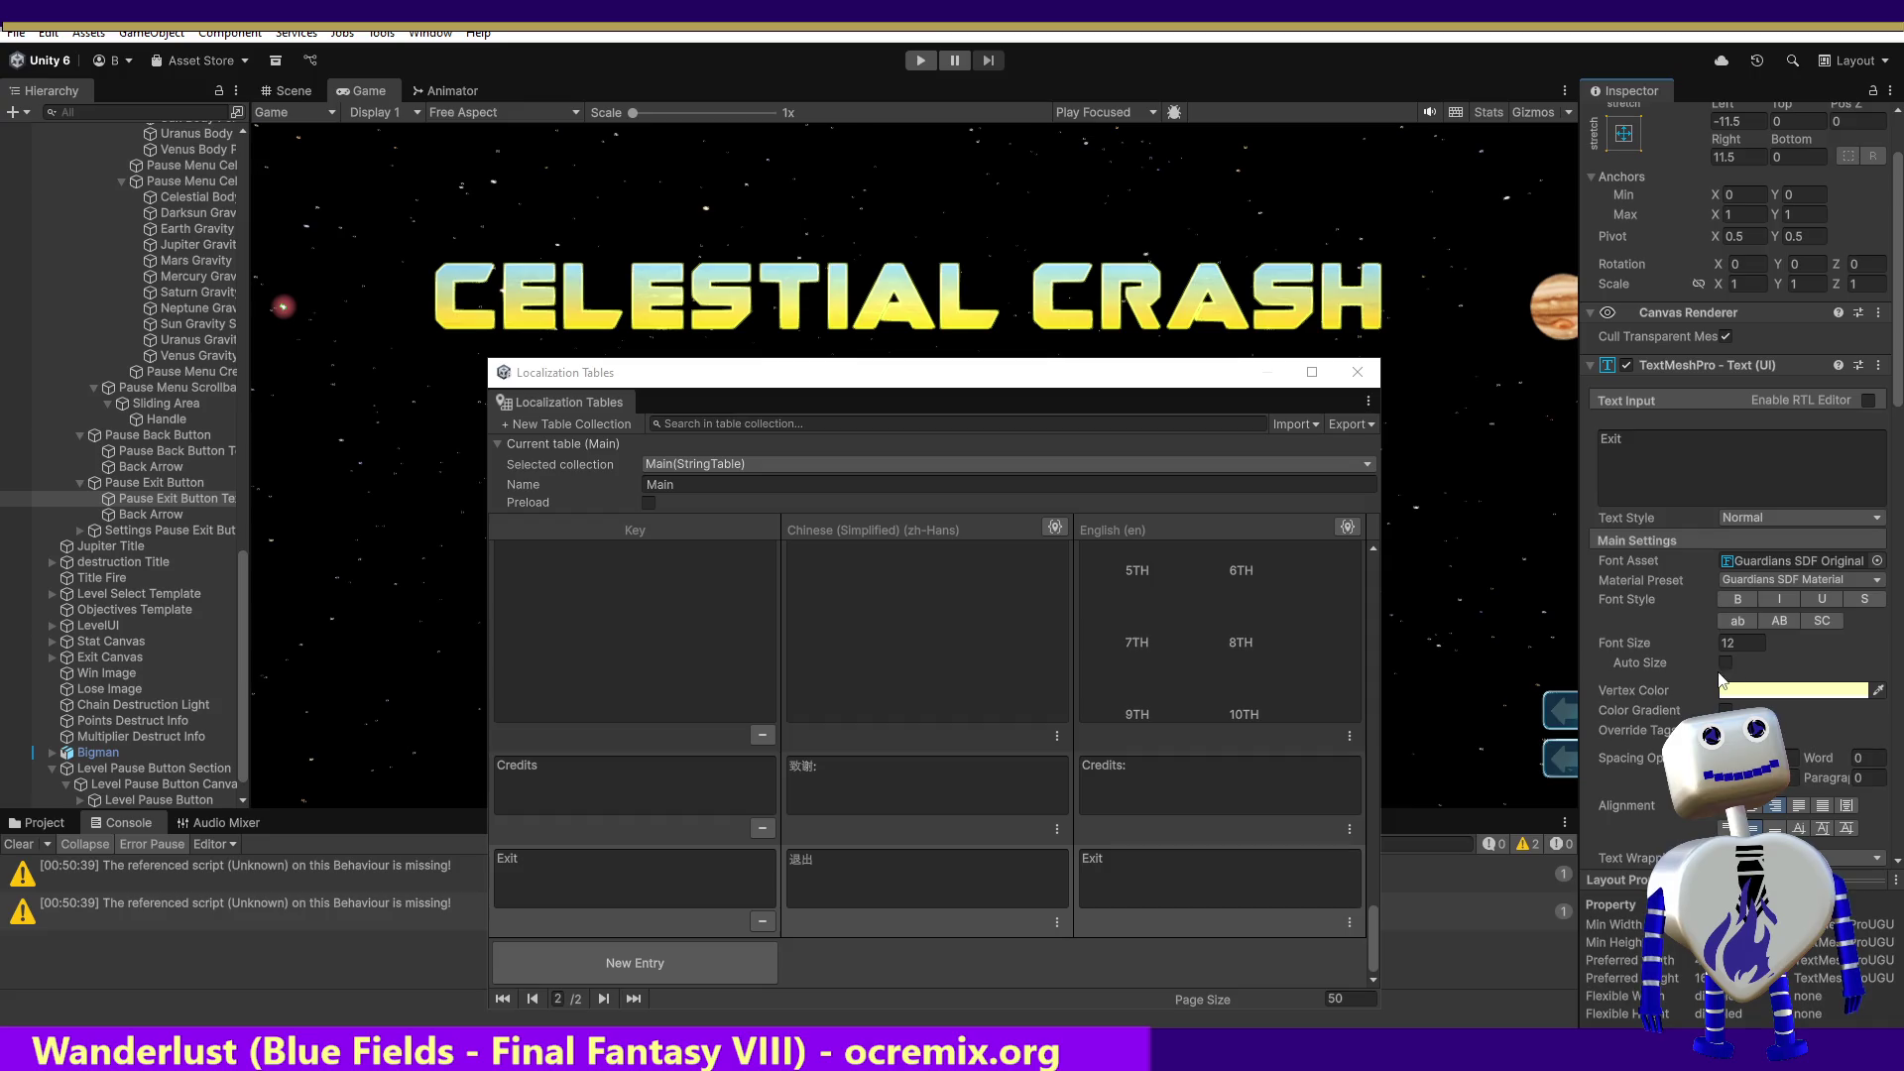
left_click_drag(1899, 401, 1899, 570)
left_click(1800, 505)
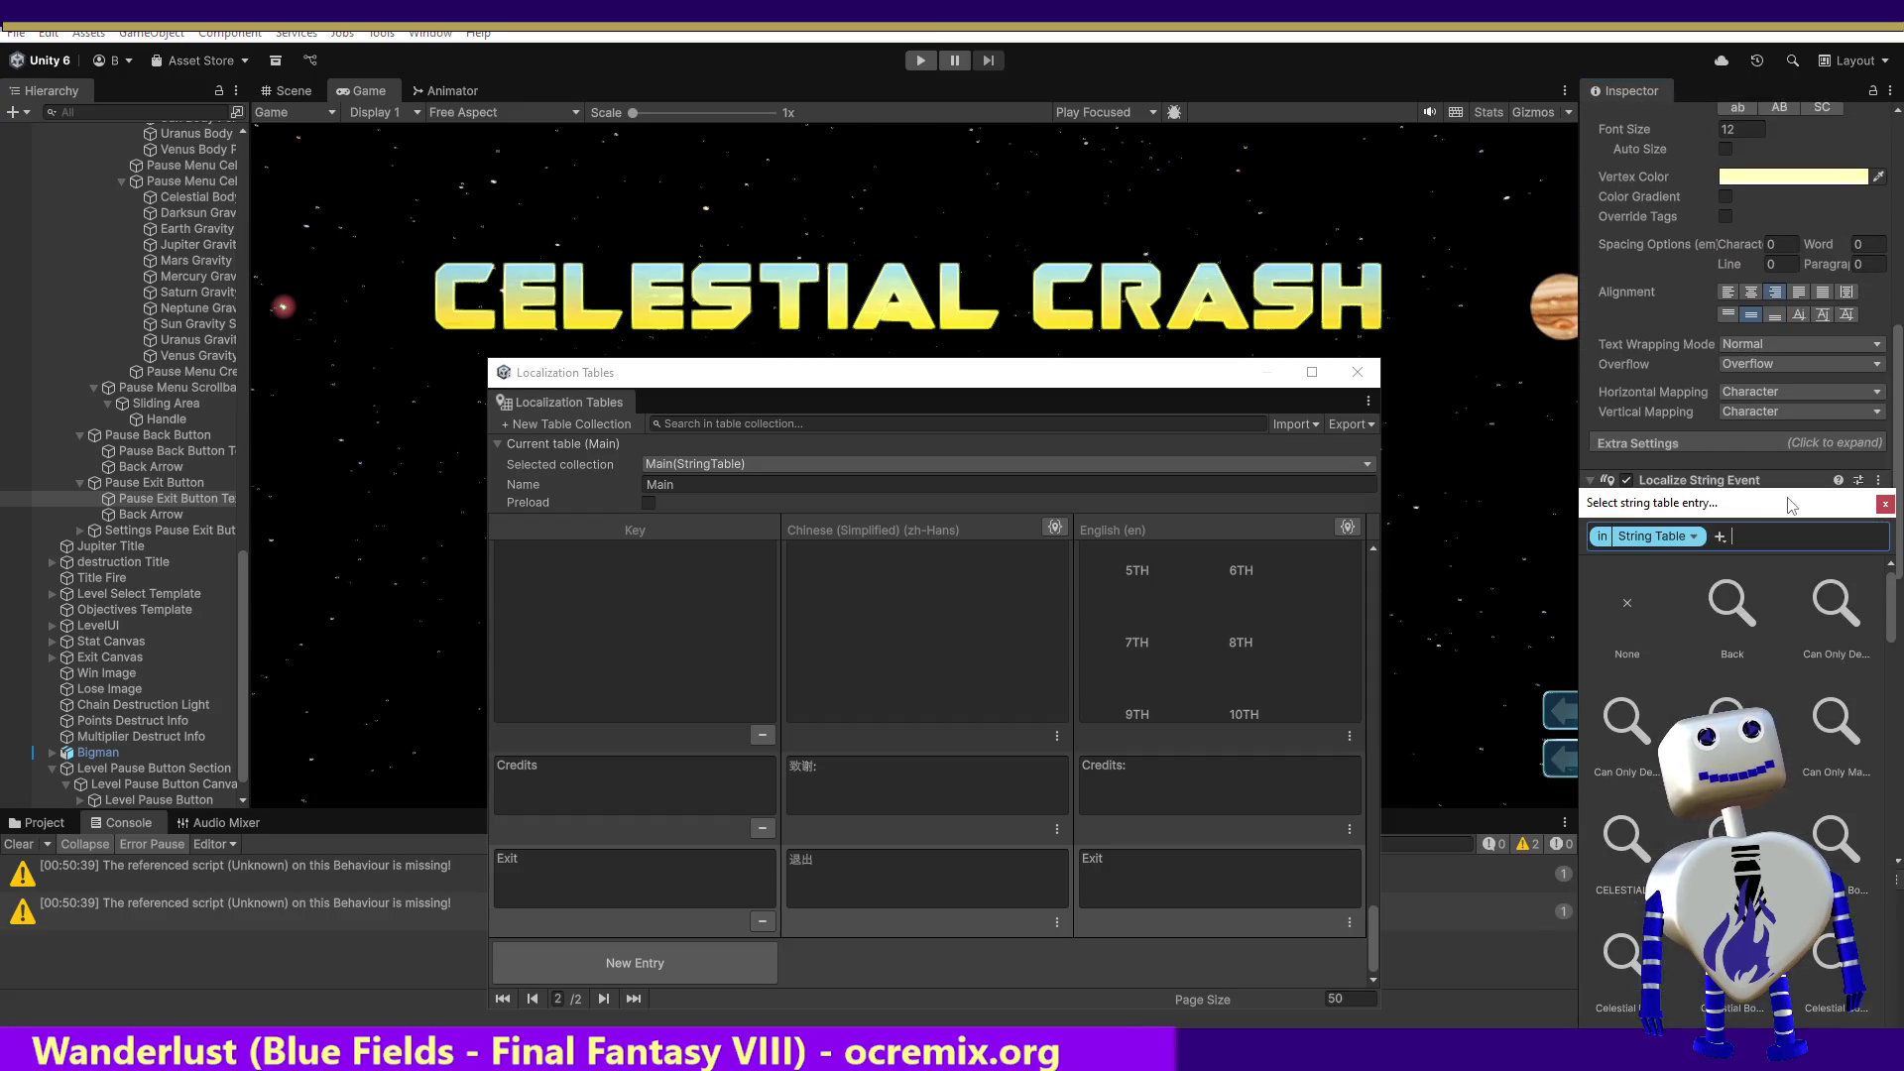
type("Ex")
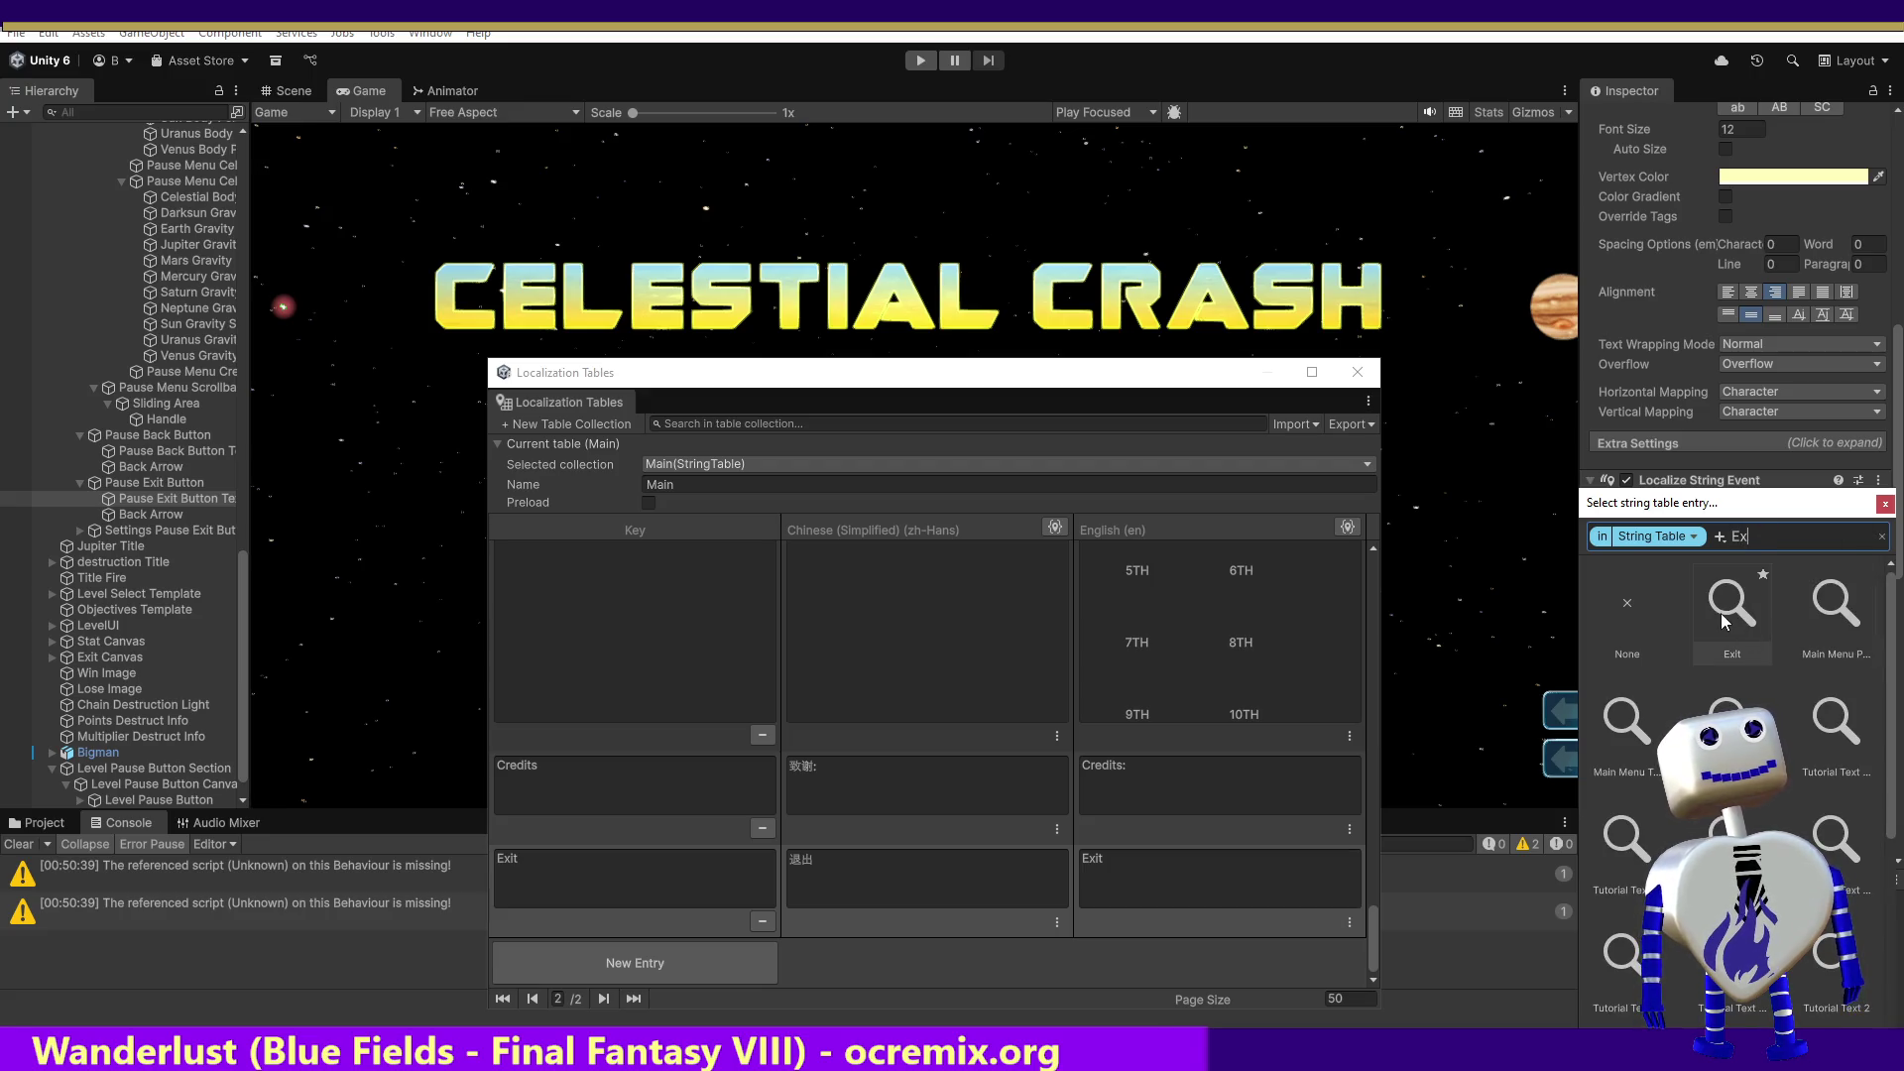
left_click(1728, 619)
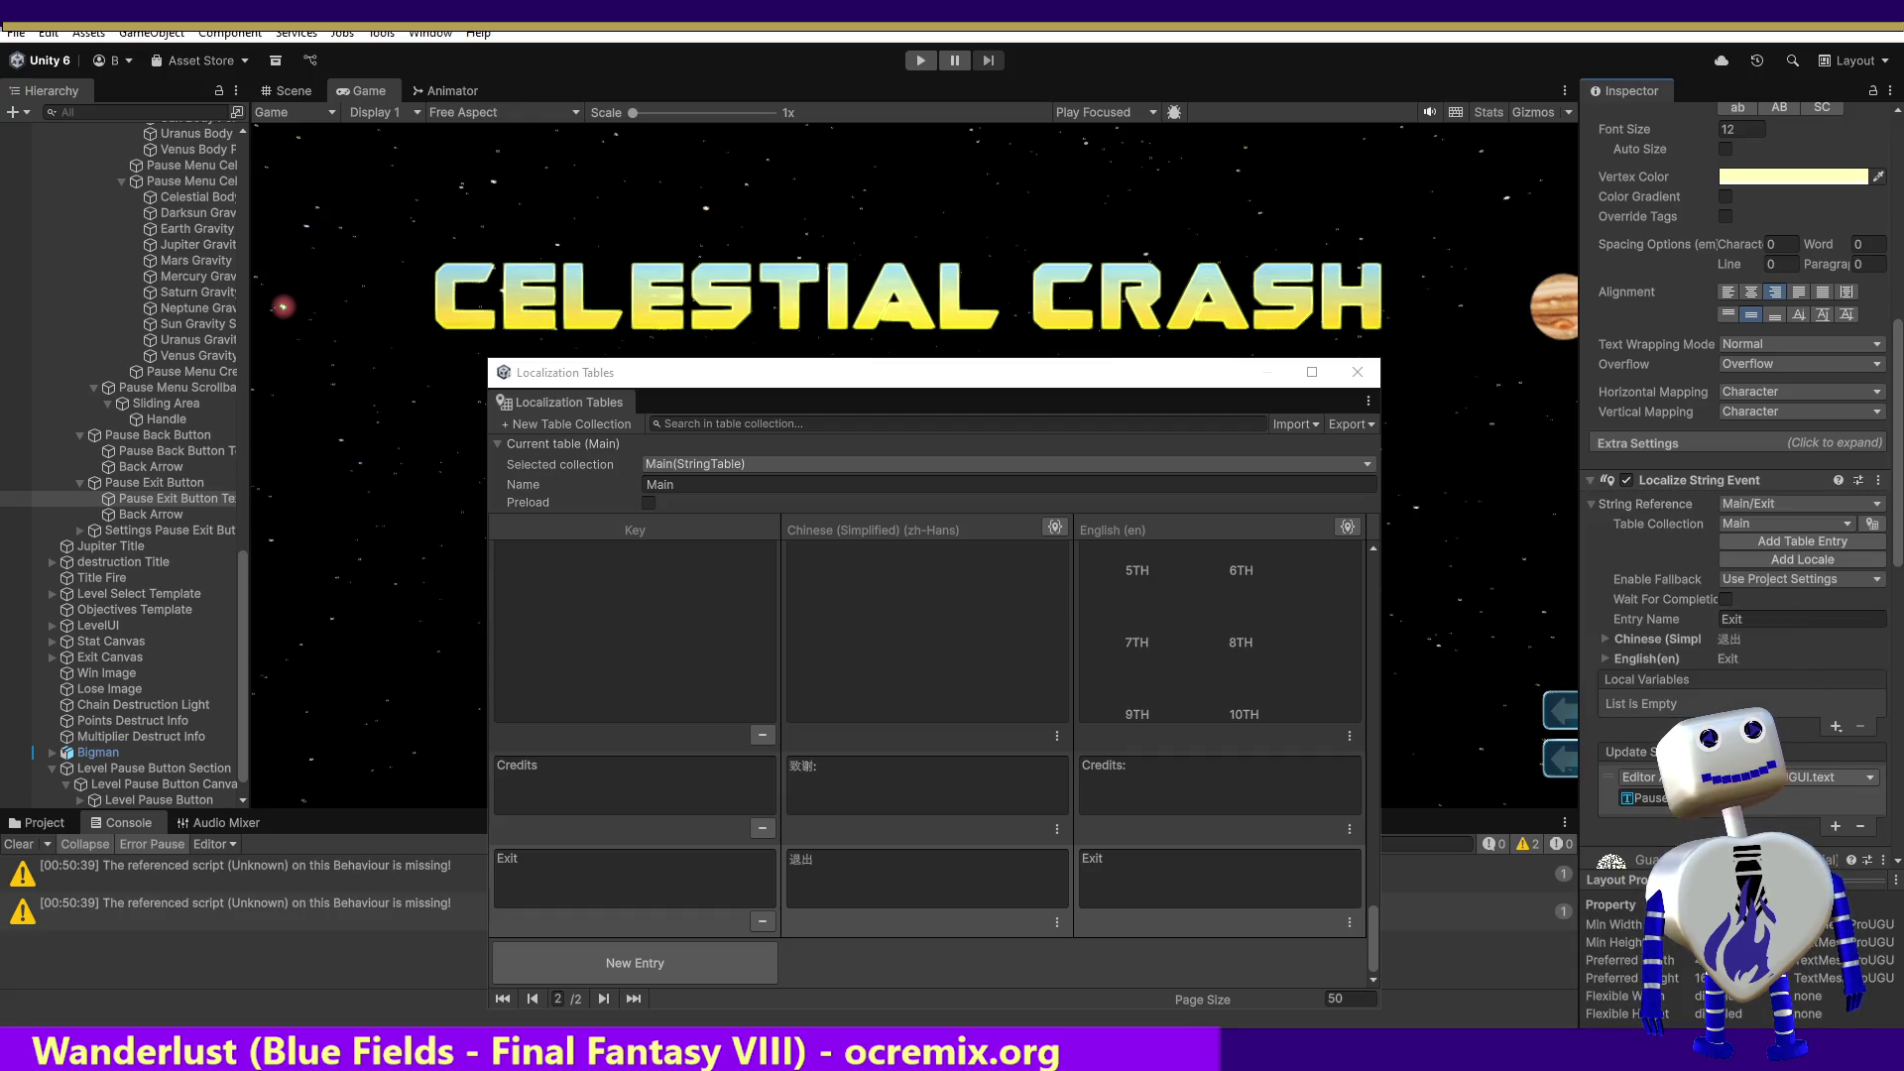
Step: Add an Update String listener on Main Camera calling MainController.ChangeButtonTextFontSettings
left_click(1835, 826)
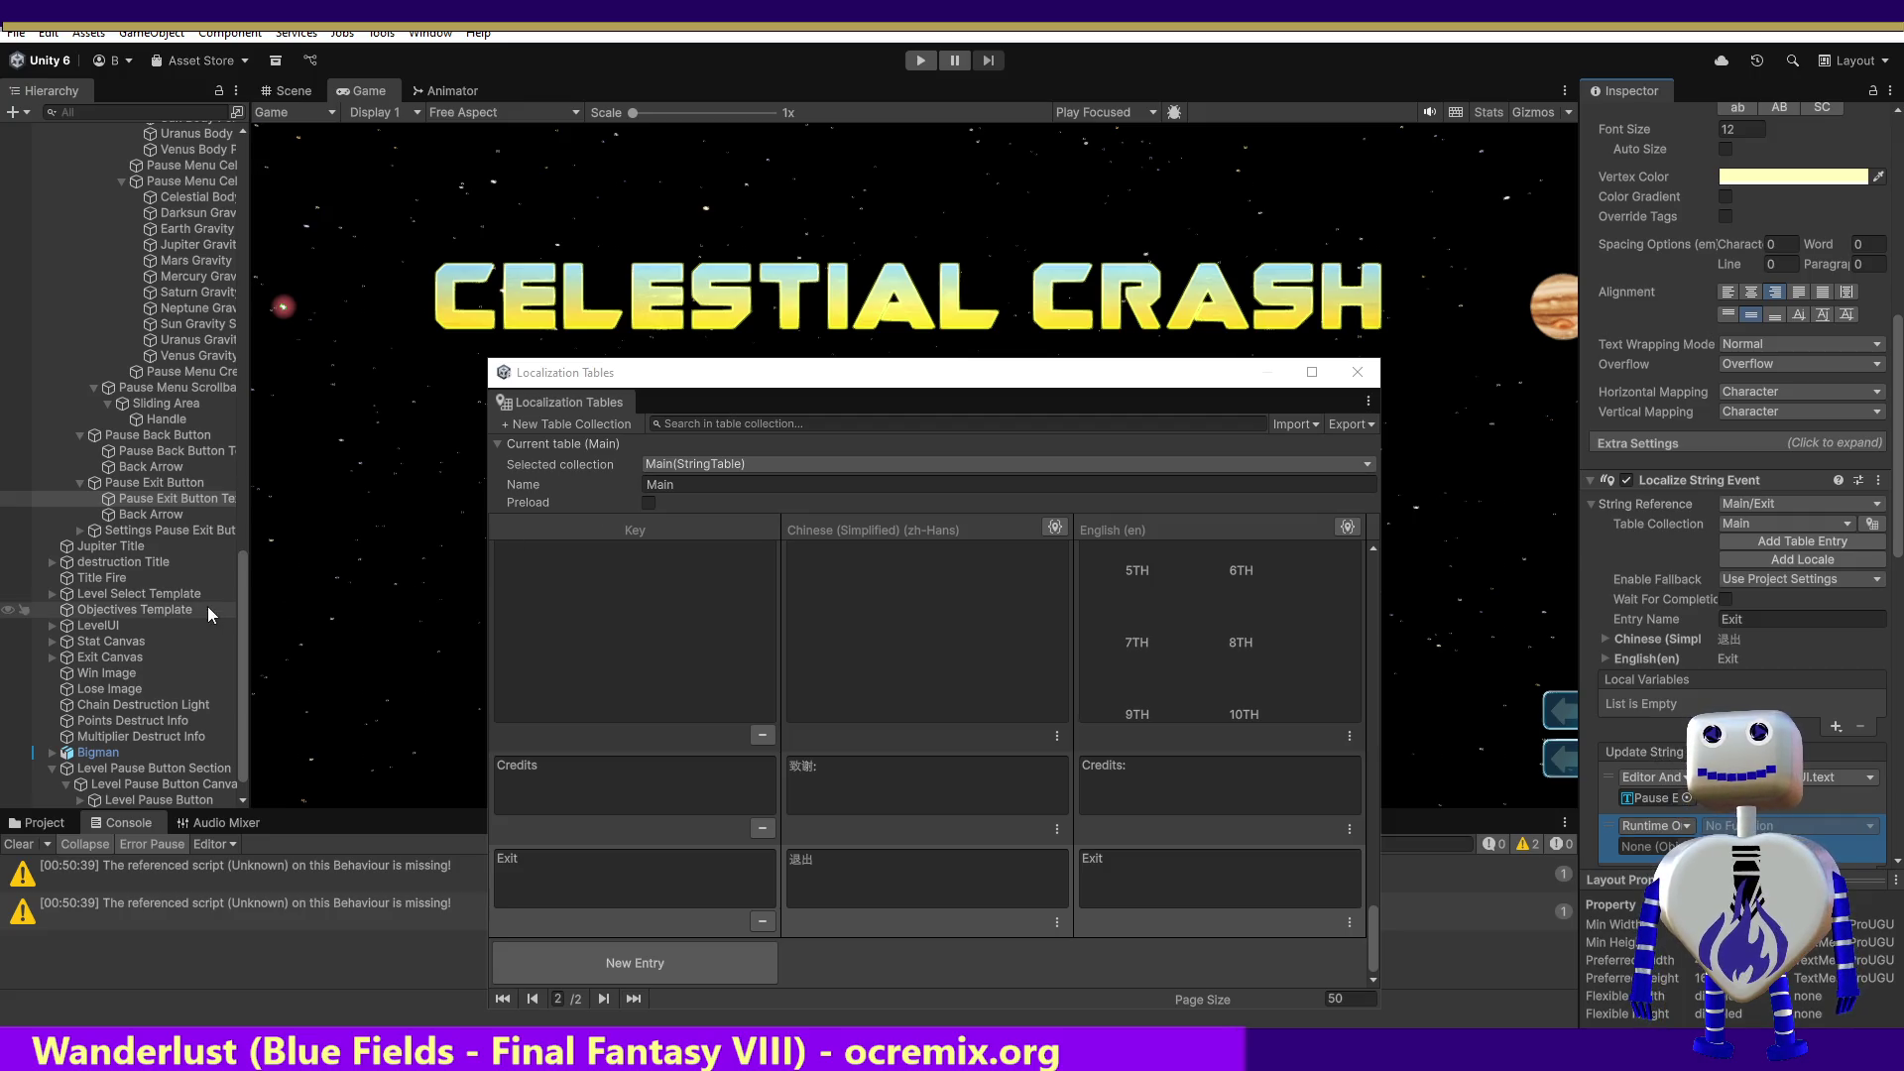
left_click_drag(244, 591, 273, 129)
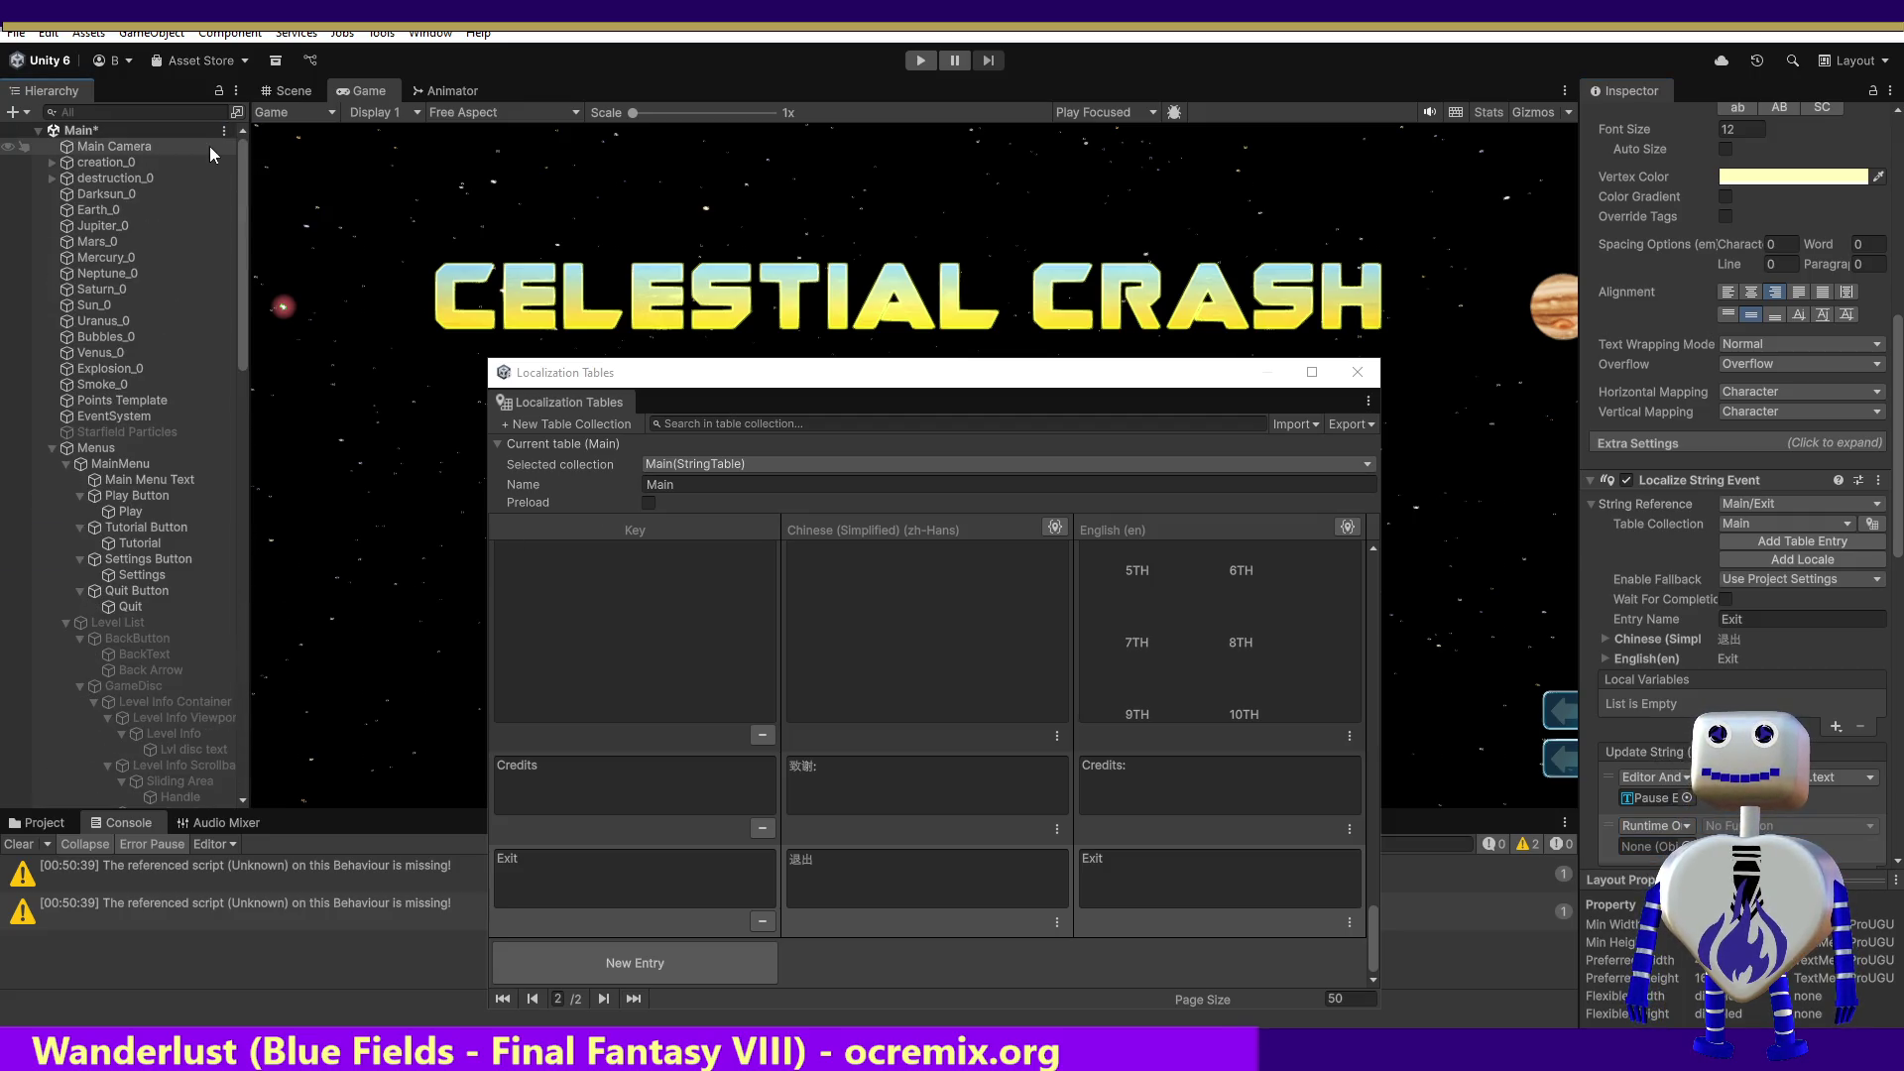
mouse_move(121, 145)
left_mouse_down()
mouse_move(1704, 658)
mouse_move(1652, 850)
left_mouse_up()
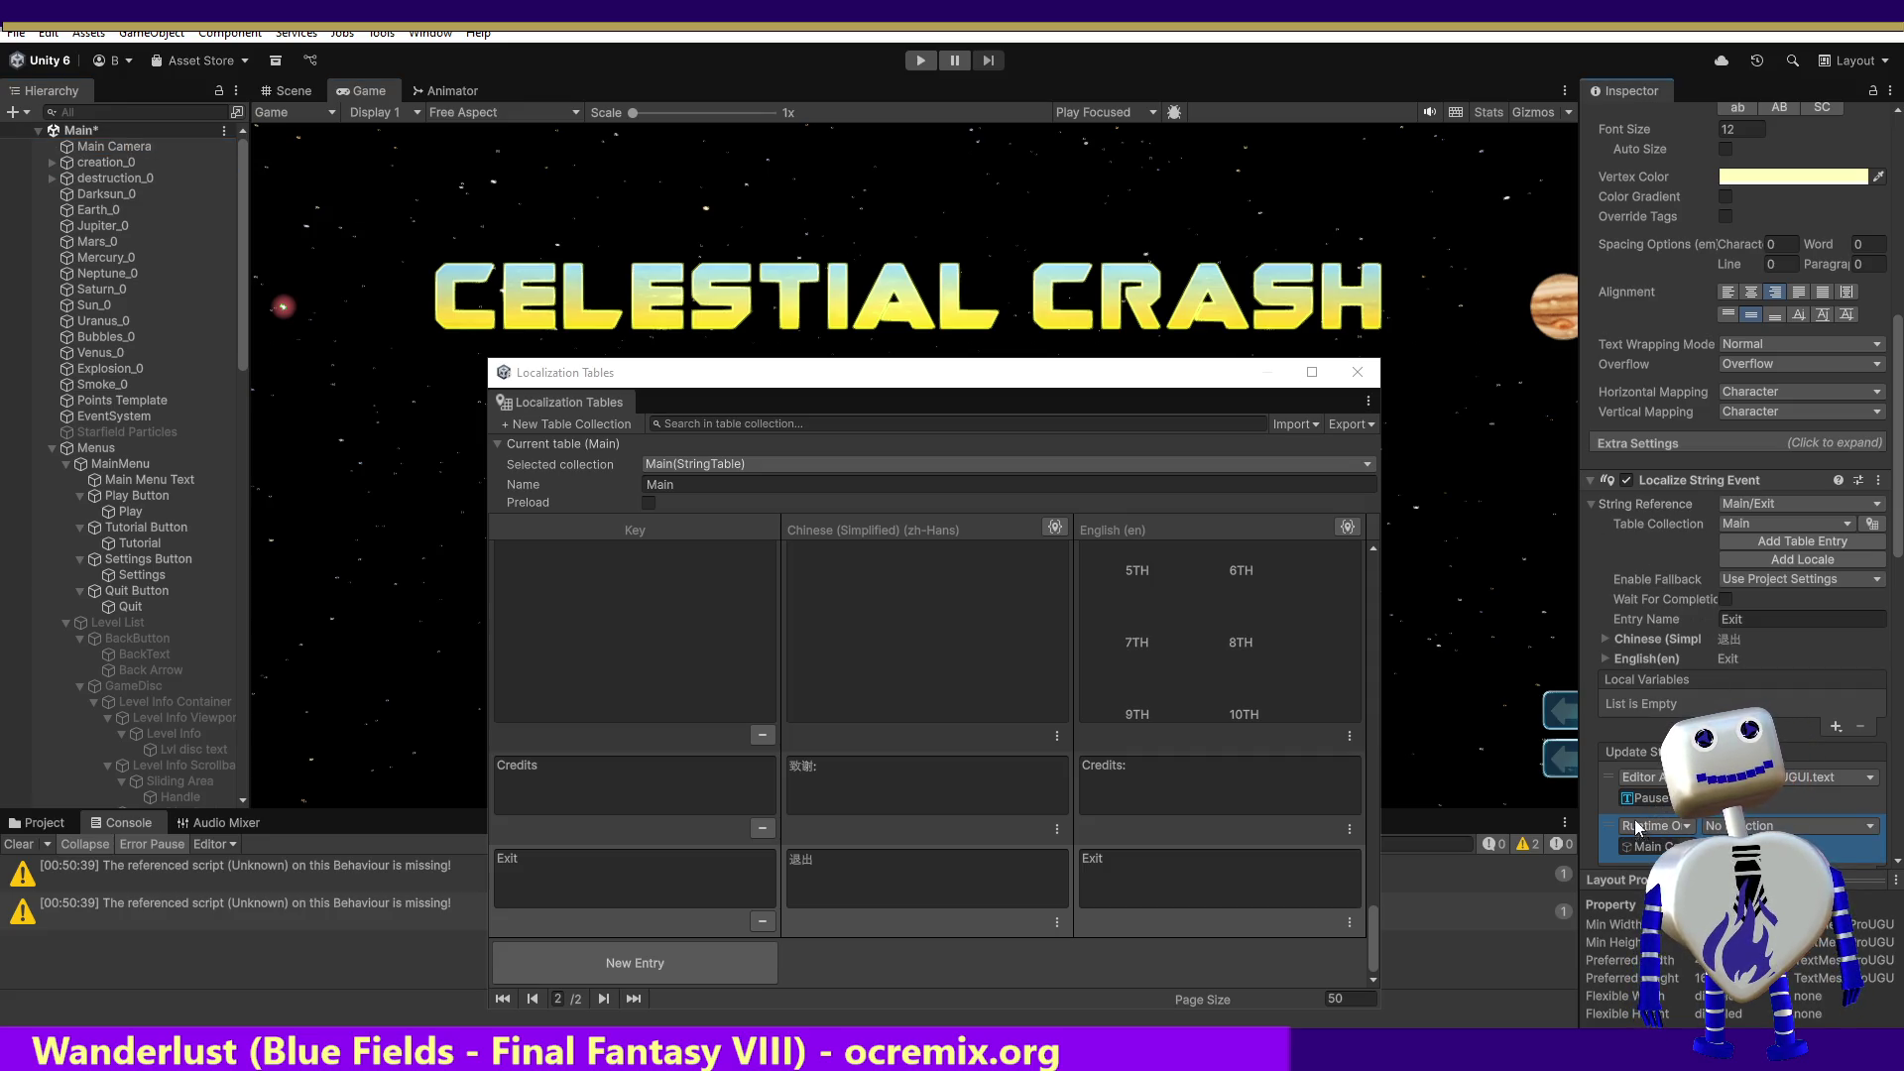
left_click(1775, 825)
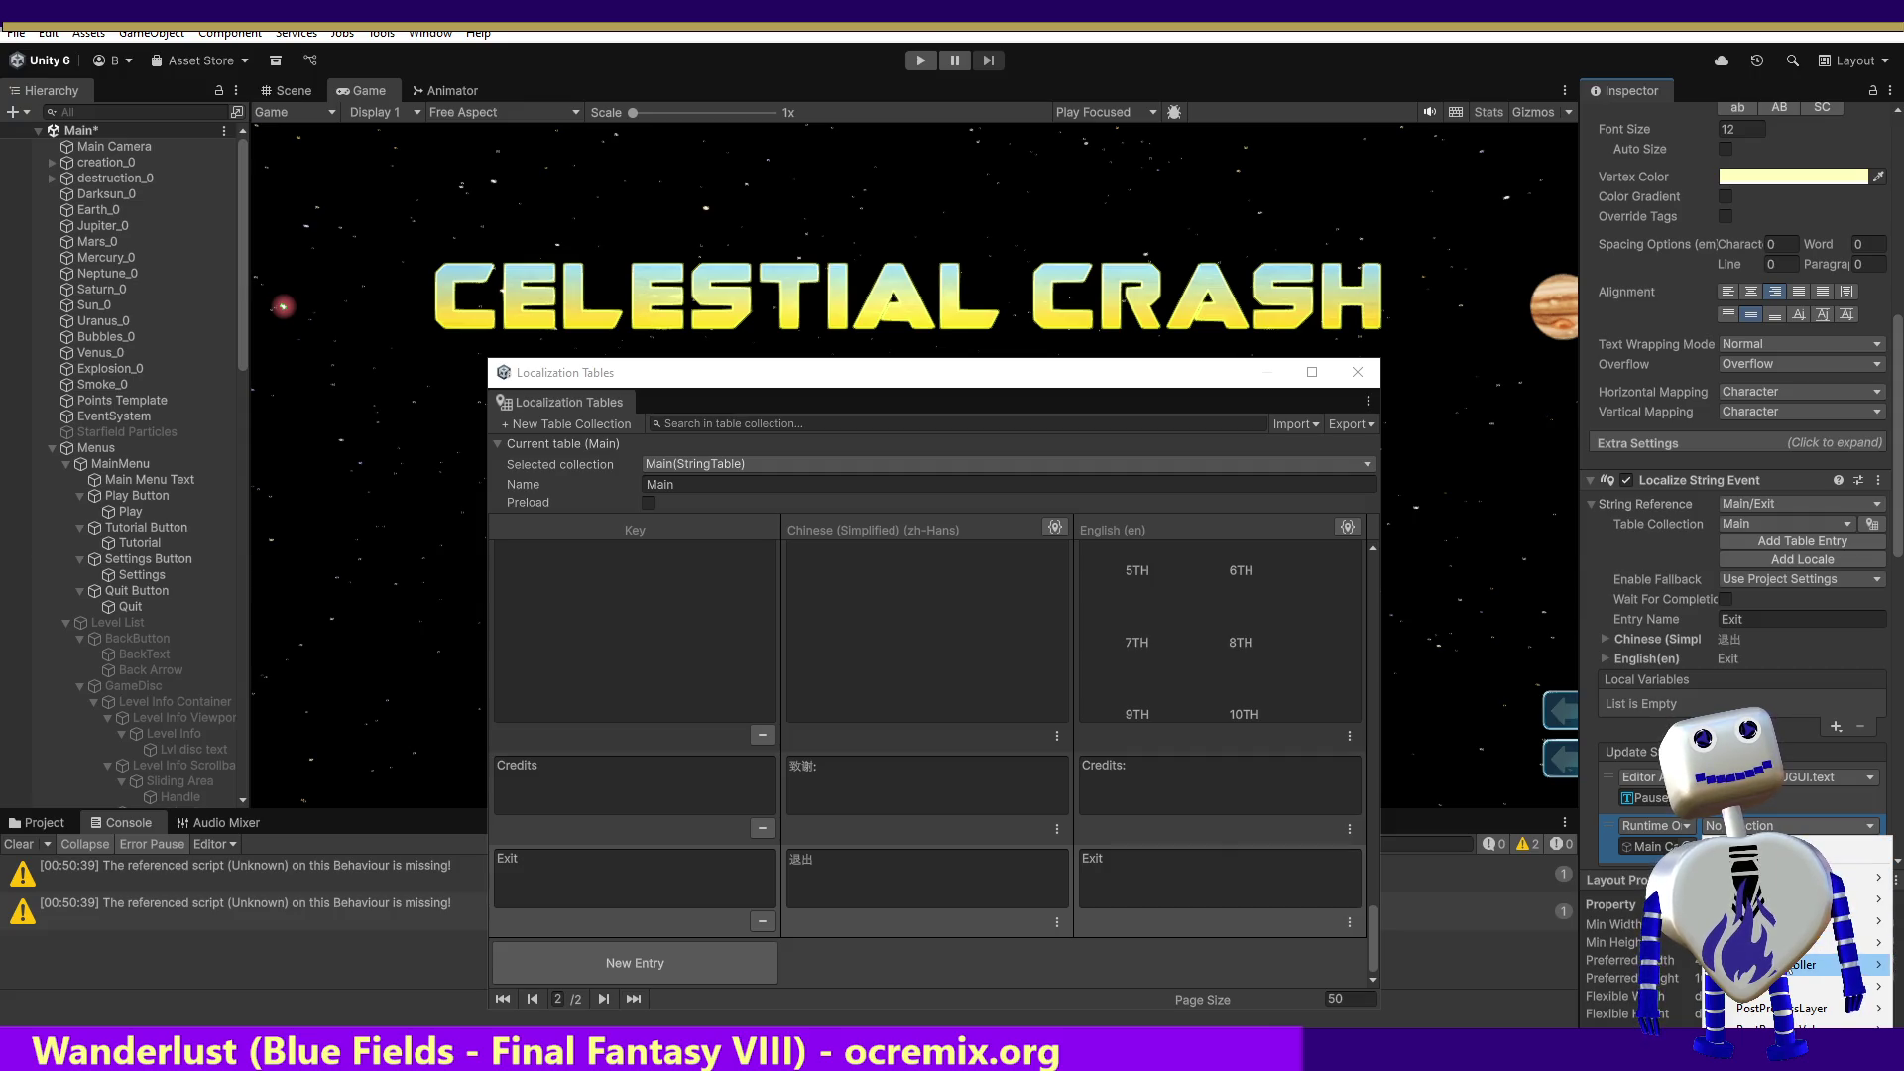
mouse_move(1805, 964)
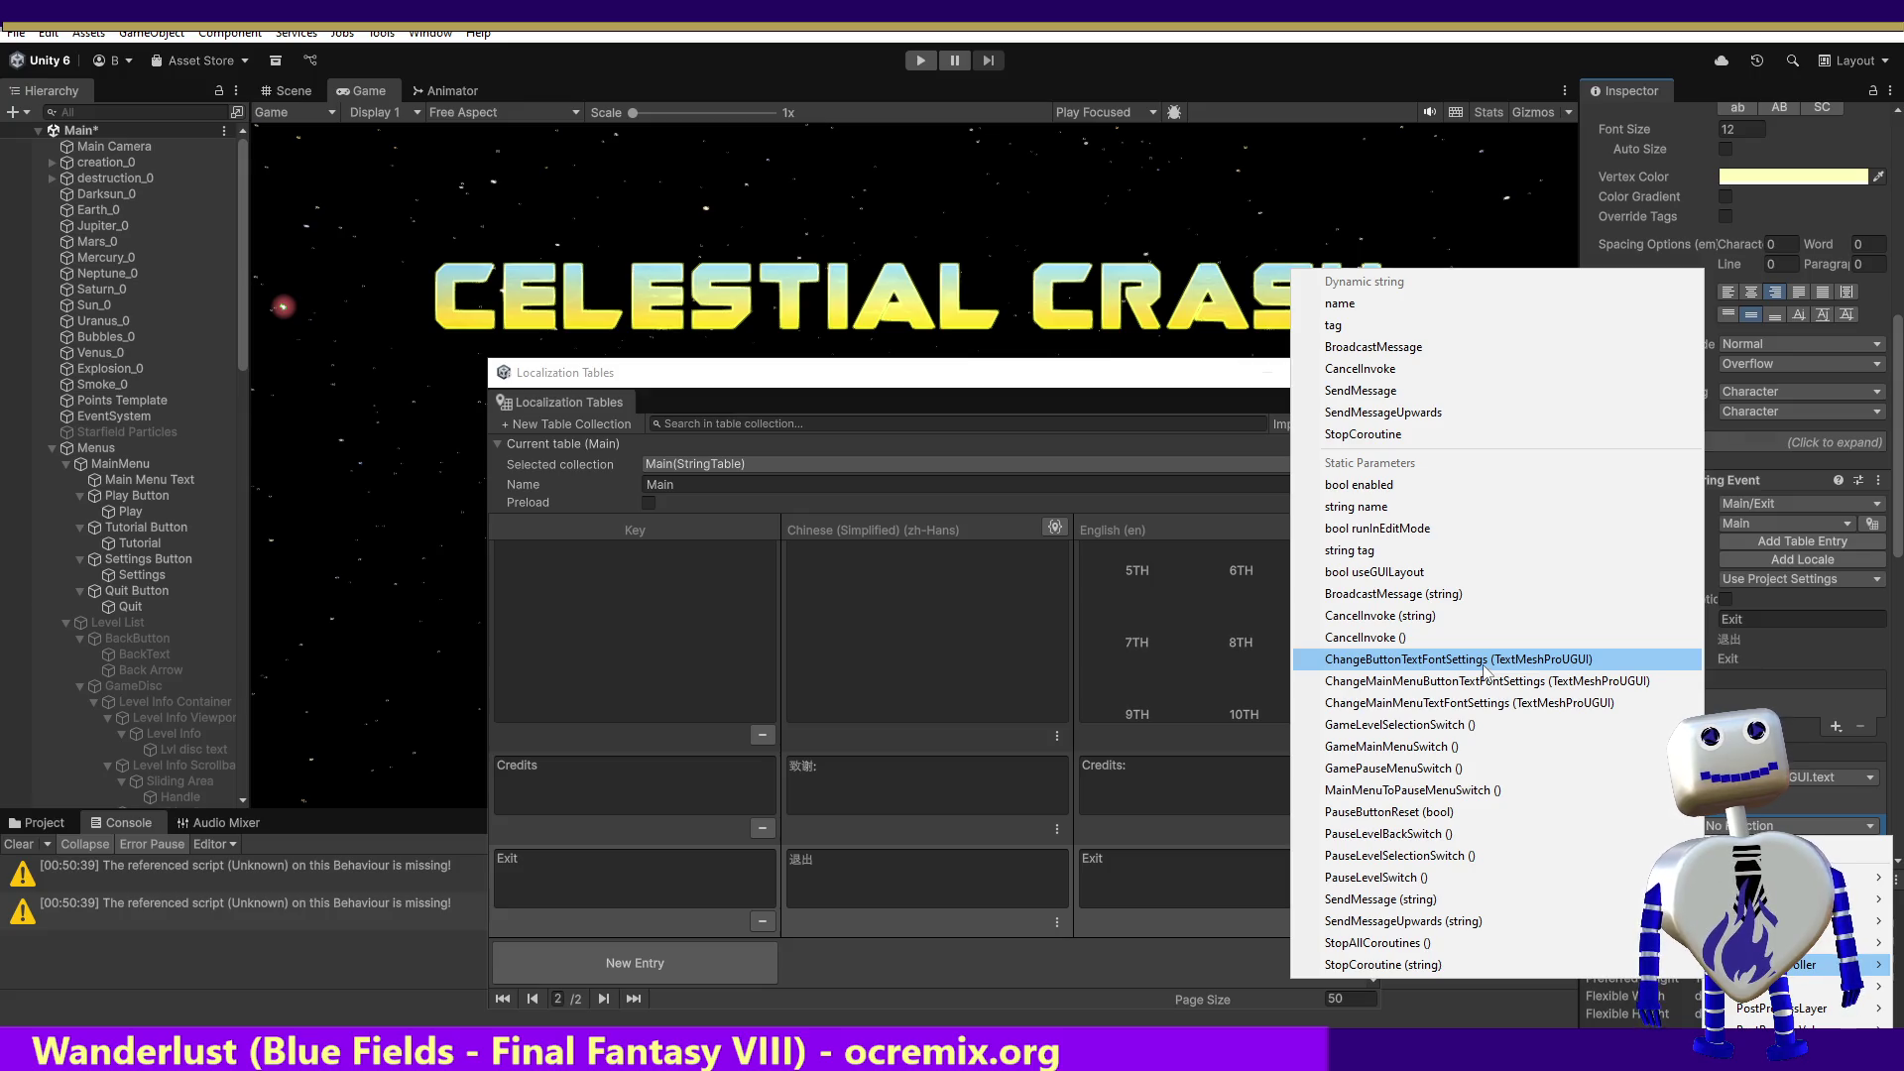
left_click(1484, 661)
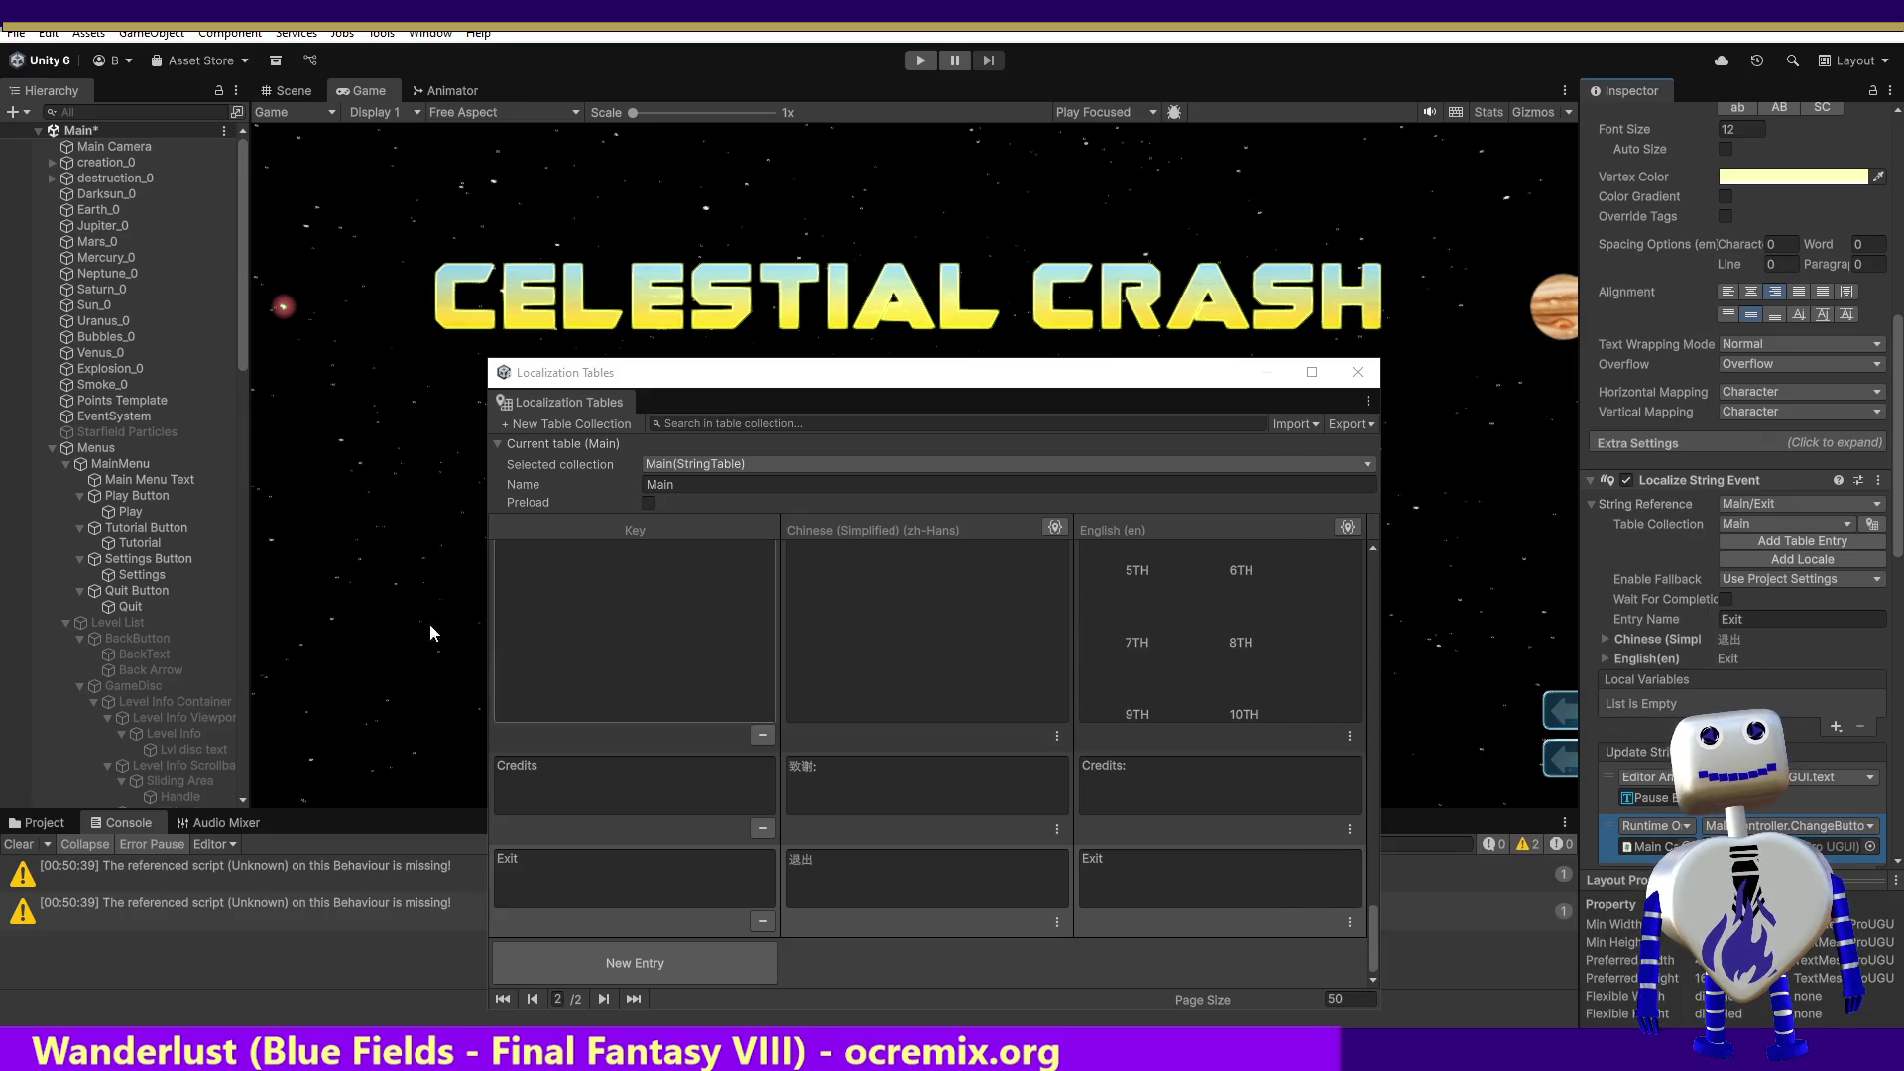
Step: Pass Pause Exit Button Text as the function's argument
mouse_move(238, 348)
left_mouse_down()
mouse_move(236, 728)
mouse_move(152, 648)
left_mouse_up()
key("ctrl+c")
left_click(133, 584)
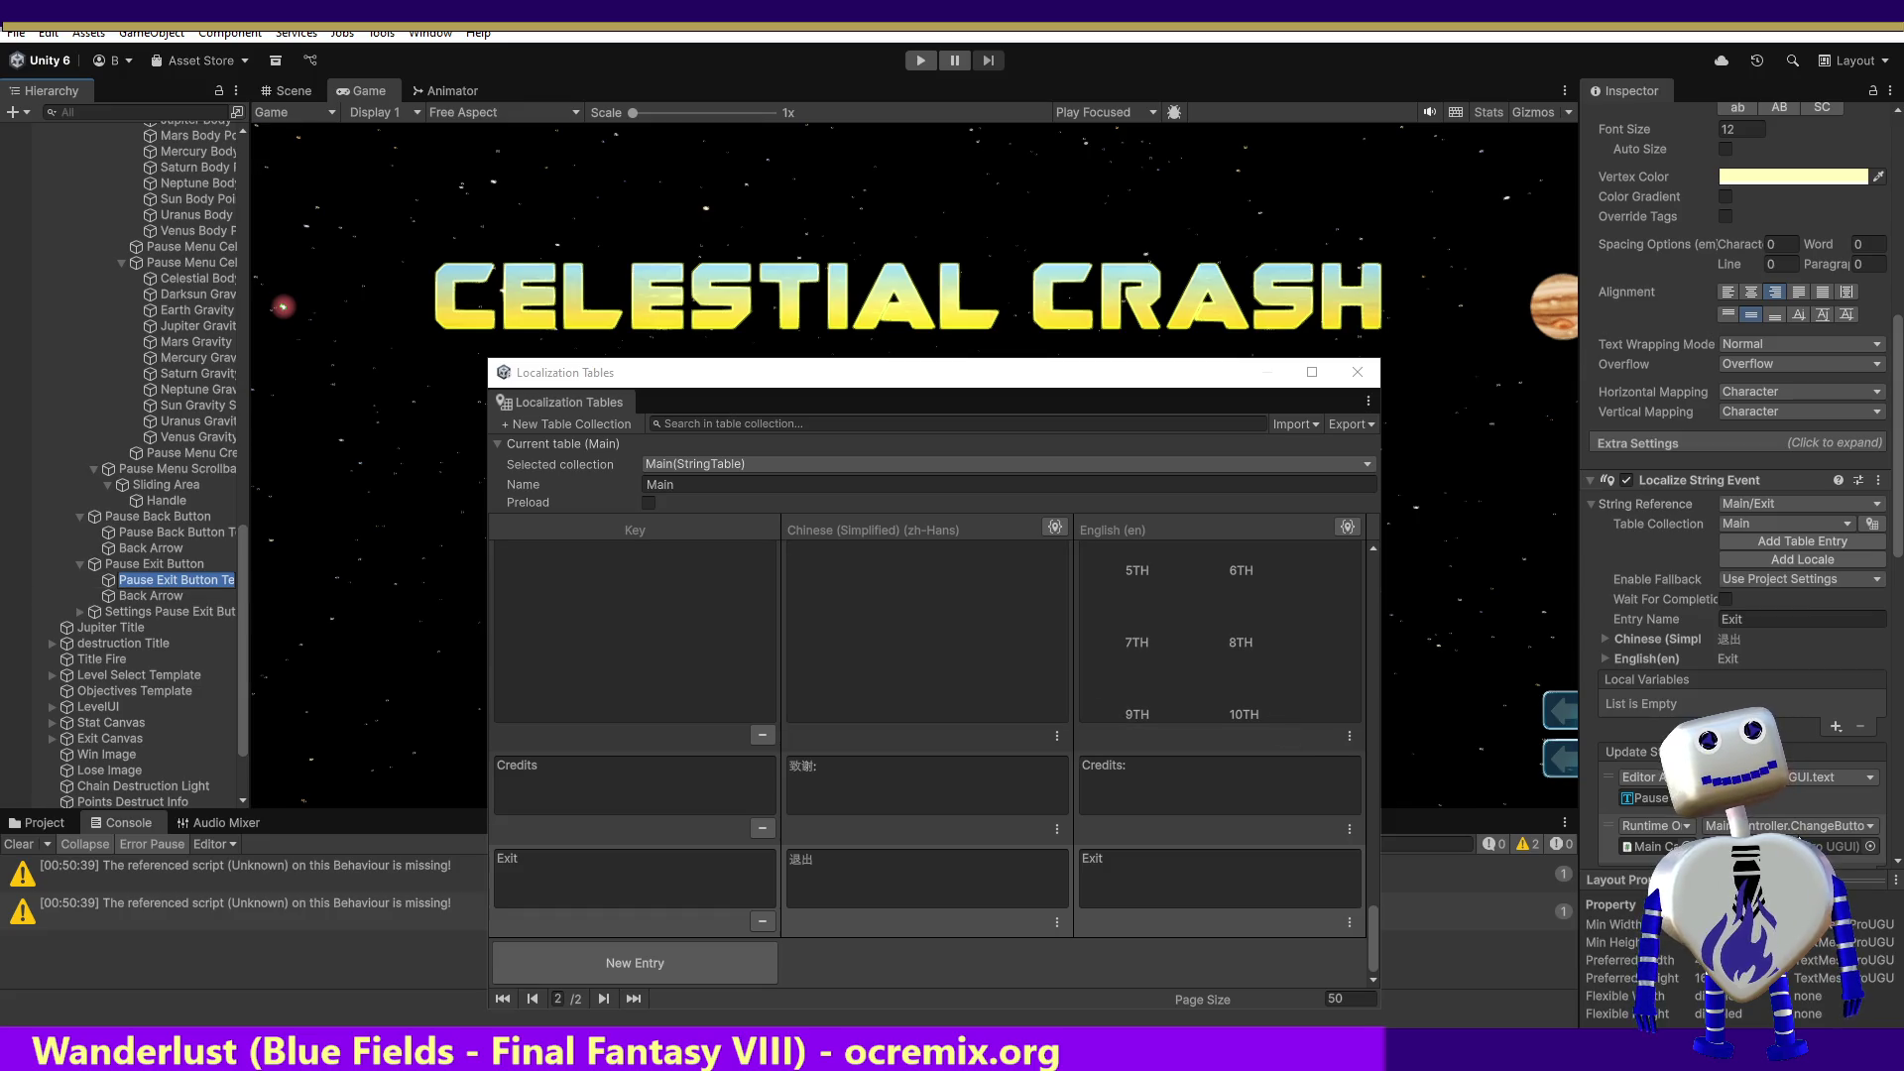
left_click(927, 635)
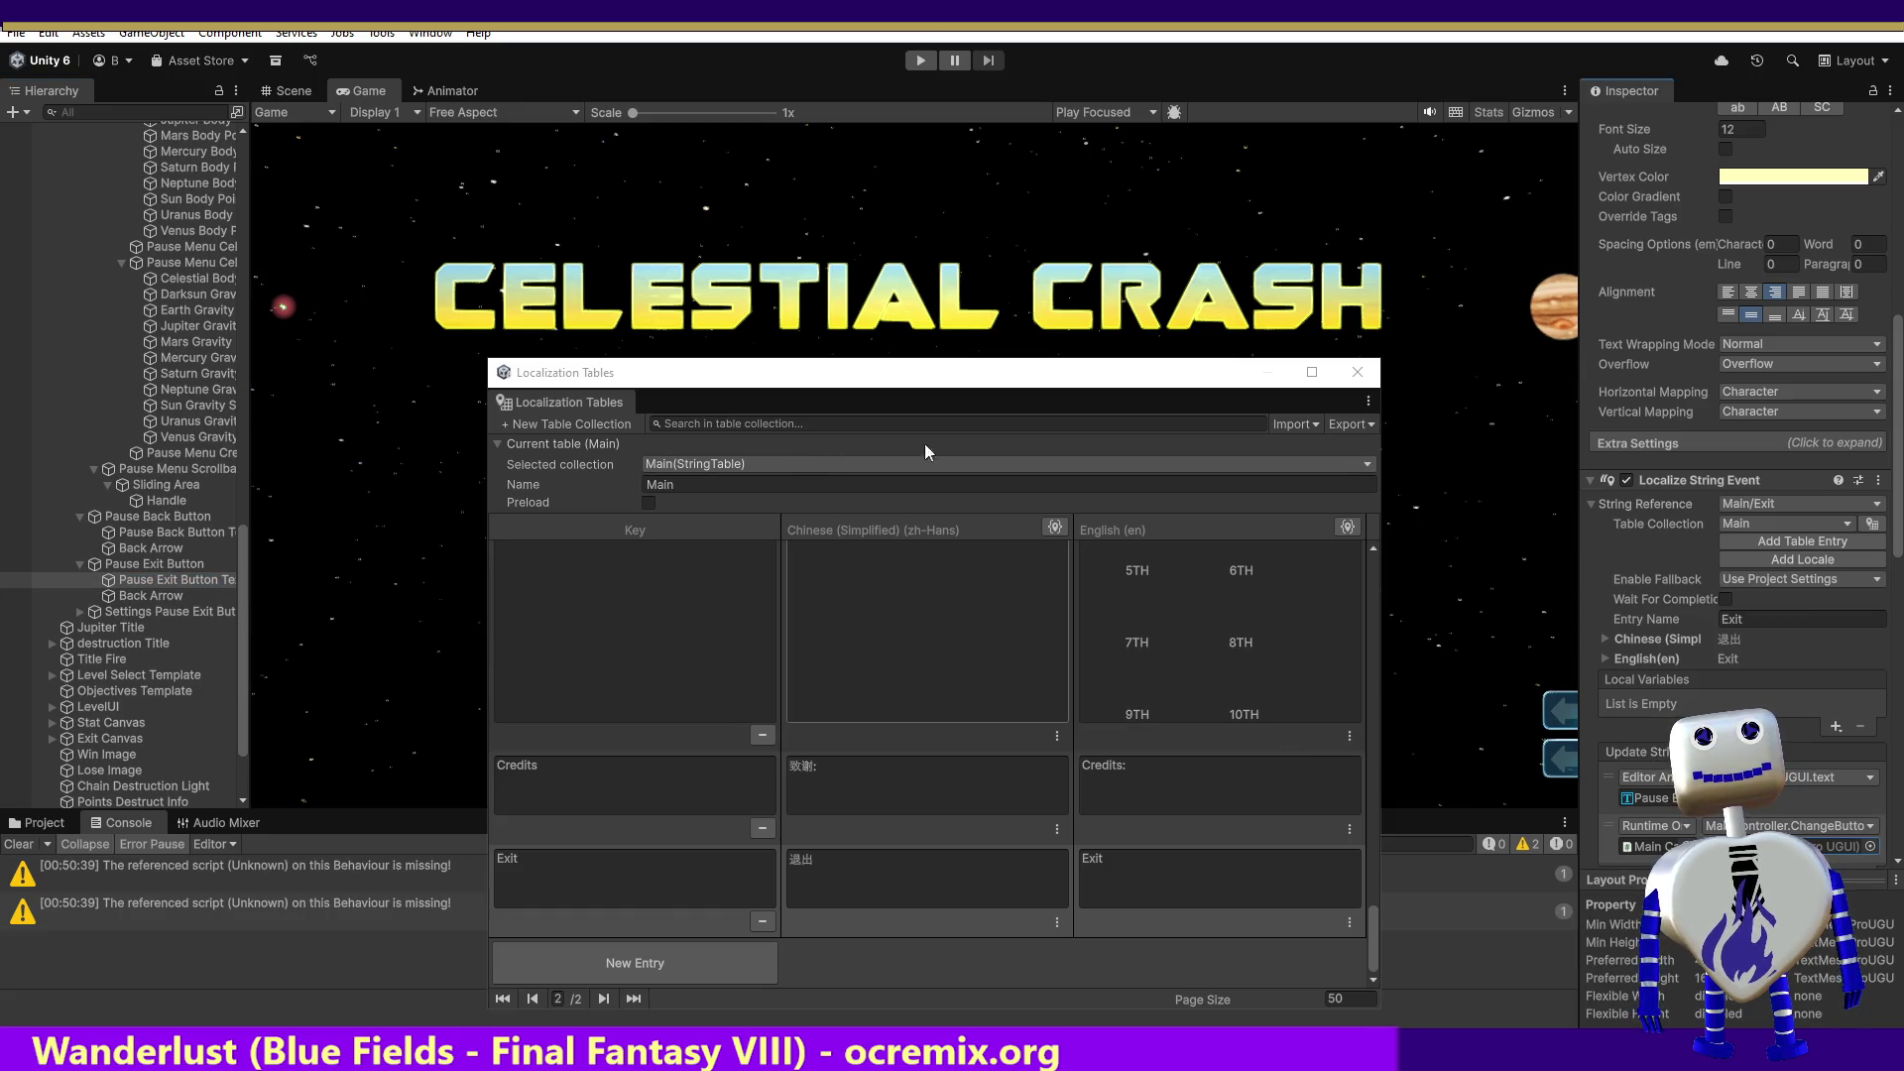
left_click(1871, 848)
key("ctrl+v")
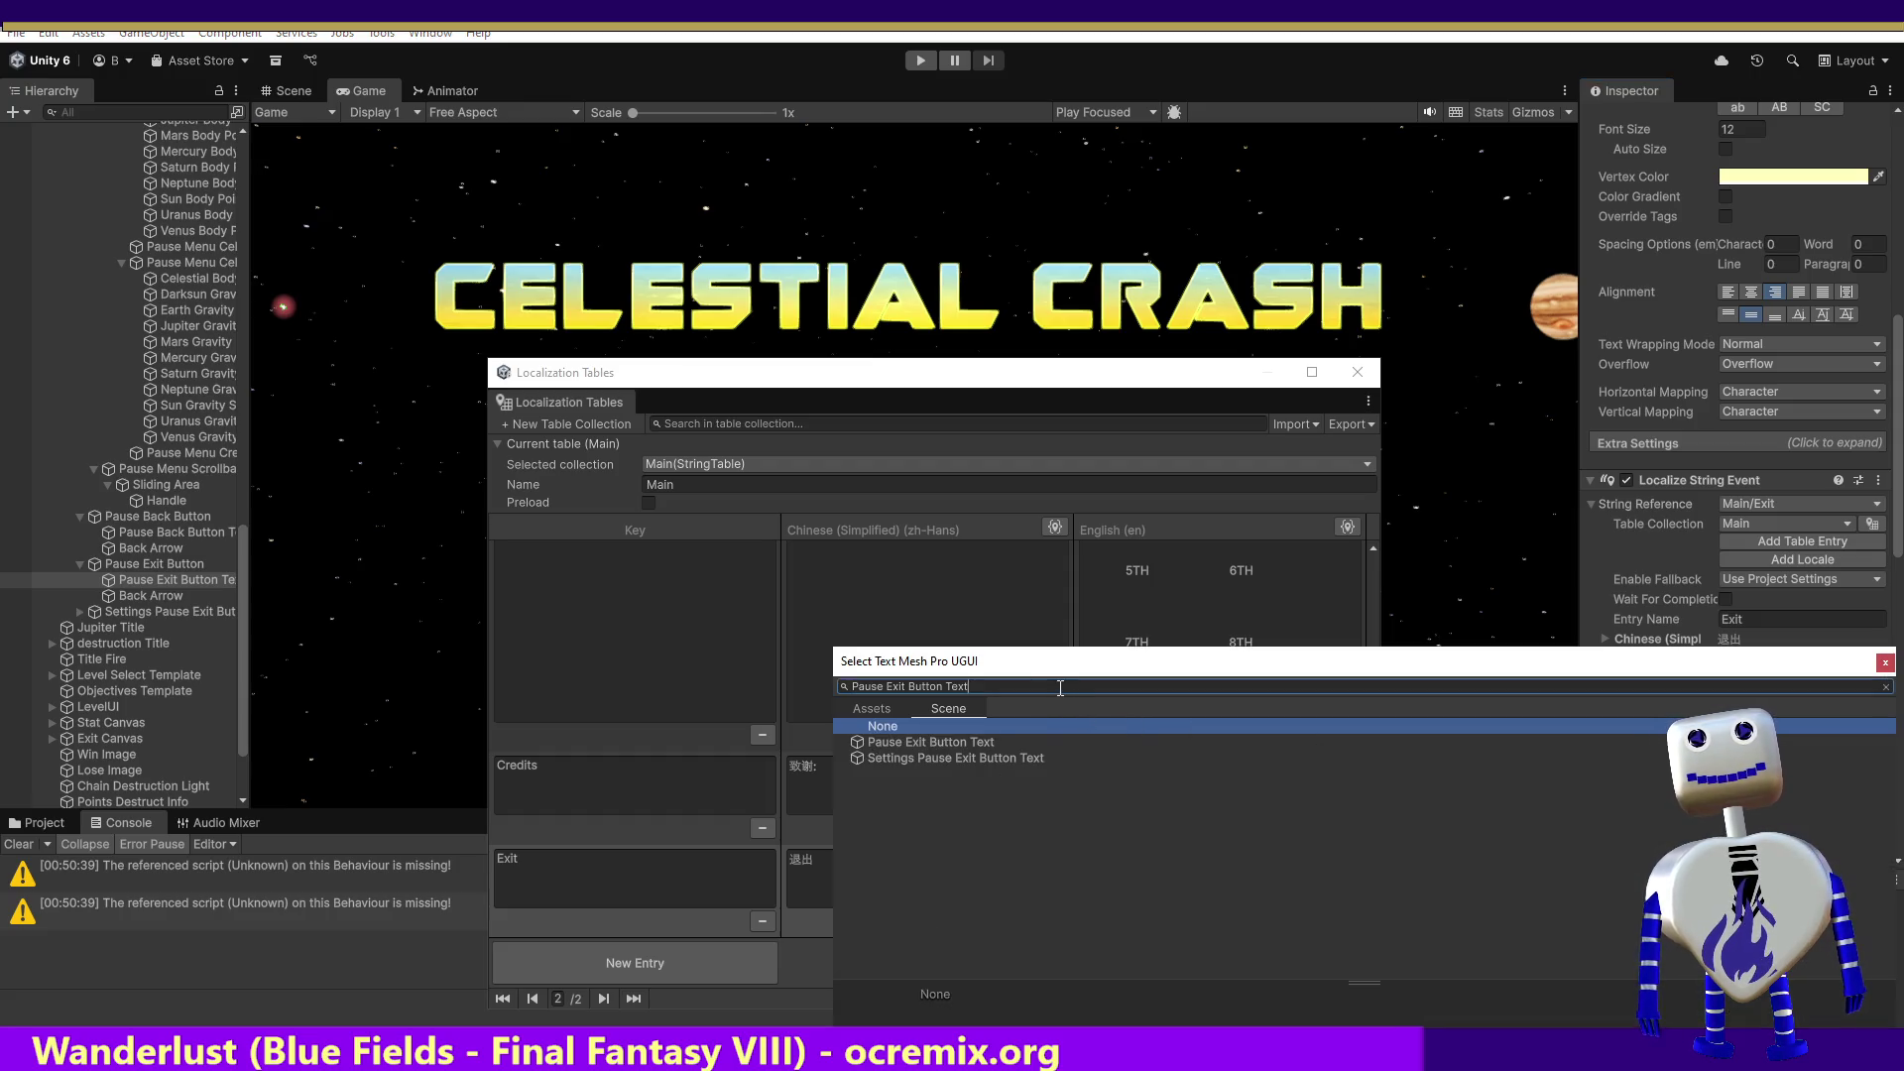
double_click(932, 742)
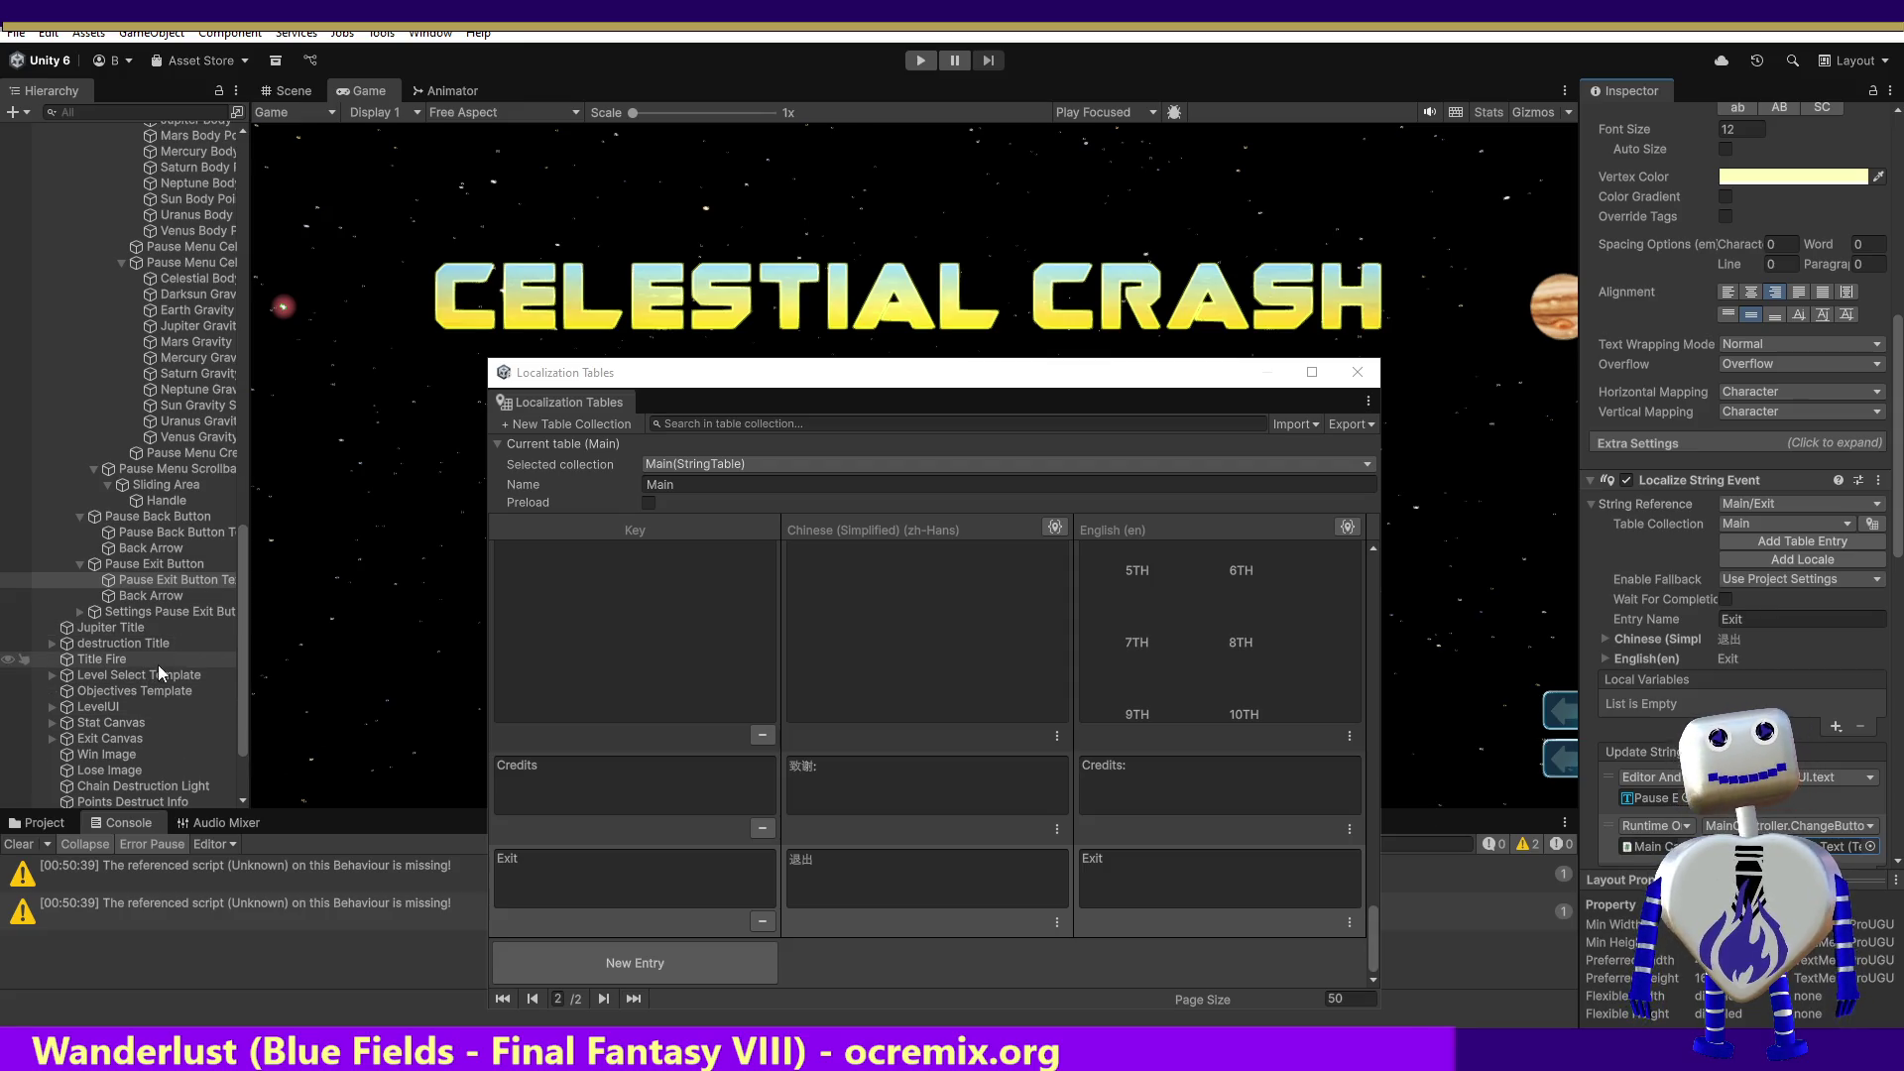
Step: Expand the settings exit button and select Settings Pause Exit Button Text
left_click(79, 611)
left_click(128, 625)
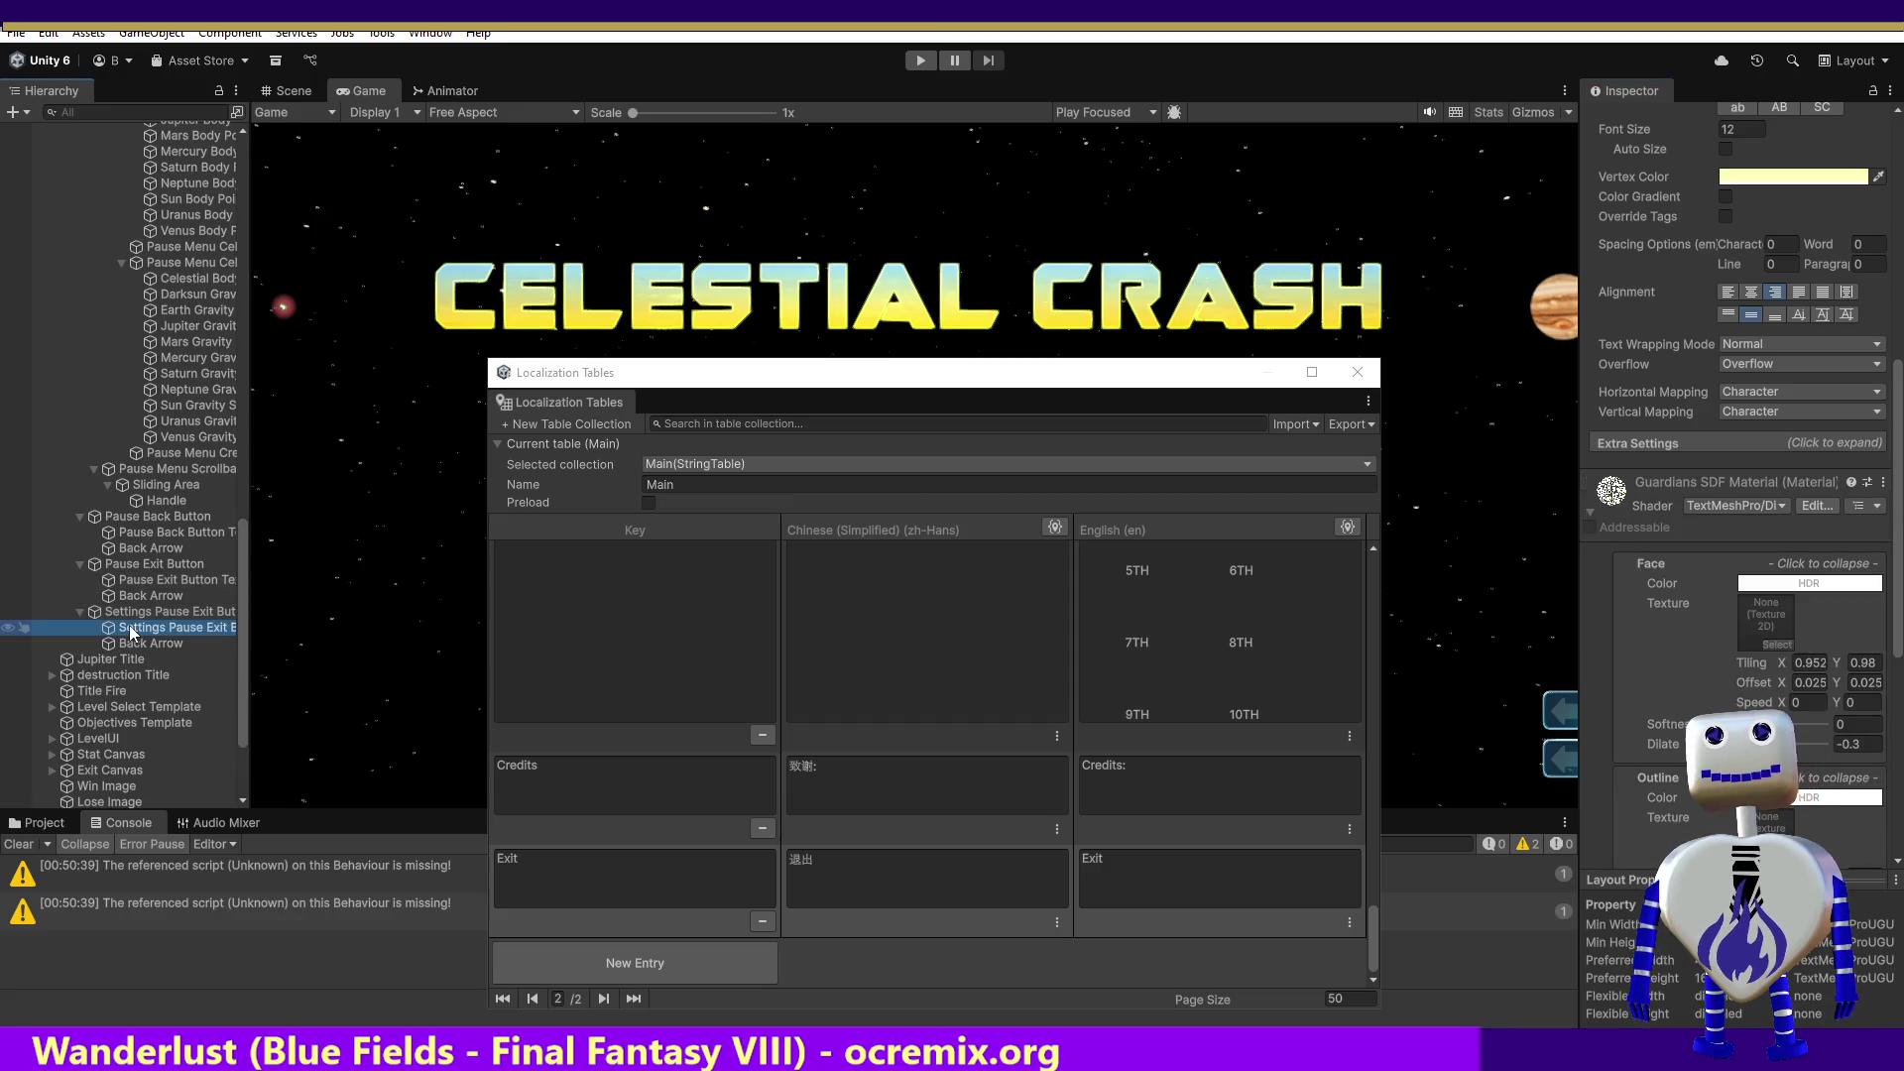
left_click(123, 610)
left_click(127, 627)
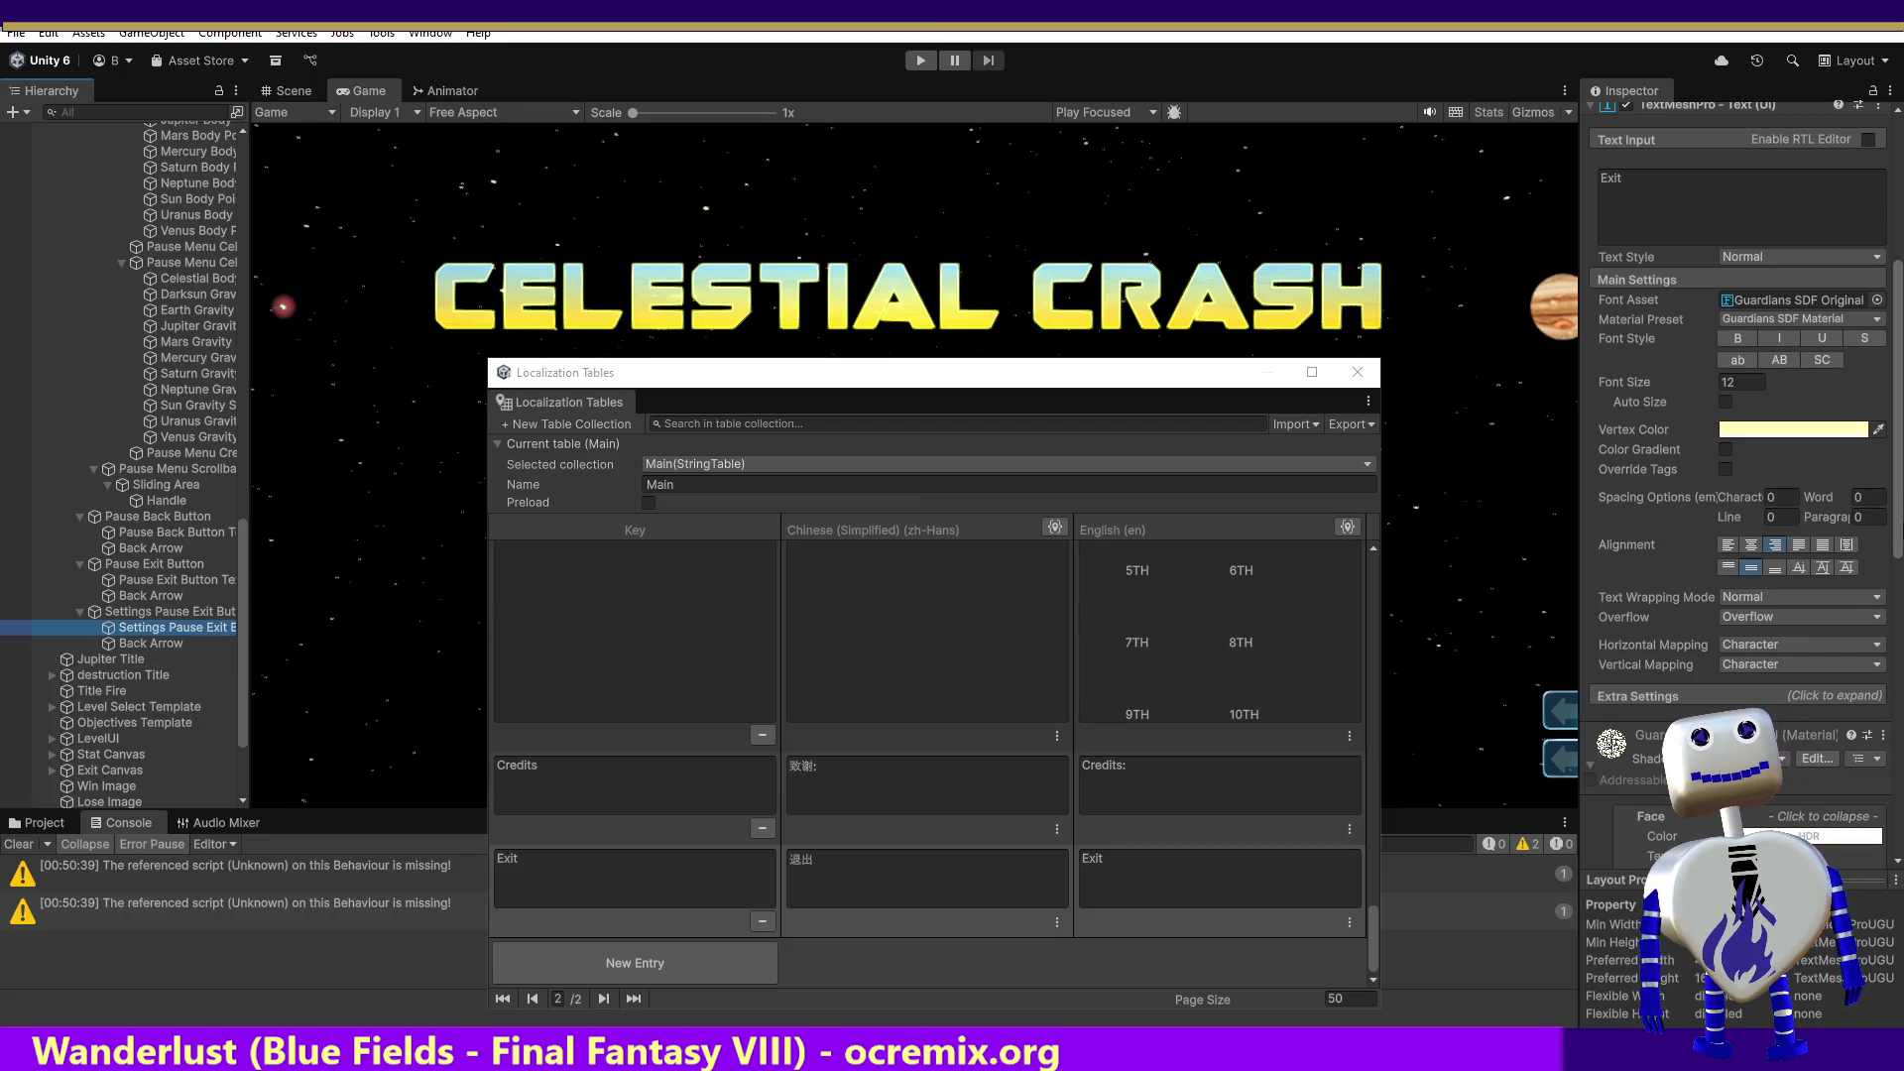
Step: Localize its TextMeshPro text and set the String Reference to Main/Exit
left_click_drag(1898, 542, 1898, 397)
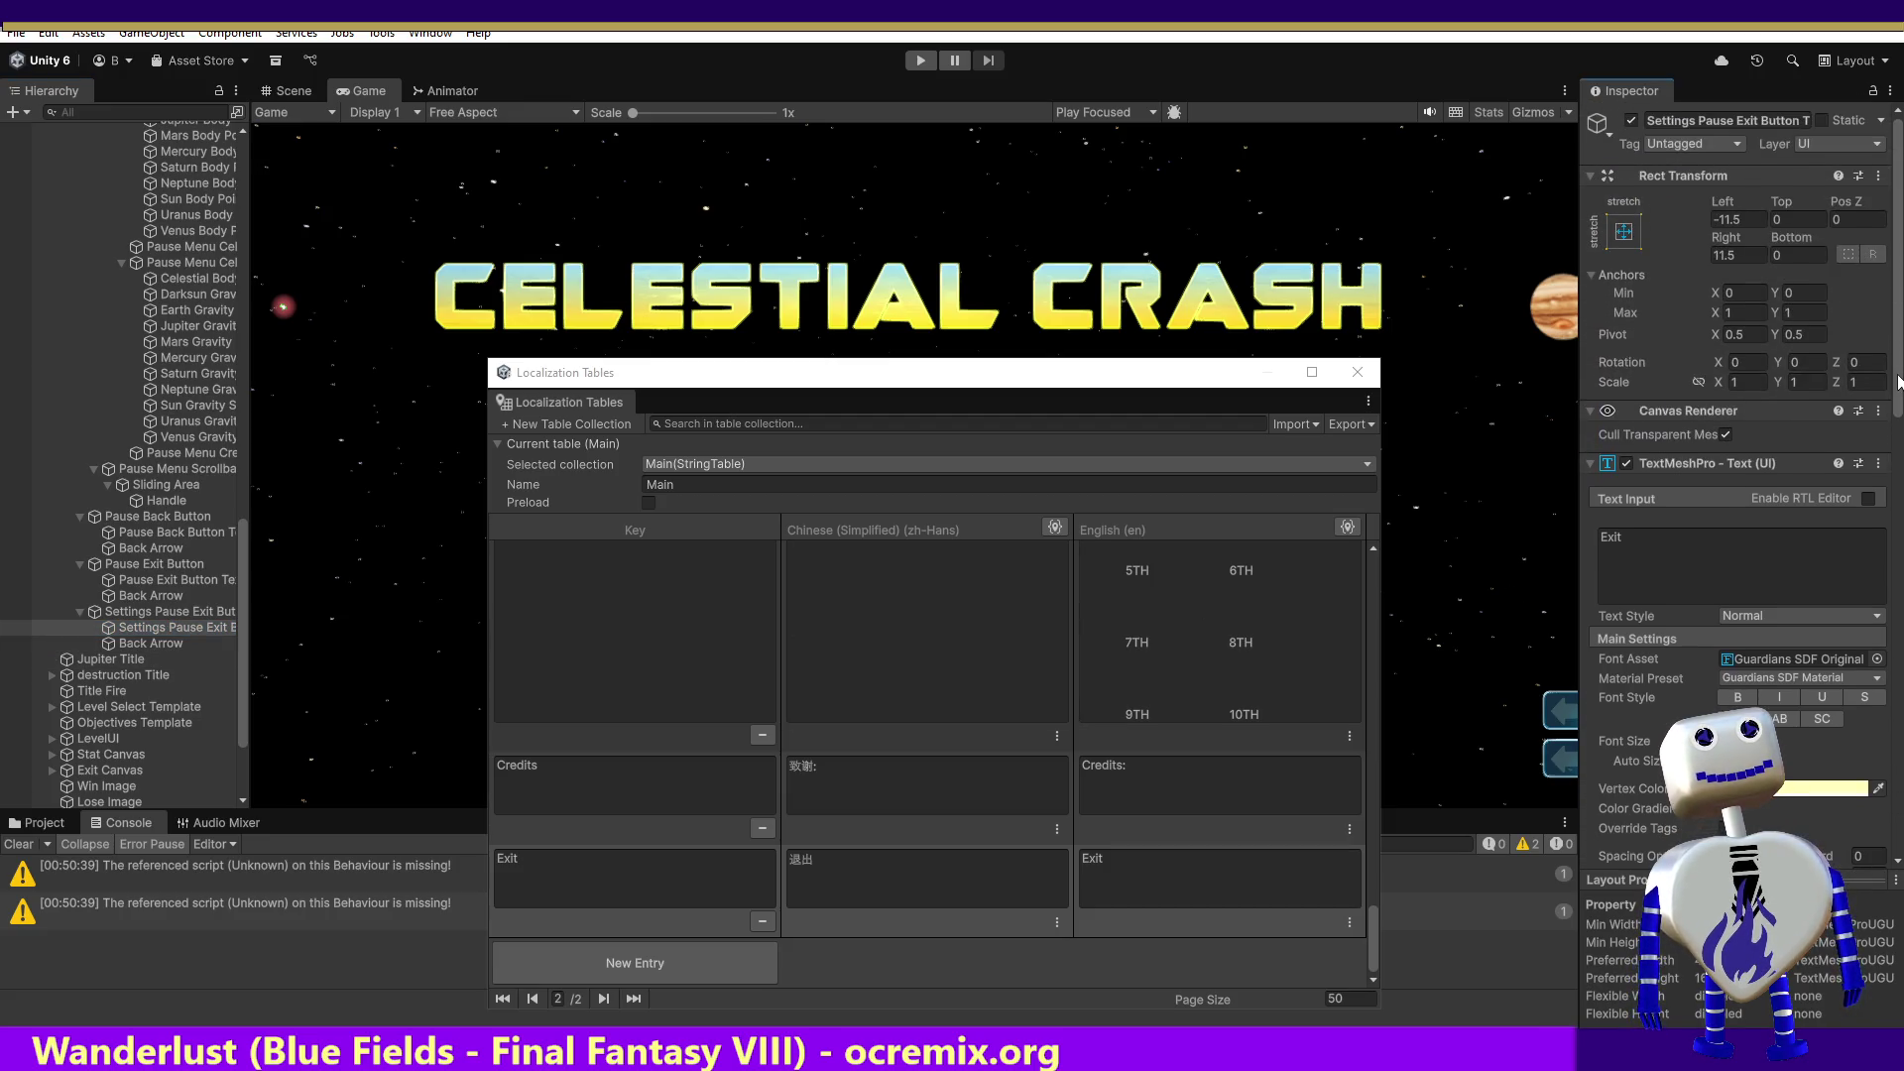
left_click(1878, 464)
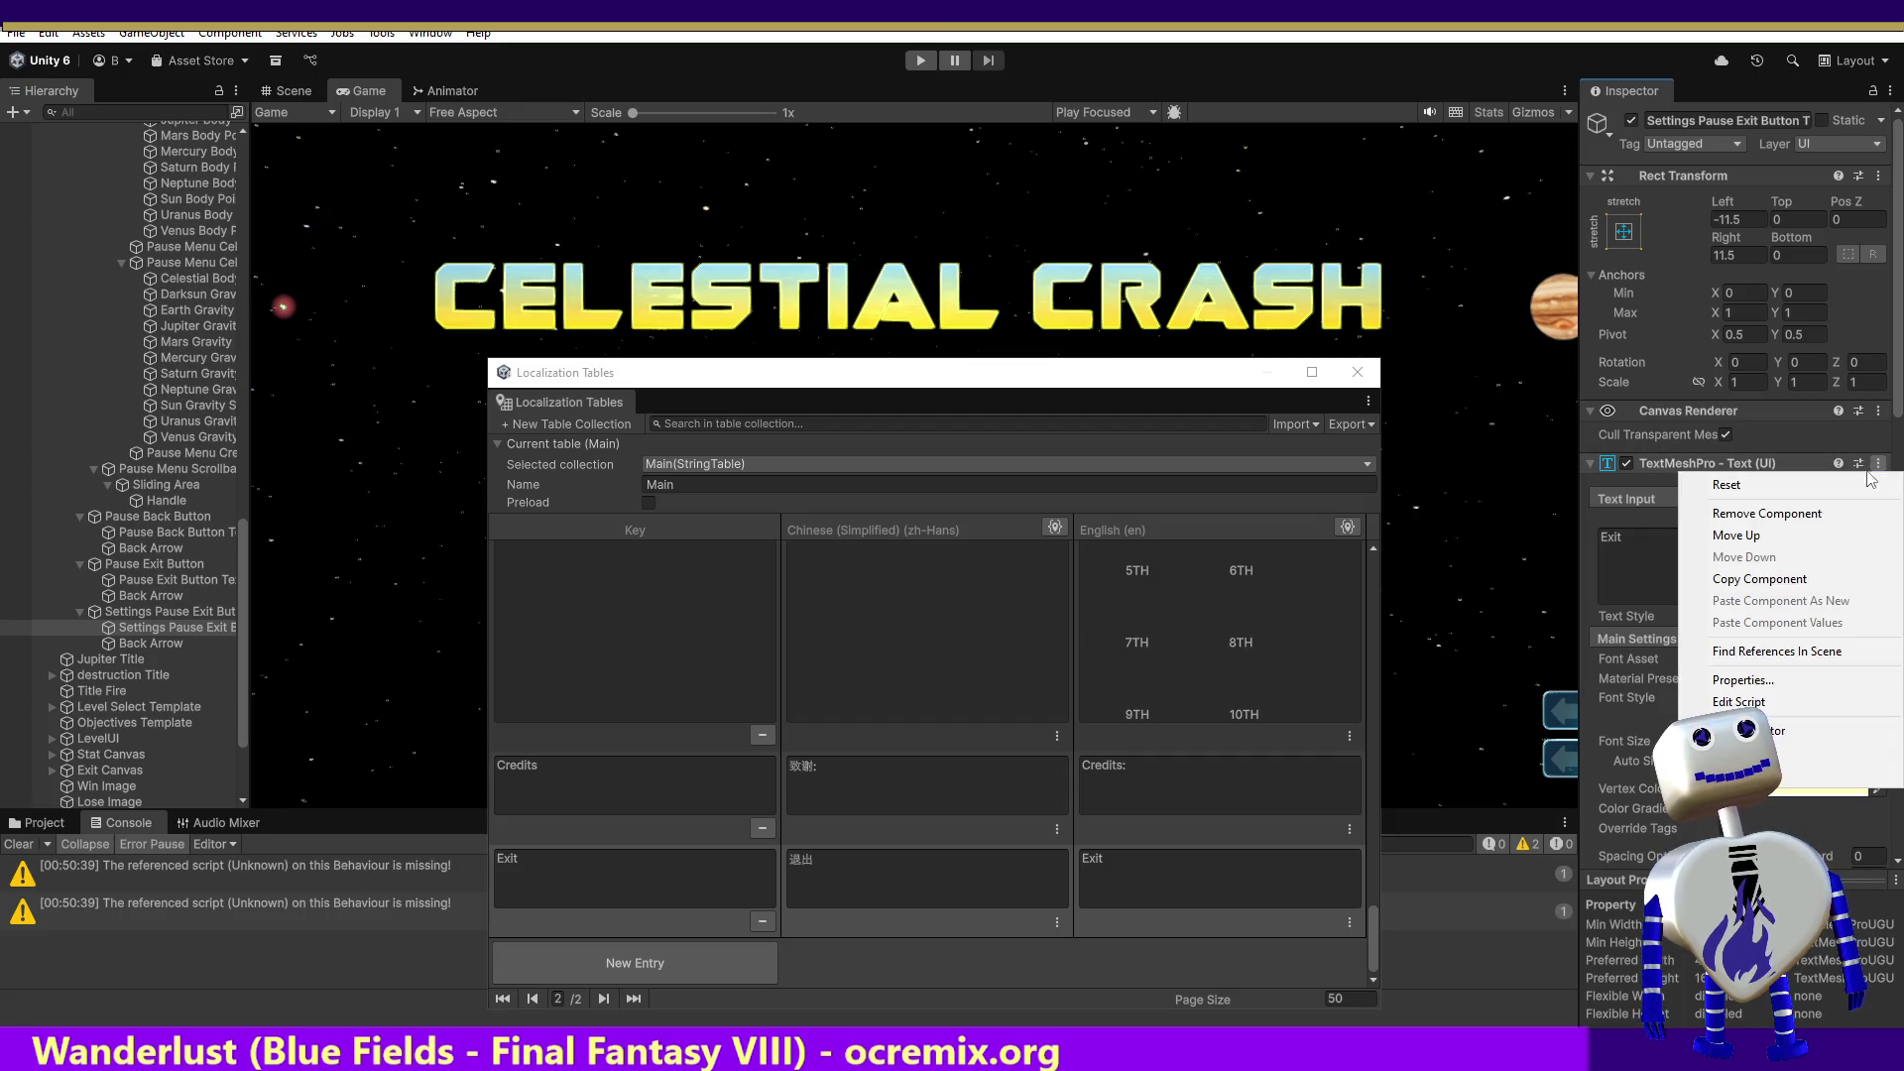
left_click(1834, 773)
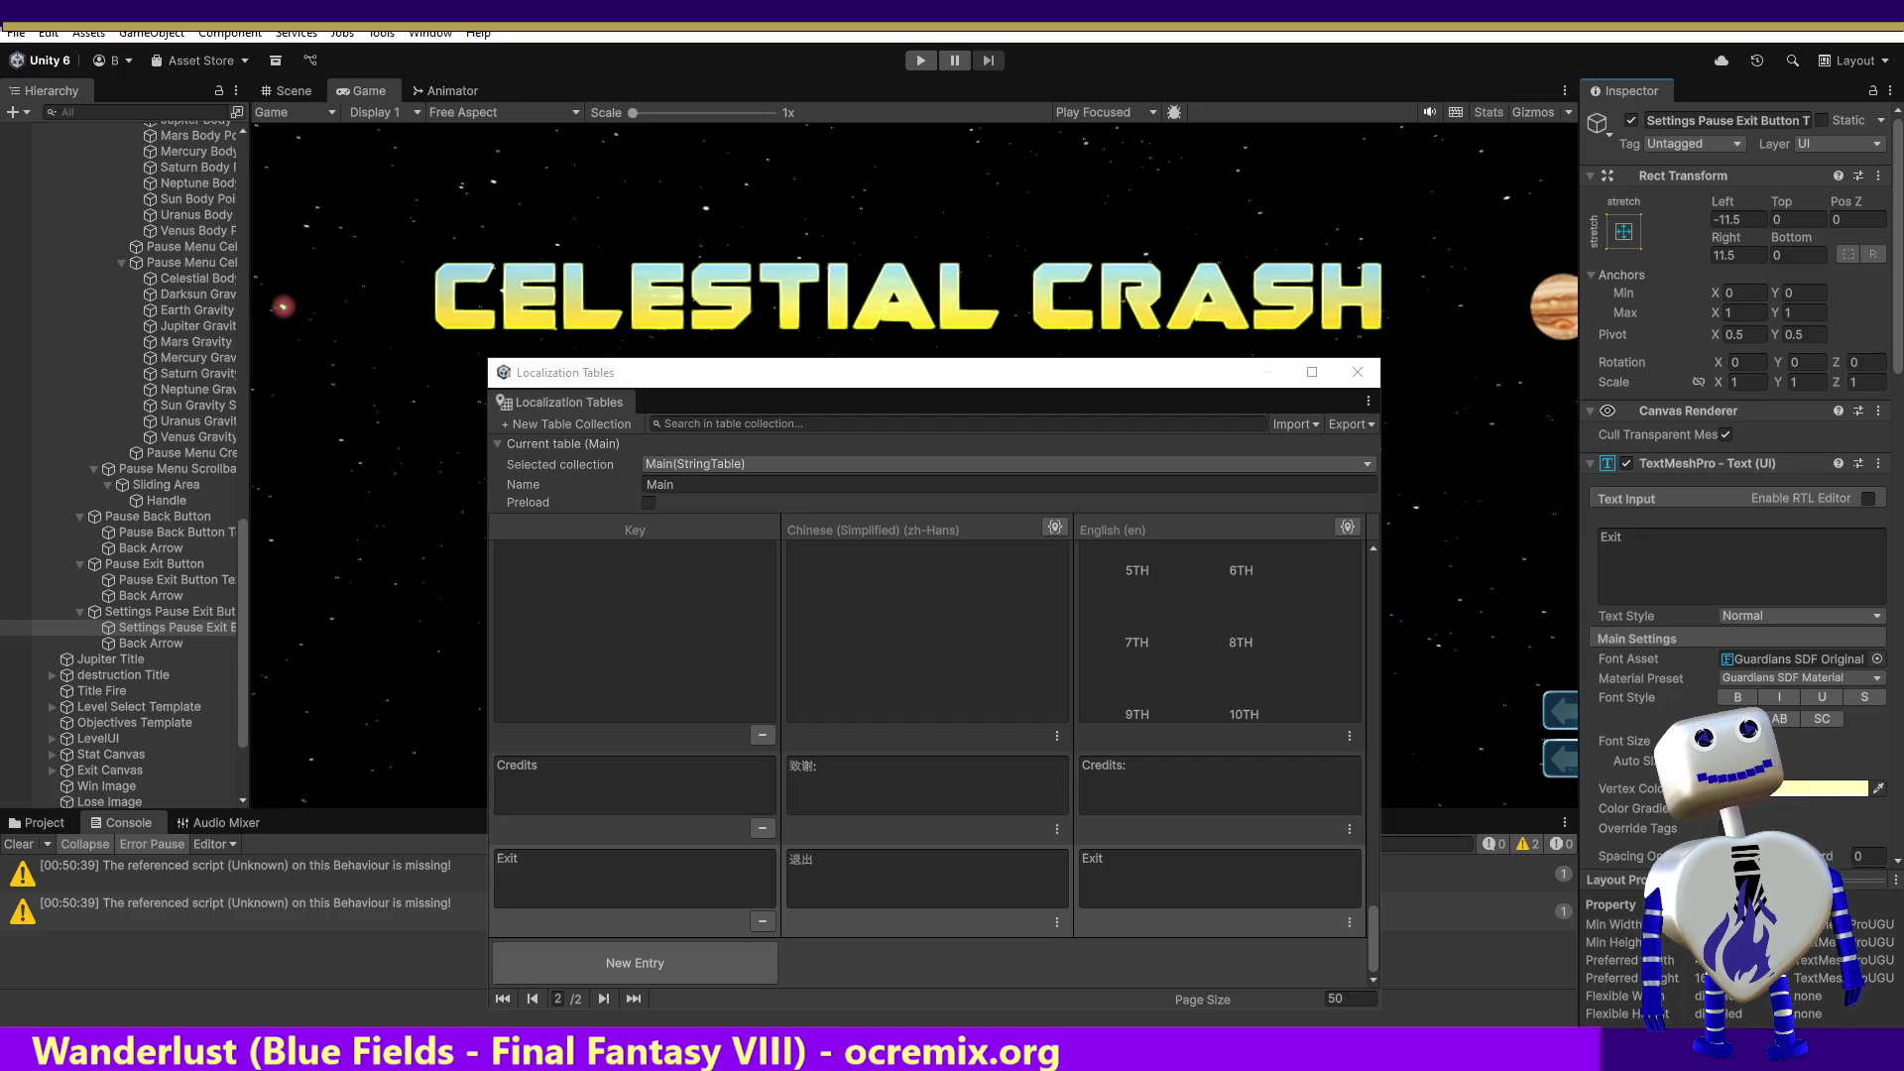
left_click_drag(1898, 357, 1898, 524)
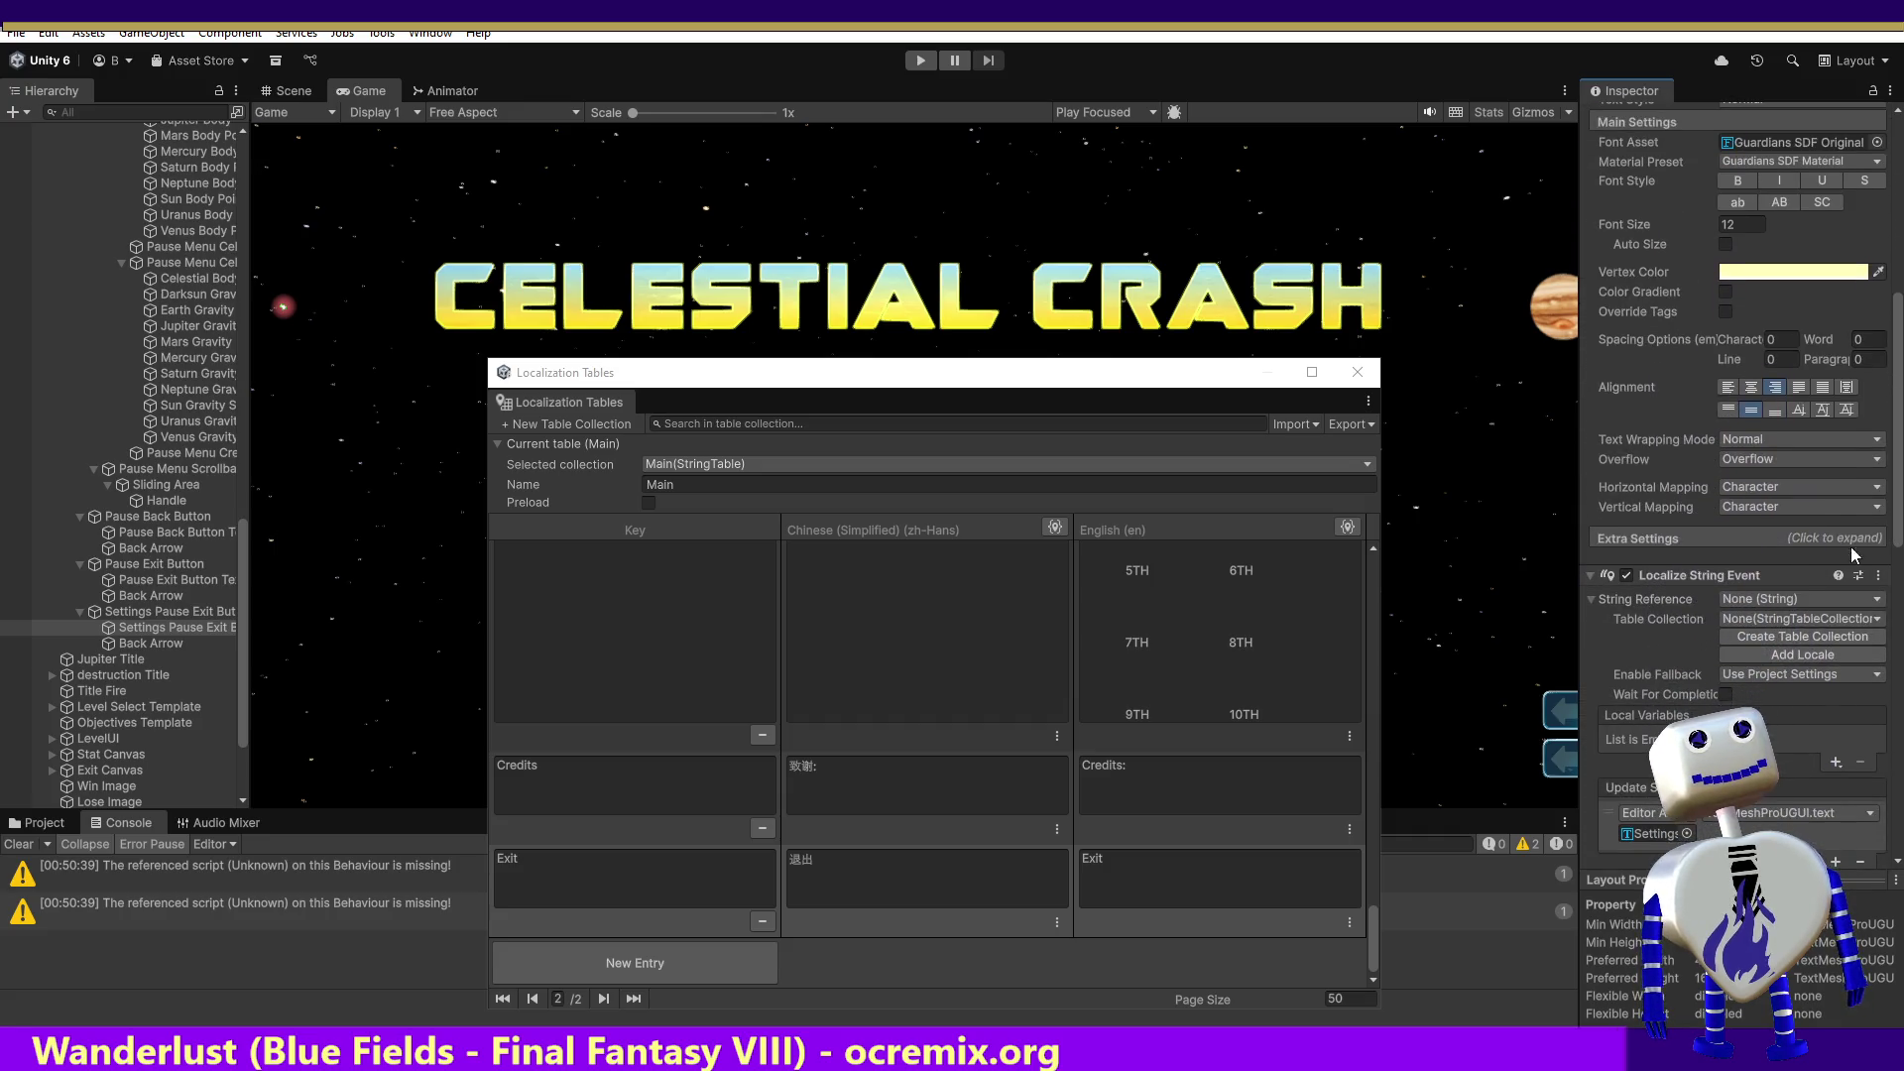
left_click(1811, 593)
type("ex")
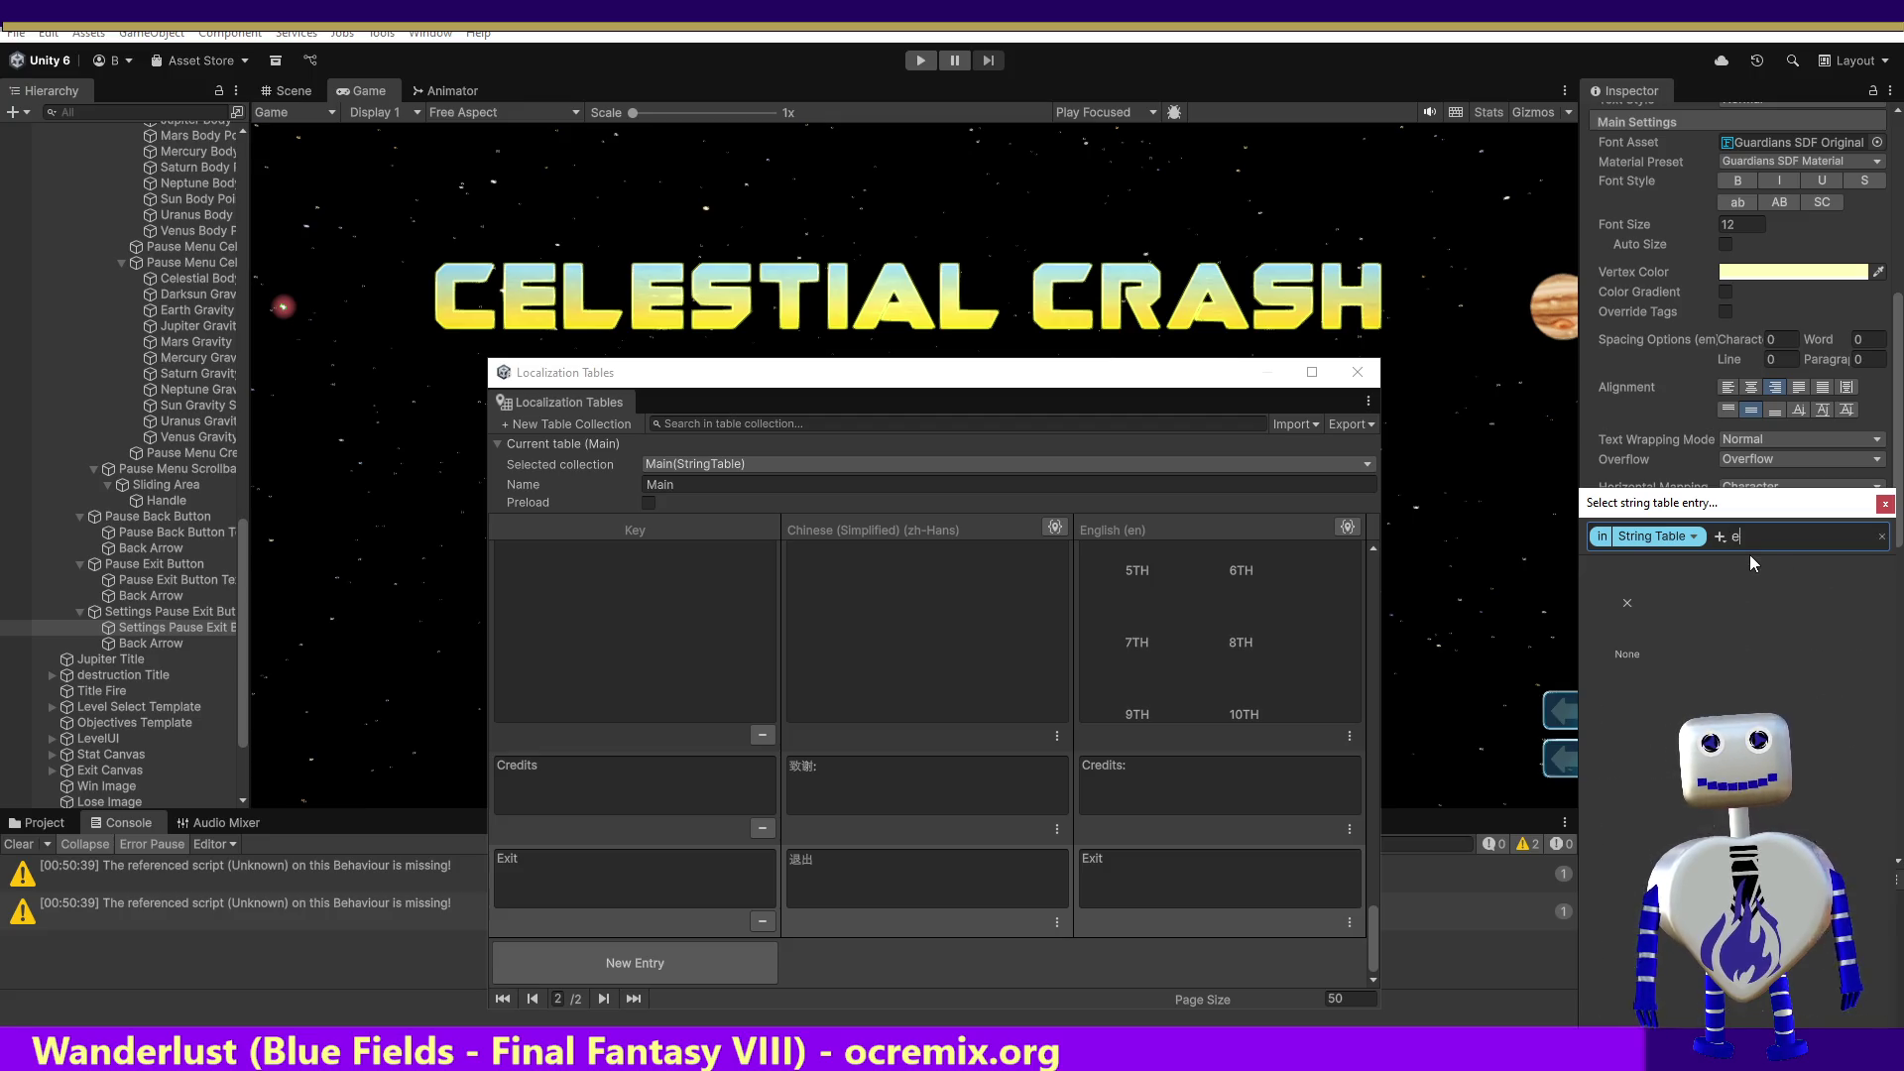
left_click(1735, 593)
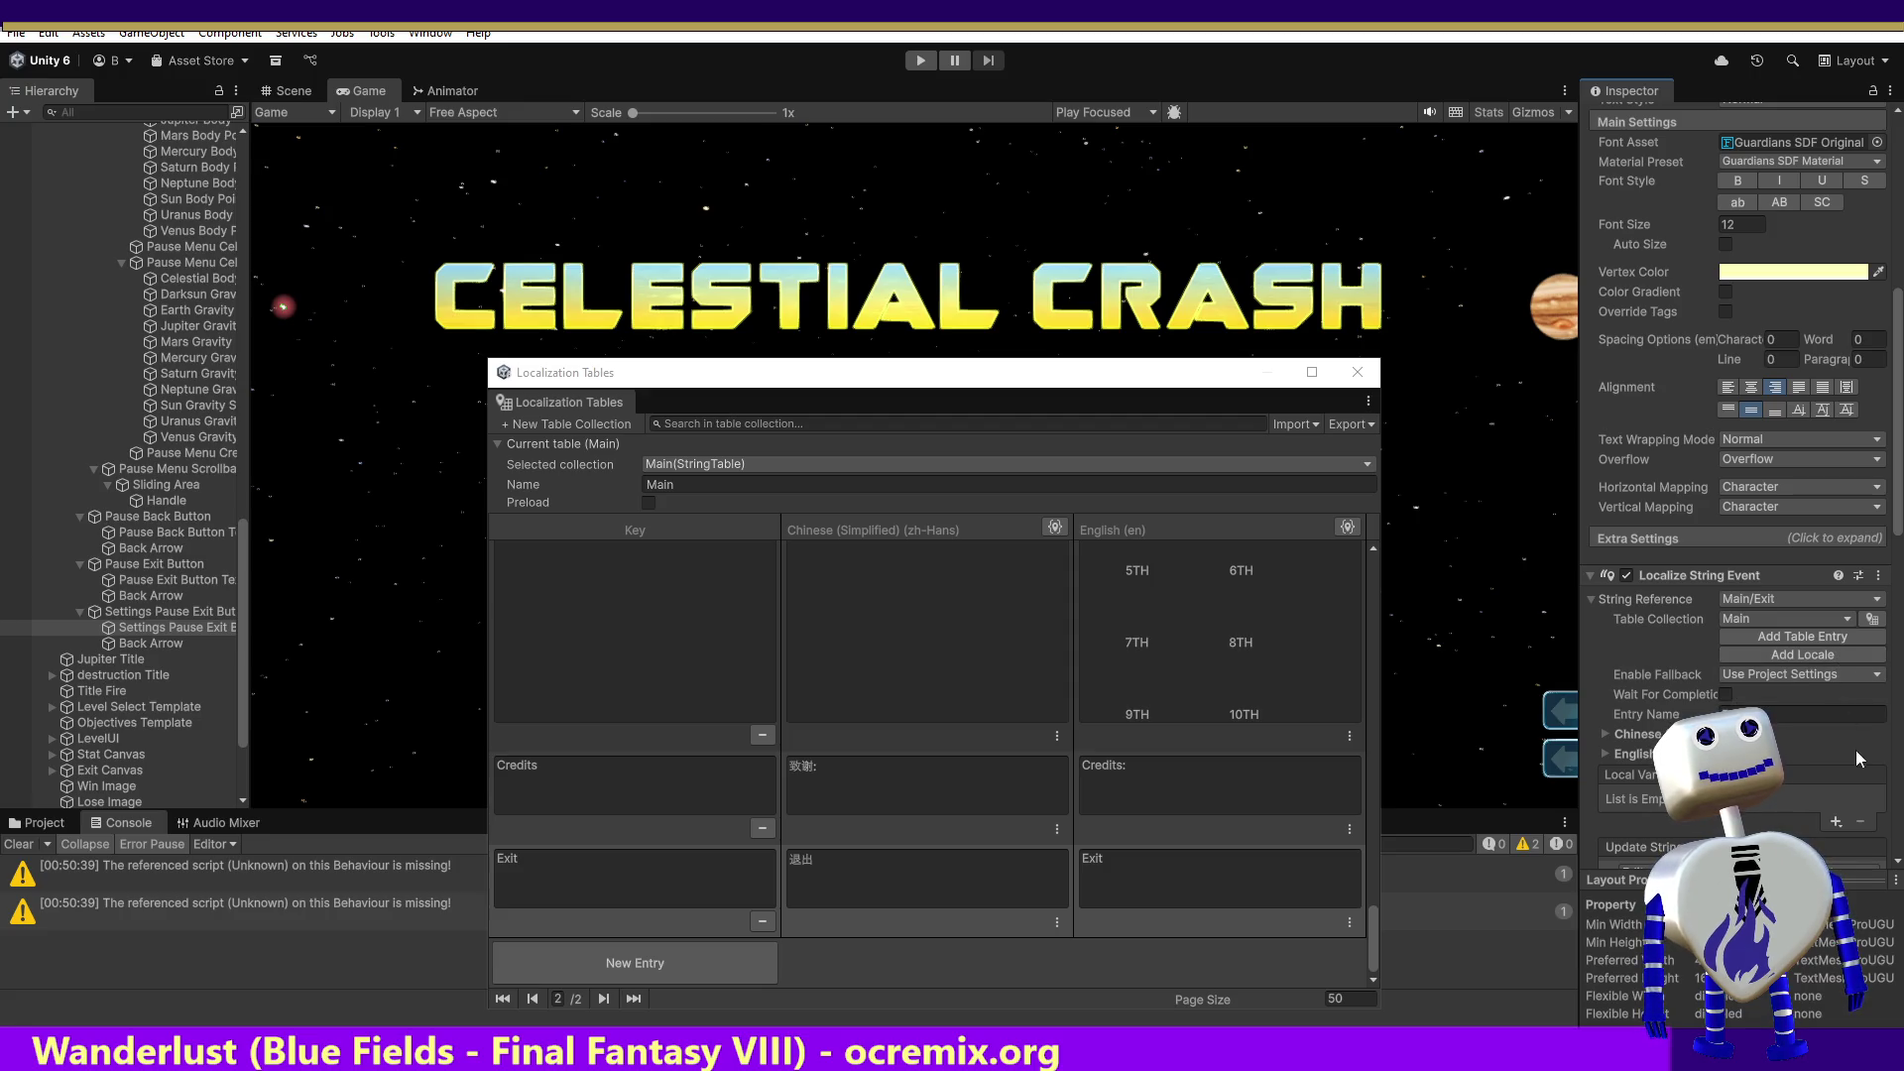
scroll(1896, 522, "down", 5)
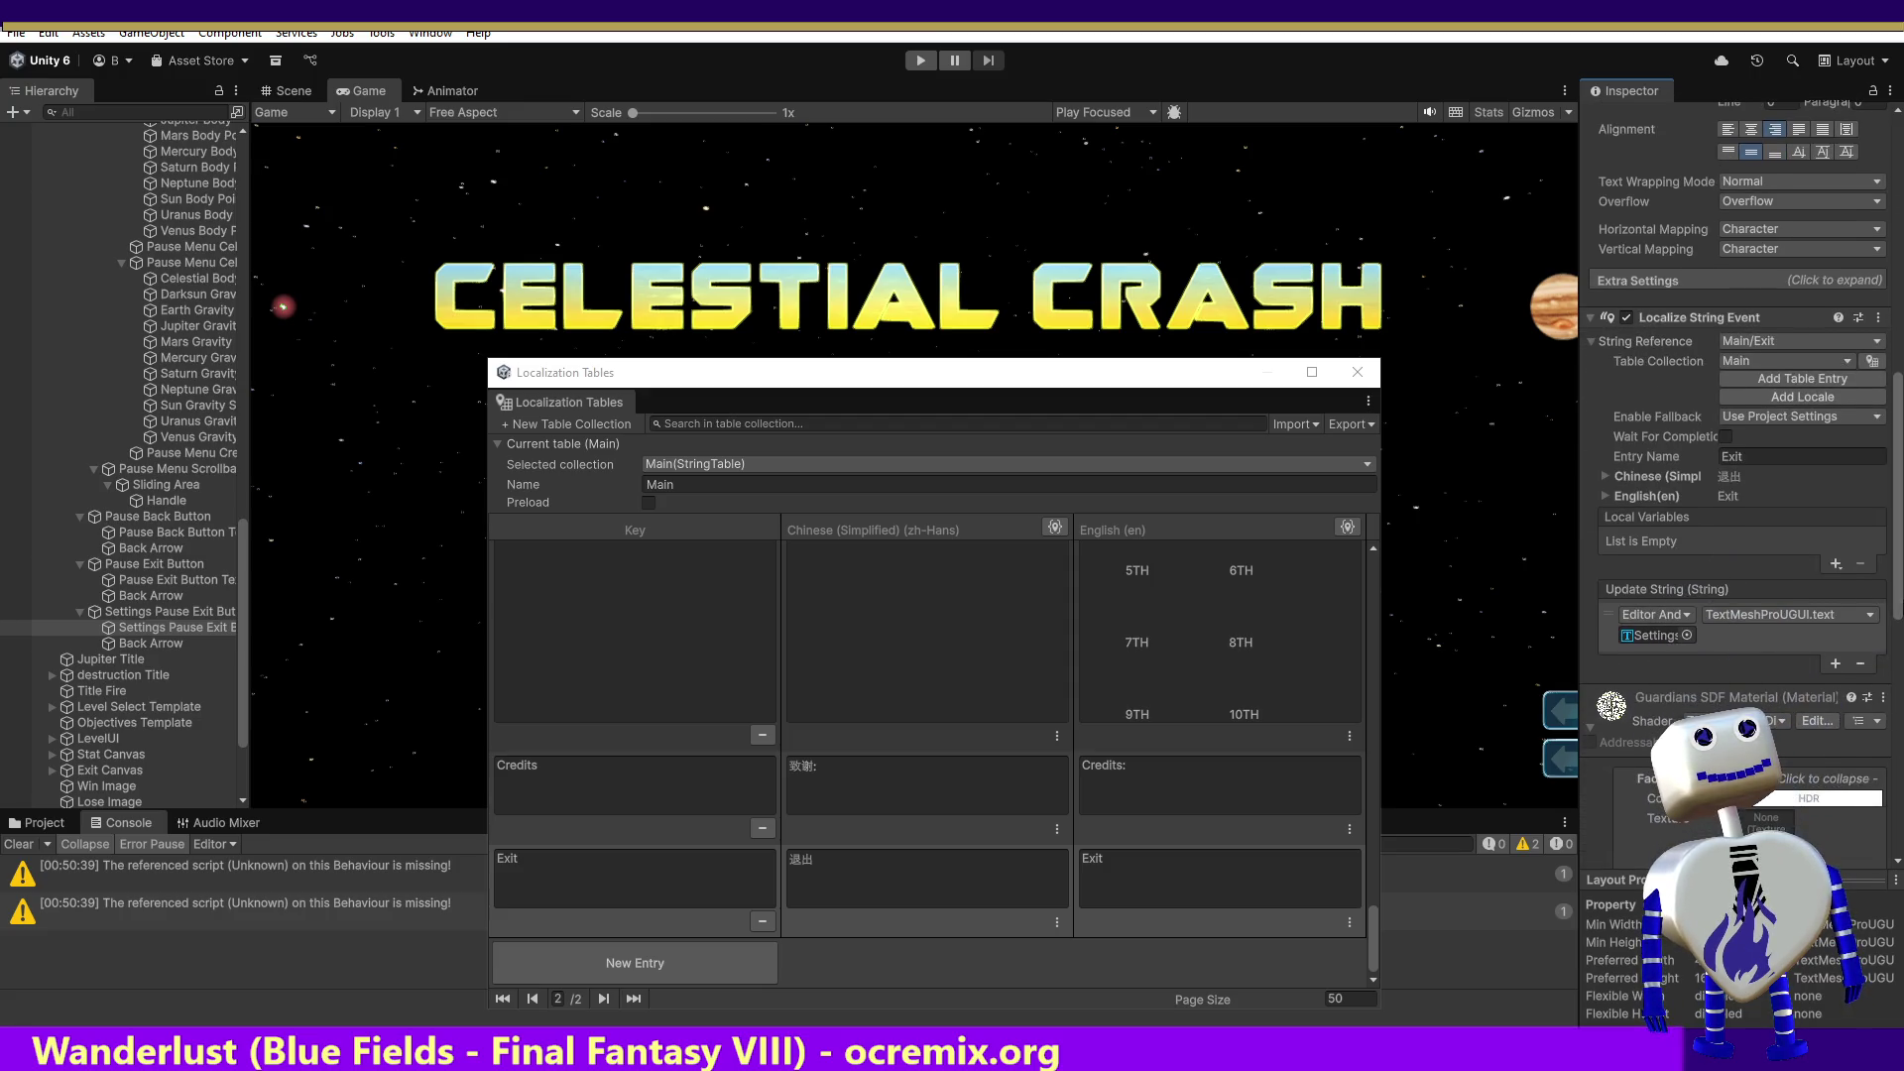
Step: Add an Update String action calling MainController.ChangeButtonTextFontSettings
left_click(1836, 665)
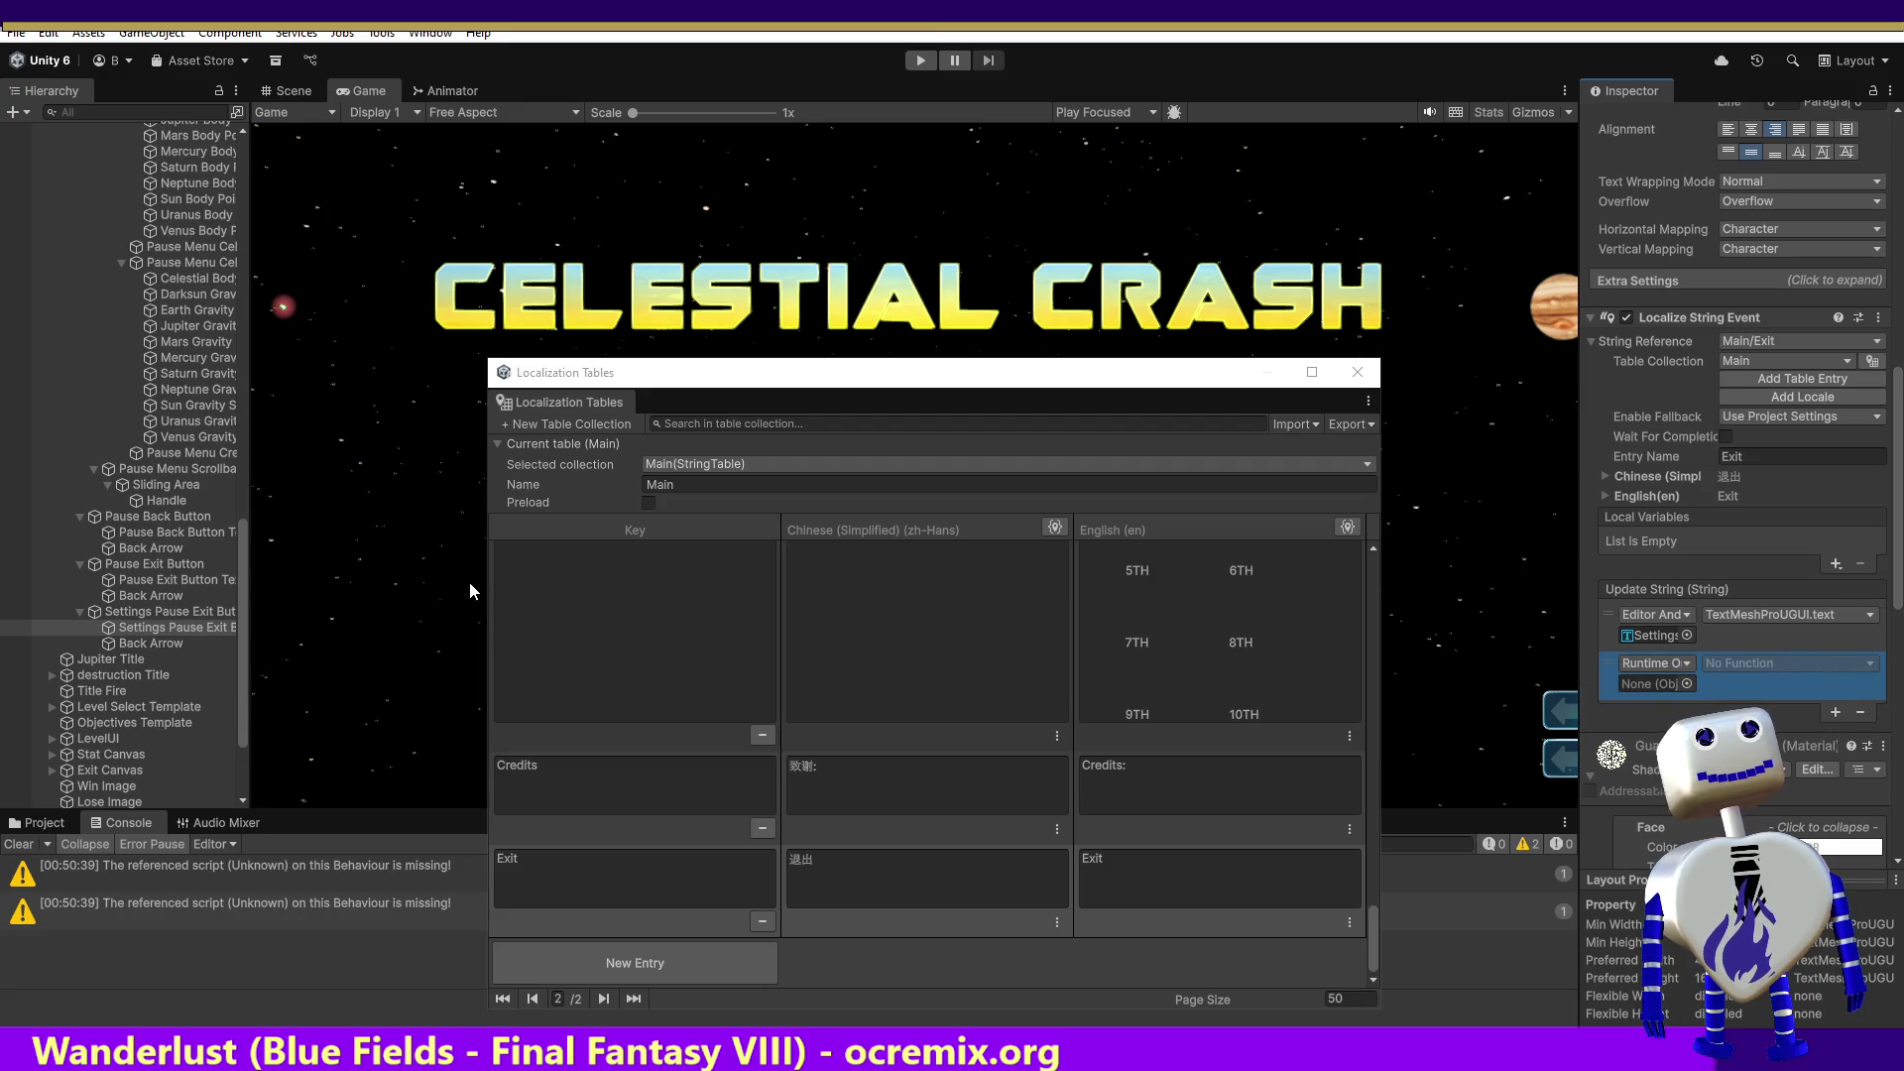
mouse_move(242, 574)
left_mouse_down()
mouse_move(205, 163)
mouse_move(929, 879)
mouse_move(1762, 678)
left_mouse_up()
left_click(1762, 666)
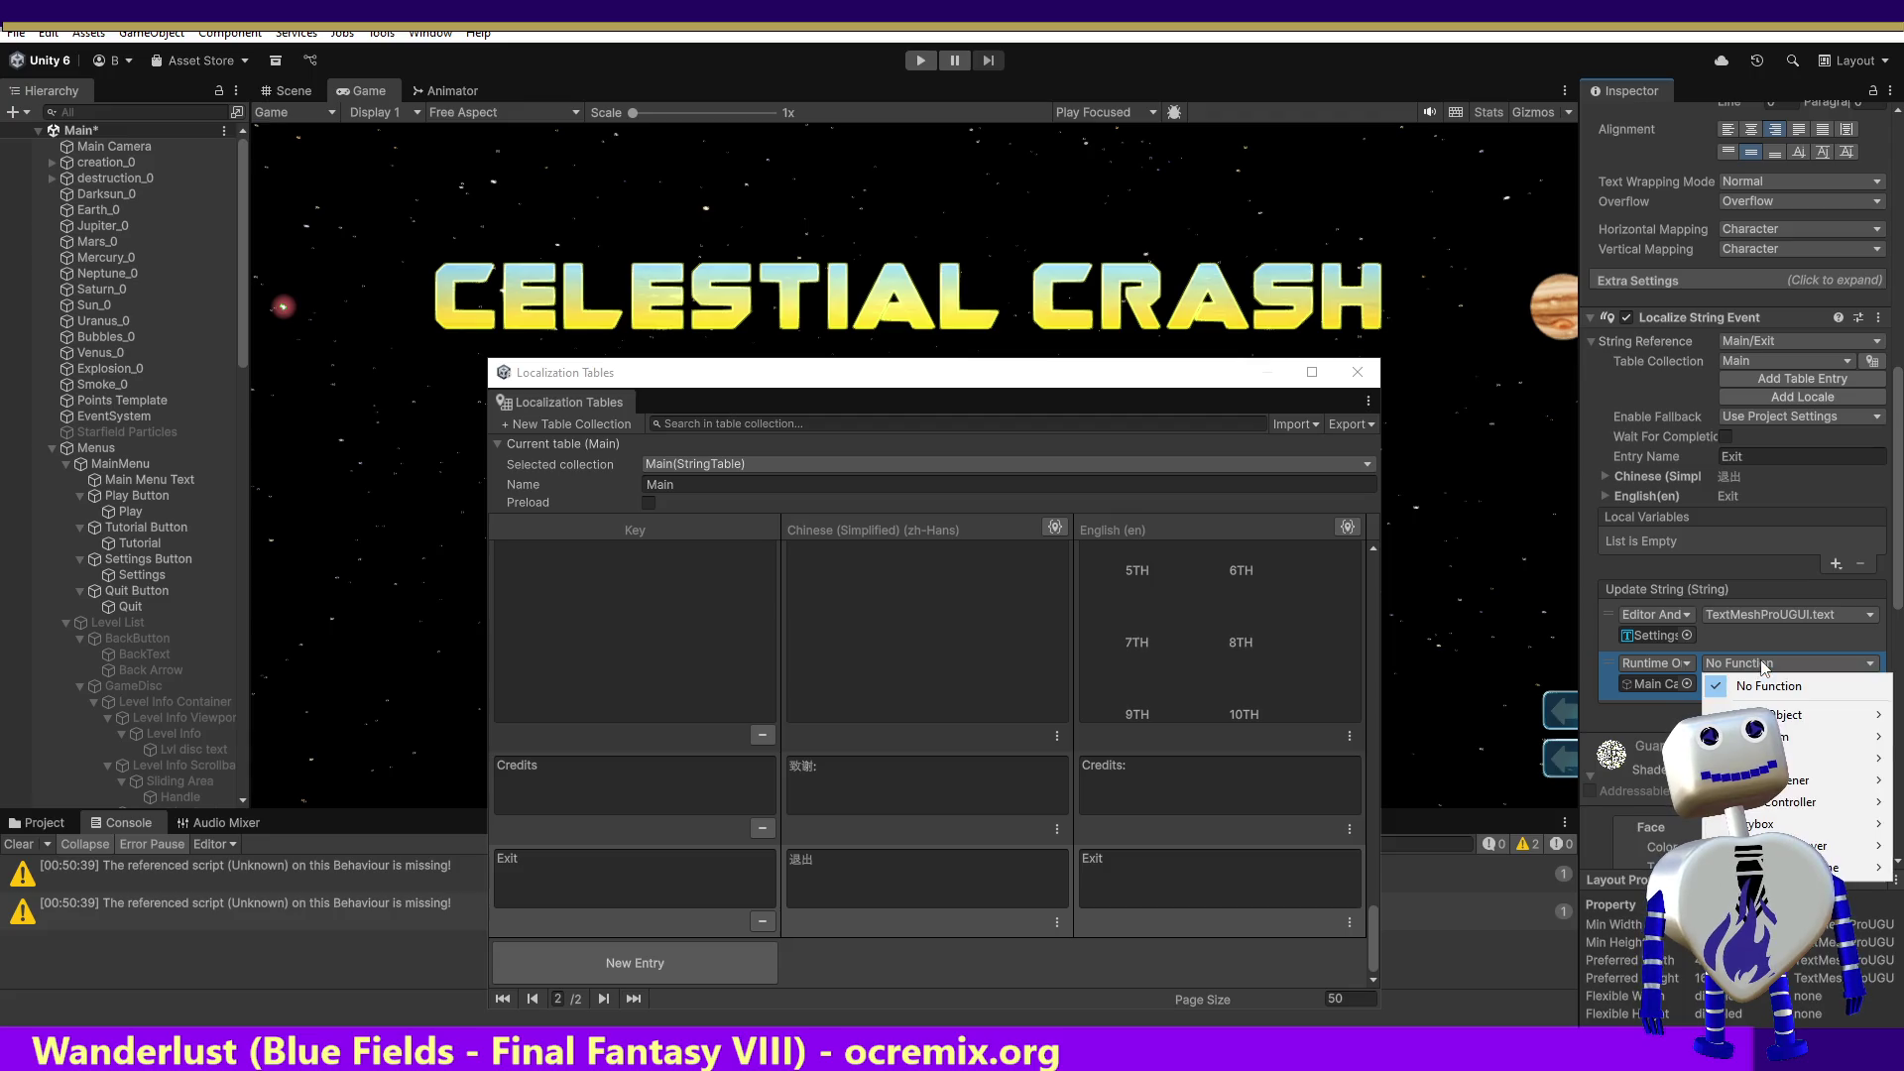
mouse_move(1840, 812)
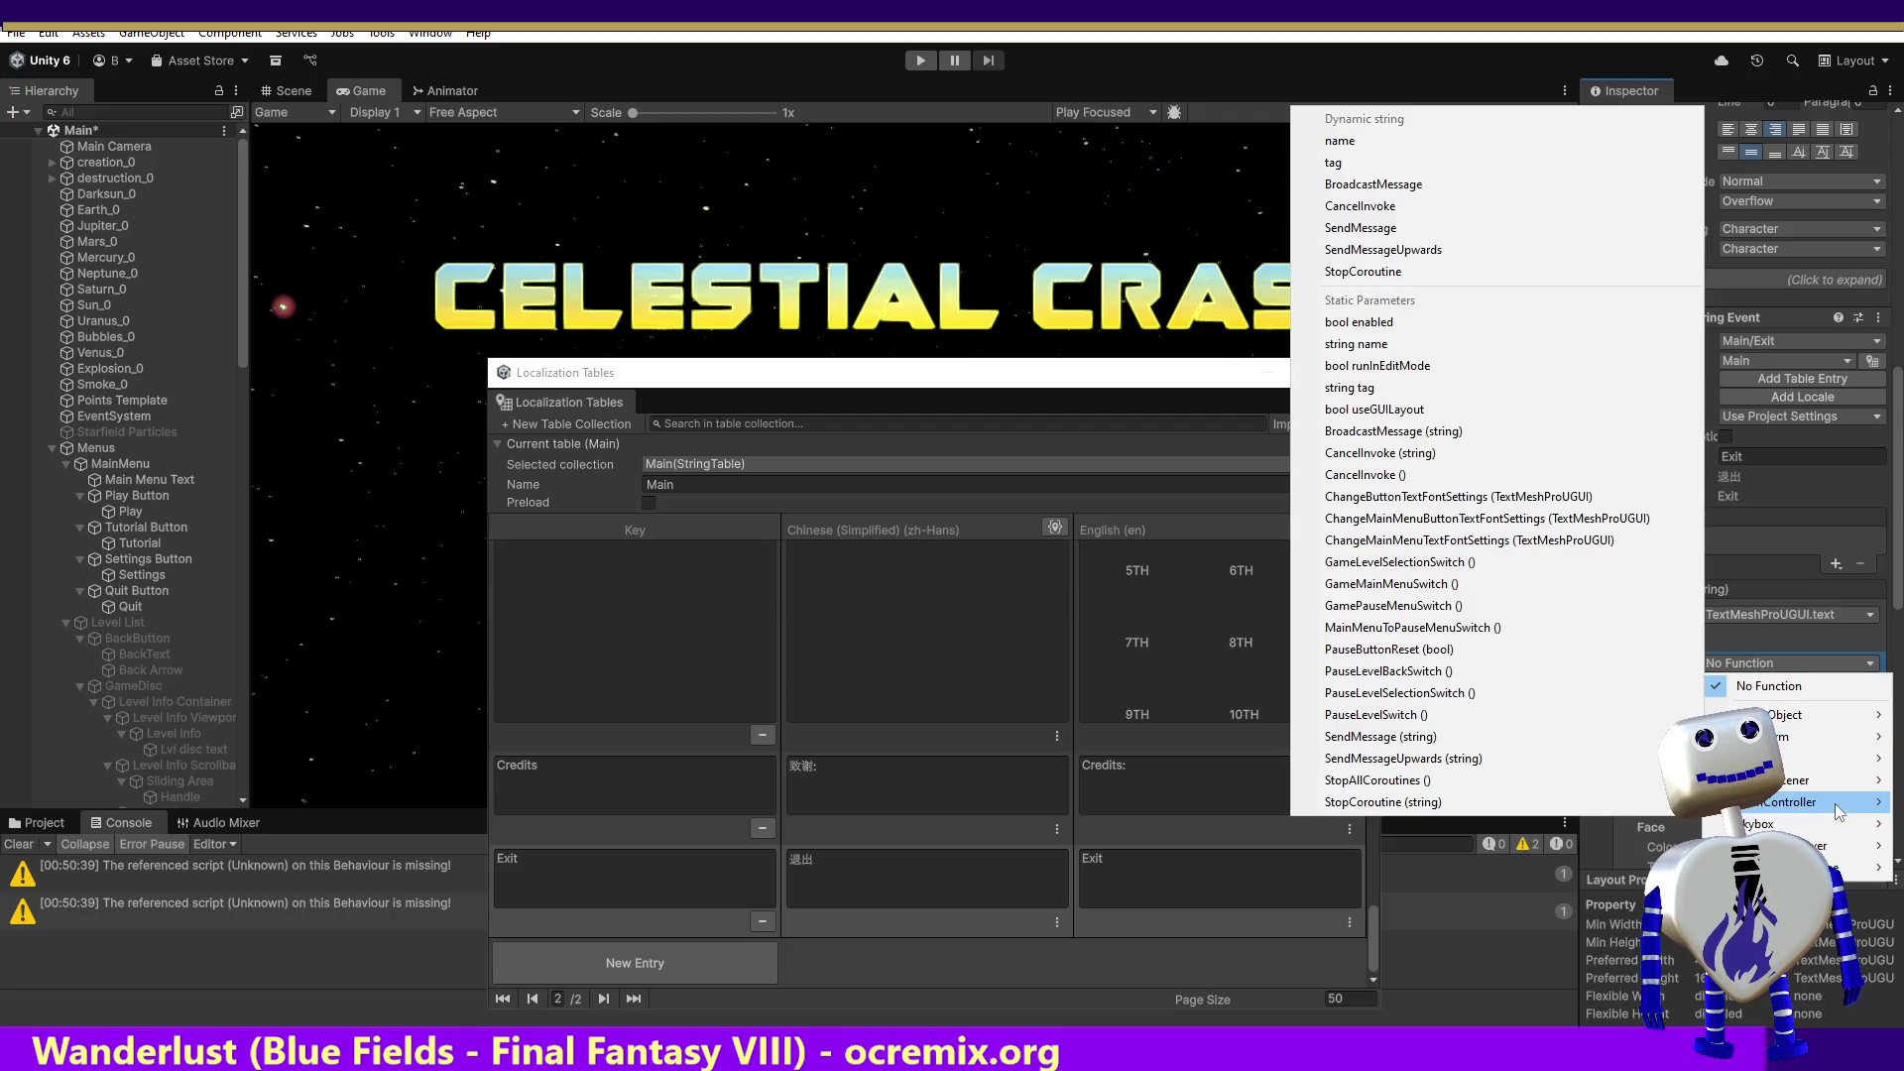
left_click(1468, 495)
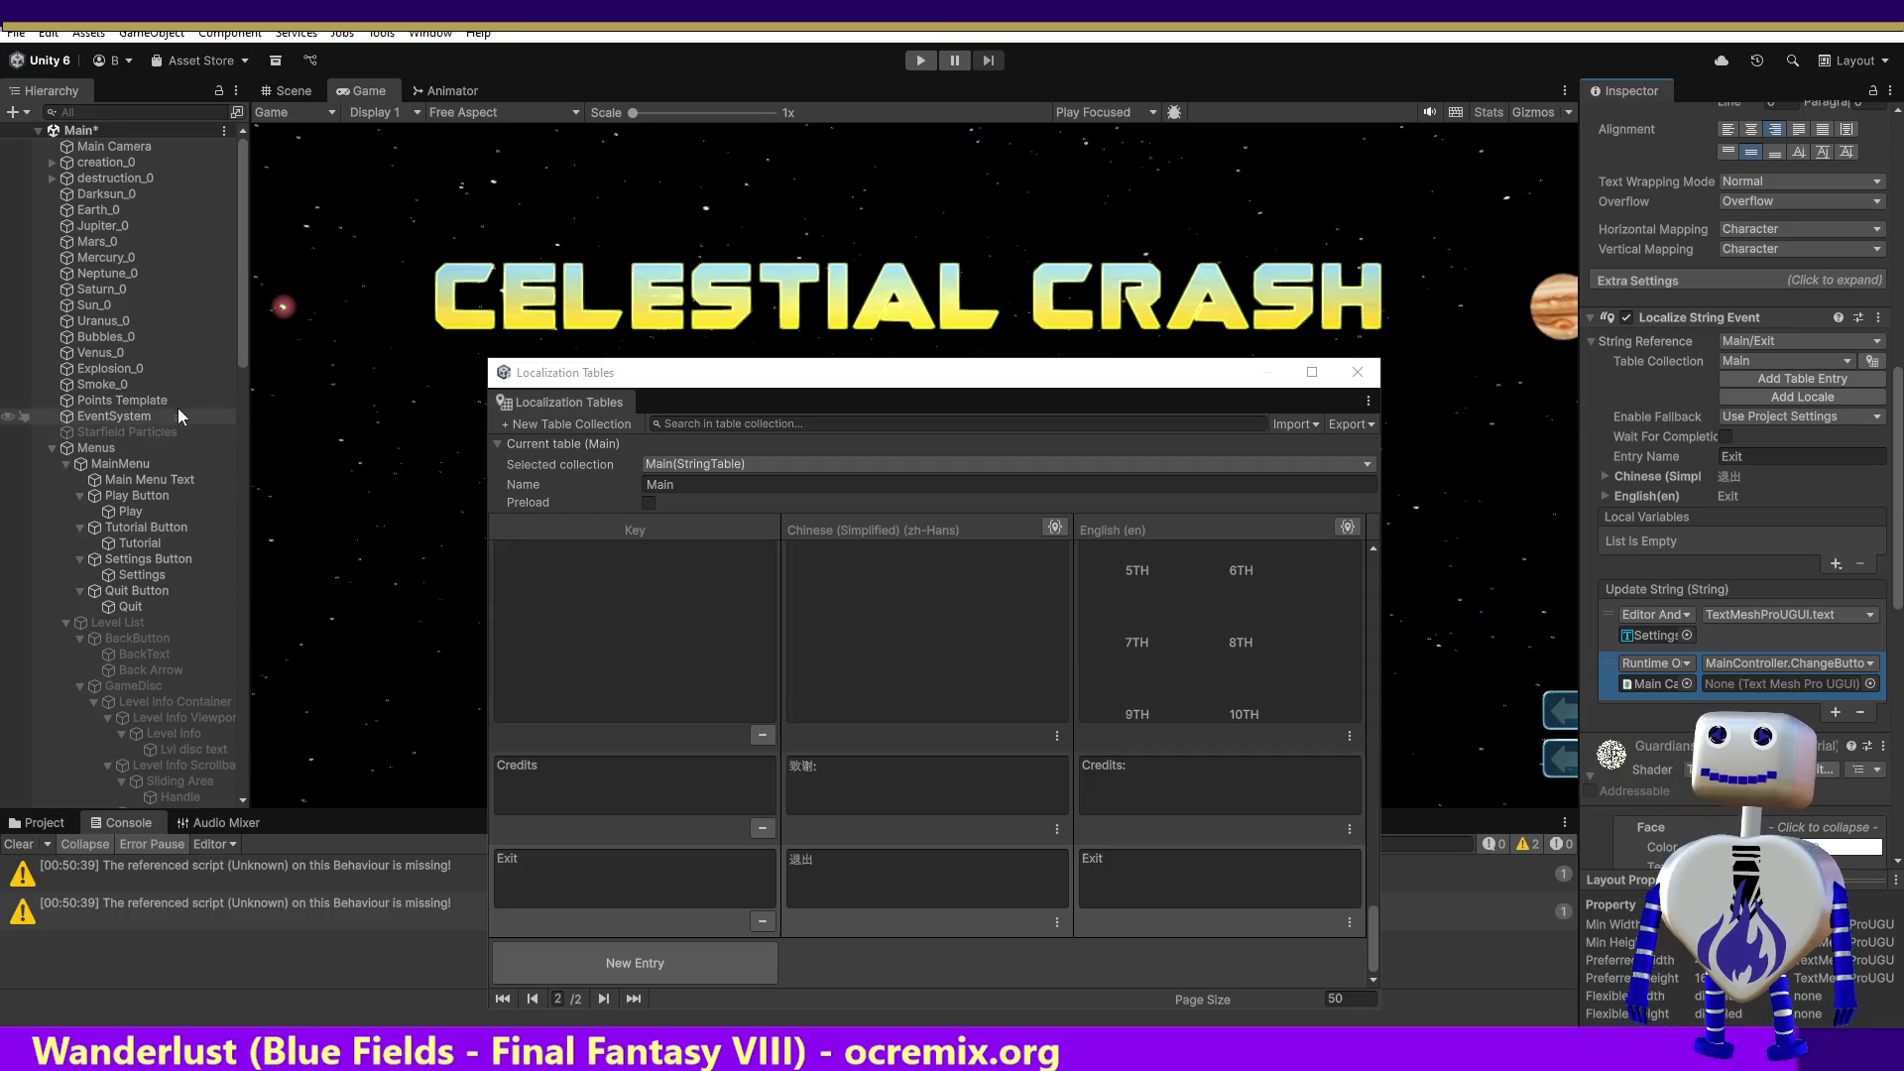
Step: Set the action's text argument to Settings Pause Exit Button Text
left_click_drag(240, 343, 312, 714)
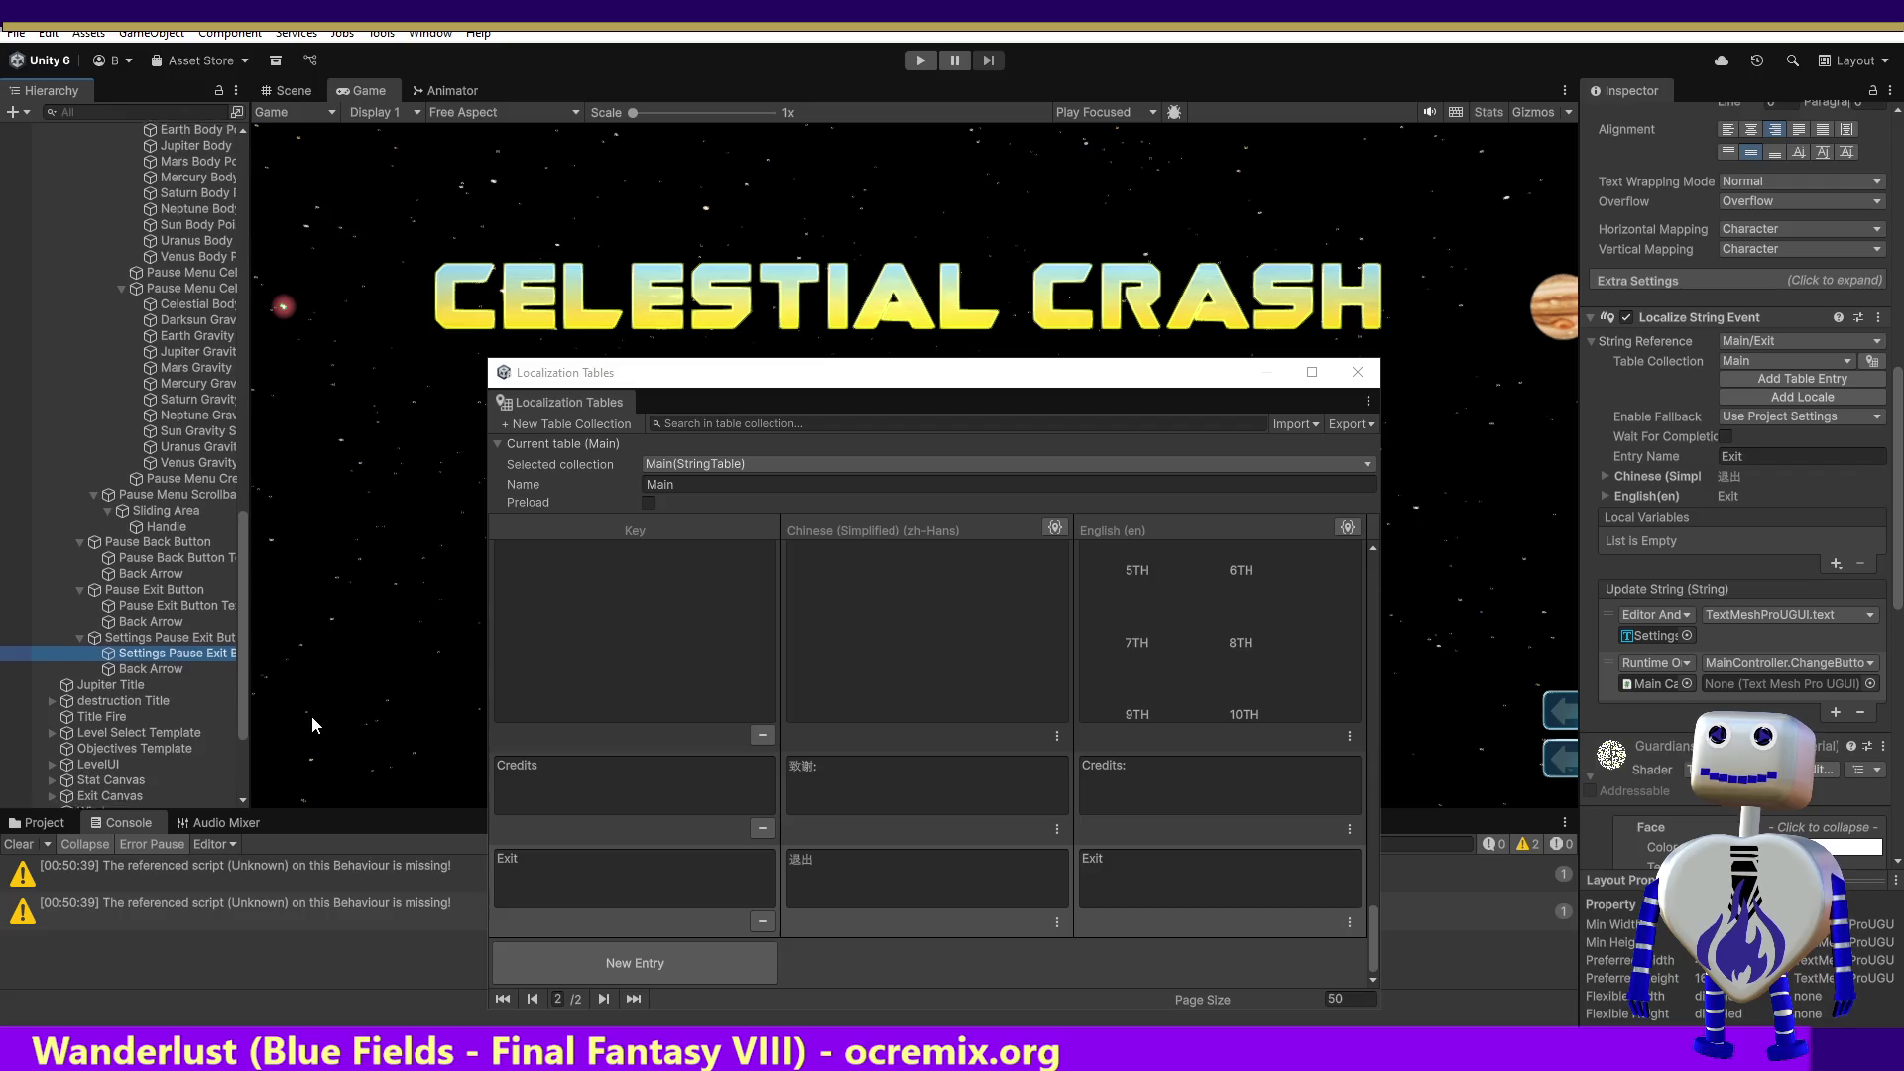
left_click(173, 652)
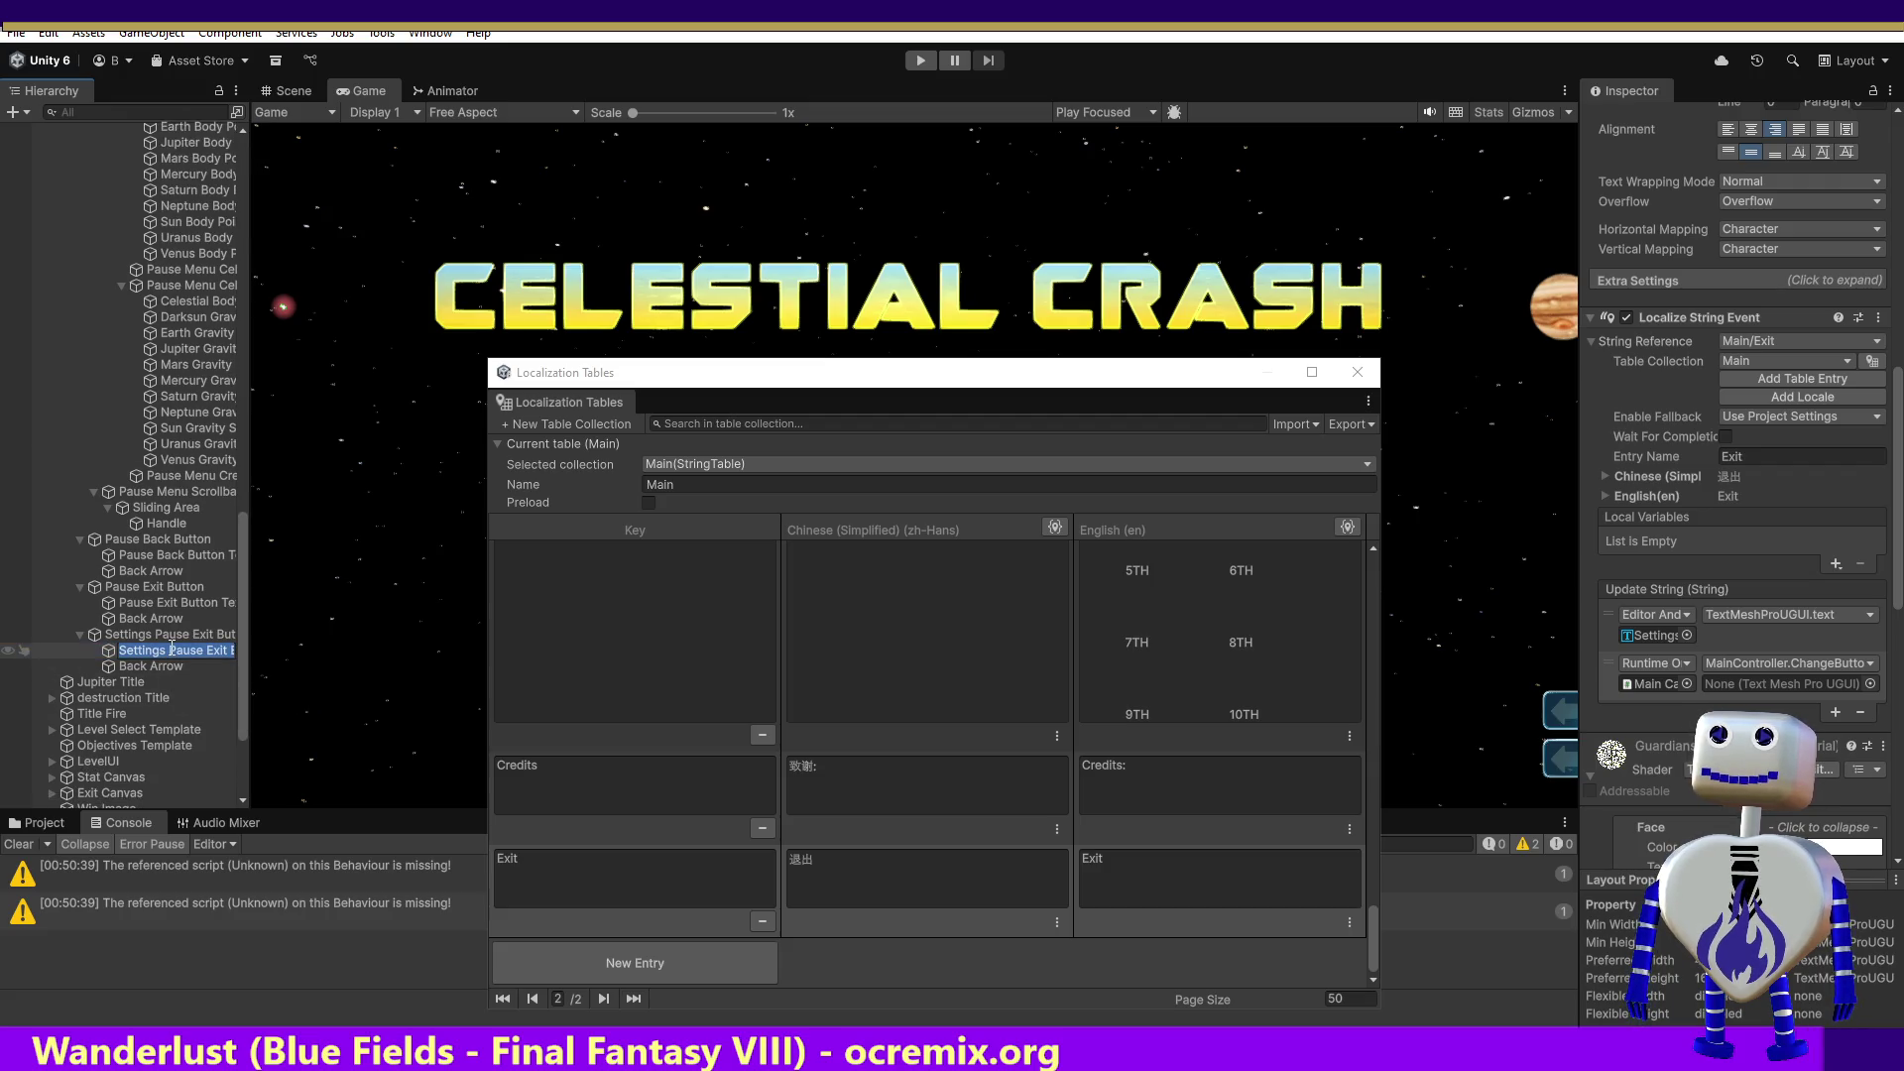
left_click(1753, 687)
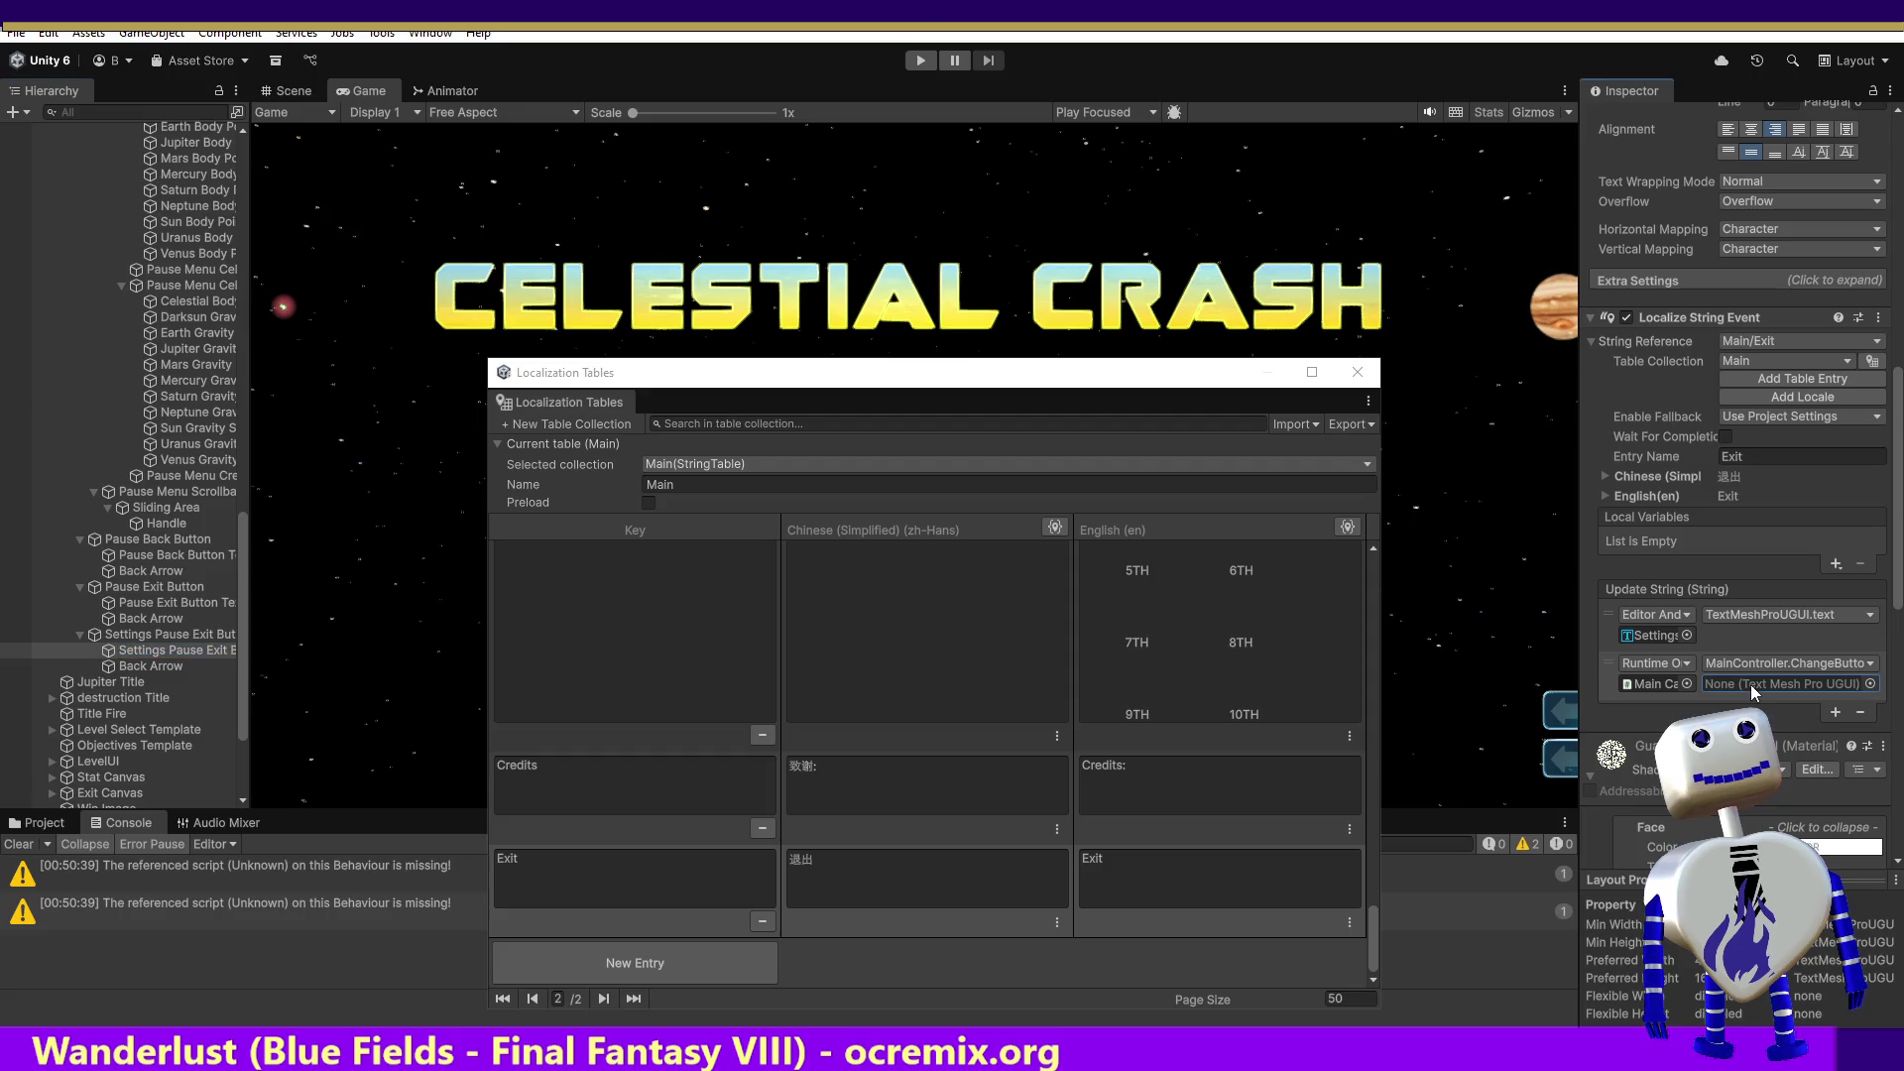
left_click(1869, 683)
type("Settings Pause Exit Button Text")
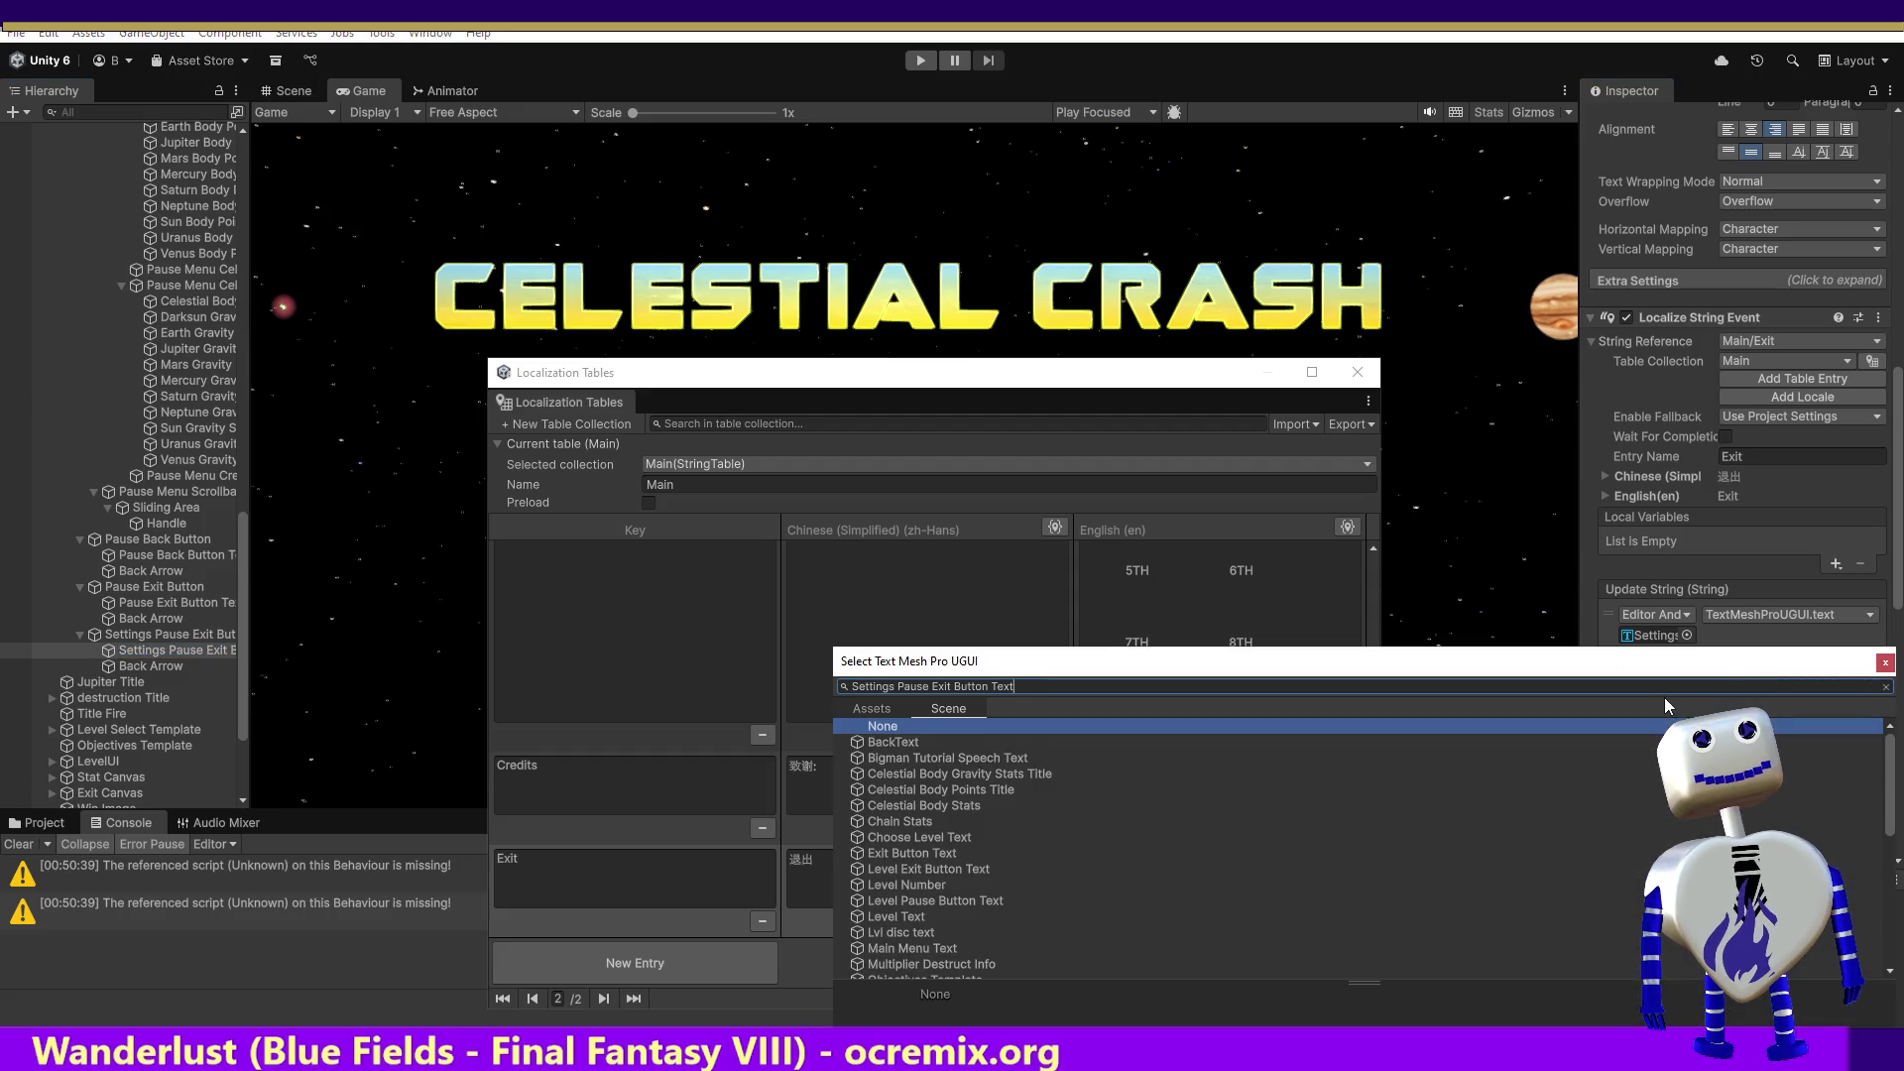
double_click(972, 742)
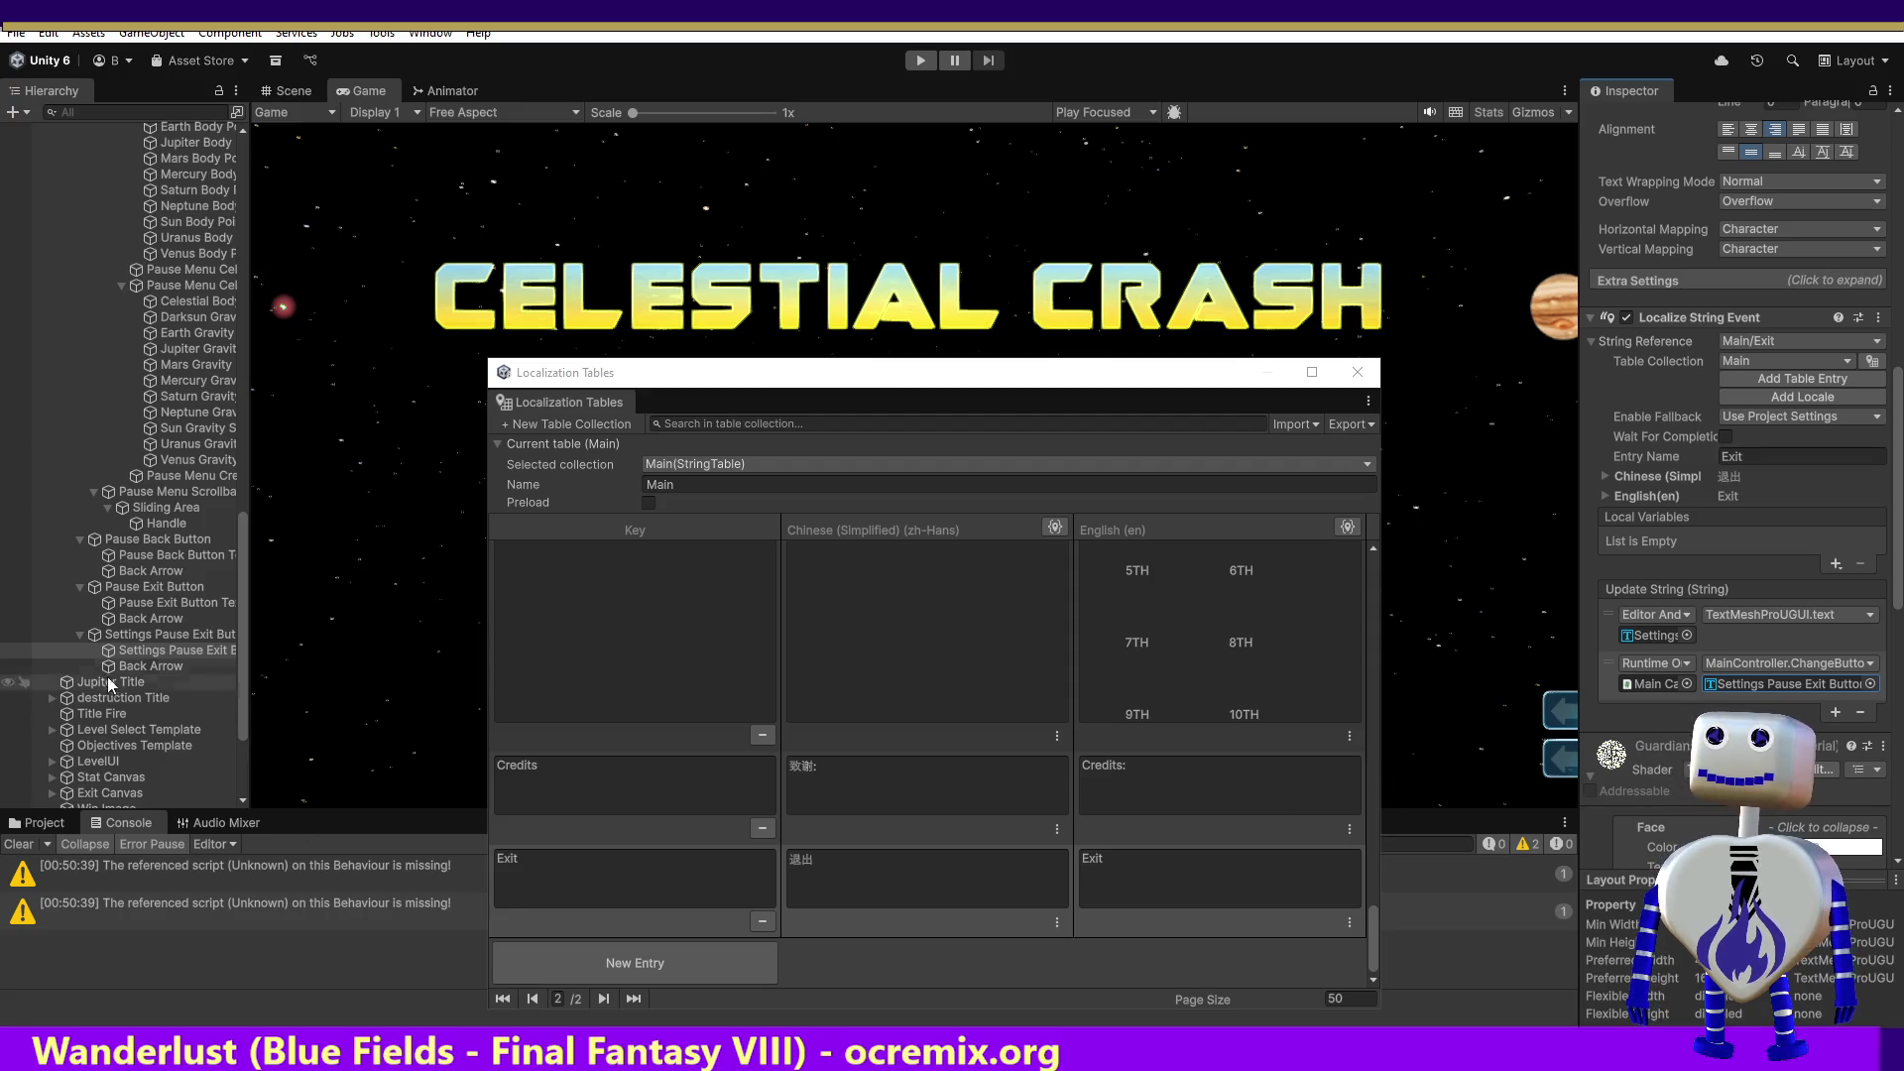
left_click(69, 682)
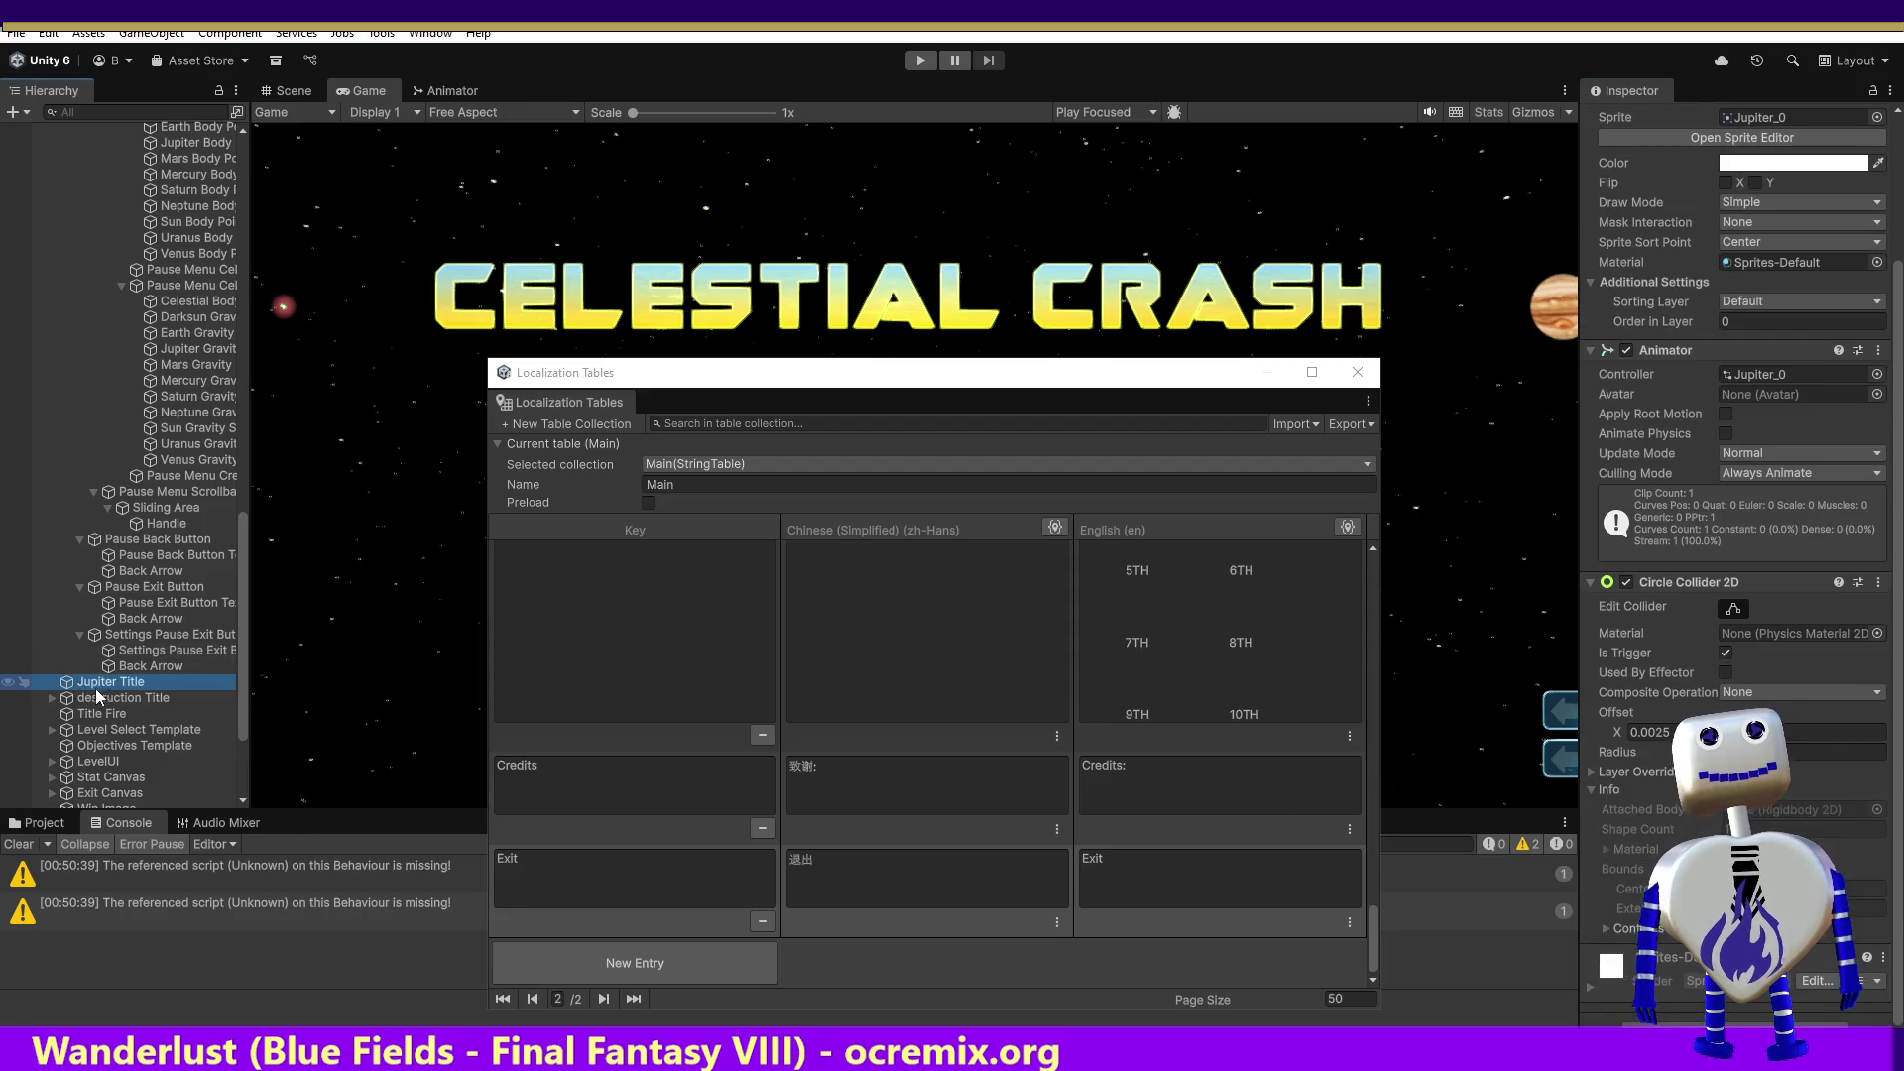
Step: Inspect the destruction Title, its Destroyer Light child and the Title Fire object
left_click(70, 700)
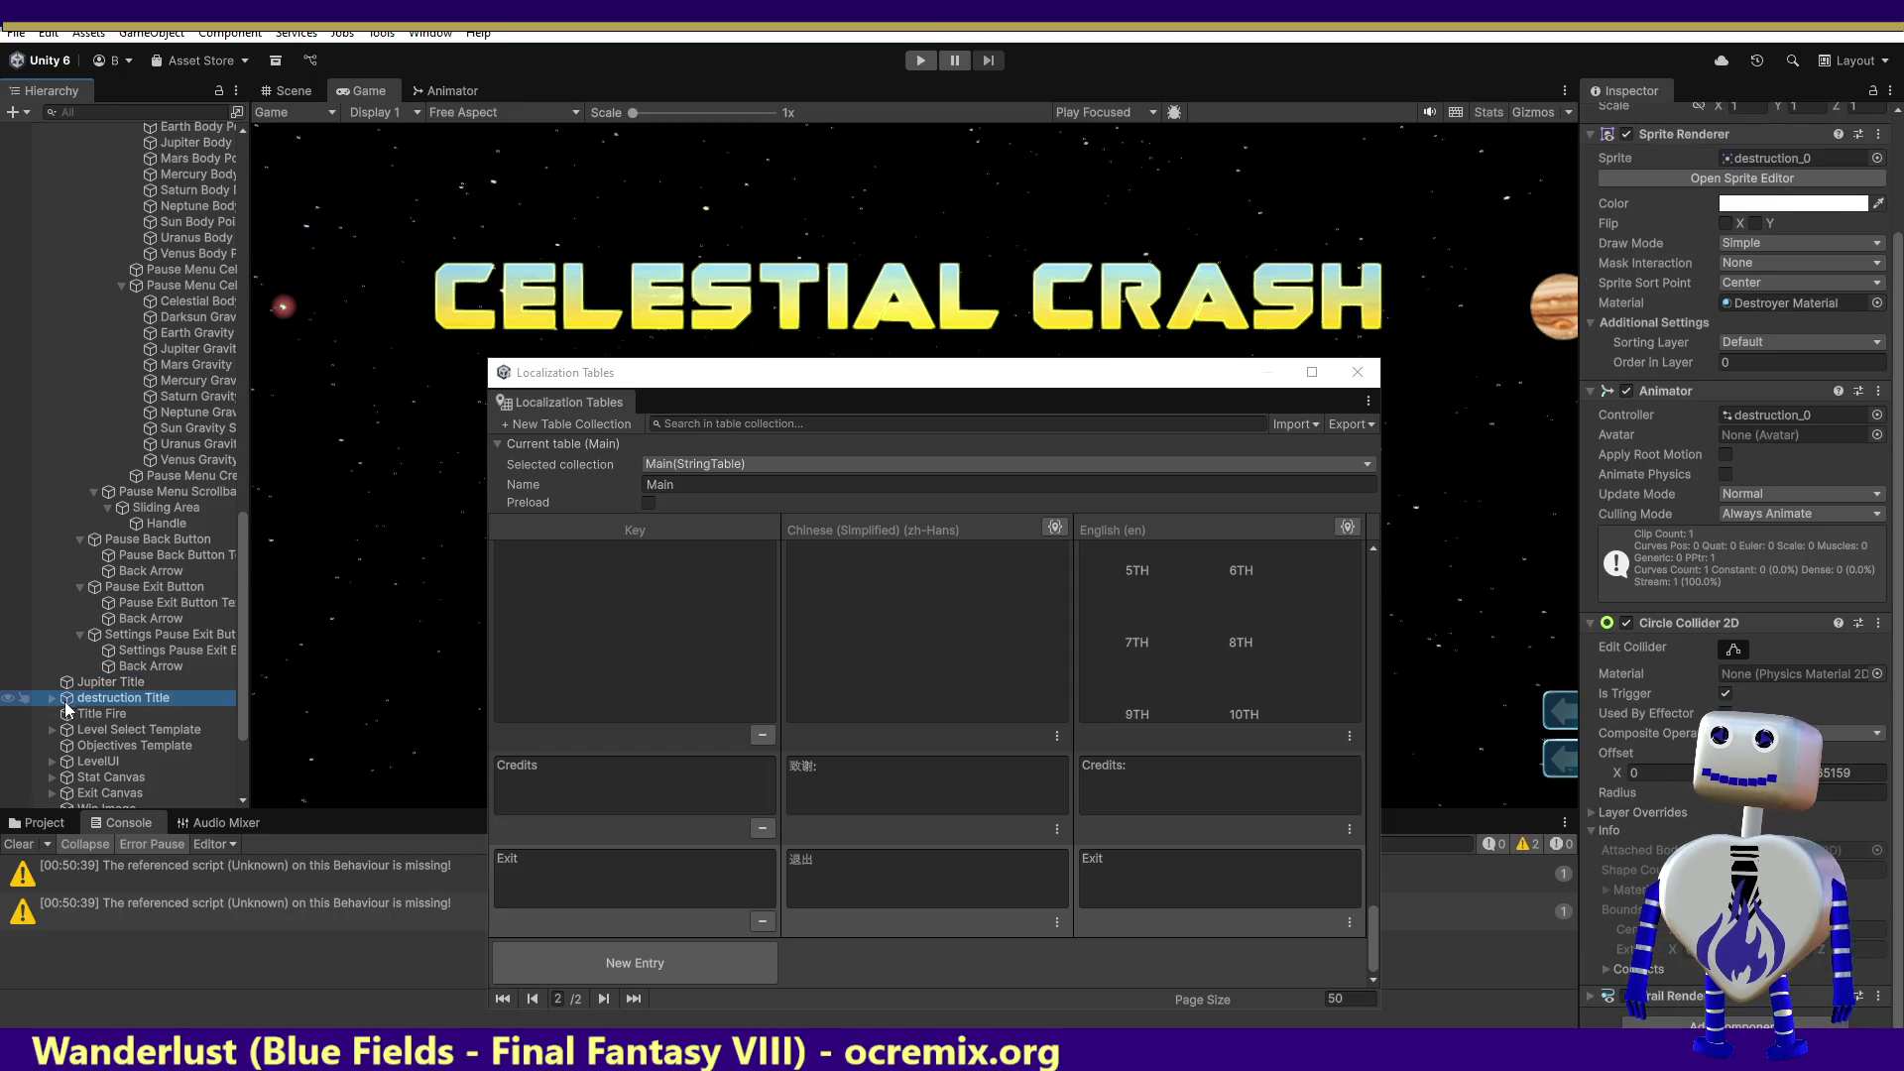
left_click(47, 697)
left_click(97, 715)
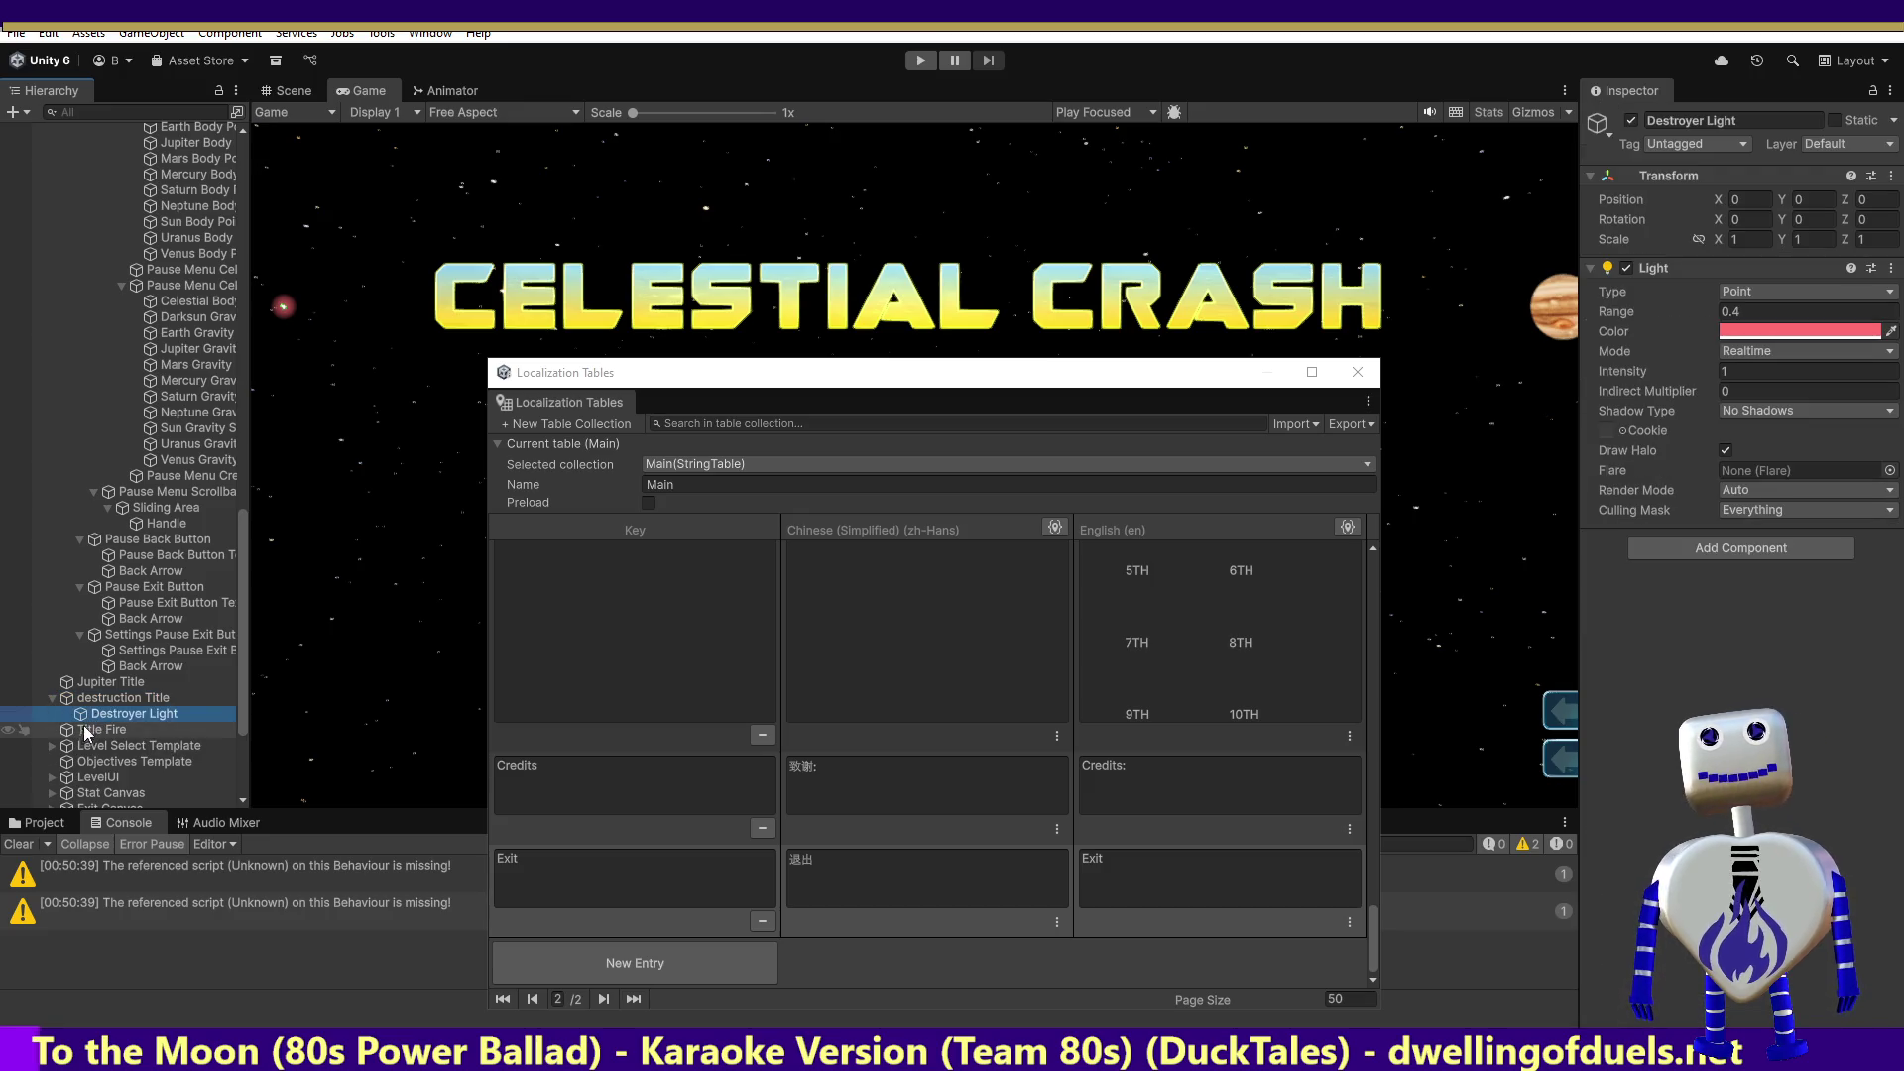
left_click(68, 732)
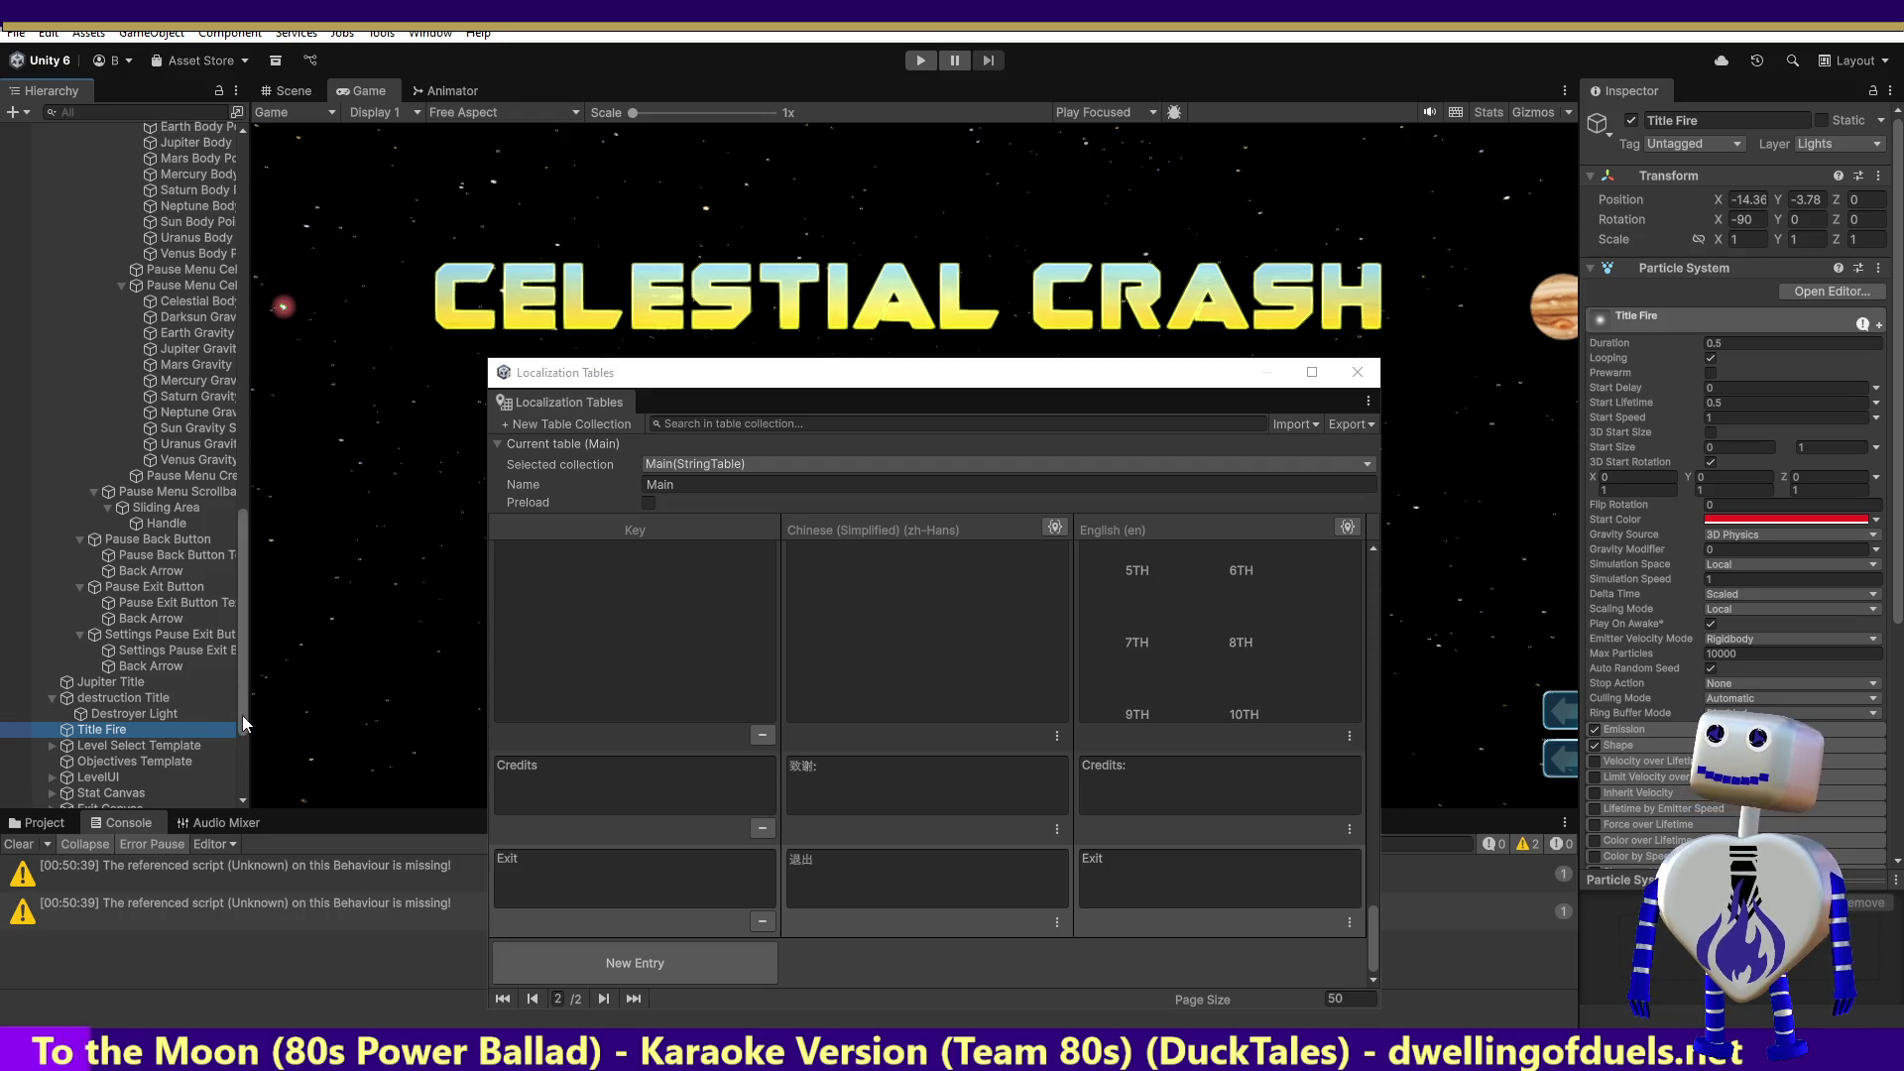
scroll(238, 734, "down", 3)
scroll(234, 760, "down", 1)
Step: Check Level Select Template's children and copy the Level Text object's name for the code
left_click(70, 559)
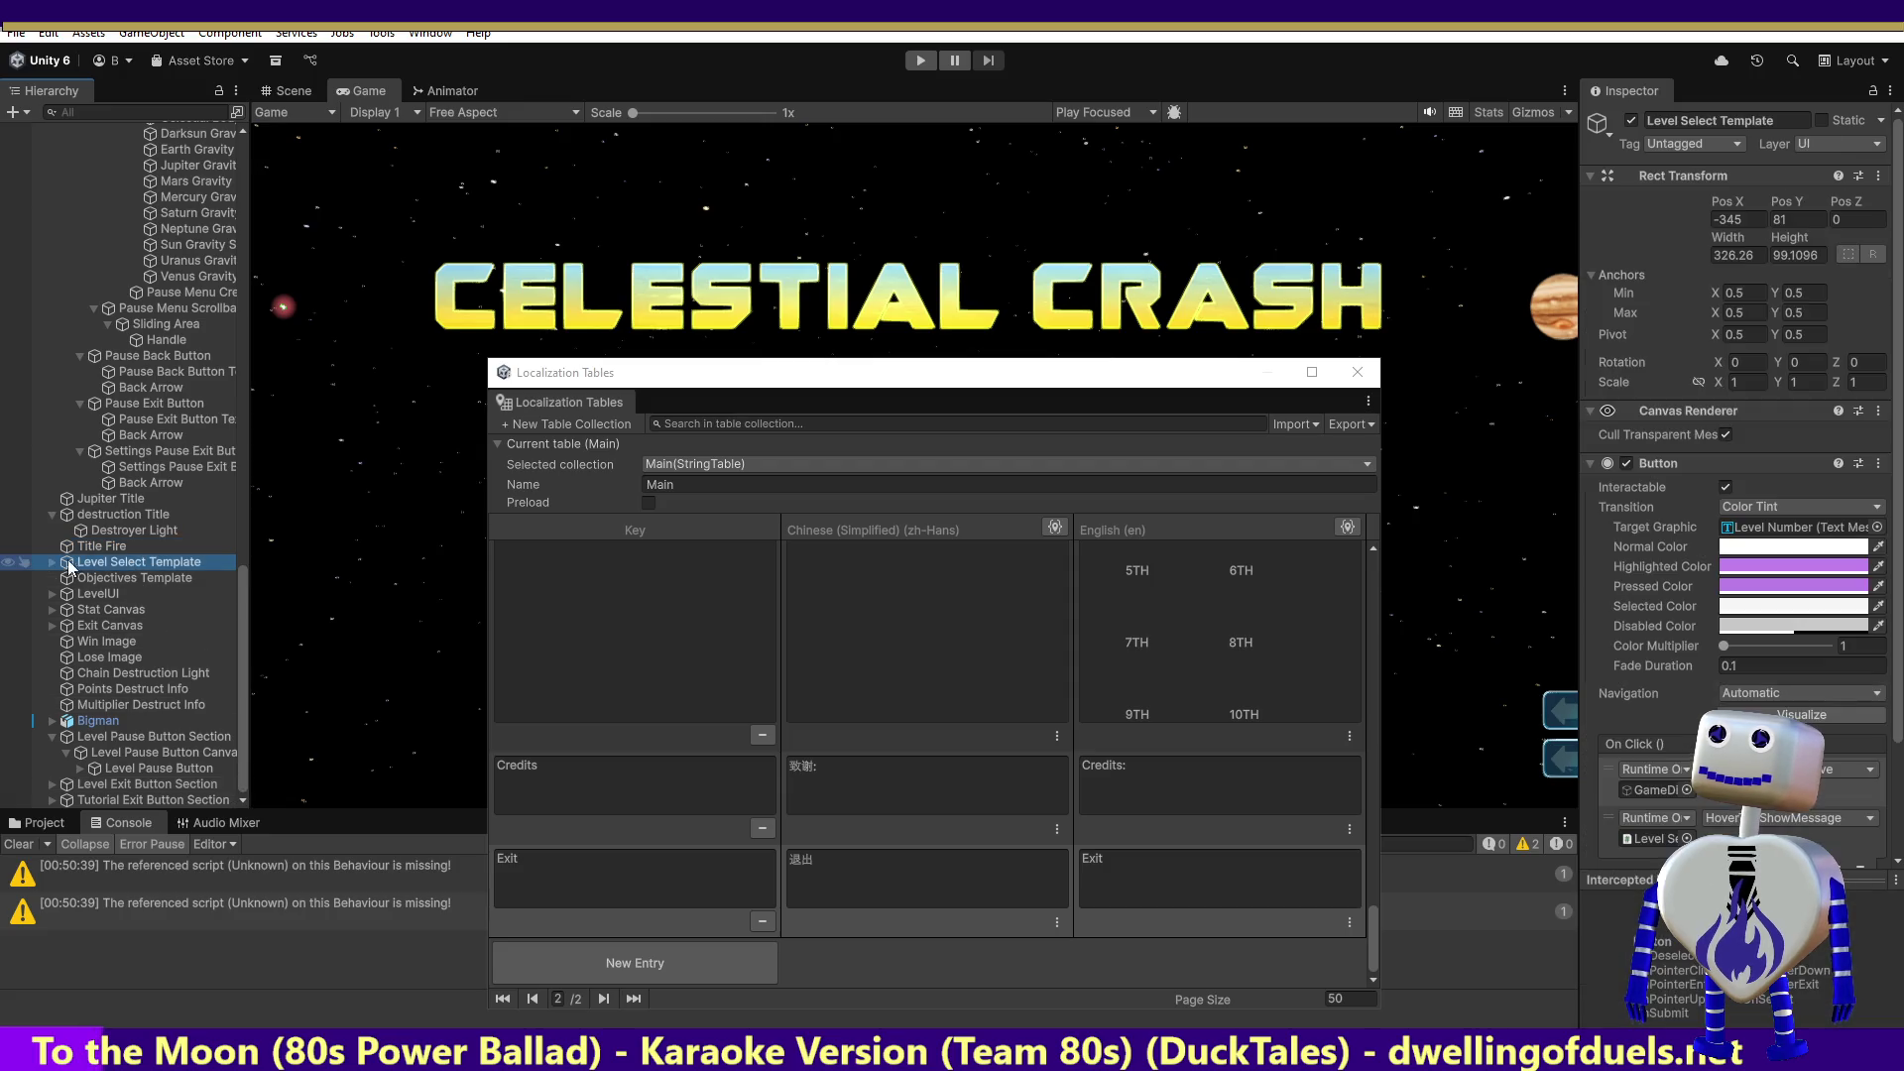
left_click(54, 561)
left_click(107, 578)
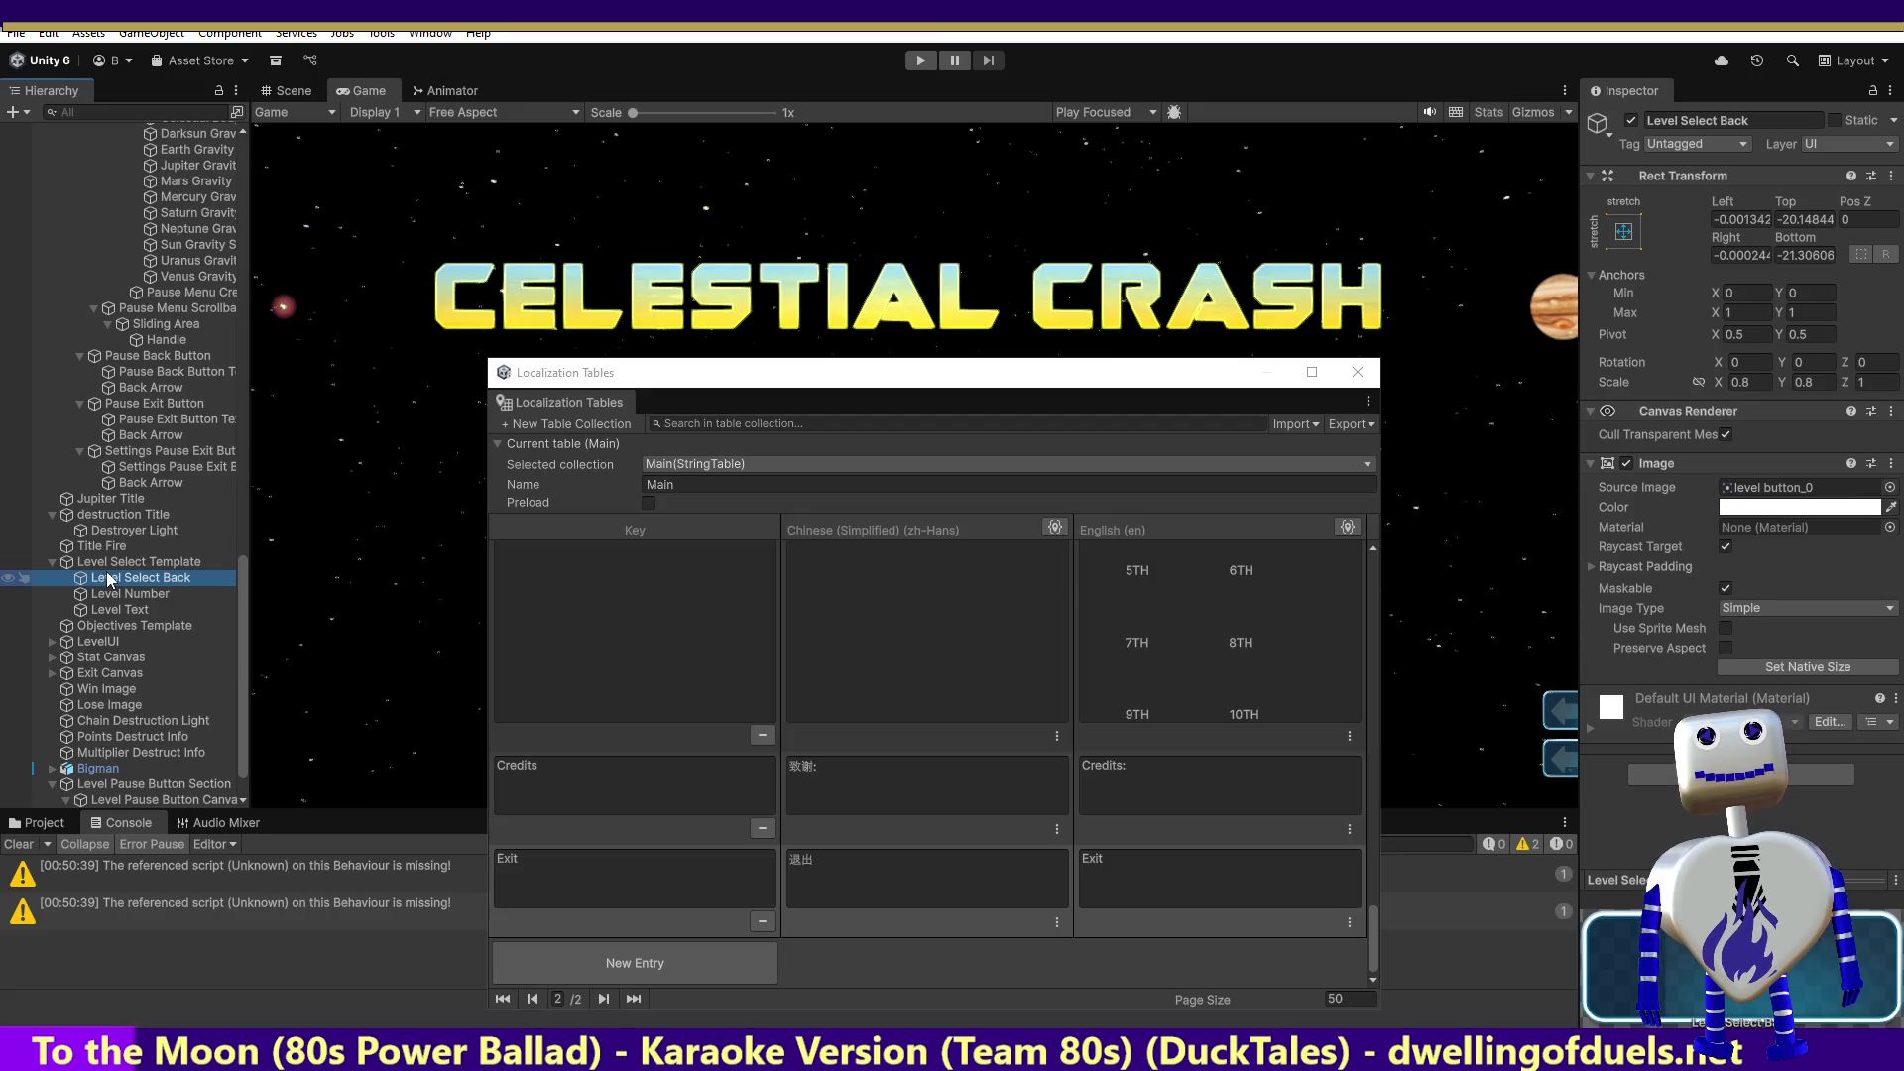
left_click(124, 595)
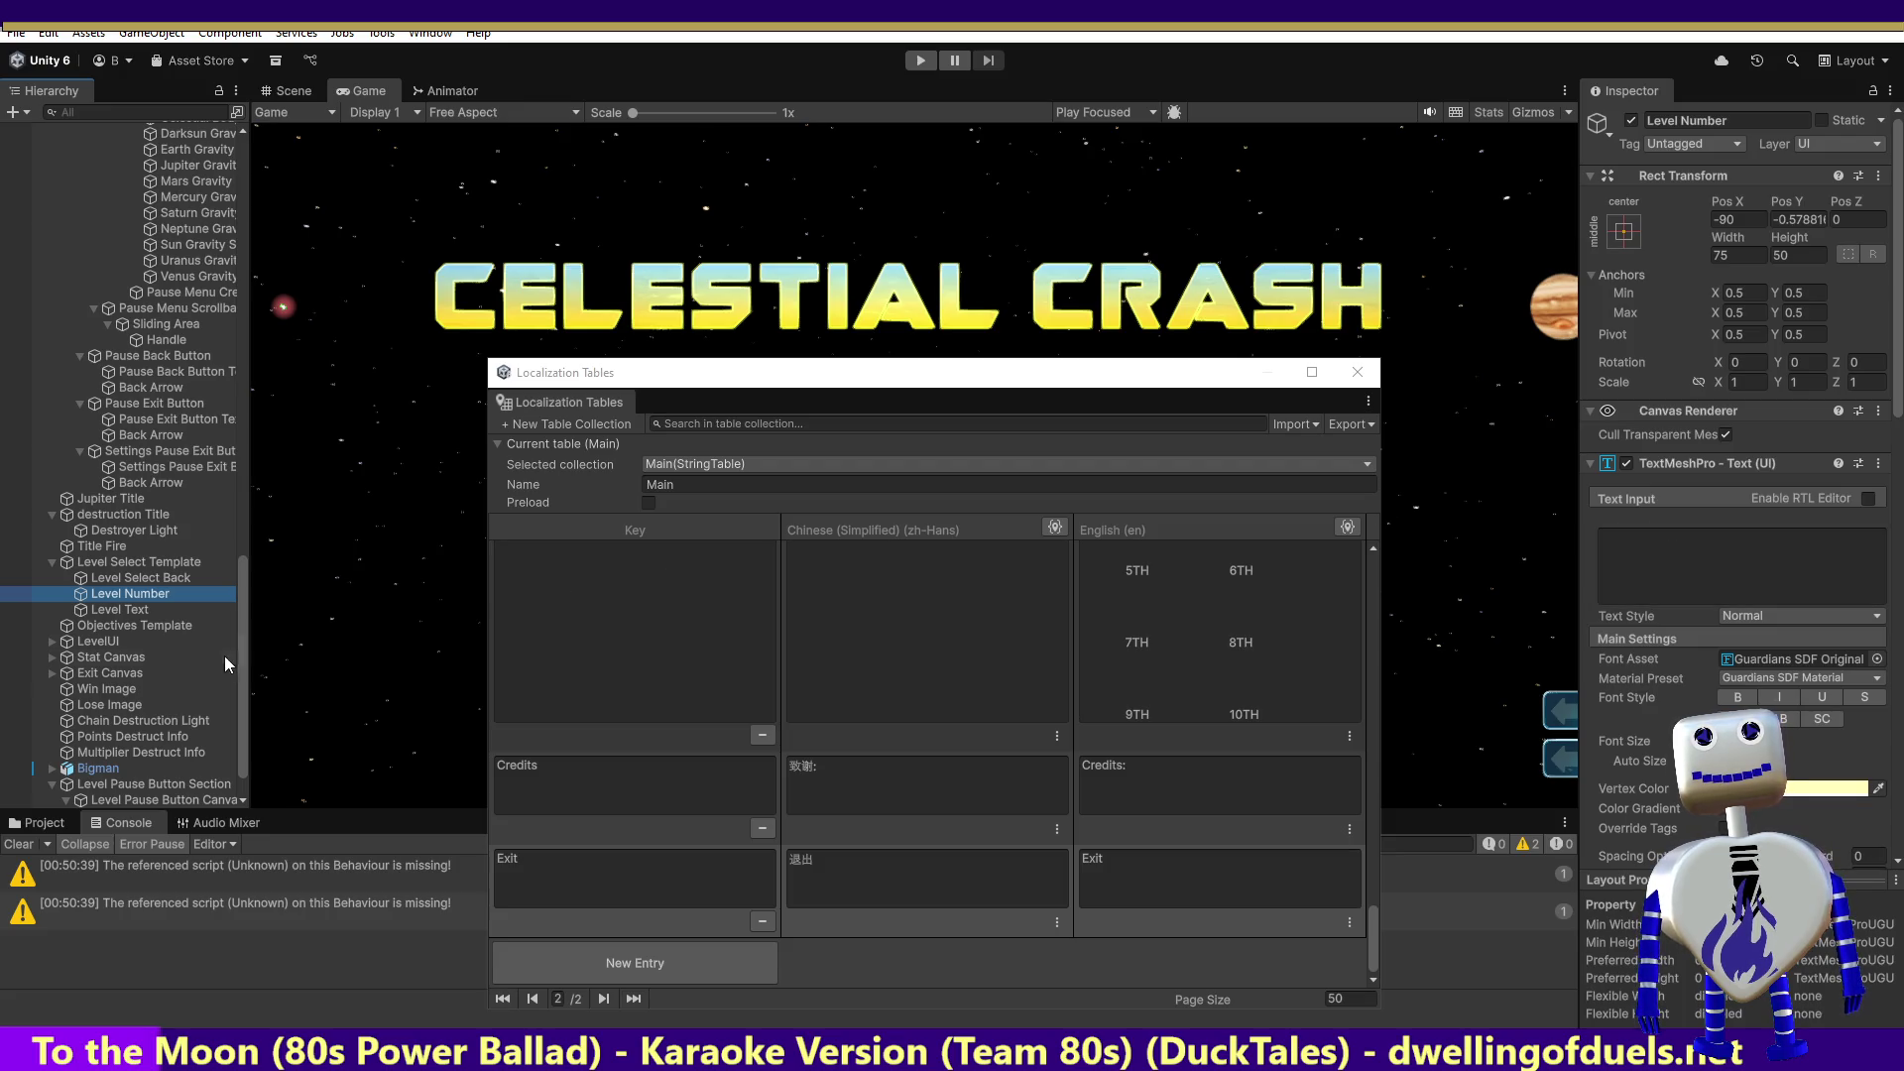
left_click(108, 610)
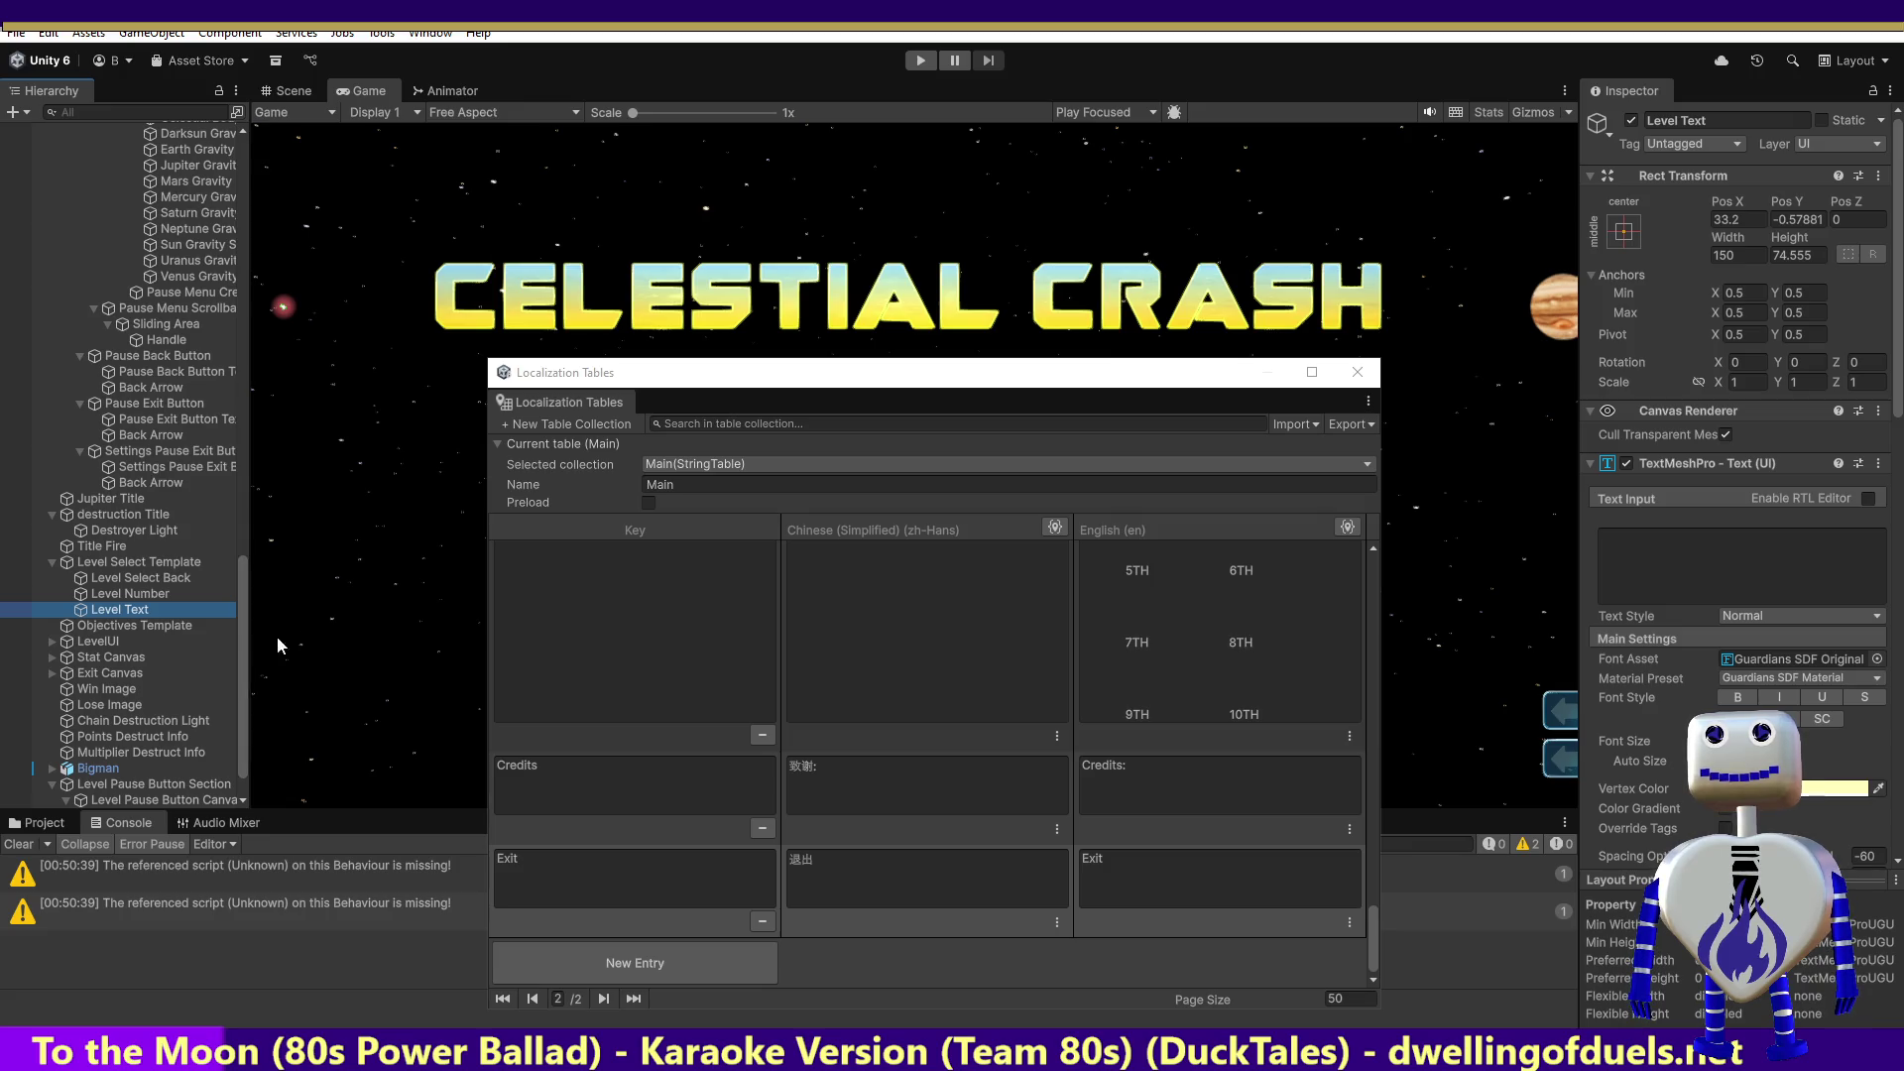
left_click(1702, 121)
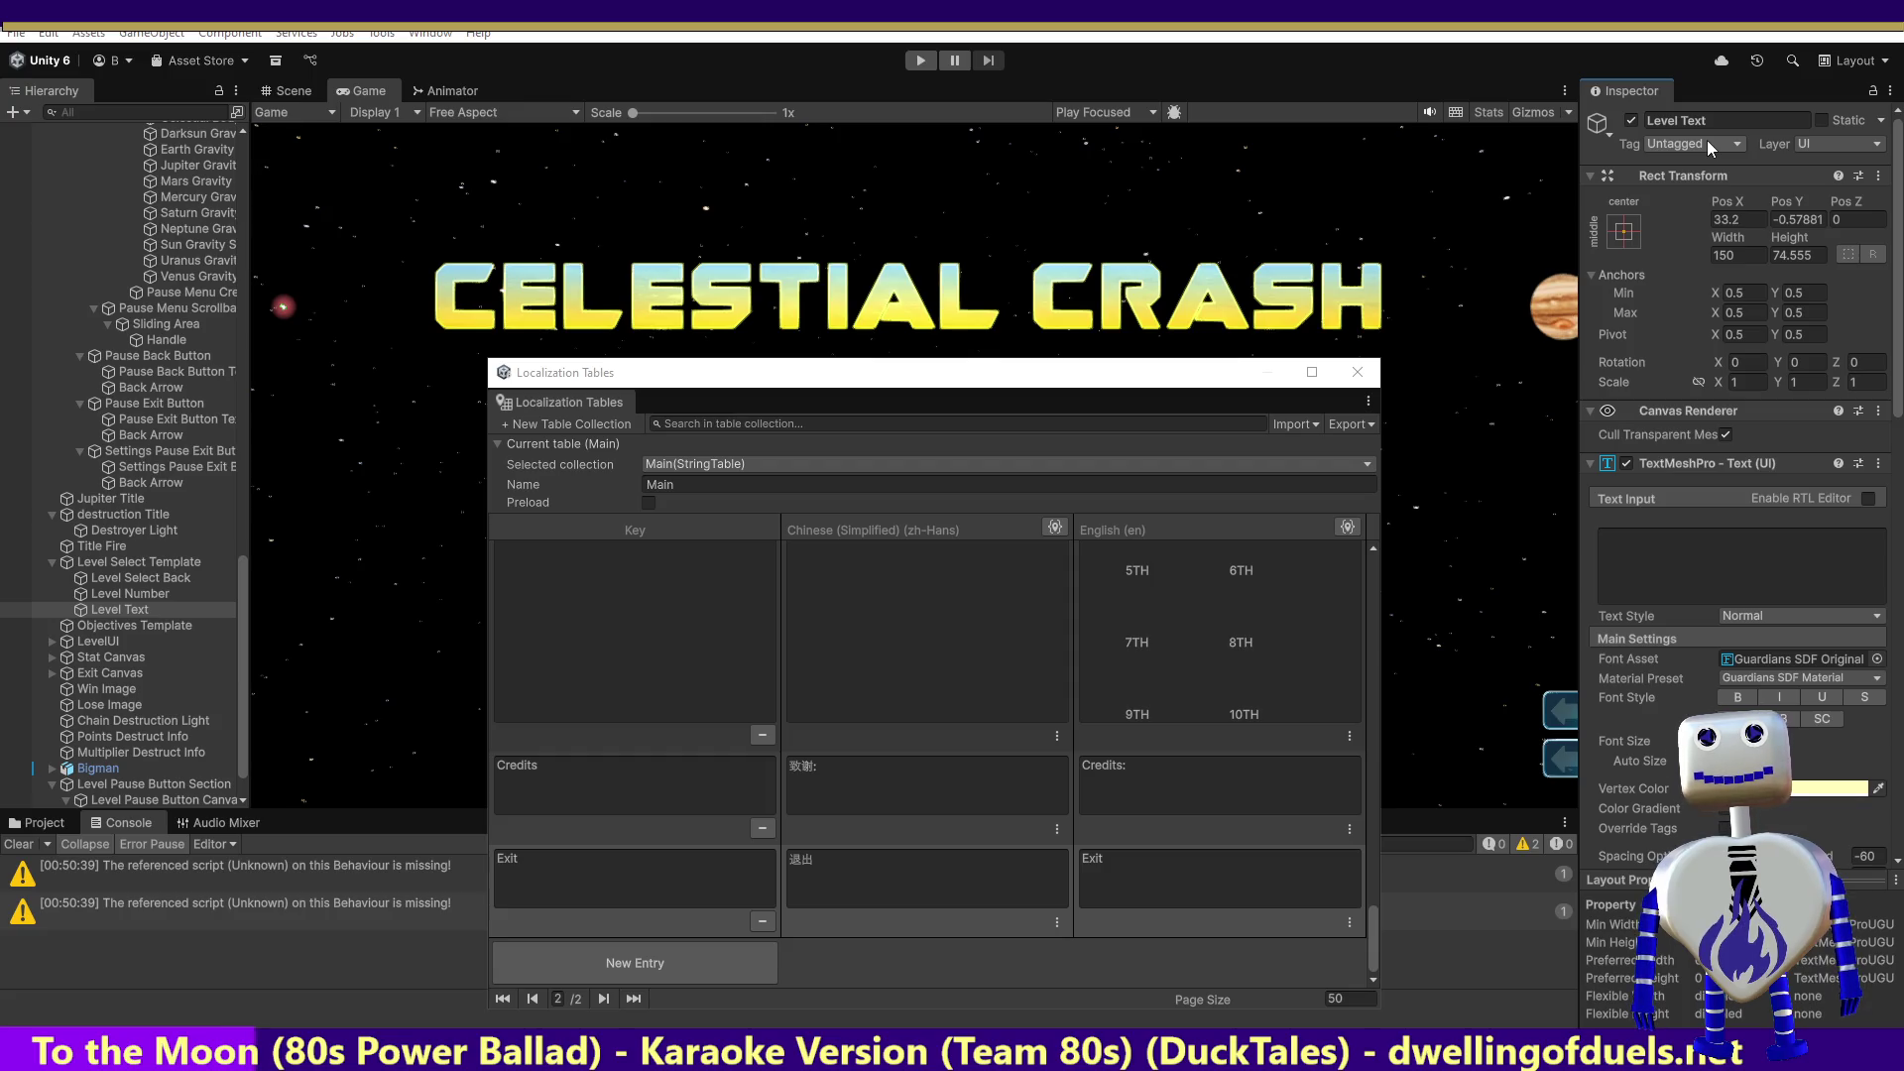
key("alt+Tab")
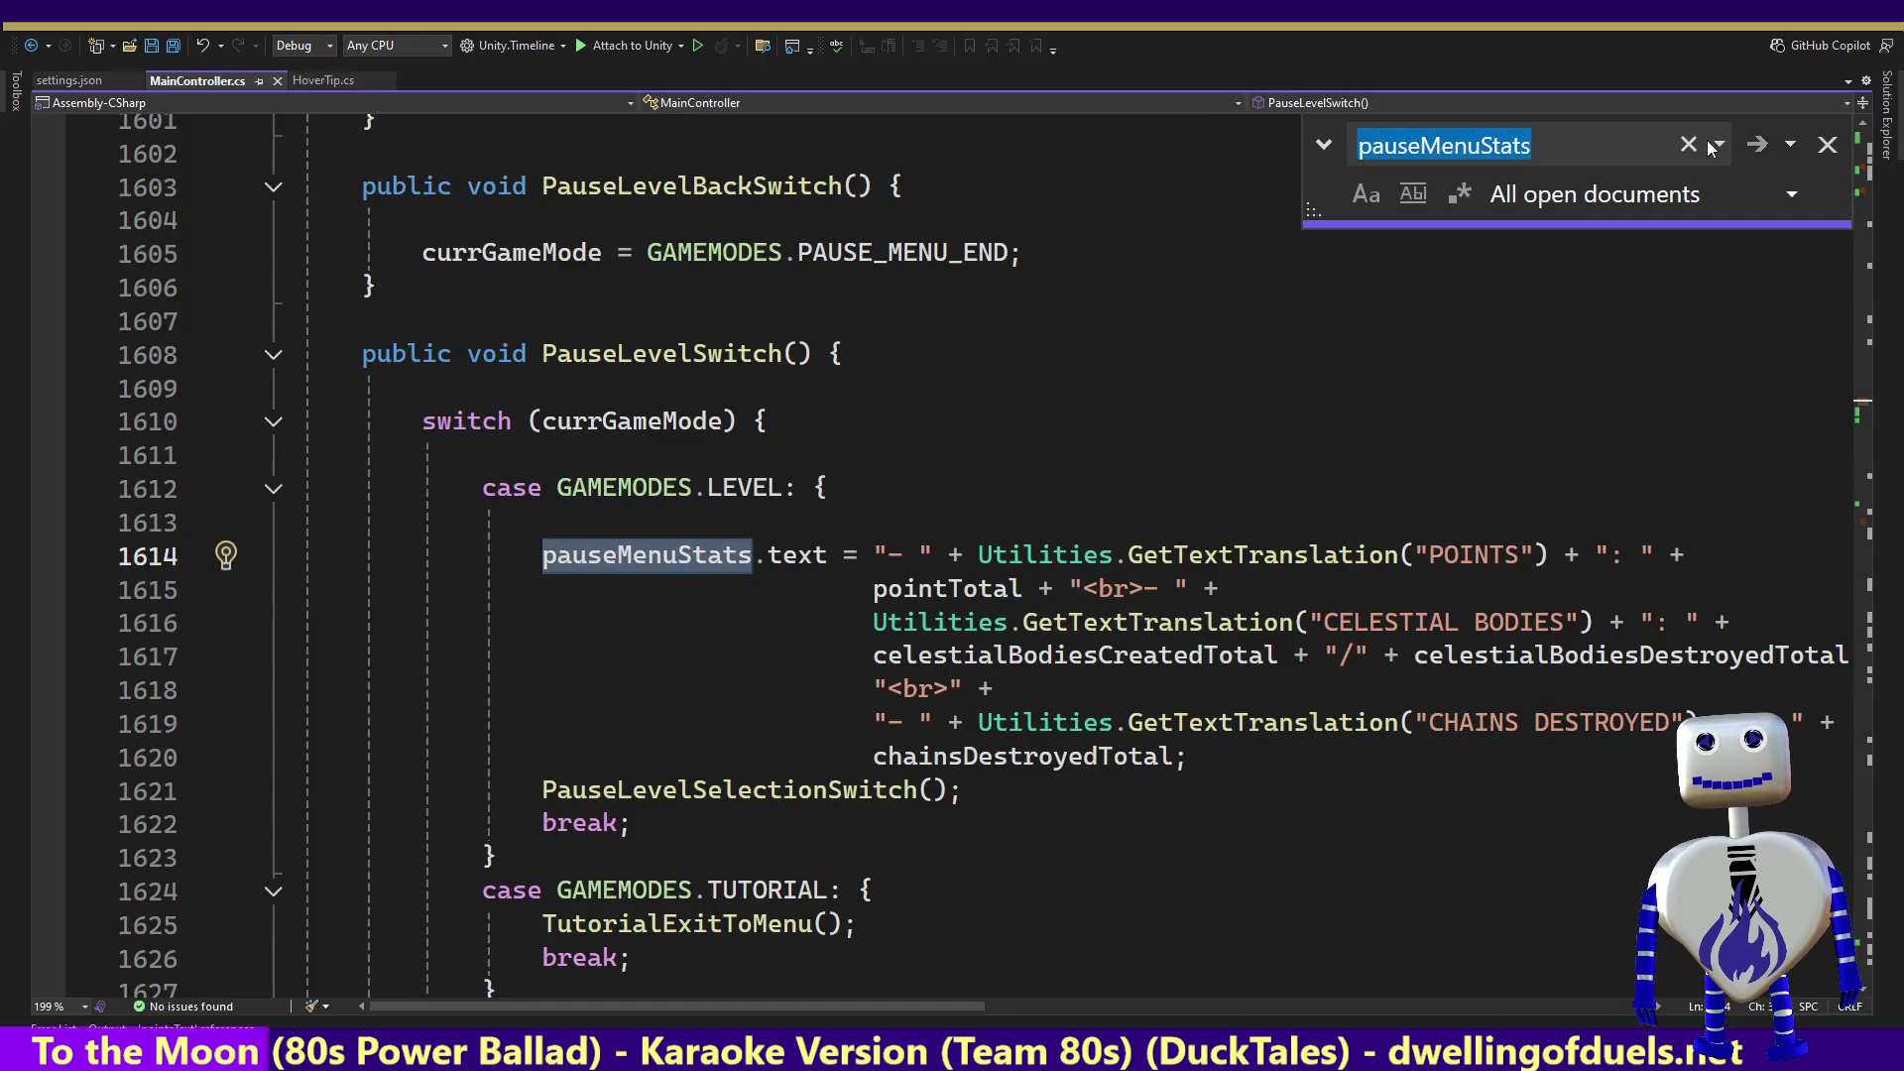
type("Level Text")
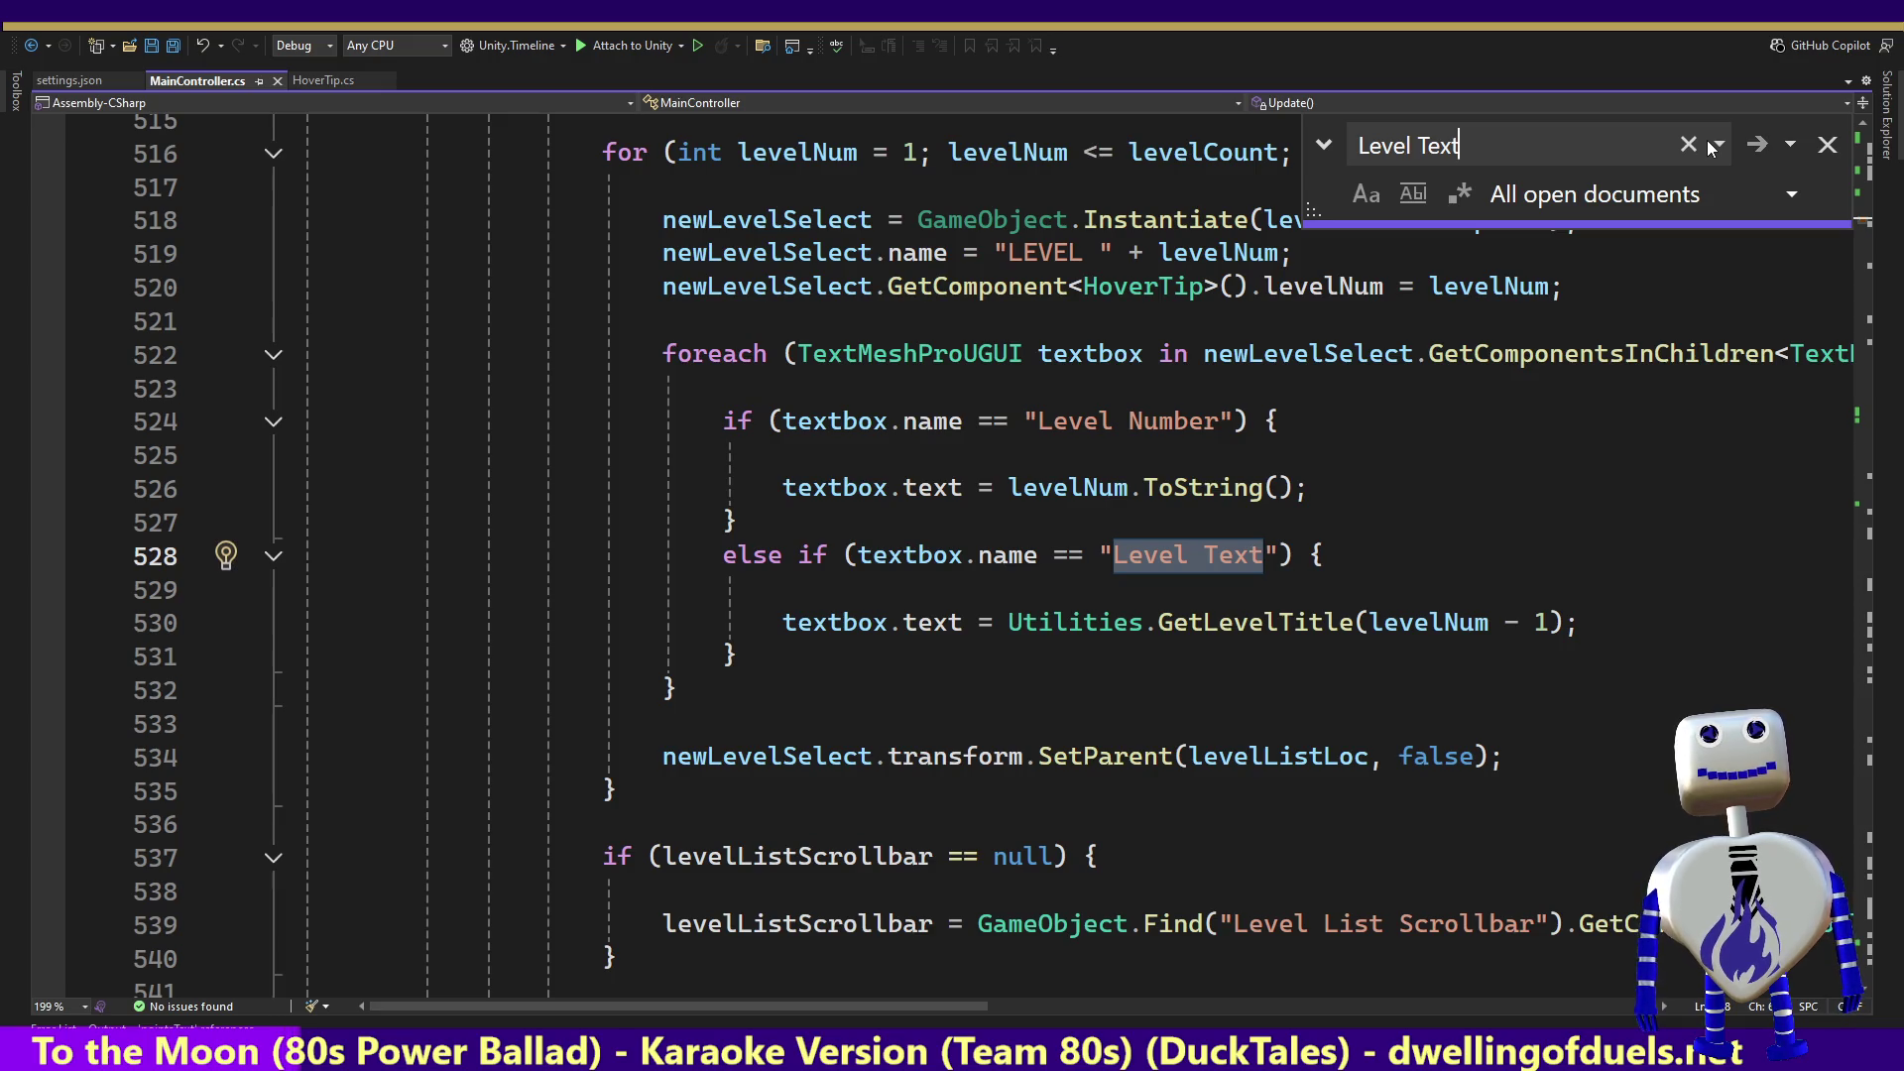
key("alt+Tab")
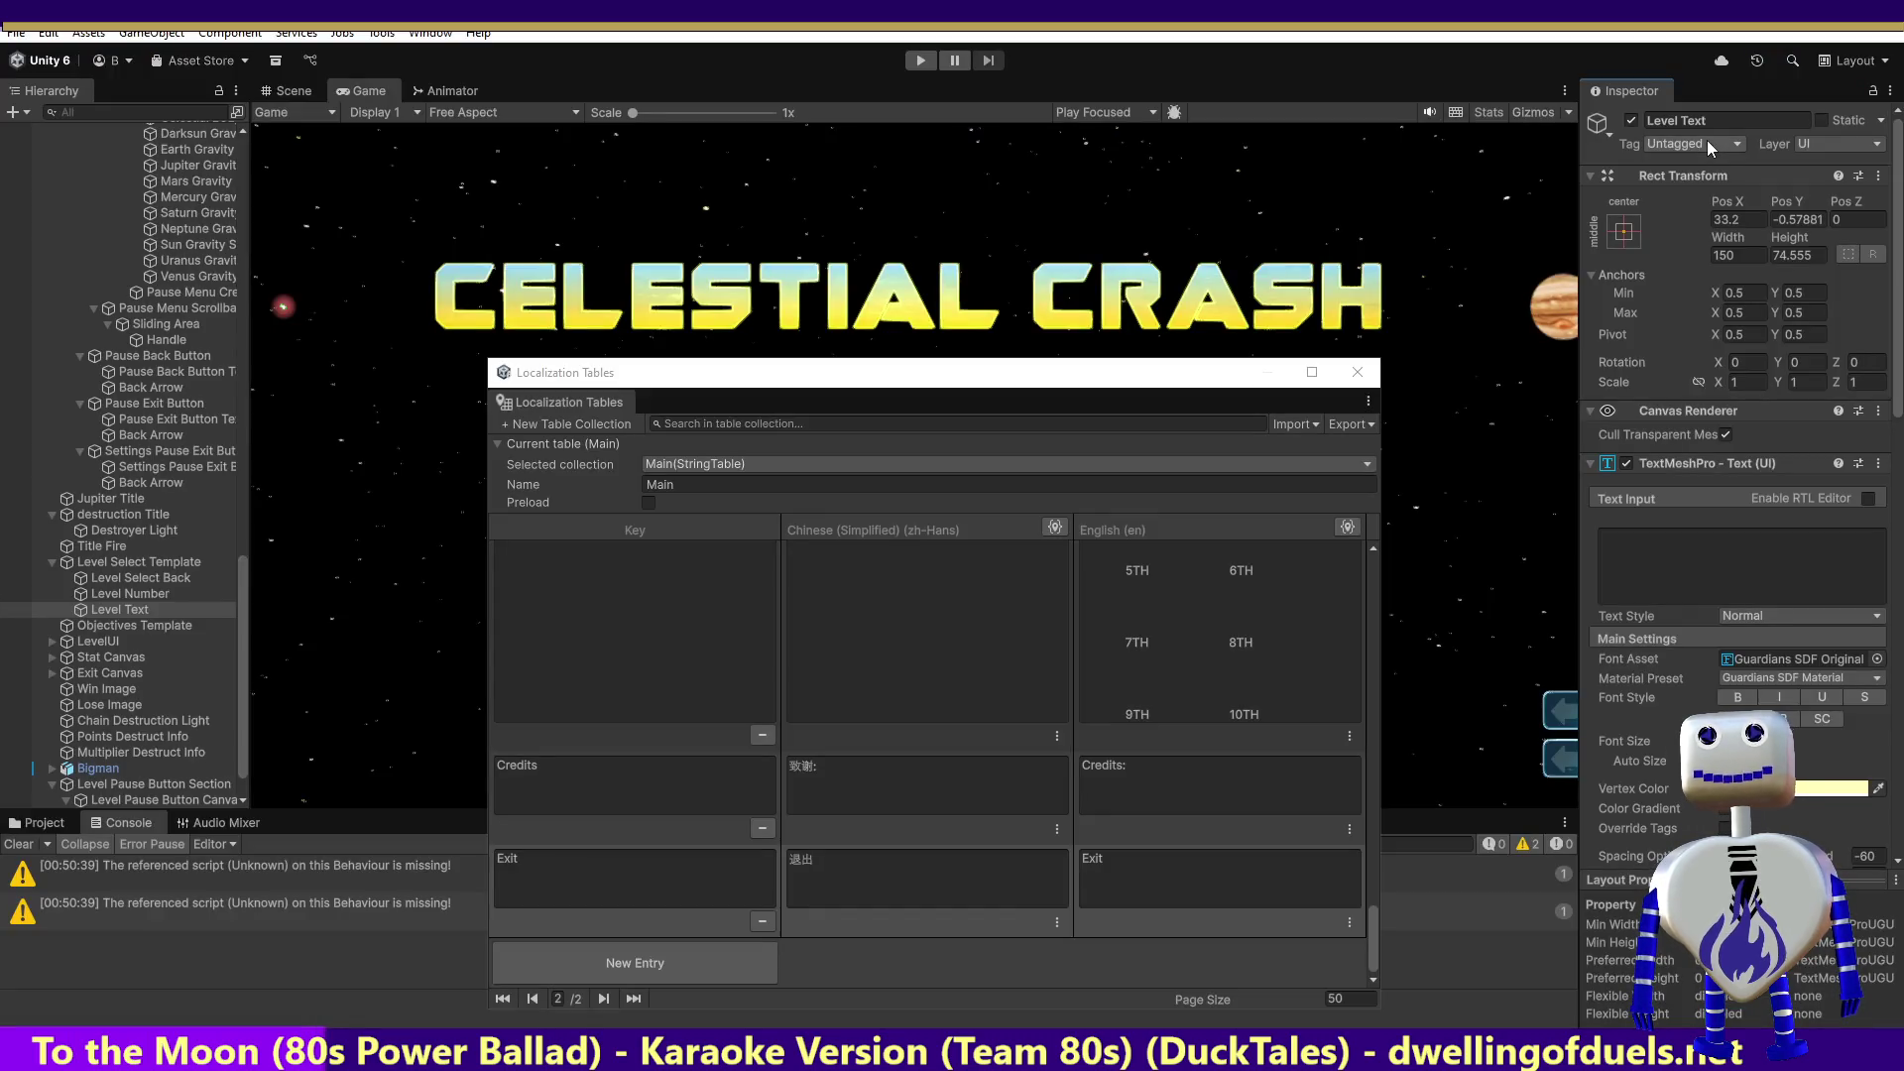
Step: Select Objectives Template and copy its name for a code search
left_click(162, 625)
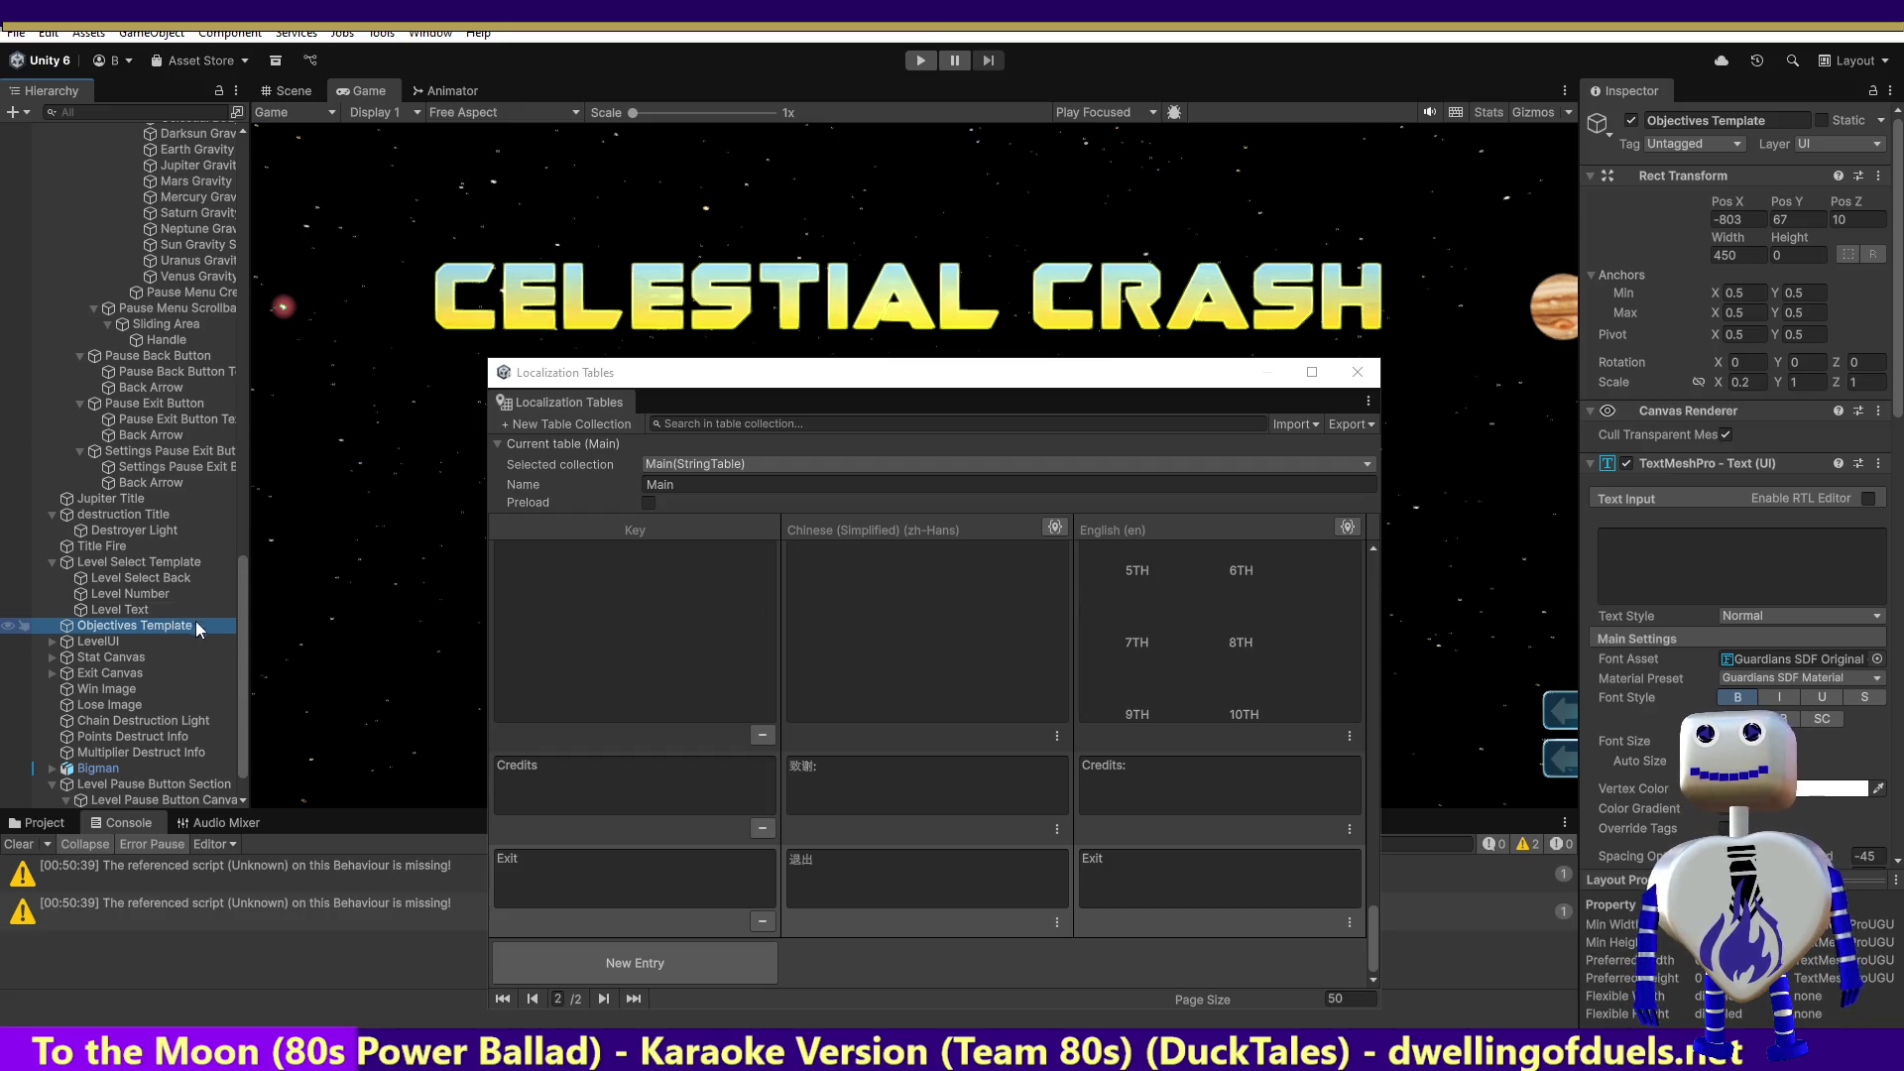
left_click(175, 625)
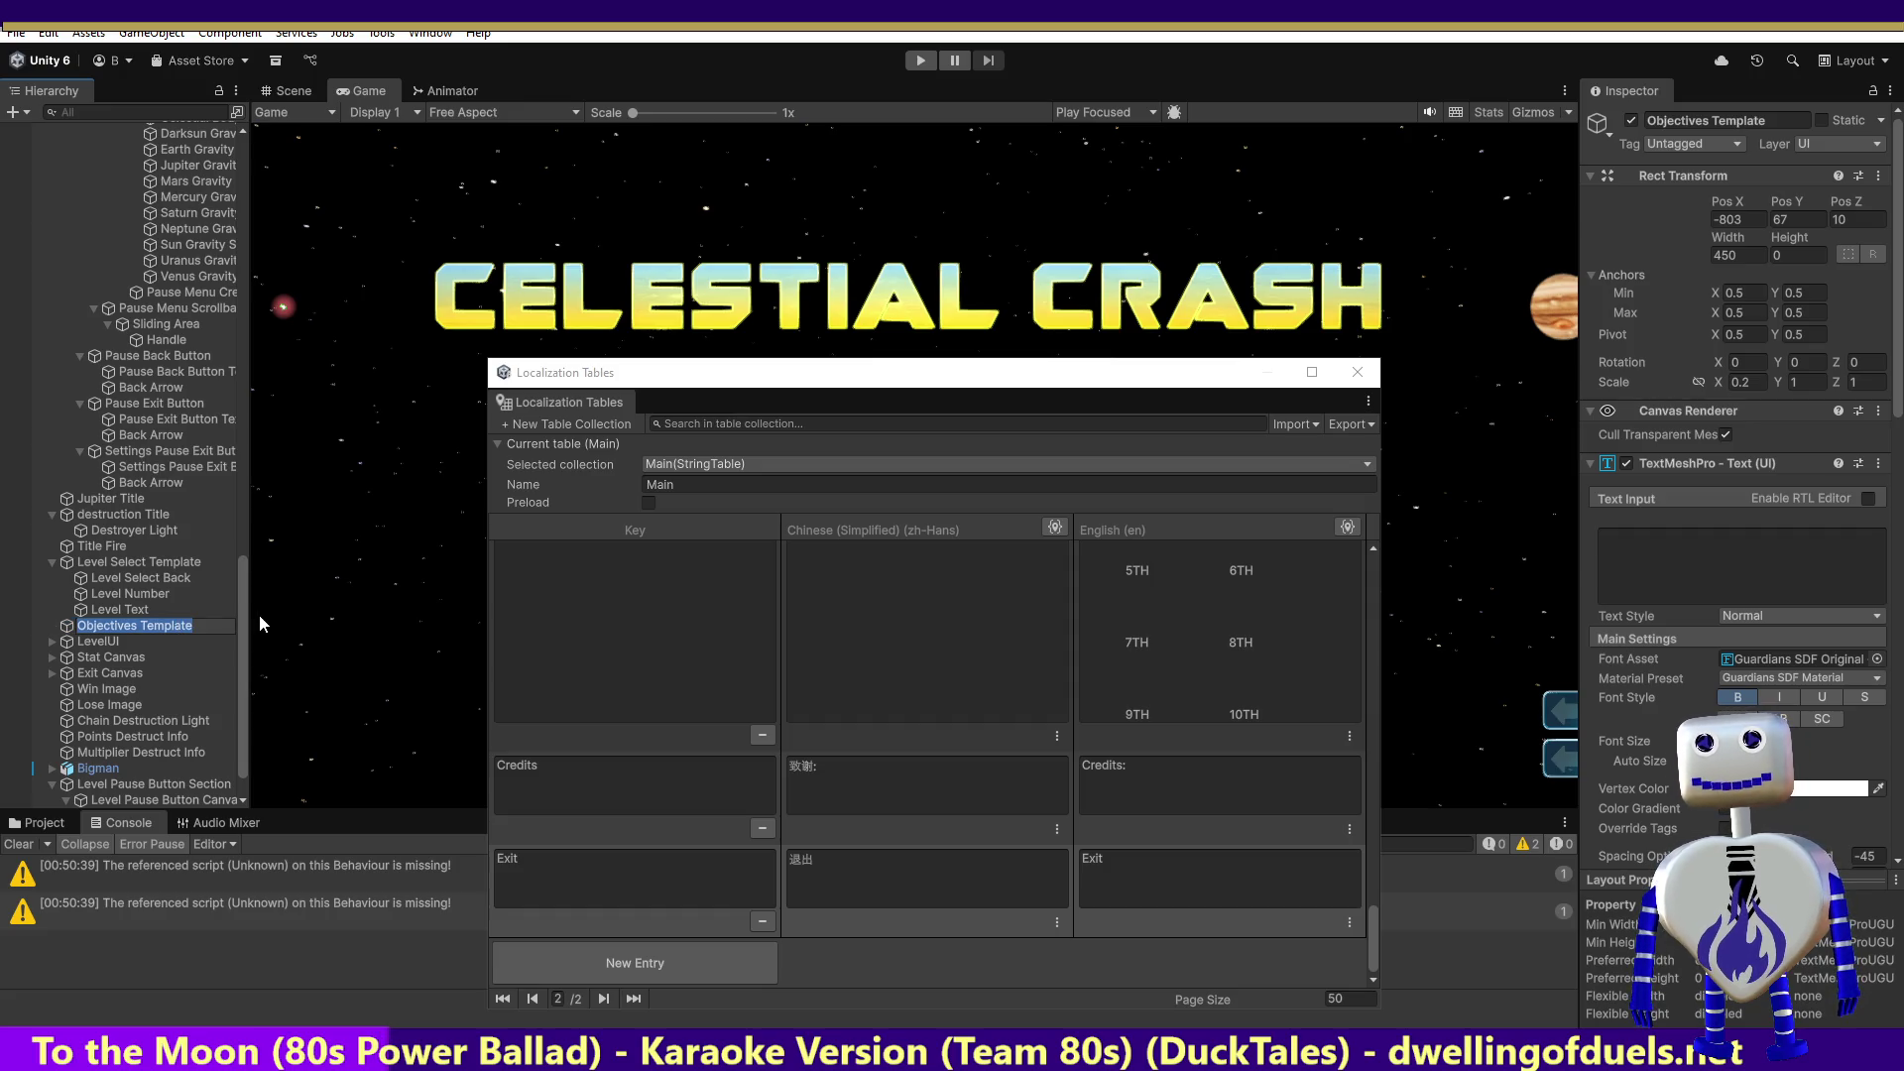
key("alt+Tab")
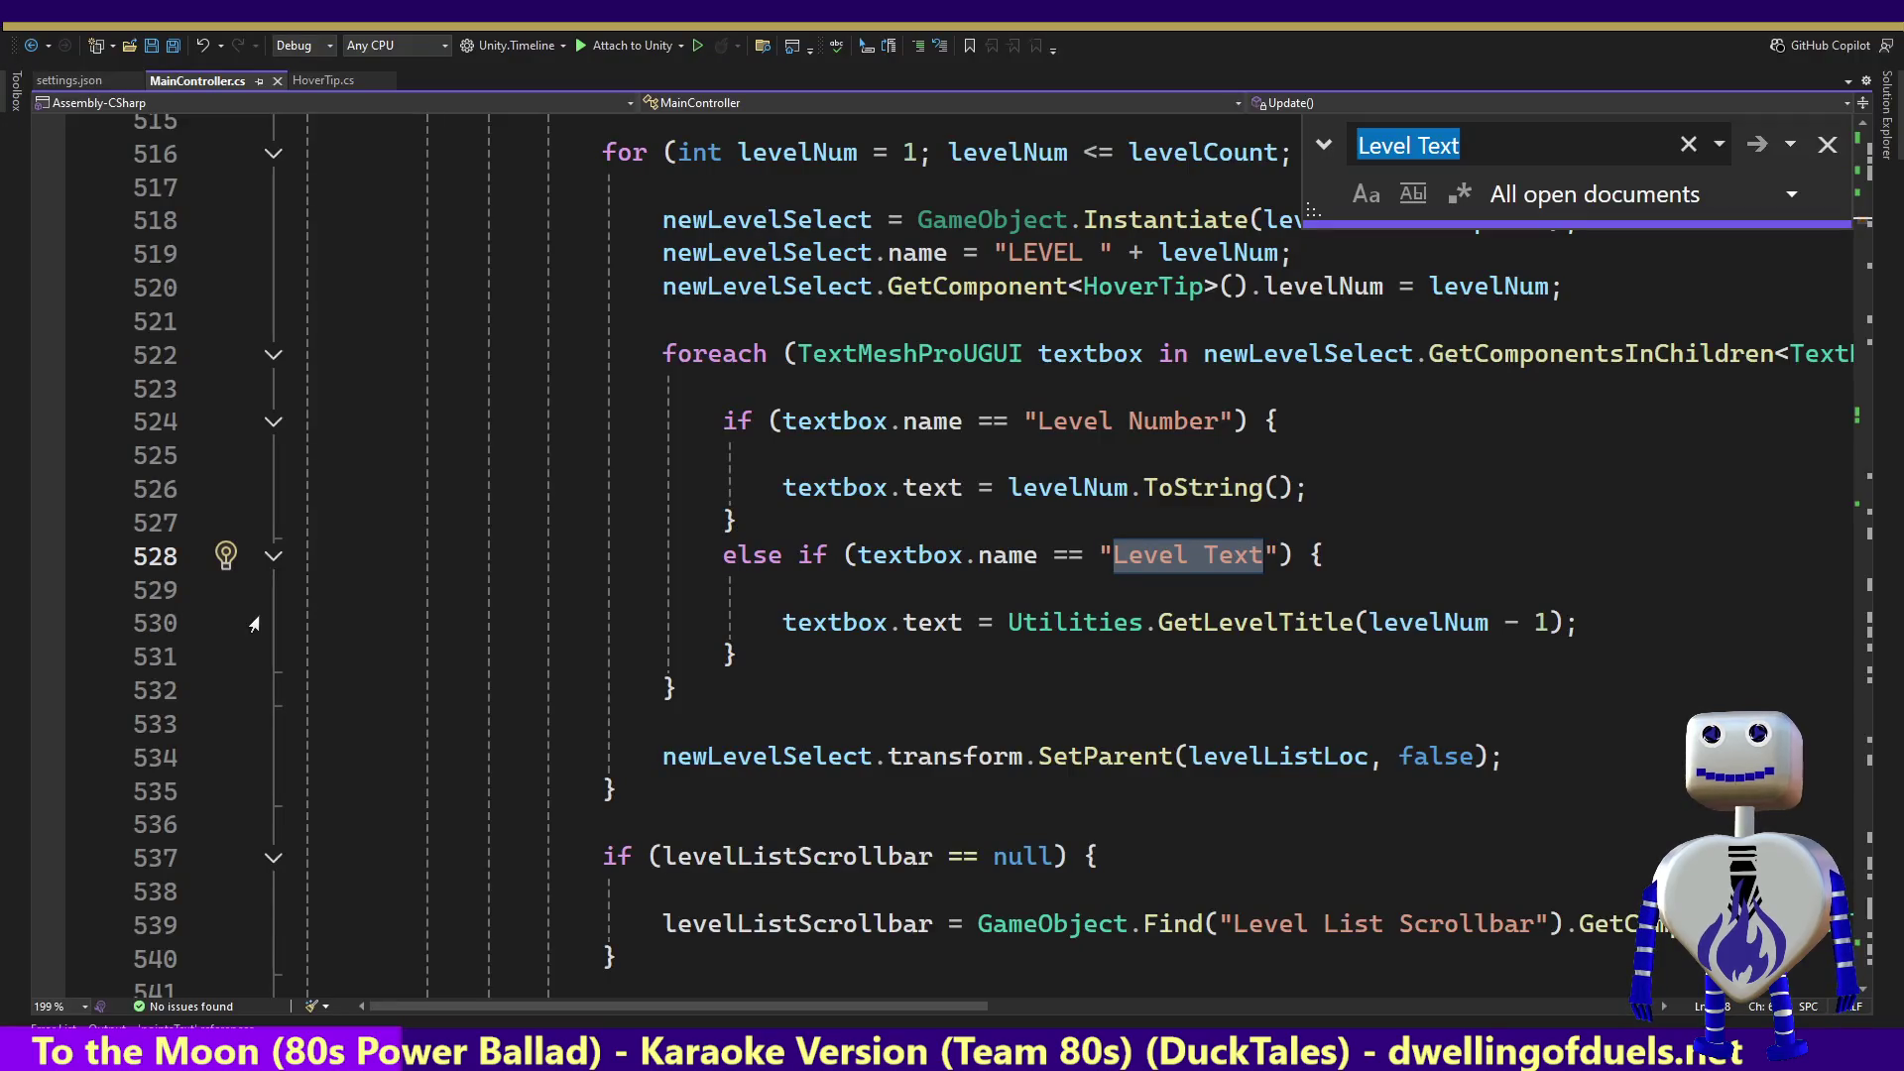
Step: Search the code for Objectives Template, then for uses of objectiveLimitsSectionTemplate
type("Objectives Template")
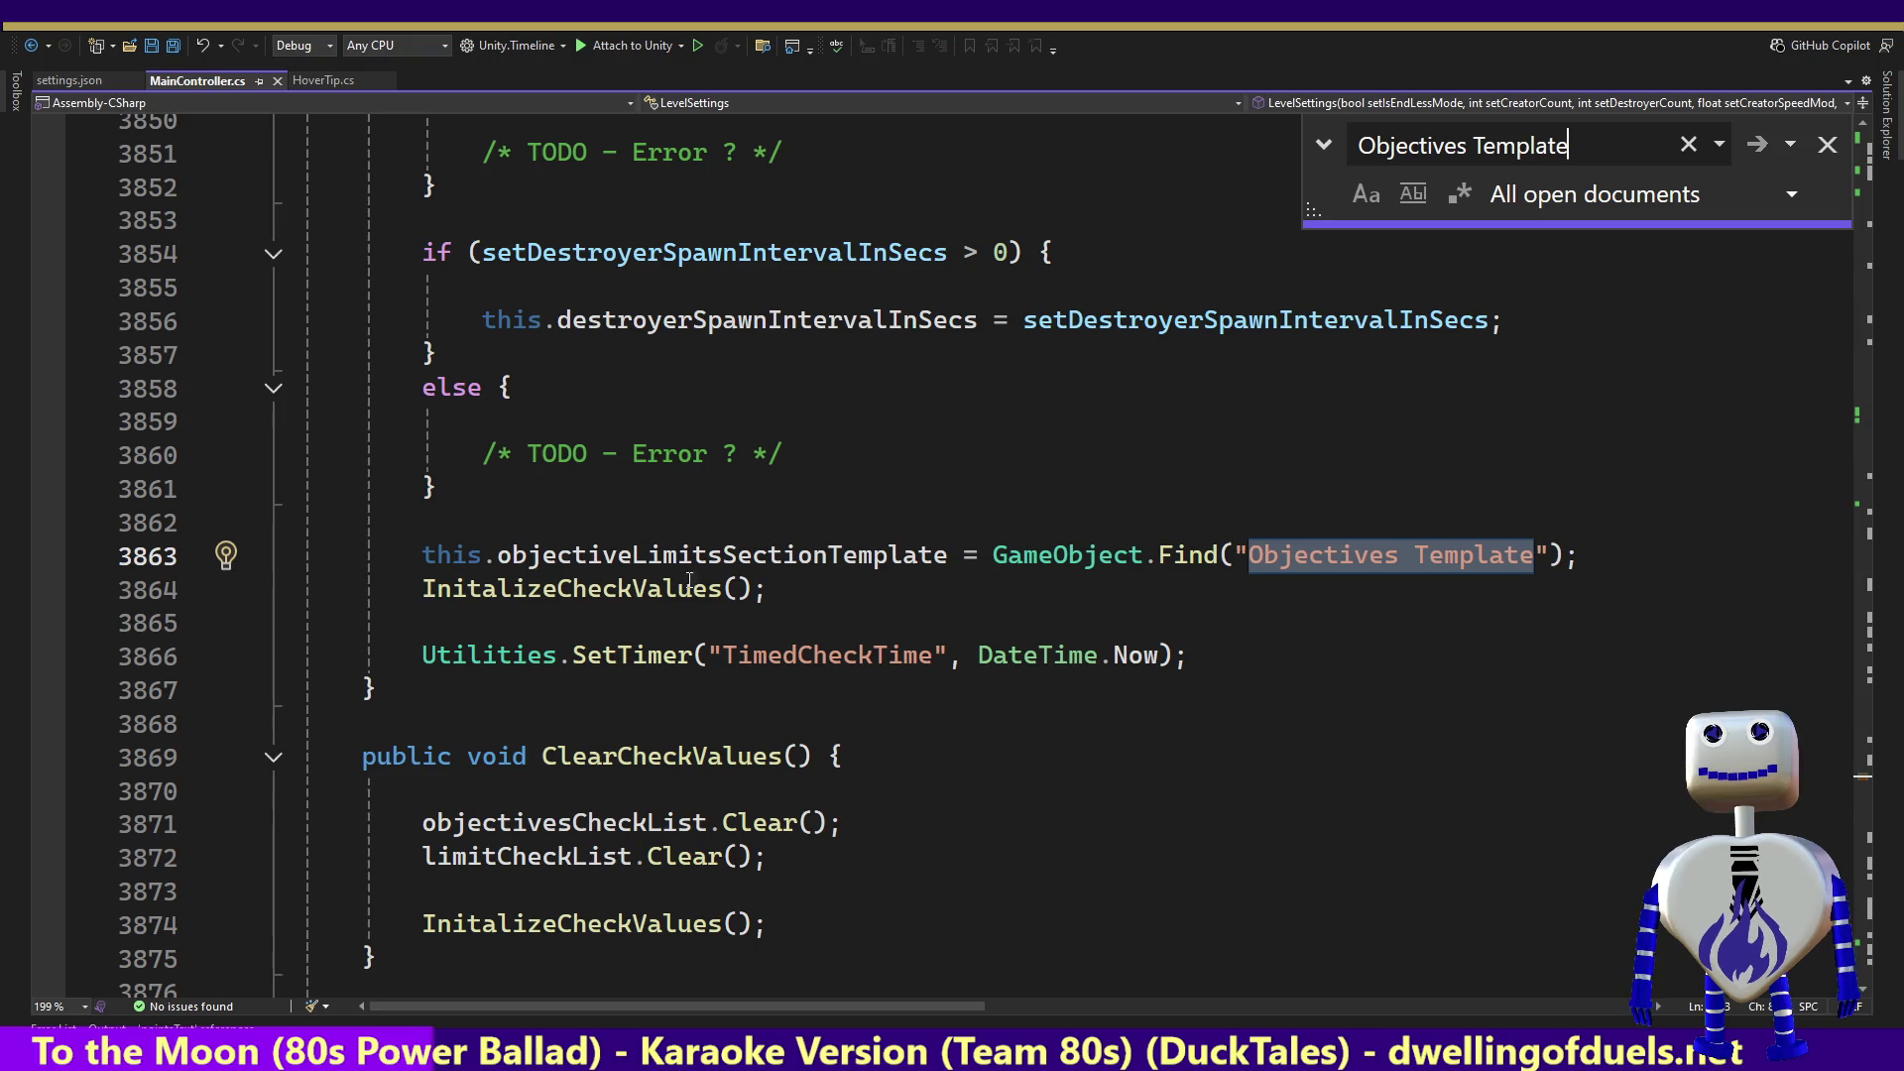
double_click(706, 556)
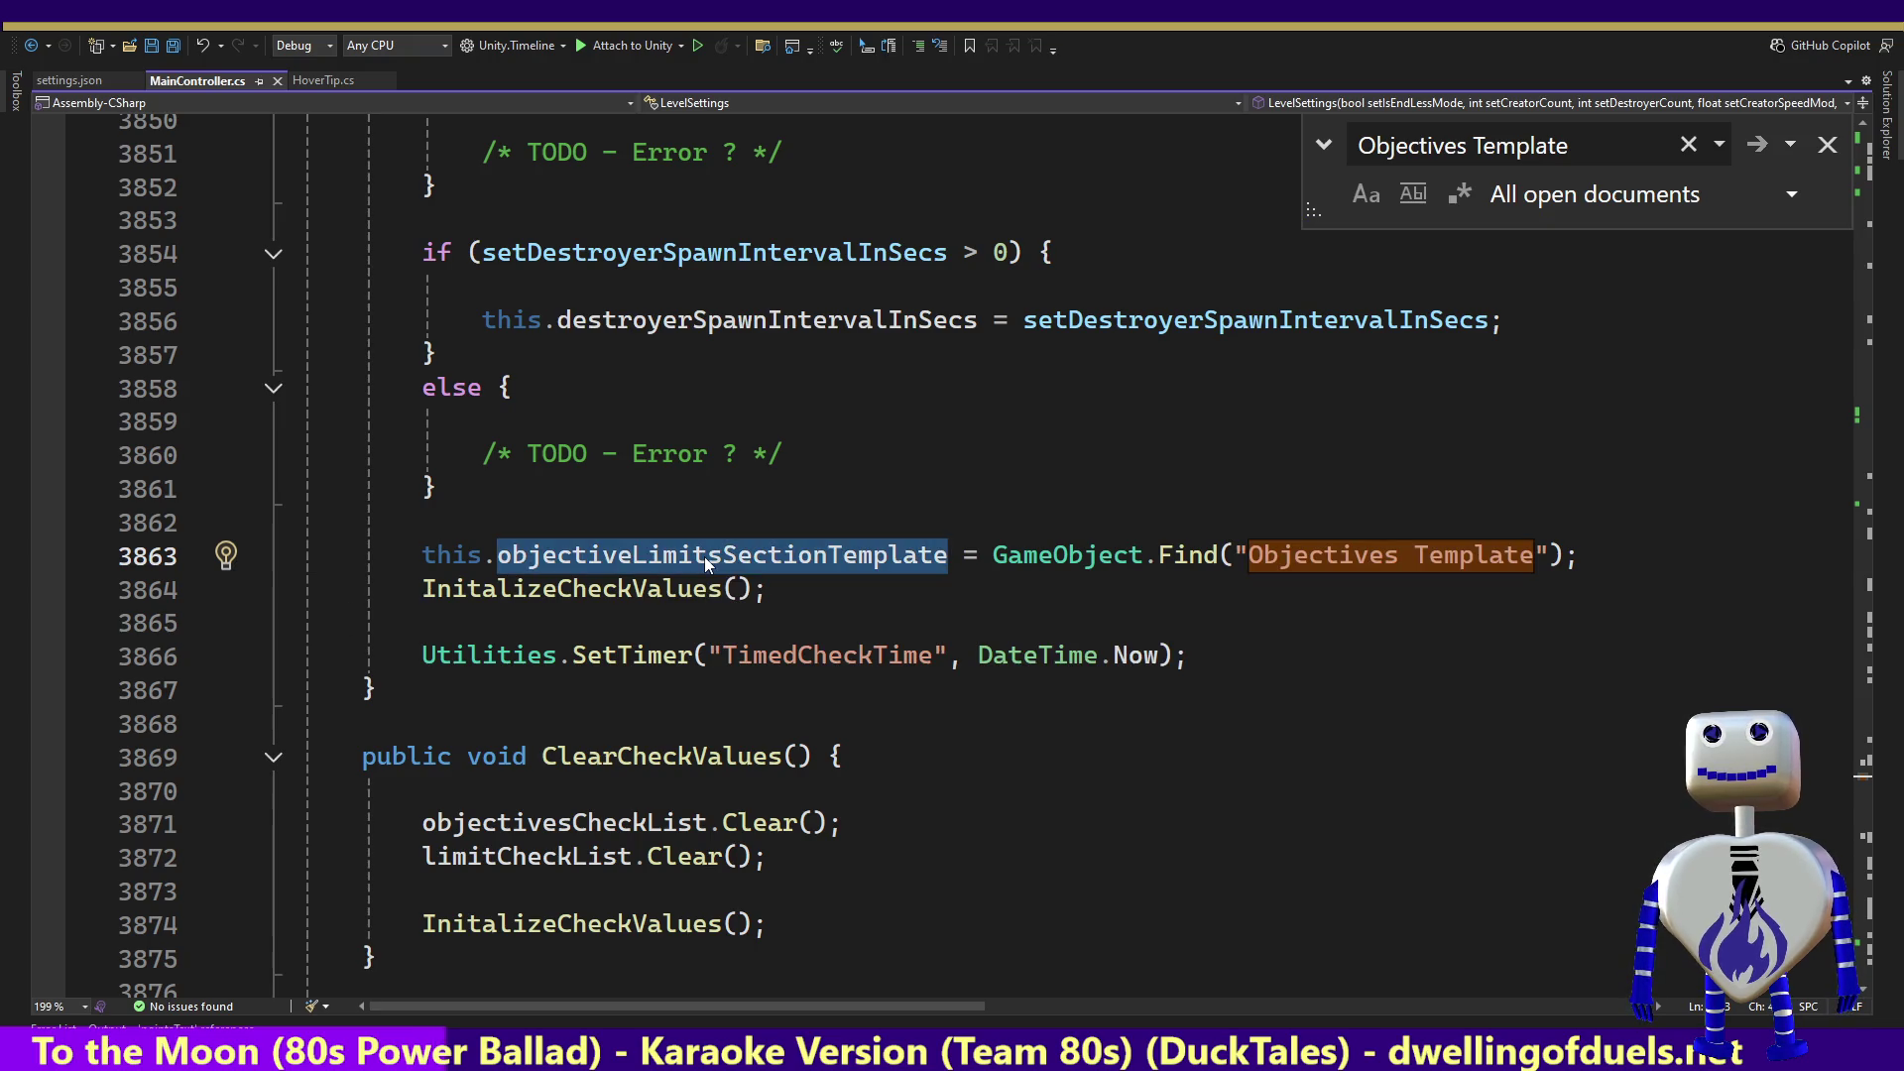
key("ctrl+f")
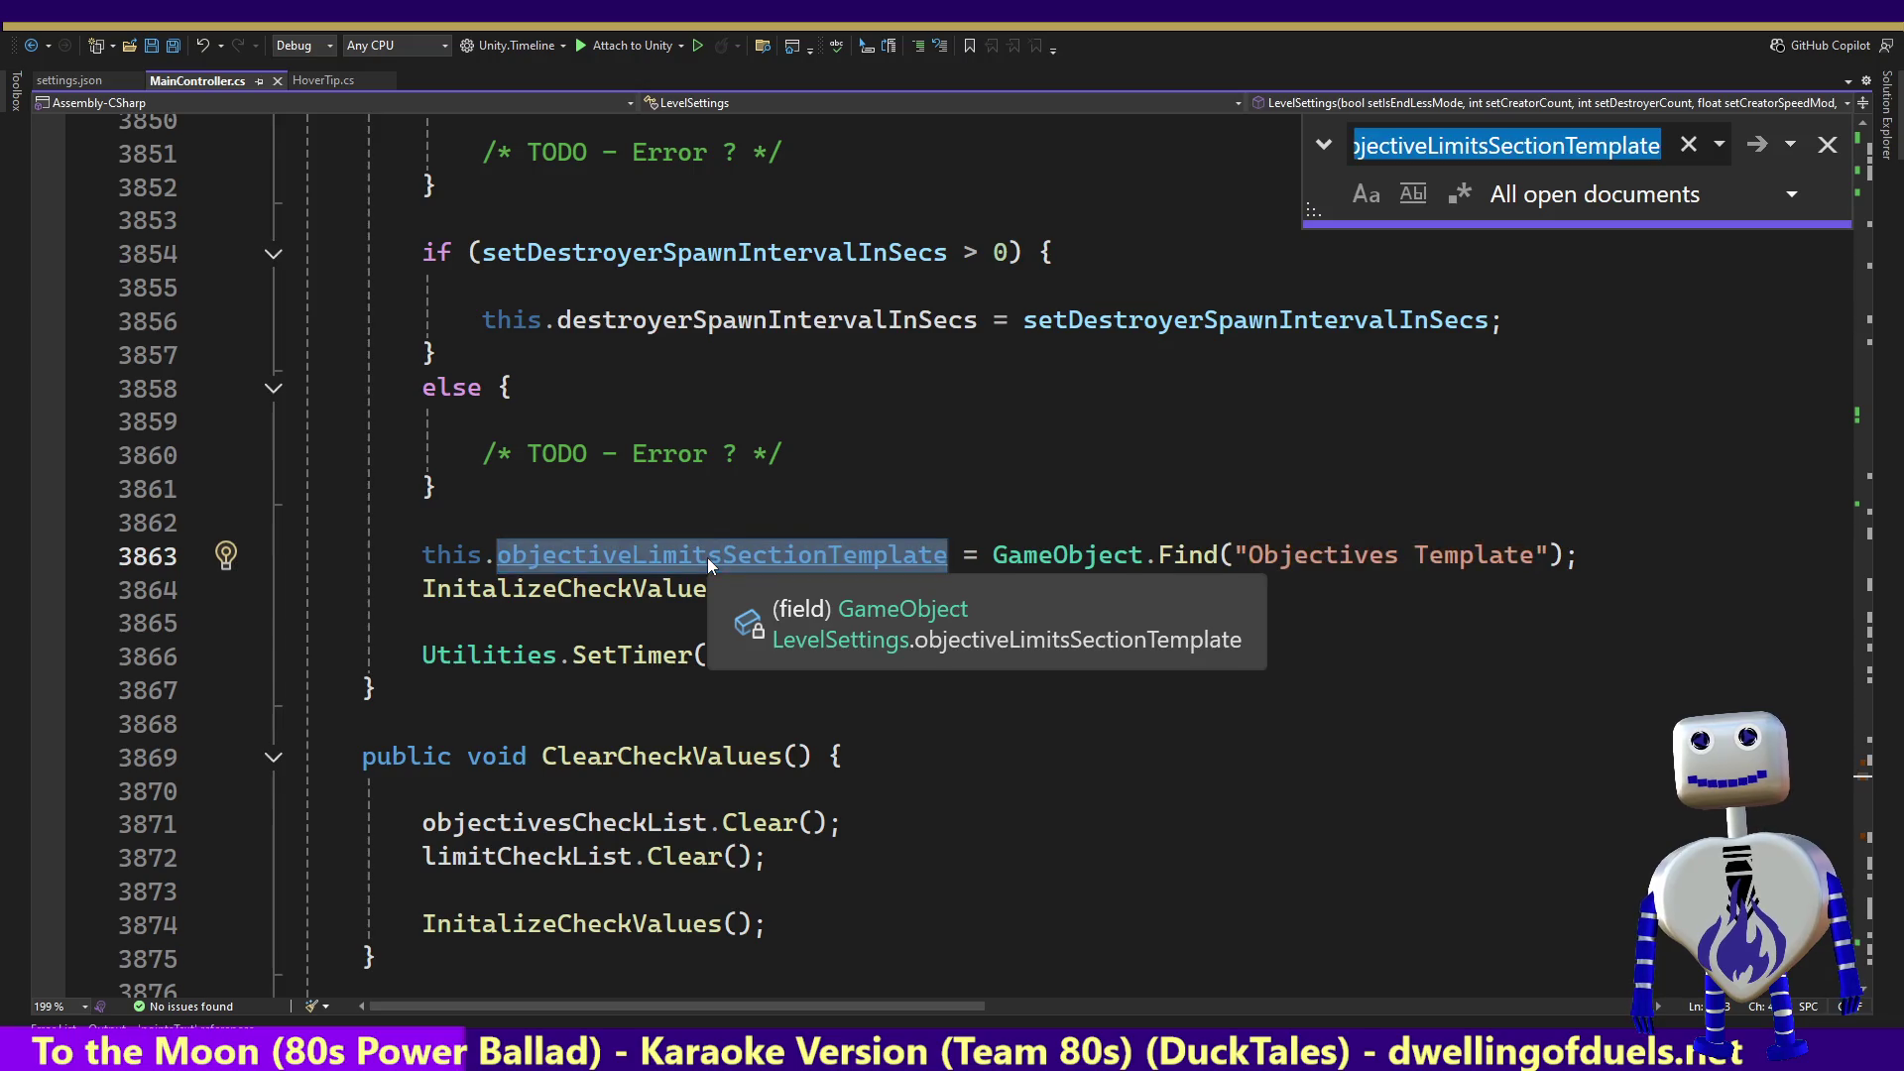
key("Return")
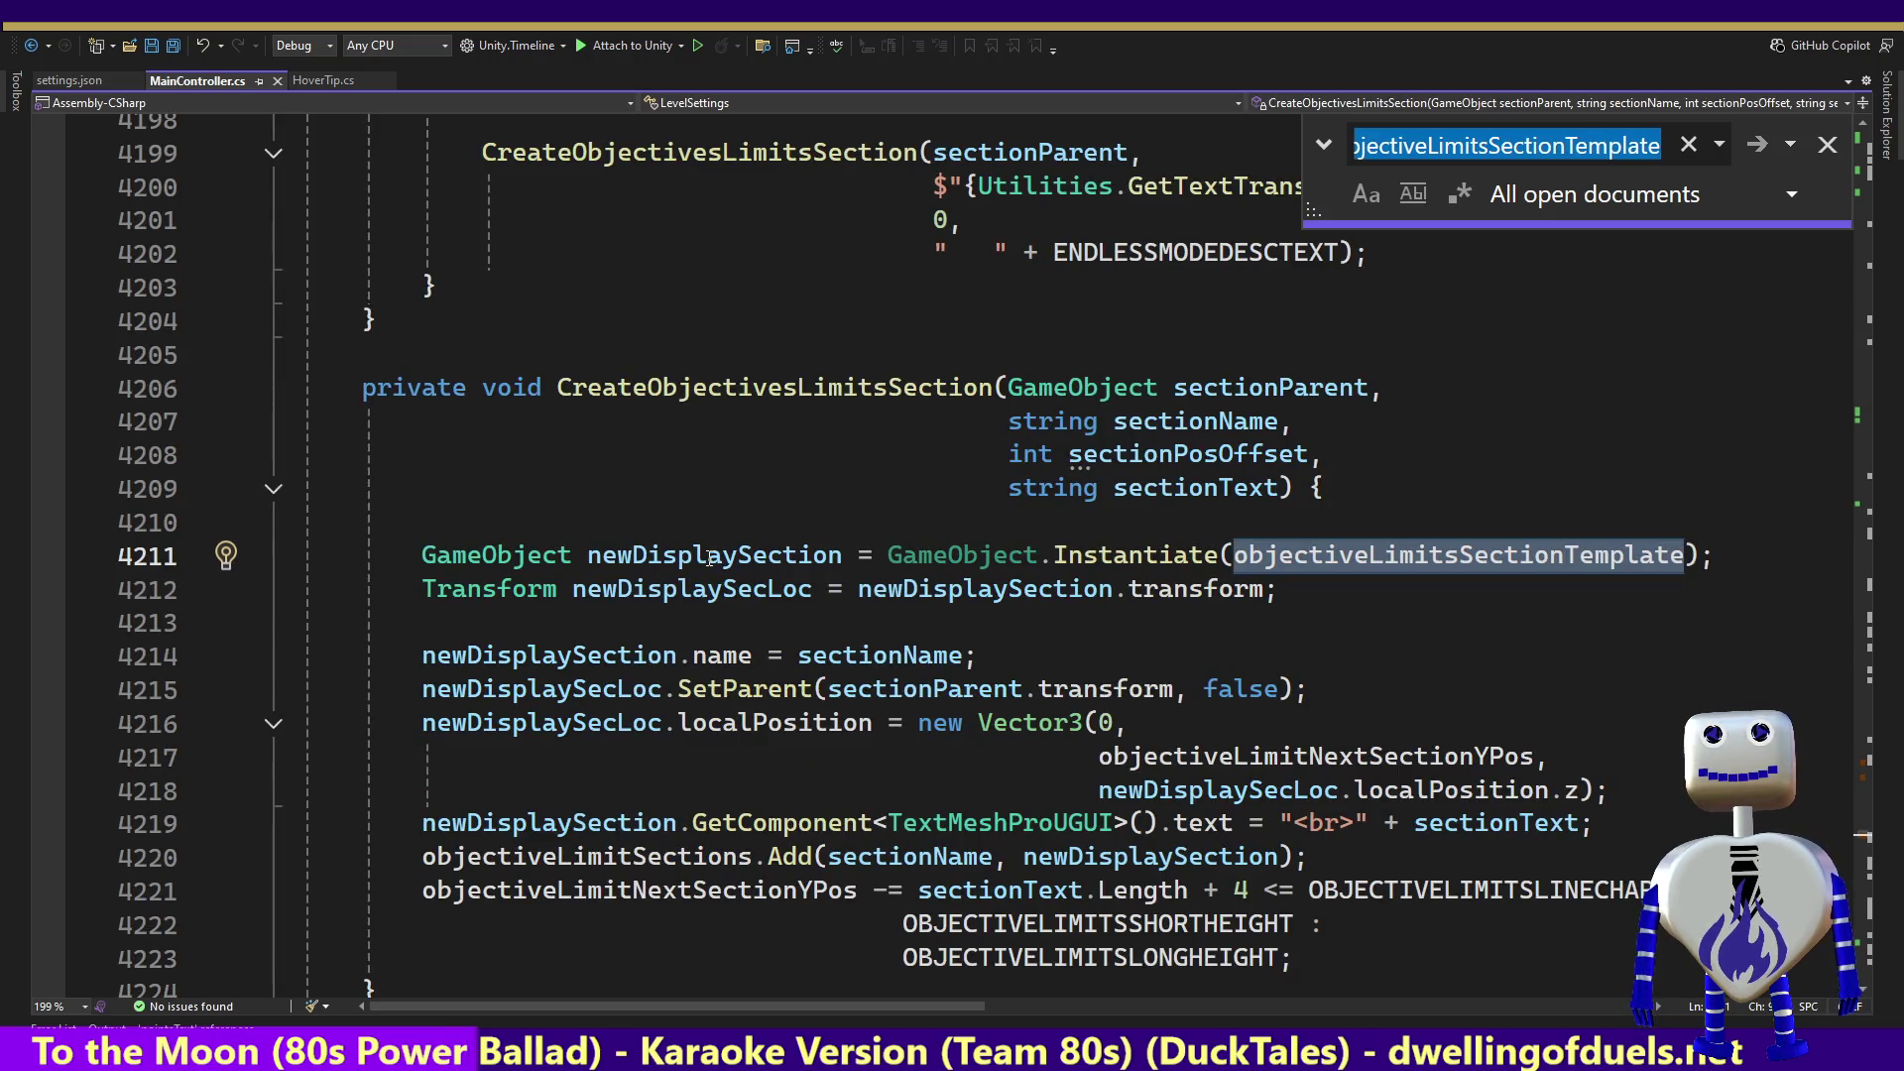
Step: Examine sectionName and CreateObjectivesLimitsSection, where the template is instantiated, then close the search
mouse_move(711, 559)
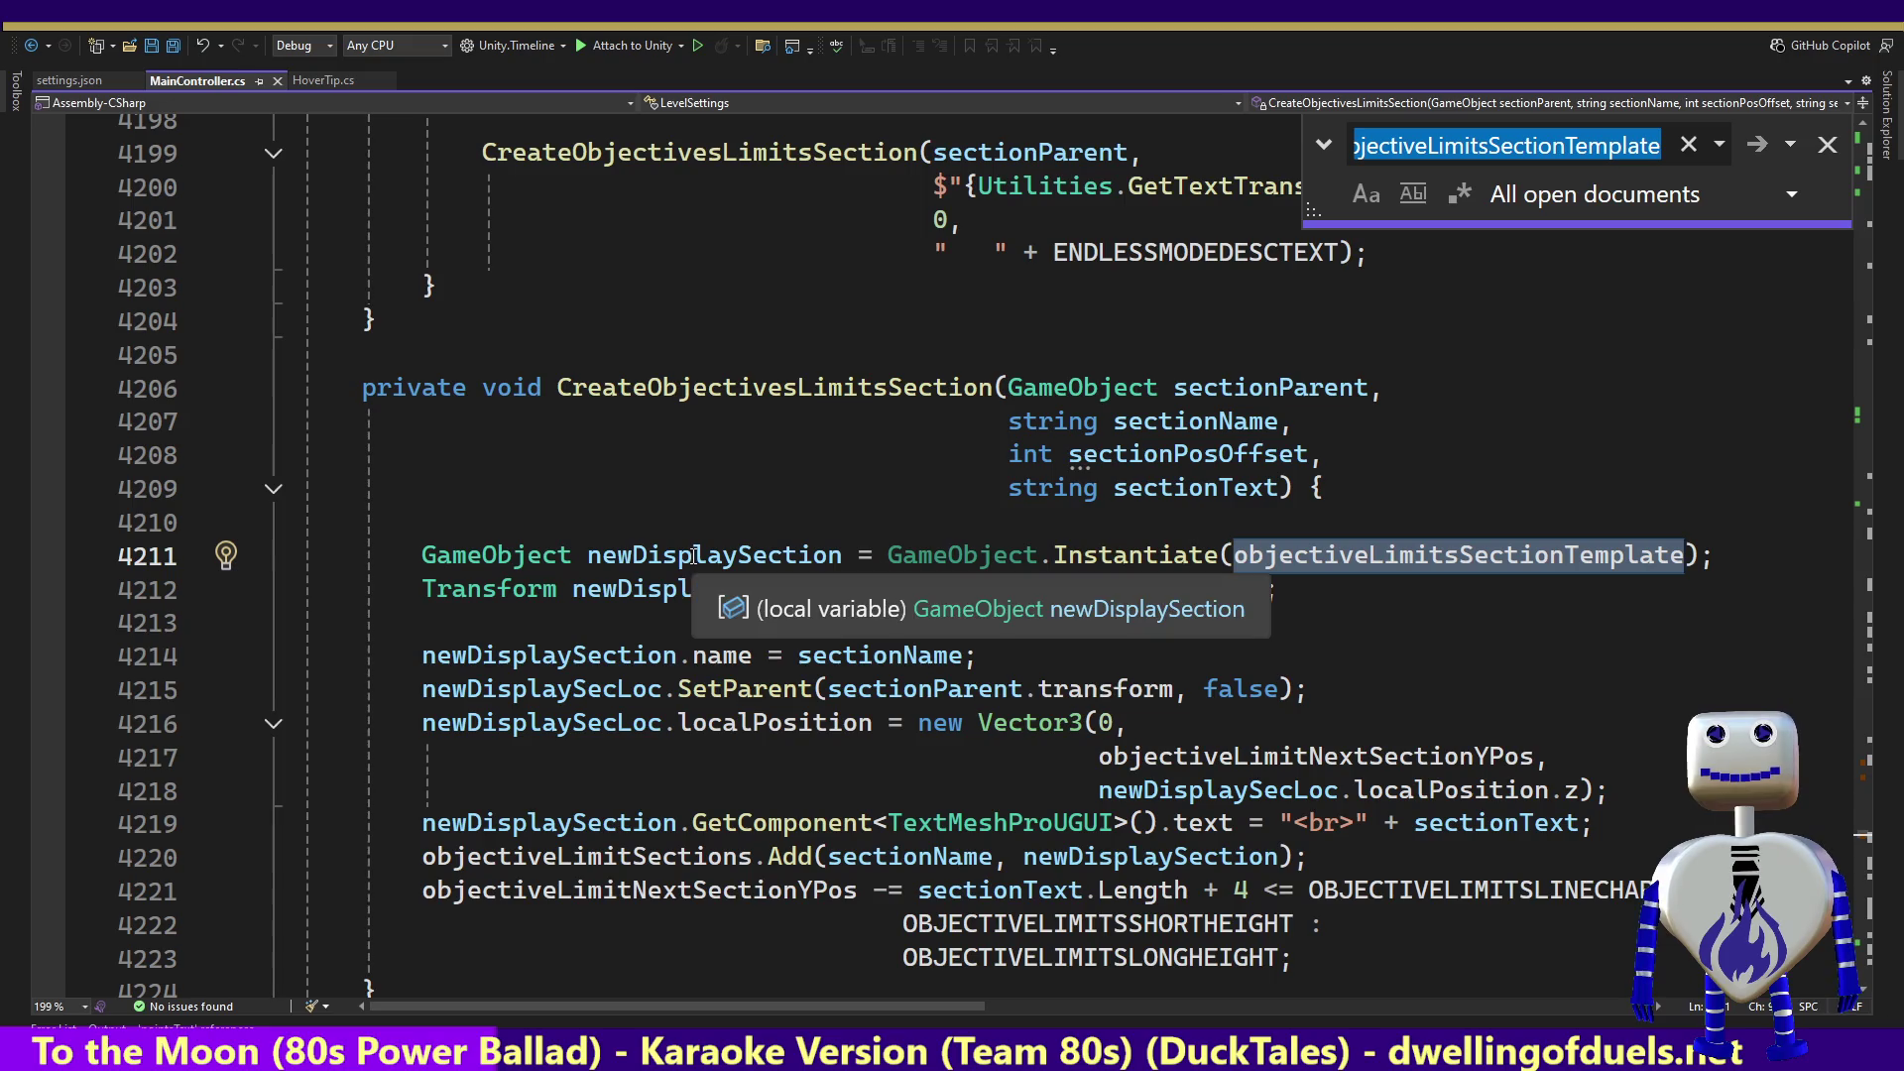
mouse_move(1180, 768)
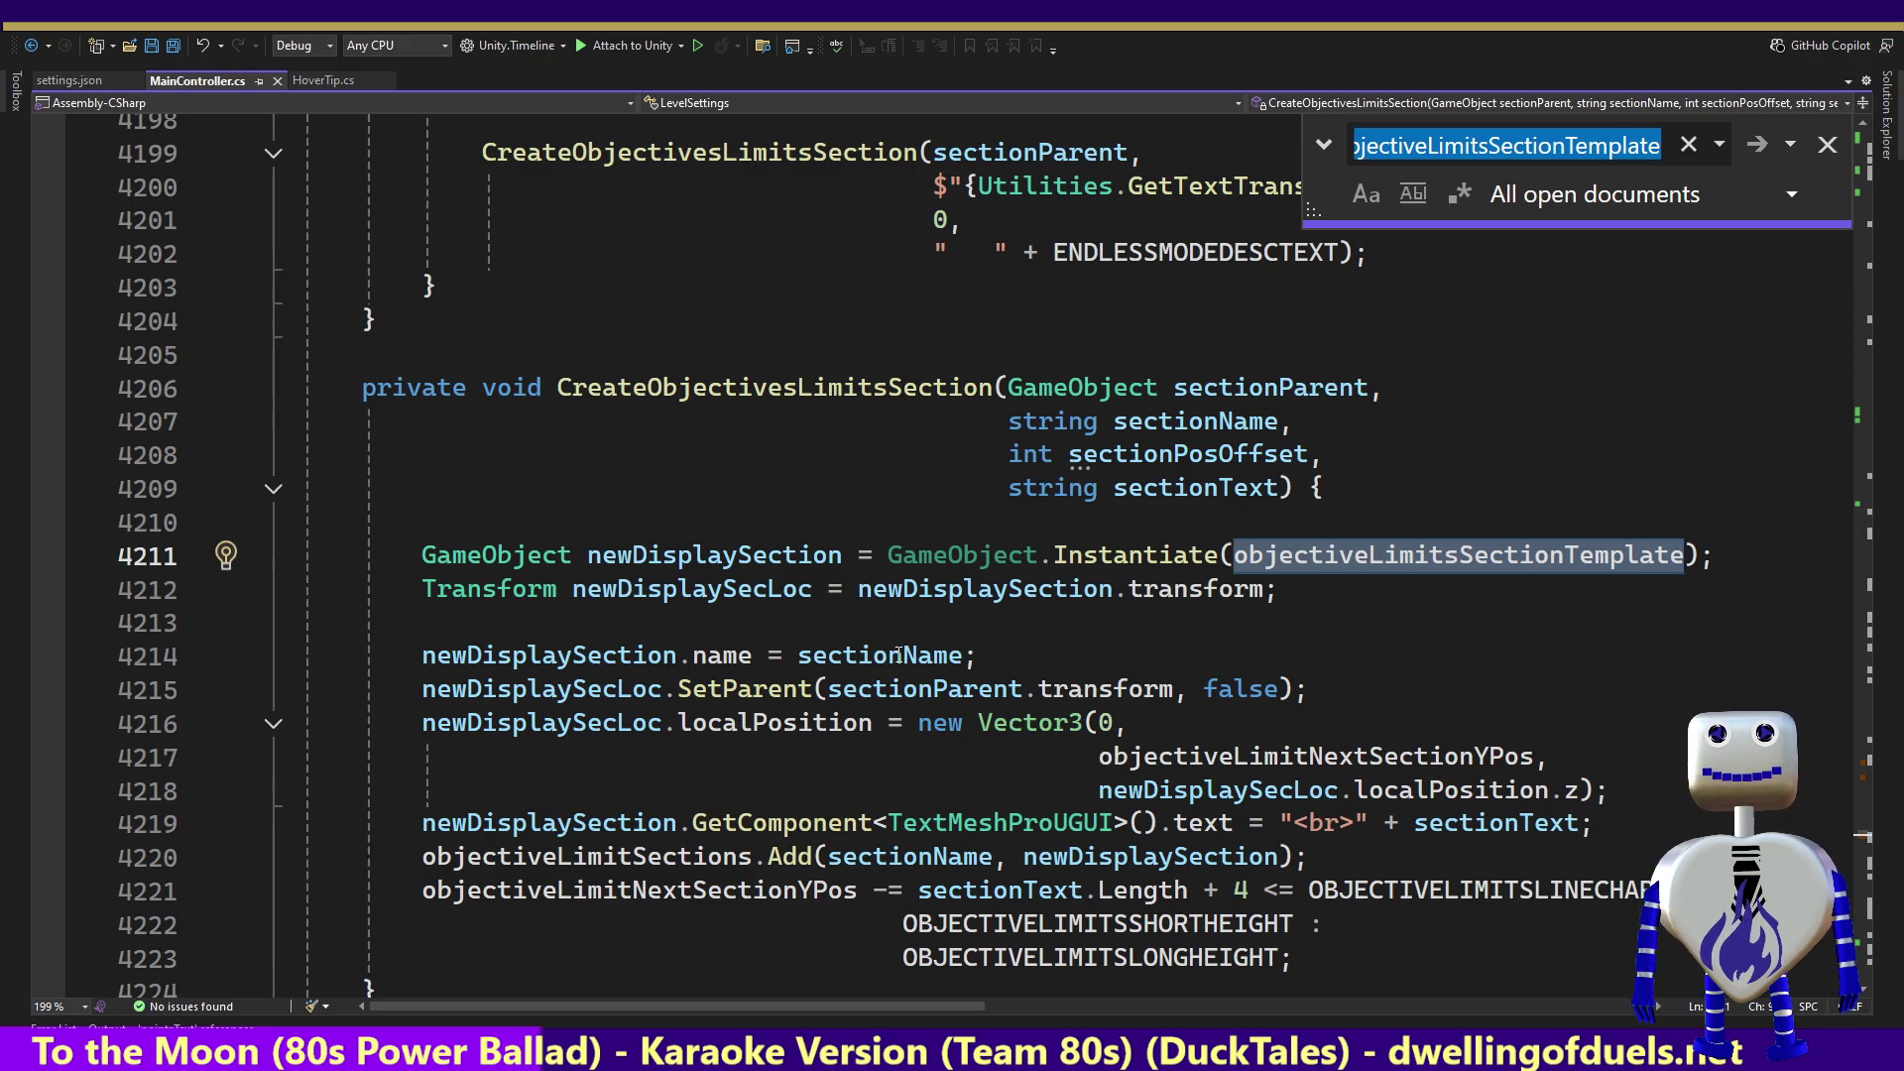
left_click(873, 656)
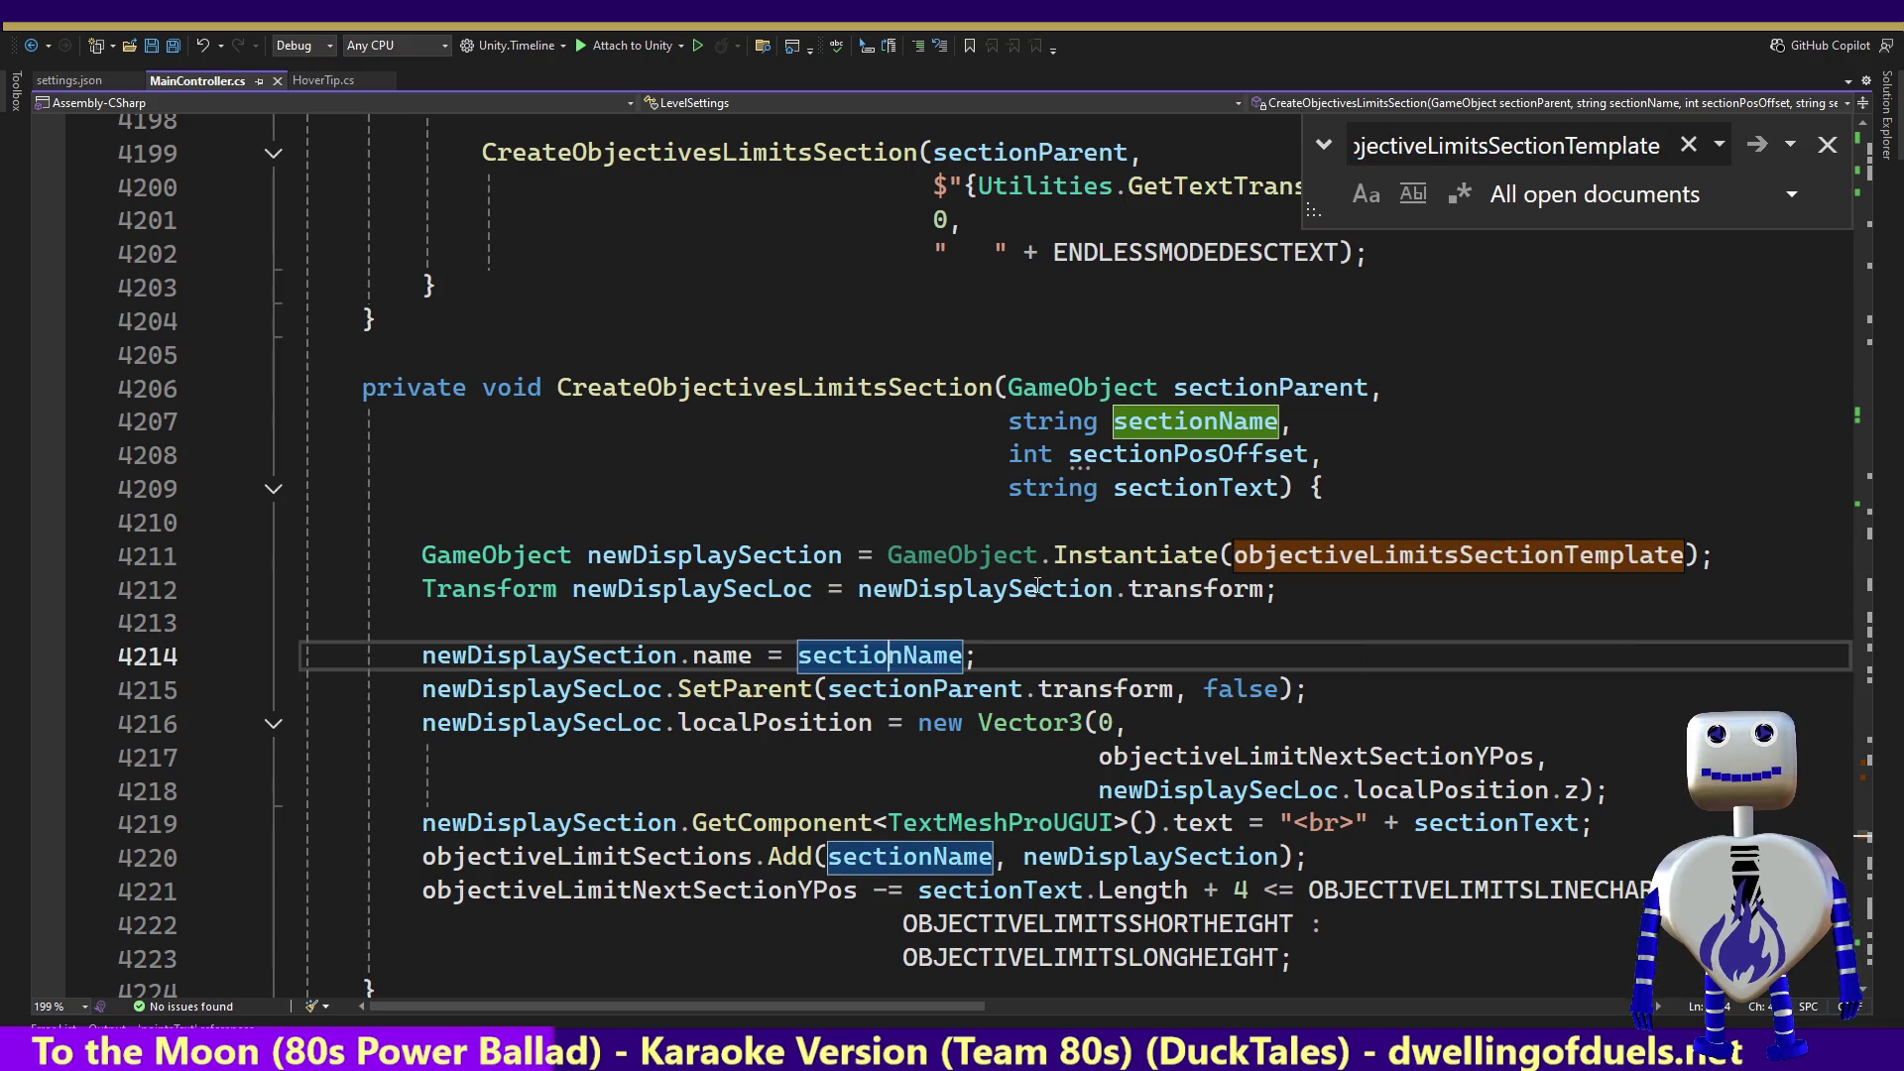
double_click(765, 400)
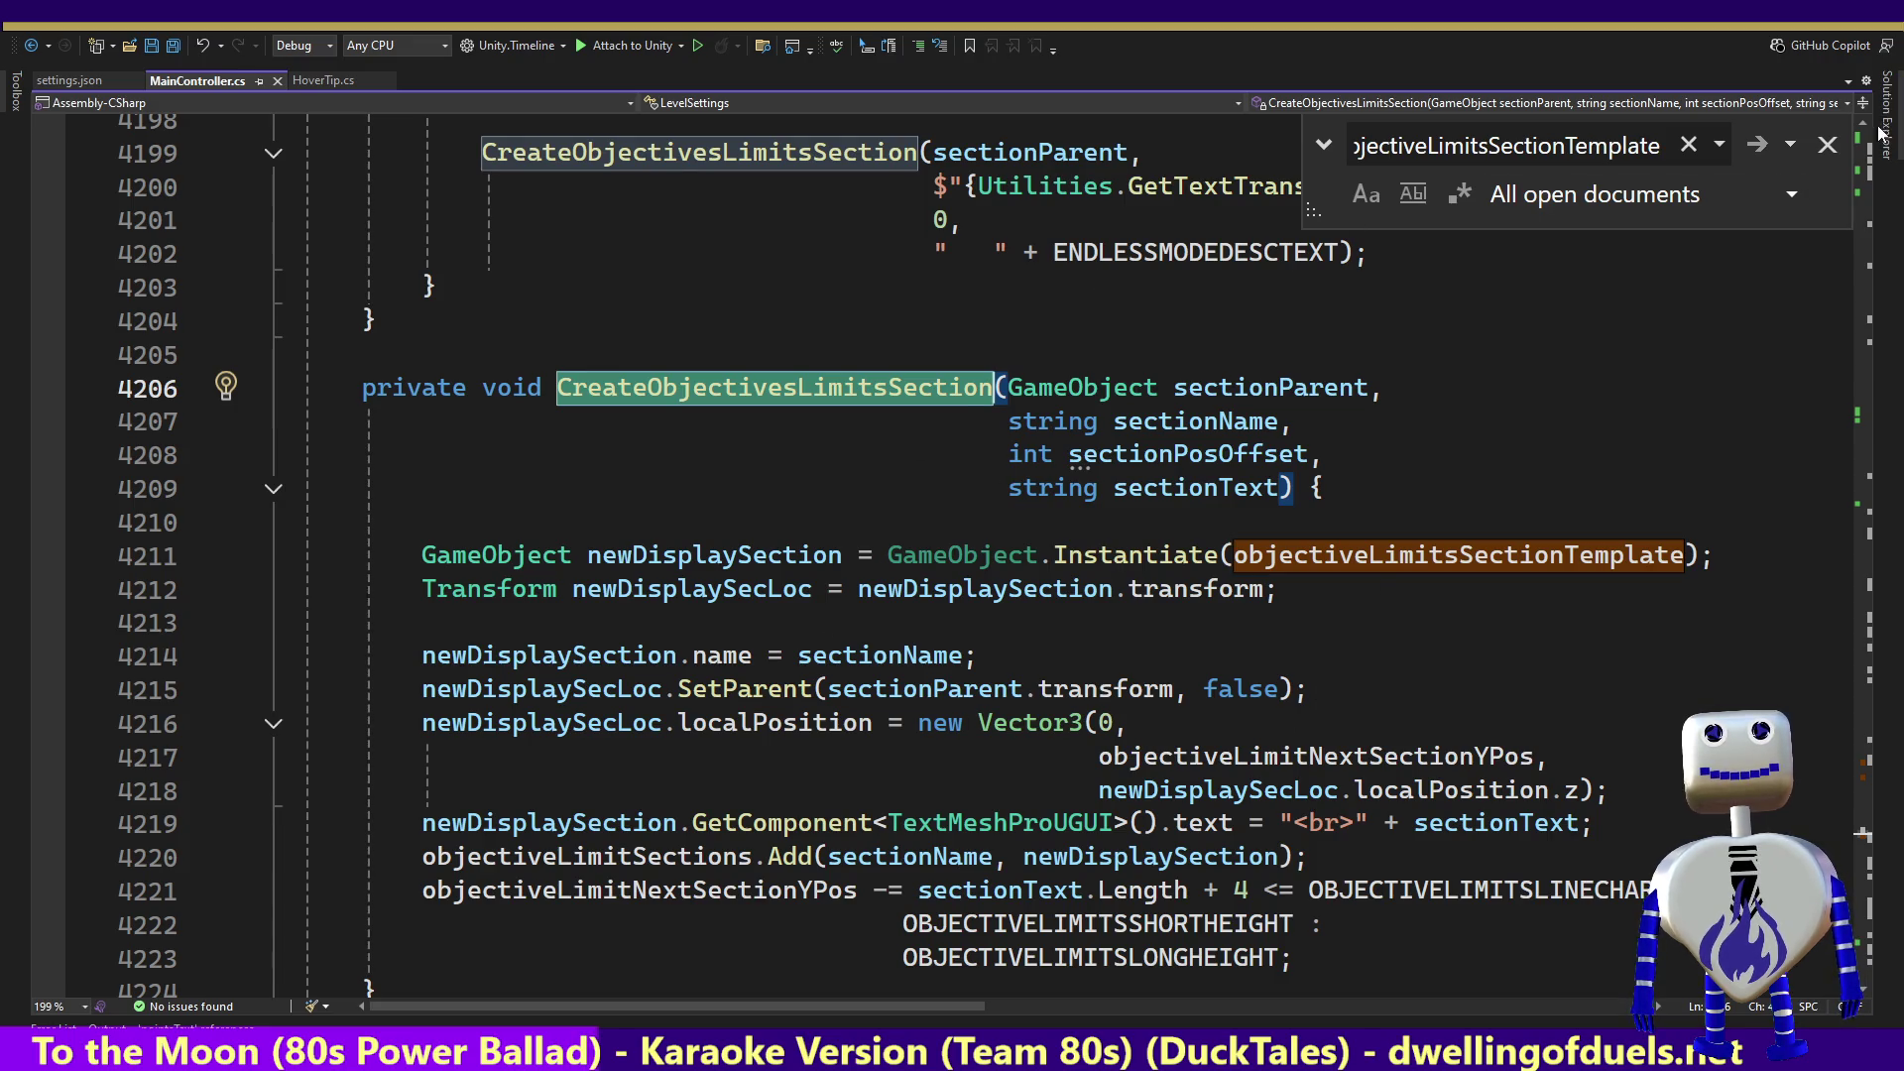
left_click(1828, 144)
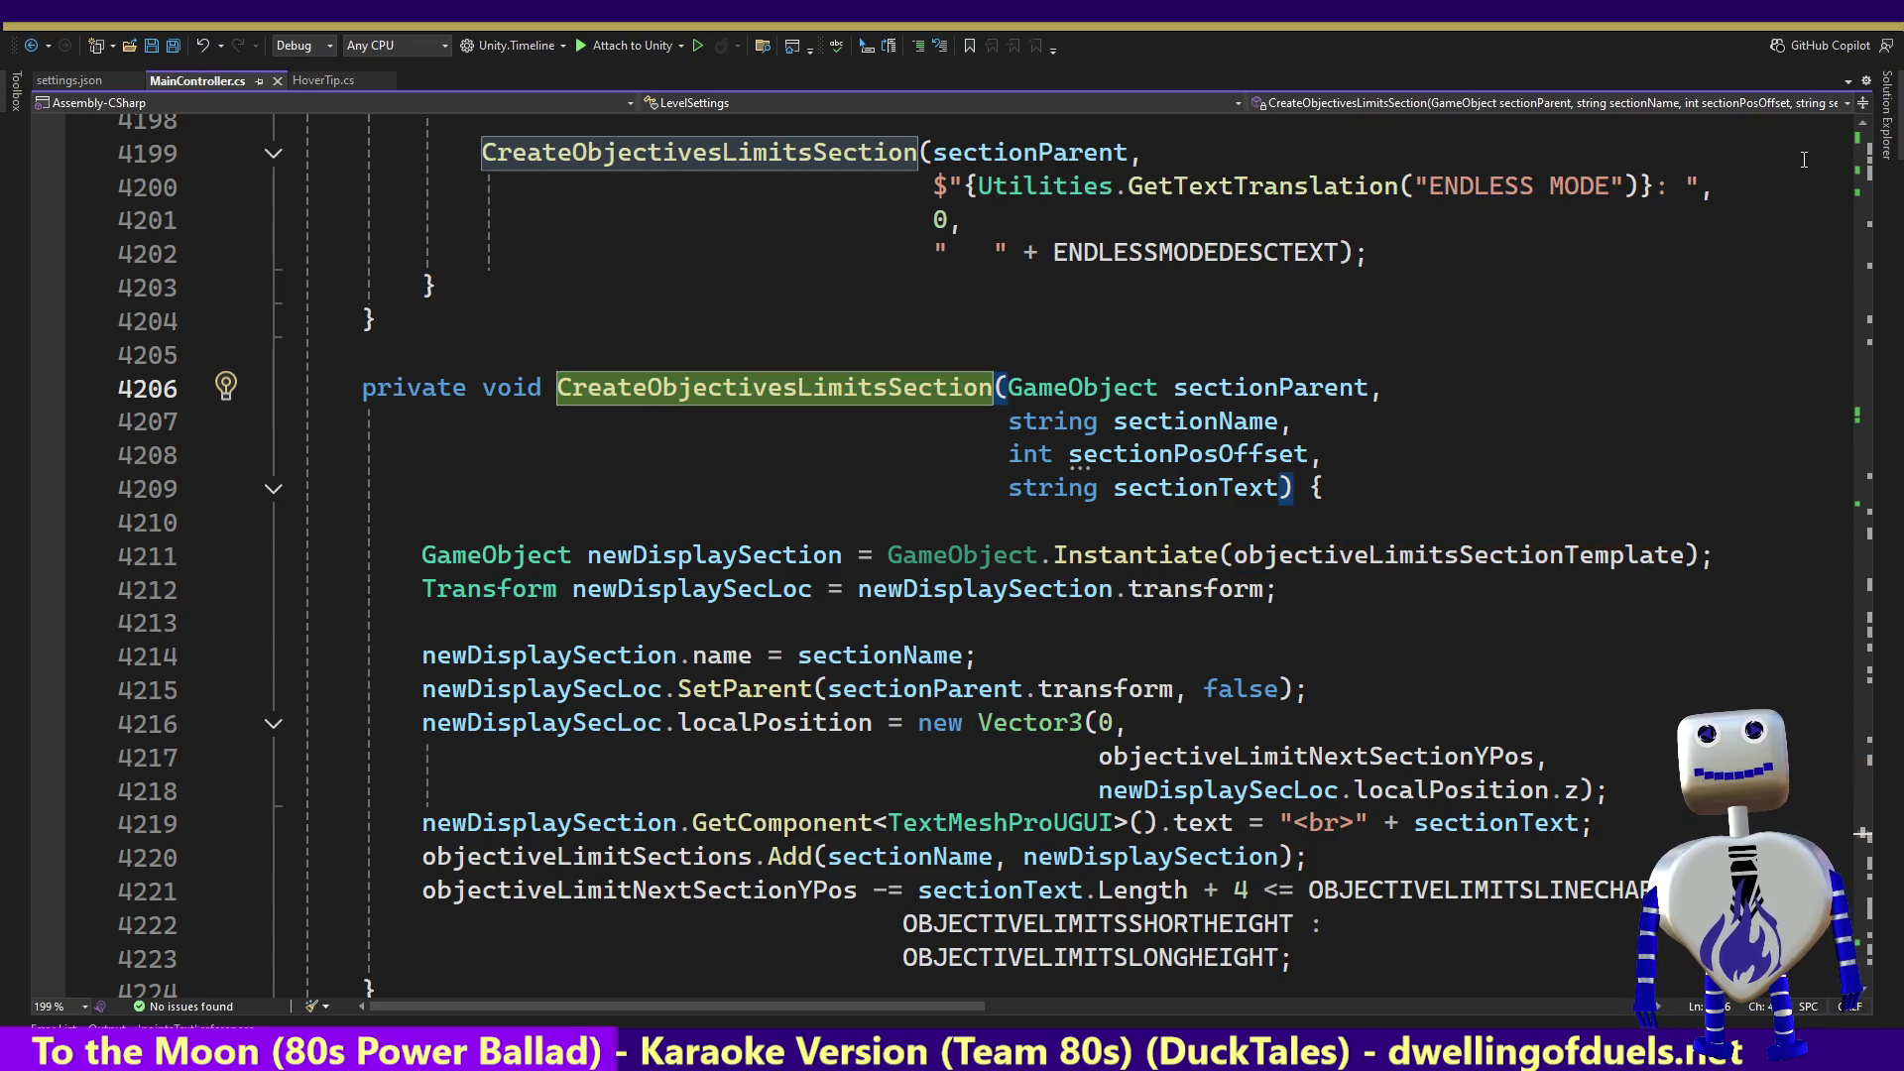
key("alt+Tab")
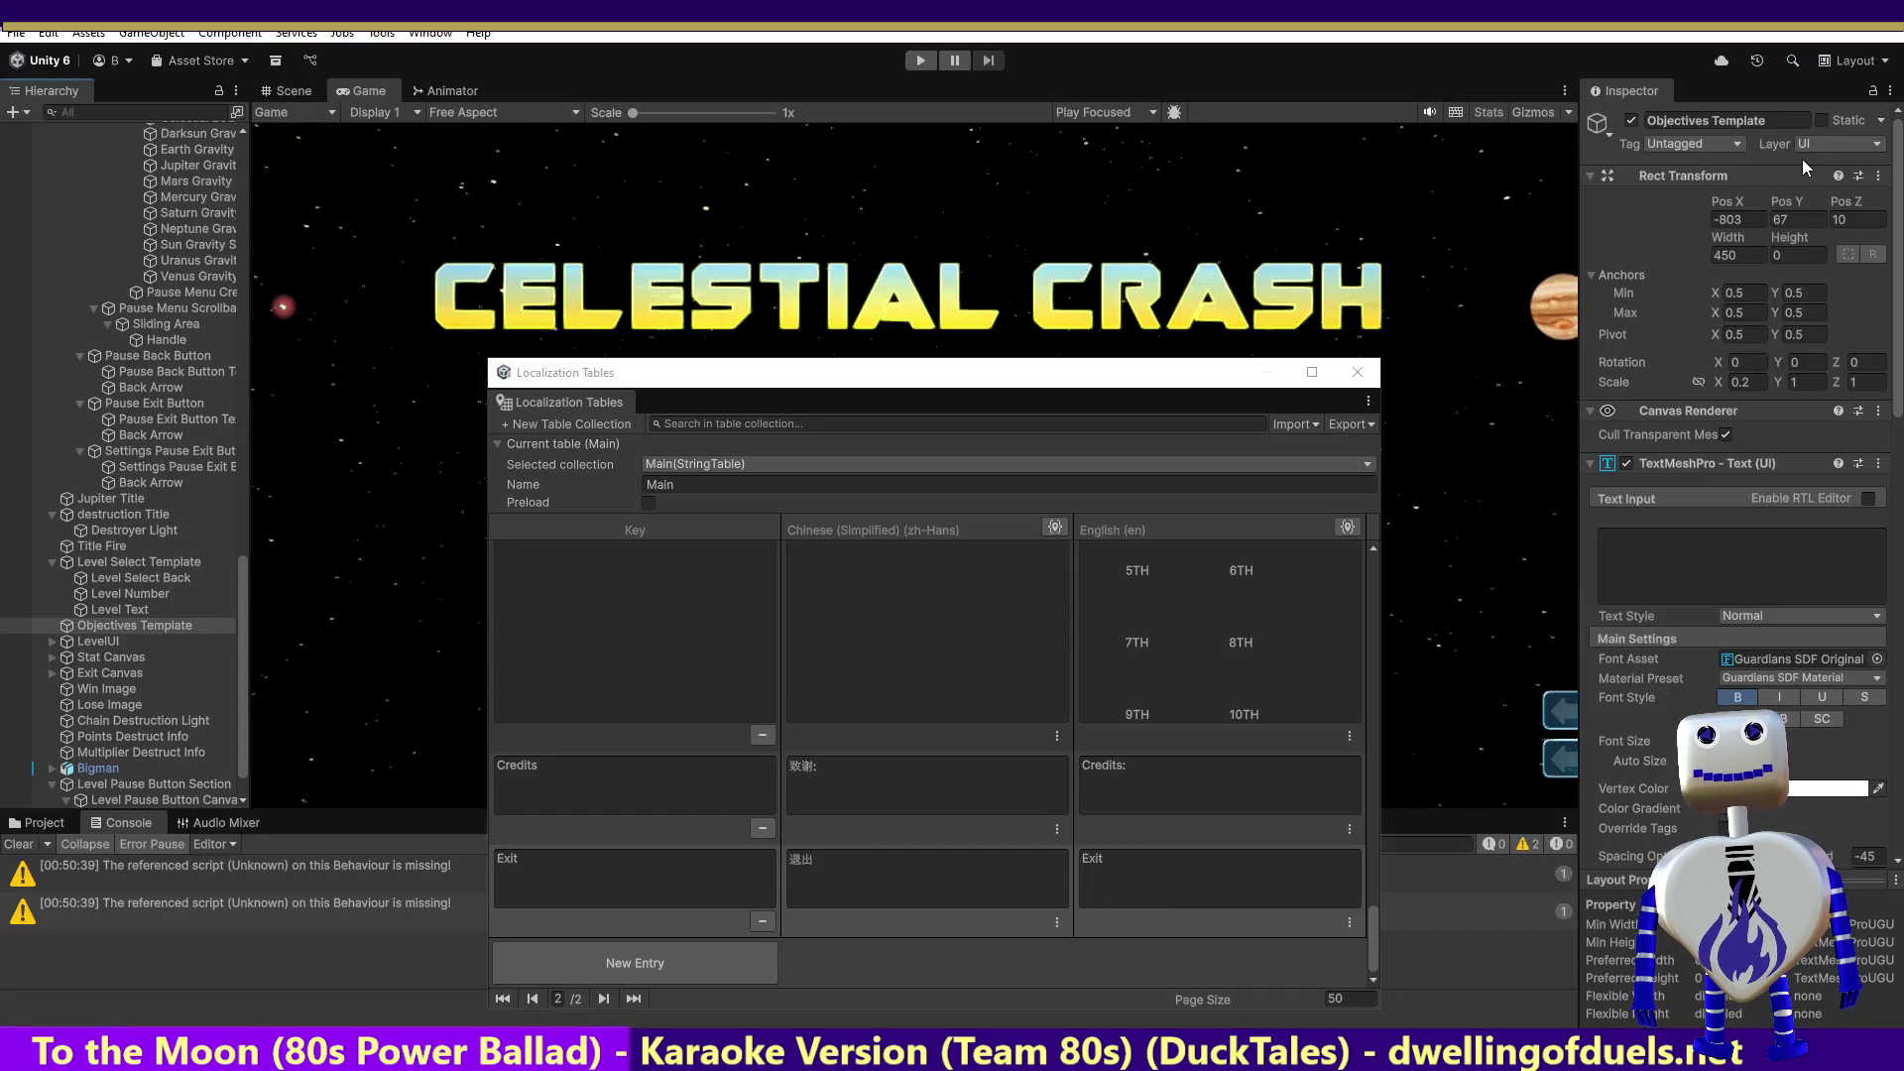
Step: Expand LevelUI > LevelUI Canvas > Objectives Background and select Objectives Title's 'Objectives:' text
left_click(53, 640)
left_click(103, 658)
left_click(66, 656)
left_click(126, 672)
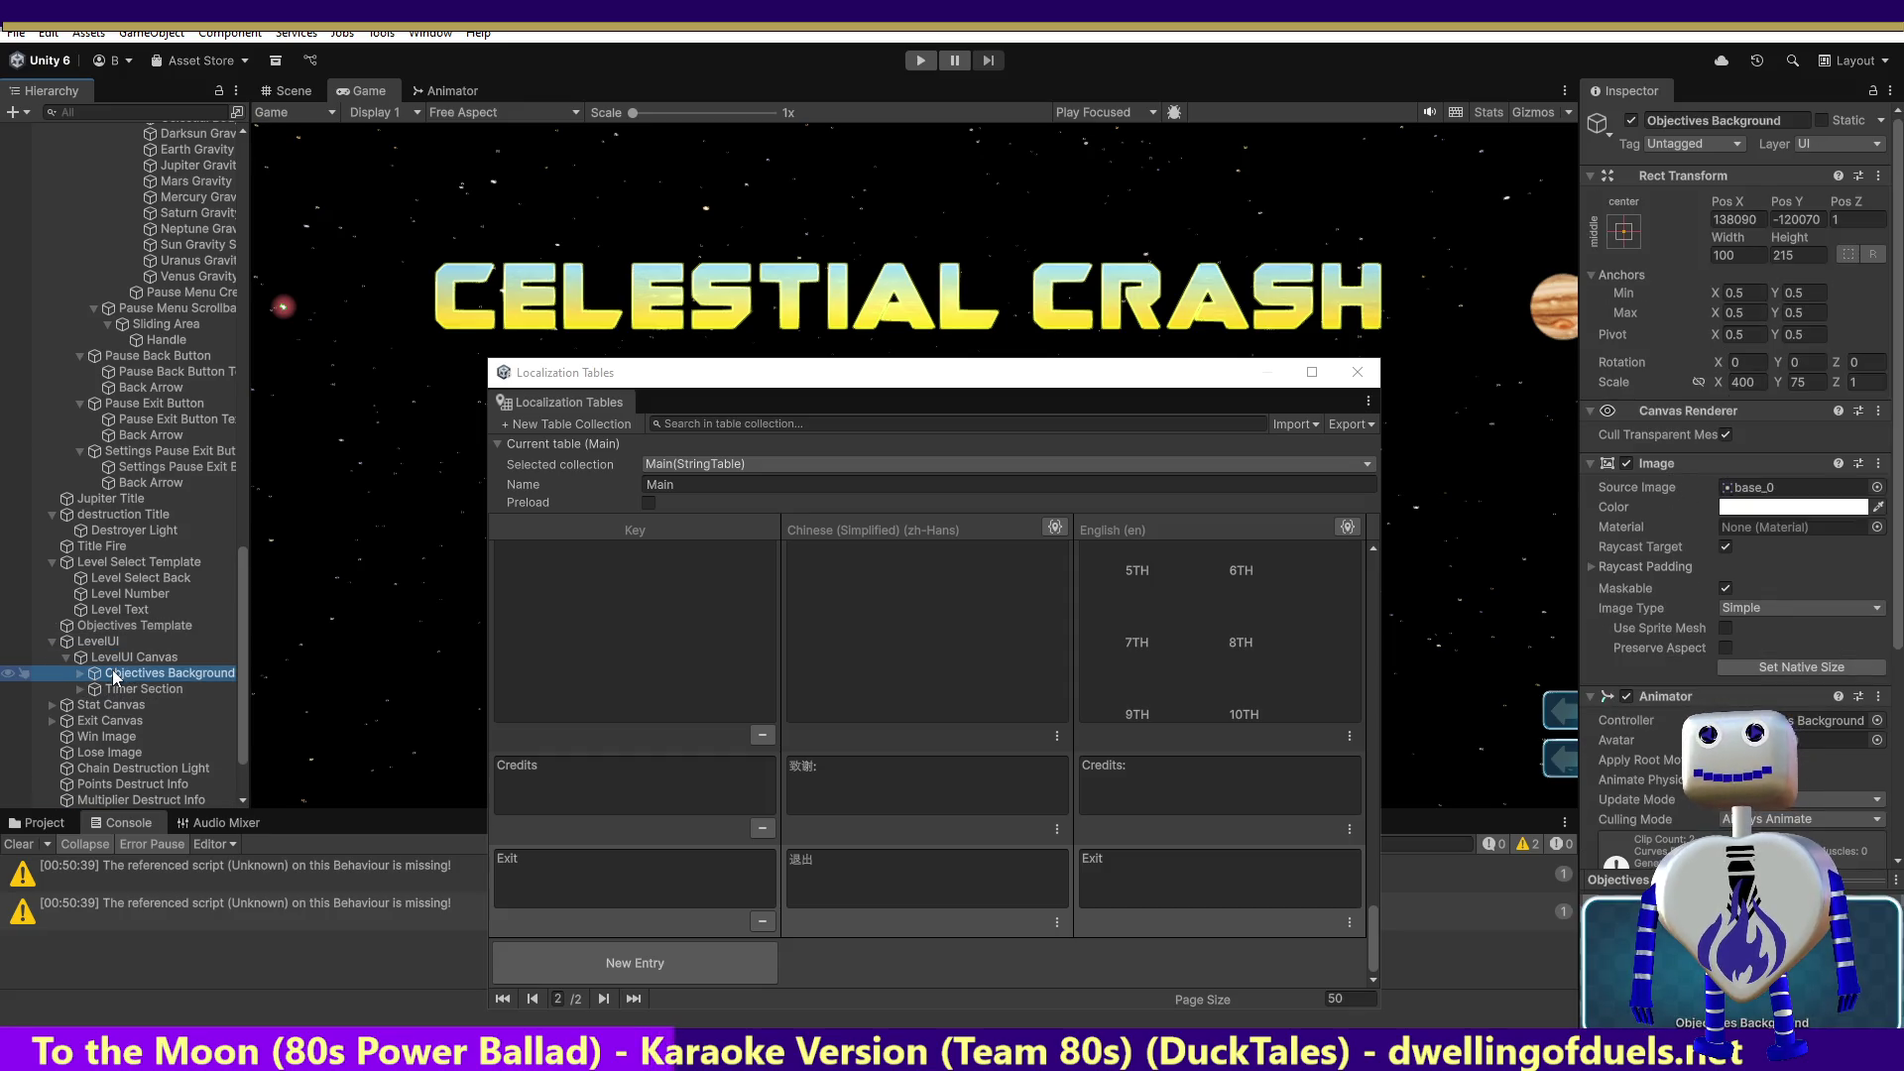
left_click(81, 673)
left_click(125, 690)
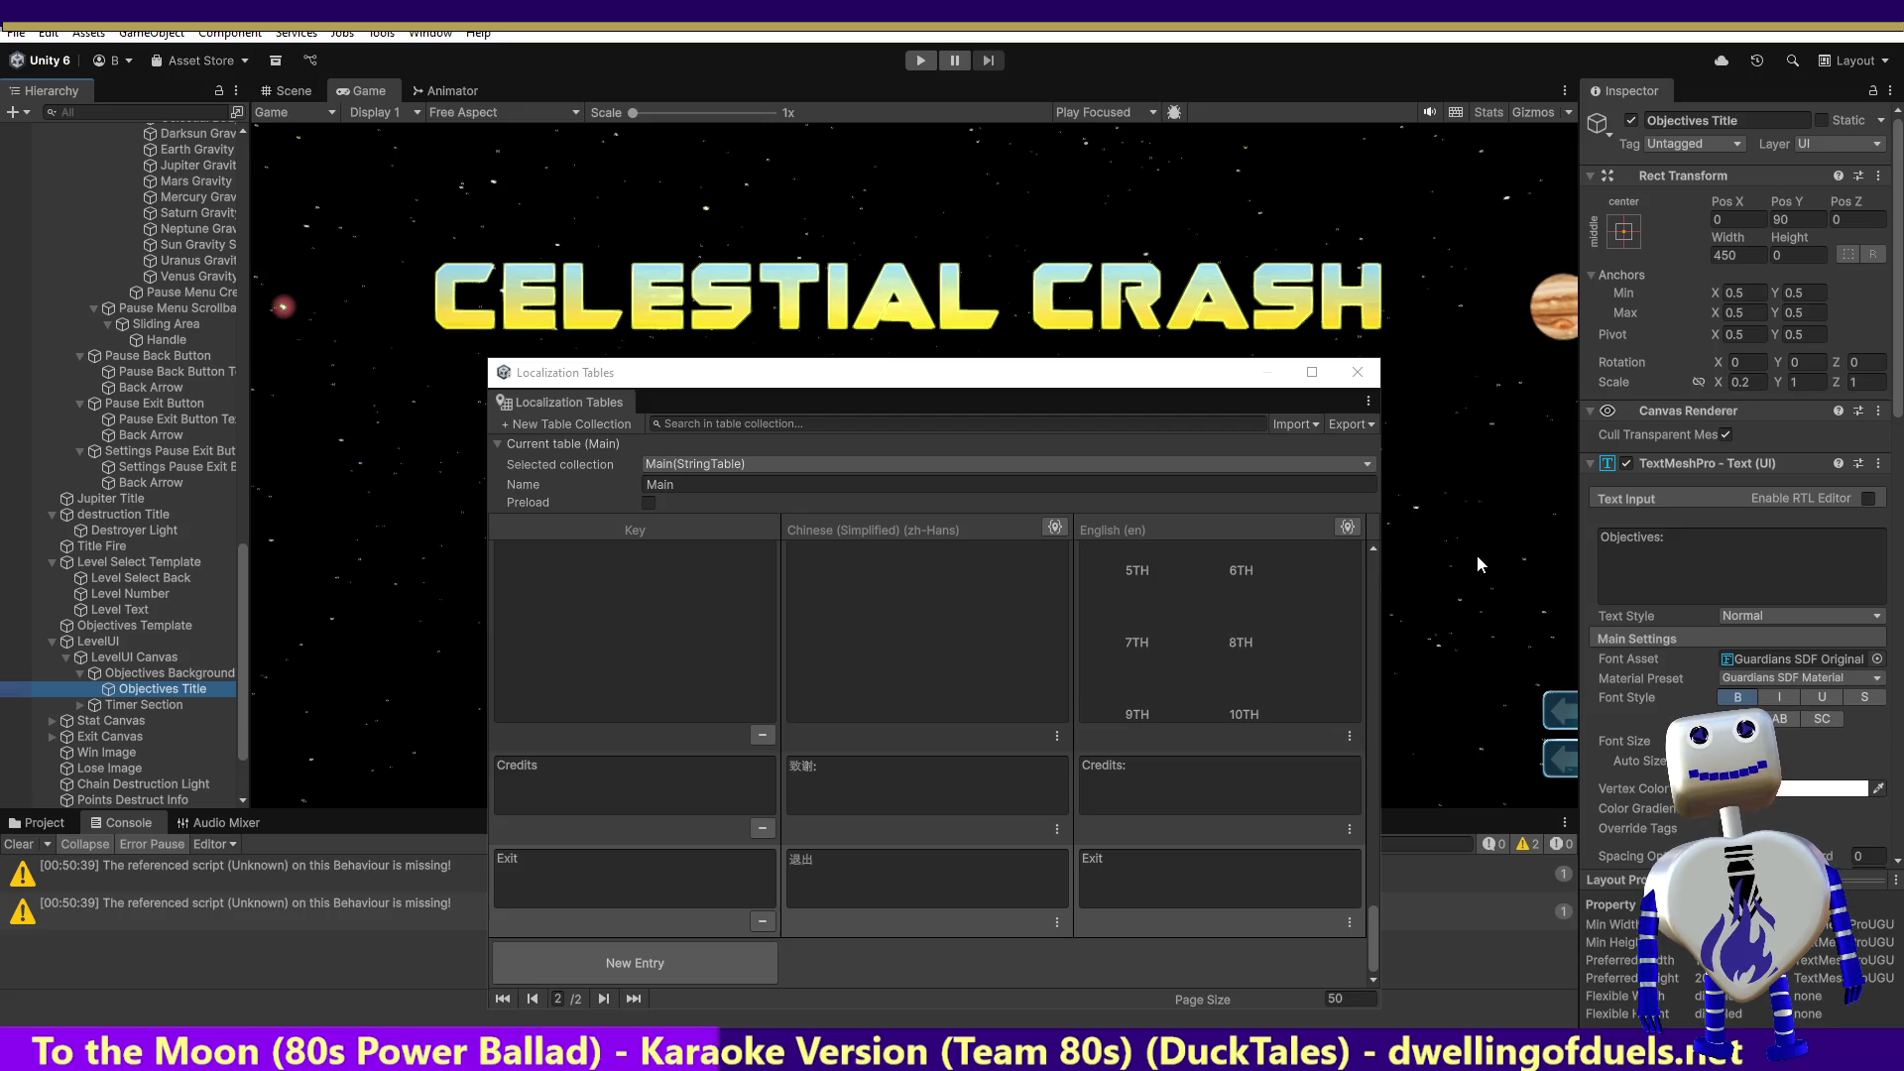
left_click(1659, 537)
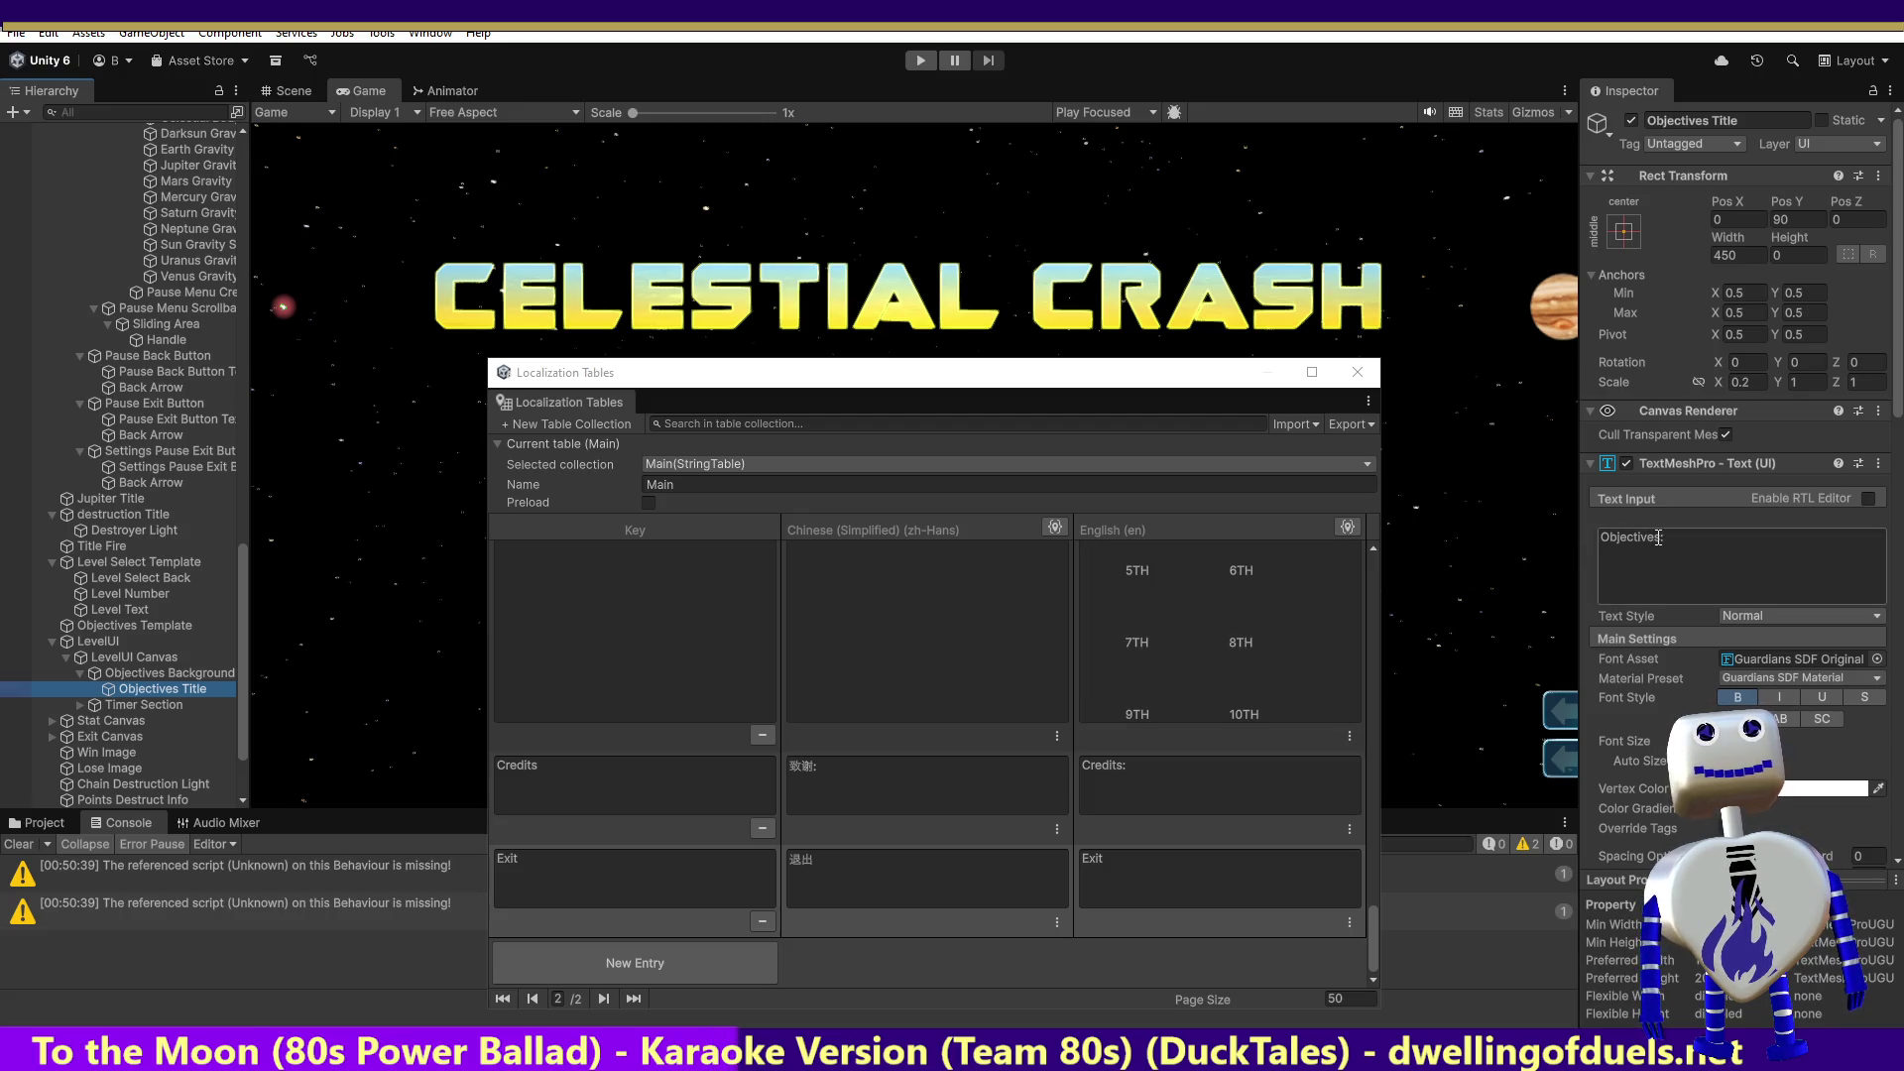
left_click_drag(1660, 537, 1587, 540)
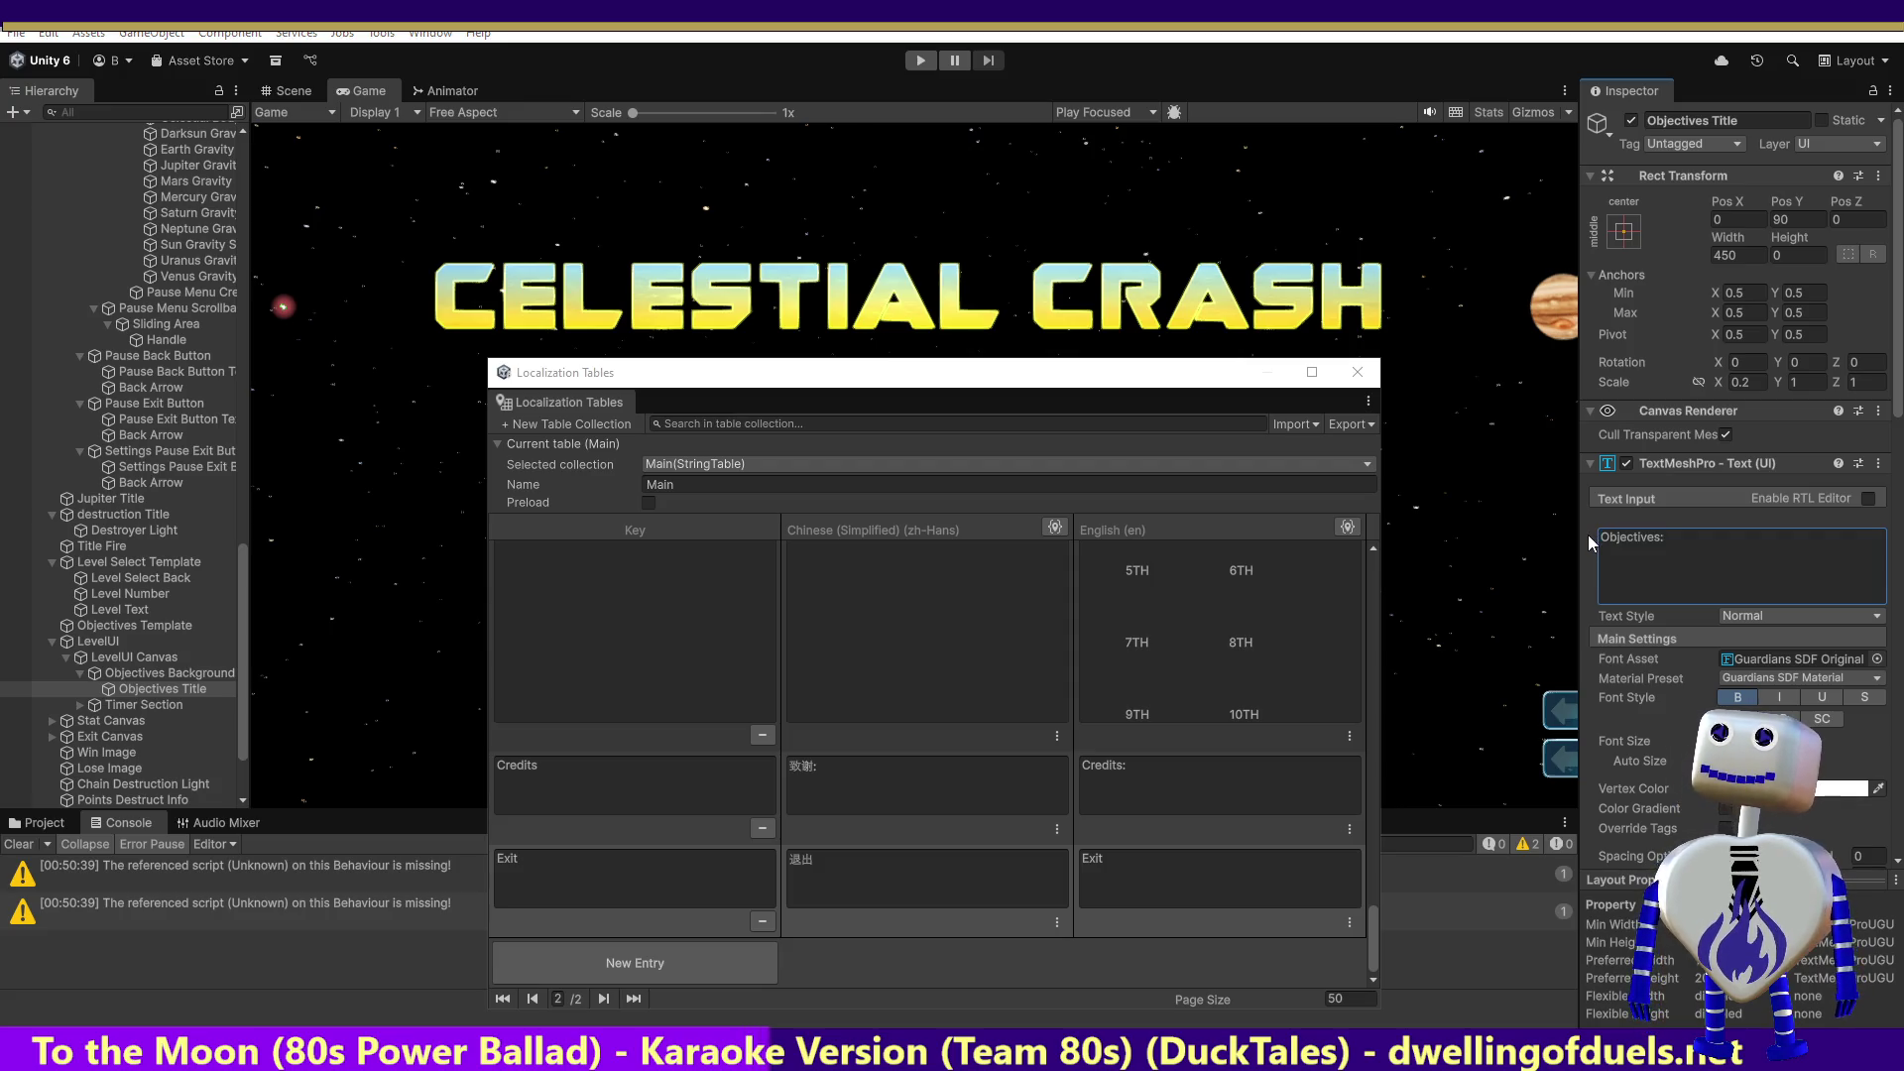
key("alt+Tab")
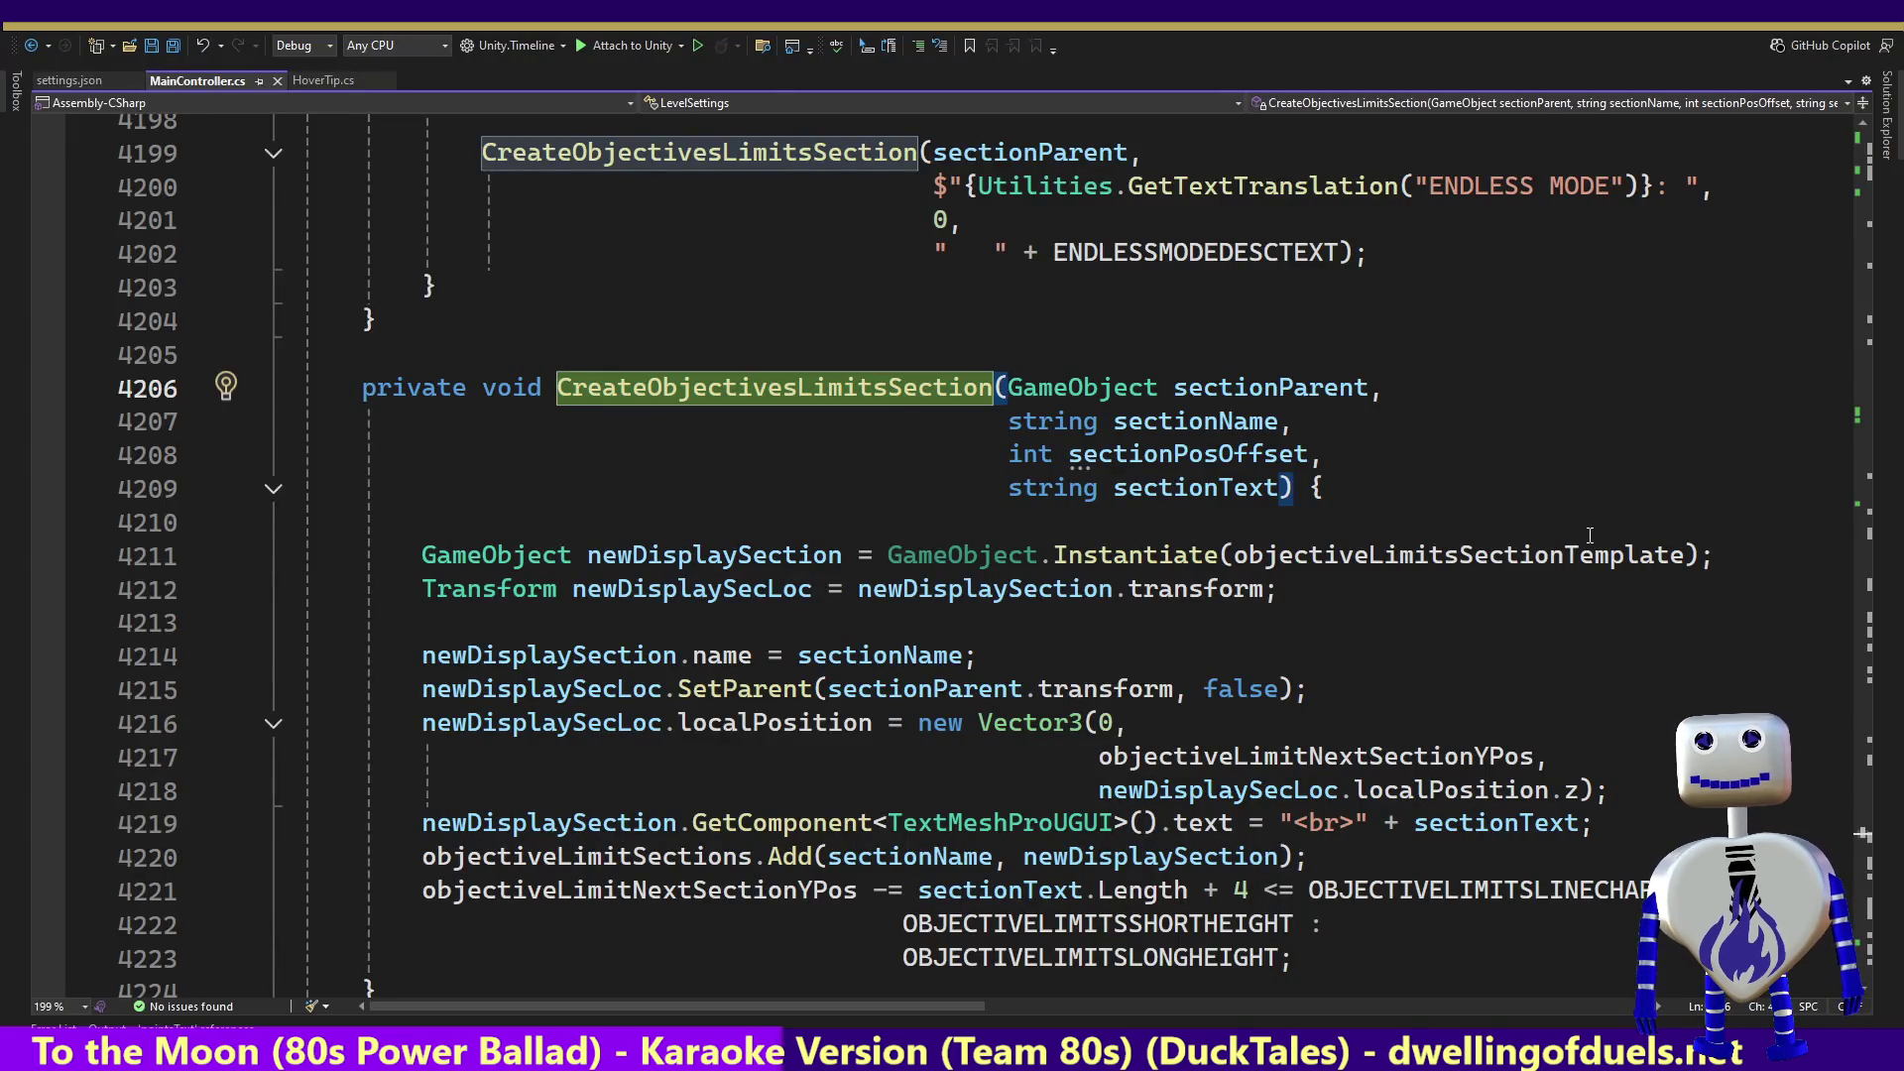
Step: Search the translation sheet for 'Objectives' to reach the GAME_OBJECTIVE_PLURAL row 391
key("alt+Tab")
type("Objectives")
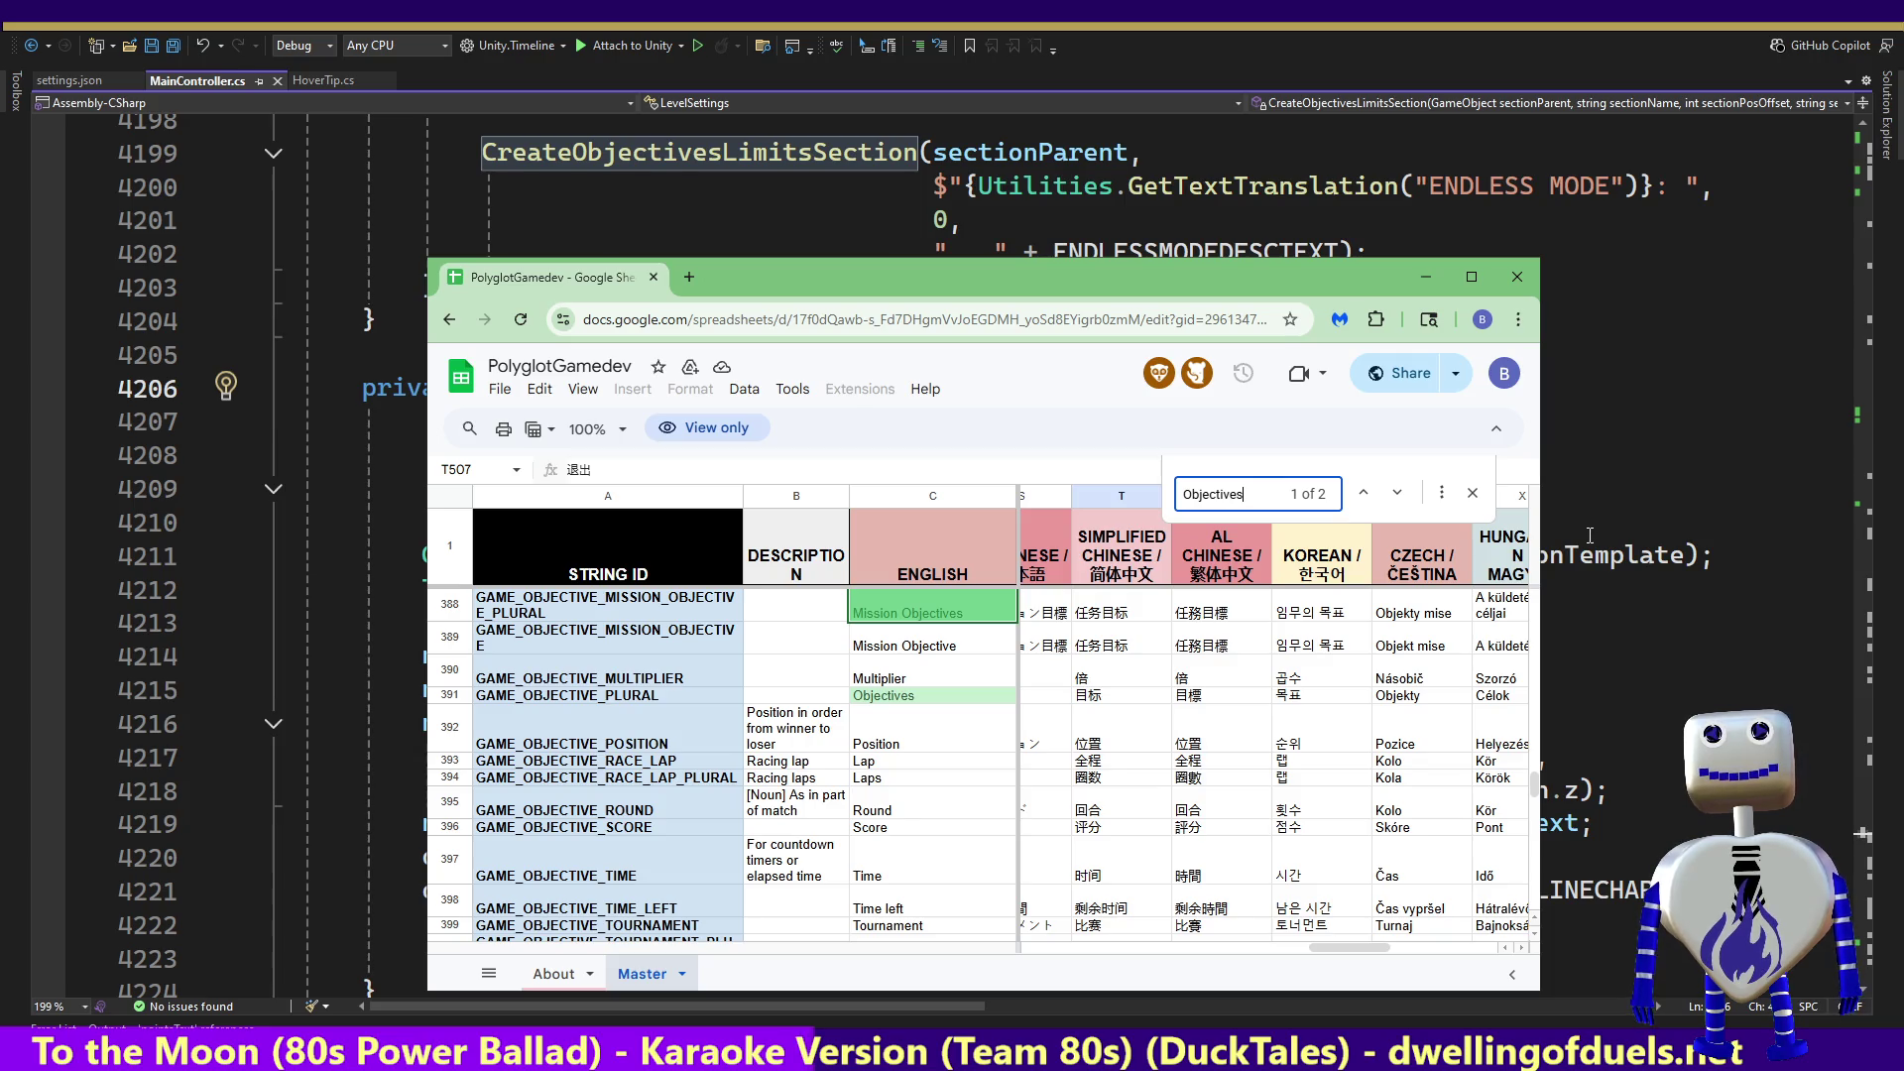
key("Return")
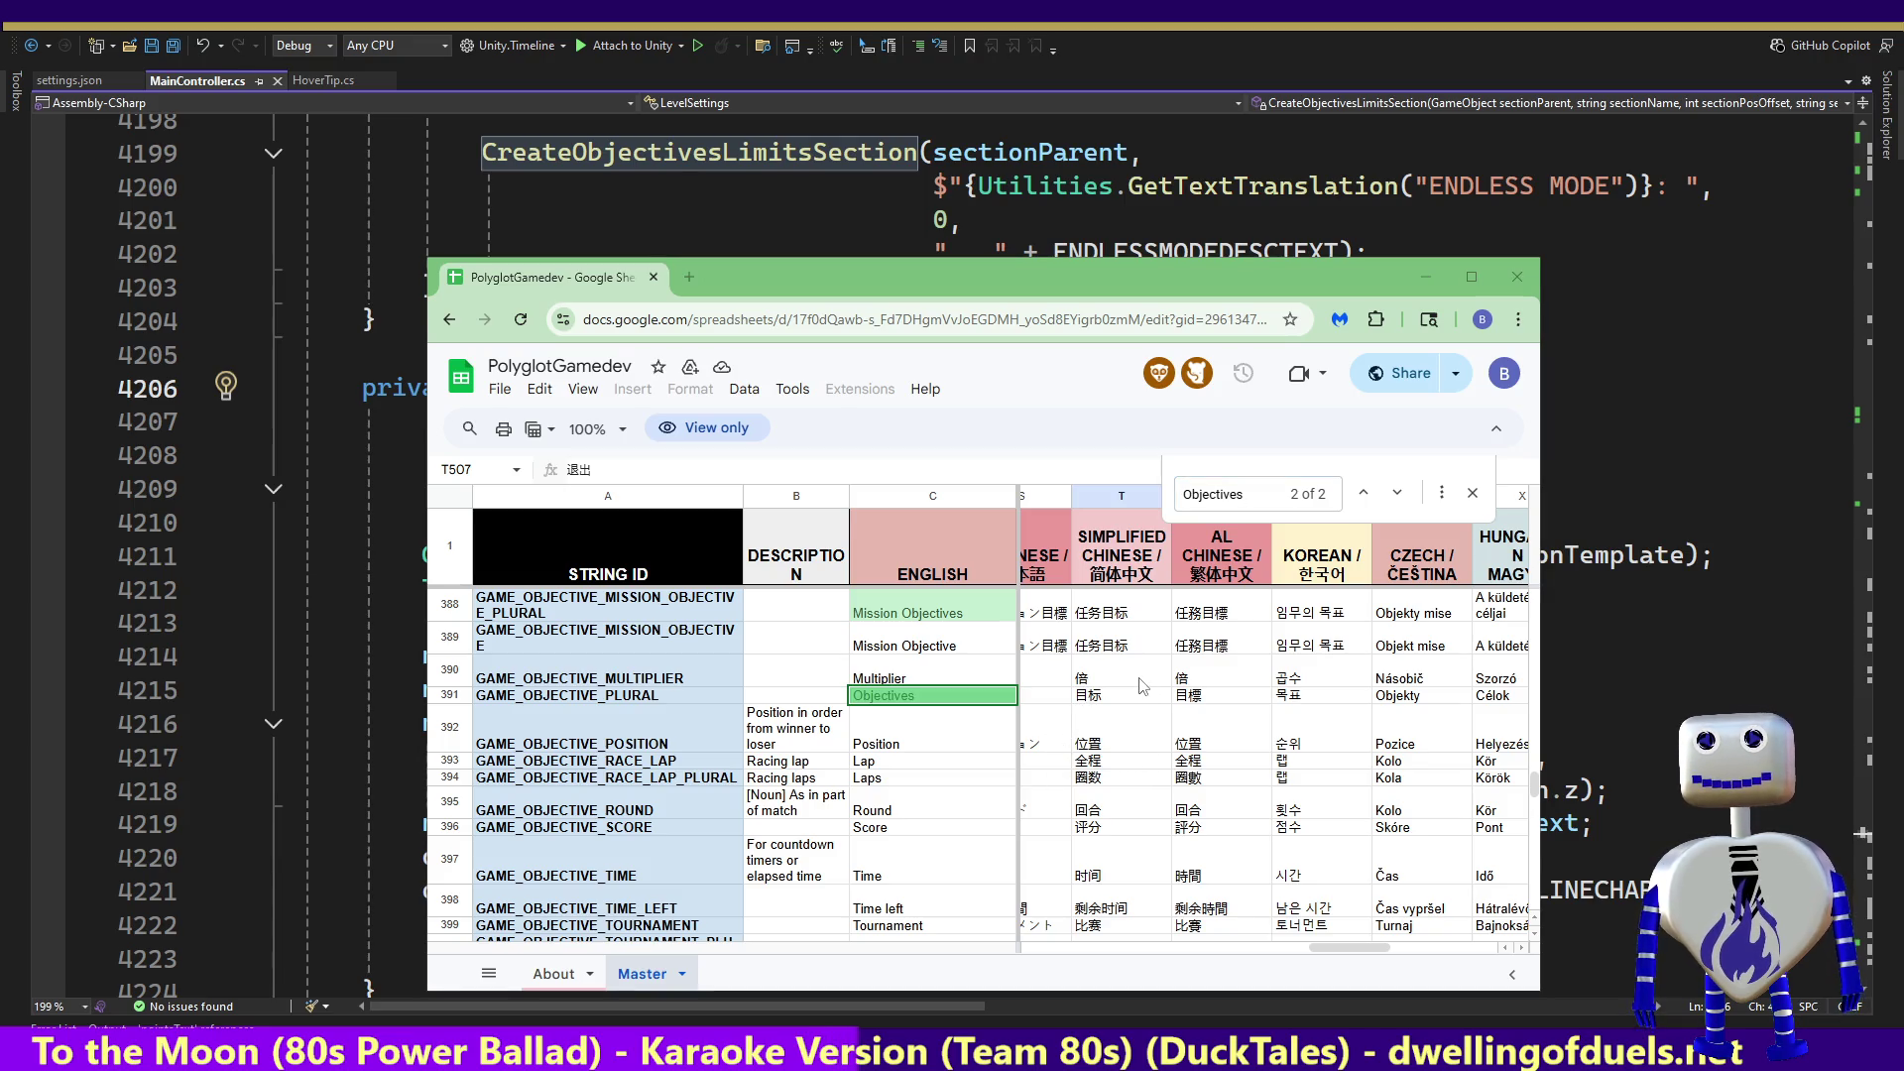
key("alt+Tab")
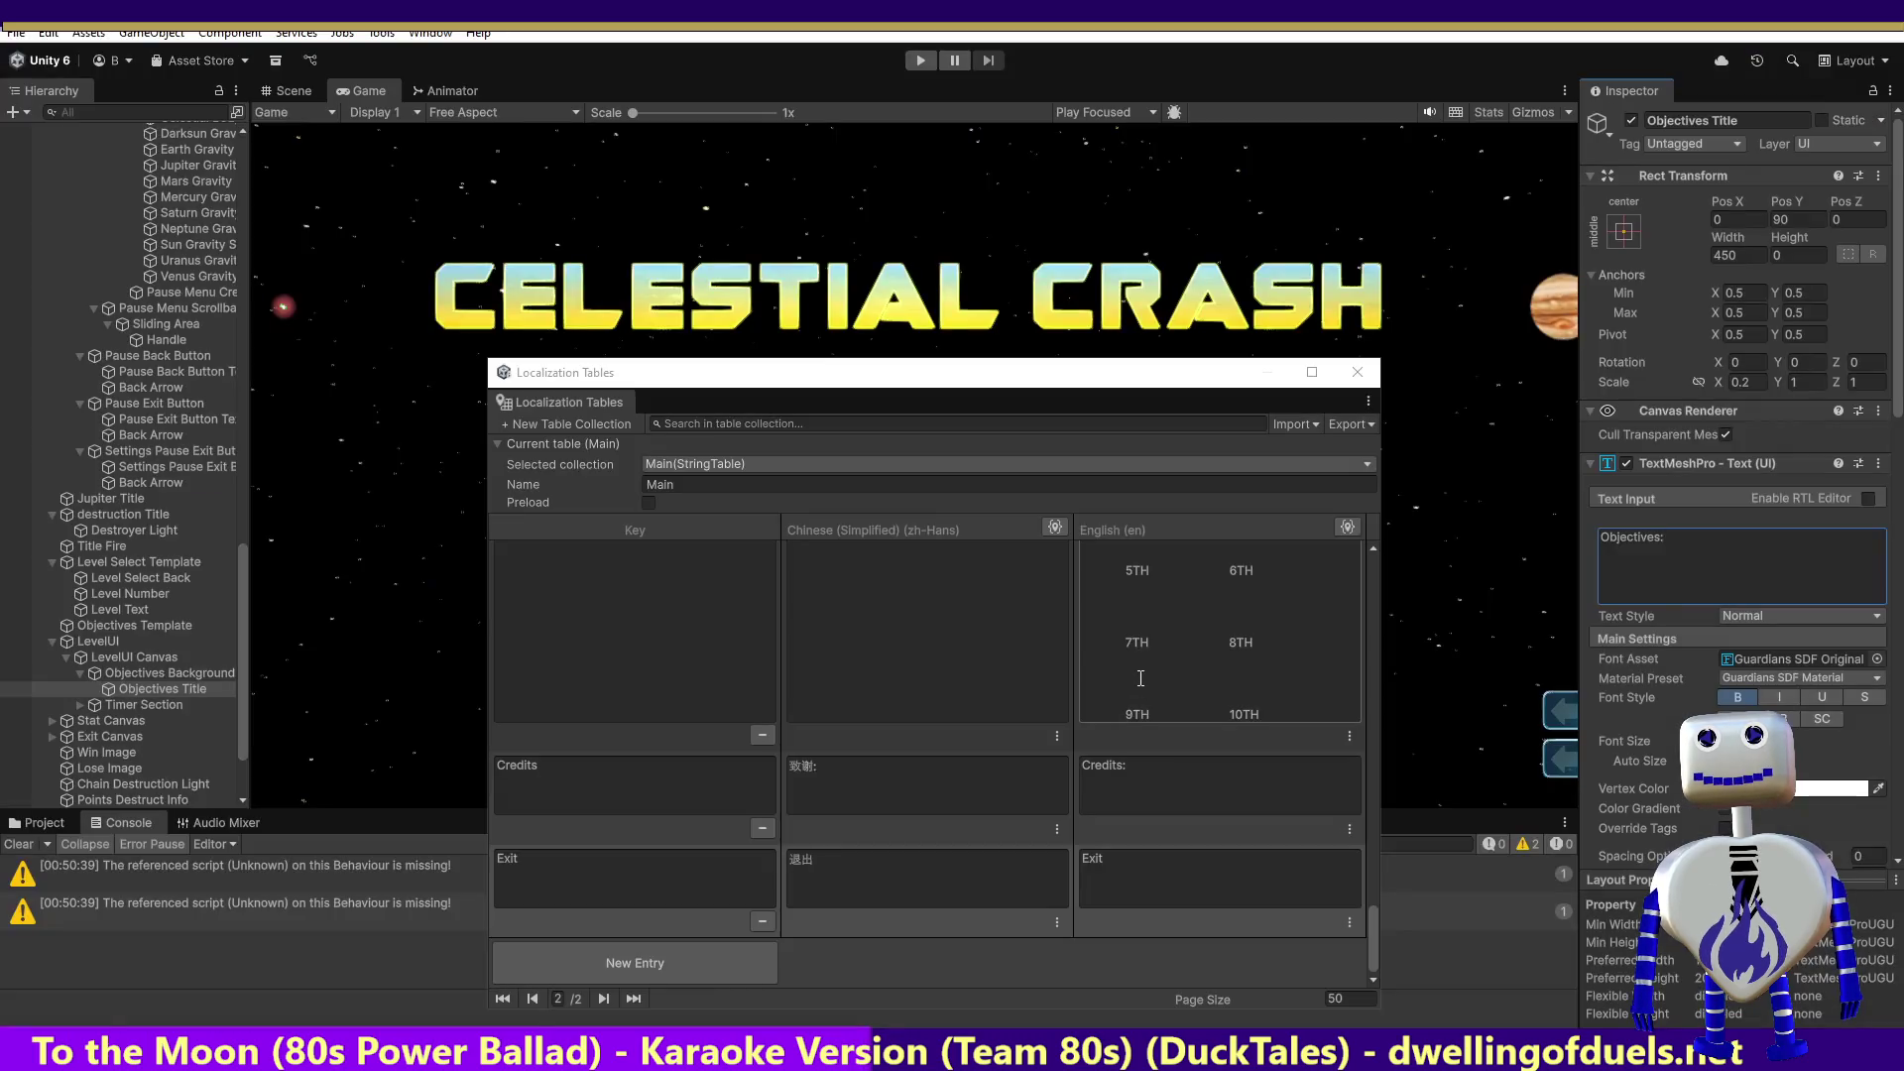
Step: Add an Objectives key to the Main table with English text 'Objectives:'
left_click(681, 962)
left_click(657, 877)
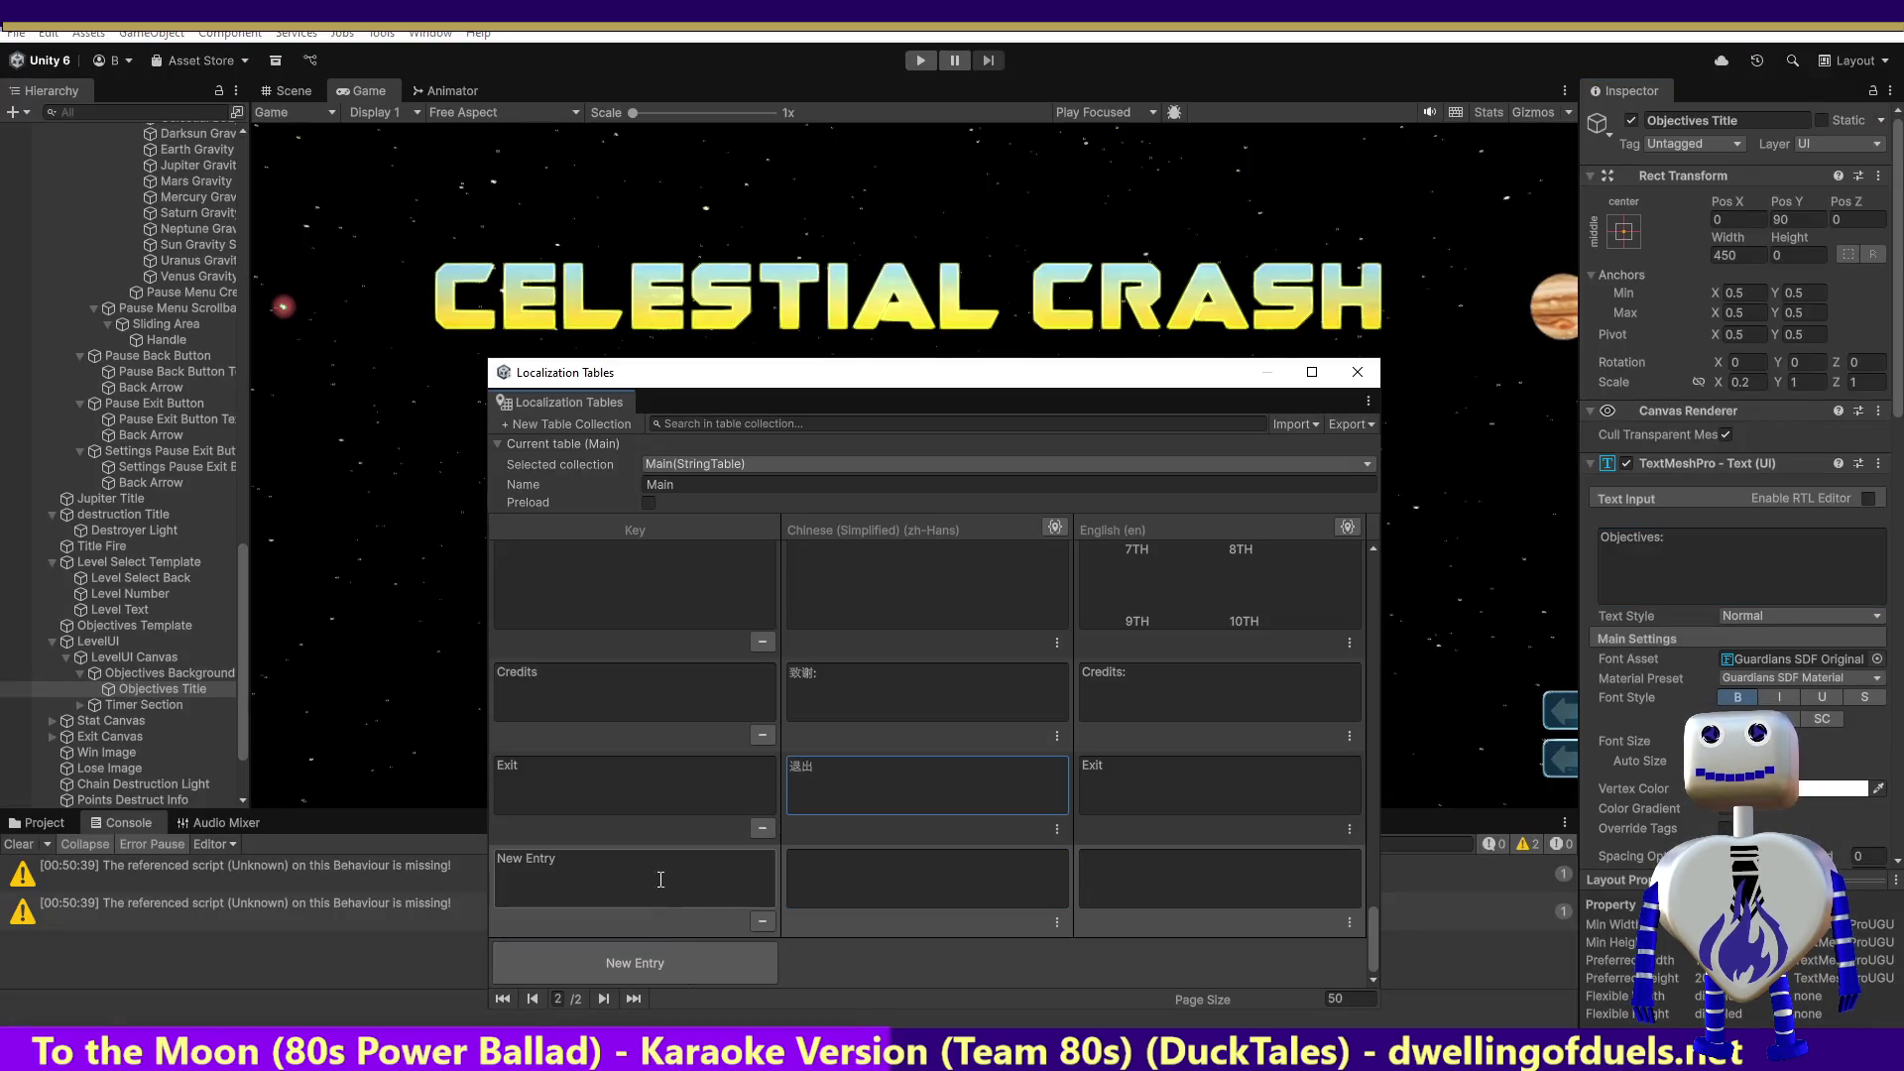
left_click(1182, 900)
type(":")
left_click(878, 871)
Step: Copy 目标 from sheet cell T391 into the Objectives entry's Chinese field
key("alt+Tab")
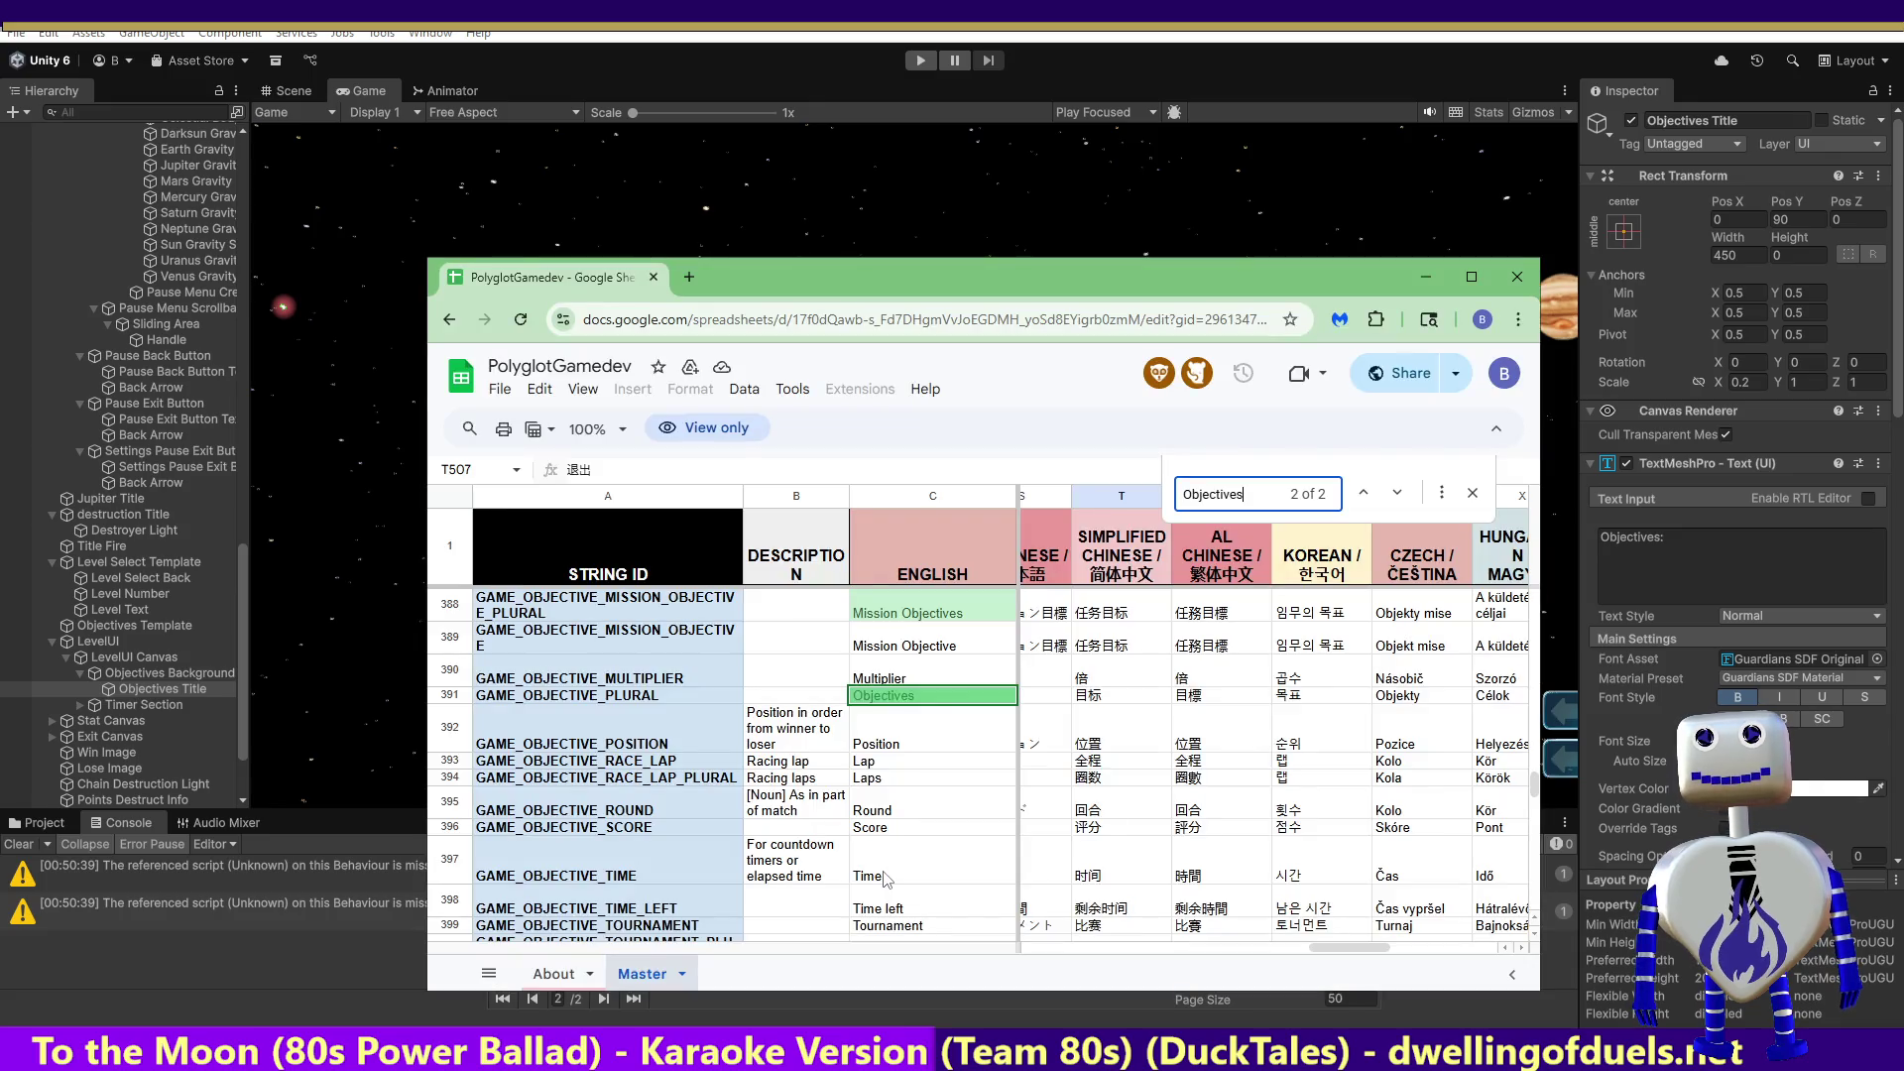
left_click(1116, 695)
double_click(1096, 694)
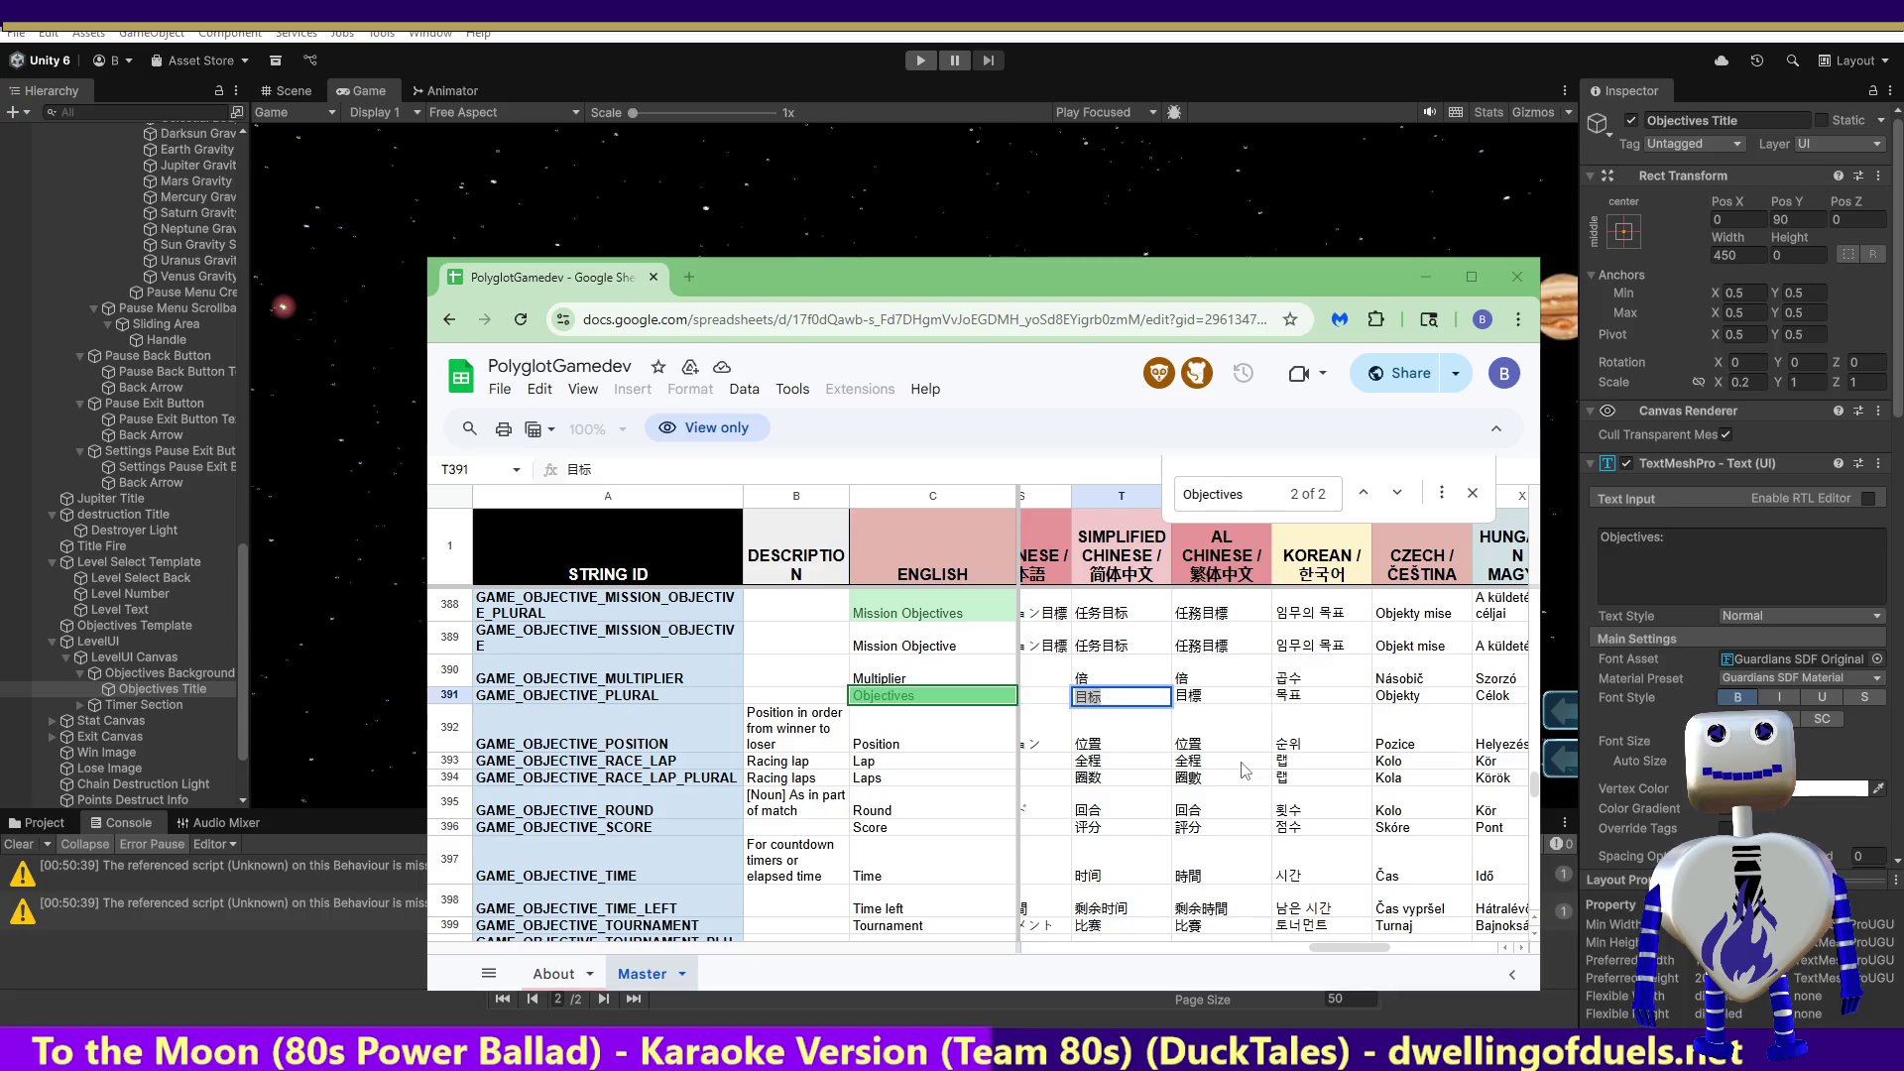
key("alt+Tab")
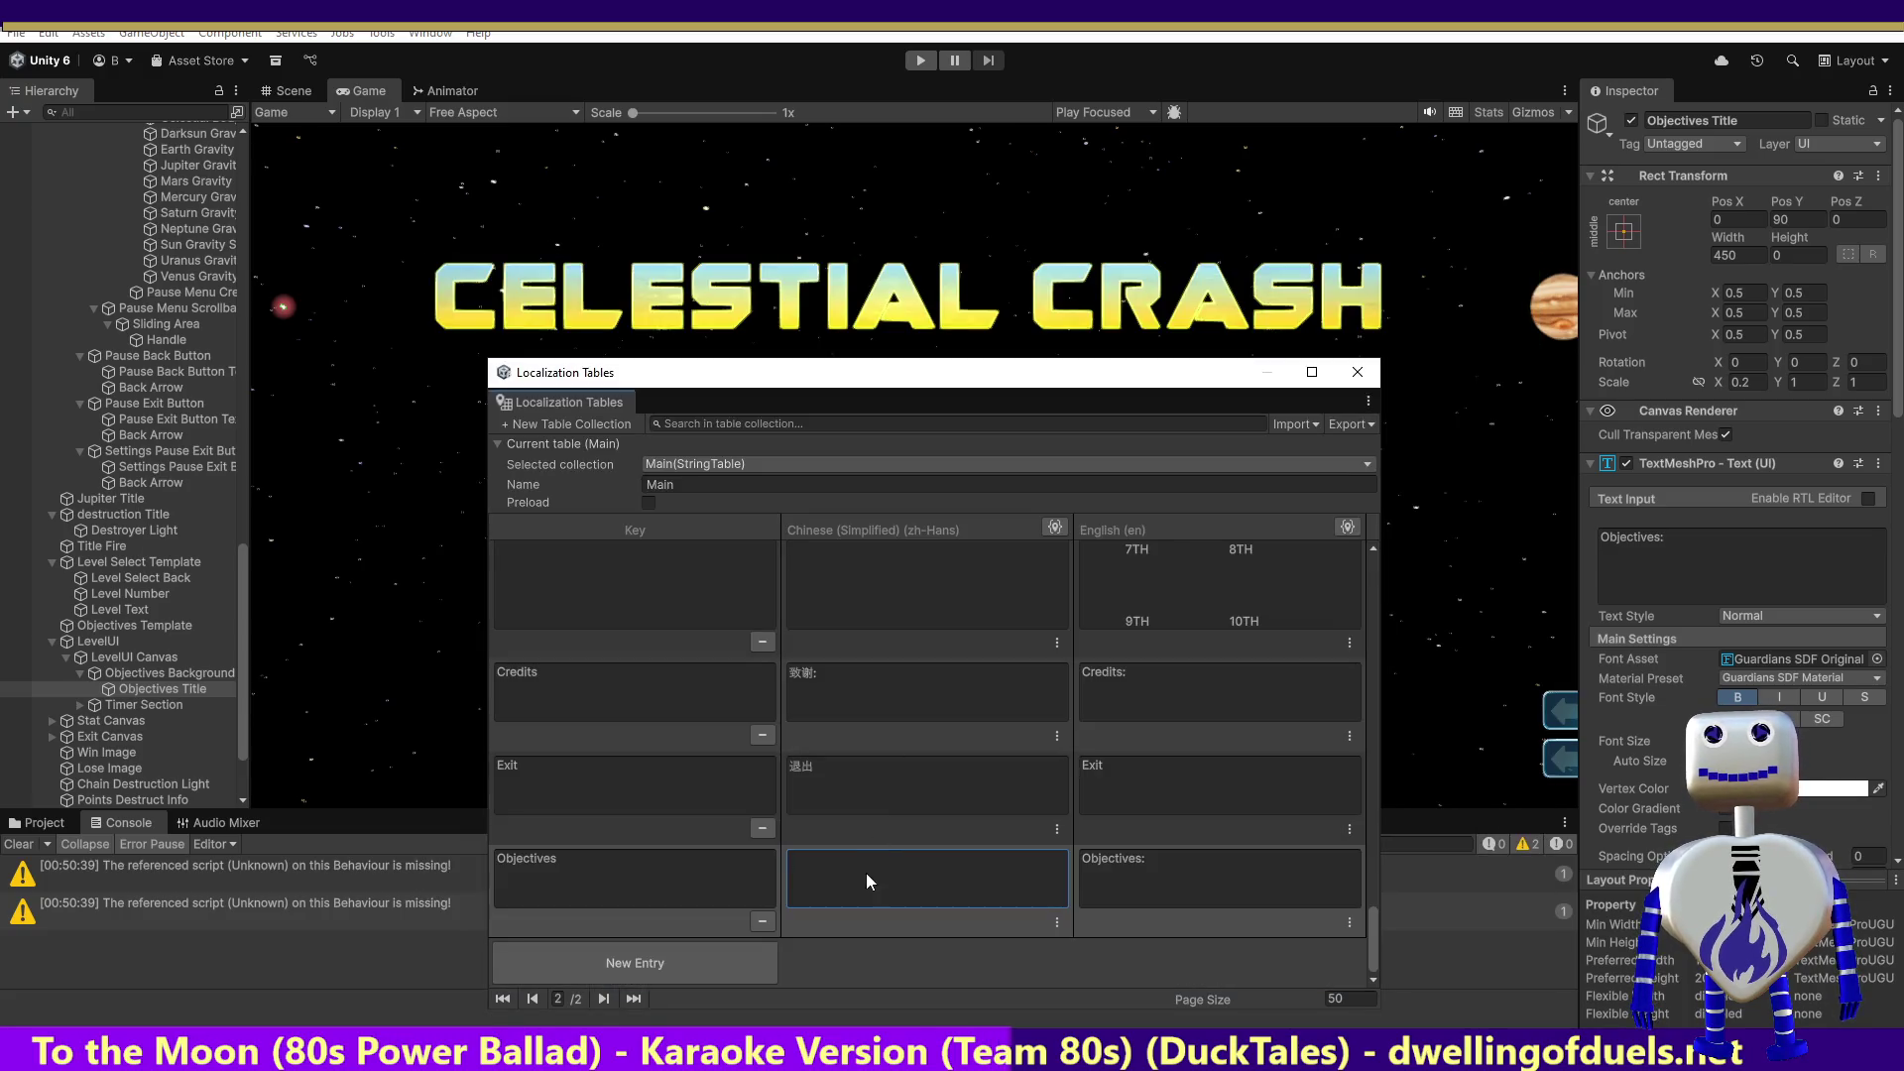
type("目标")
left_click(1194, 892)
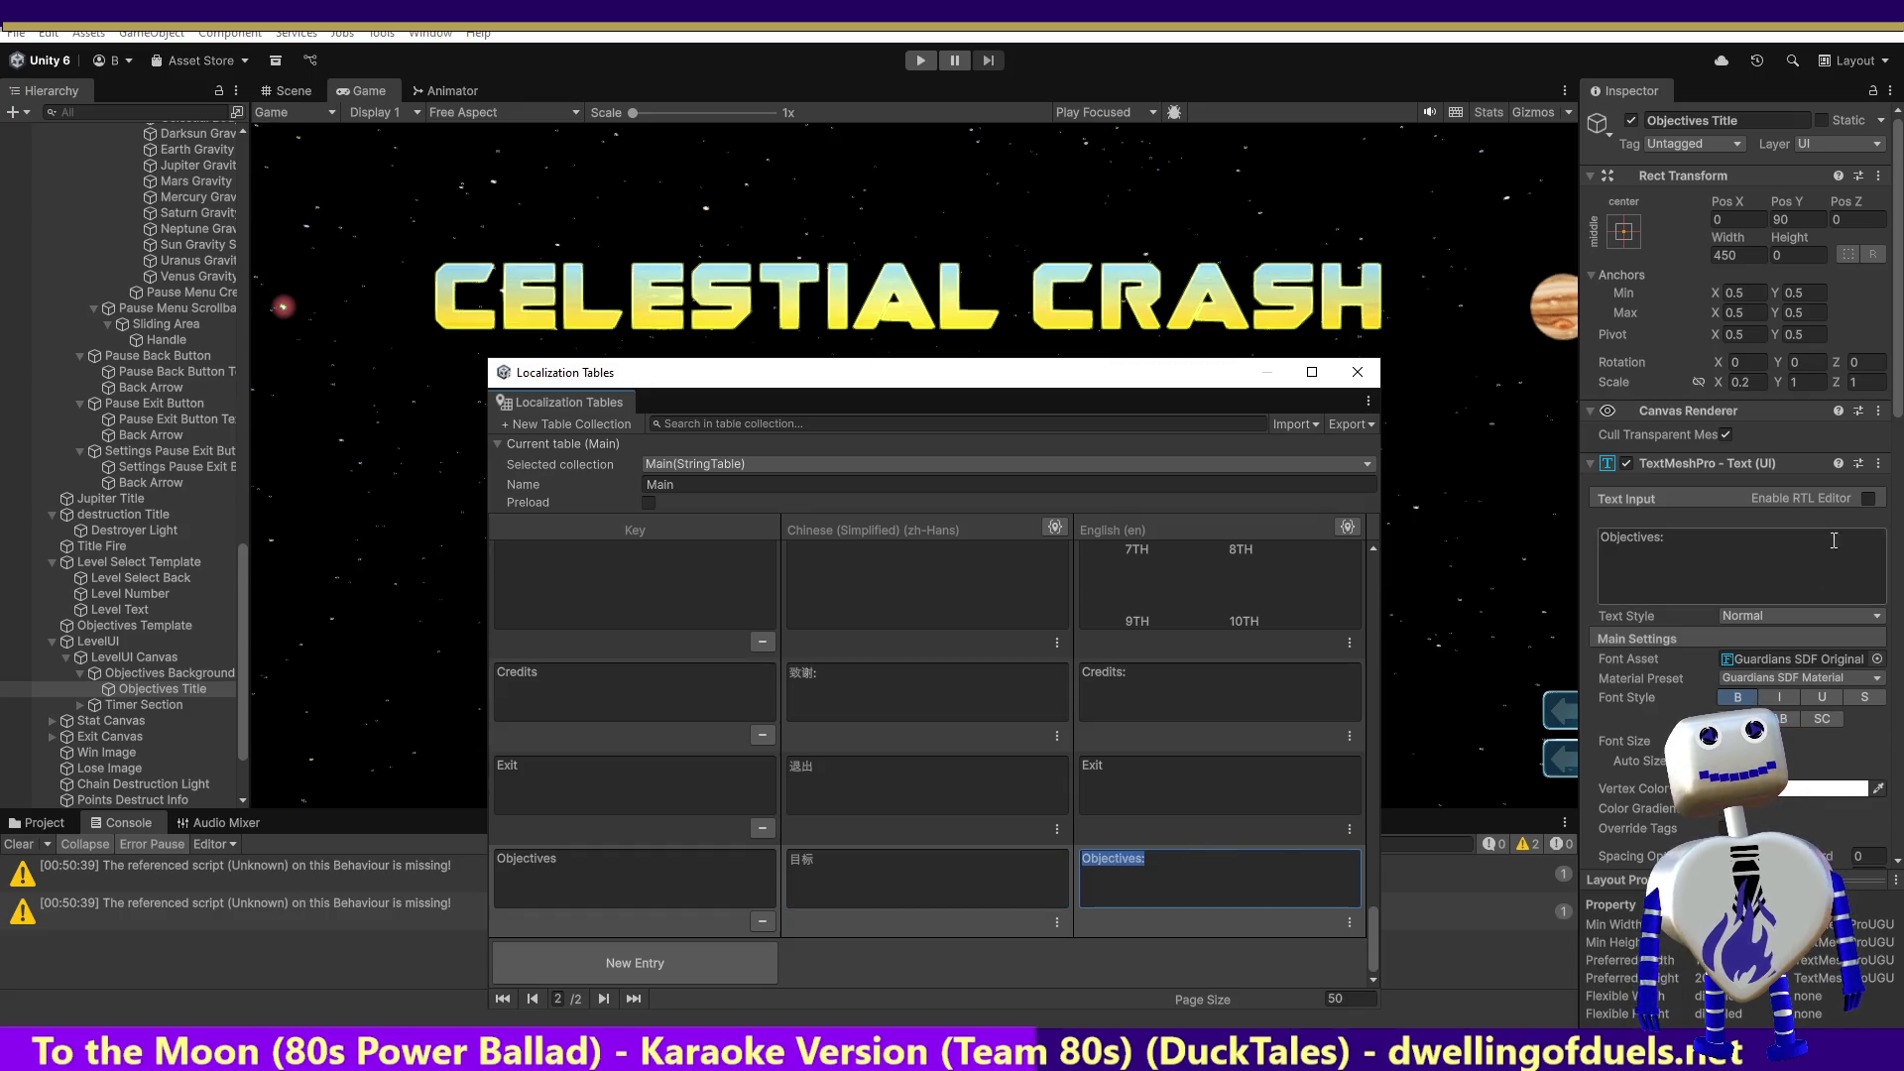
left_click(1878, 464)
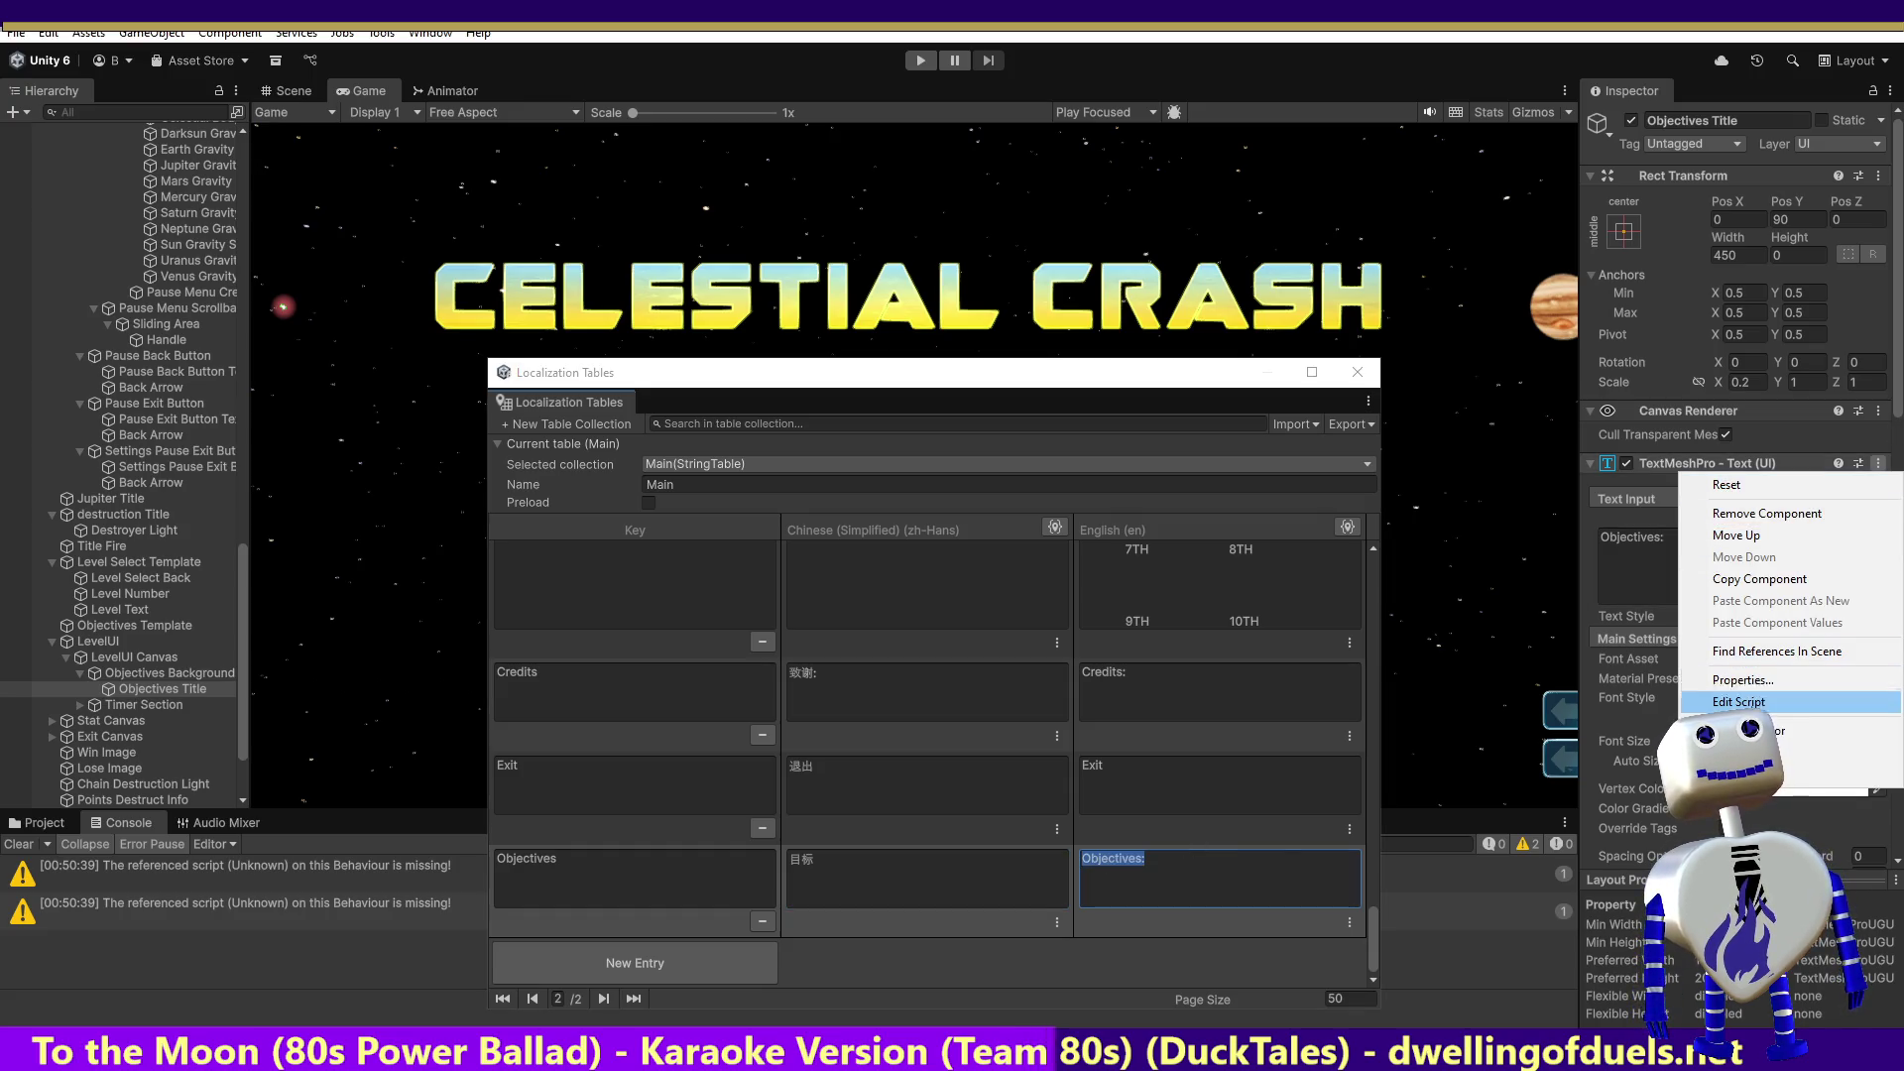
Step: Set the Objectives Title's String Reference to the Main/Objectives entry
key("Escape")
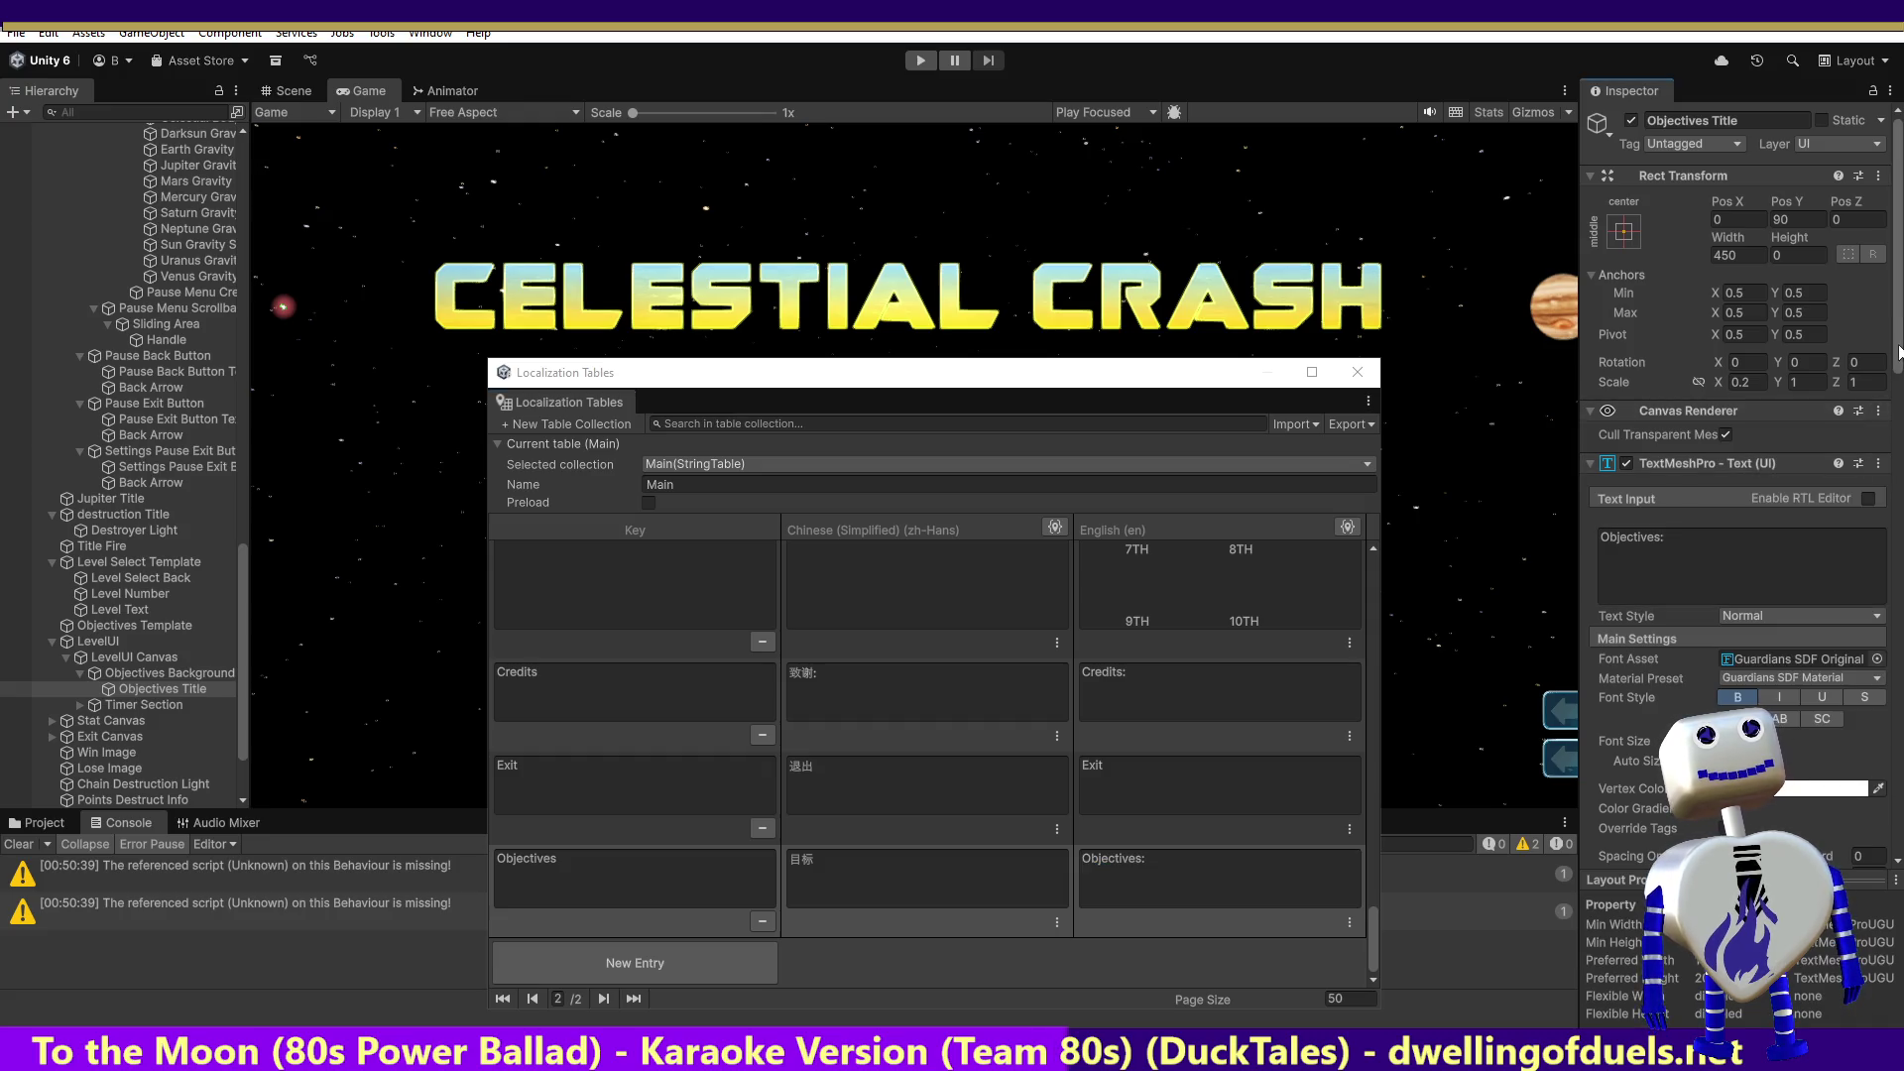
scroll(1890, 571, "down", 10)
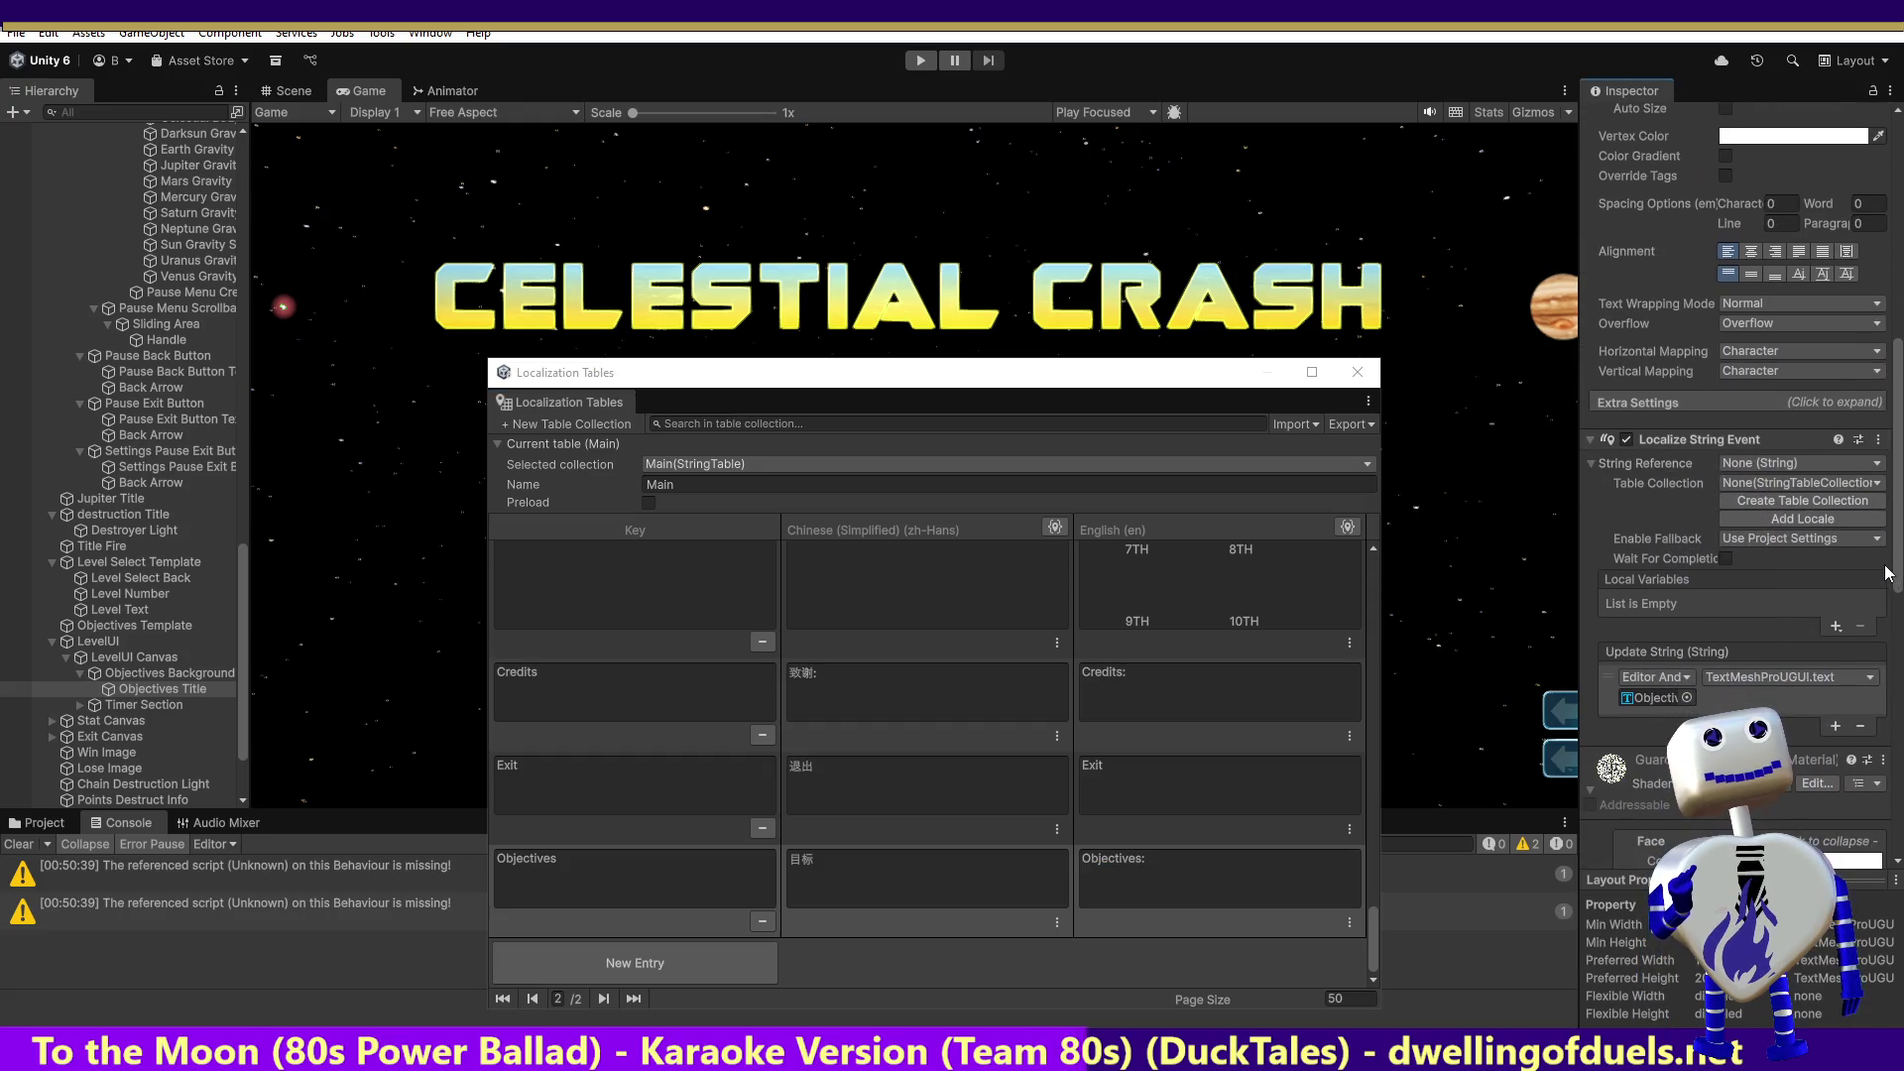
left_click(1807, 462)
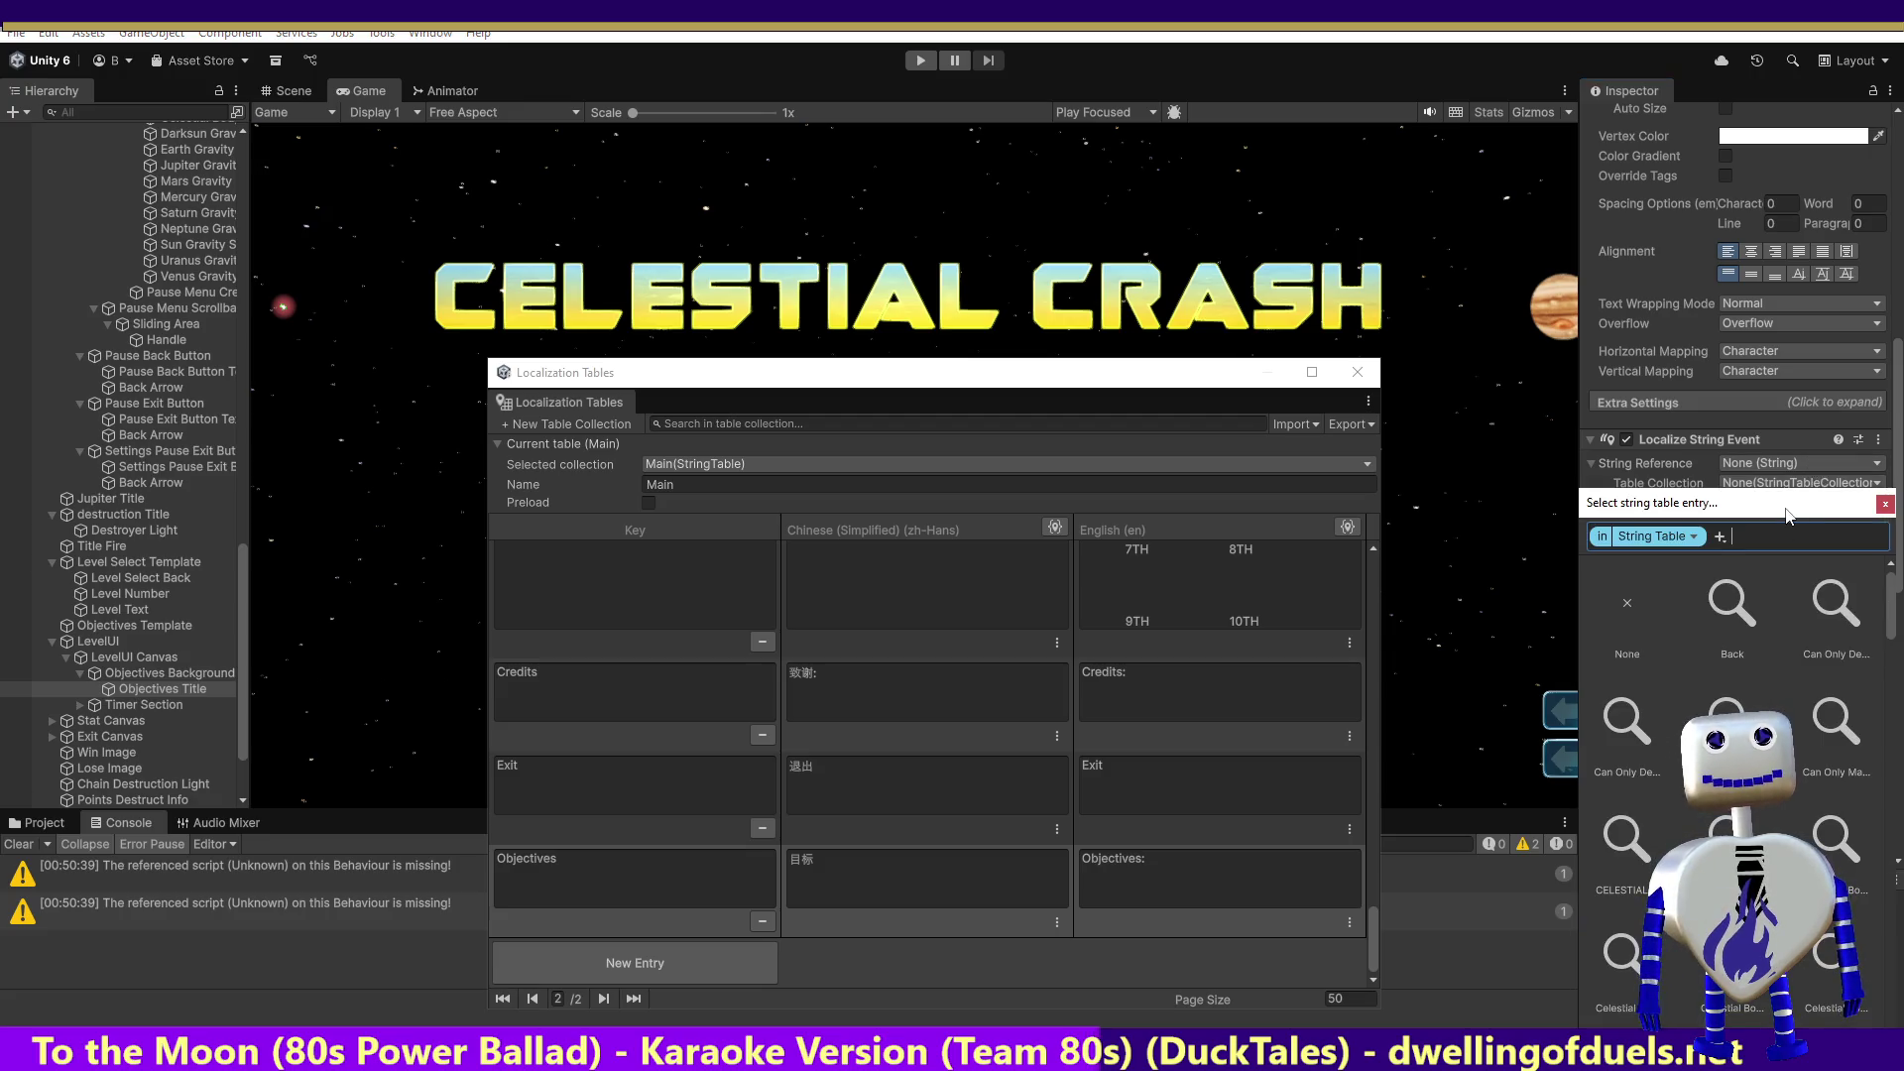
type("目标")
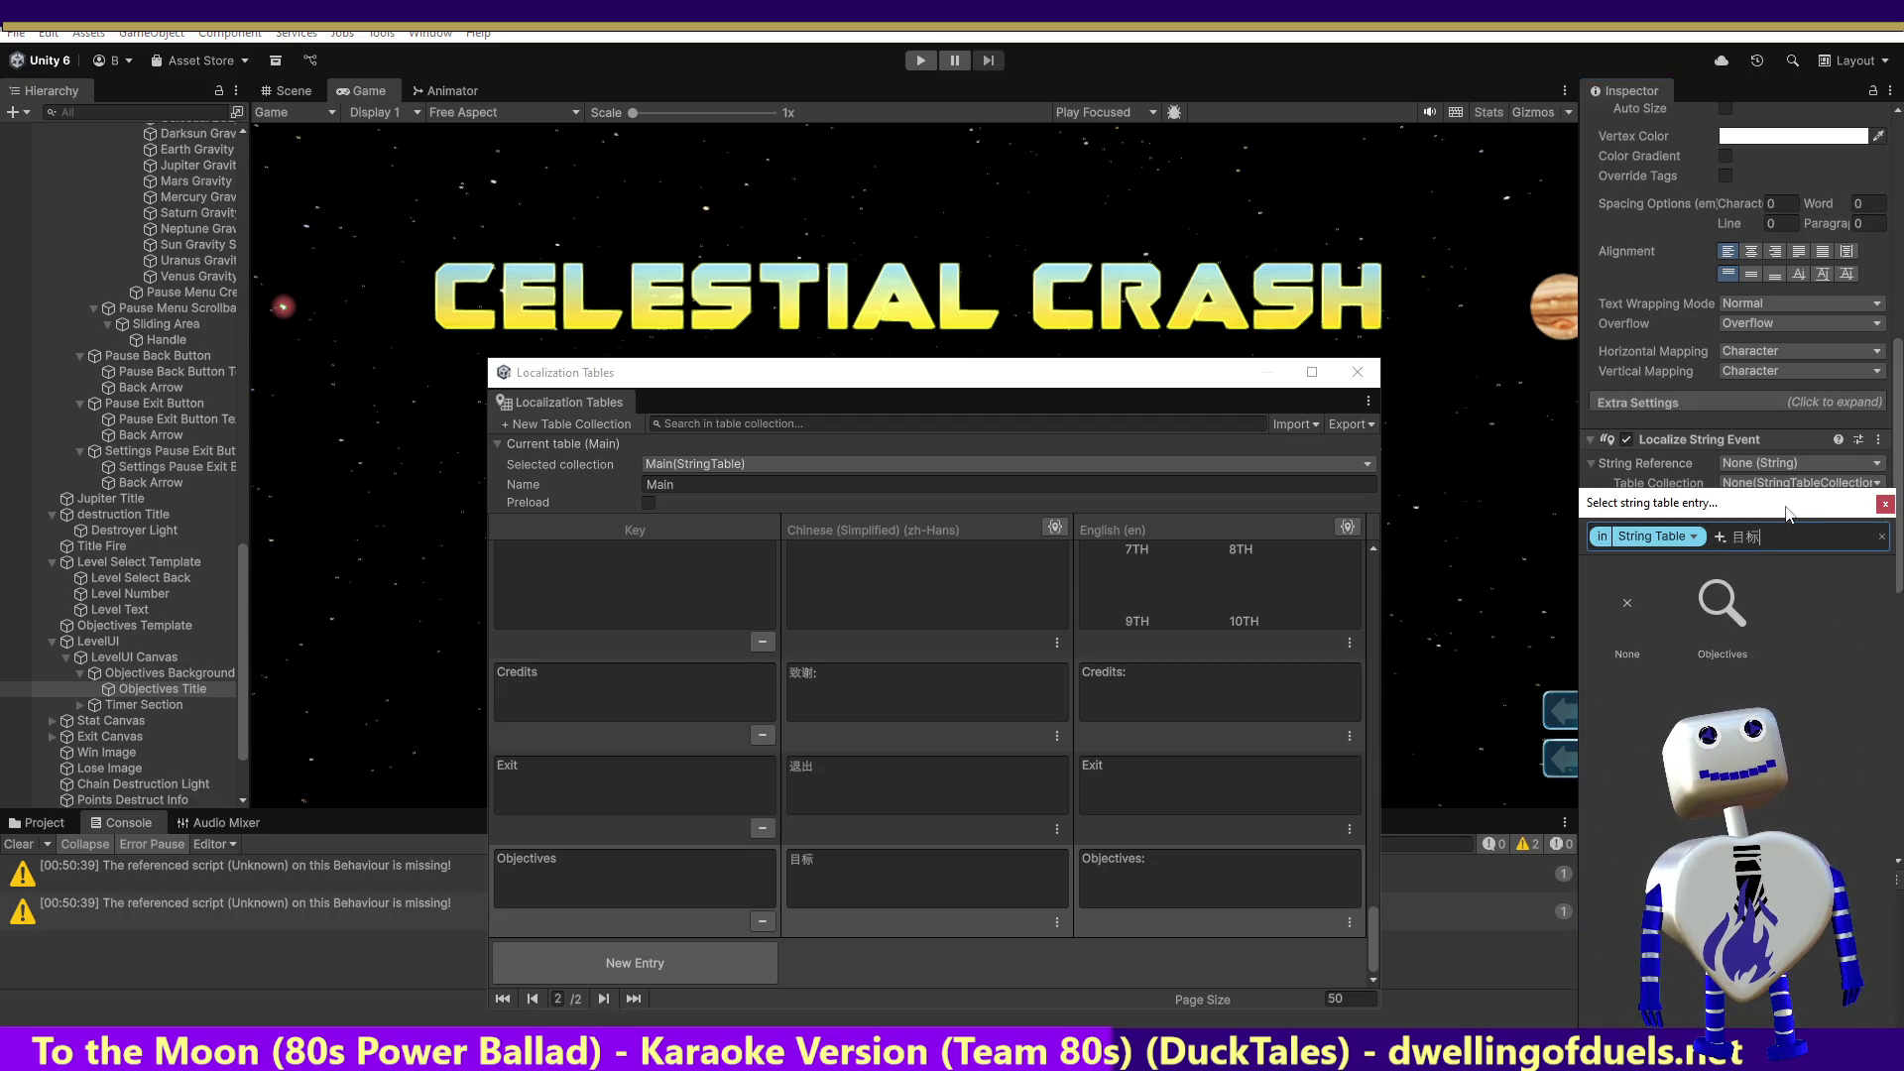
left_click(1737, 610)
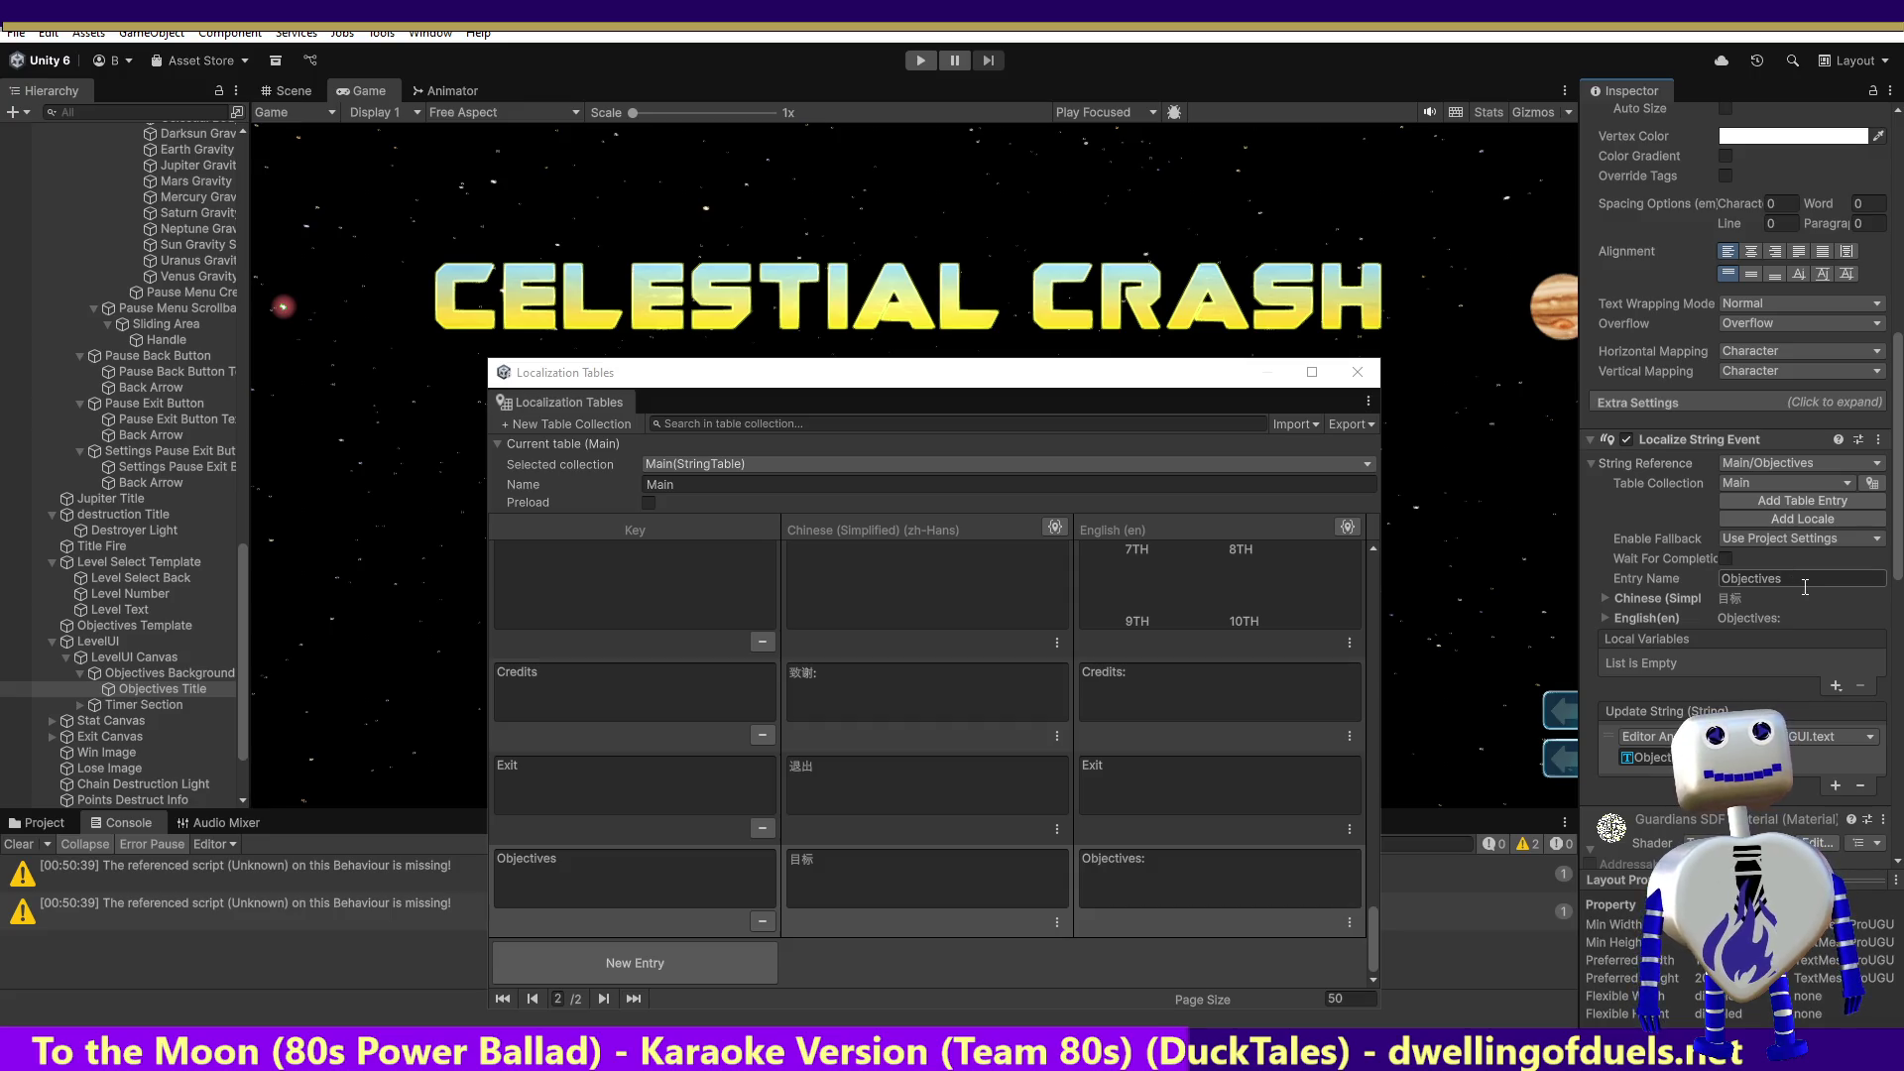
Step: Add a runtime Update String listener with Main Camera as its object
left_click(1835, 786)
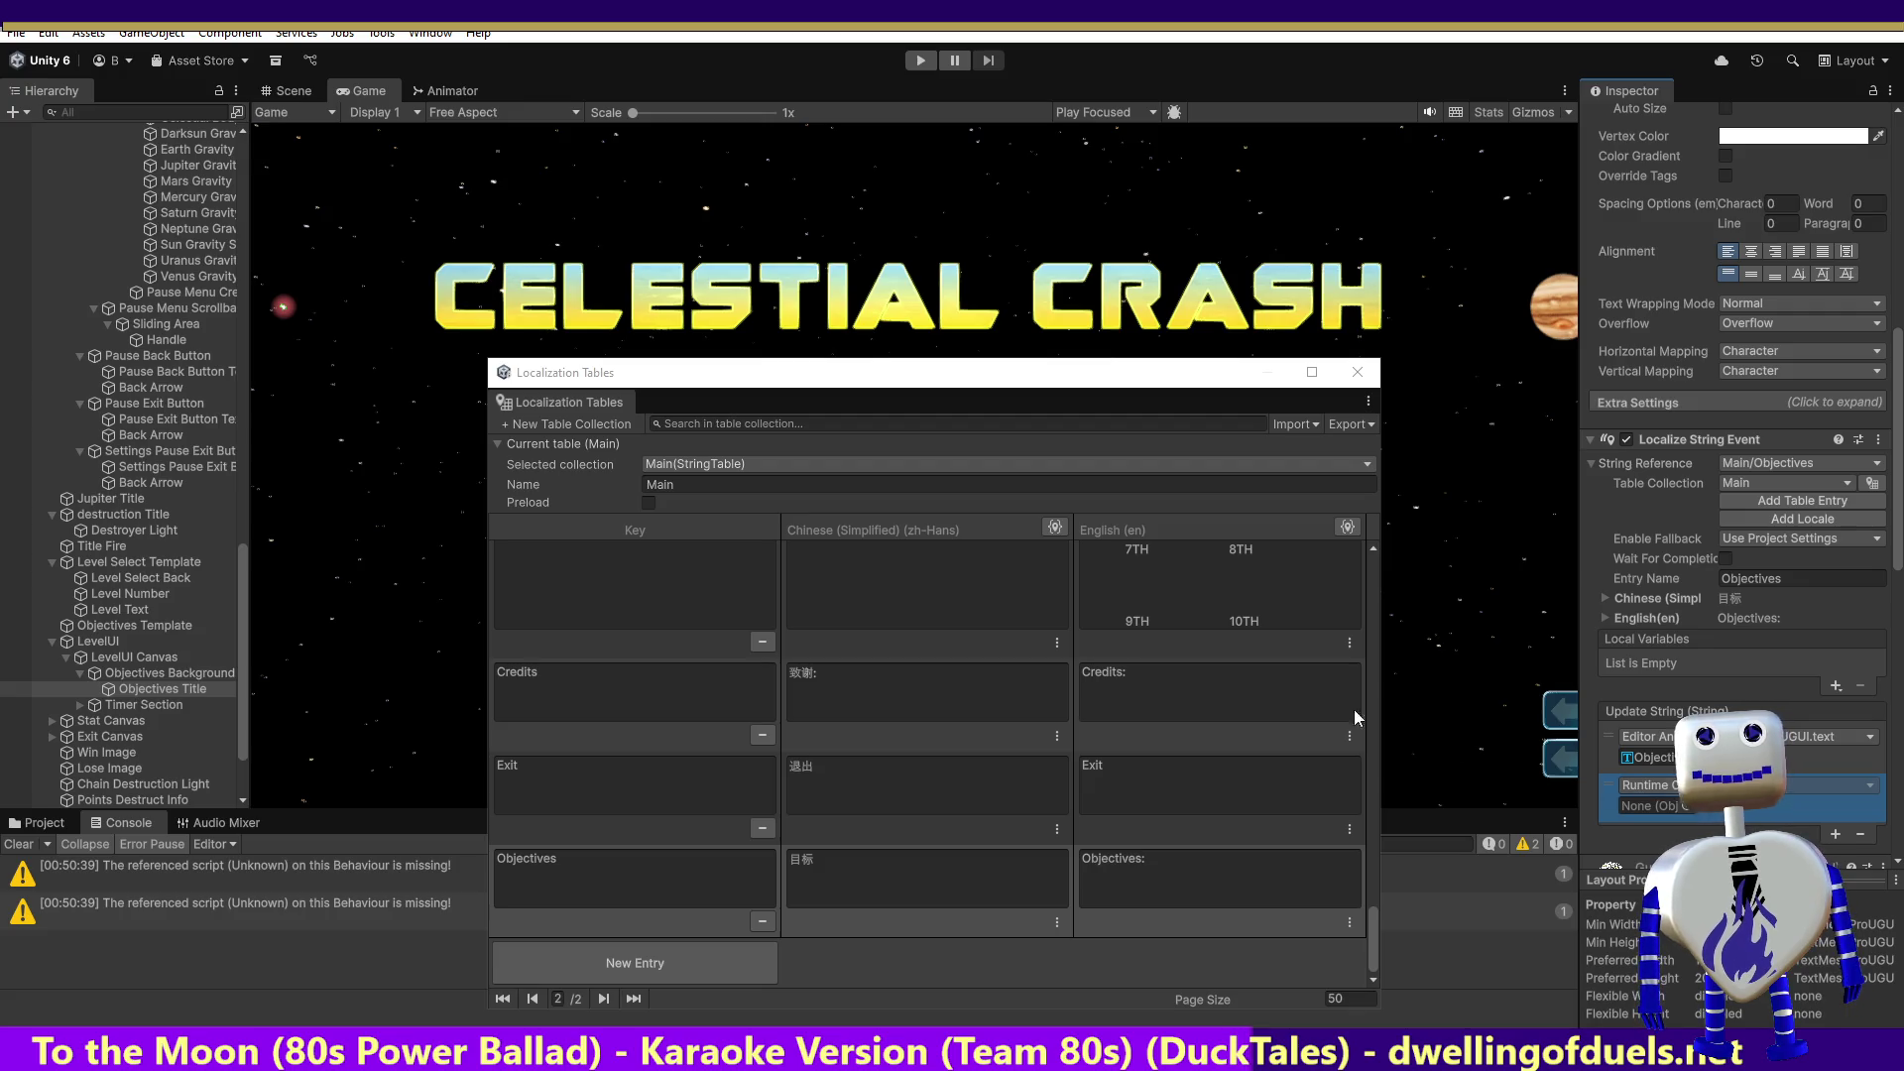
mouse_move(238, 561)
left_mouse_down()
mouse_move(264, 158)
mouse_move(238, 144)
mouse_move(1652, 806)
left_mouse_up()
left_click(183, 146)
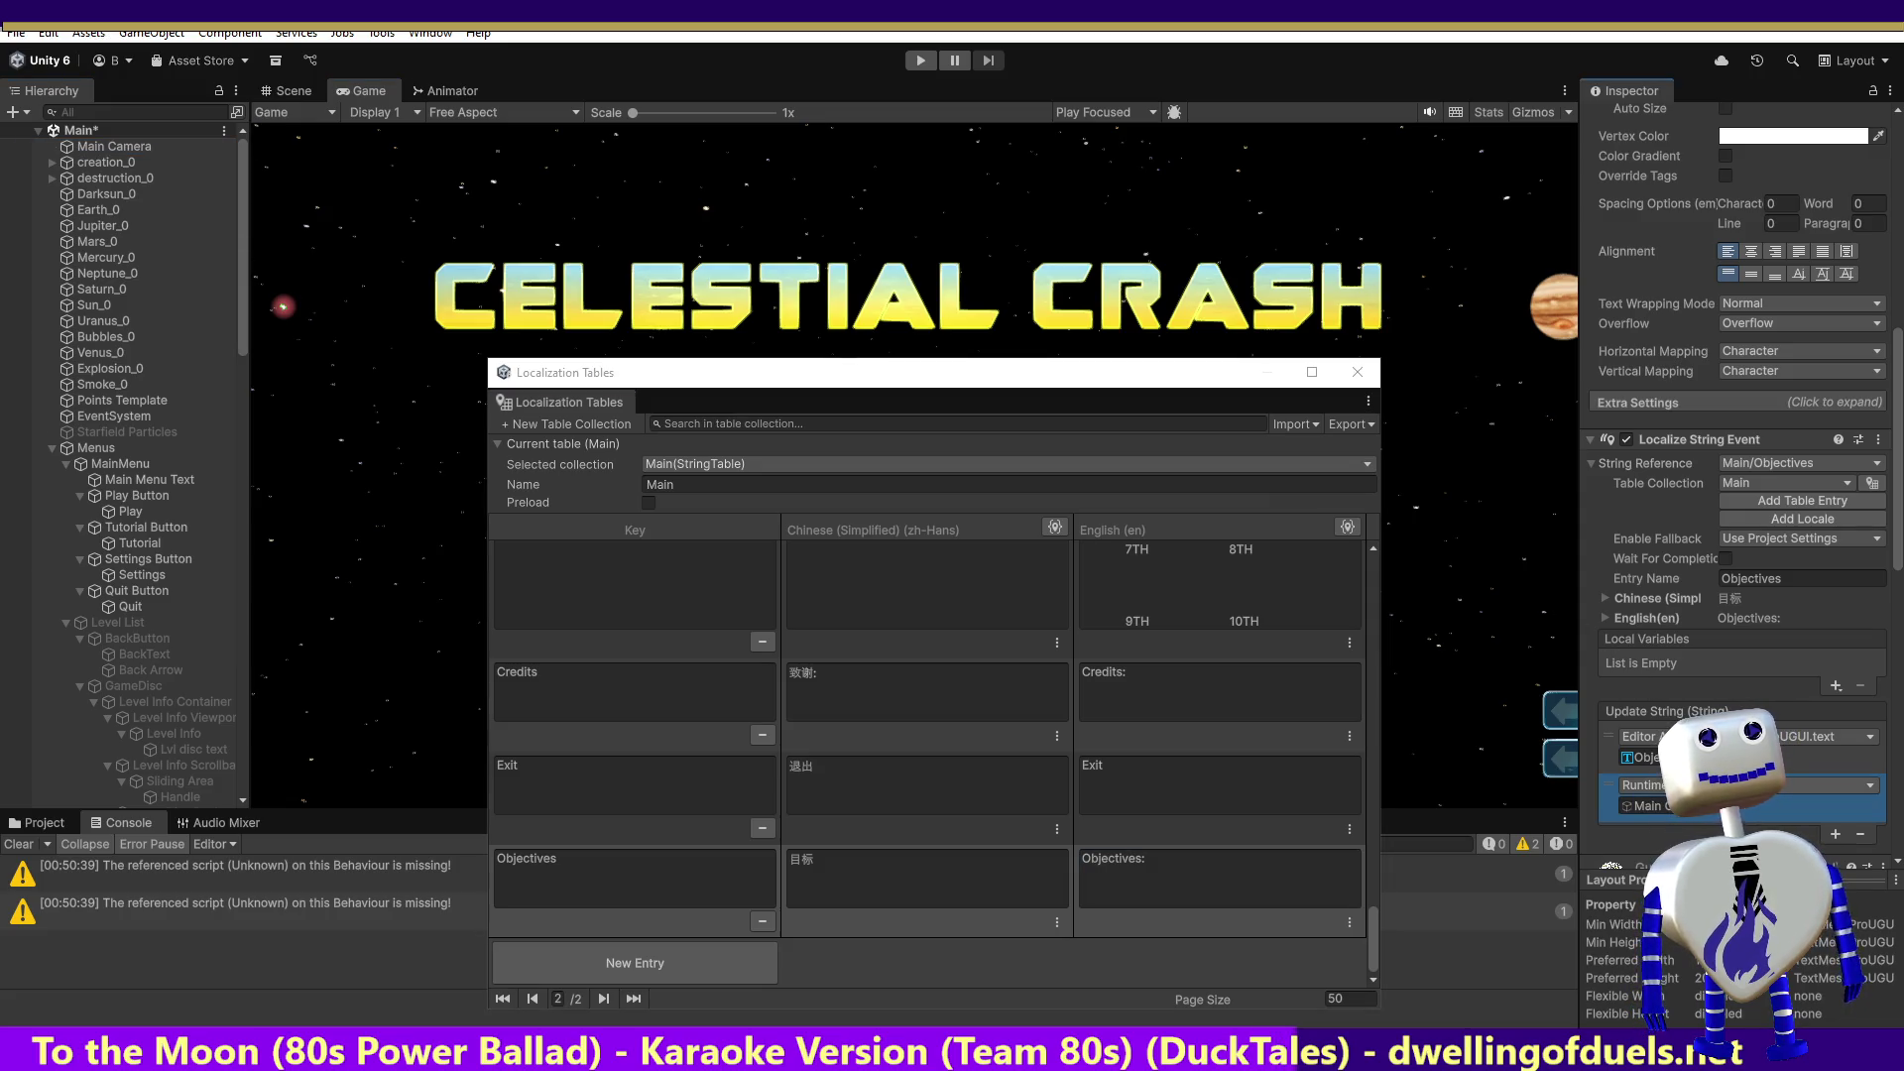
Step: Have the listener call ChangeButtonTextFontSettings with Objectives Title as the text argument
left_click(1815, 786)
mouse_move(1834, 923)
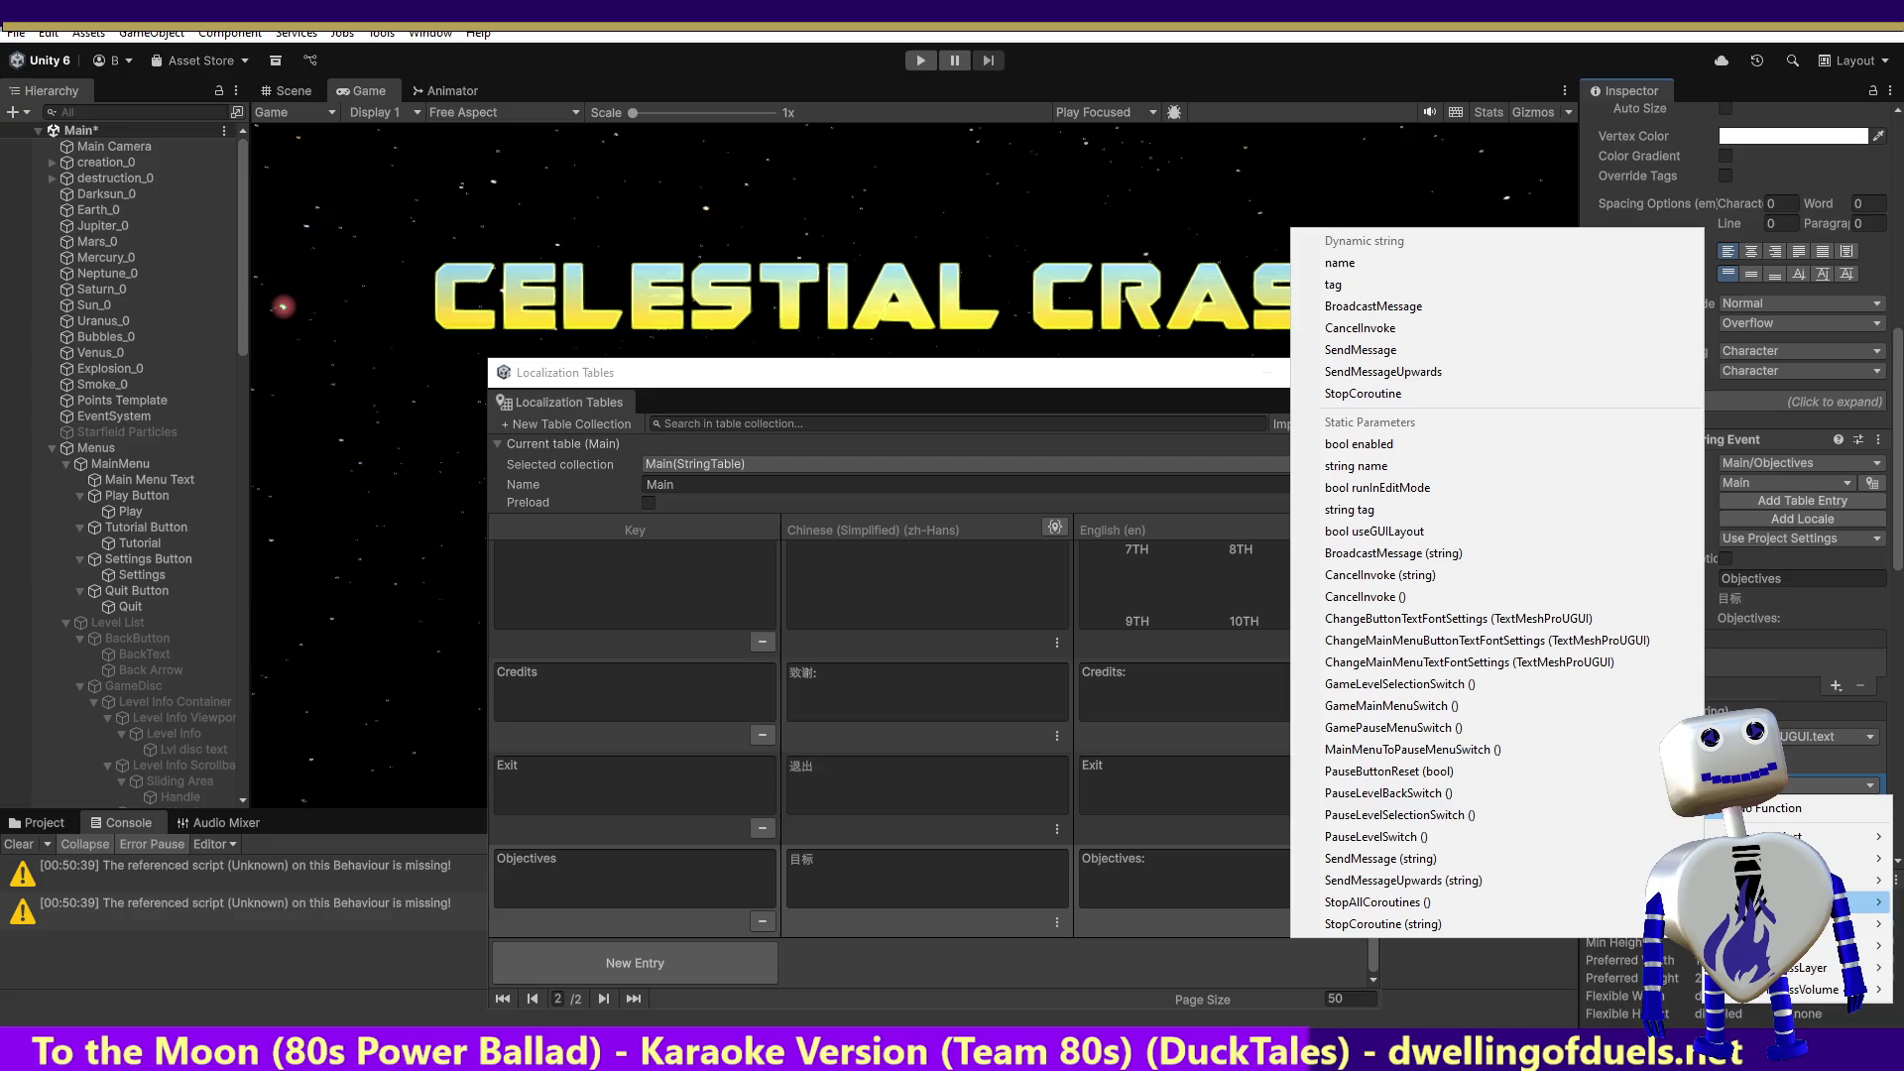
left_click(1547, 617)
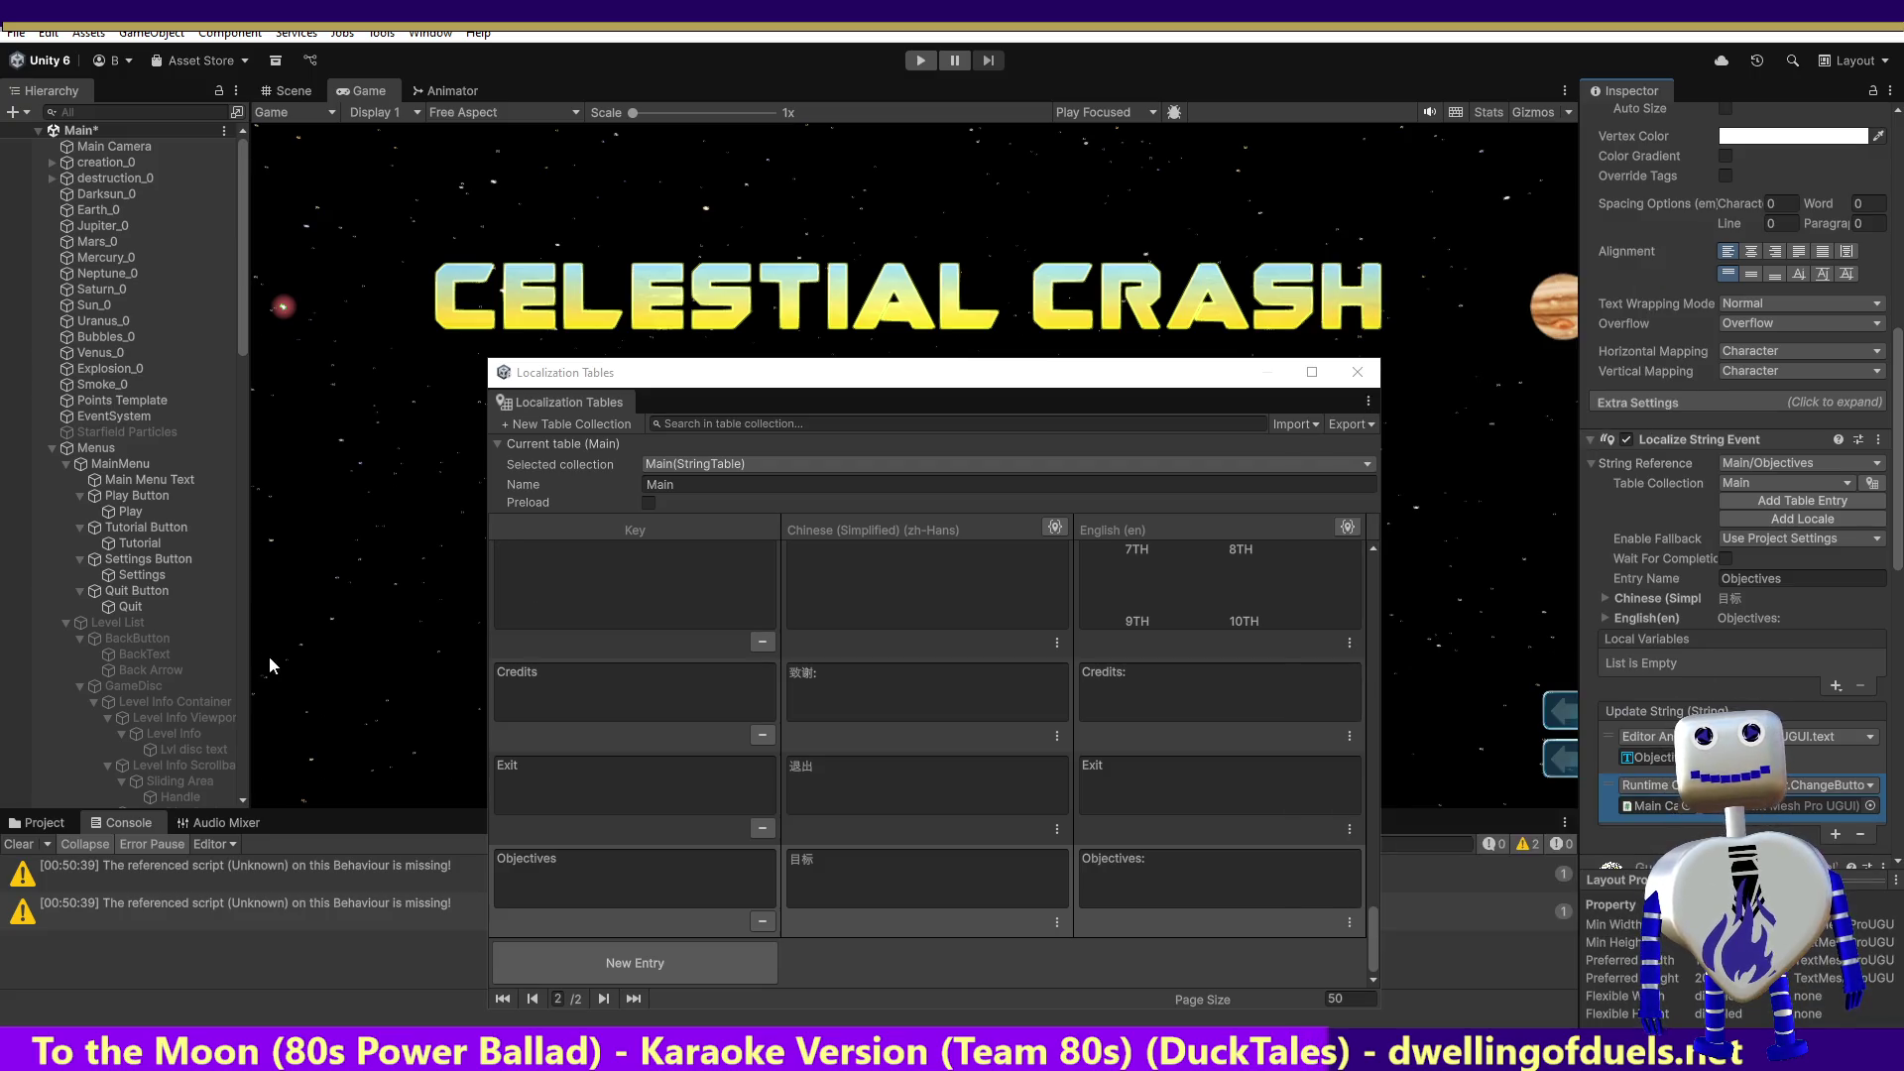
mouse_move(240, 347)
left_mouse_down()
mouse_move(260, 741)
mouse_move(211, 731)
mouse_move(1857, 806)
left_mouse_up()
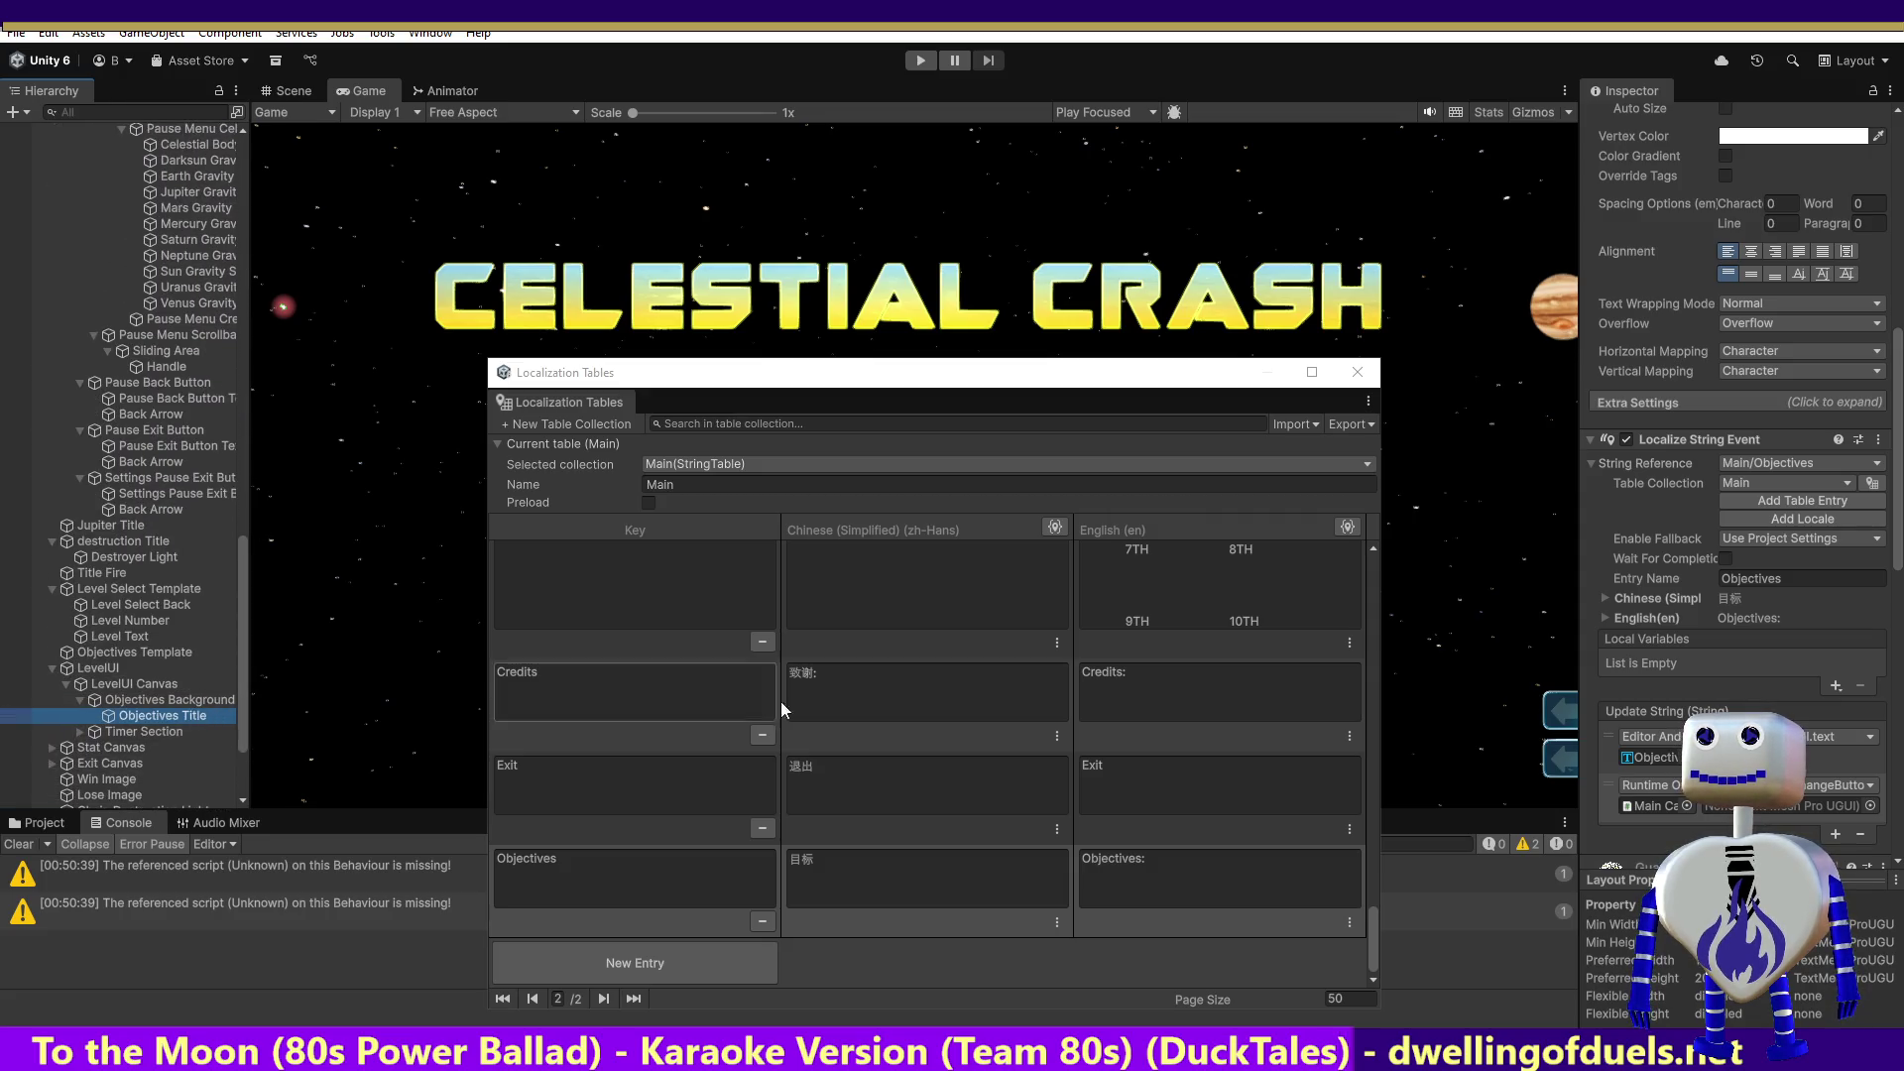
left_click(1867, 805)
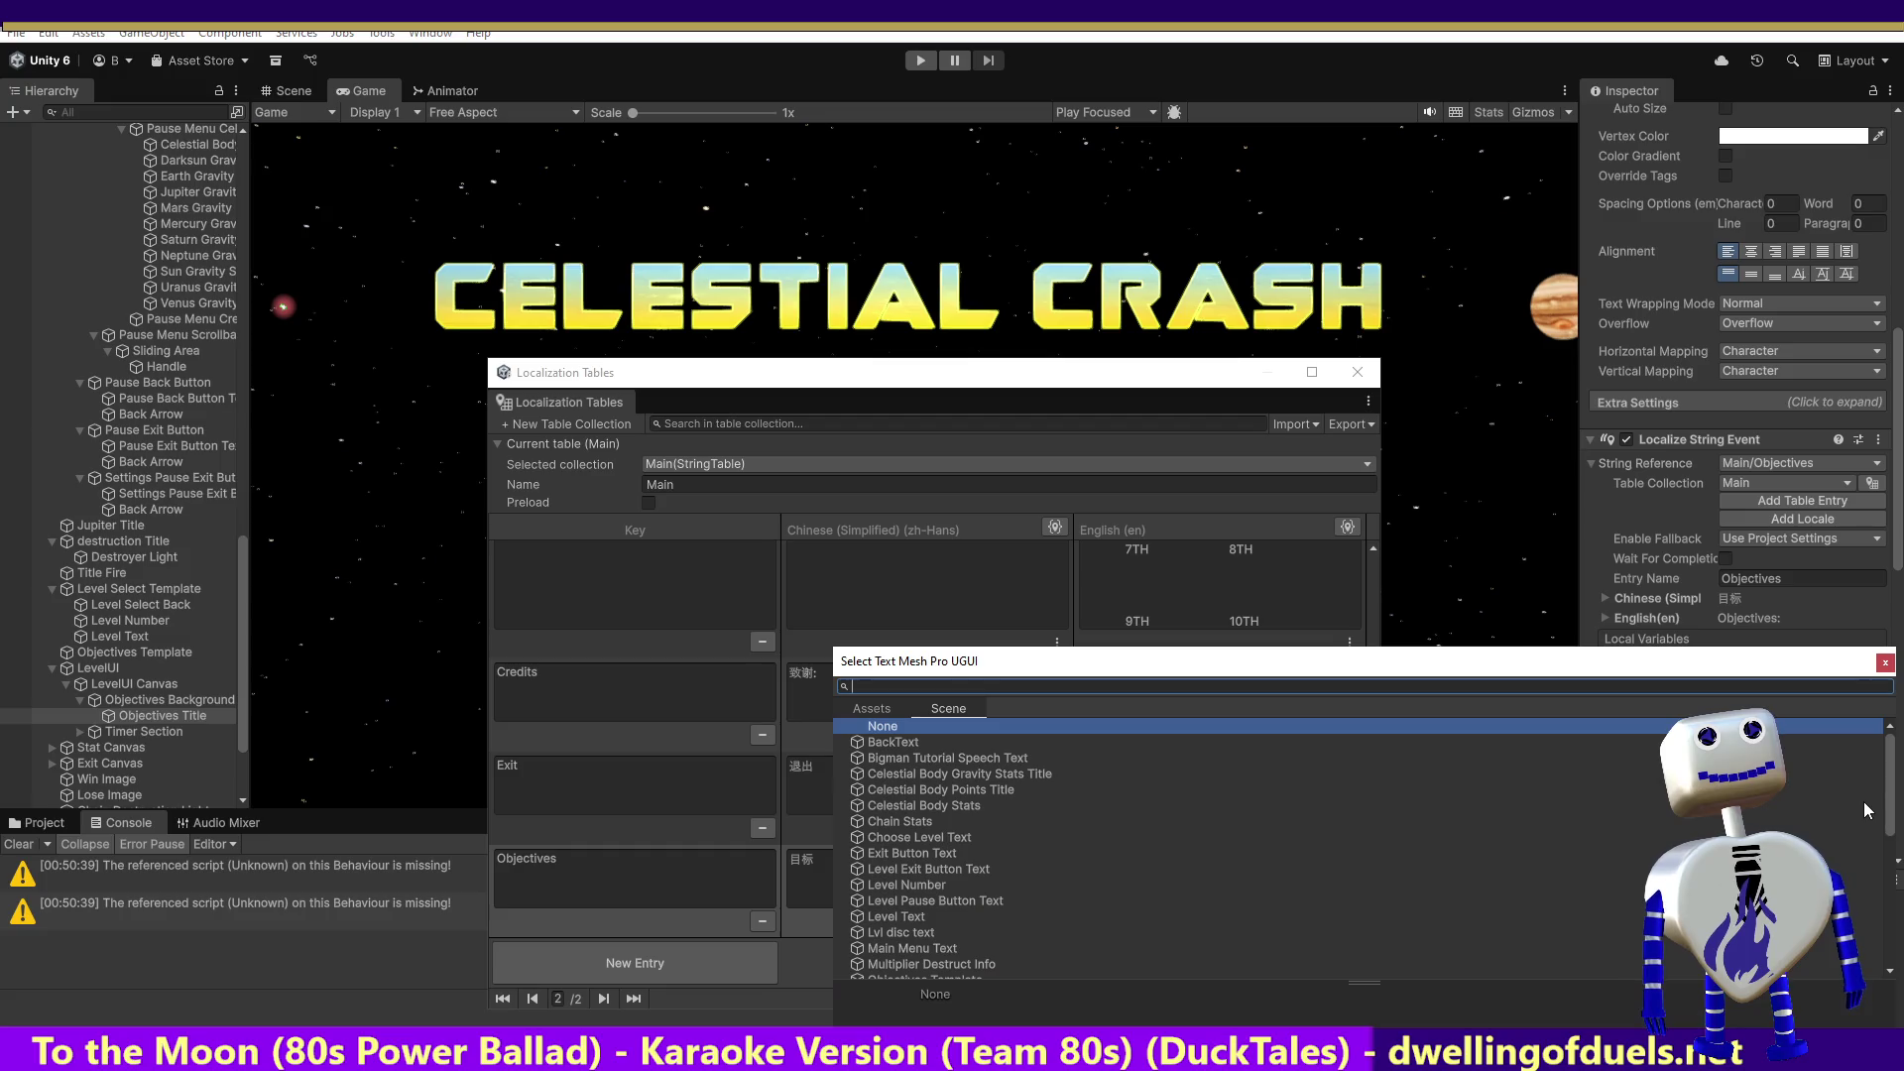
type("obj")
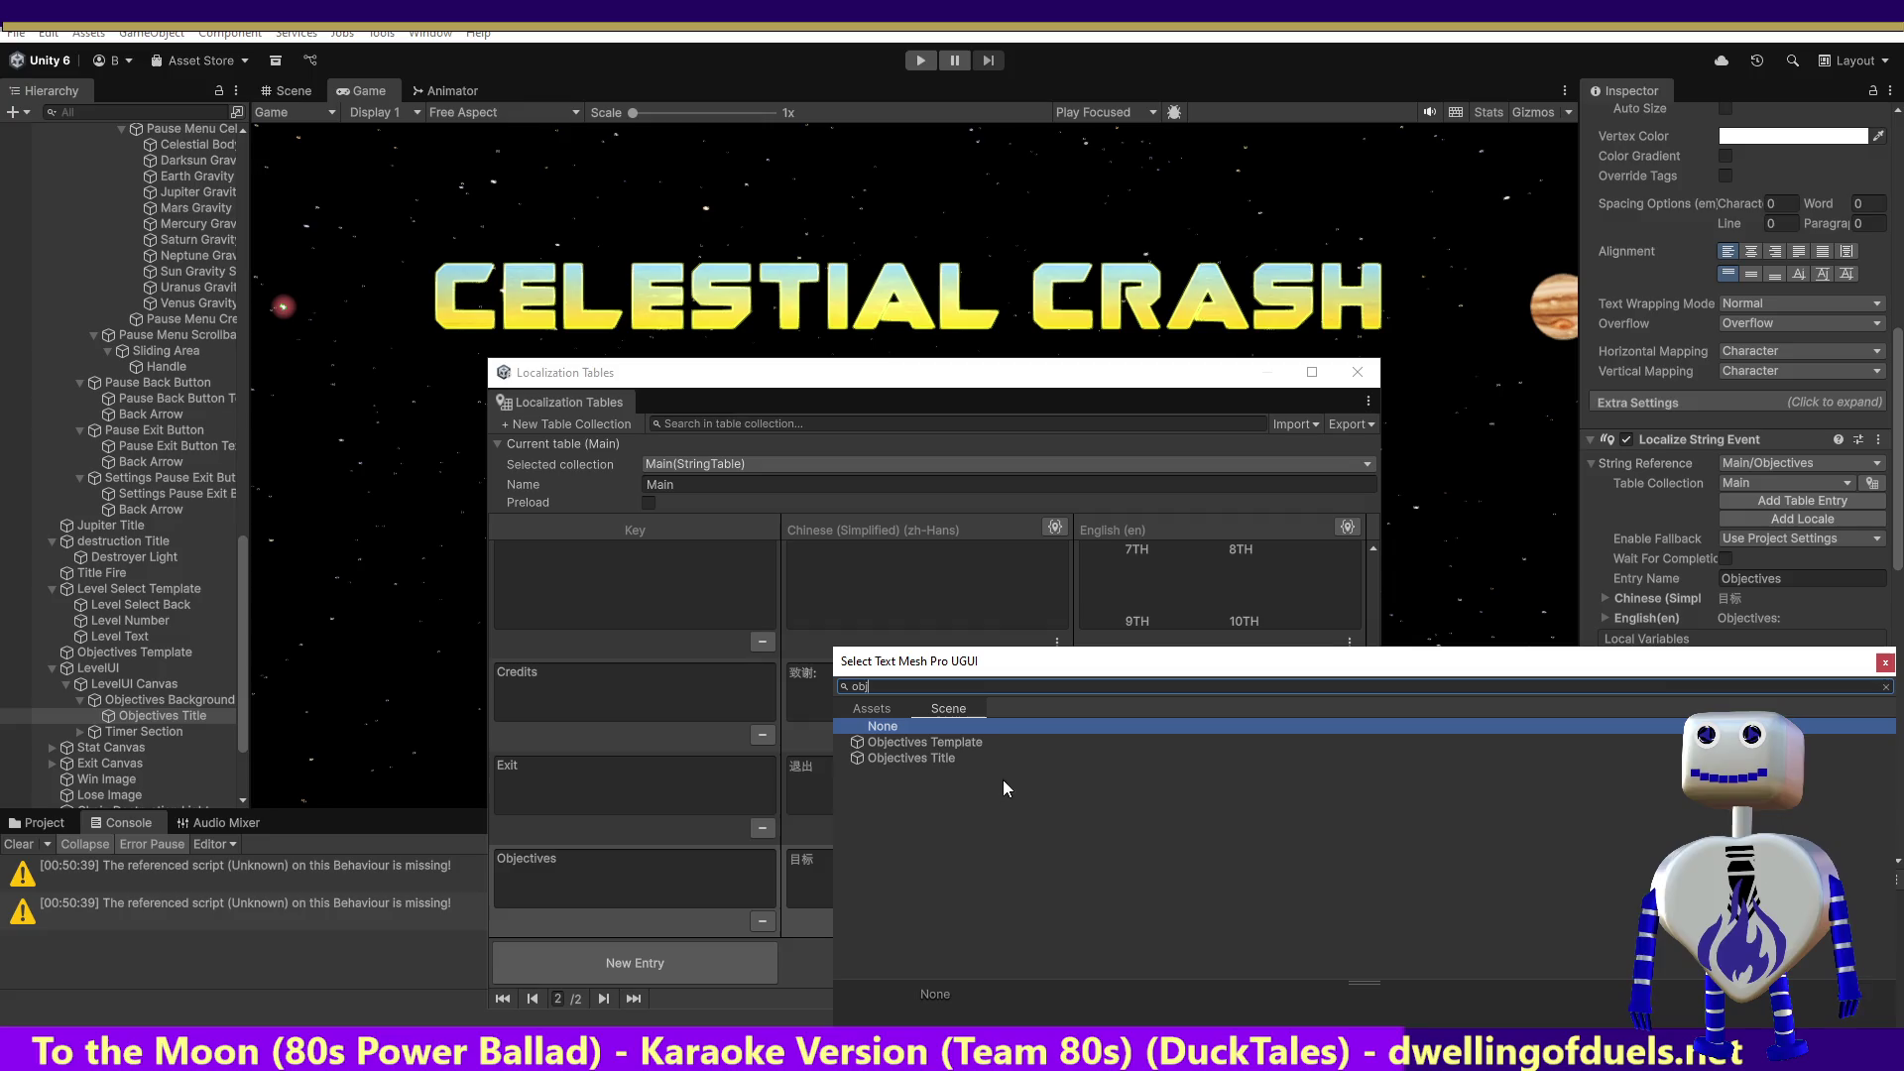
double_click(932, 756)
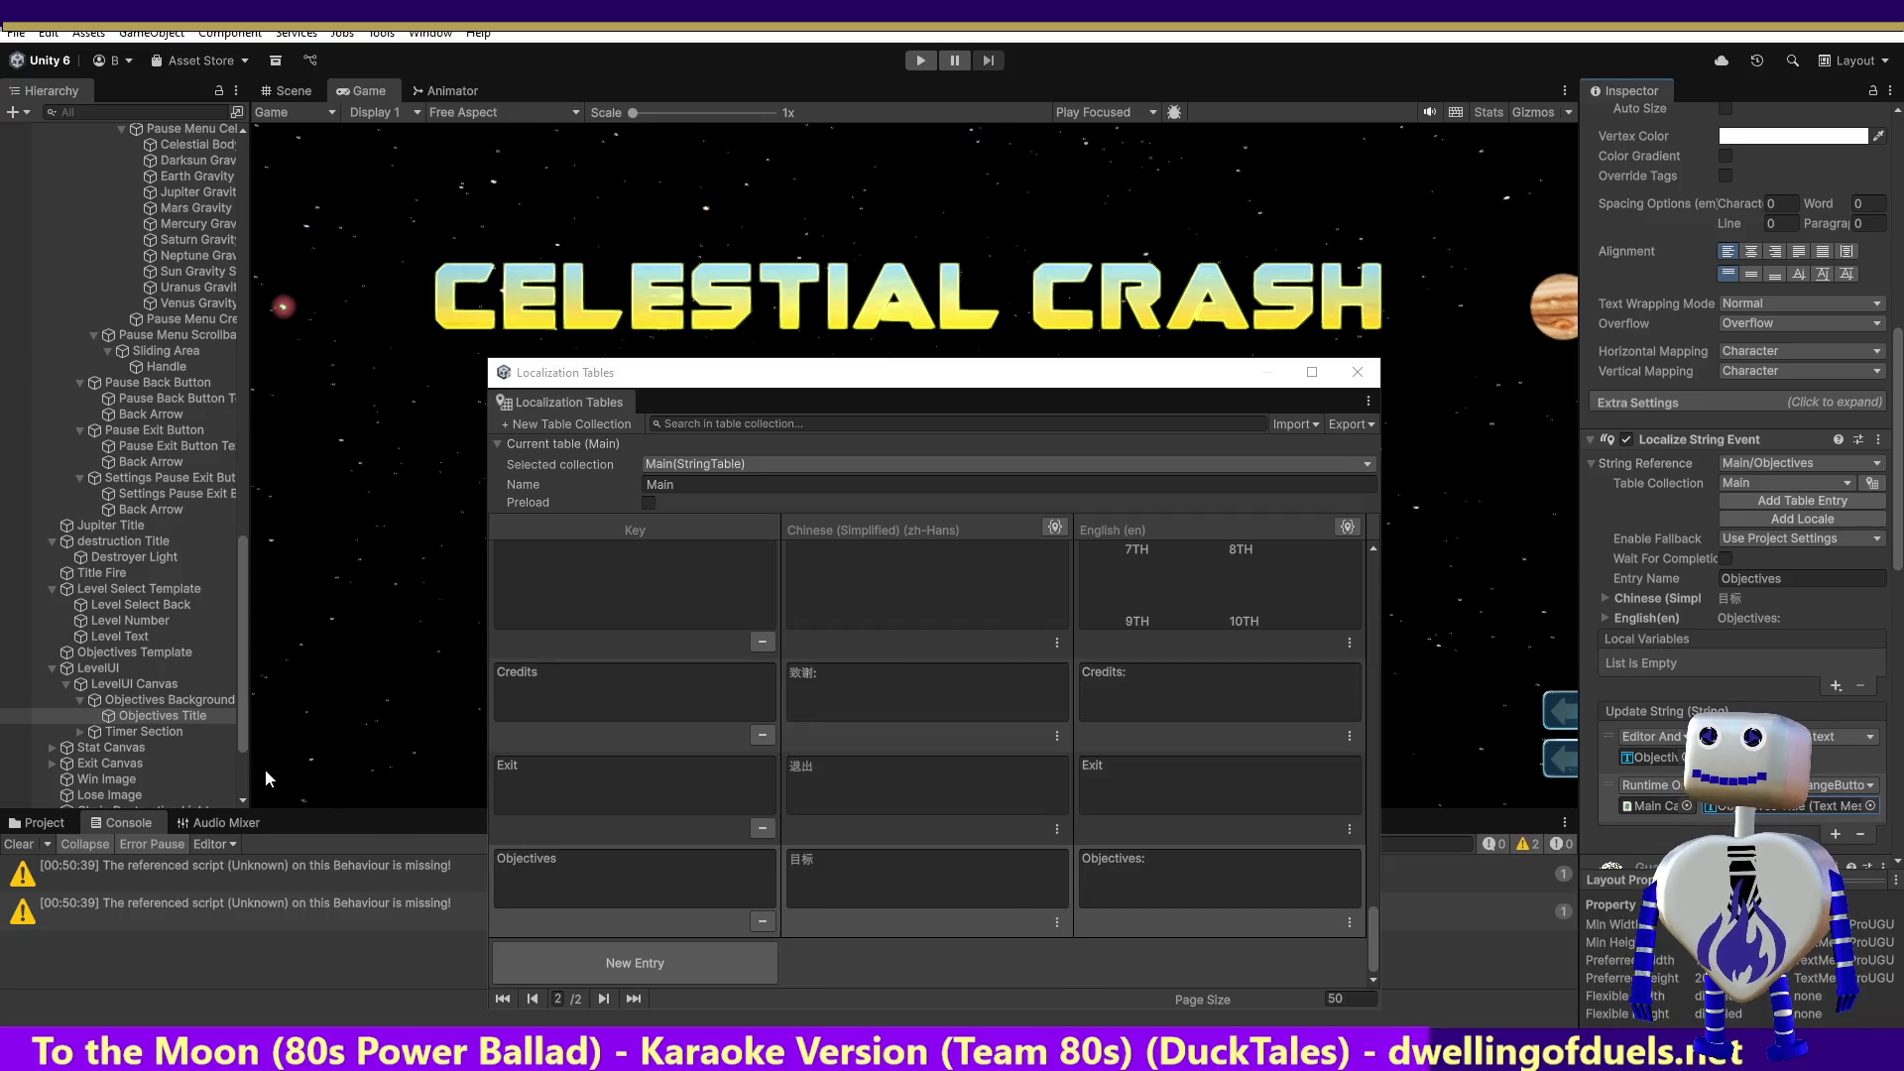
left_click(79, 732)
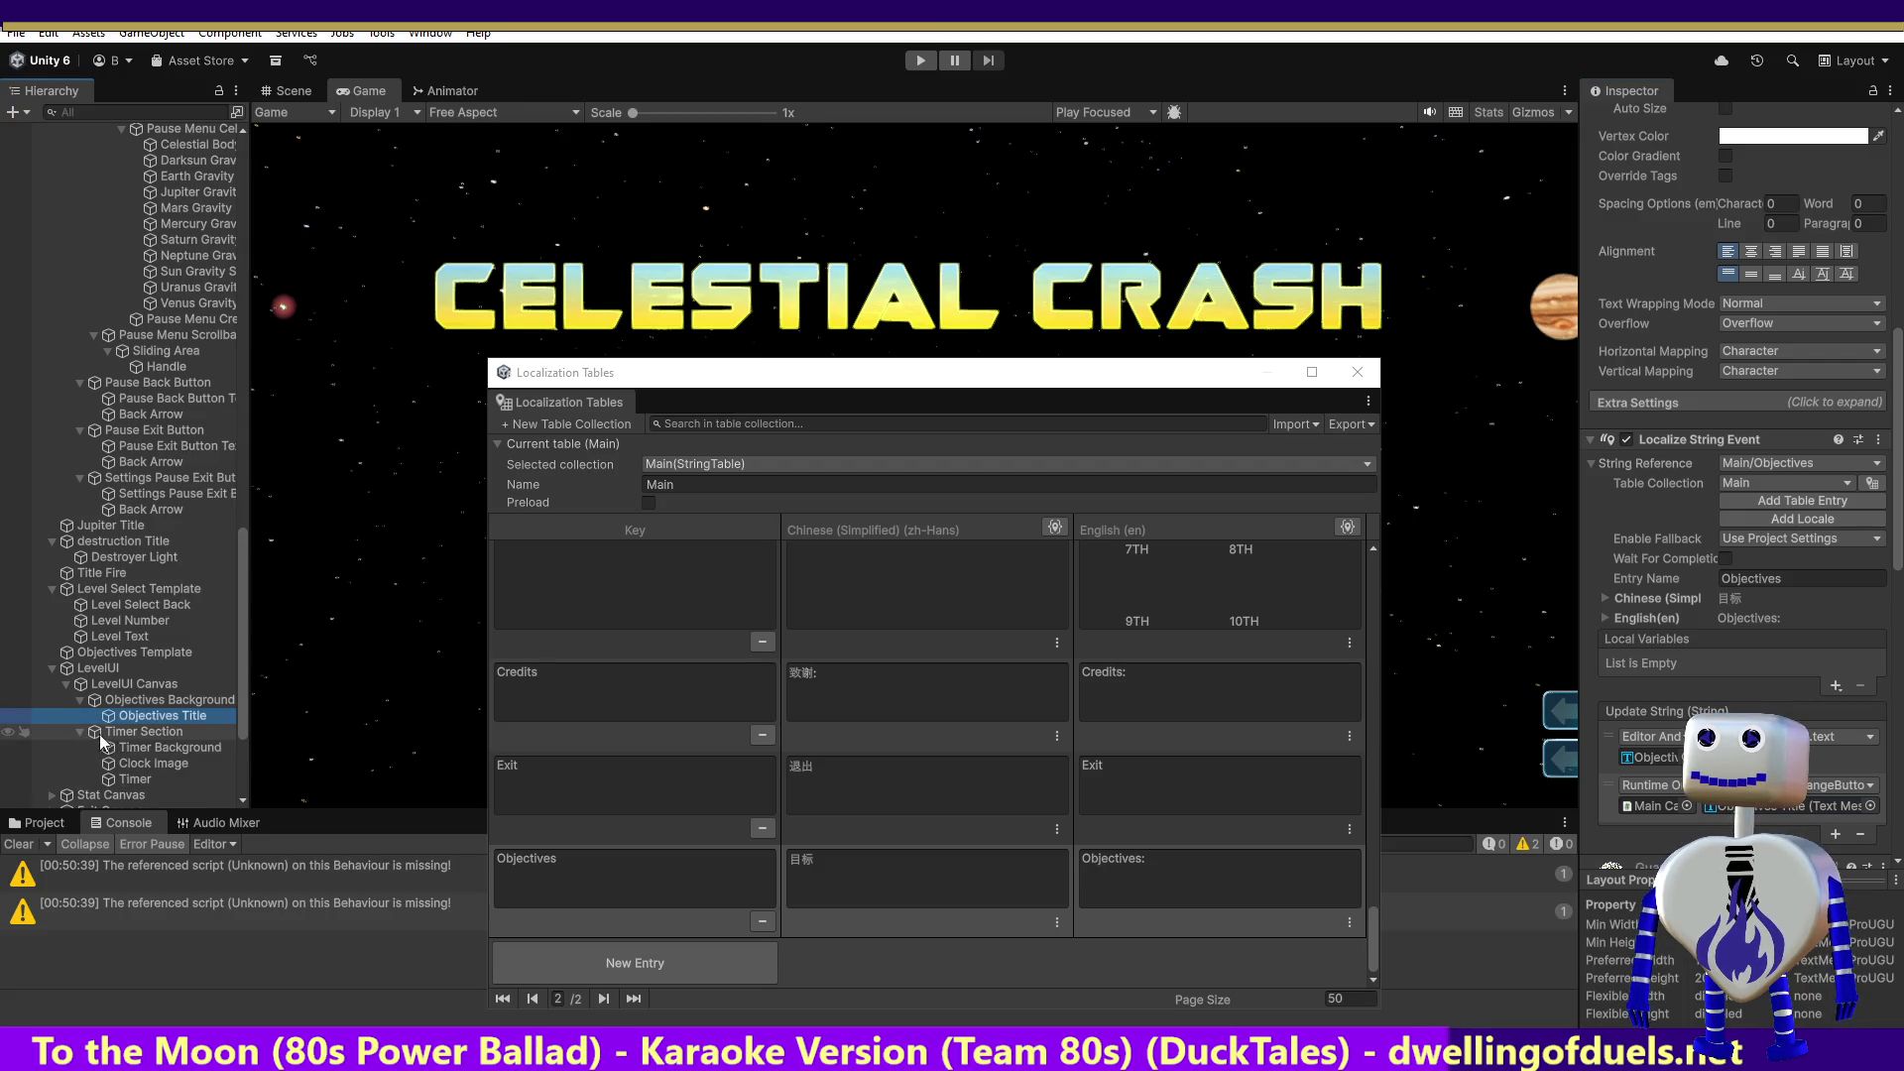
Step: Expand Timer Section and inspect Timer Background, the Timer text and Clock Image
left_click(139, 734)
left_click(151, 763)
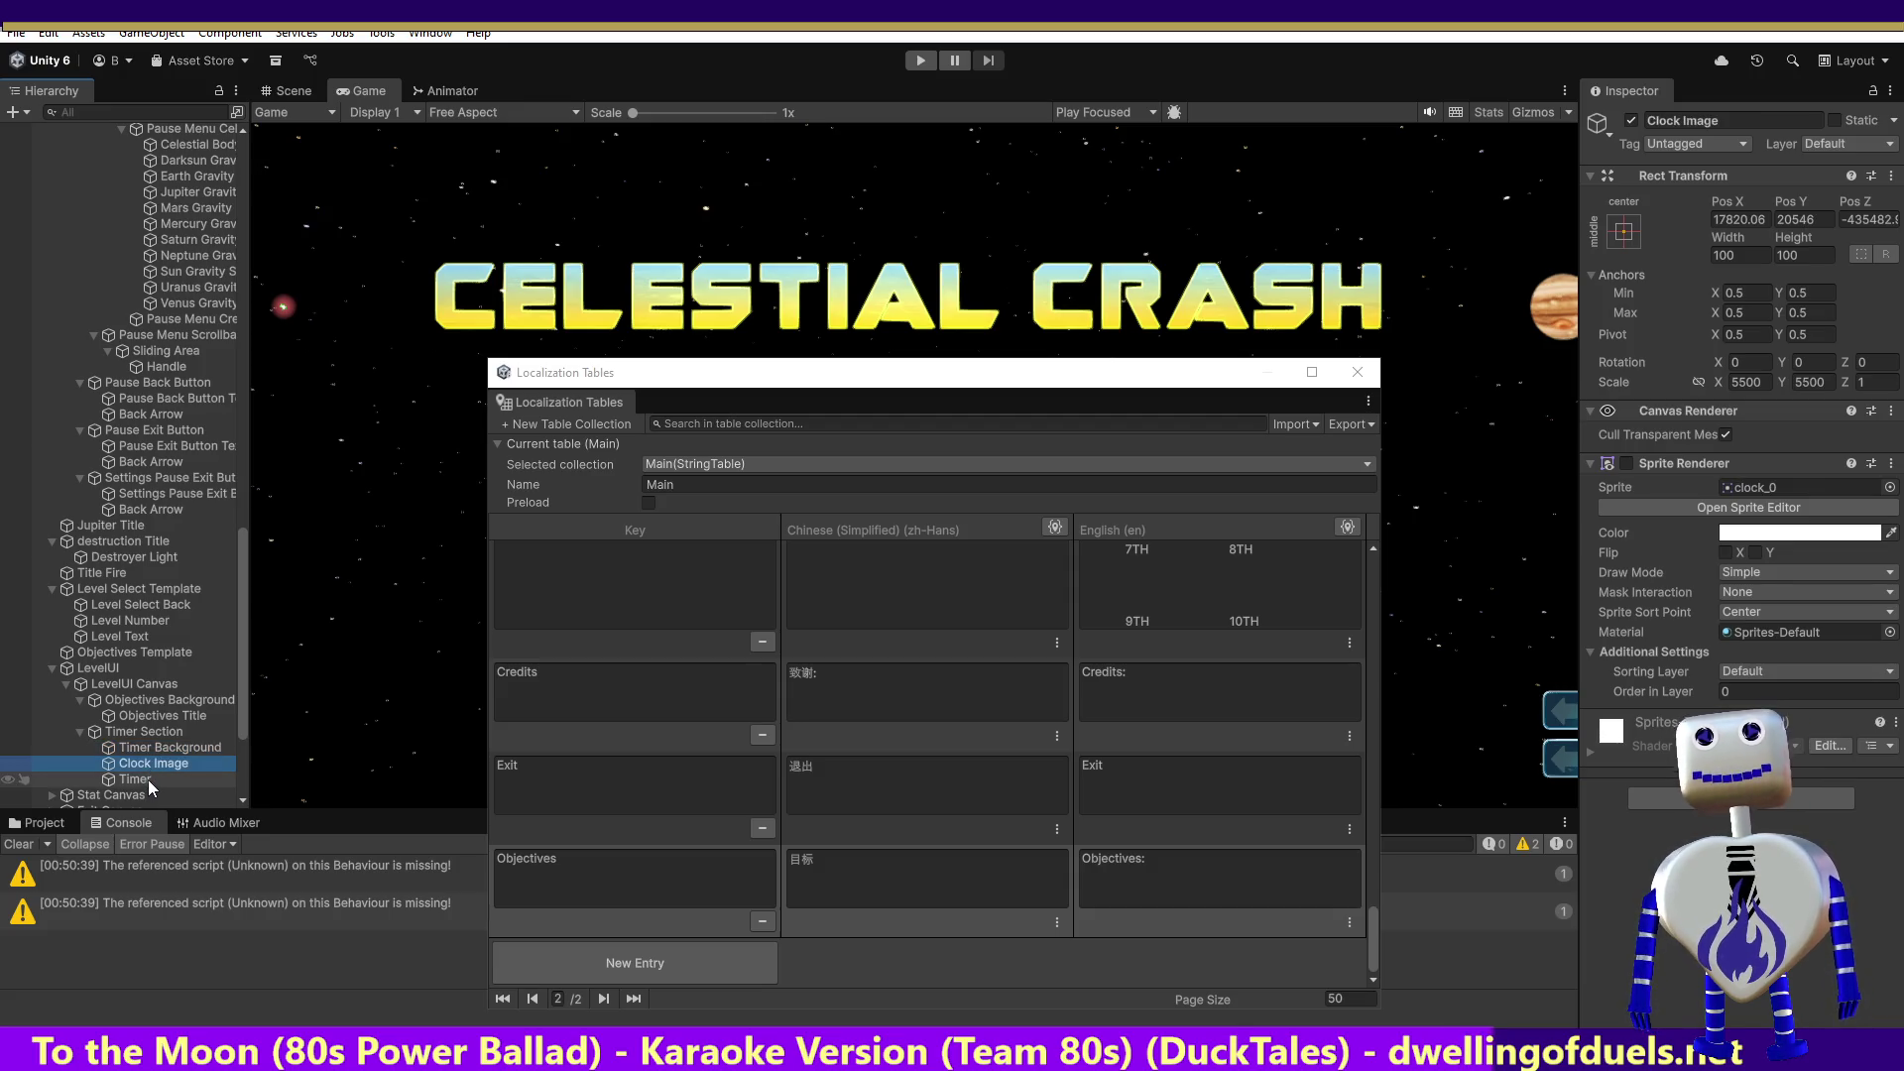
left_click(149, 781)
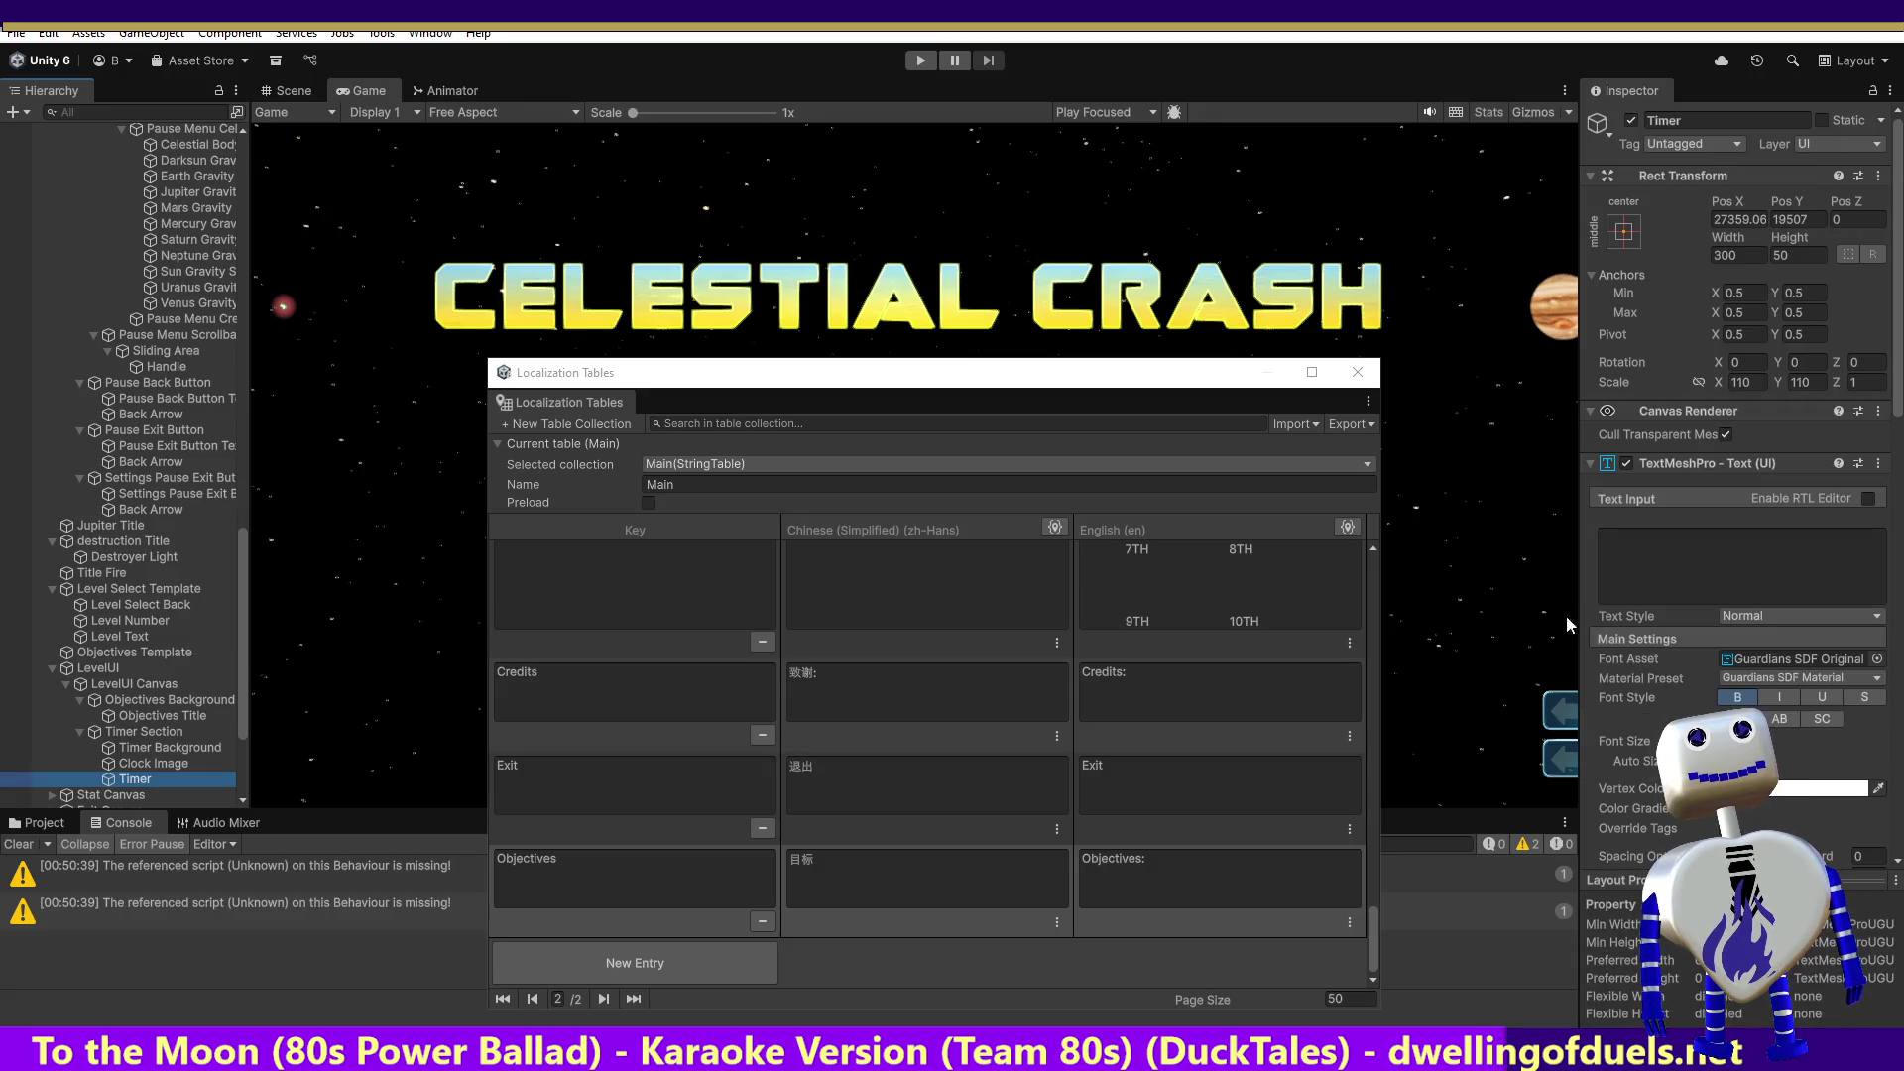
left_click(159, 765)
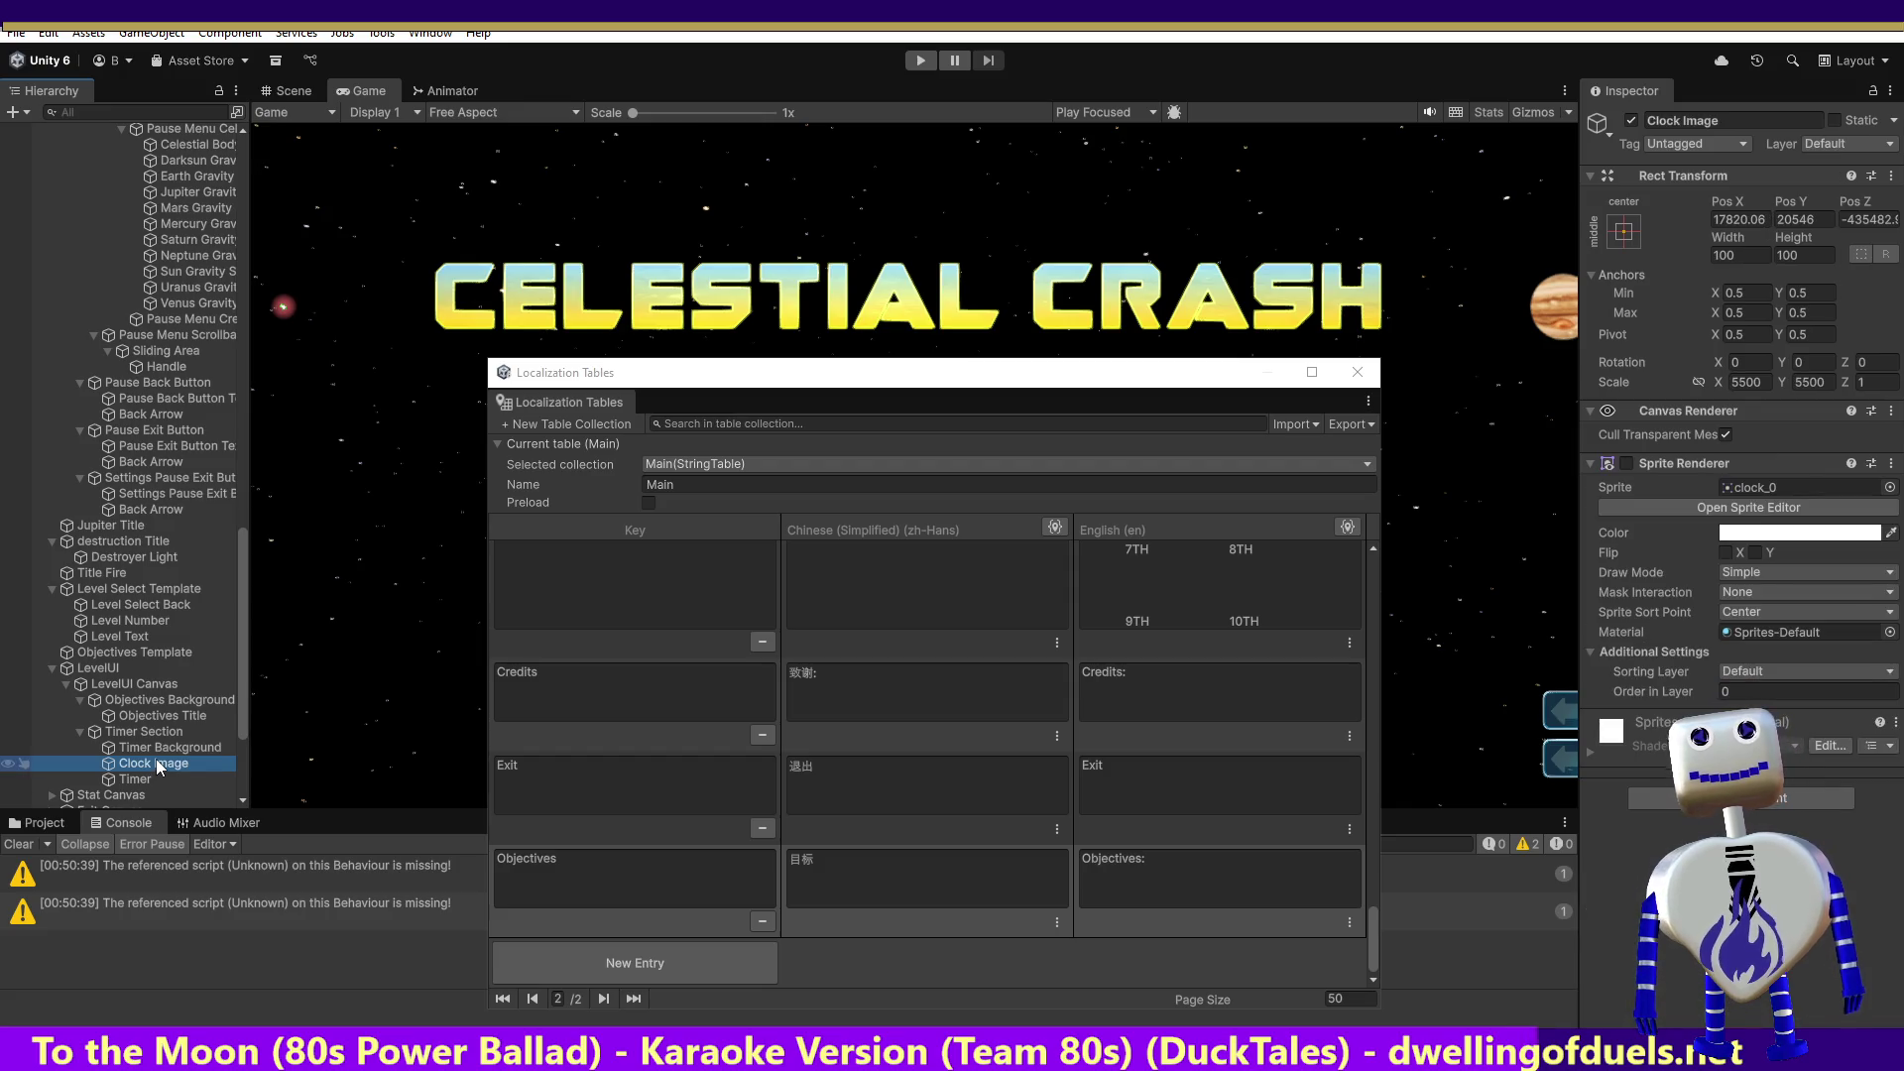
left_click(152, 751)
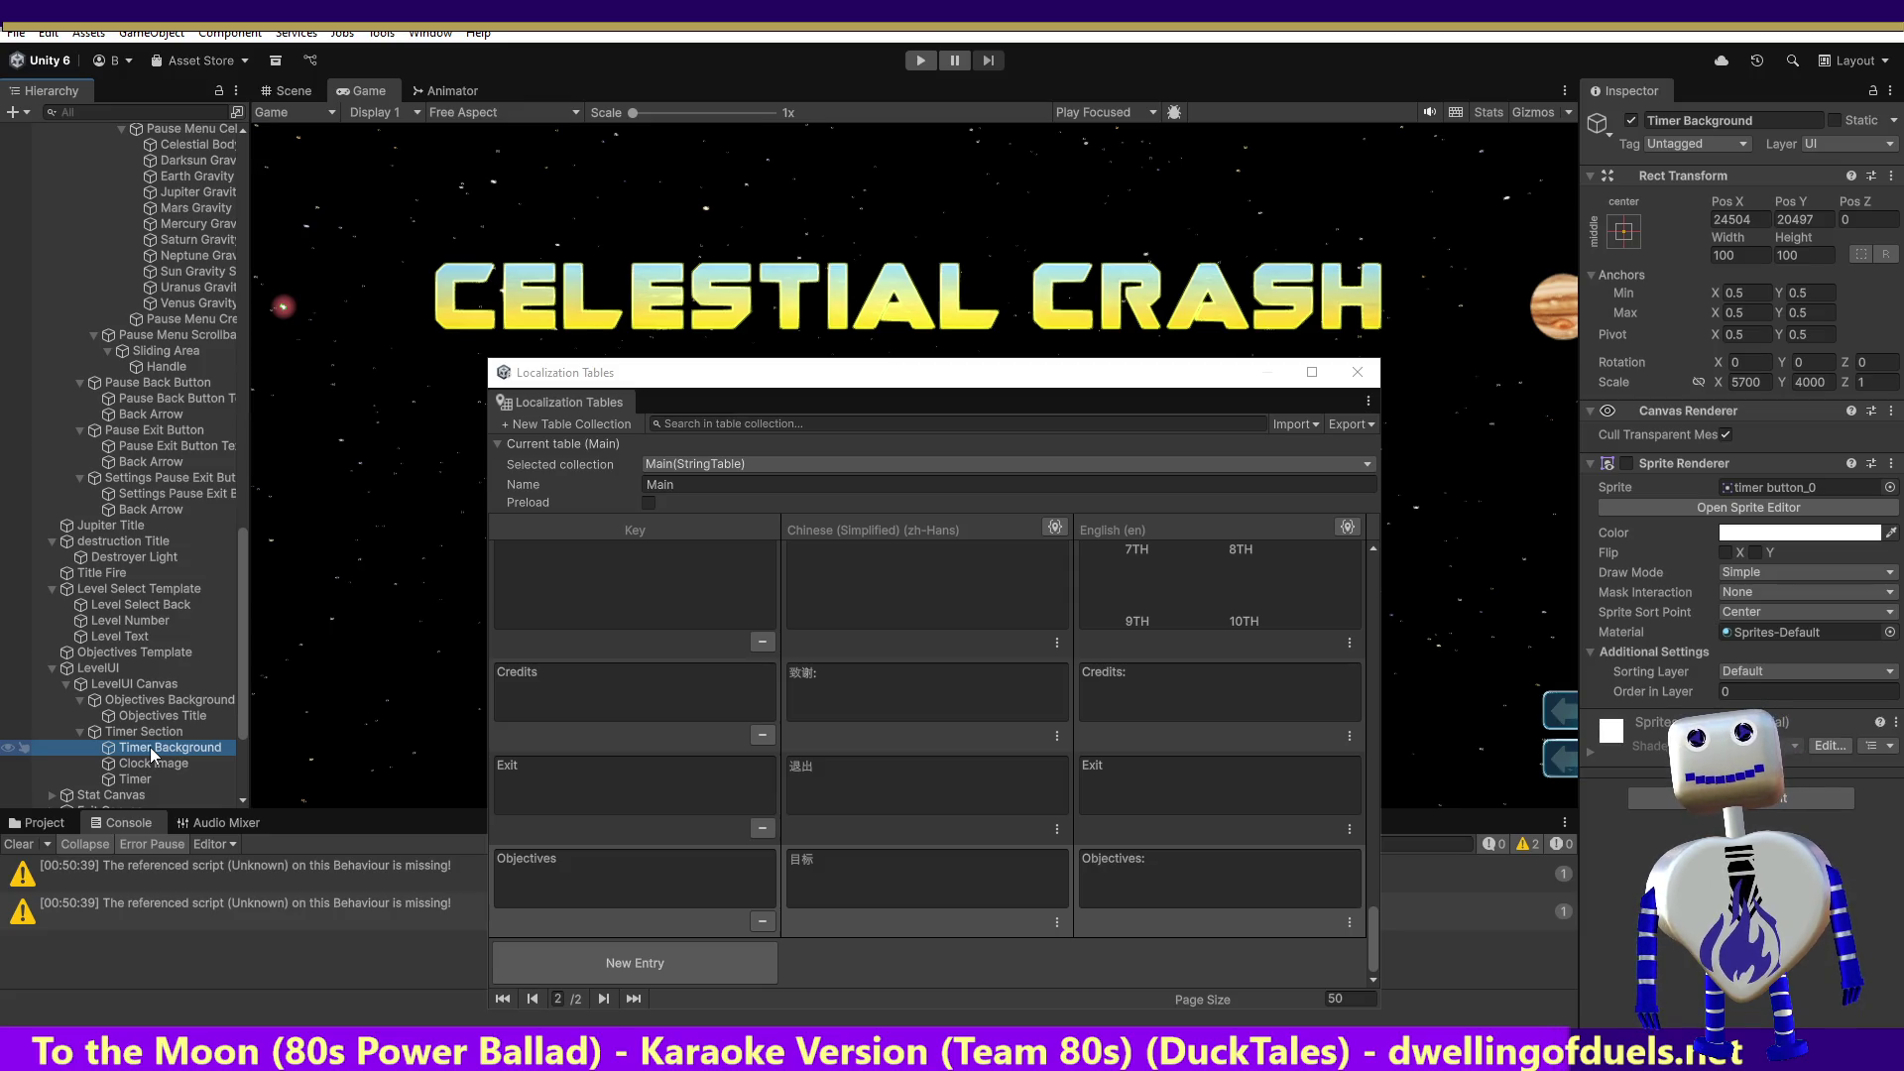
left_click(144, 732)
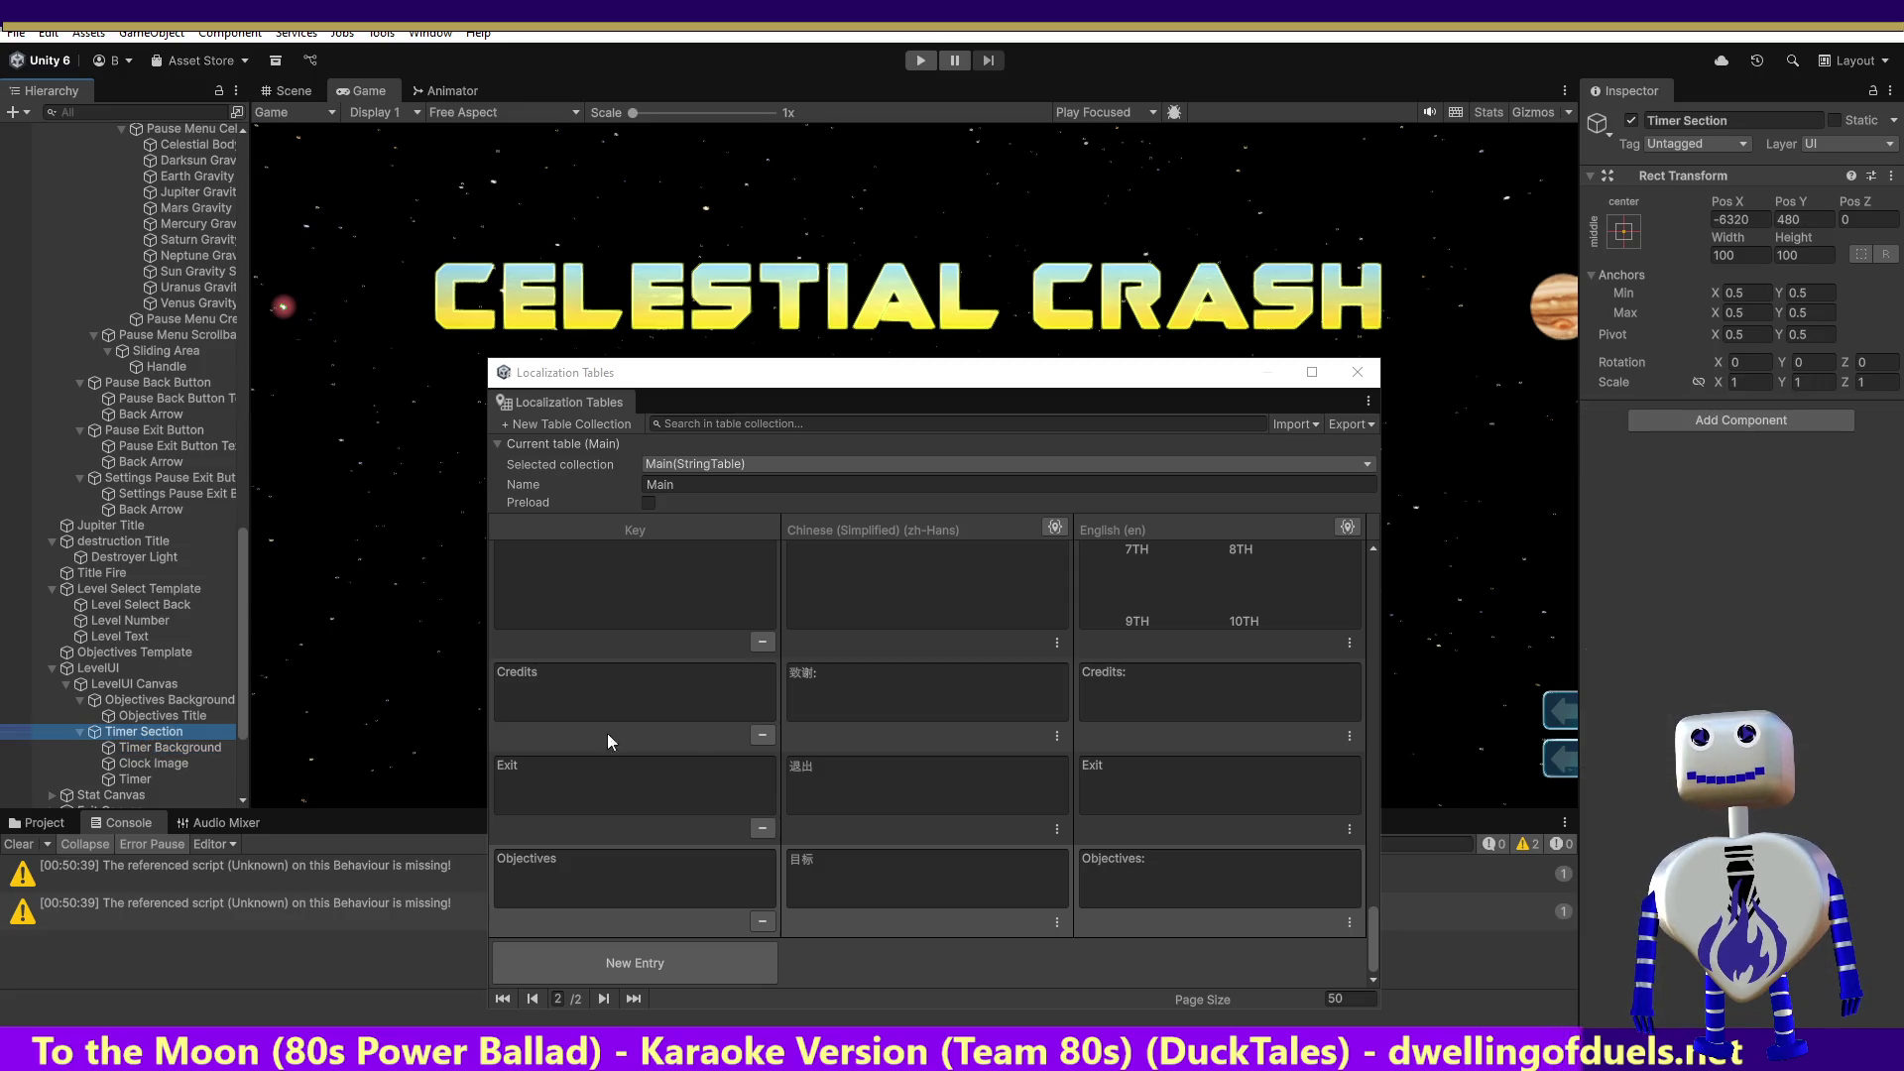
Step: Show page 1 of the Main table, with keys like Chain Limit and Or Less
left_click_drag(1377, 952, 1333, 591)
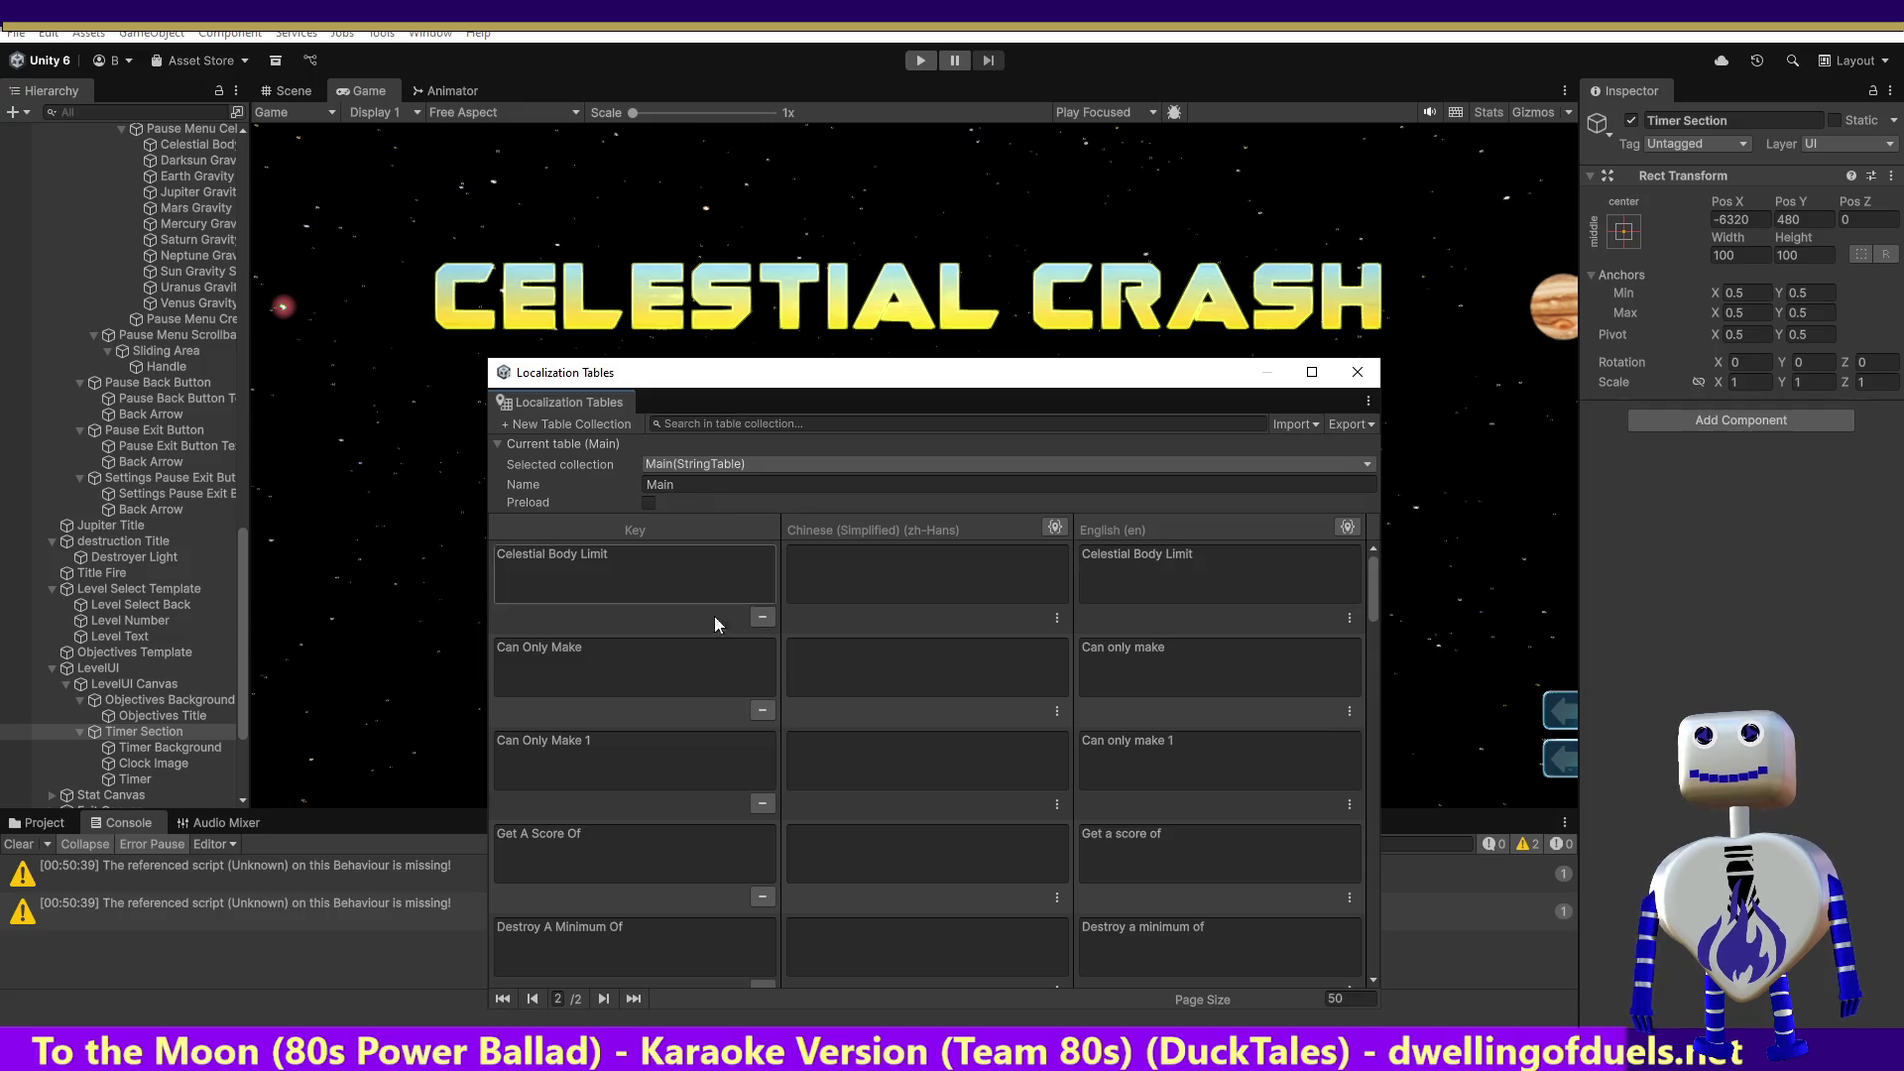
left_click(536, 997)
left_click_drag(1371, 589, 1389, 950)
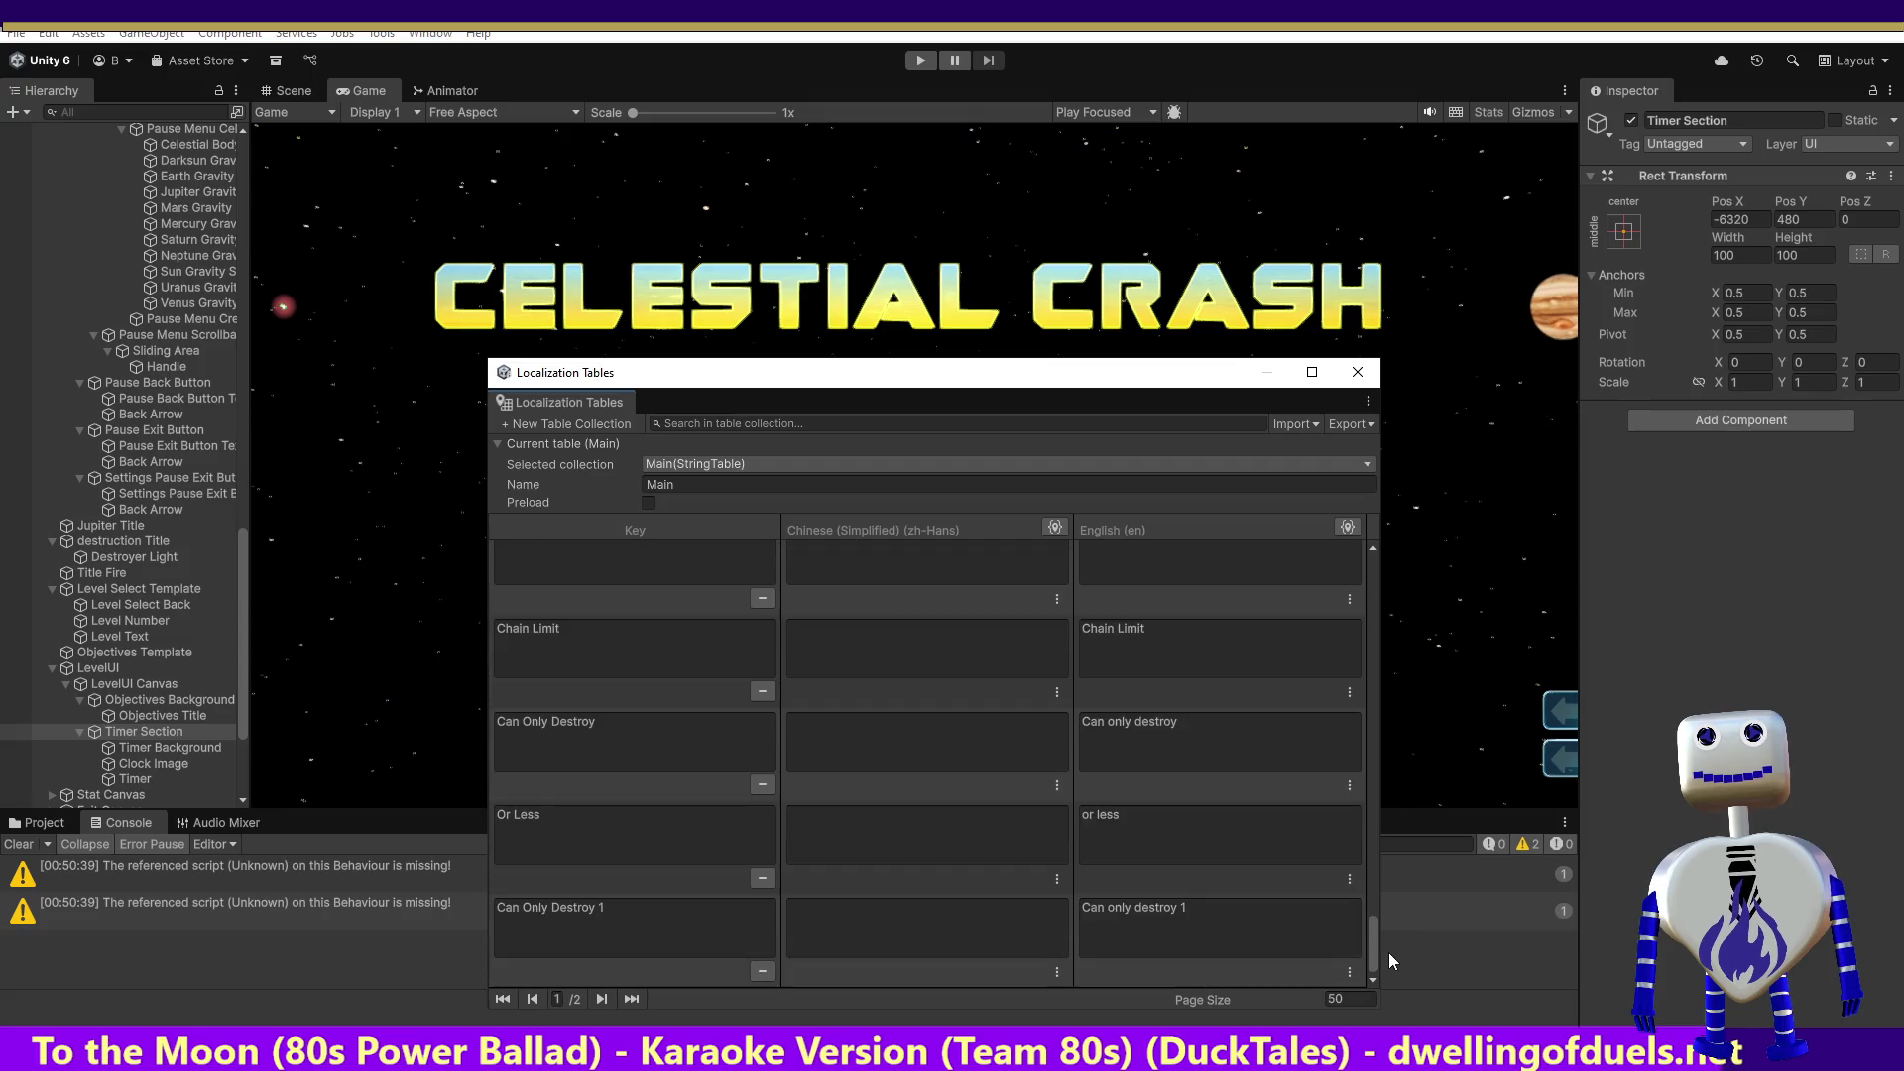
left_click(155, 746)
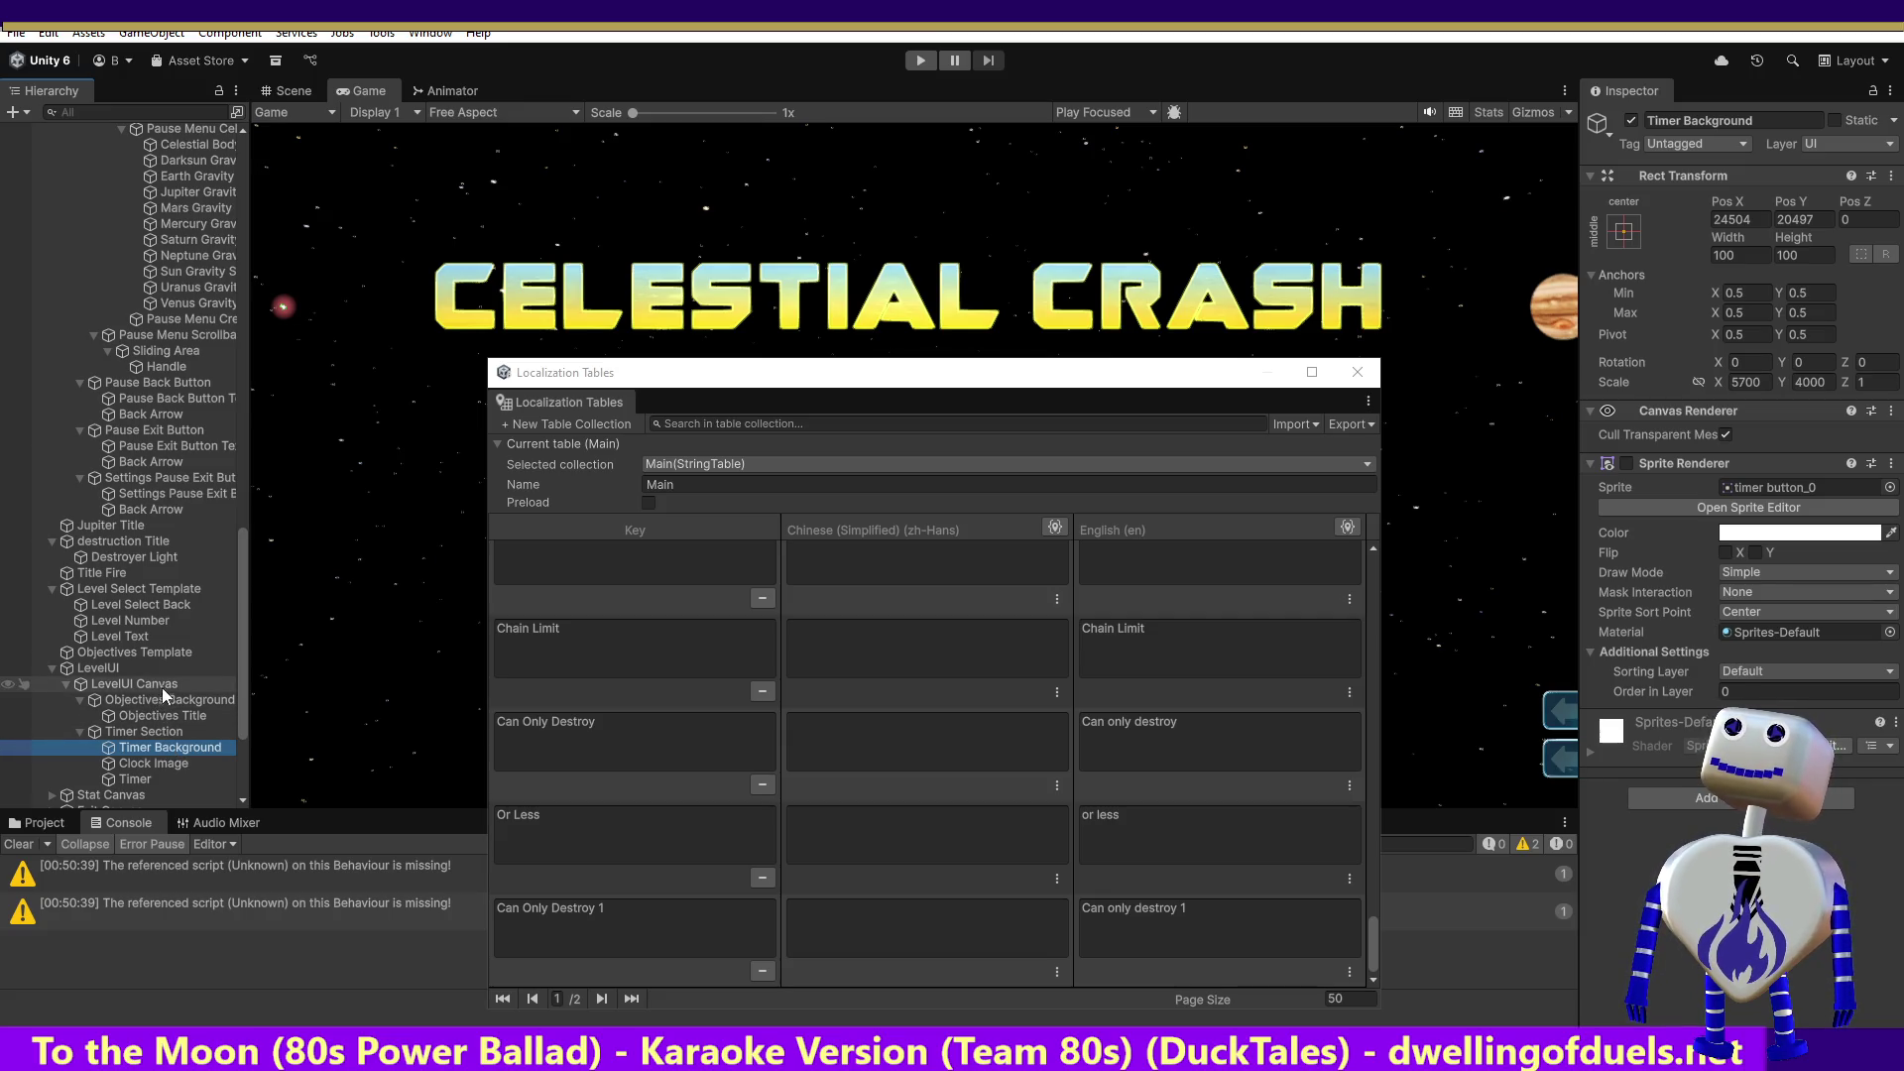
Step: Recheck the Clock Image and Timer text objects
left_click(159, 769)
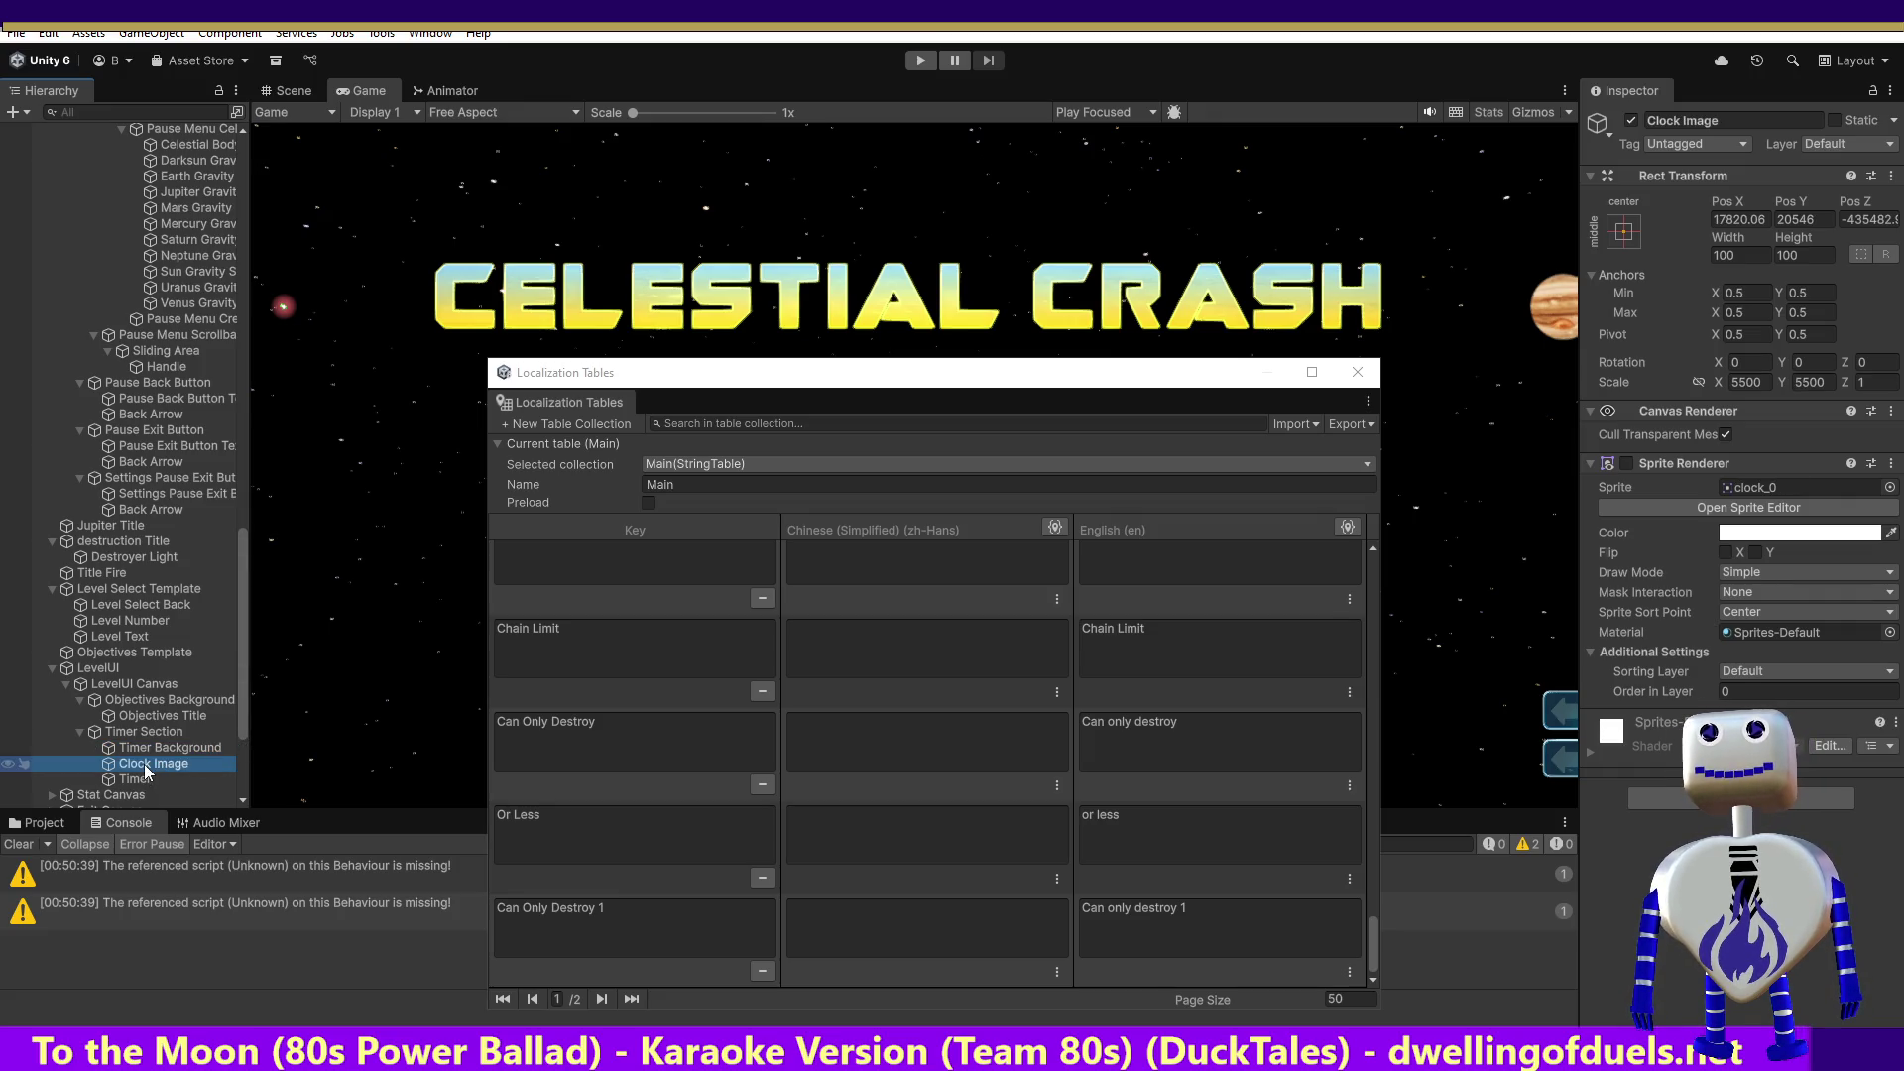
left_click(111, 775)
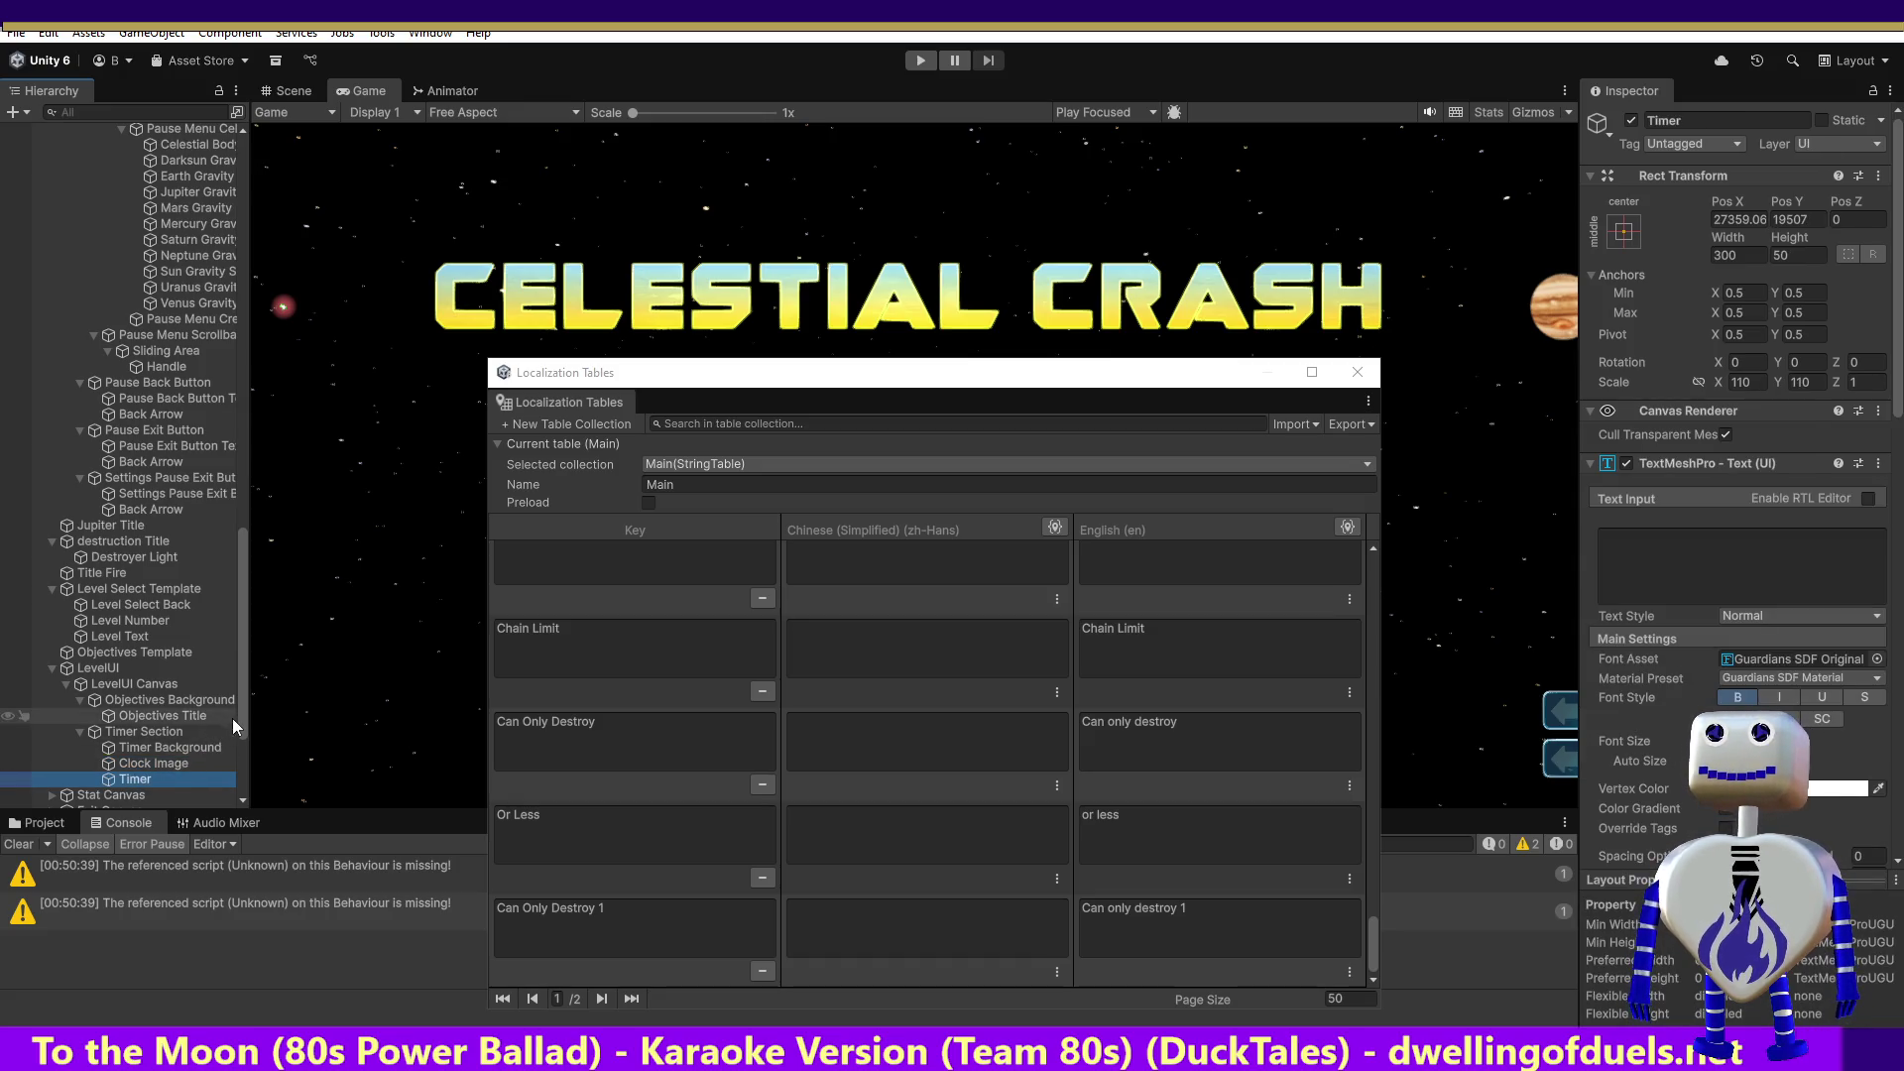
left_click_drag(240, 723, 232, 795)
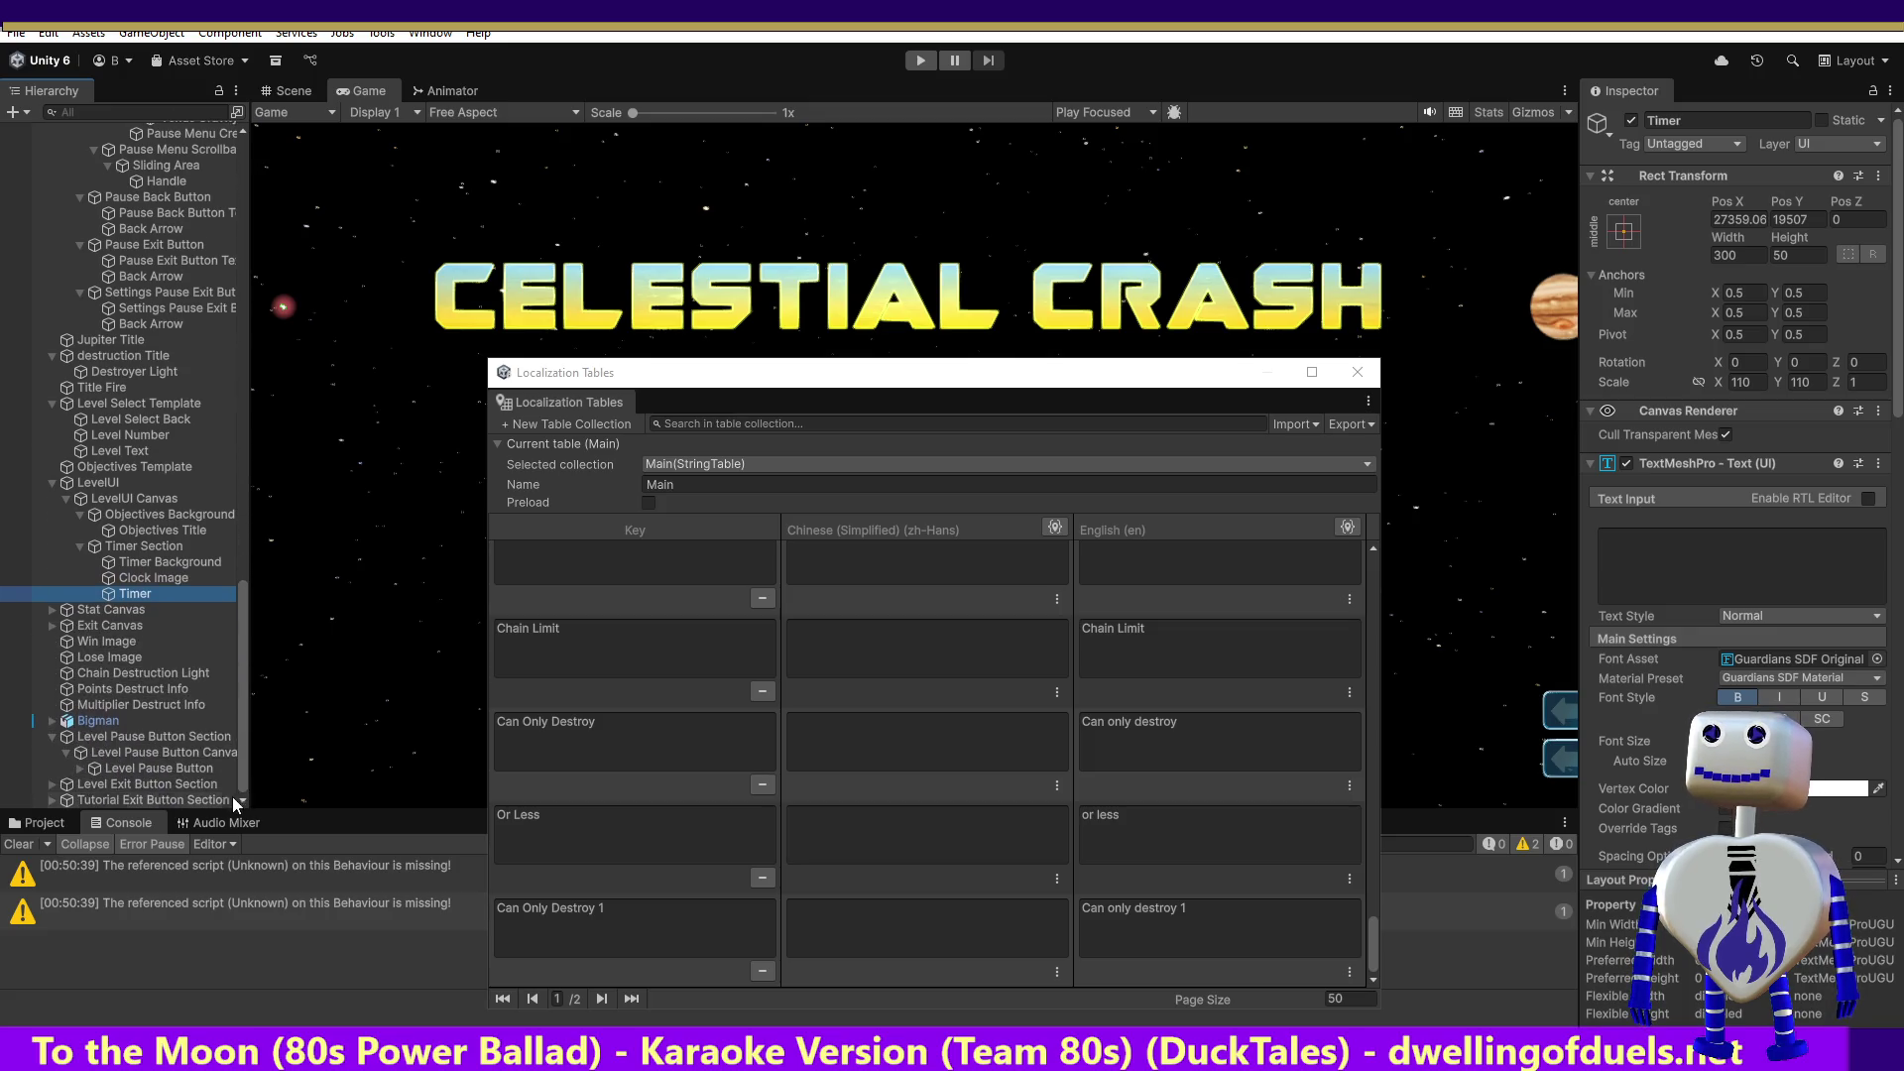
Step: Expand Stat Canvas > Stats Holder and inspect the Points, Celestial Body and Chain Stats texts
left_click(56, 609)
left_click(51, 607)
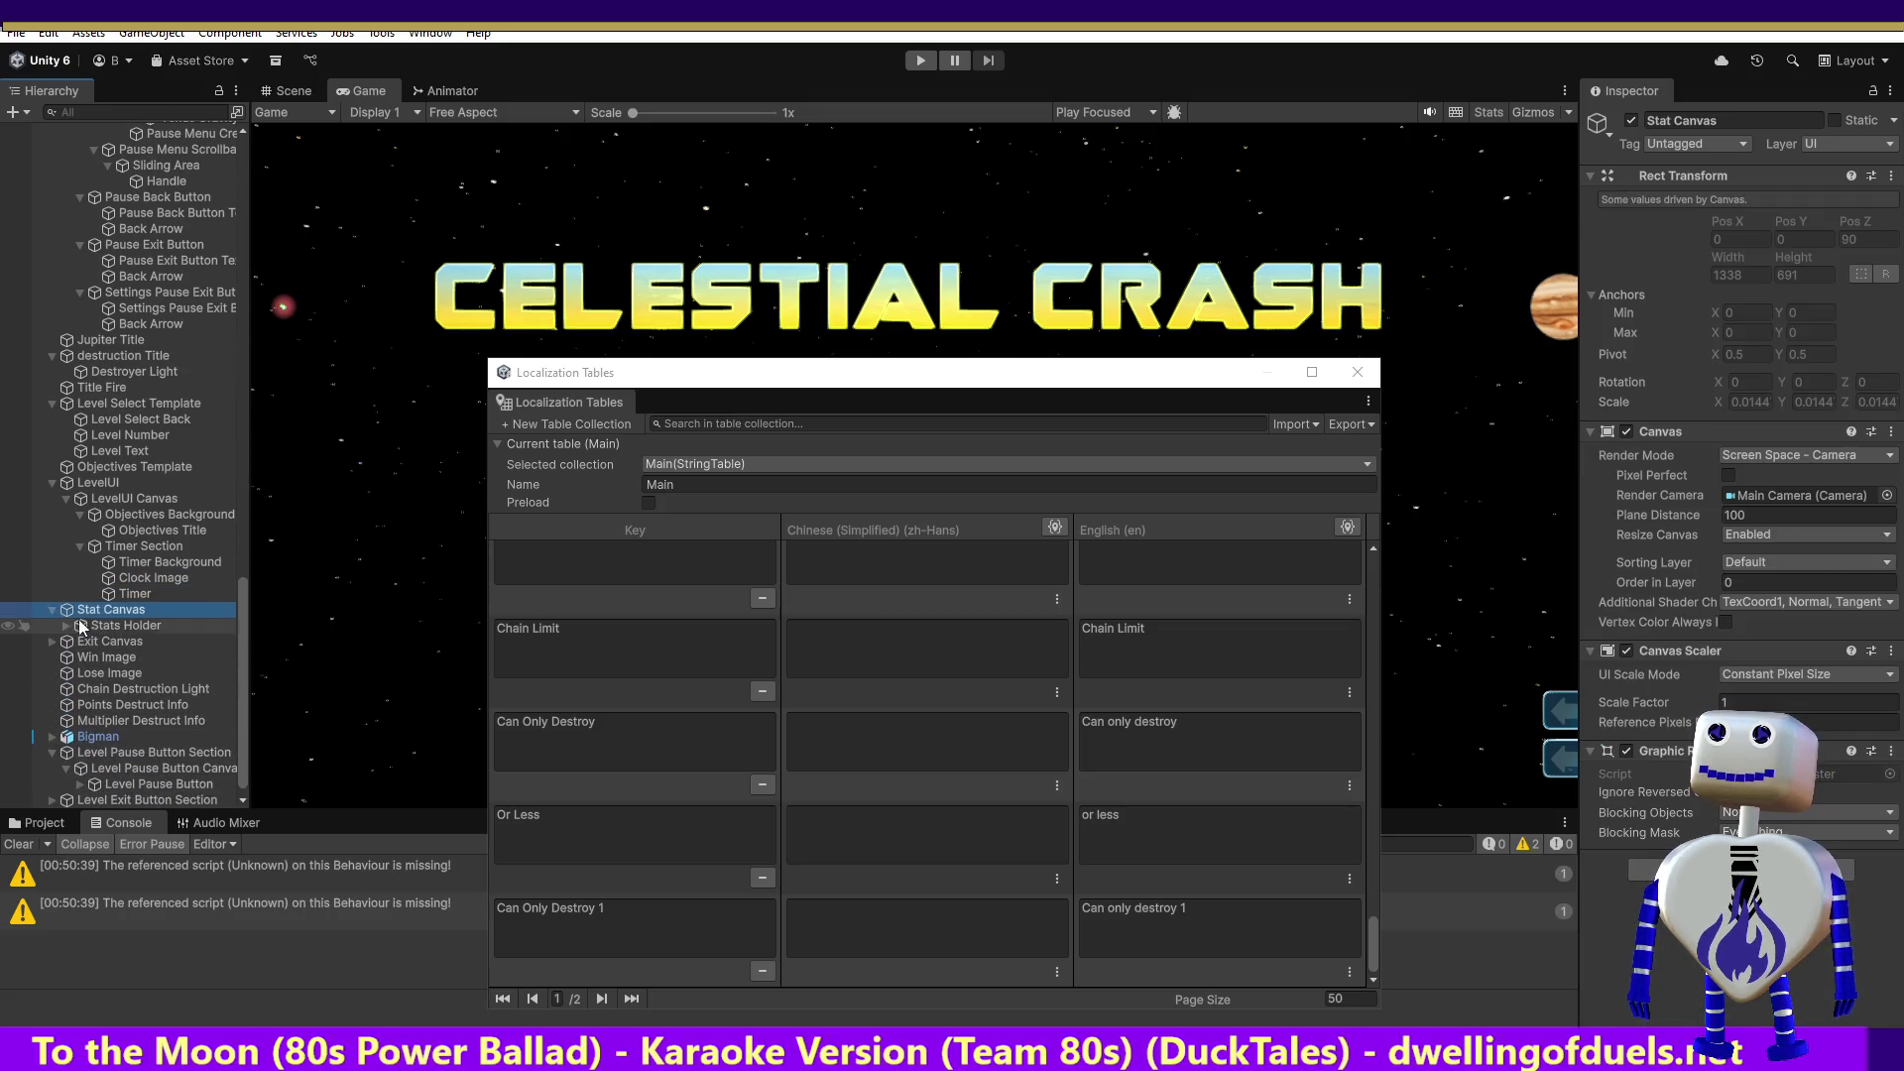
left_click(103, 625)
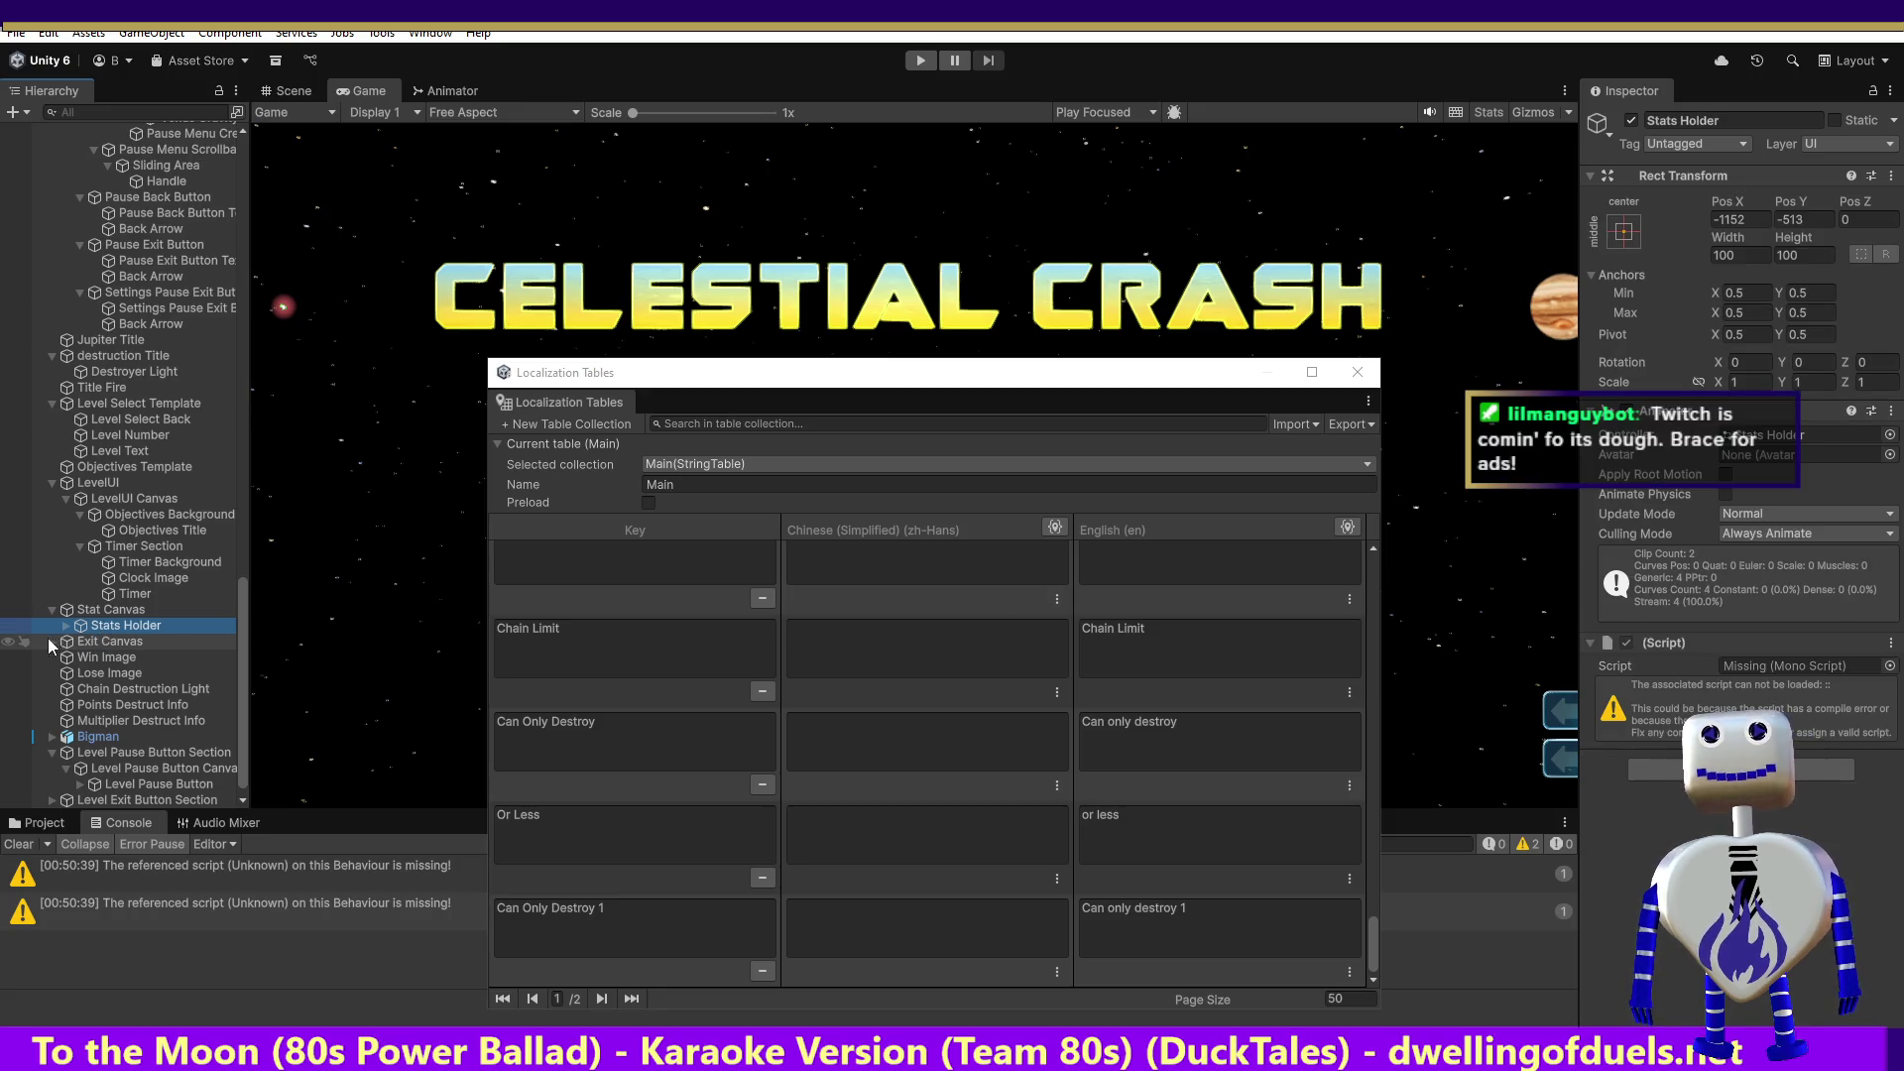
left_click(67, 625)
left_click(104, 640)
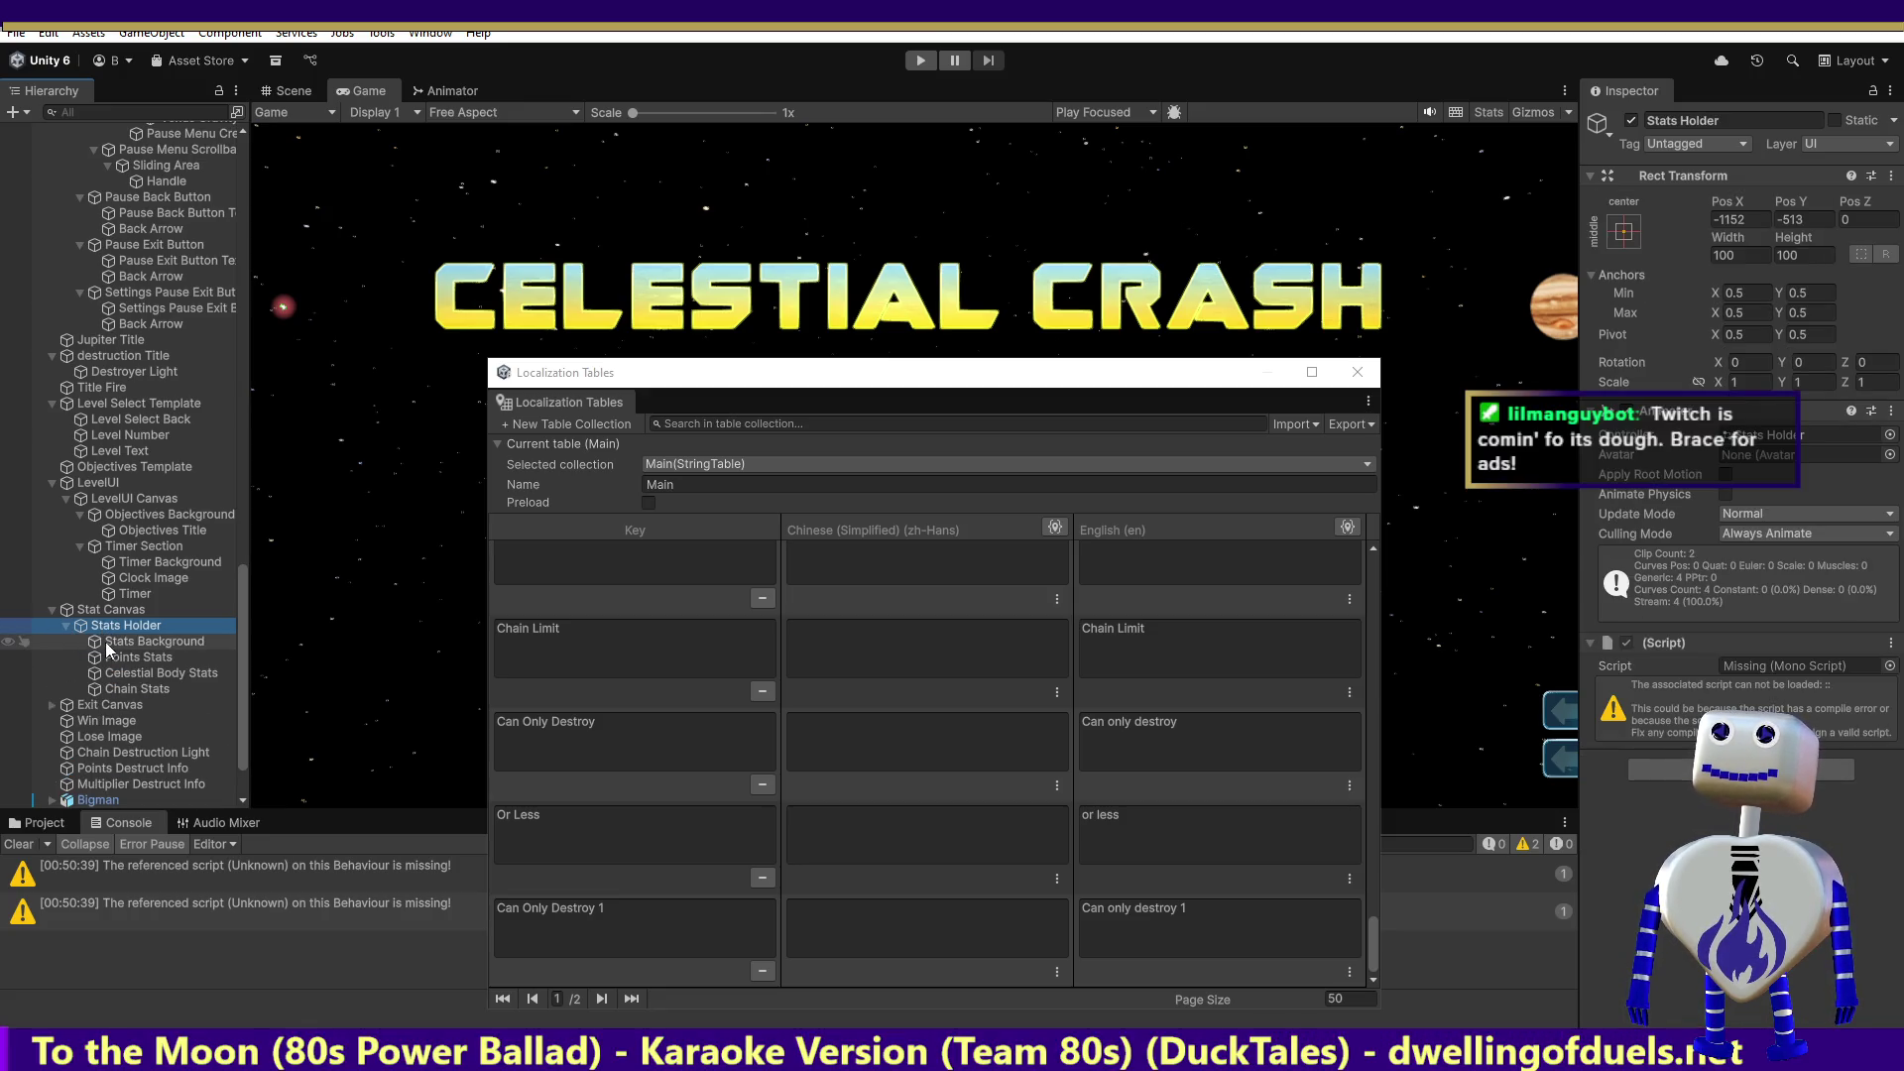
left_click(123, 656)
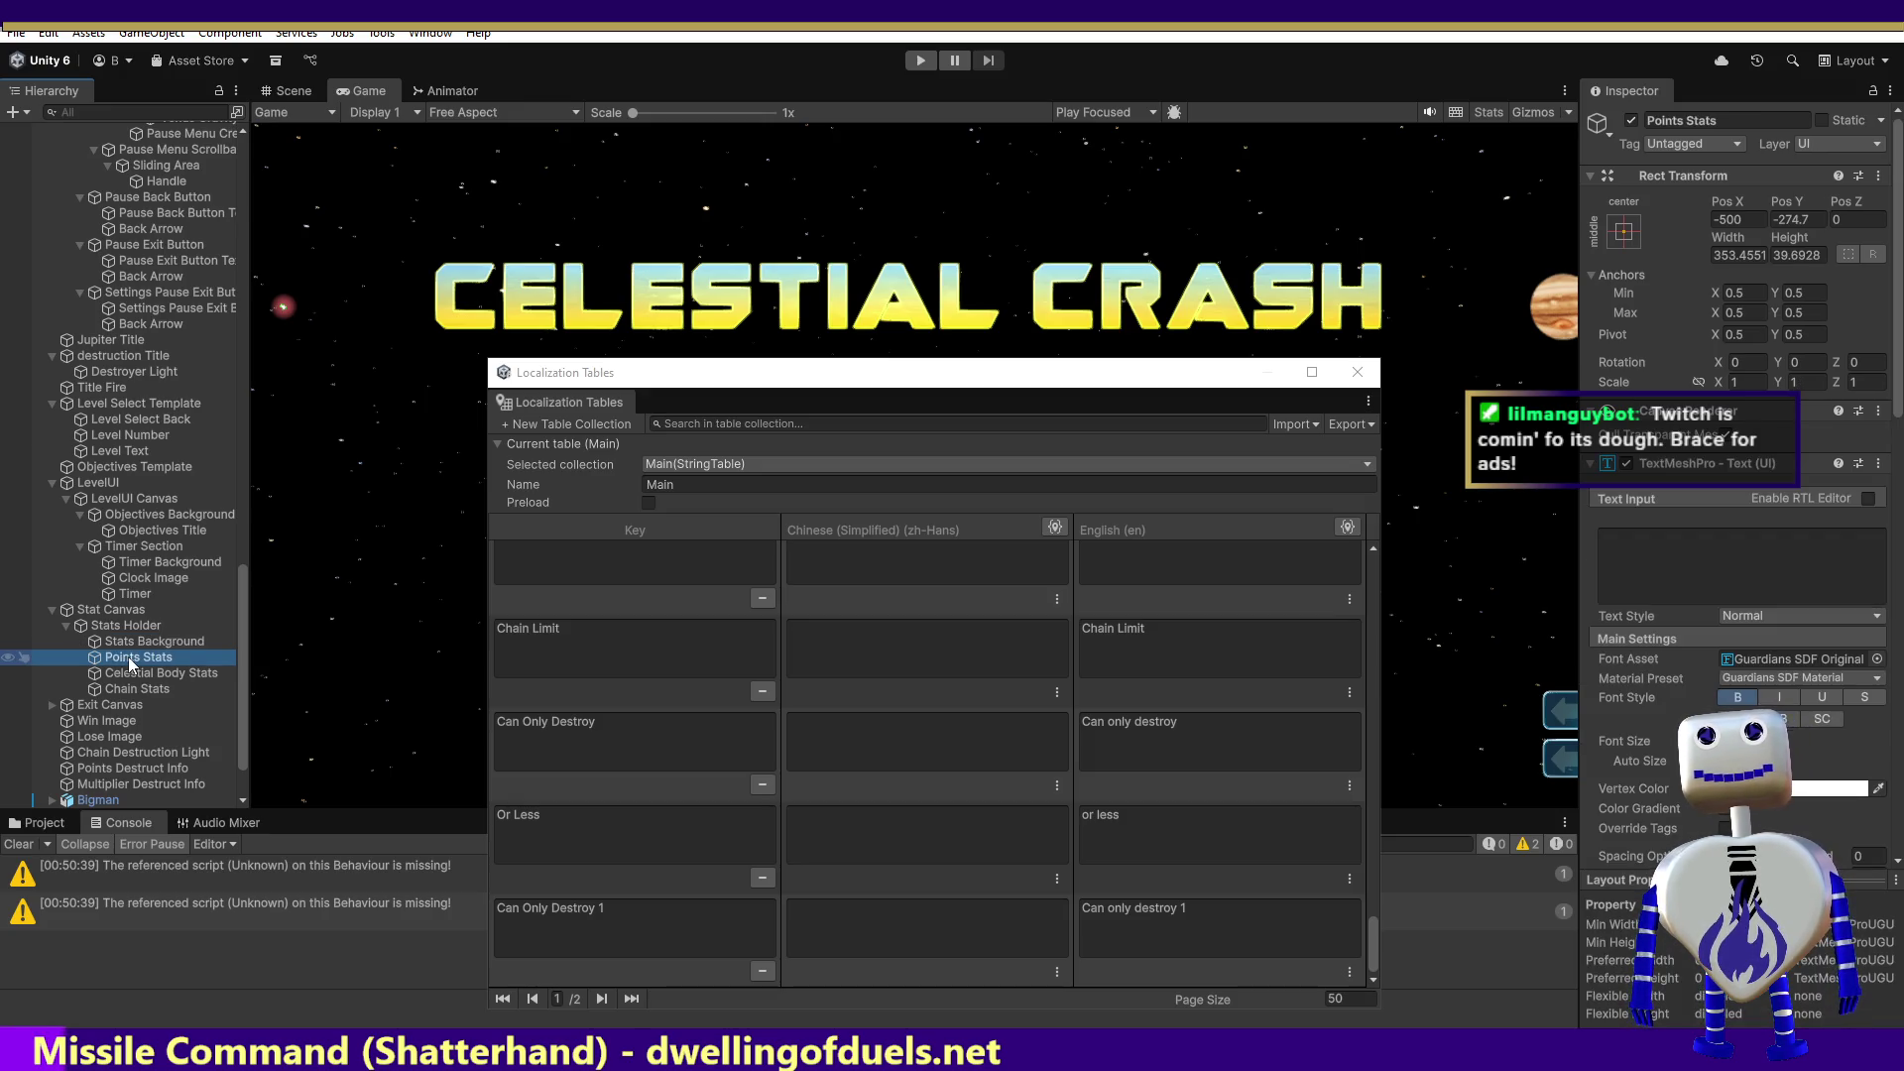
left_click(129, 673)
left_click(129, 689)
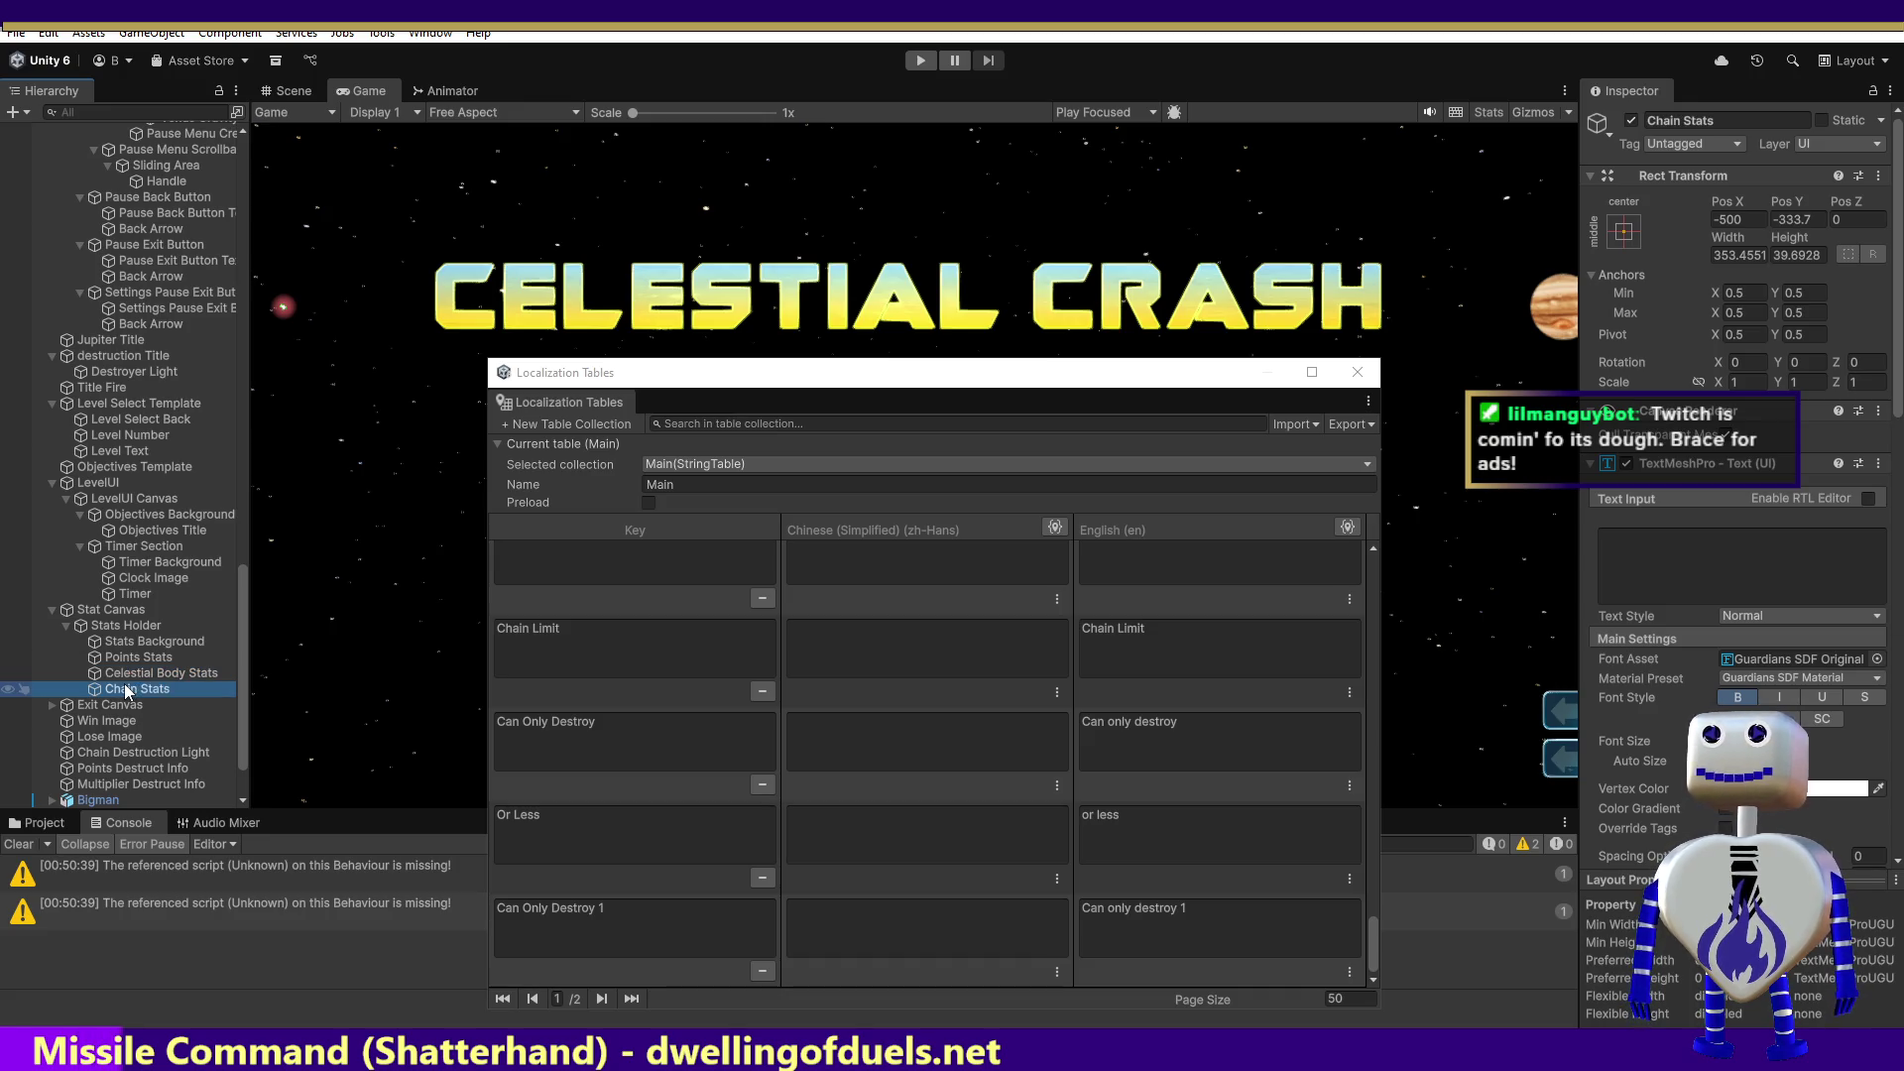
Step: Expand Exit Canvas > ExitButton and select Exit Button Text, which reads EXIT
left_click(50, 704)
left_click(99, 704)
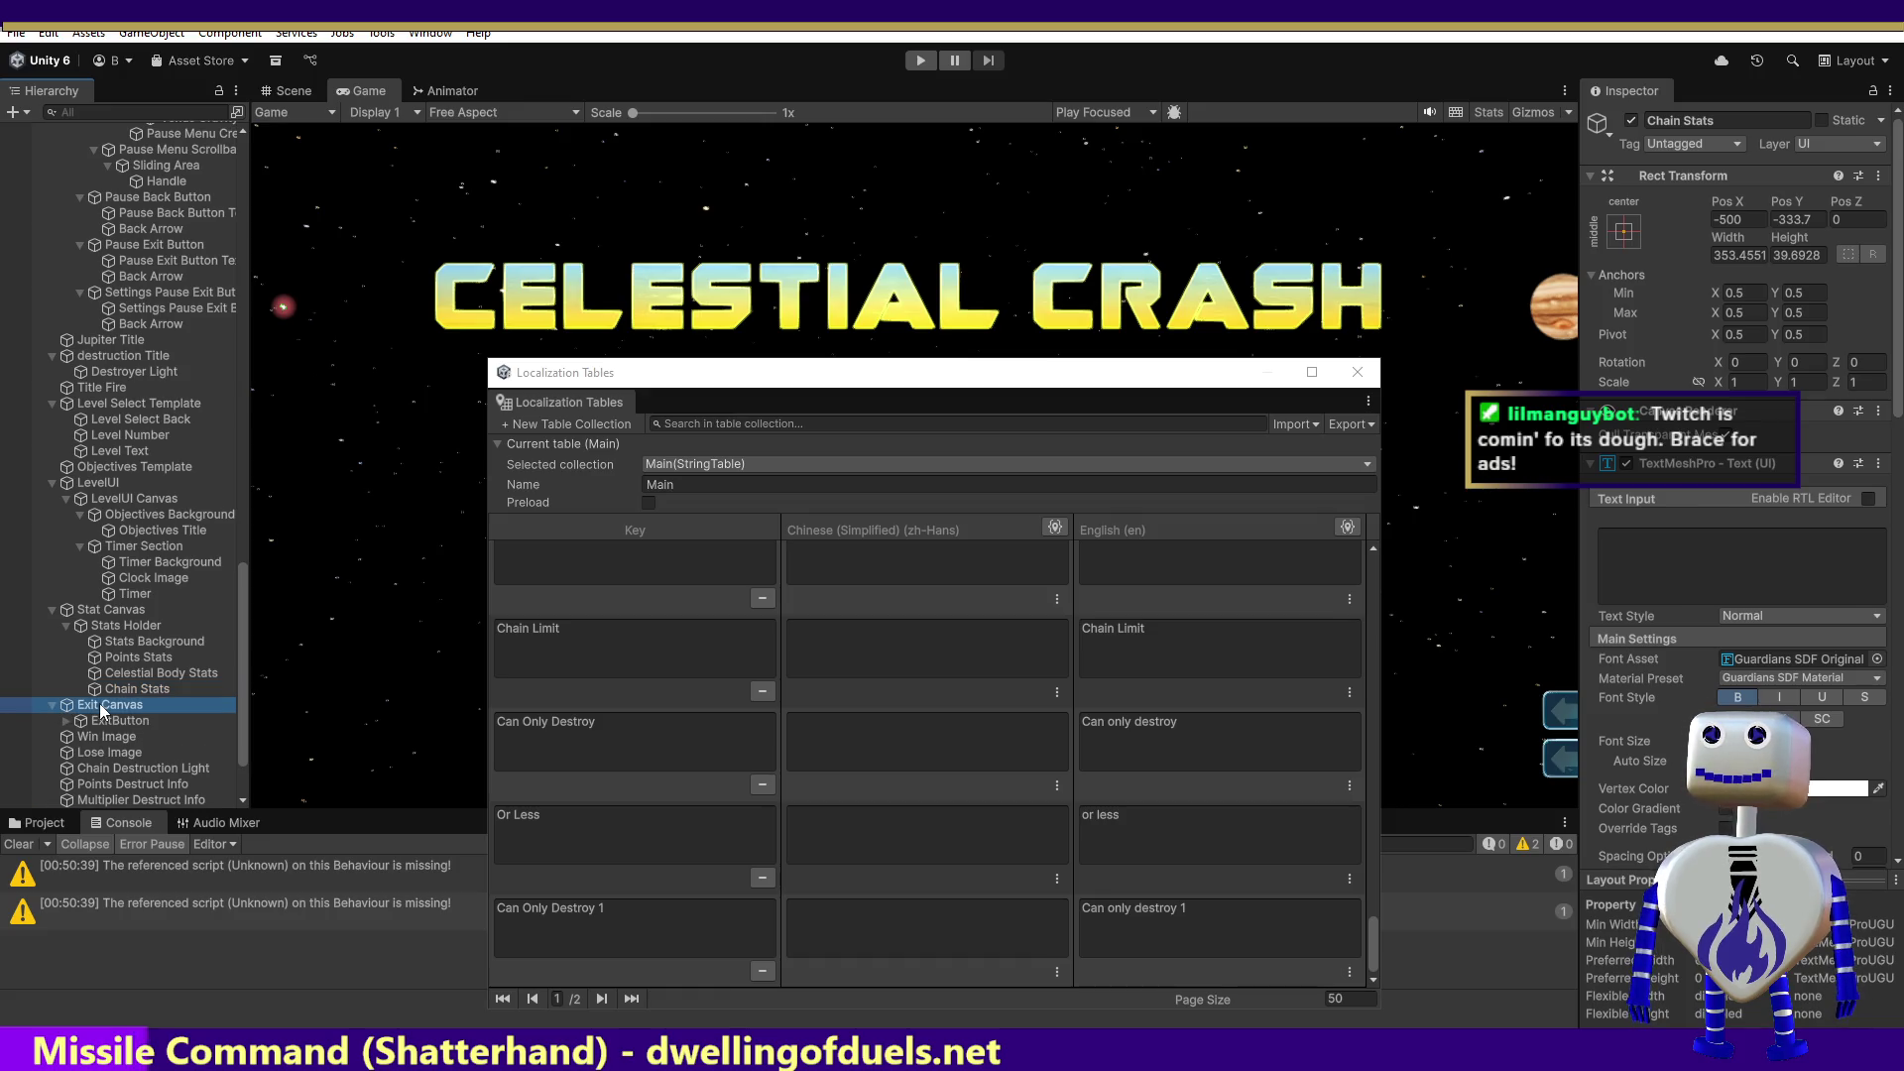
left_click(99, 720)
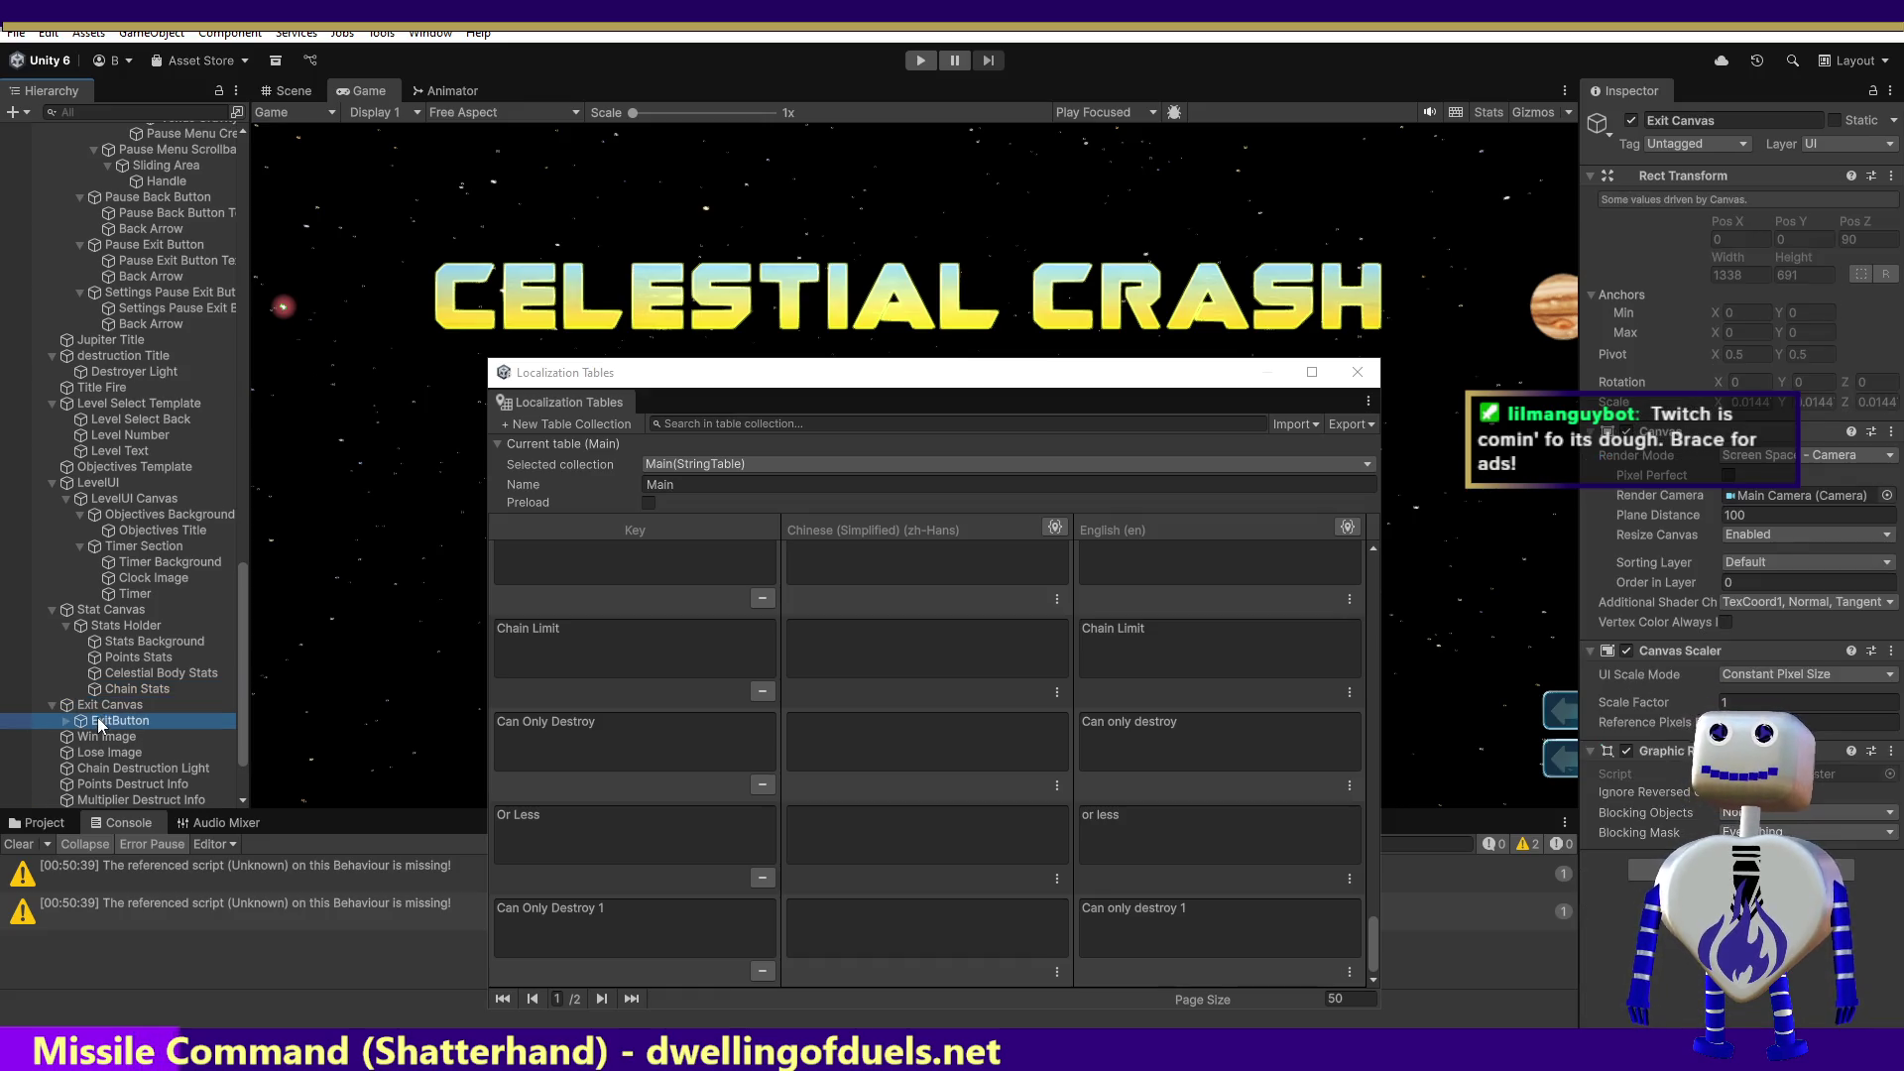
left_click(67, 722)
left_click(107, 737)
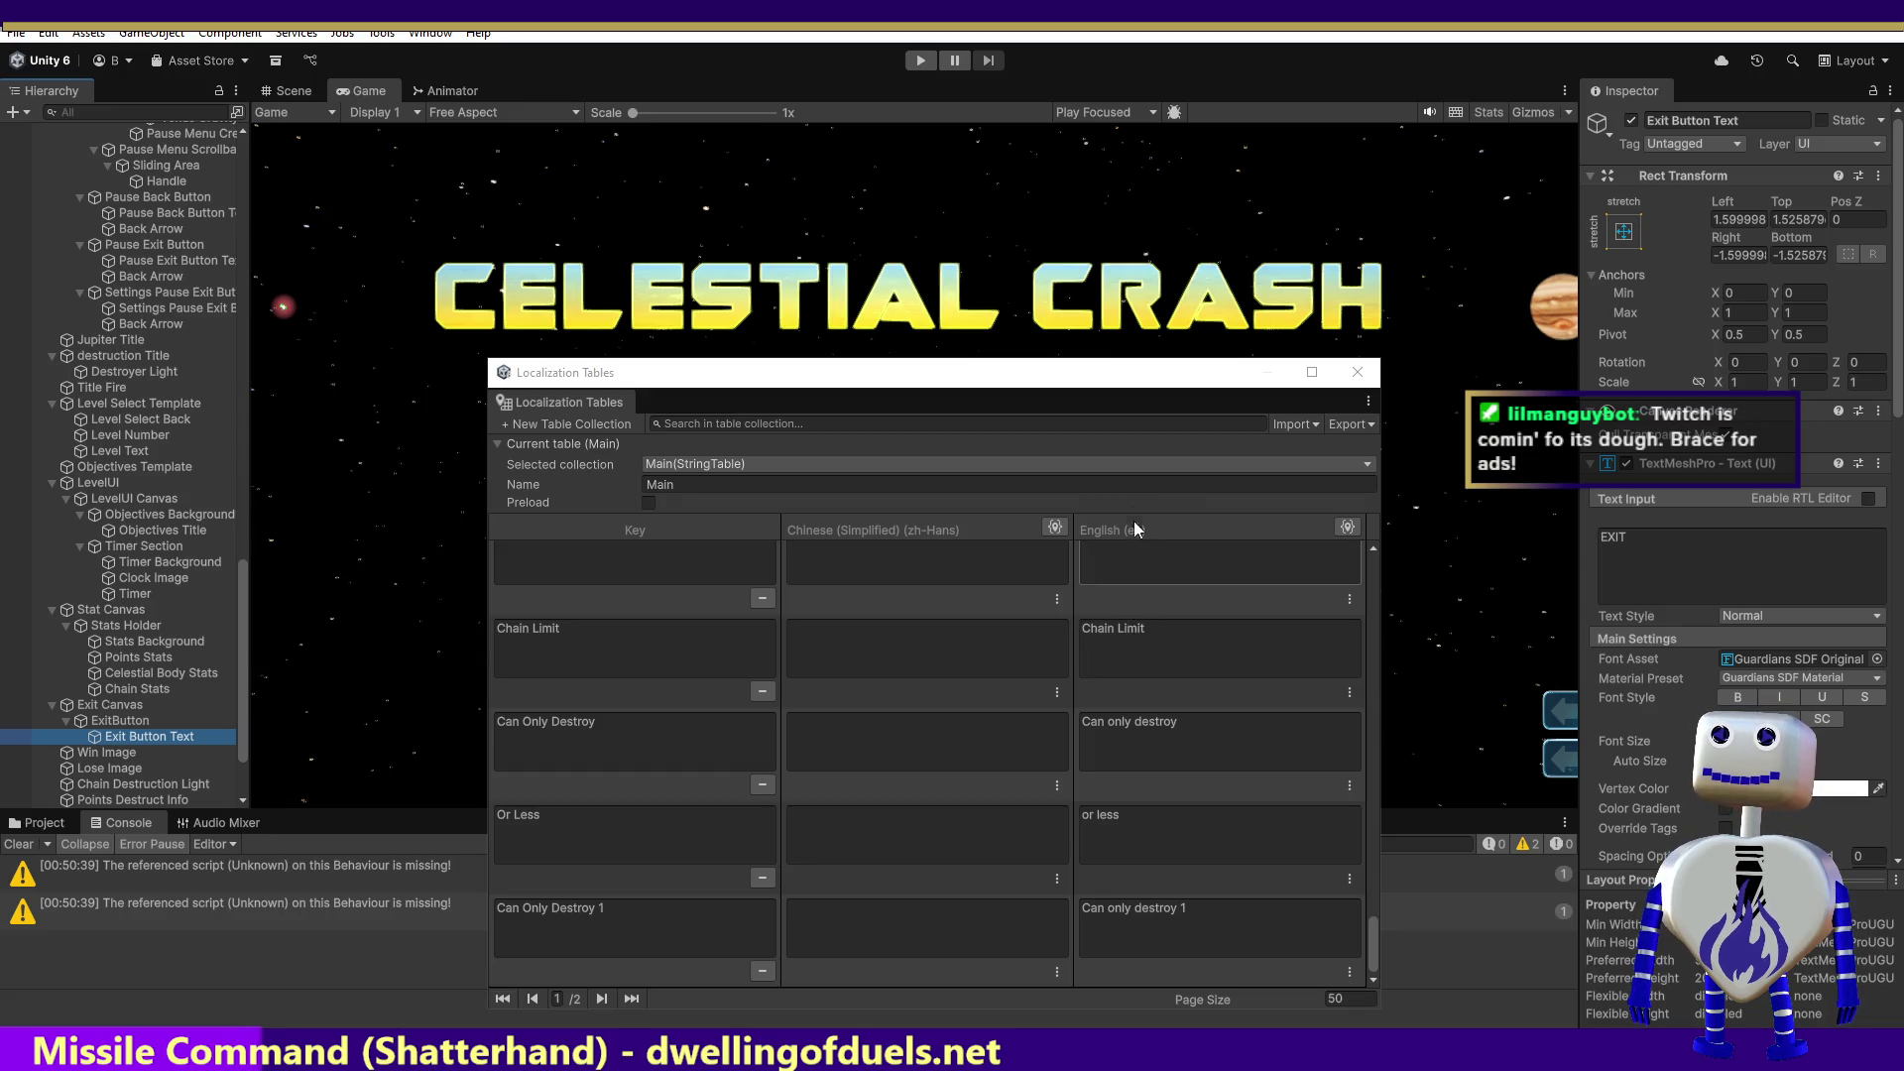
left_click(1879, 463)
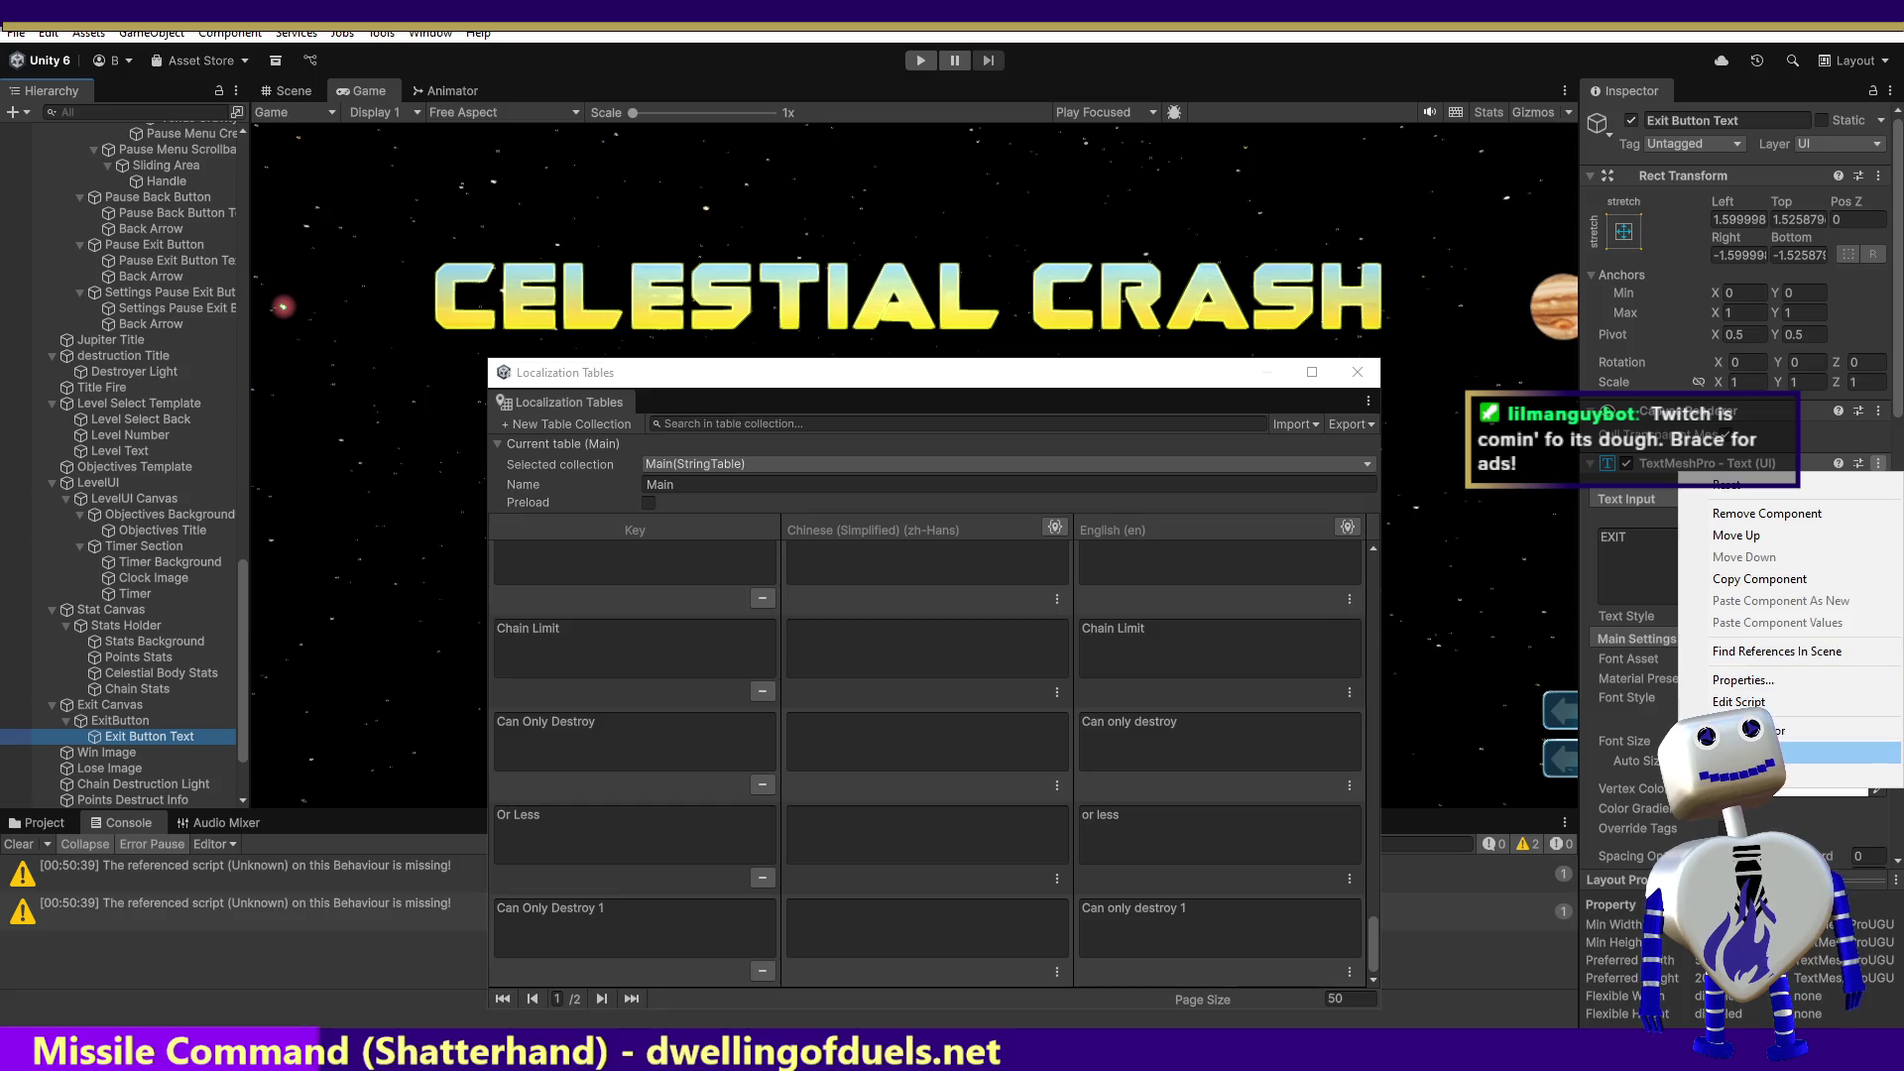
Step: Localize Exit Button Text with the Main/Exit entry and add an empty Update String listener
left_click(1526, 532)
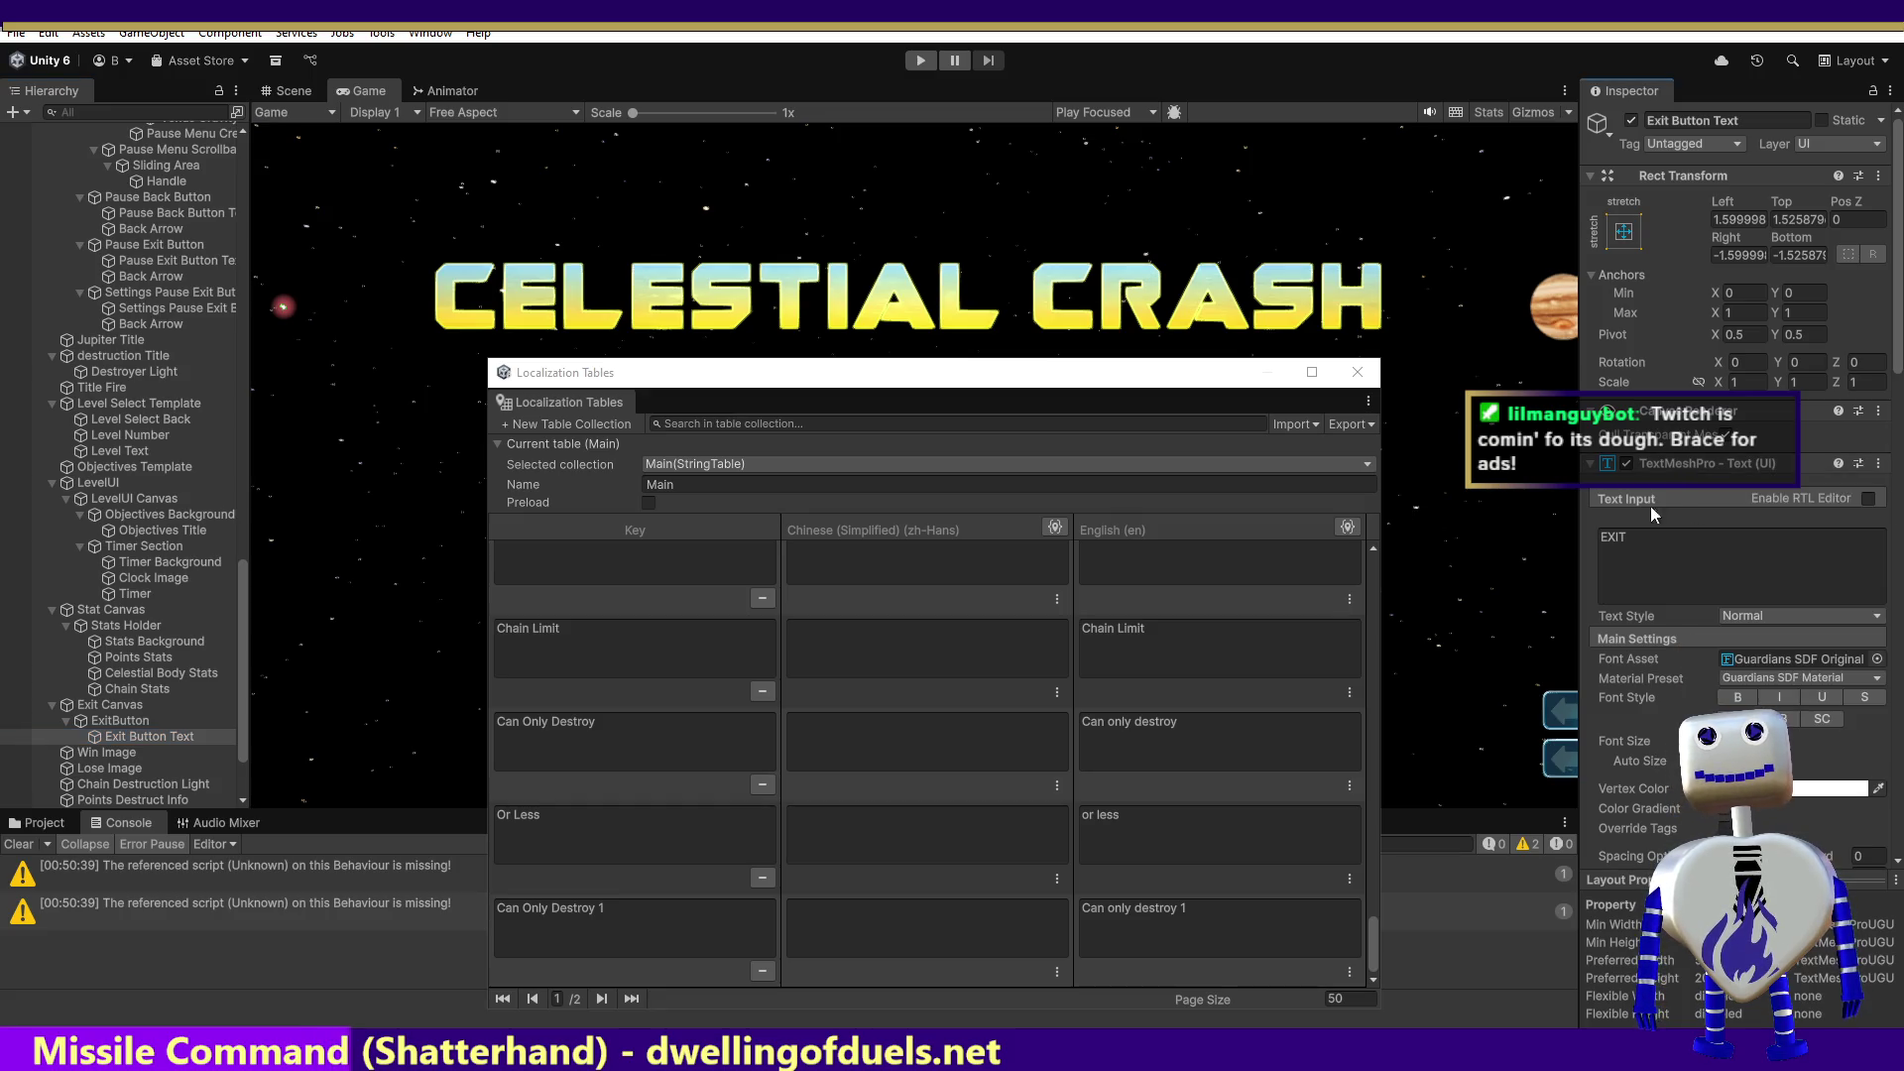
left_click_drag(1899, 349, 1899, 483)
scroll(1819, 415, "down", 5)
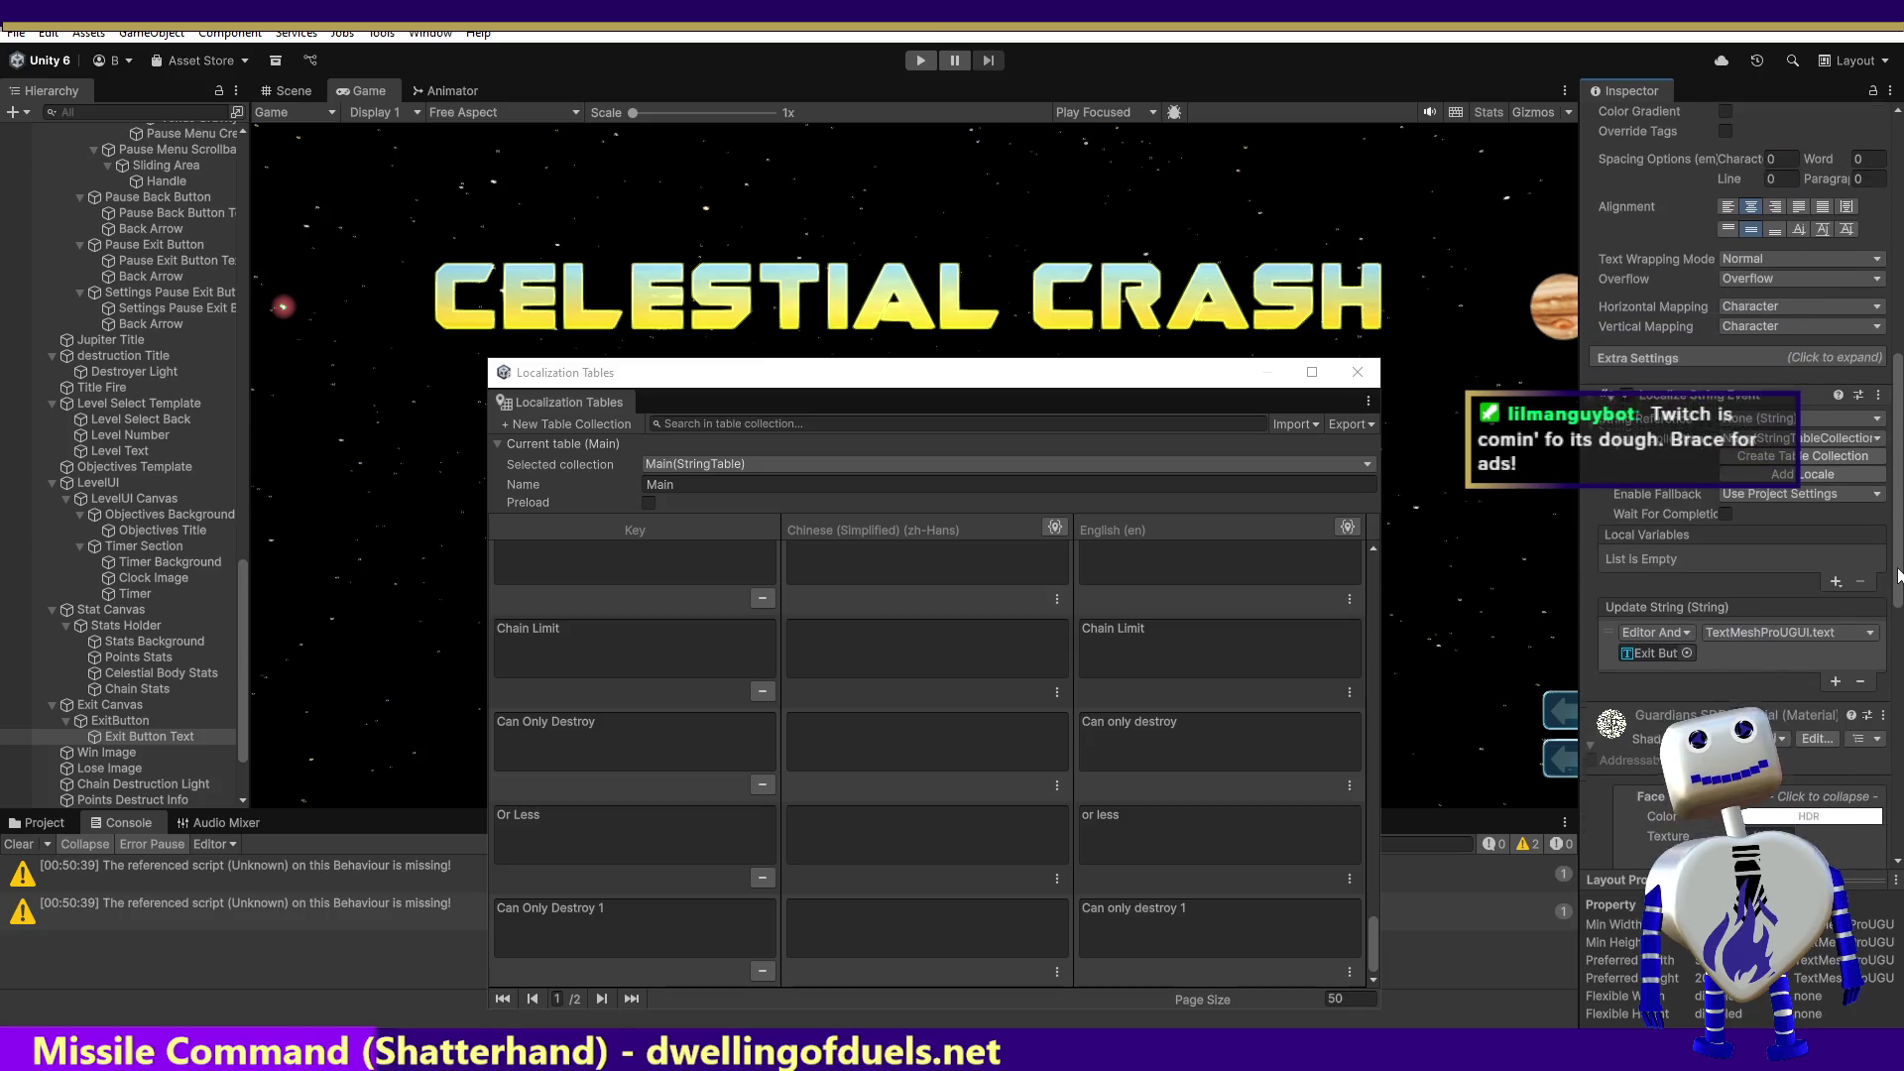
left_click(1817, 413)
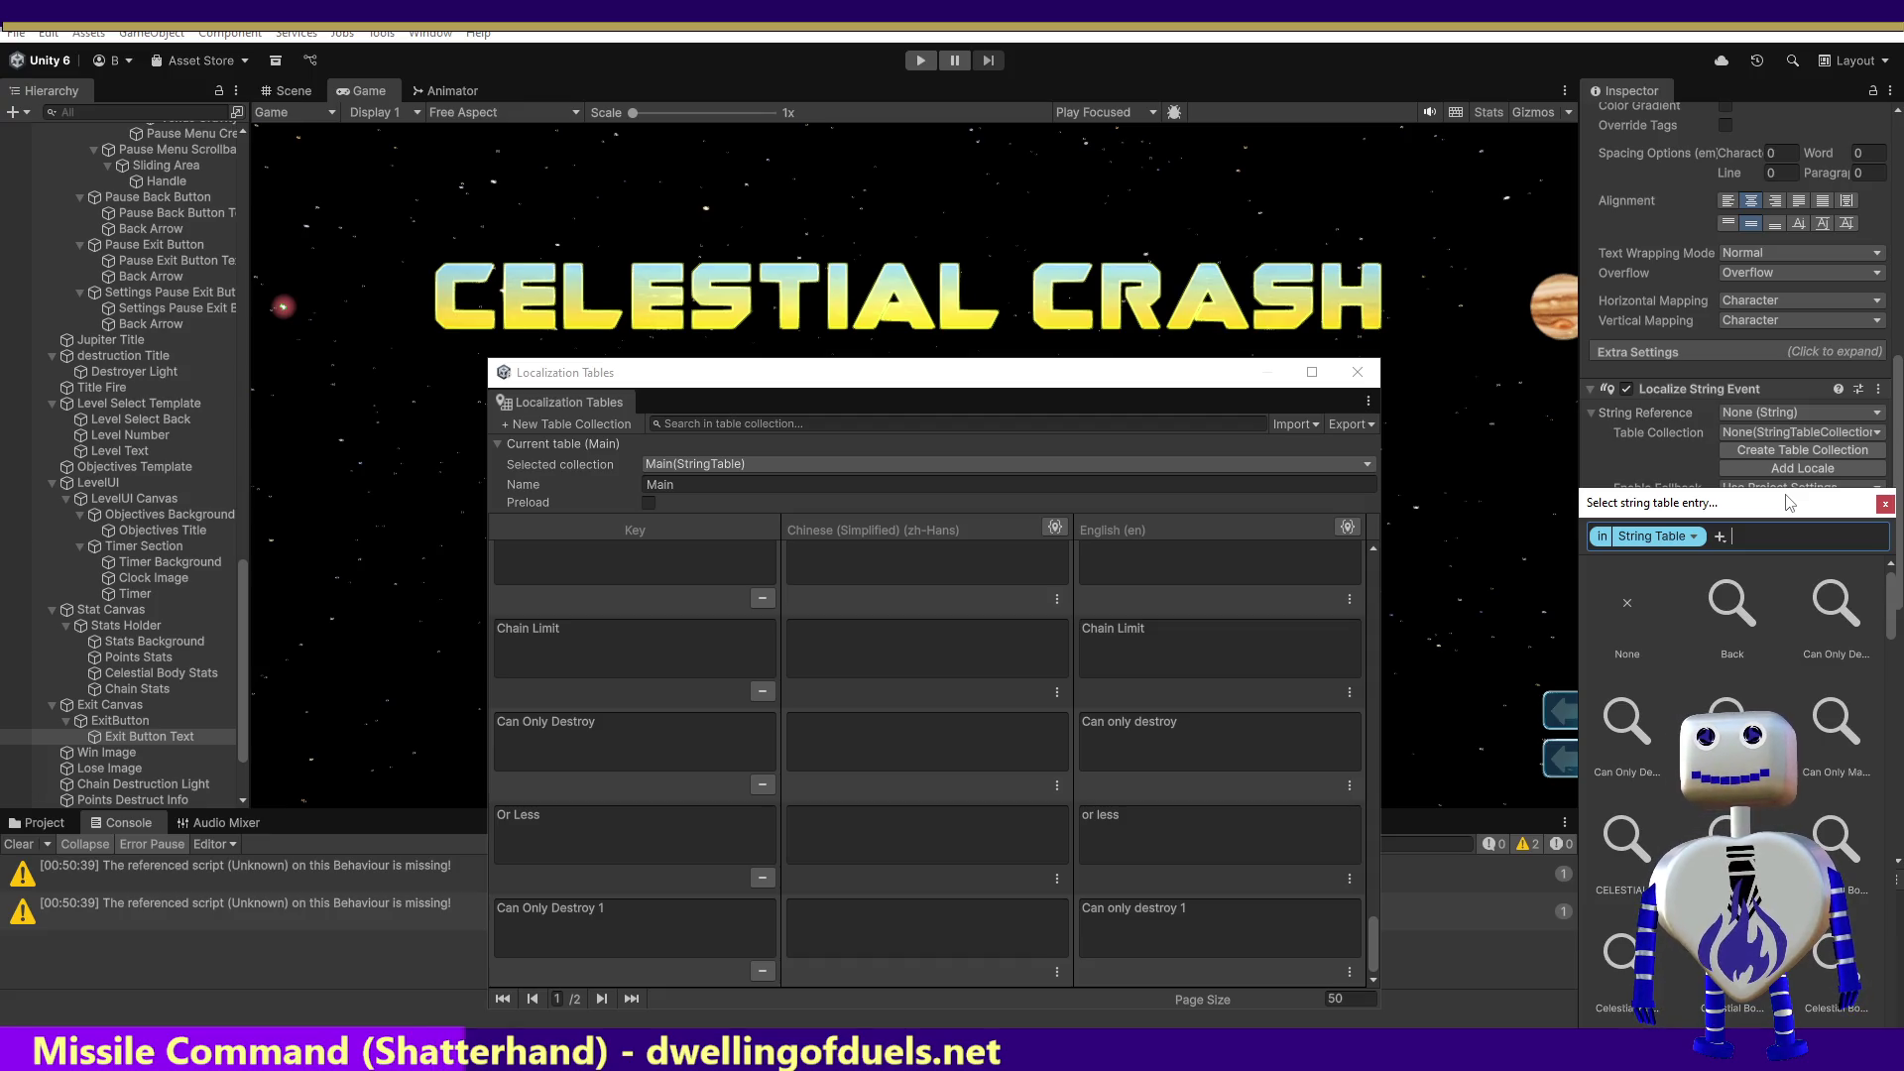
type("ex")
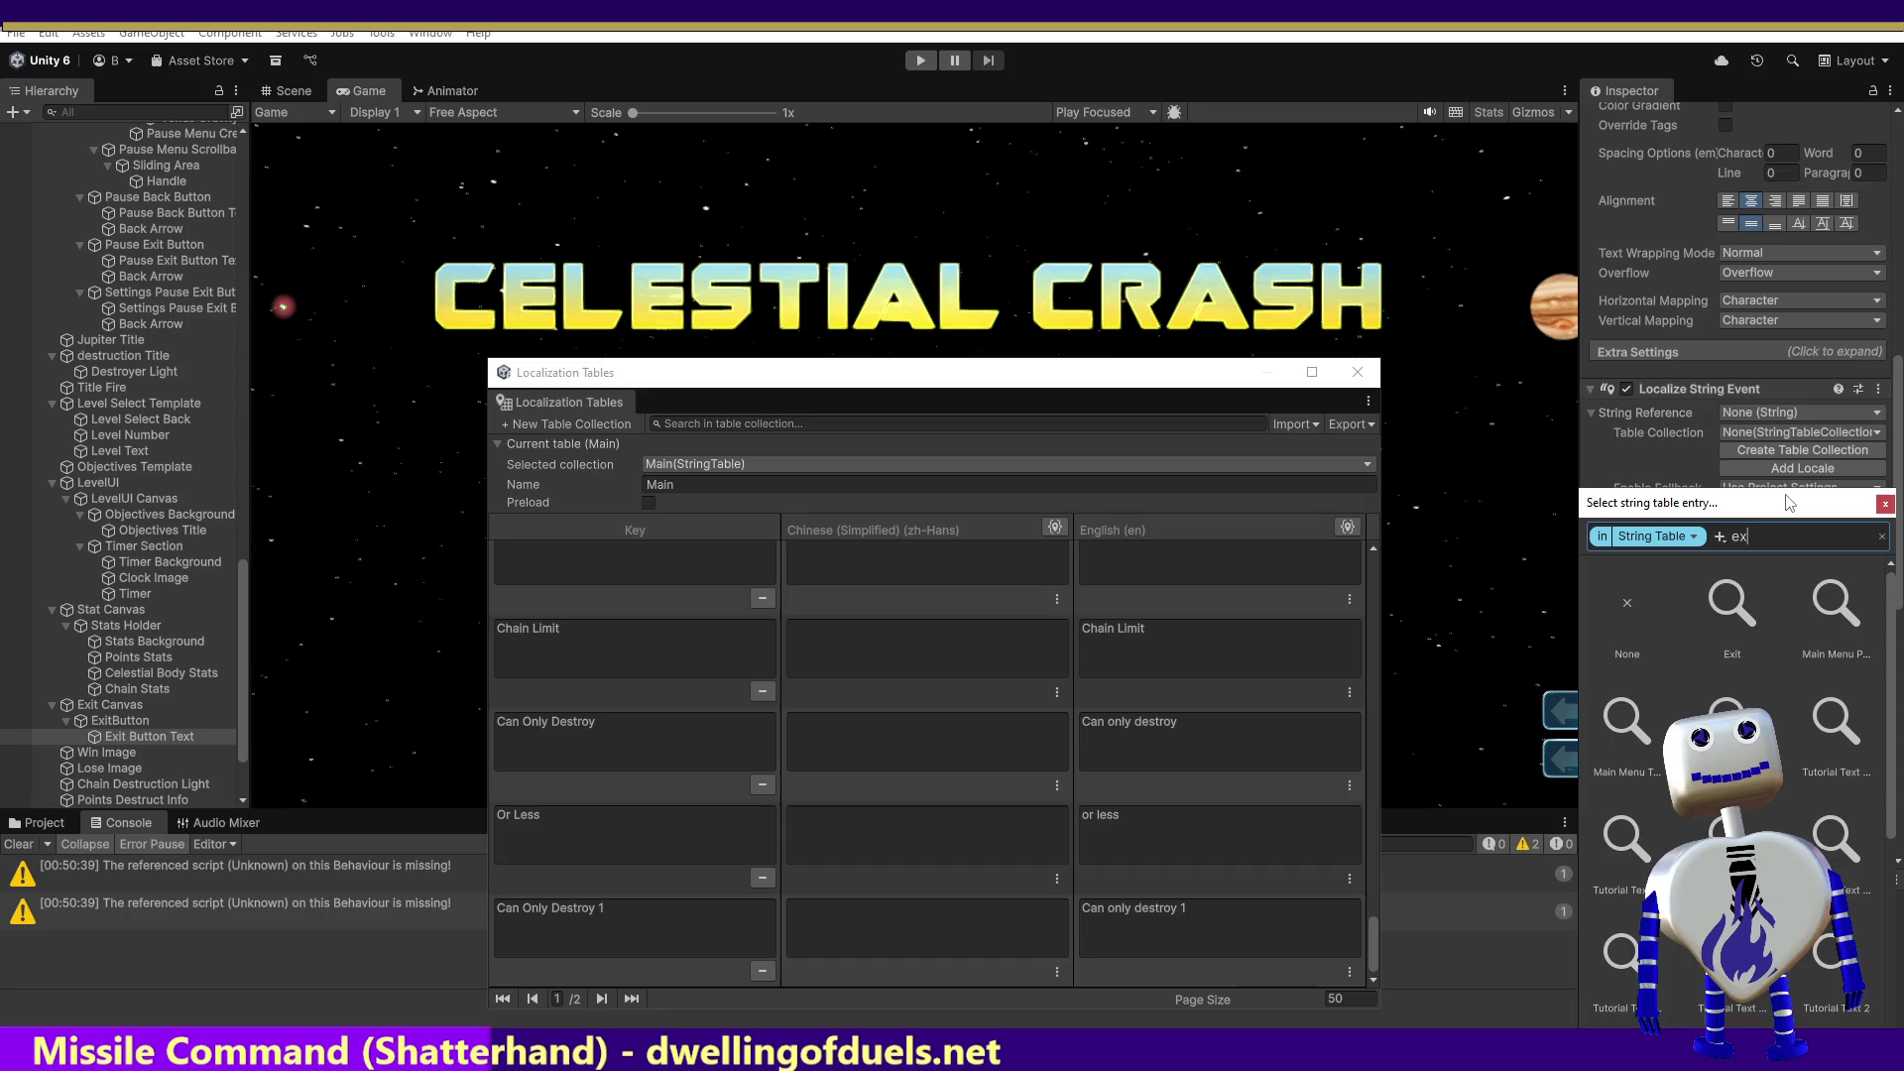
left_click(1710, 633)
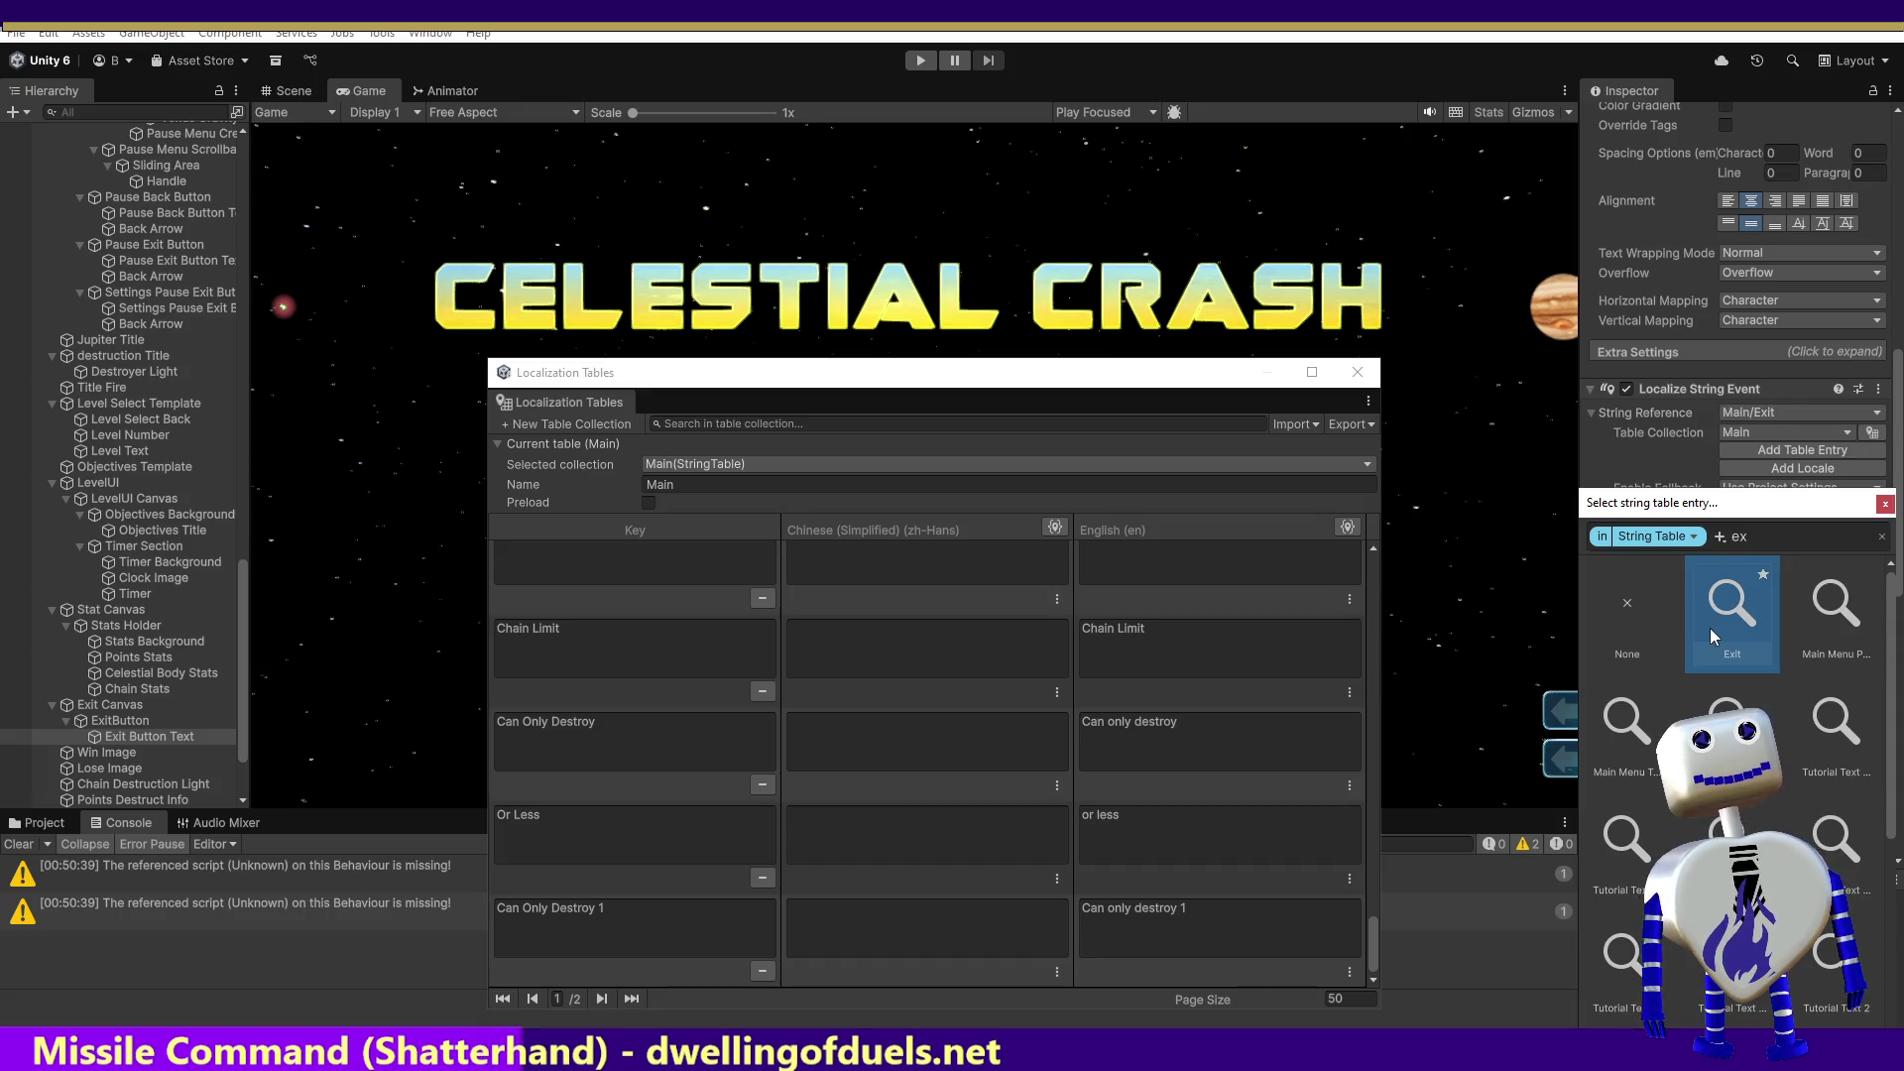
left_click(1710, 627)
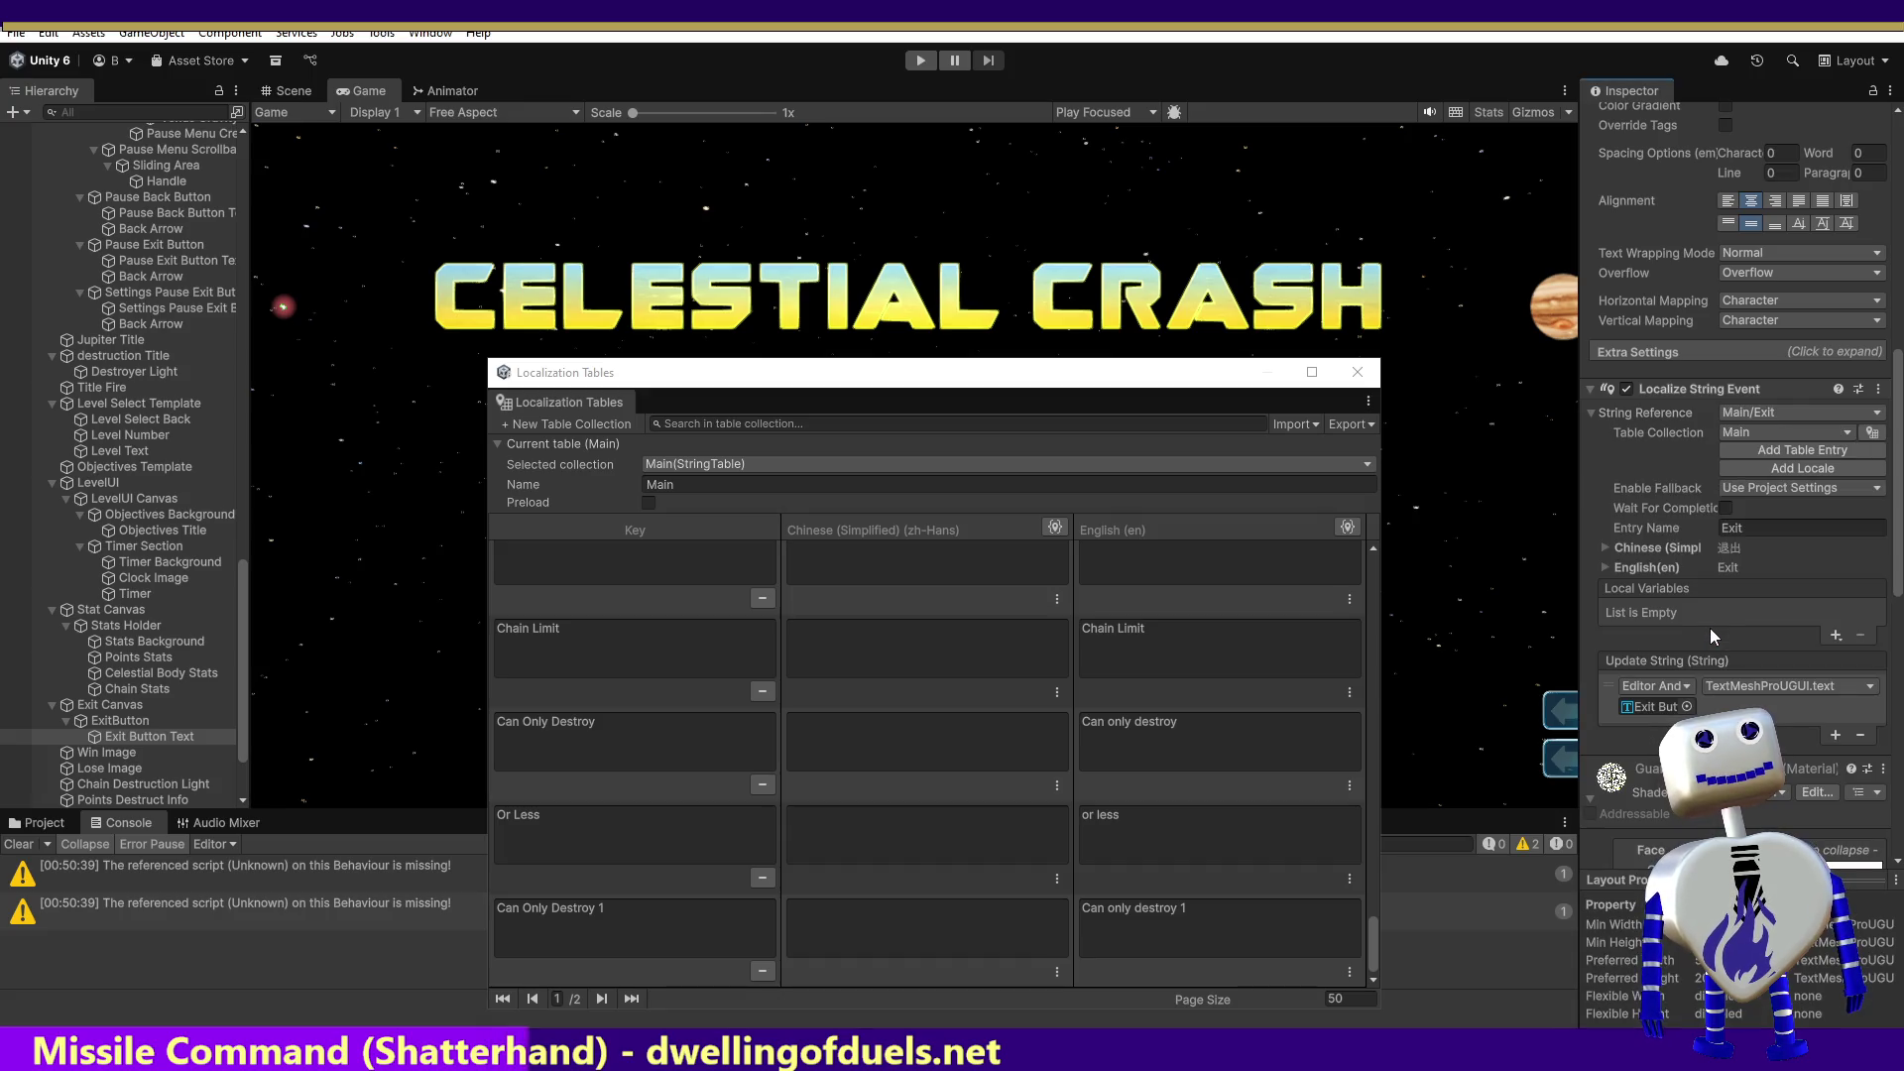
left_click(1835, 735)
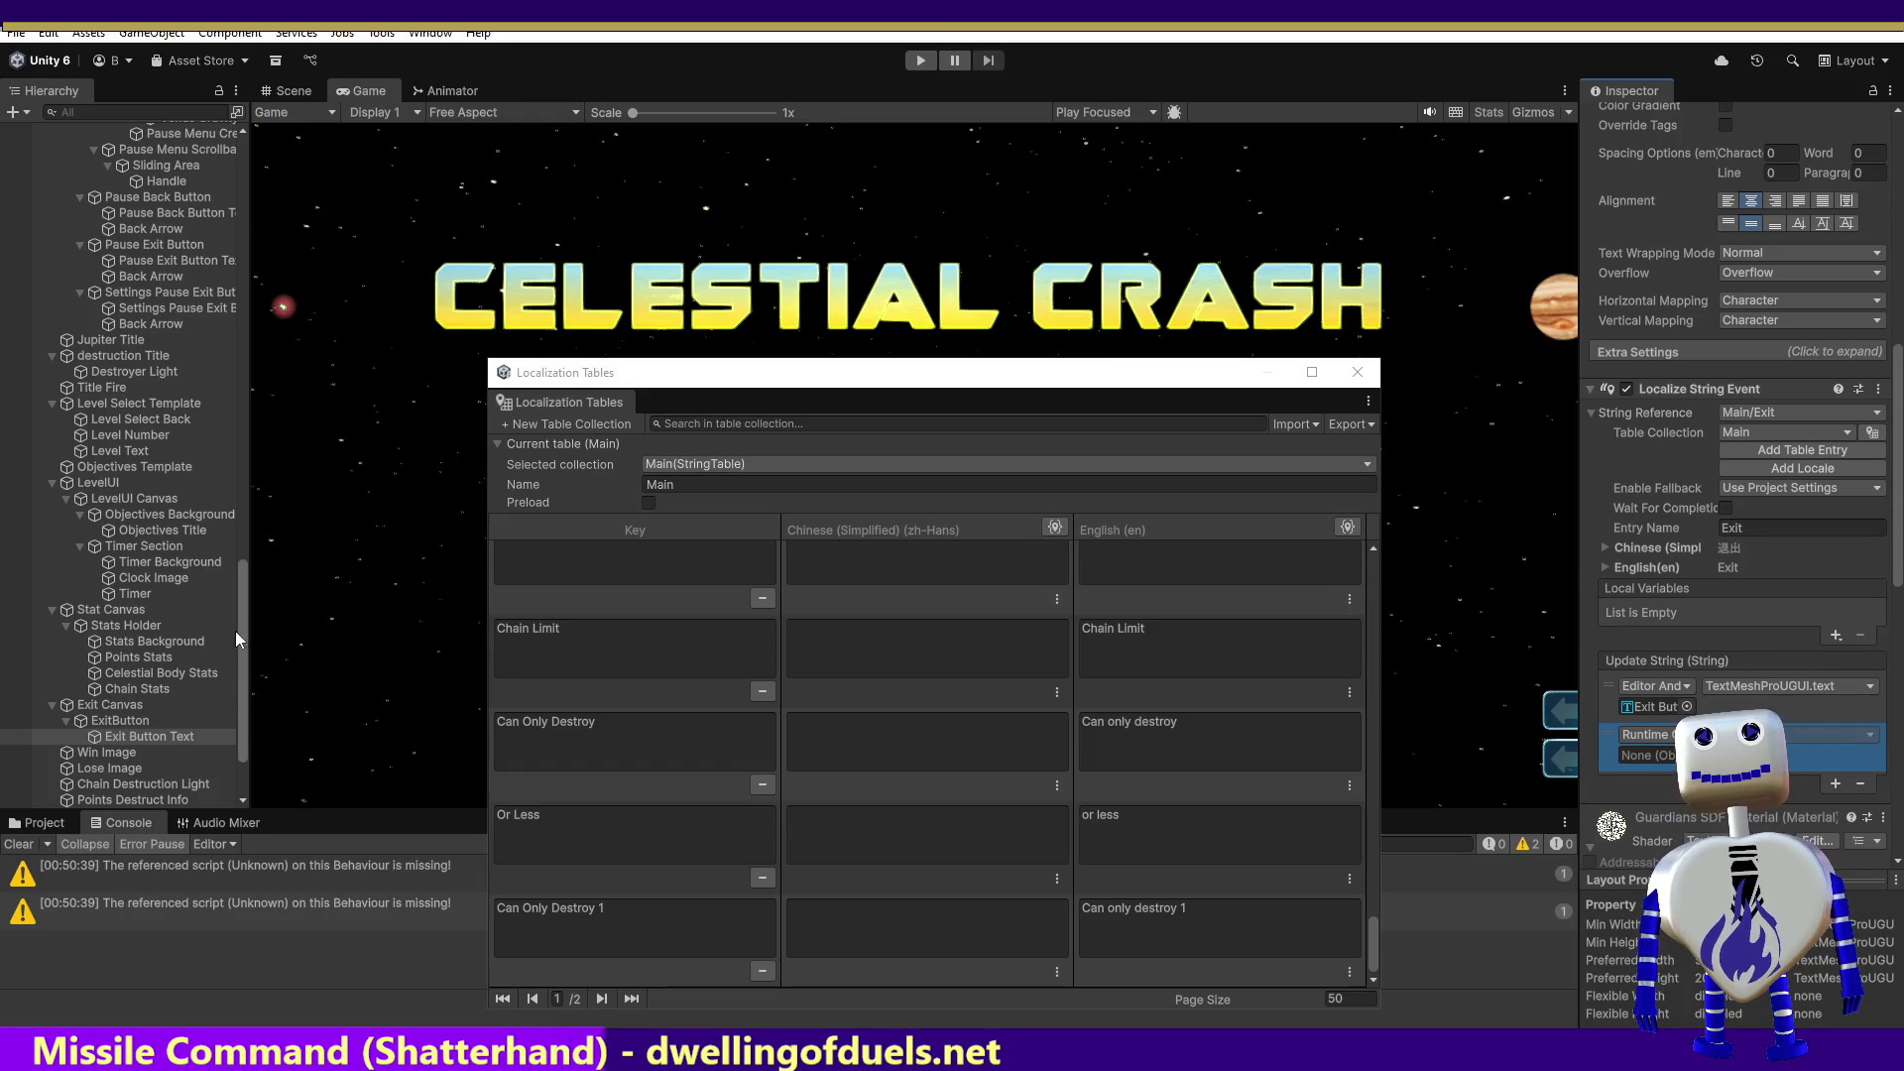
mouse_move(246, 617)
left_mouse_down()
mouse_move(307, 161)
mouse_move(272, 92)
left_mouse_up()
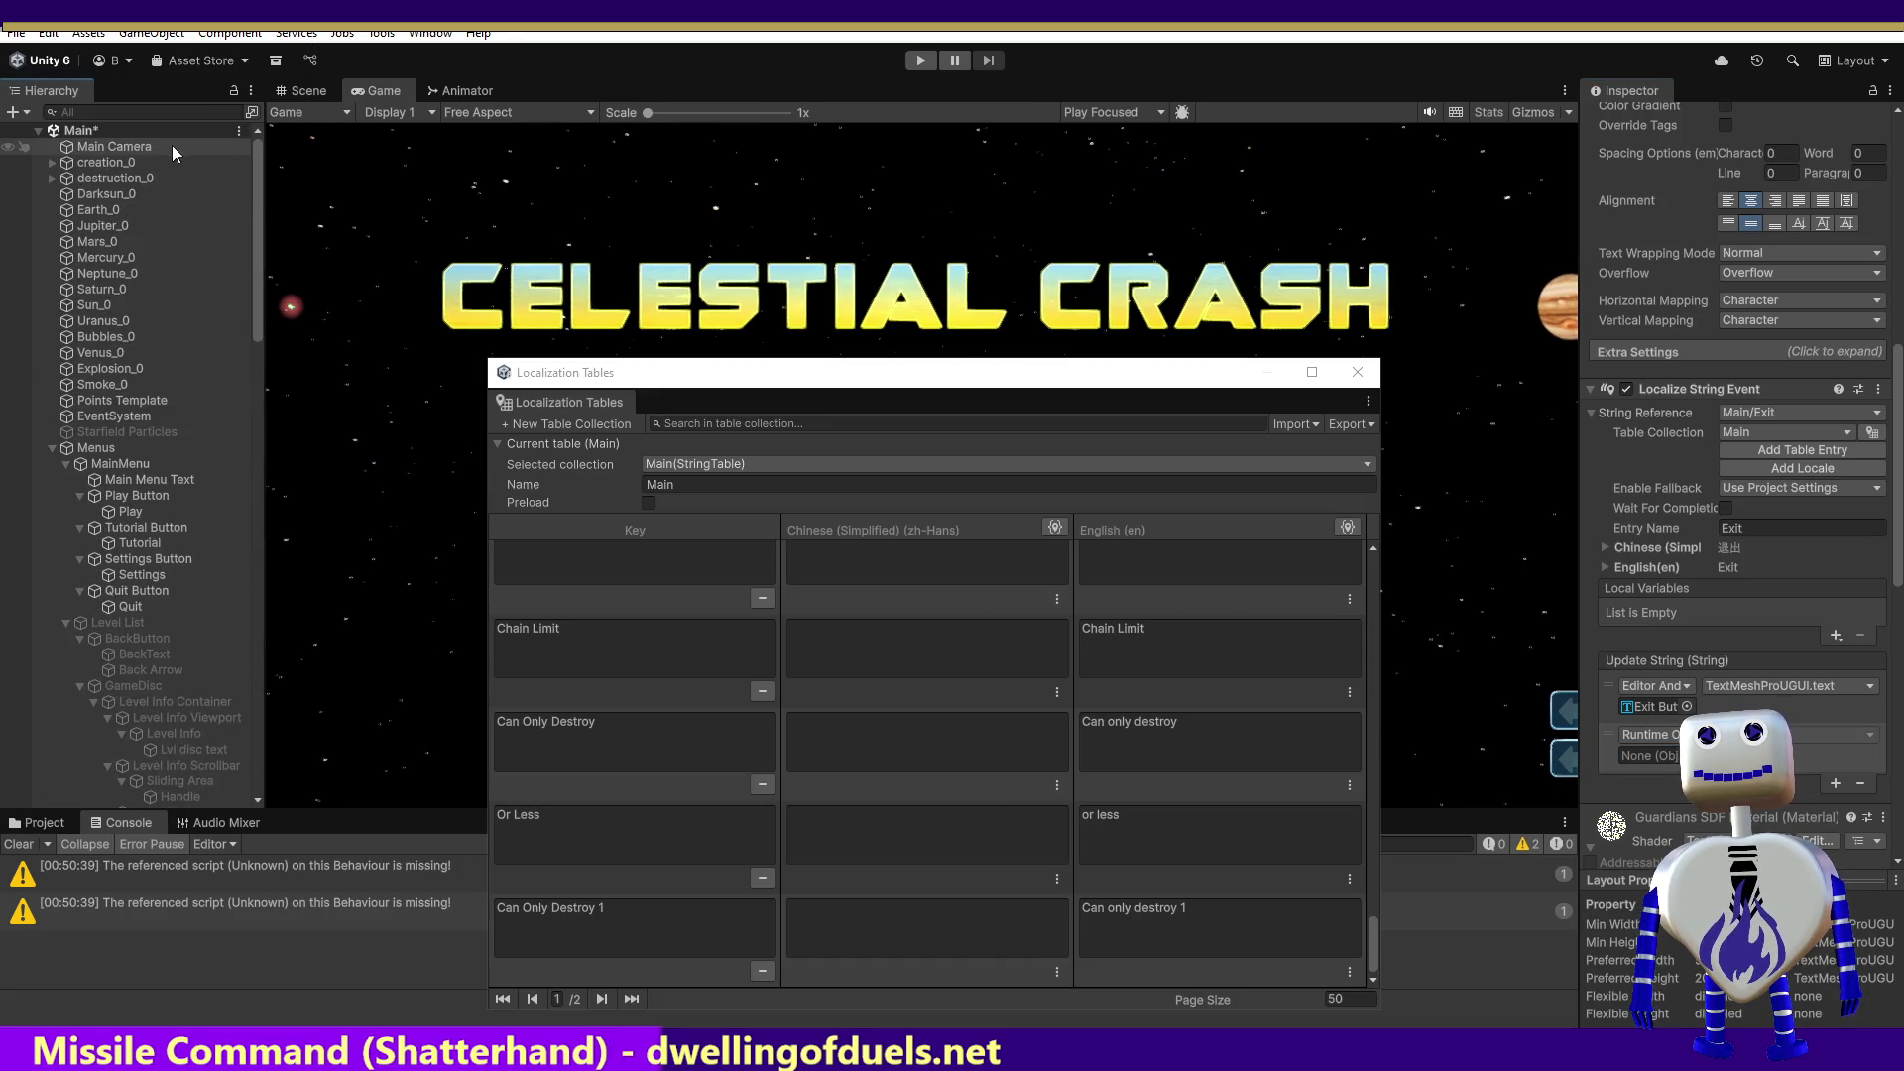
Step: Assign Main Camera to the new listener, calling ChangeMainMenuButtonTextFontSettings
left_click_drag(1518, 685, 1648, 755)
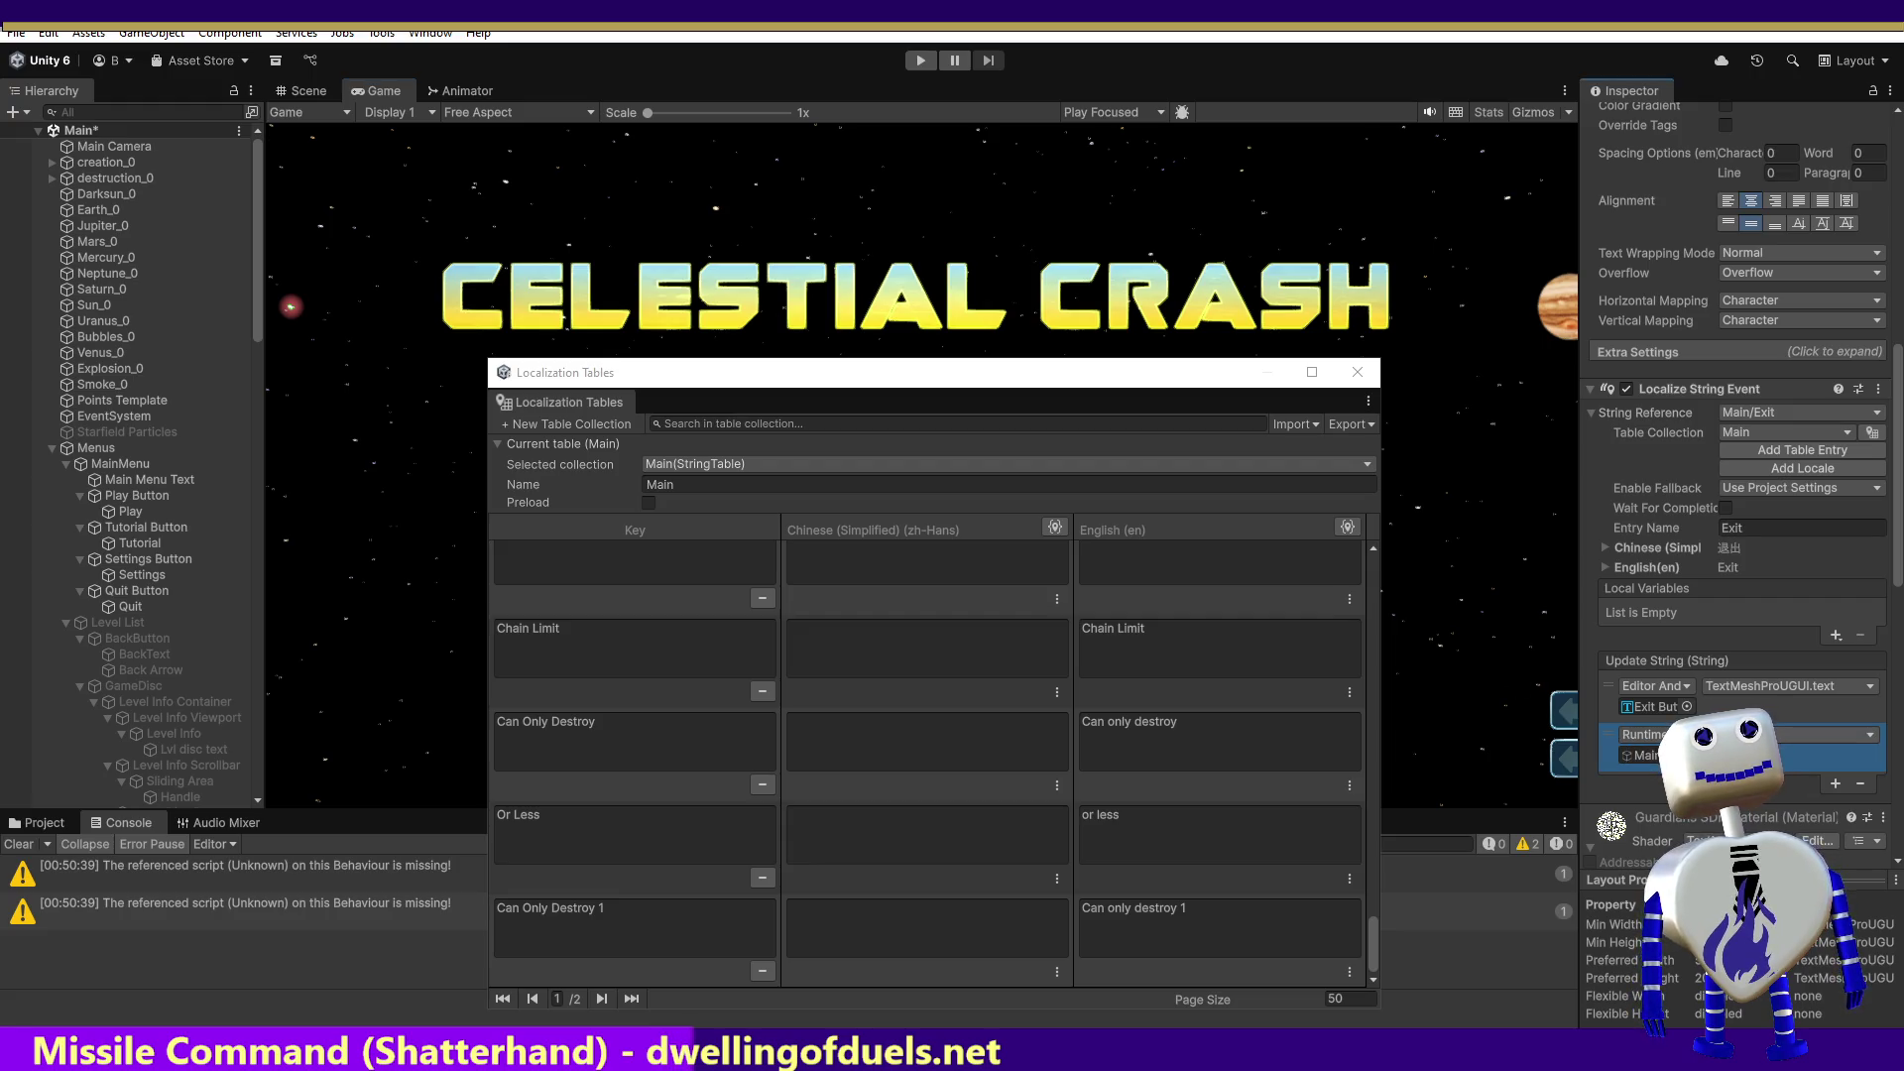
left_click(1805, 734)
mouse_move(1845, 873)
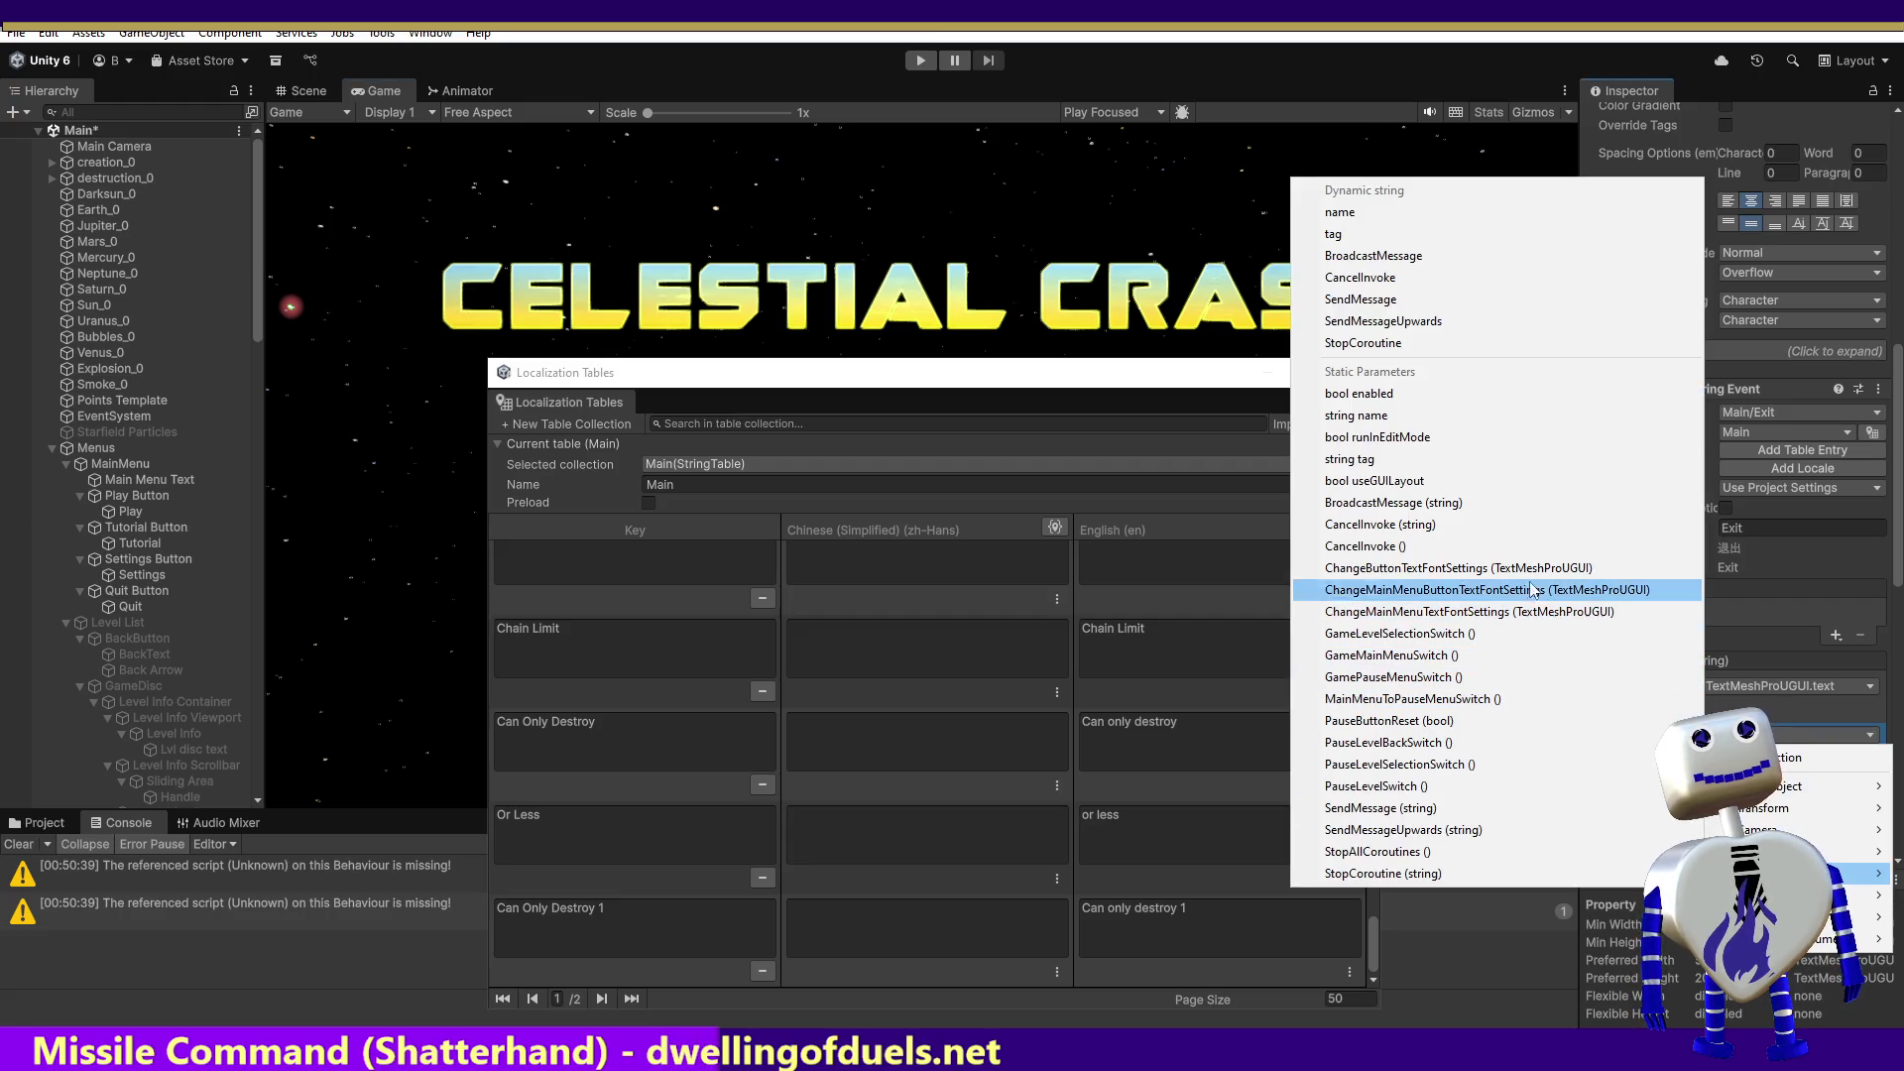
left_click(1534, 592)
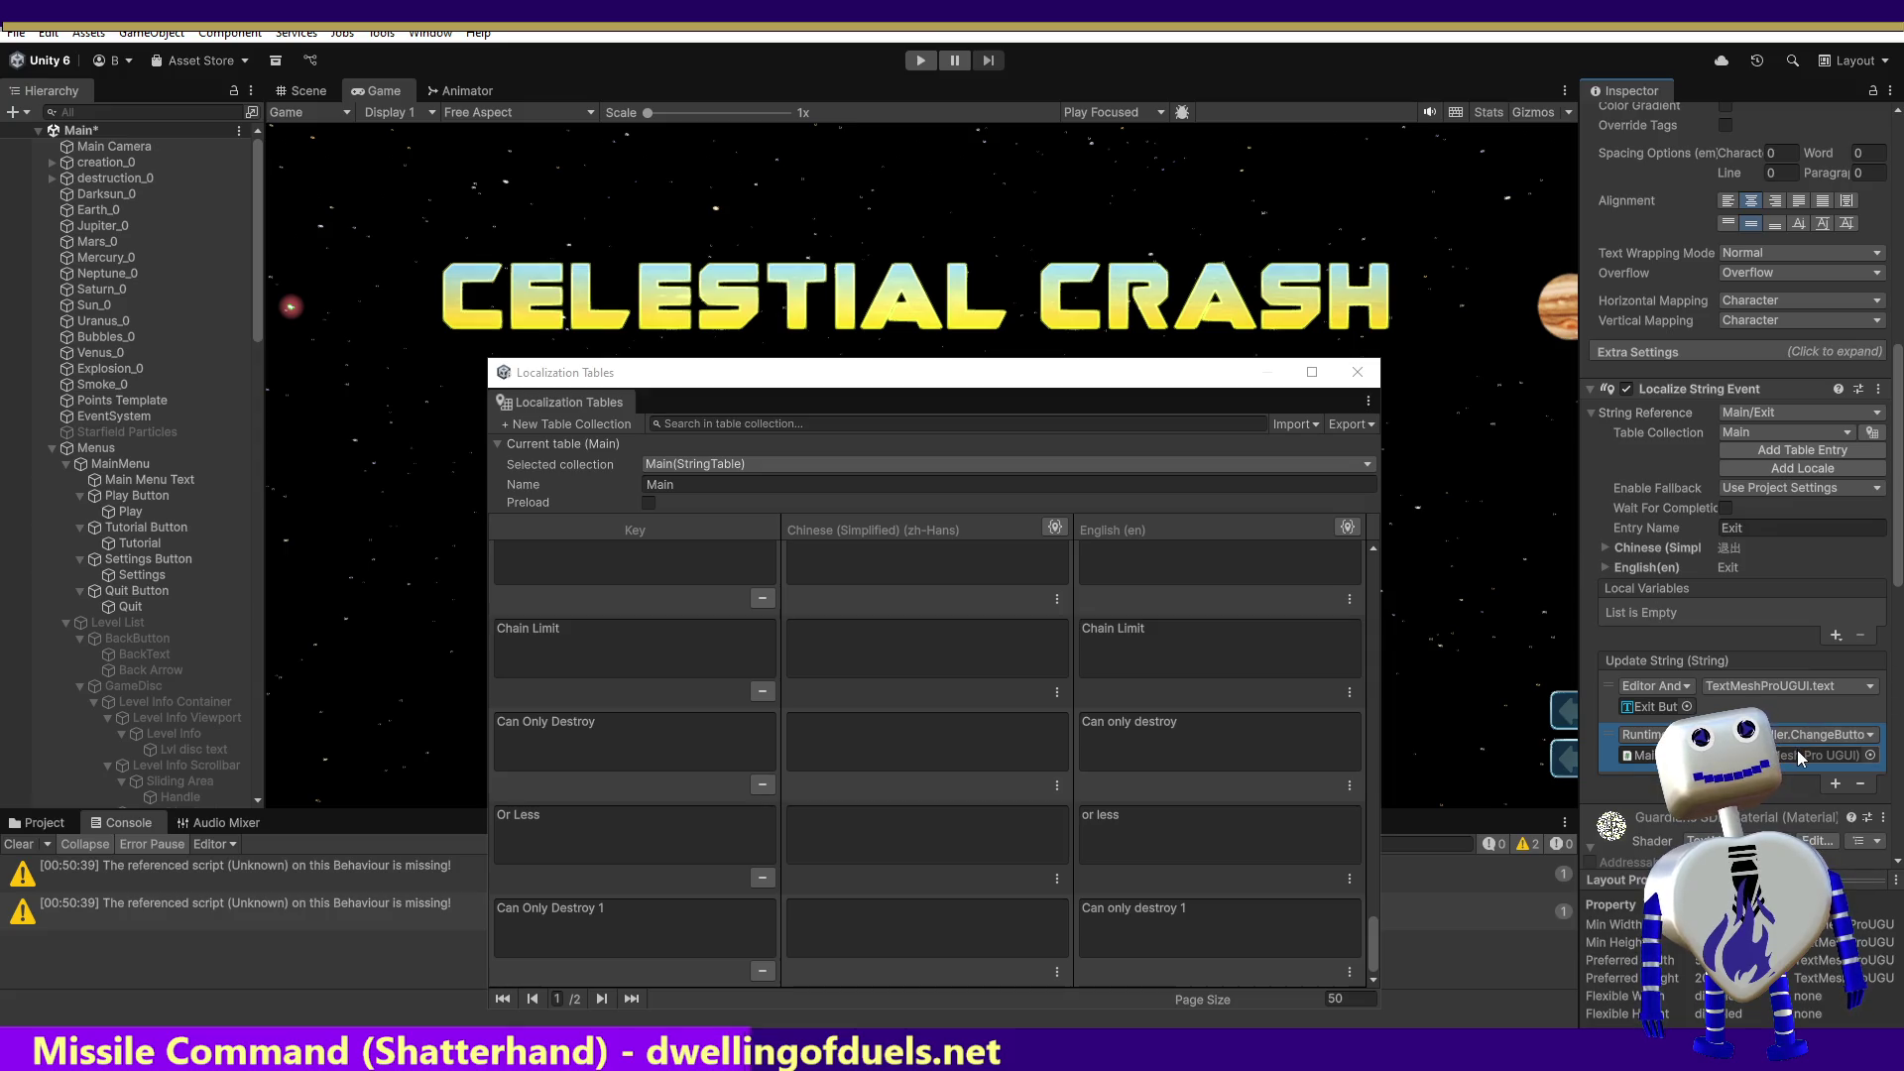
Step: Pass Exit Button Text as the font function's text argument
left_click(1871, 756)
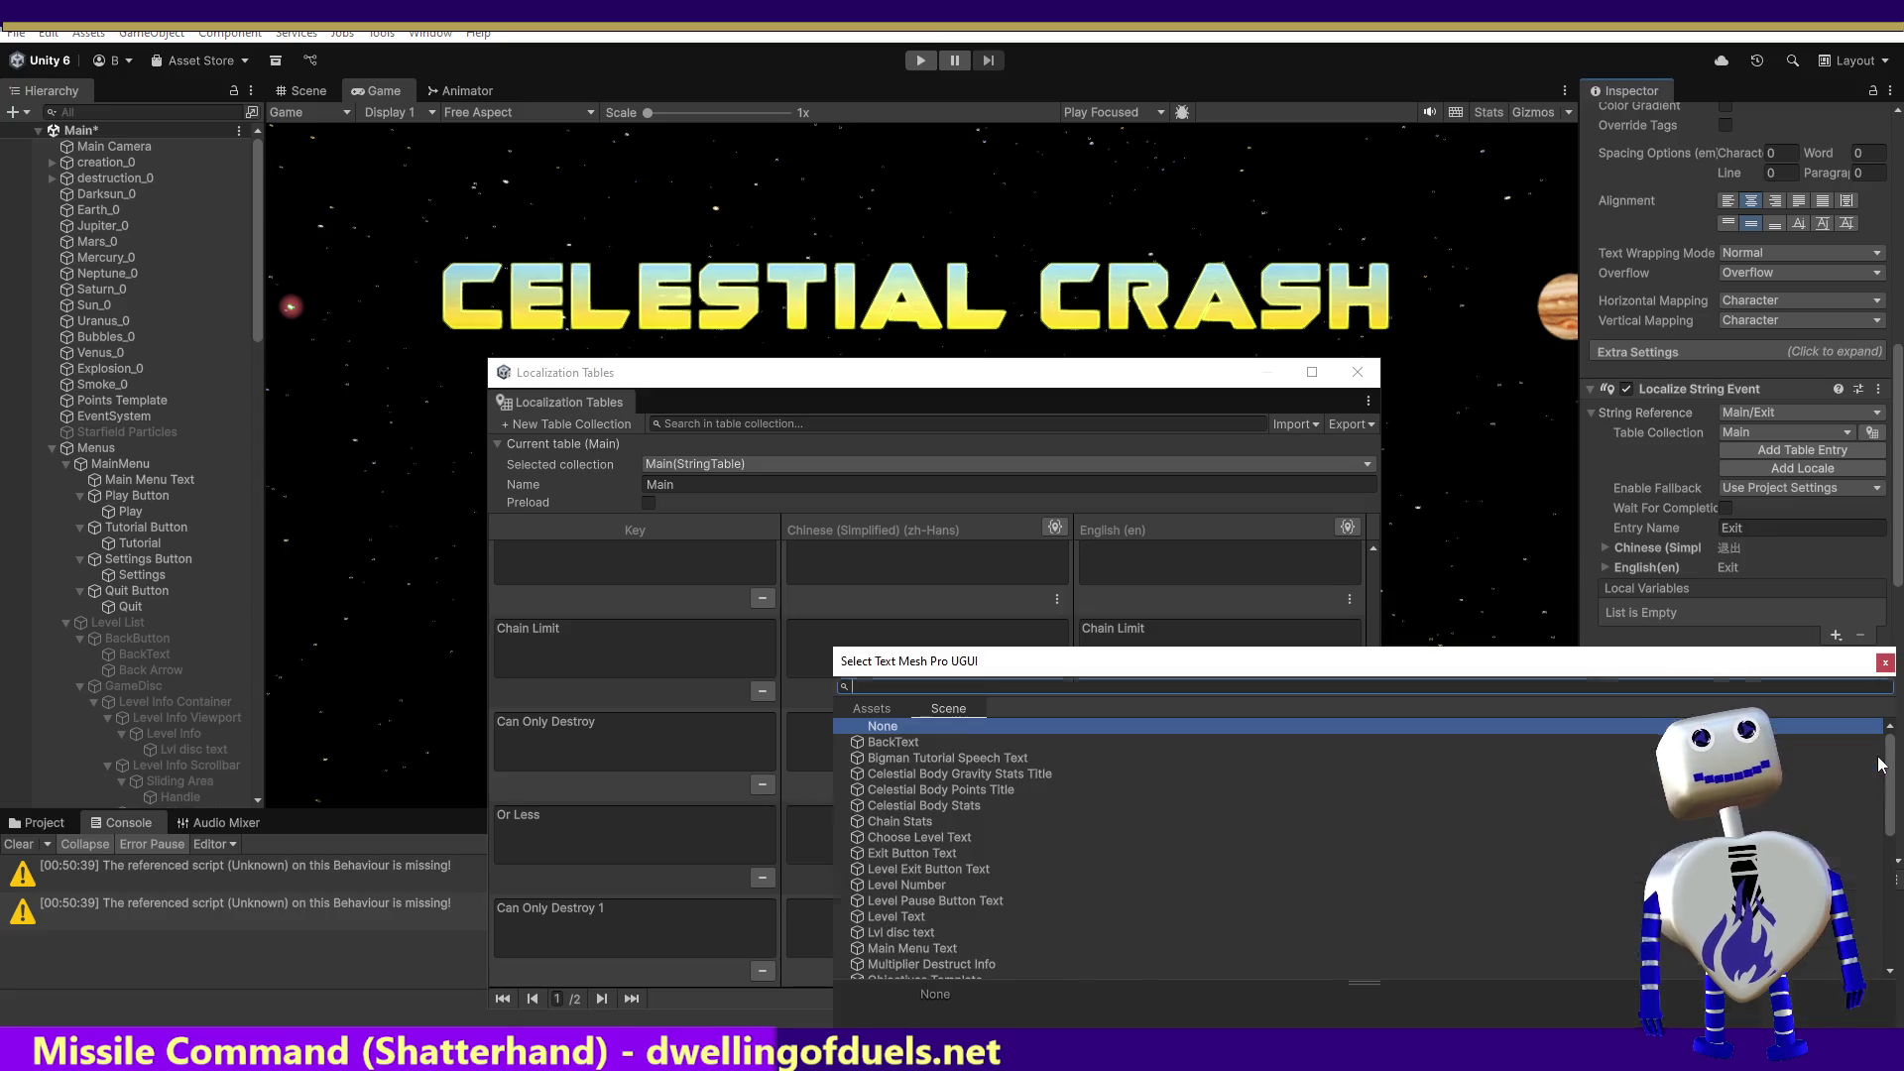
type("ex")
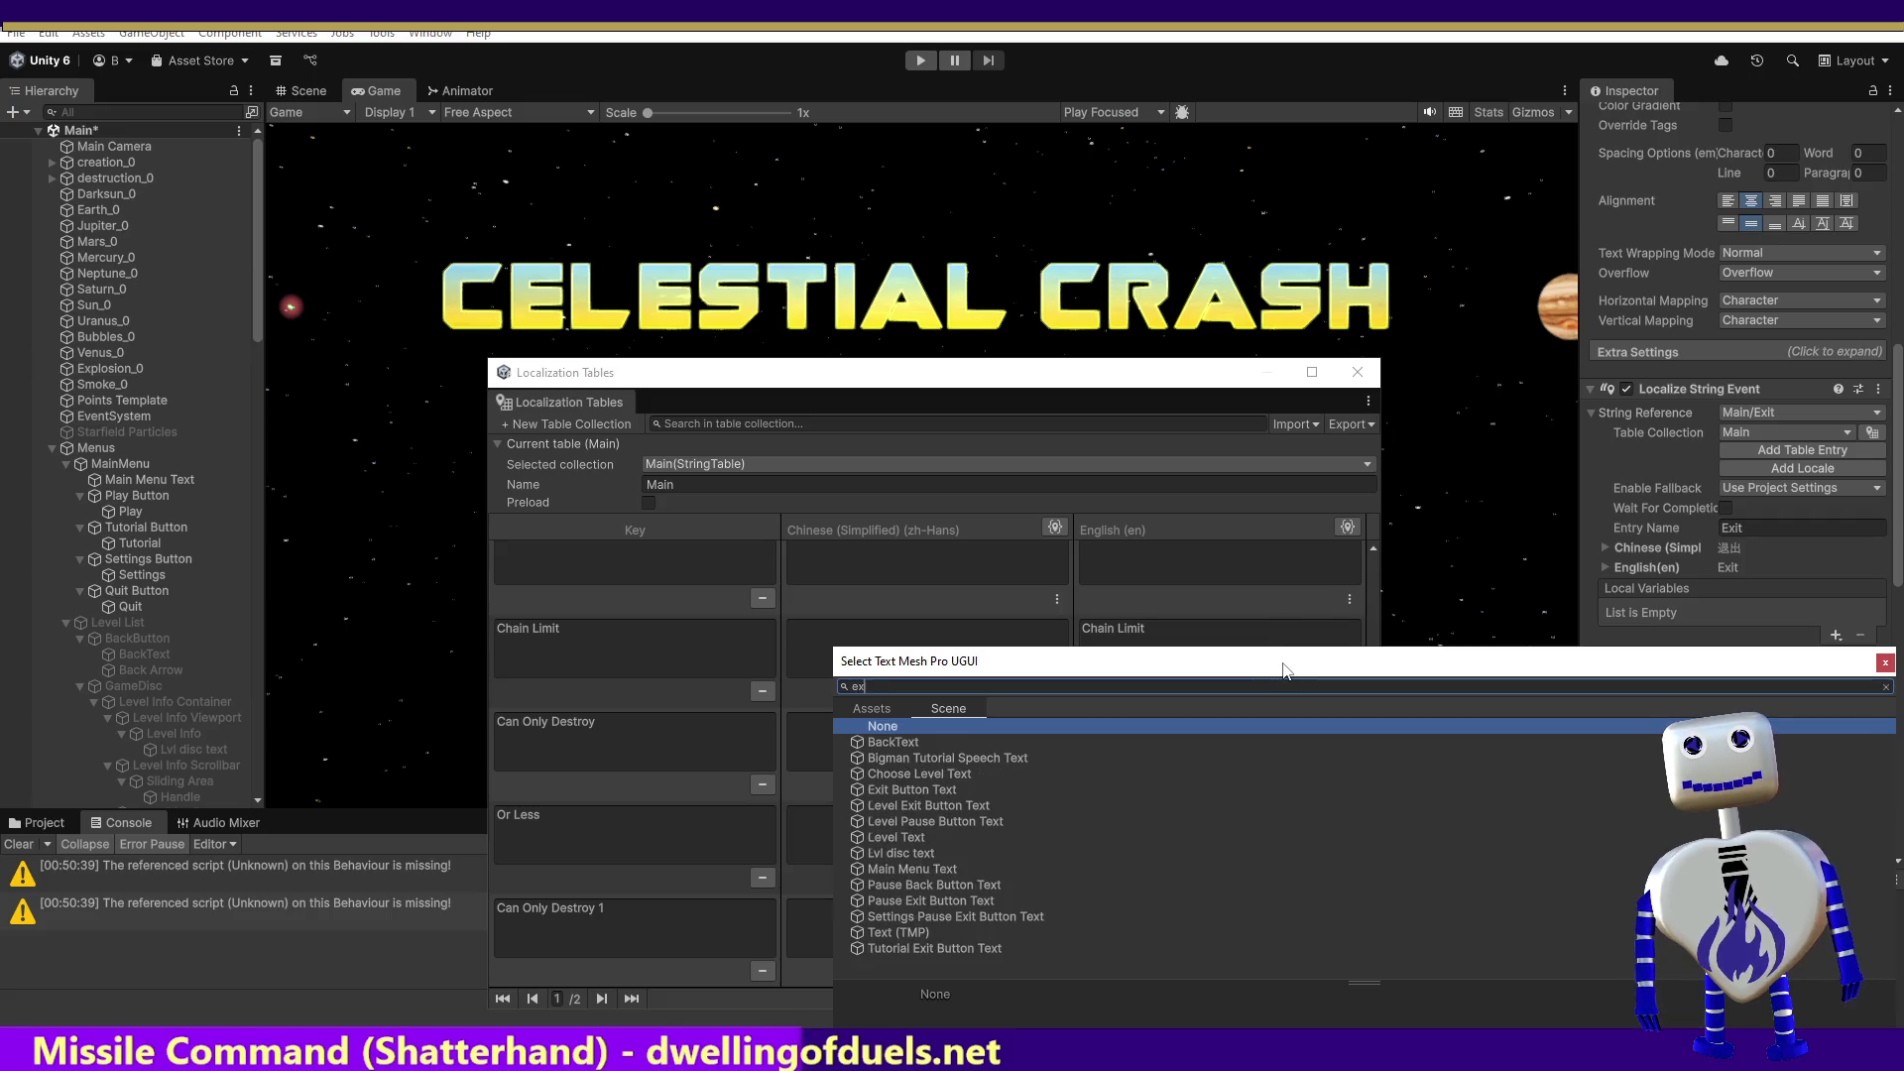
type("it")
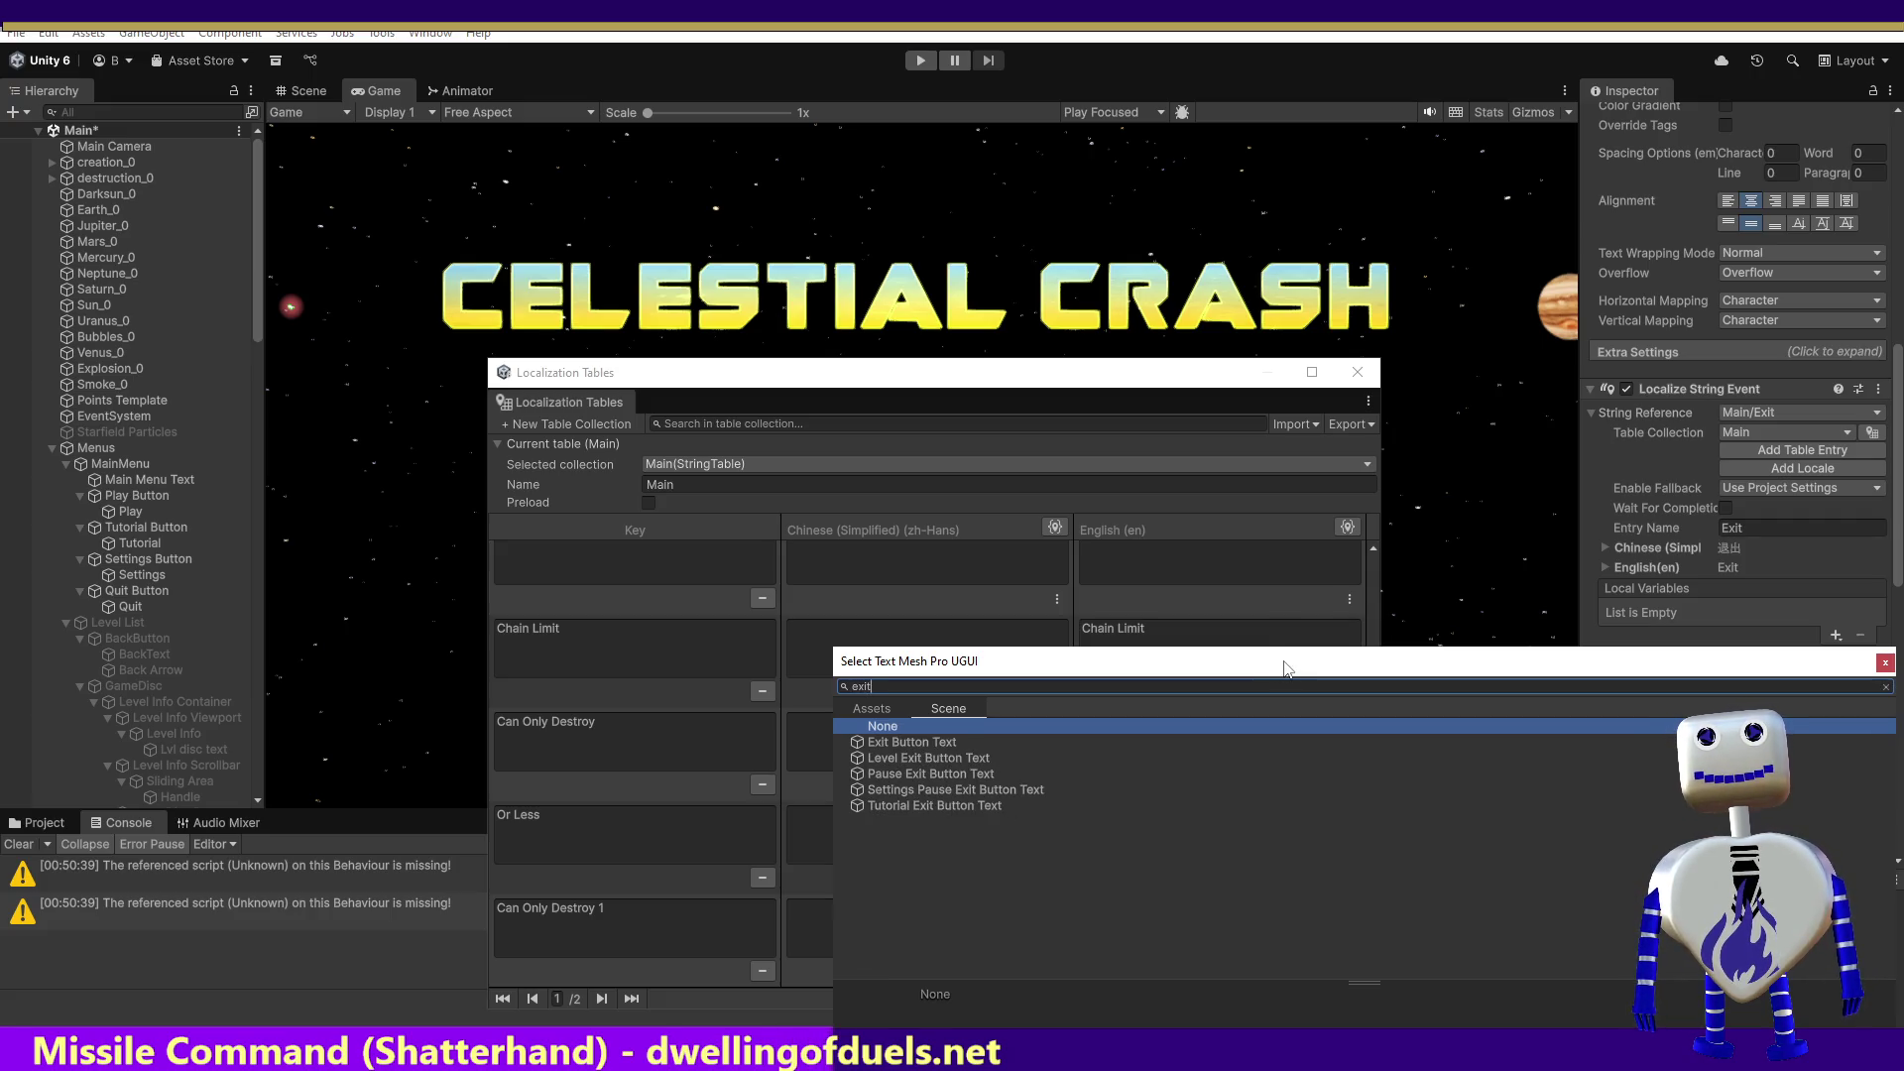
left_click_drag(258, 312, 248, 765)
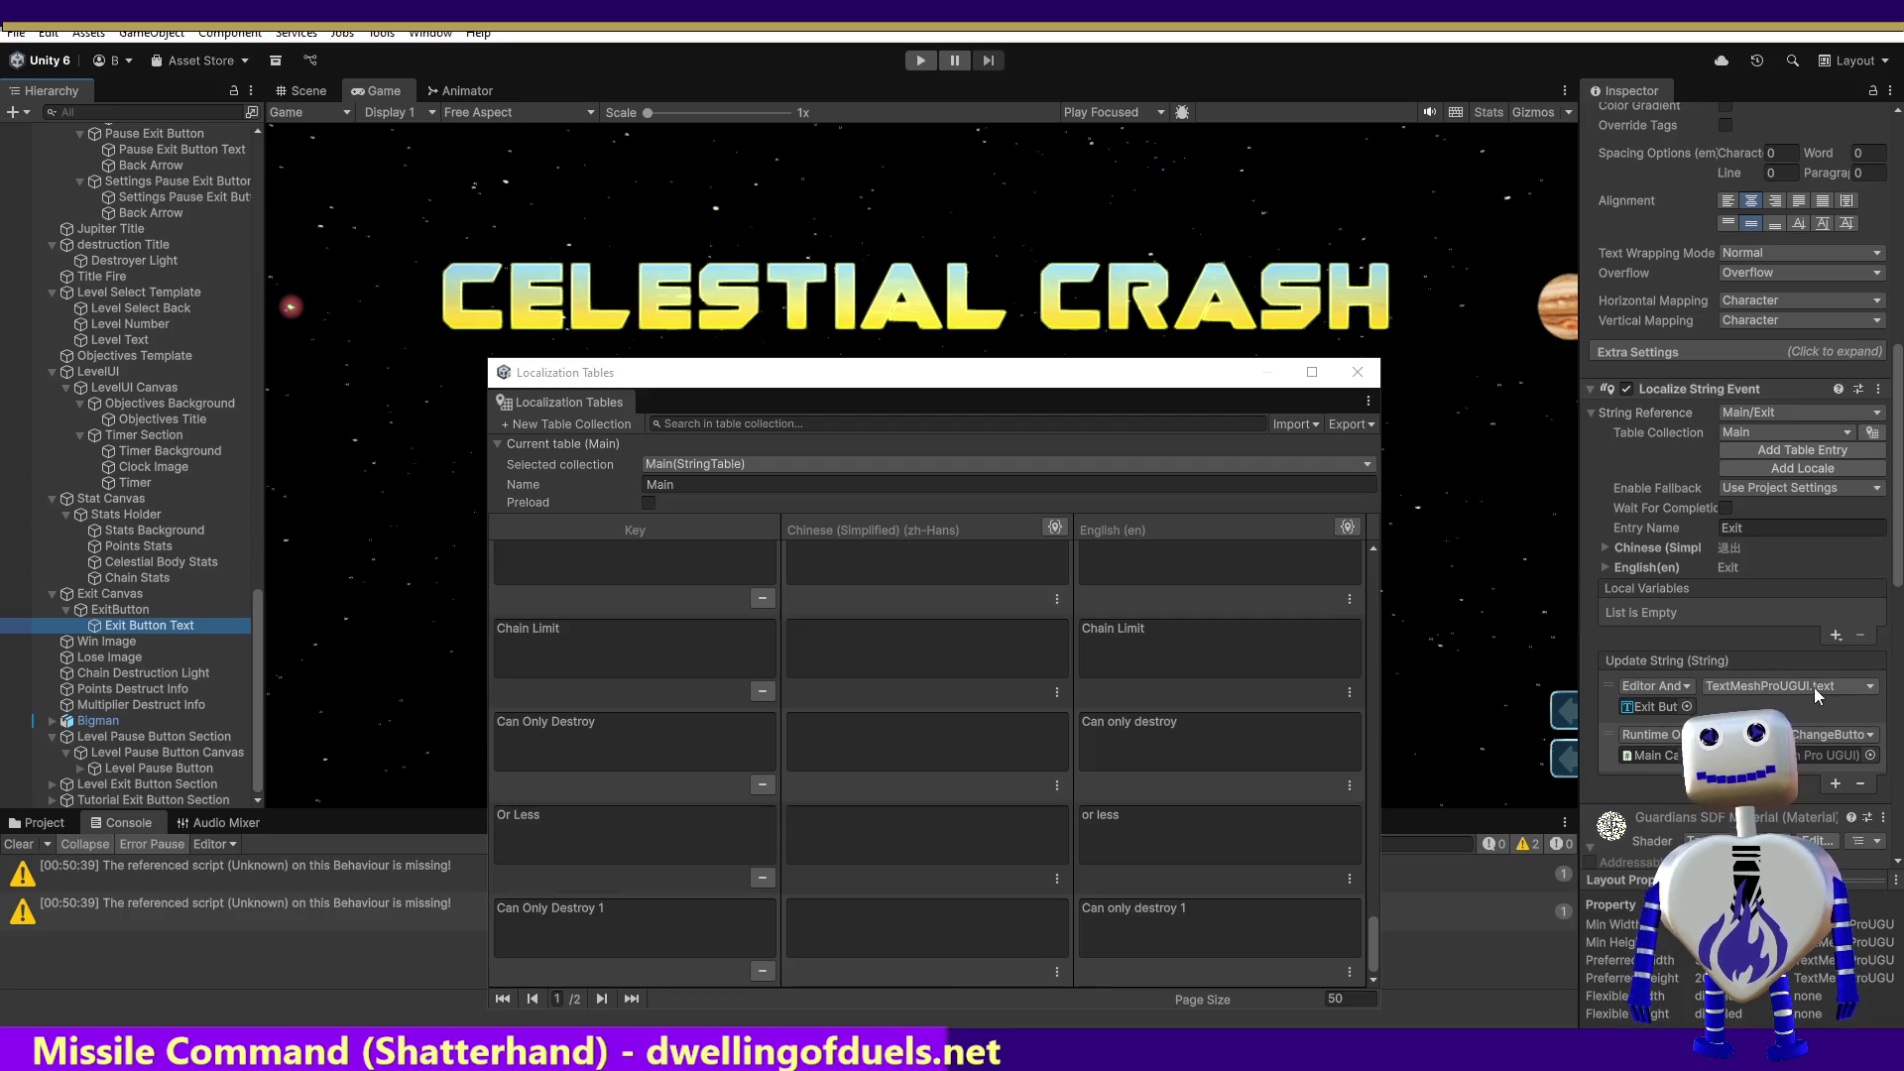
left_click(1859, 756)
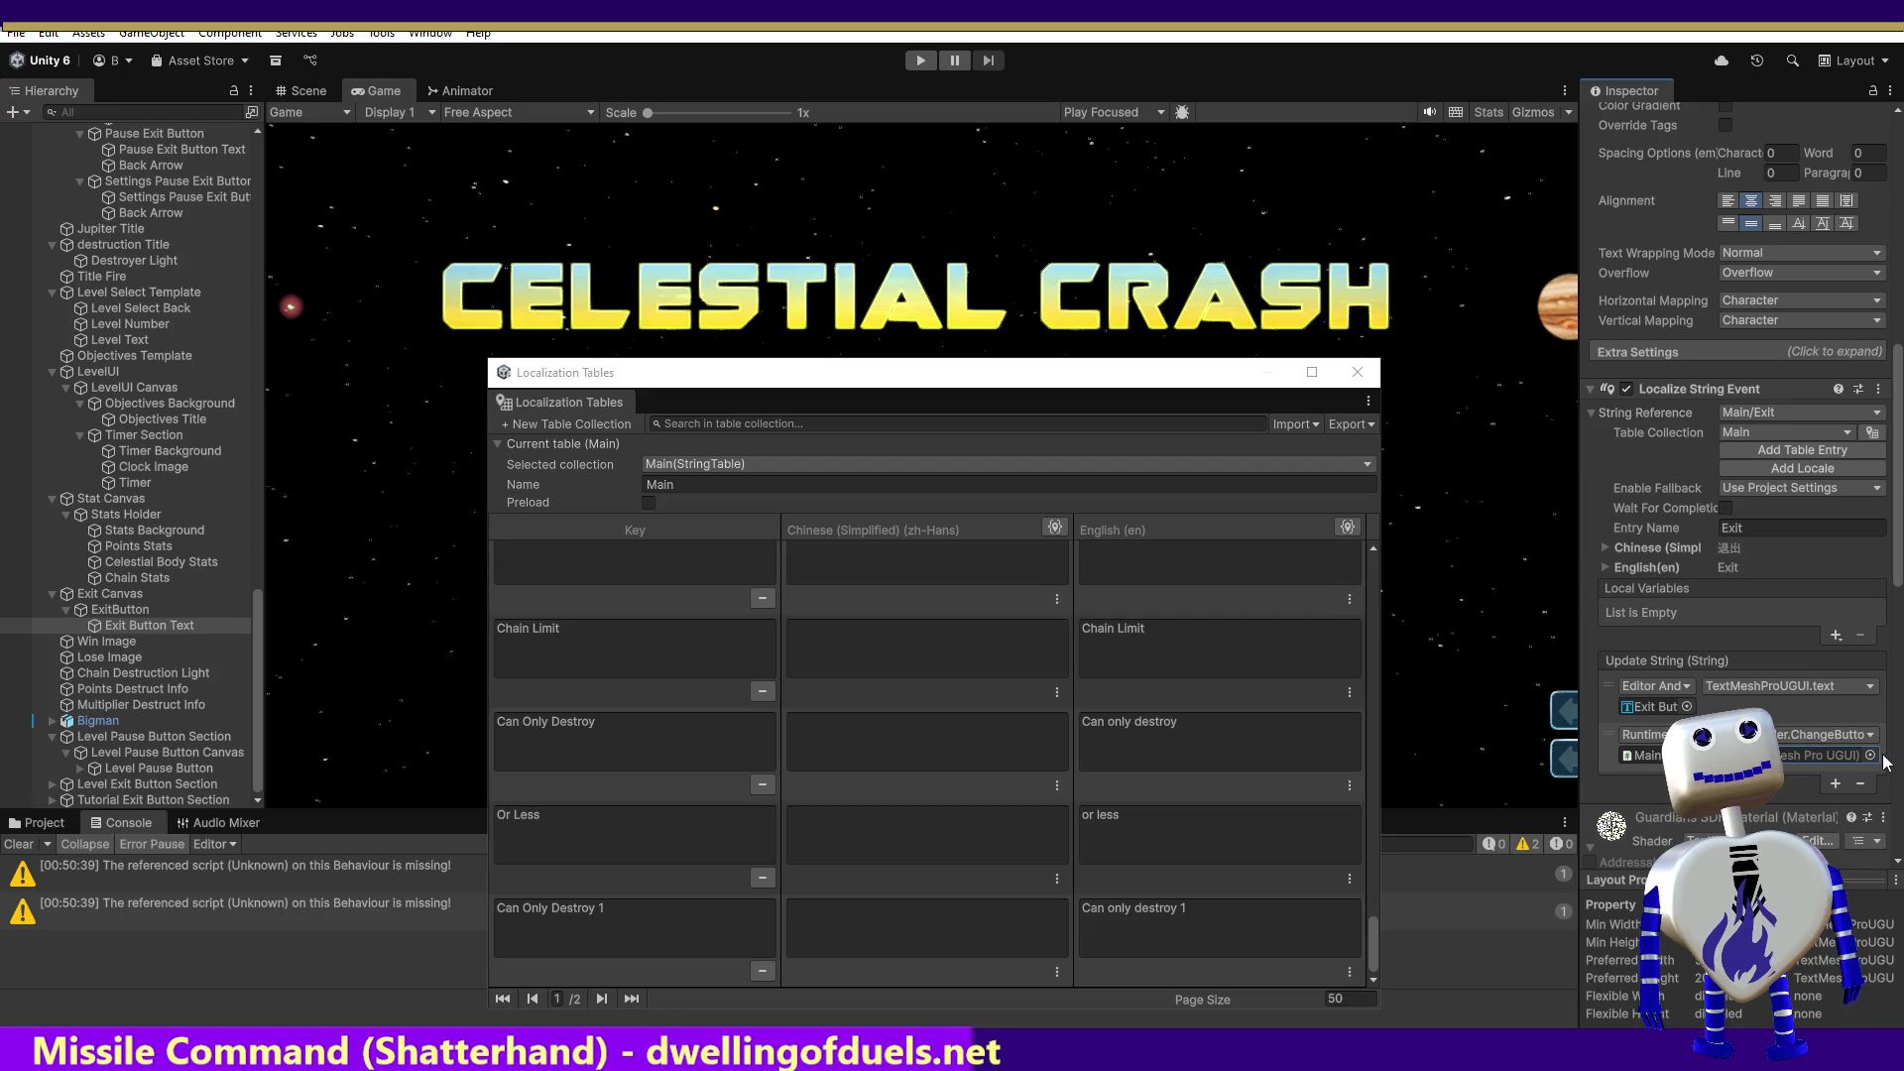
left_click(1871, 756)
type("exit")
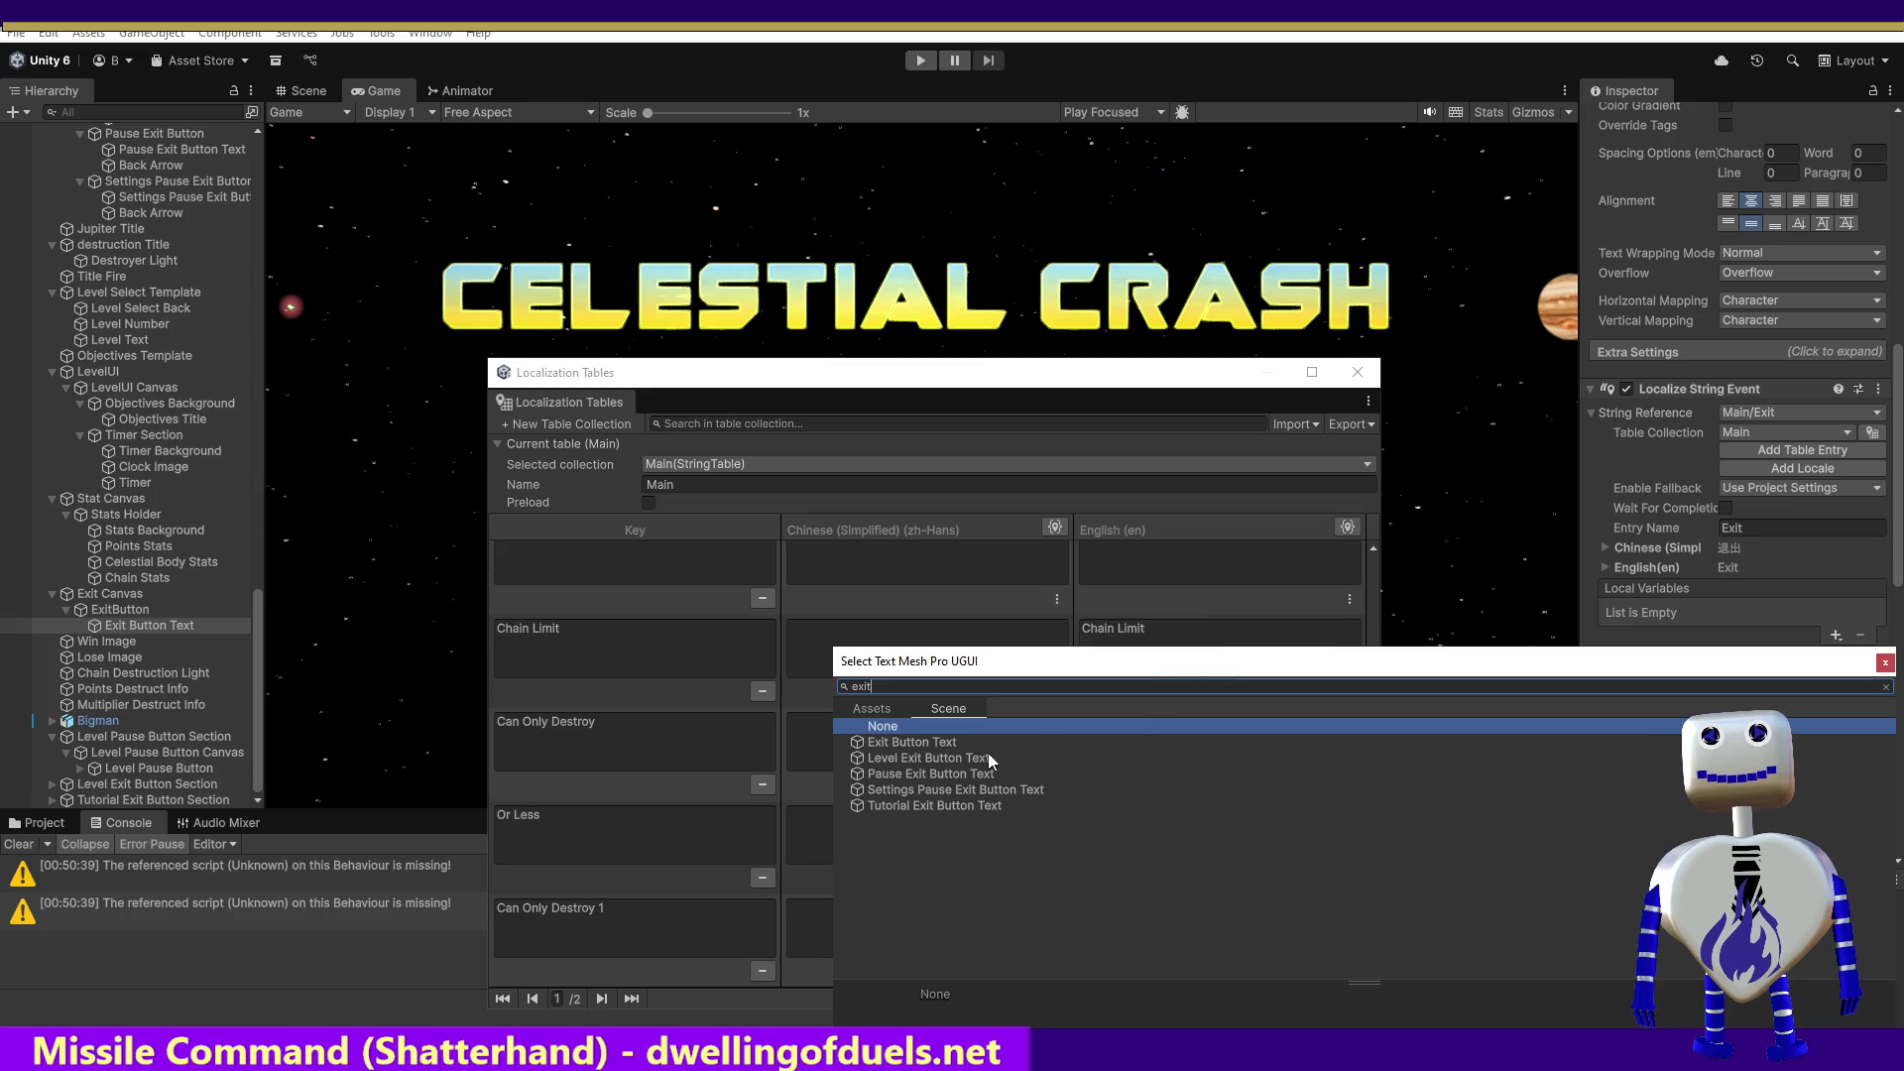
double_click(901, 742)
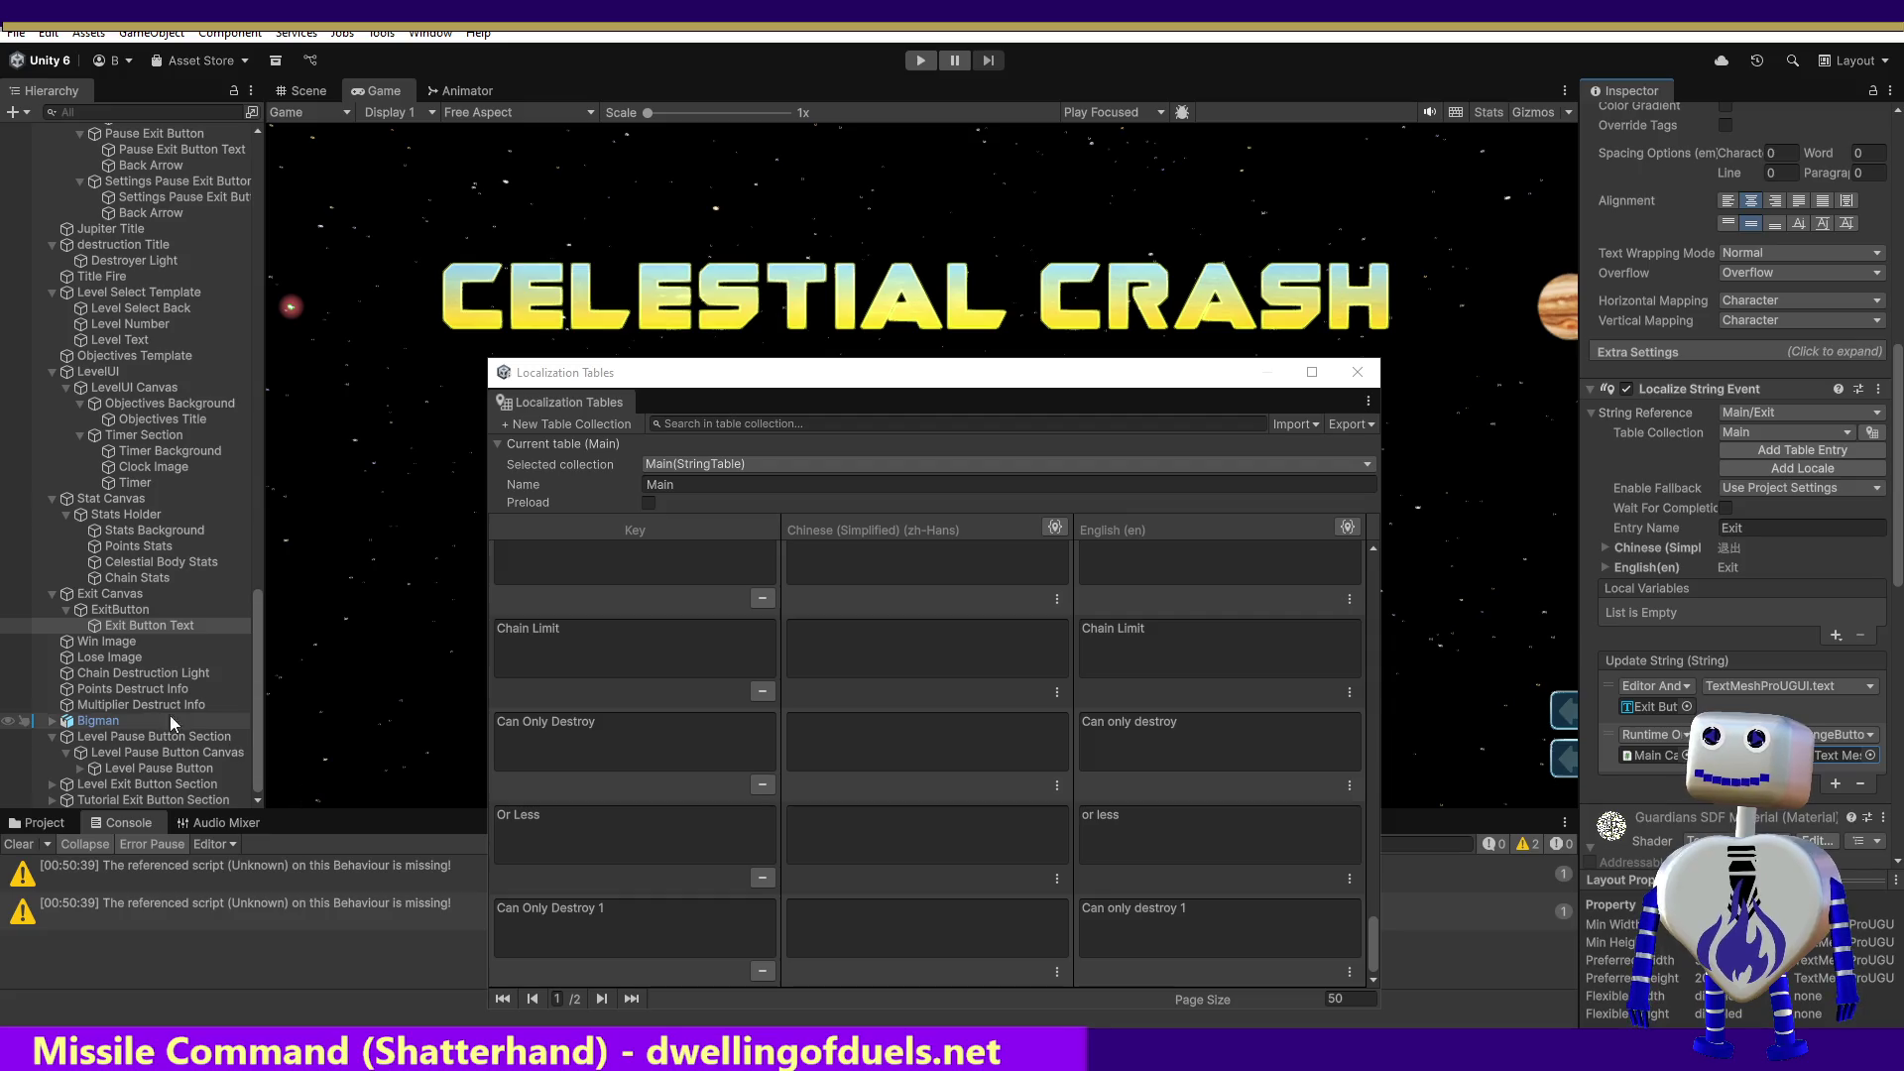
Step: Browse the Hierarchy objects down to the Level Pause Button's PAUSE text object
left_click(109, 640)
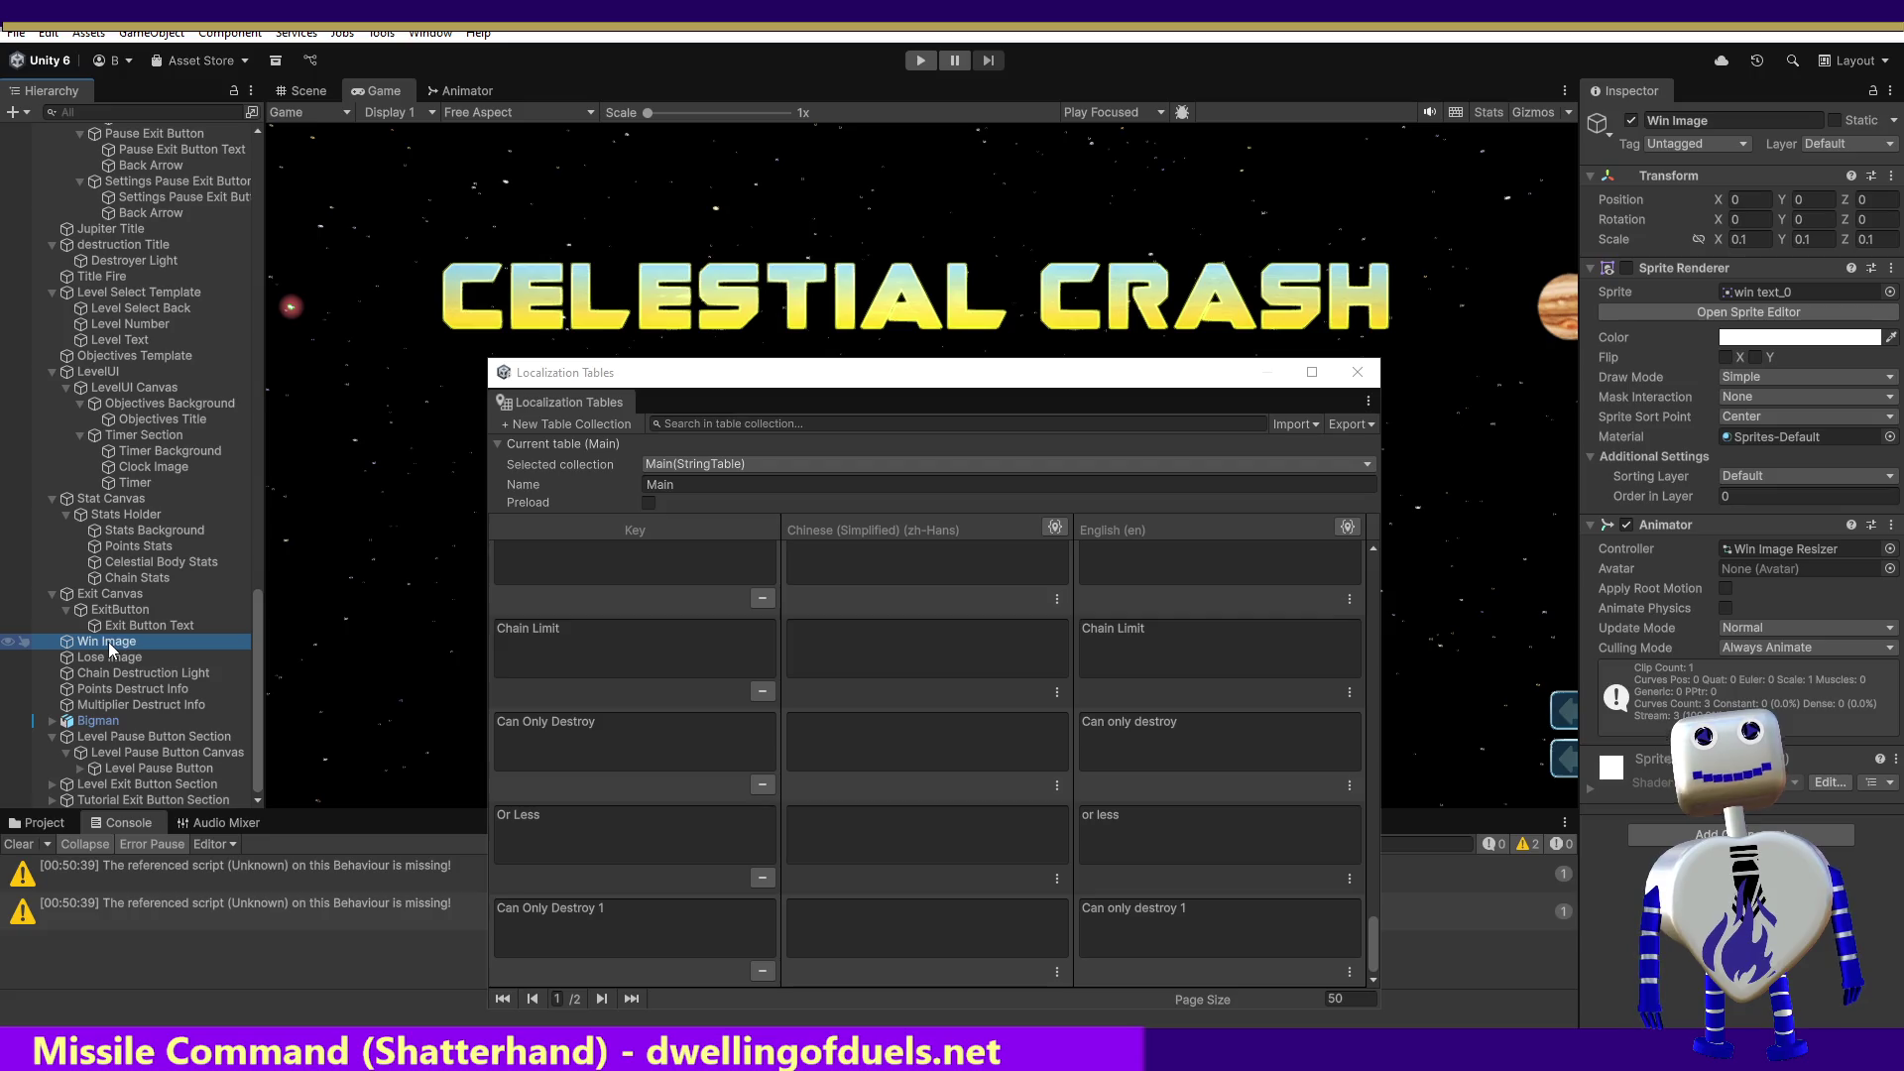
left_click(109, 652)
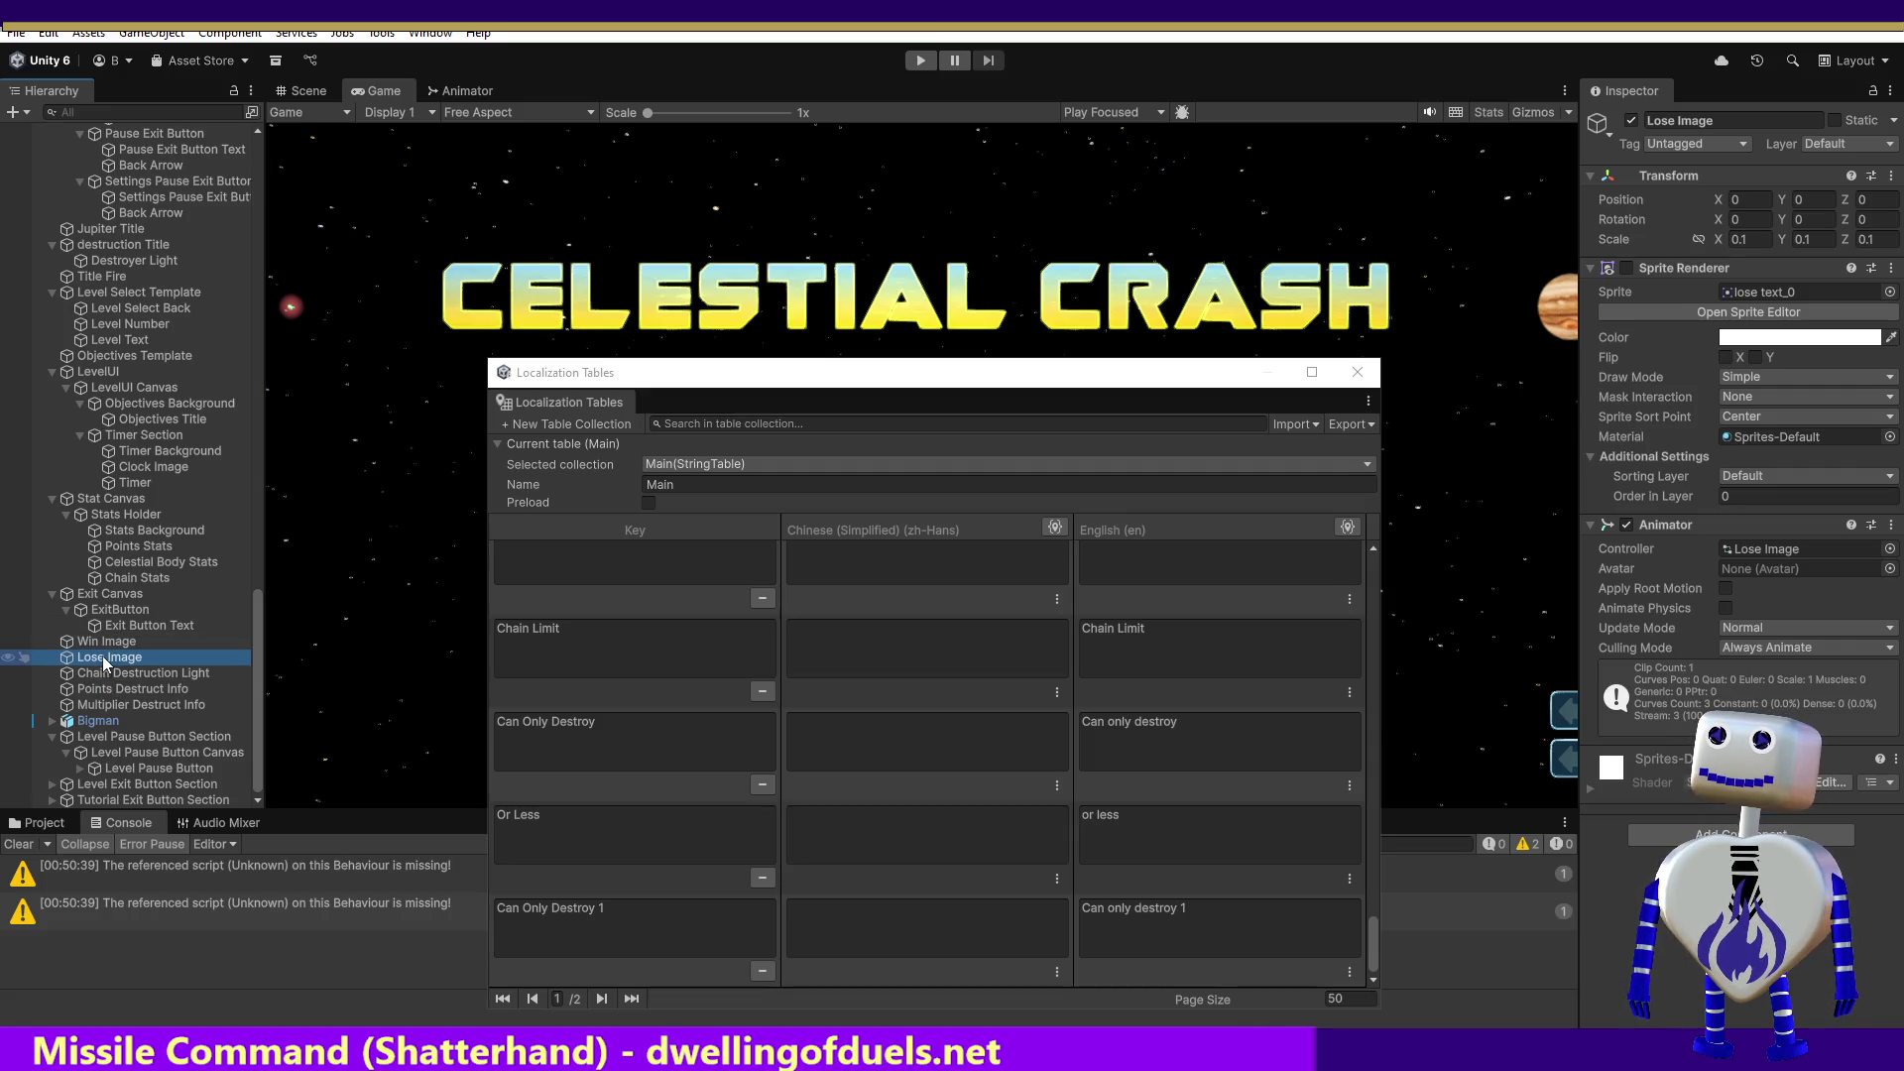
left_click(105, 675)
left_click(112, 691)
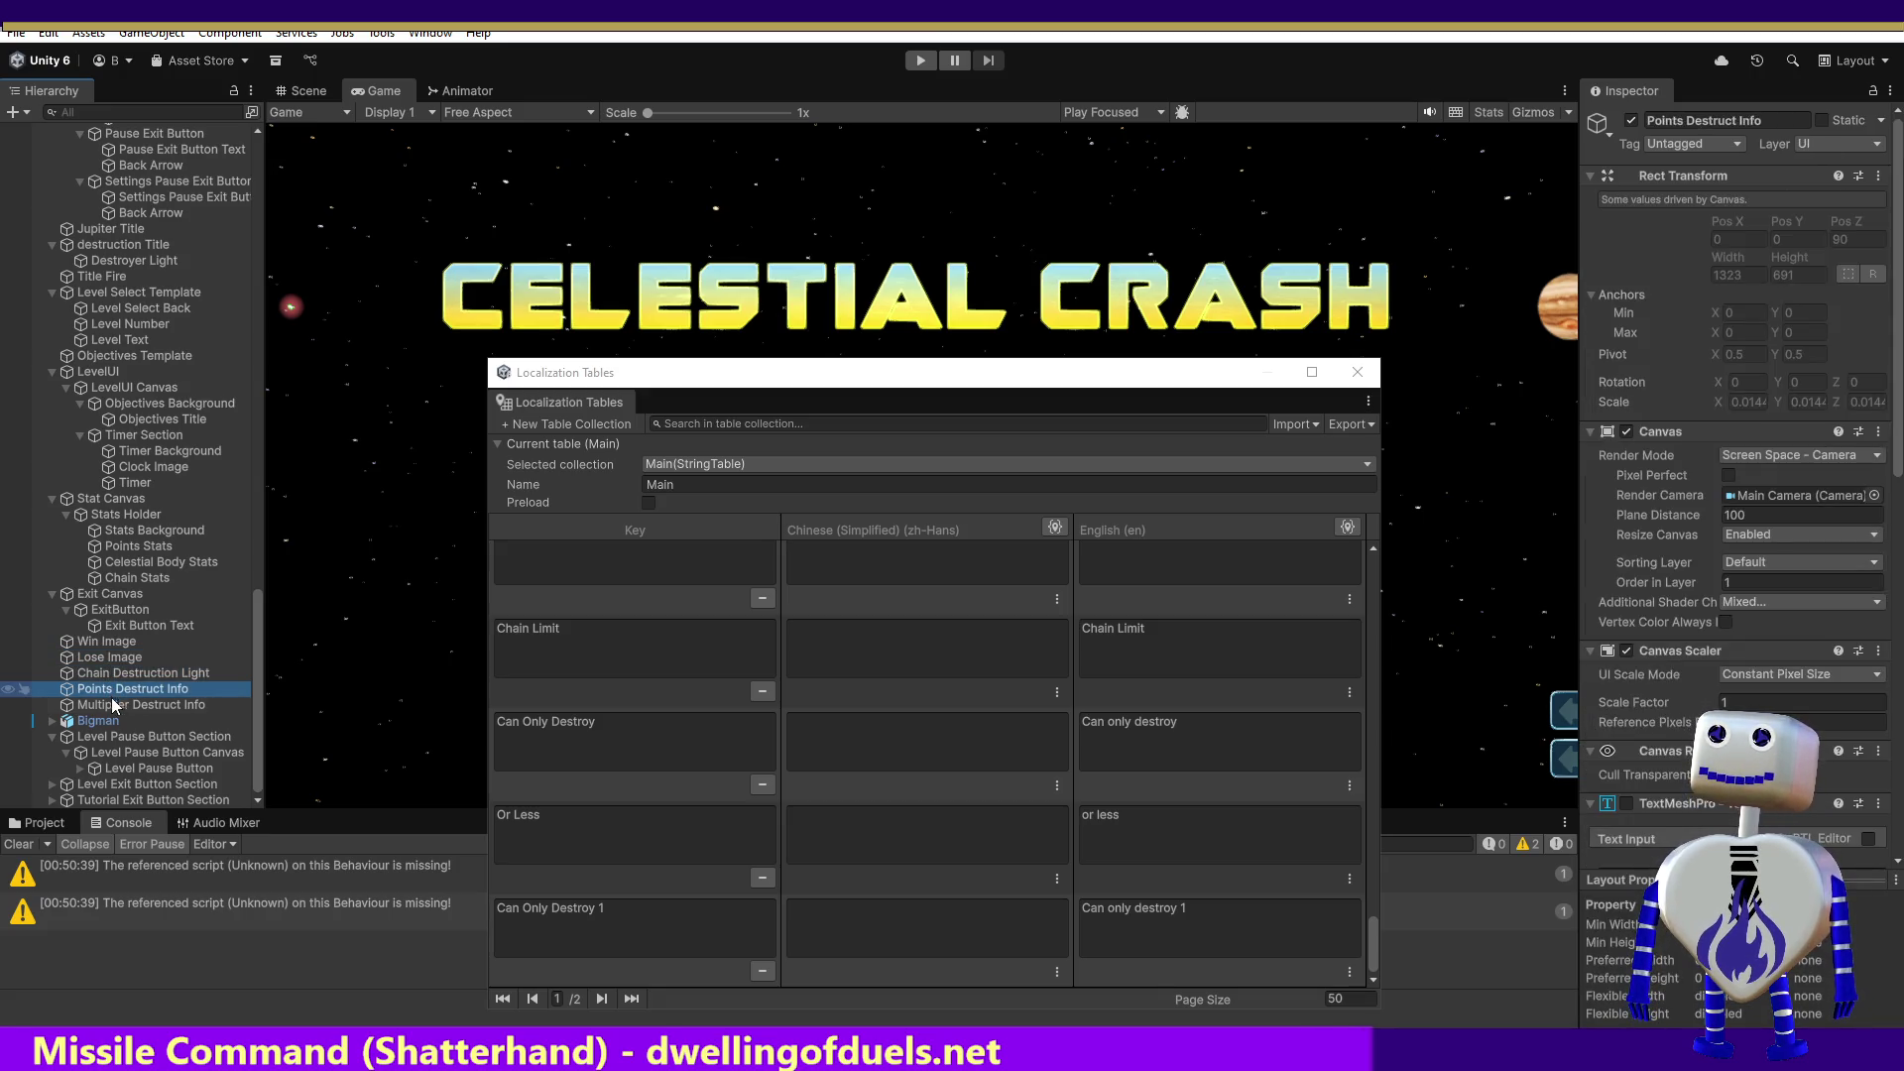
left_click(114, 705)
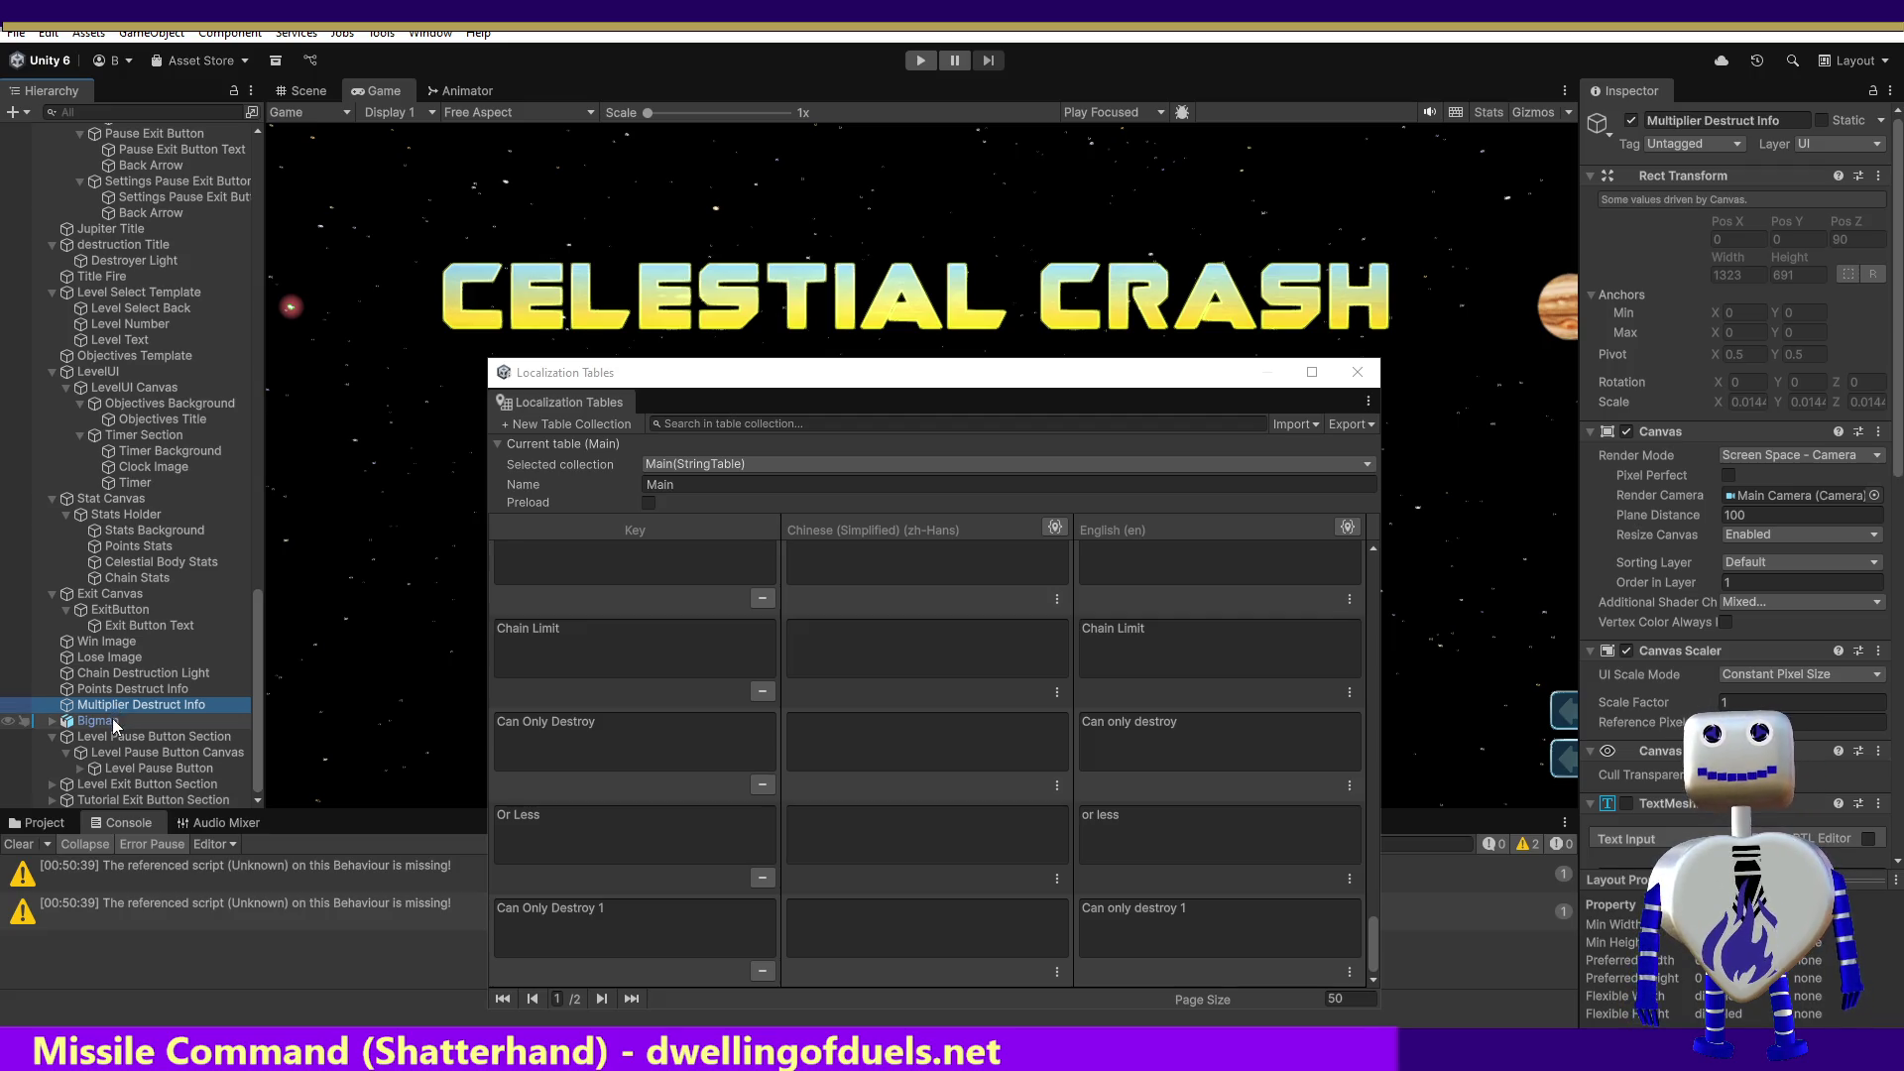
left_click(113, 723)
left_click(124, 735)
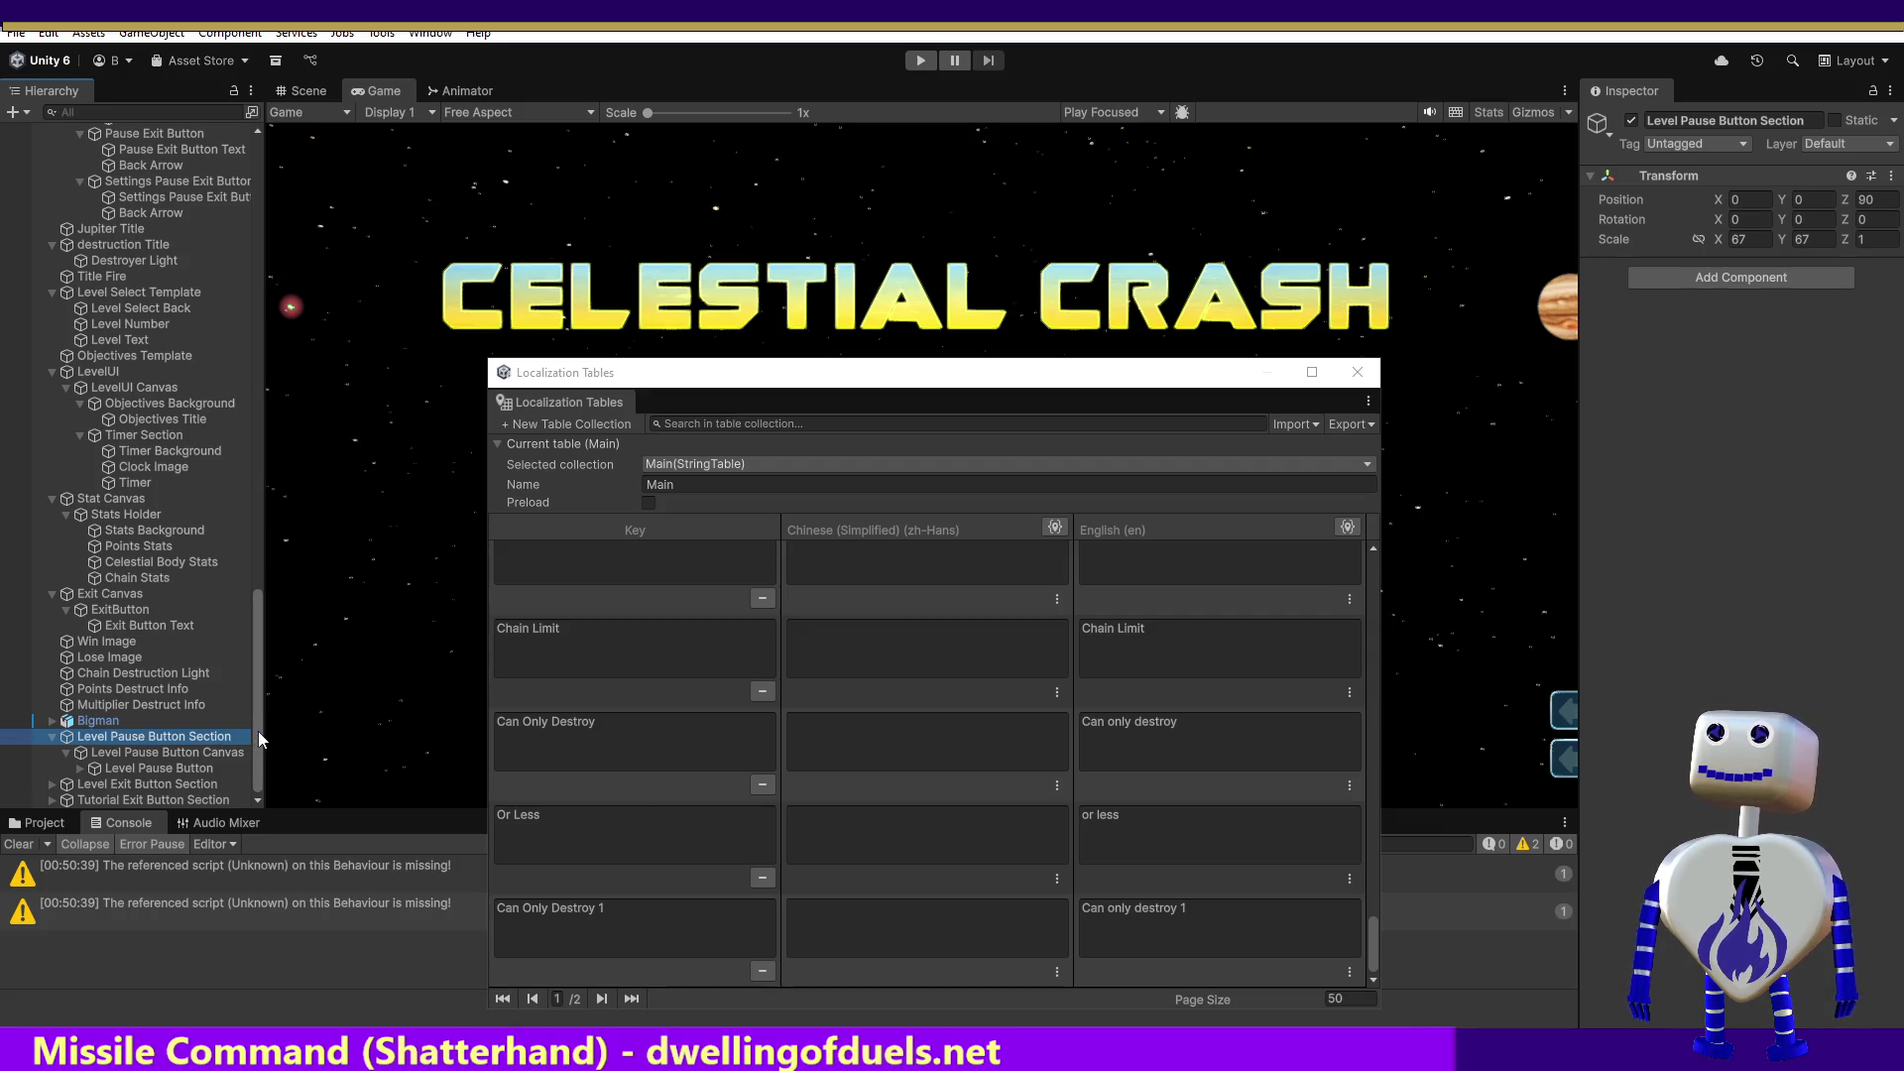
left_click(164, 754)
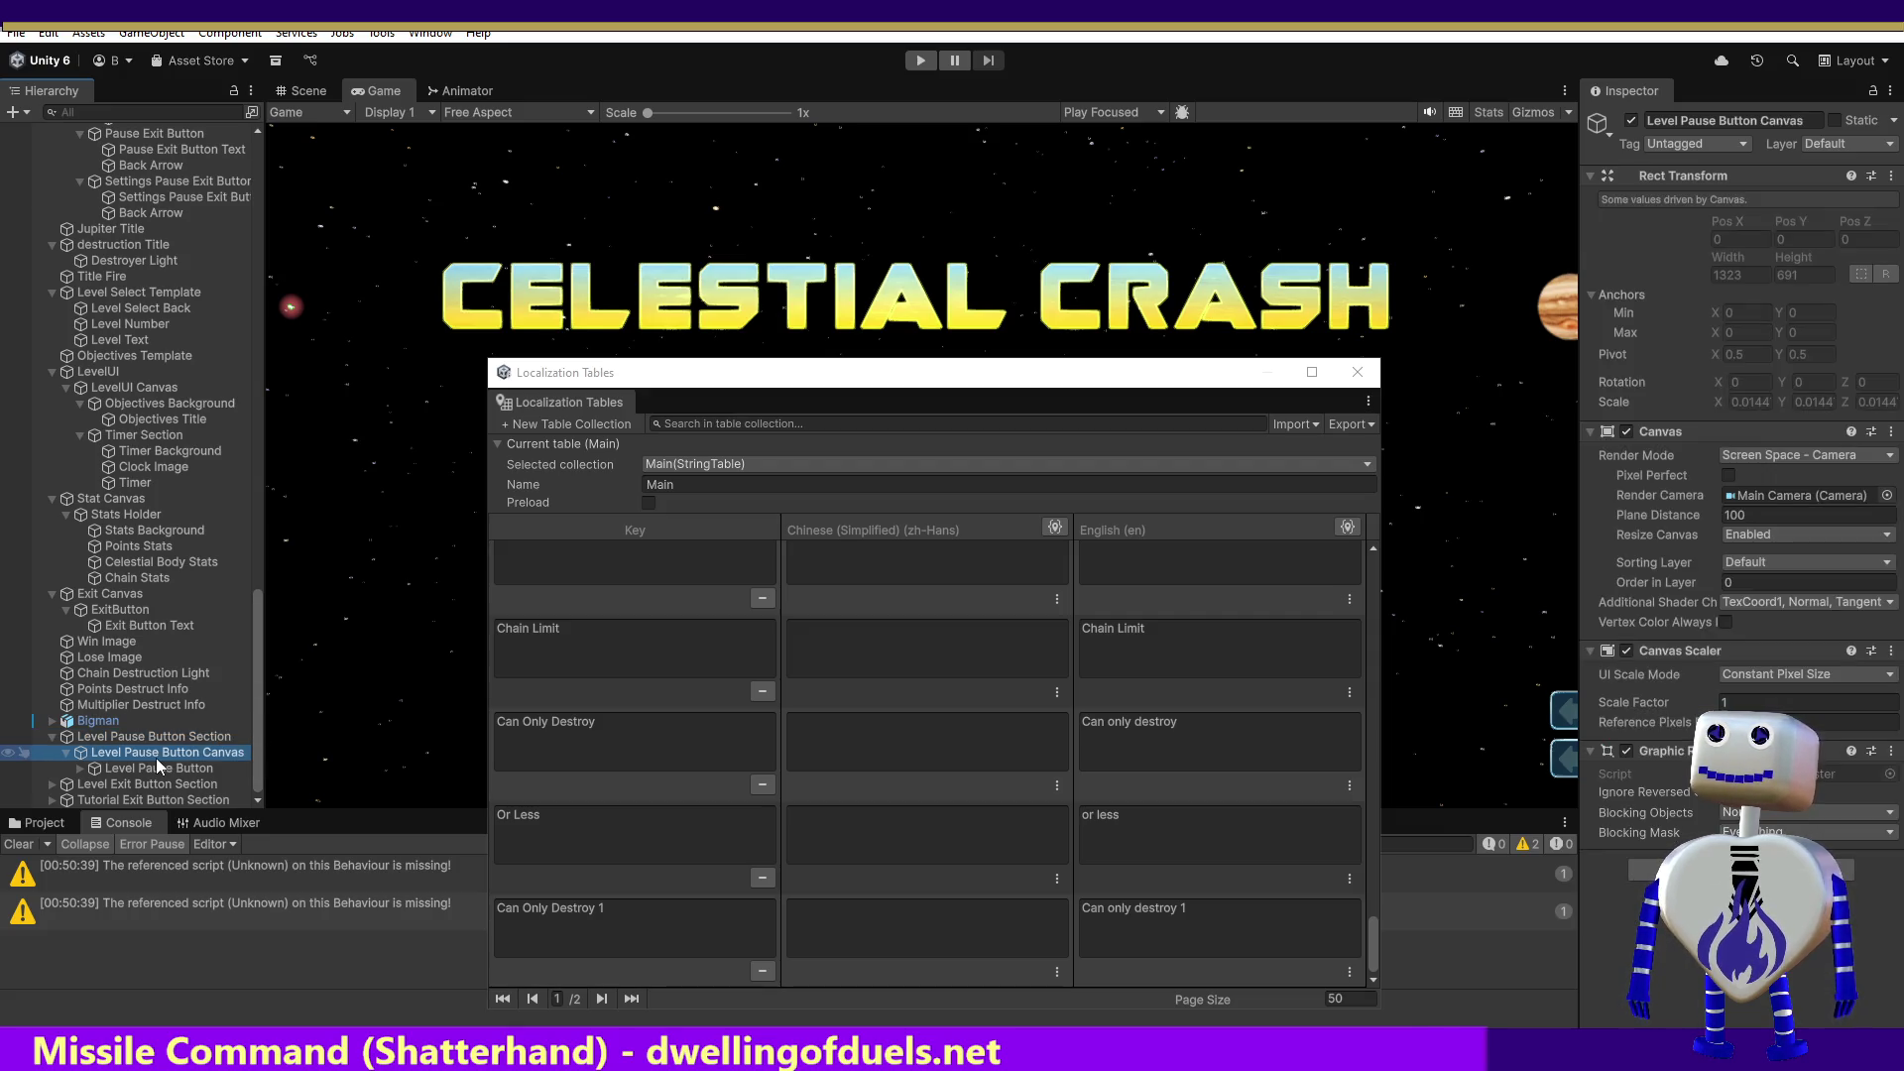
left_click(159, 768)
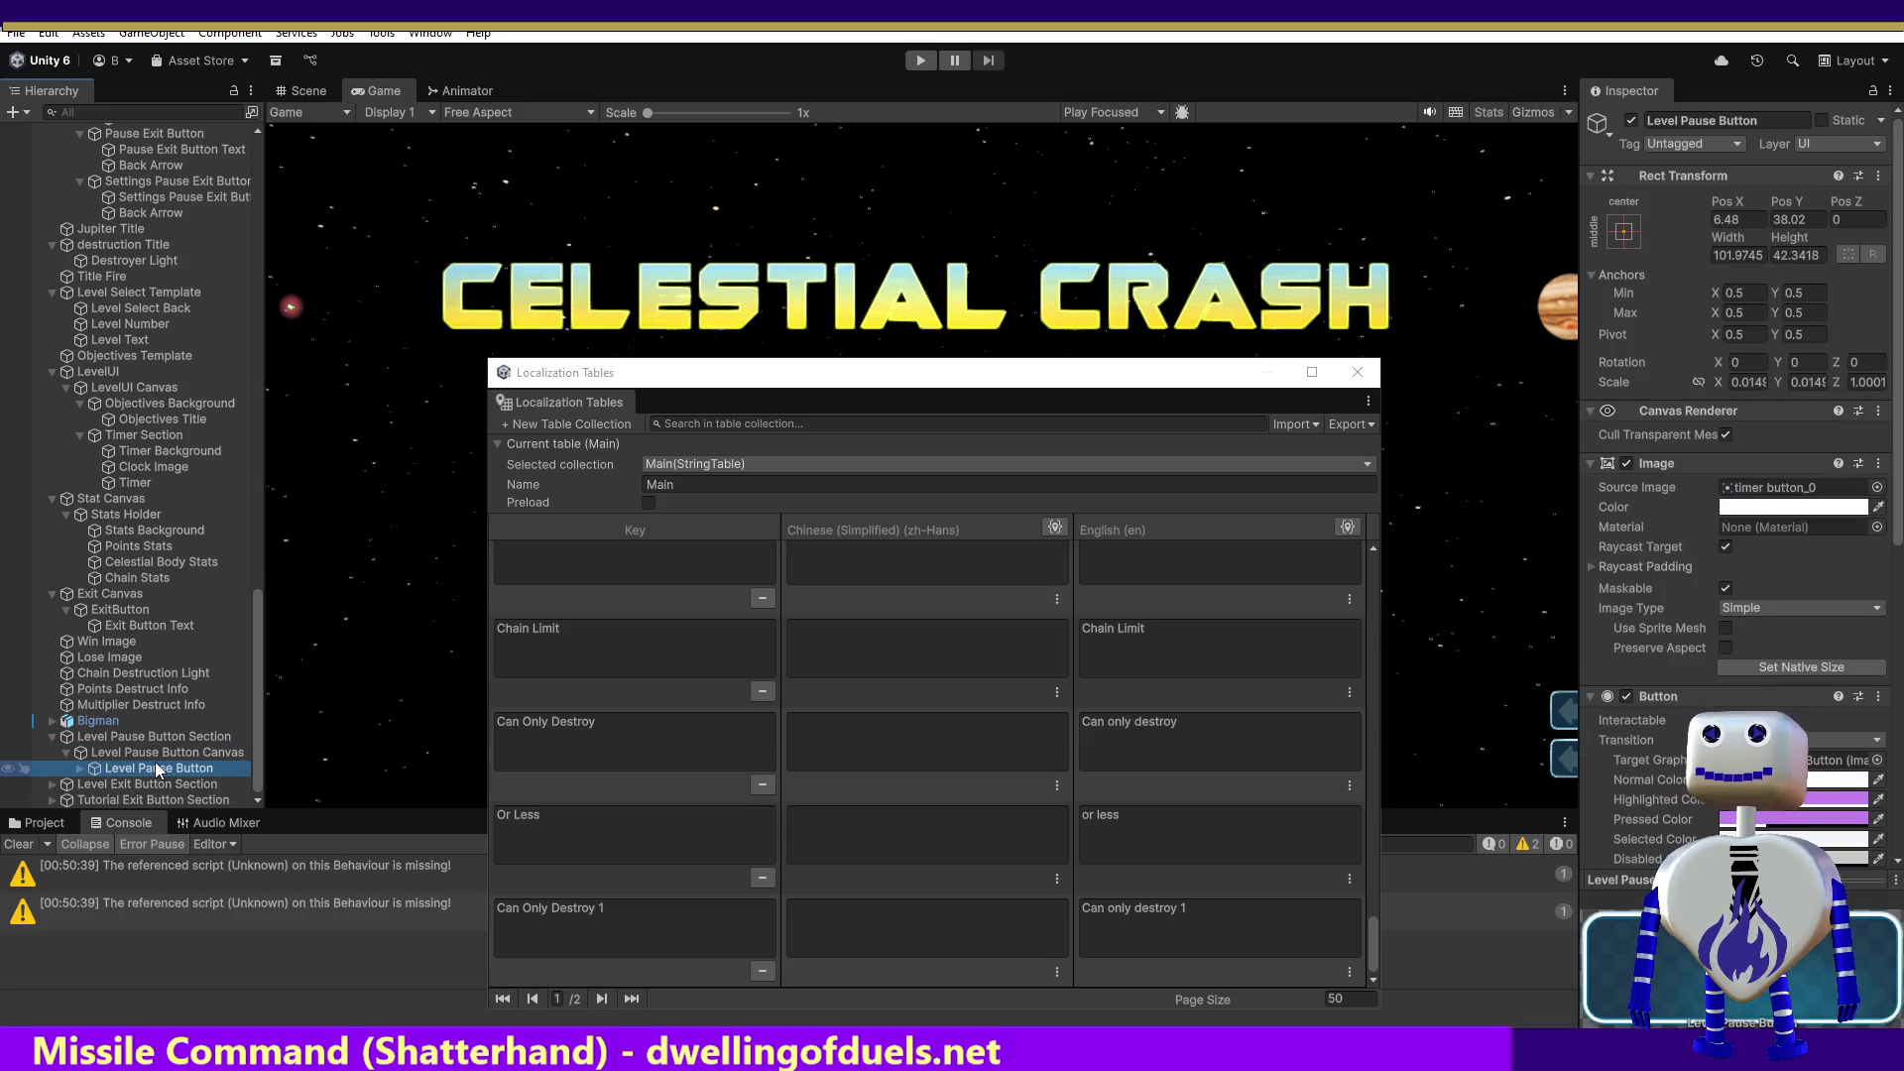
left_click(80, 769)
left_click(217, 785)
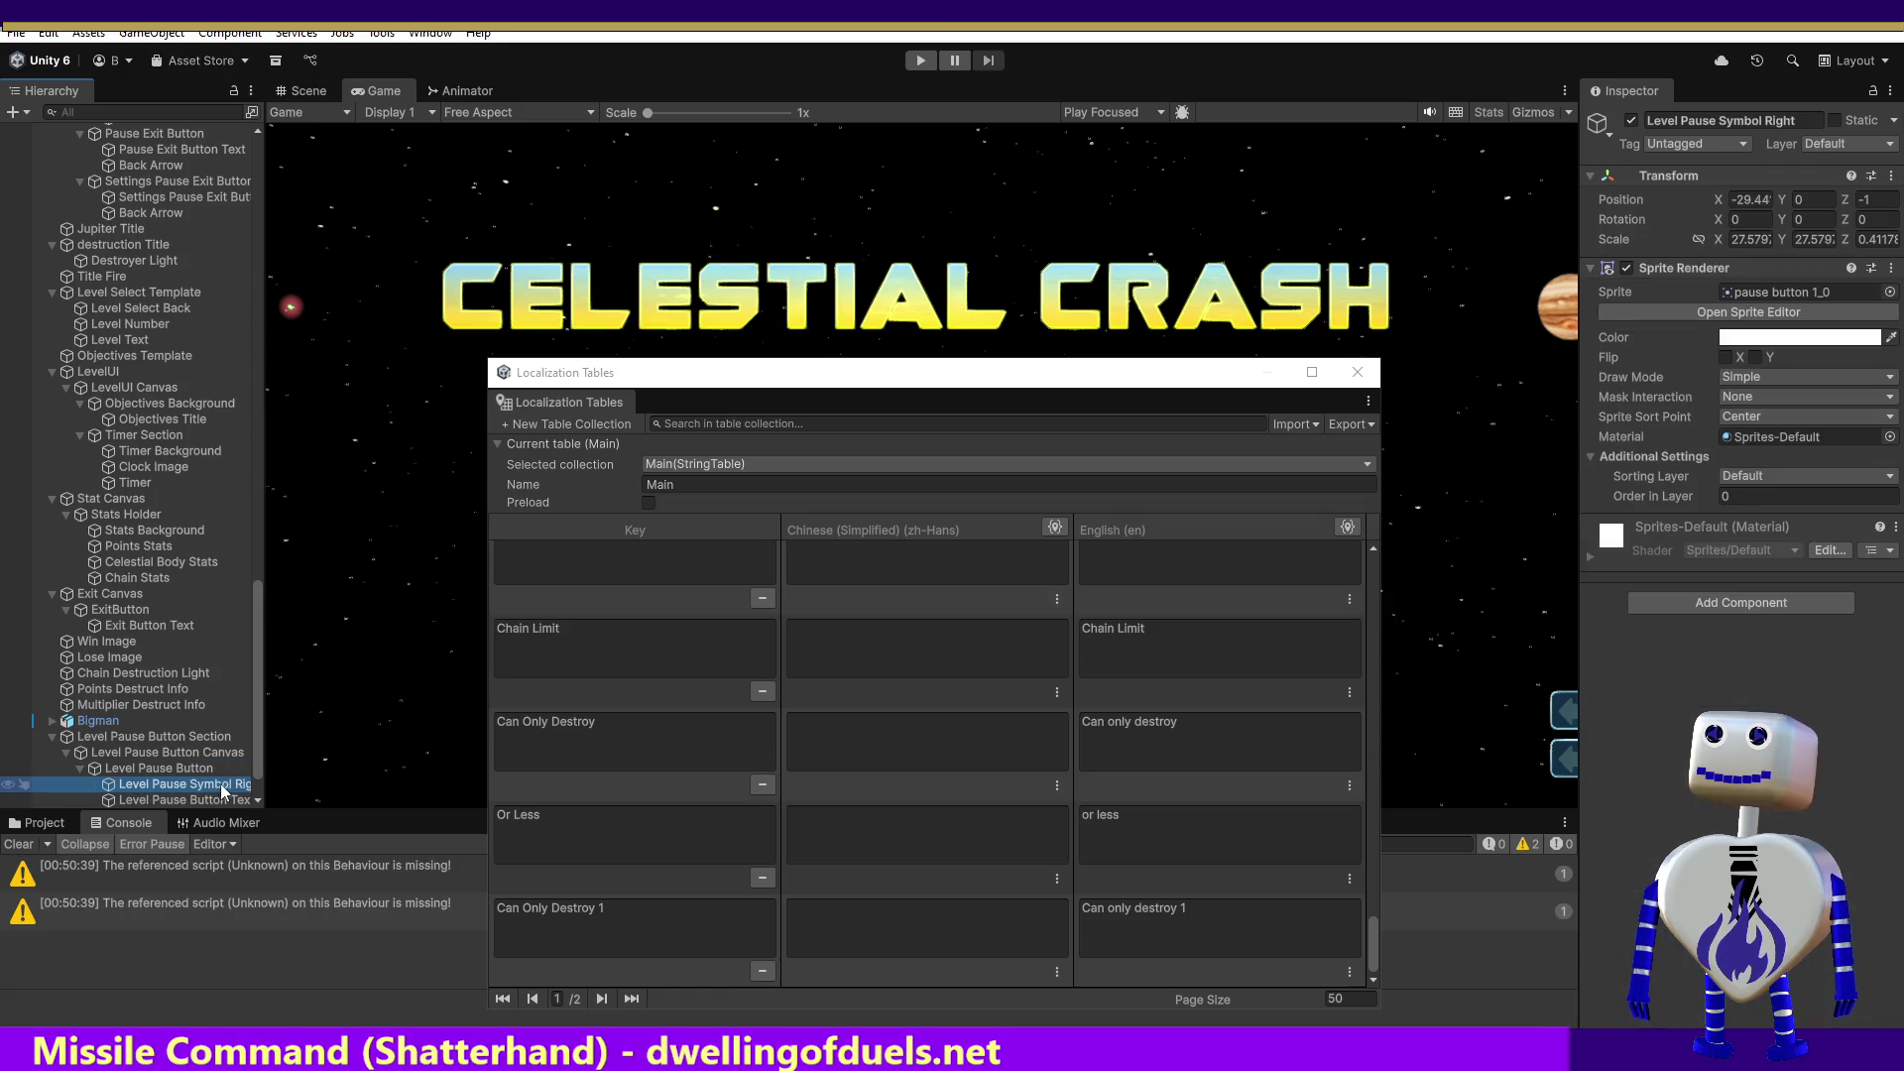
scroll(254, 758, "down", 2)
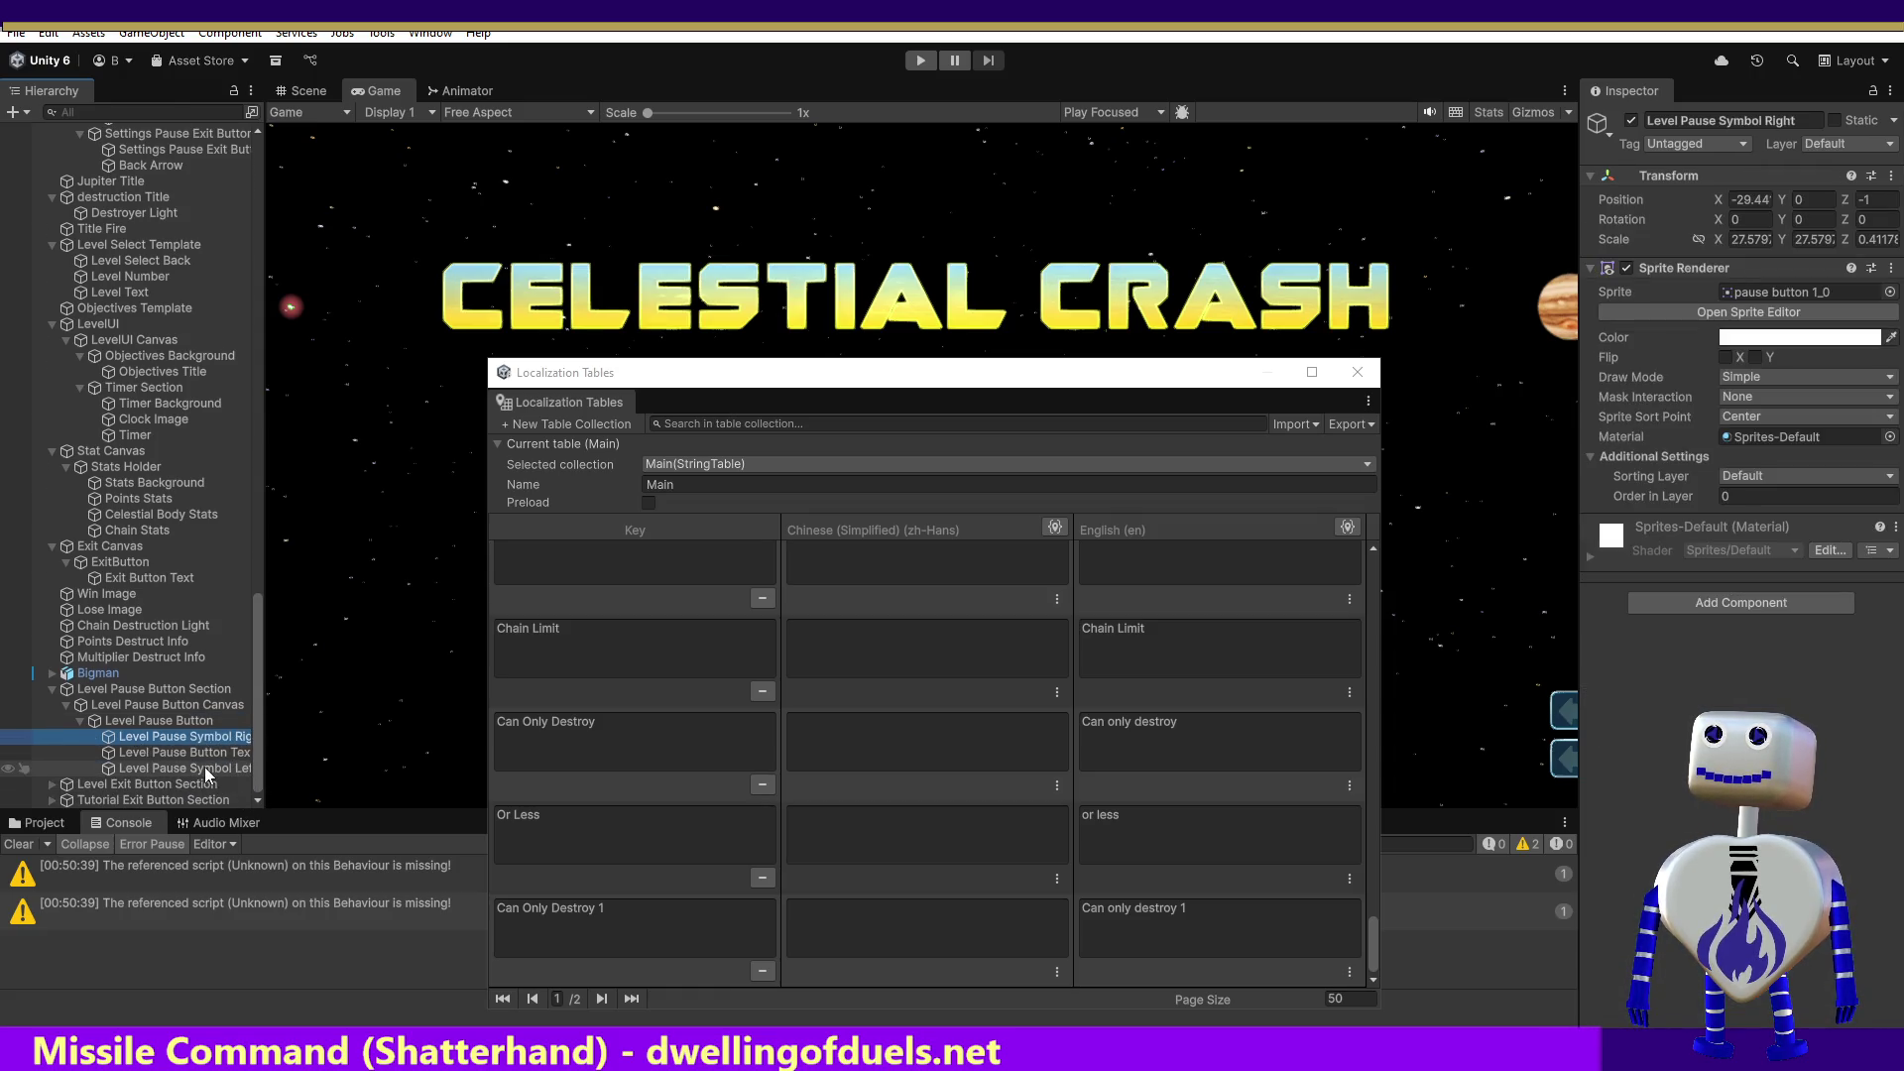
left_click(185, 770)
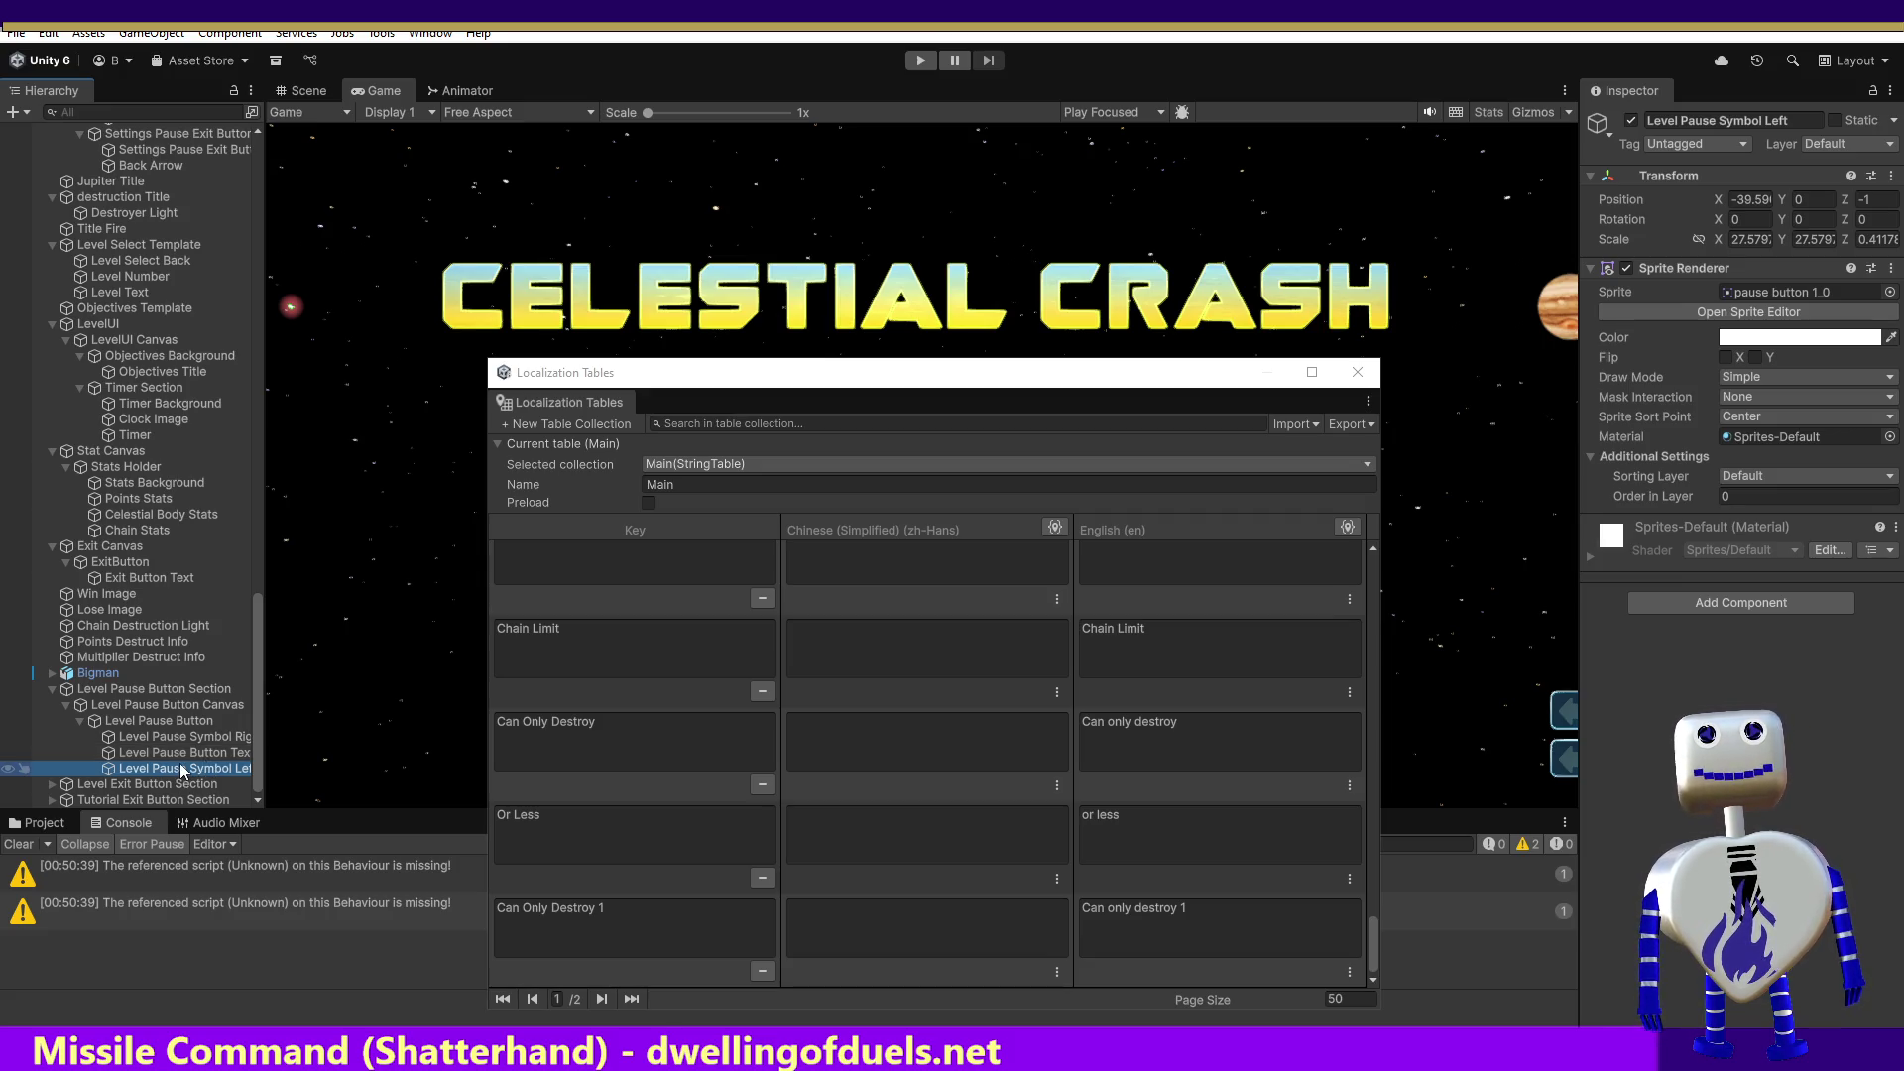
left_click(184, 755)
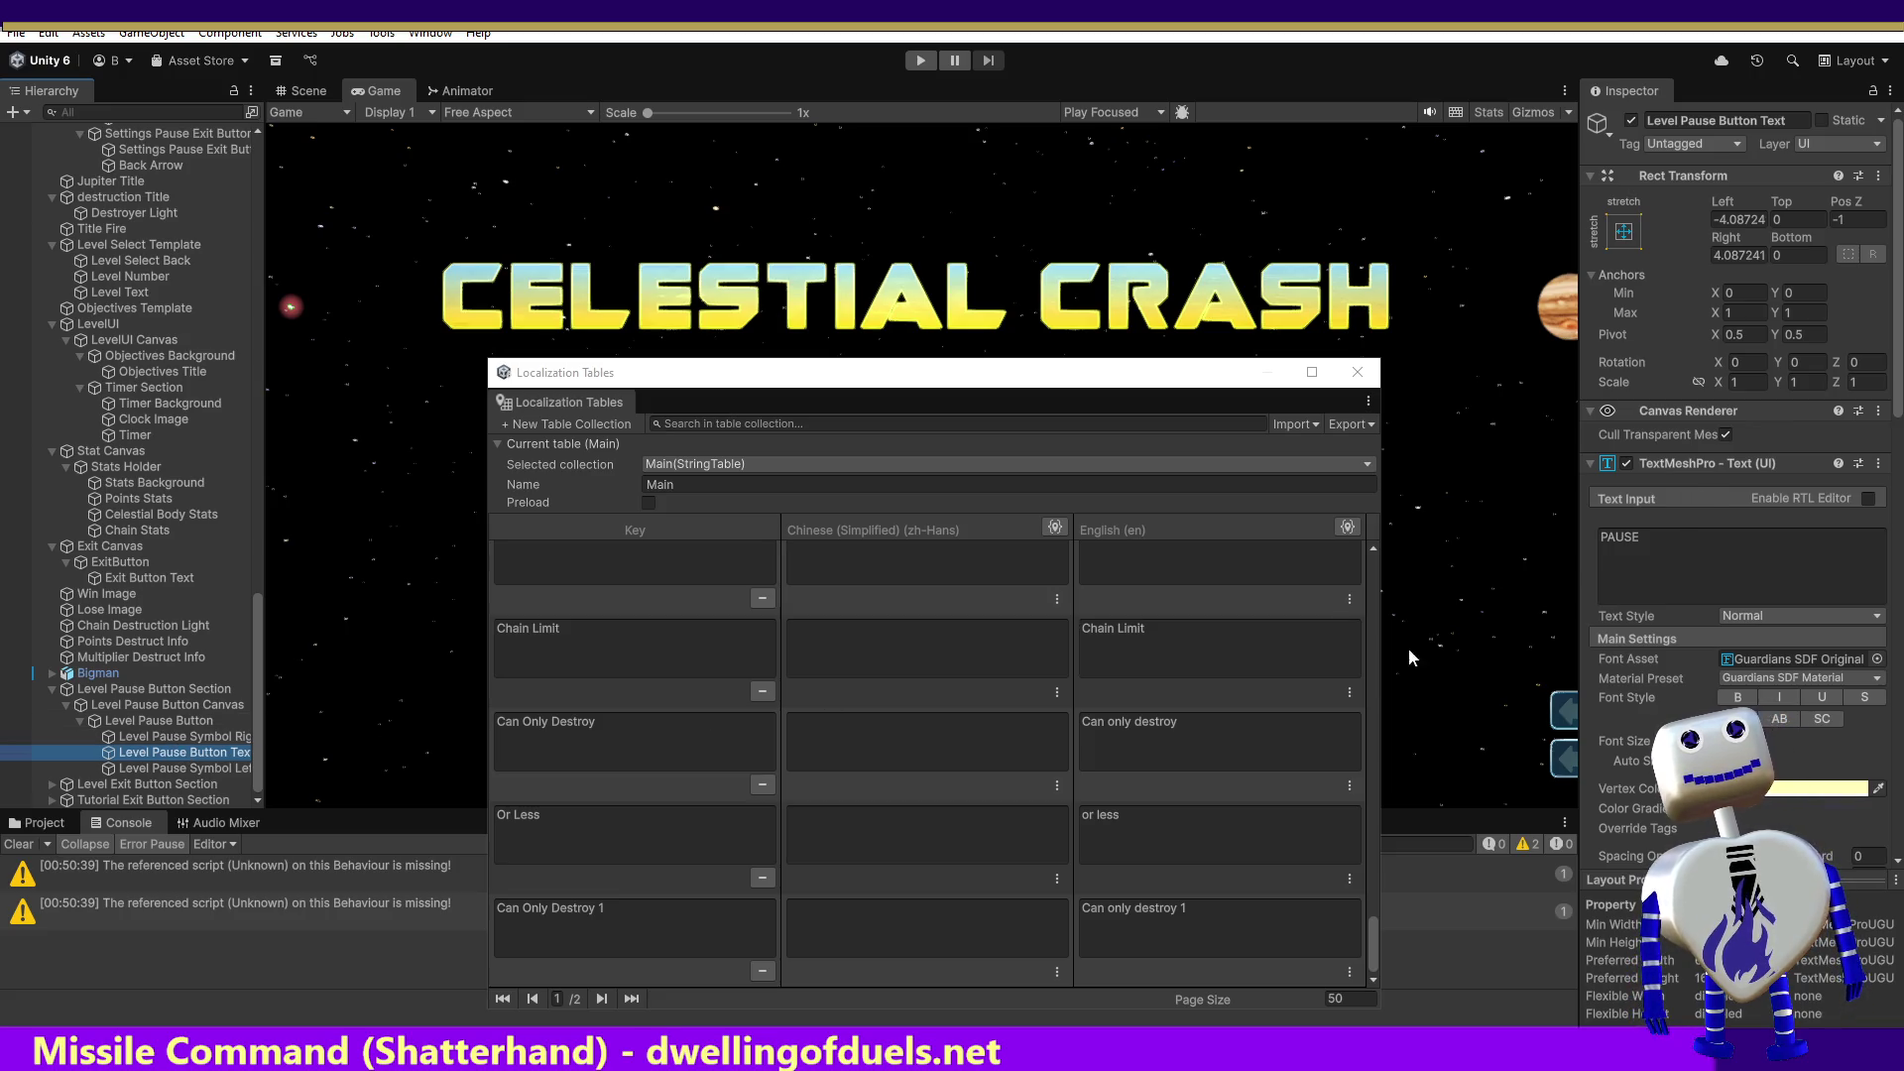
Step: Show page 2/2 of the Main localization table, ending with Credits, Exit and Objectives
left_click(1372, 946)
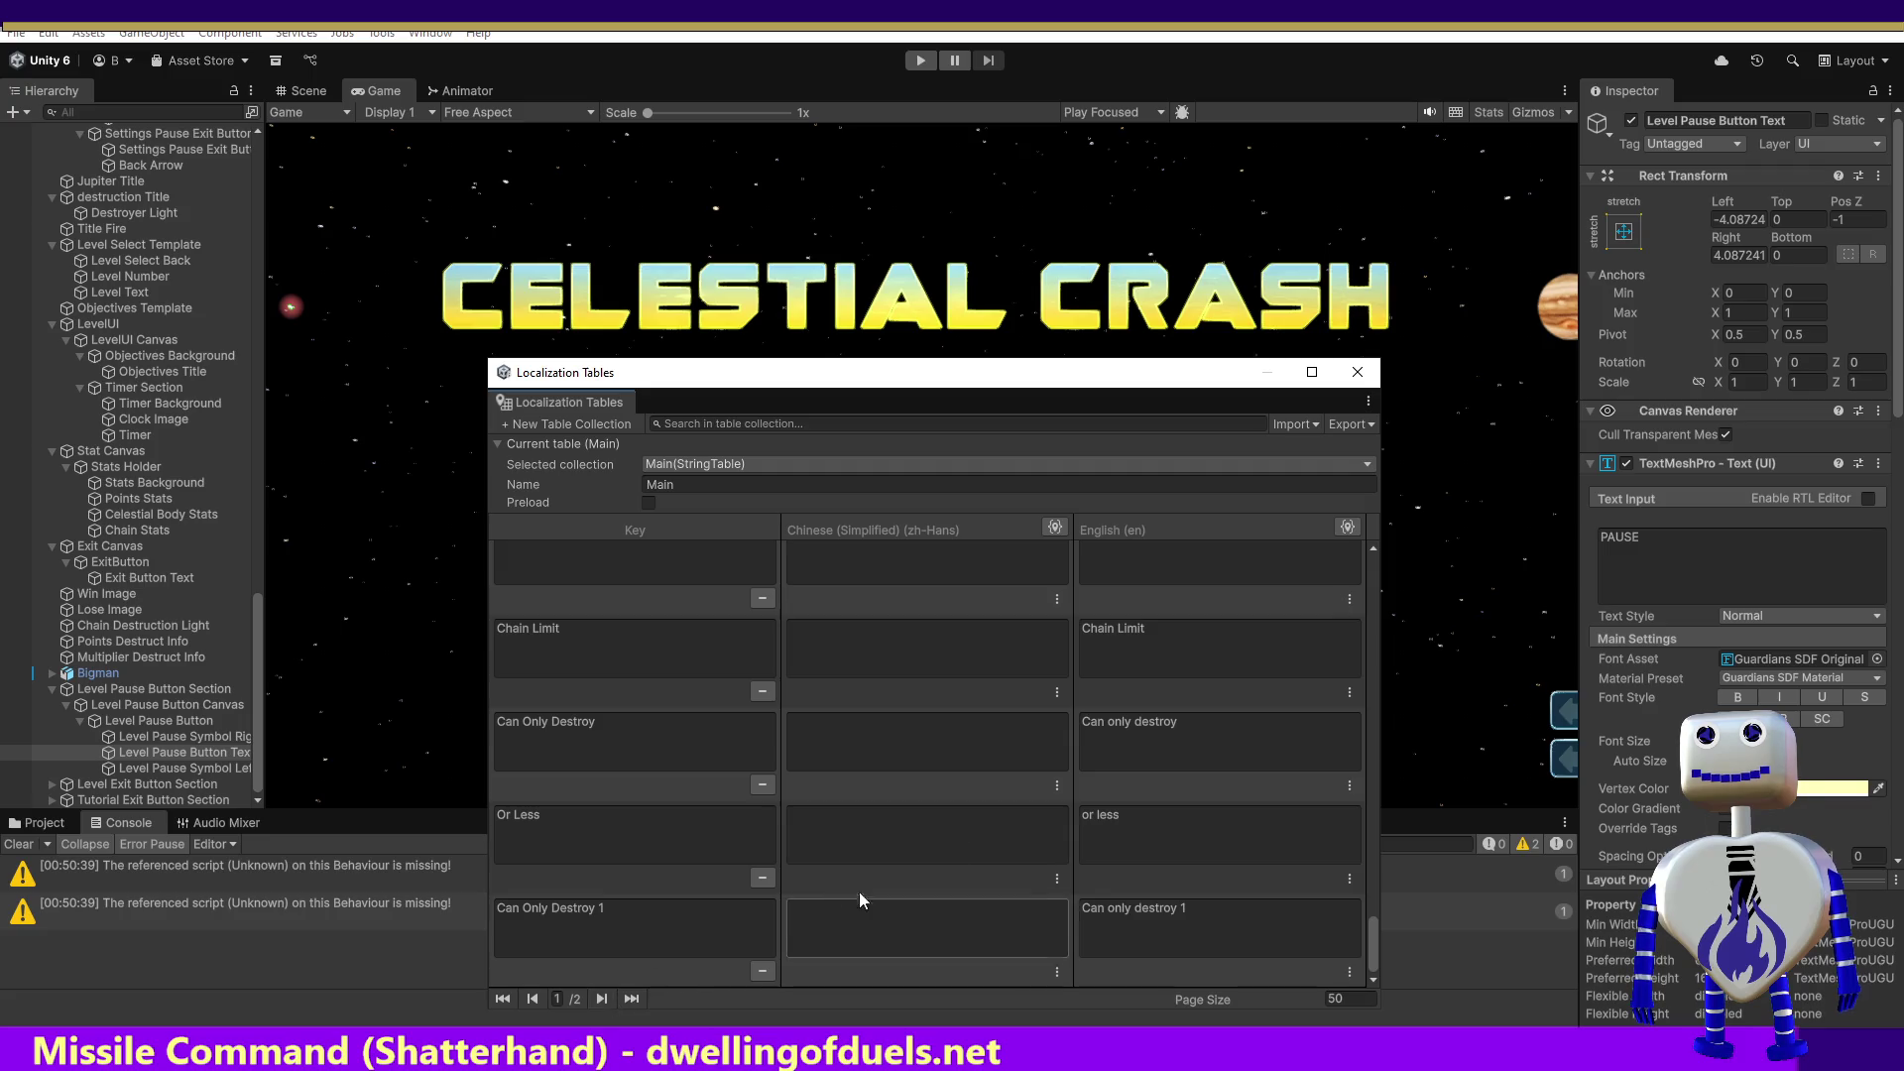
mouse_move(1370, 938)
left_mouse_down()
mouse_move(1359, 532)
mouse_move(1357, 955)
left_mouse_up()
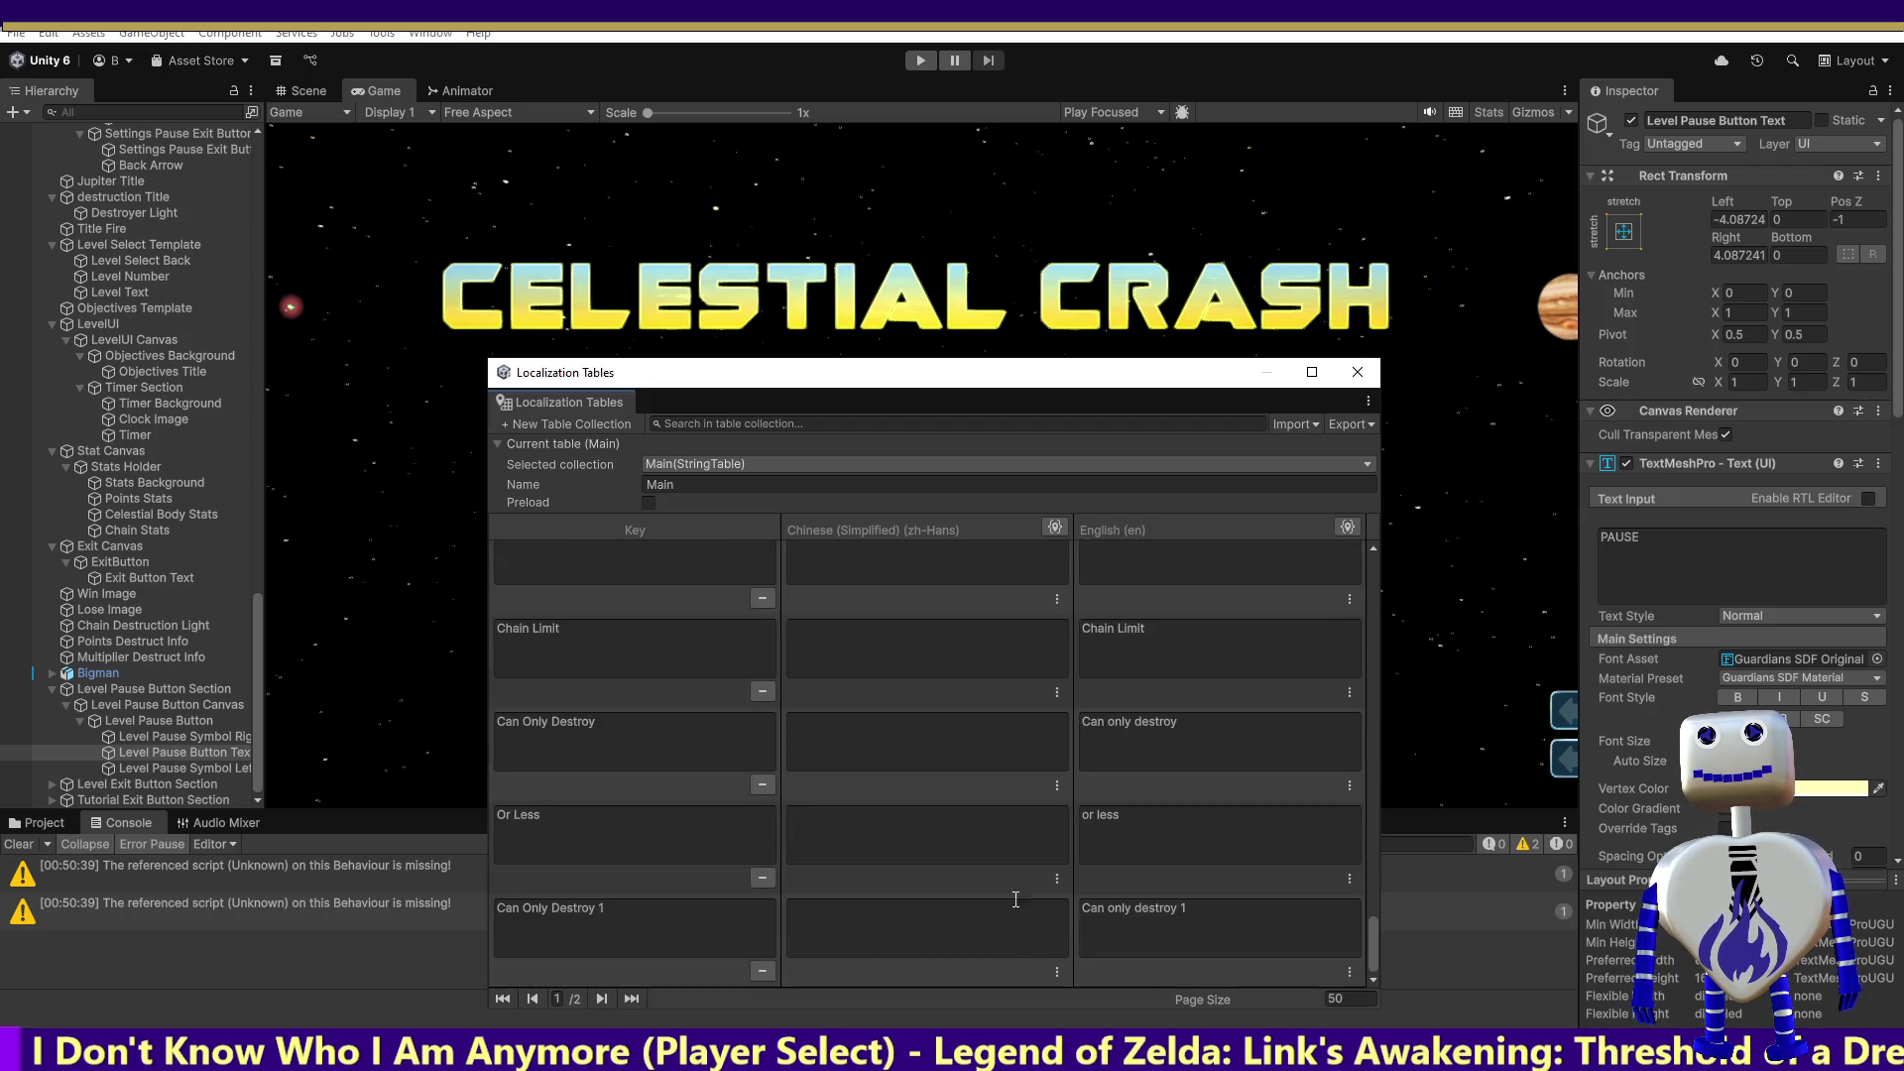
left_click(603, 1000)
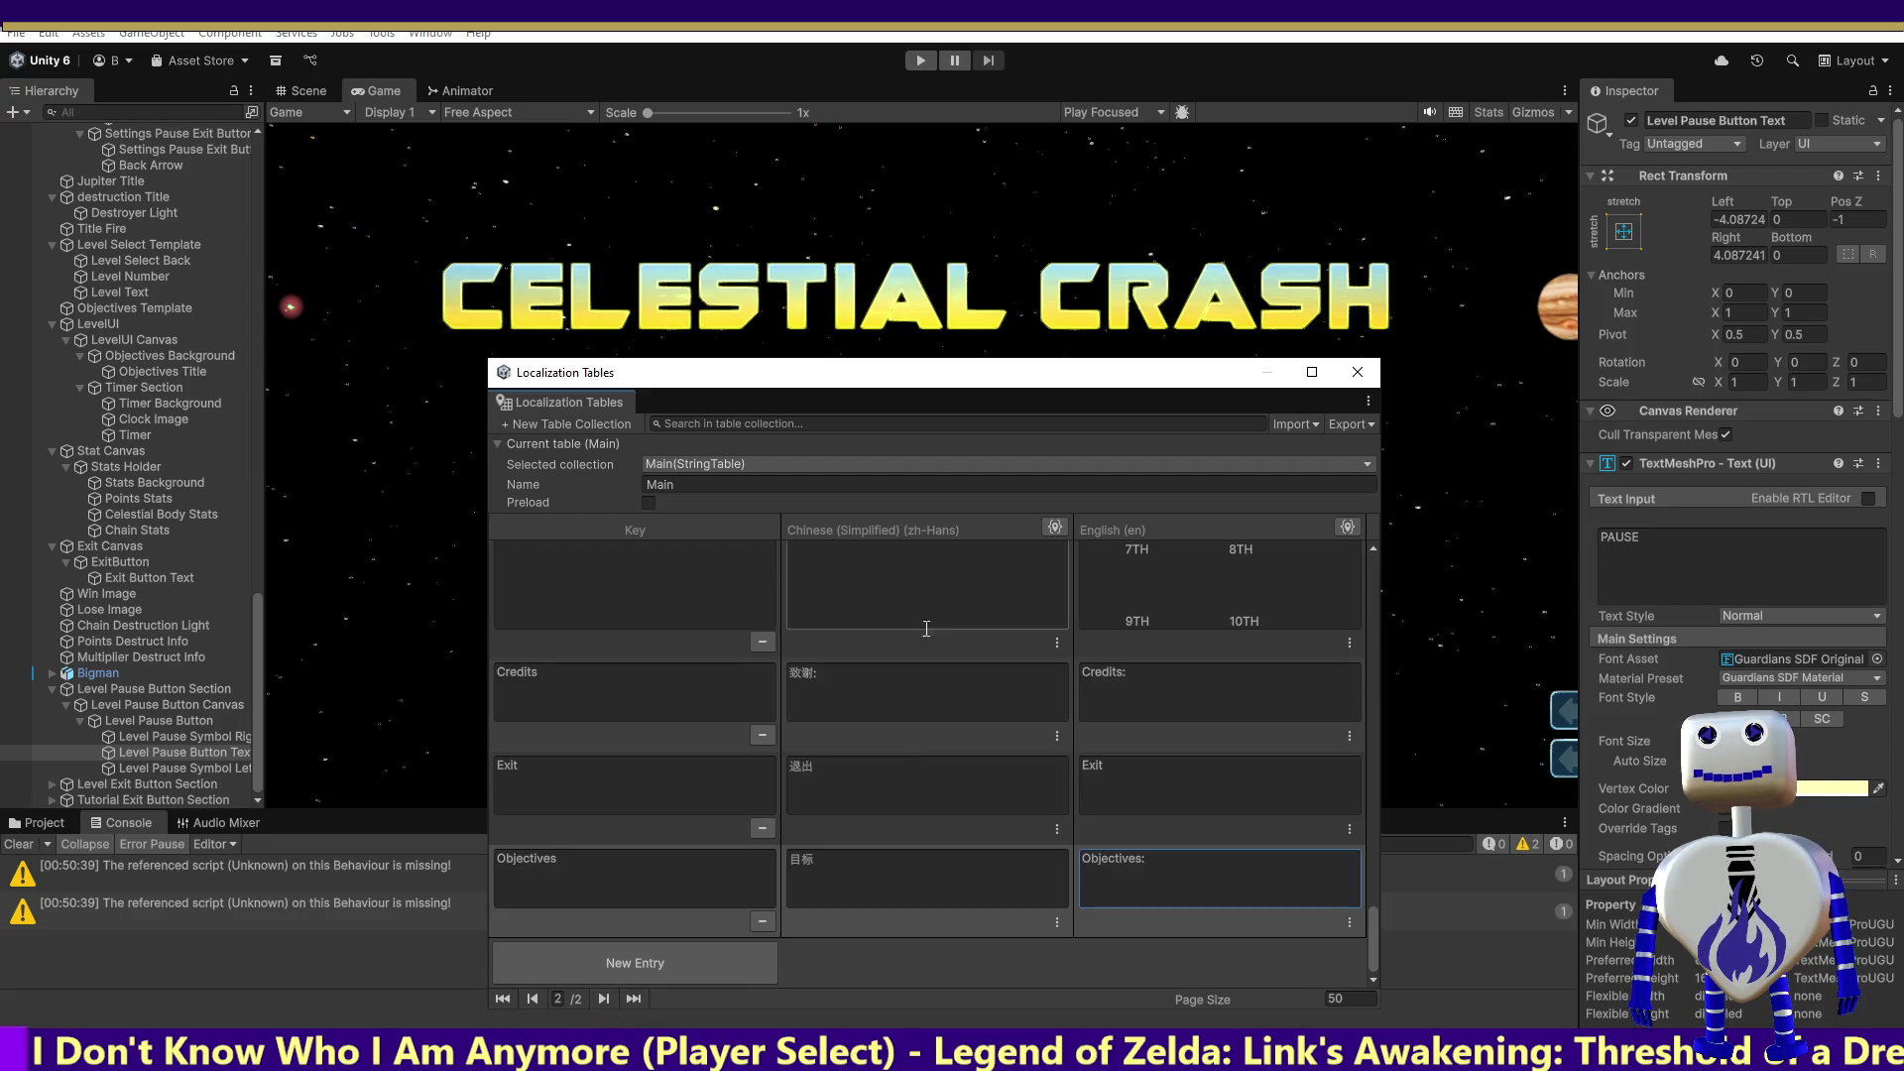
mouse_move(1371, 919)
left_mouse_down()
mouse_move(1369, 555)
mouse_move(1377, 772)
mouse_move(1384, 718)
left_mouse_up()
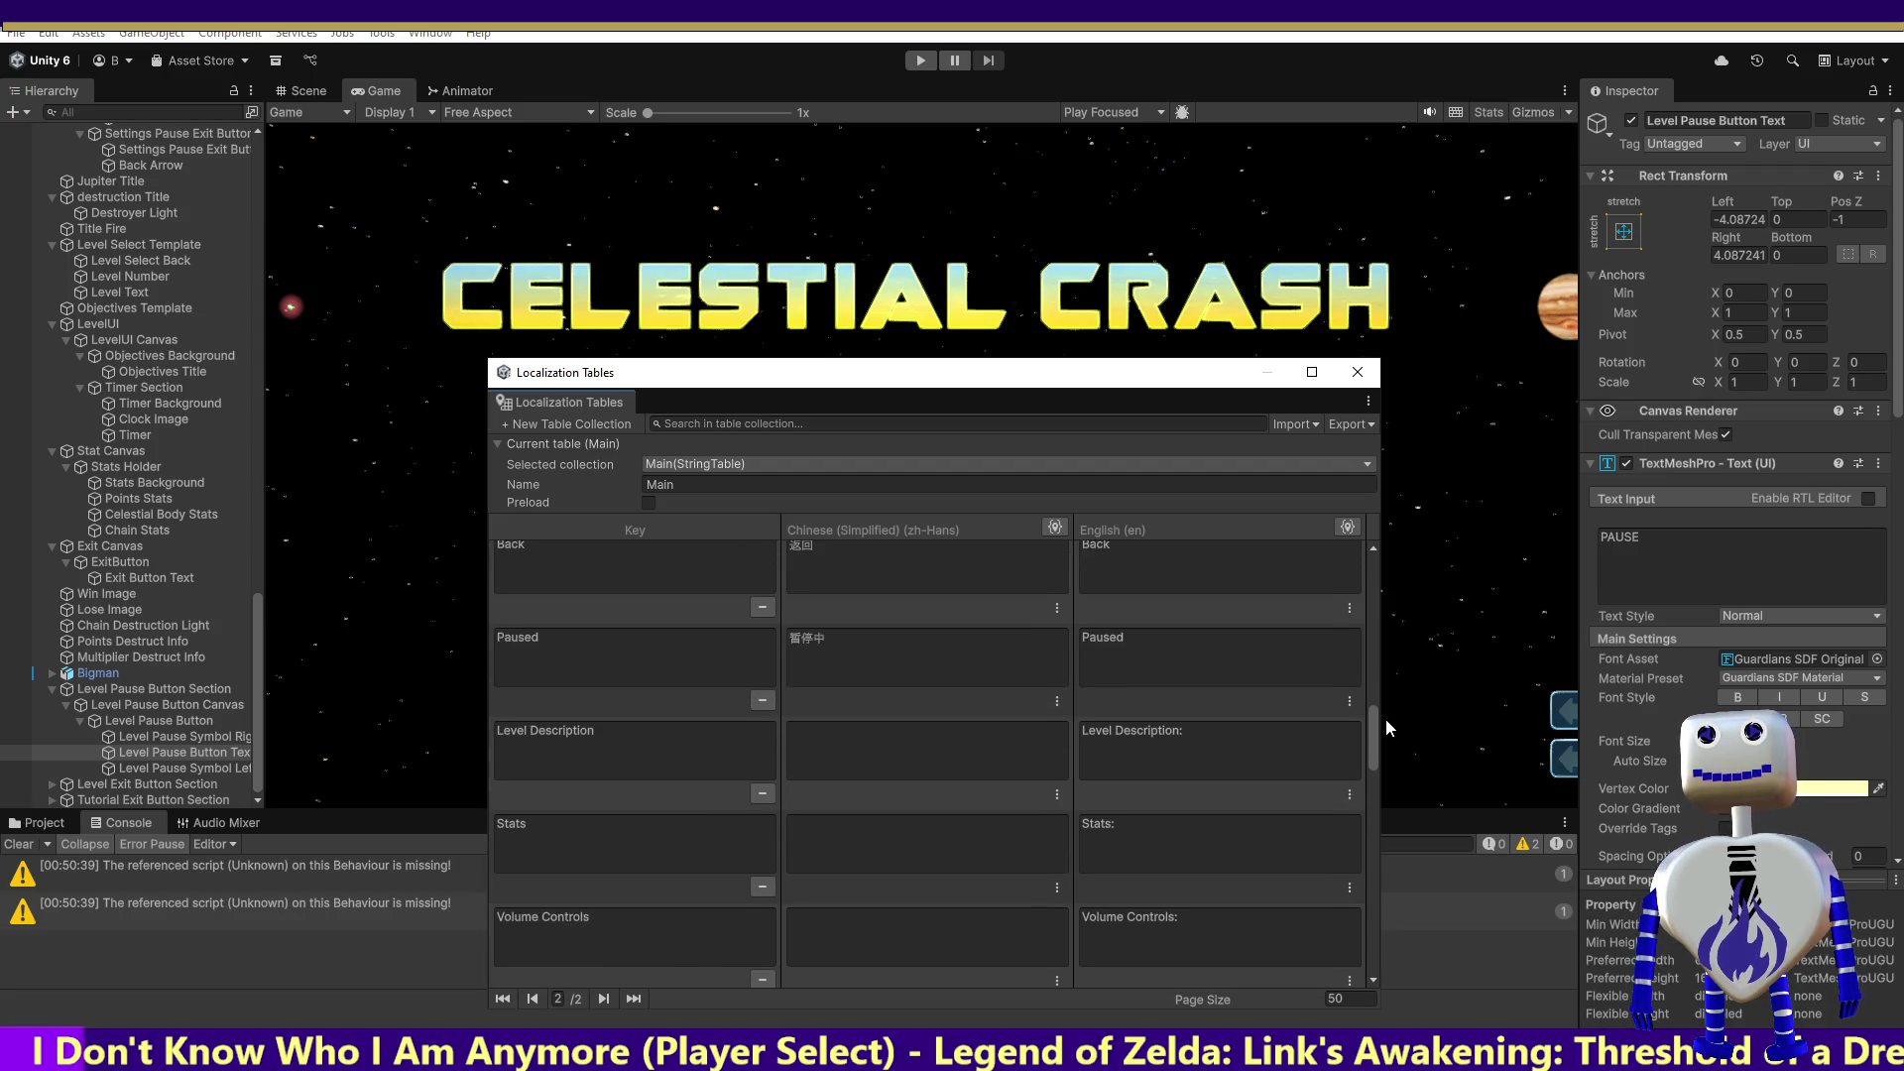
left_click_drag(1385, 718, 1402, 934)
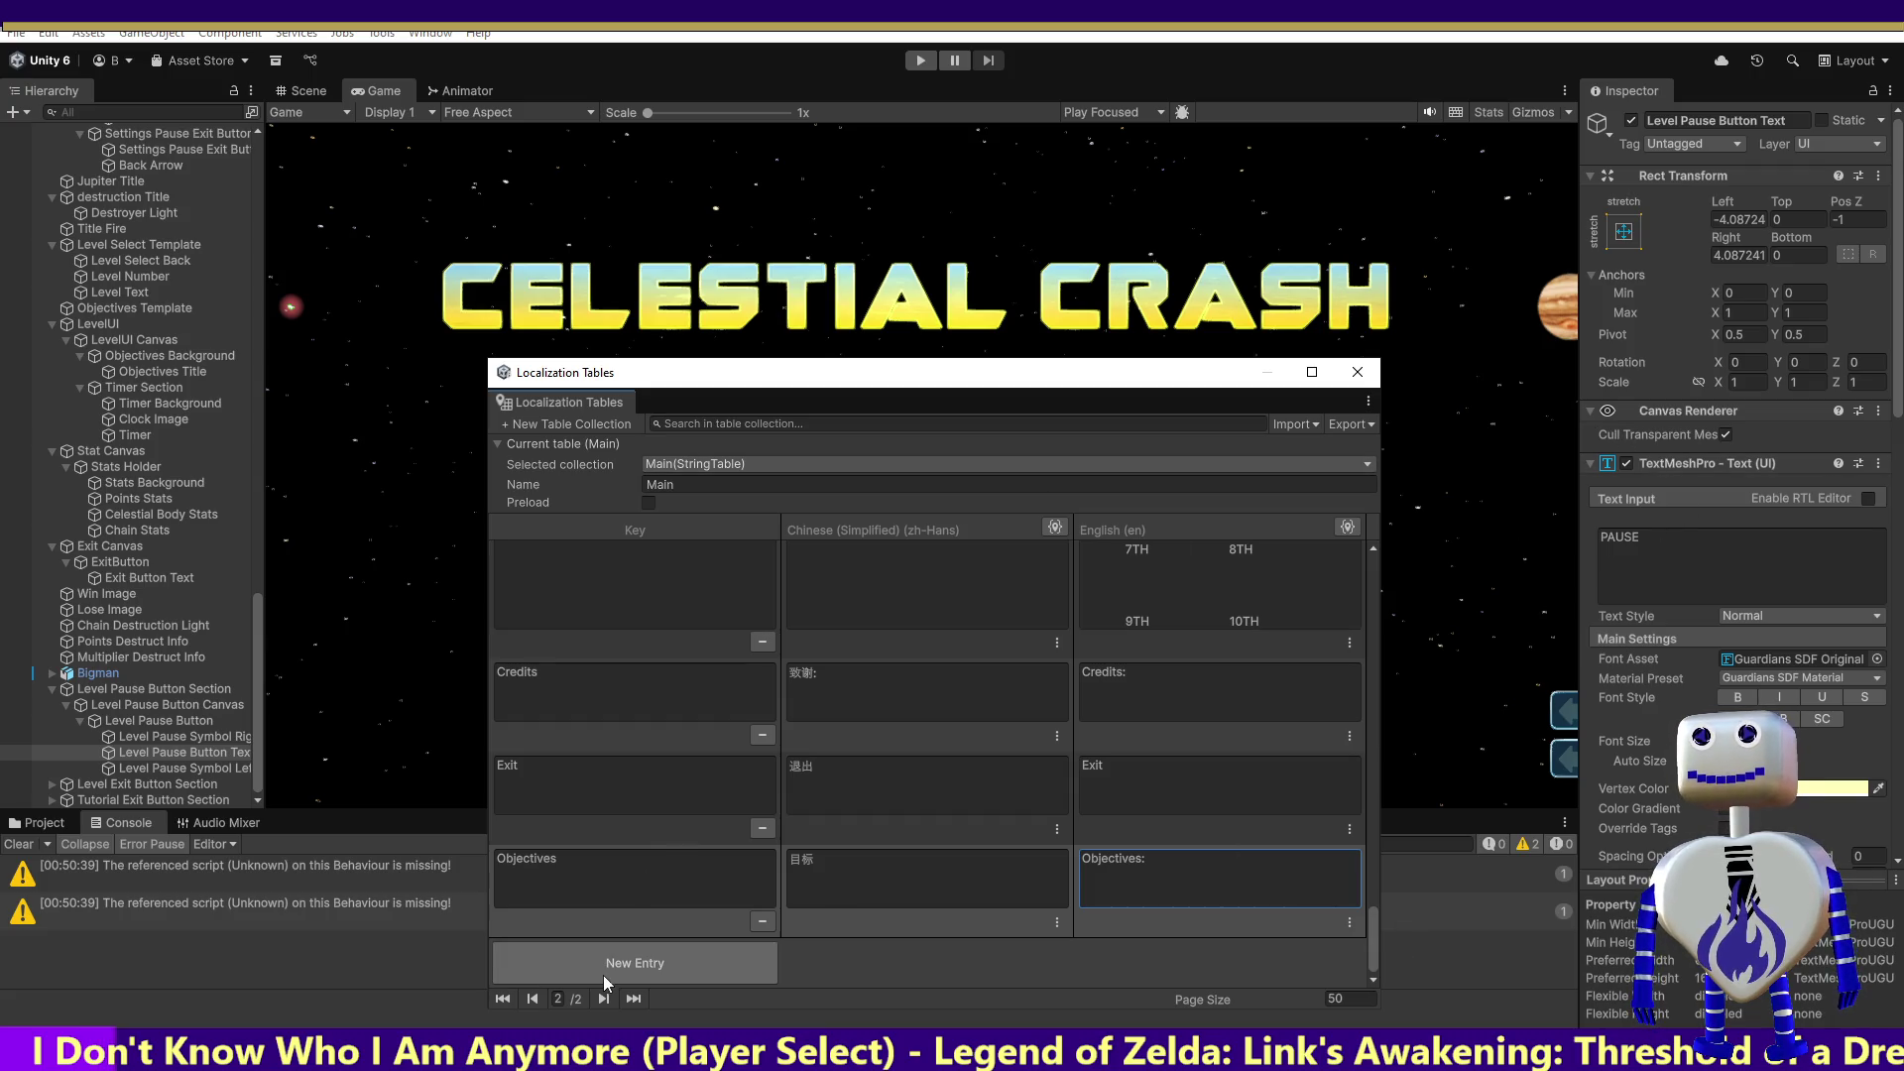
Step: Create a new Main table entry keyed PAUSE, copied from the pause button's text
left_click(619, 948)
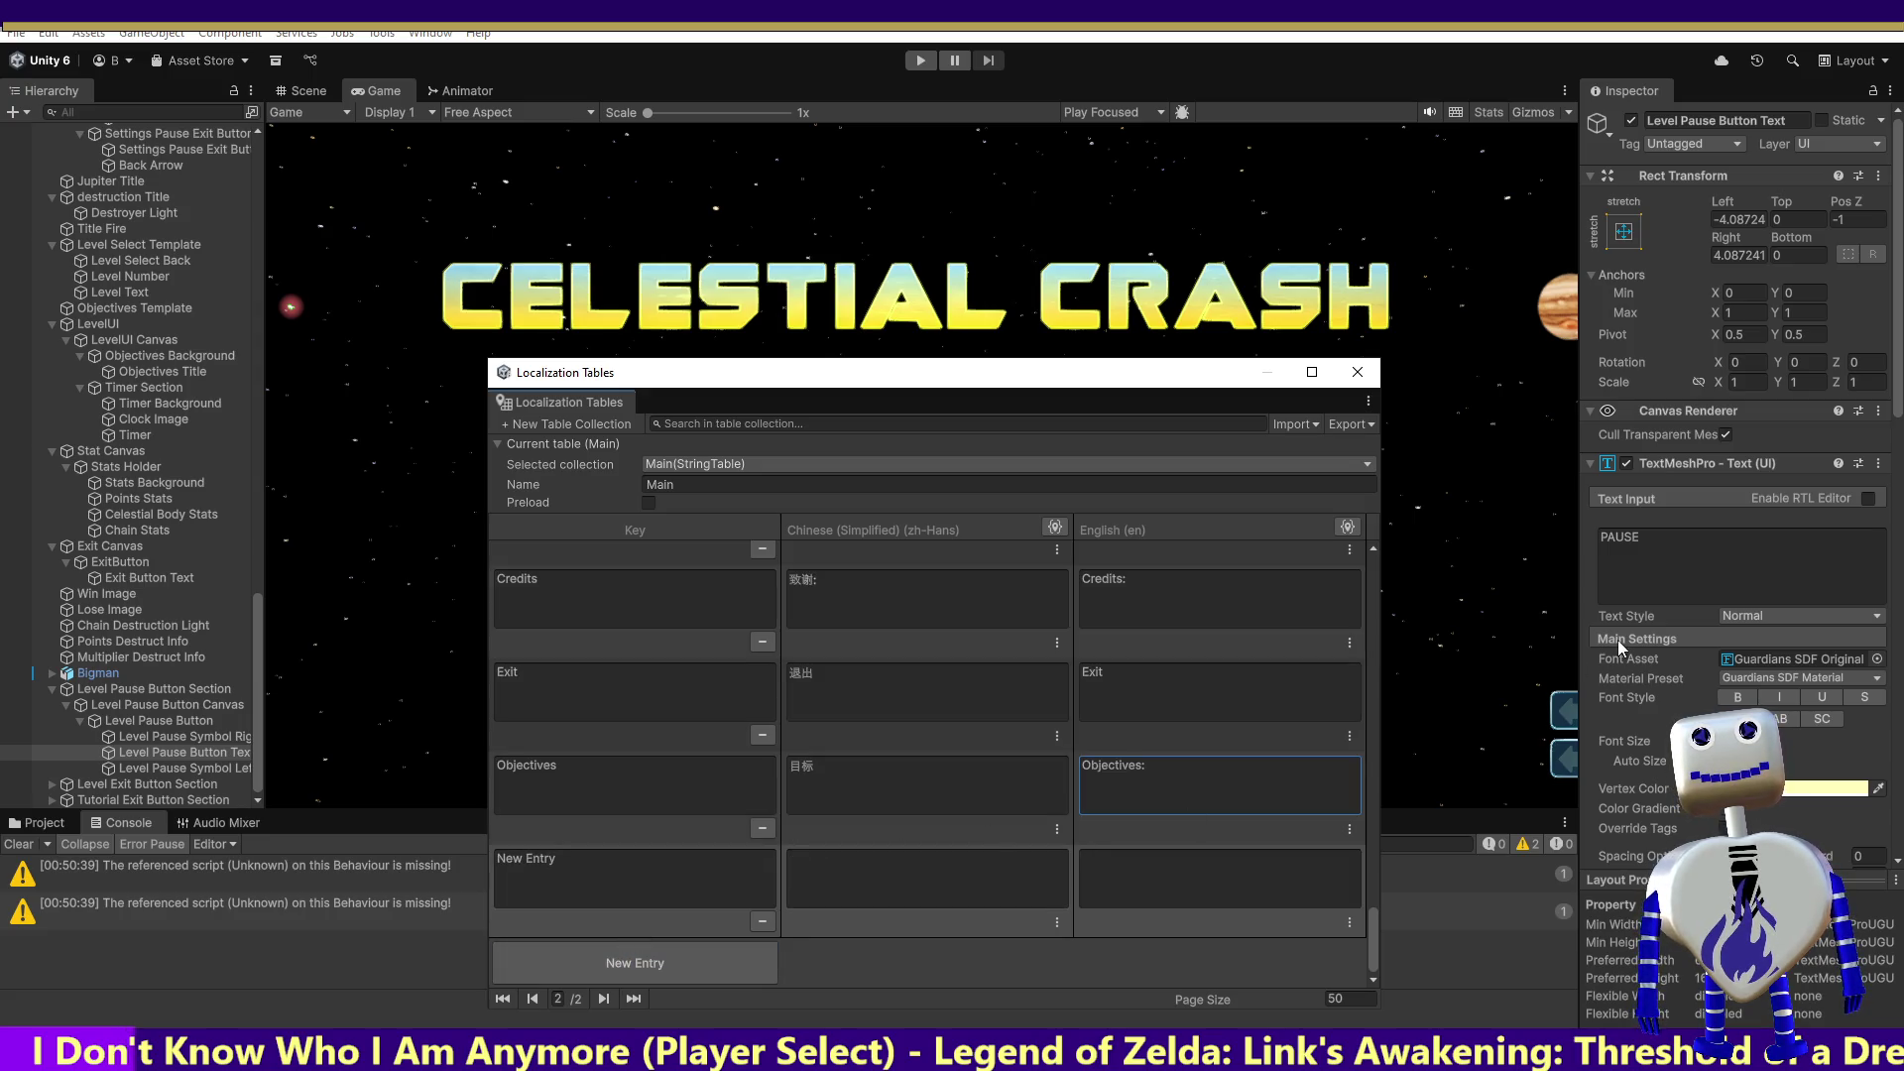
double_click(1612, 538)
key("ctrl+c")
left_click(526, 858)
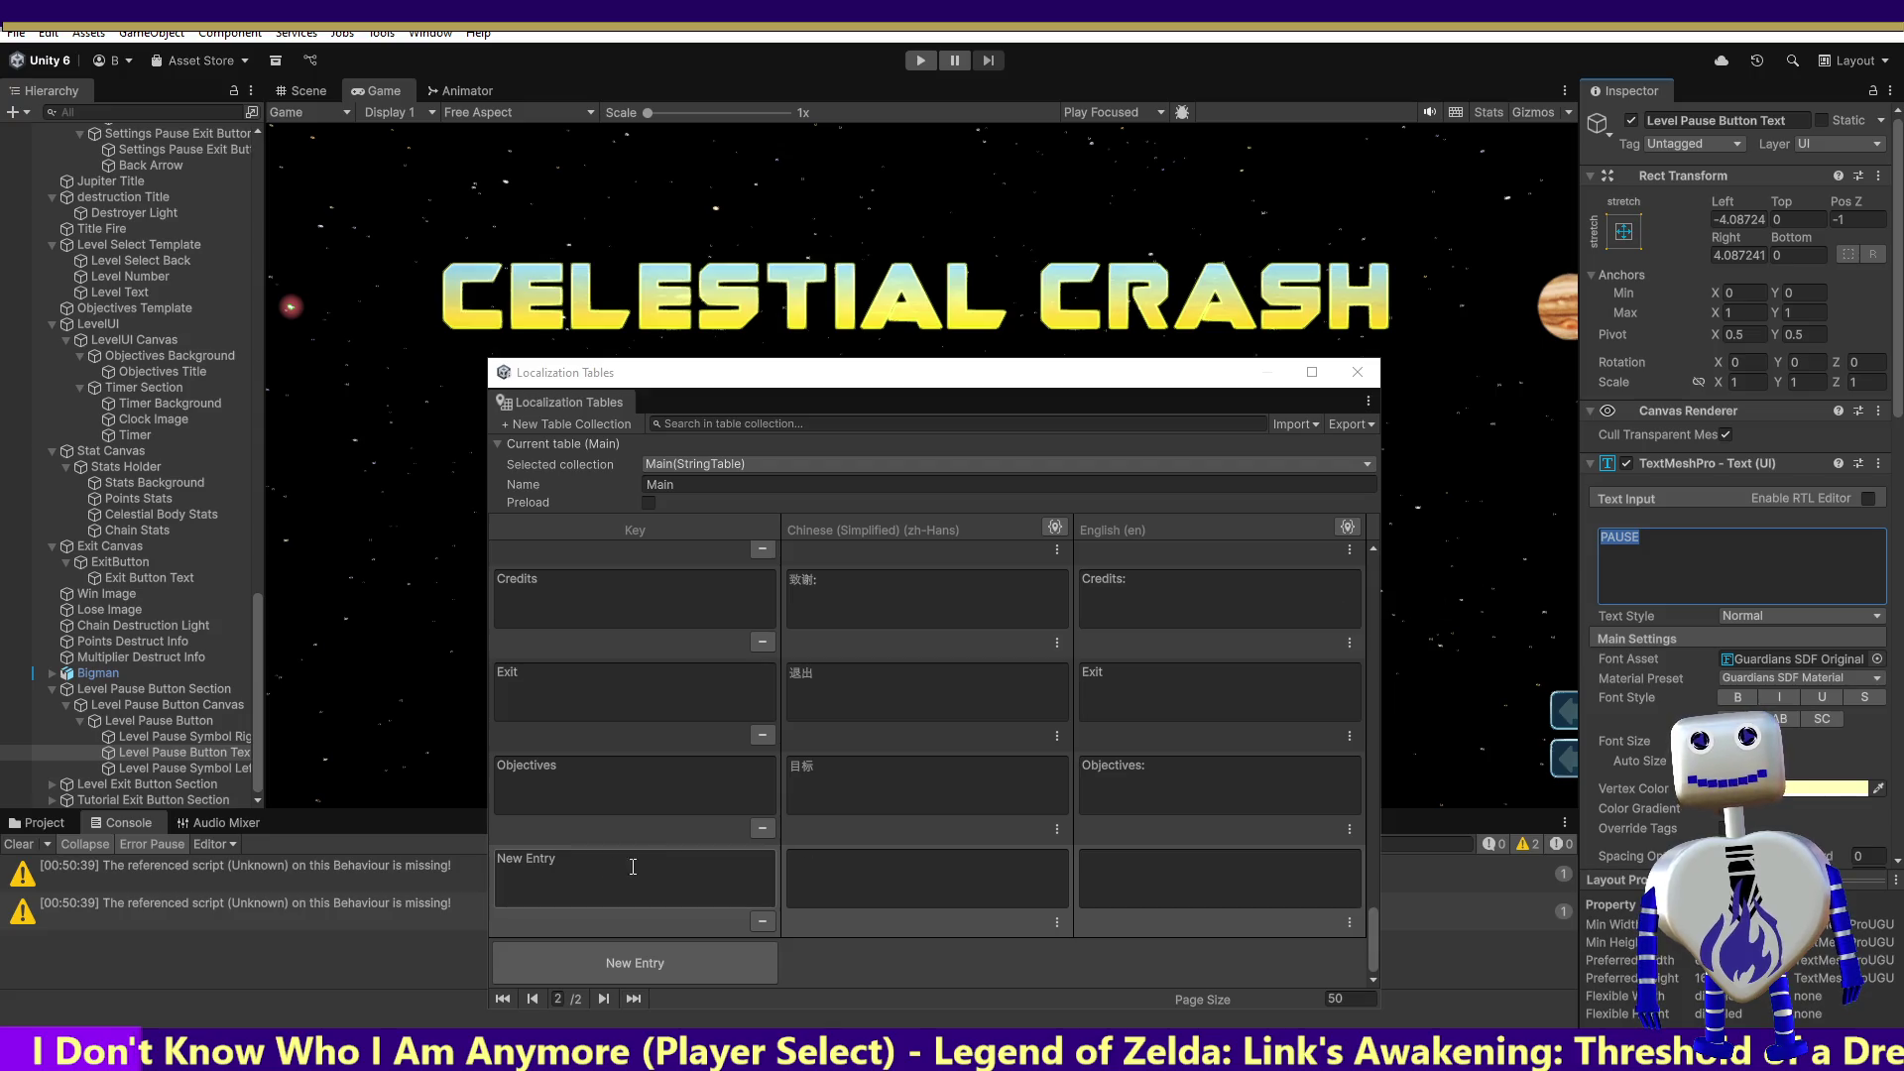
key("ctrl+a")
key("ctrl+v")
left_click(877, 877)
left_click(1143, 876)
Step: Find PAUSE in the PolyglotGamedev sheet and copy 暂停 from T529 into PAUSE's Chinese value
key("alt+Tab")
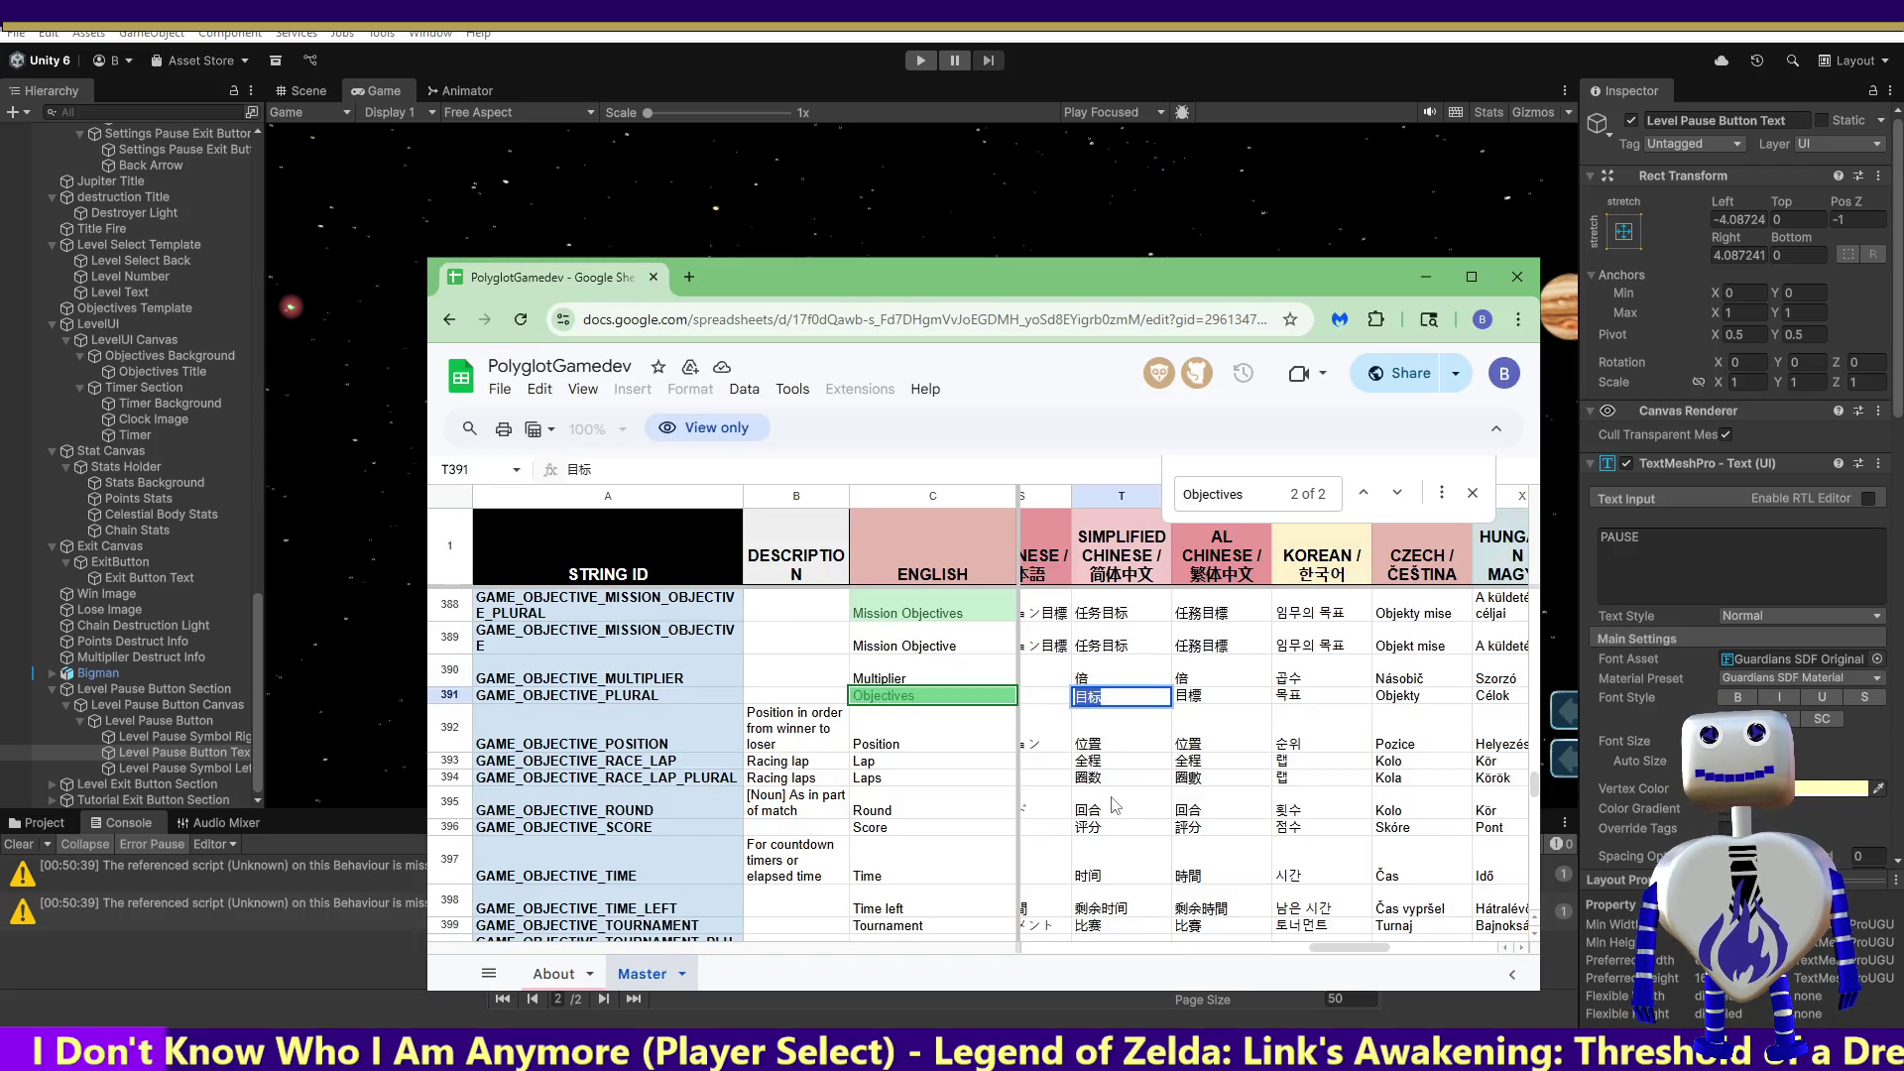
key("ctrl+f")
type("PAUSE")
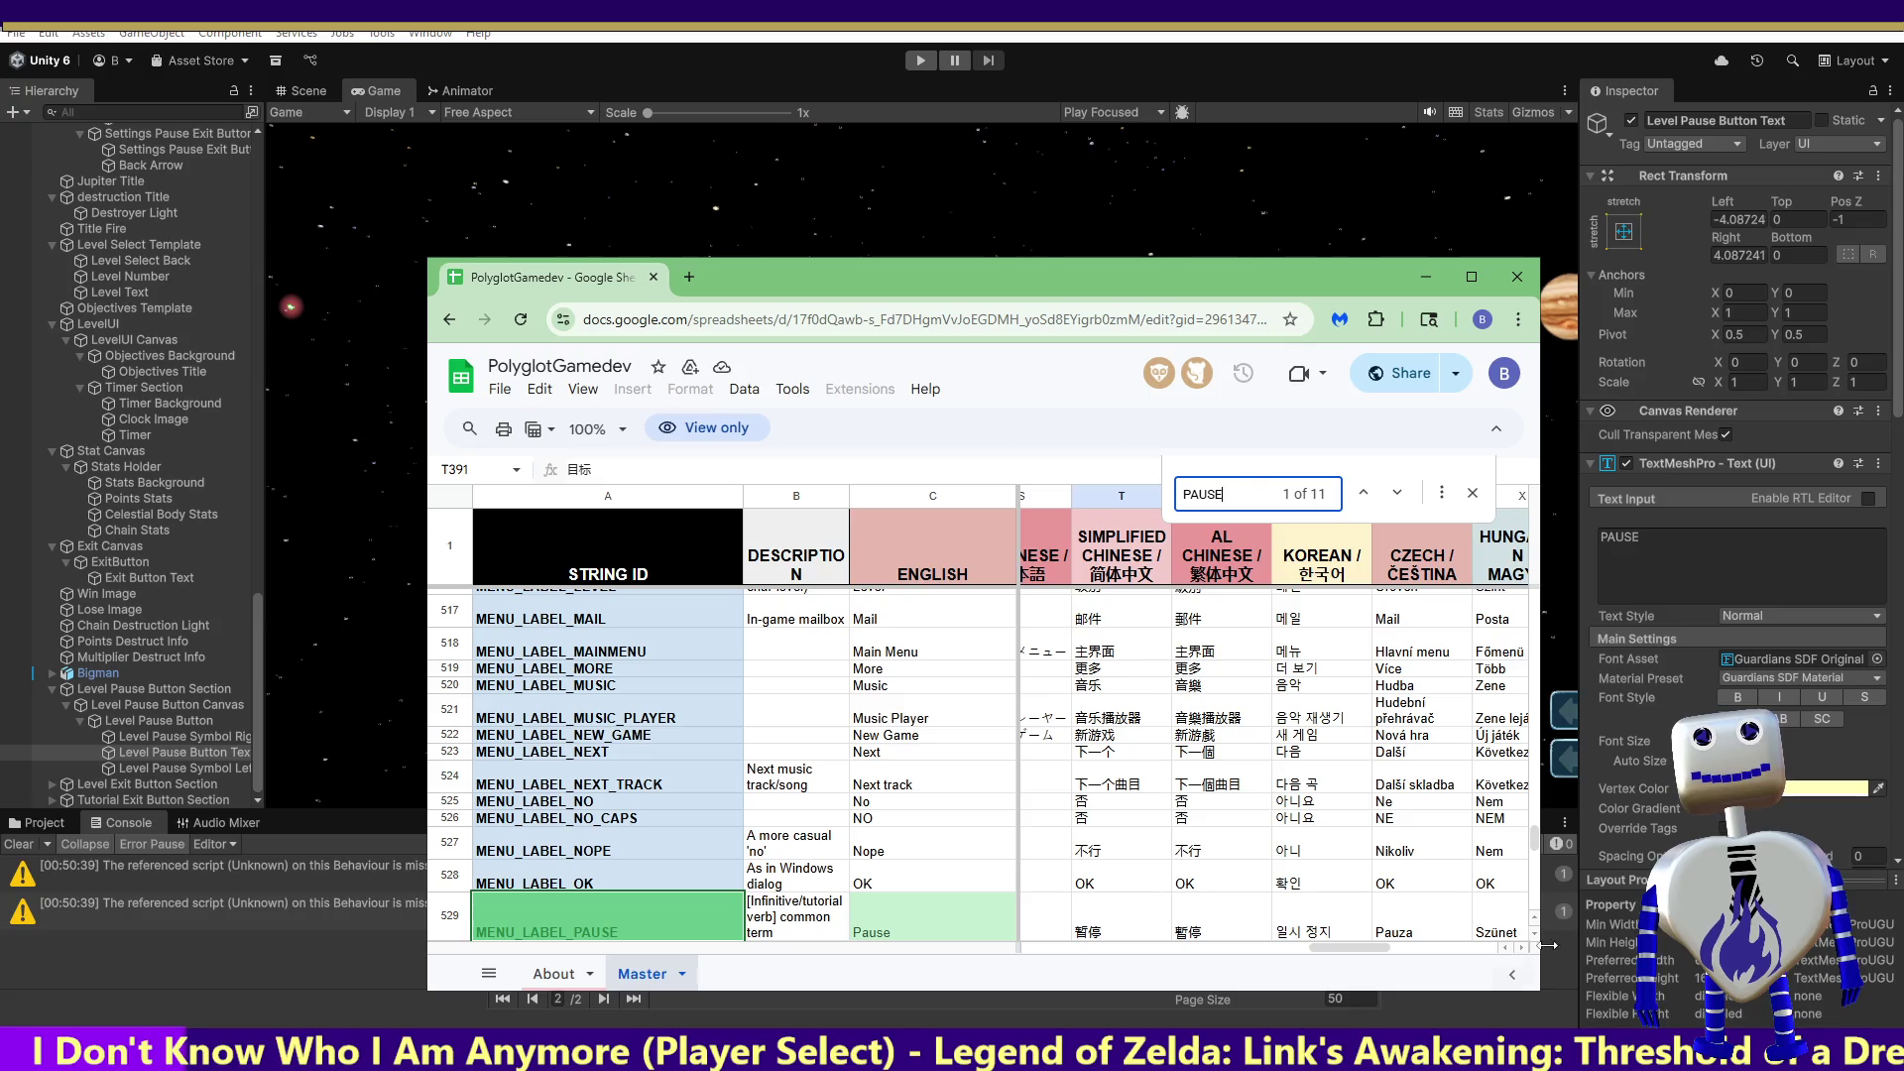
scroll(1534, 940, "down", 2)
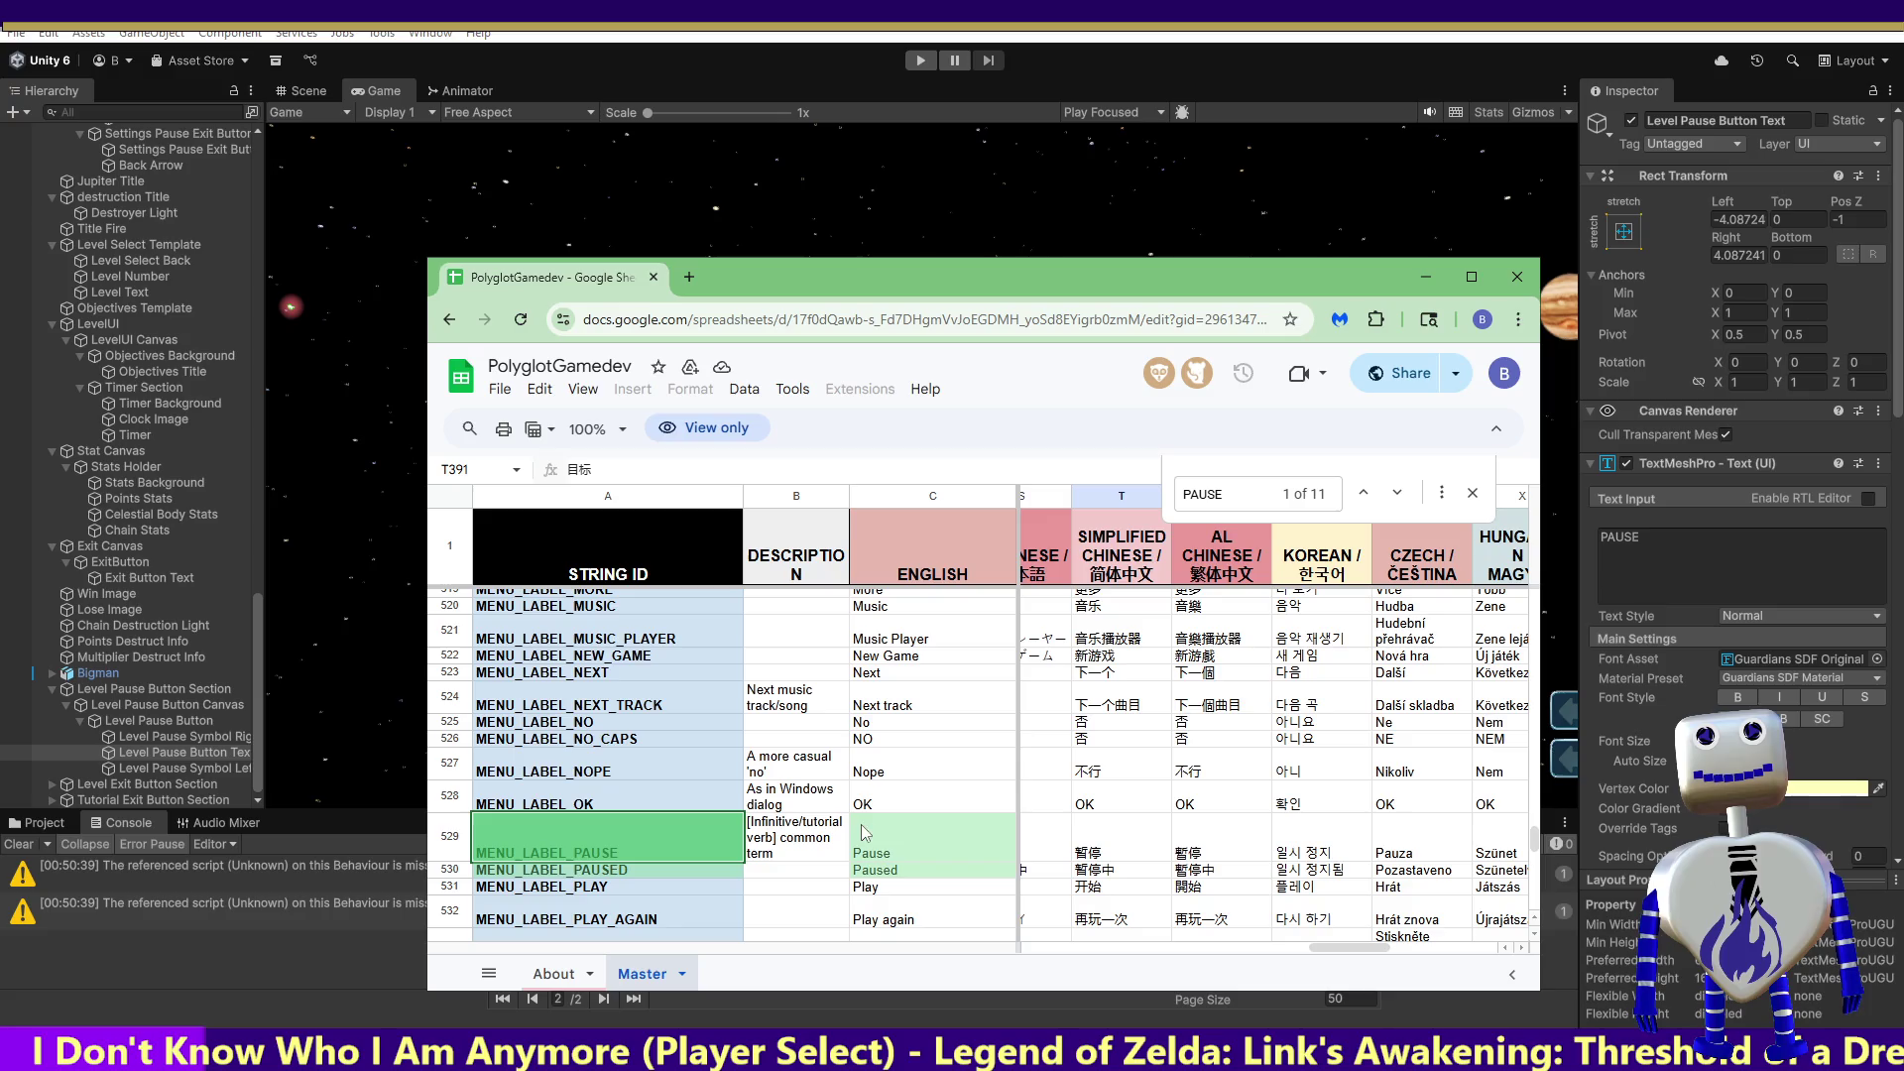
left_click(1106, 855)
double_click(1107, 854)
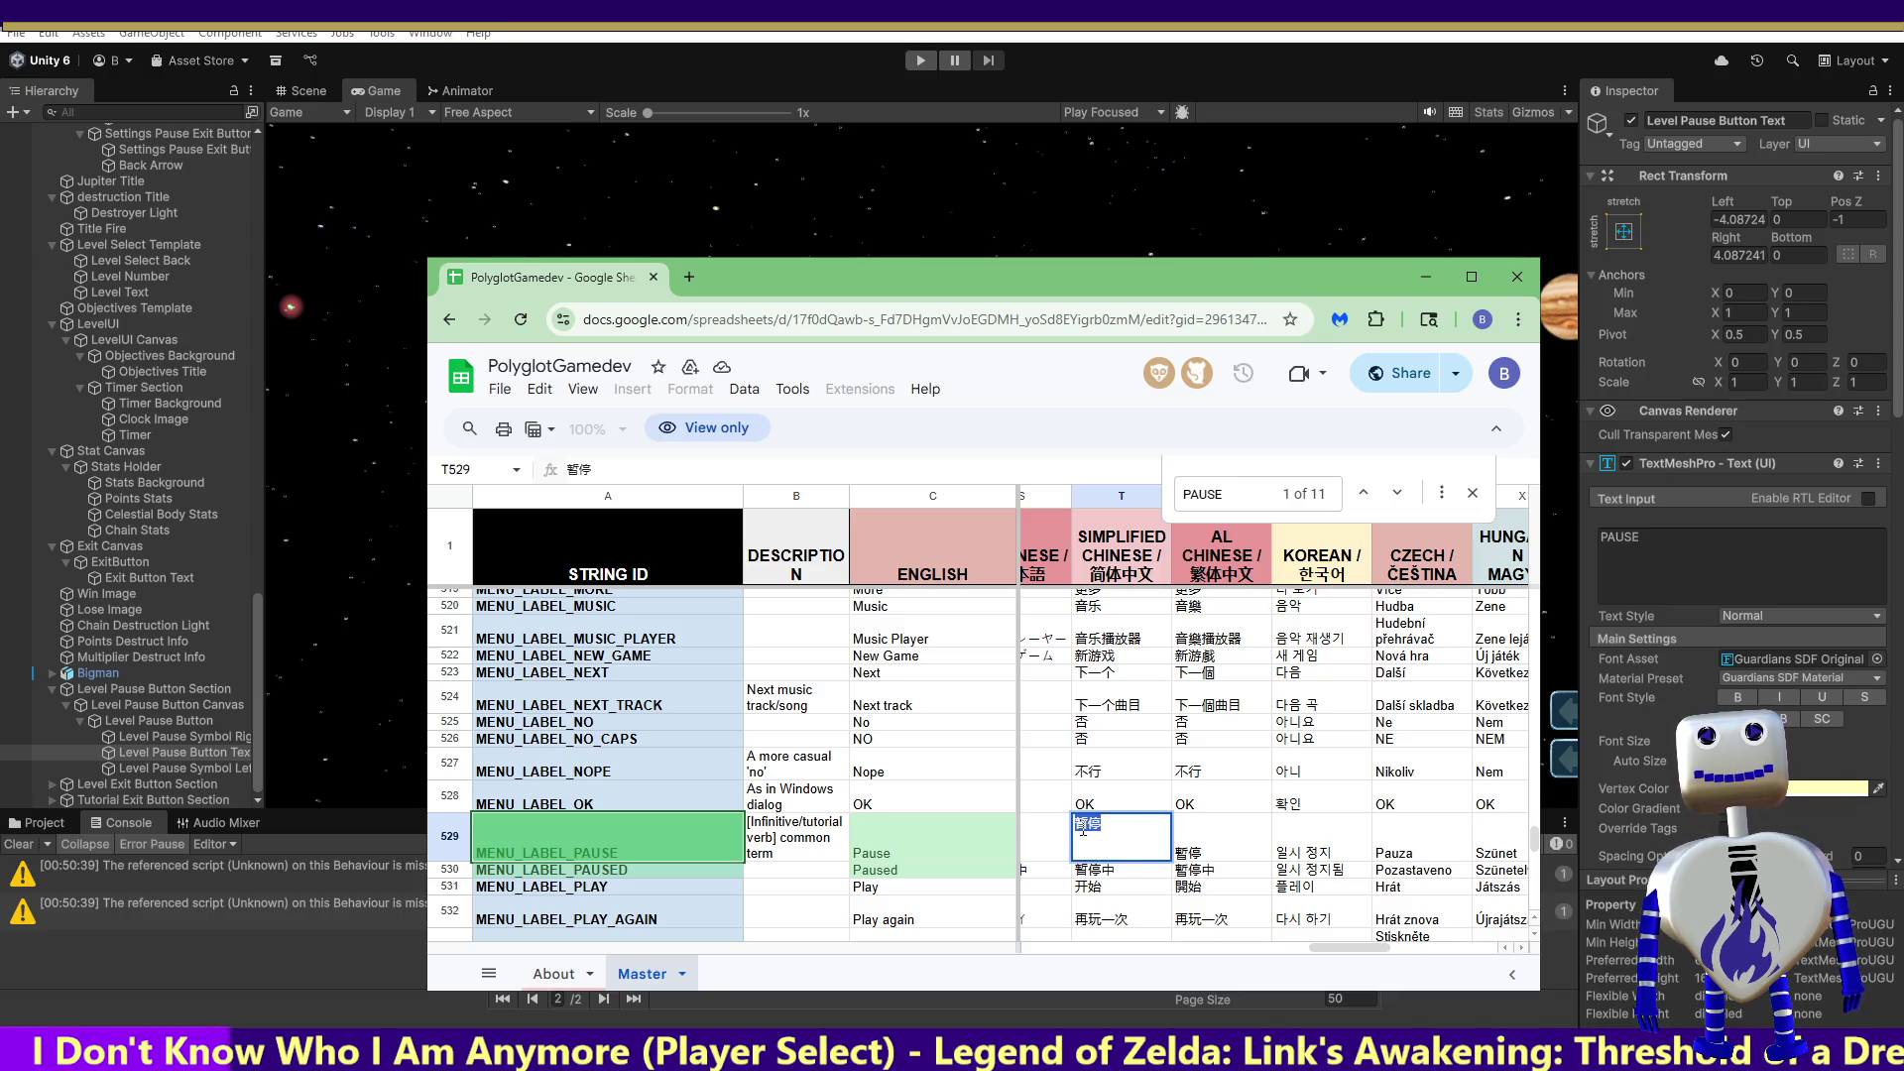
key("alt+Tab")
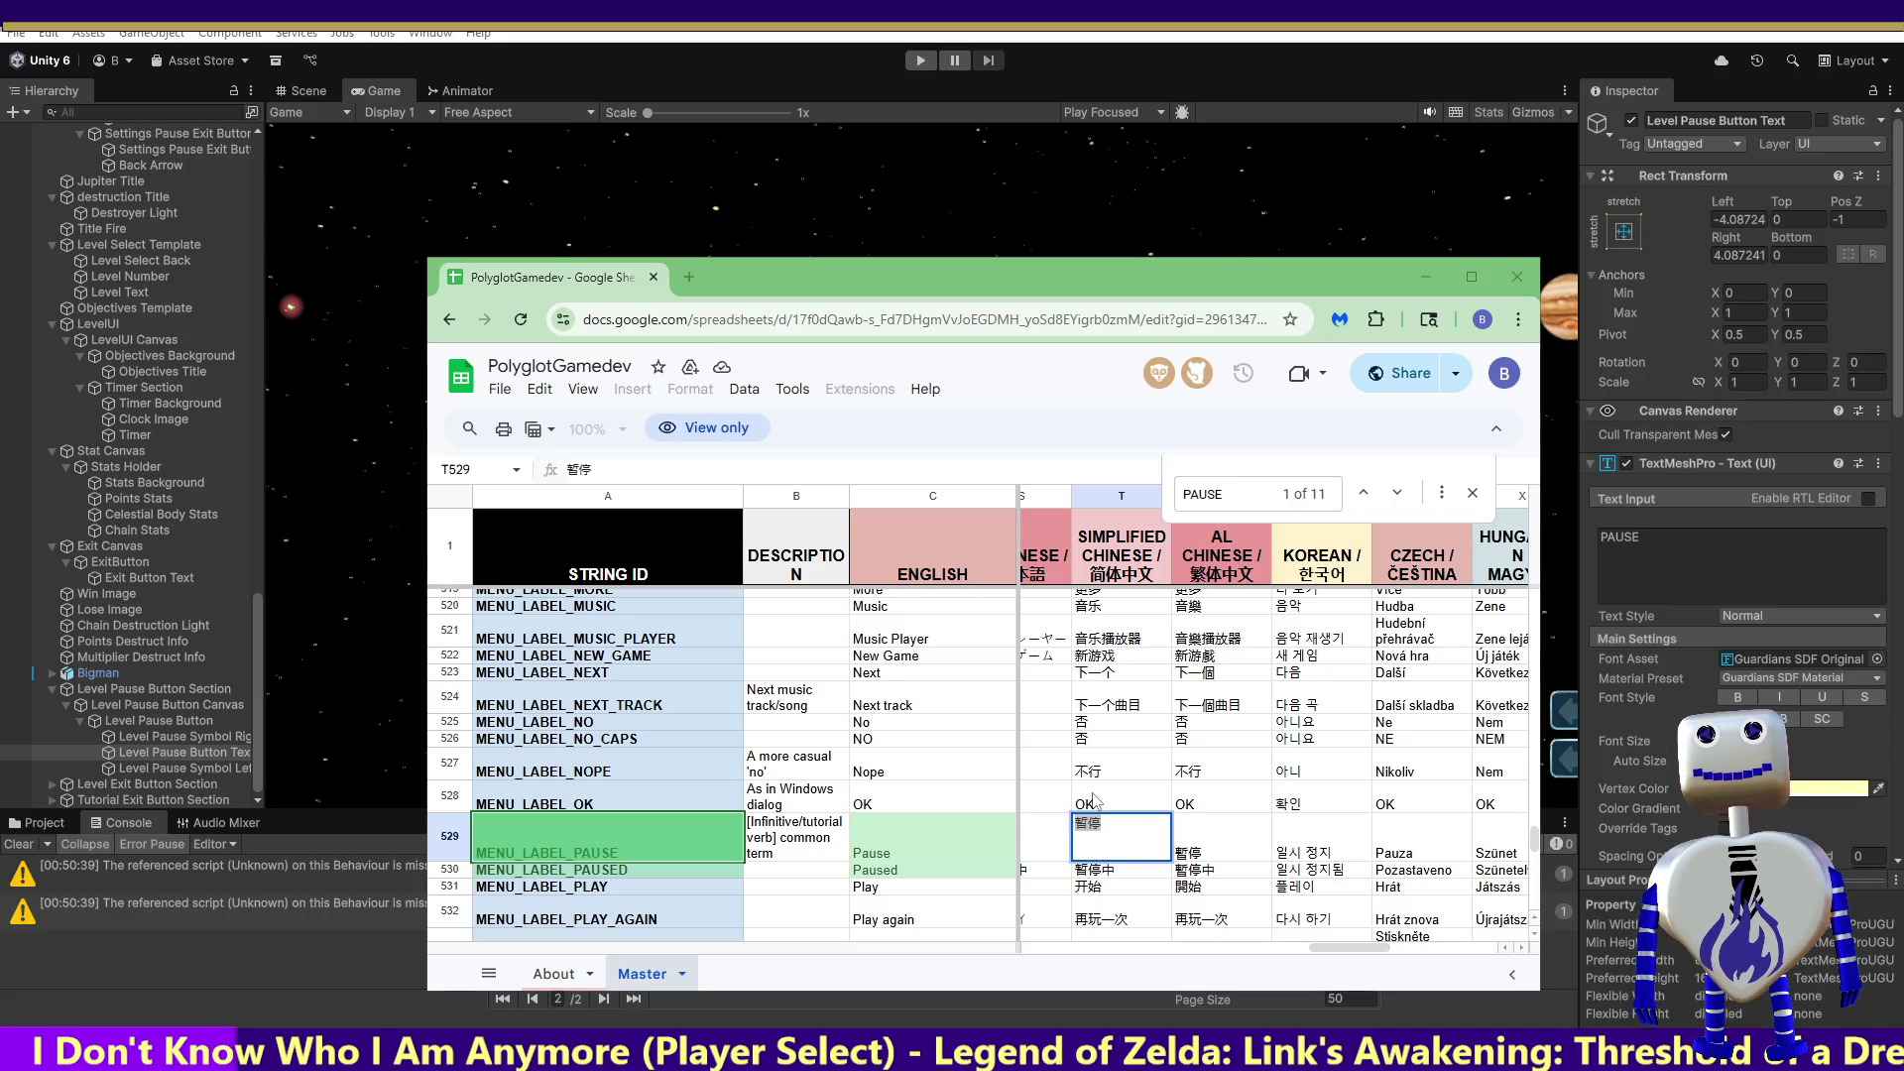
left_click(943, 856)
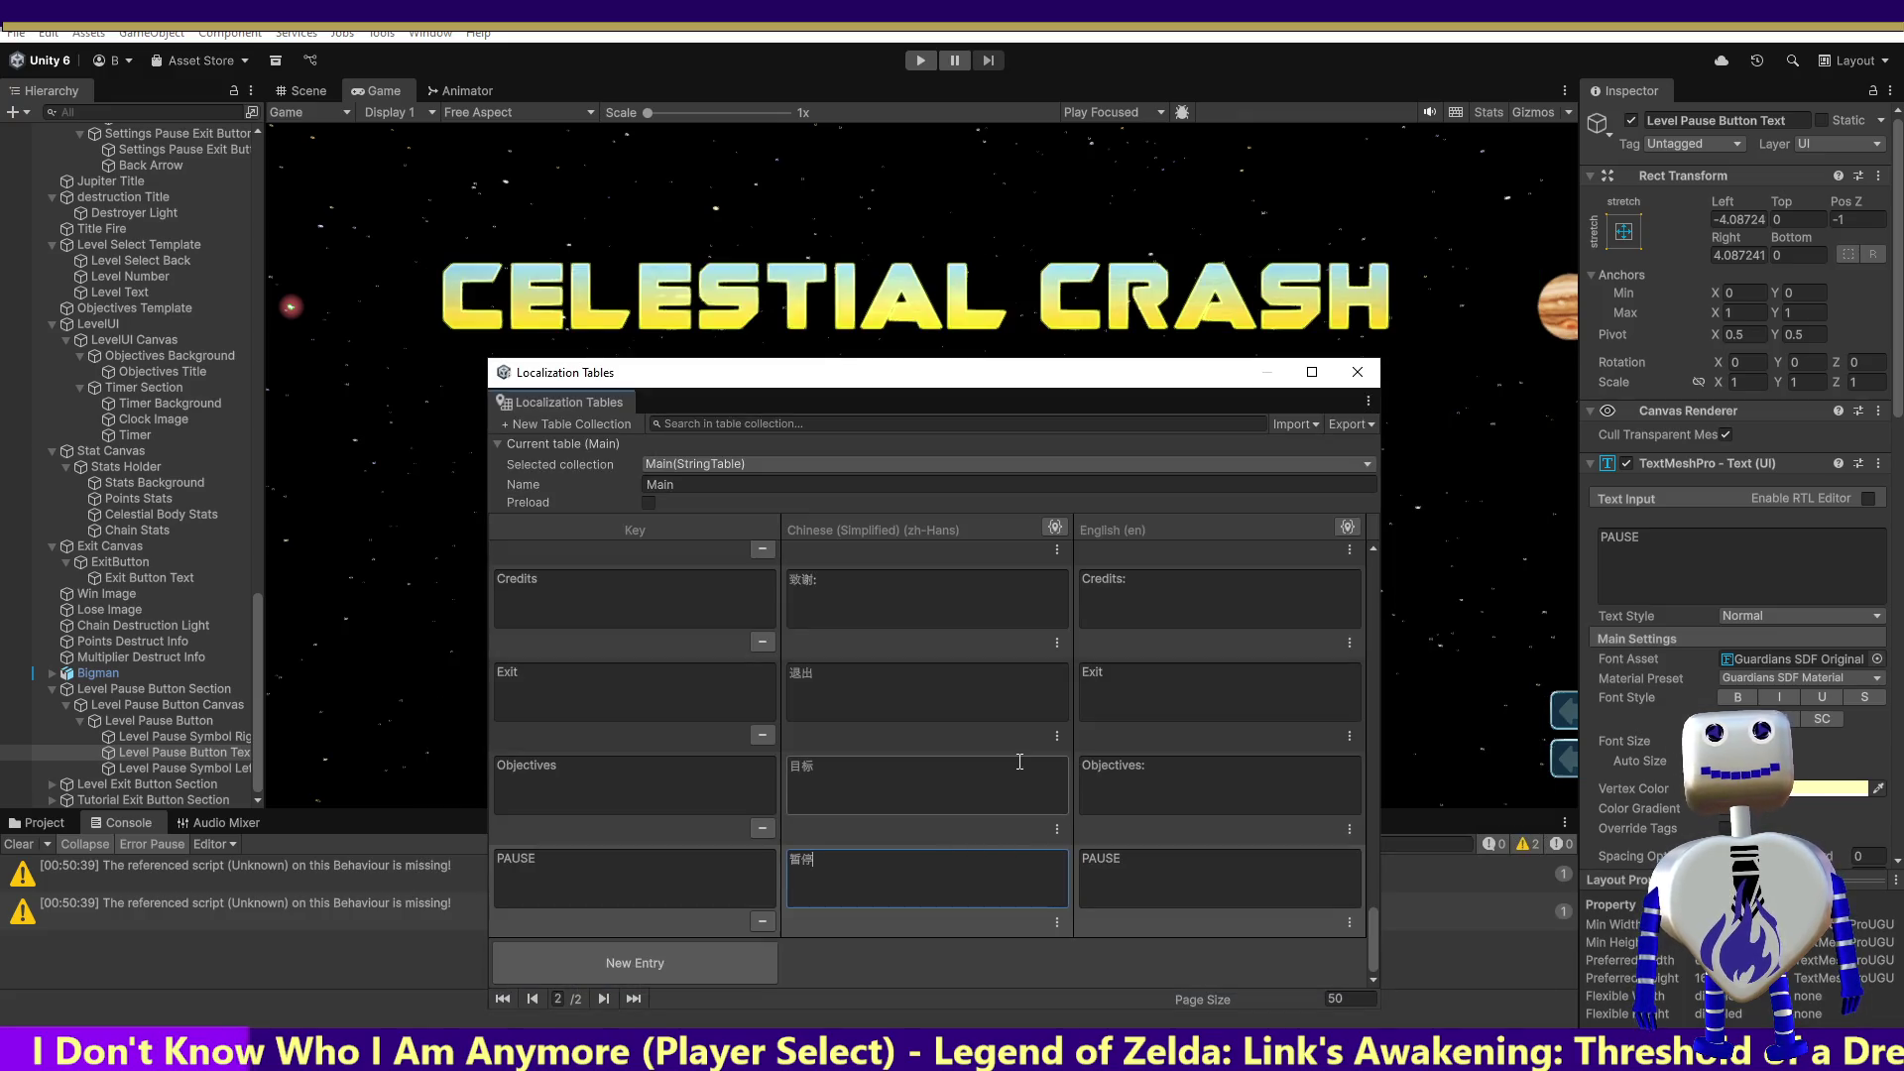
Step: Localize Level Pause Button Text with the Main/PAUSE entry
left_click(1877, 466)
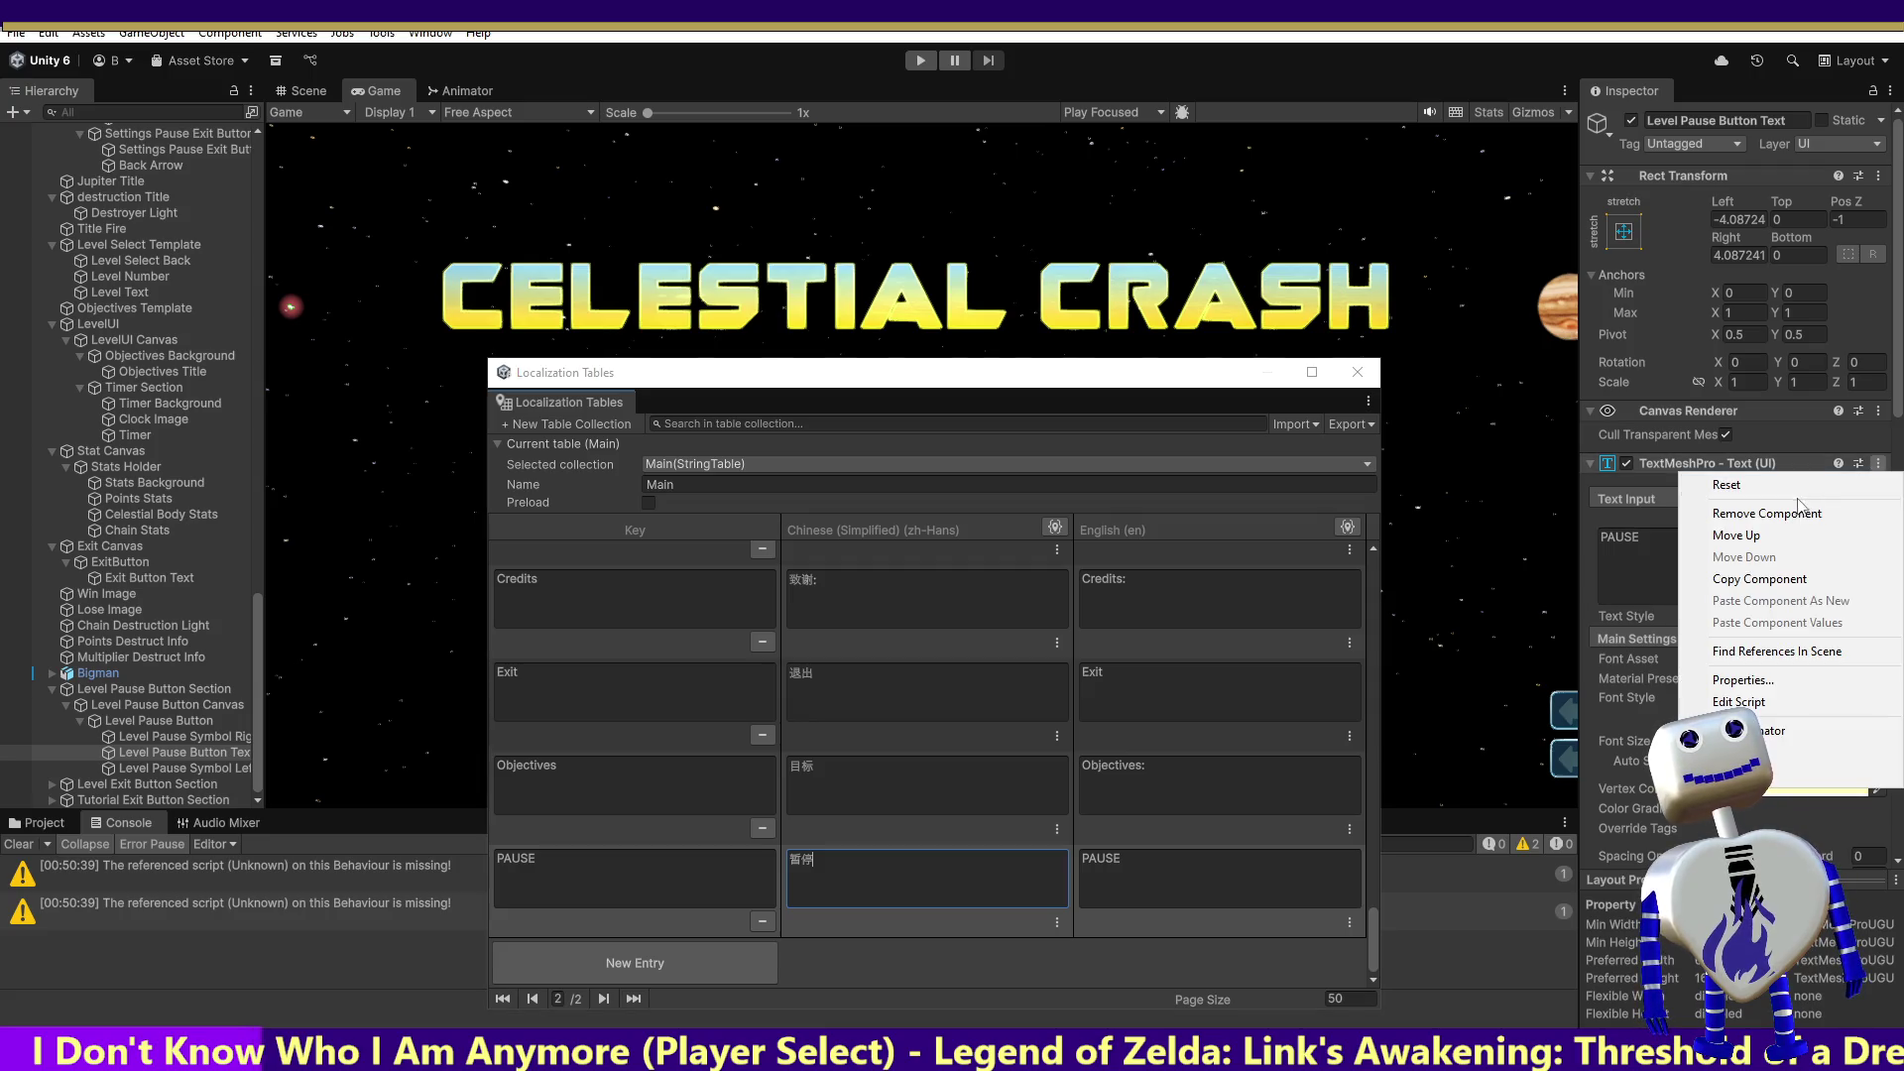
left_click(1756, 731)
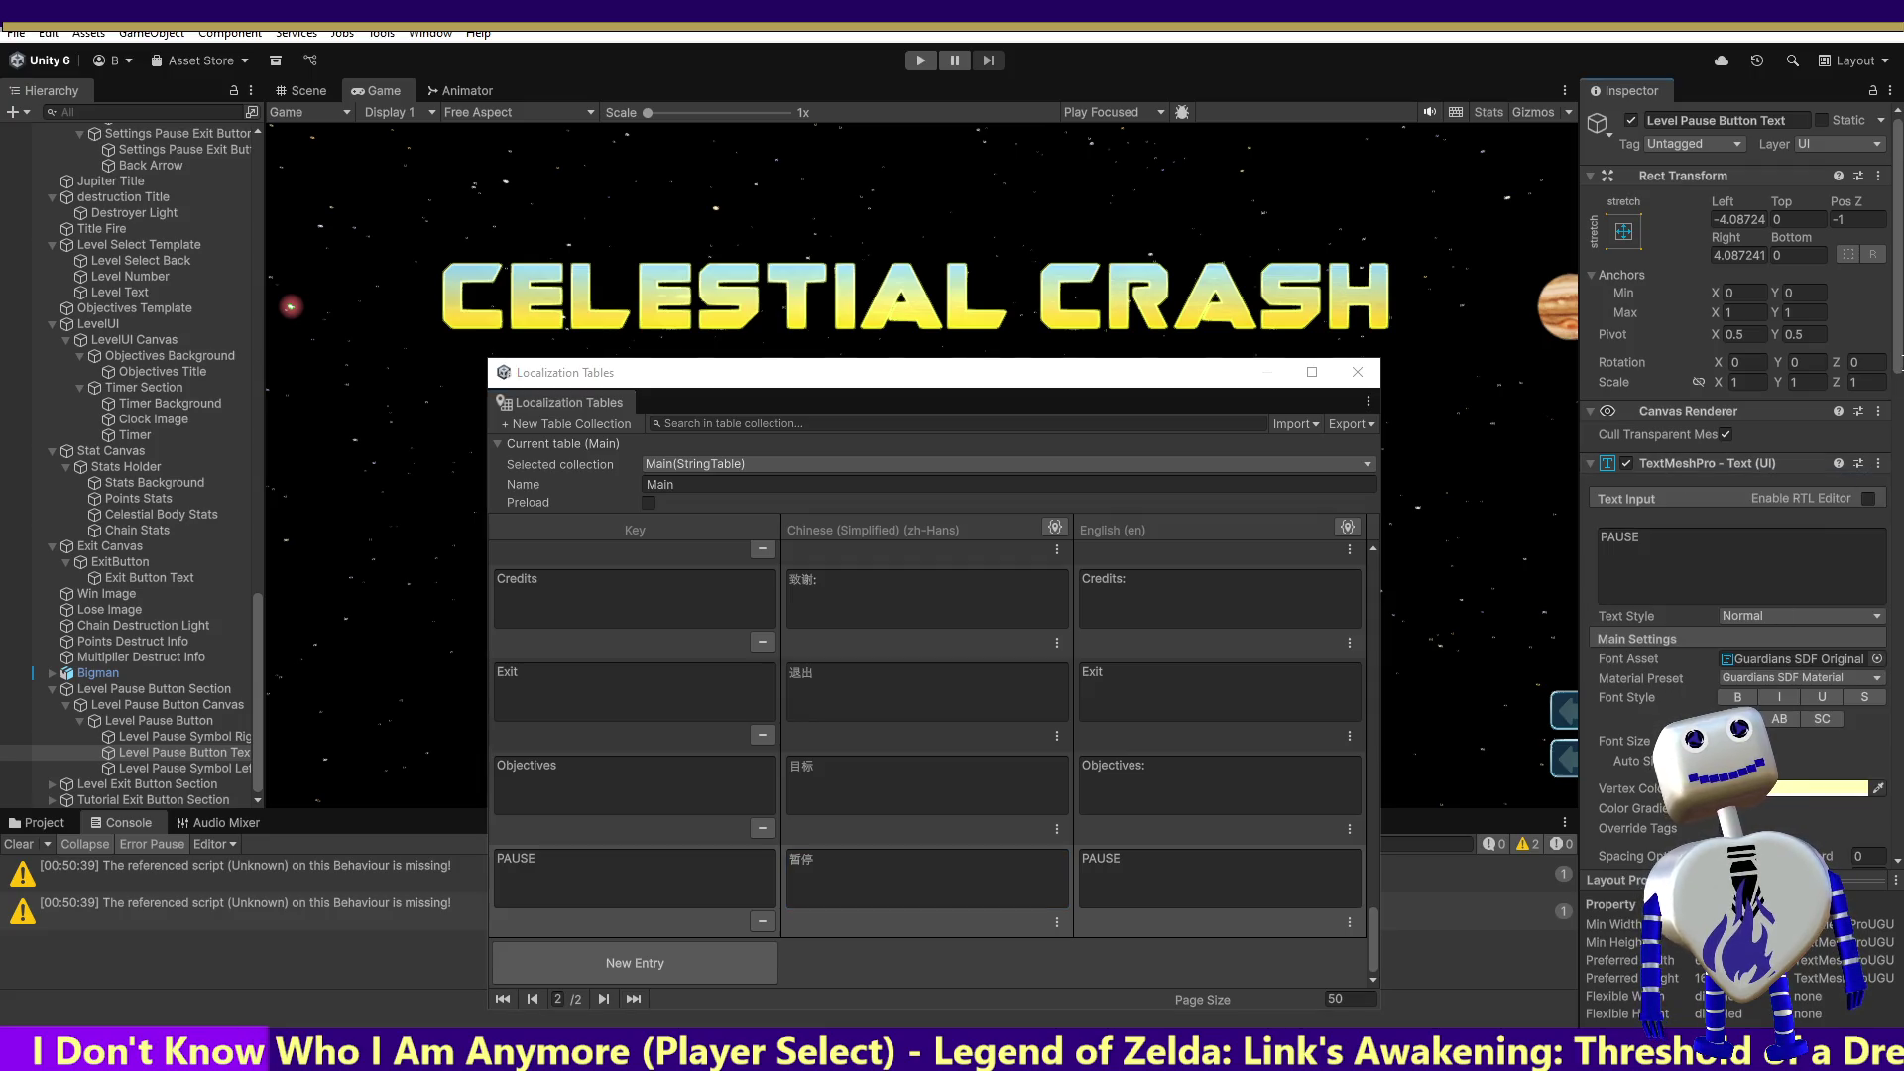
scroll(1817, 609, "down", 10)
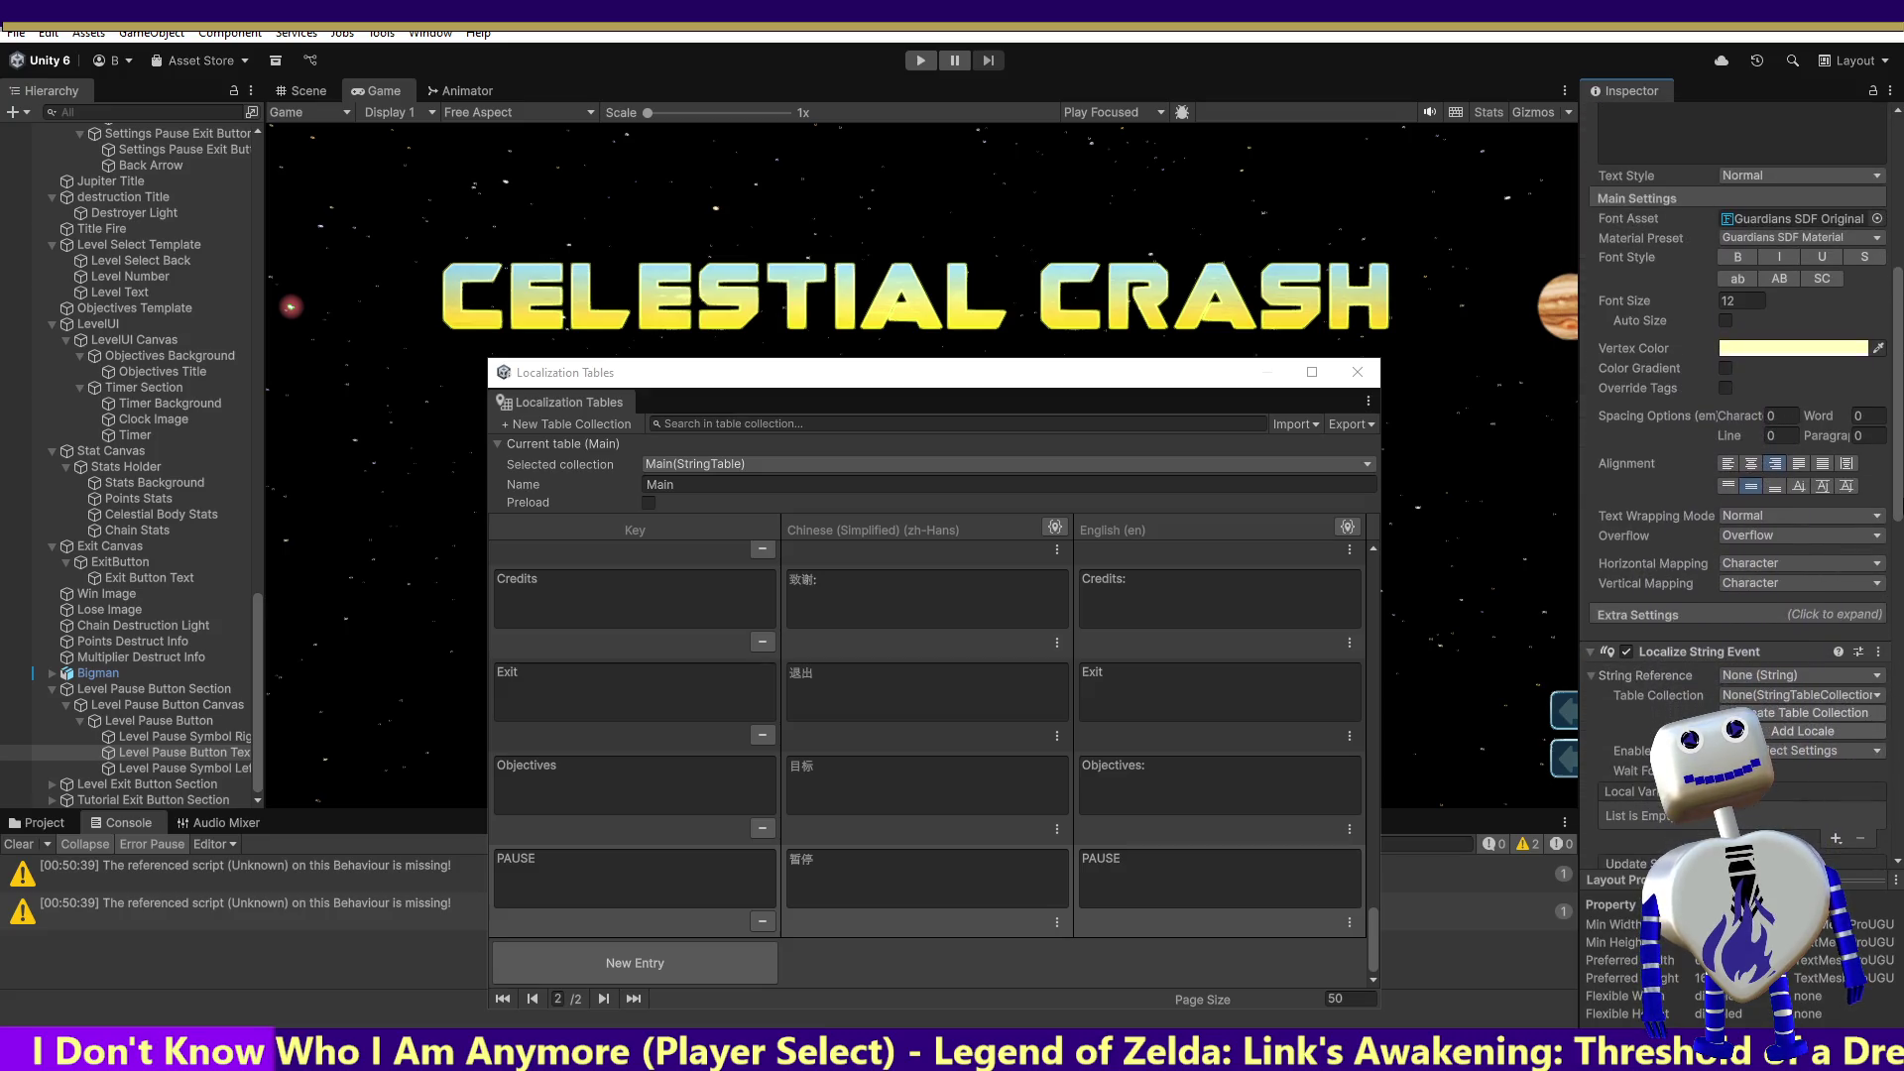
left_click(1787, 671)
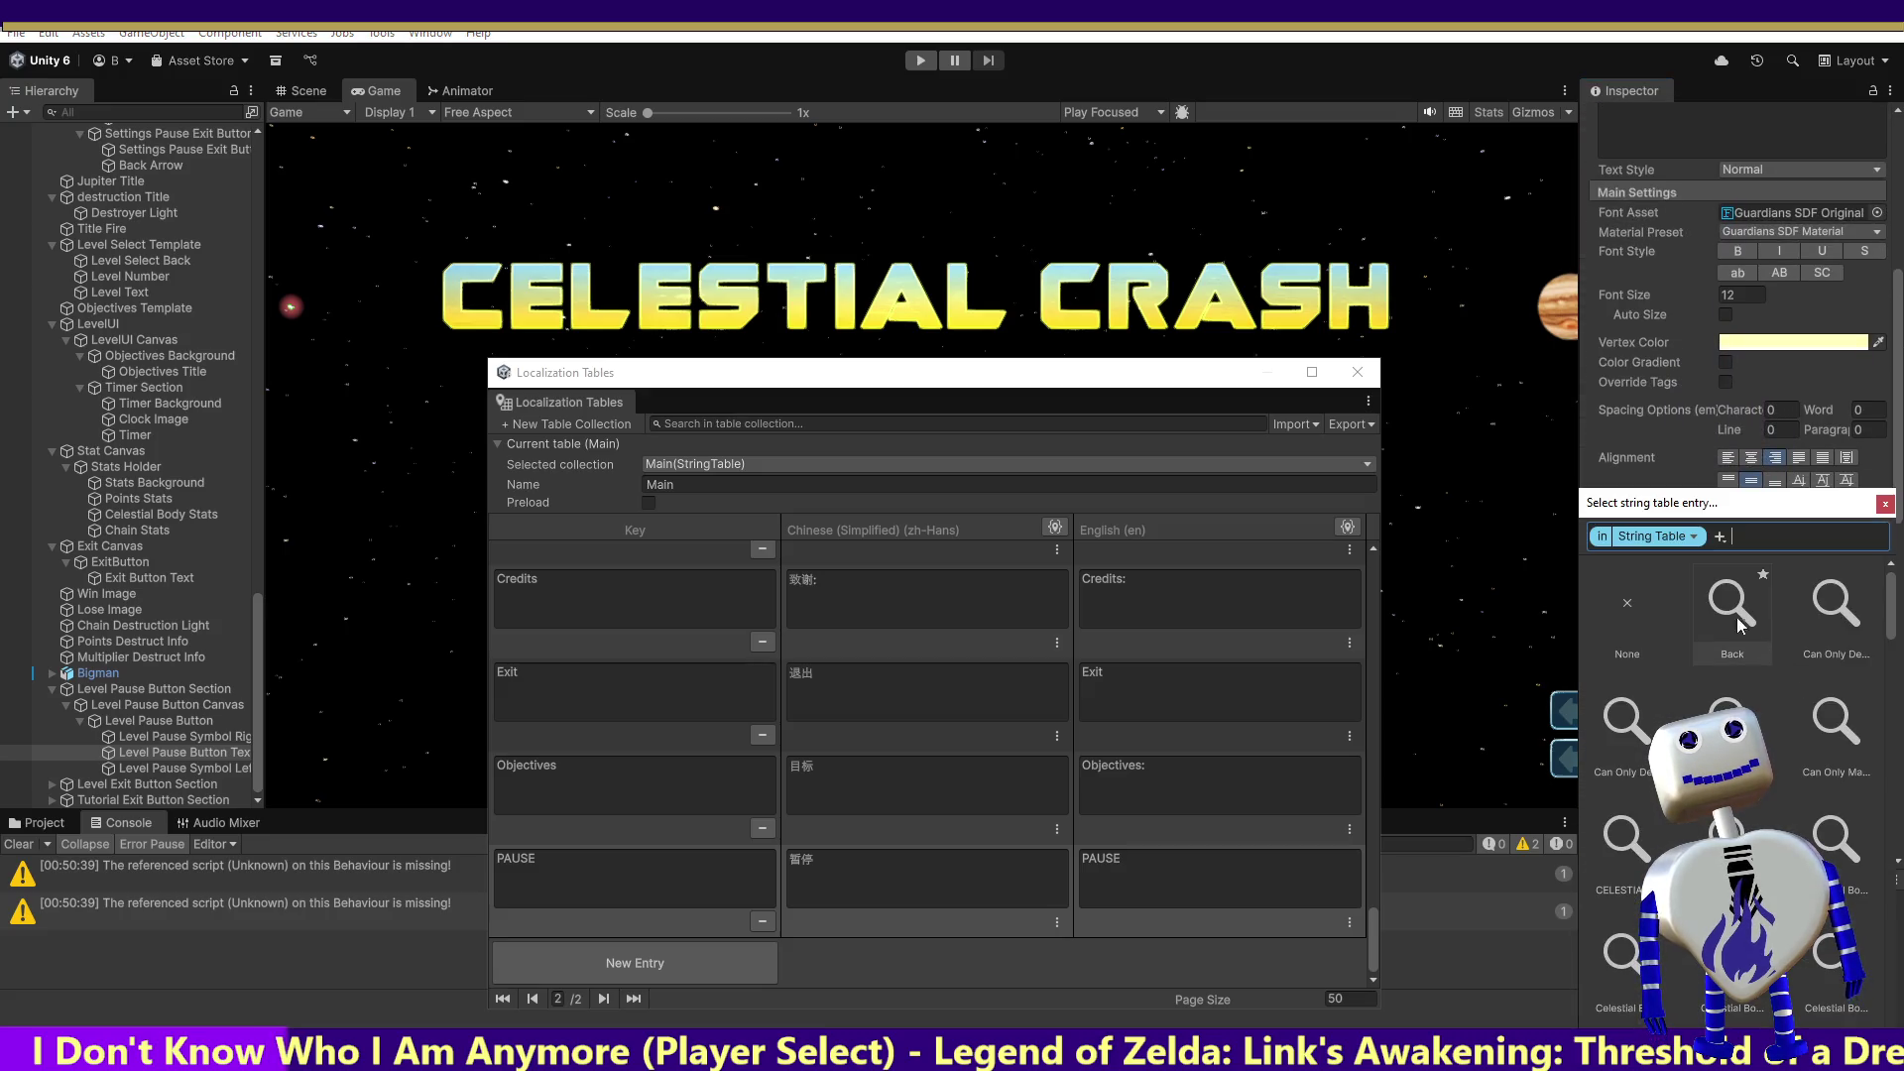
type("paus")
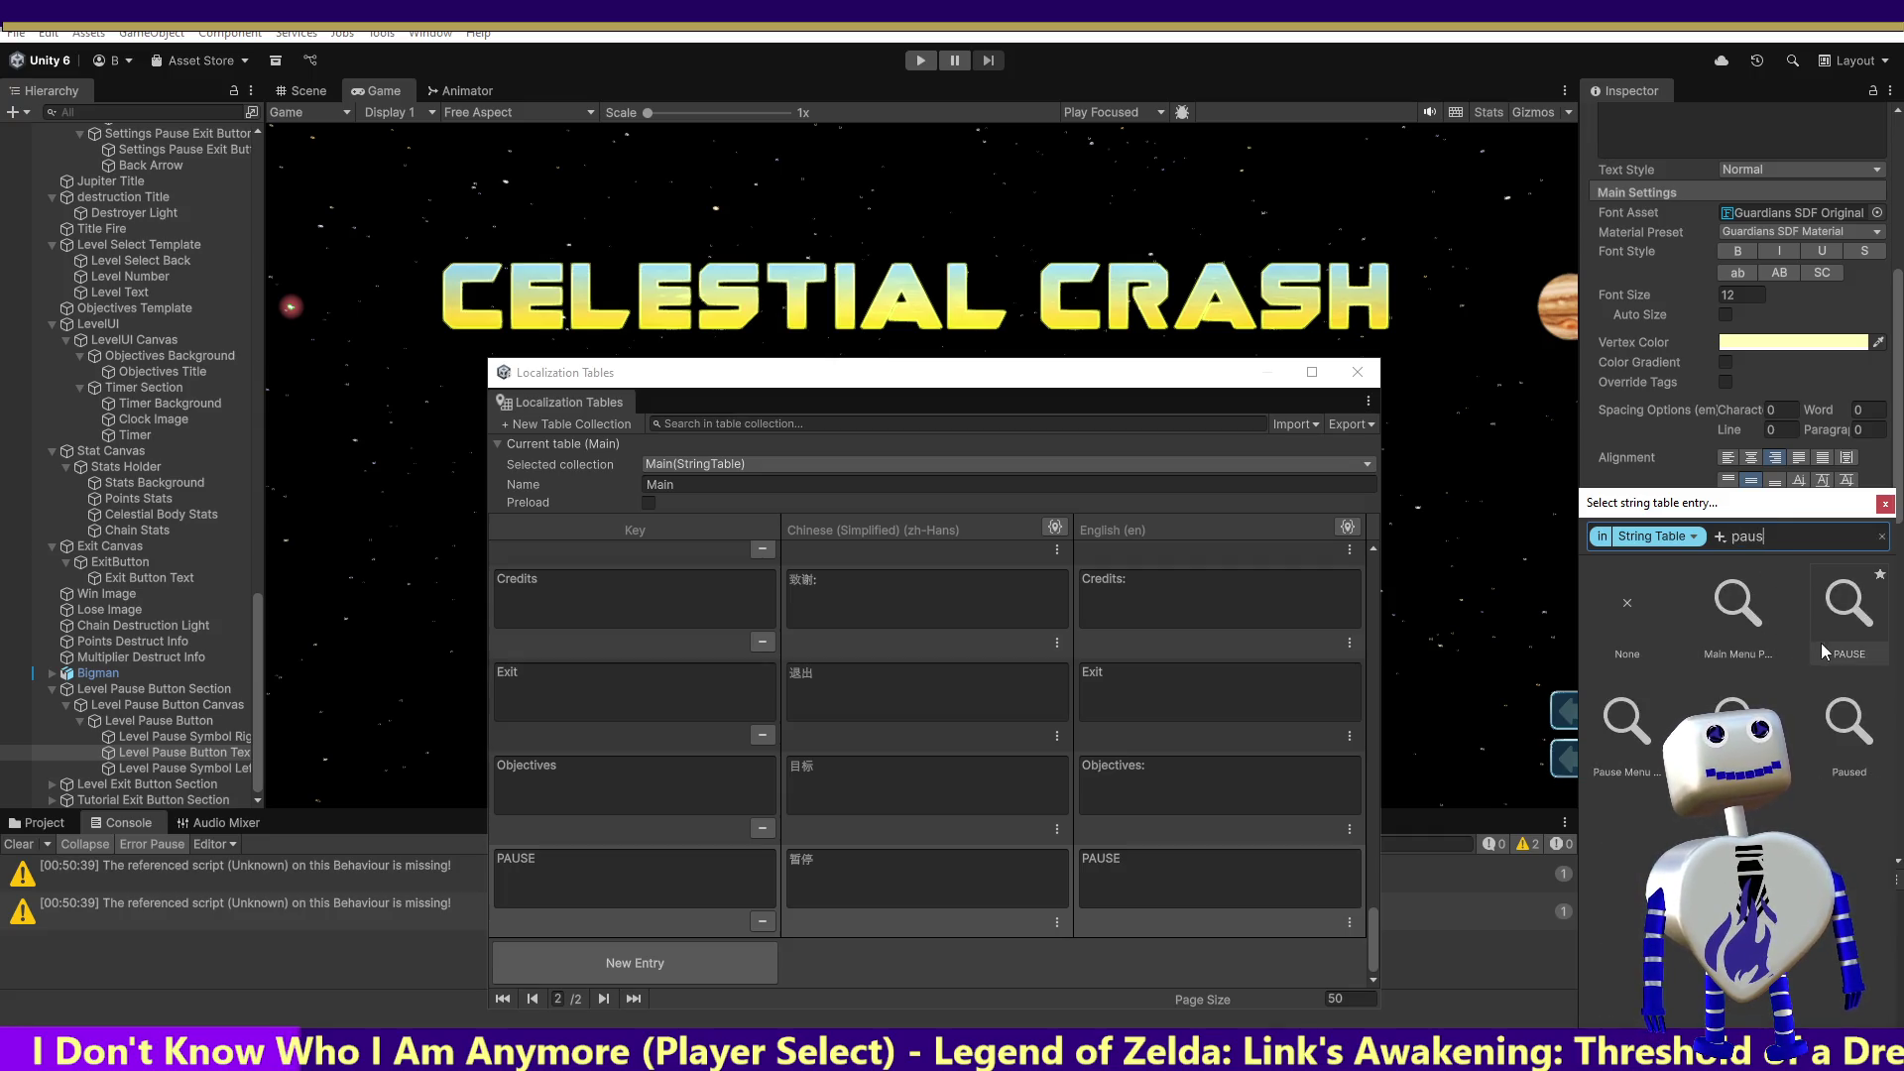
double_click(1840, 642)
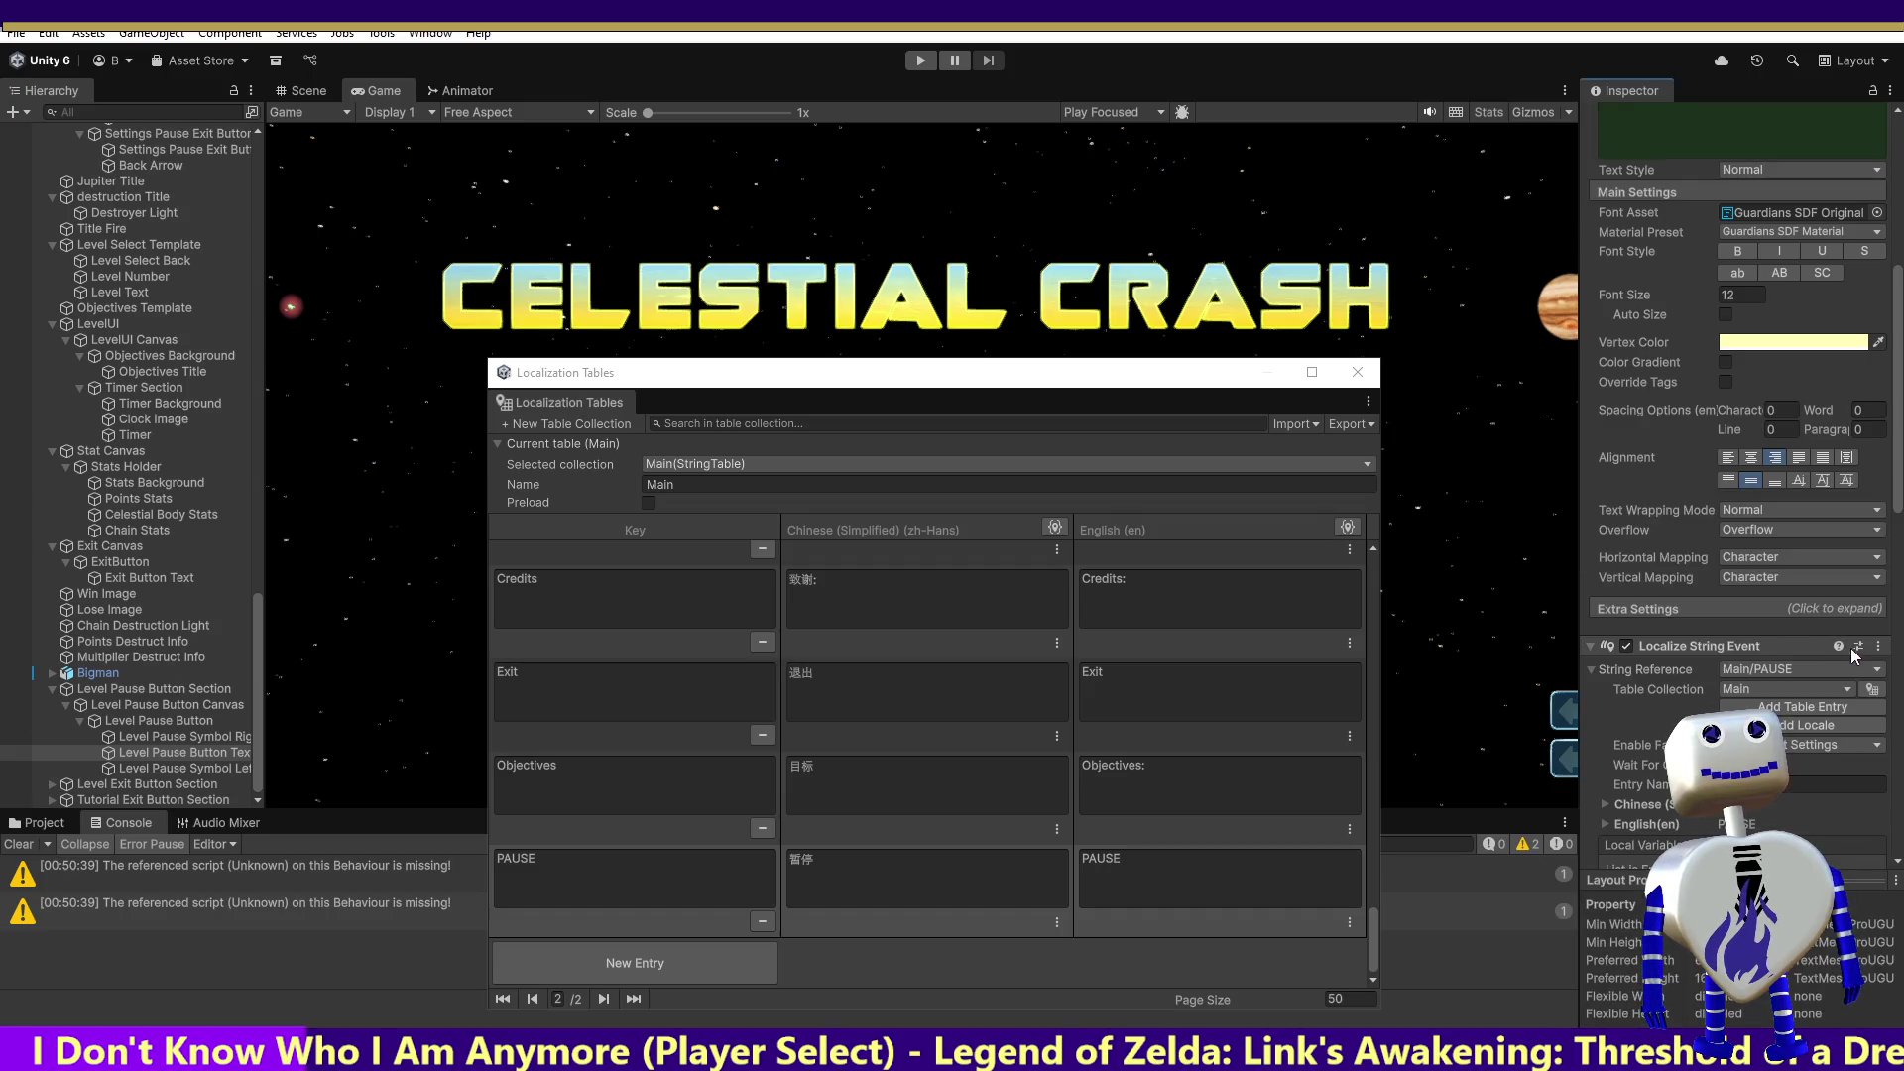
scroll(1894, 603, "down", 5)
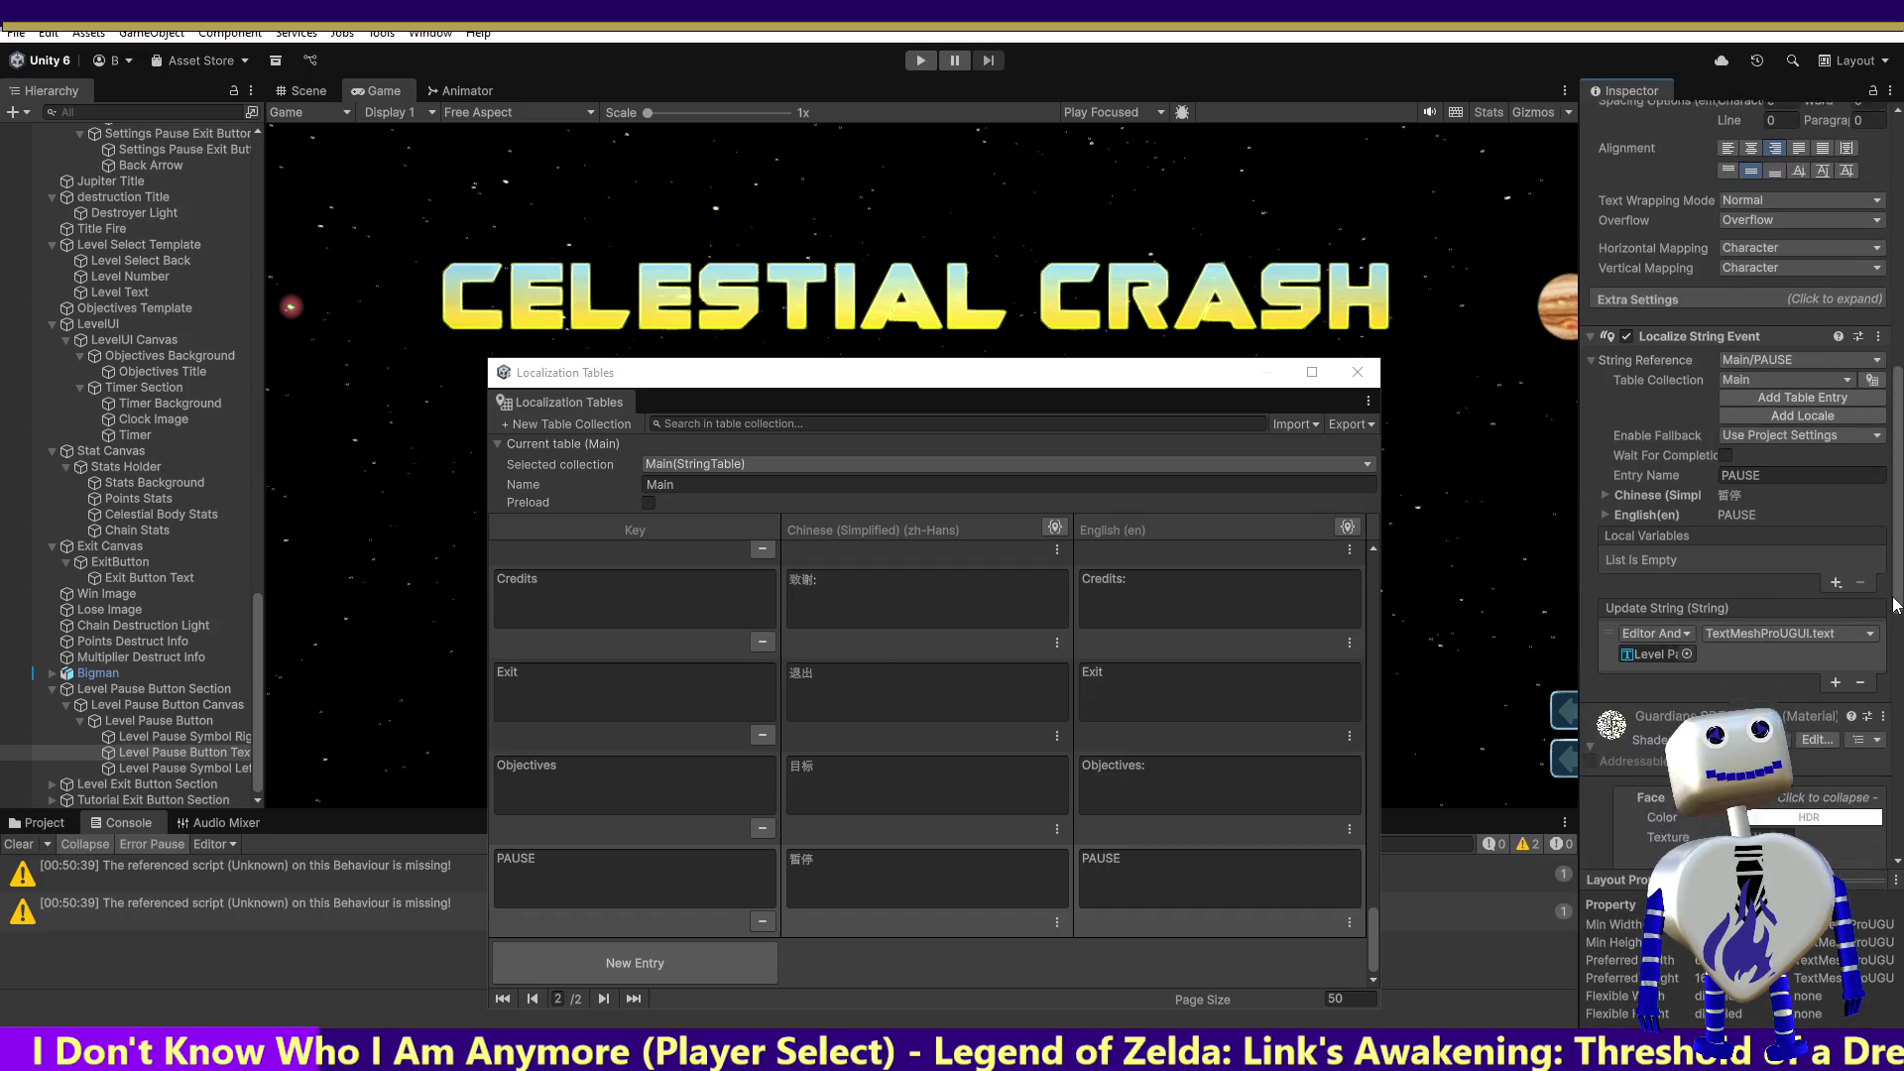
left_click_drag(1896, 603, 1894, 613)
Step: Add a runtime listener calling ChangeButtonTextFontSettings with Level Pause Button Text
left_click(1836, 664)
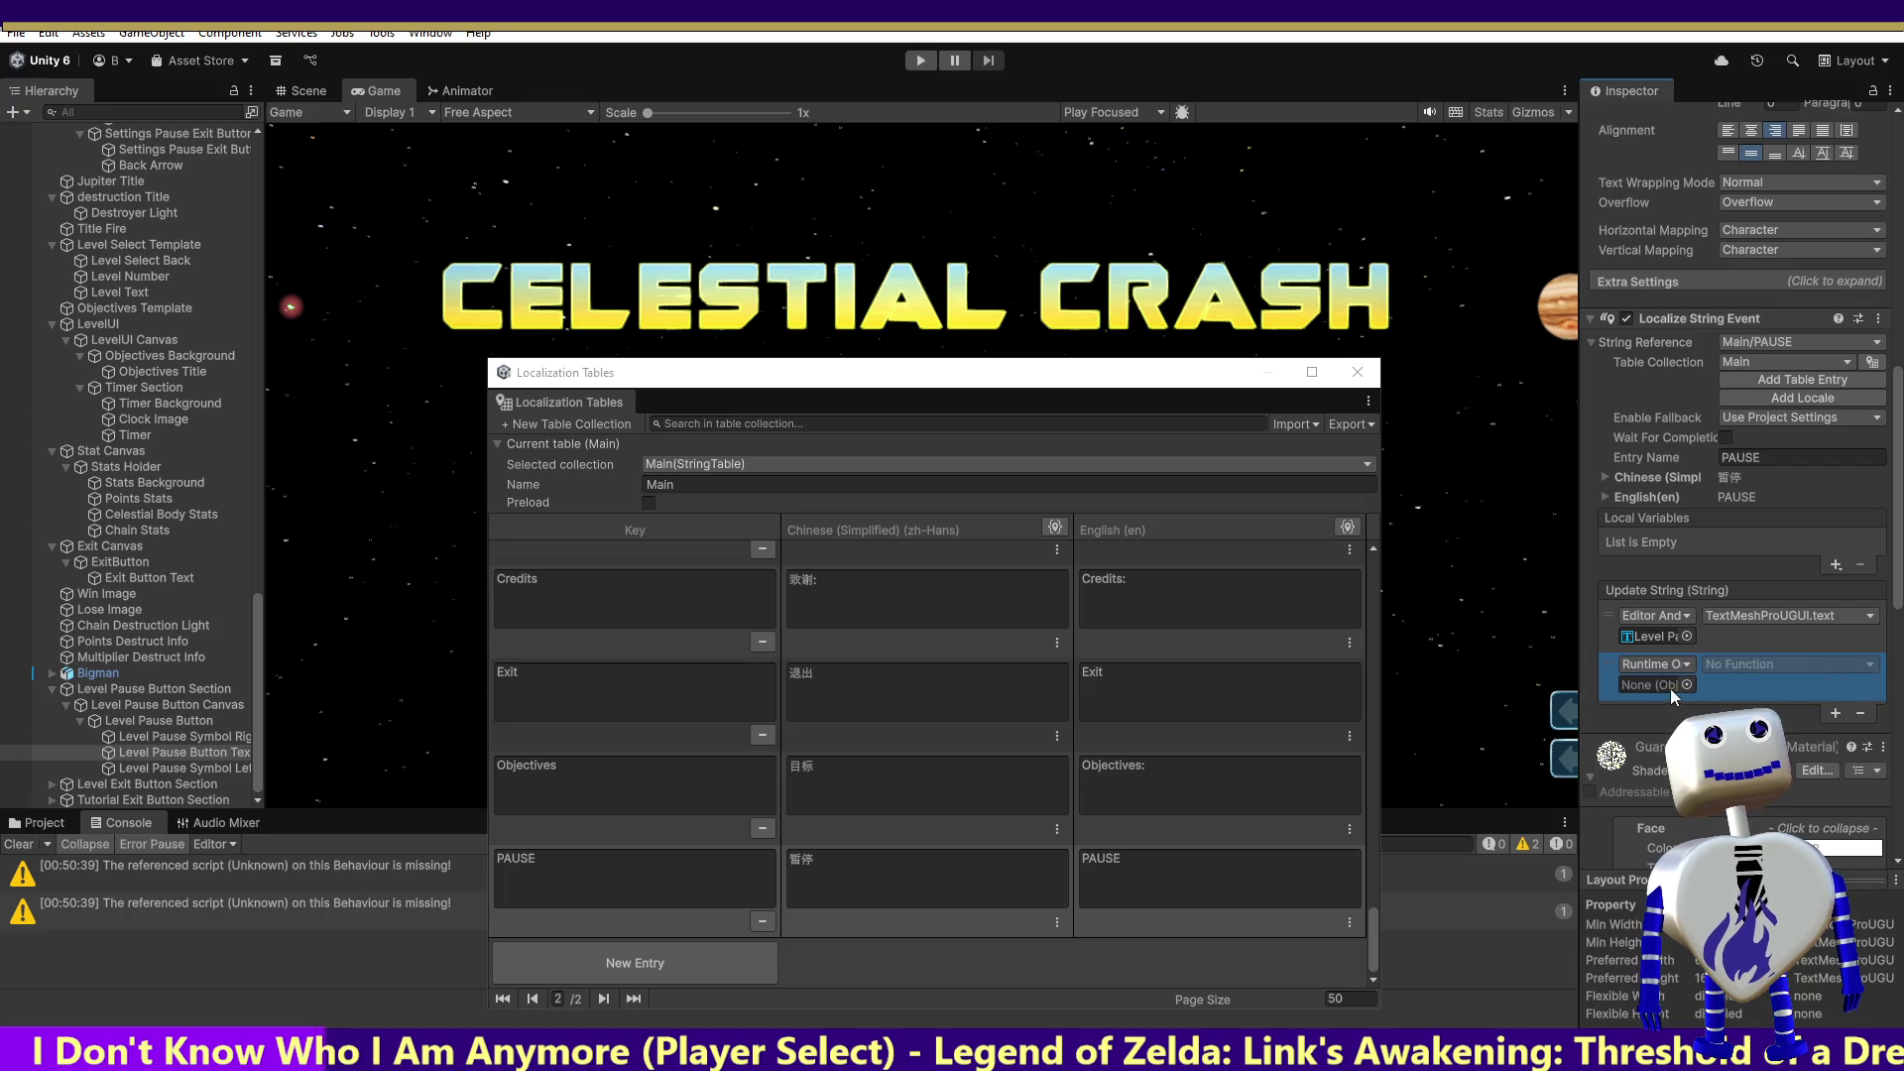
mouse_move(257, 681)
left_mouse_down()
mouse_move(224, 172)
mouse_move(992, 484)
mouse_move(1659, 682)
left_mouse_up()
left_click(1738, 670)
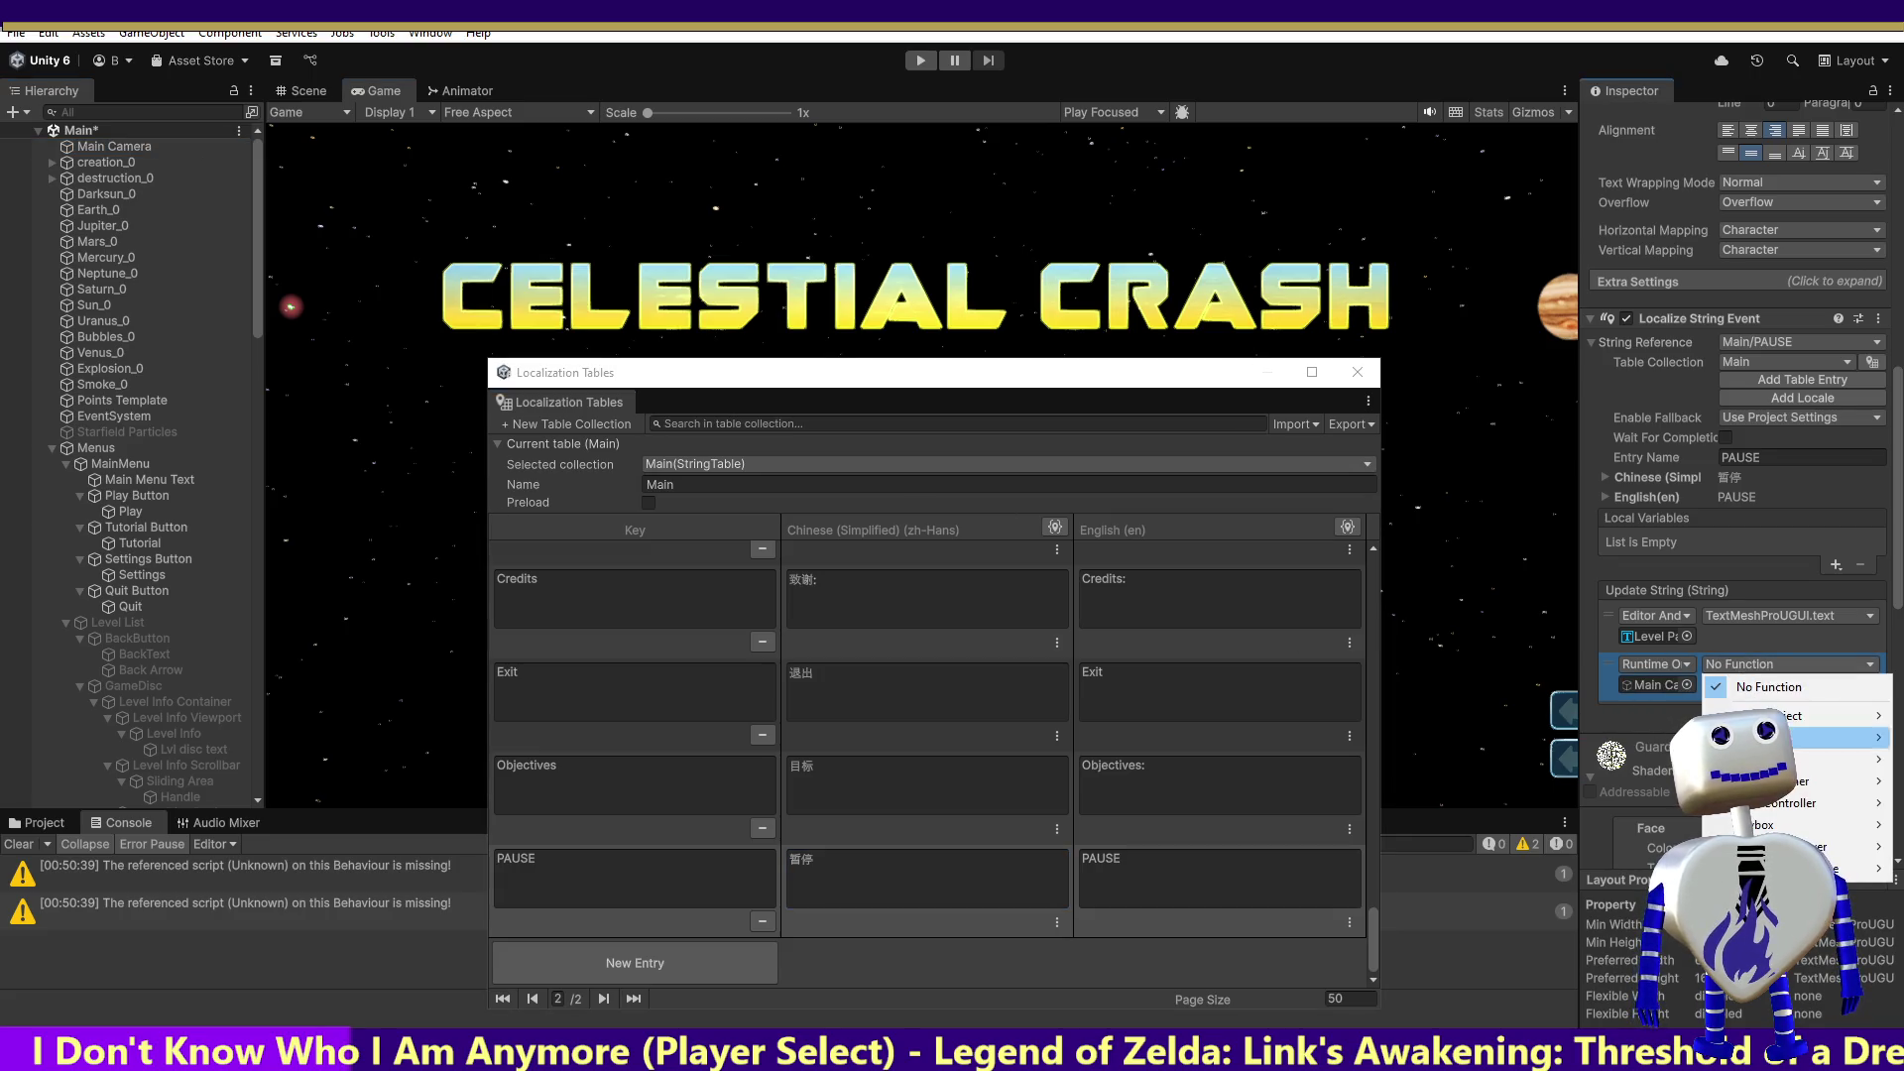
mouse_move(1791, 739)
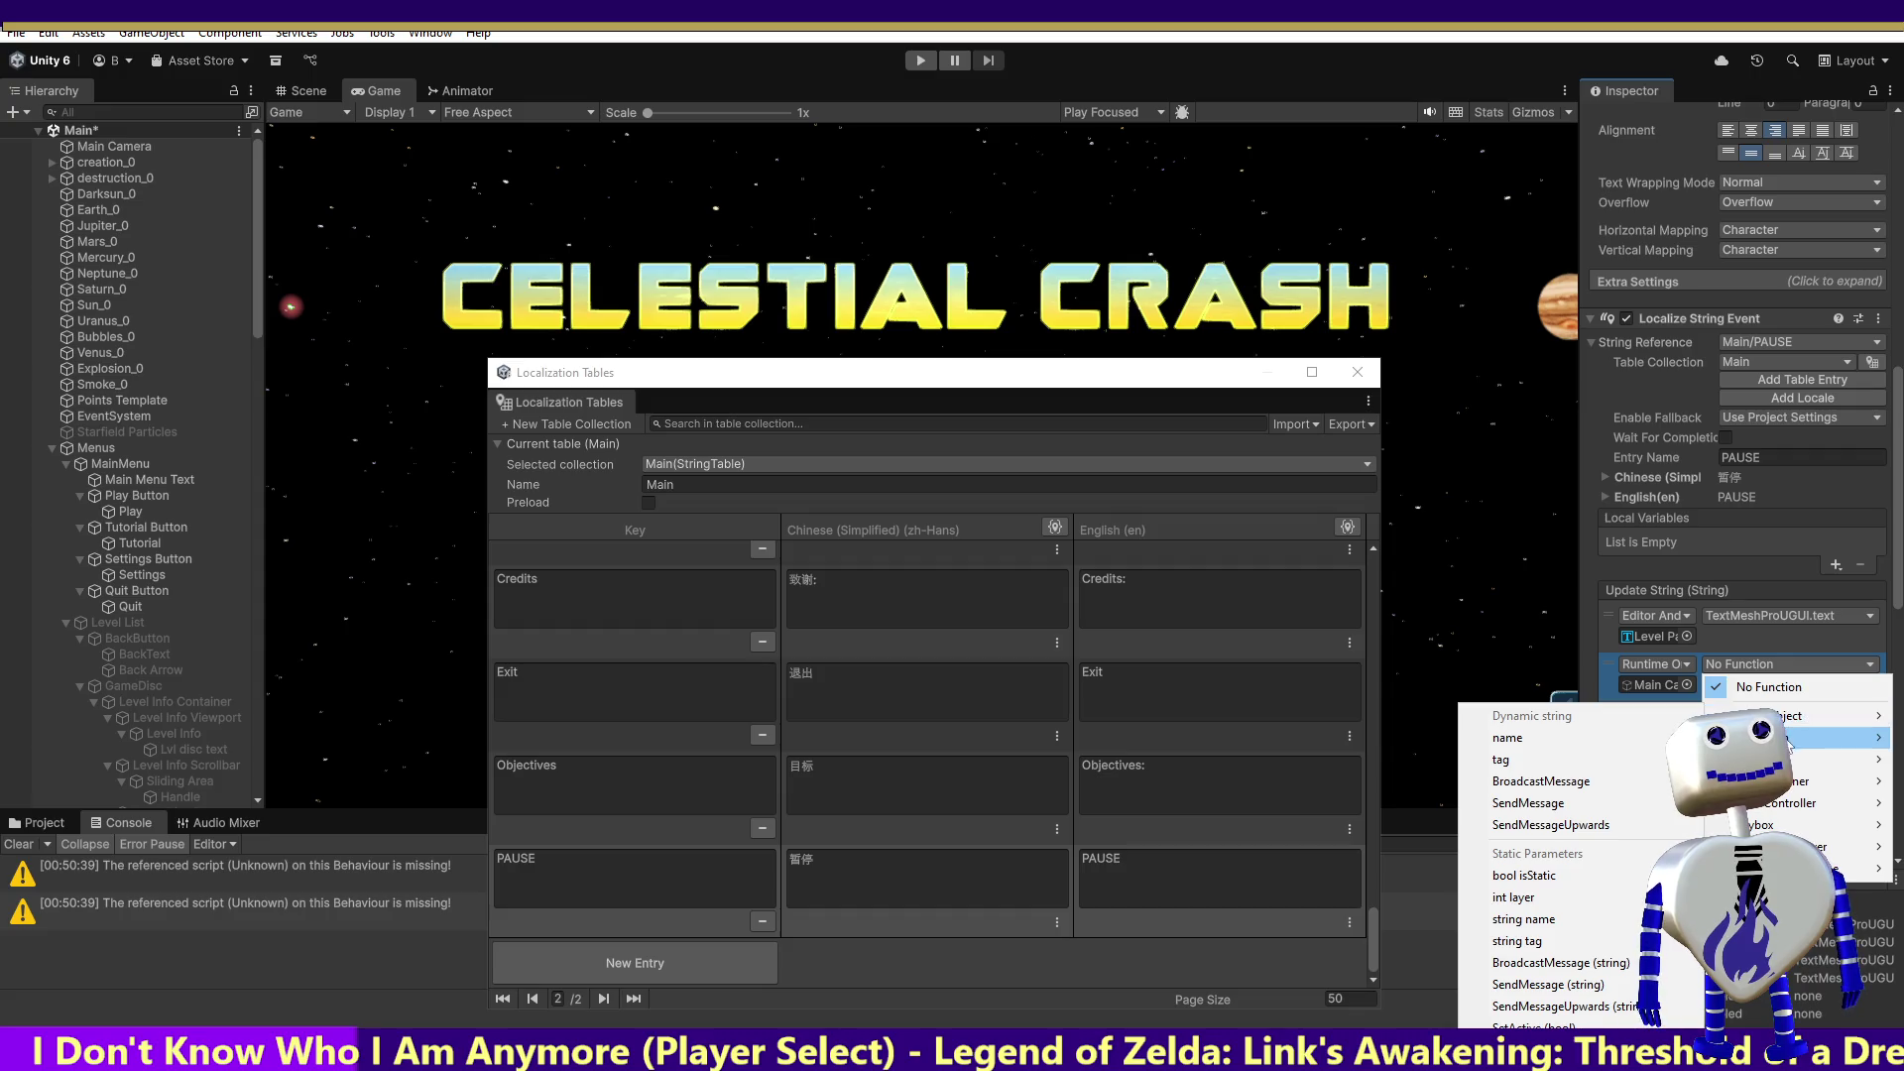
mouse_move(1793, 808)
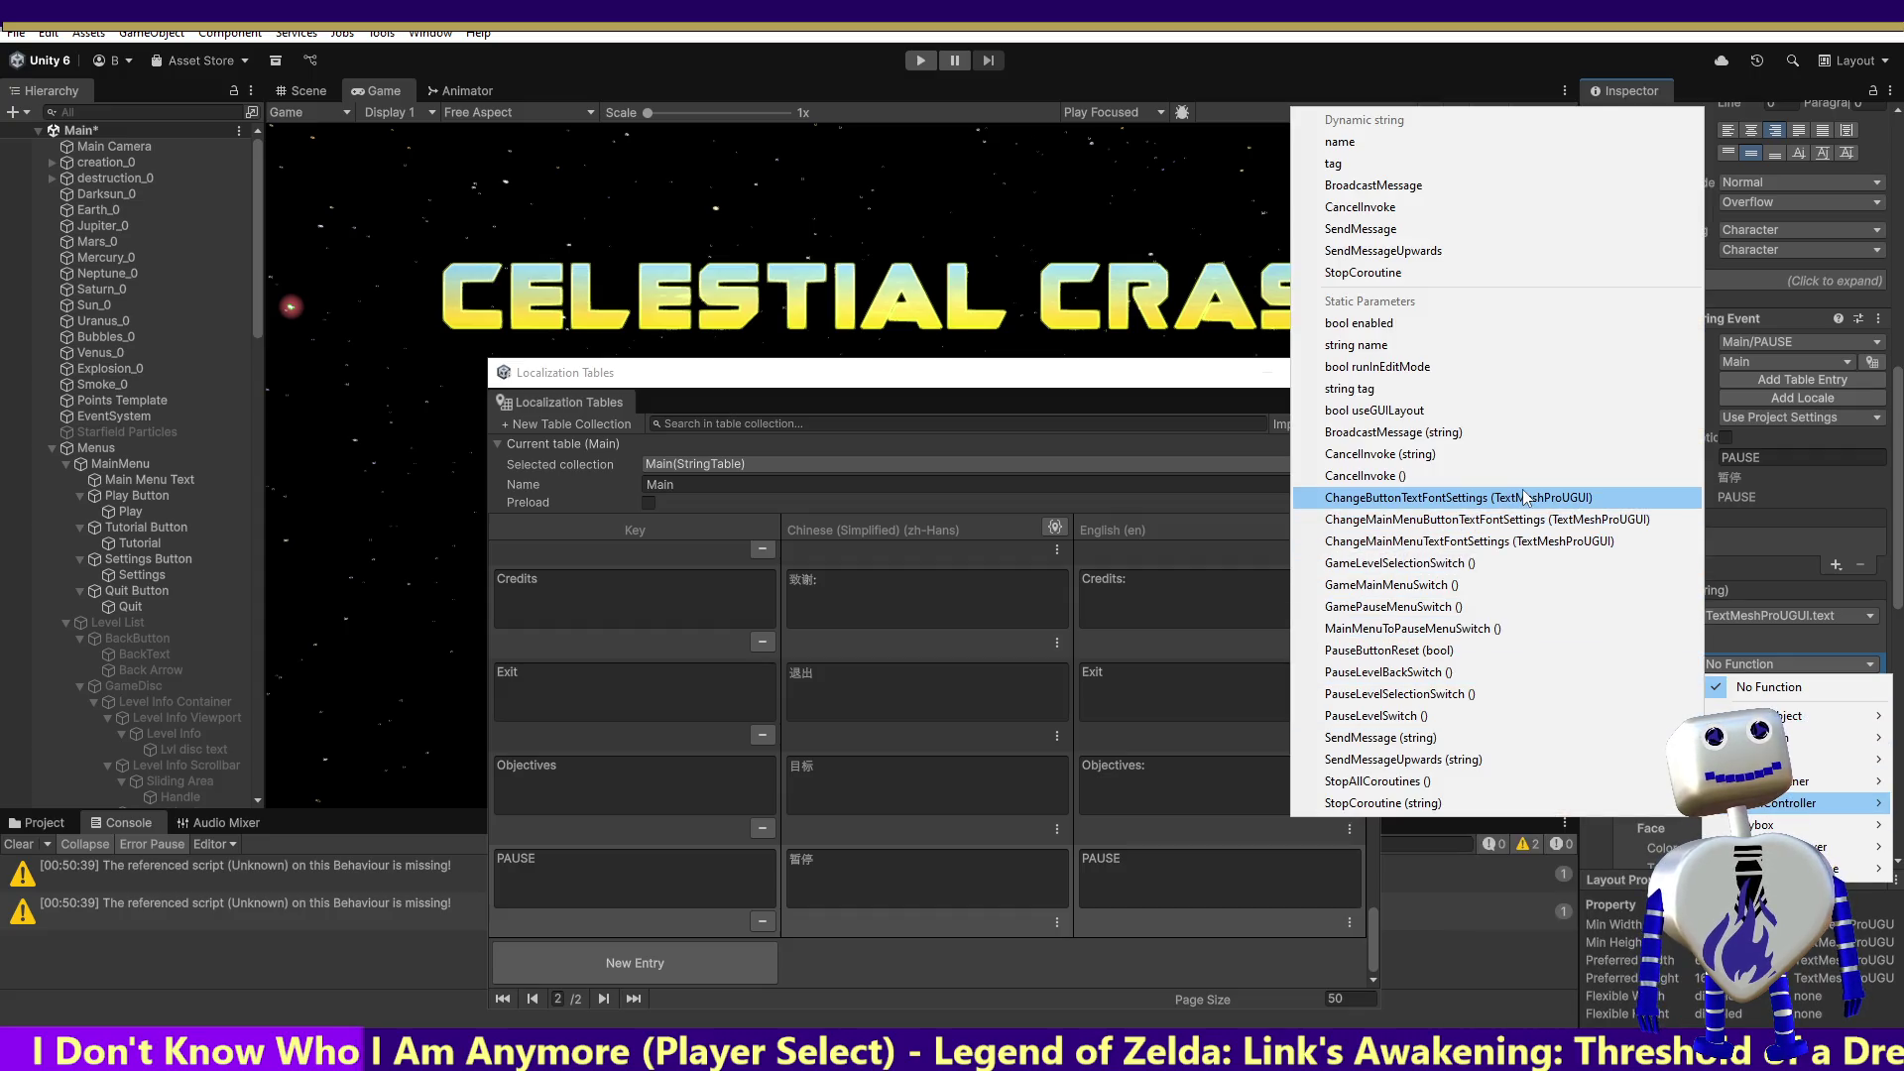
left_click(1521, 497)
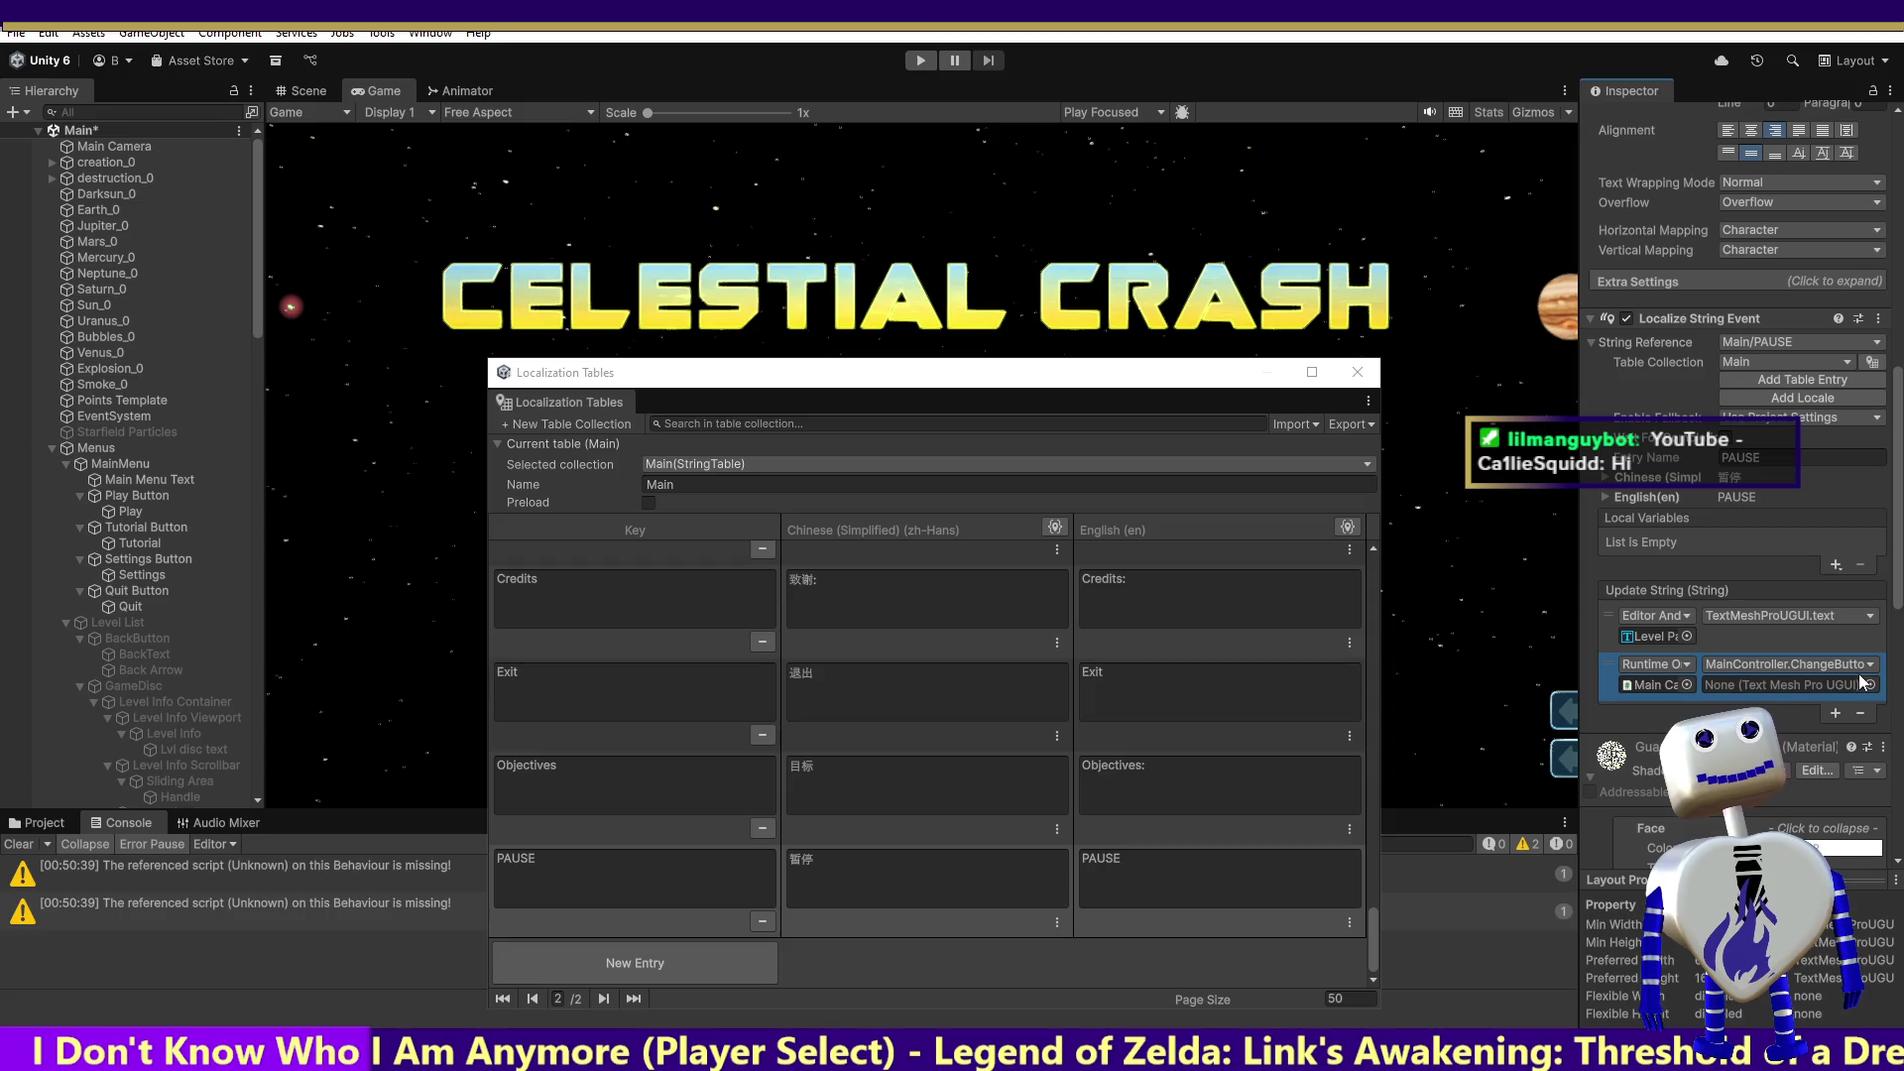
mouse_move(254, 312)
left_mouse_down()
mouse_move(288, 551)
mouse_move(290, 794)
left_mouse_up()
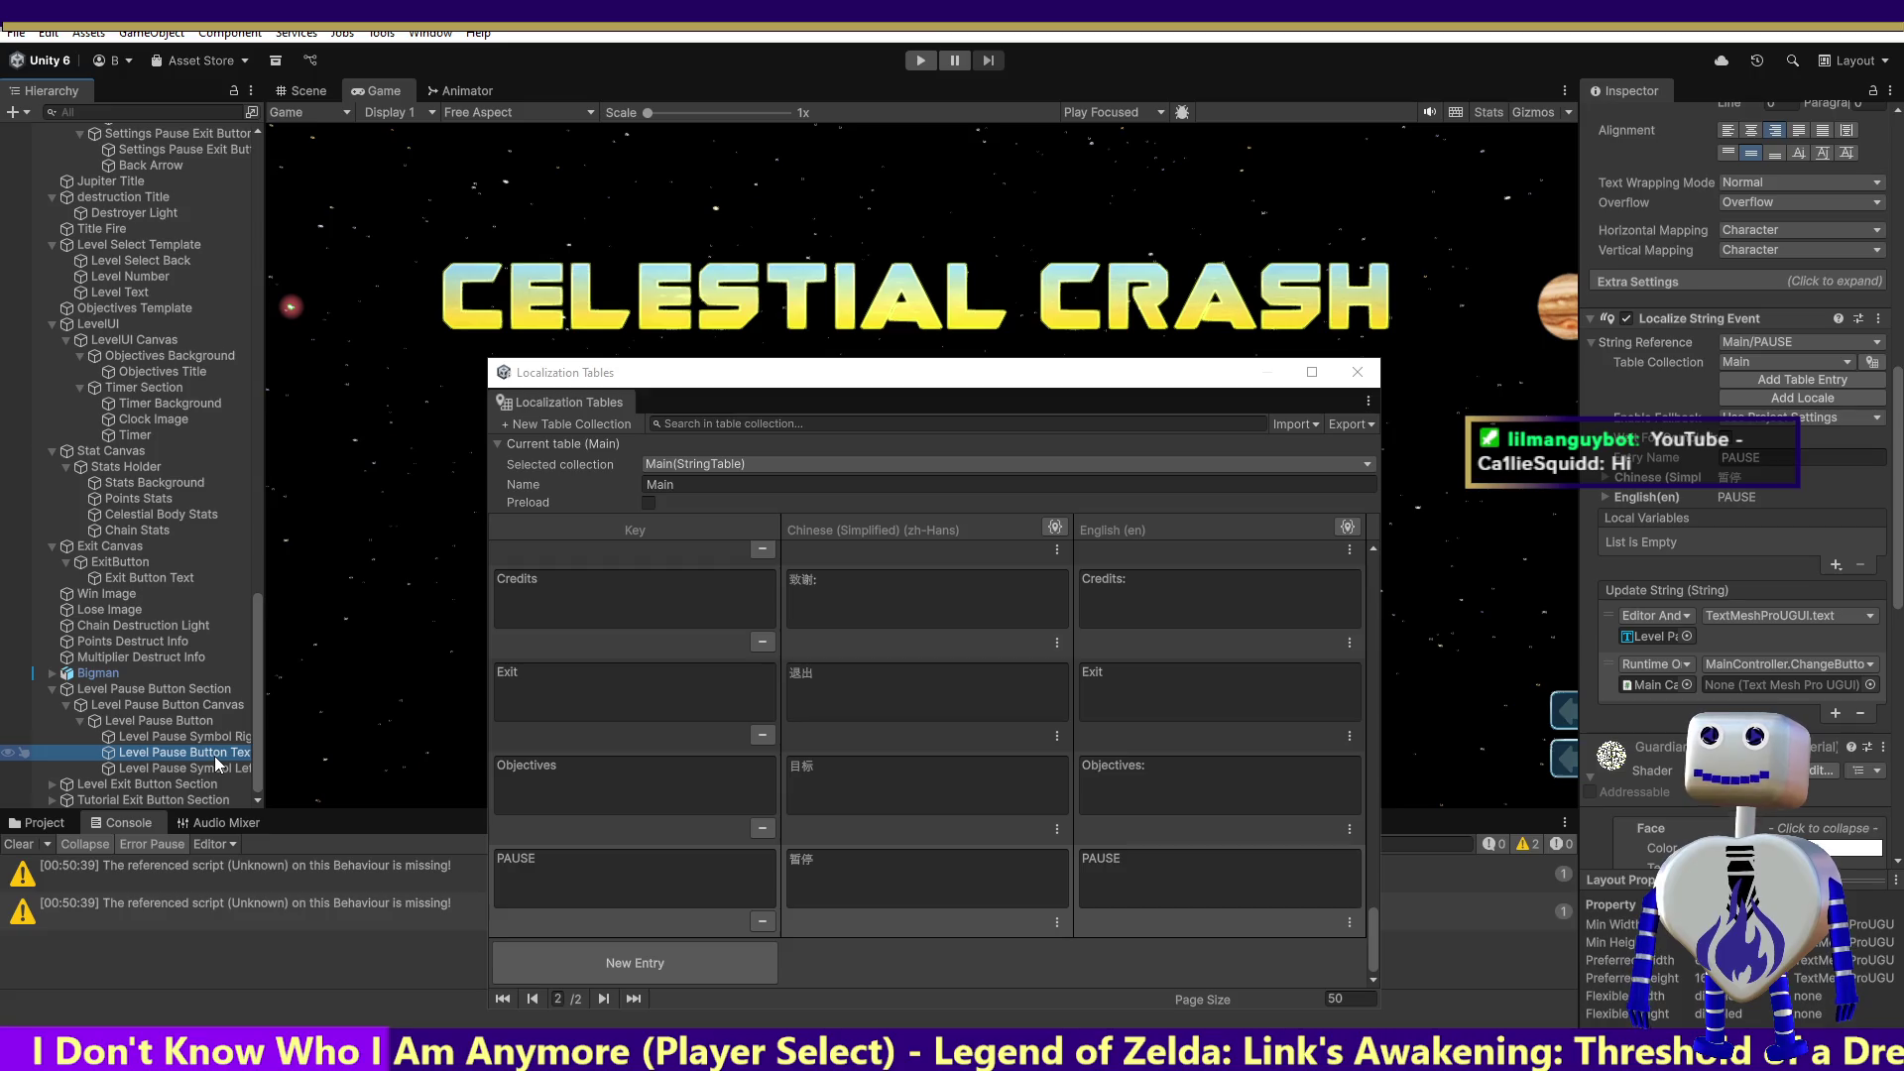
left_click(1870, 684)
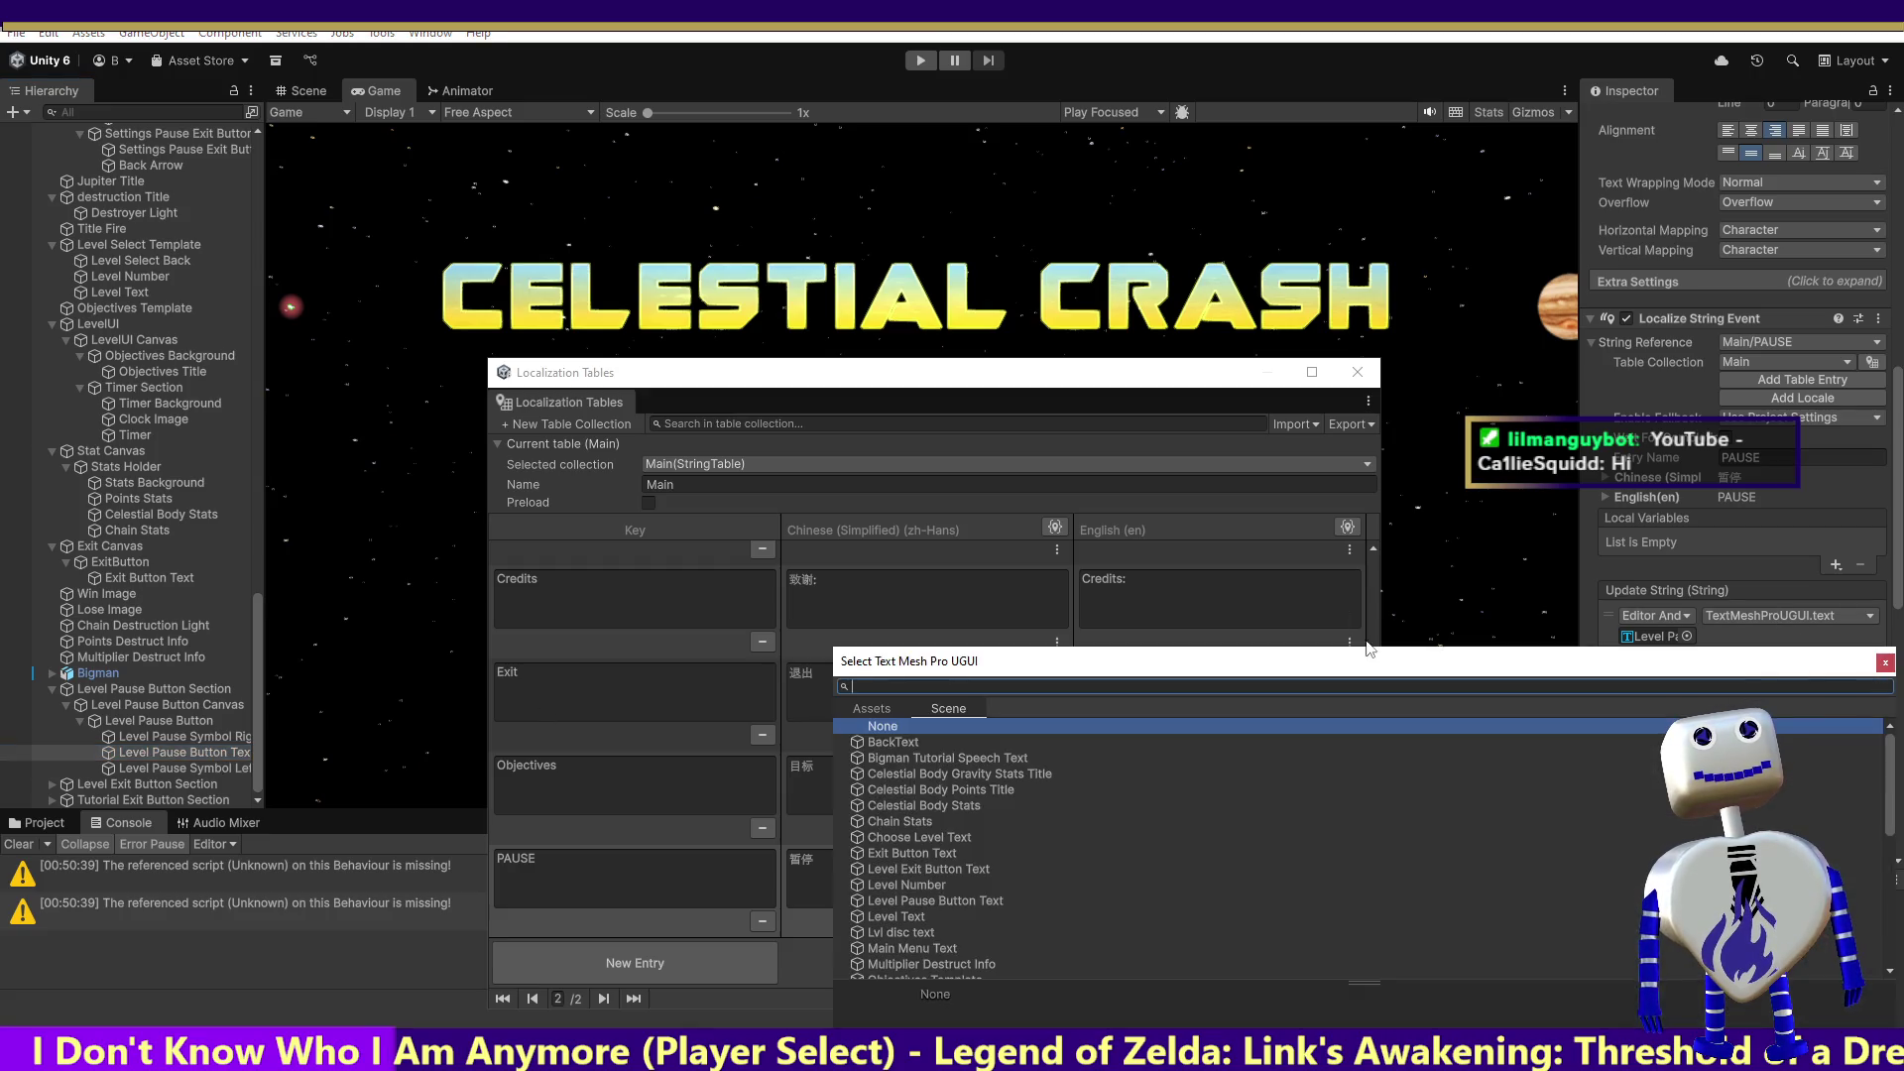
type("level p")
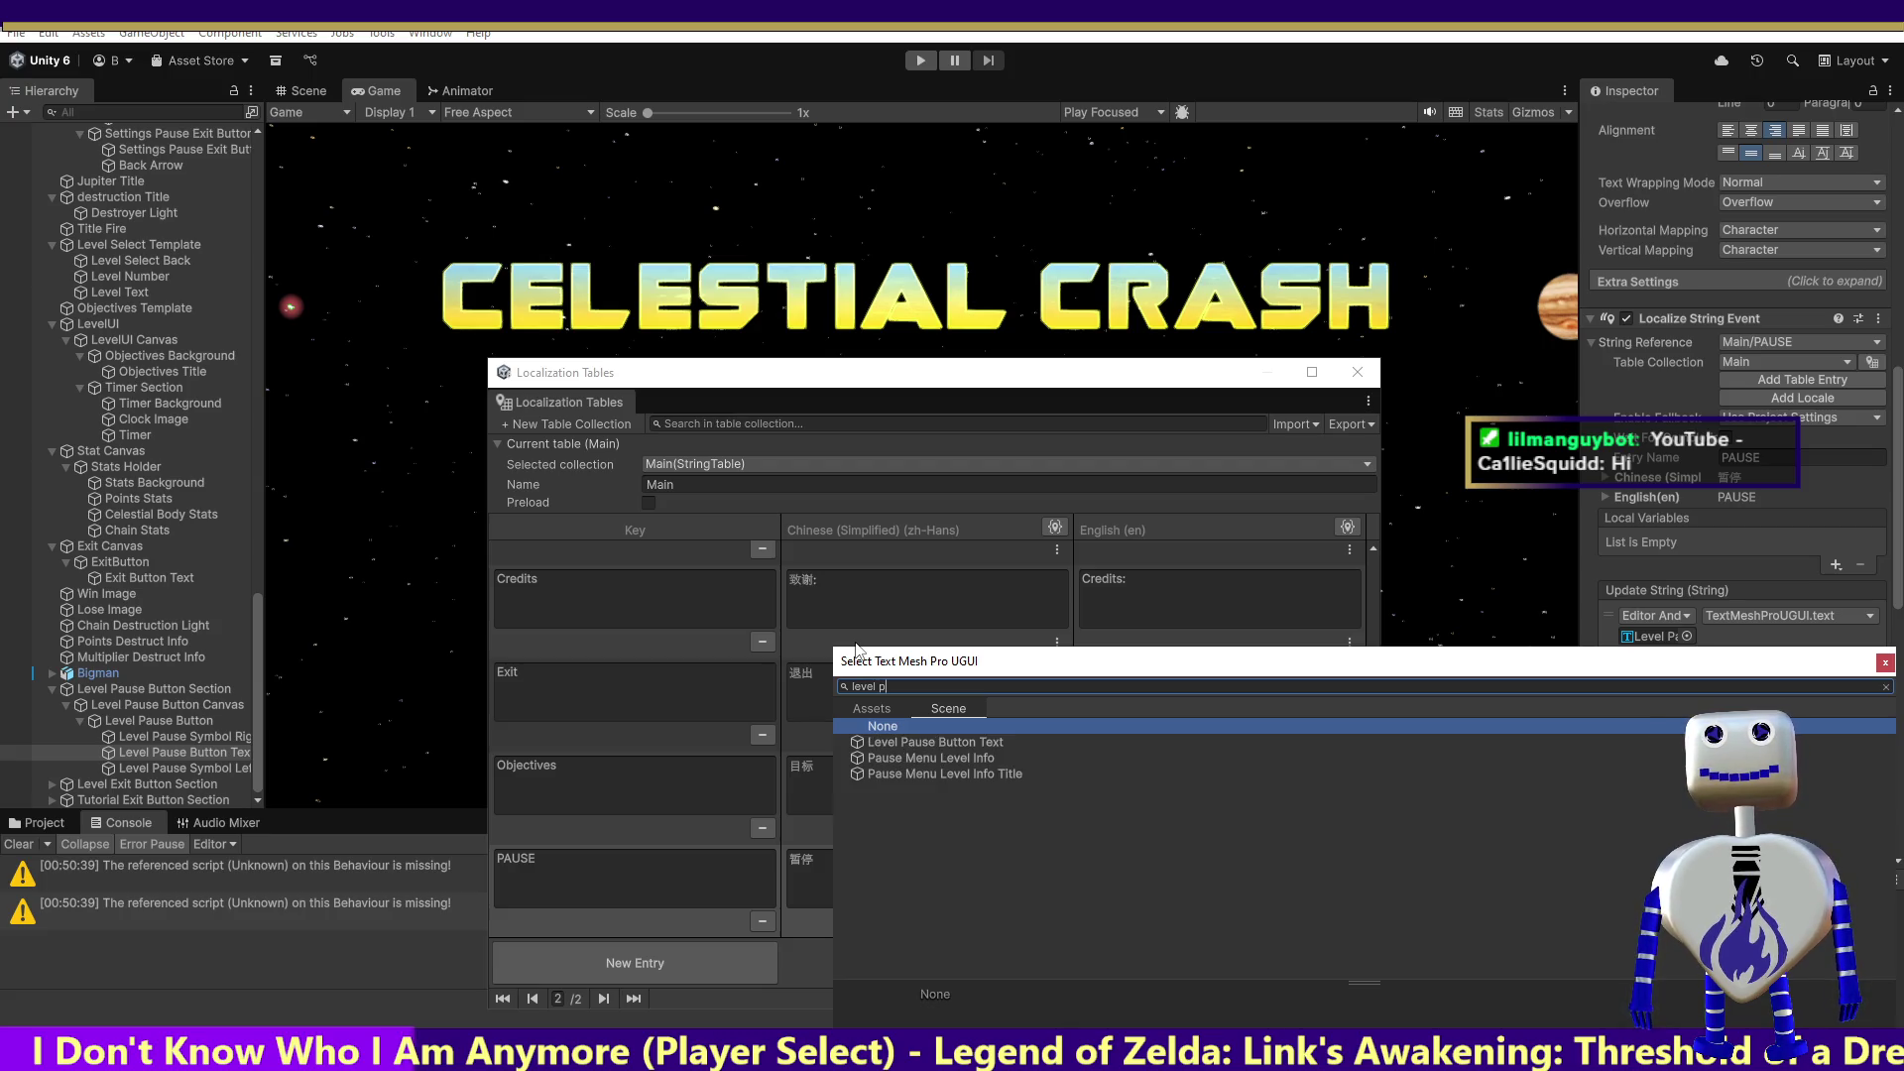
double_click(909, 743)
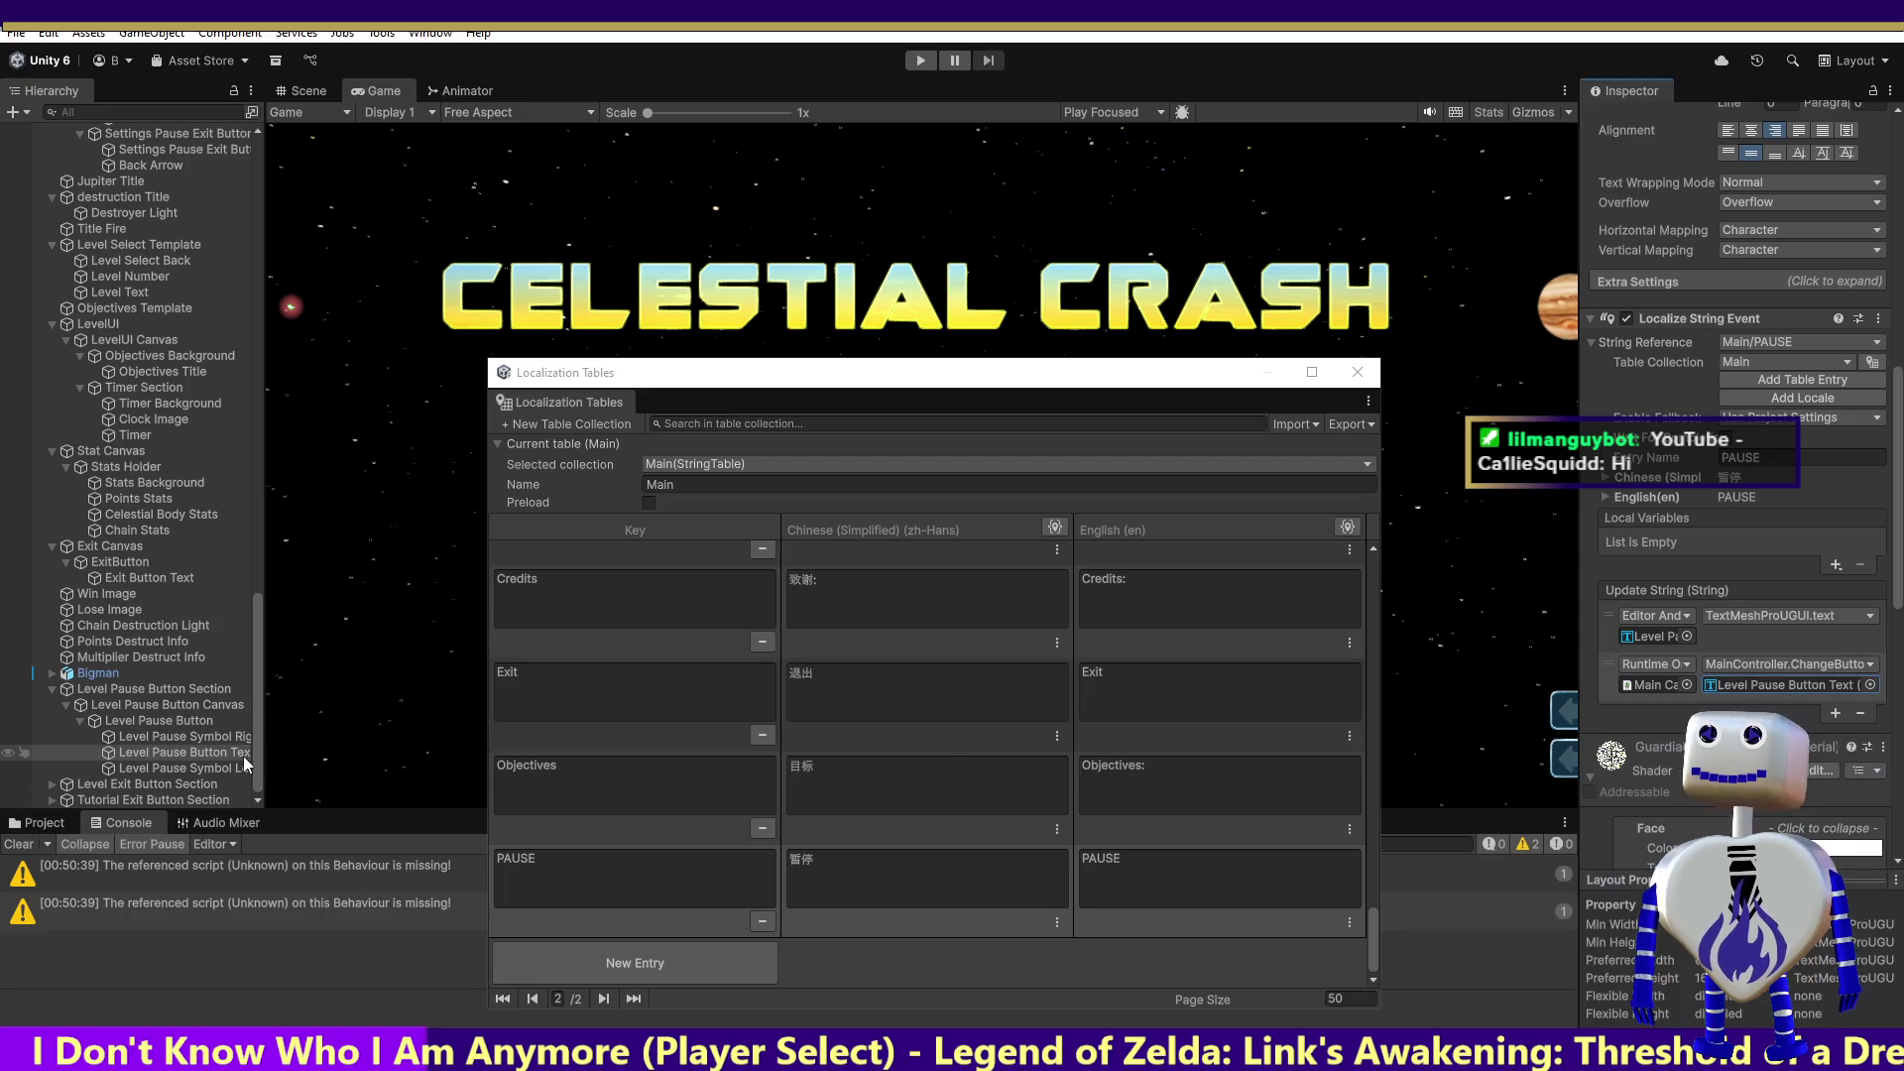
Step: Expand Level Exit Button Section and select the Level Exit Back Arrow object
left_click(49, 781)
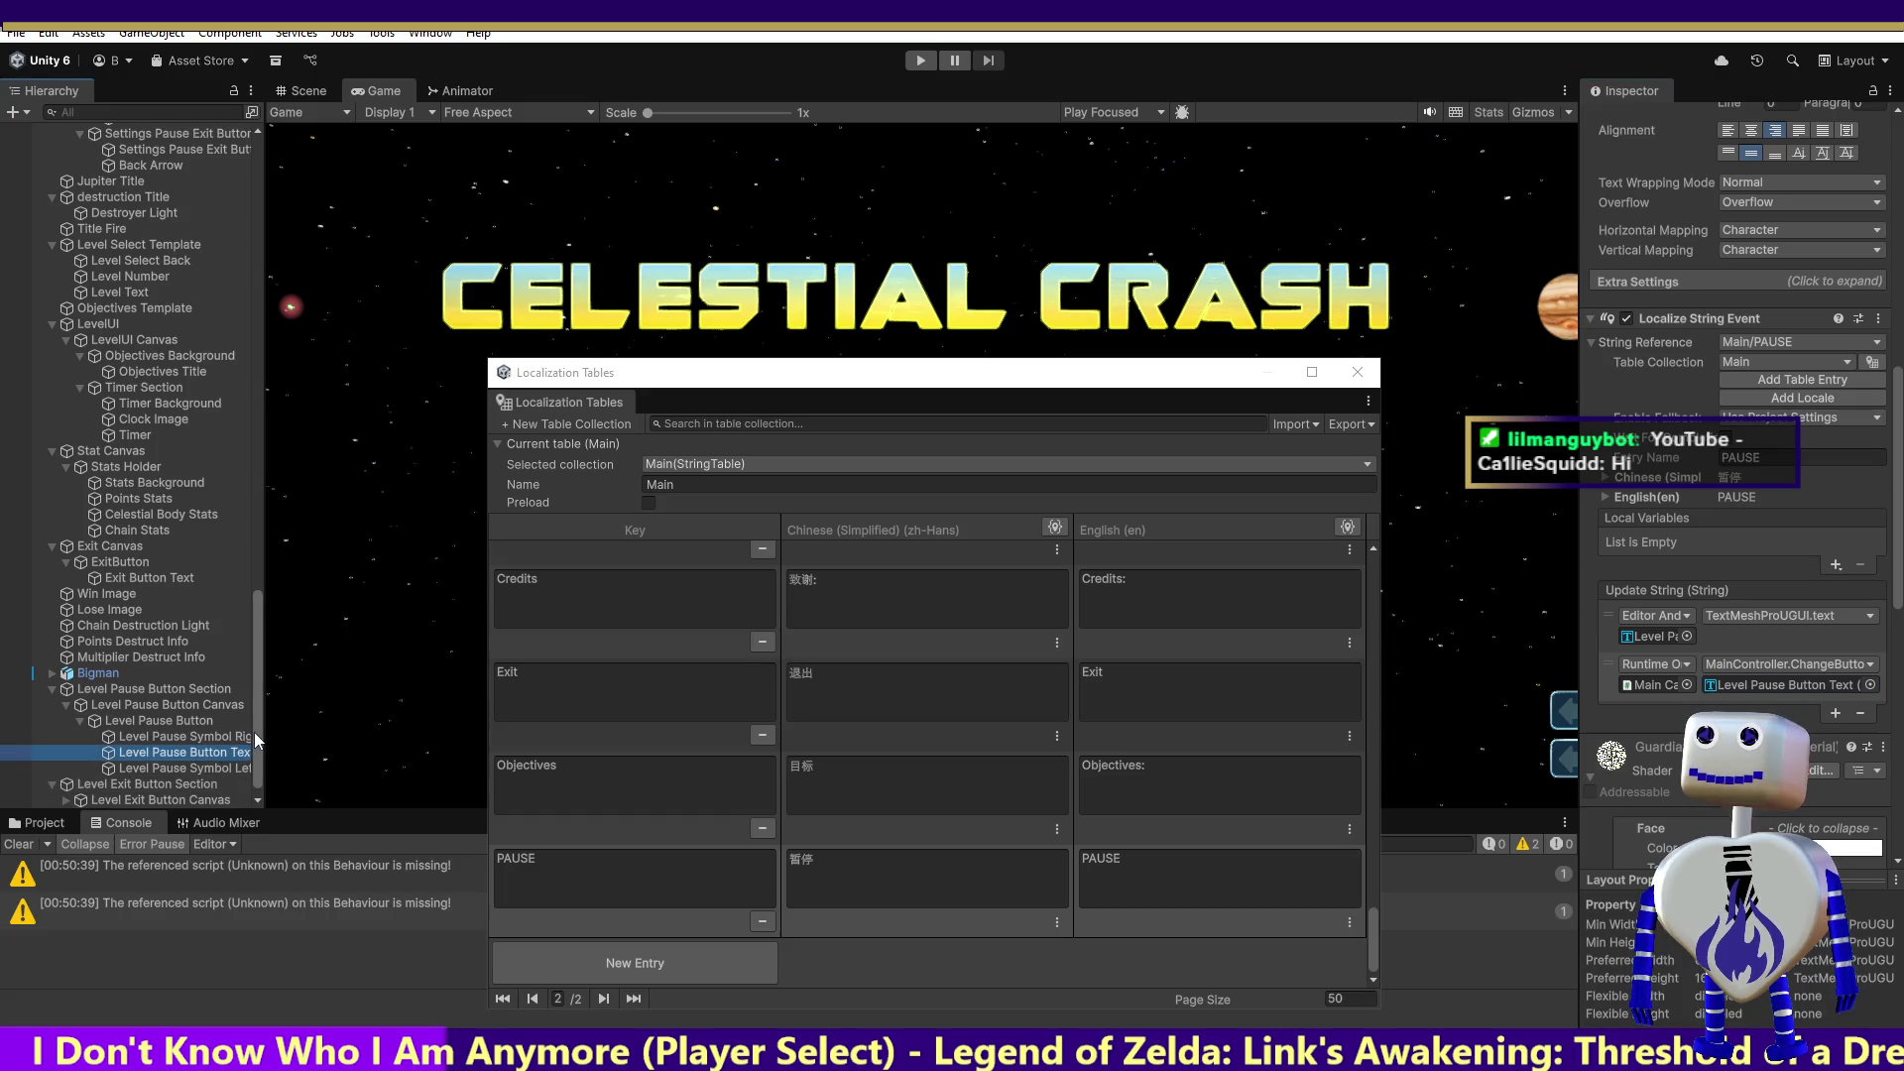
left_click(257, 799)
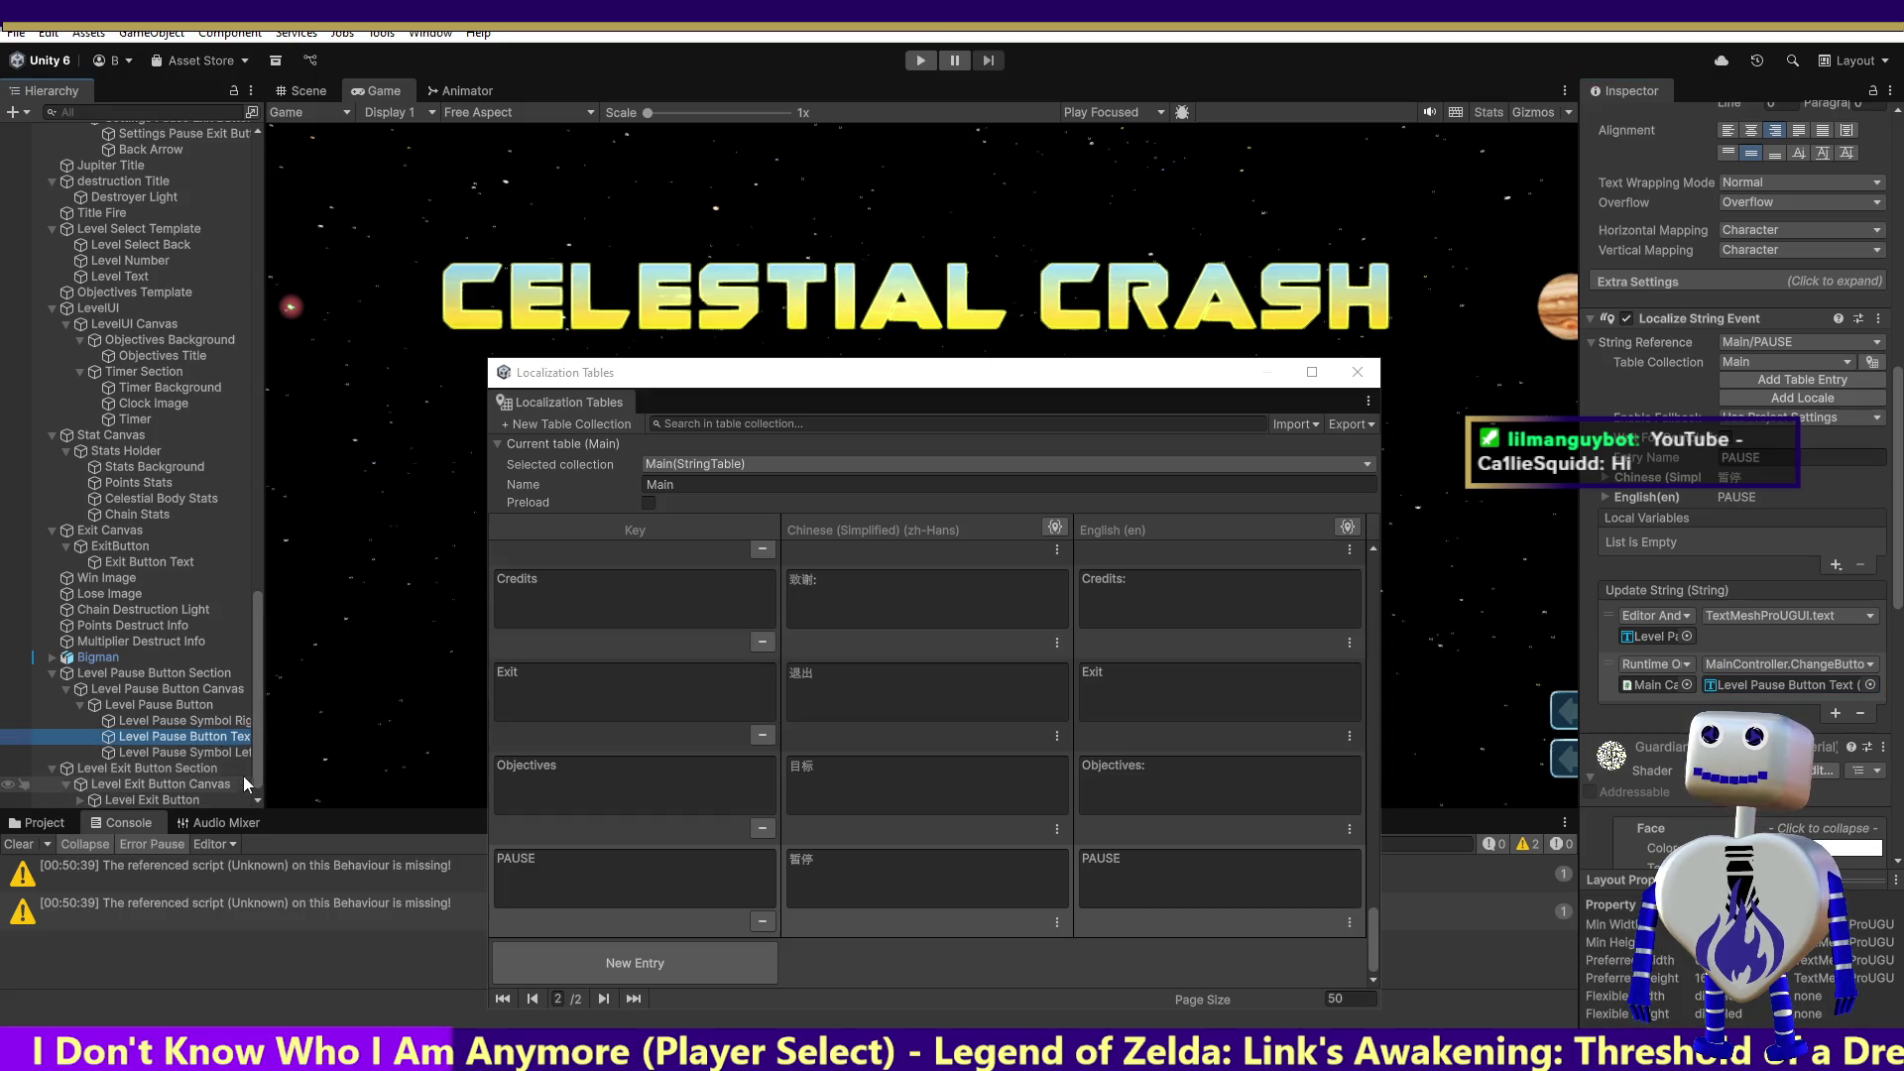
left_click(257, 798)
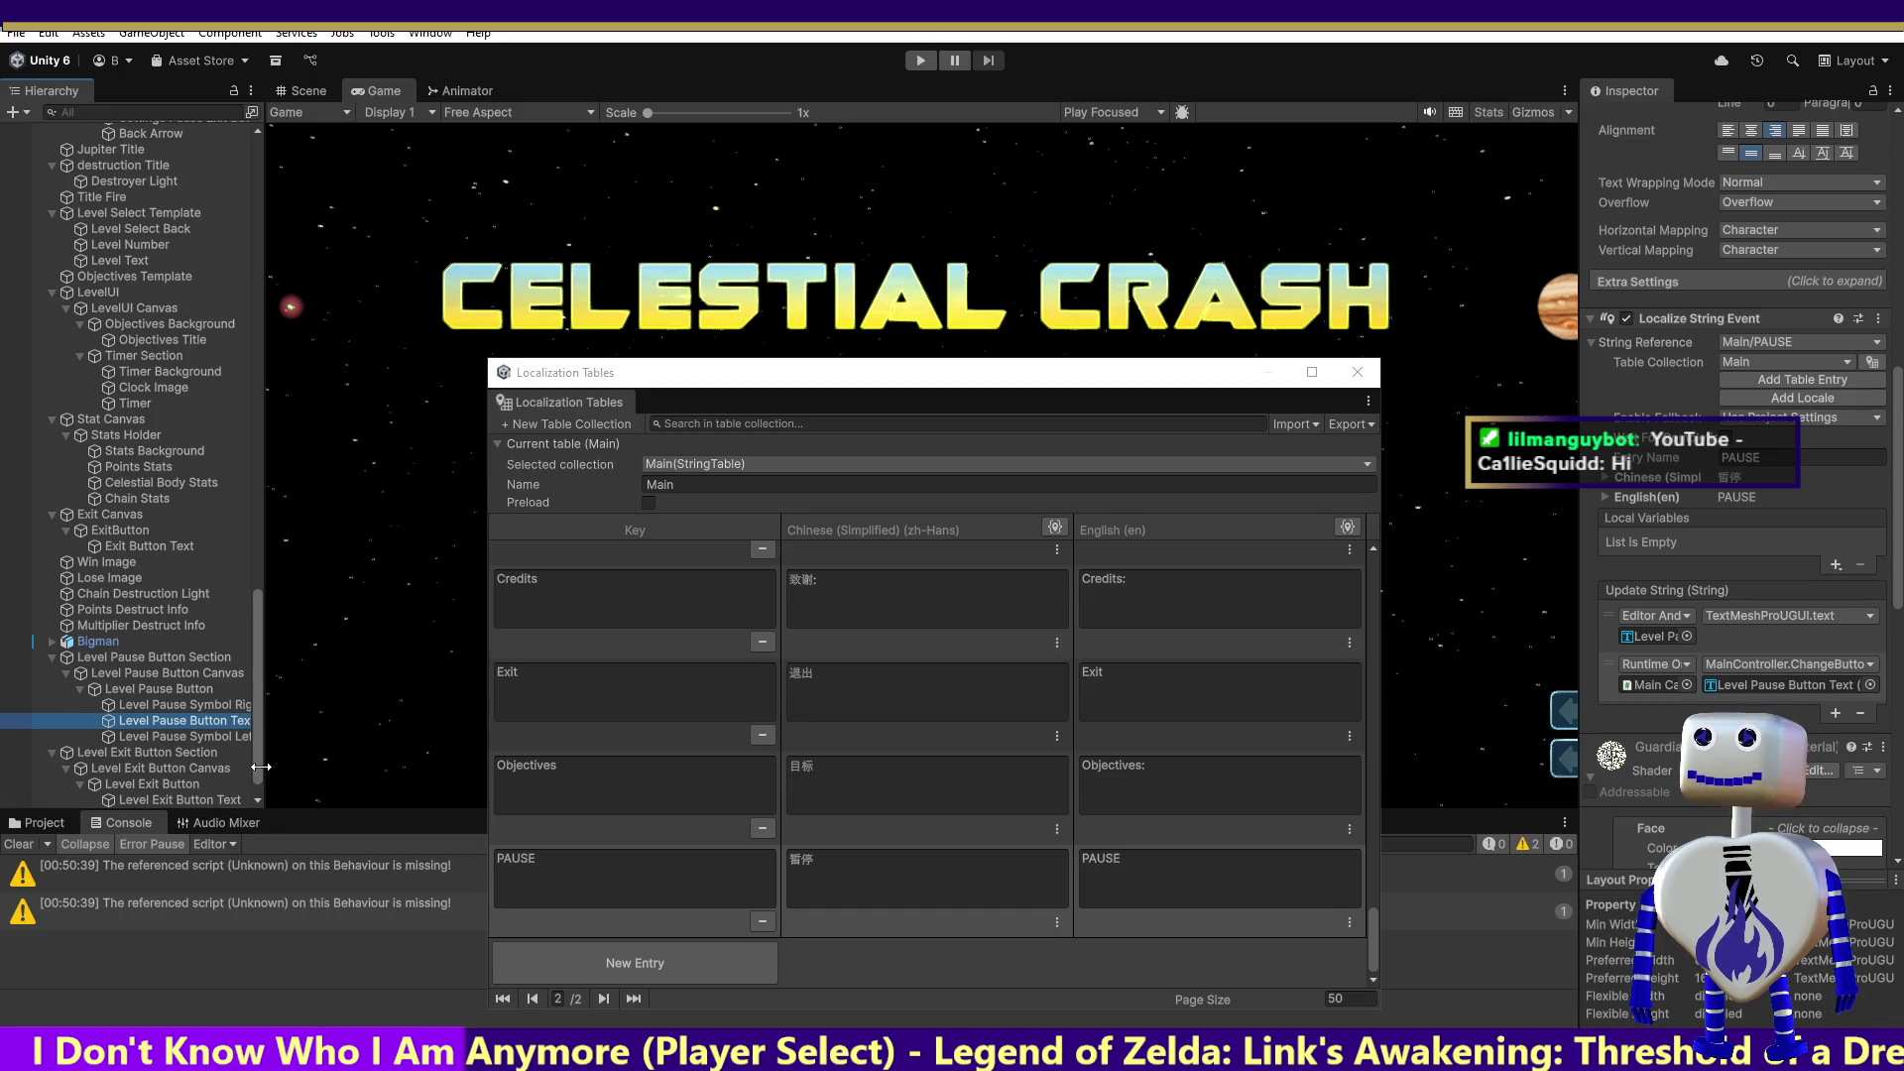
scroll(198, 778, "down", 1)
left_click(136, 782)
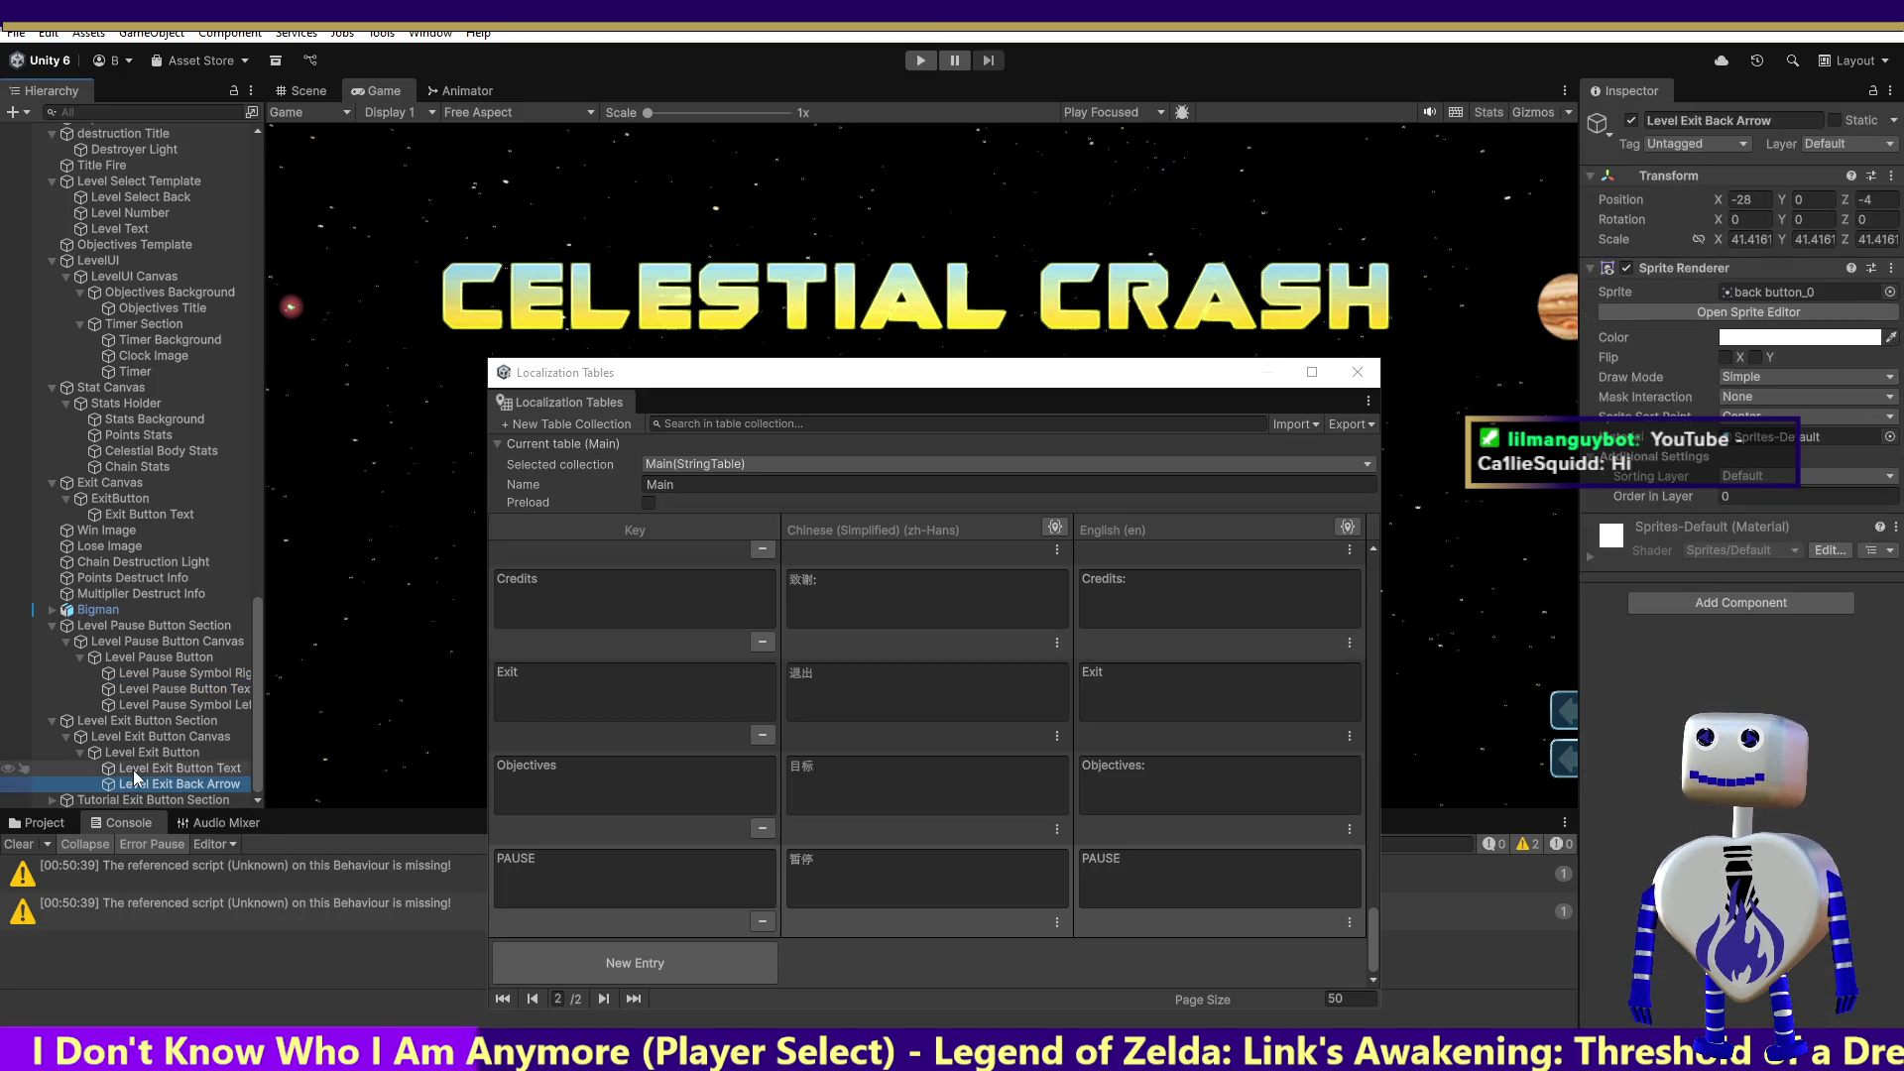
Step: Localize Level Exit Button Text with the Main/Exit string entry
left_click(133, 771)
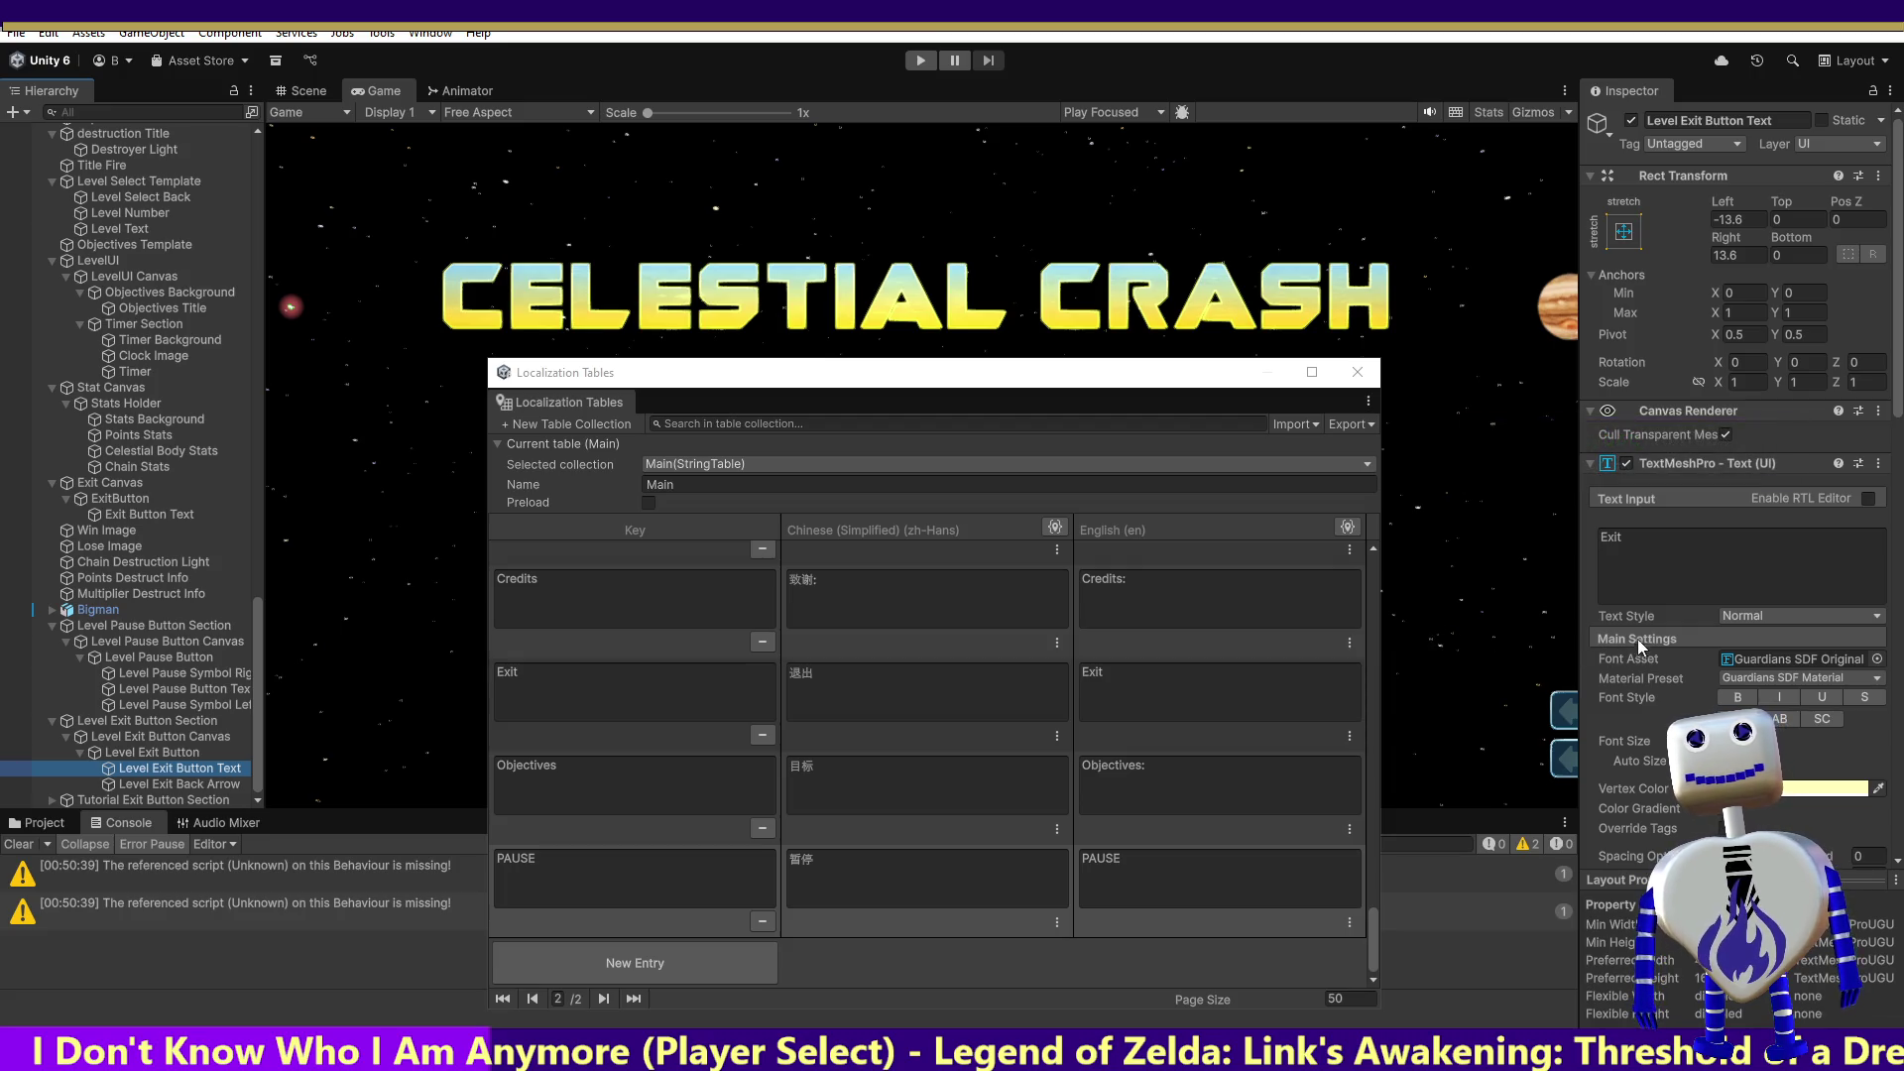
left_click(1877, 464)
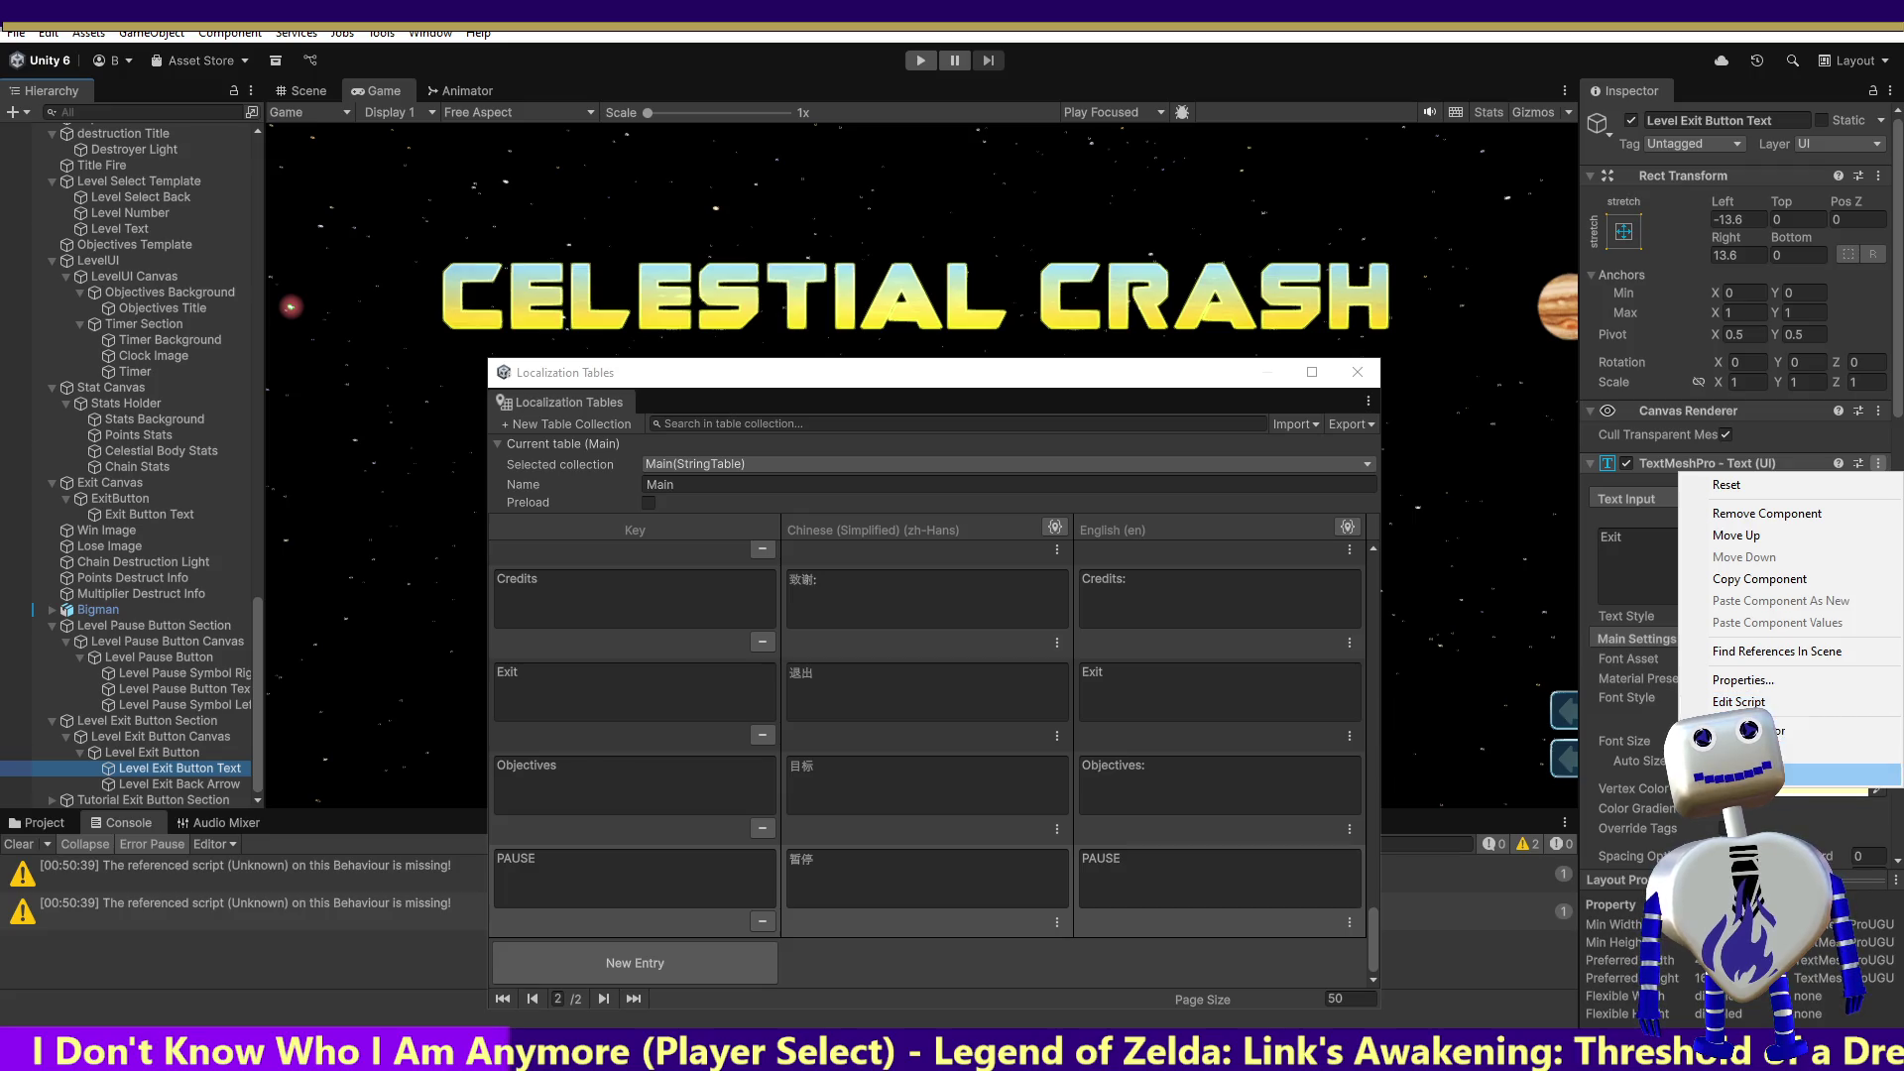
left_click(1765, 775)
left_click_drag(1899, 360, 1889, 599)
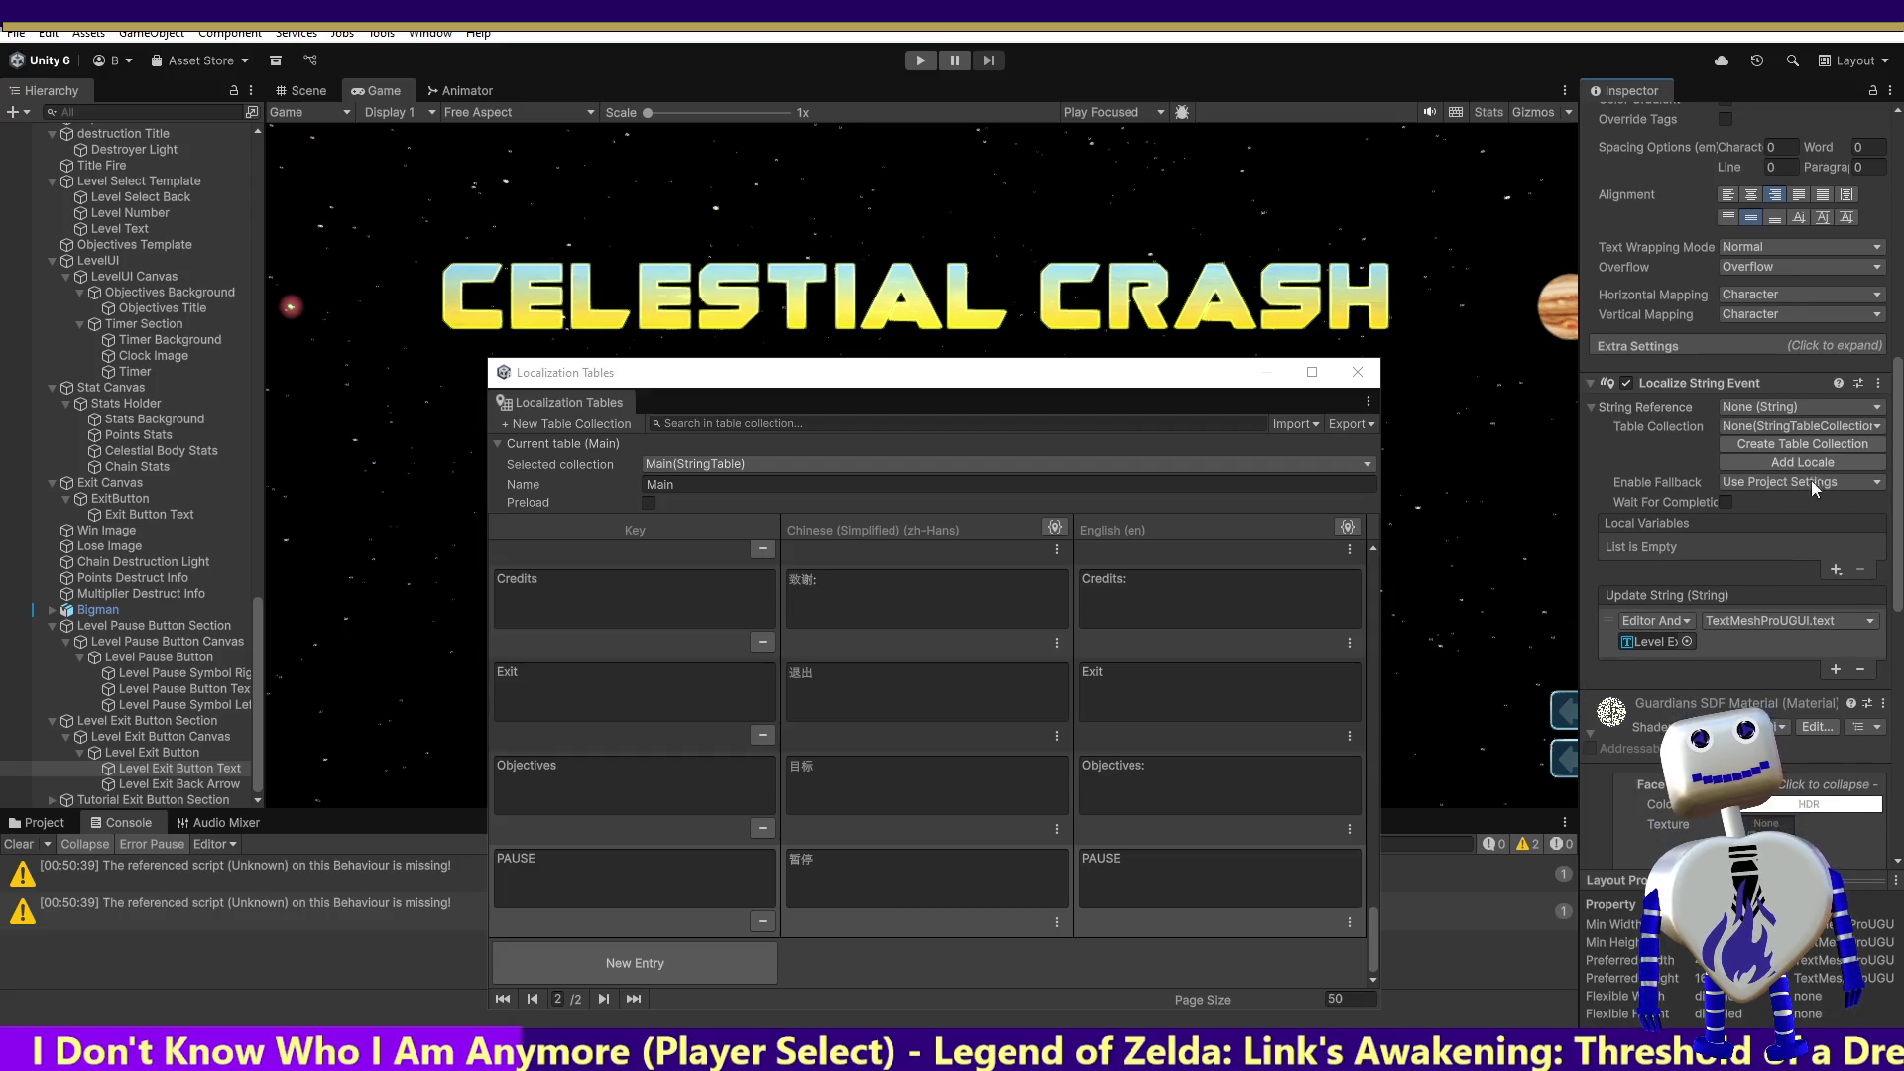
left_click(1783, 408)
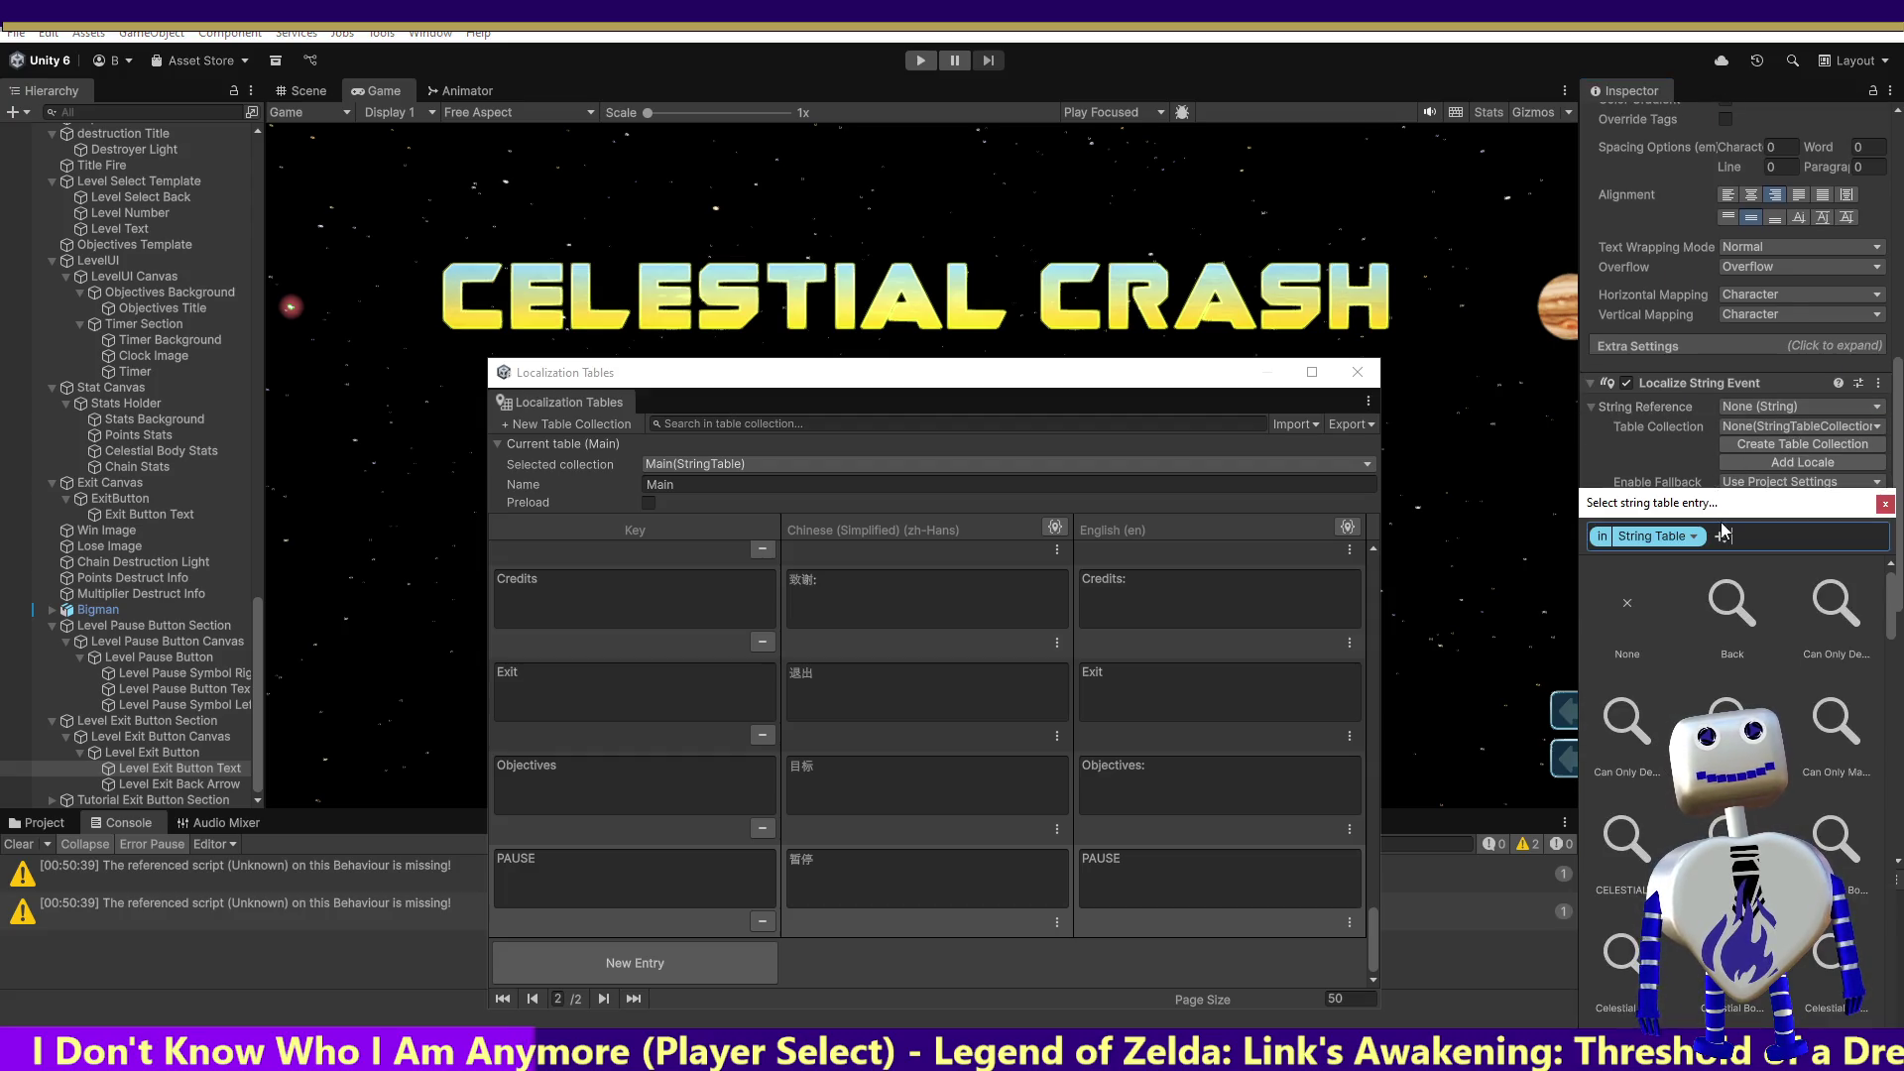
type("Ex")
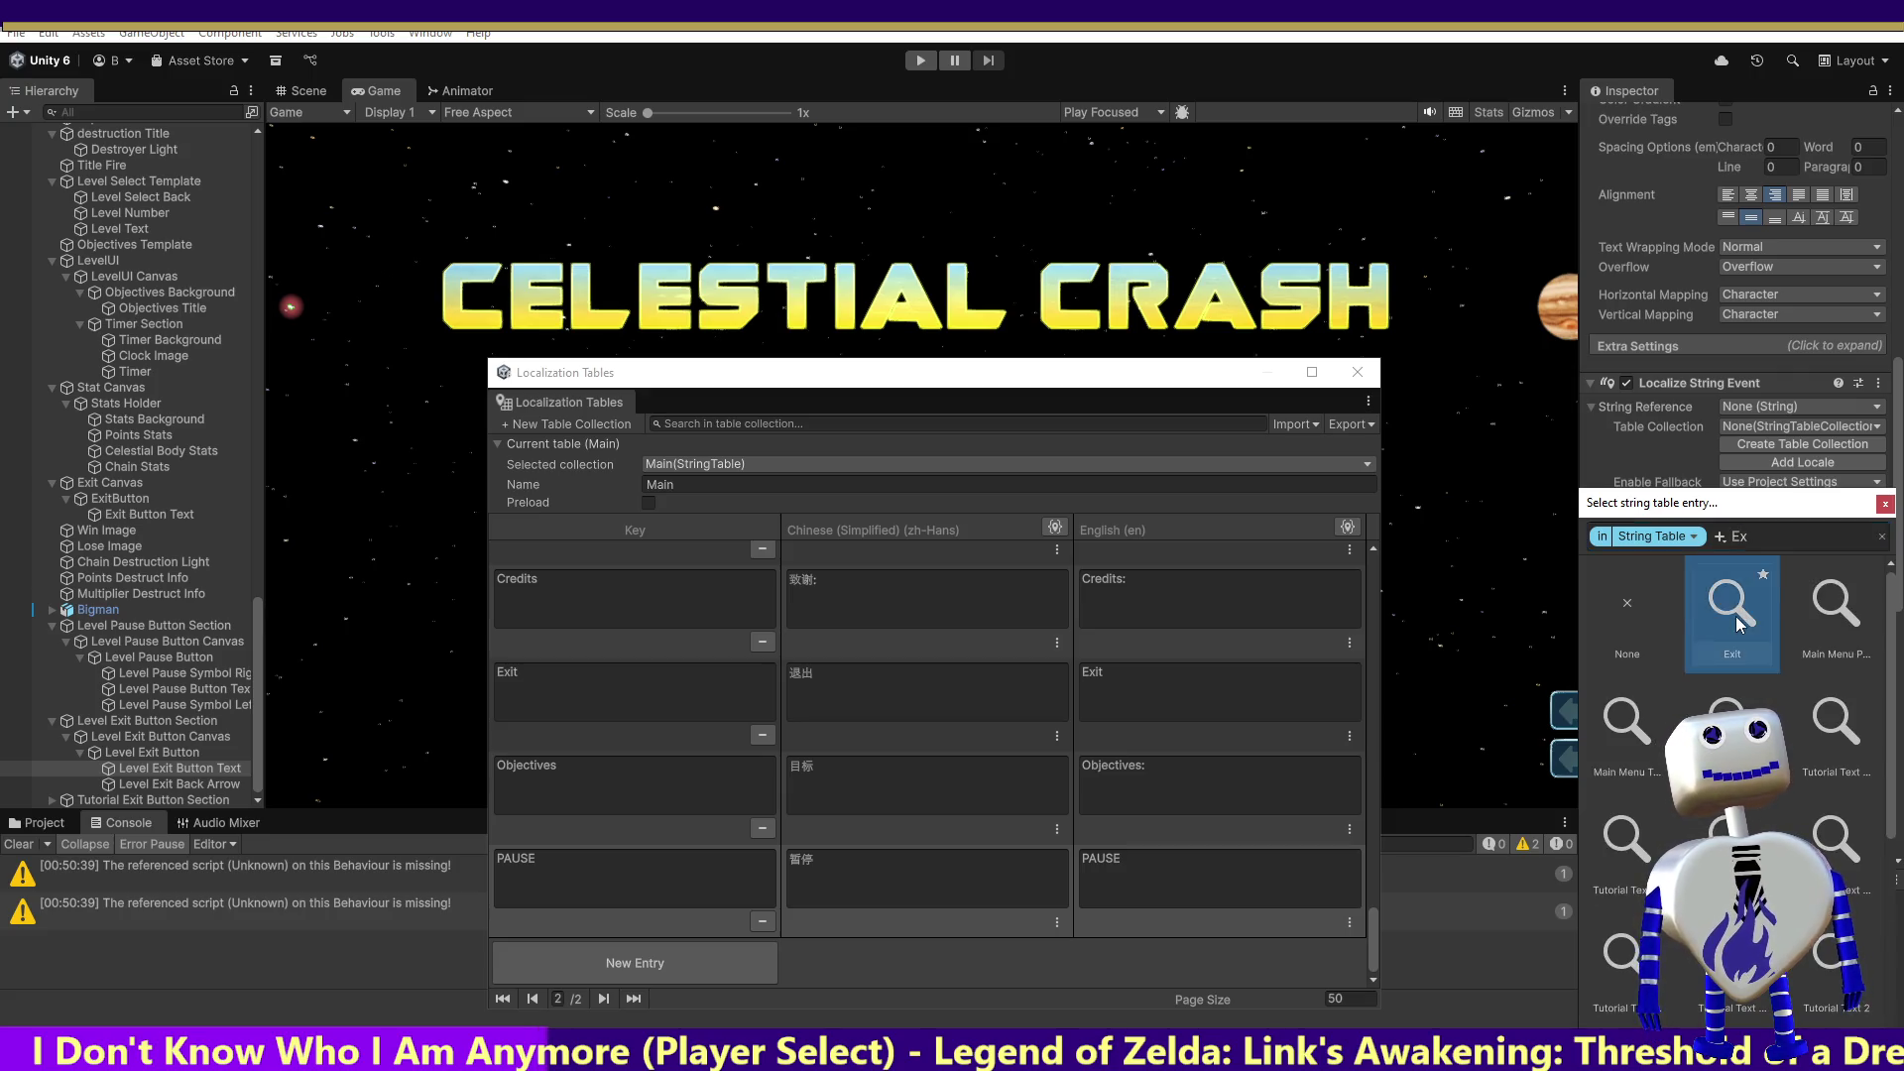
double_click(1735, 613)
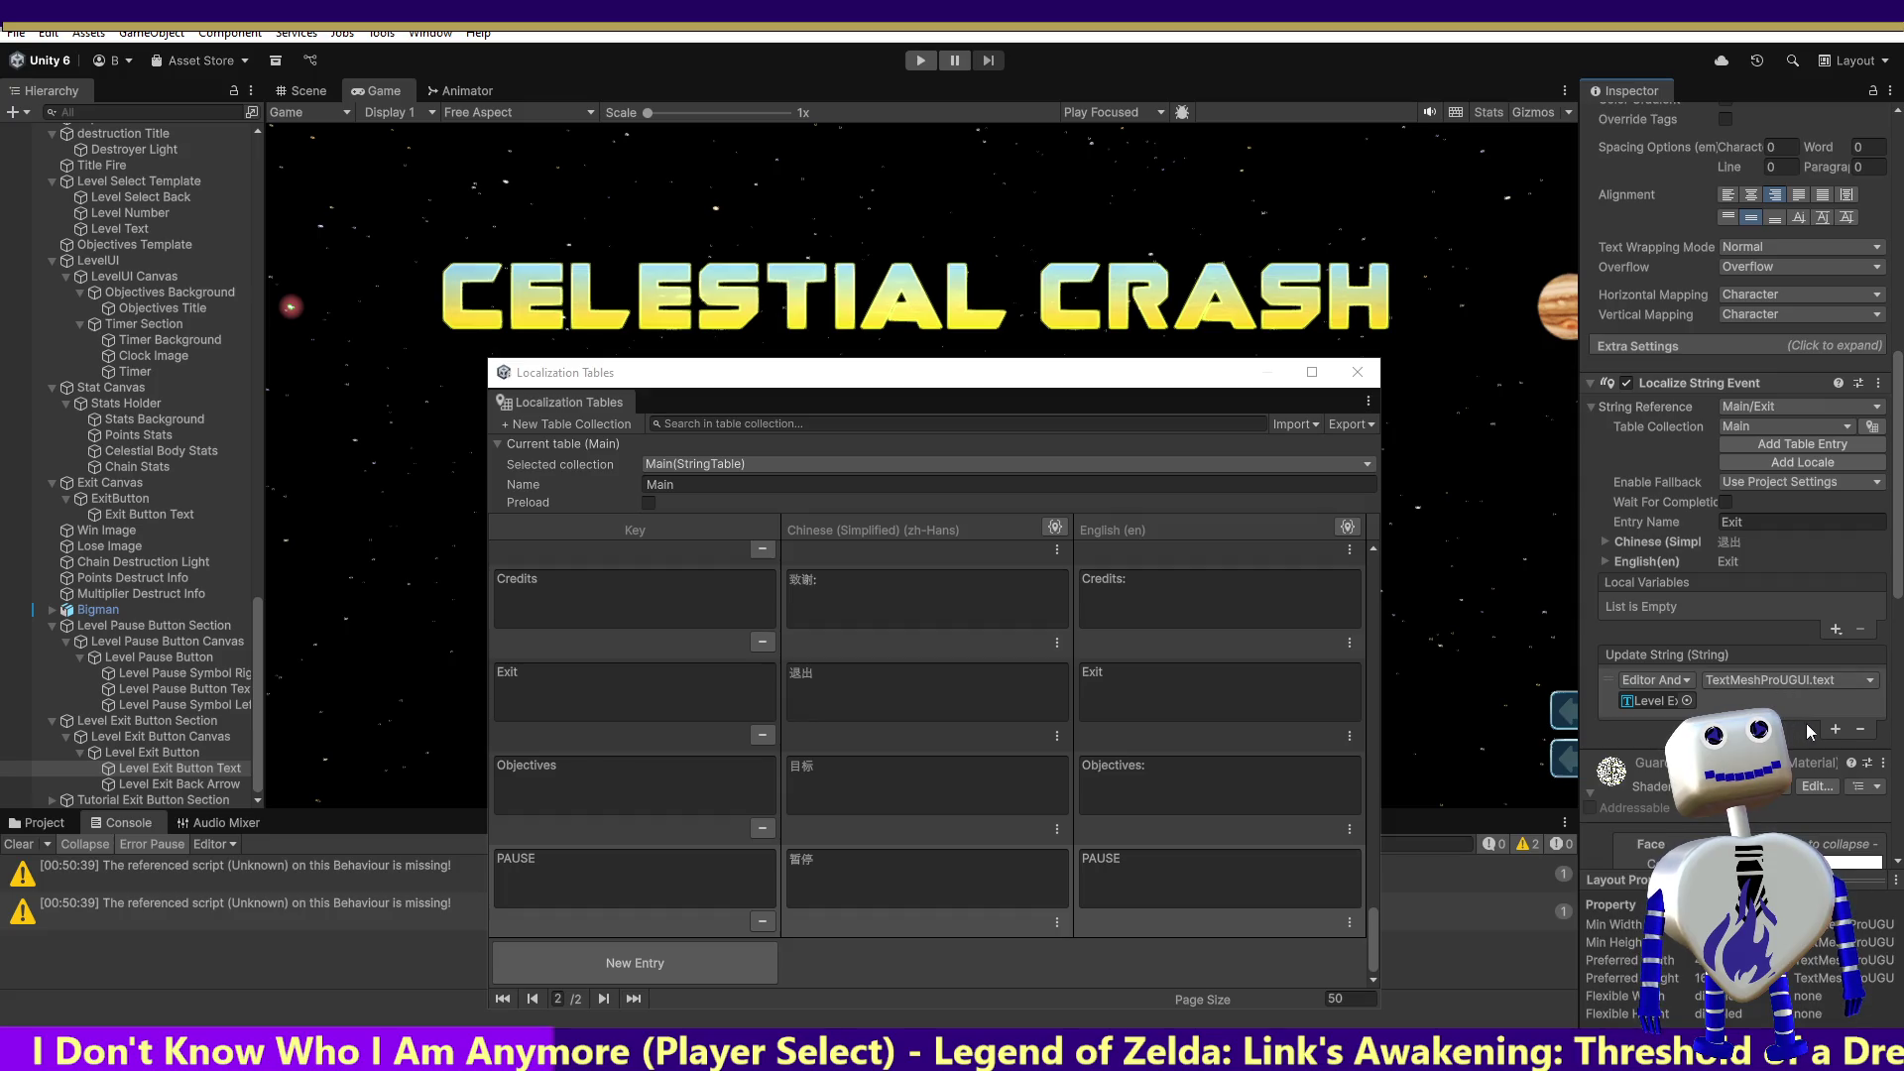
Step: Add a runtime call to Main's ChangeButtonTextFontSettings targeting Level Exit Button Text
left_click(1835, 729)
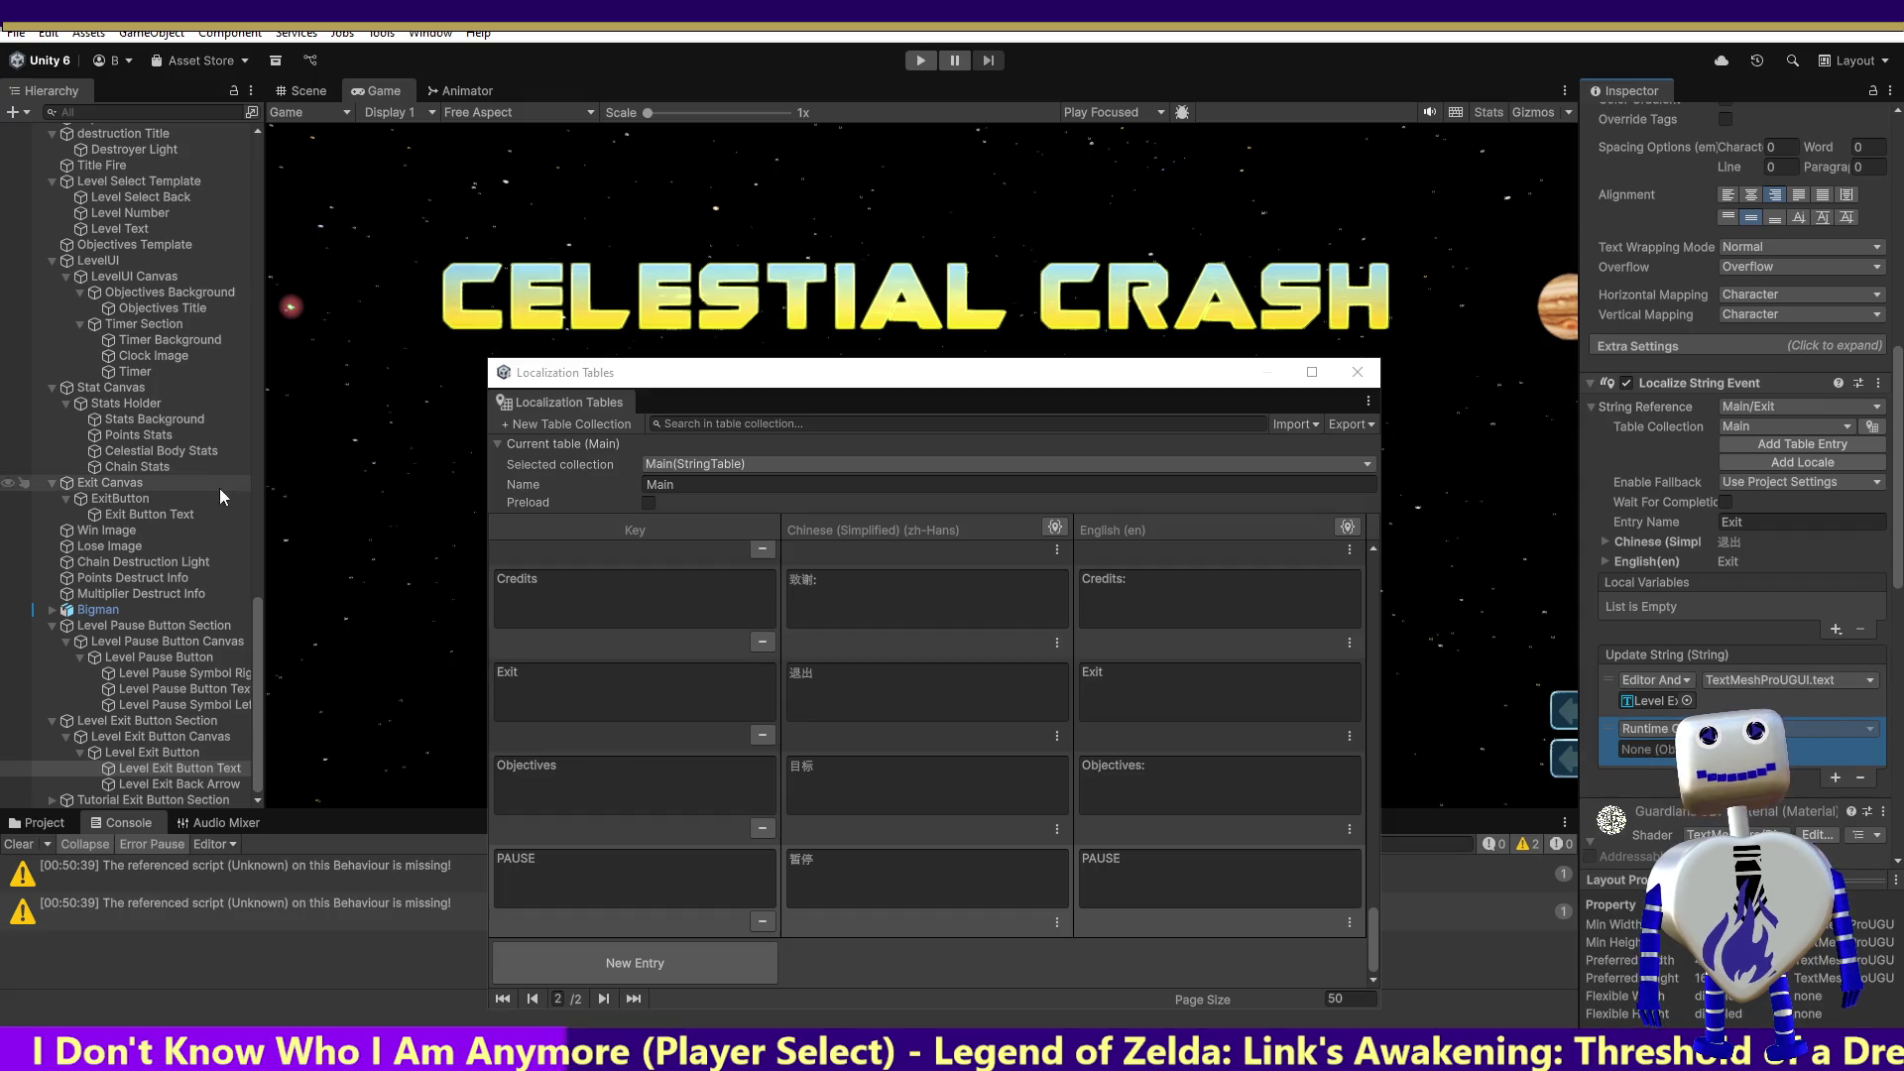
left_click_drag(257, 657, 294, 139)
left_click_drag(79, 129, 1646, 749)
left_click(1870, 729)
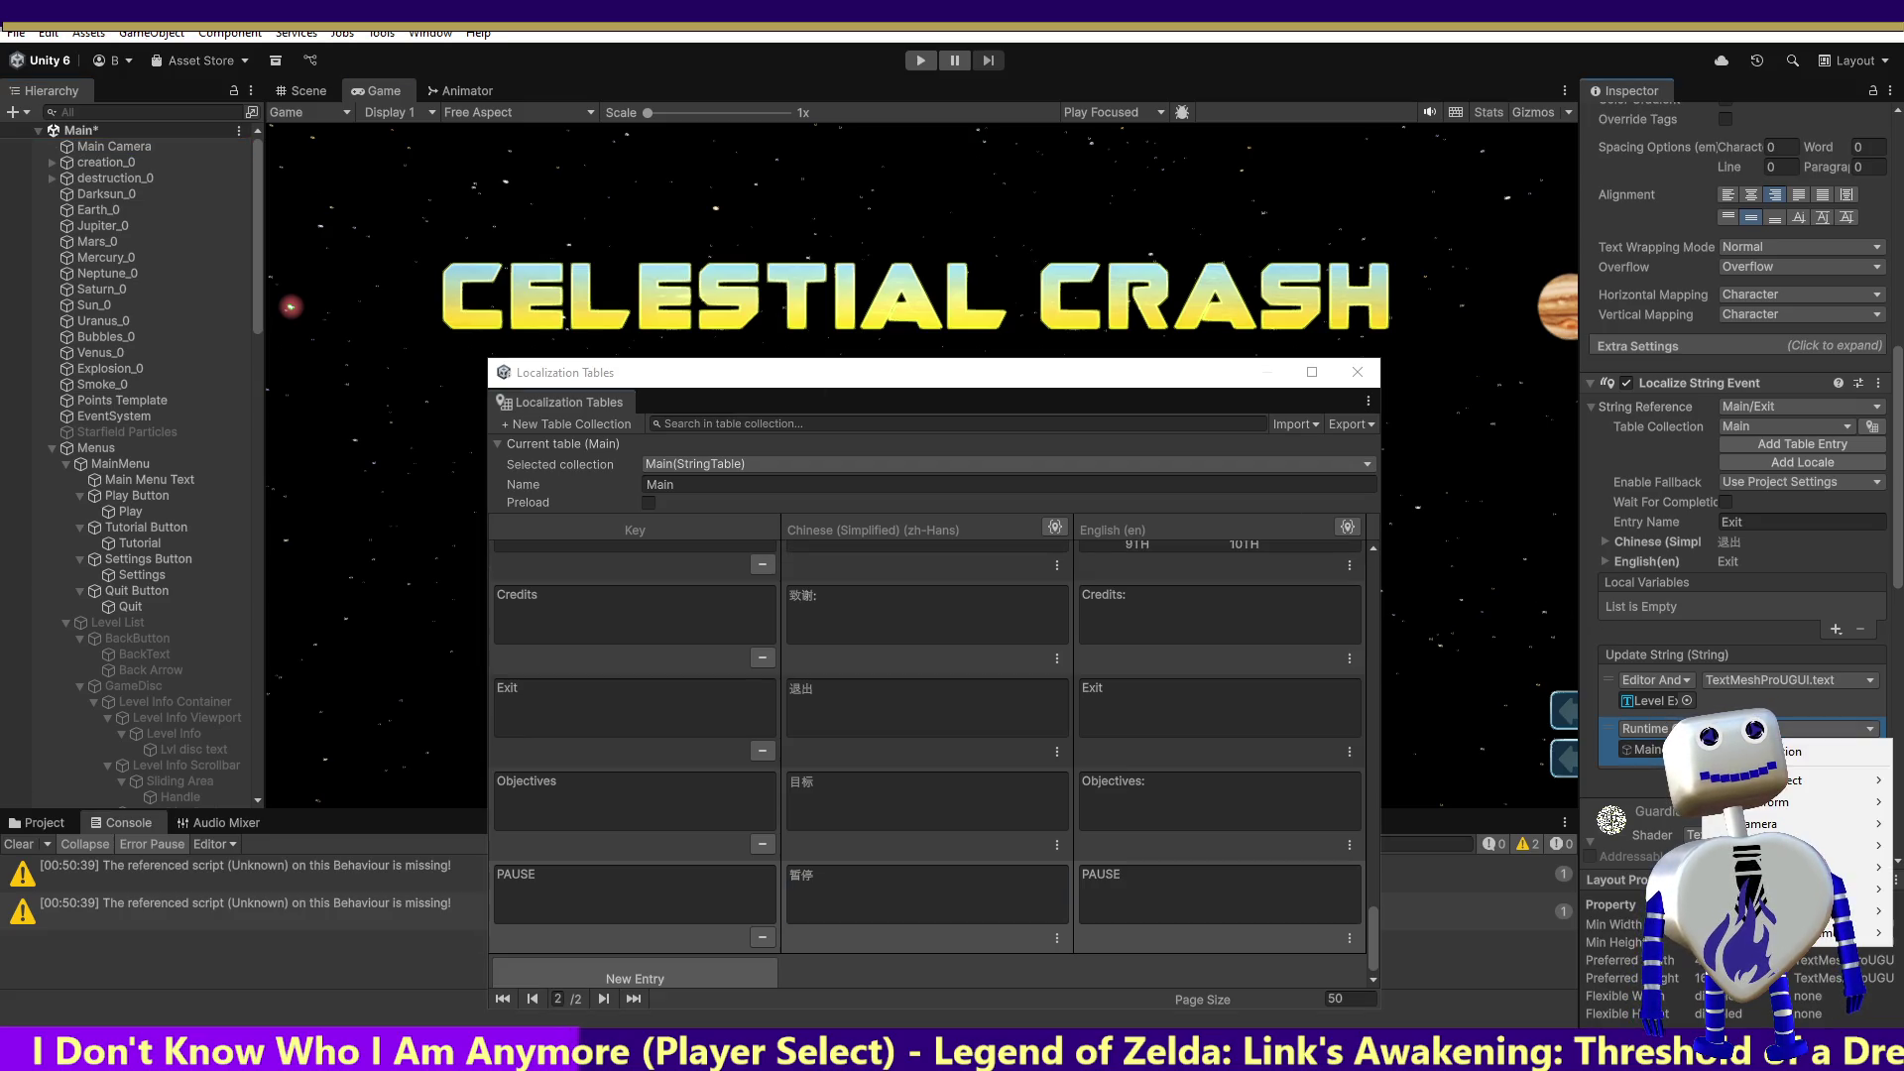
mouse_move(1834, 867)
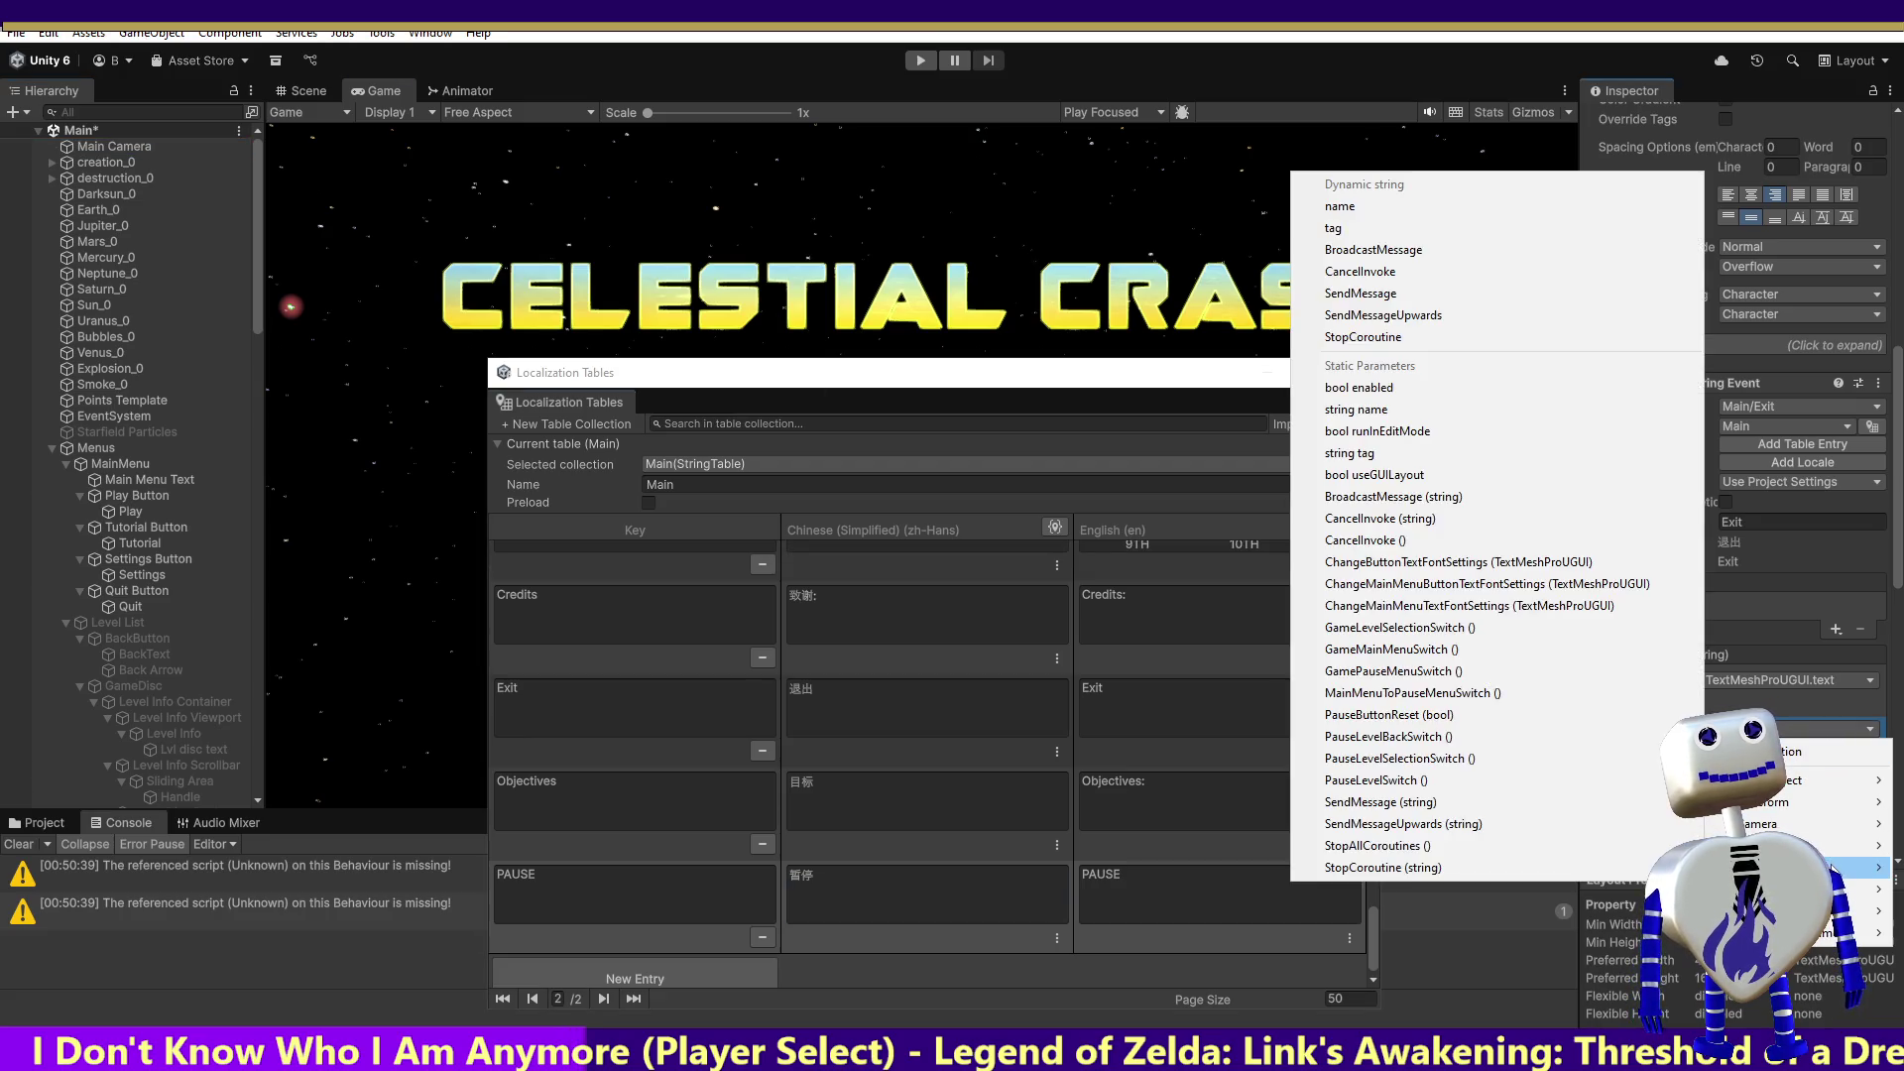
left_click(1501, 563)
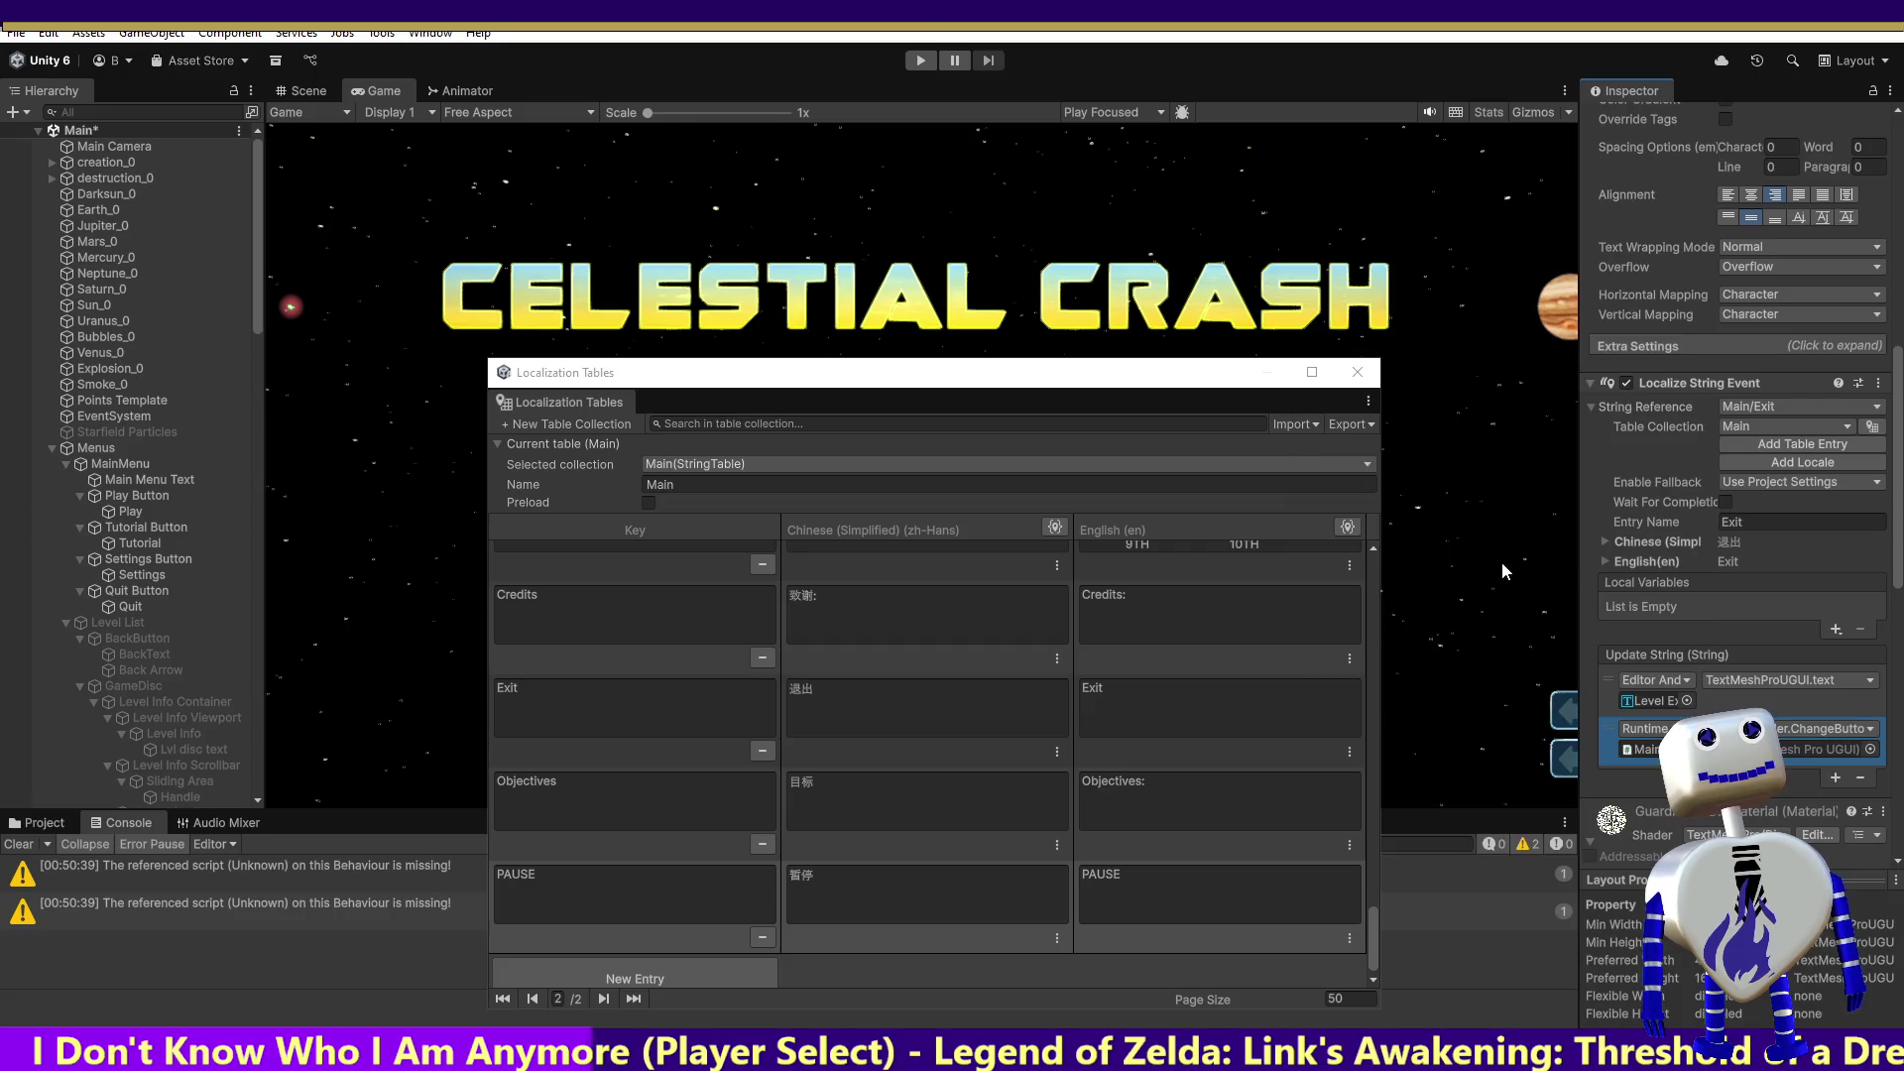
mouse_move(258, 307)
left_mouse_down()
mouse_move(240, 806)
mouse_move(794, 749)
mouse_move(1470, 716)
mouse_move(1873, 751)
left_mouse_up()
left_click(1873, 751)
type("L")
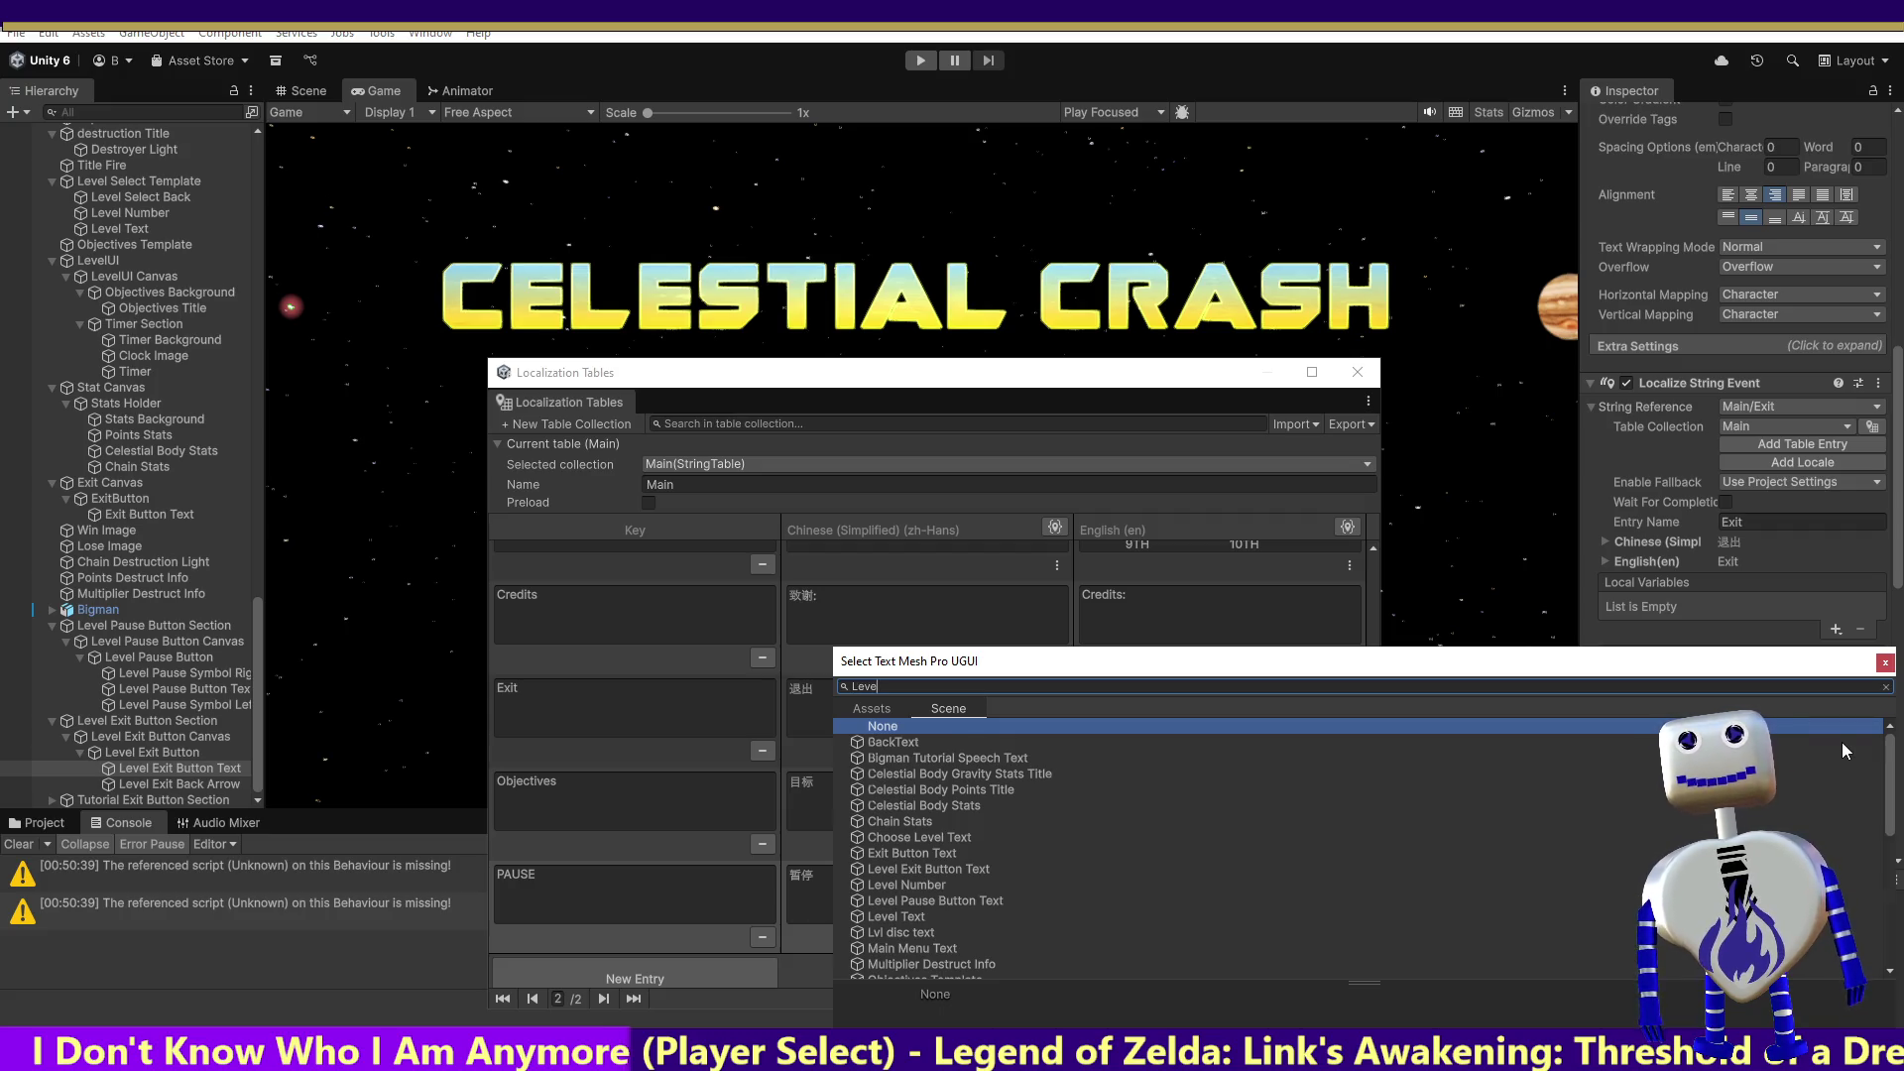
type("eve")
key("Escape")
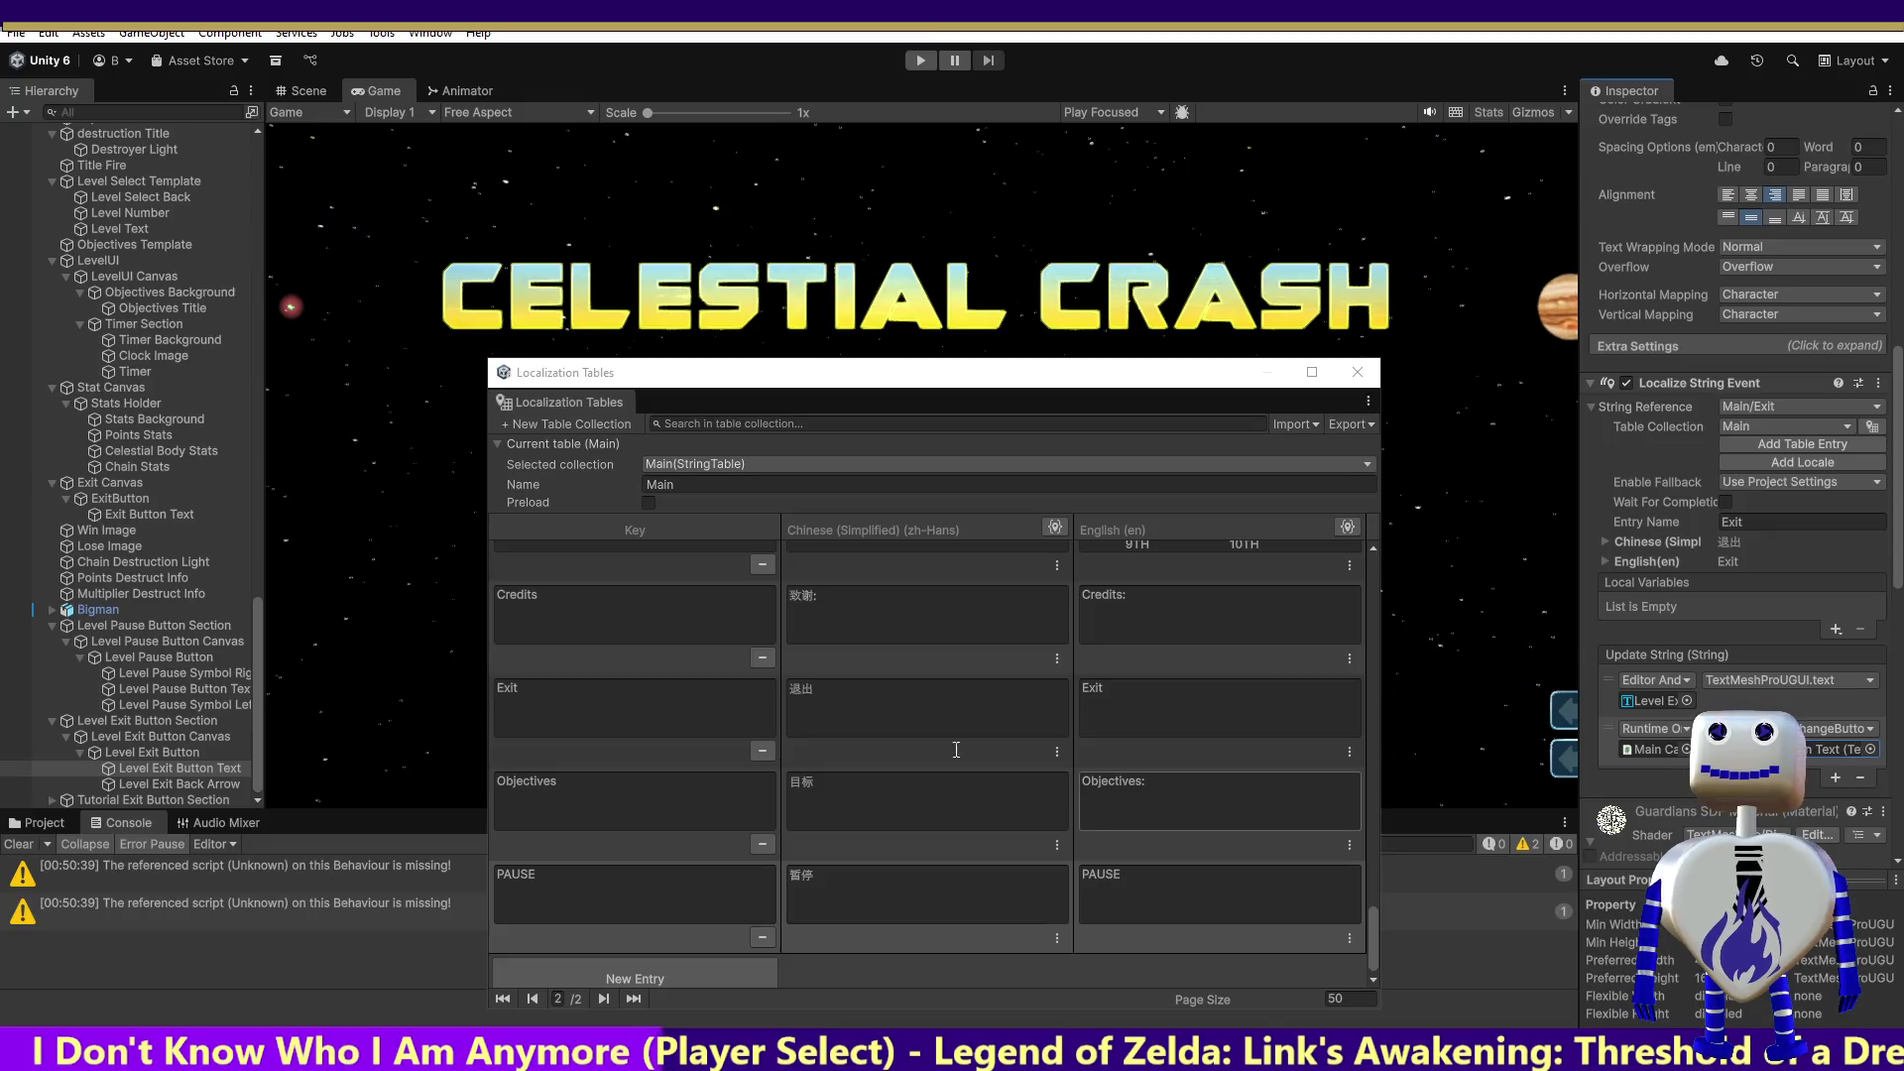
left_click(248, 769)
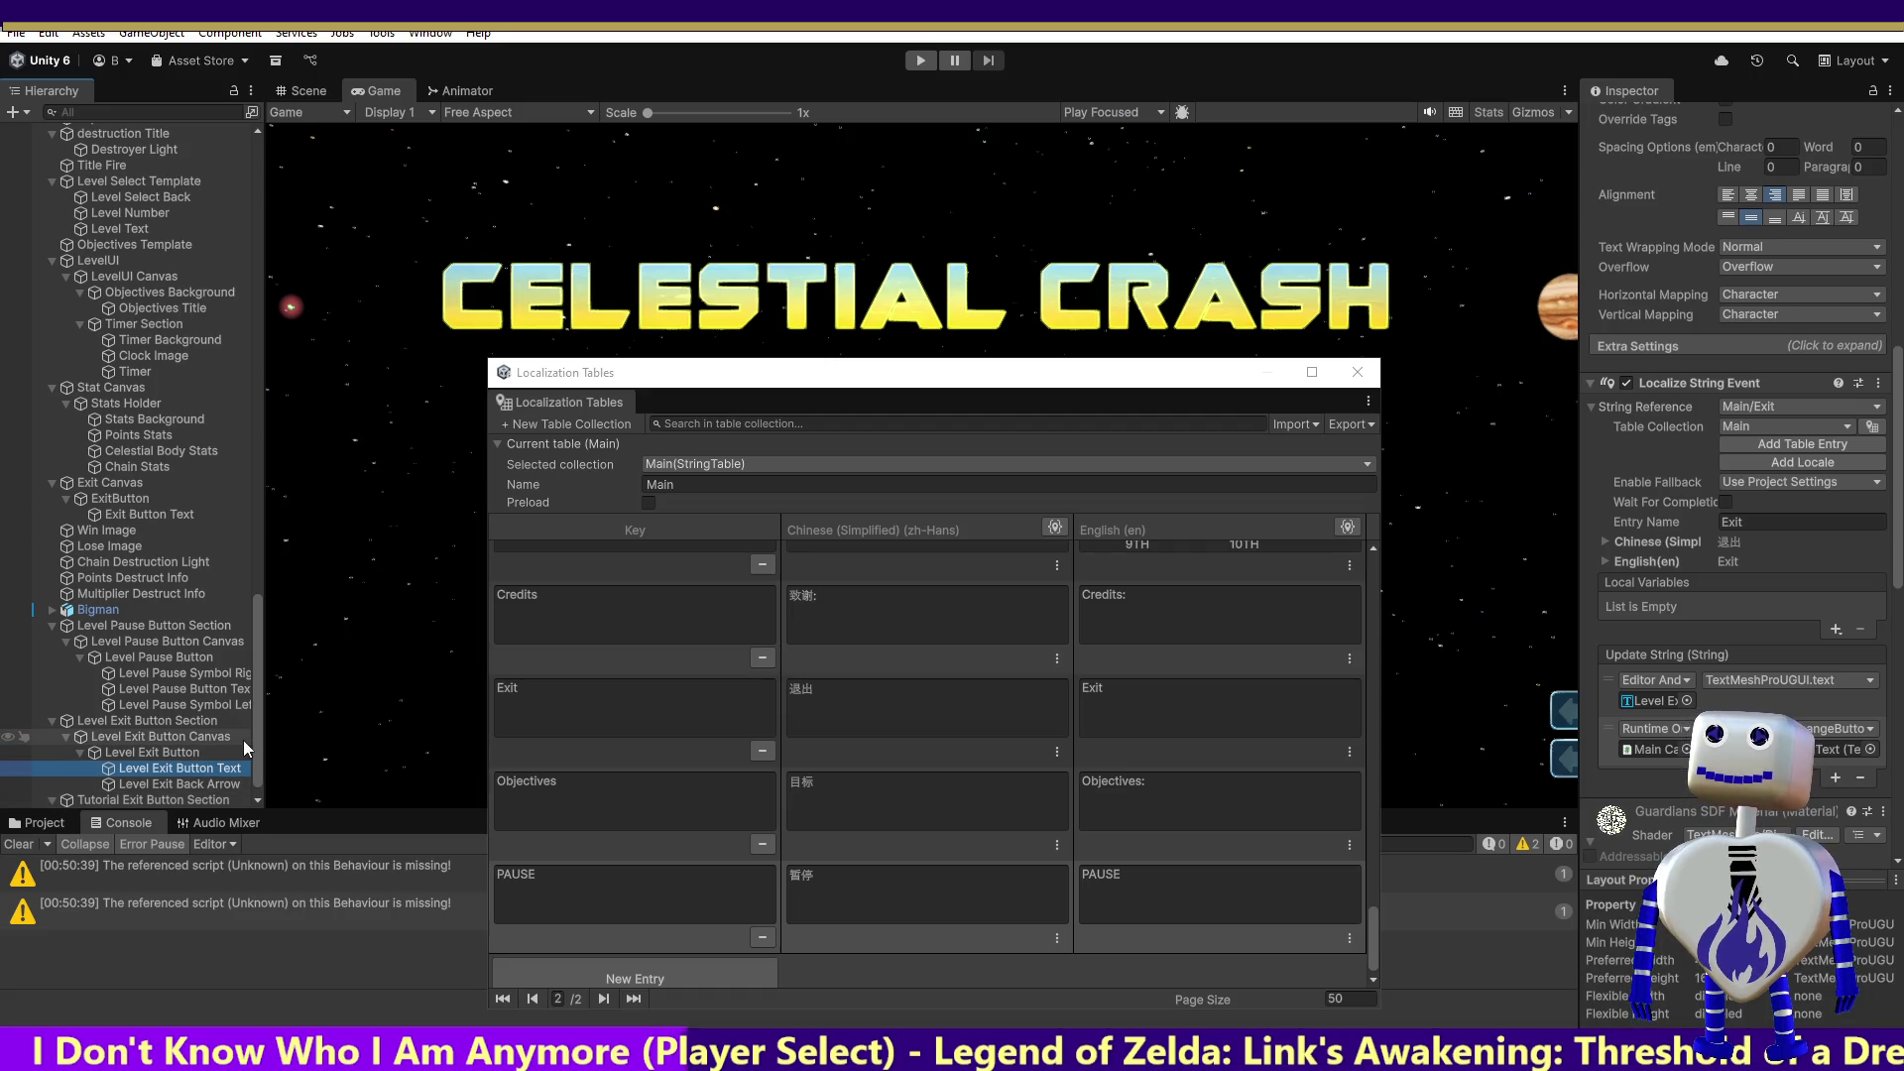
Step: Select the Tutorial Exit Button Text object in the Hierarchy
scroll(255, 754, "down", 1)
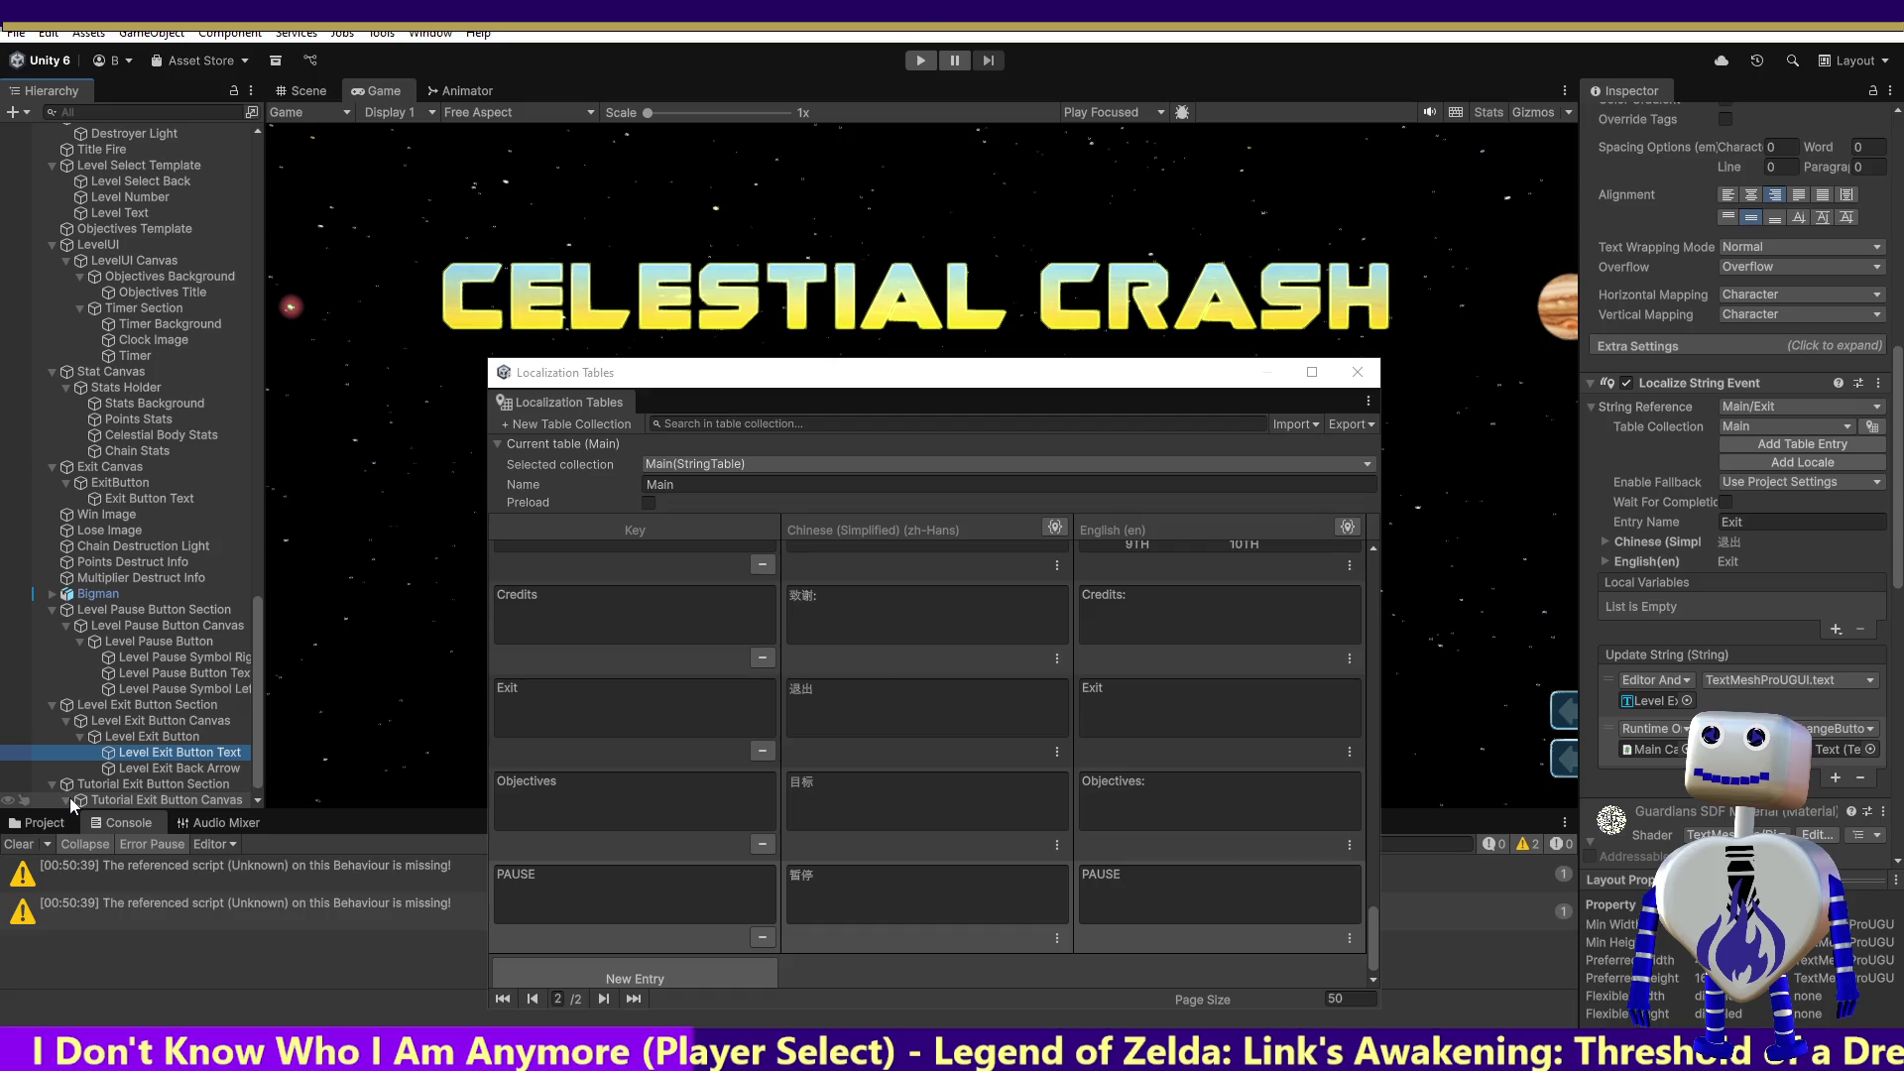
left_click_drag(264, 759, 253, 805)
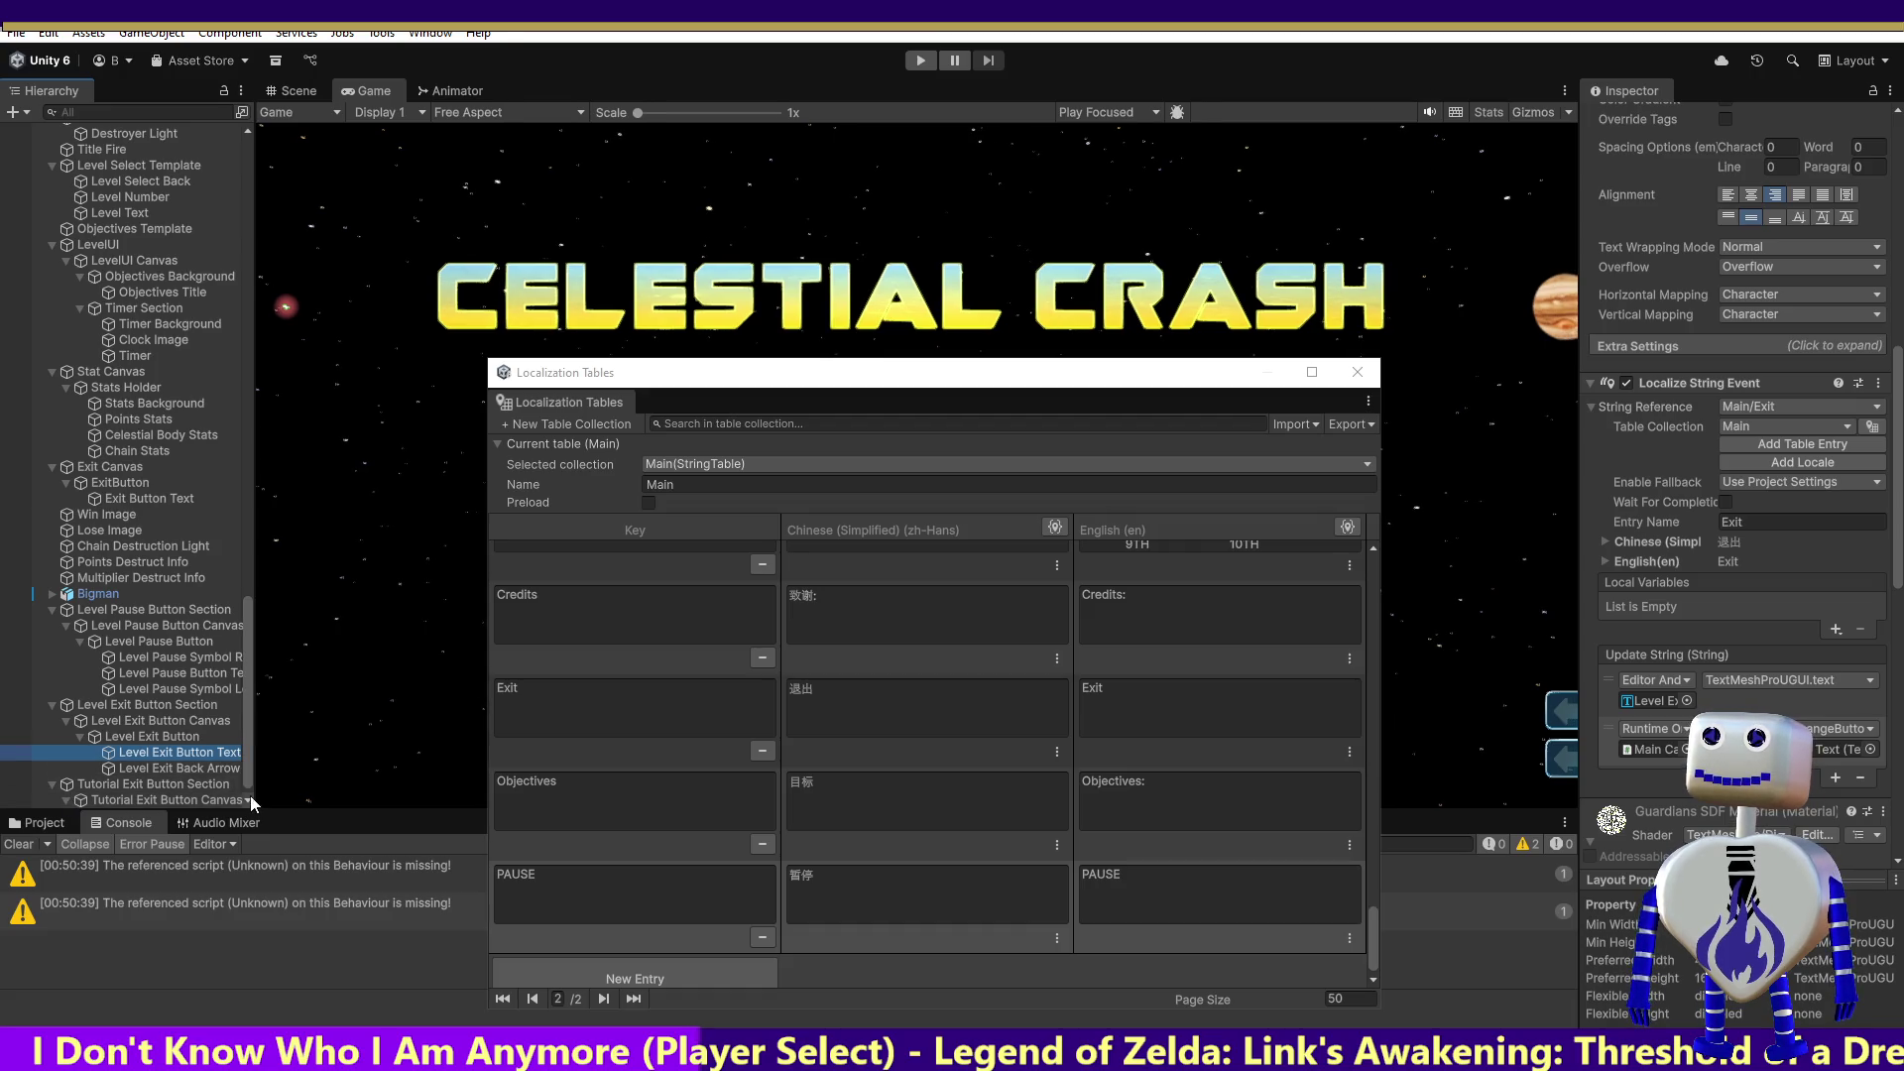
scroll(242, 770, "down", 1)
left_click(87, 800)
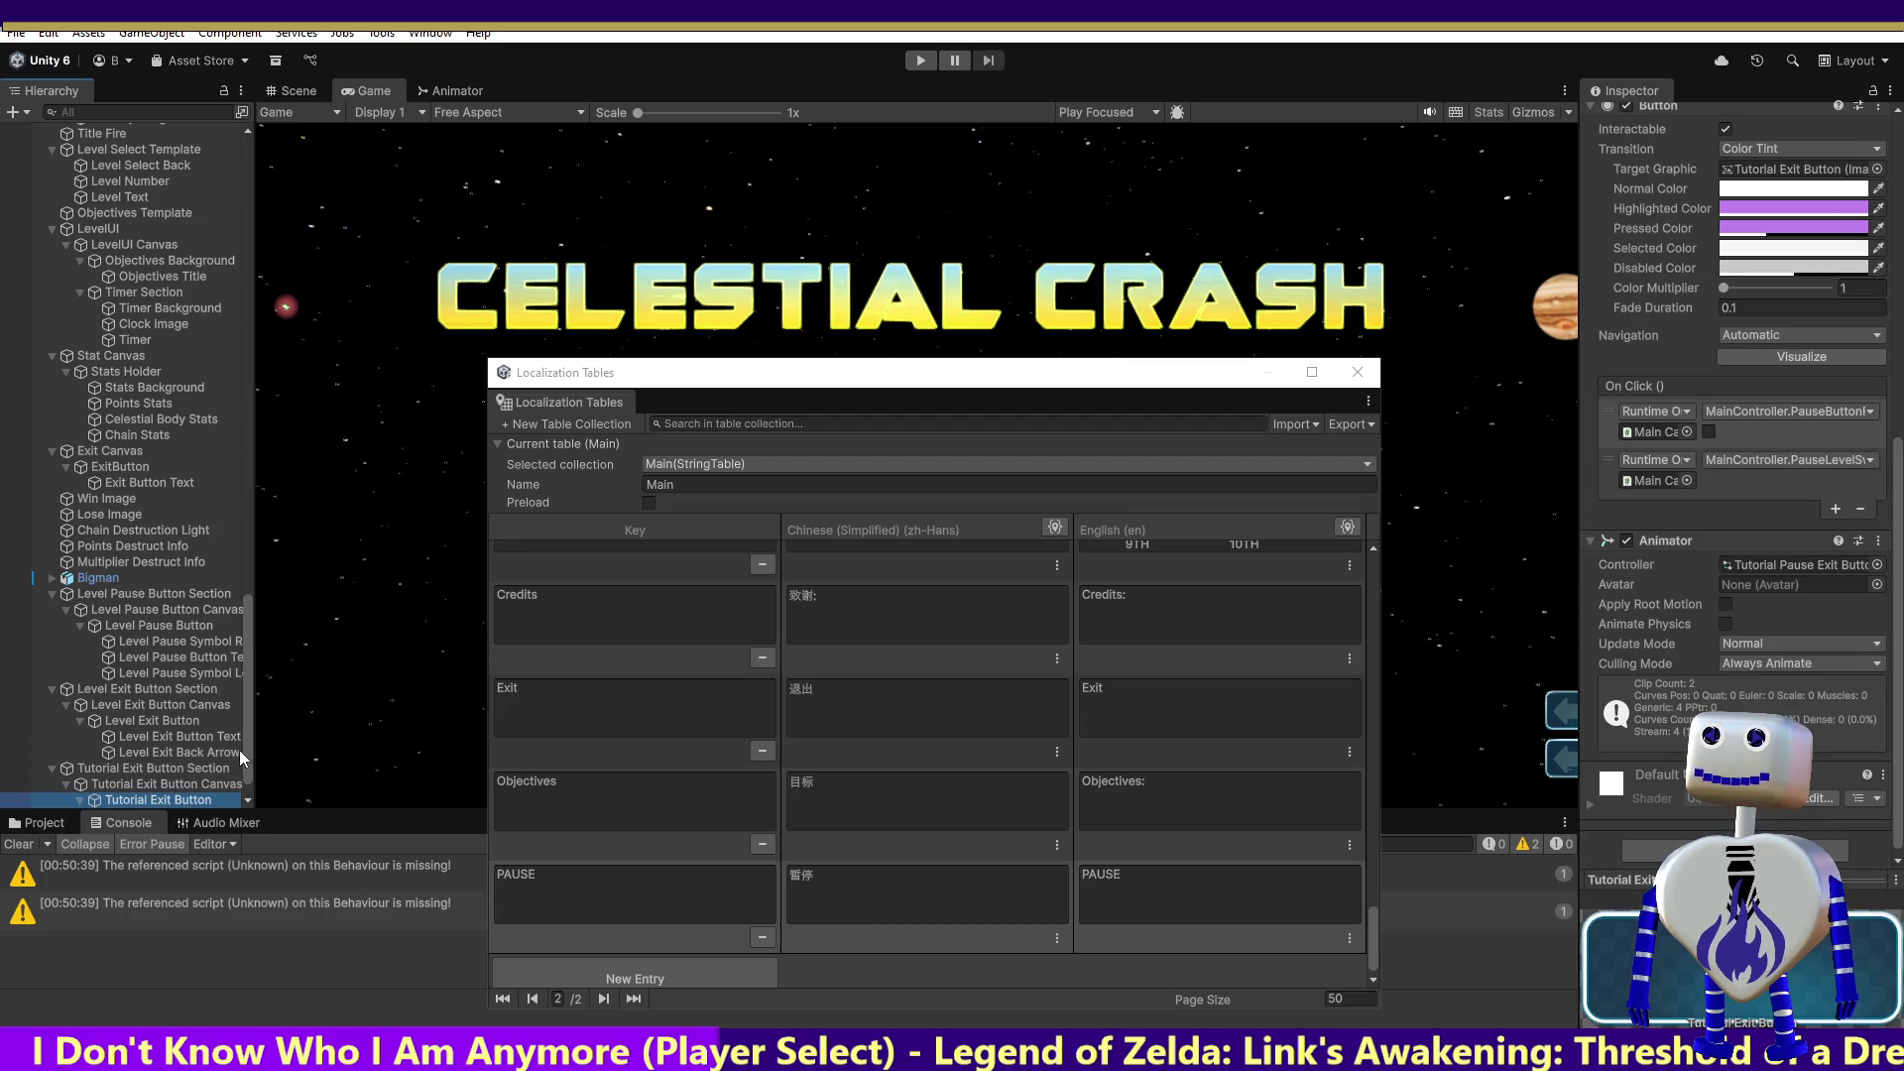
scroll(244, 753, "down", 2)
left_click(158, 784)
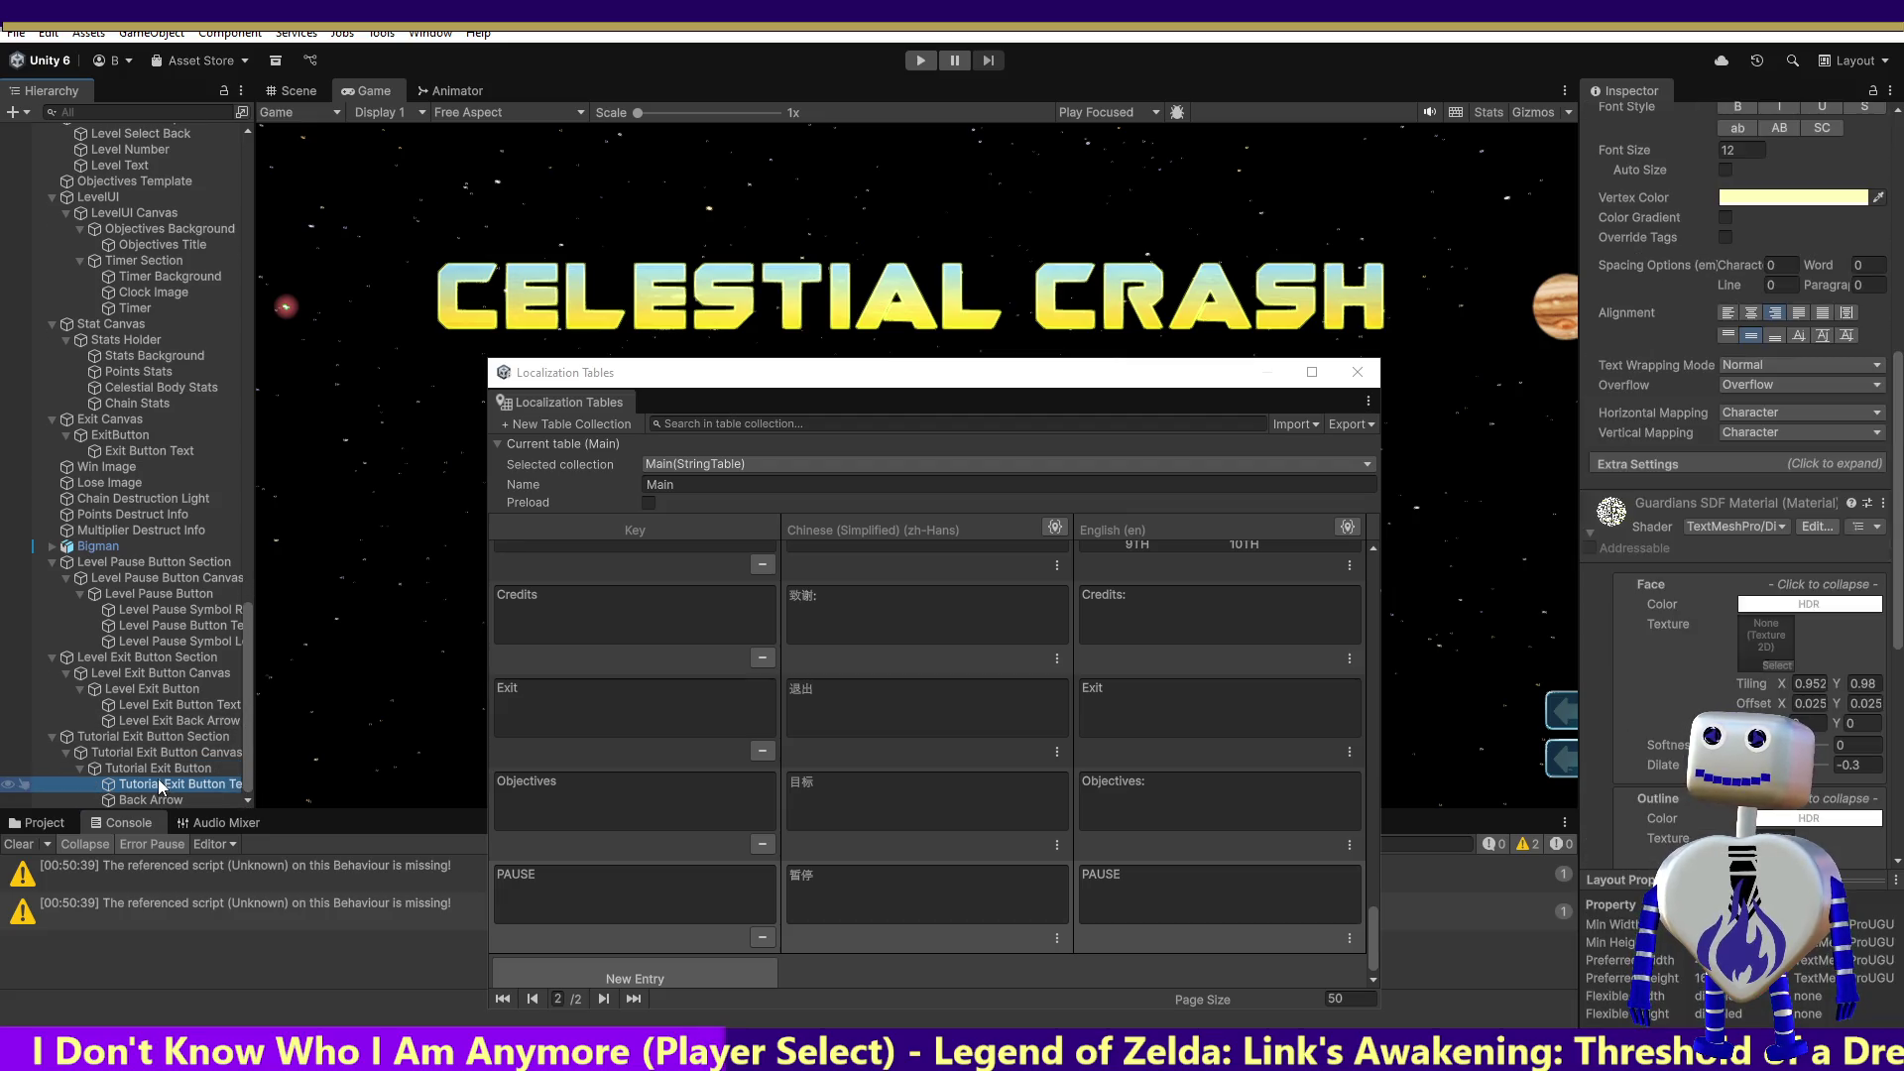
left_click(1894, 558)
scroll(1899, 371, "up", 10)
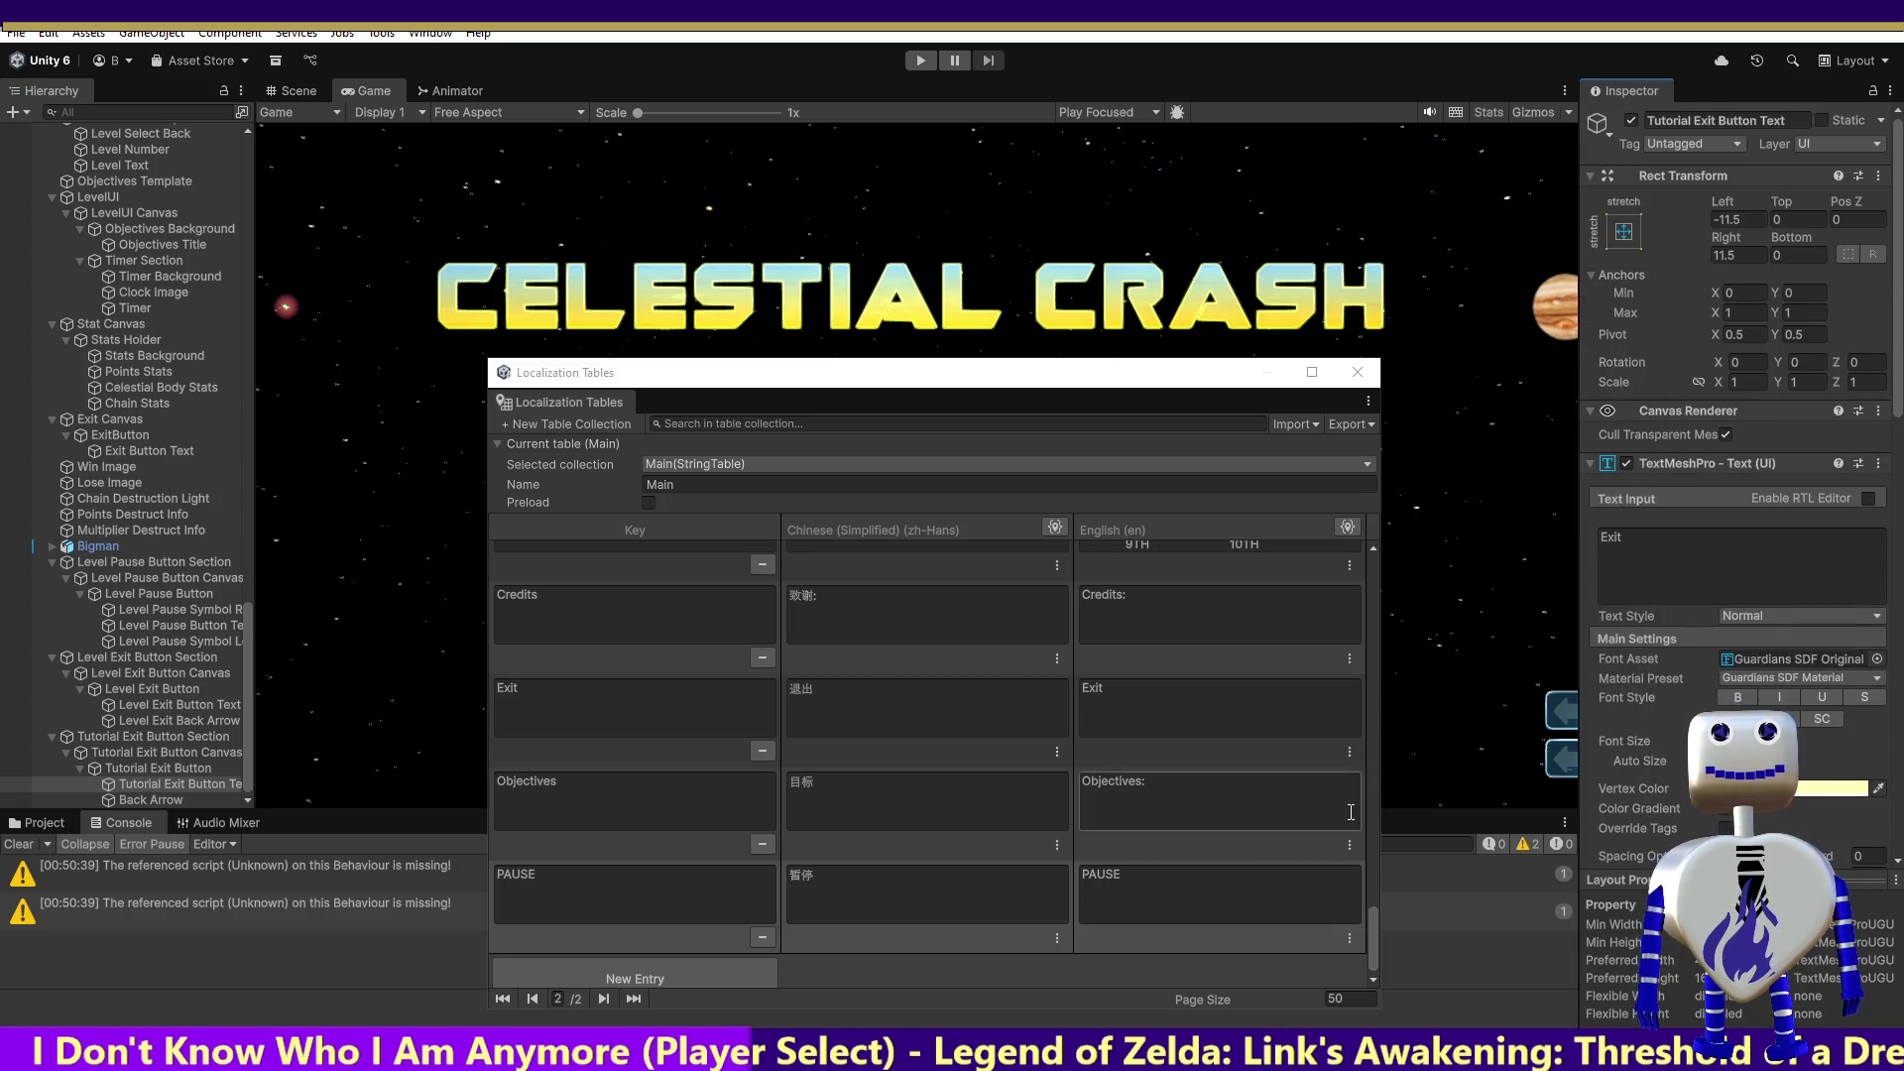
Step: Add then delete a spare Main table entry, and add Localize to the text component
left_click(555, 974)
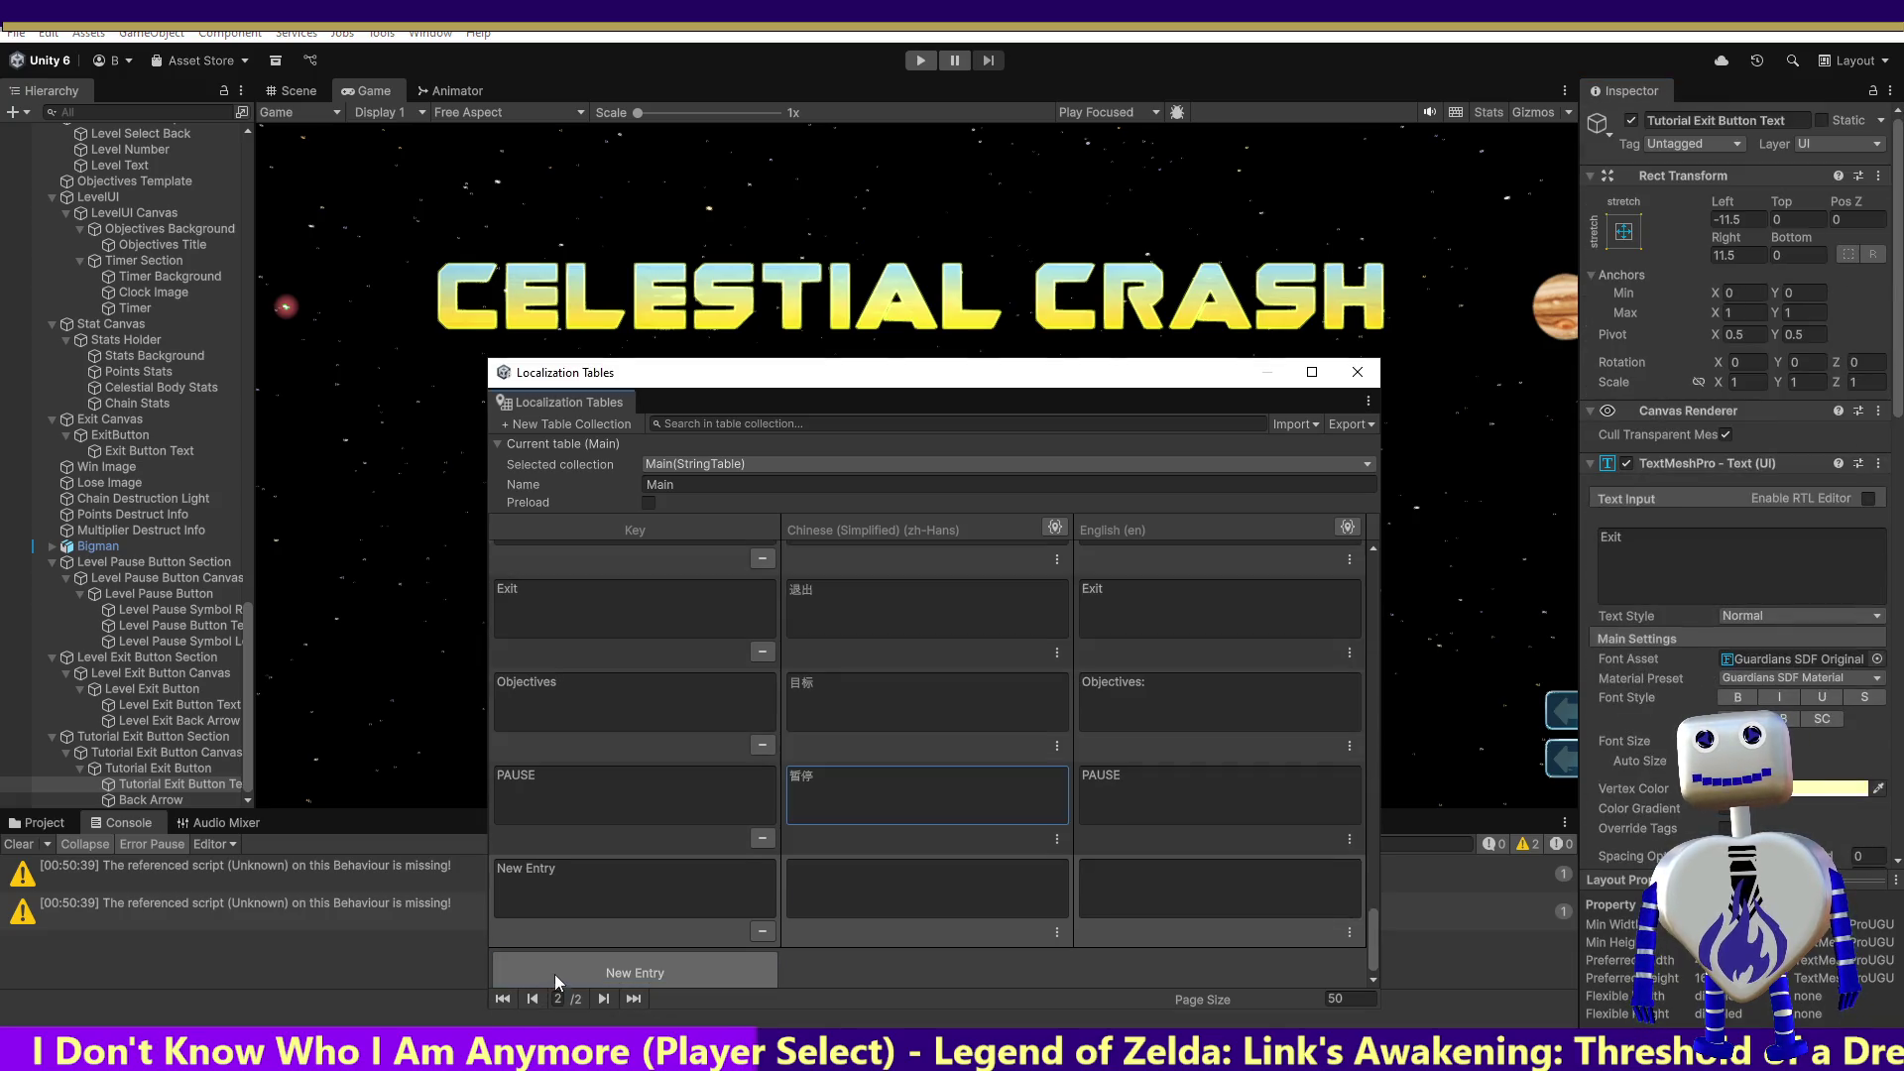
left_click(722, 887)
left_click(1261, 895)
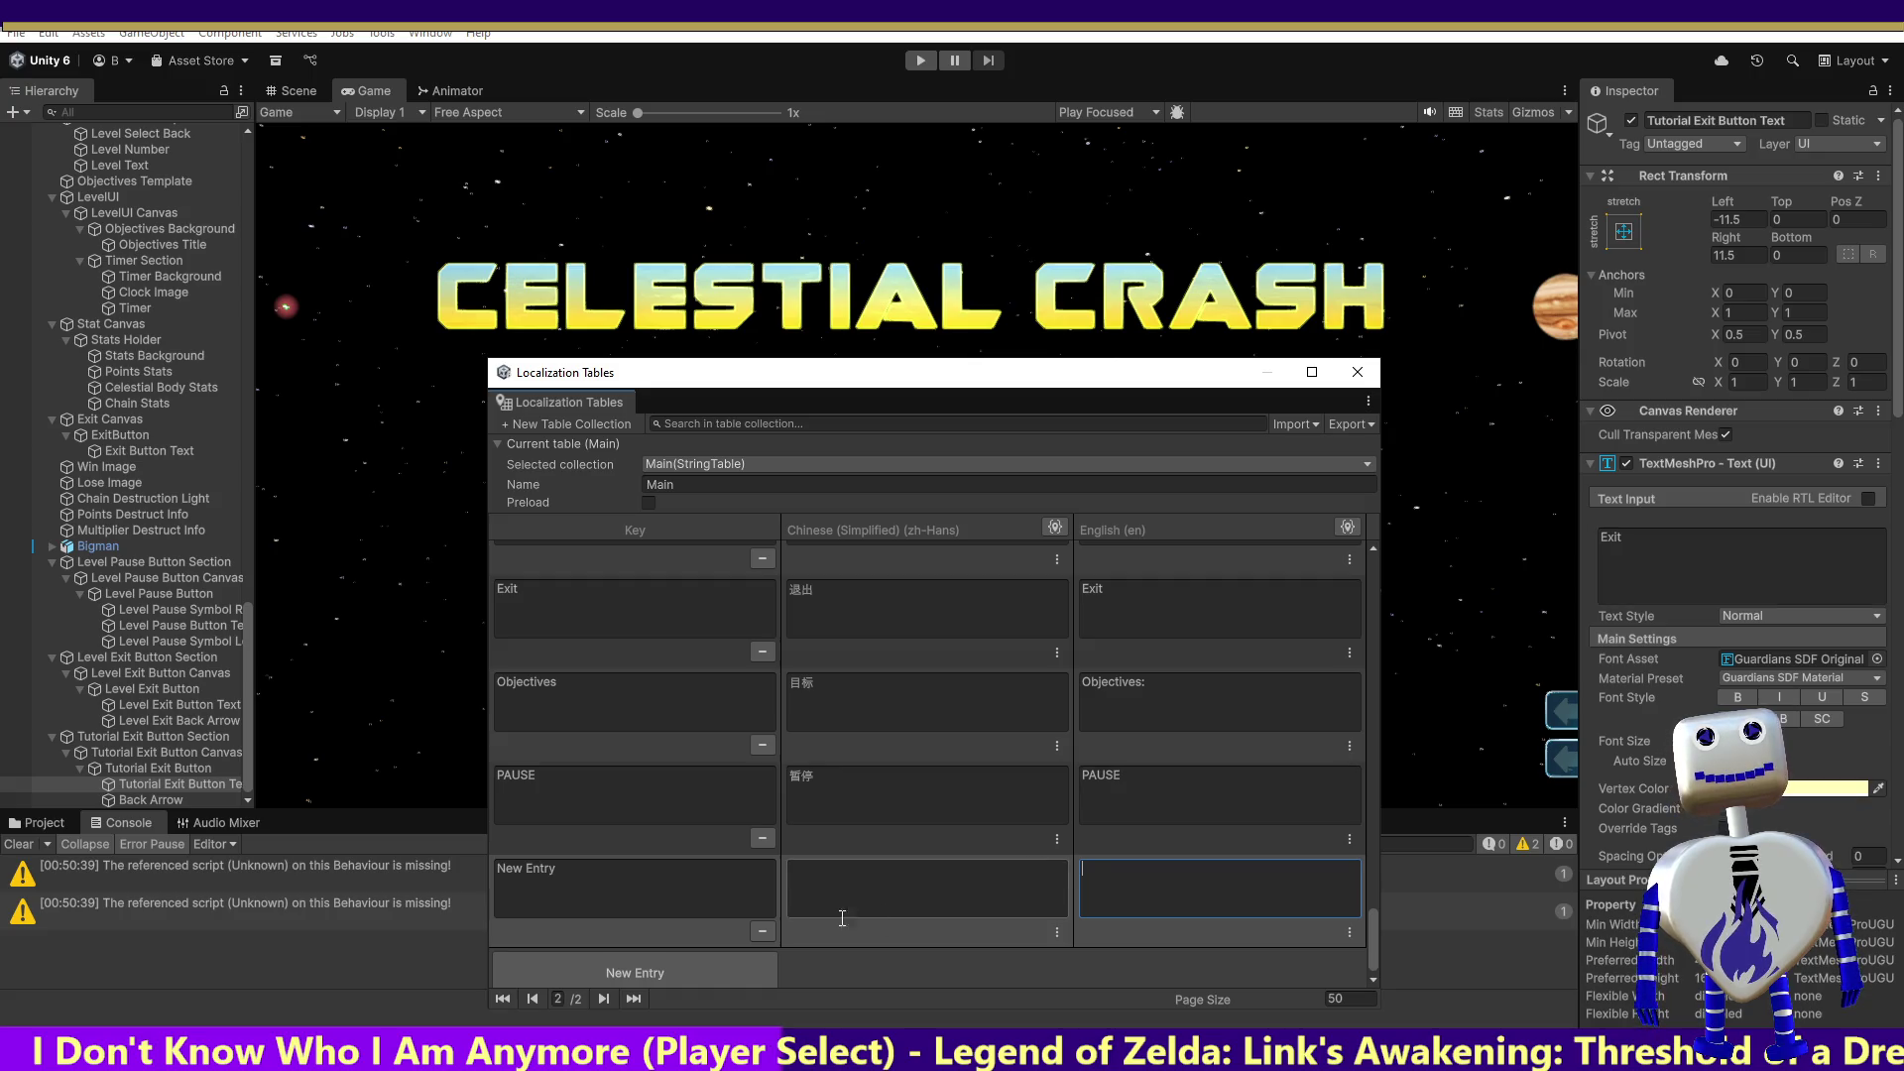
left_click(763, 930)
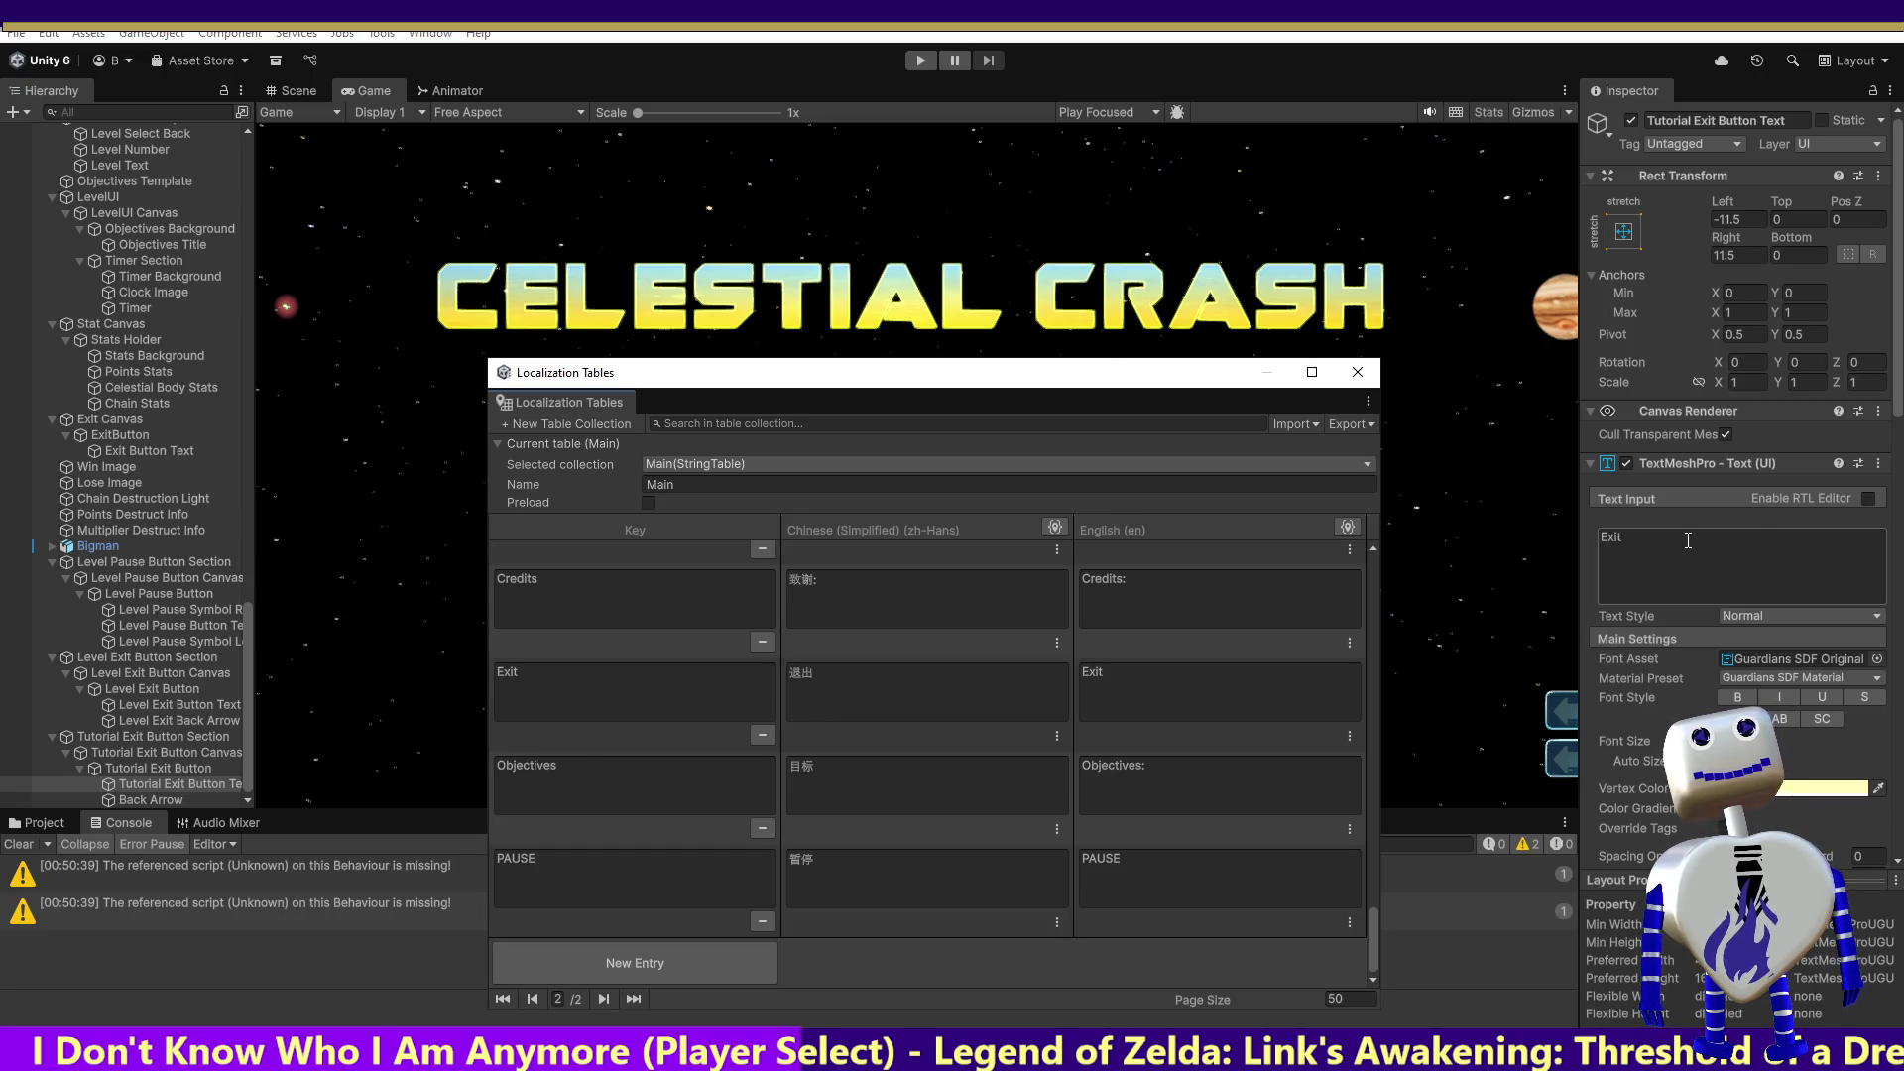
left_click(1879, 464)
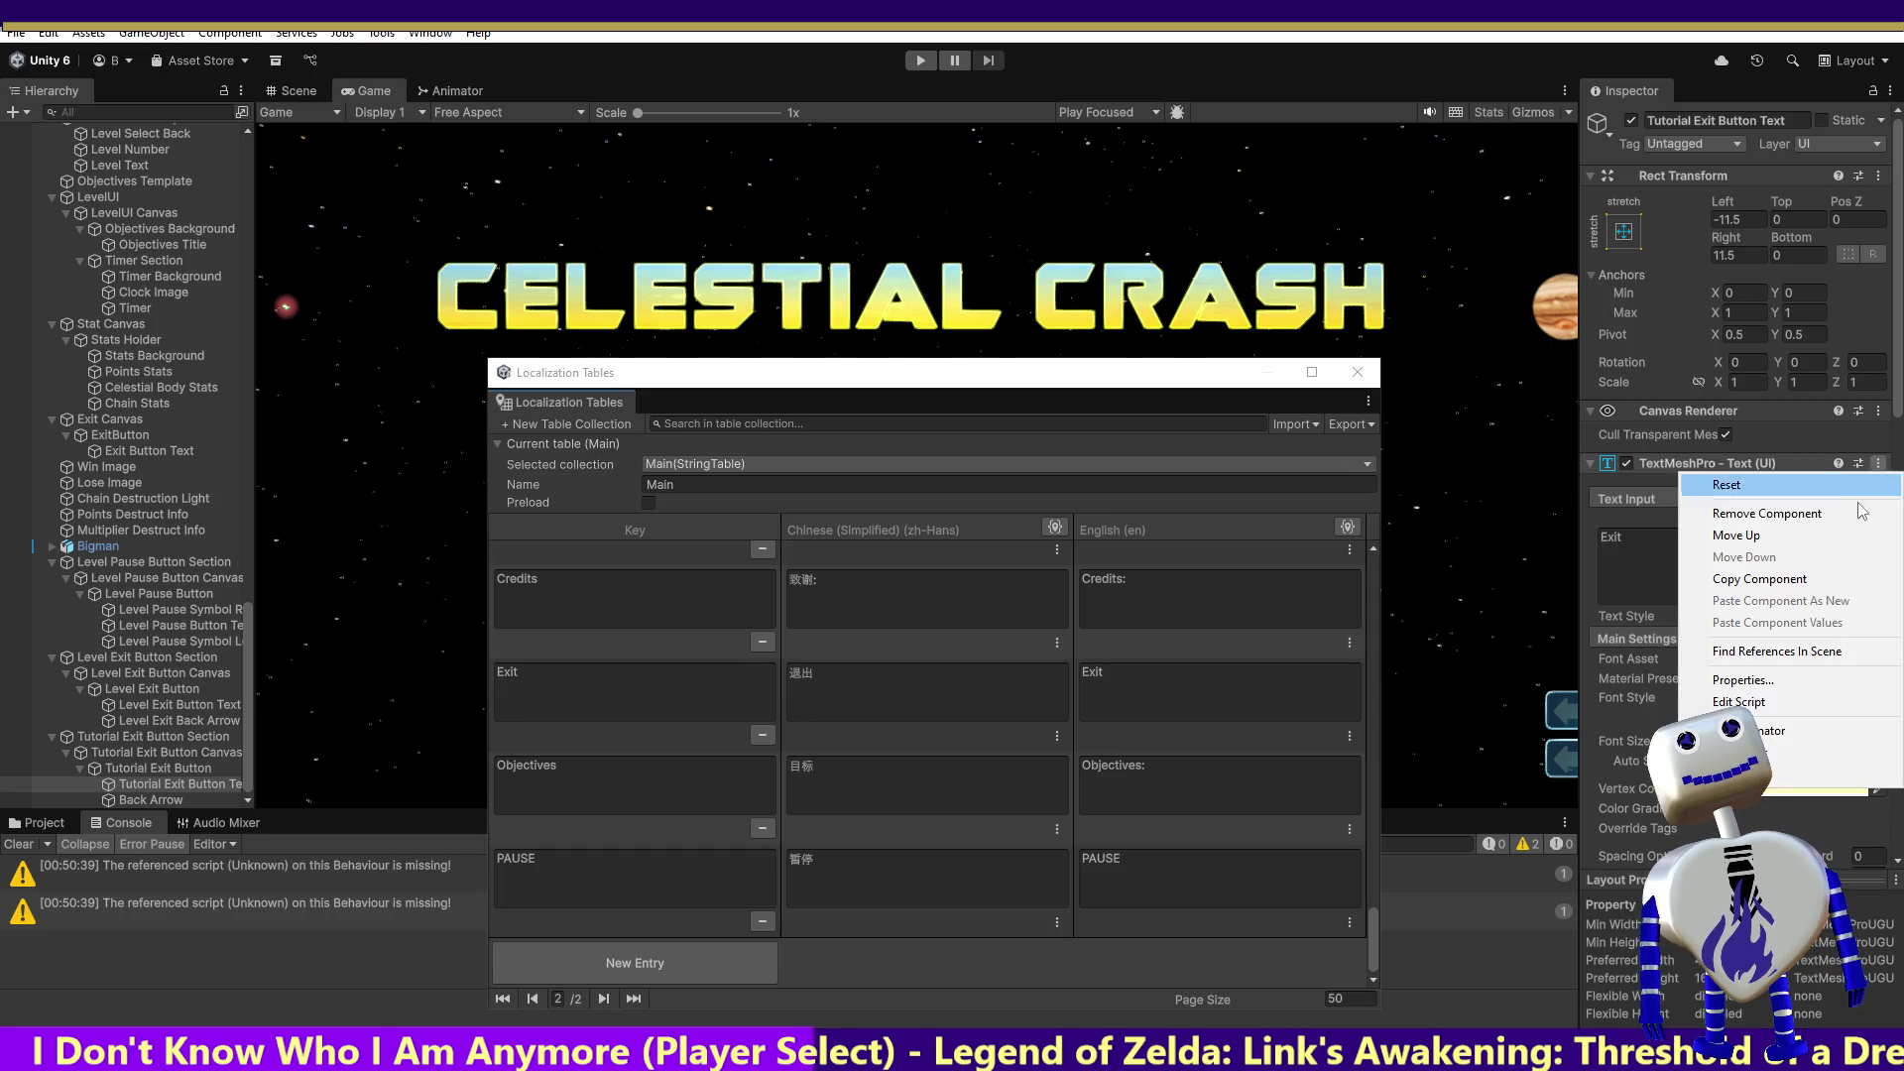
left_click(1791, 779)
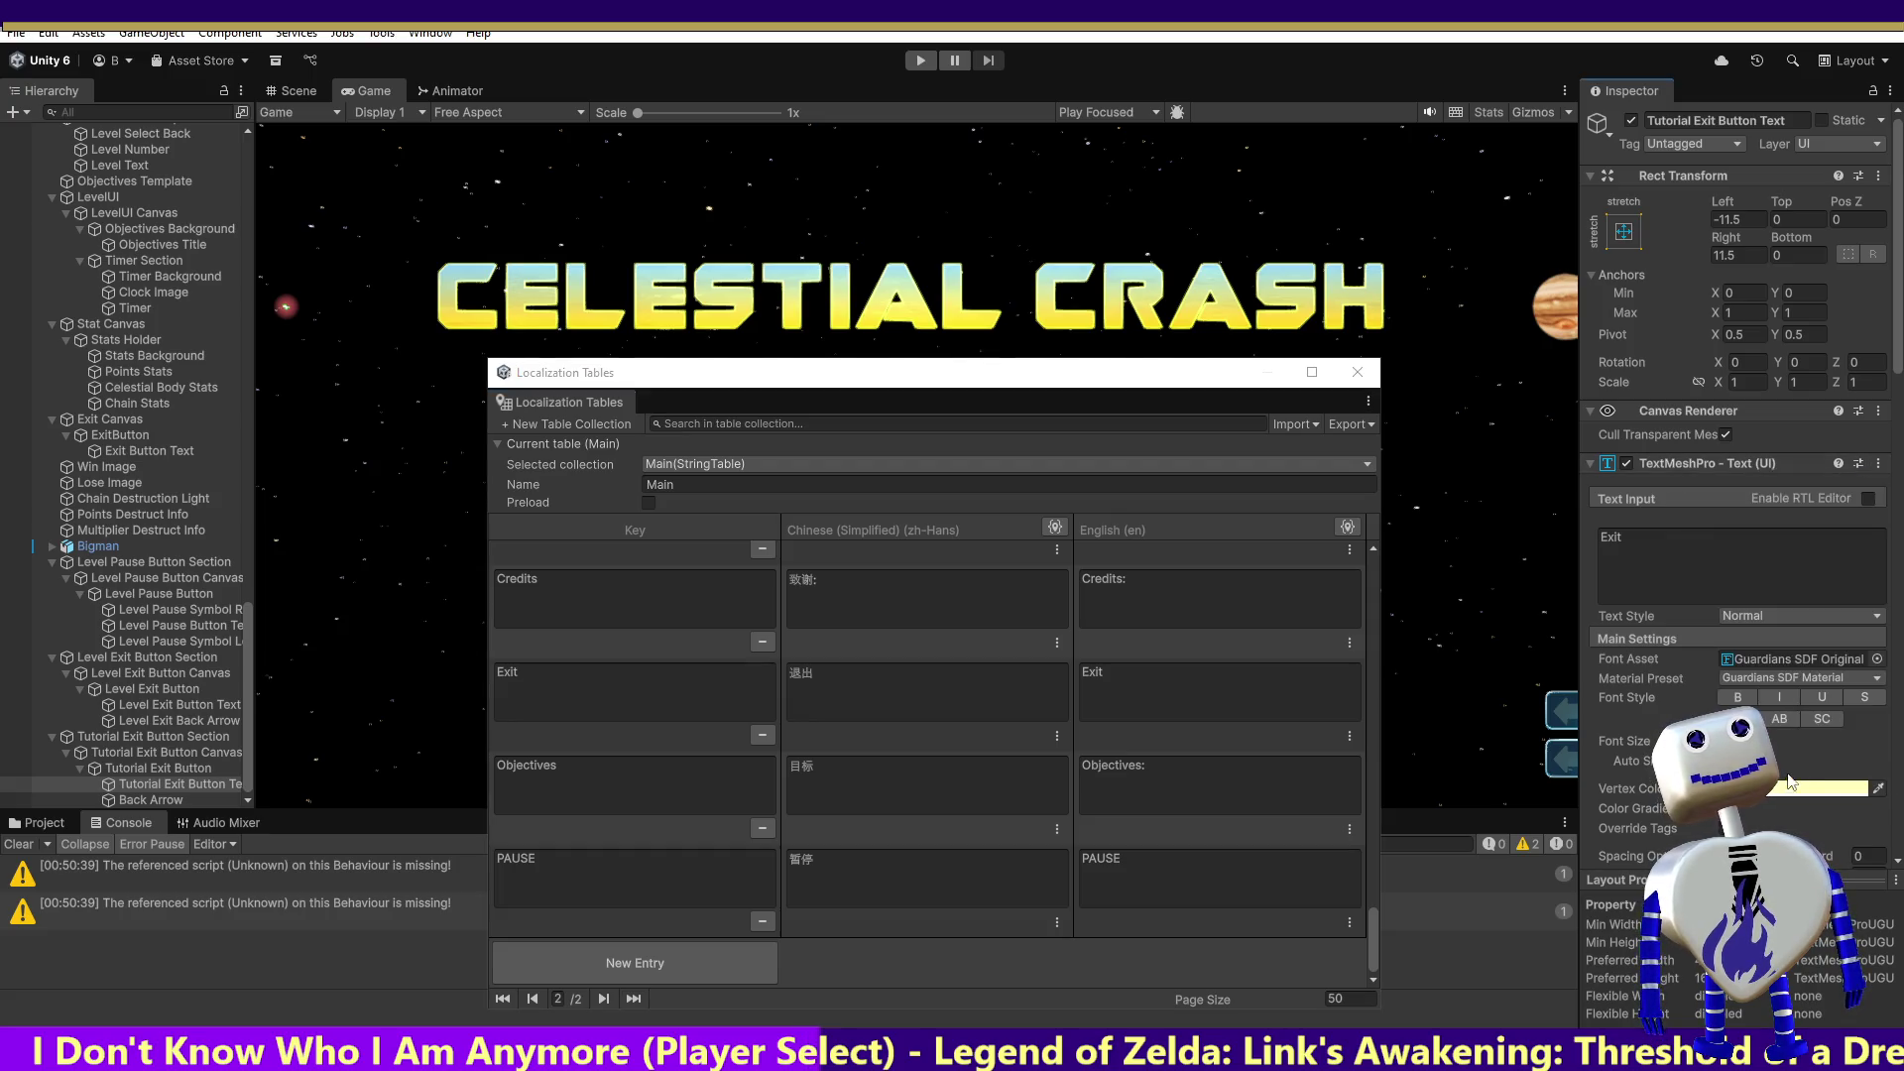
Step: Set the String Reference to Main/Exit, resolving to 退出 / Exit
left_click_drag(1898, 372, 1879, 642)
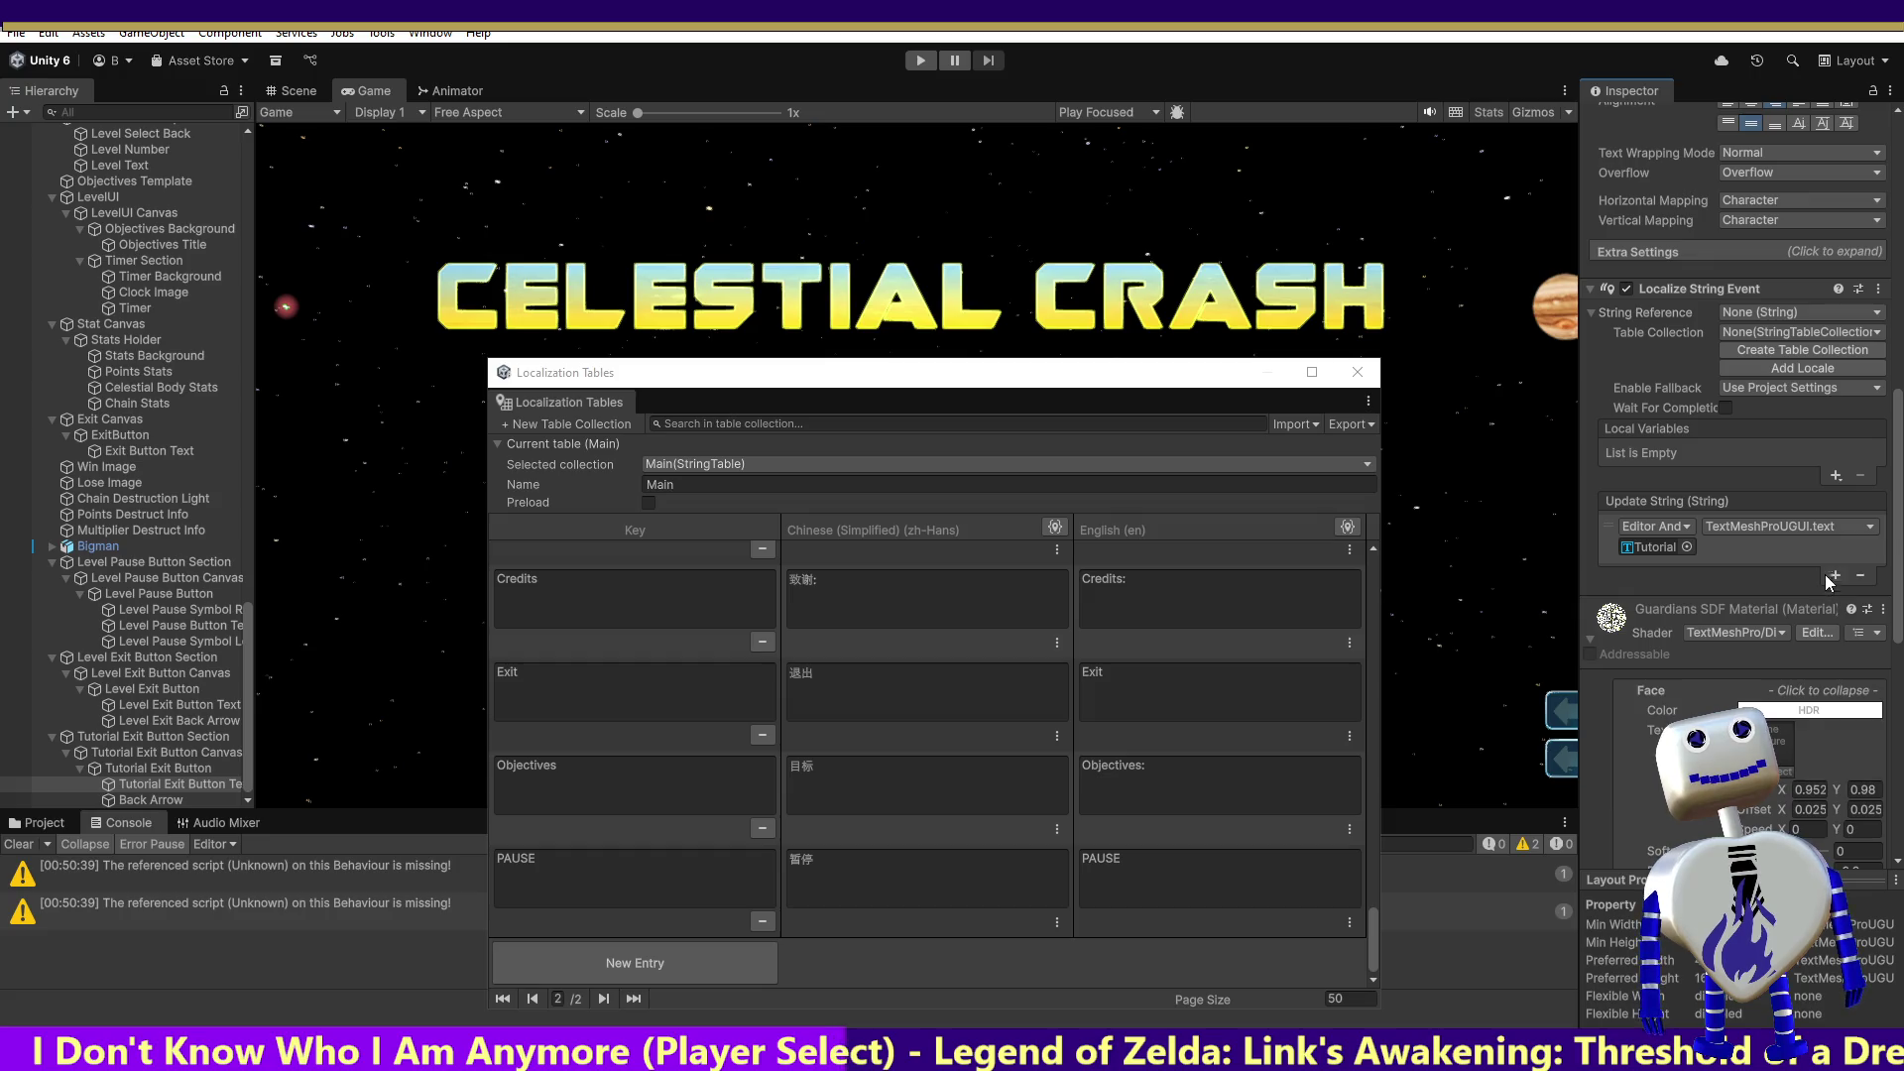
left_click(1776, 315)
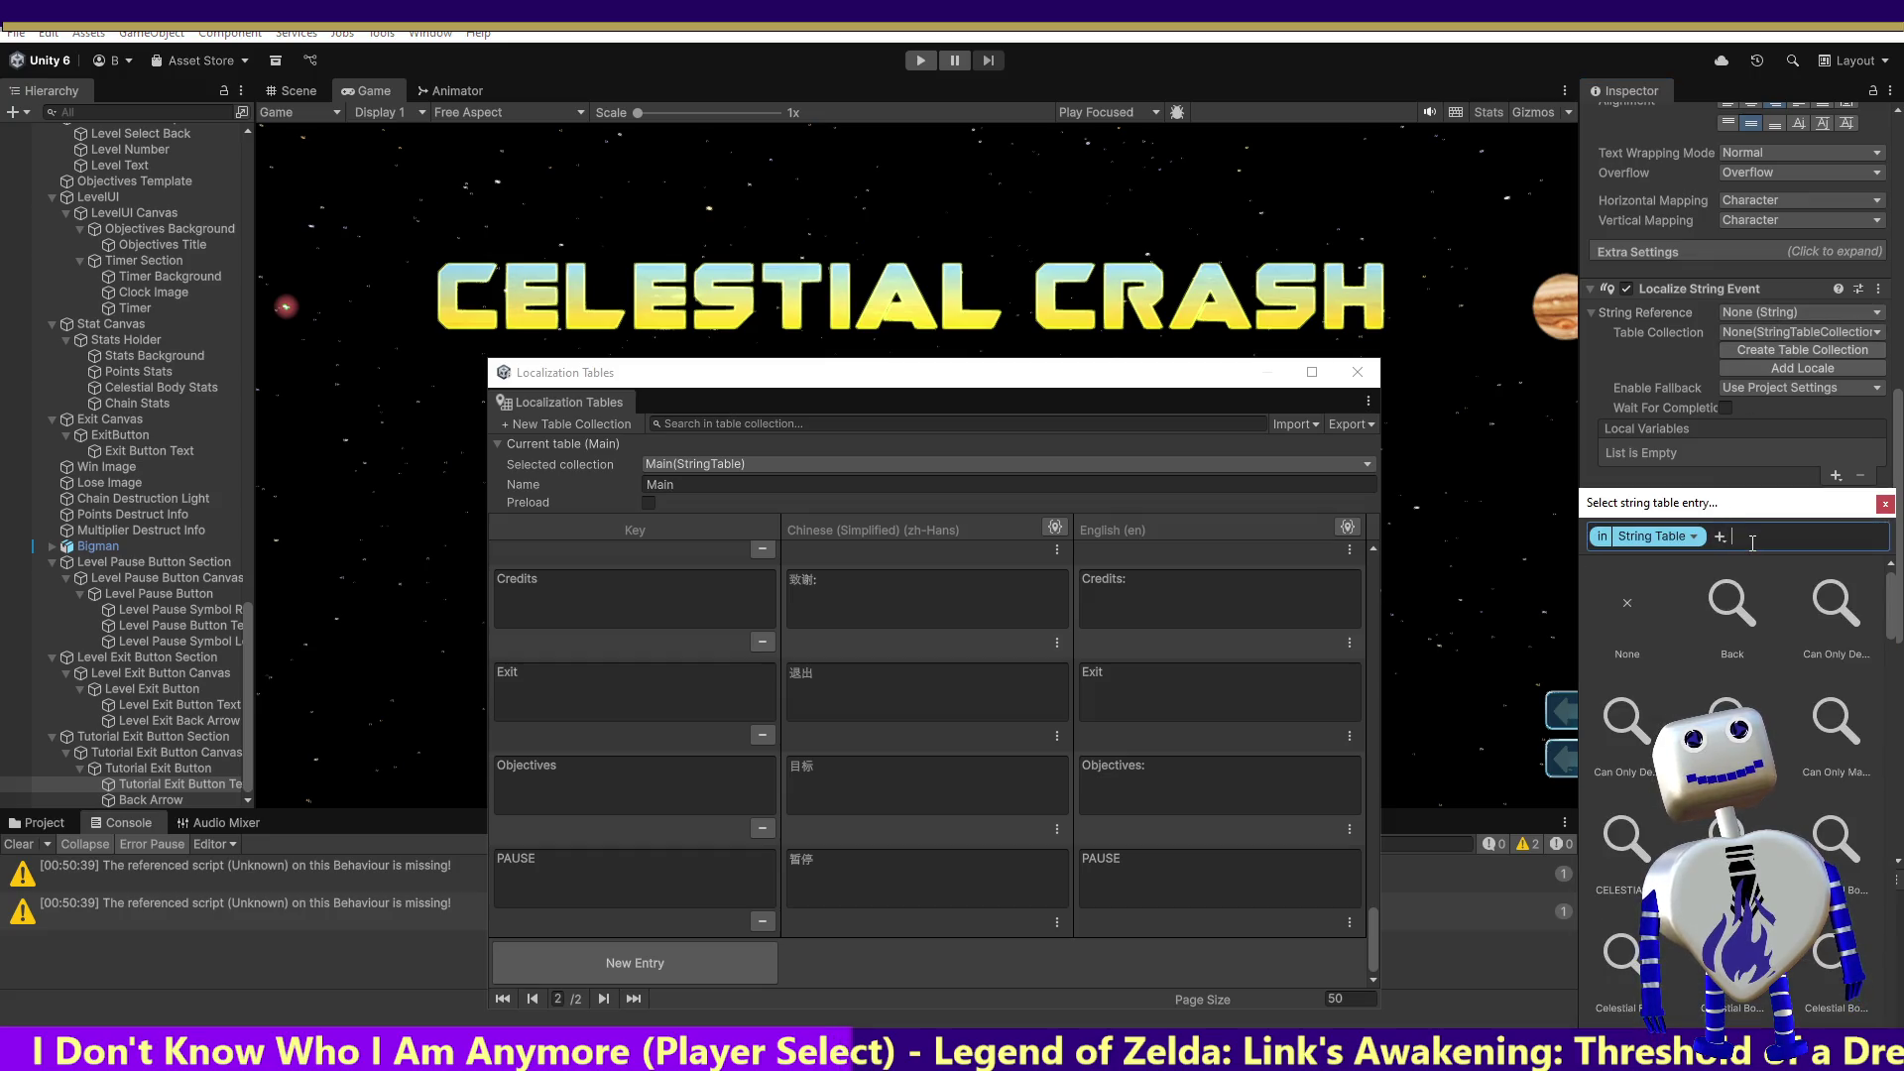
type("{au")
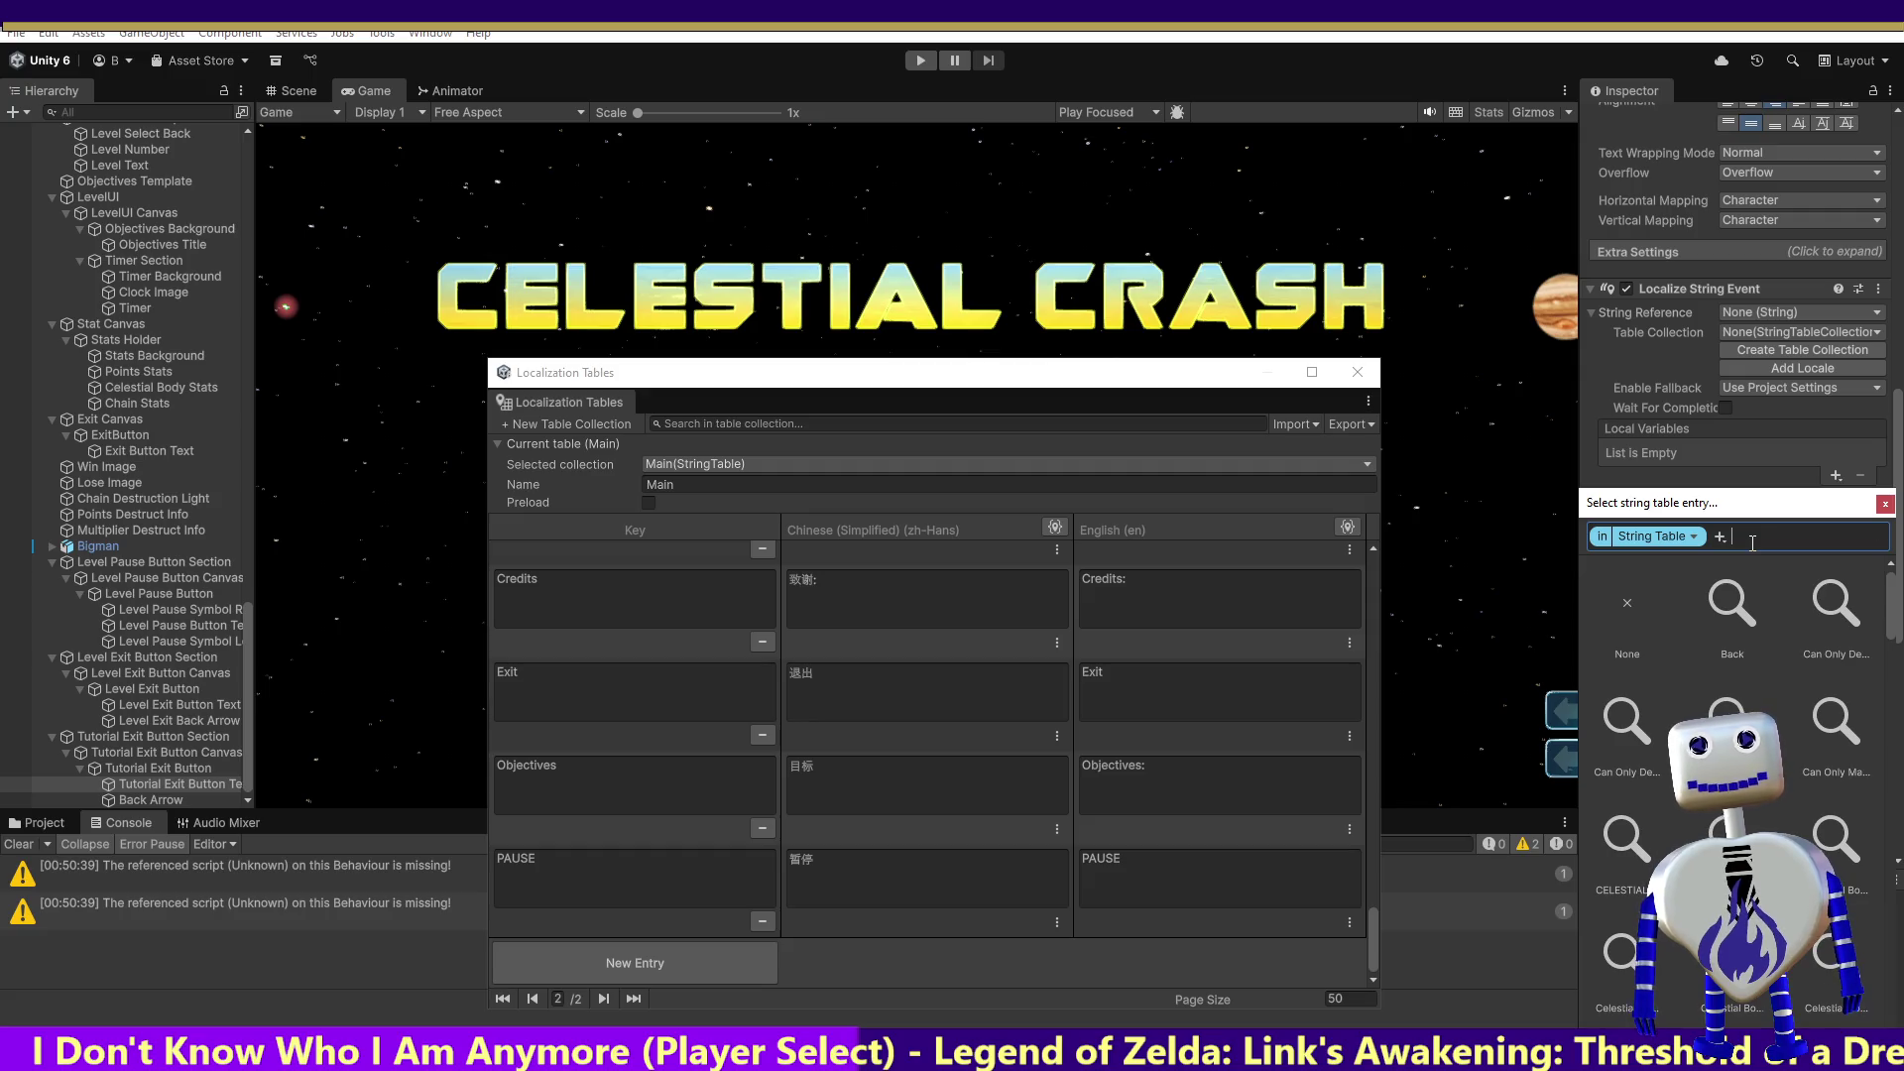
type("s")
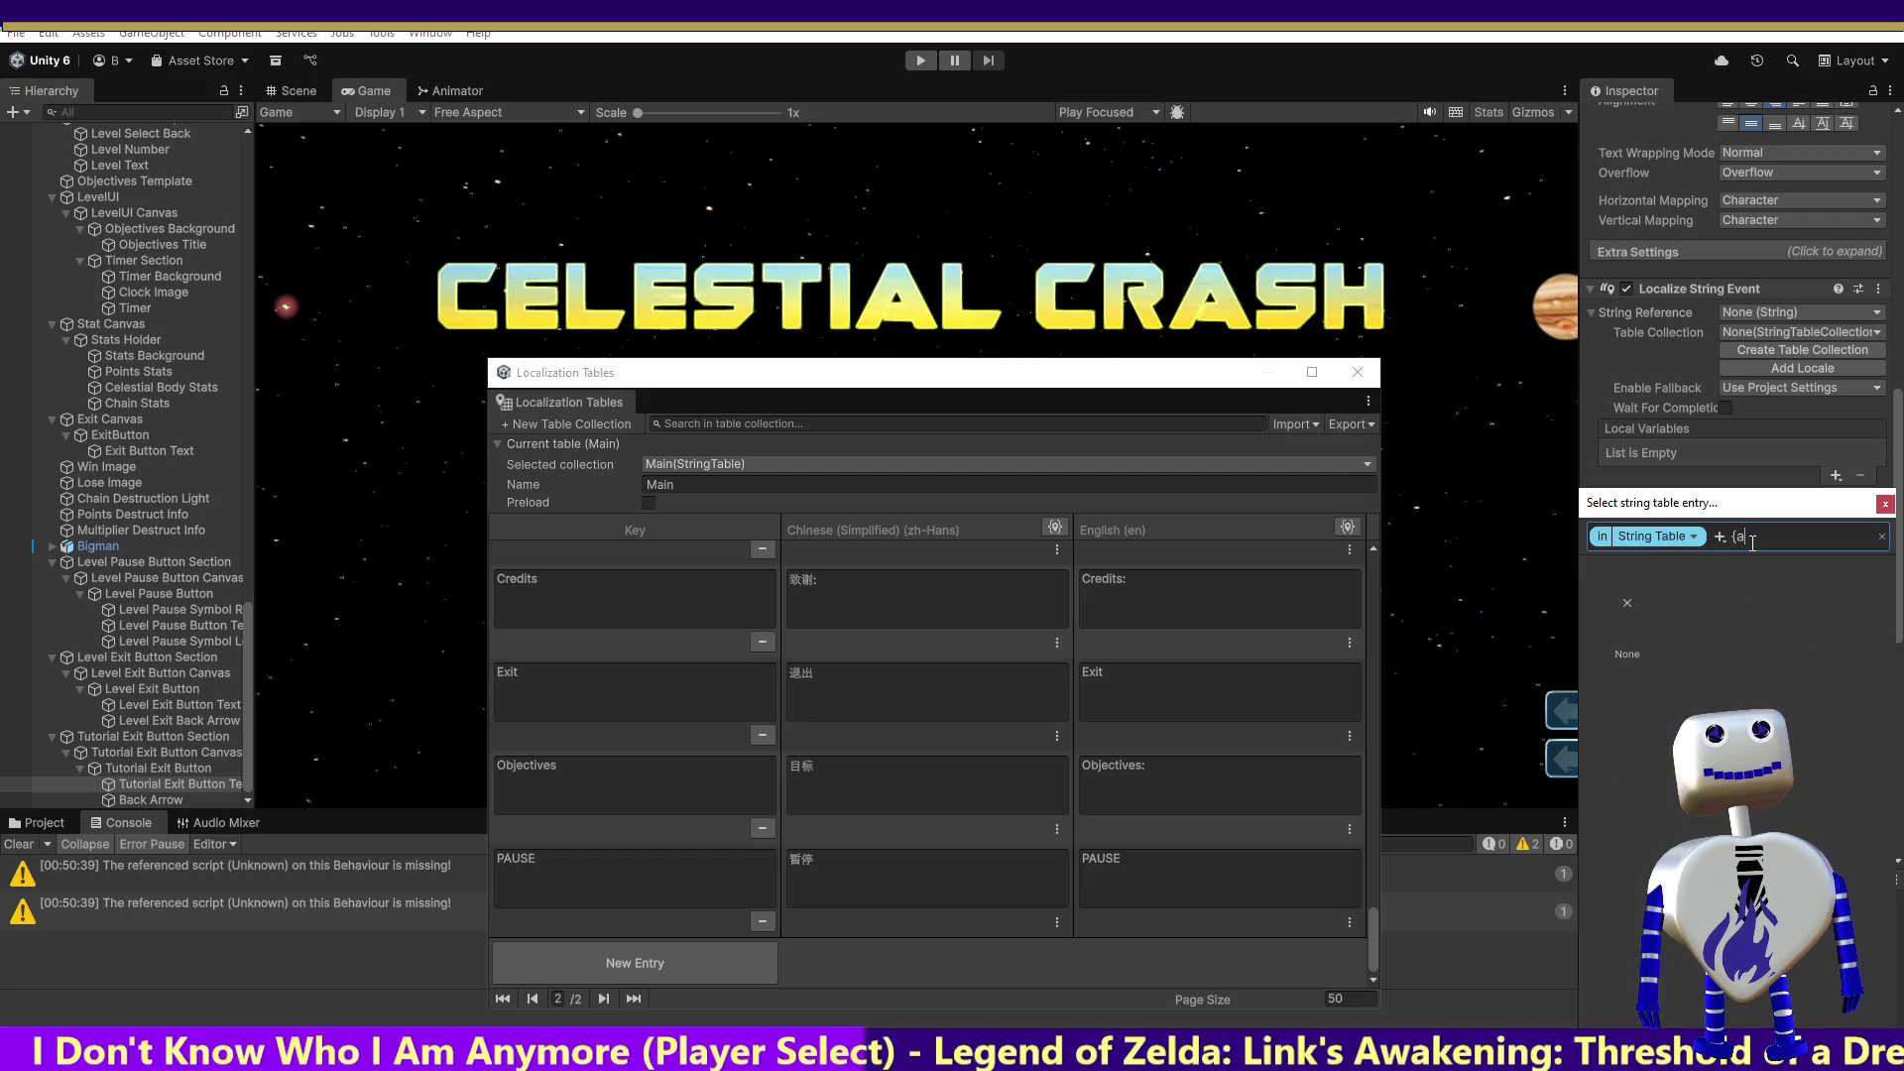
key("BackSpace")
key("BackSpace")
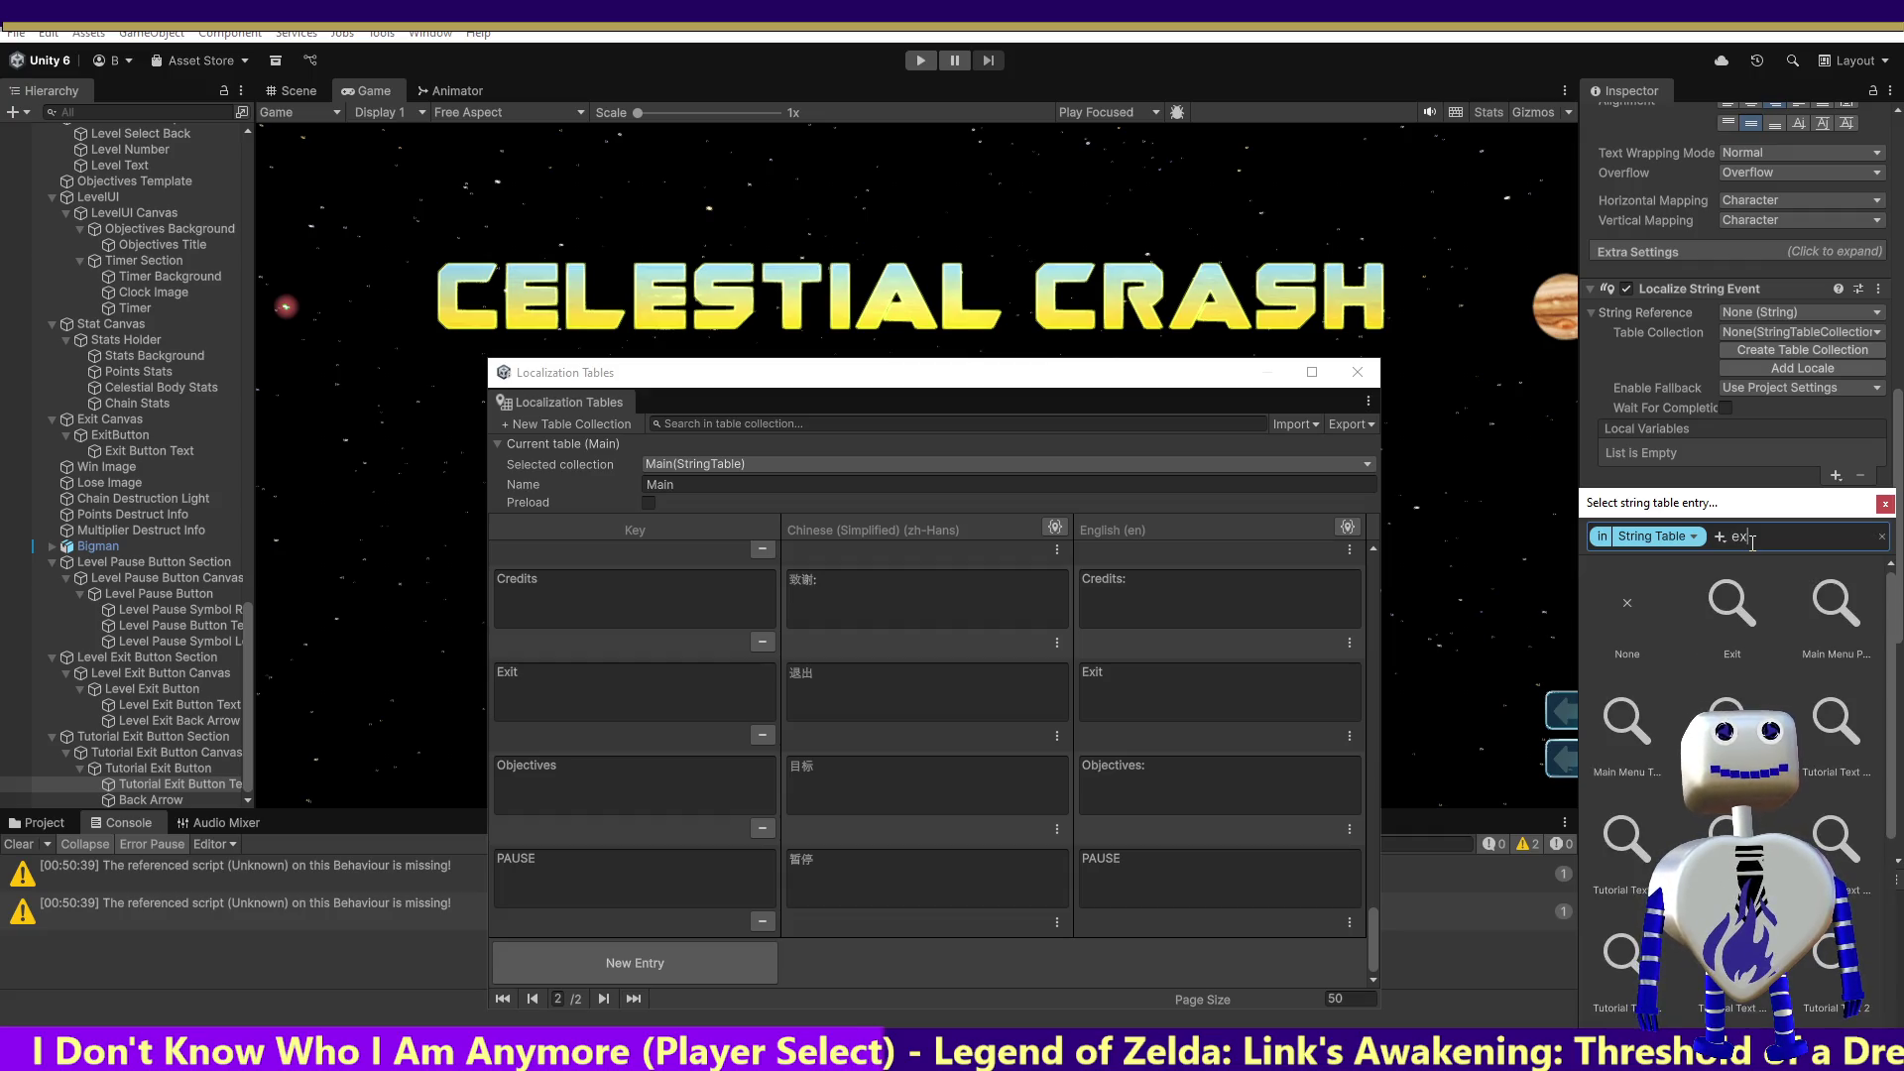
left_click(1740, 607)
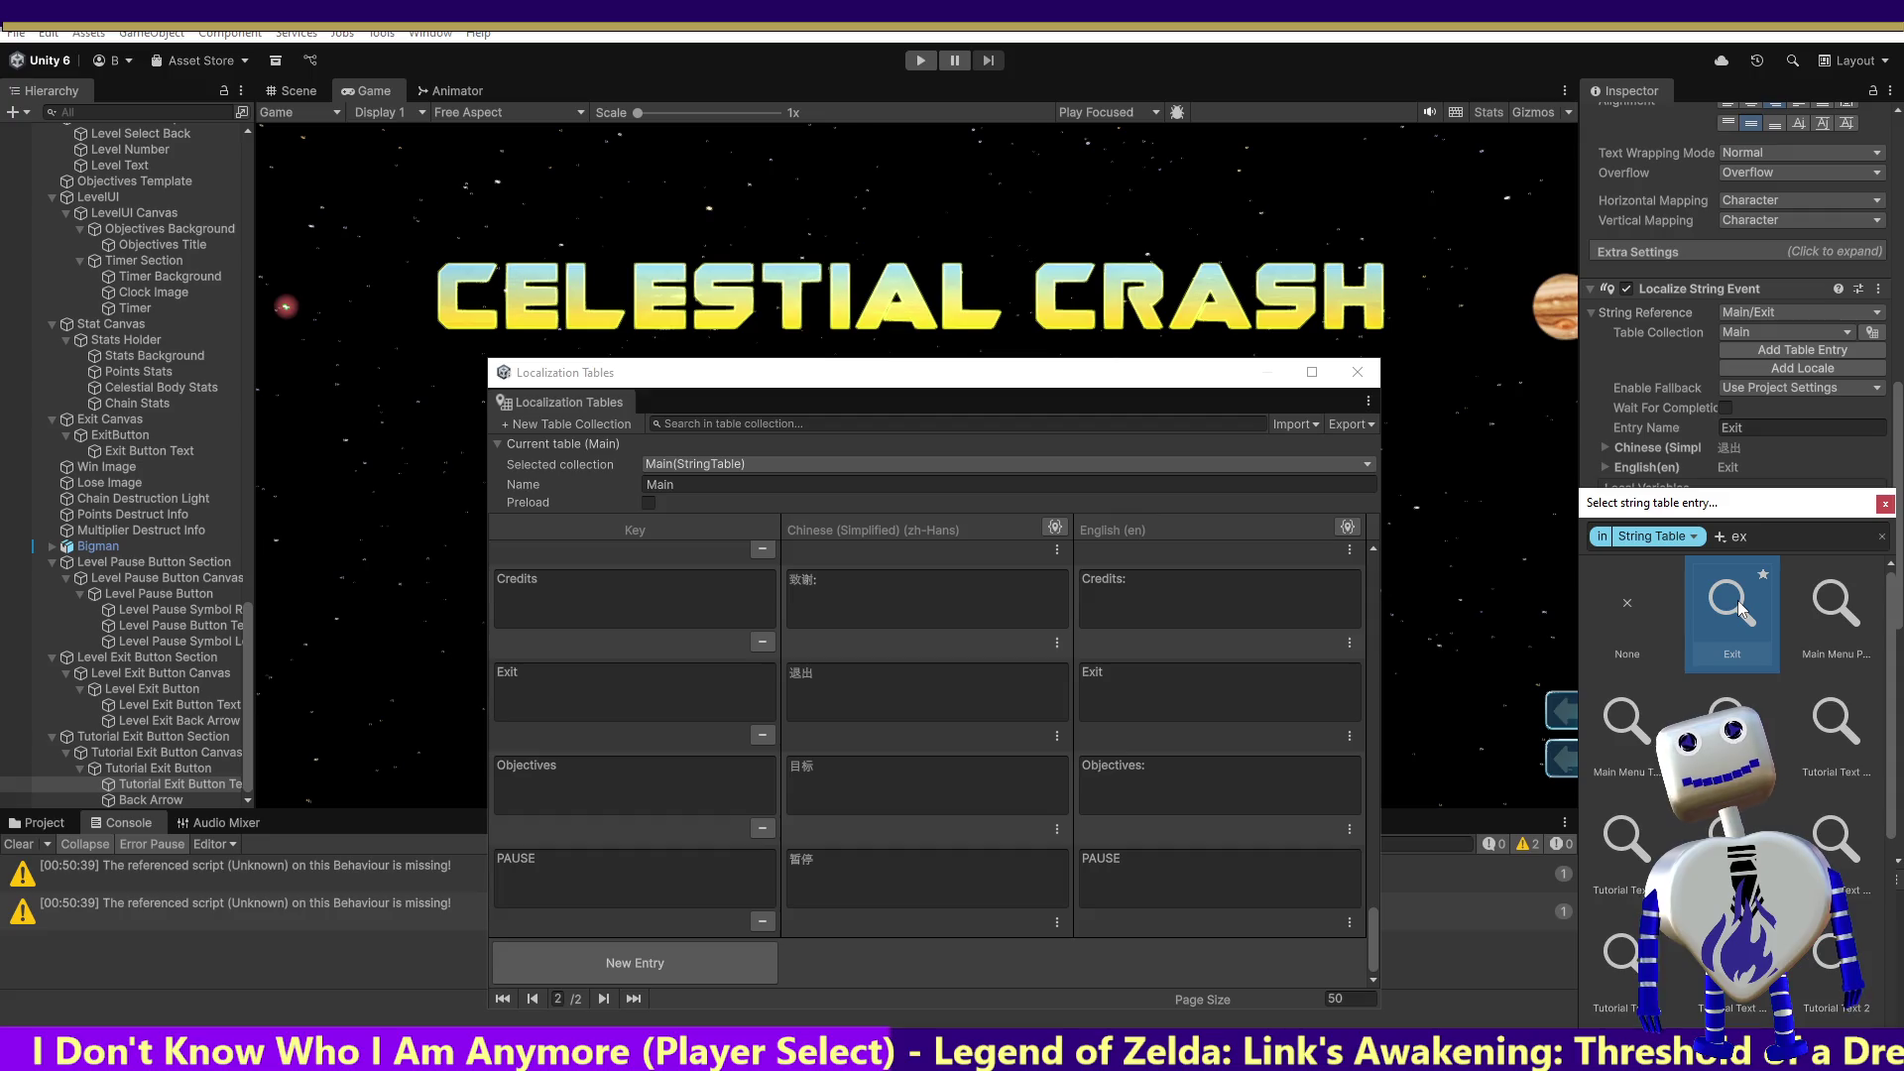
left_click(1900, 654)
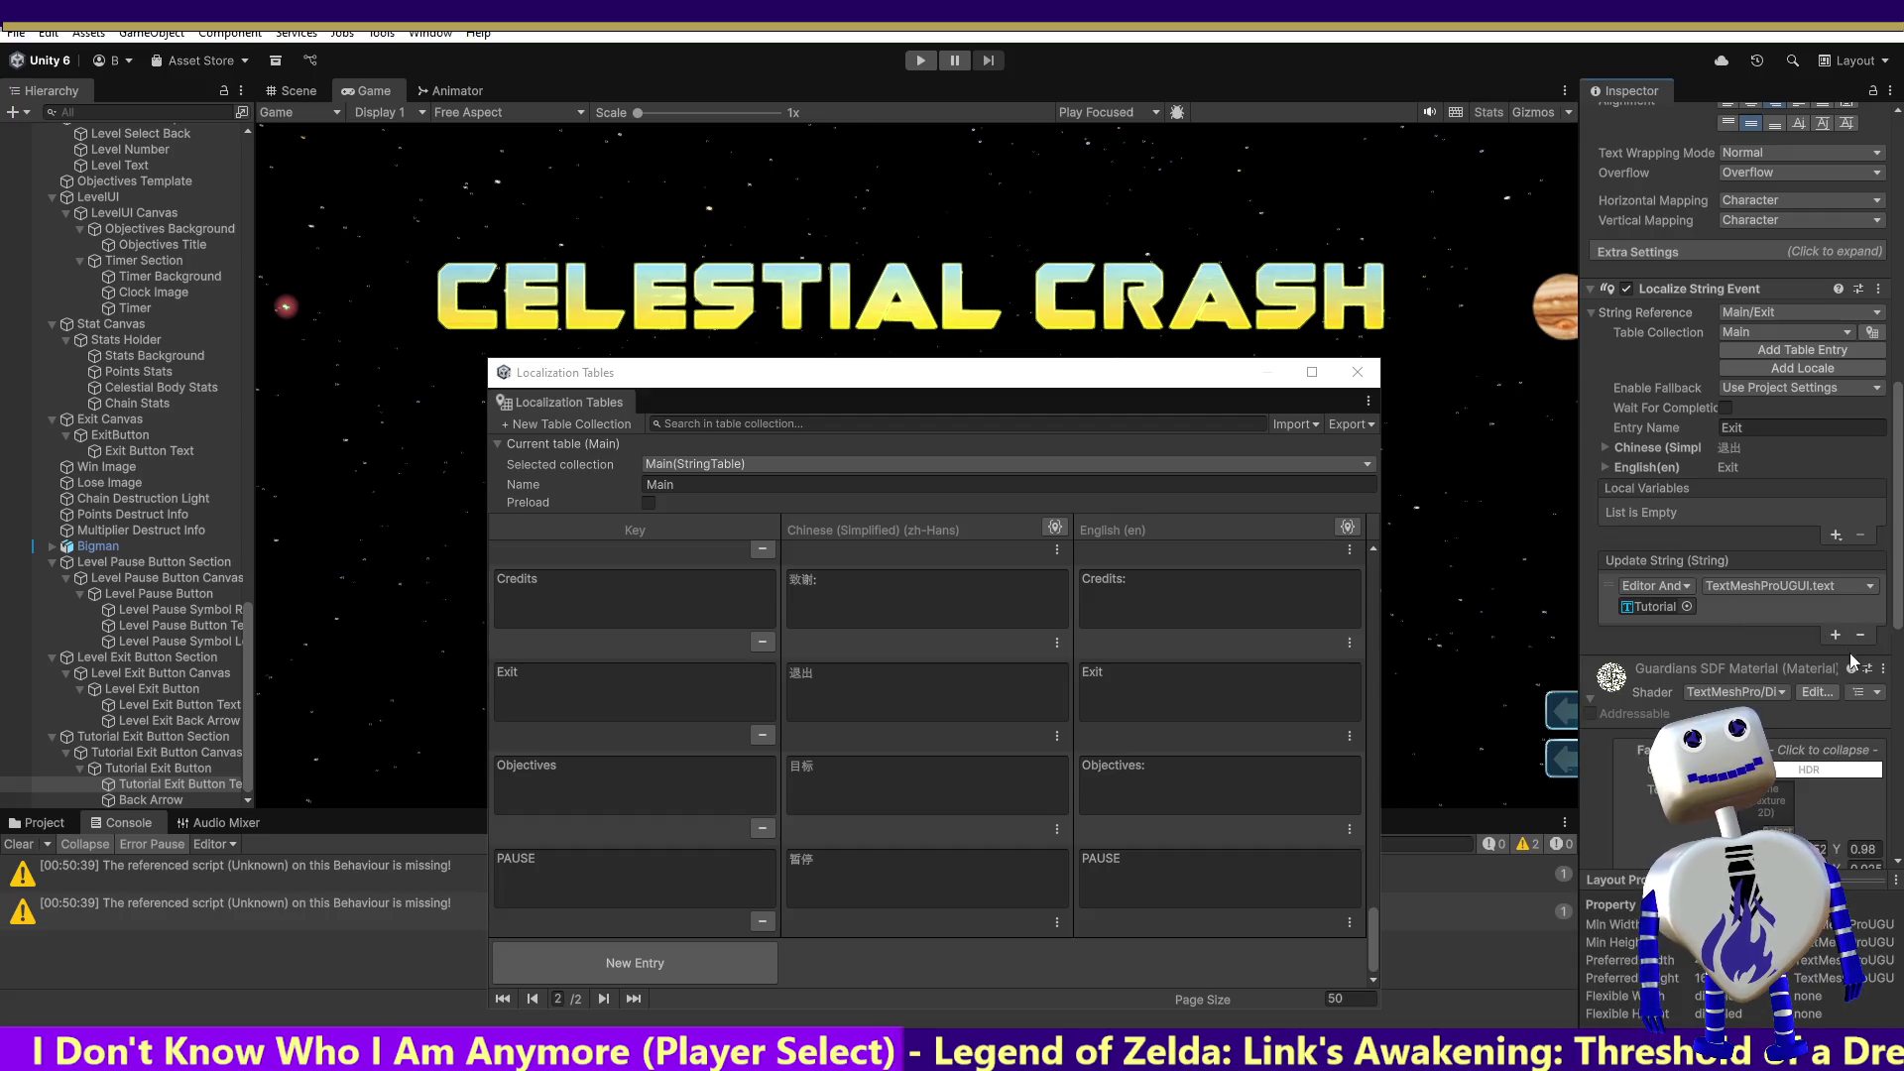
scroll(1891, 595, "down", 3)
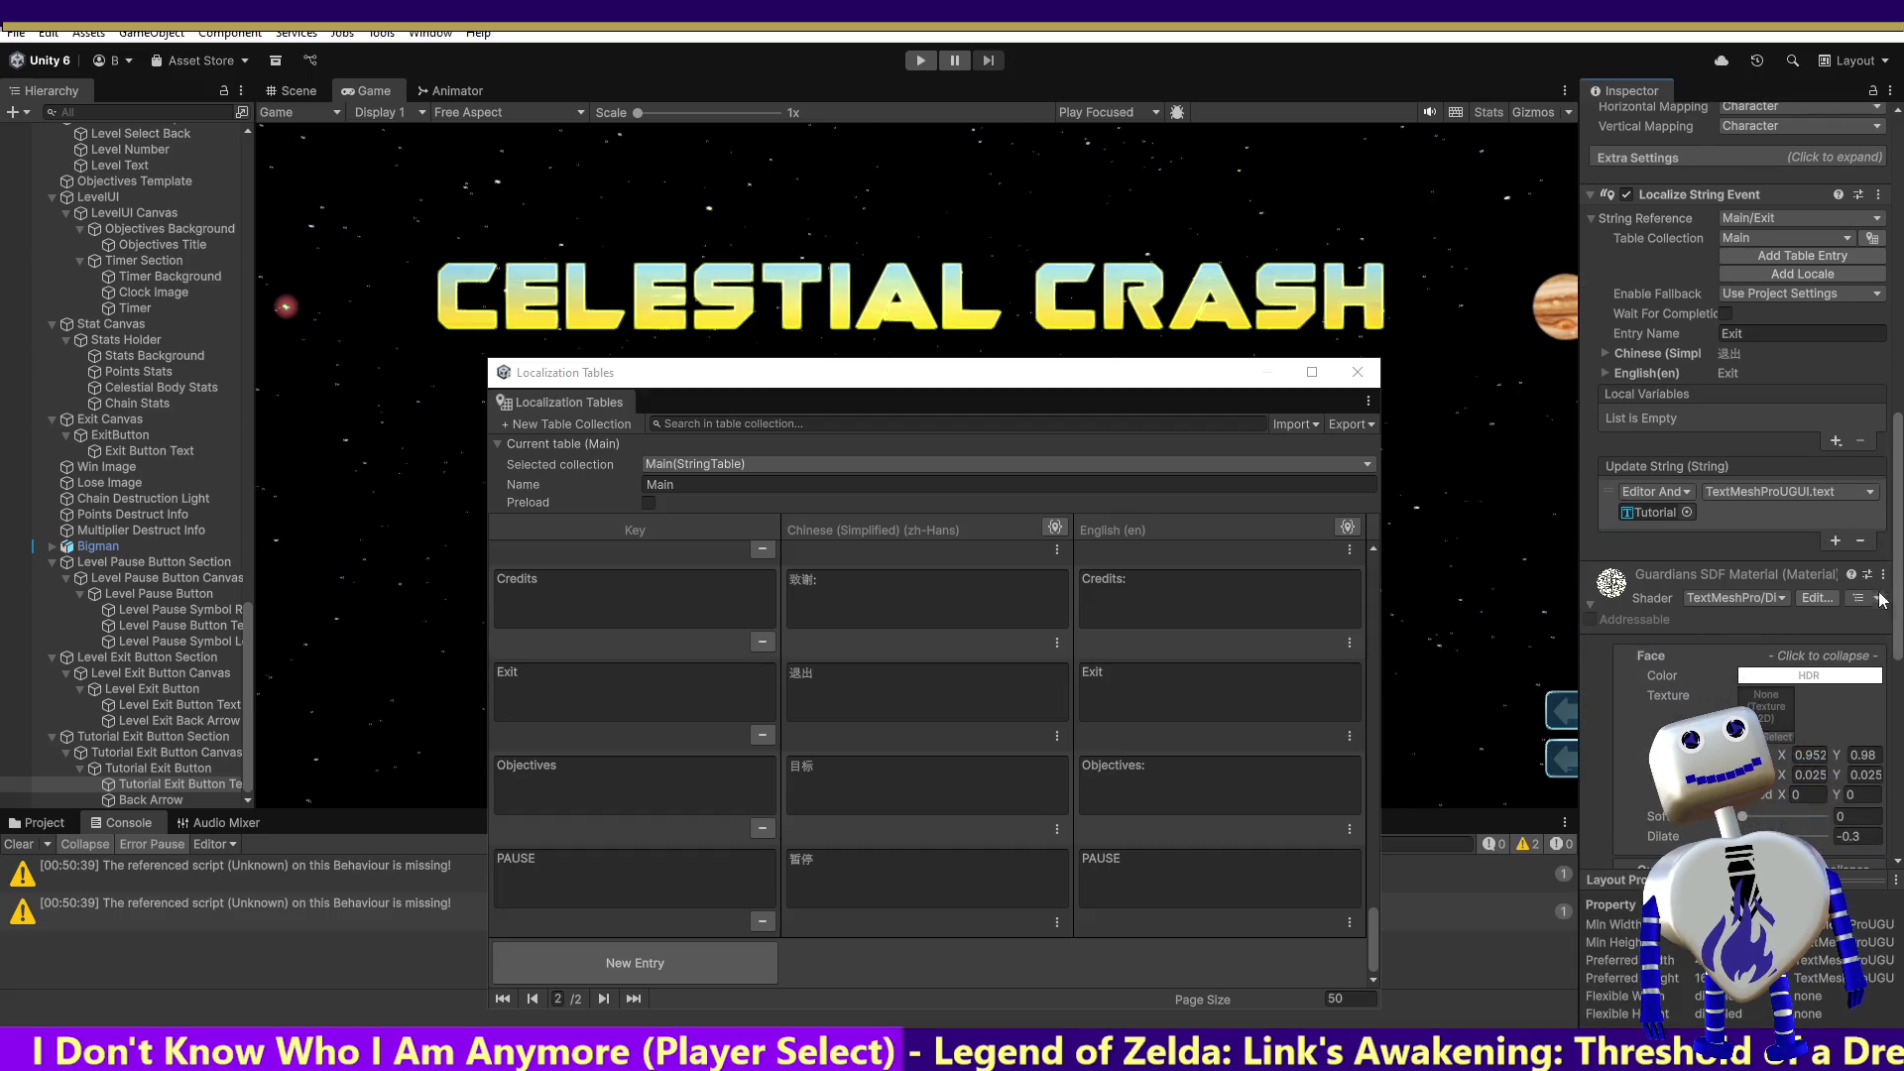
Step: Add a listener calling MainController.ChangeButtonTextFontSettings with Tutorial Exit Button Text
left_click(1832, 540)
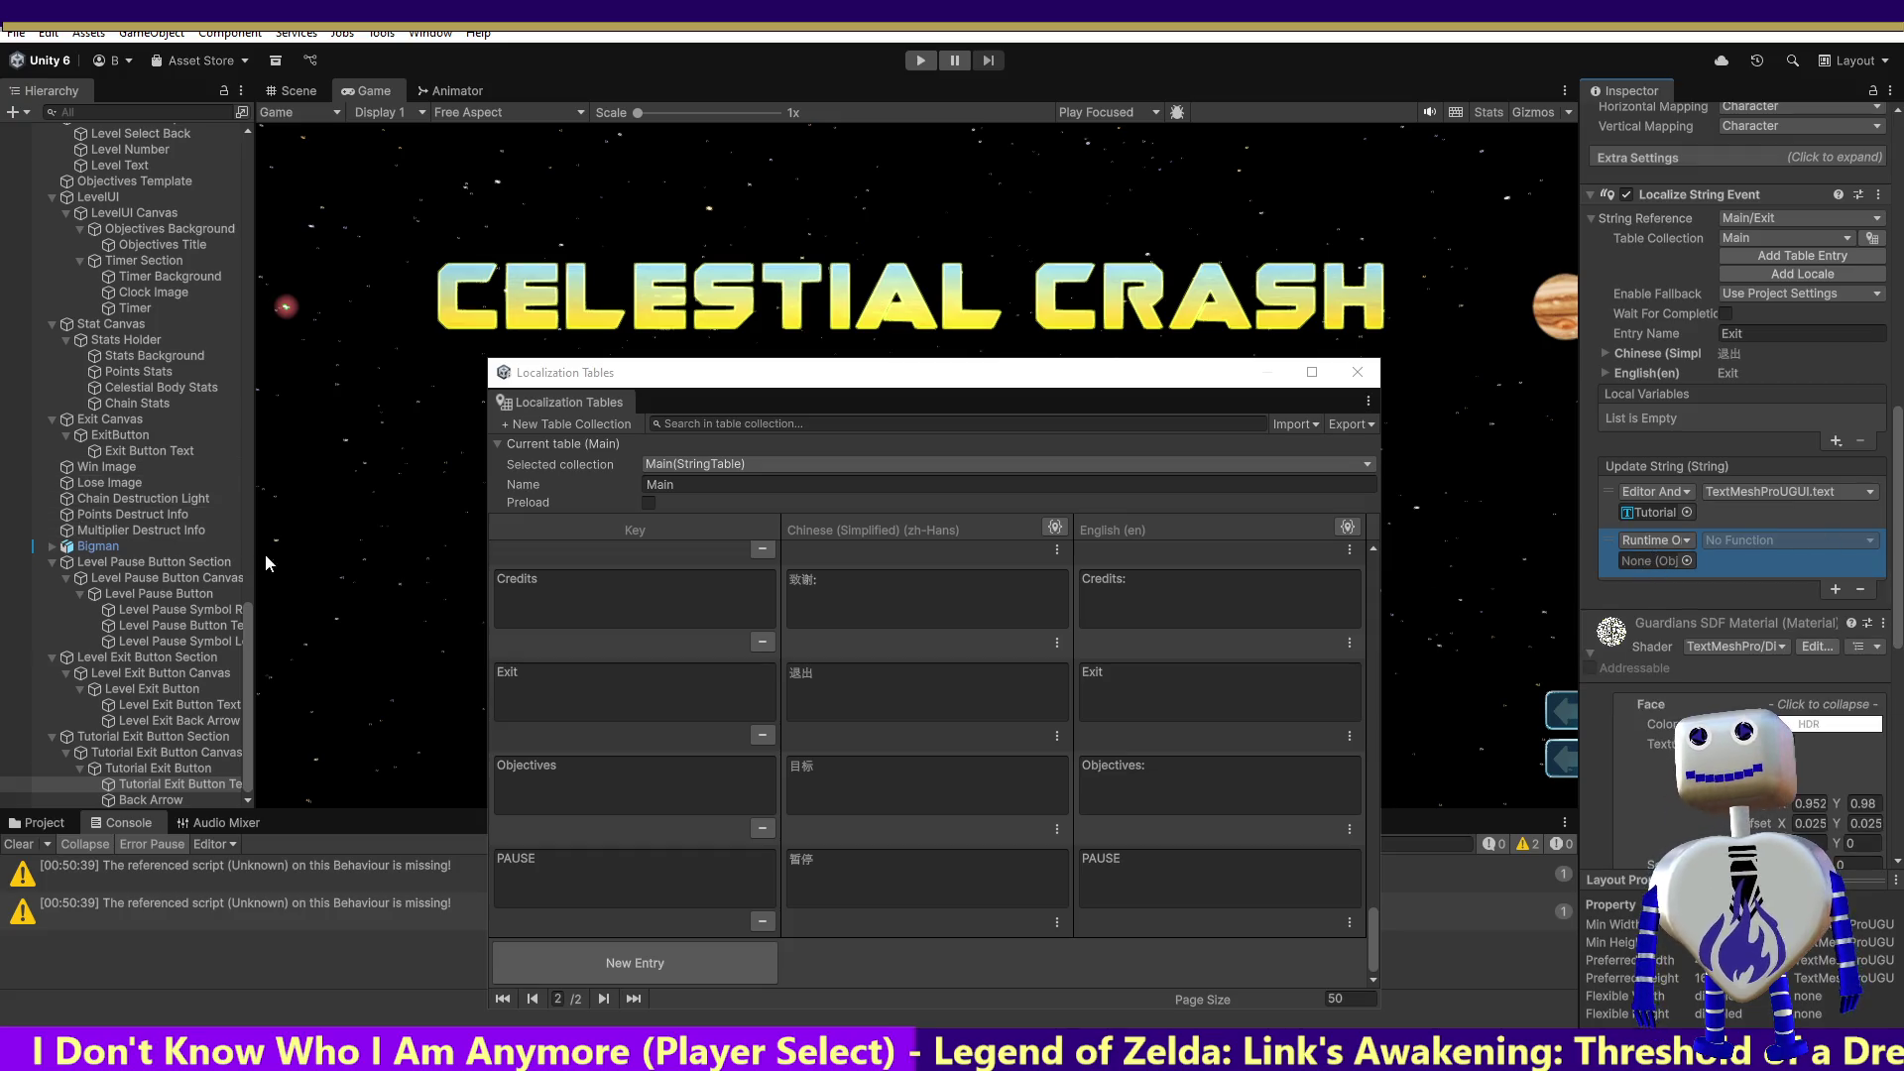
mouse_move(246, 616)
left_mouse_down()
mouse_move(228, 142)
mouse_move(1230, 596)
mouse_move(1647, 574)
left_mouse_up()
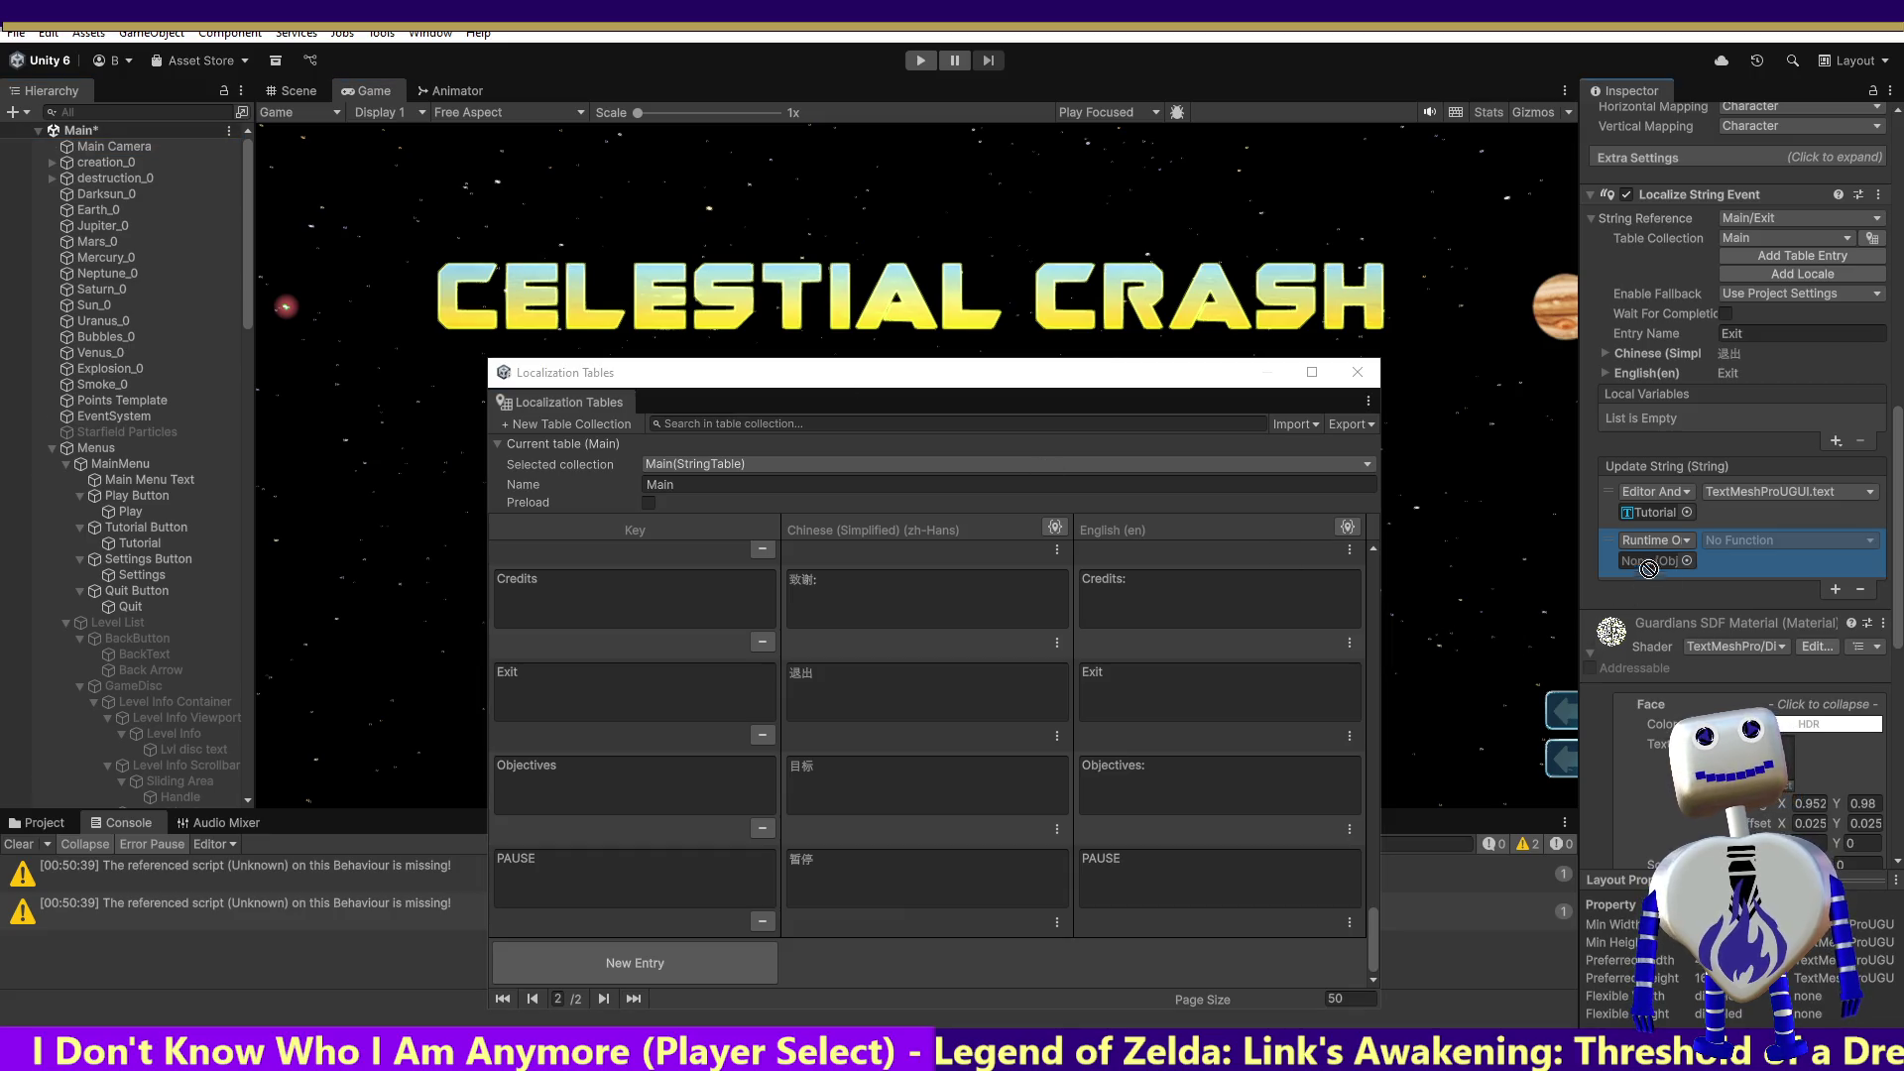
left_click(1751, 543)
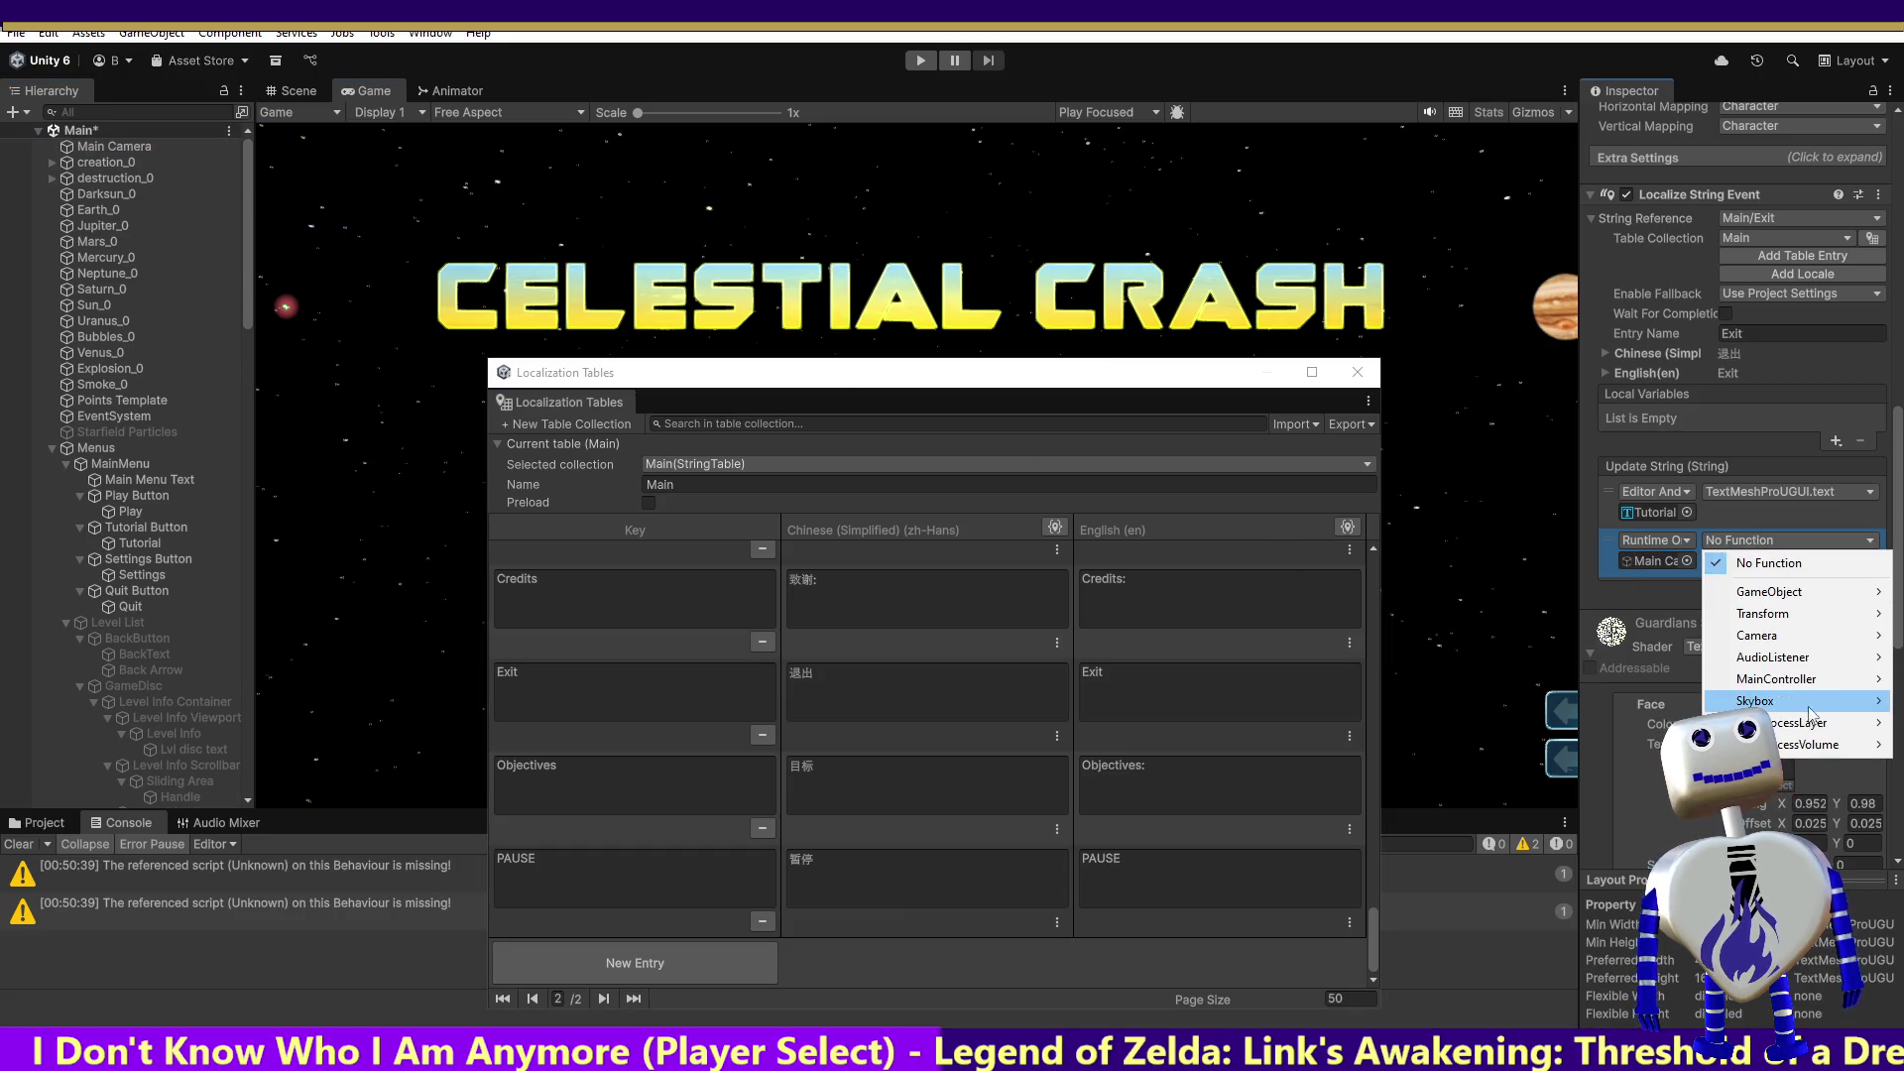
mouse_move(1786, 679)
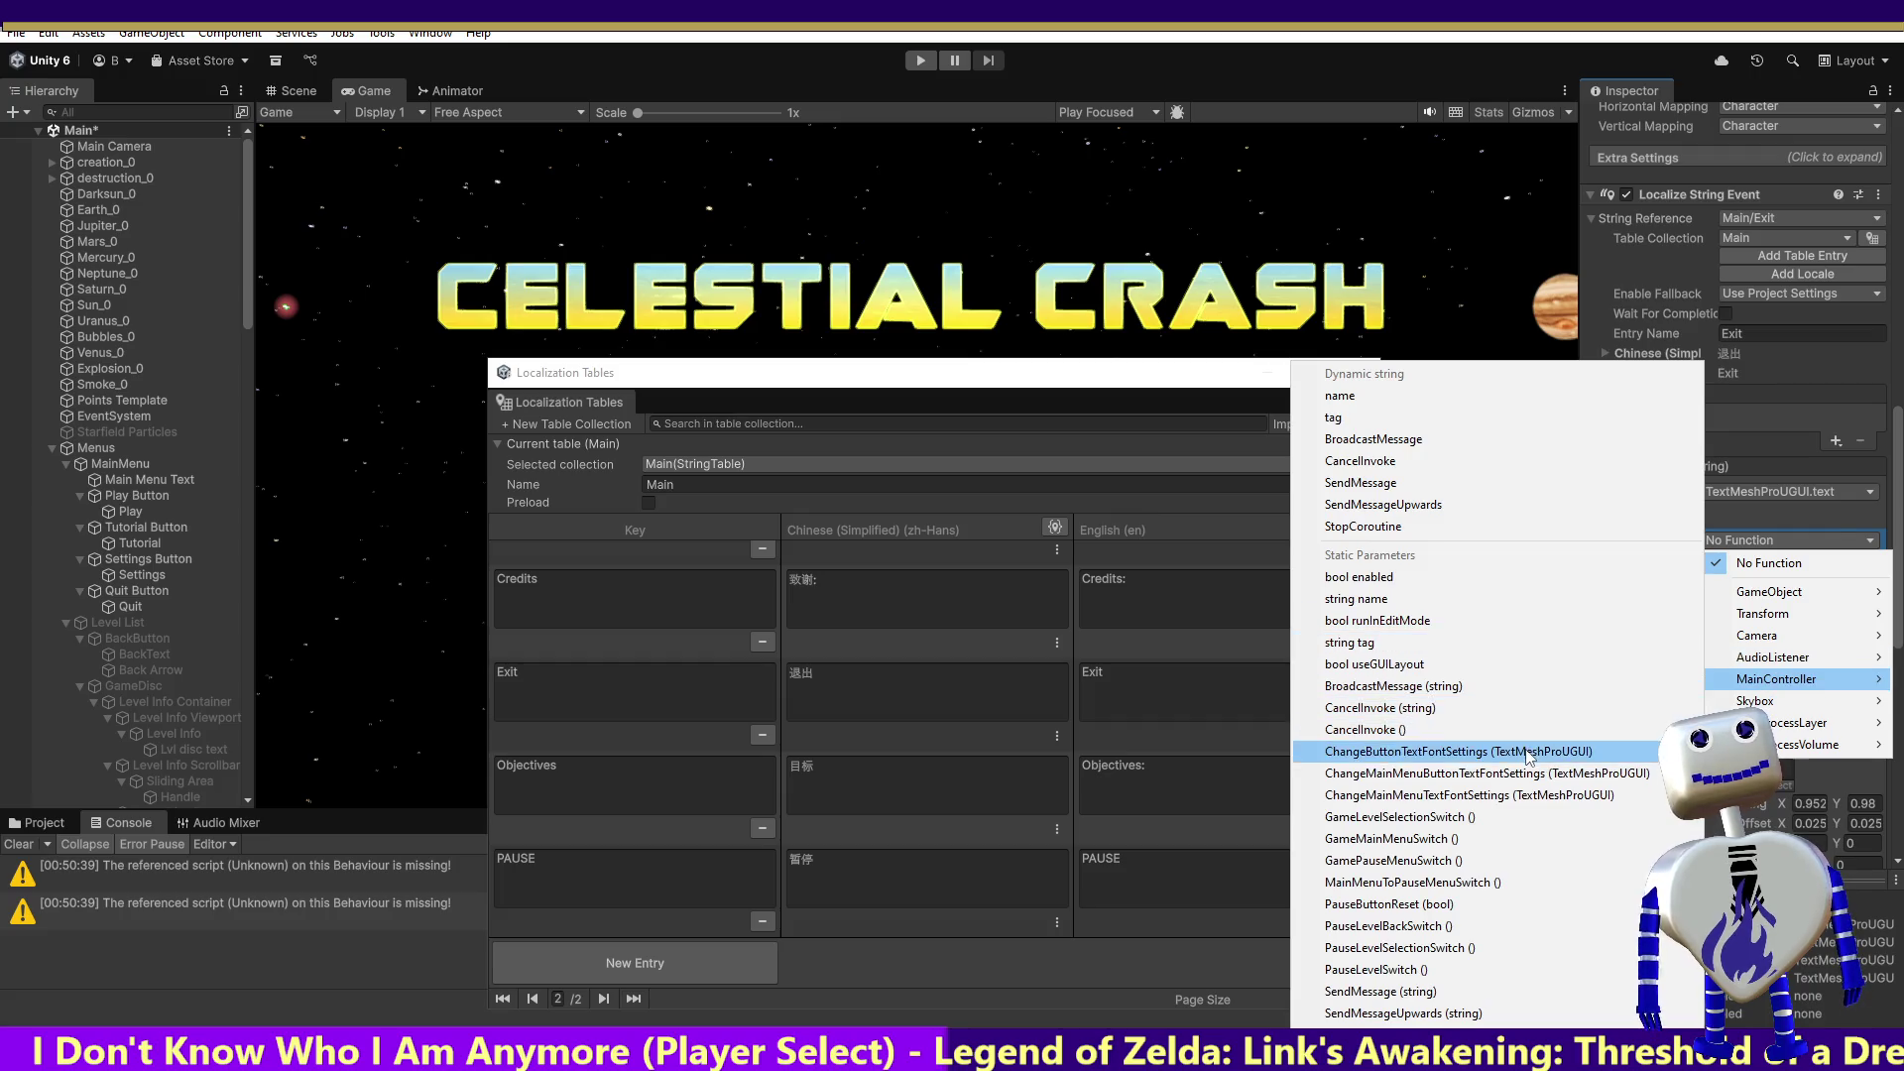
left_click(1530, 751)
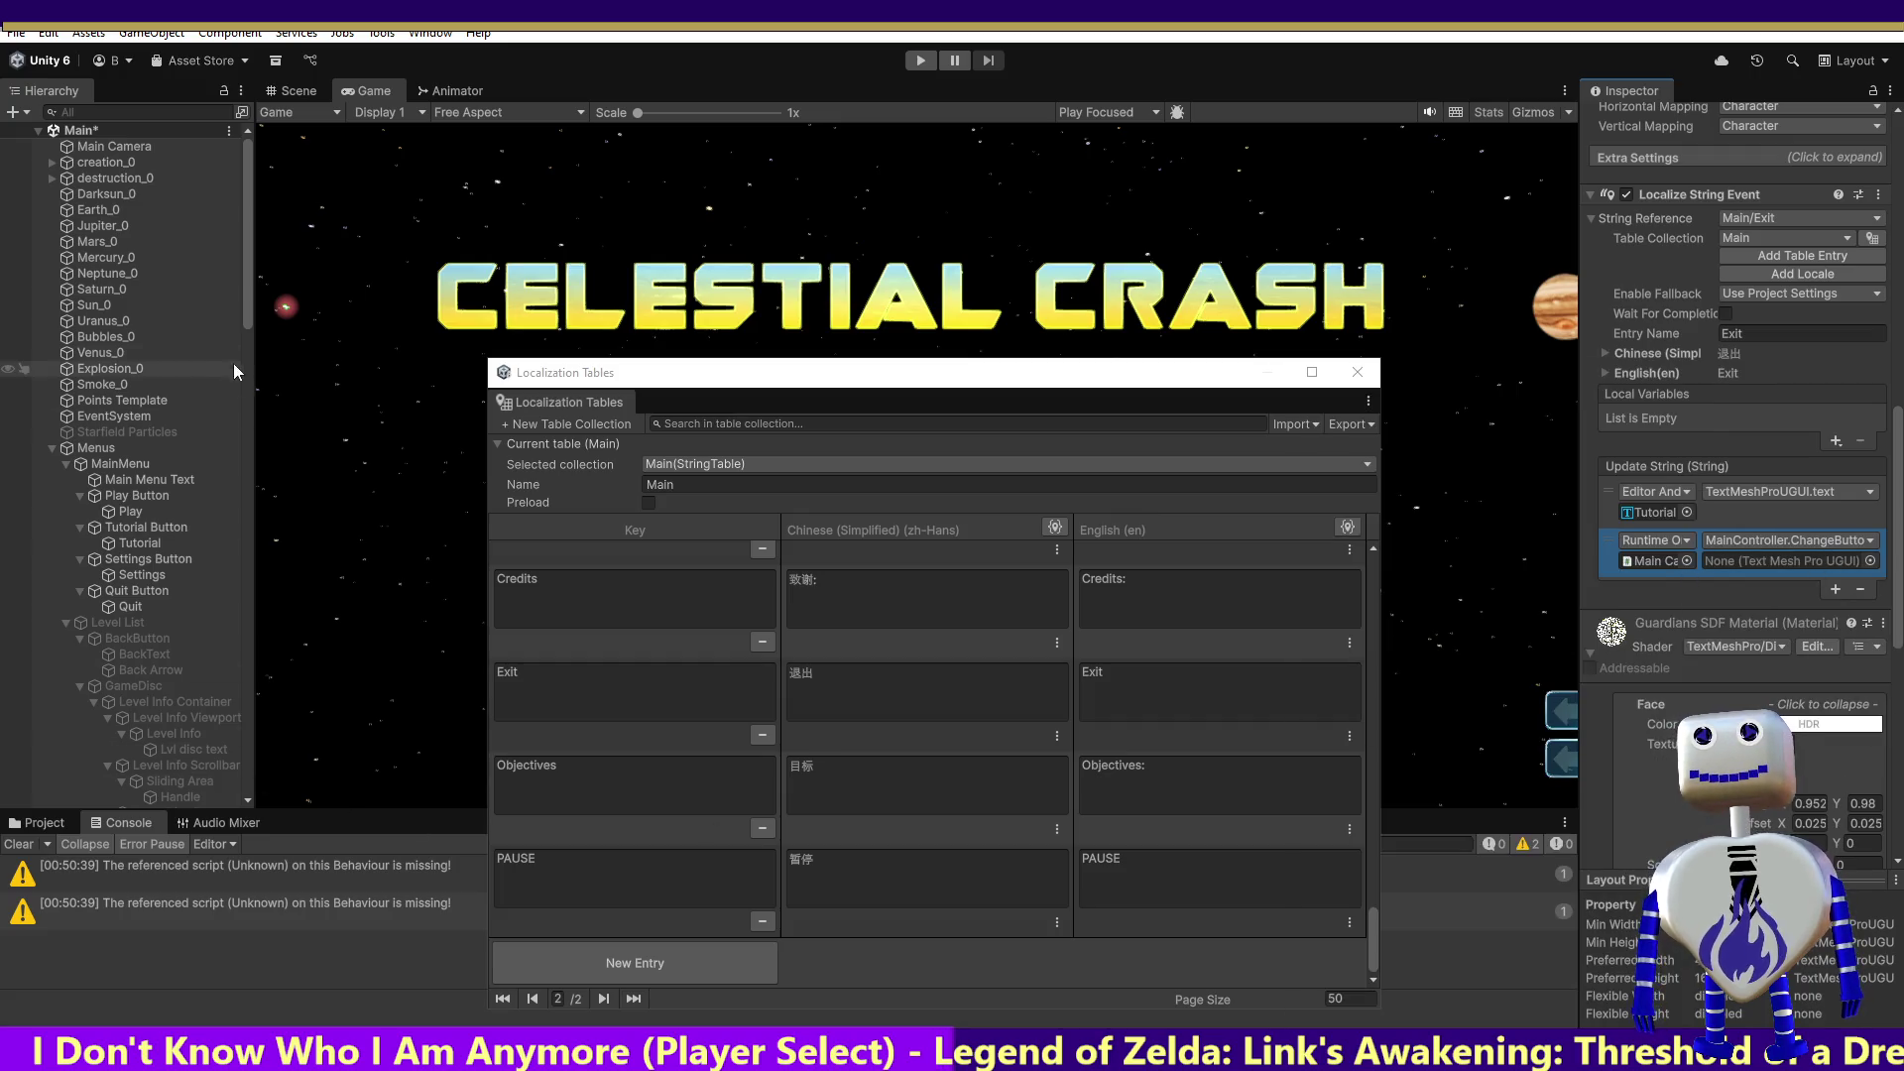
left_click_drag(242, 327, 297, 861)
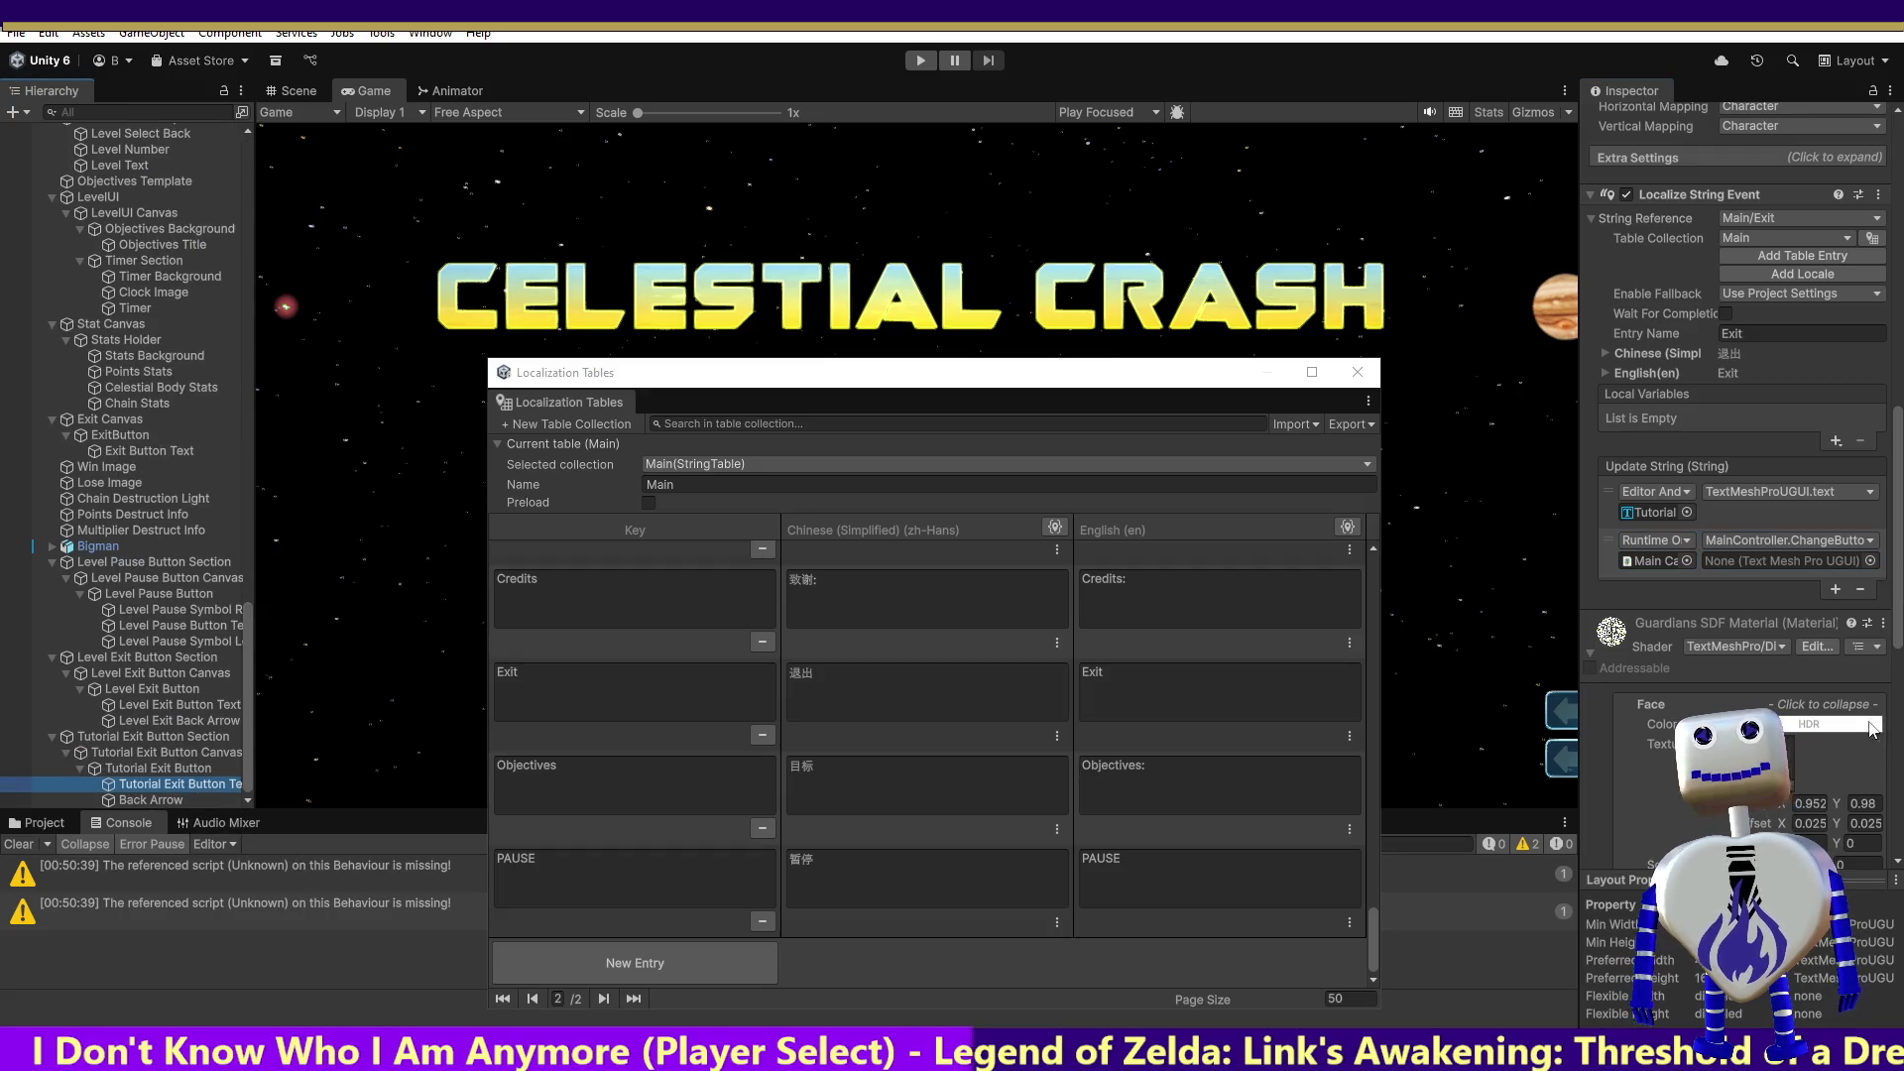
left_click(1771, 562)
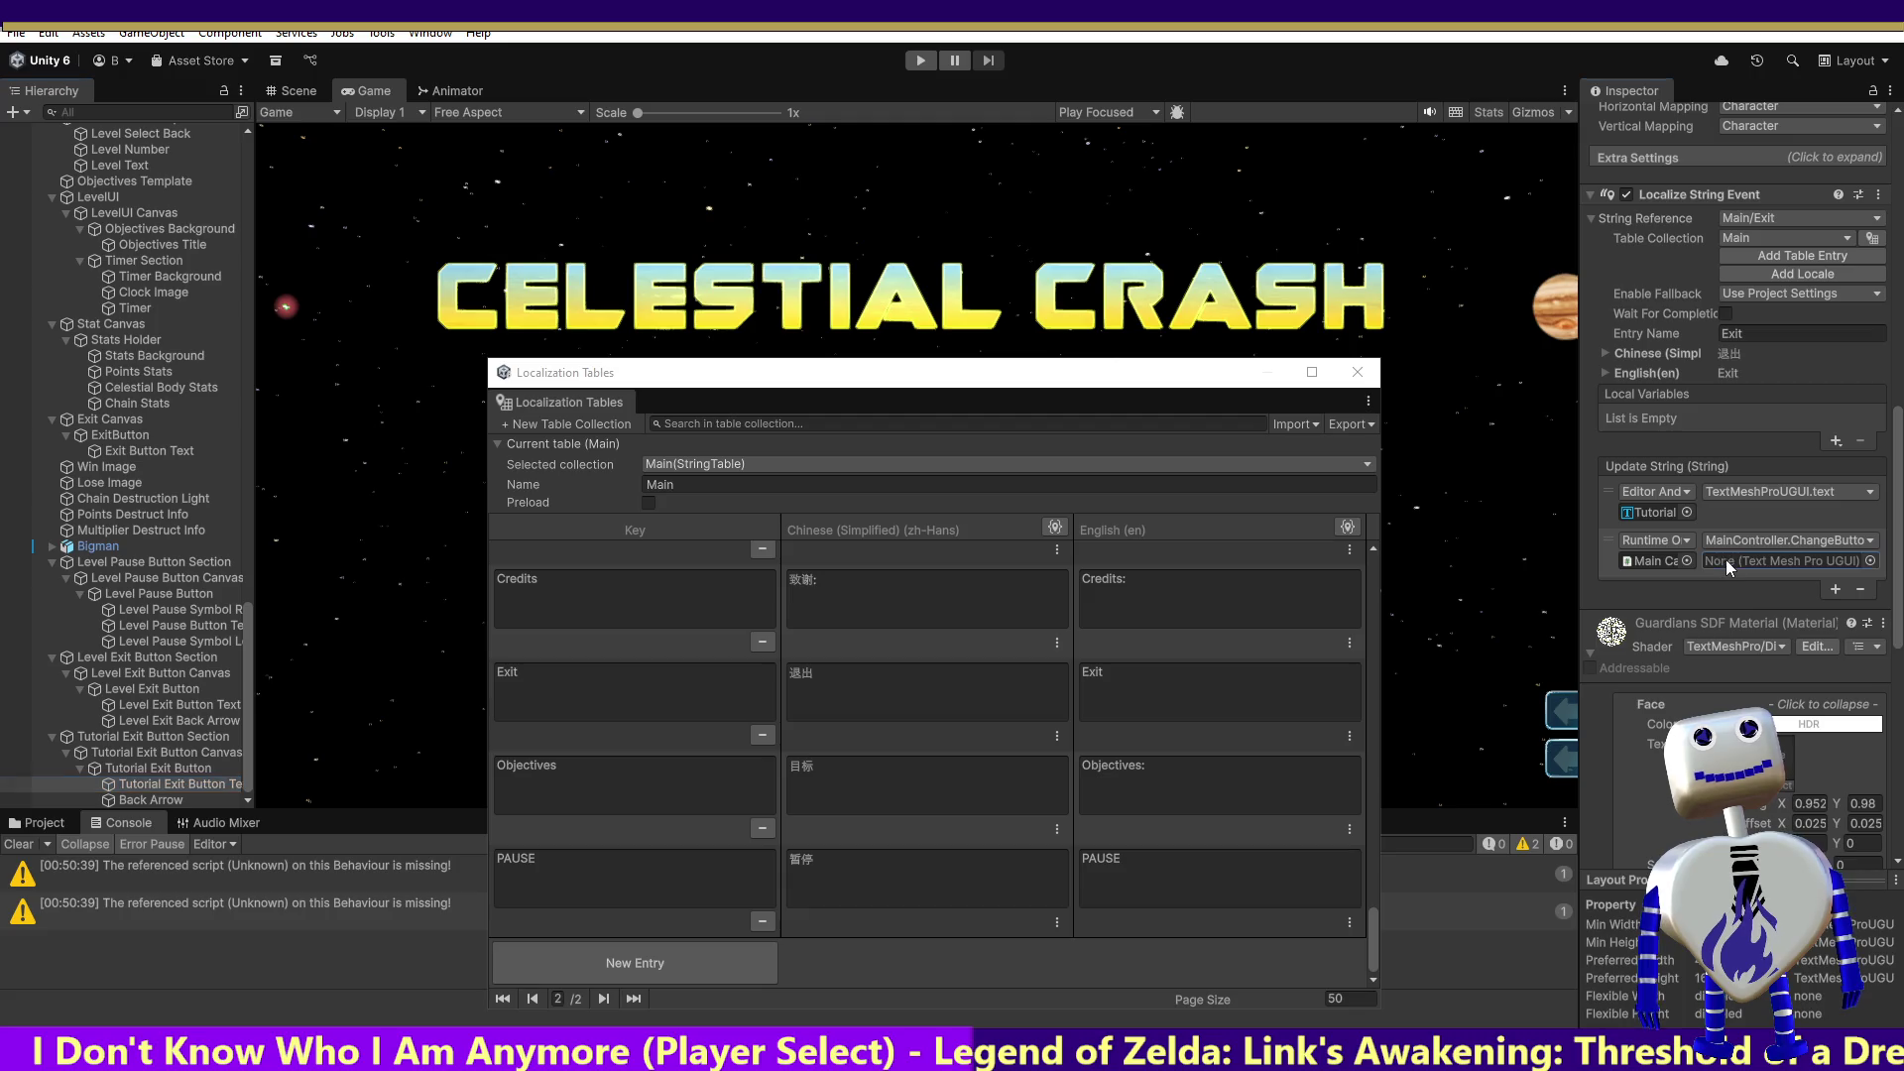
left_click(1870, 562)
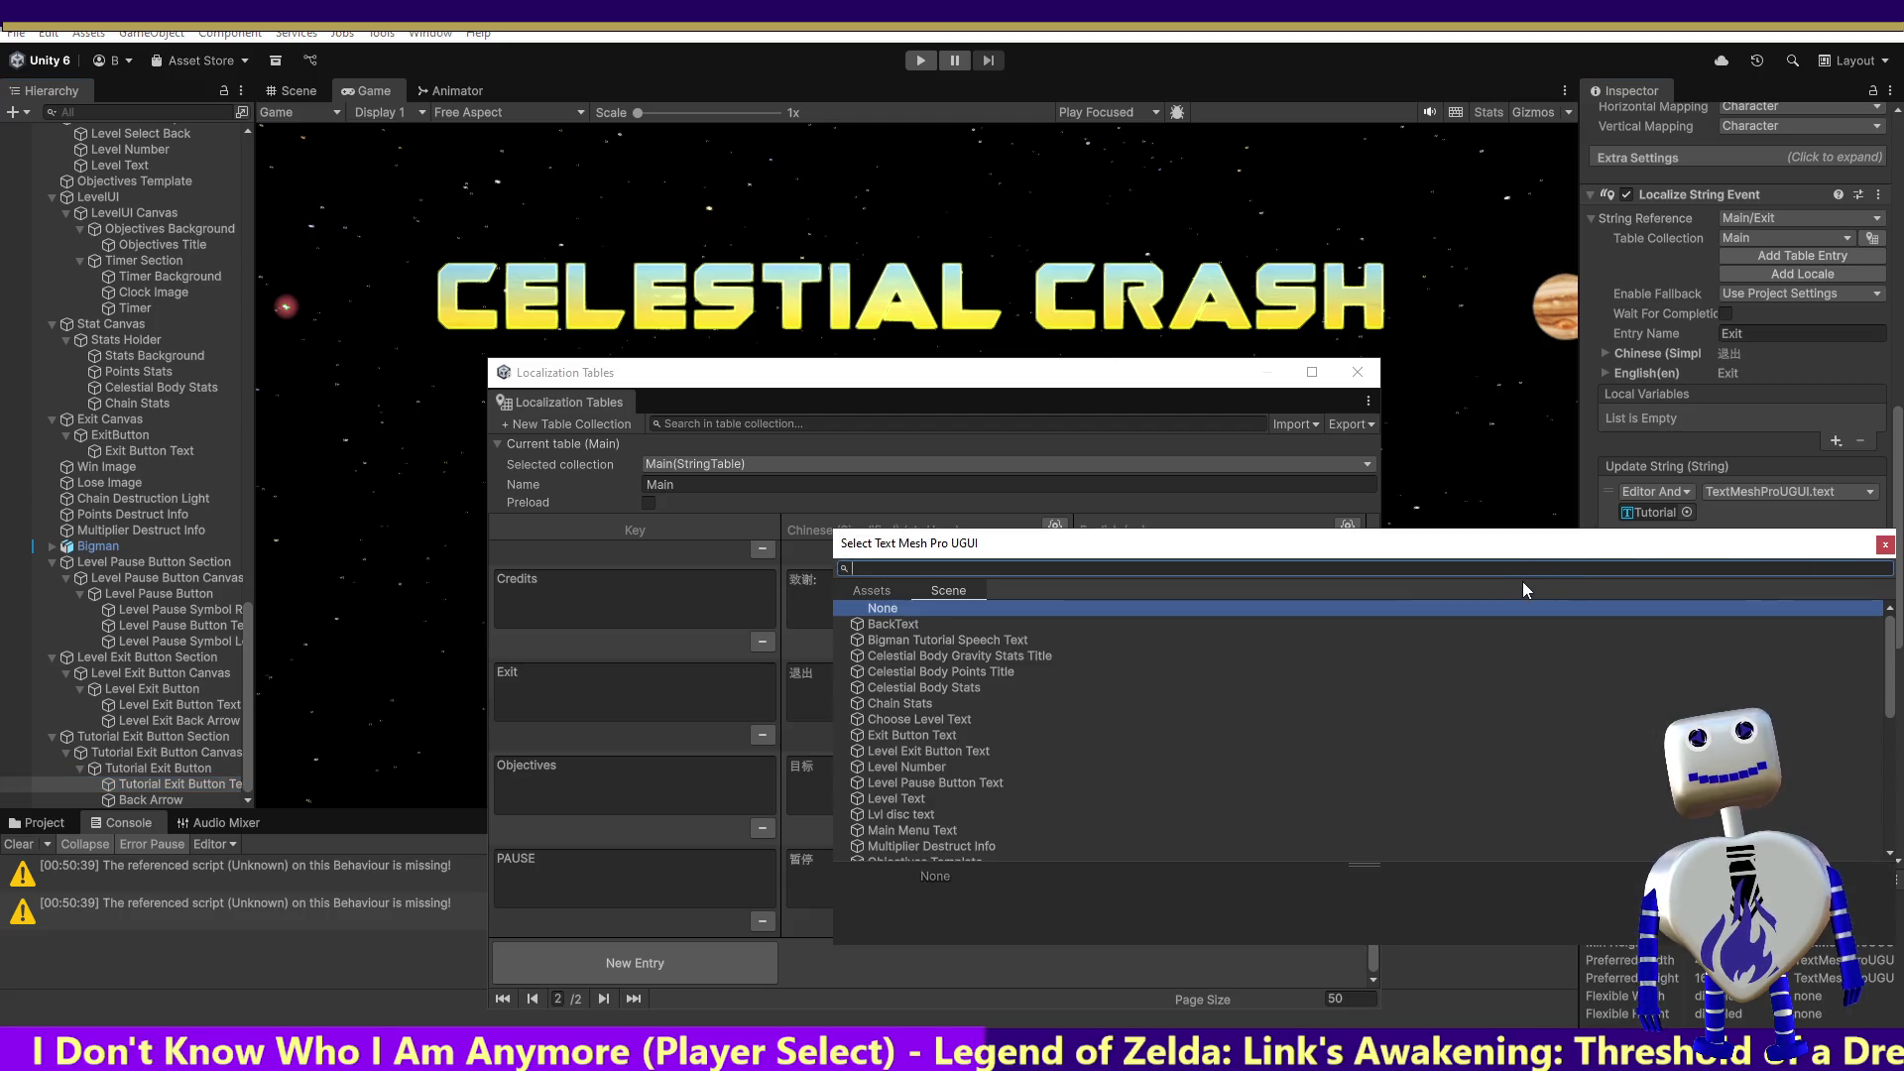
type("Tut")
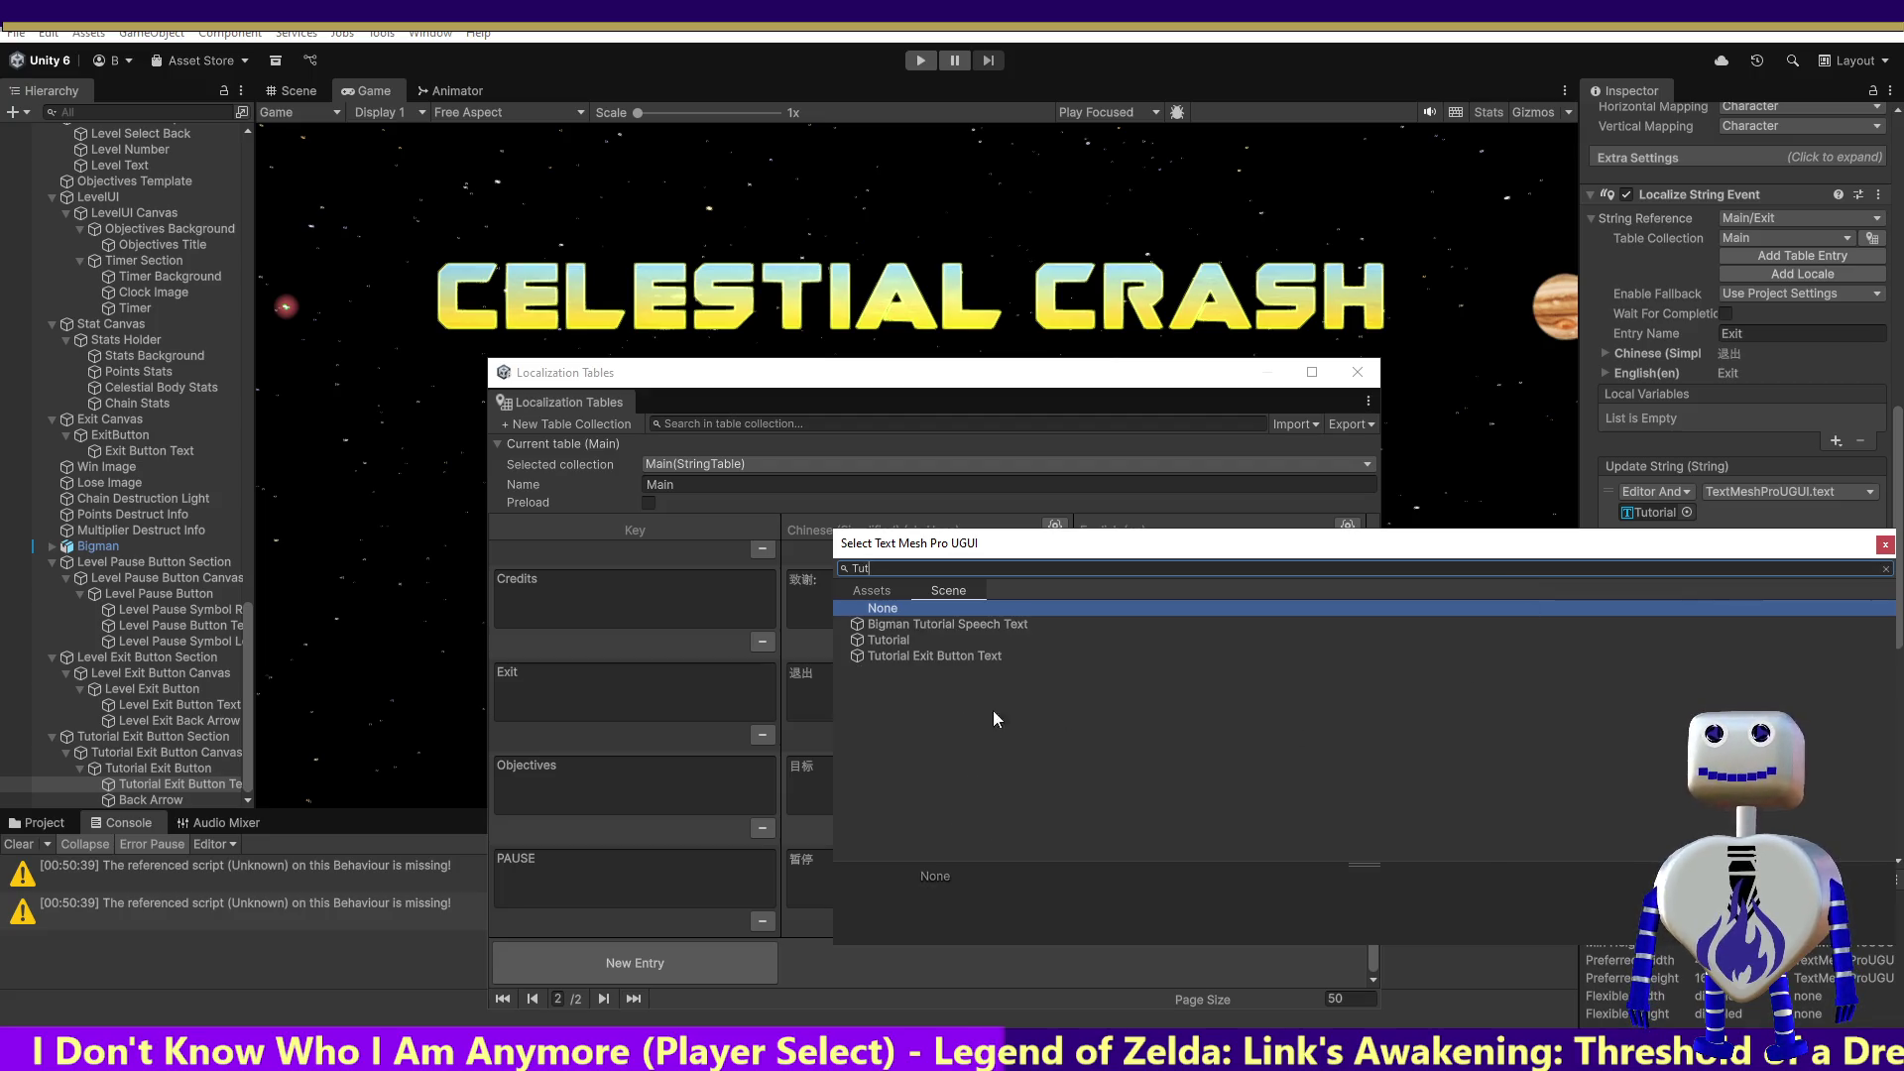
left_click(943, 656)
double_click(944, 656)
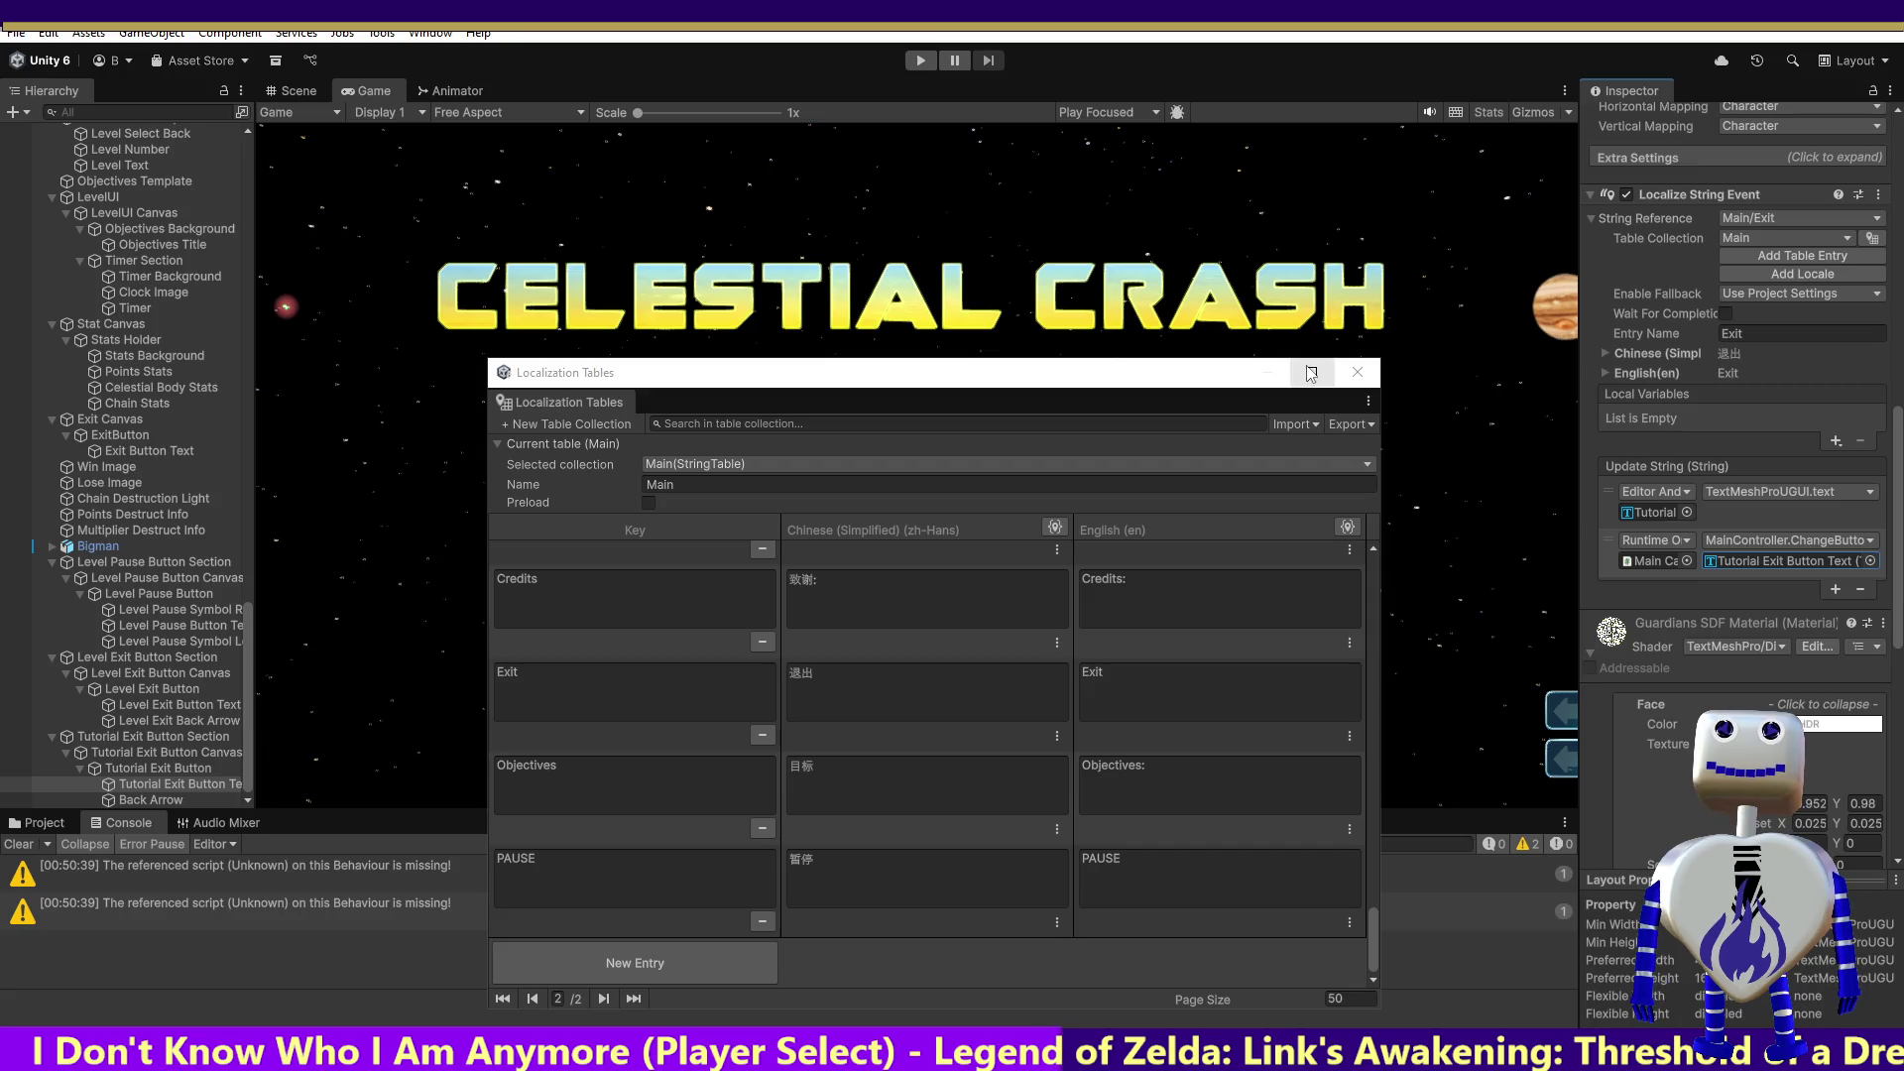
Step: Move the Localization Tables window down to reveal the game and enter play mode
left_click(1275, 386)
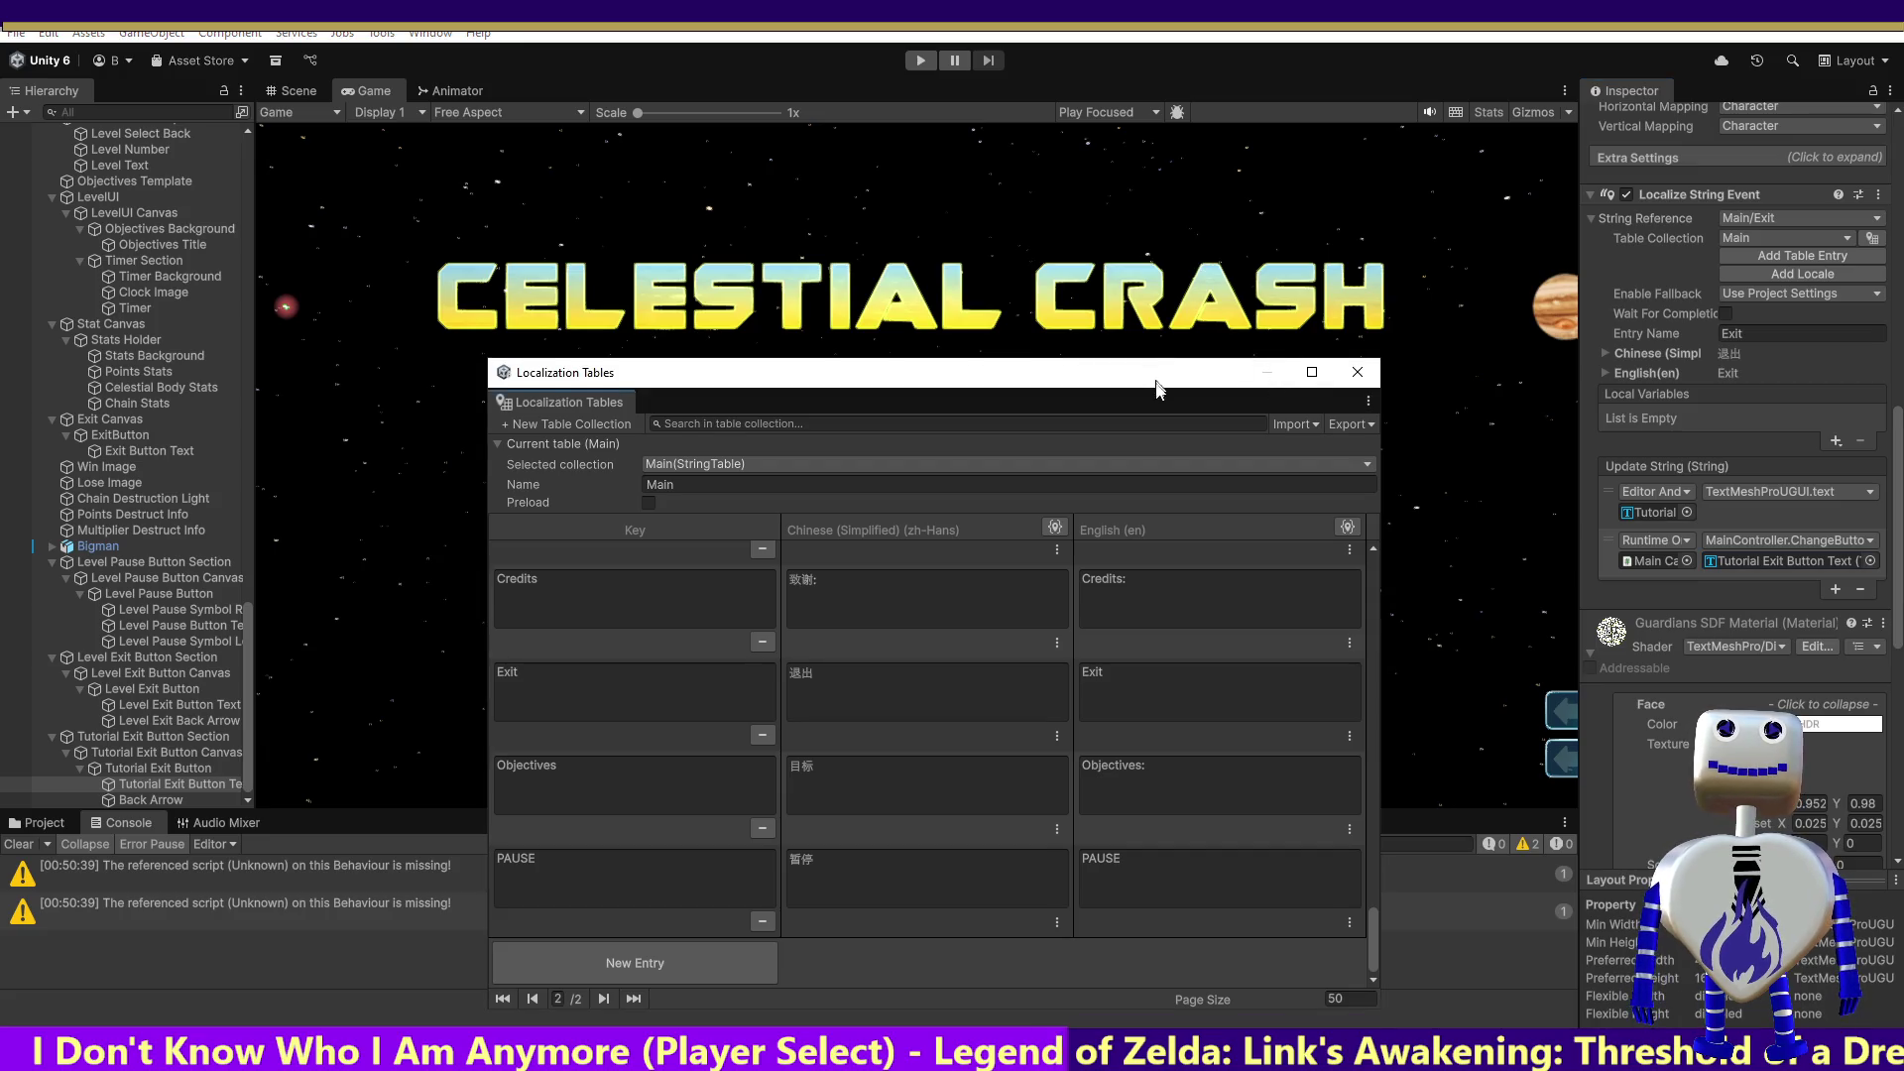
left_click_drag(1190, 372, 1270, 800)
left_click(918, 61)
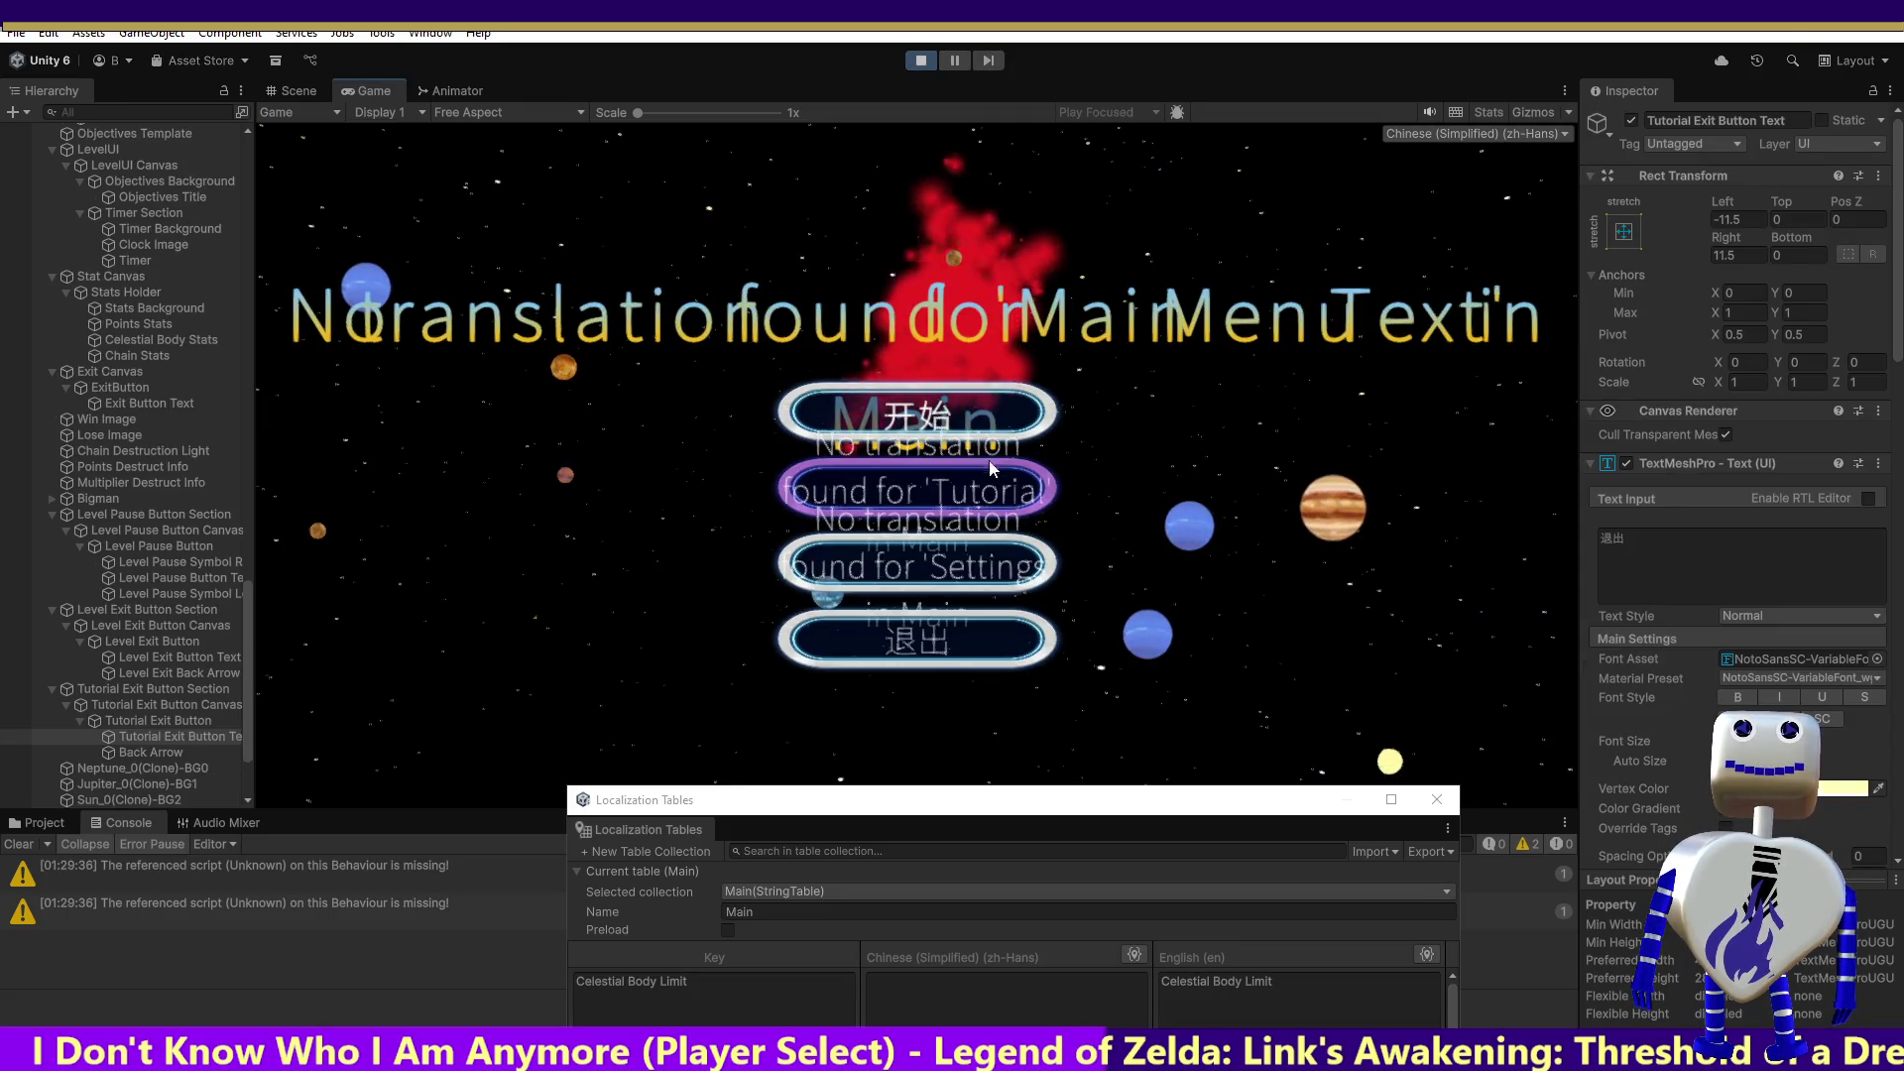
Step: In Chinese, go to level select, preview levels 1 and 2, start the skill challenge, and crash Jupiter
left_click(990, 395)
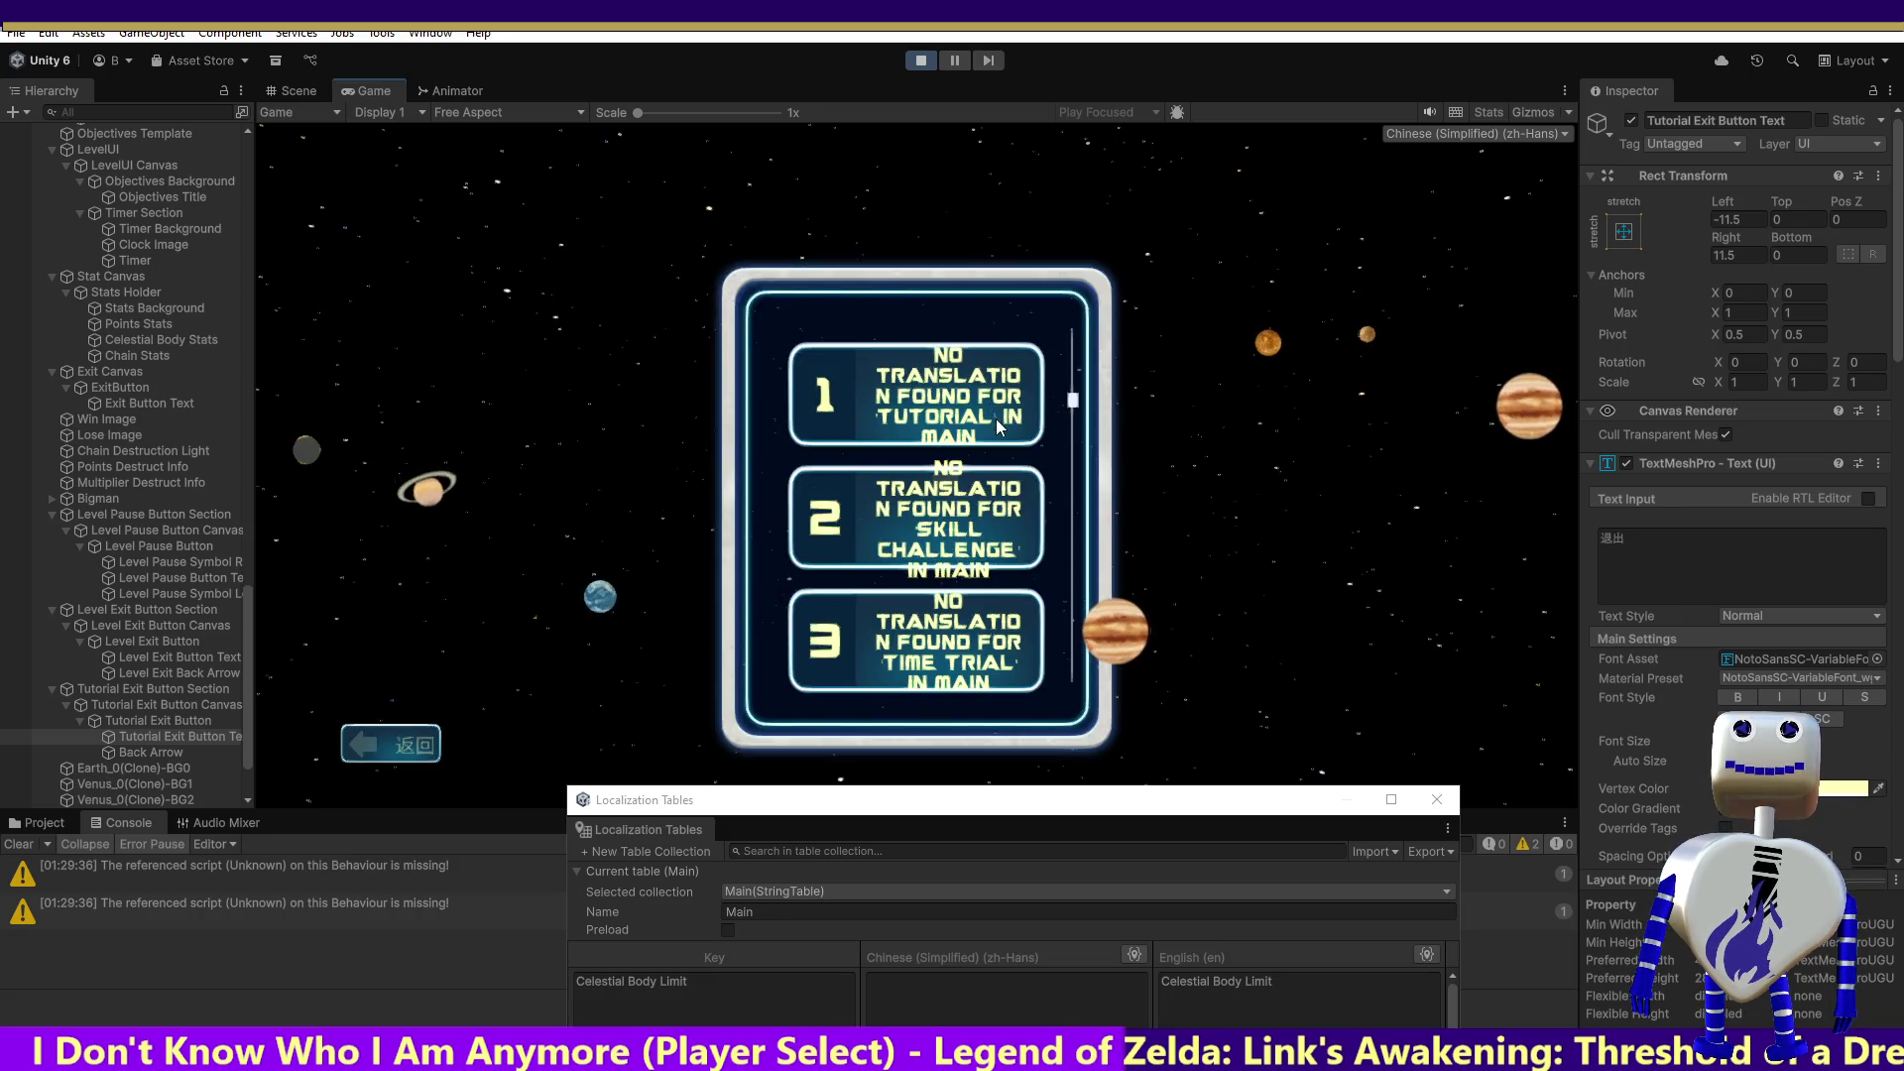
left_click(996, 415)
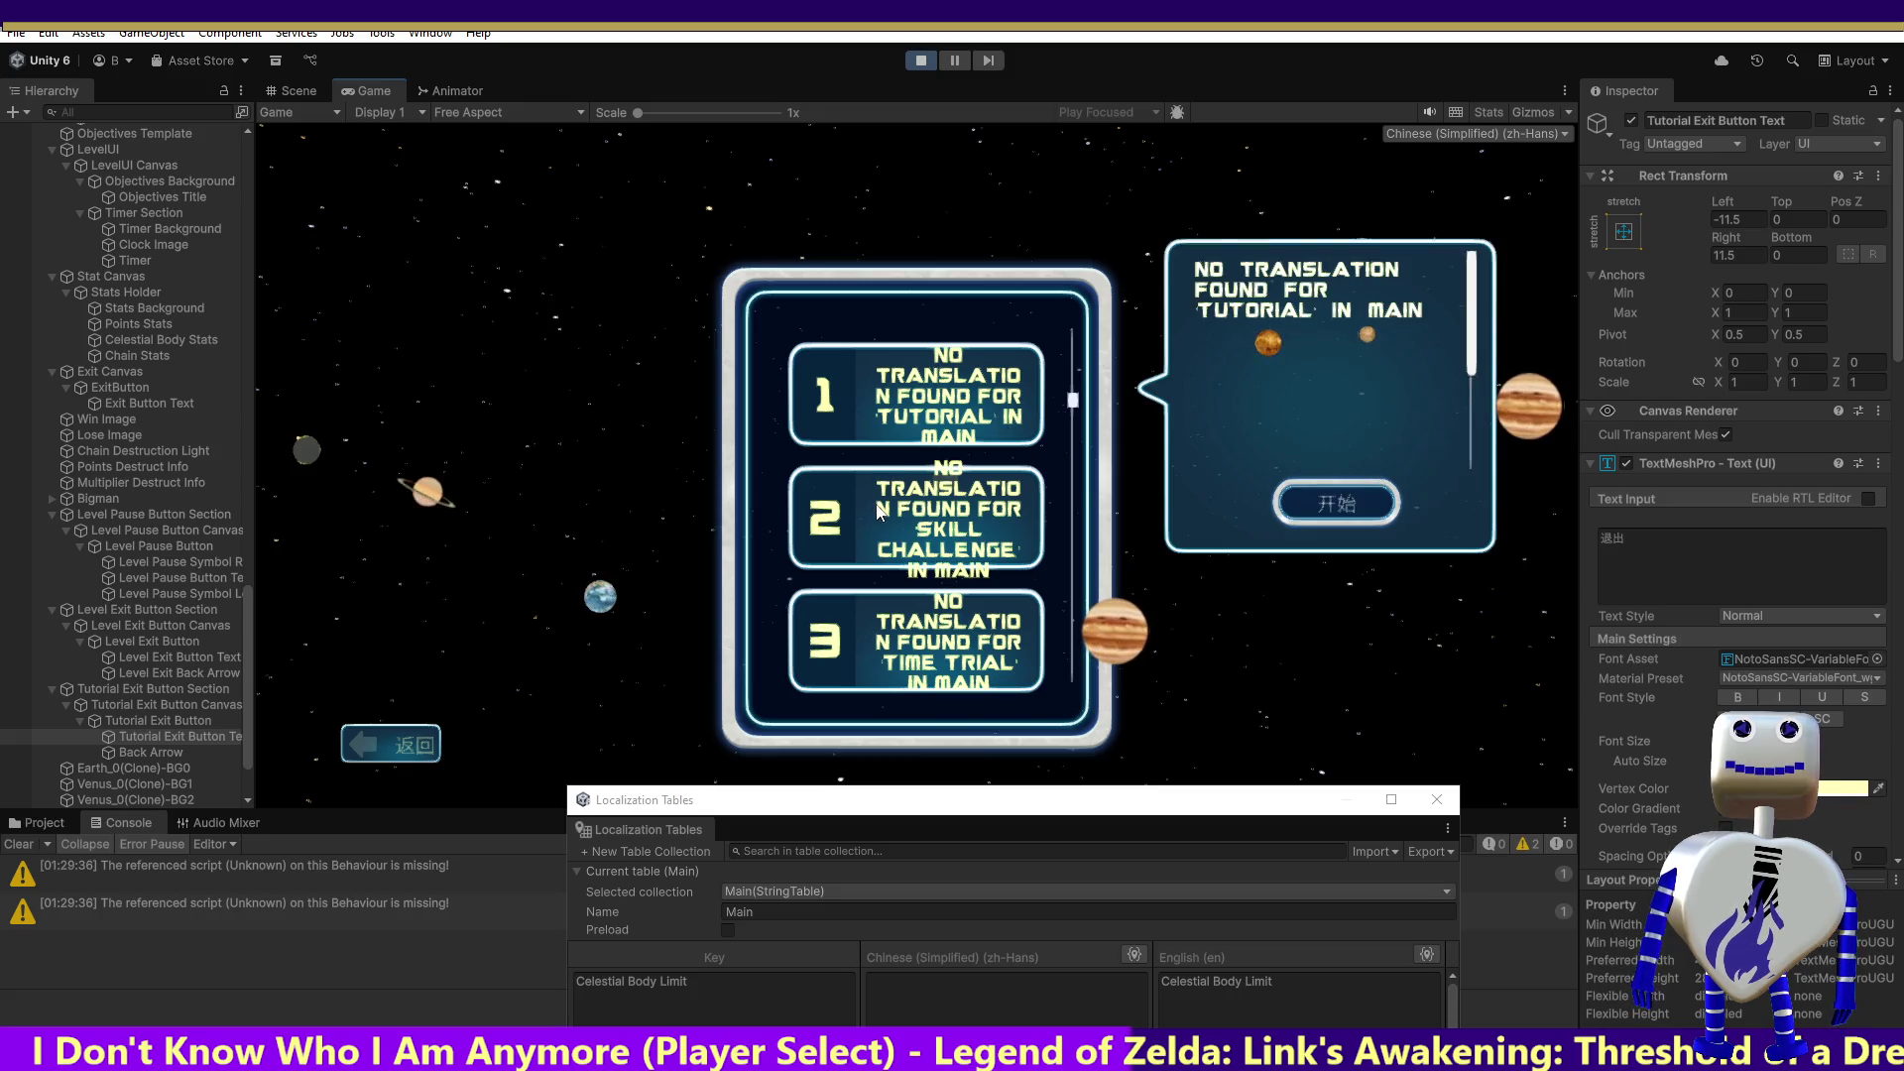
left_click(917, 516)
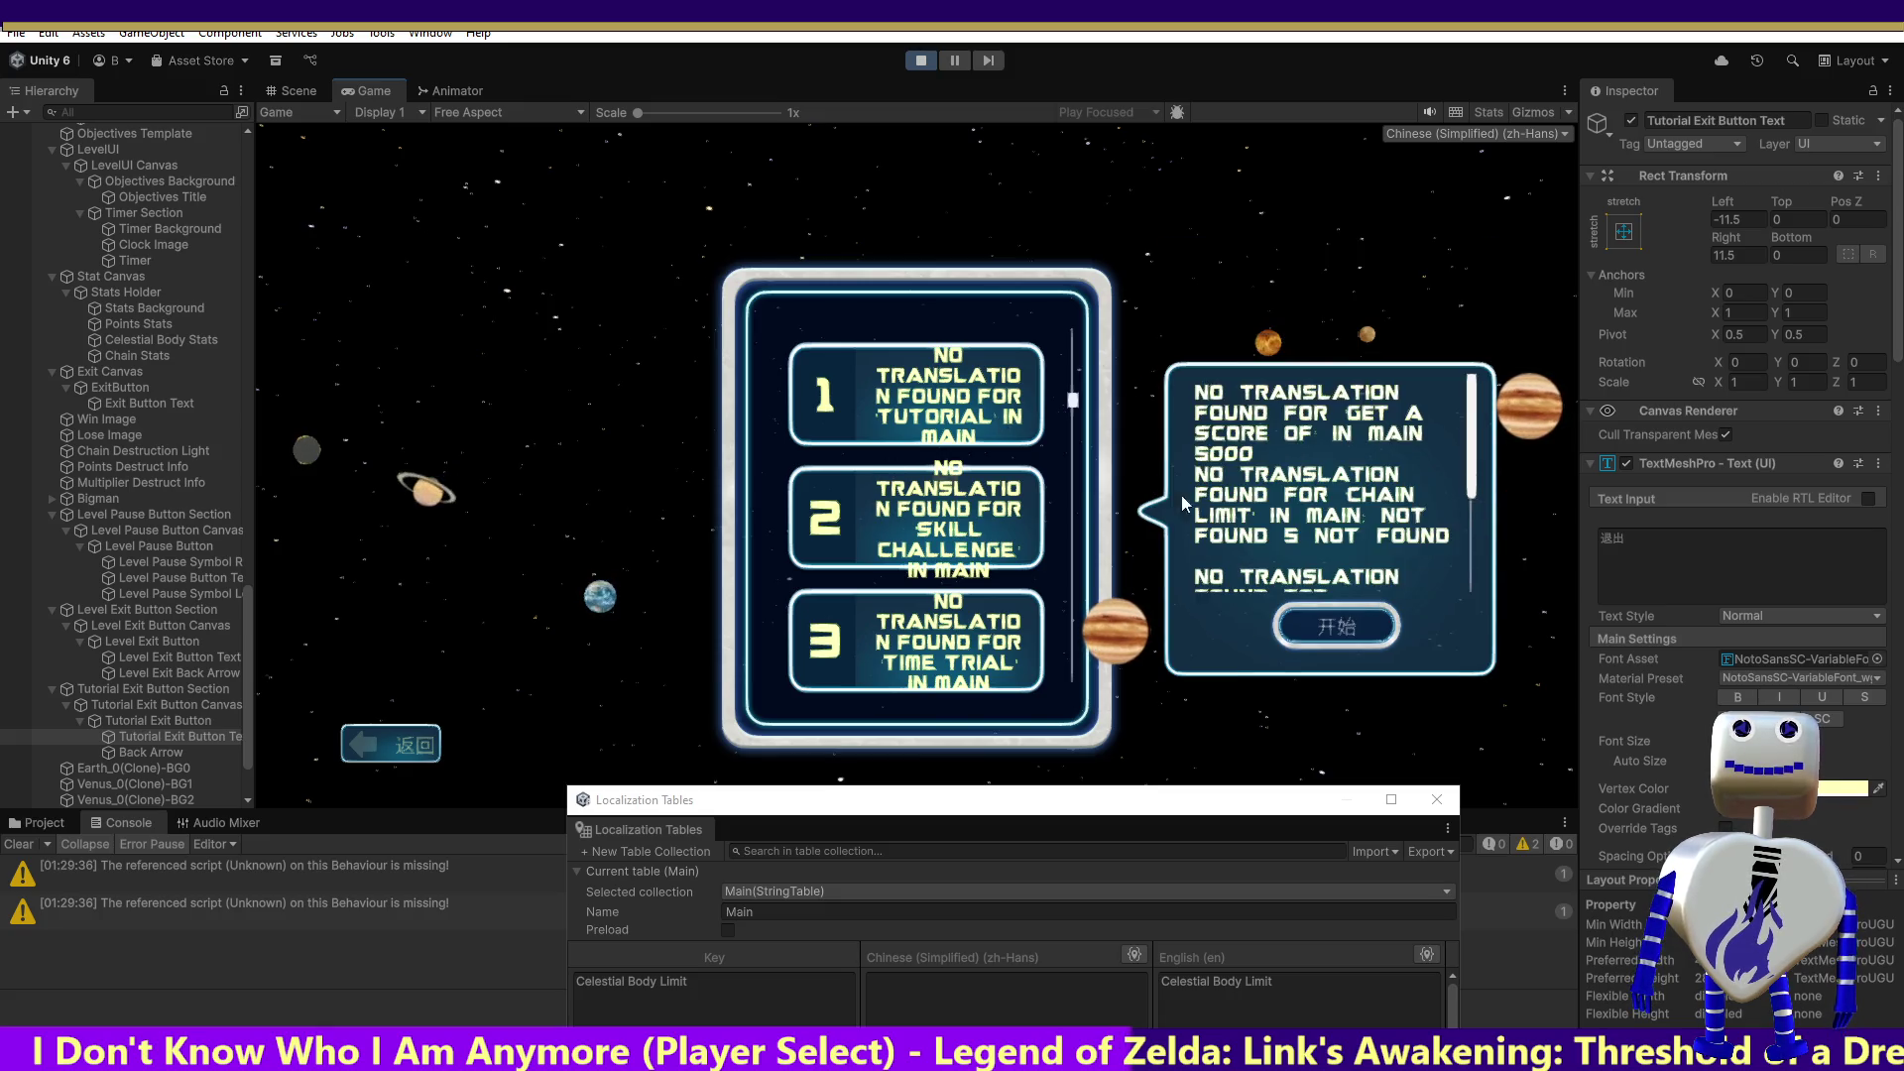
left_click(1337, 627)
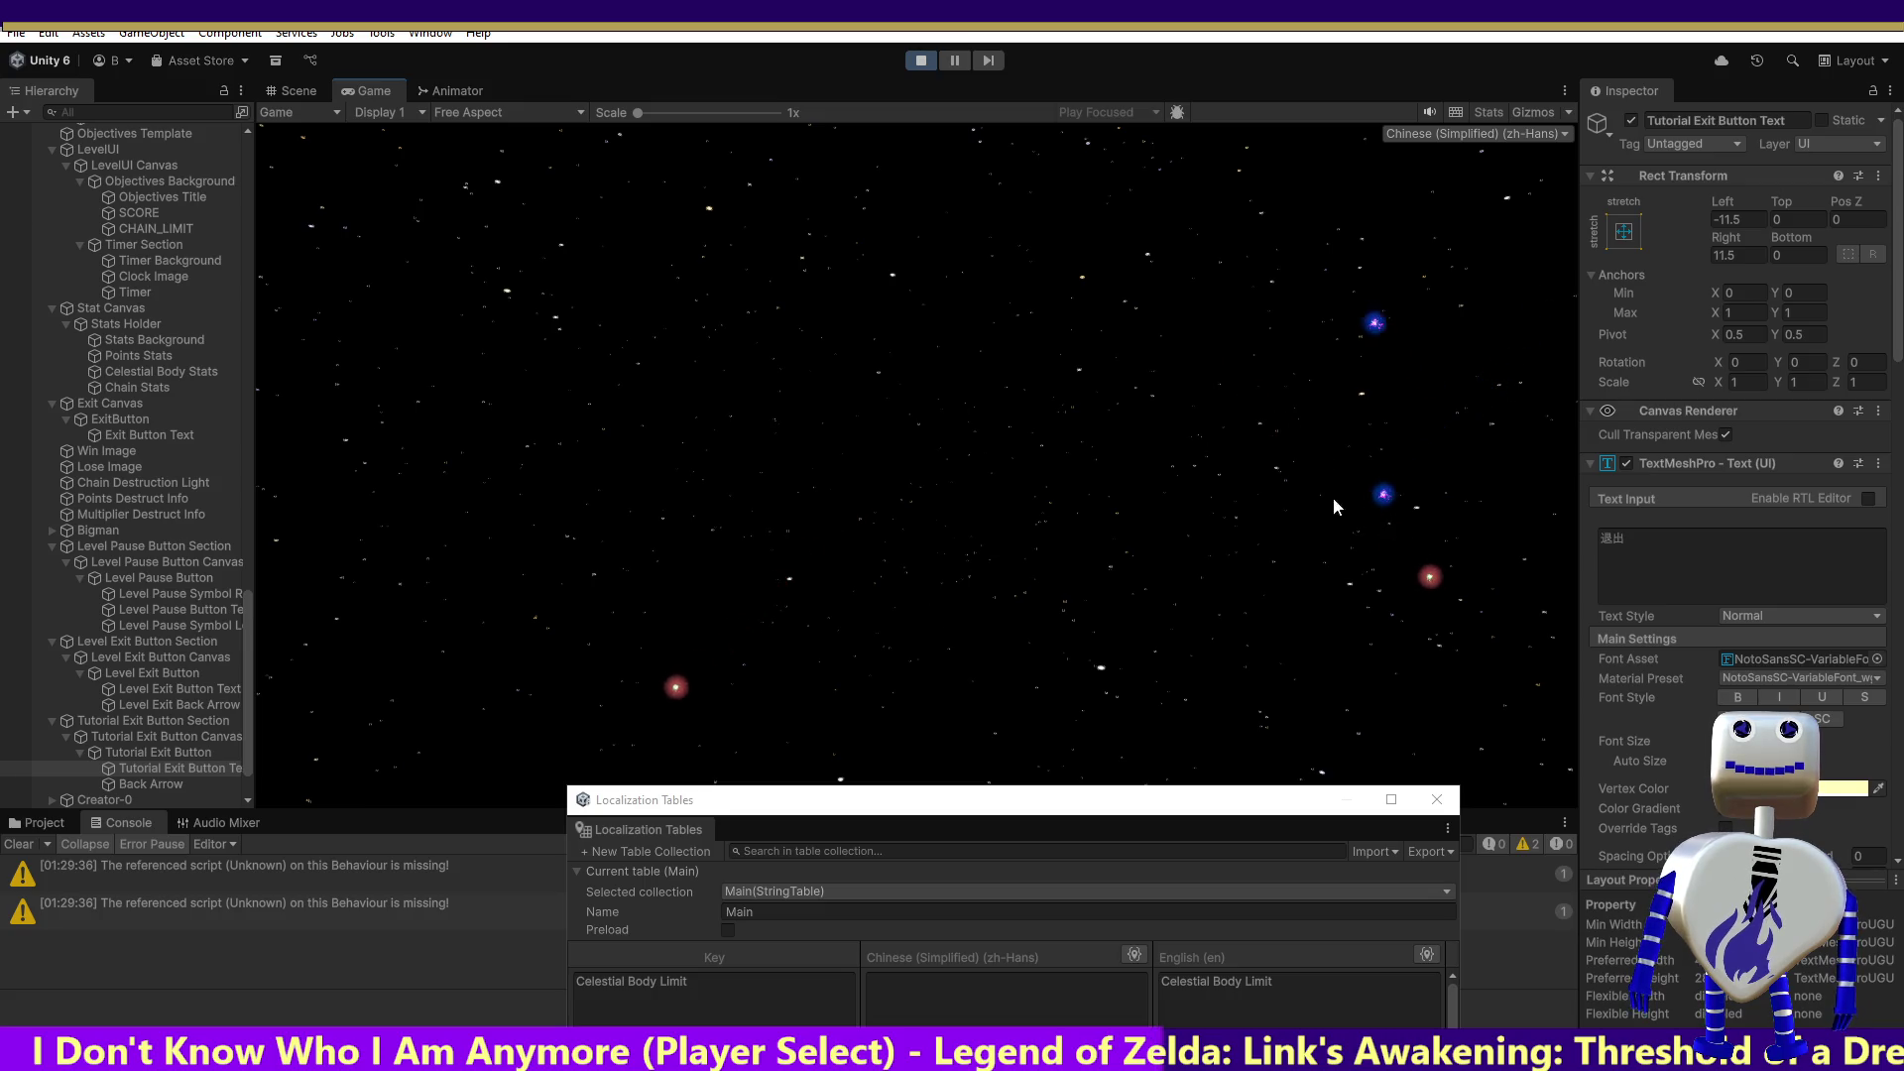
left_click(1448, 659)
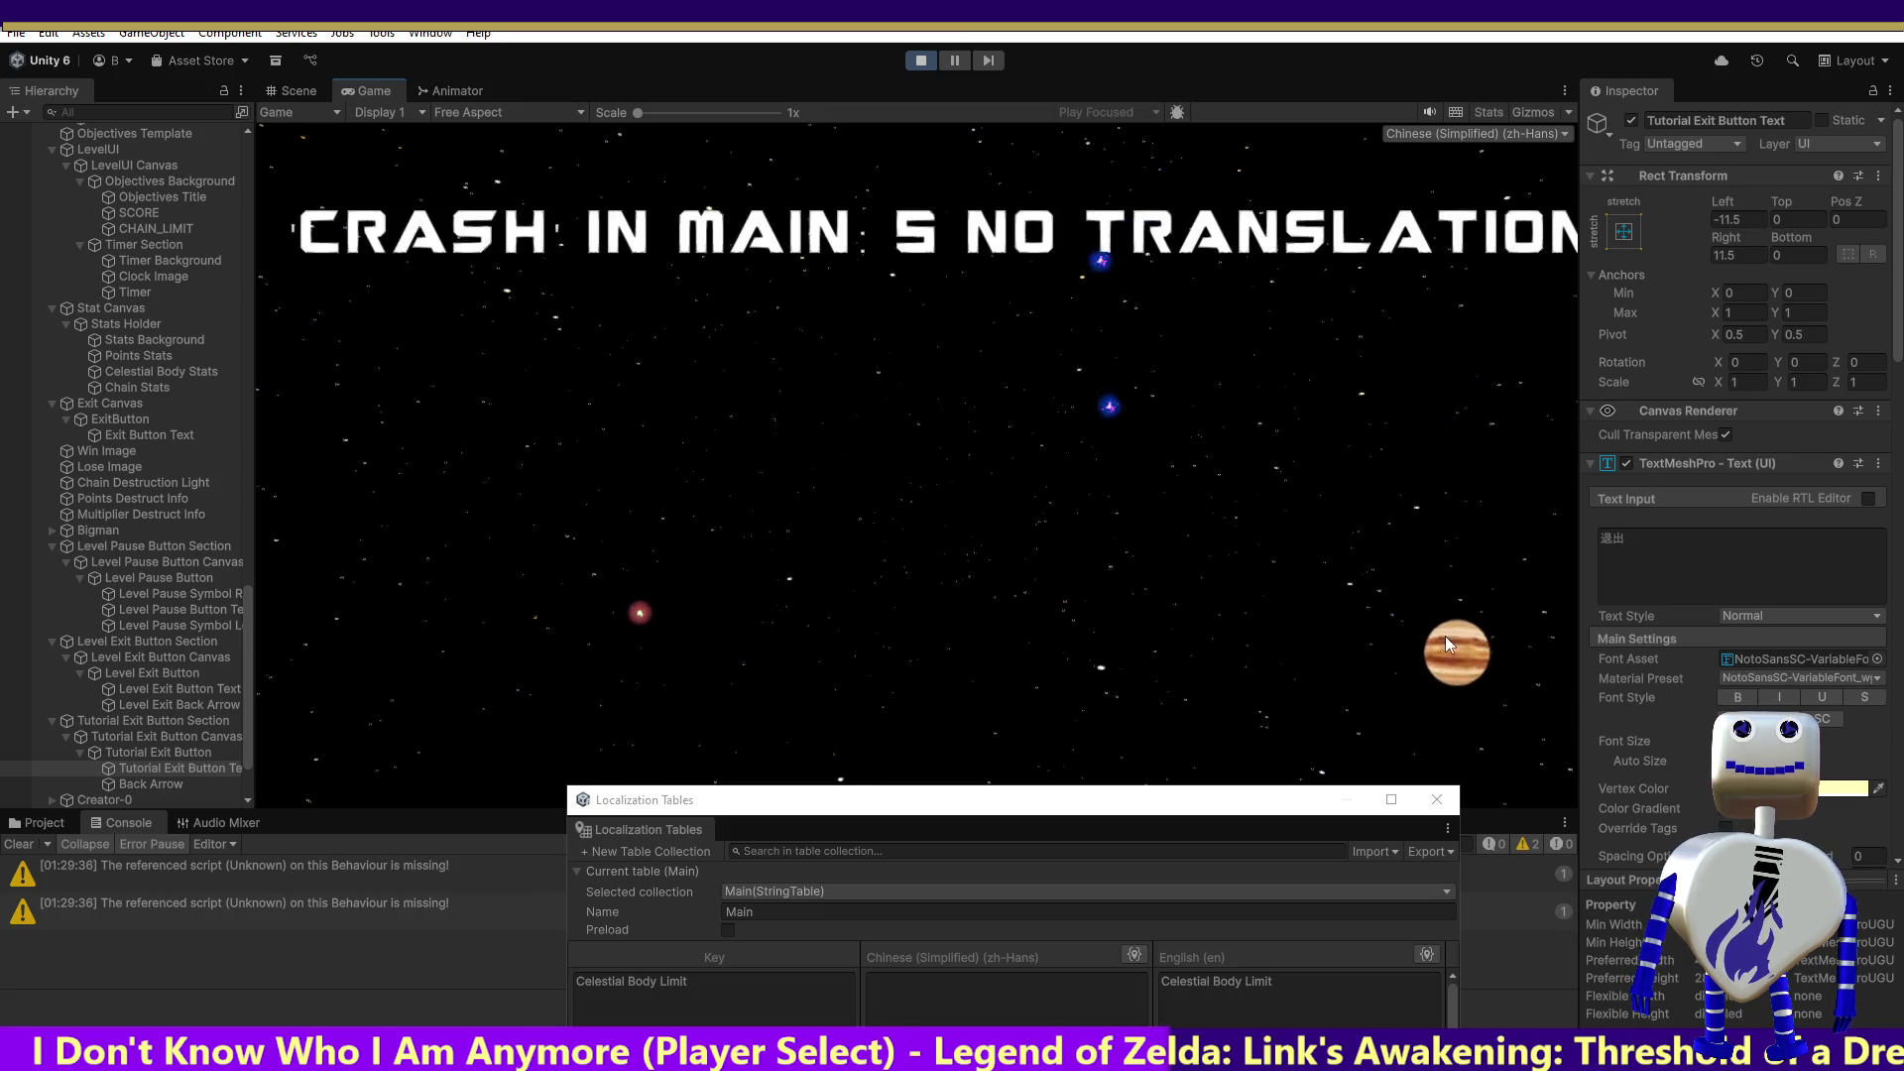
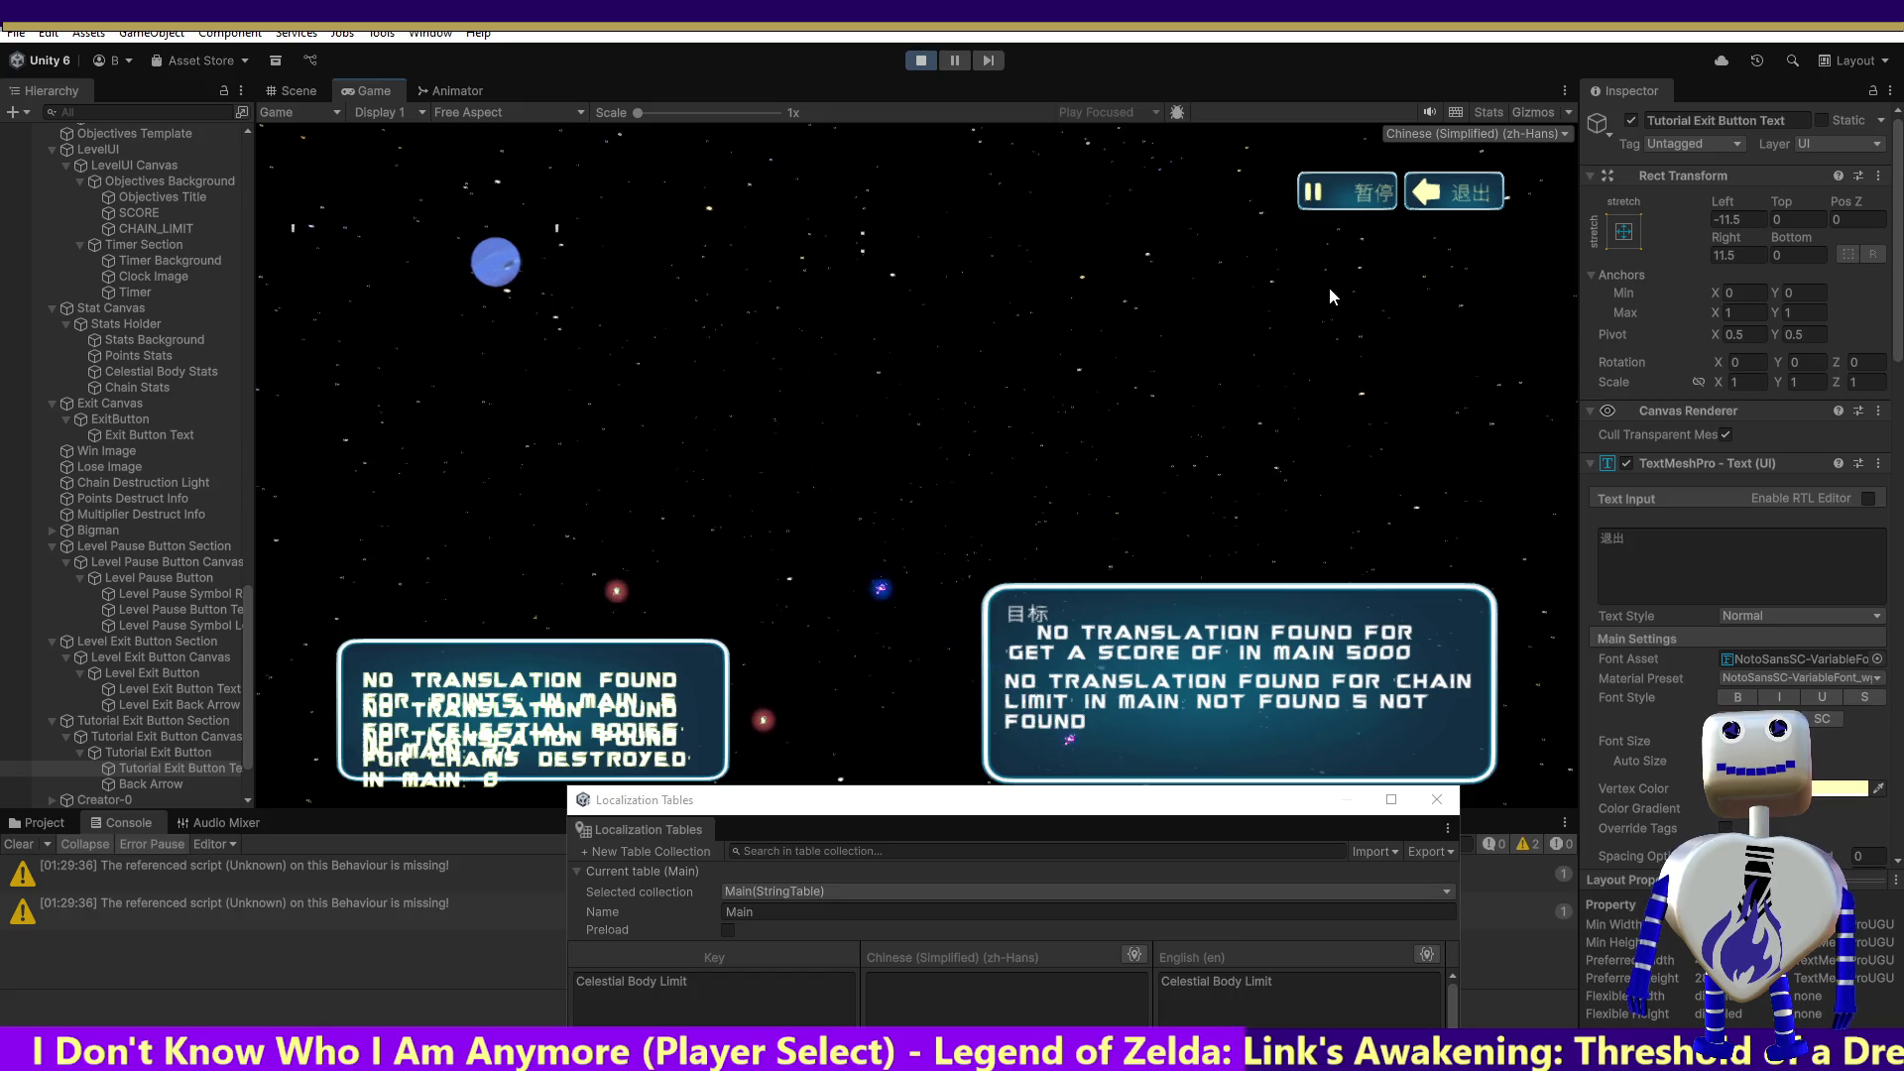
Step: Pause the level, scroll through the pause menu text, and resume play
left_click(1361, 194)
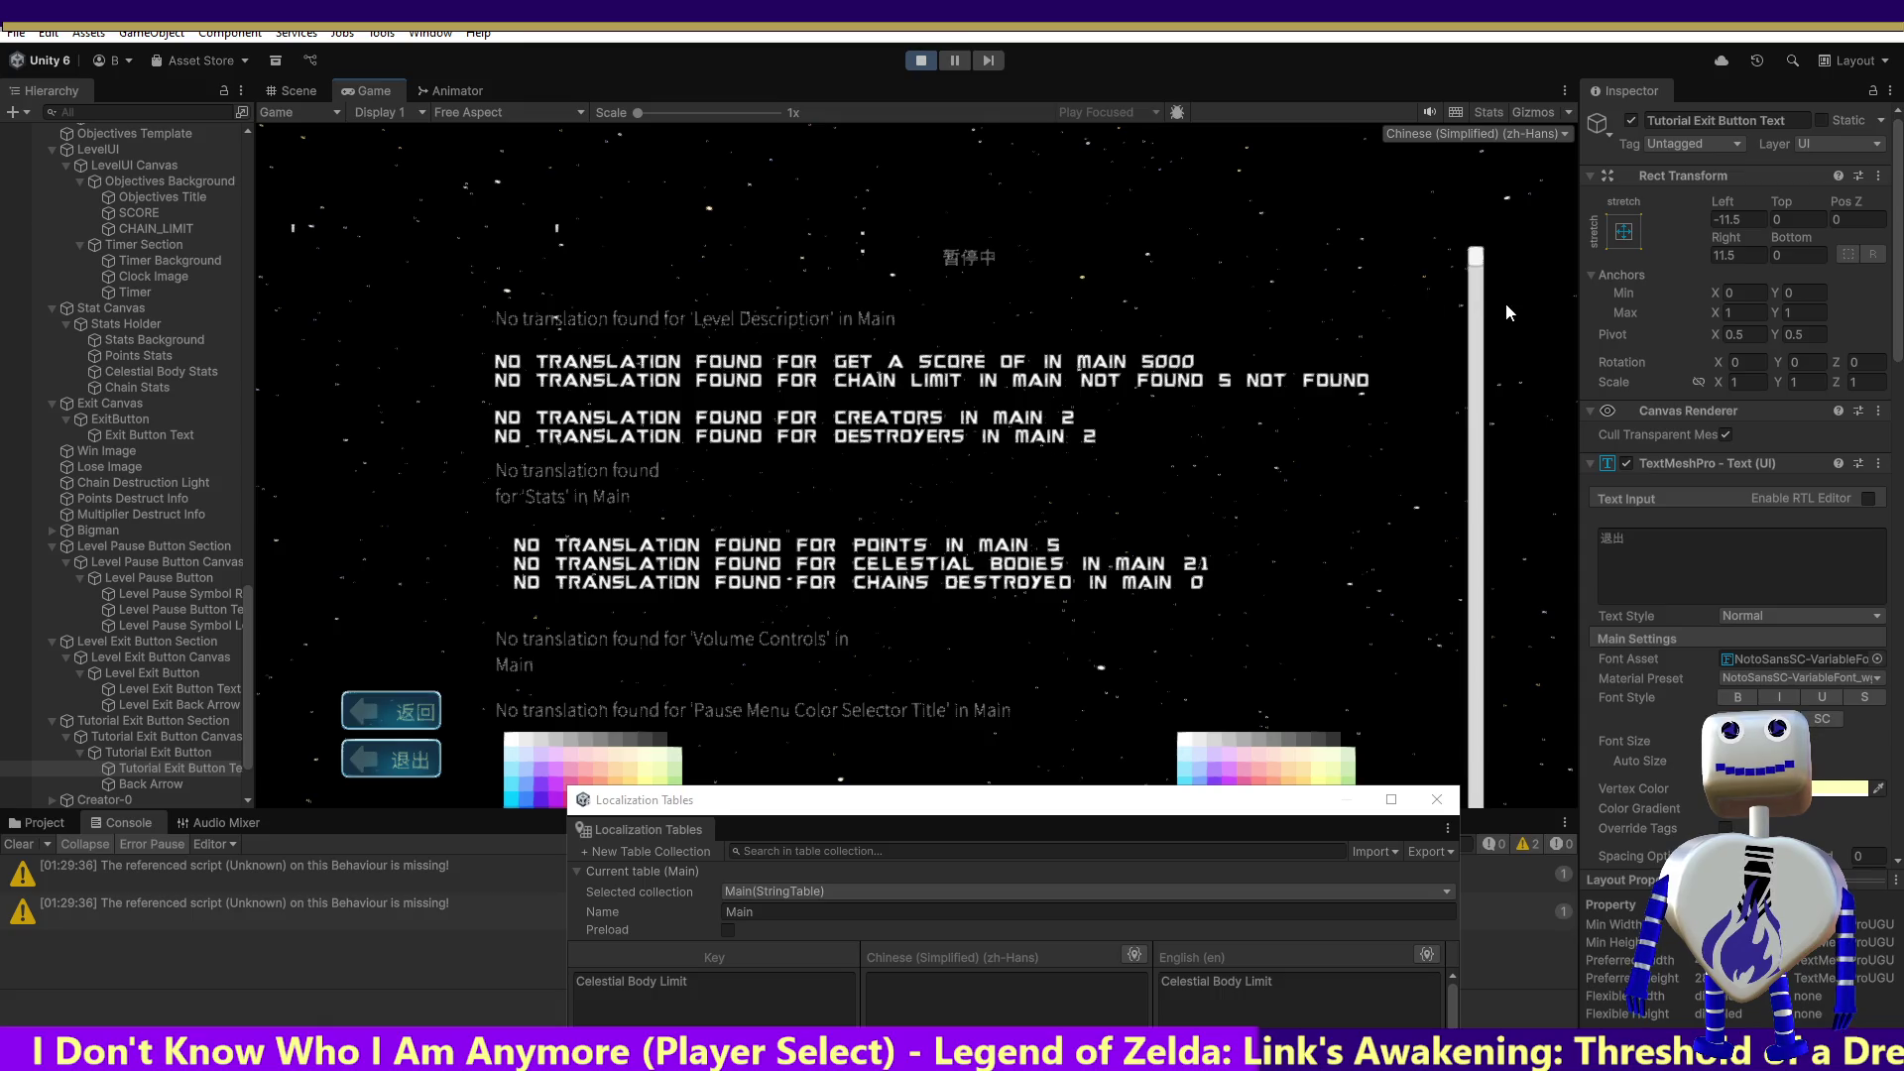
mouse_move(1475, 265)
left_mouse_down()
mouse_move(1442, 683)
mouse_move(1482, 950)
left_mouse_up()
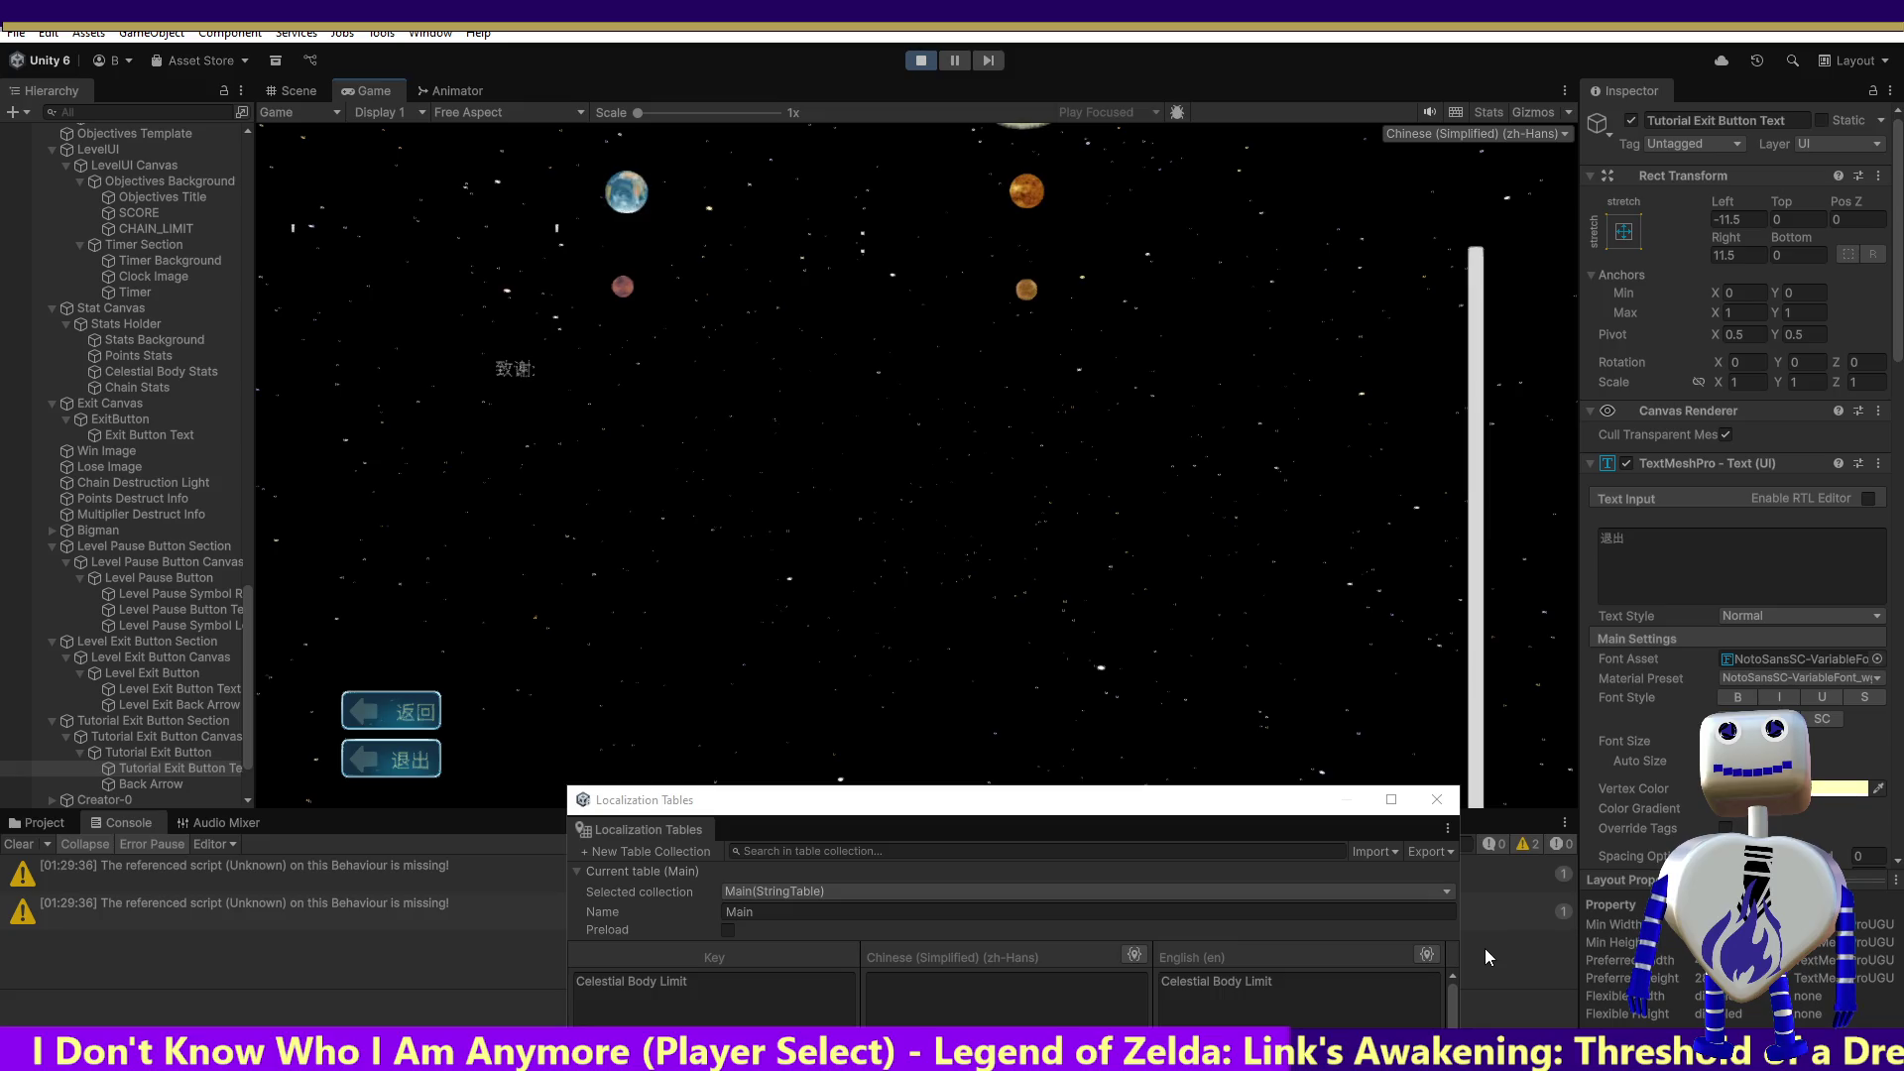
left_click(399, 710)
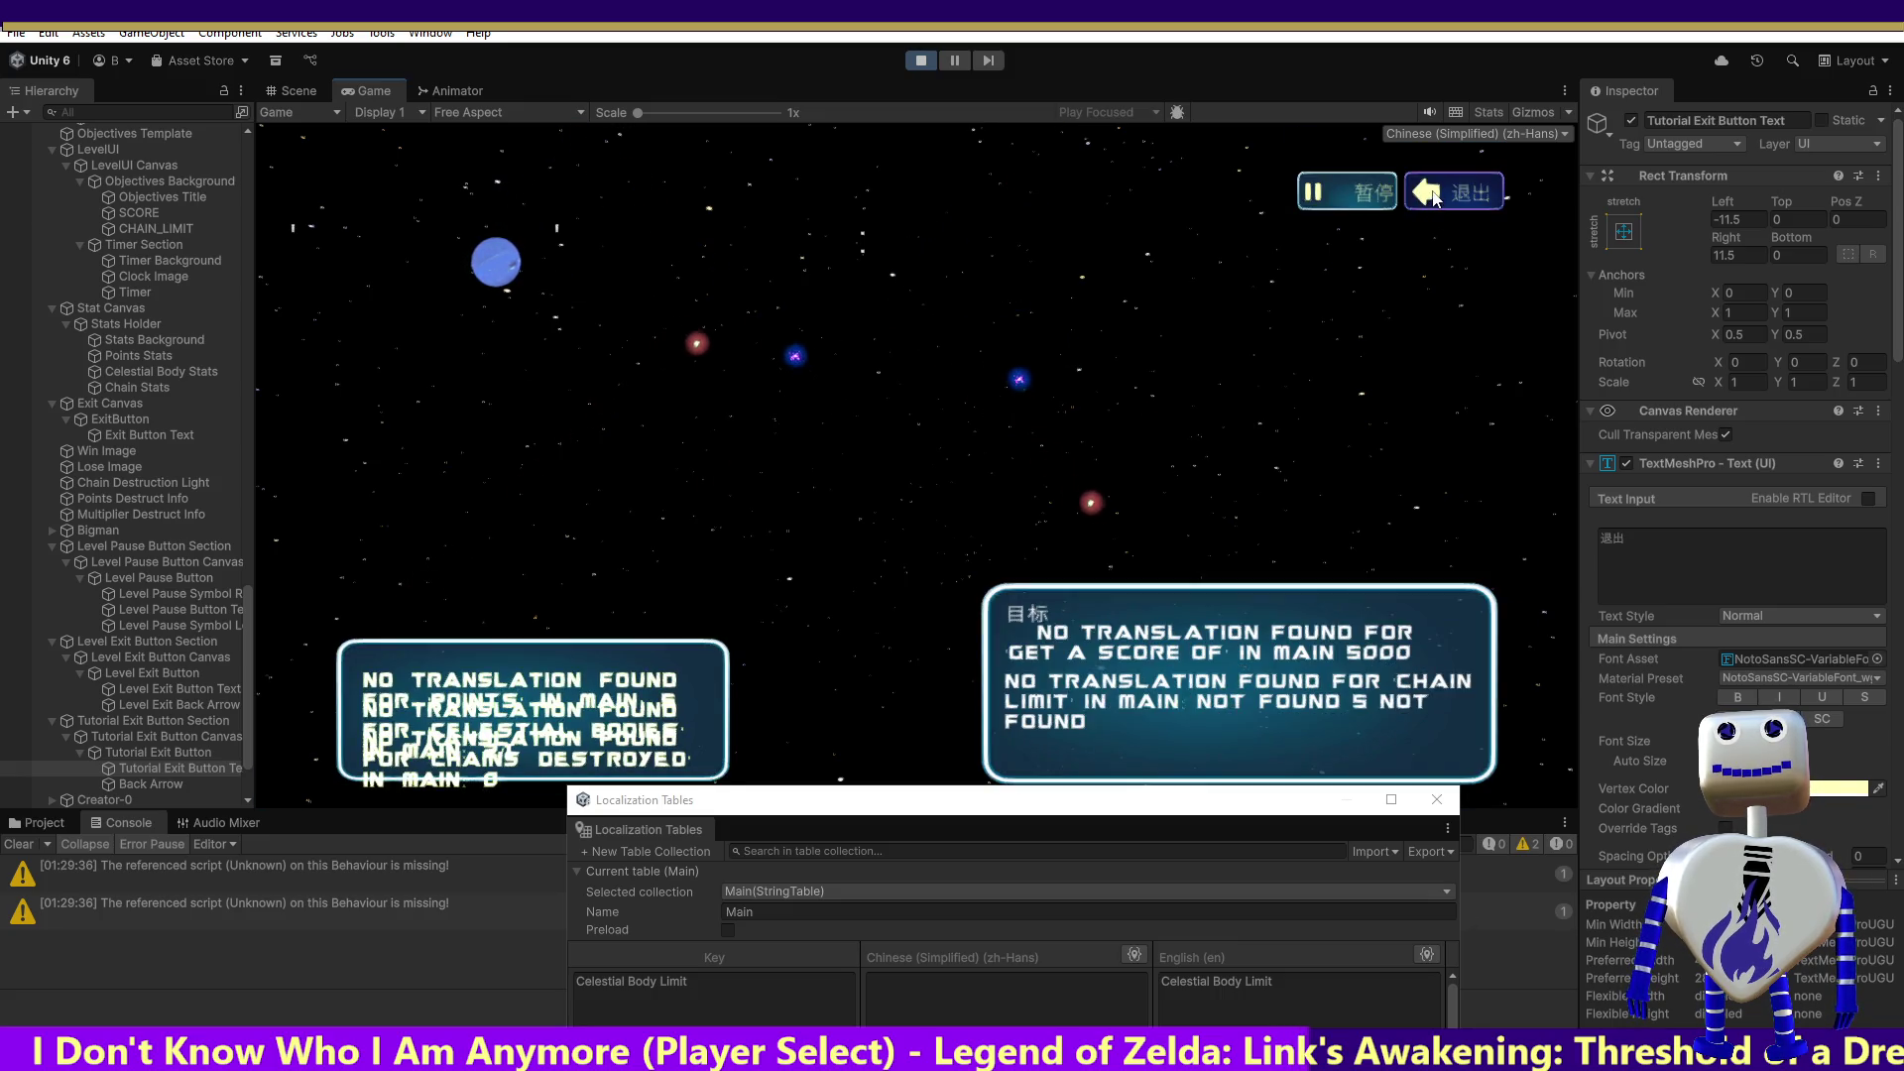
Step: Pause again, exit via 退出 twice to the main menu, and stop Play mode
left_click(1319, 191)
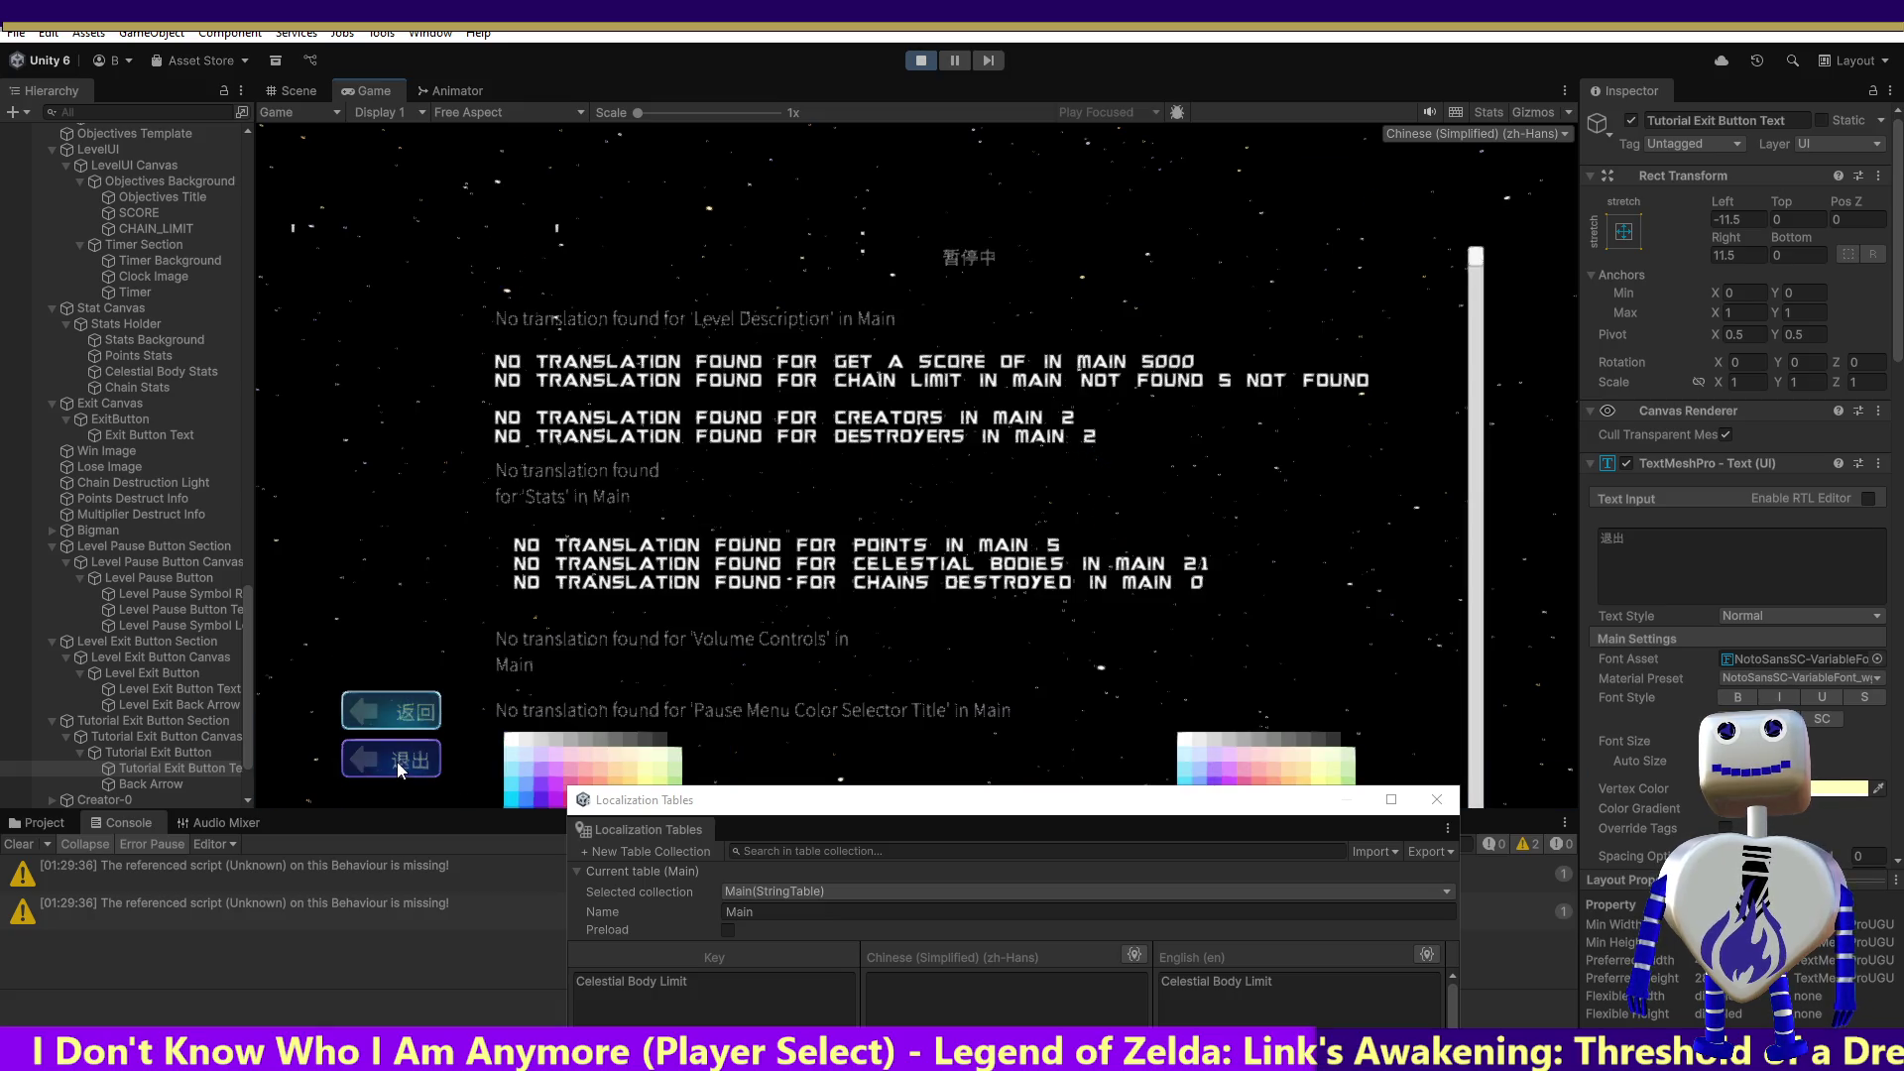
left_click(397, 761)
left_click(404, 751)
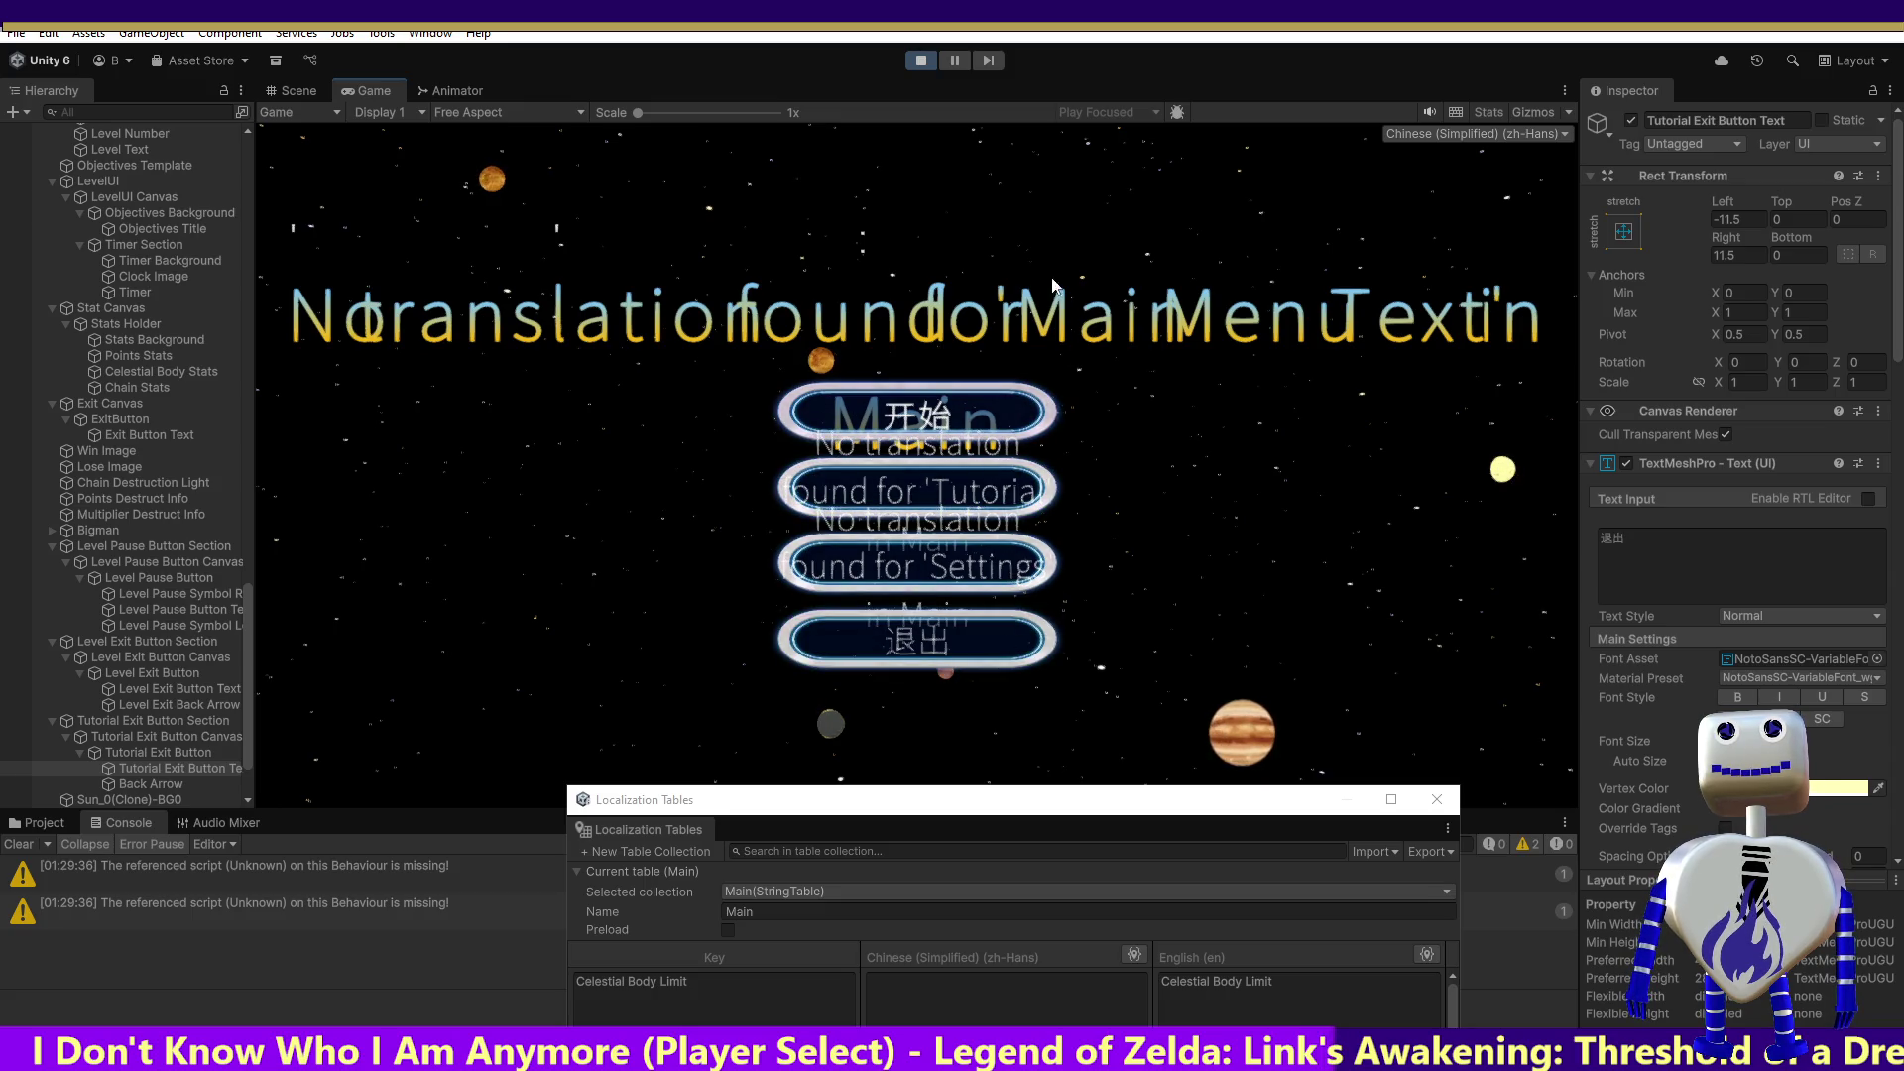
left_click(910, 58)
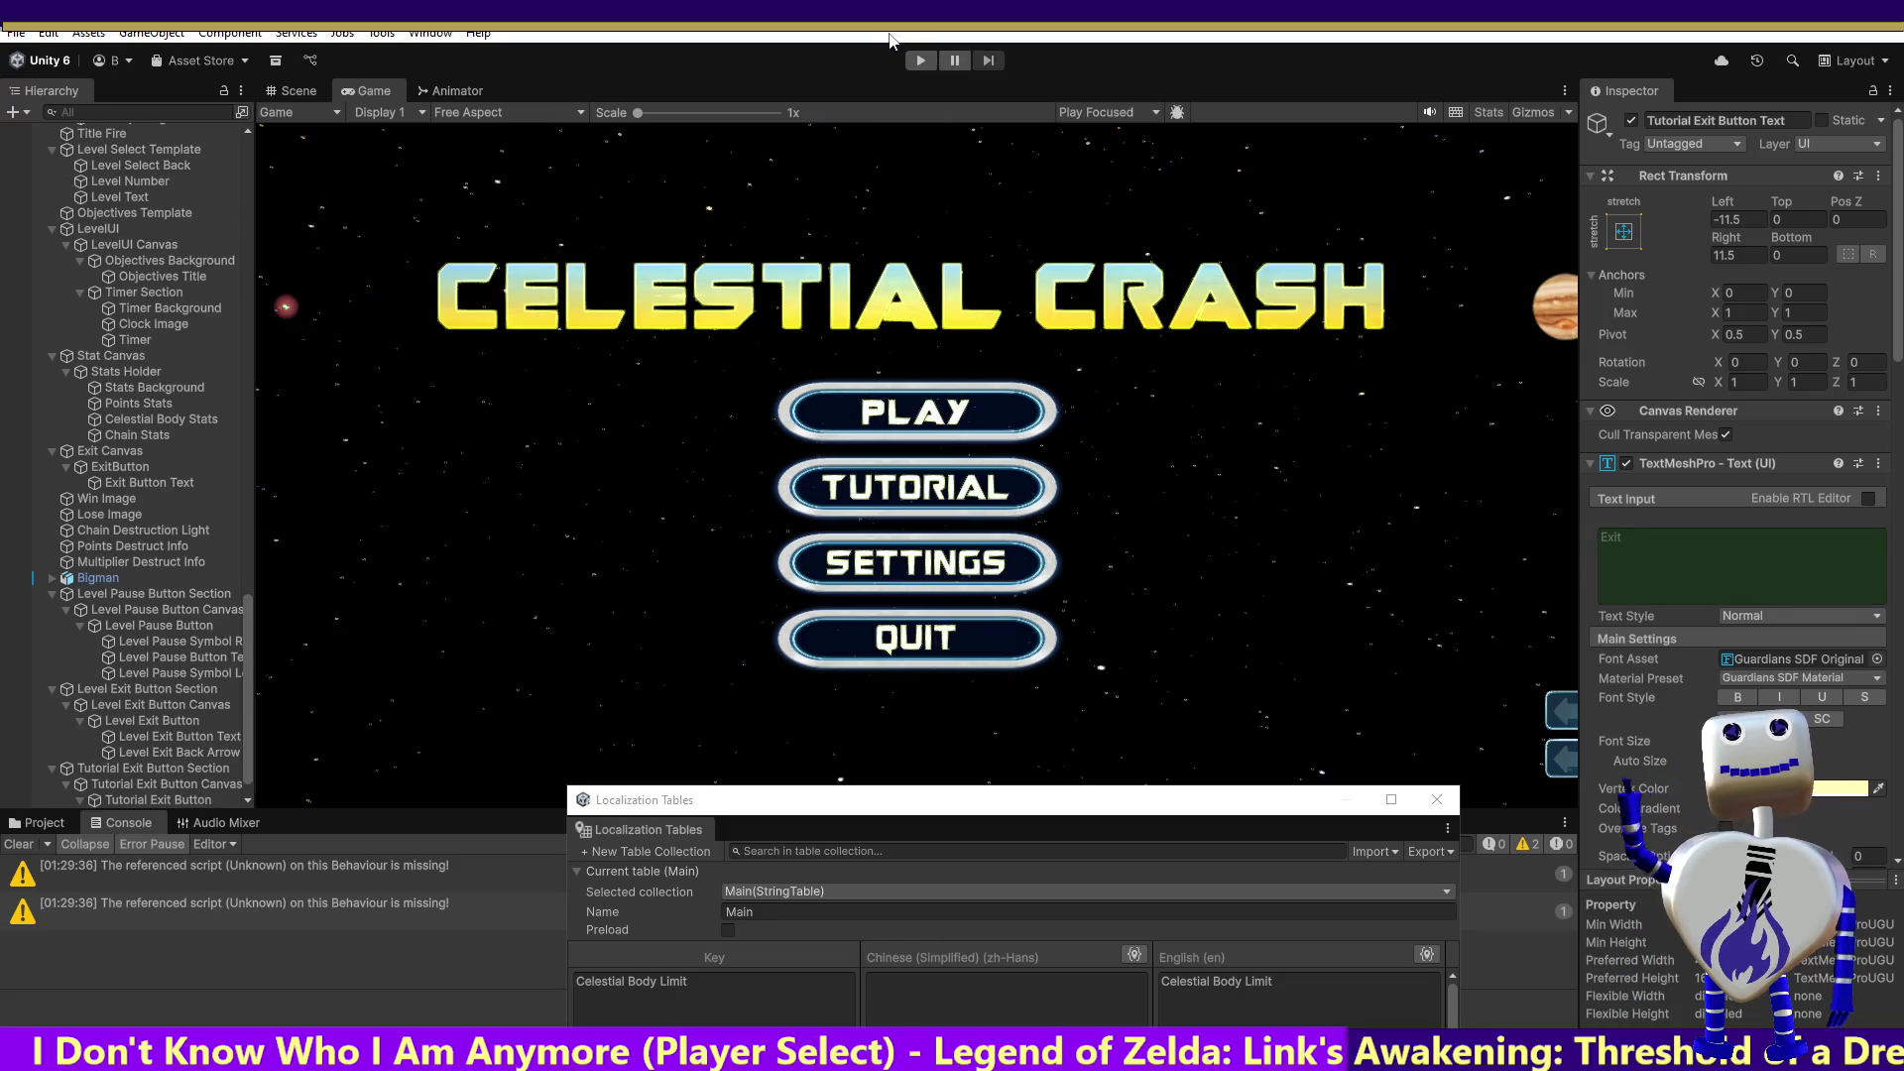
left_click(918, 63)
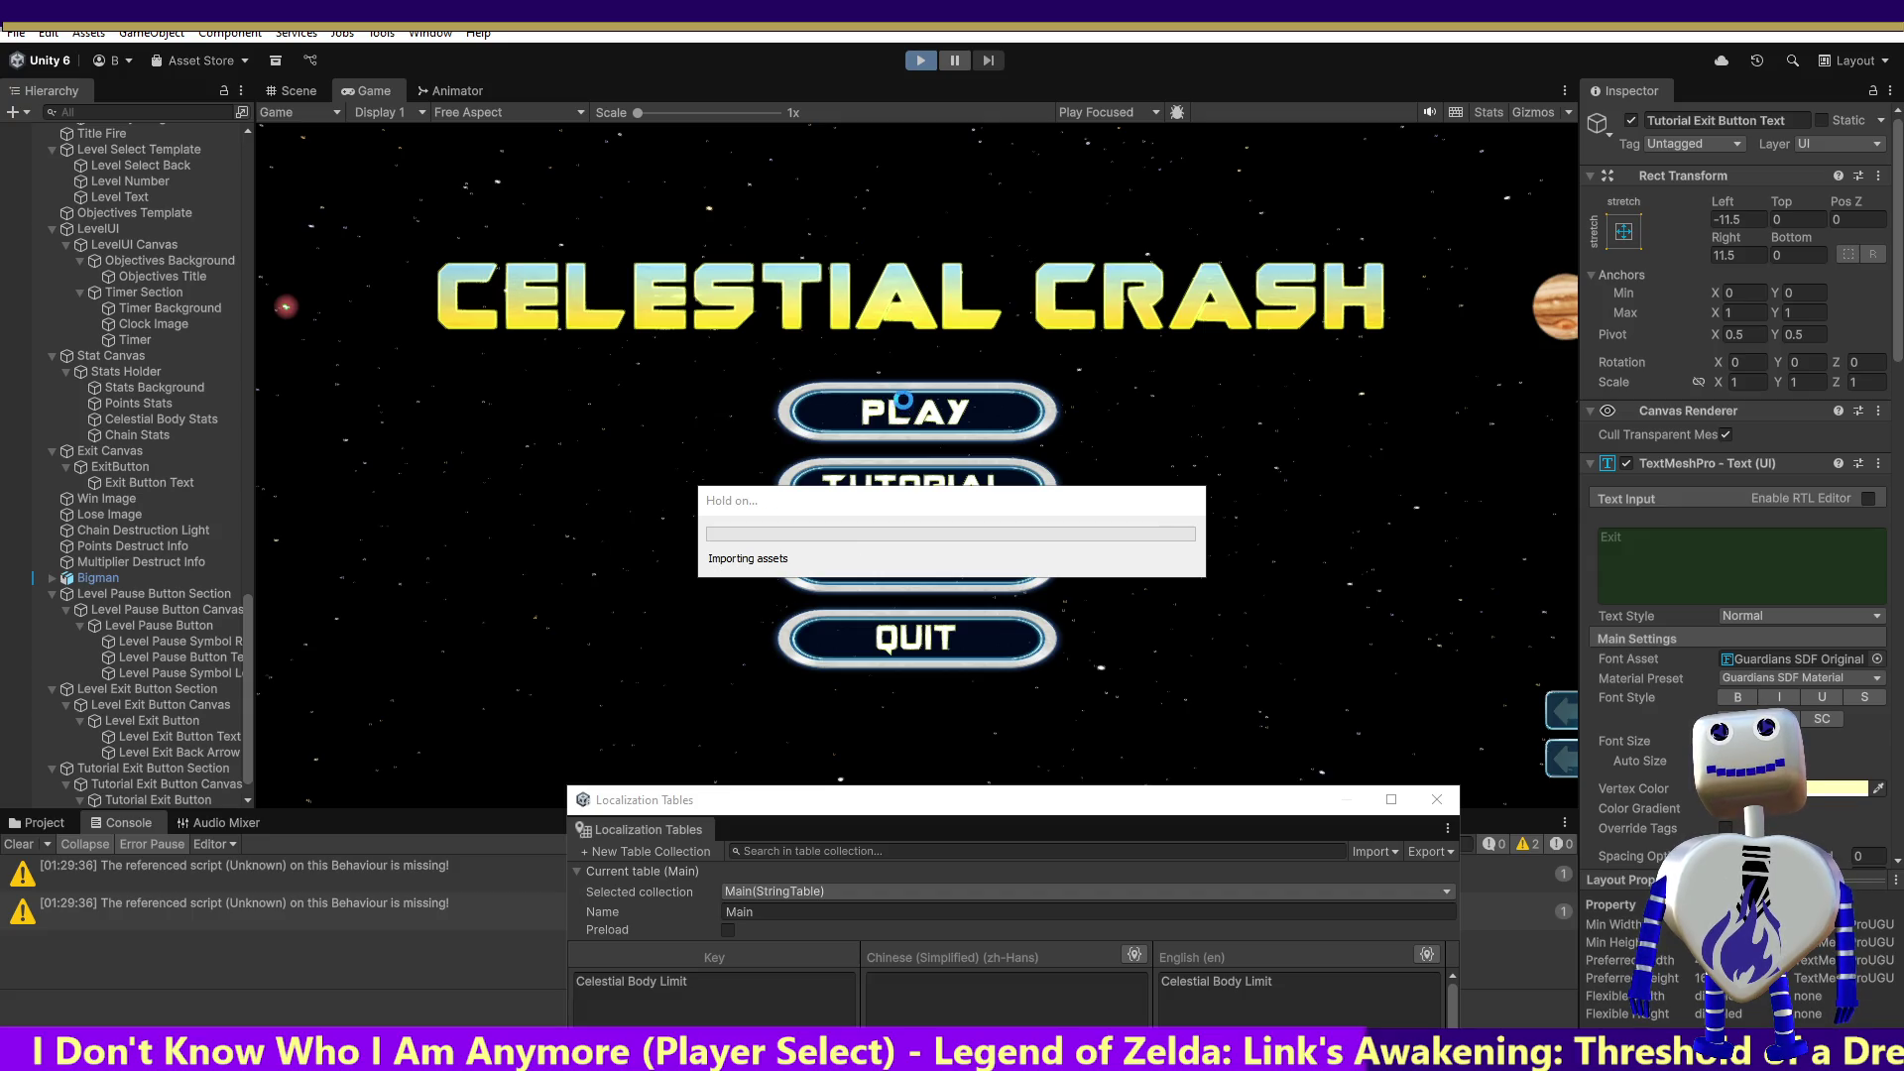
left_click(920, 410)
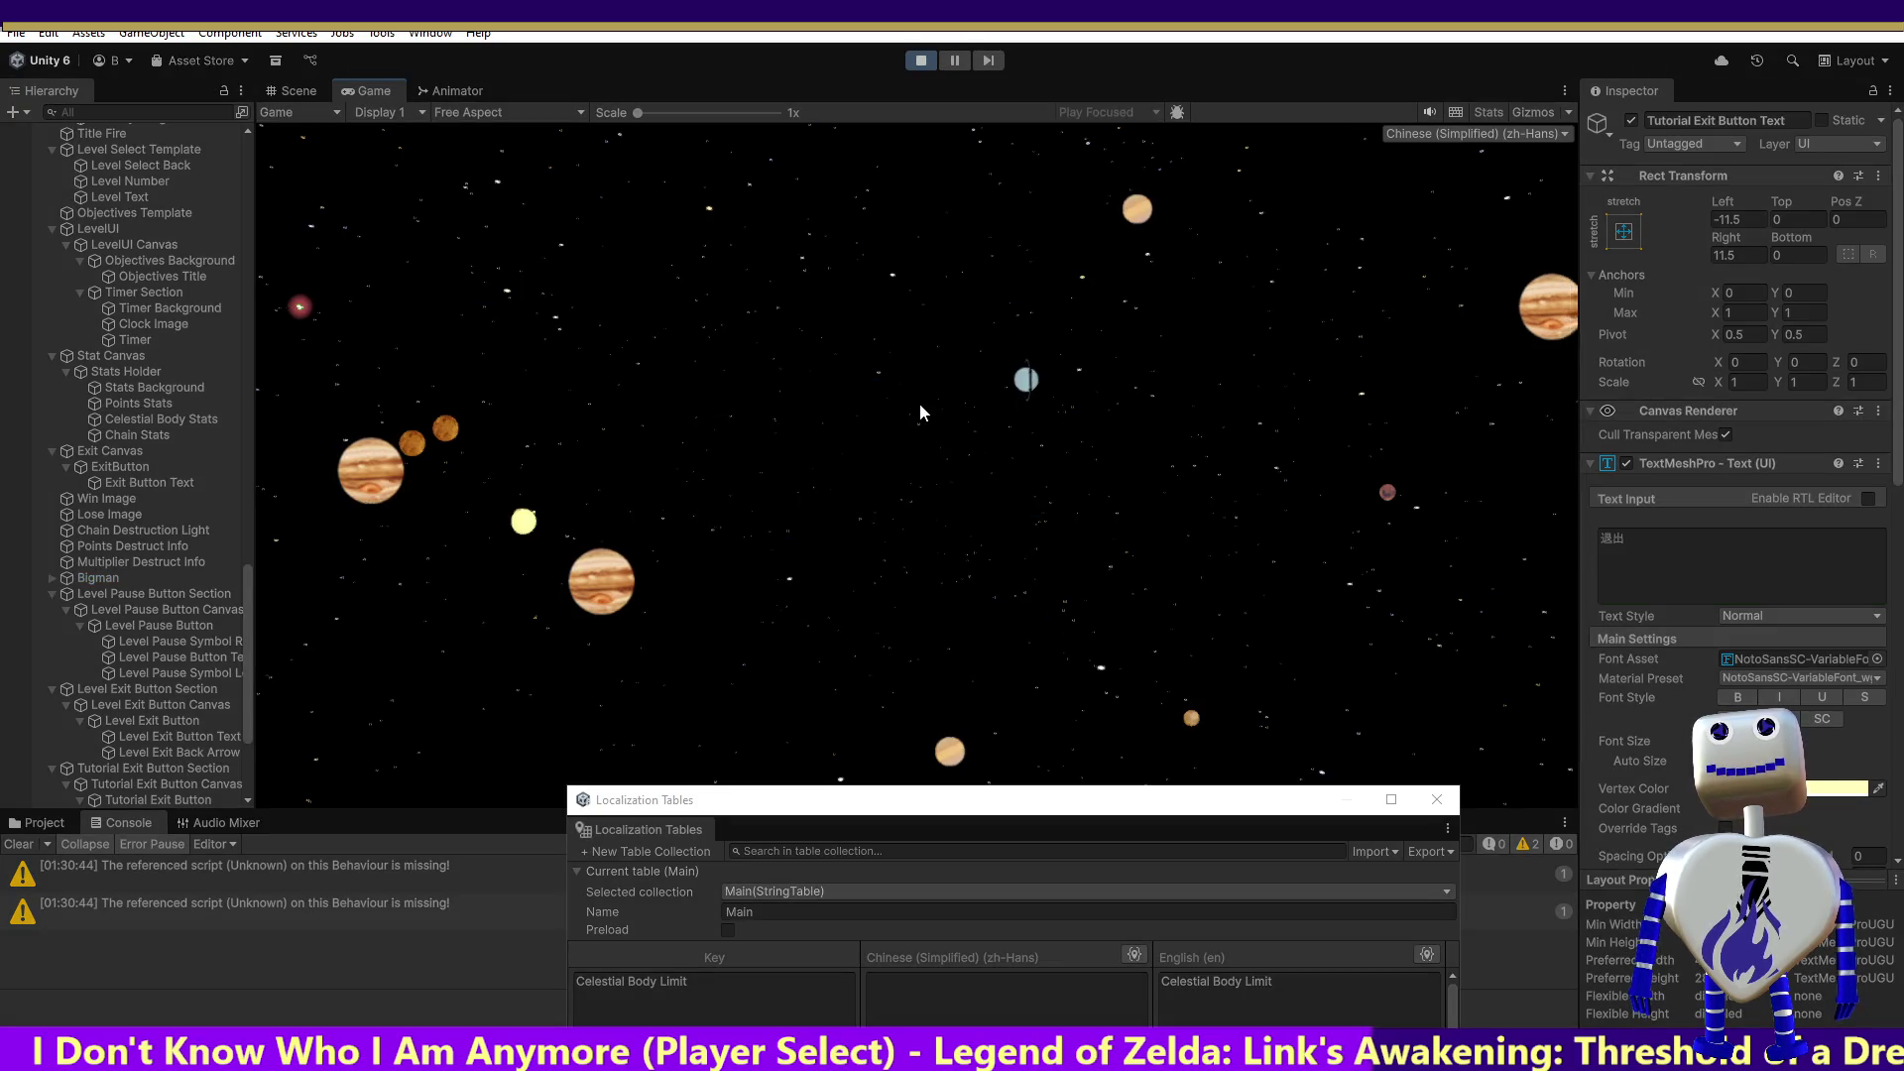
scroll(921, 411, "down", 3)
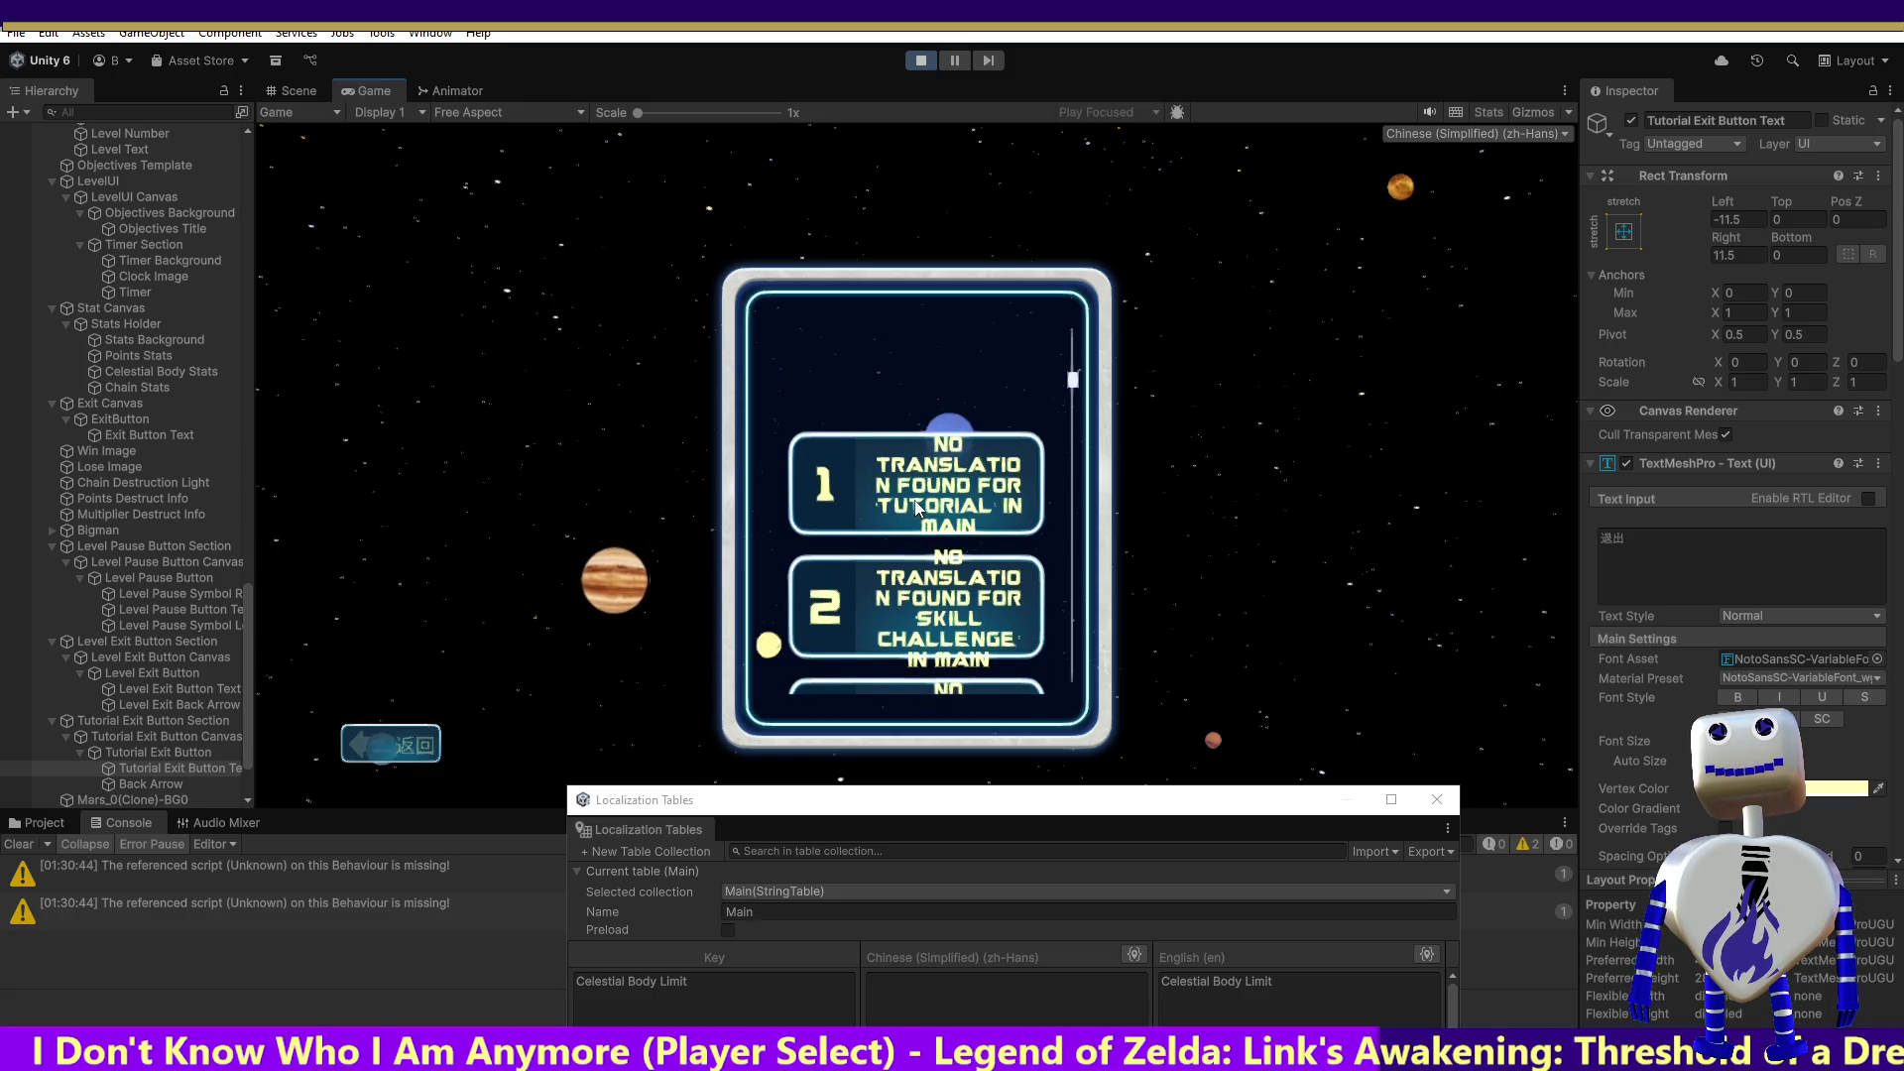
left_click(889, 401)
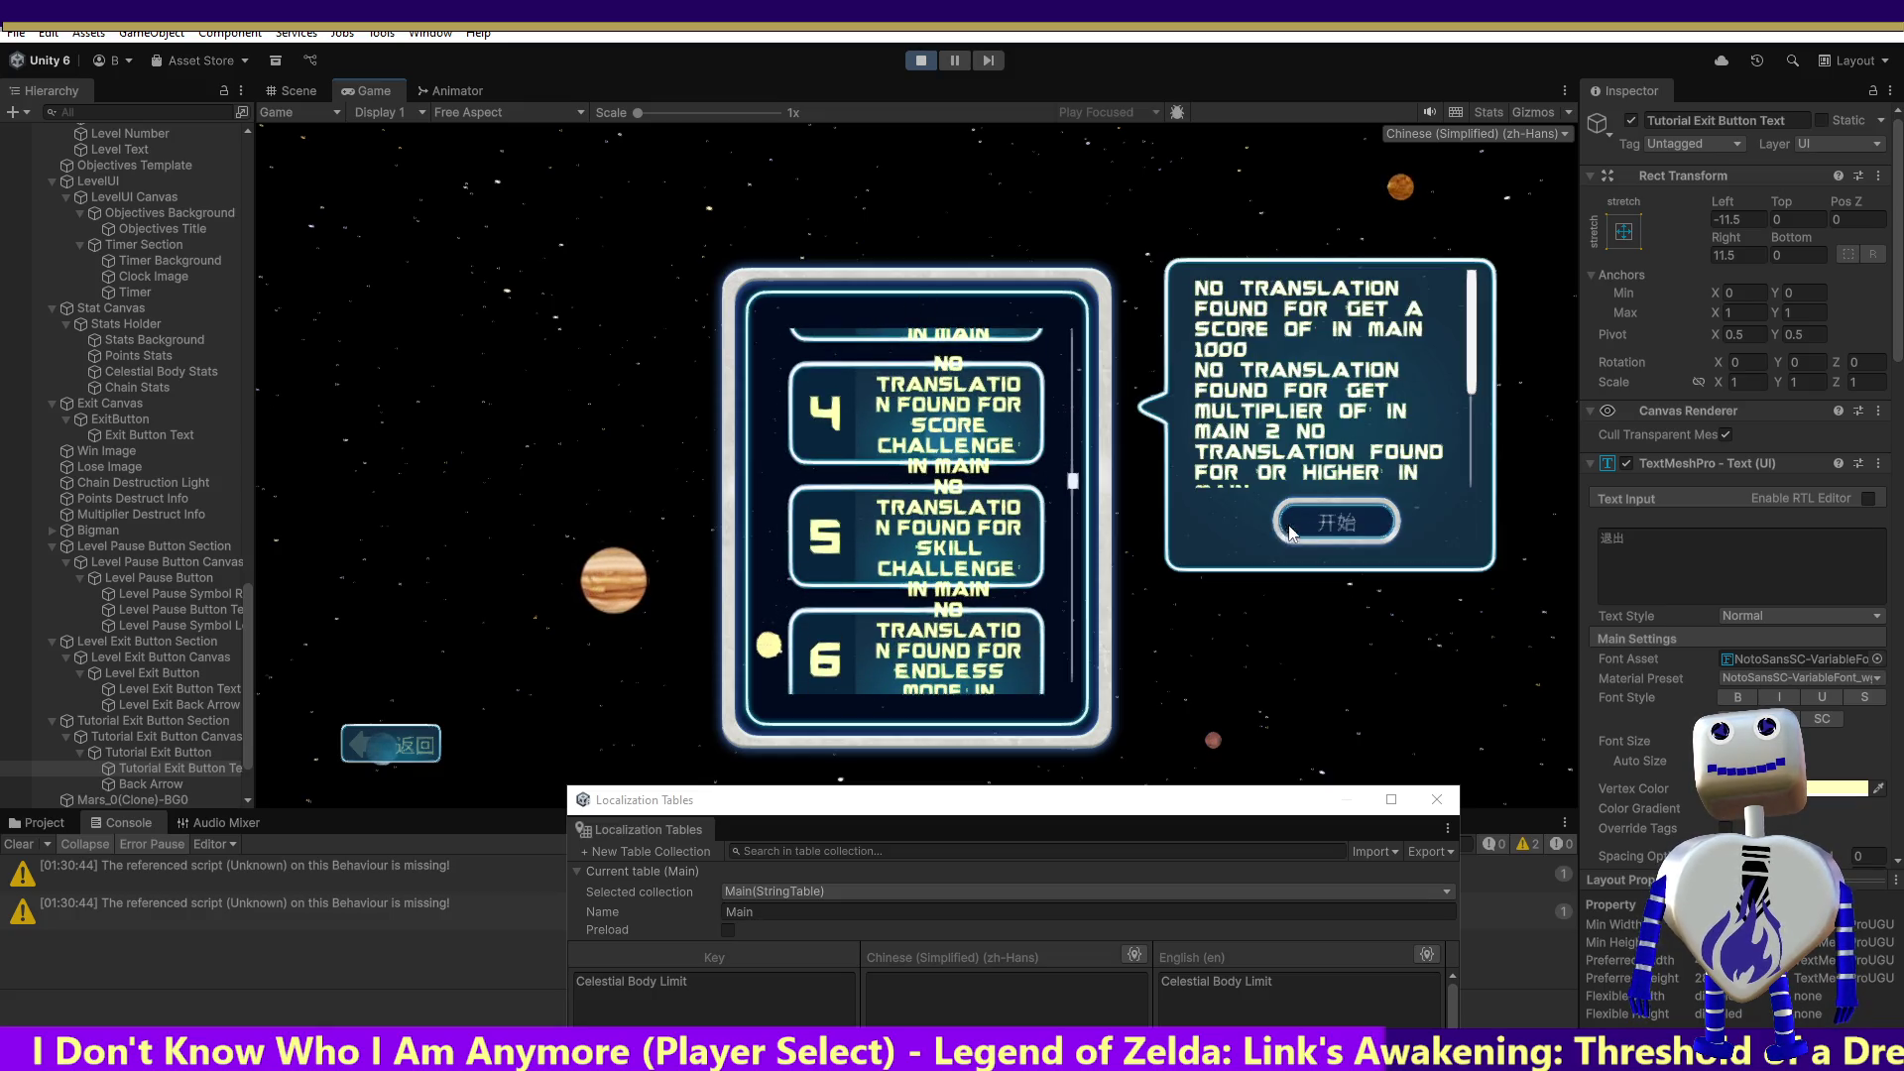
left_click(1287, 531)
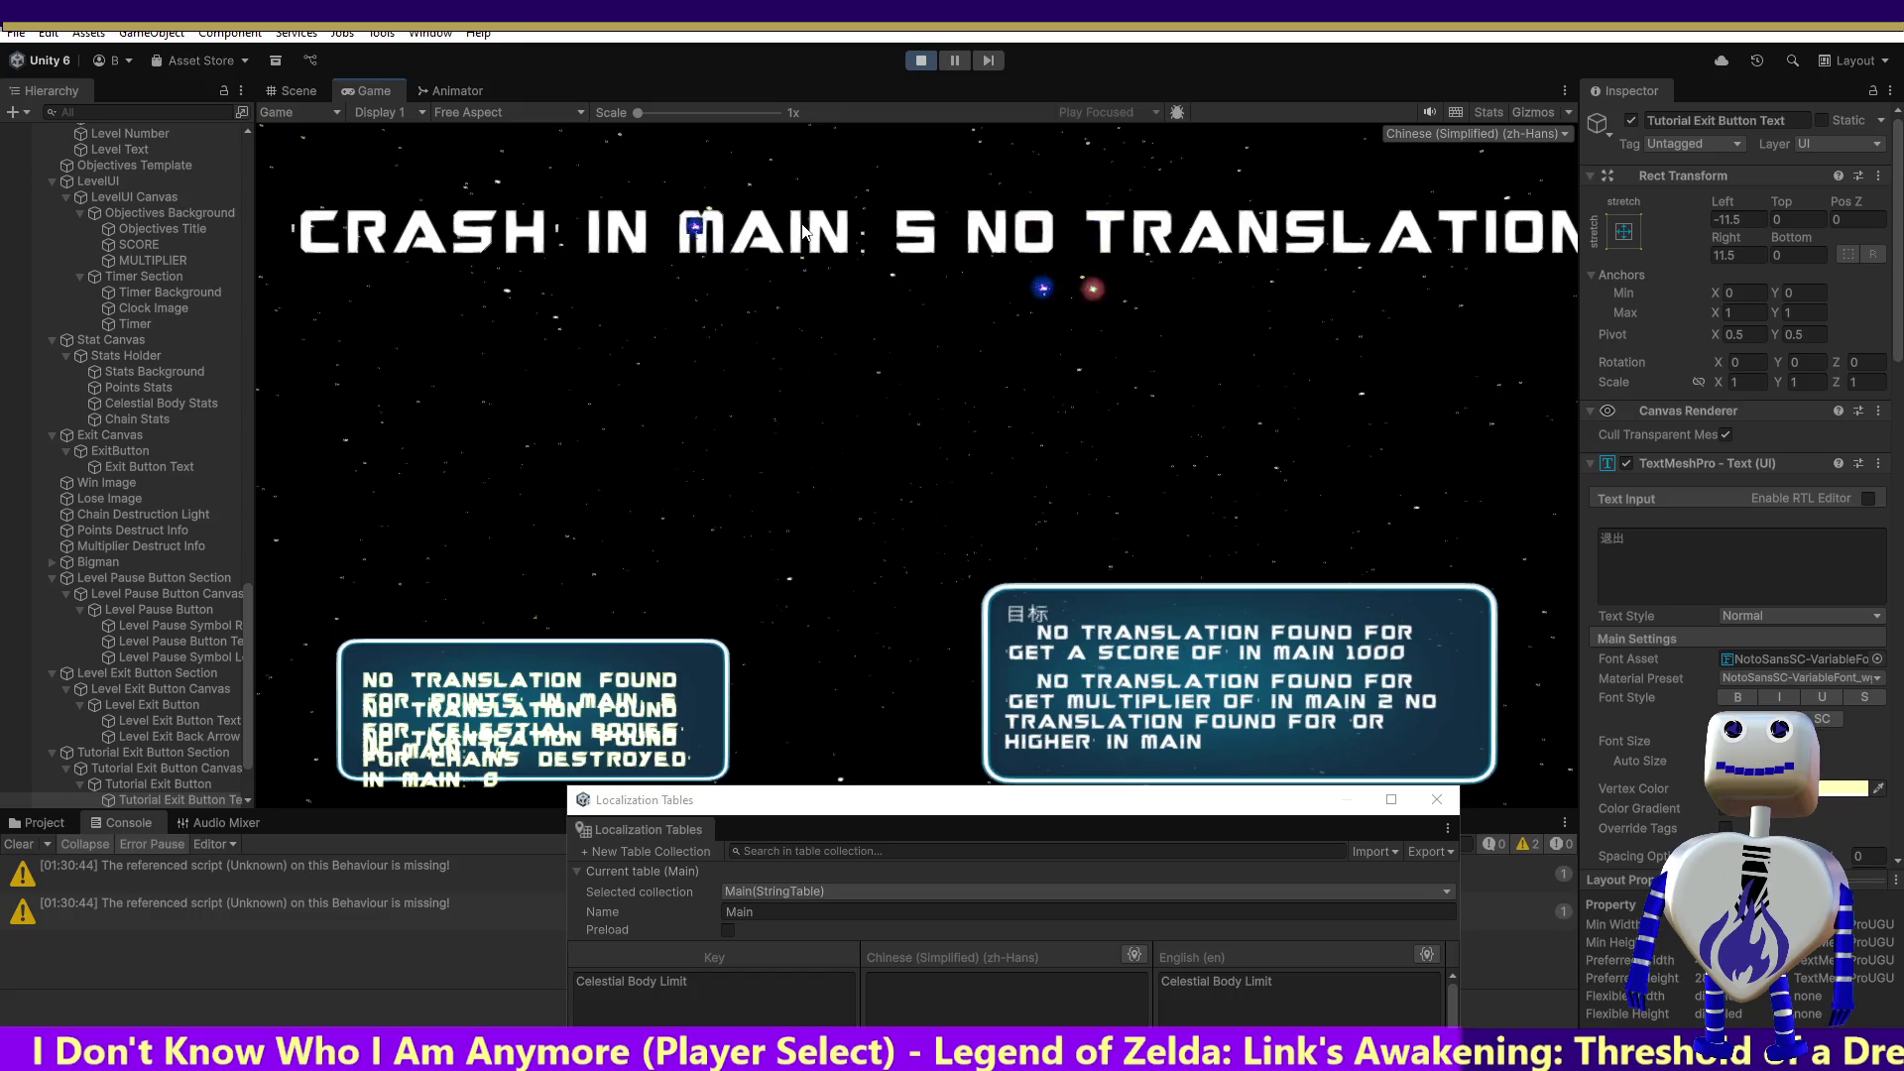
left_click(933, 68)
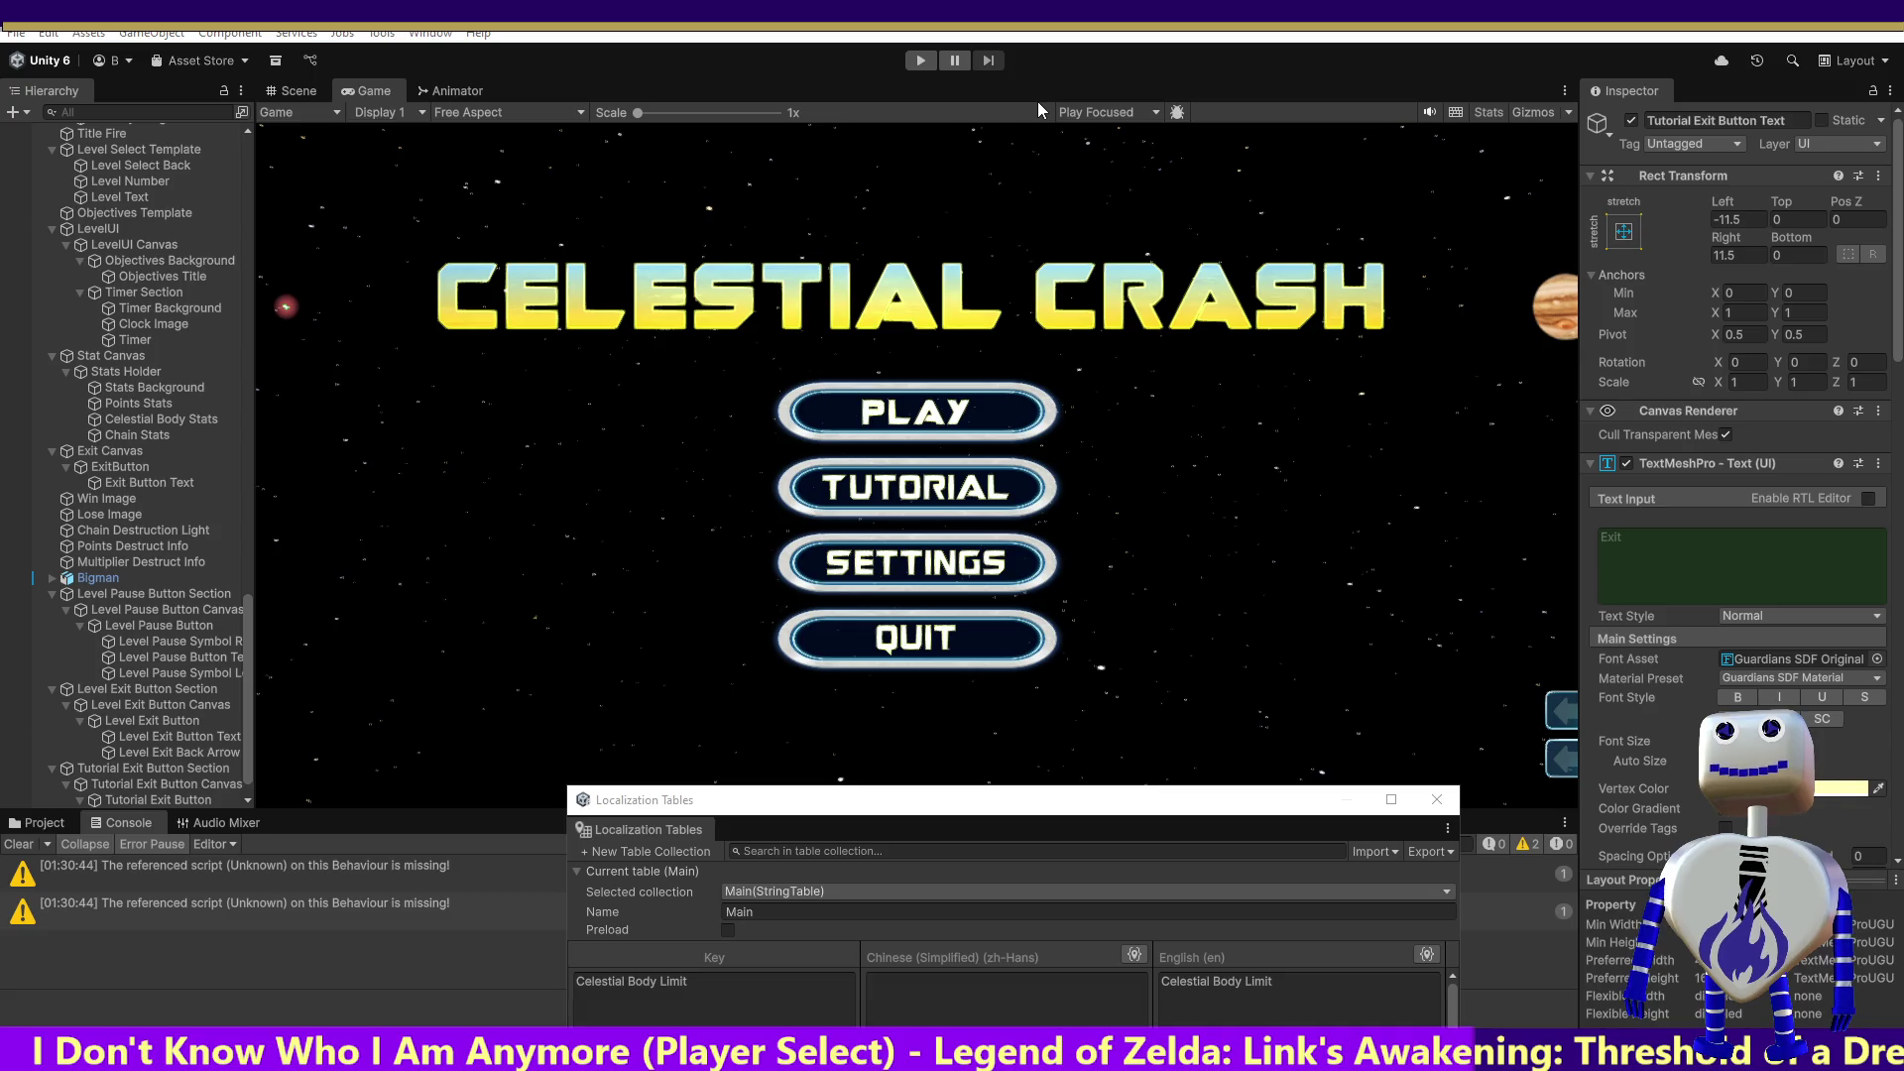
key("alt+Tab")
Step: Search open documents for 'cra', finding CRASH in MainController.cs and settings.json's DEFAULTTRANSLATIONKEYS
left_click(1041, 188)
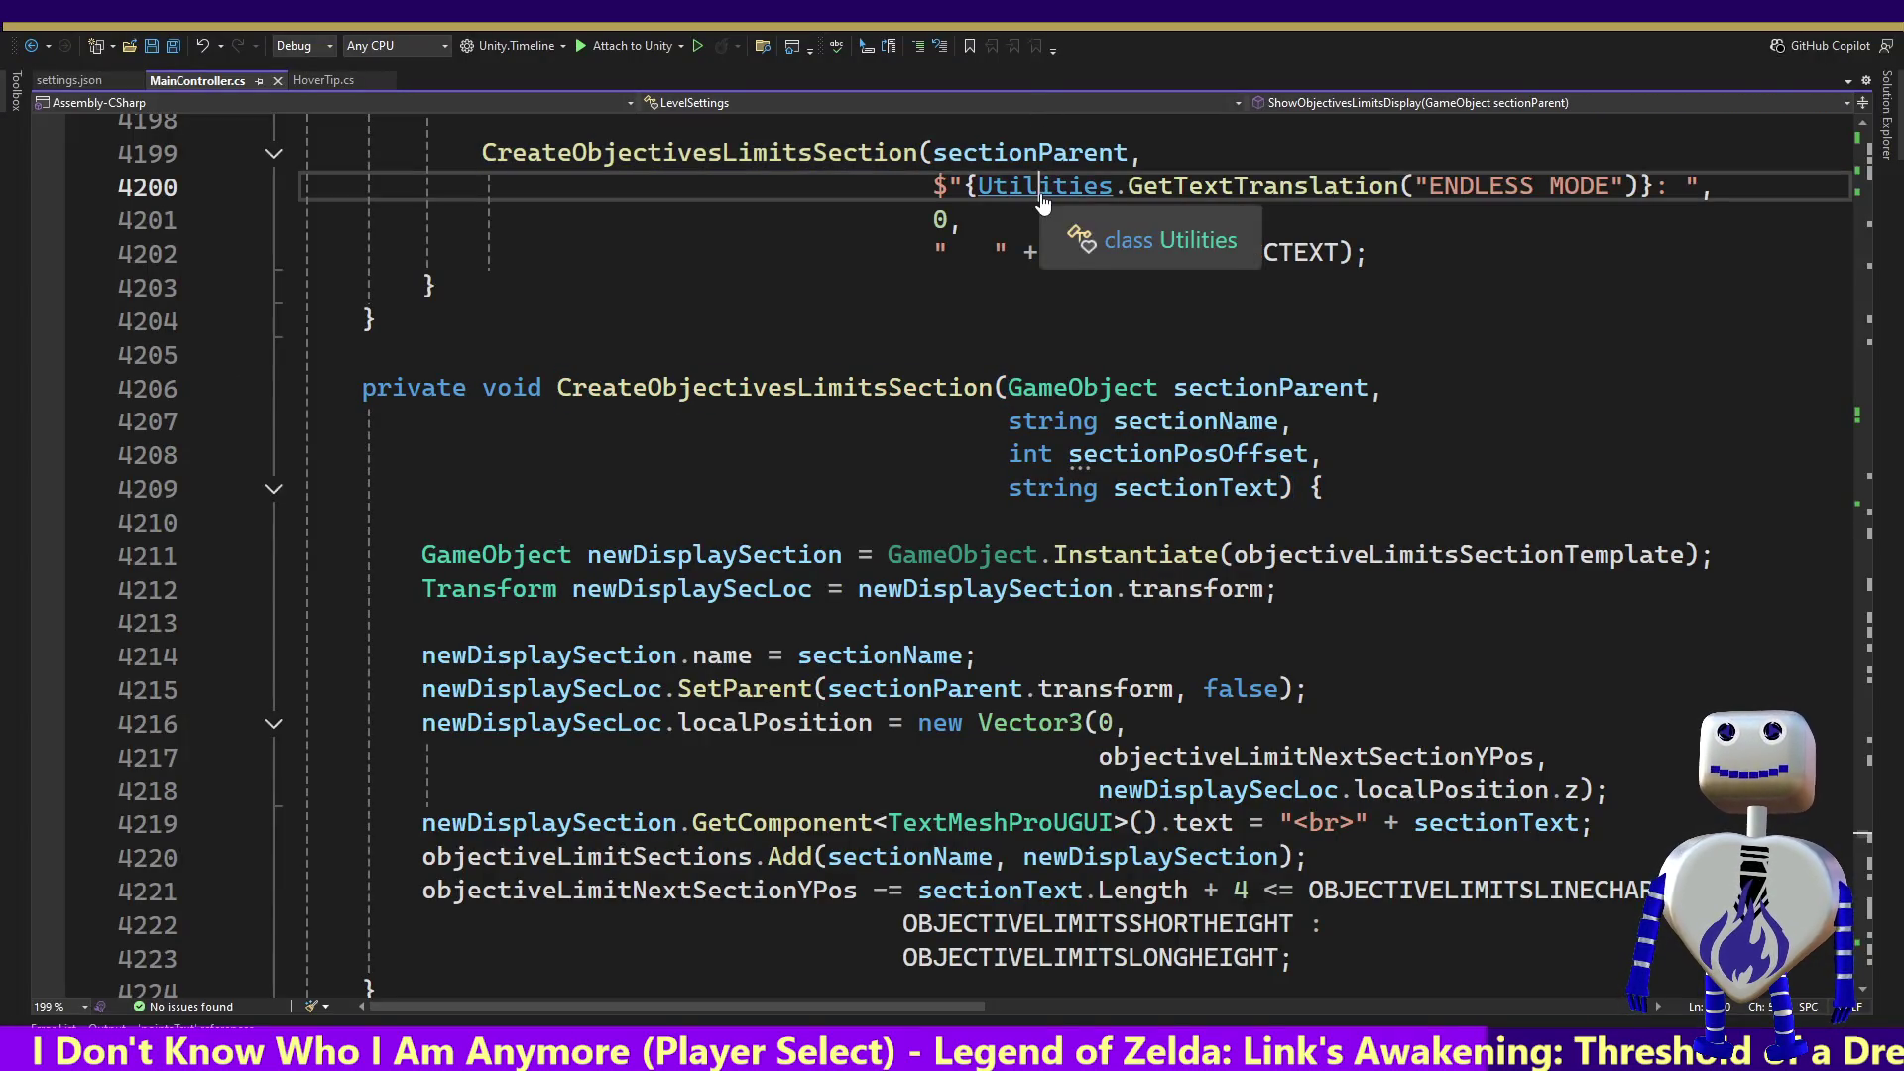
key("ctrl+f")
type("cra")
key("Return")
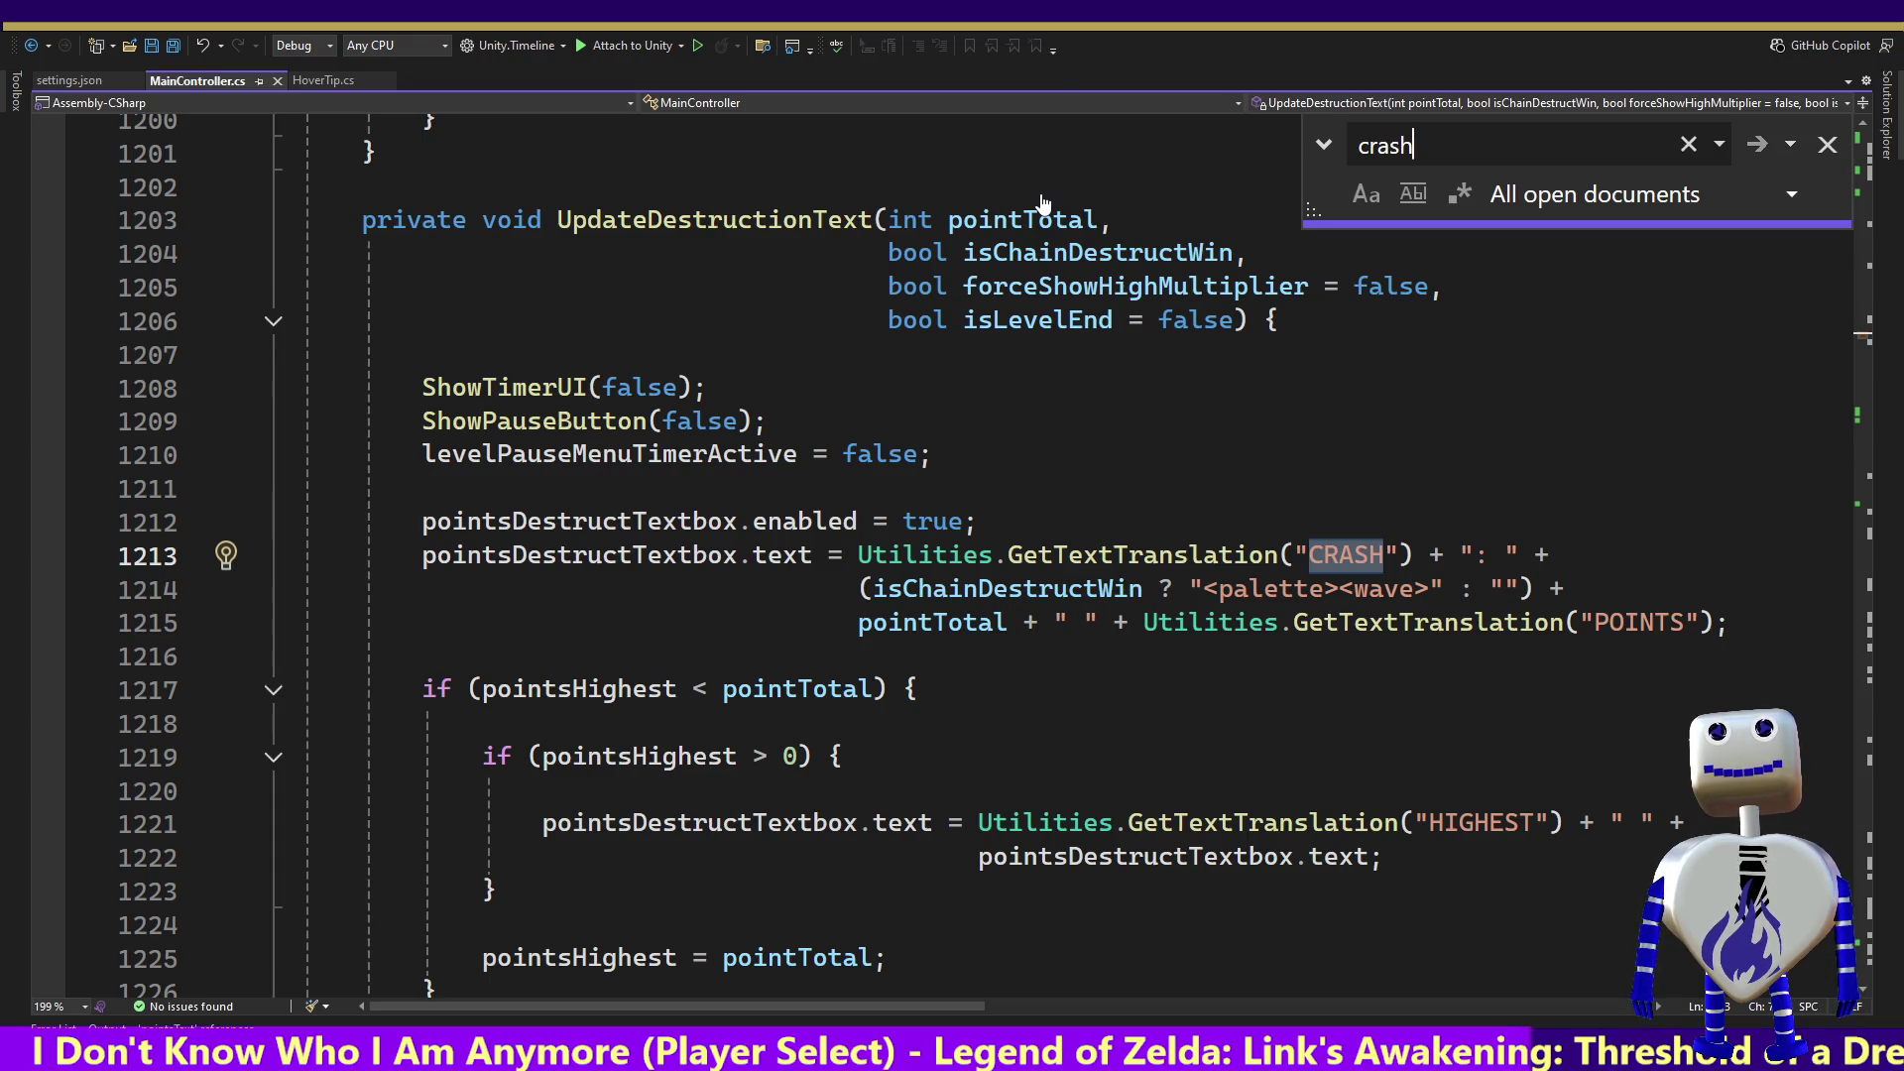
key("Return")
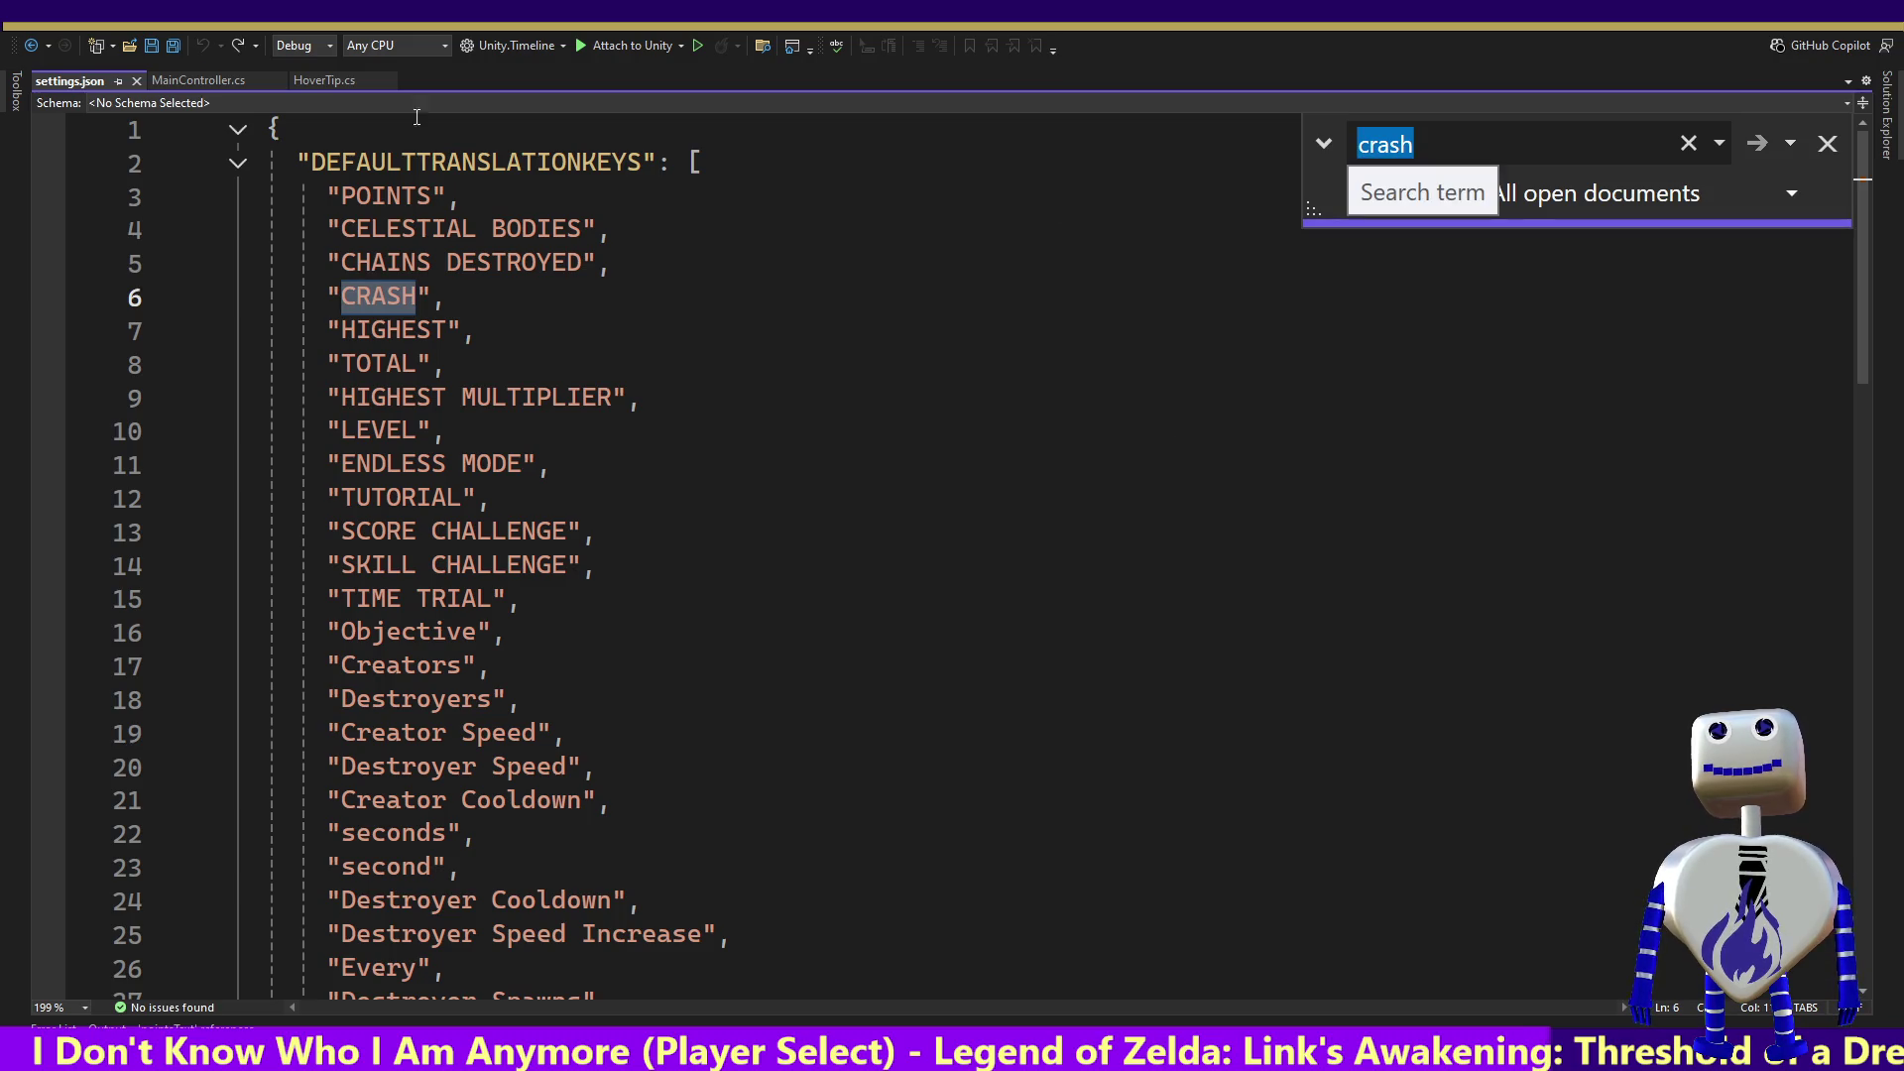
key("alt+Tab")
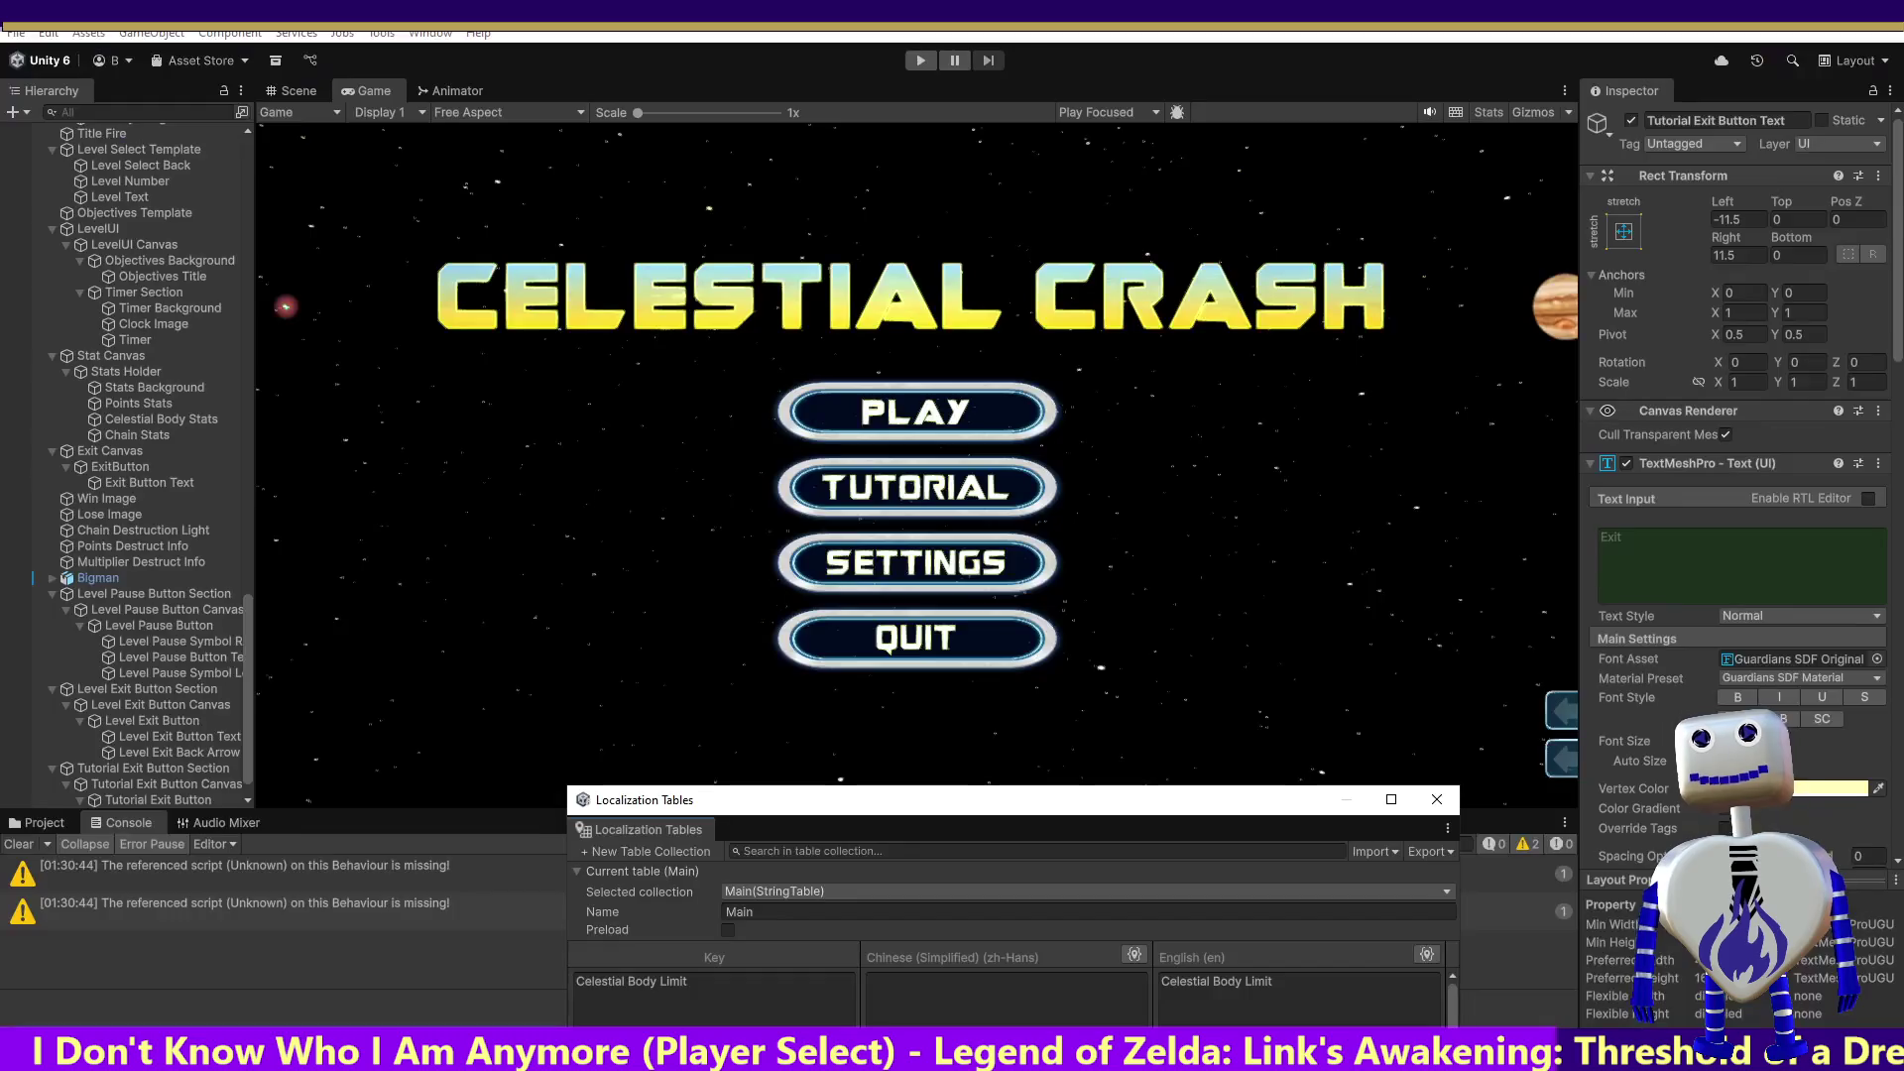
Step: Raise the Localization Tables window and show page 1/2 of the Main table with CRASH
left_click_drag(952, 793, 969, 161)
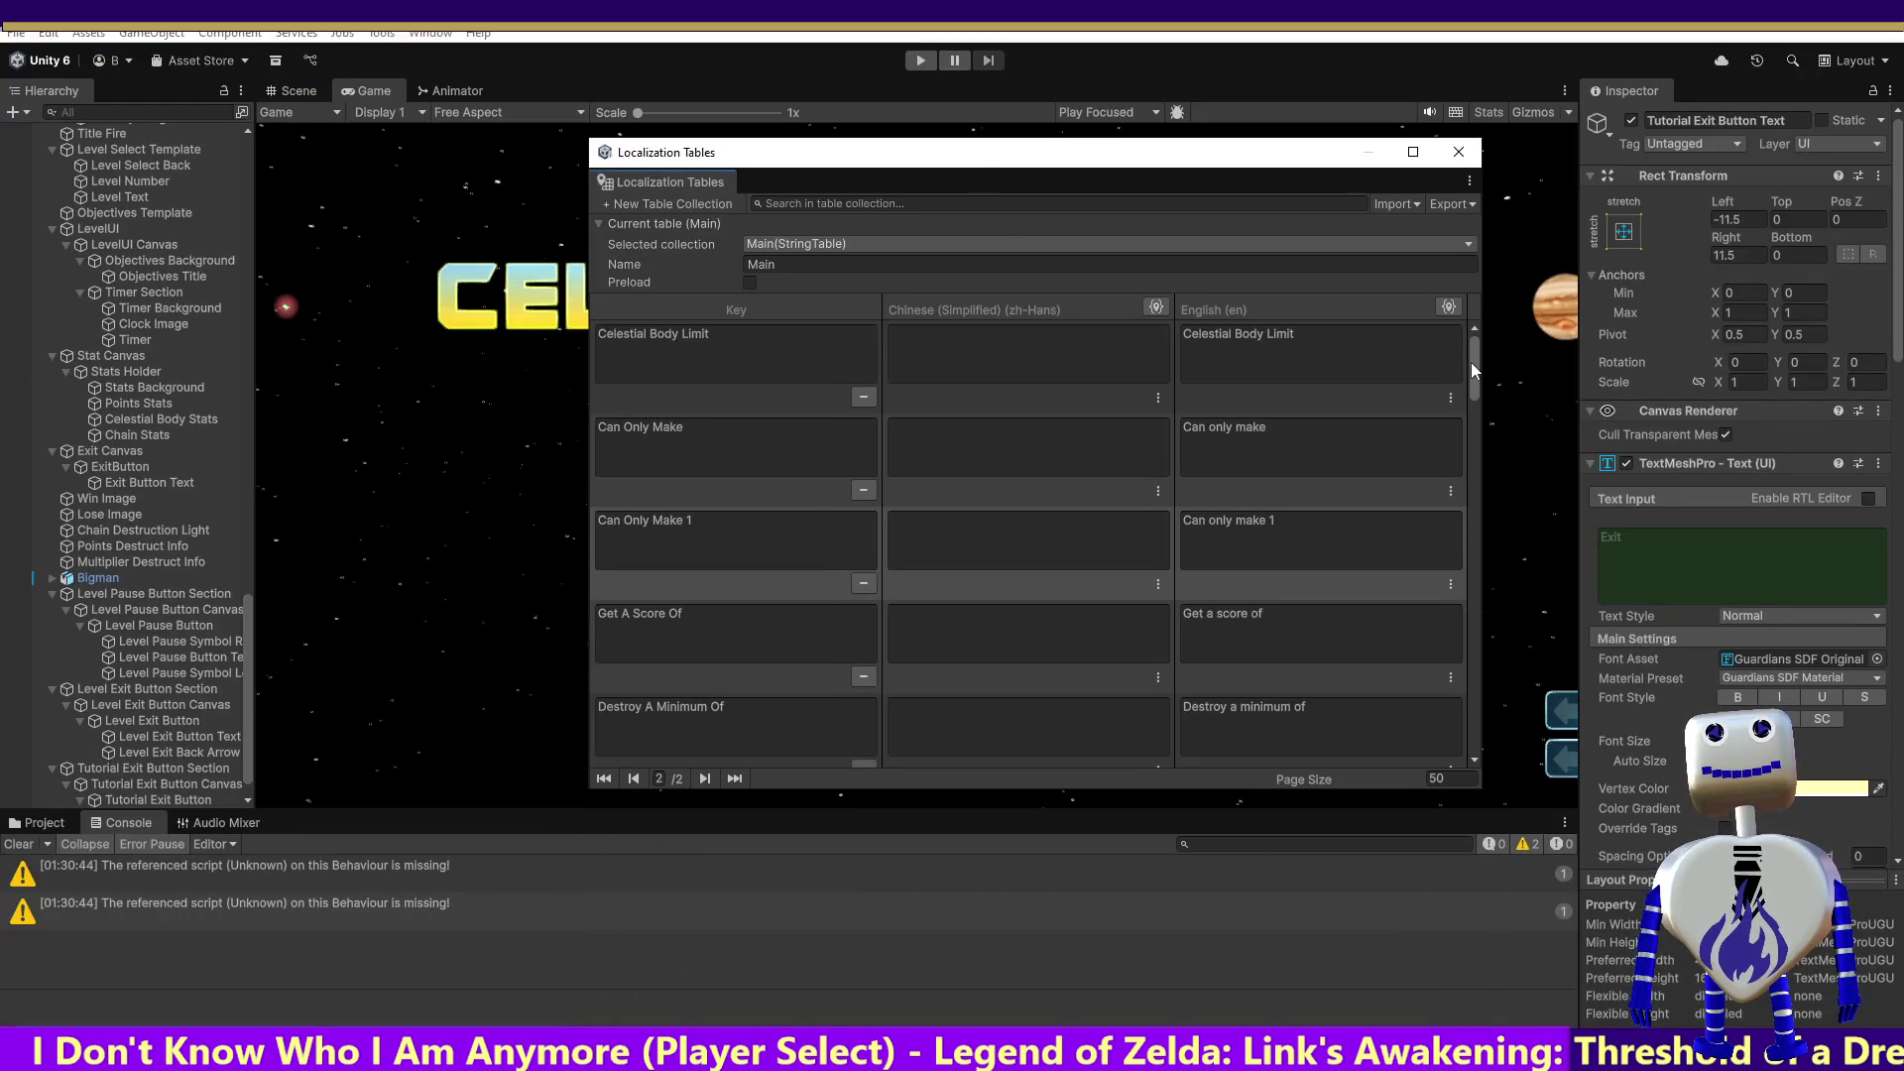
mouse_move(1476, 352)
left_mouse_down()
mouse_move(1497, 569)
mouse_move(1488, 357)
left_mouse_up()
left_click(605, 779)
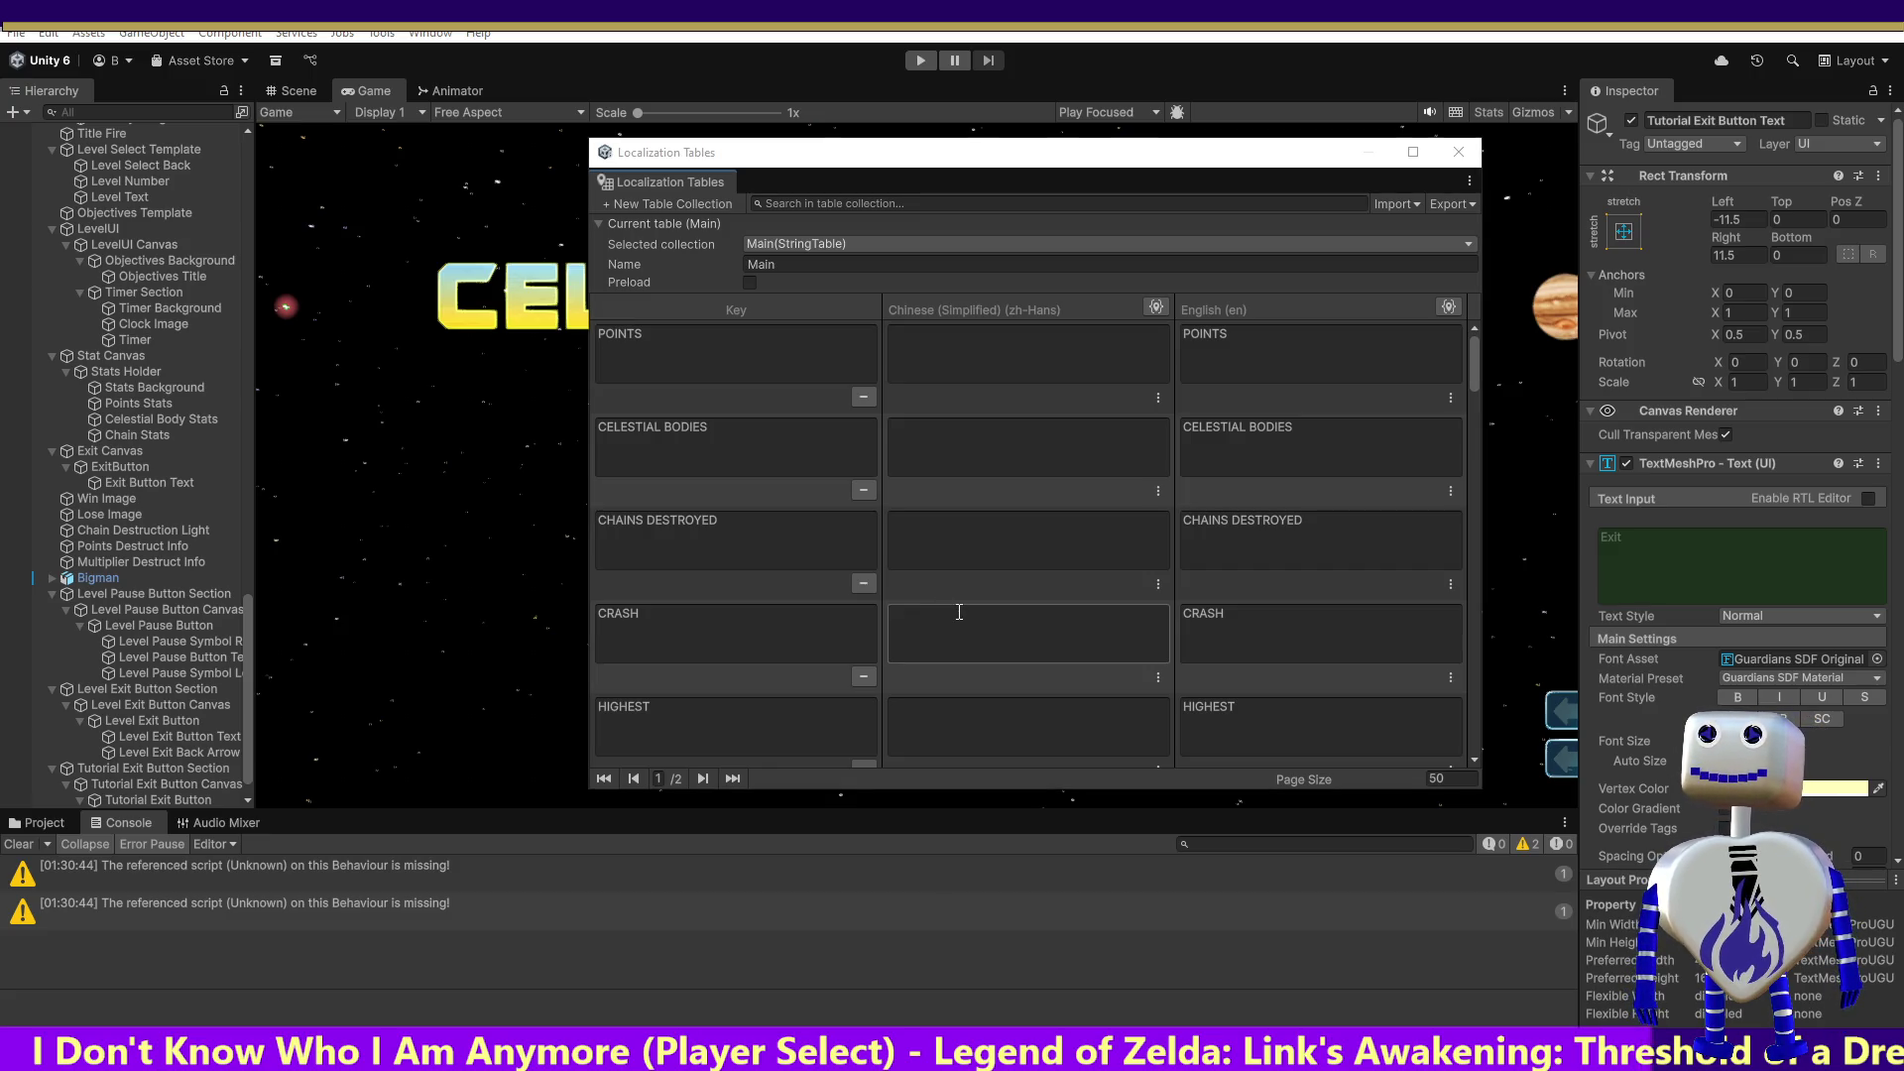
key("alt+Tab")
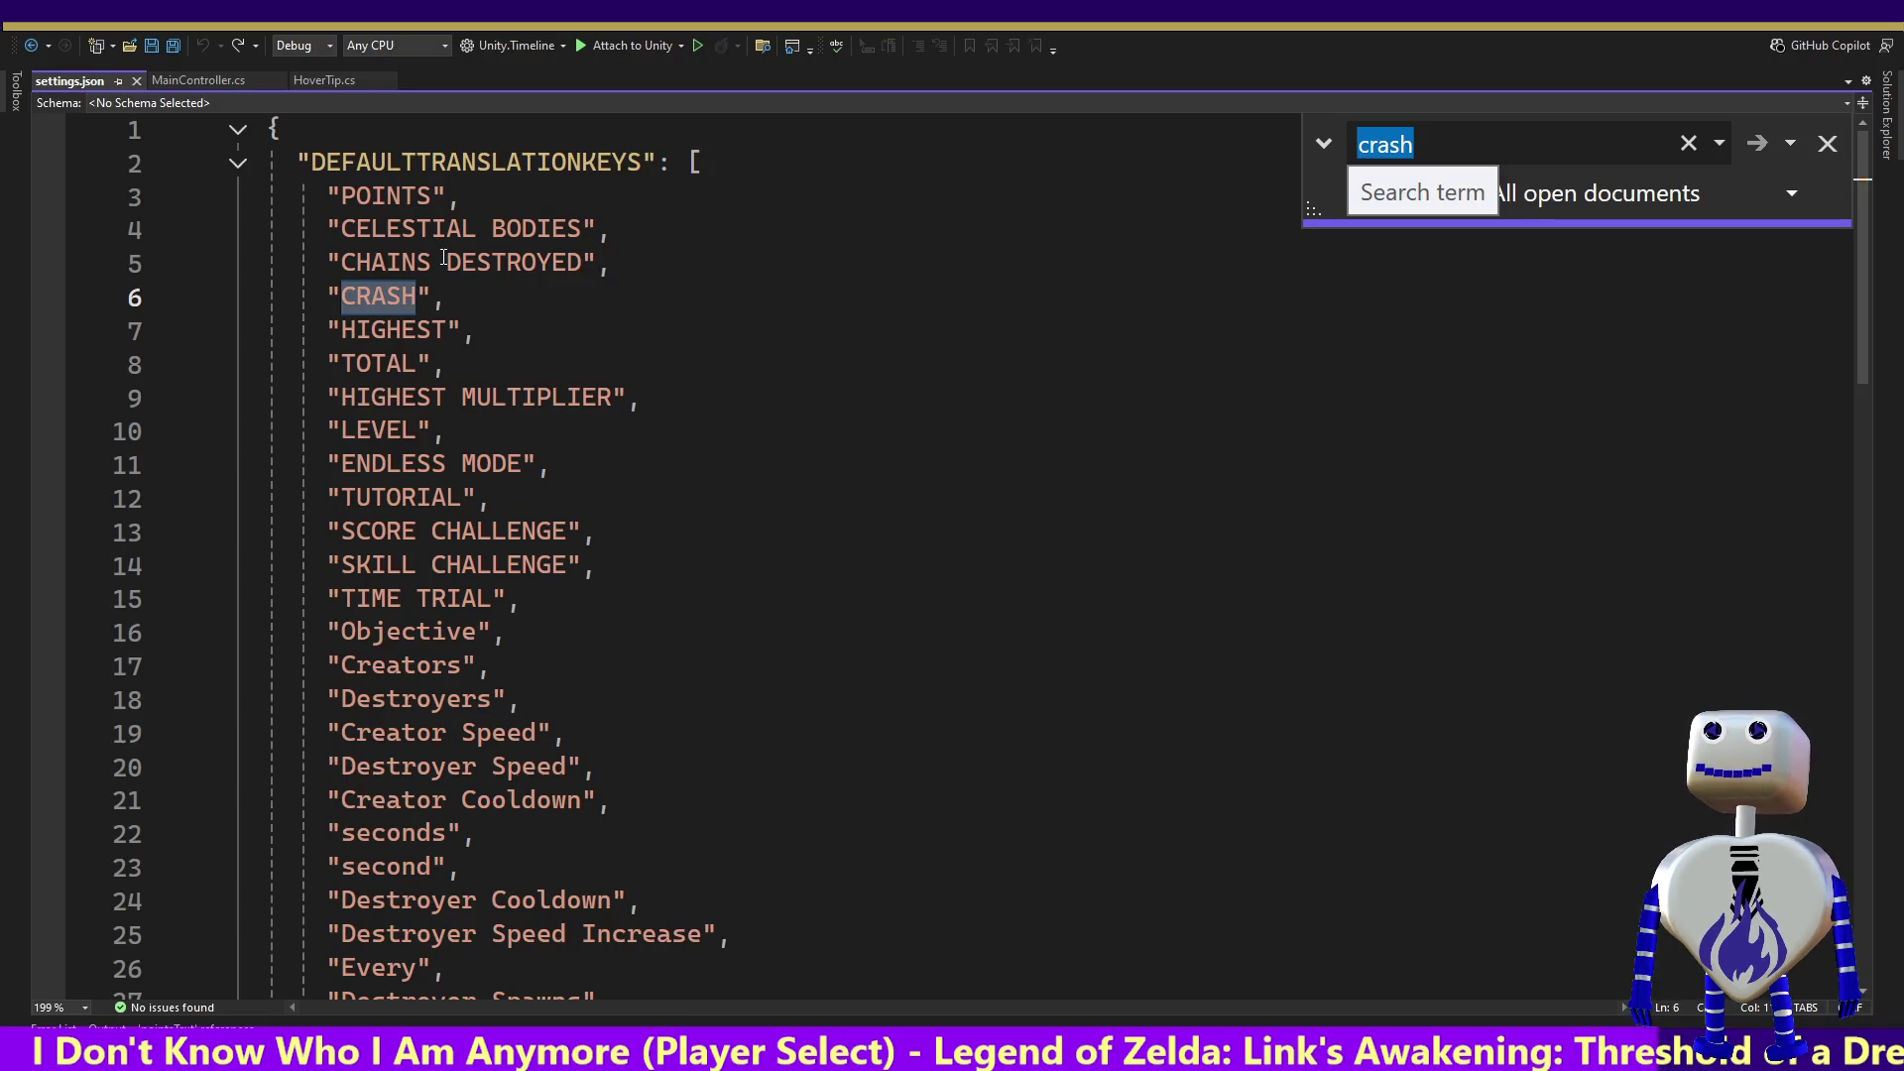
Step: Compare the Main table keys with UpdateDestructionText in MainController.cs, which translates CRASH and POINTS
key("alt+Tab")
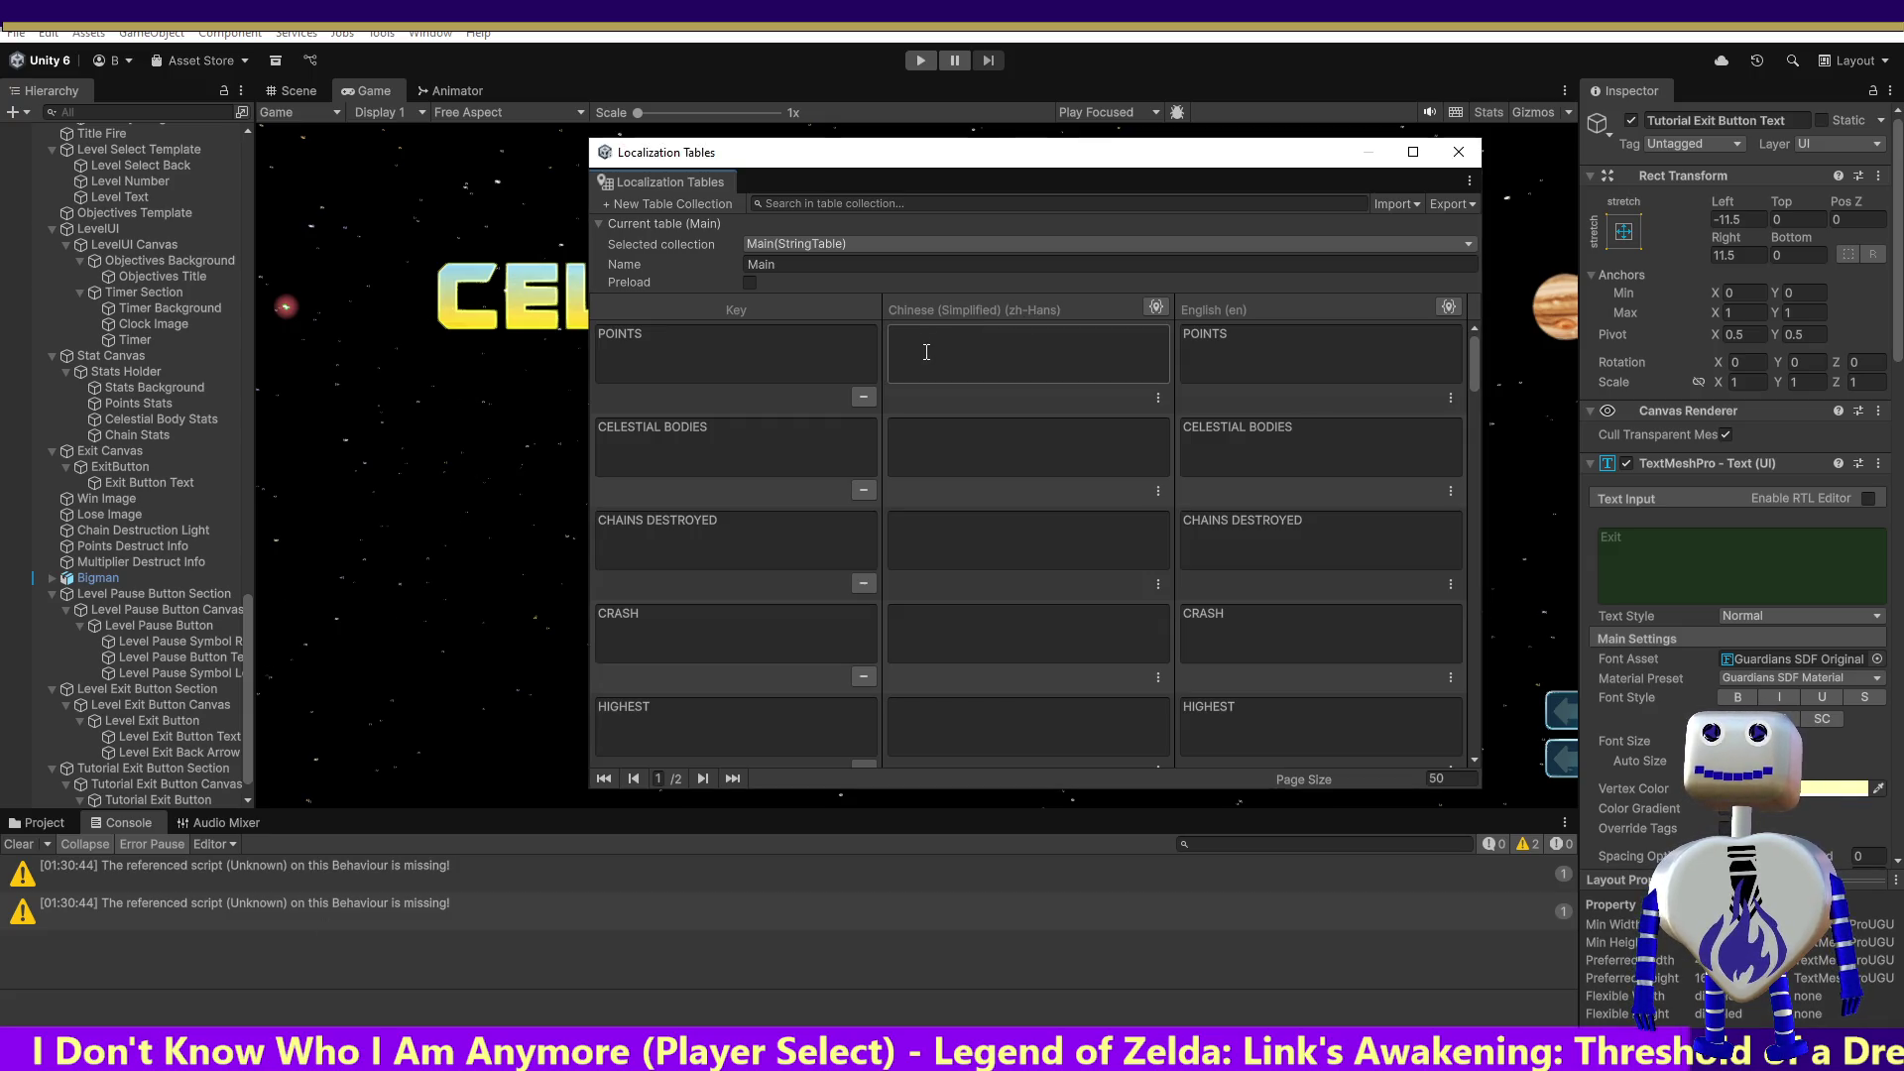
key("alt+Tab")
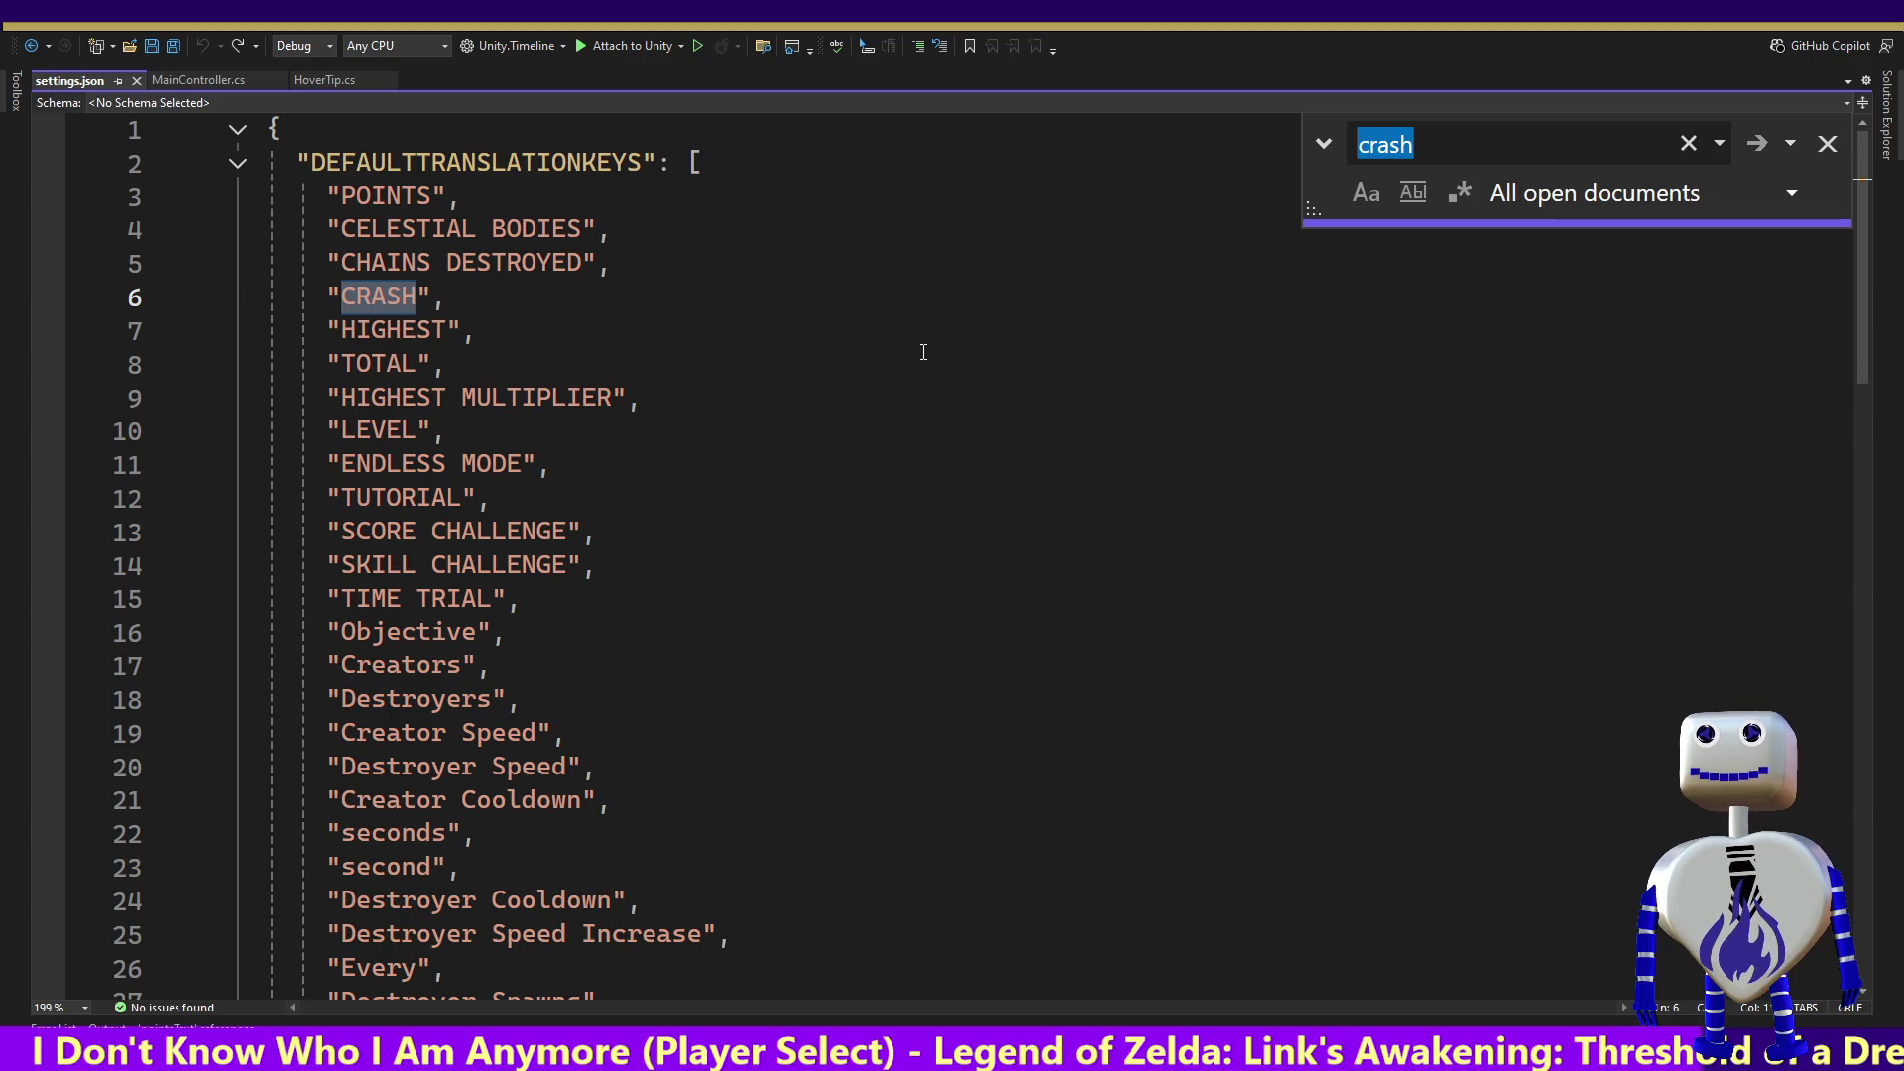
left_click(170, 80)
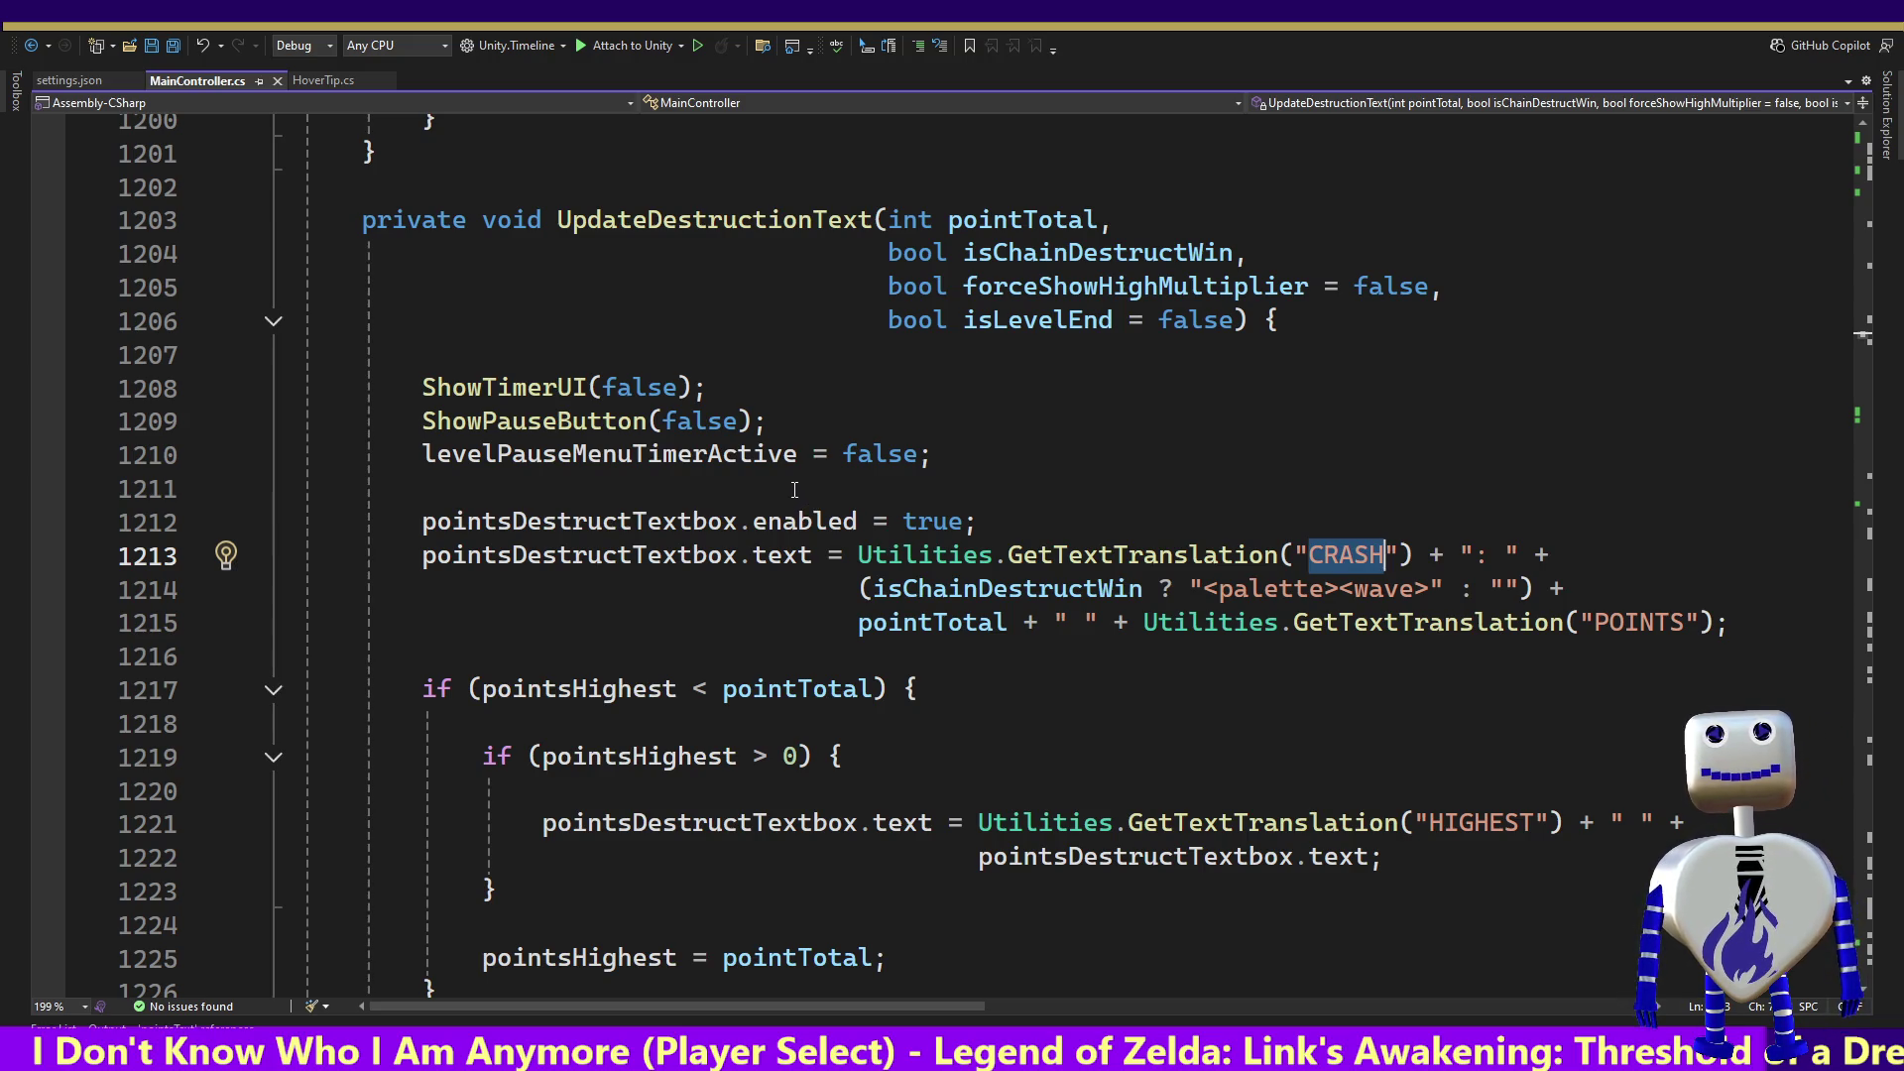
key("alt+Tab")
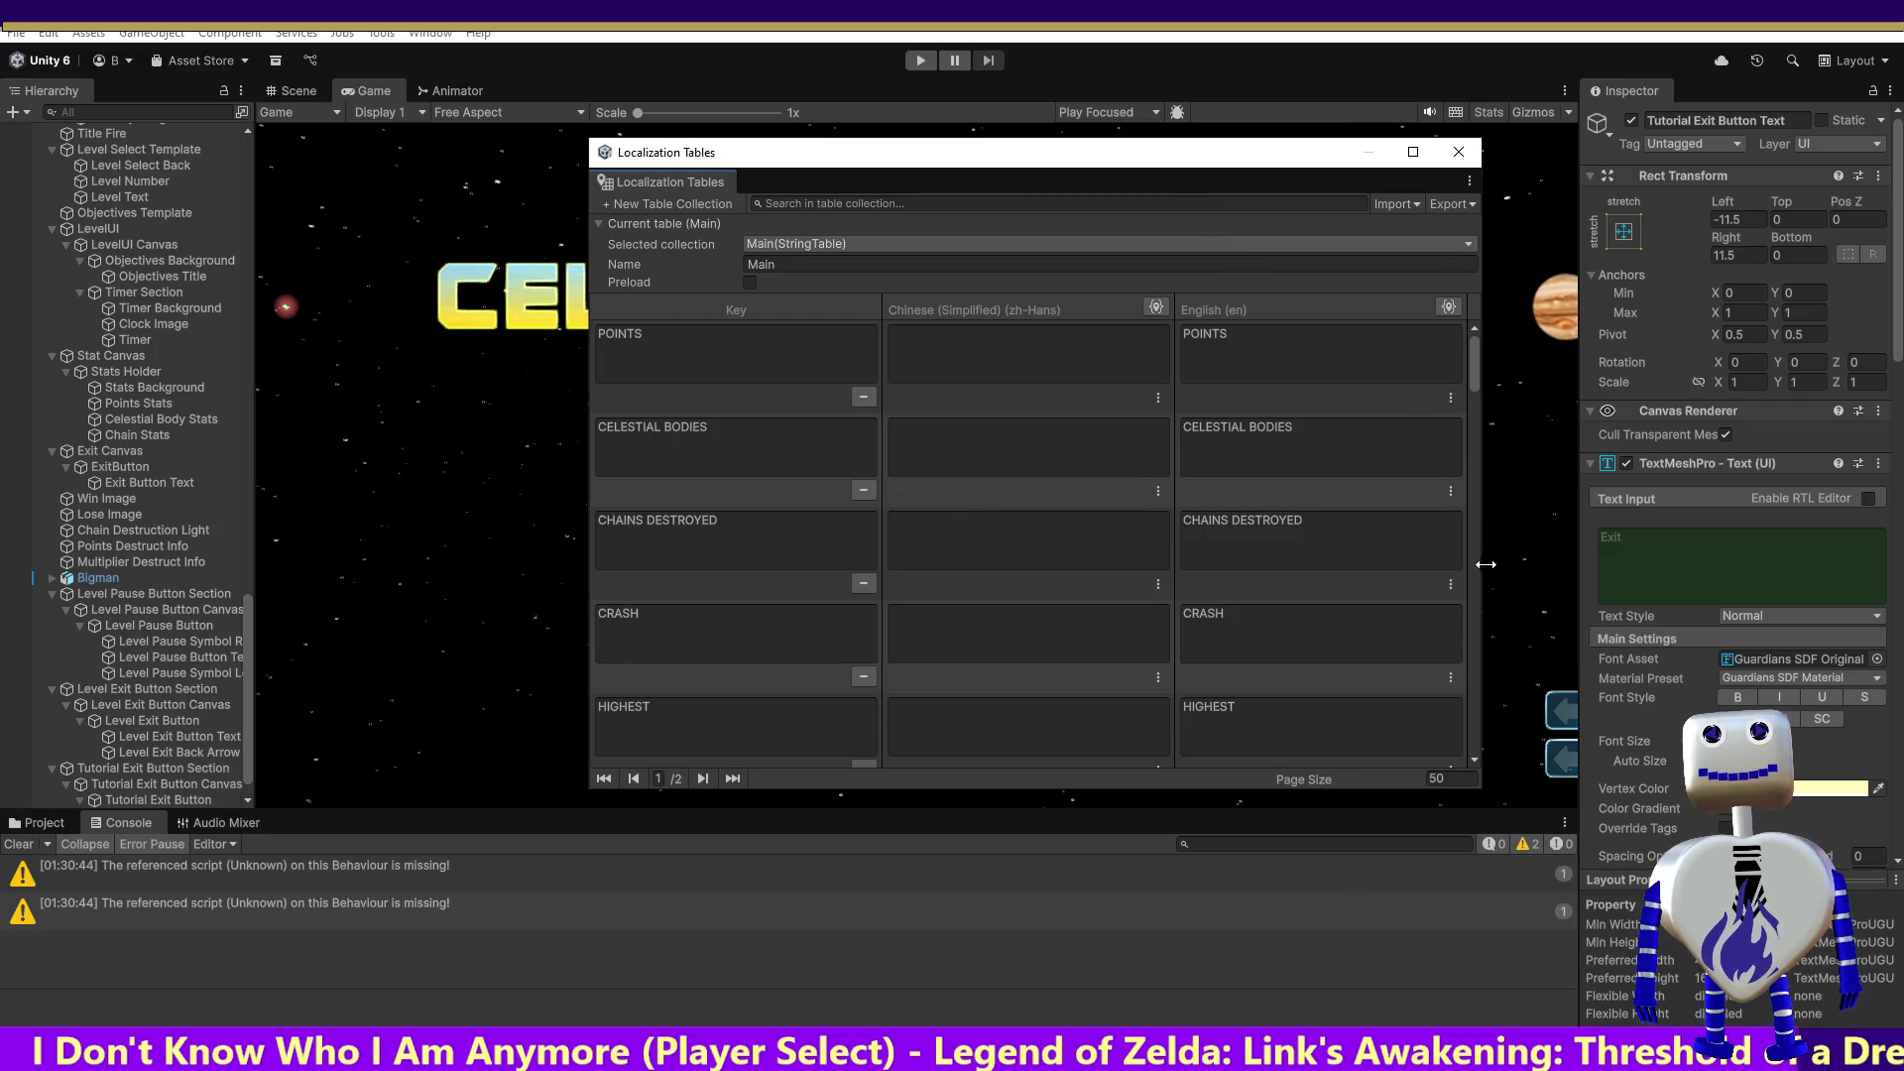
Step: Move the Localization Tables window down out of the way and start Play mode
mouse_move(1472, 378)
left_mouse_down()
mouse_move(1480, 398)
mouse_move(1486, 384)
left_mouse_up()
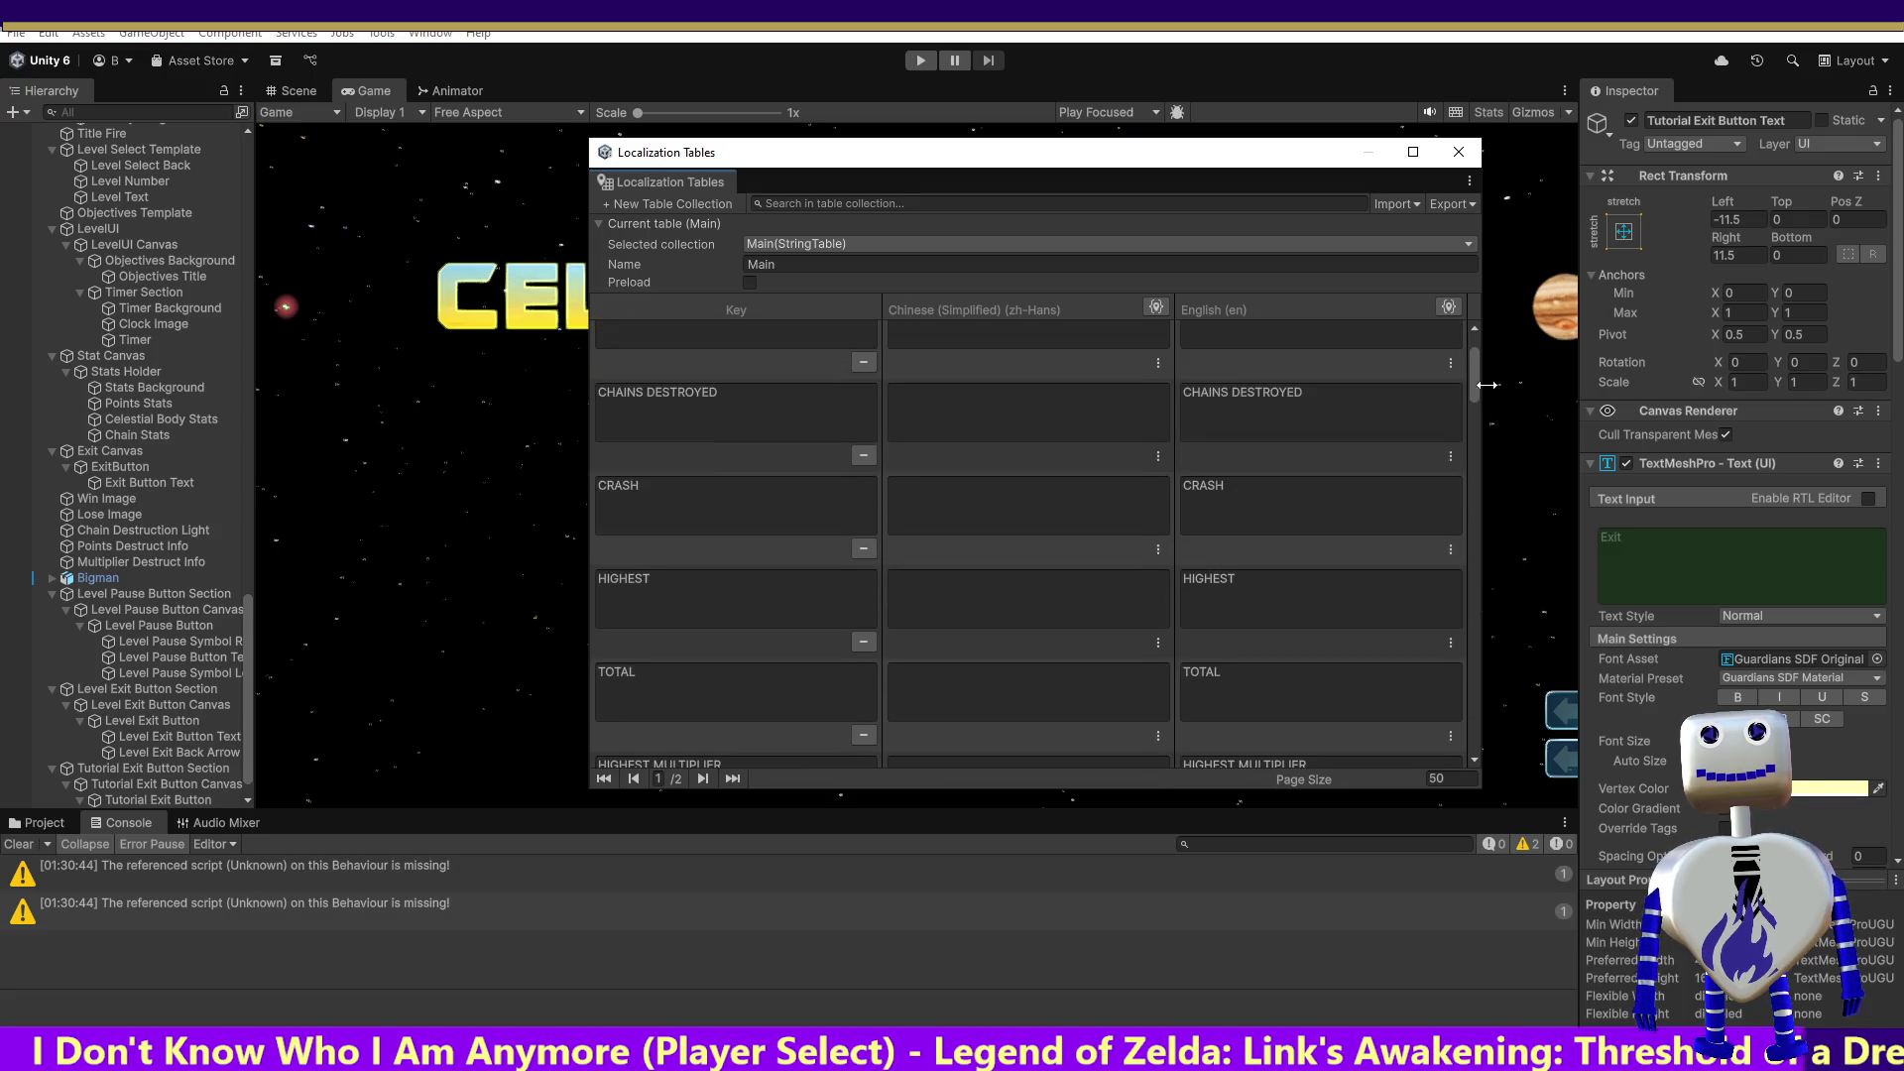
left_click_drag(1232, 157, 1226, 826)
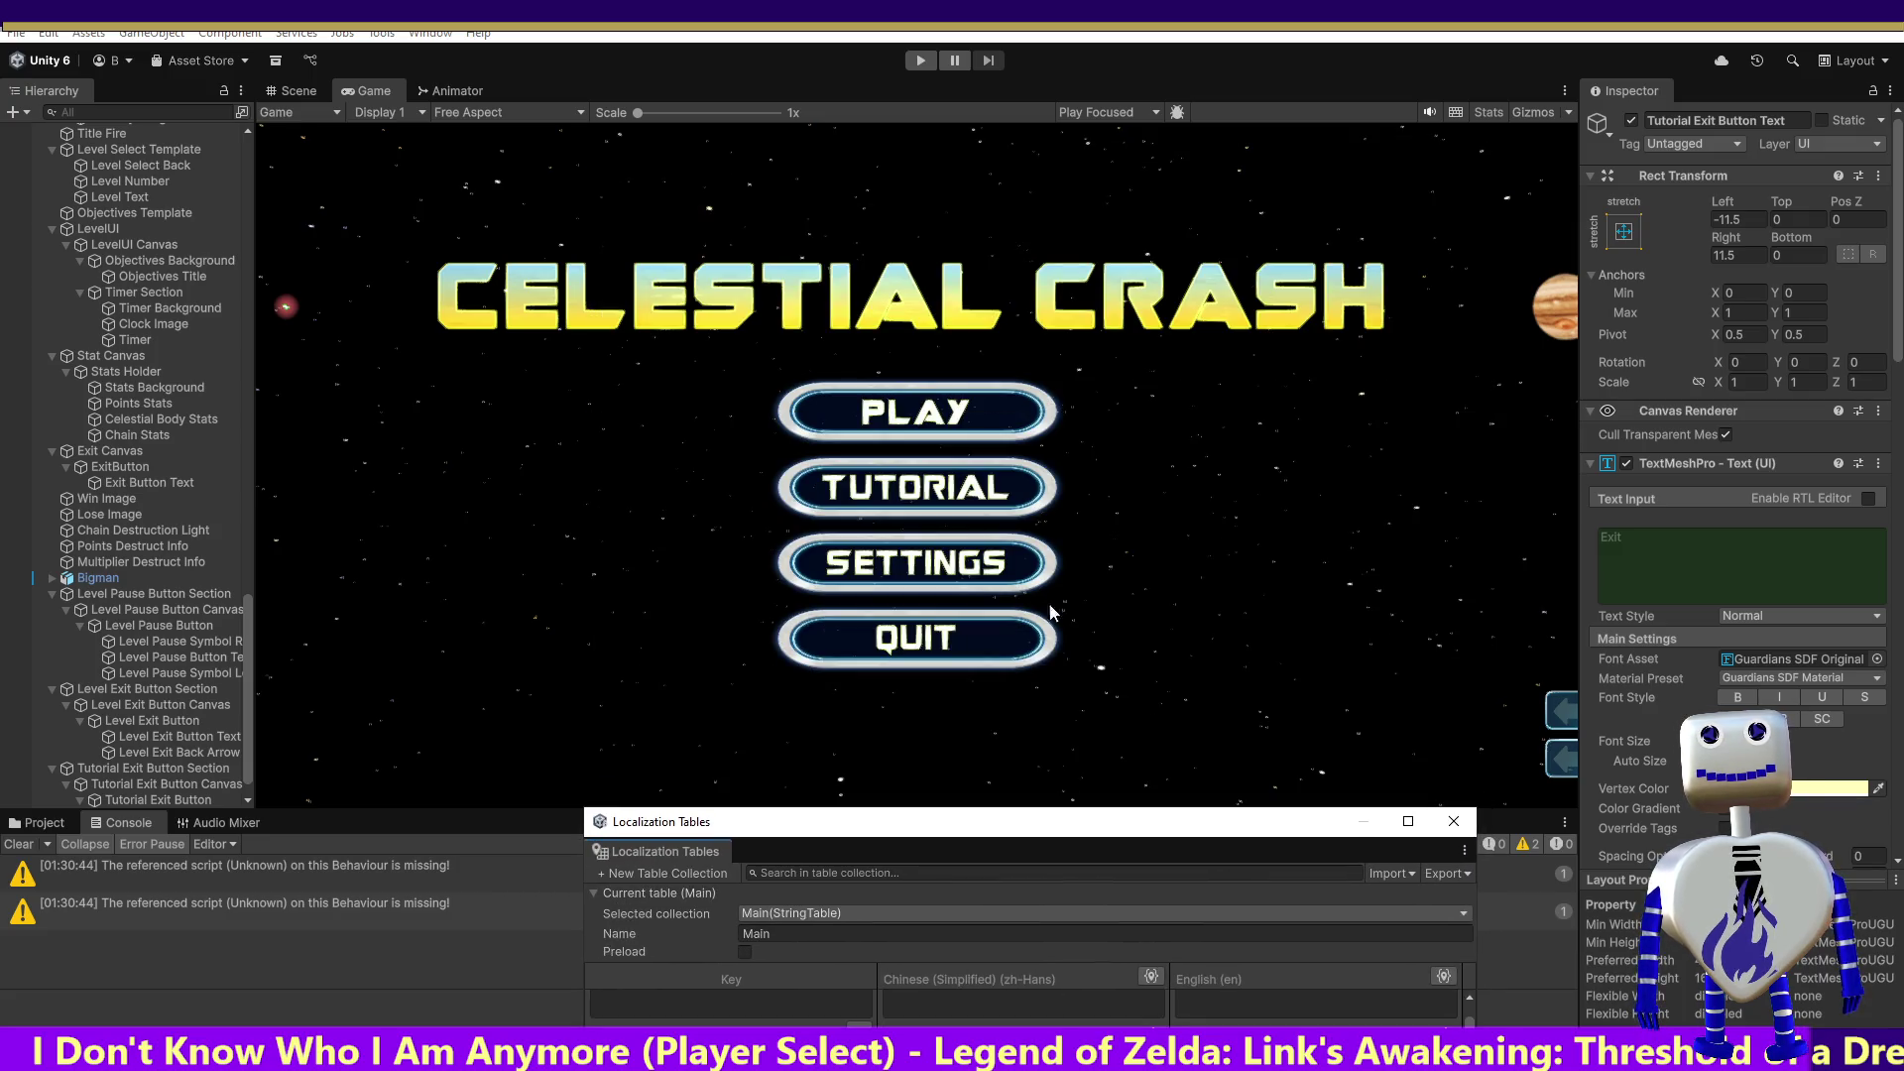
left_click(920, 61)
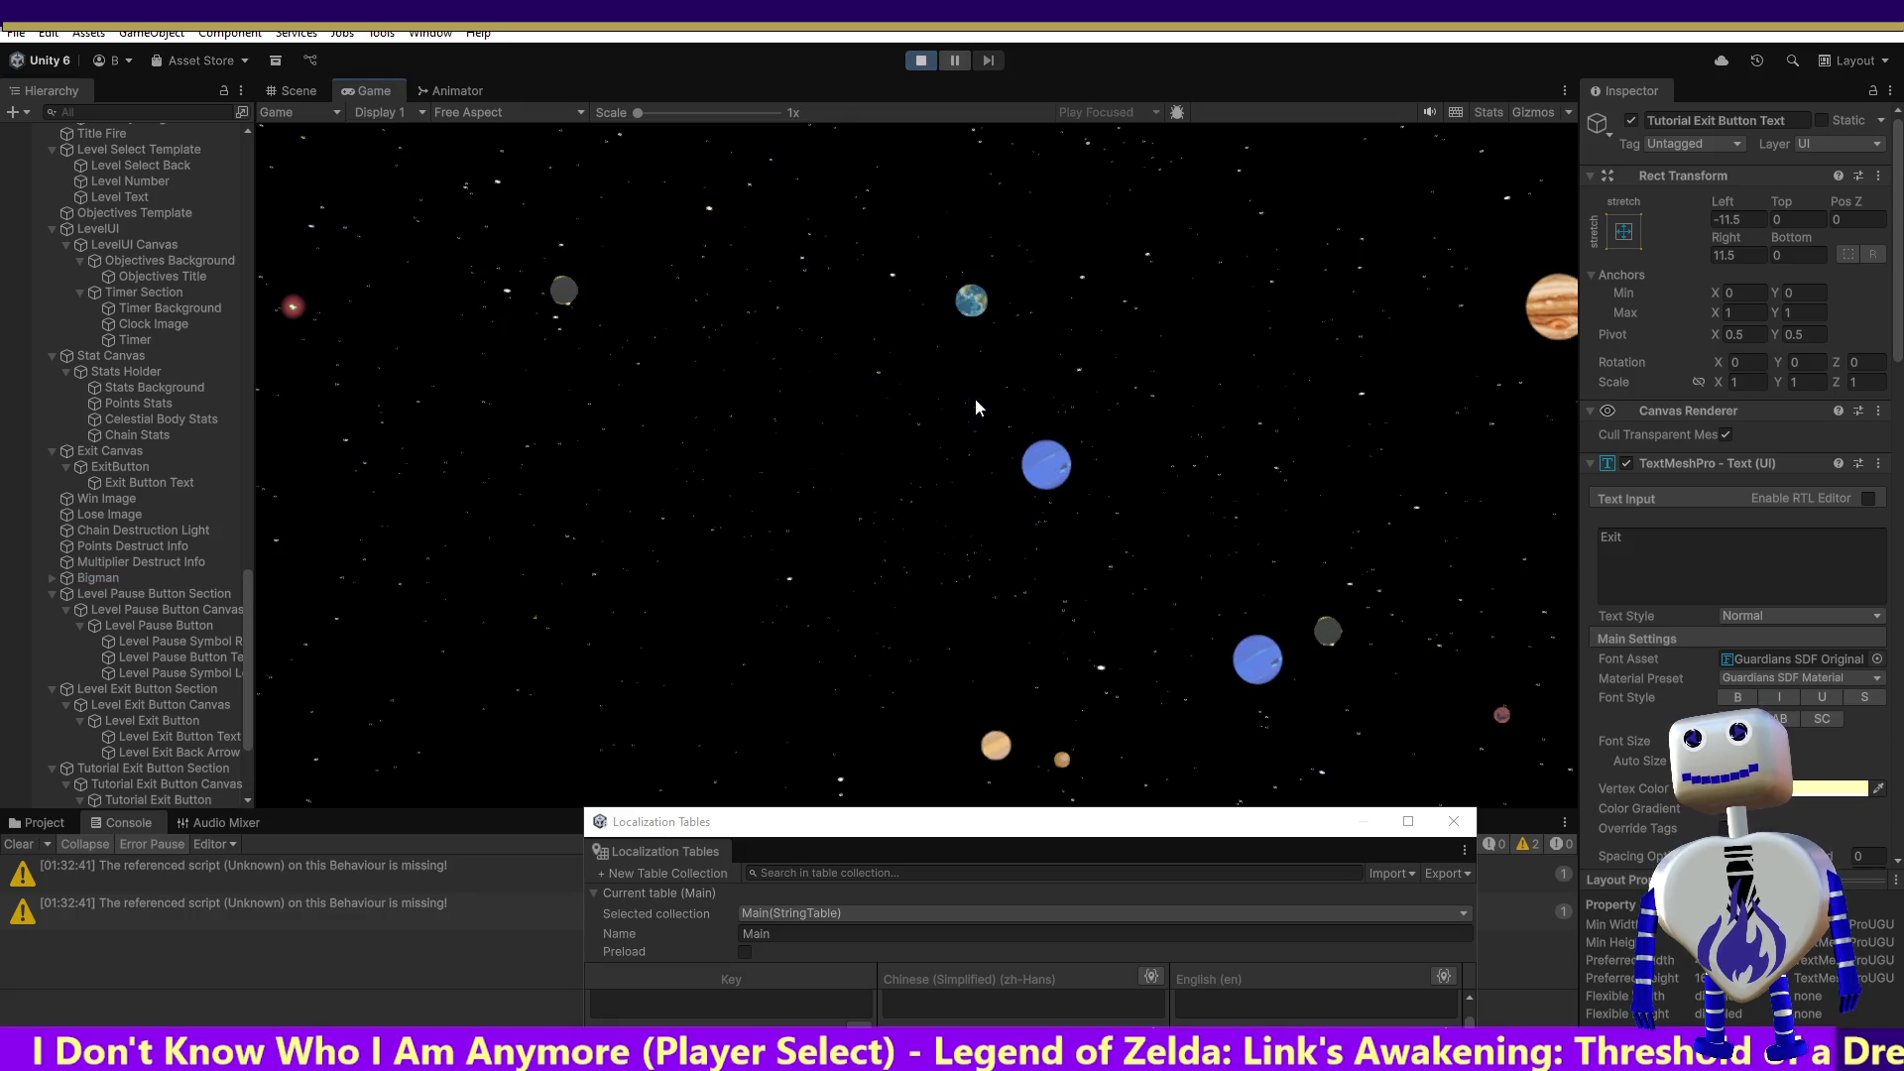
Step: Start level 2 in Chinese and crash a red orb to trigger the CRASH banner
left_click(977, 404)
left_click(994, 493)
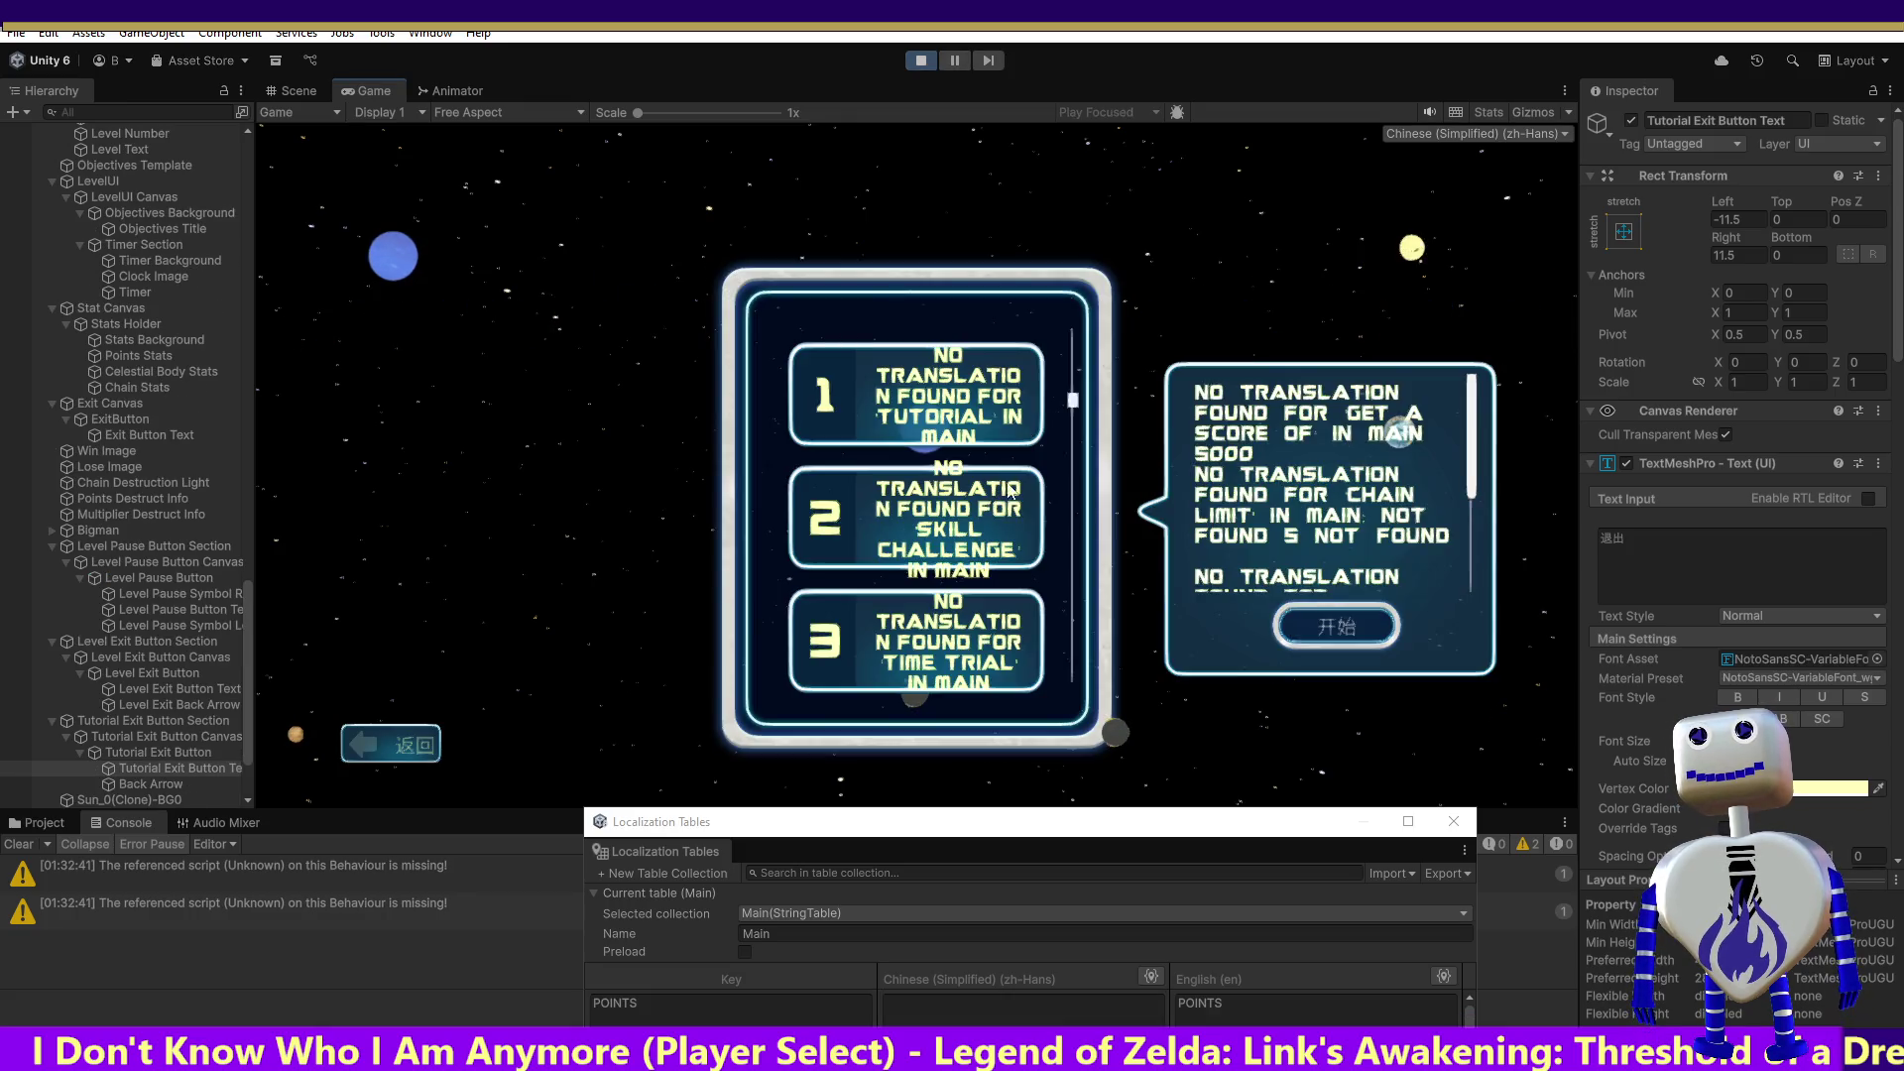
left_click(1327, 623)
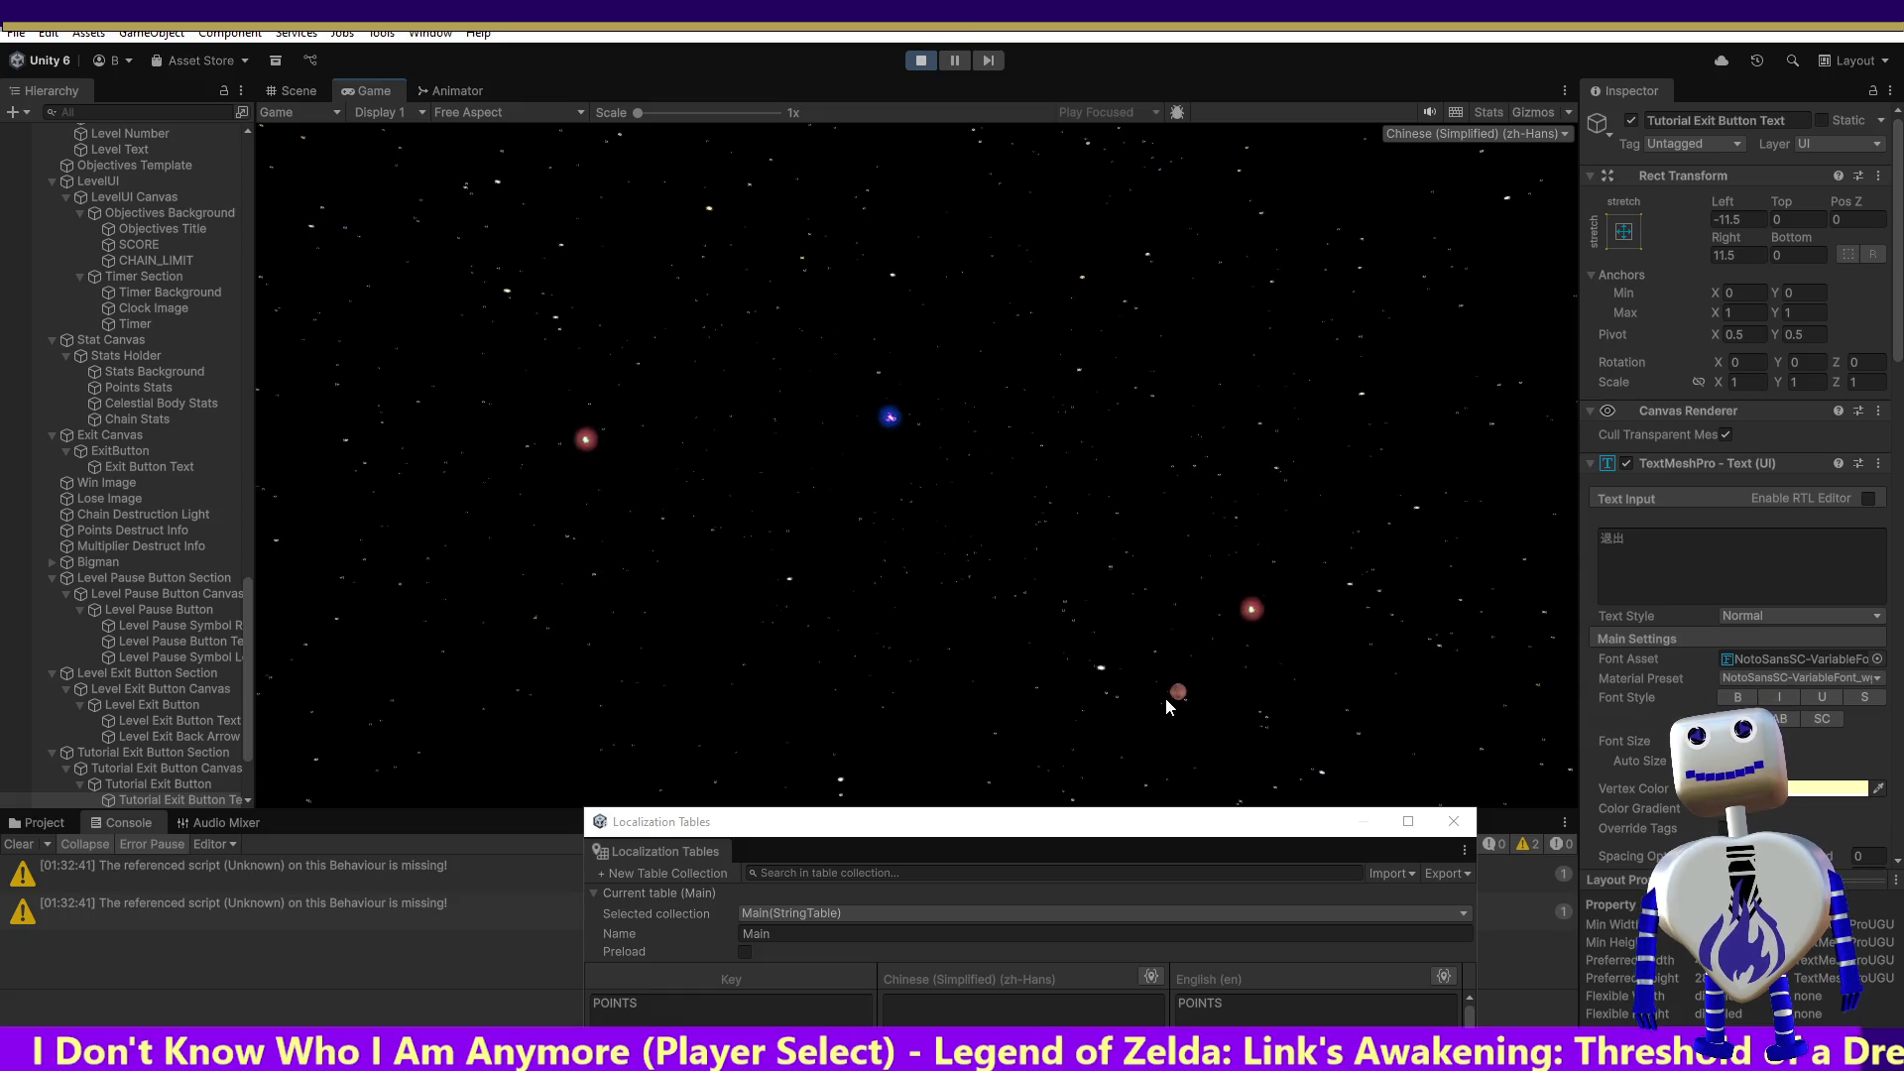
left_click(1183, 678)
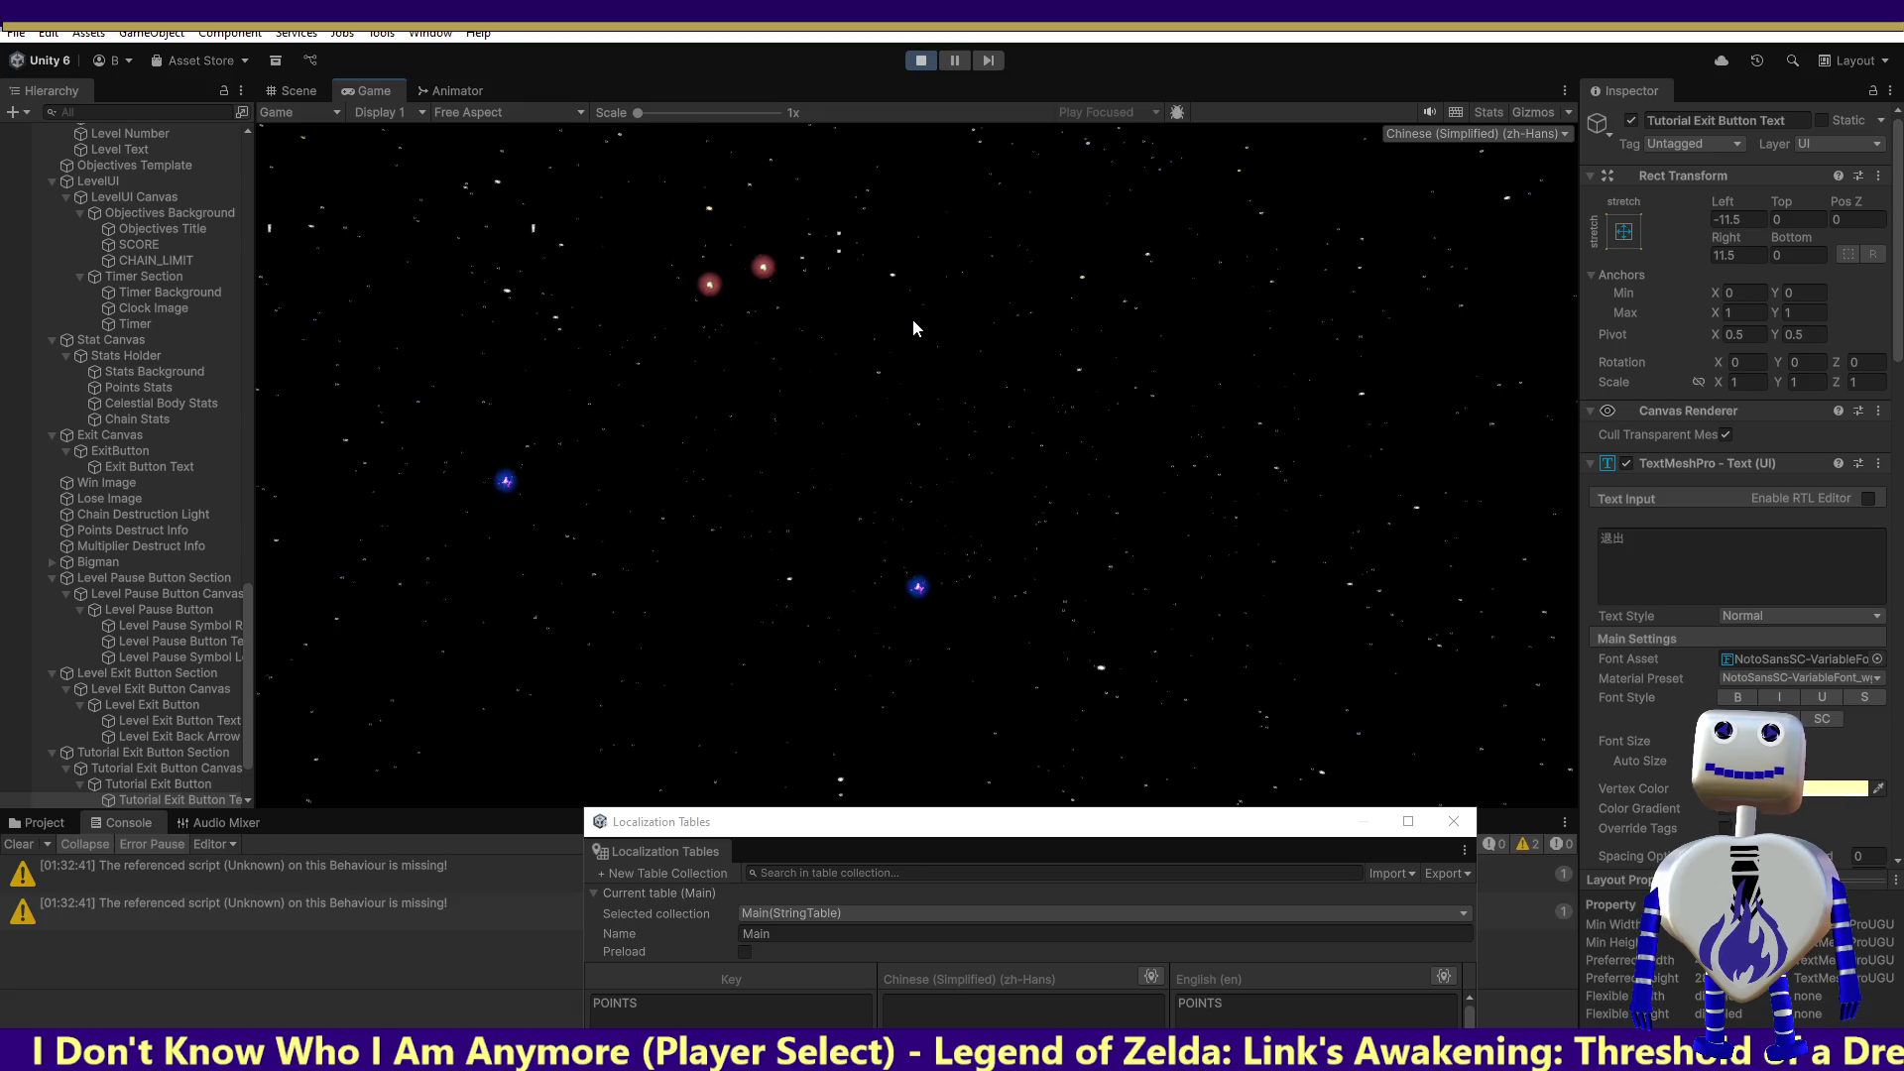
key("alt+Tab")
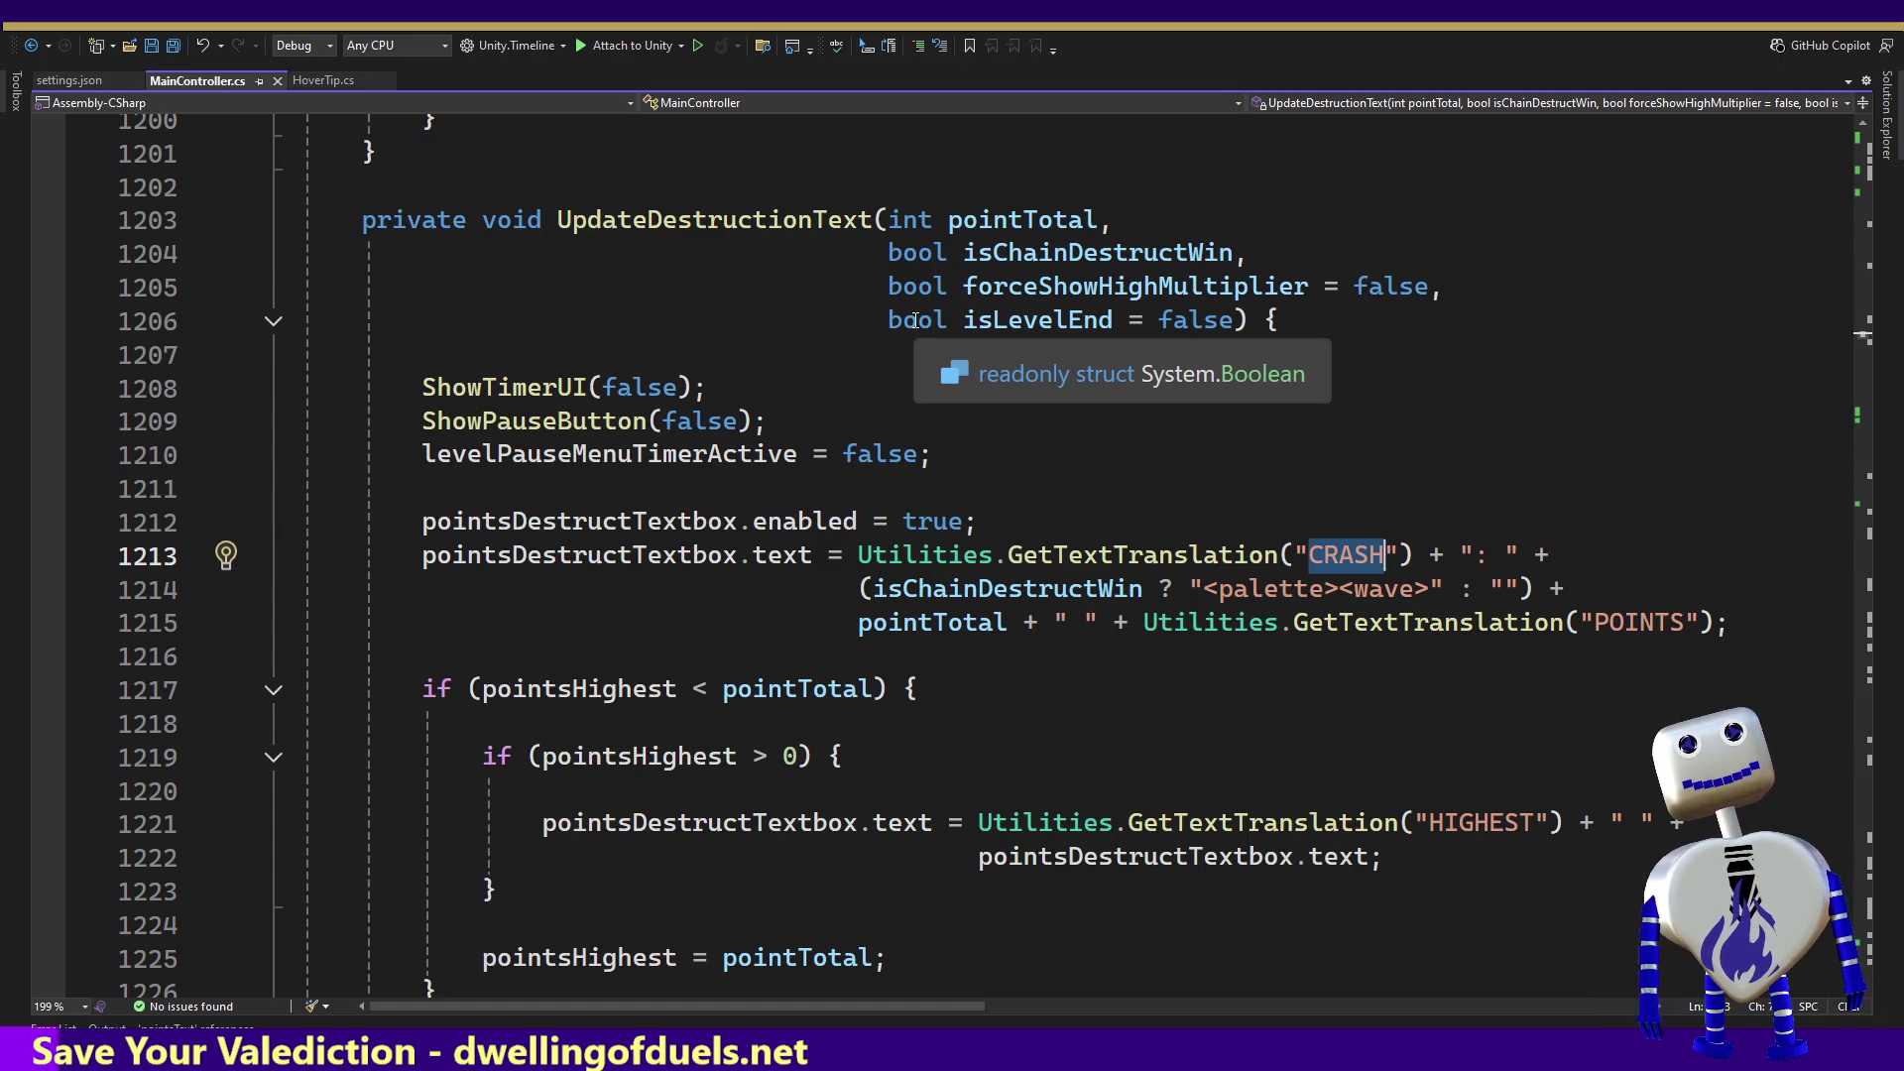
Step: Stop the running game and scroll MainController.cs up to the Start() translation-loading code near line 370
key("alt+Tab")
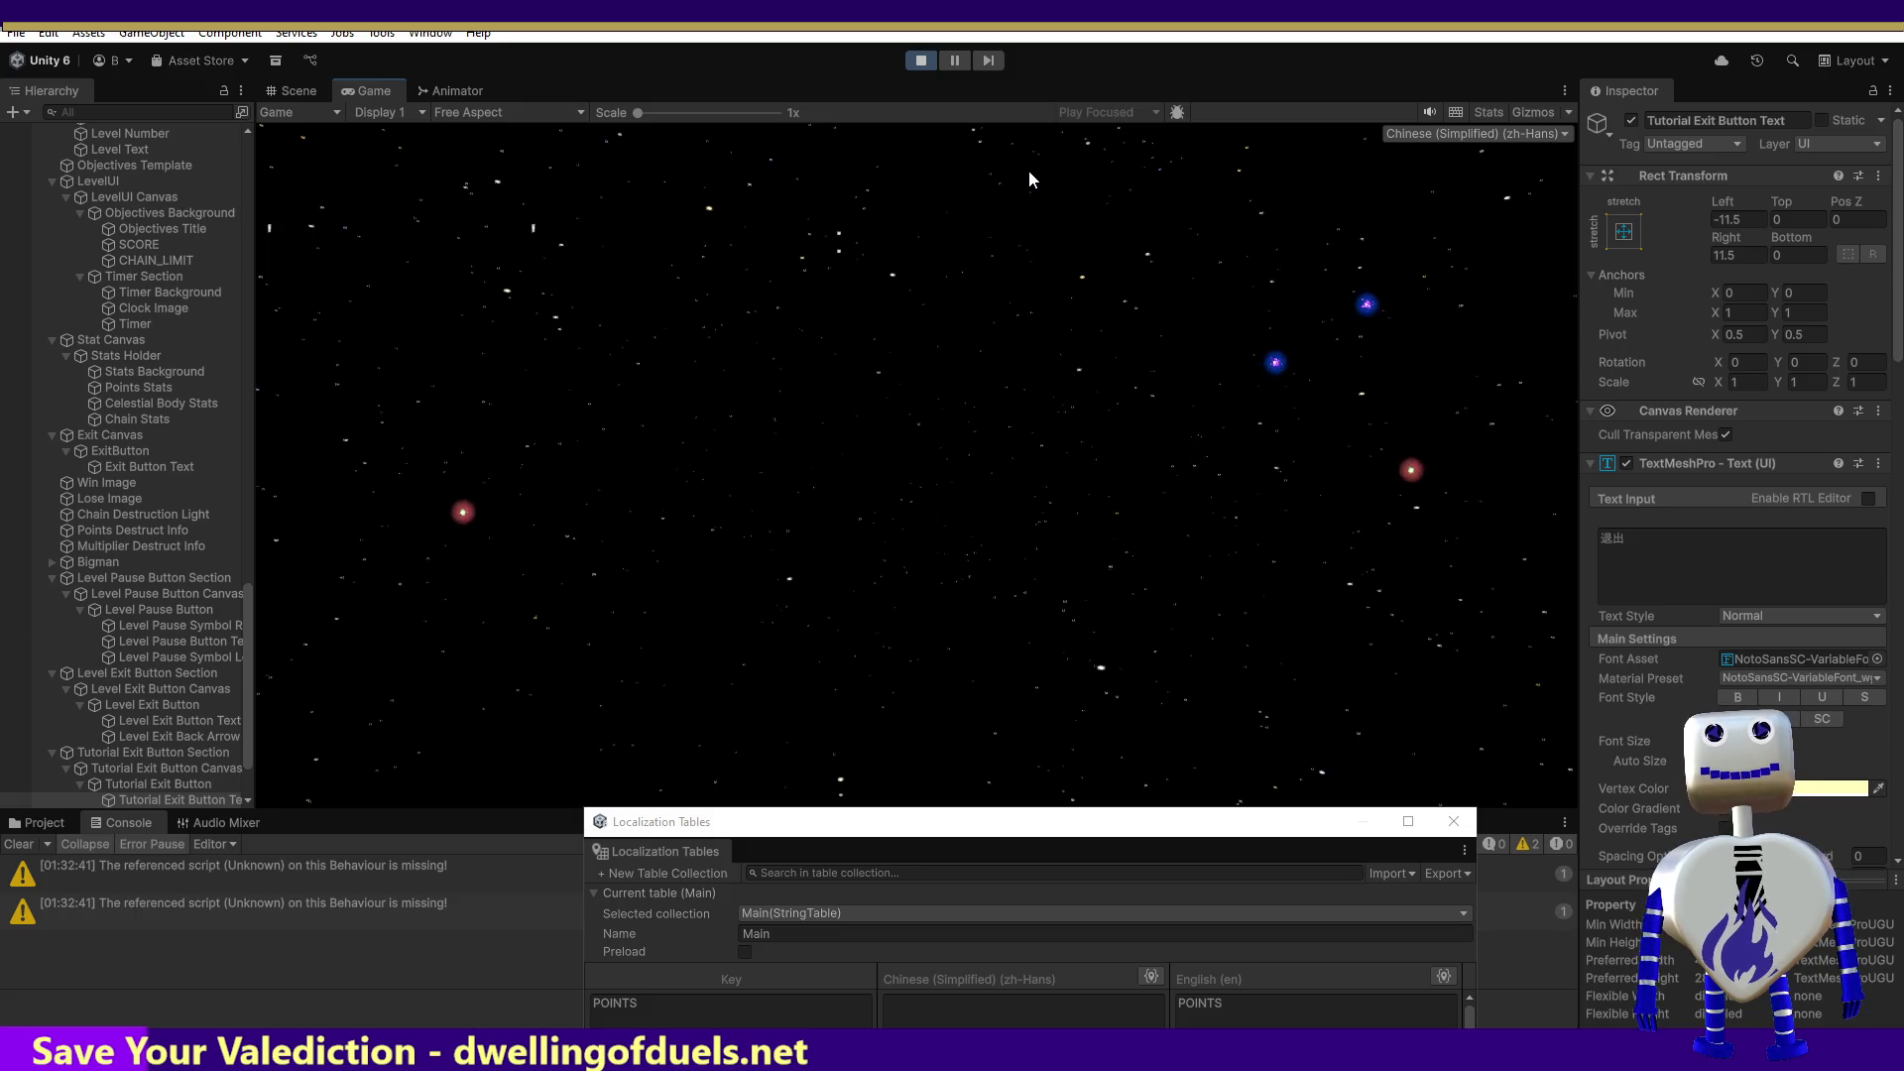
left_click(922, 62)
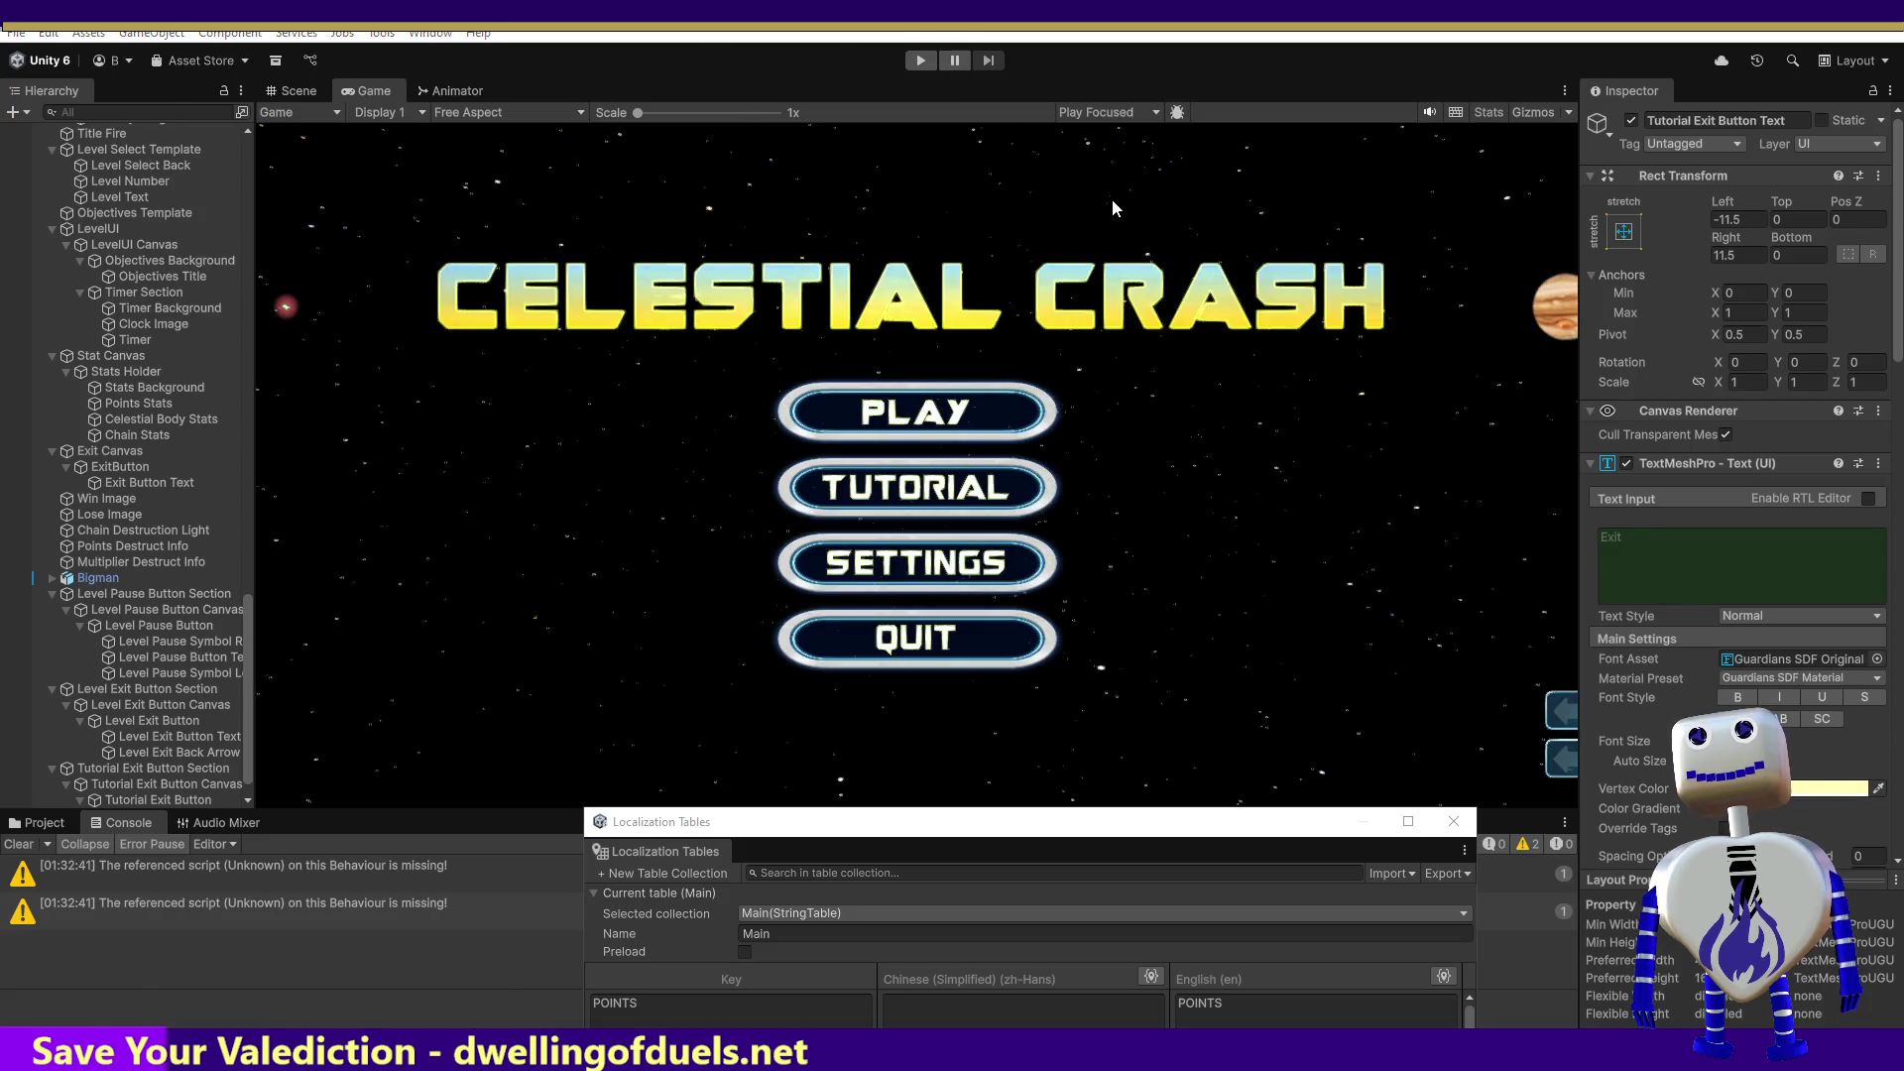
key("alt+Tab")
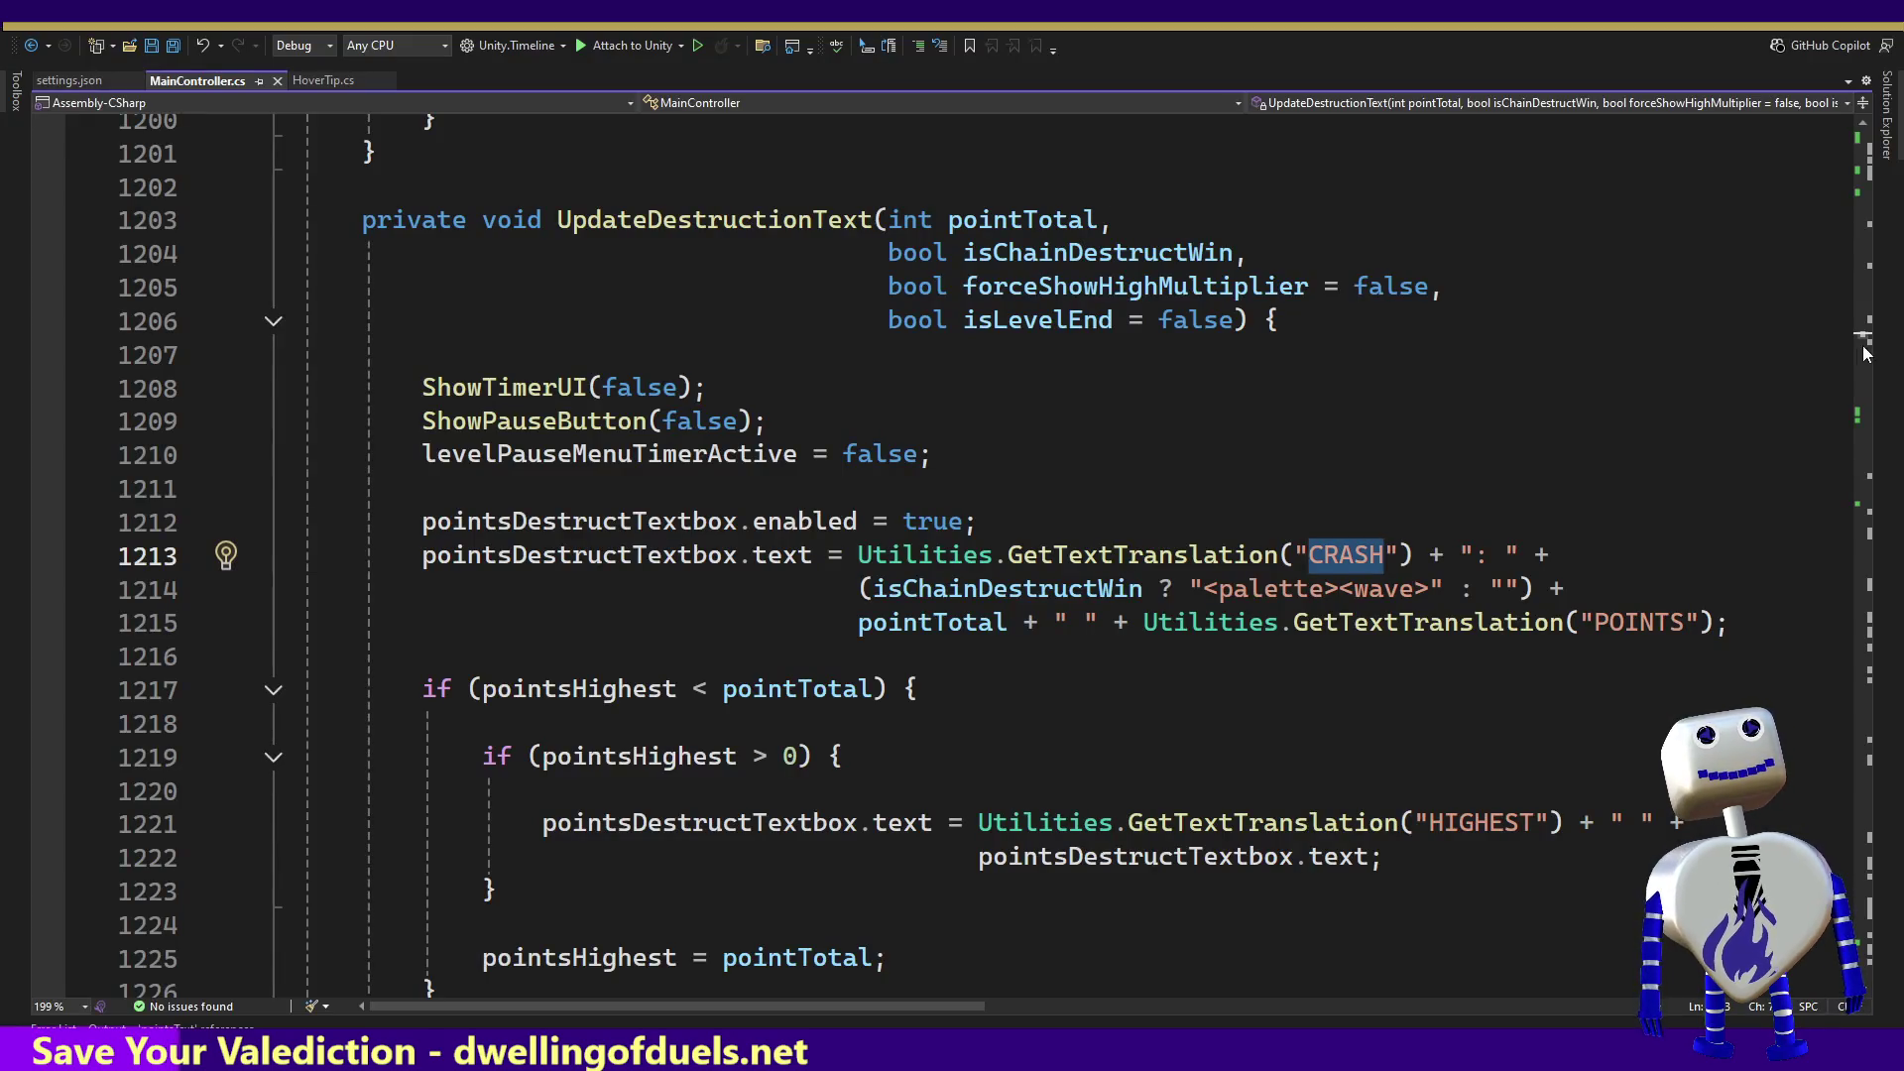
left_click(1867, 317)
left_click_drag(1867, 317, 1872, 201)
Step: Delete line 371, which sets LocalizationSettings.SelectedLocale to Locales[0], in MainController.cs
scroll(1550, 449, "up", 4)
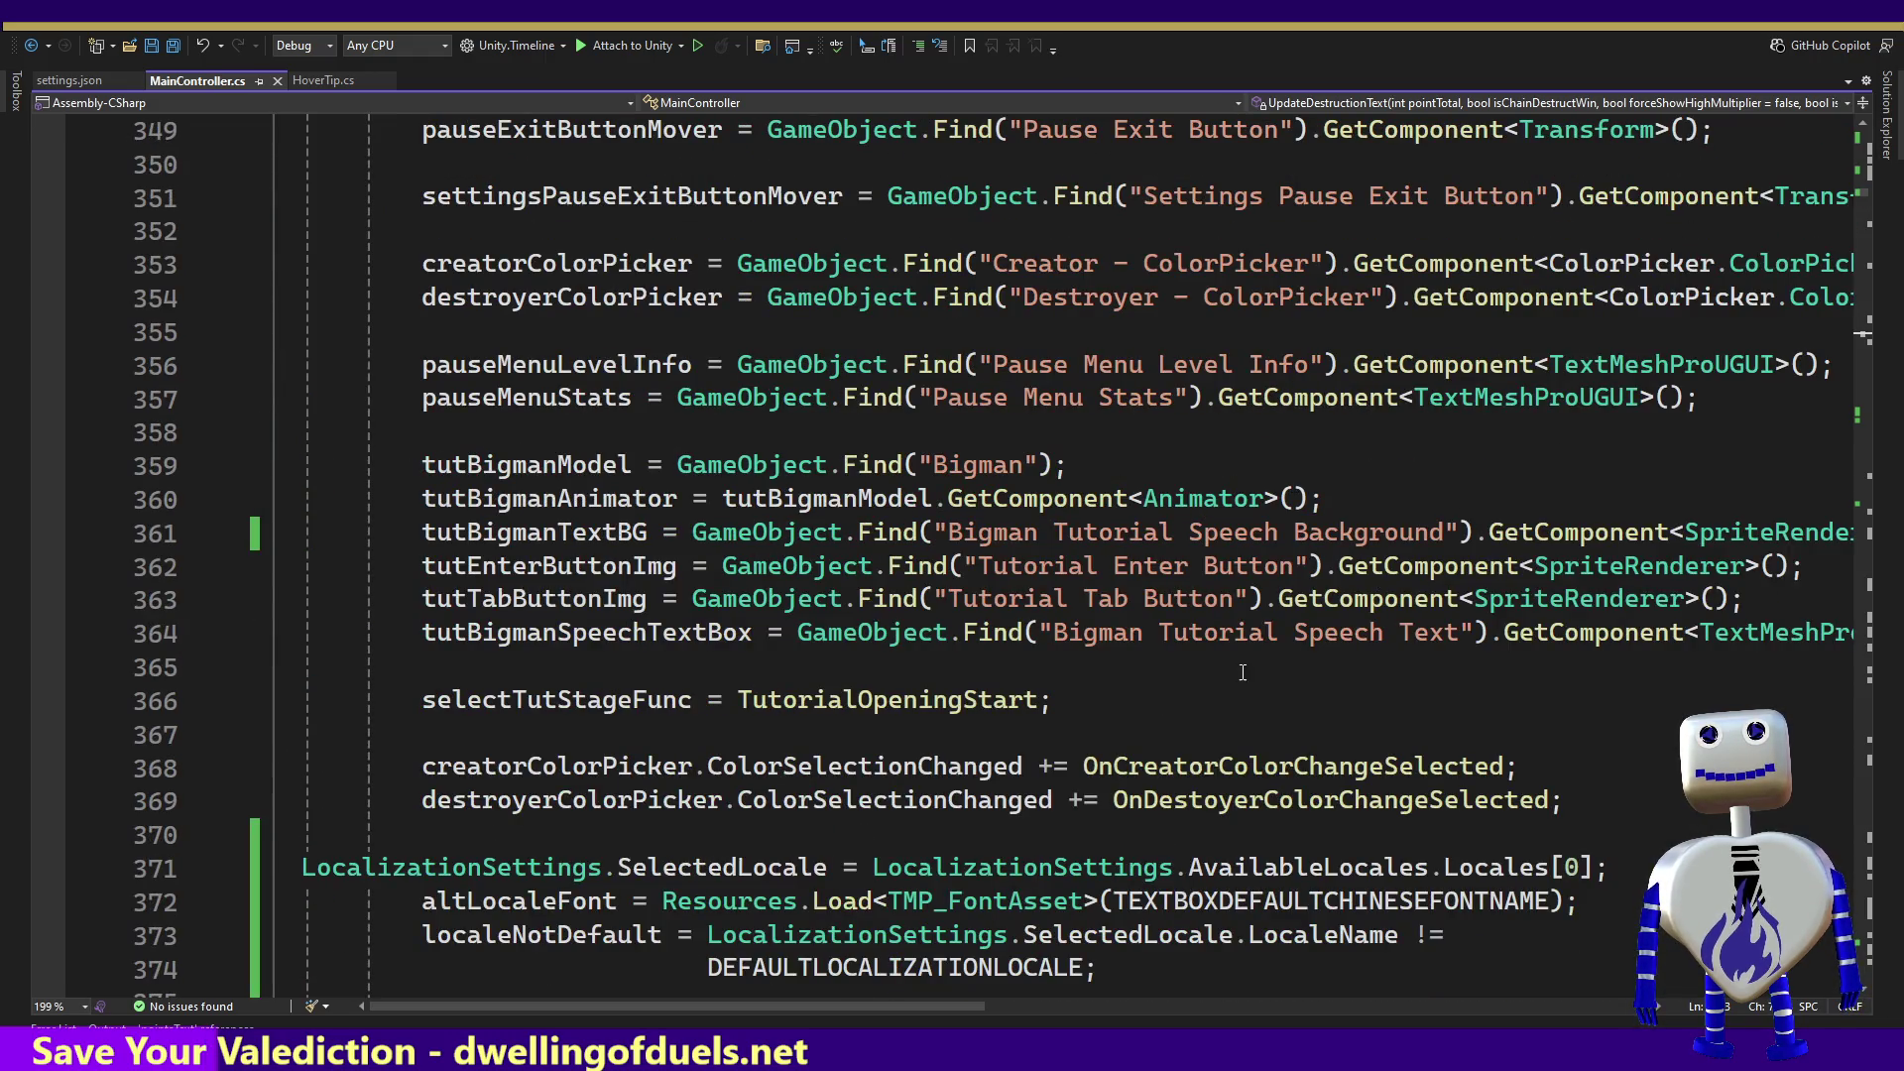
left_click_drag(1612, 868, 1620, 838)
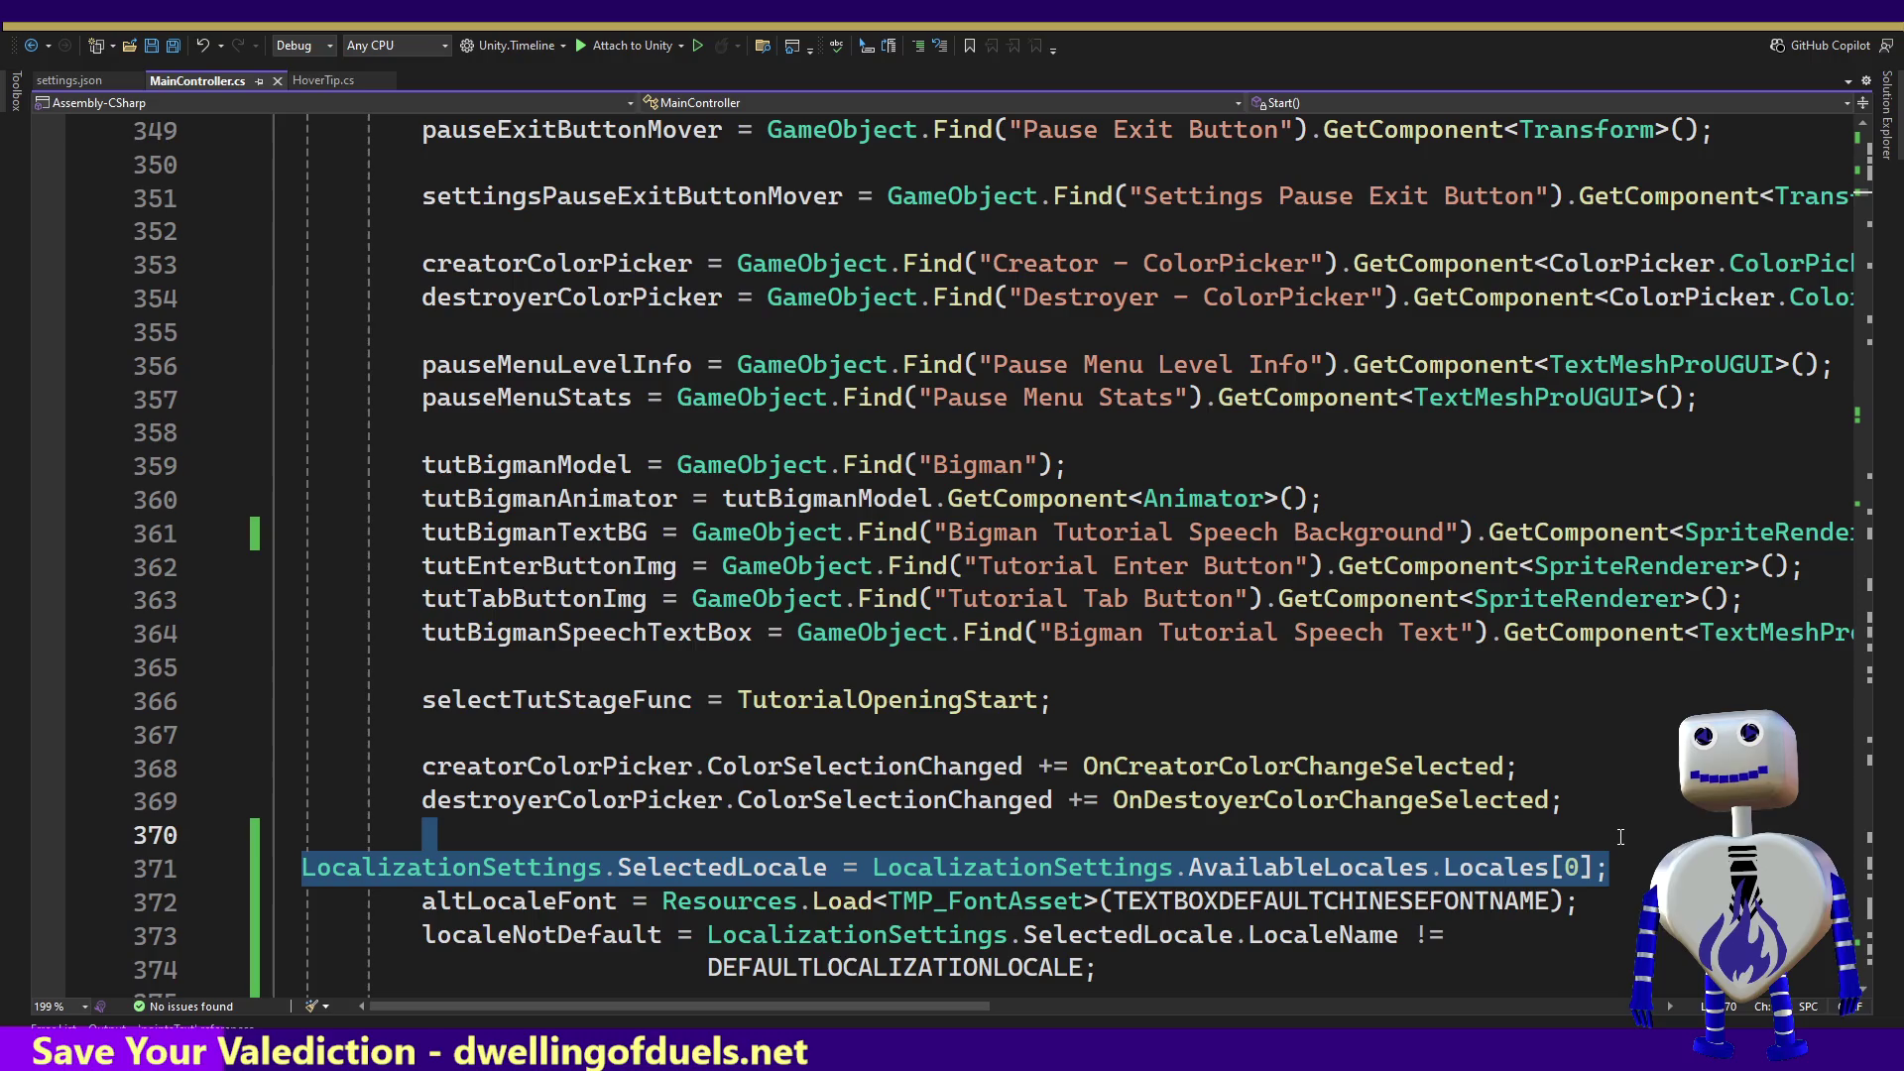
key("Delete")
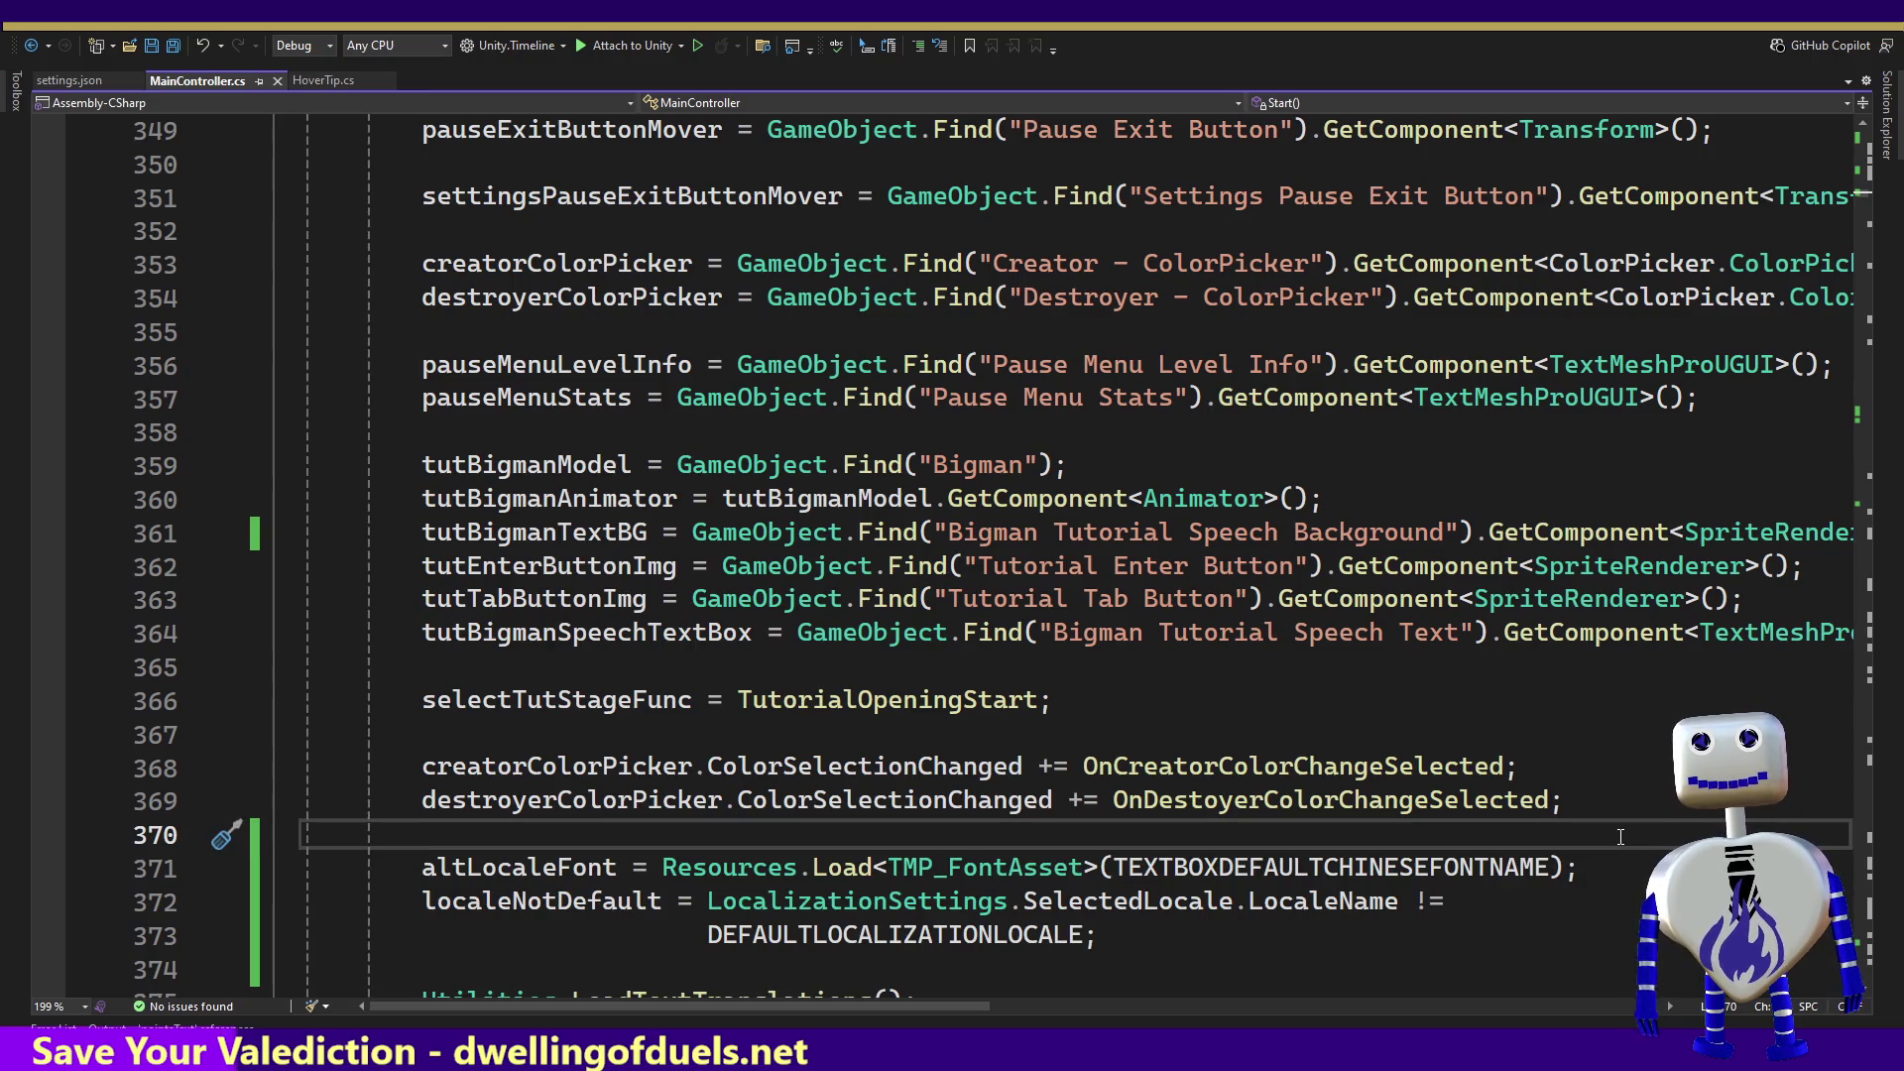
key("alt+Tab")
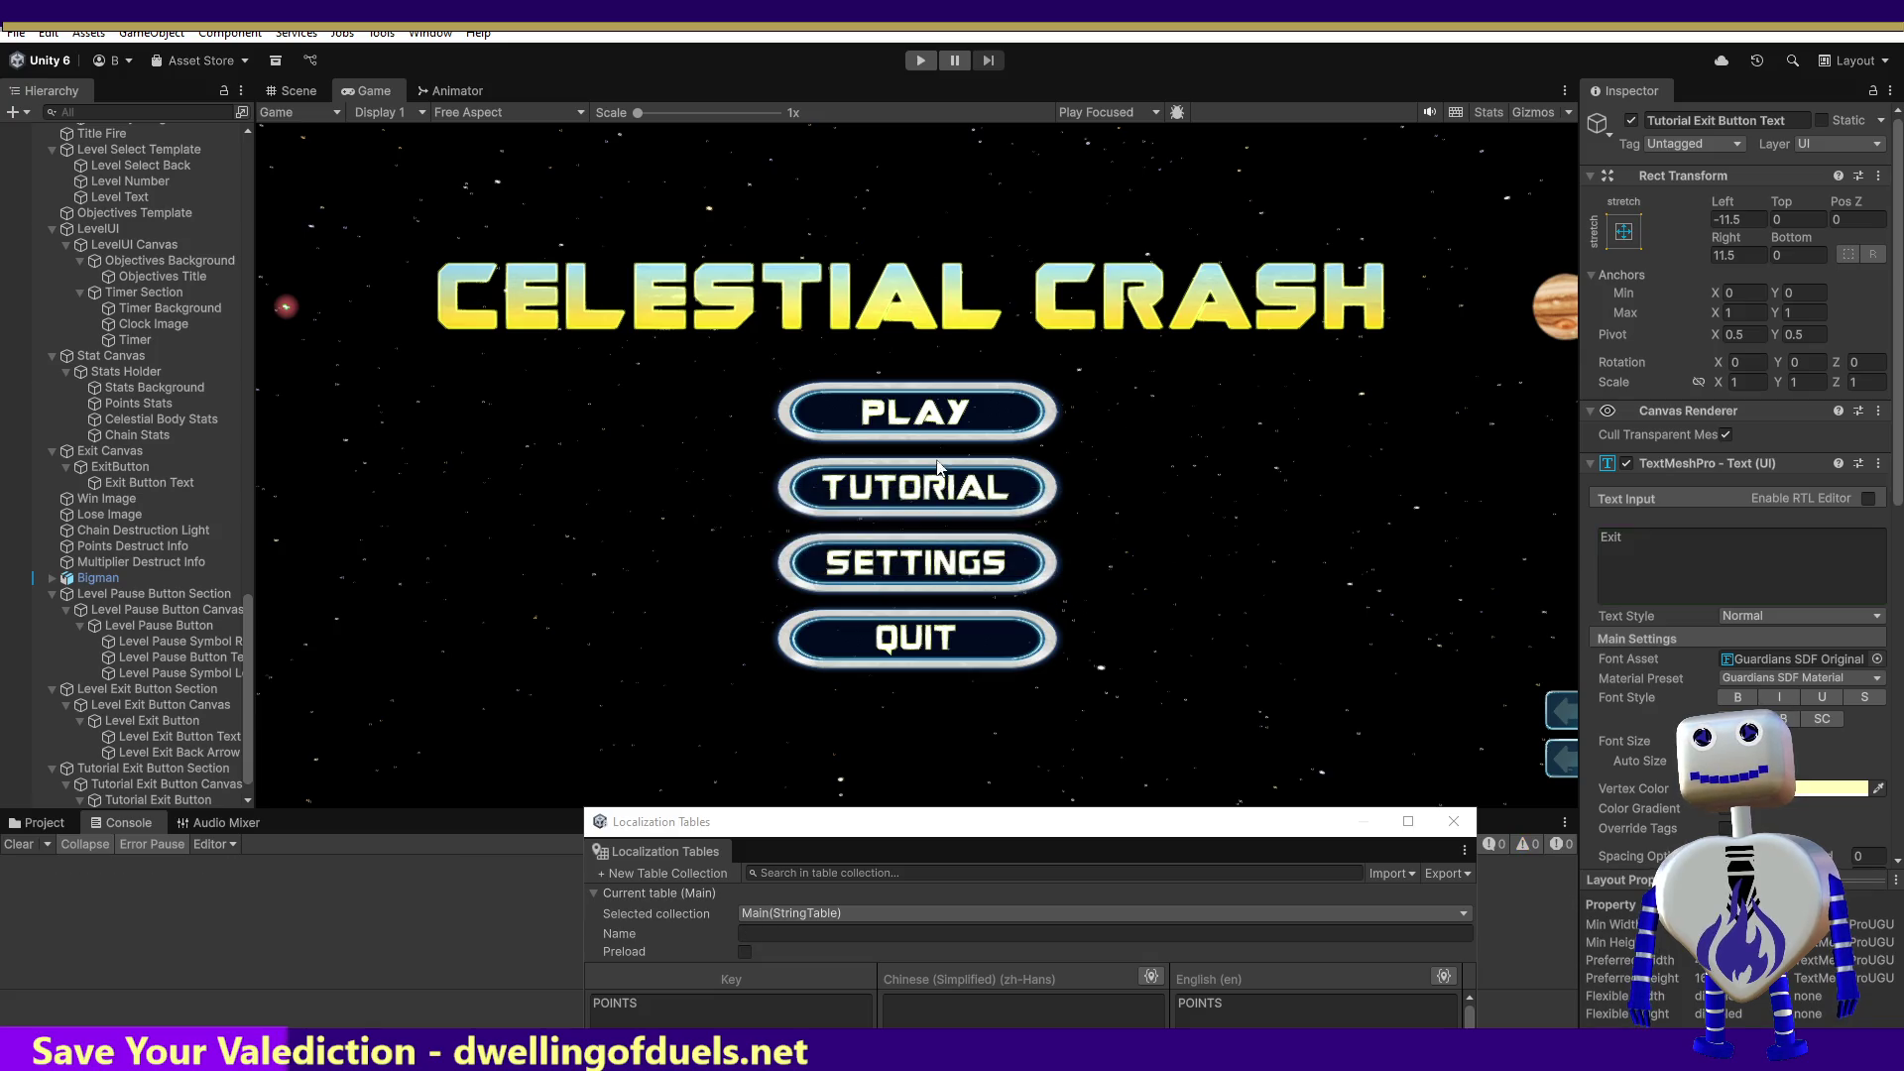
Step: Play-test the first level in English, seeing the CRASH 75 POINTS banner, then stop Play mode
left_click(921, 61)
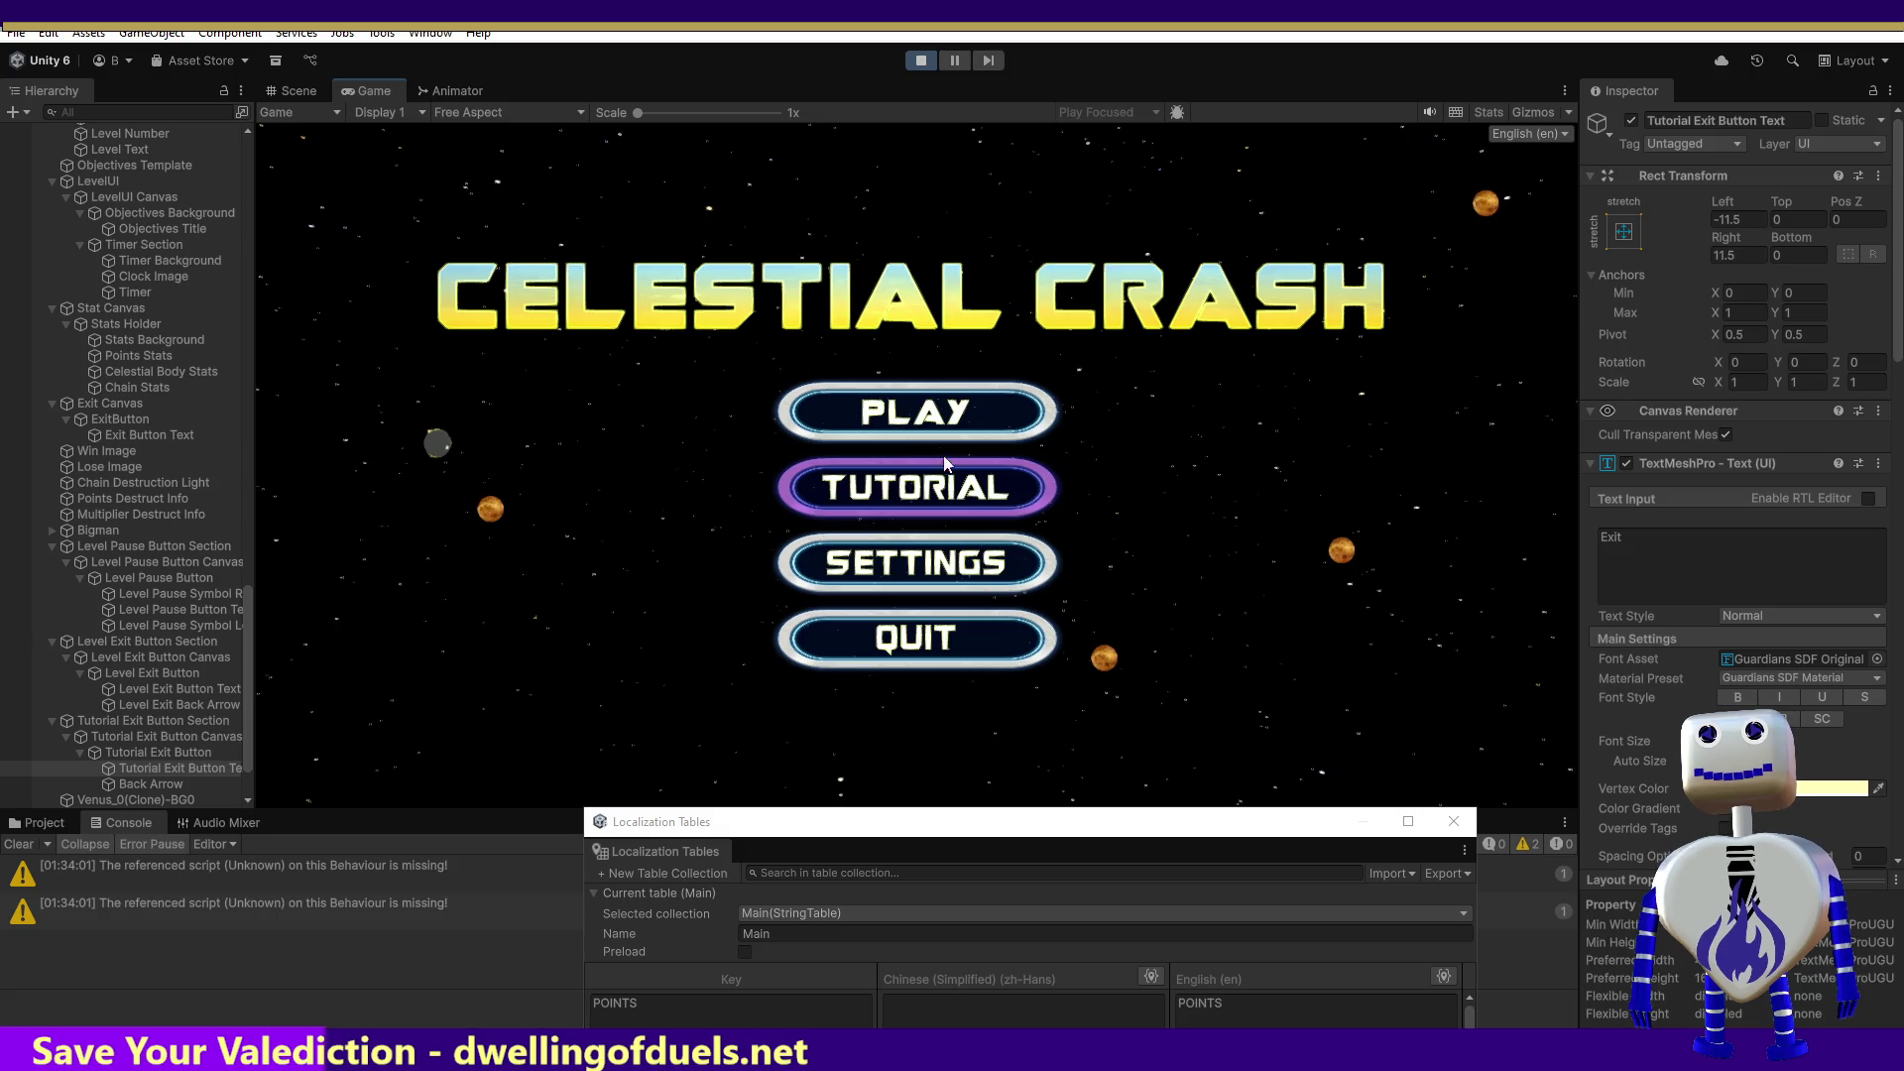
left_click(948, 477)
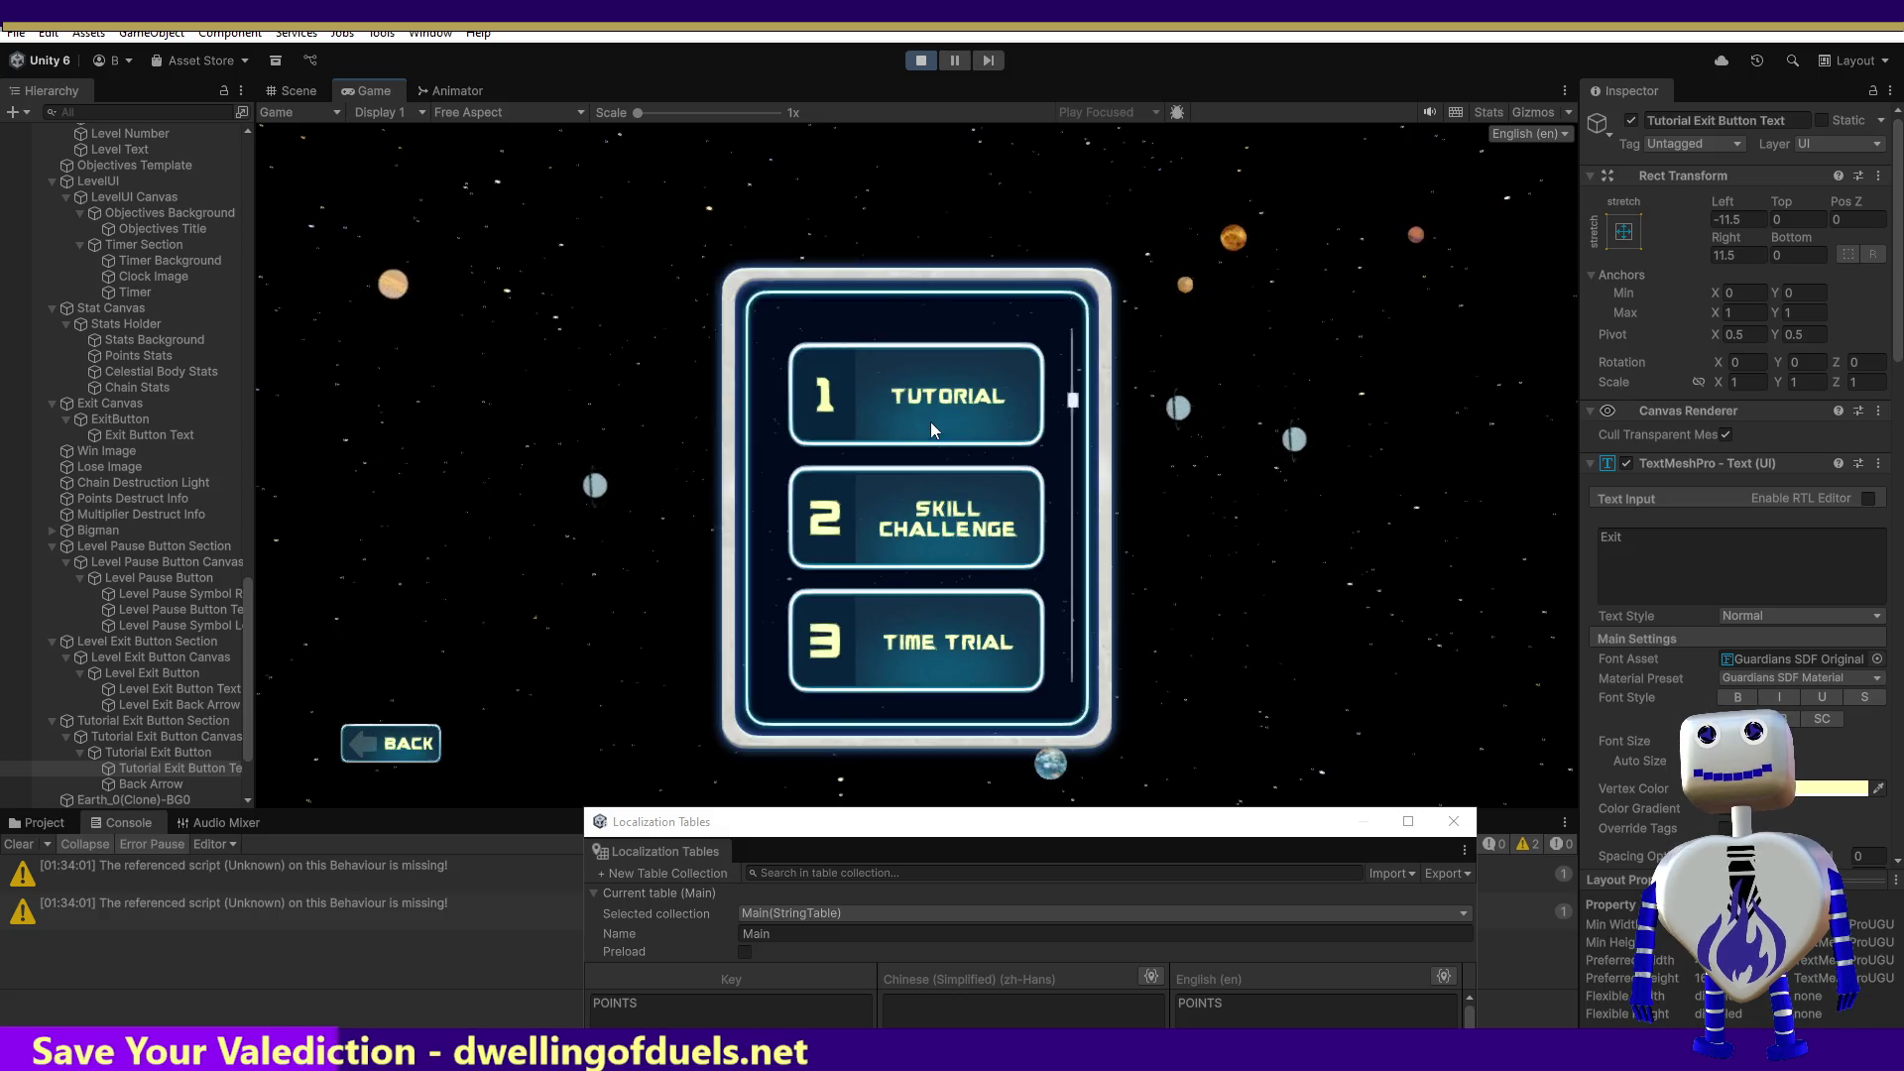
left_click(932, 420)
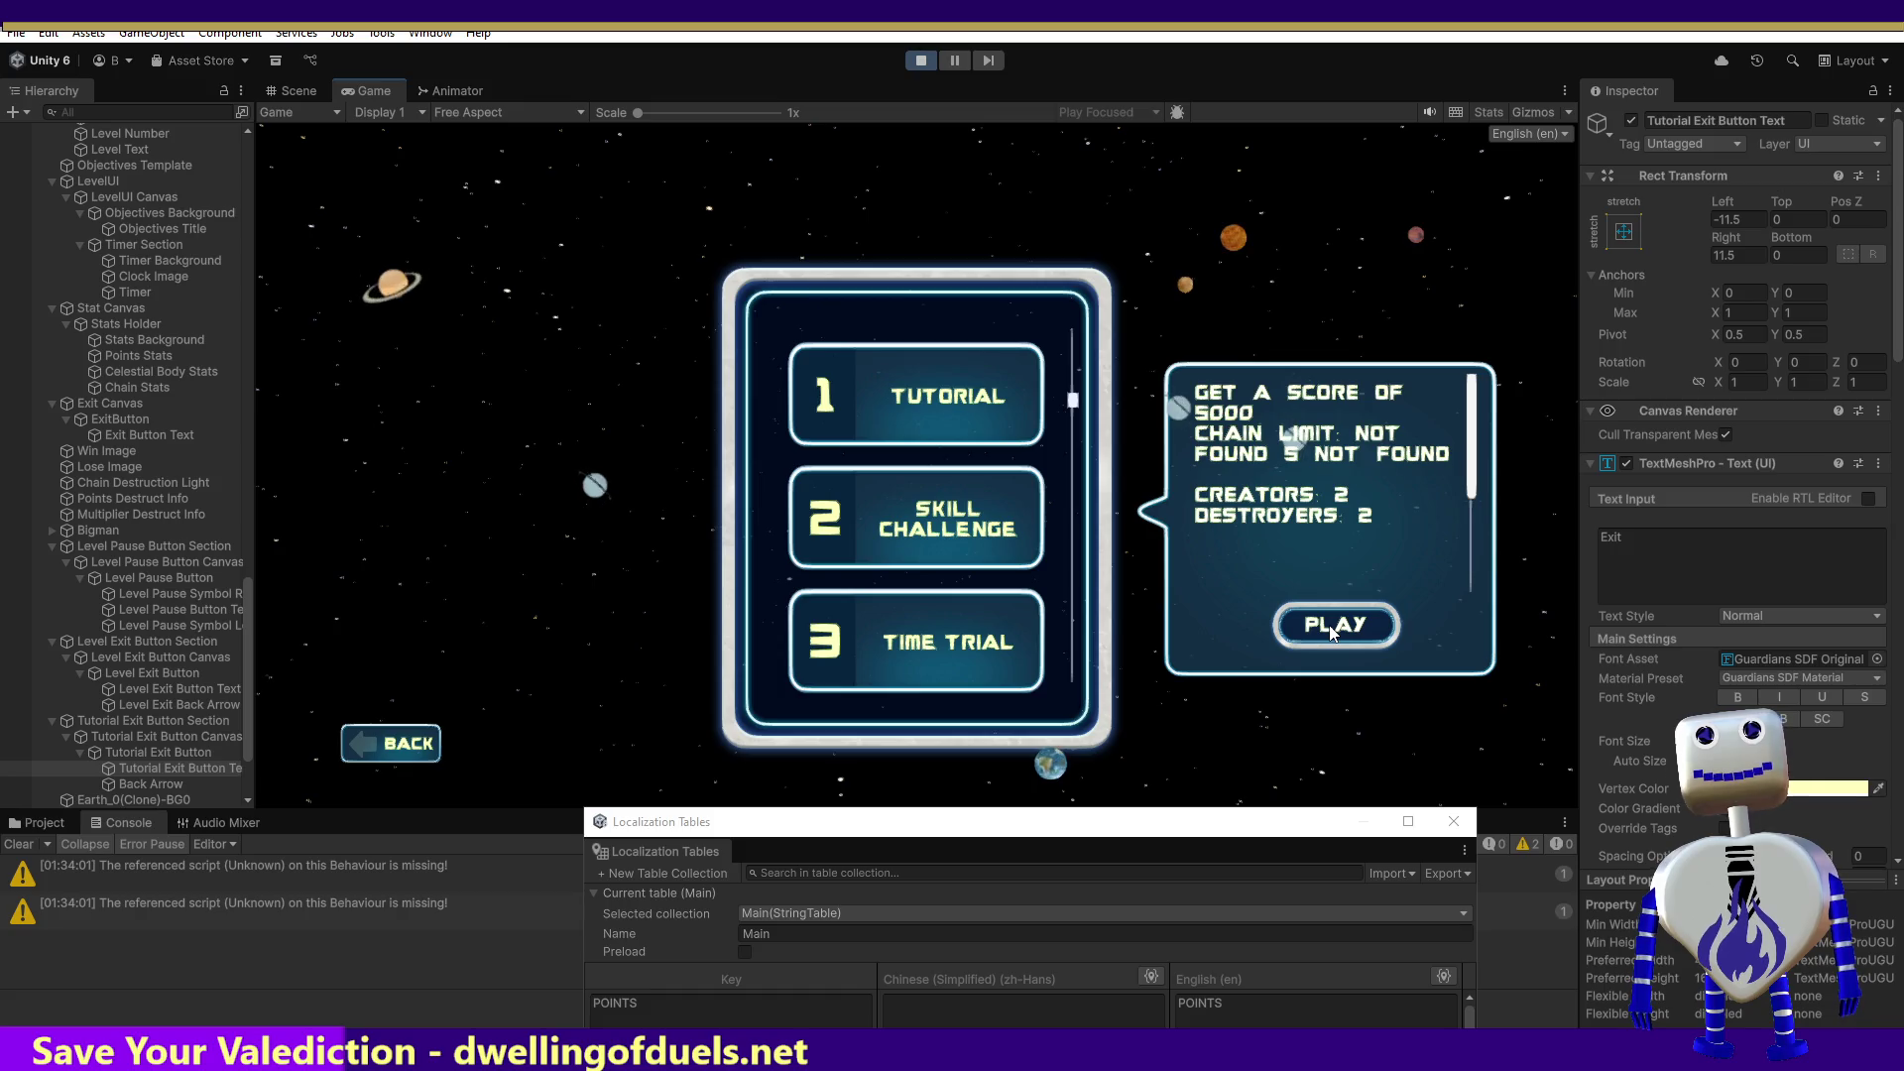
left_click(1332, 632)
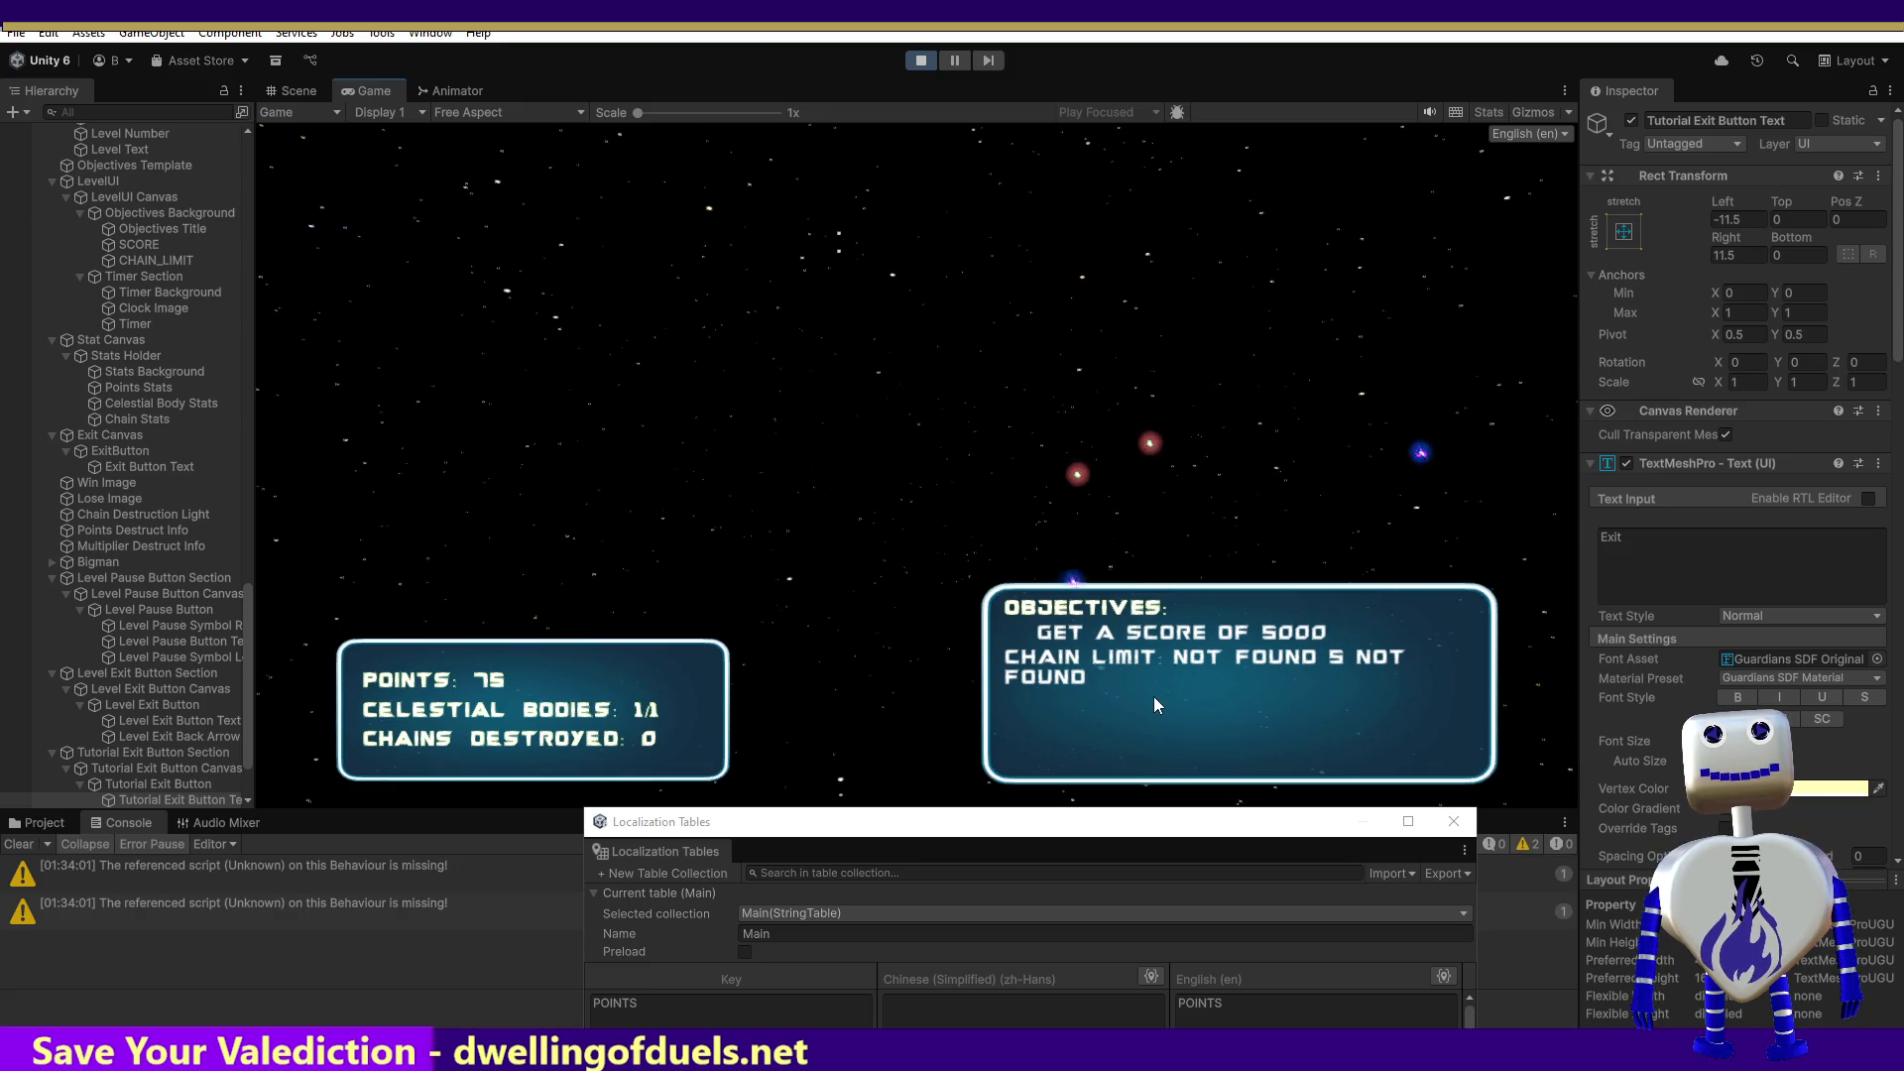
left_click(922, 61)
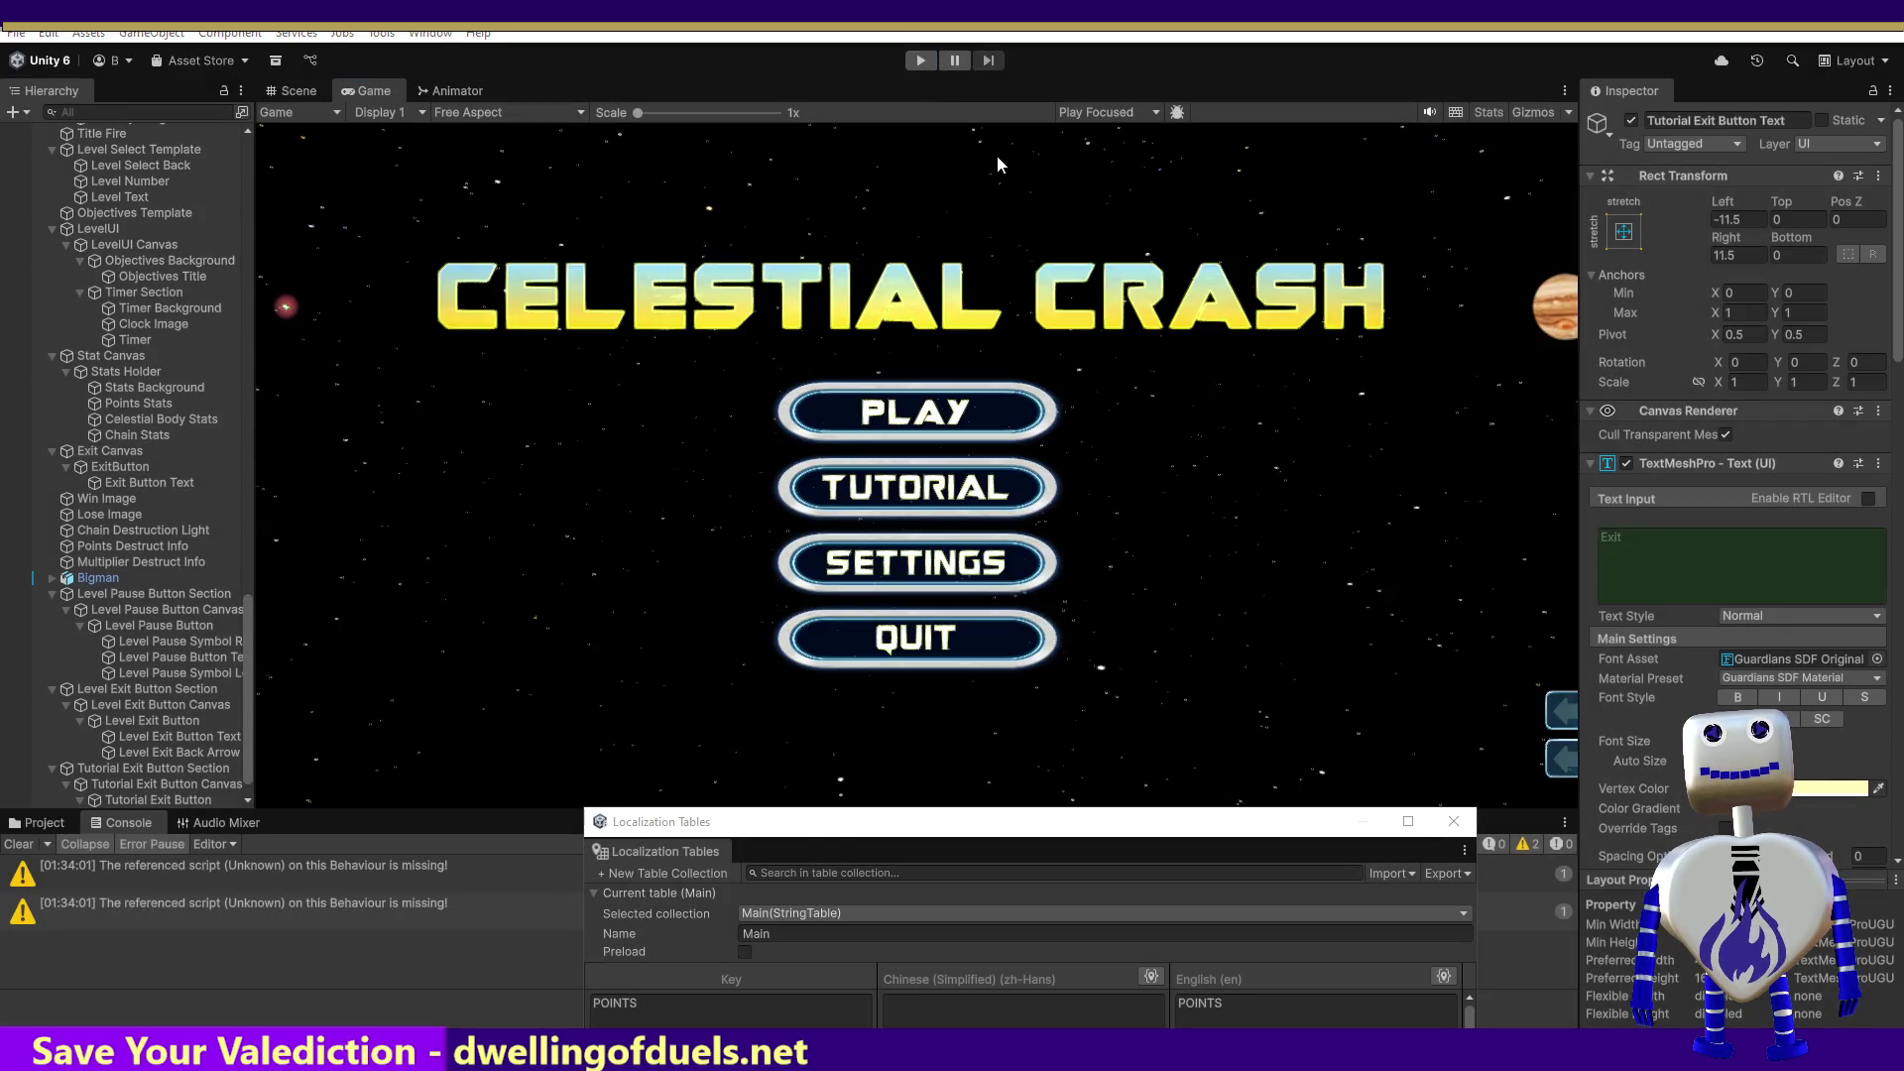
key("alt+Tab")
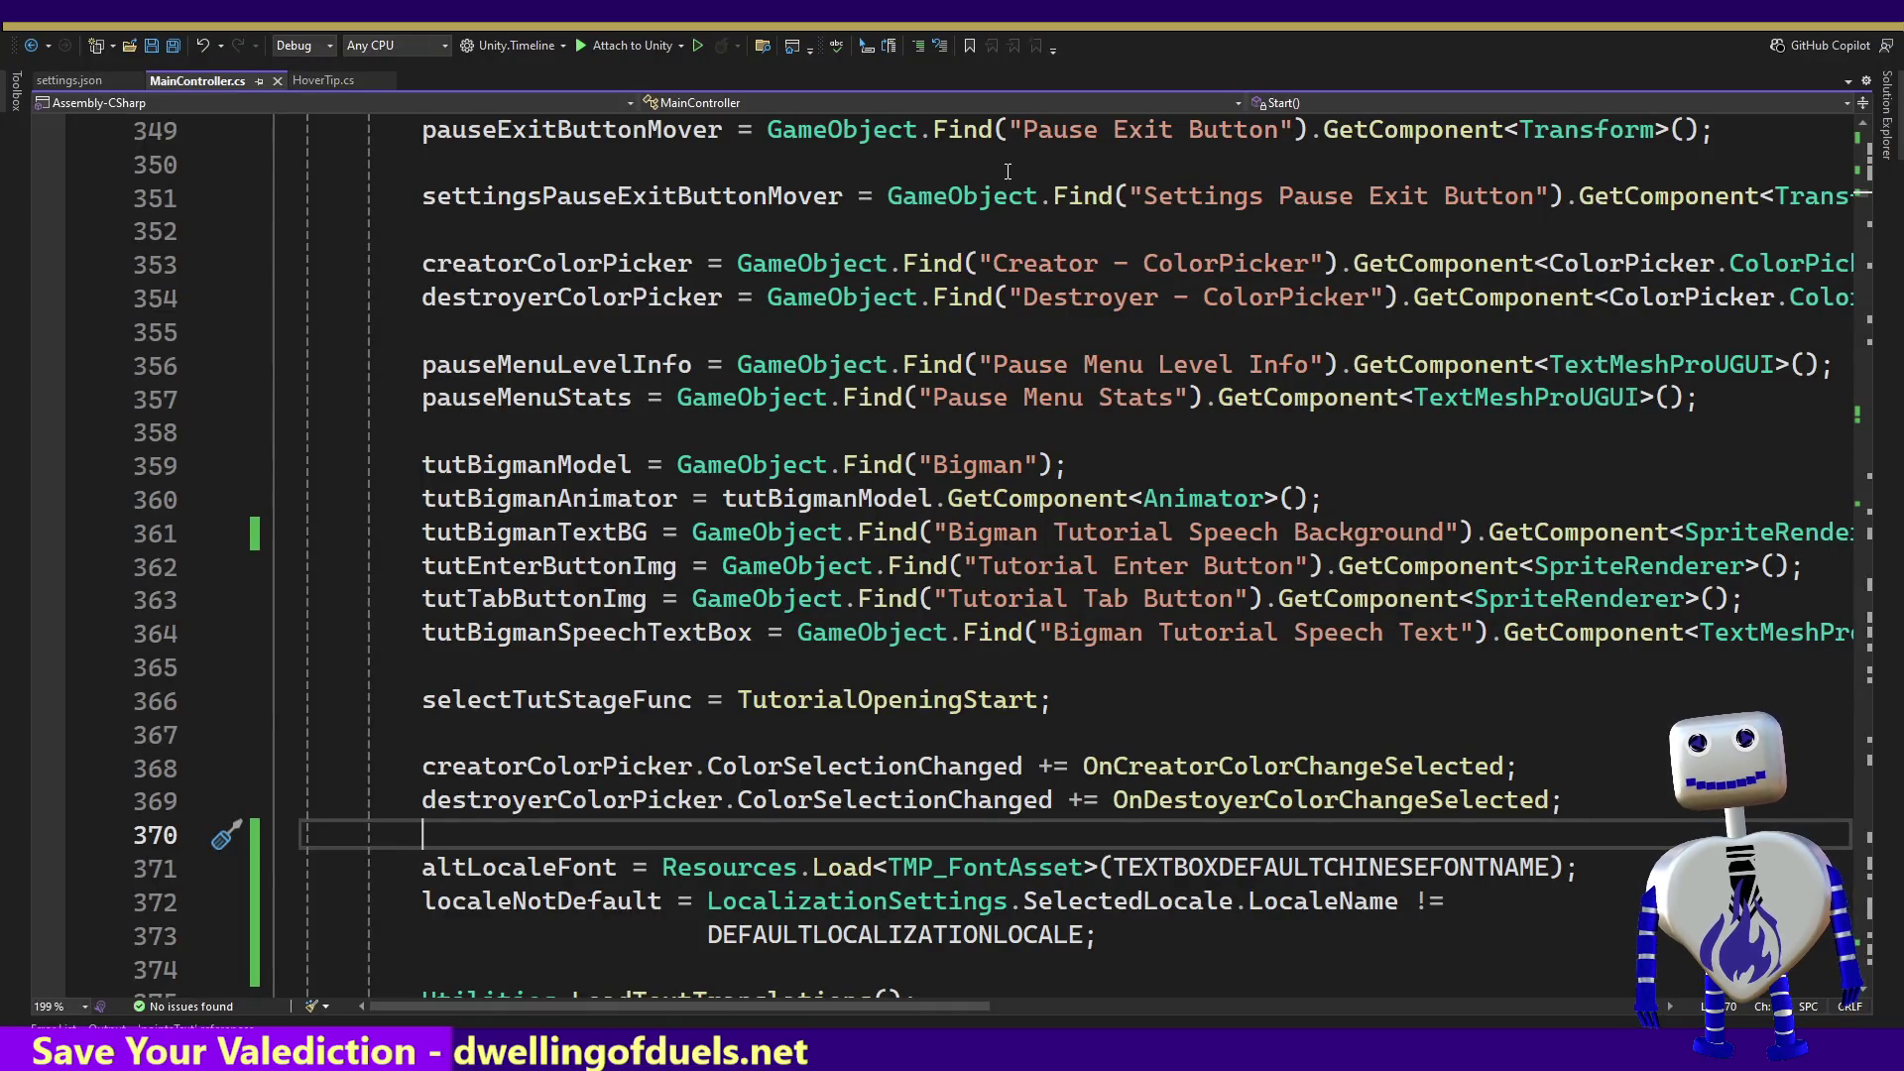
Step: Search all open documents for 'chain l' and step through the Chain Limit matches
key("ctrl+f")
type("chain l")
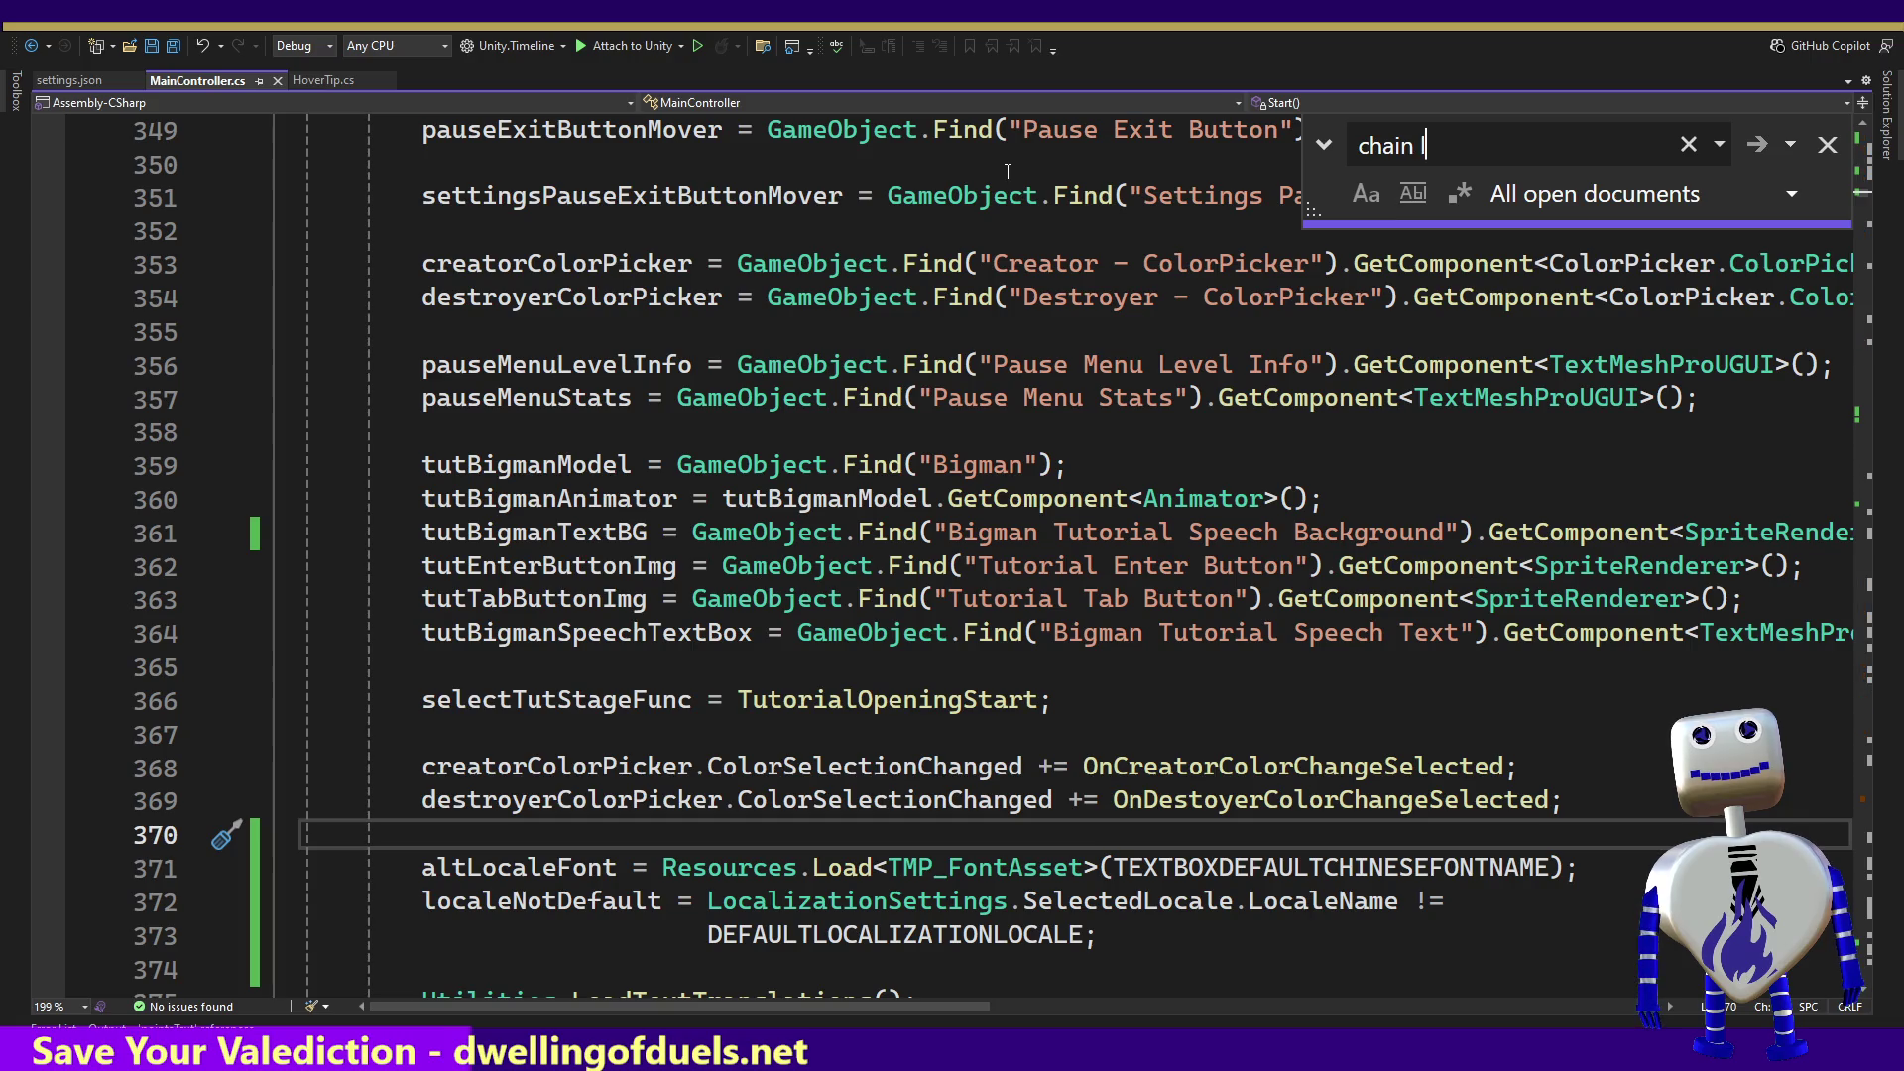
key("Return")
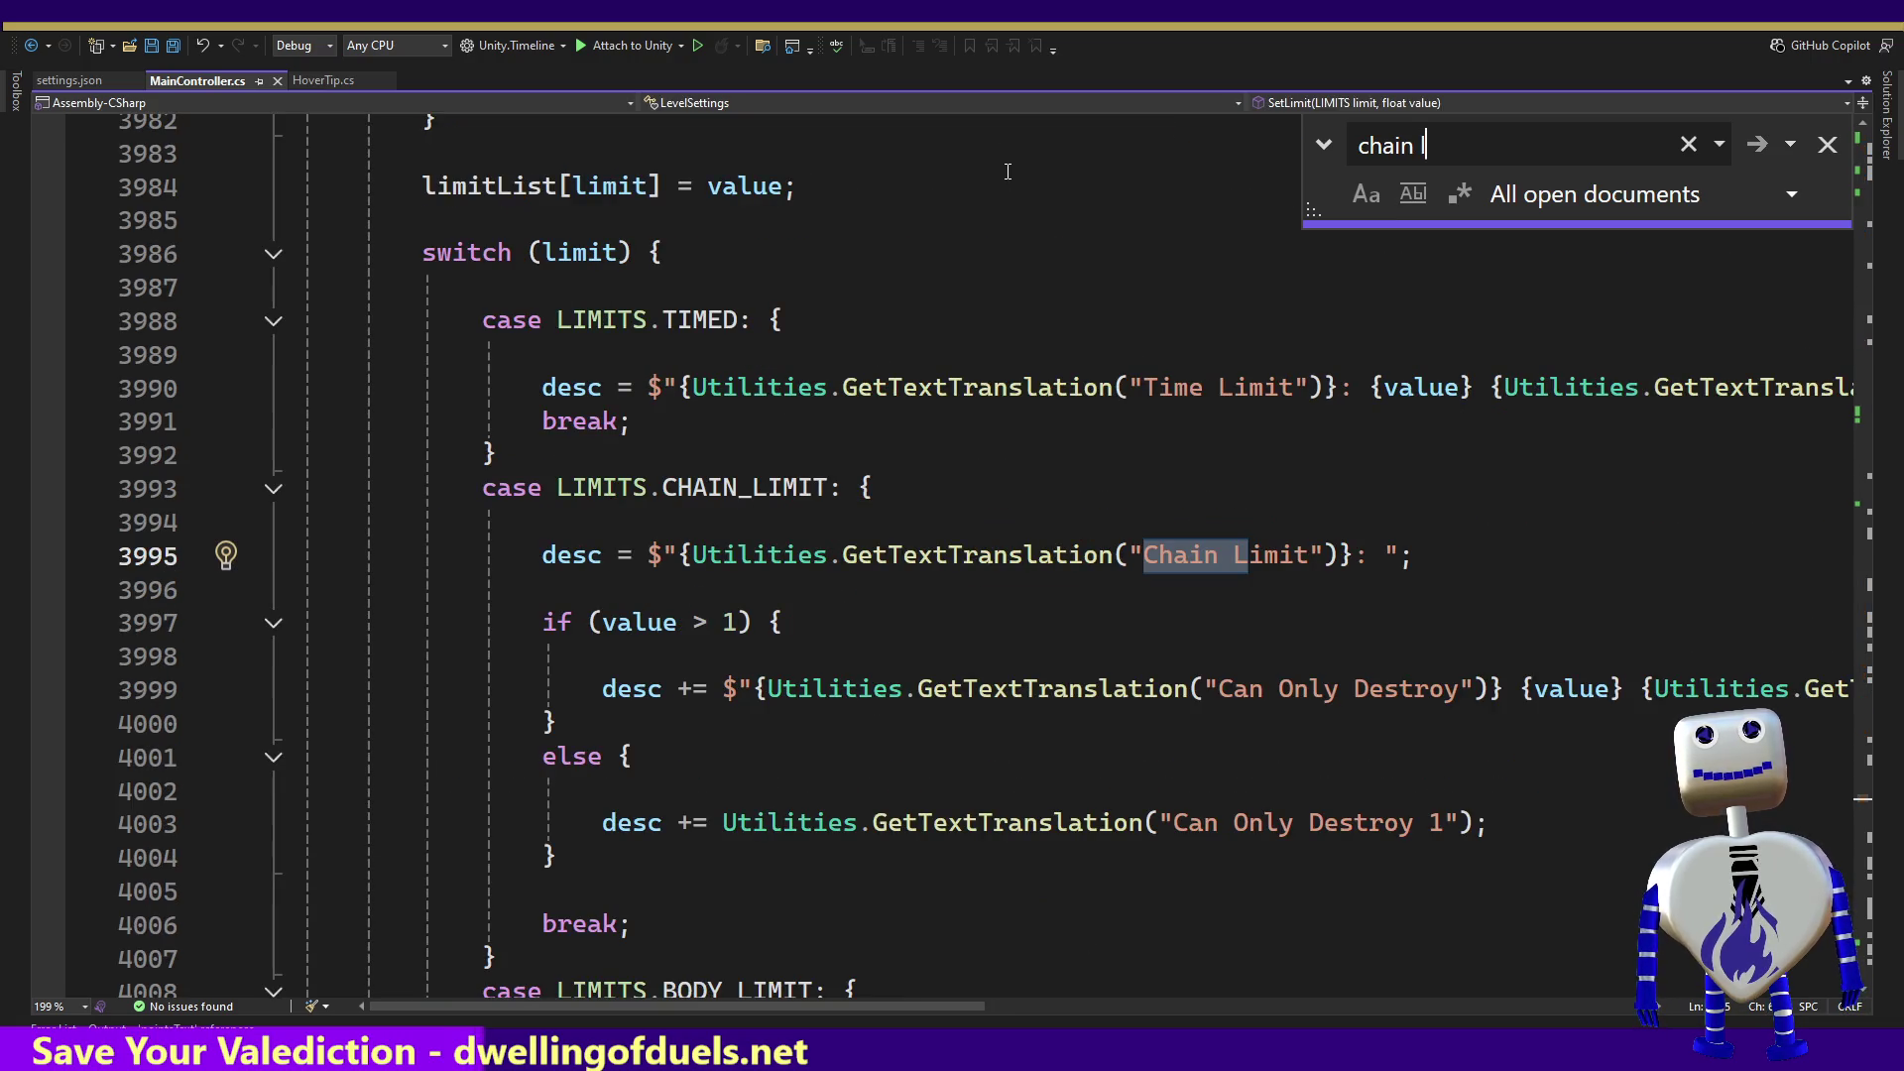
key("Return")
key("Return")
key("Return")
key("Return")
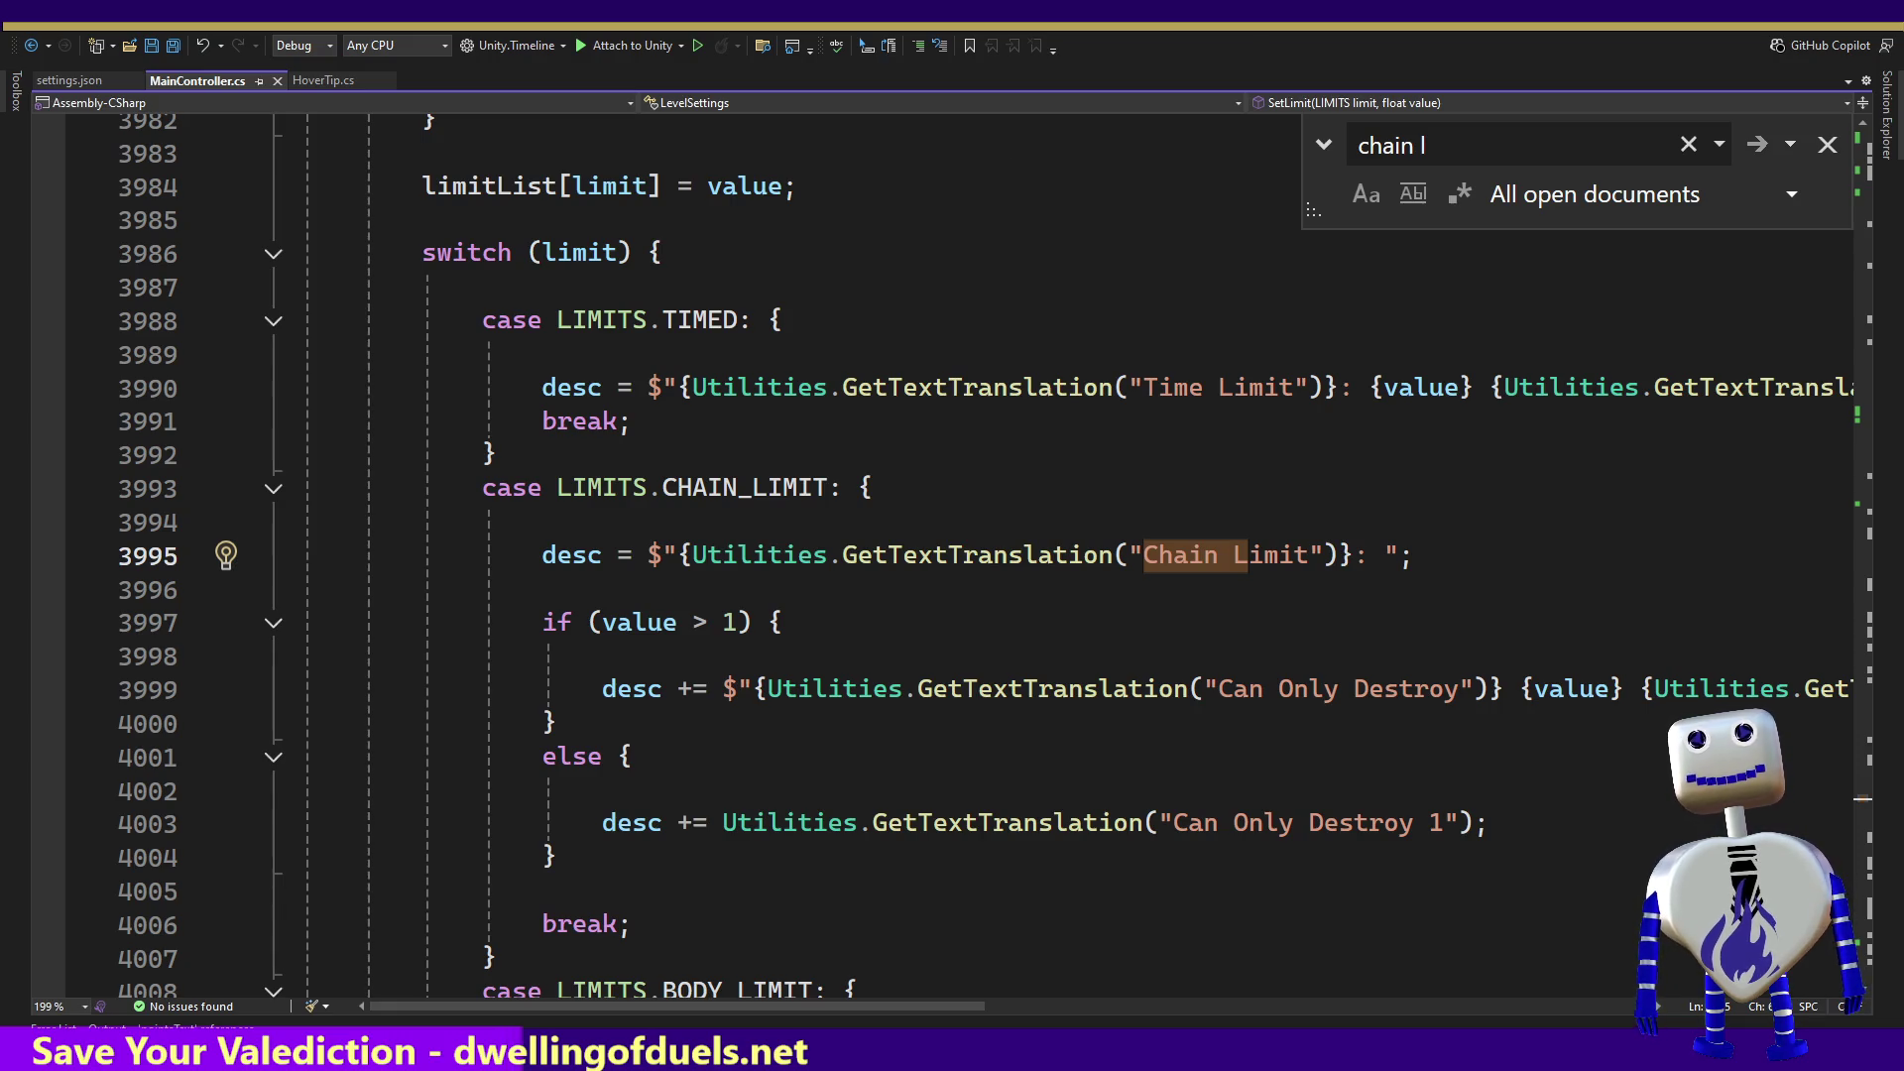
Step: Search for 'object' to find the objective description code, then close Find
left_click(1436, 136)
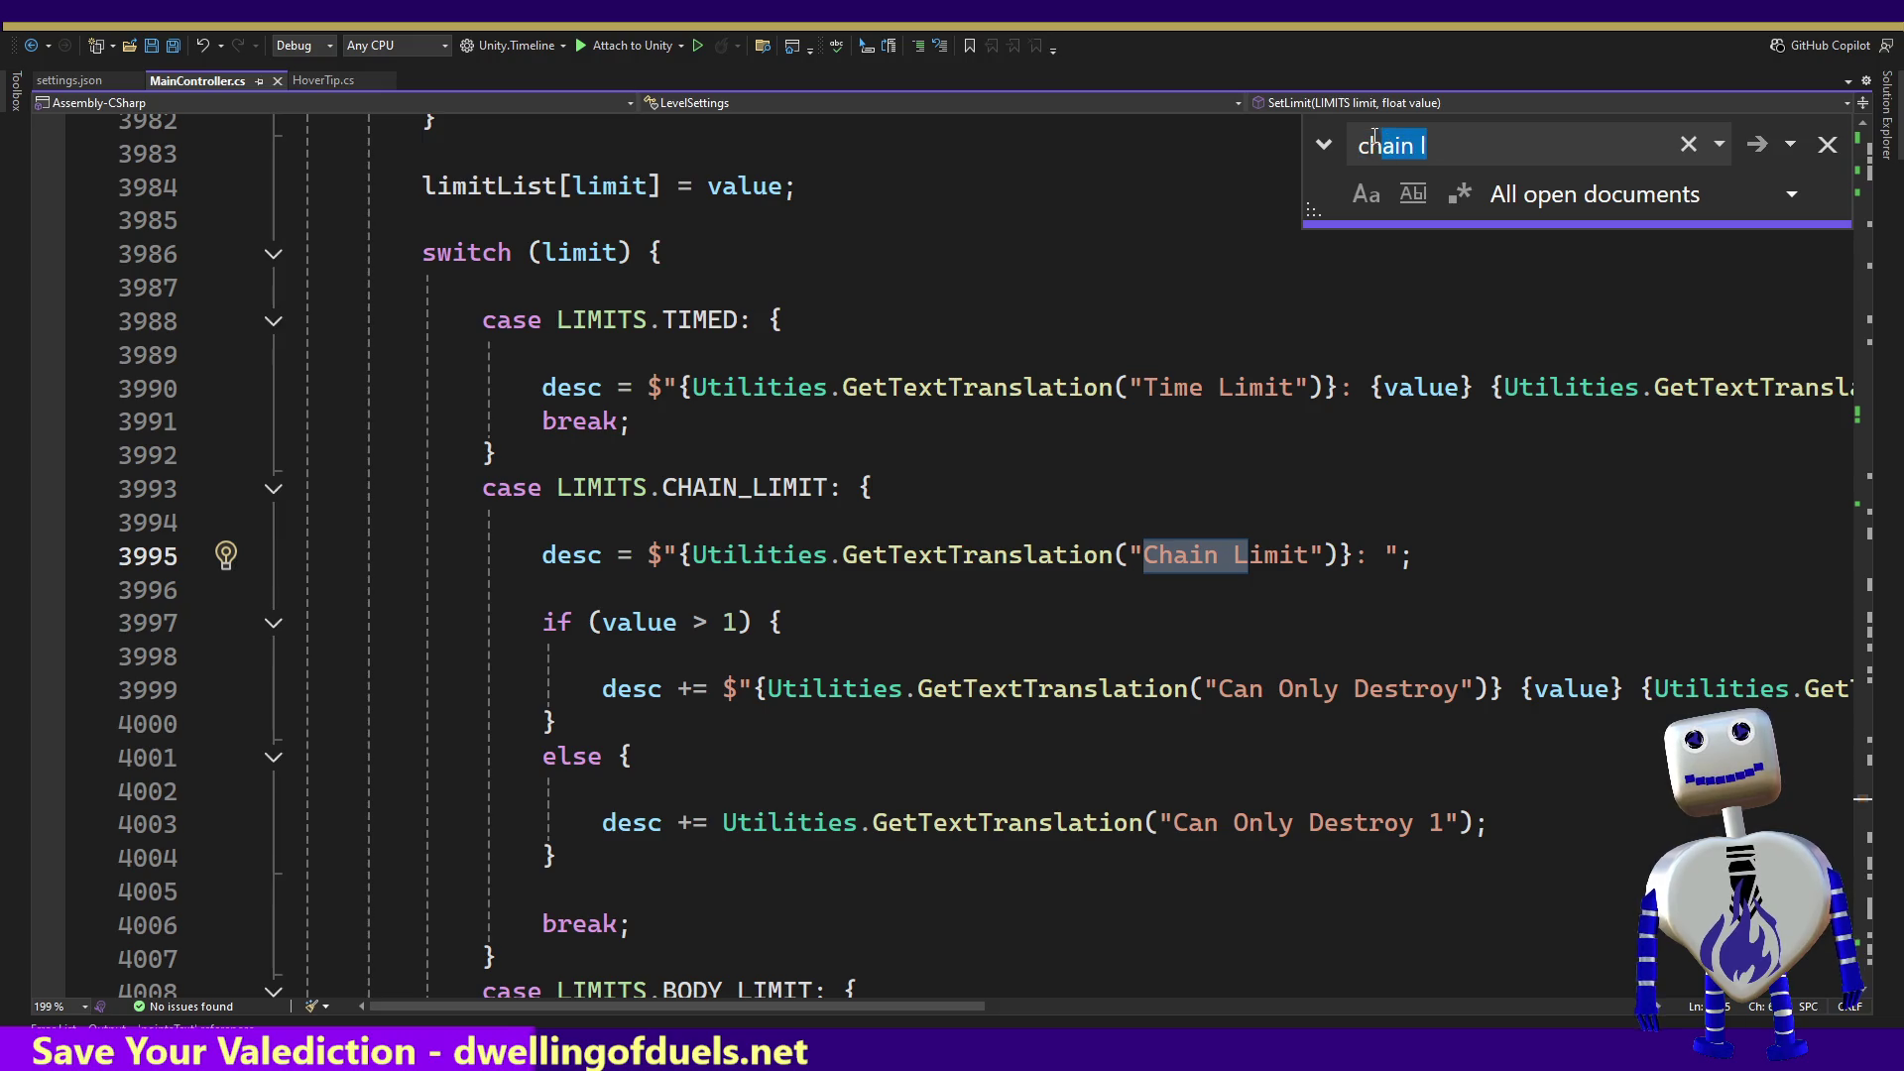
type("object")
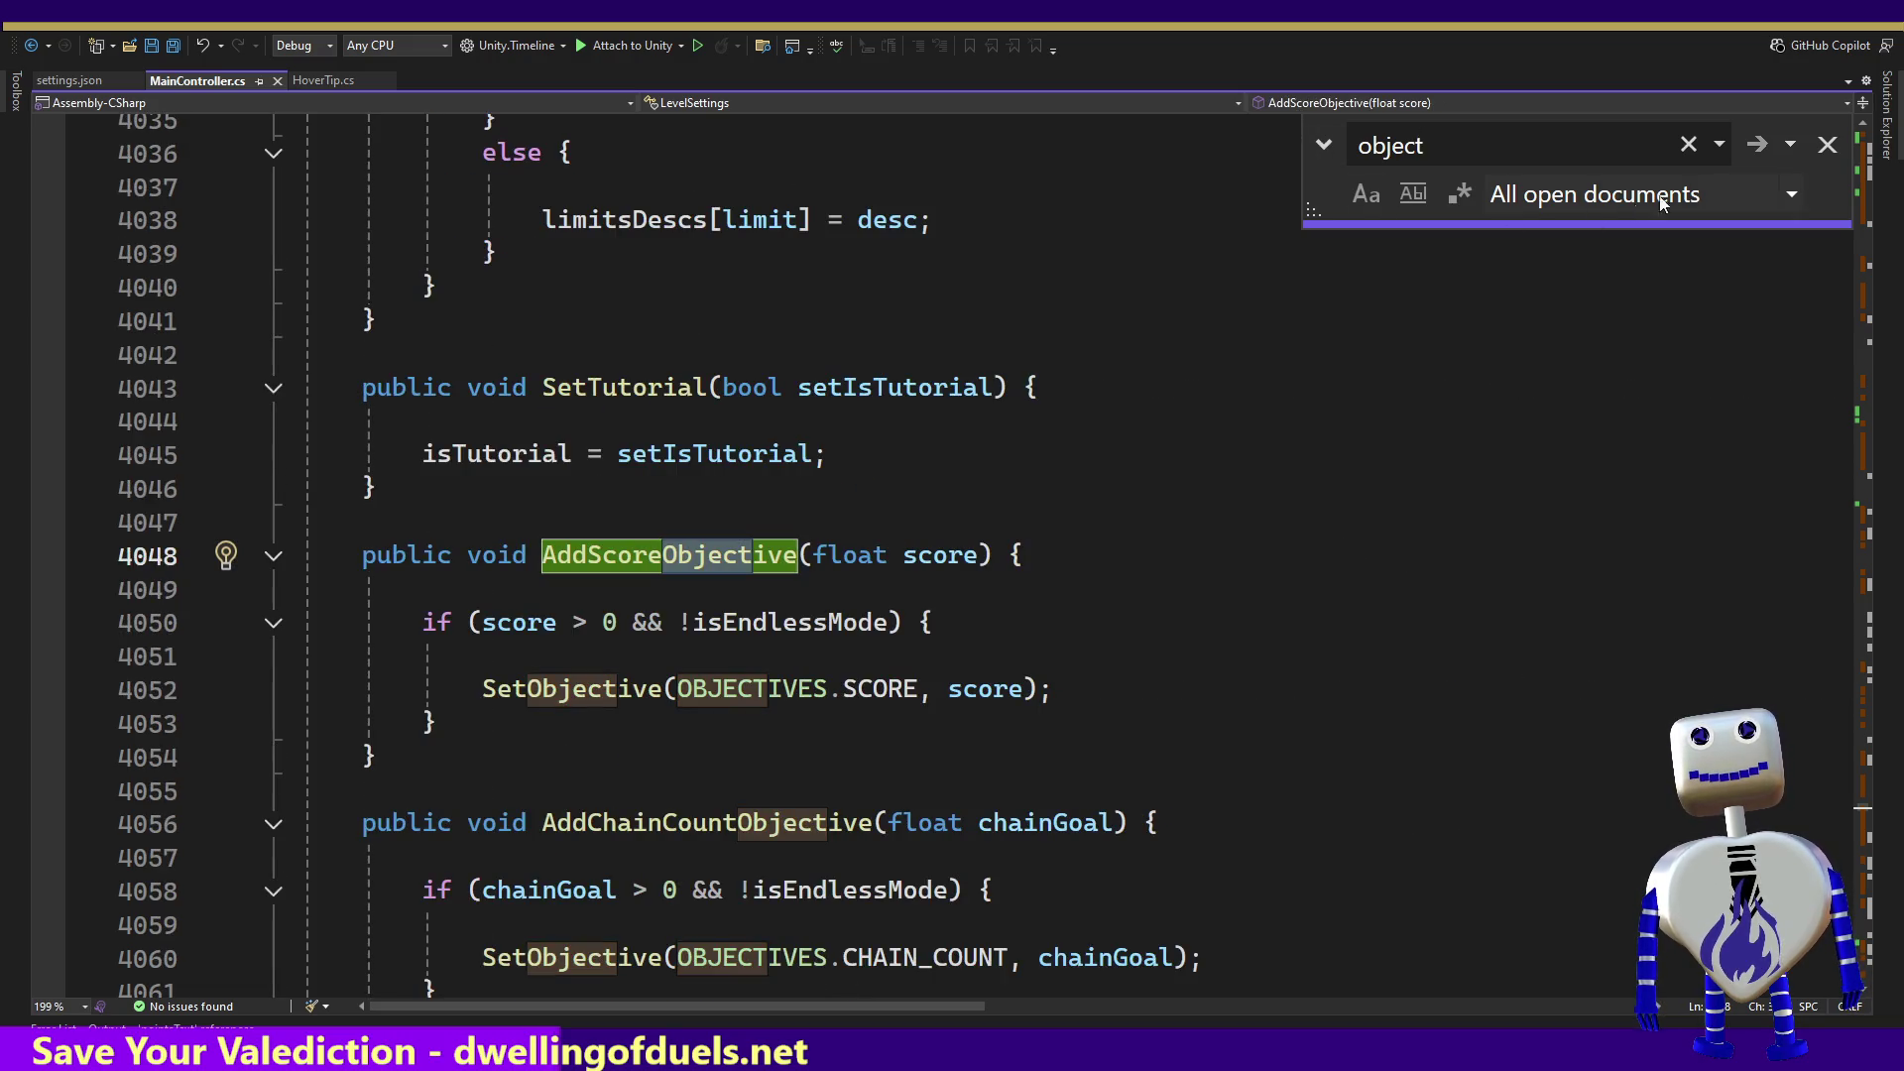
left_click(1815, 146)
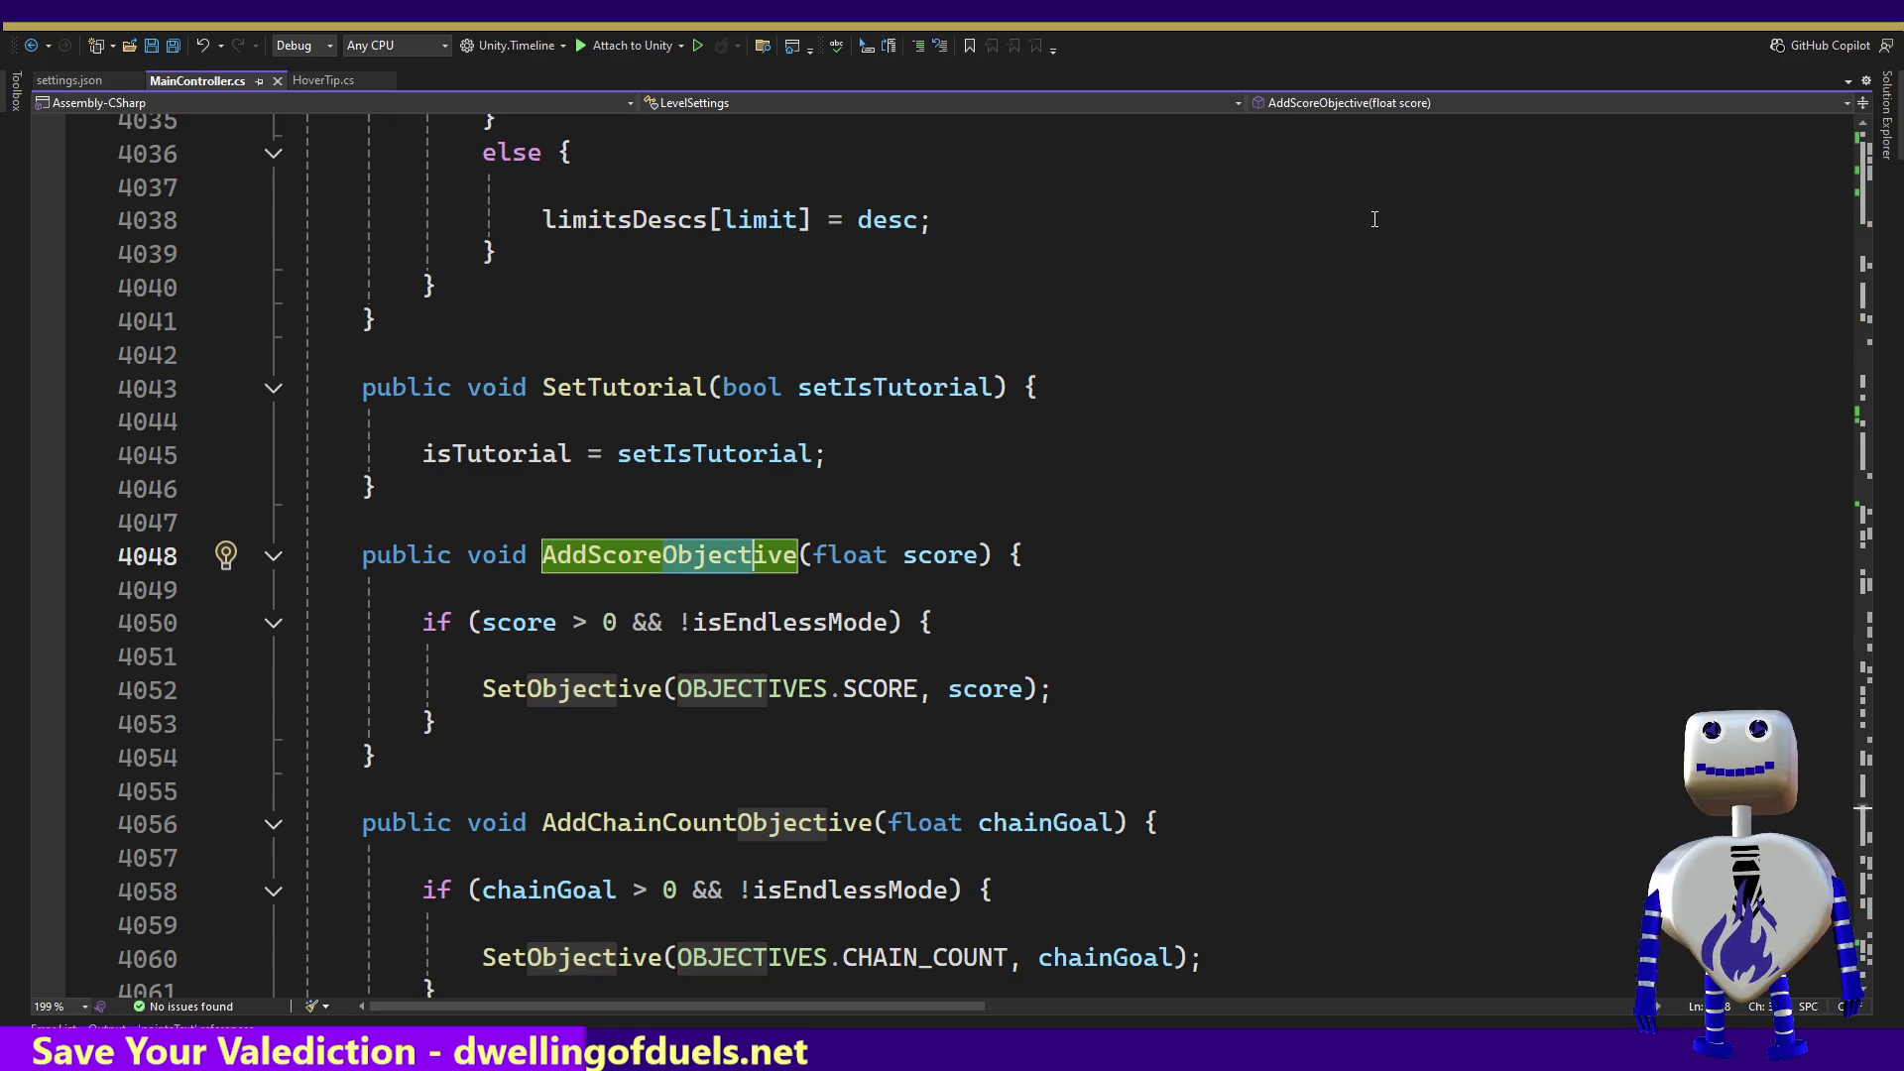
Step: Navigate back five positions to the start of SetObjective's switch in MainController.cs
key("ctrl+minus")
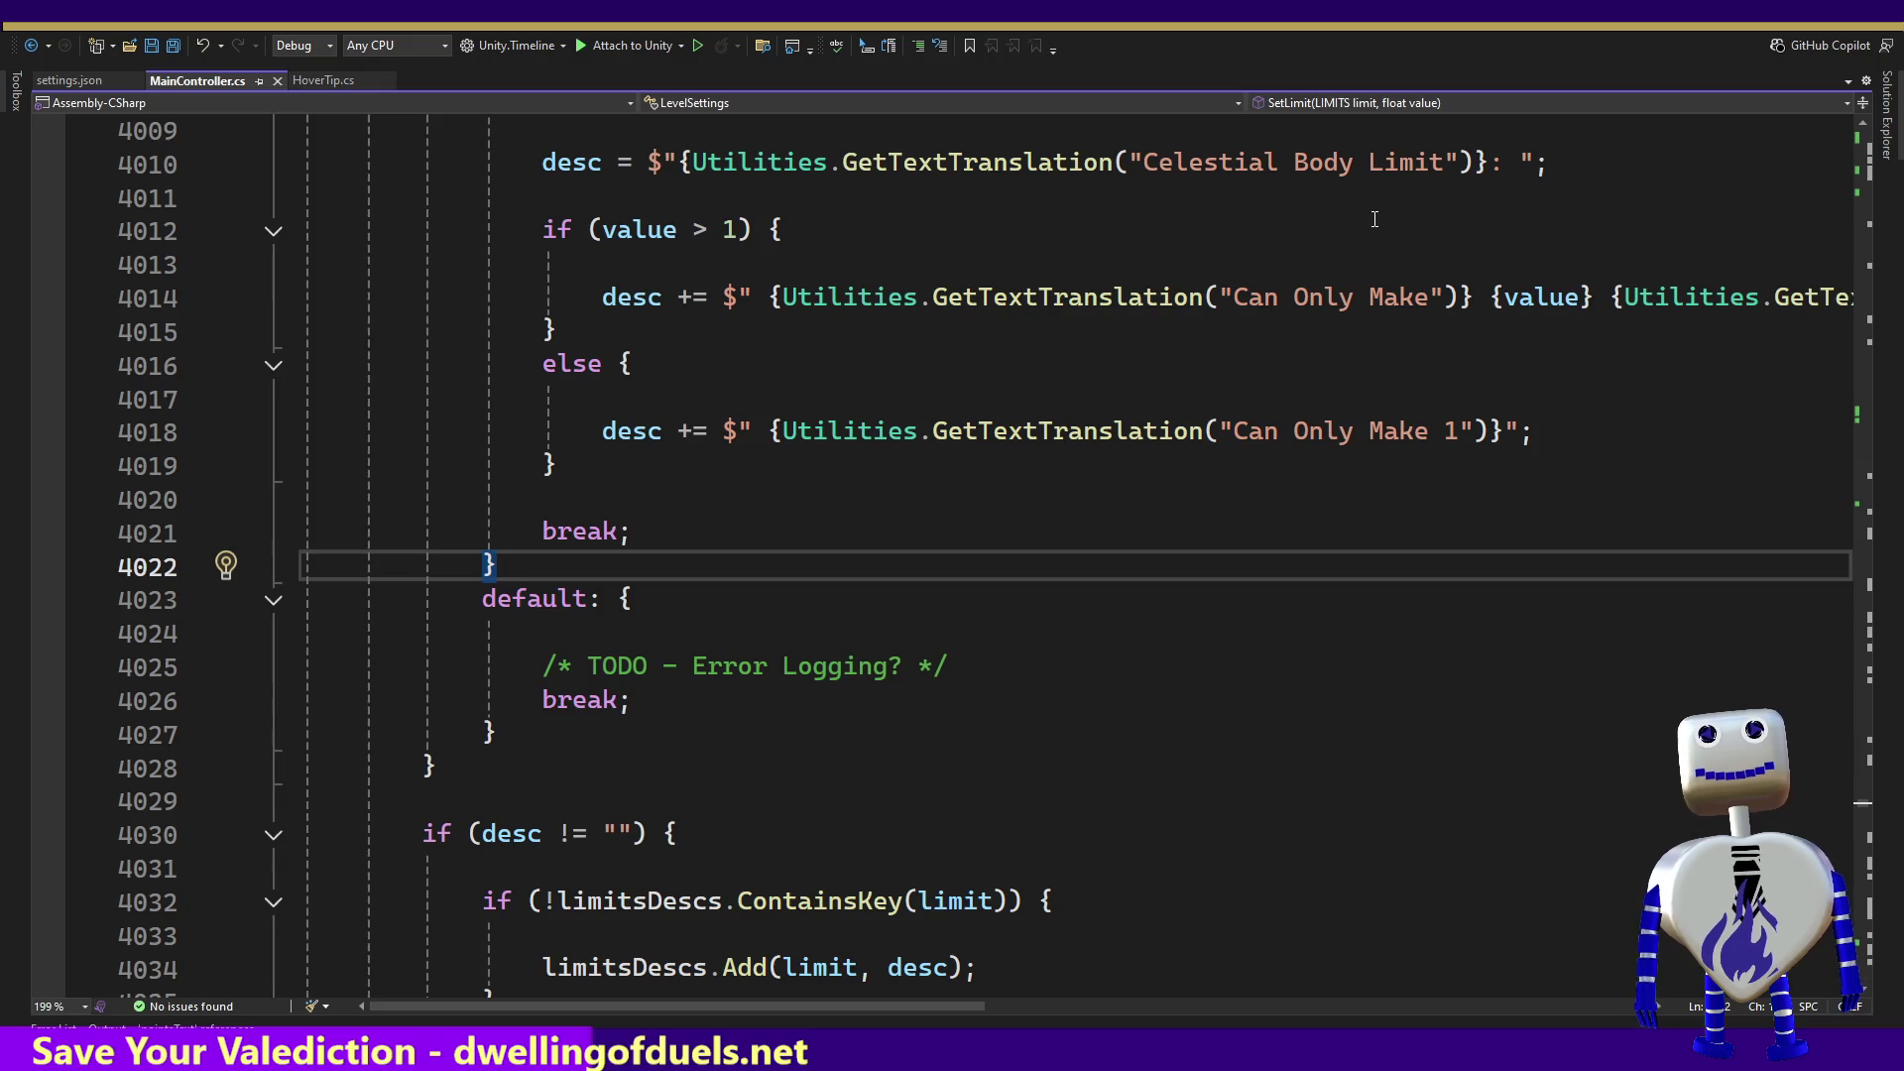
key("ctrl+minus")
key("ctrl+minus")
key("ctrl+minus")
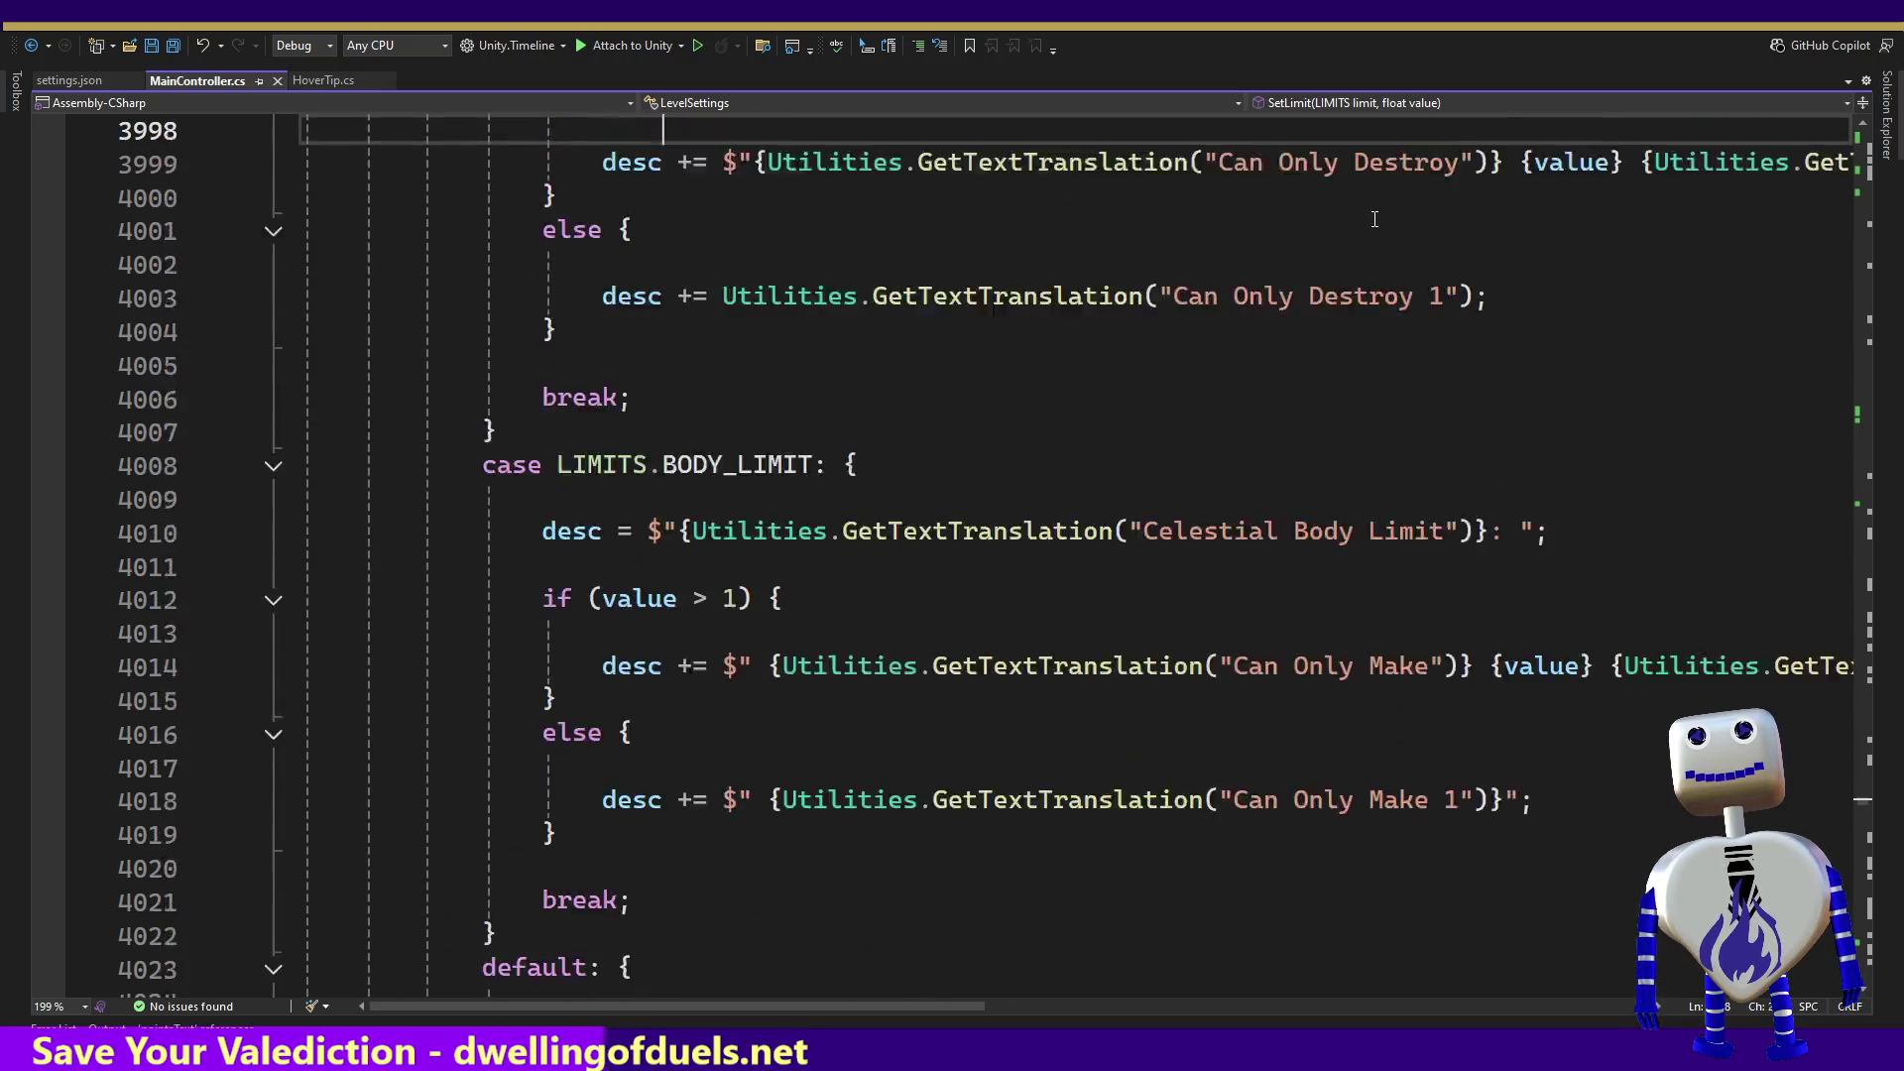
key("ctrl+minus")
key("ctrl+minus")
key("ctrl+minus")
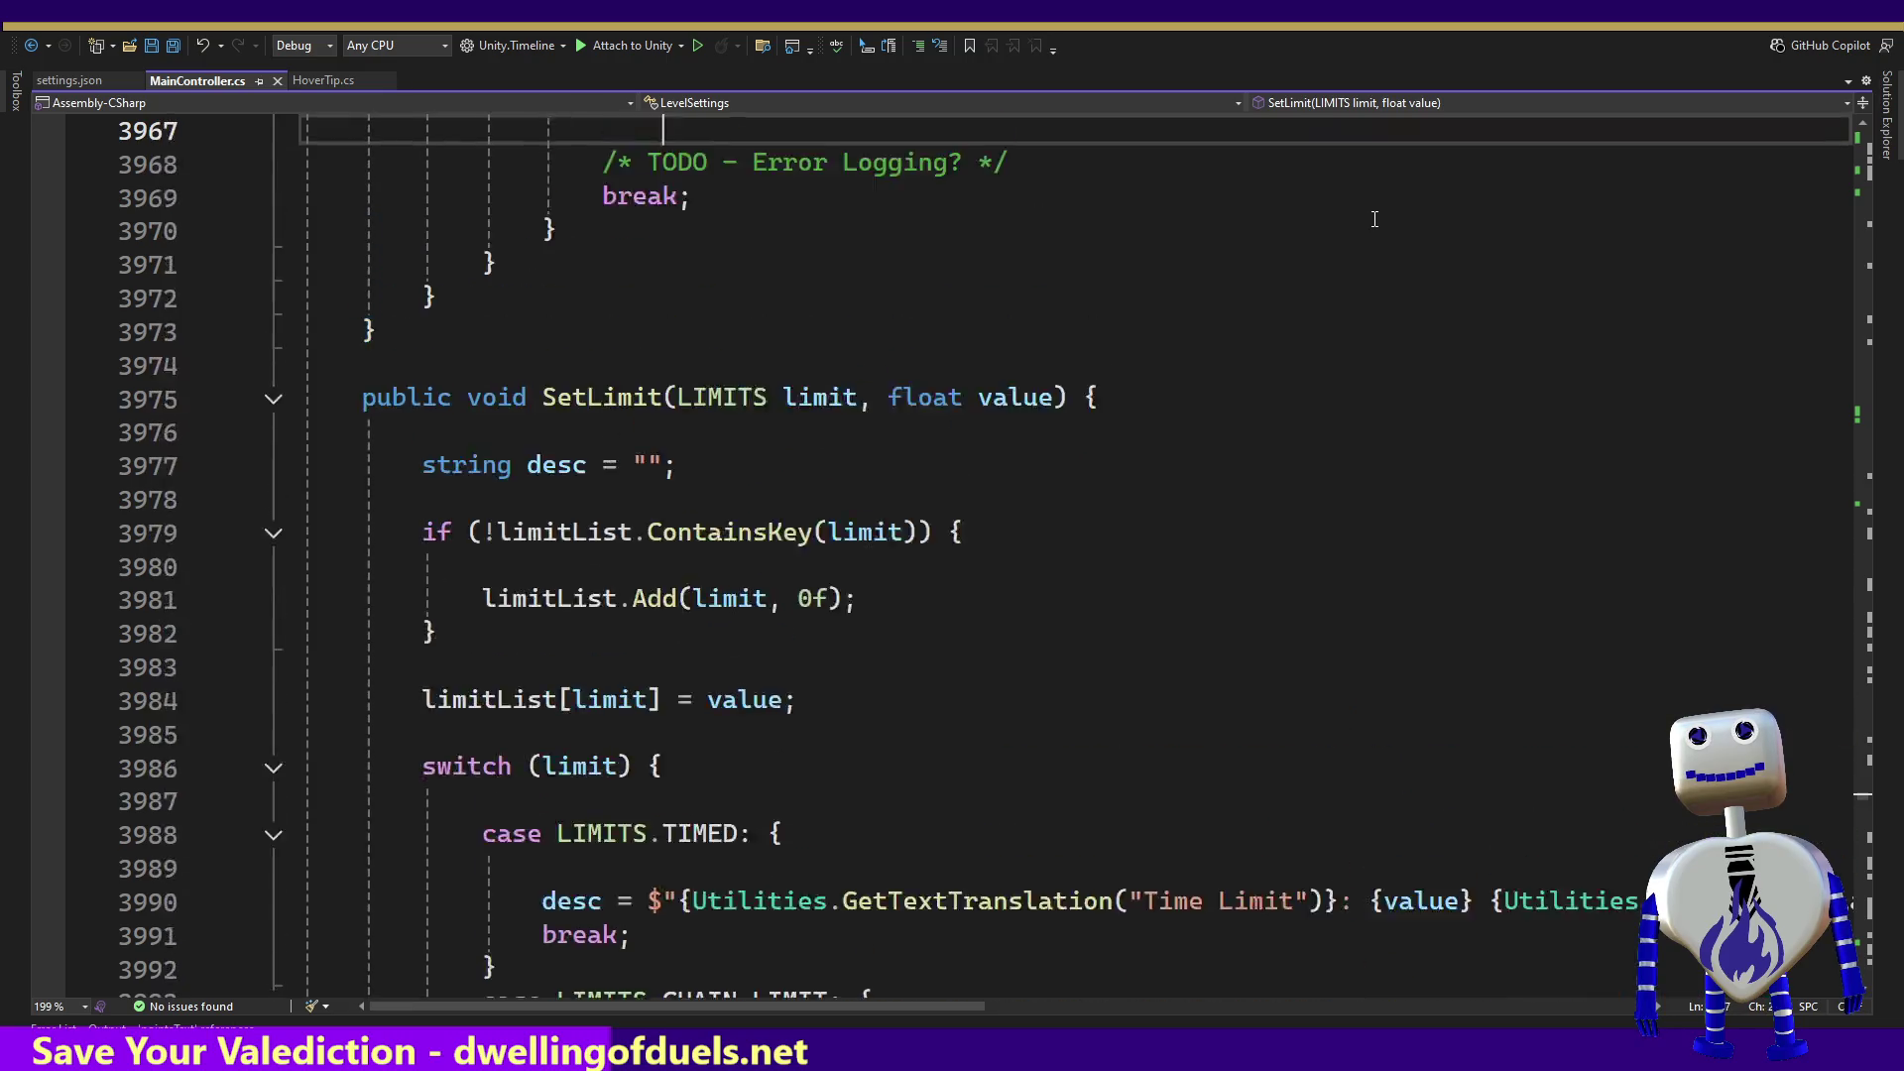
key("ctrl+minus")
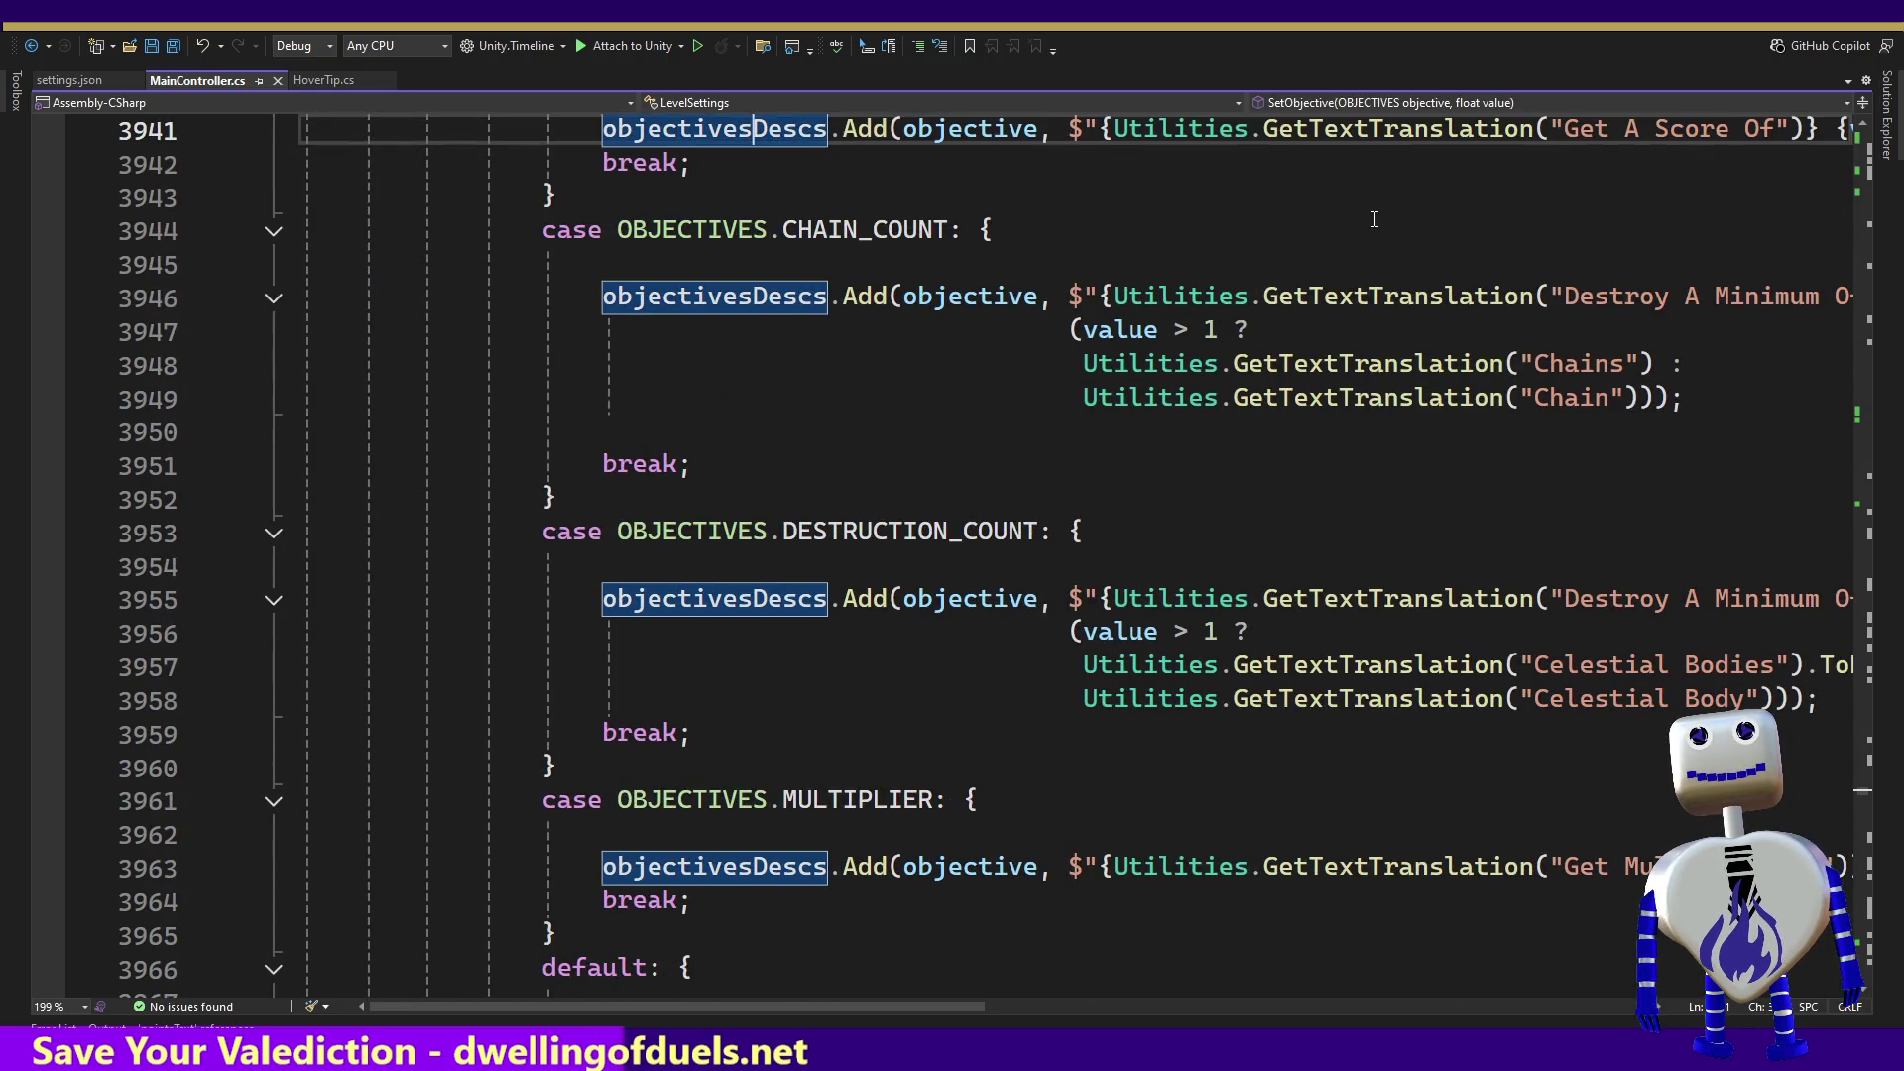
key("ctrl+minus")
key("ctrl+minus")
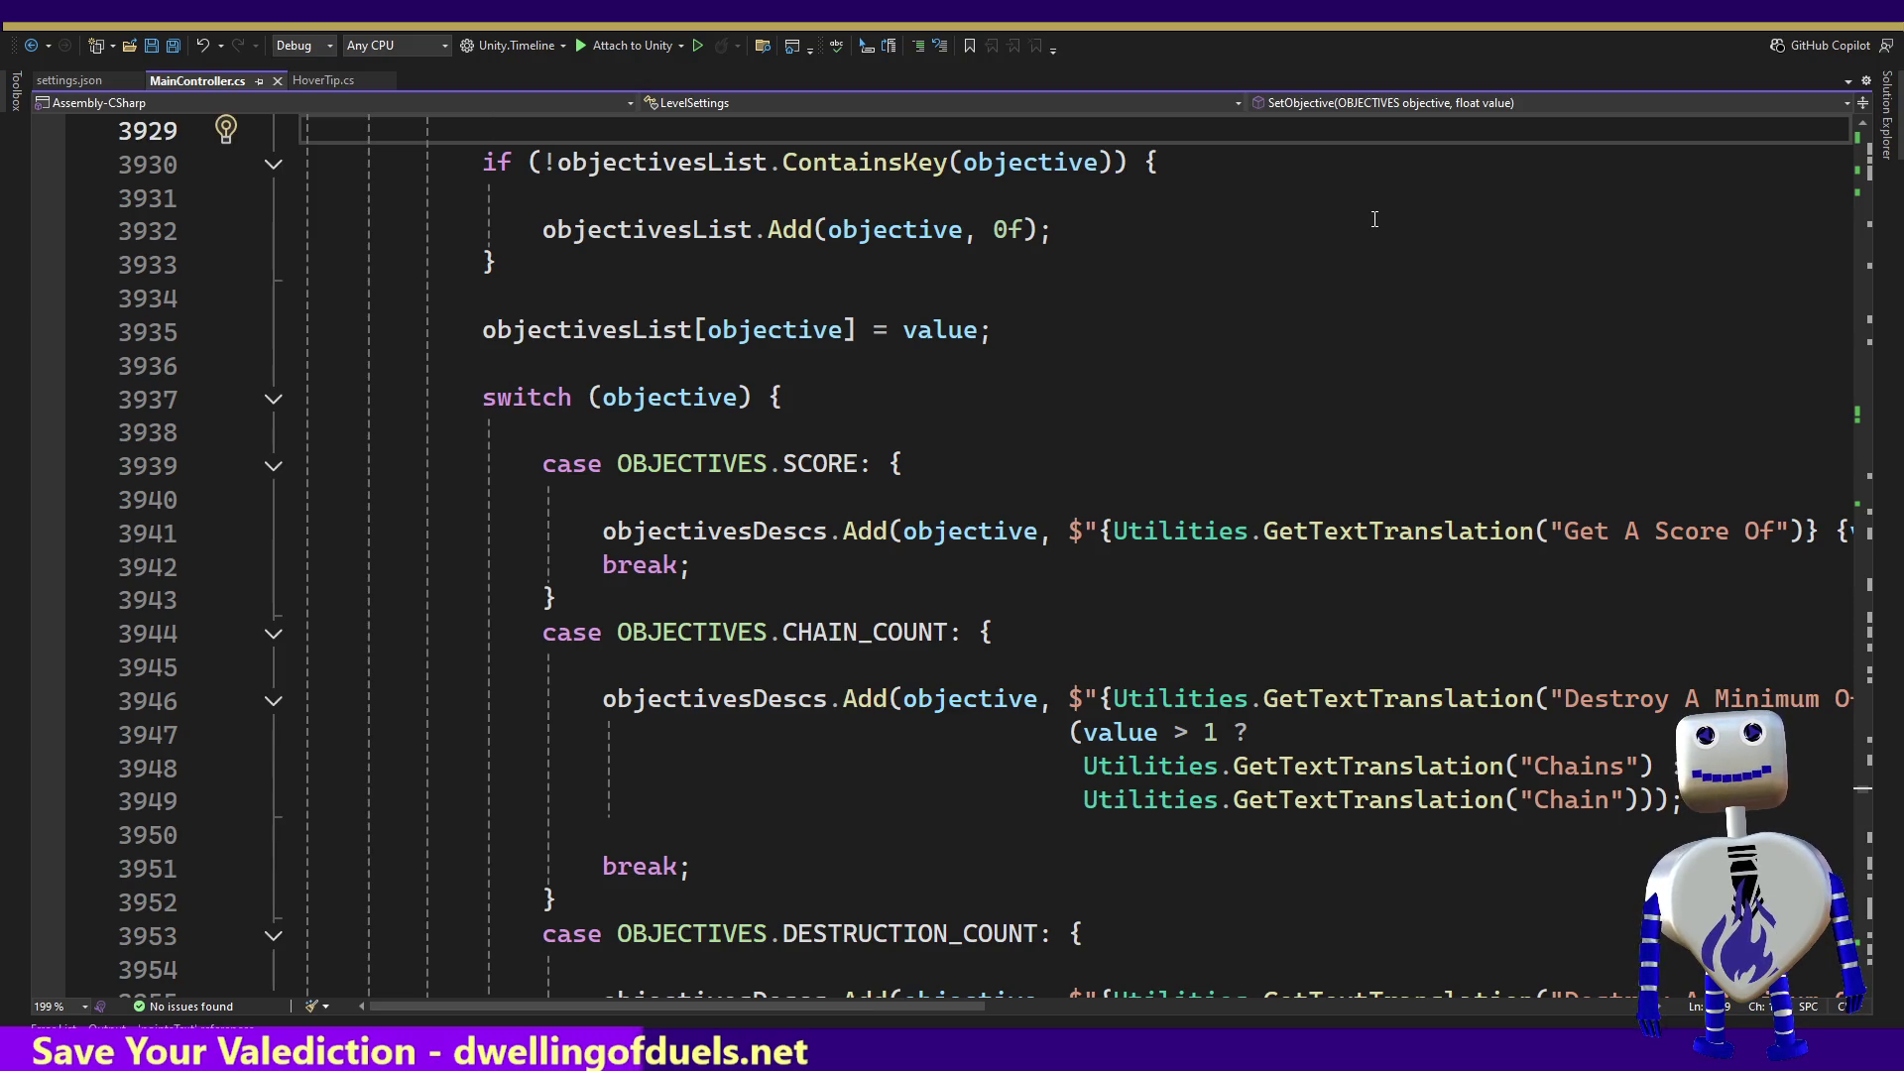
key("alt+Tab")
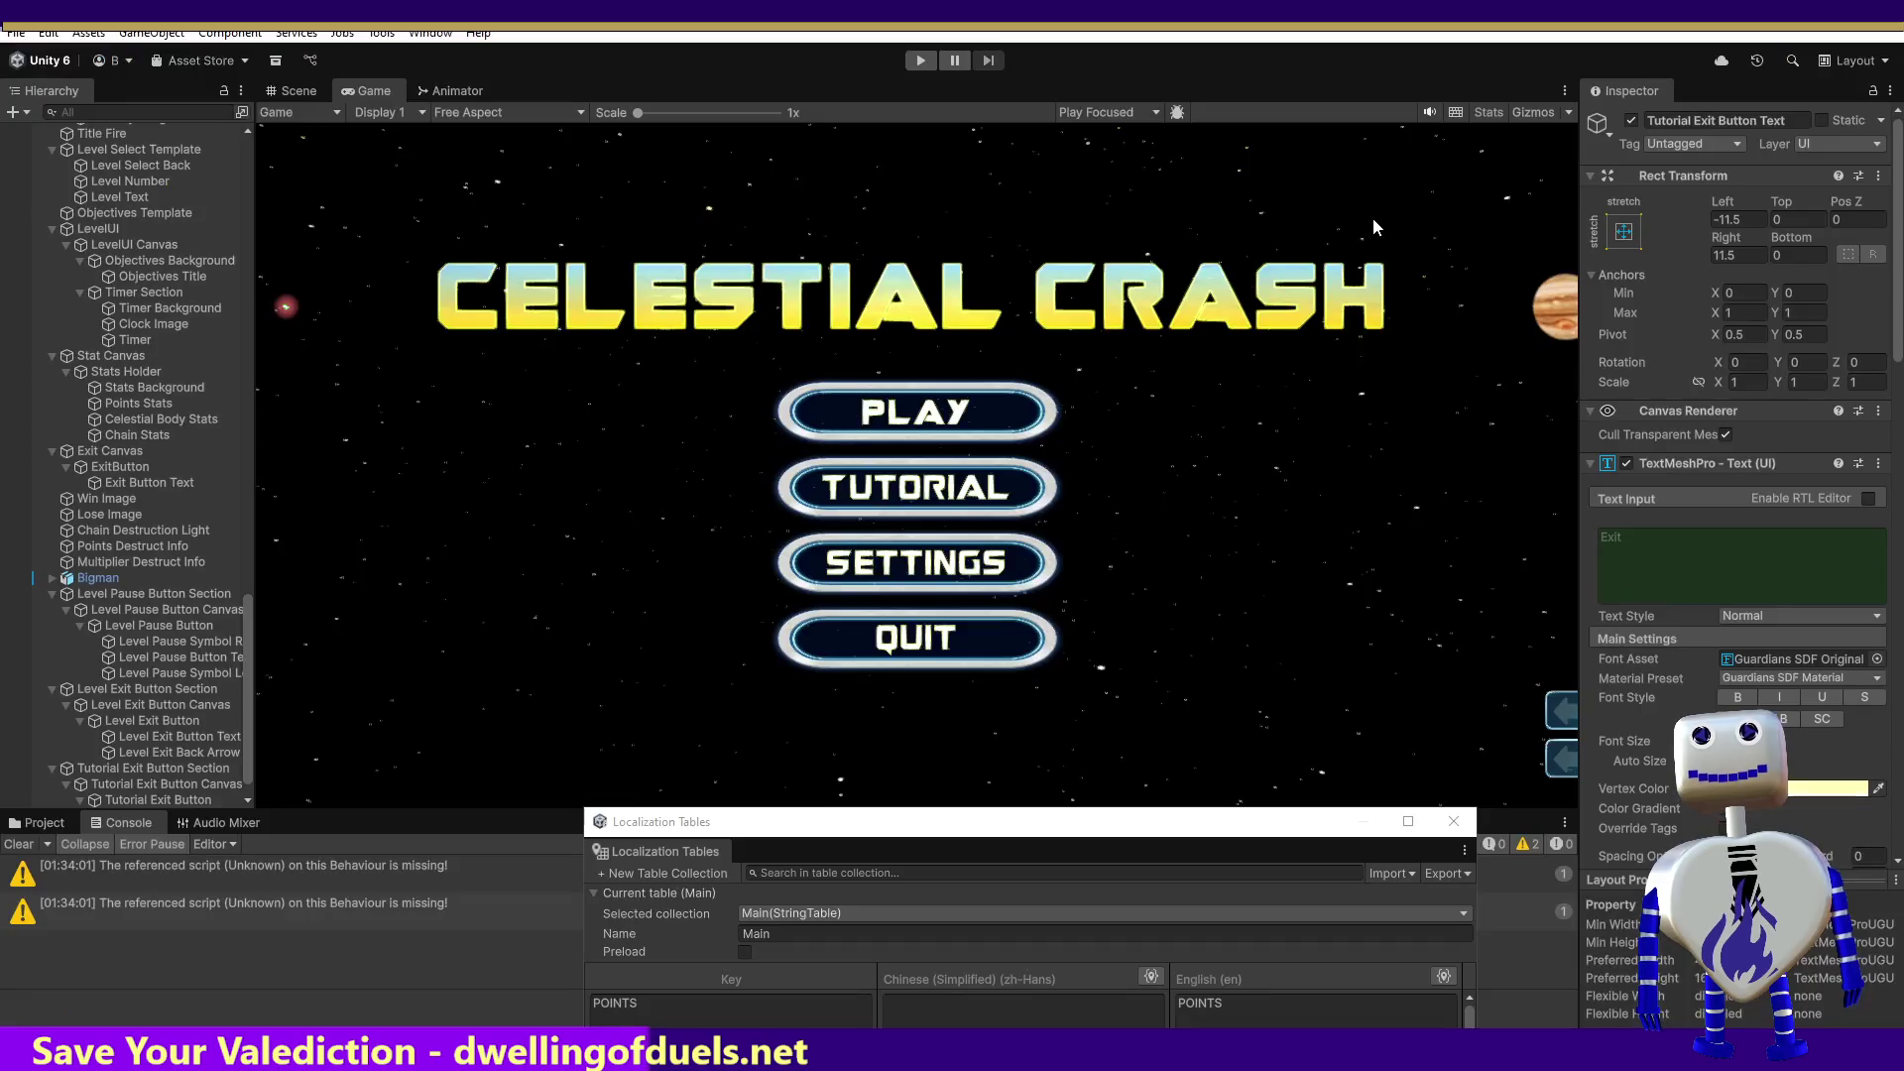
Step: Rerun the game and open the first level's info panel, still showing 'Chain Limit: Not Found'
left_click(919, 63)
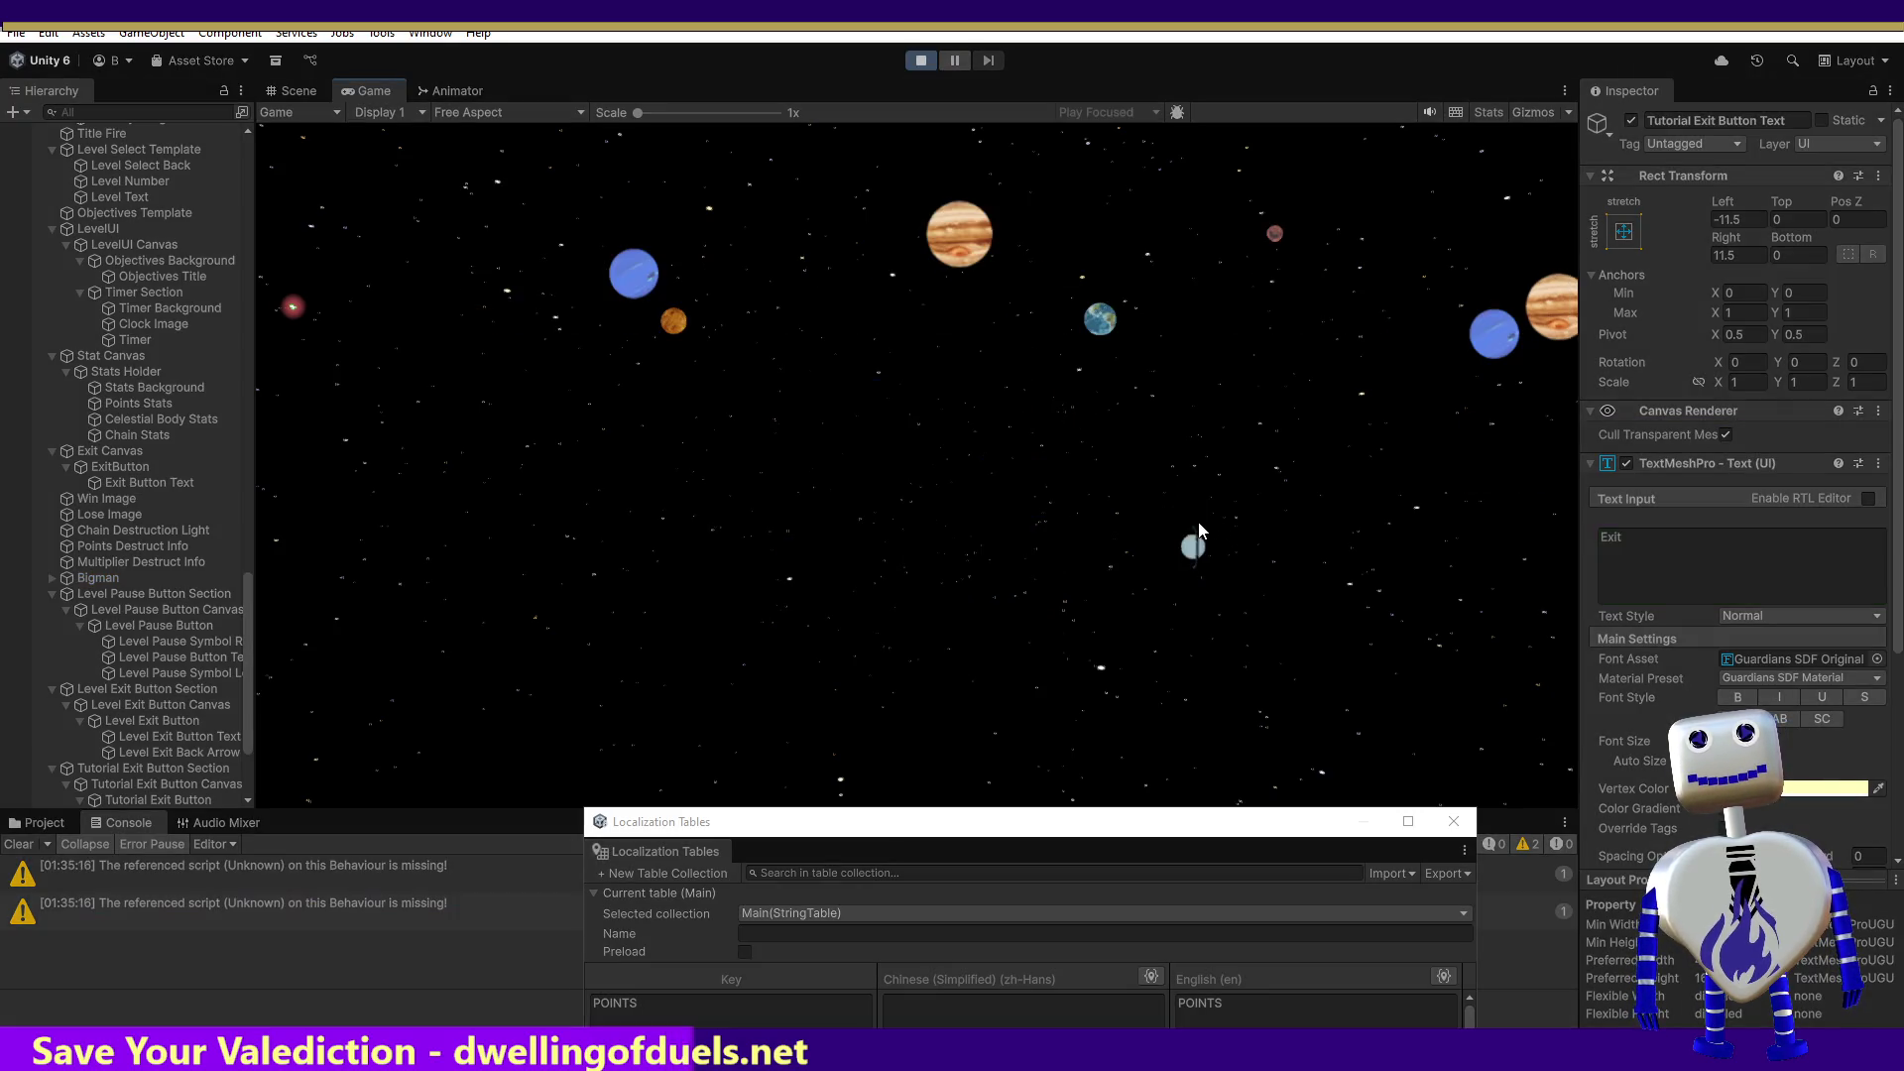
left_click(962, 429)
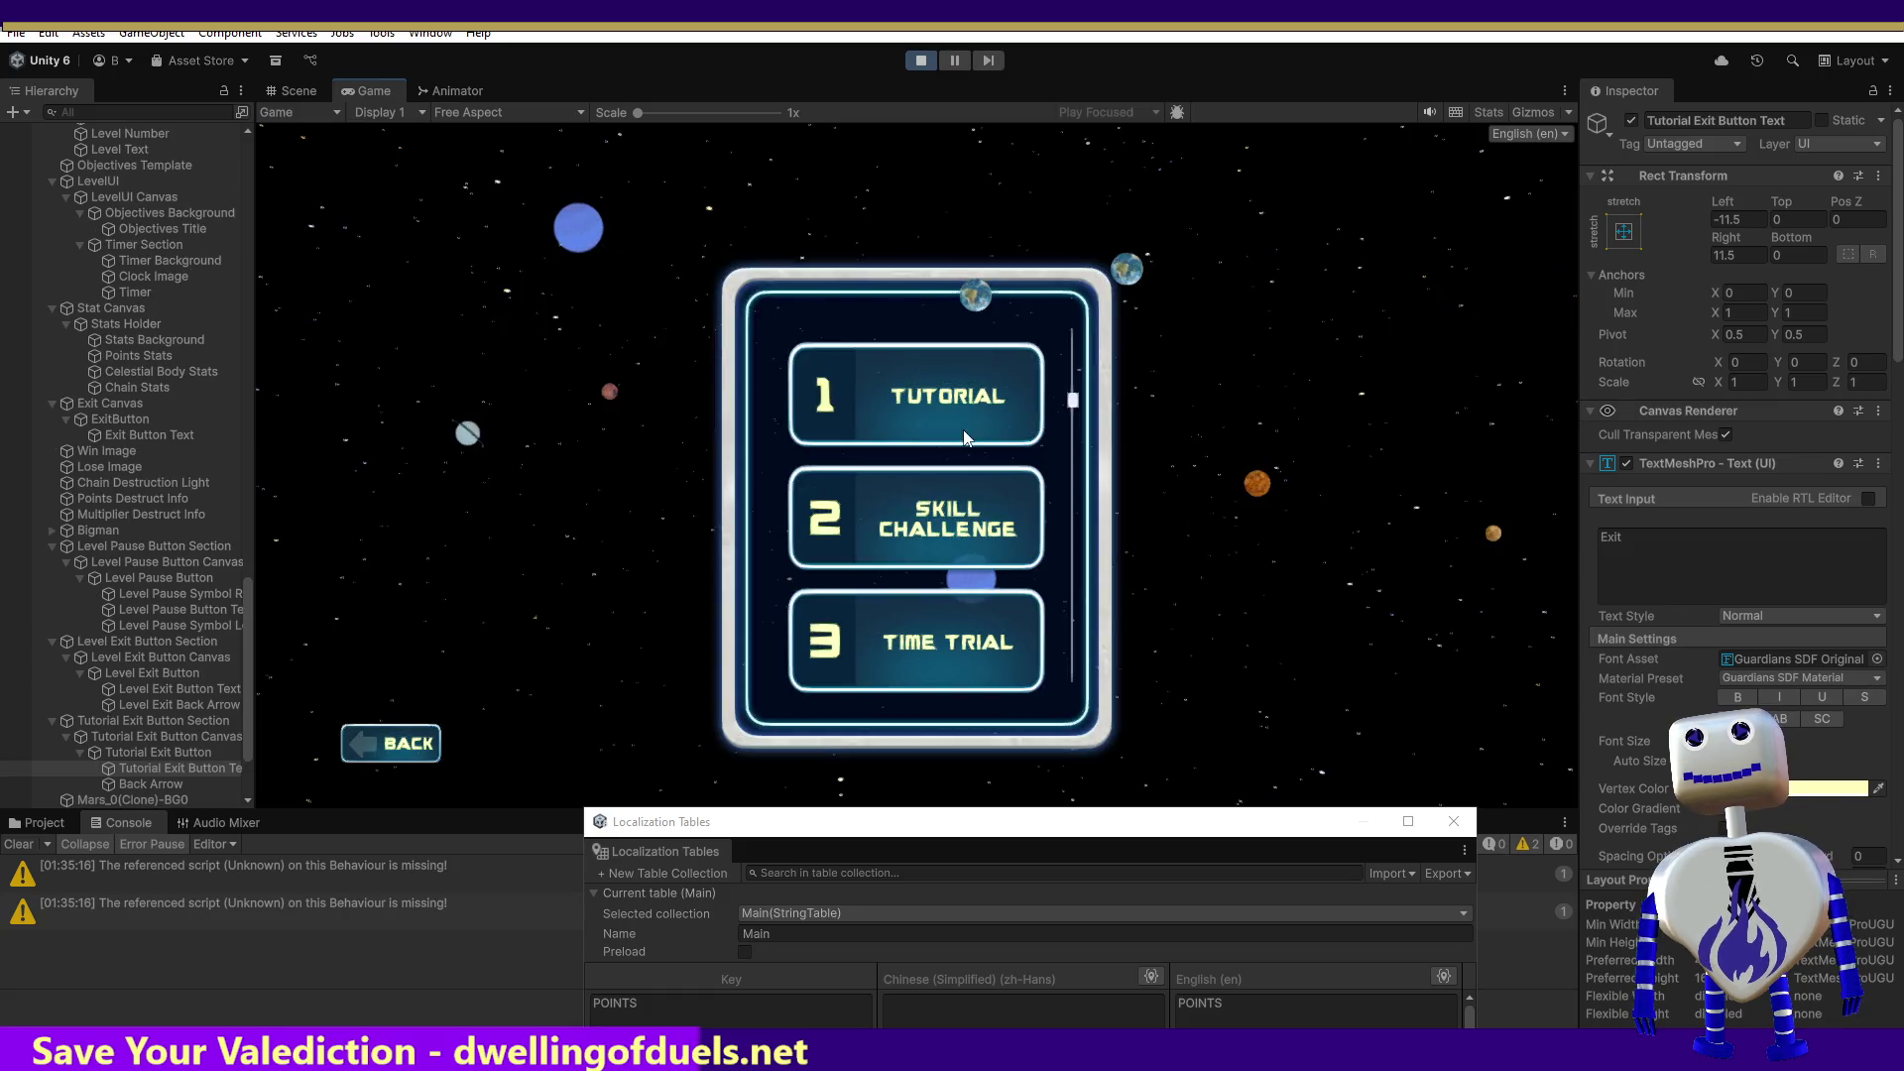
left_click(960, 485)
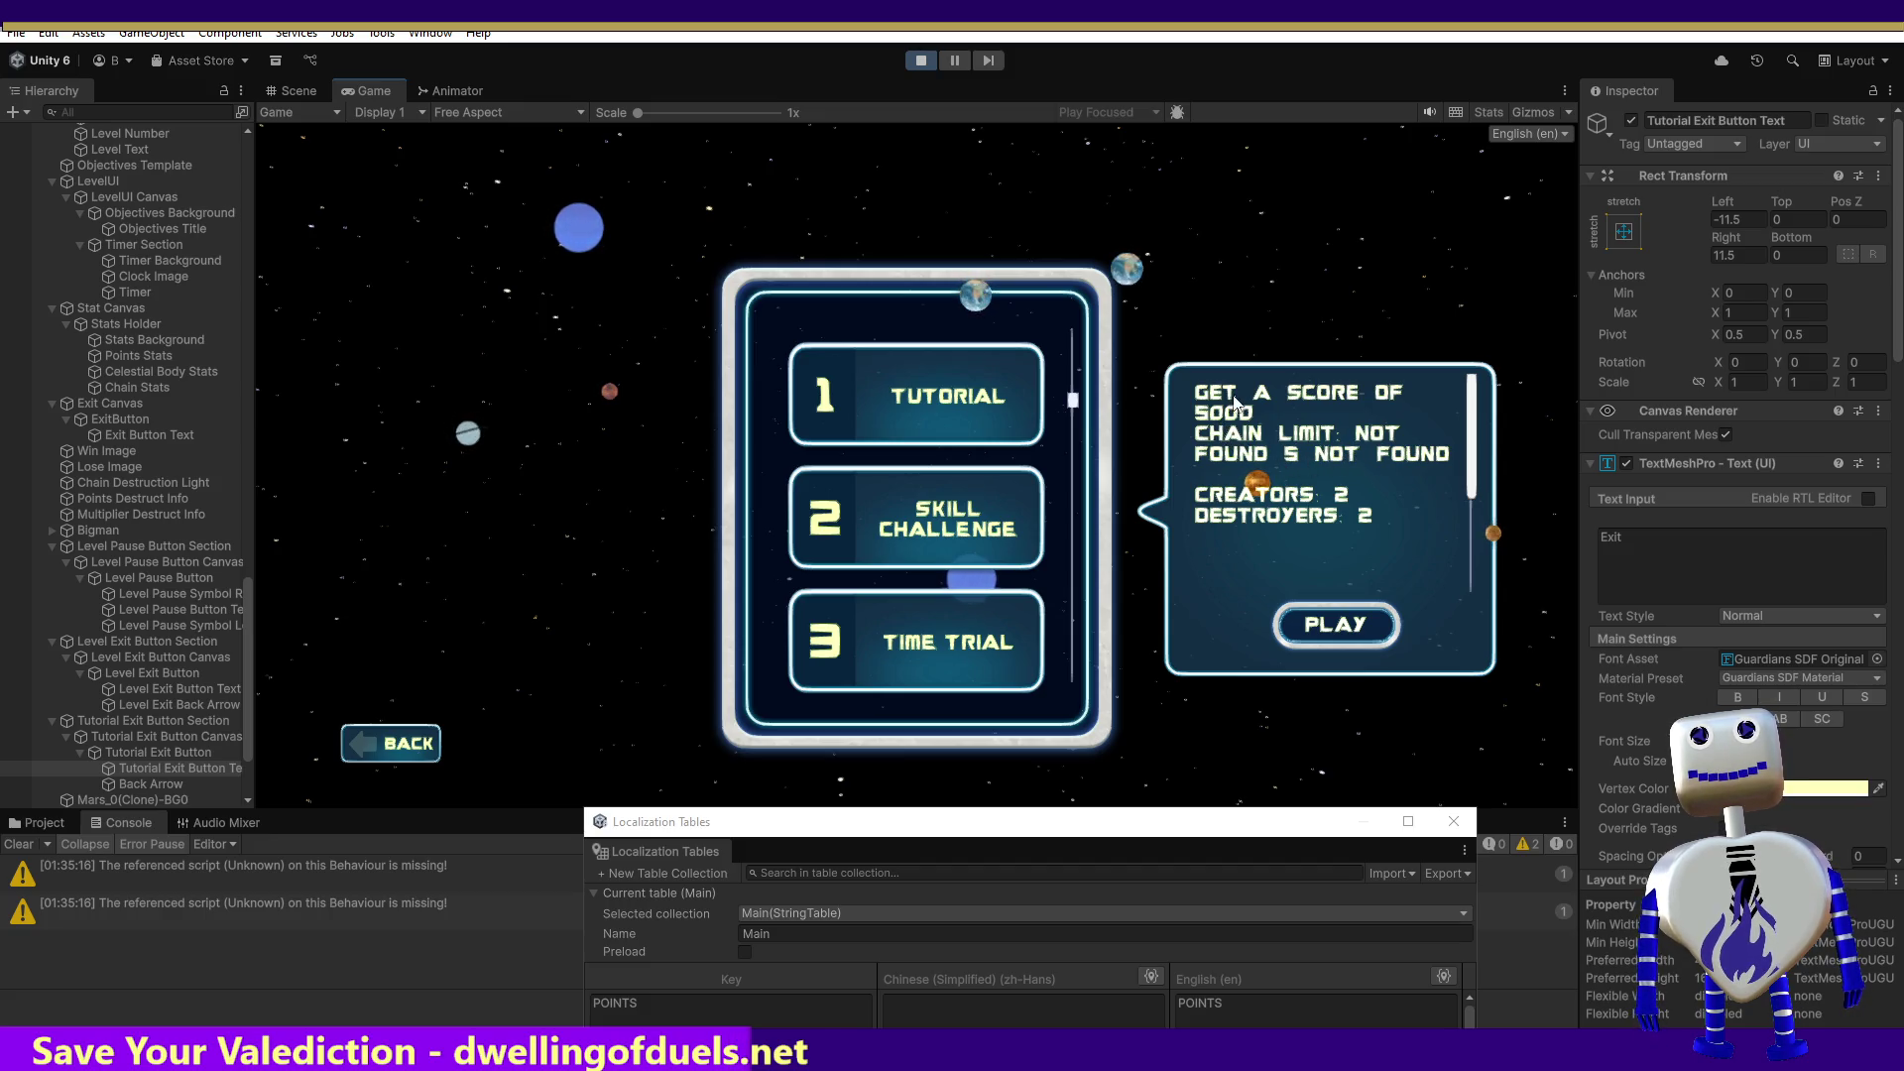
key("alt+Tab")
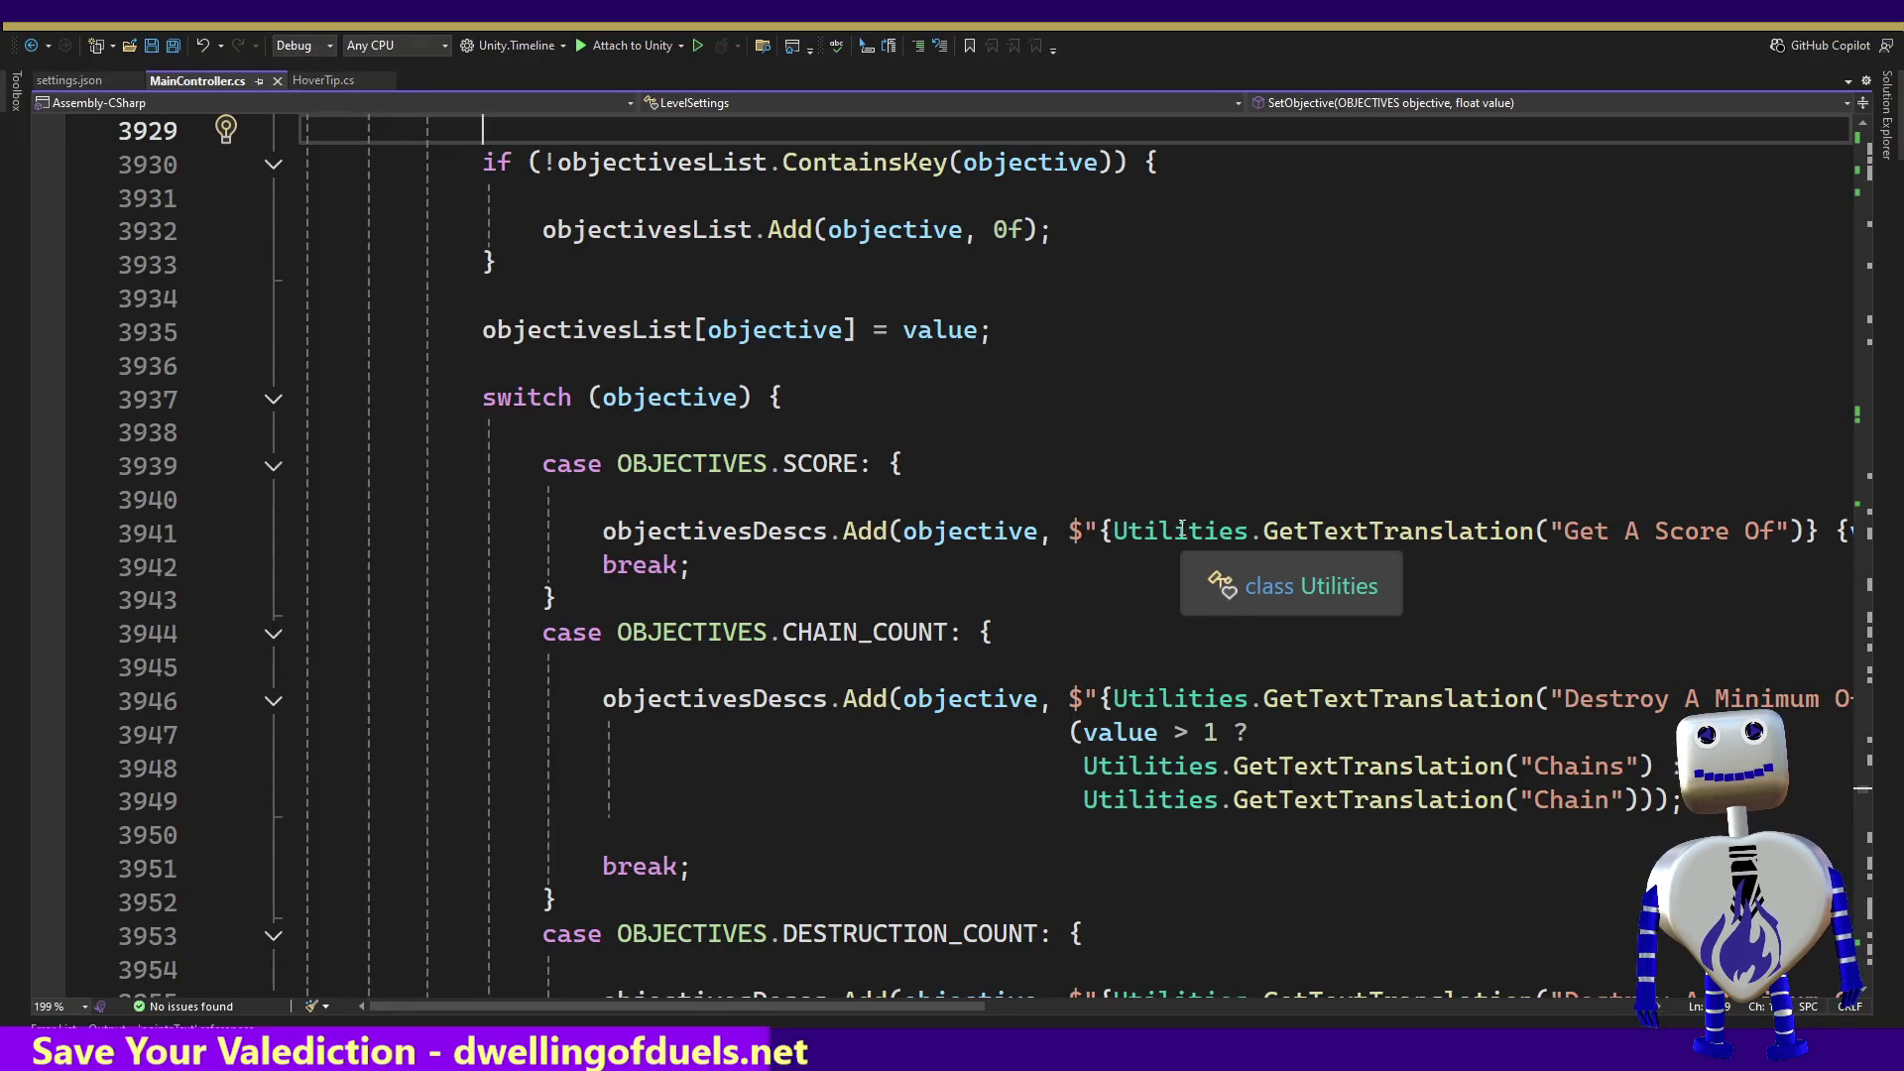
Step: Move down SetLimit to the chain-limit case and select and copy the 'Can Only Destroy' key
left_click(1315, 434)
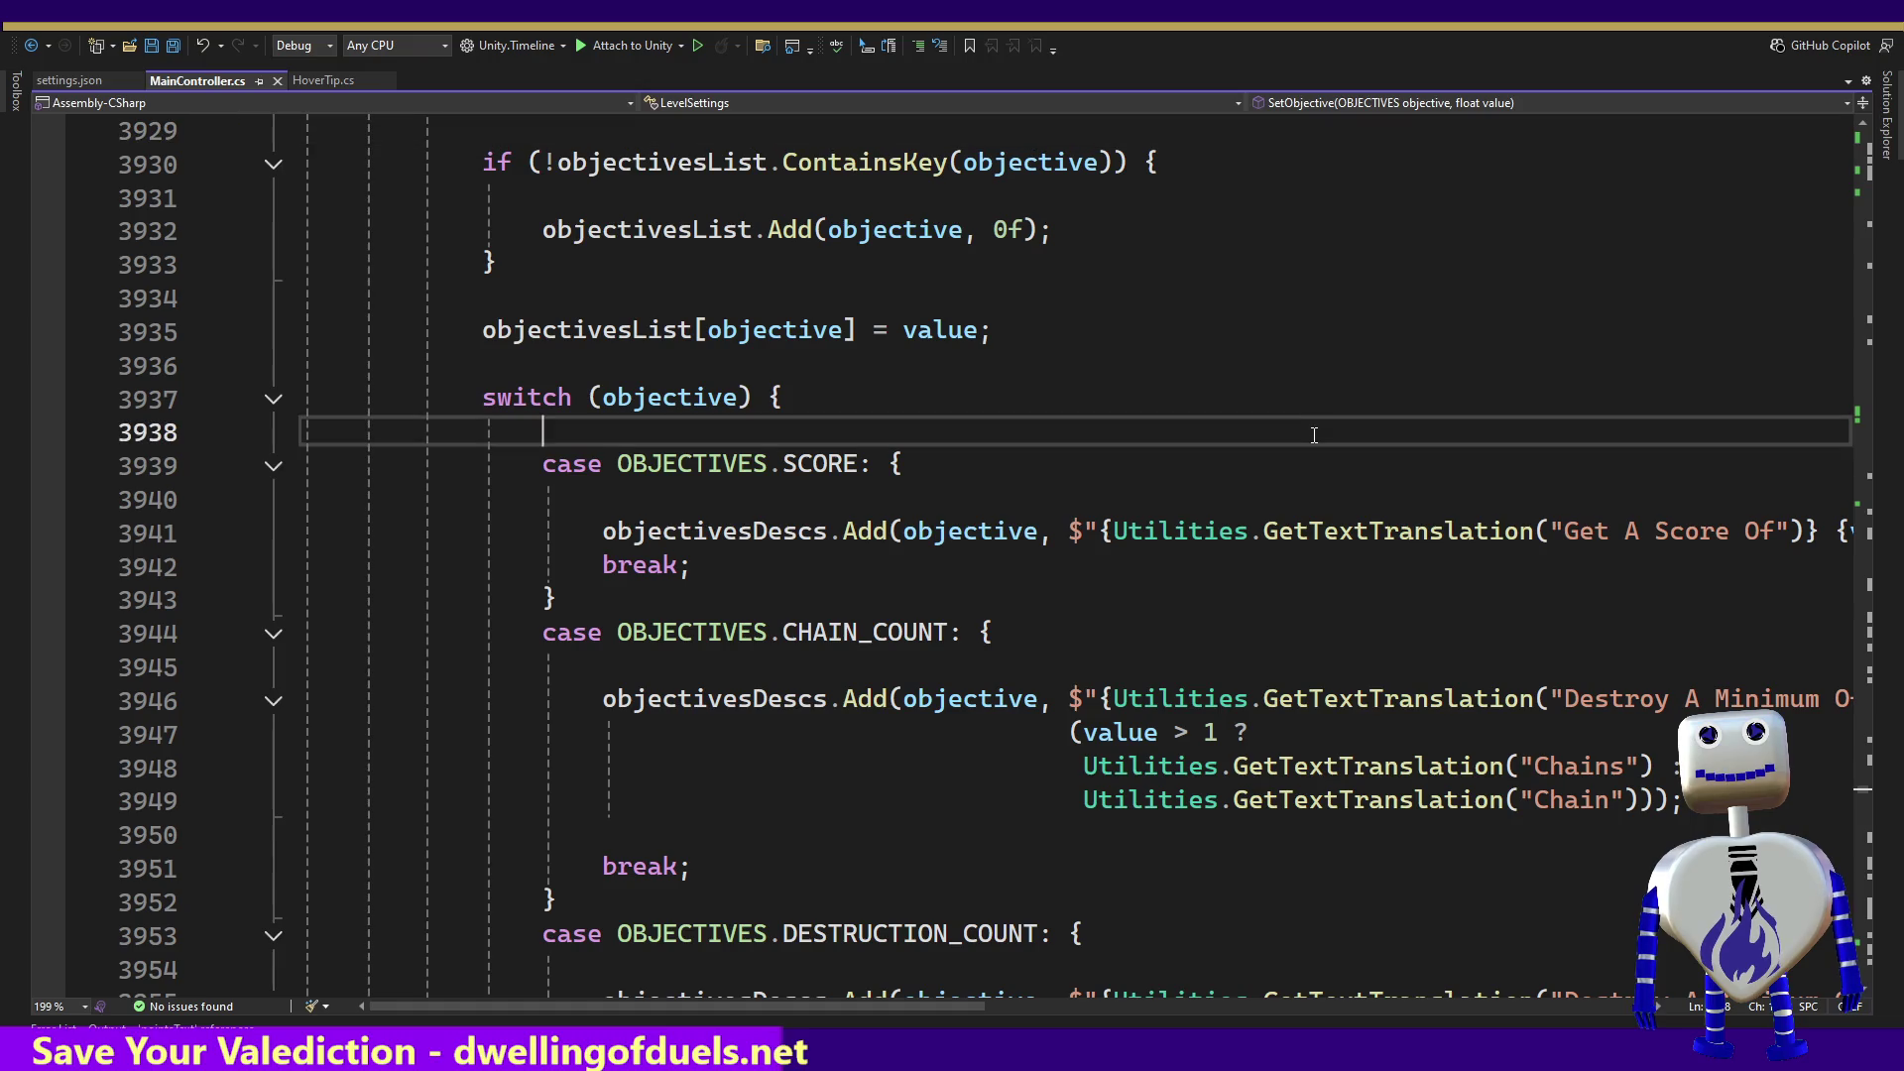
key("Page_Down")
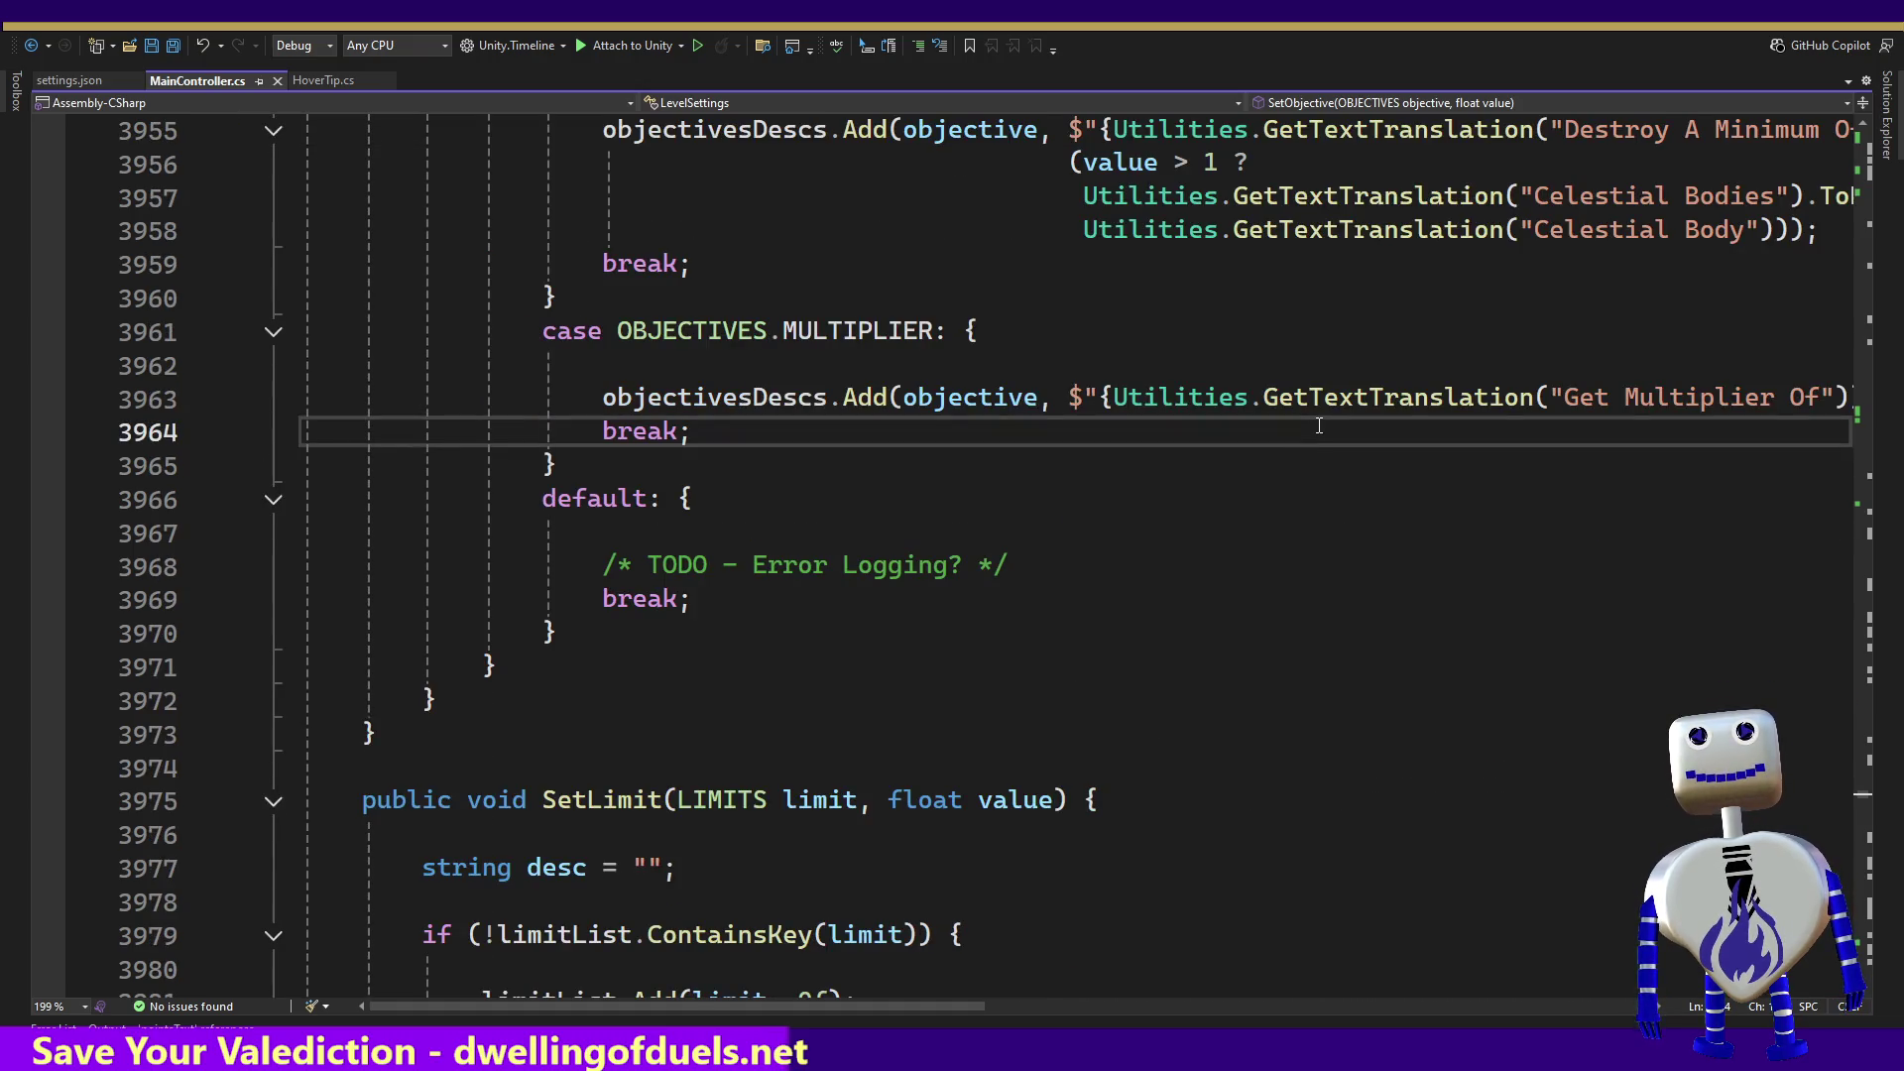
key("Down")
key("Down")
key("Down")
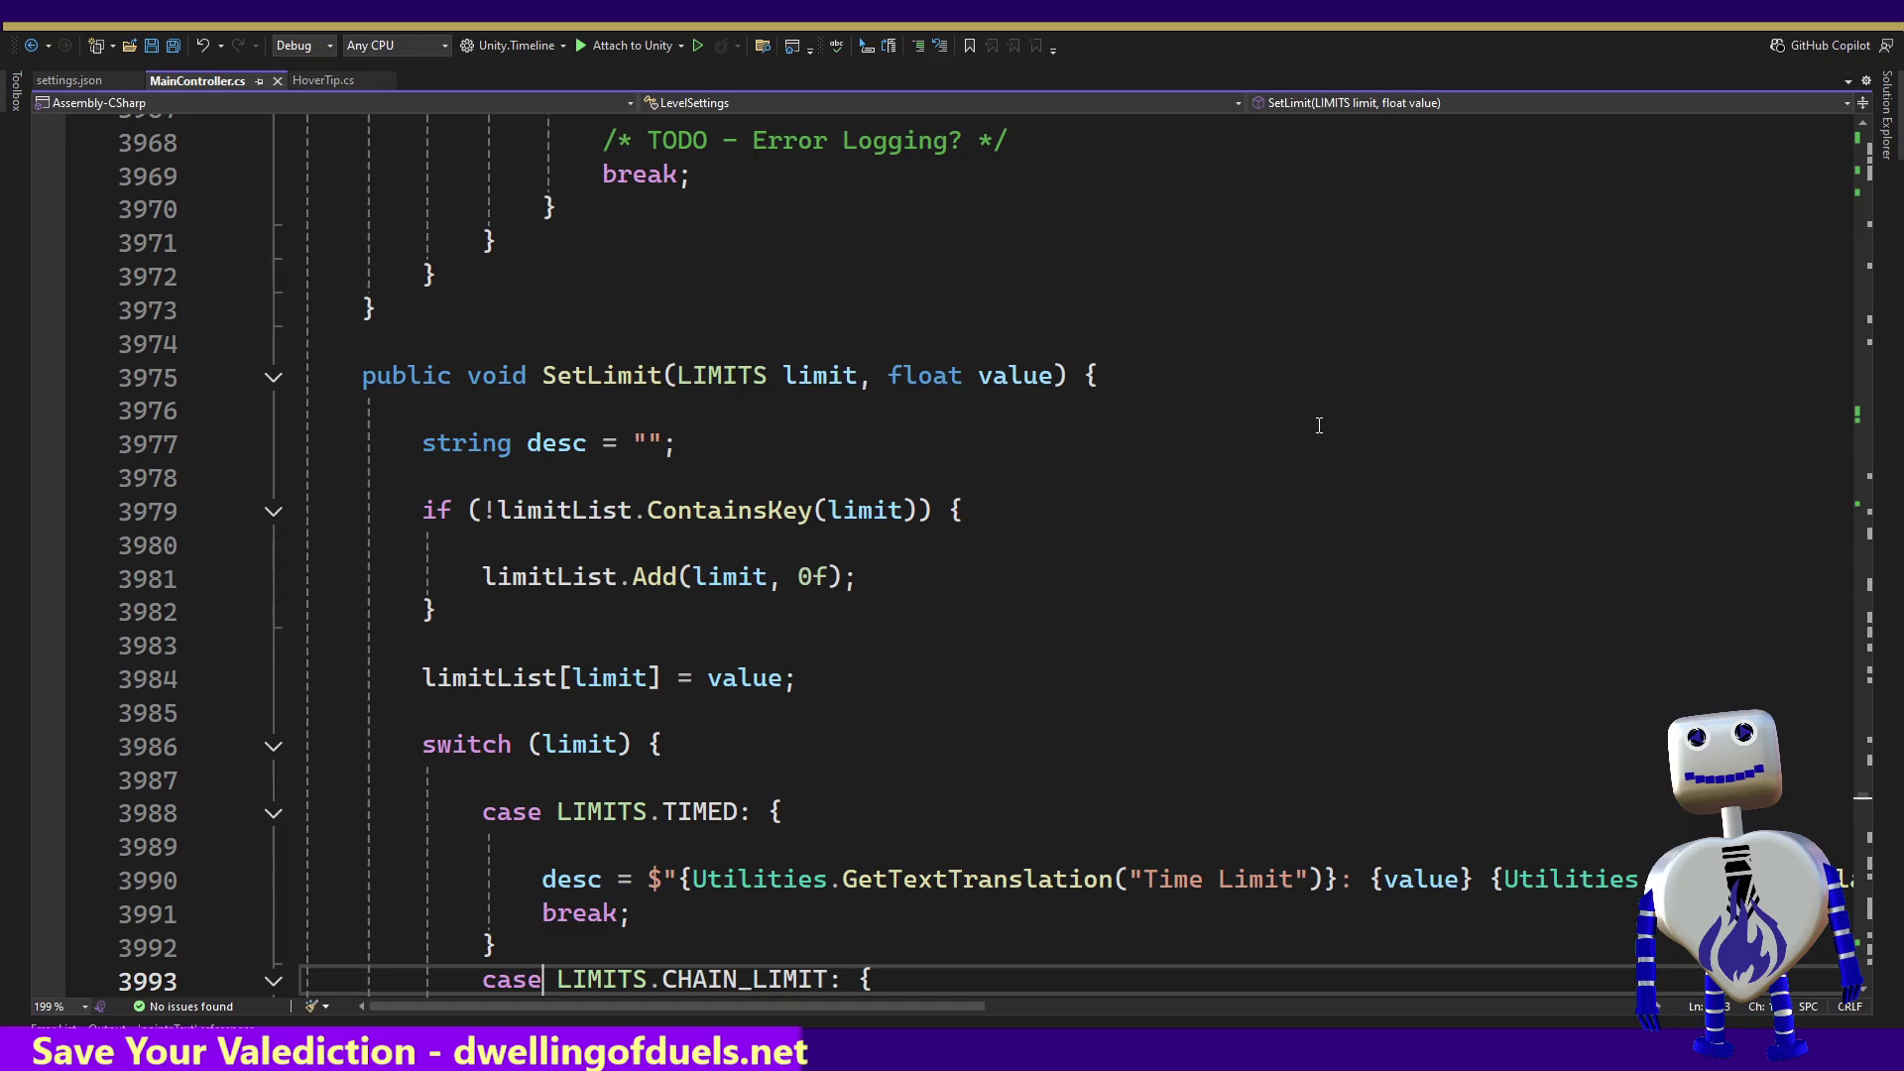
key("Down")
key("Down")
key("Down")
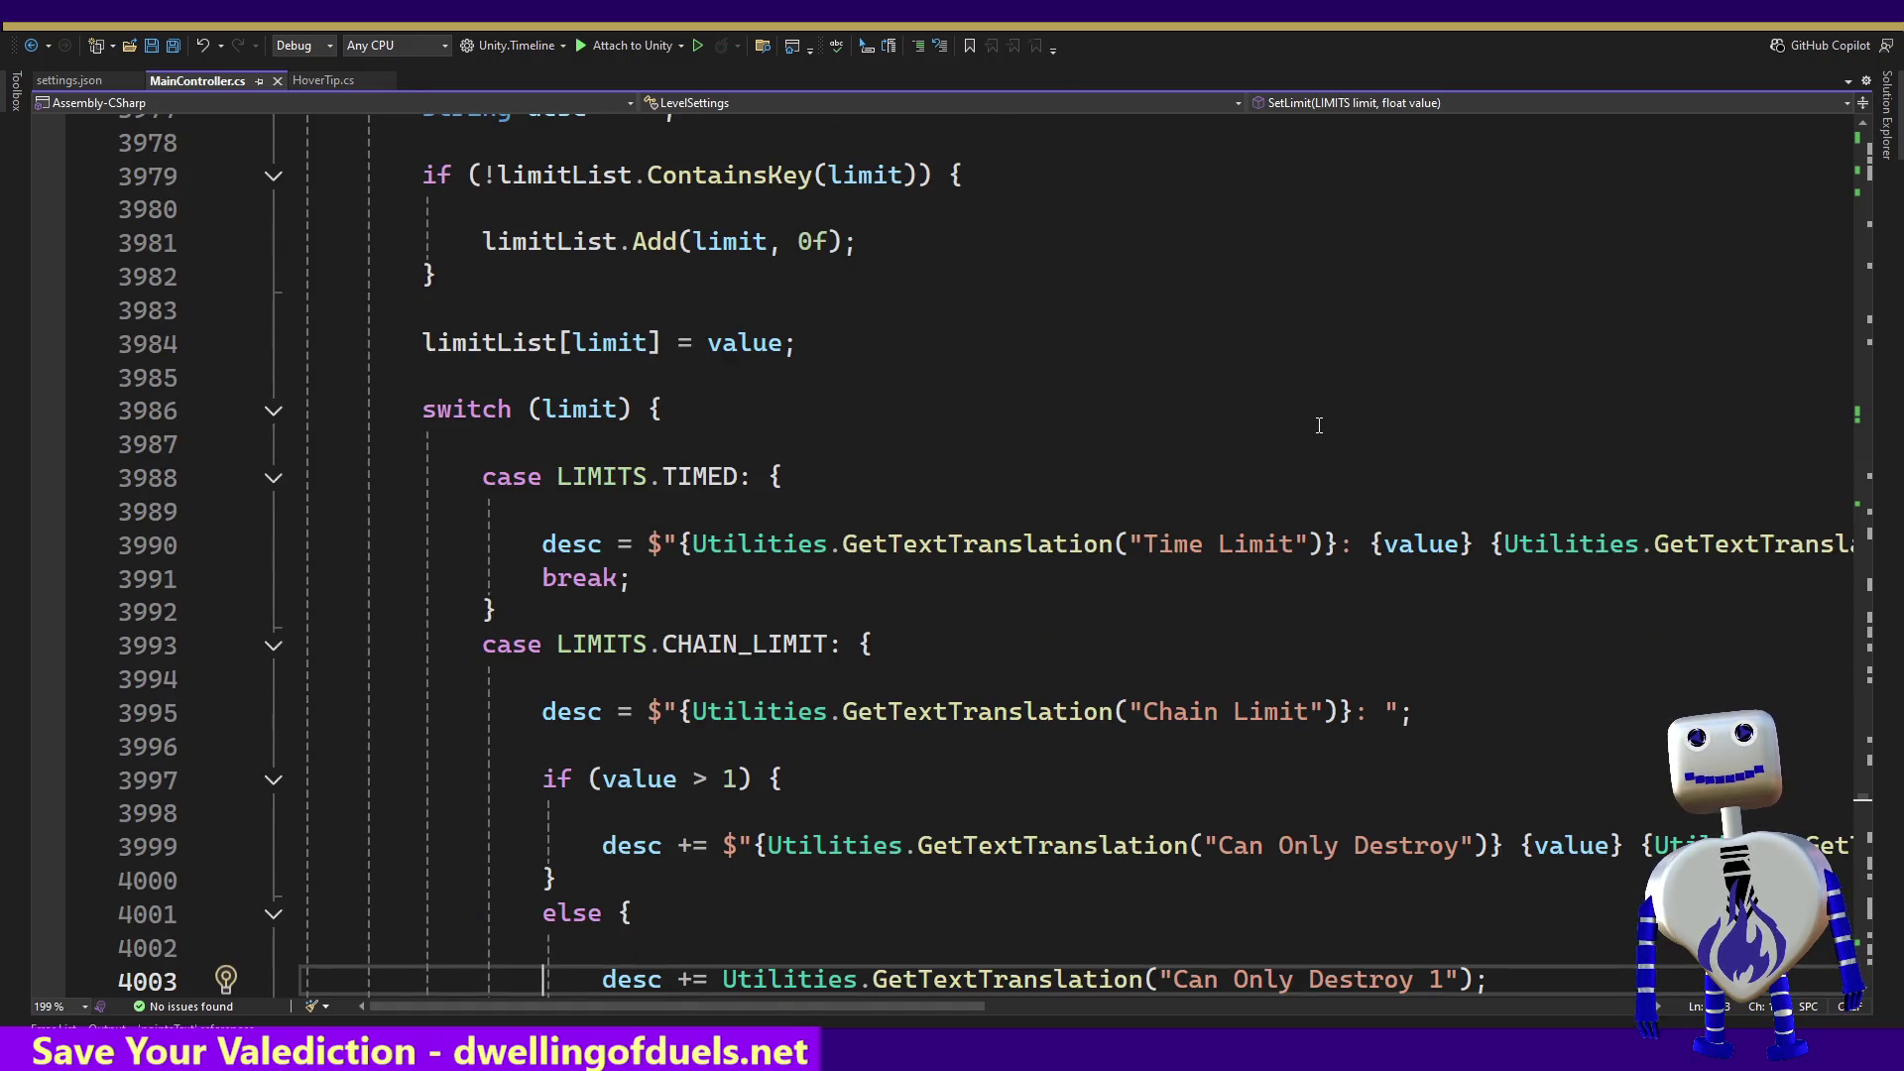
key("Down")
key("Down")
key("Down")
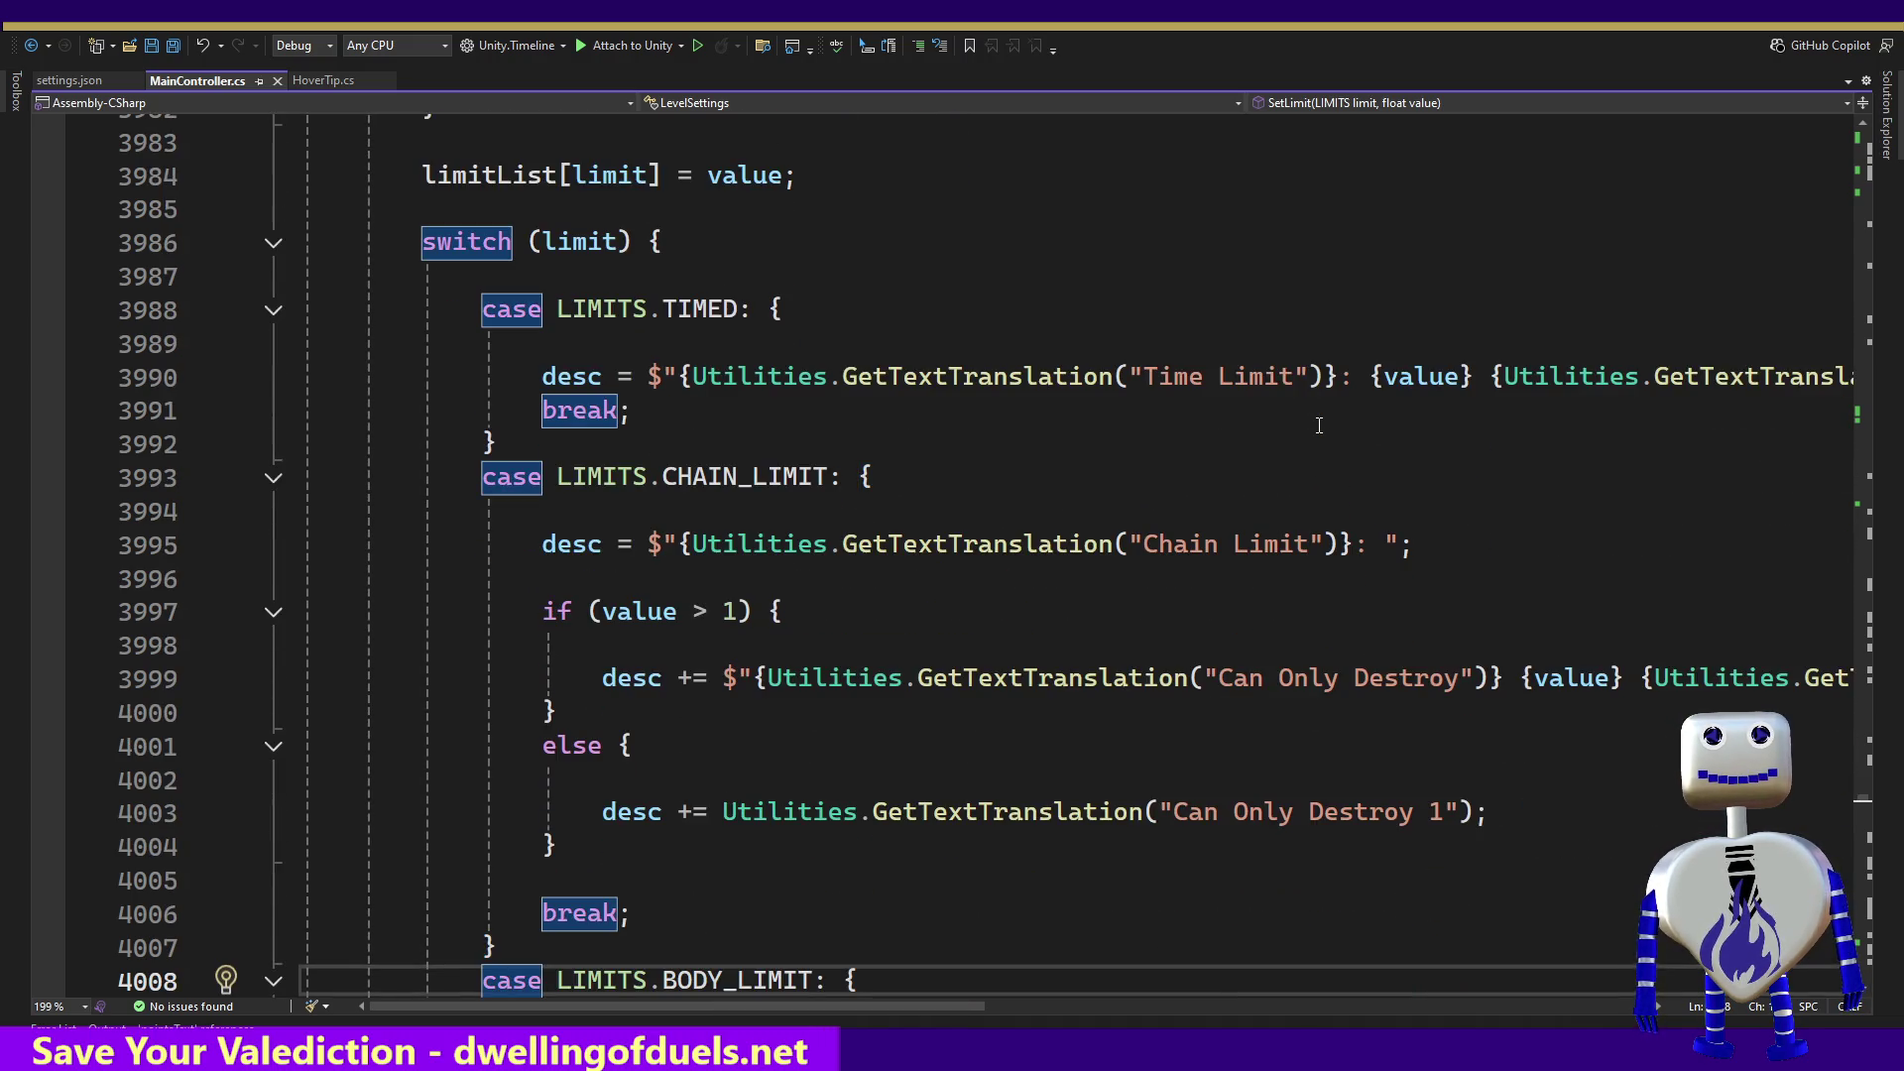
mouse_move(651, 1001)
left_mouse_down()
mouse_move(927, 1011)
mouse_move(712, 1005)
mouse_move(689, 954)
left_mouse_up()
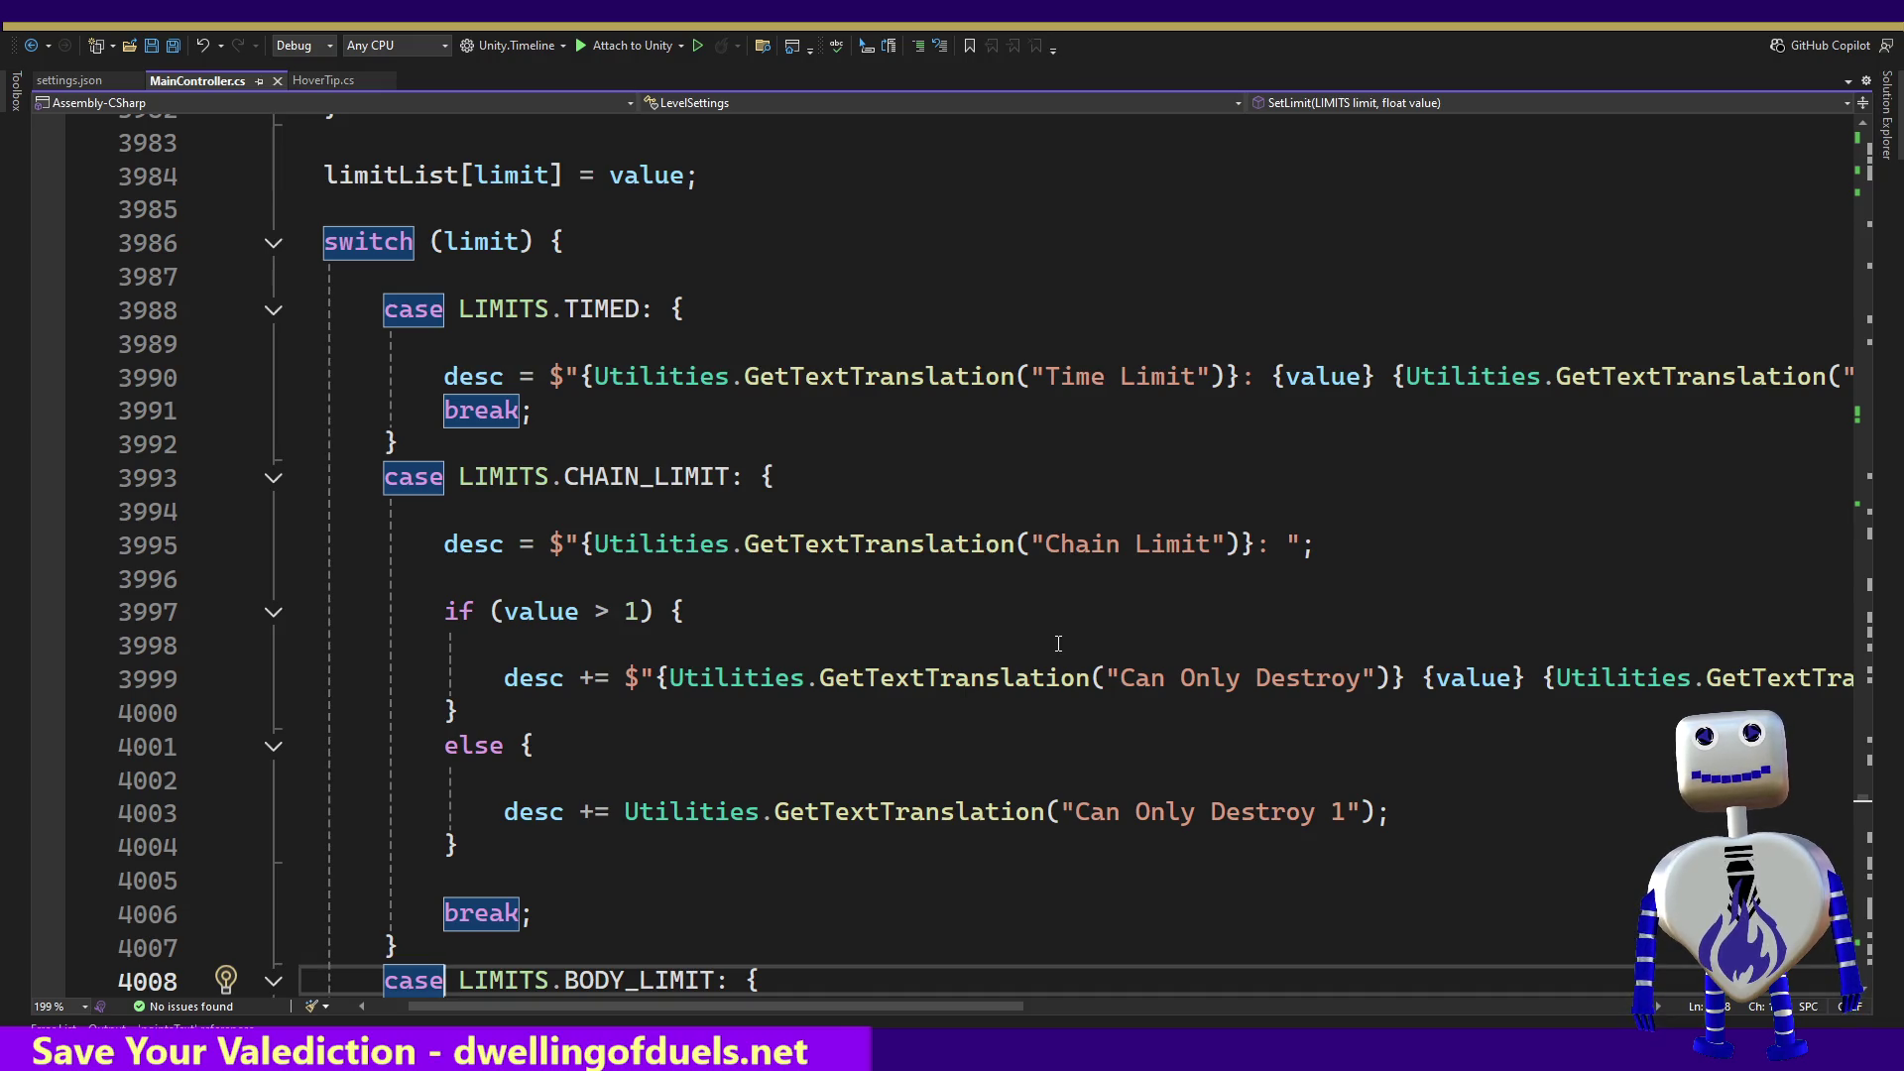
left_click_drag(1122, 680, 1320, 678)
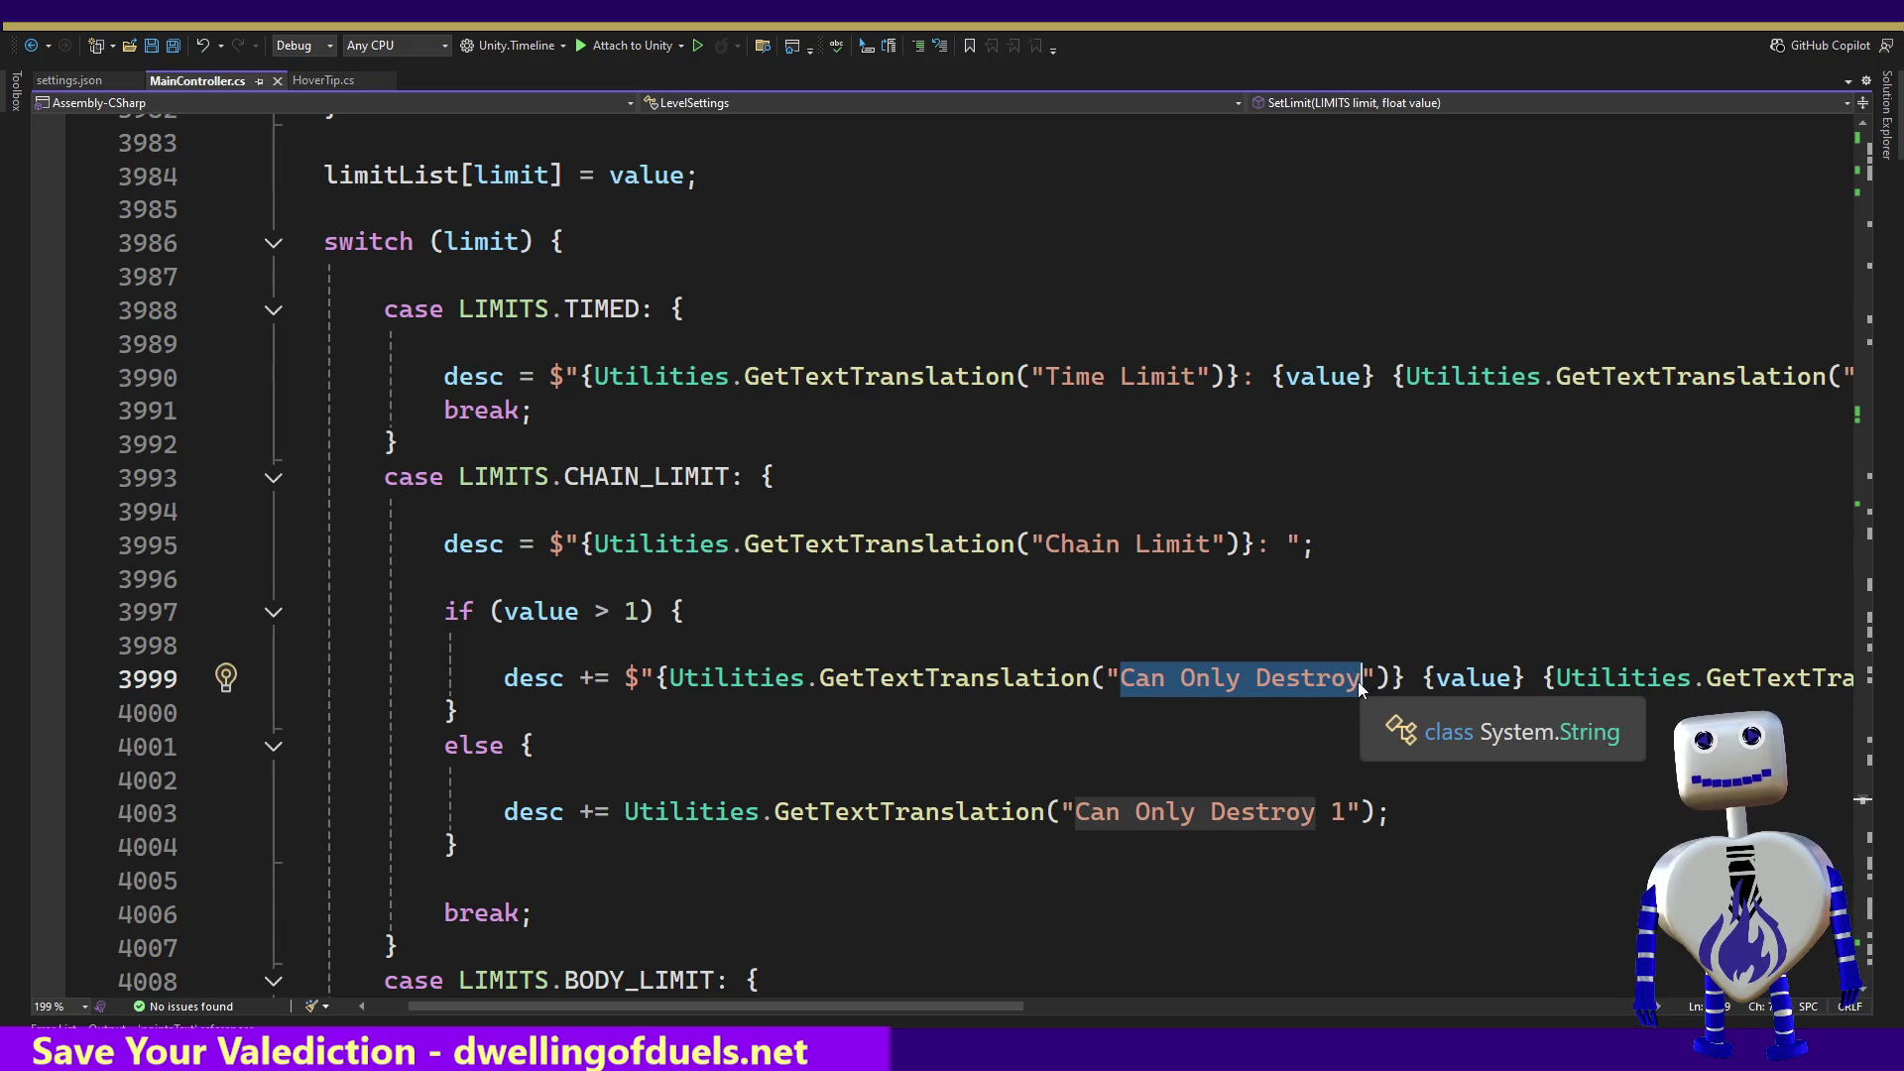
key("ctrl+c")
Step: Compare the running game's chain-limit text with the SetLimit code, ending in Unity
key("alt+Tab")
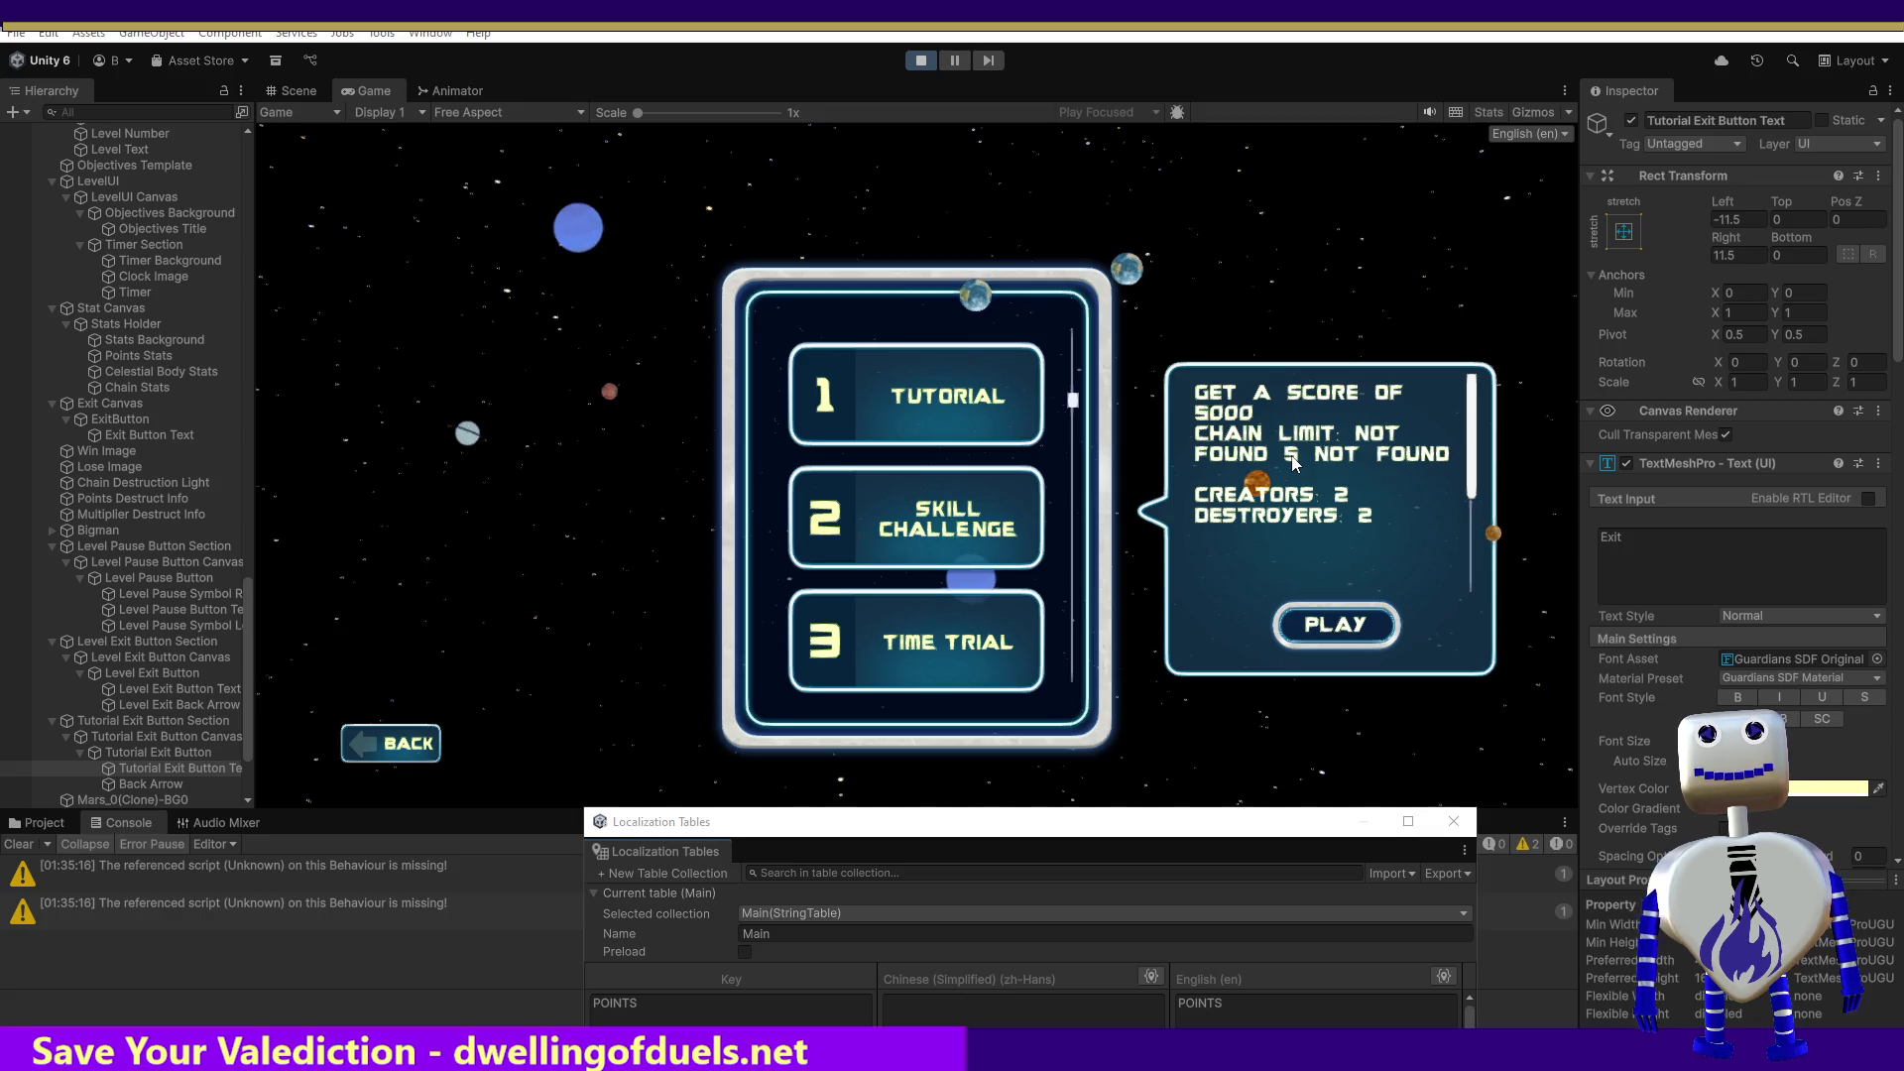
key("alt+Tab")
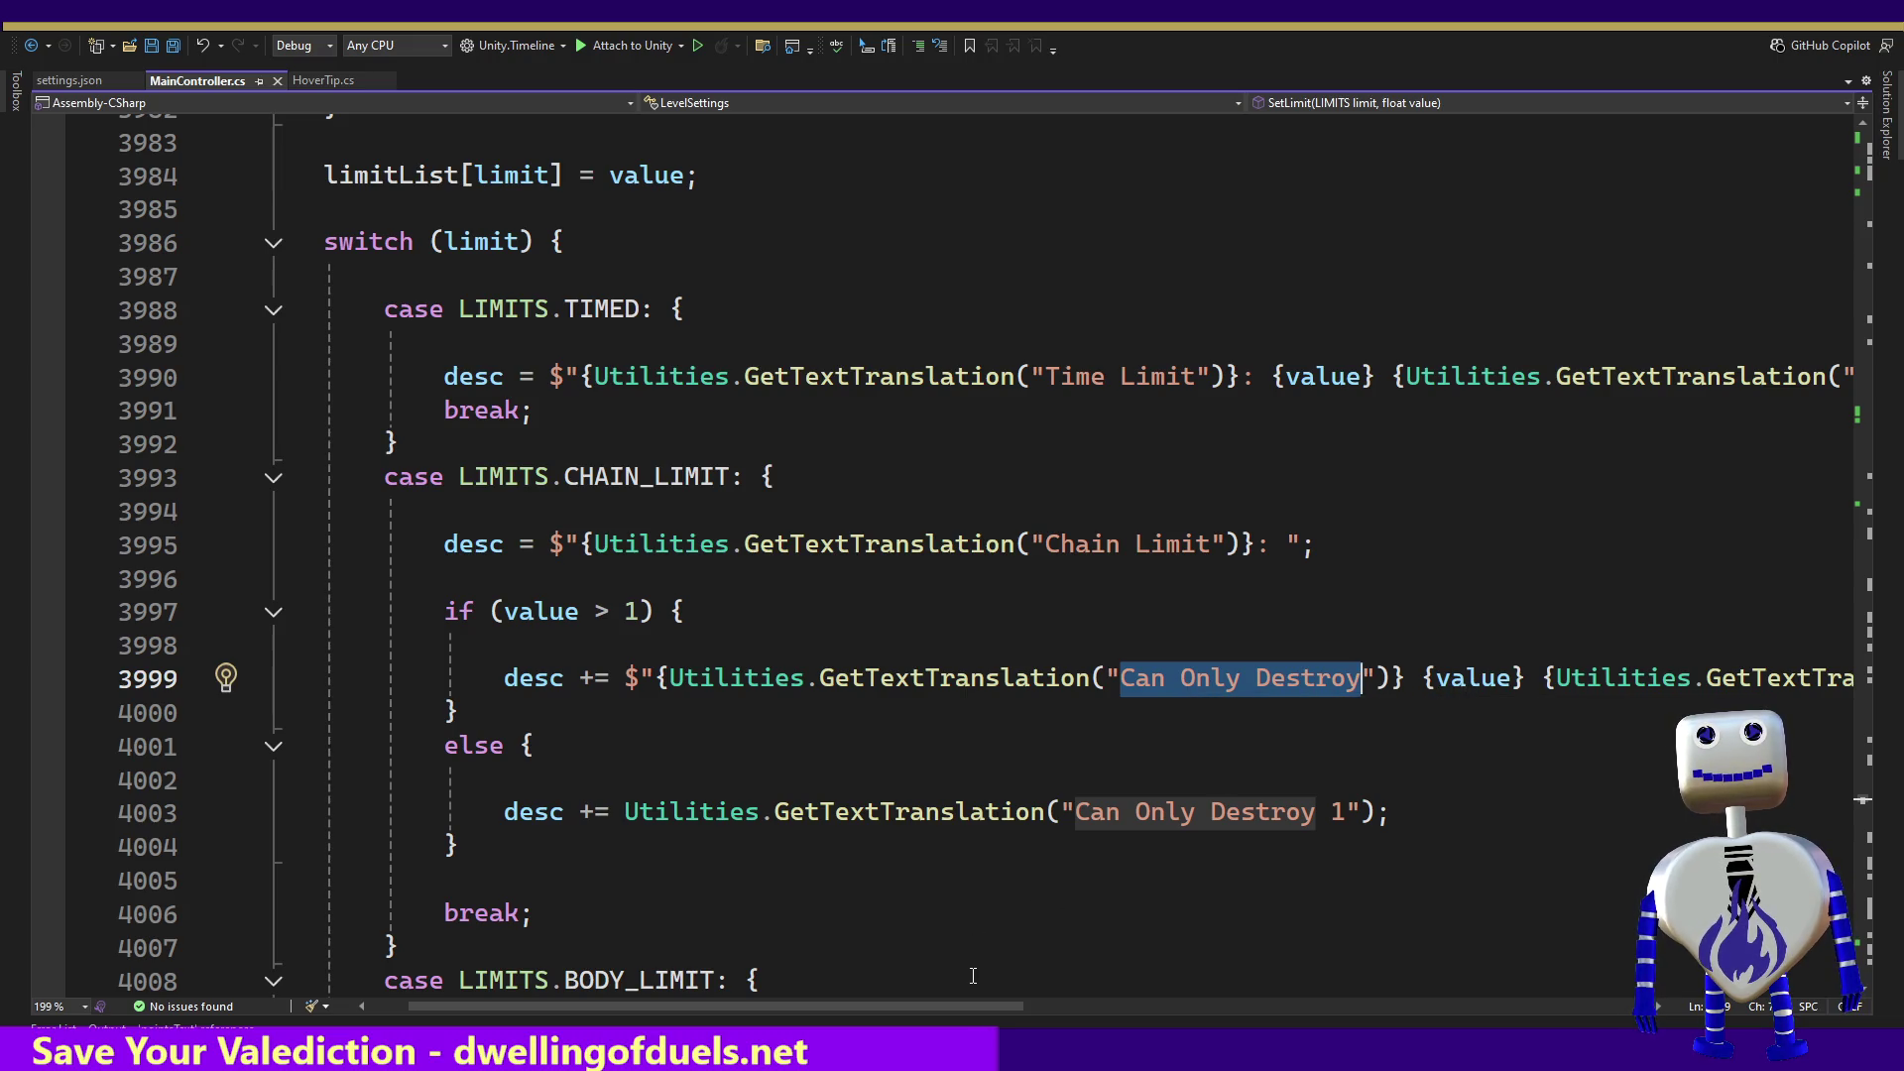
left_click_drag(975, 1005, 1104, 1006)
key("alt+Tab")
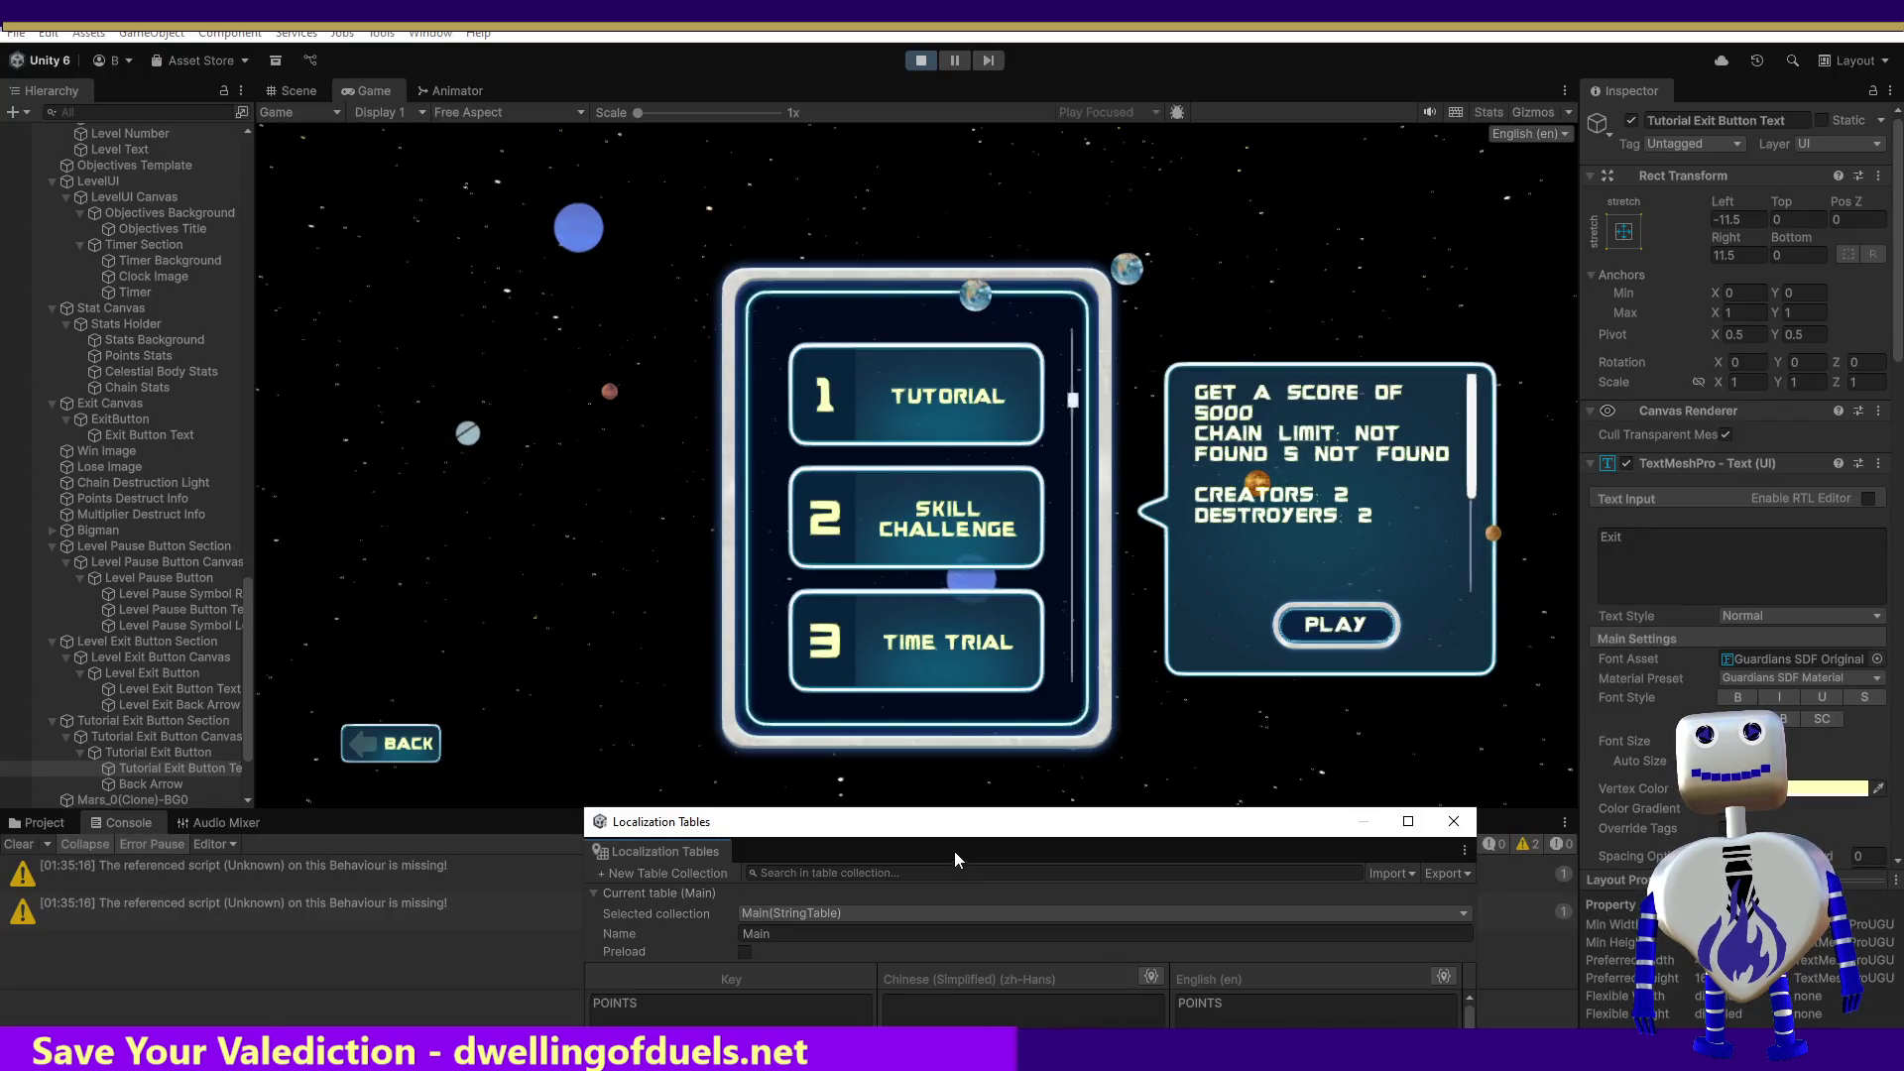
Step: Raise the Localization Tables, select the Can Only Destroy key, then bring up settings.json in Visual Studio
left_click_drag(954, 828, 952, 289)
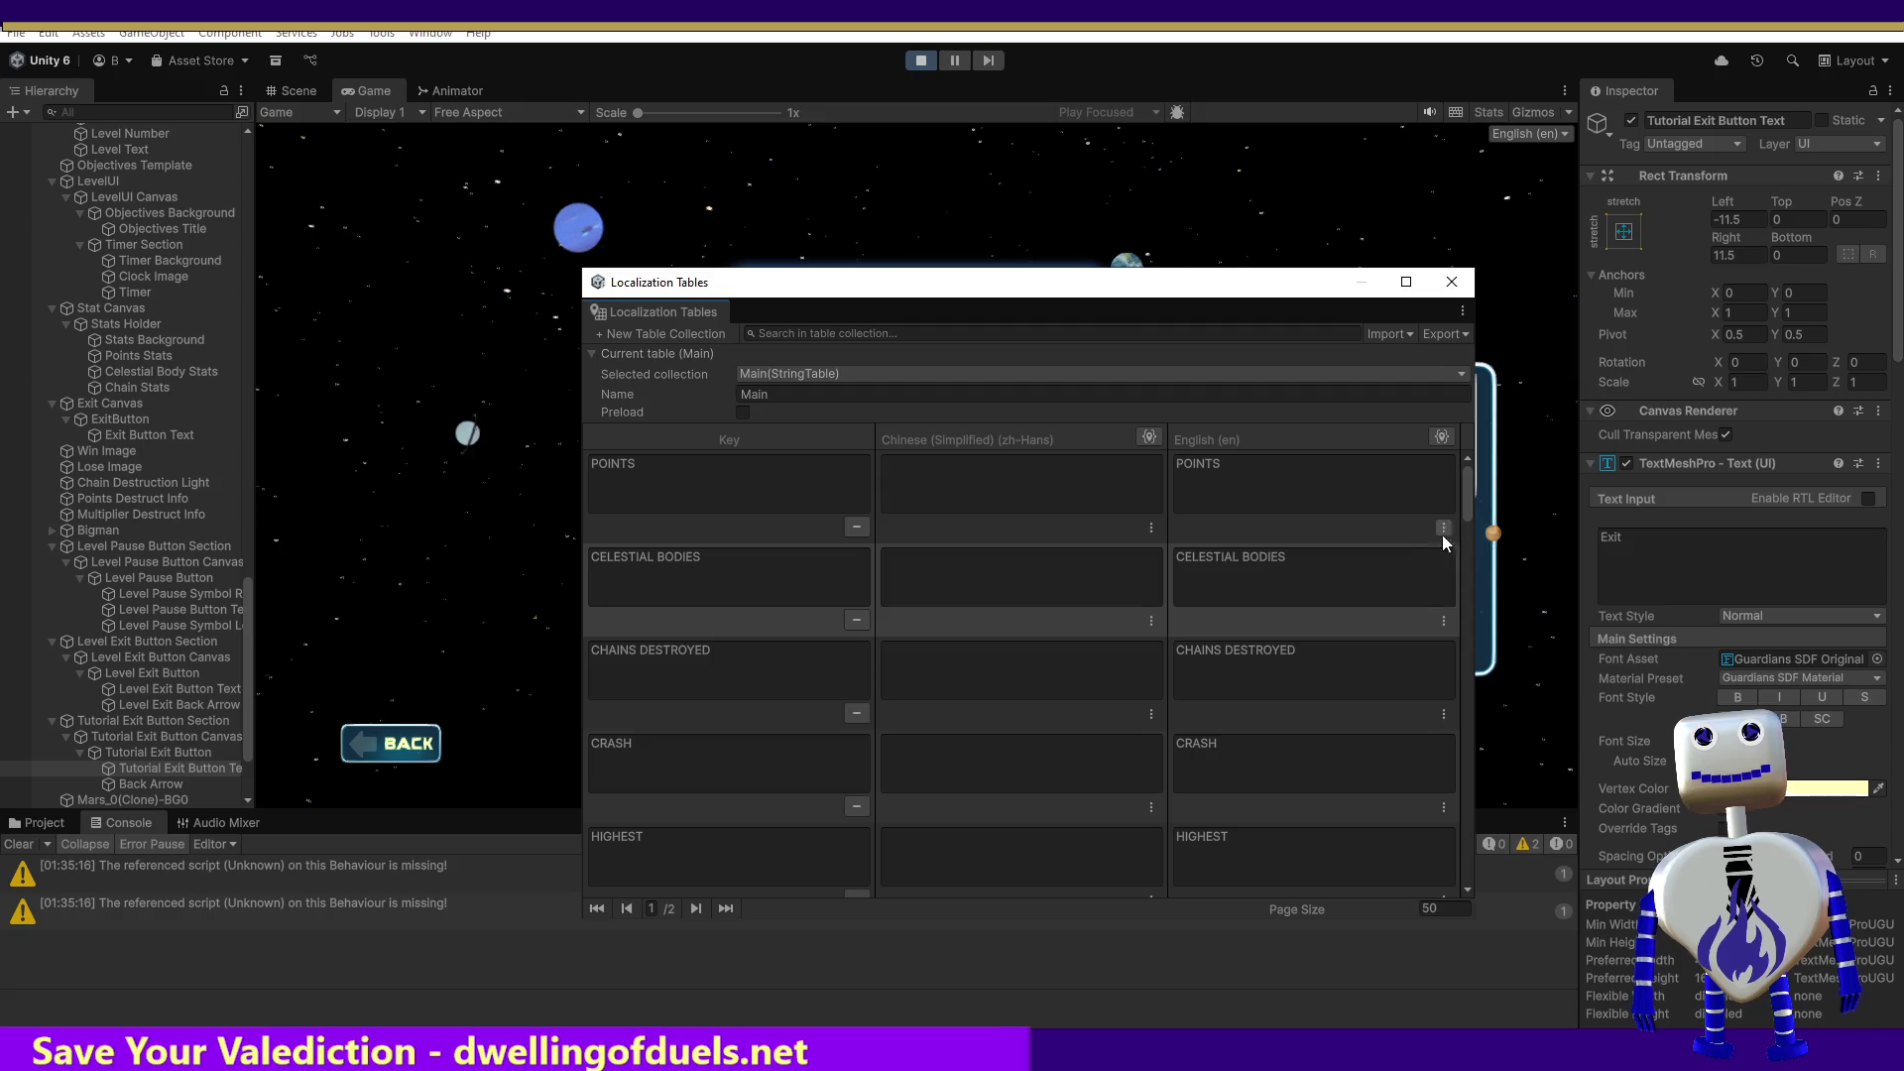
left_click_drag(1472, 492, 1410, 859)
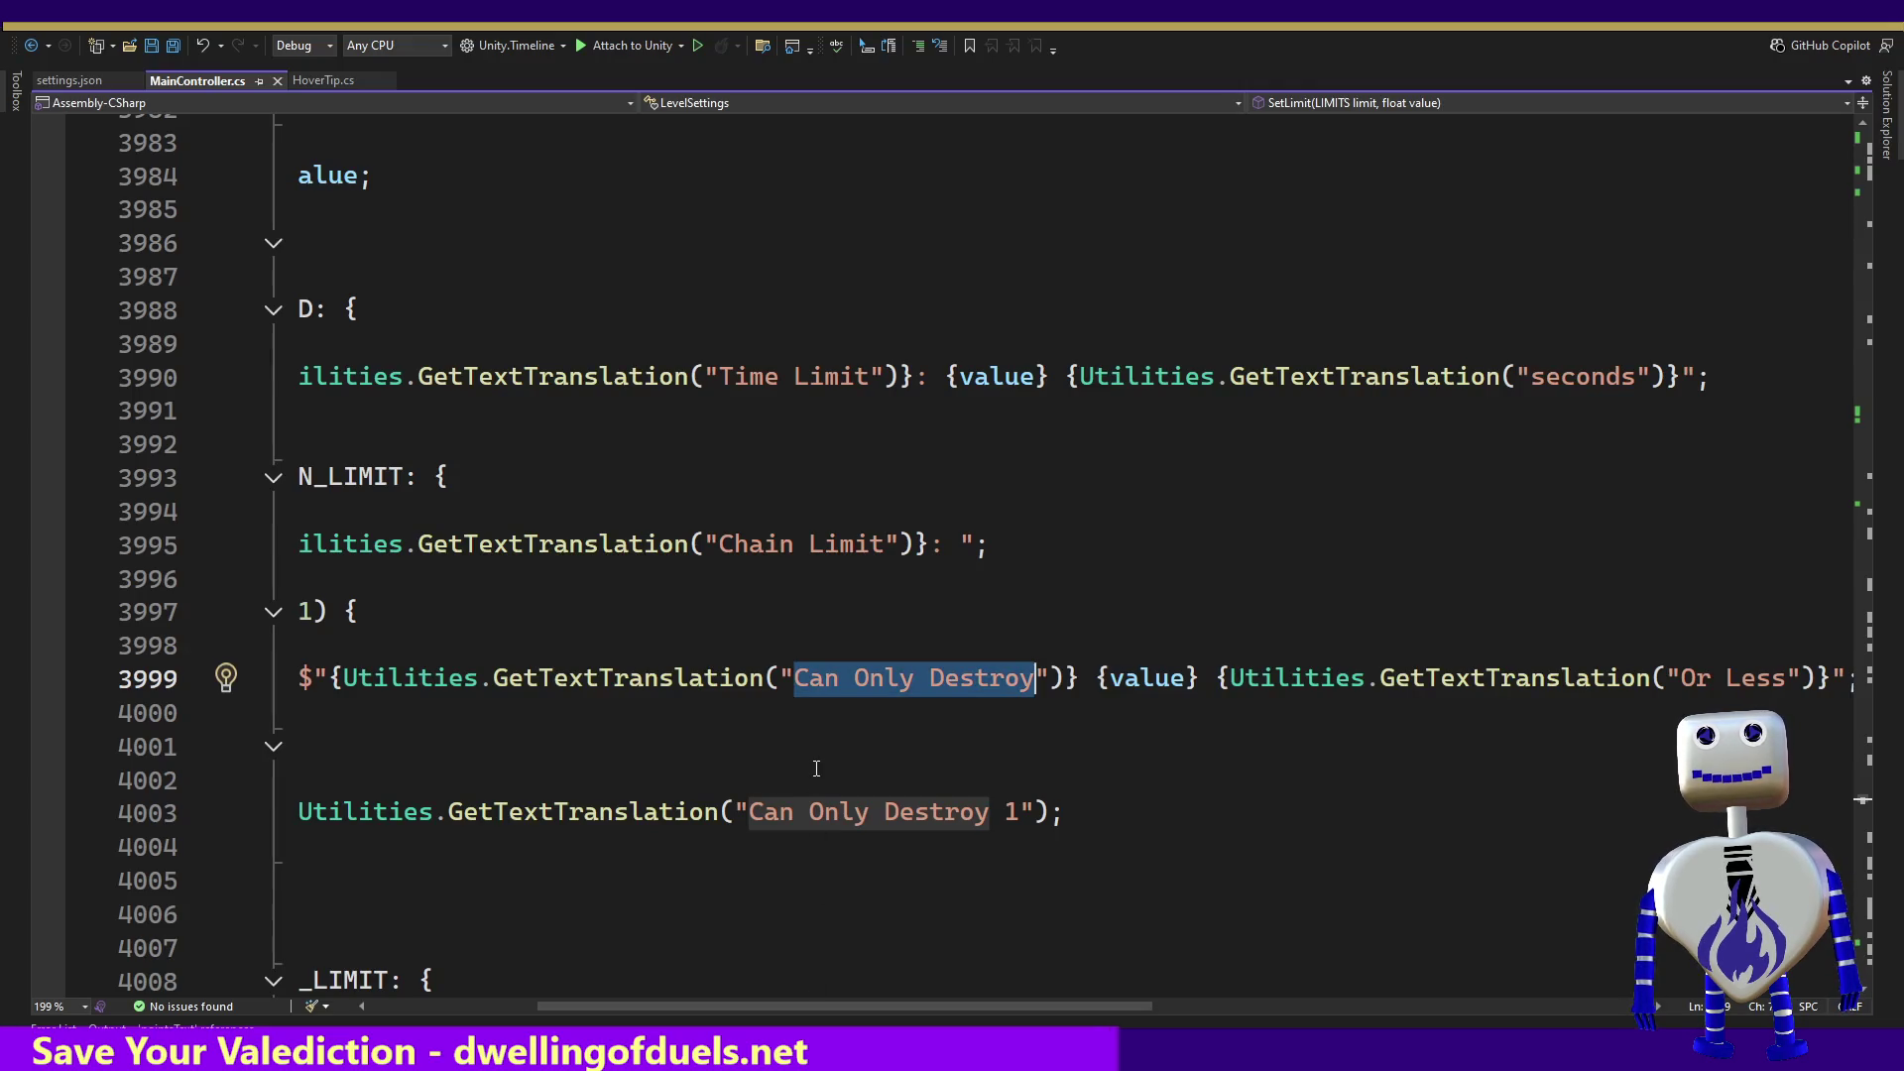
key("alt+Tab")
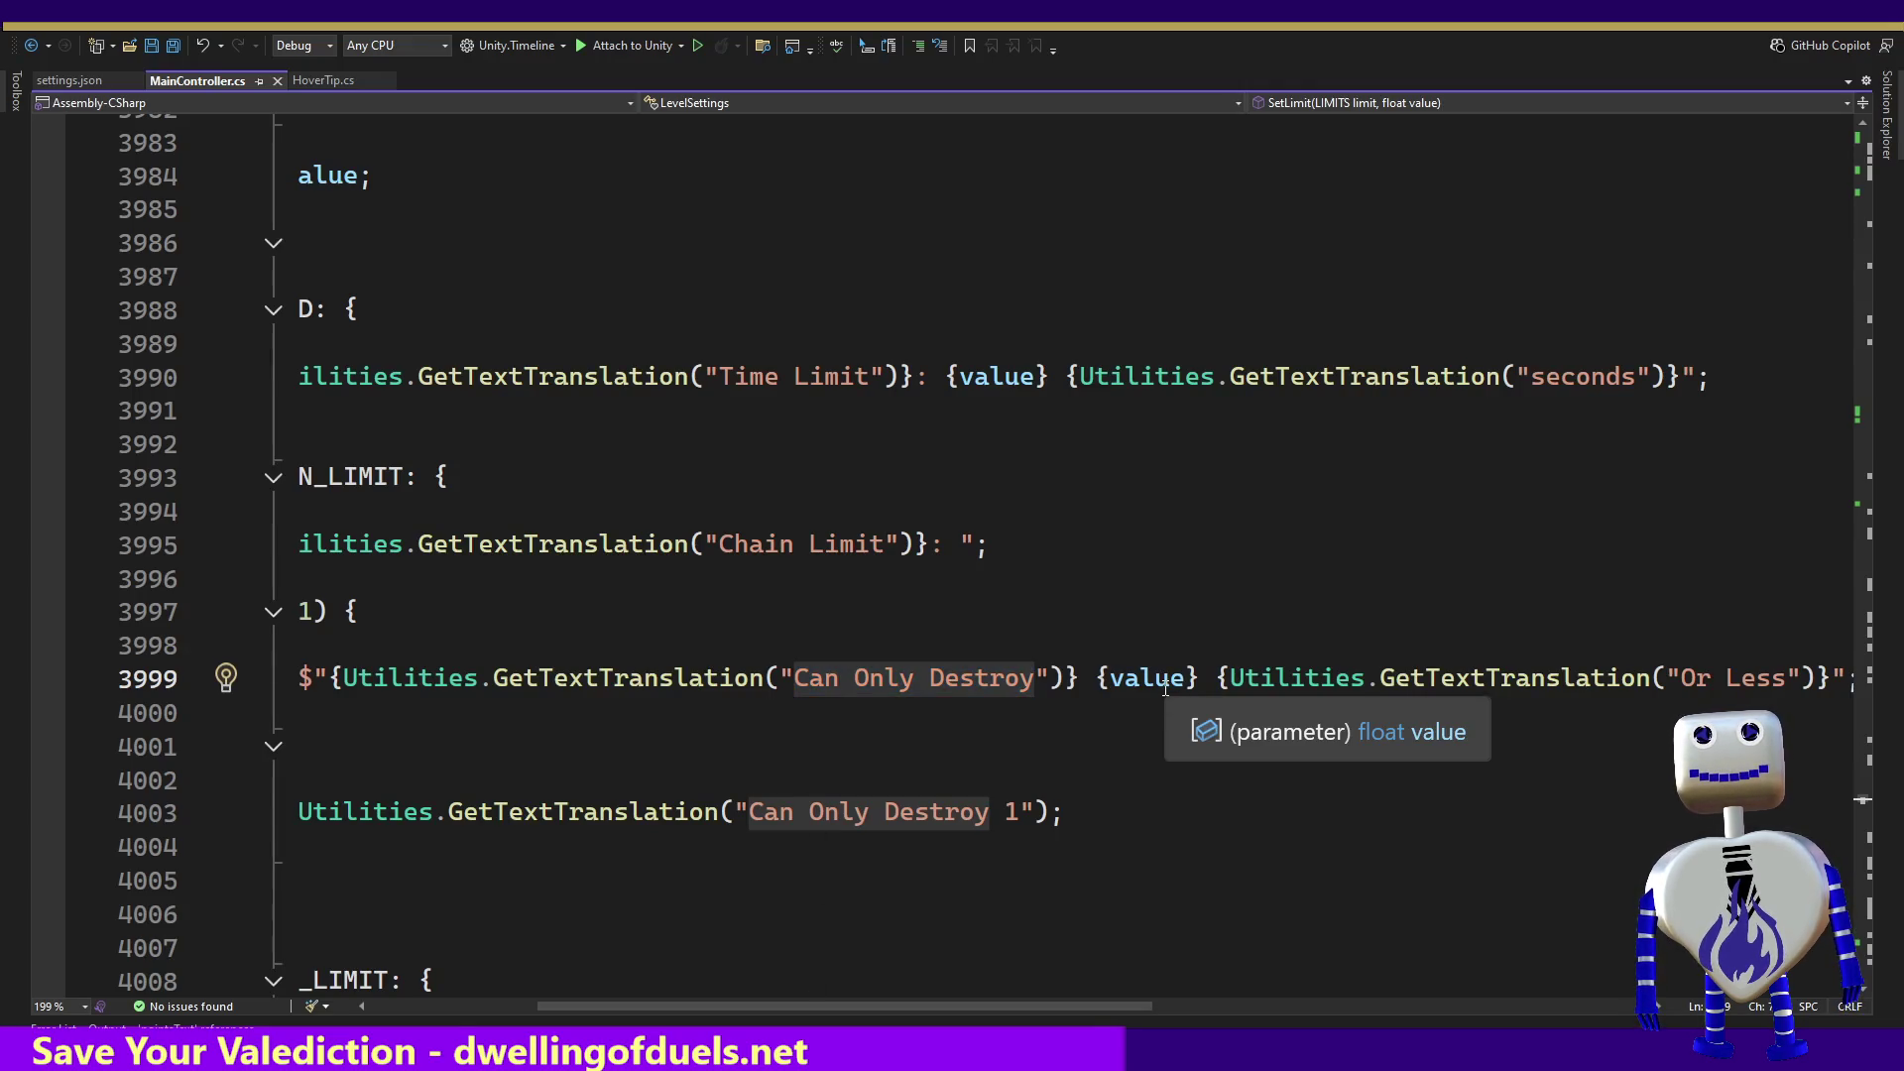
left_click(709, 643)
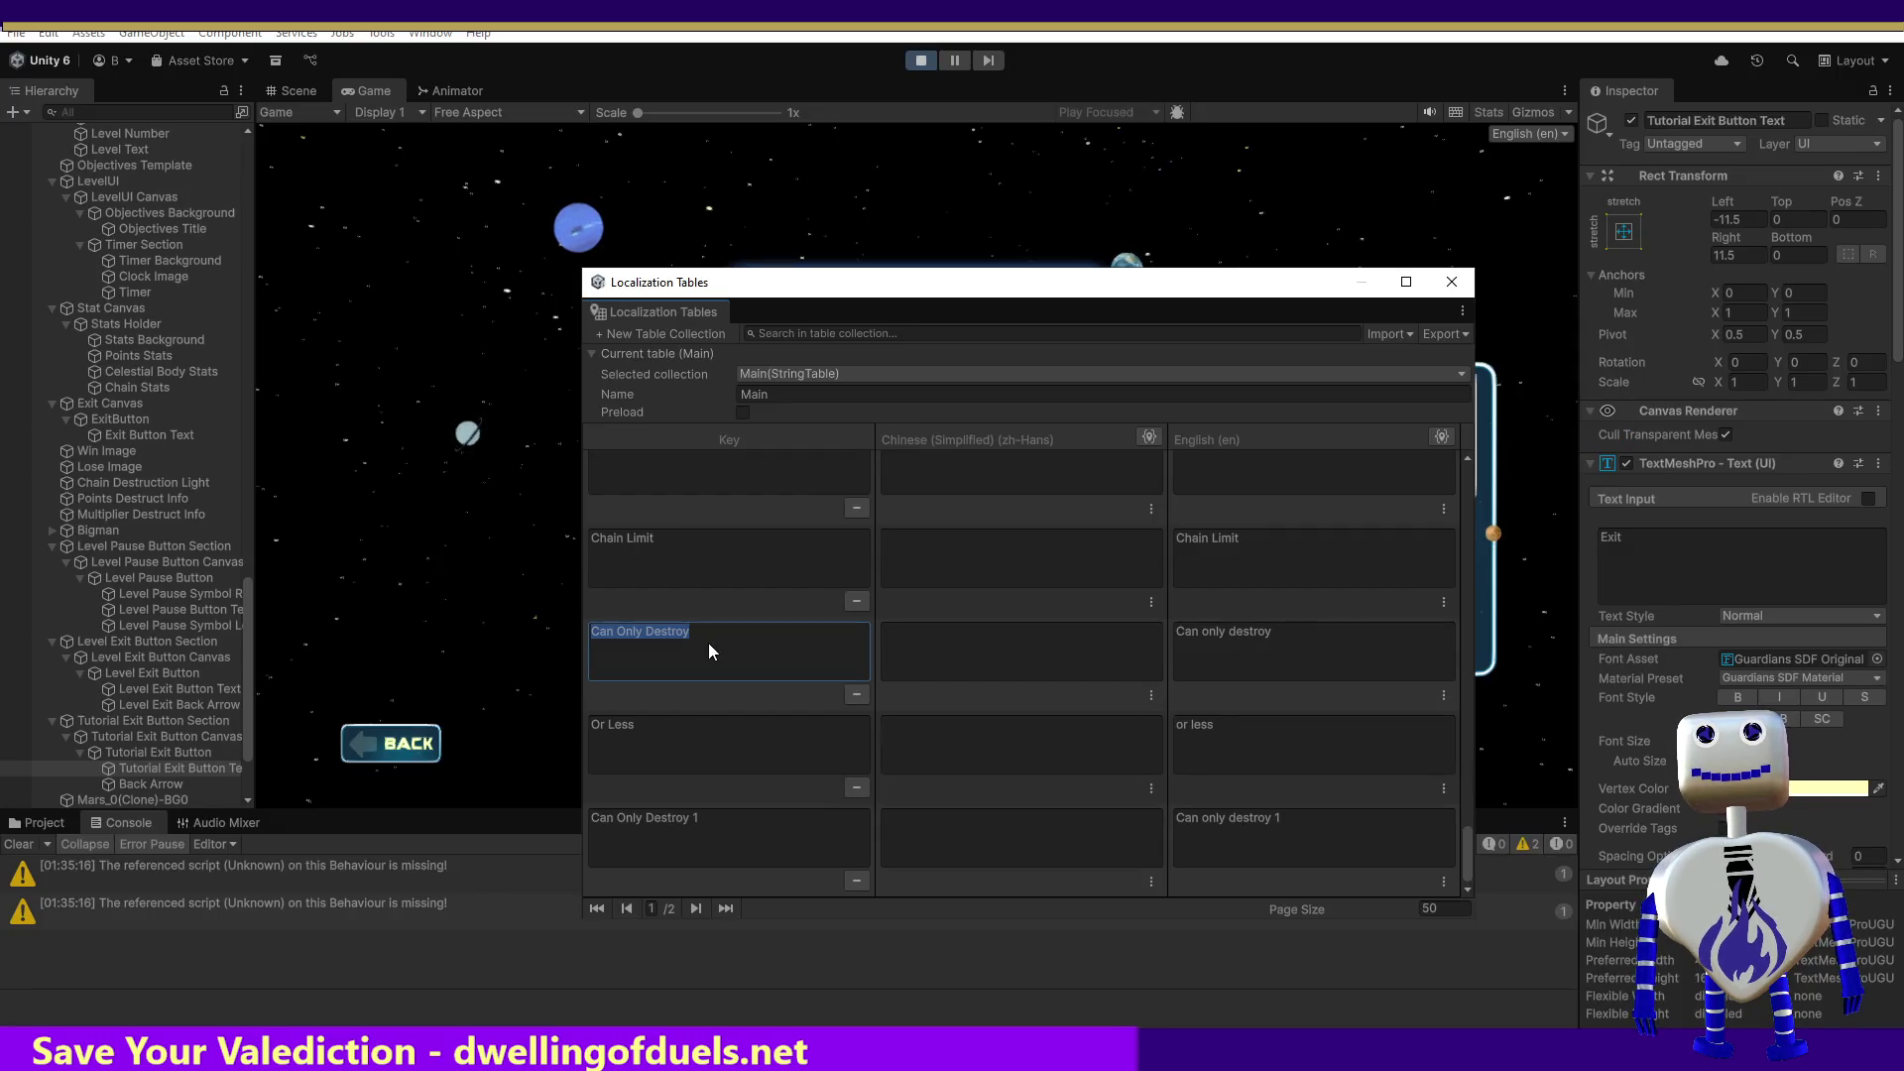
key("alt+Tab")
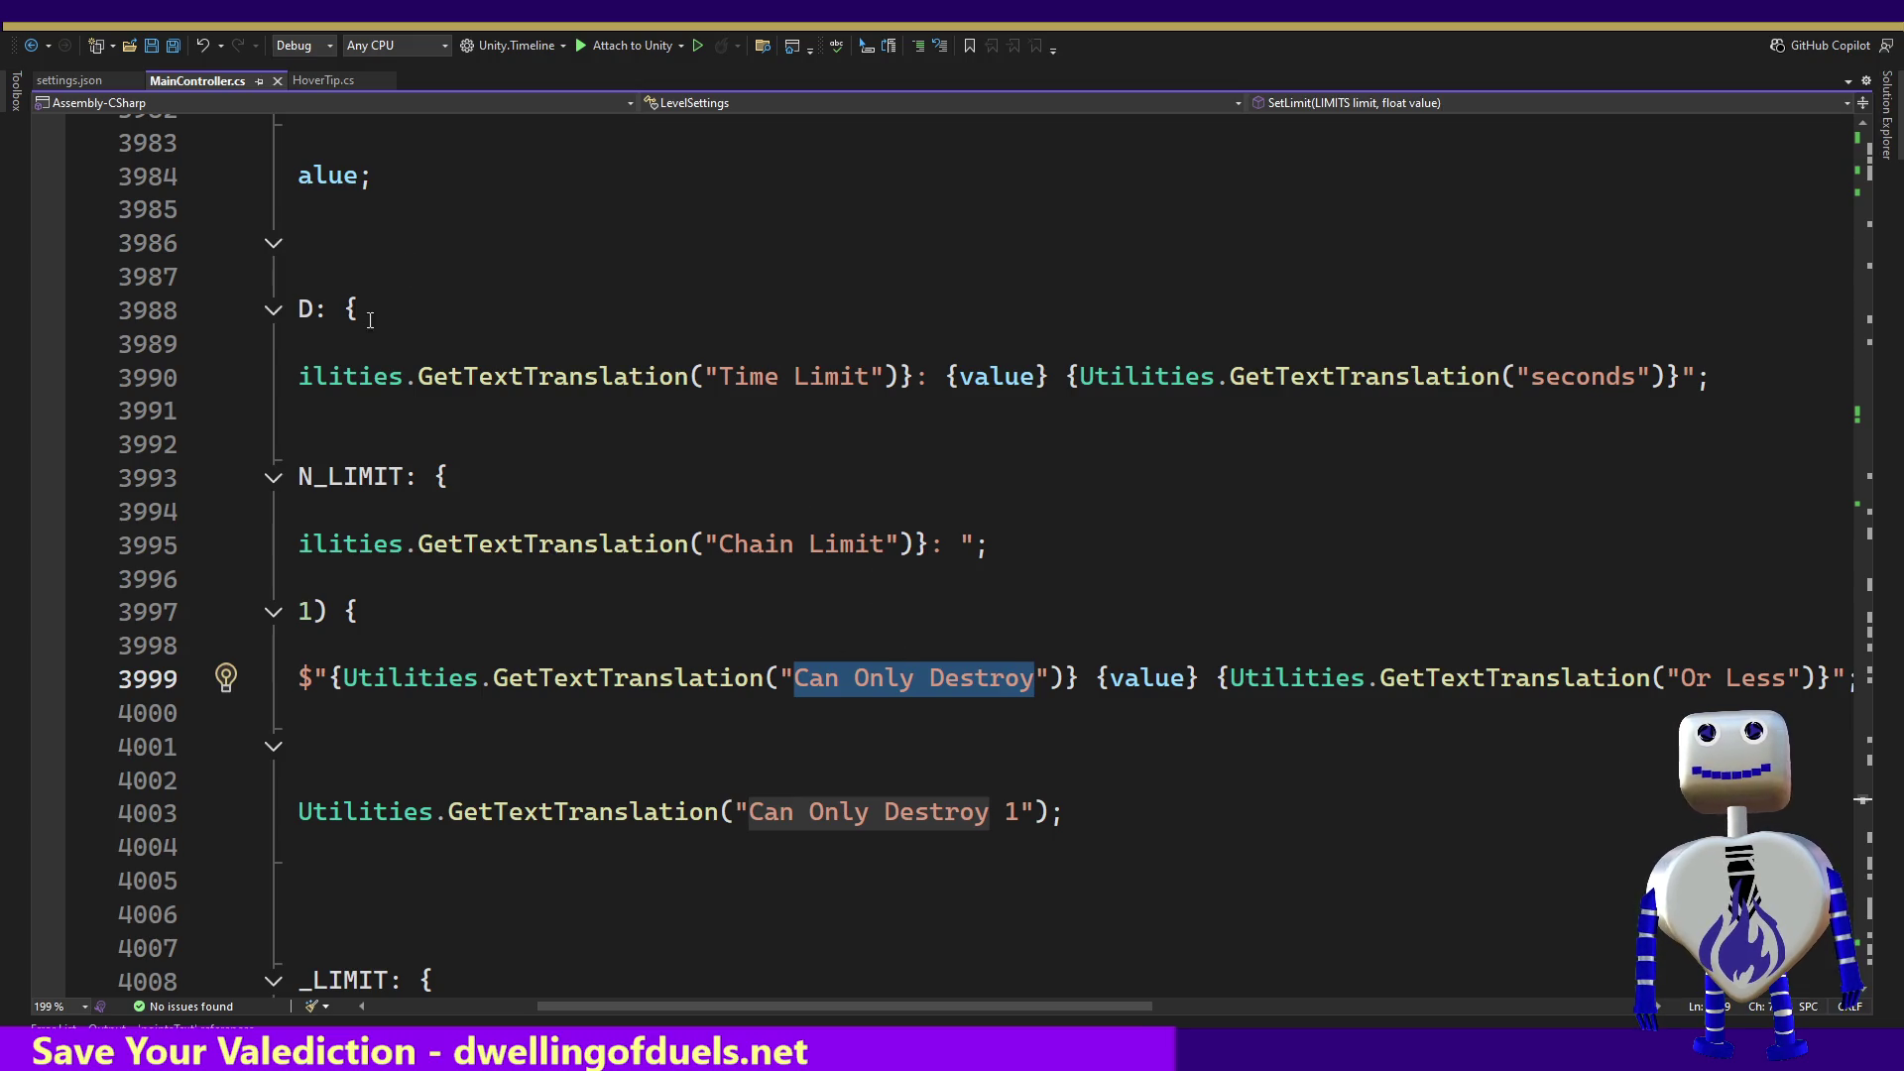
left_click(86, 83)
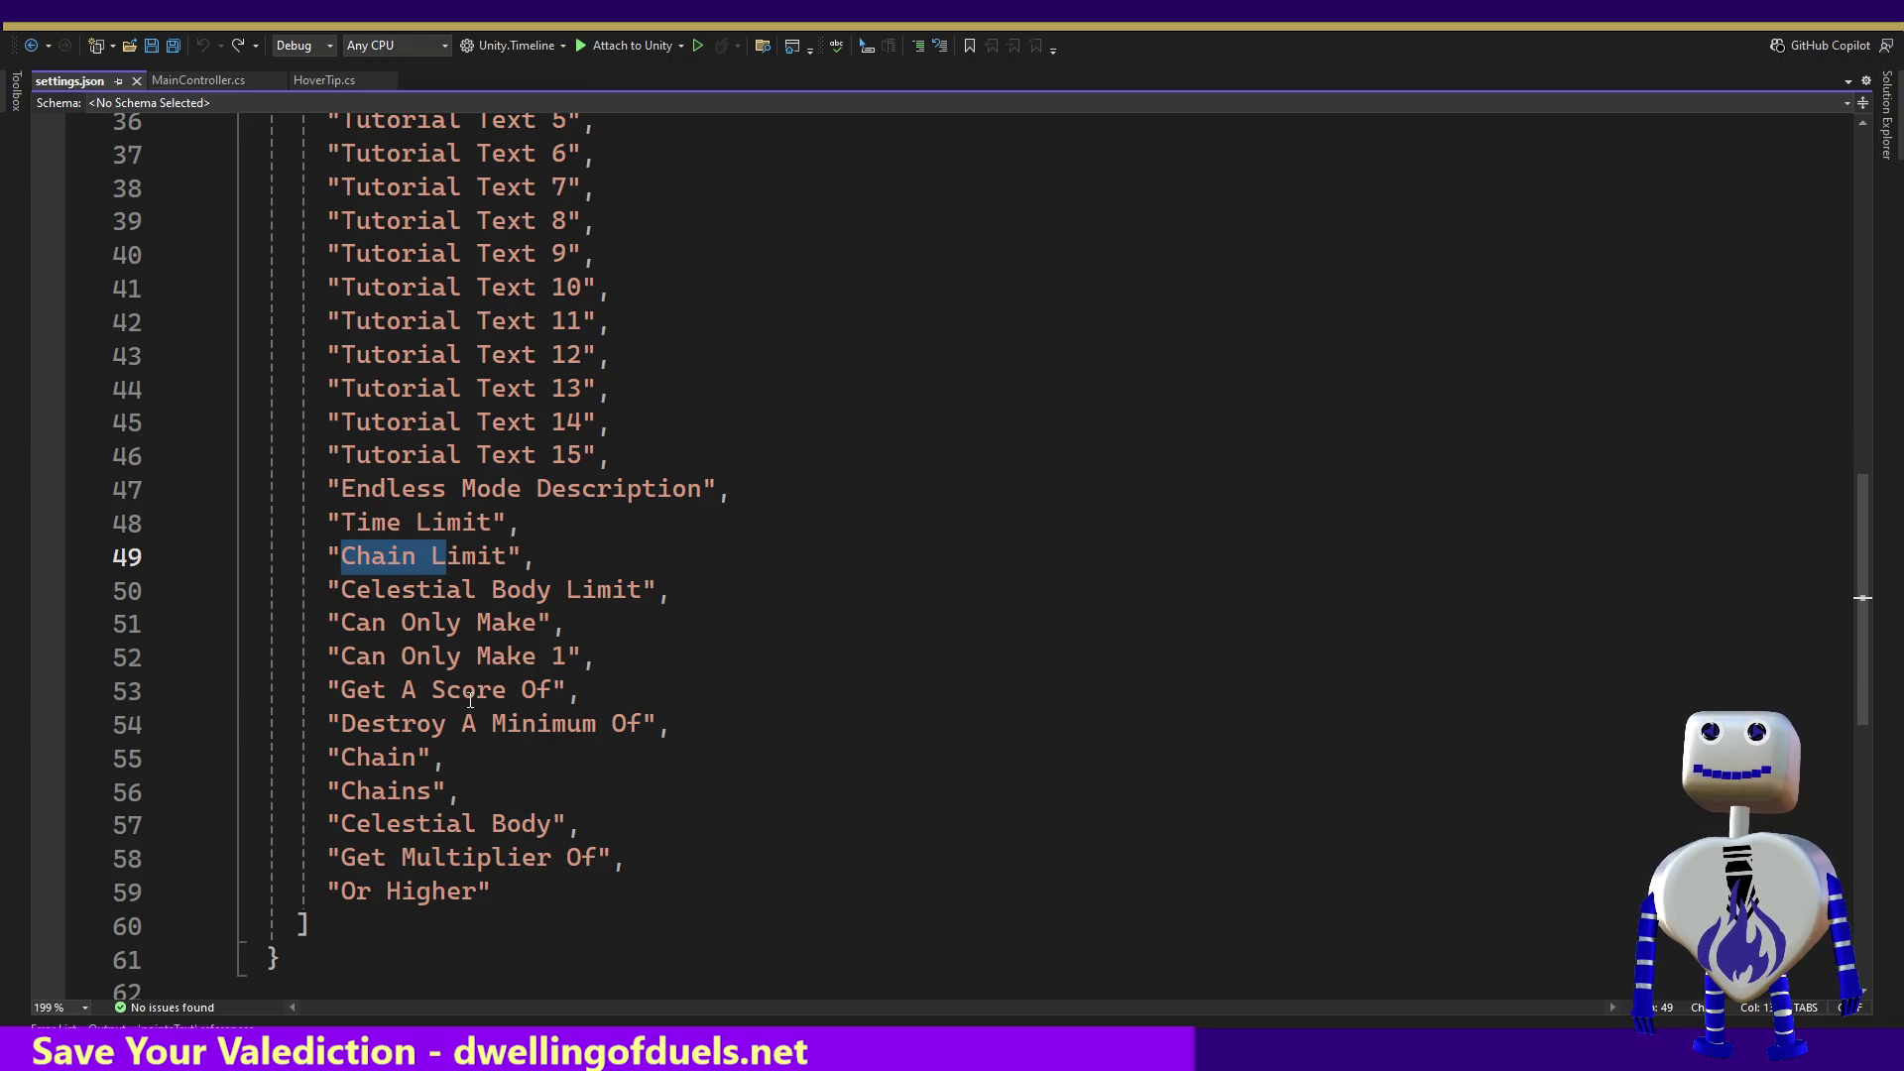
Step: Check settings.json's Can Only Make entries against the table and select the Can Only Destroy key
left_click(453, 622)
left_click(449, 673)
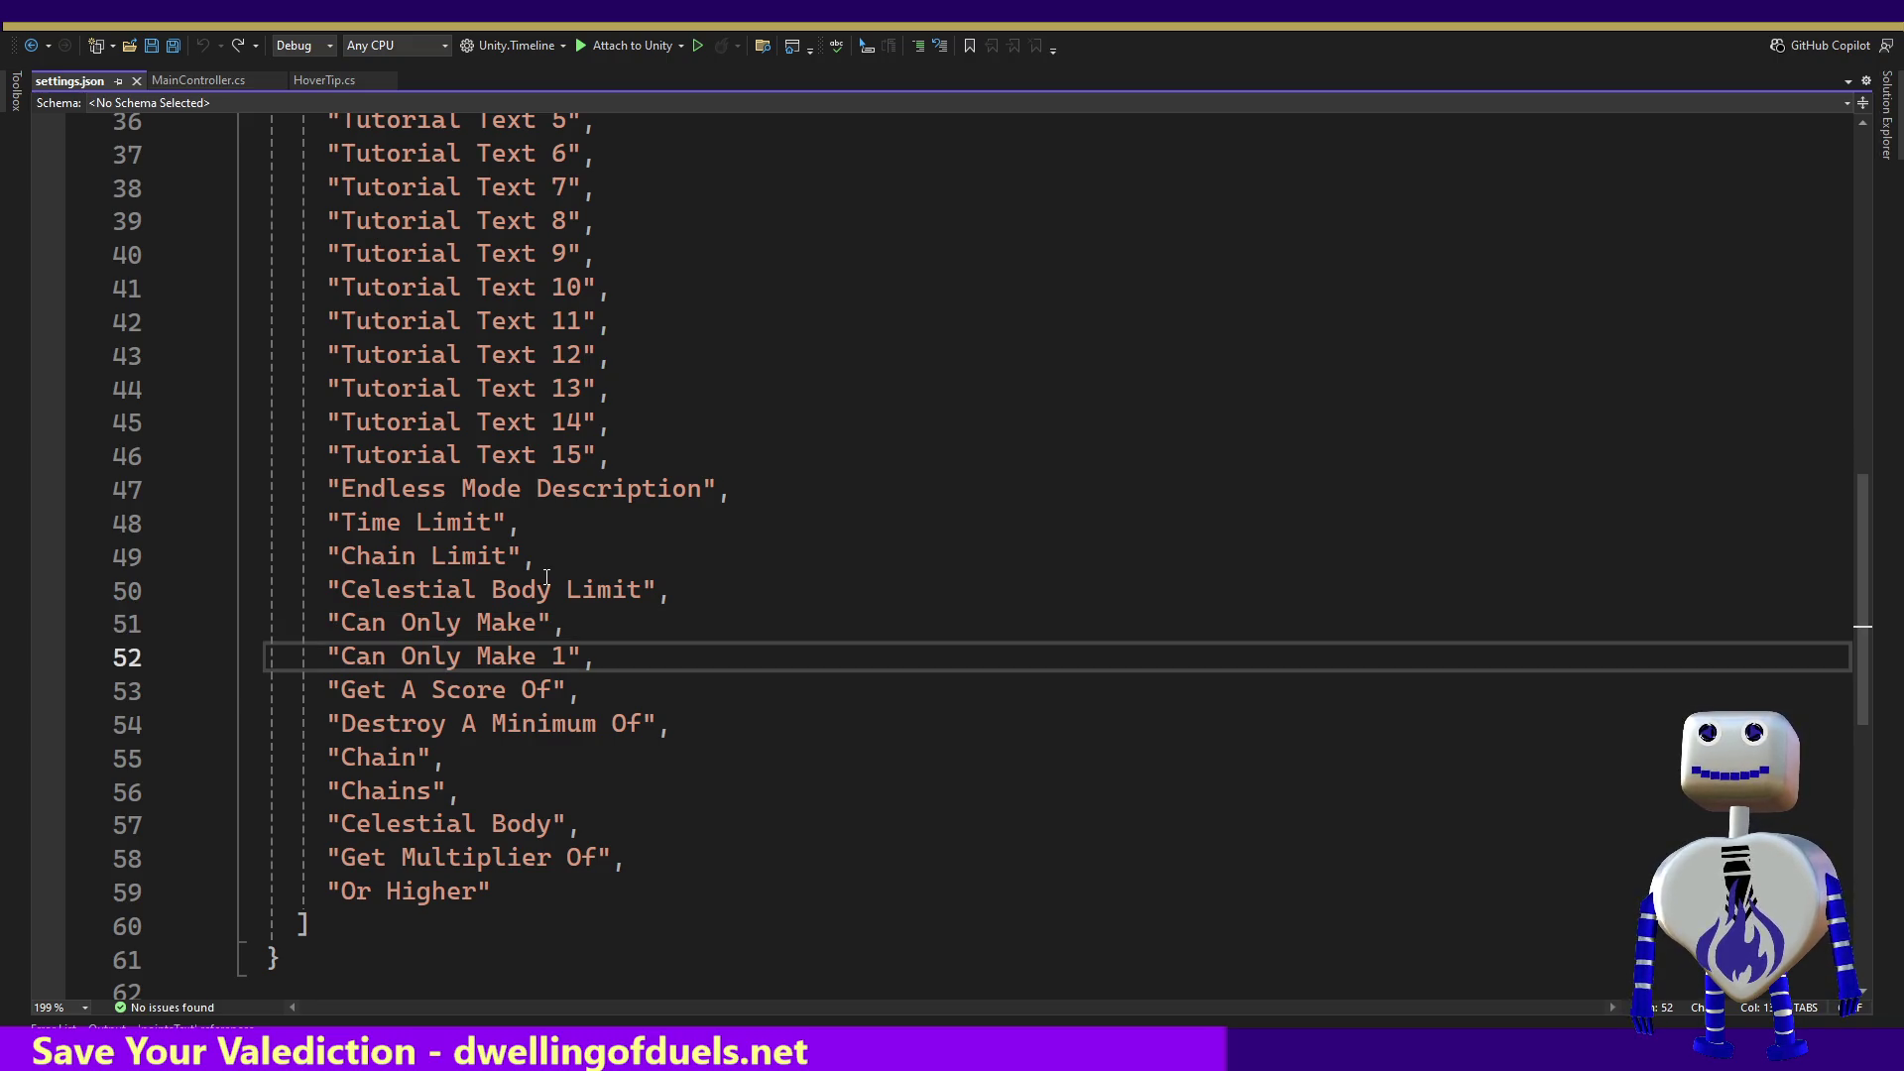
key("alt+Tab")
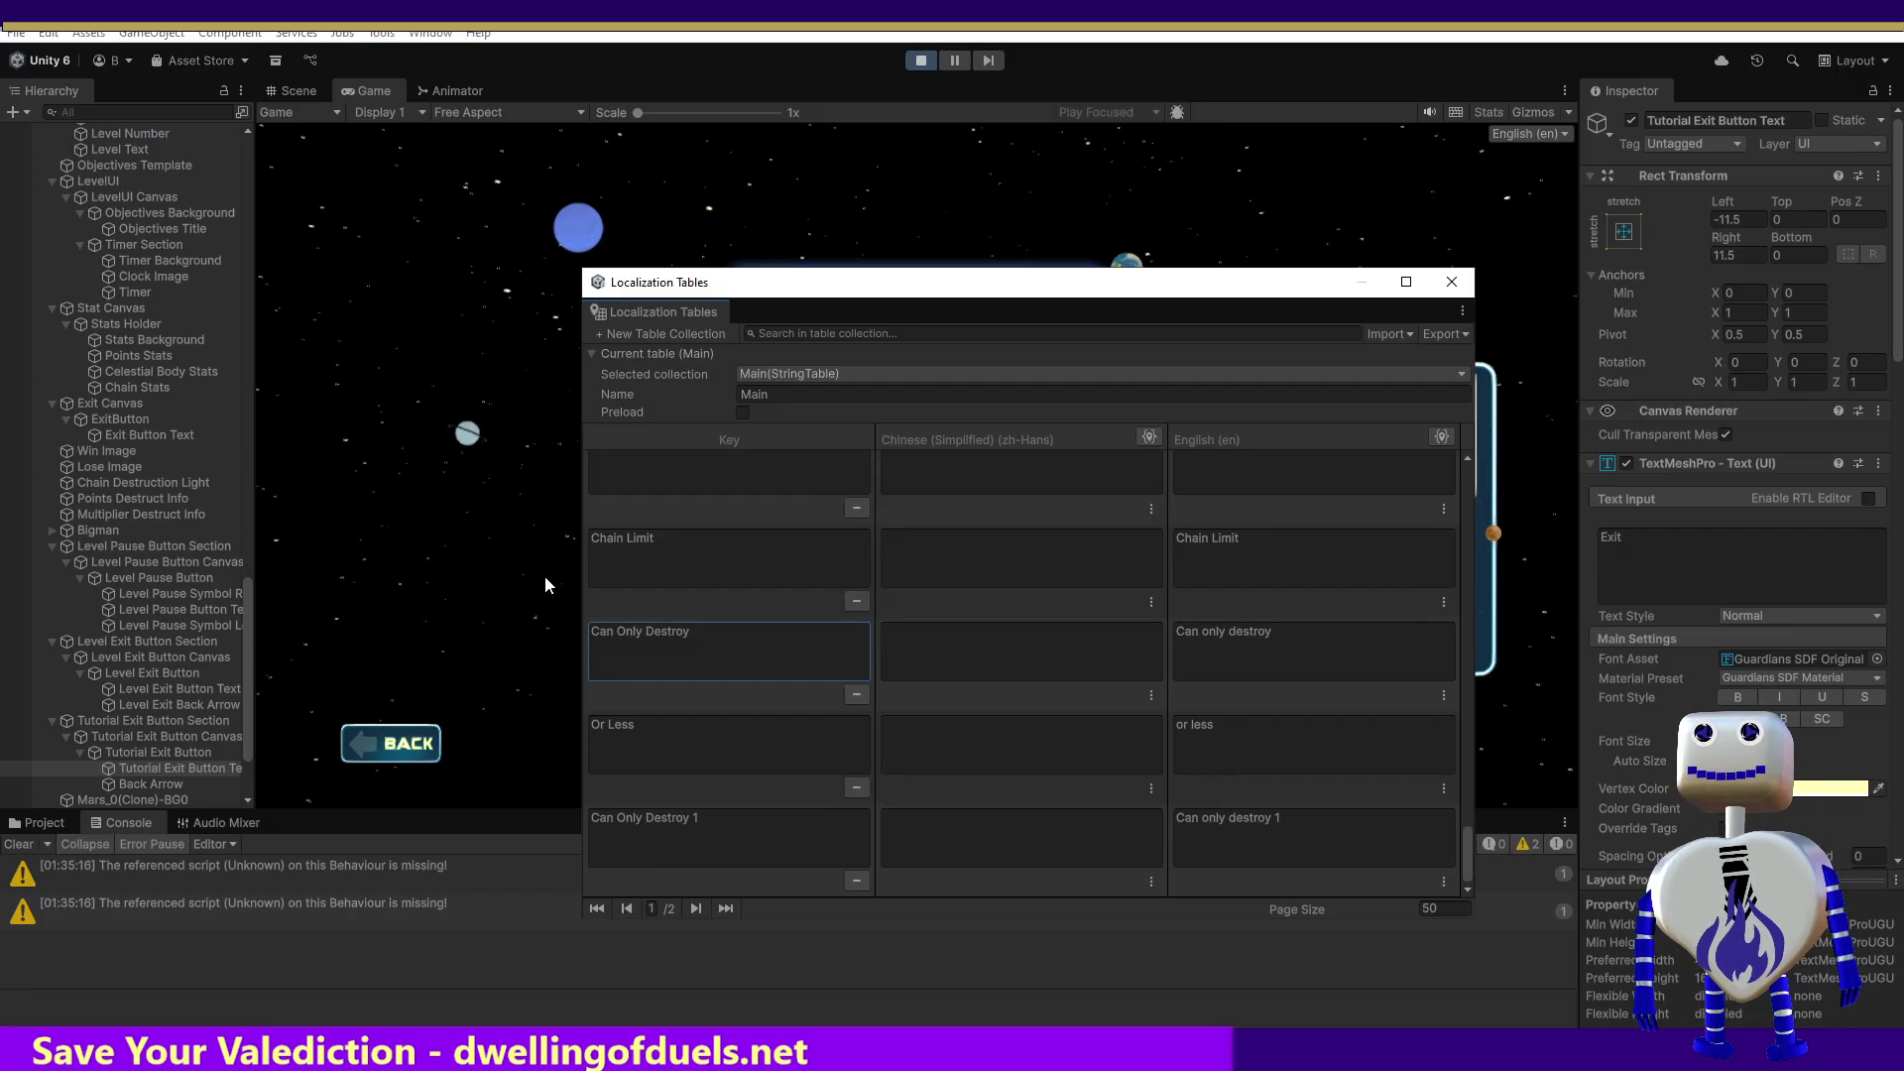
key("alt+Tab")
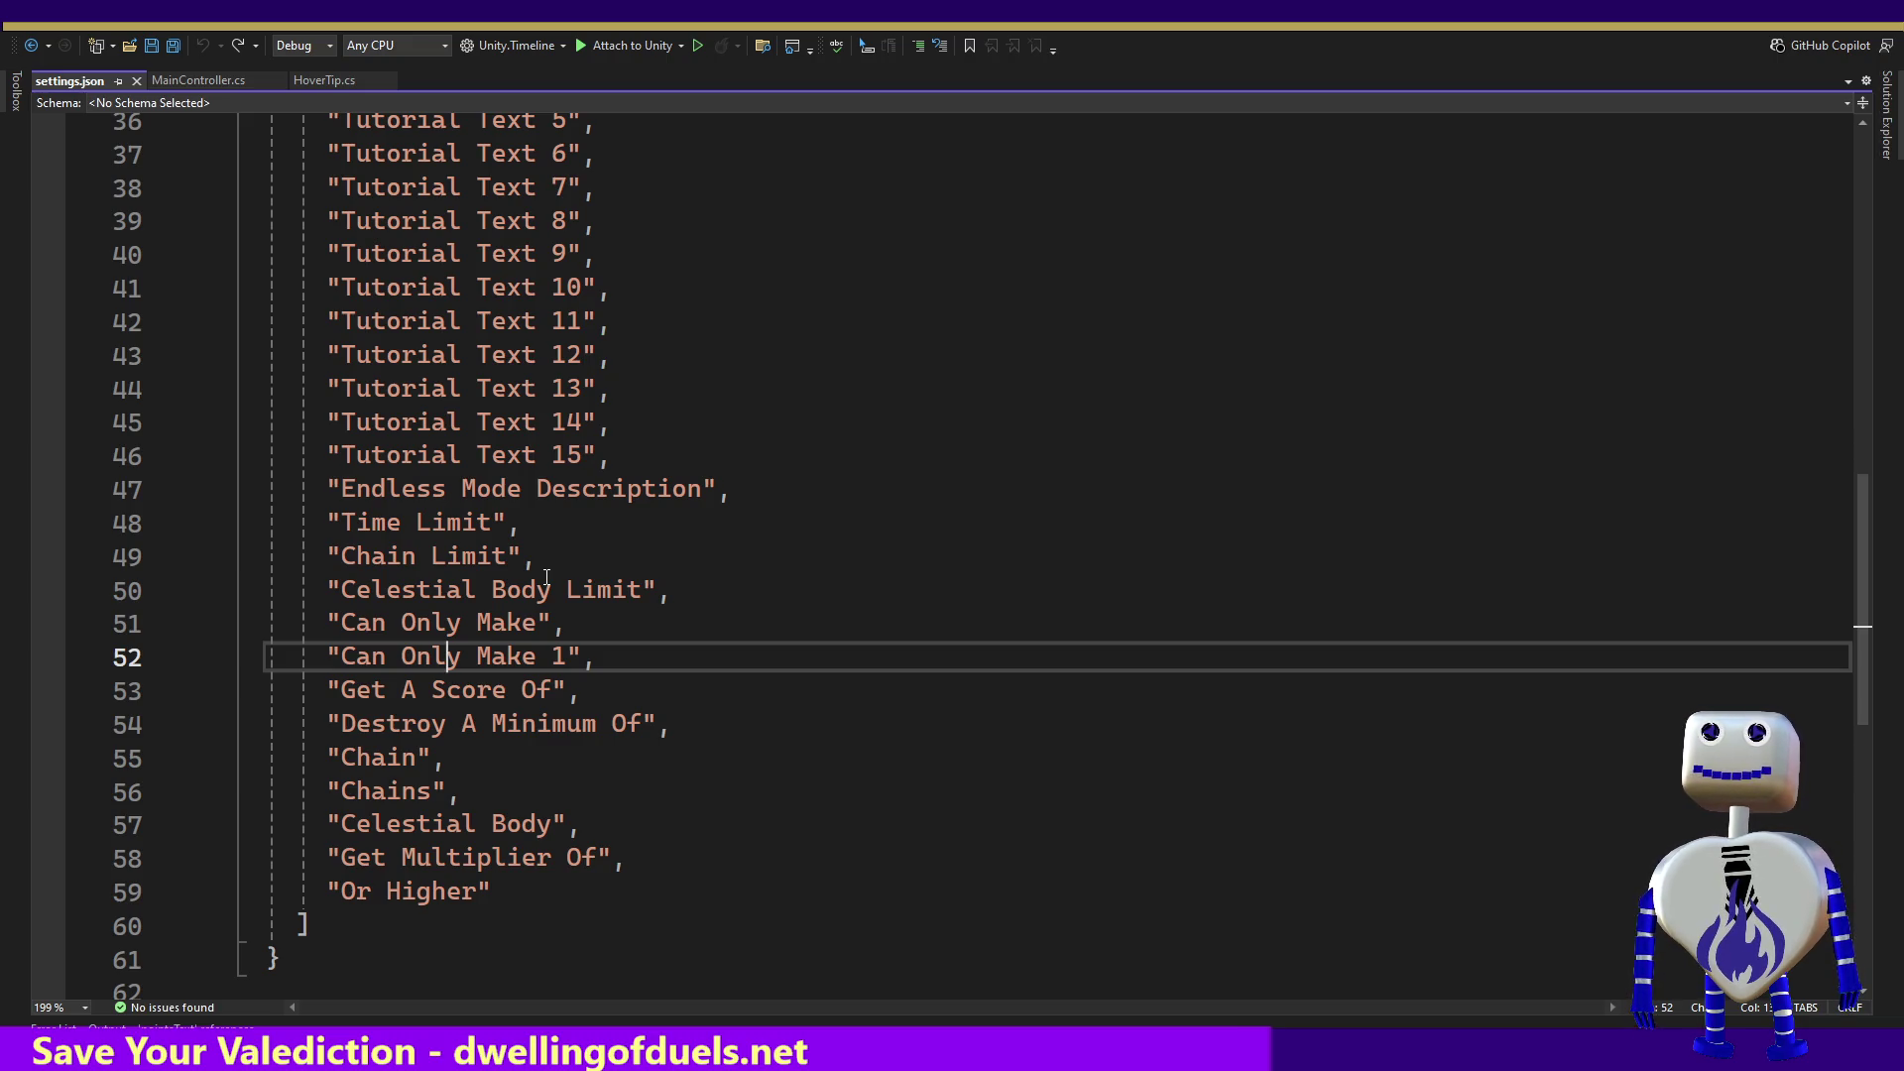
key("alt+Tab")
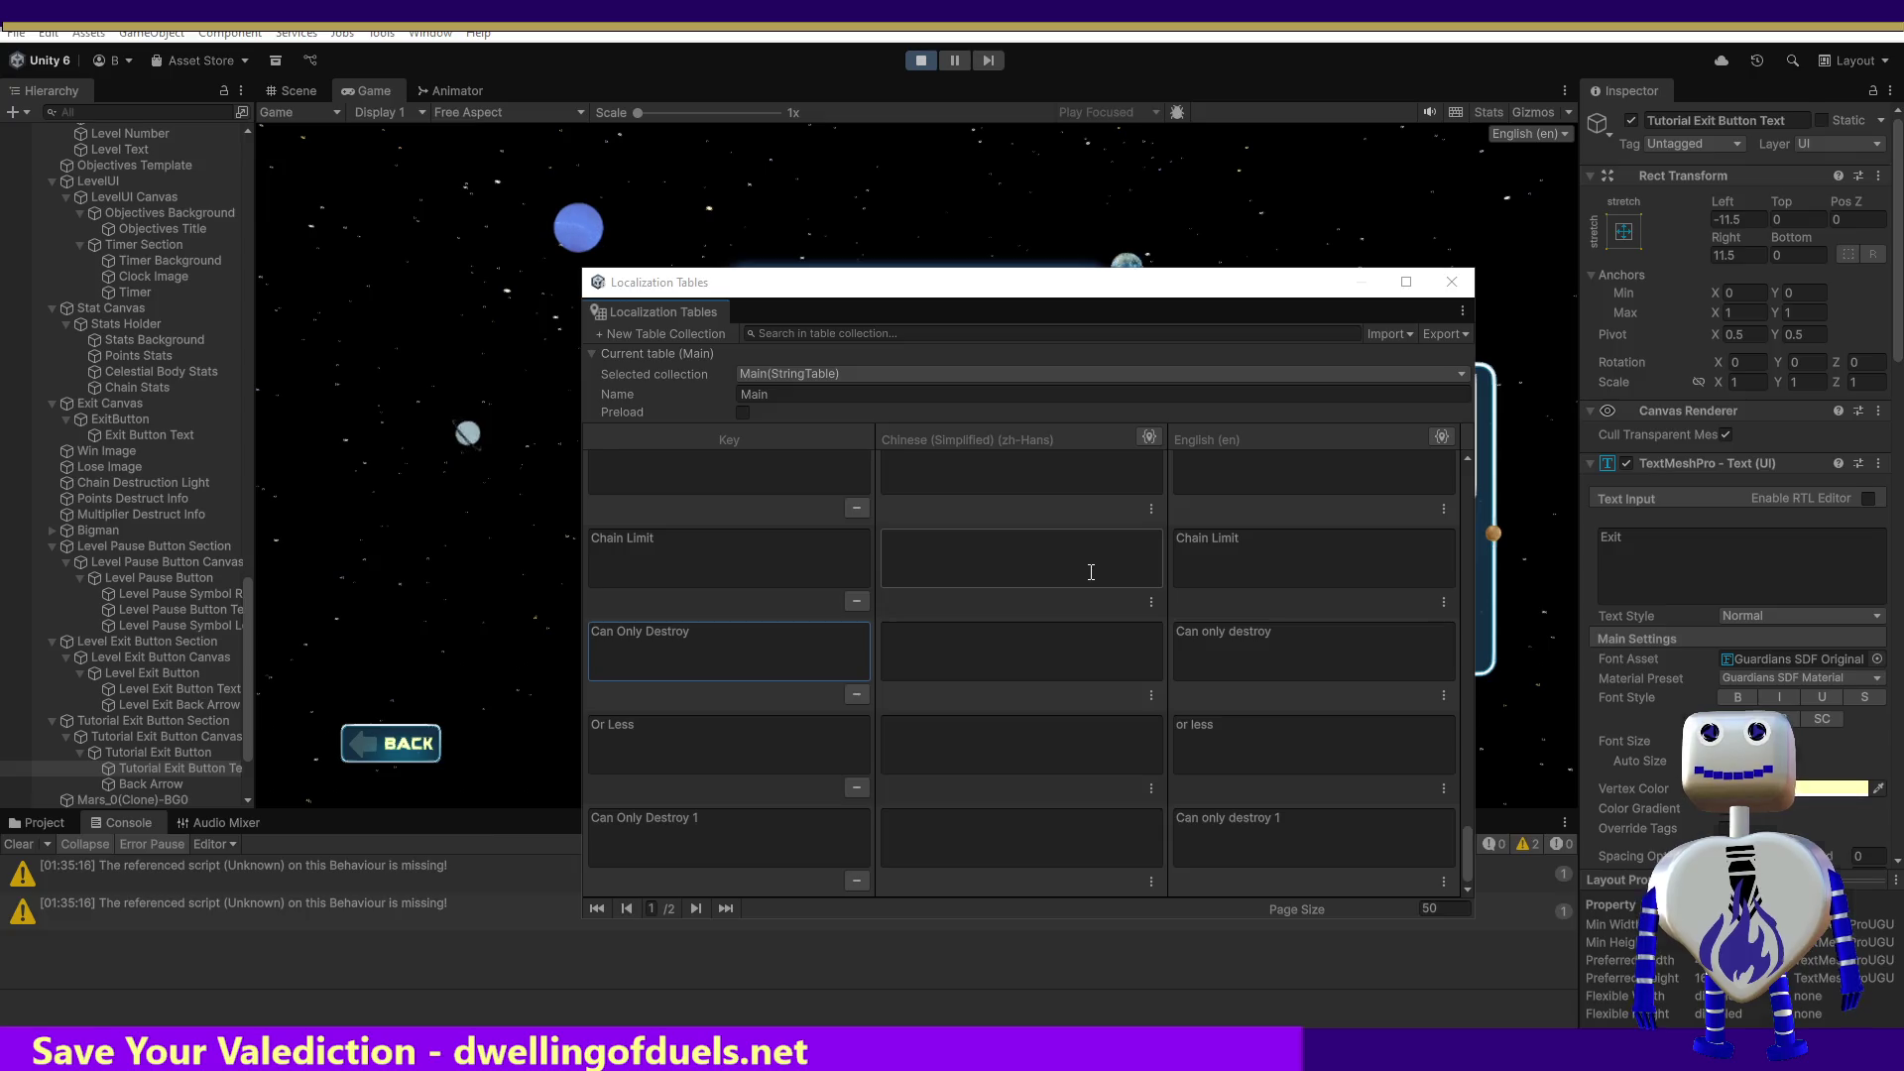
key("alt+Tab")
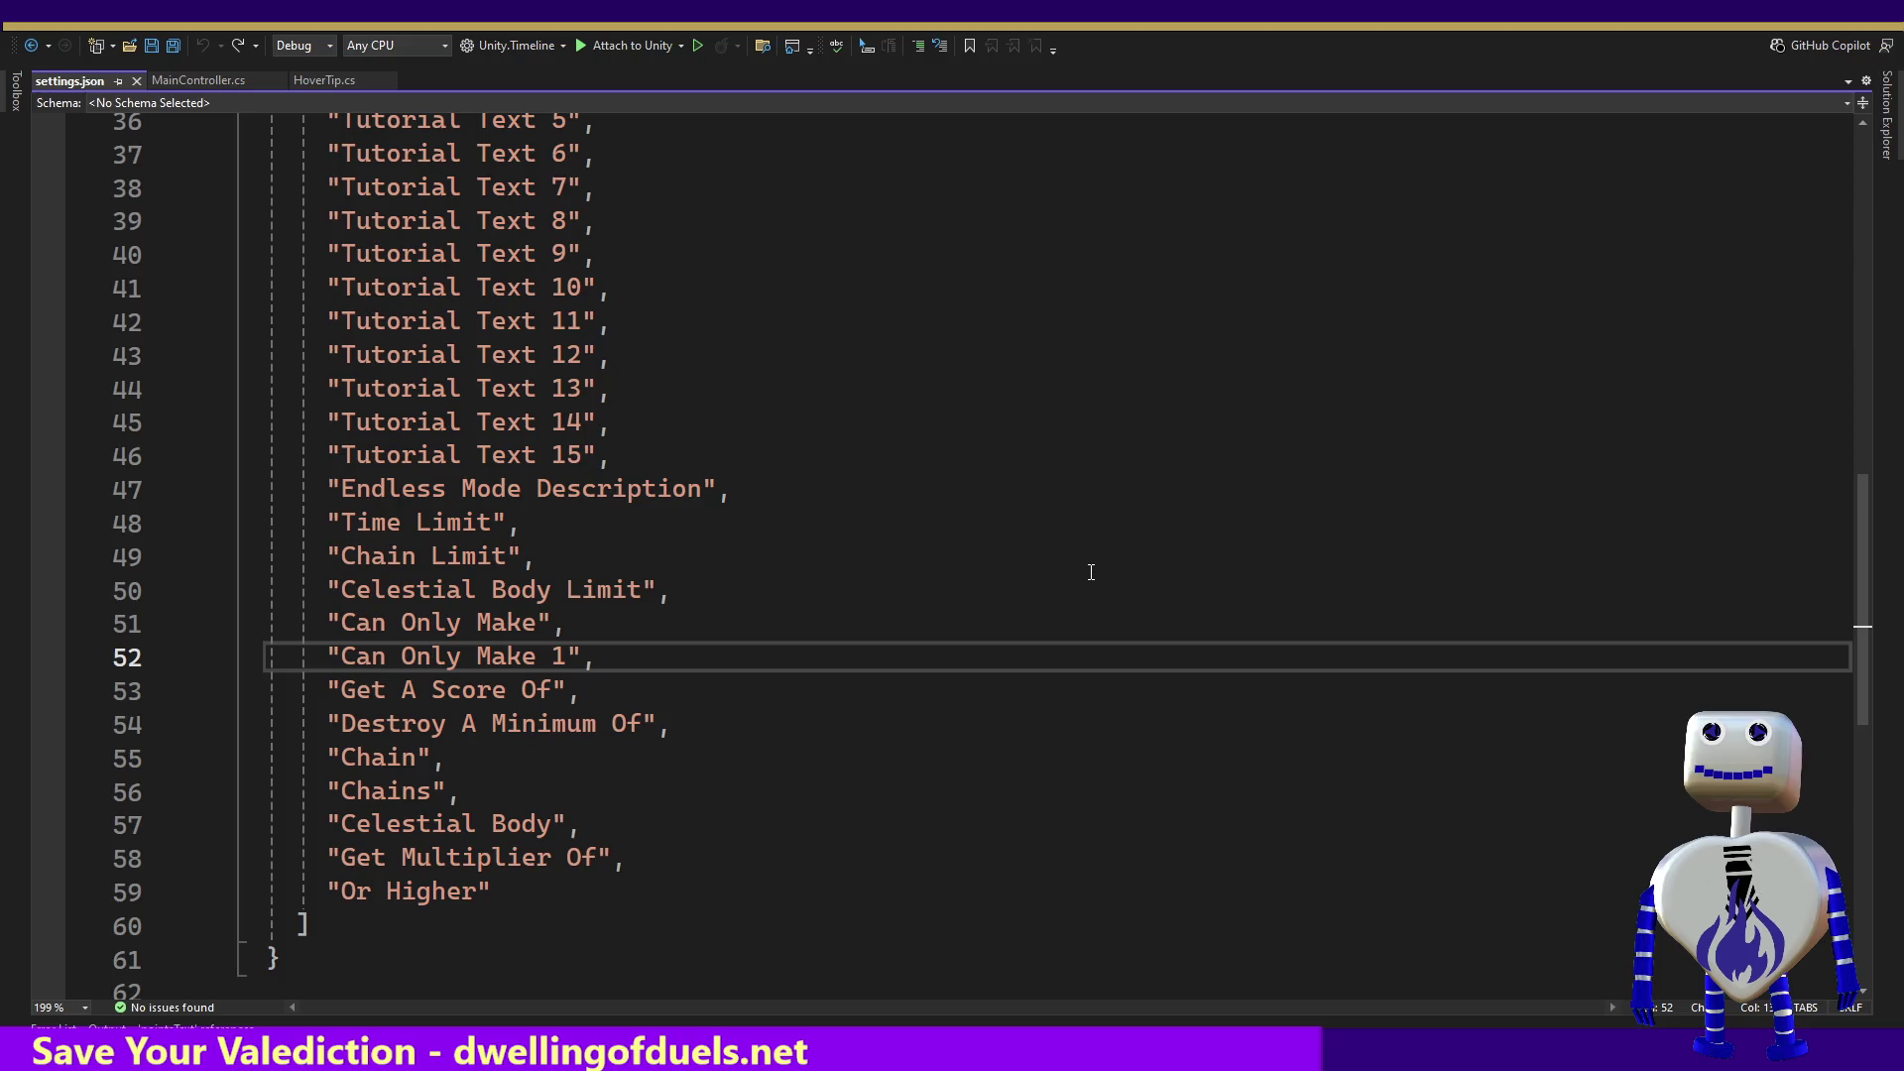
key("alt+Tab")
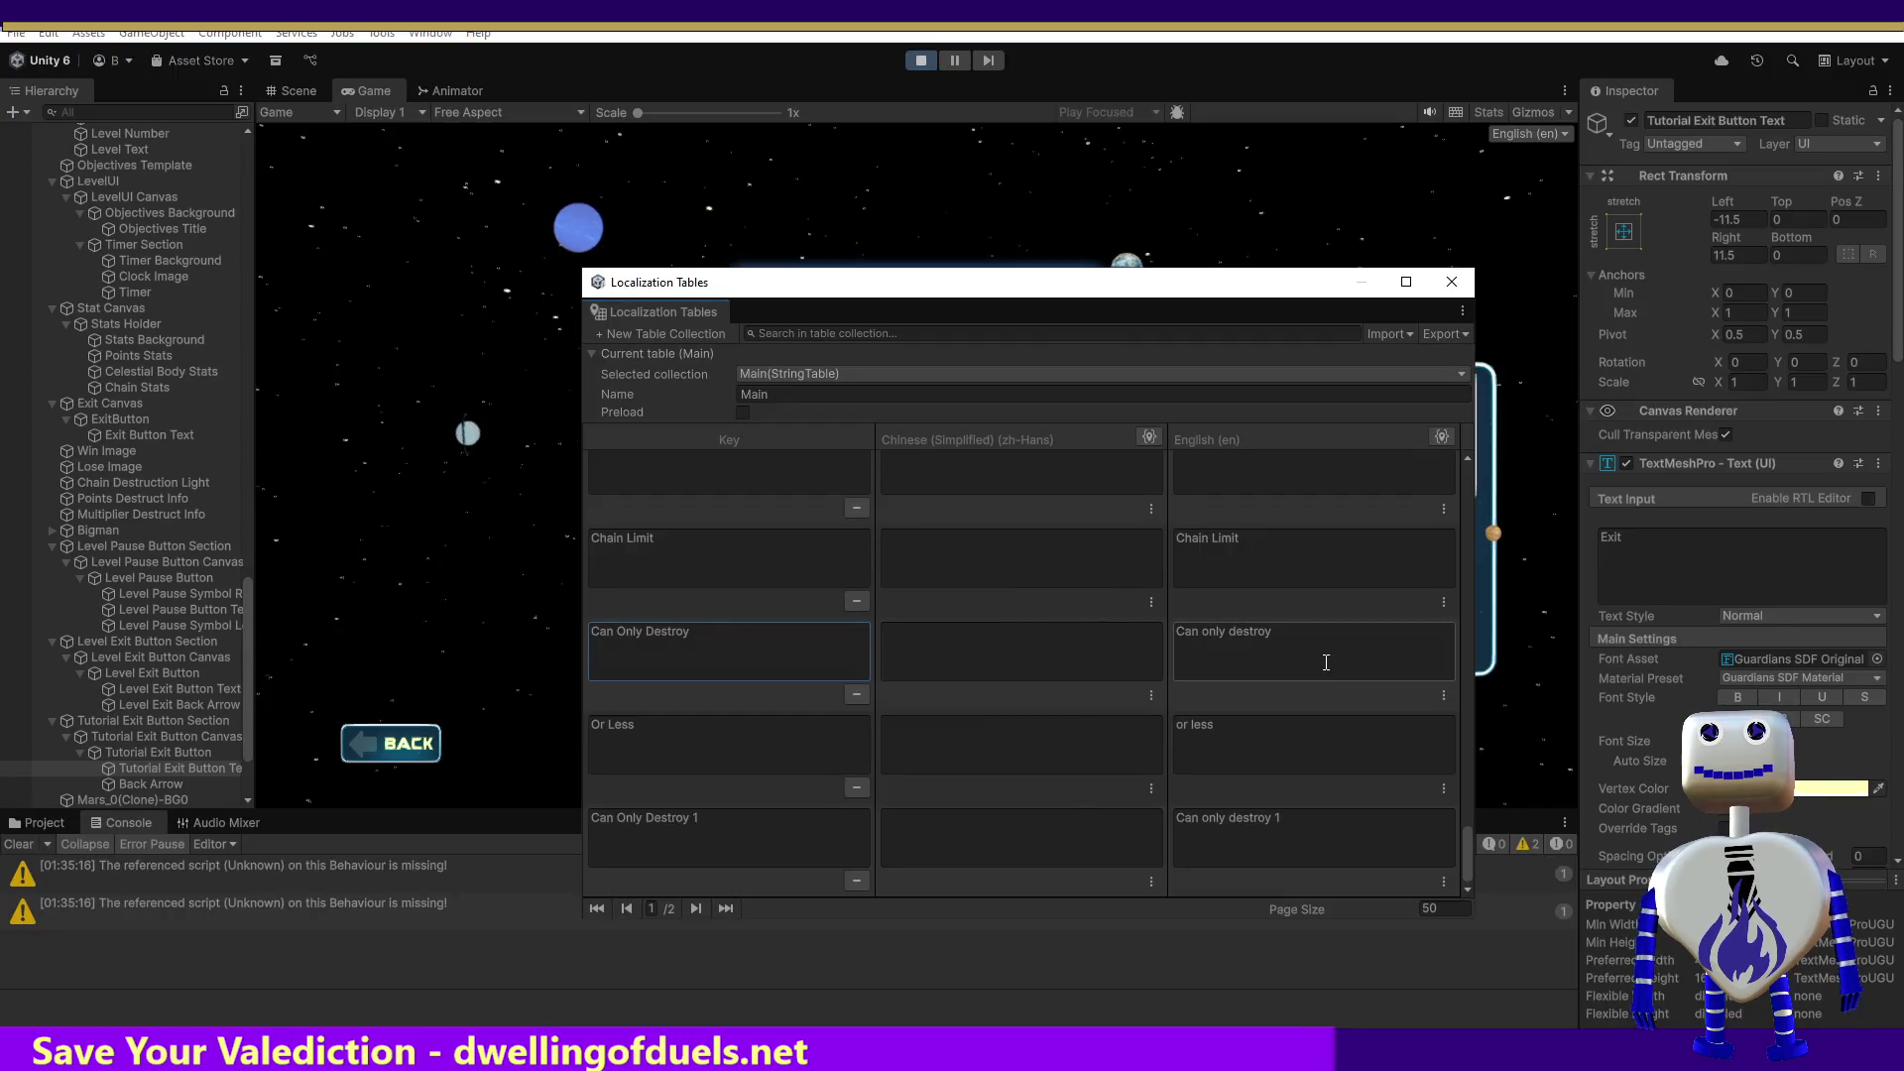
left_click(758, 642)
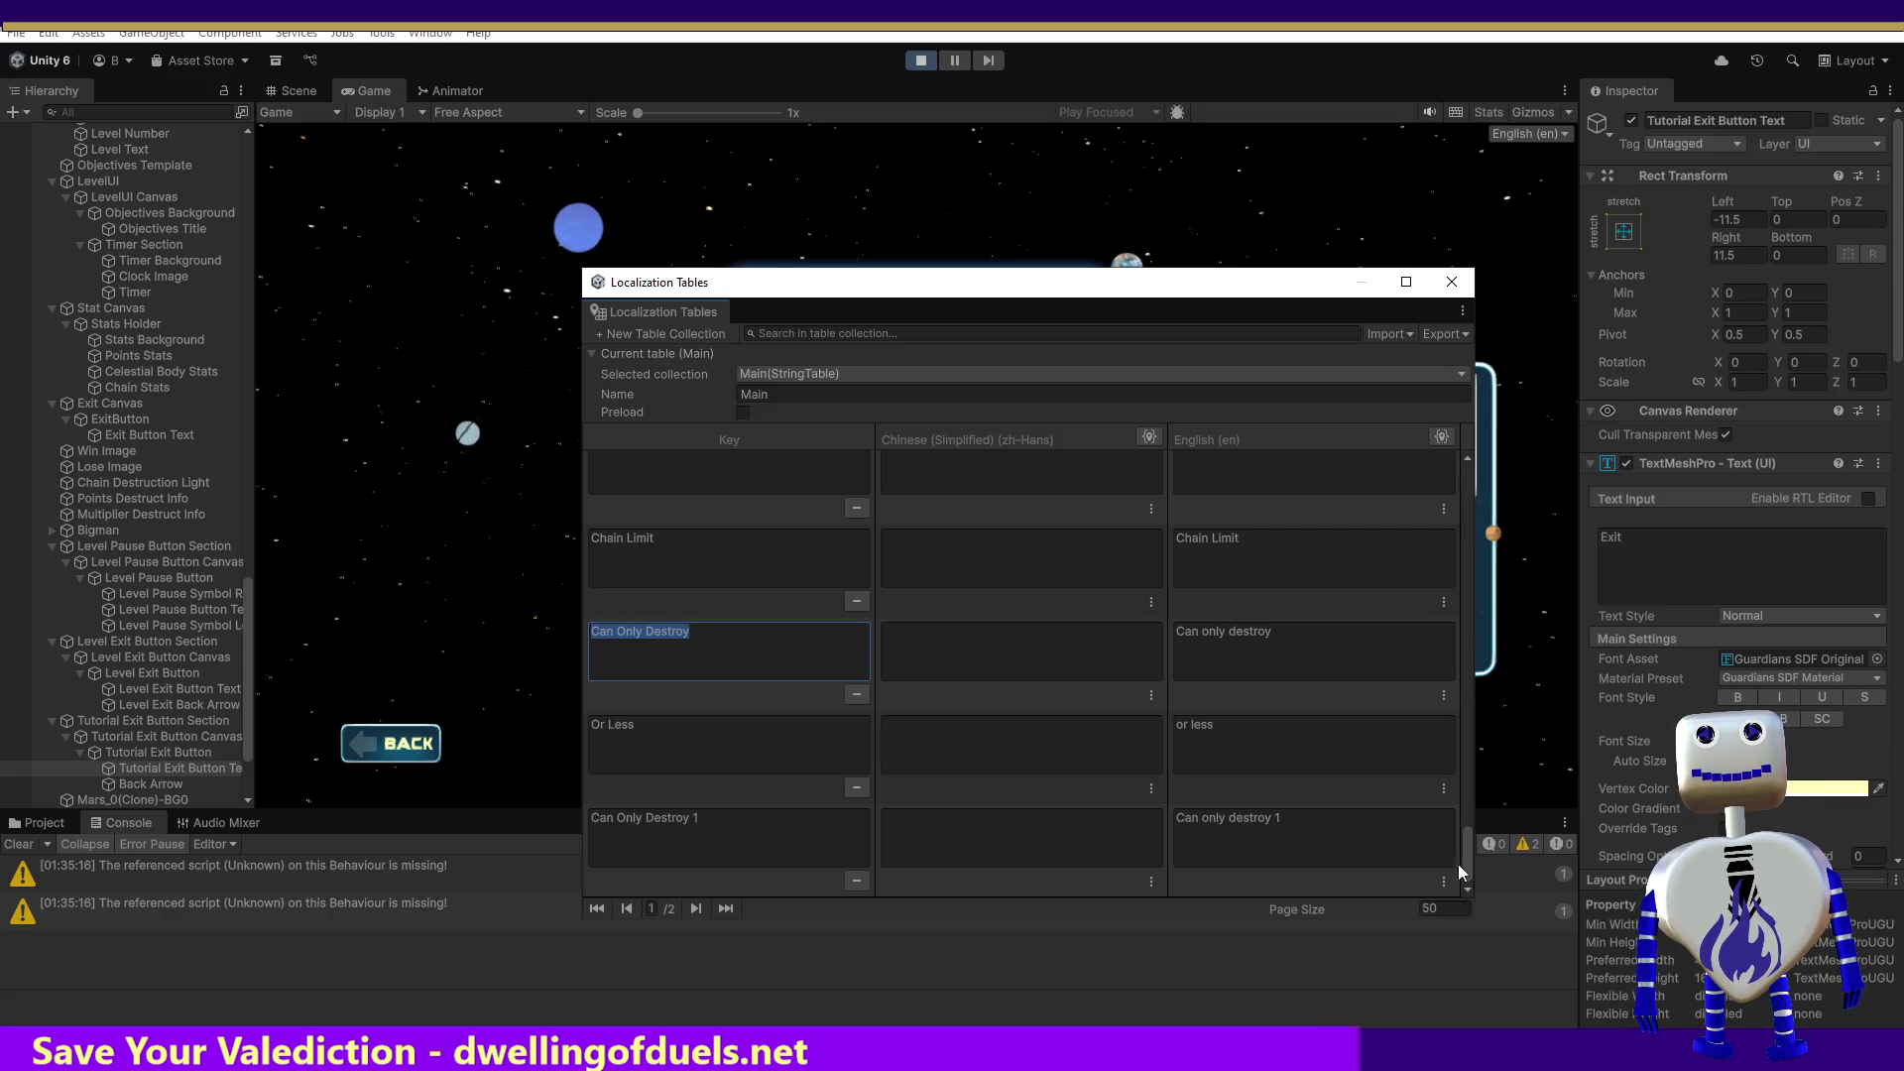
Step: Look through table page 2/2, return to page 1/2, and select the Can Only Destroy key cell
left_click(701, 908)
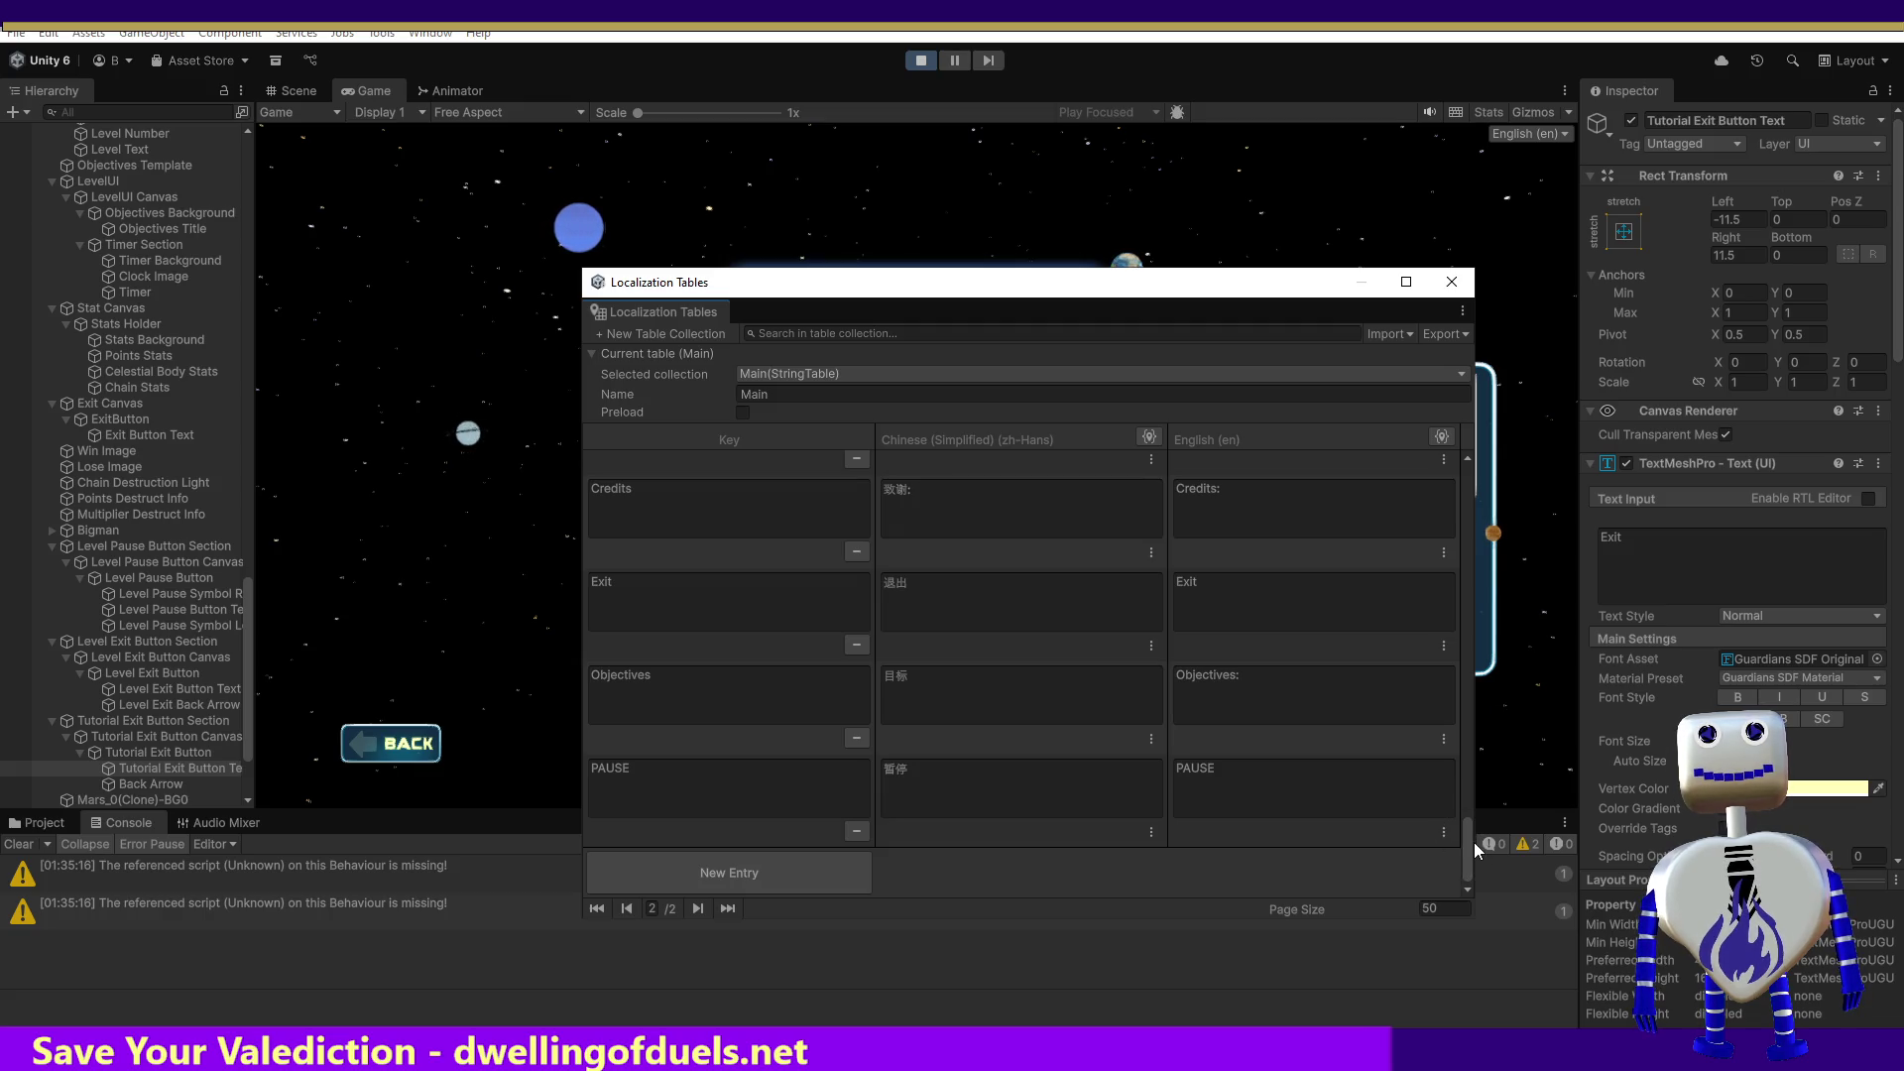
left_click_drag(1467, 846, 1459, 426)
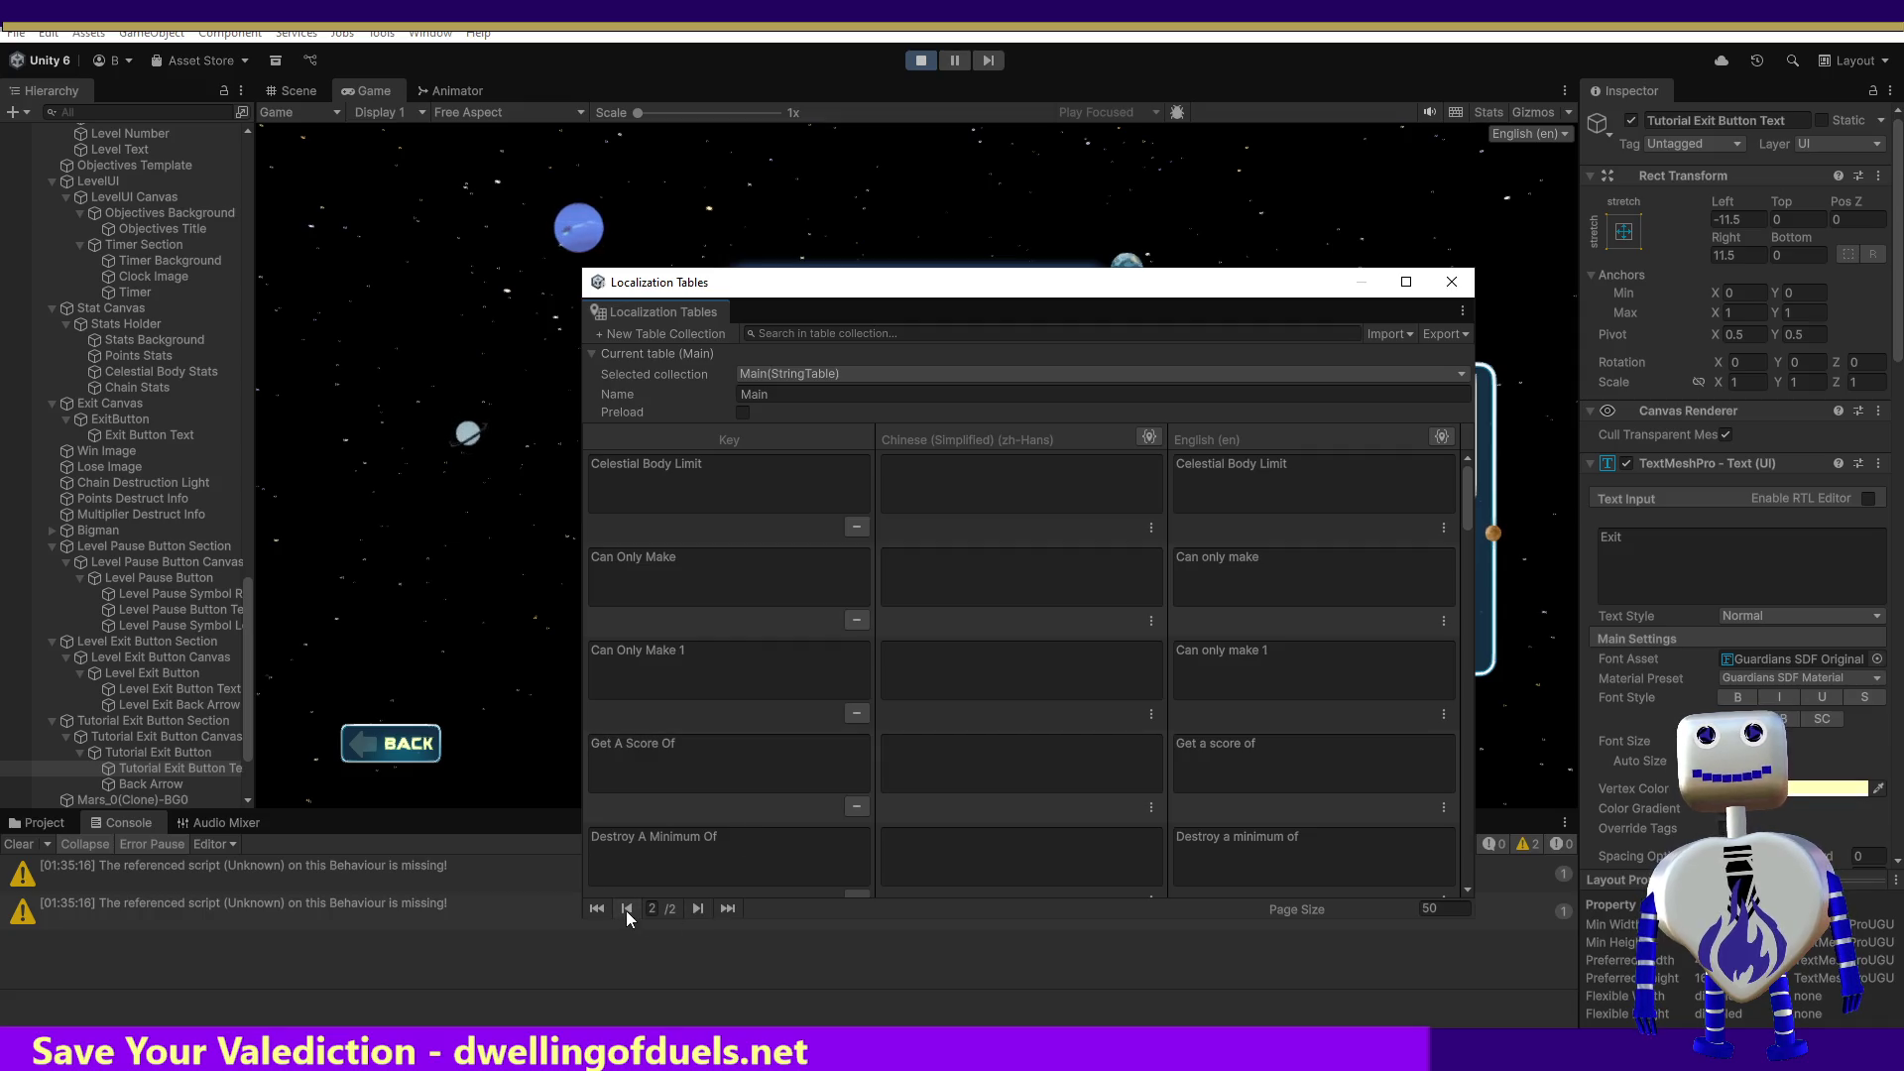
left_click(601, 910)
left_click_drag(1466, 533, 1468, 862)
left_click(661, 646)
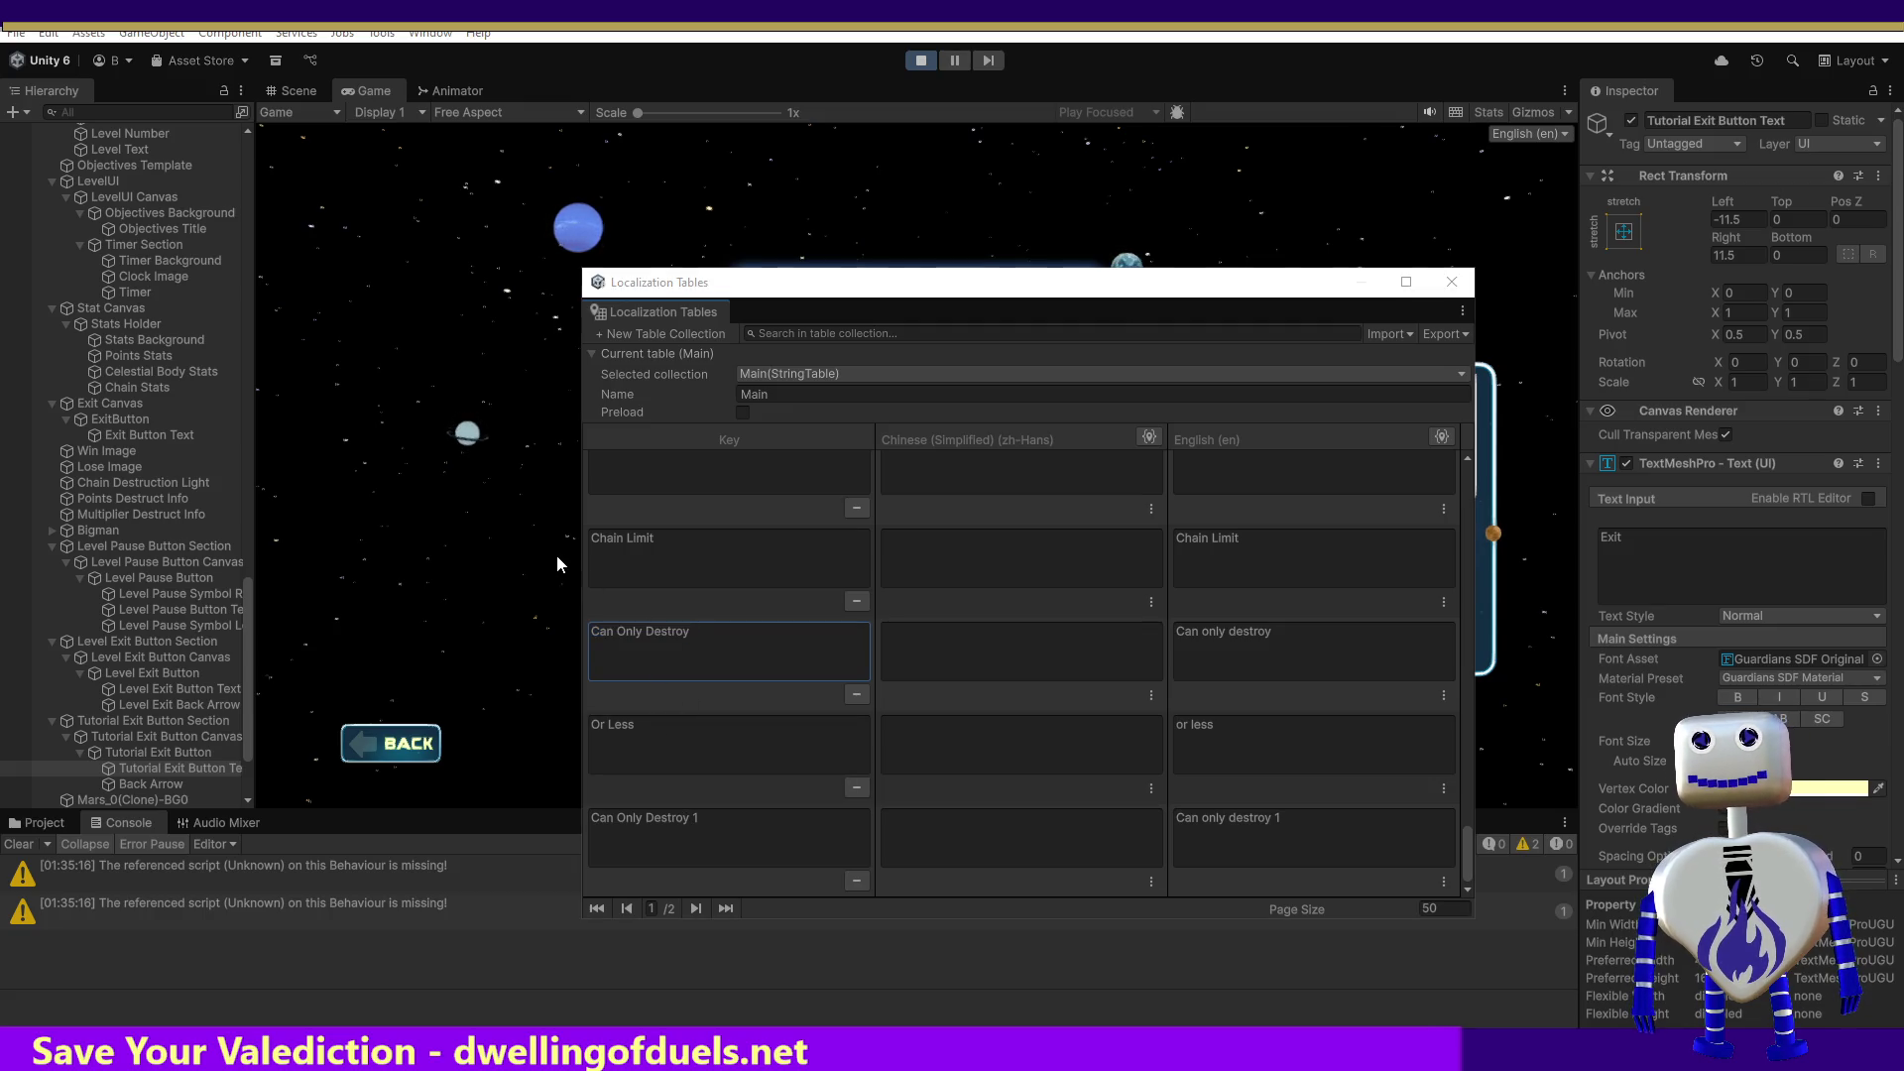
Step: Paste a copy of the Can Only Make 1 entry below line 52 in settings.json
key("alt+Tab")
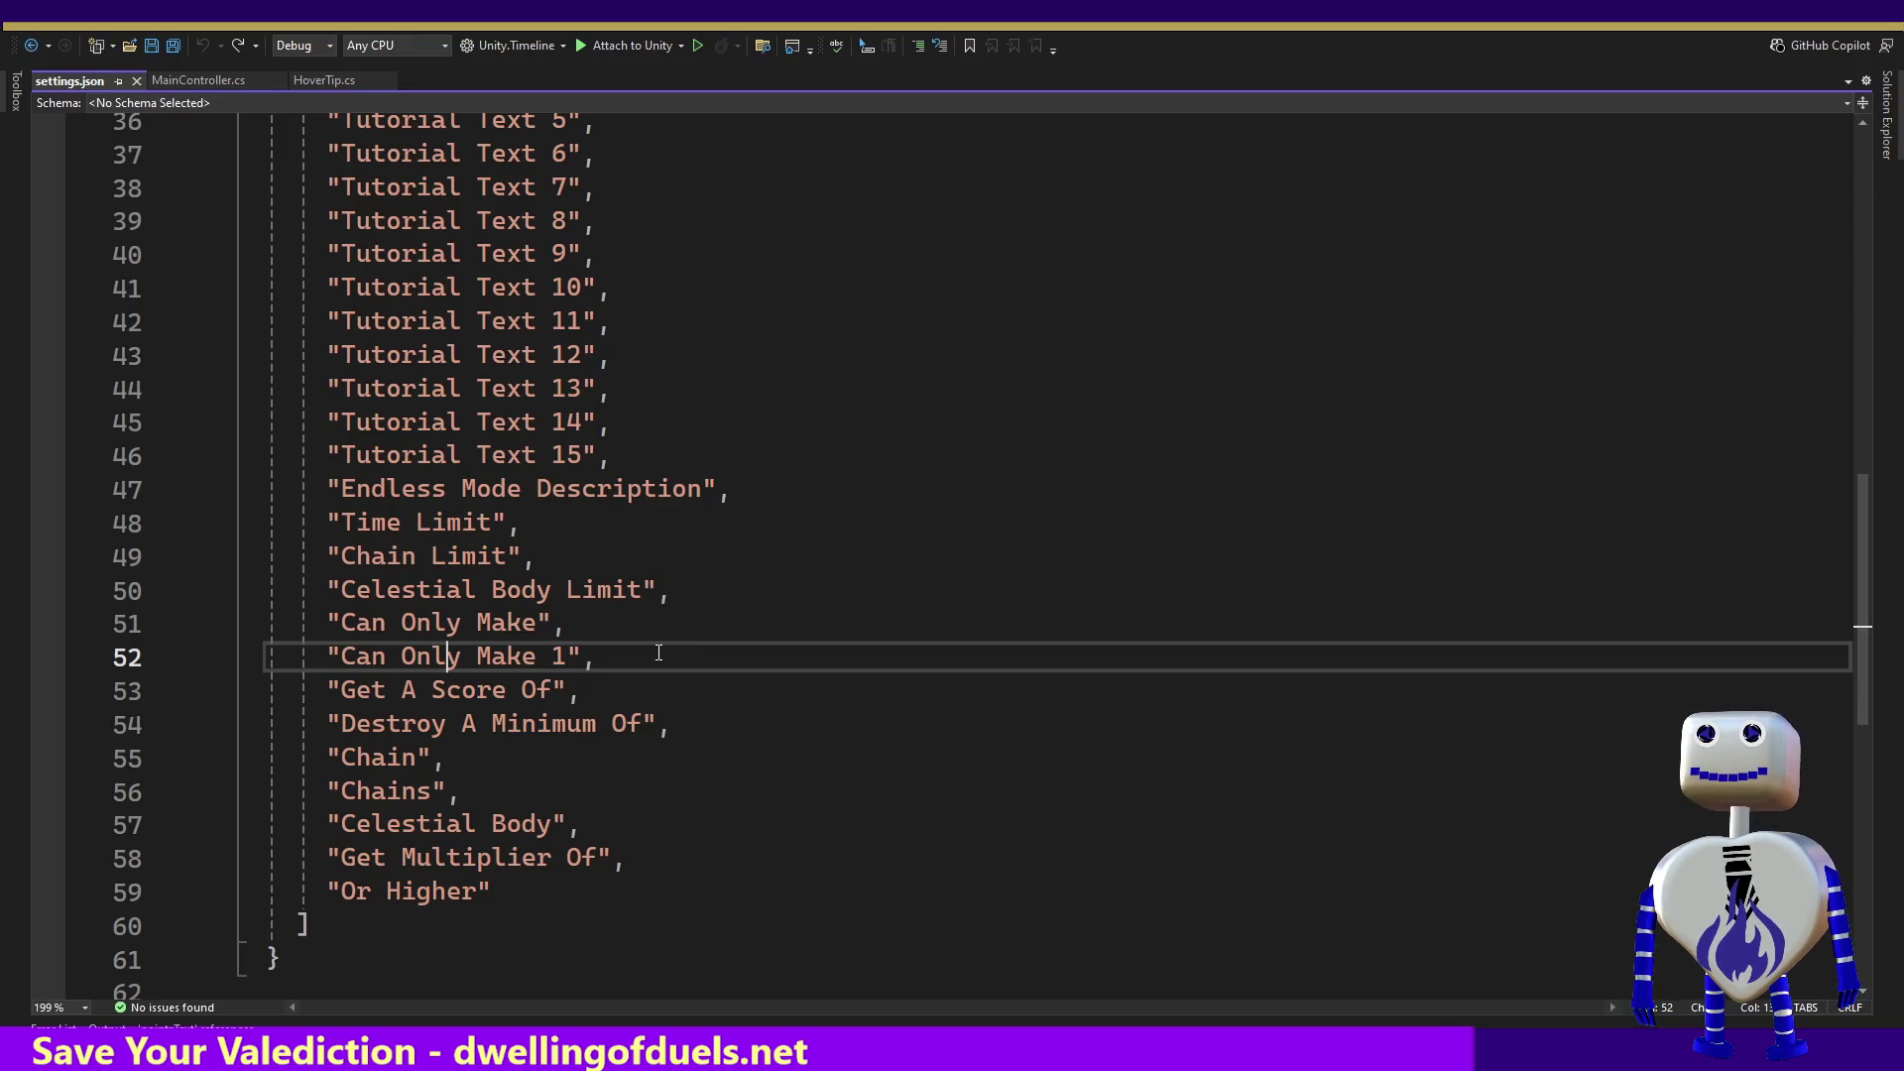
key("ctrl+v")
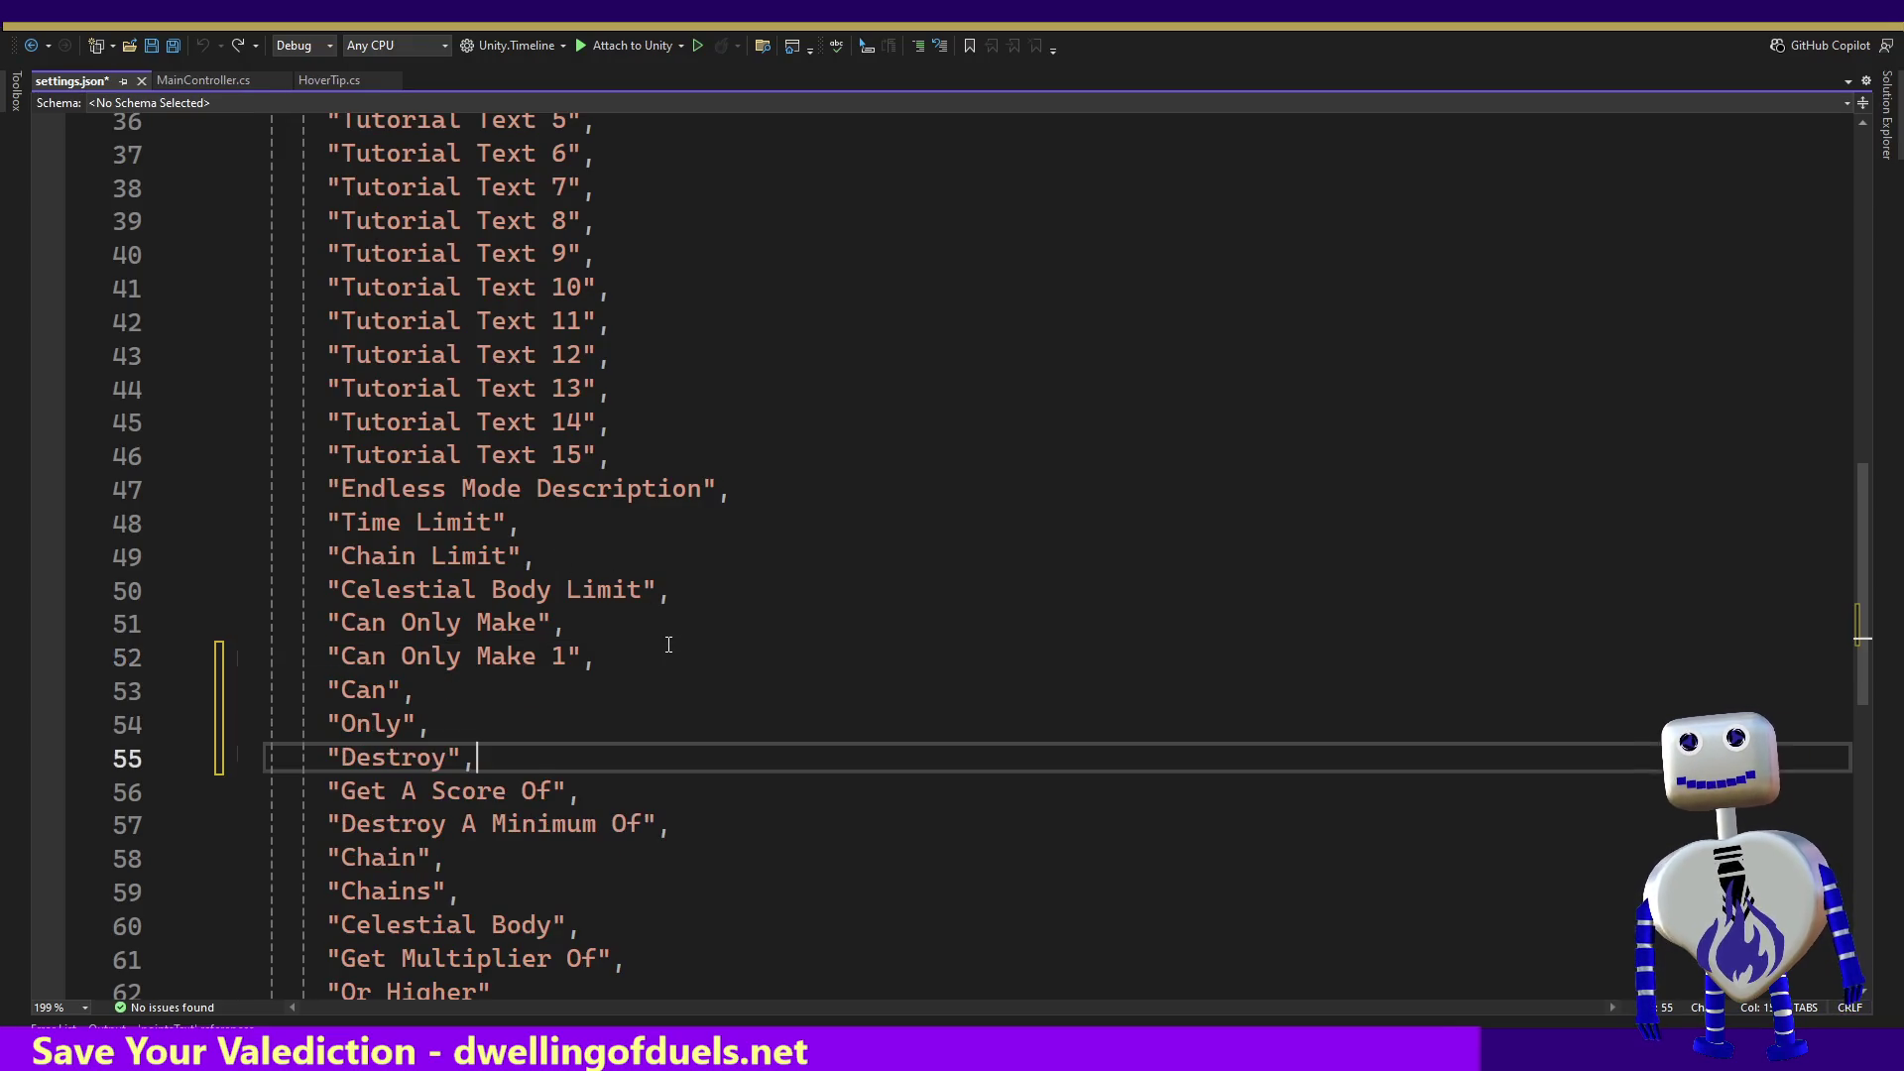
key("ctrl+z")
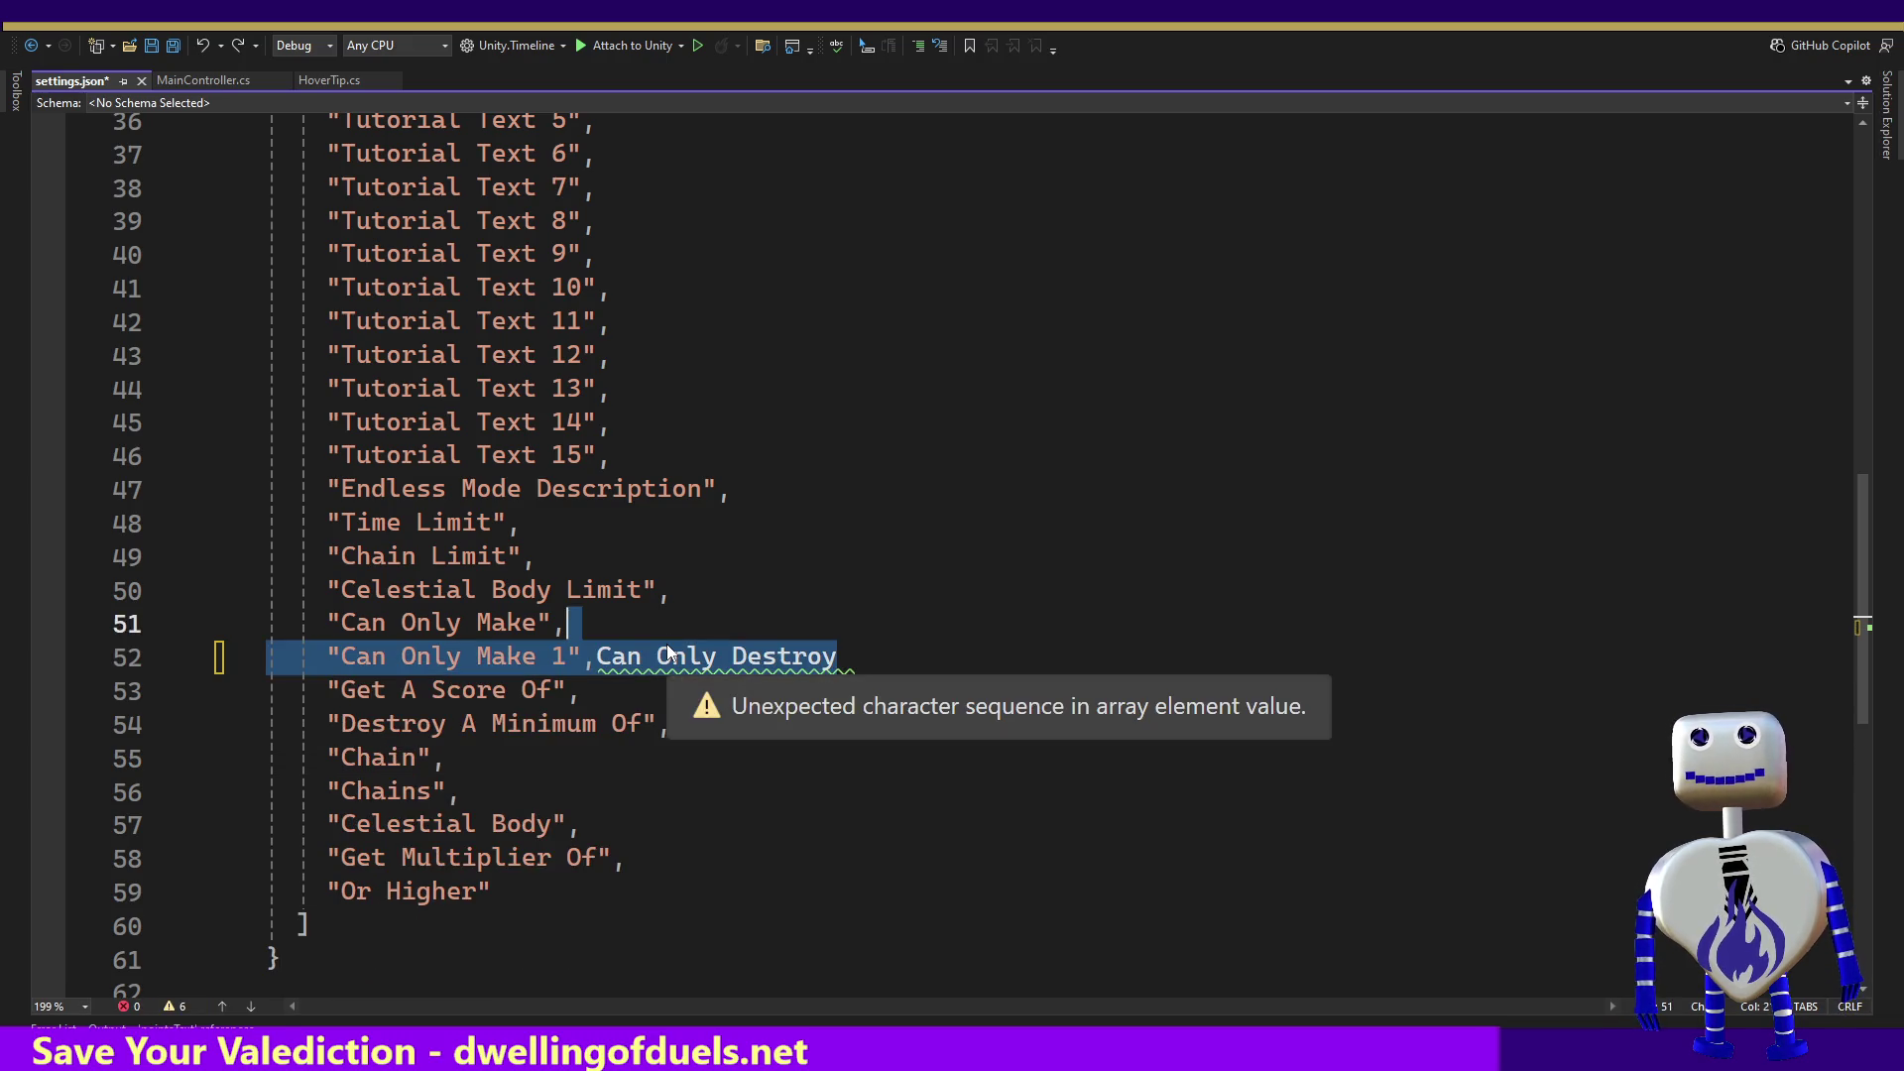
key("ctrl+z")
key("Right")
key("Up")
key("Up")
key("End")
key("Left")
key("Down")
key("End")
key("Left")
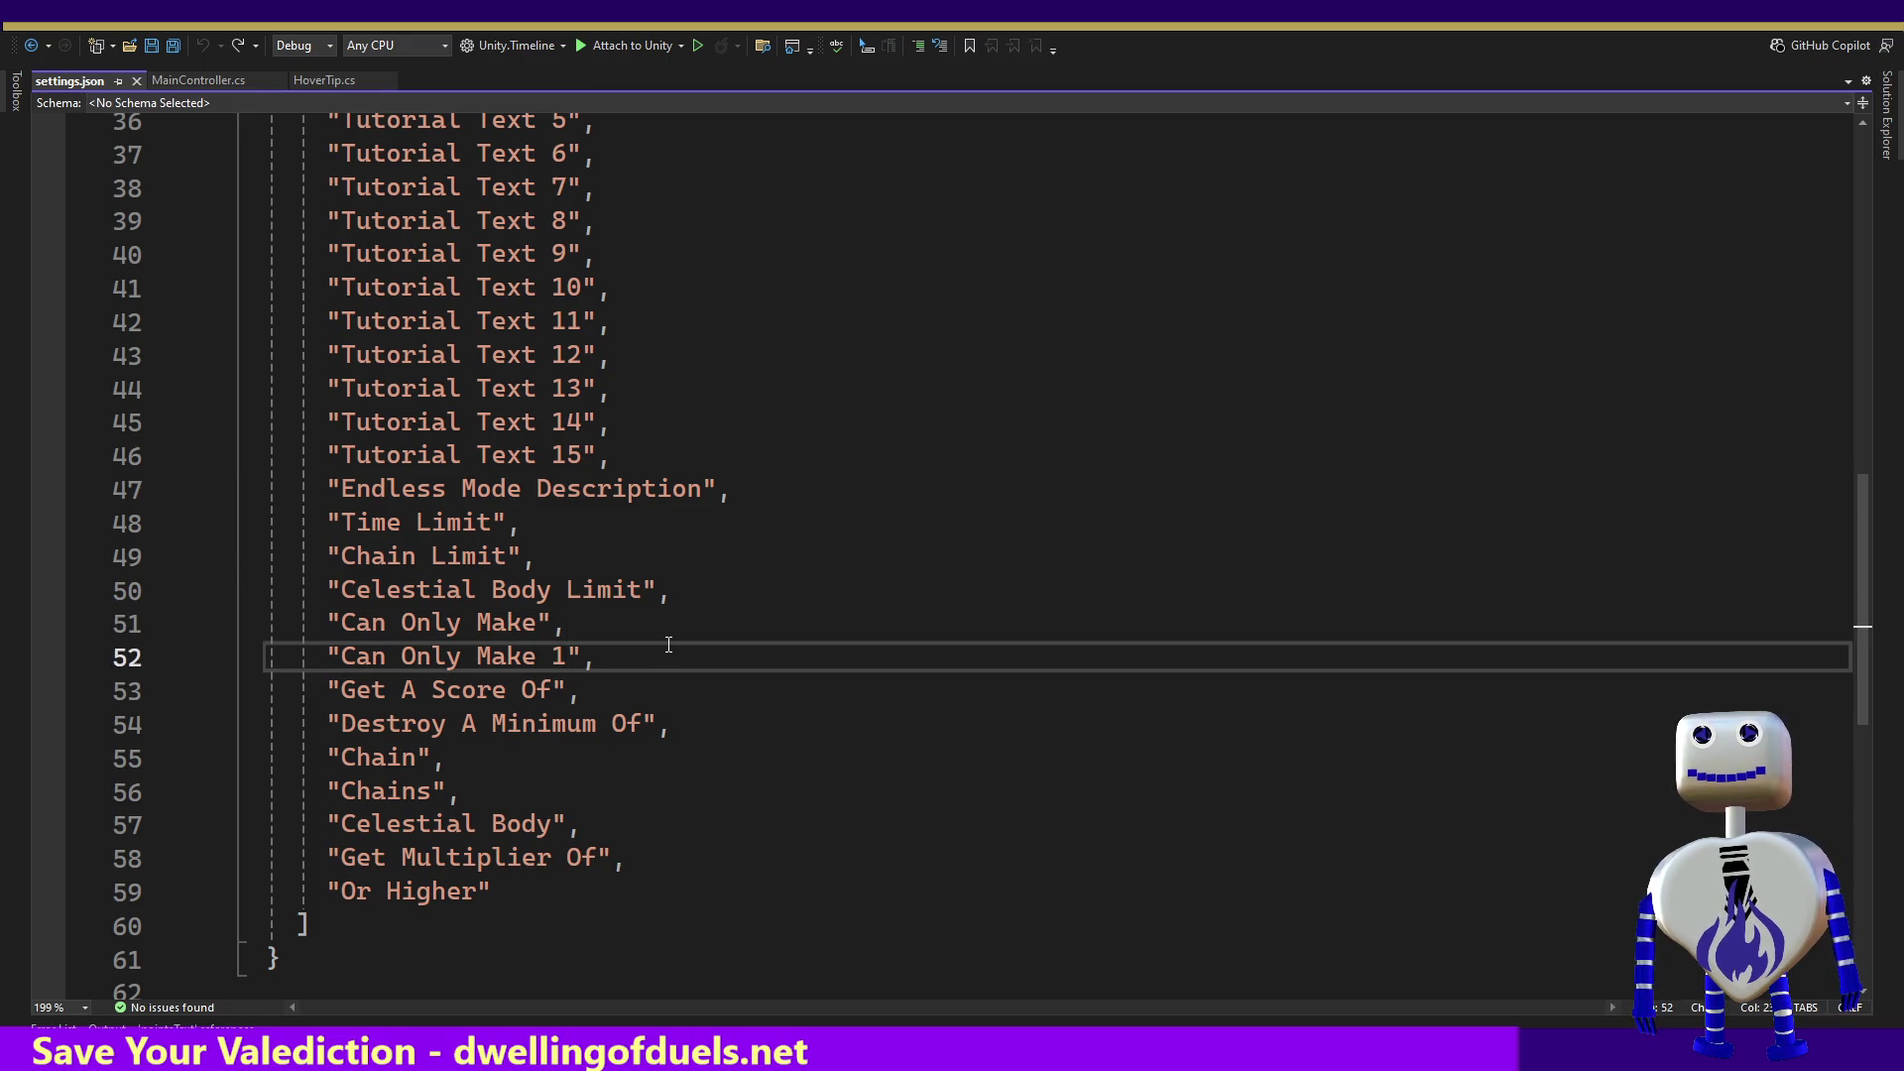
type("\"Can Only Make 1\", \"Can\", \"Only\", \"Destroy\",")
key("ctrl+z")
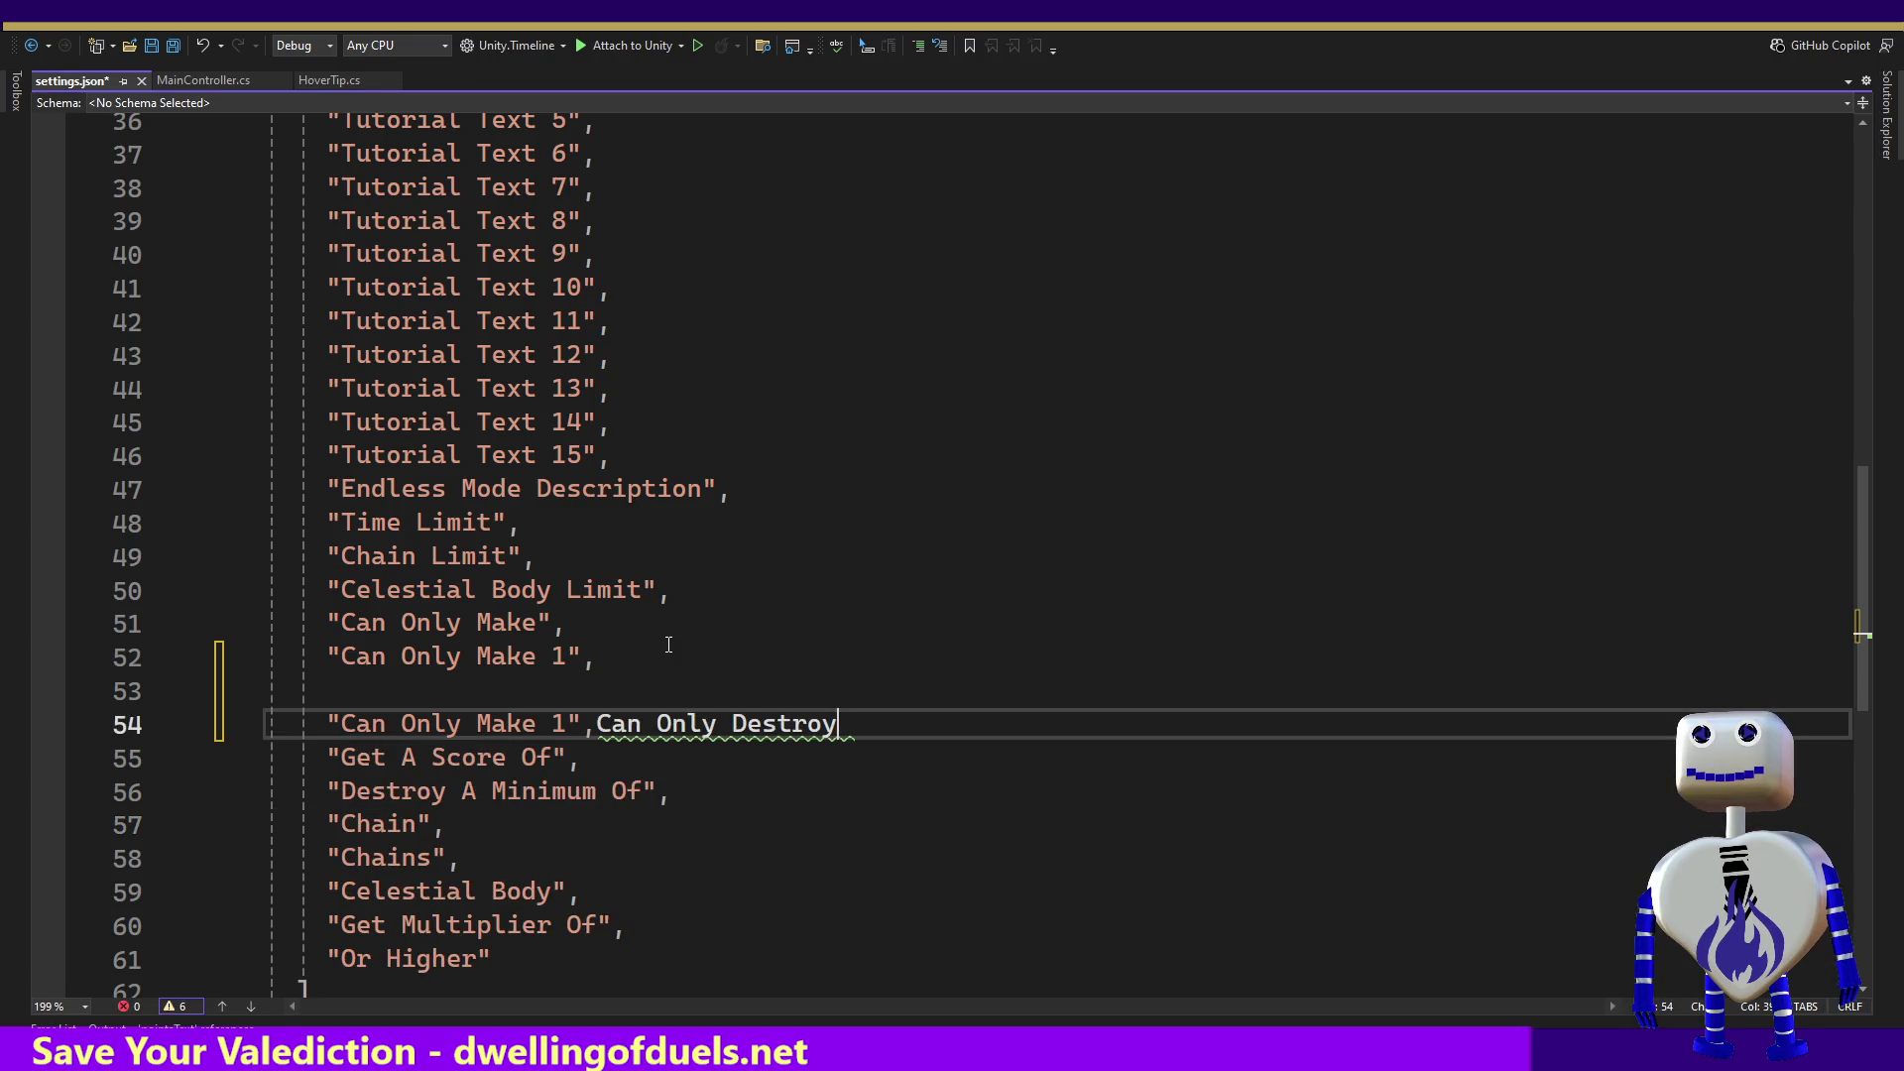
Step: Turn the copy into 'Can Only Destroy' entries and remove the empty line 53
left_click_drag(844, 728, 337, 724)
key("BackSpace")
type("Can Only Destroy")
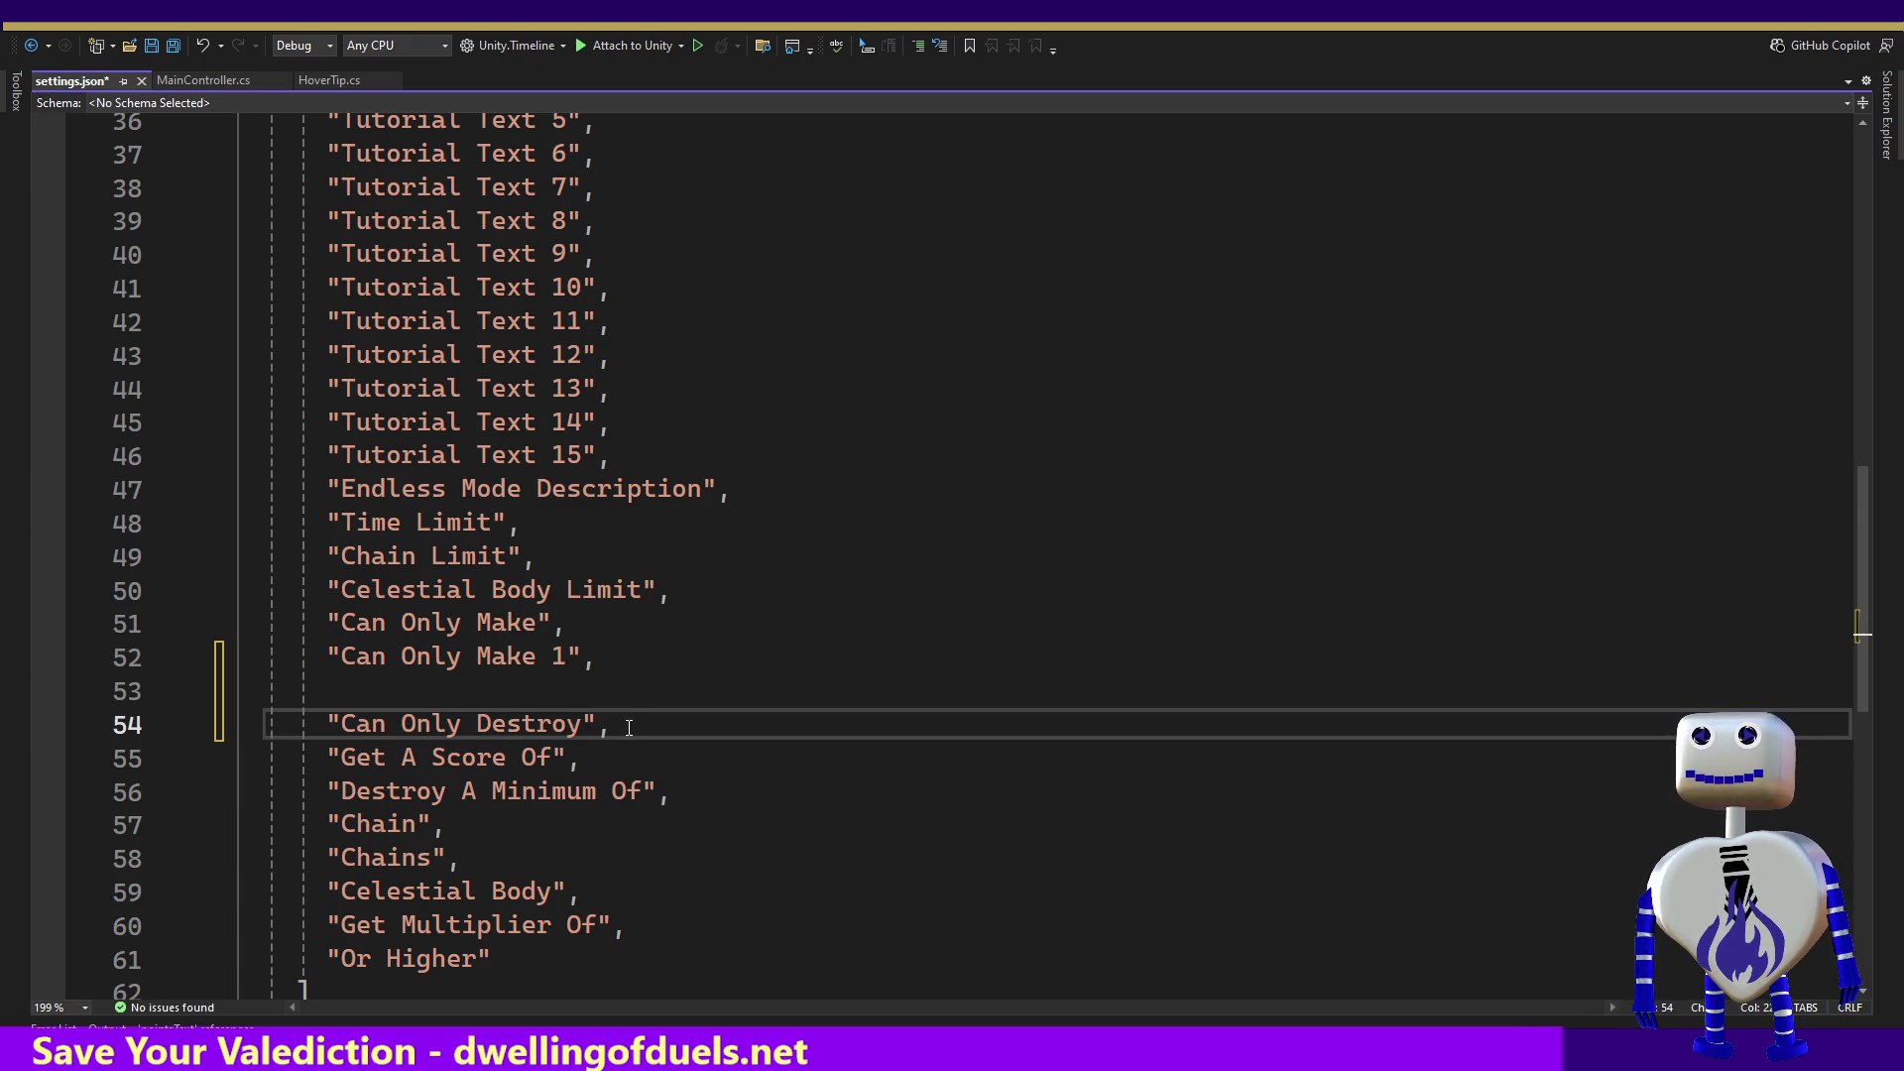
left_click_drag(630, 711, 629, 702)
key("ctrl+x")
key("ctrl+z")
left_click(625, 723)
key("ctrl+v")
key("ctrl+v")
left_click(609, 706)
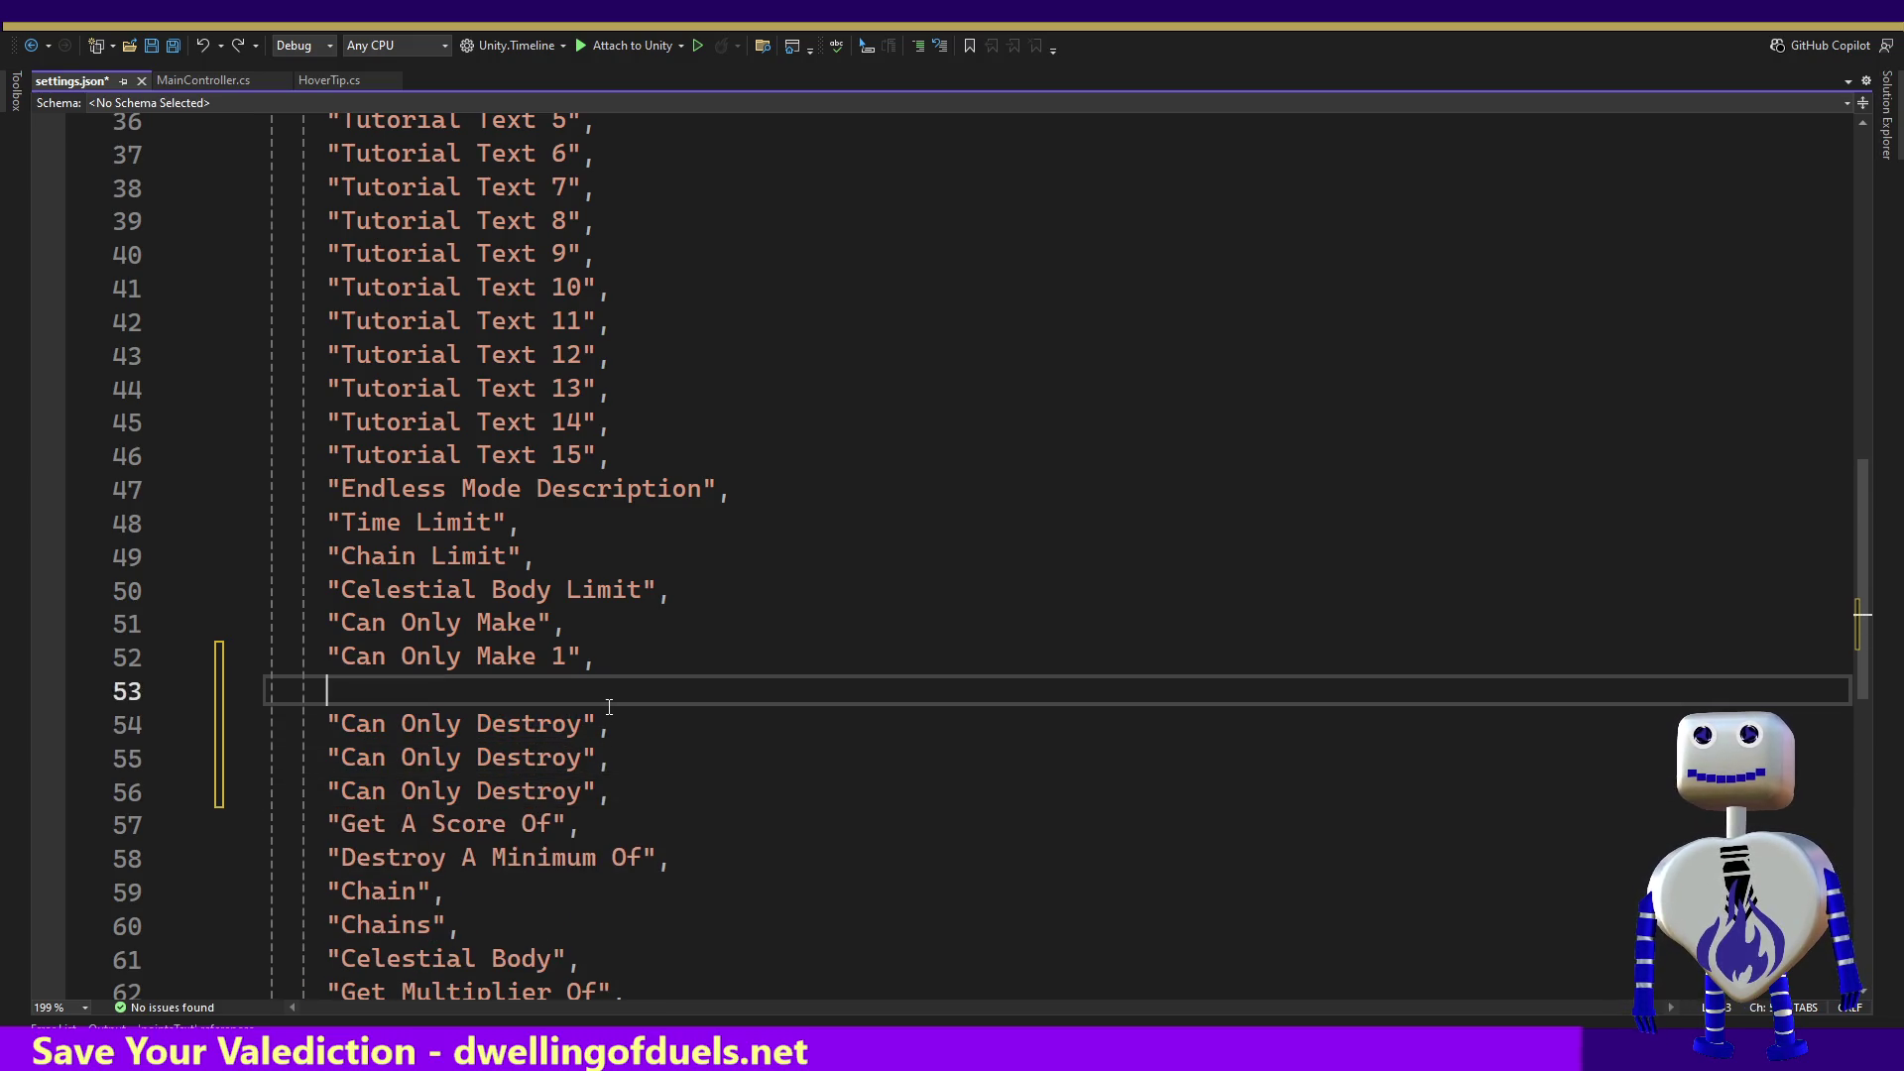
key("BackSpace")
key("BackSpace")
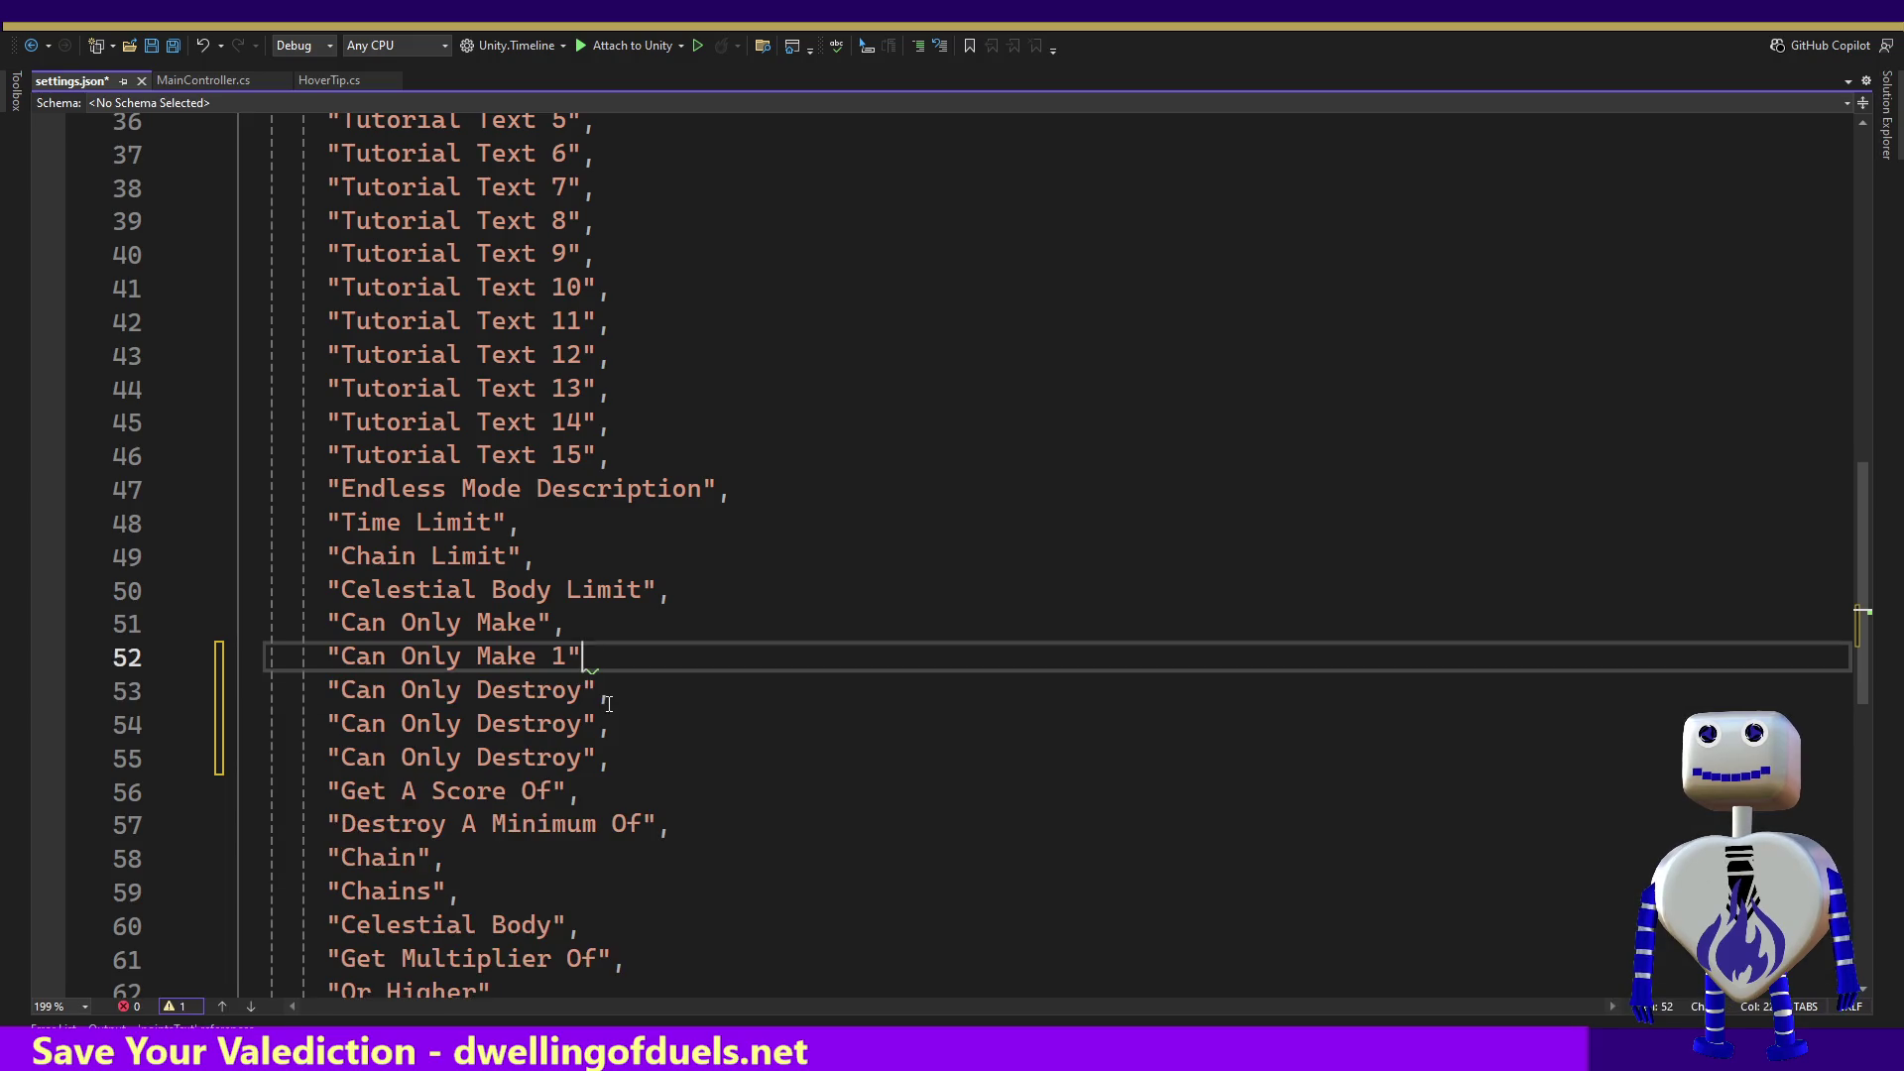
type(",")
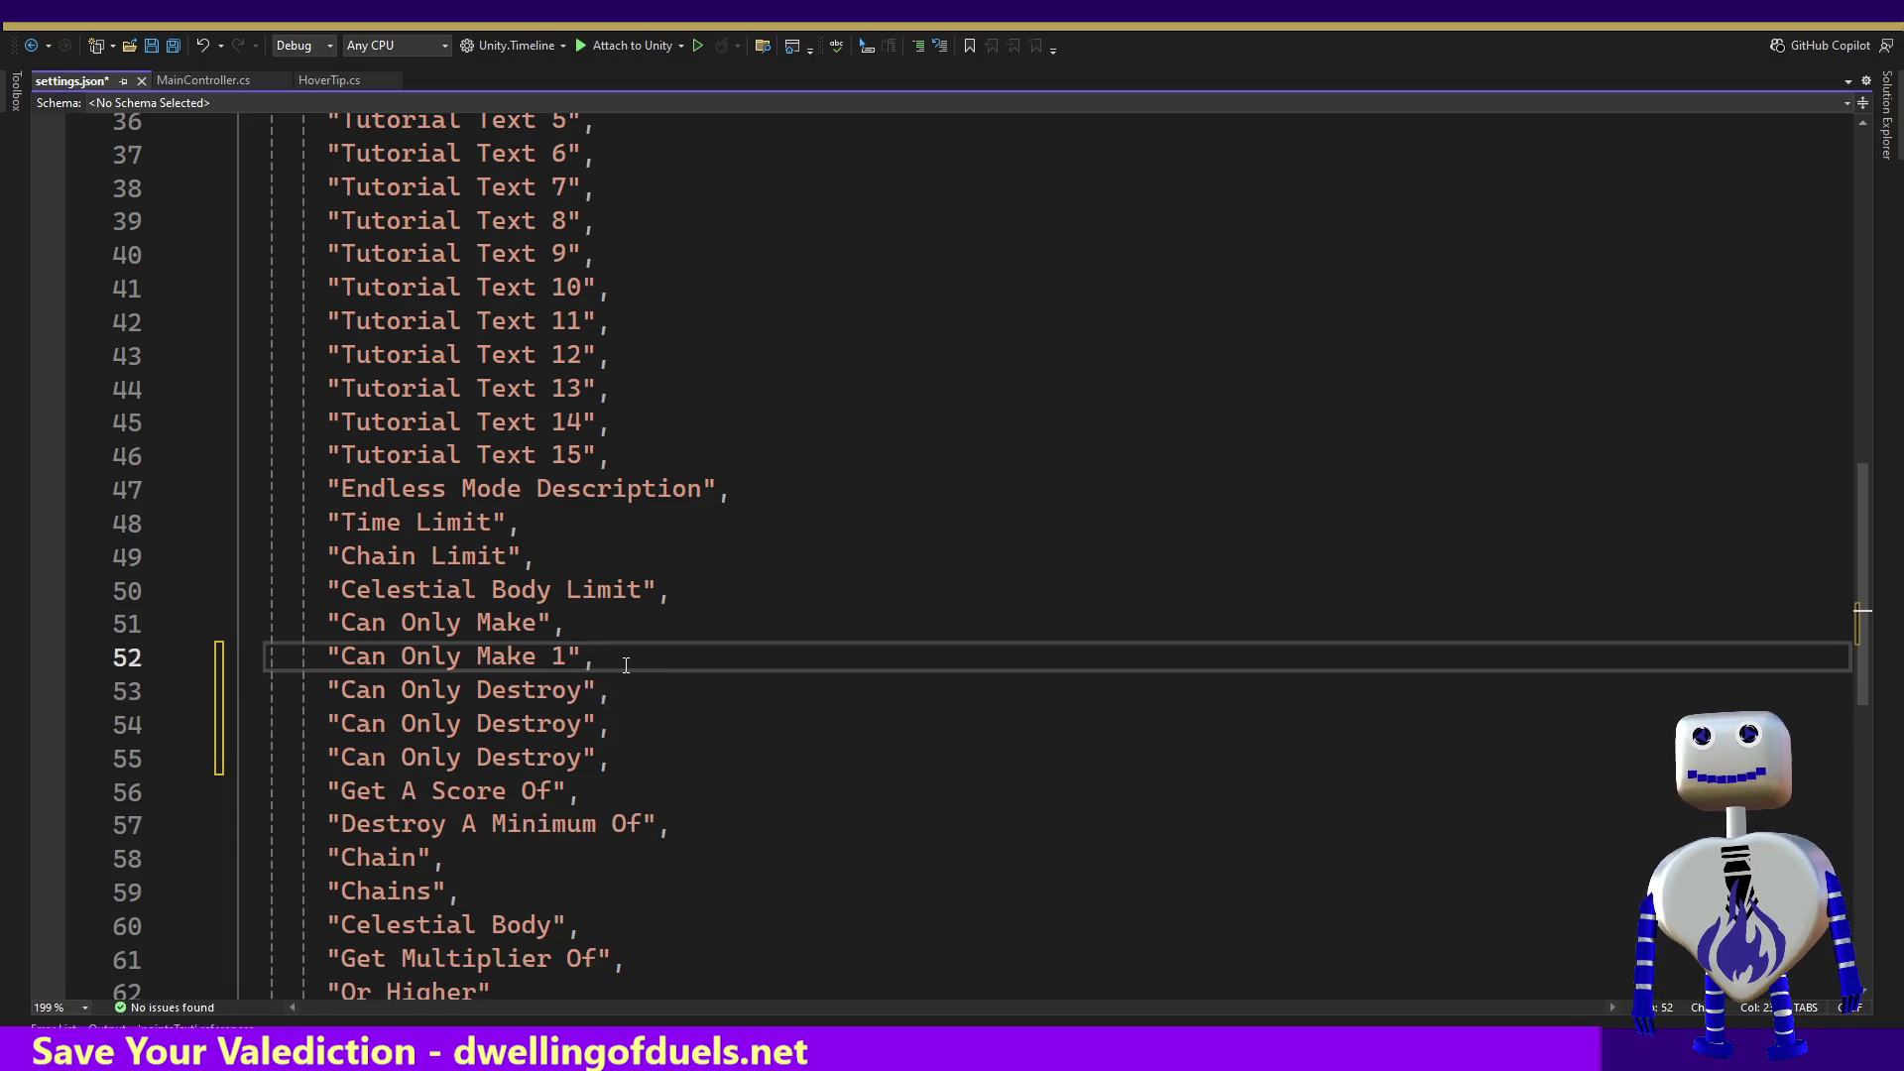
Step: Replace line 54's entry with the 'Or Less' key copied from the localization table
key("alt+Tab")
left_click(650, 719)
key("alt+Tab")
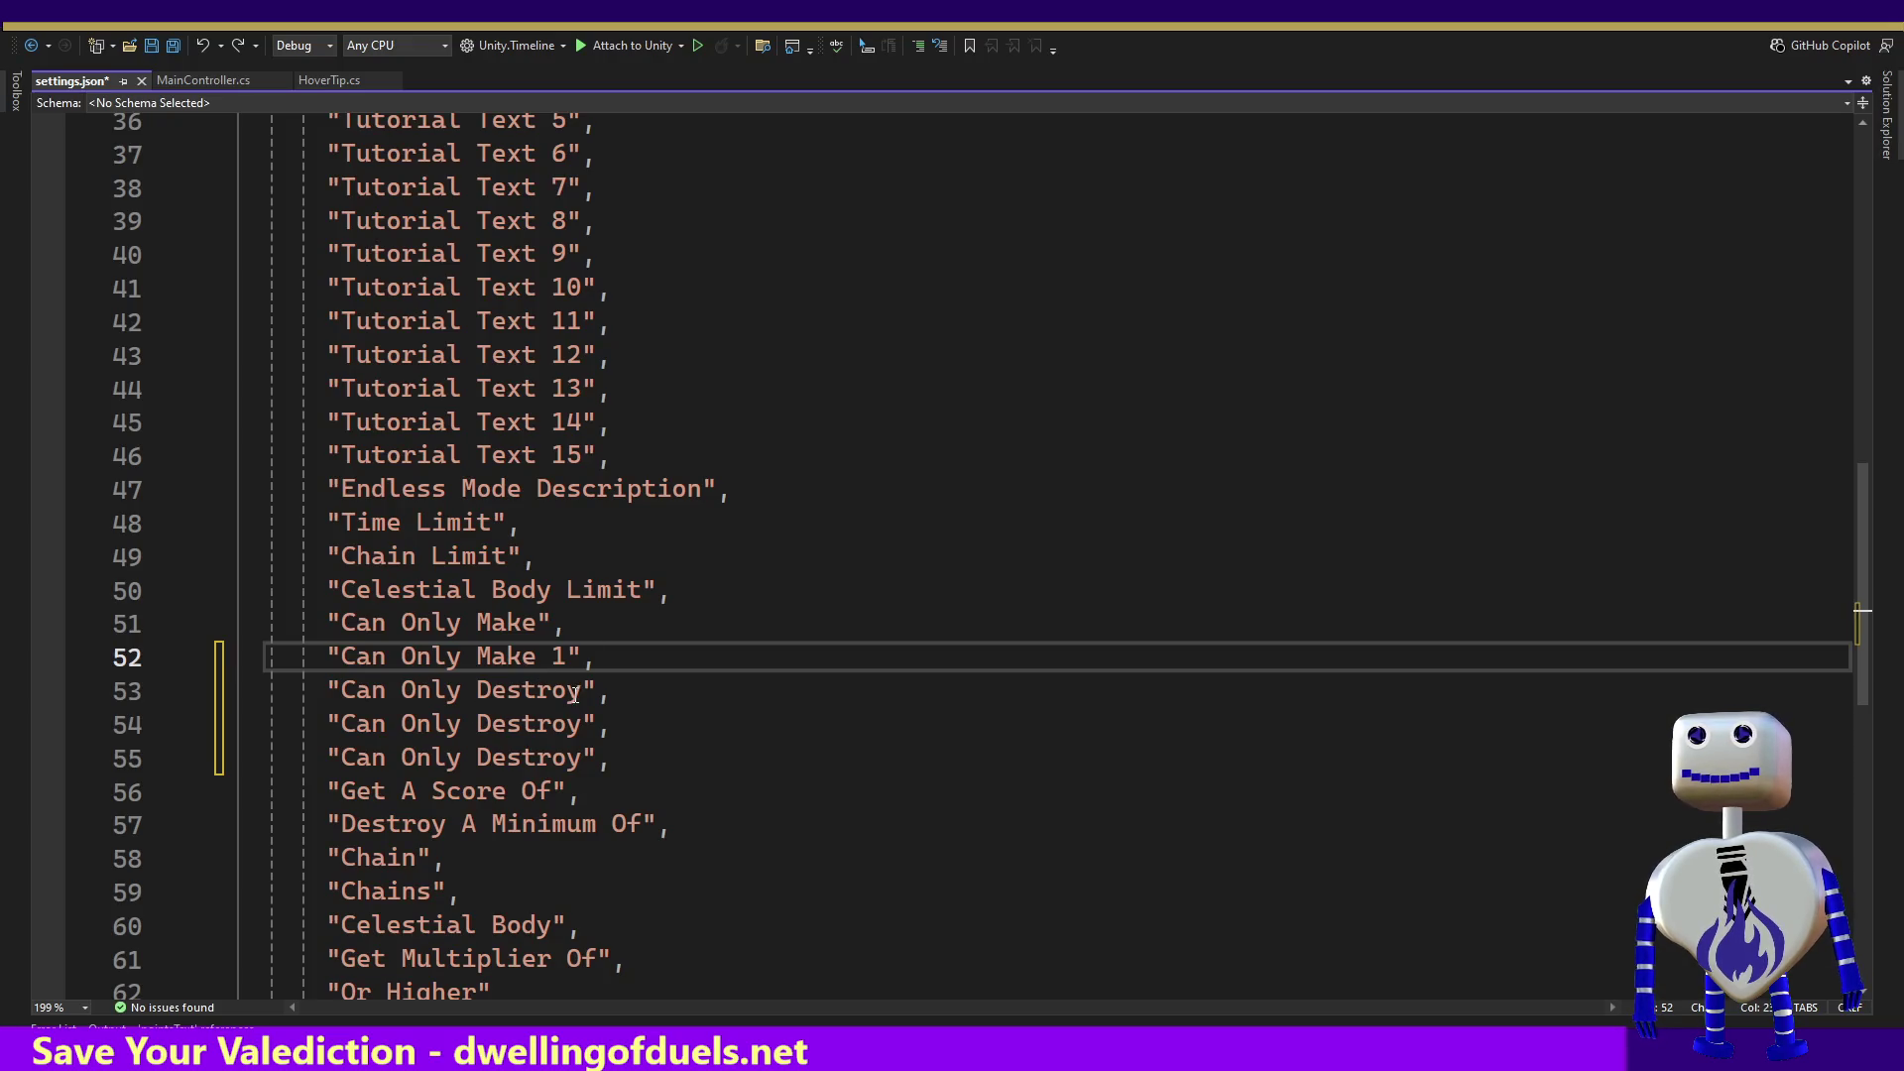
left_click_drag(580, 723, 342, 723)
key("ctrl+v")
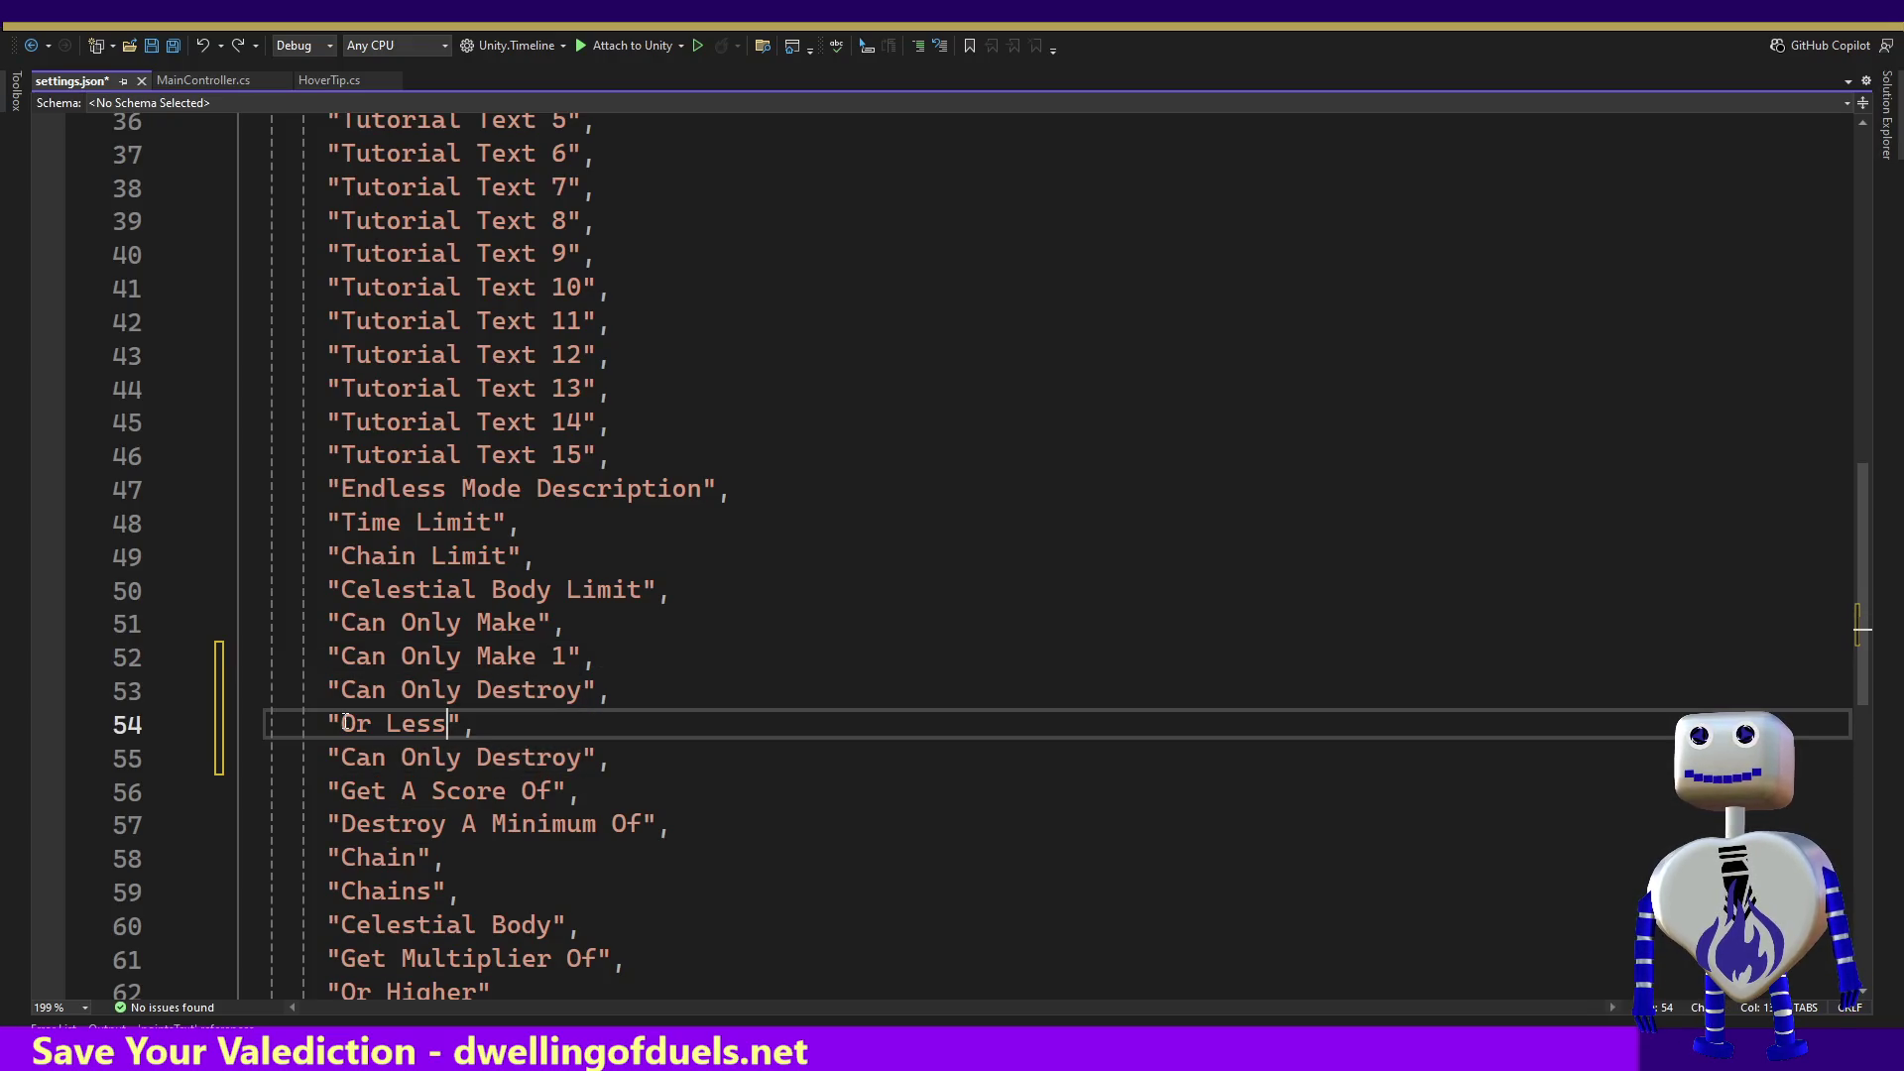
Step: Change line 55 to 'Can Only Destroy 1', save settings.json, and stop the running game
key("alt+Tab")
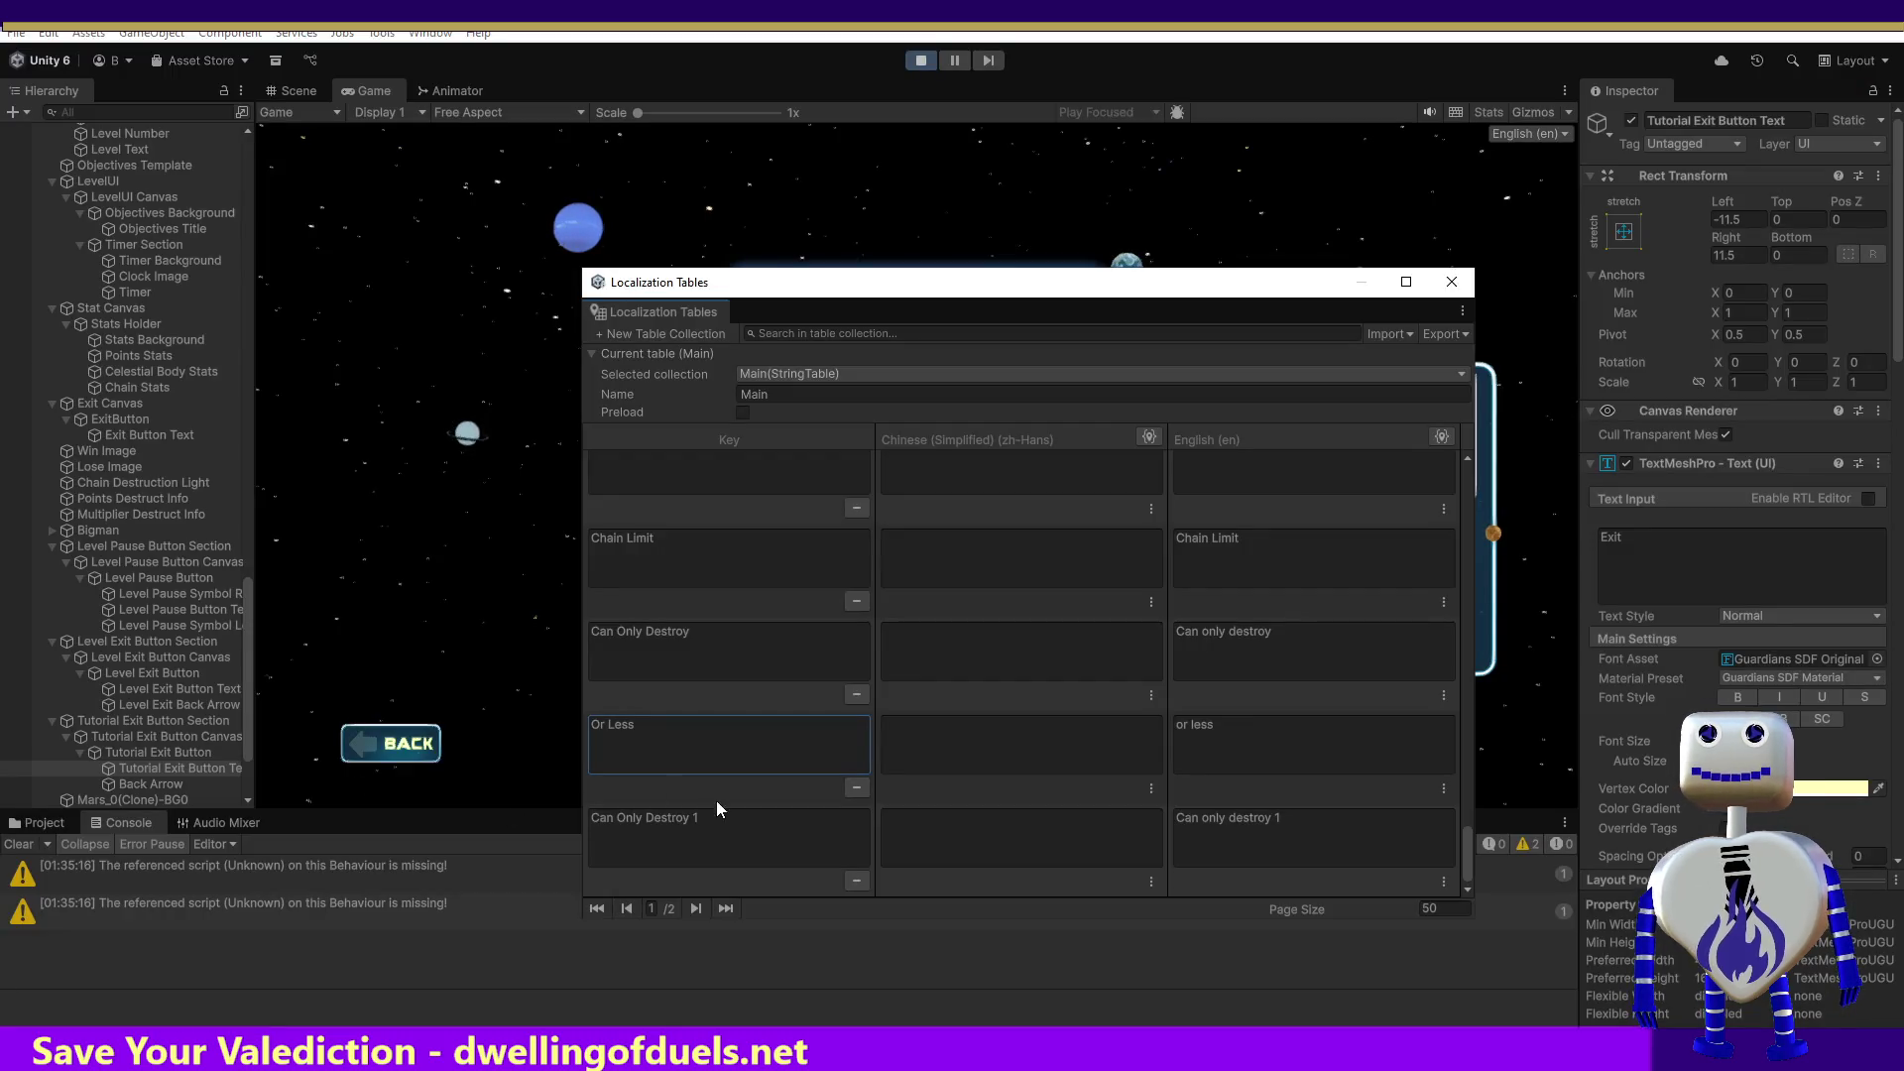
left_click(635, 816)
left_click(540, 798)
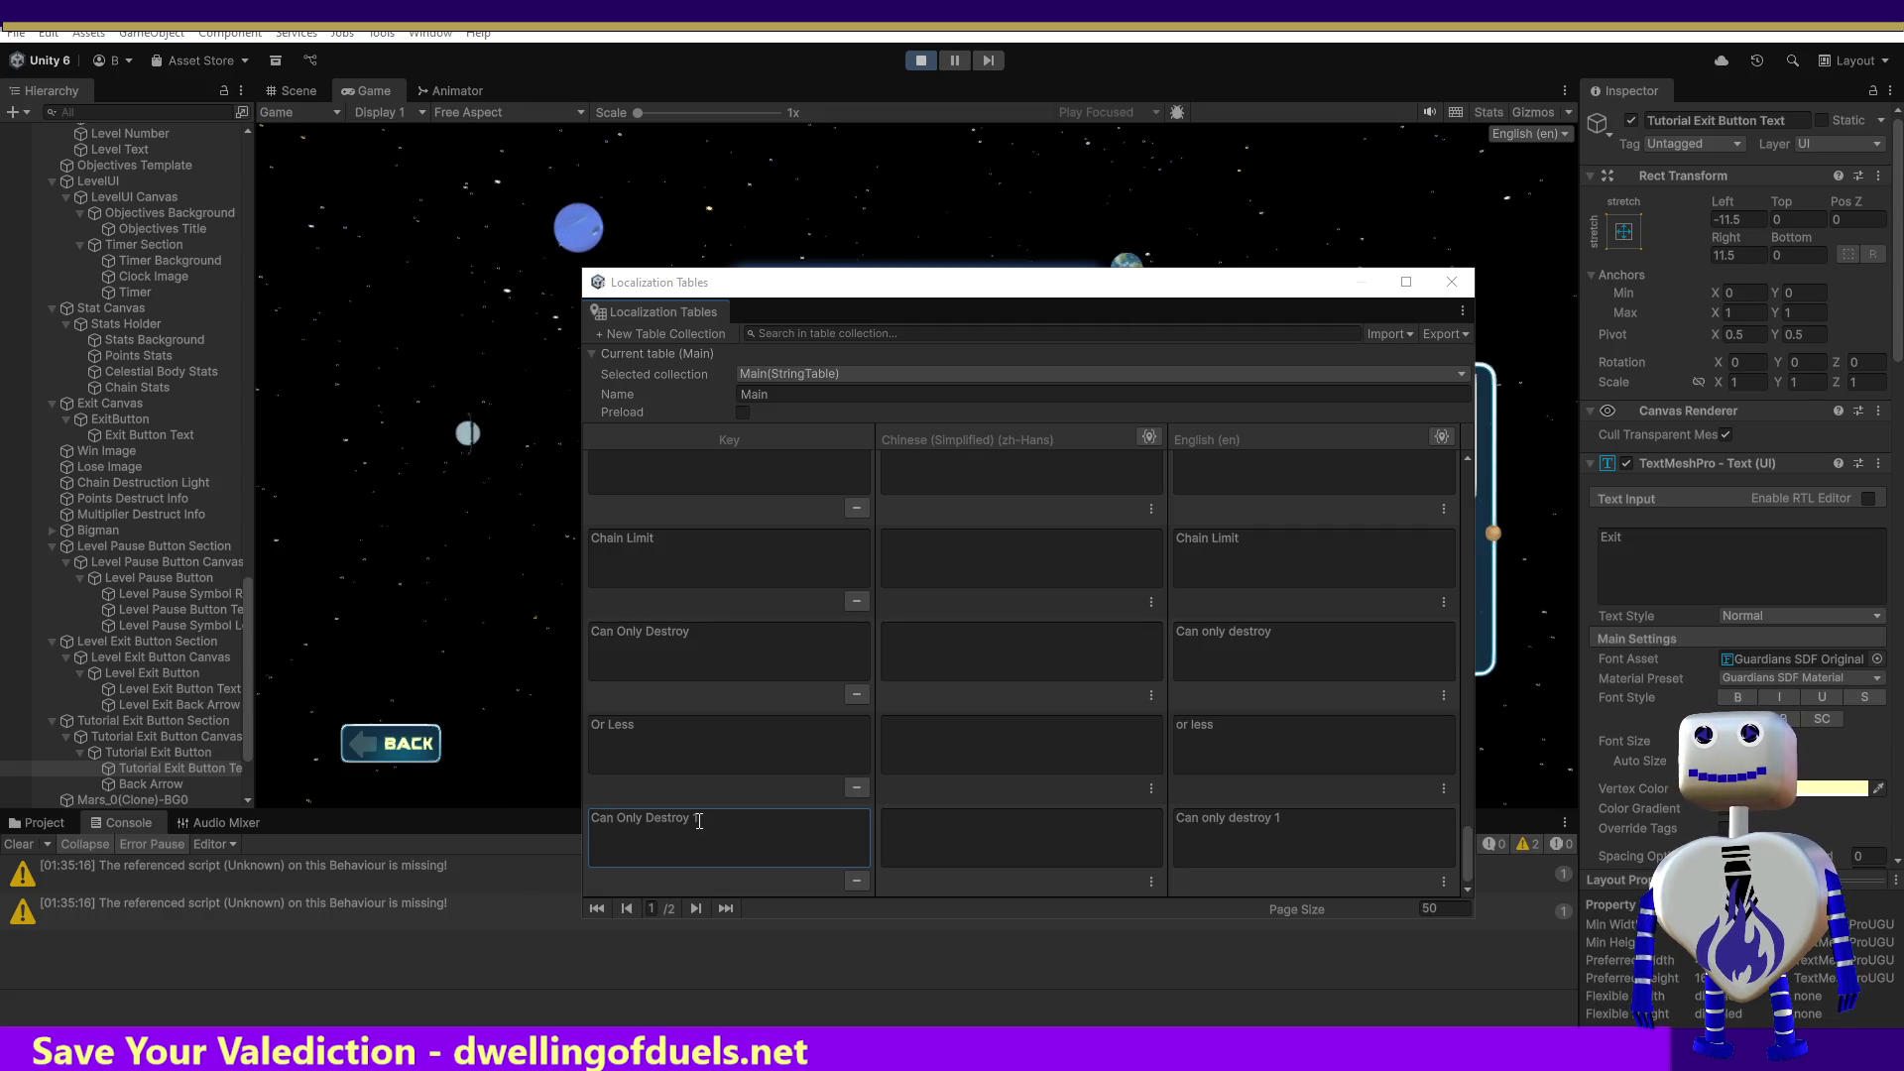
key("alt+Tab")
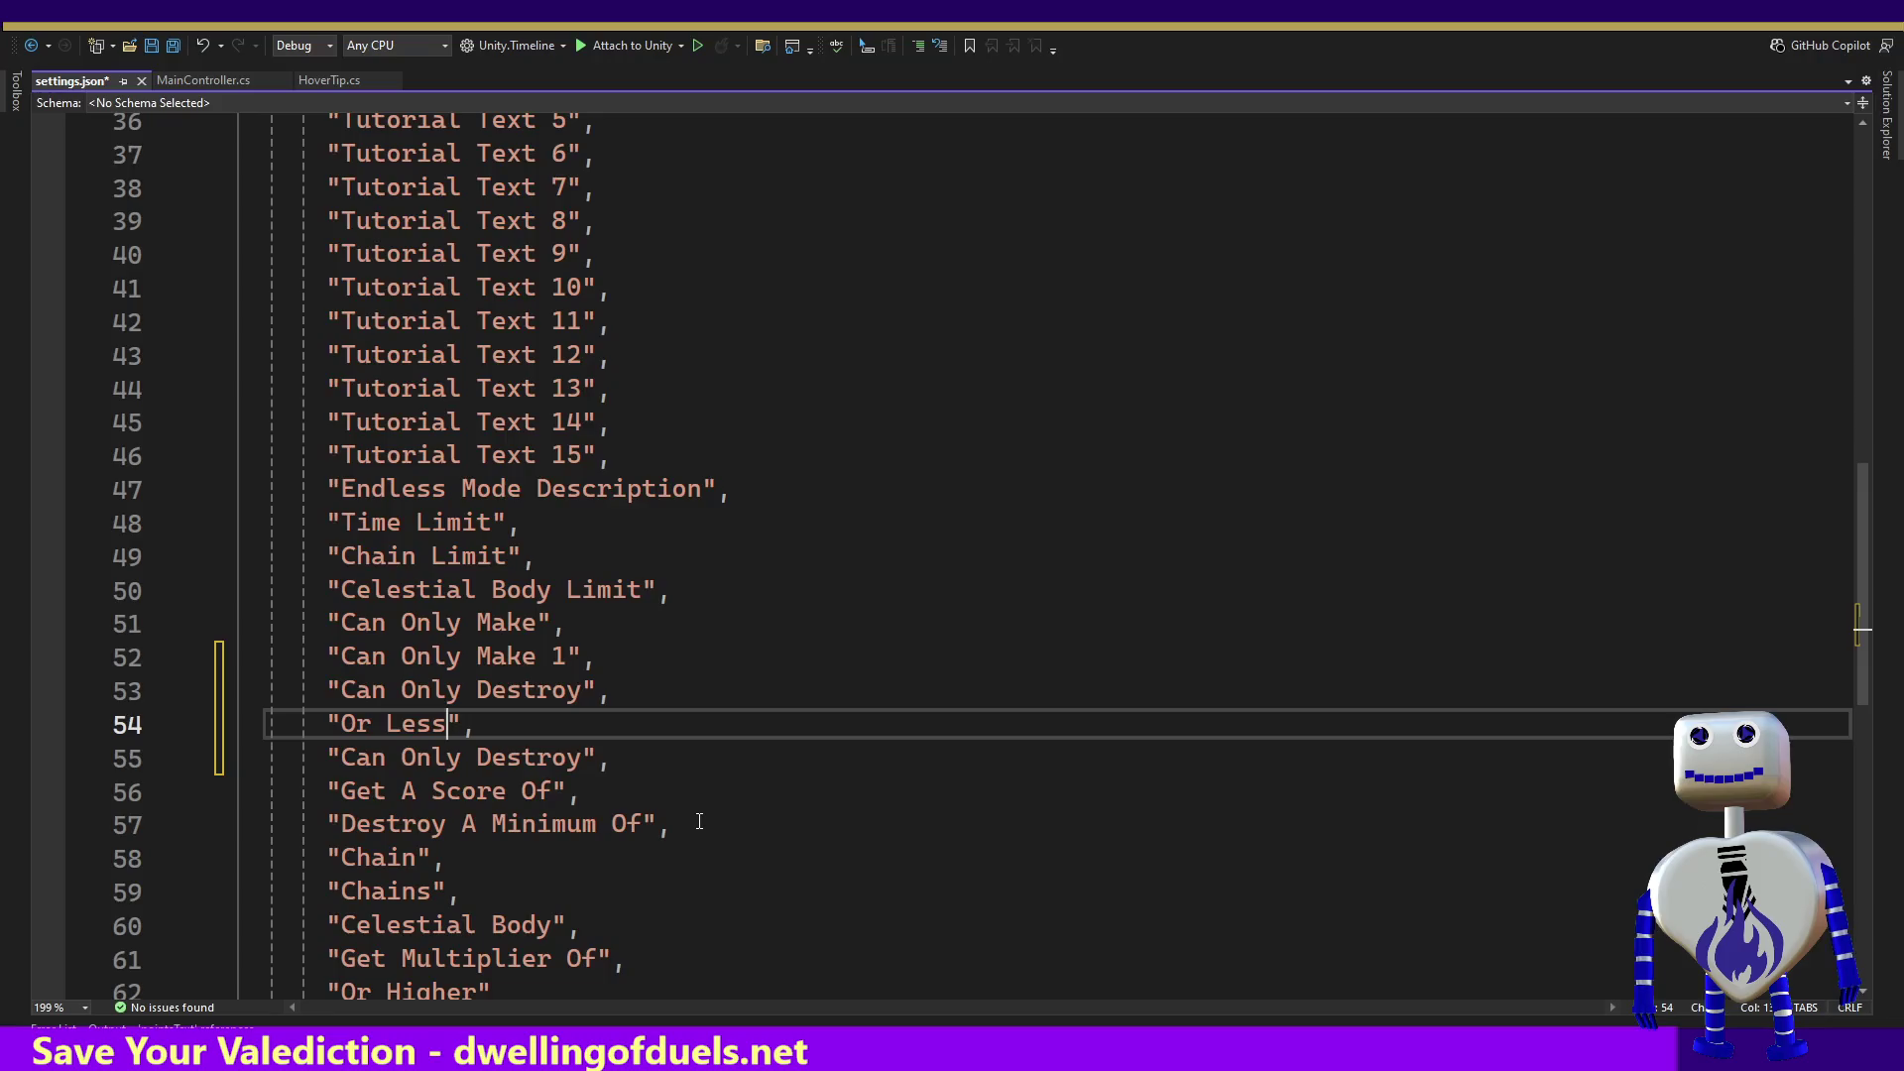
left_click_drag(584, 758, 342, 757)
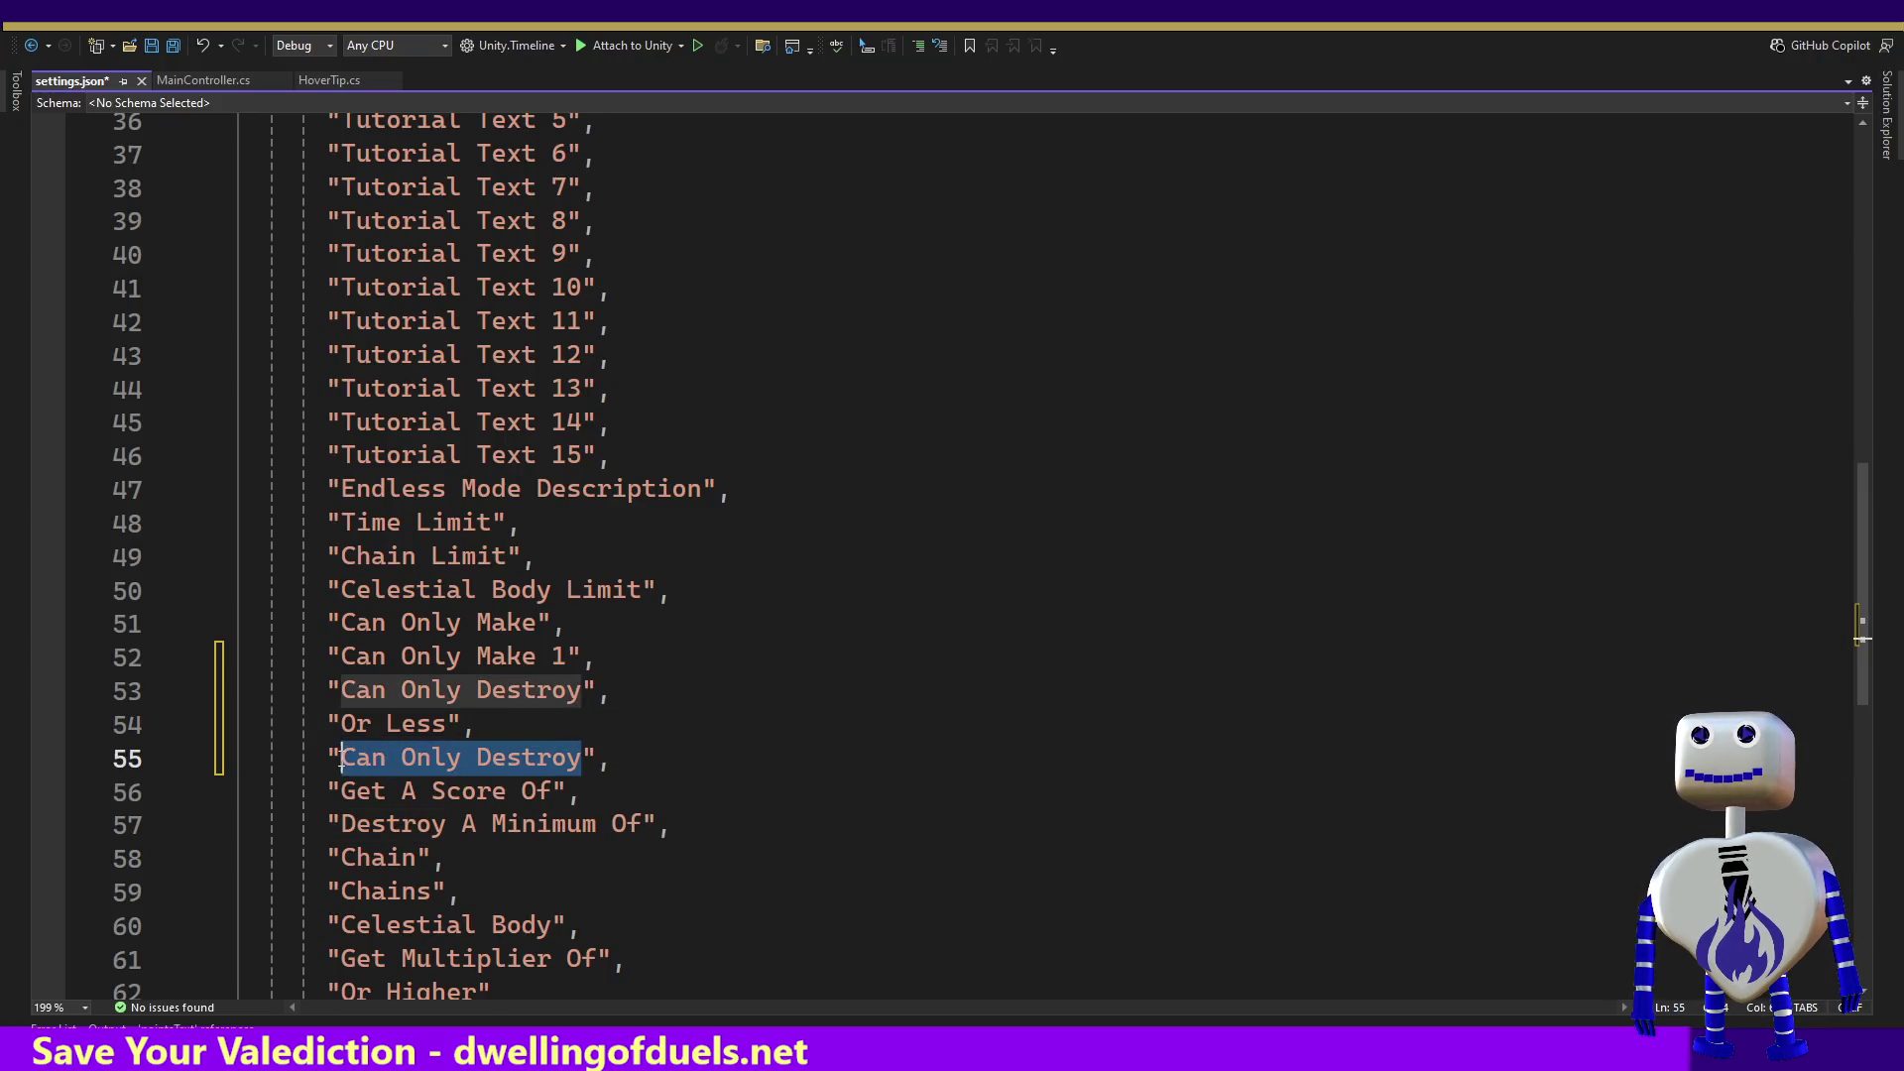
key("Right")
type("1")
key("ctrl+s")
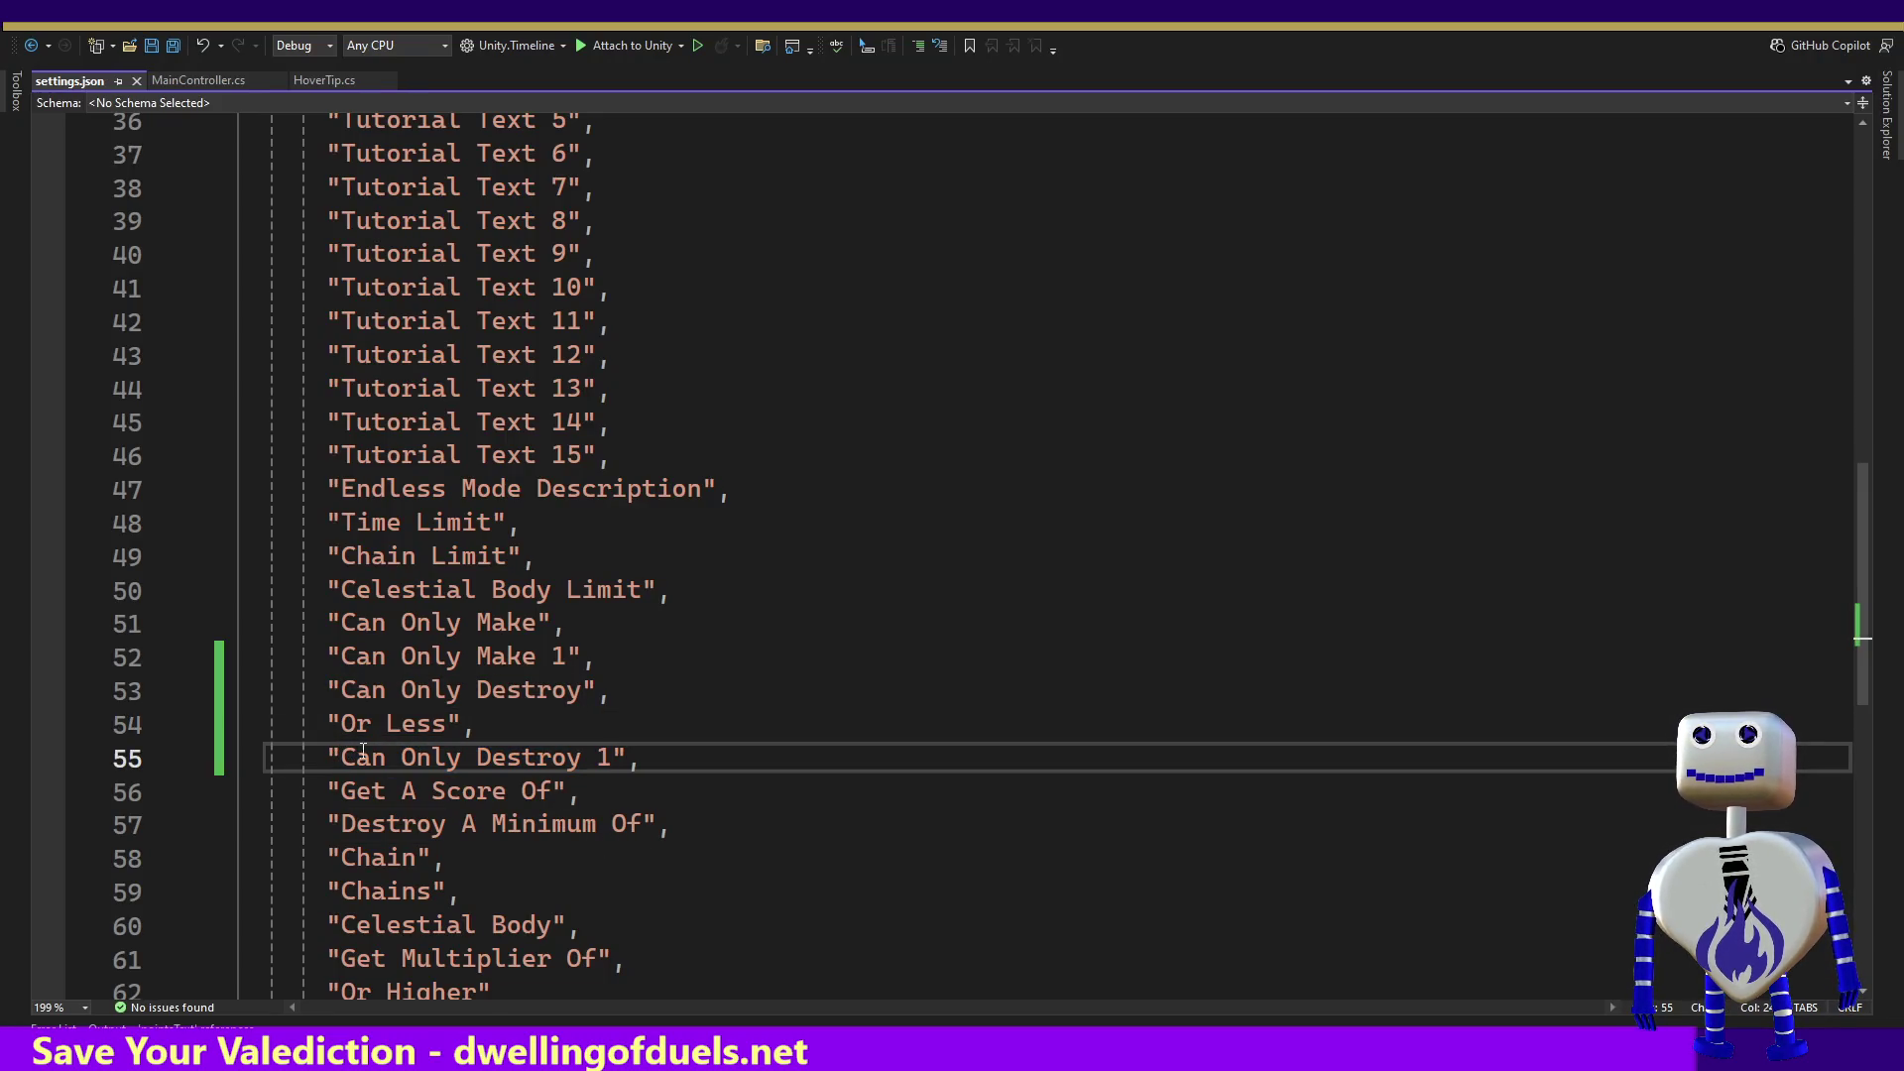
key("alt+Tab")
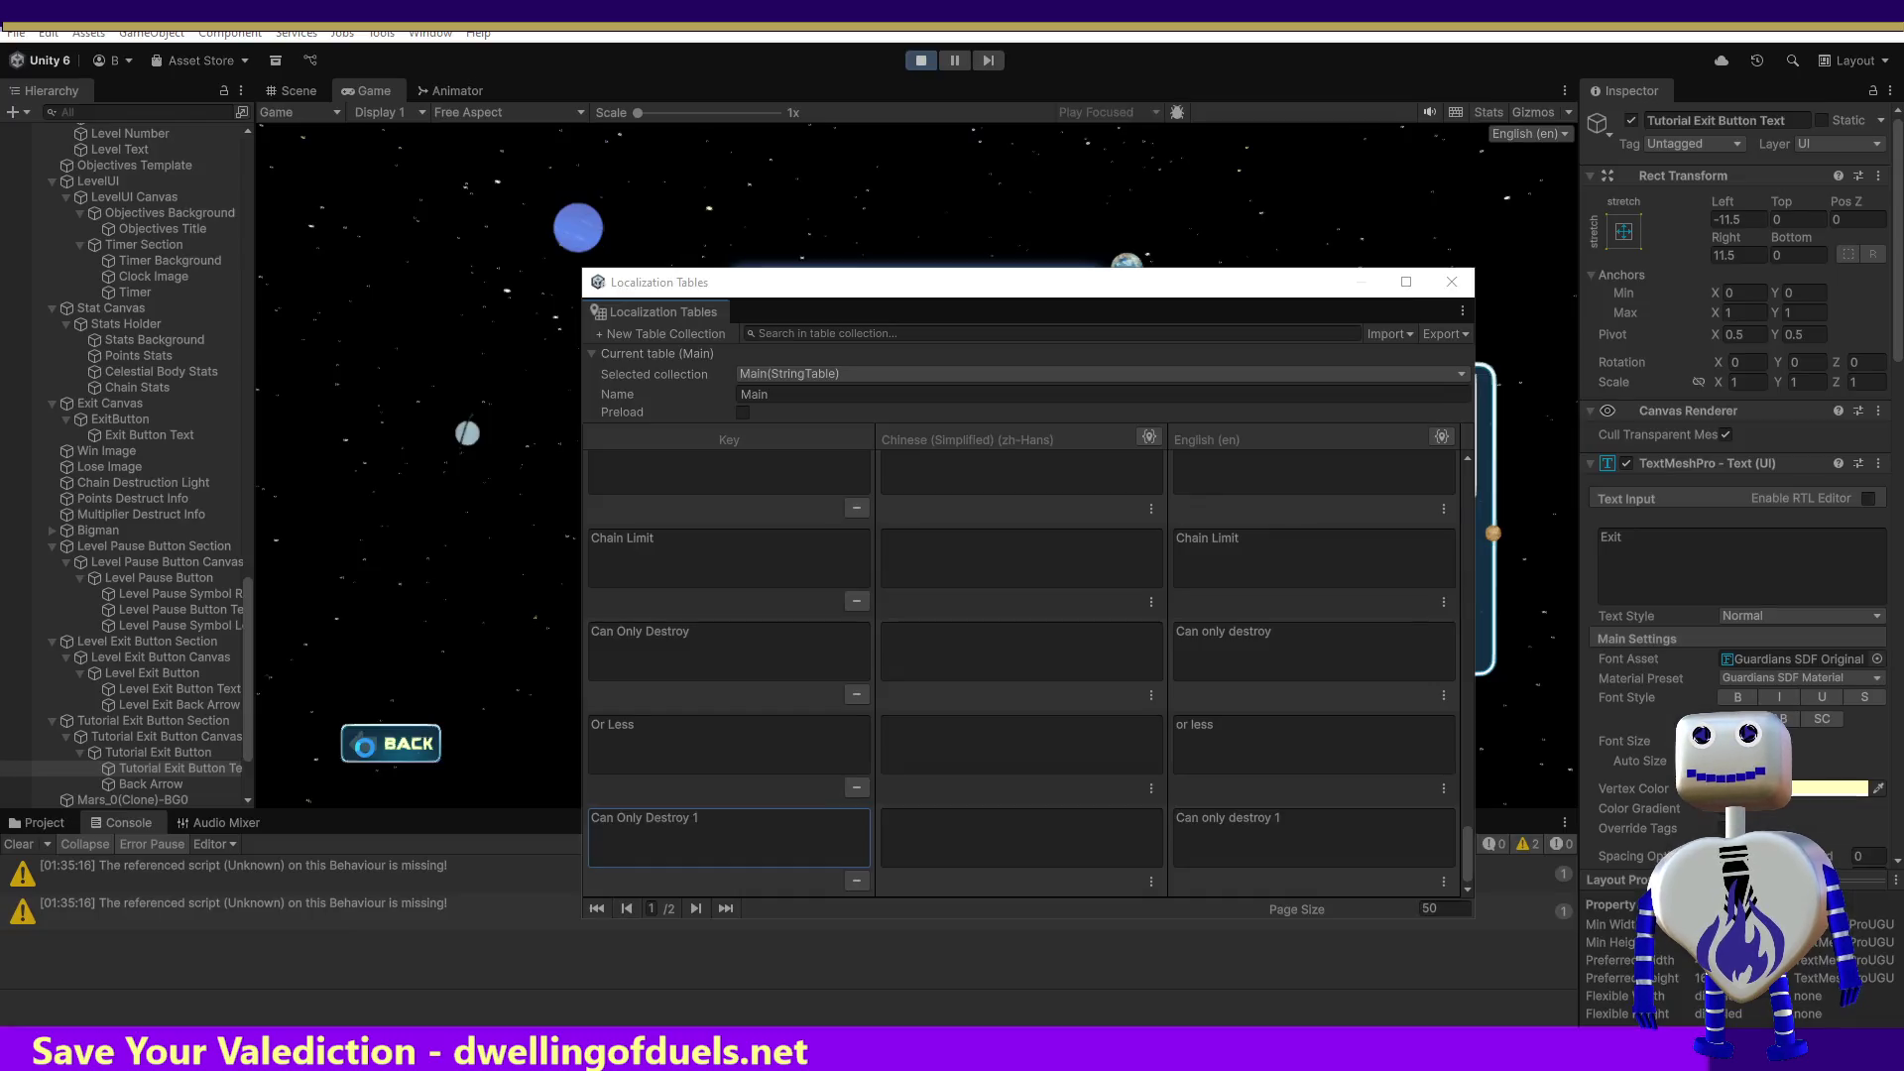
left_click(918, 62)
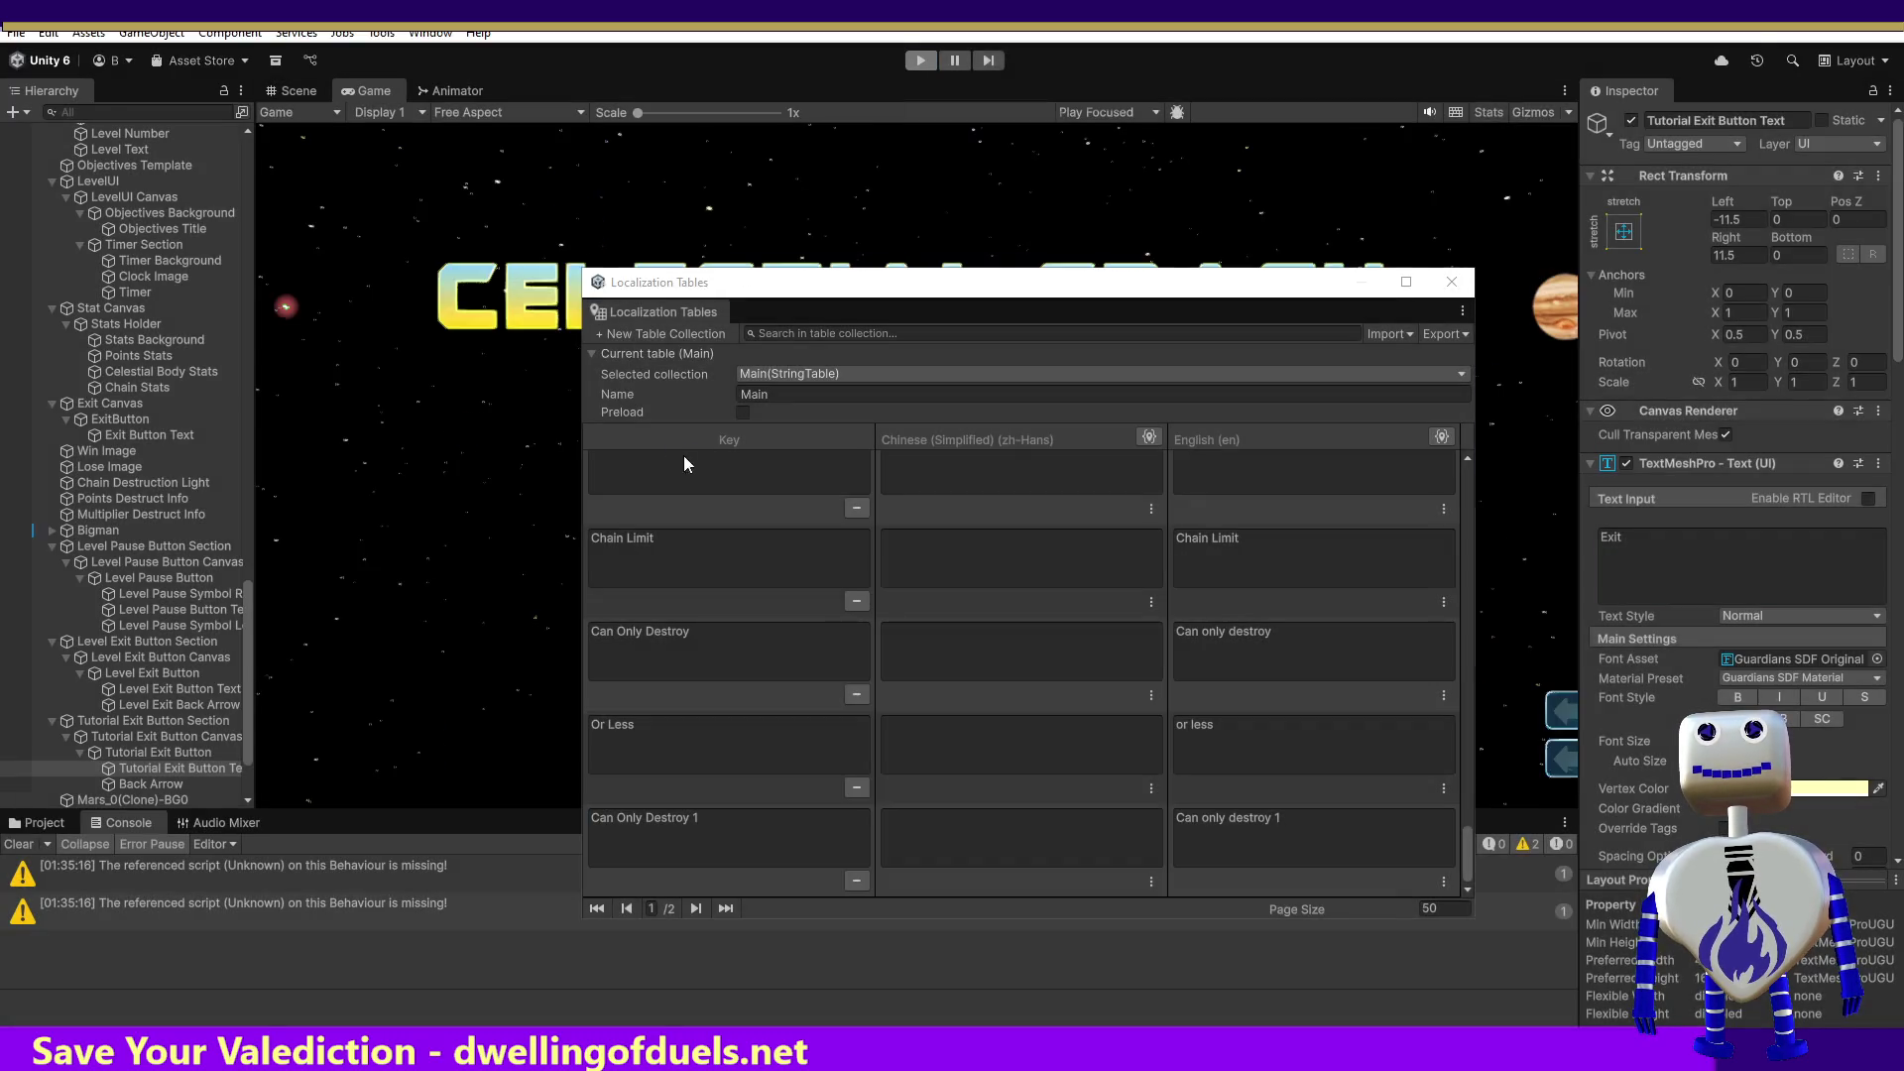
Step: Replay the game, preview the levels, and play Skill Challenge to check its 'Can only destroy 5 or less' limit
left_click(920, 61)
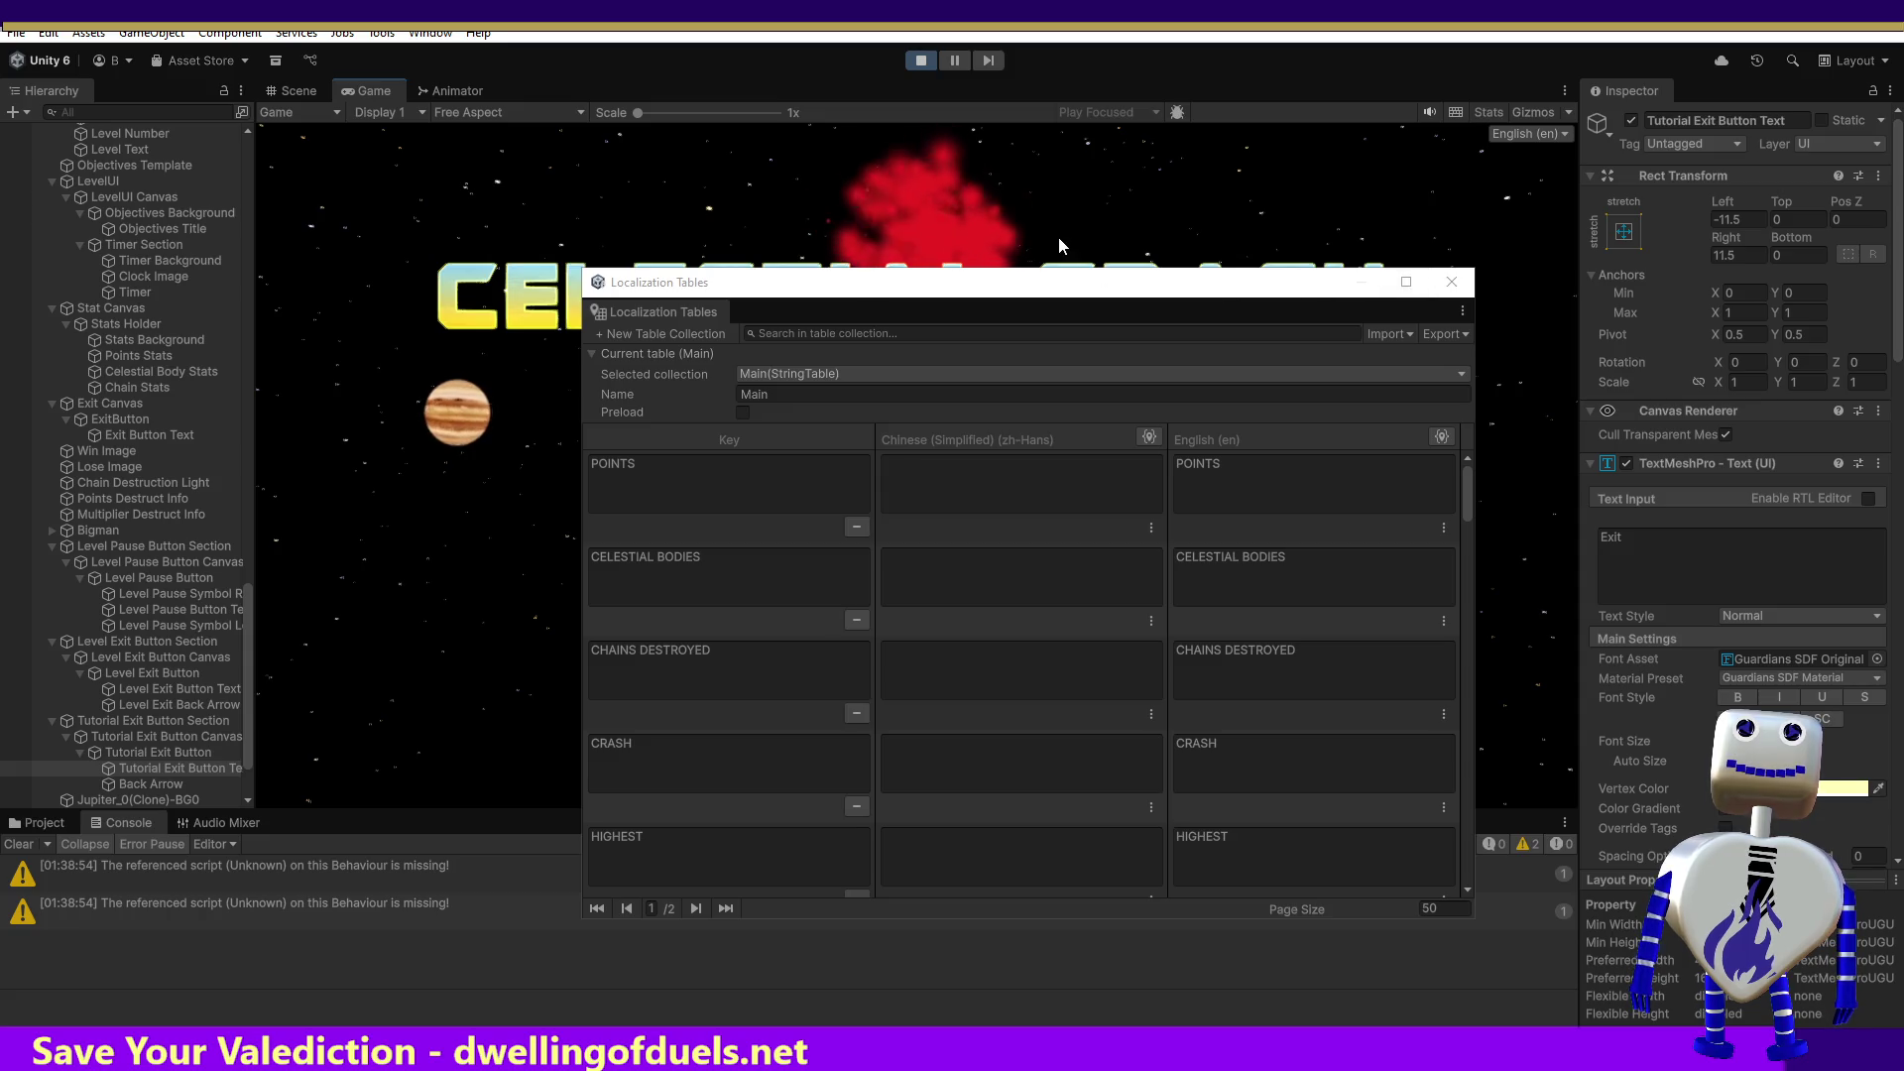
left_click_drag(1342, 290, 1403, 828)
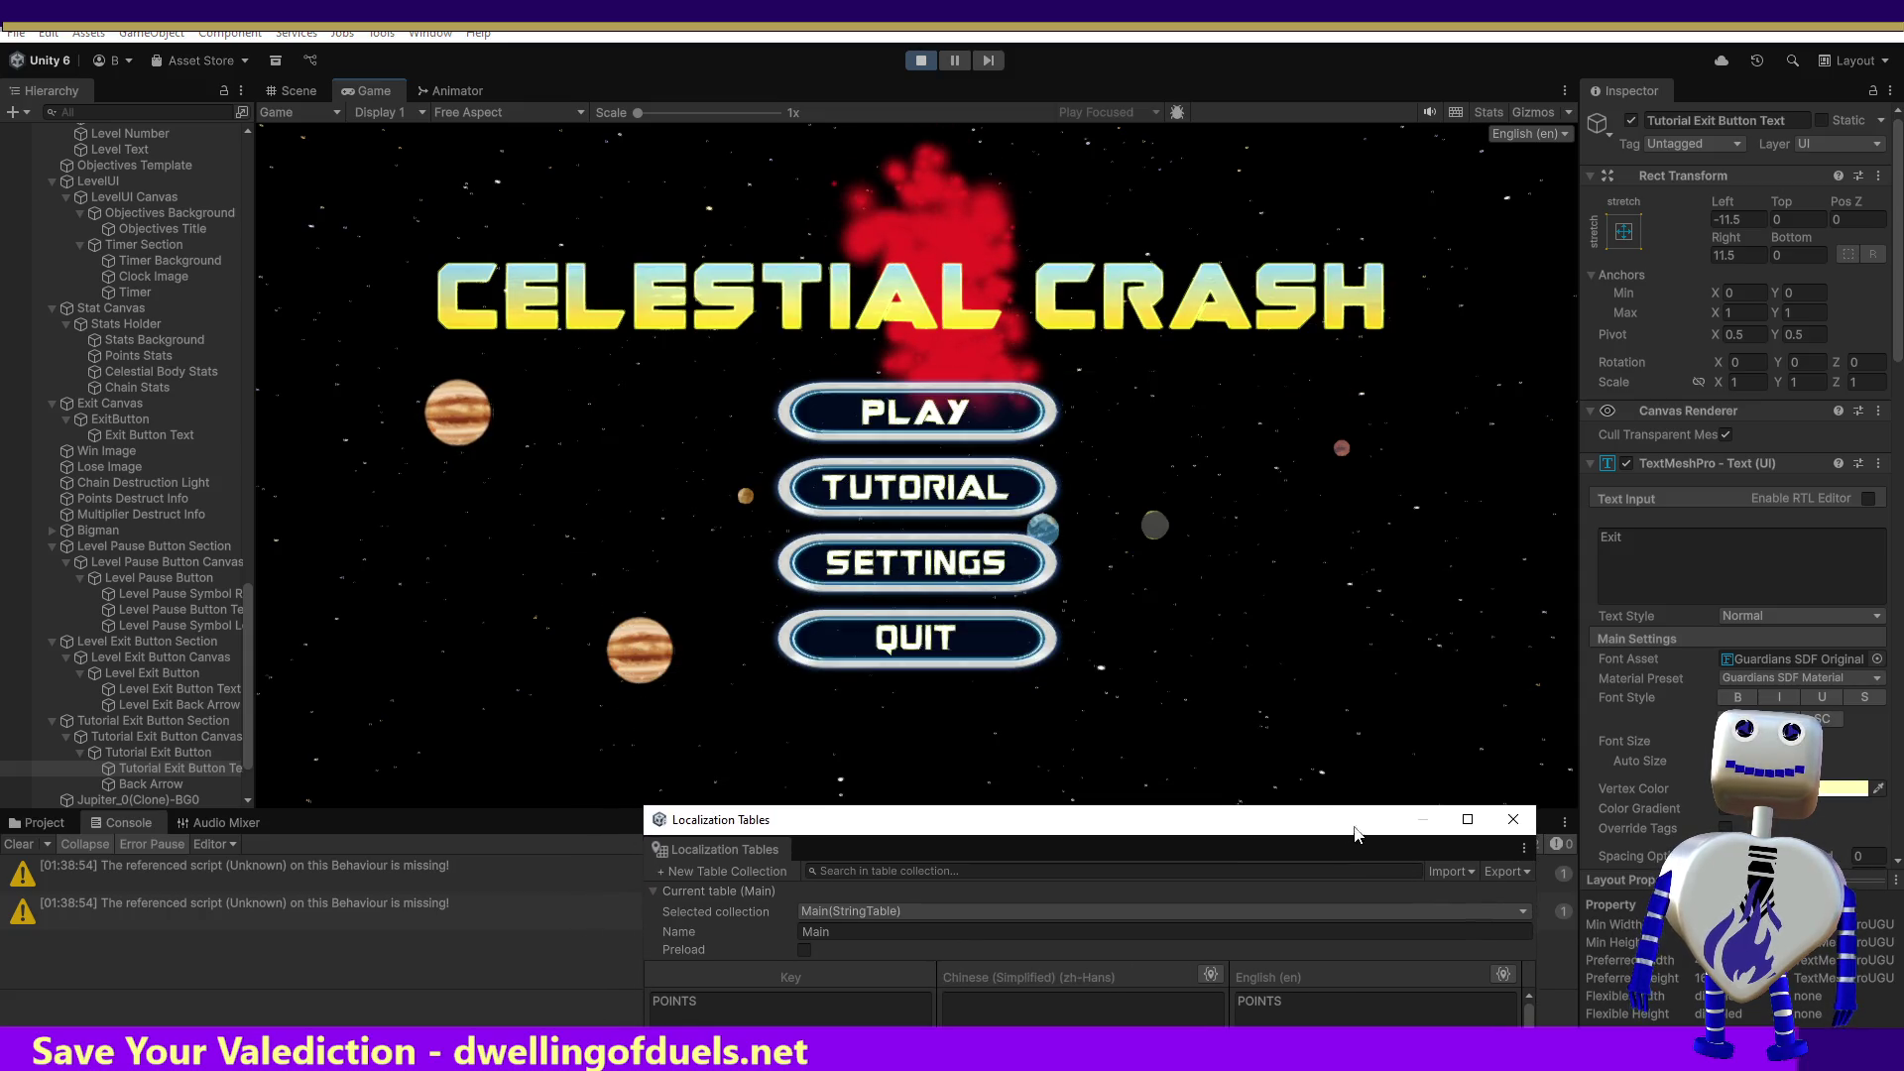
left_click(933, 407)
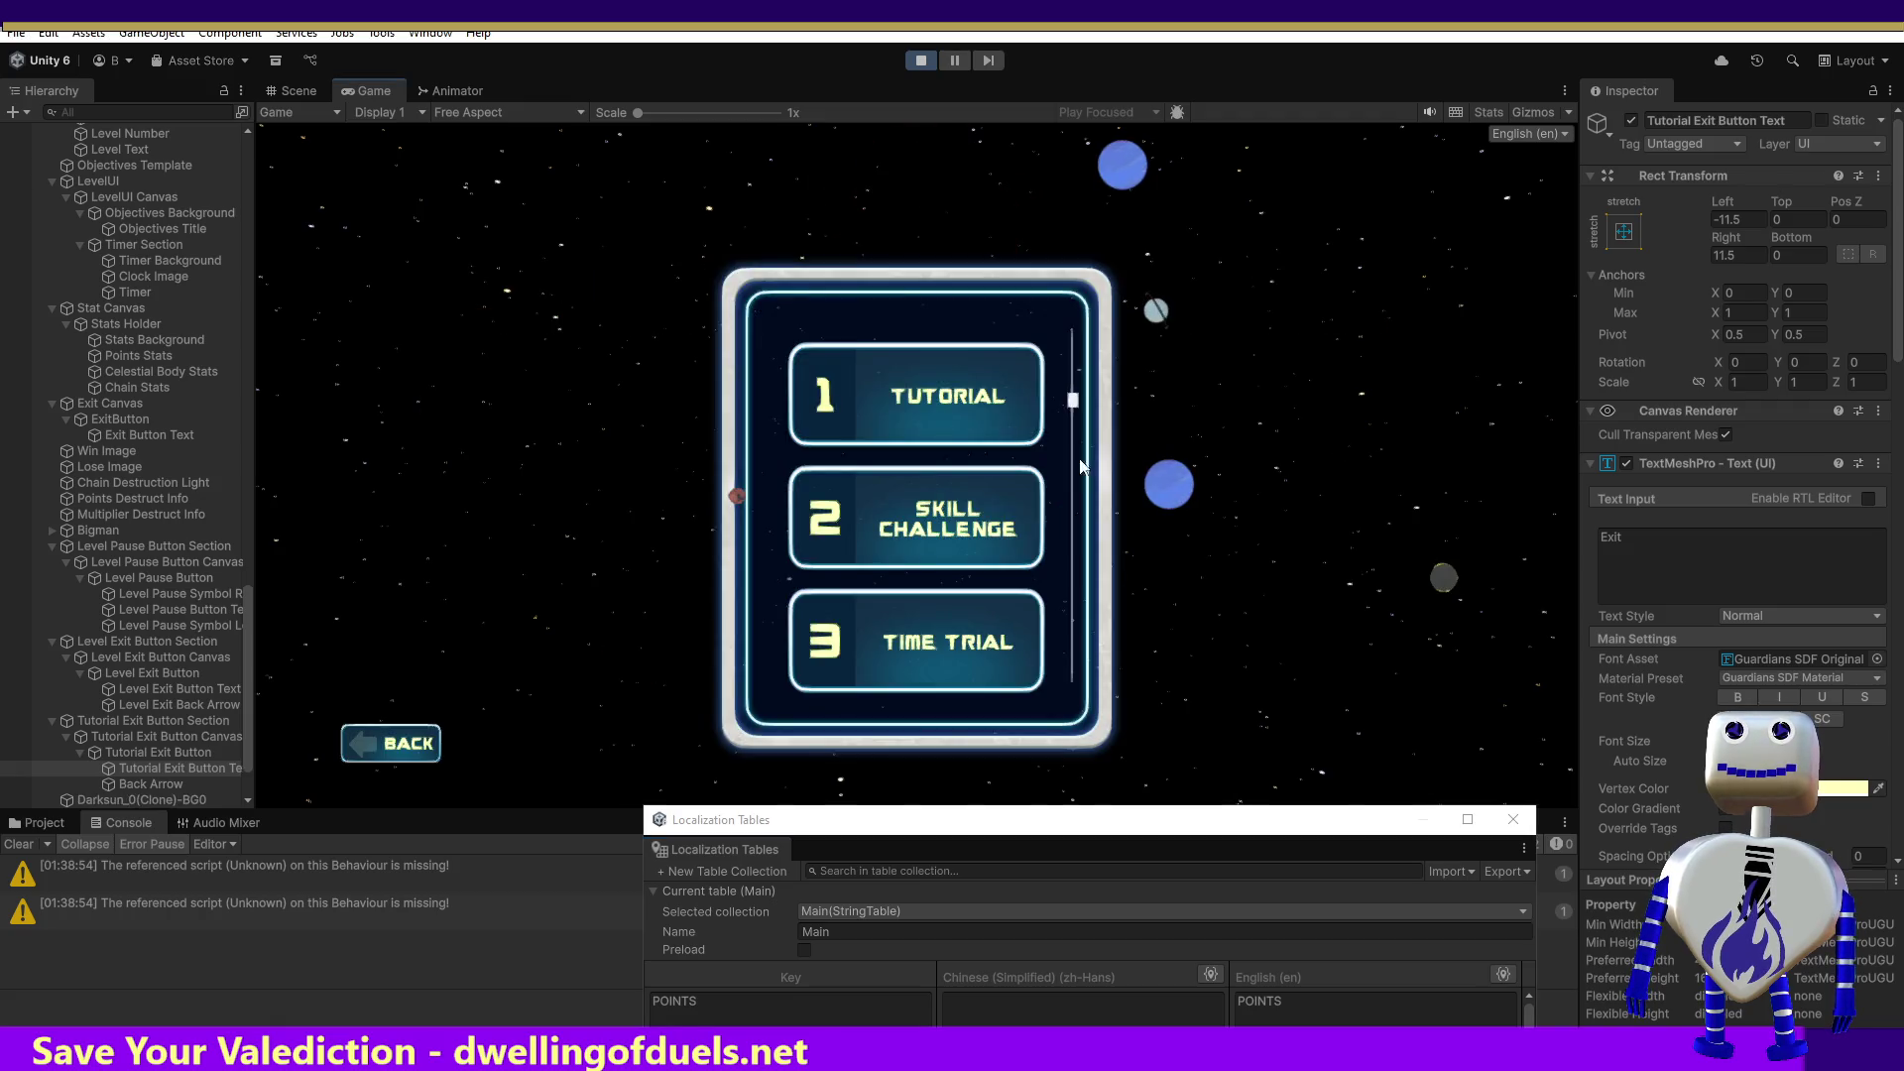
left_click(984, 417)
left_click(958, 486)
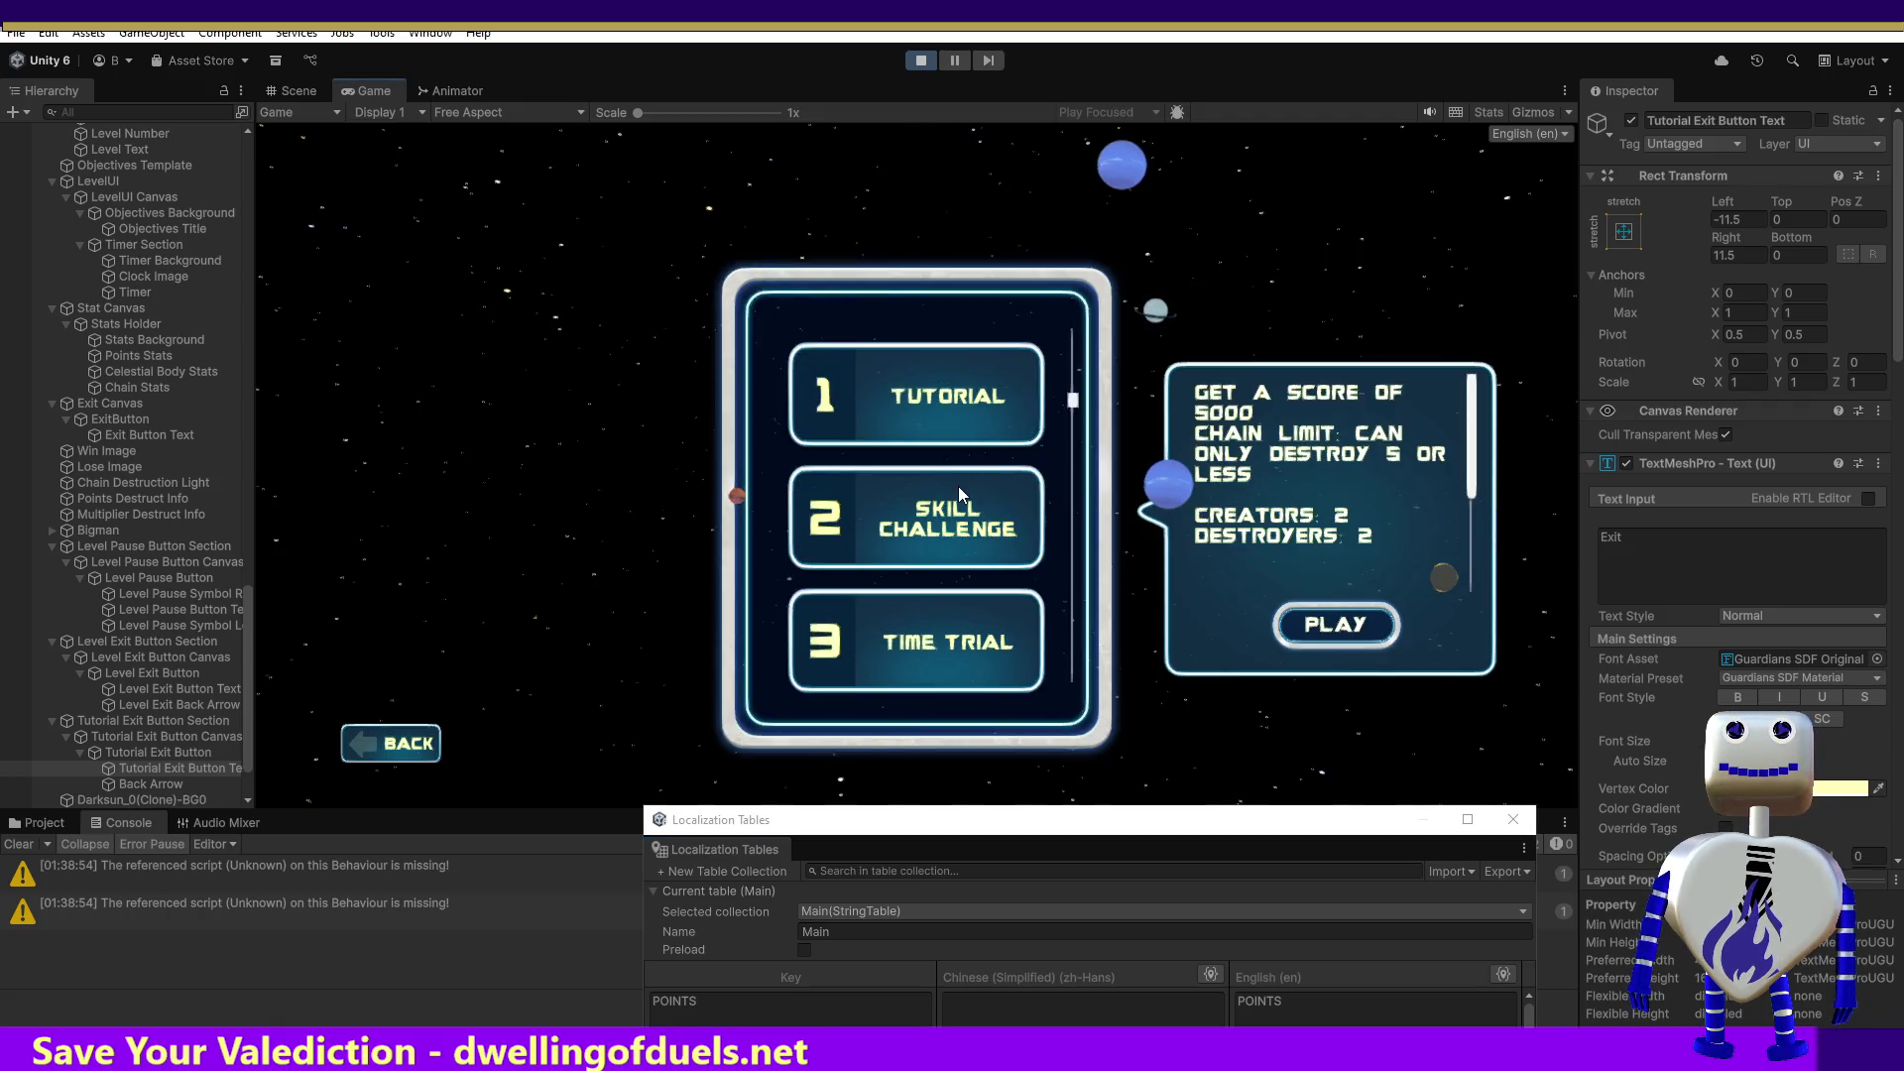
left_click(960, 637)
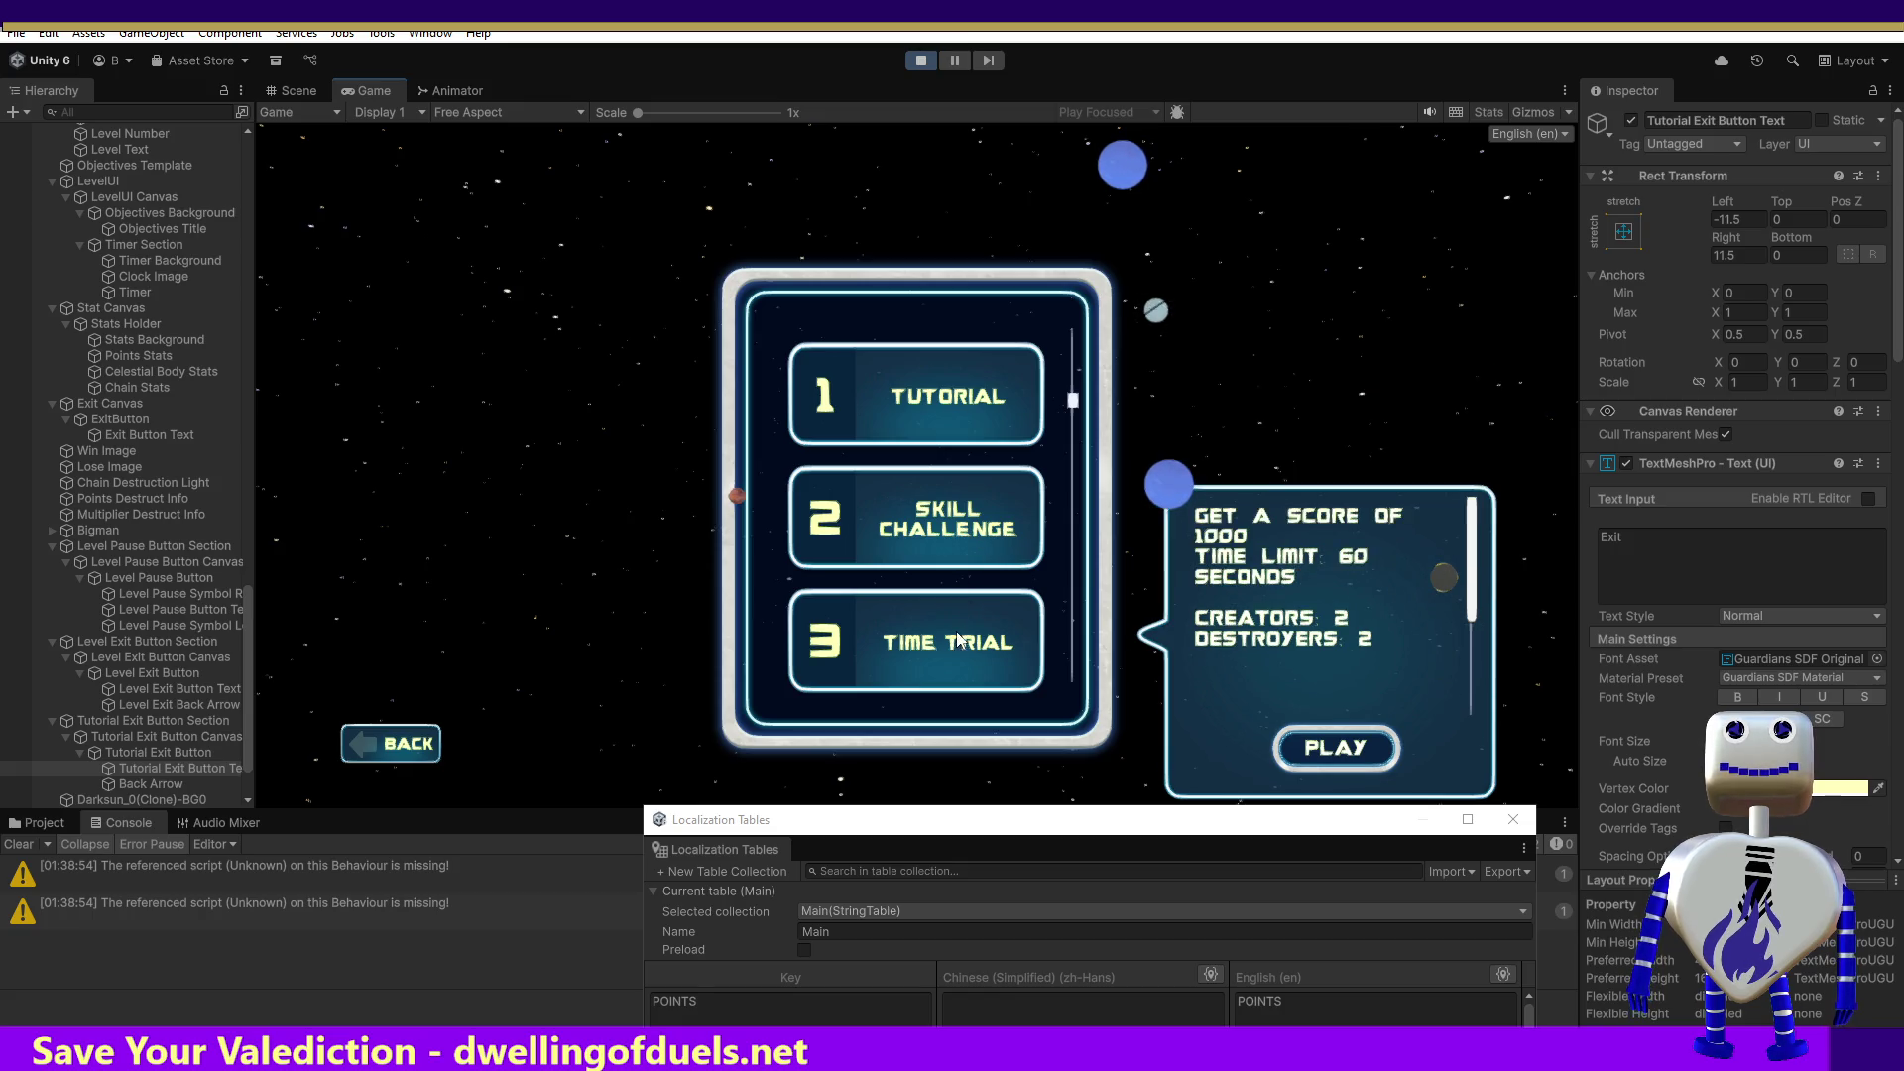
left_click(952, 553)
left_click(1335, 746)
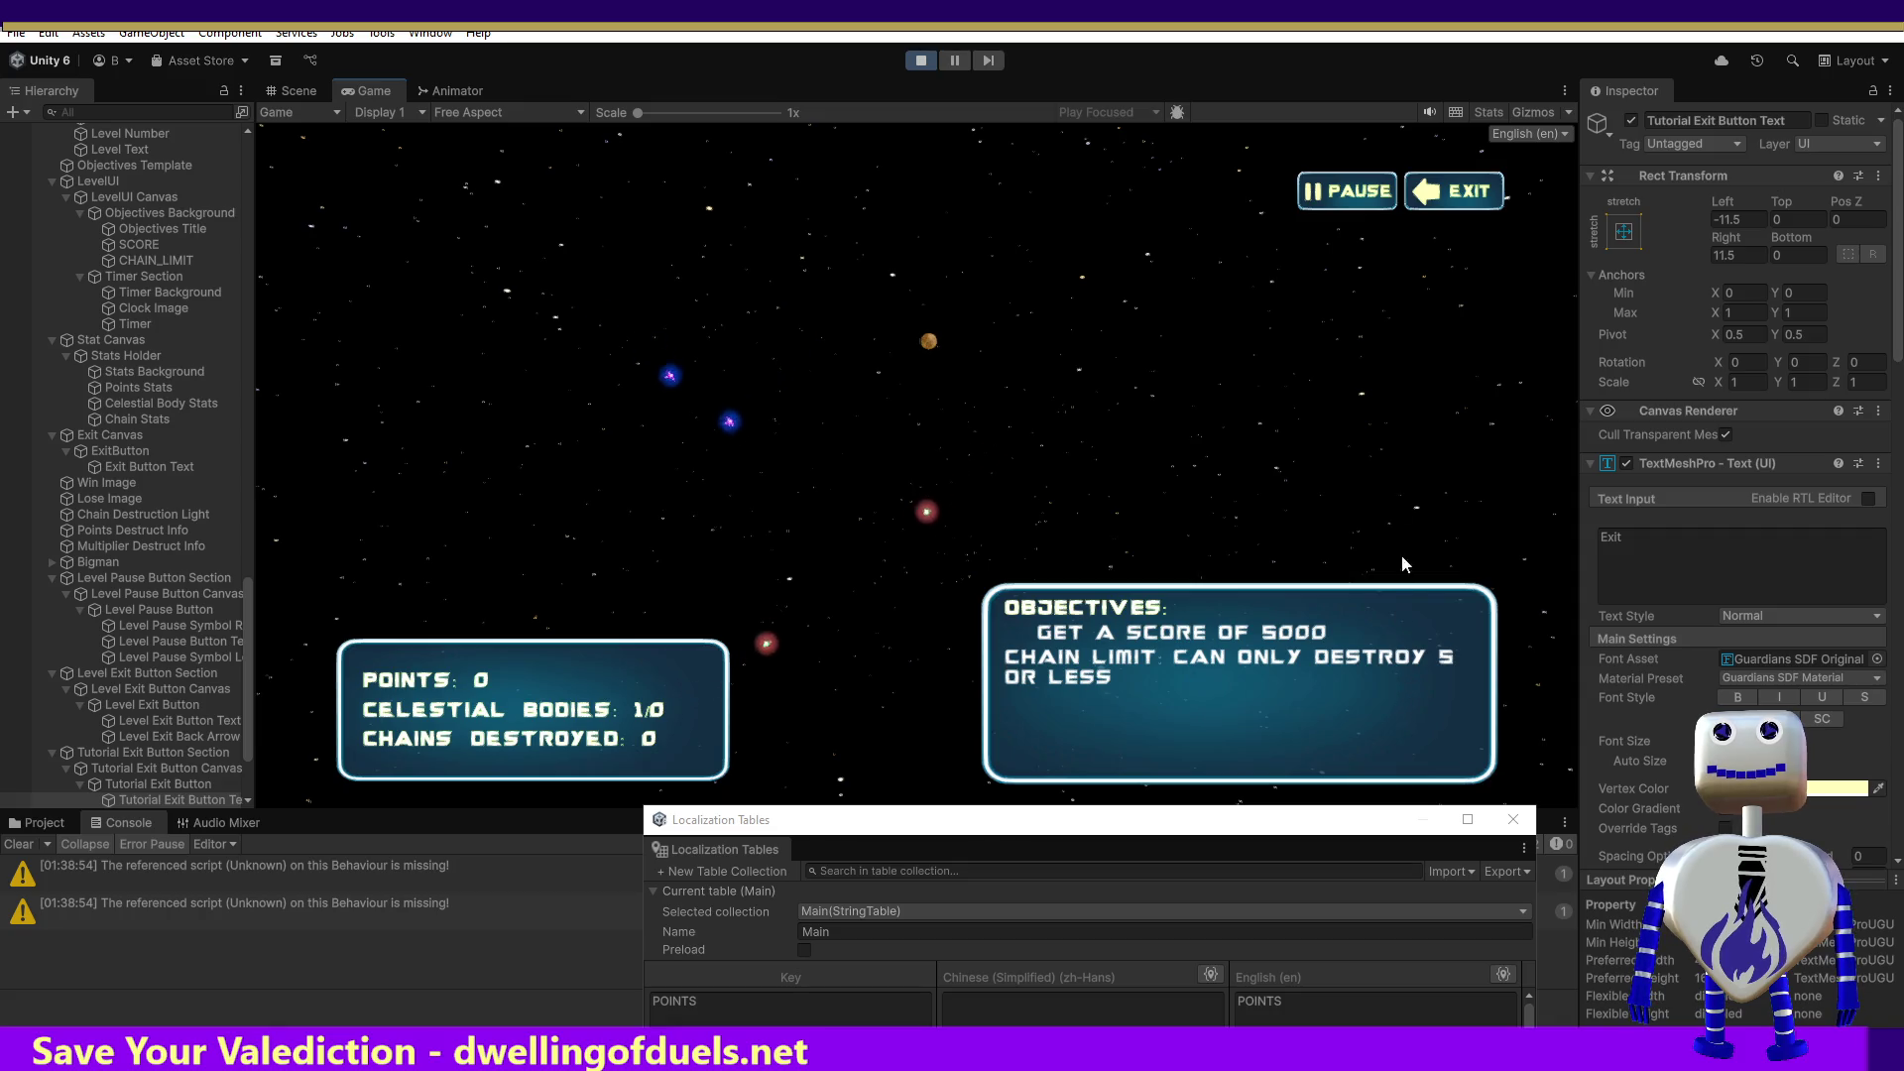
left_click(1432, 198)
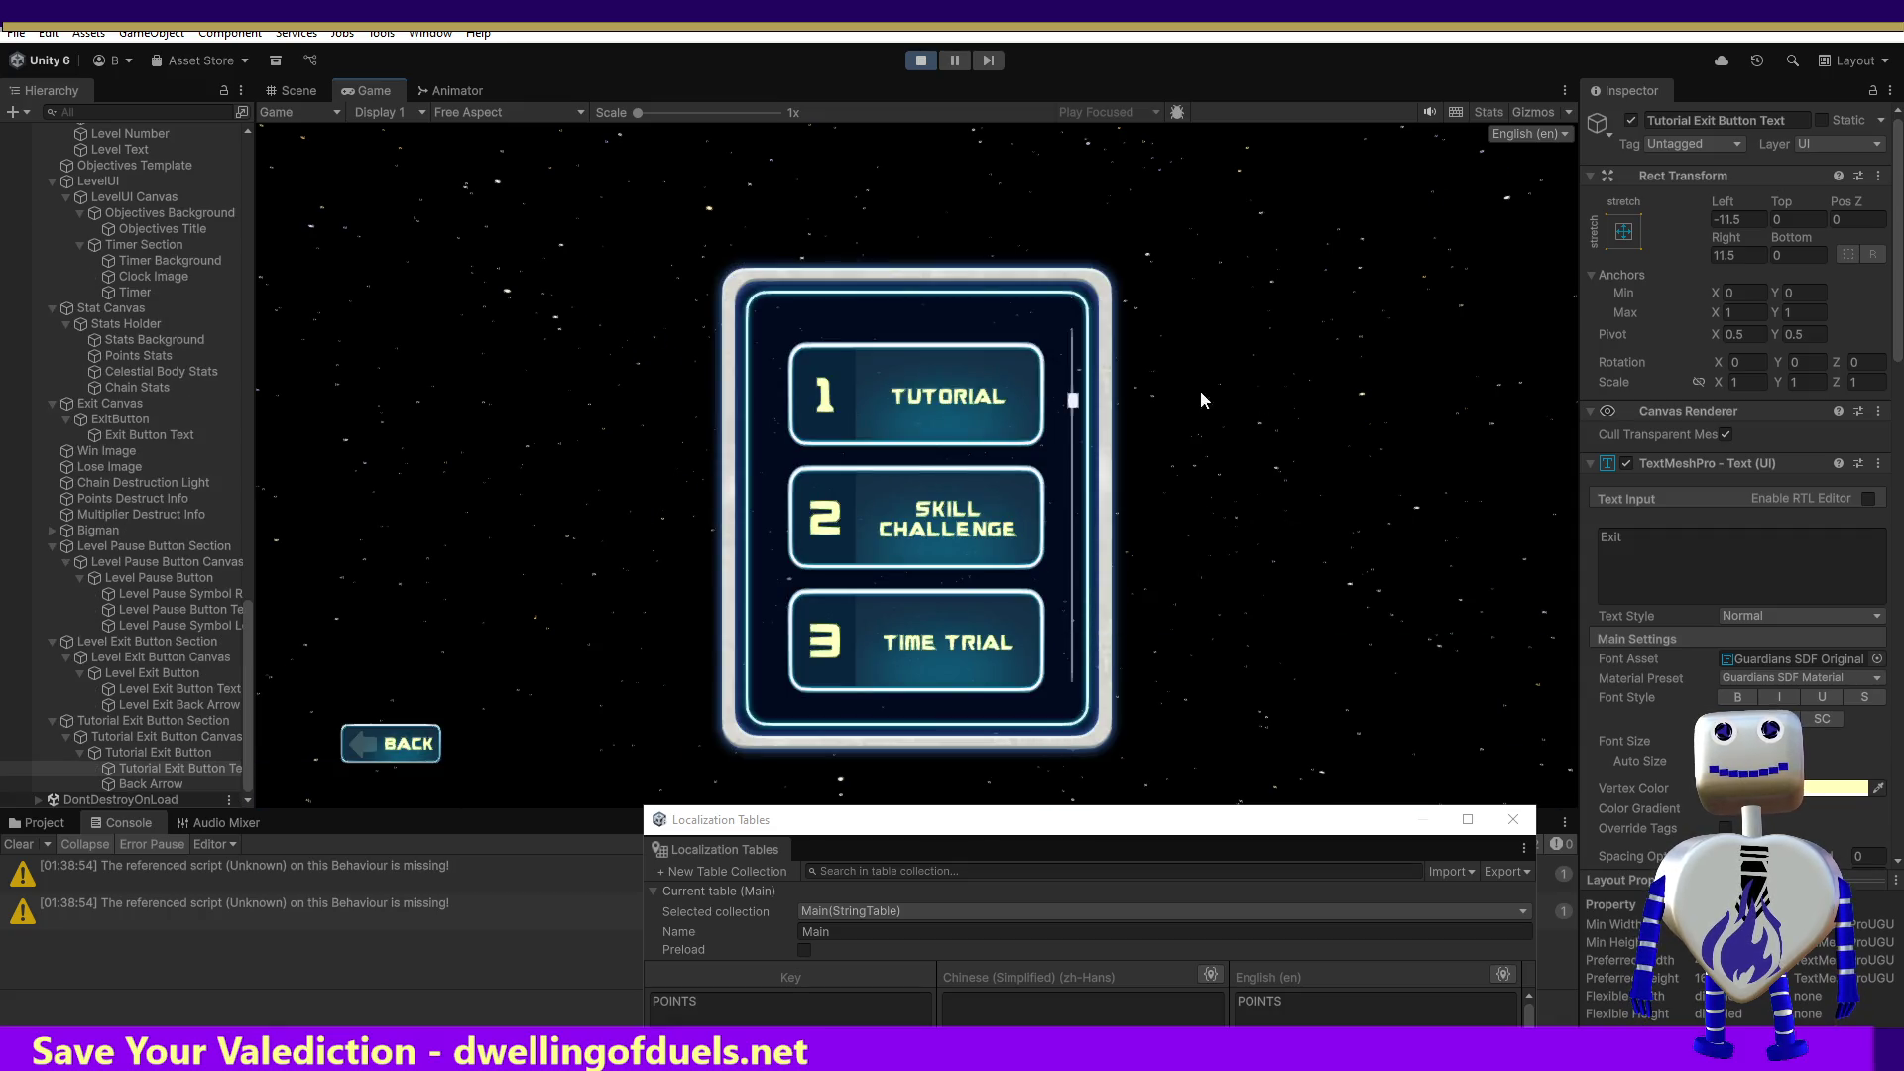
Step: Play the Time Trial level, read its description on the pause screen, then exit the level
left_click(975, 635)
left_click(1325, 751)
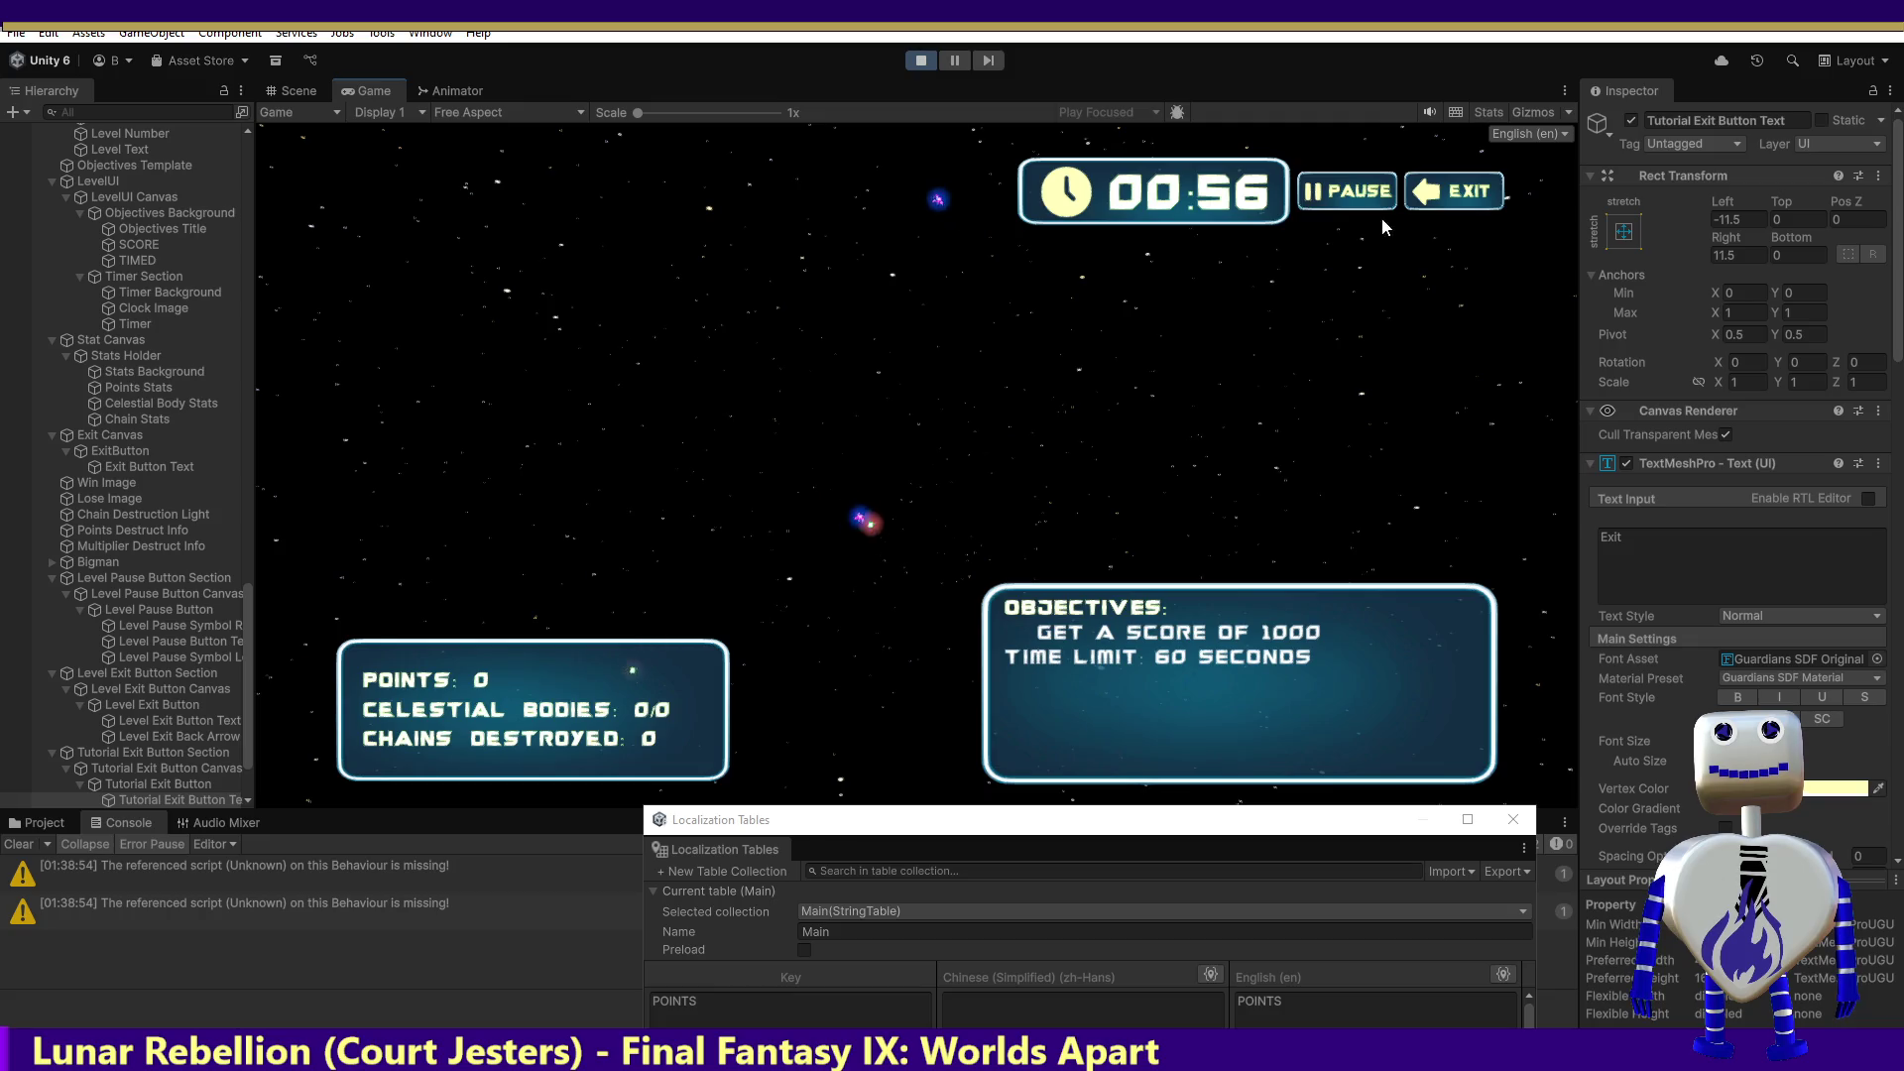
left_click(1360, 198)
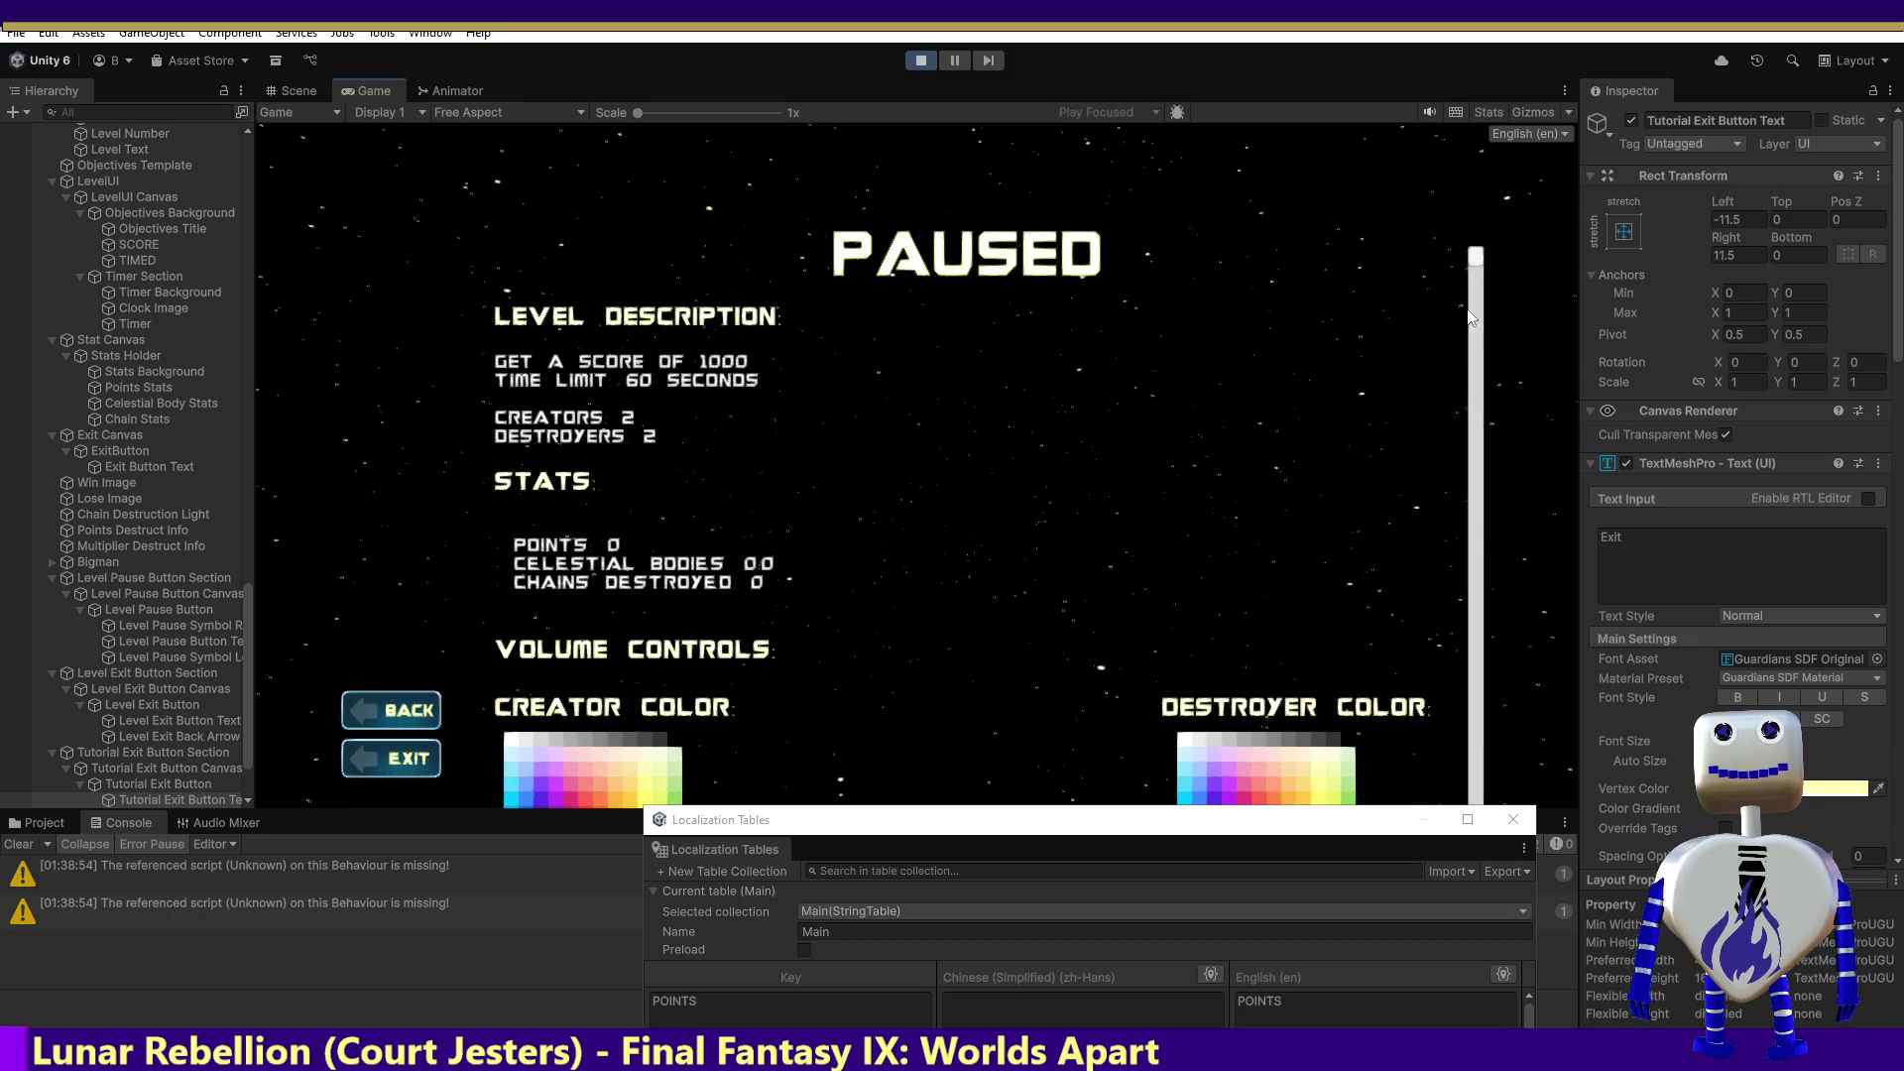
mouse_move(1471, 243)
left_mouse_down()
mouse_move(1494, 592)
mouse_move(1566, 1004)
left_mouse_up()
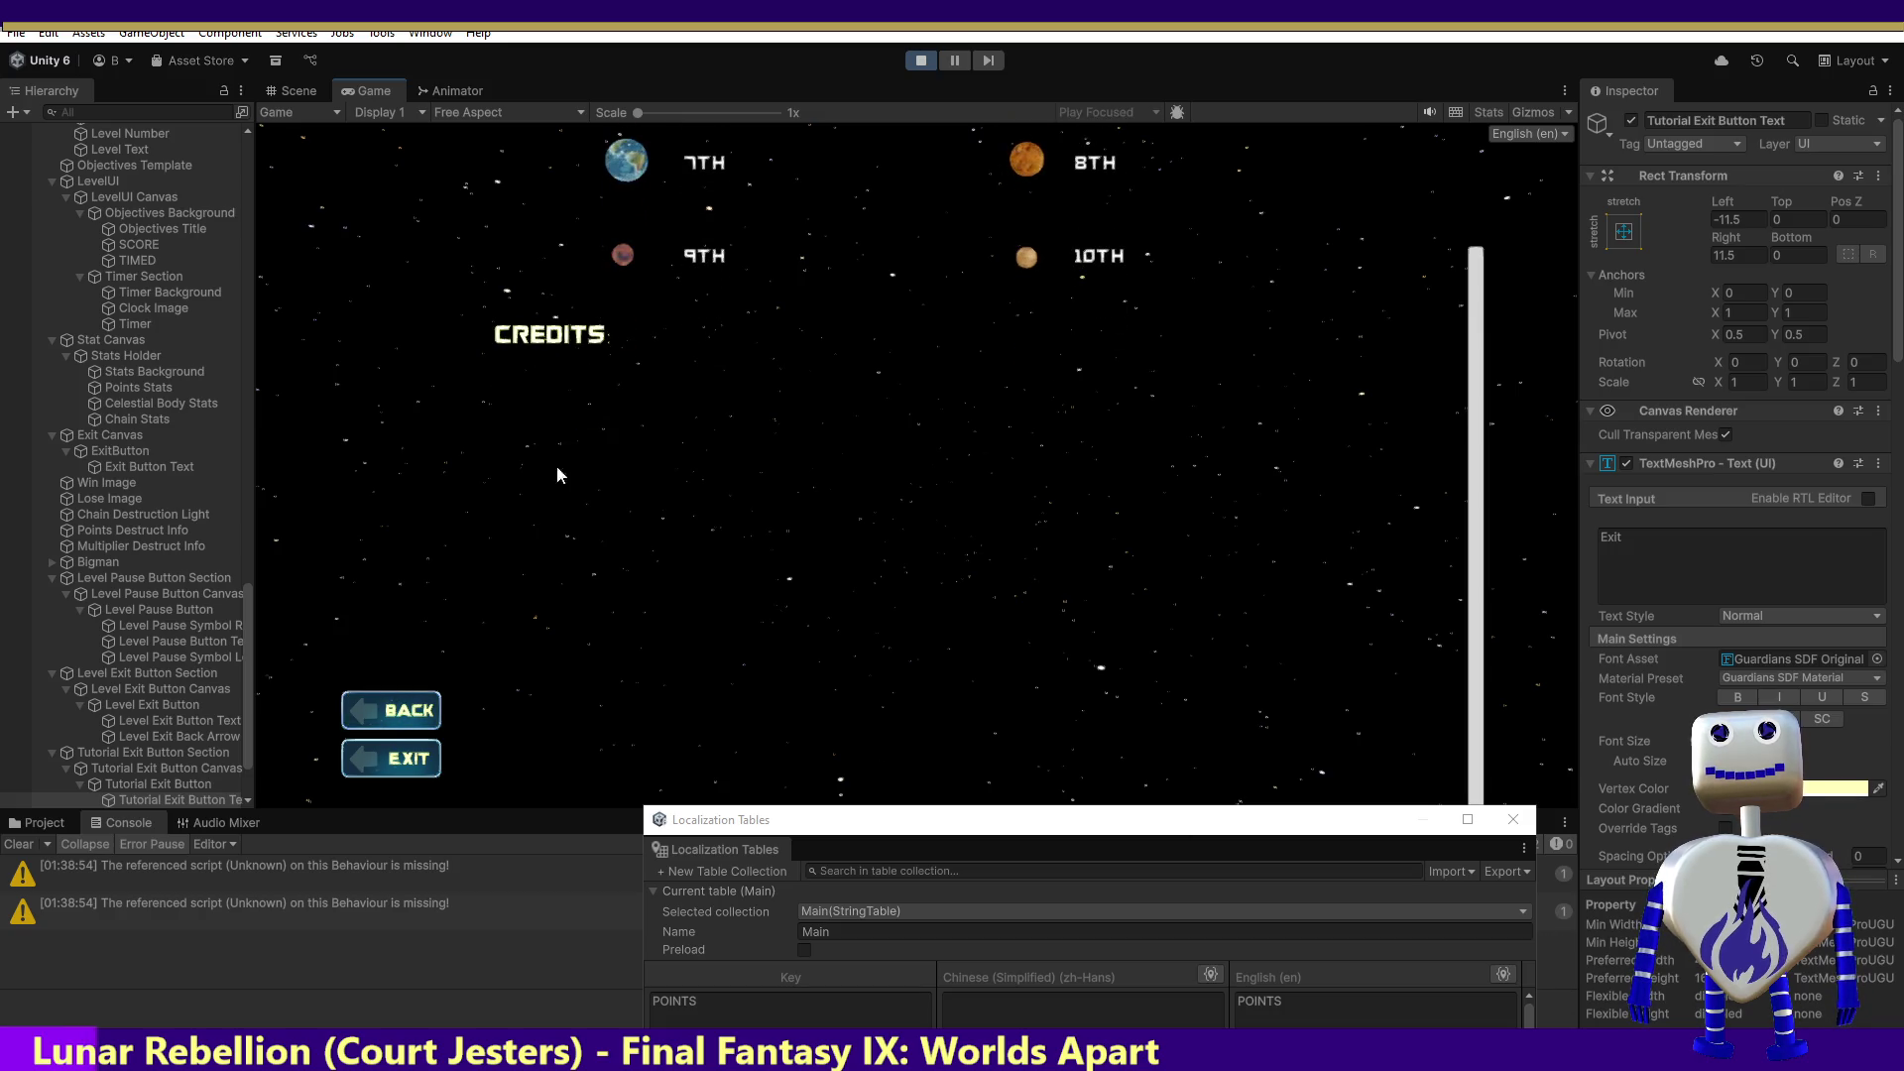
left_click(422, 714)
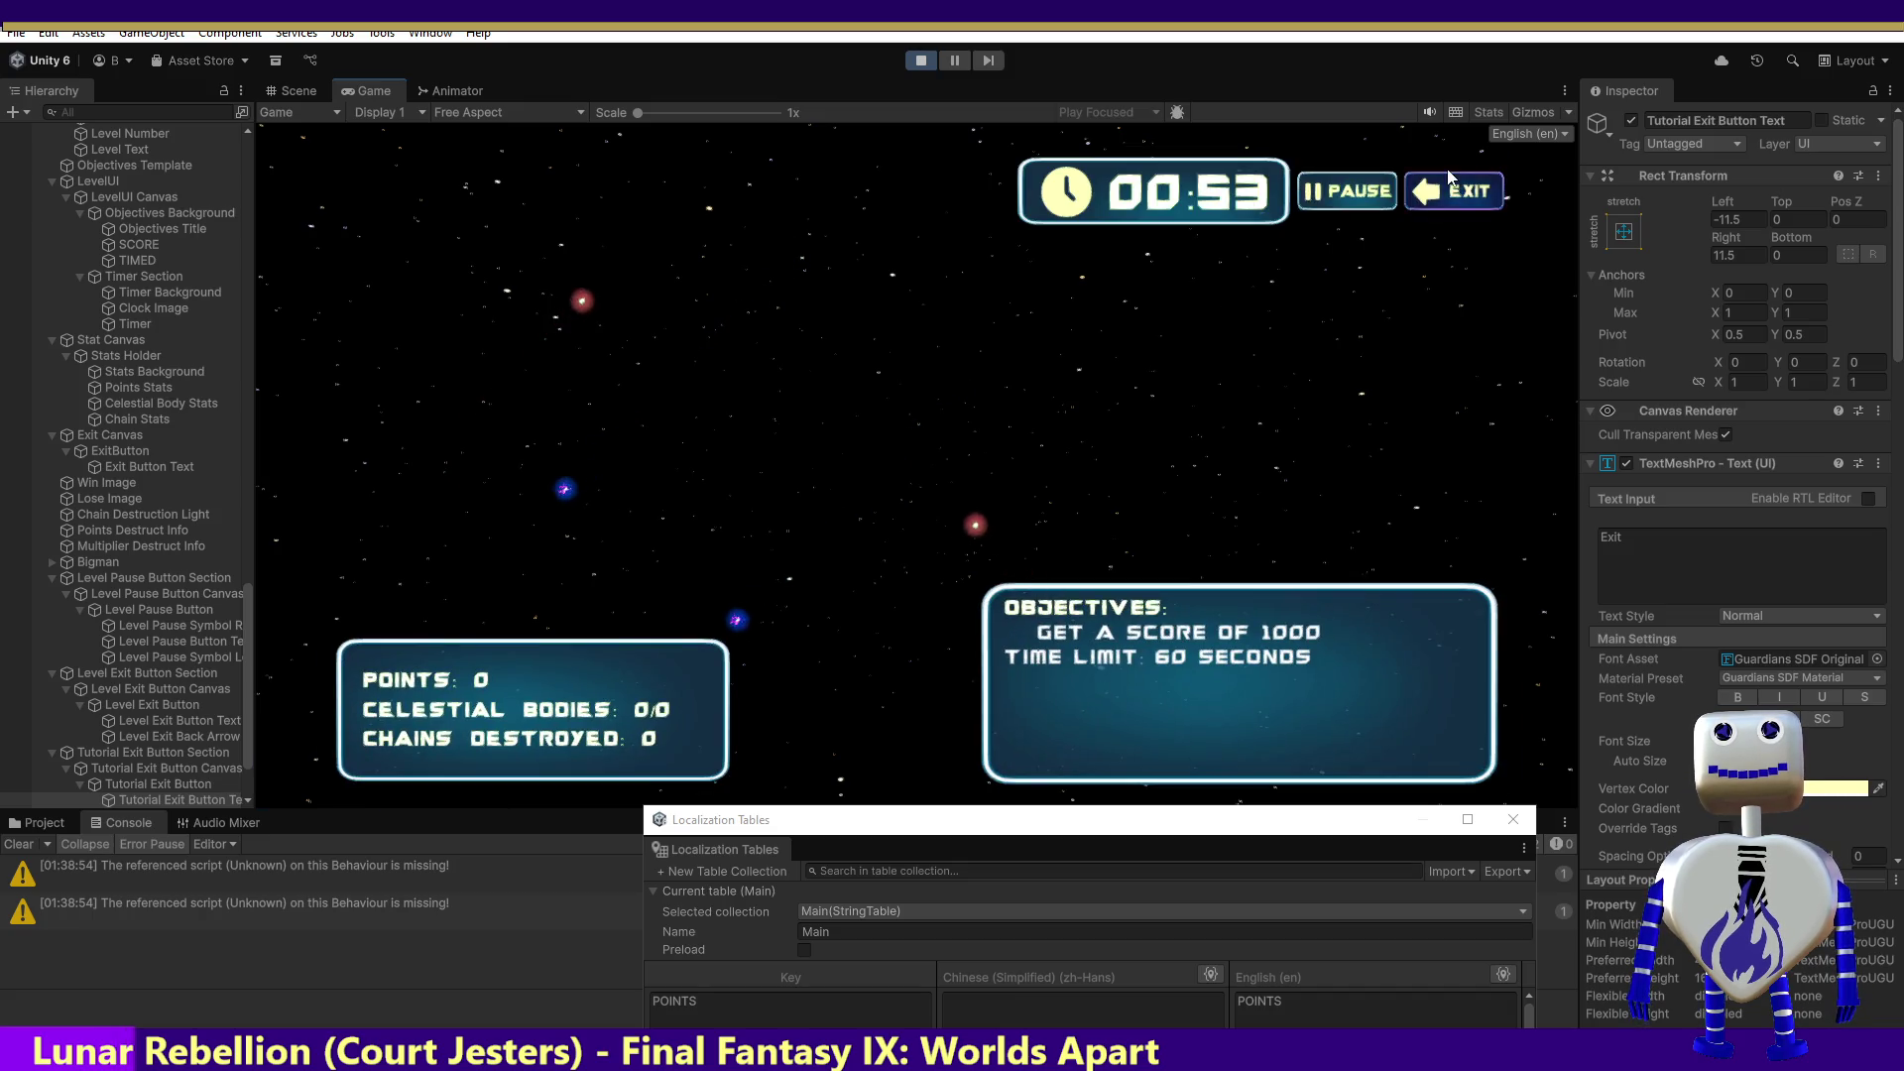
left_click(1347, 190)
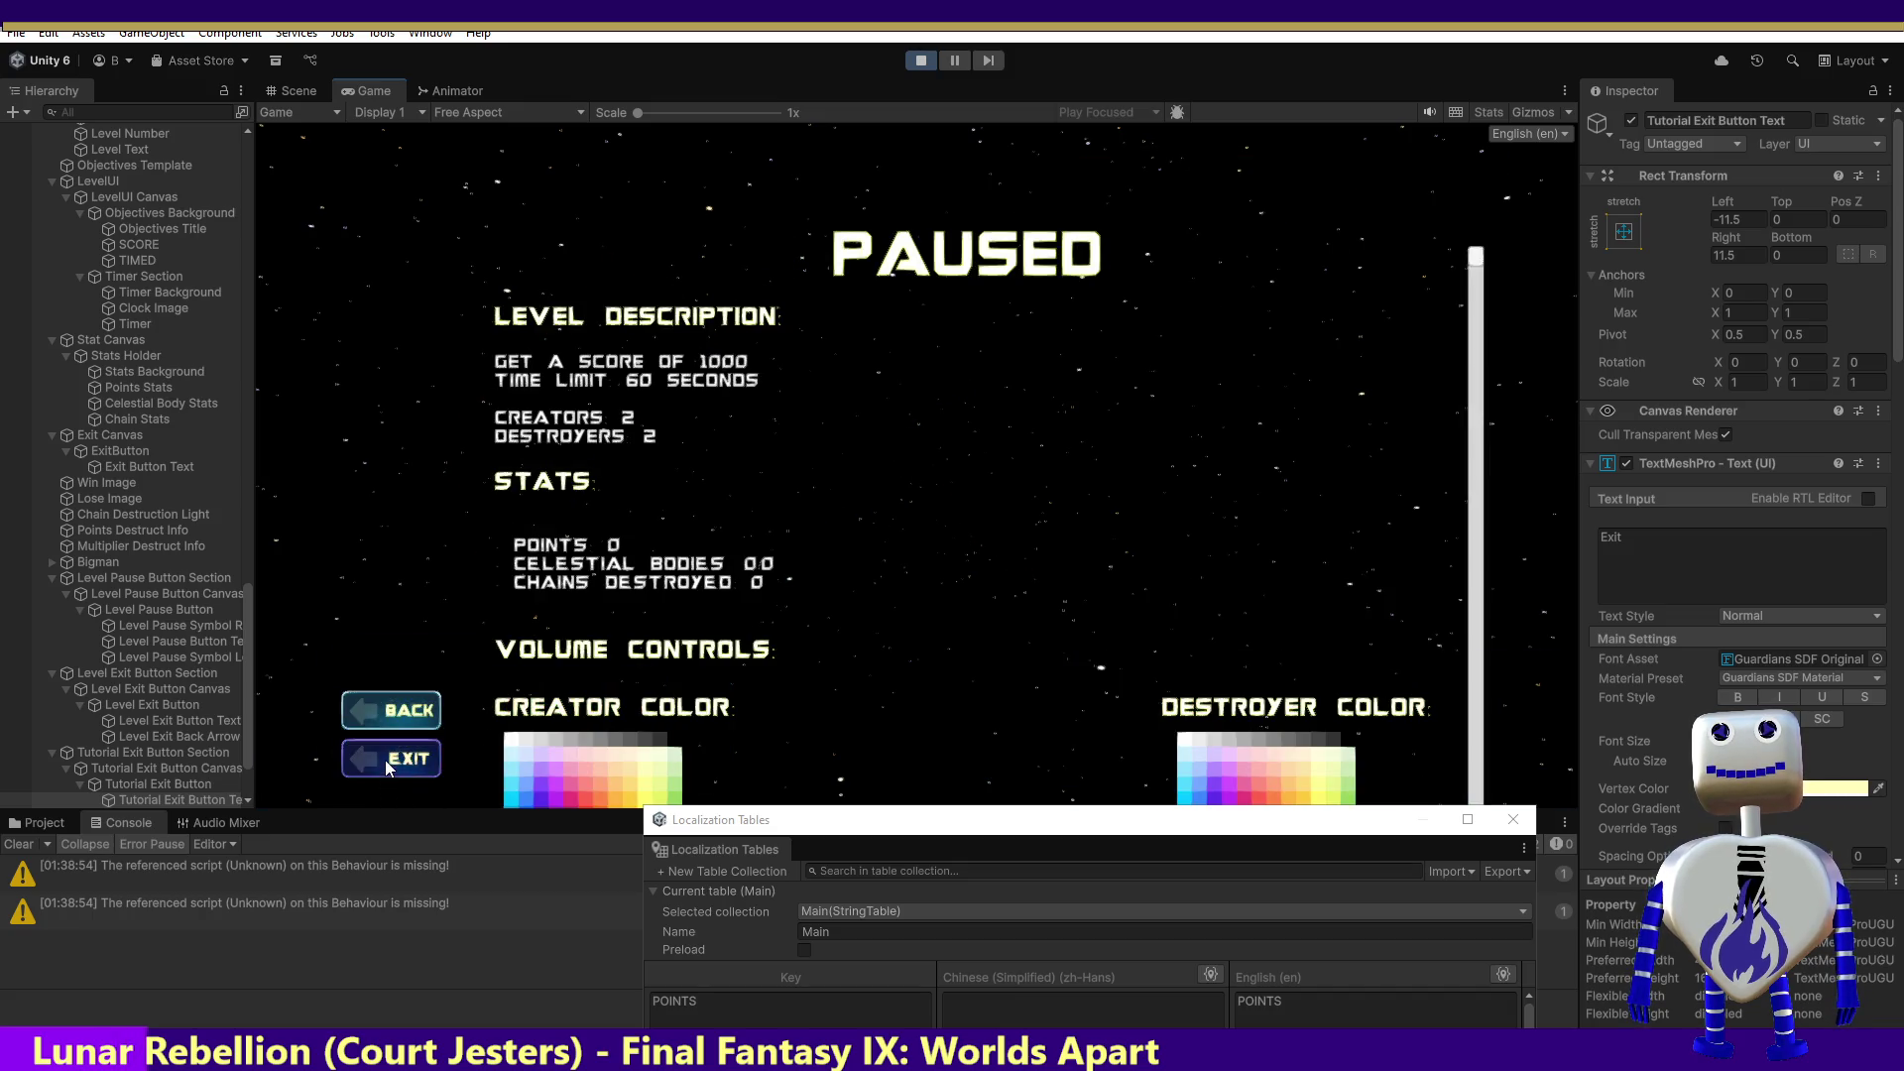
left_click(421, 758)
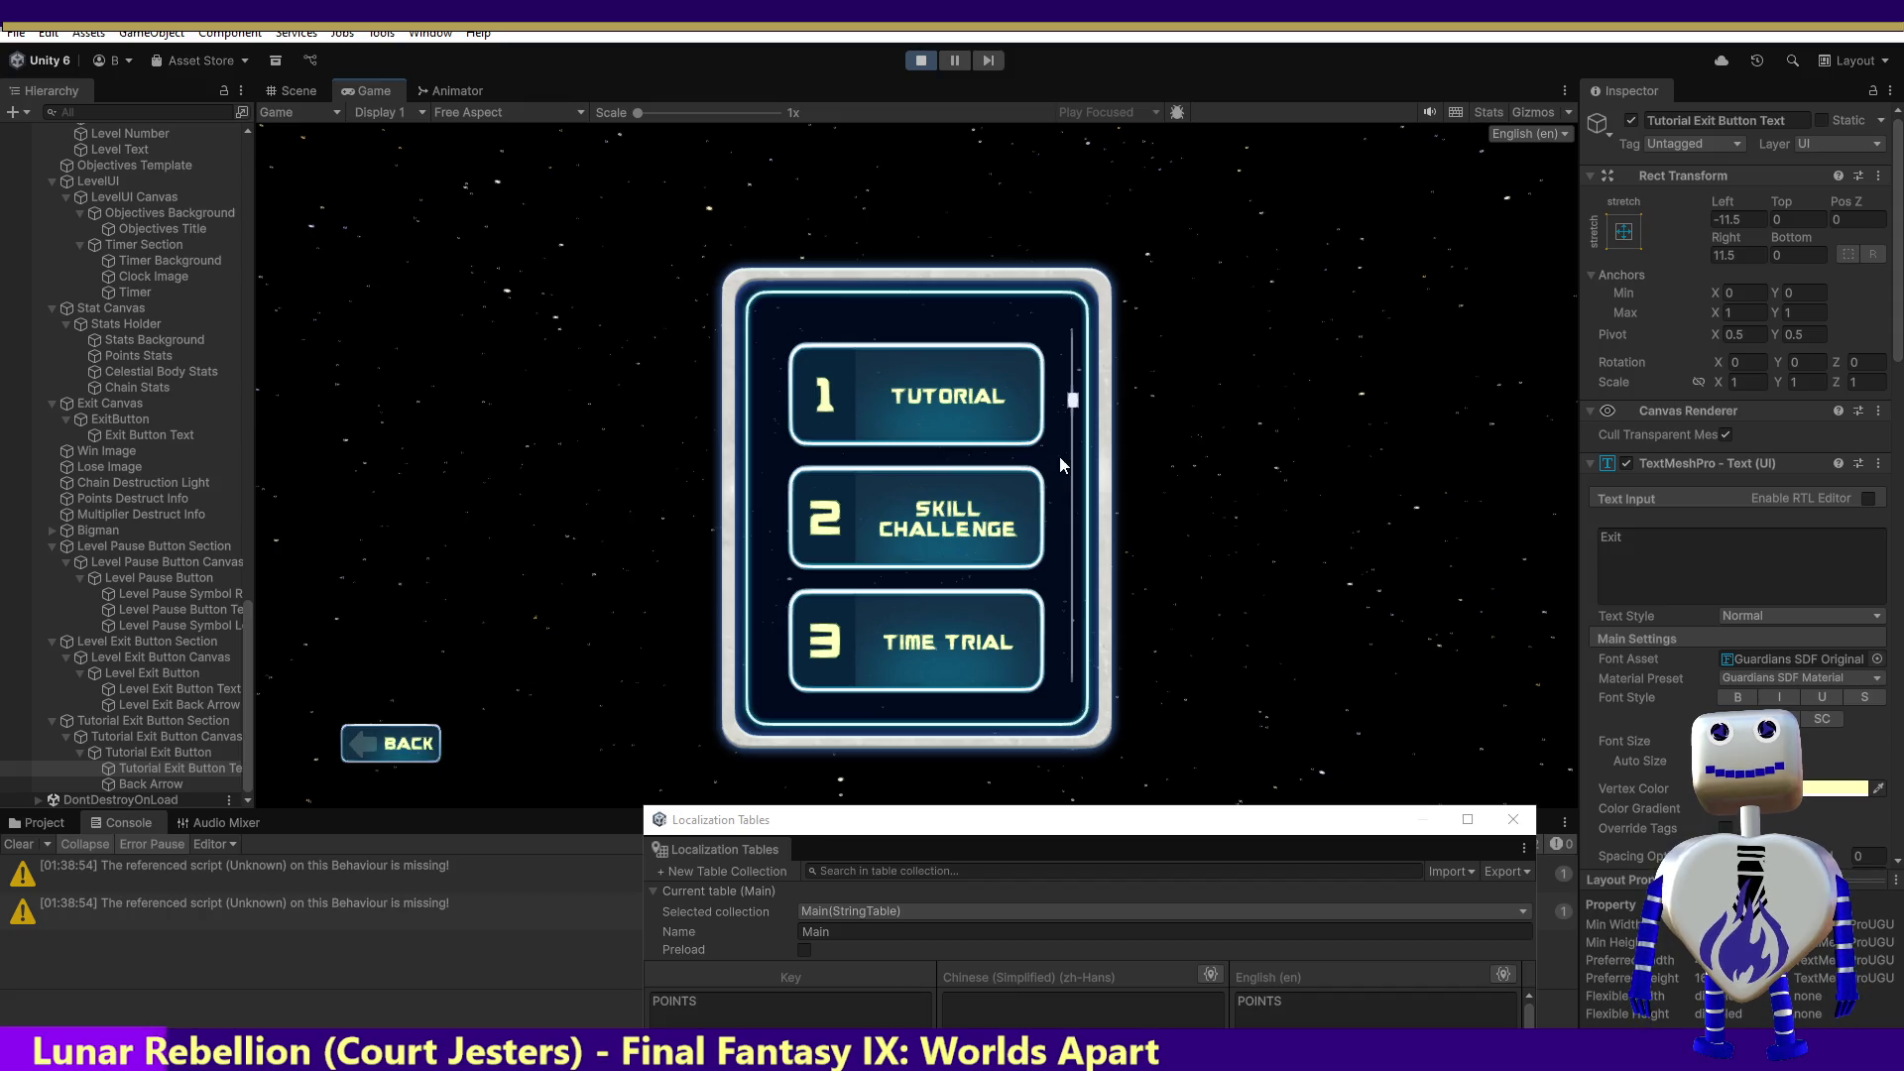
Step: Review the details of levels 8–11 and Endless Mode, then go back to the main menu
scroll(1057, 525, "down", 5)
left_click(947, 548)
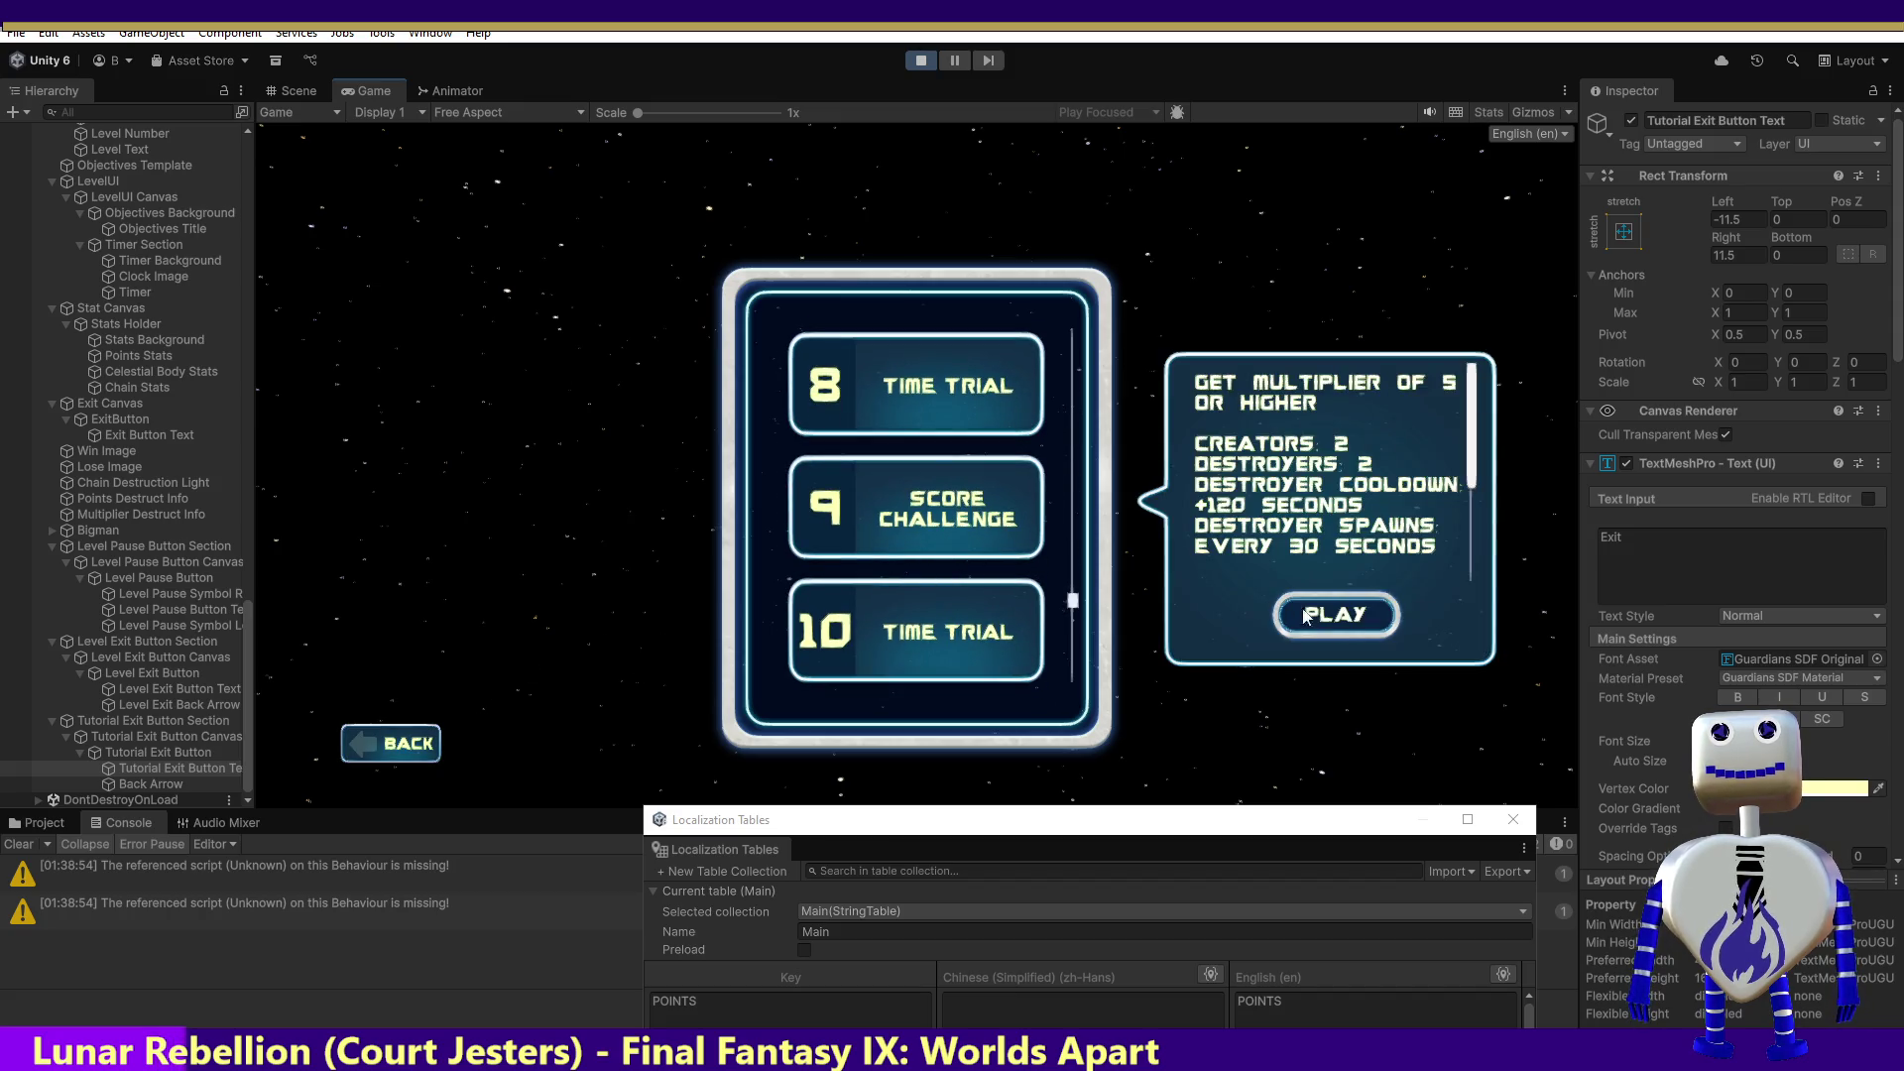
left_click(1002, 611)
left_click(943, 471)
left_click(928, 369)
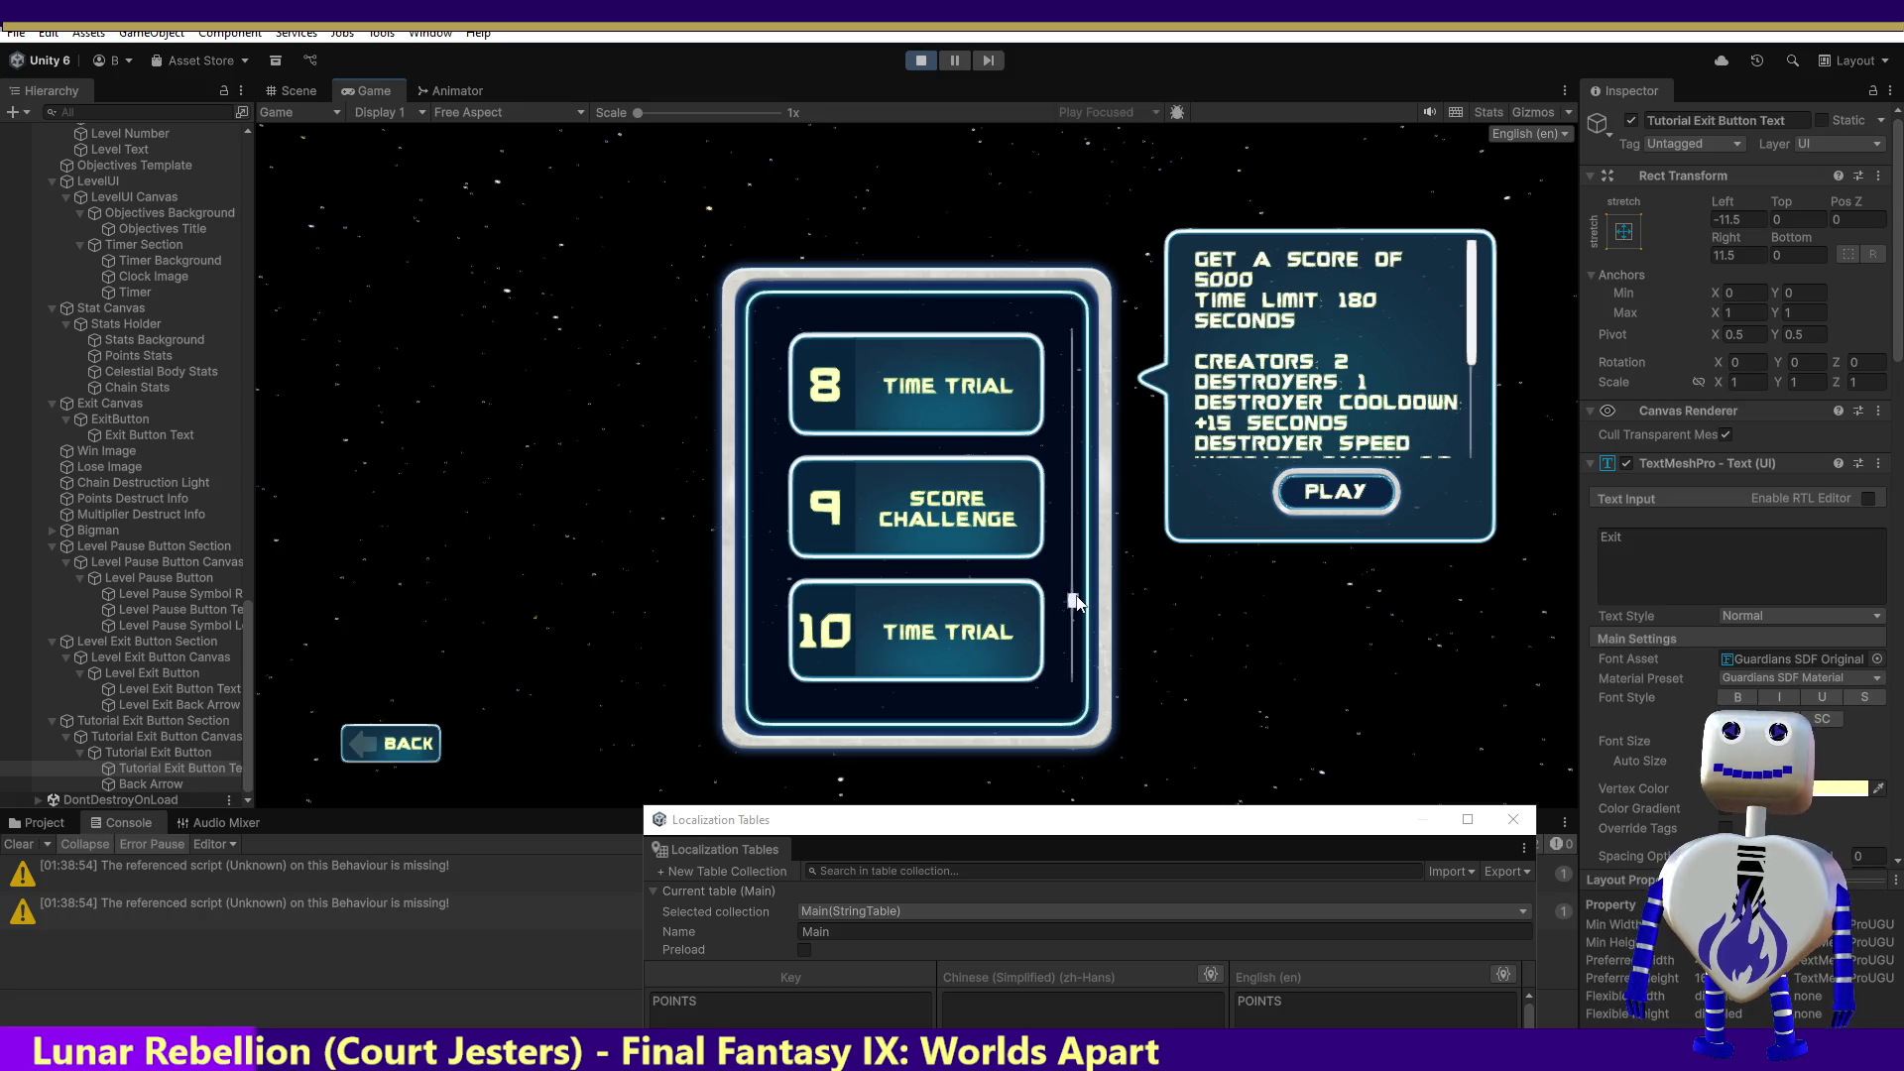
scroll(1077, 590, "down", 3)
left_click(978, 577)
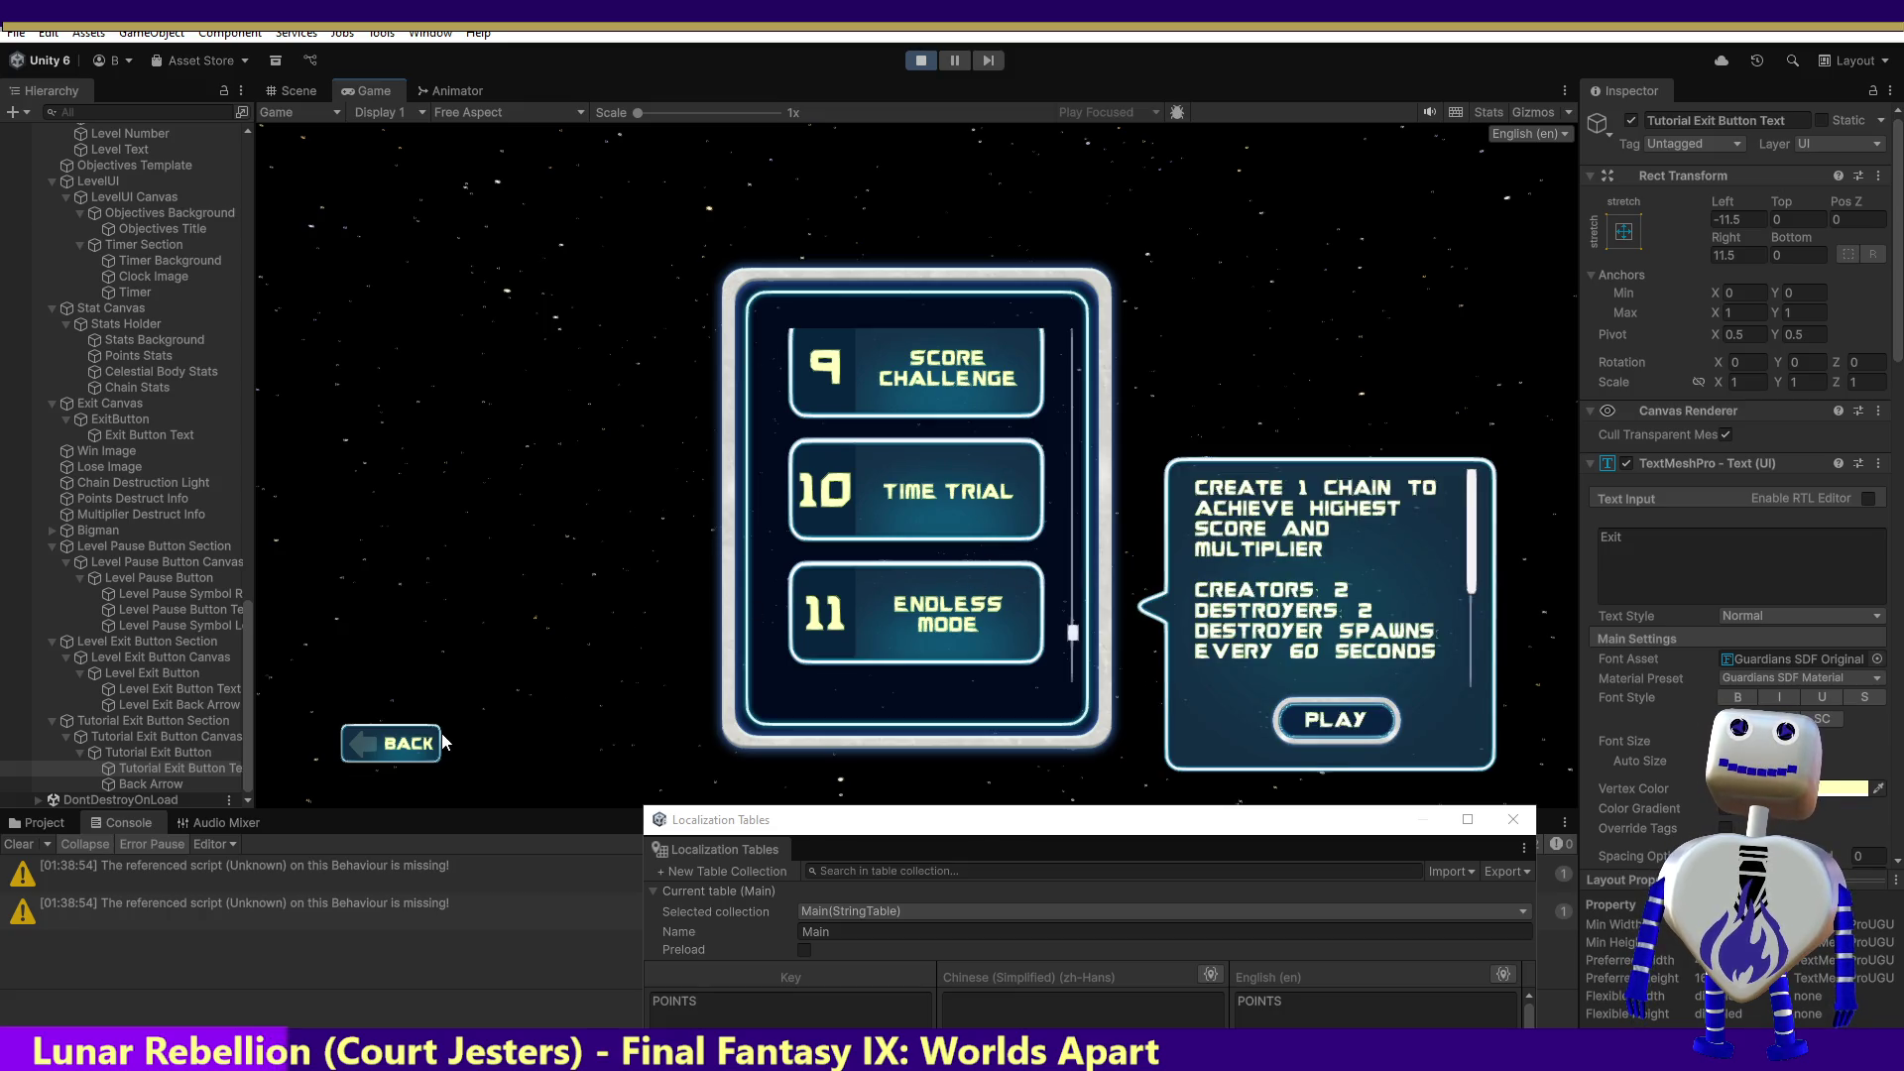
left_click(379, 742)
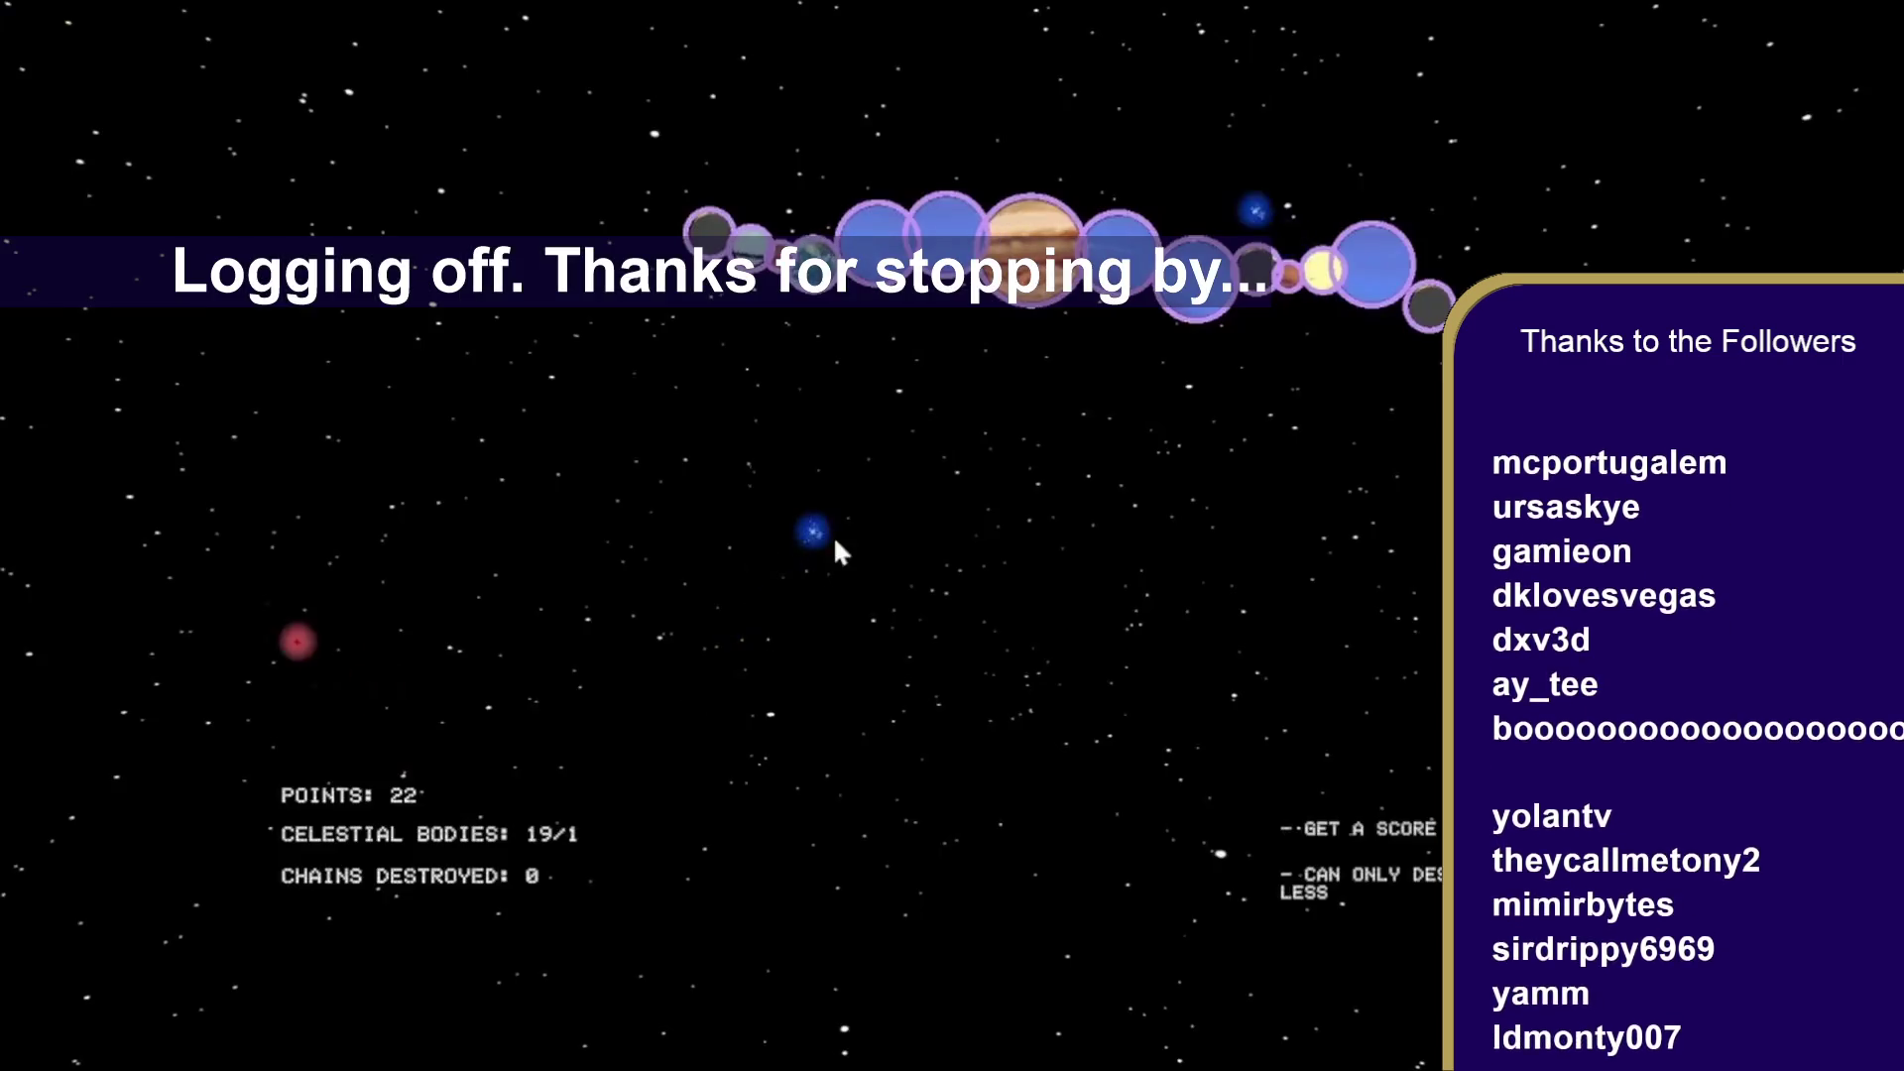
Step: Release the held orb into the game field, bringing Celestial Bodies to 20/1
left_click(836, 543)
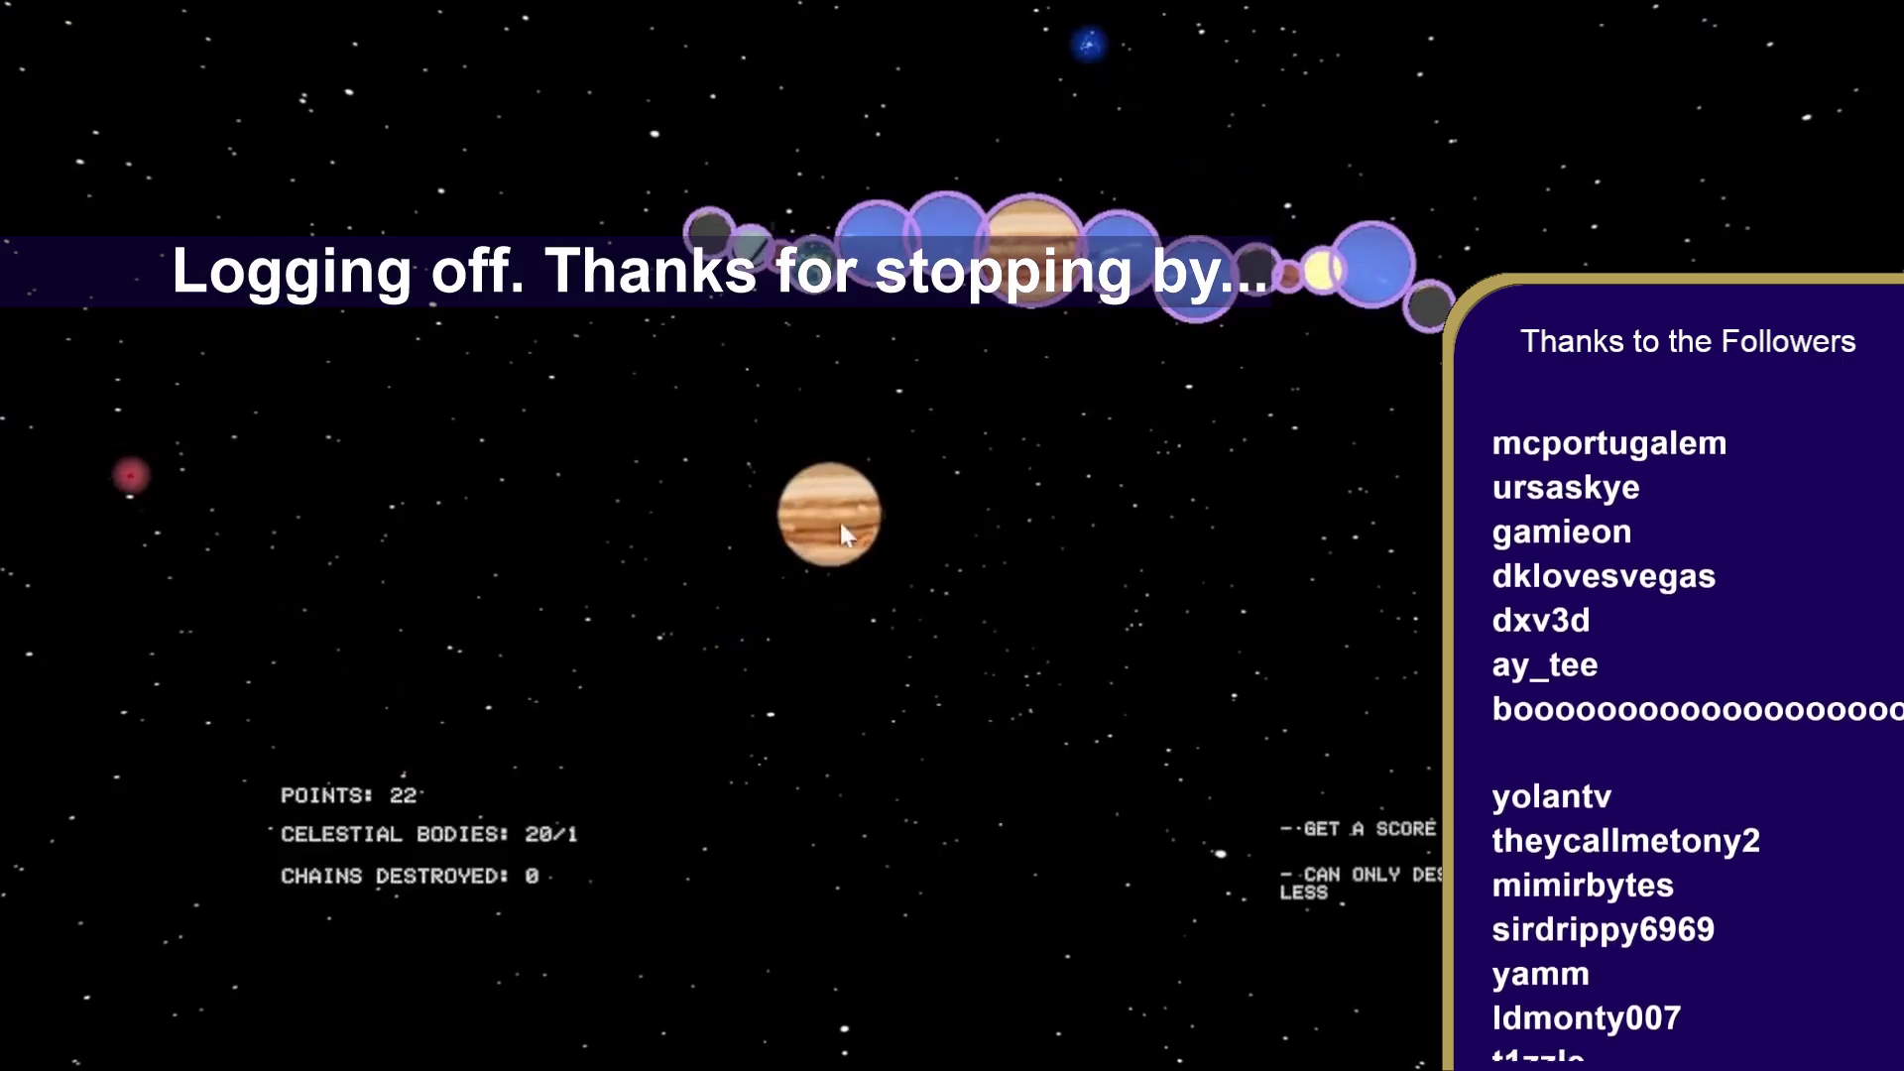